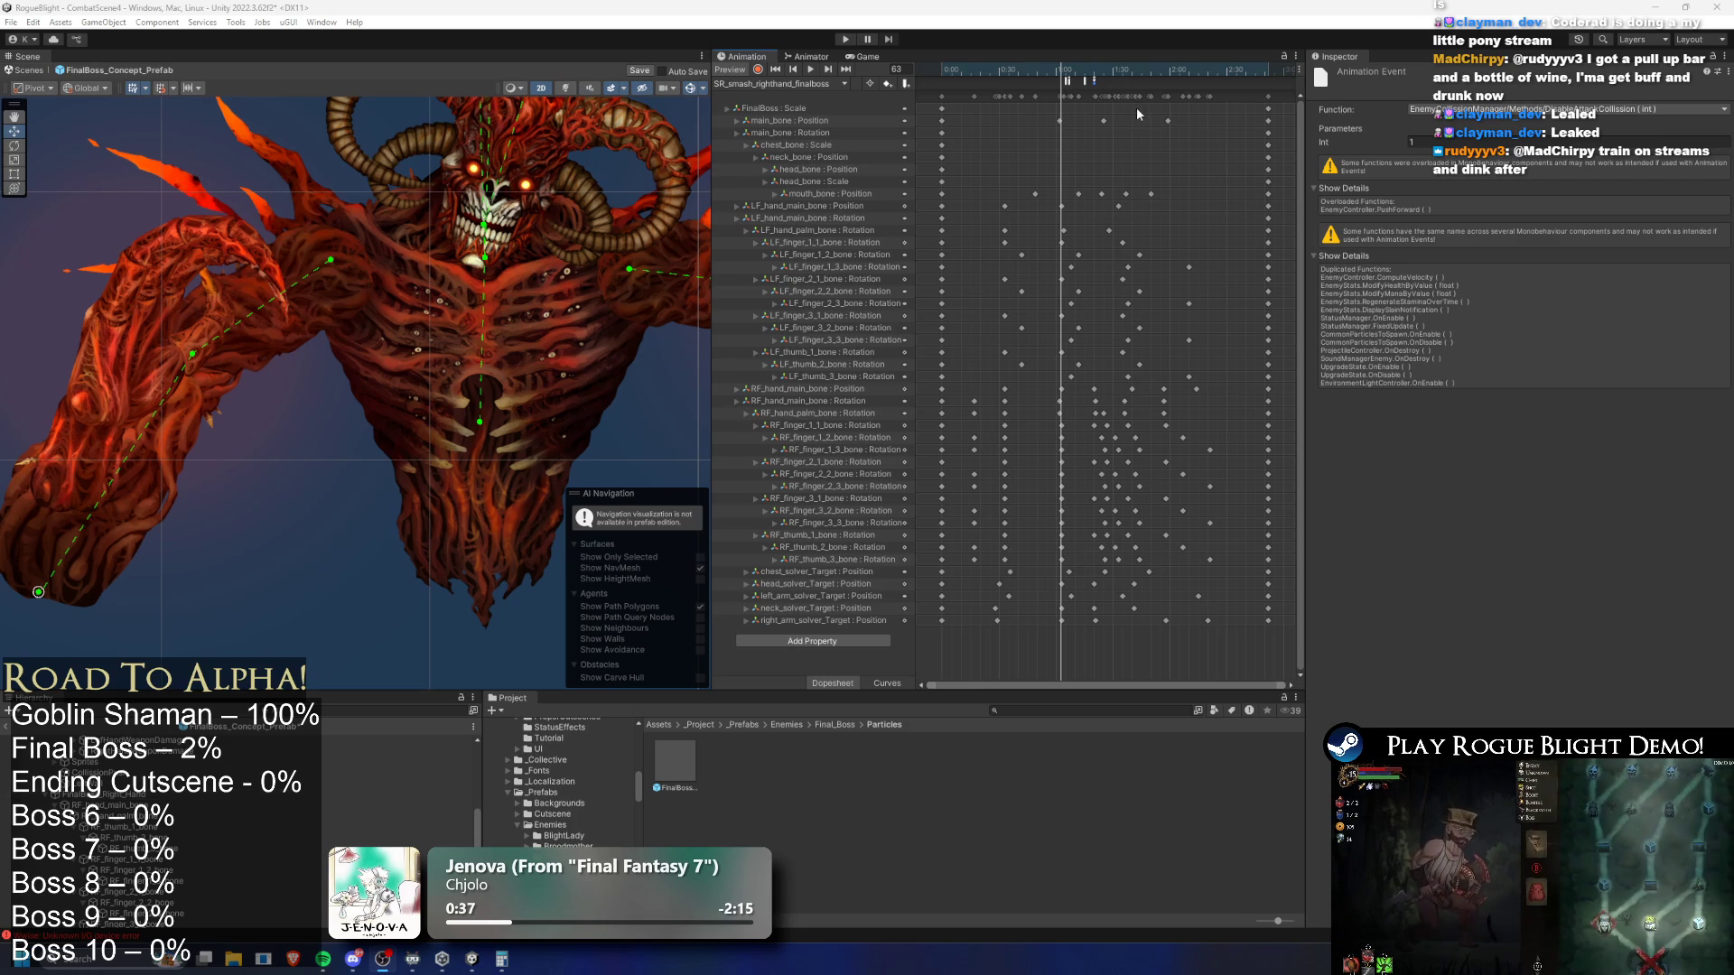
Inspect the smash clip's trail, attack sound and particle-spawning animation events
click(1068, 81)
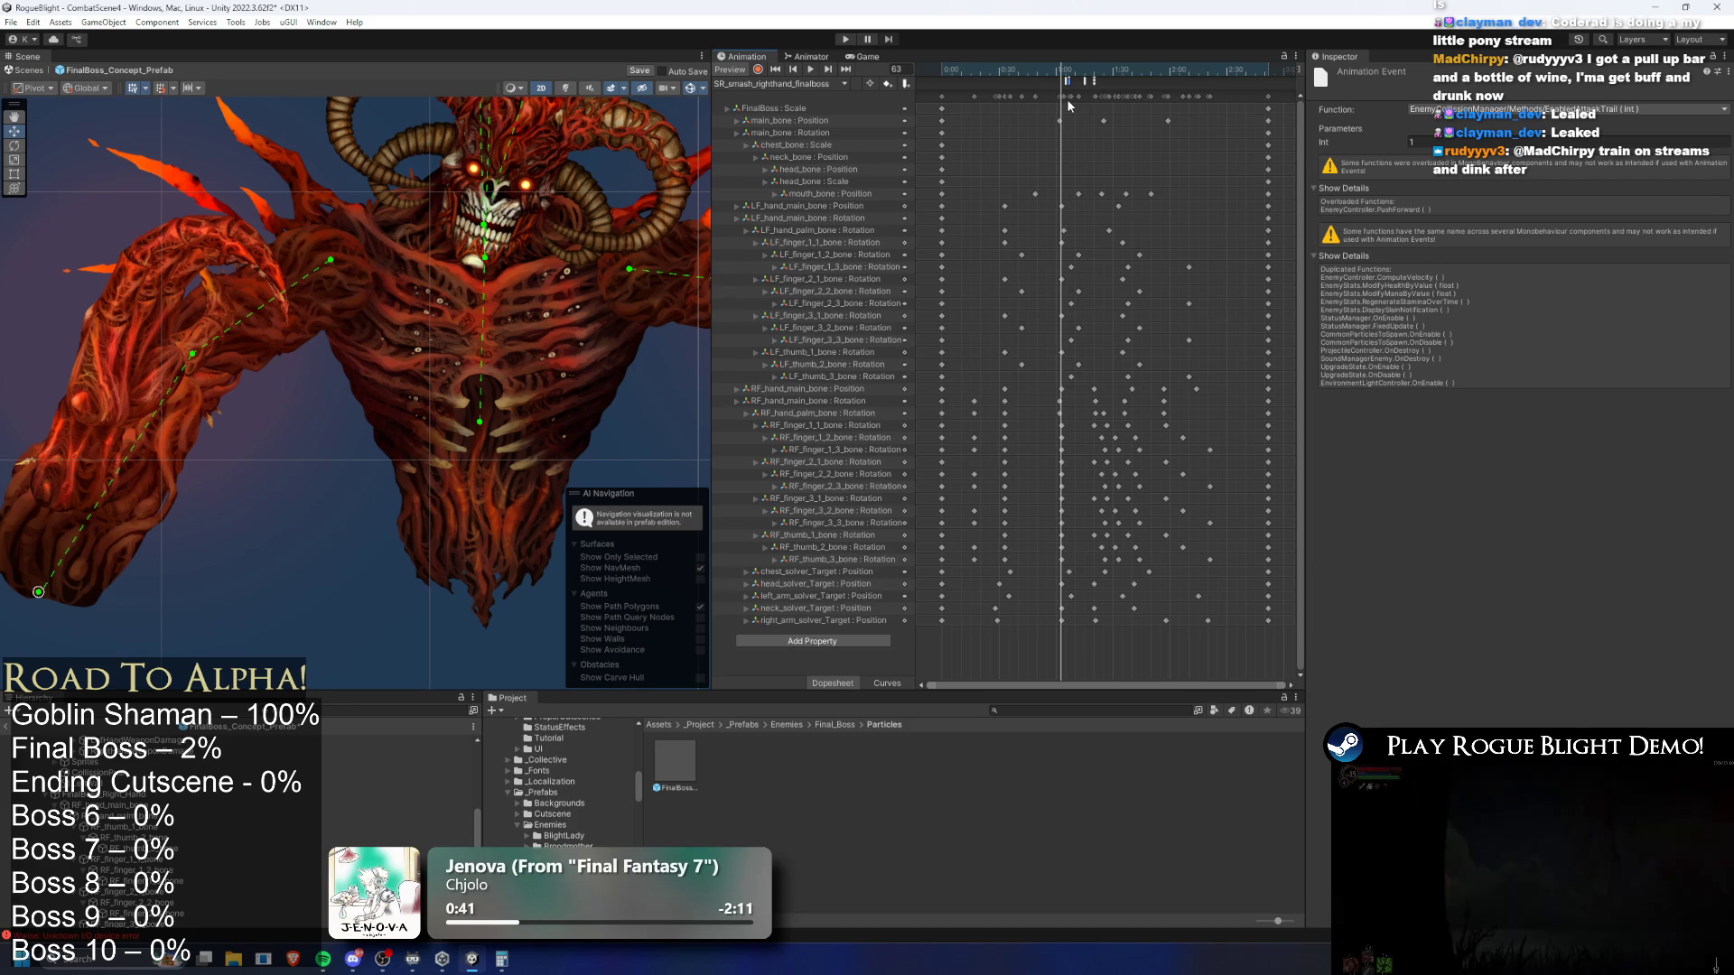
click(1063, 82)
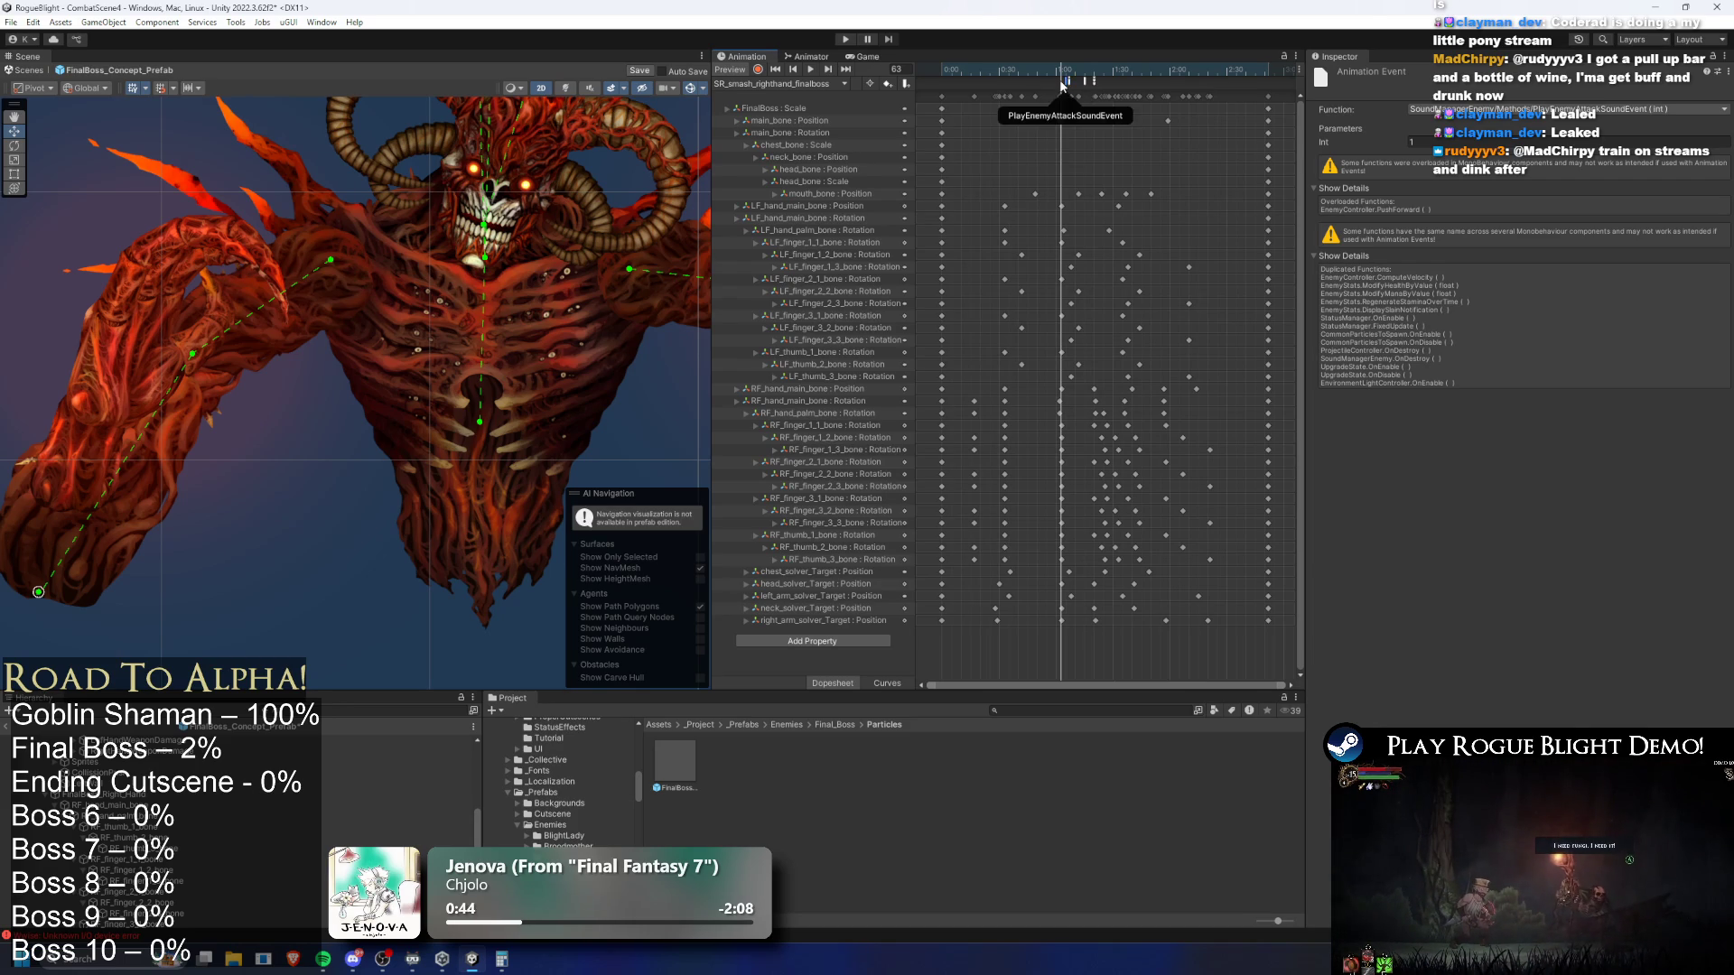
key(alt+period)
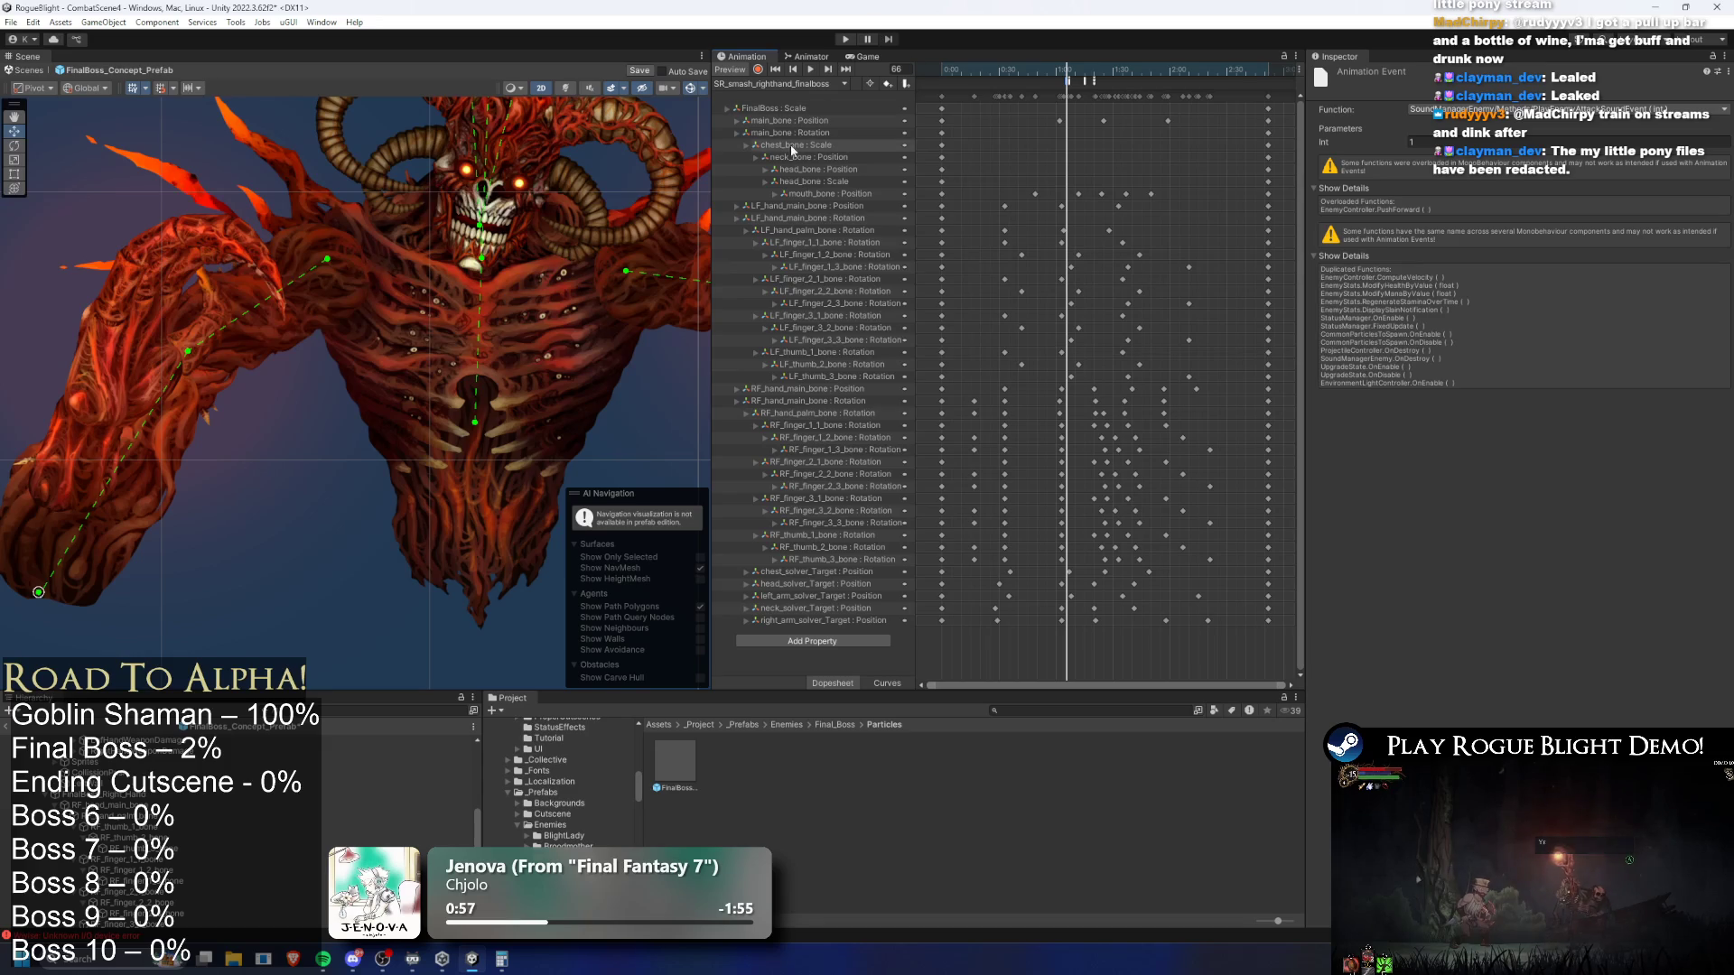
scroll(491, 334, down, 5)
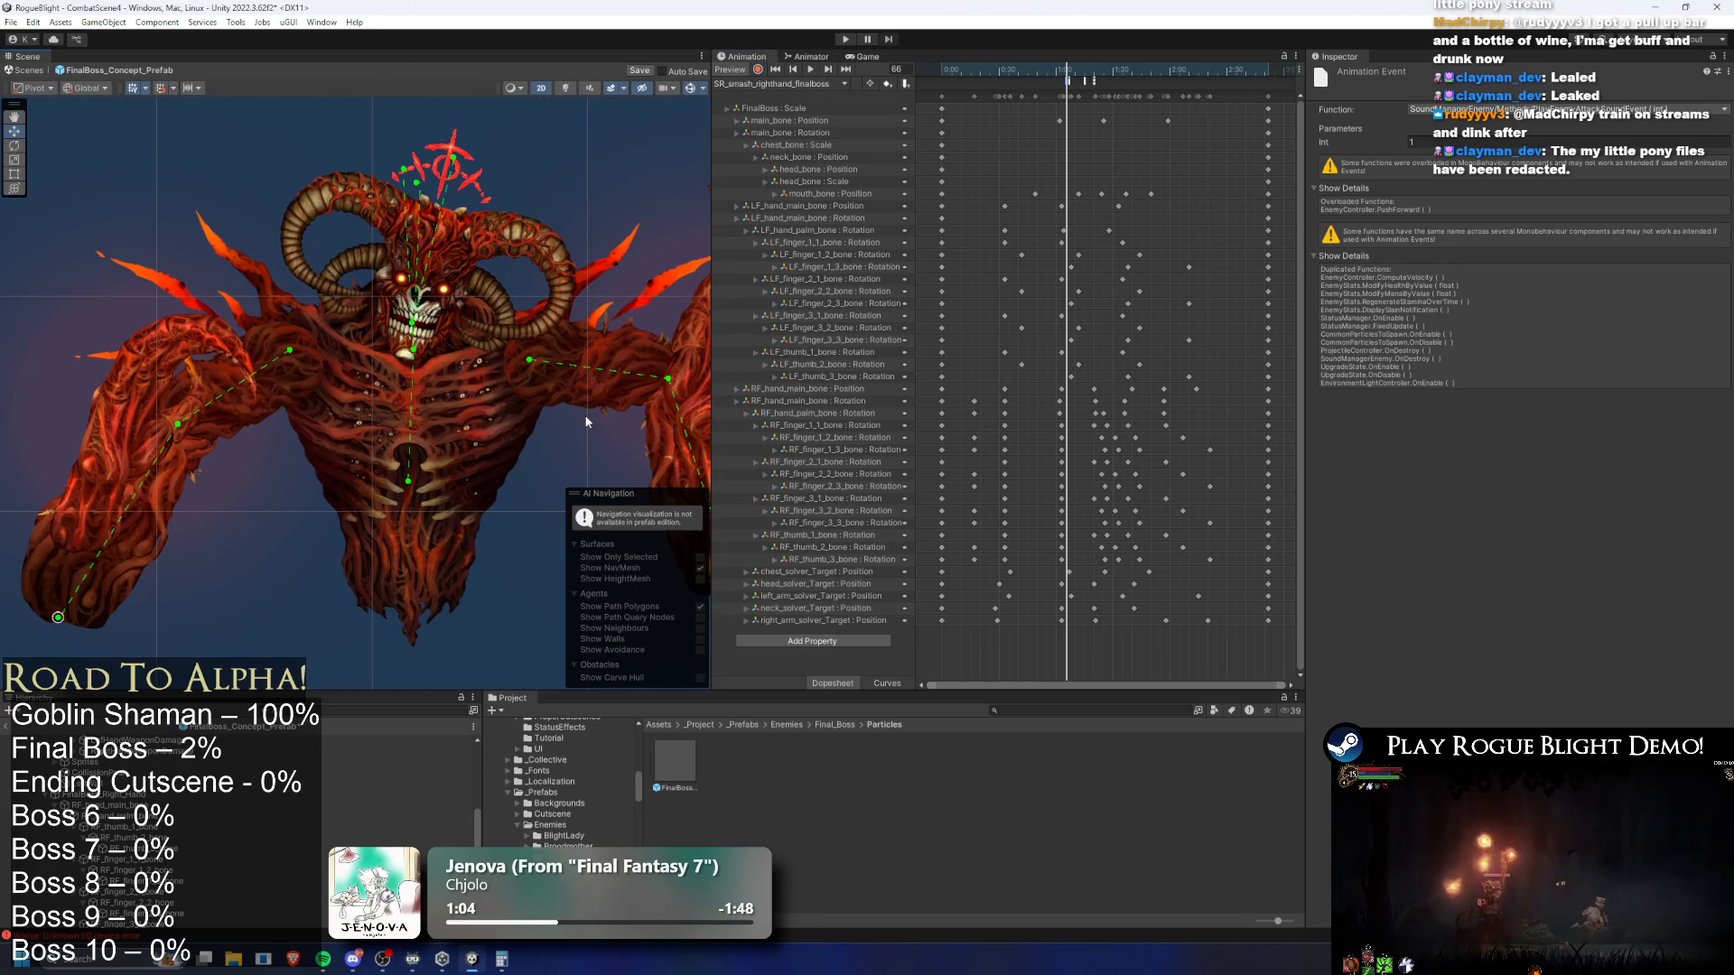
scroll(533, 407, down, 3)
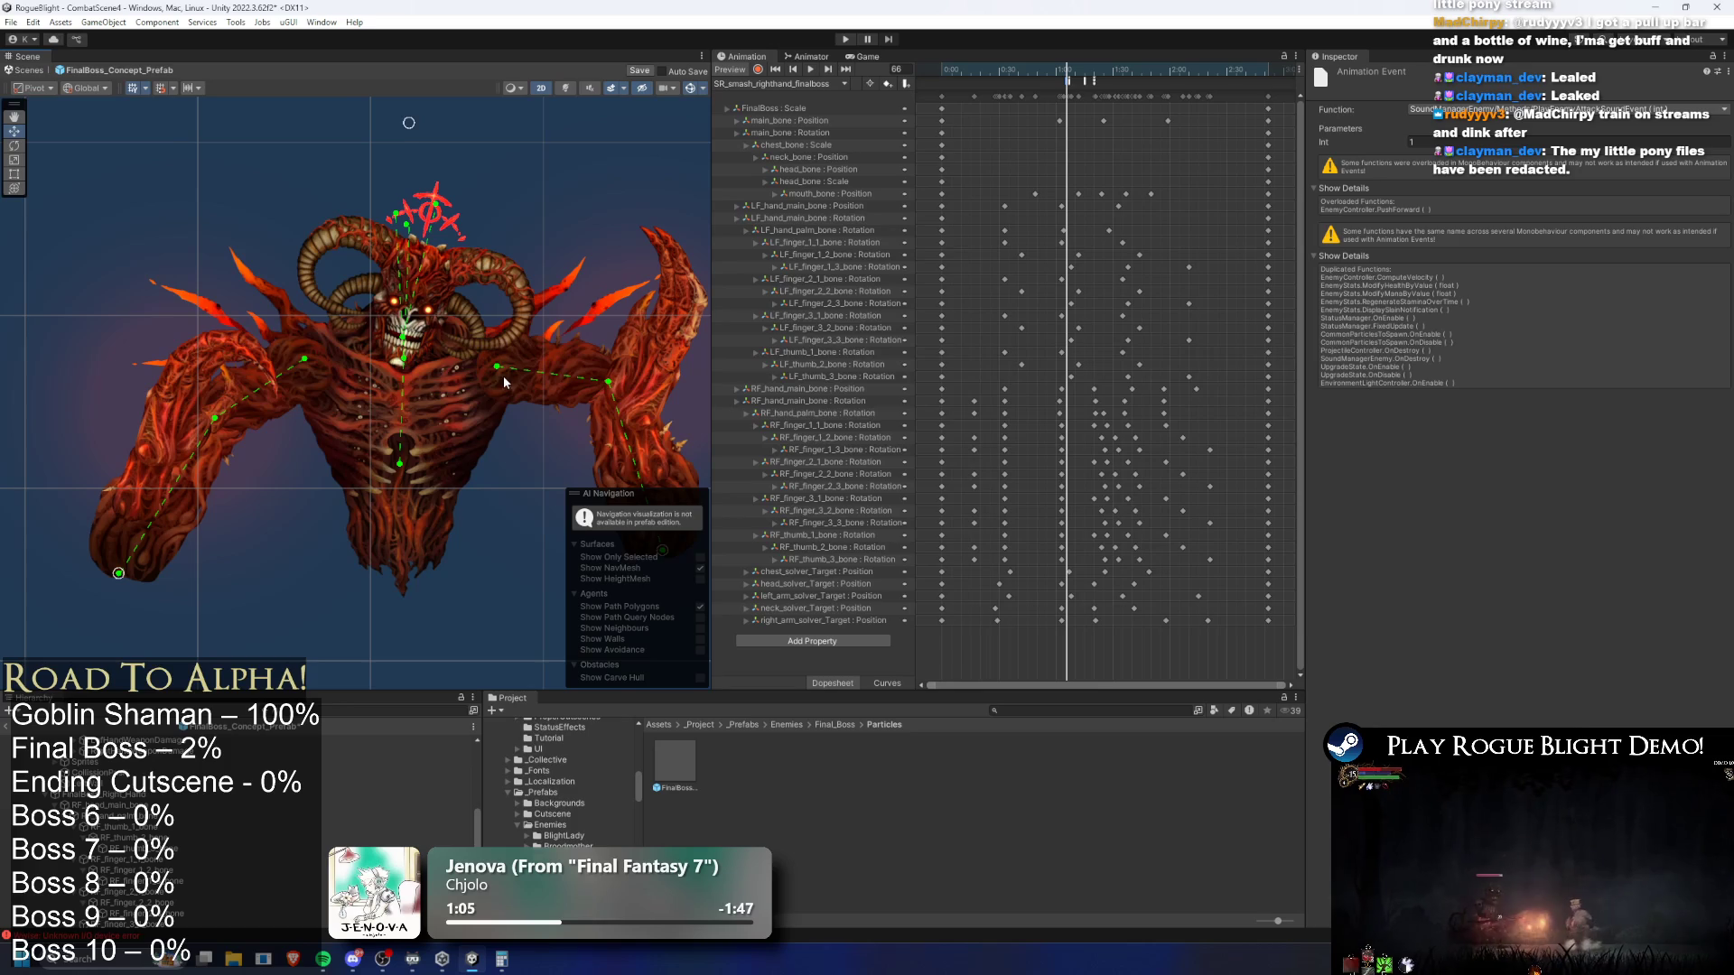
scroll(502, 376, down, 2)
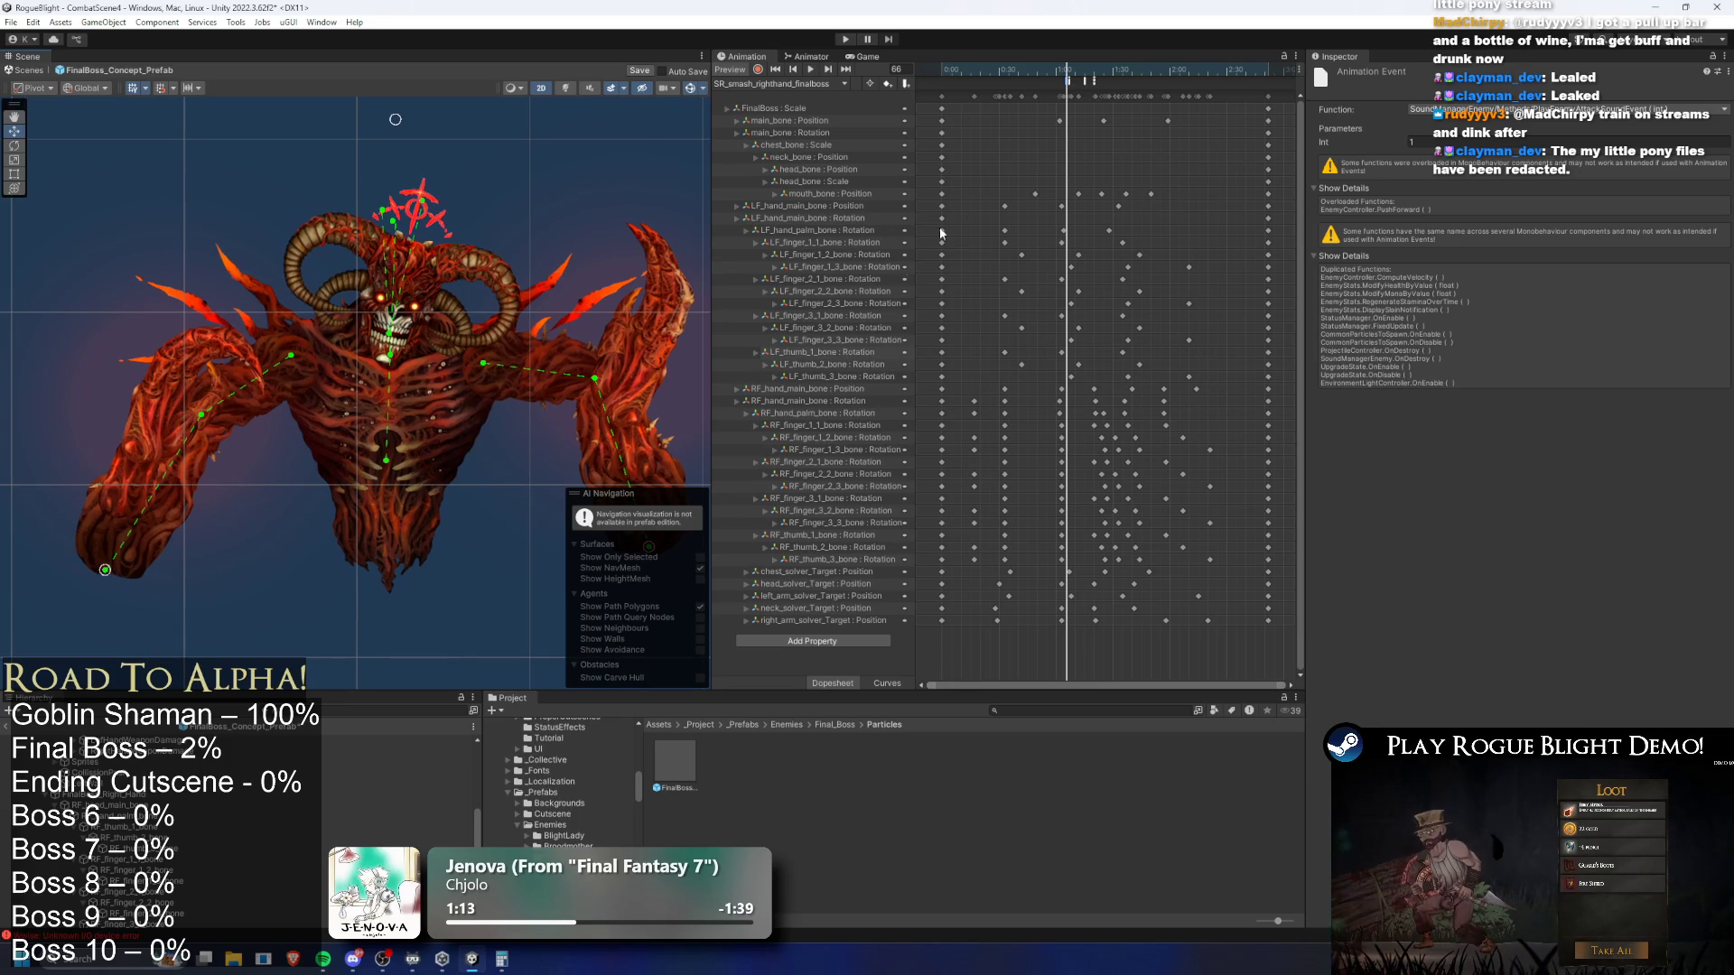
click(1086, 80)
click(1093, 80)
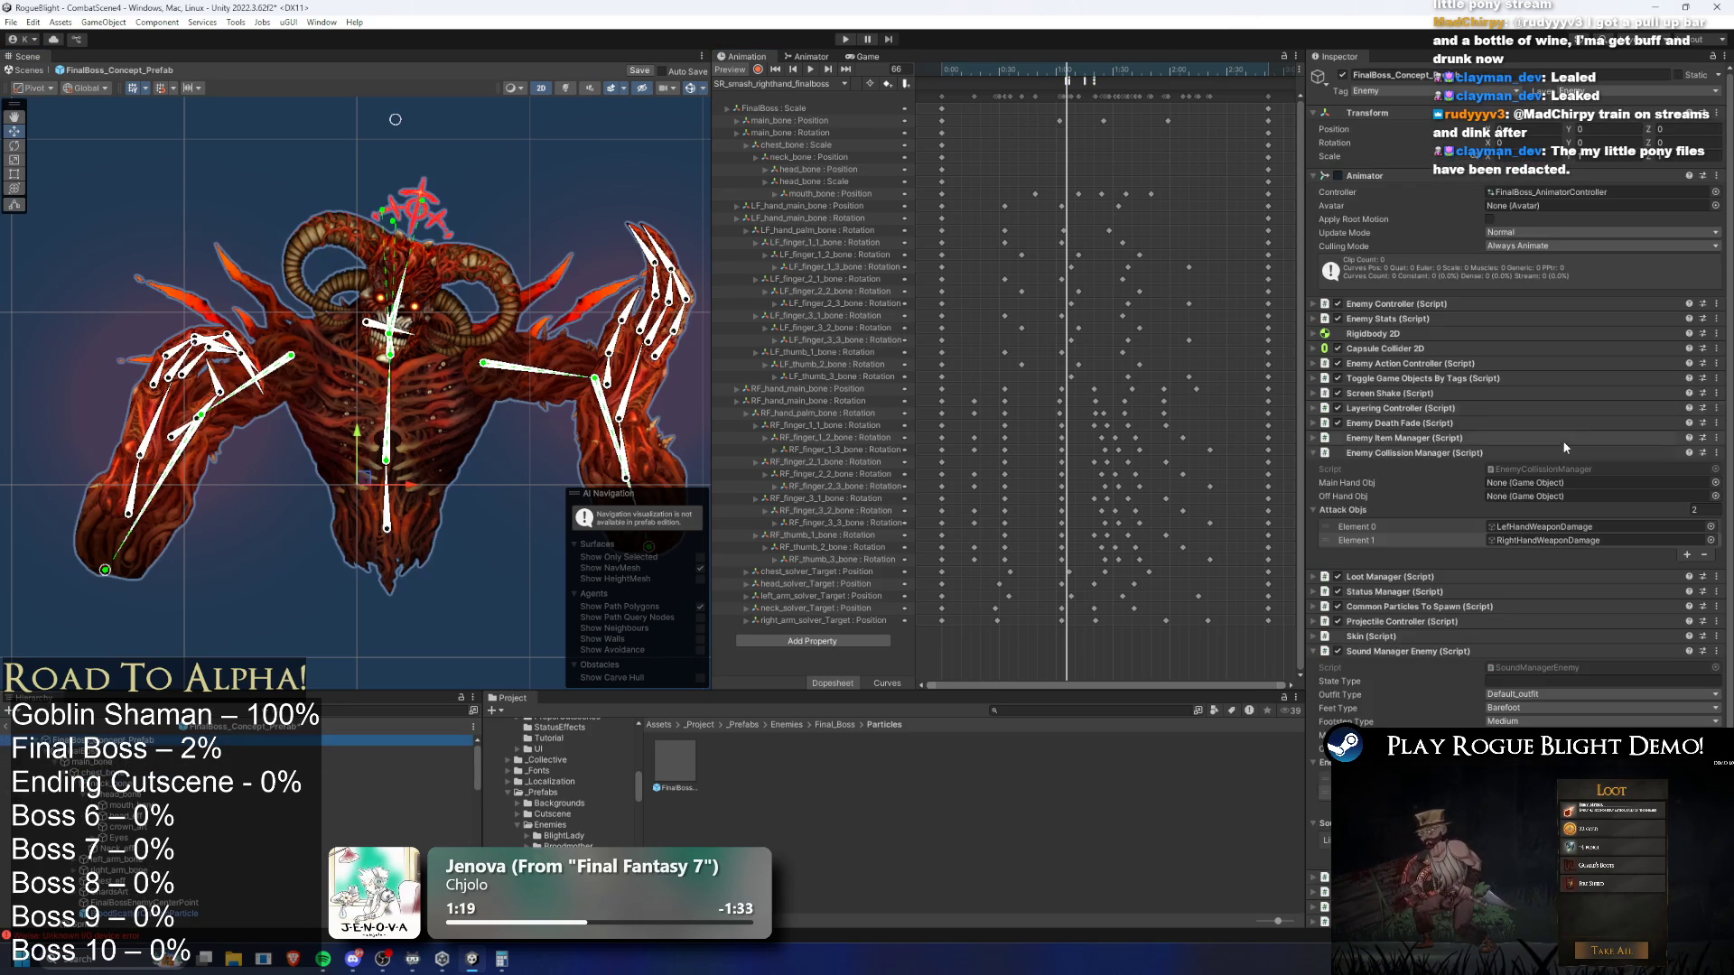
Open RightHandWeaponDamage and browse the right hand's bones in the Hierarchy
click(1569, 540)
double_click(1570, 540)
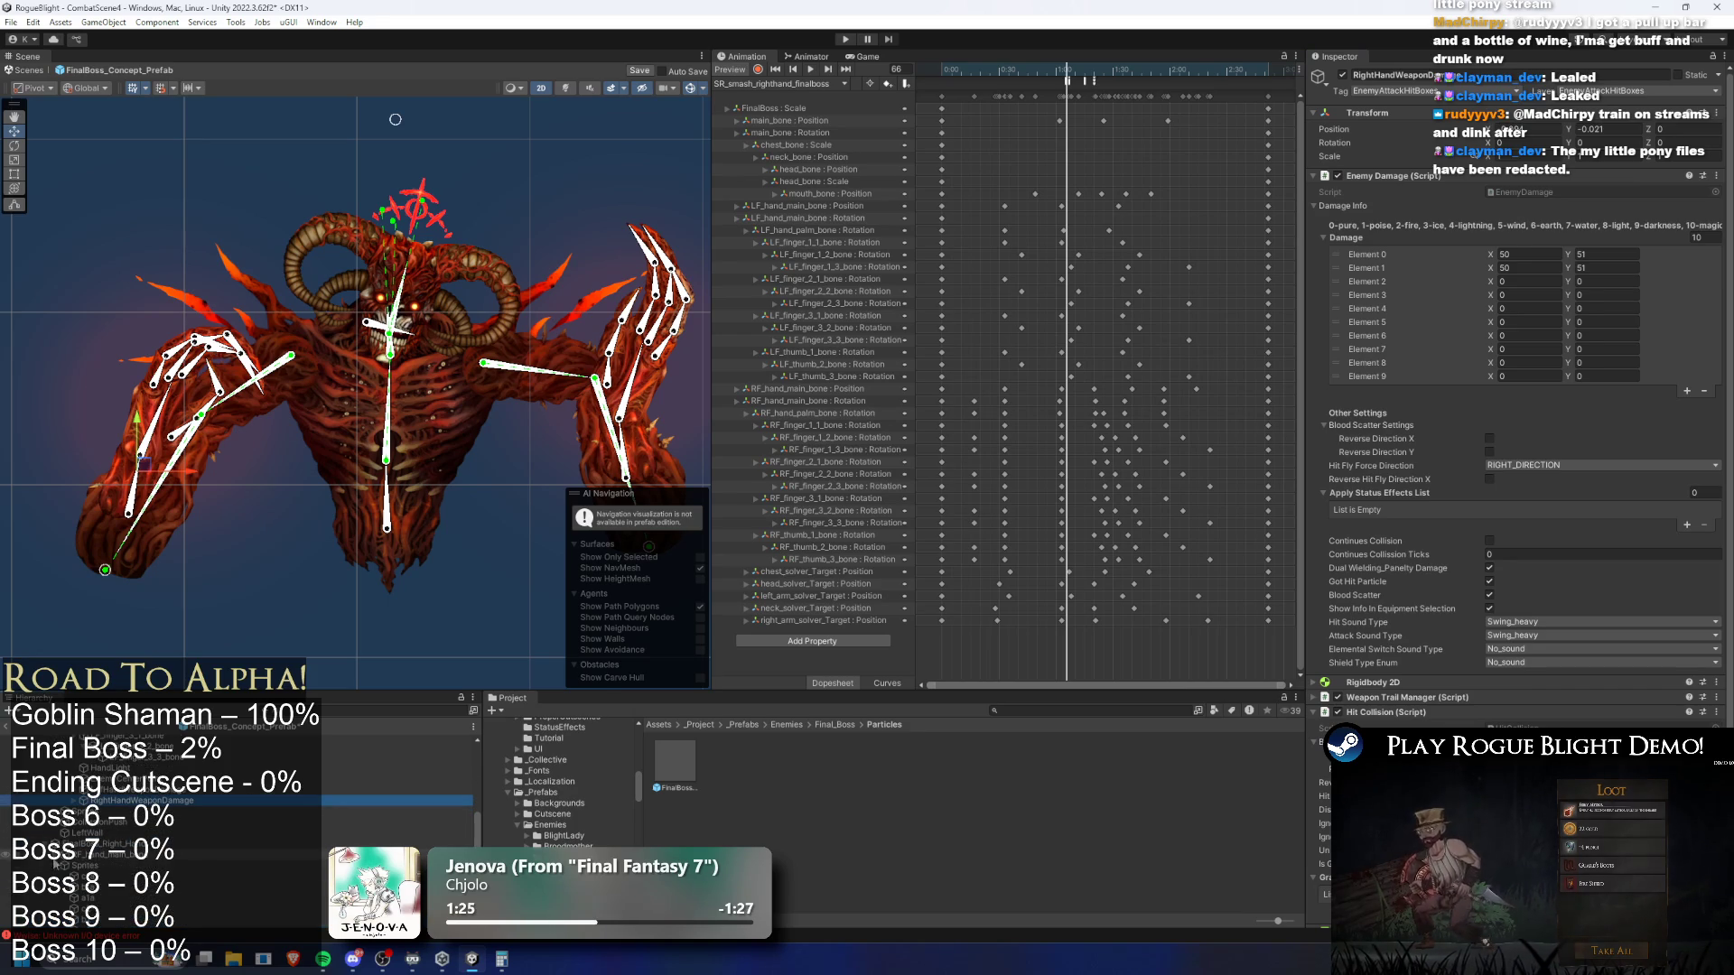
click(60, 863)
click(60, 856)
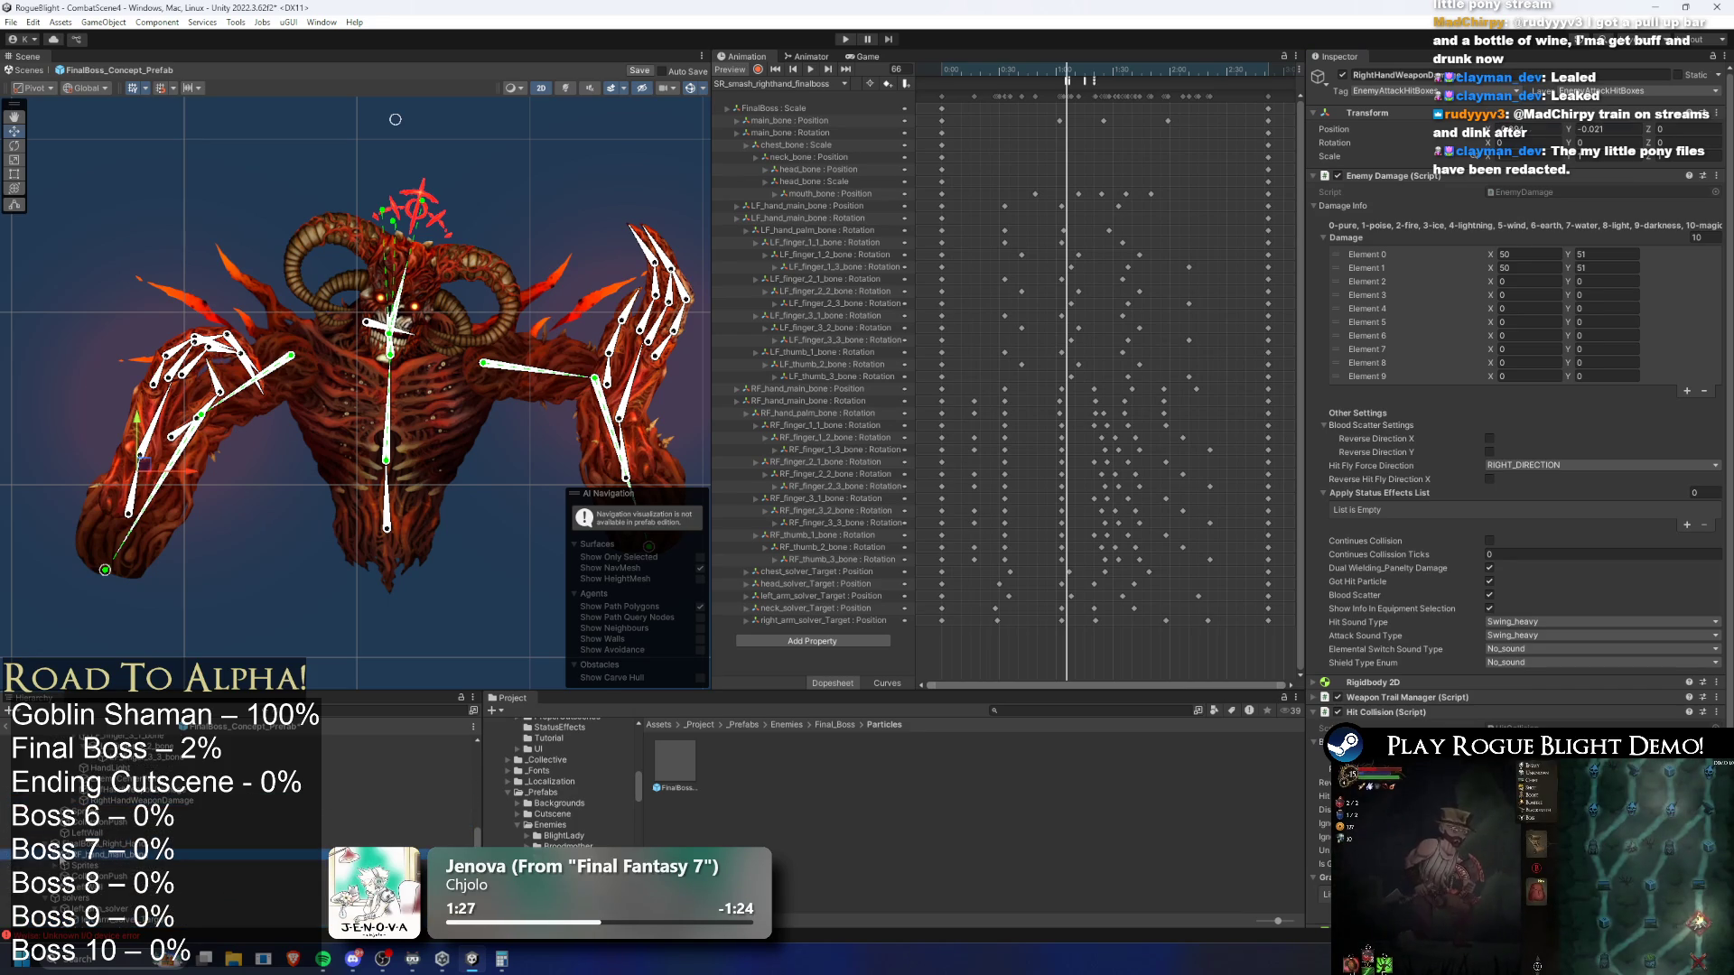
click(64, 865)
click(100, 876)
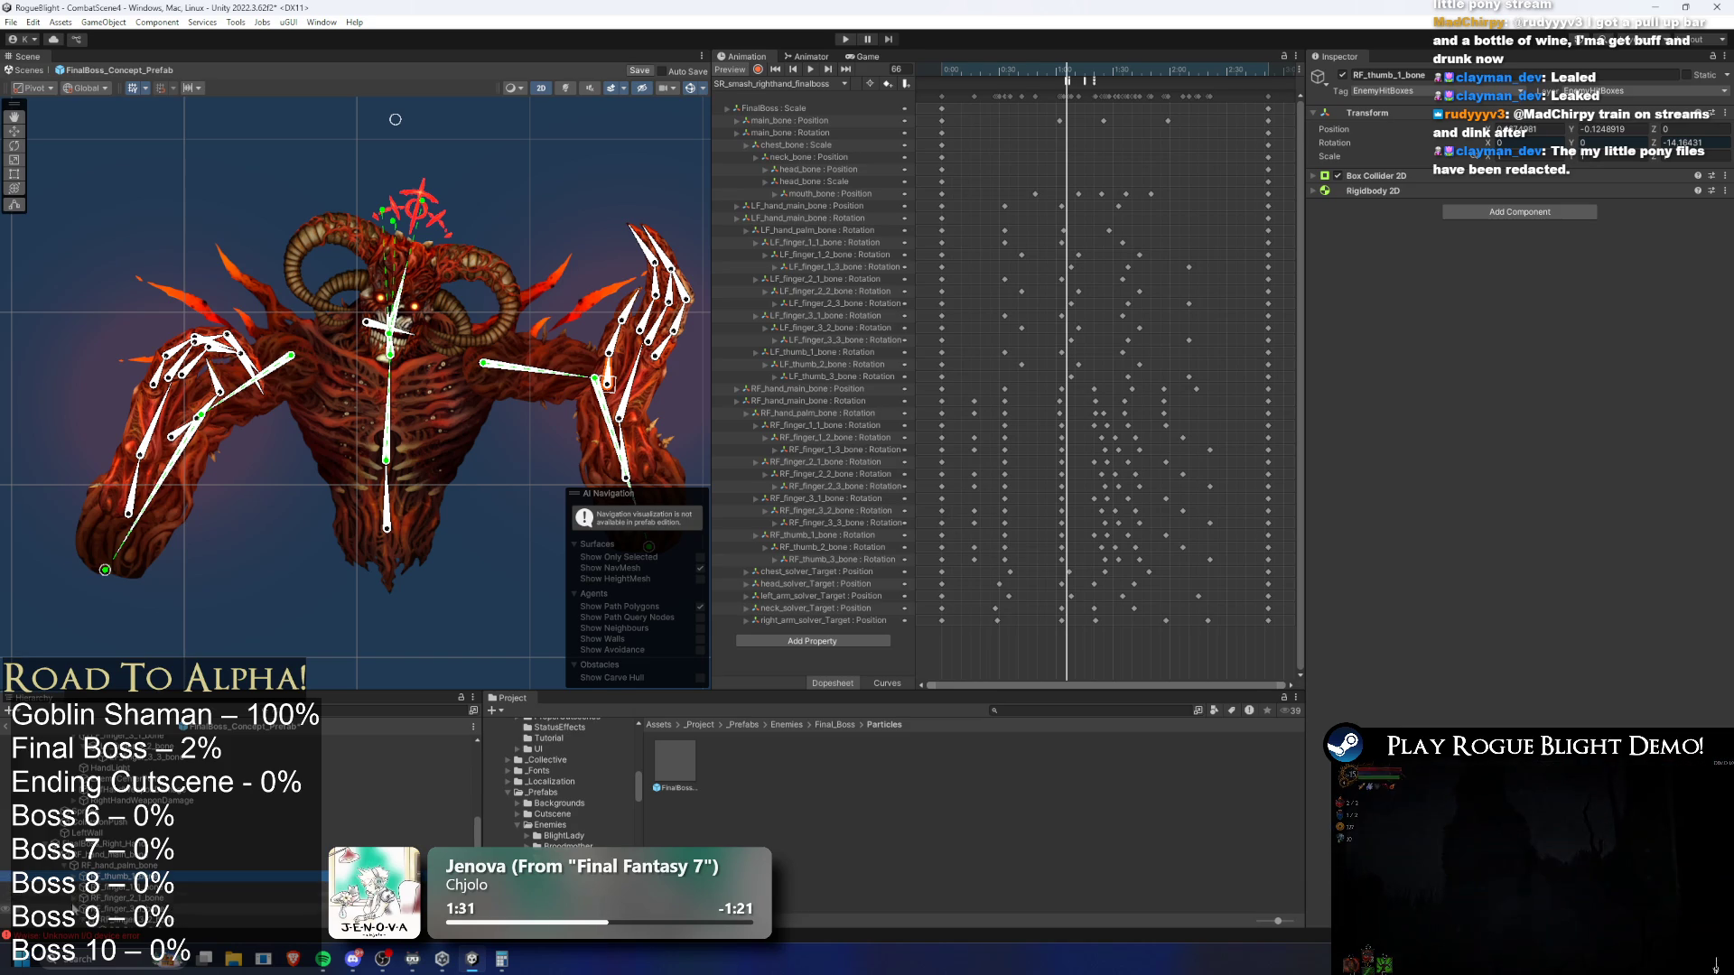
scroll(76, 899, down, 2)
scroll(135, 831, down, 1)
click(136, 889)
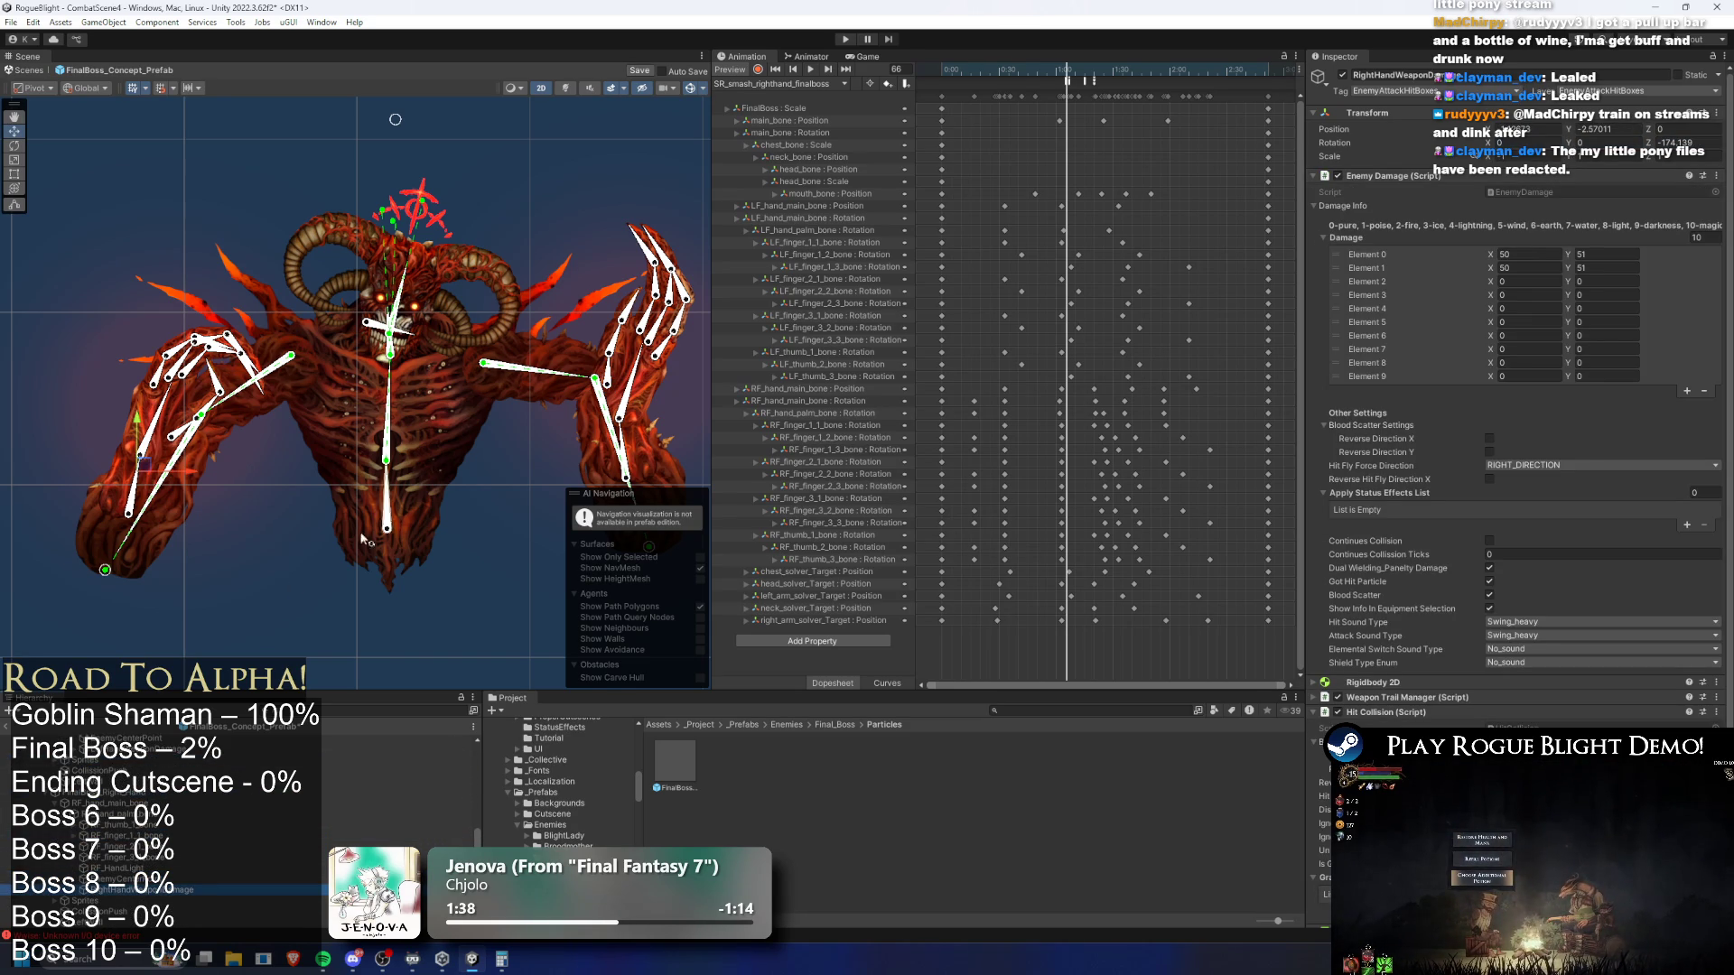
Compare RightHandWeaponDamage (damage 50 and 51) with LefHandWeaponDamage and frame the right arm
click(155, 753)
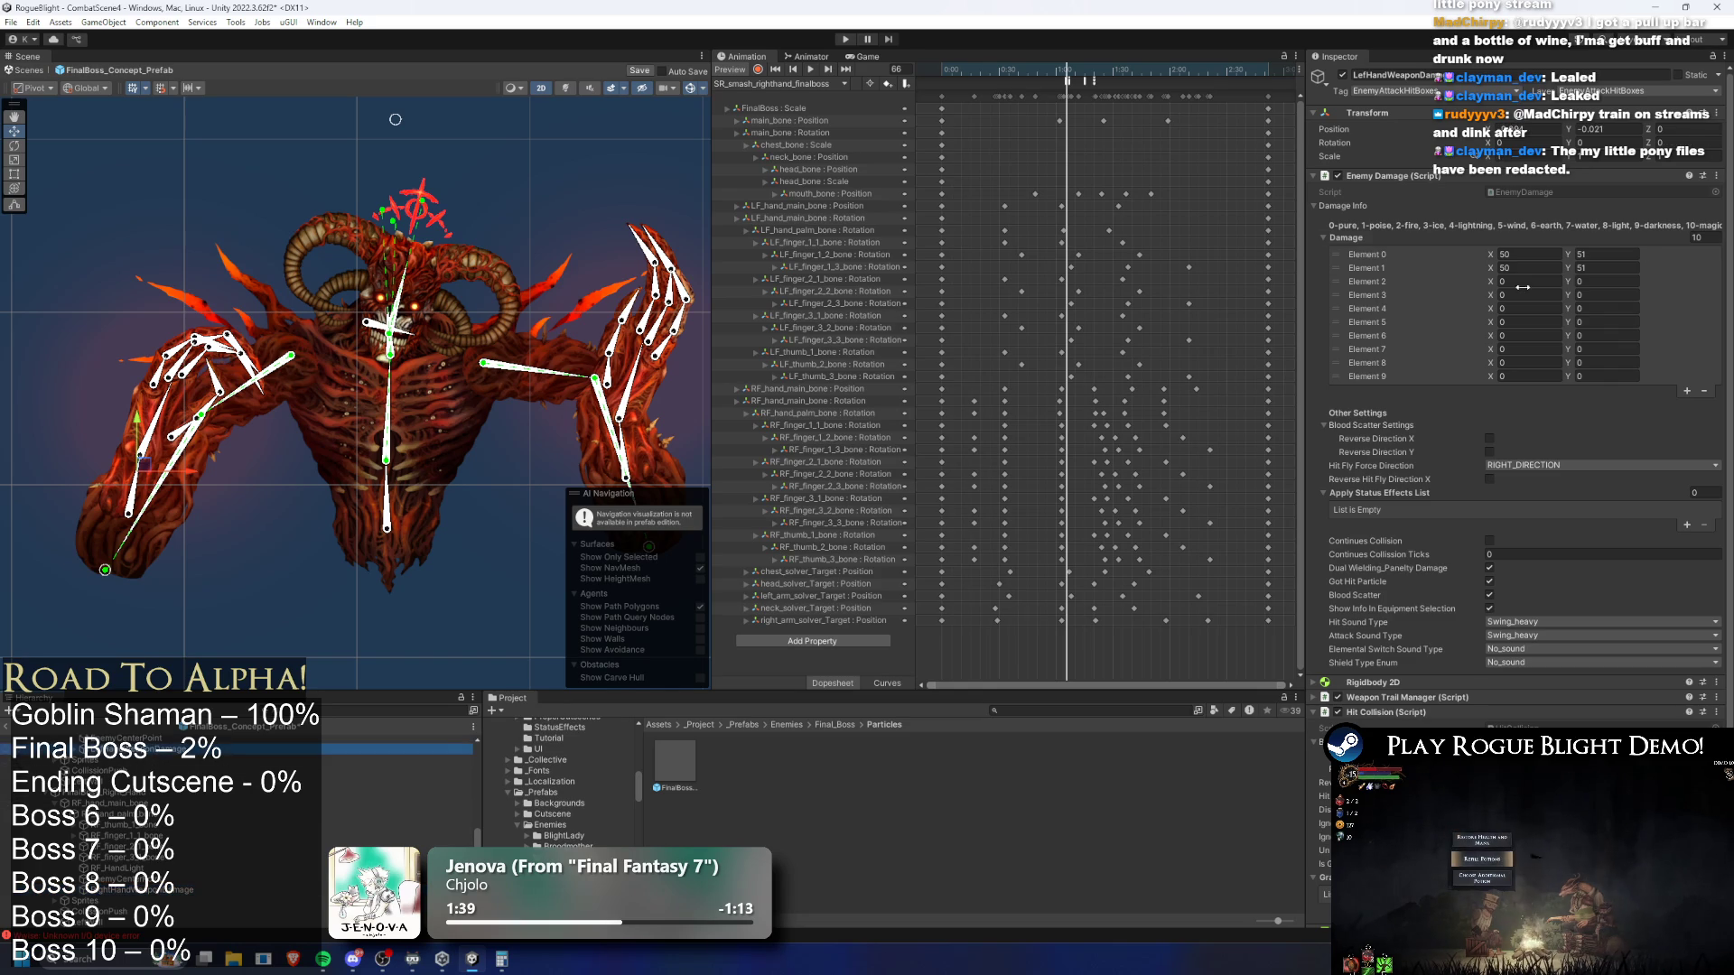
click(173, 761)
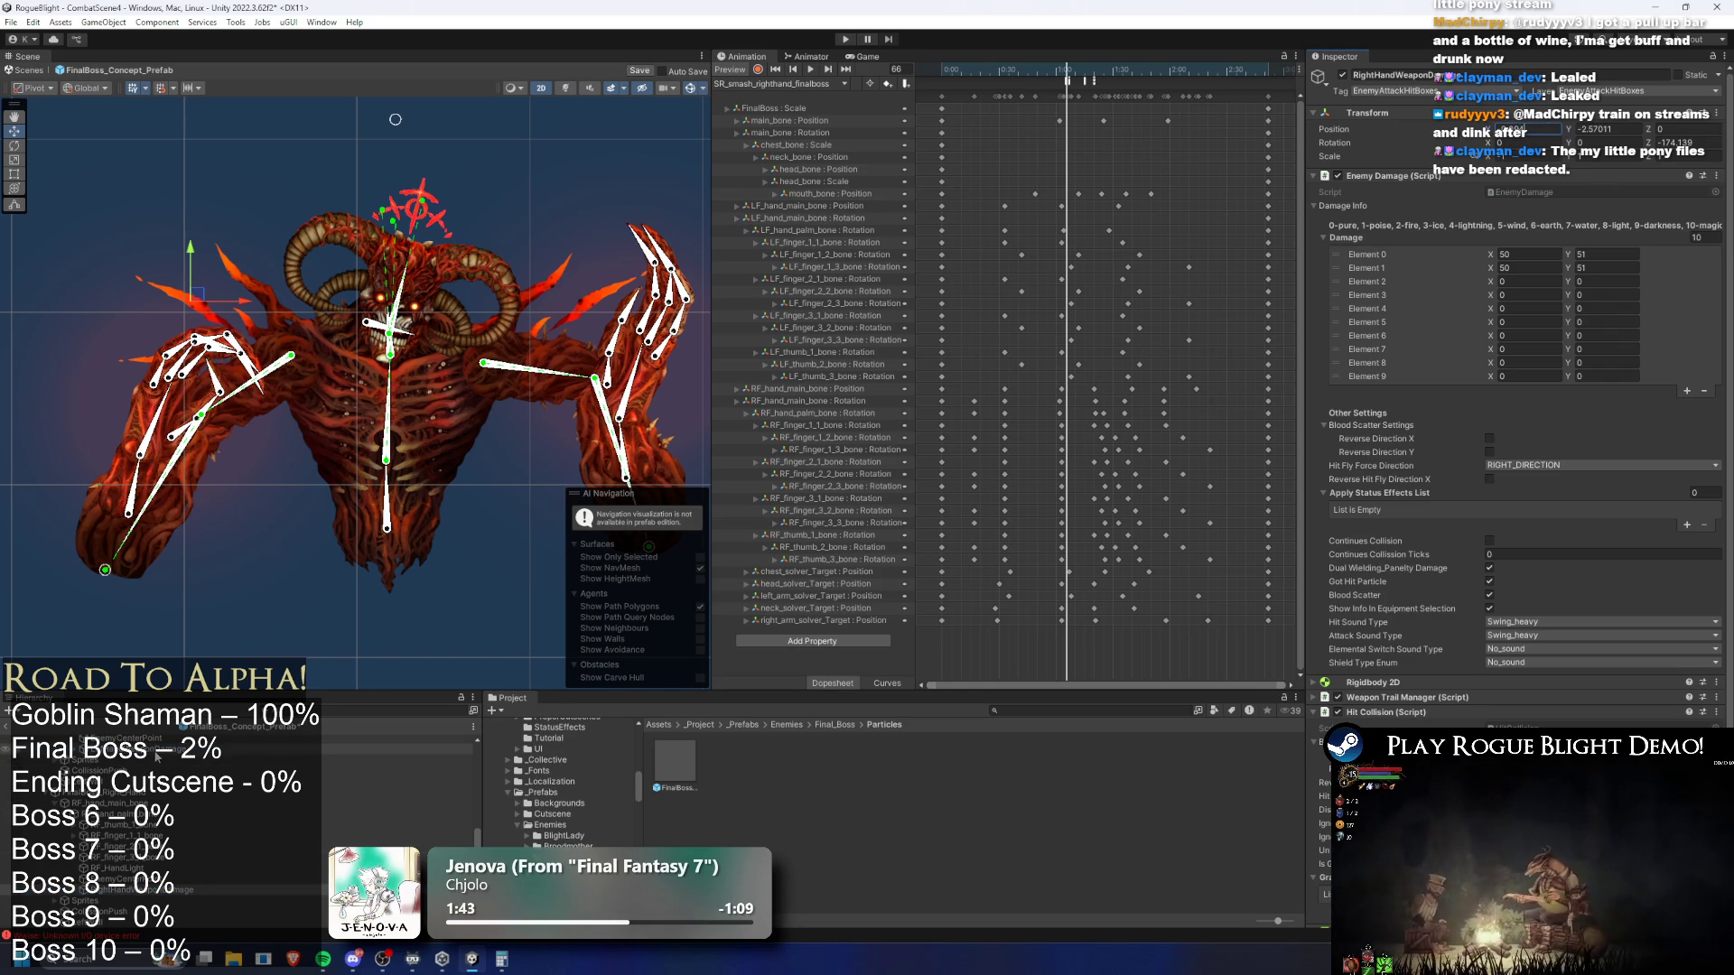
click(167, 750)
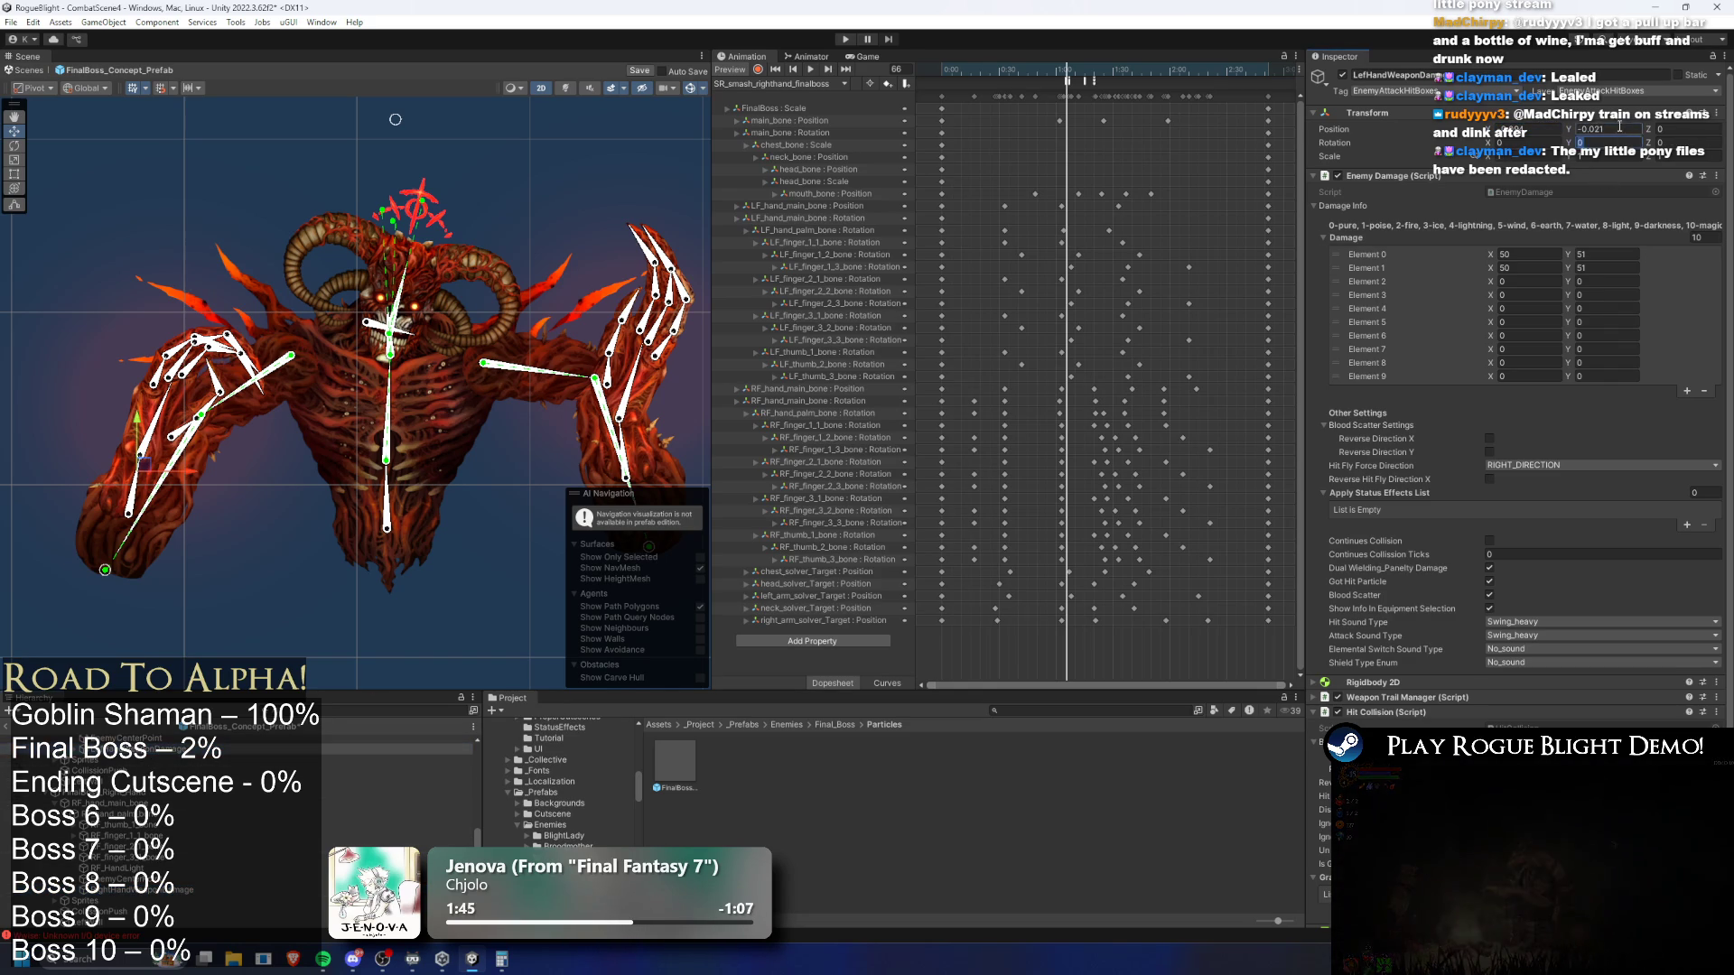
click(128, 891)
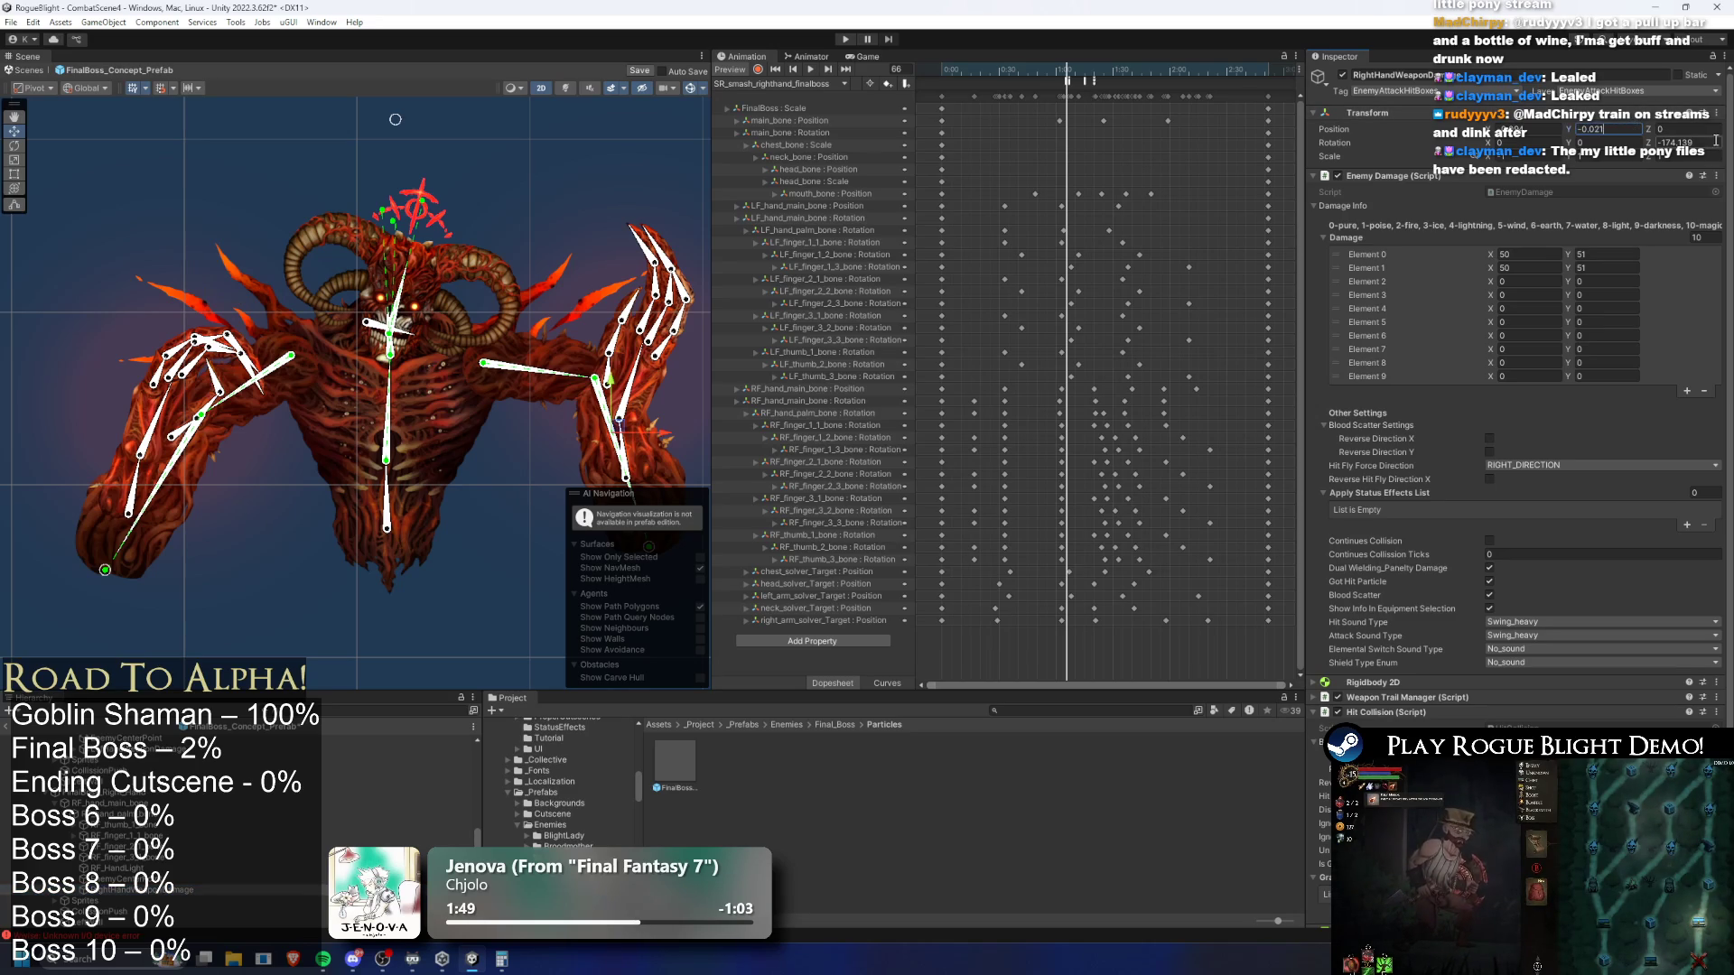
text(0)
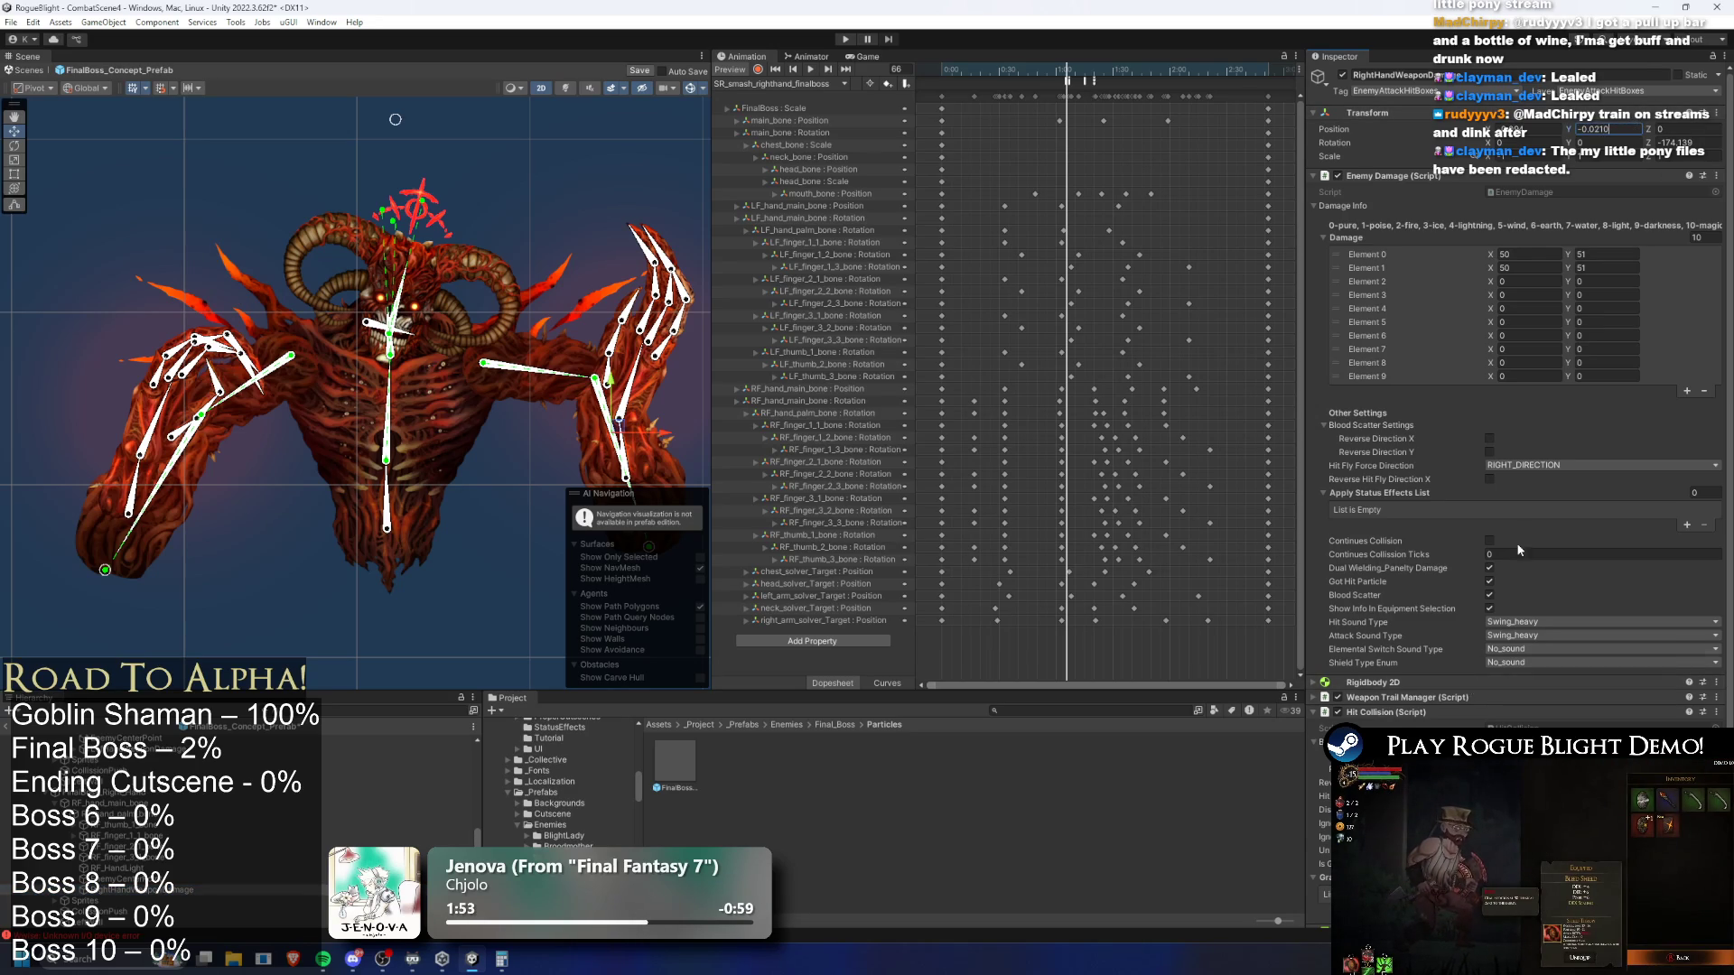
scroll(1524, 528, down, 2)
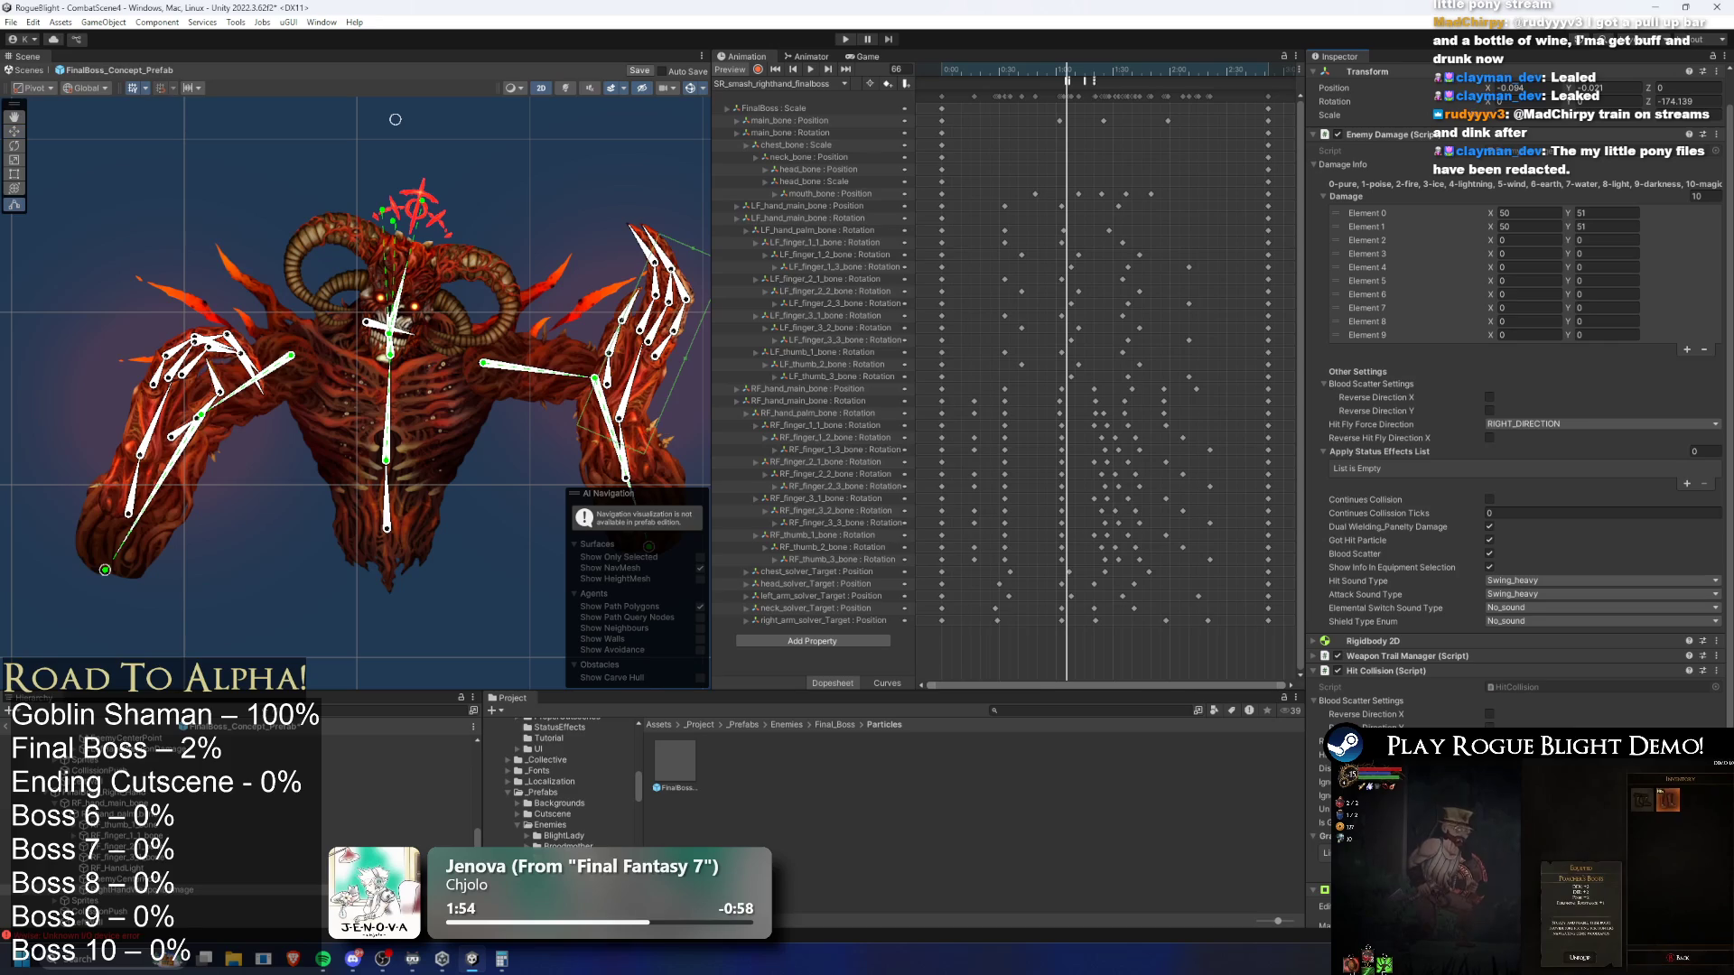
key(f)
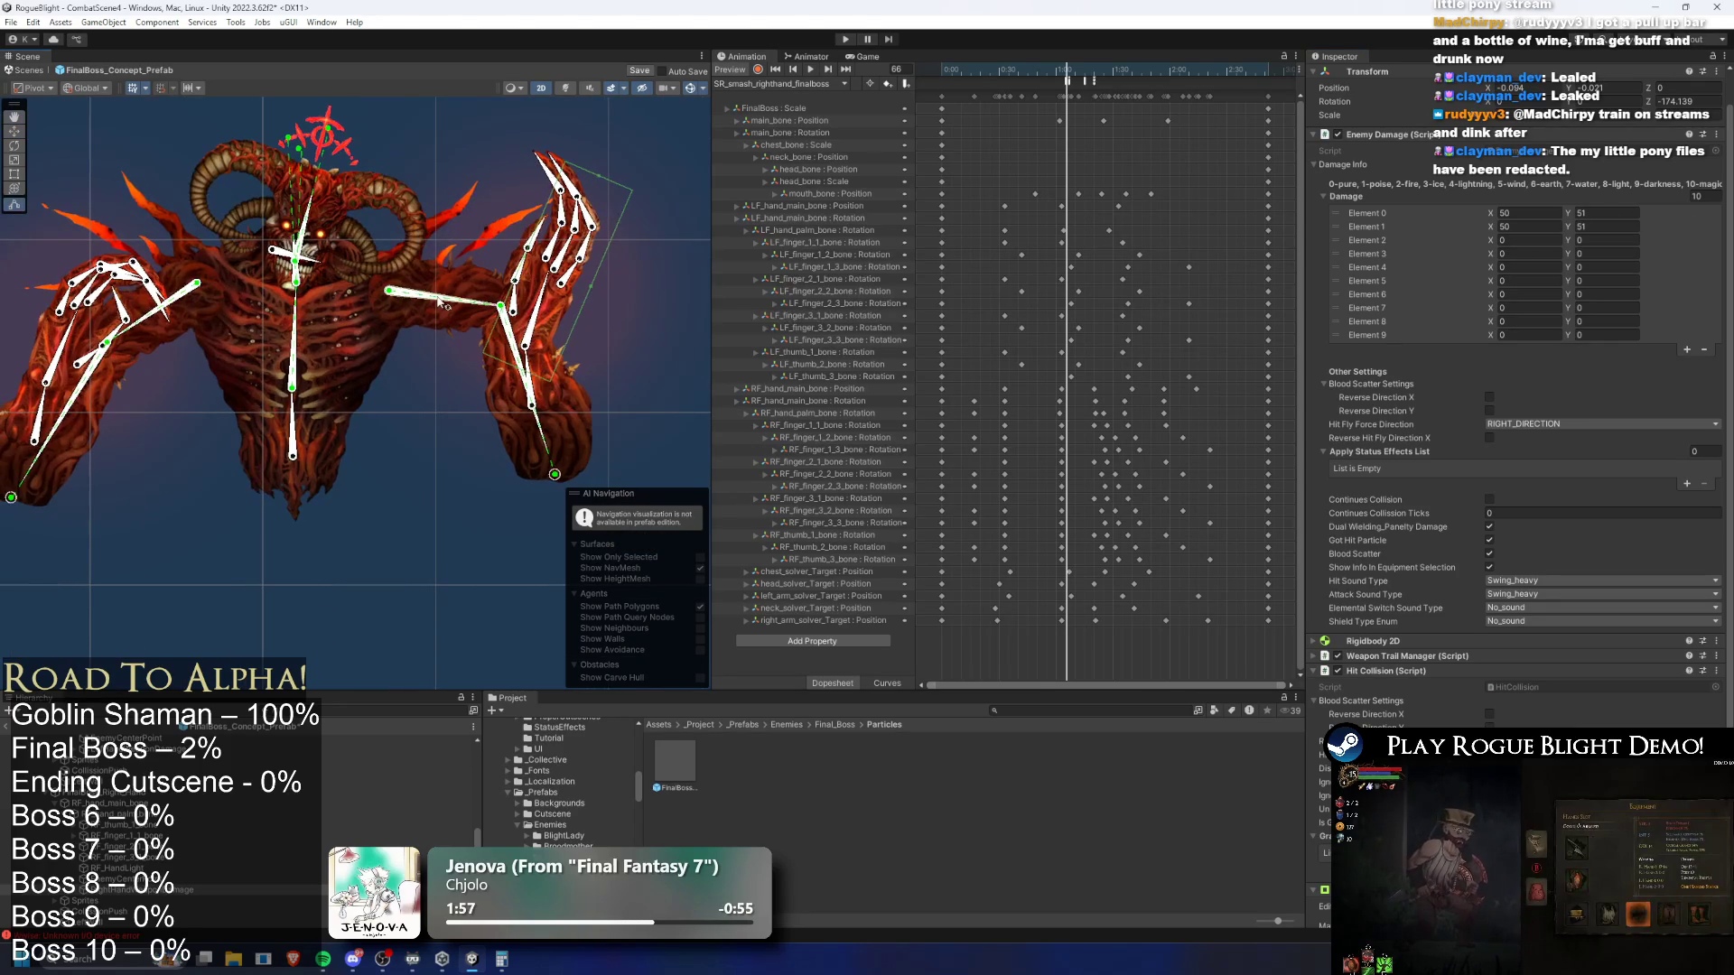
Check XWeaponTrail's EndPoint with the smash animation scrubbed to frames 82 and 58
mouse_move(1066, 71)
mouse_down()
mouse_move(1037, 71)
mouse_move(1145, 71)
mouse_move(970, 71)
mouse_up()
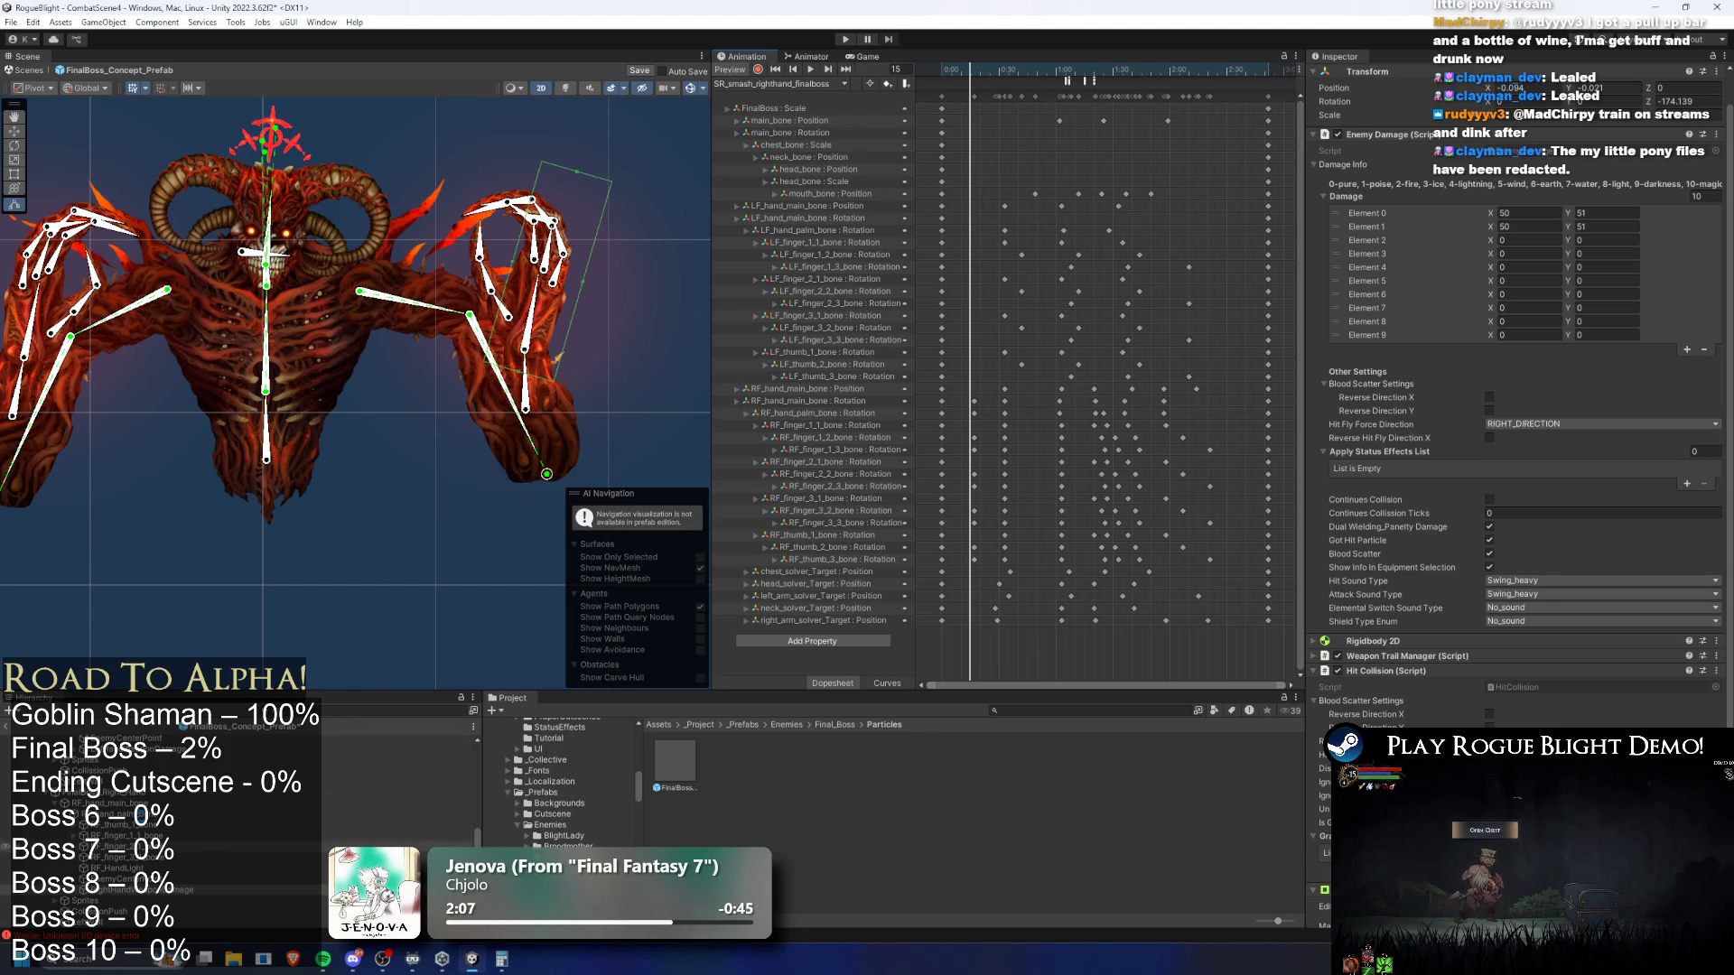
click(106, 900)
click(110, 913)
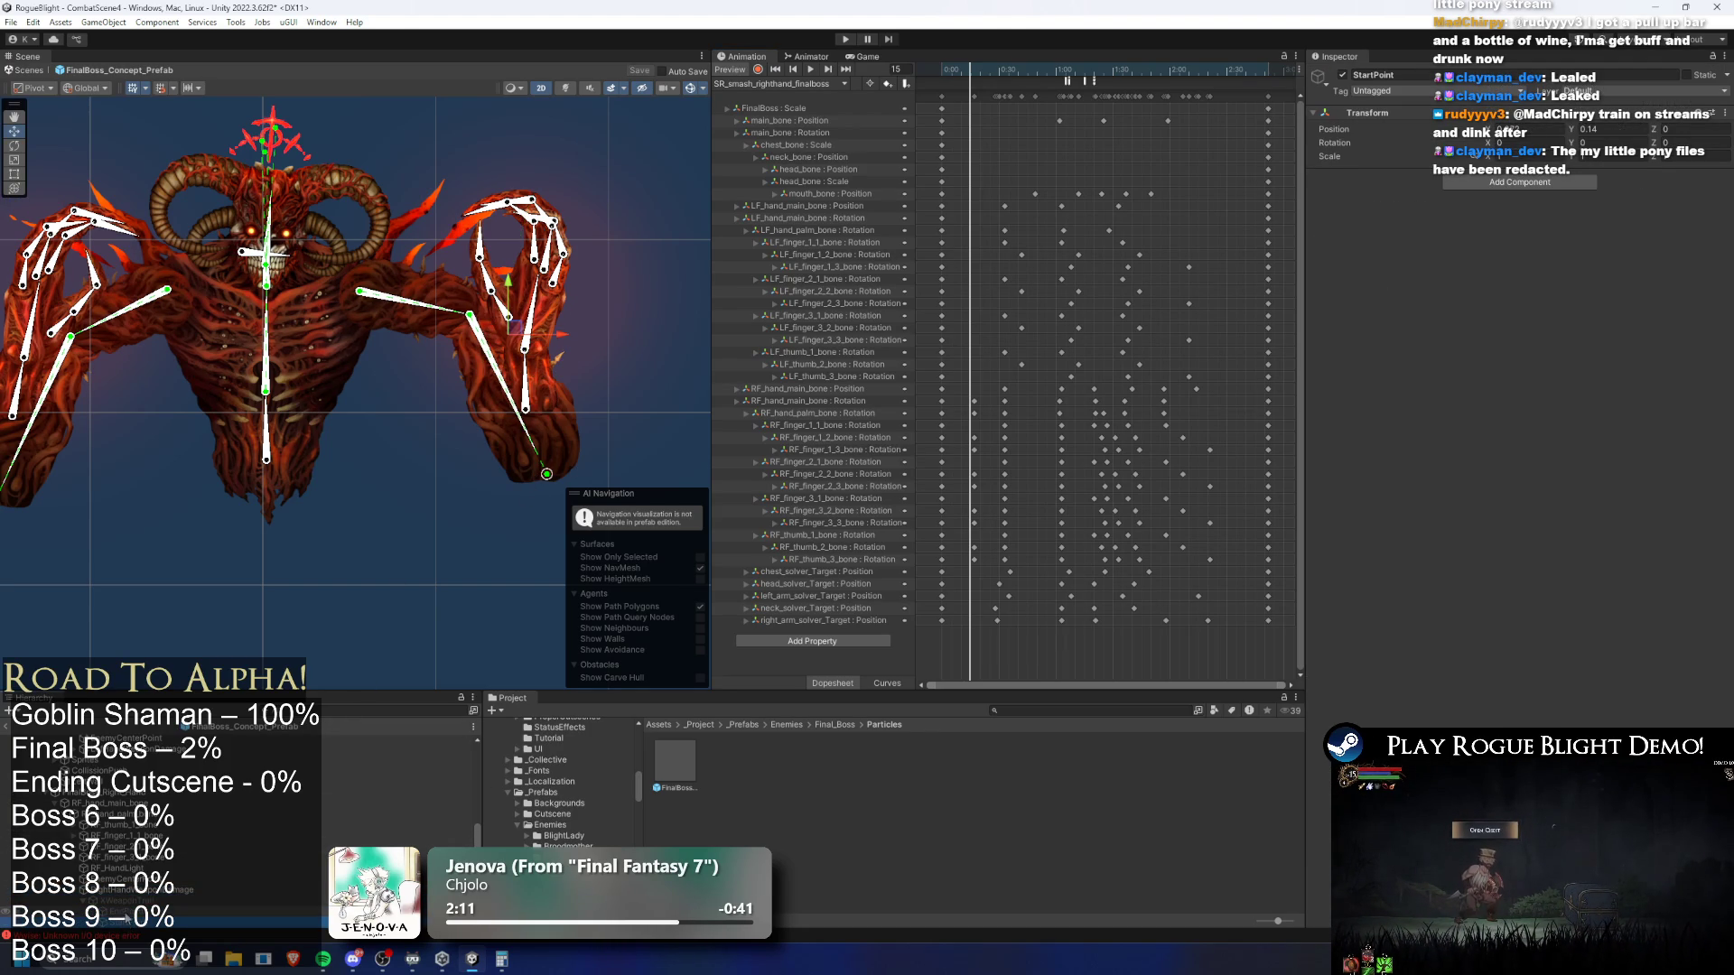
click(126, 912)
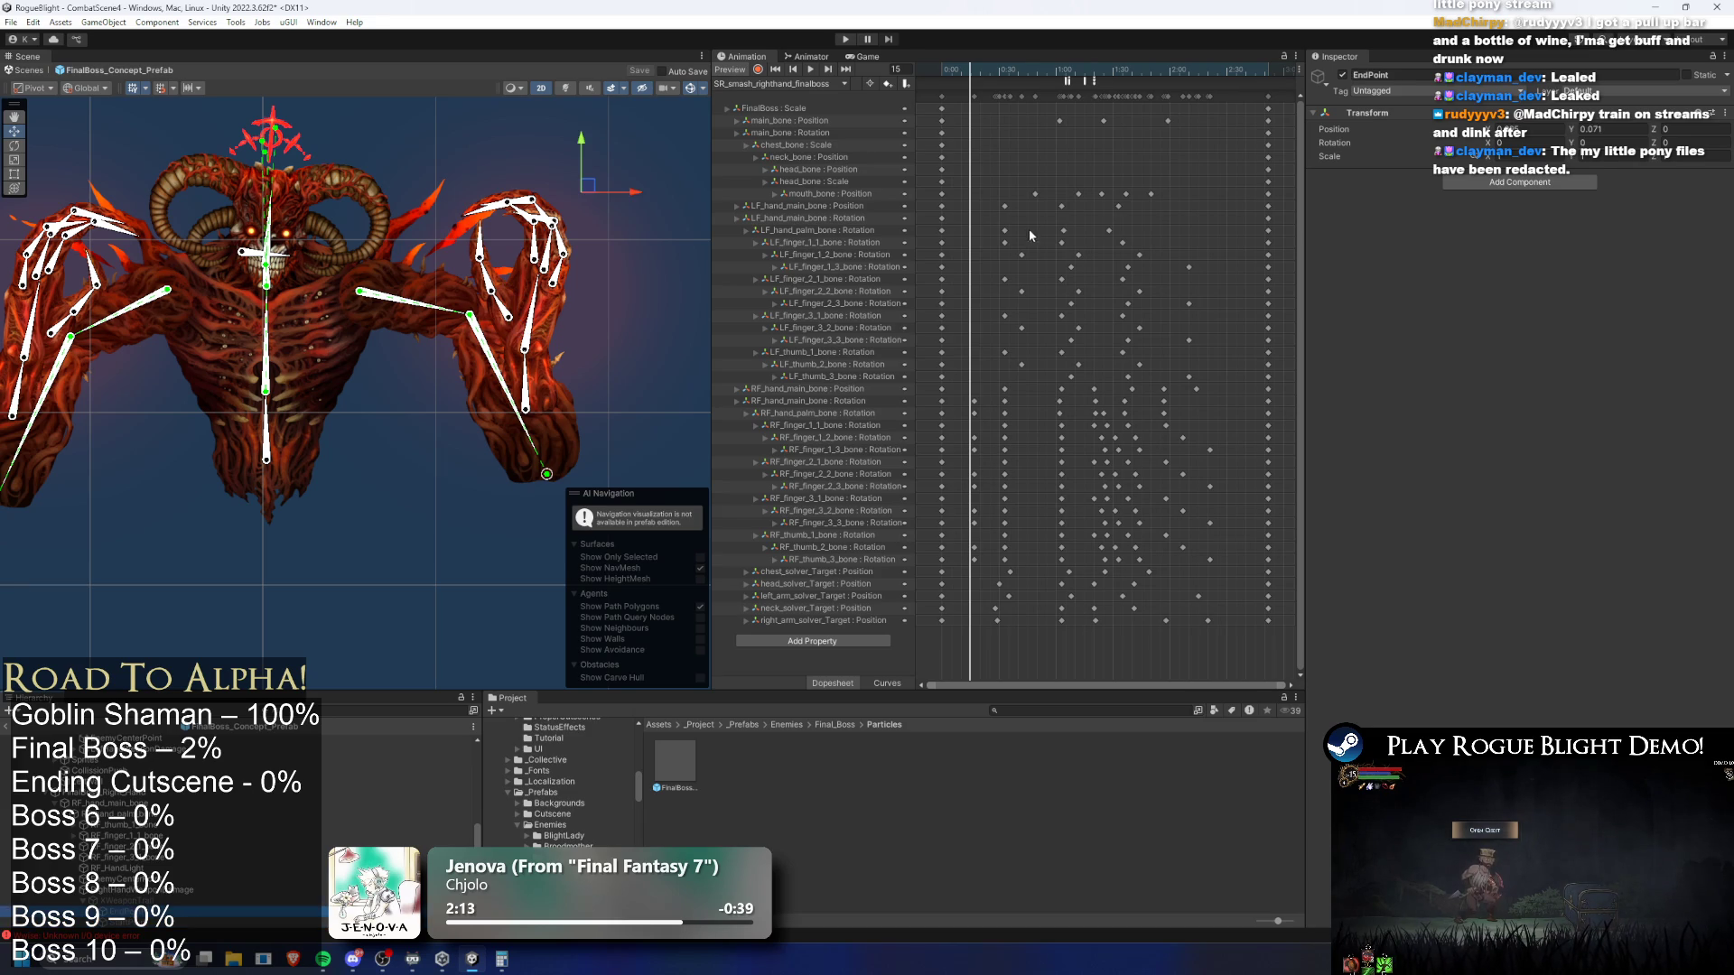
mouse_move(988, 87)
mouse_down()
mouse_move(964, 83)
mouse_move(1111, 81)
mouse_move(1021, 86)
mouse_up()
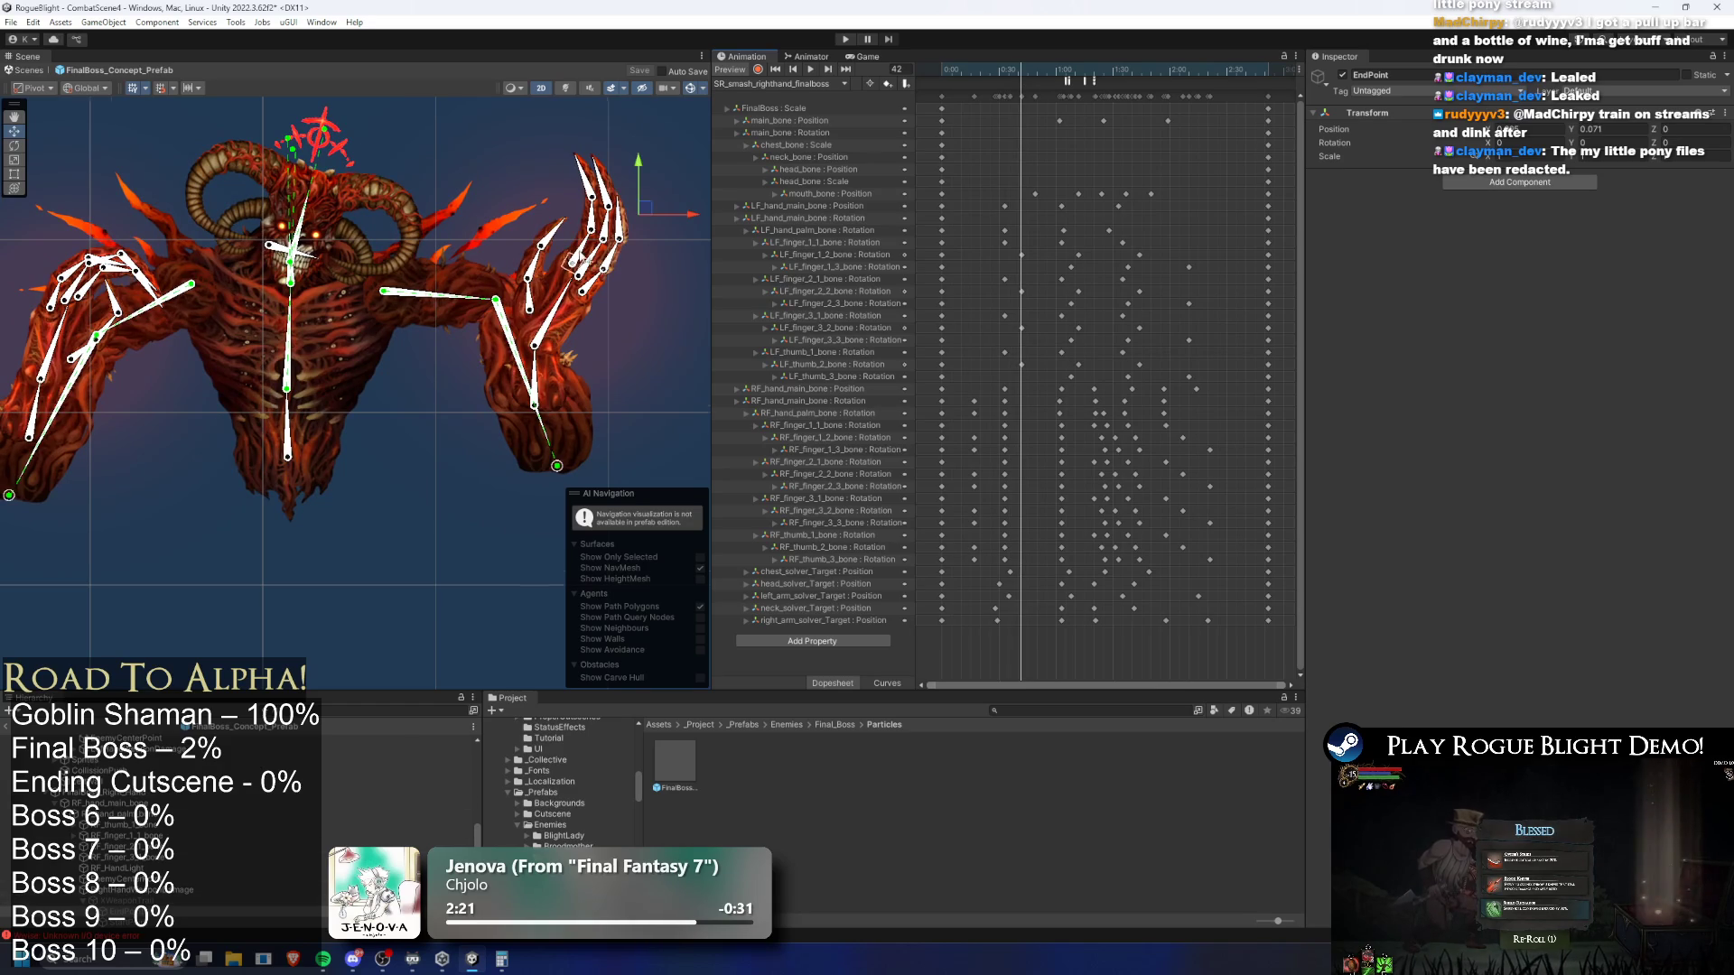
scroll(657, 228, up, 3)
scroll(657, 227, up, 1)
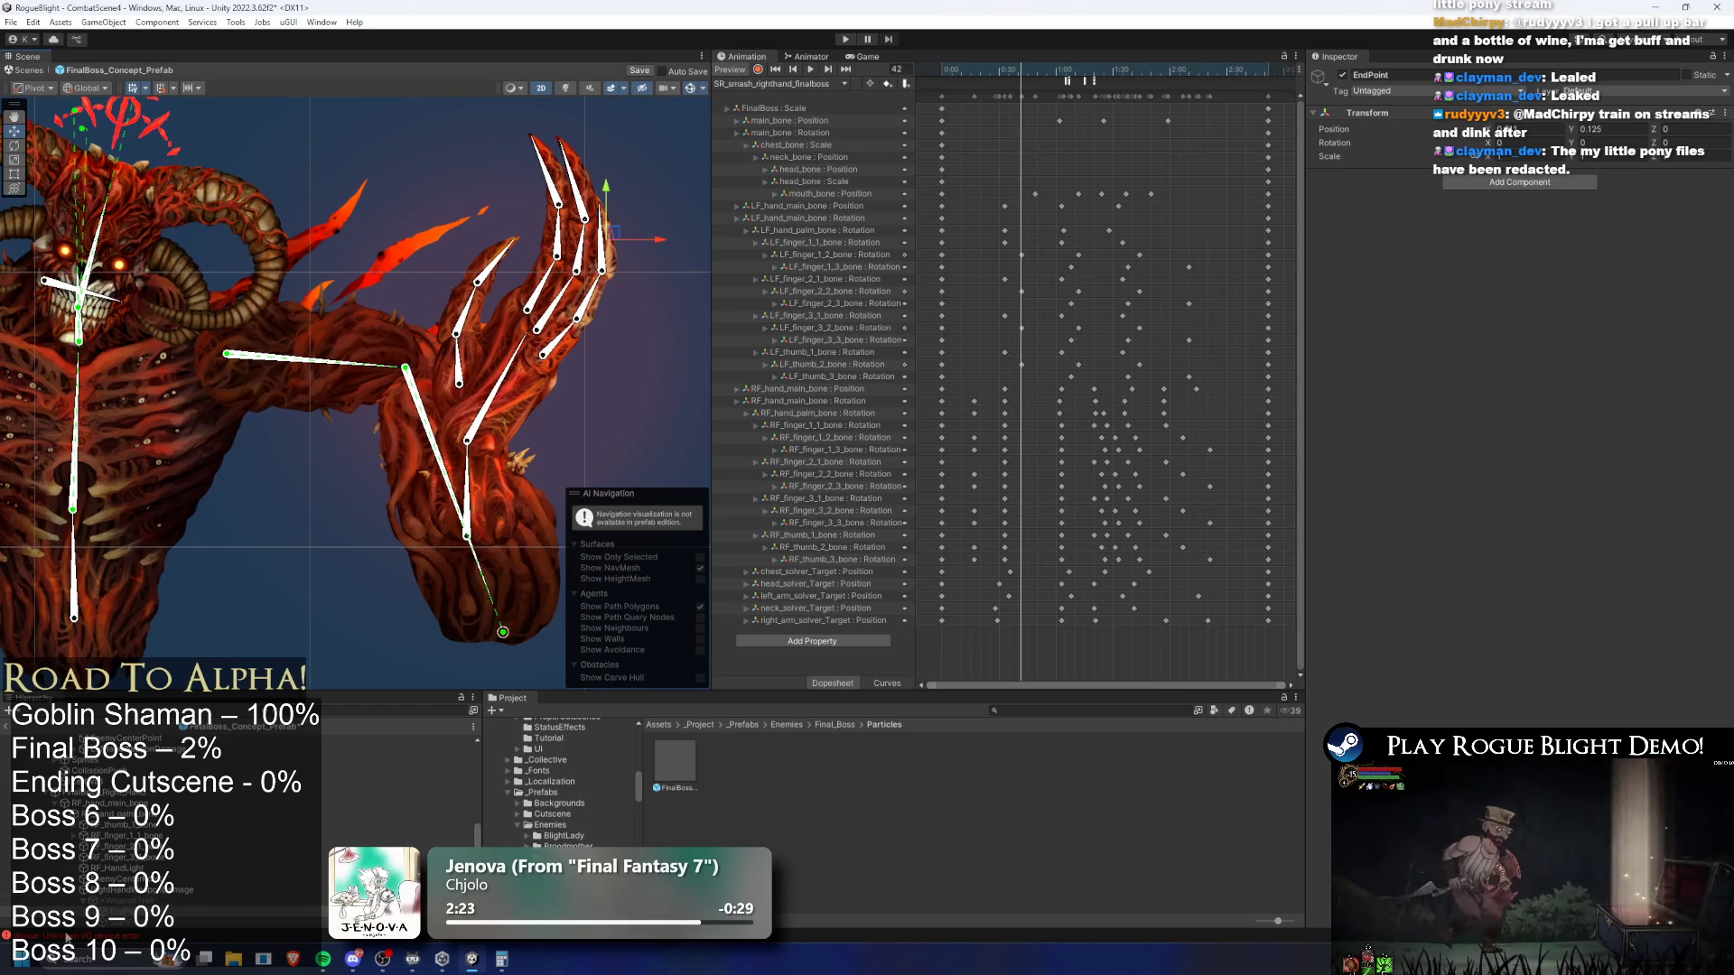
scroll(149, 894, down, 2)
Check the trail's StartPoint and EndPoint at frames 2 and 80, then enter Play Mode
click(149, 880)
mouse_move(1050, 65)
mouse_down()
mouse_move(937, 95)
mouse_move(1001, 47)
mouse_move(1084, 63)
mouse_up()
click(149, 872)
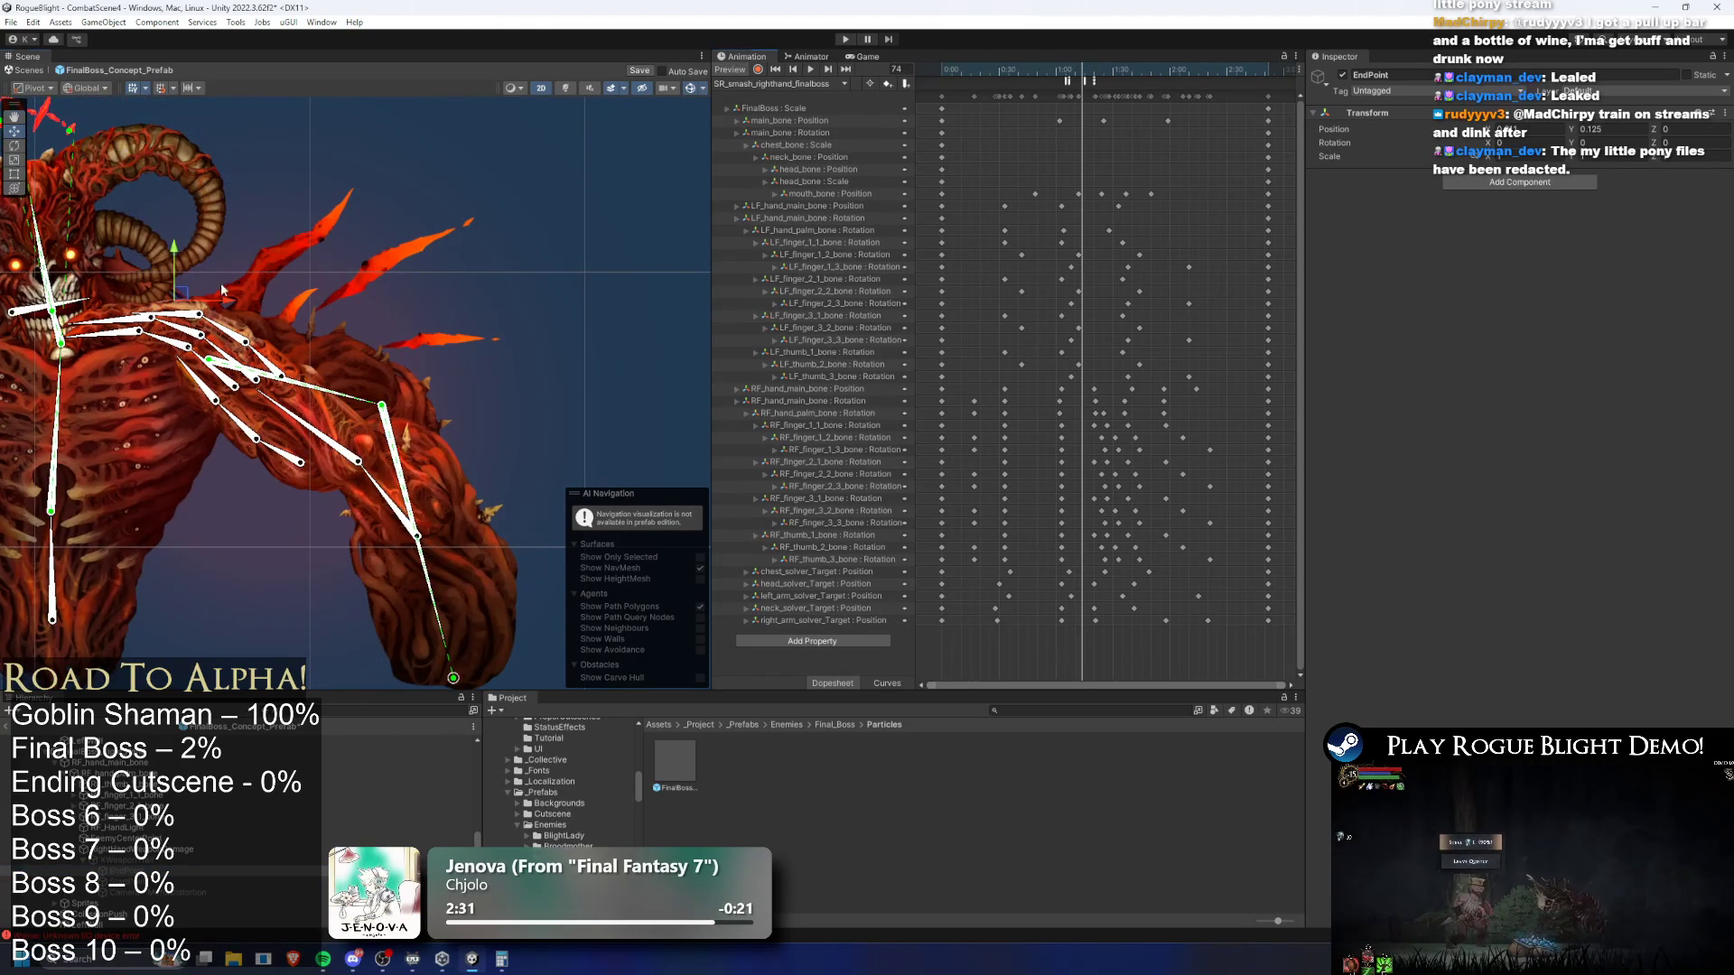
drag(195, 292, 277, 289)
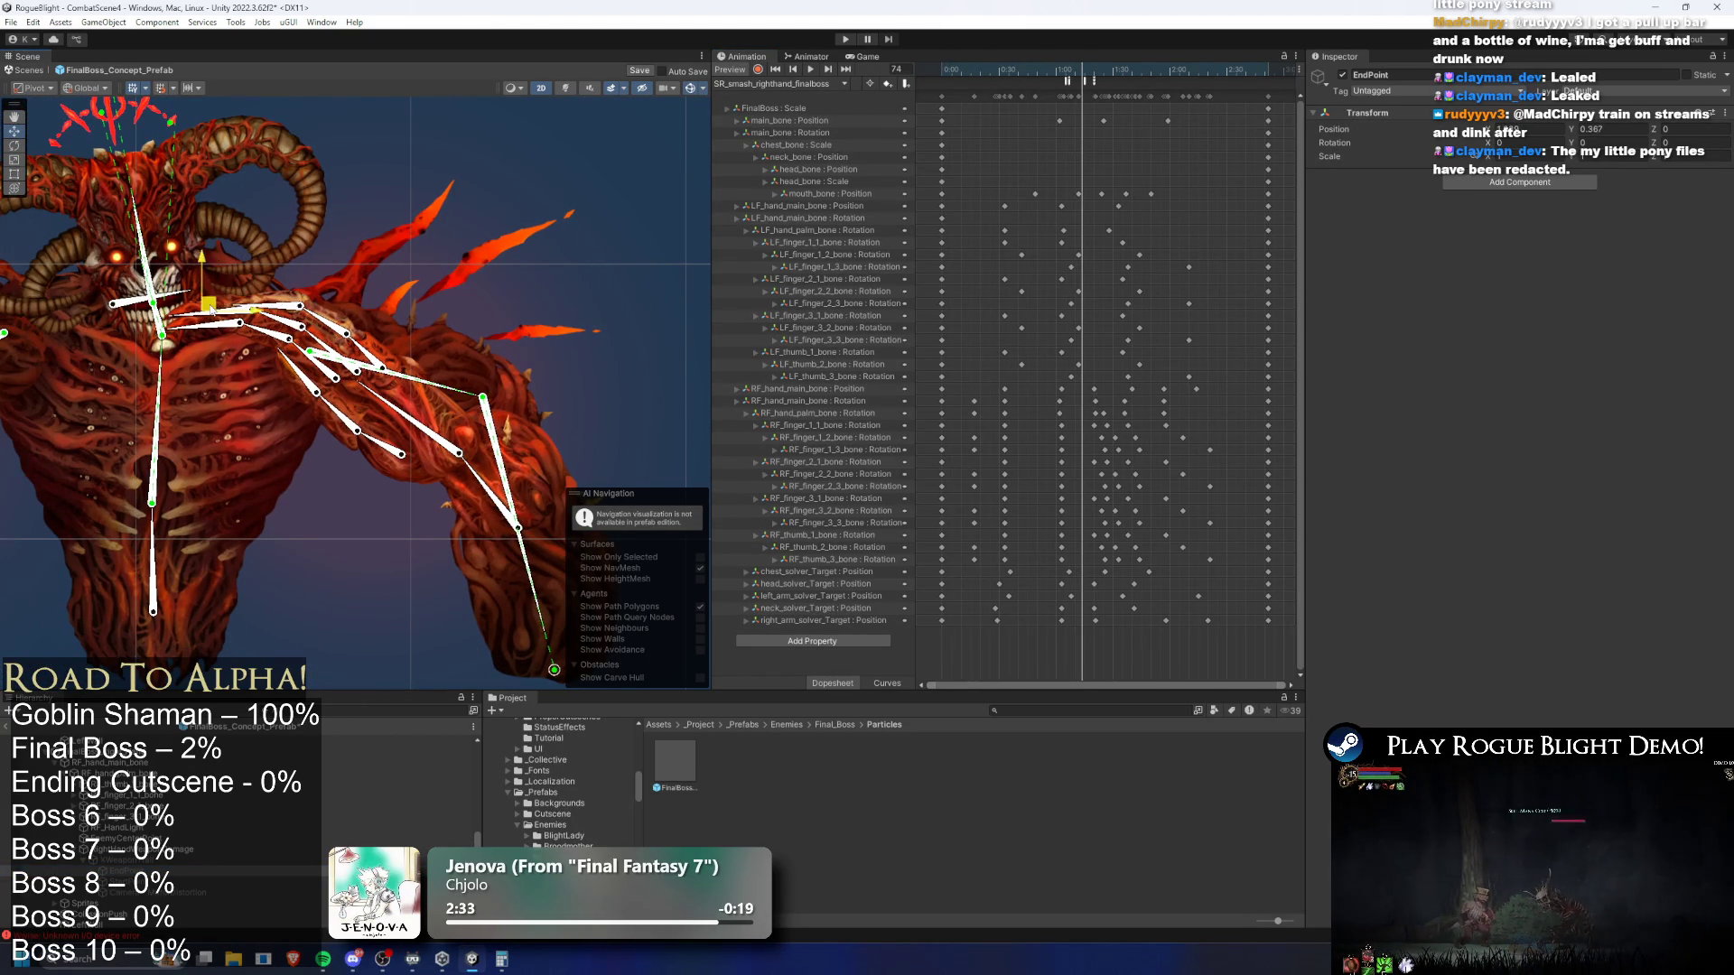
click(117, 880)
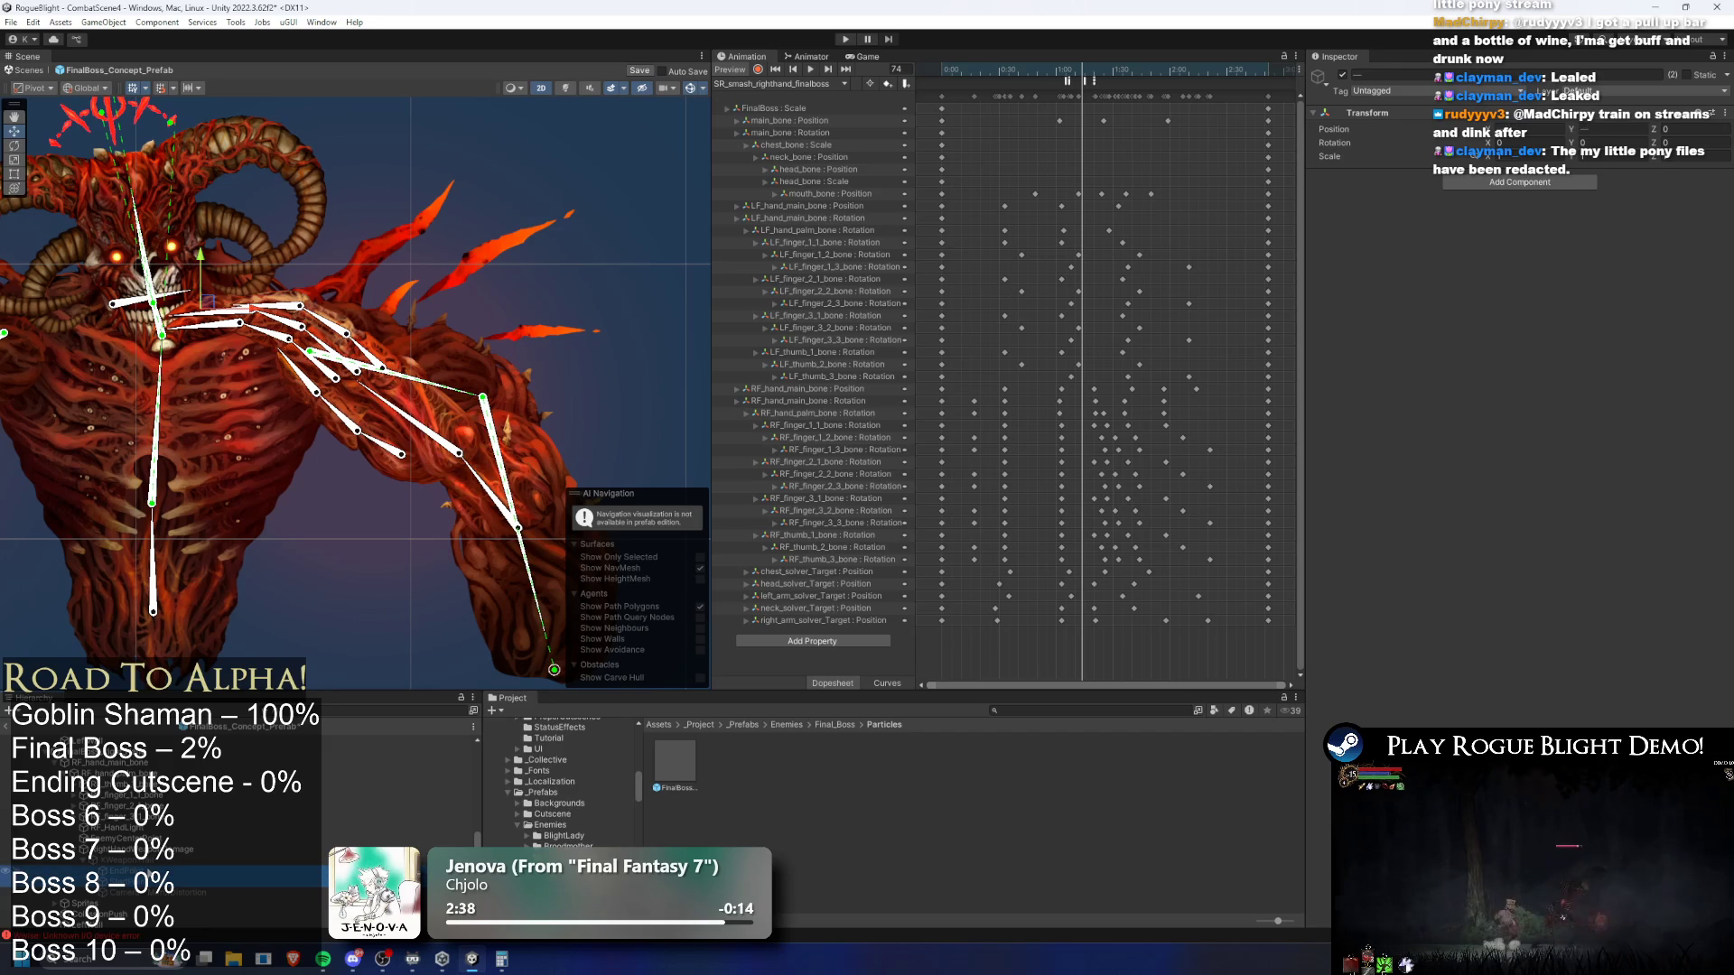
mouse_move(1102, 70)
mouse_down()
mouse_move(1051, 70)
mouse_move(1150, 77)
mouse_up()
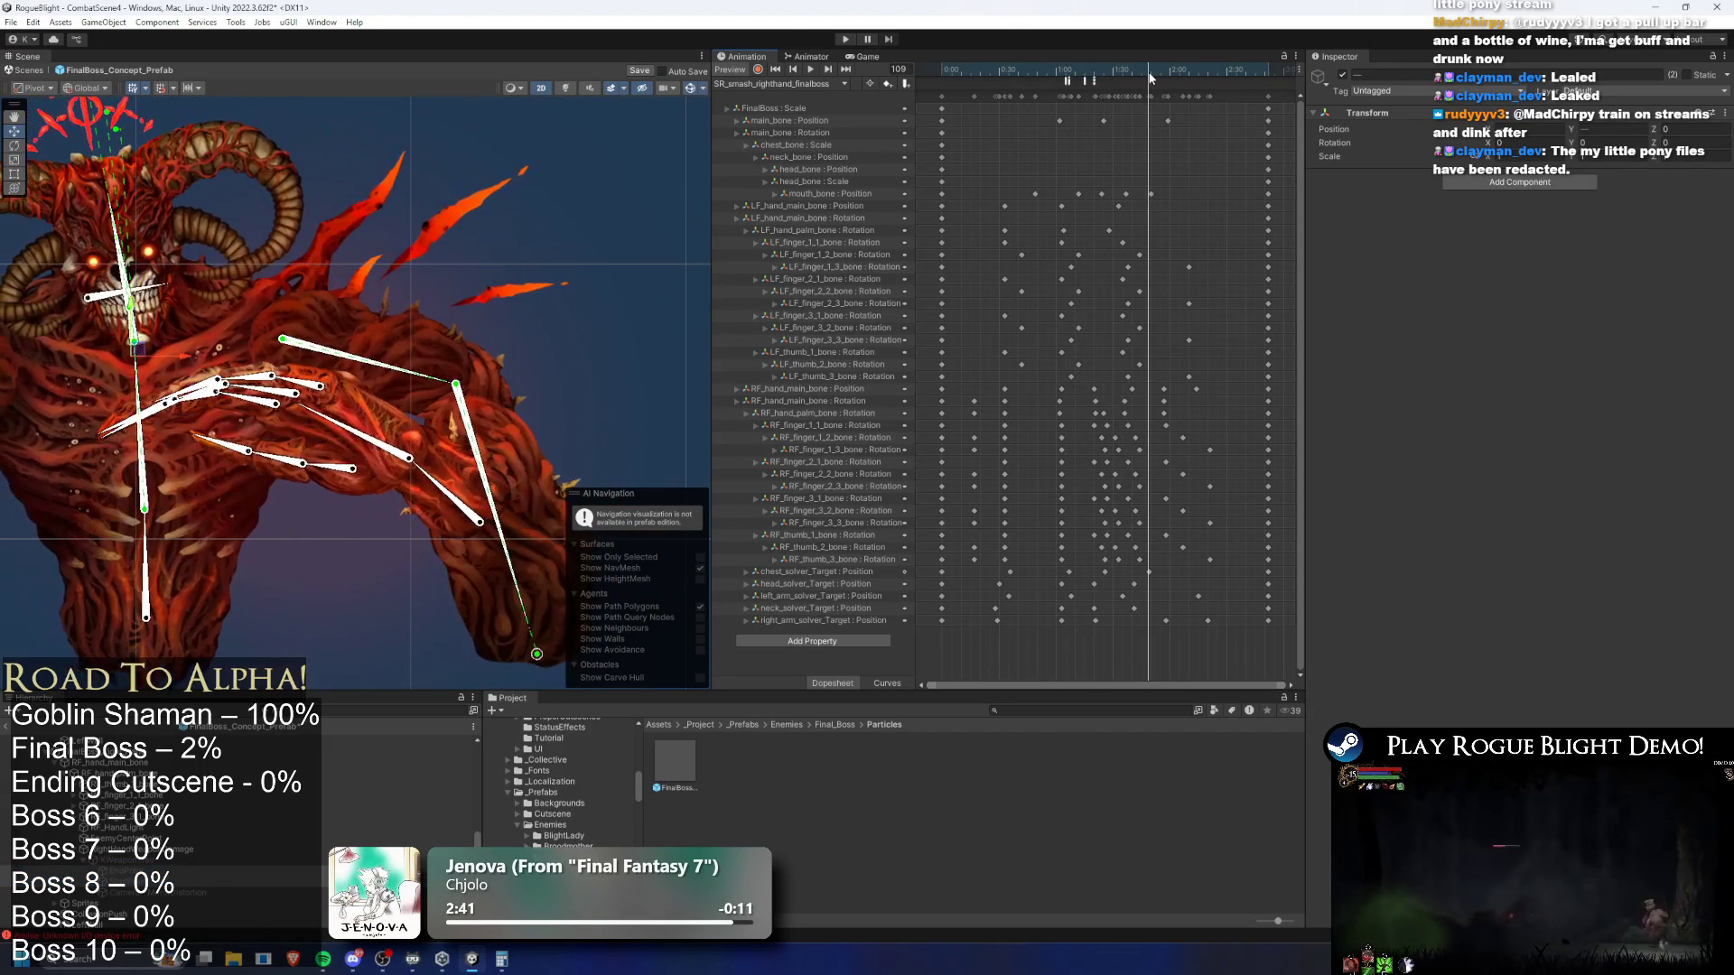
click(844, 41)
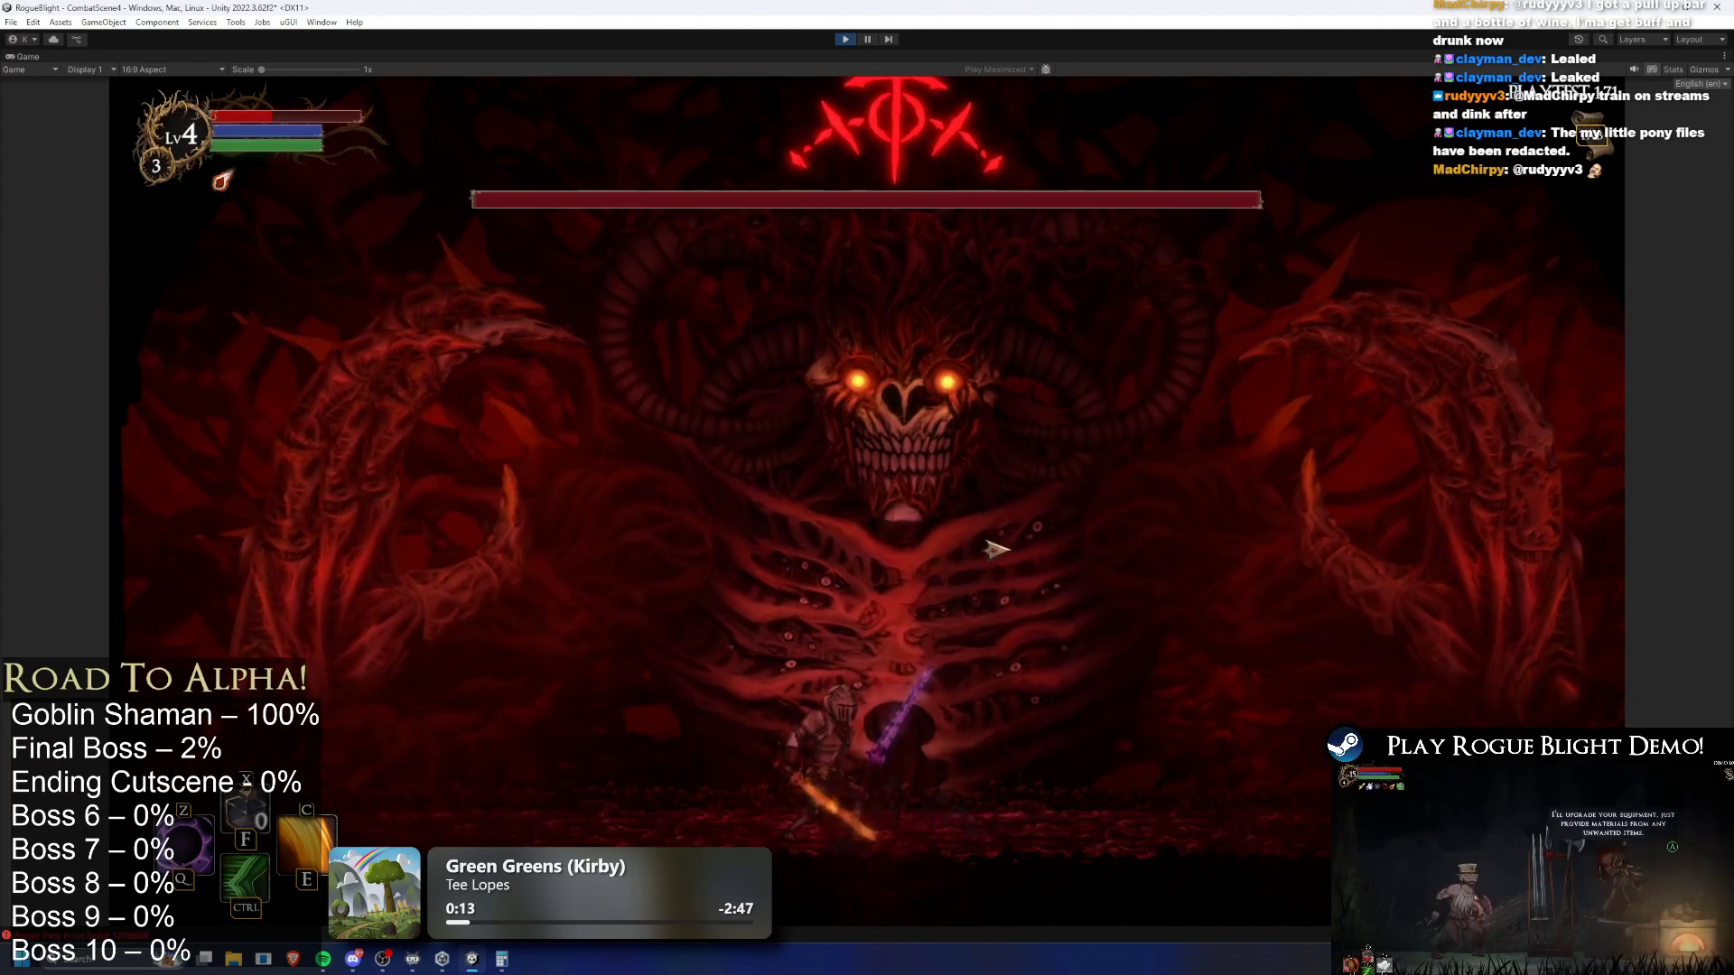
Dash and walk the knight left and right beneath the boss, enabling cheats with F1
key(ctrl)
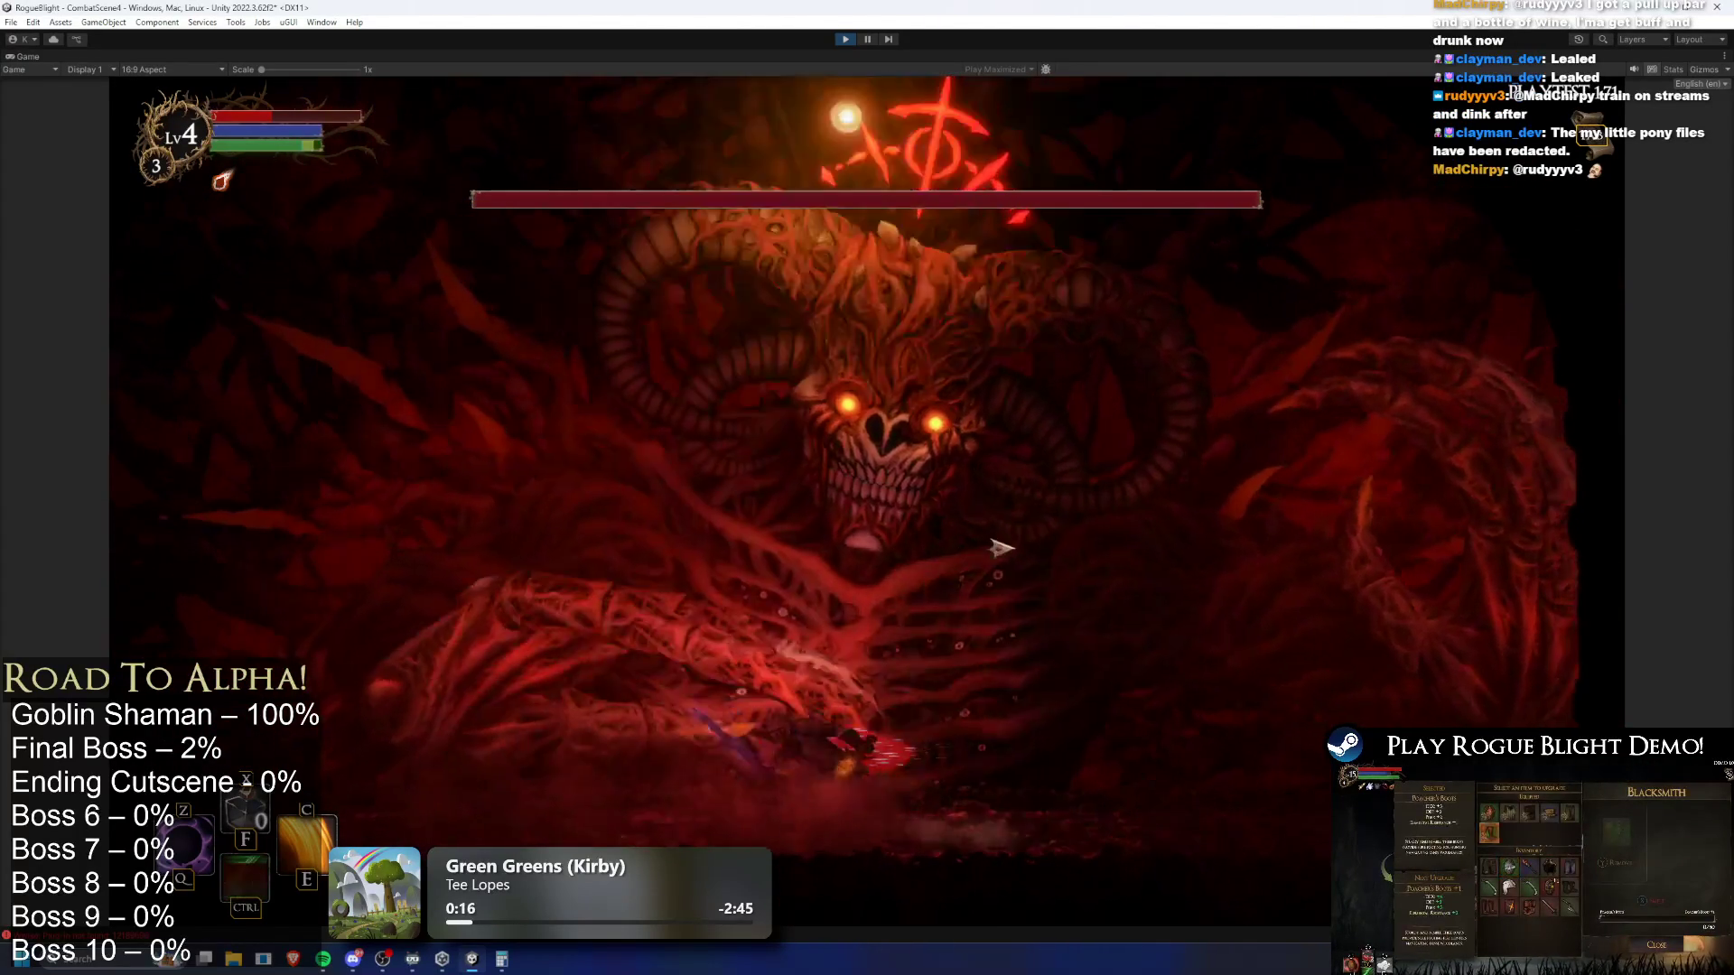
key(a)
key(d)
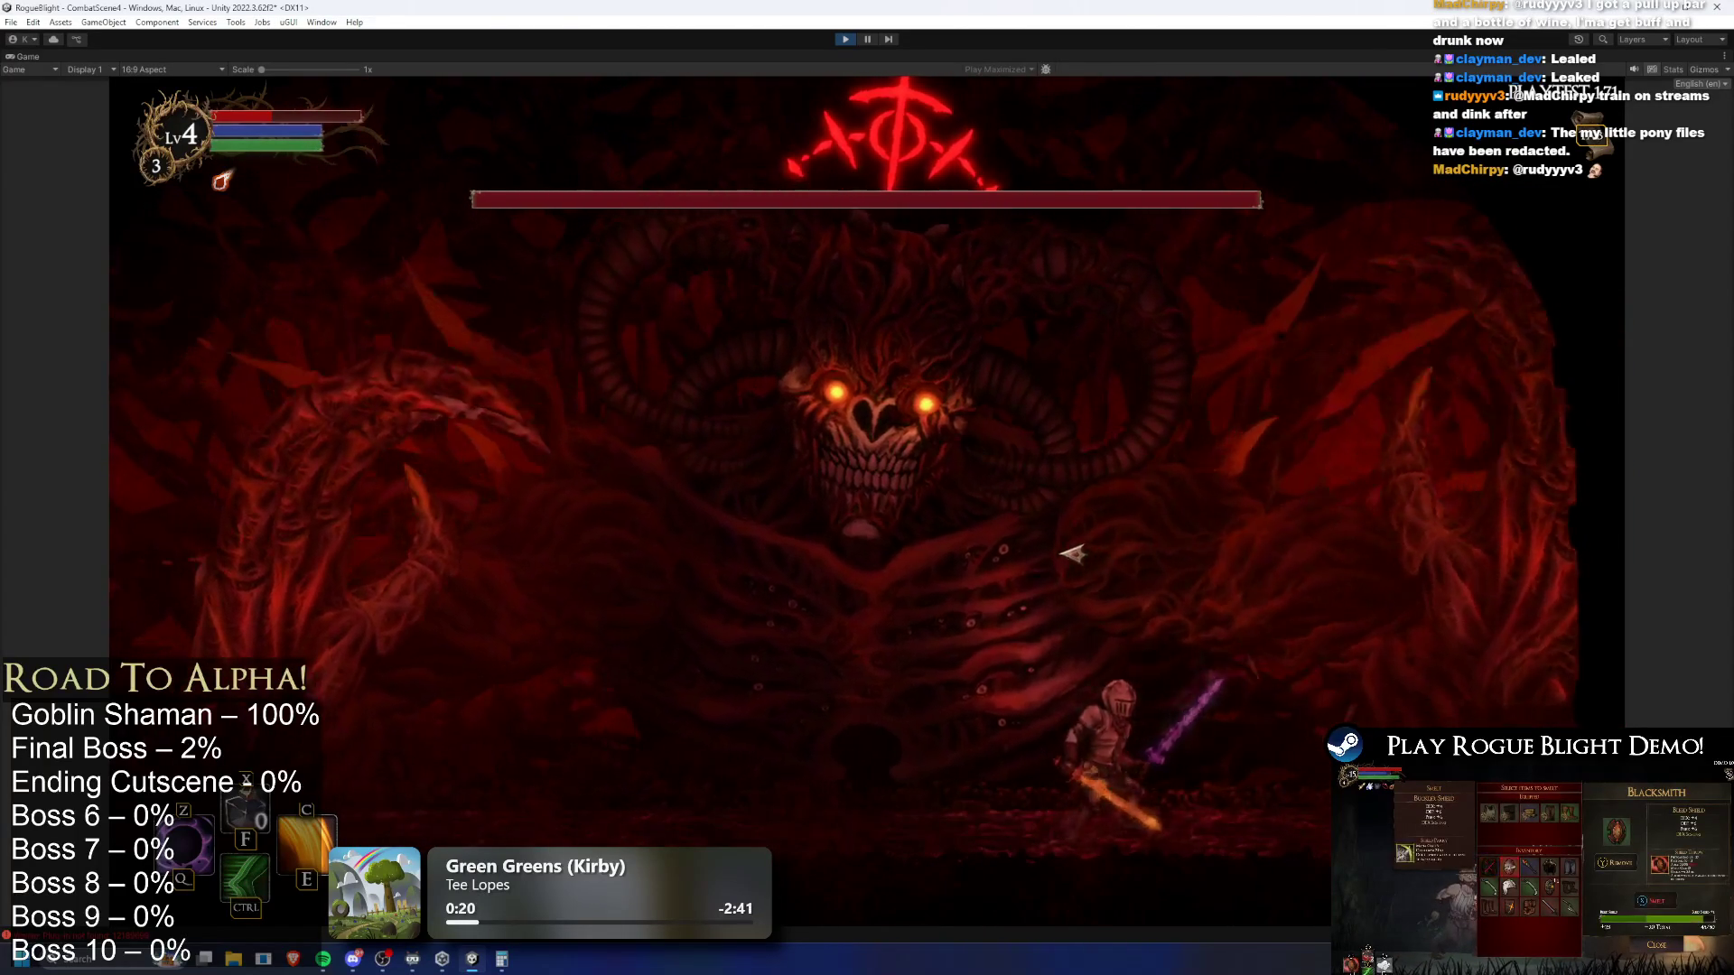
key(a)
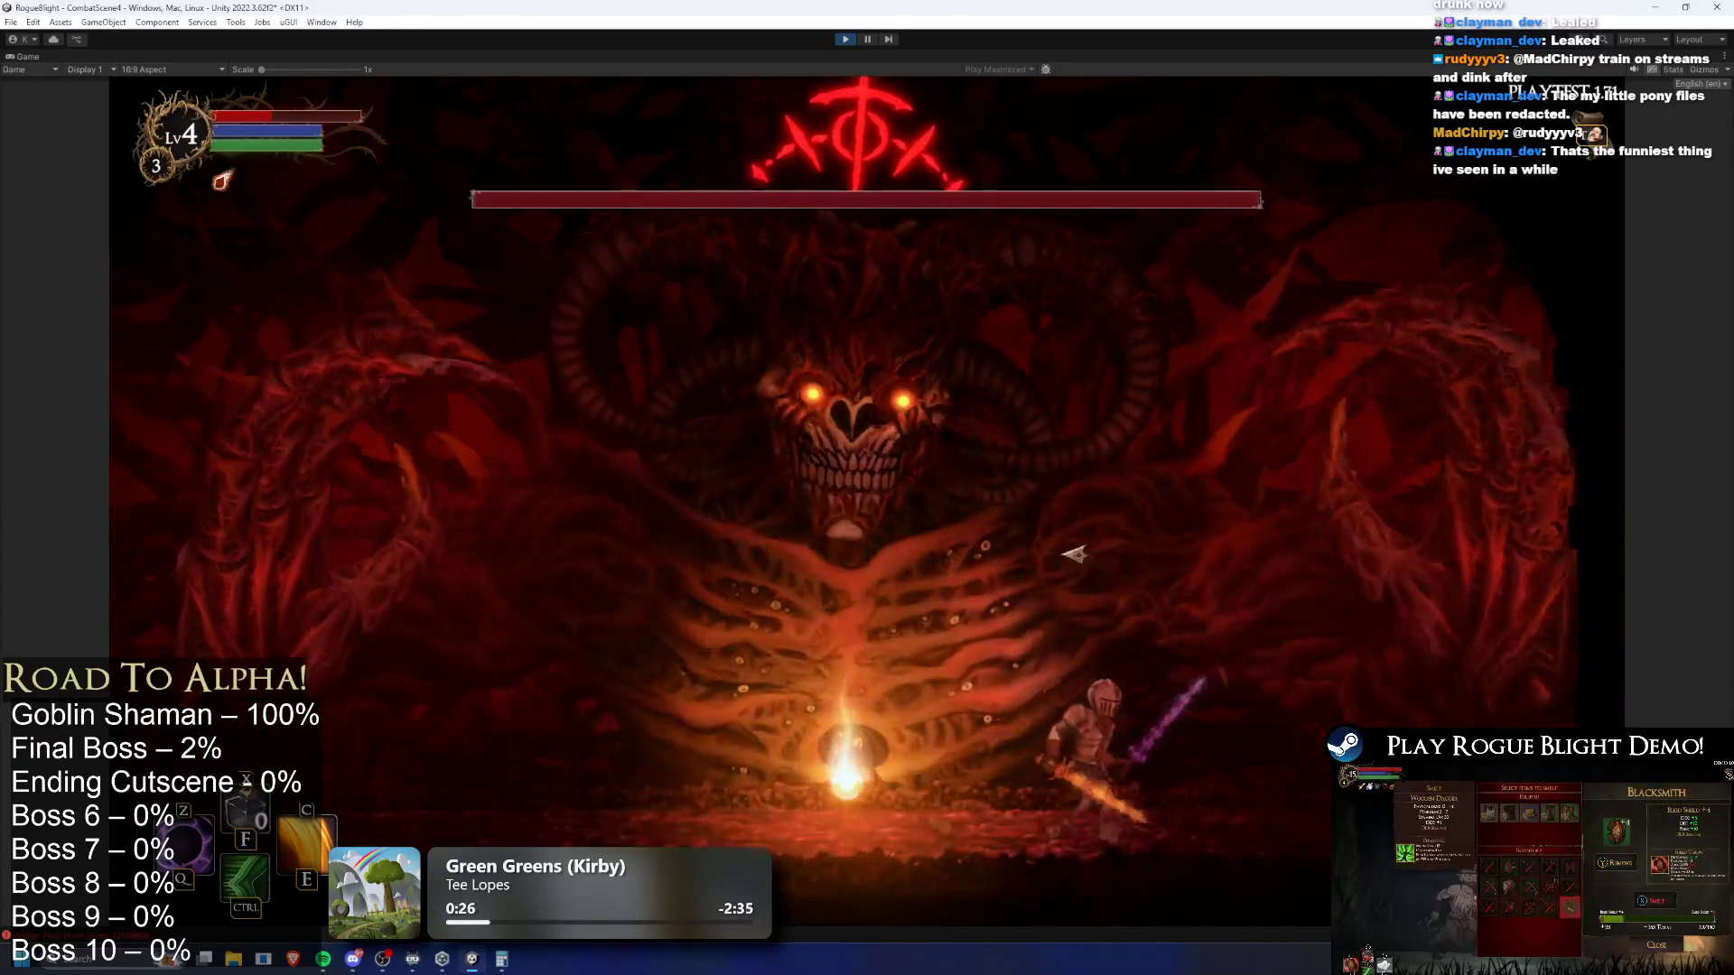
key(a)
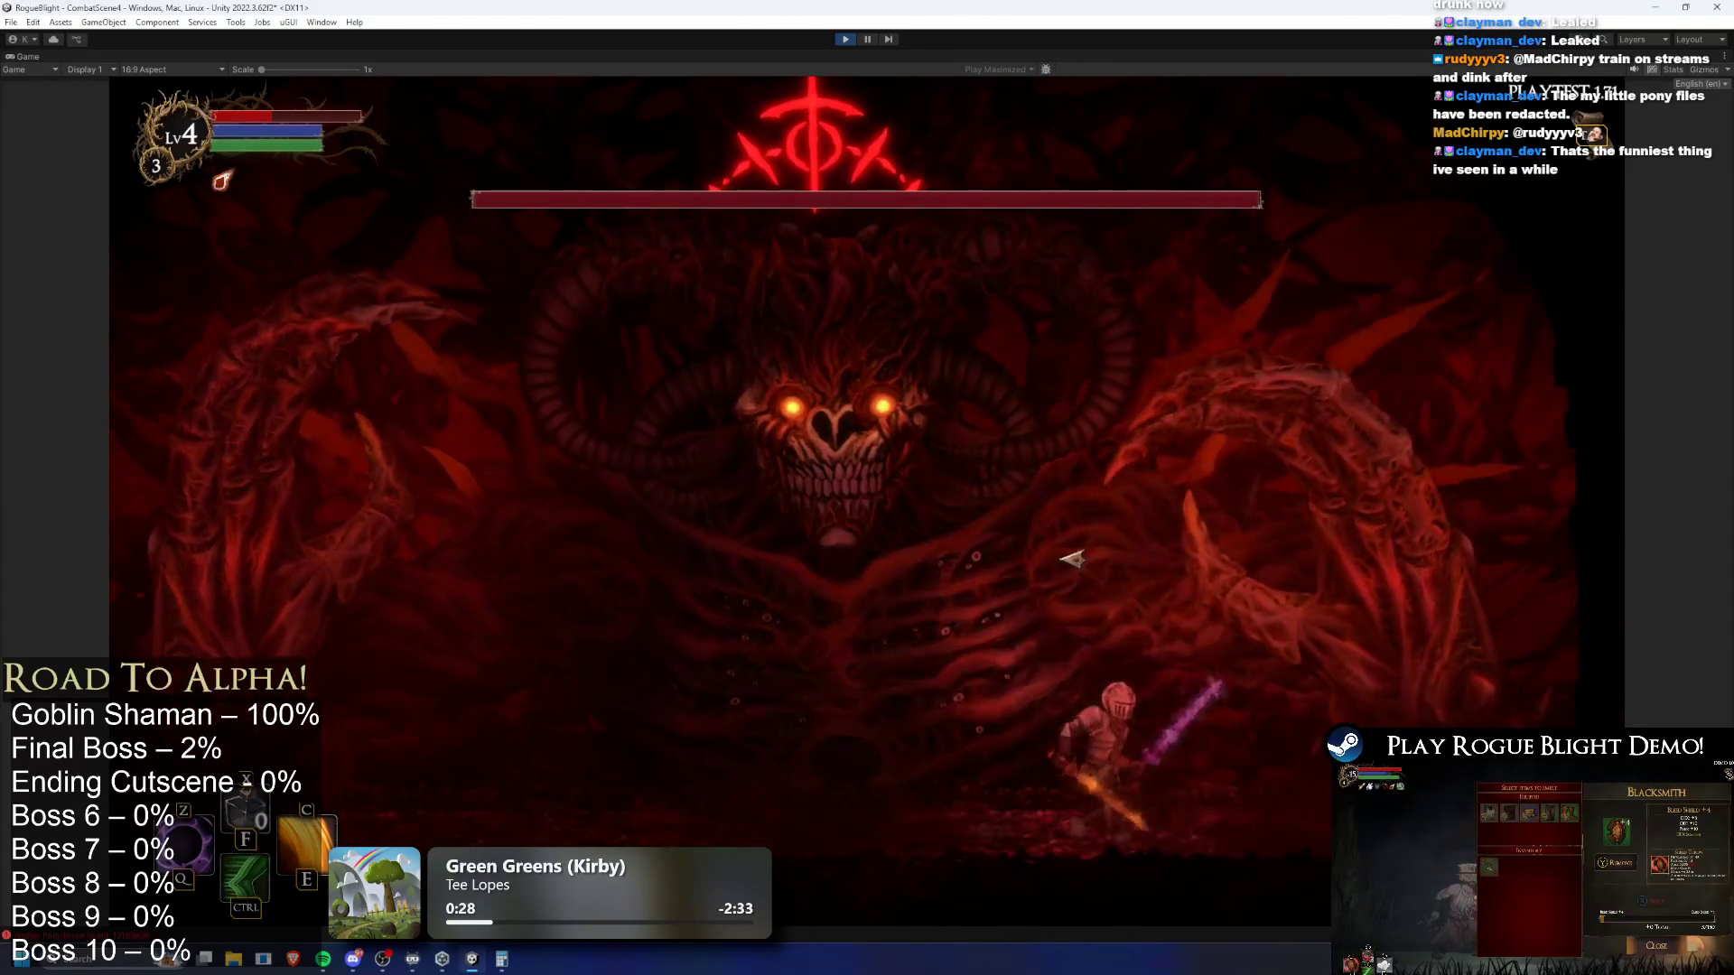
key(a)
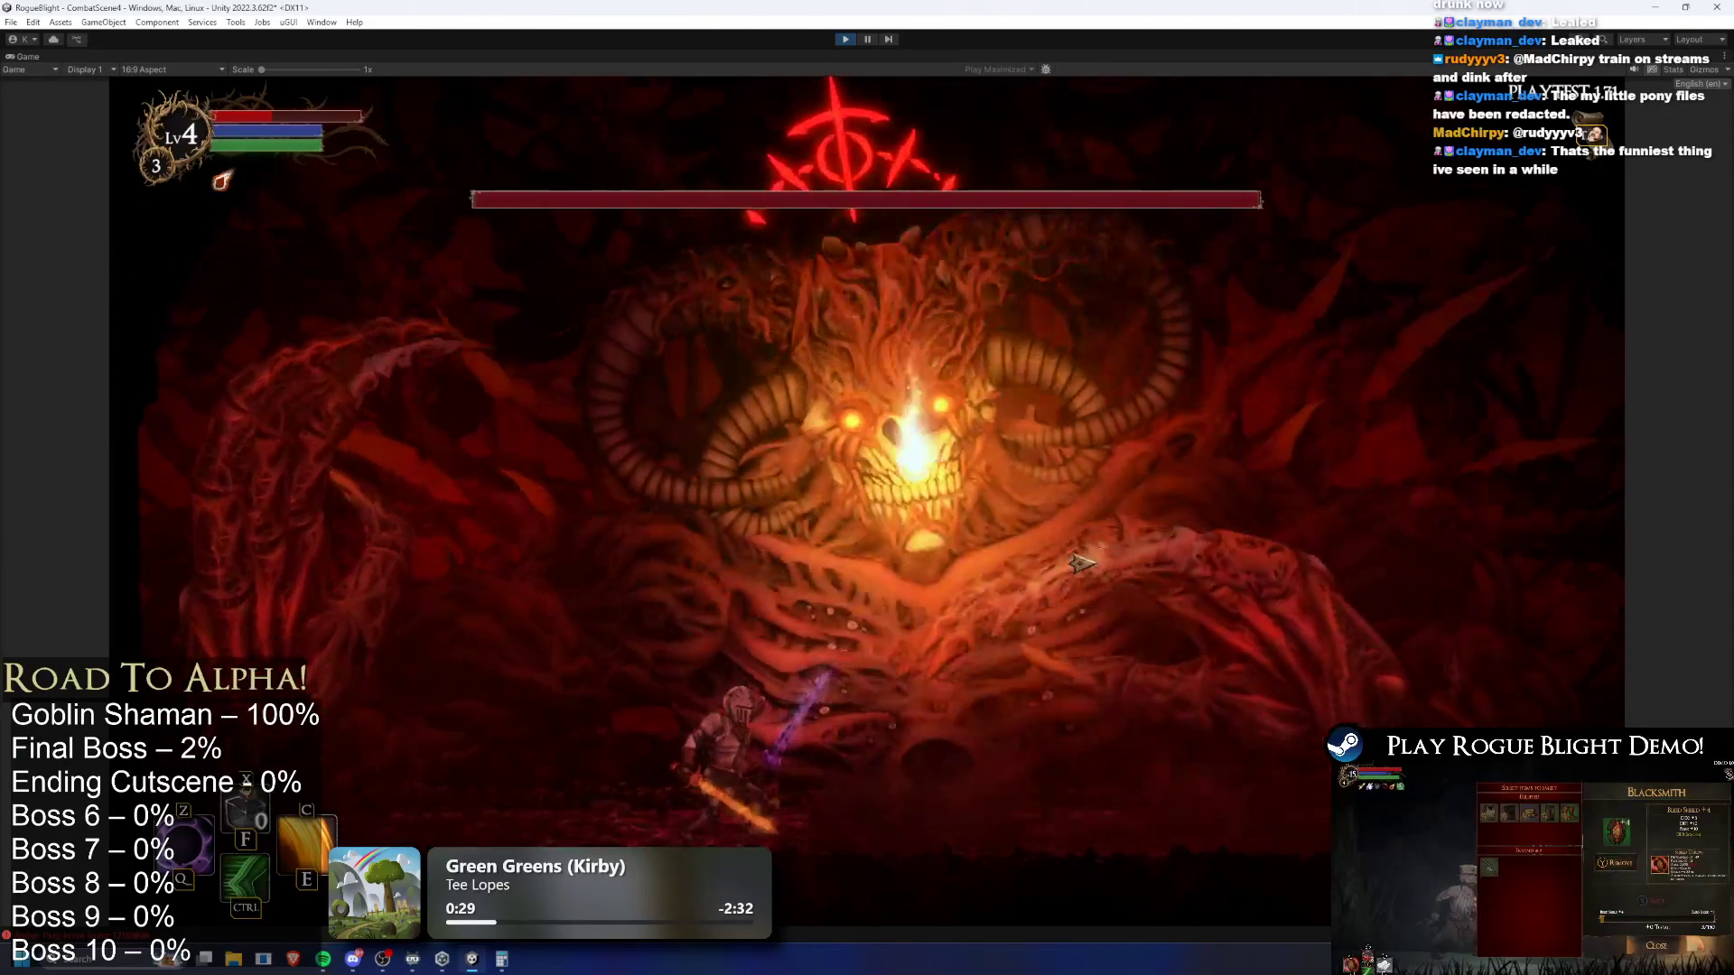
key(F1)
key(d)
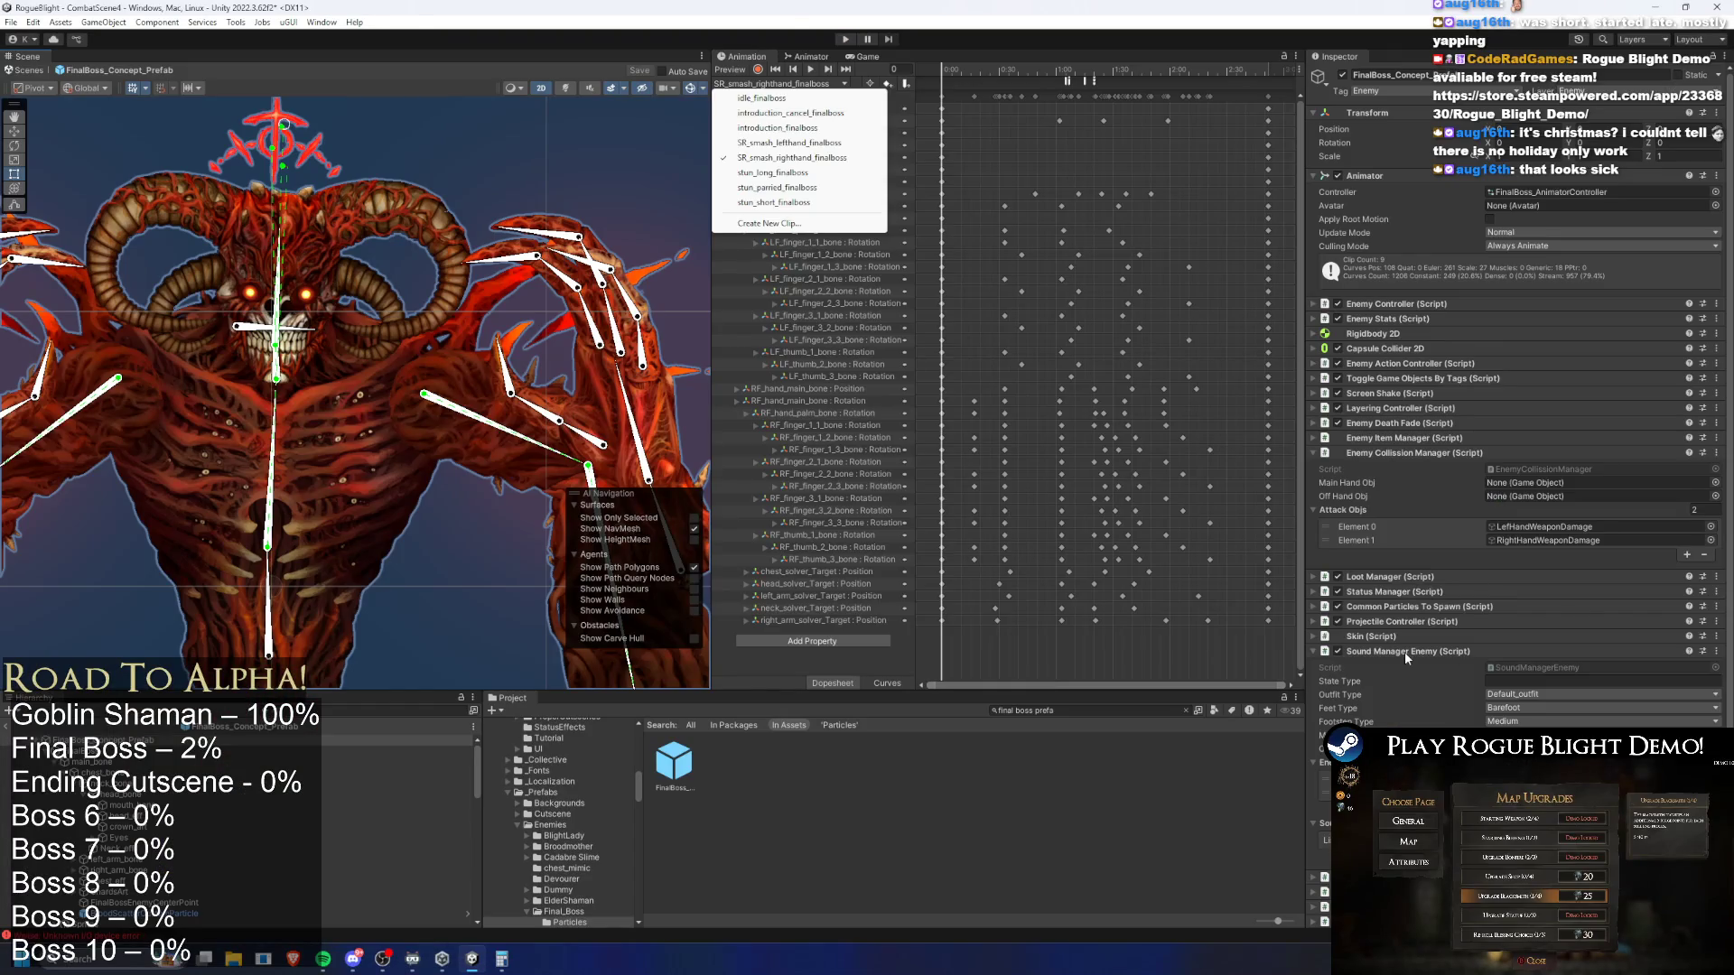
Collapse Enemy Collision Manager and step through main_bone, RF_hand_main_bone and solvers in the rig
click(1396, 453)
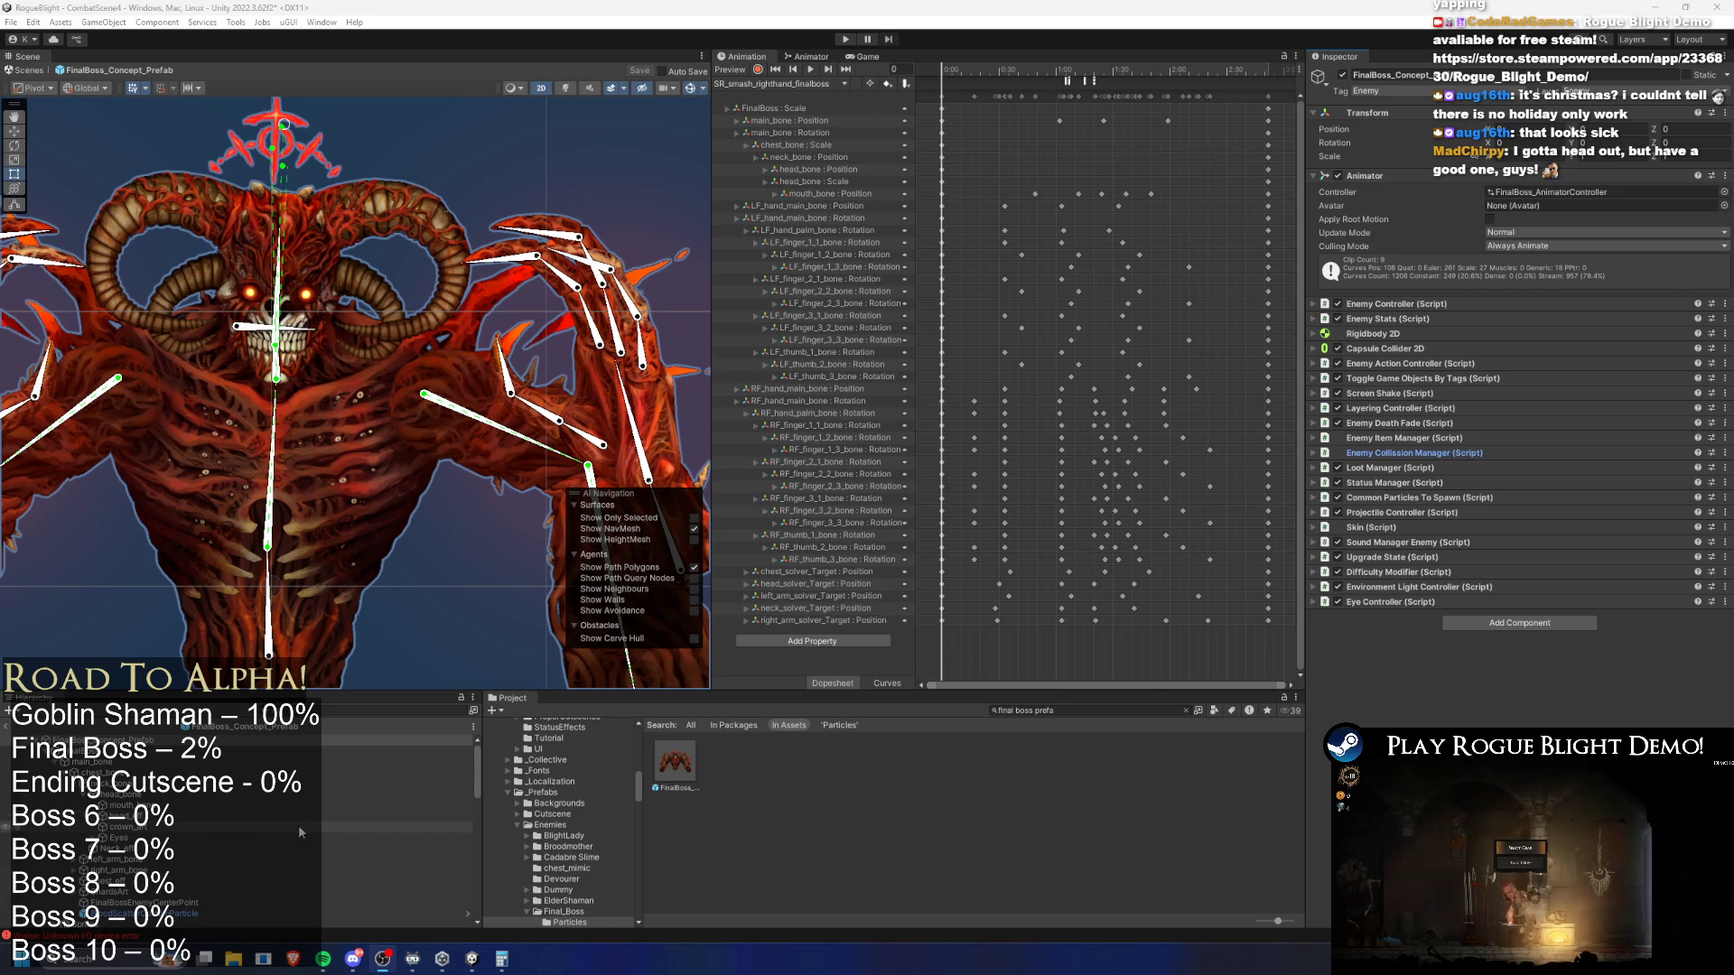
click(269, 652)
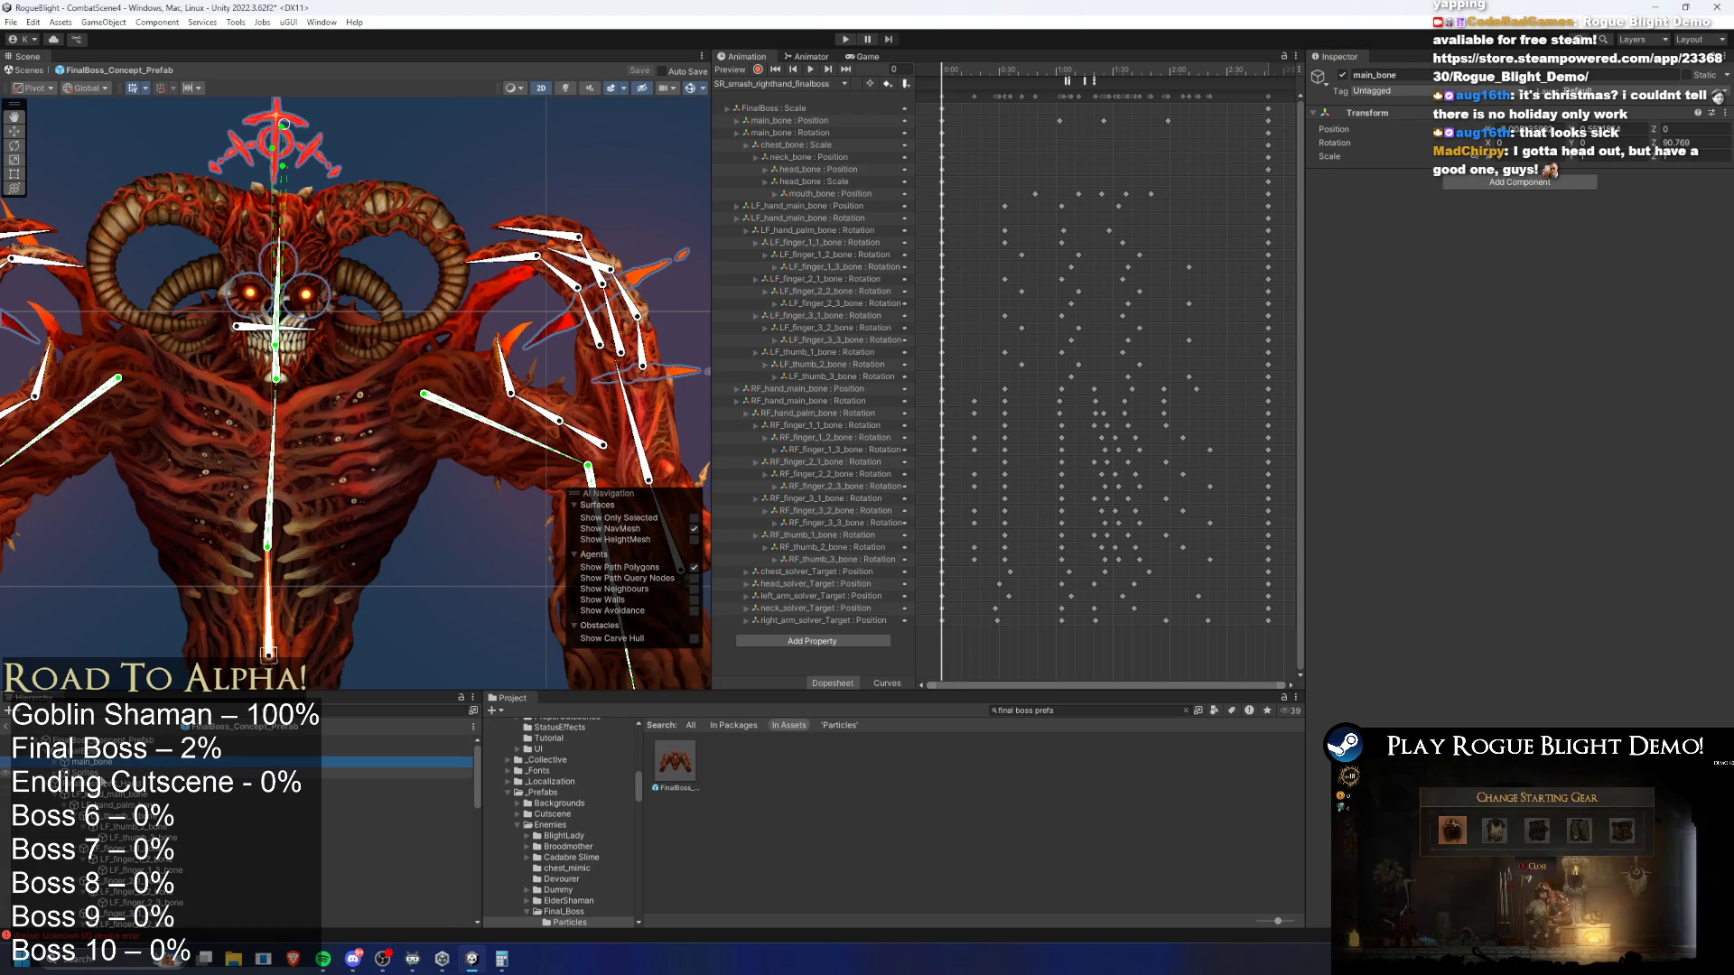
click(77, 386)
click(76, 805)
key(Left)
key(Down)
key(Left)
key(Left)
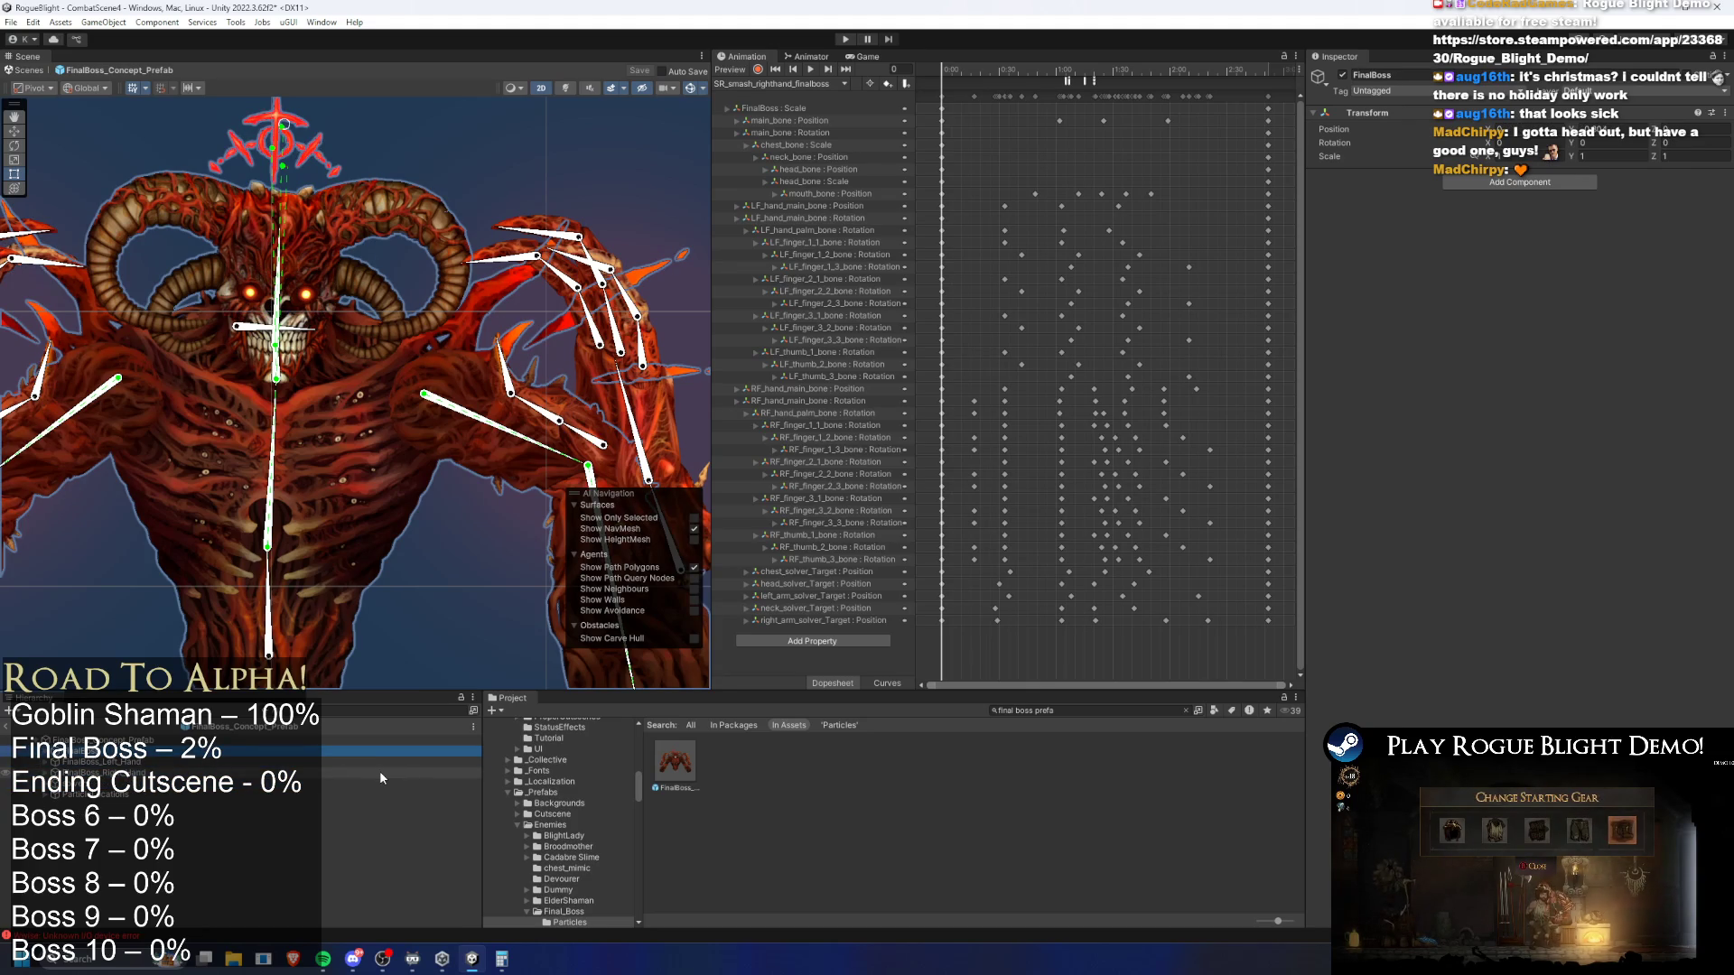
Launch Steam from the system search by typing 'st'
key(super)
text(st)
key(Escape)
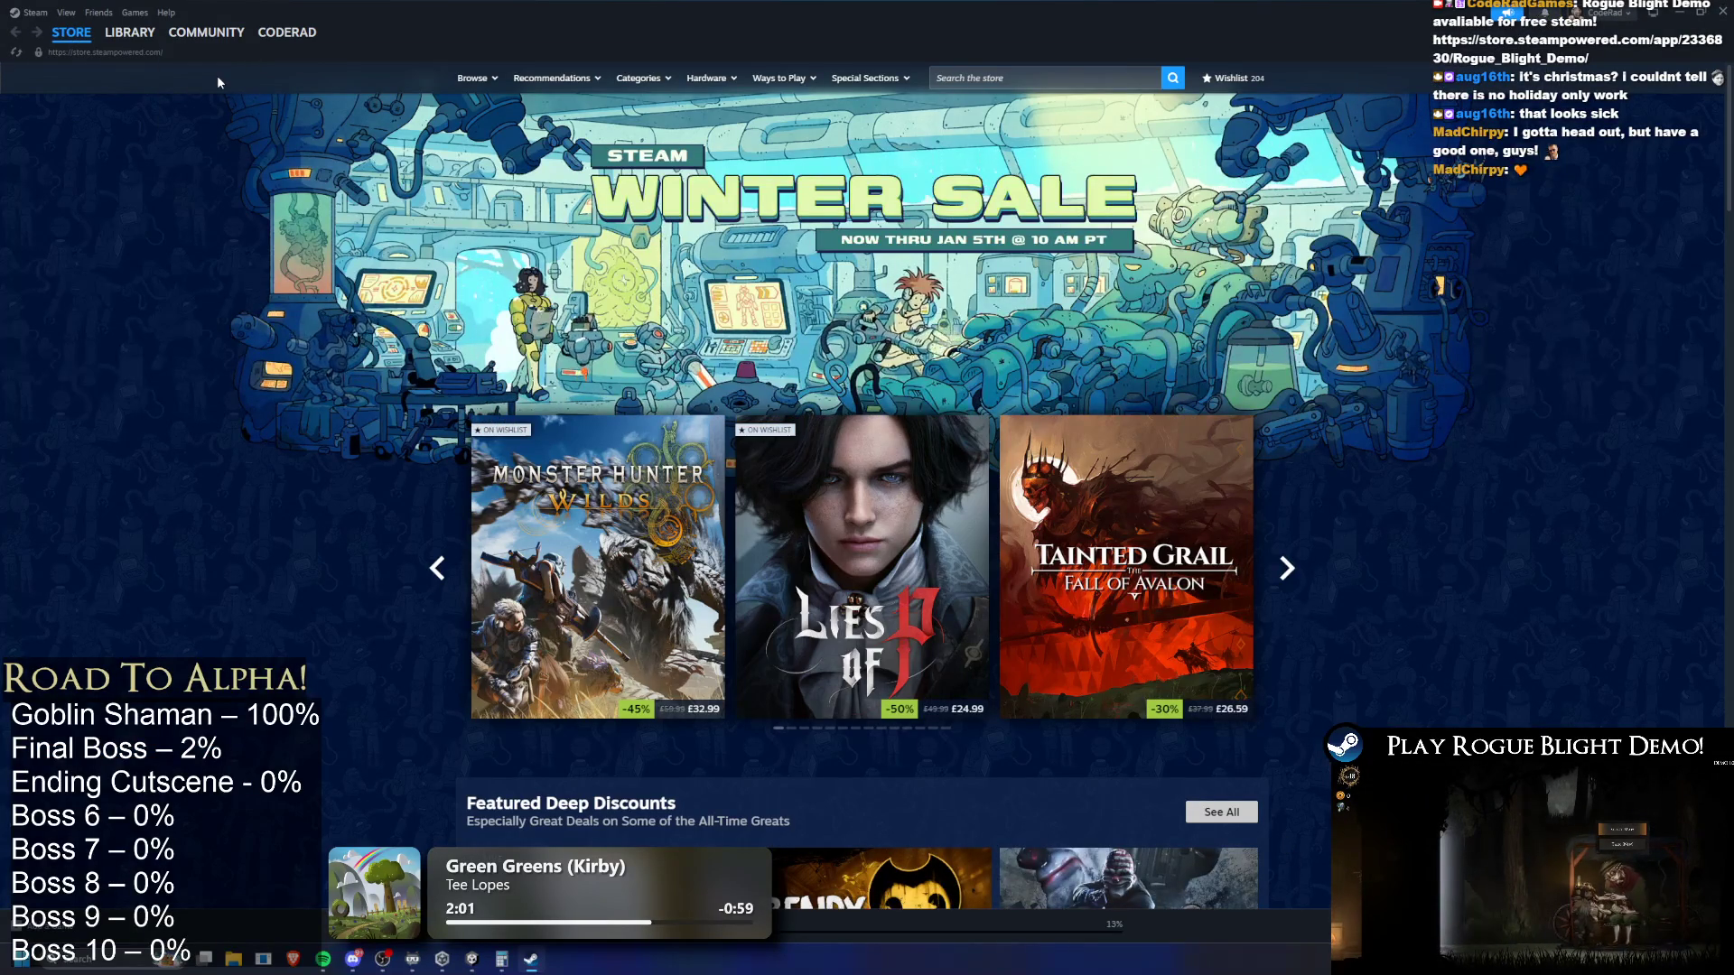
Browse the Steam library to the Shroud of Gloom Demo page
click(129, 32)
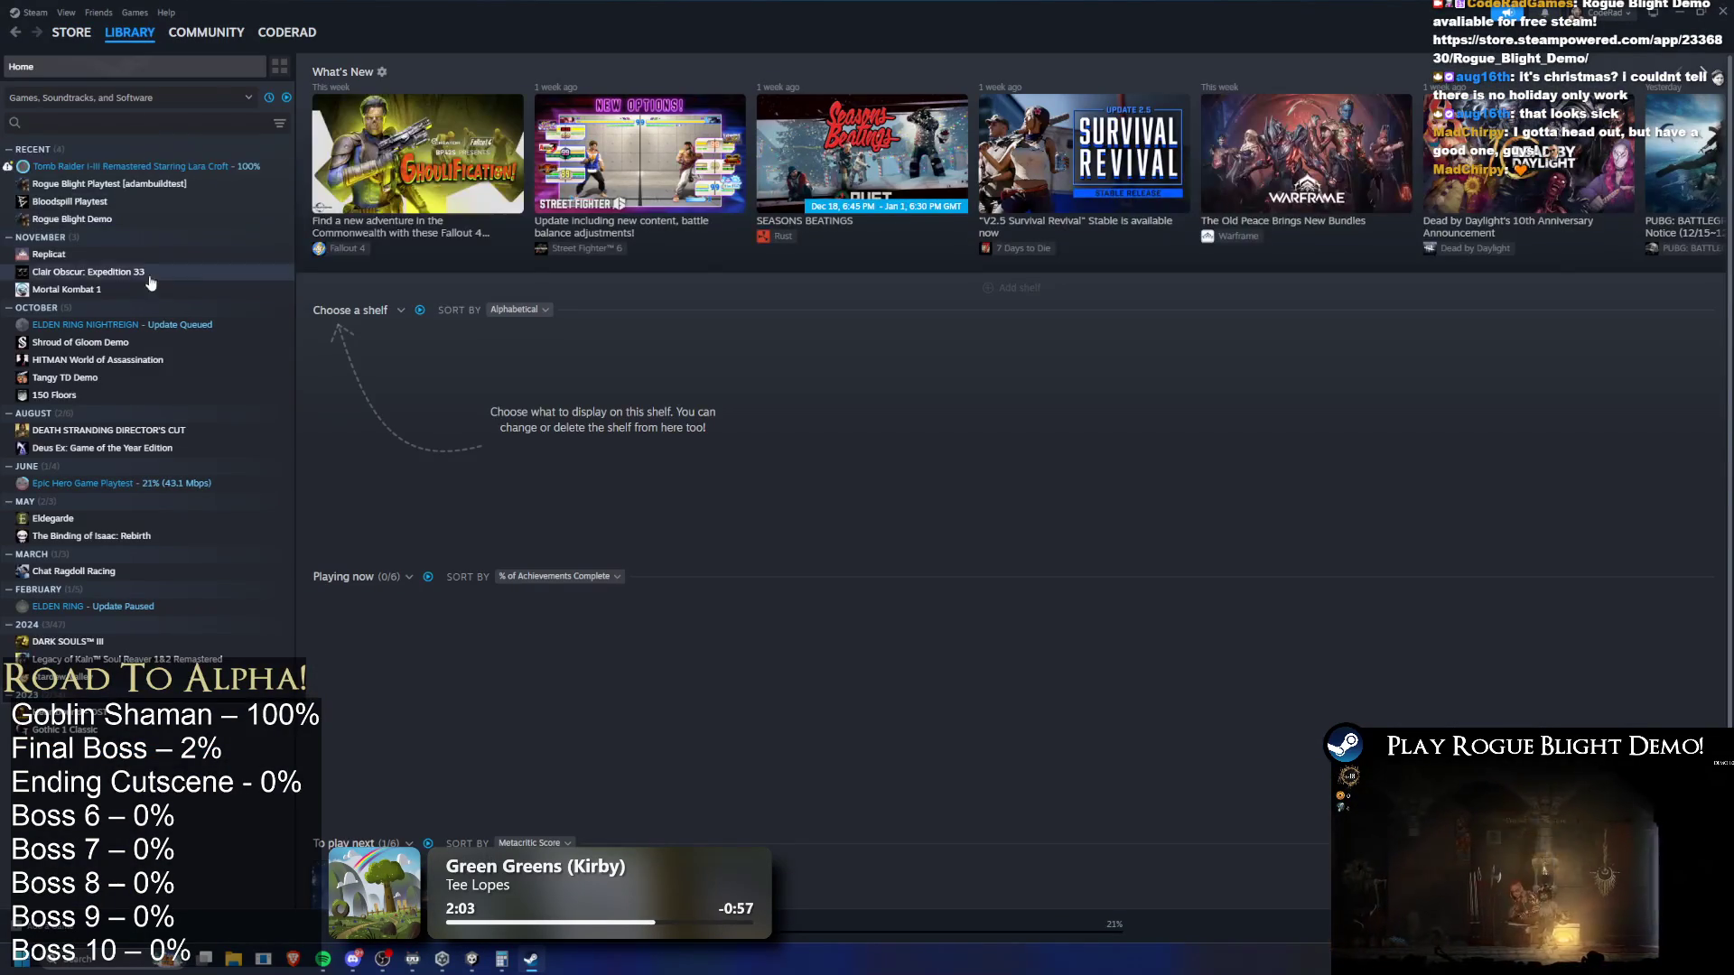
click(128, 219)
click(133, 202)
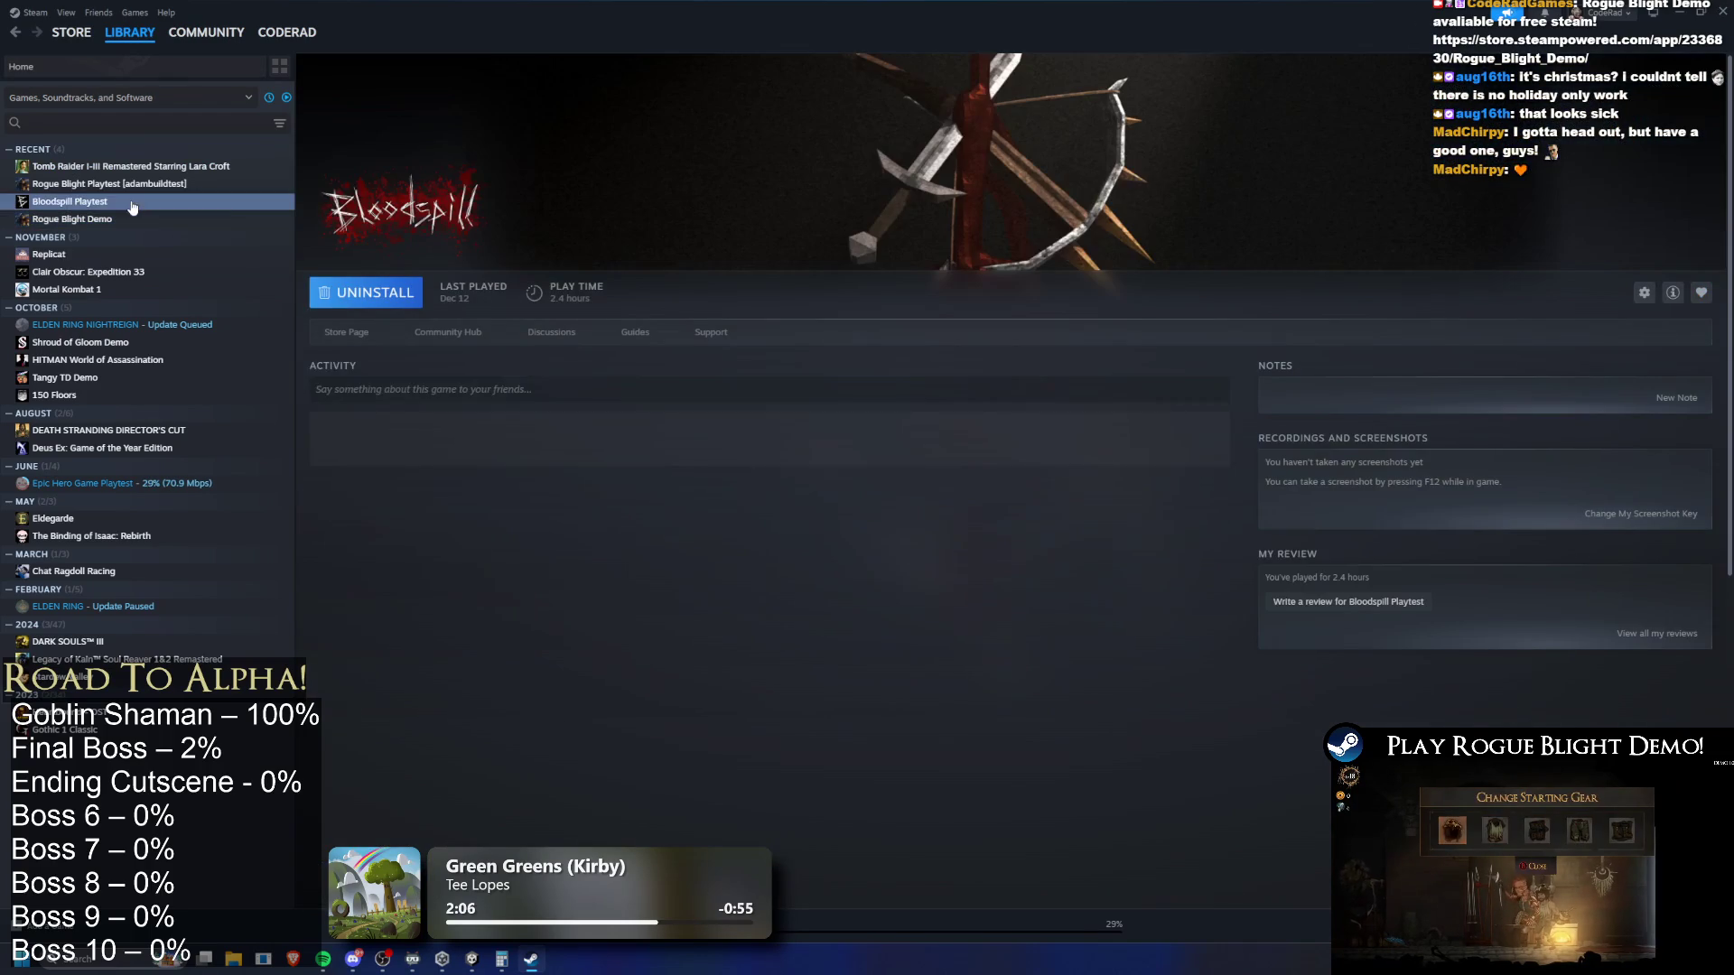
click(81, 342)
Open the Shroud of Gloom Demo store page, copy its link, and play the trailer full screen
click(348, 332)
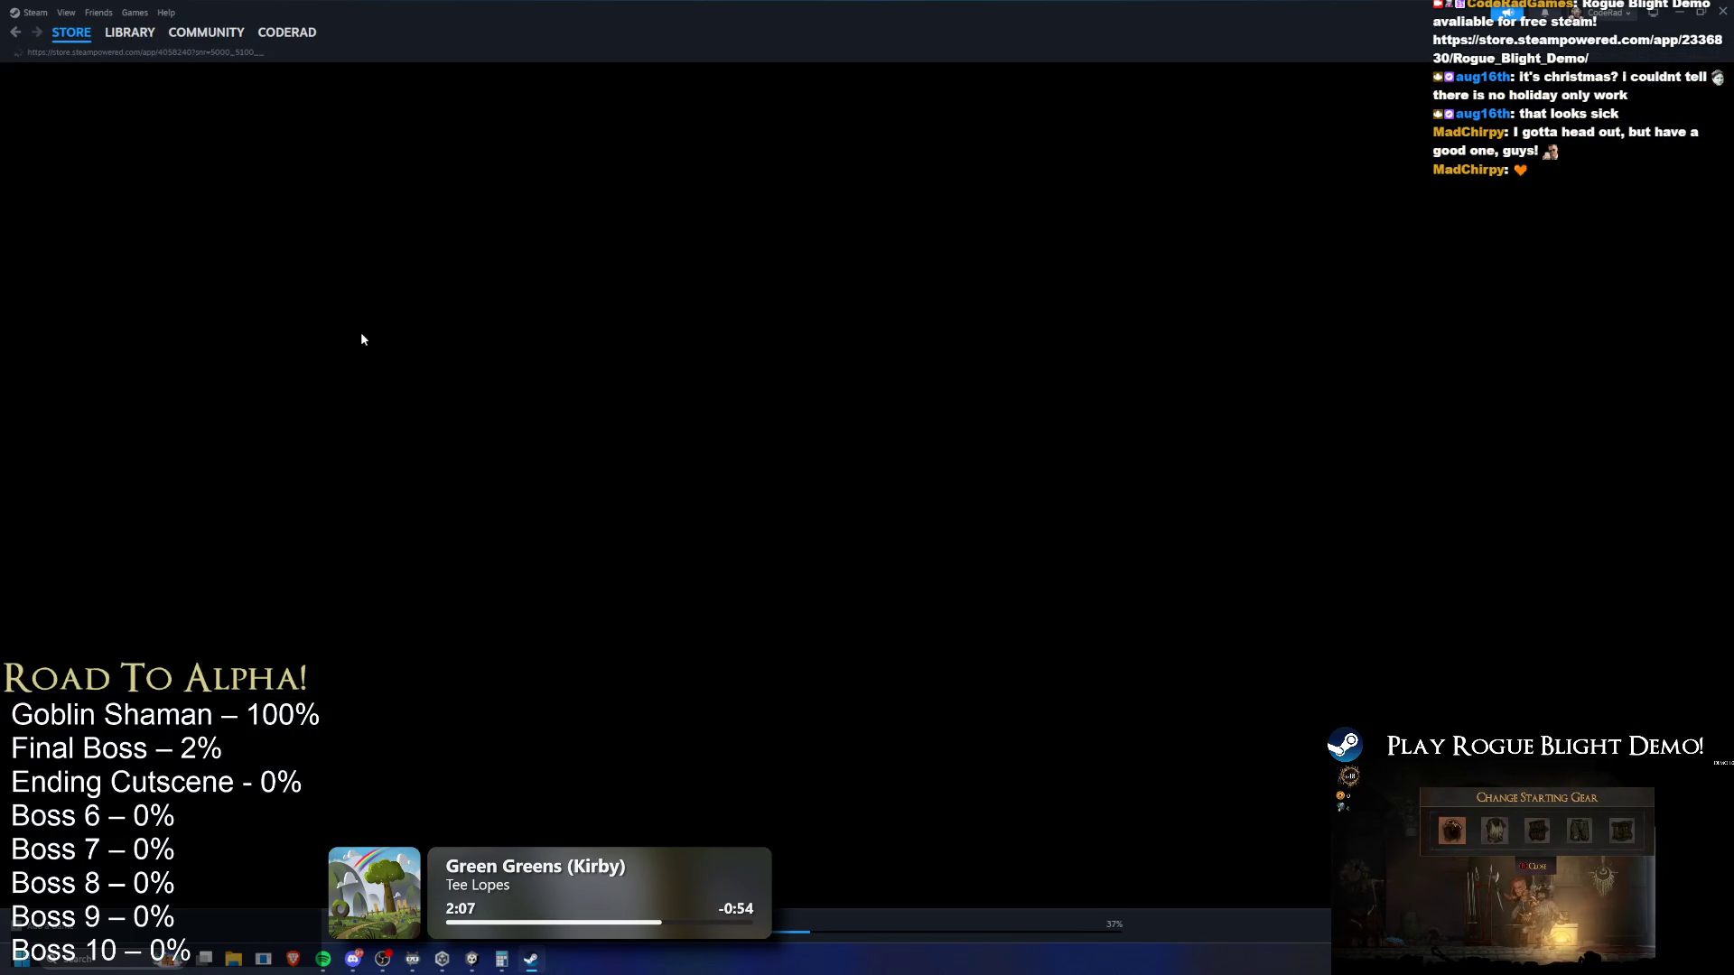
click(133, 53)
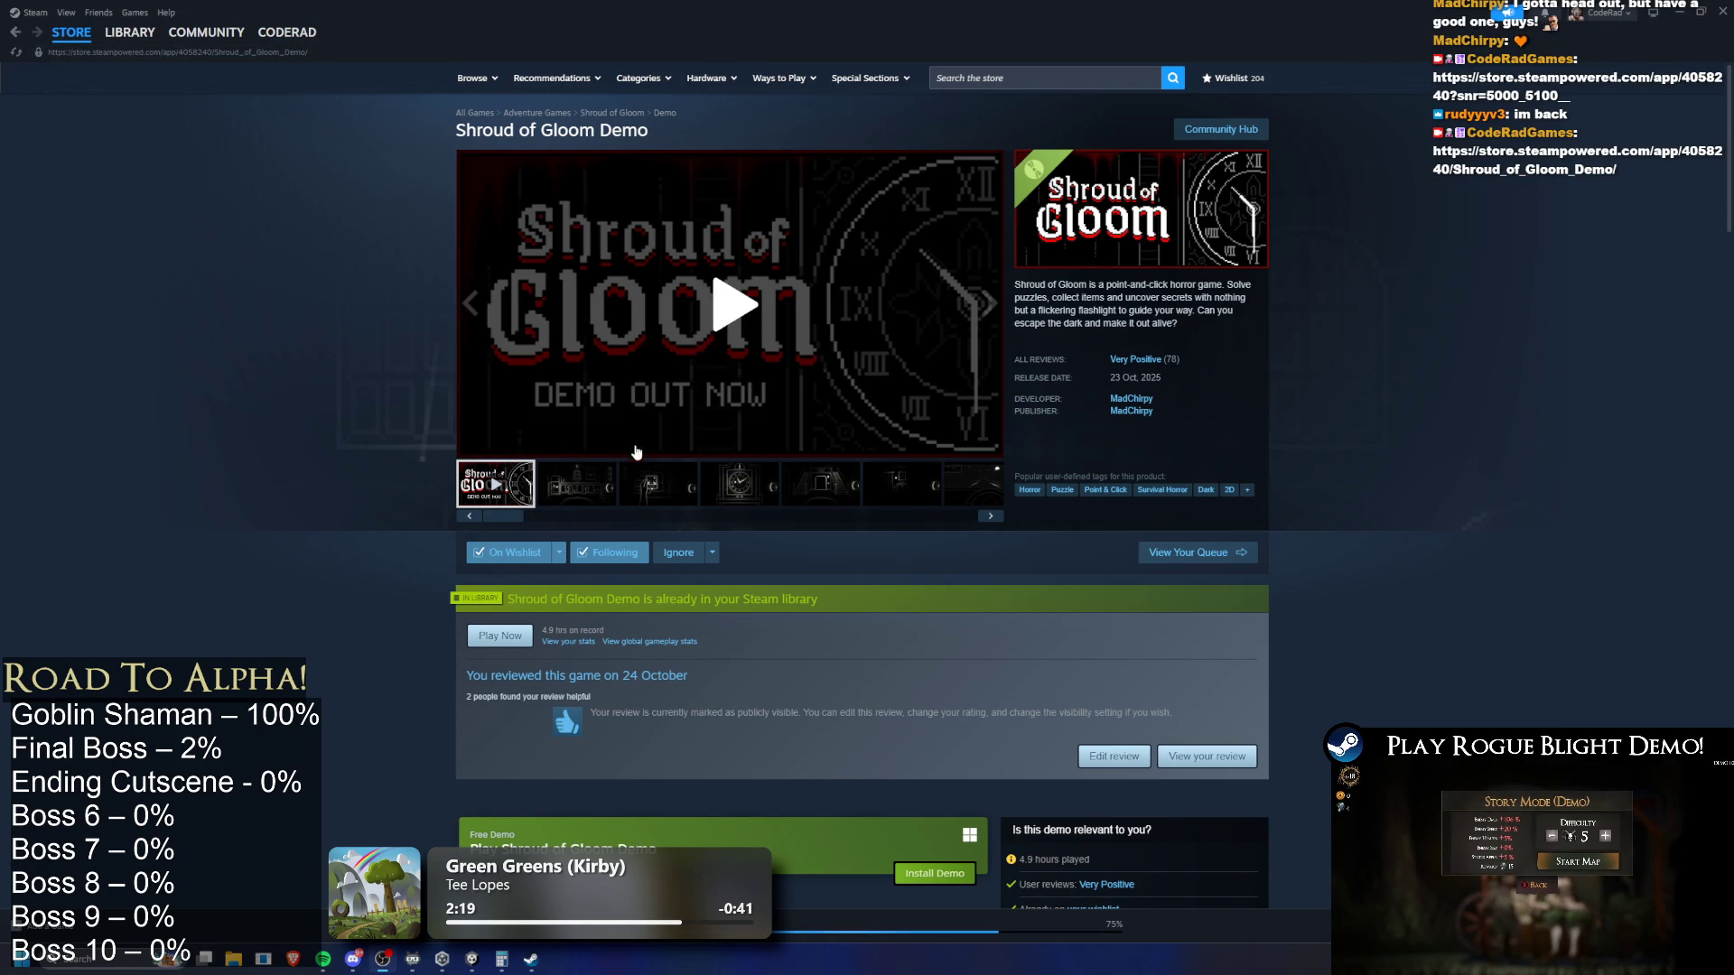
click(734, 305)
click(986, 445)
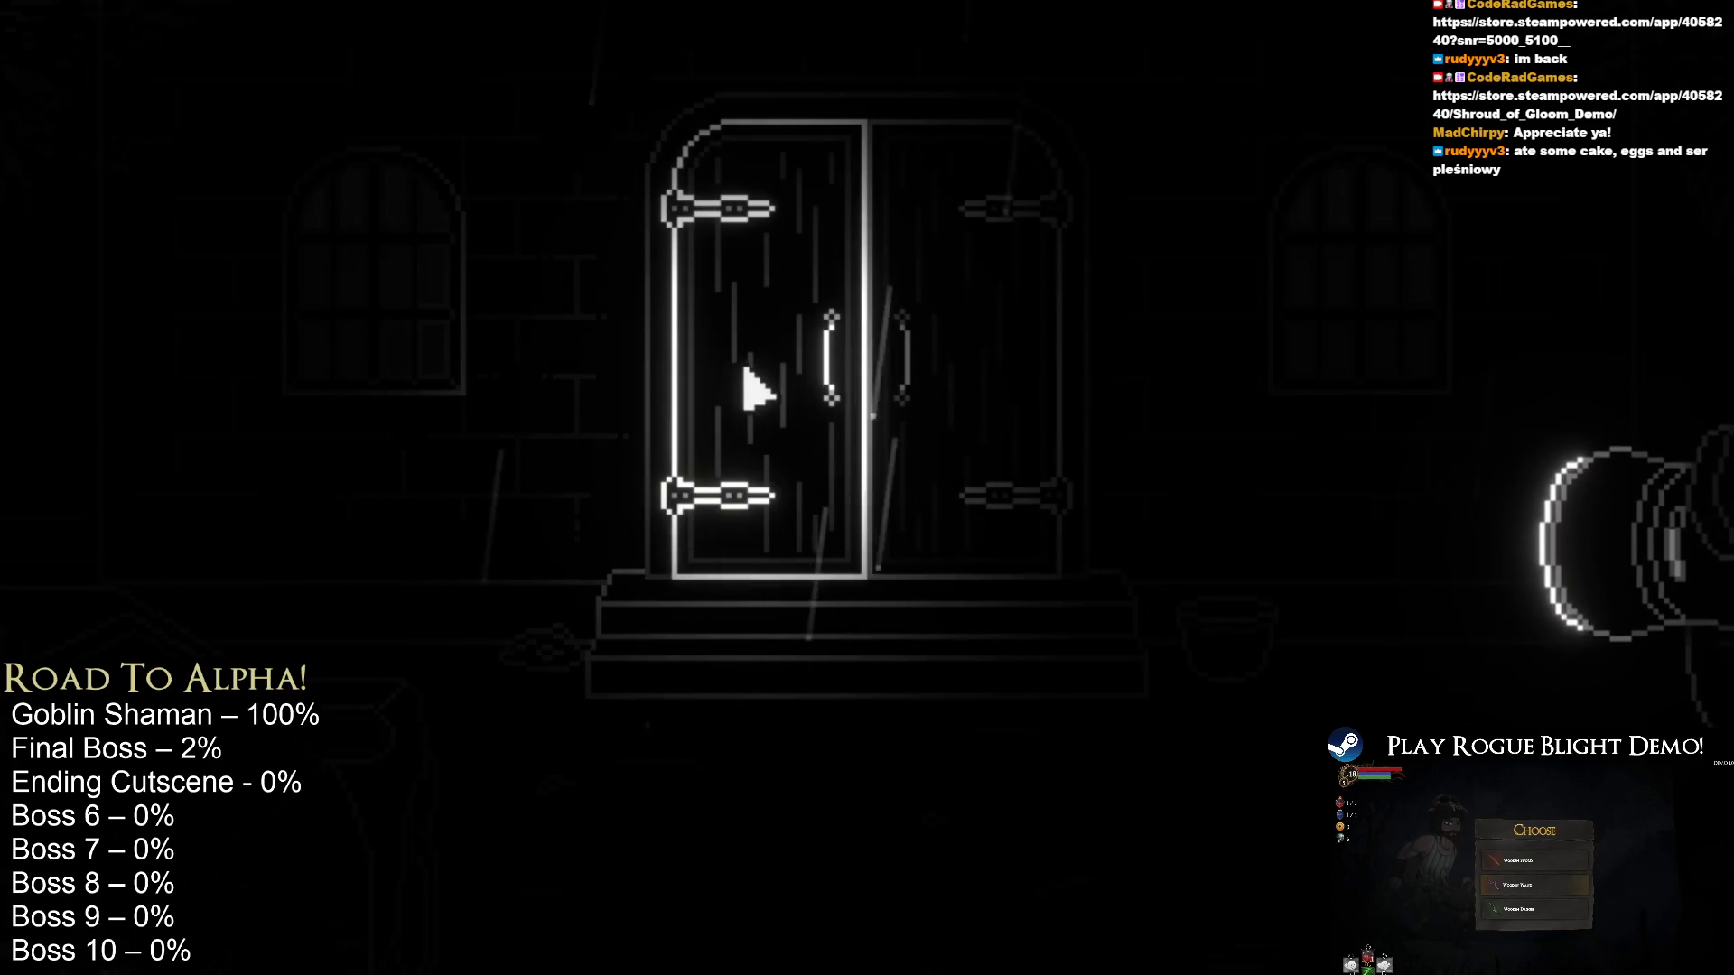
Watch the fullscreen Shroud of Gloom gameplay trailer, interacting with the player
click(964, 368)
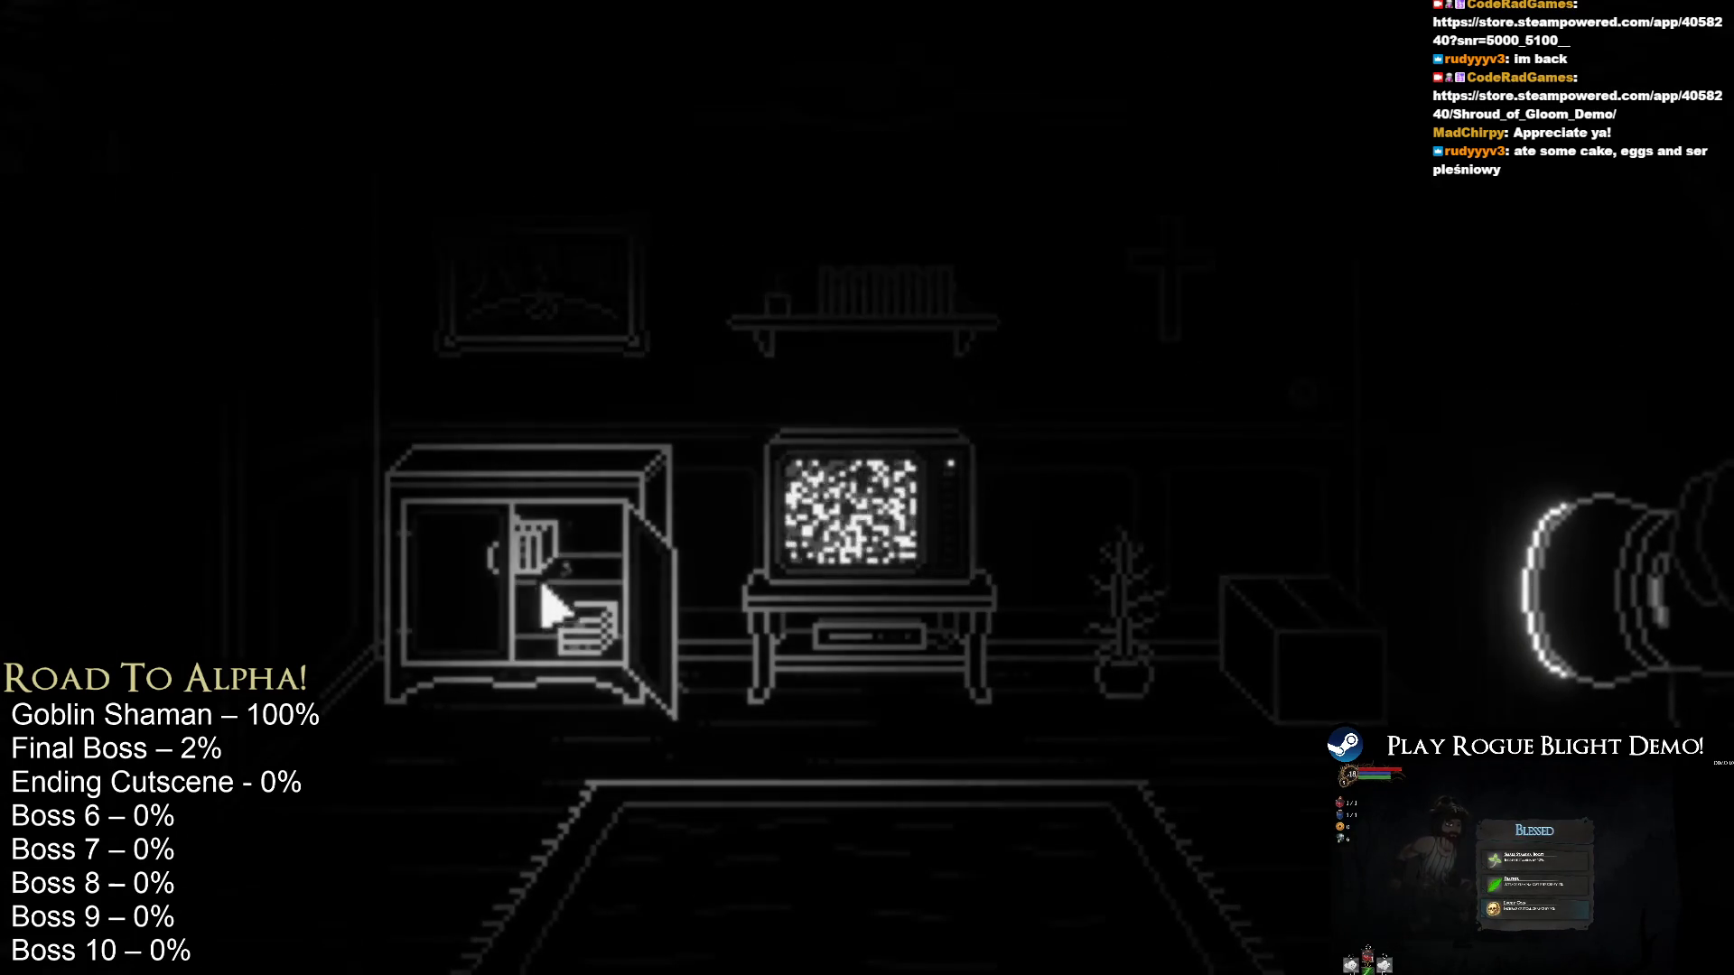
click(569, 600)
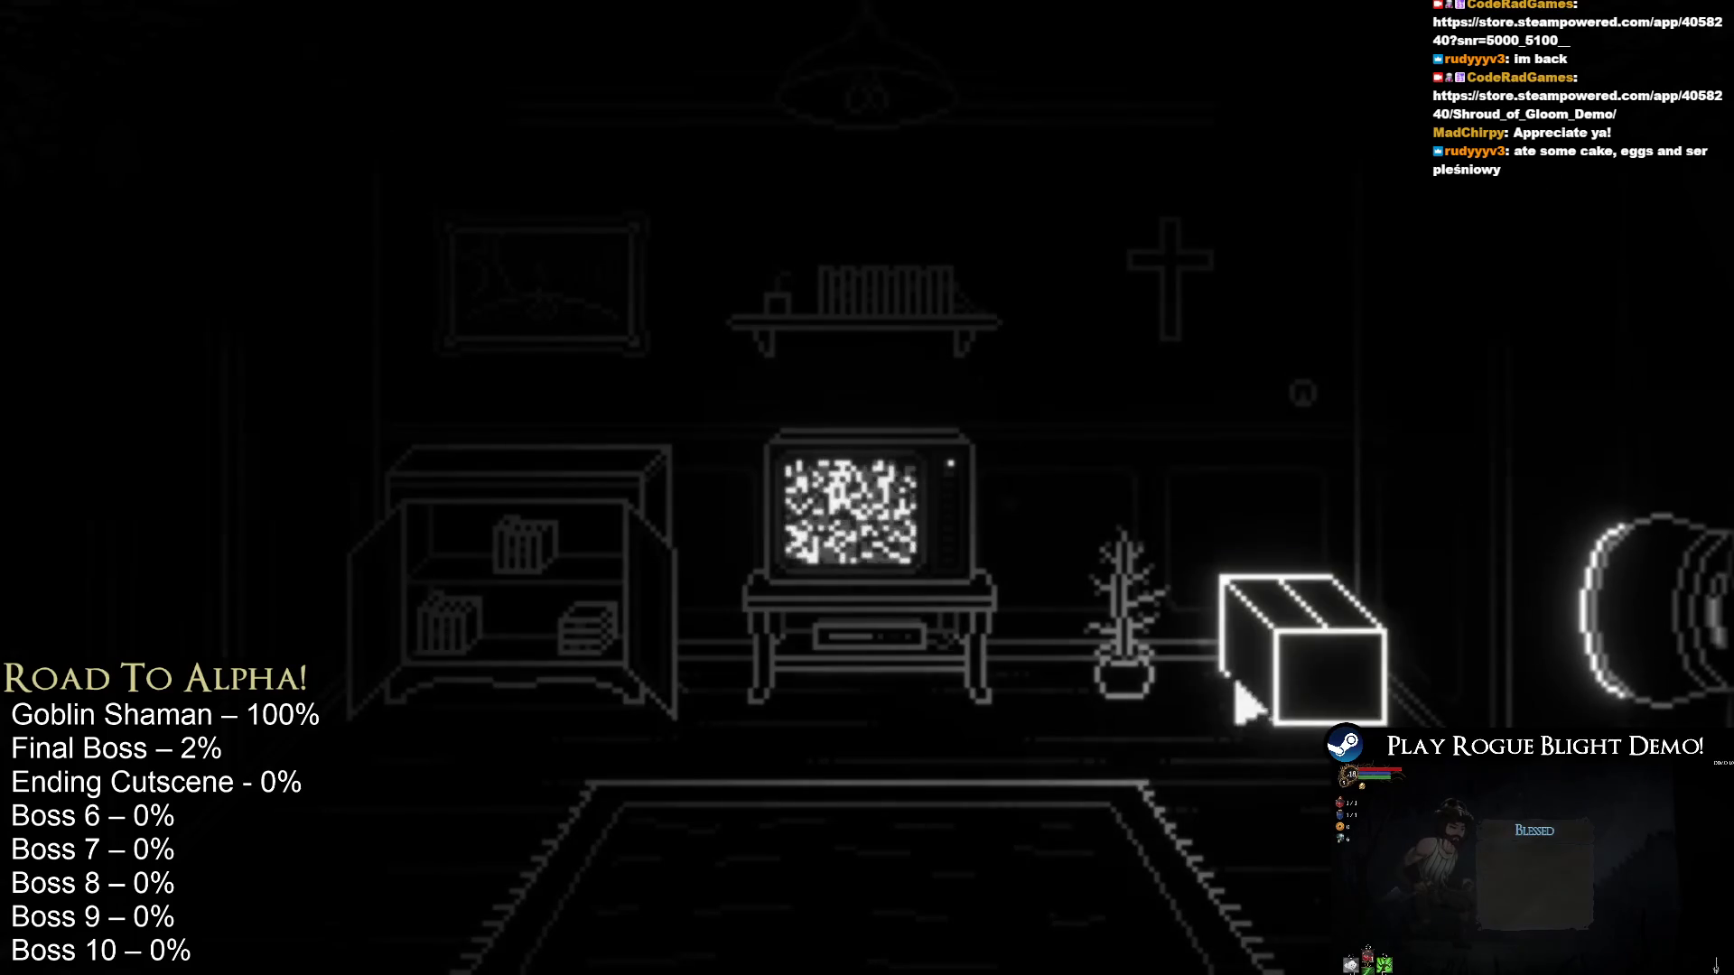
click(1291, 643)
click(935, 417)
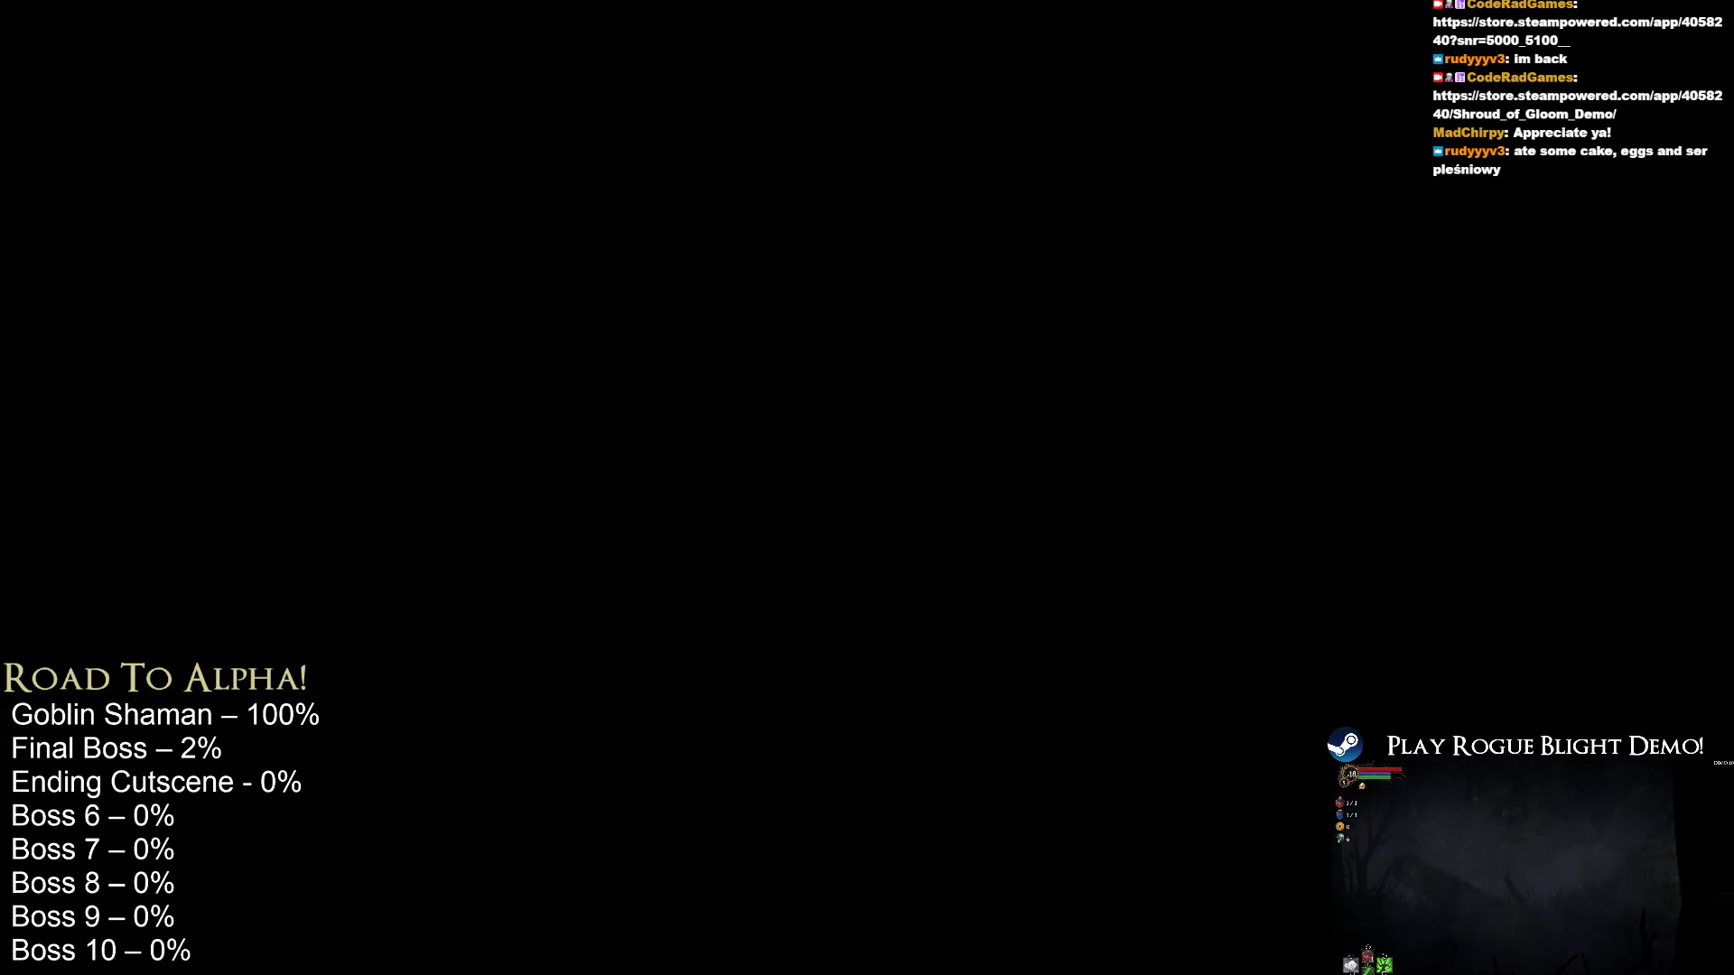
click(870, 767)
click(921, 763)
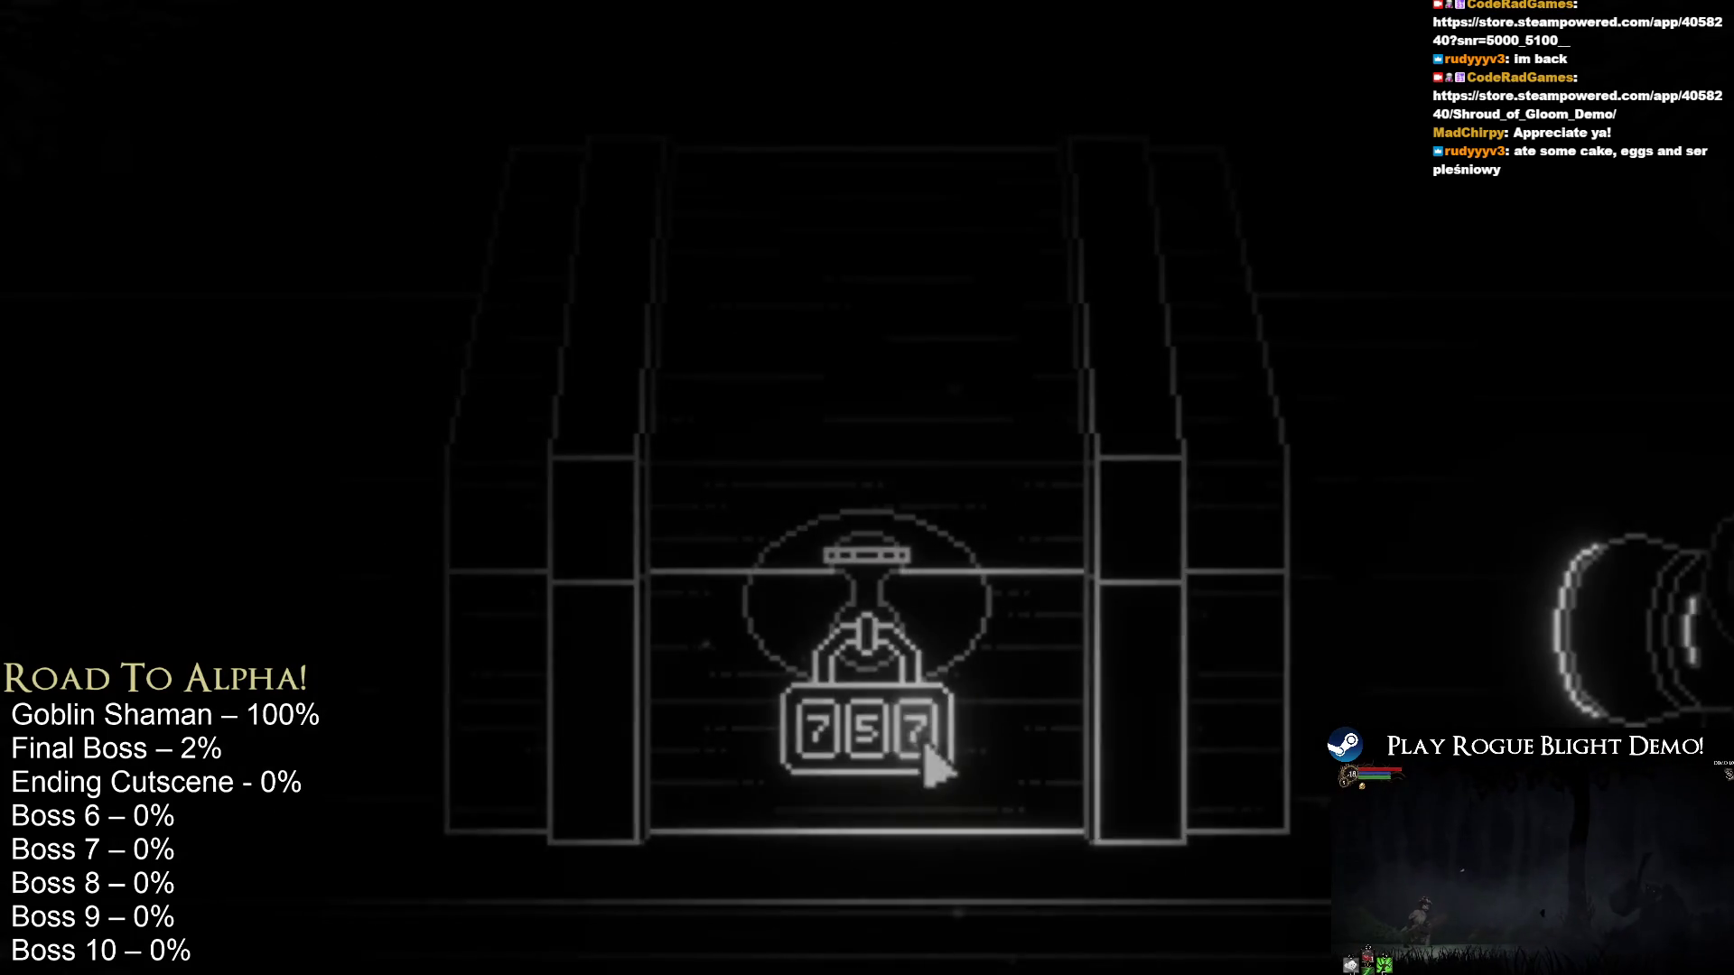
click(601, 242)
click(1115, 739)
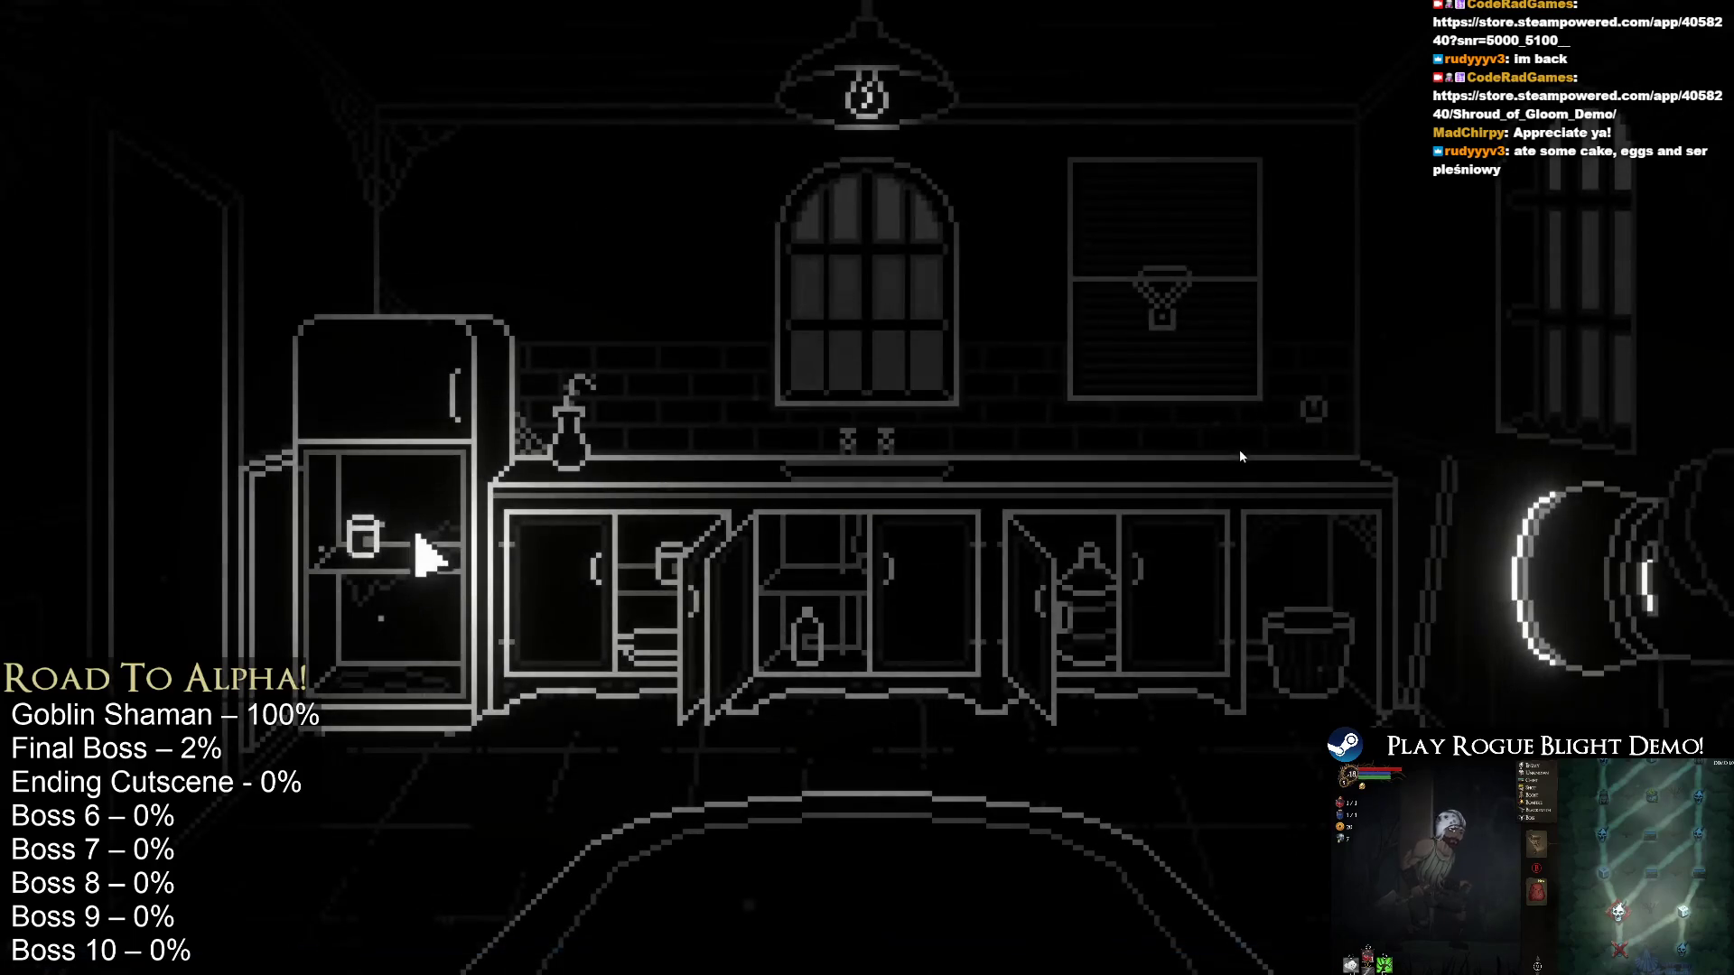
Leave full screen, go to the Library home, and close Steam to return to Unity
key(Escape)
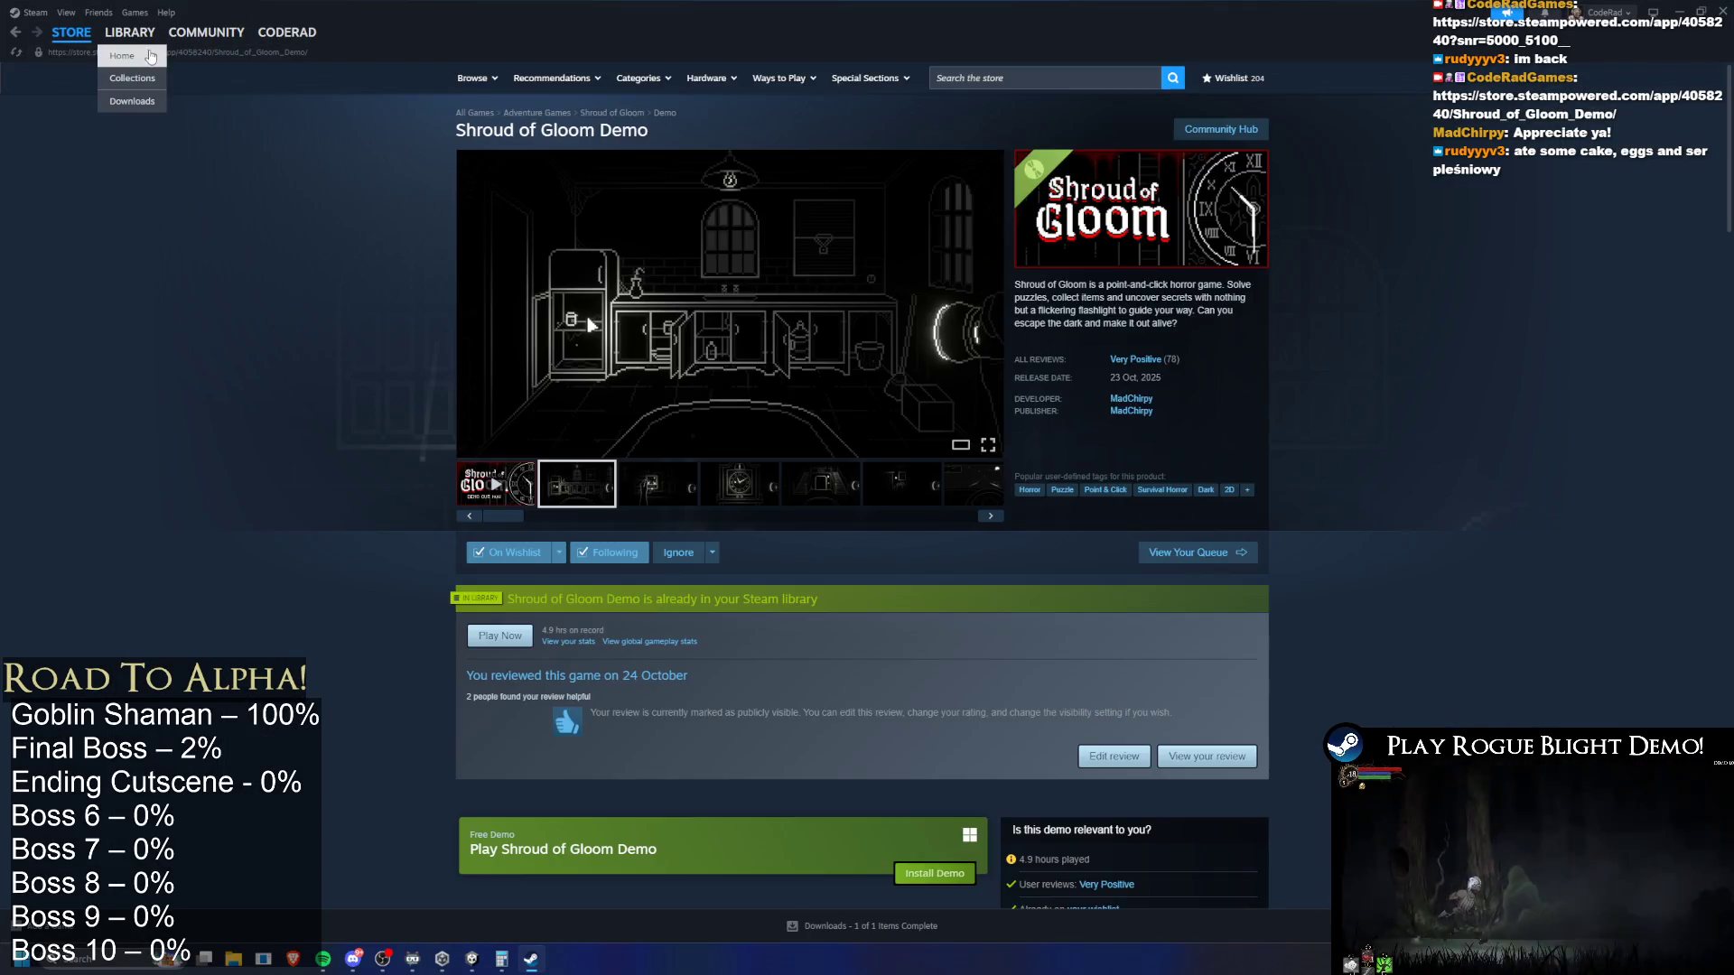
click(144, 37)
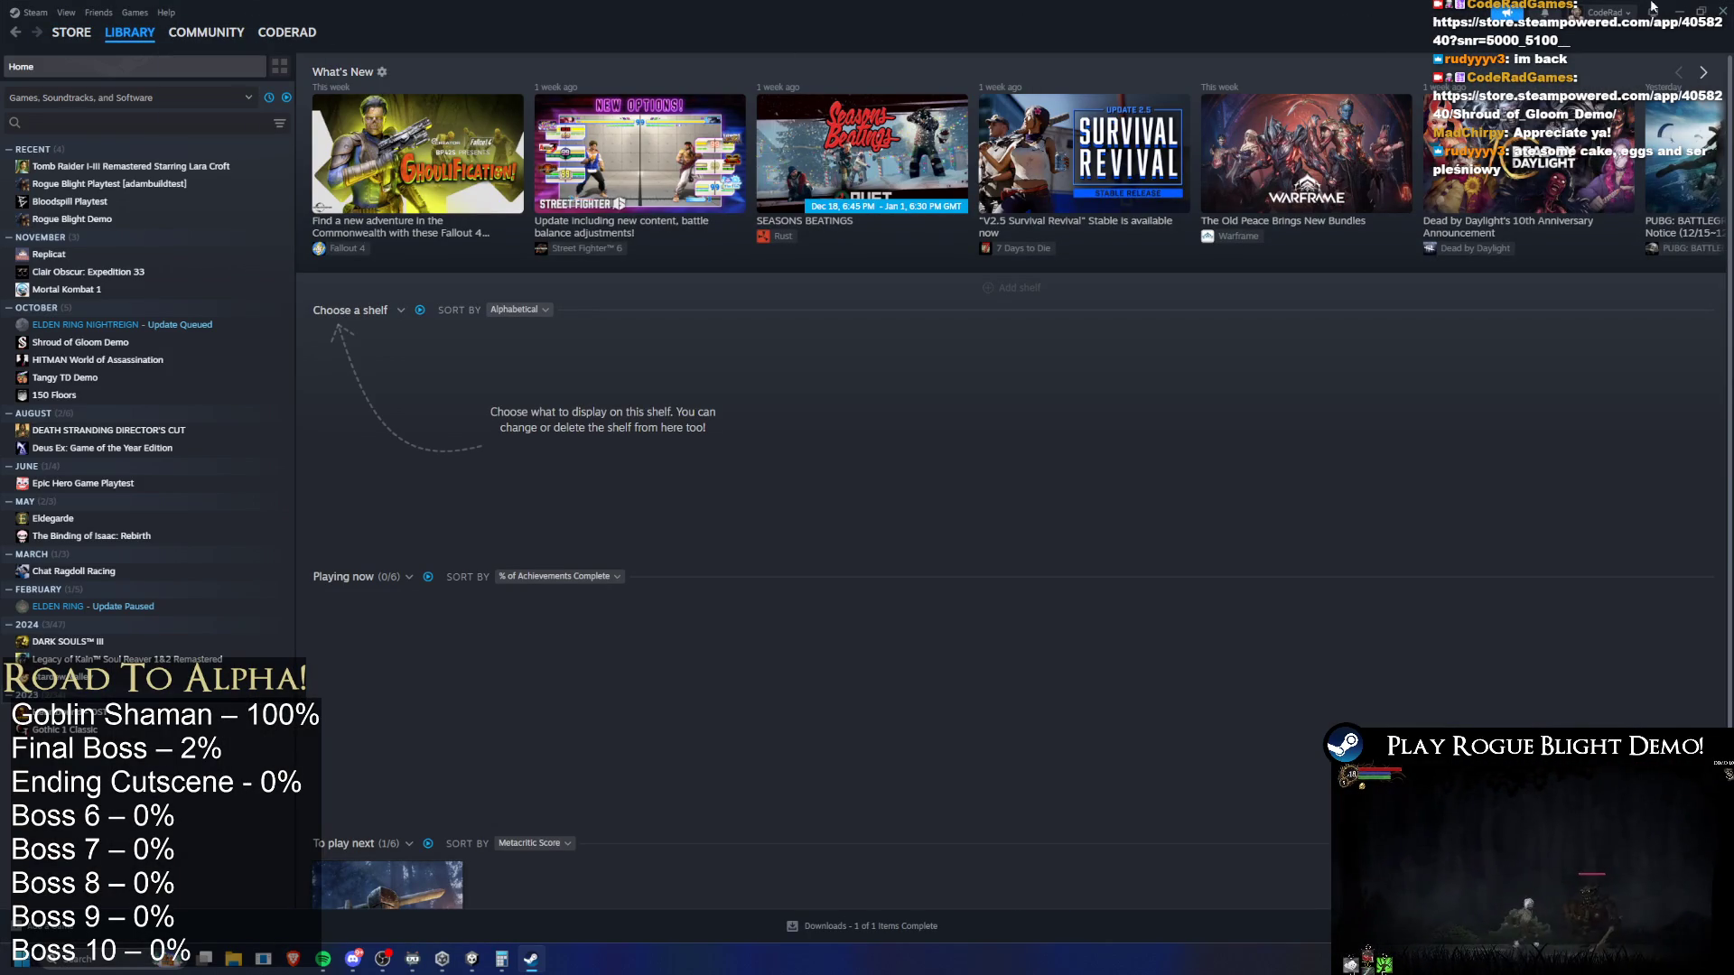
click(1720, 11)
scroll(401, 208, down, 5)
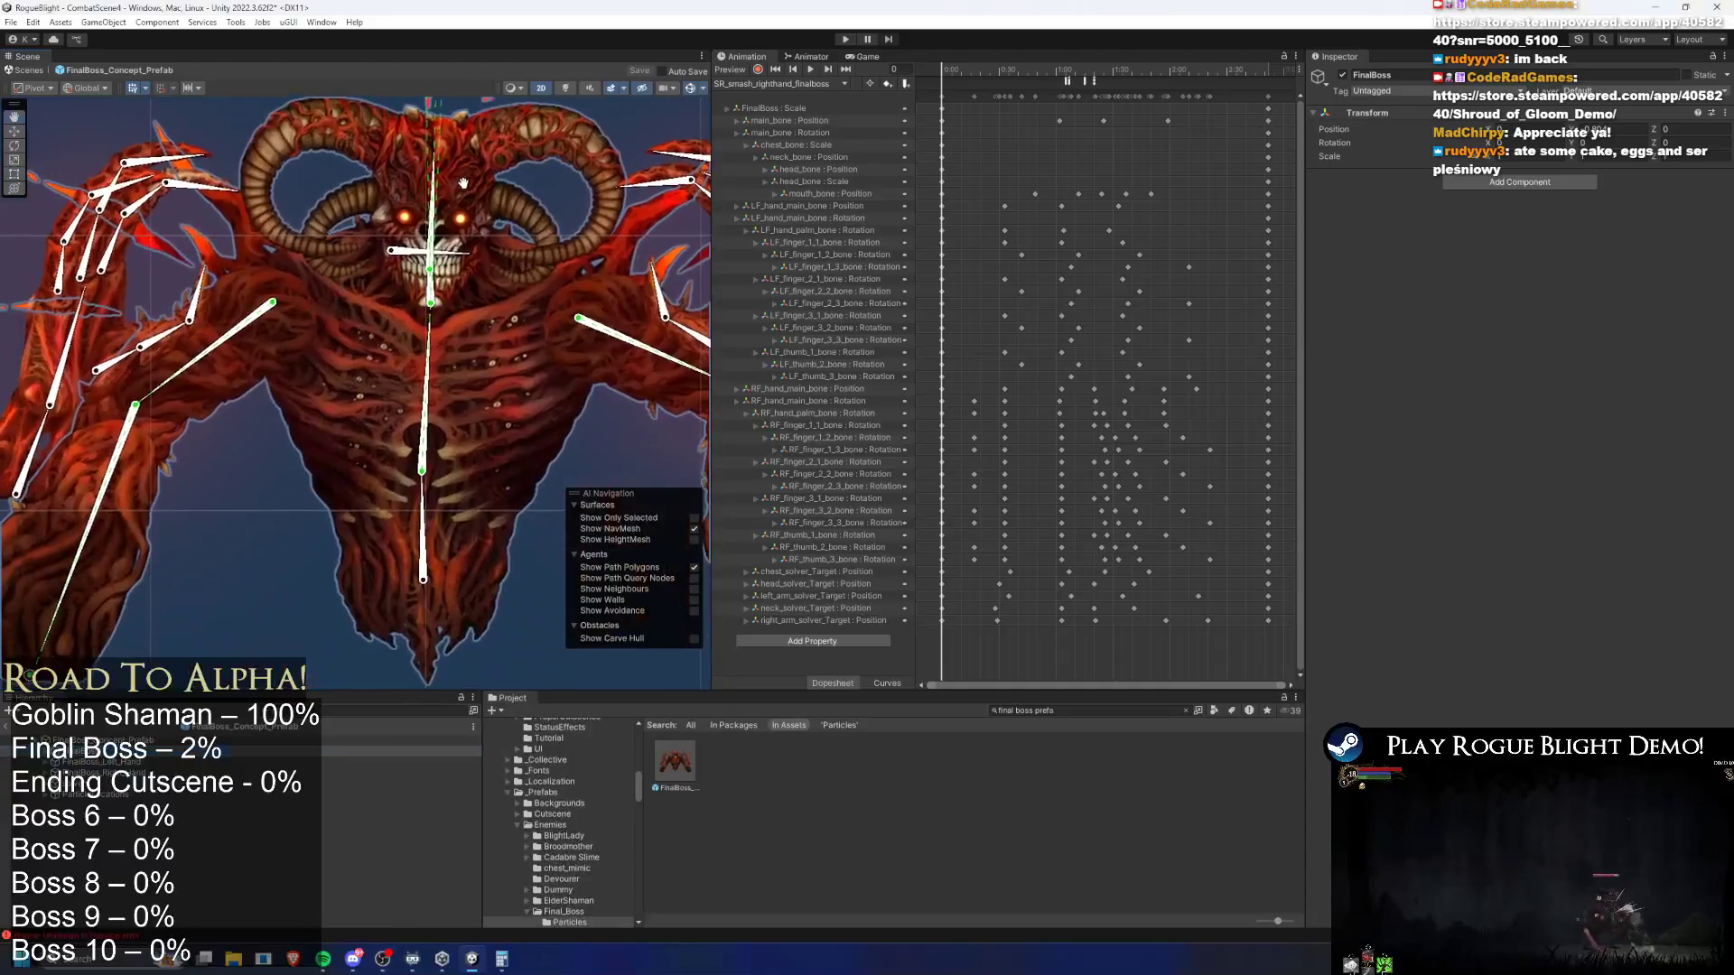
Preview the right-hand smash clip, then SR_smash_lefthand_finalboss, stopping around frame 40
key(space)
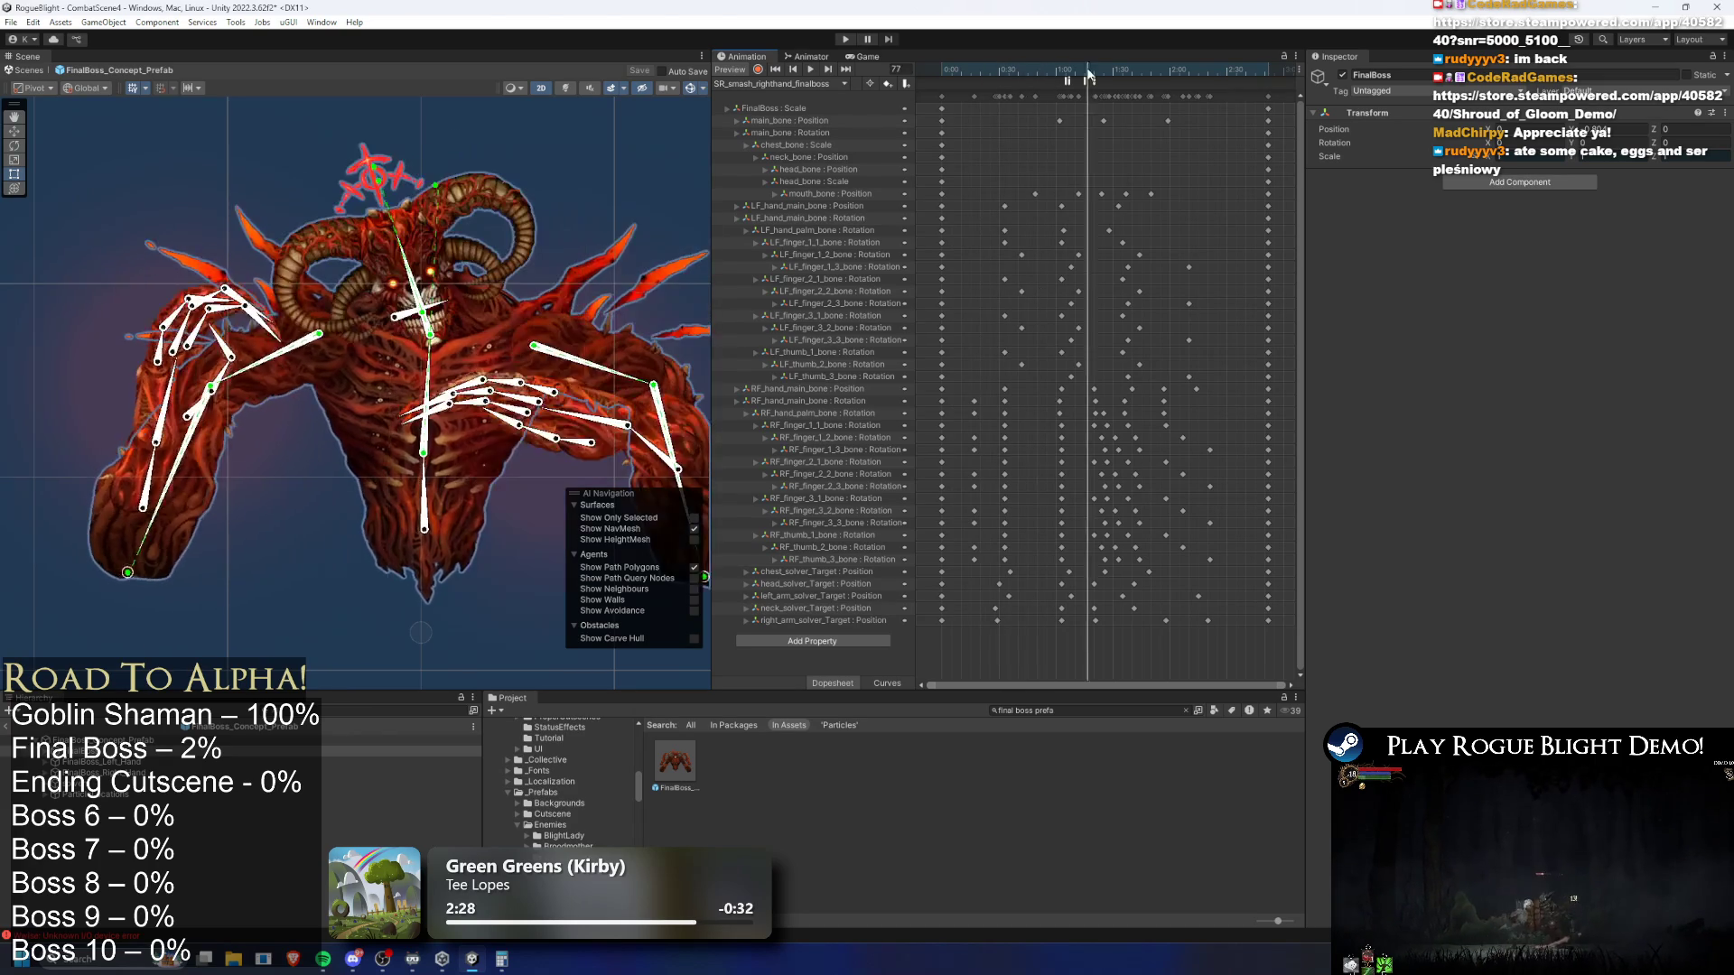
mouse_move(1086, 69)
mouse_down()
mouse_move(1038, 65)
mouse_move(1138, 59)
mouse_move(997, 68)
mouse_up()
click(786, 83)
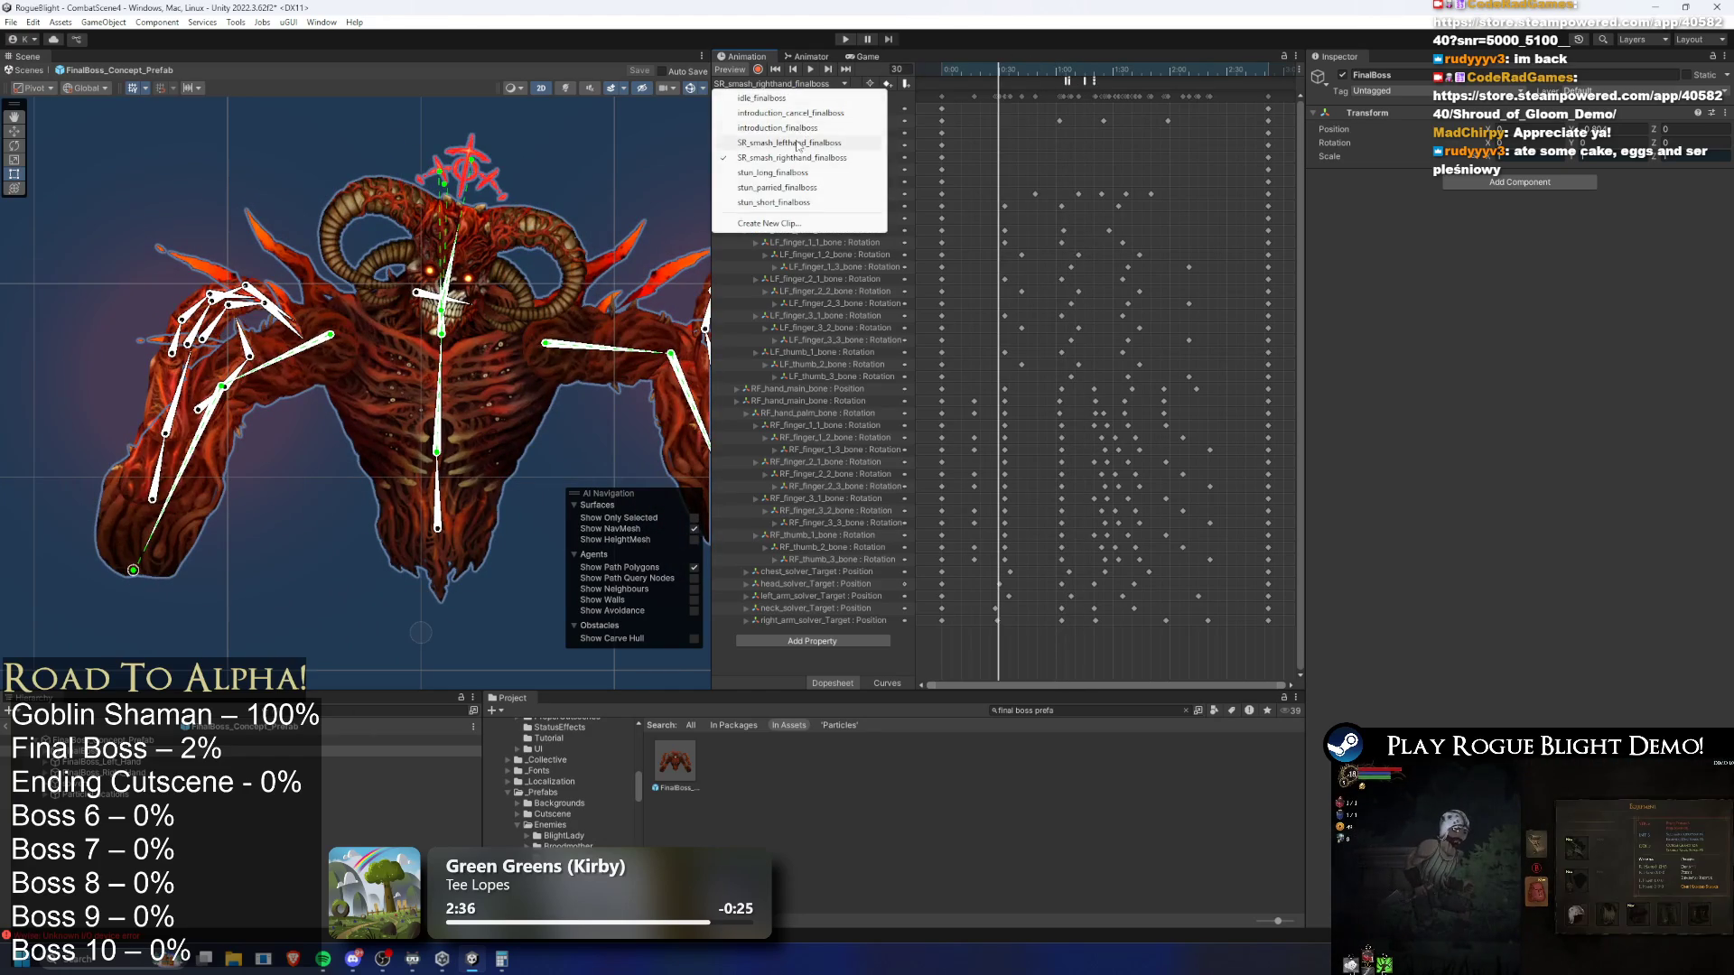
click(797, 144)
click(812, 70)
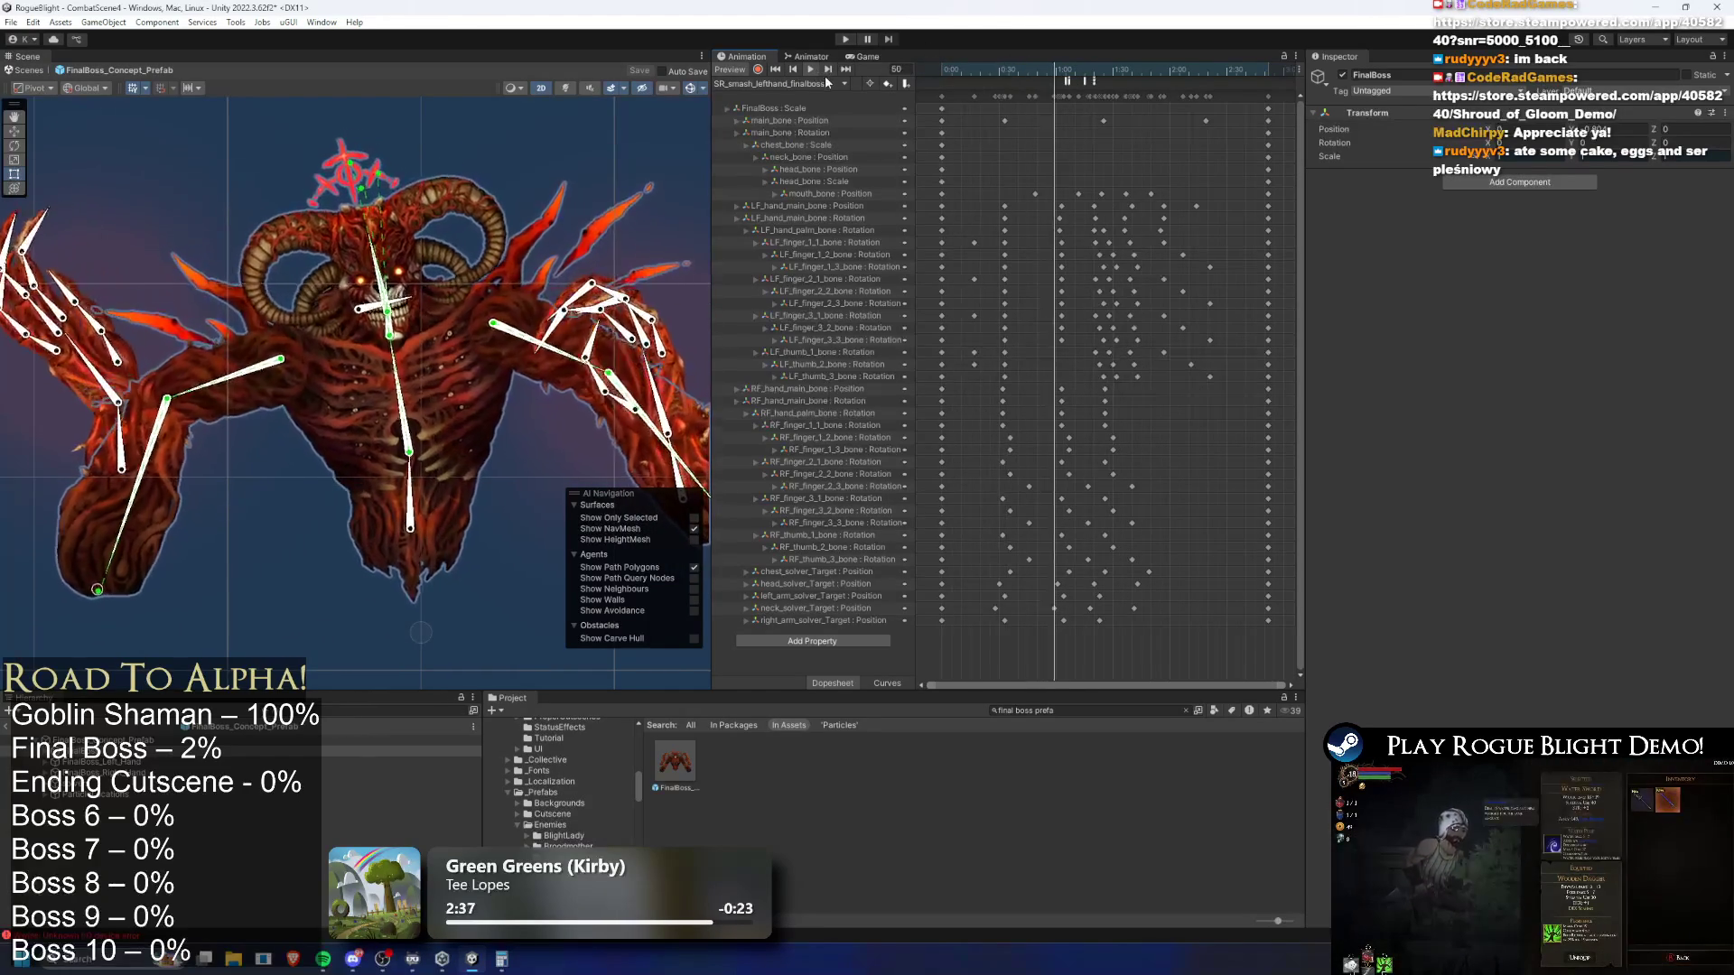
click(1014, 69)
drag(1016, 72, 1018, 71)
Select the FinalBoss_Concept_Prefab root and review its Enemy Stats and Enemy Action Controller patterns
click(397, 739)
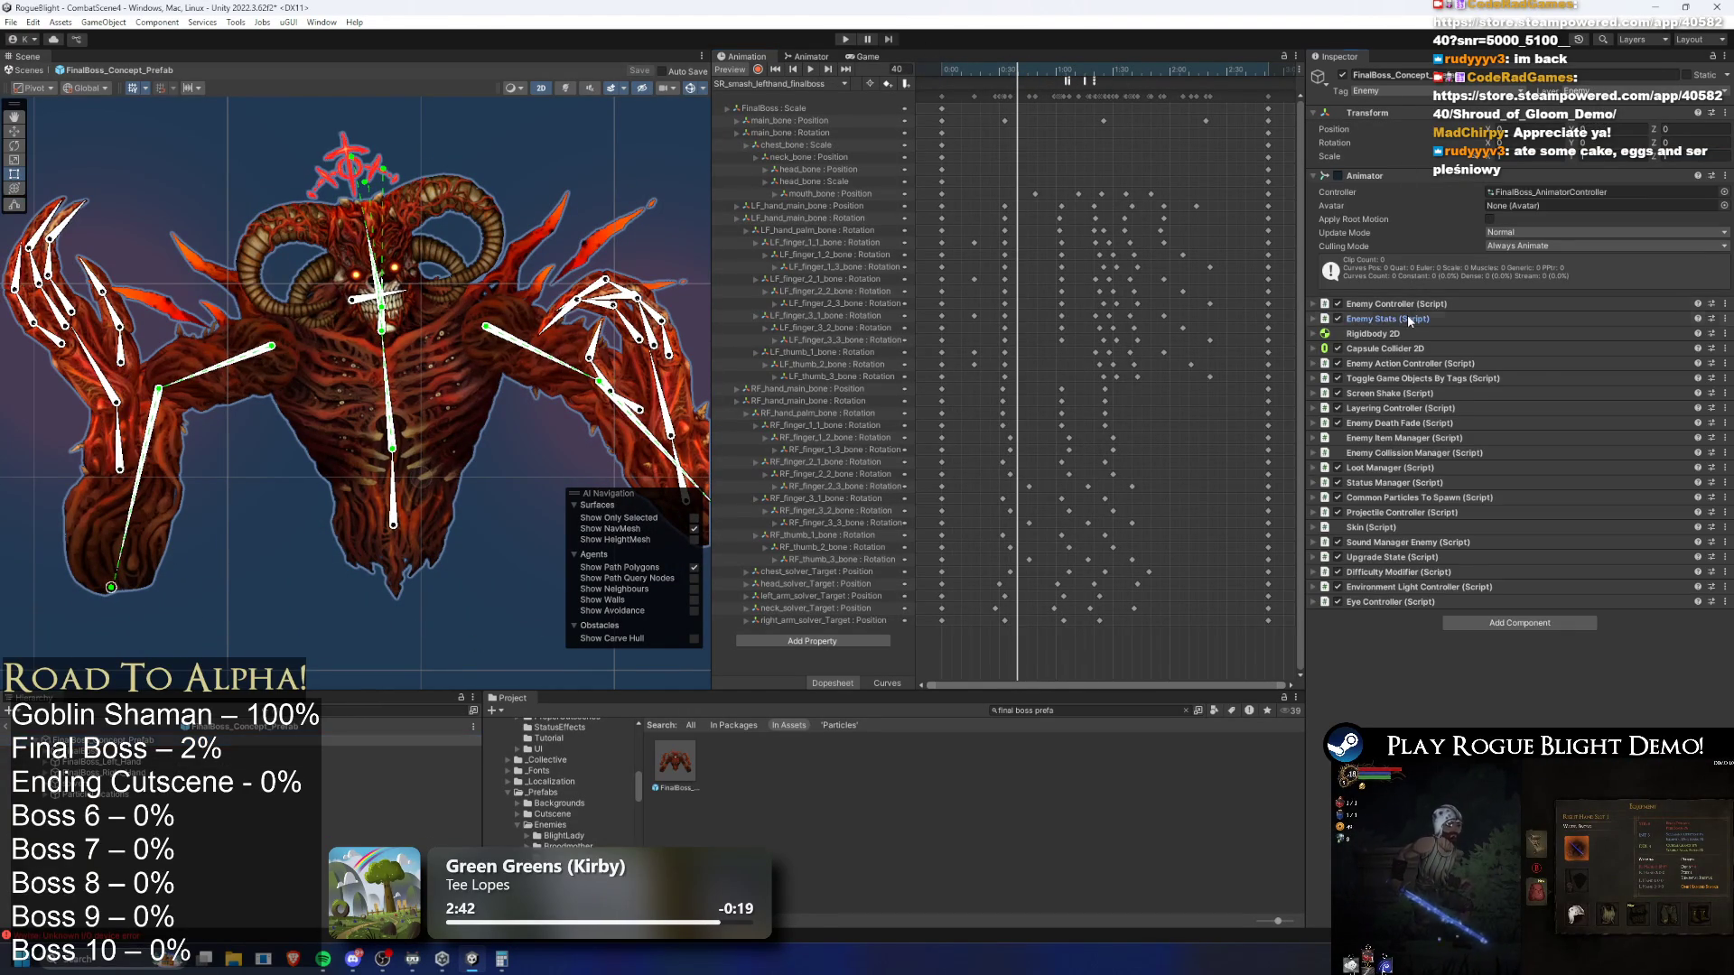
click(1409, 319)
click(1402, 320)
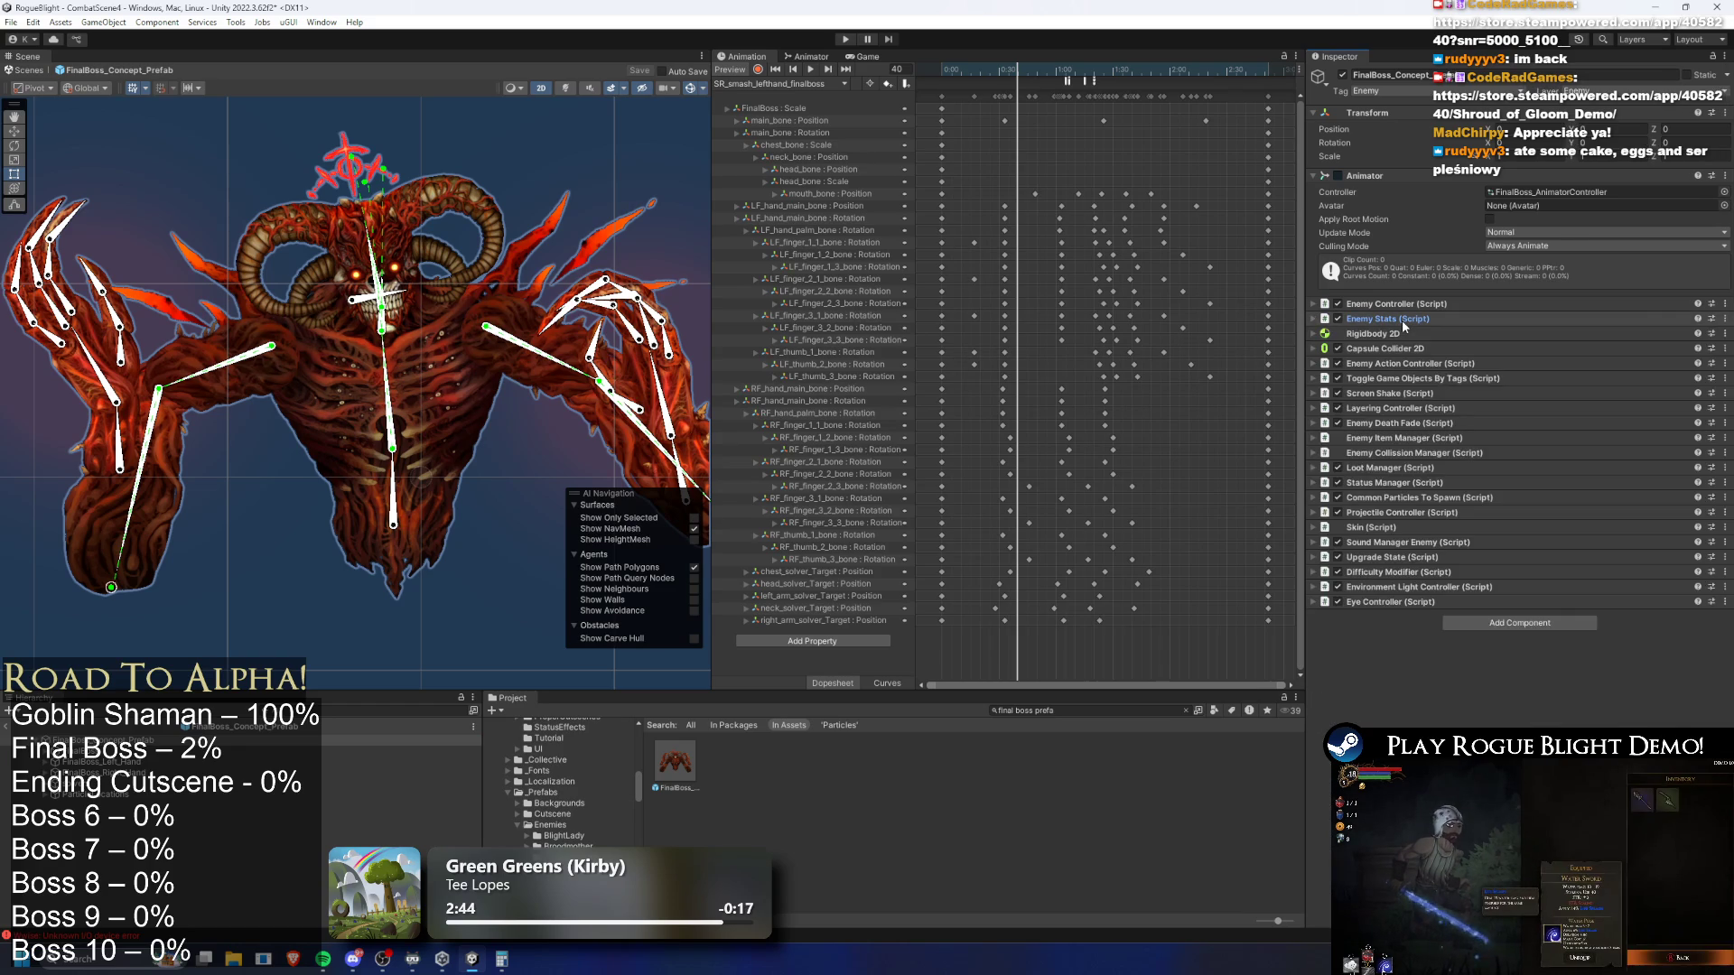
click(1418, 364)
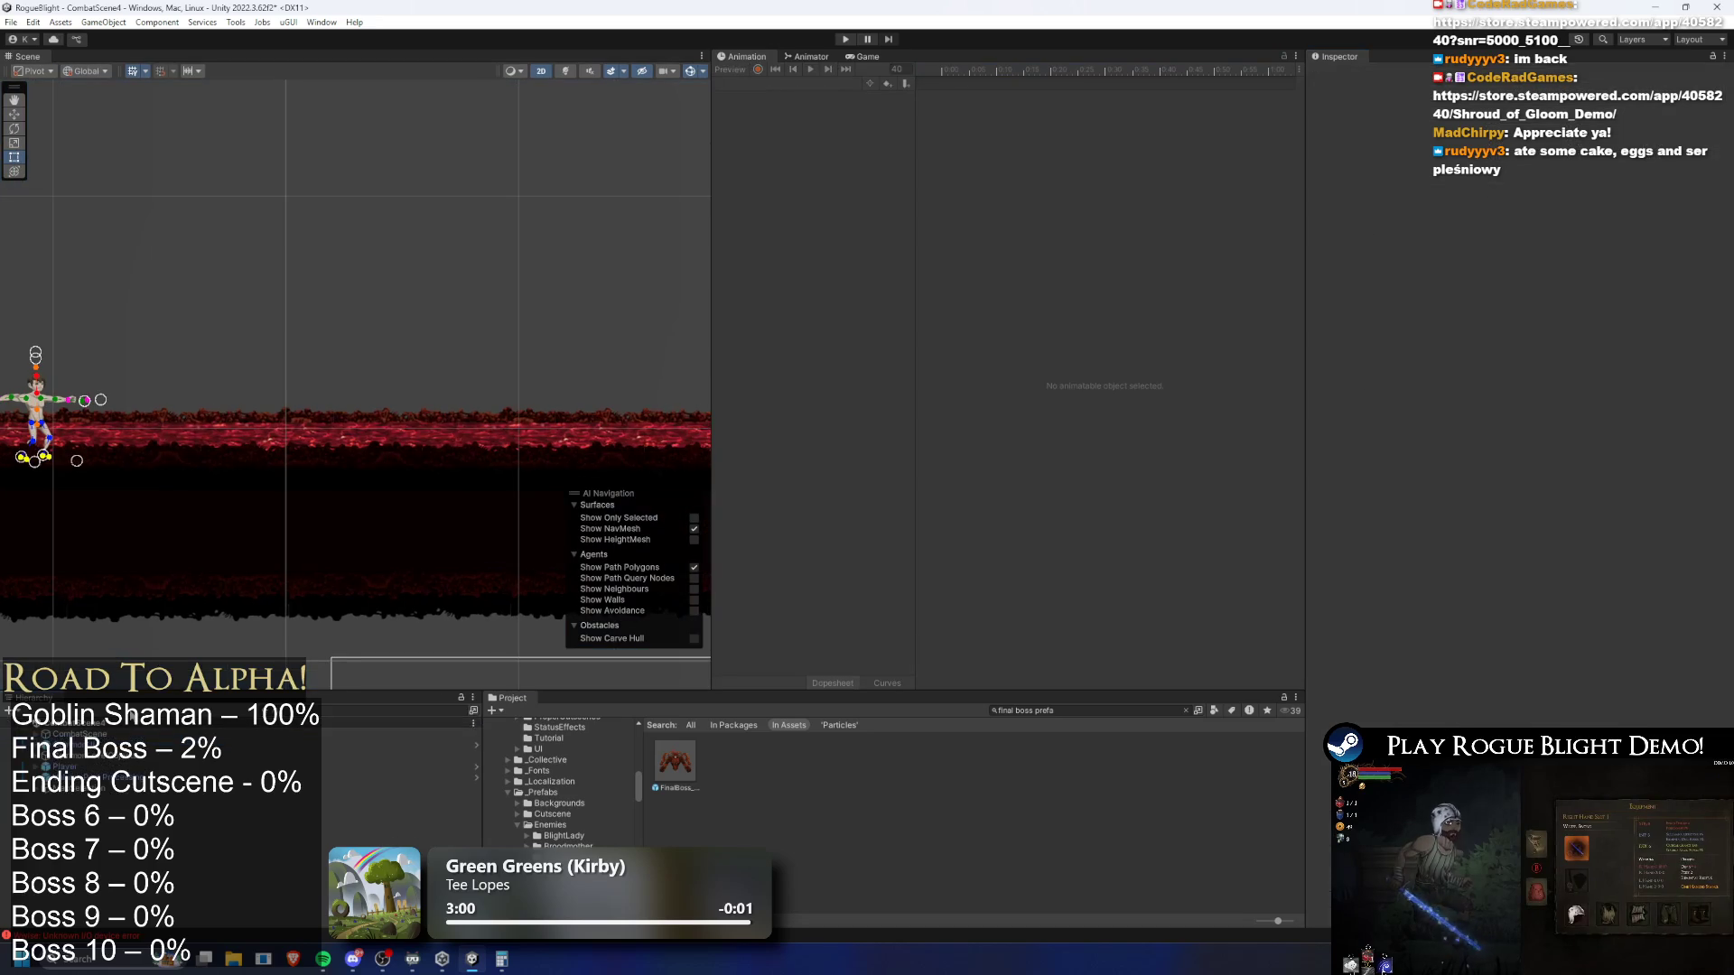
Search the Hierarchy for 'Detection' and frame LeftEnemyWallCorneredDetection in the Scene view
text(Detection)
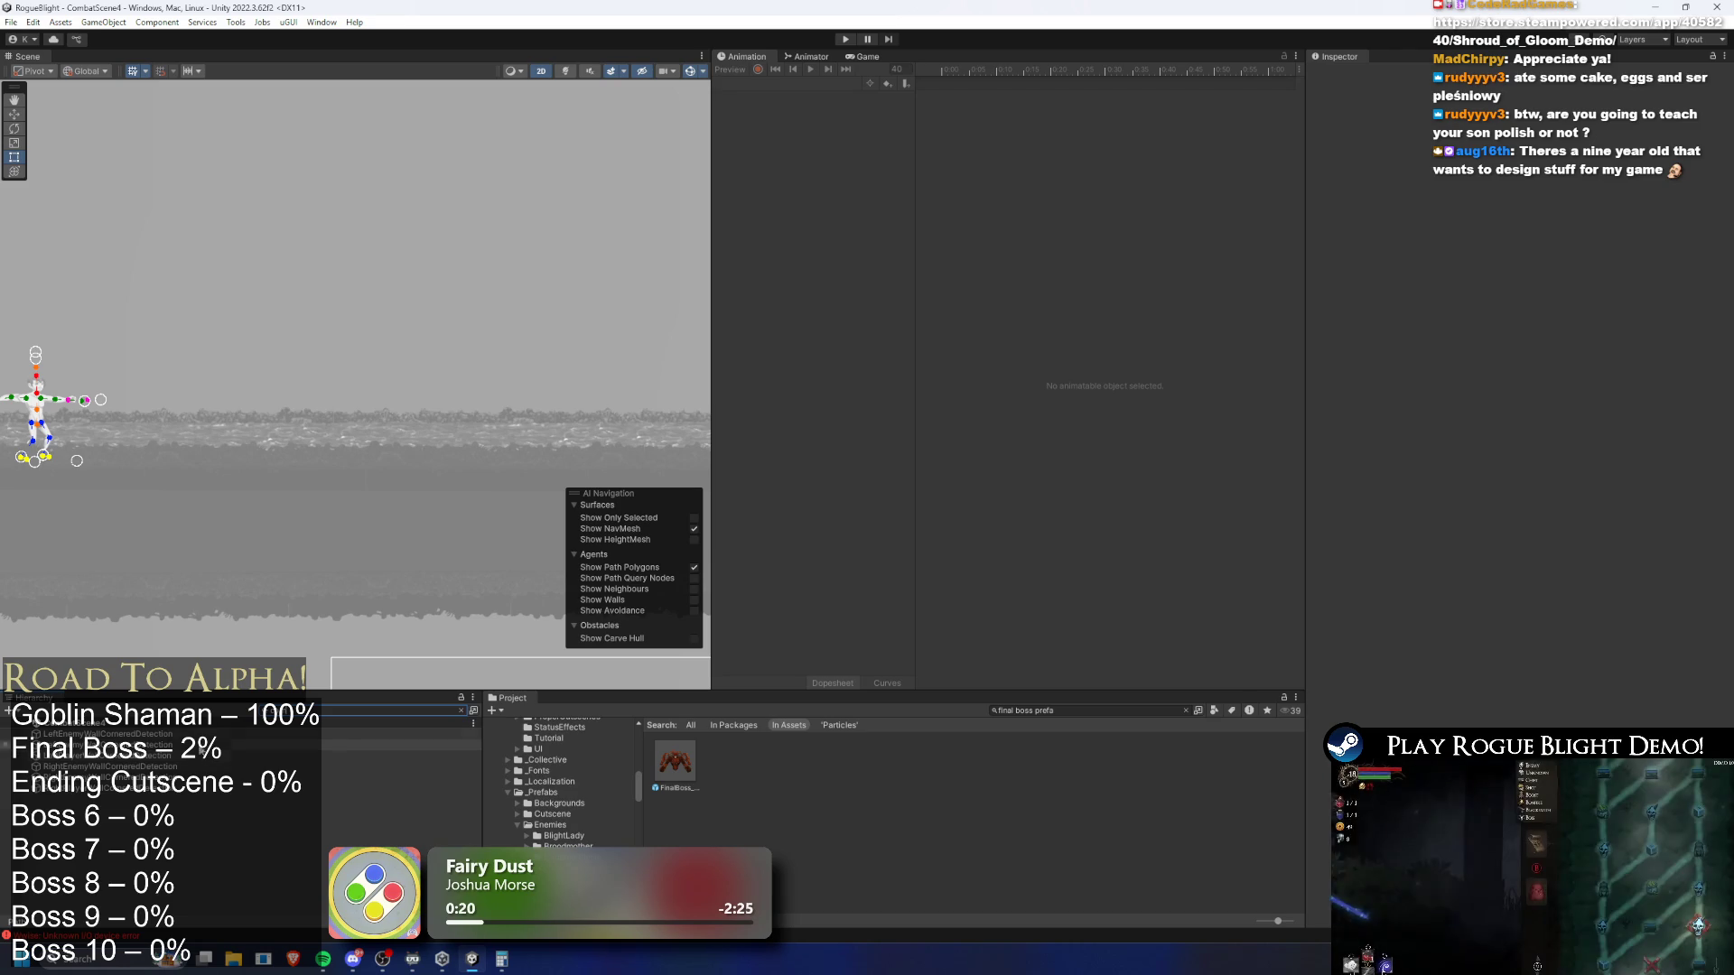
click(307, 734)
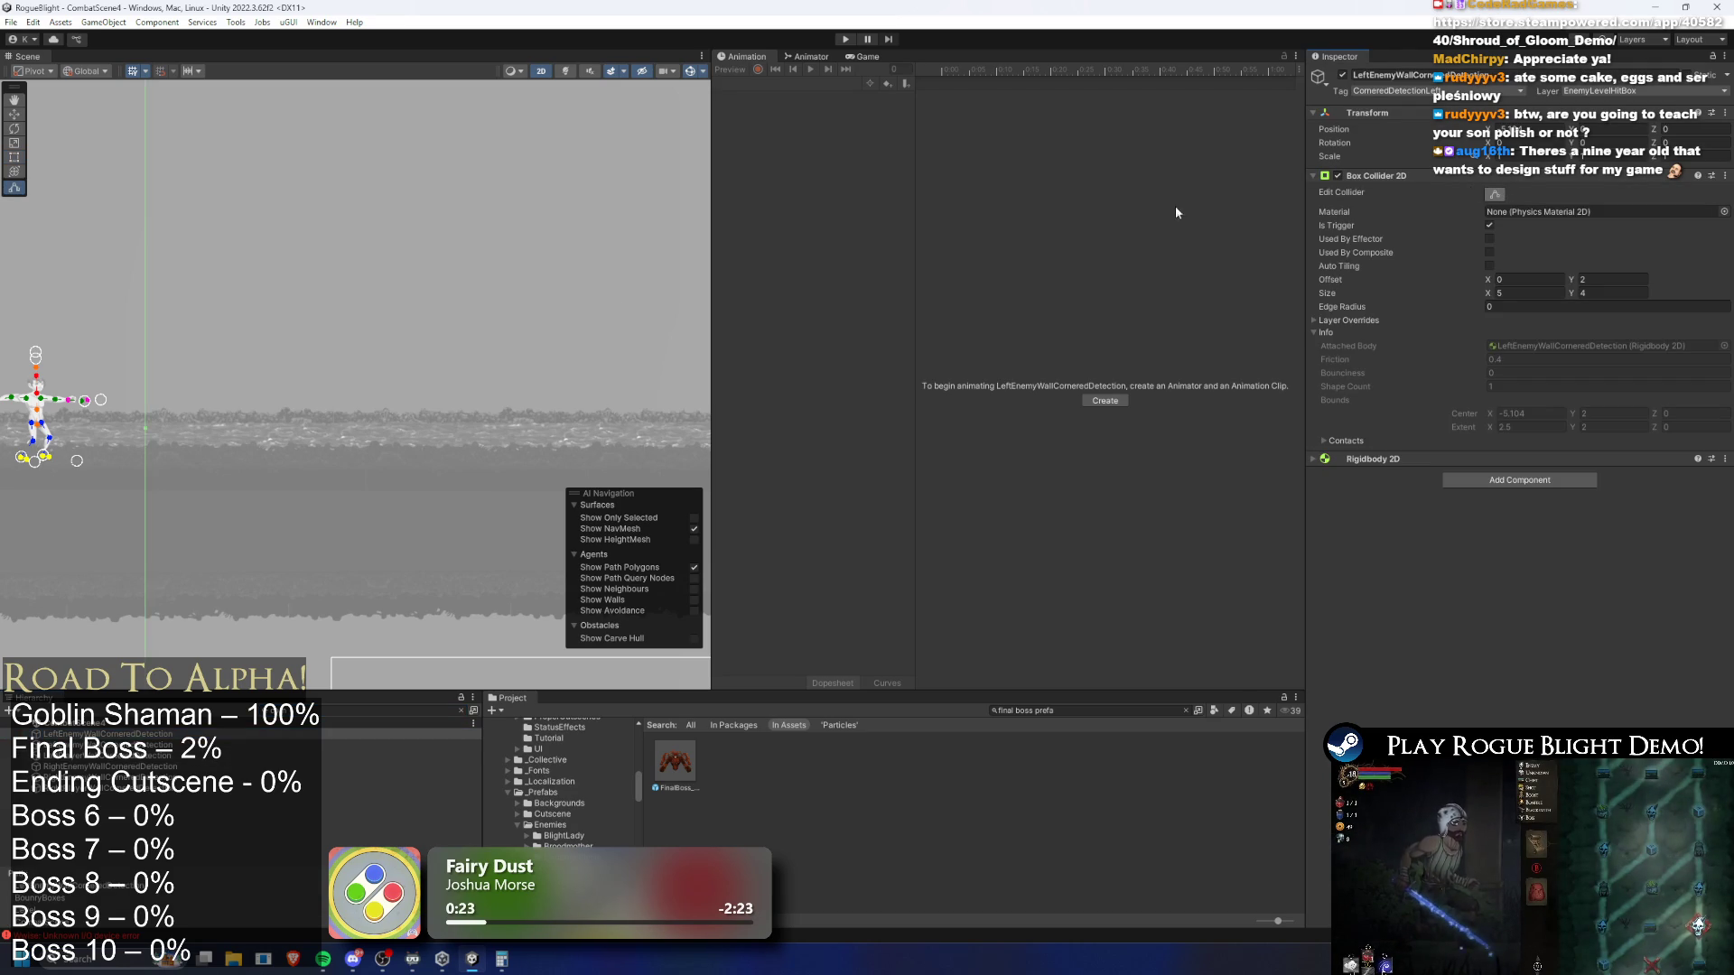
key(f)
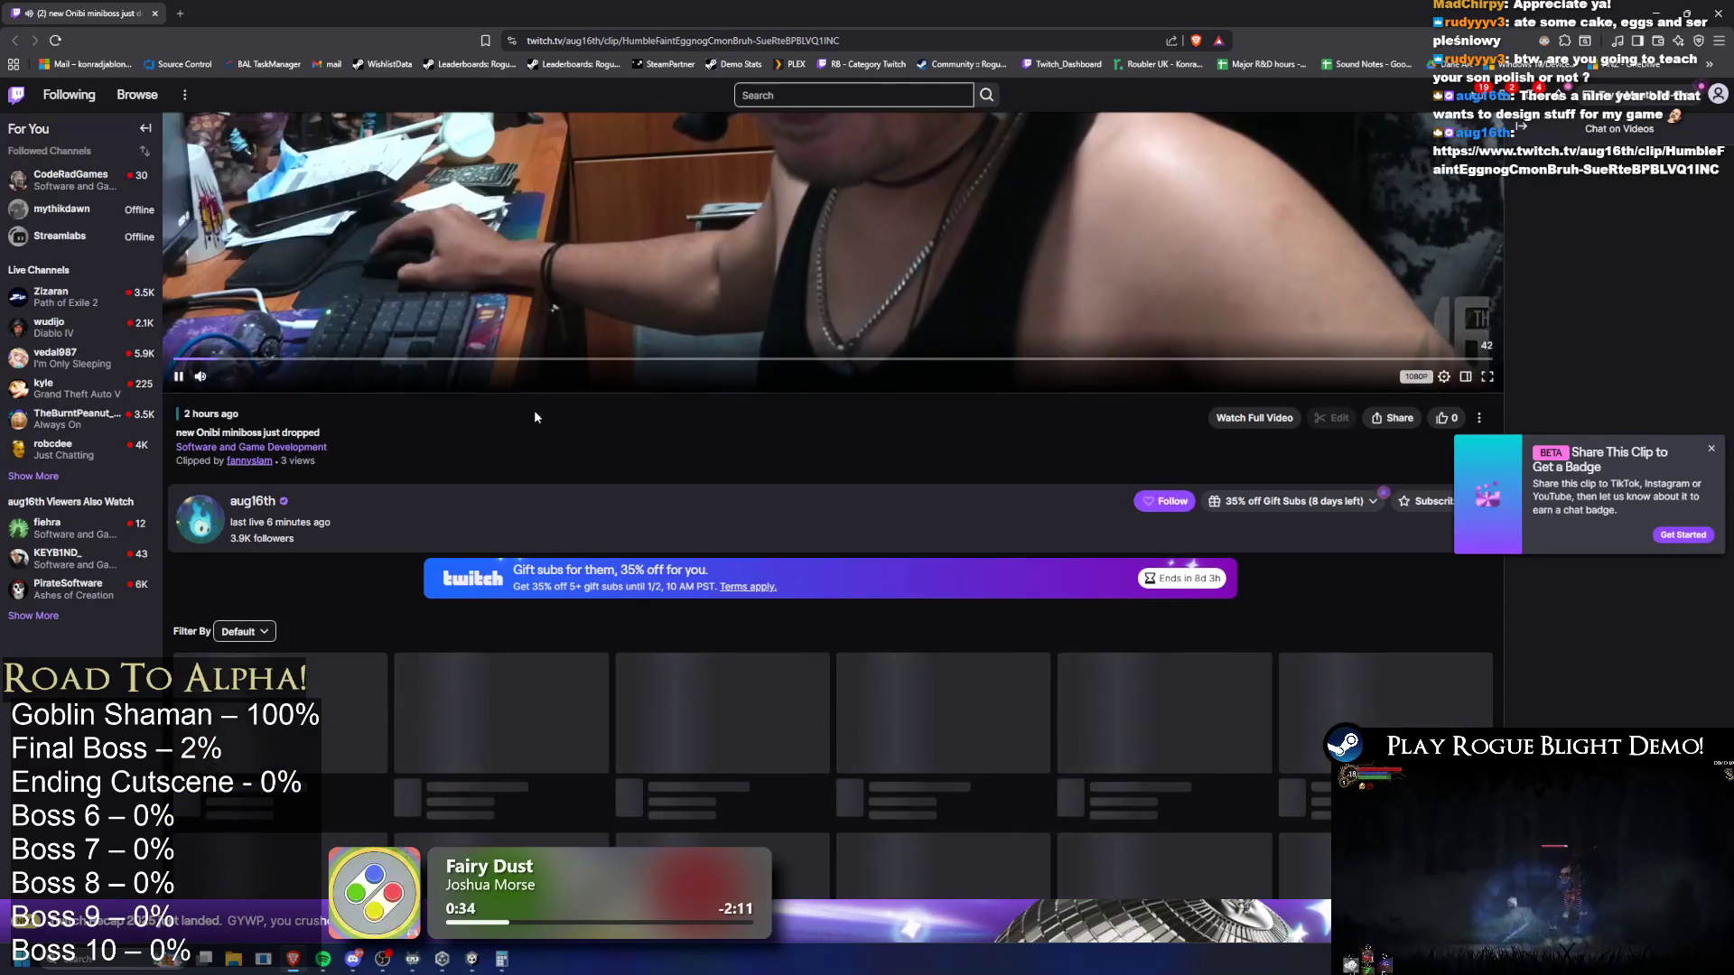
Watch the Soulfire boss-notes Twitch clip, pausing, scrubbing and replaying it, then Alt+Tab back to Unity
scroll(535, 410, up, 5)
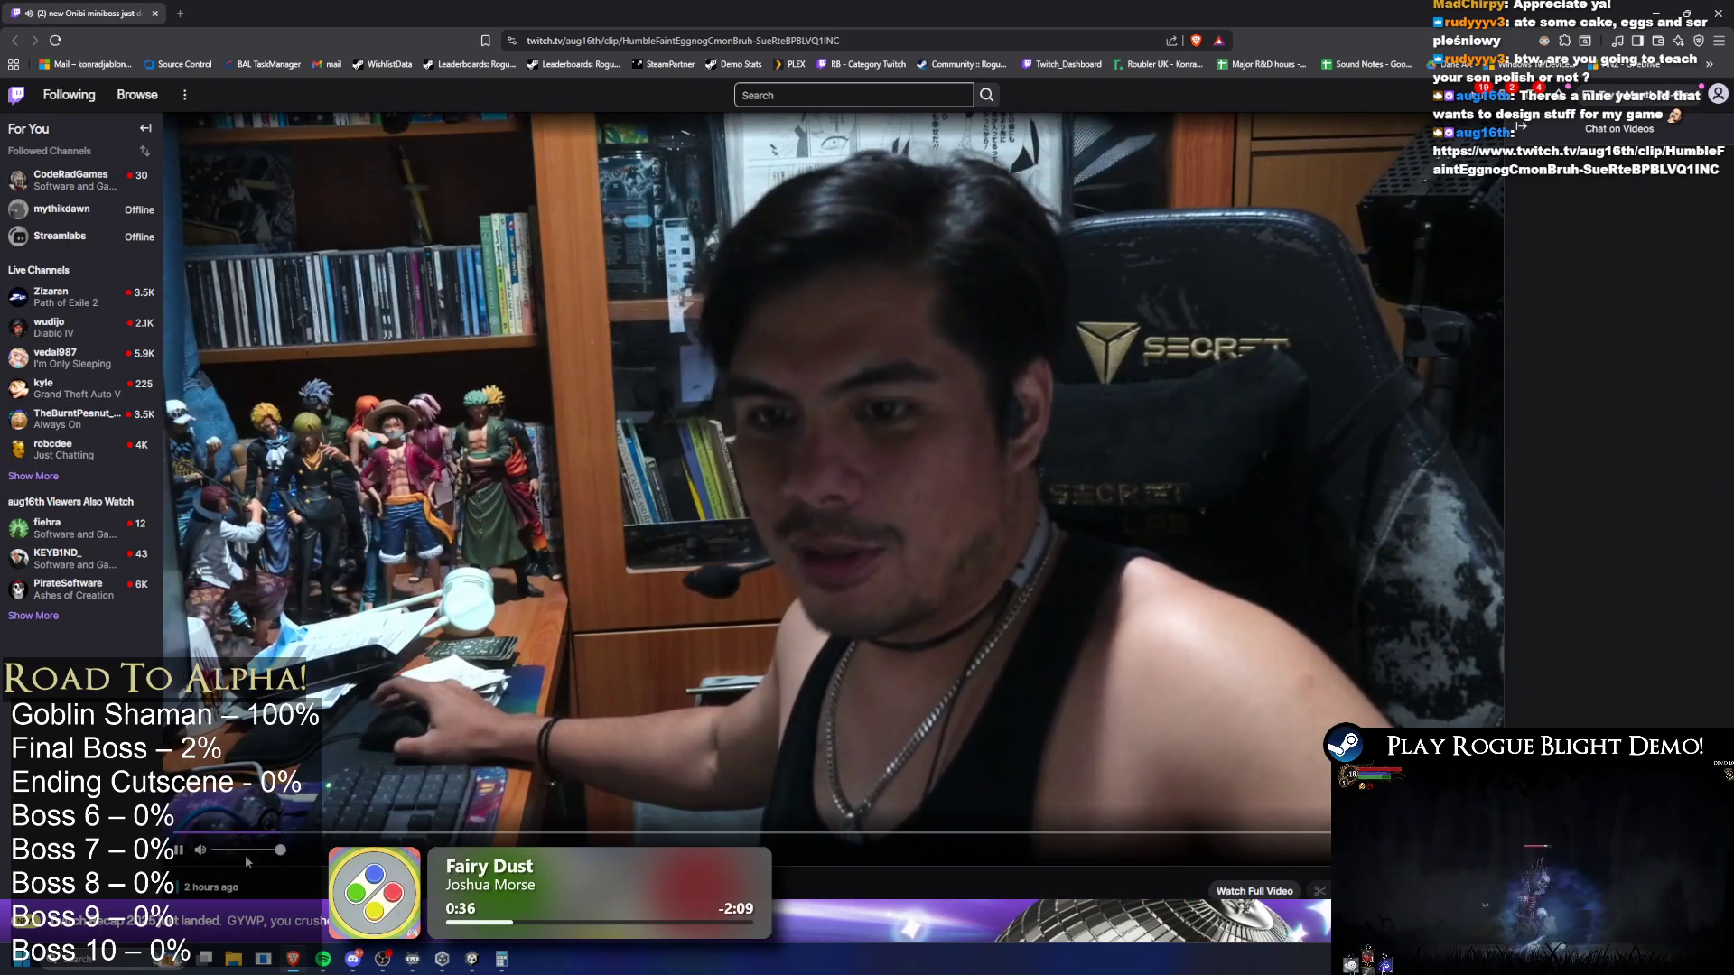
mouse_move(323, 955)
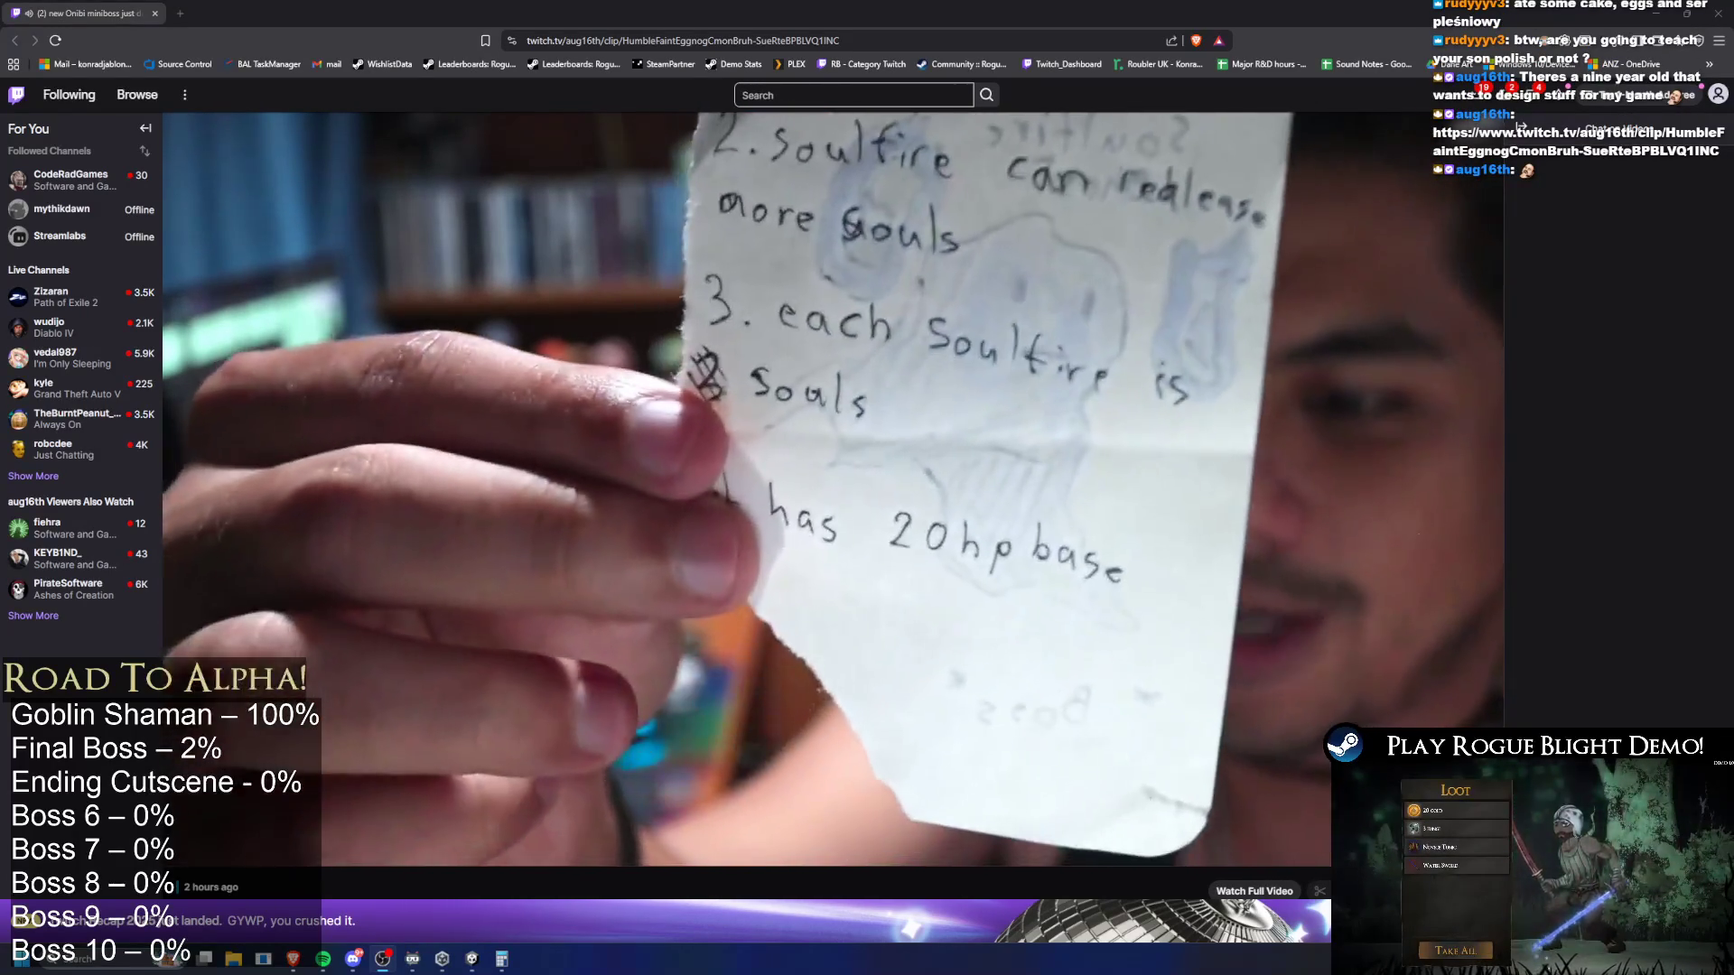
click(534, 688)
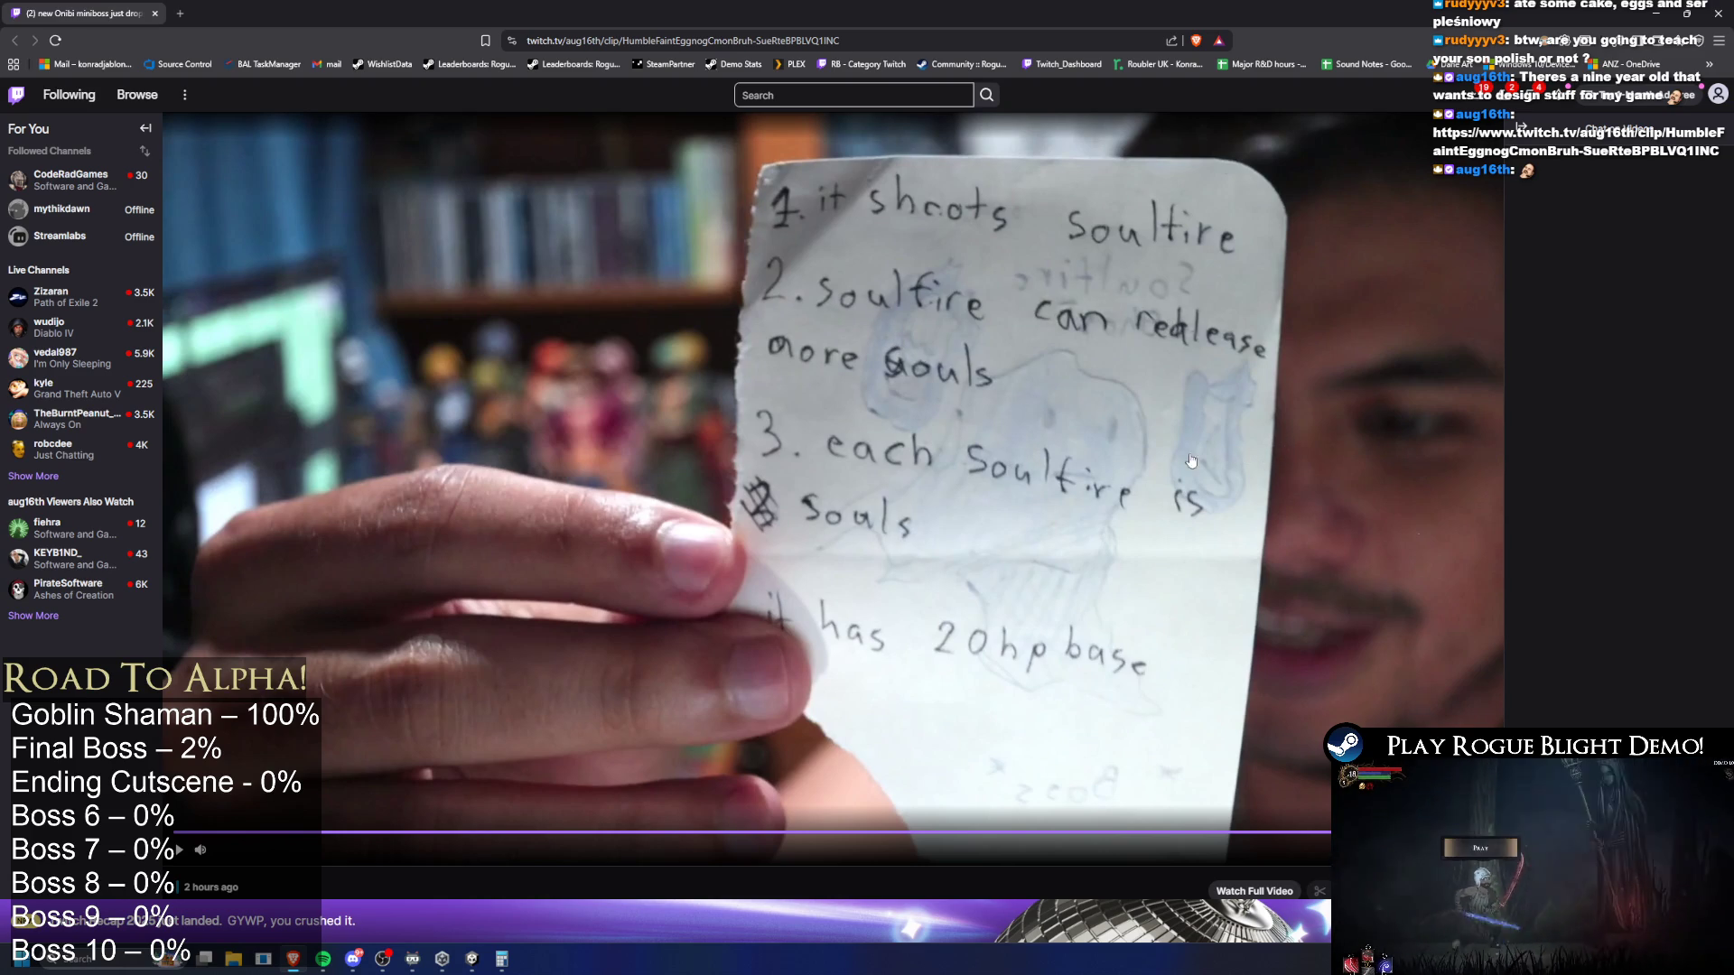
click(1117, 501)
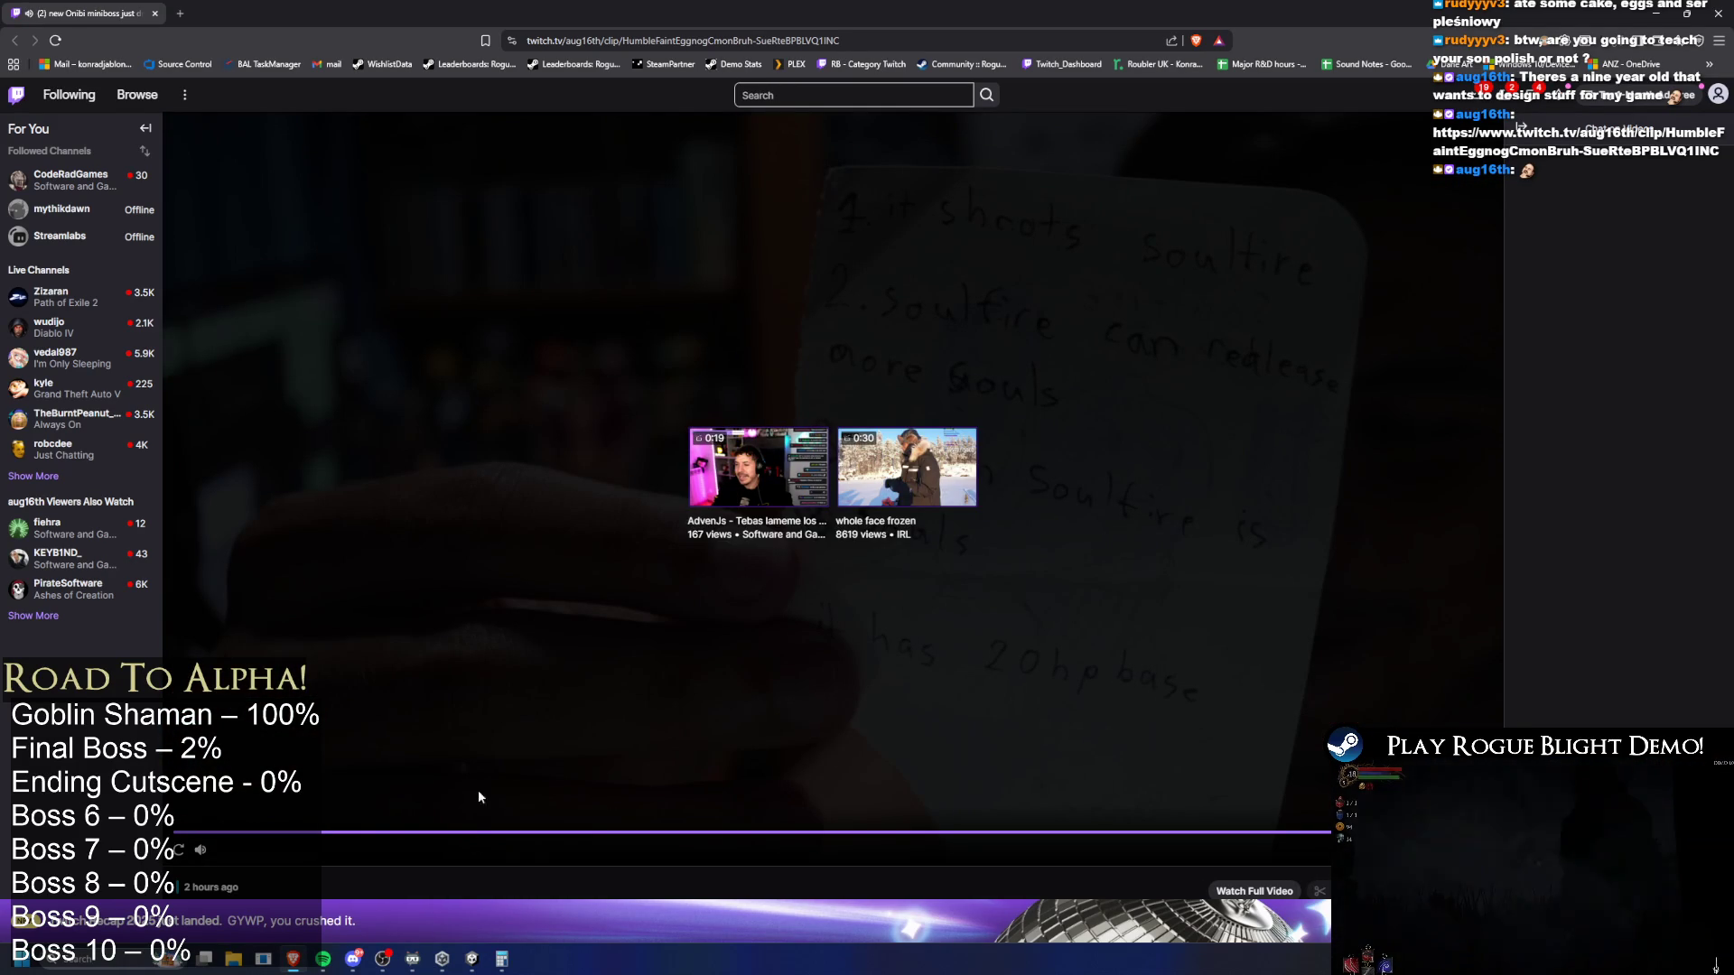
click(429, 831)
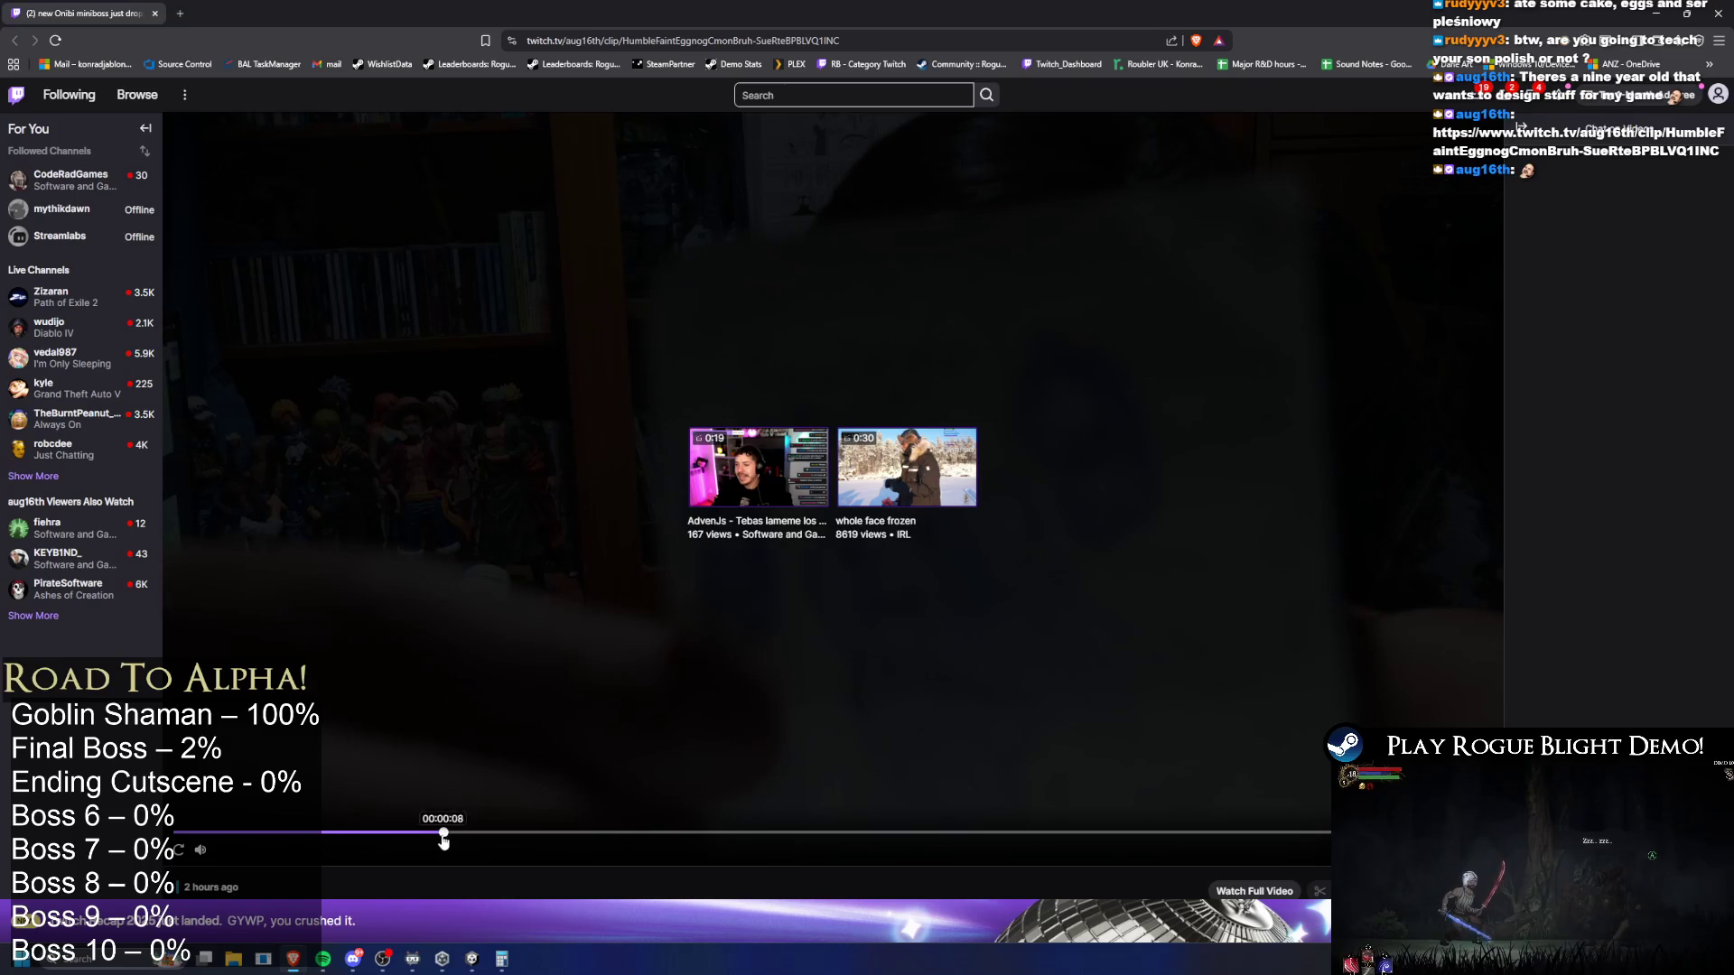
click(298, 831)
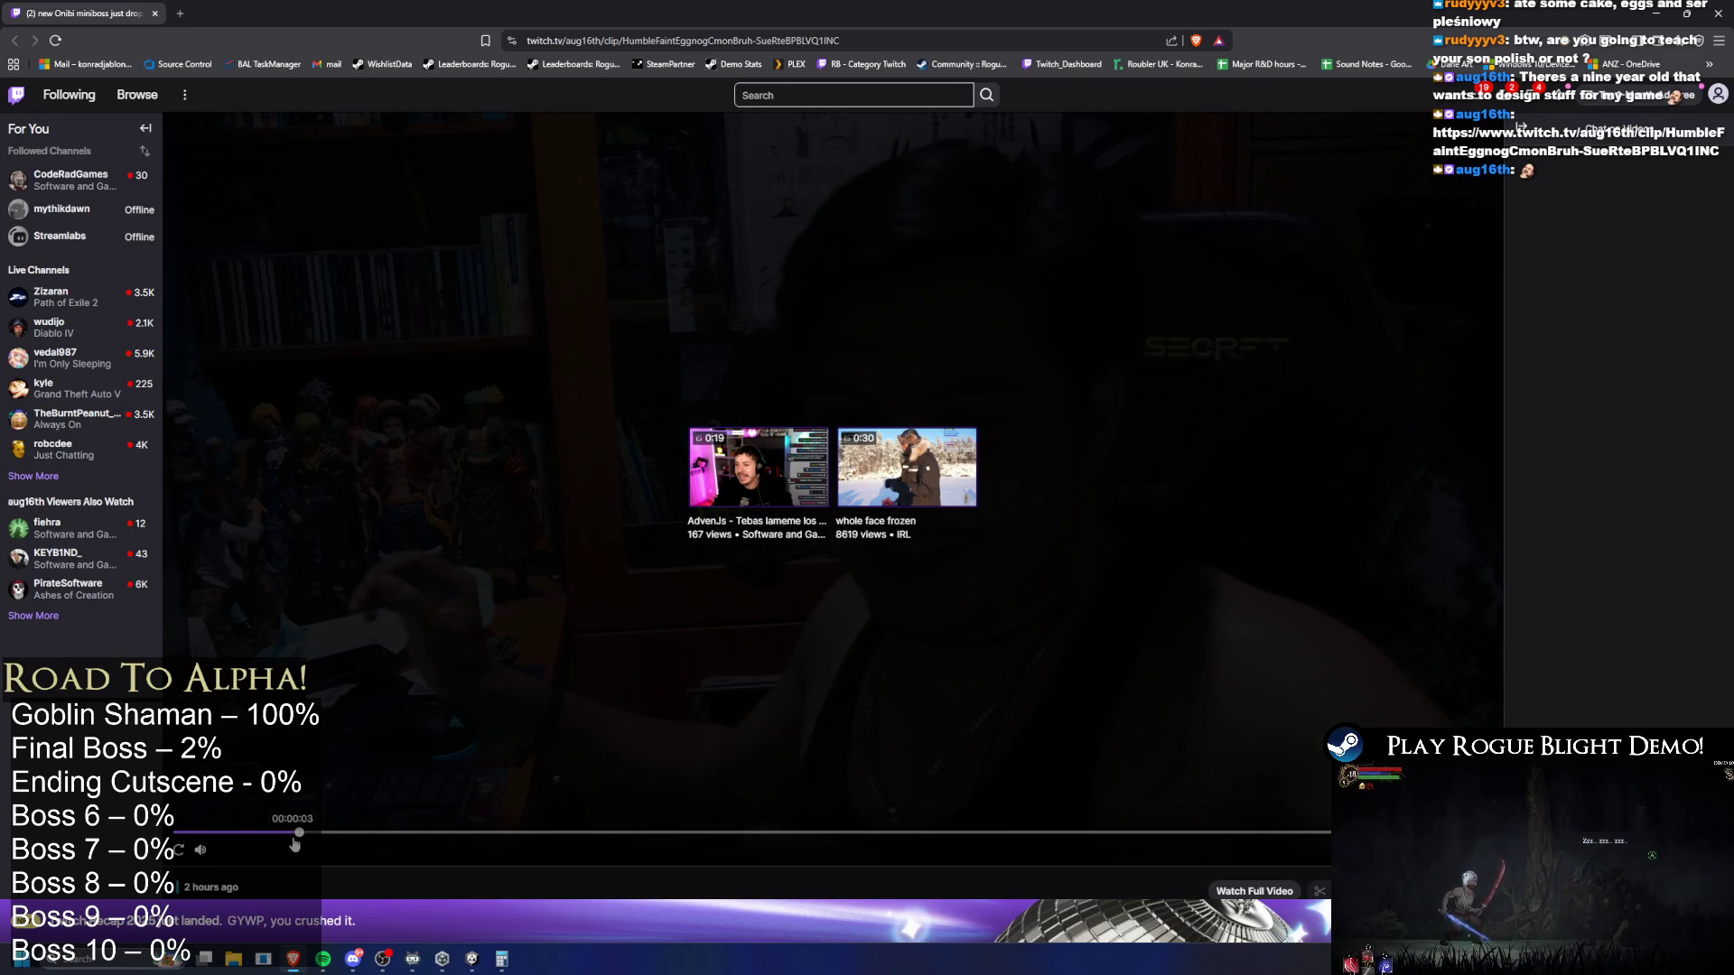
click(408, 613)
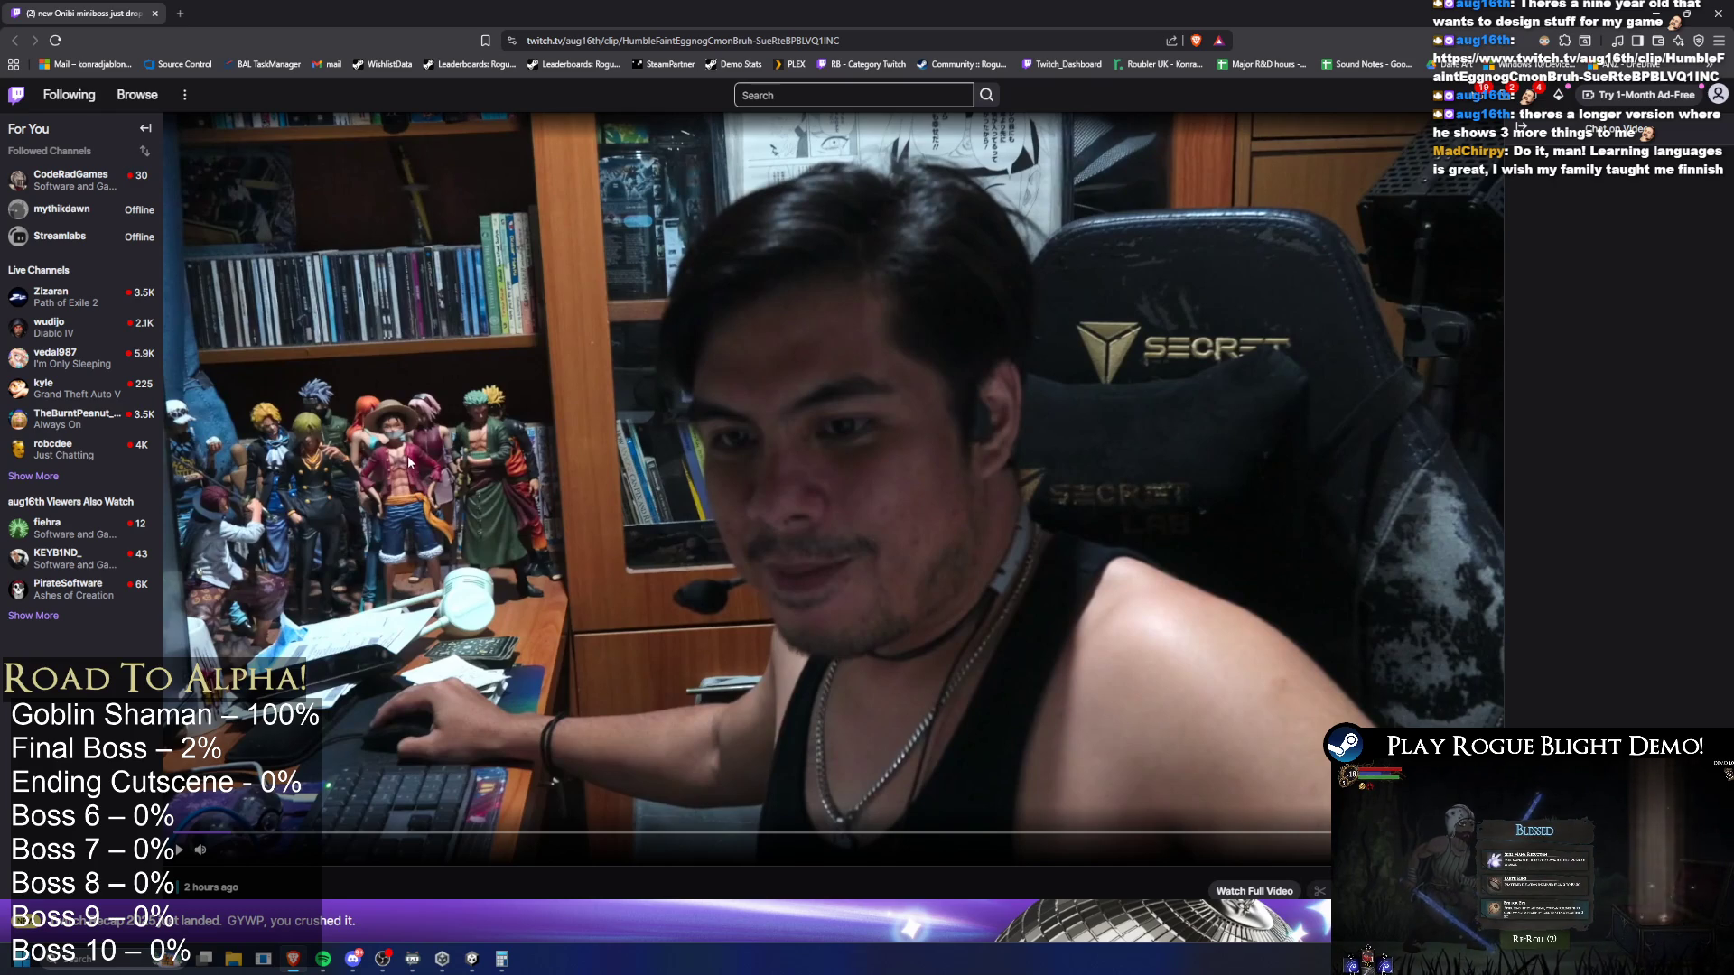
key(alt+Tab)
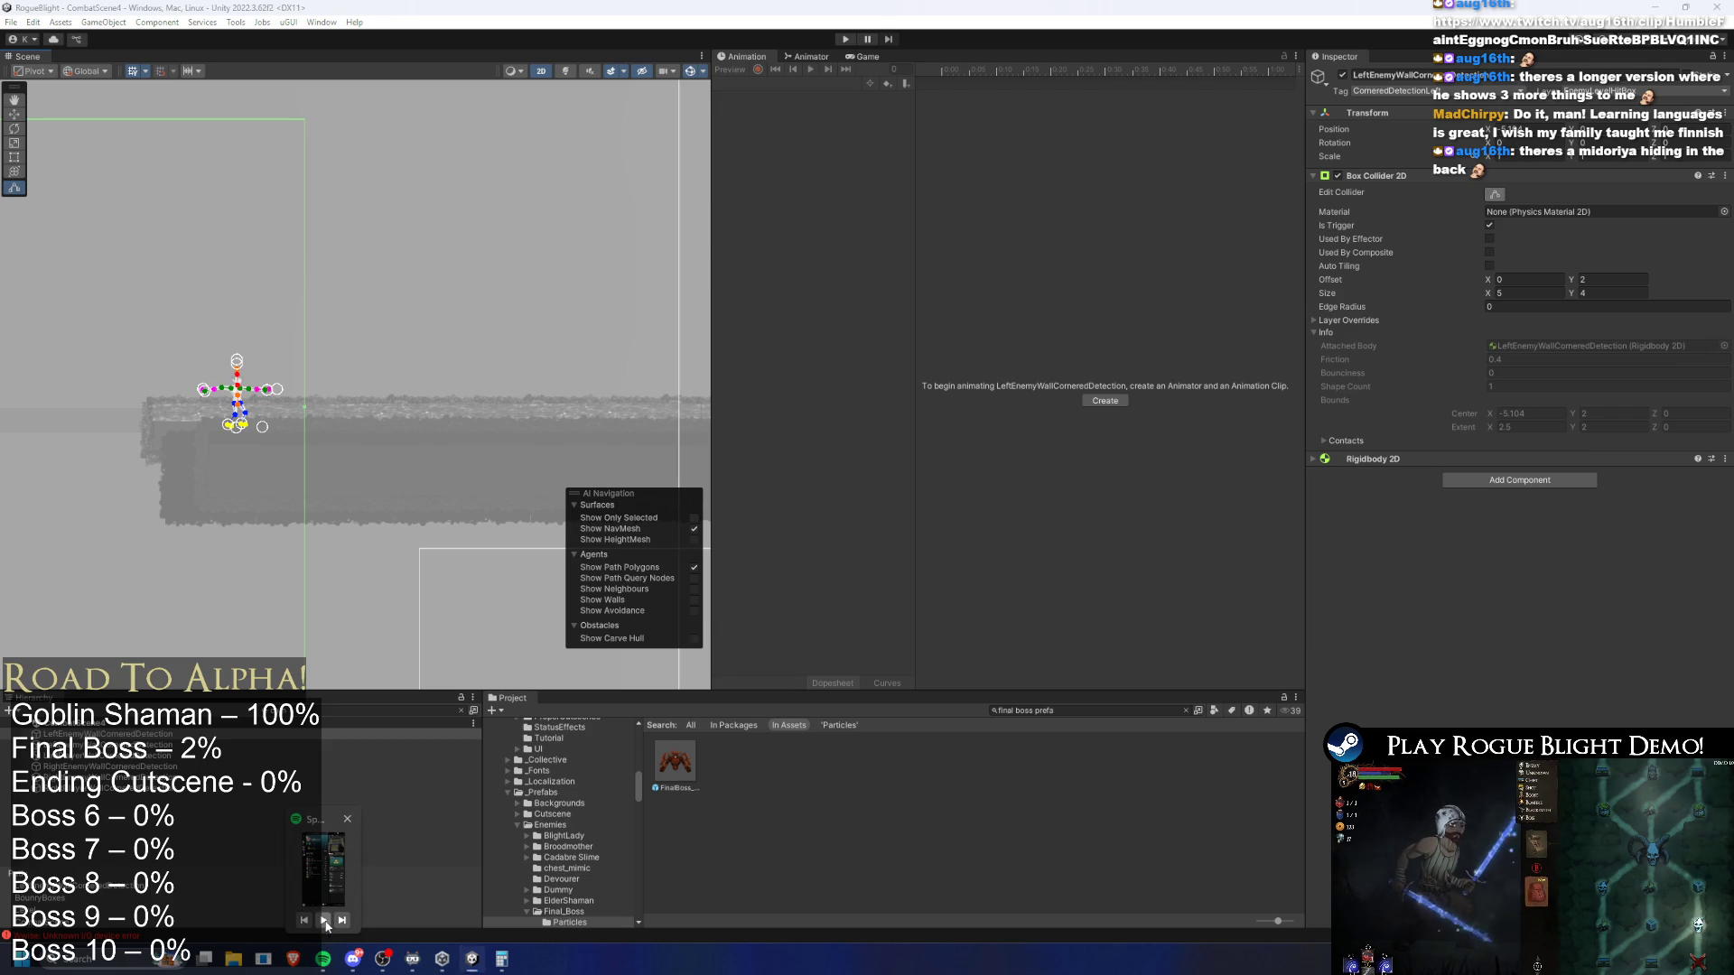
Select RightPlayerWallCorneredDetection, show its collider box, and pan to compare it with the left detector
click(907, 815)
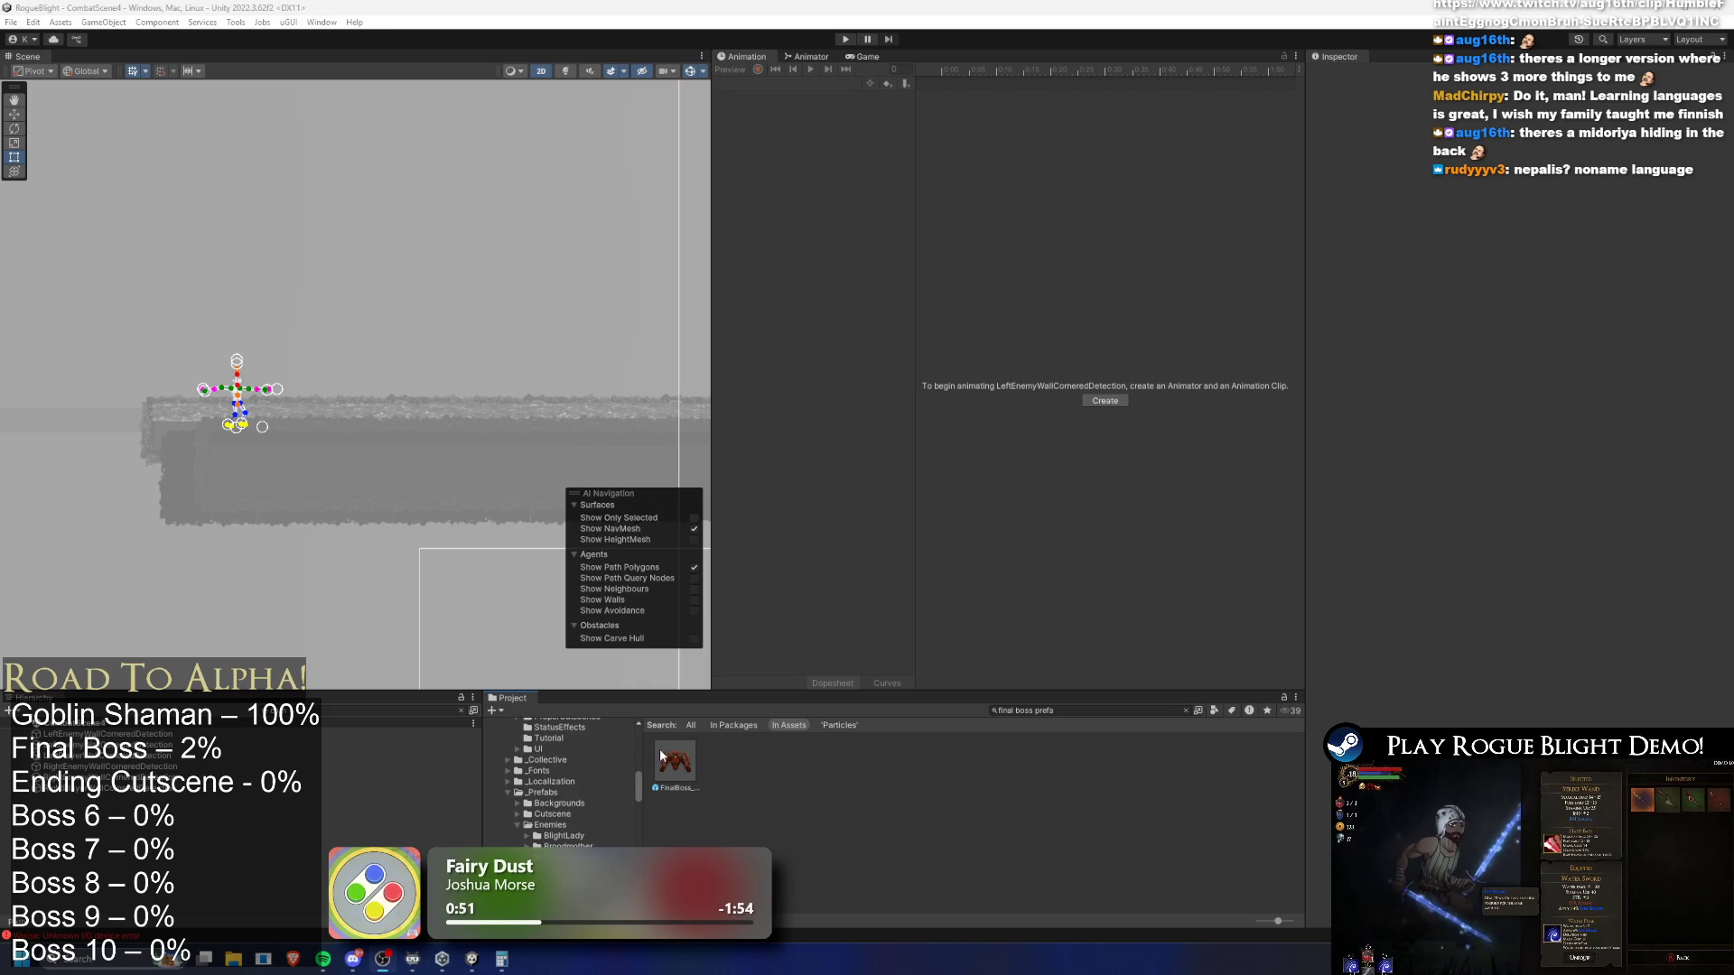
click(108, 766)
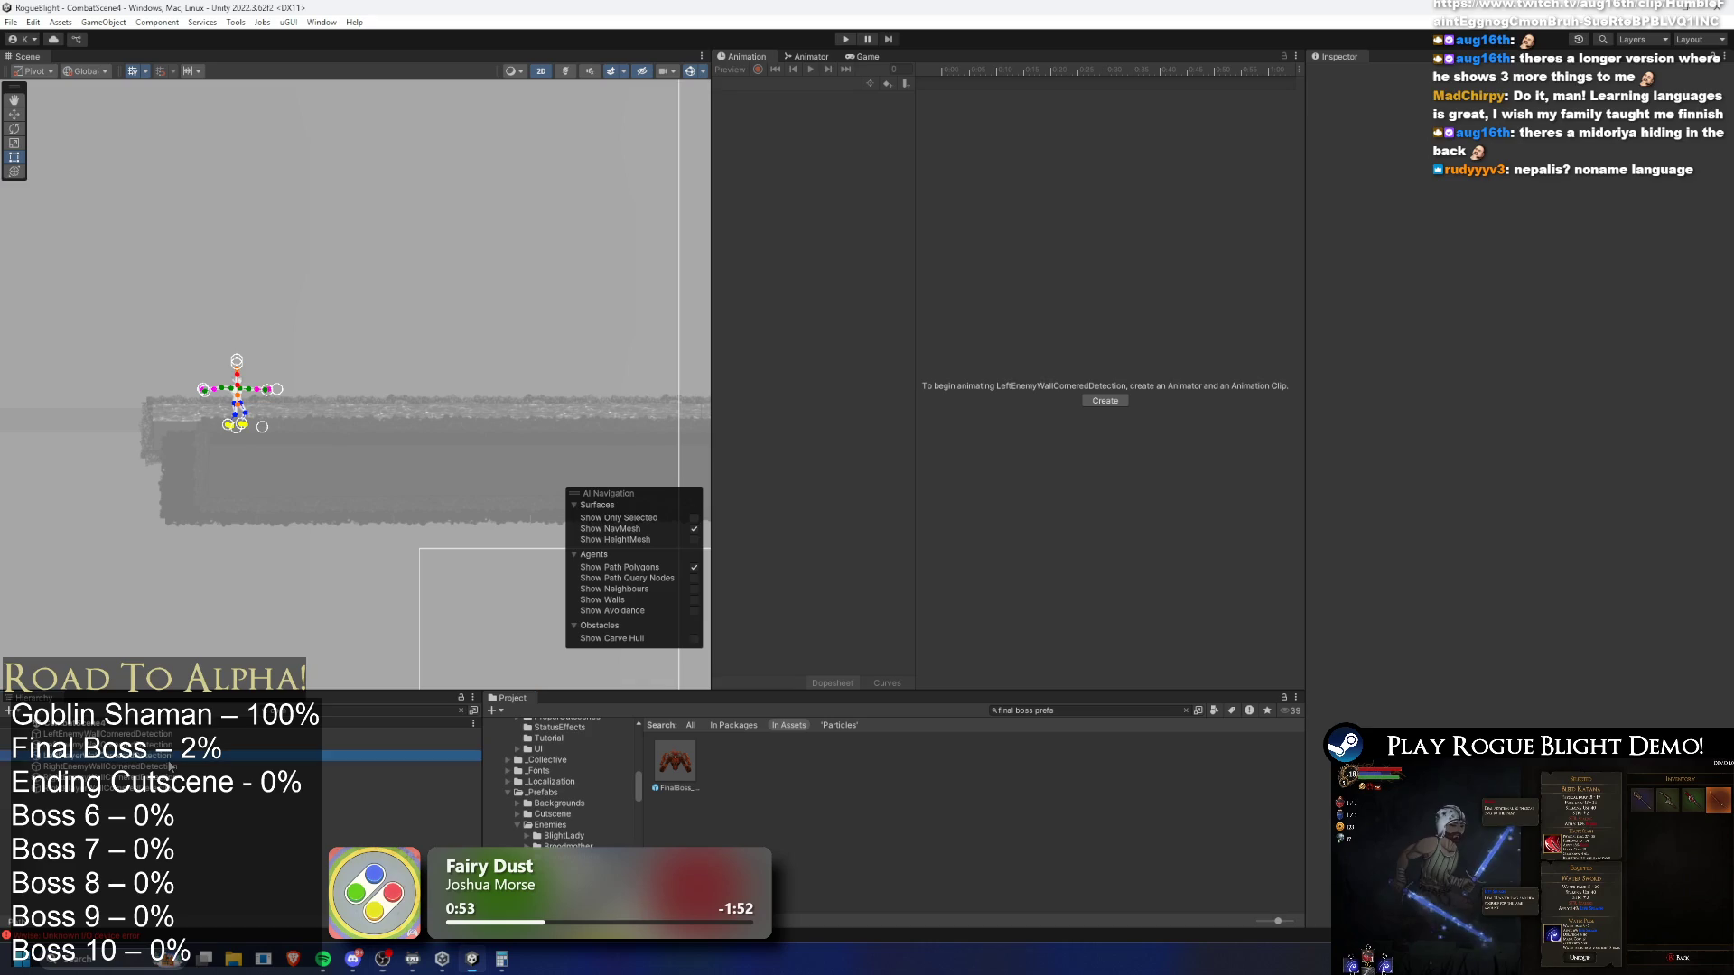
key(Down)
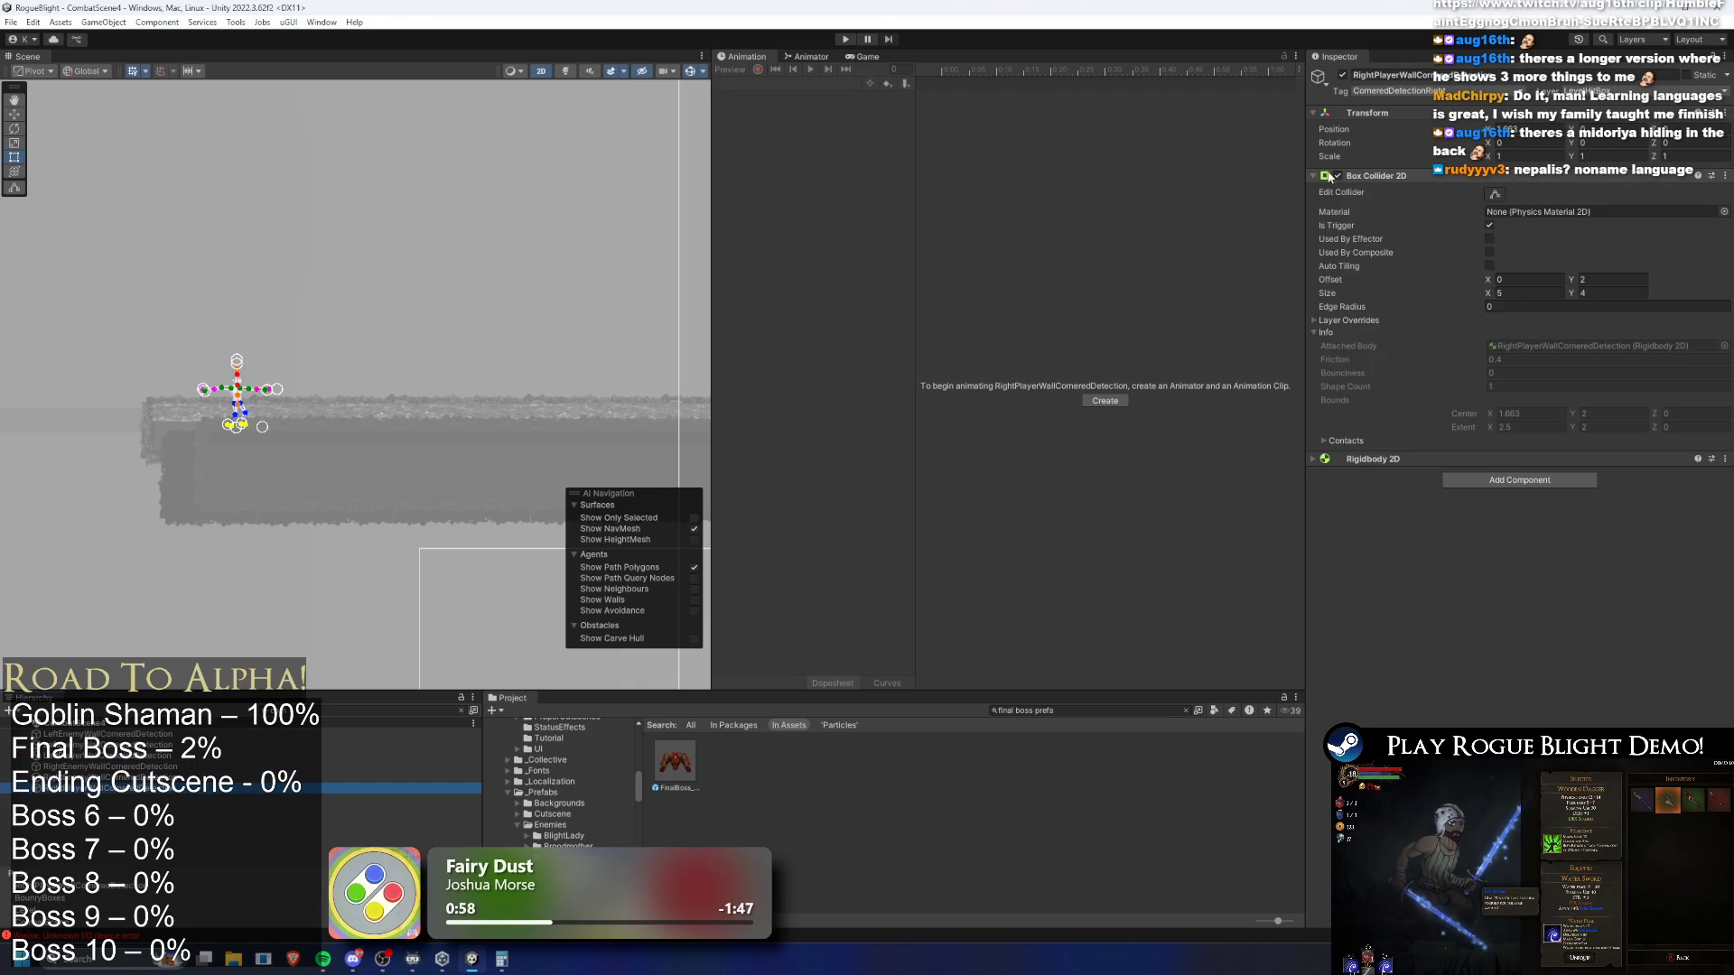
click(1495, 195)
scroll(329, 576, down, 2)
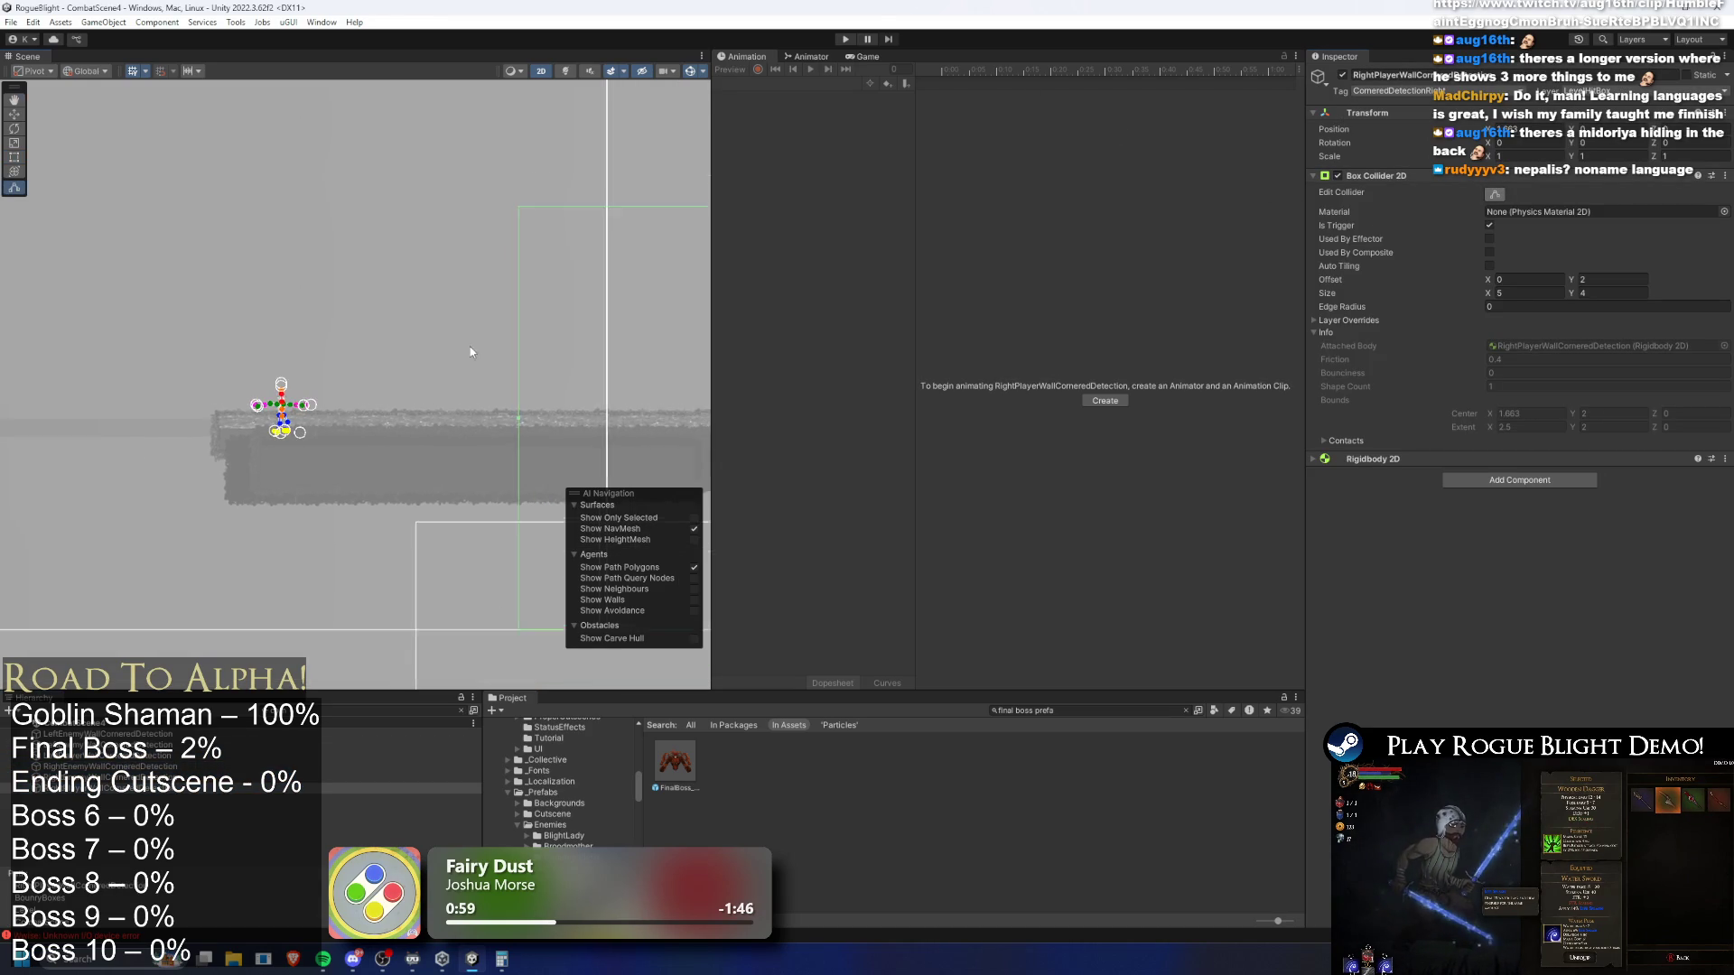
drag(473, 352, 250, 317)
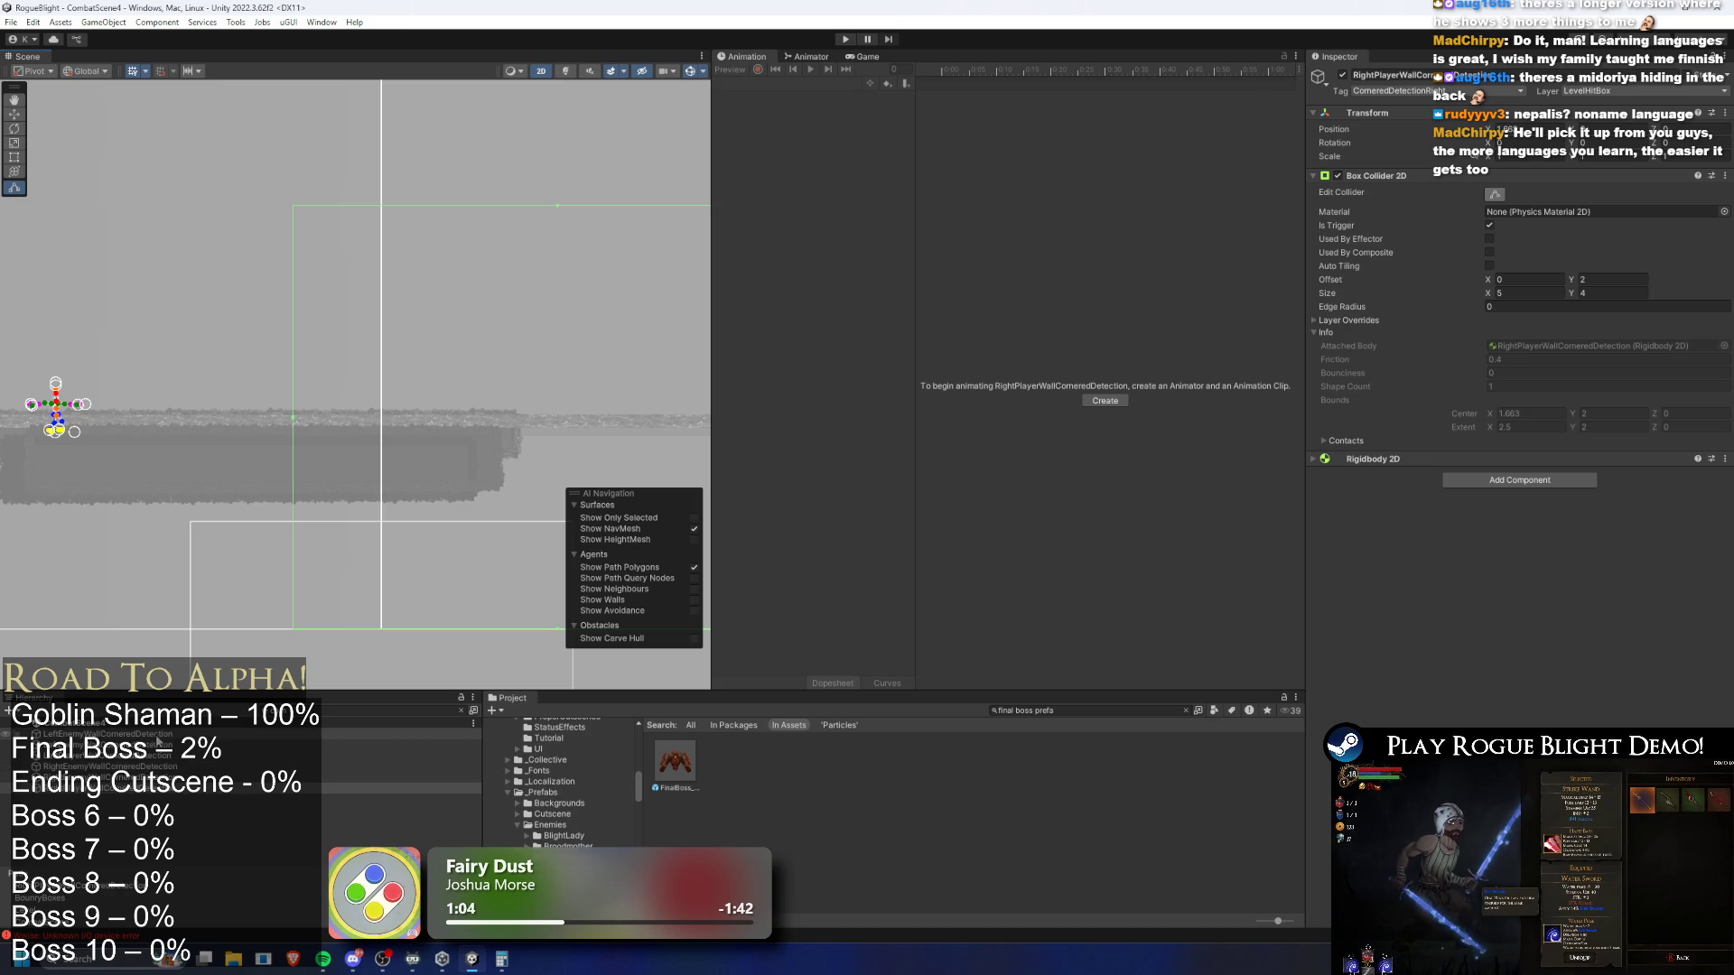
ctrl+click(136, 756)
drag(342, 278, 489, 280)
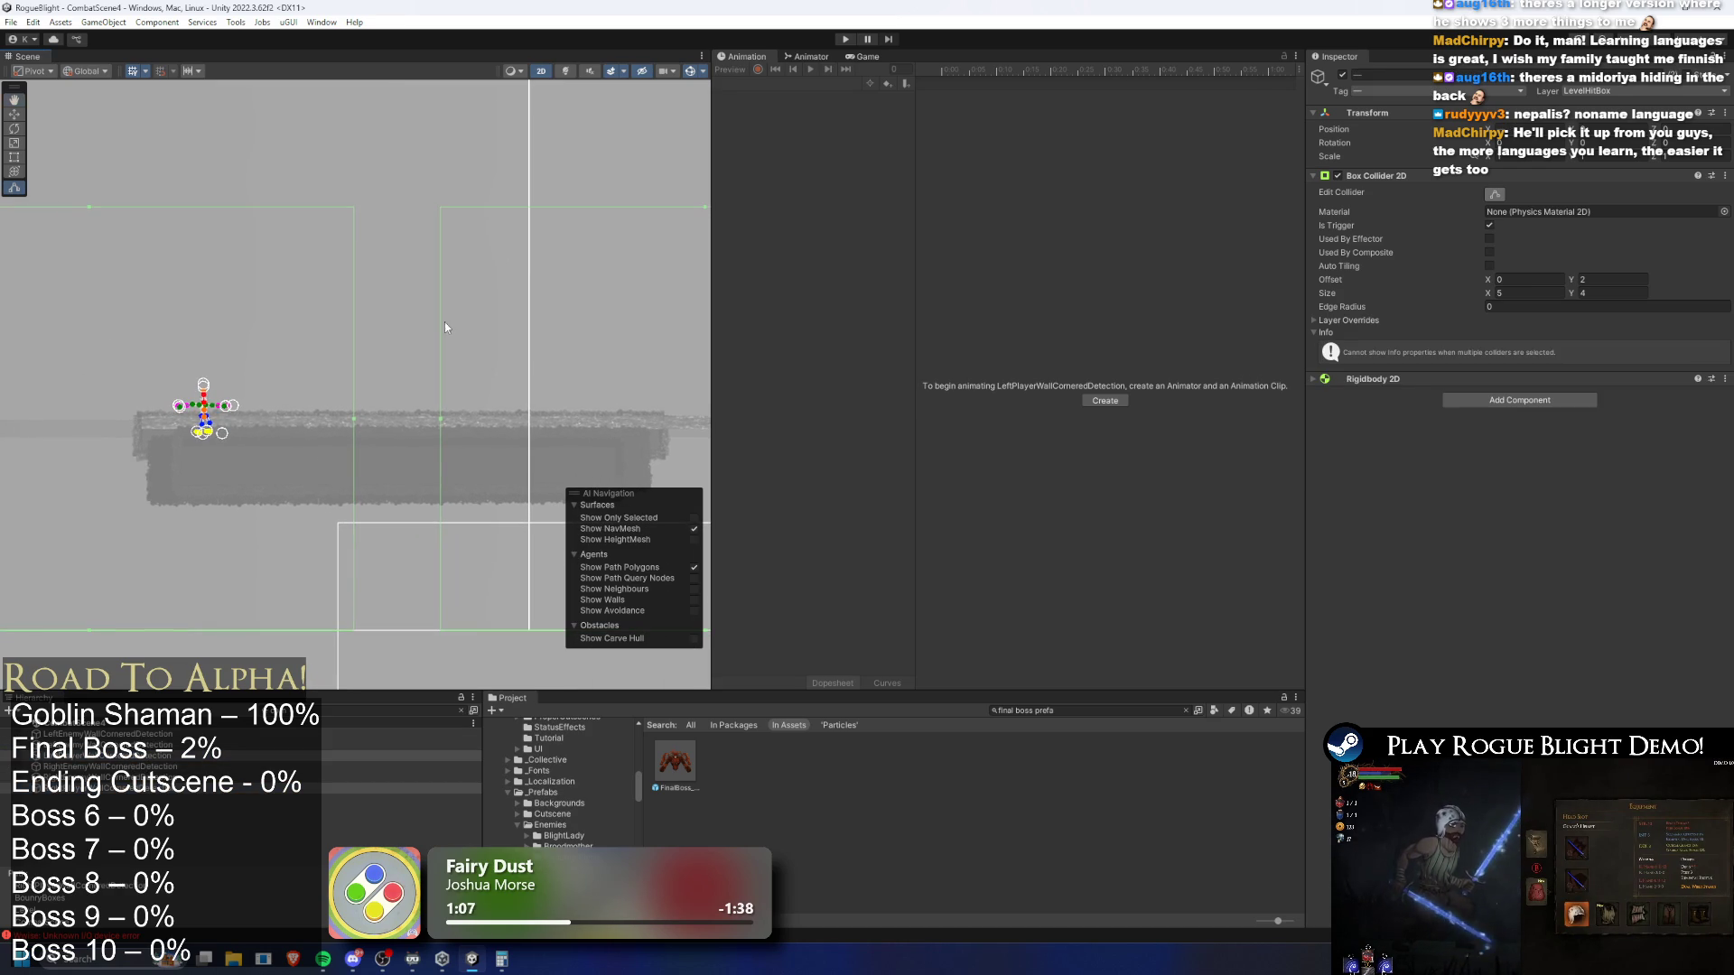
click(90, 757)
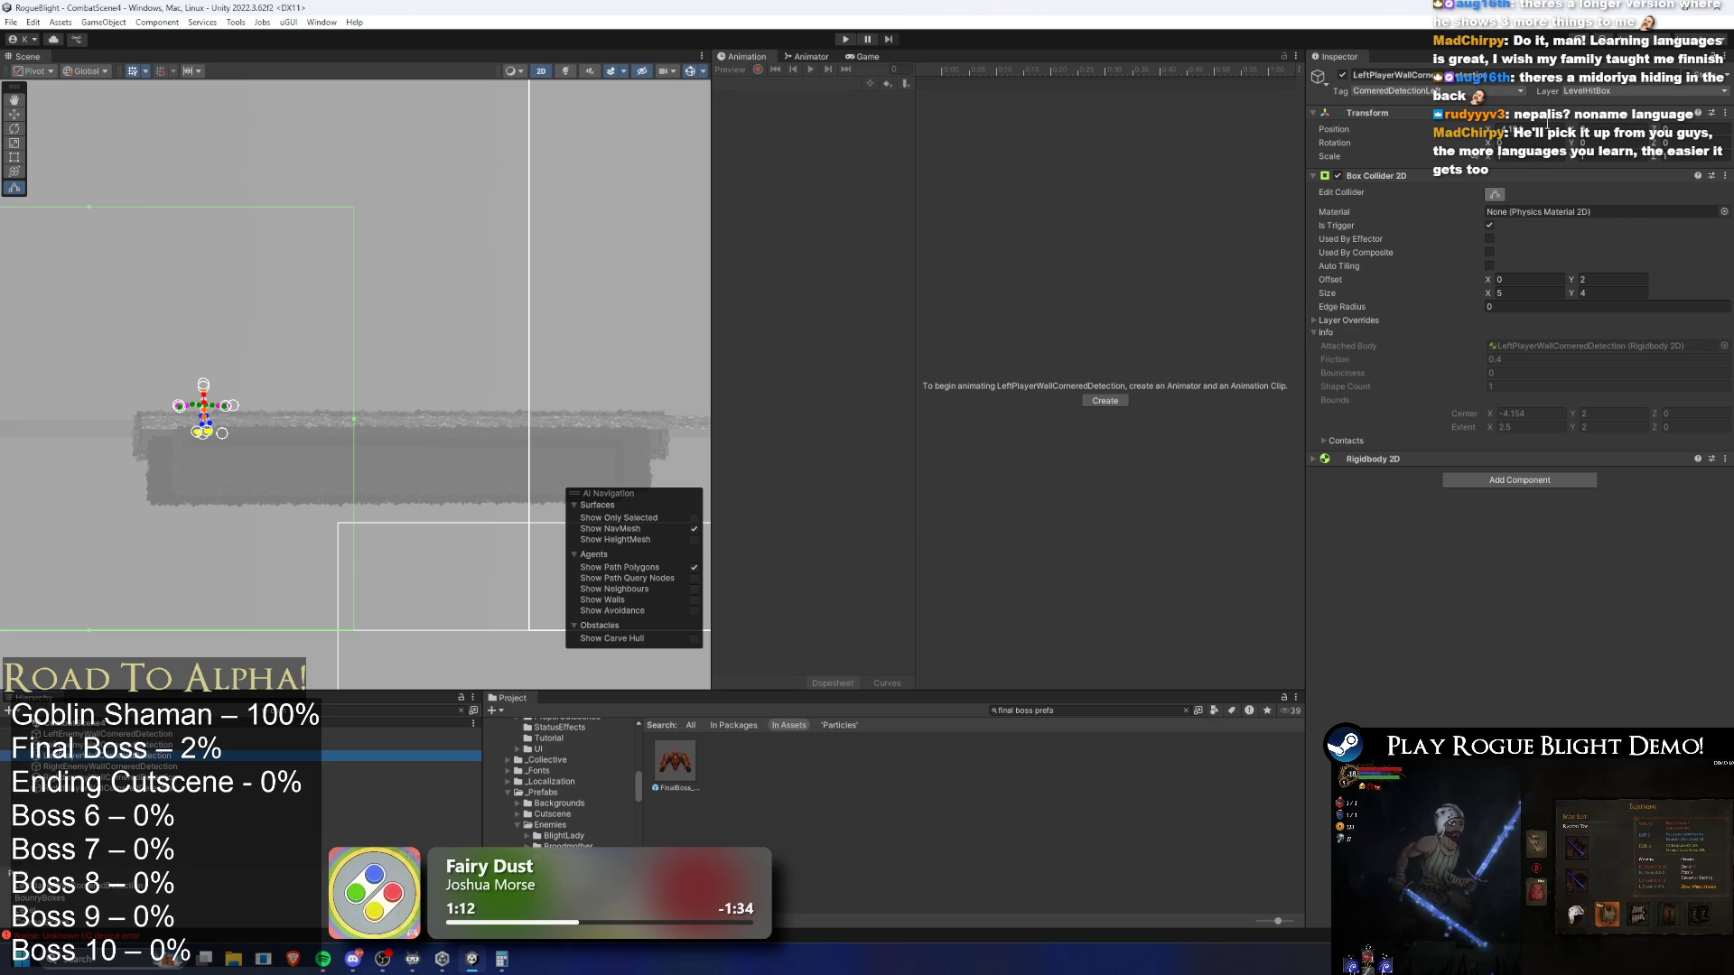
Adjust the detectors' X positions, setting the right one to 1.463 and nudging the left one
click(1517, 134)
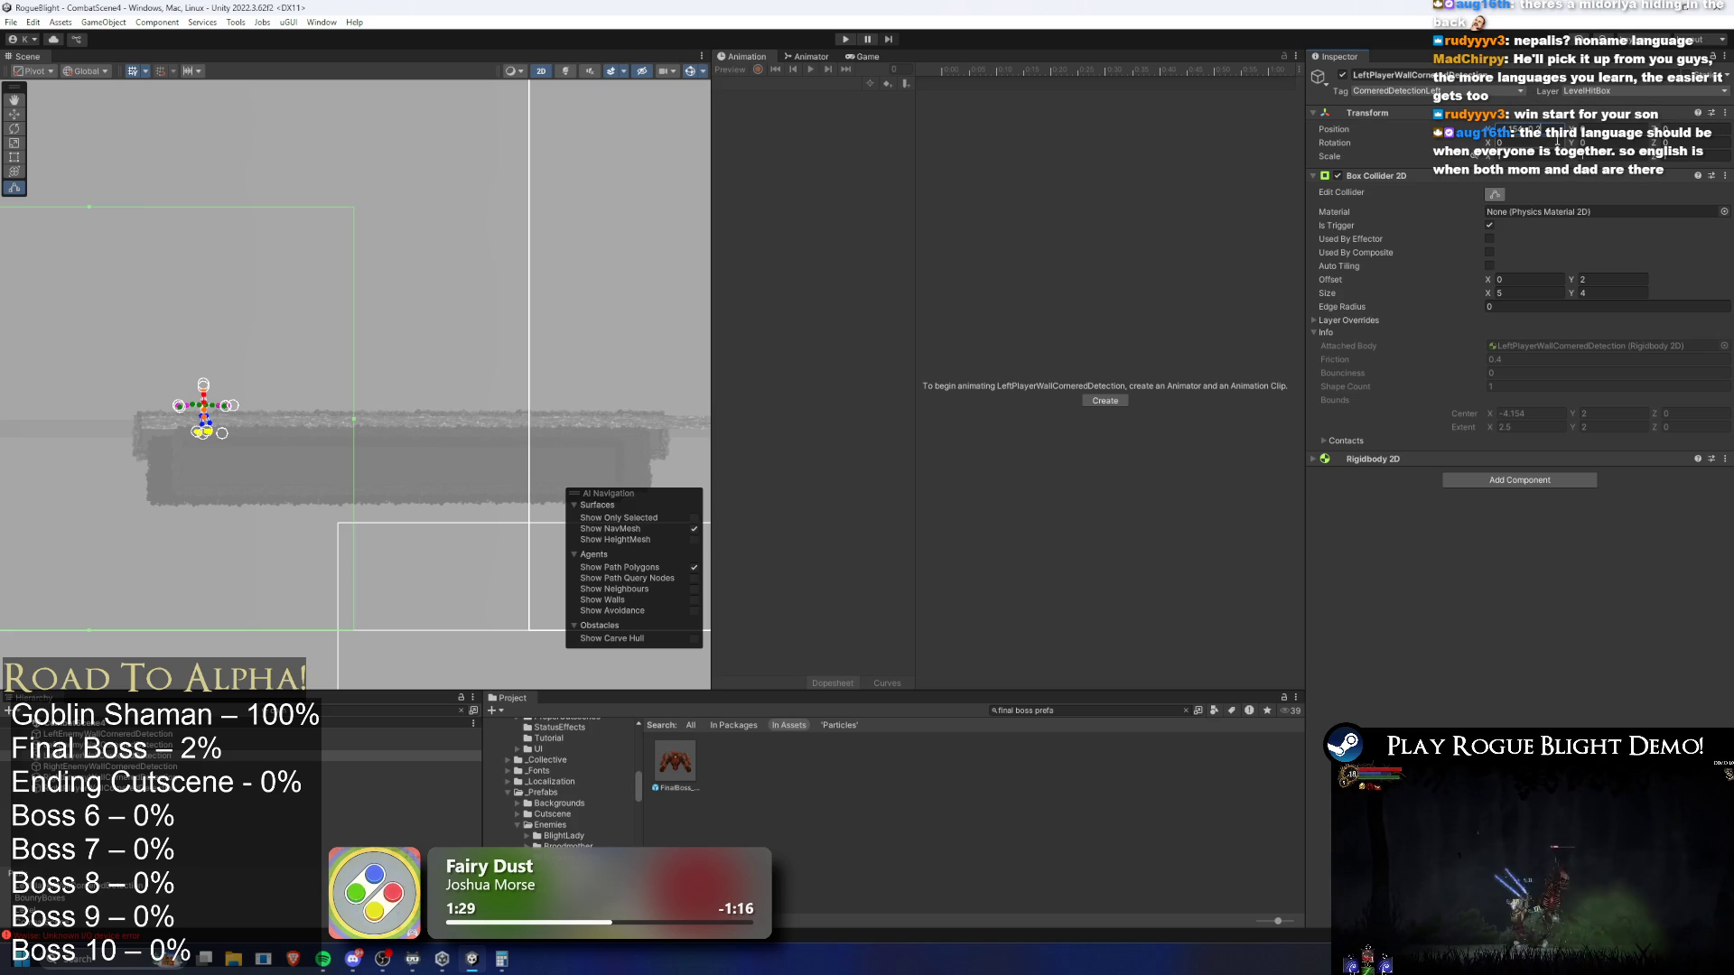
key(Return)
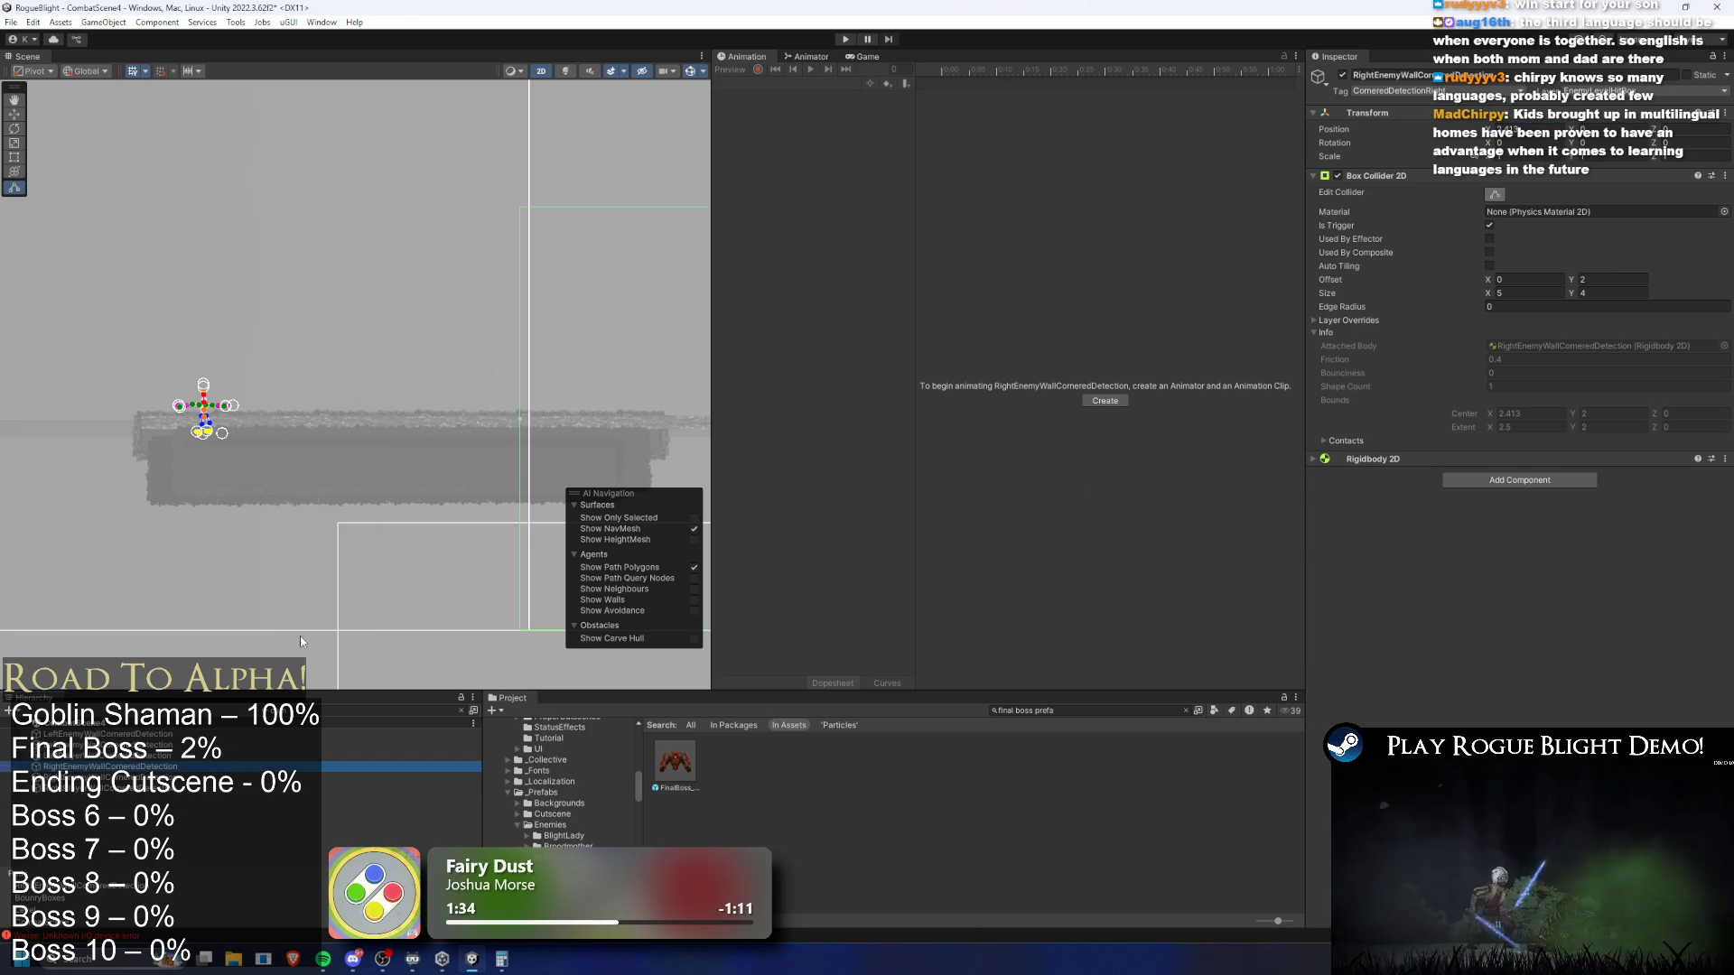
click(406, 787)
click(1517, 129)
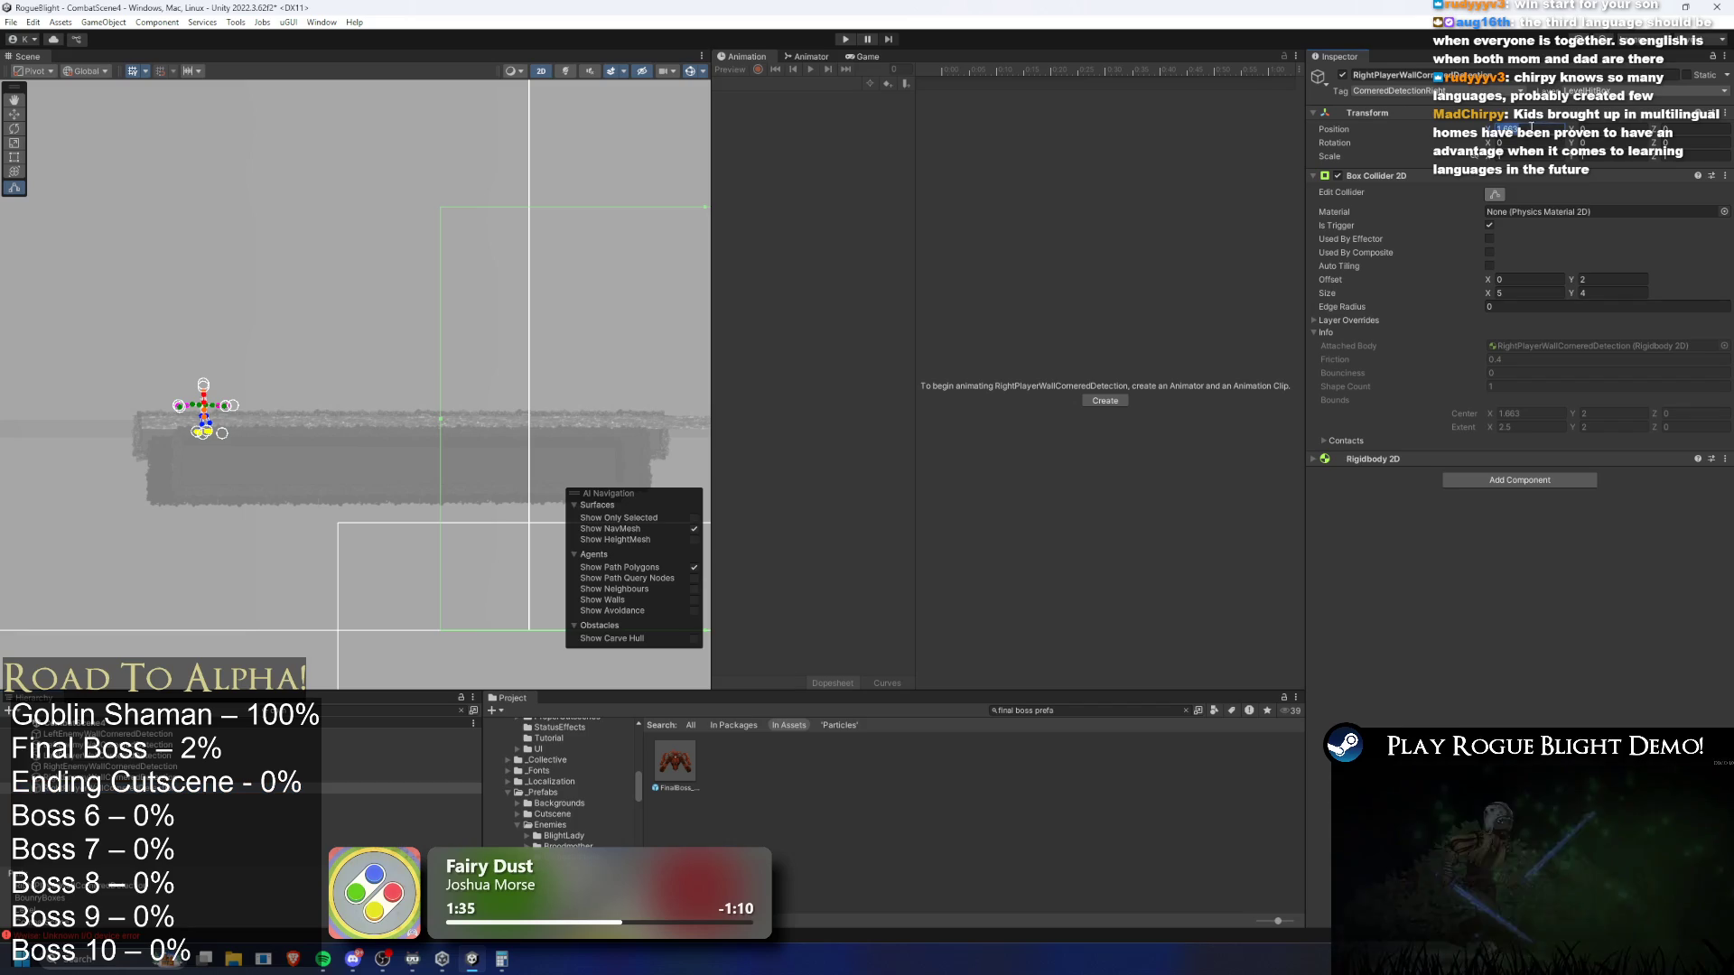
text(1.463)
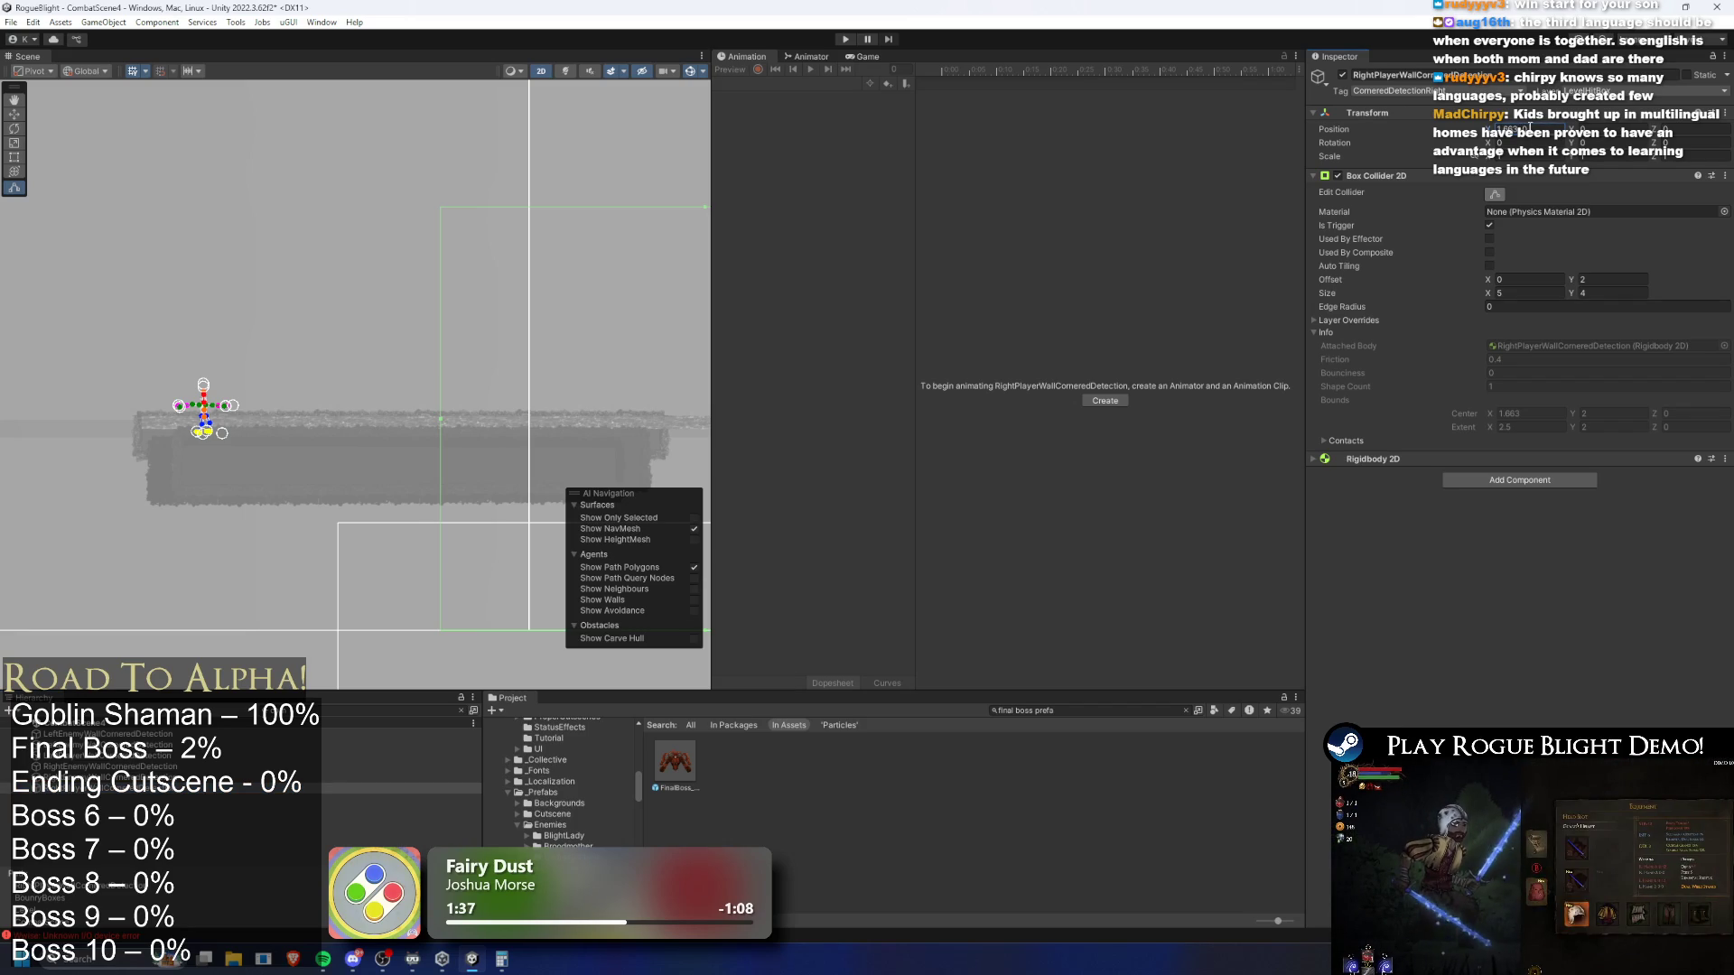
key(Return)
ctrl+click(79, 757)
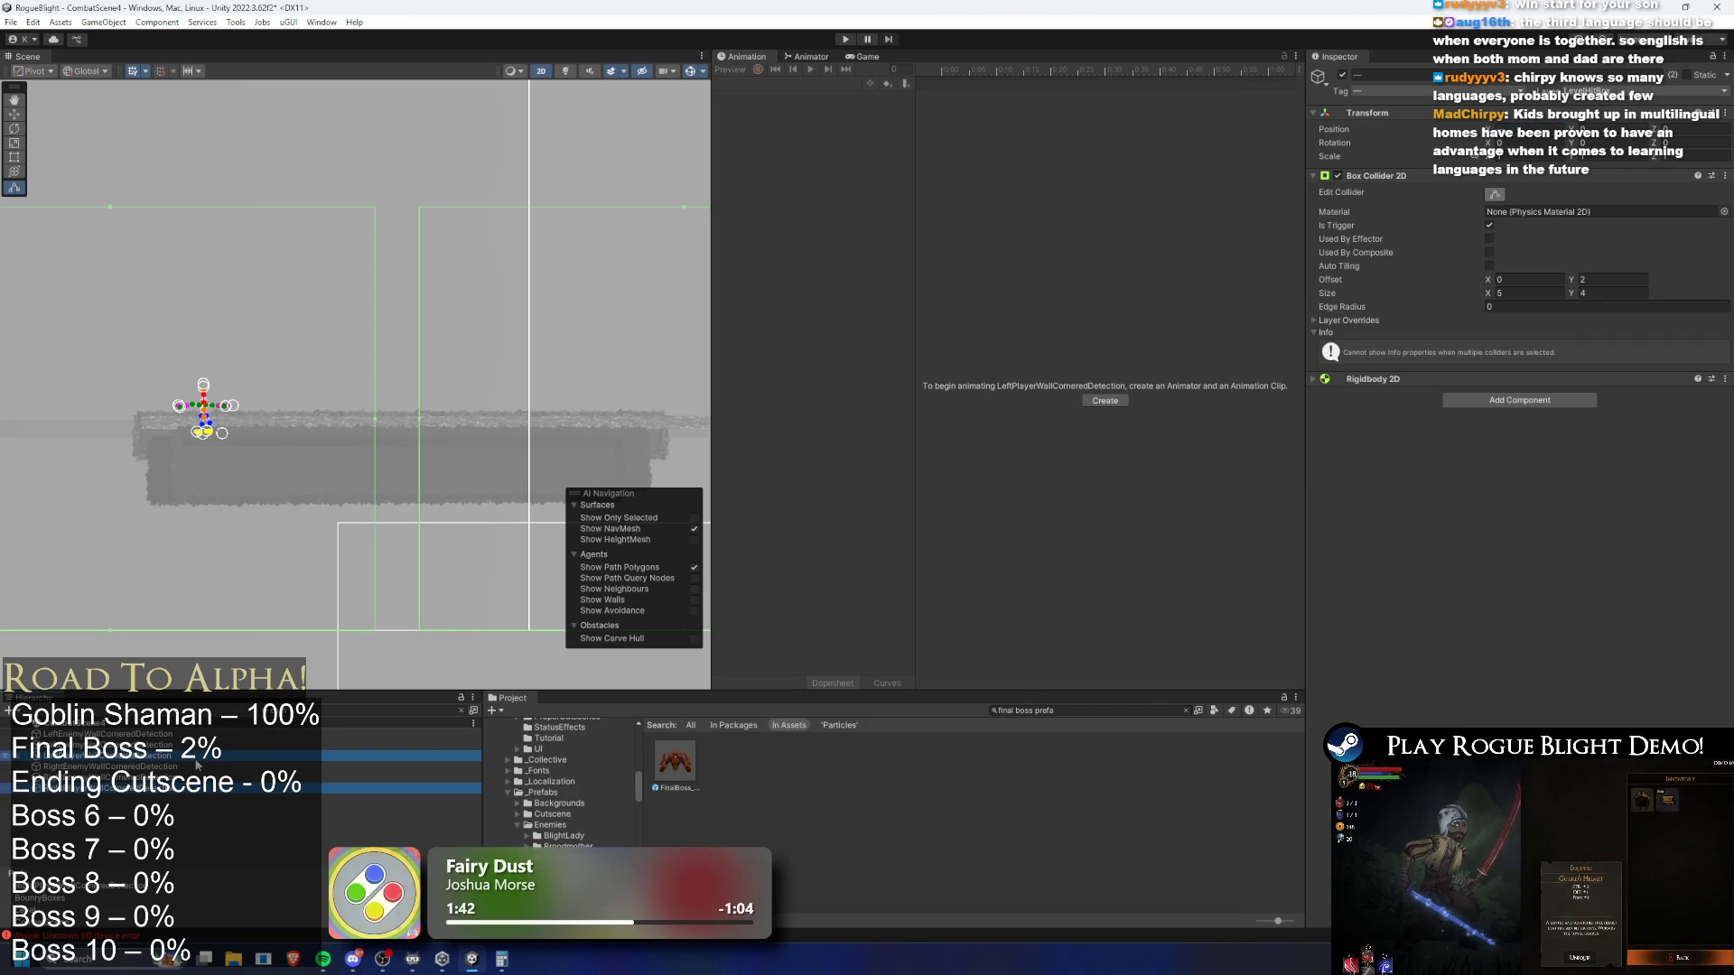
click(80, 756)
click(1523, 129)
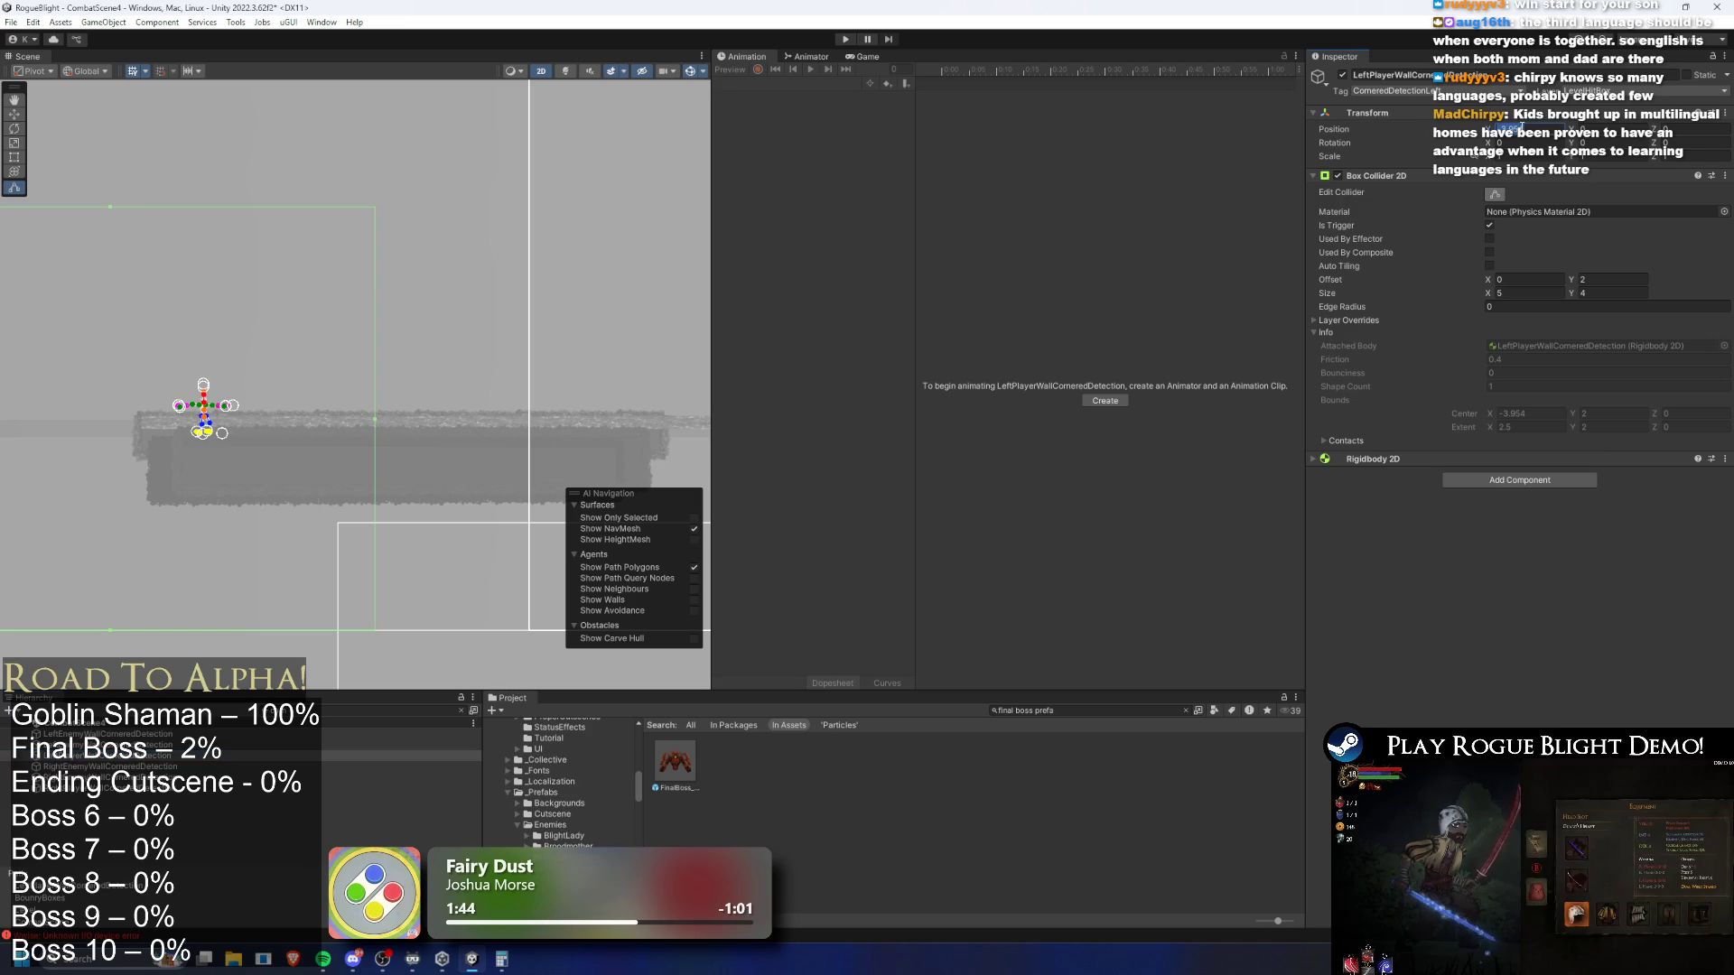
text(5)
key(BackSpace)
text(63)
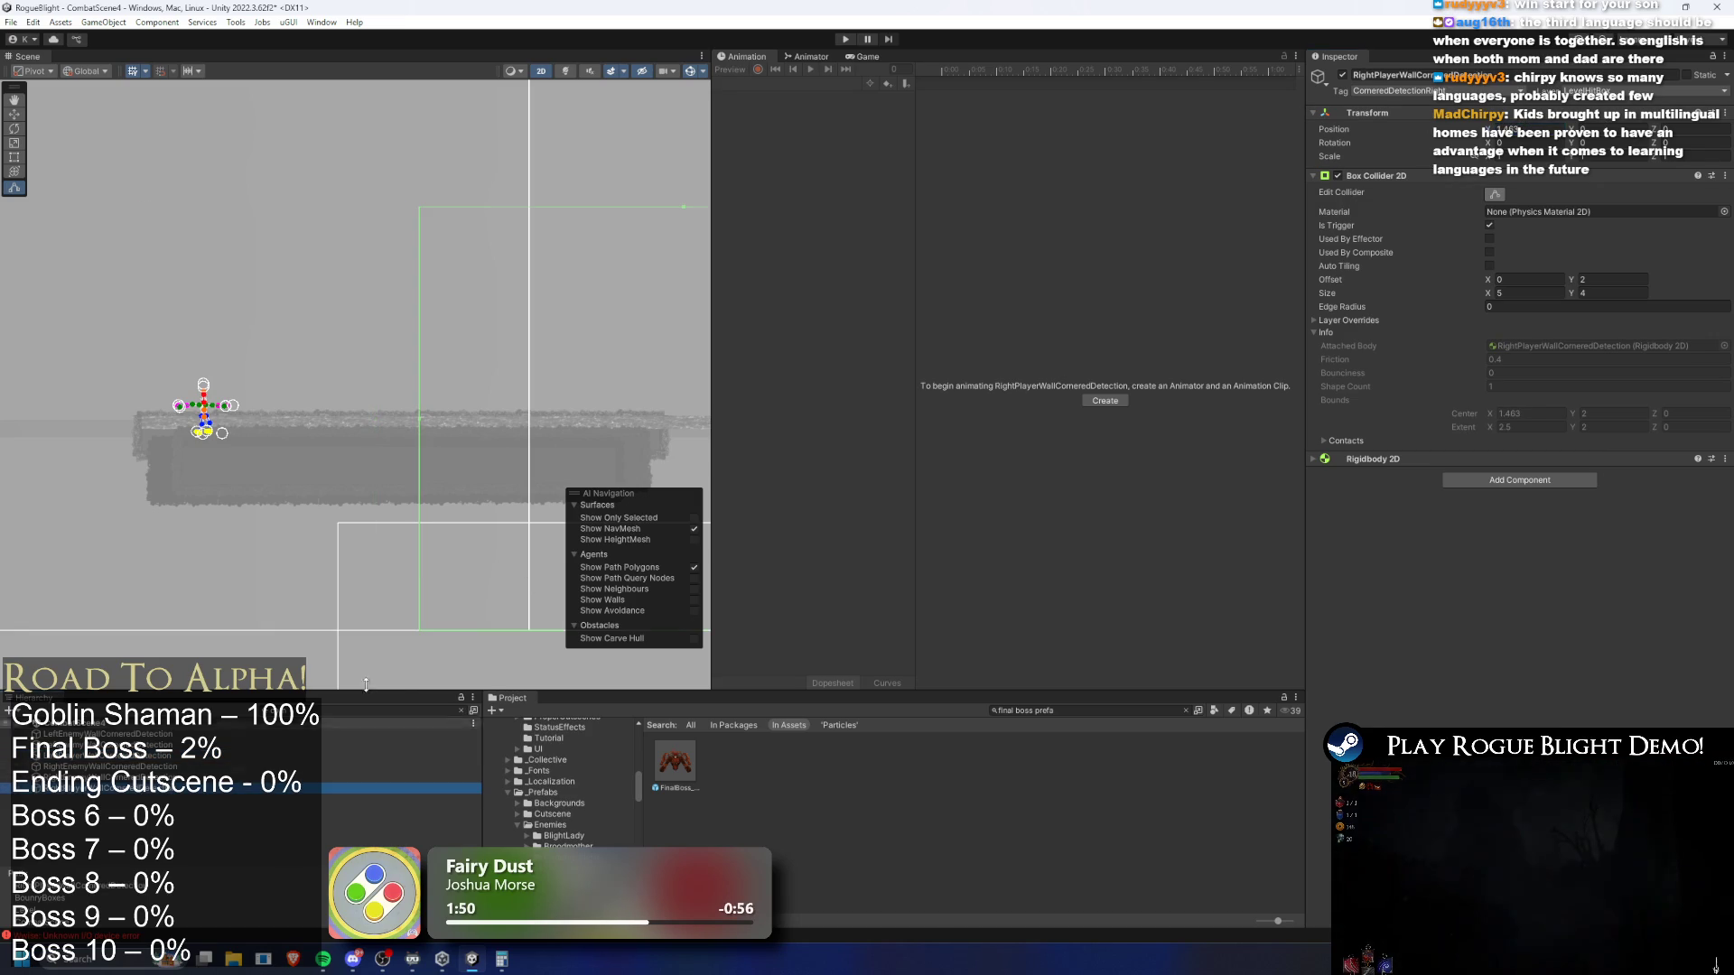
Set the right detector's X to 1.163, then nudge the left detector left and the right one right
click(117, 787)
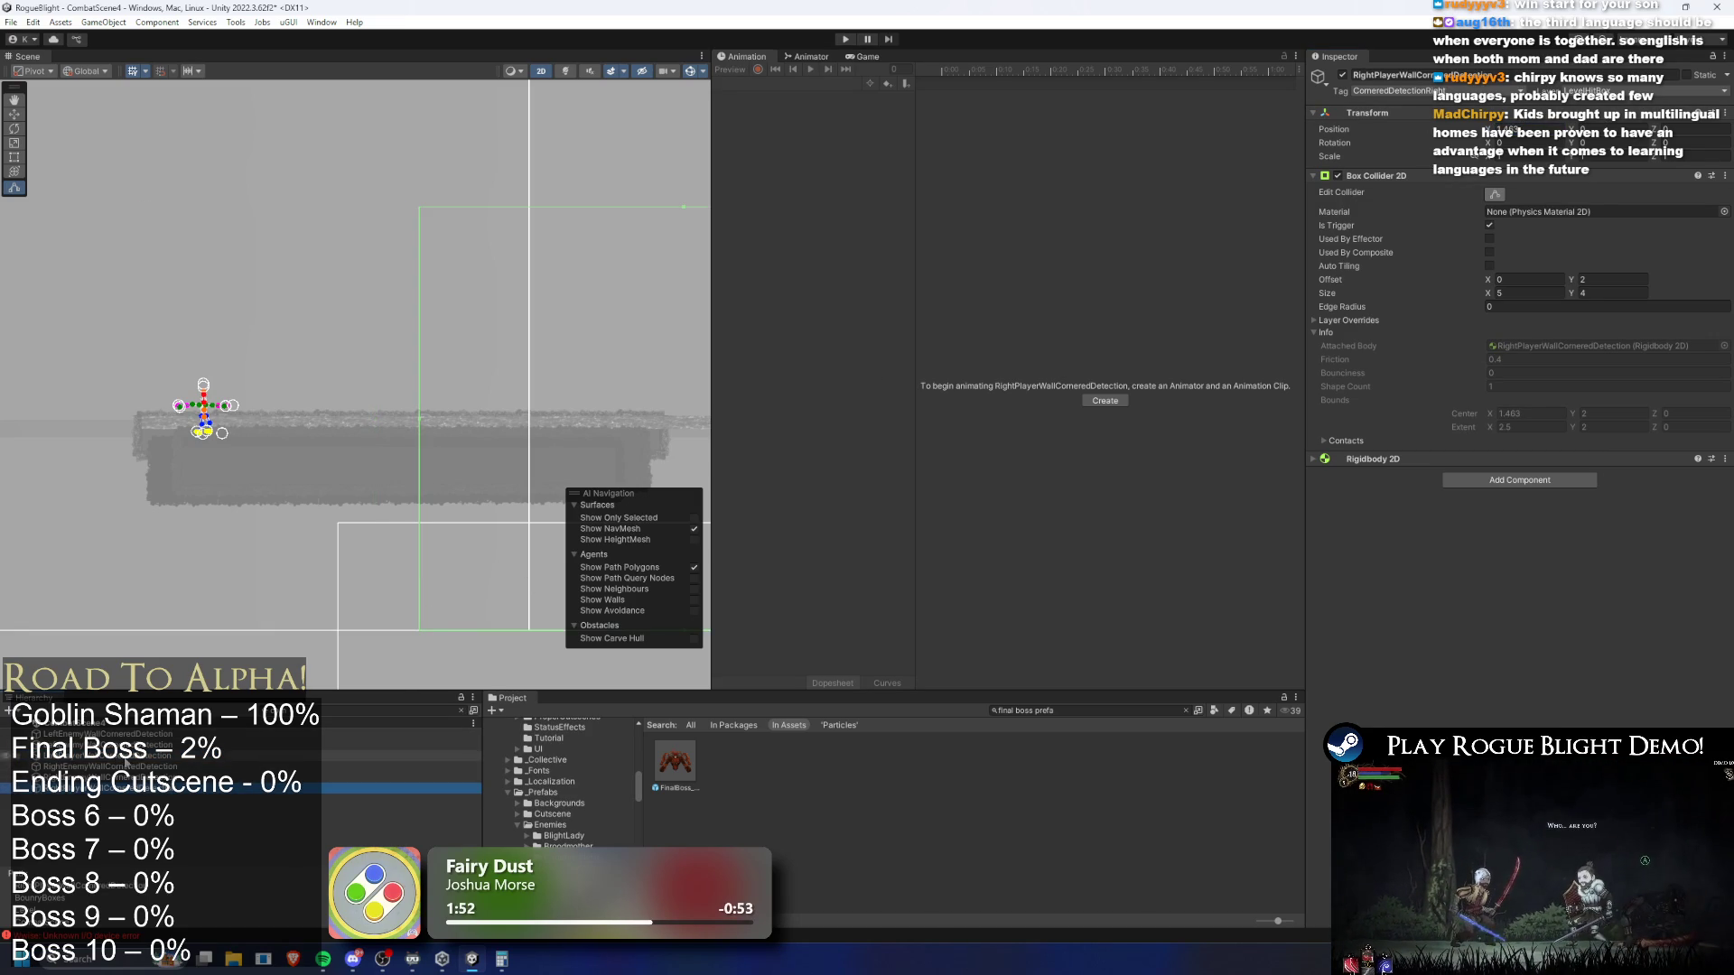
click(1527, 132)
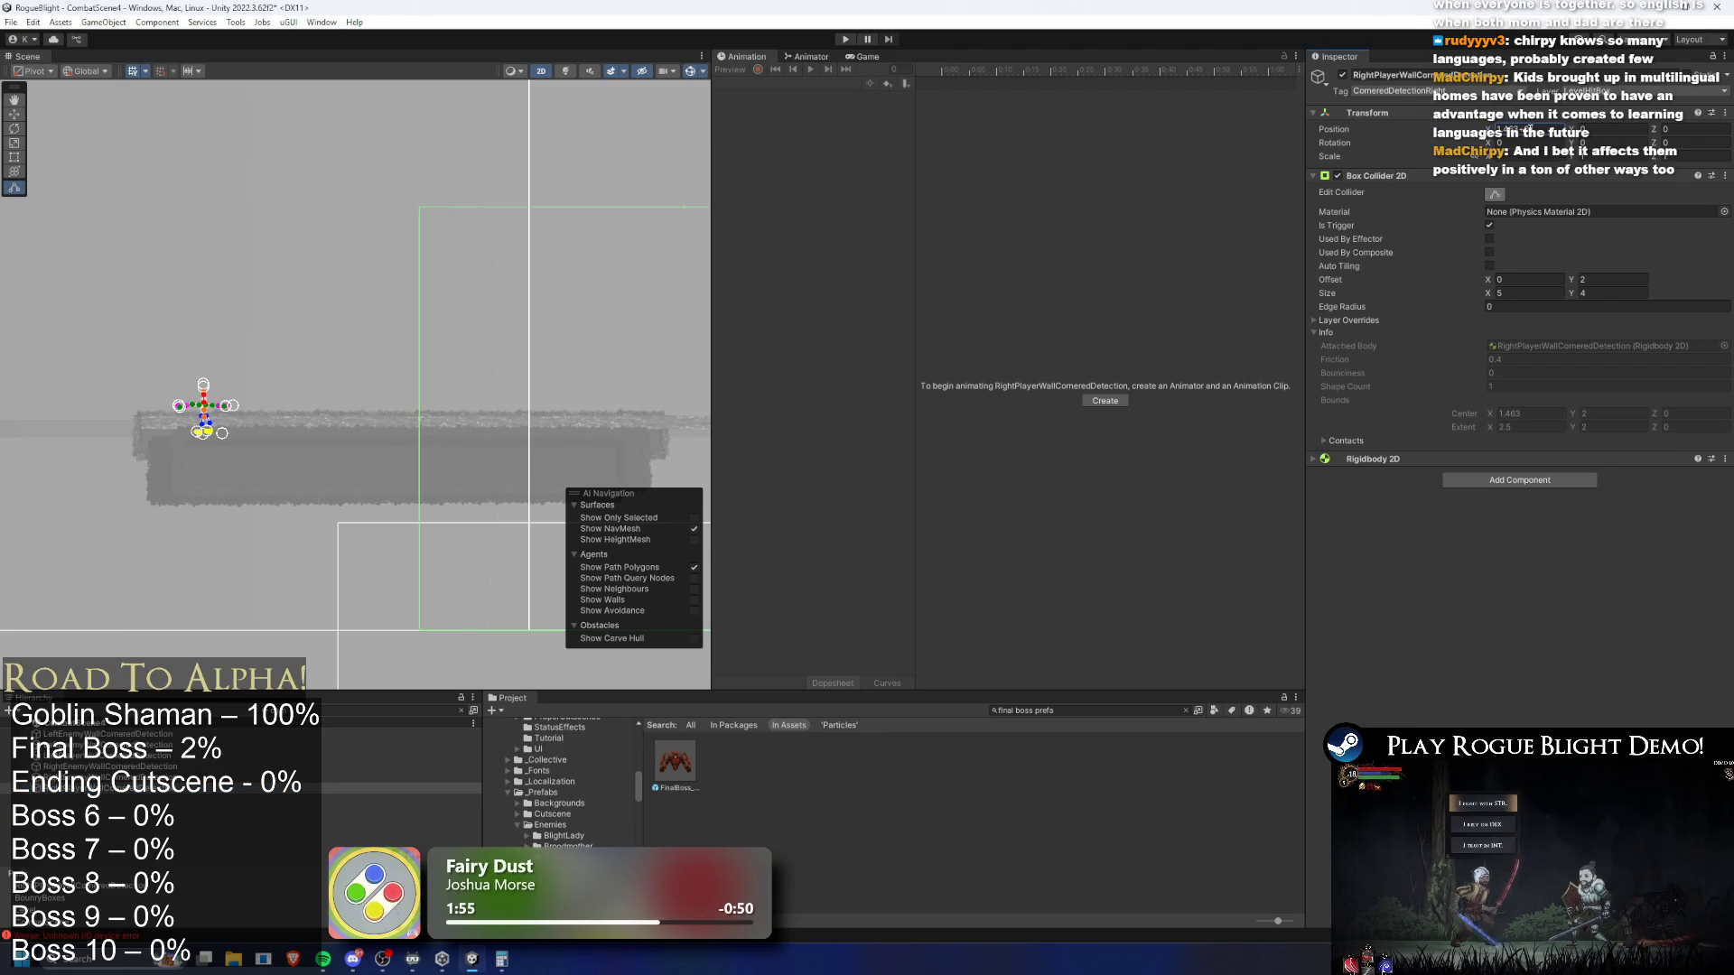
text(1.163)
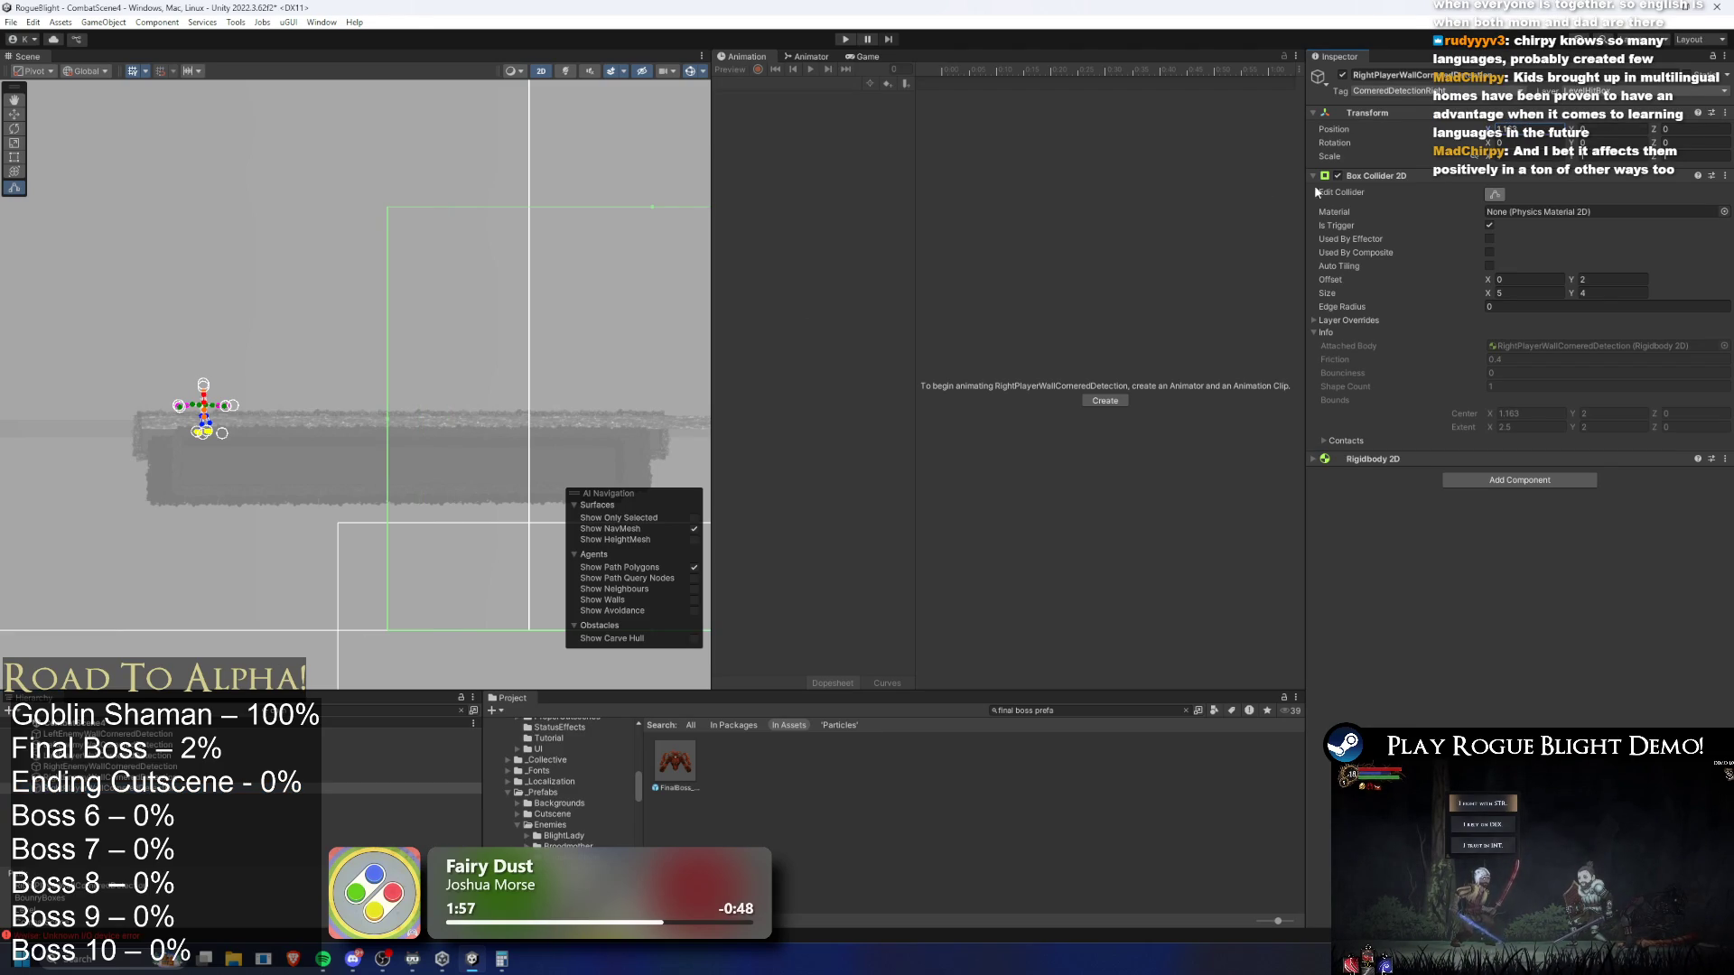
ctrl+click(398, 756)
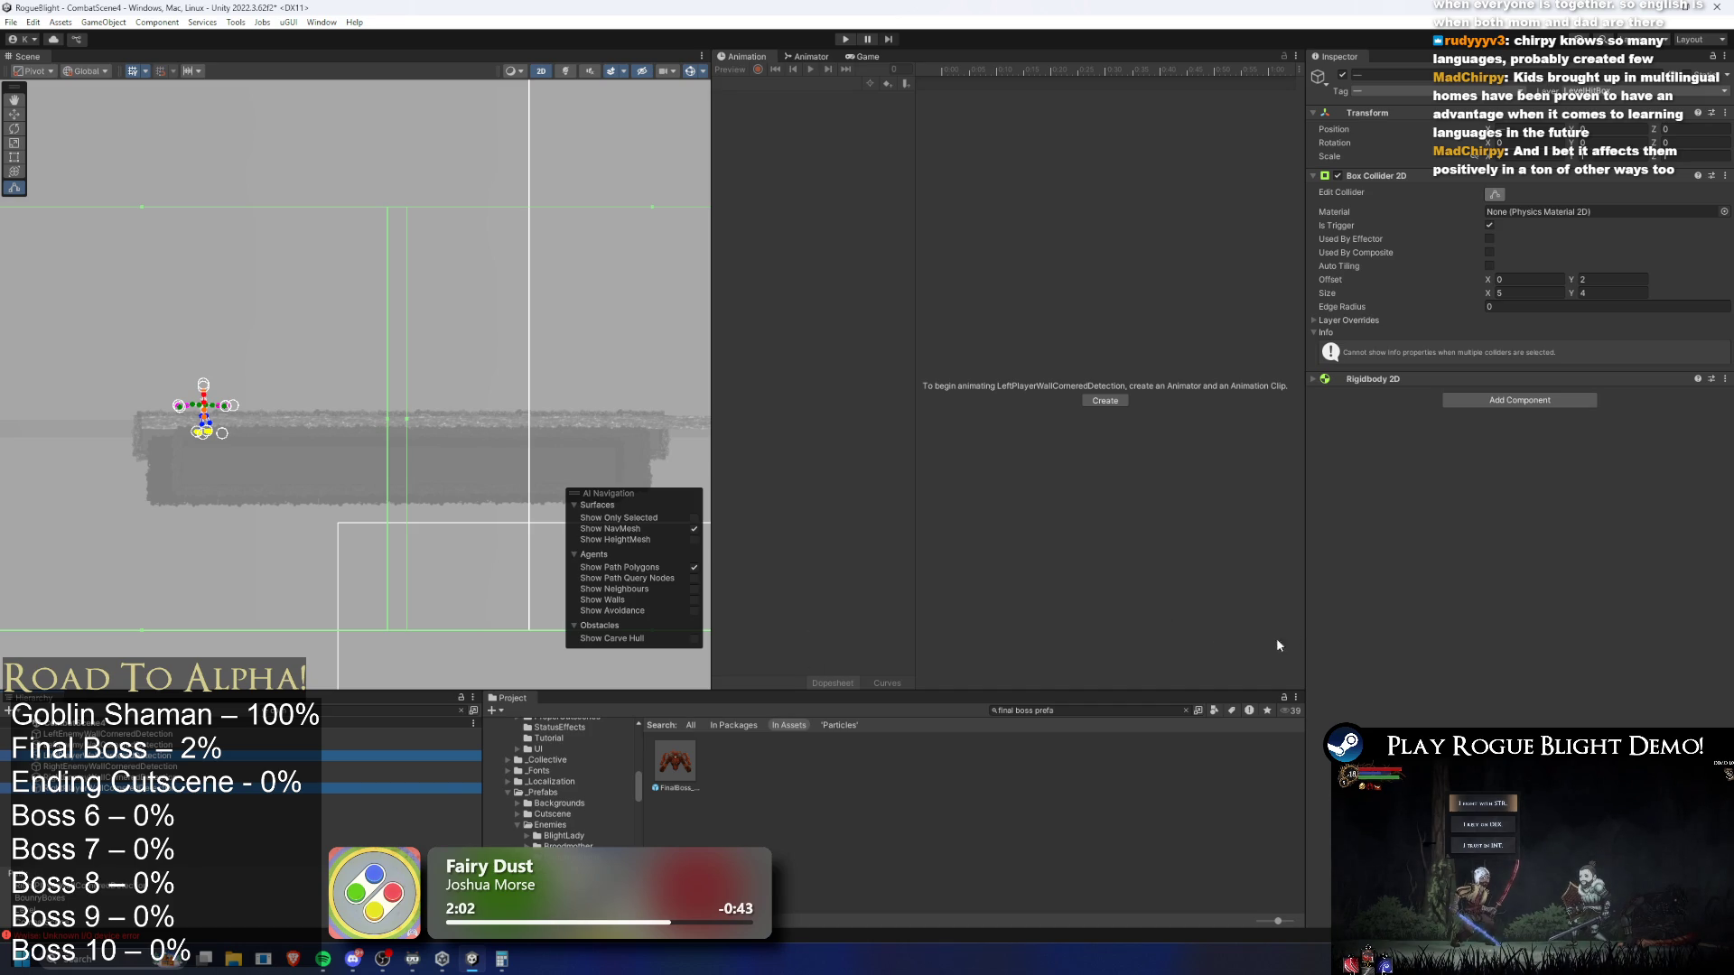
click(168, 756)
click(1540, 129)
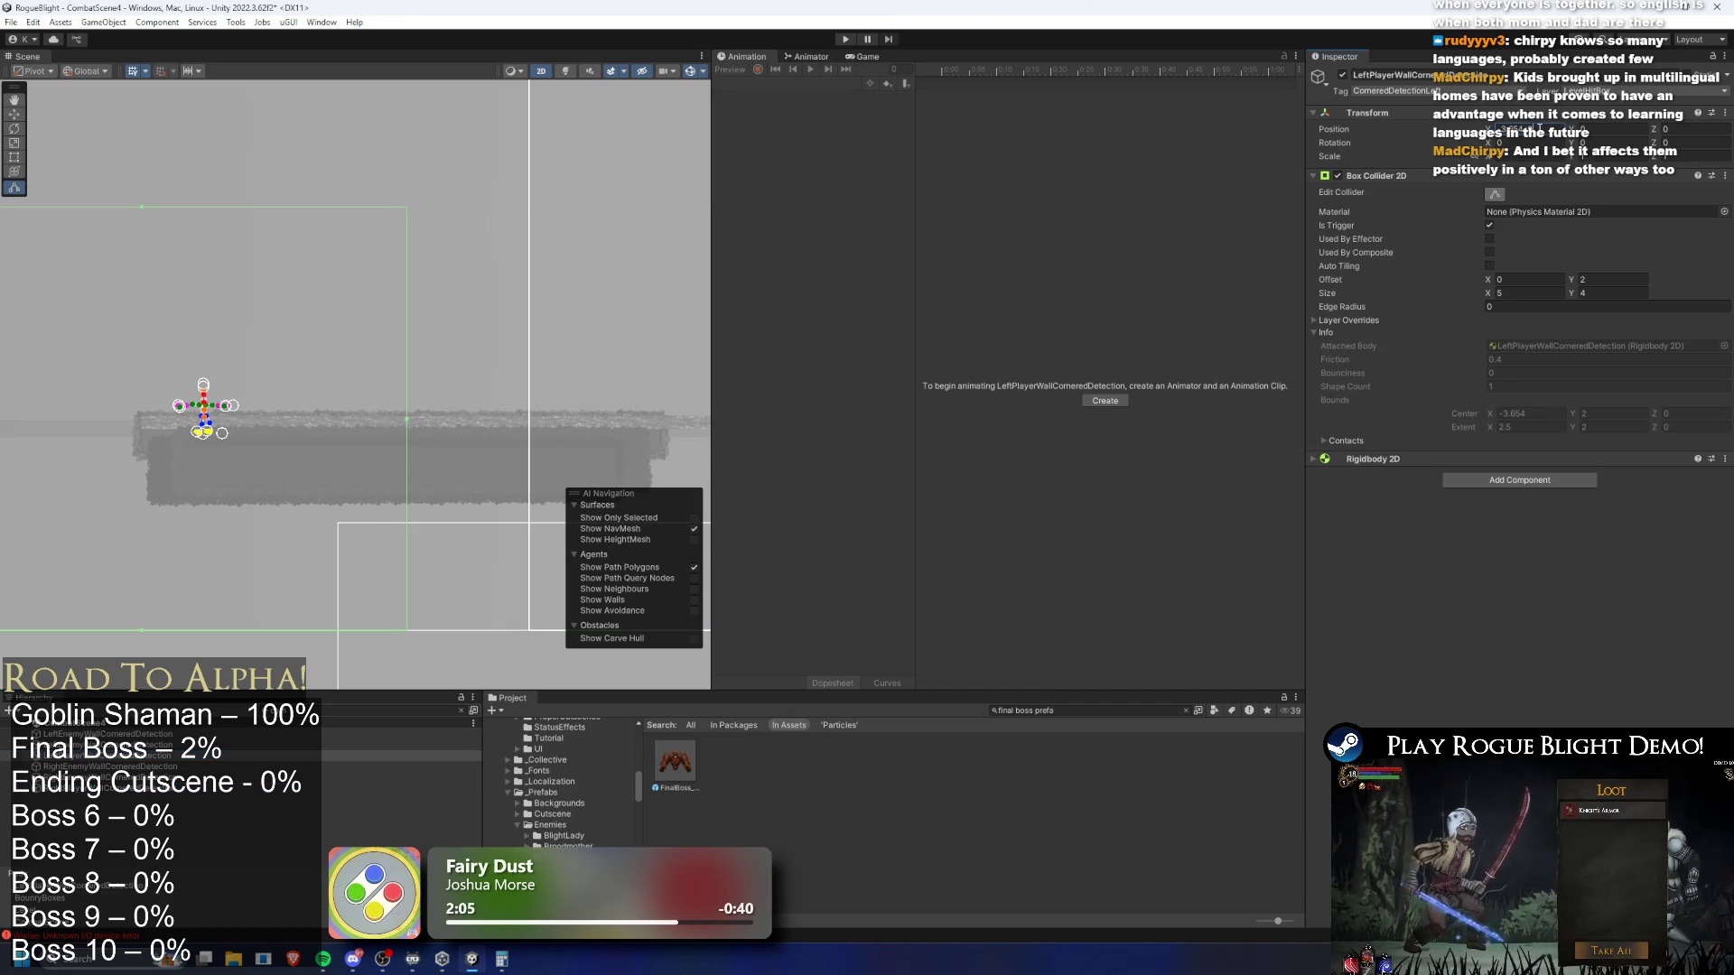
key(Return)
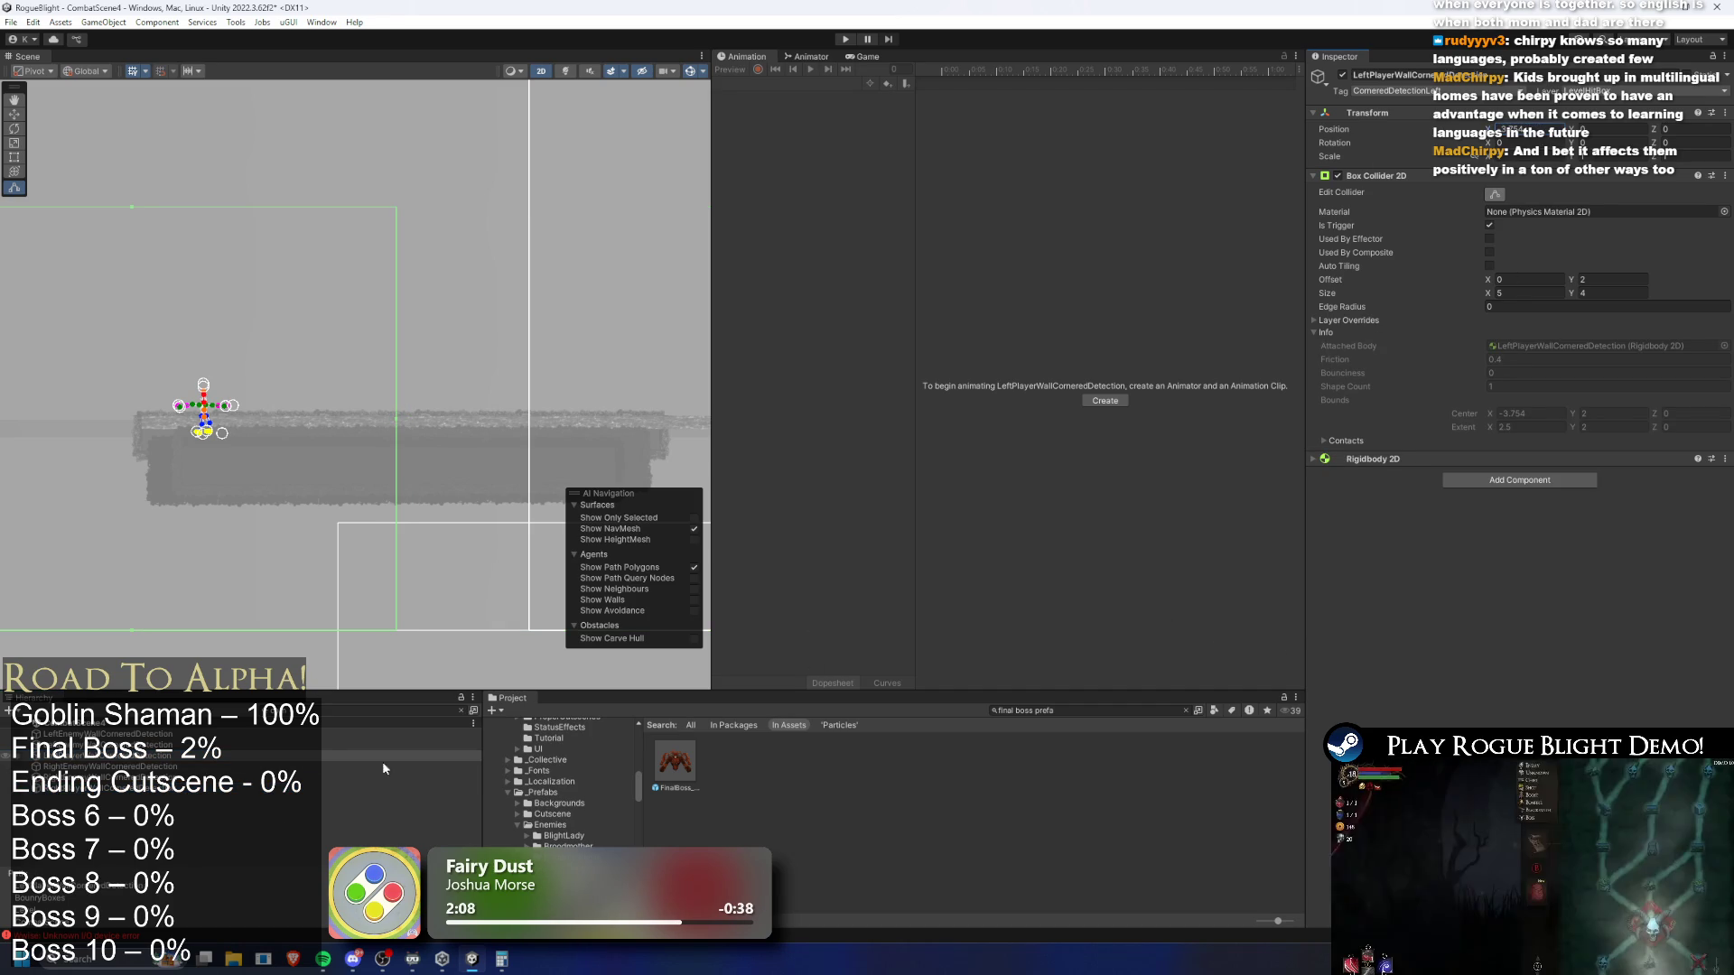
click(418, 788)
click(1526, 129)
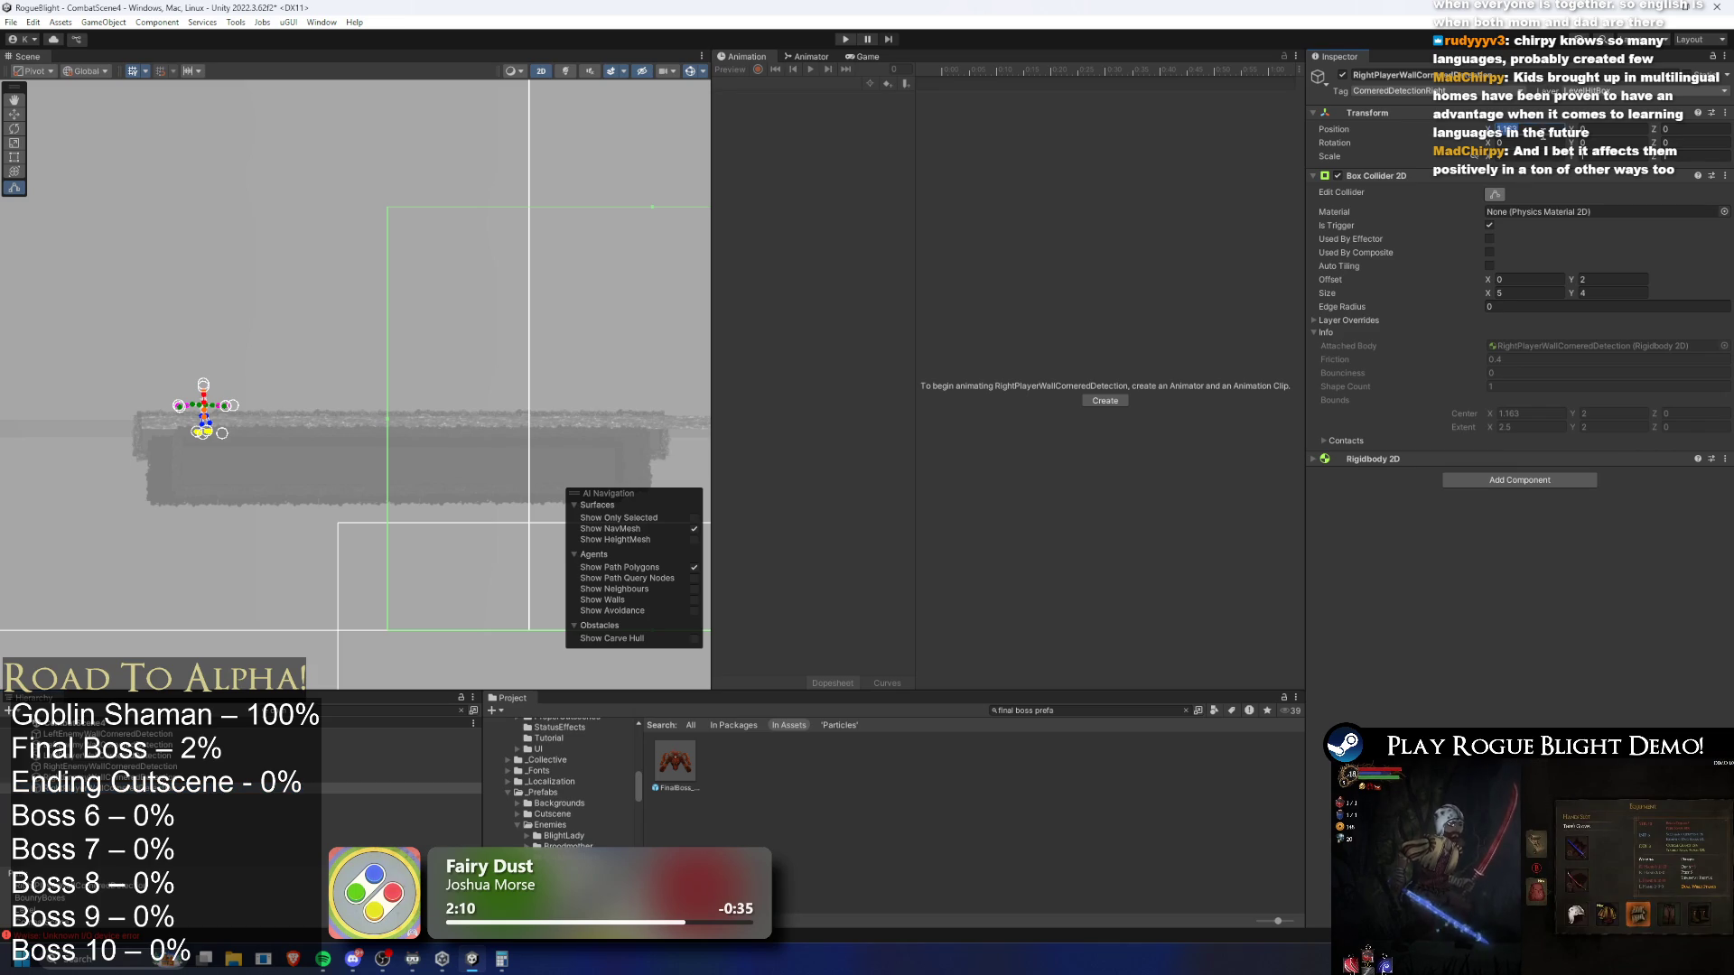
key(Return)
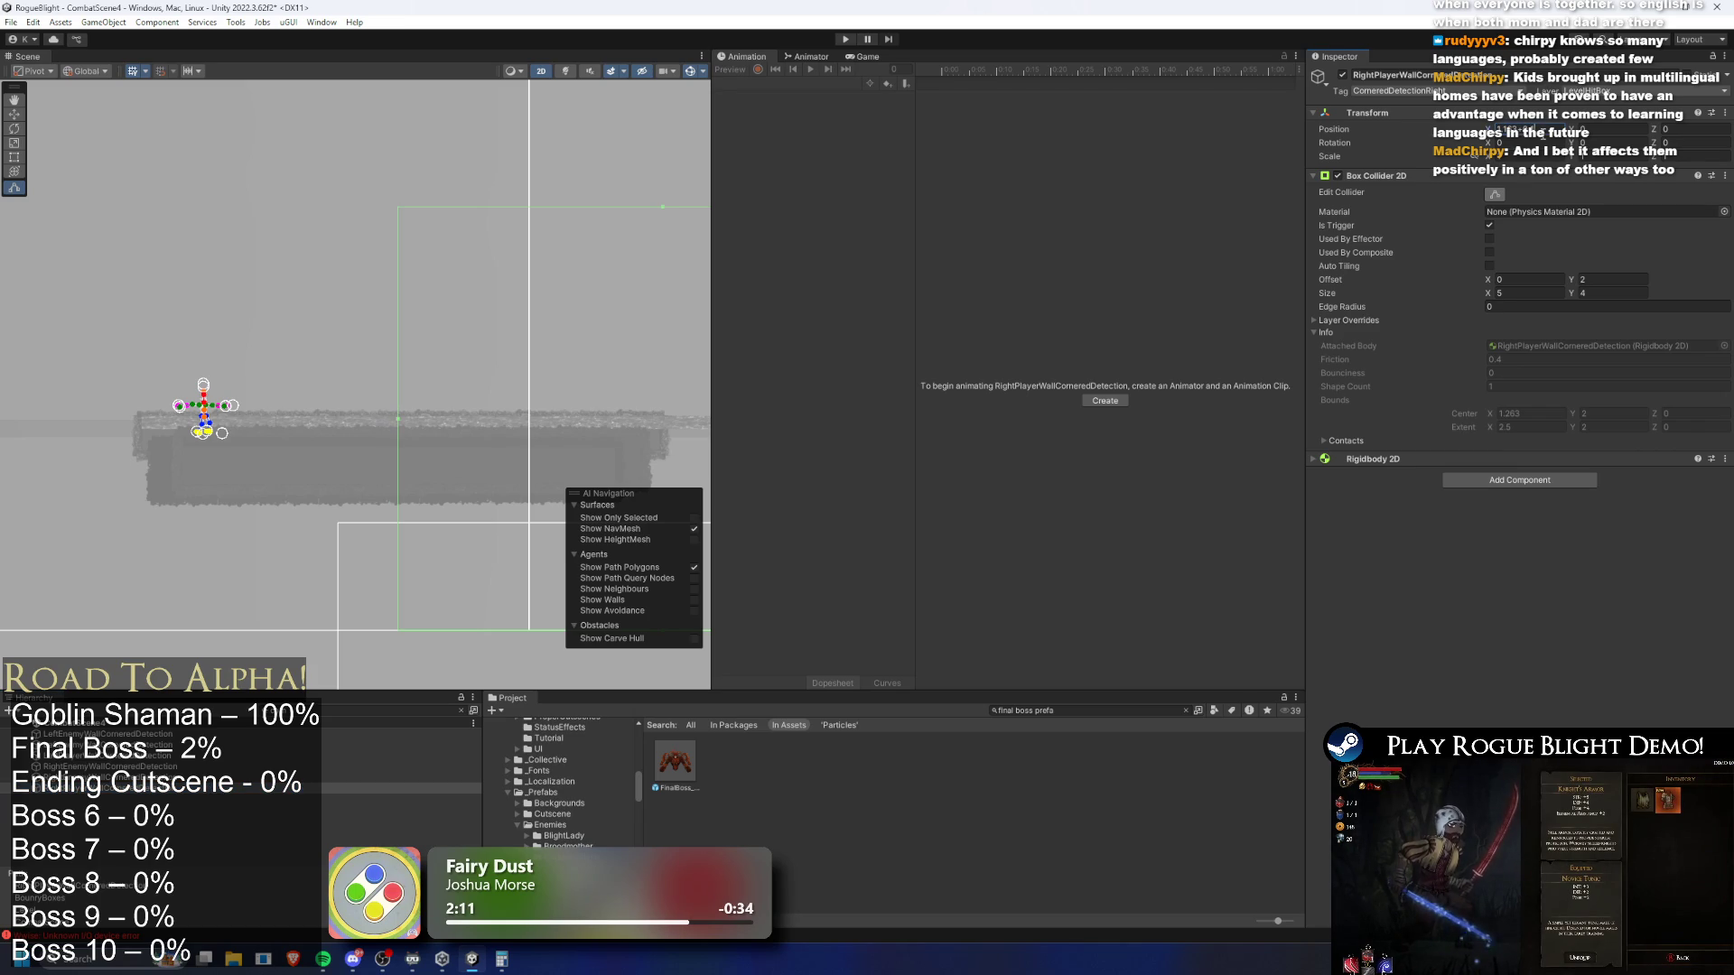
Select both wall-cornered detectors and zoom the Scene view to compare them
ctrl+click(148, 756)
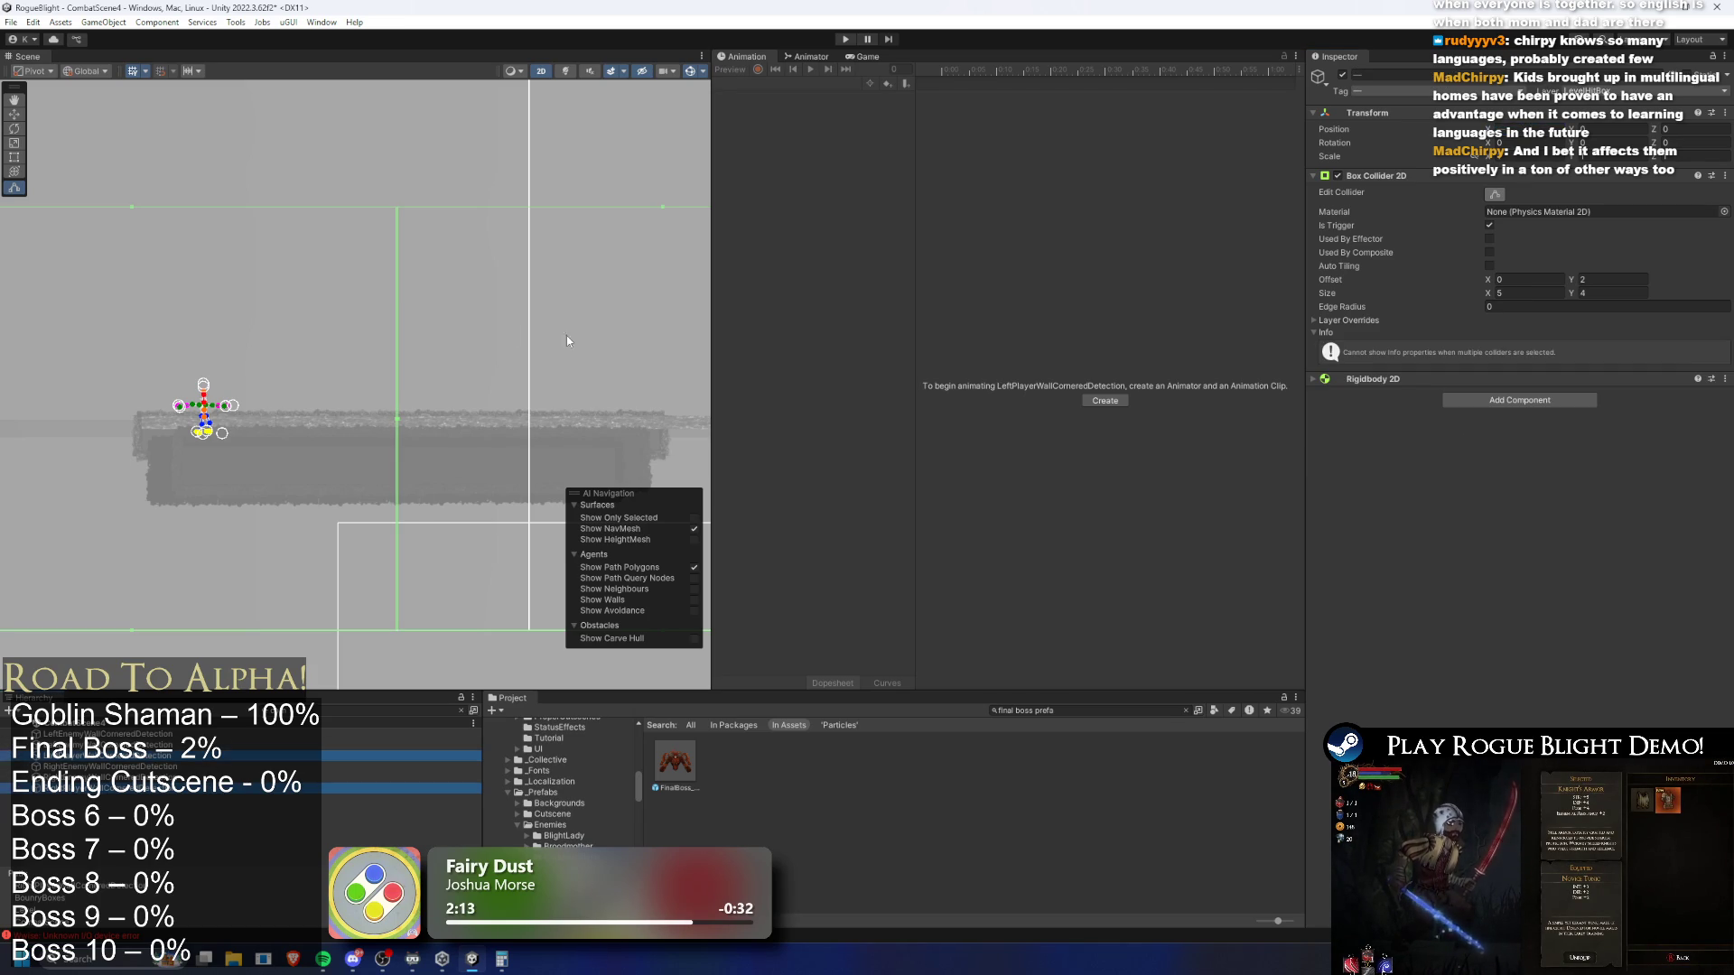
scroll(358, 435, up, 10)
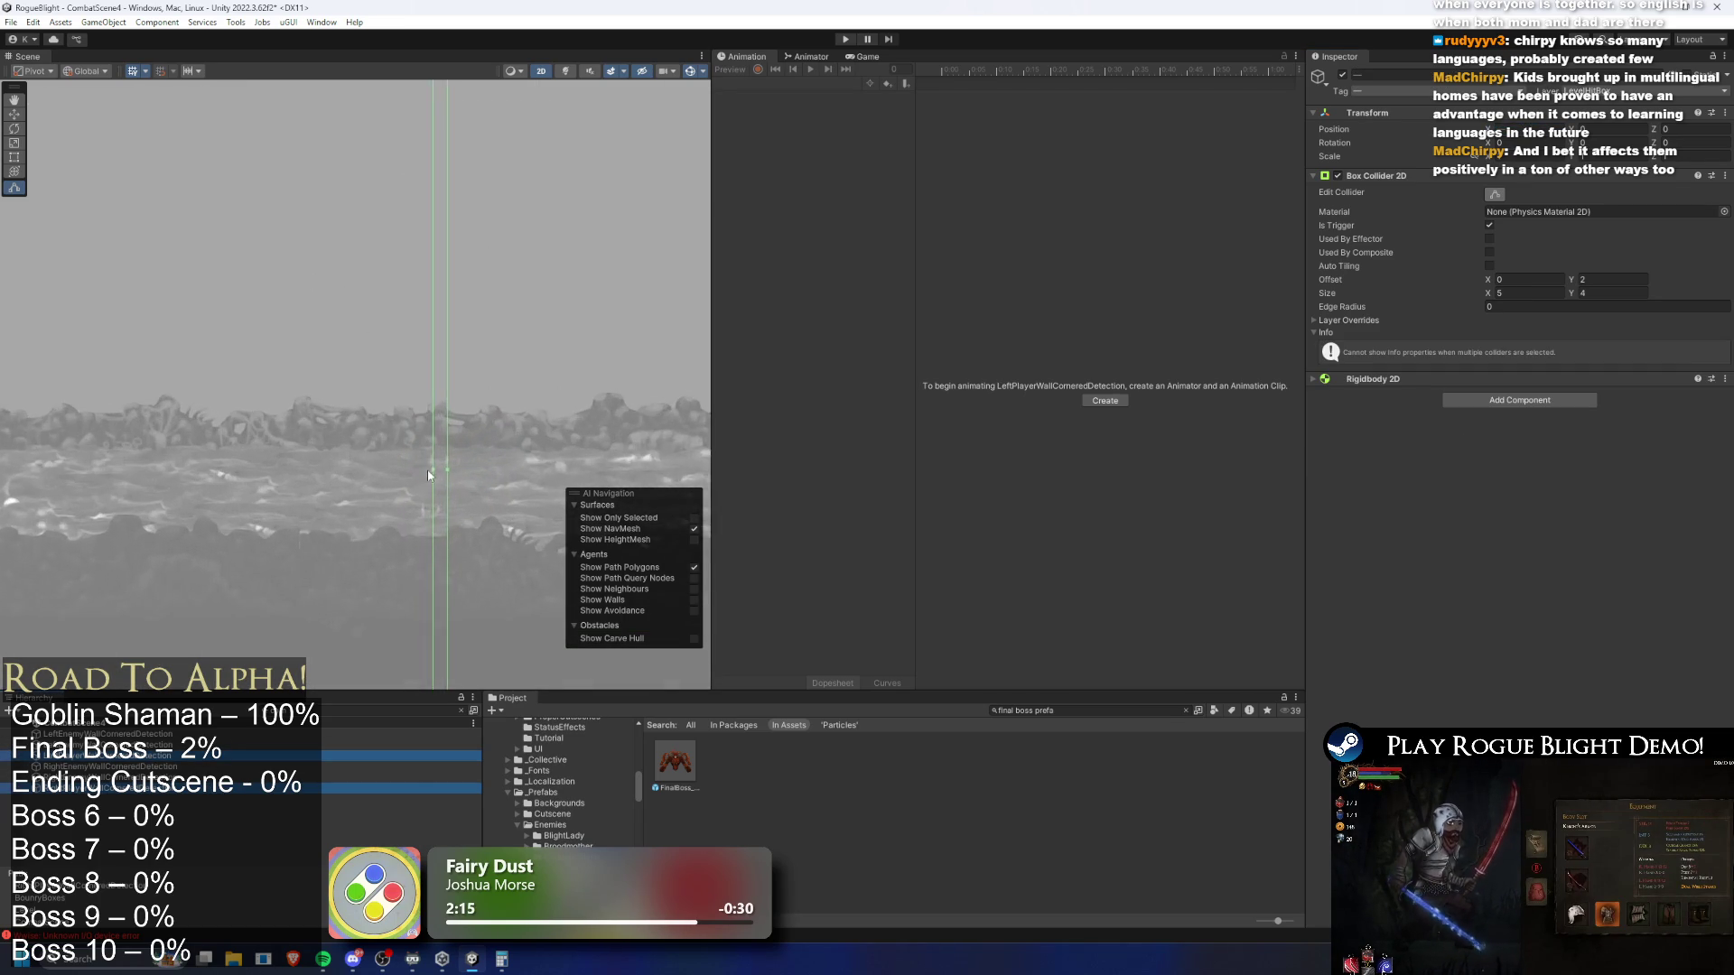
scroll(453, 387, down, 4)
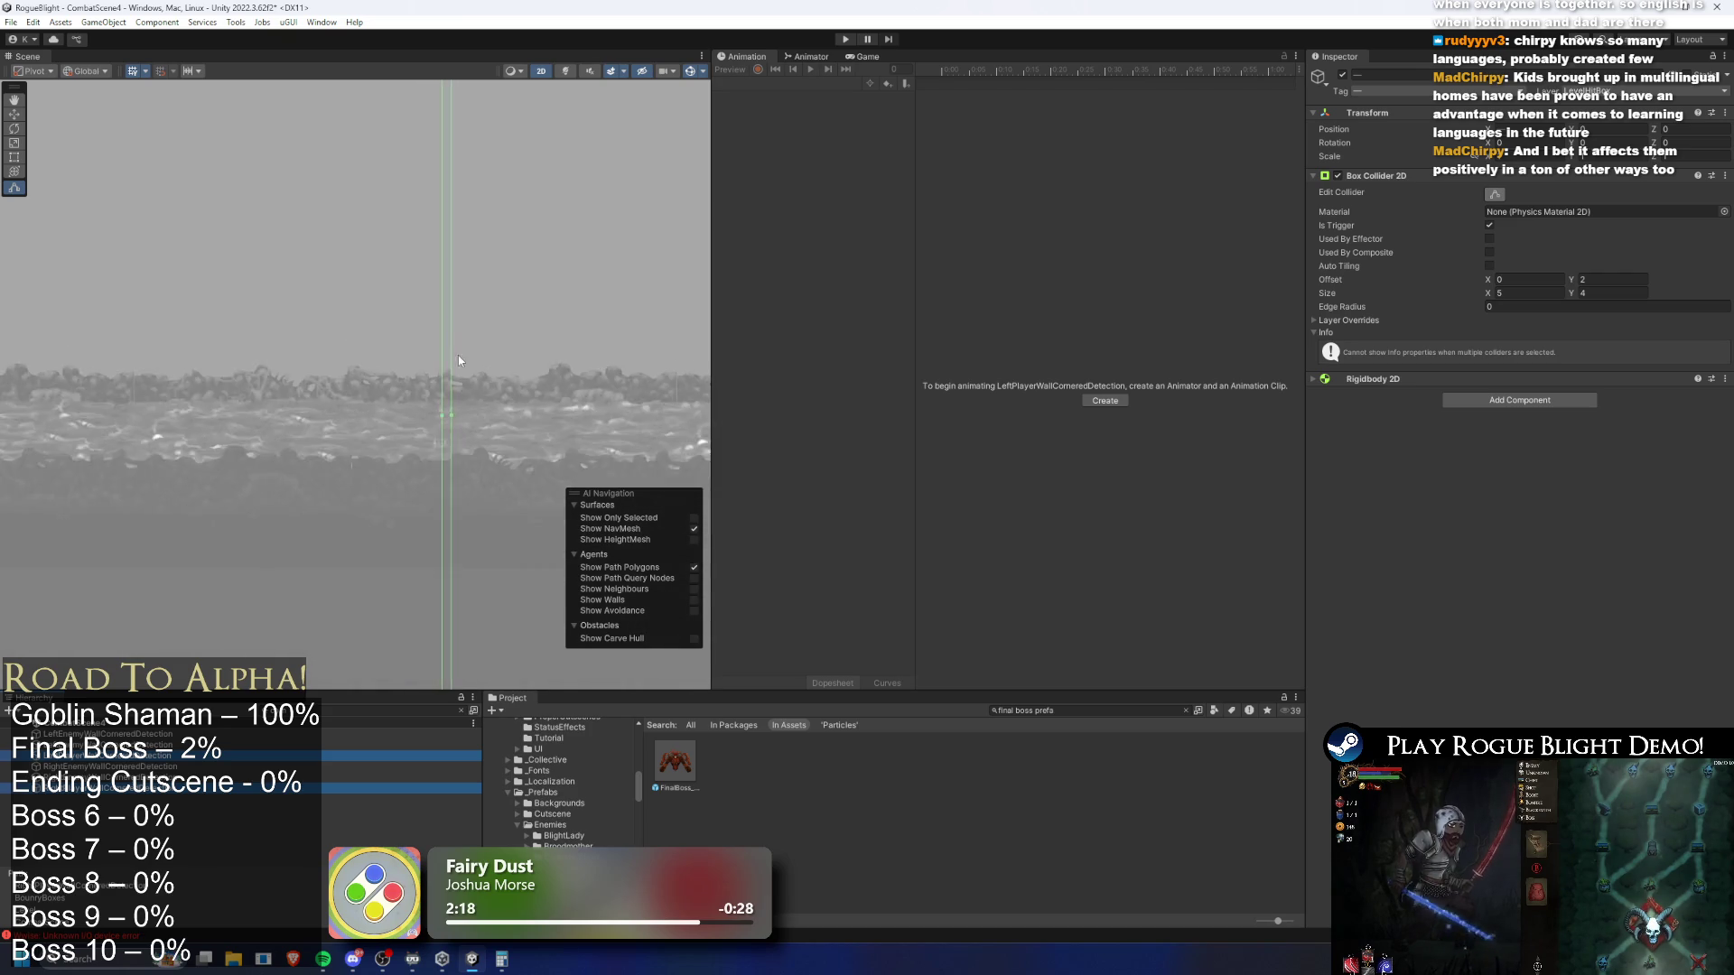
scroll(457, 350, up, 5)
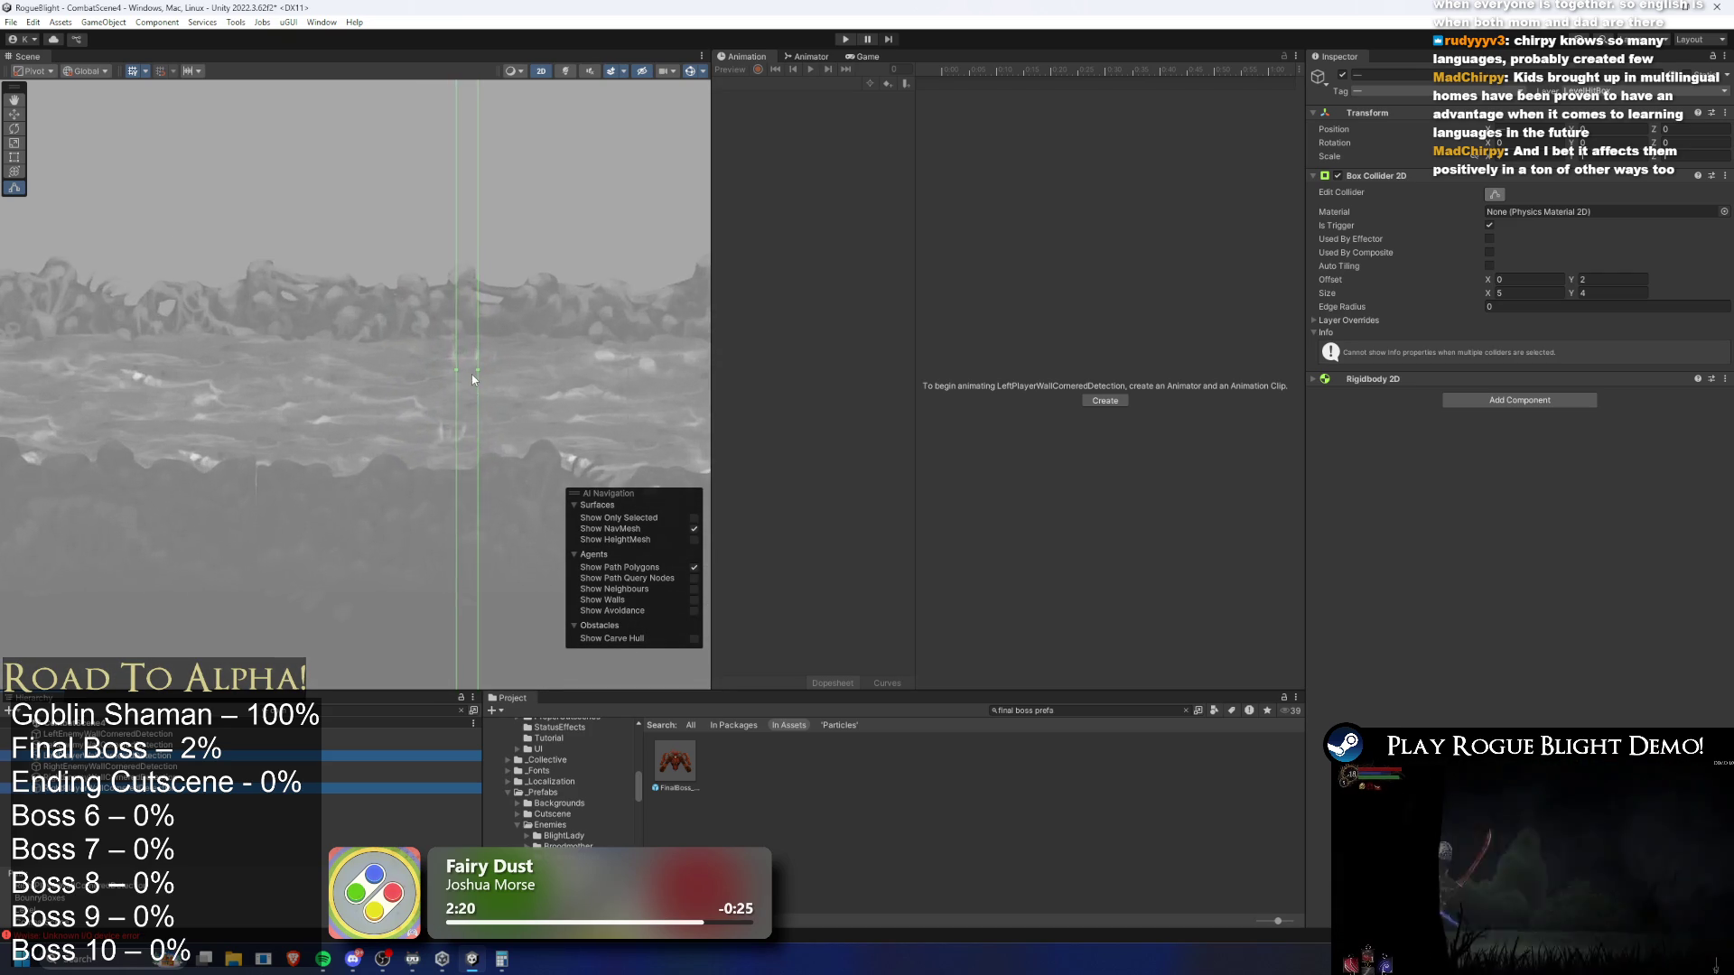
scroll(473, 370, up, 8)
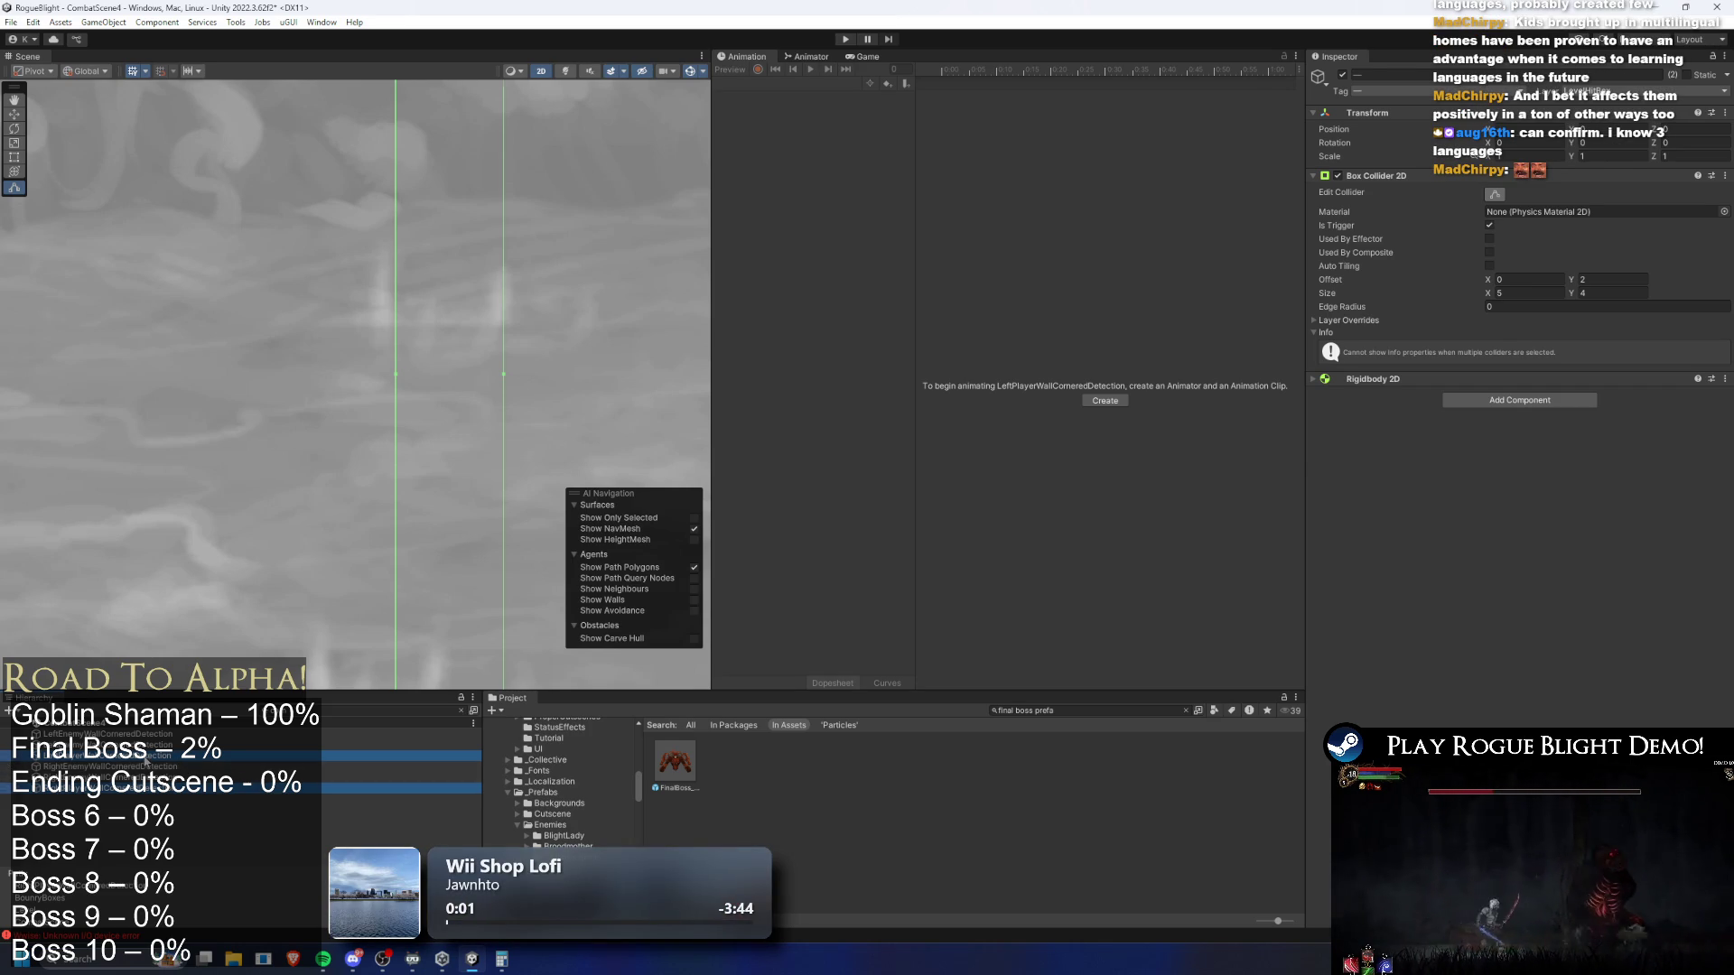
Compare both PlayerWallCorneredDetection colliders (5 by 4, offset 0, 2) in the Scene view and save the scene
click(145, 756)
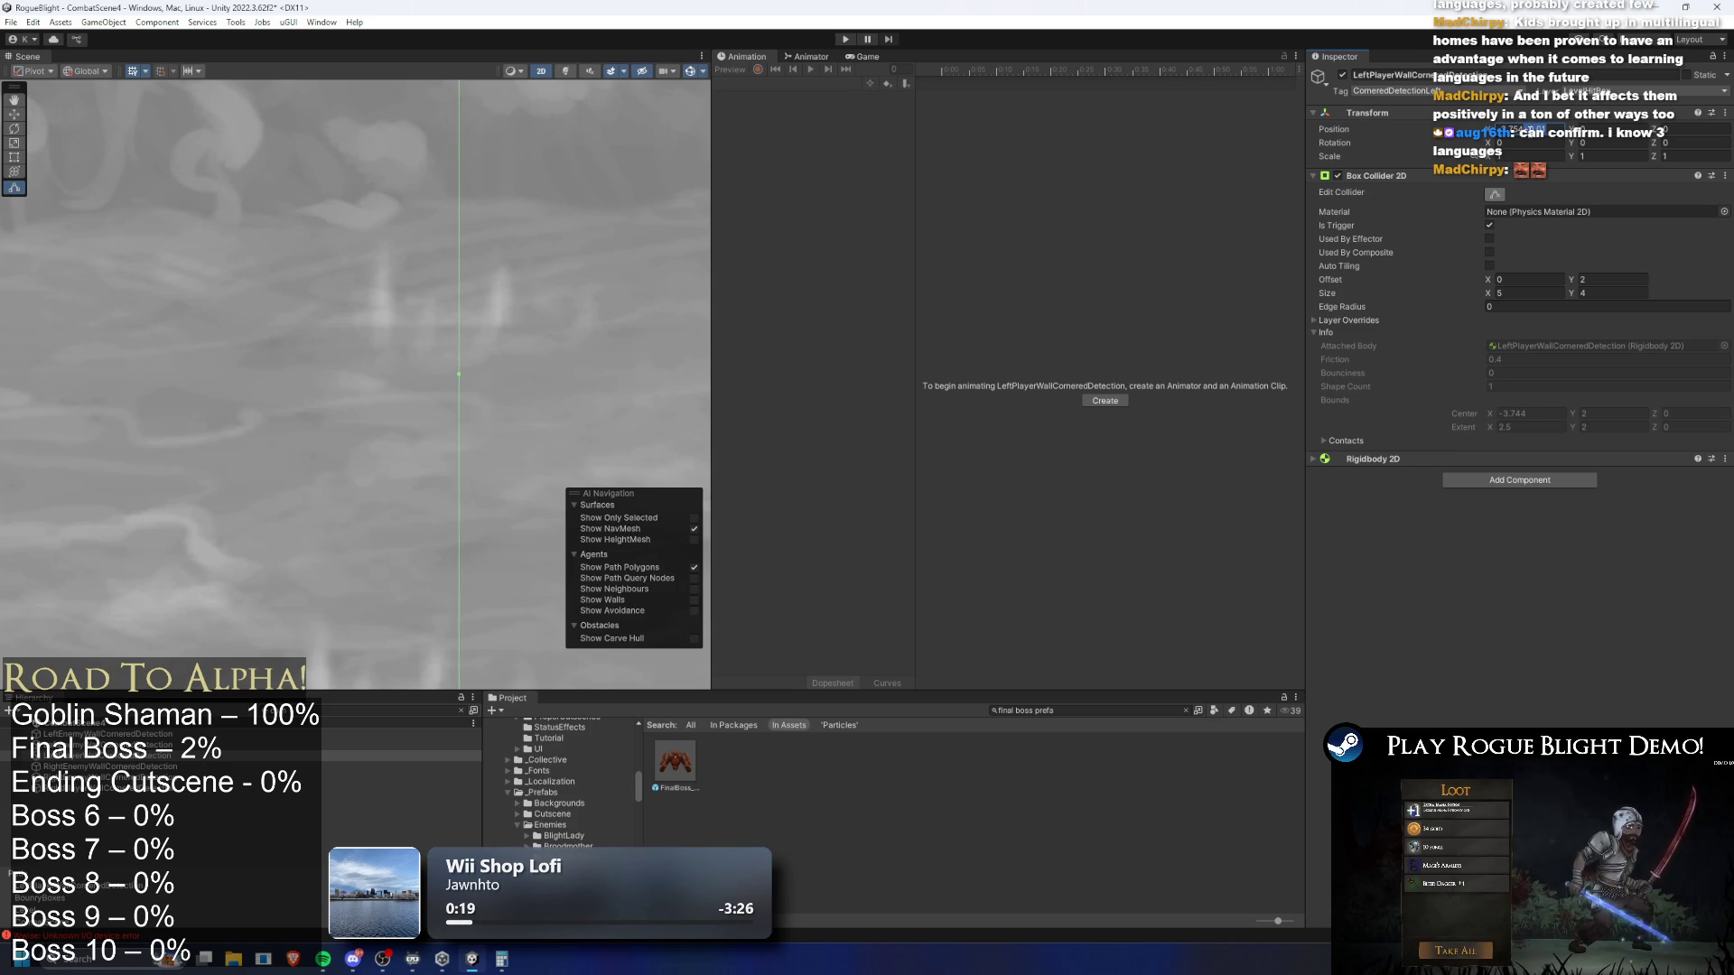
click(108, 788)
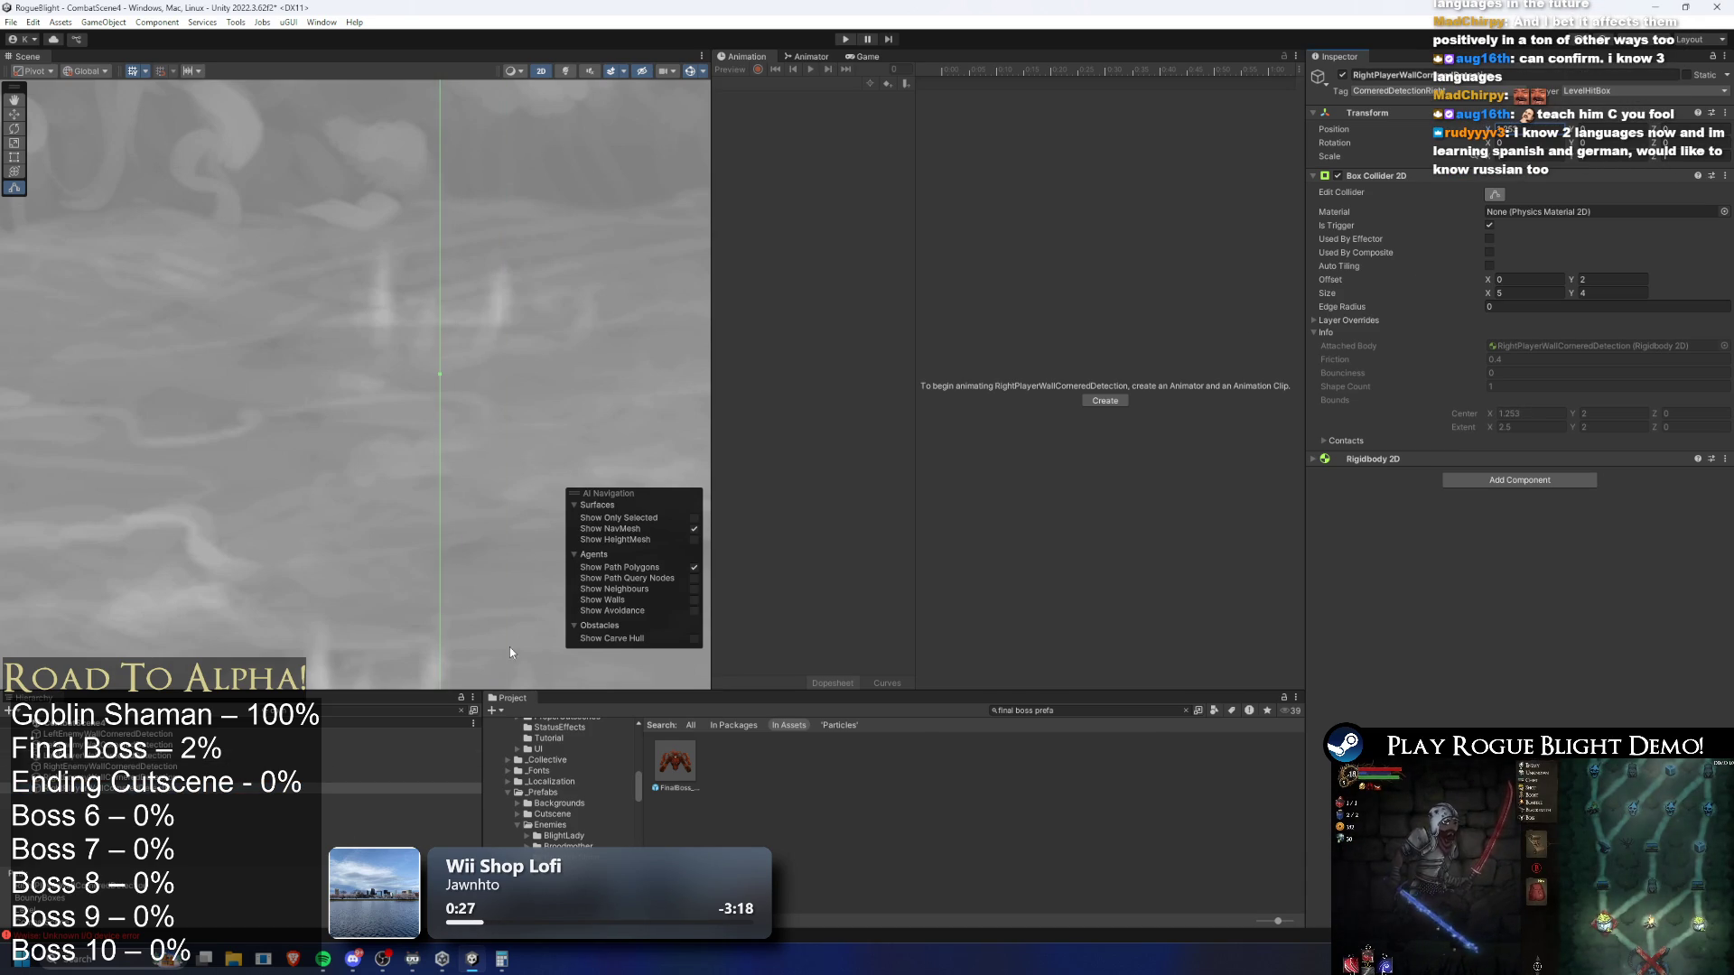
ctrl+click(123, 756)
scroll(480, 248, down, 5)
mouse_move(406, 278)
mouse_down()
mouse_move(398, 202)
mouse_move(462, 214)
mouse_move(392, 300)
mouse_move(470, 395)
mouse_up()
scroll(501, 343, down, 2)
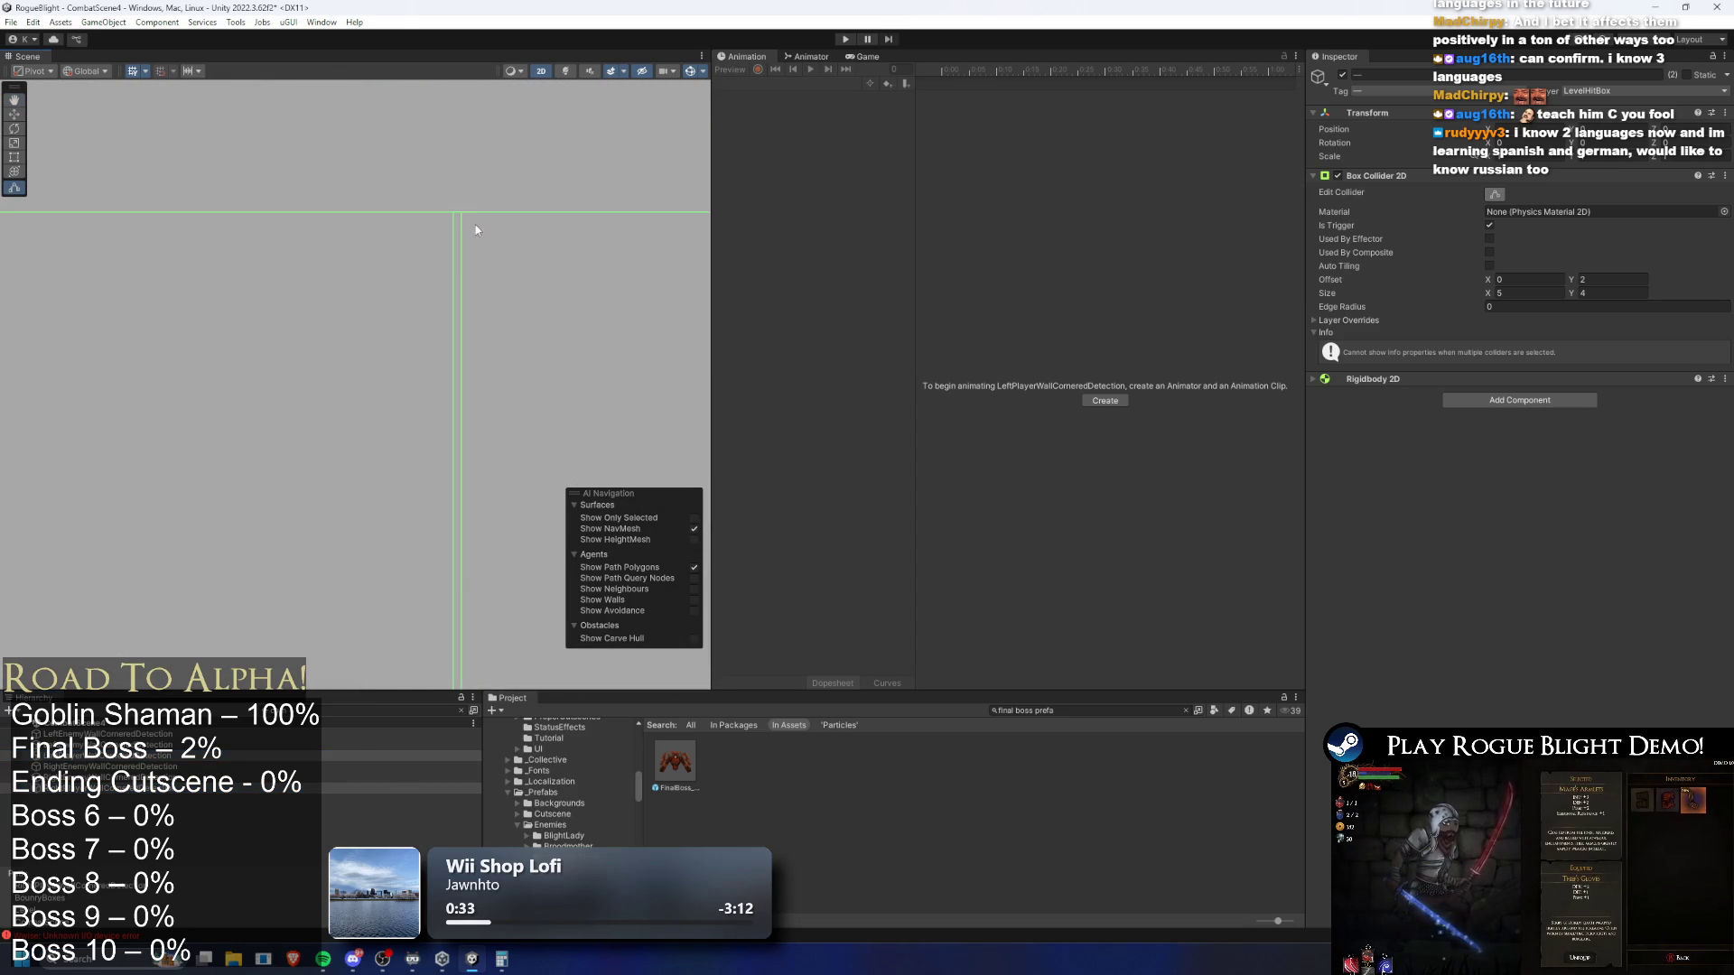
scroll(488, 219, up, 3)
key(ctrl+s)
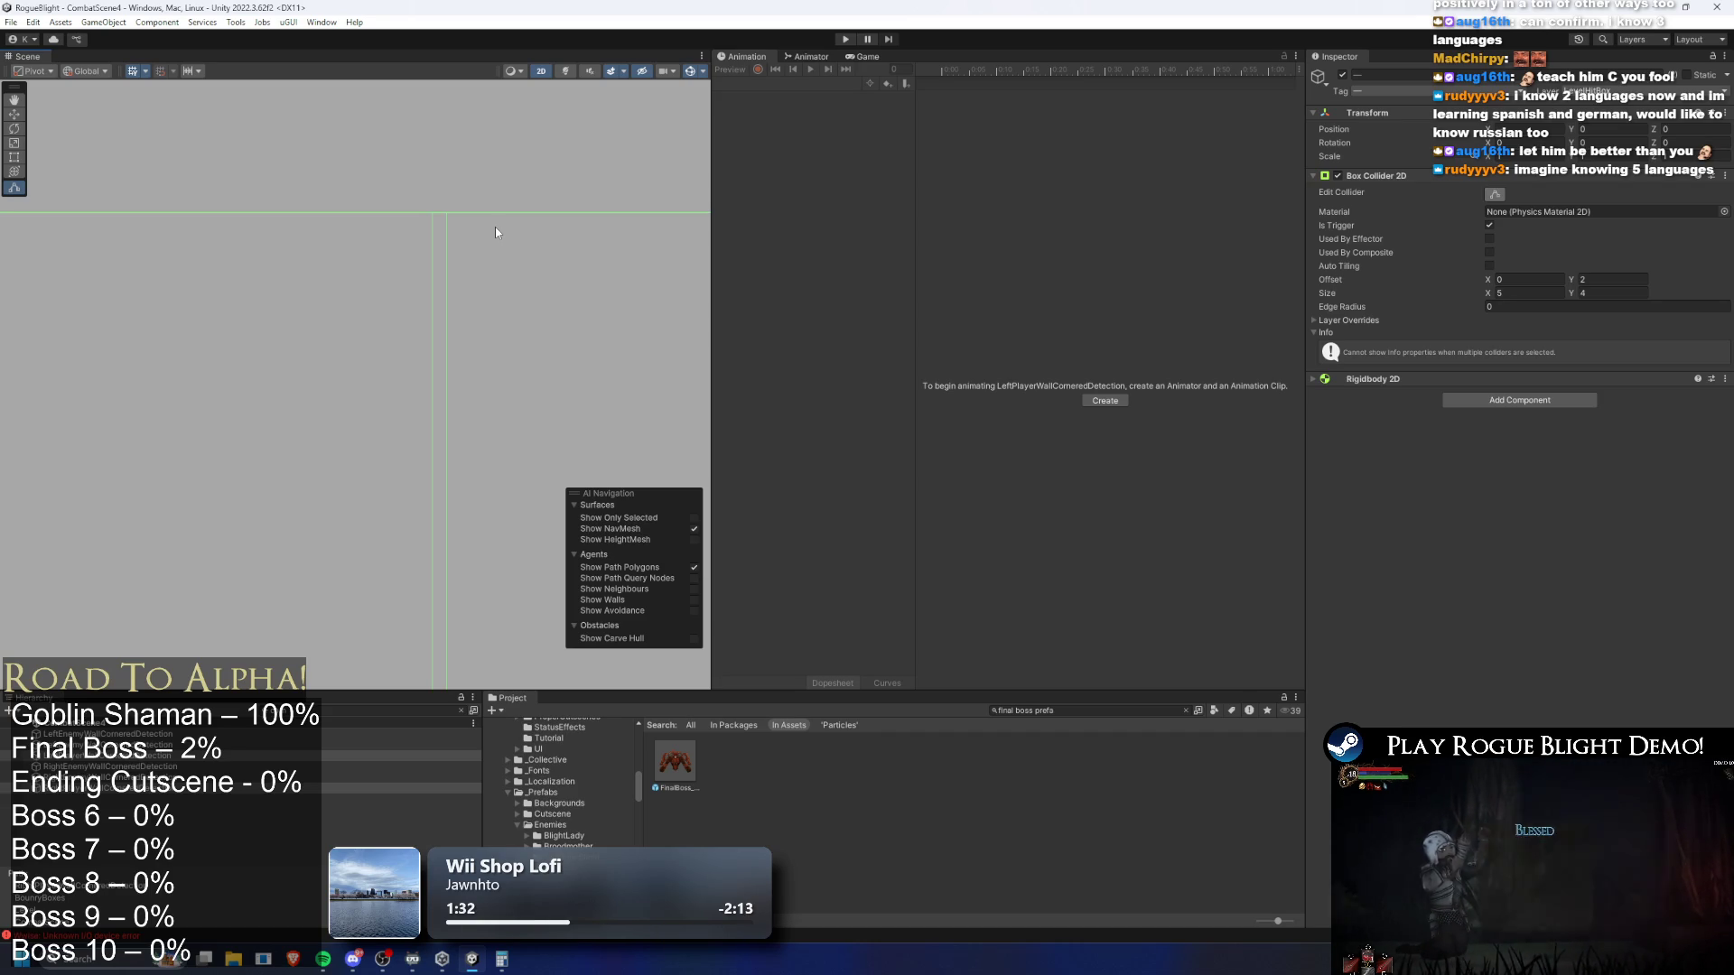
Enter Play Mode and move the knight into the final boss arena
click(845, 41)
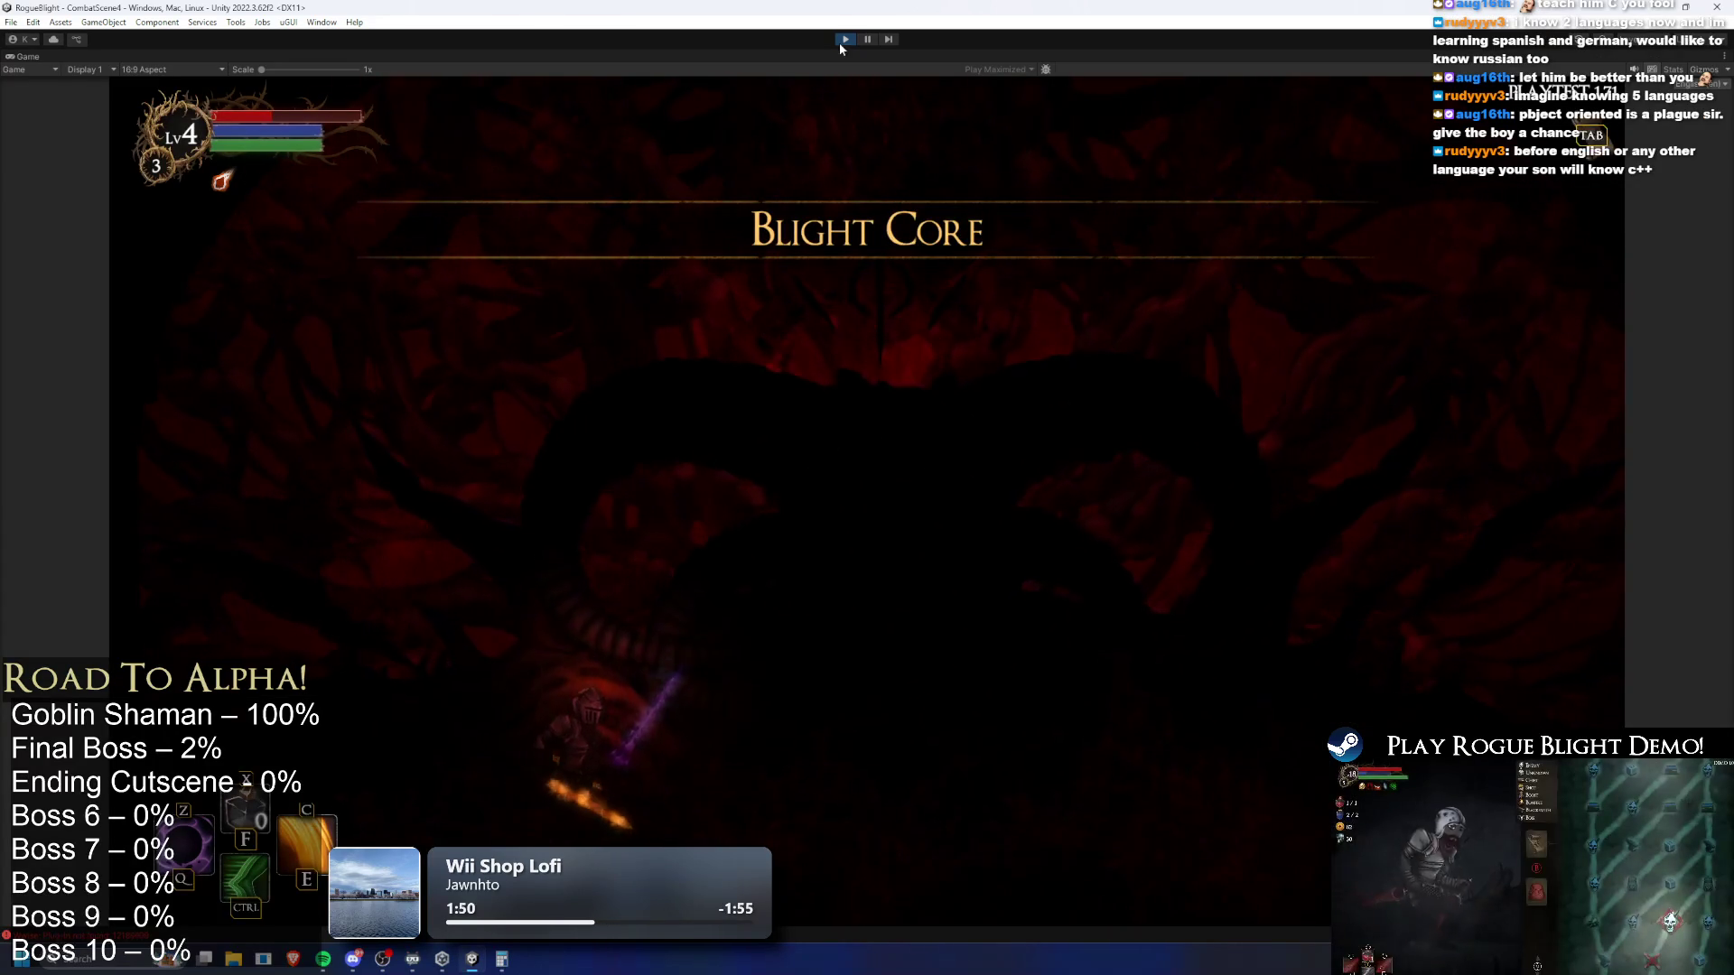
key(w)
key(d)
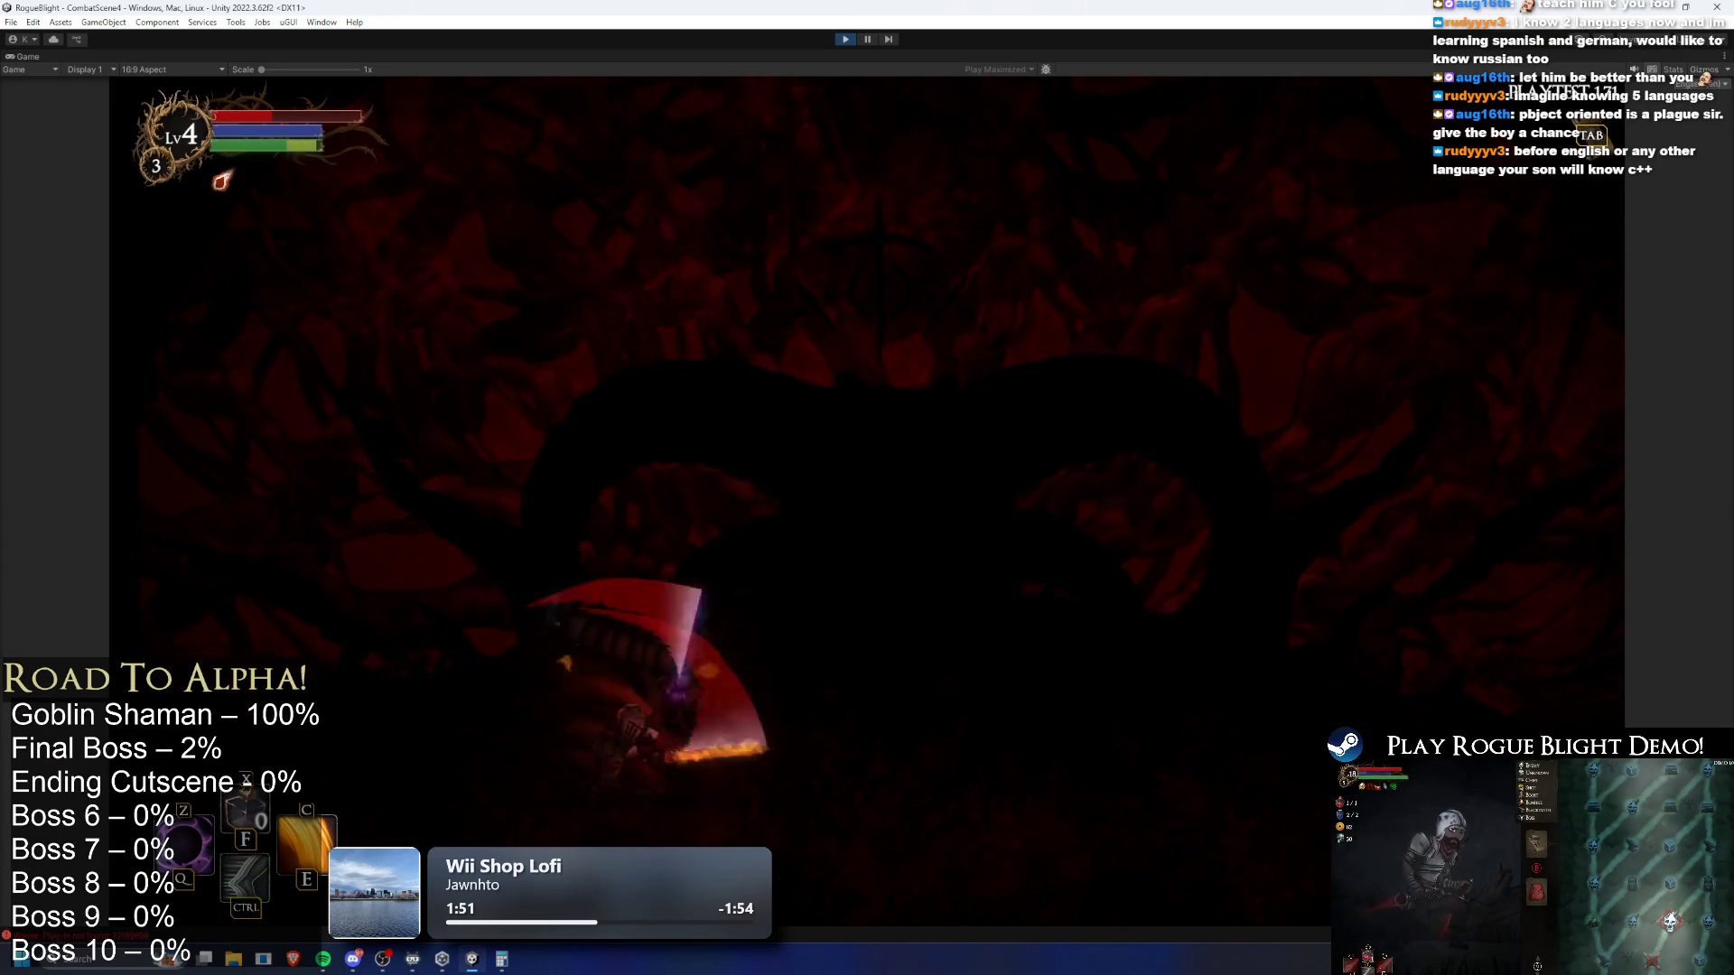
key(d)
key(s)
key(ctrl)
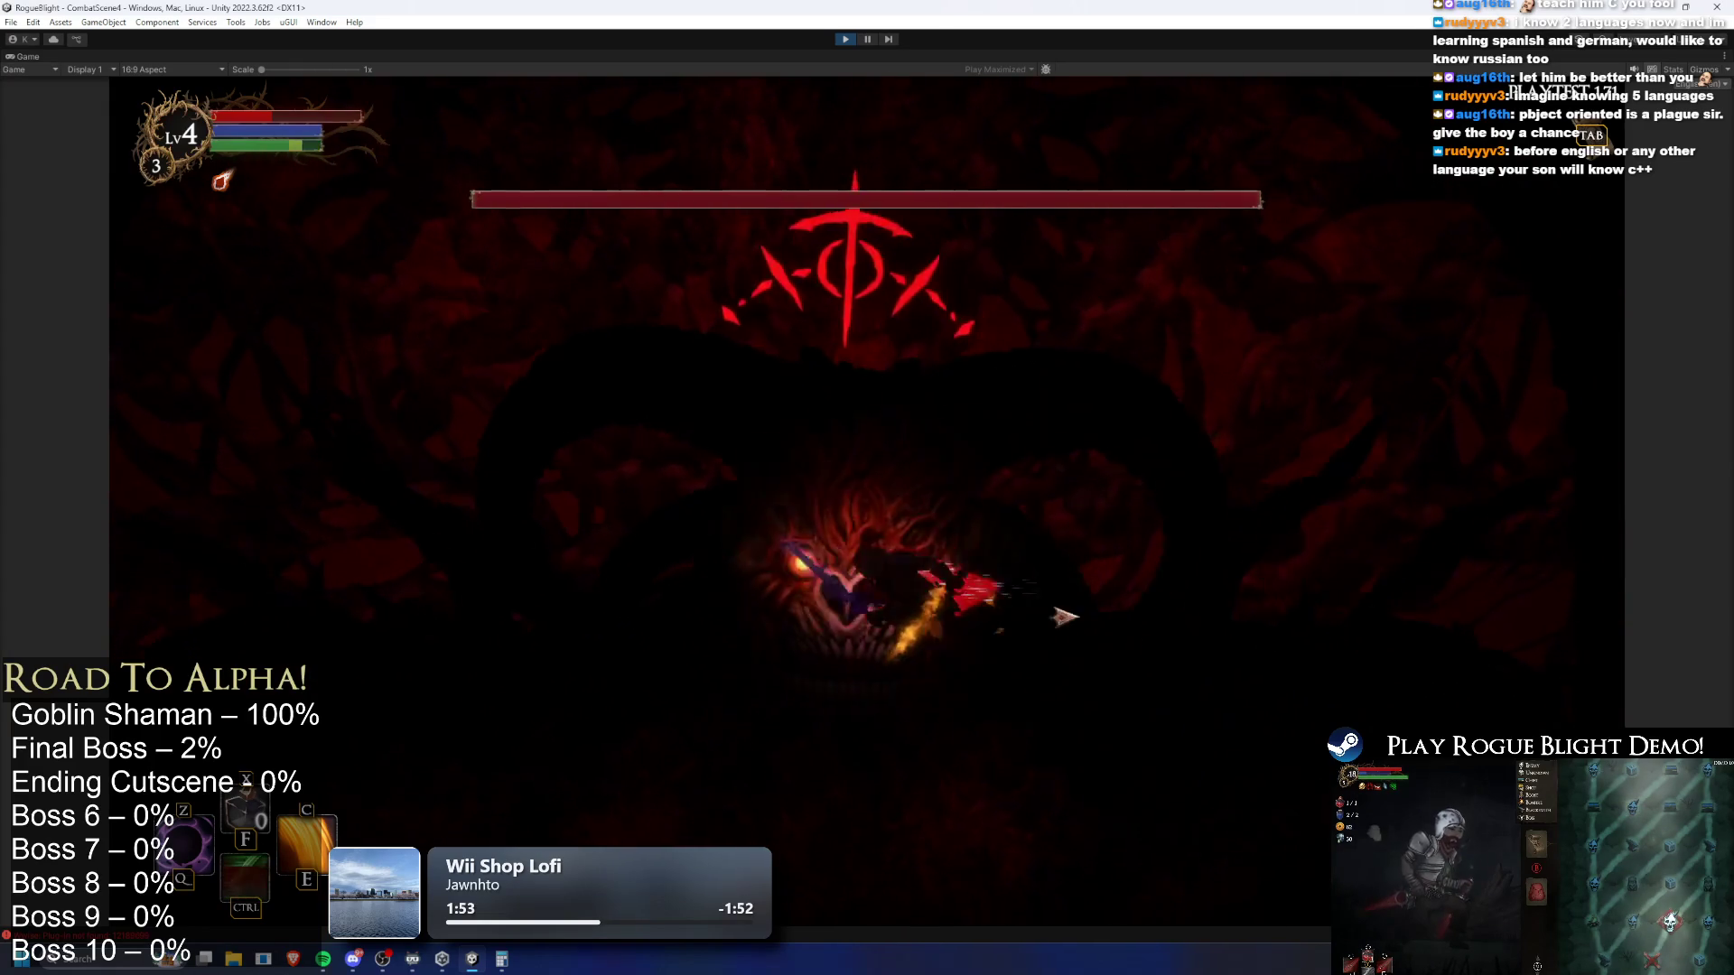
key(a)
Weave left and right beneath the Blight Core boss, then dash in and slash its centre
key(d)
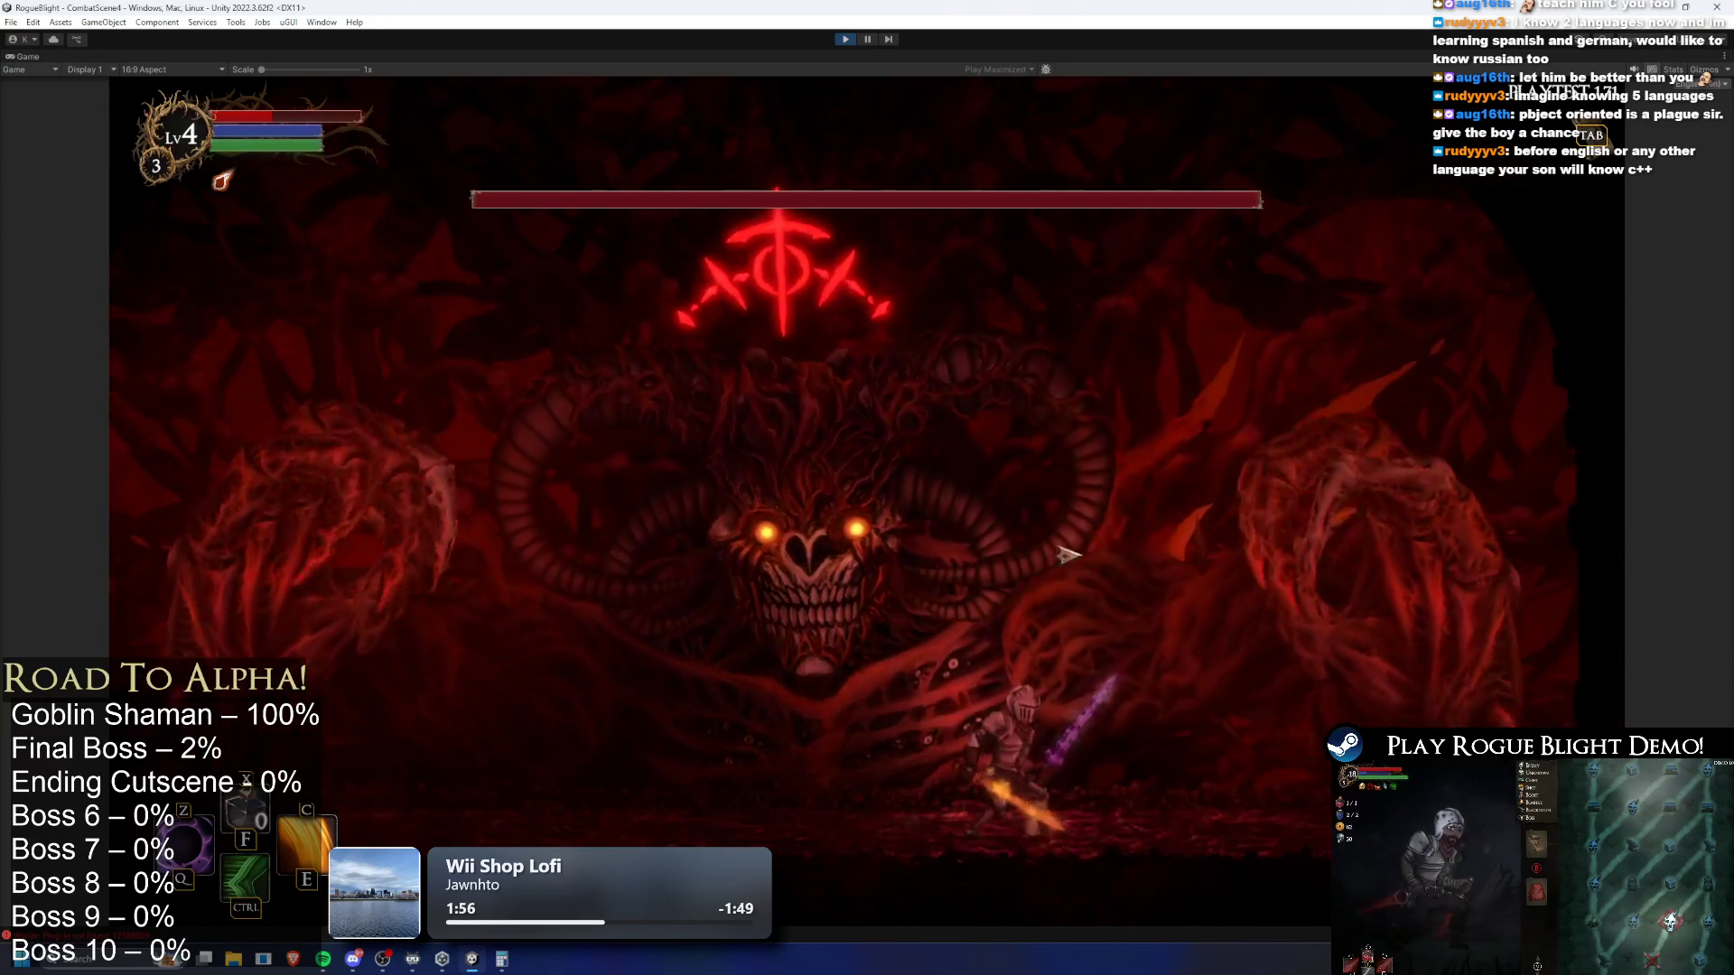
key(a)
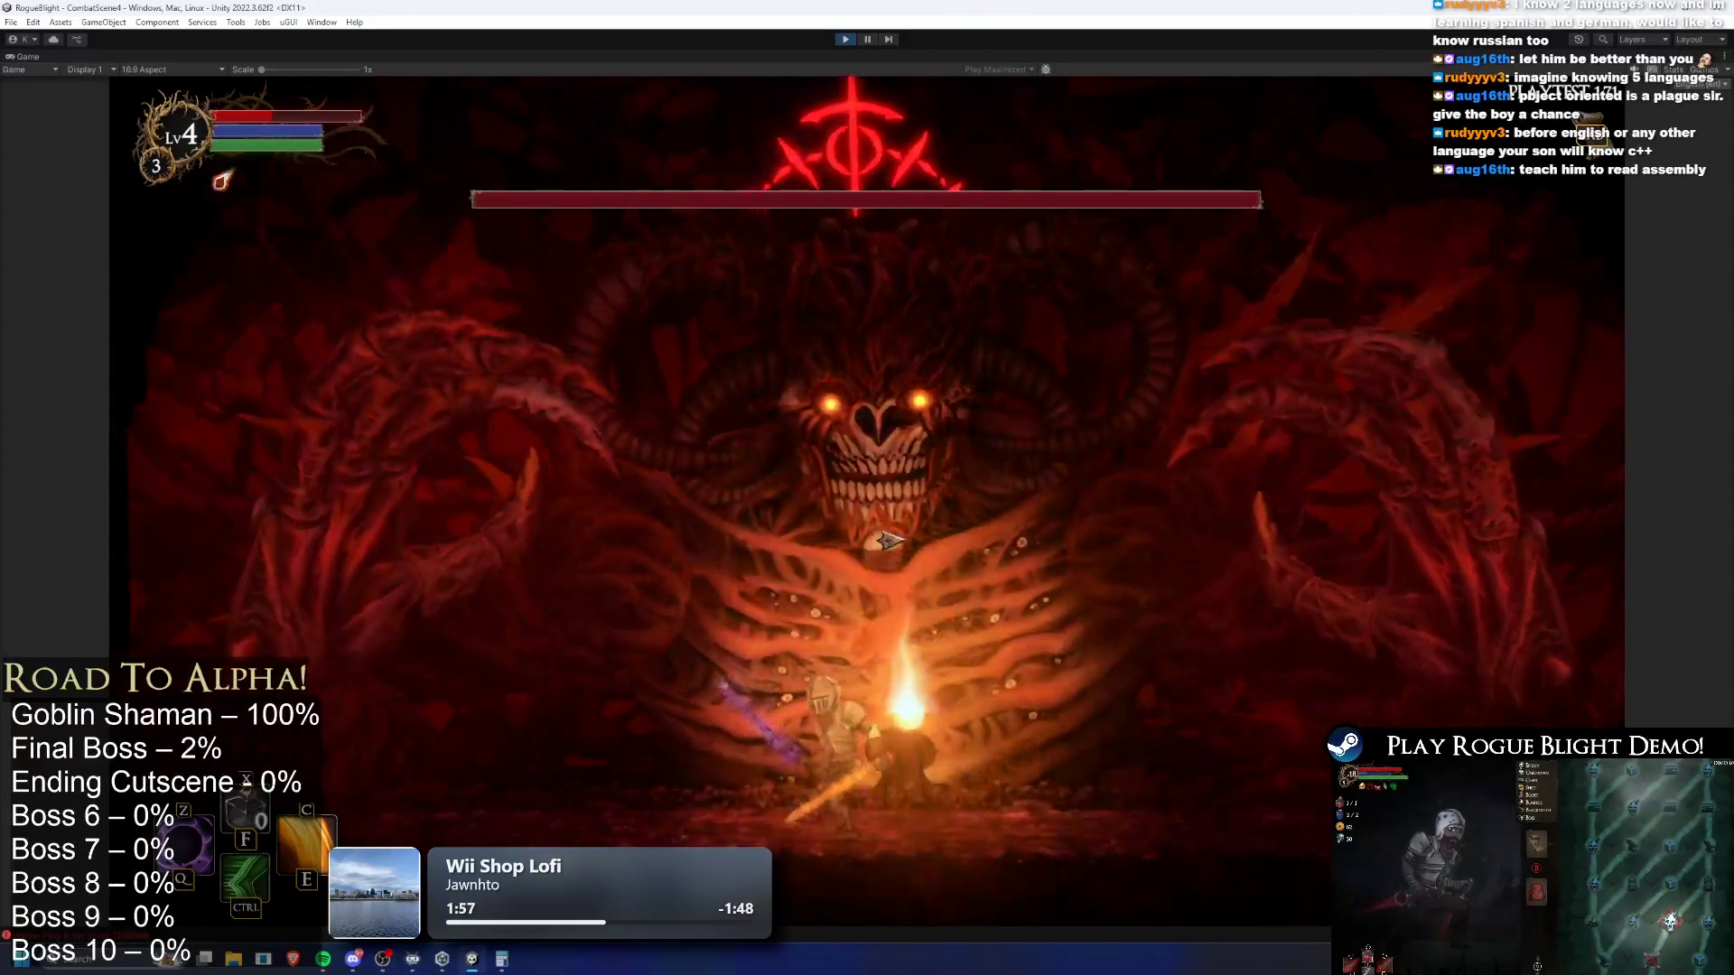
key(d)
key(d)
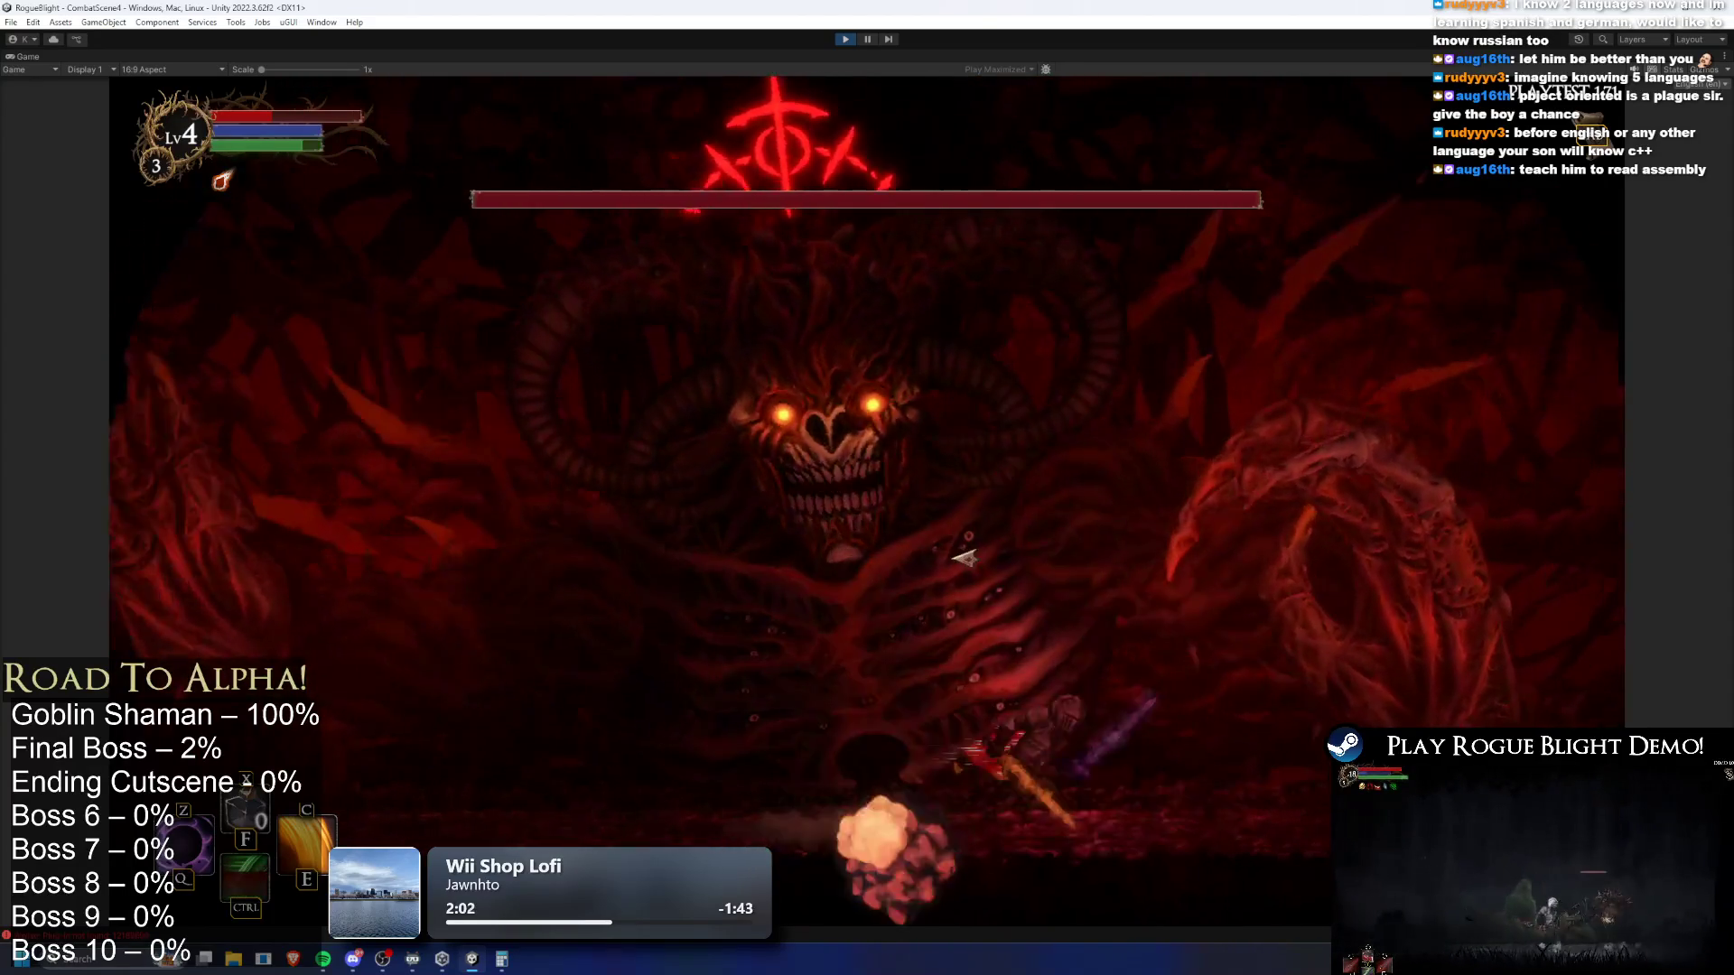
key(a)
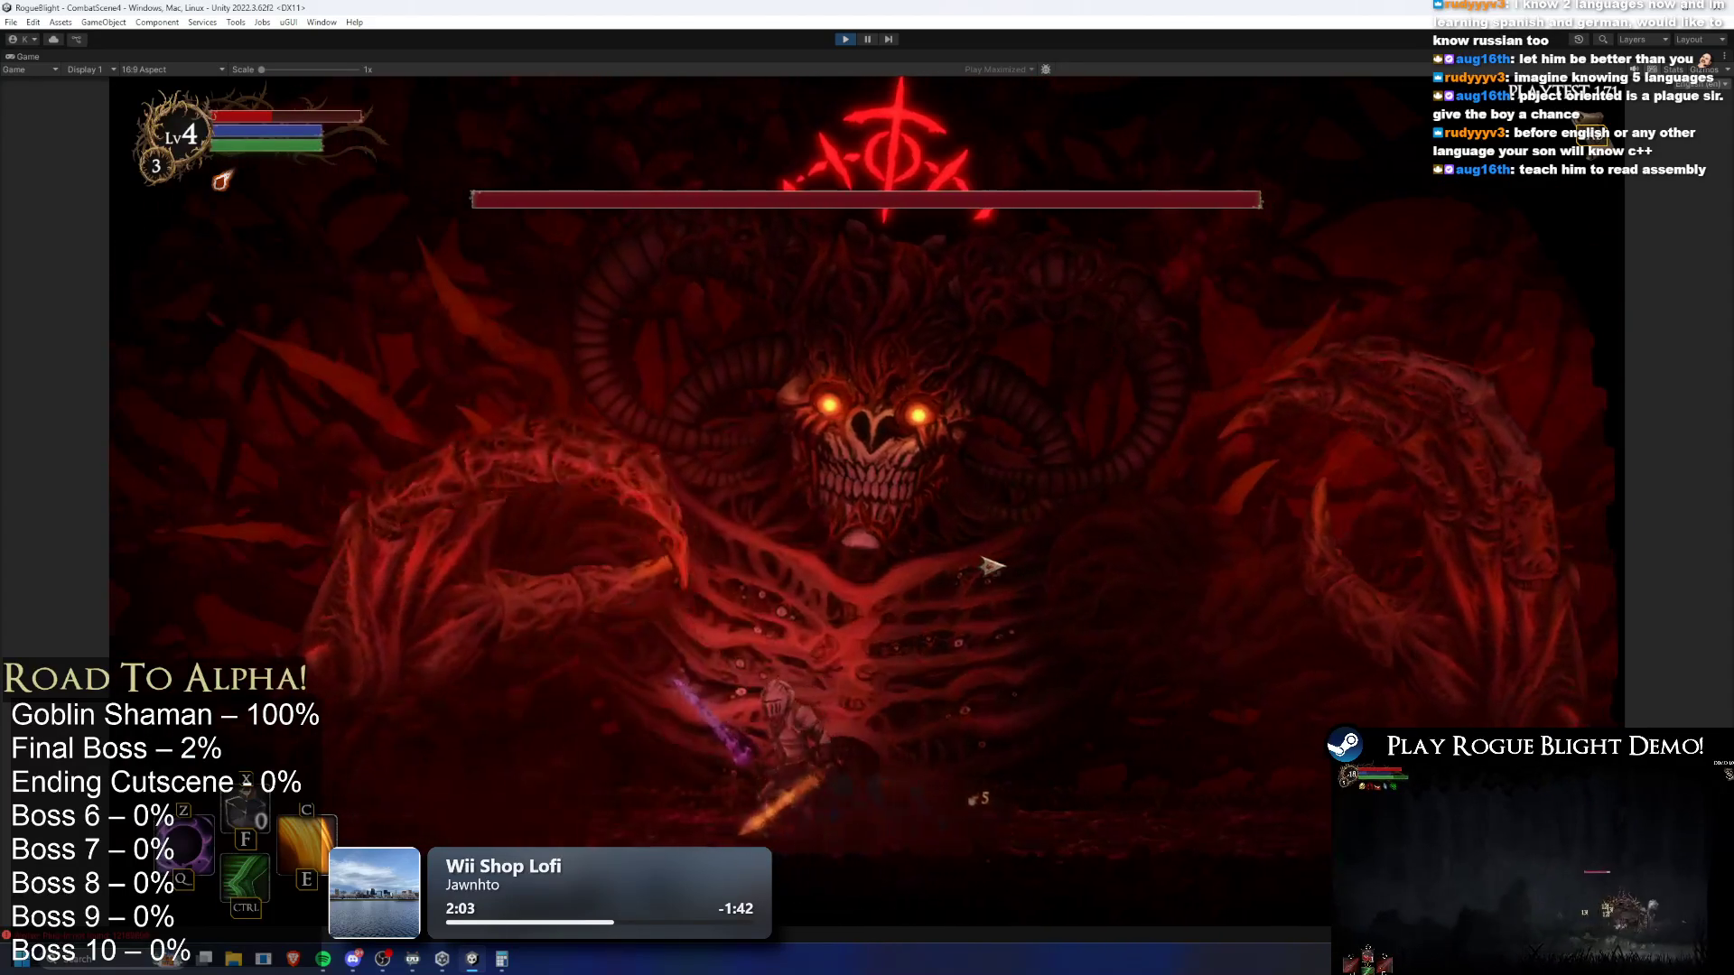
key(d)
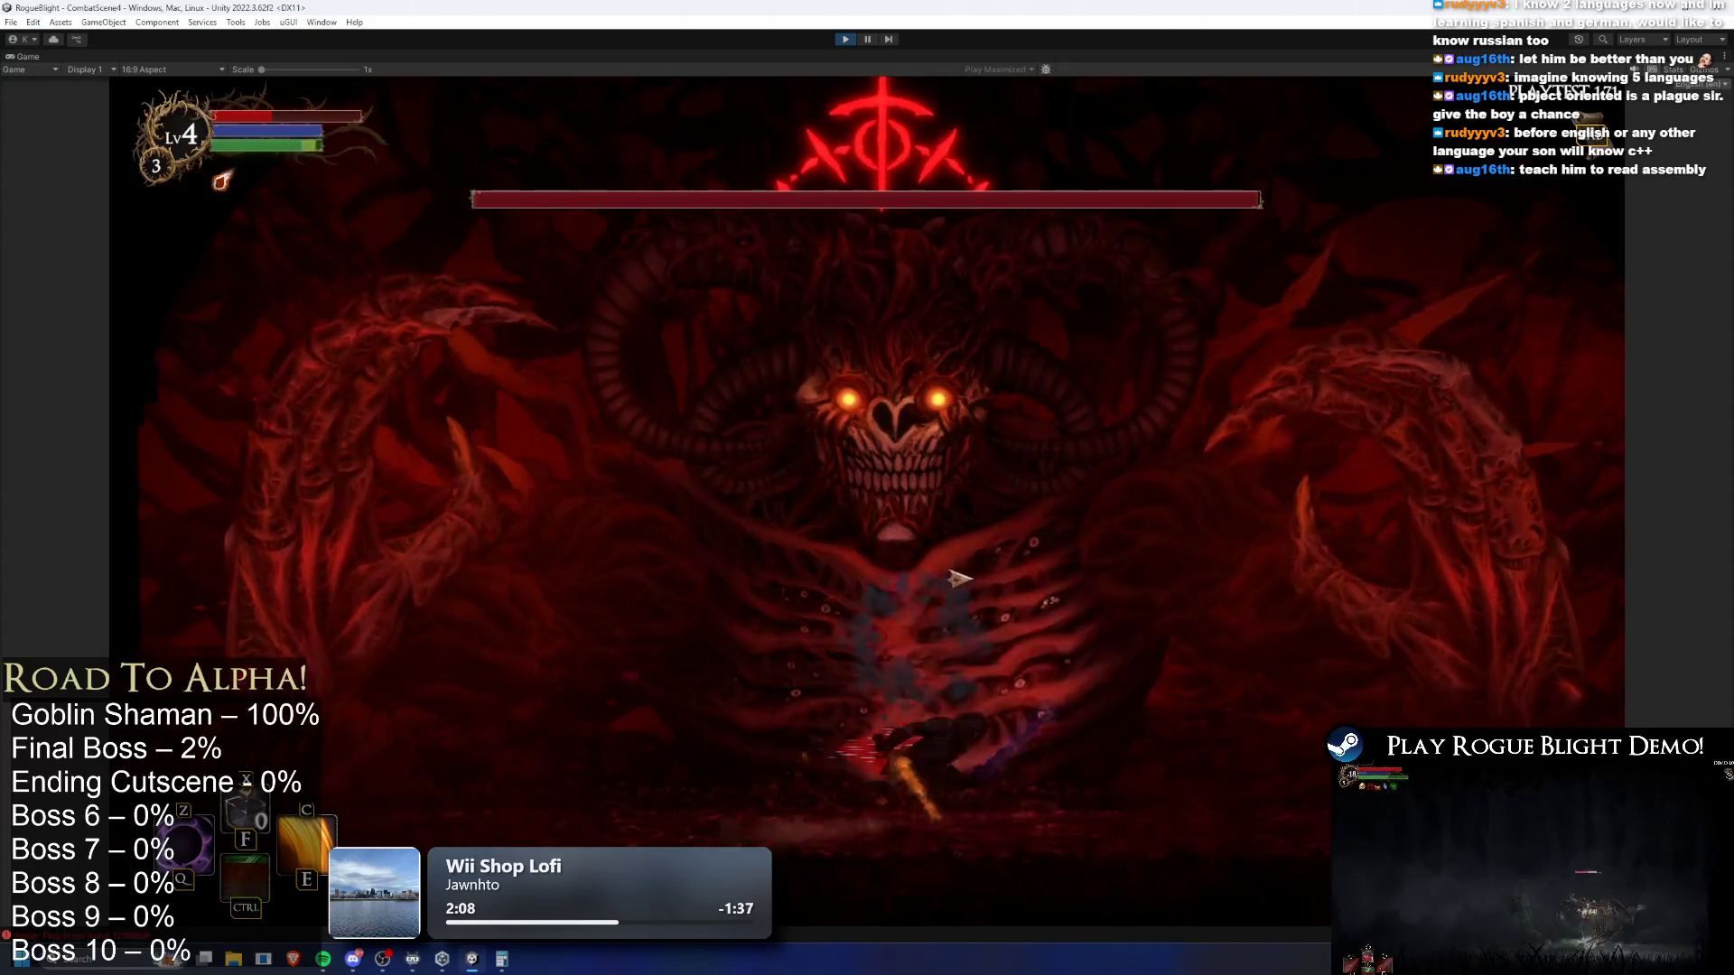
key(a)
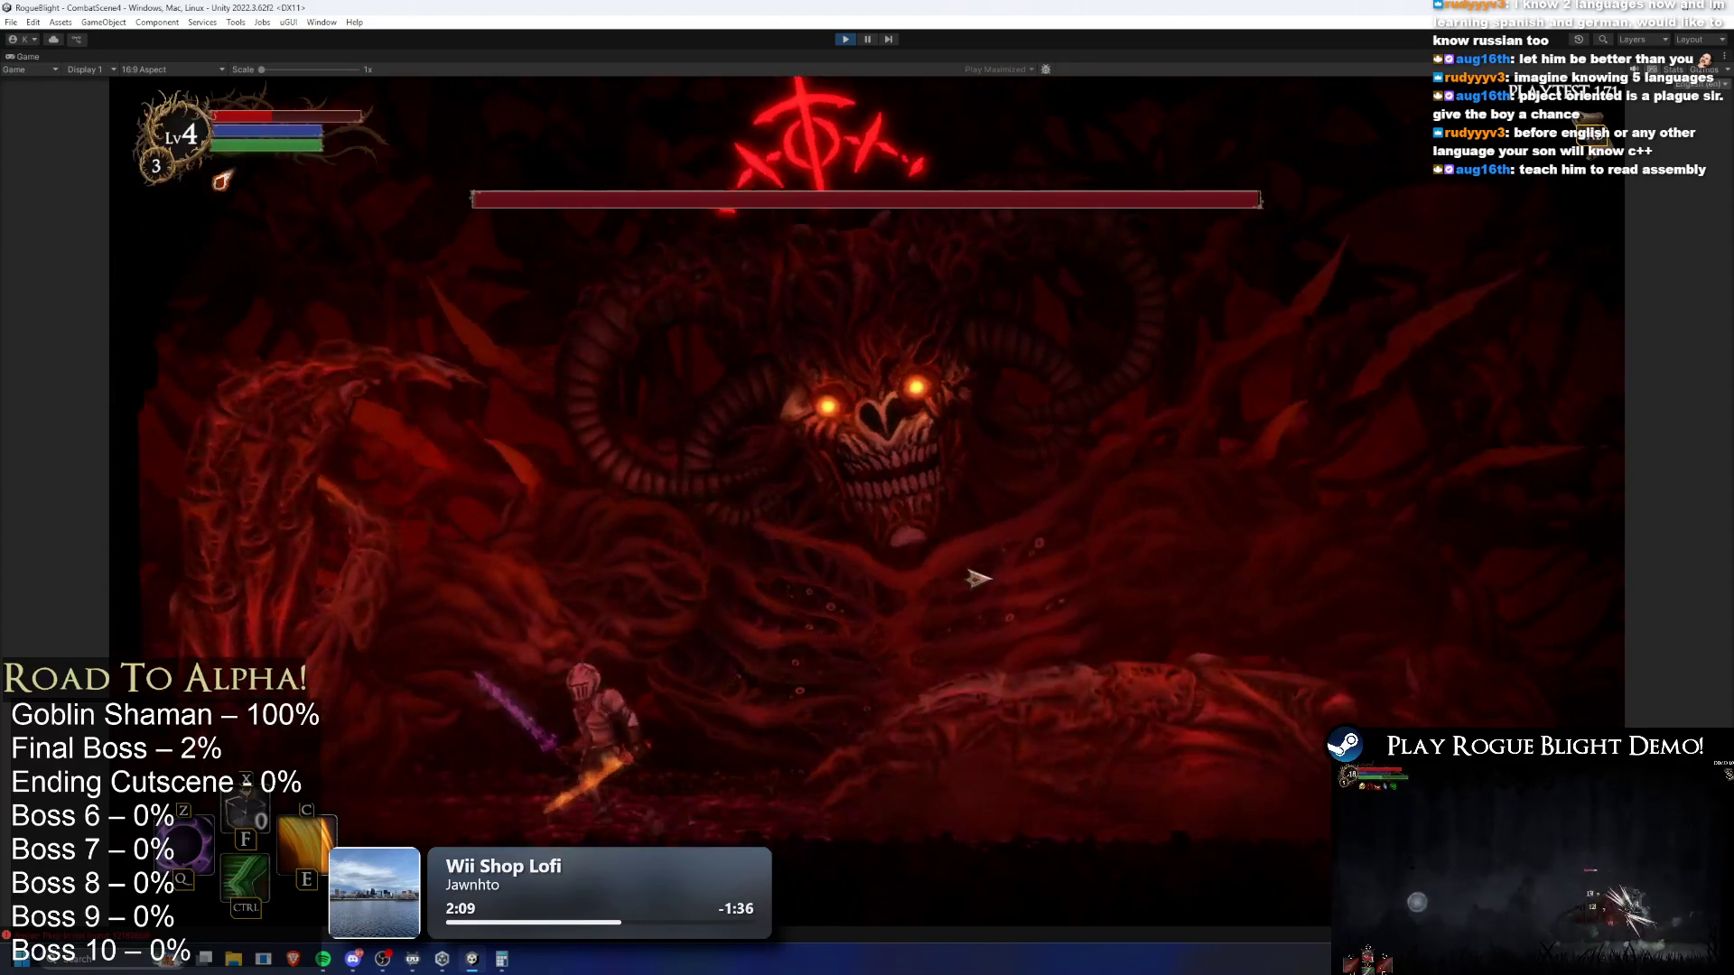
key(d)
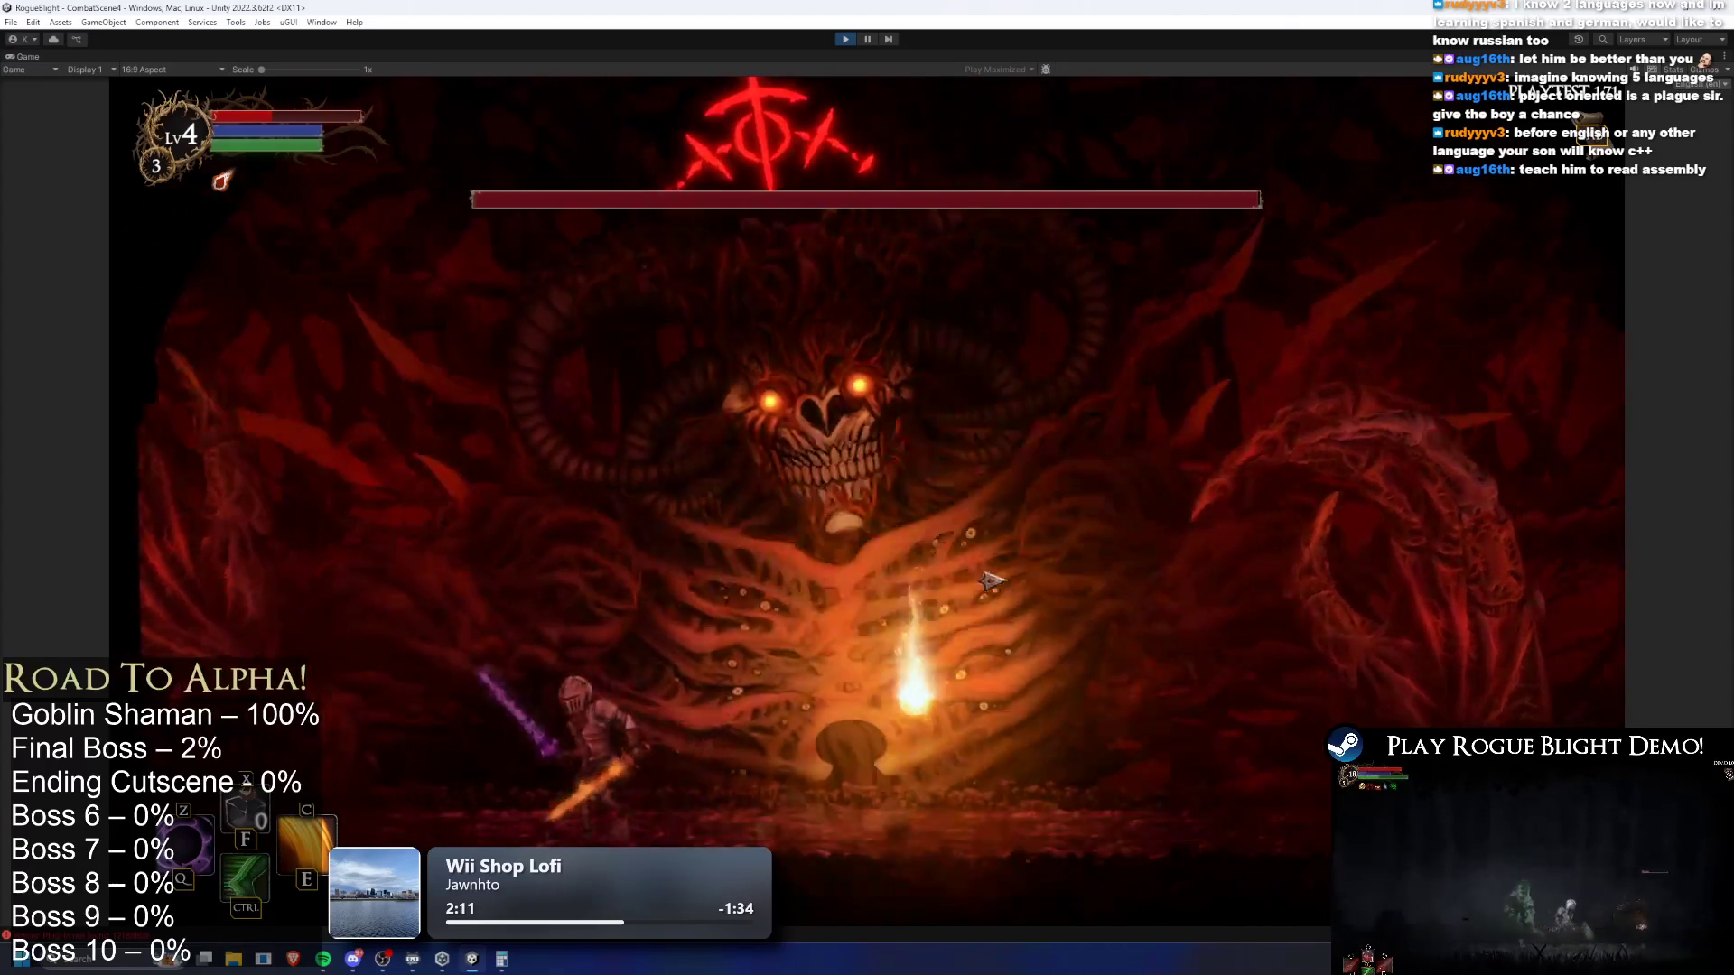
key(d)
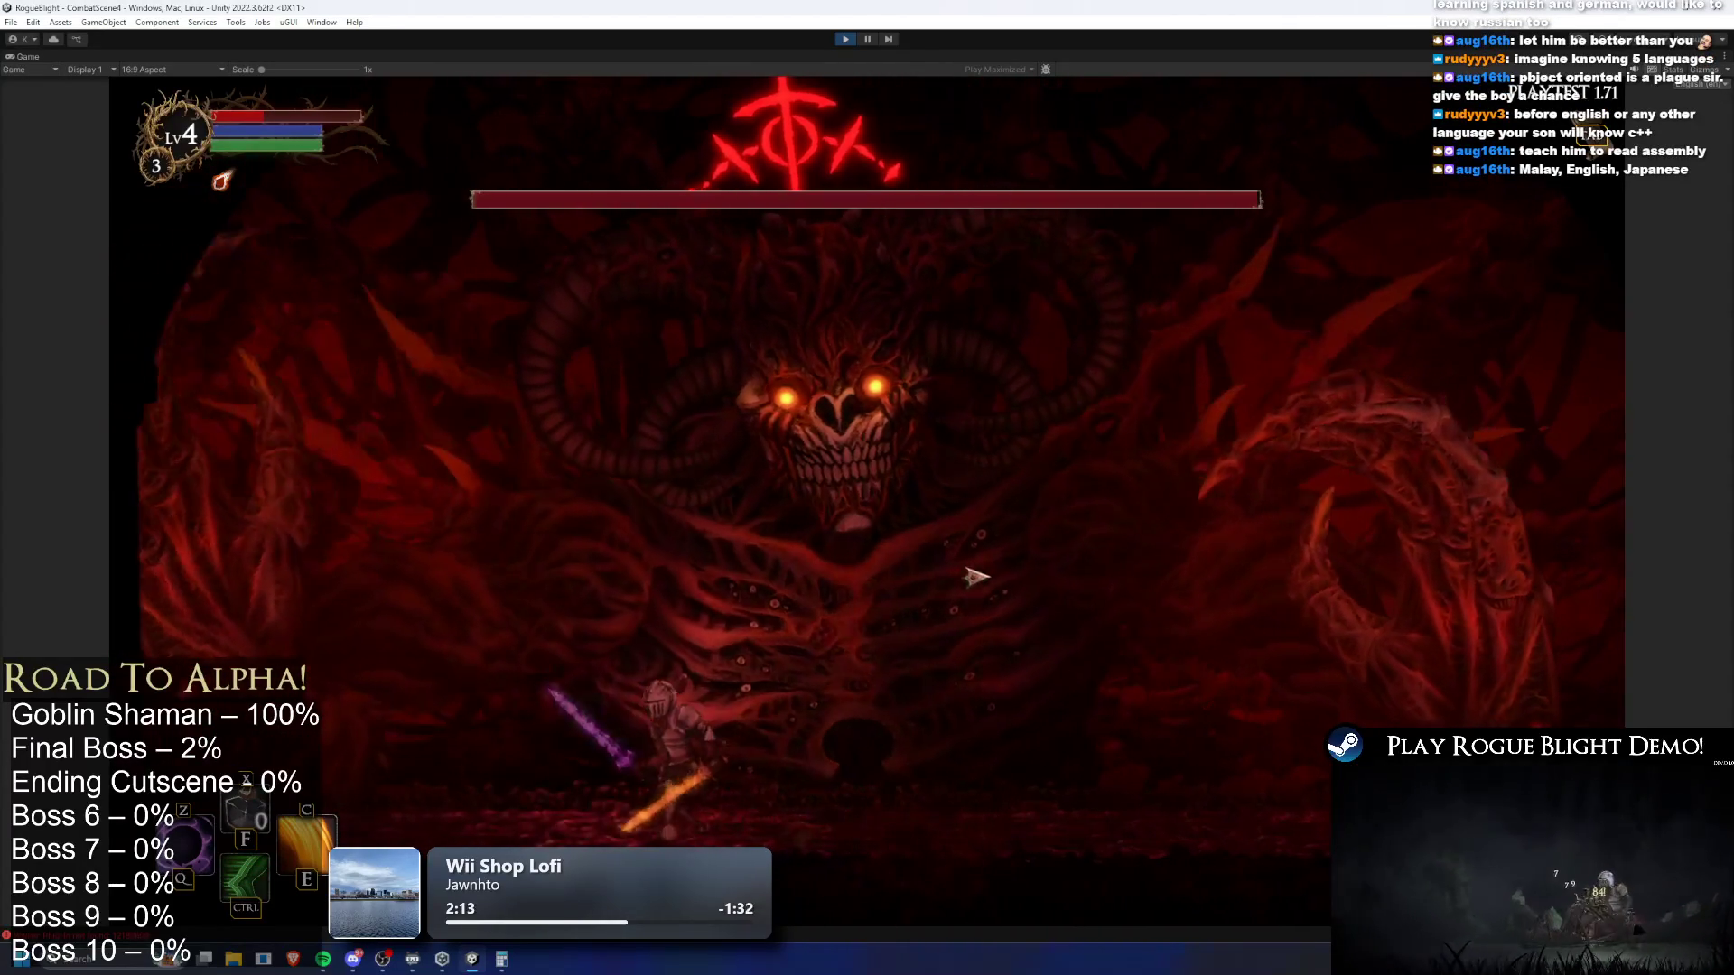
key(d)
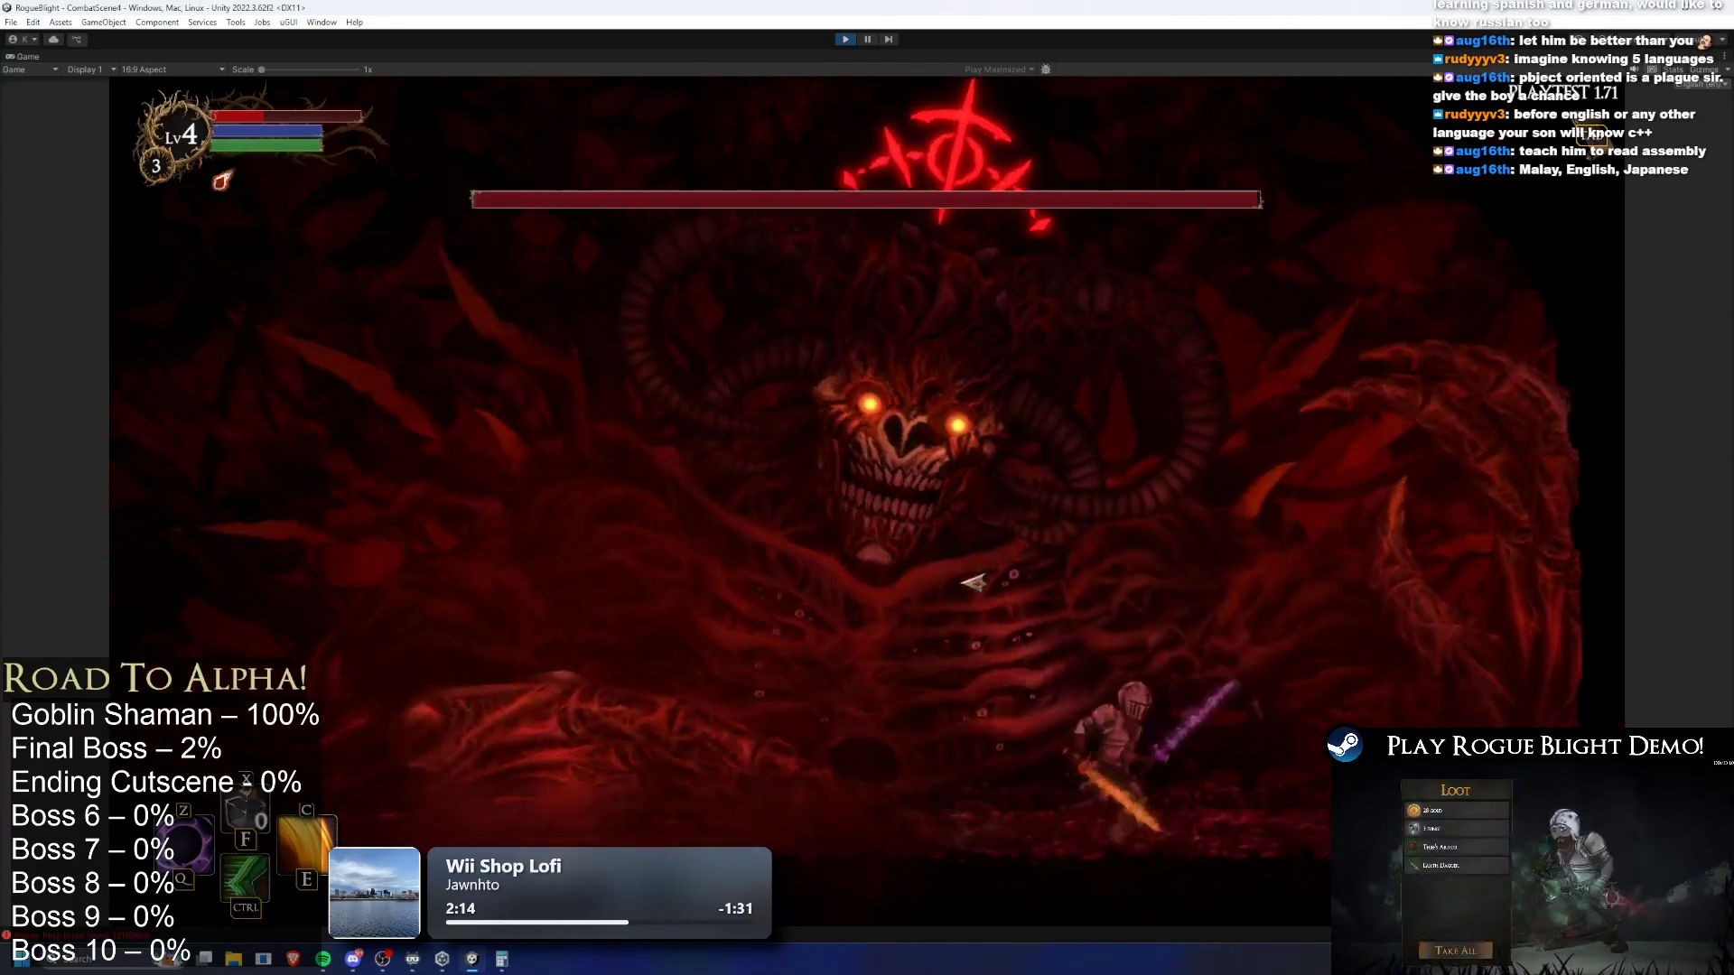
key(a)
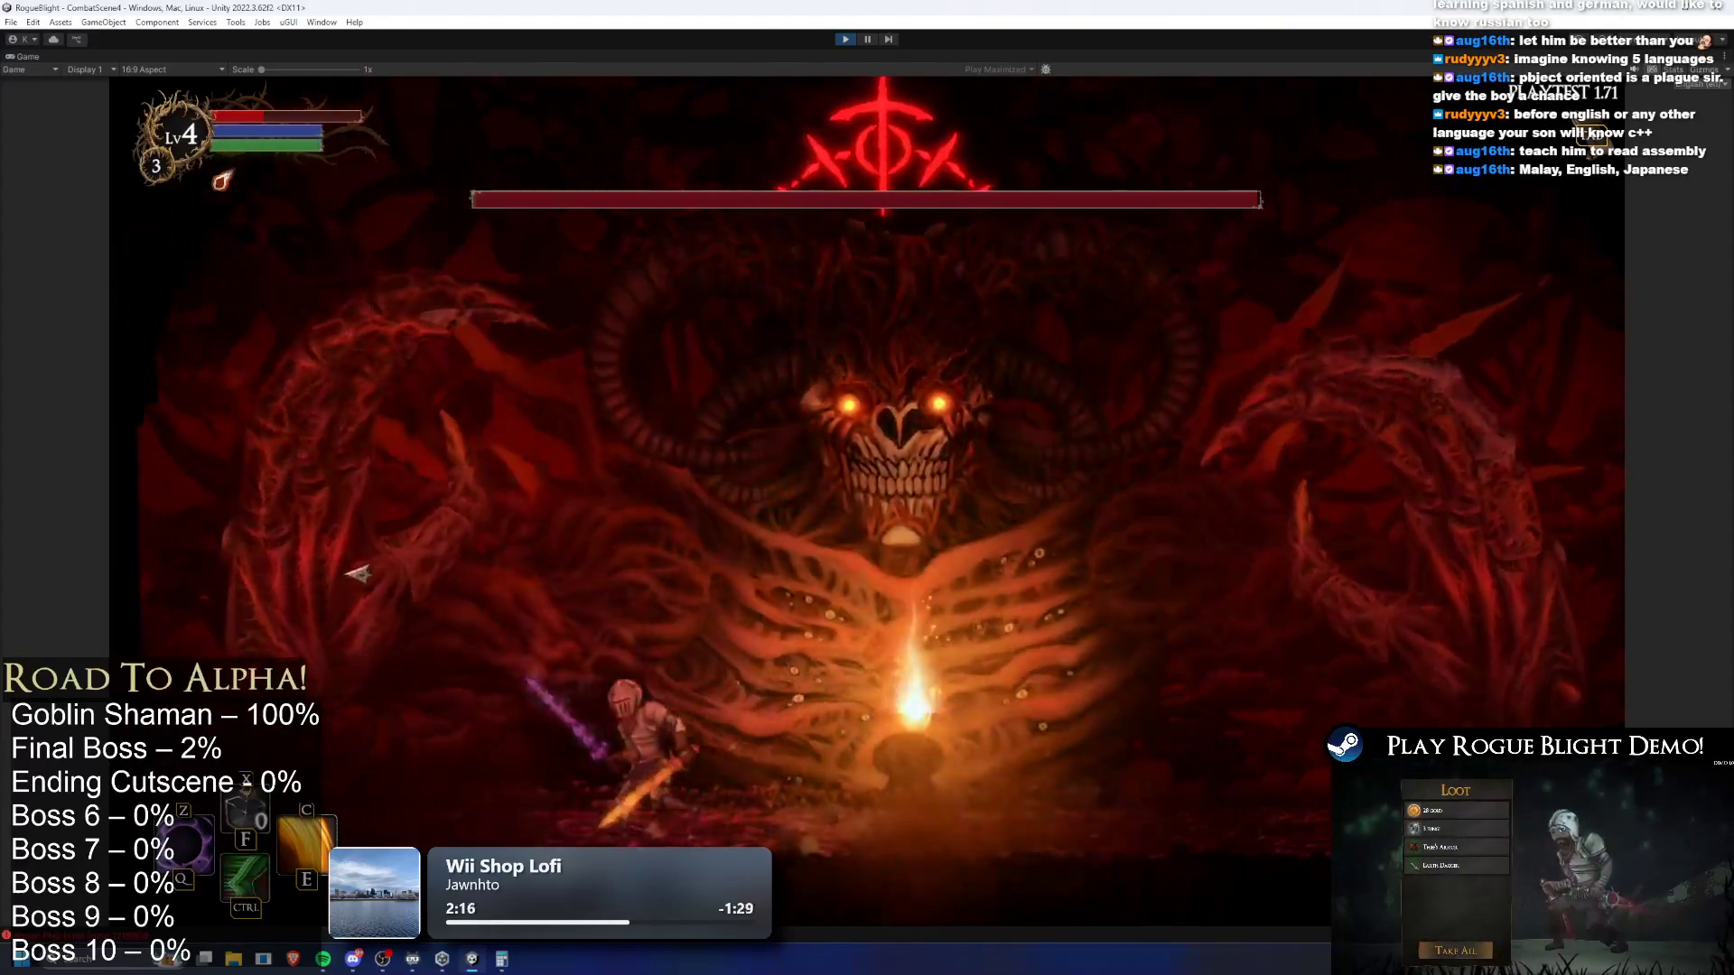
key(d)
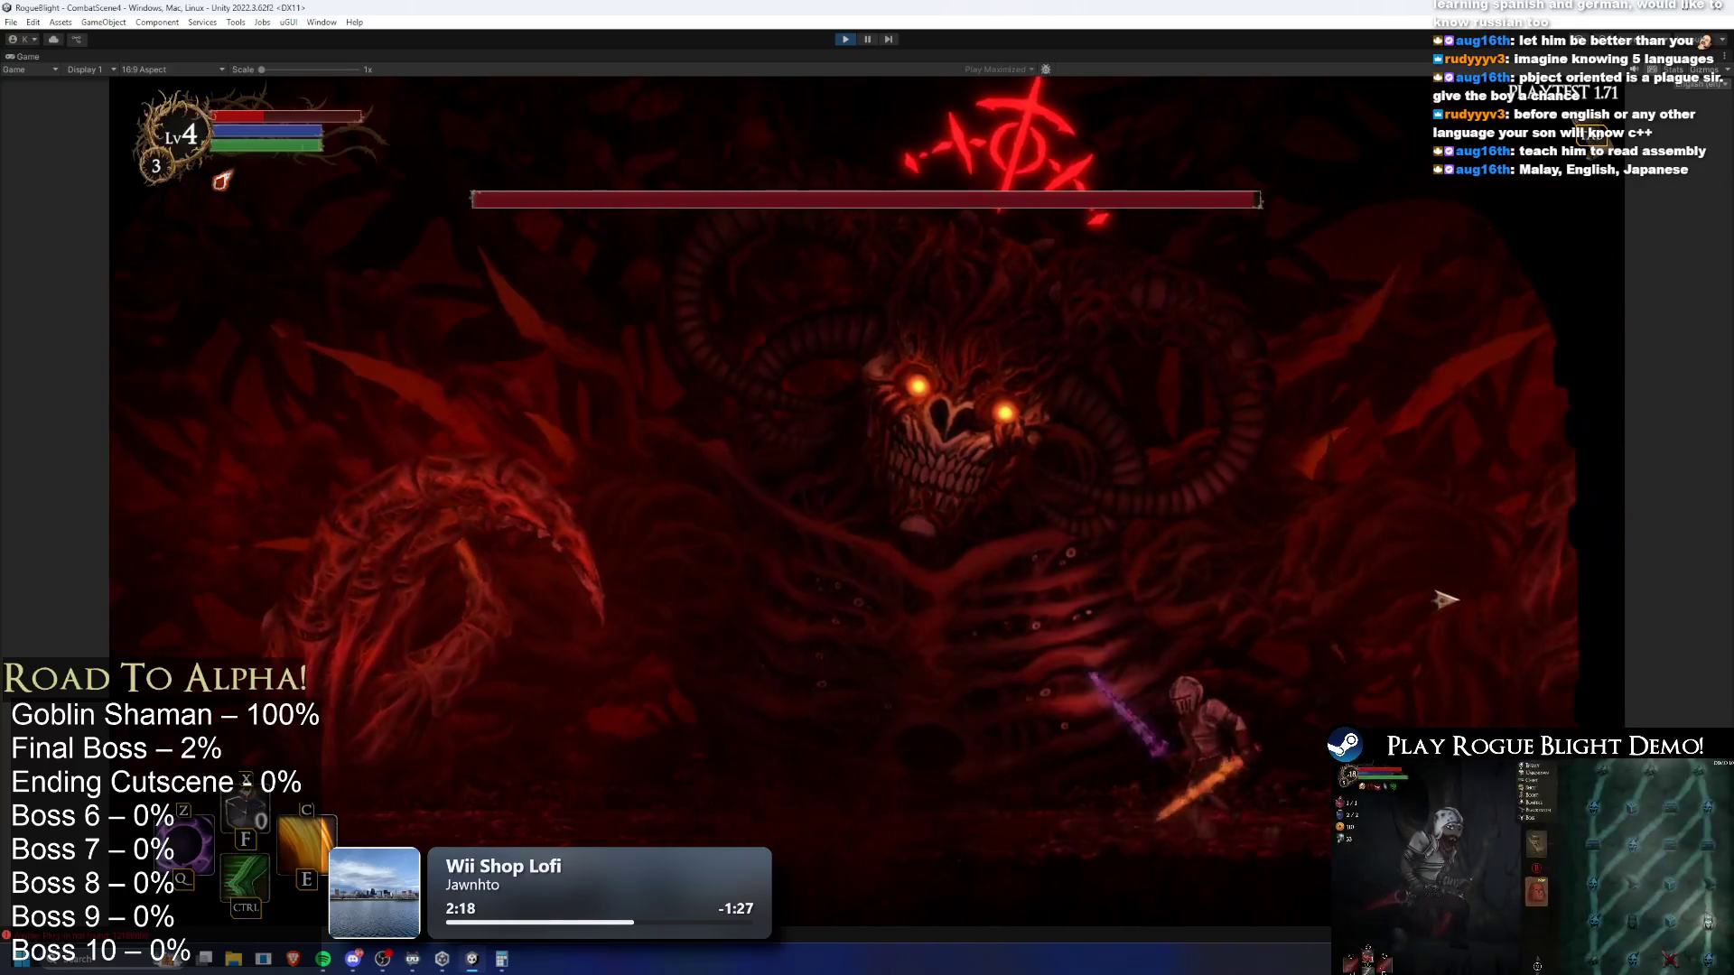
key(a)
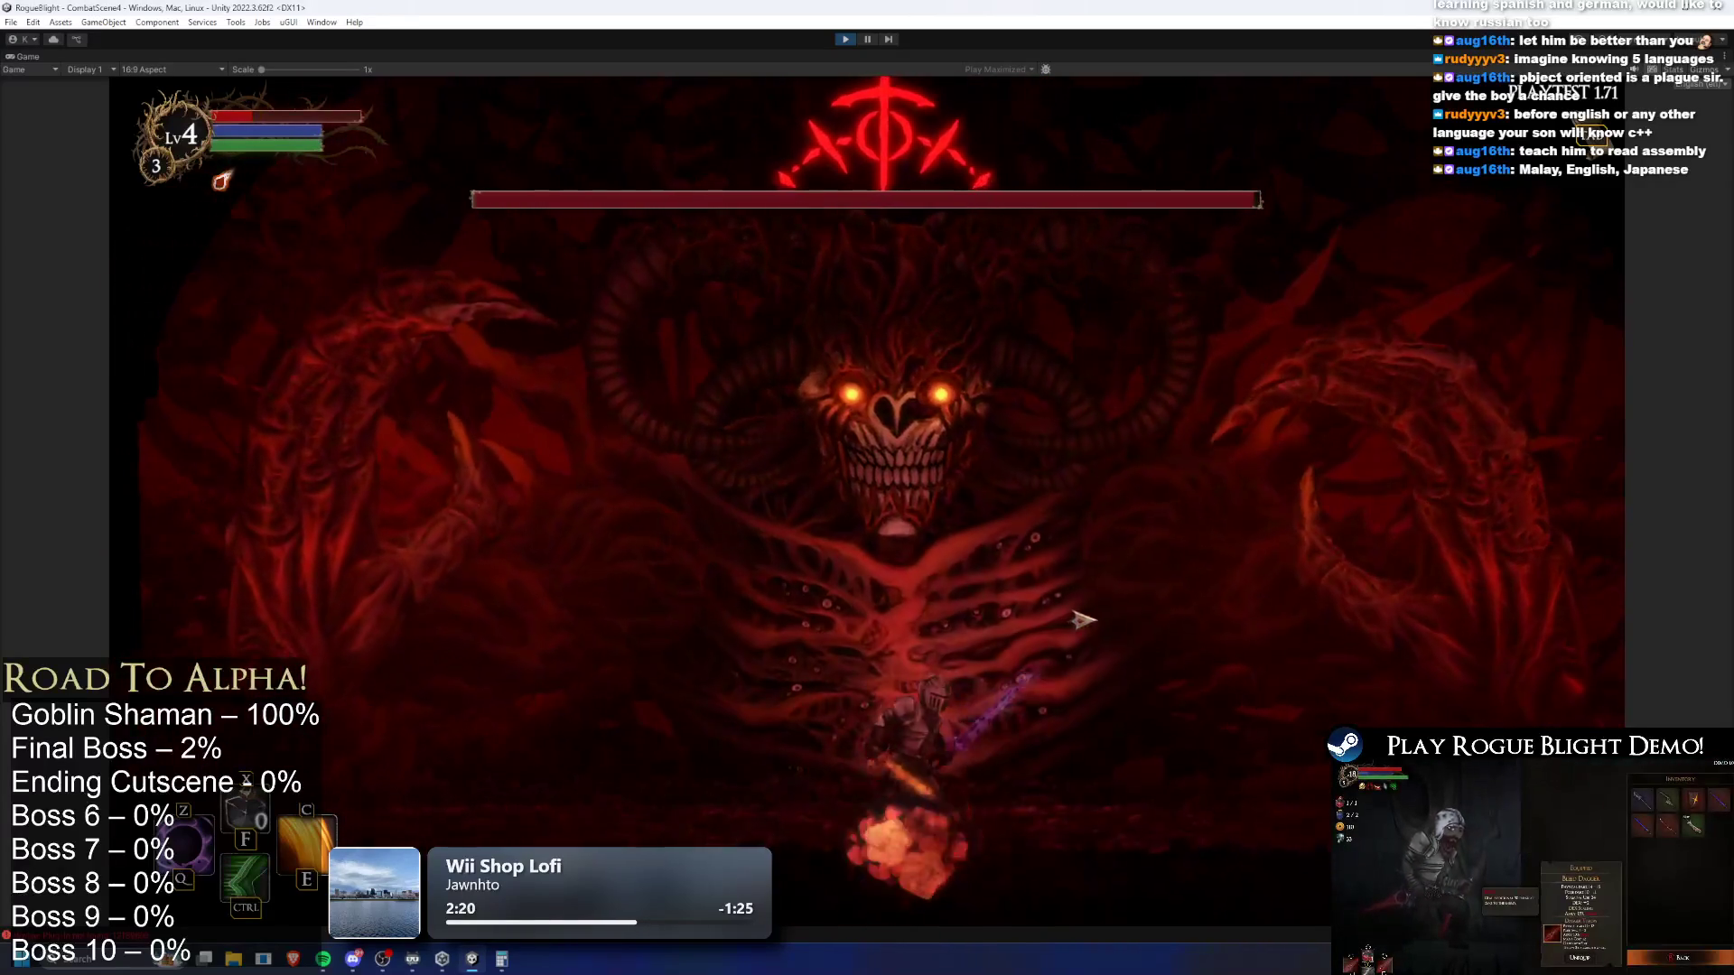
key(a)
key(ctrl)
click(1332, 661)
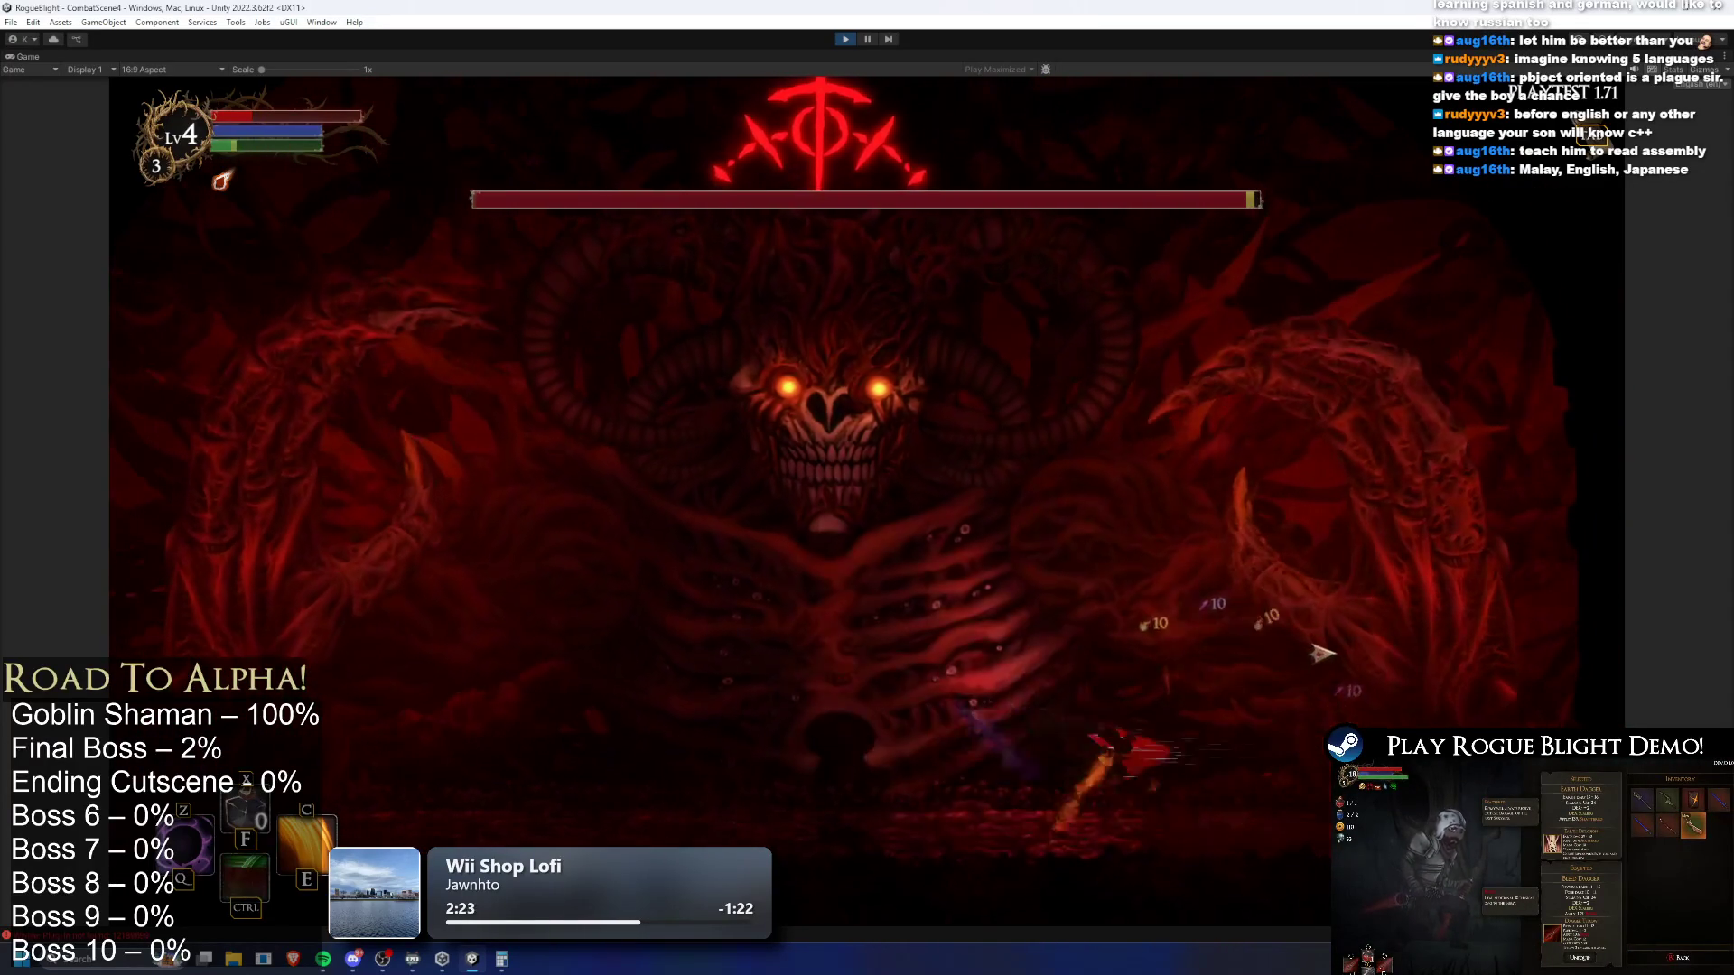
Close in on the final boss and land sword strikes from the sides and below
key(d)
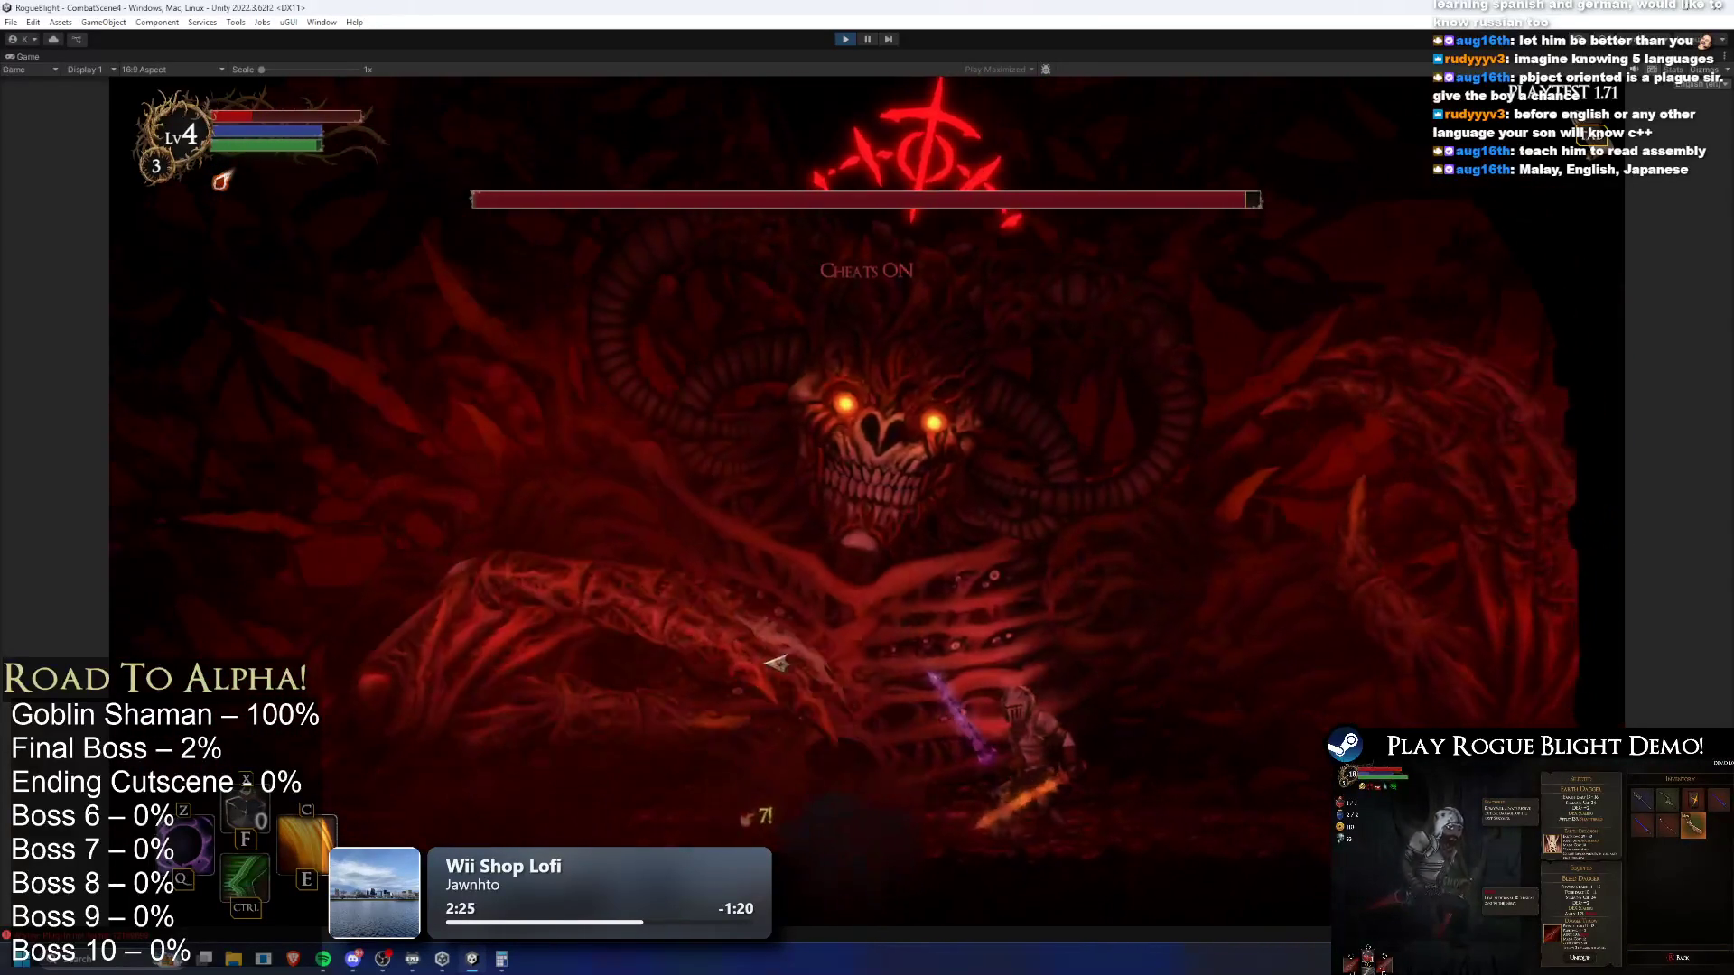
key(a)
click(398, 677)
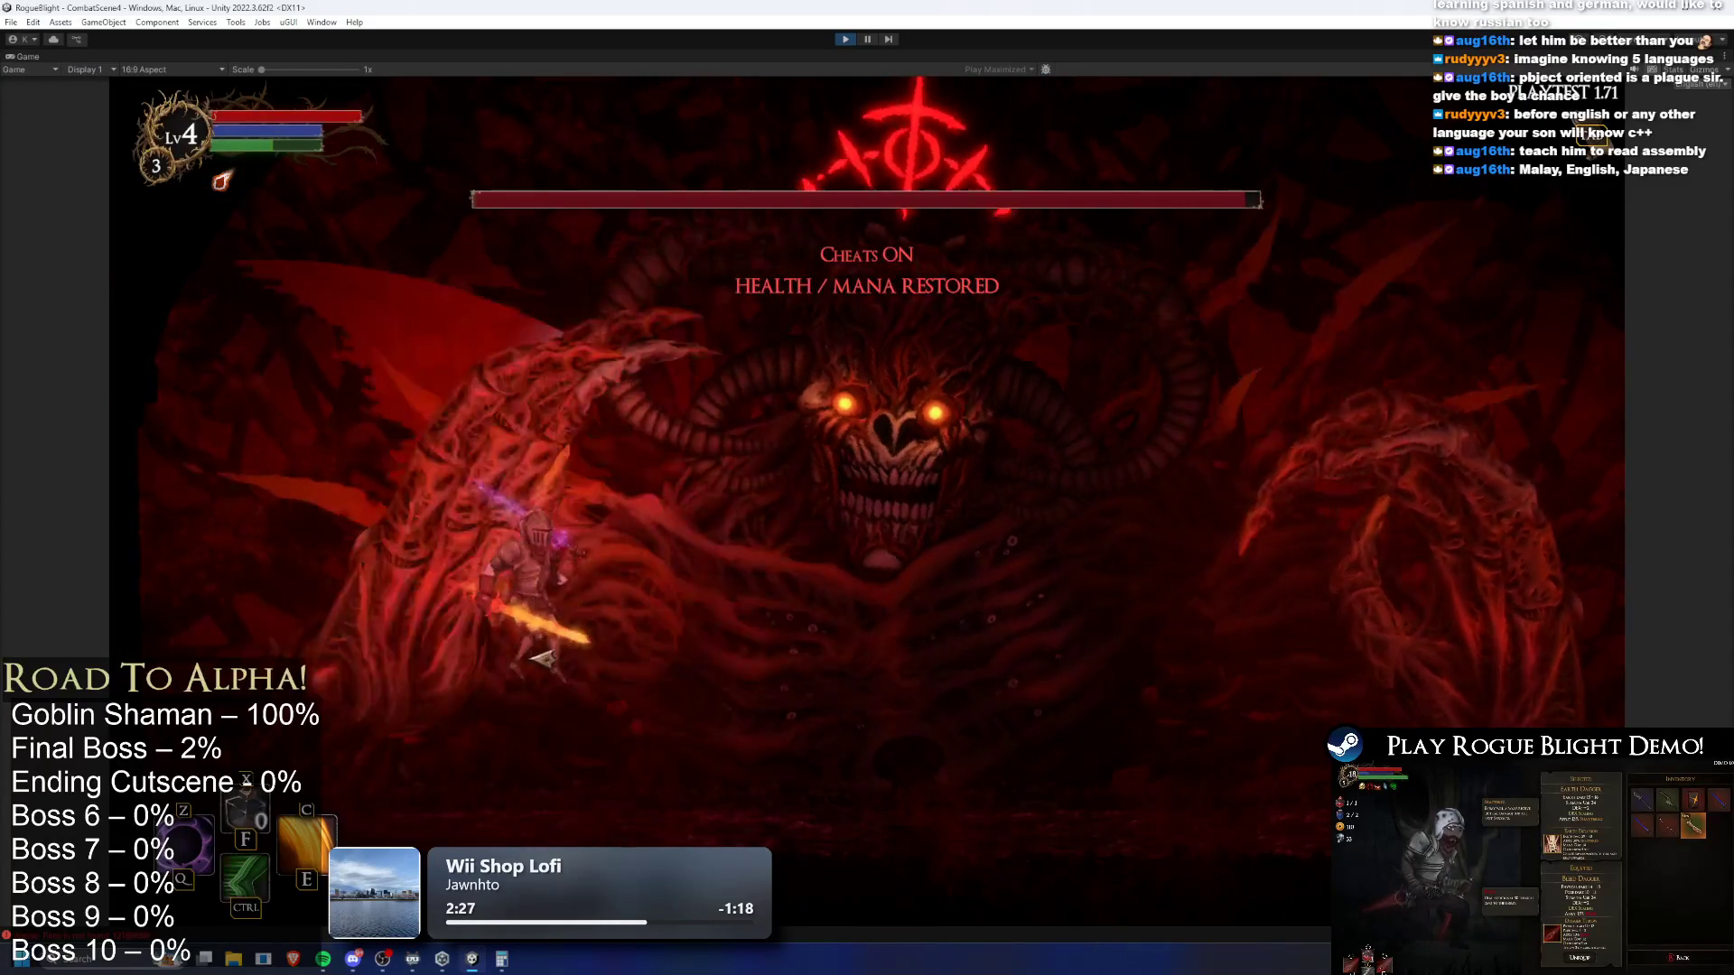
key(d)
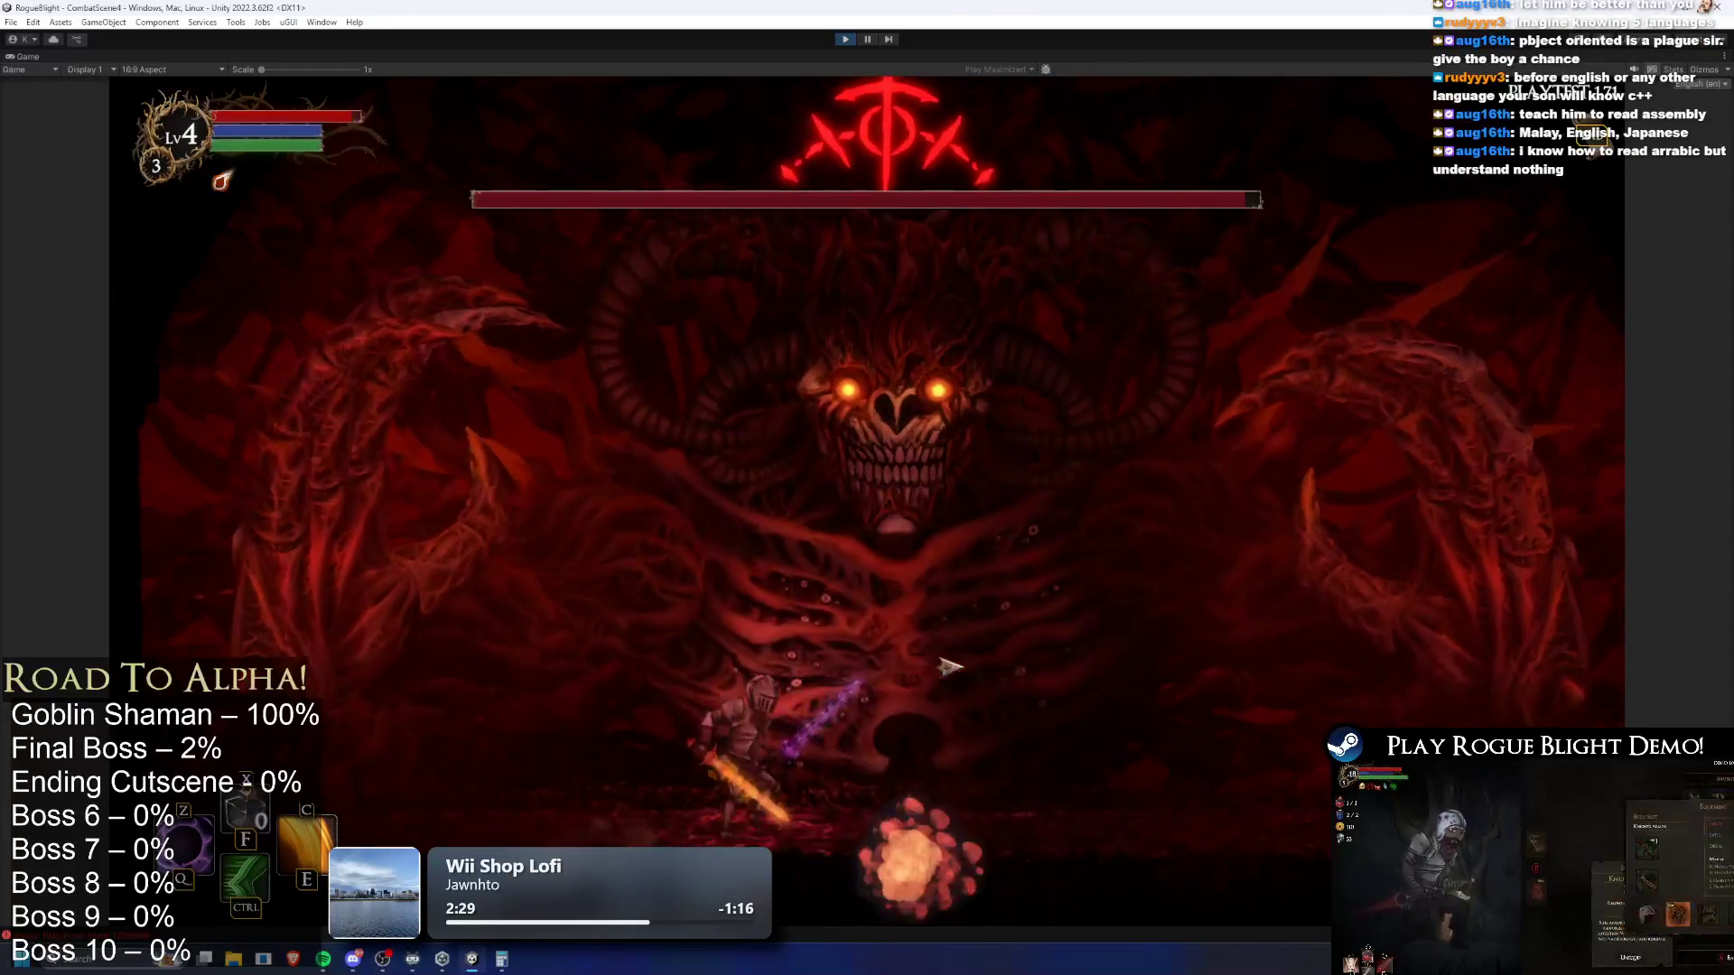
key(d)
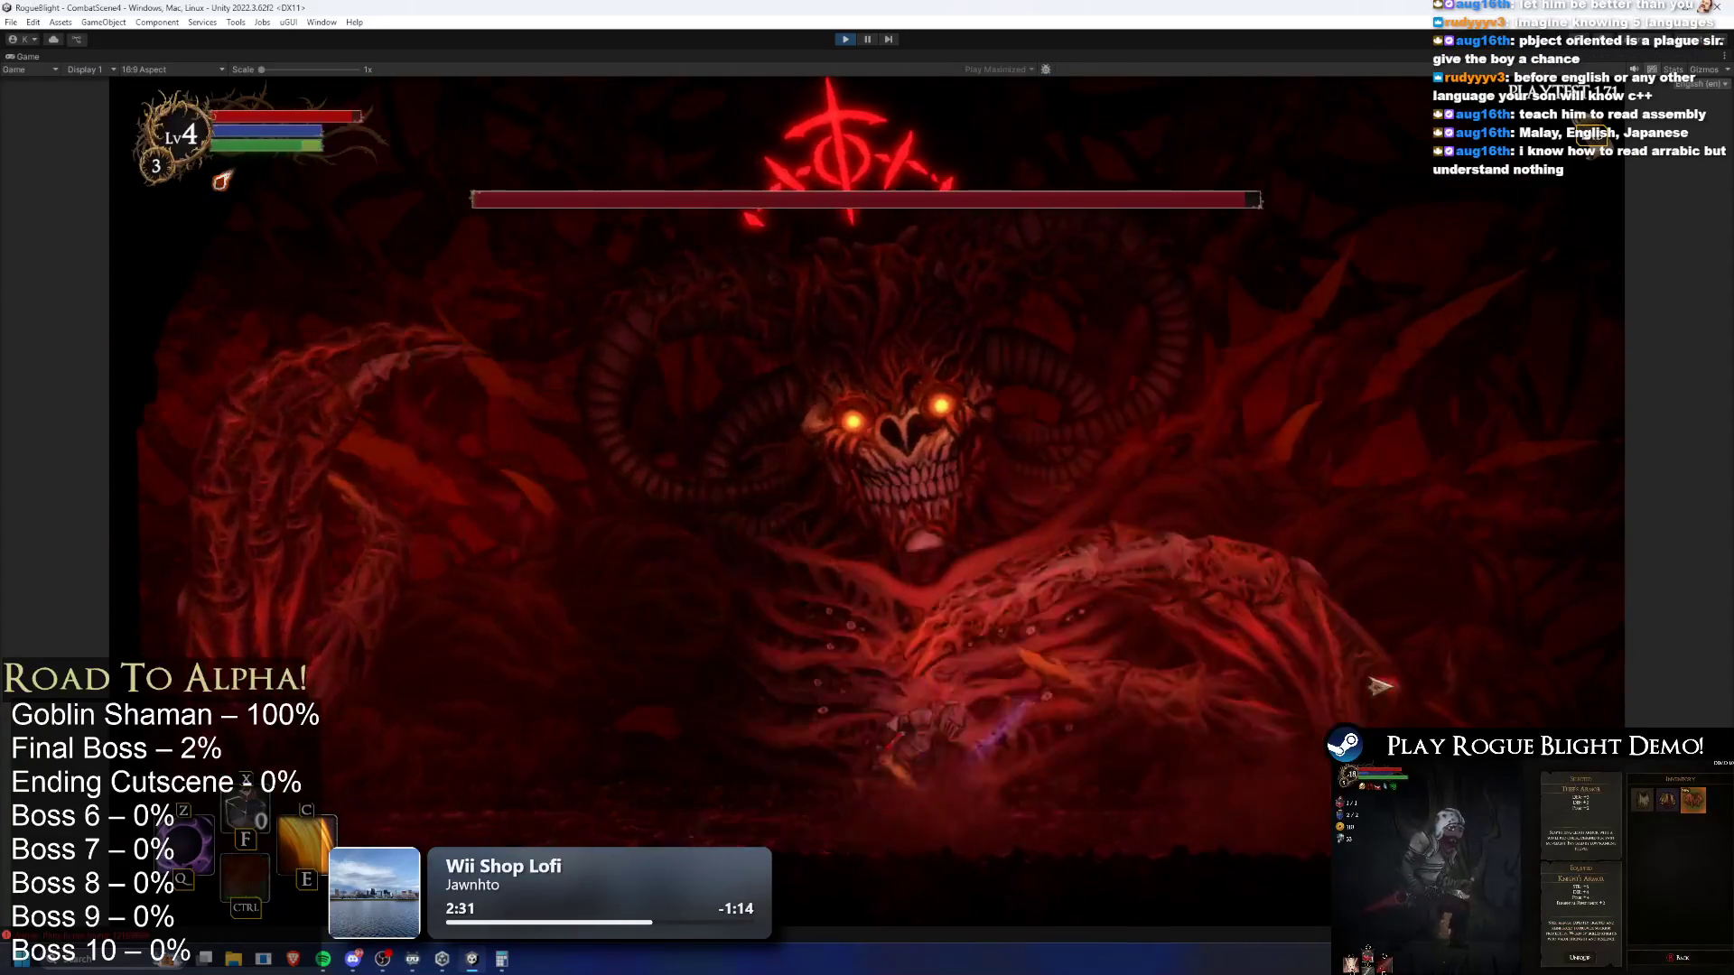
key(d)
click(1361, 683)
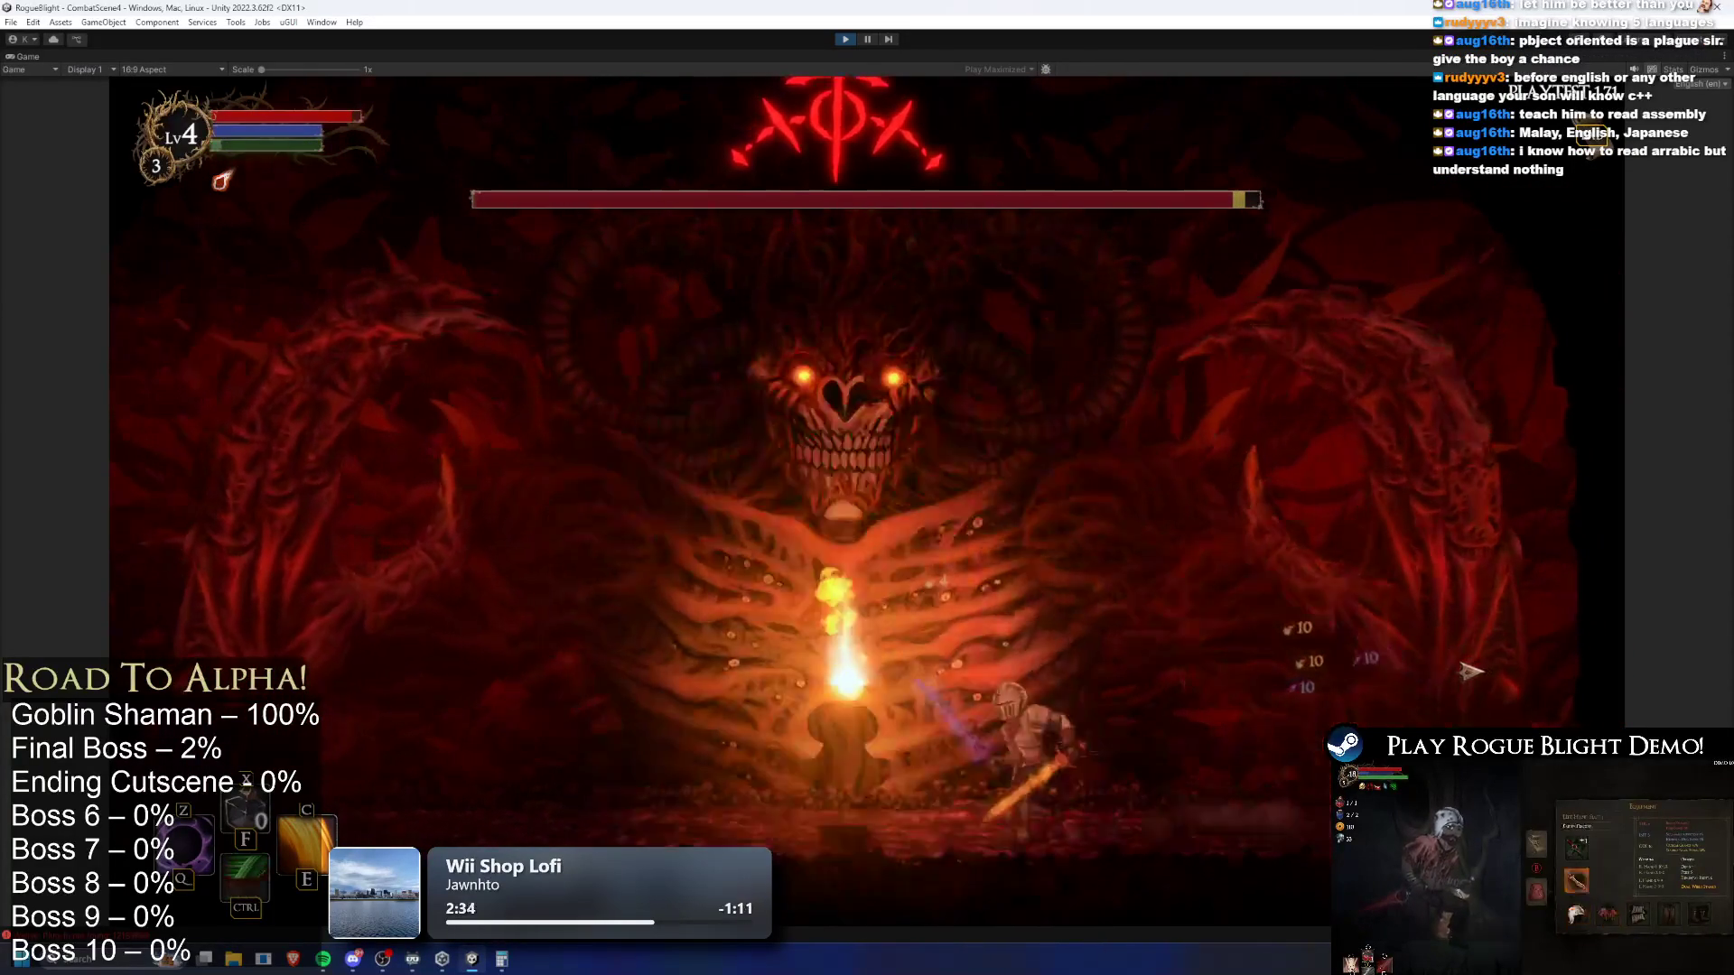
key(a)
click(1471, 673)
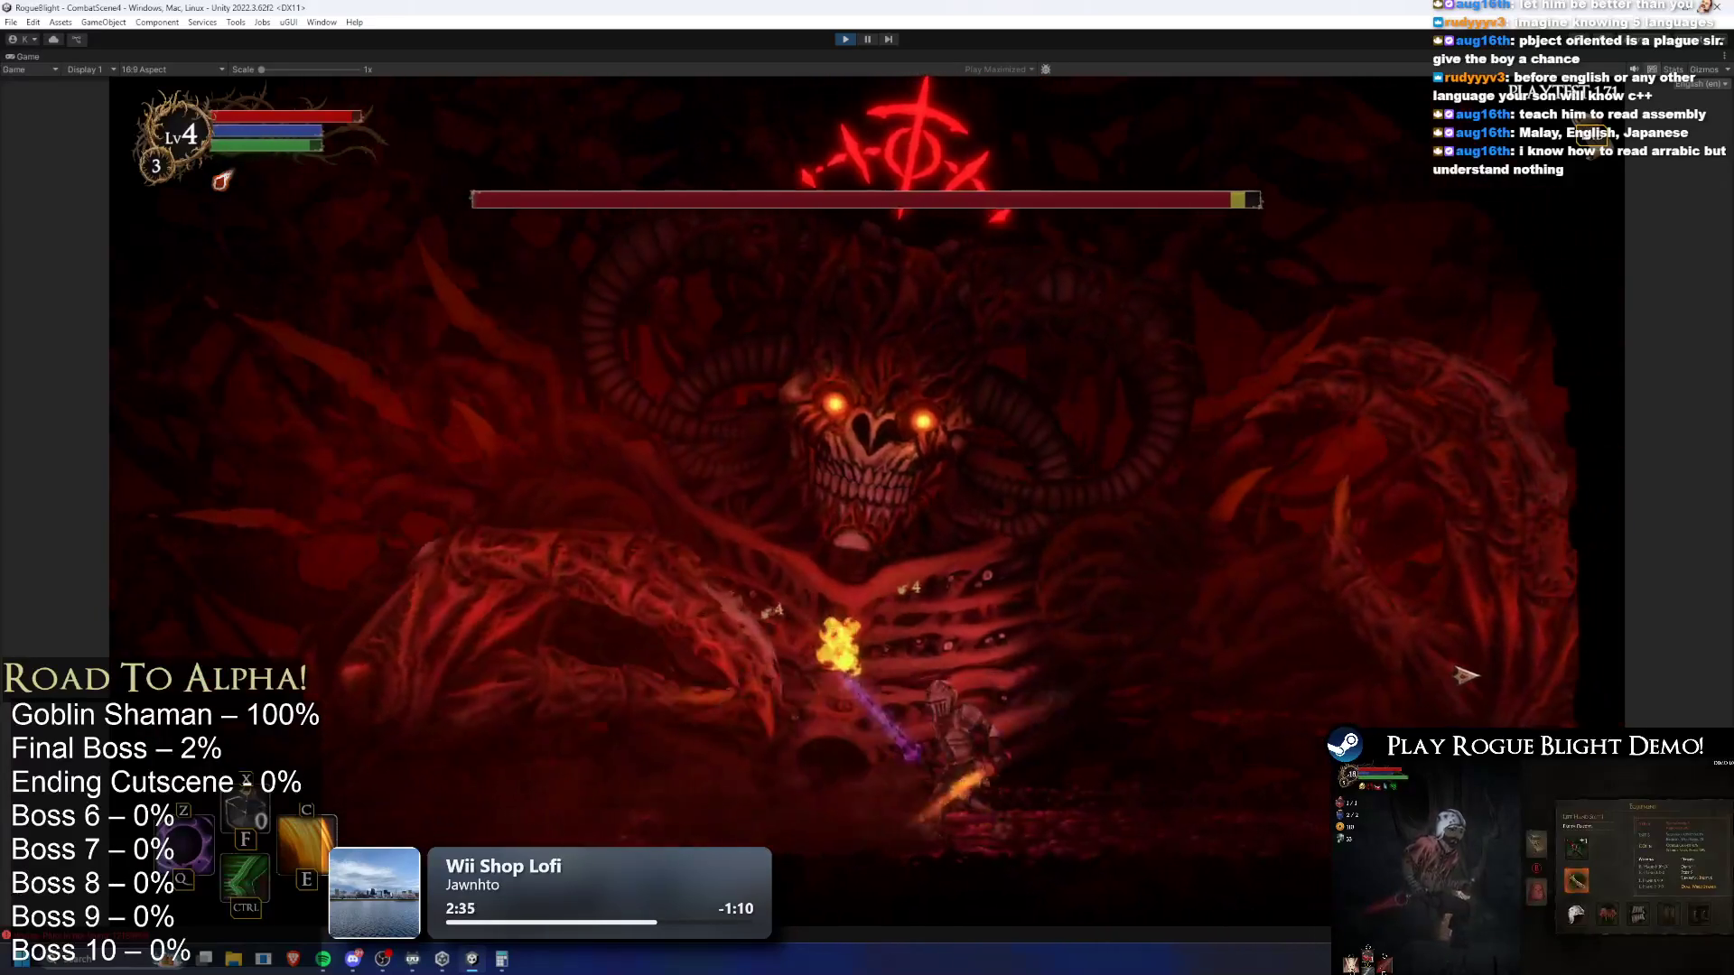
Keep the knight moving left and right below the boss, dodging its fire and attacking
key(a)
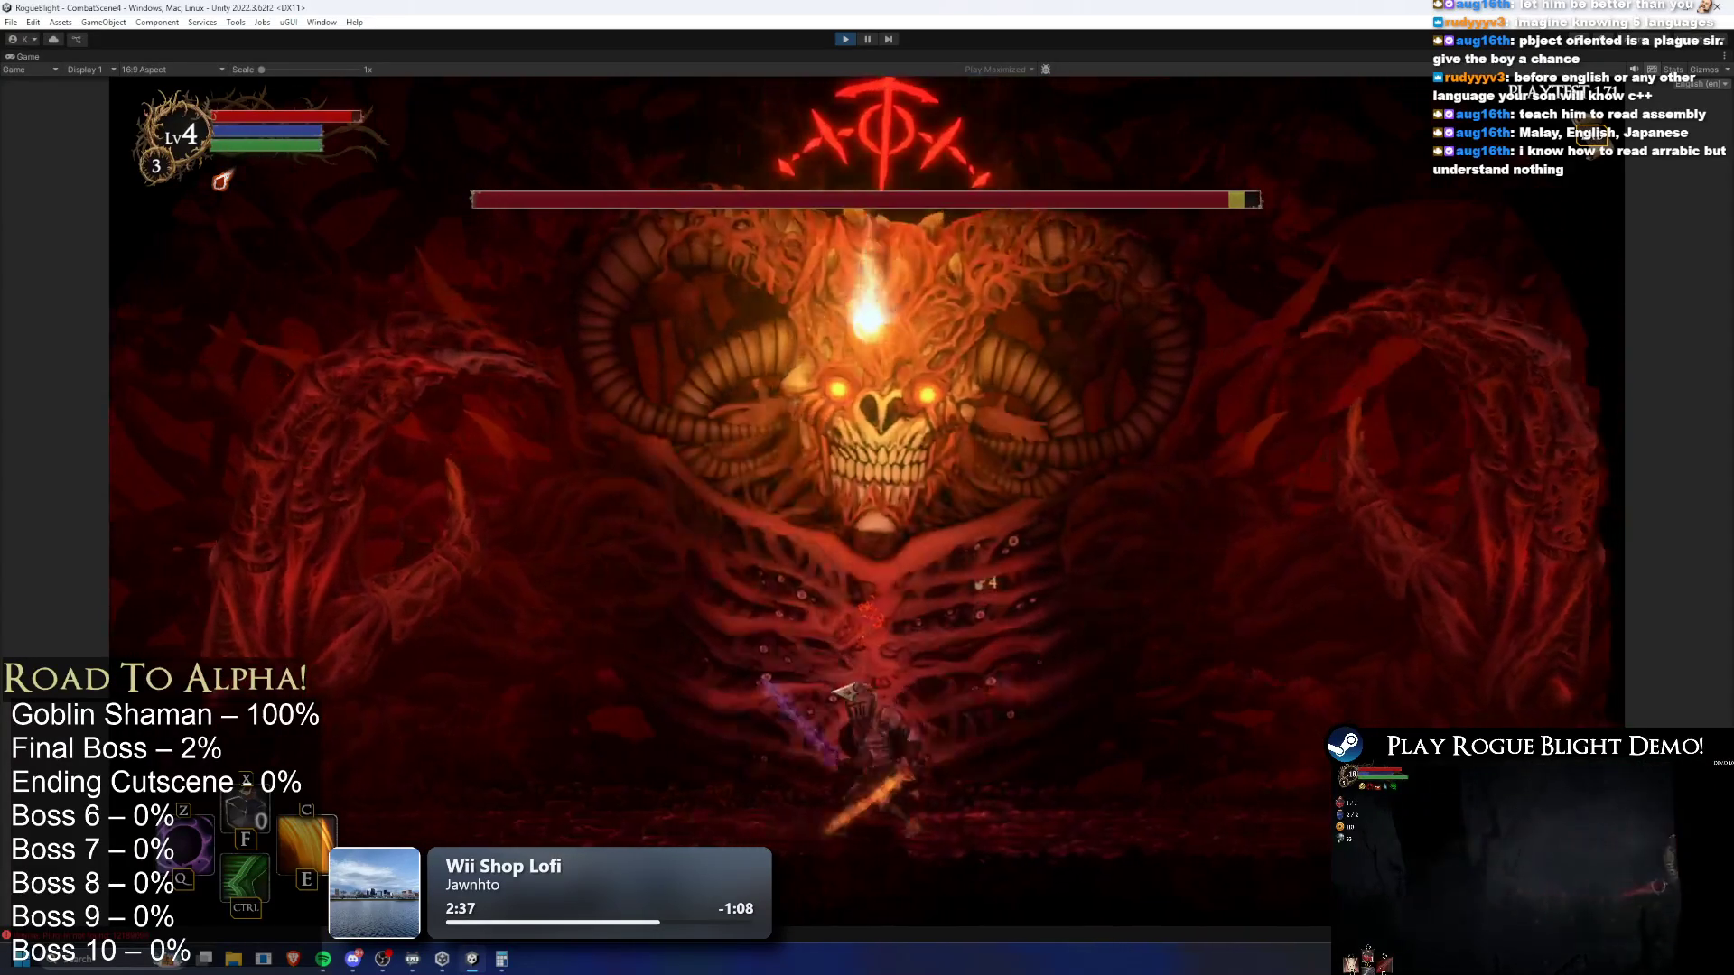
key(d)
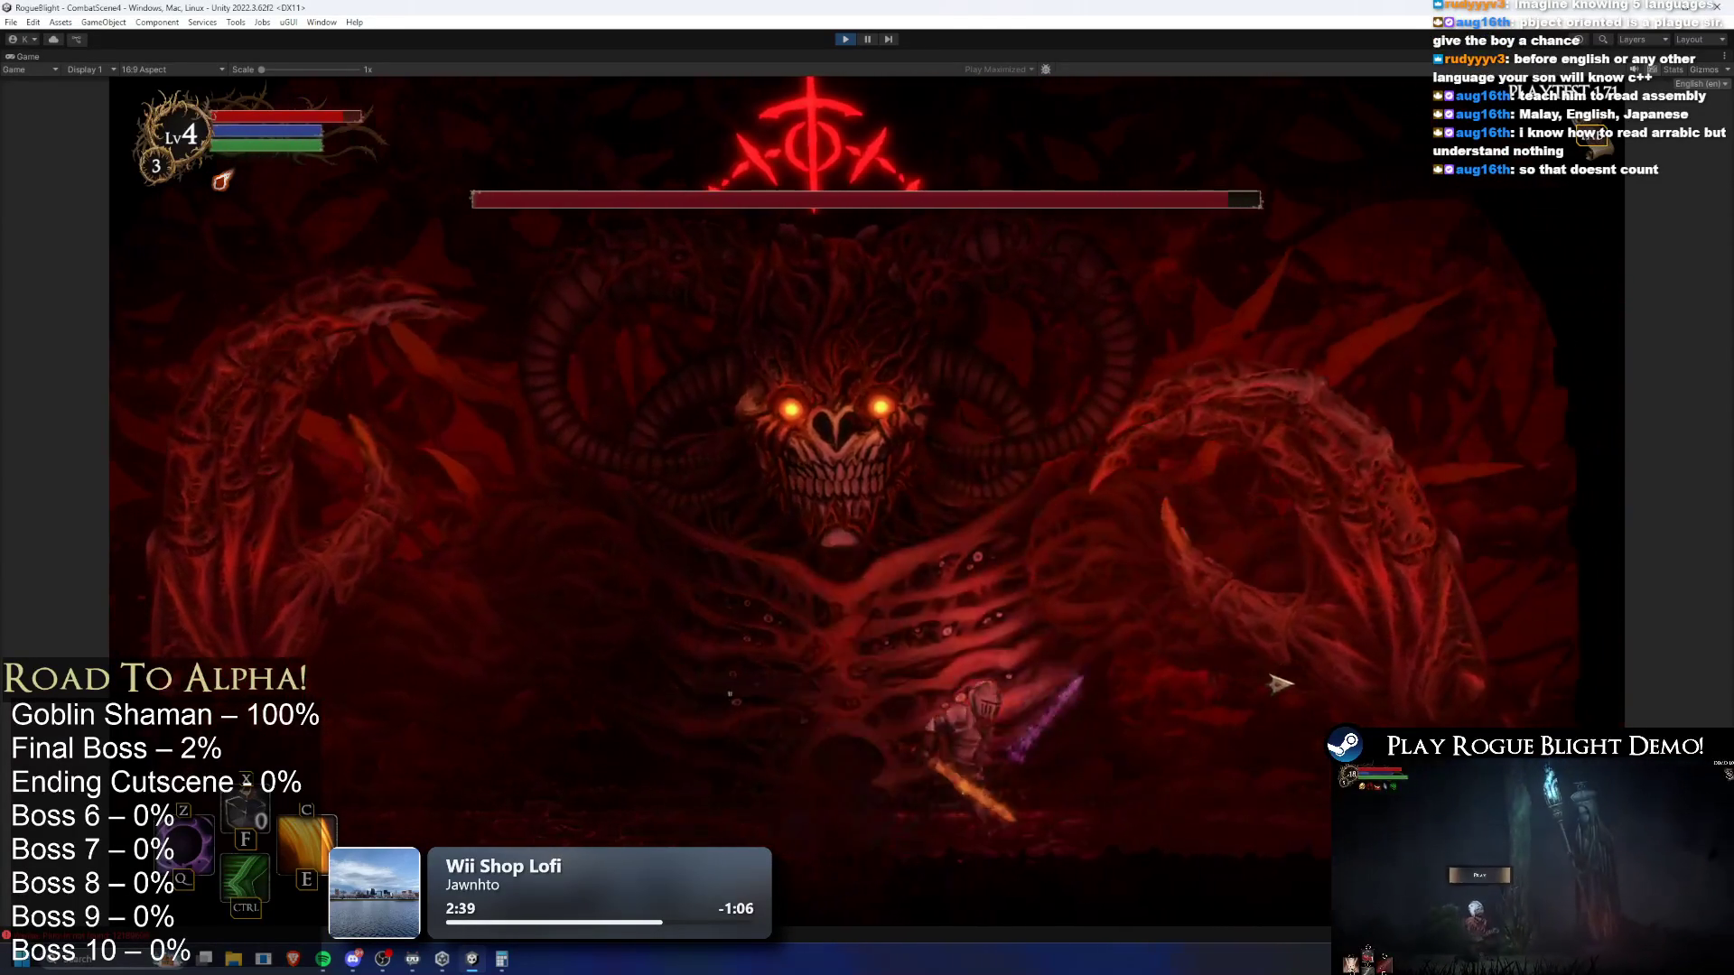
key(a)
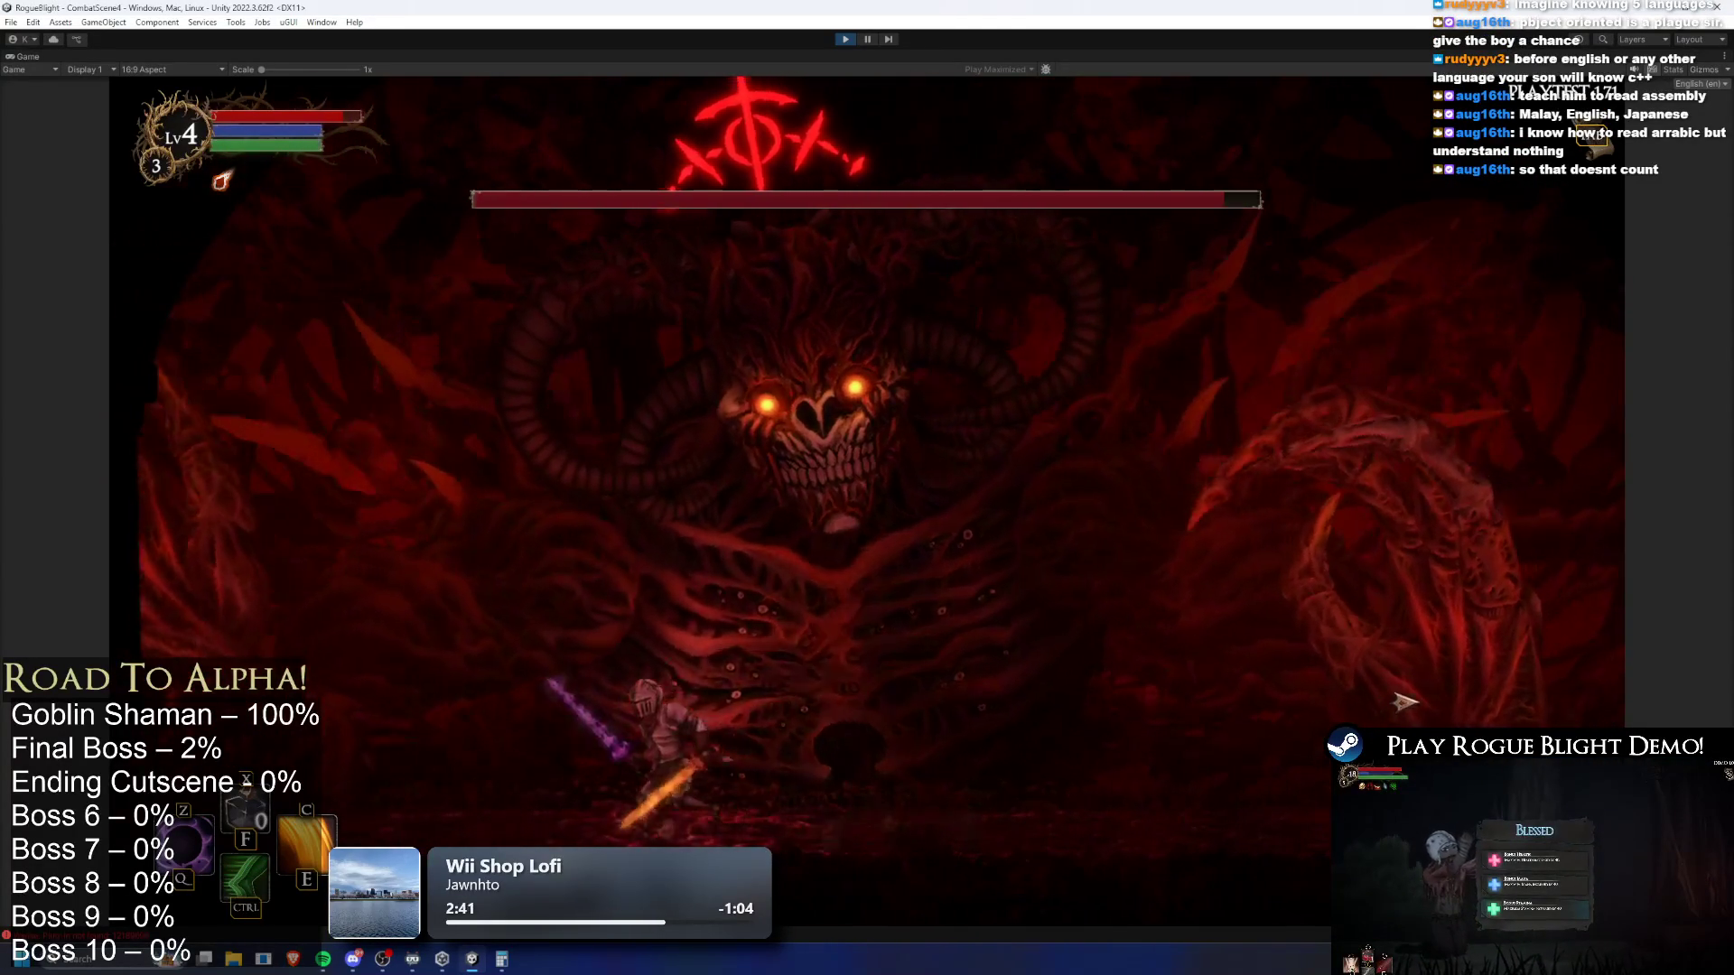
key(a)
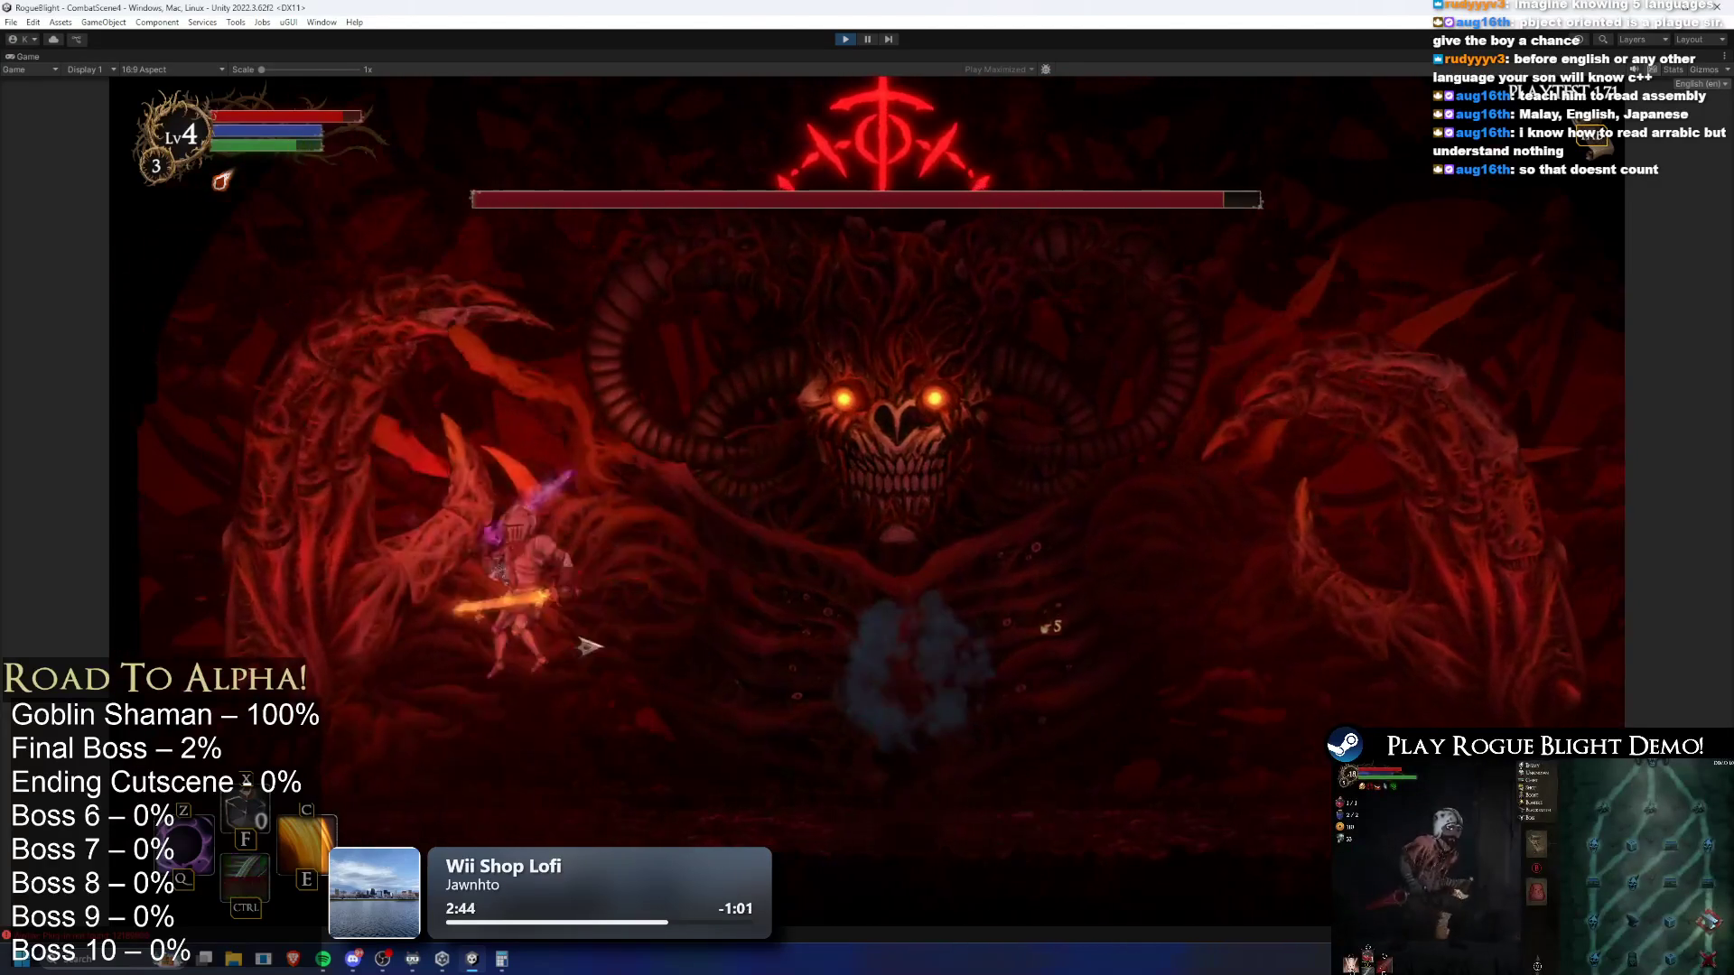
key(d)
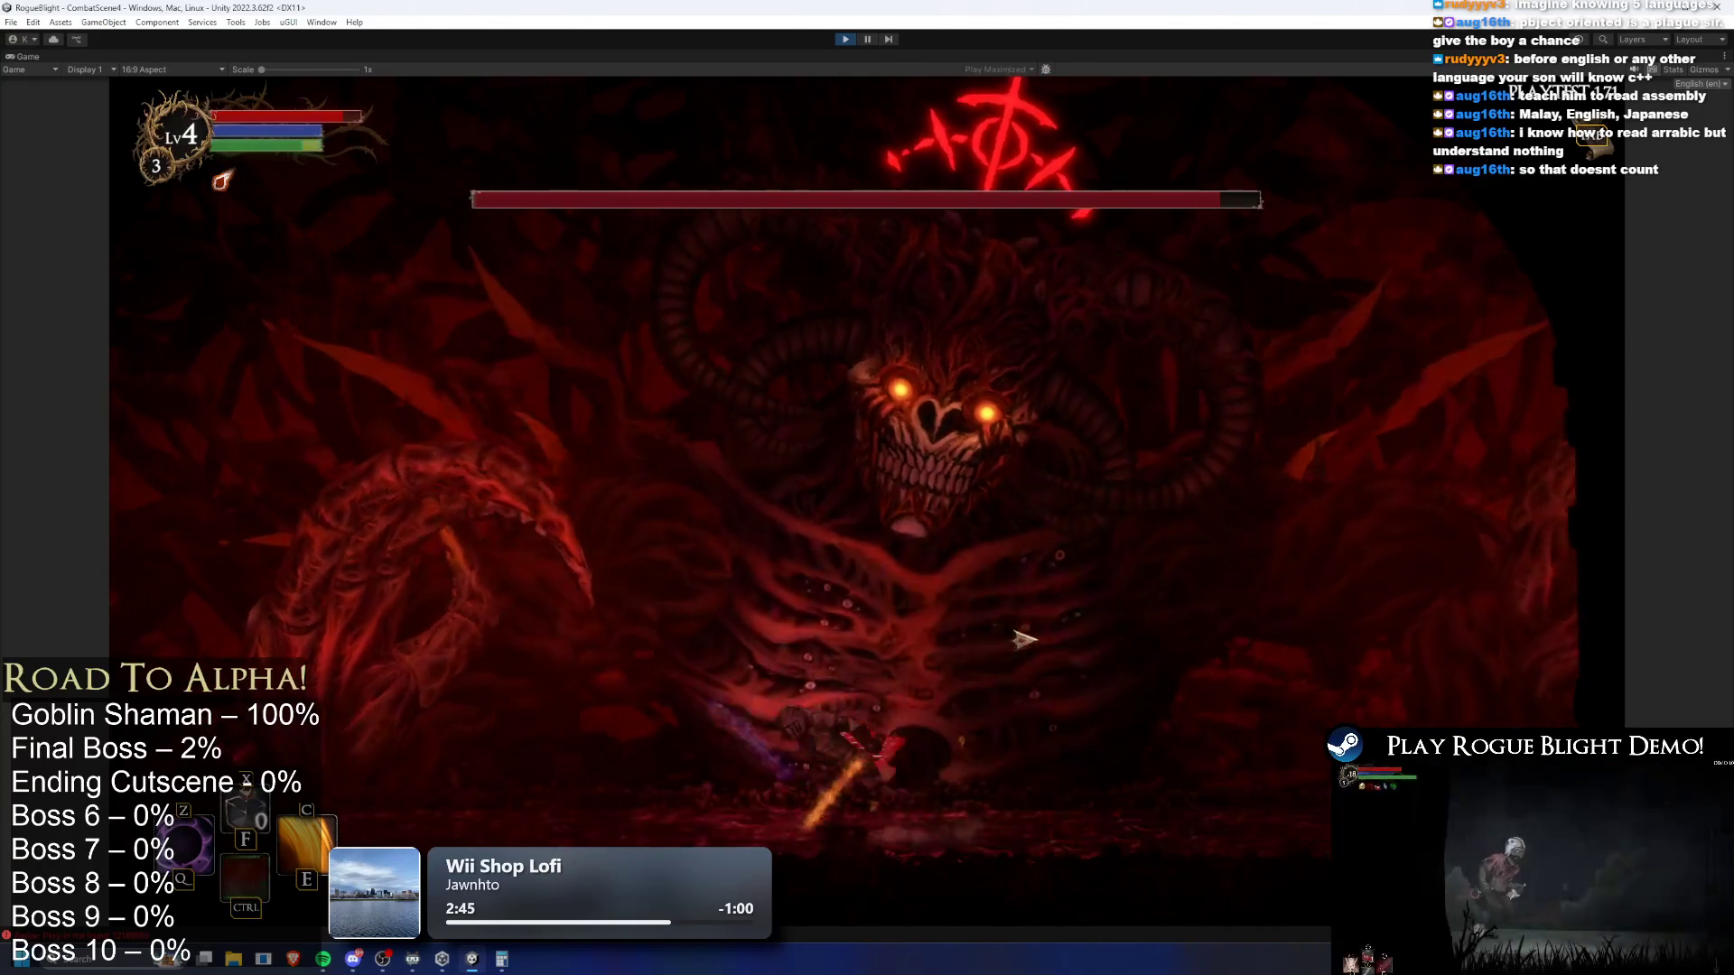
key(d)
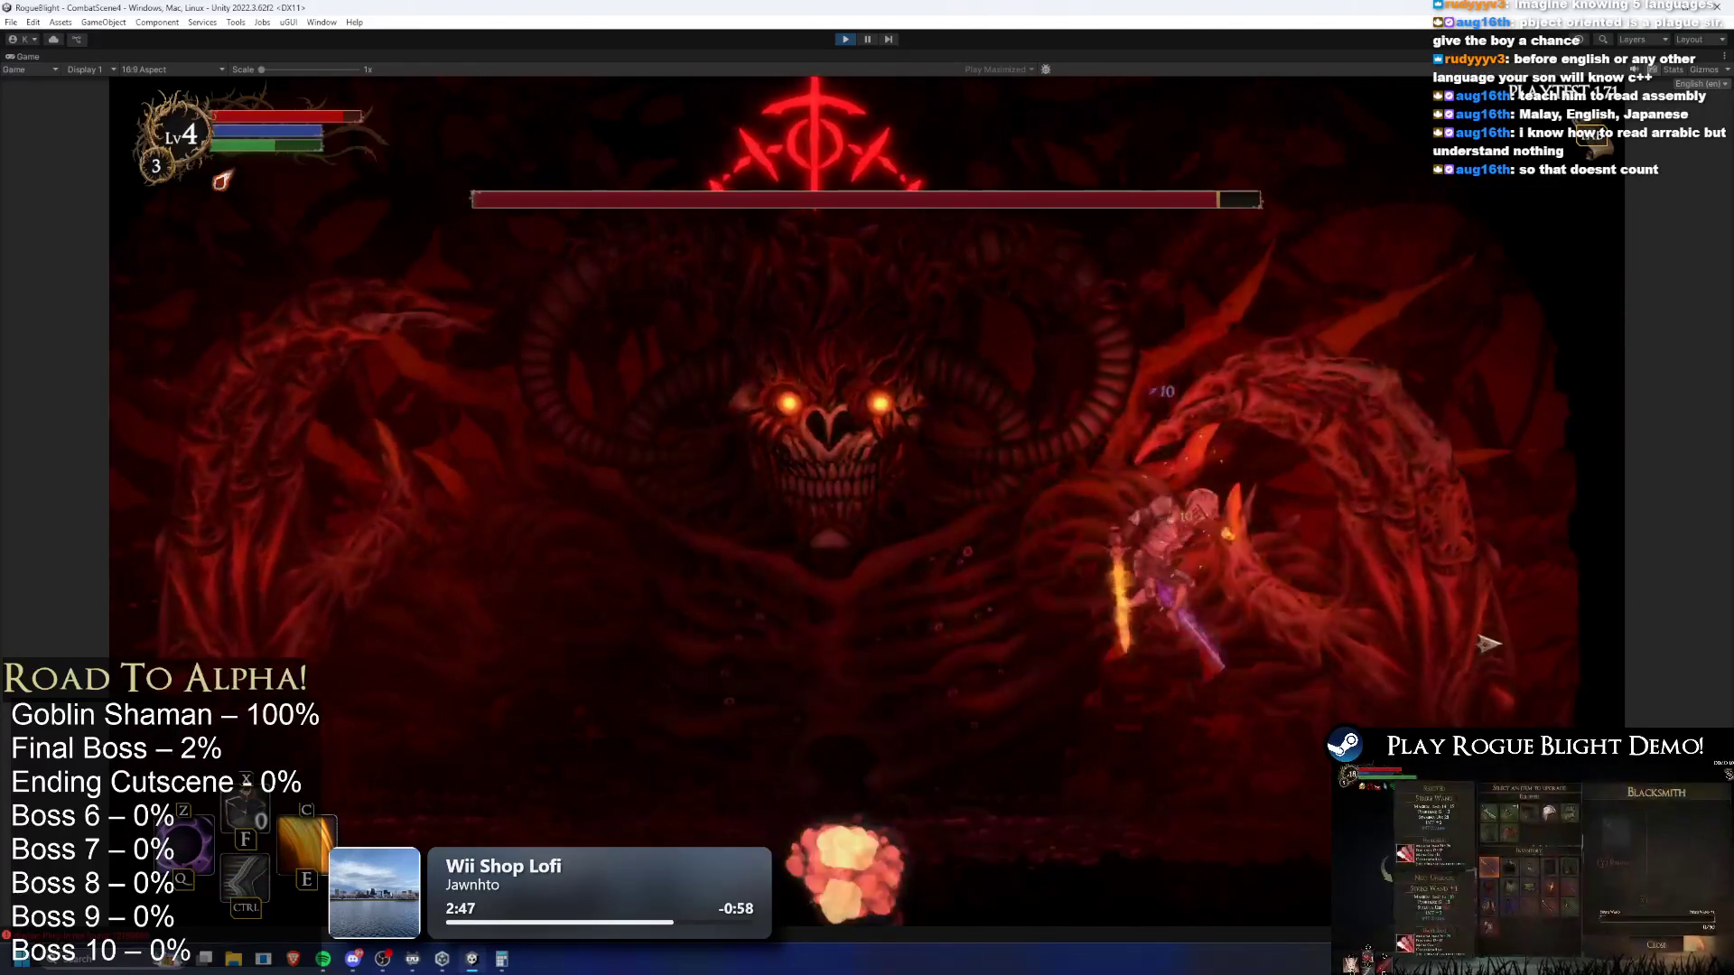
key(a)
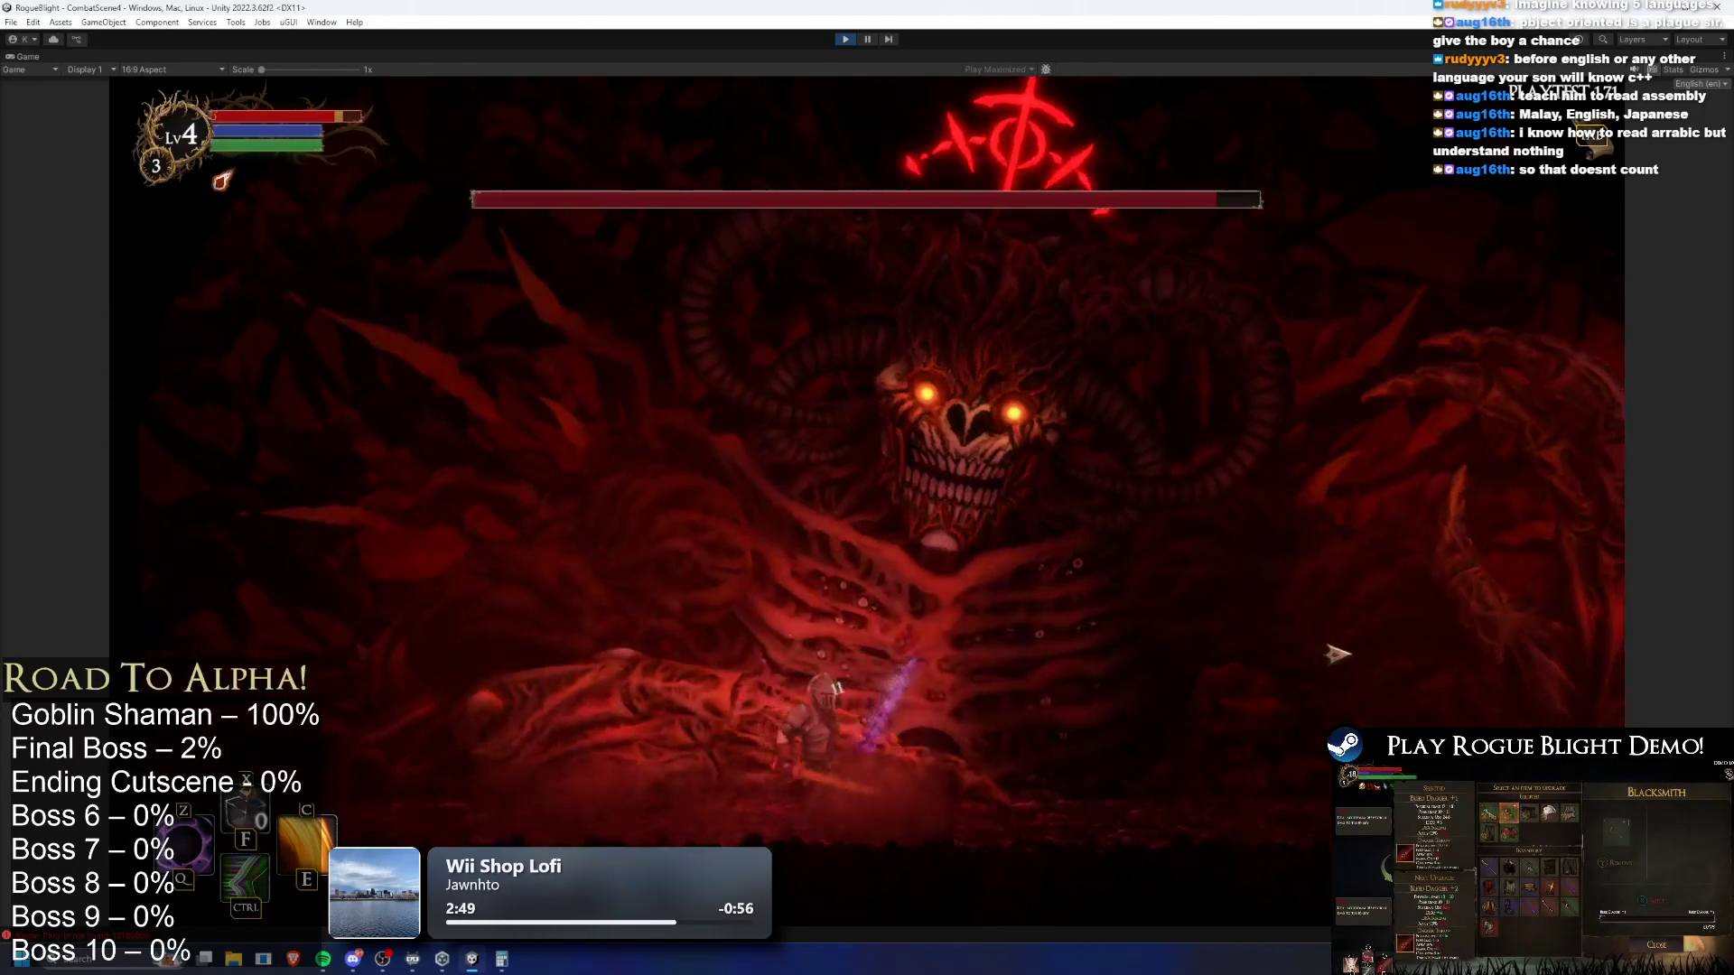
key(a)
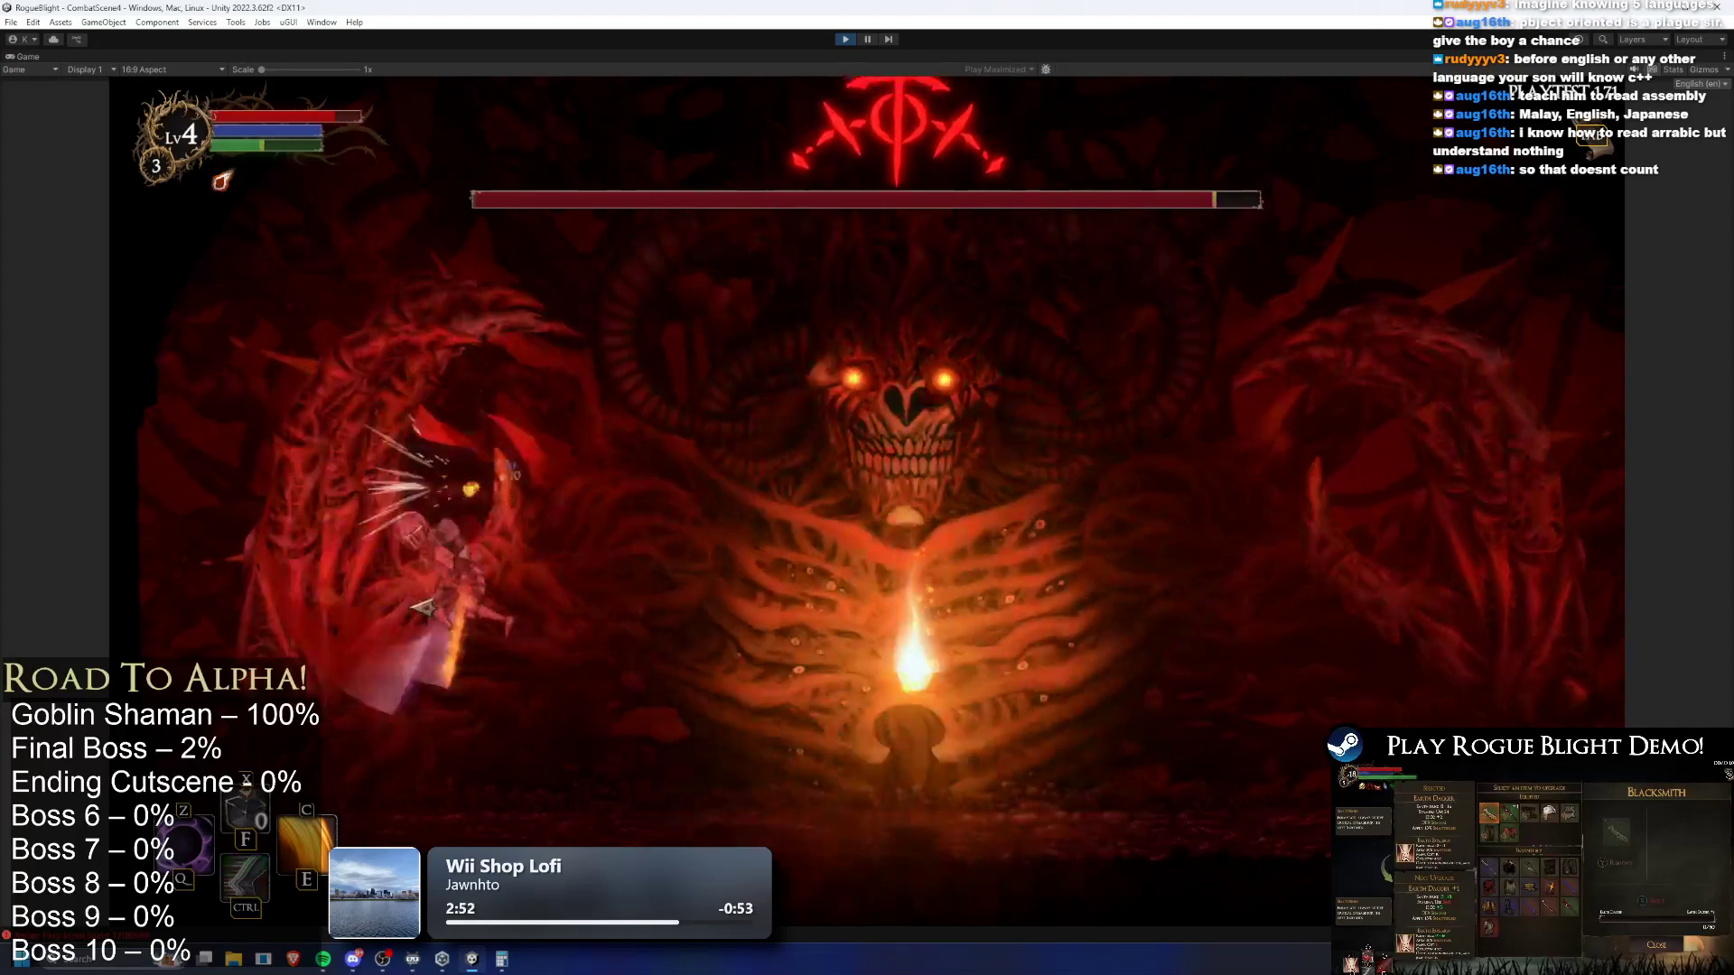
key(d)
key(a)
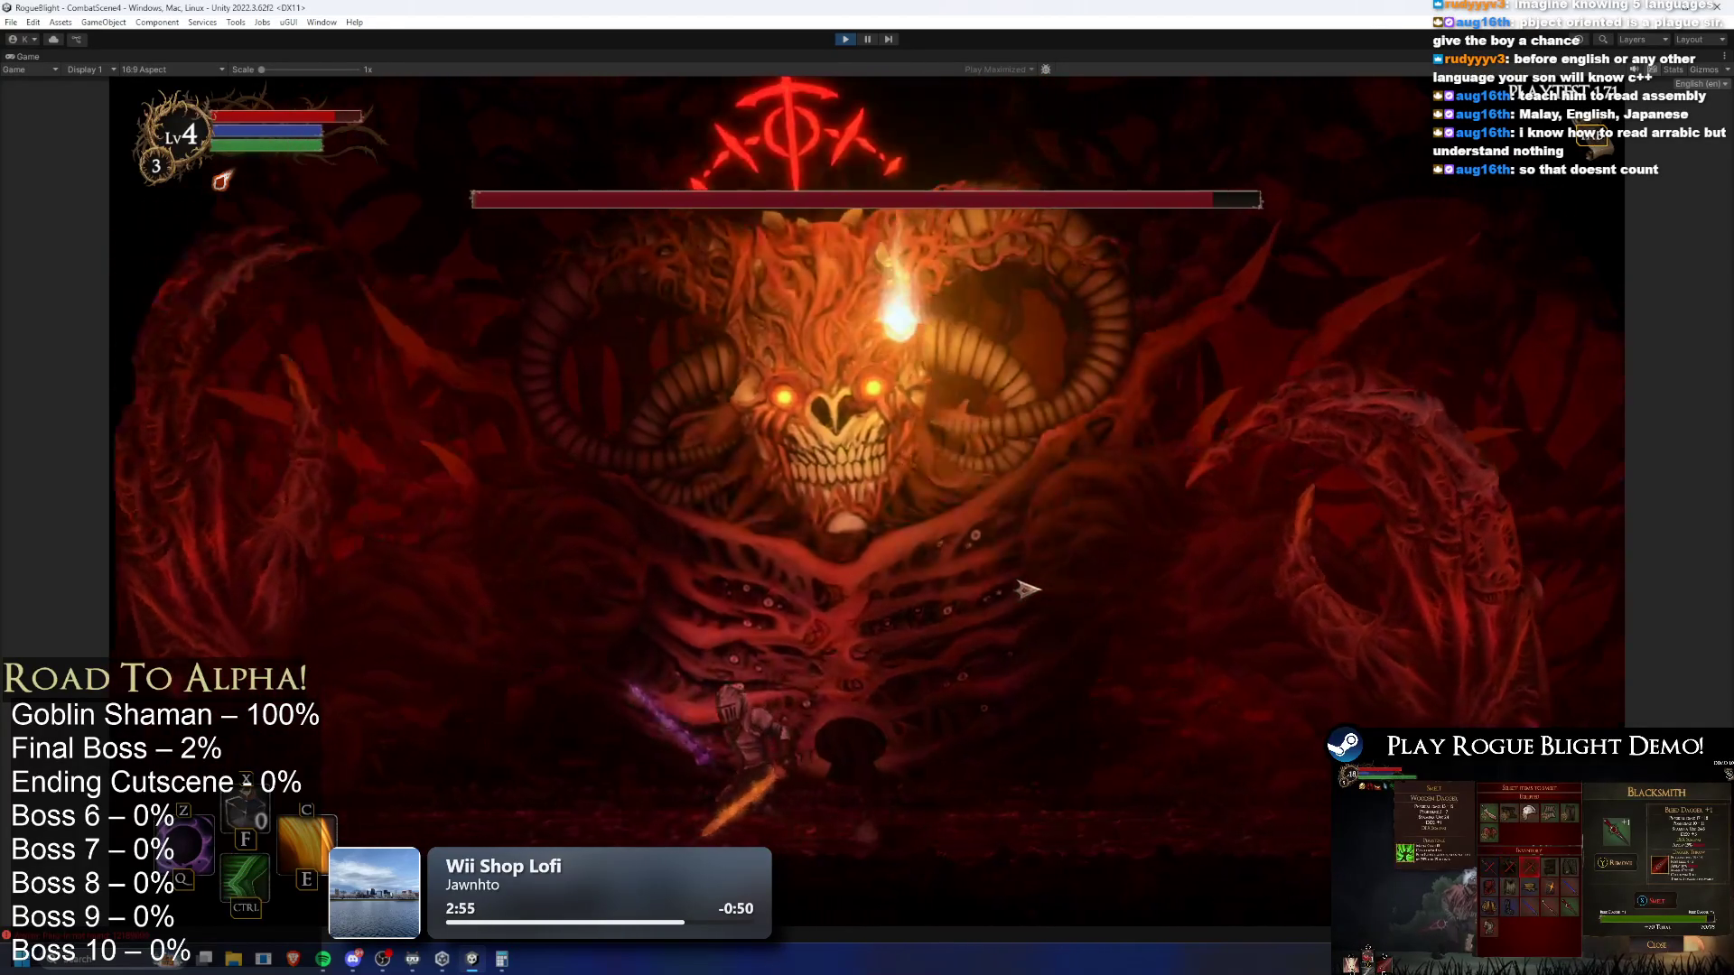
key(d)
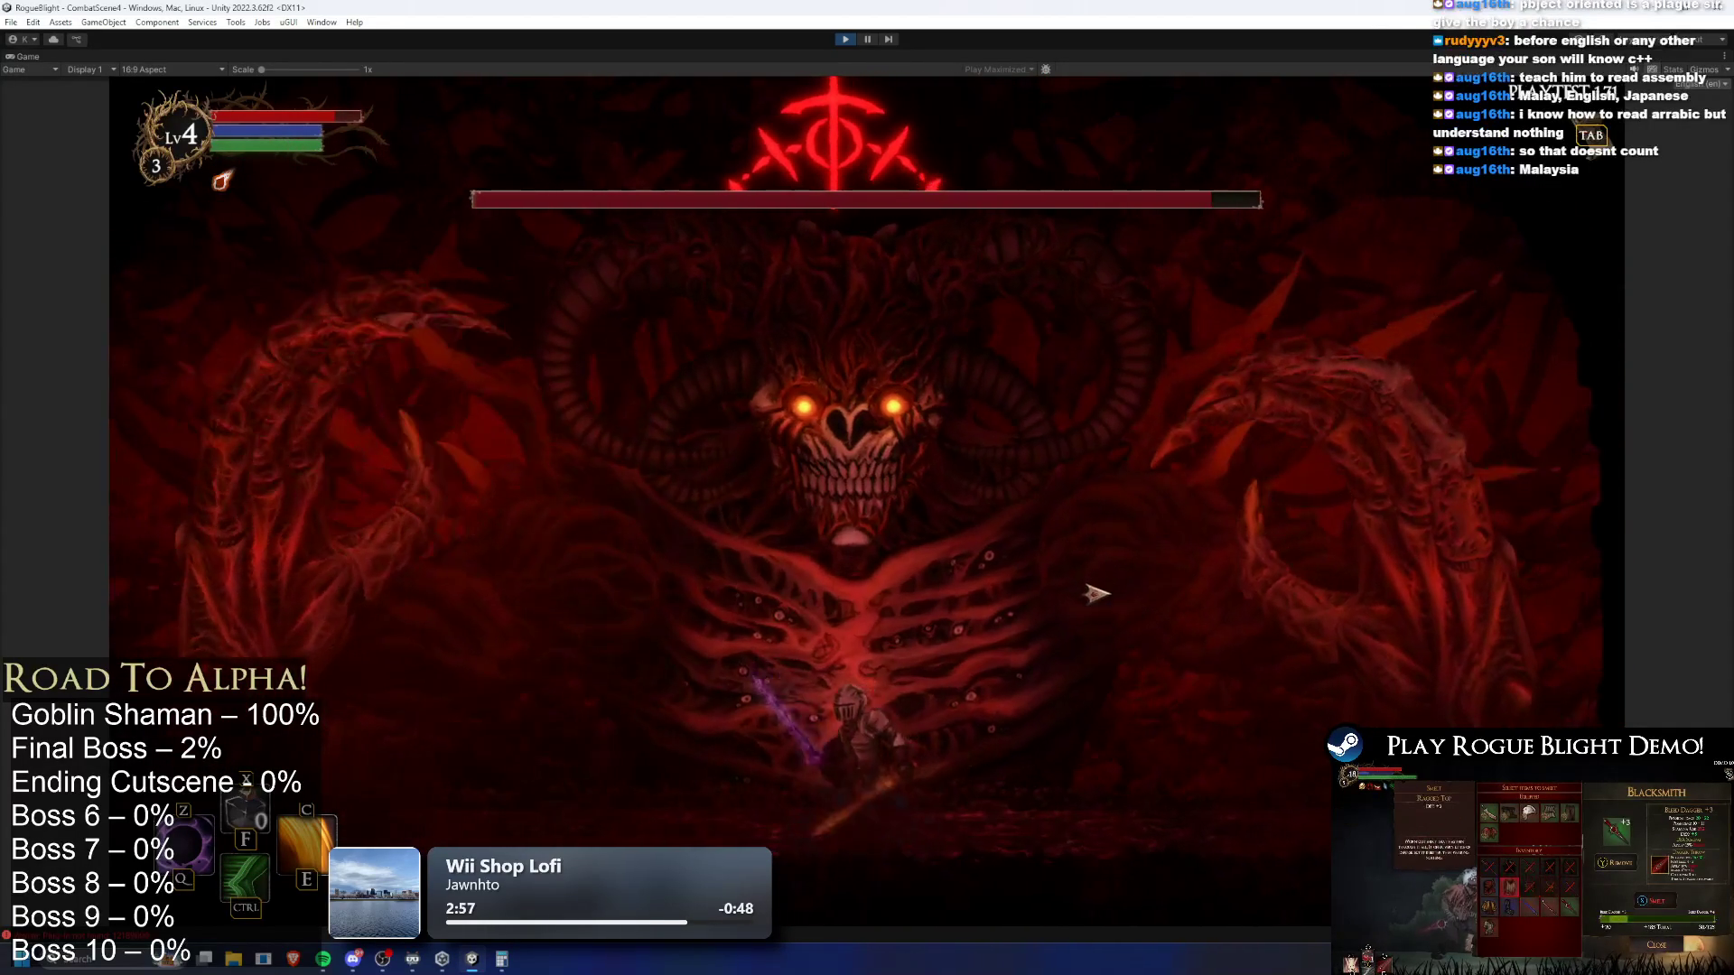
key(d)
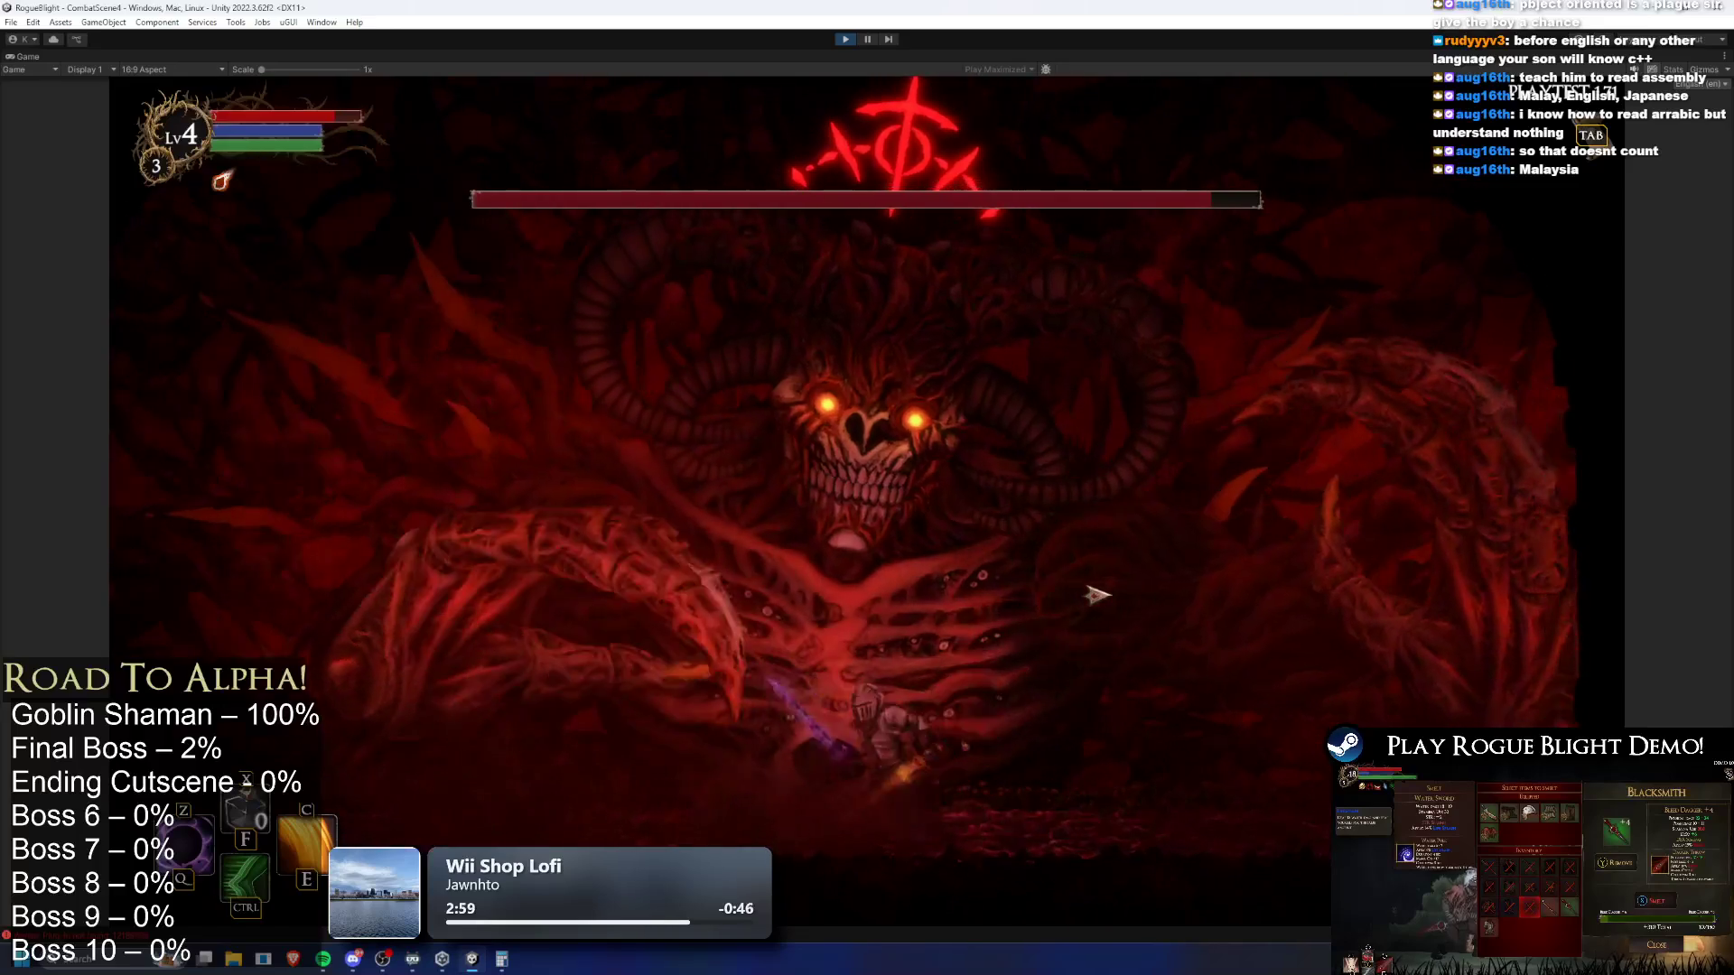
key(a)
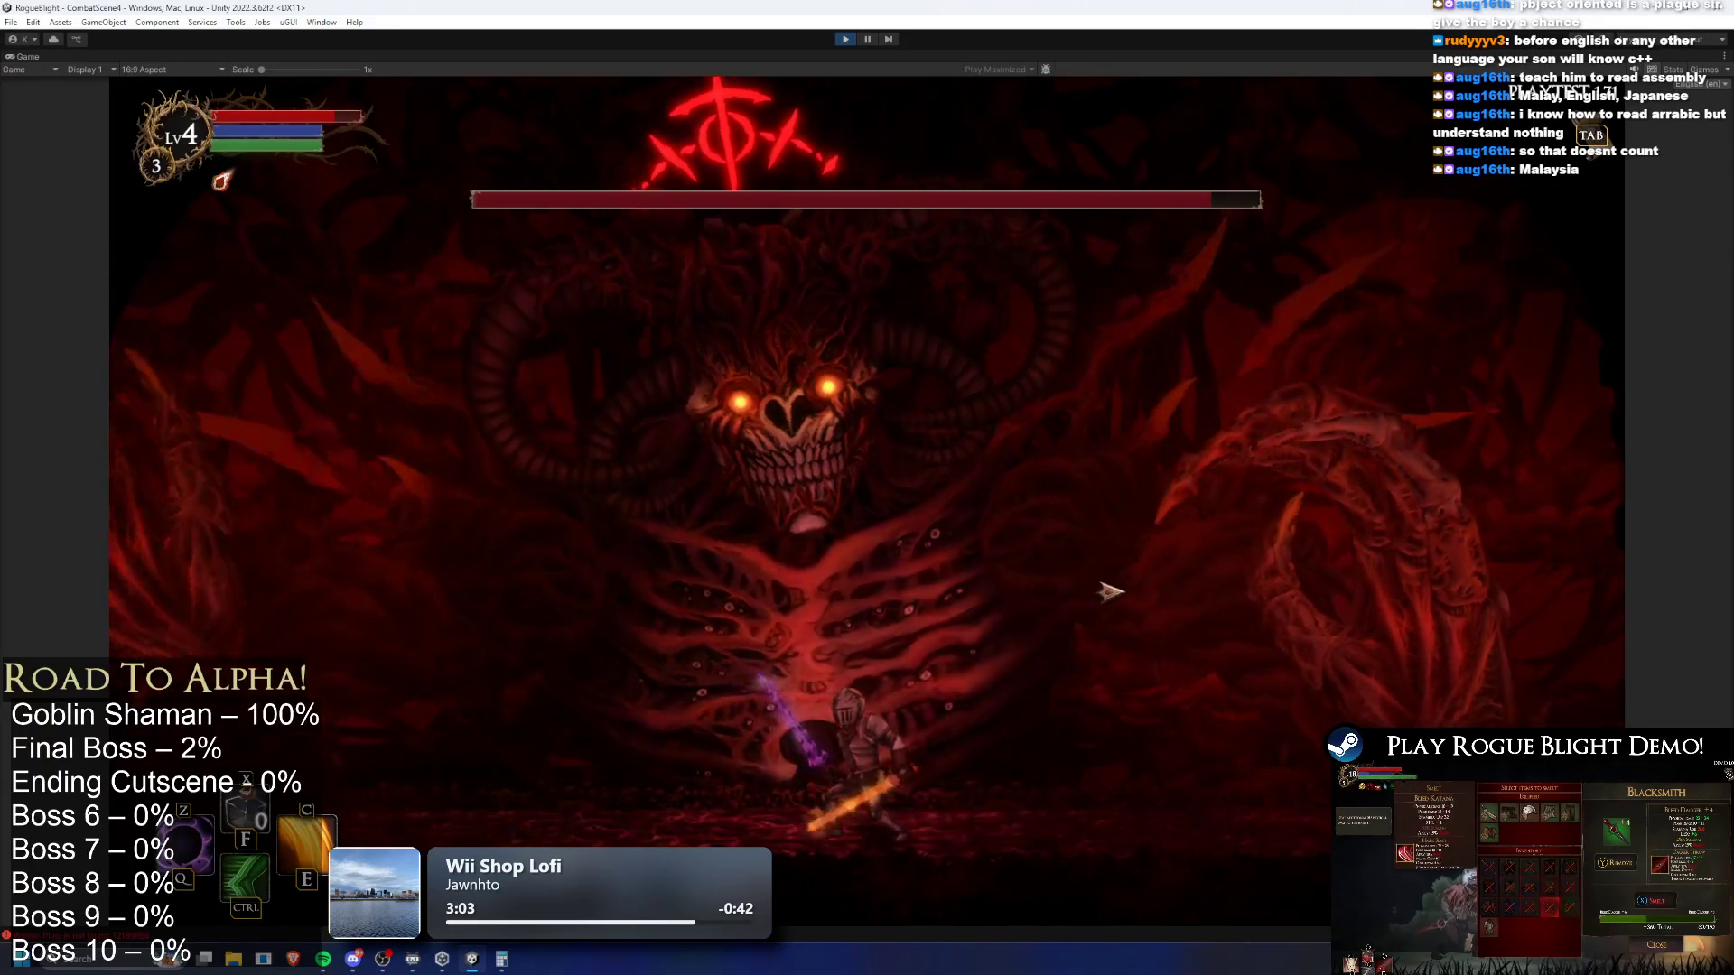
key(a)
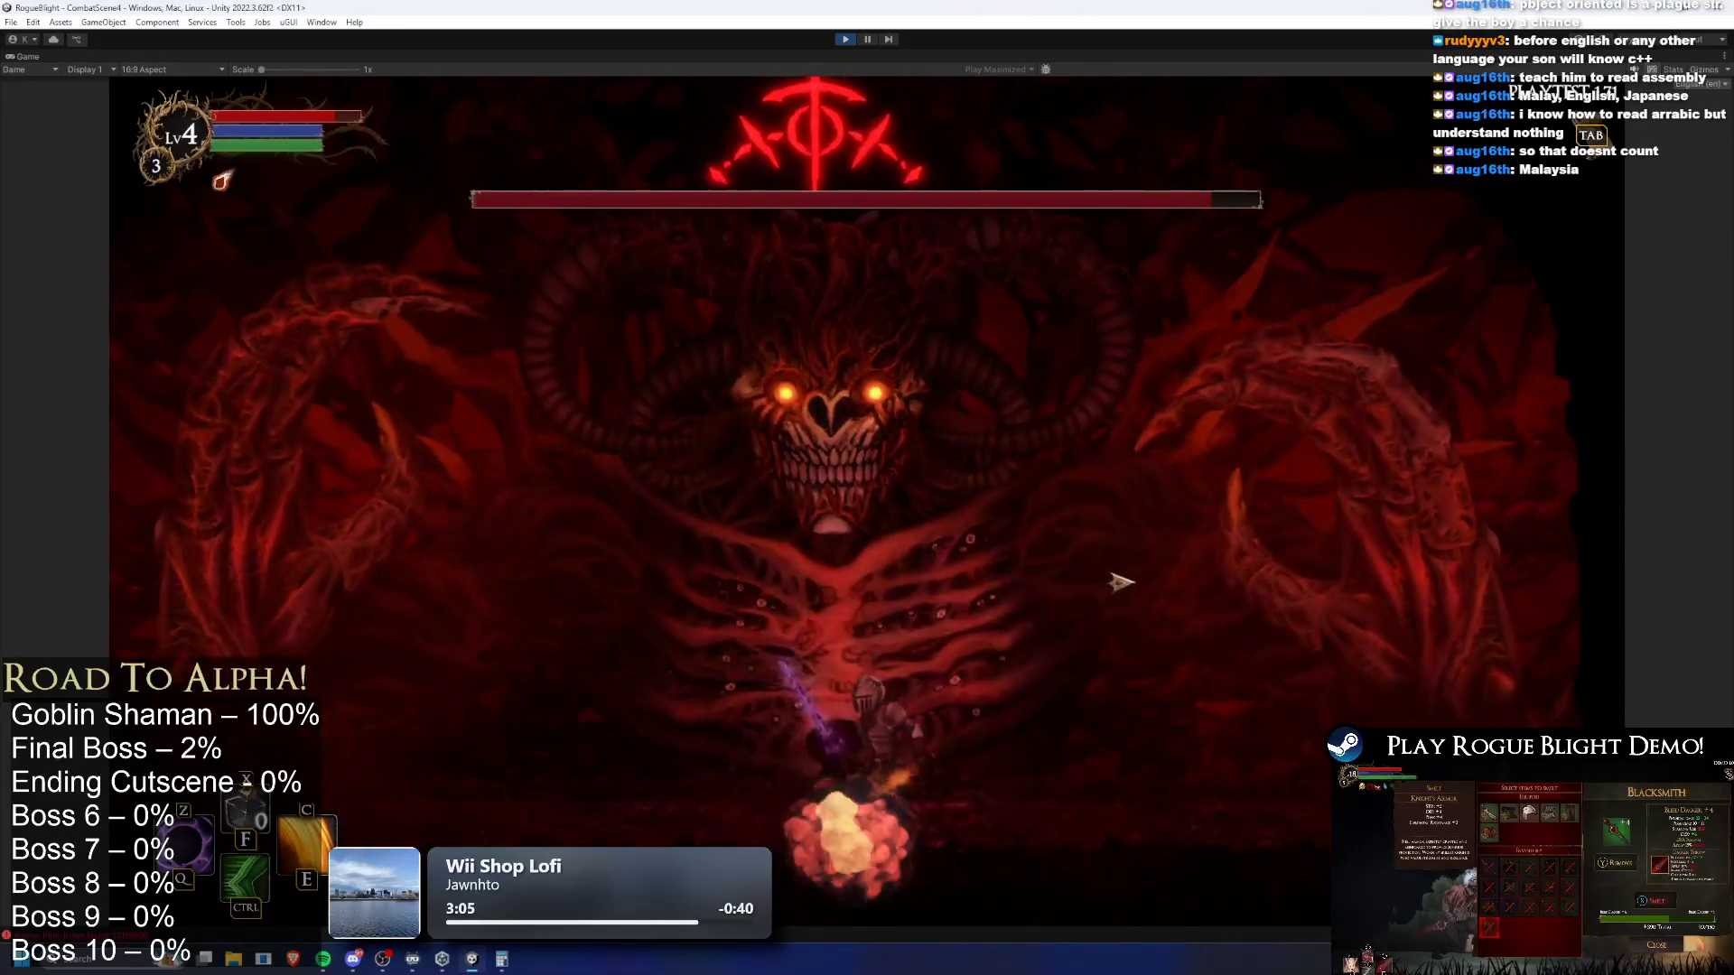
key(d)
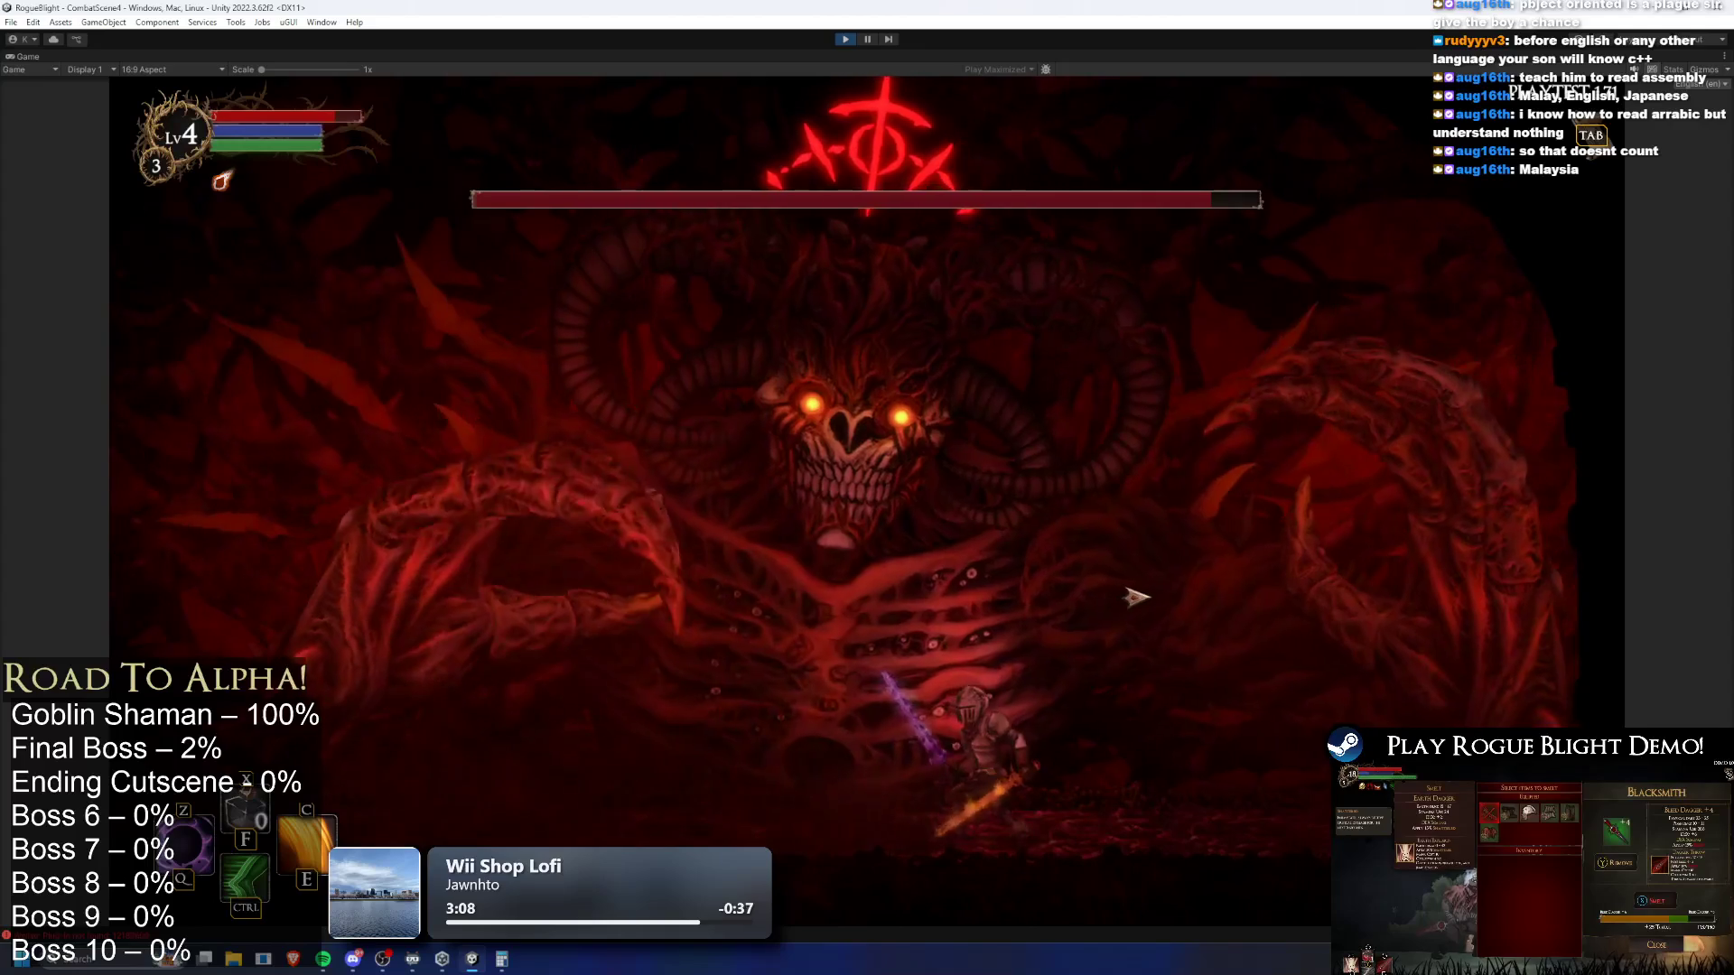
key(d)
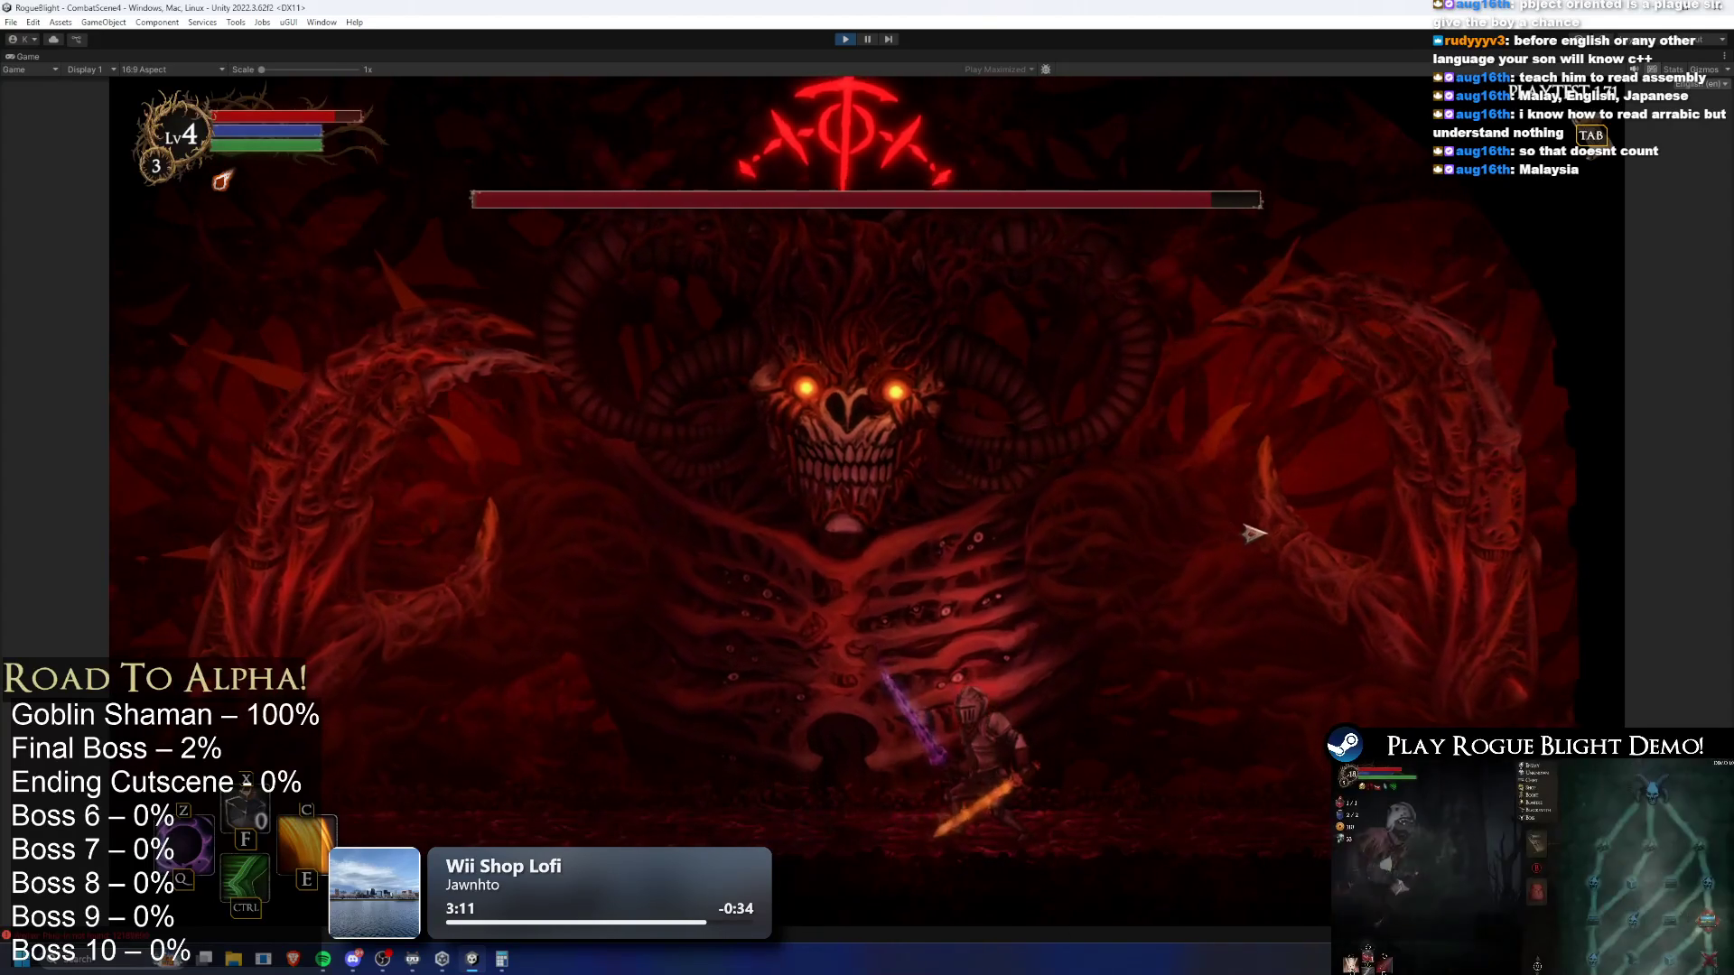
key(d)
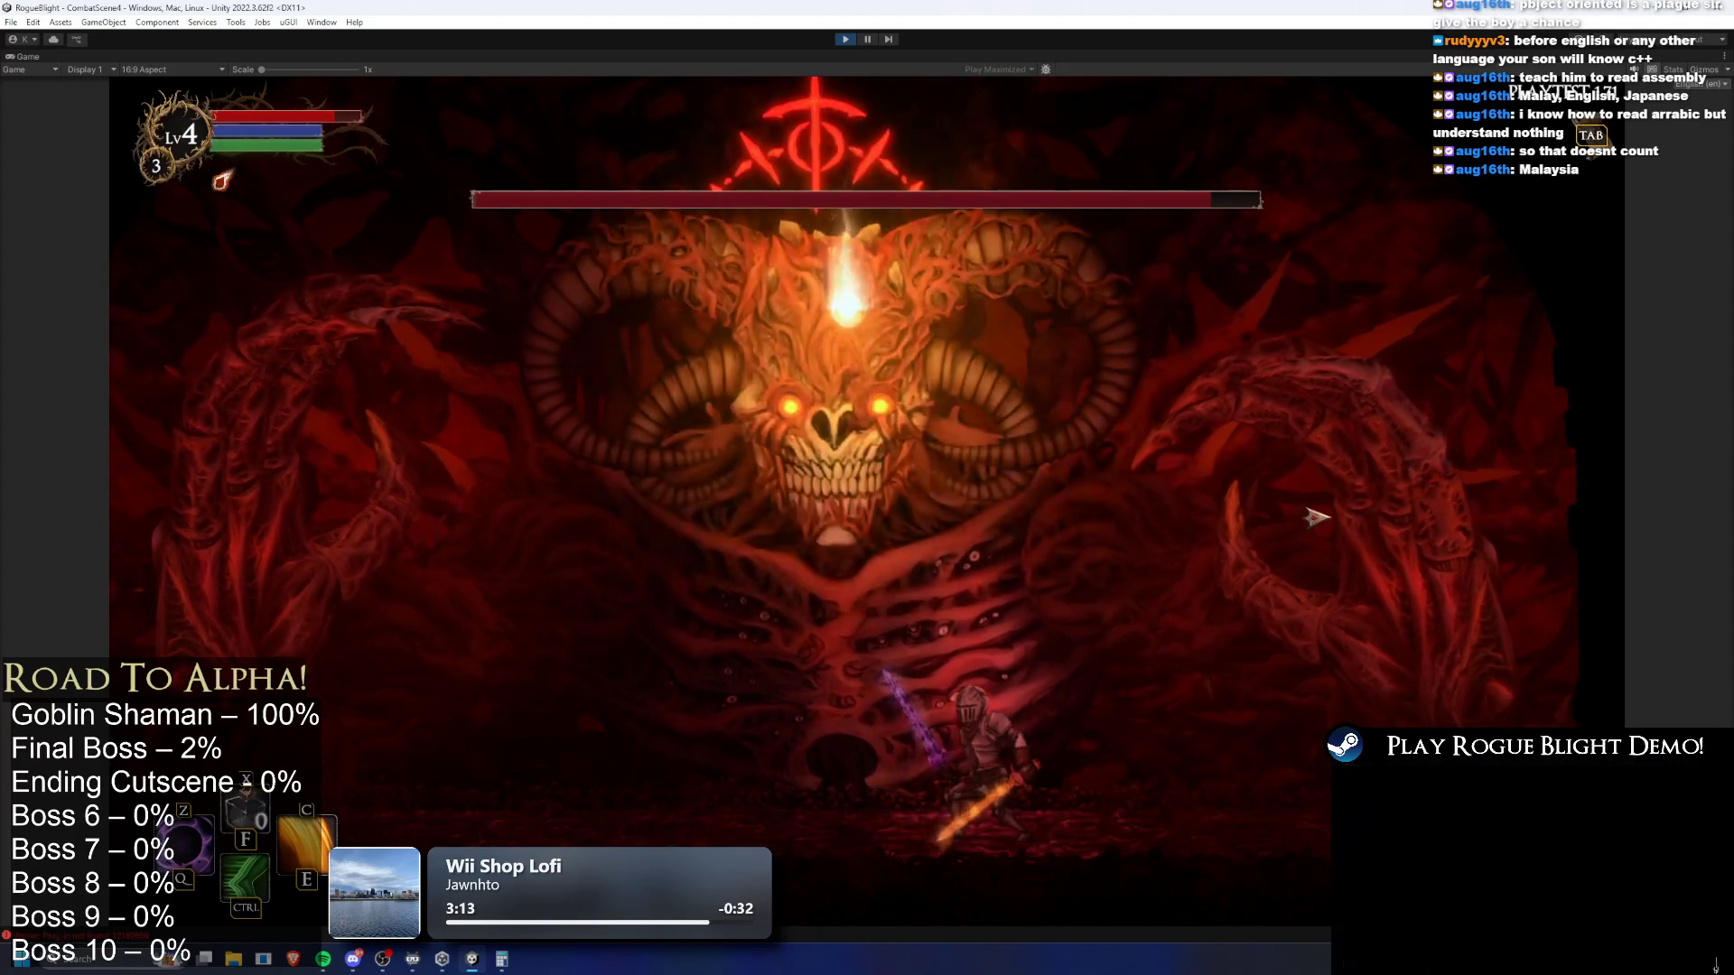
key(d)
Run the knight far left and back right, then exit Play Mode
key(d)
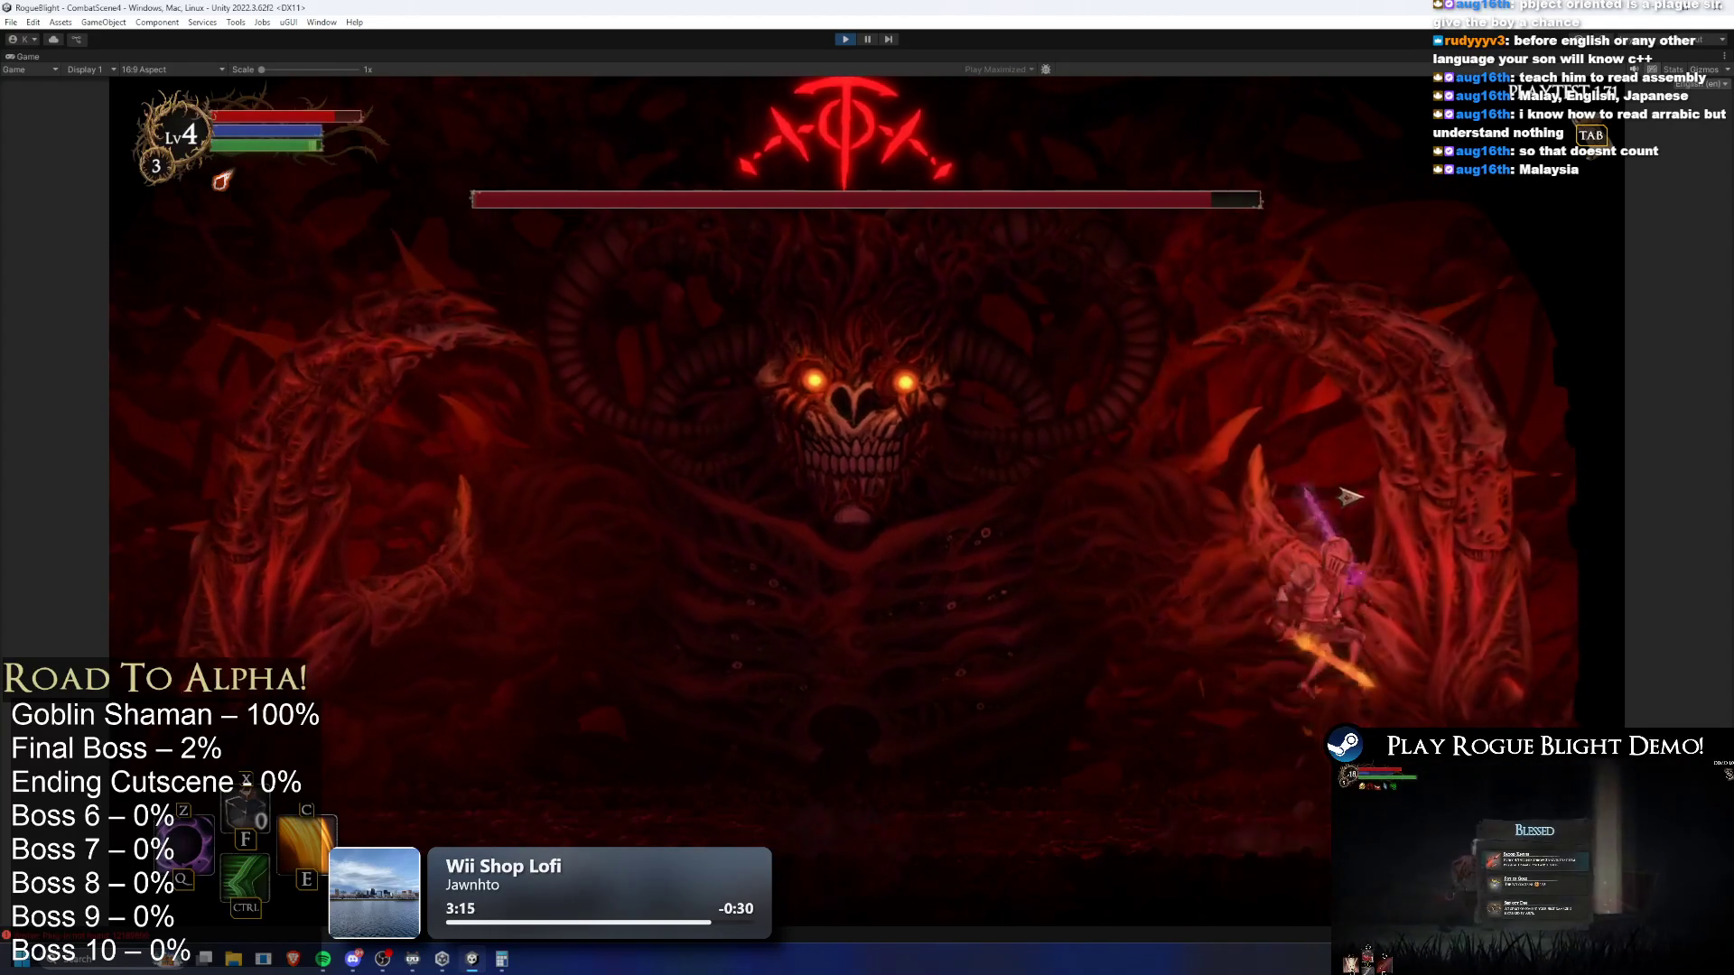
key(a)
key(d)
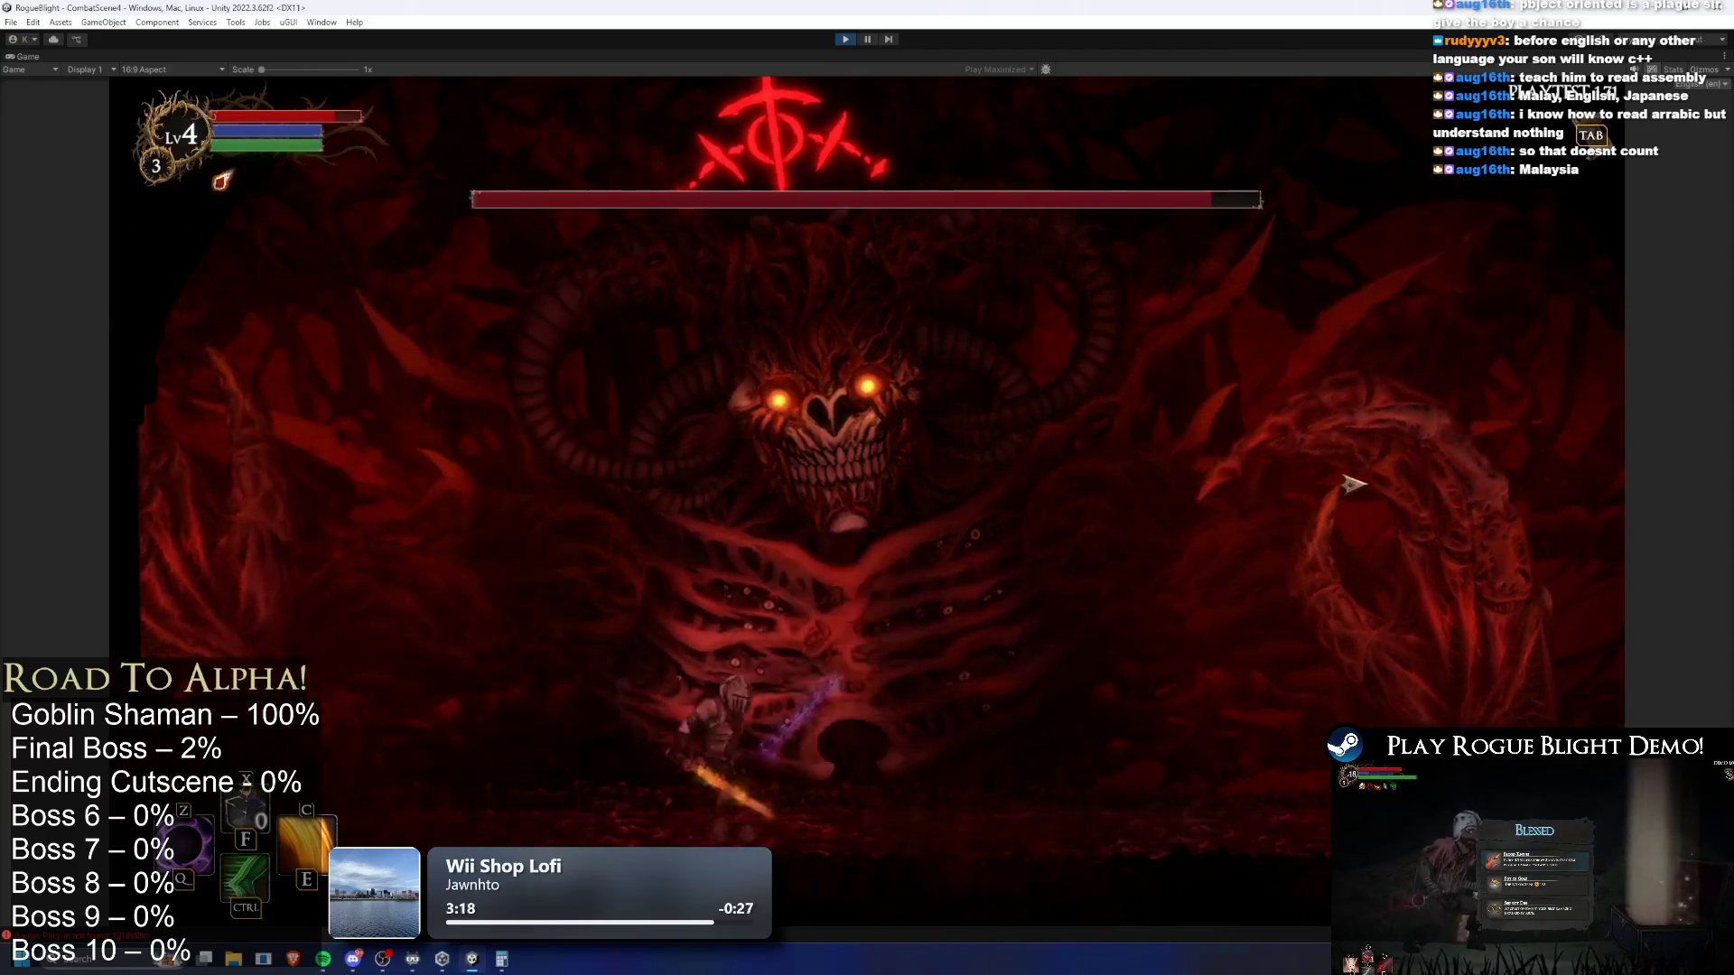
key(a)
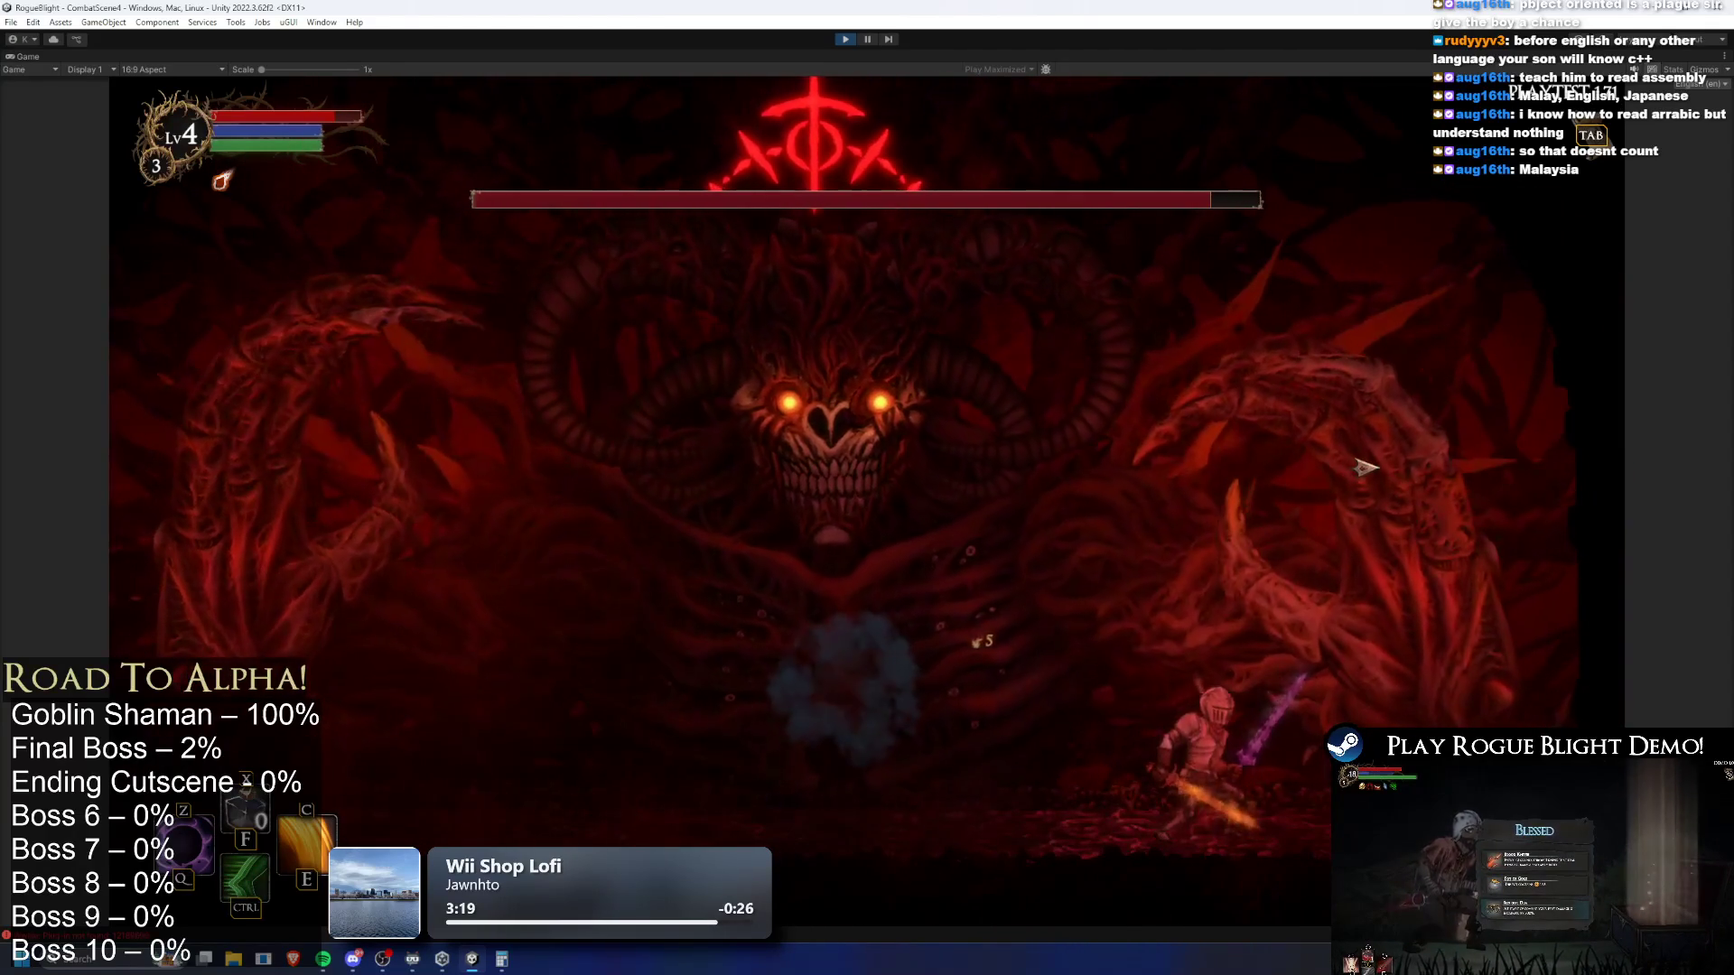
key(d)
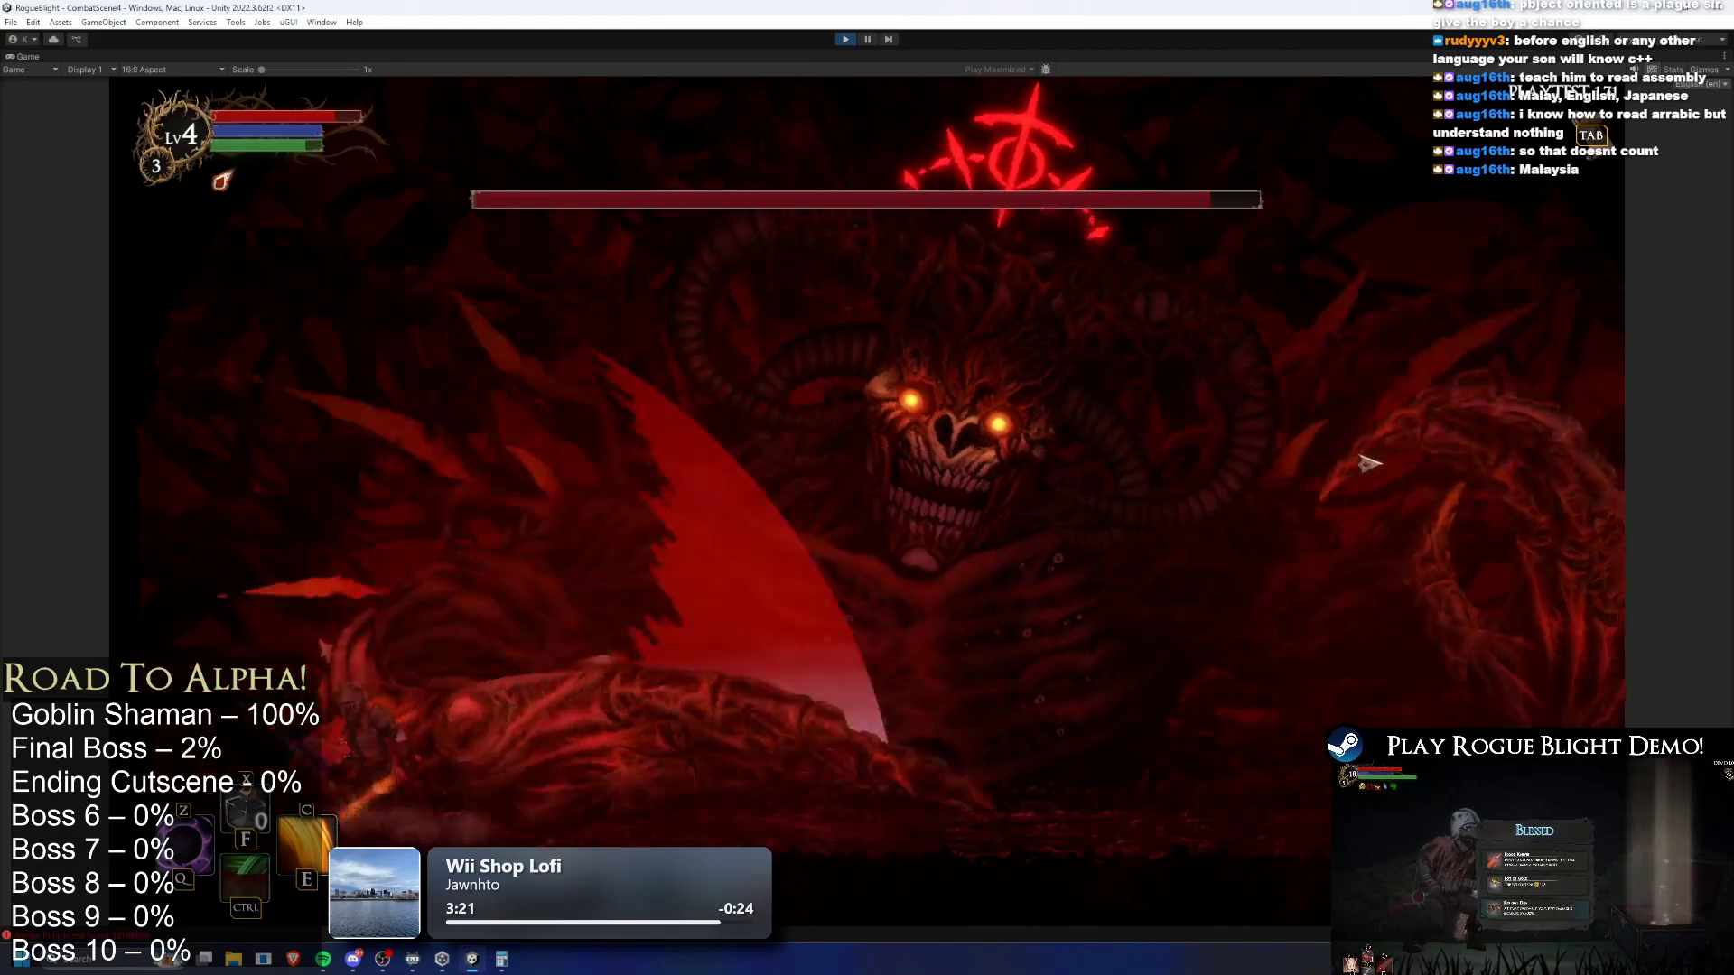
key(d)
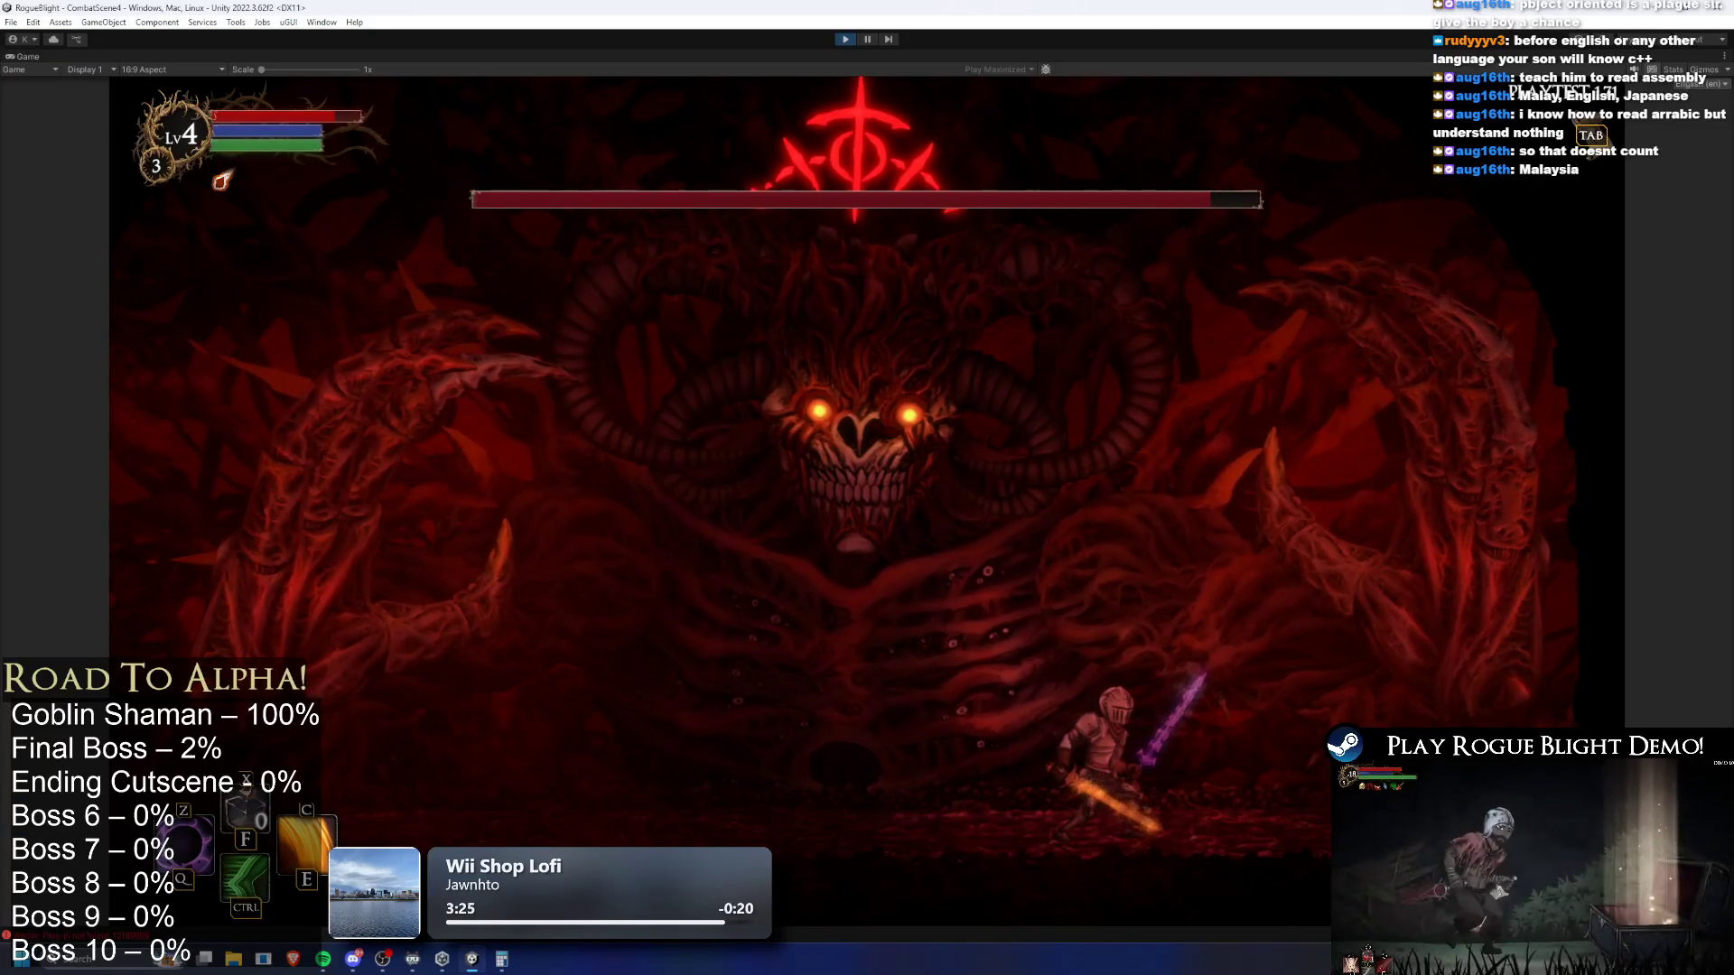
click(846, 39)
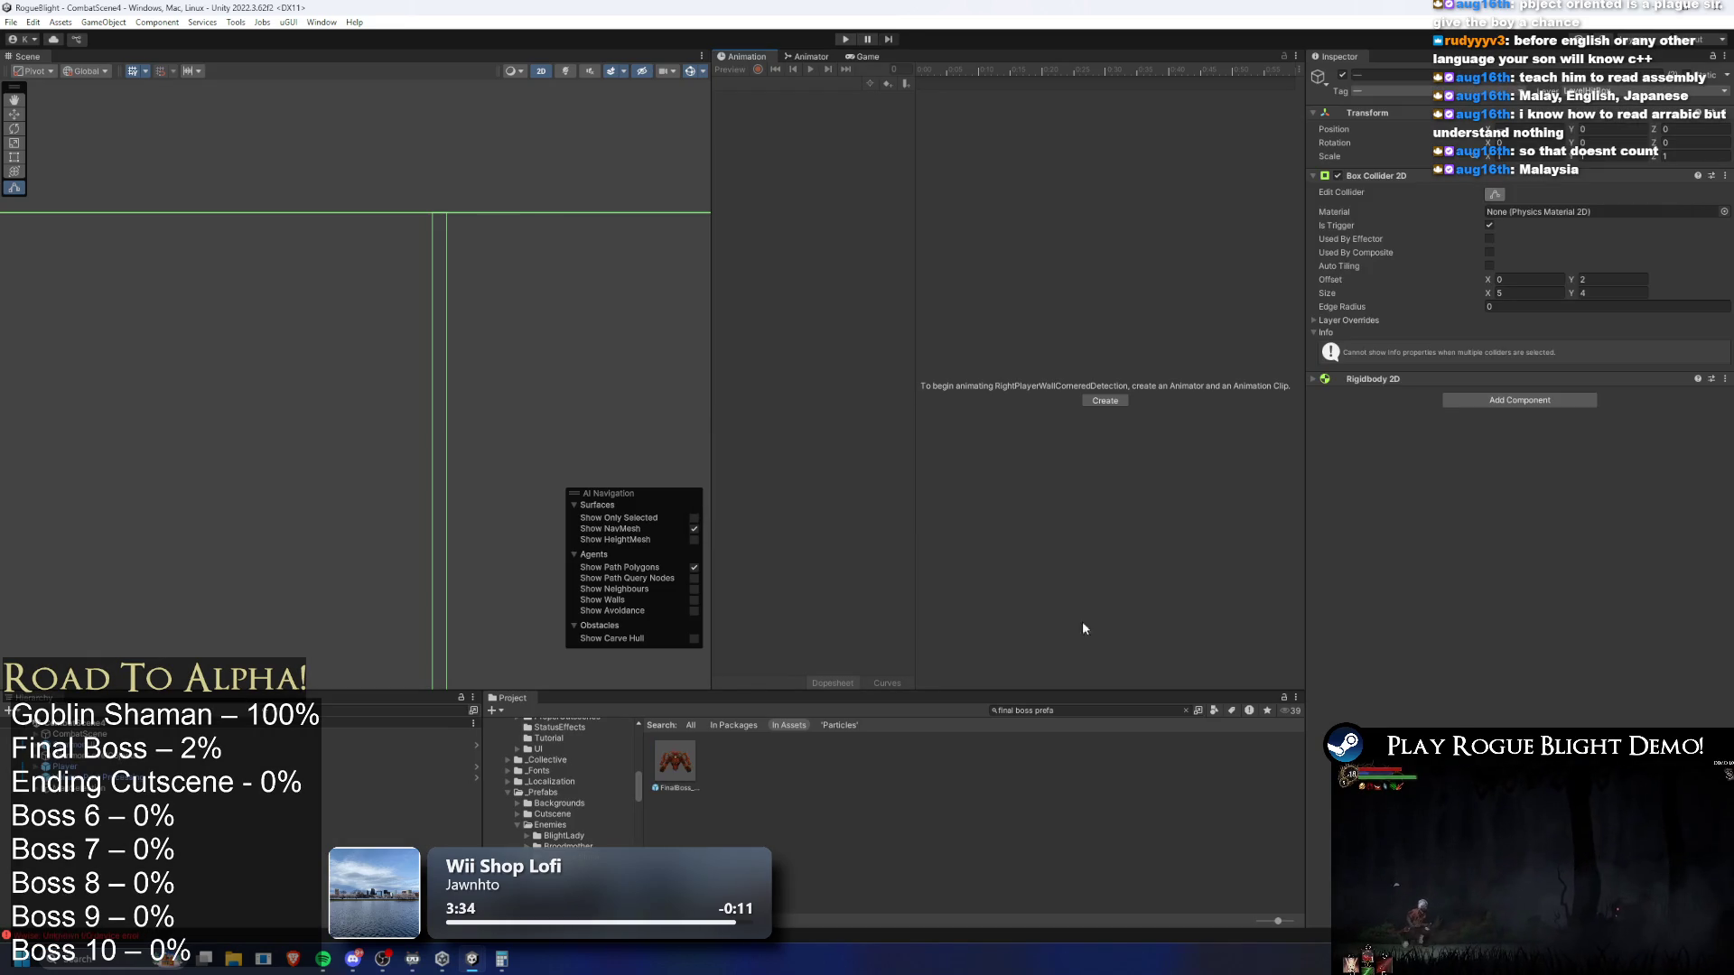
Briefly open the FinalBoss prefab, return to the scene, and focus the Hierarchy search
click(665, 765)
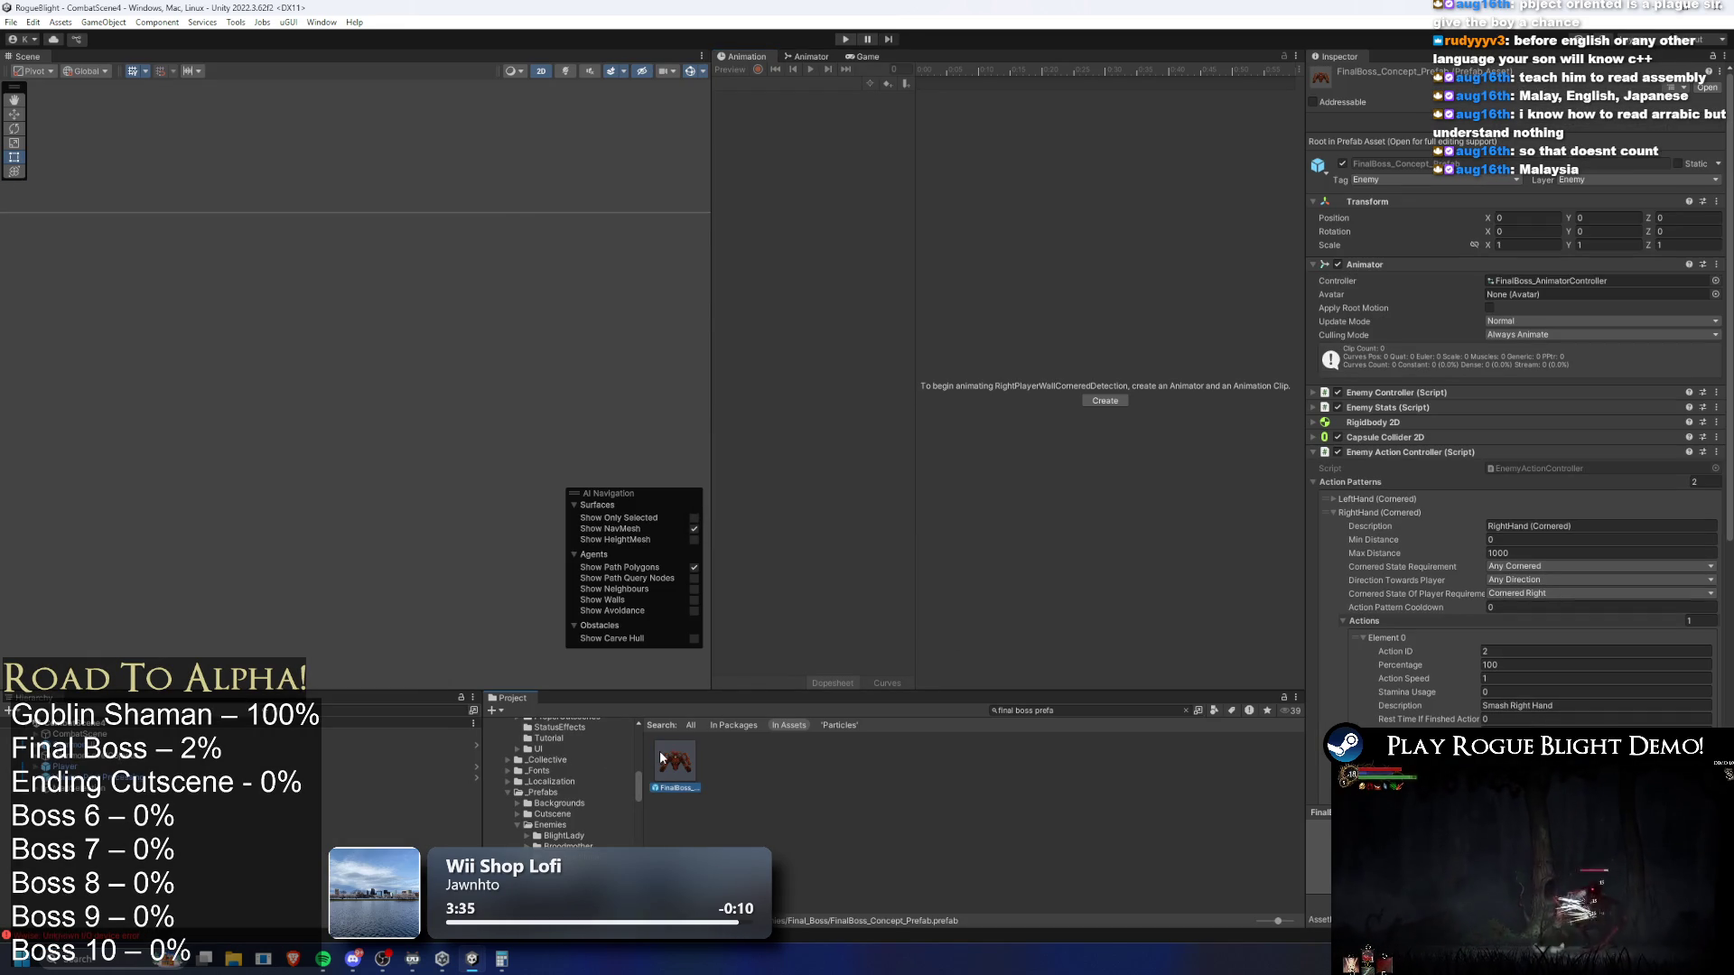
double_click(660, 758)
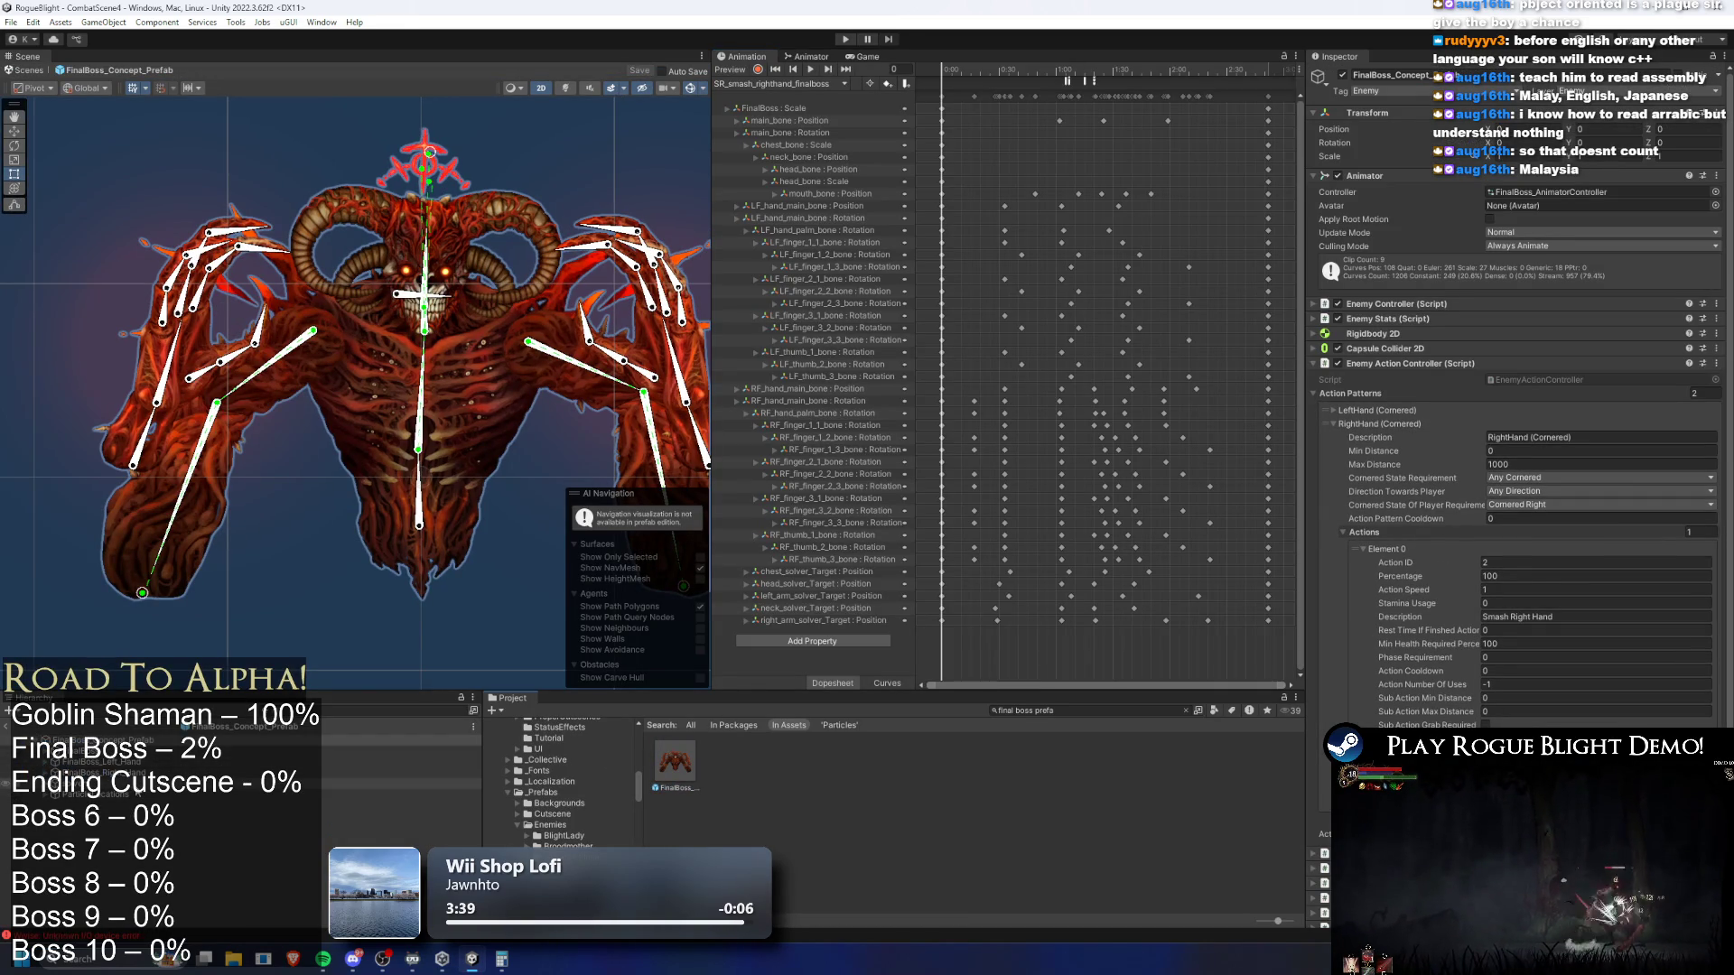
click(13, 727)
click(329, 711)
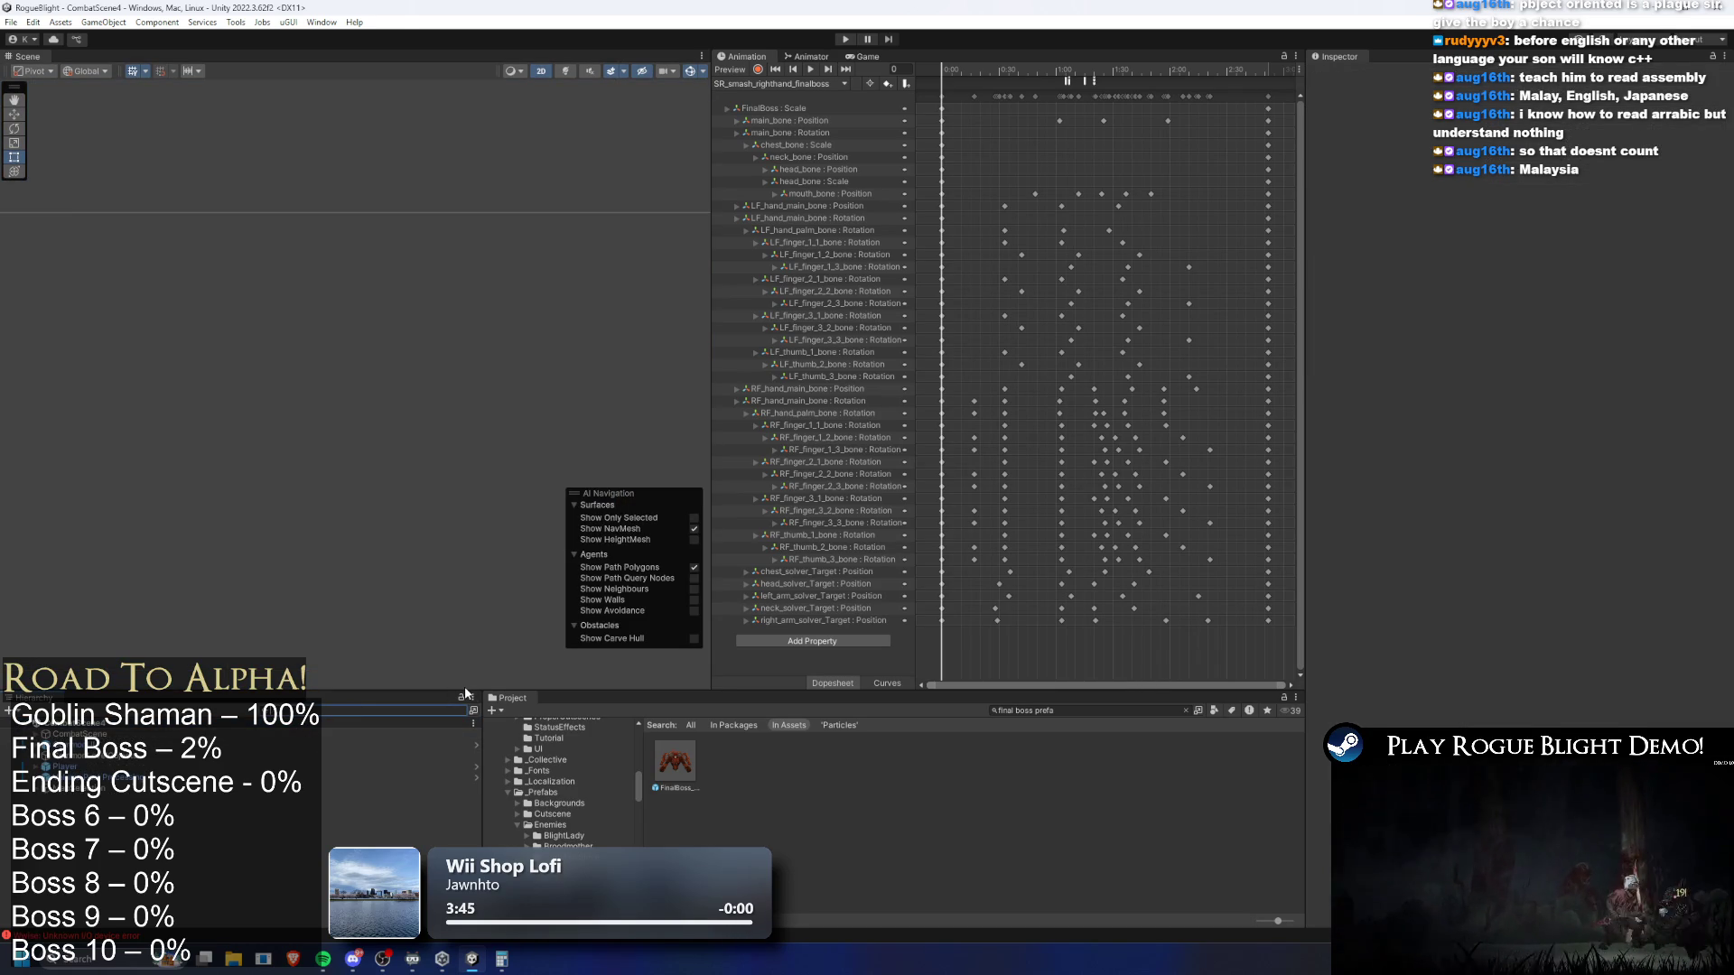
Filter the Hierarchy by 'left' and select LeftEnemyWallCorneredDetection to view its 5-by-4 trigger collider
text(left)
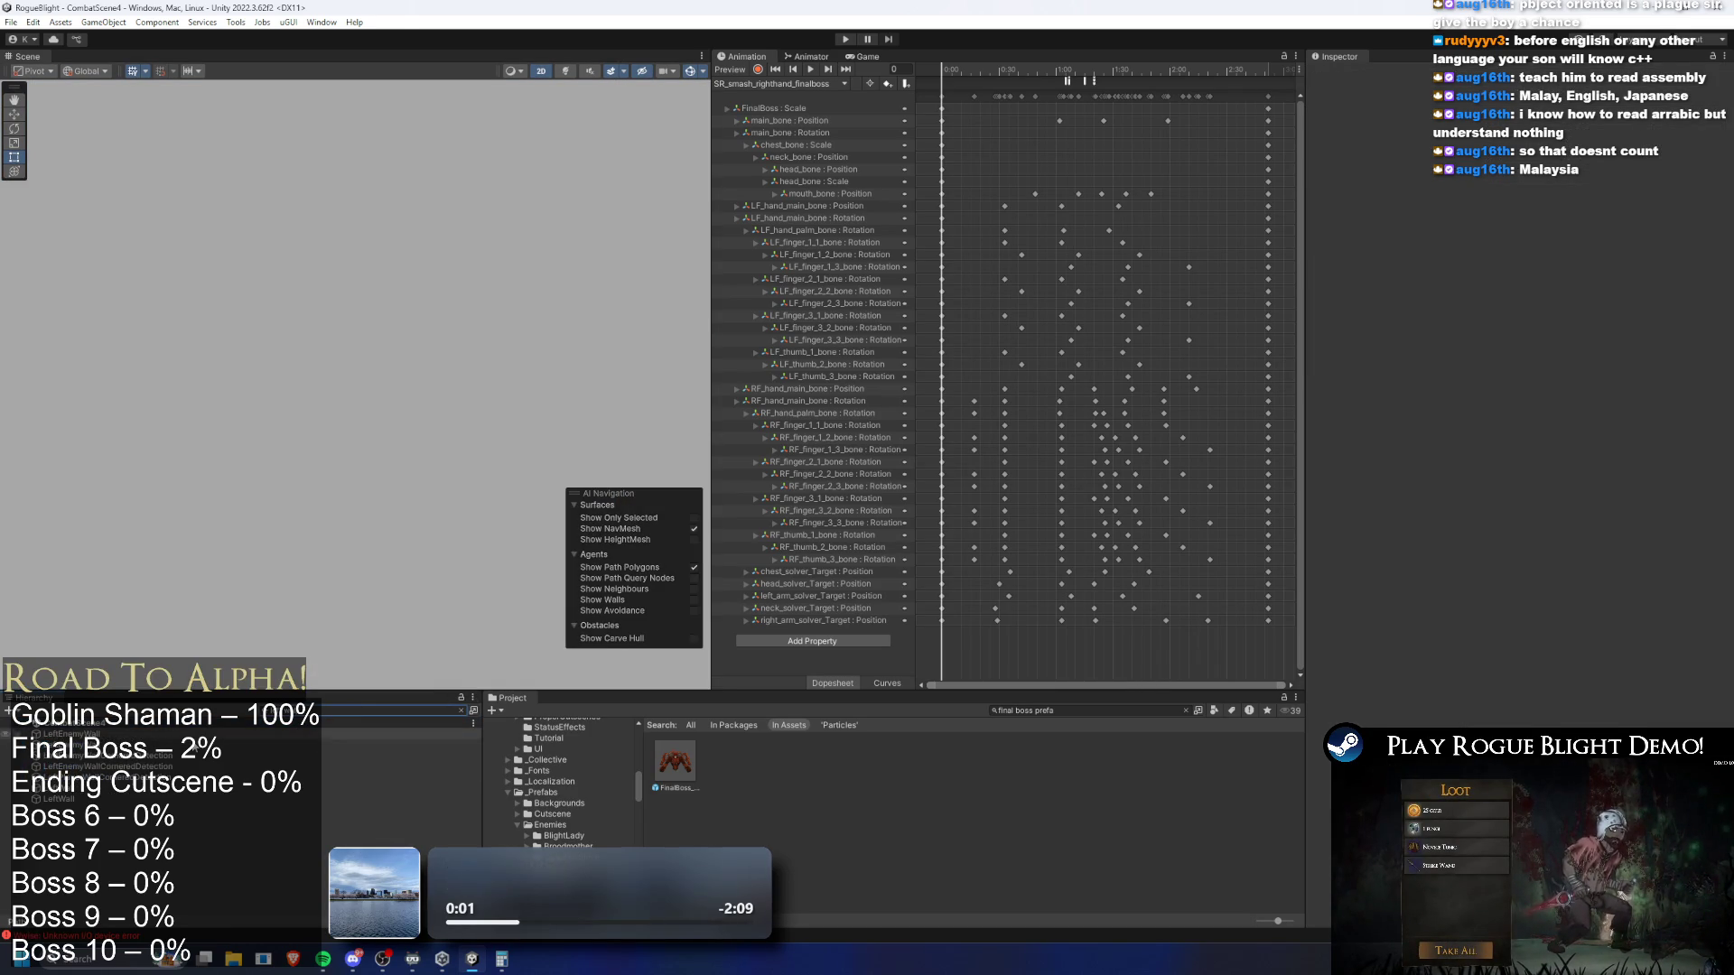
click(380, 756)
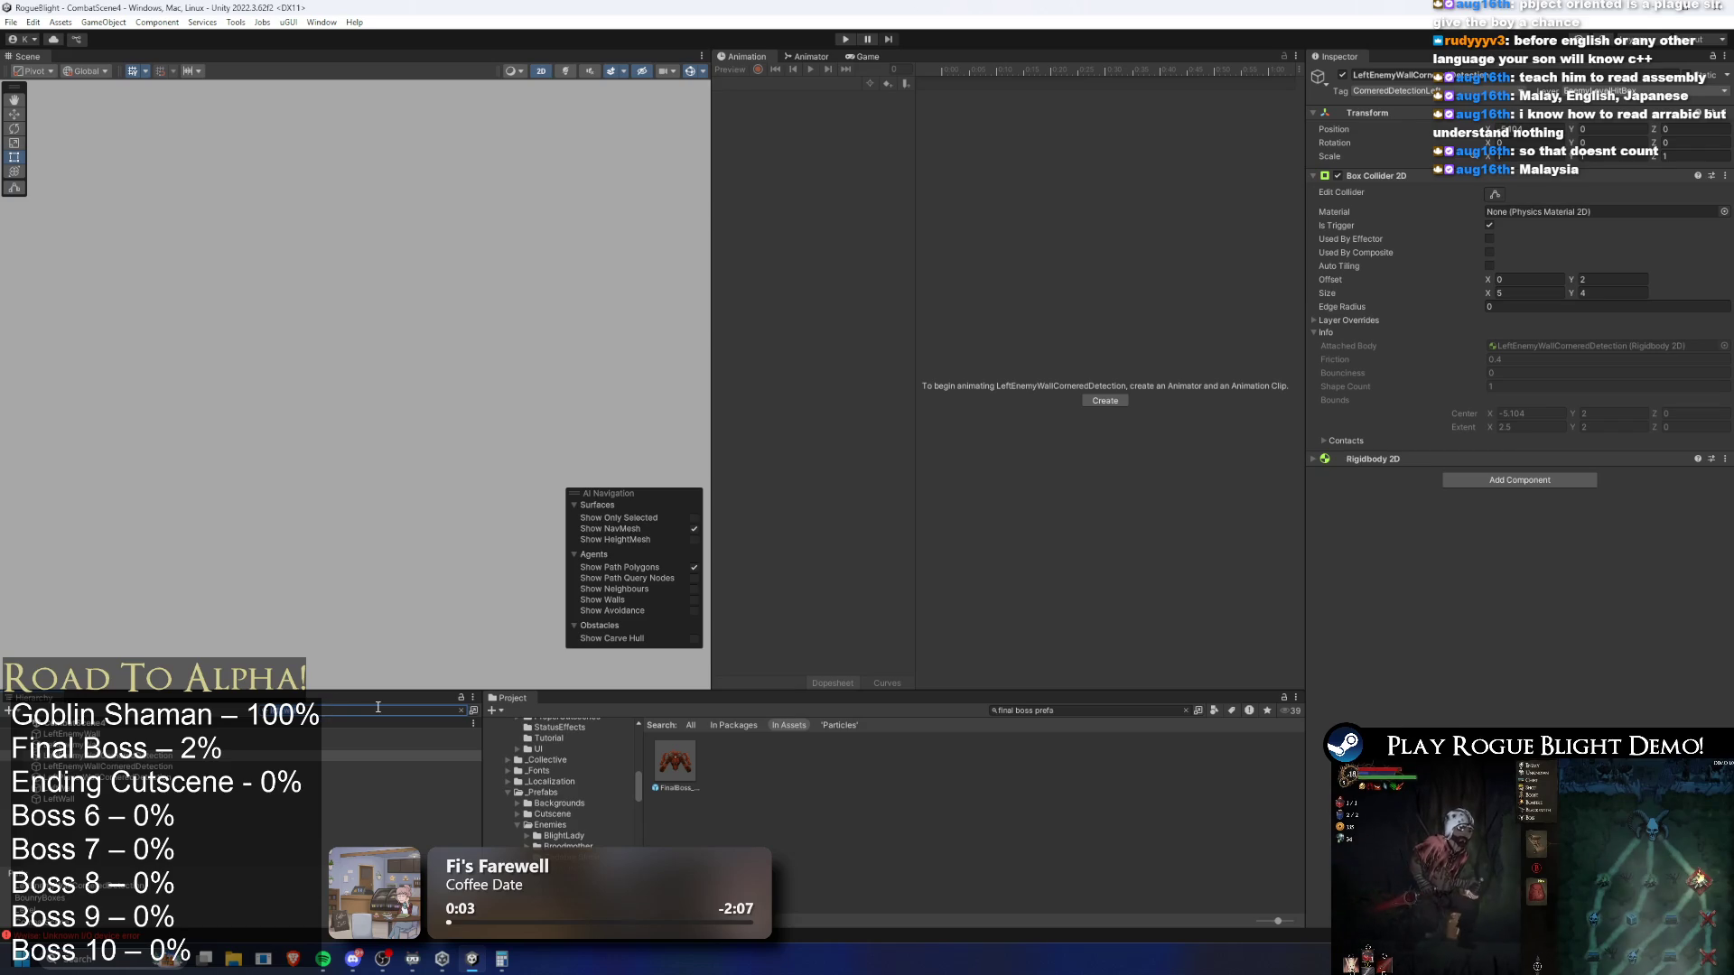
click(461, 710)
click(180, 788)
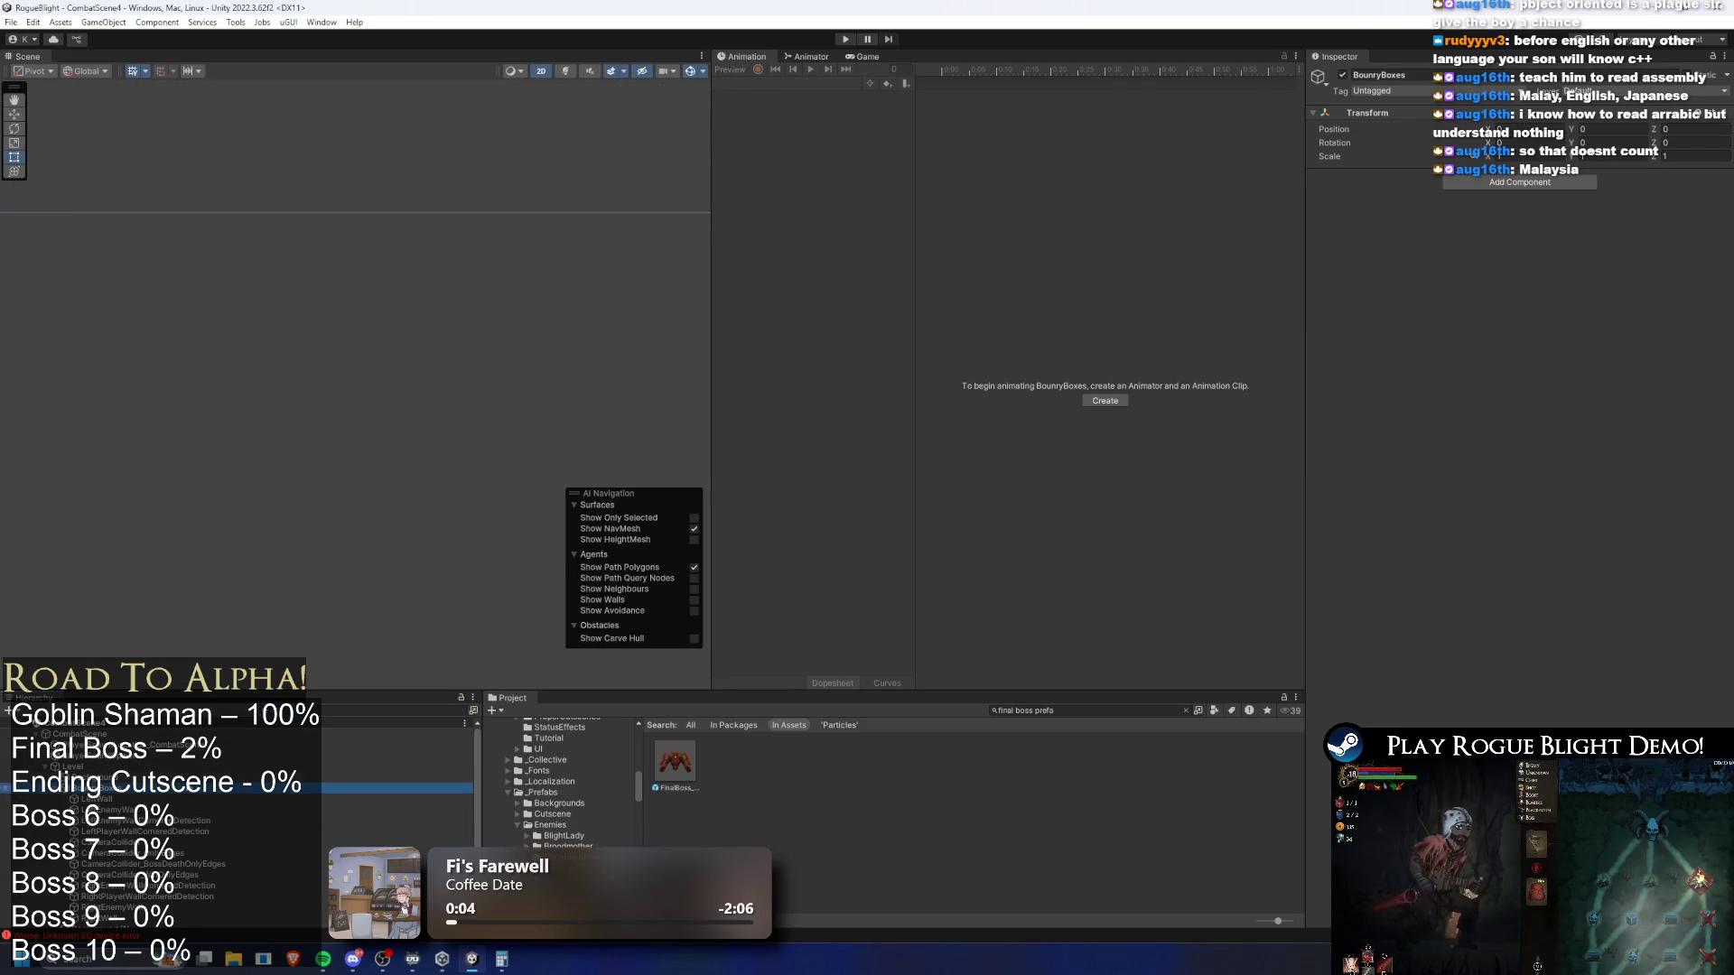
key(Left)
key(Down)
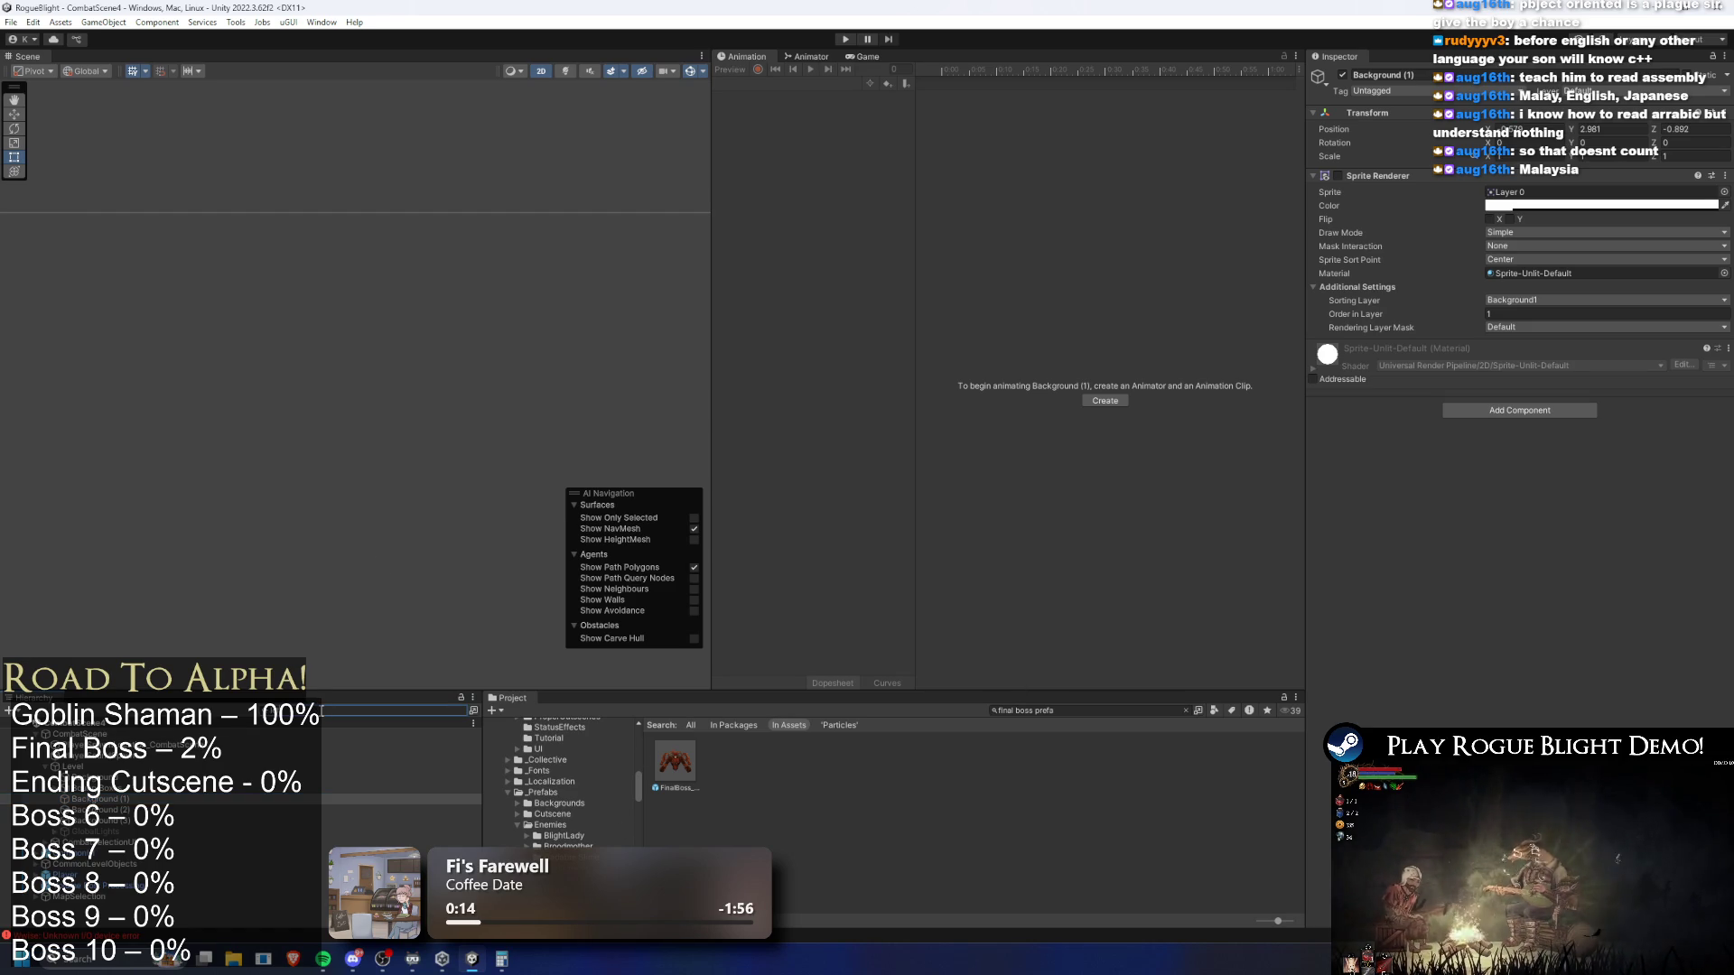
text(left)
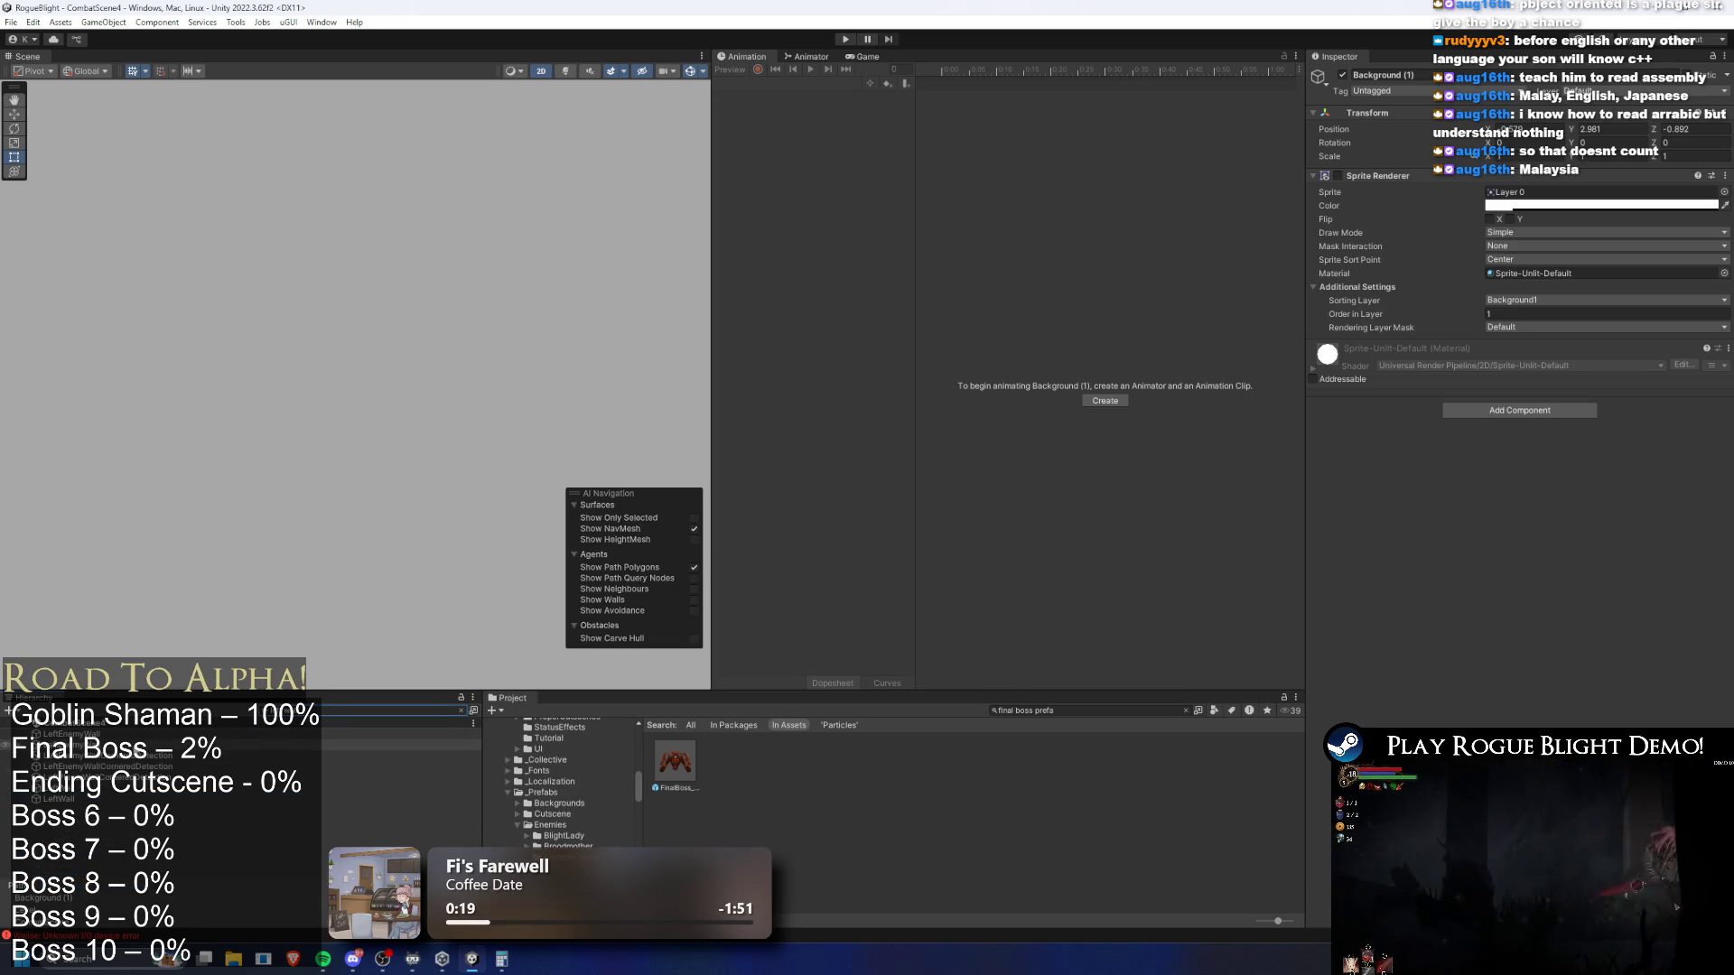
click(406, 756)
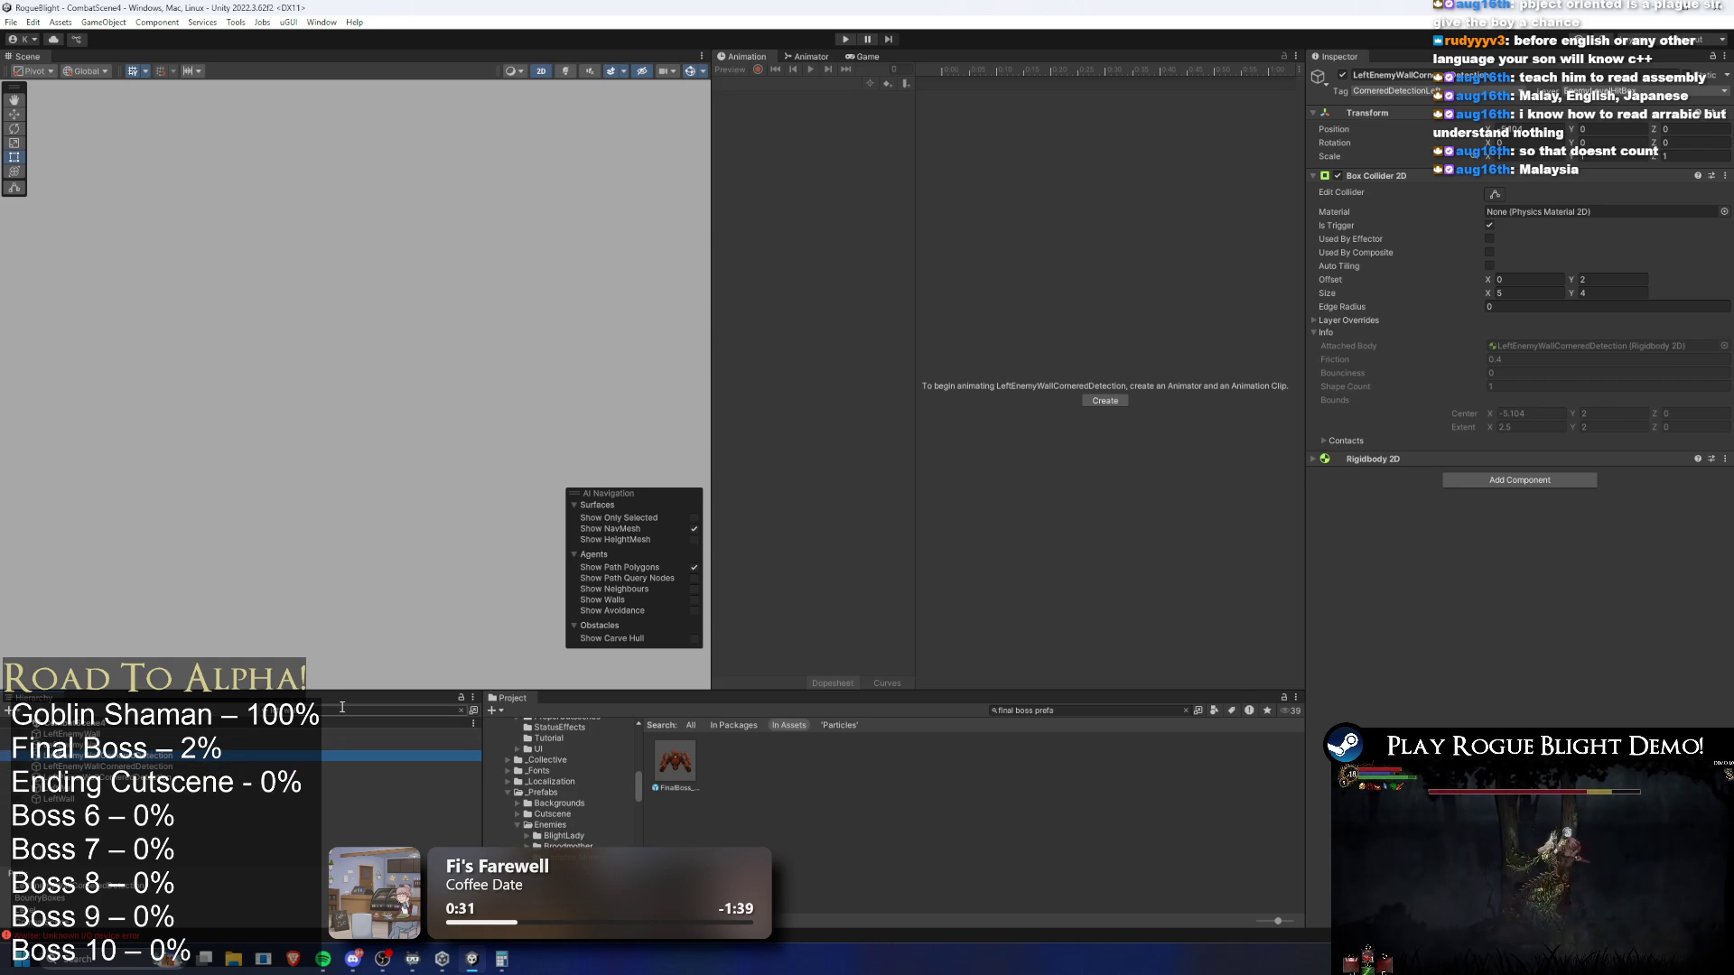
Clear the filter, step through LeftEnemyWall, RightEnemyWall and RightWall, ending on LeftPlayerWallCorneredDetection's collider
key(Escape)
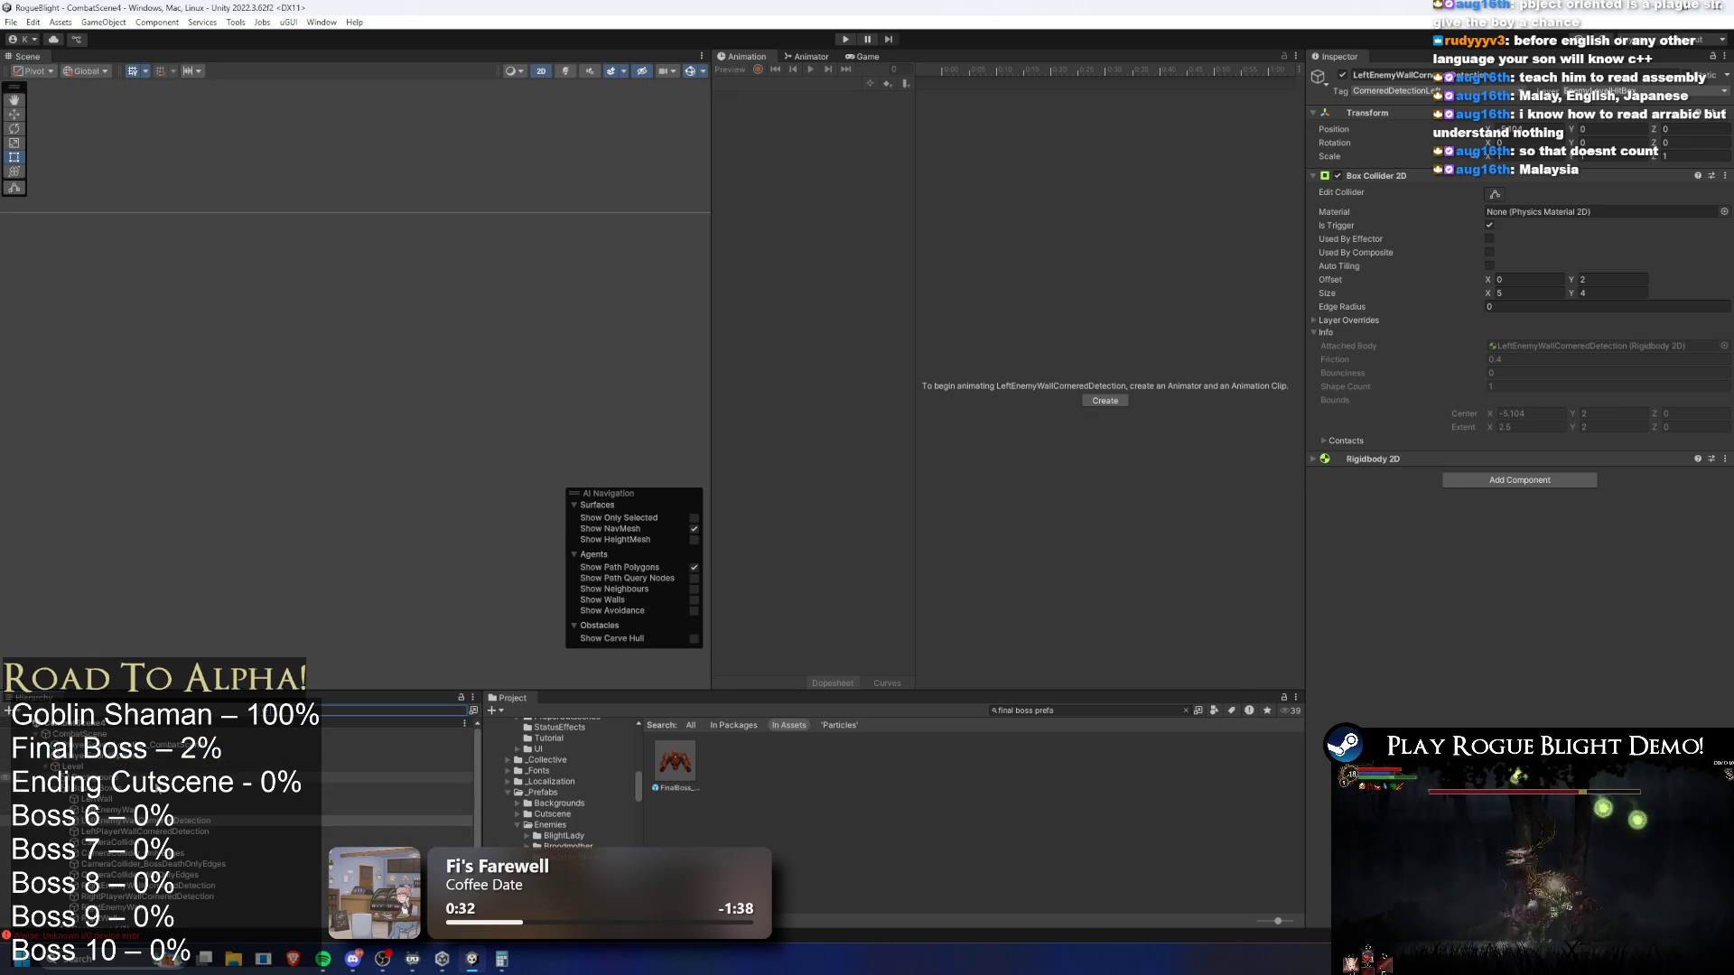
click(178, 811)
key(Down)
key(Down)
key(Down)
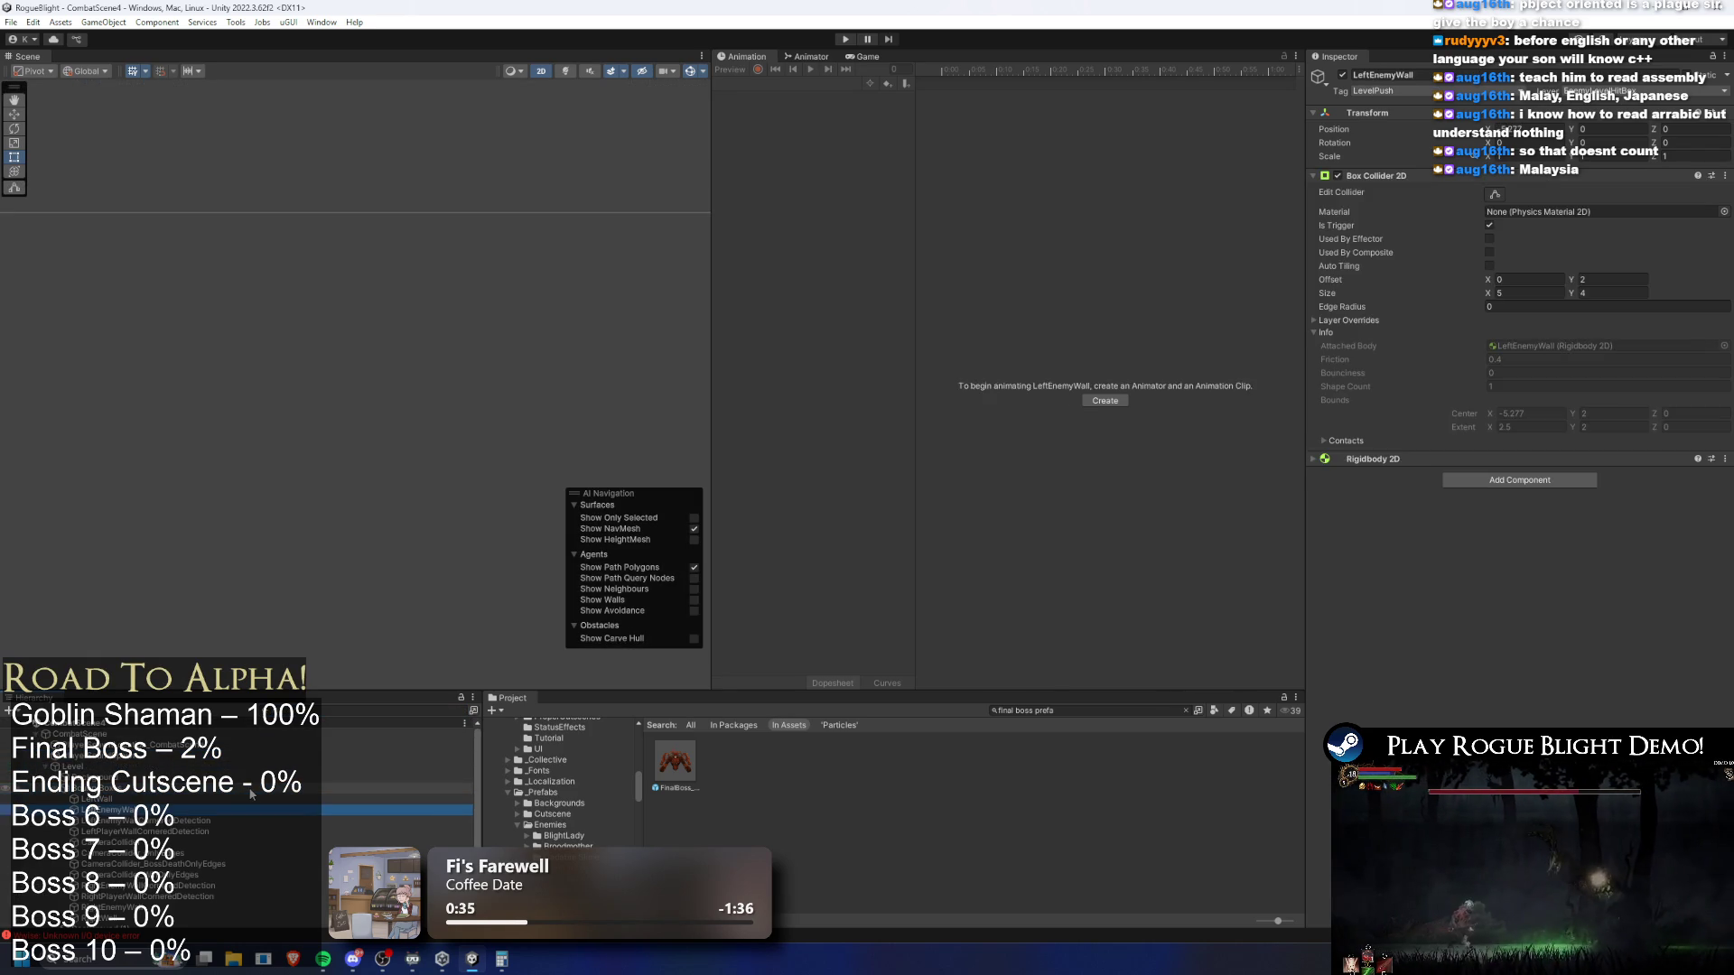
key(Down)
key(Down)
key(Down)
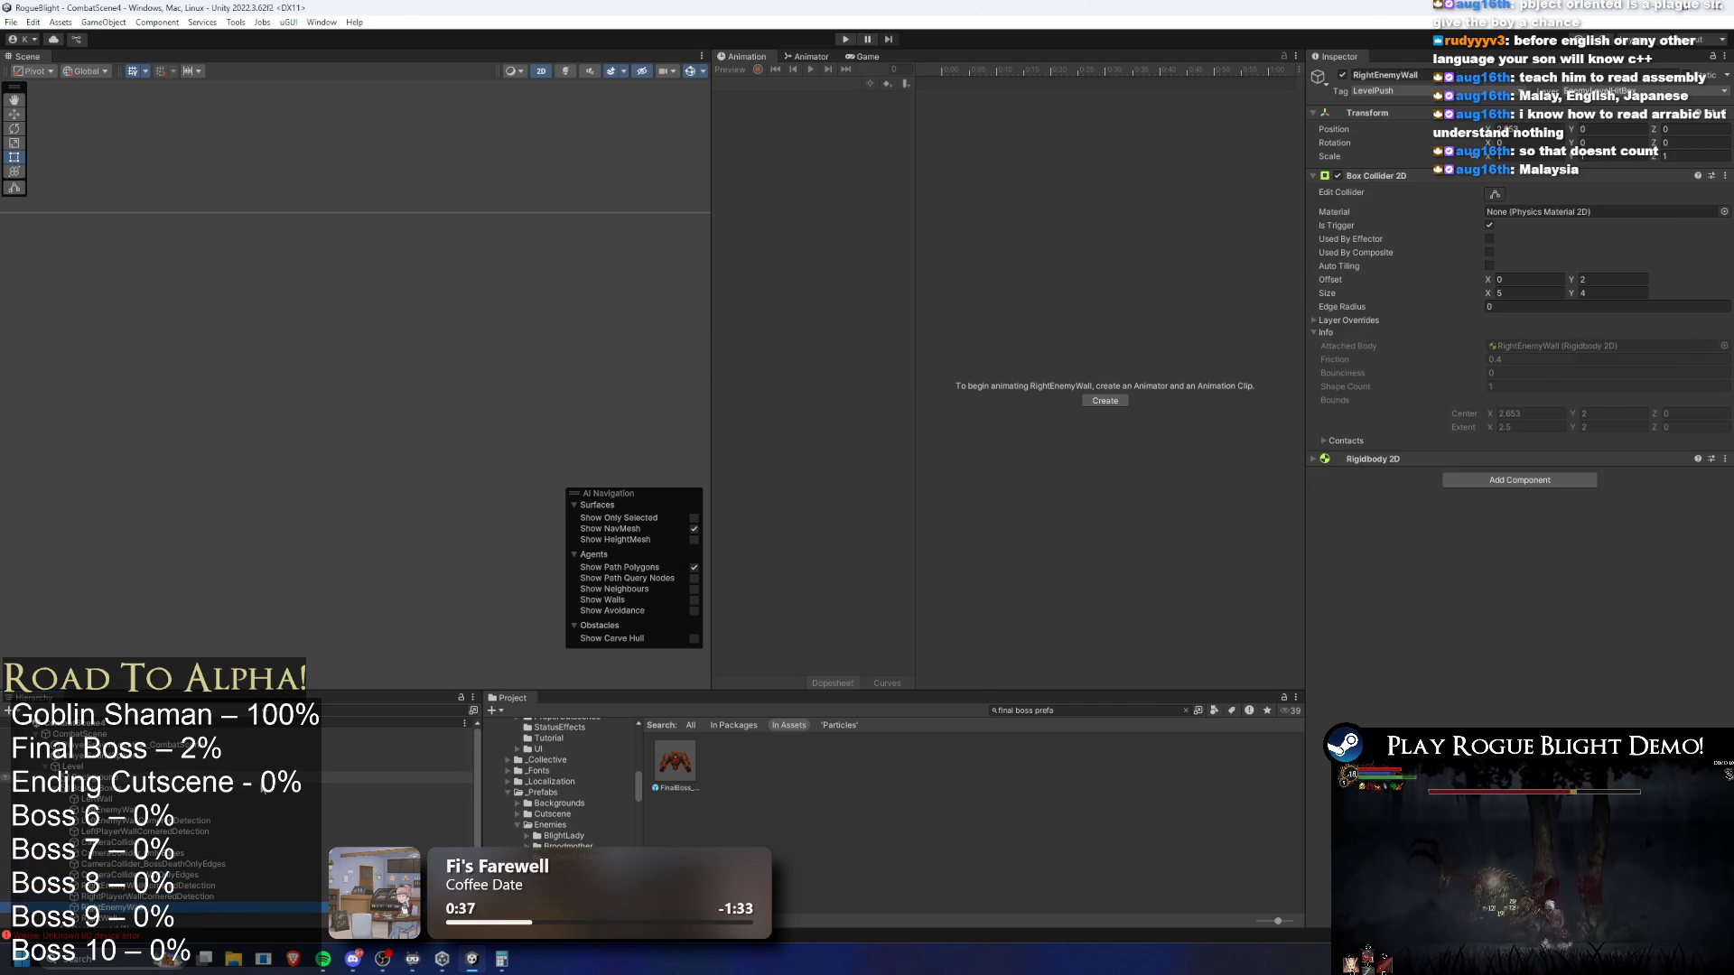
scroll(269, 809, down, 3)
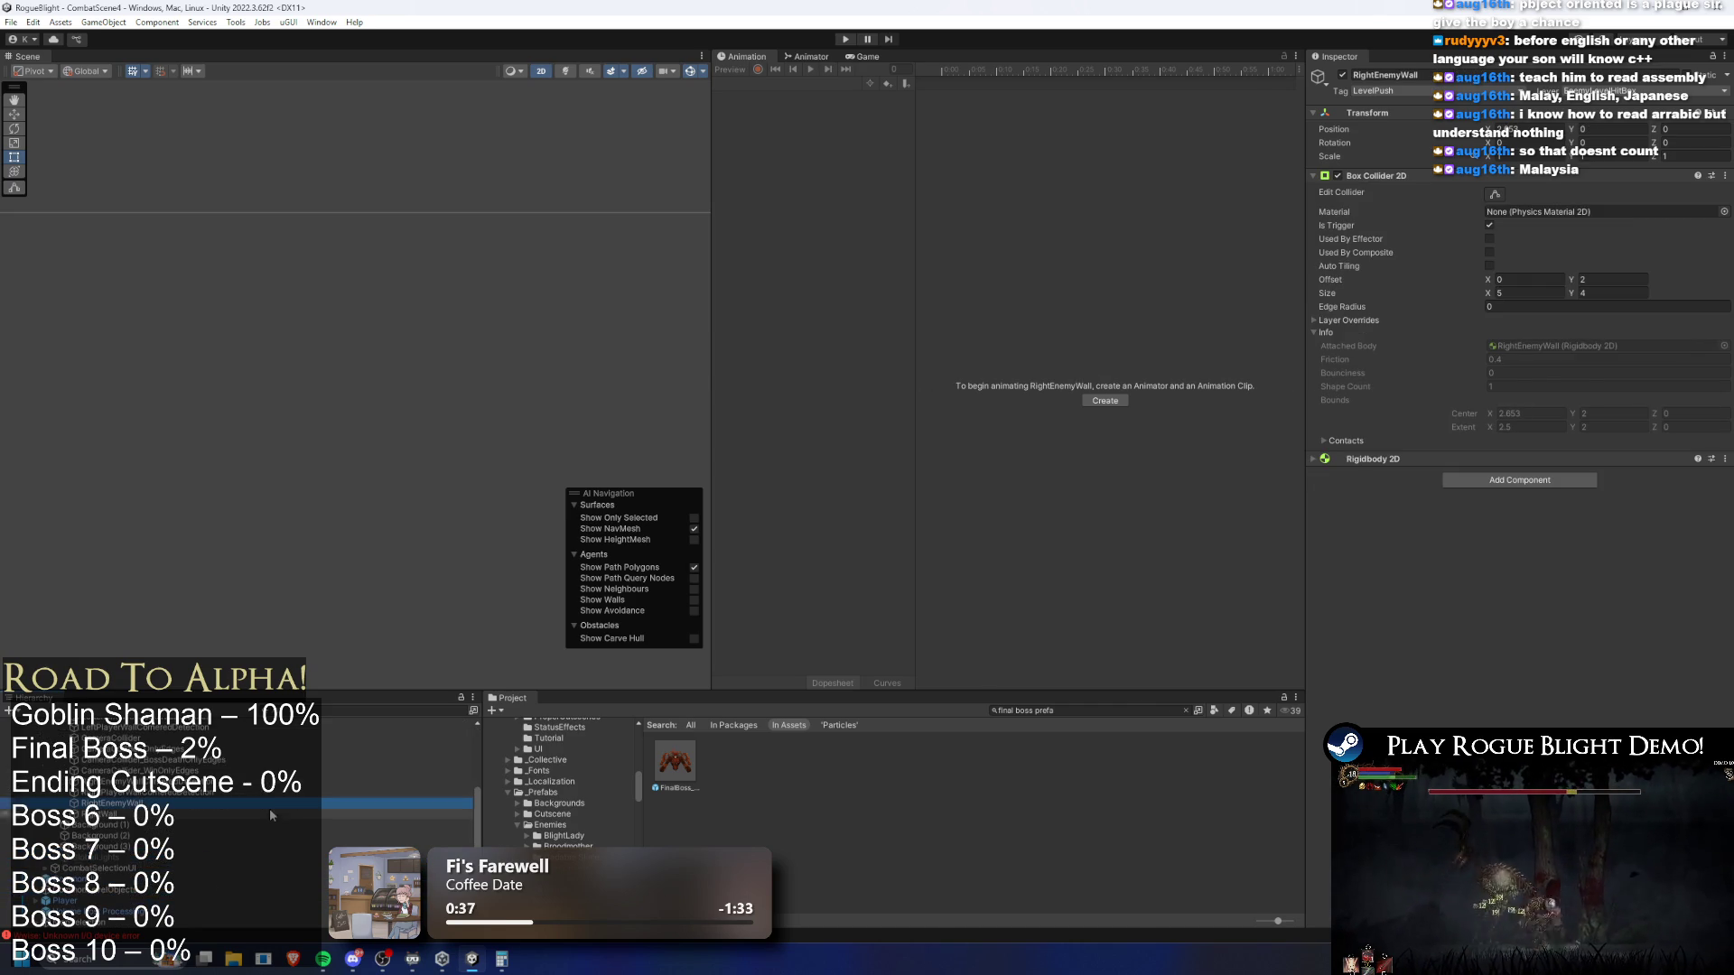
click(187, 817)
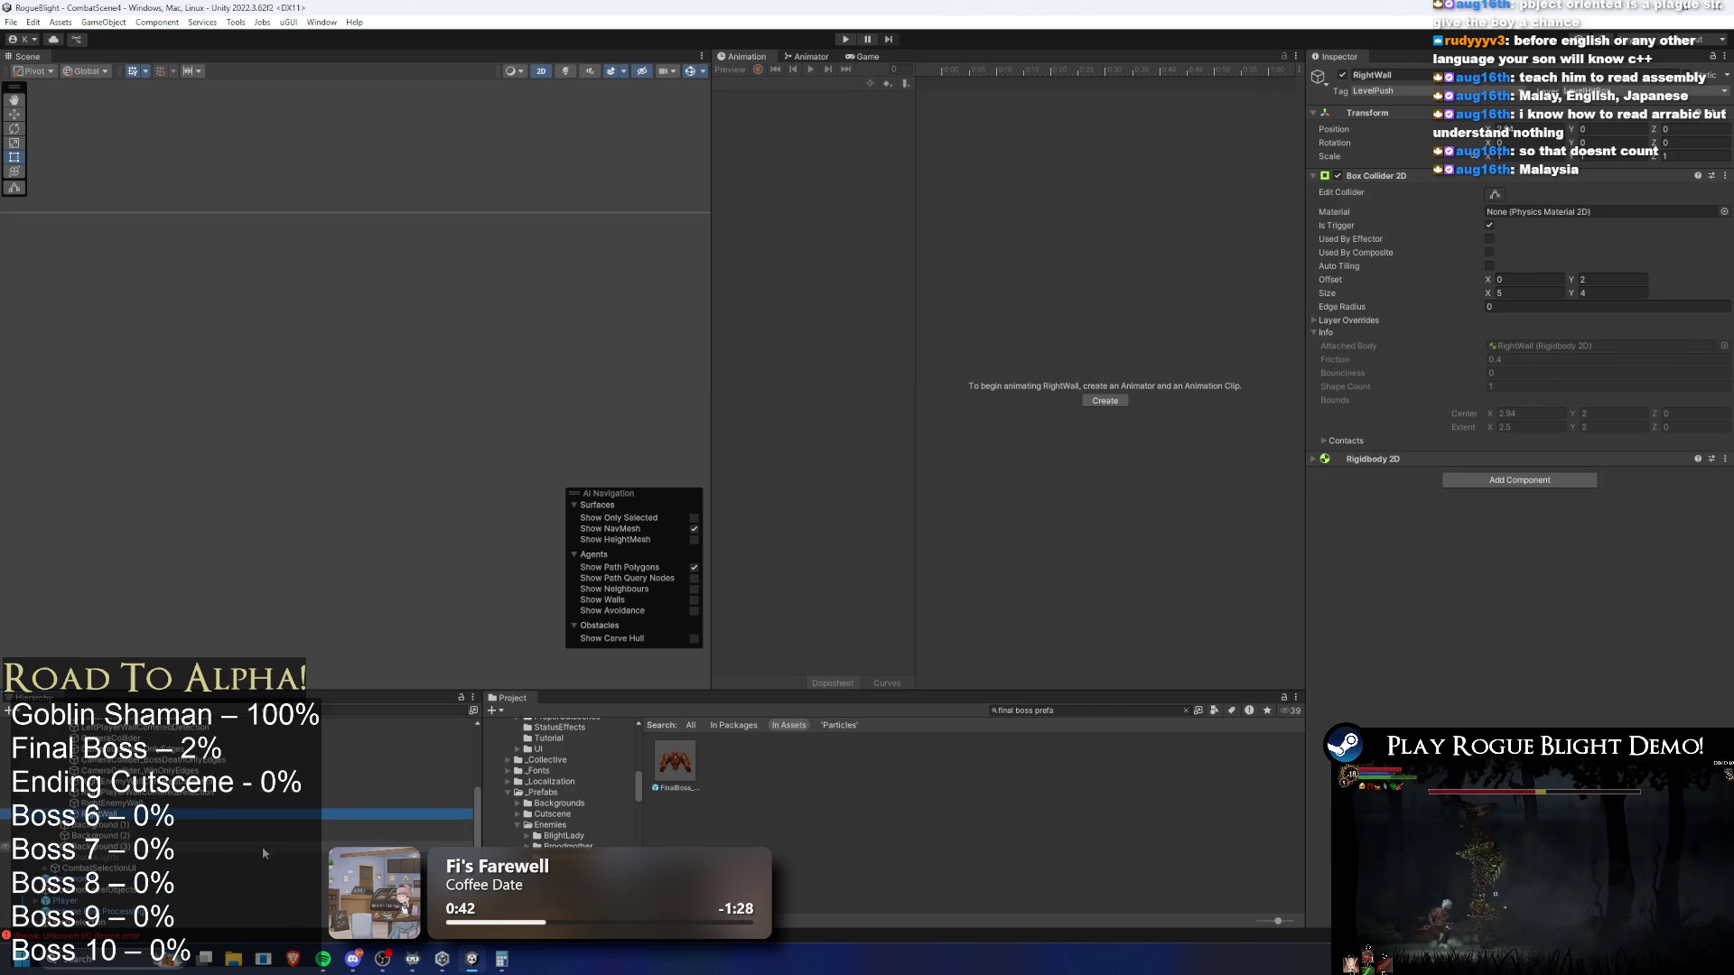
scroll(273, 845, up, 3)
click(270, 810)
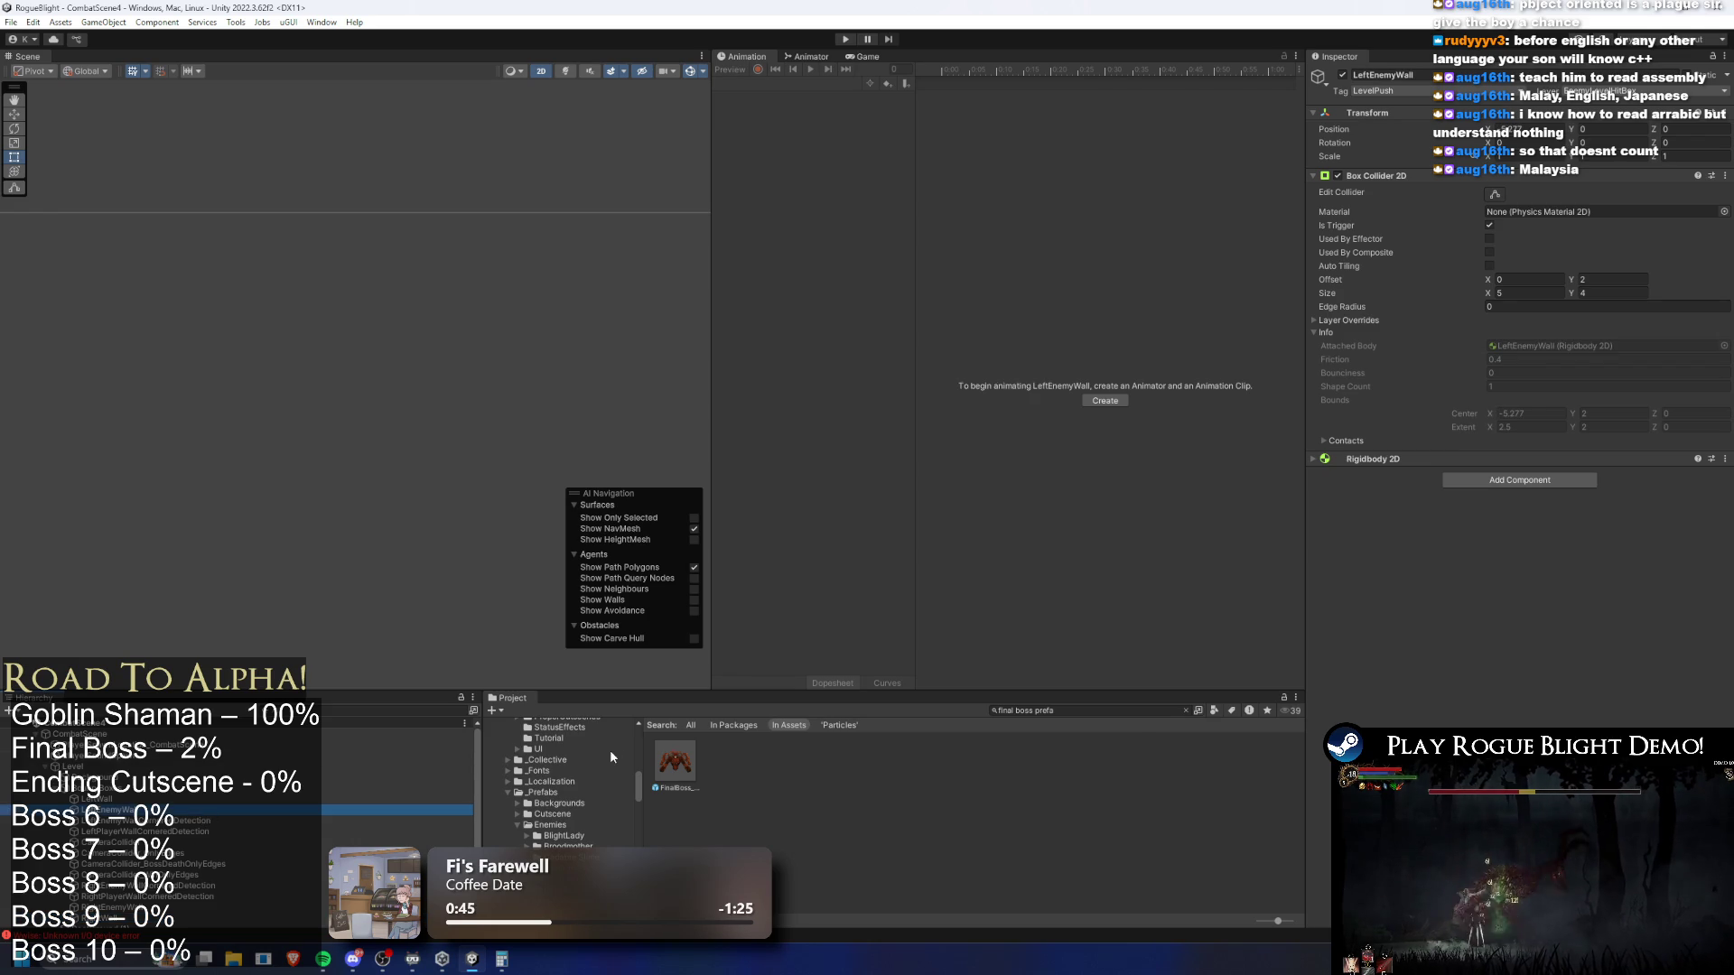
key(Down)
key(Down)
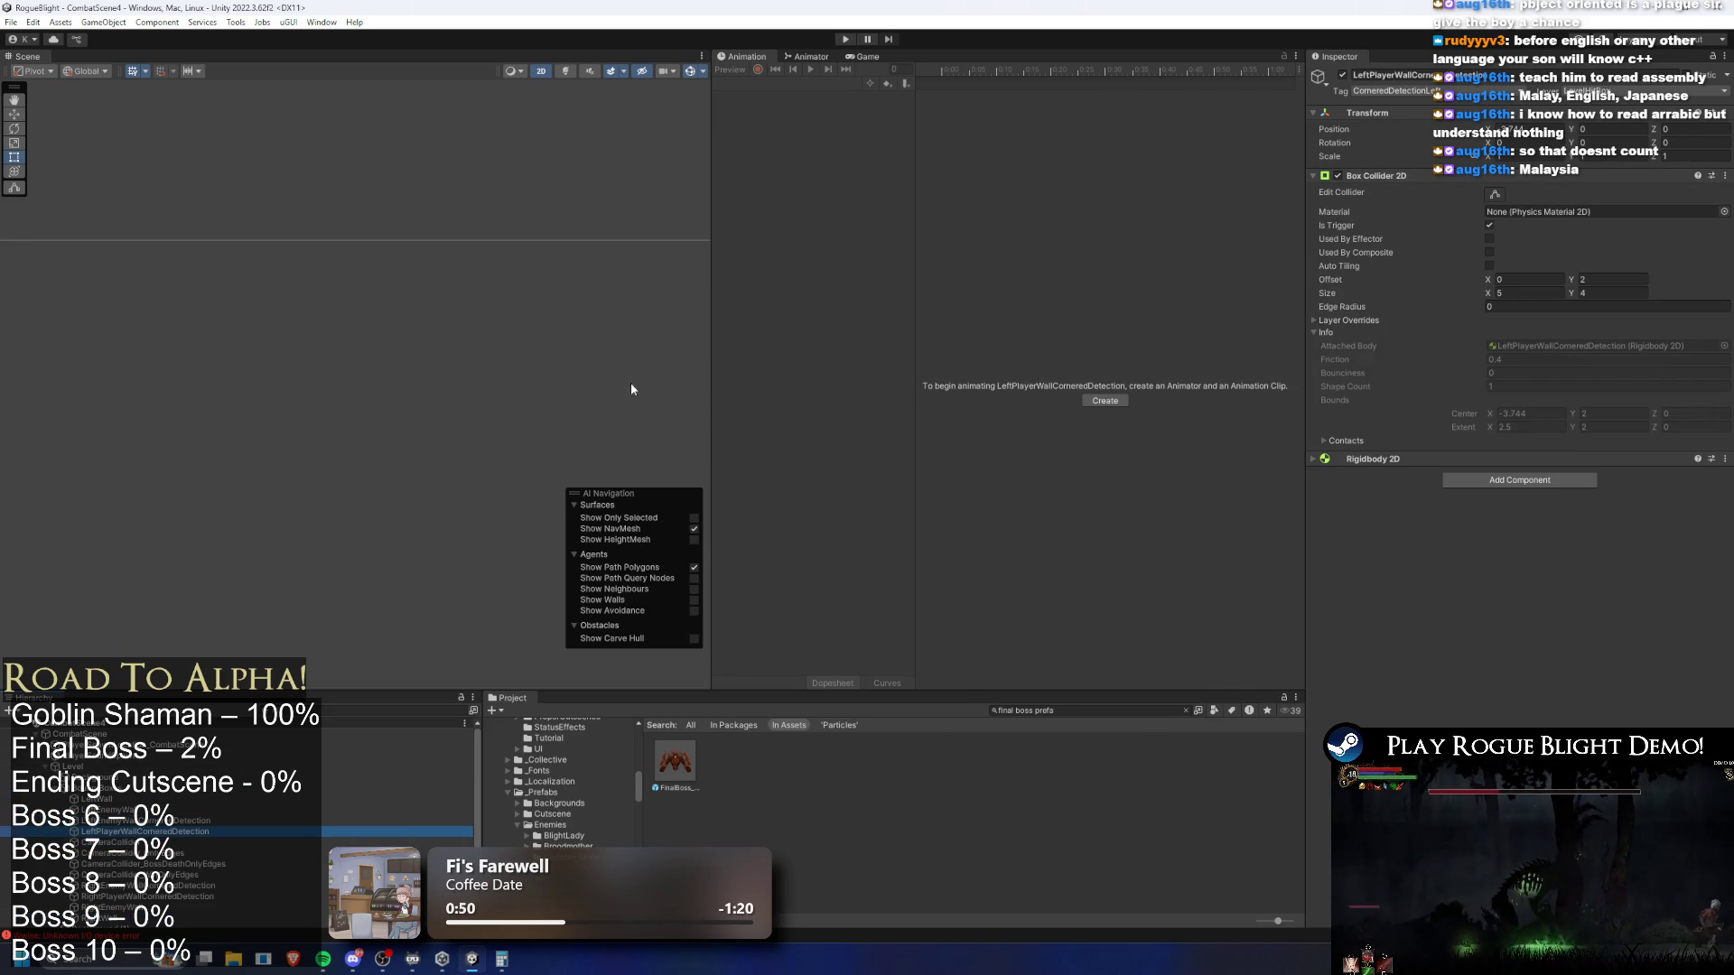
click(1493, 195)
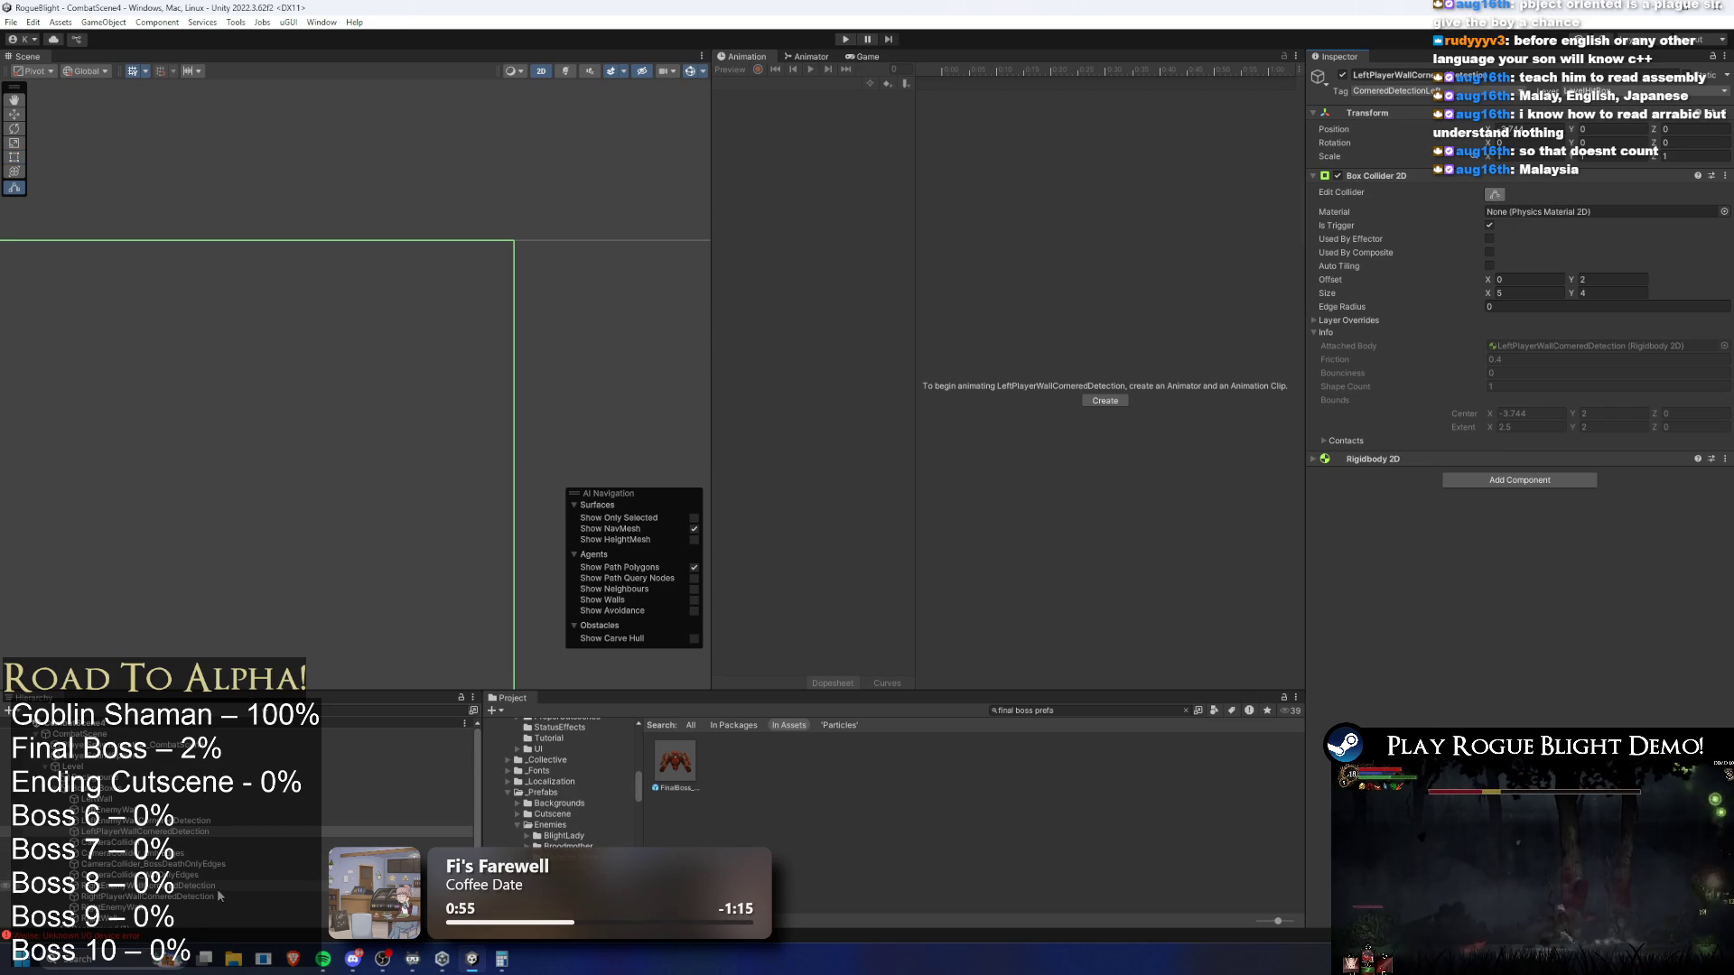
ctrl+click(213, 897)
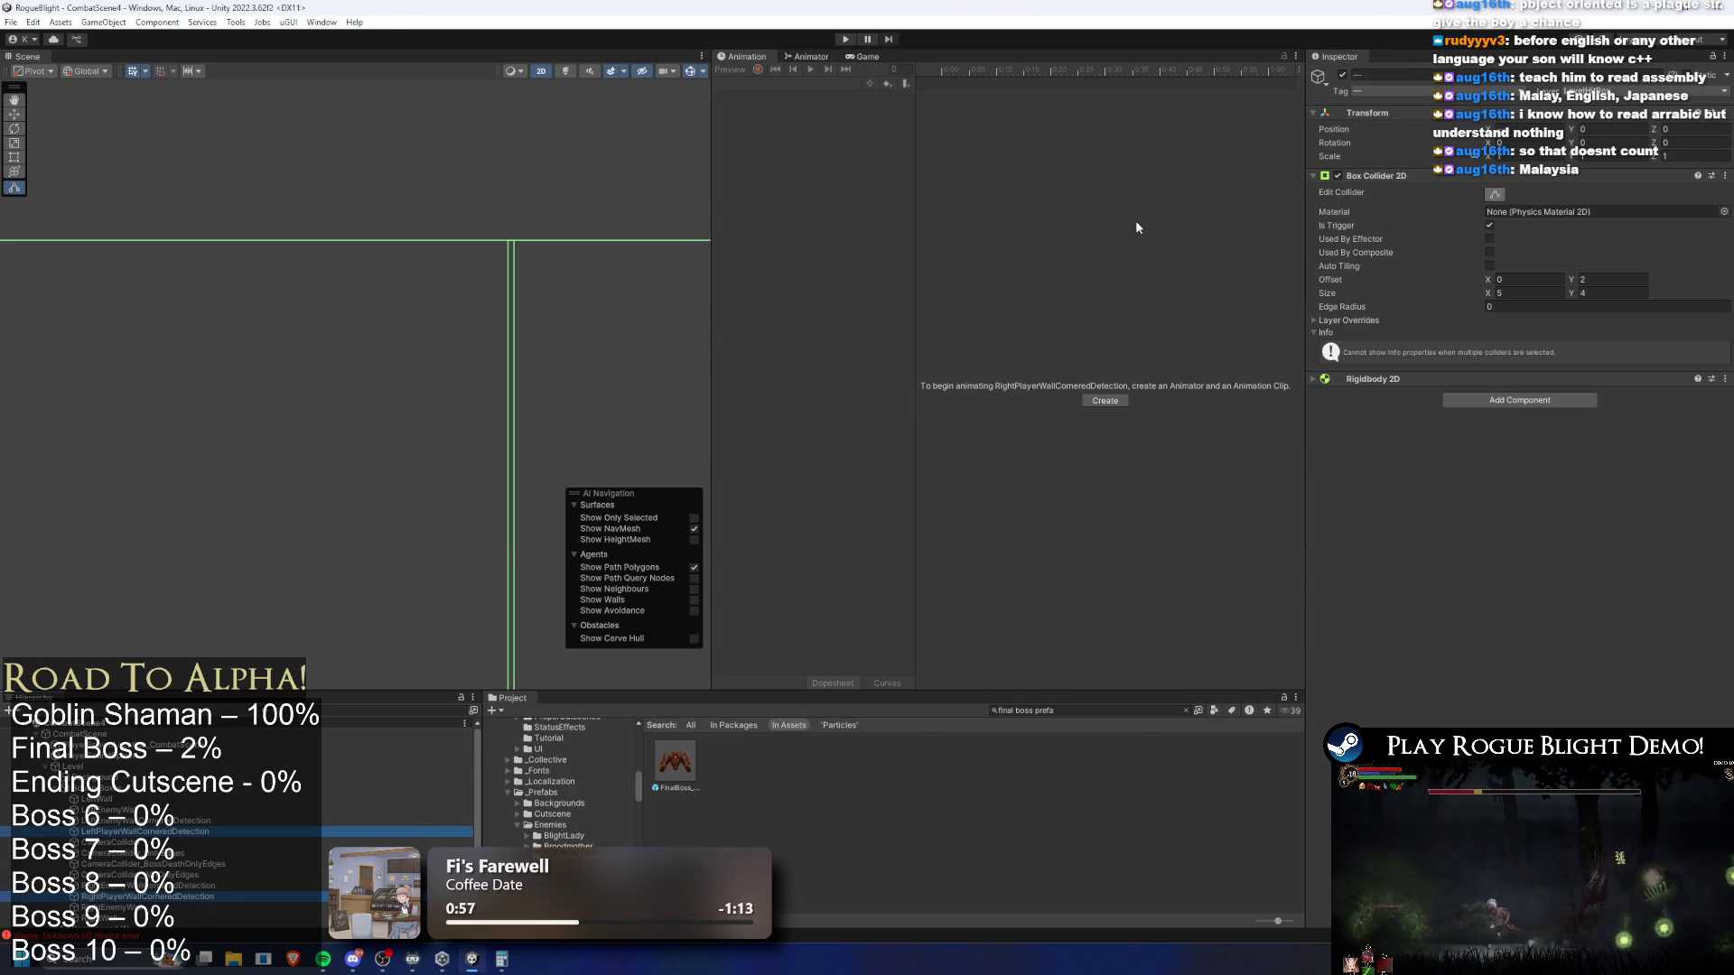
key(ctrl+z)
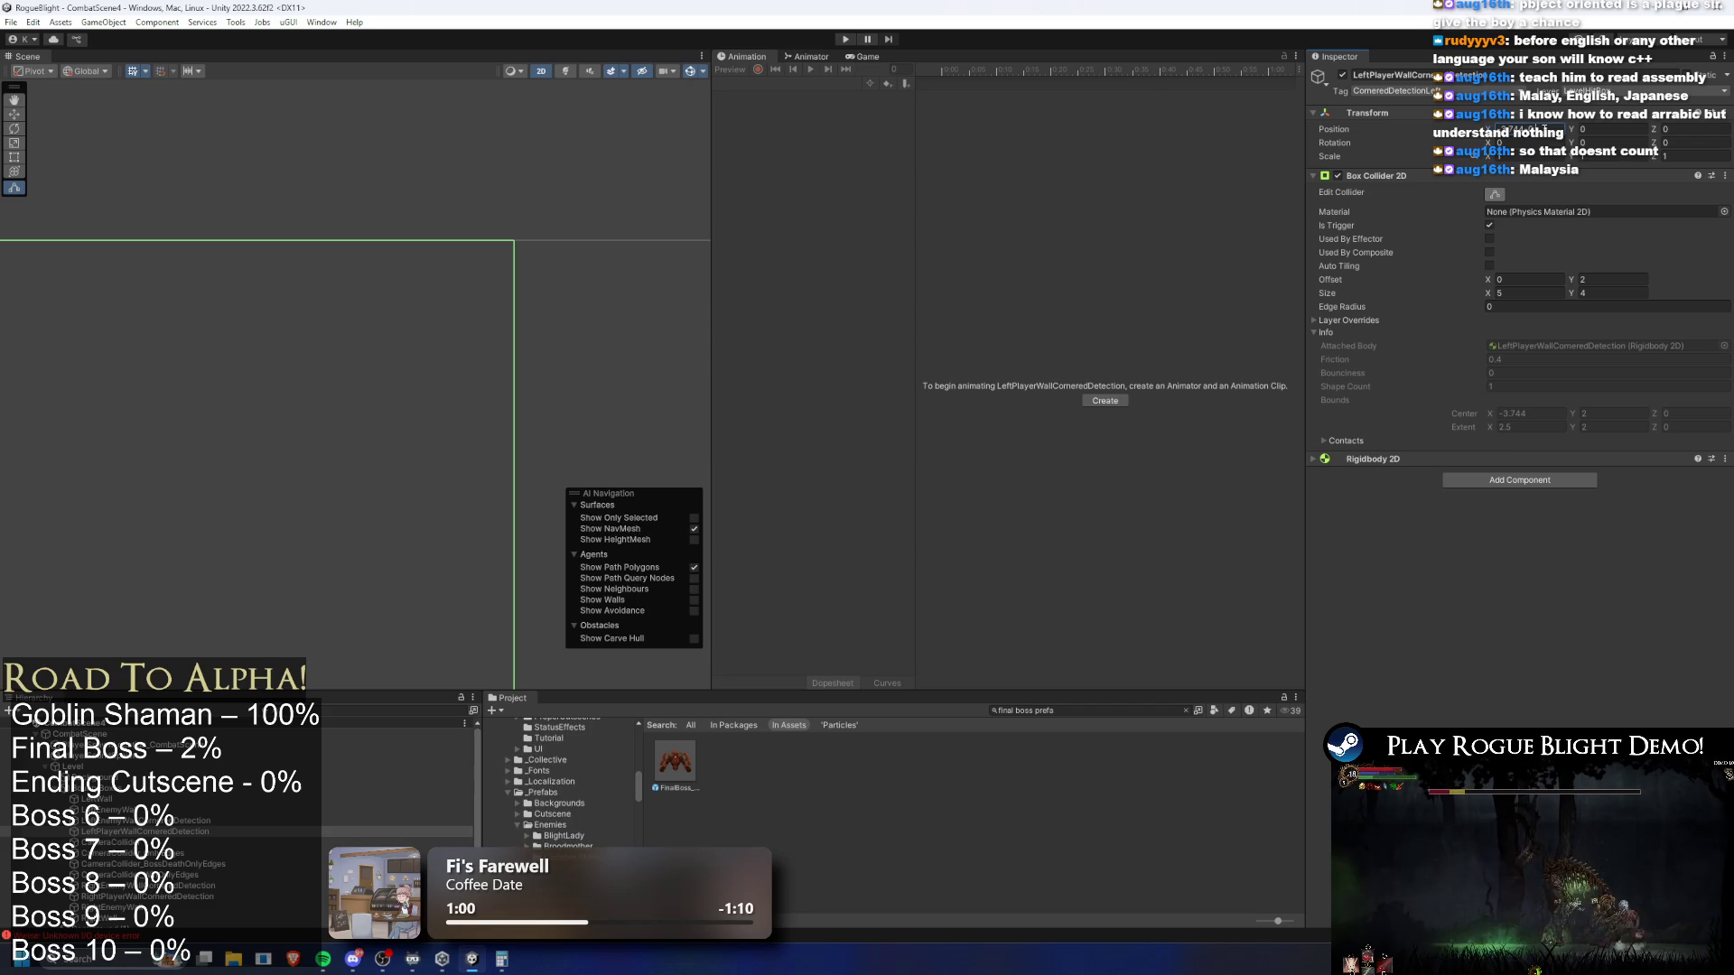
key(ctrl+z)
key(ctrl+y)
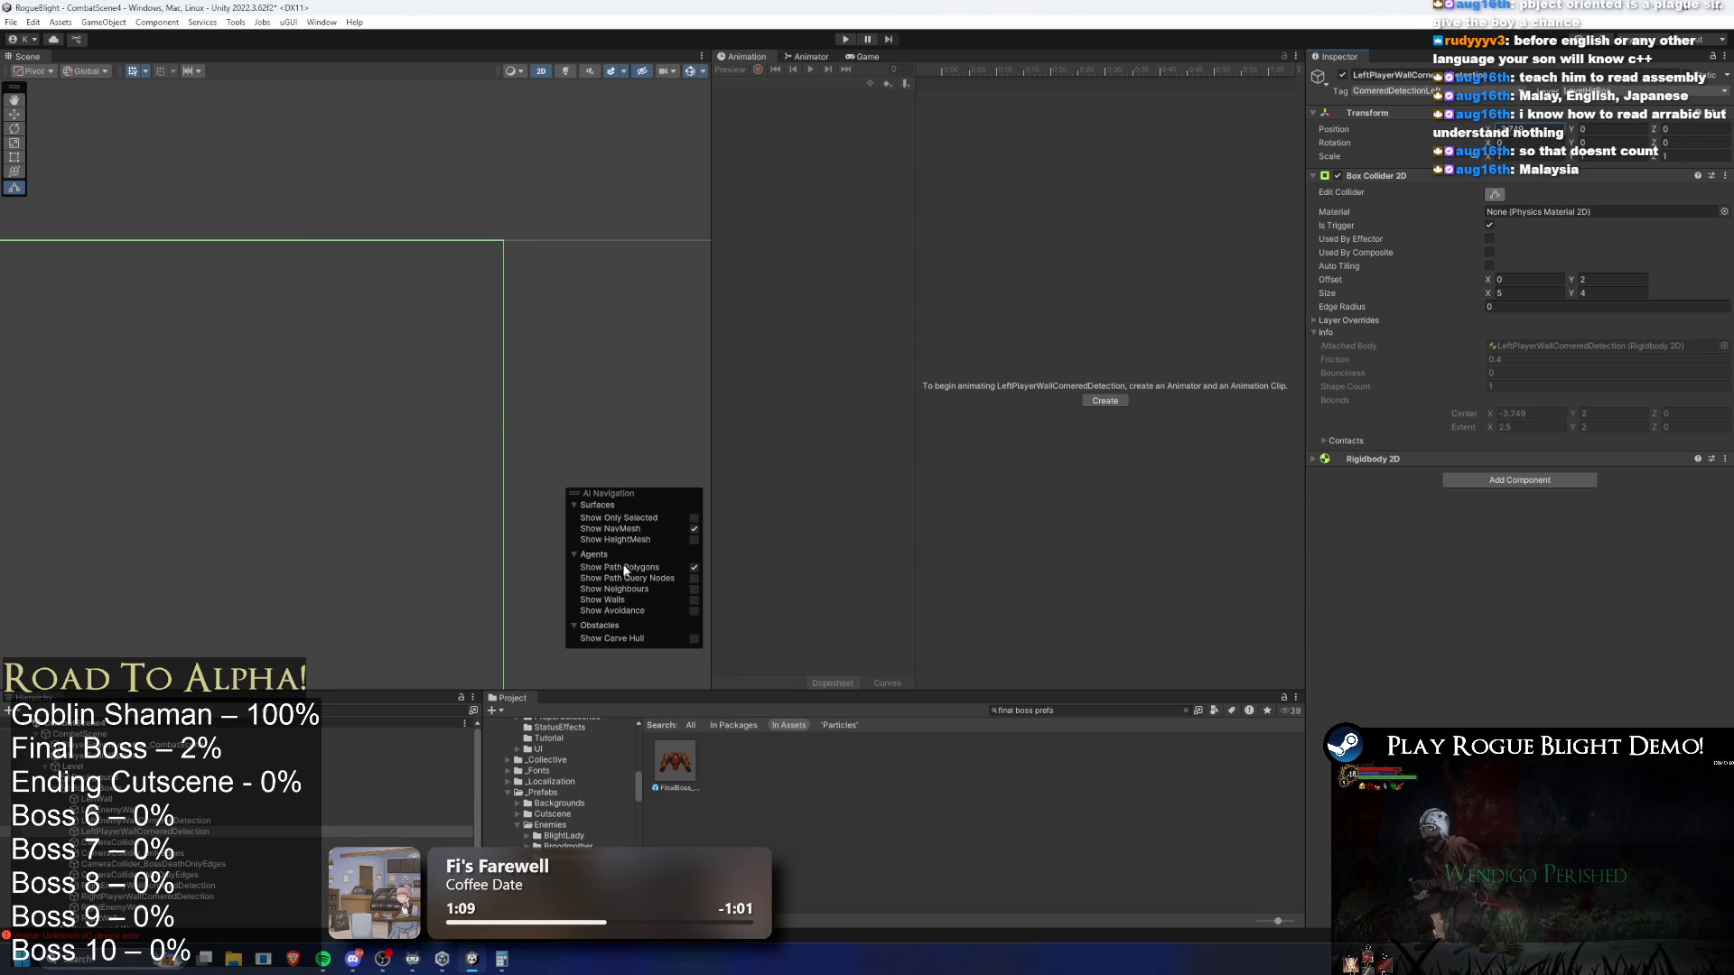
key(Up)
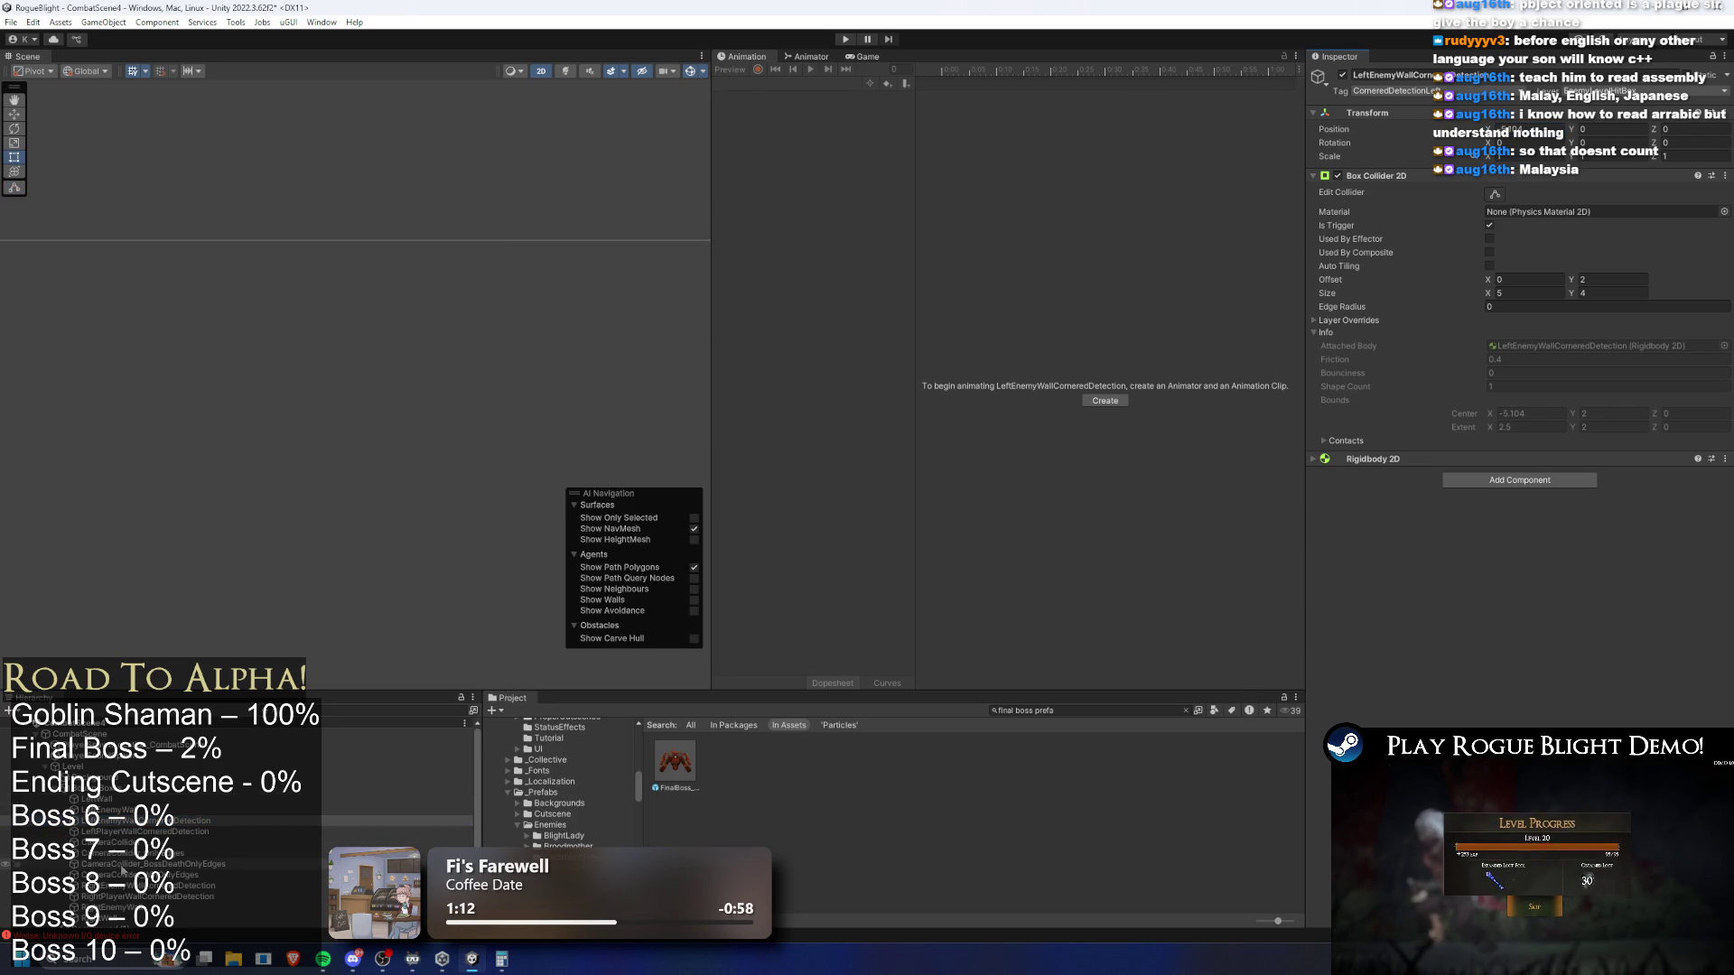
click(171, 832)
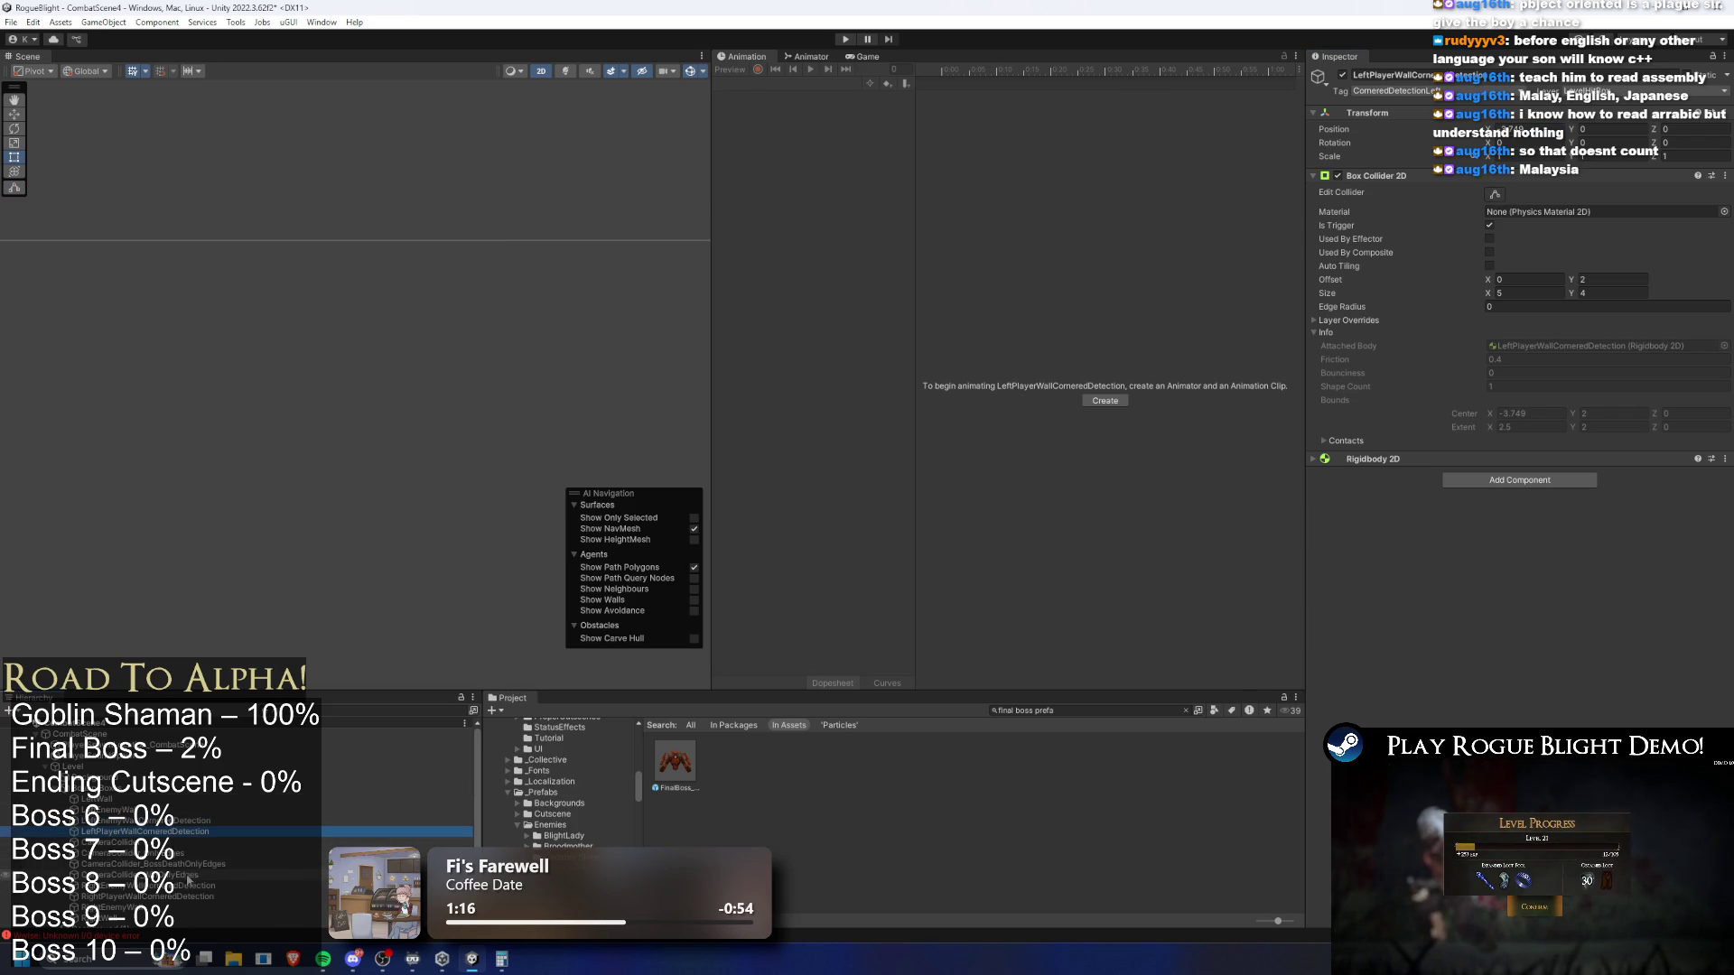
click(178, 897)
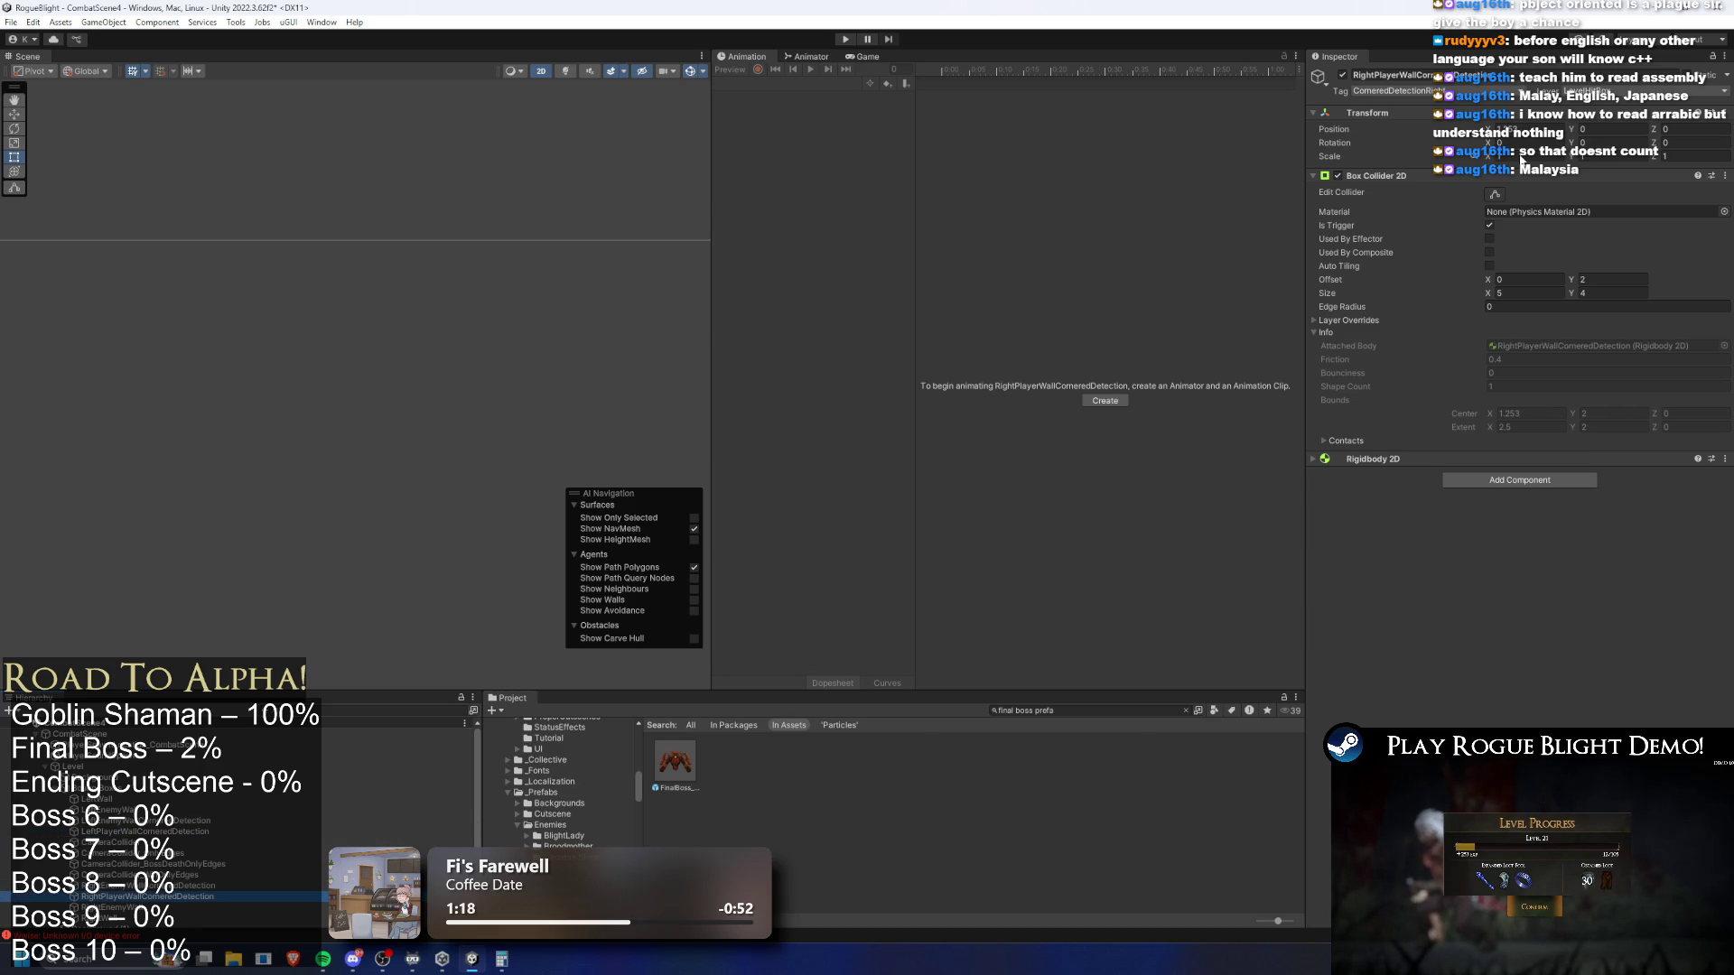
click(1494, 194)
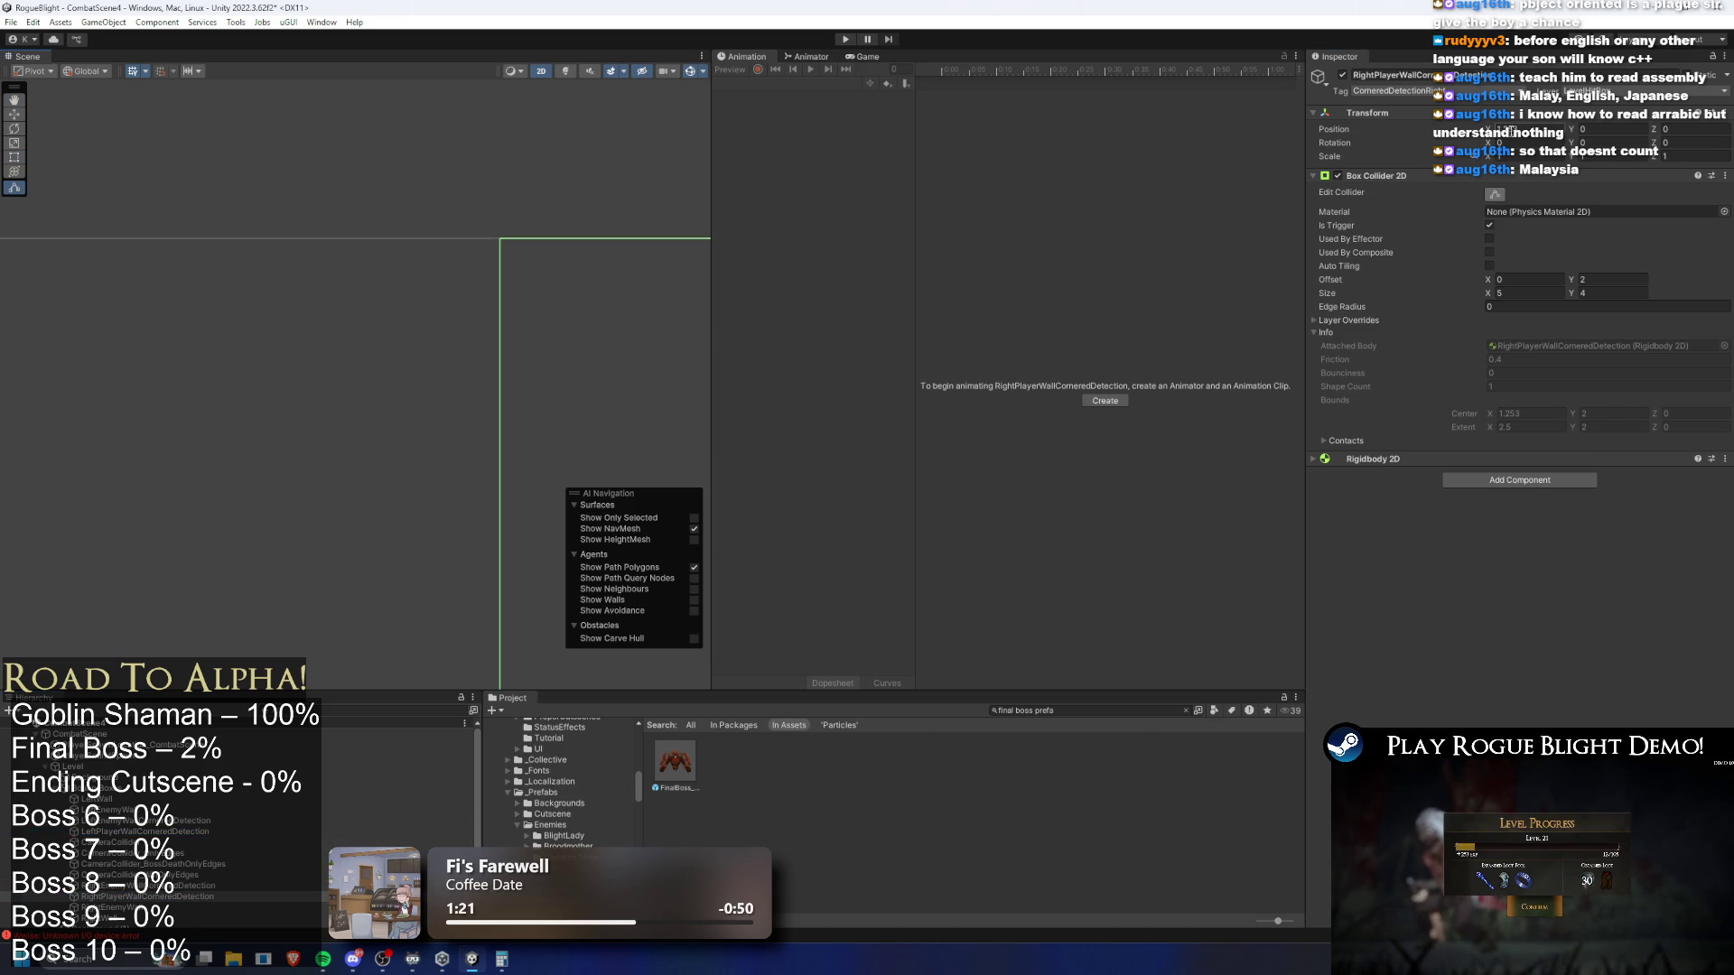
drag(499, 465, 510, 465)
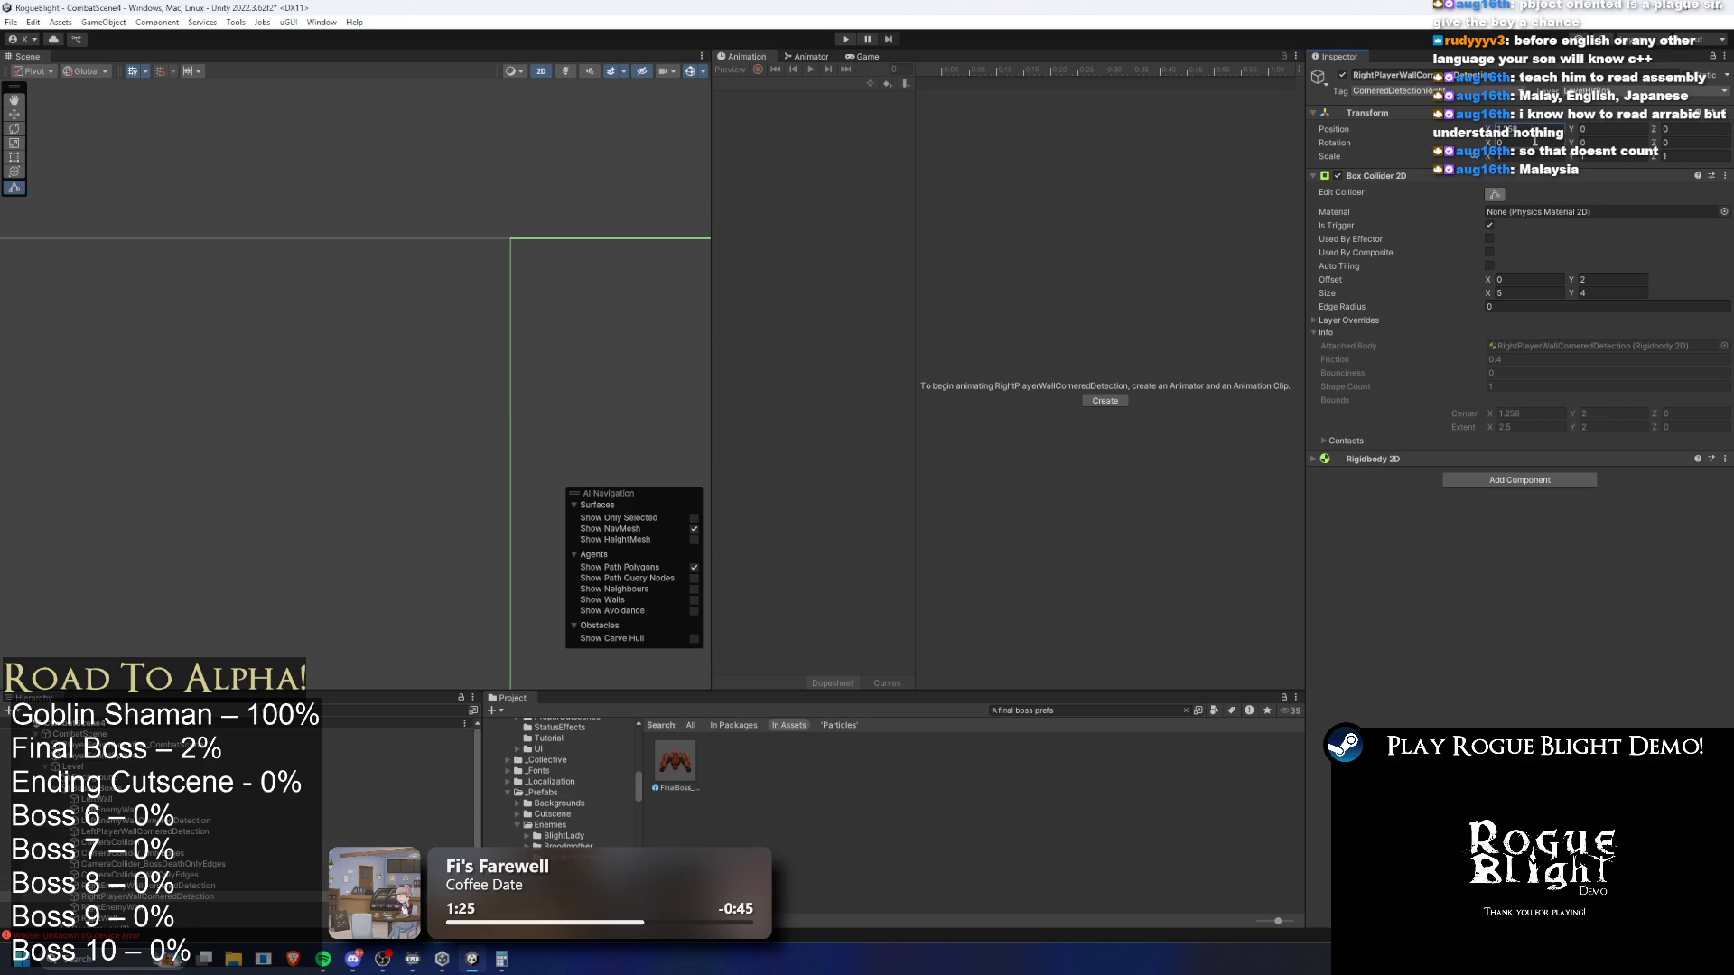
ctrl+click(145, 832)
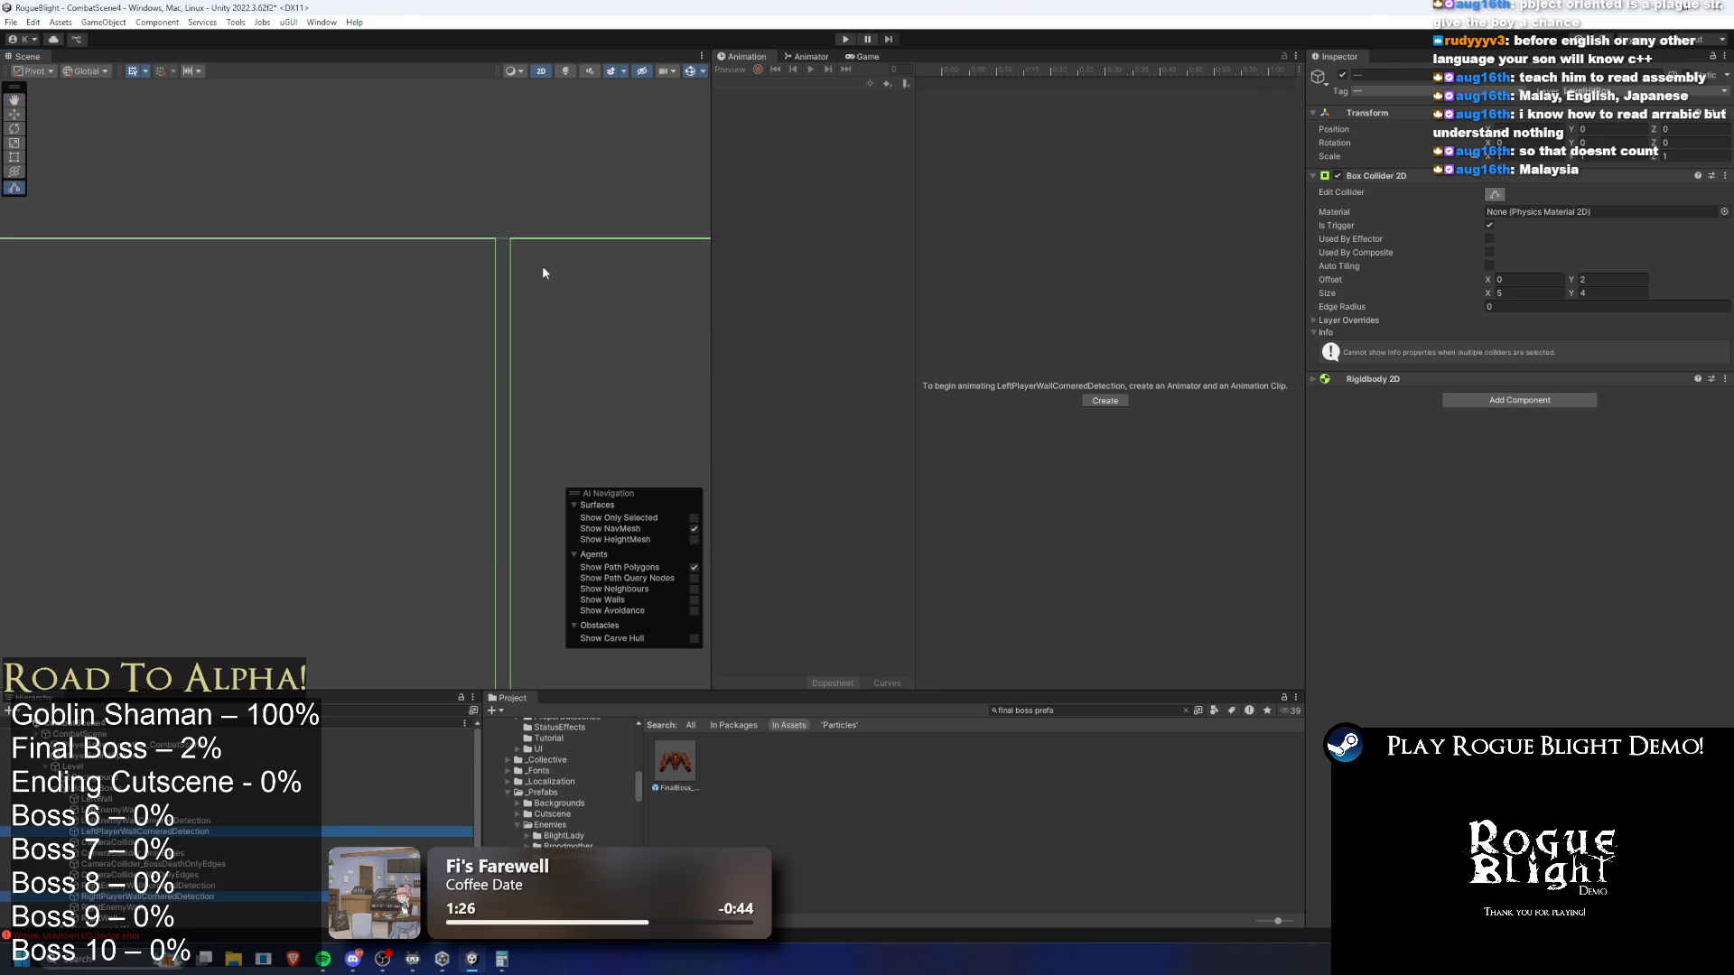
scroll(447, 230, up, 5)
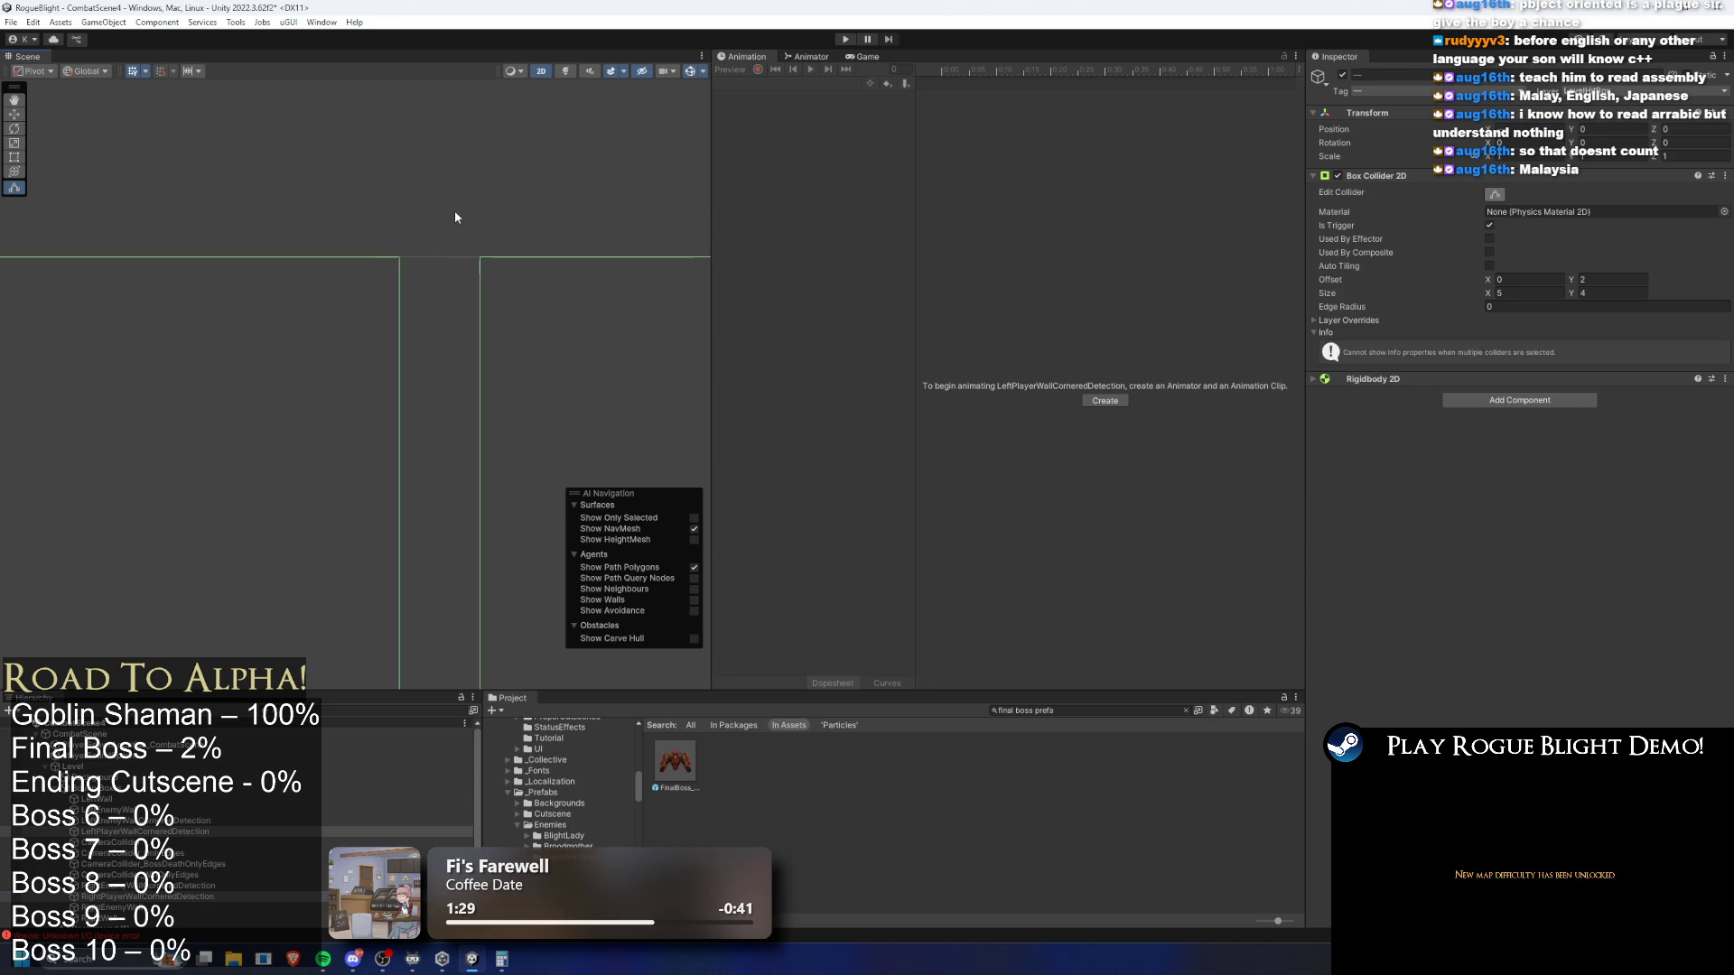
scroll(441, 257, up, 3)
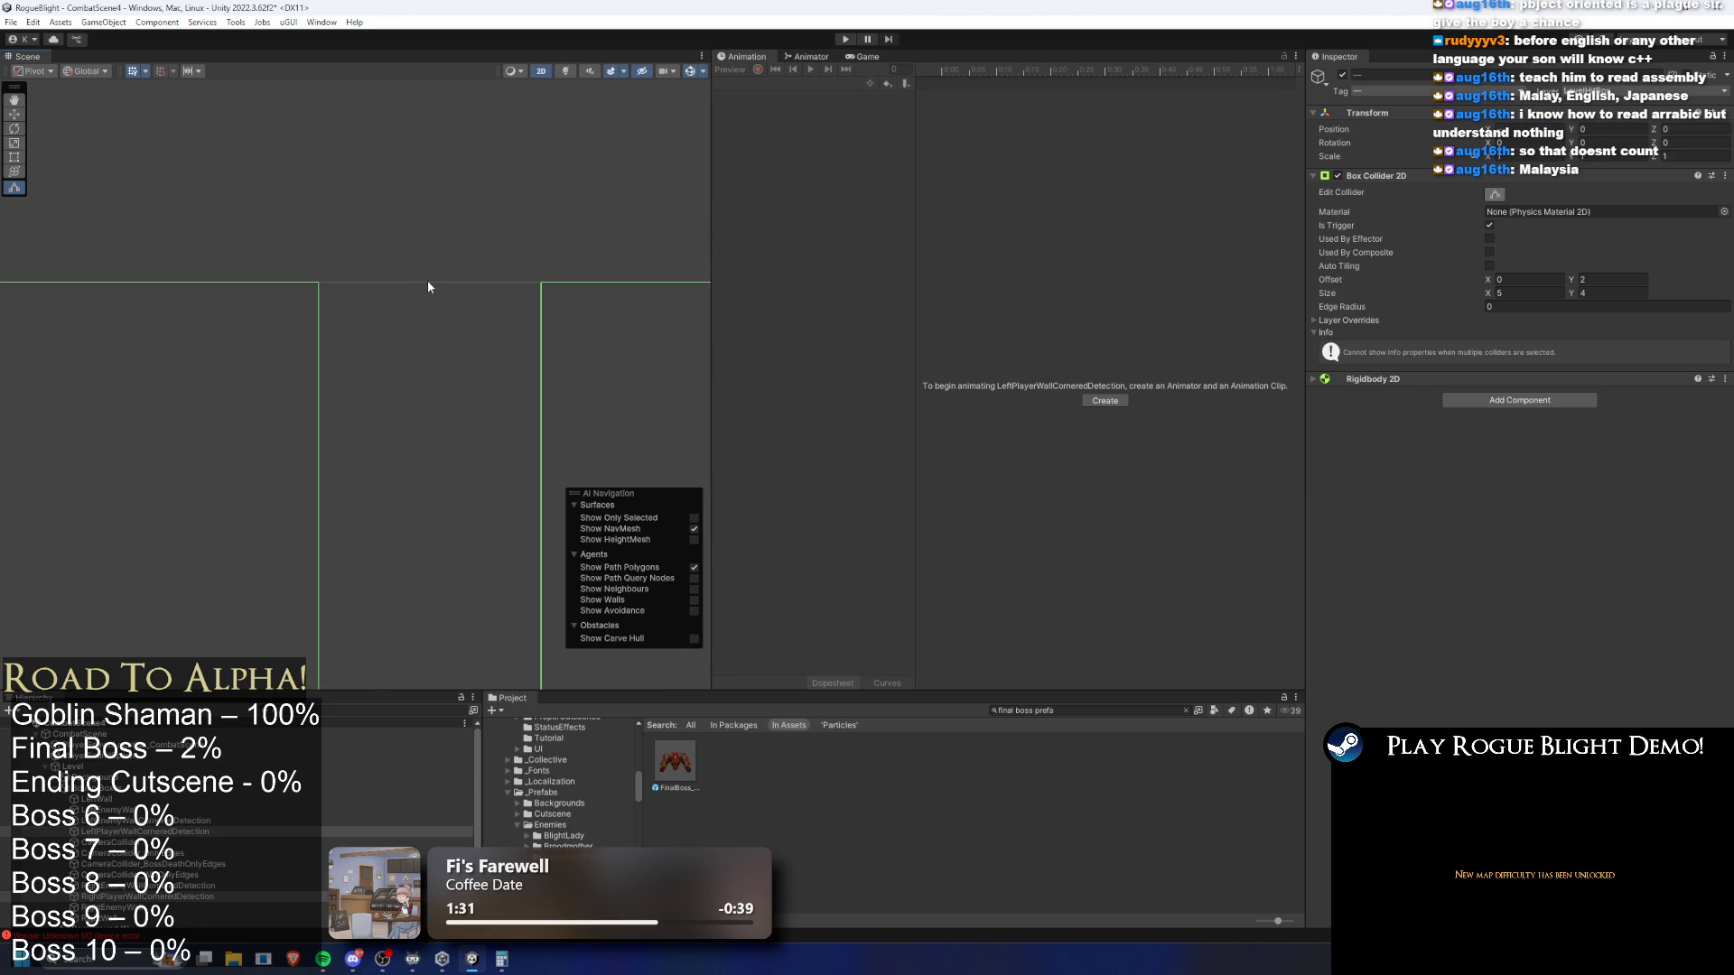
click(145, 832)
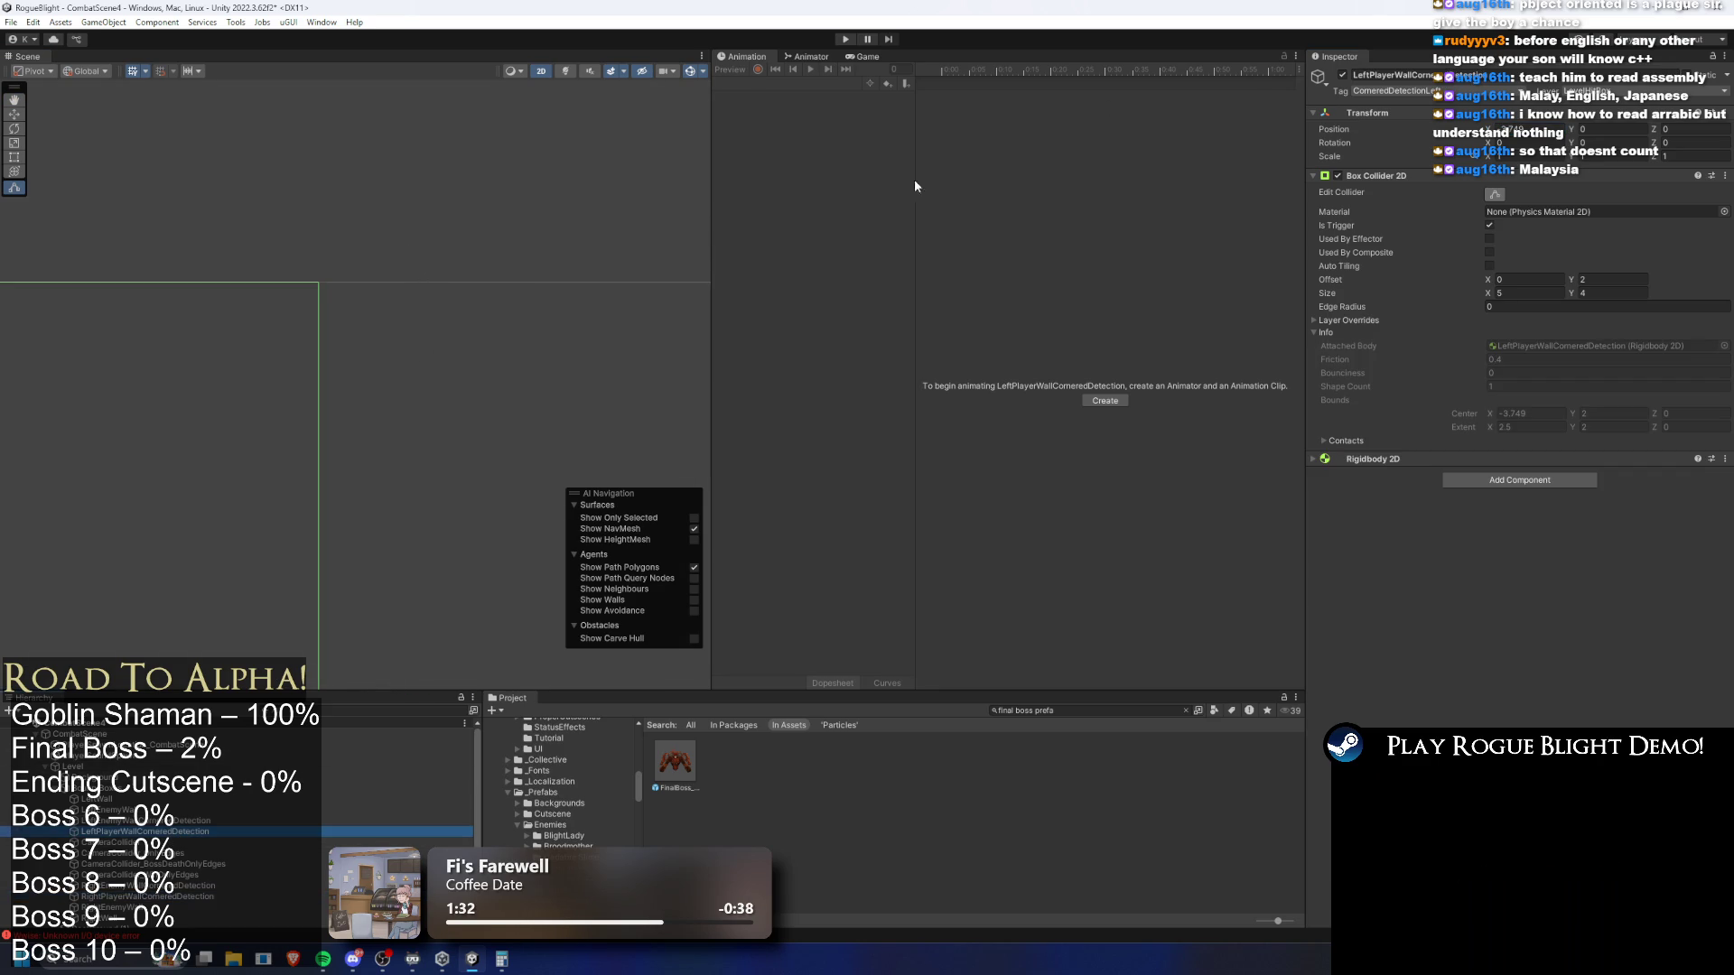
click(1510, 129)
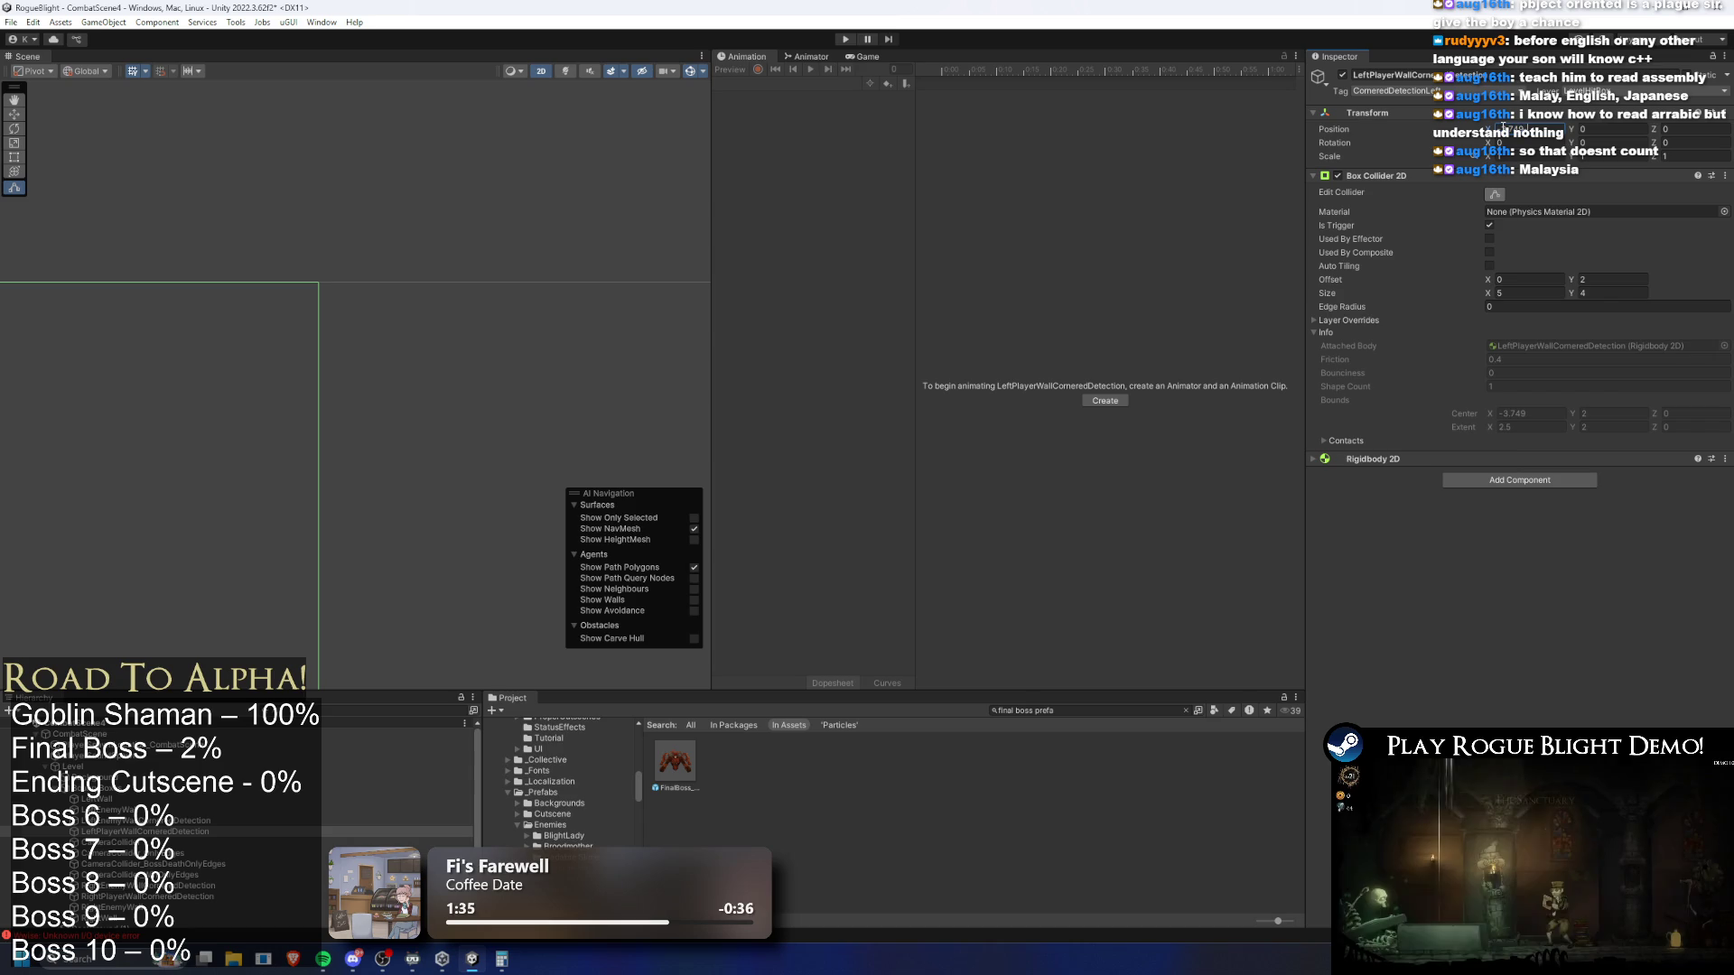
key(Return)
key(BackSpace)
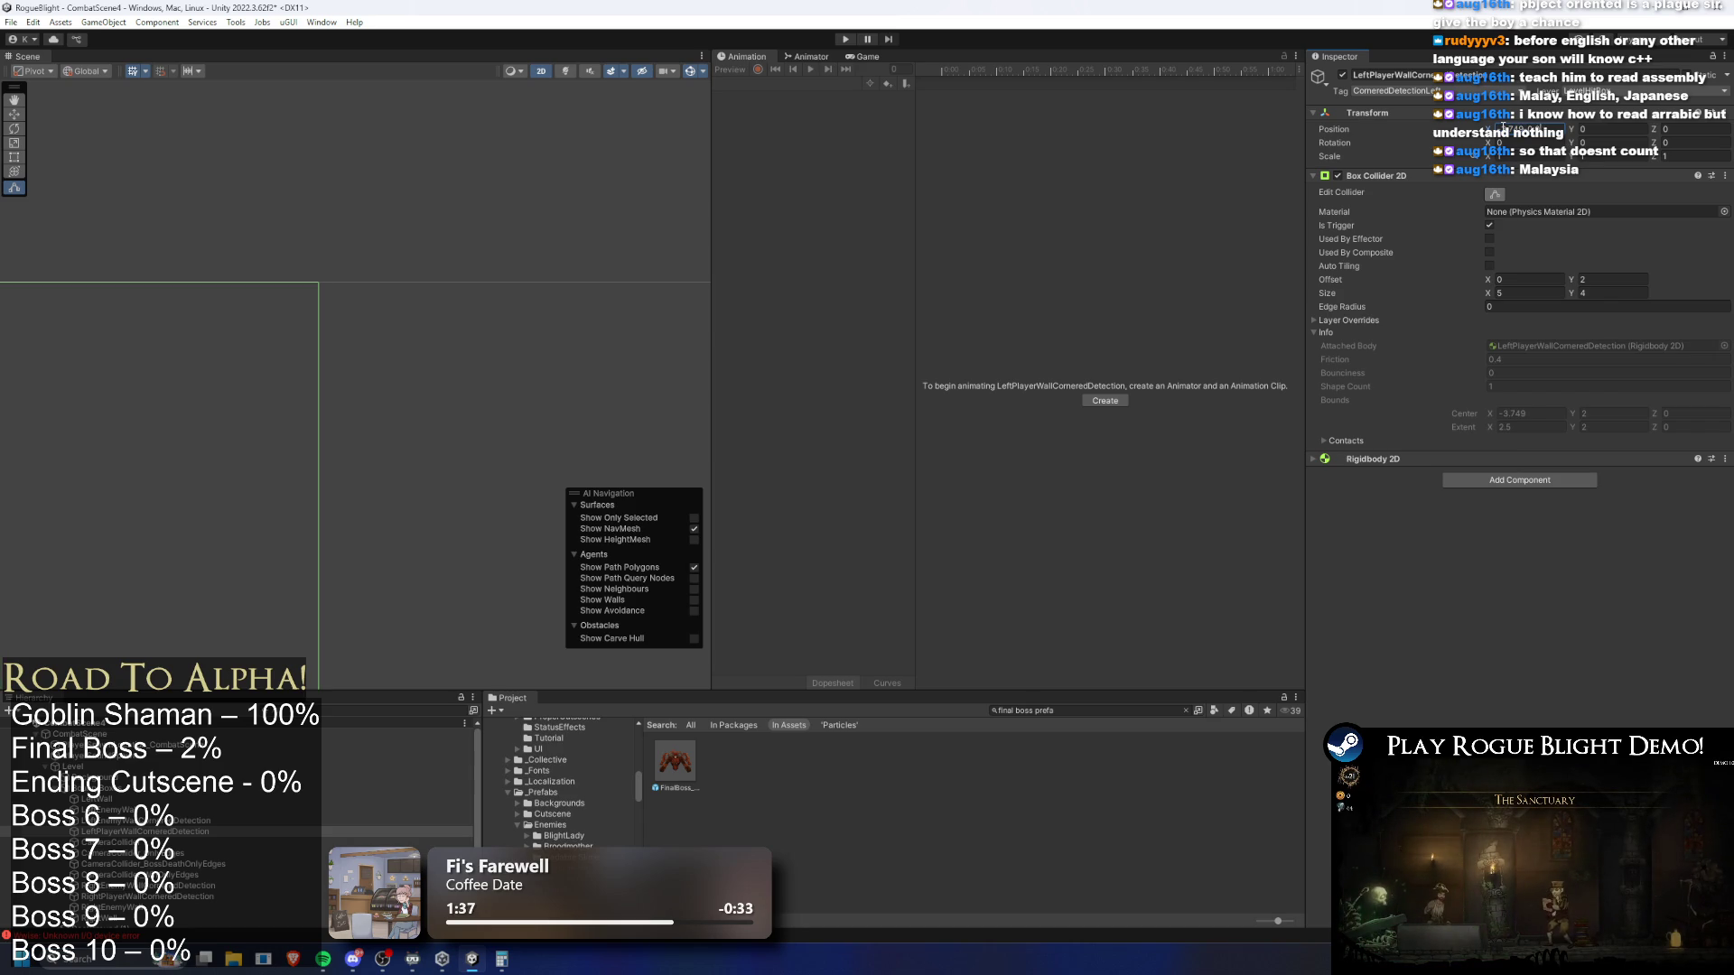
key(BackSpace)
text(49)
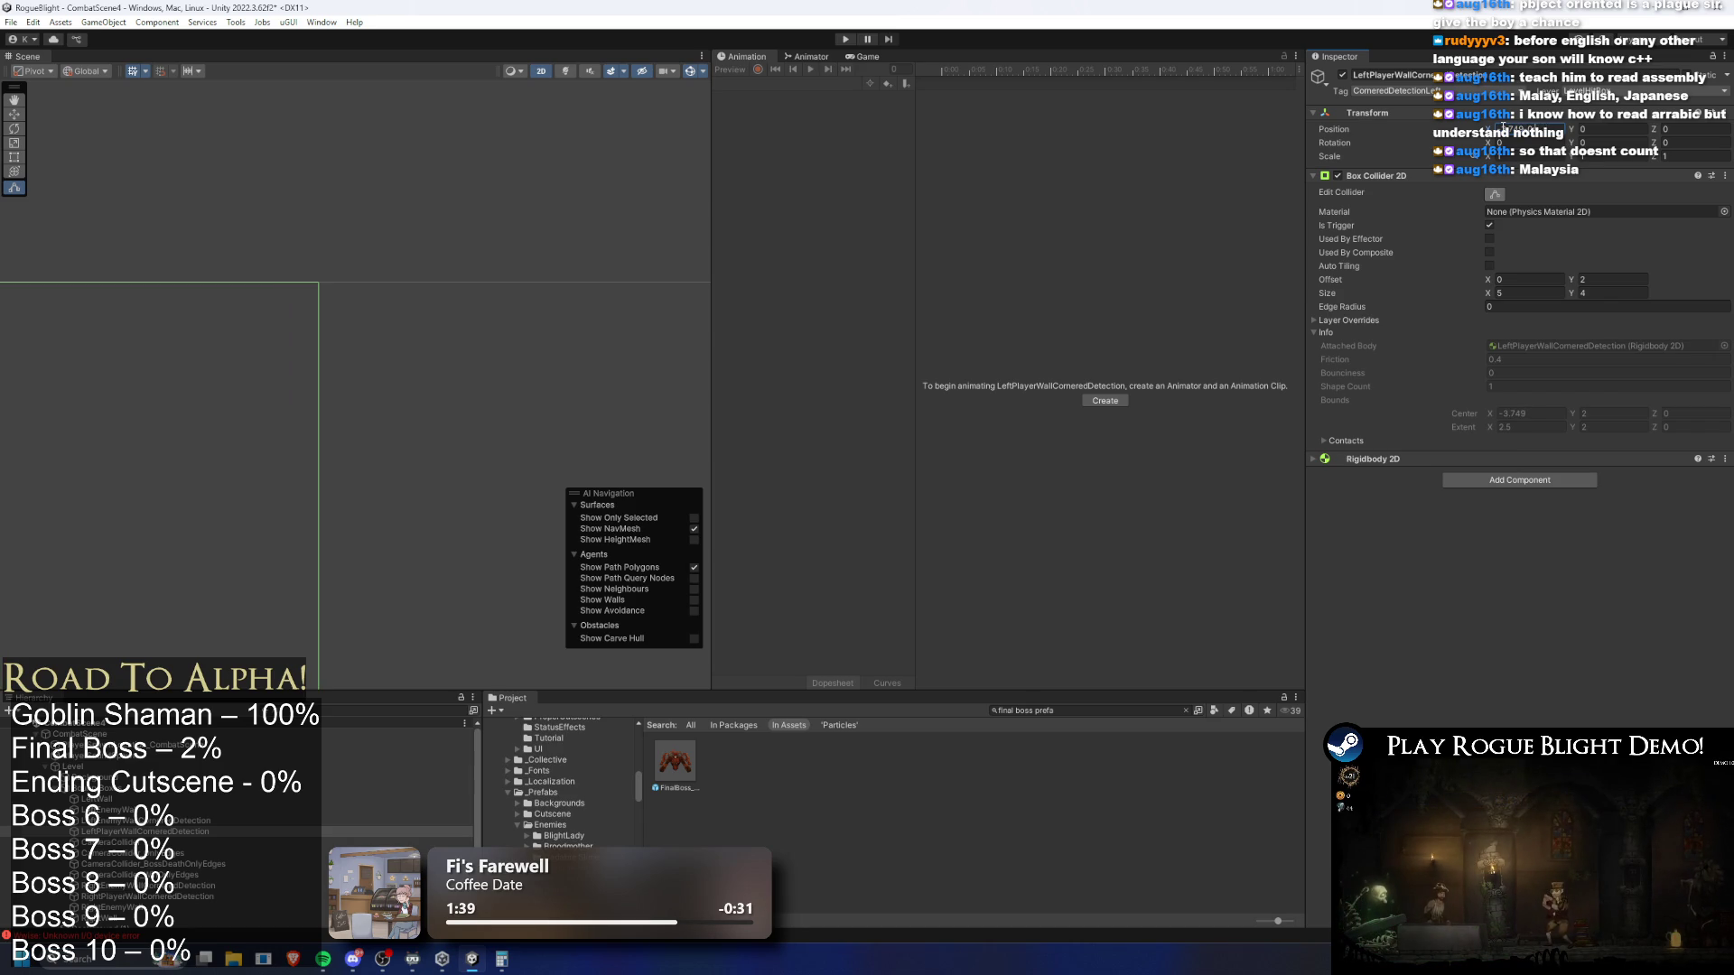
key(BackSpace)
text(8)
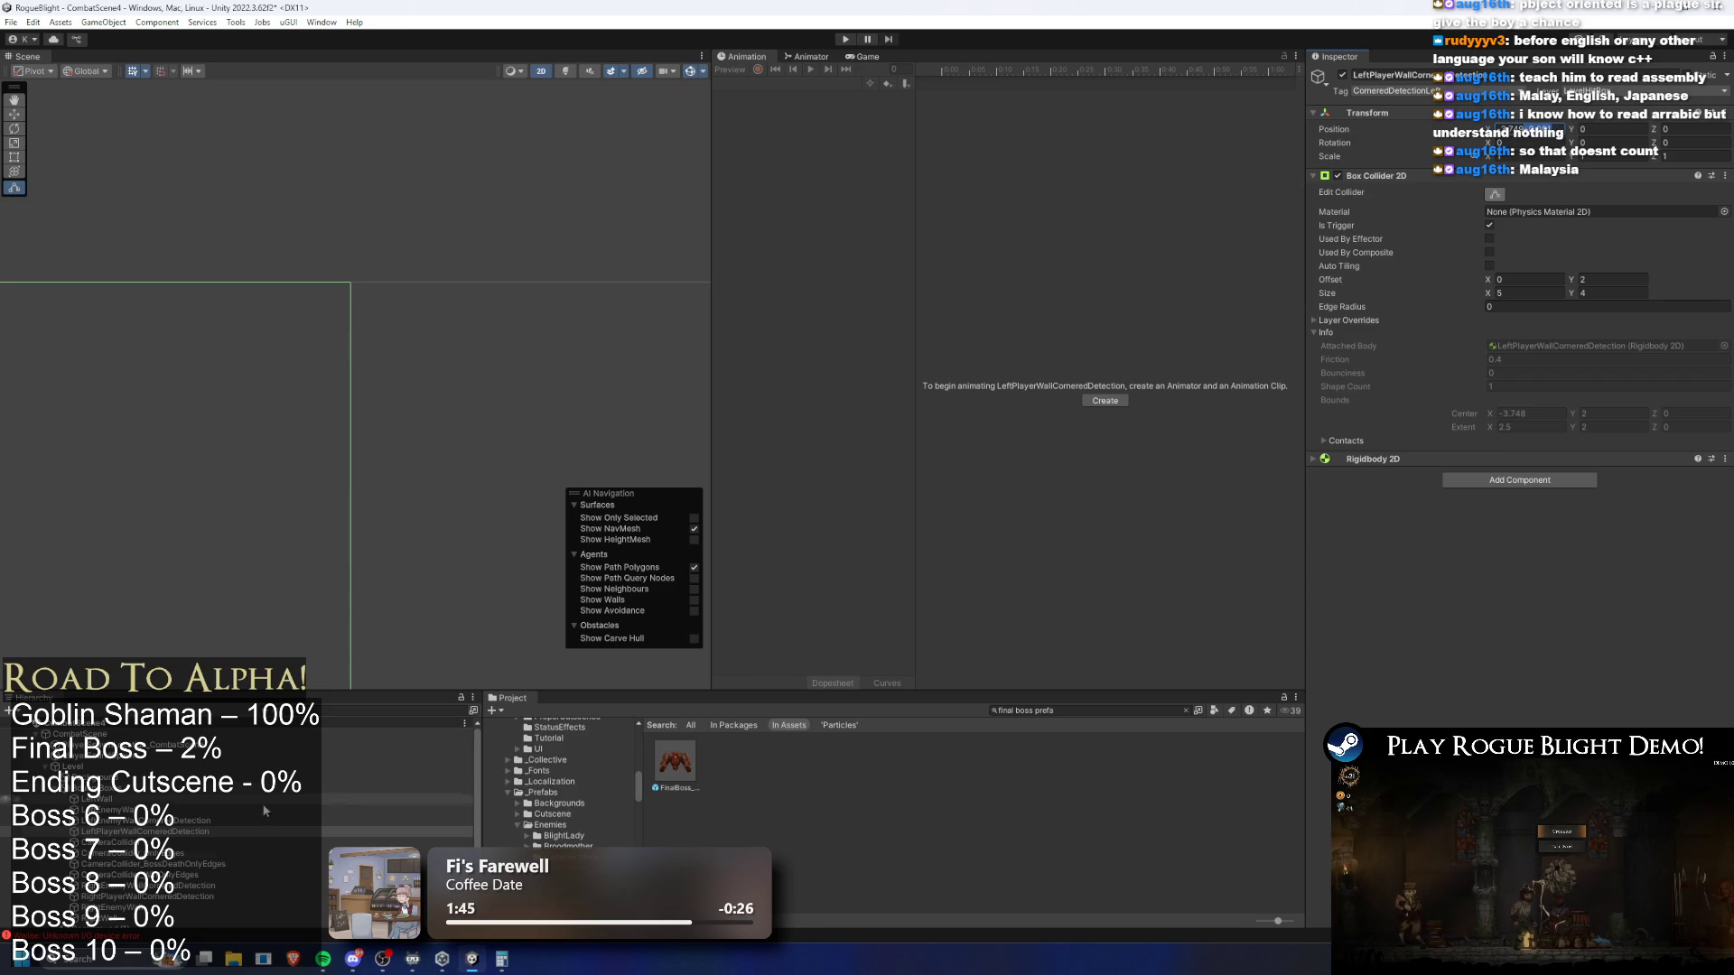
click(203, 886)
click(206, 896)
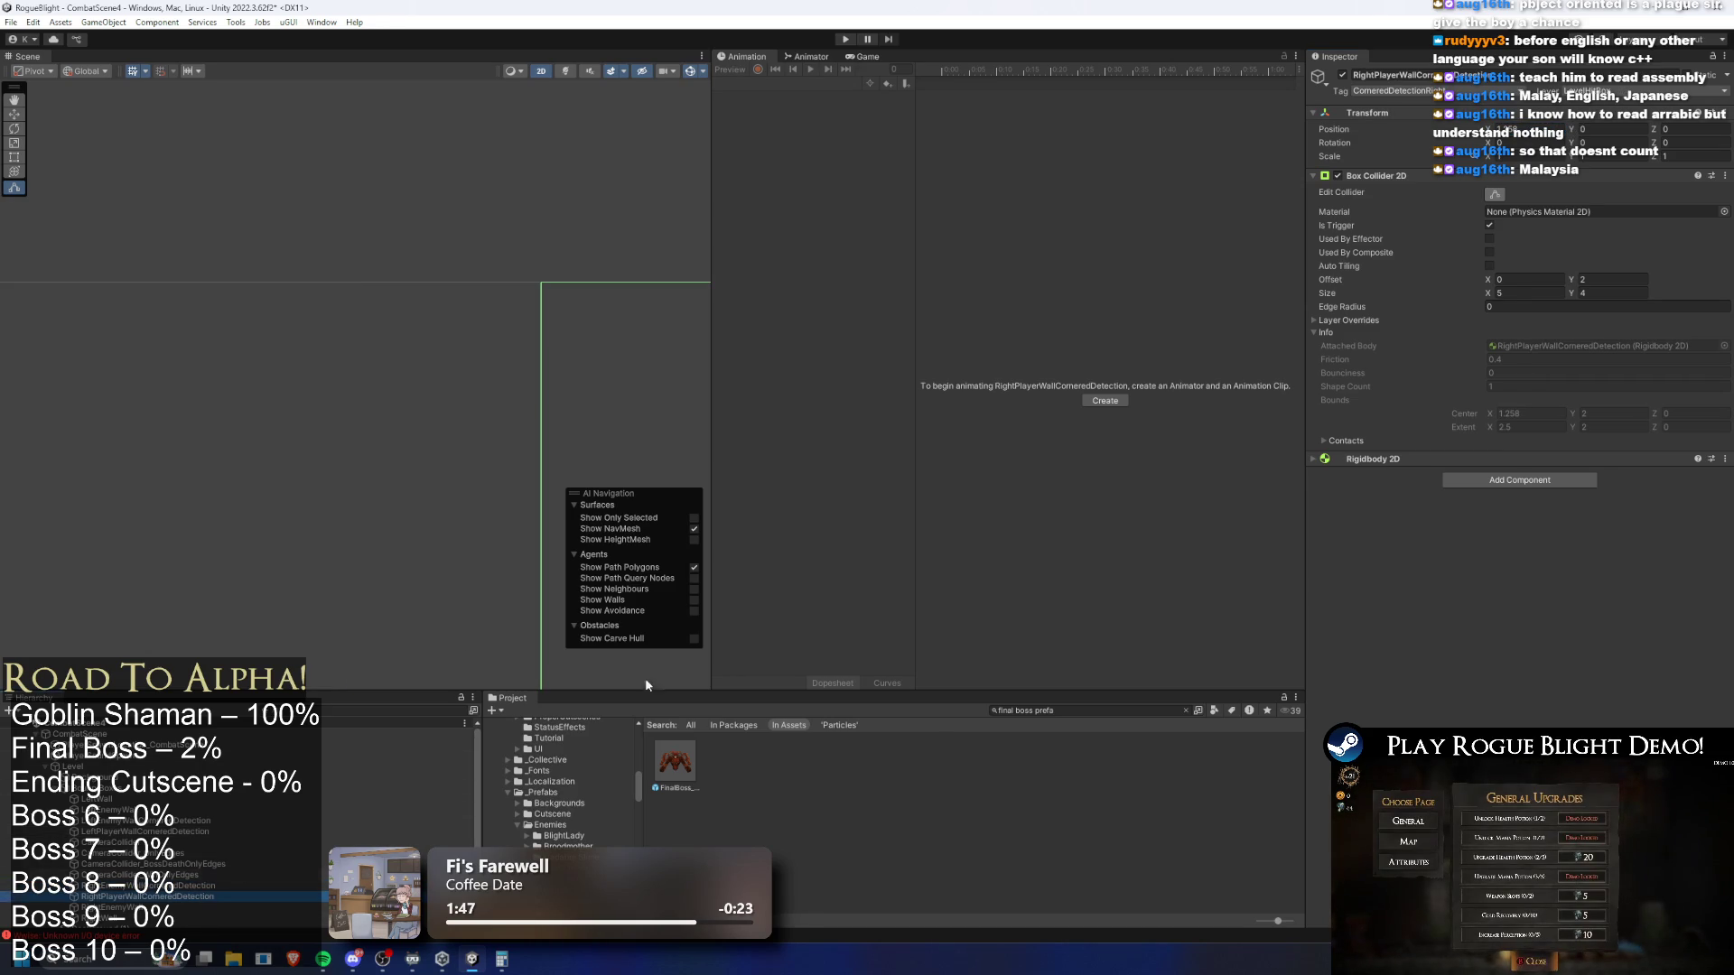
click(1526, 129)
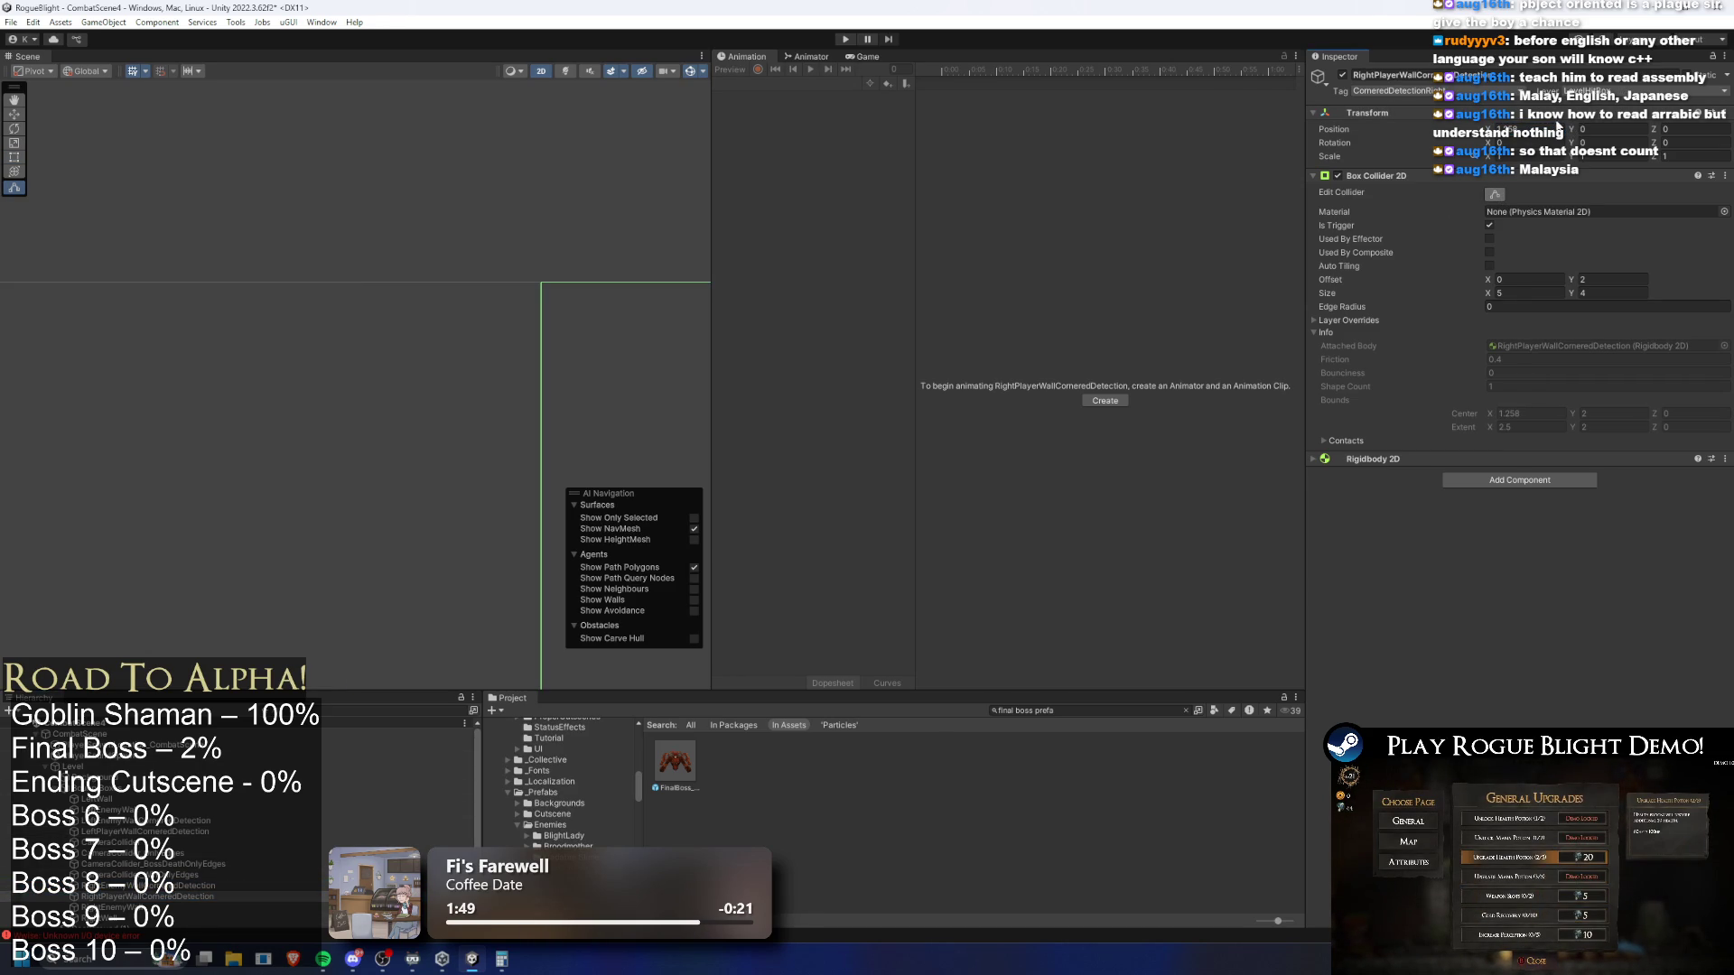
key(BackSpace)
text(9)
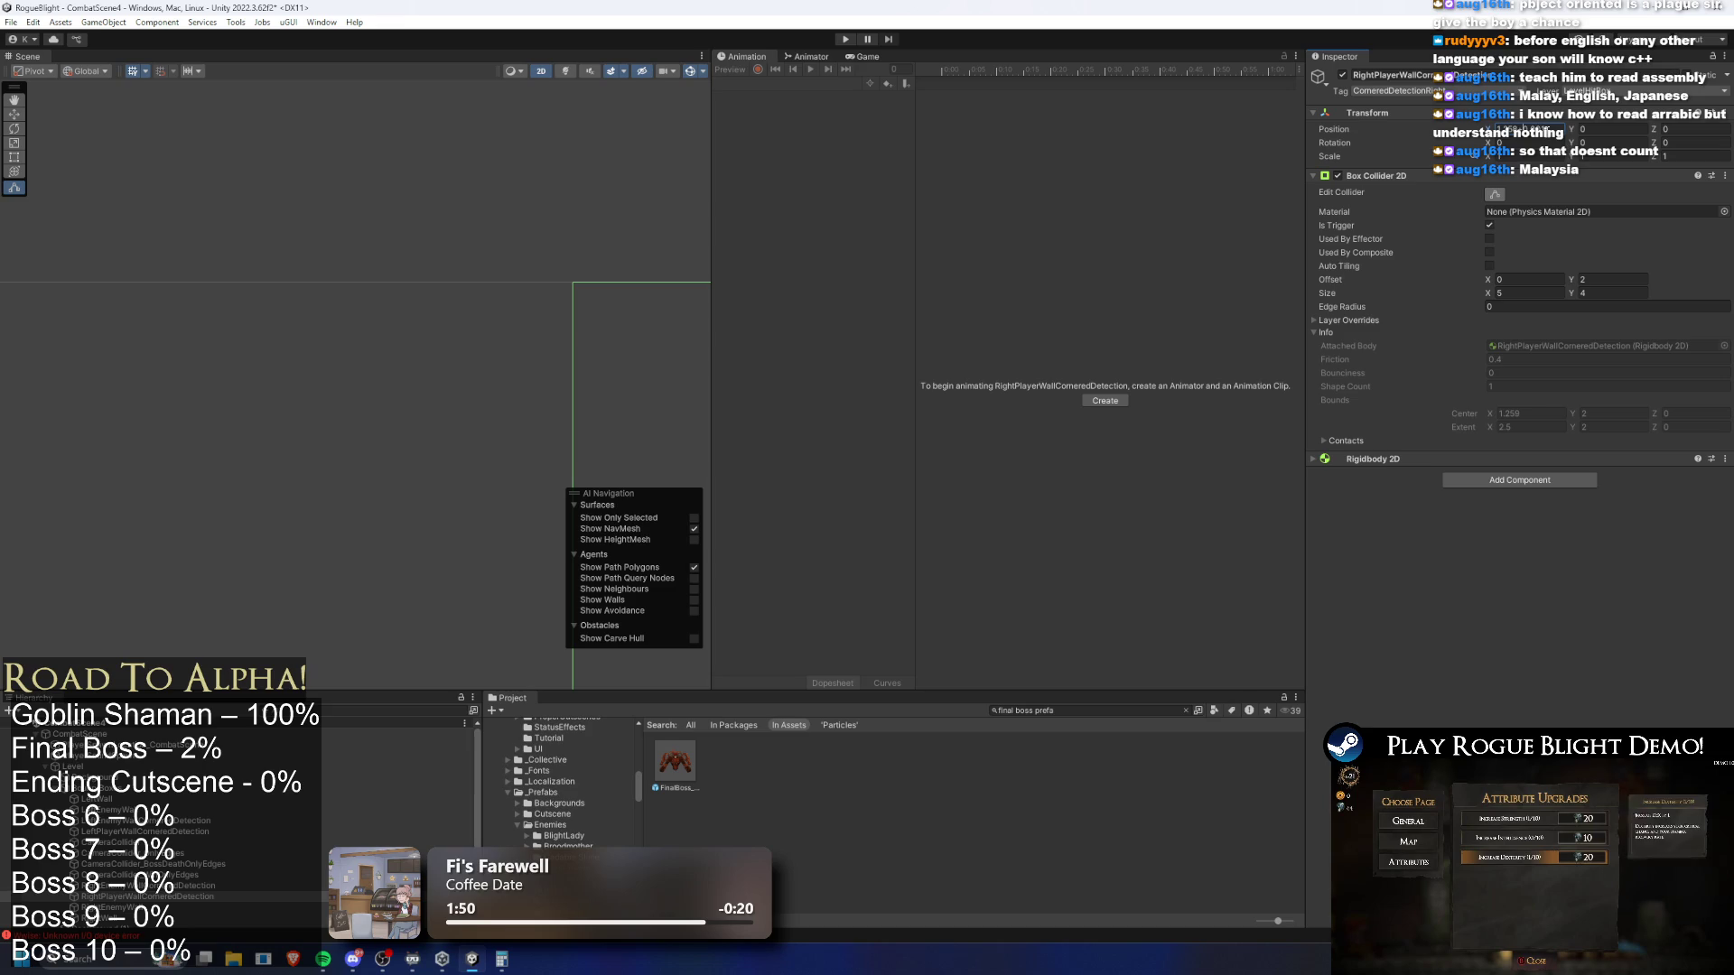
key(BackSpace)
text(7)
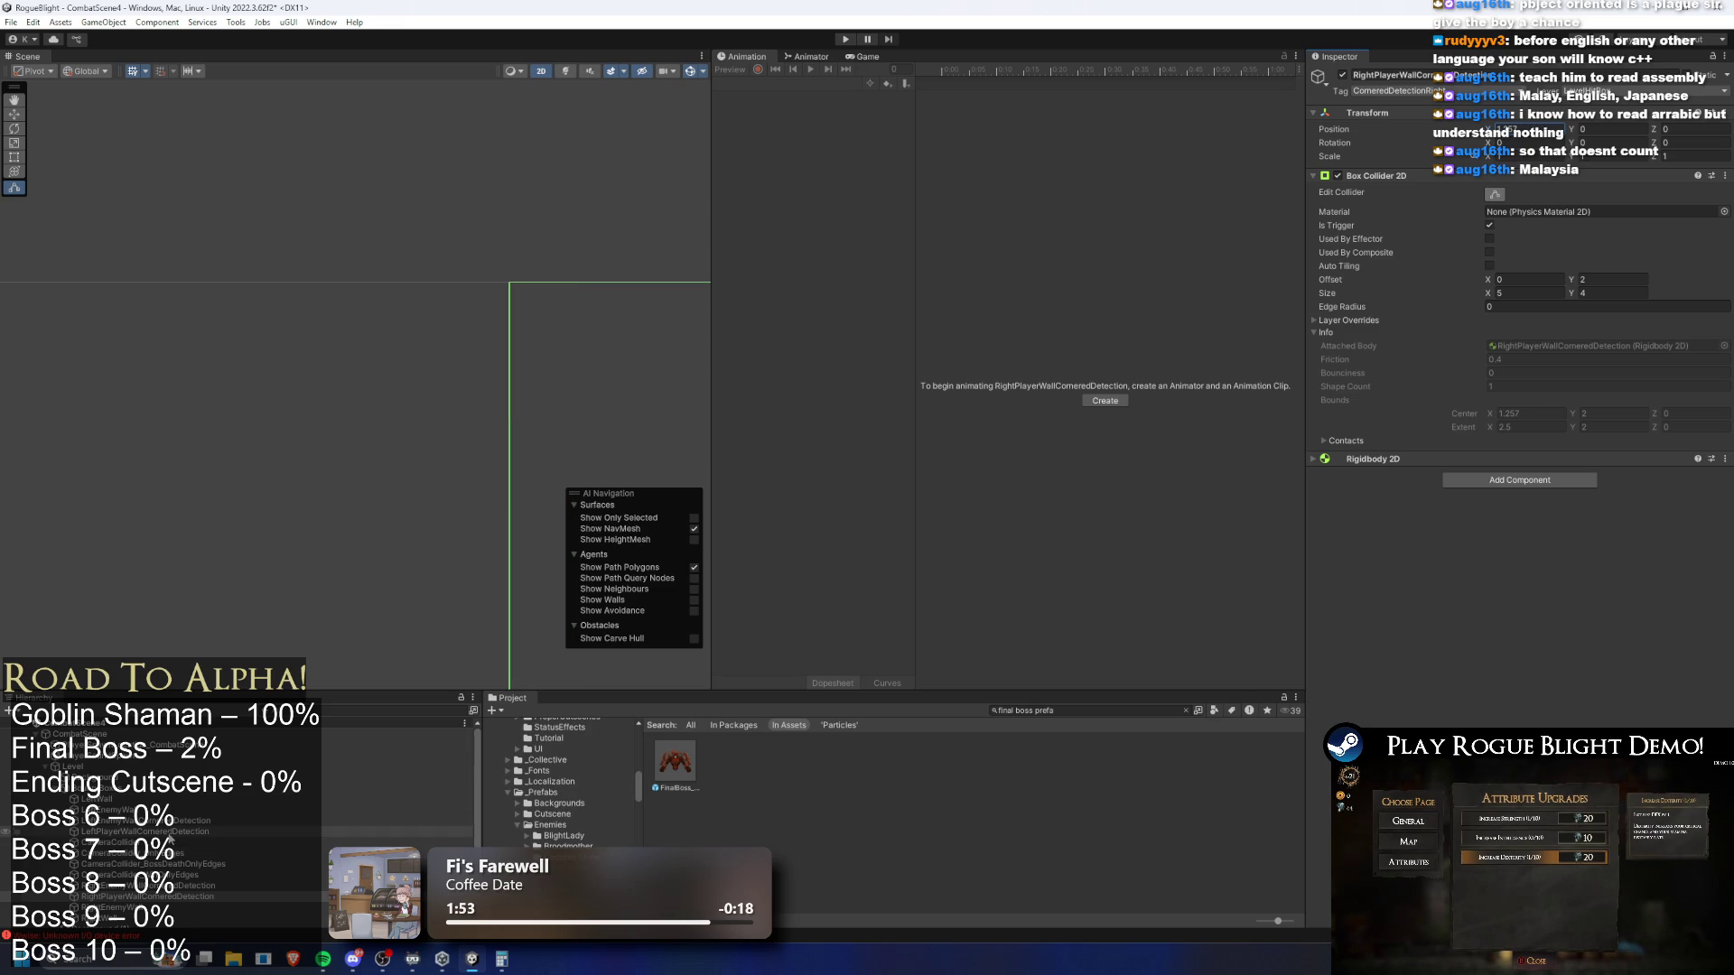
ctrl+click(145, 831)
scroll(522, 441, down, 3)
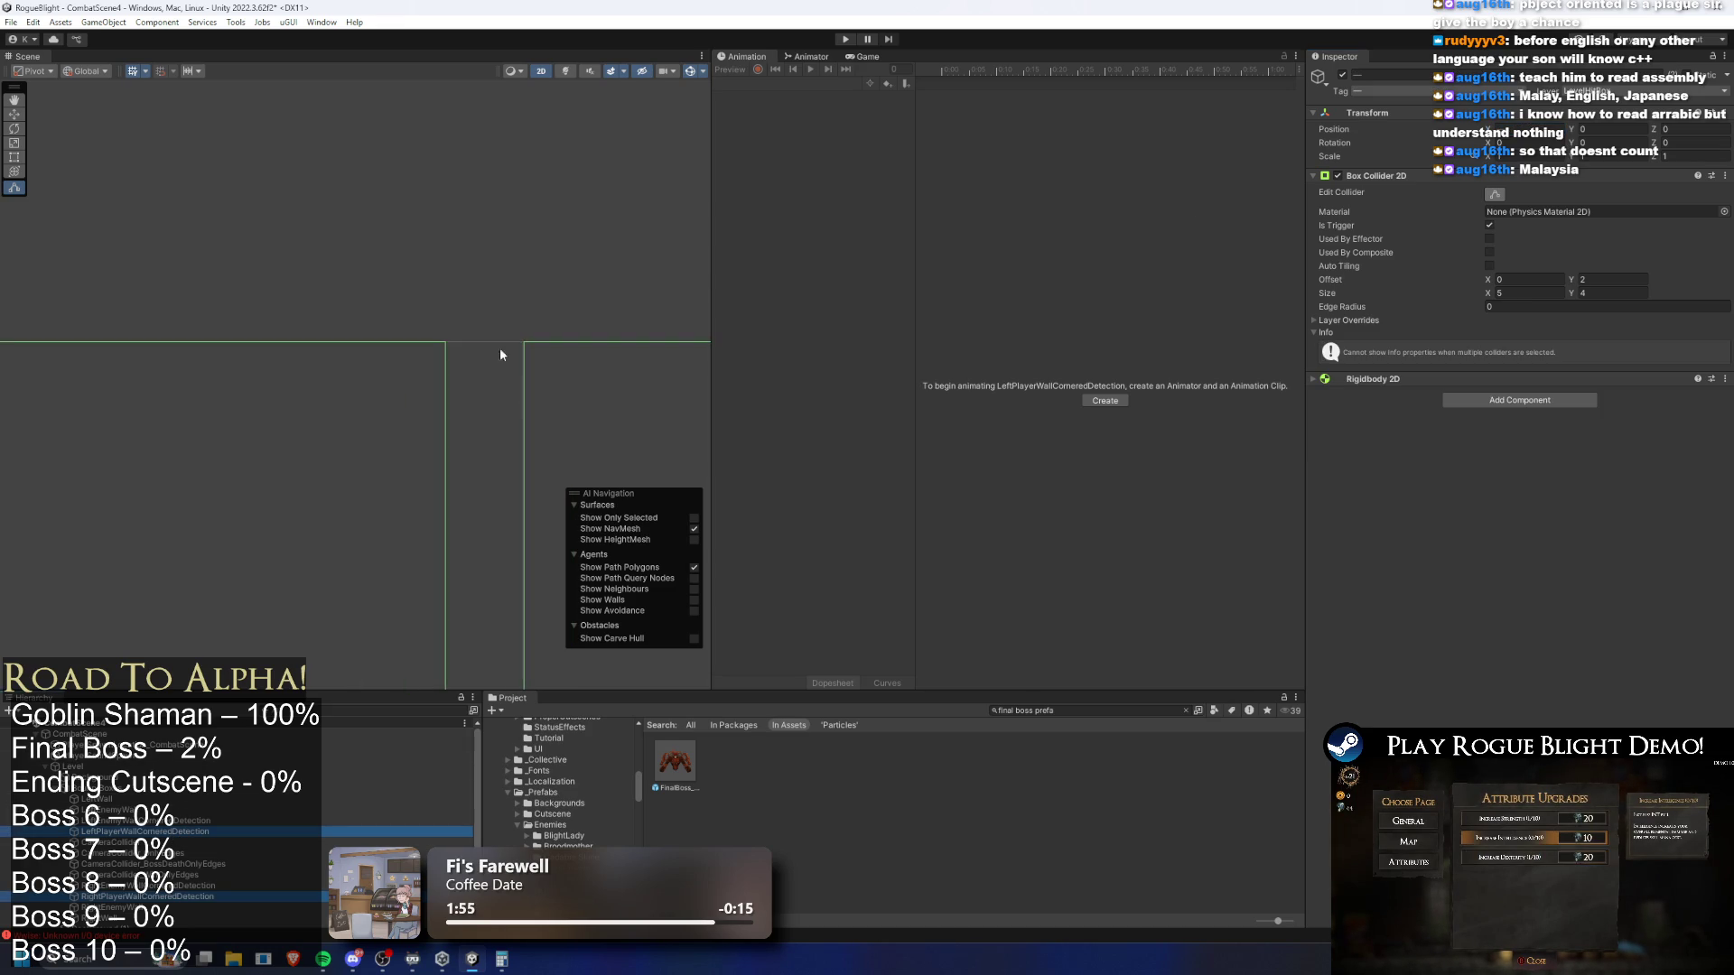
scroll(541, 414, down, 5)
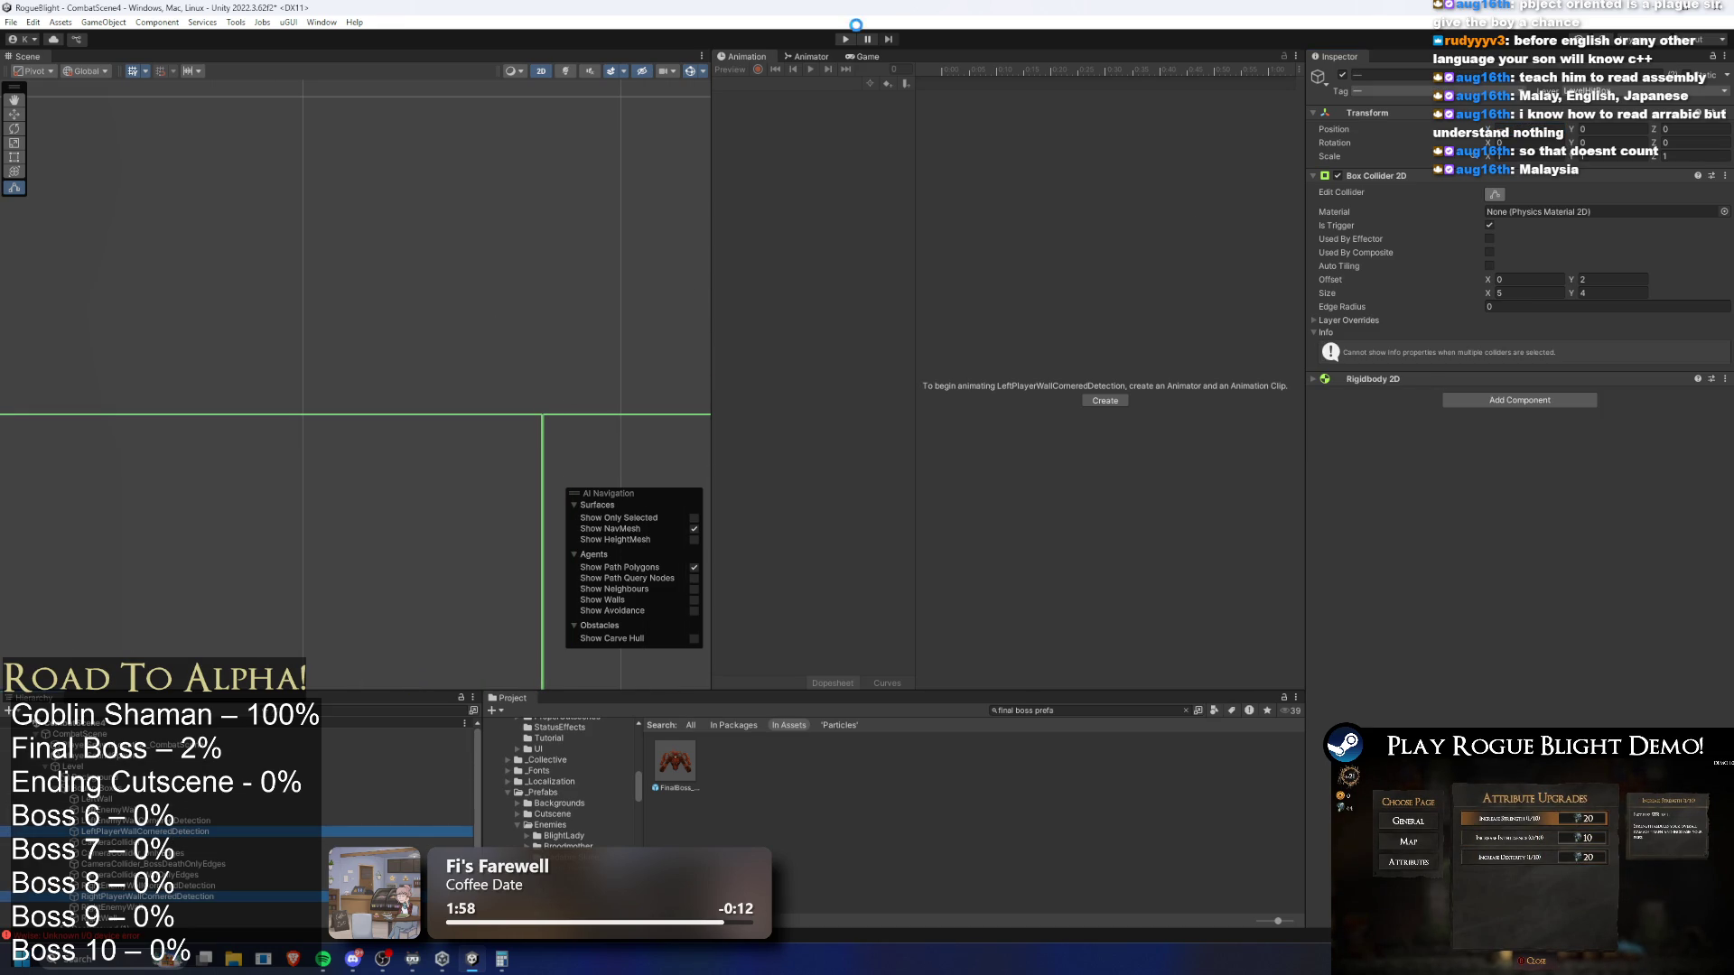
Playtest the Blight Core boss fight again, then stop Play Mode with Ctrl+P
click(849, 39)
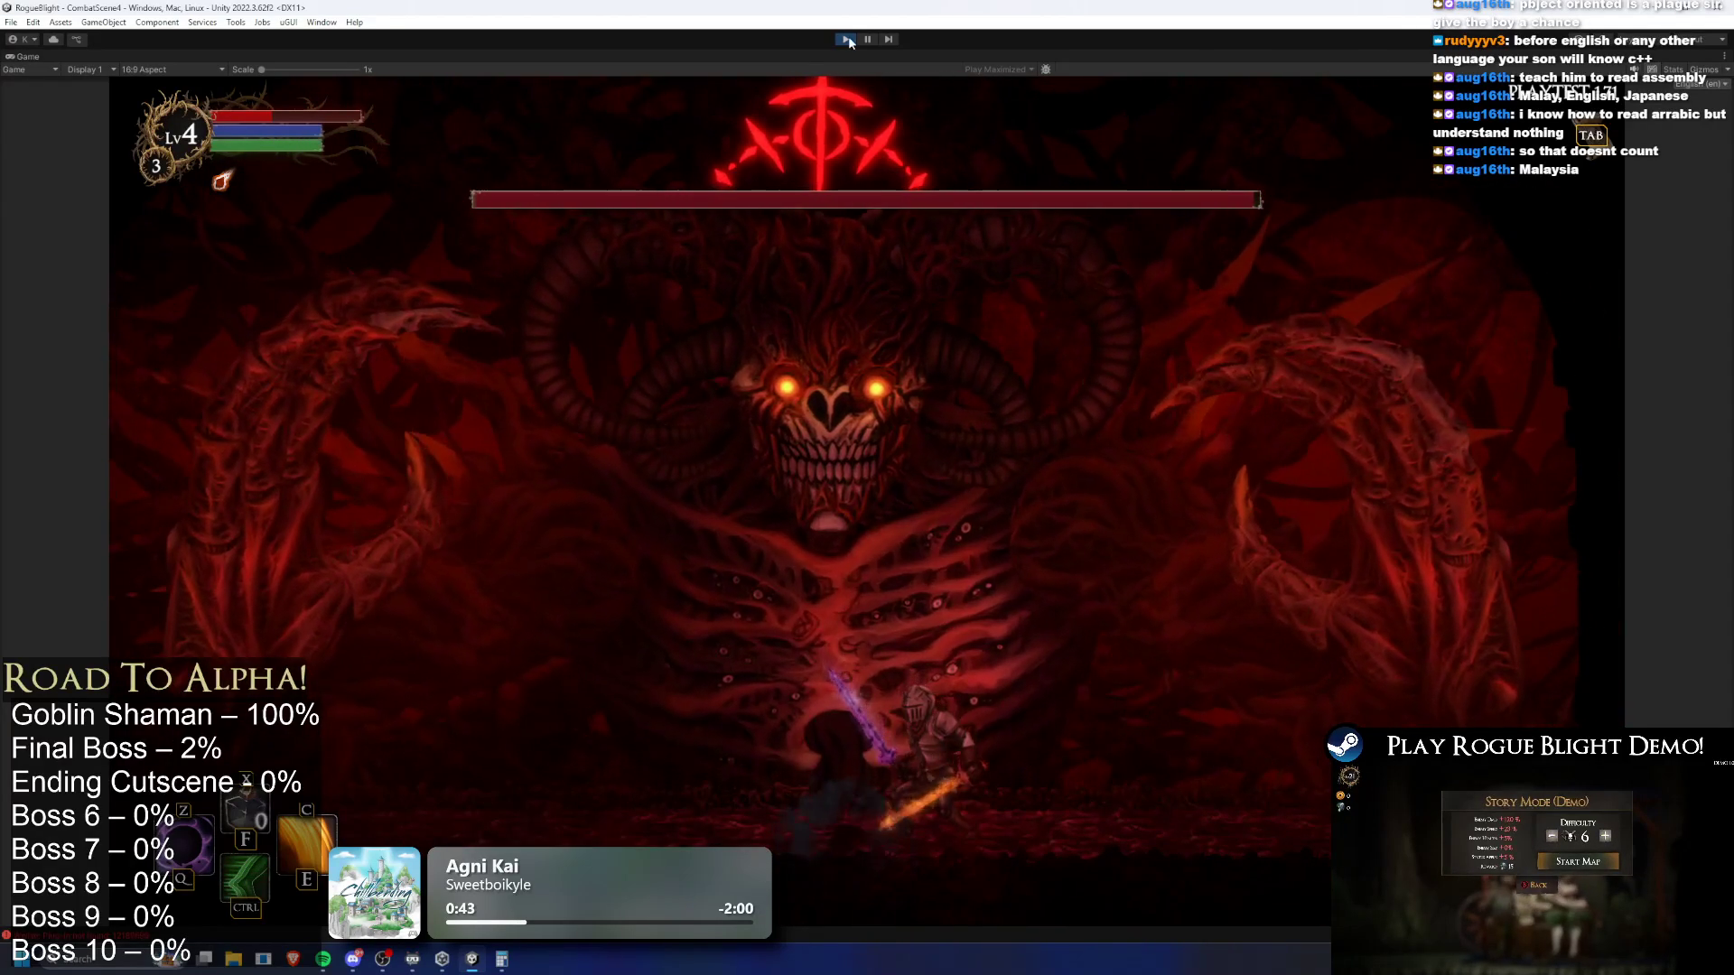
key(ctrl+p)
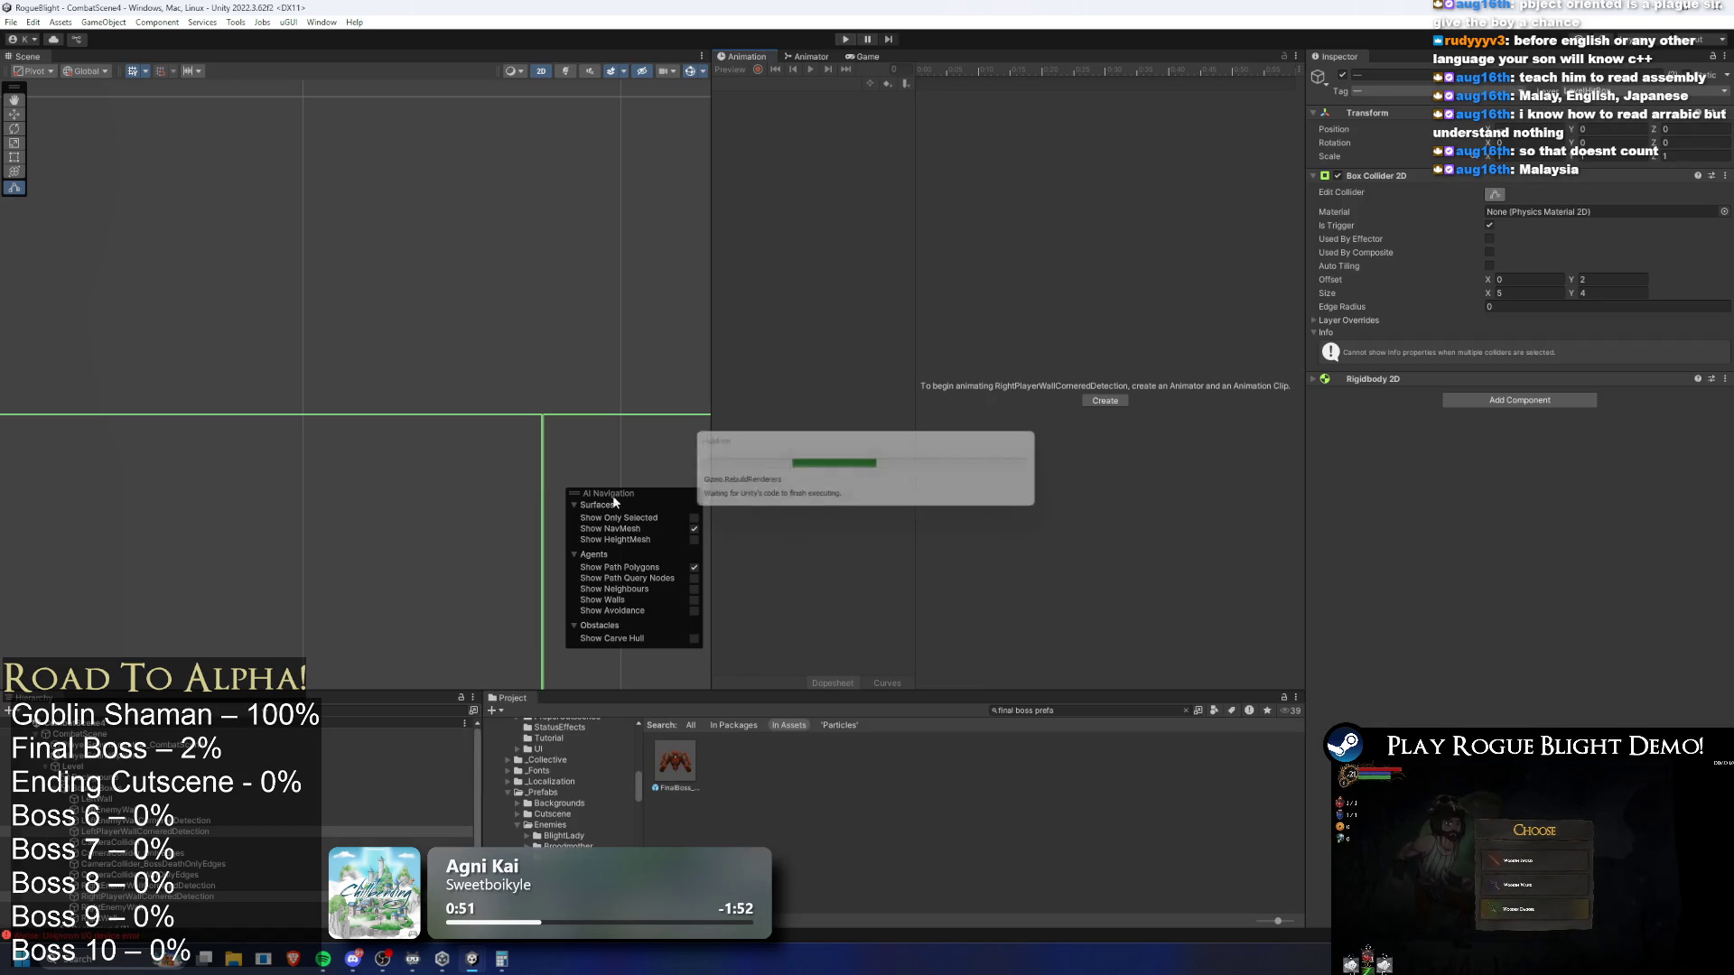
drag(511, 468, 502, 425)
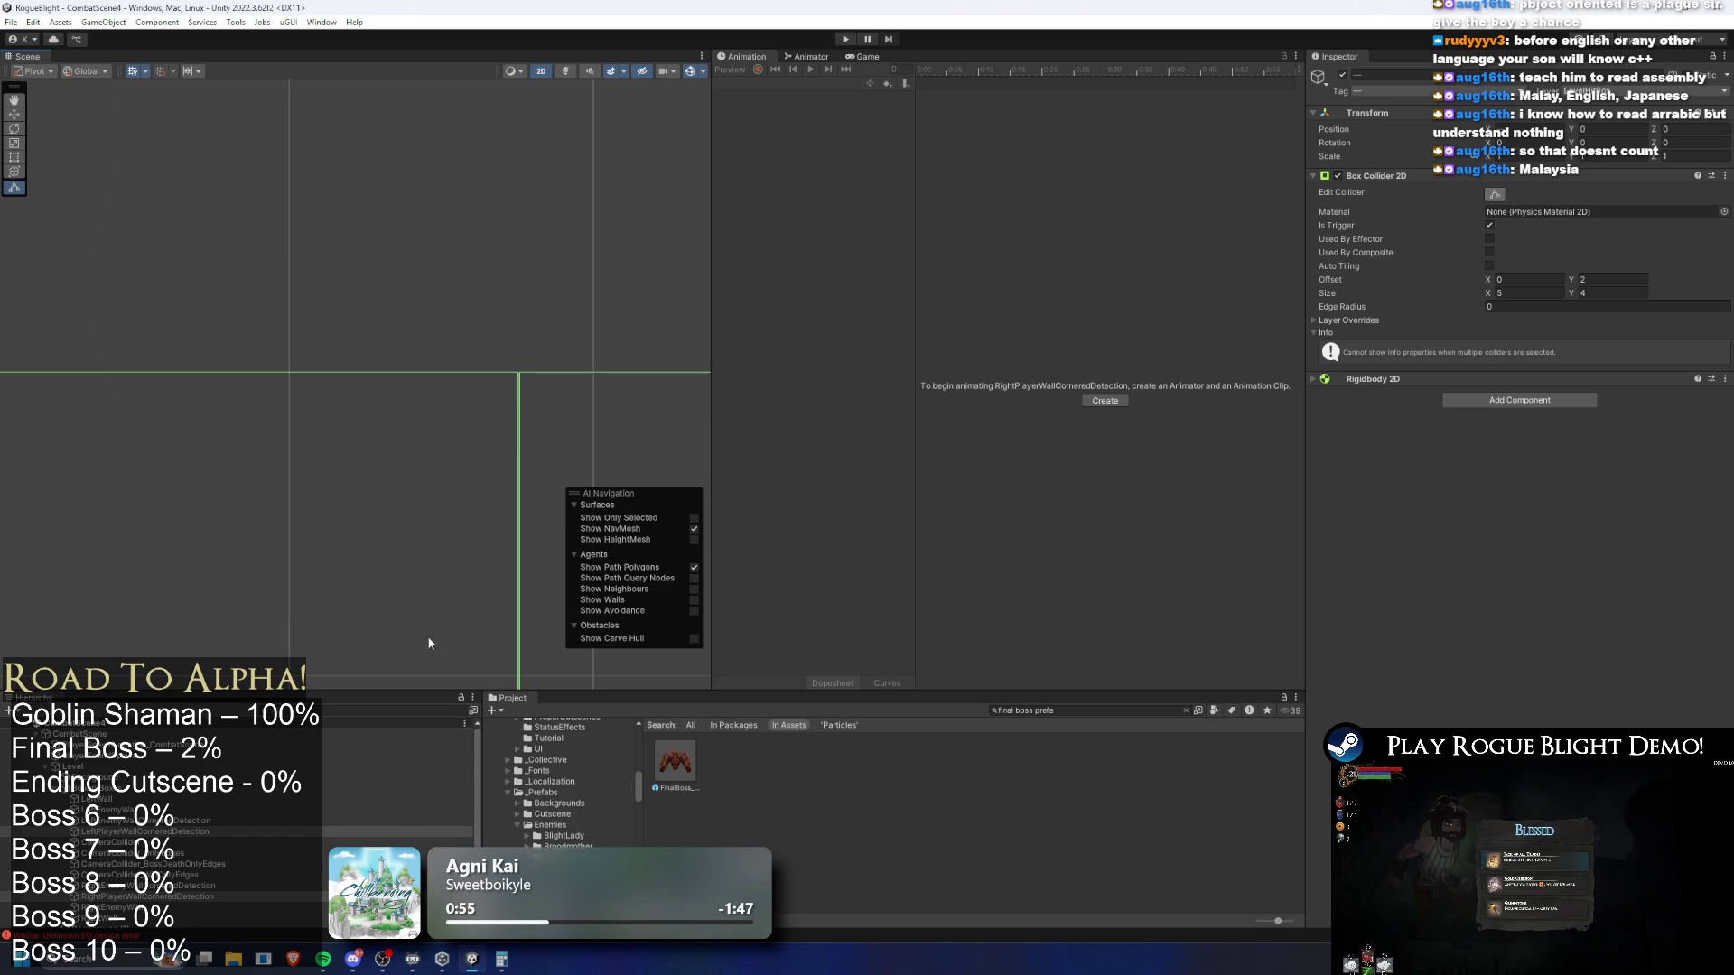
click(145, 897)
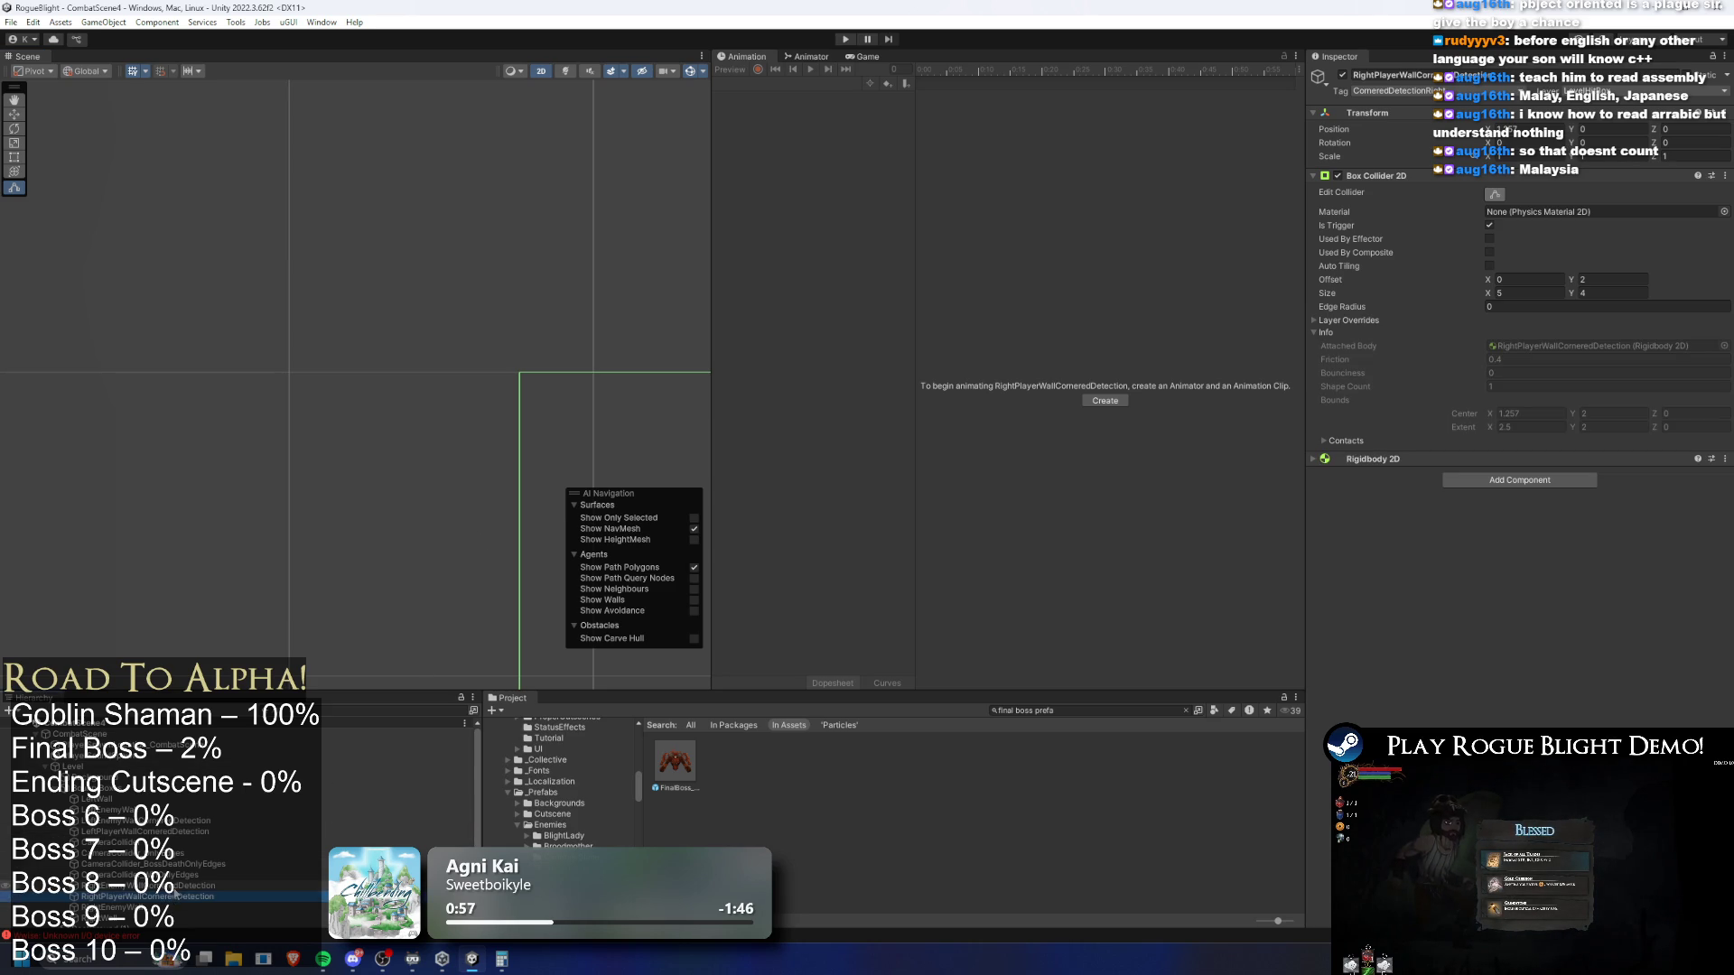
double_click(144, 831)
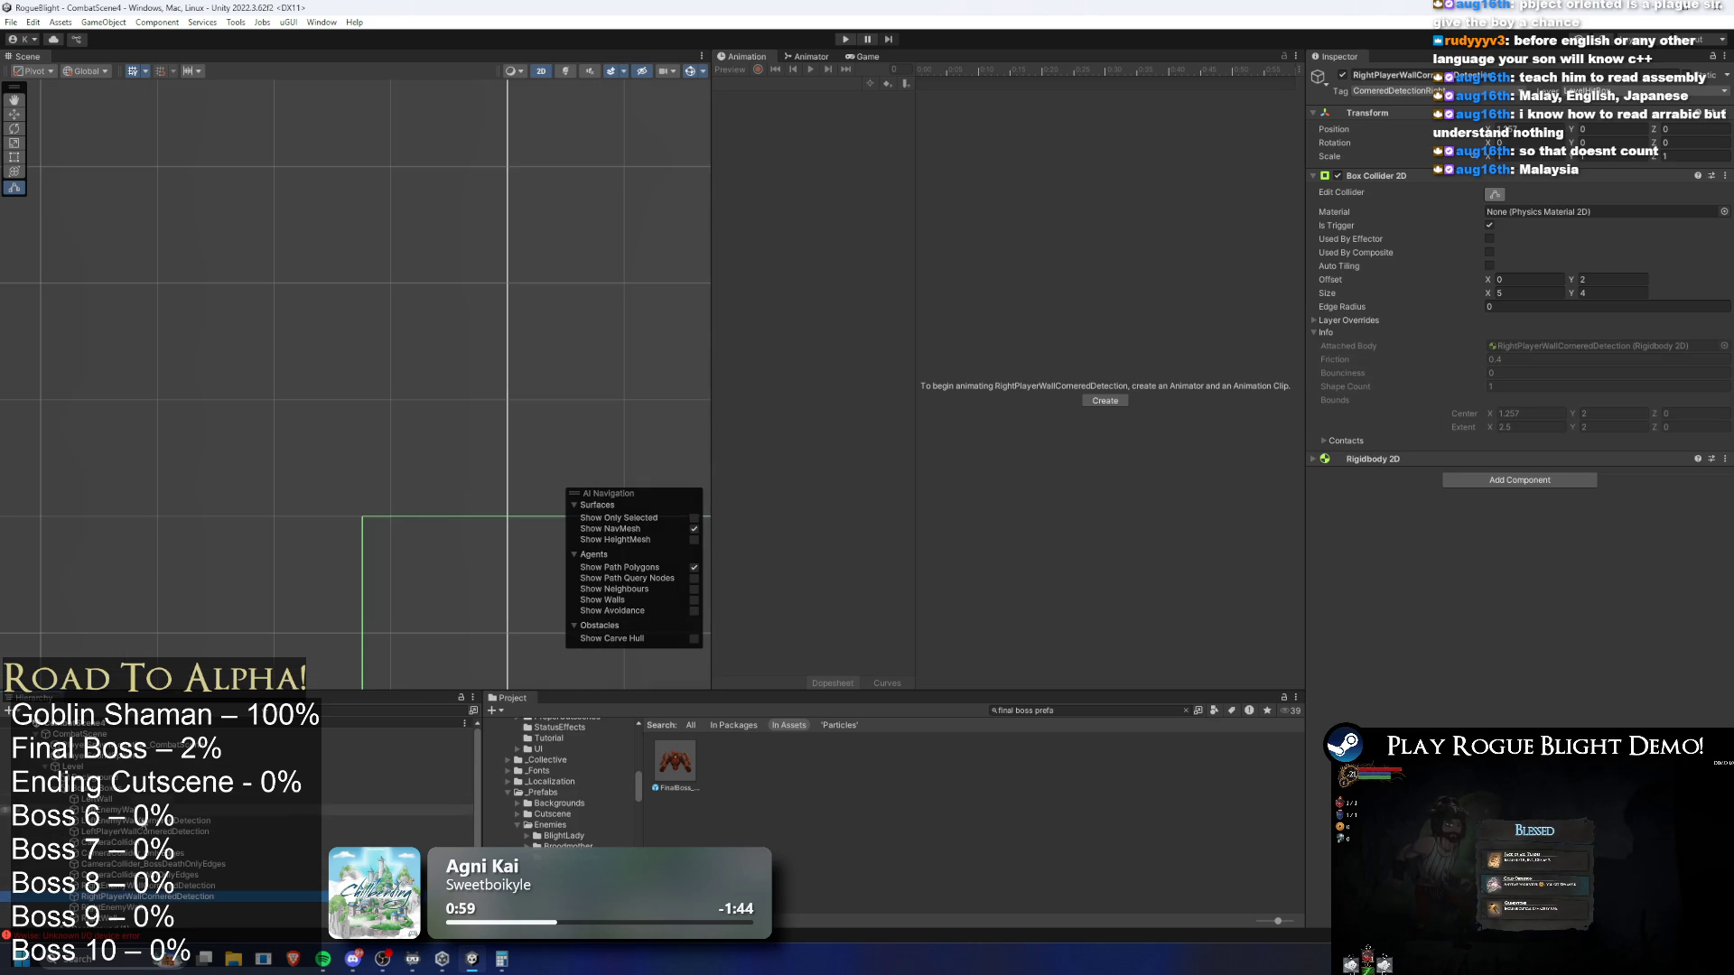
click(168, 896)
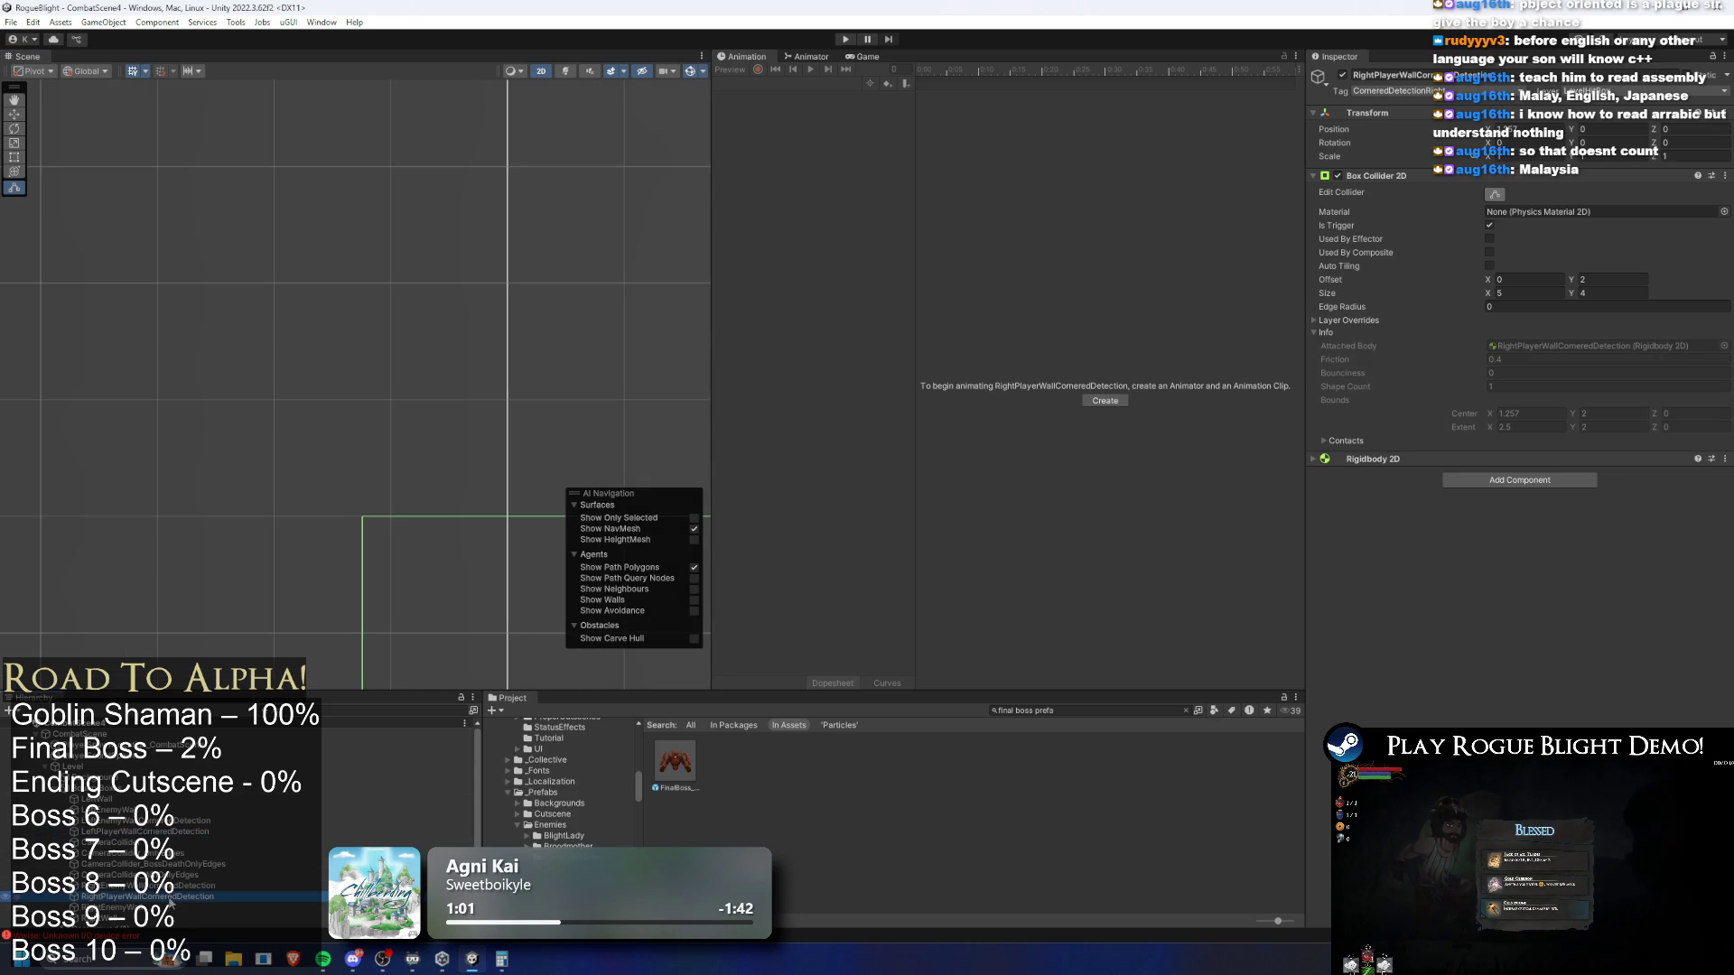
click(180, 821)
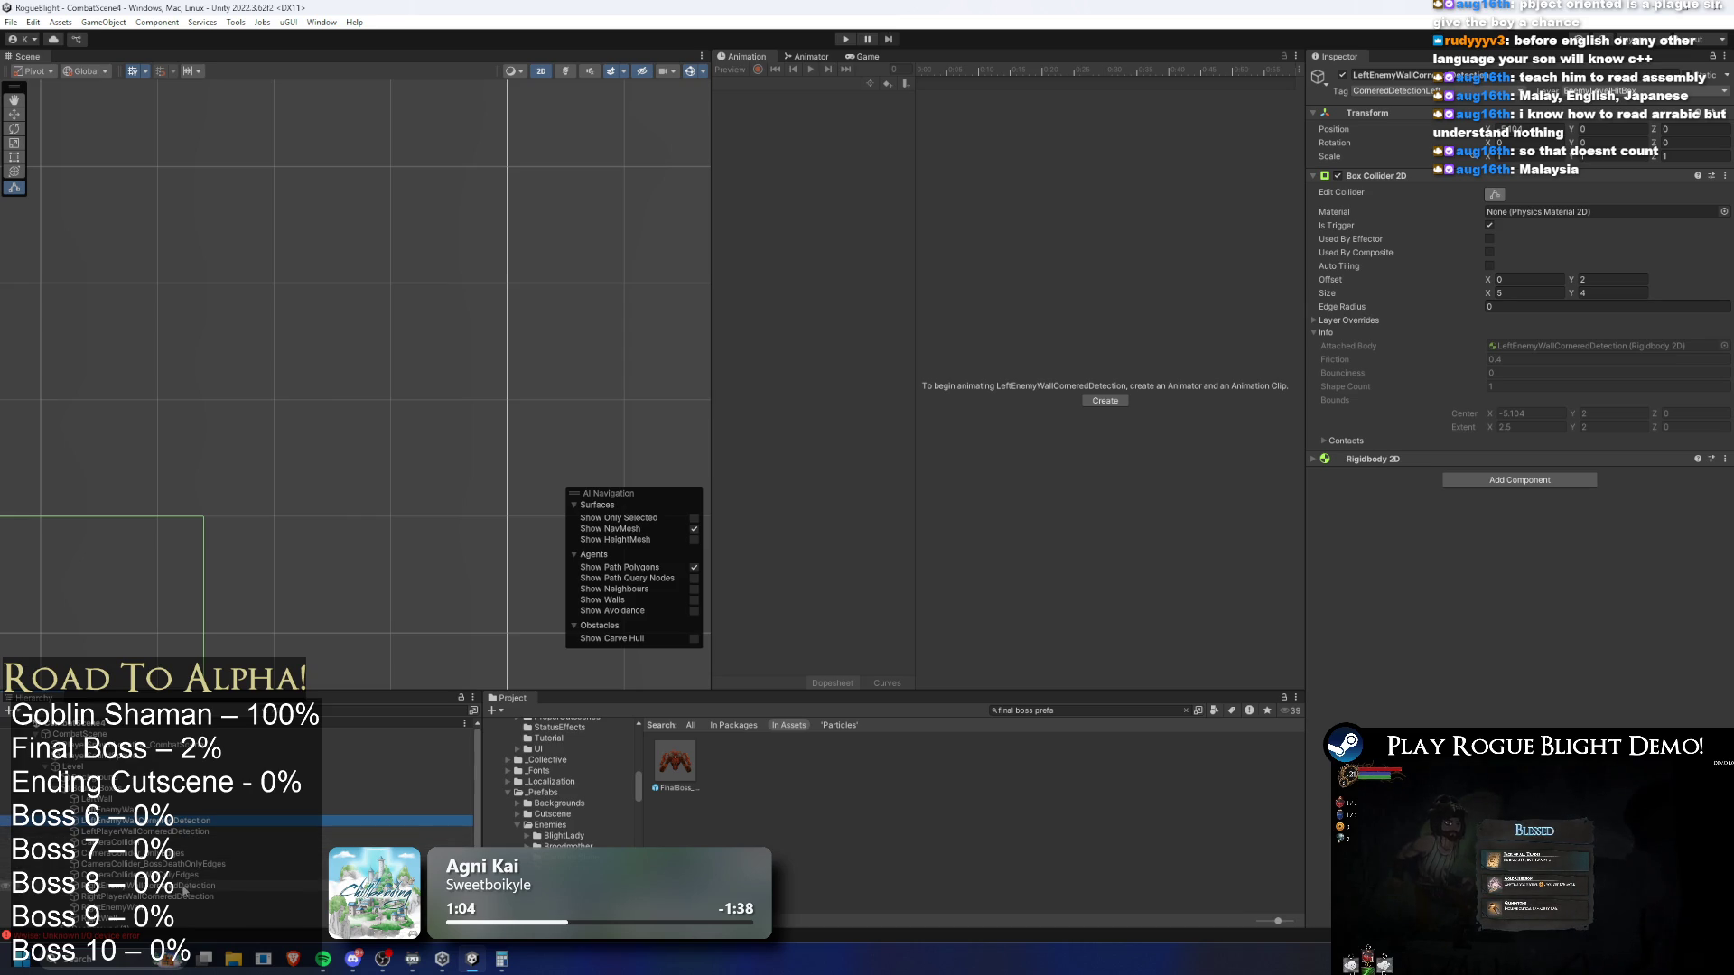
ctrl+click(163, 886)
scroll(415, 512, down, 3)
click(177, 832)
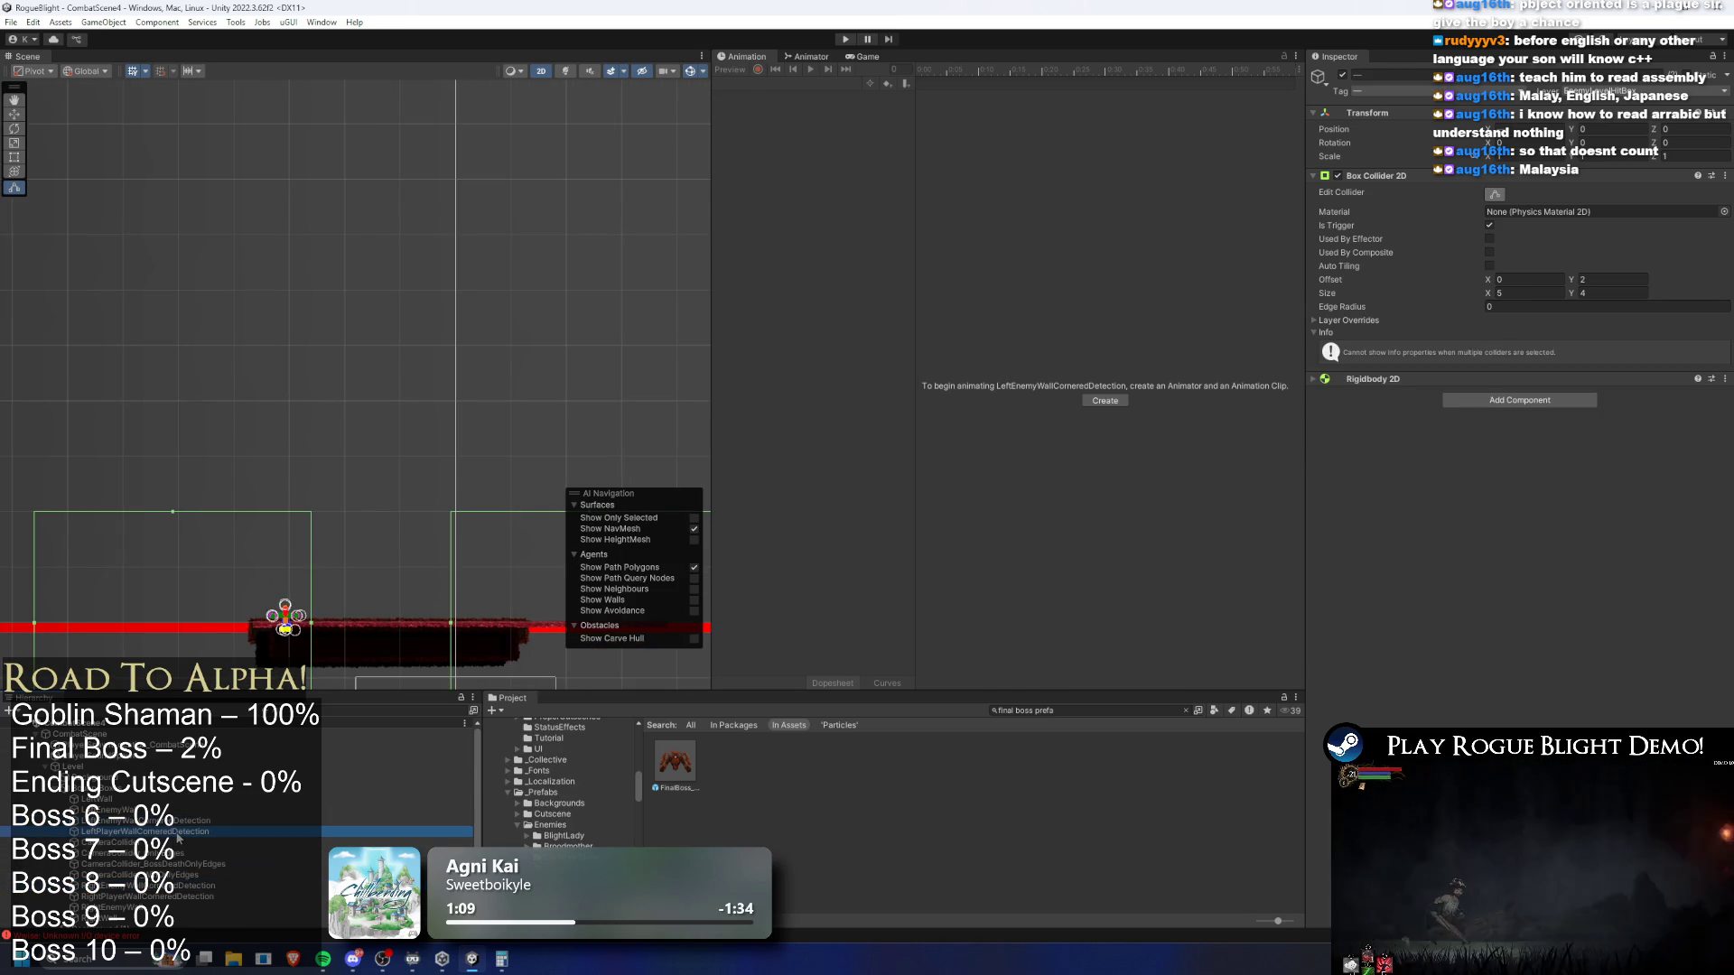
ctrl+click(173, 897)
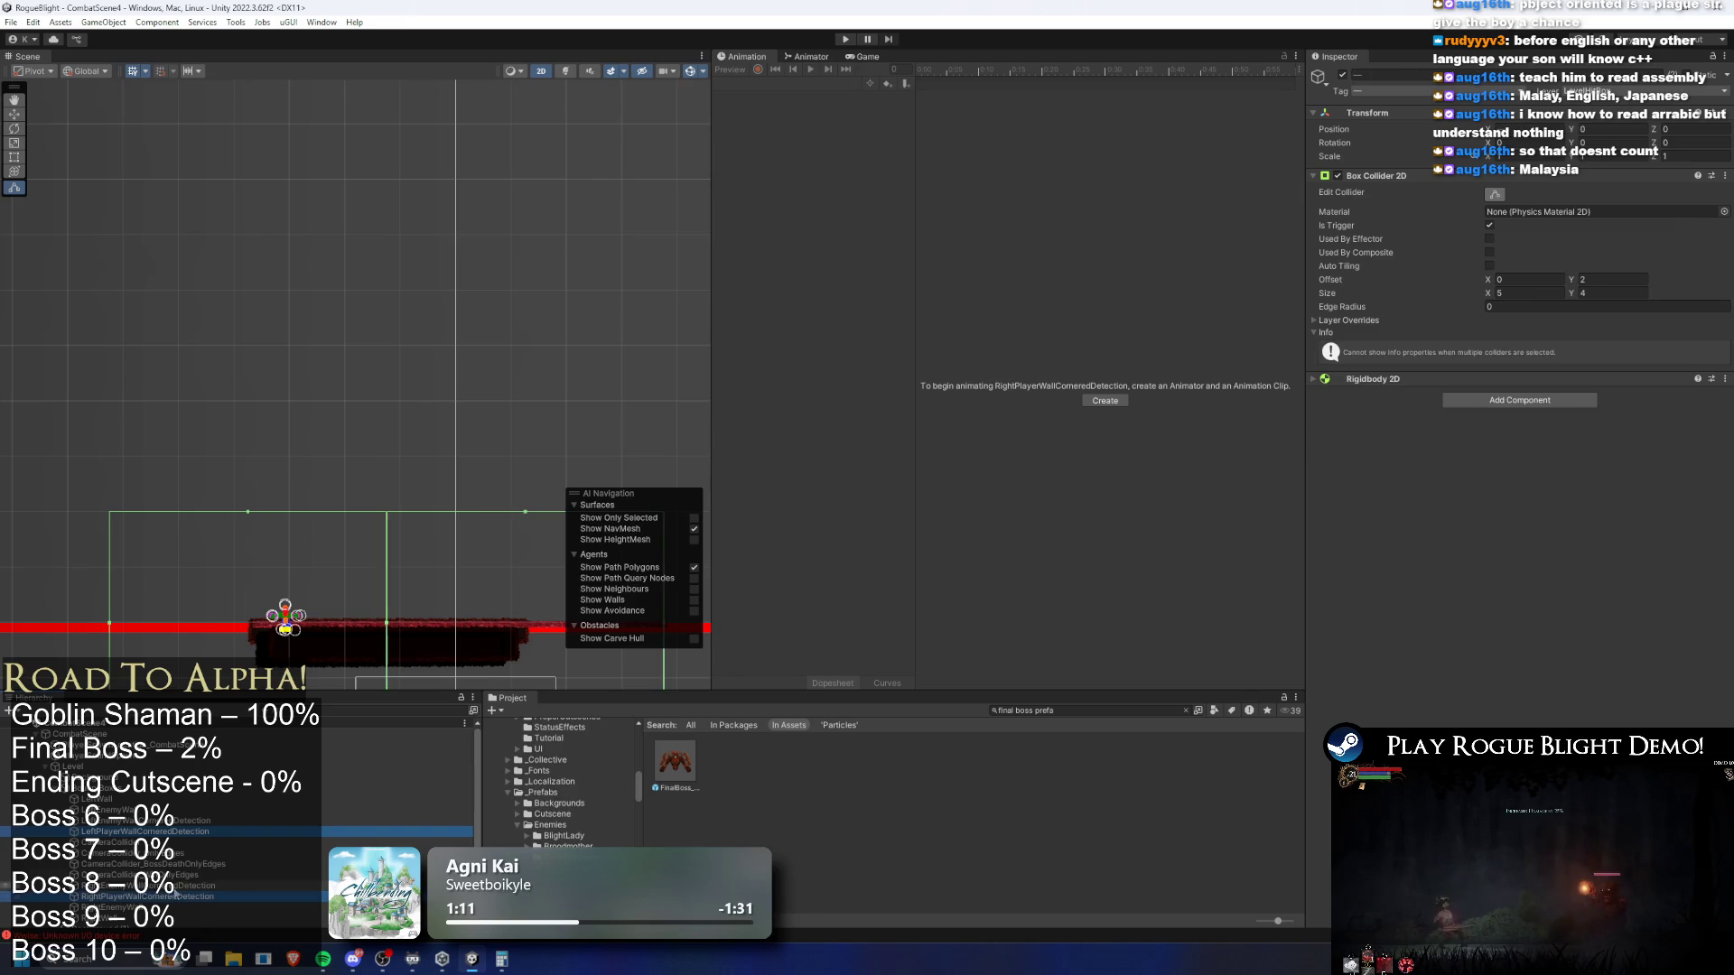
scroll(361, 514, up, 5)
scroll(361, 515, up, 3)
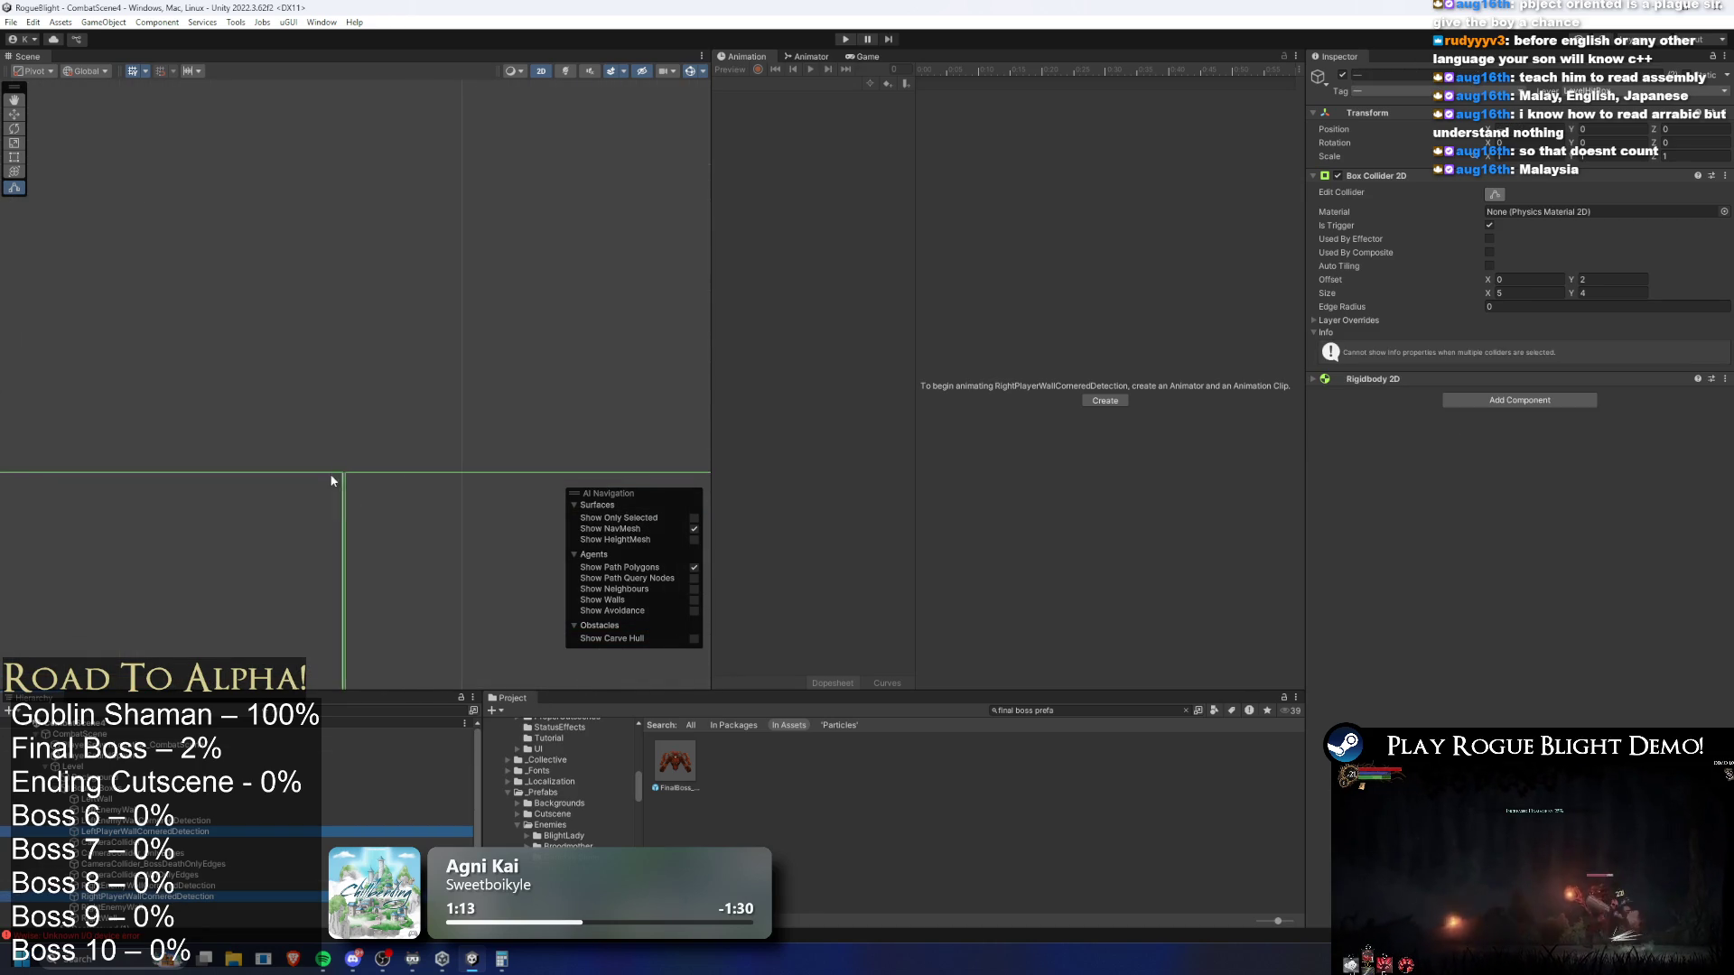
scroll(356, 535, down, 1)
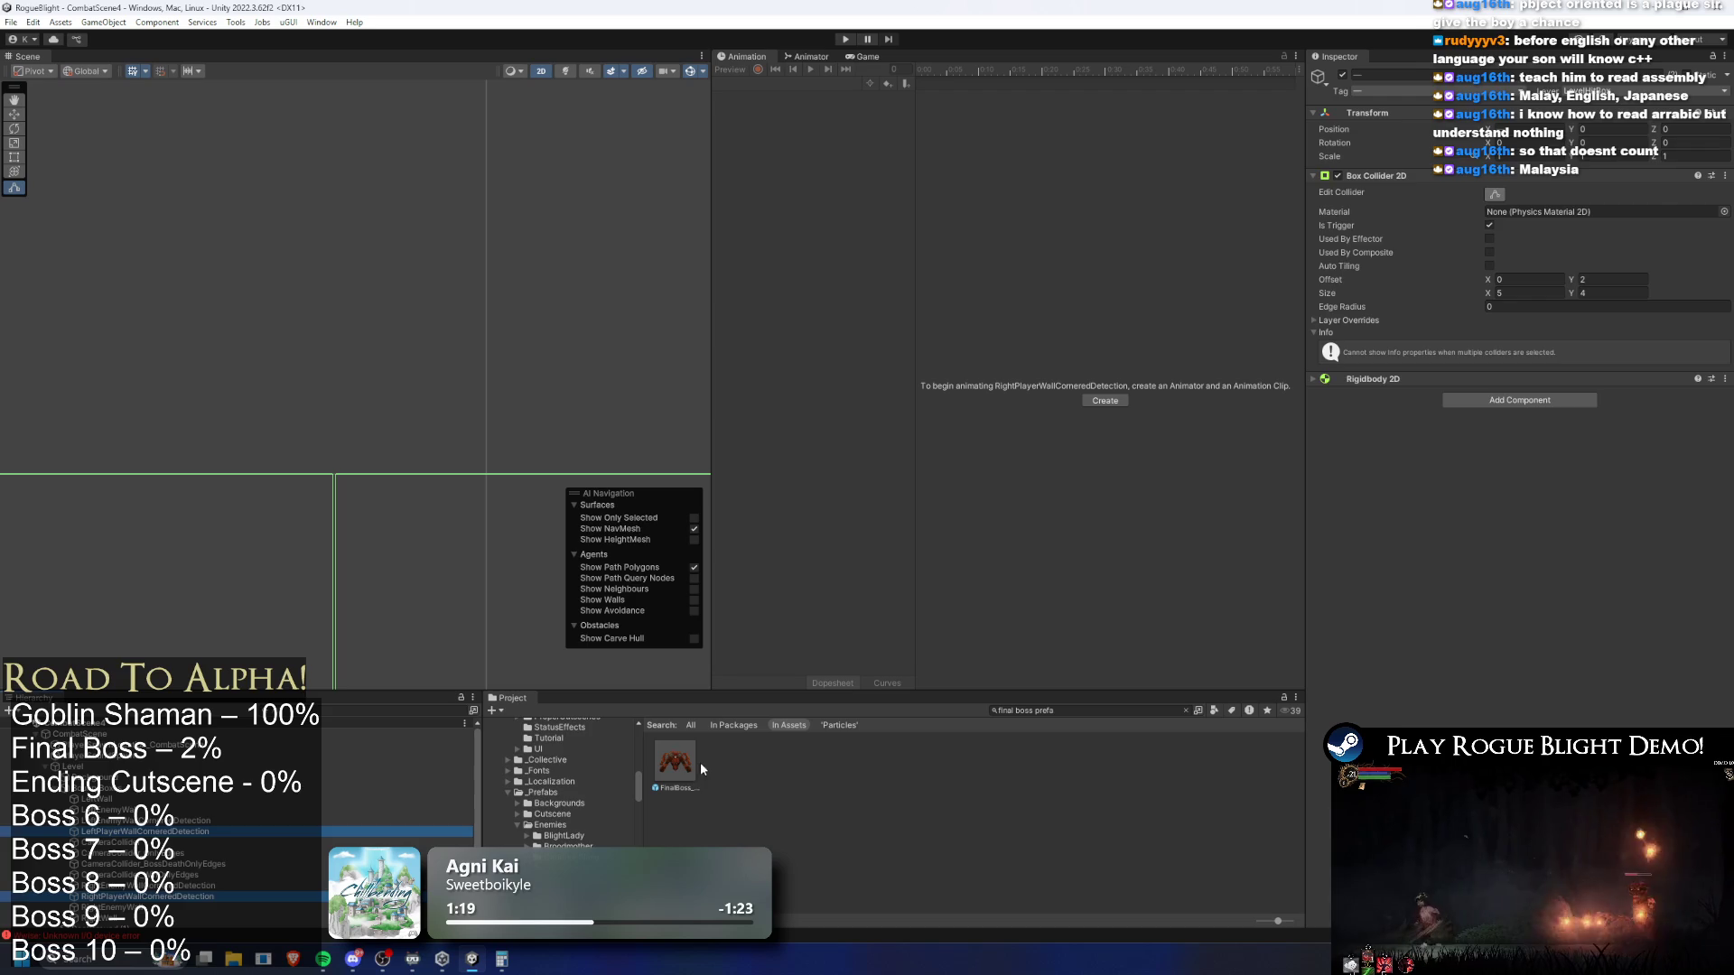
Select the FinalBoss prefab and inspect its LeftHand (Cornered) action pattern
click(675, 763)
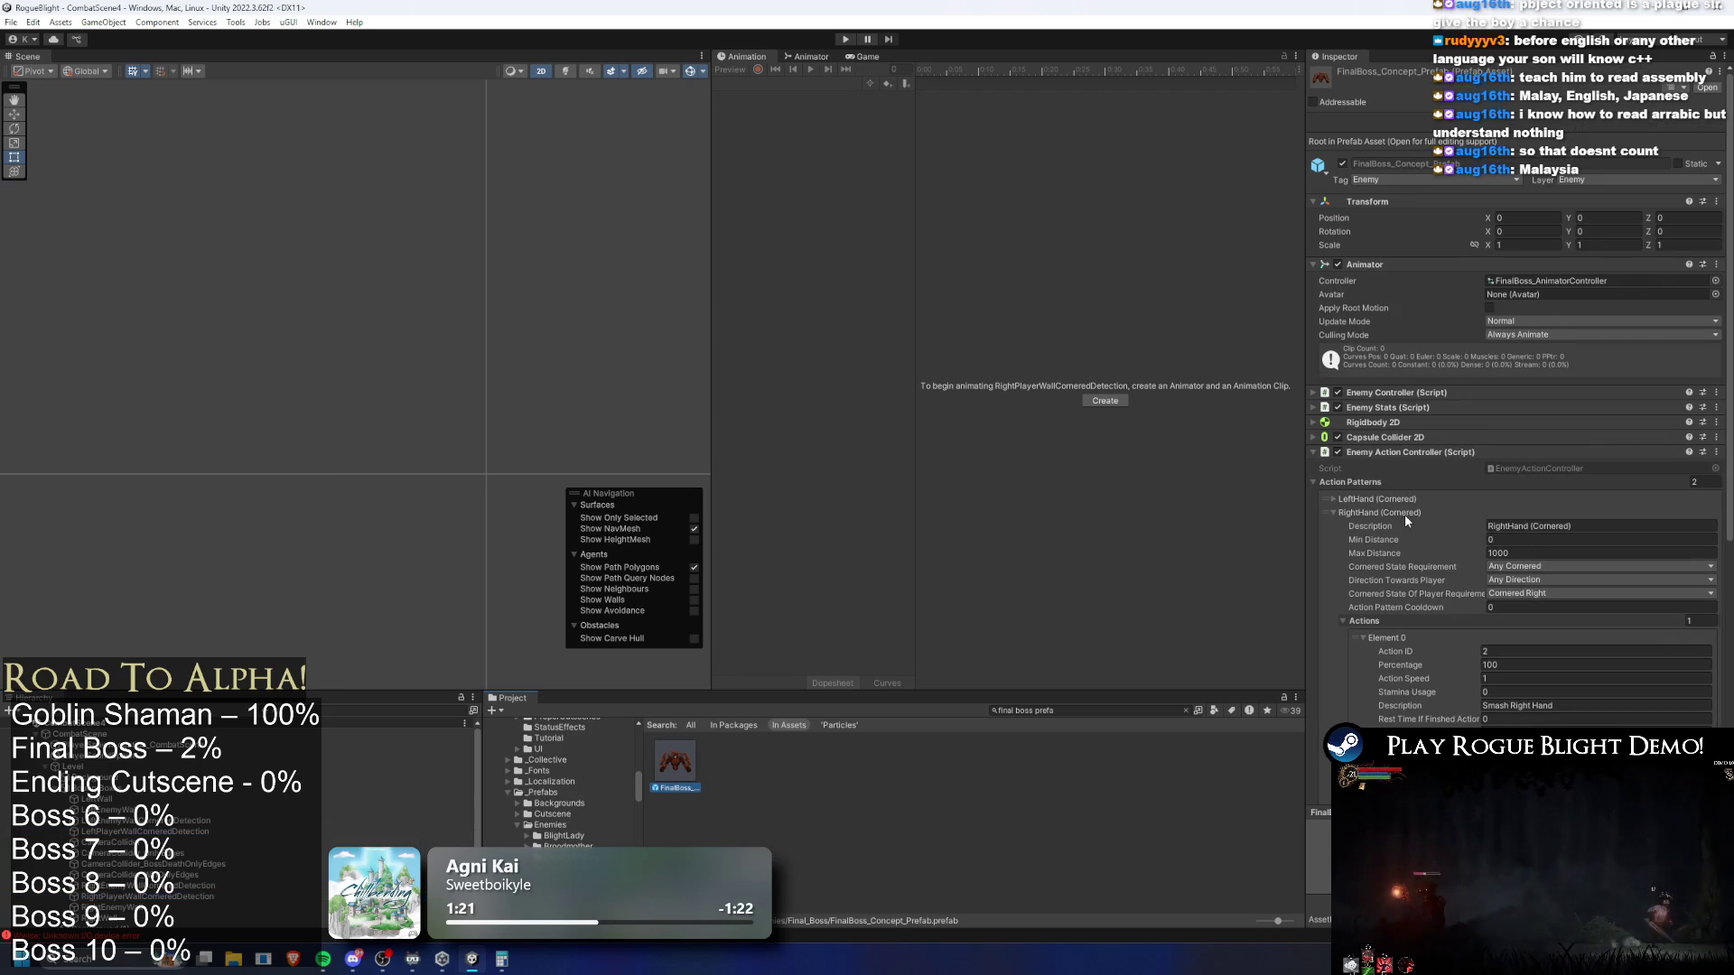
click(1413, 497)
click(1414, 497)
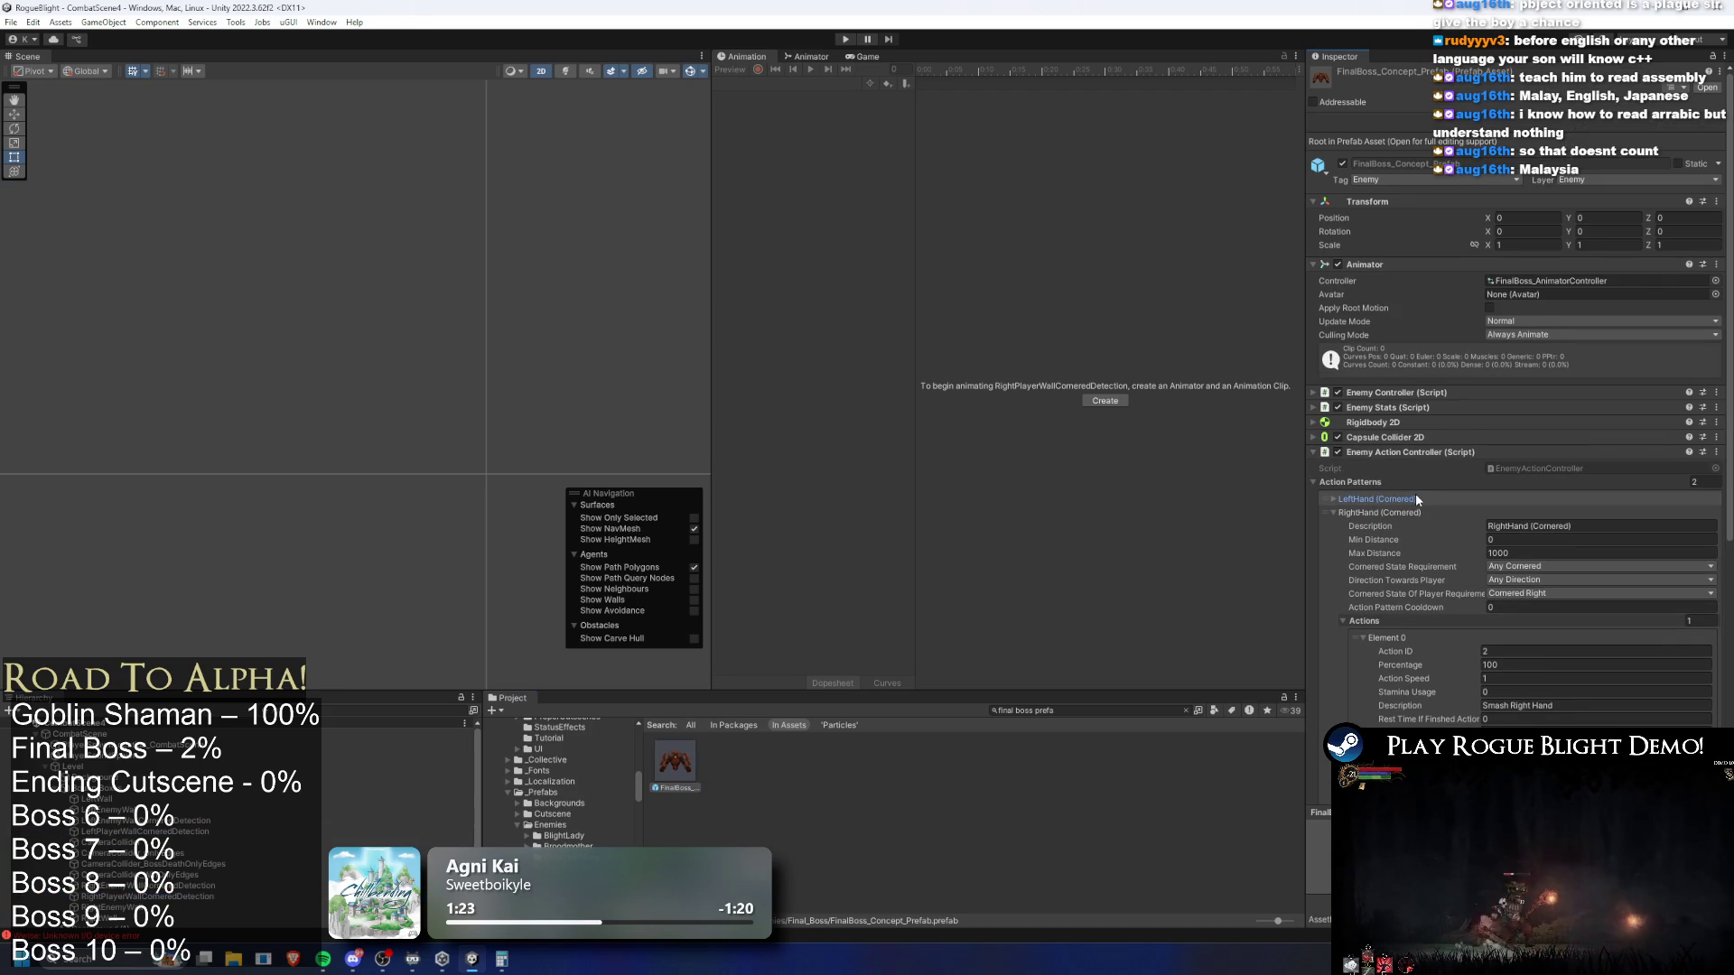
scroll(1480, 544, down, 5)
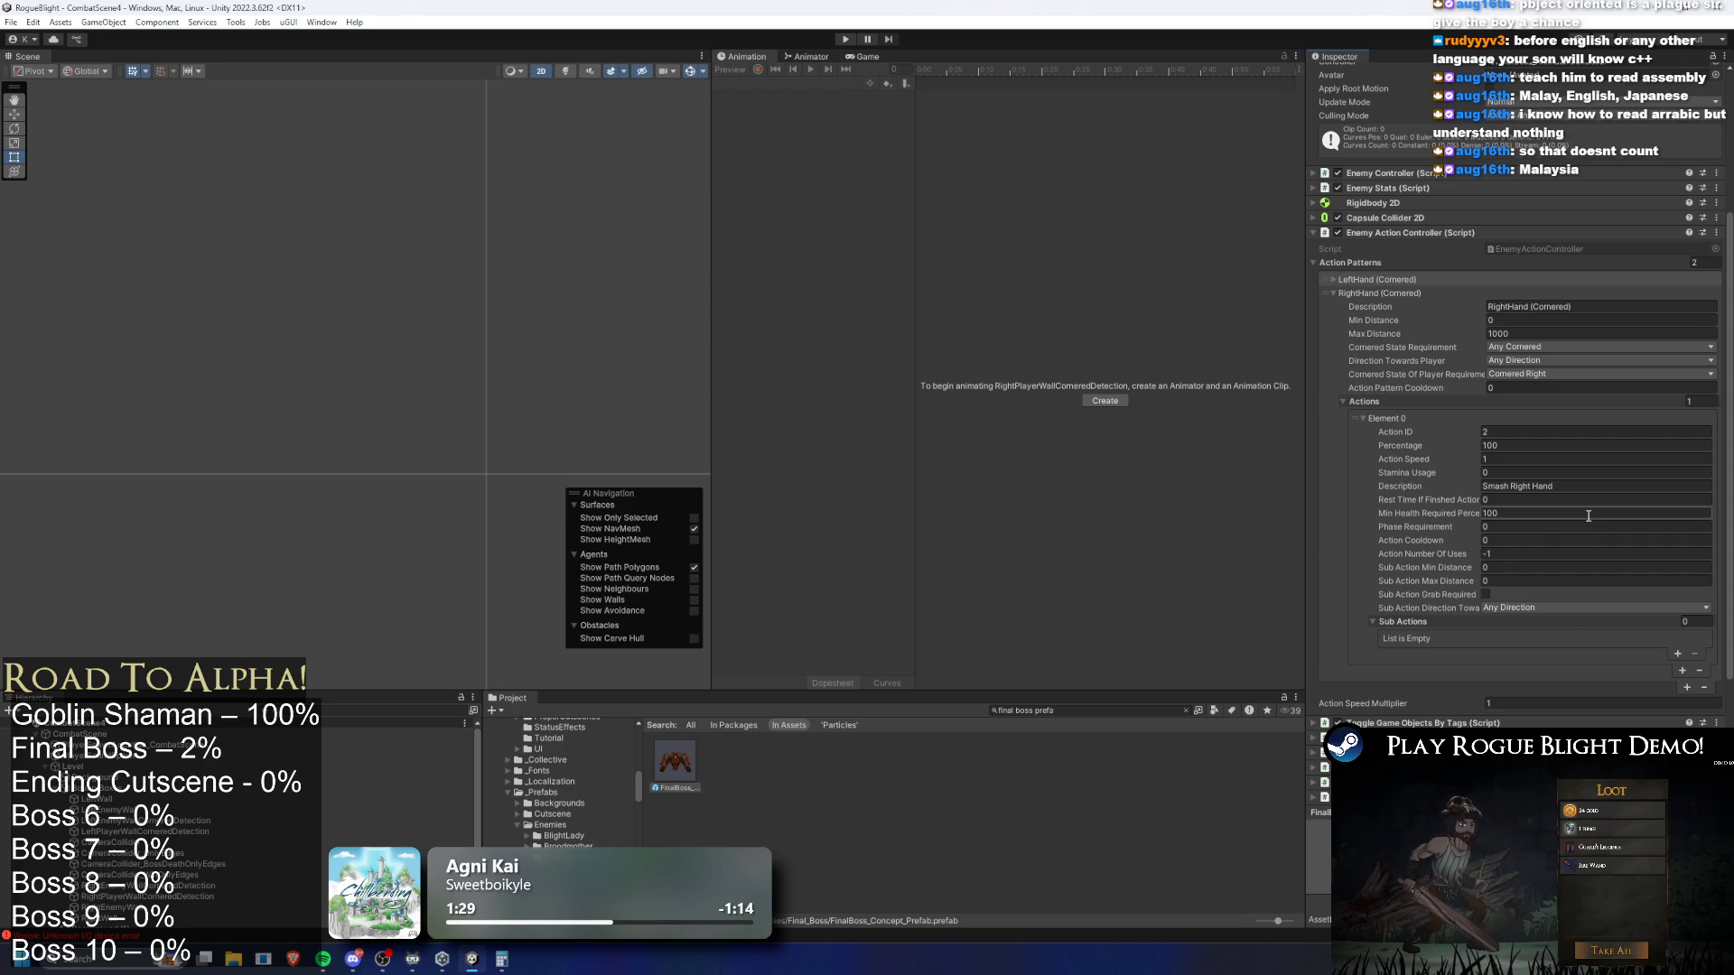
click(1399, 281)
click(1395, 282)
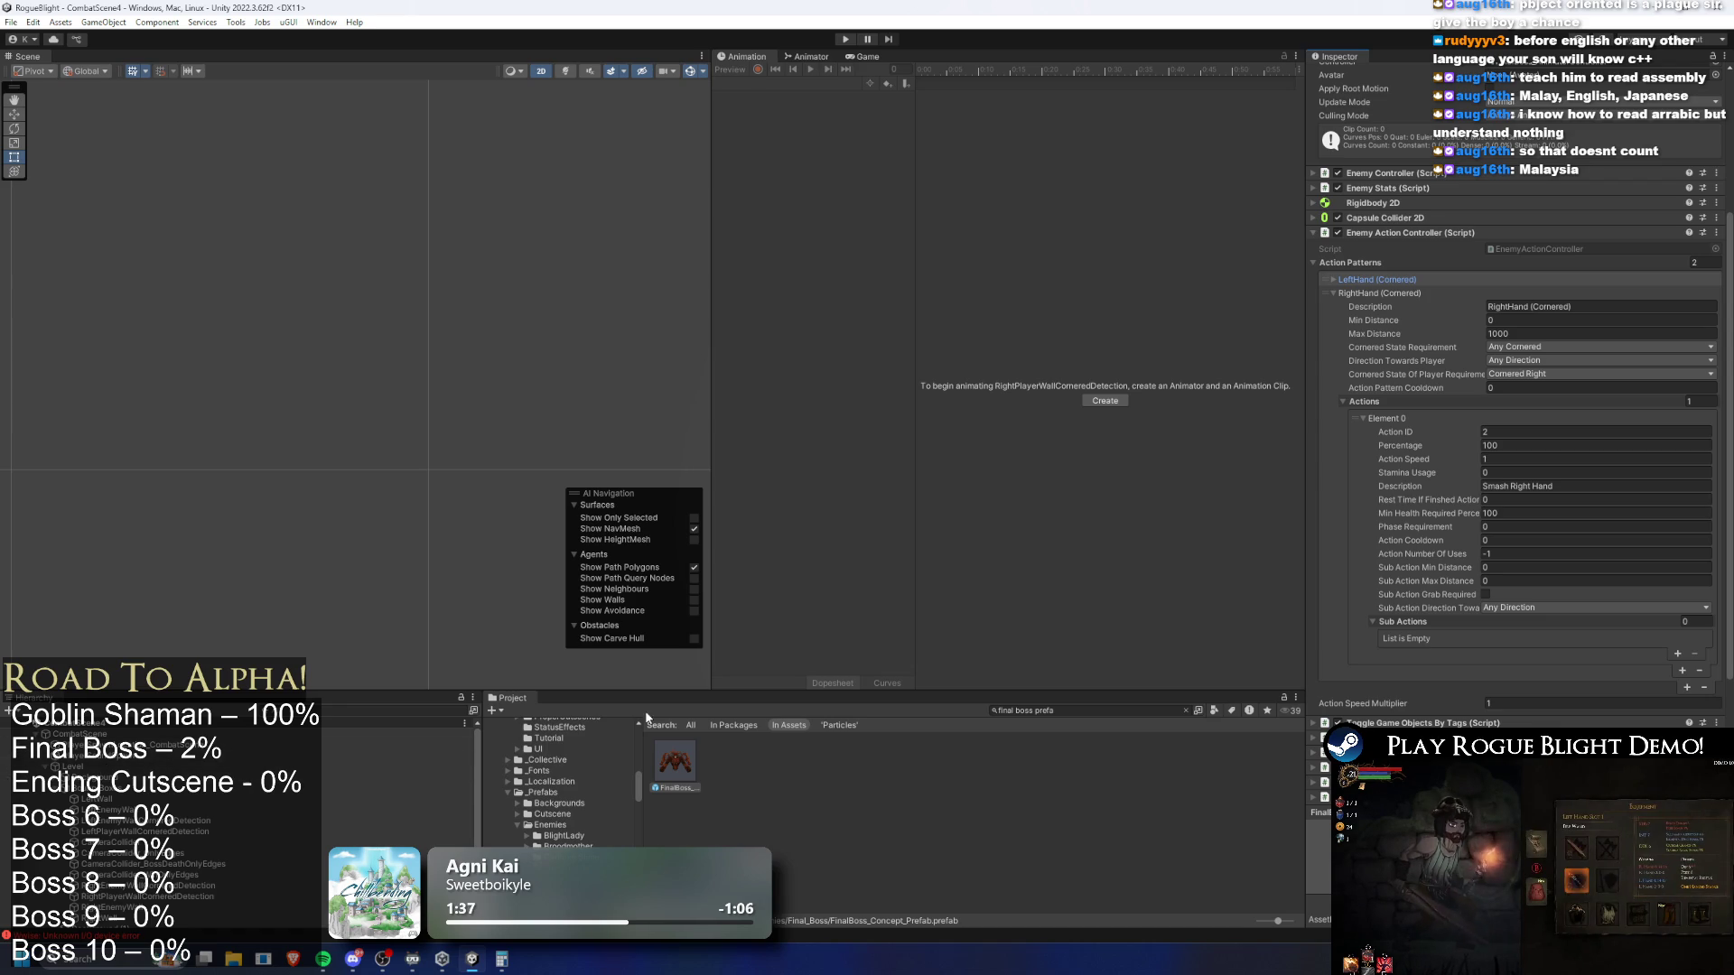
Search the Hierarchy for 'collision' and select the CollisionPush object
click(271, 711)
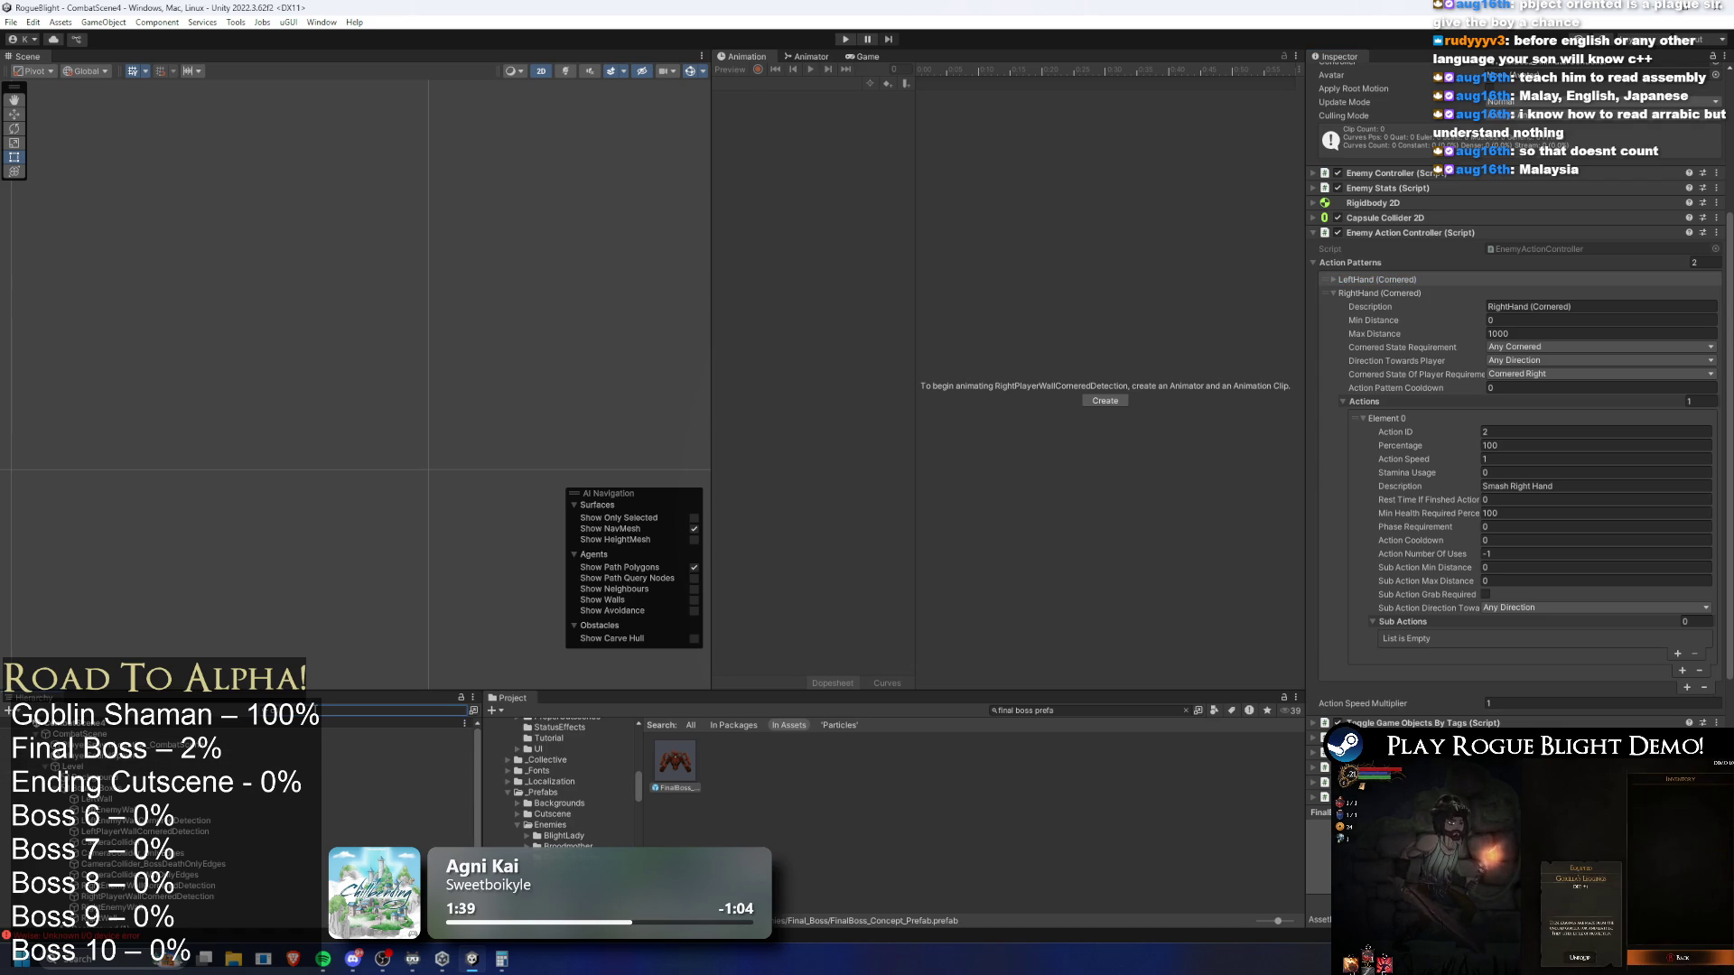
text(coll)
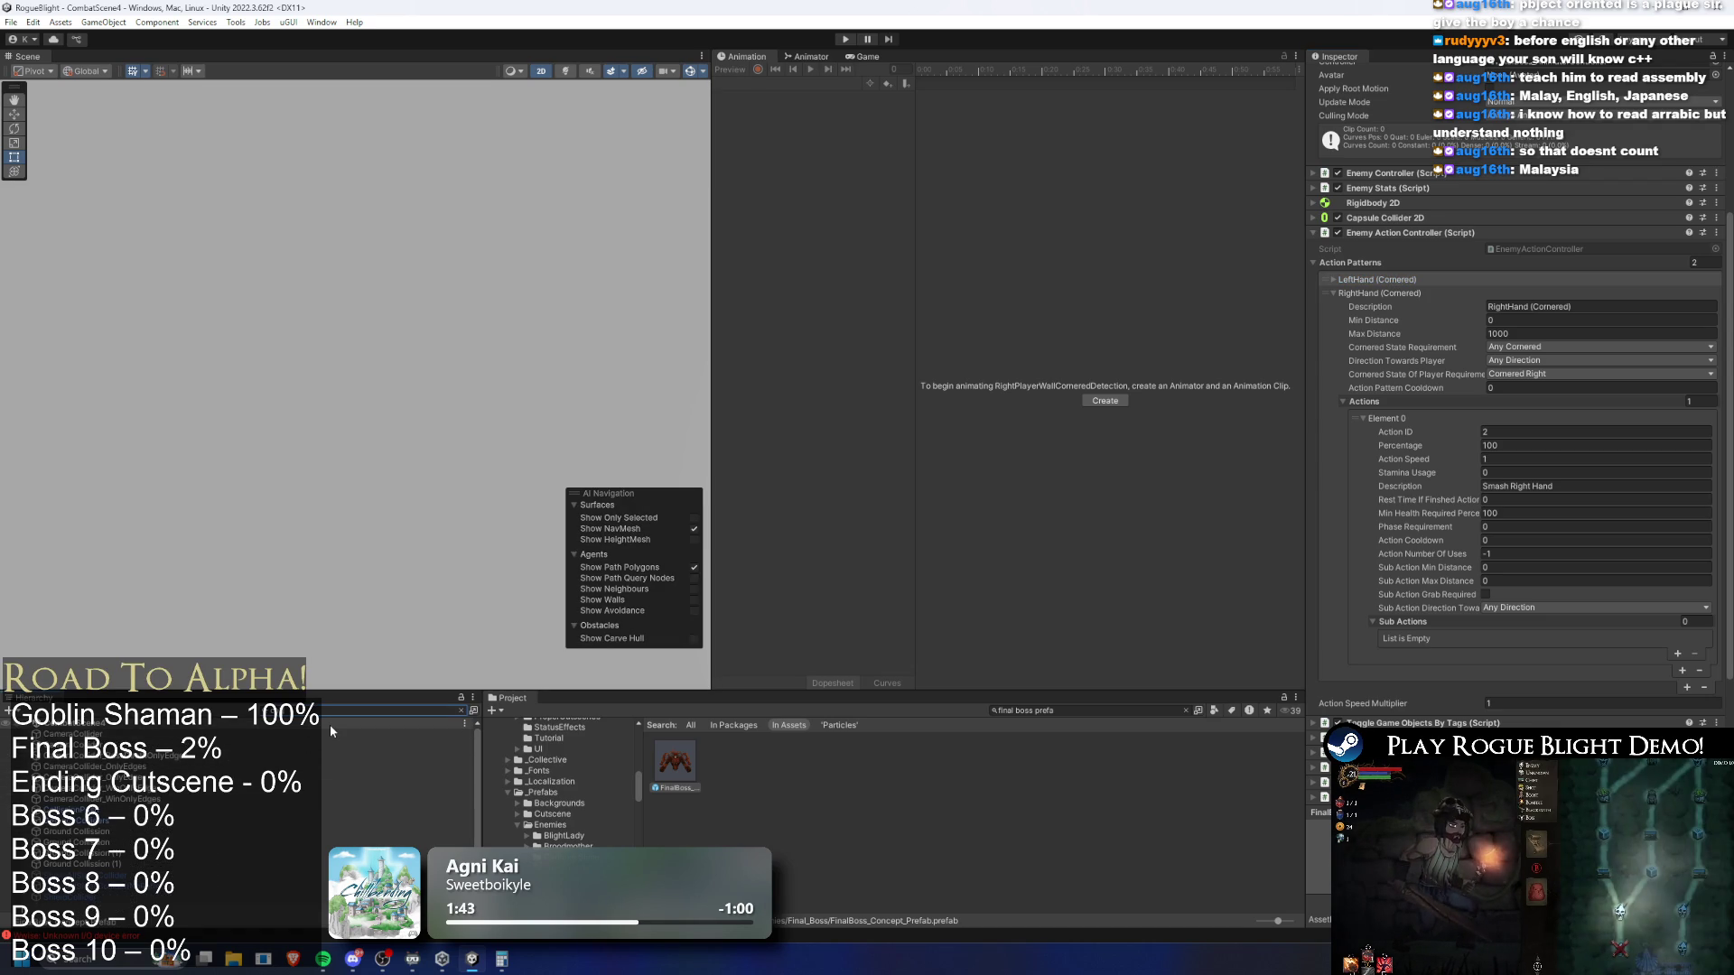
text(ision)
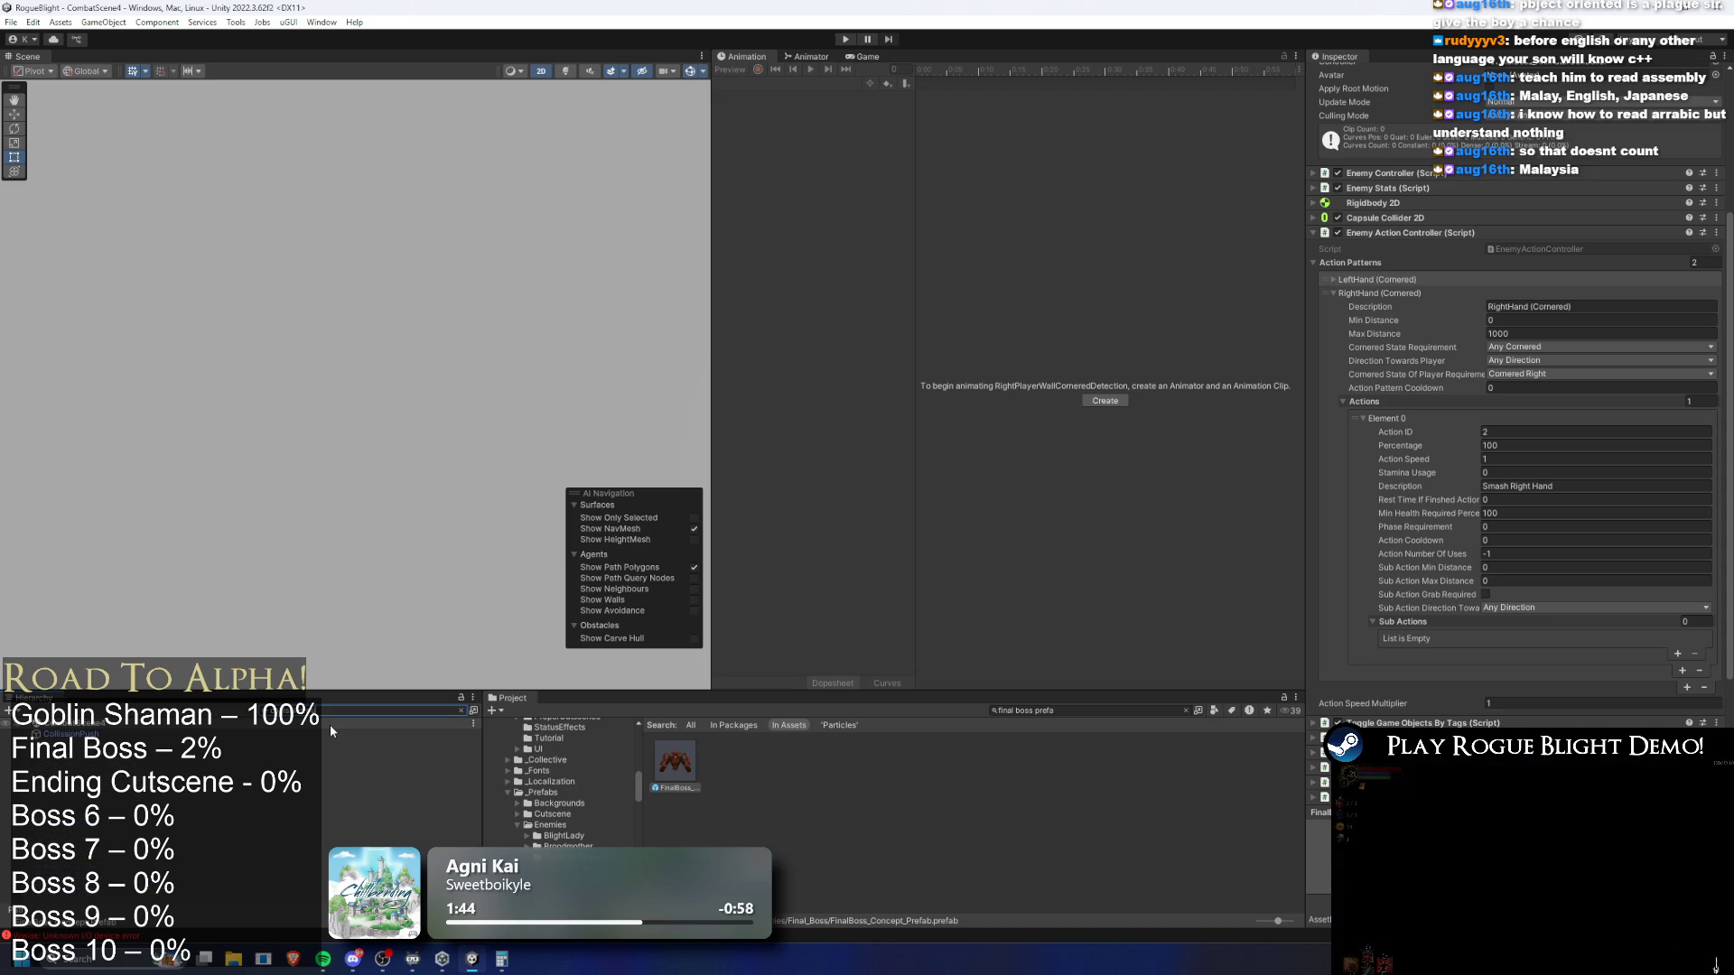
click(235, 739)
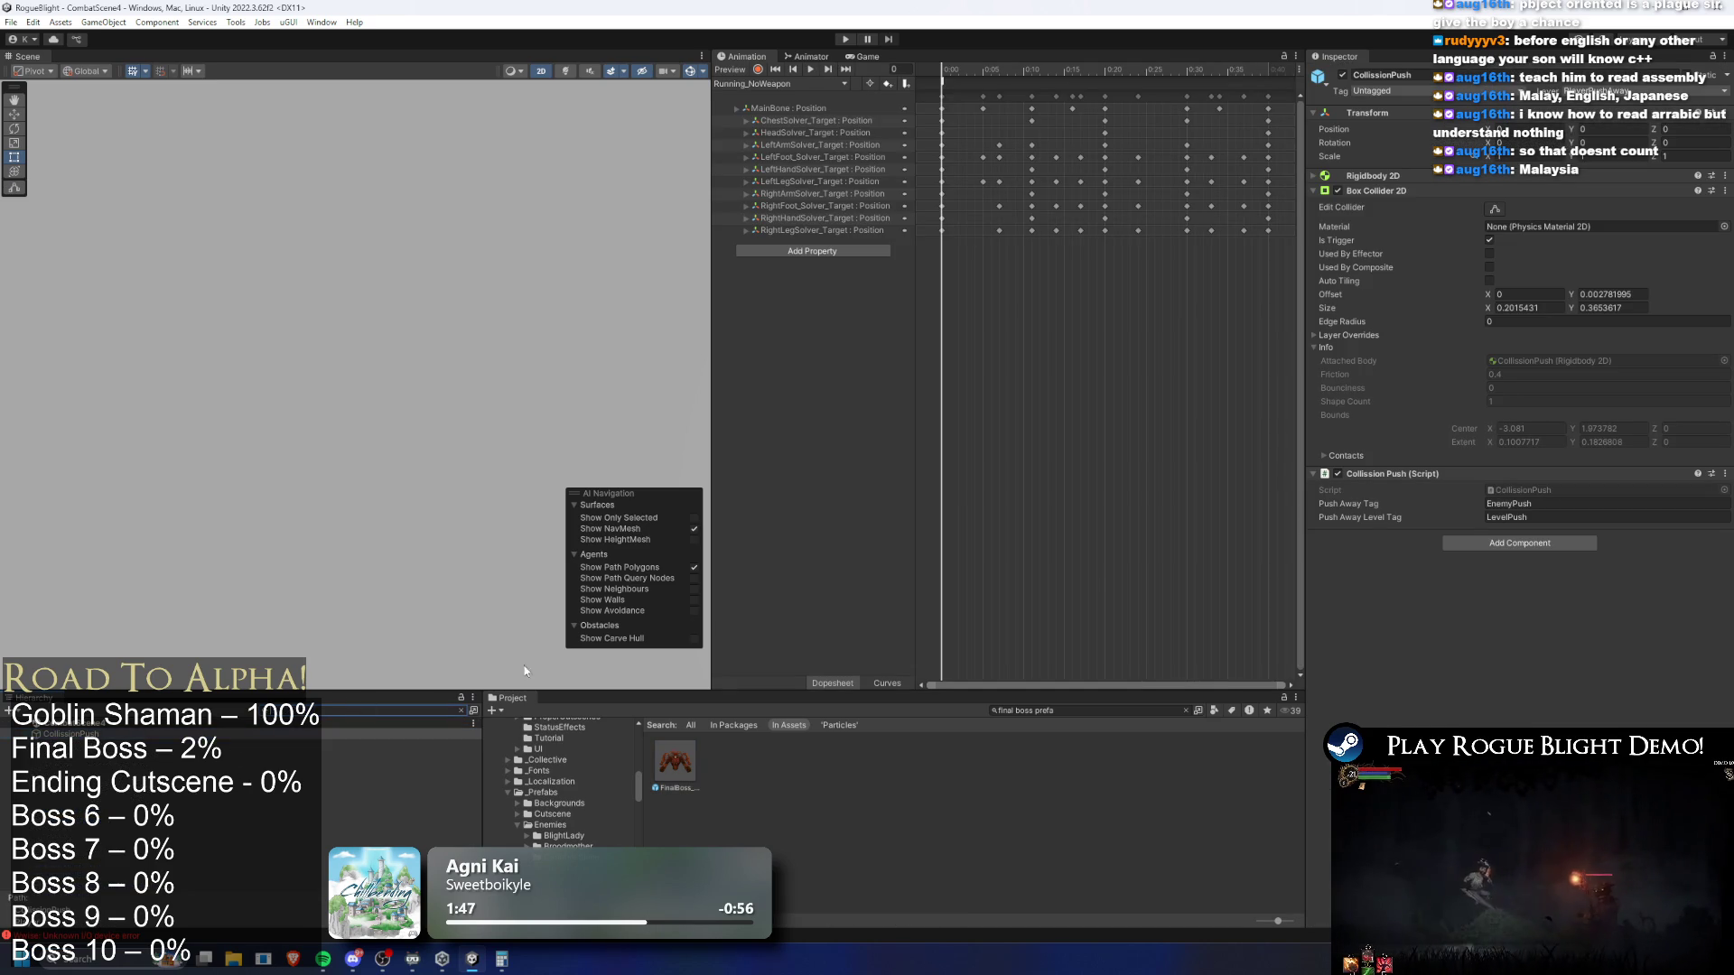
Read the CollisionPush script in Visual Studio for its EnemyPush and LevelPush tags, then return to Unity
click(461, 711)
click(1519, 491)
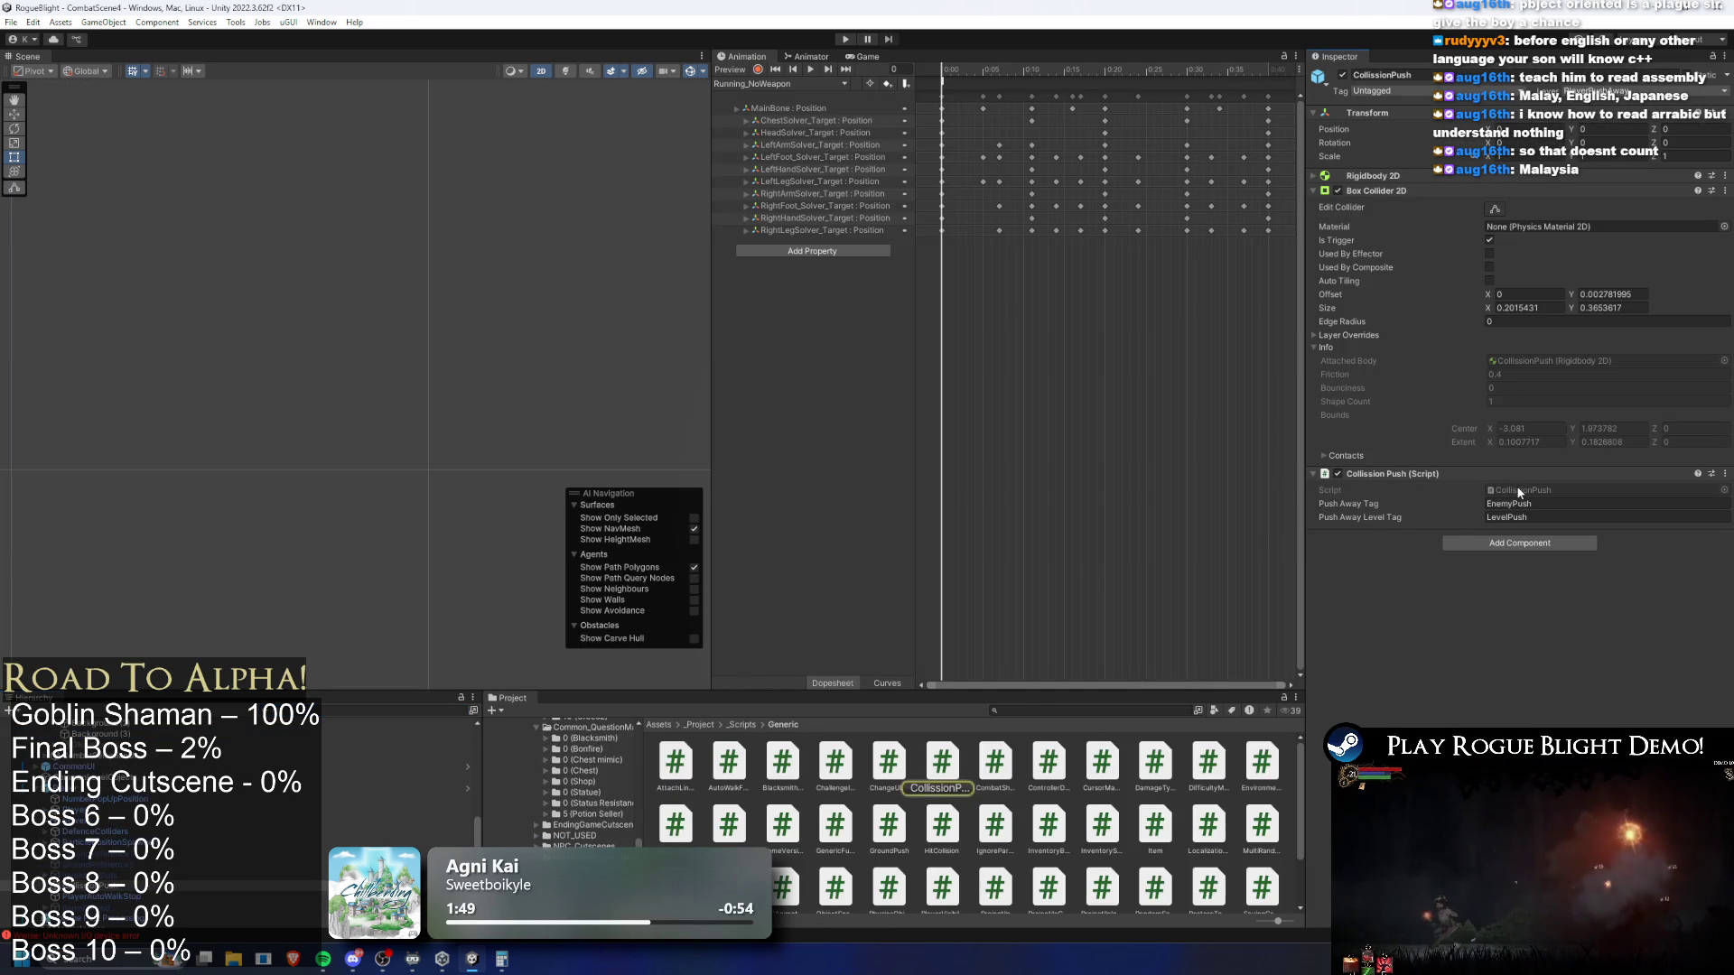
double_click(1519, 491)
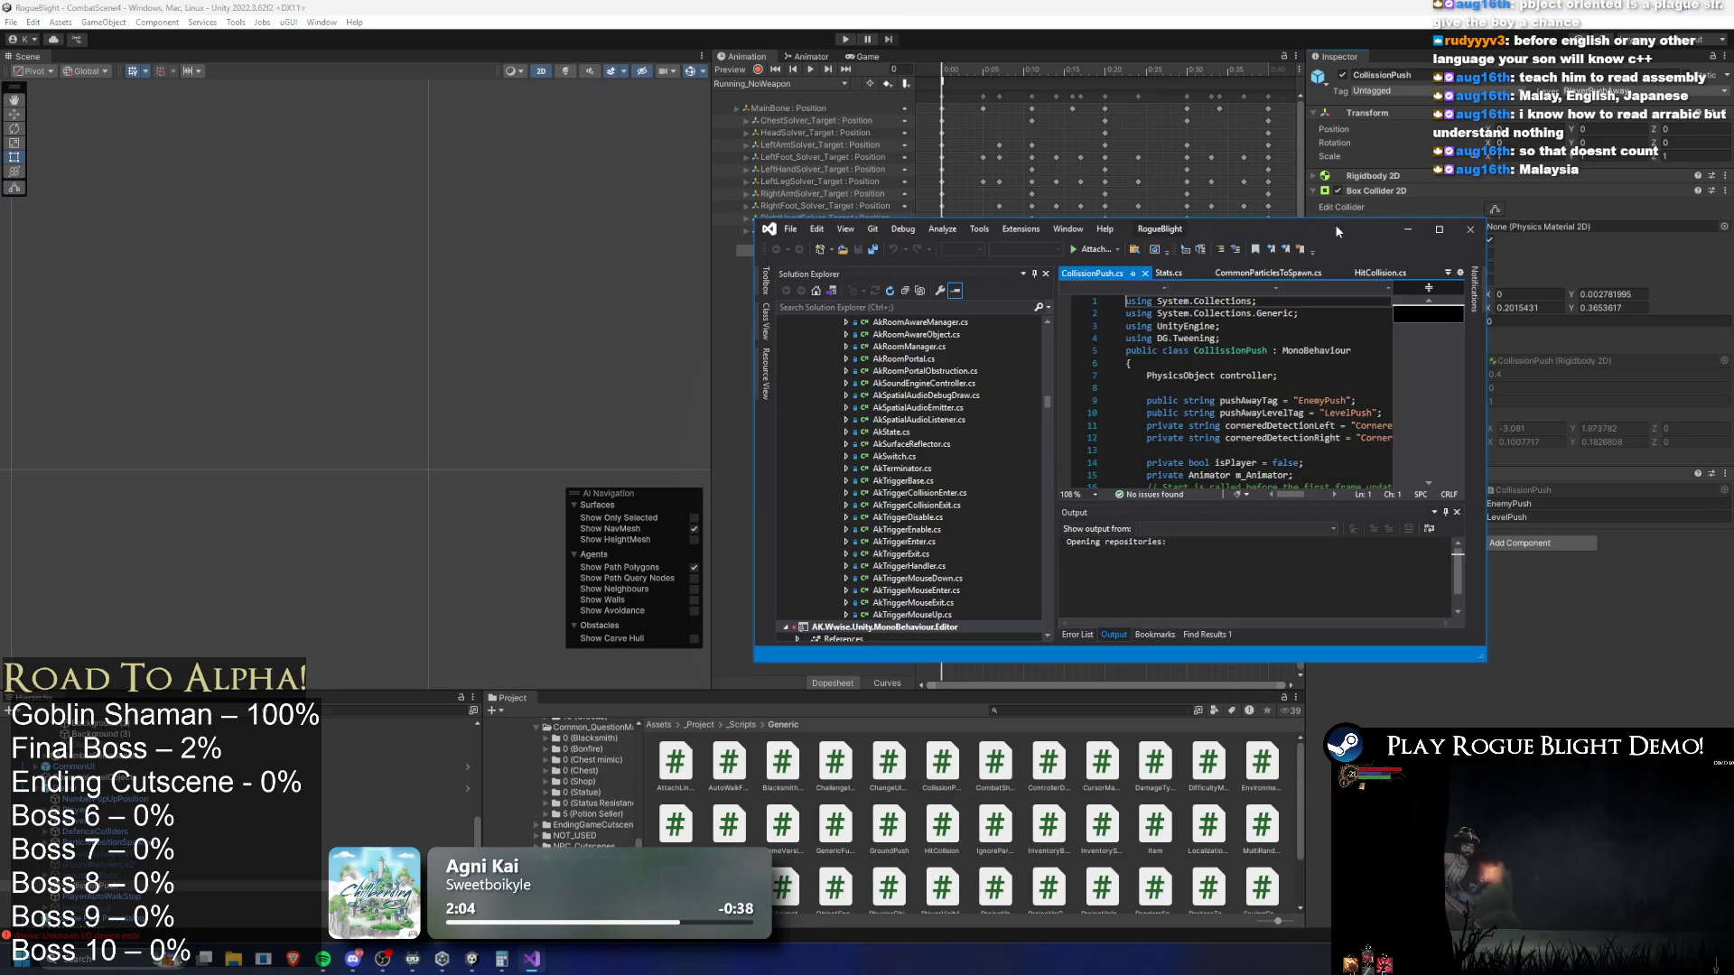
key(alt+Tab)
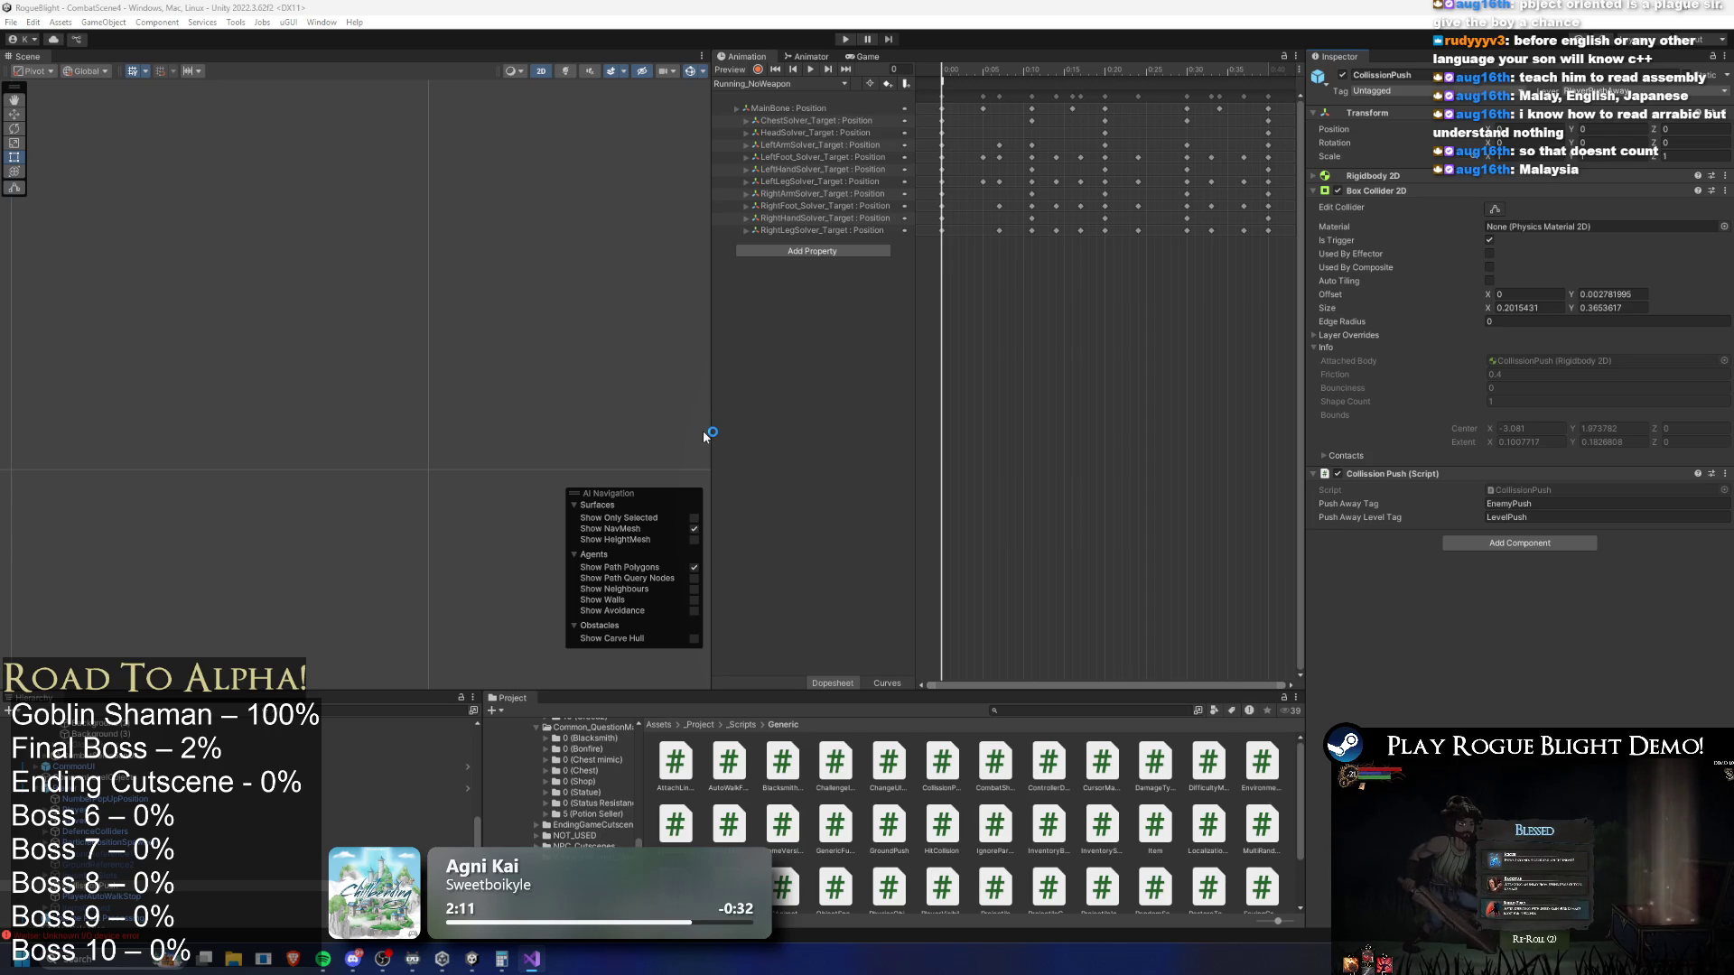
Find the FinalBoss prefab via 'boss prefa', peek inside it, then reselect LeftPlayerWallCorneredDetection
click(1096, 712)
text(final)
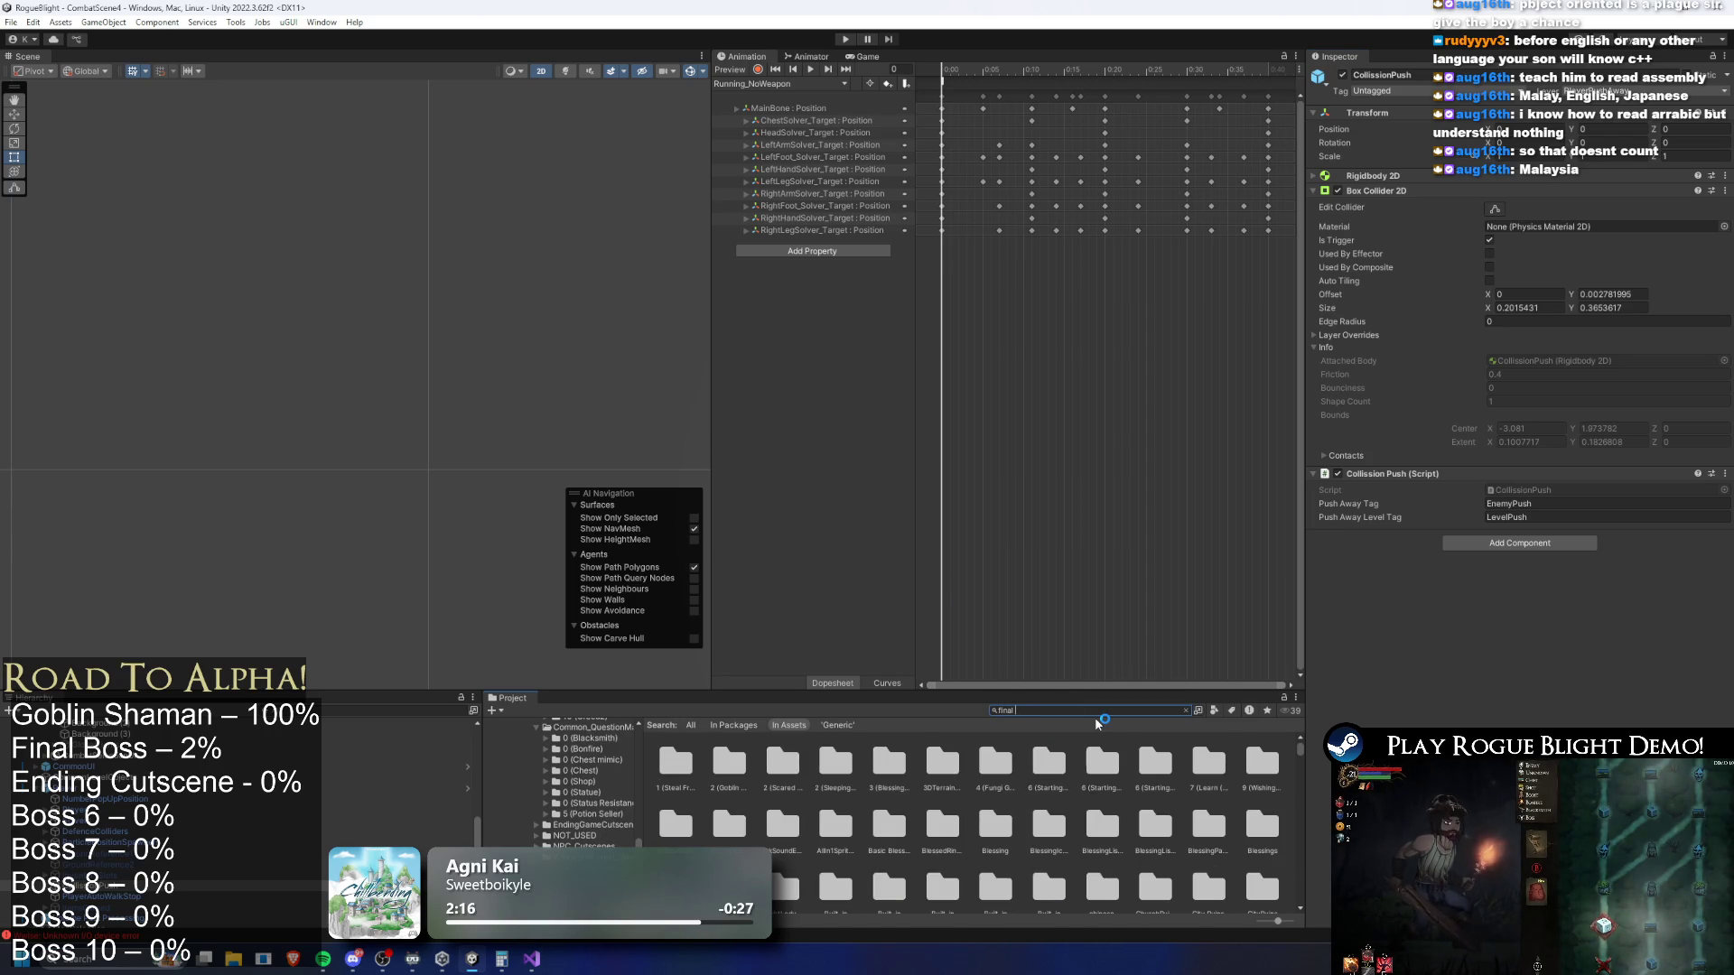
text(boss prefa)
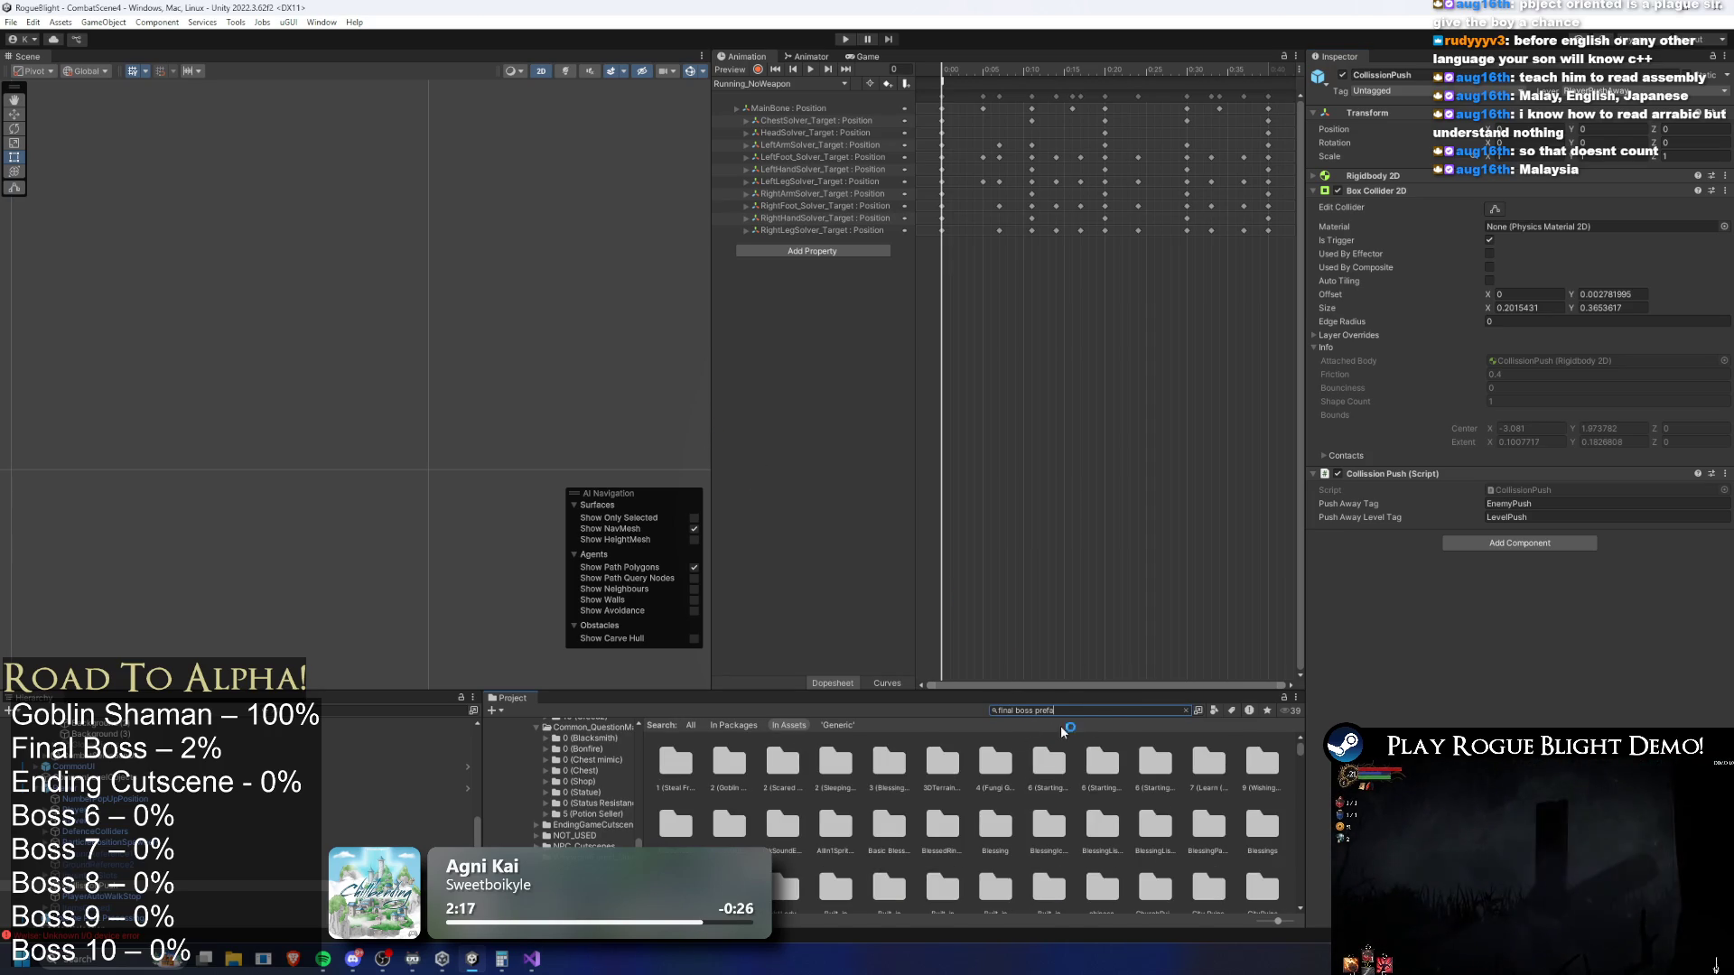
click(669, 775)
double_click(669, 775)
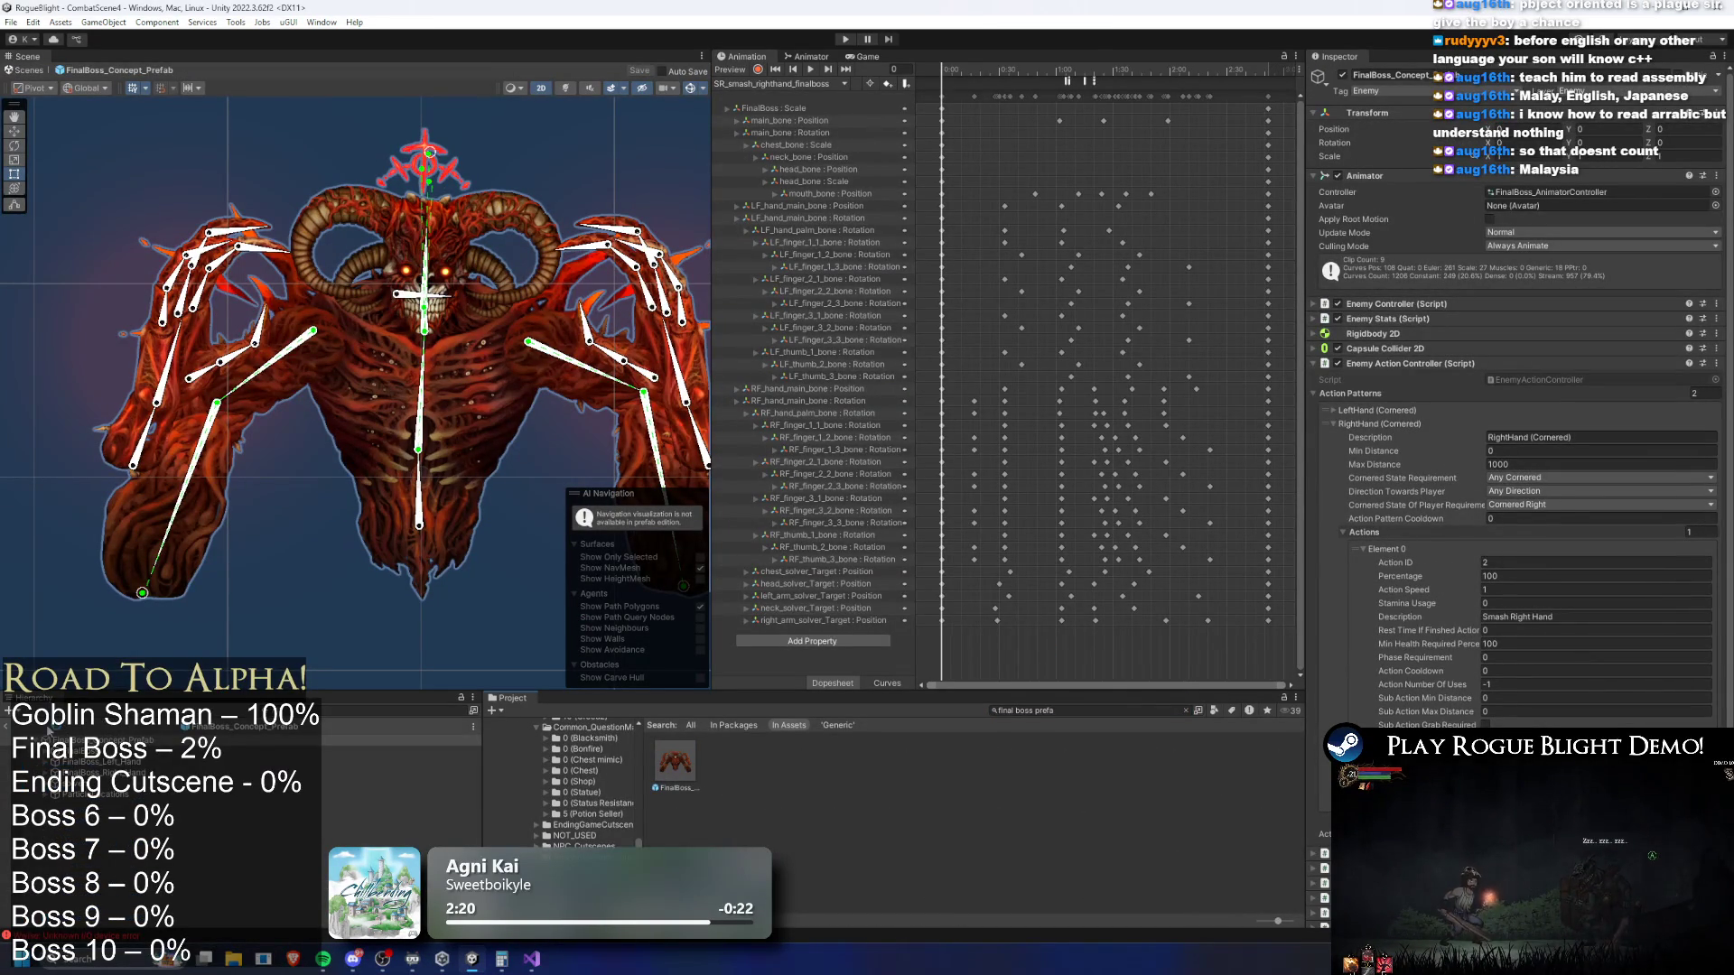
click(8, 735)
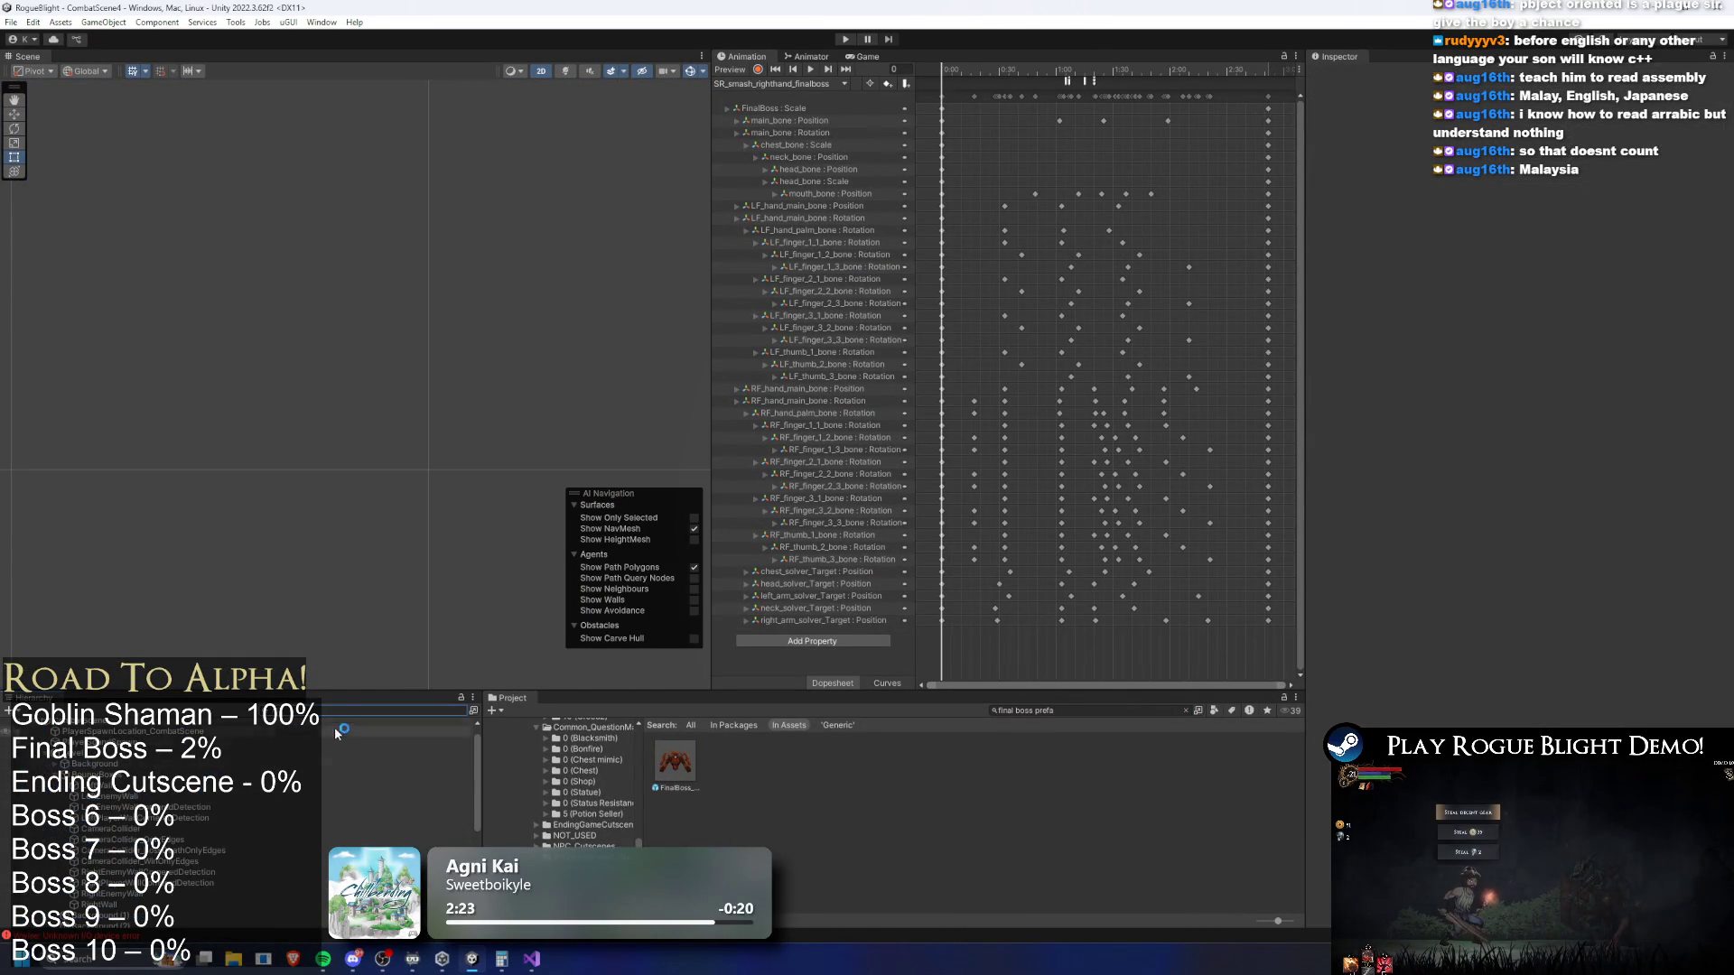
click(195, 818)
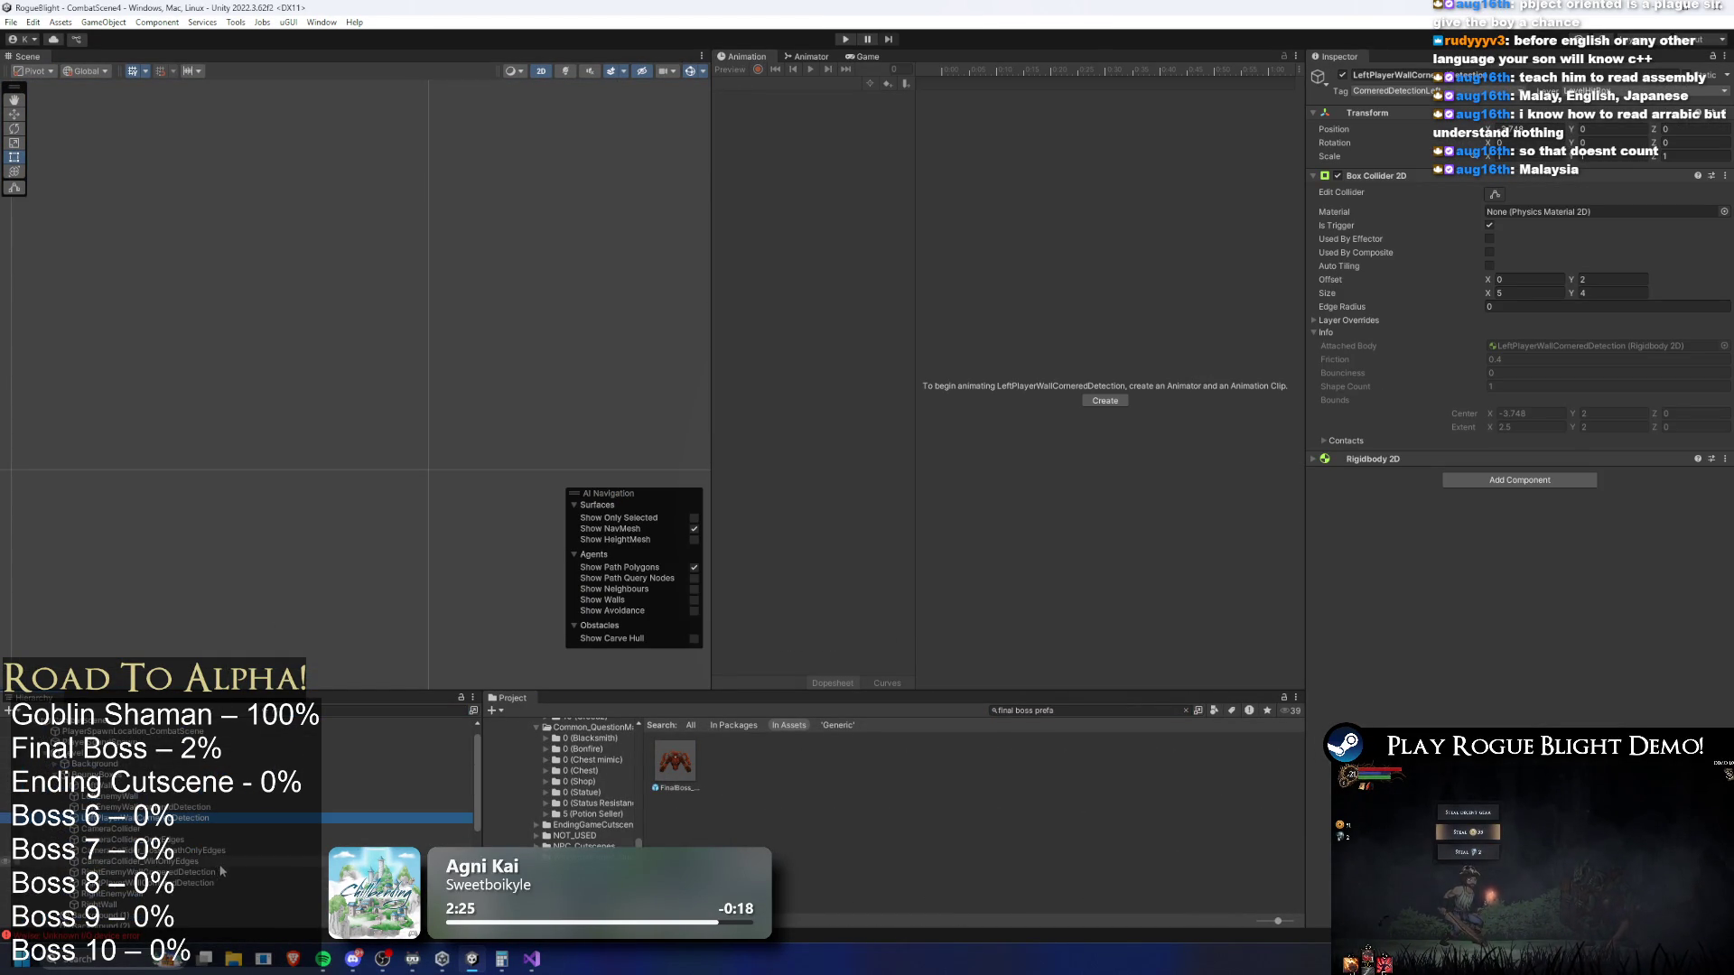
Select both wall-cornered detection objects and frame their collider boxes for editing
ctrl+click(207, 883)
key(f)
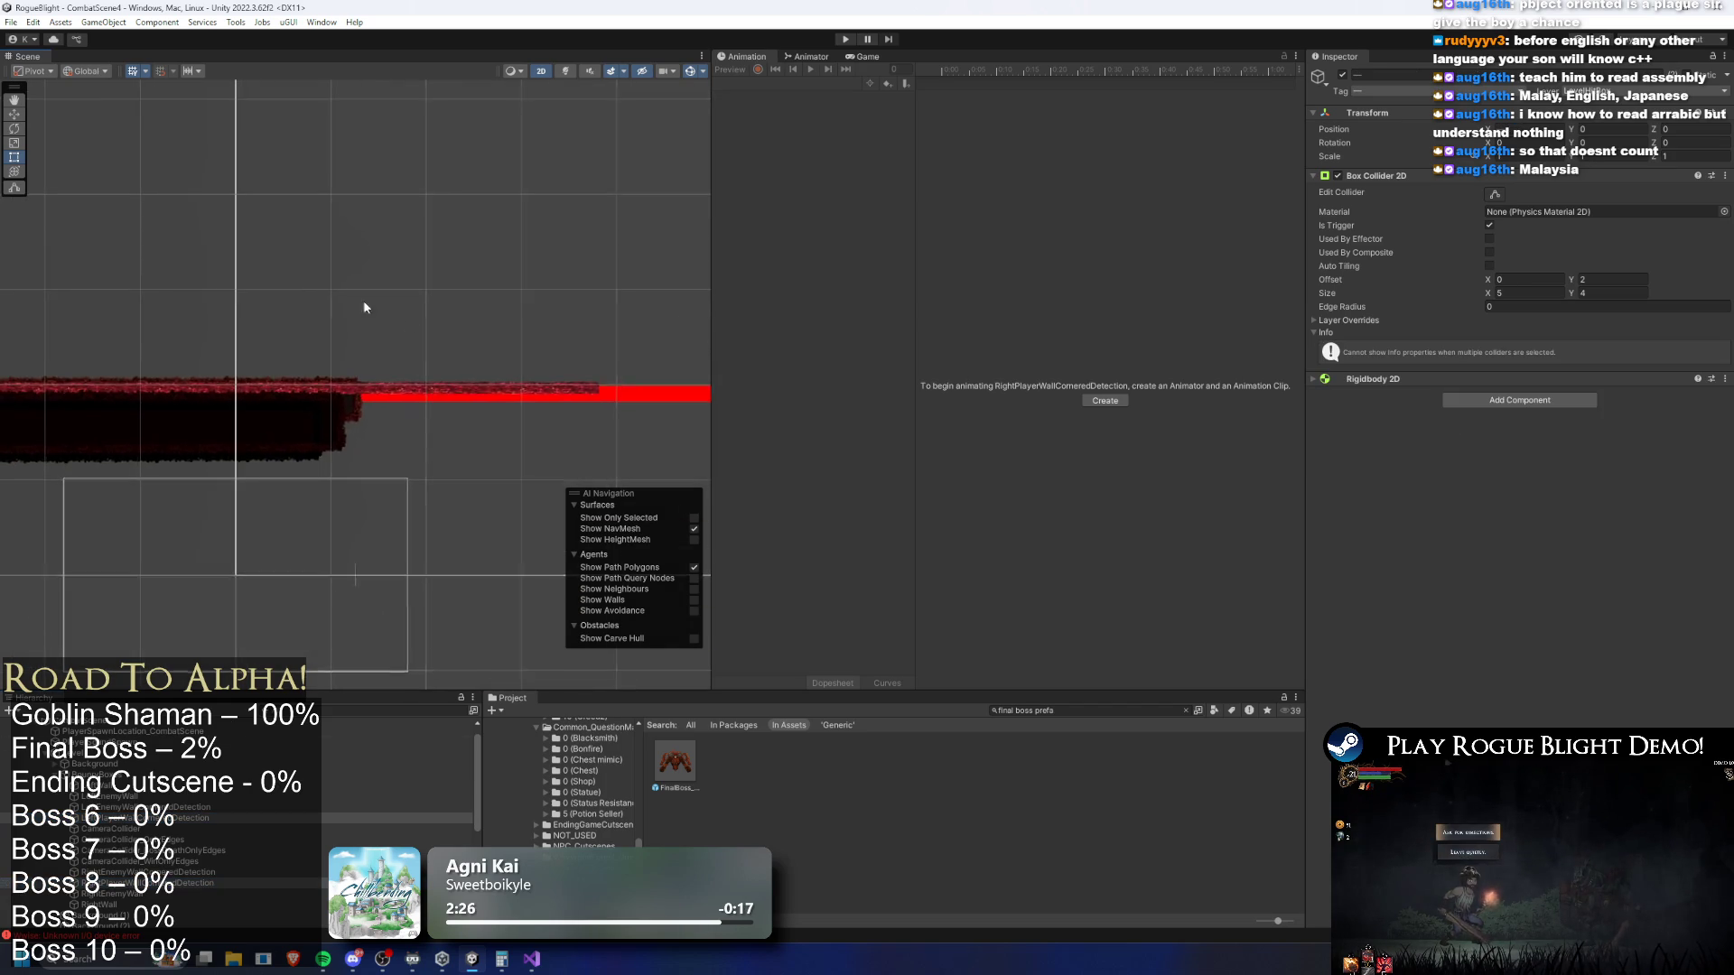
click(1491, 196)
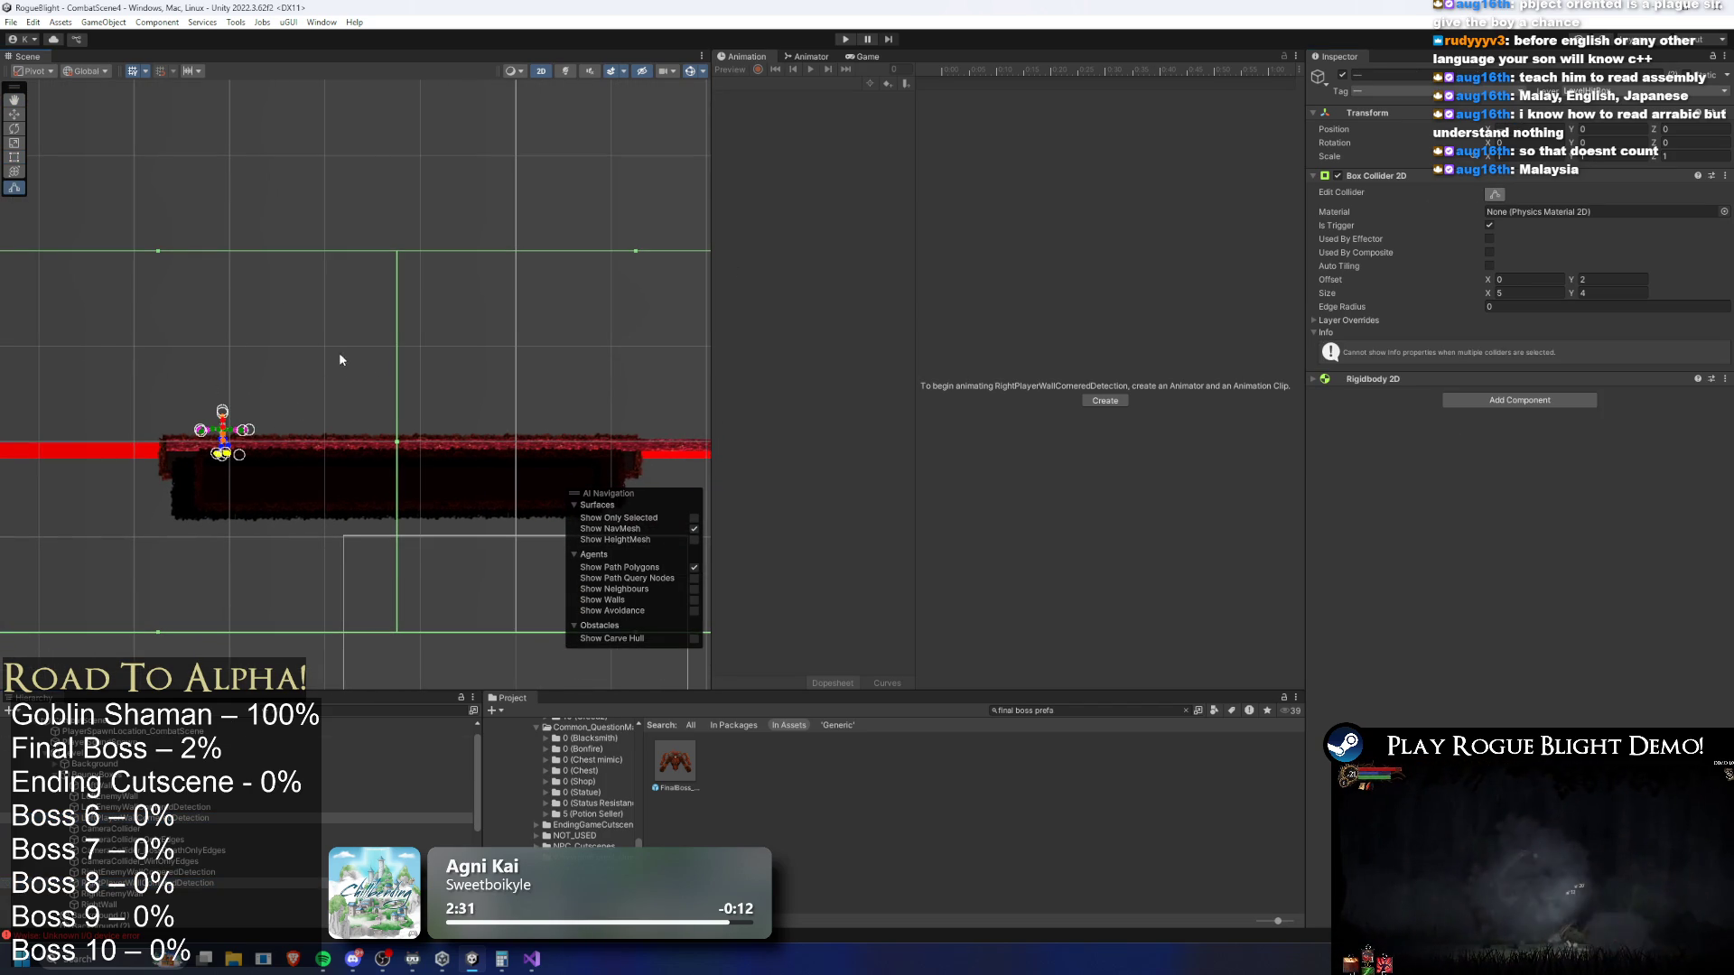
scroll(340, 361, up, 1)
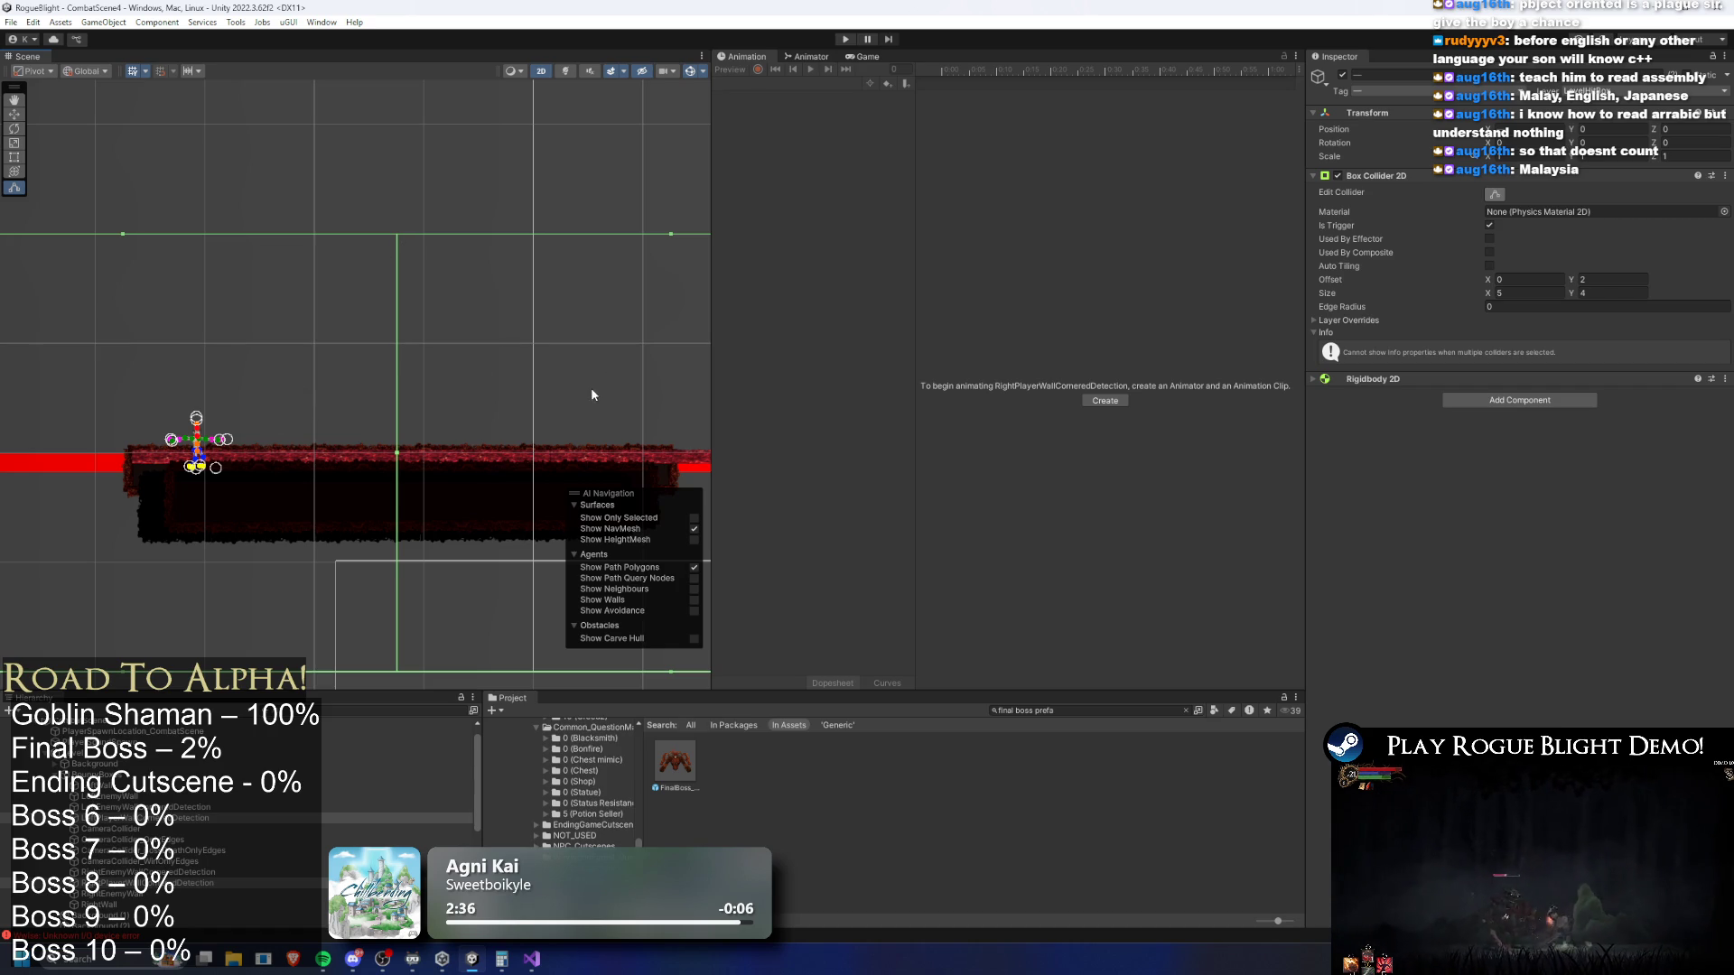
scroll(415, 334, up, 2)
scroll(445, 378, down, 2)
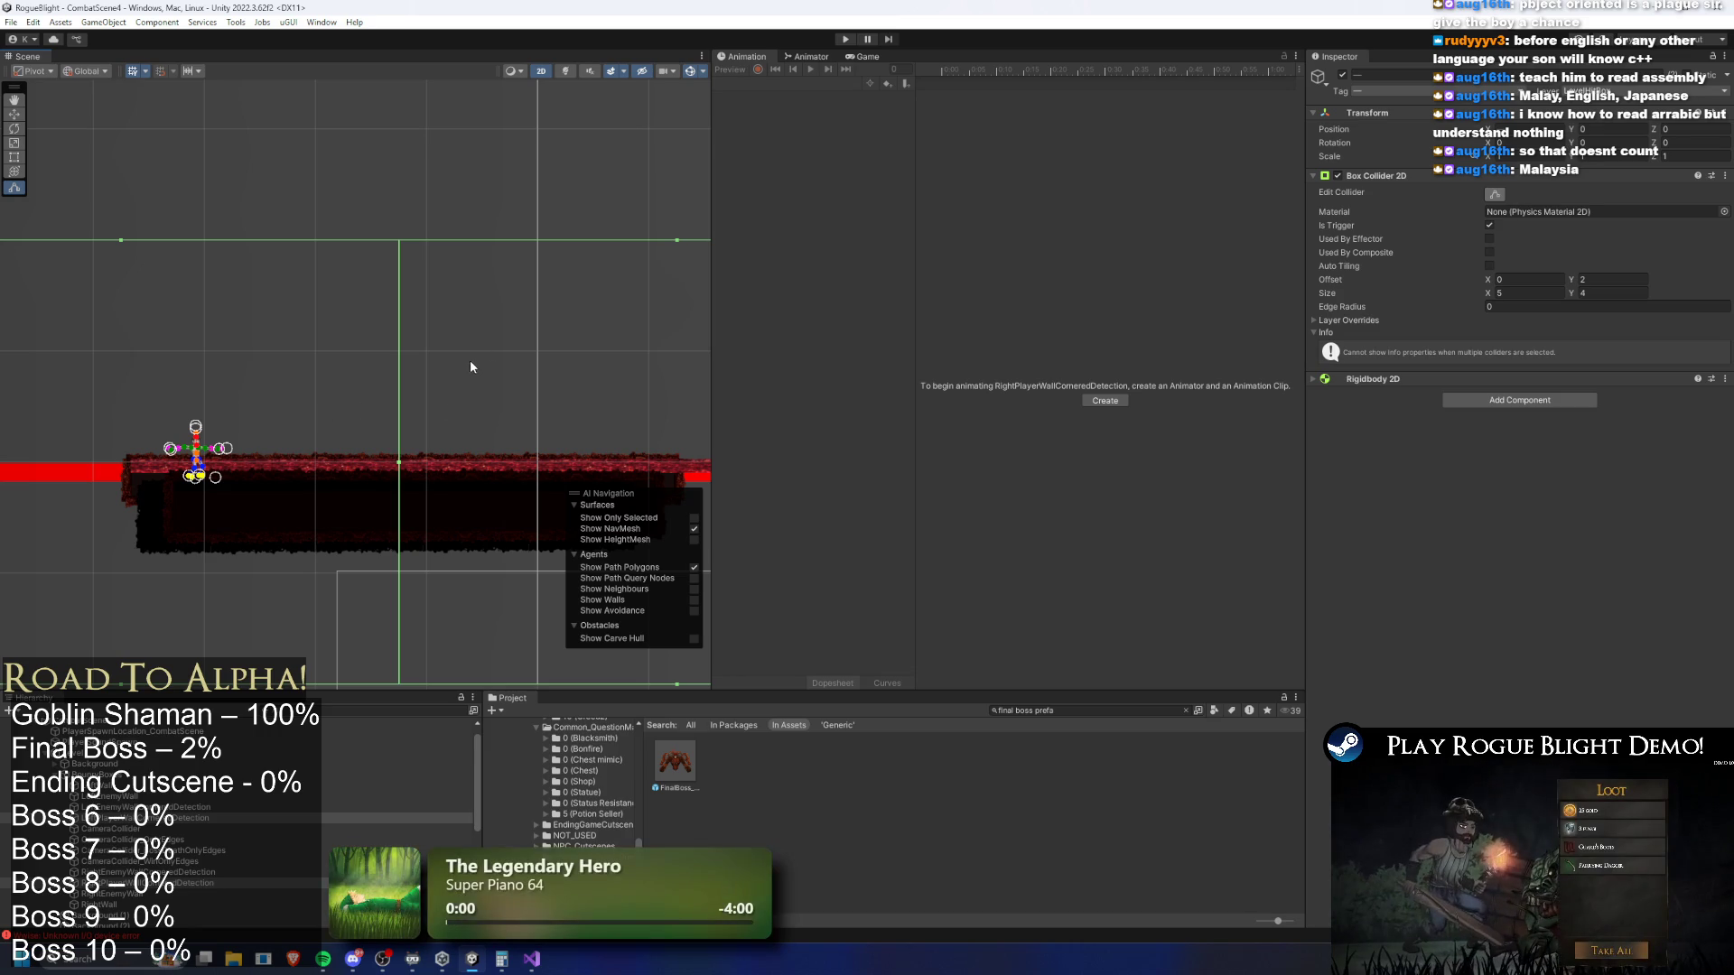
scroll(415, 386, up, 2)
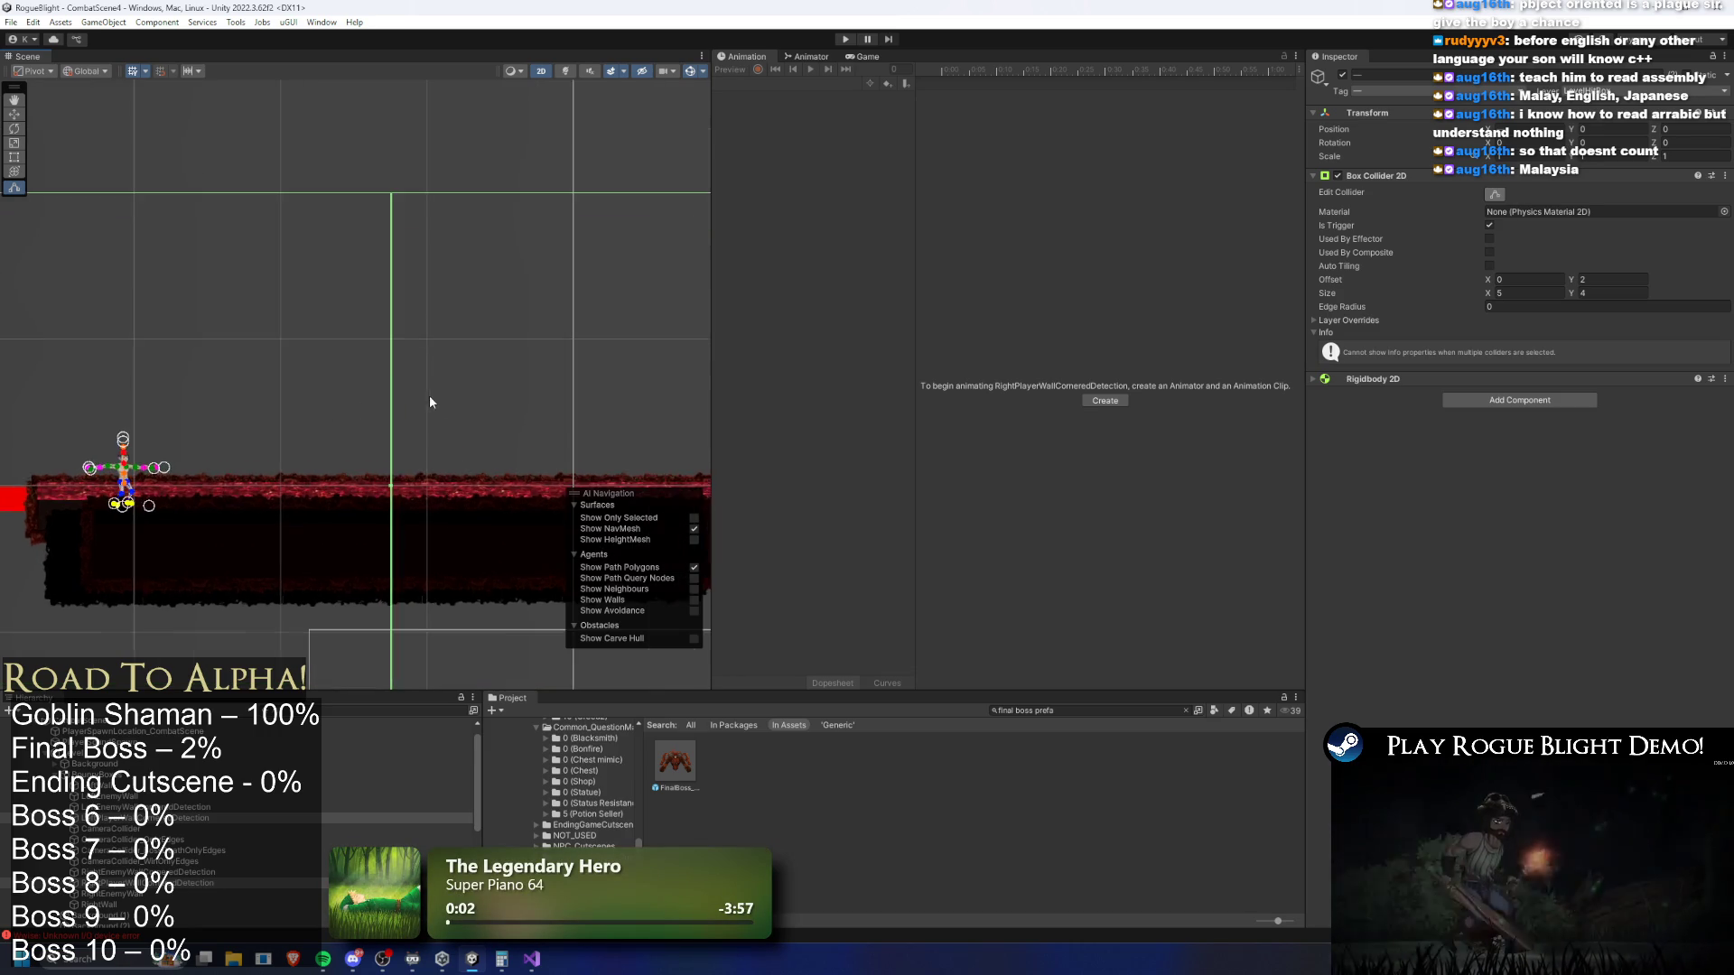
scroll(388, 263, down, 1)
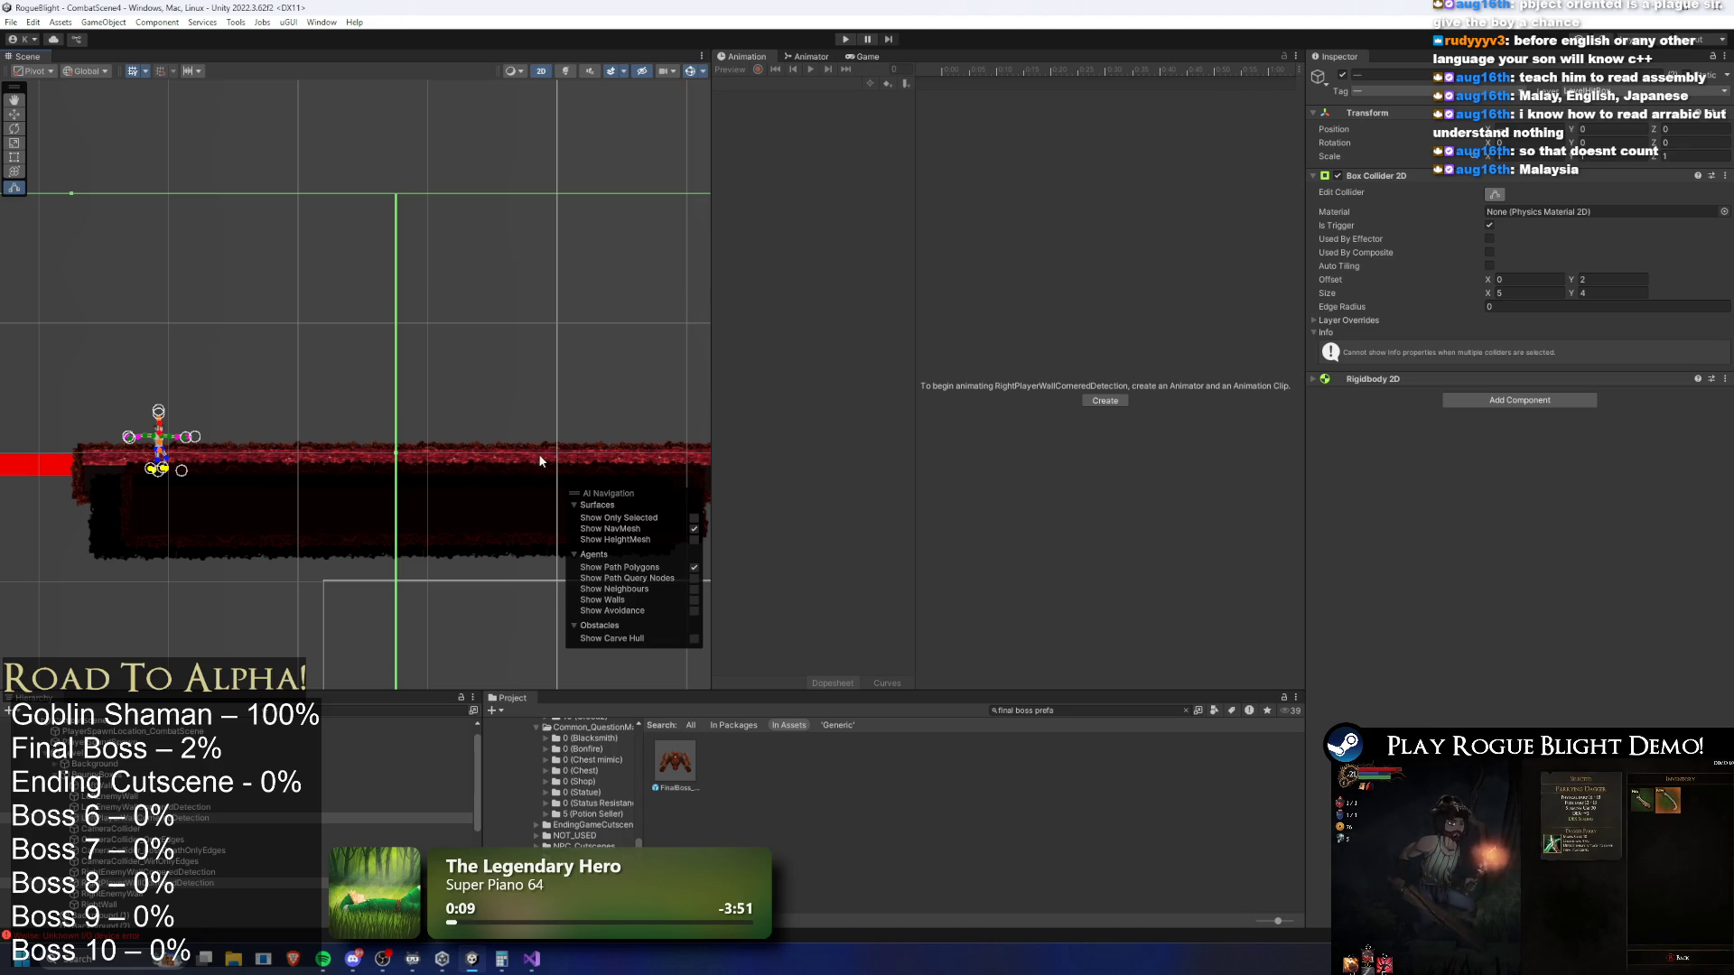
Set the left detection collider's center X to -4.148 and the right one's to 1.657
click(398, 819)
click(154, 818)
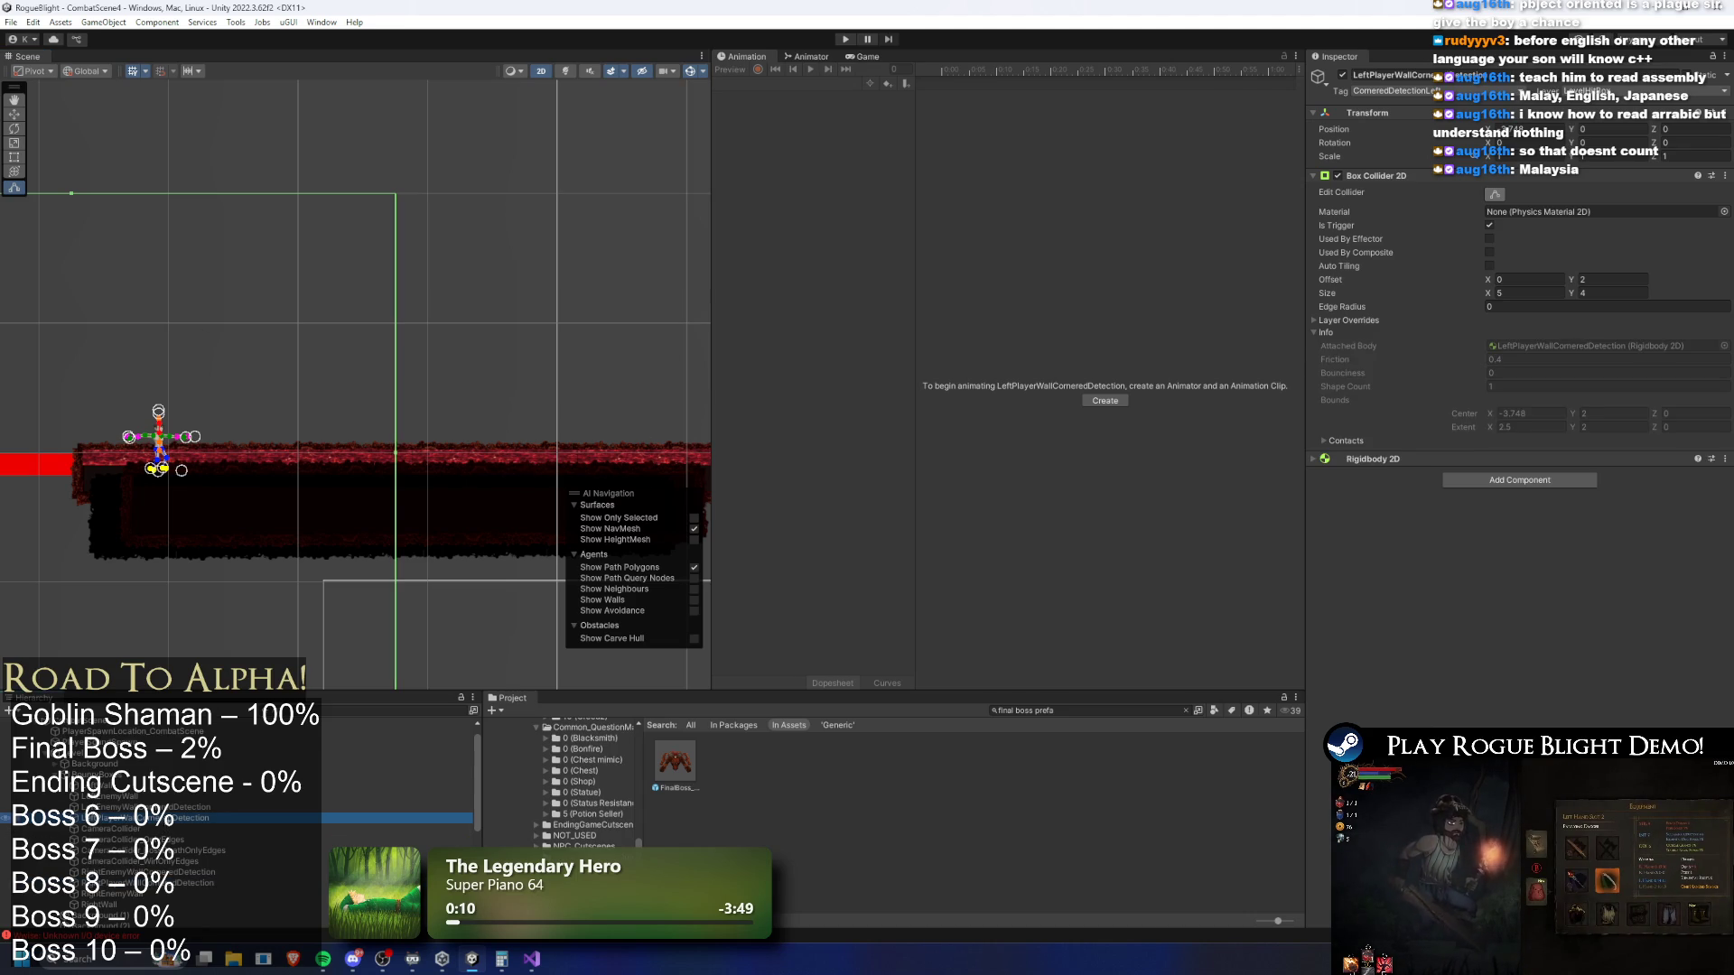
click(1507, 130)
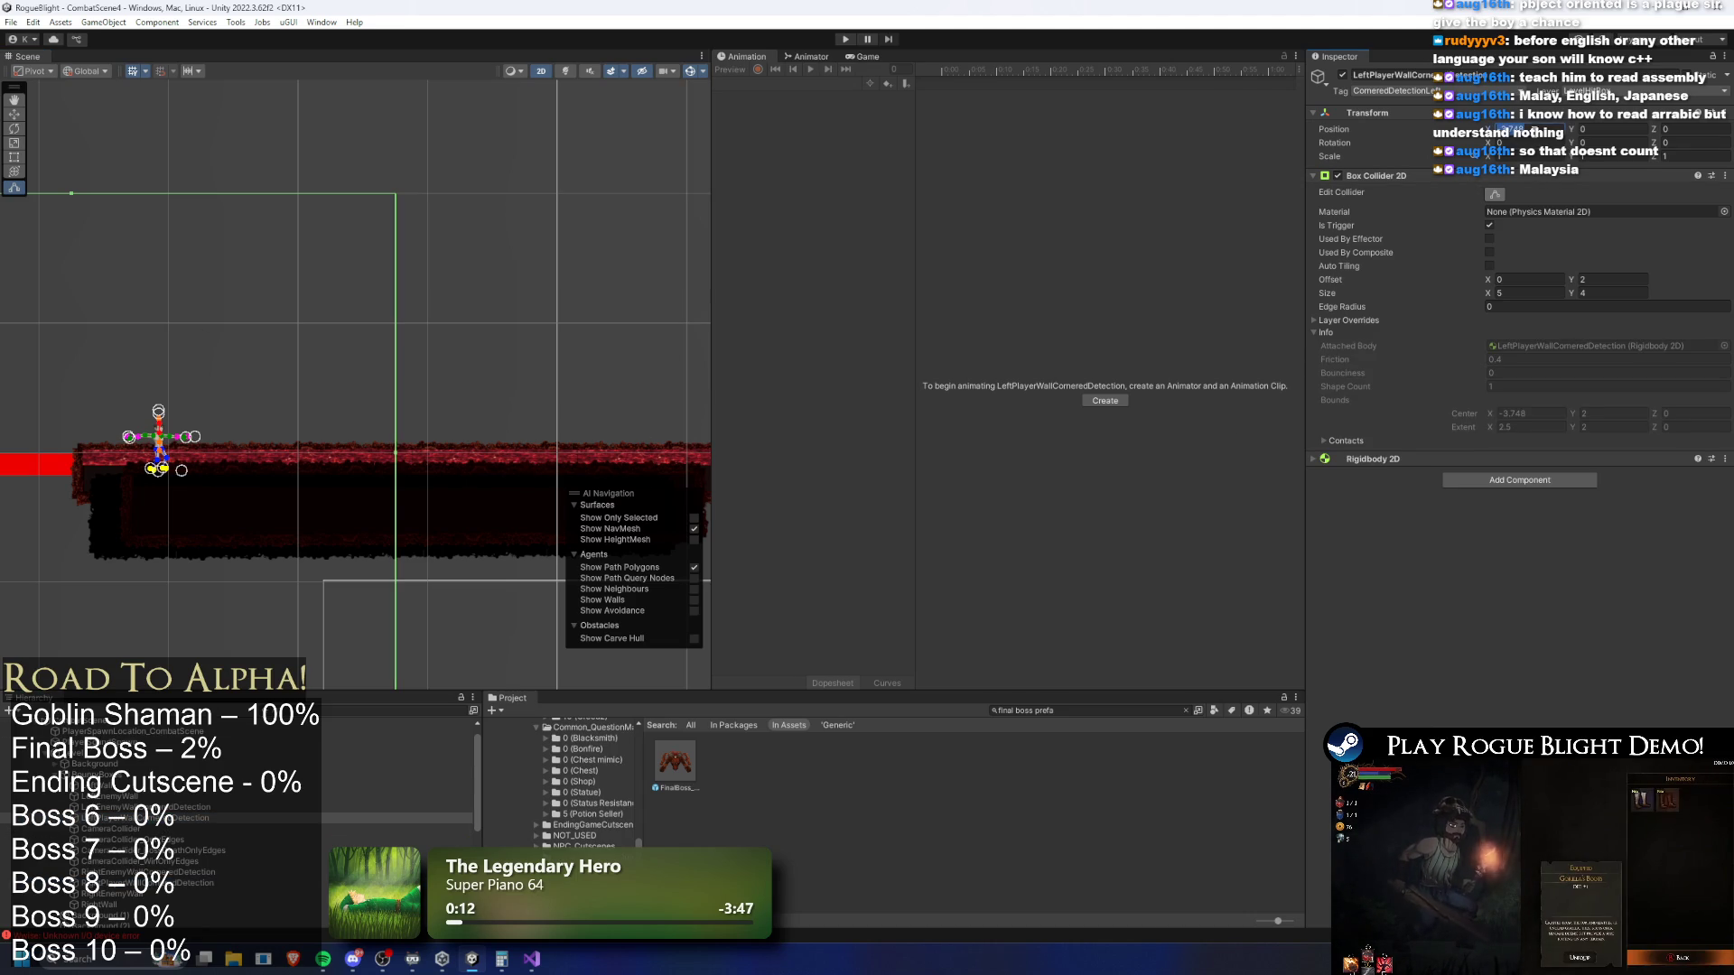
text(-3.948)
key(Return)
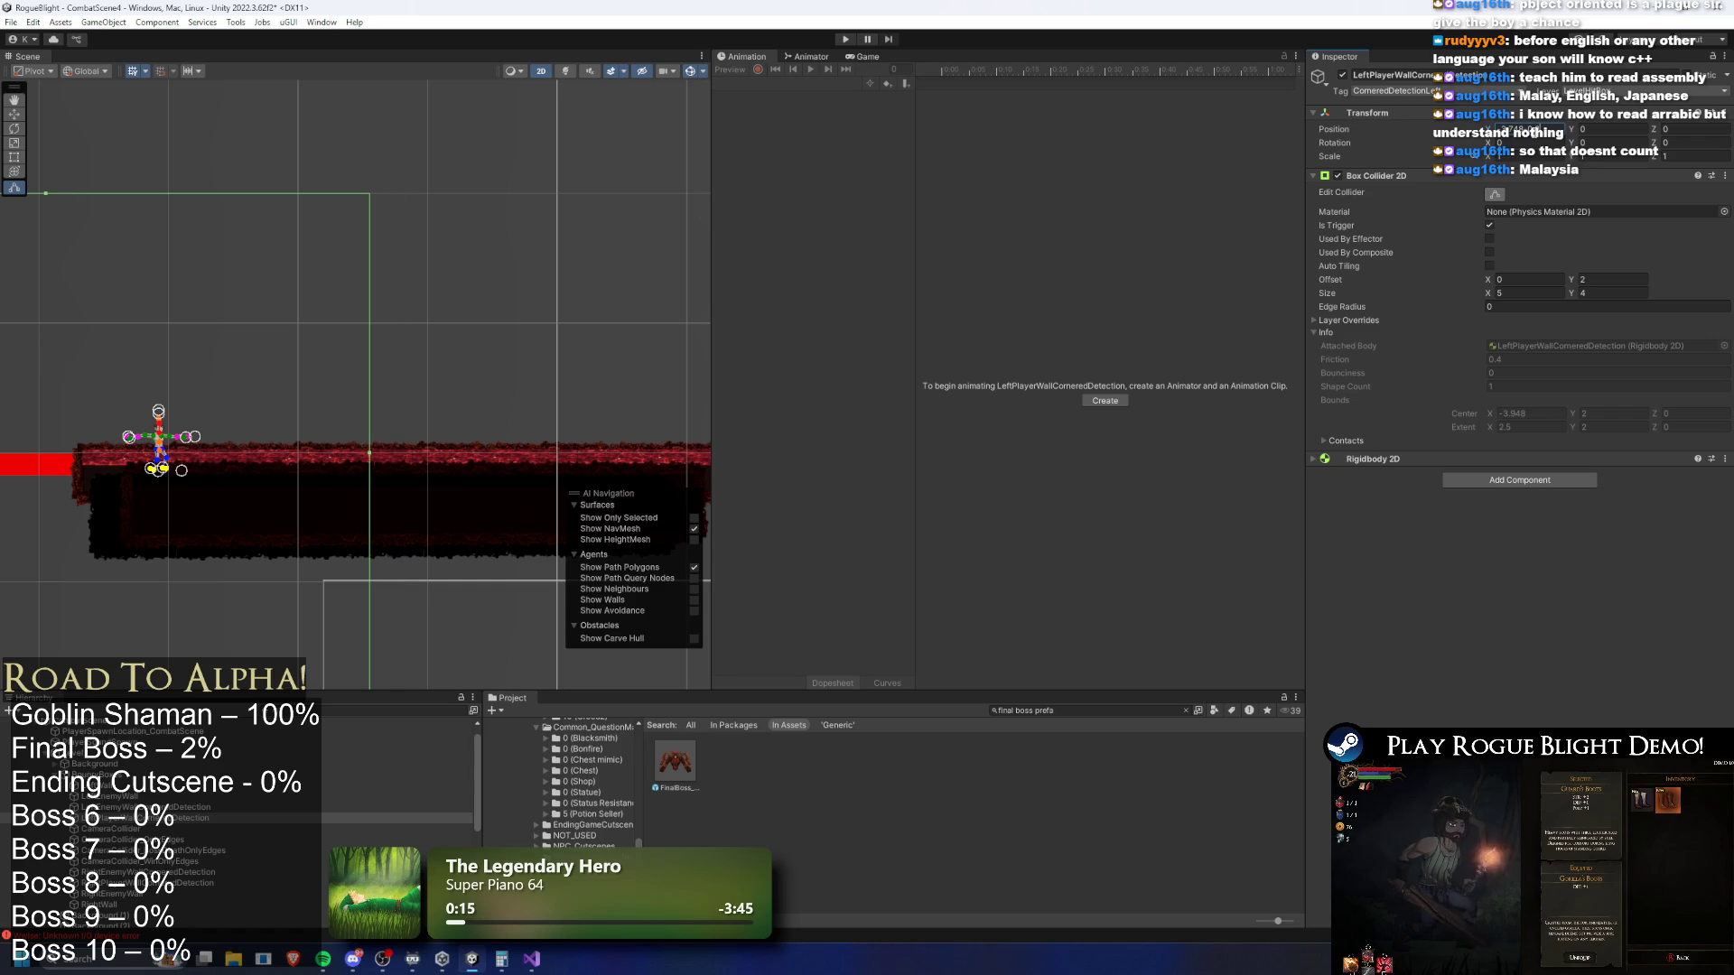
text(-4.148)
key(Return)
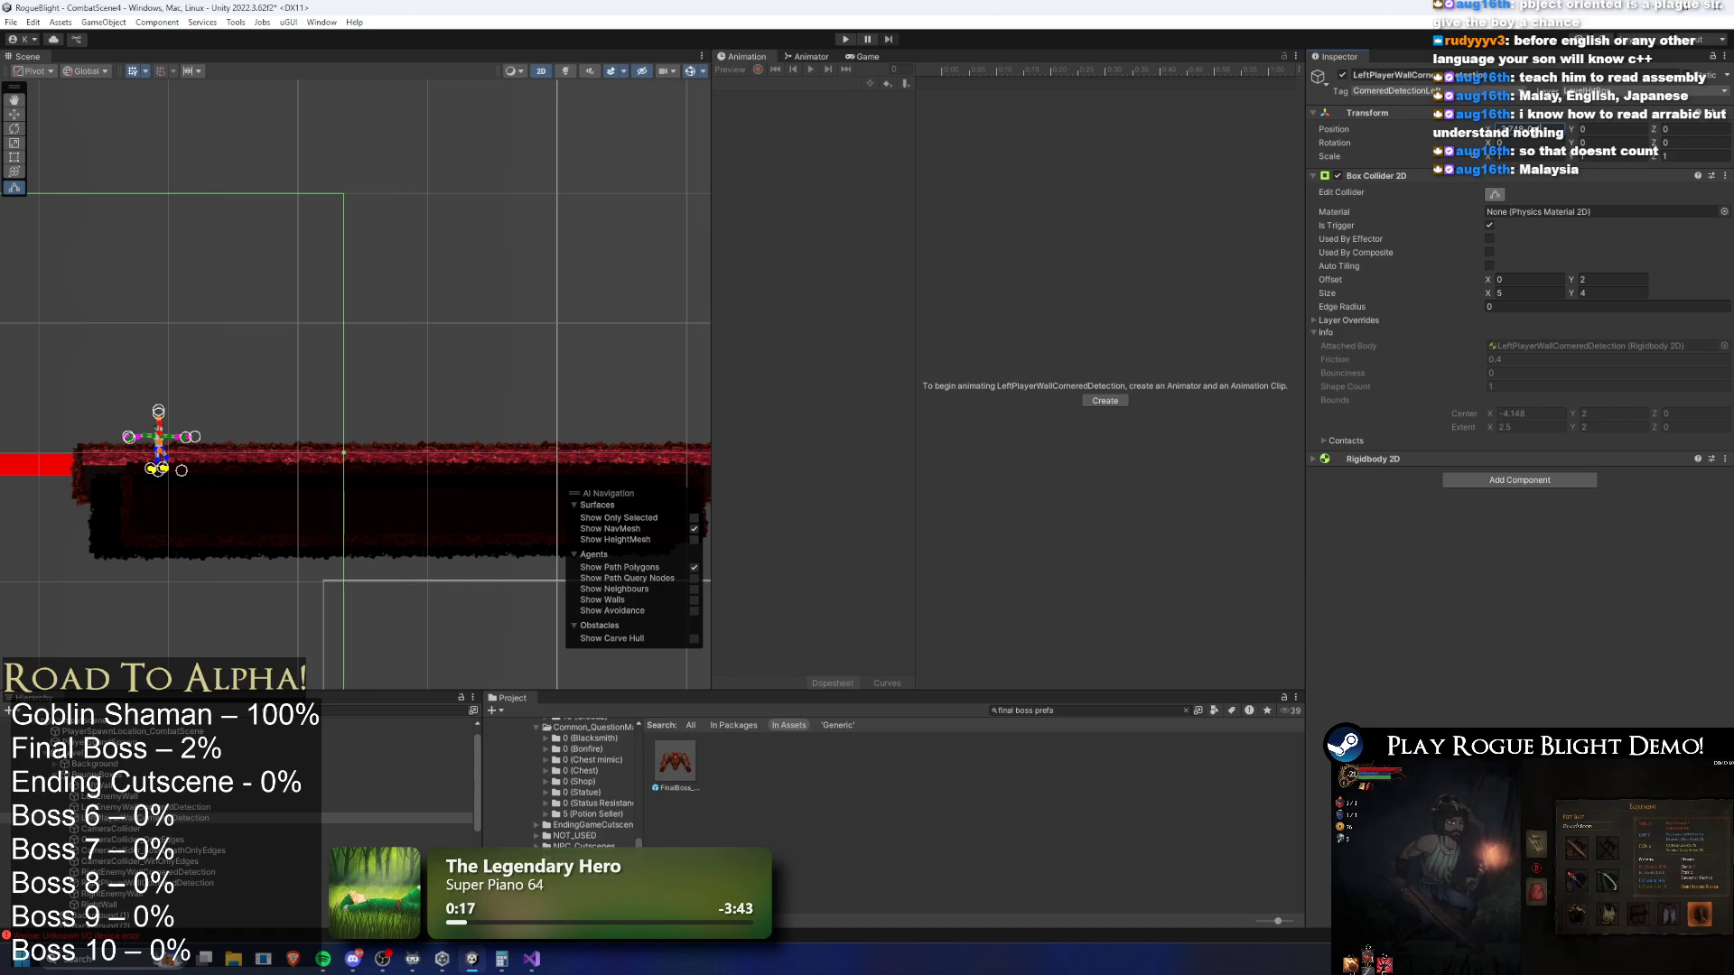
click(136, 882)
click(1501, 129)
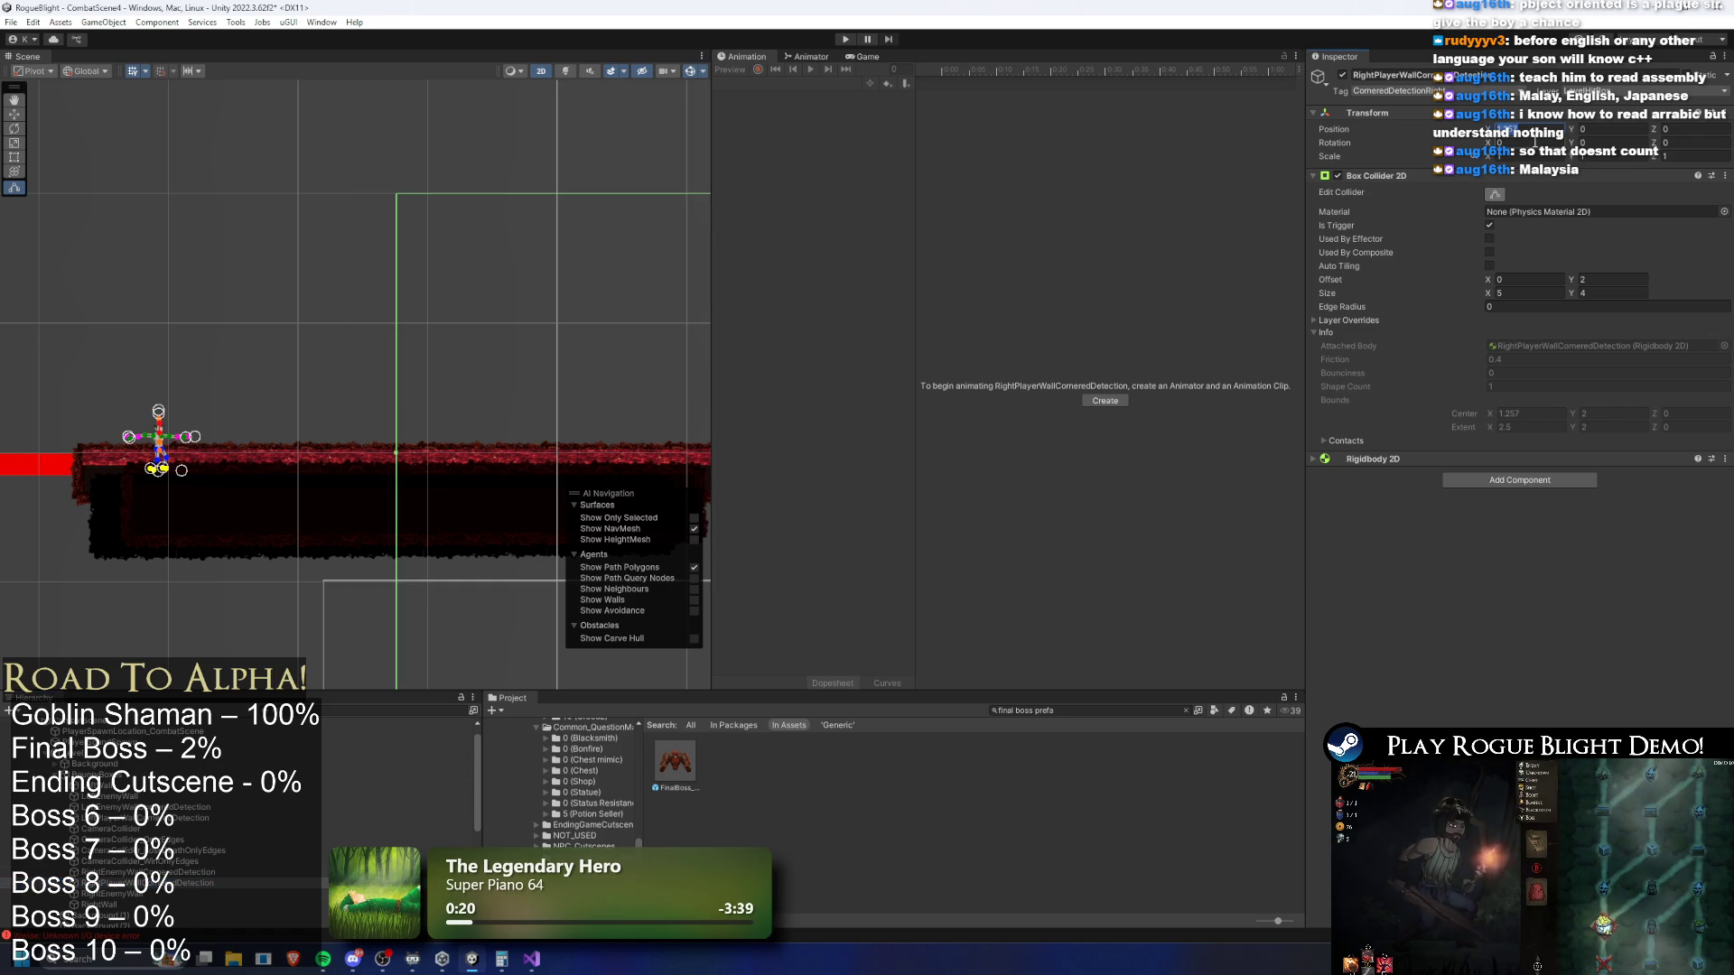
text(1.657)
key(Return)
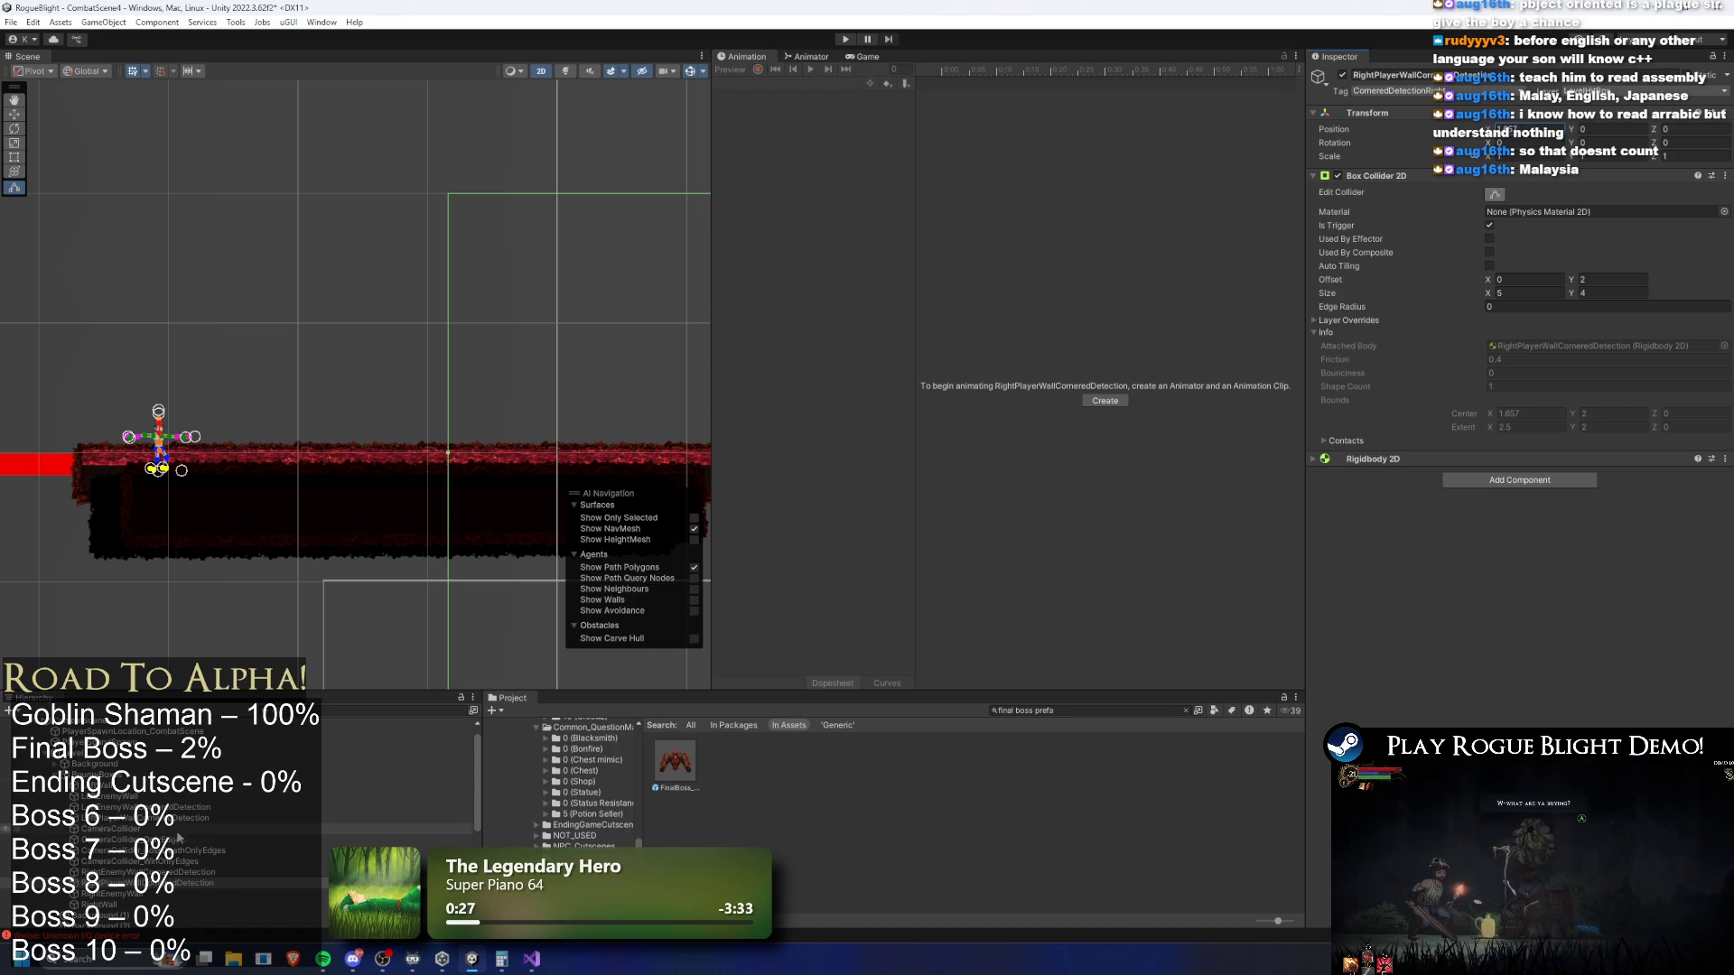
Refine the offsets to -4.248 on the left and 1.757 on the right, then playtest
ctrl+click(178, 818)
scroll(374, 473, down, 2)
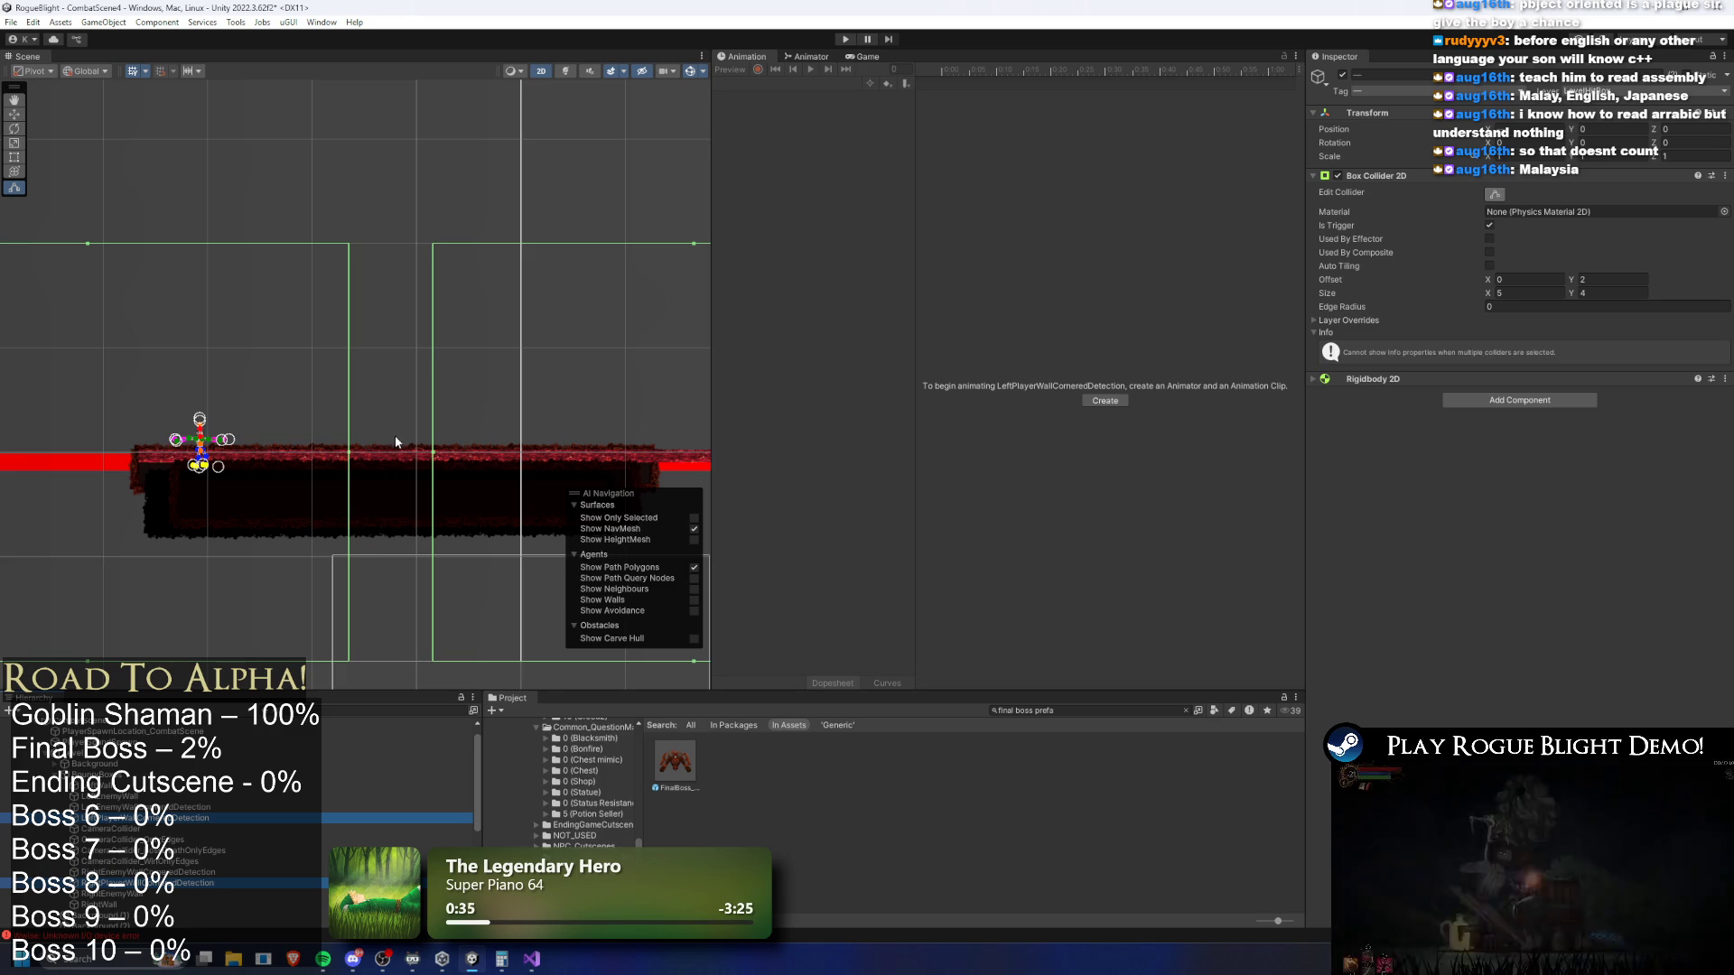
click(172, 818)
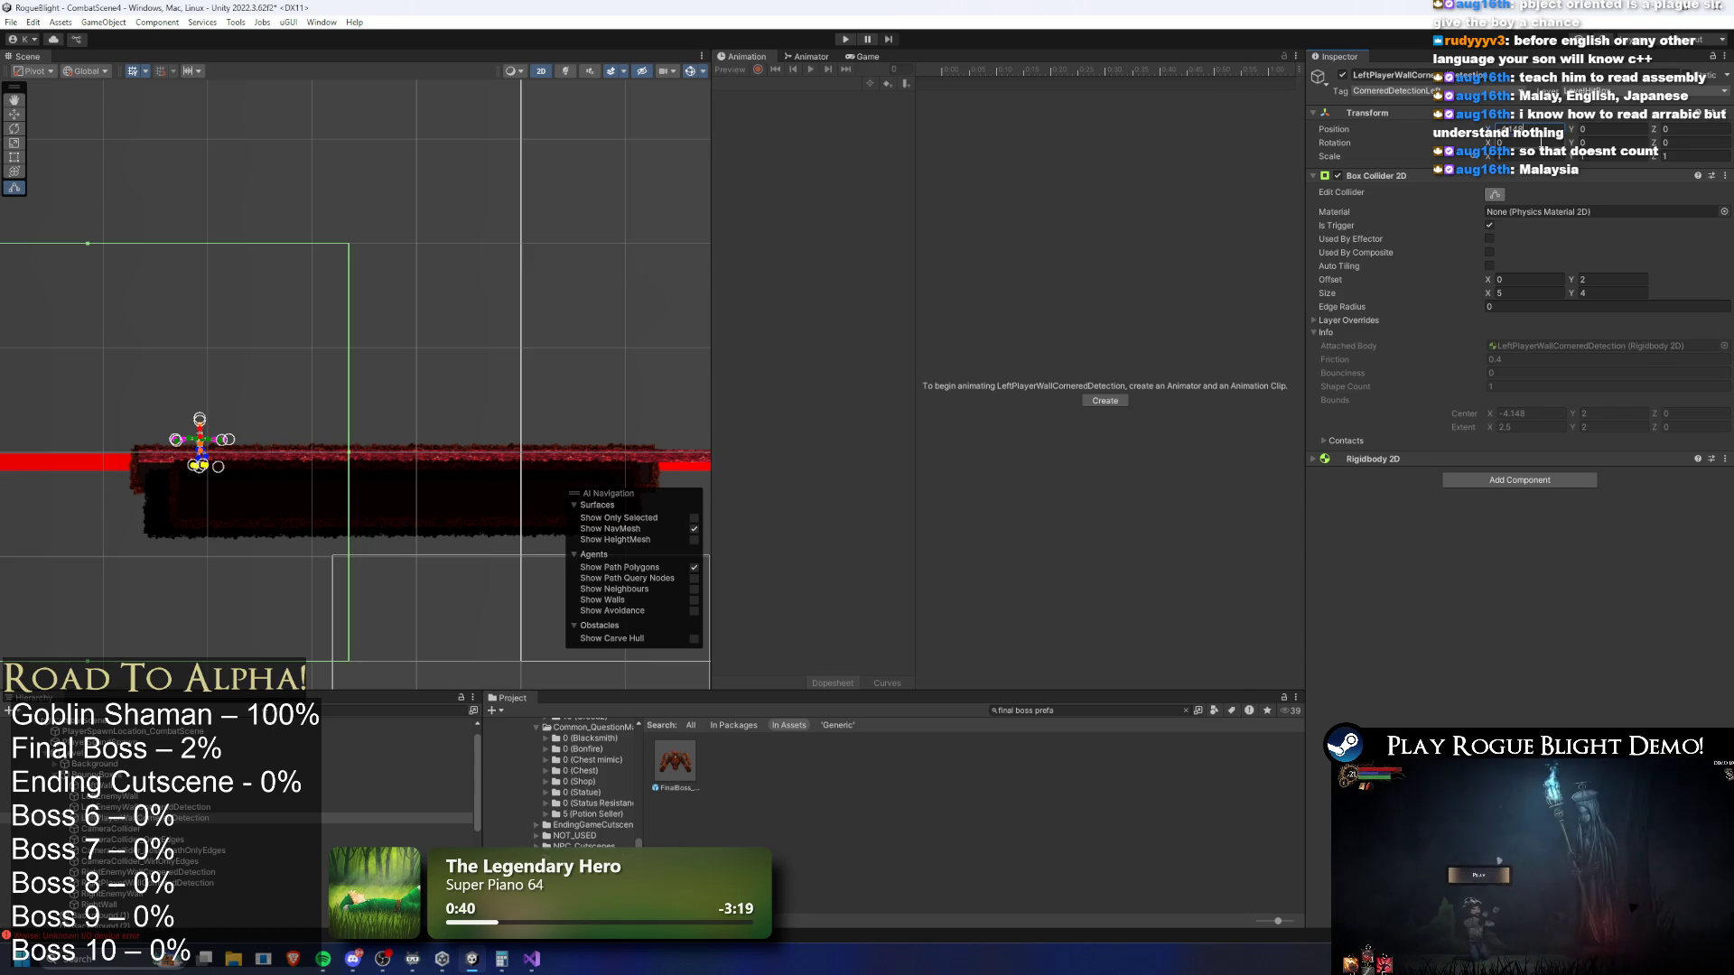
text(2)
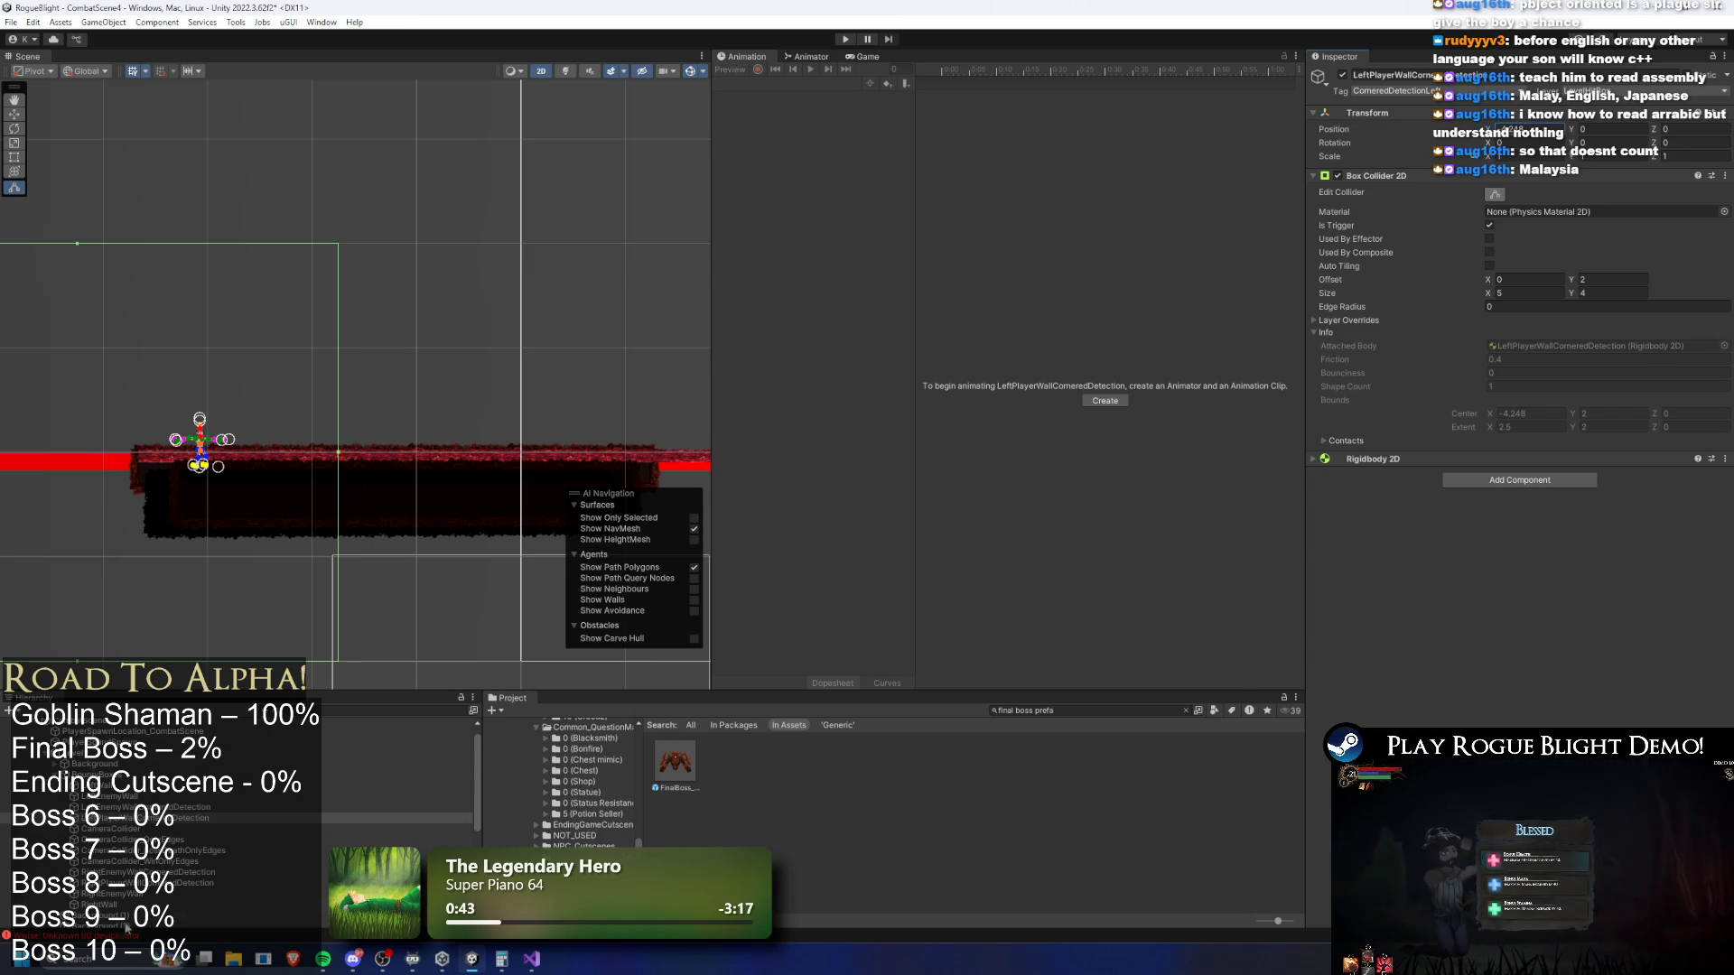
click(153, 884)
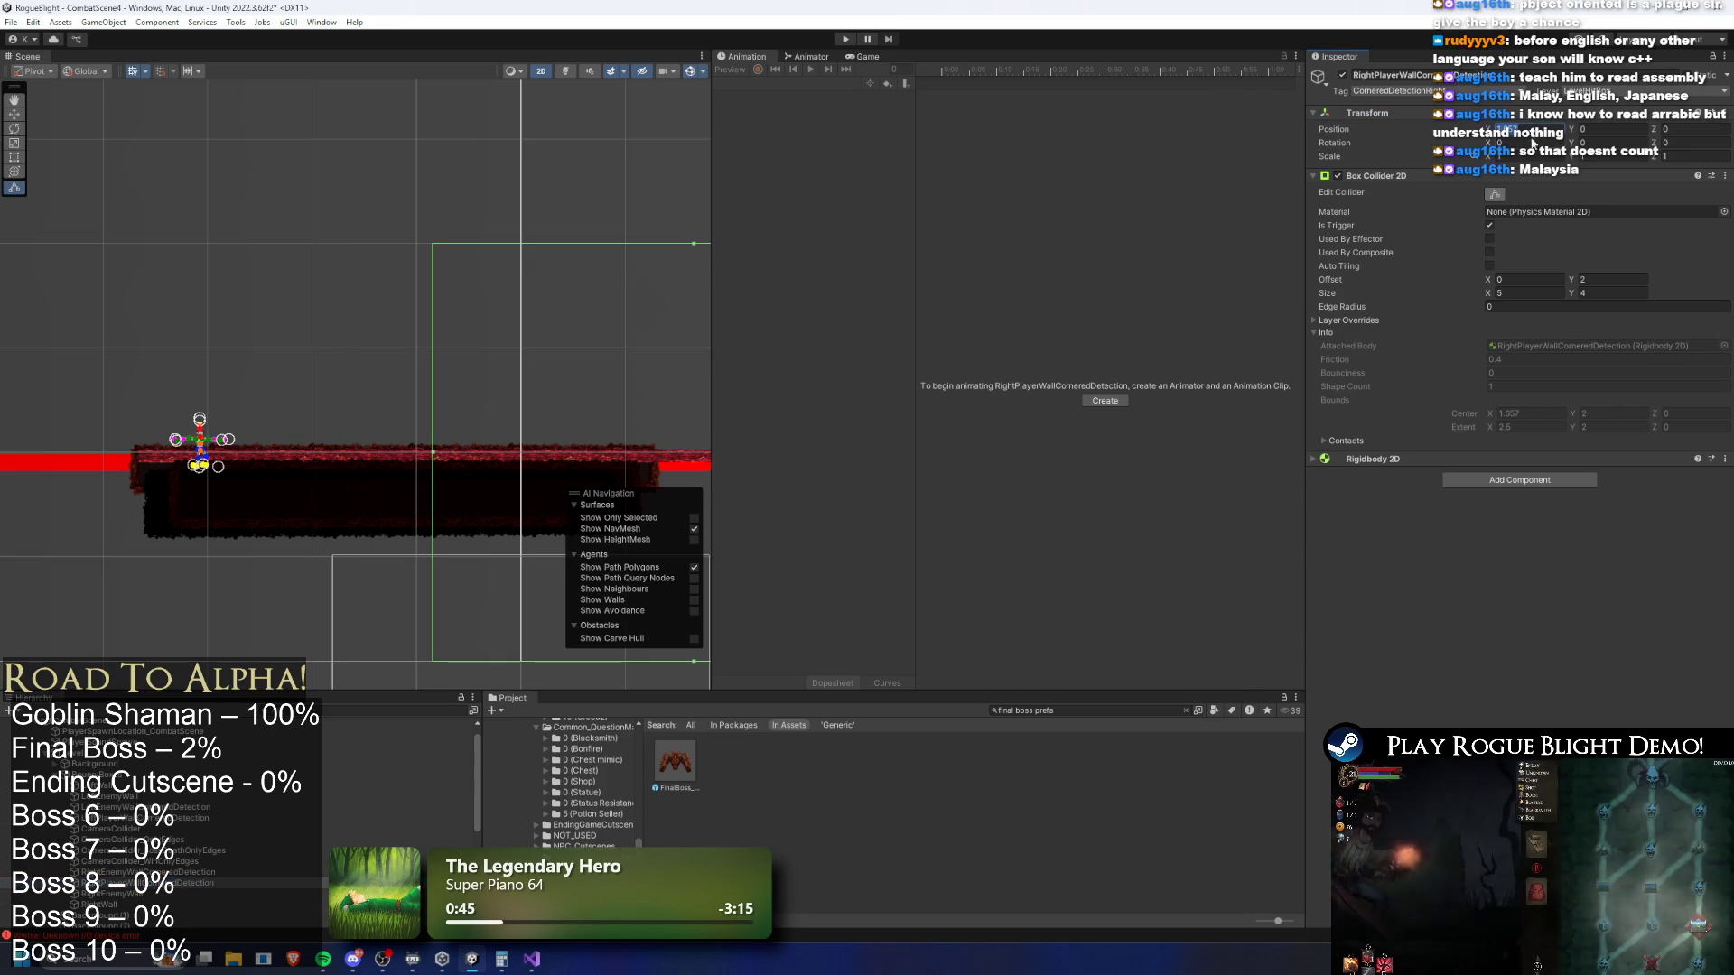
key(Return)
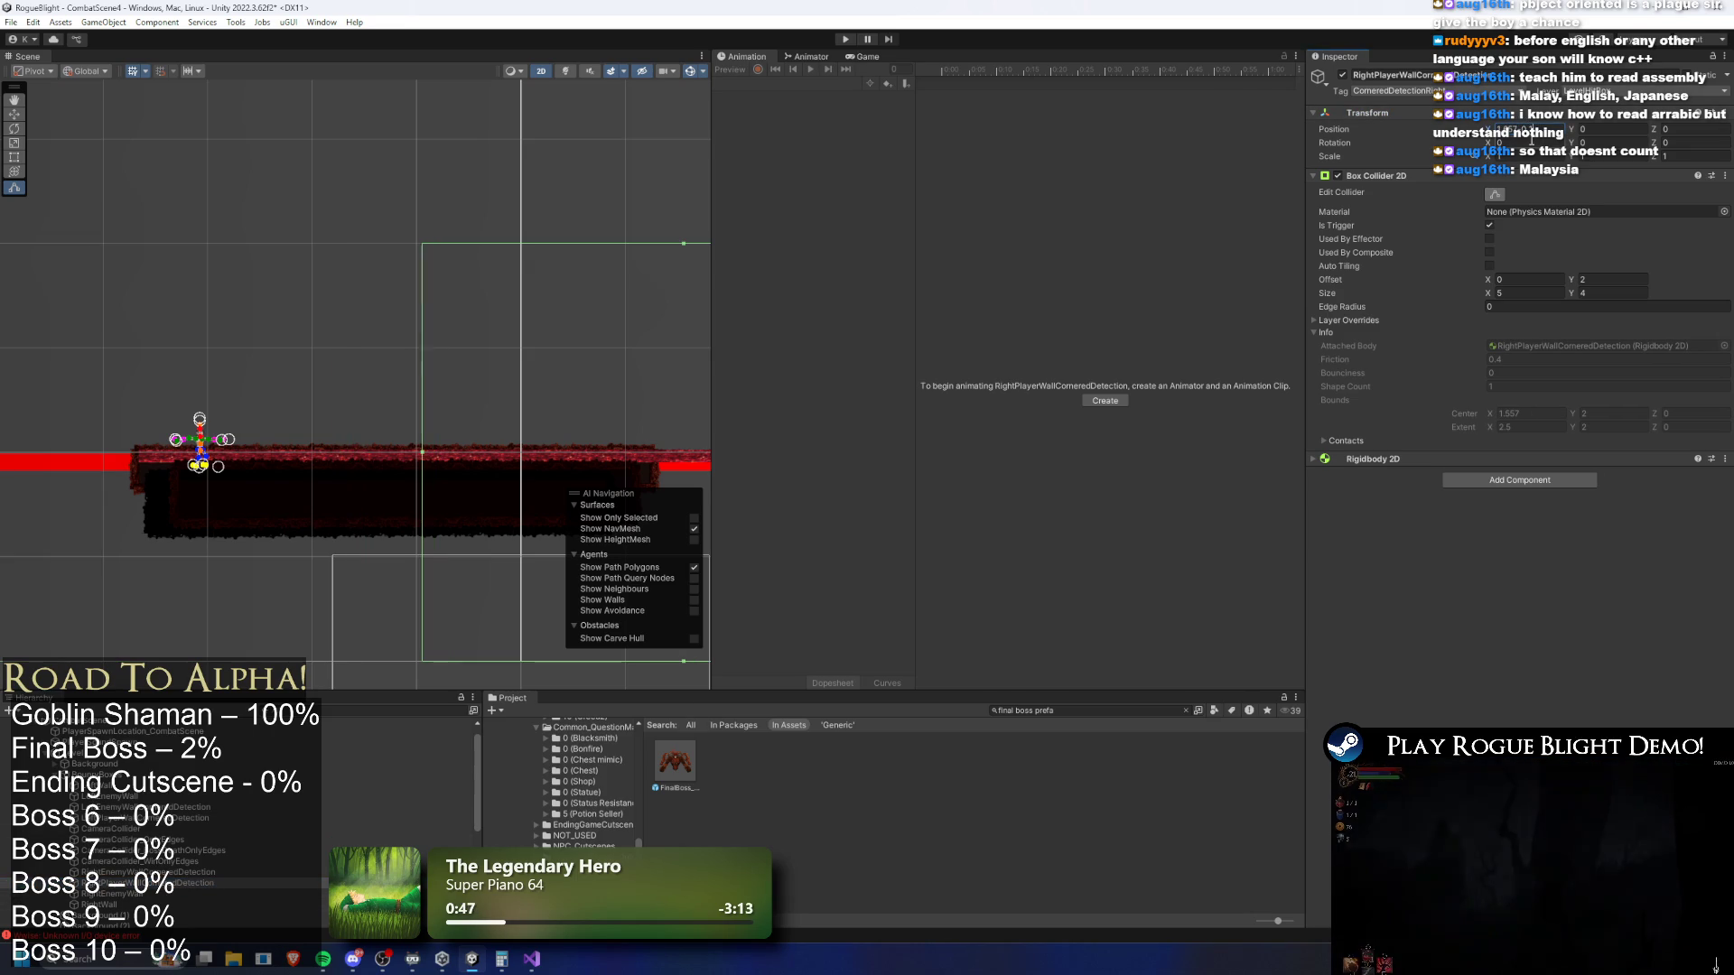
key(Return)
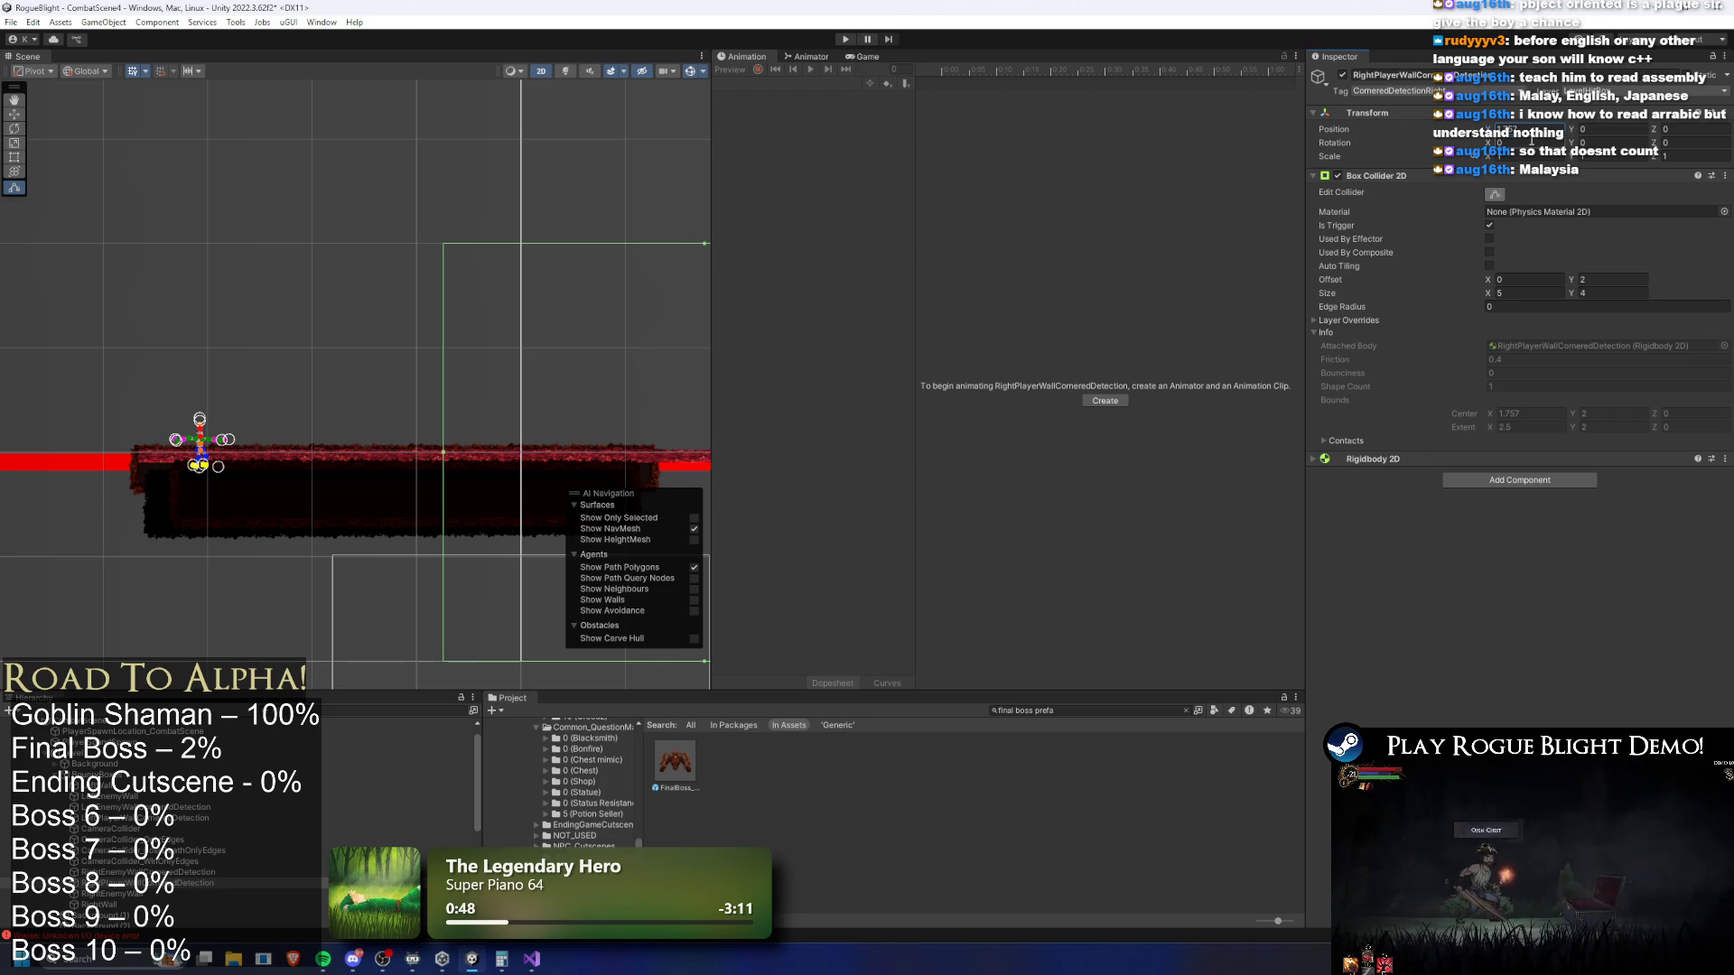
click(193, 818)
key(f)
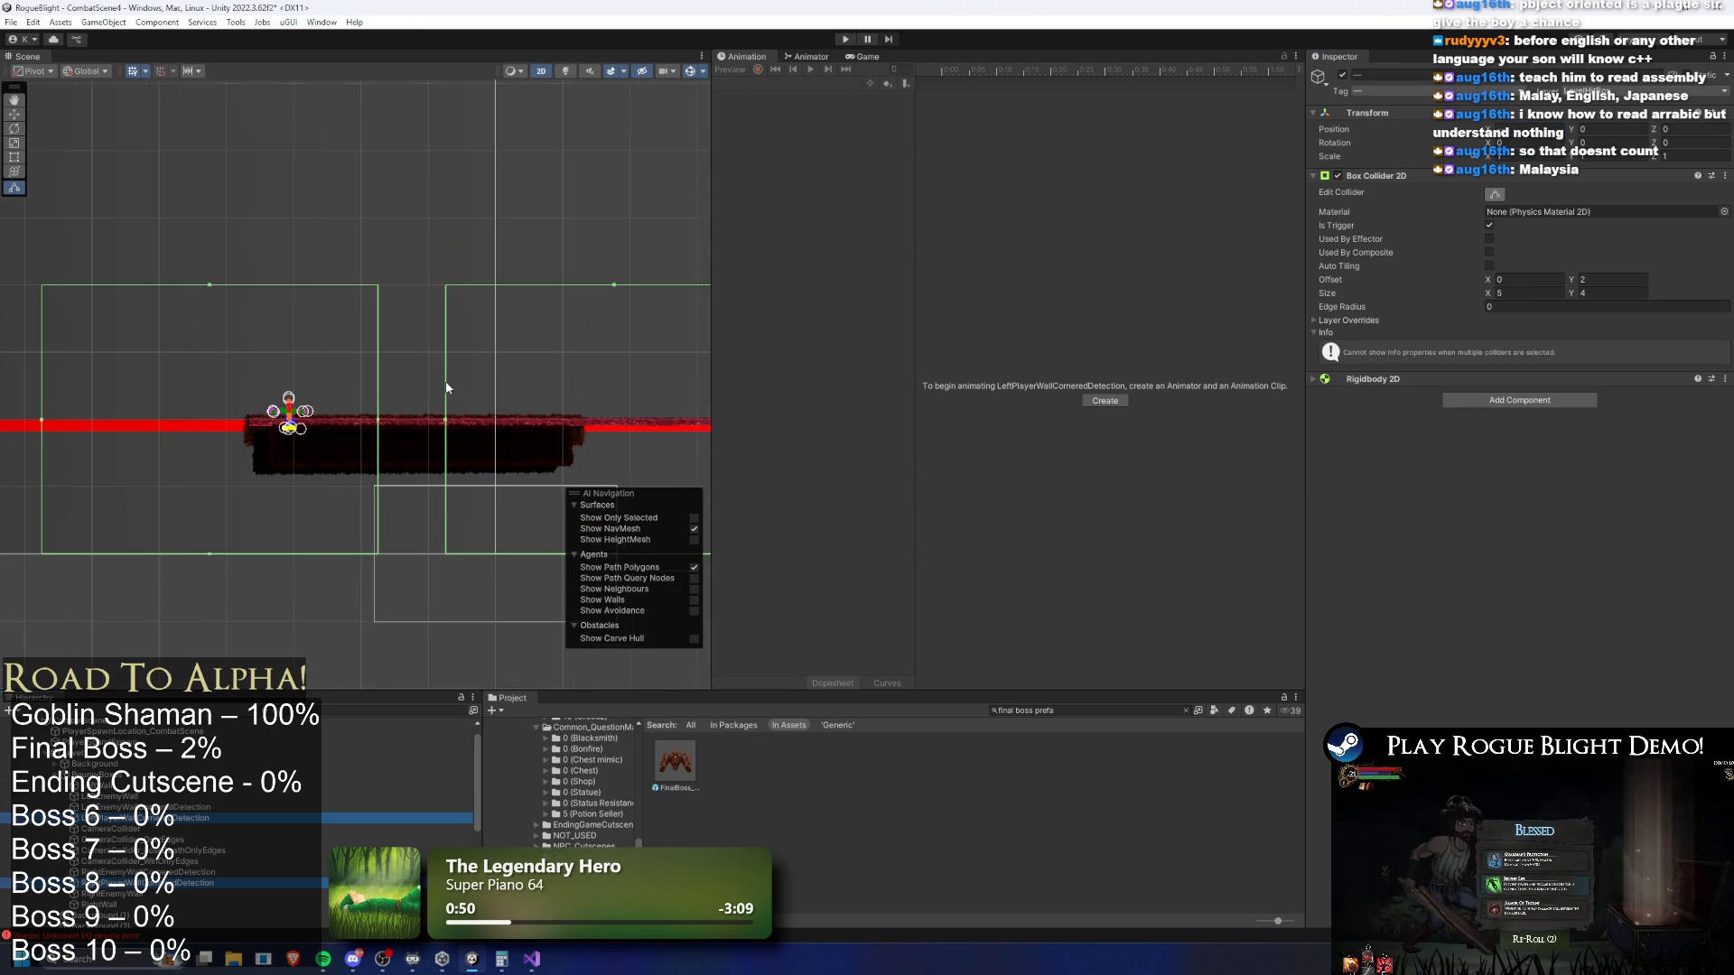
click(844, 41)
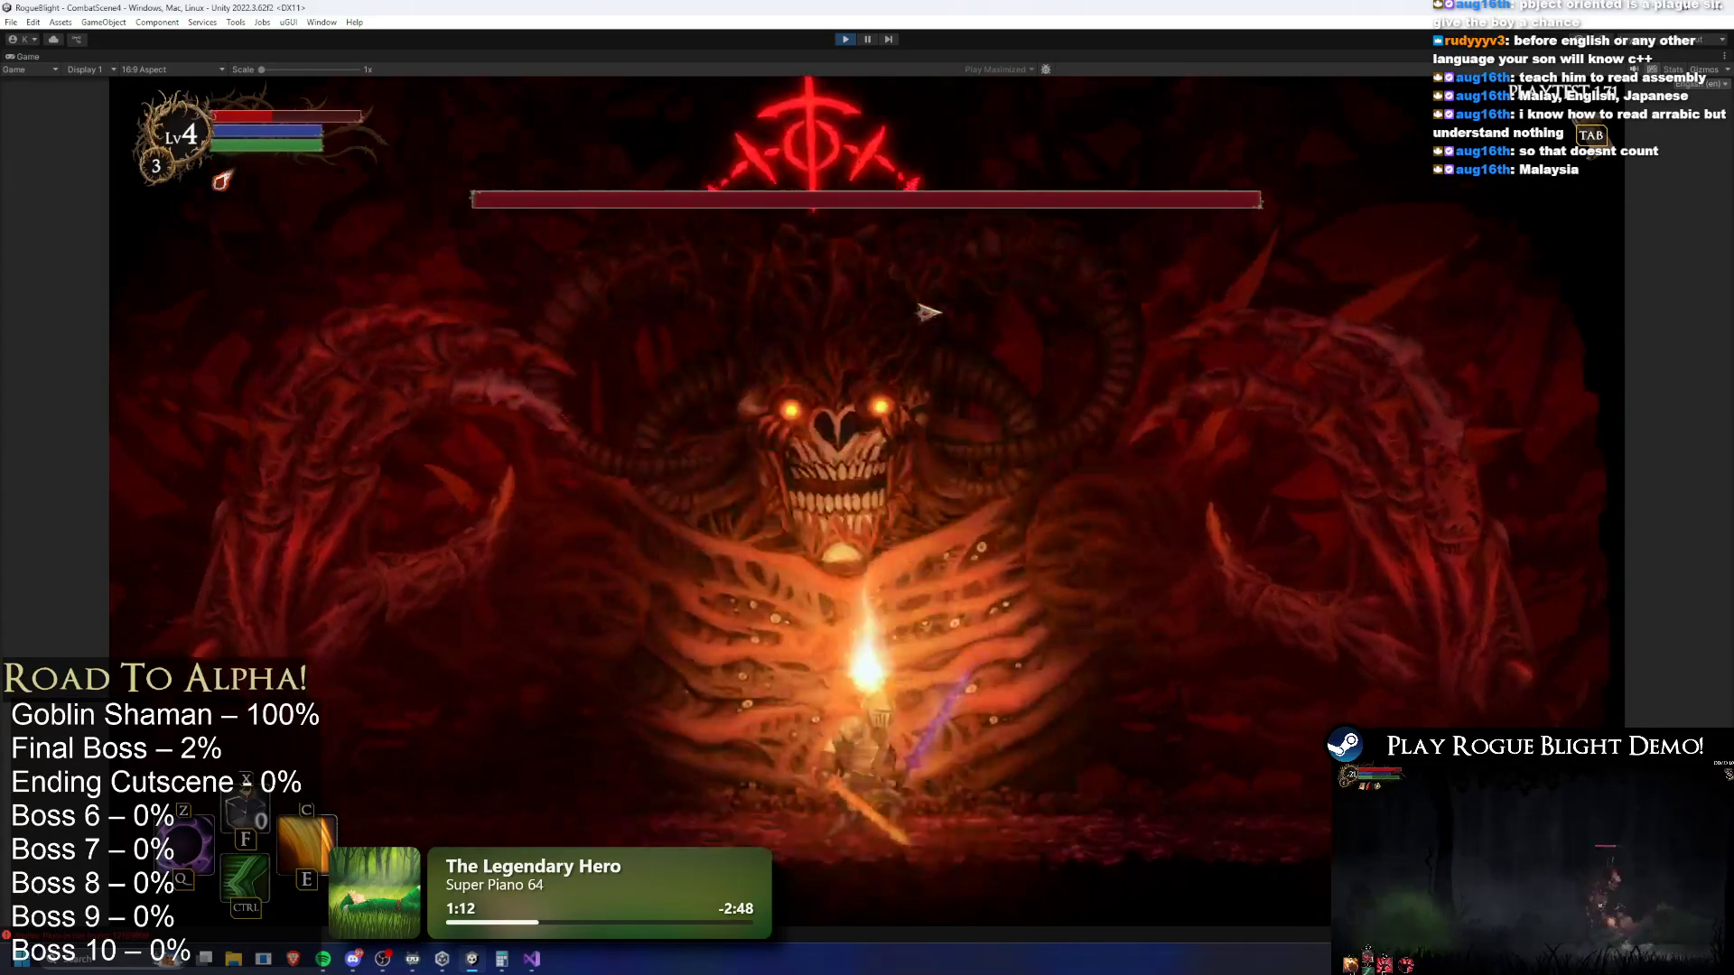
key(a)
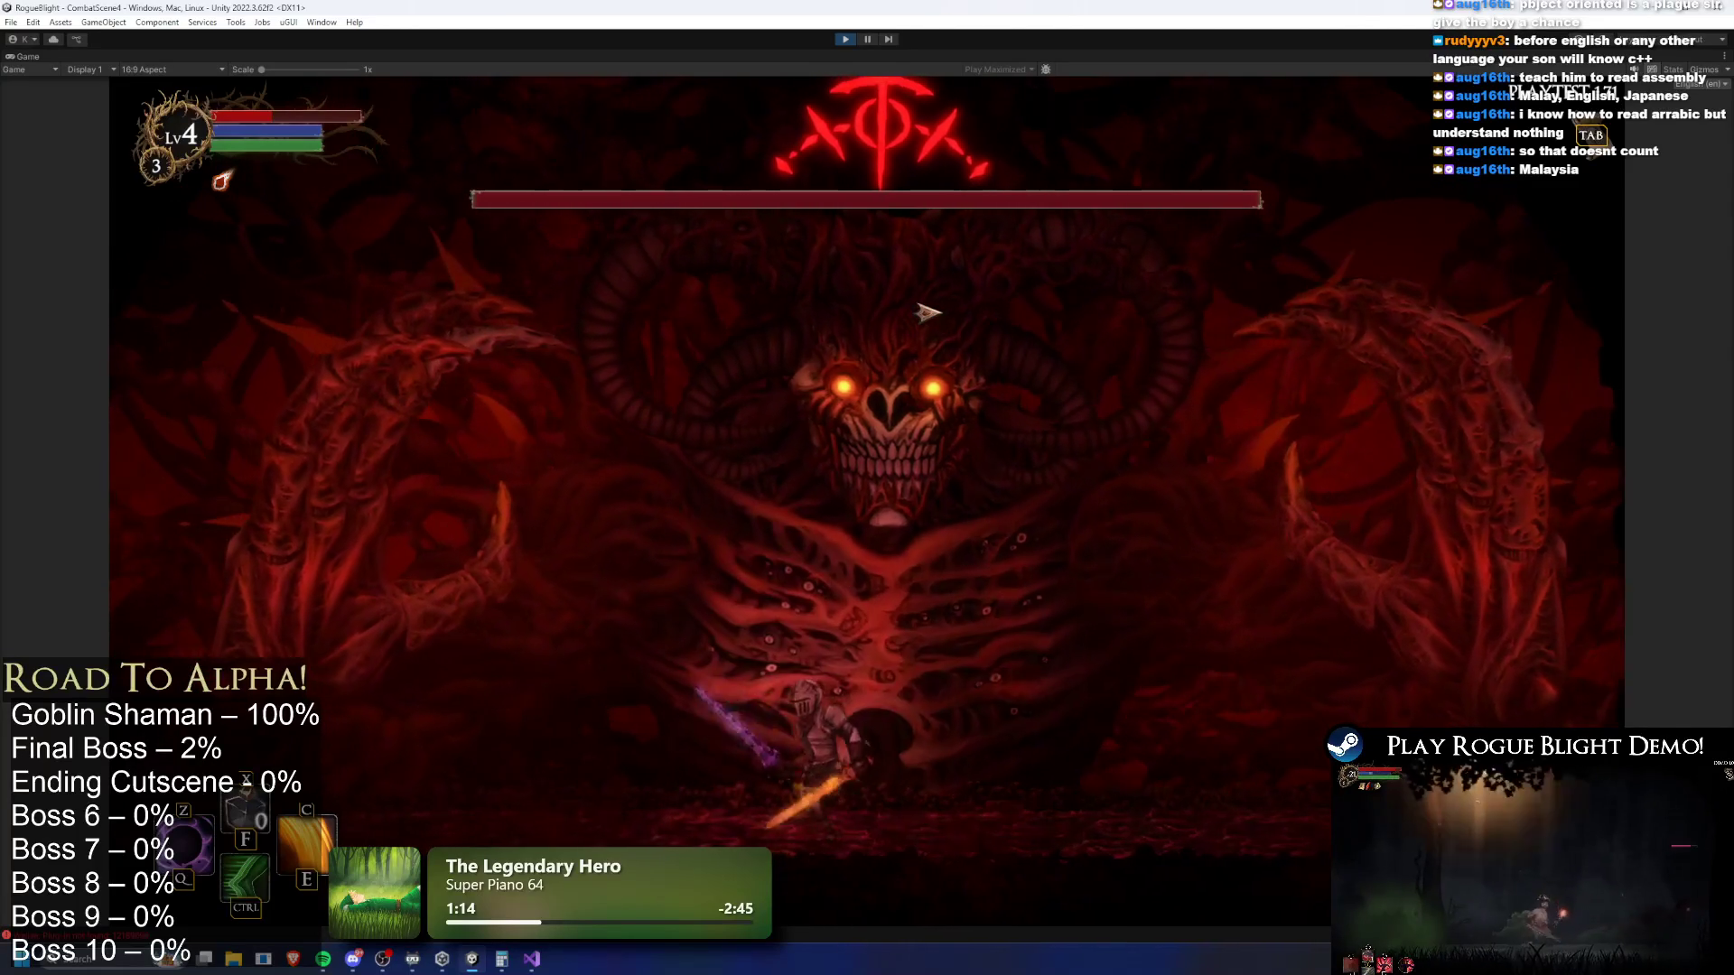
key(d)
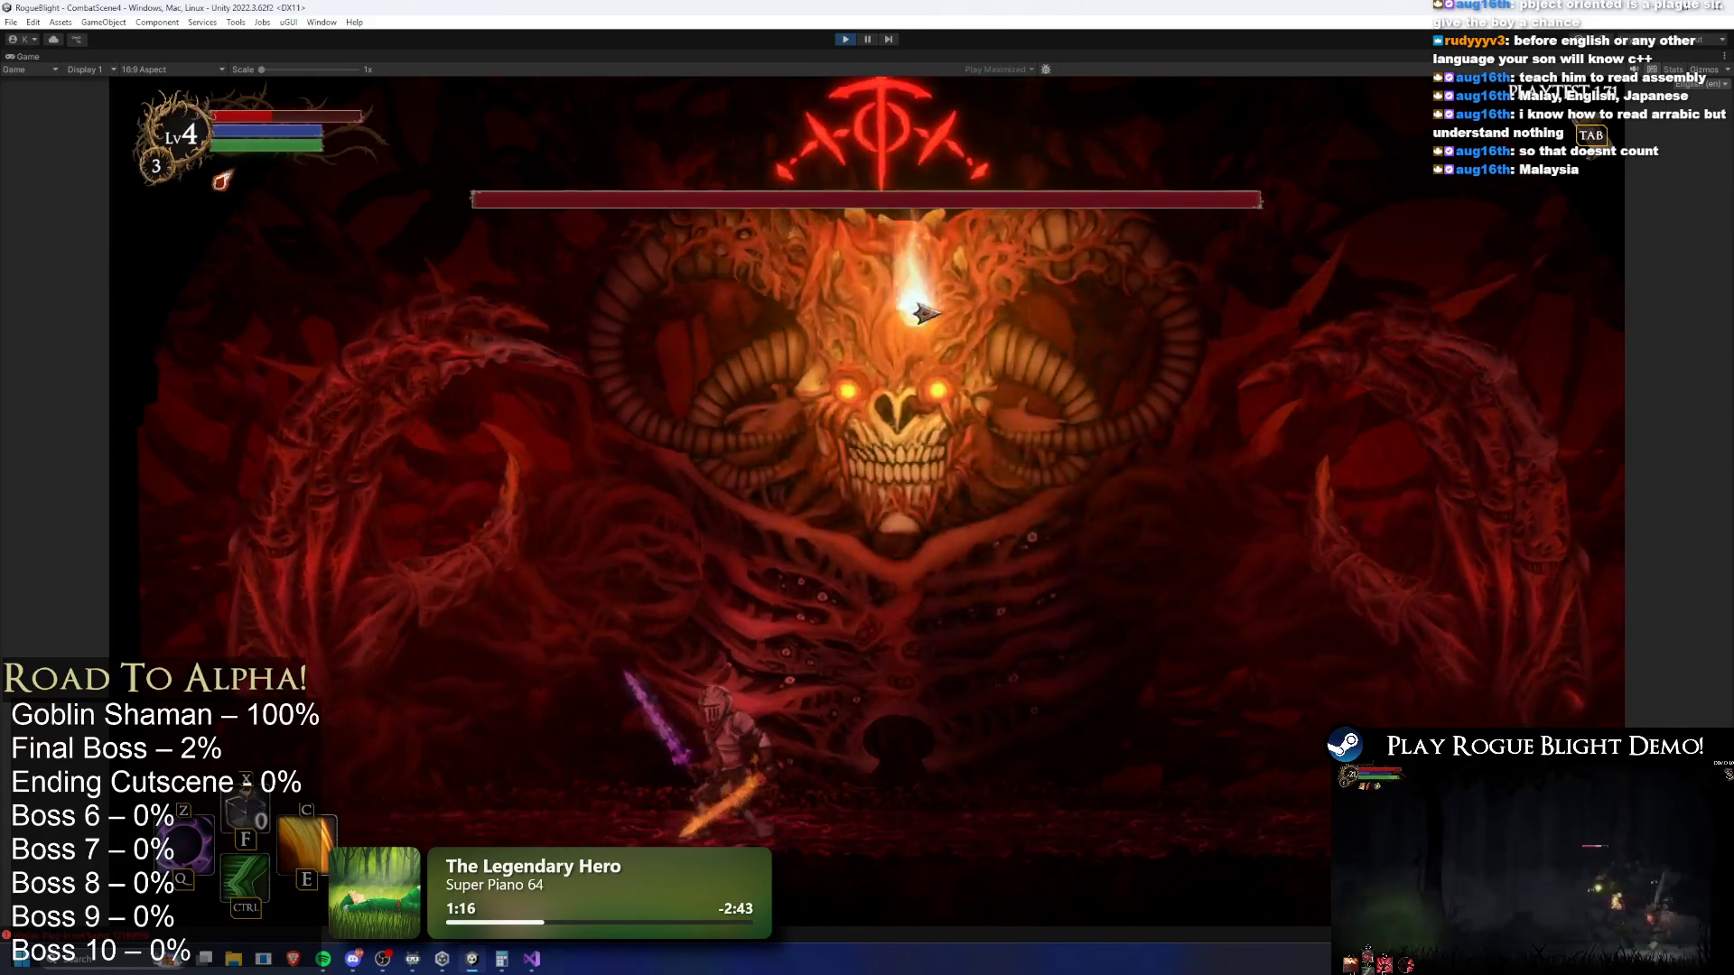
key(d)
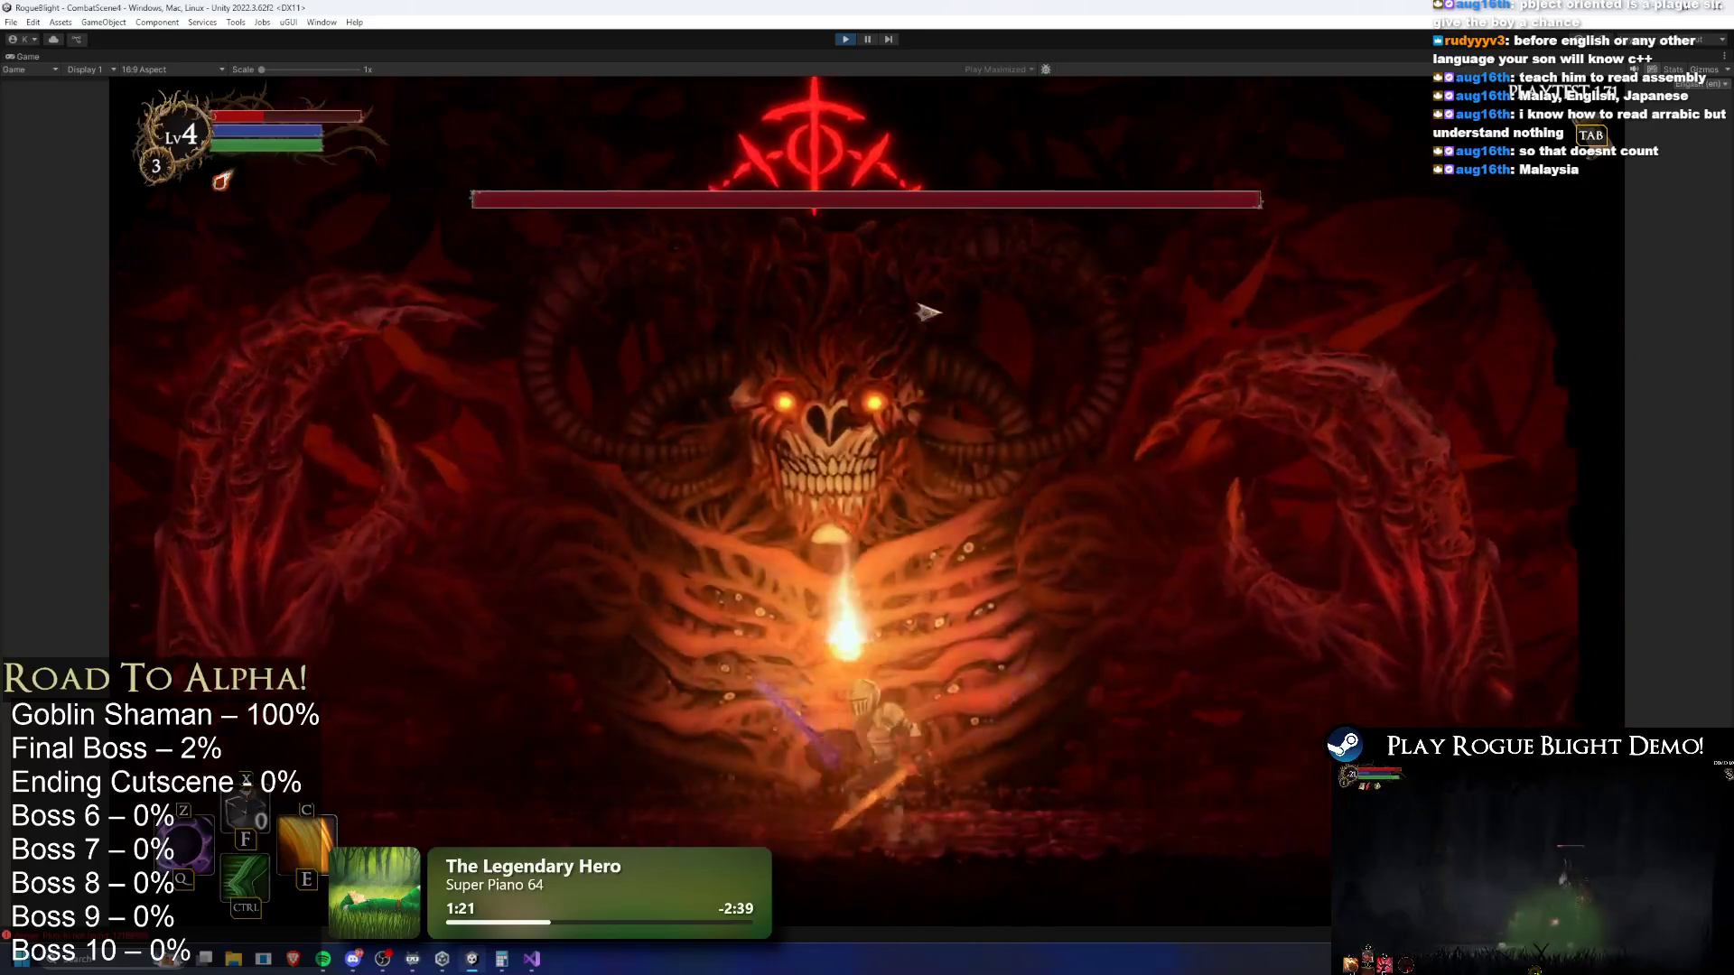
key(a)
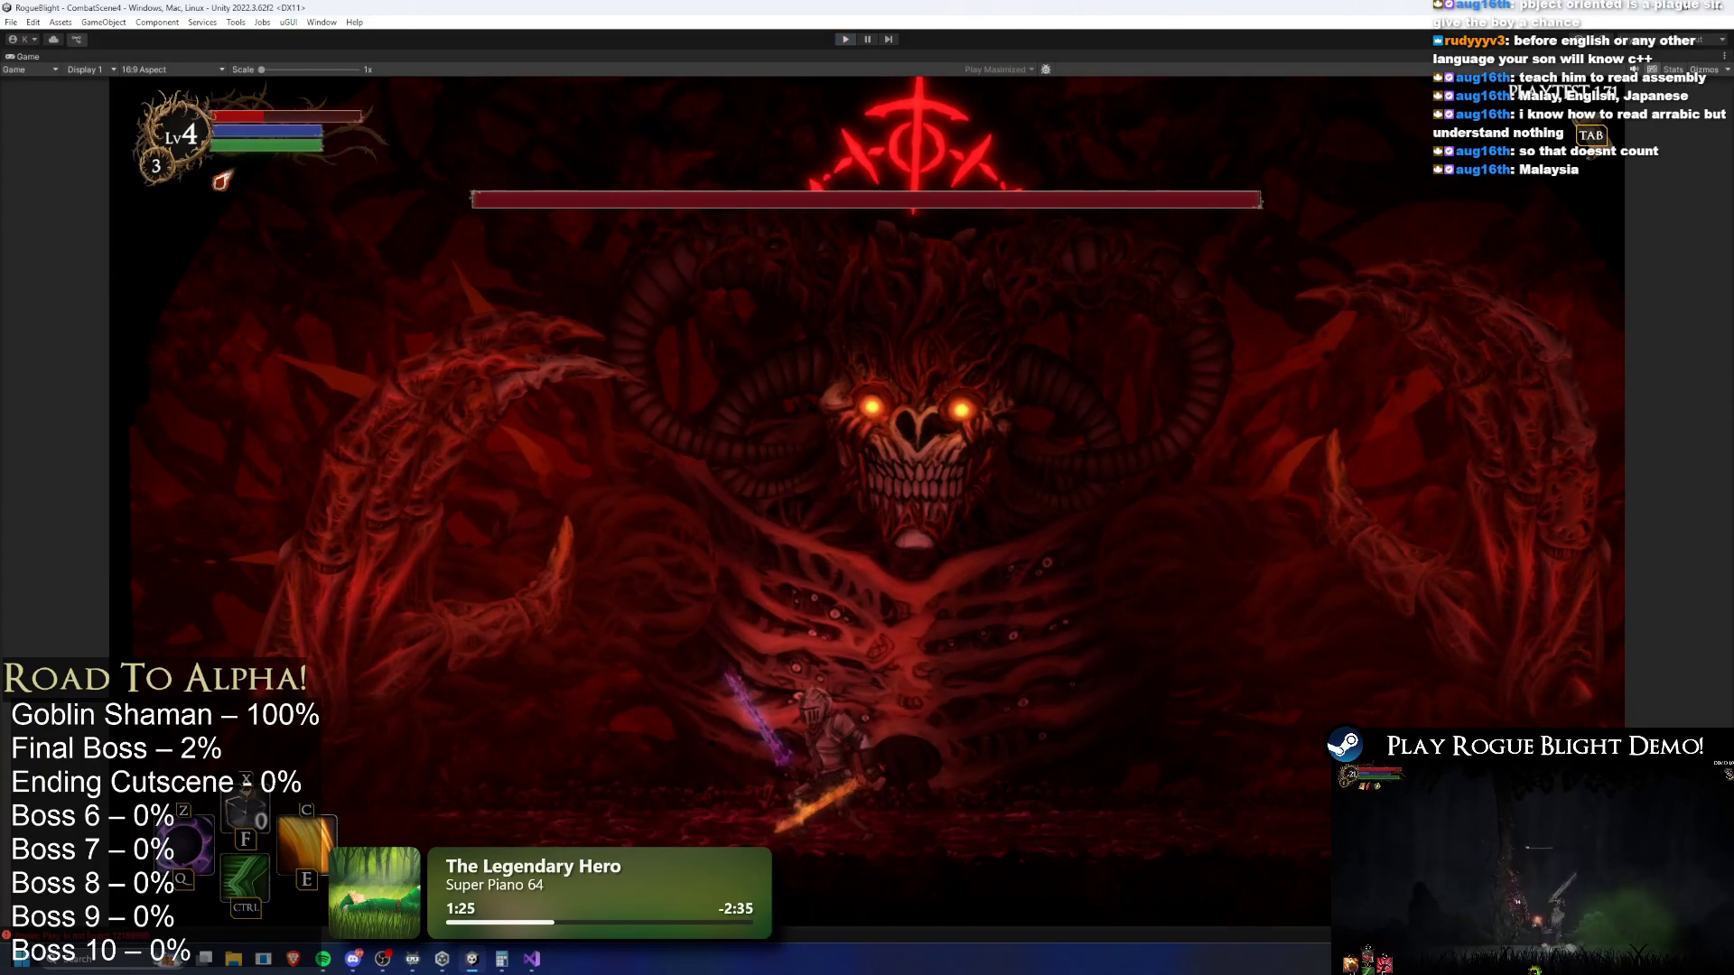
key(ctrl+p)
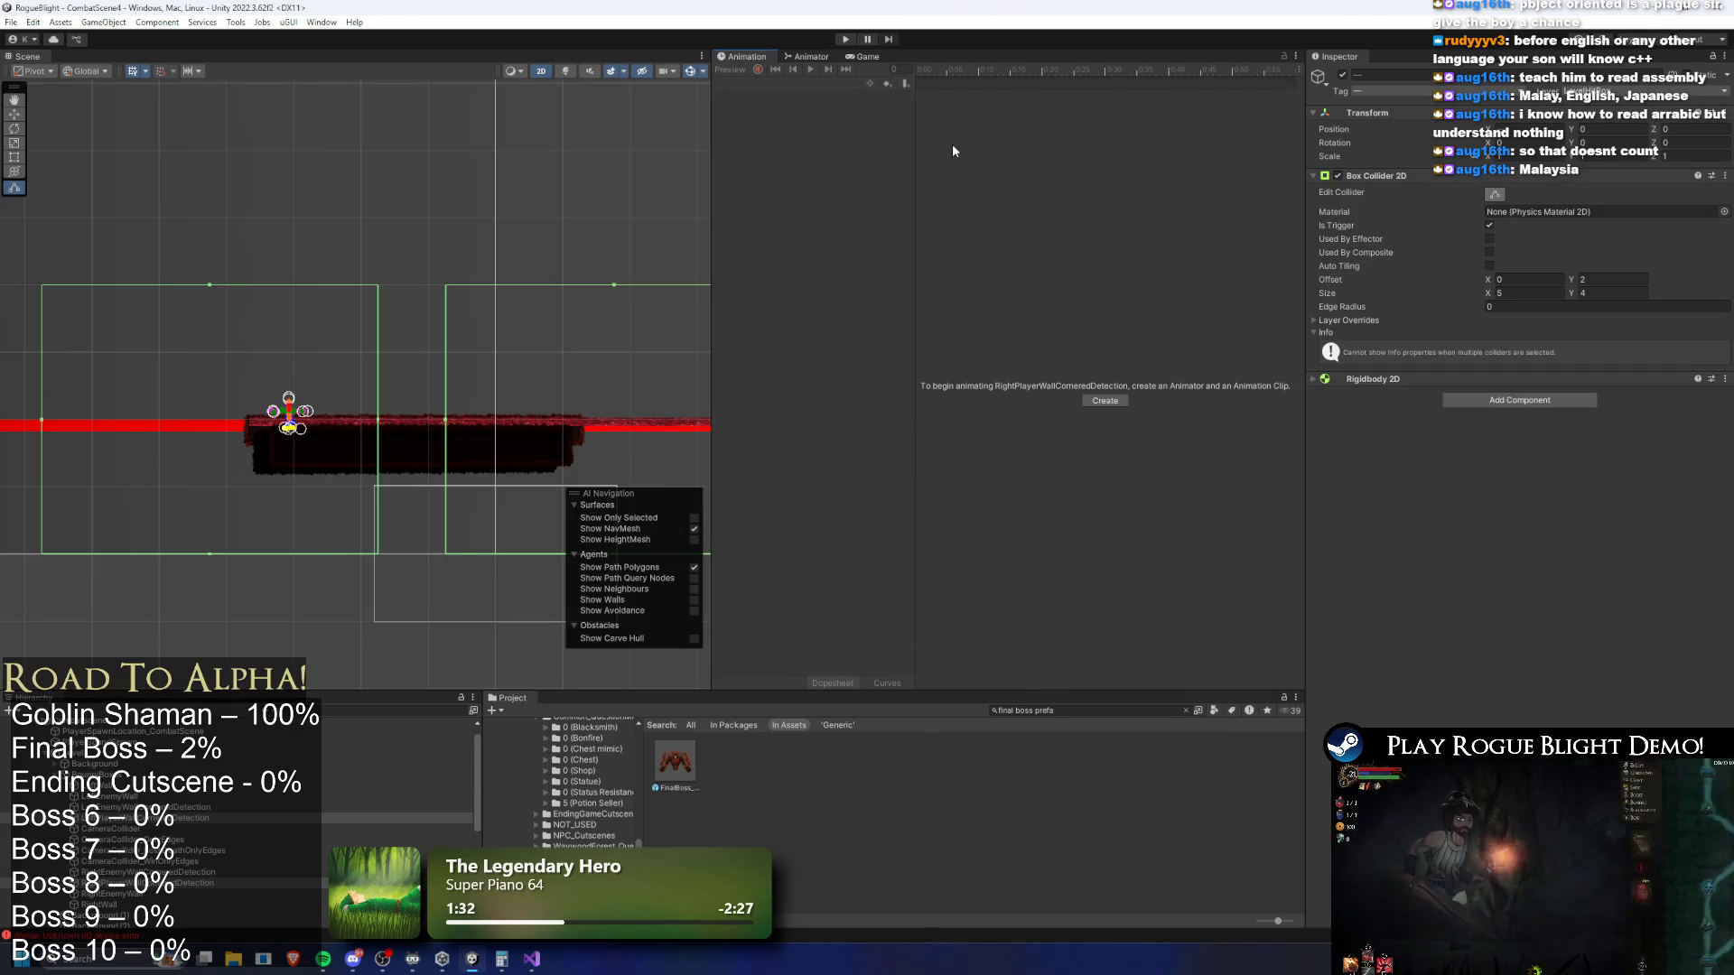
Open the final boss prefab and start a new clip in the _Animations/_Enemy/FinalBoss folder
double_click(674, 766)
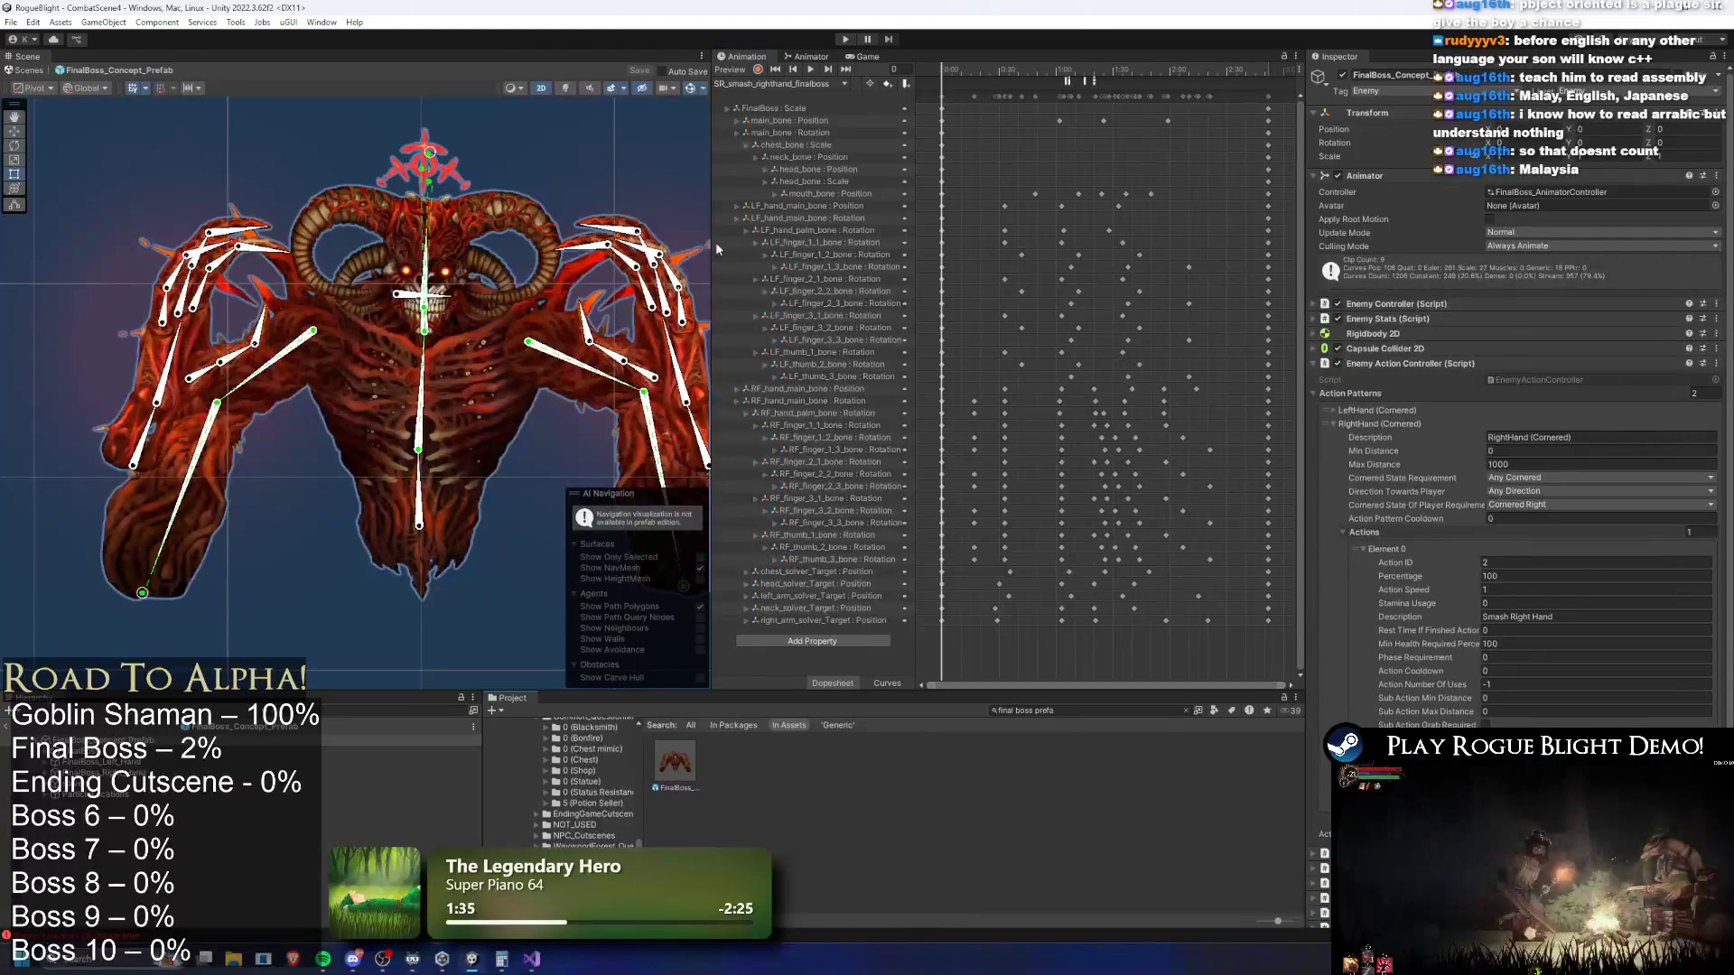
click(778, 84)
click(795, 225)
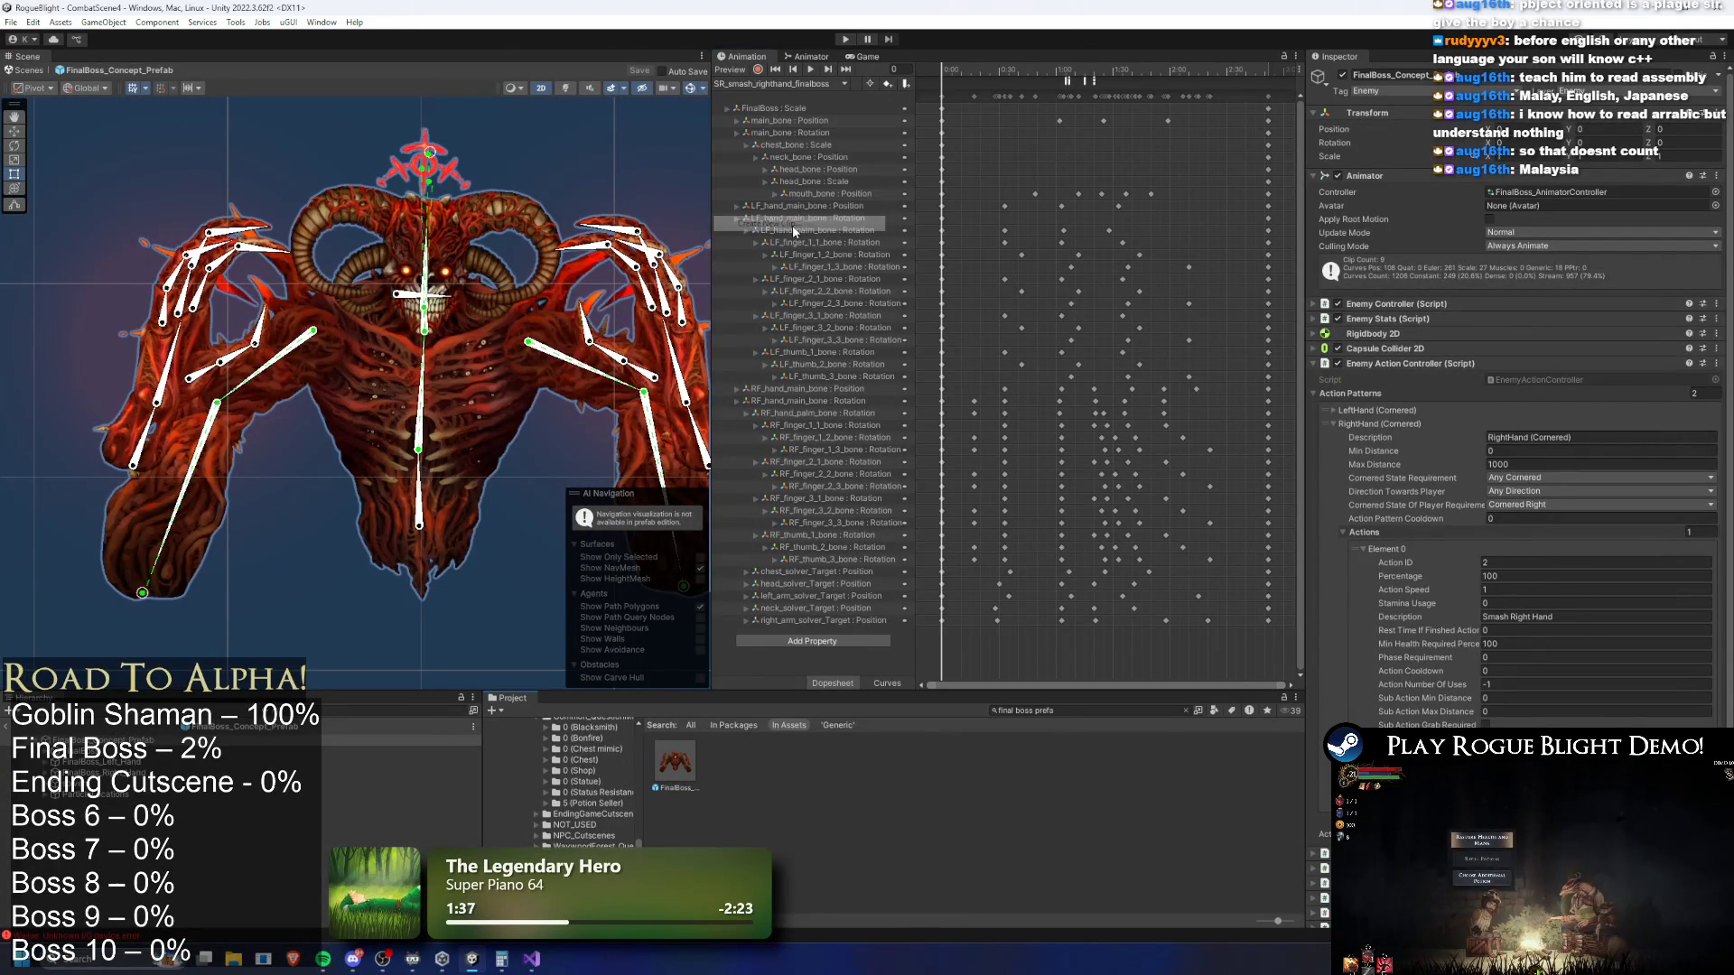
click(691, 434)
click(694, 436)
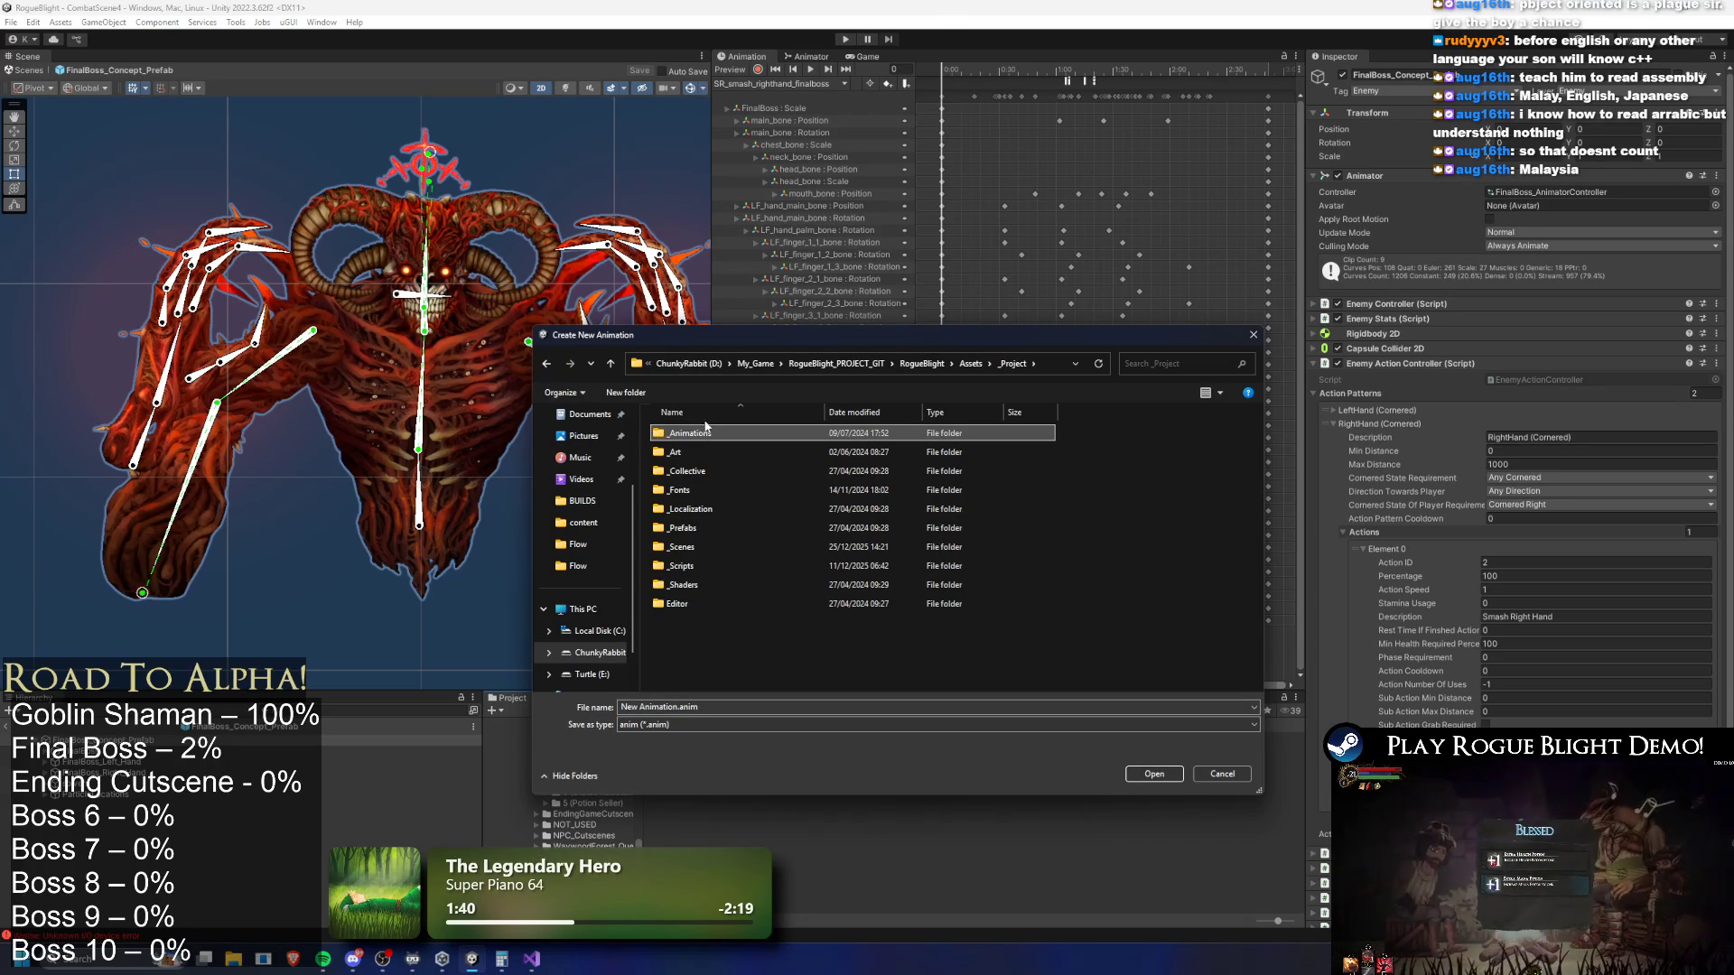
double_click(695, 435)
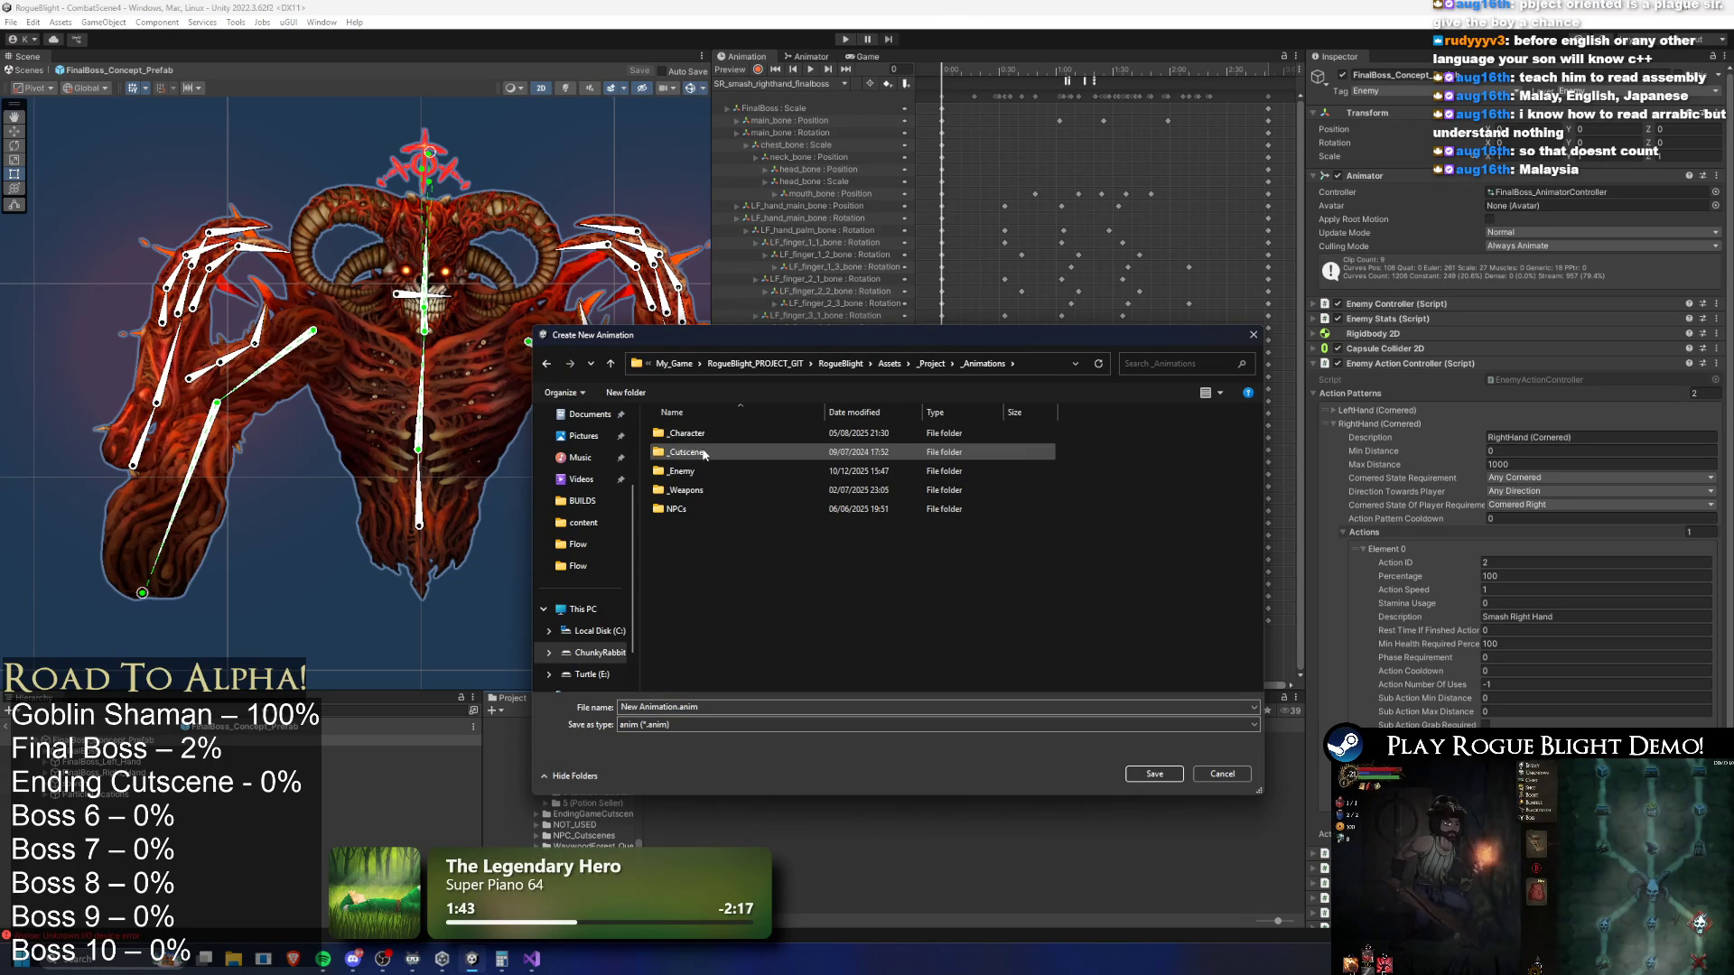
double_click(763, 470)
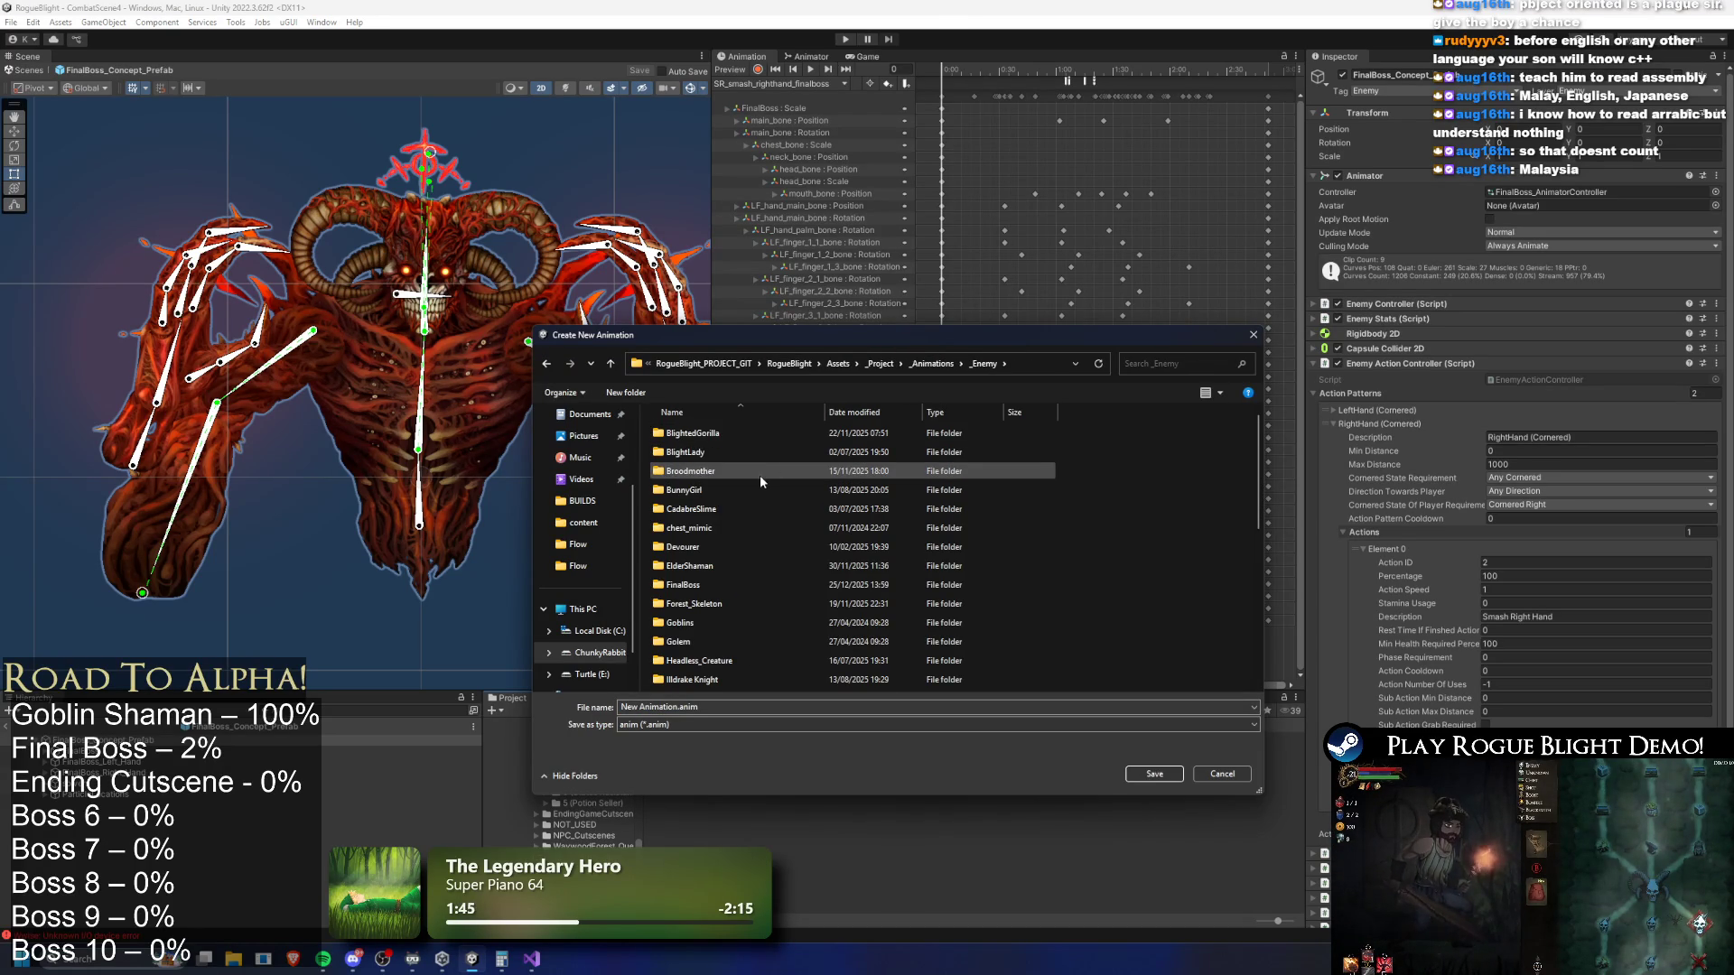
click(737, 585)
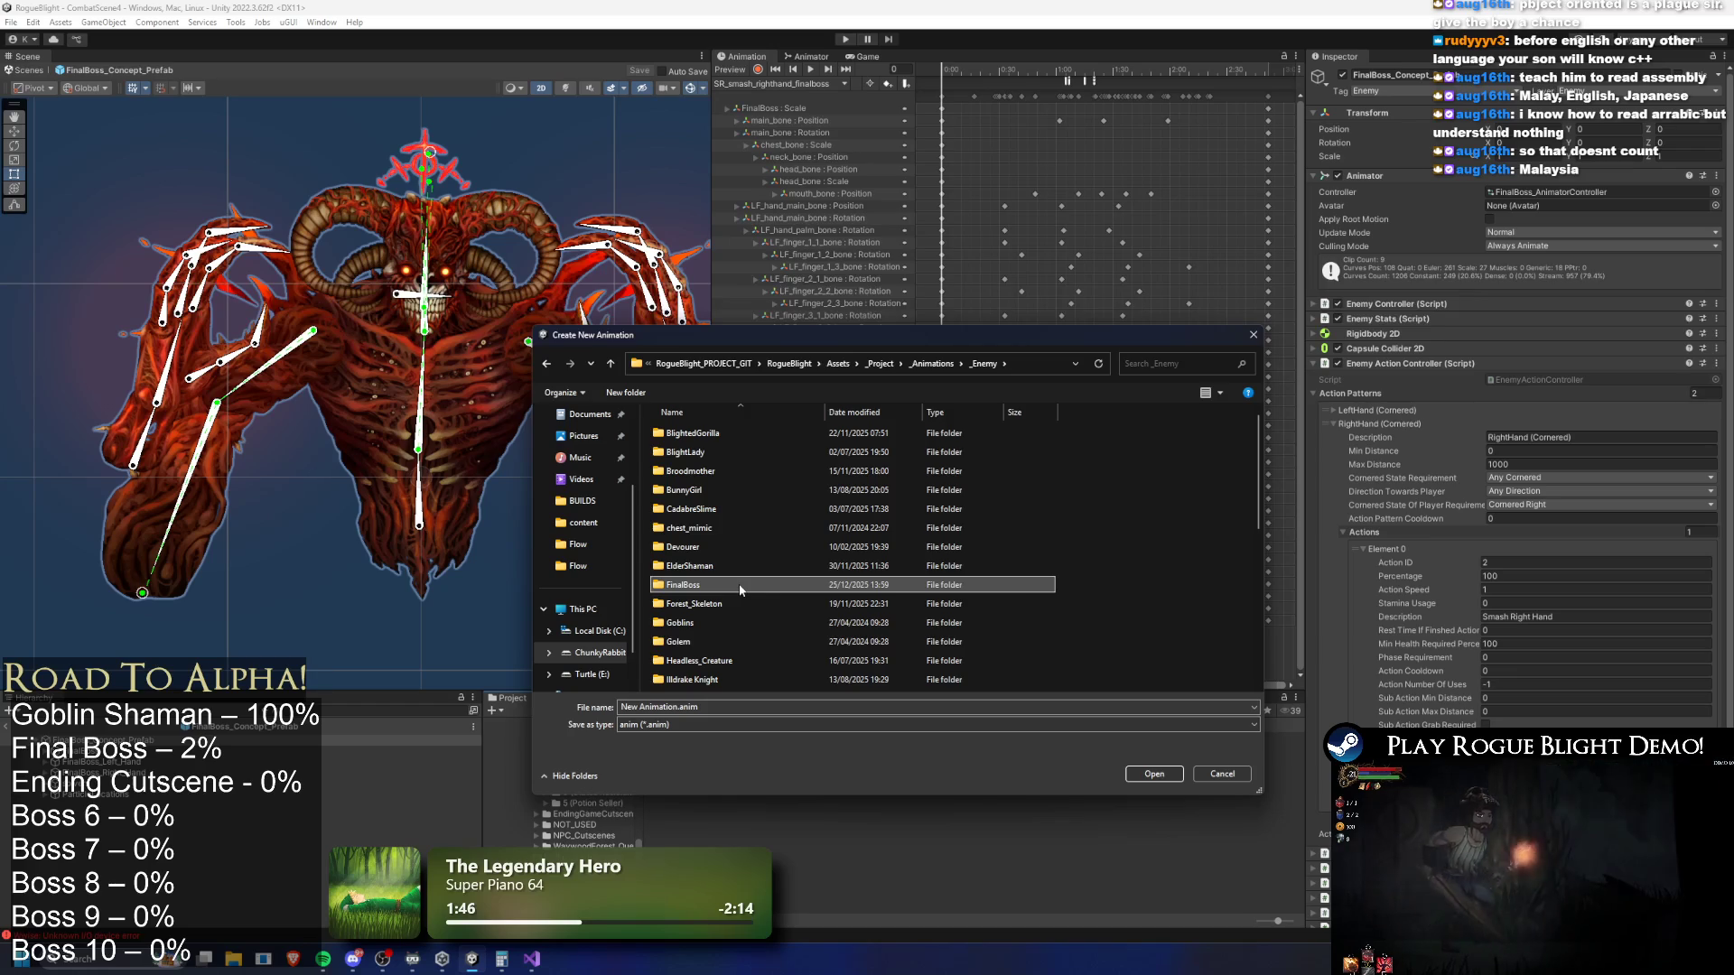
double_click(739, 583)
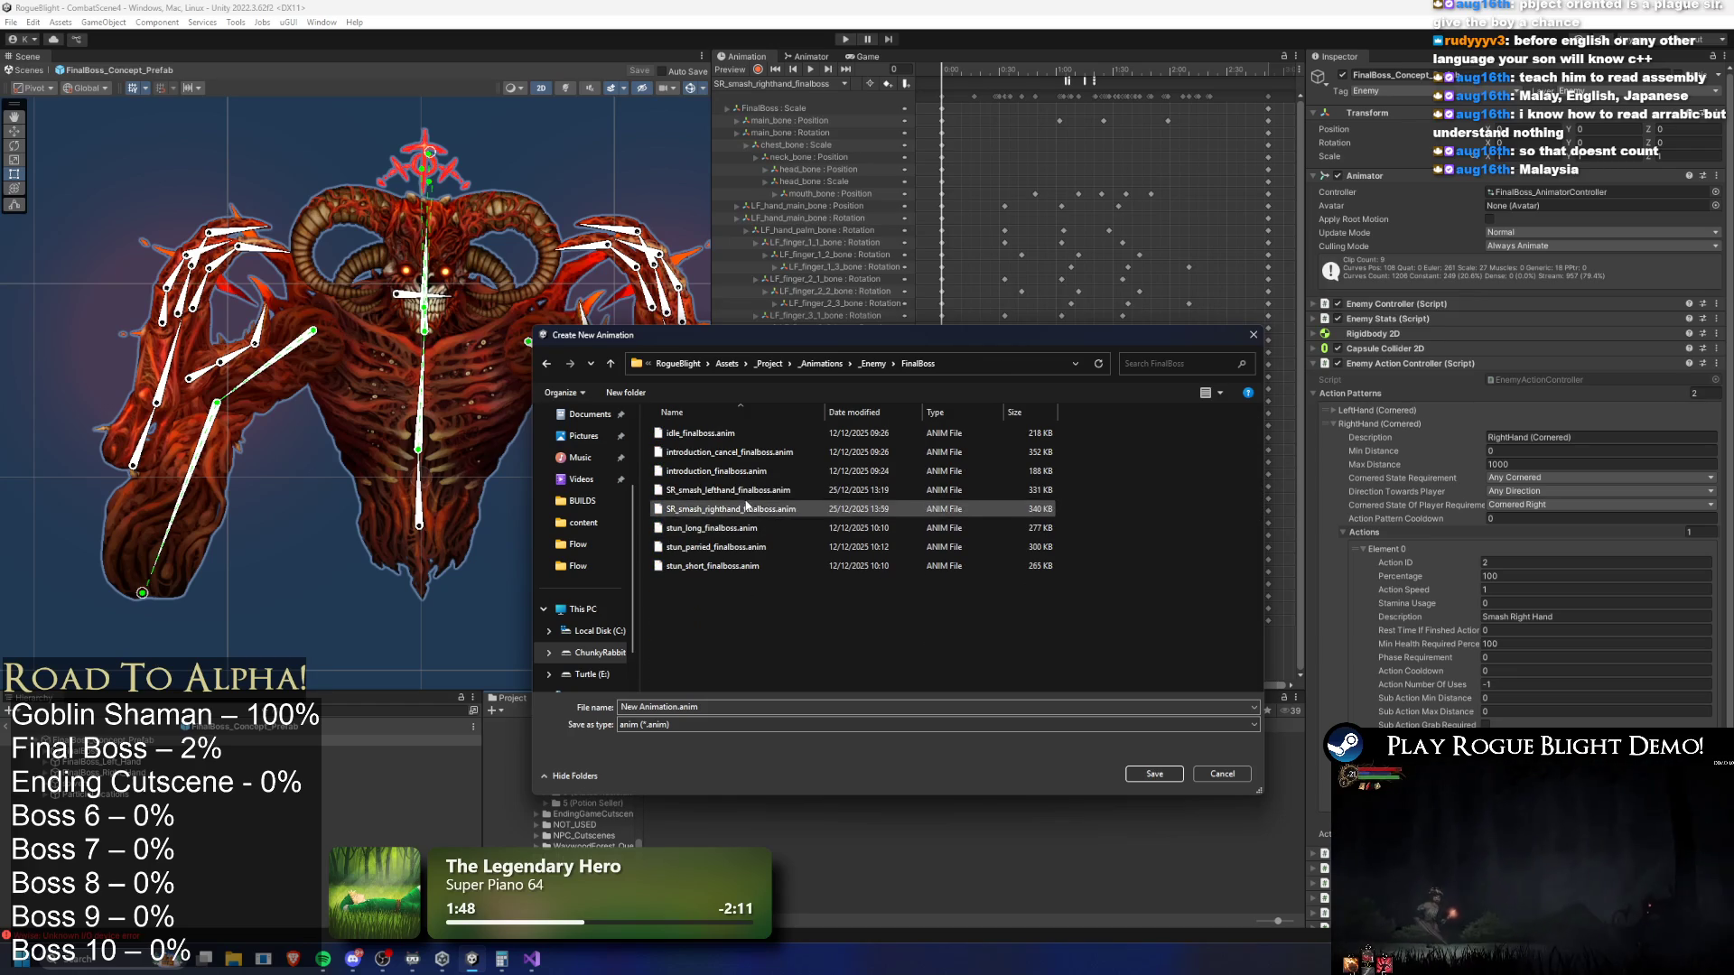
Name the clip SR_face_breath_finalboss.anim and save it
click(749, 490)
click(698, 707)
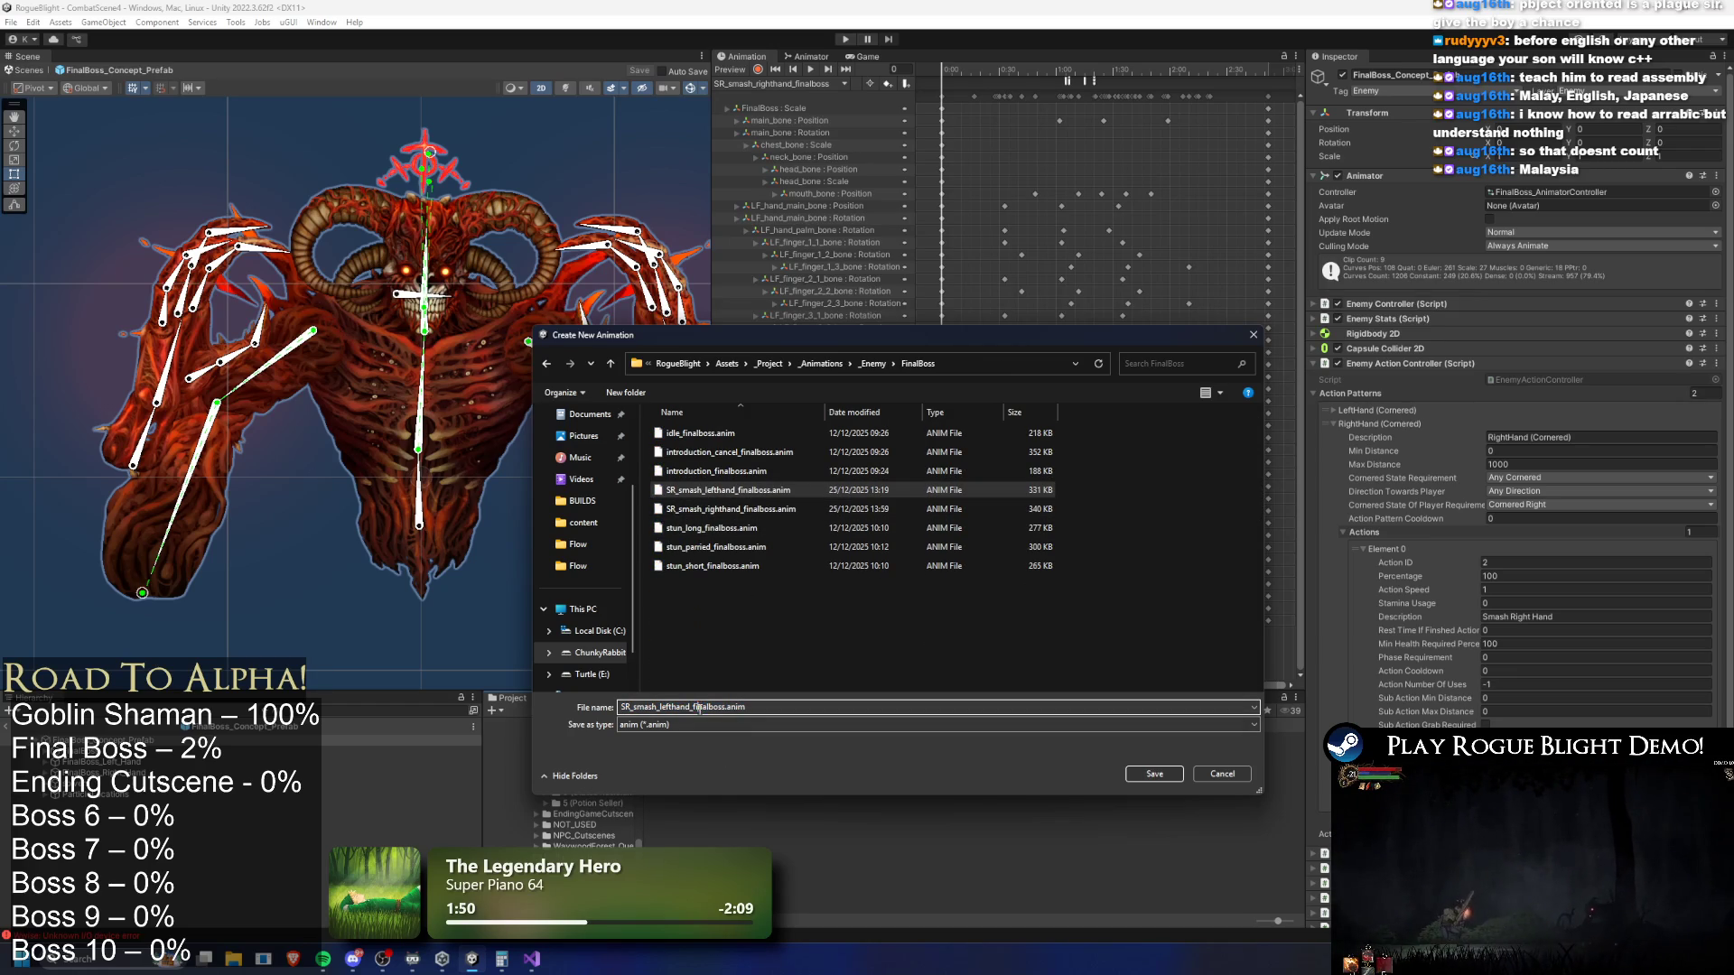
drag(692, 708, 637, 707)
key(BackSpace)
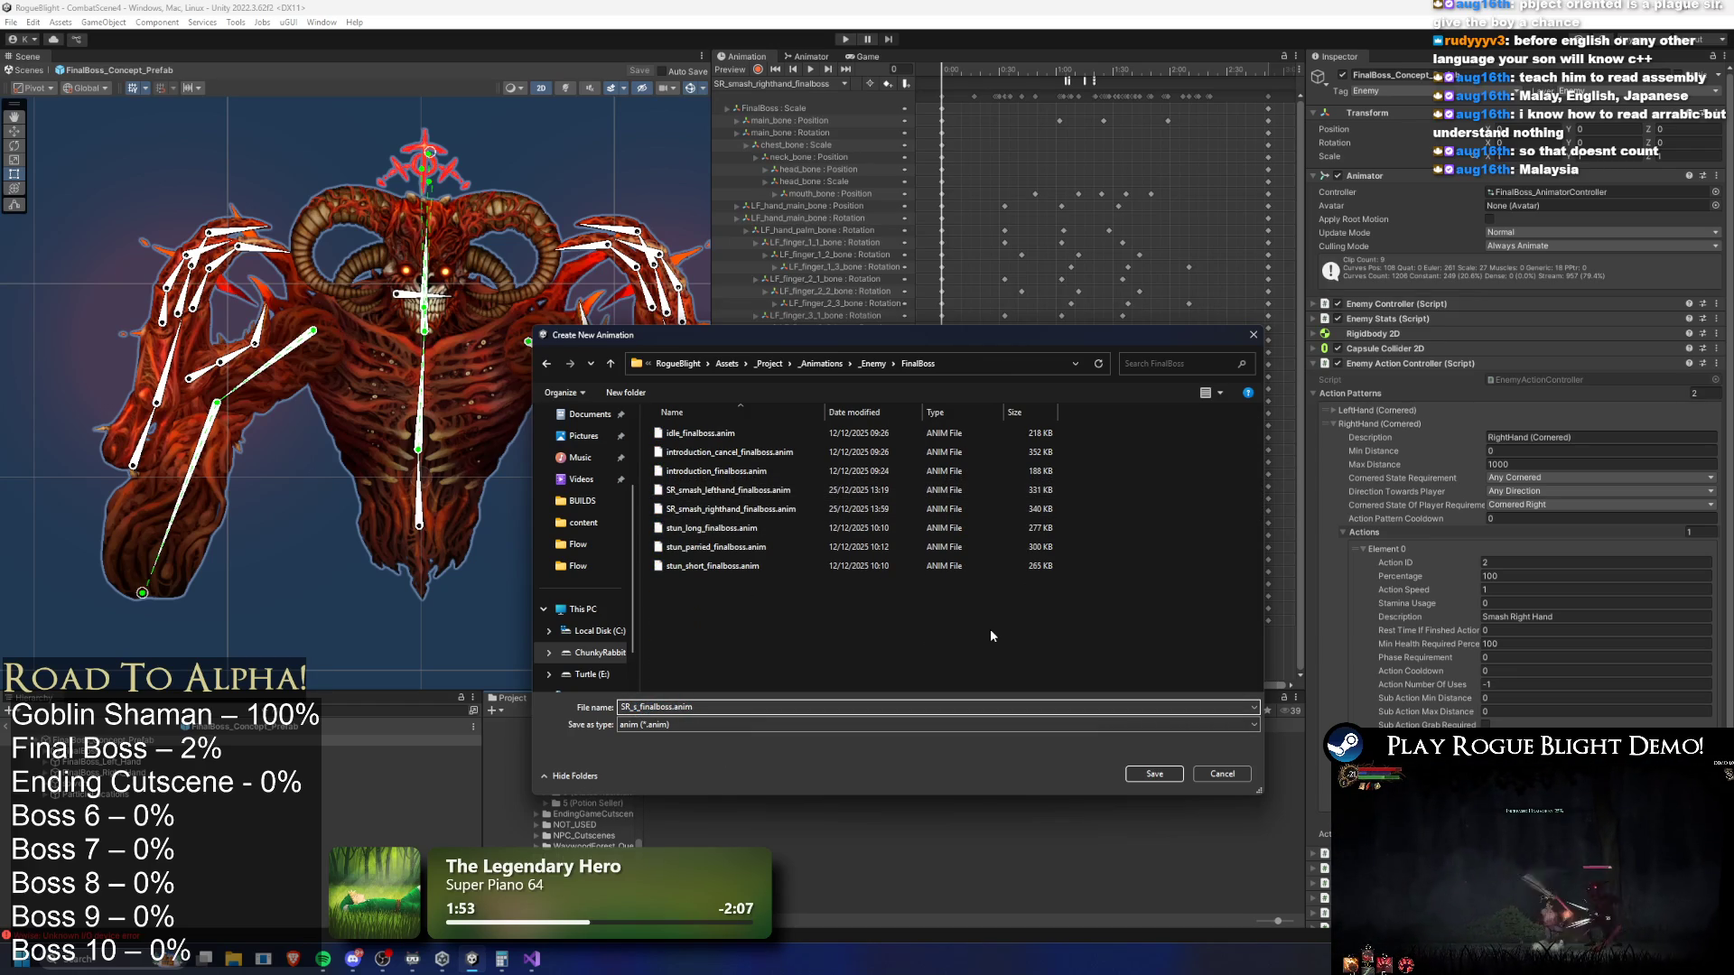
text(face_bre)
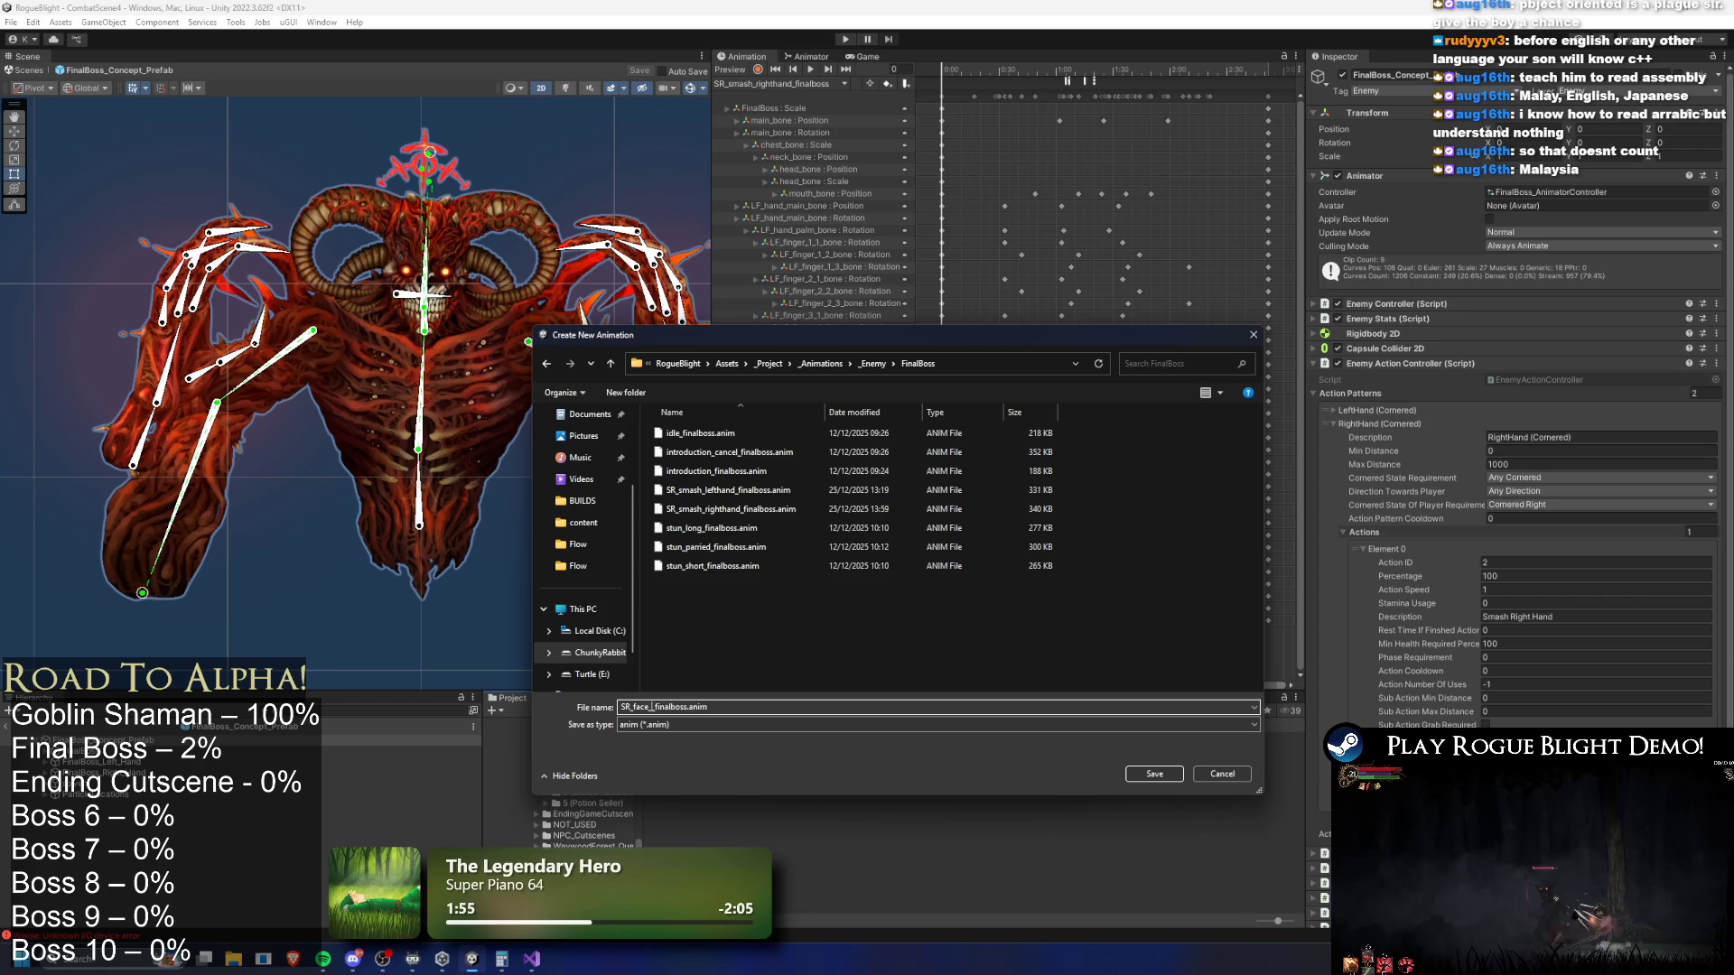
text(ath)
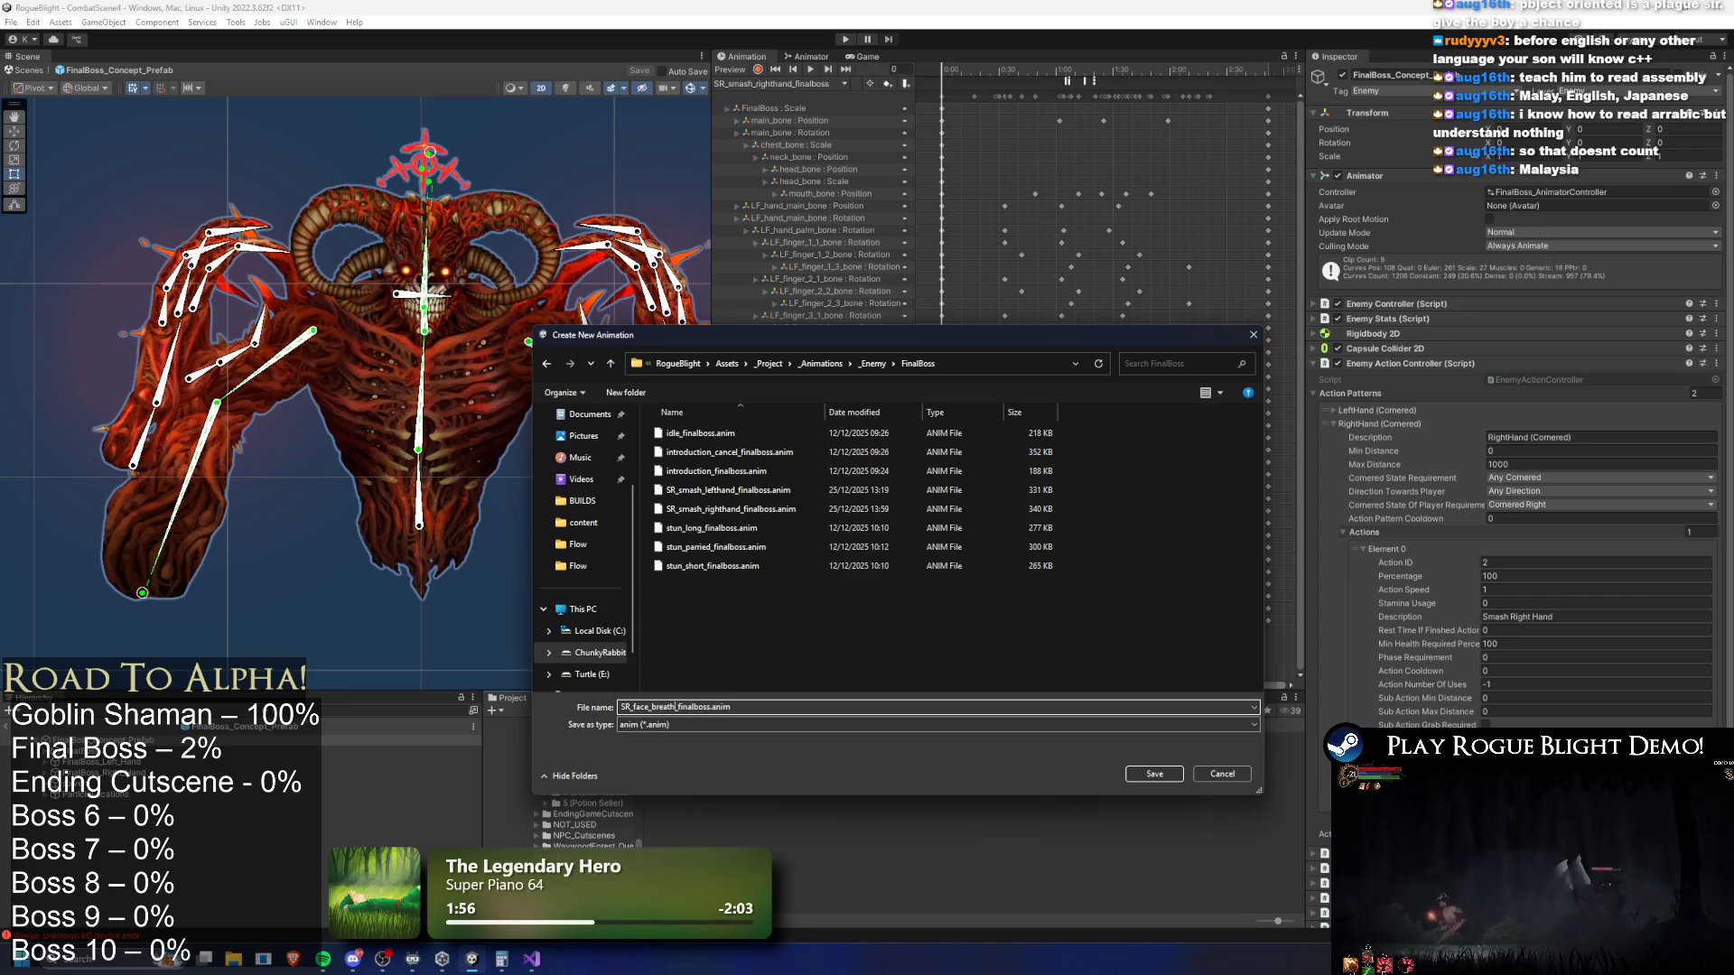
key(Return)
click(812, 83)
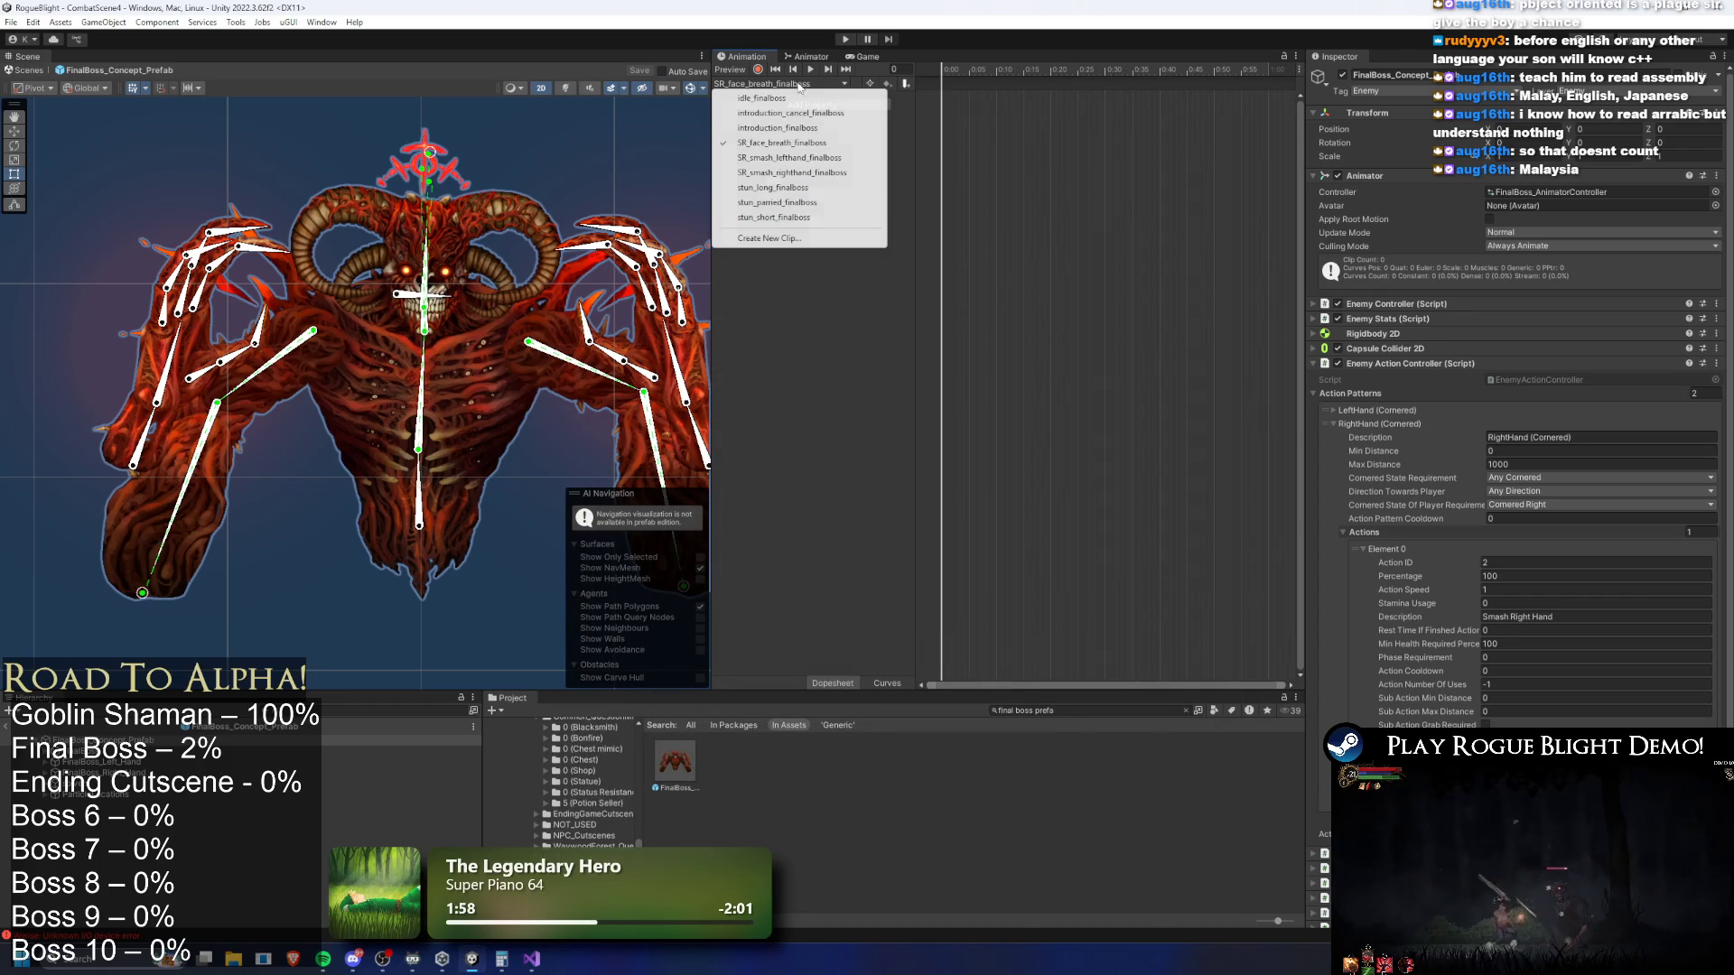
In the SR_face_breath_finalboss clip, key the boss's main bone sinking at frame 18
click(783, 98)
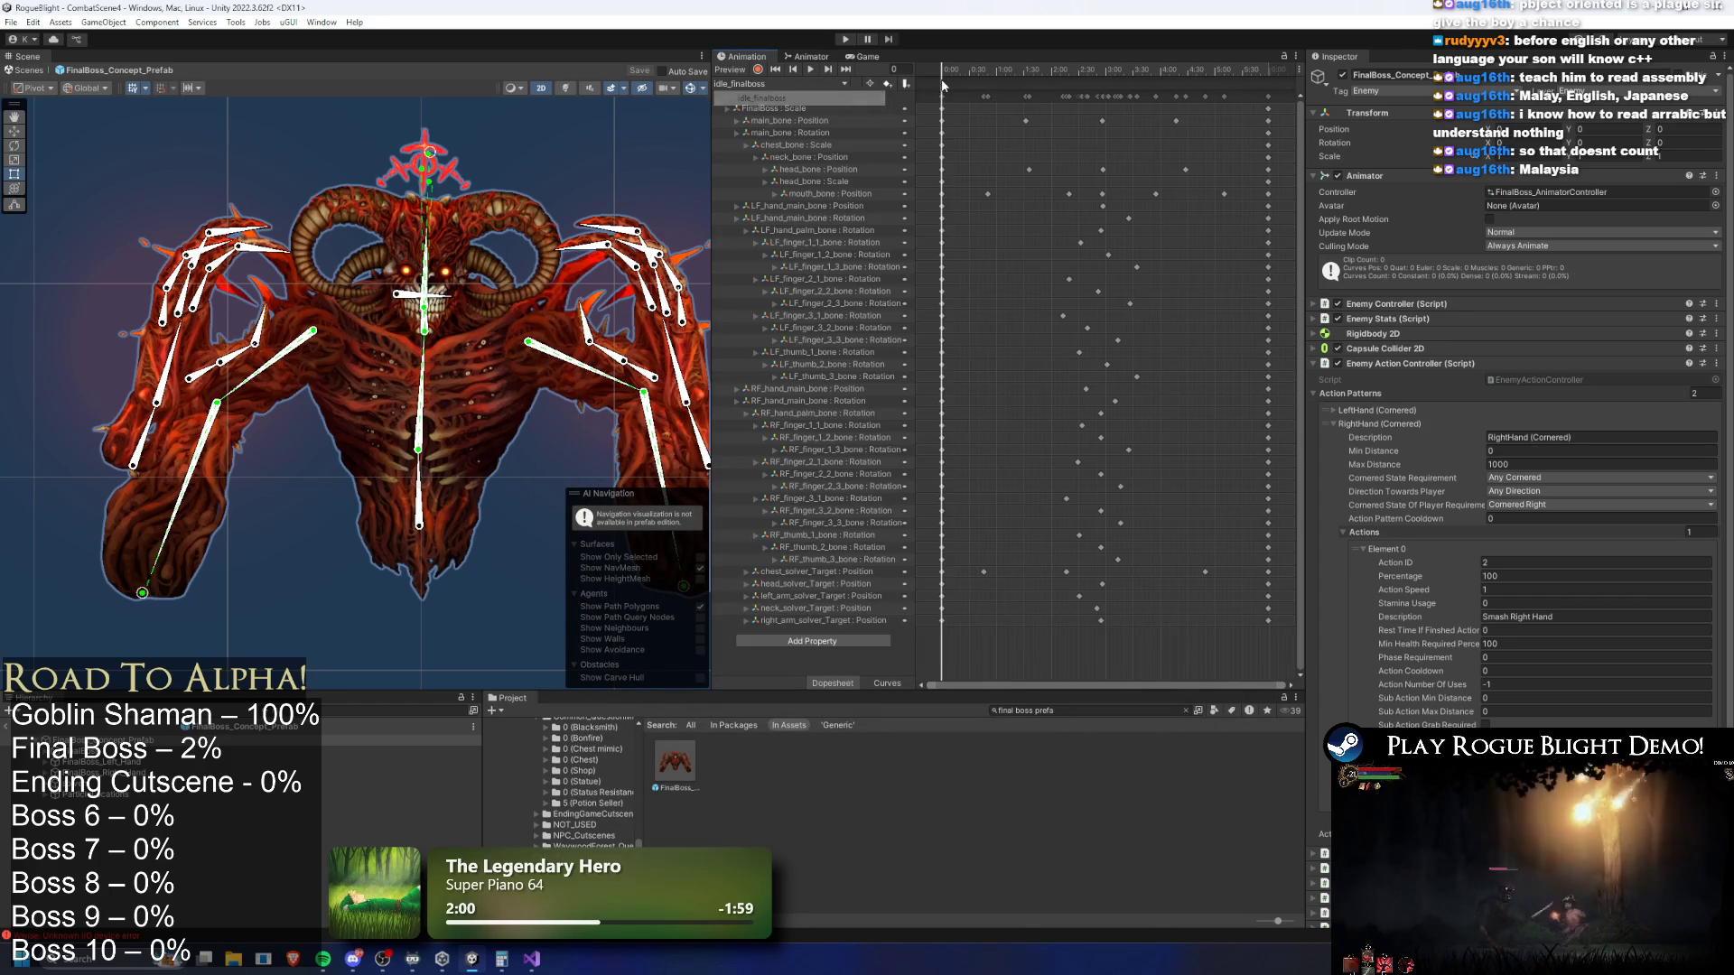
click(785, 83)
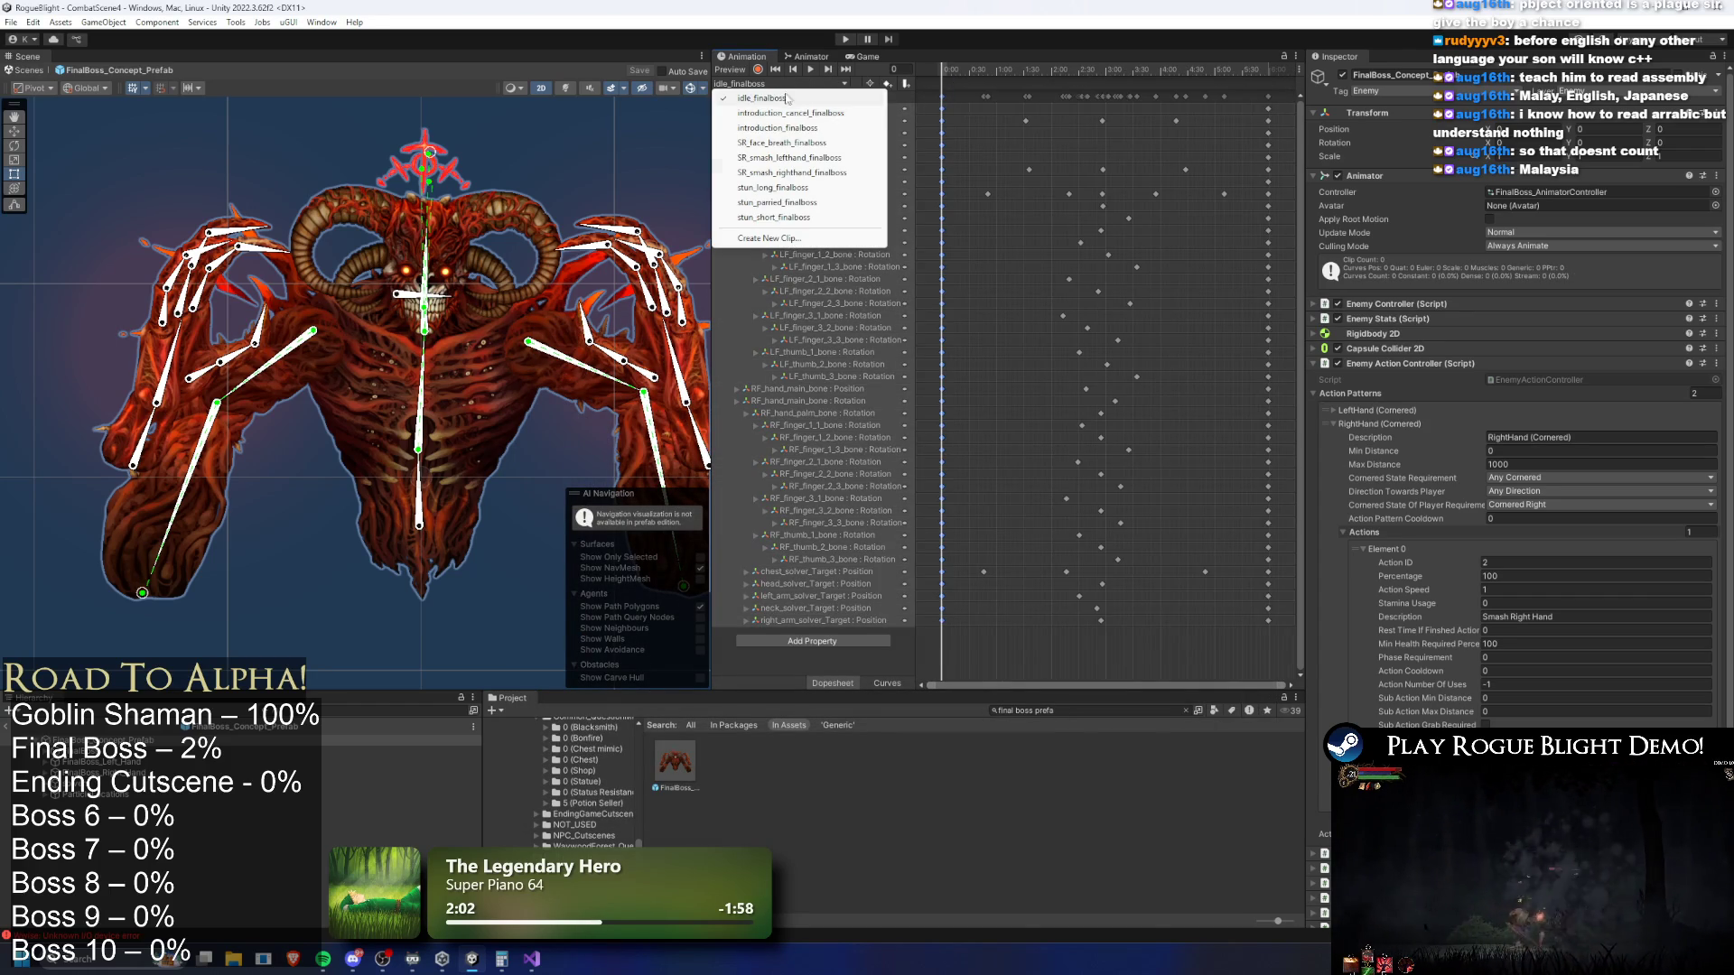
click(782, 143)
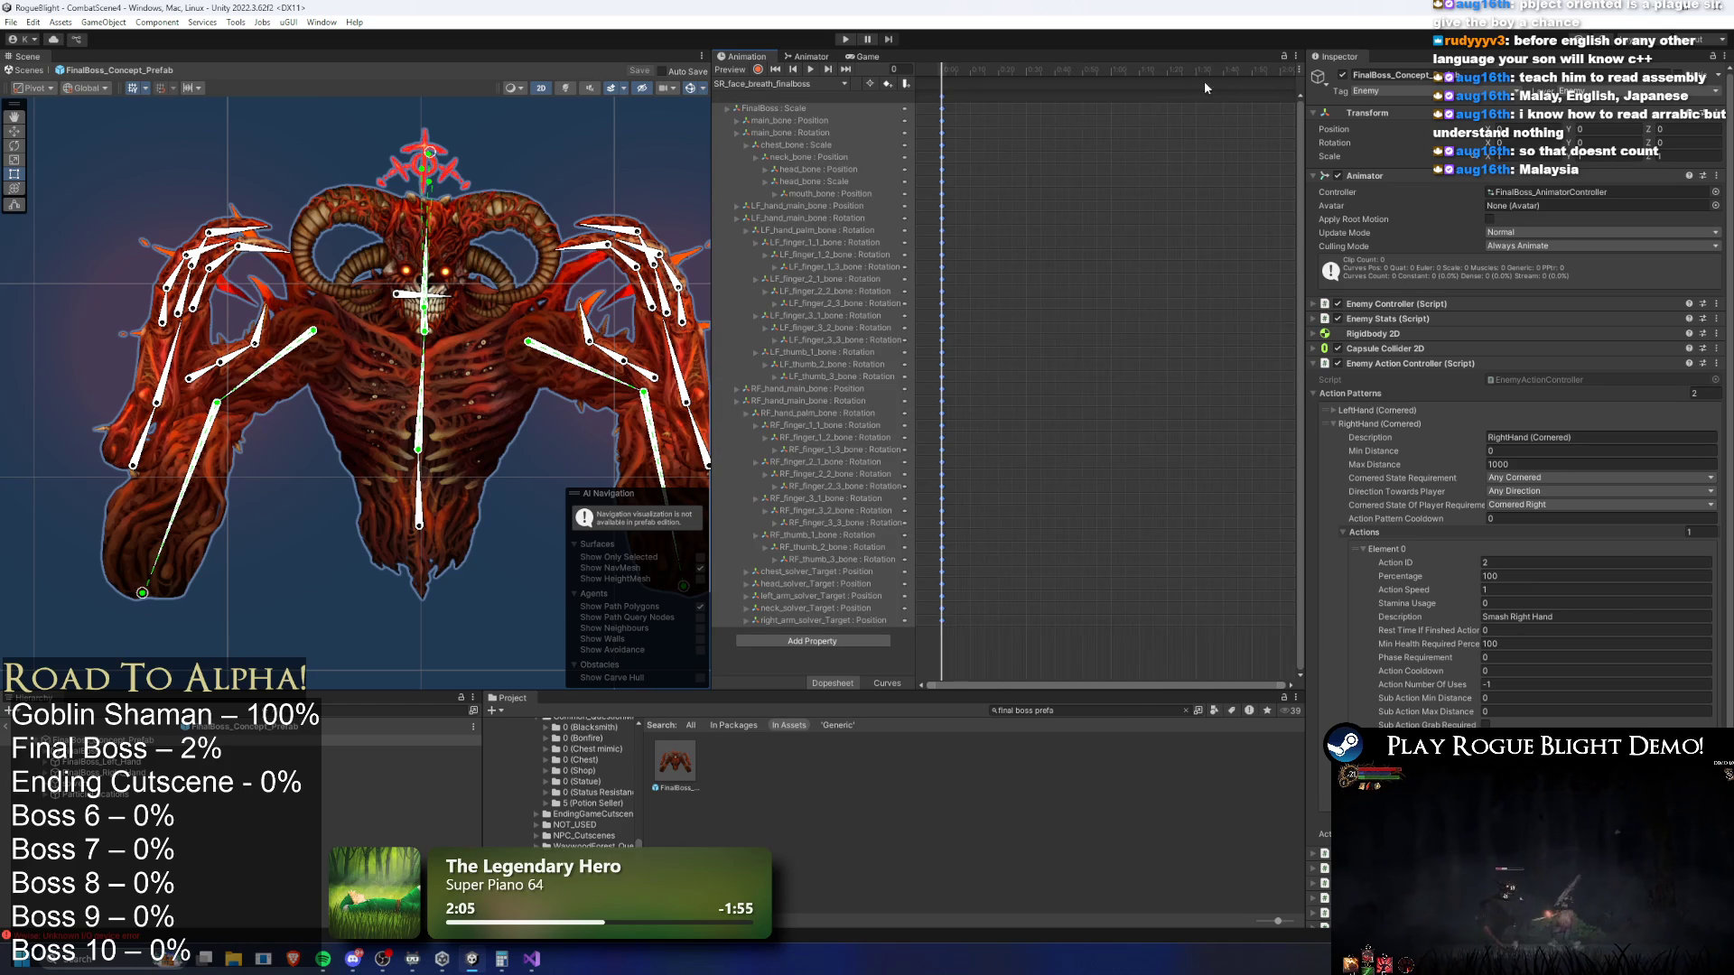
mouse_move(1197, 73)
mouse_down()
mouse_move(982, 81)
mouse_move(1051, 72)
mouse_up()
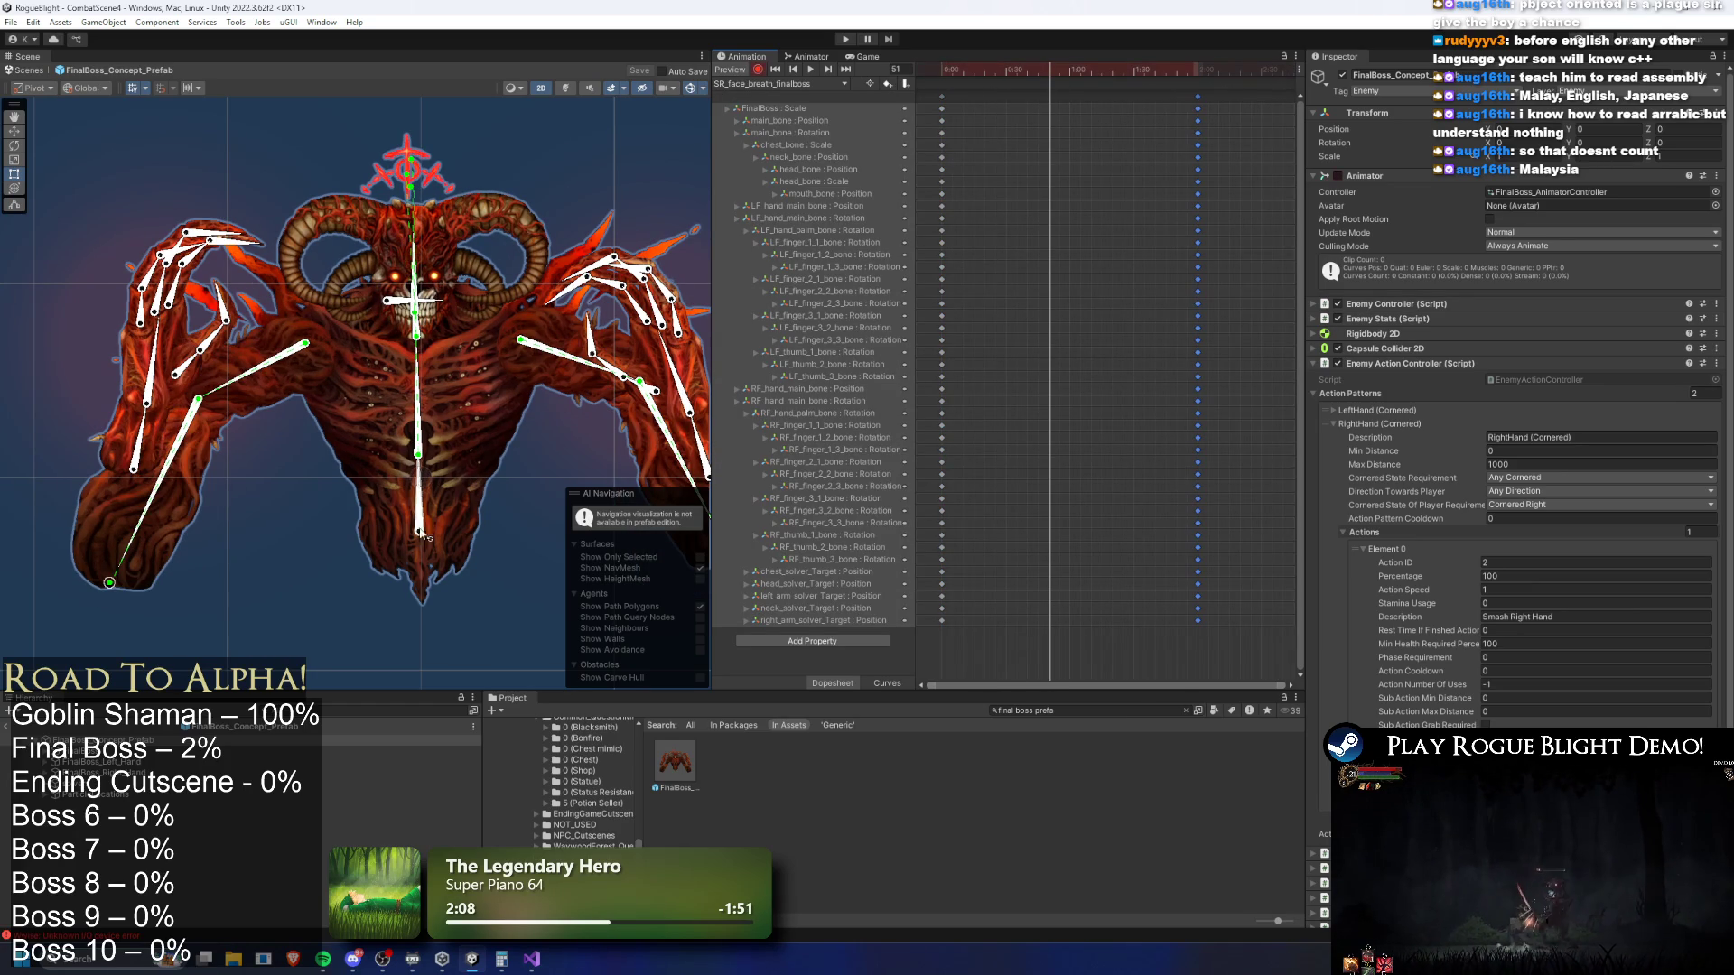
click(420, 538)
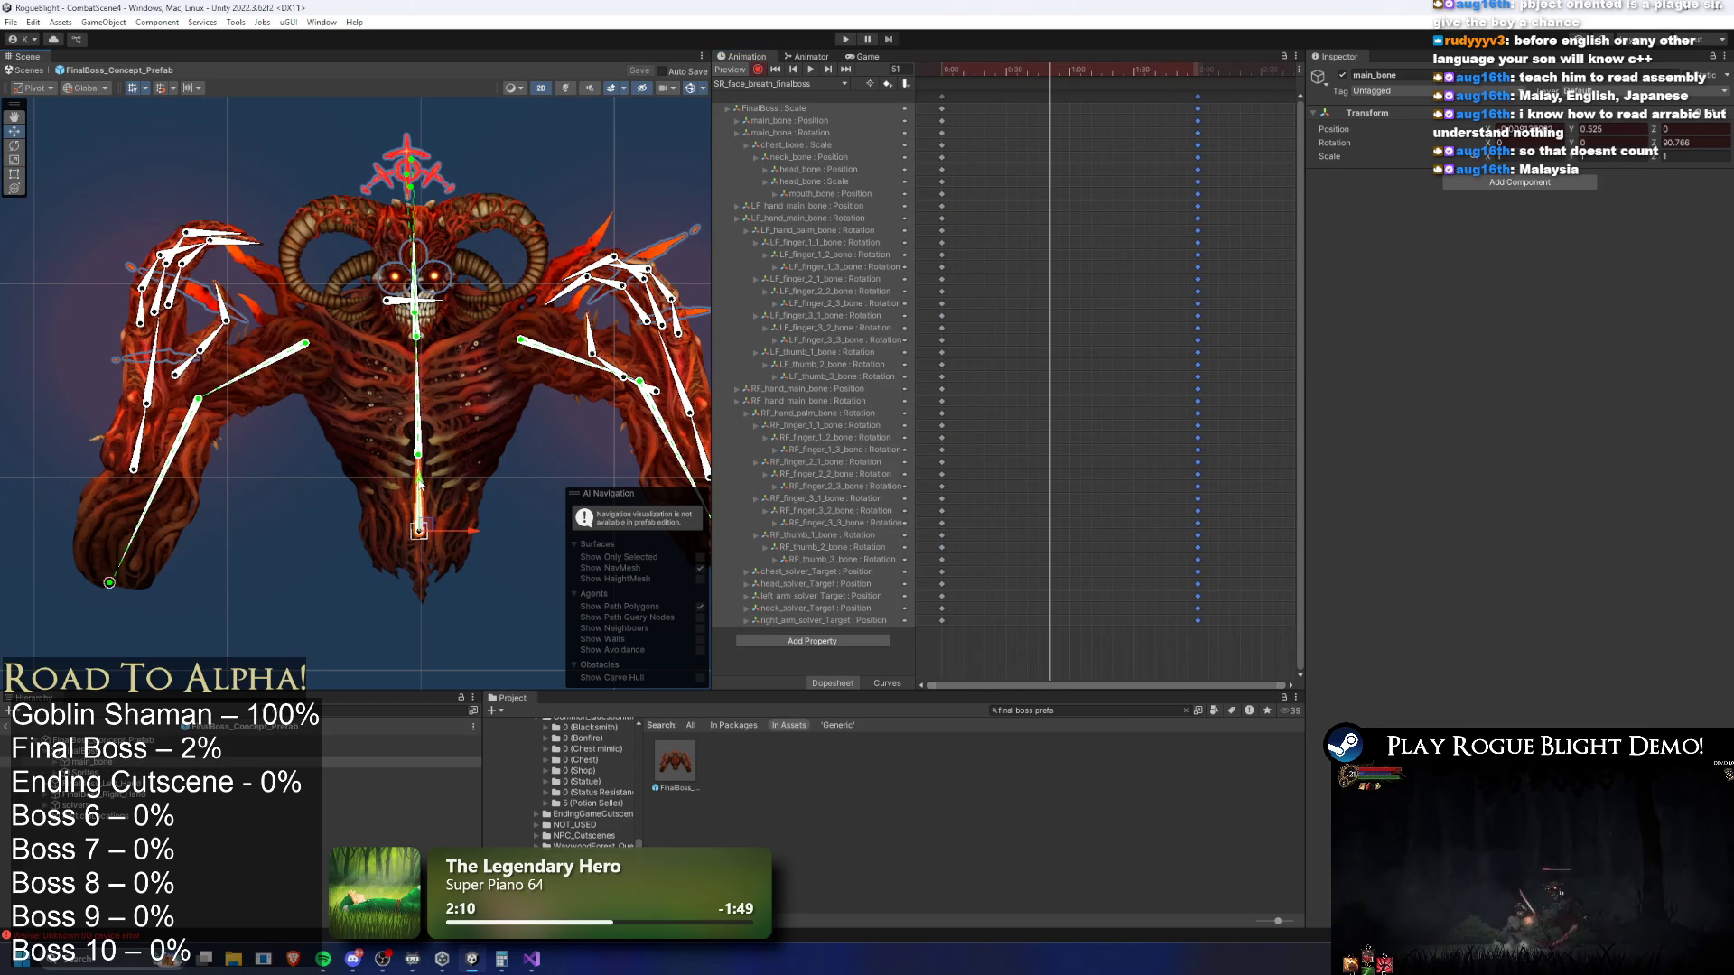
mouse_move(421, 483)
mouse_down()
mouse_move(405, 521)
mouse_move(363, 454)
mouse_up()
click(244, 395)
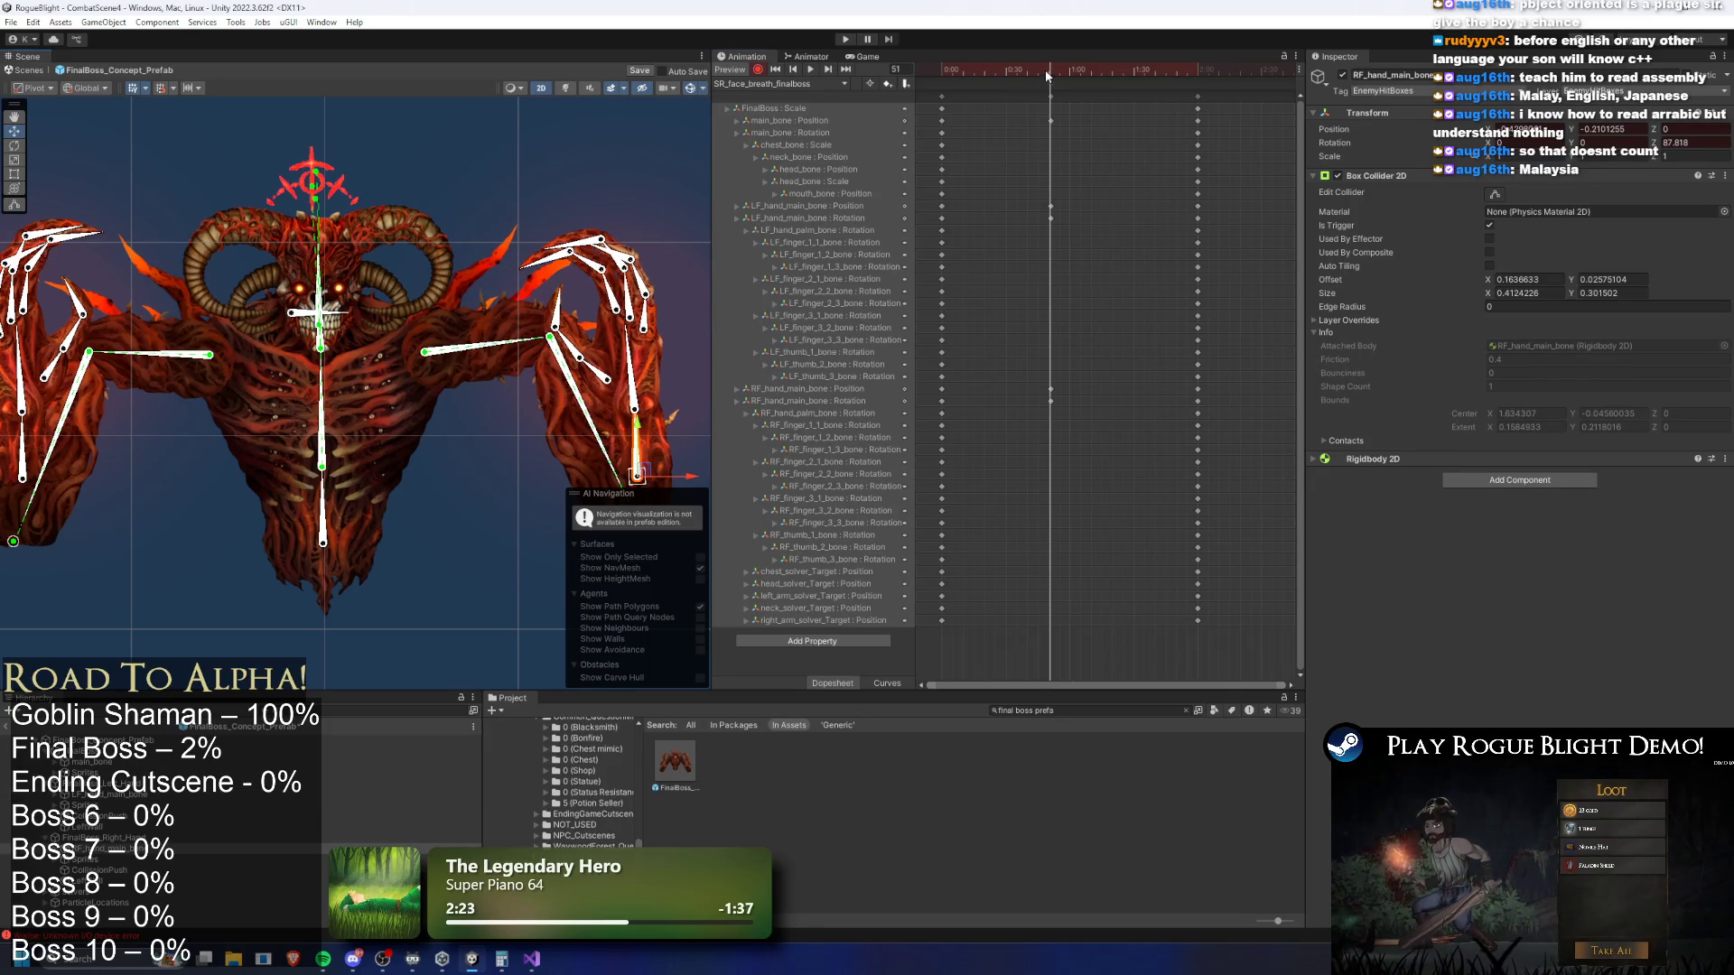
click(844, 83)
click(786, 95)
click(810, 68)
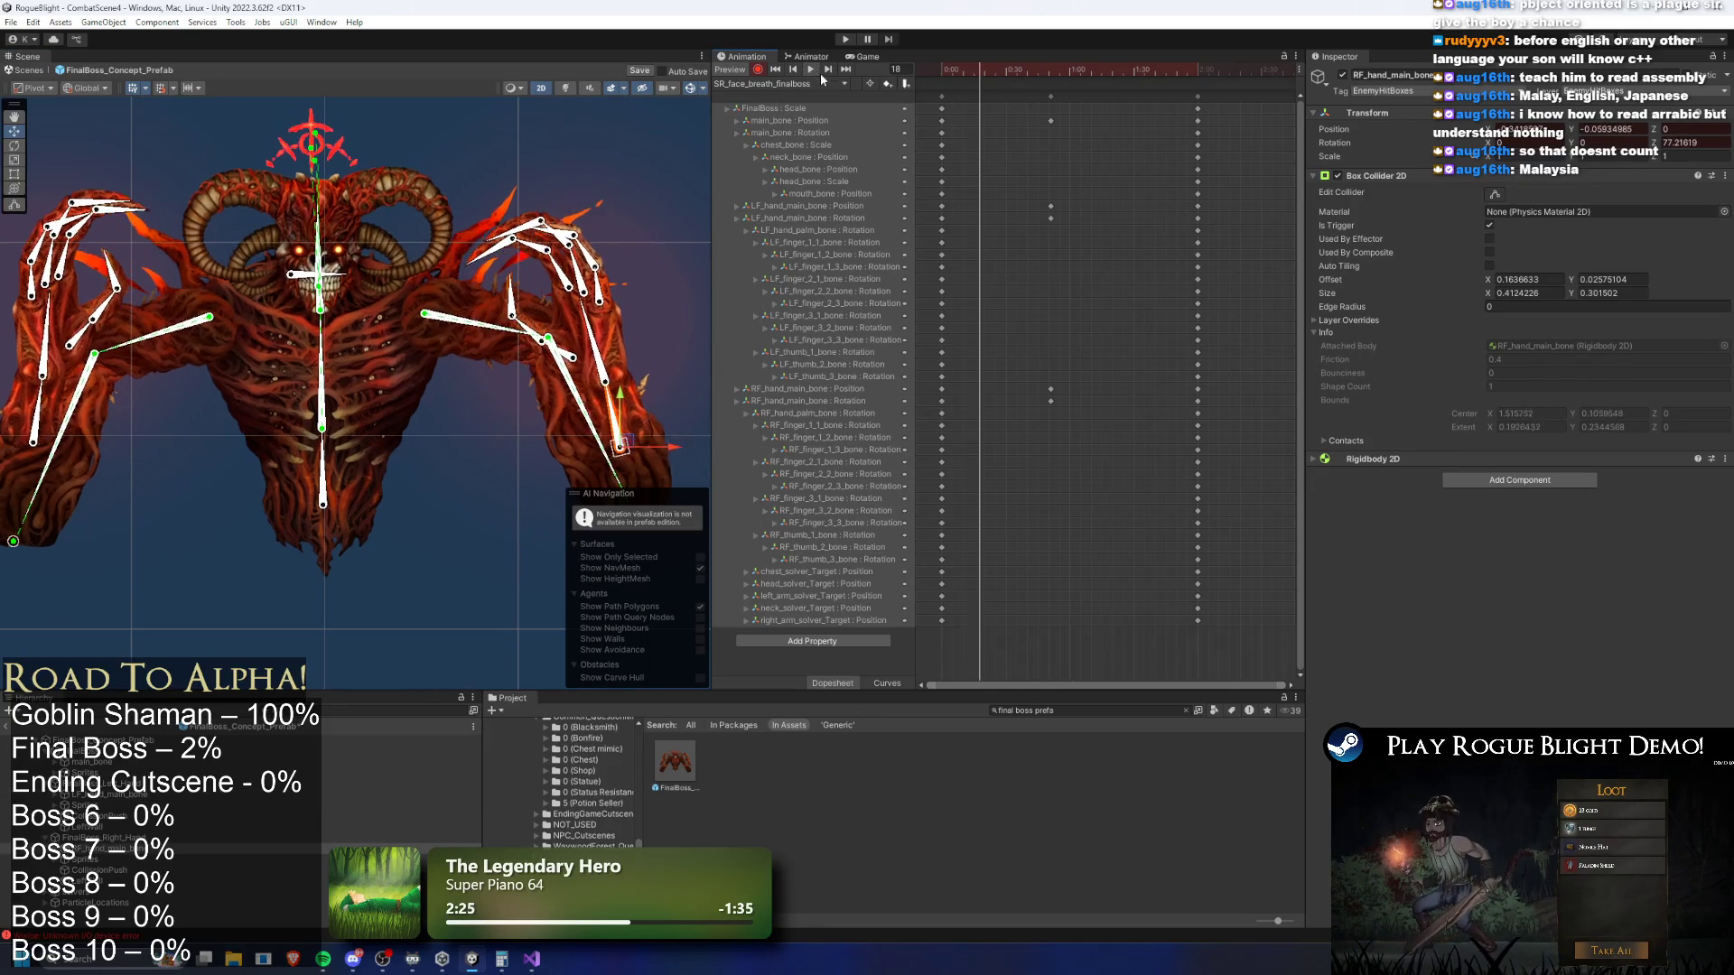
click(1048, 74)
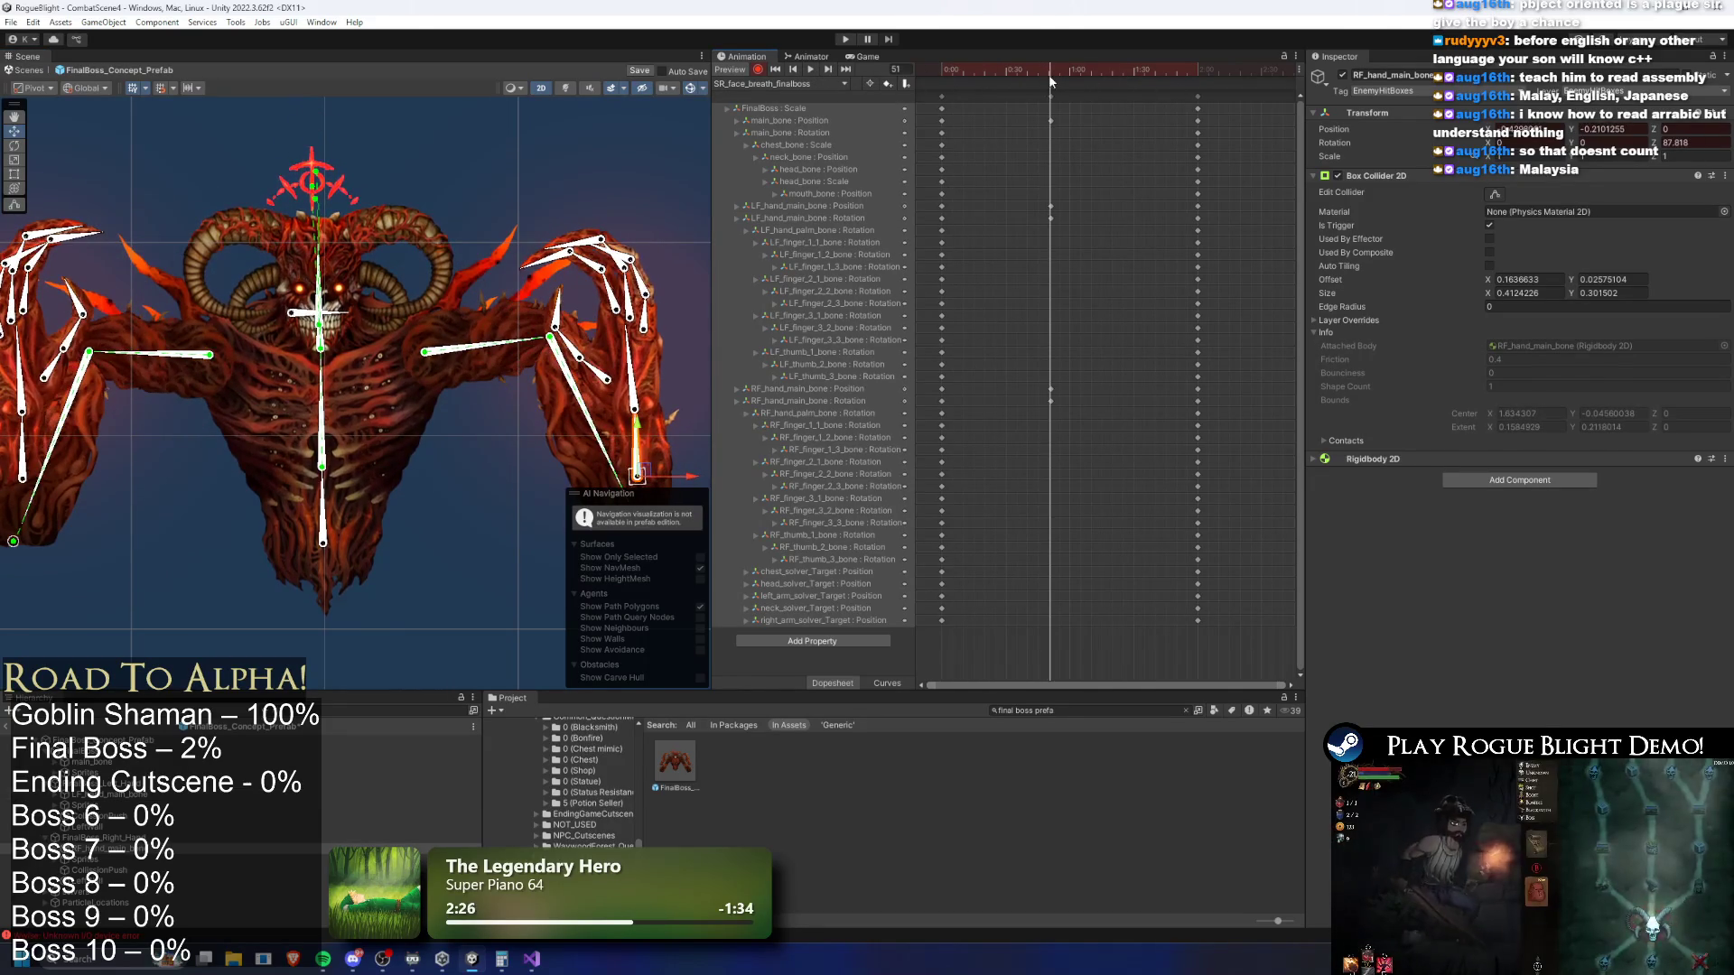
Scale up the chest bone at frame 51 to swell the boss's chest
click(333, 540)
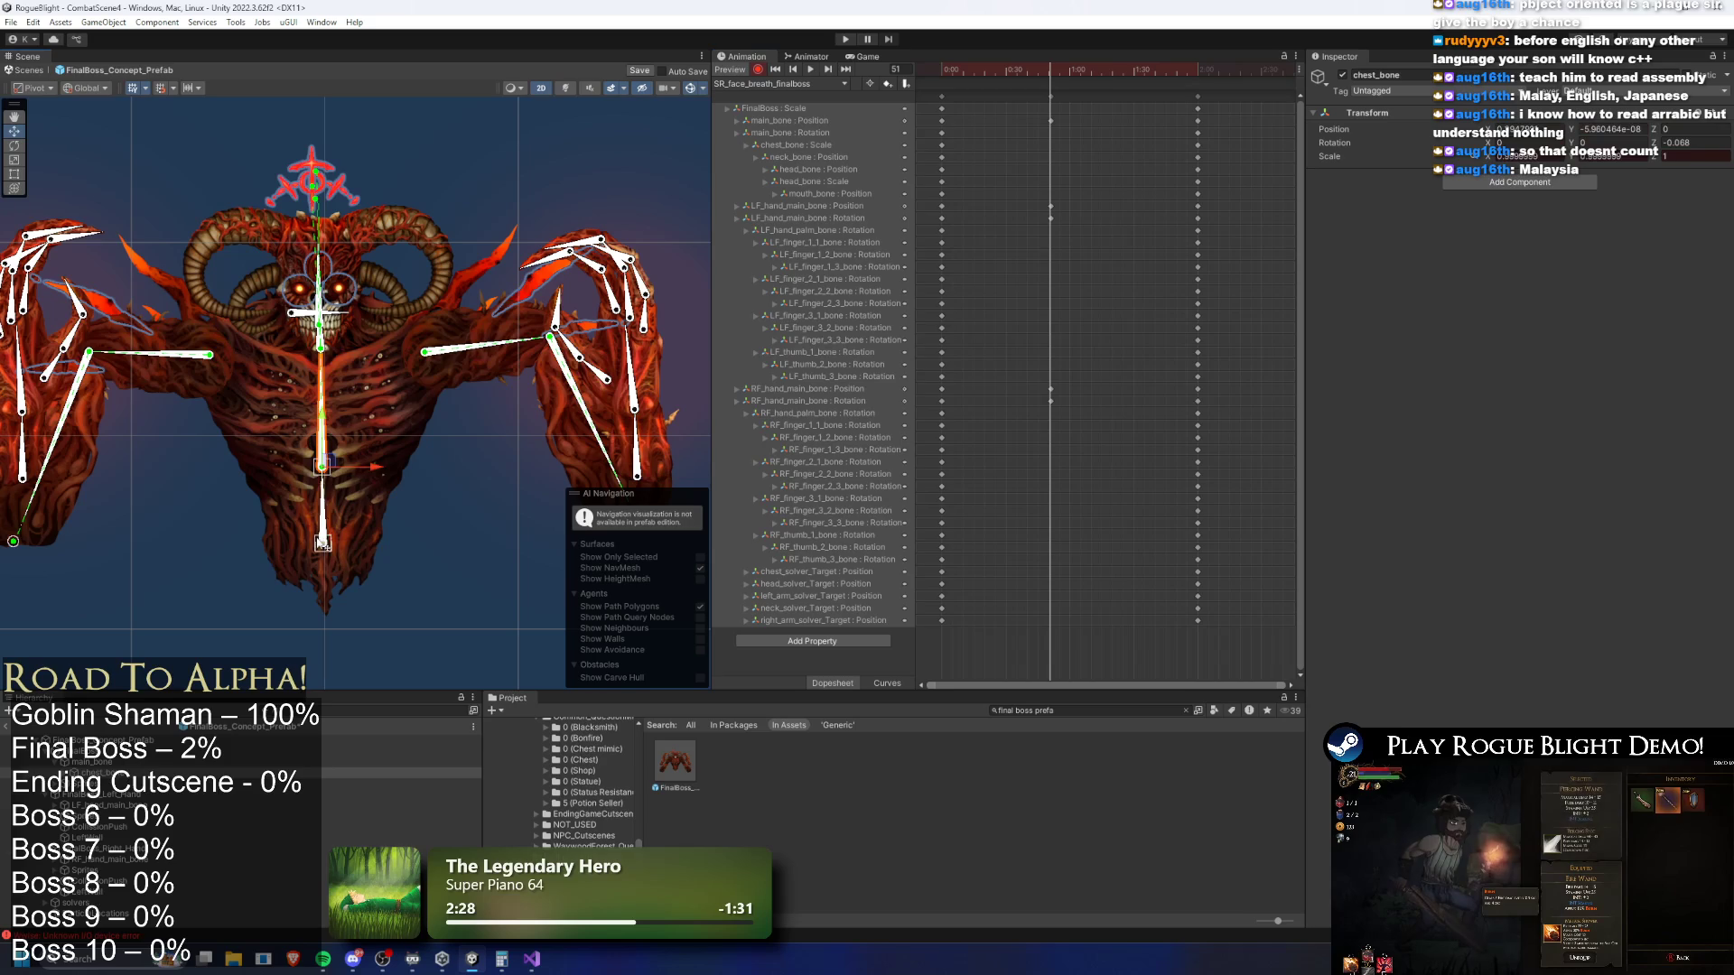
drag(336, 547, 341, 544)
key(w)
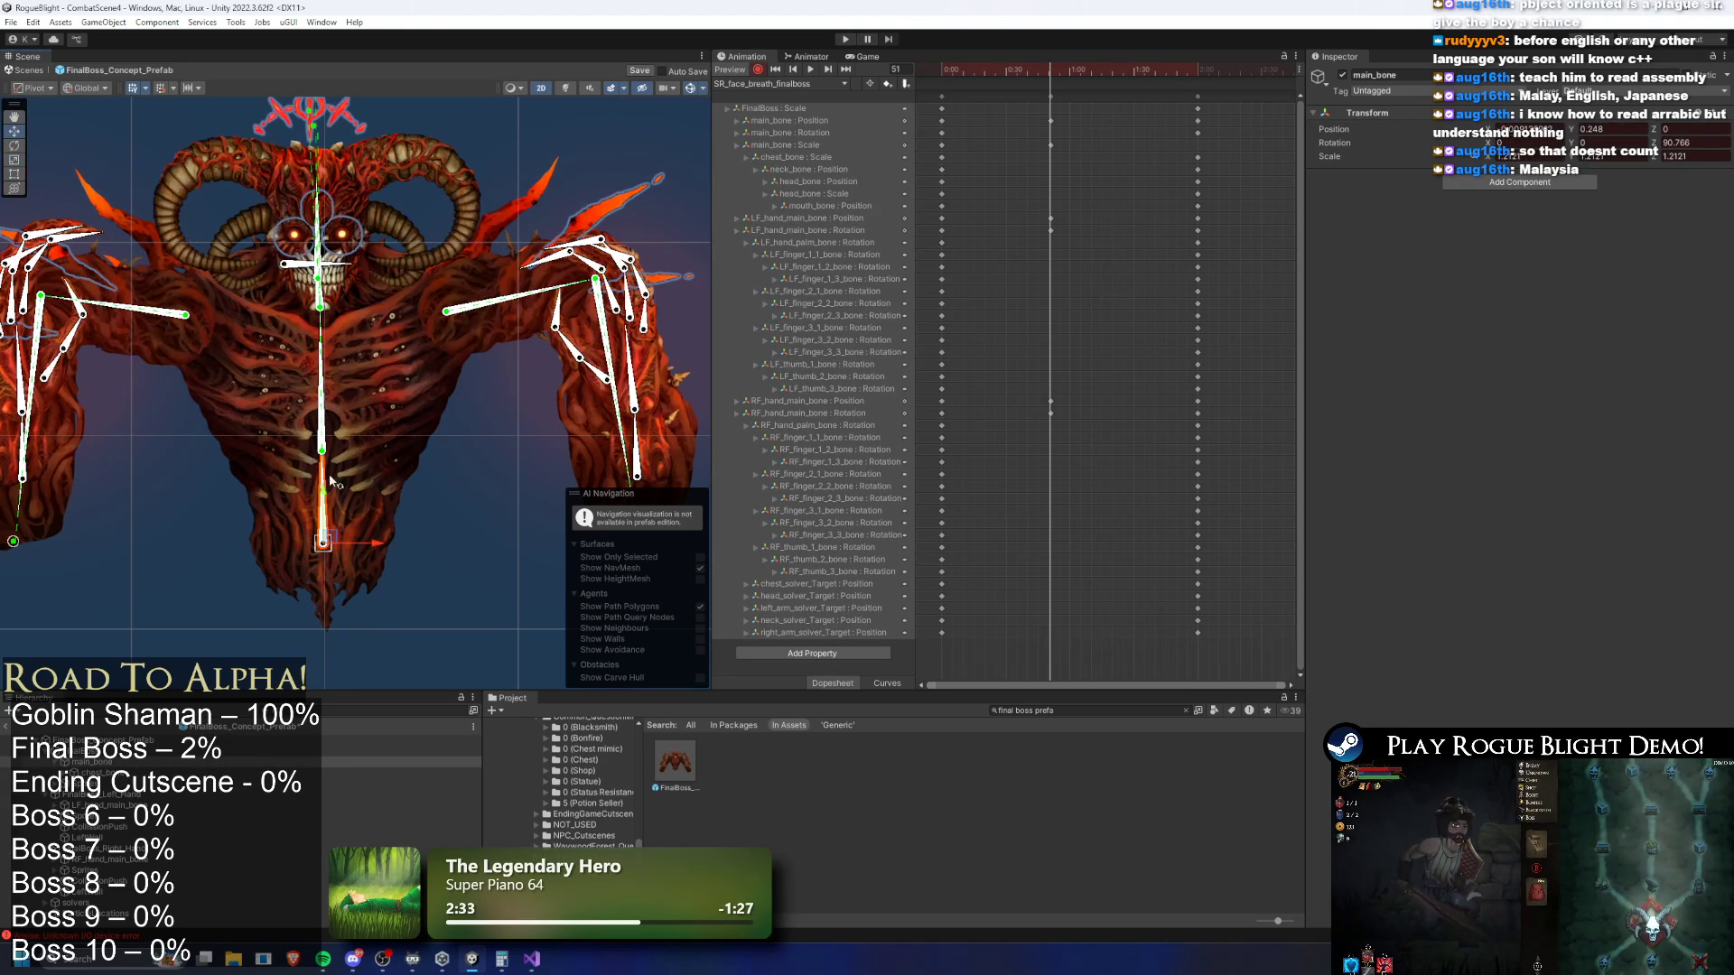
key(ctrl+z)
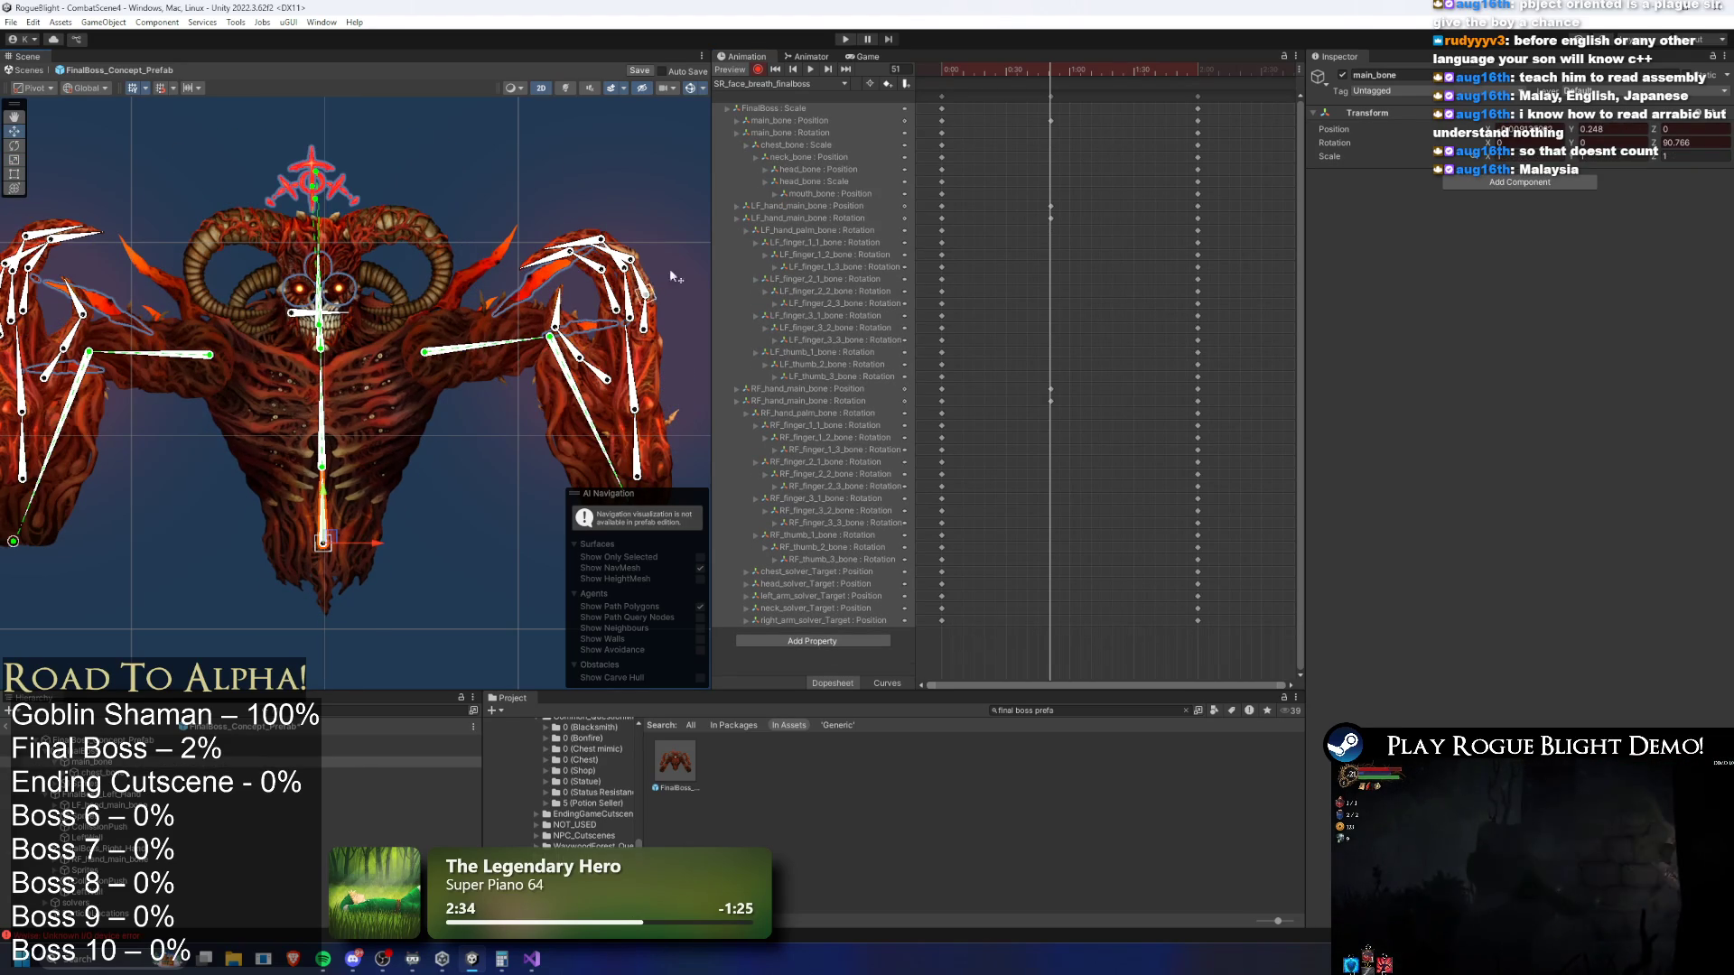
click(325, 496)
key(e)
key(r)
drag(322, 468, 335, 470)
key(w)
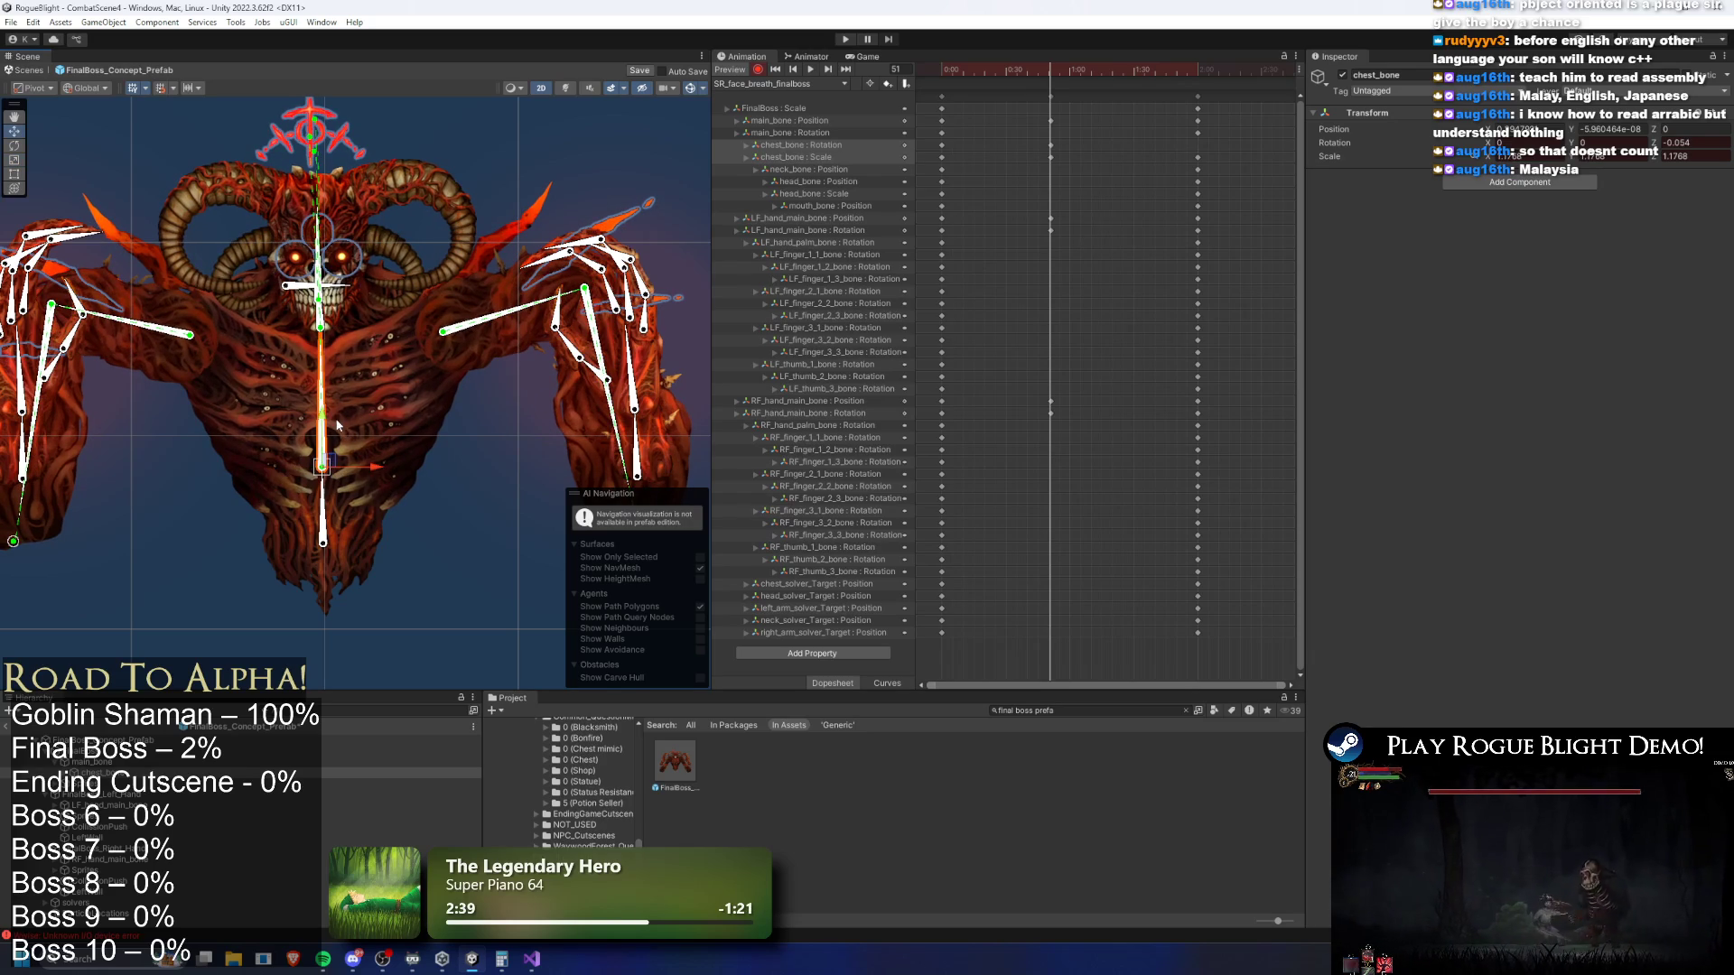
Lower both hand bones together and preview the animation
click(325, 524)
click(326, 501)
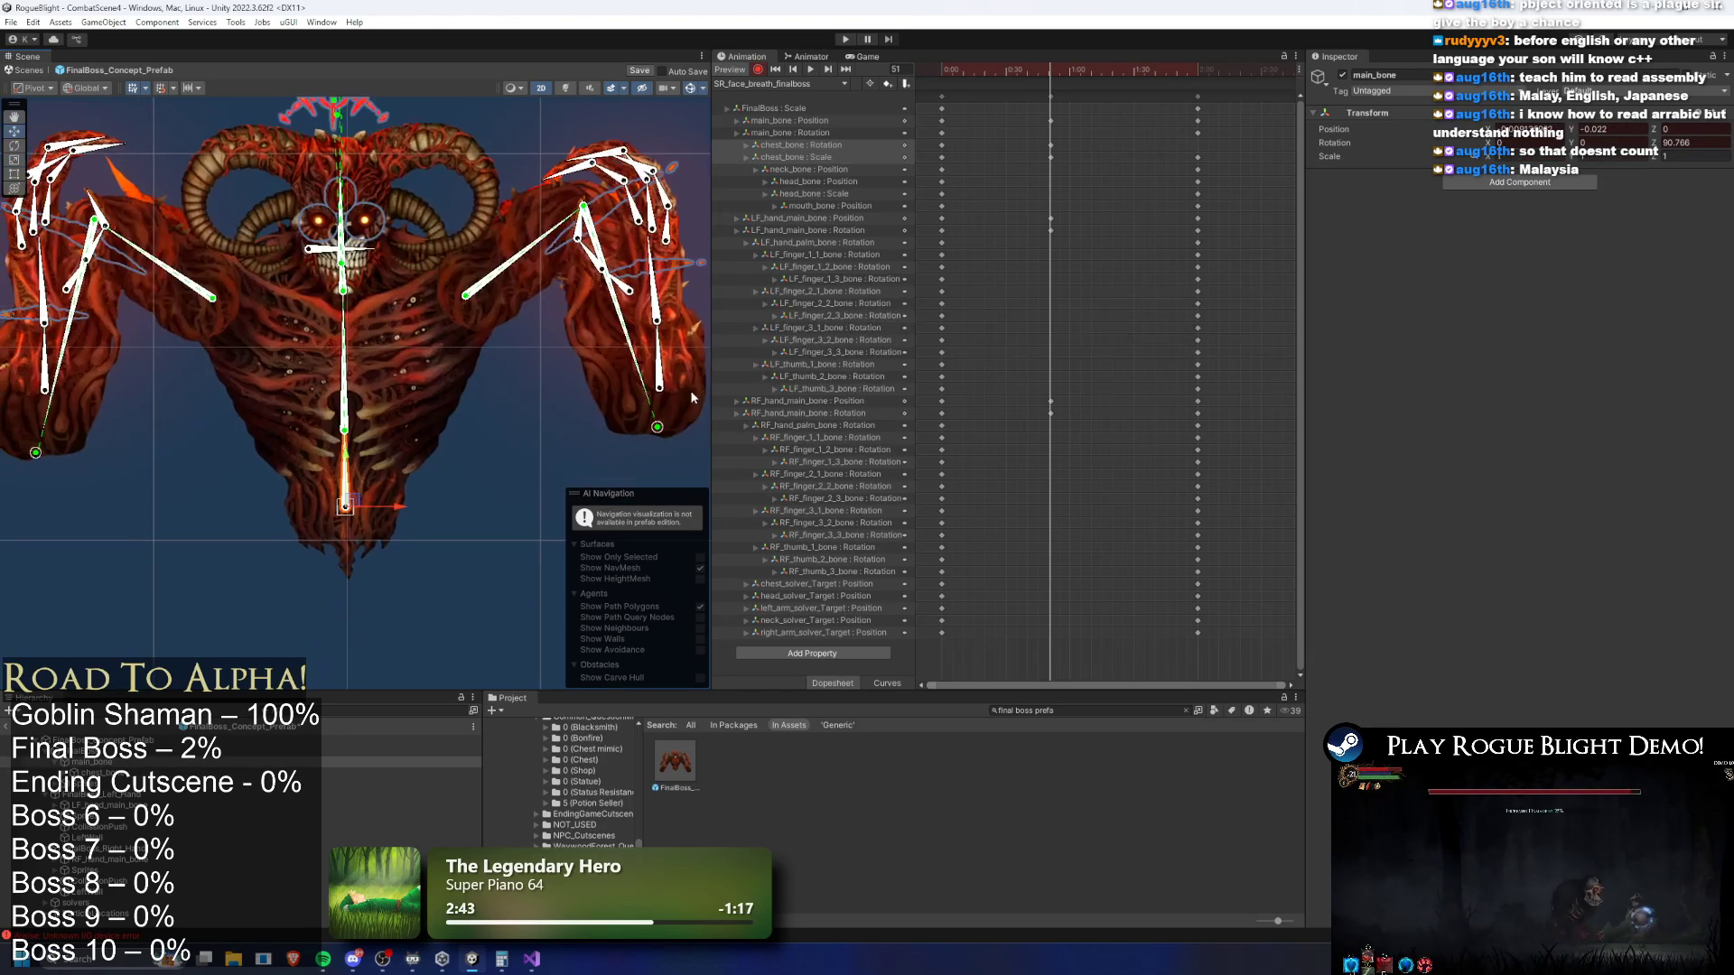
click(659, 387)
shift+click(53, 402)
drag(663, 347, 645, 428)
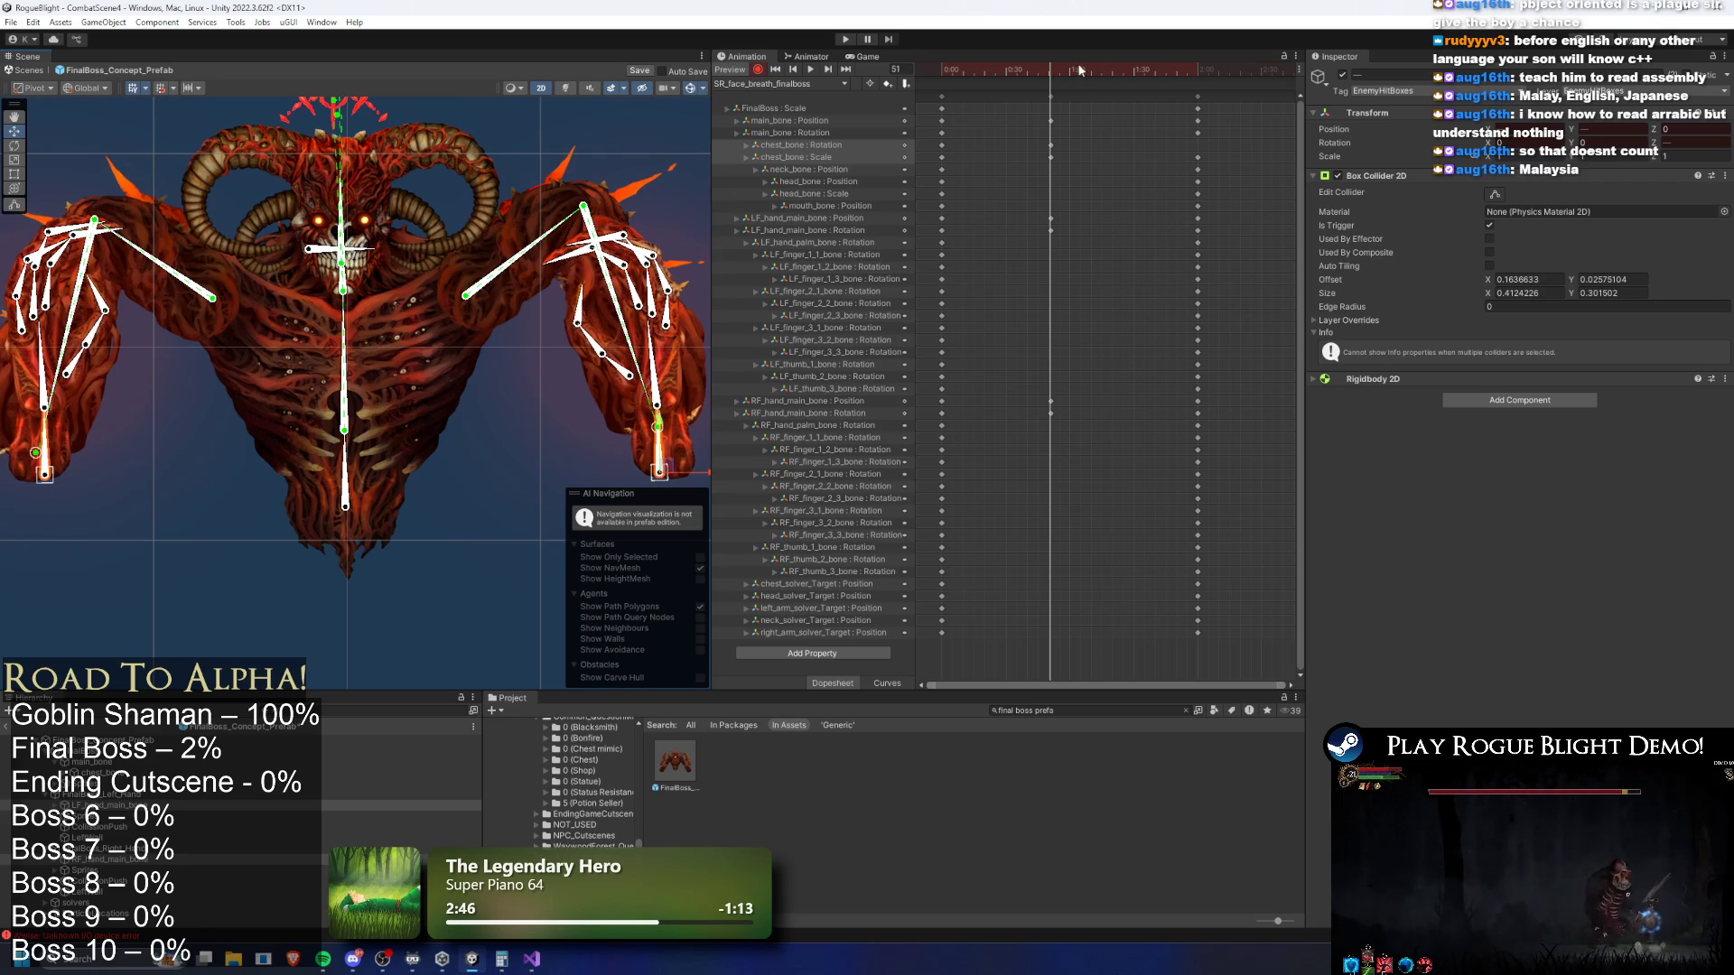
click(1092, 90)
key(space)
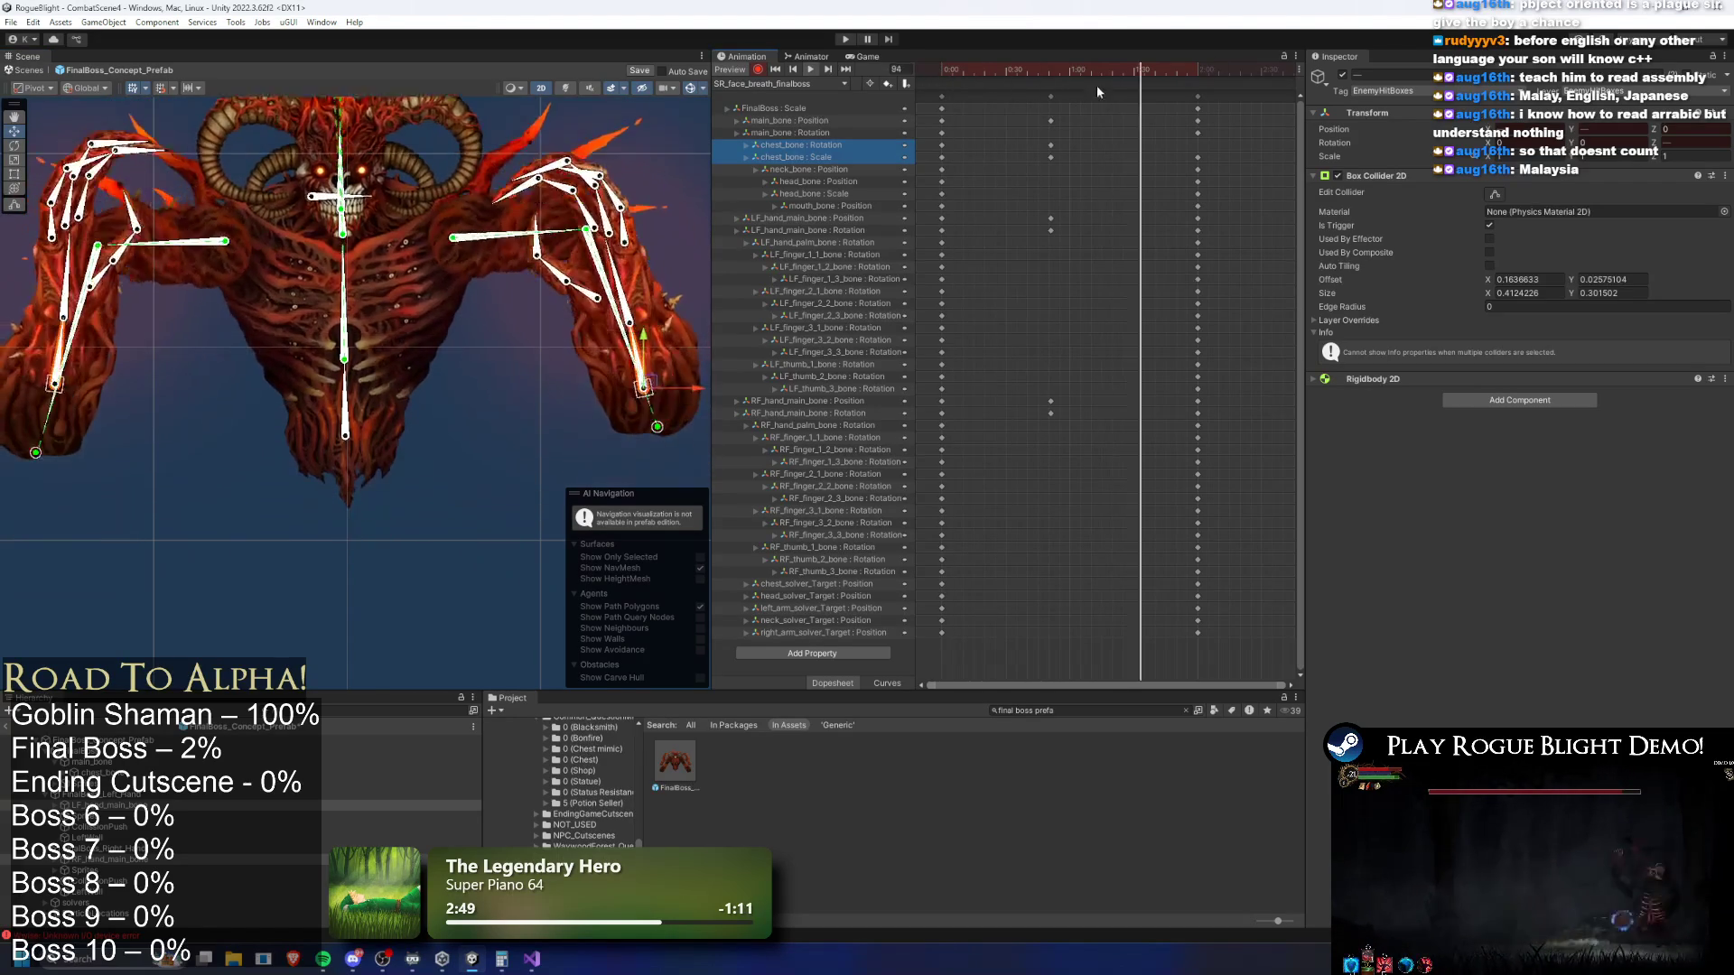
Delete the chest_bone Rotation track, drop the mouth bone to open the jaw, and save
click(809, 157)
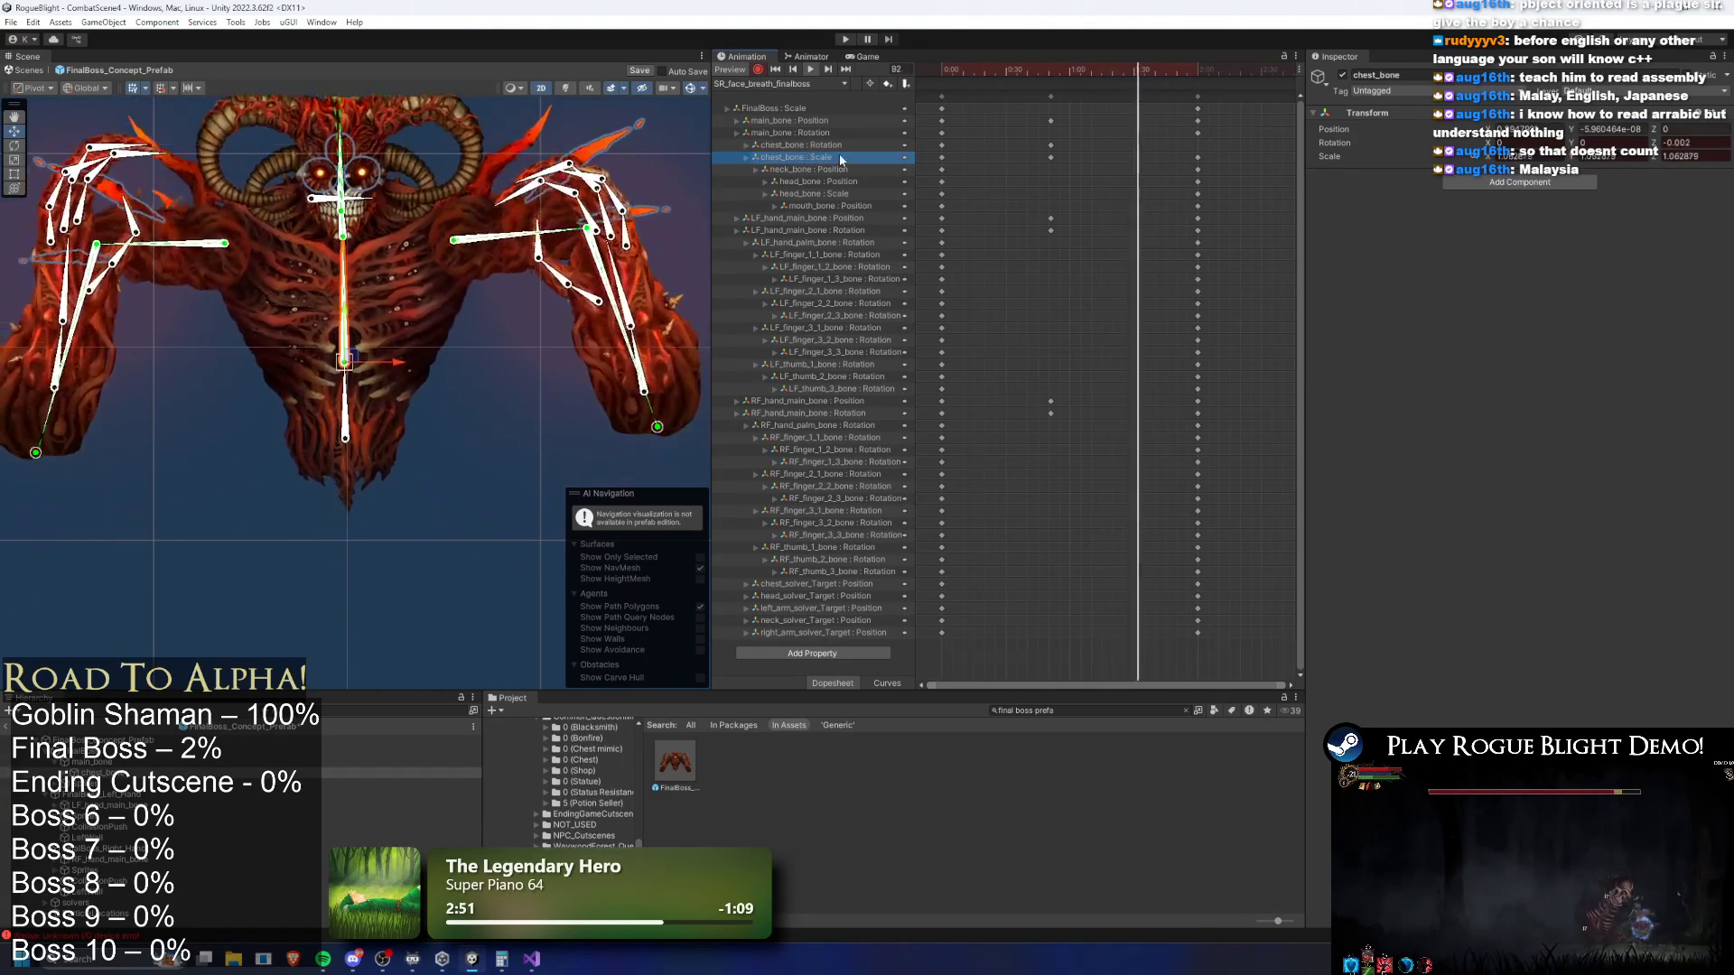
click(865, 147)
key(Delete)
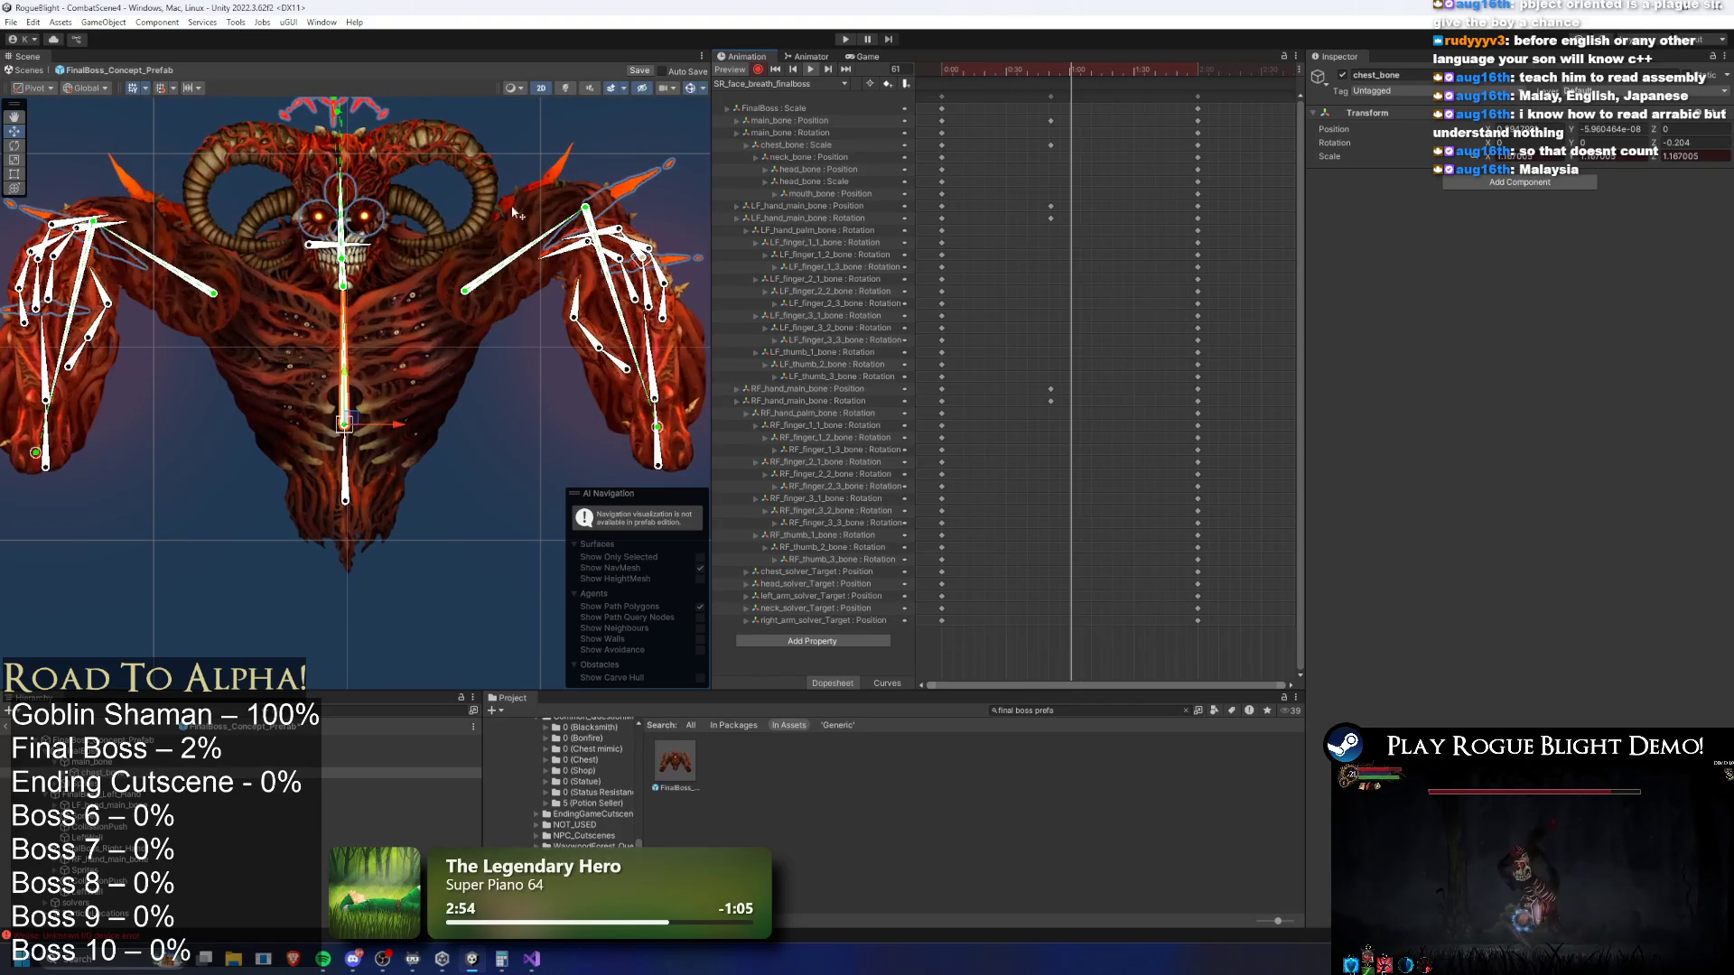
scroll(275, 271, up, 2)
drag(317, 242, 318, 276)
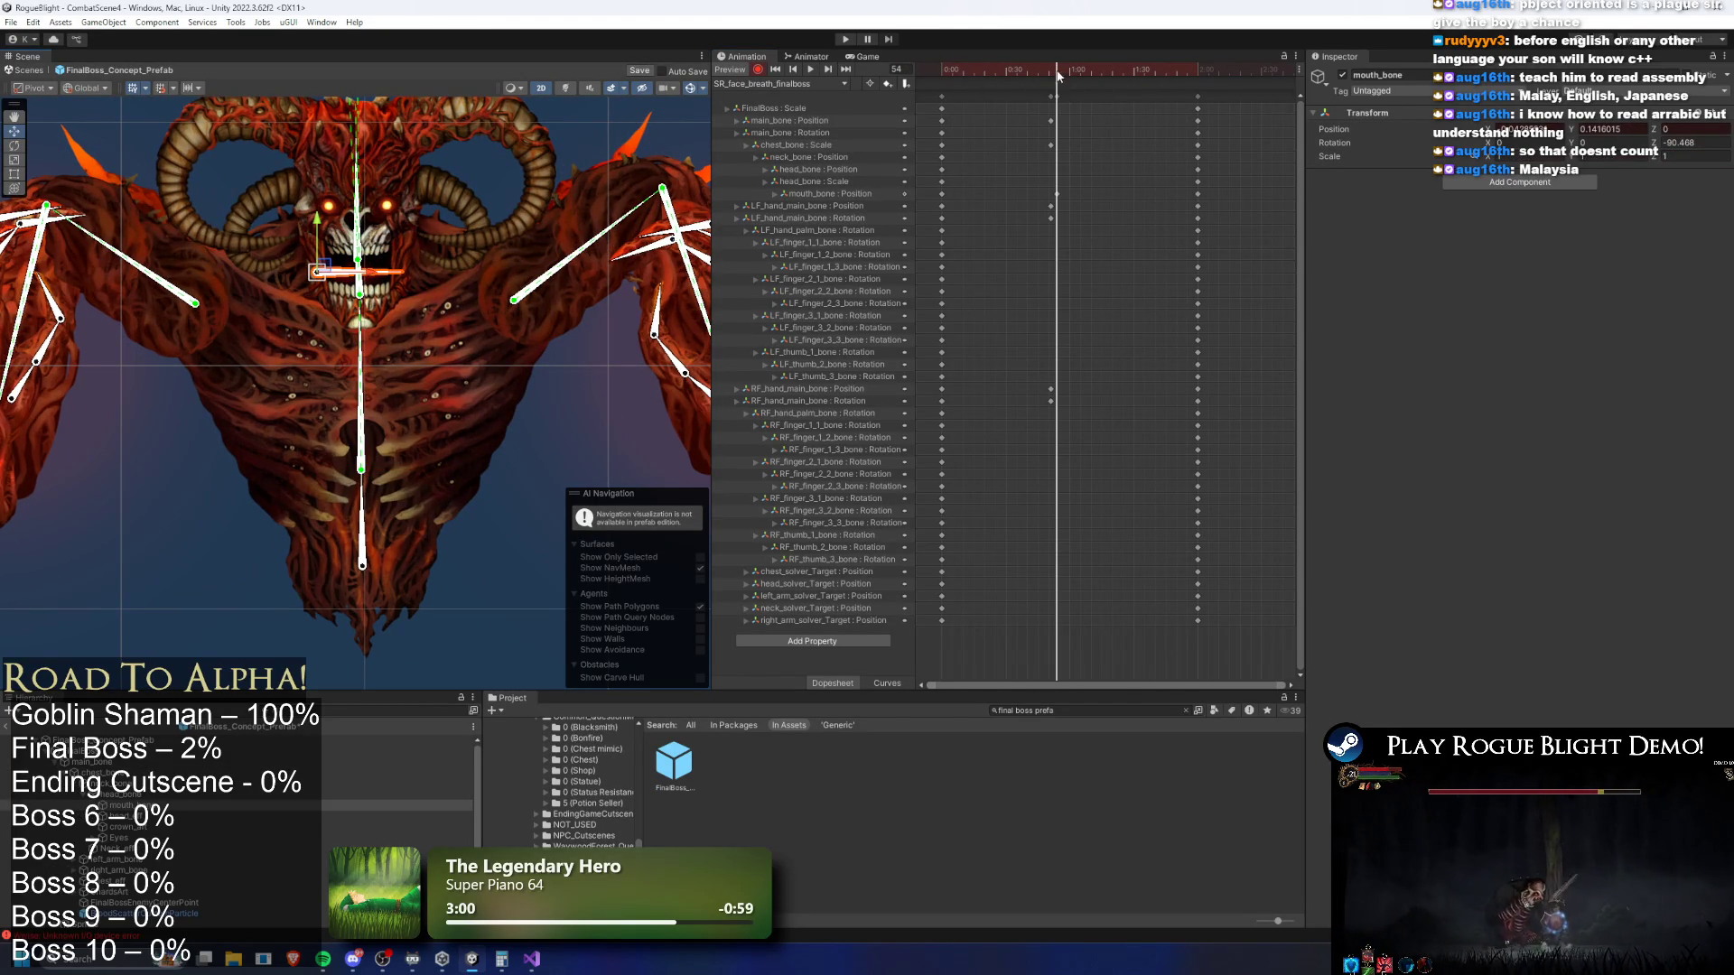
key(space)
scroll(524, 264, down, 3)
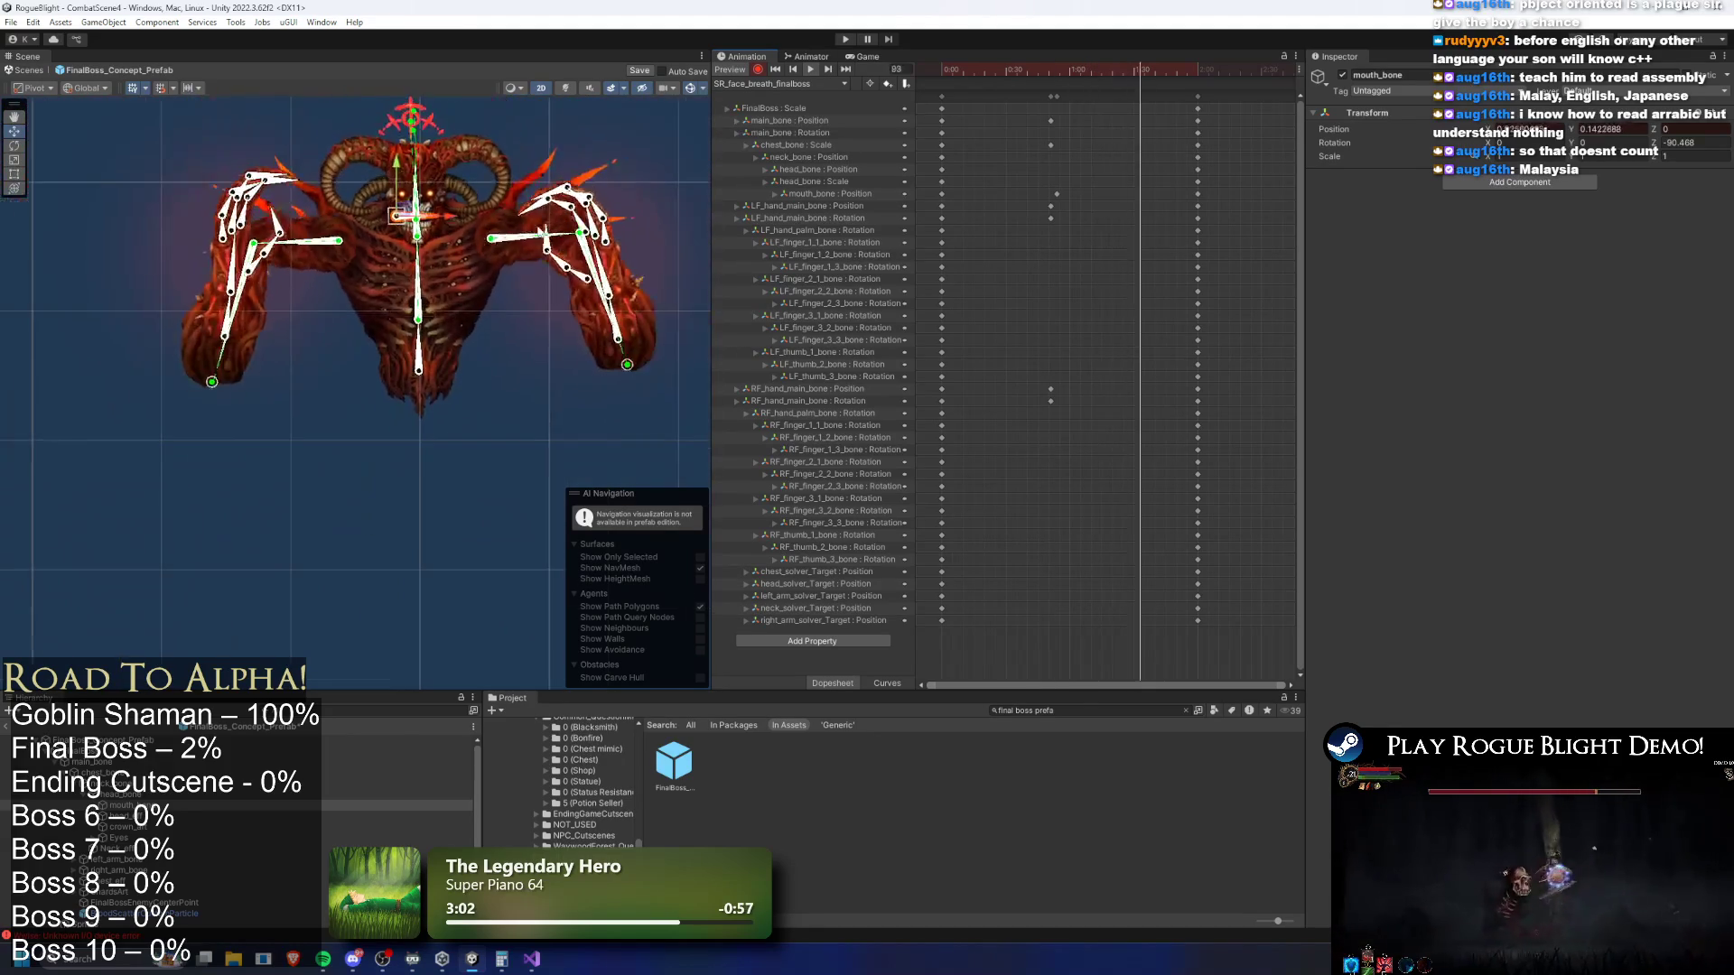
click(647, 257)
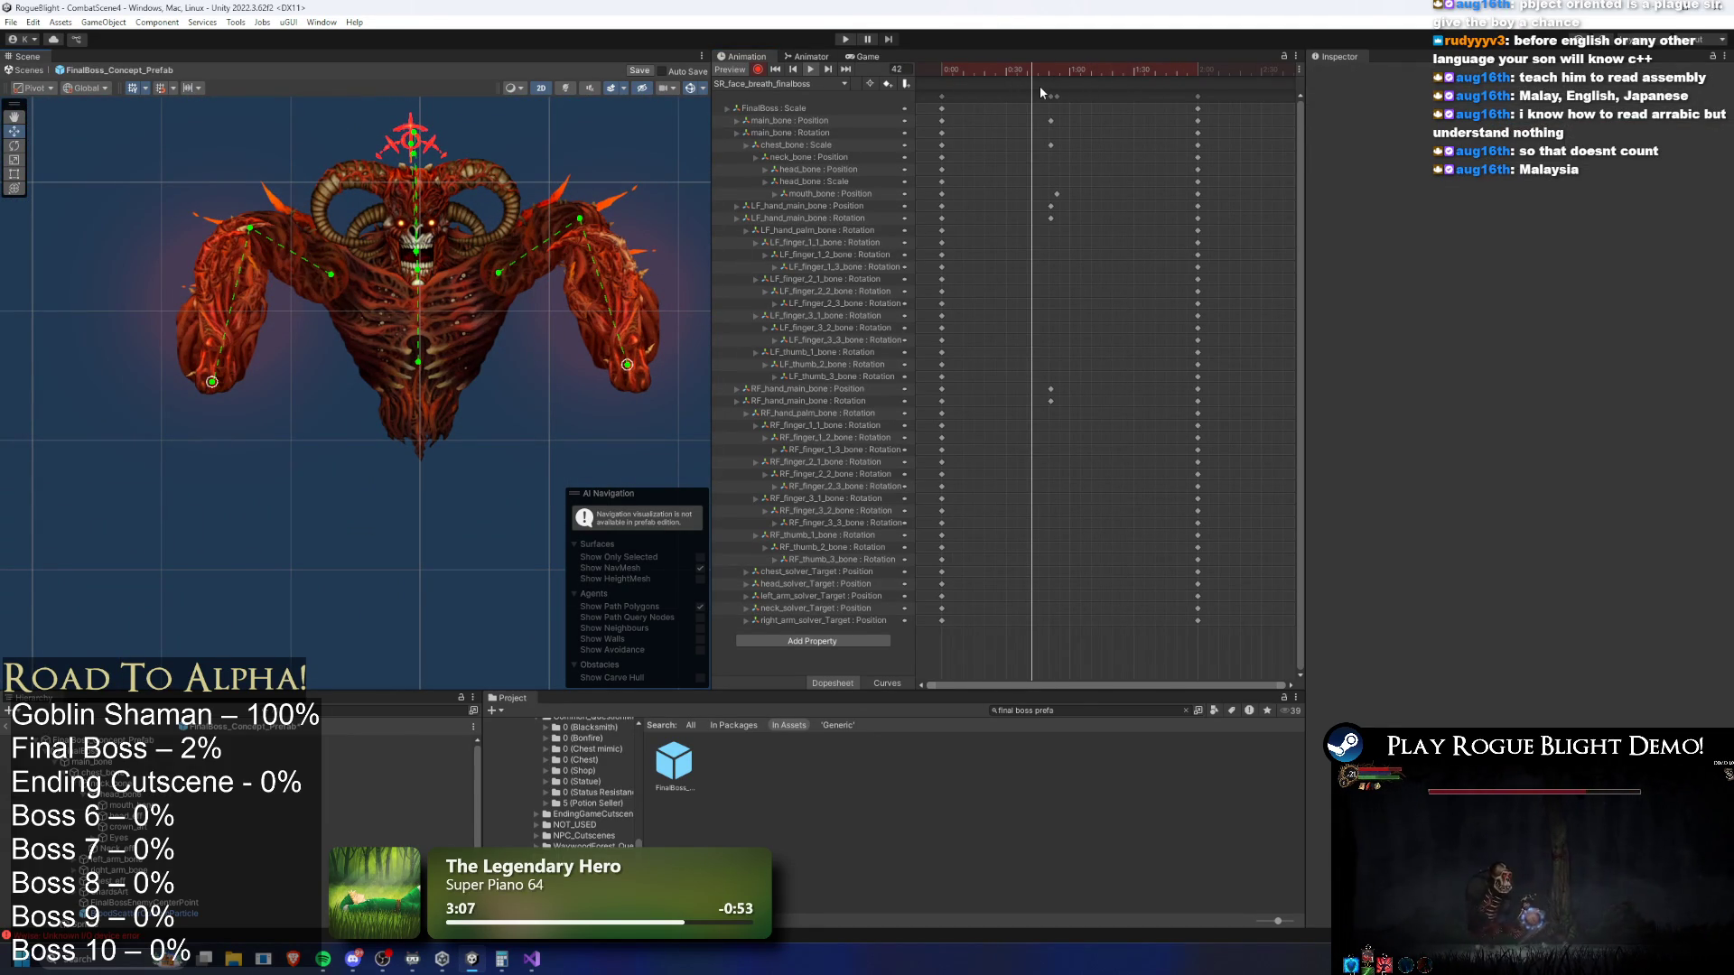
key(ctrl+s)
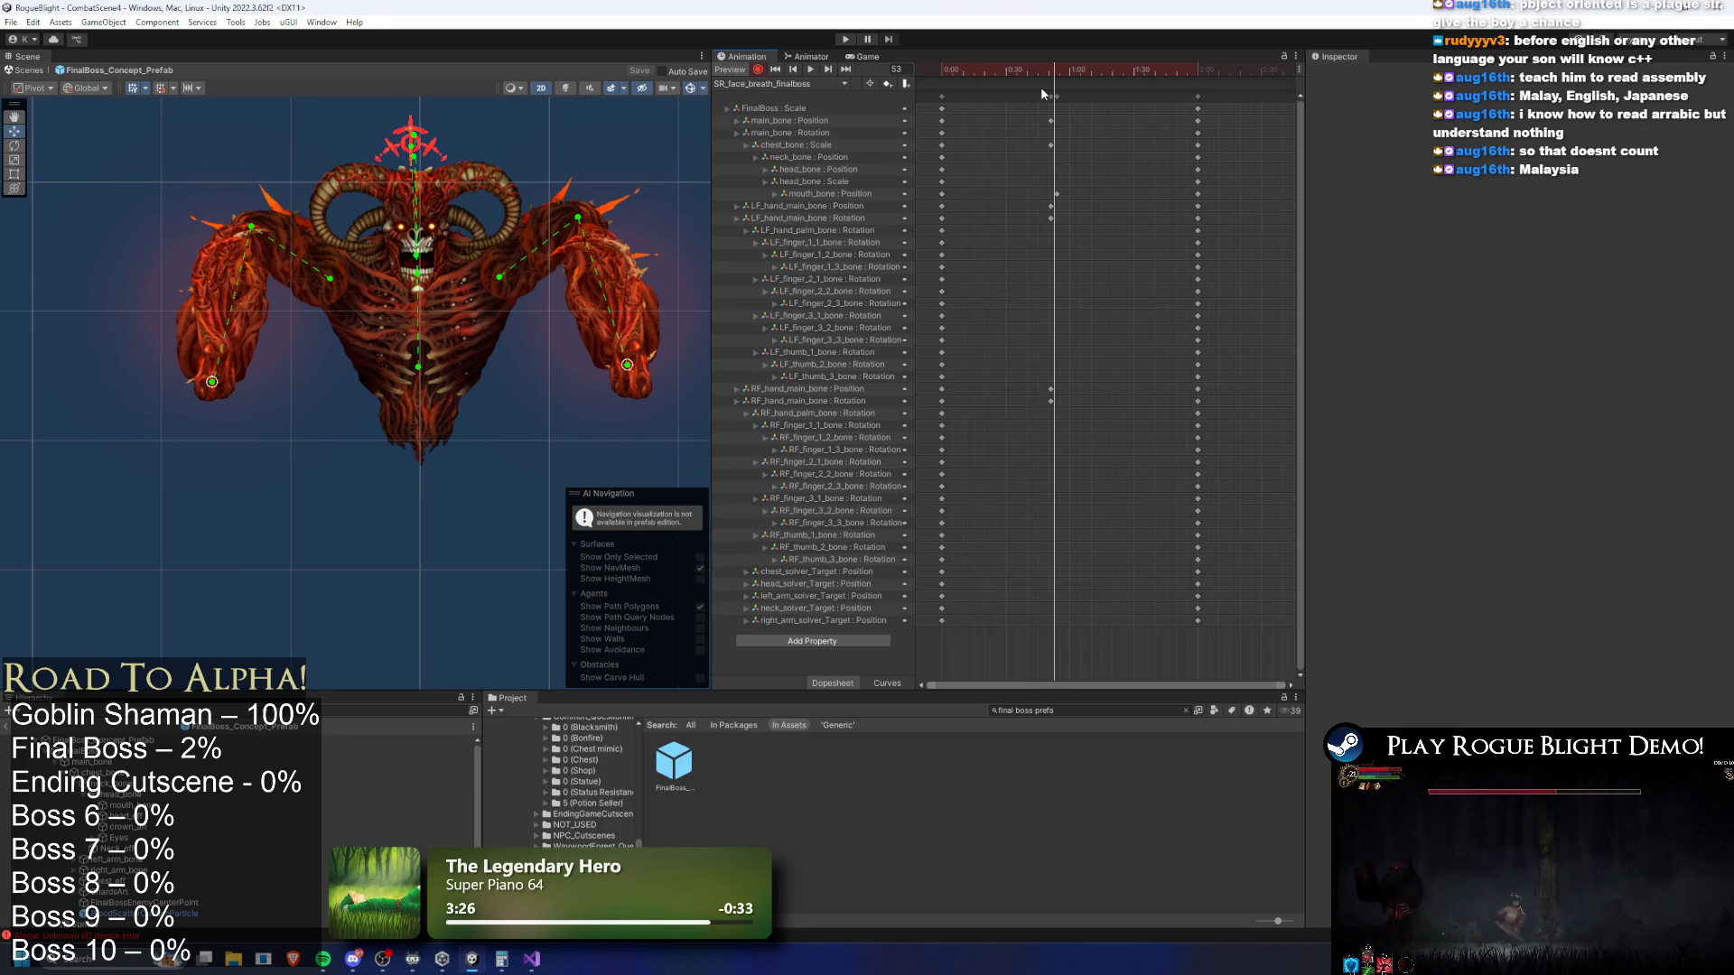
Stop recording and duplicate the RightHand (Cornered) action pattern as CenterAttack
click(763, 71)
click(226, 740)
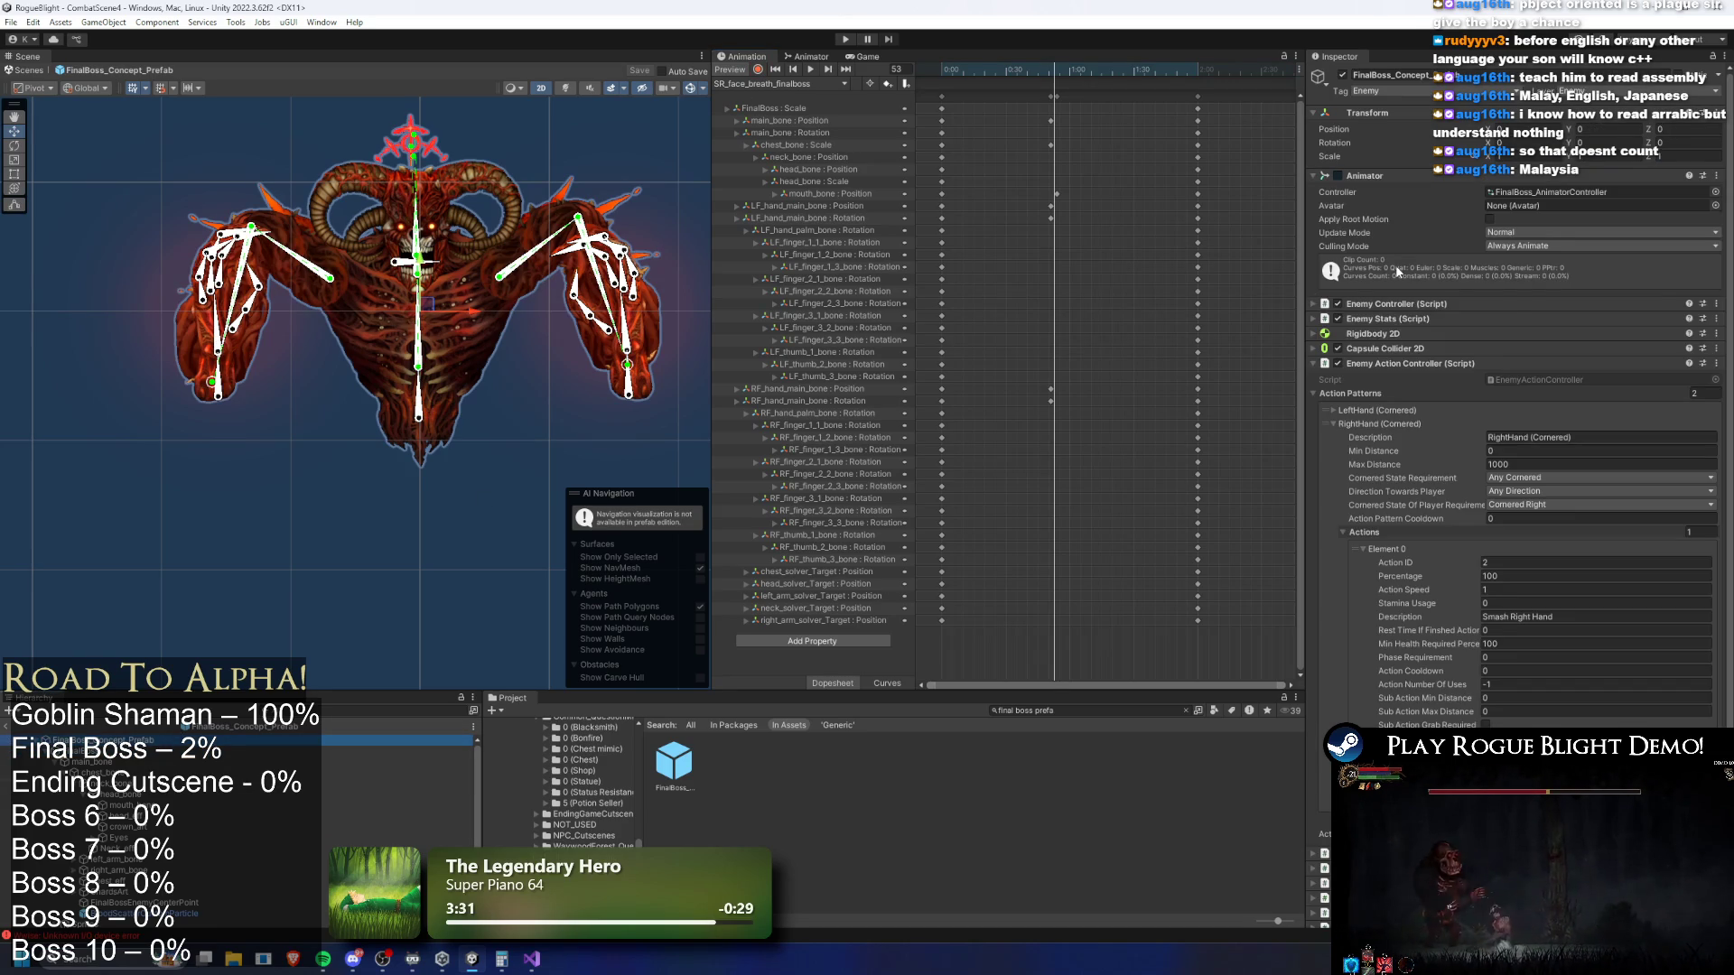
click(1394, 425)
right_click(1395, 428)
click(1428, 456)
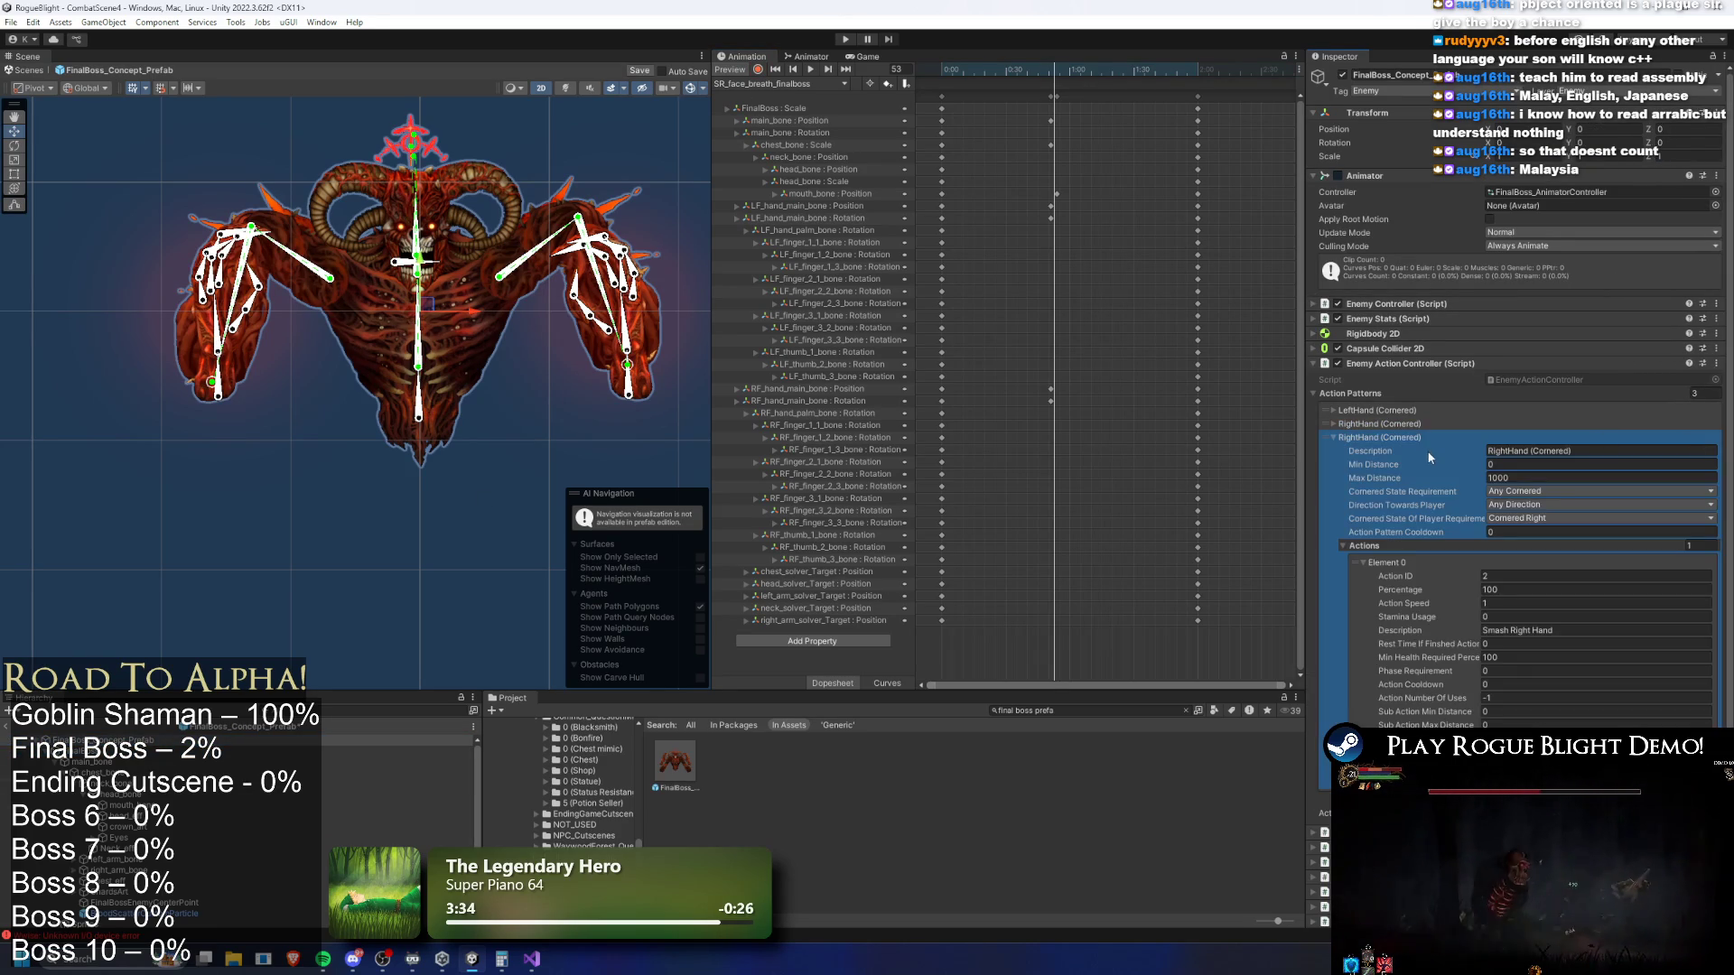
click(1539, 453)
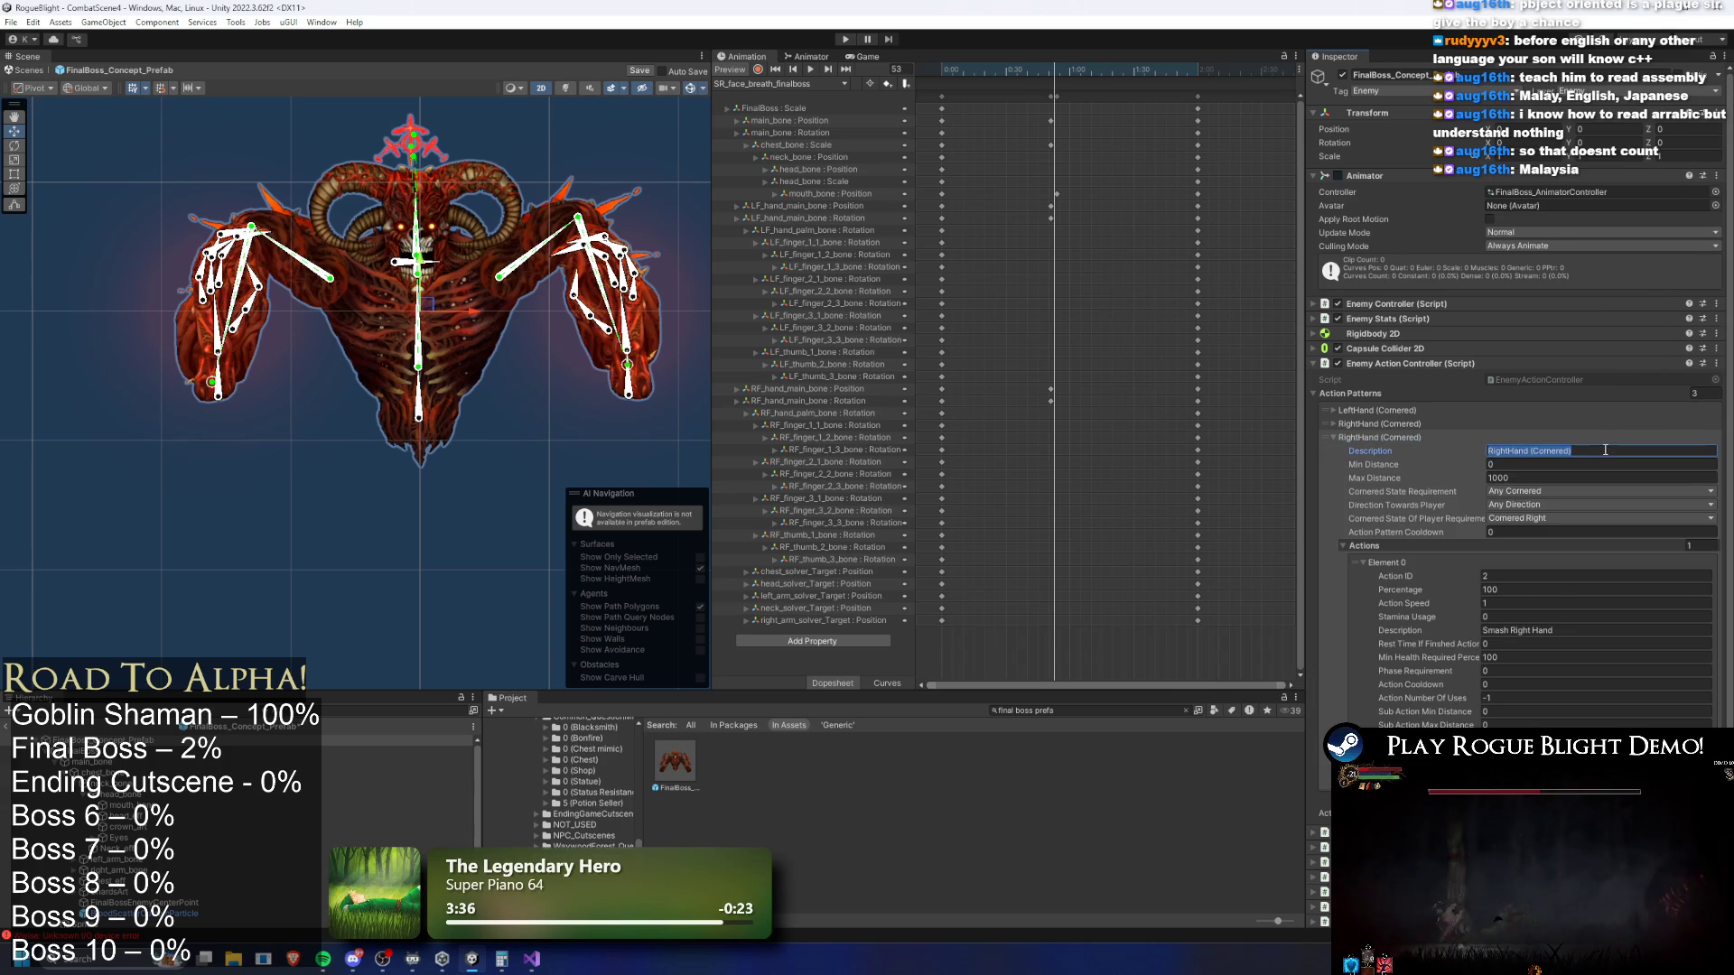
text(CenterAttack)
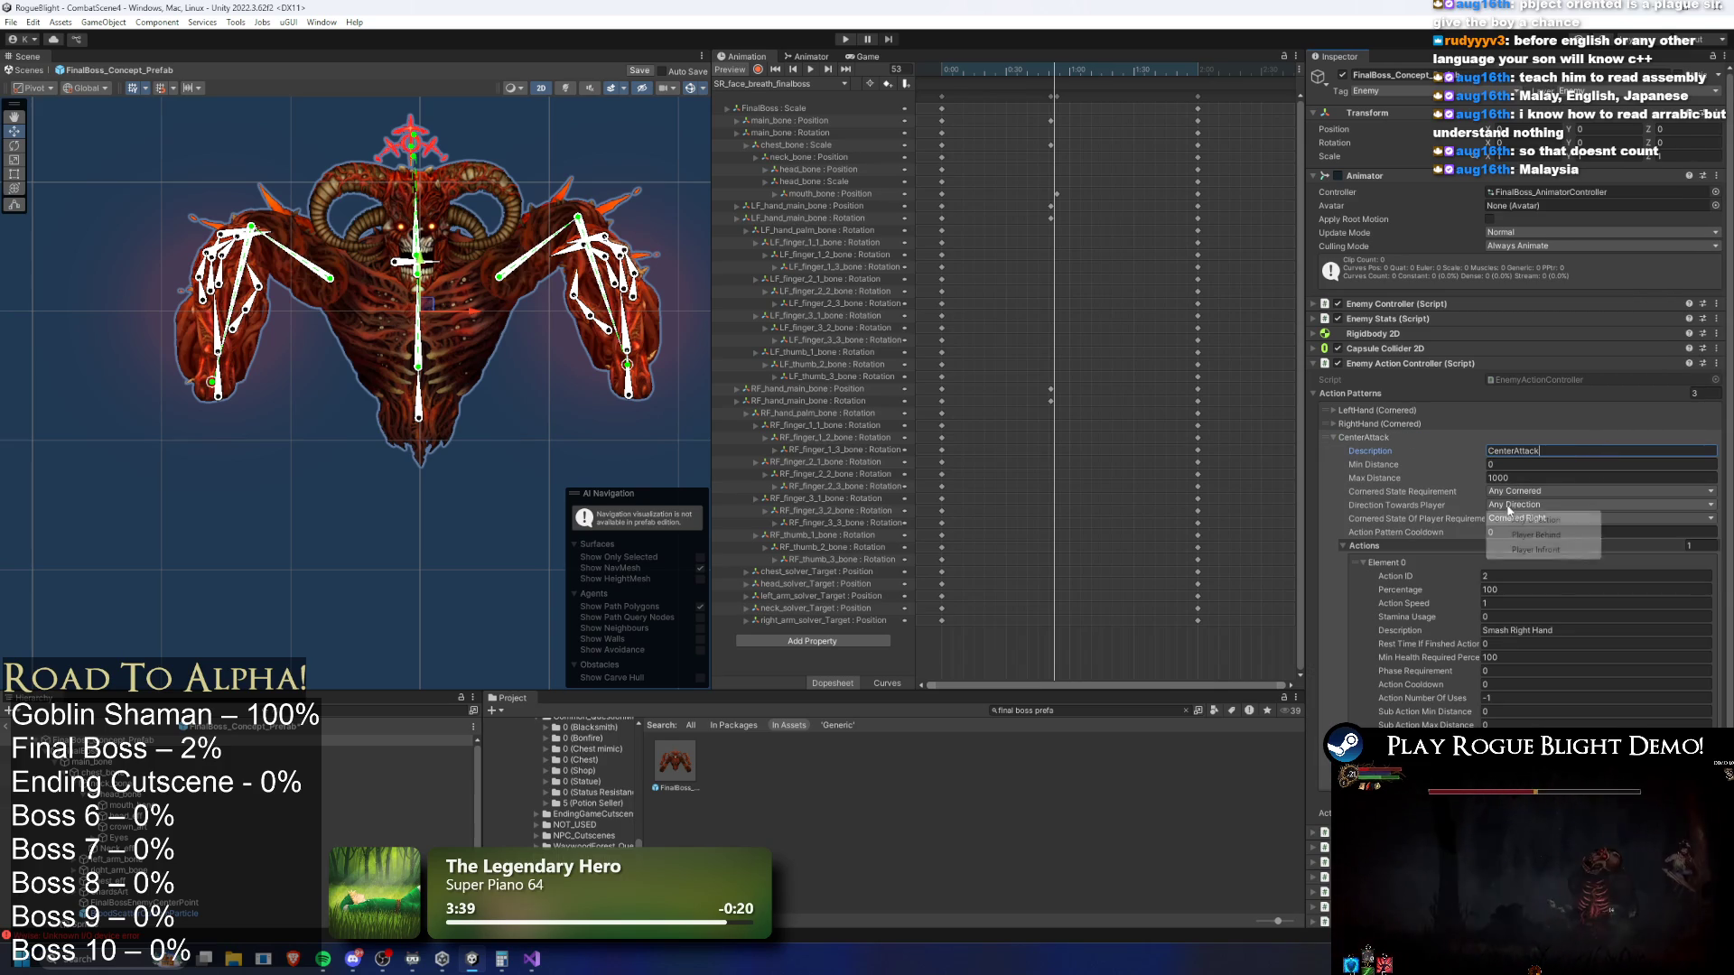
Require Not Cornered and make the first action Face Breath with action ID 3
click(1533, 493)
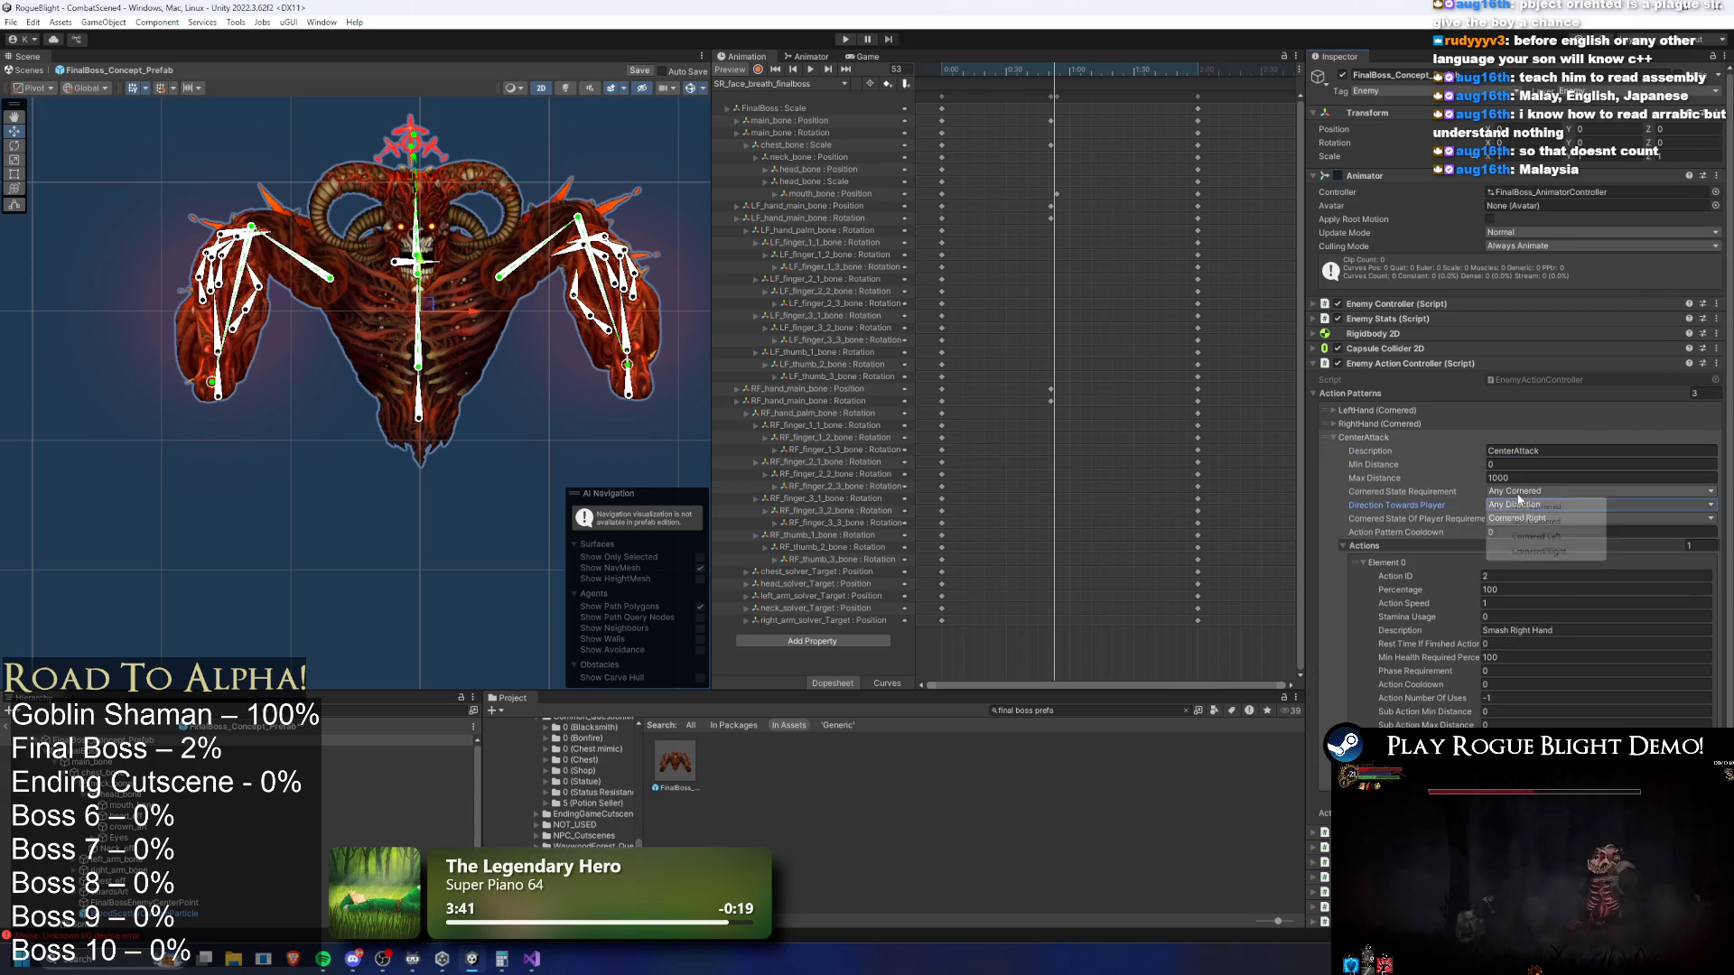
click(1538, 521)
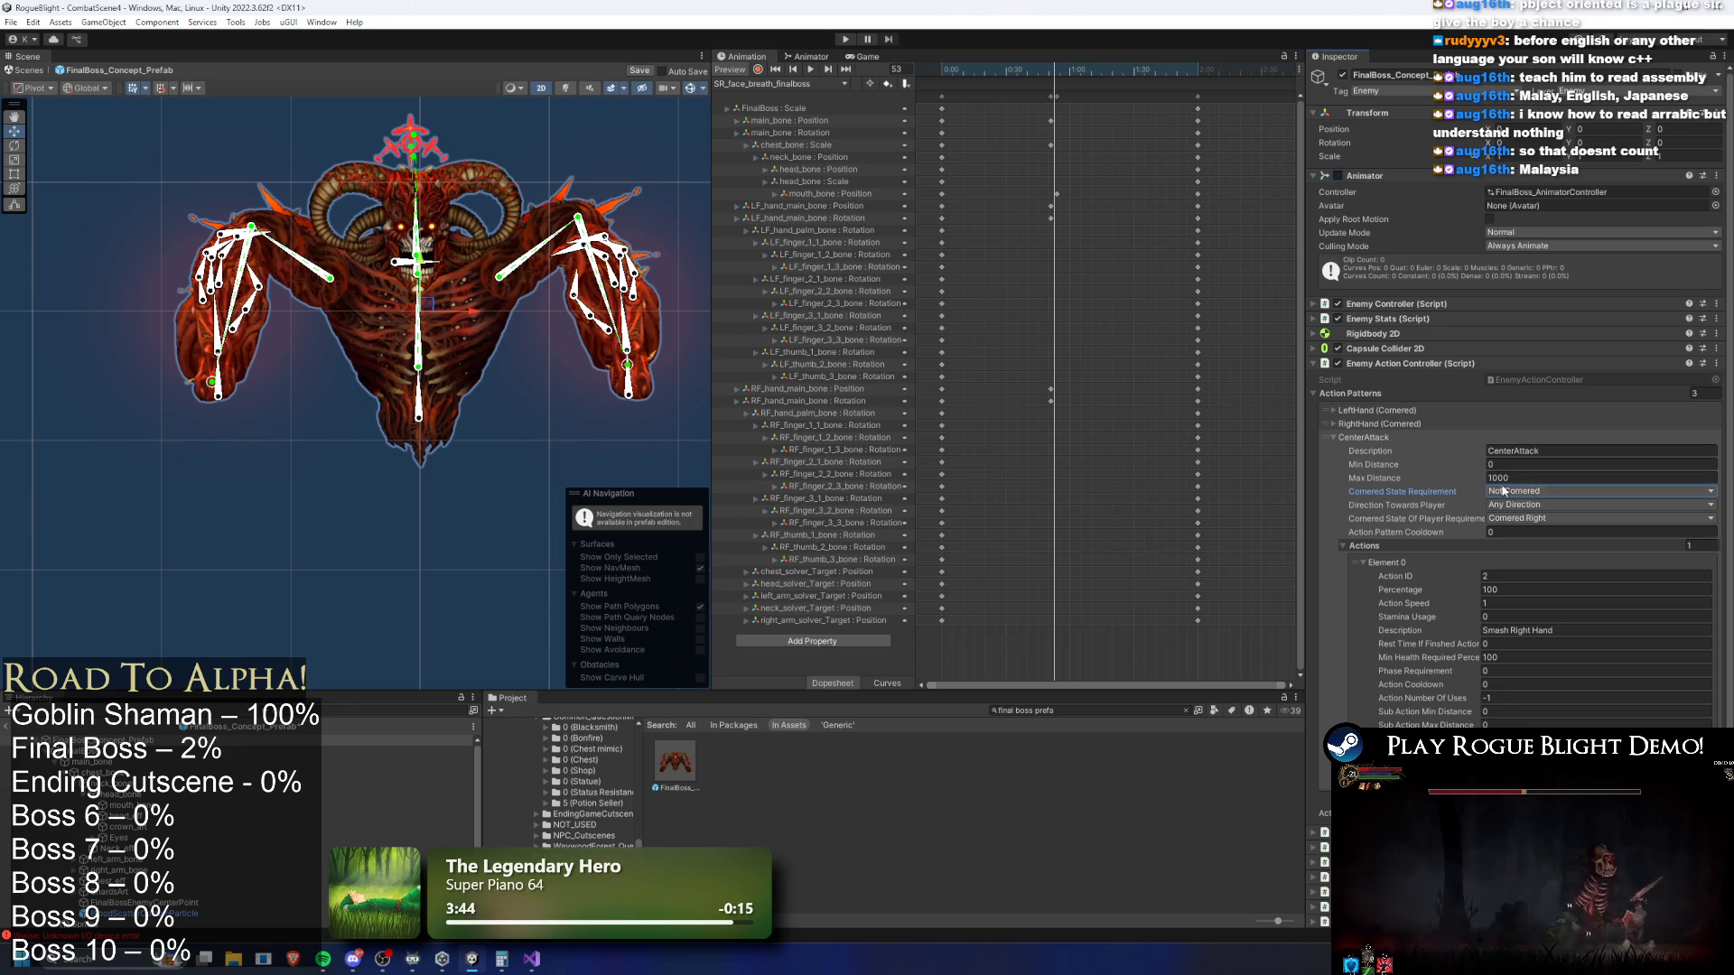
click(1597, 629)
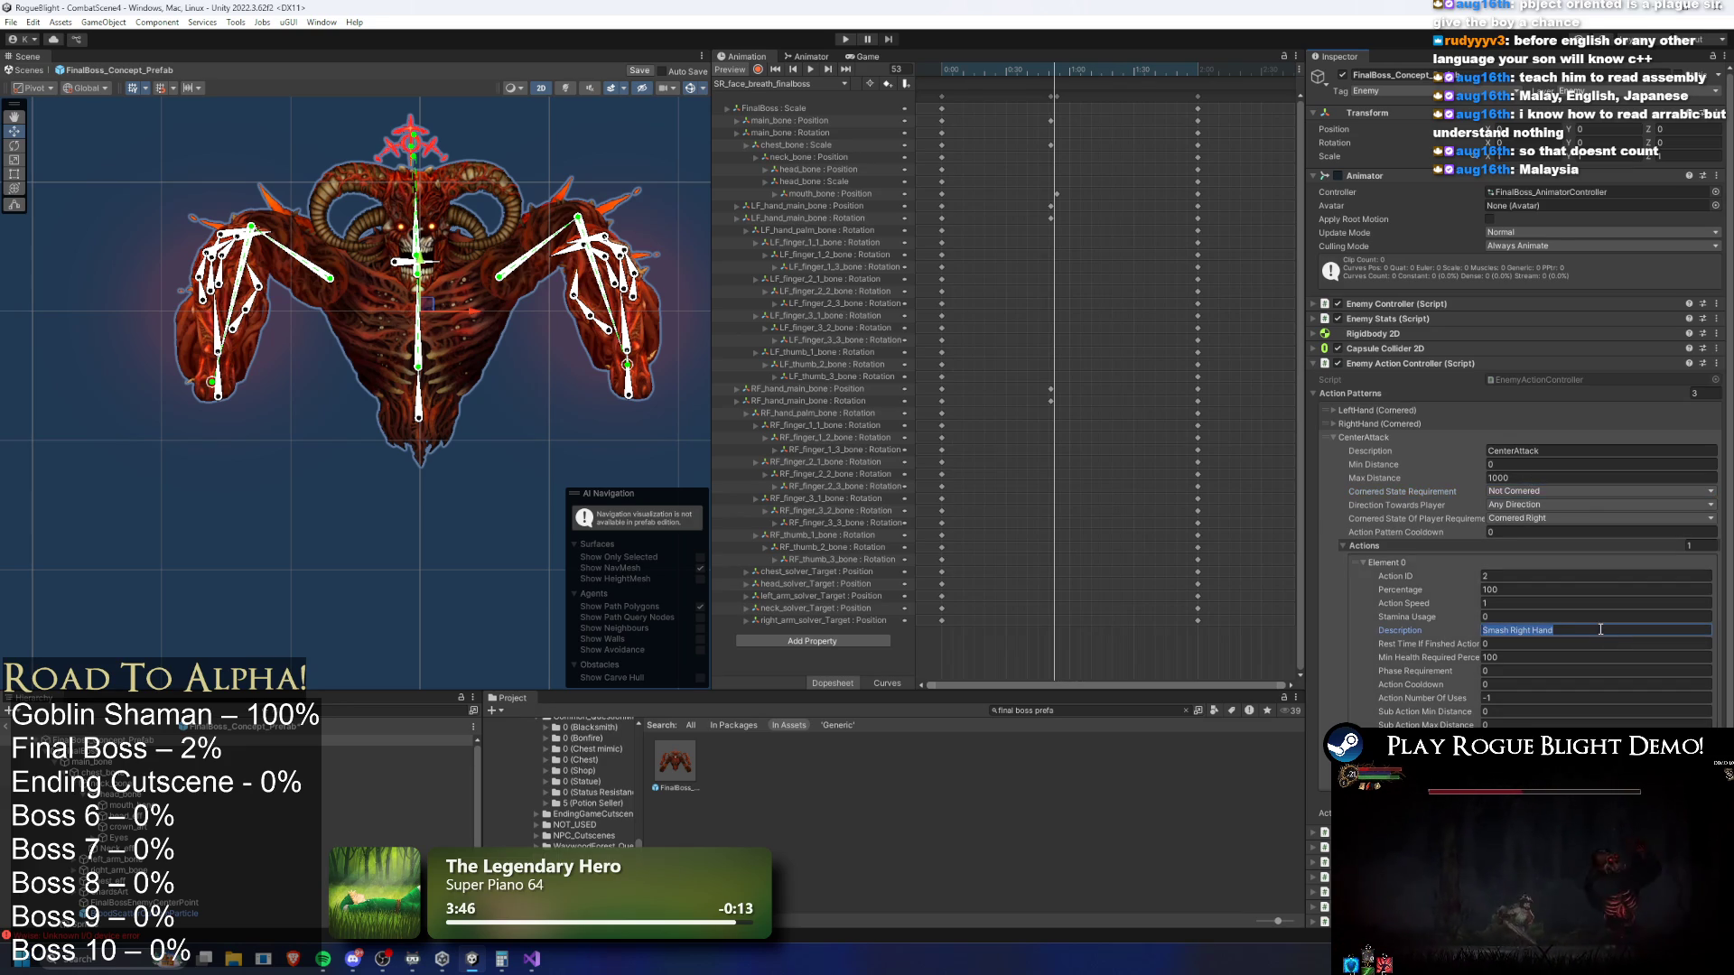
text(Face )
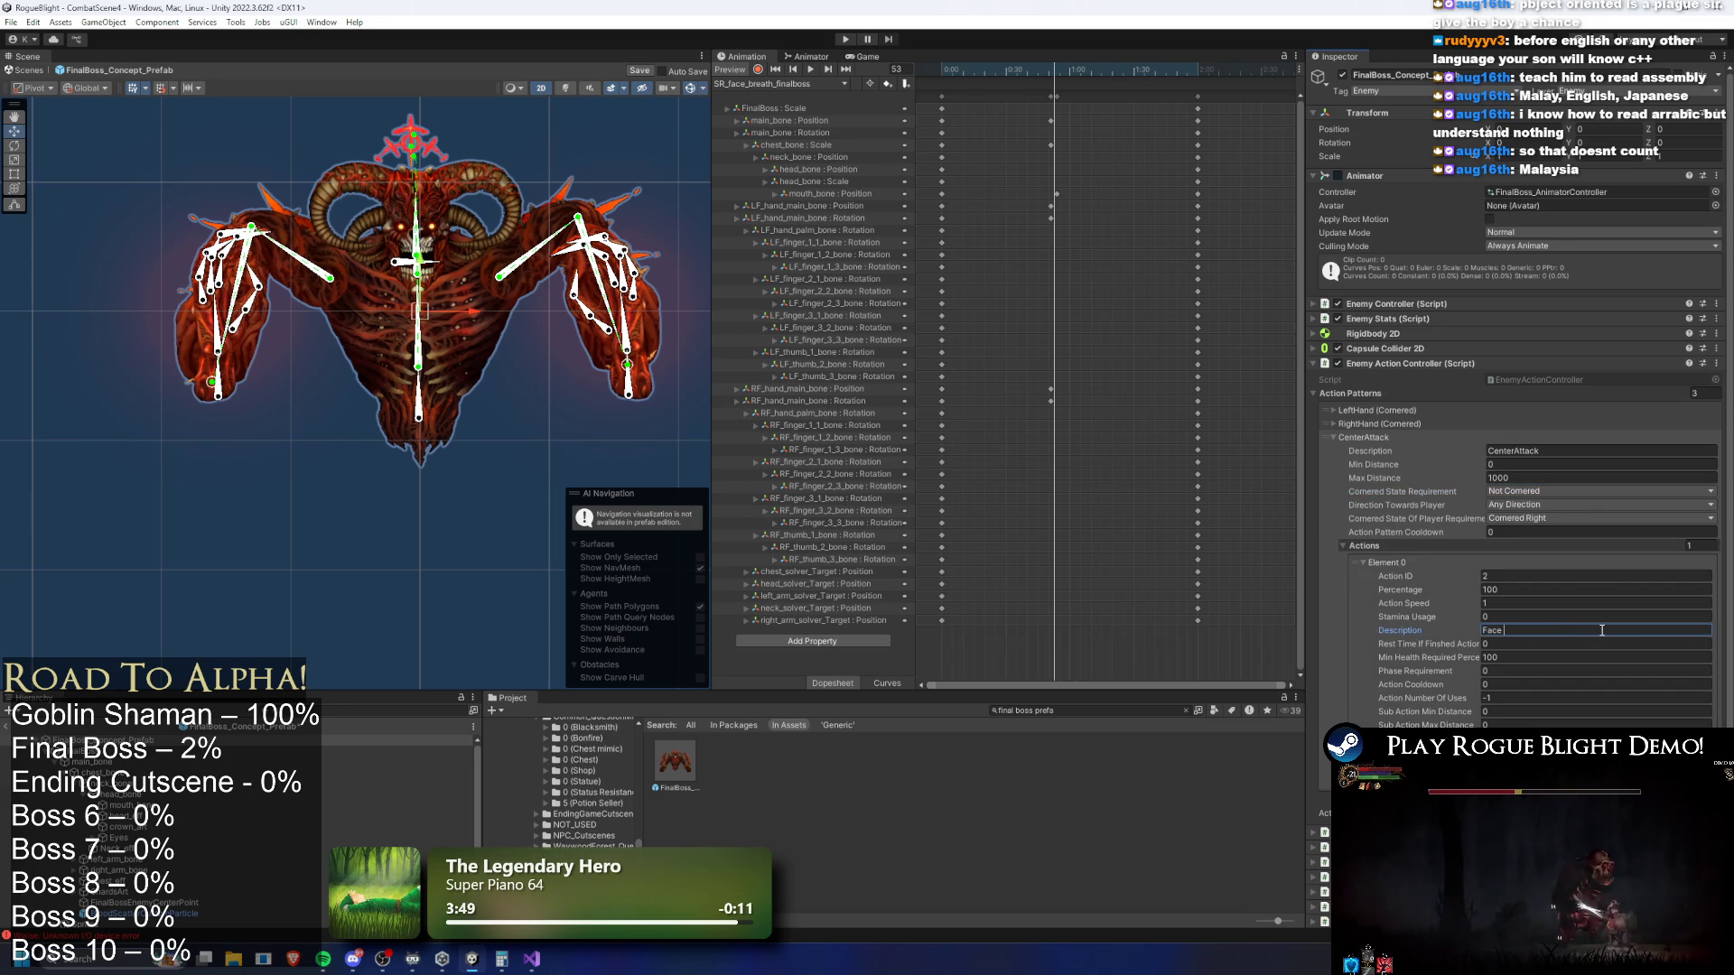
text(Breath)
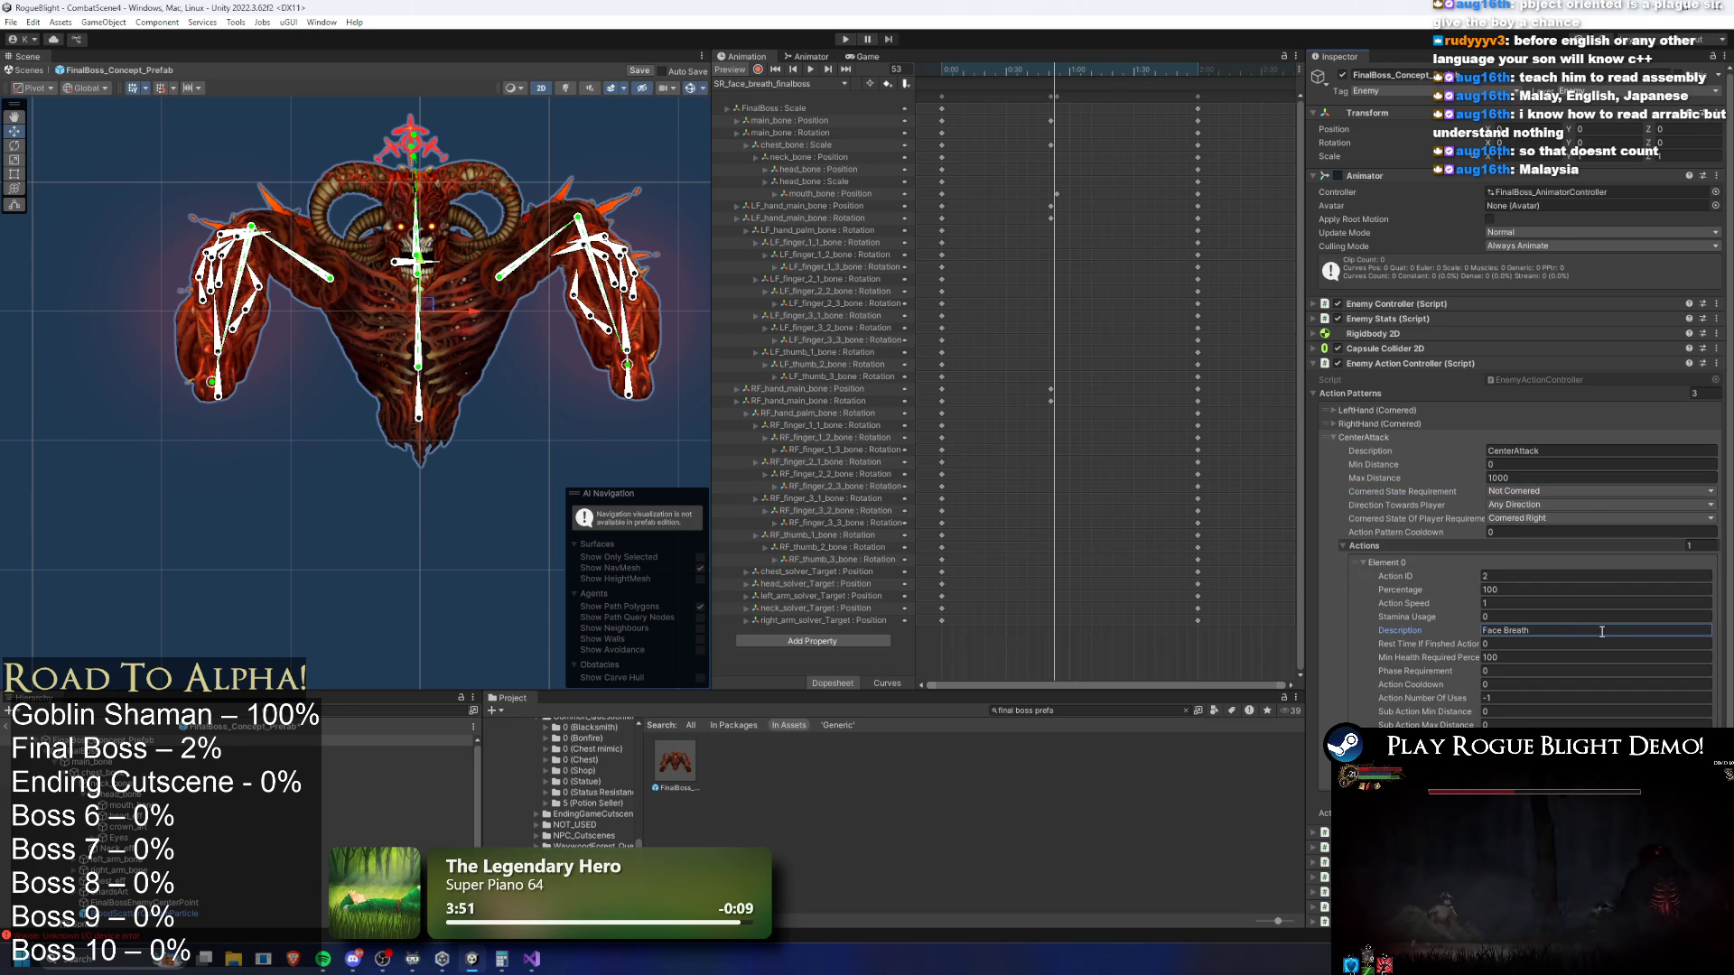
click(1513, 574)
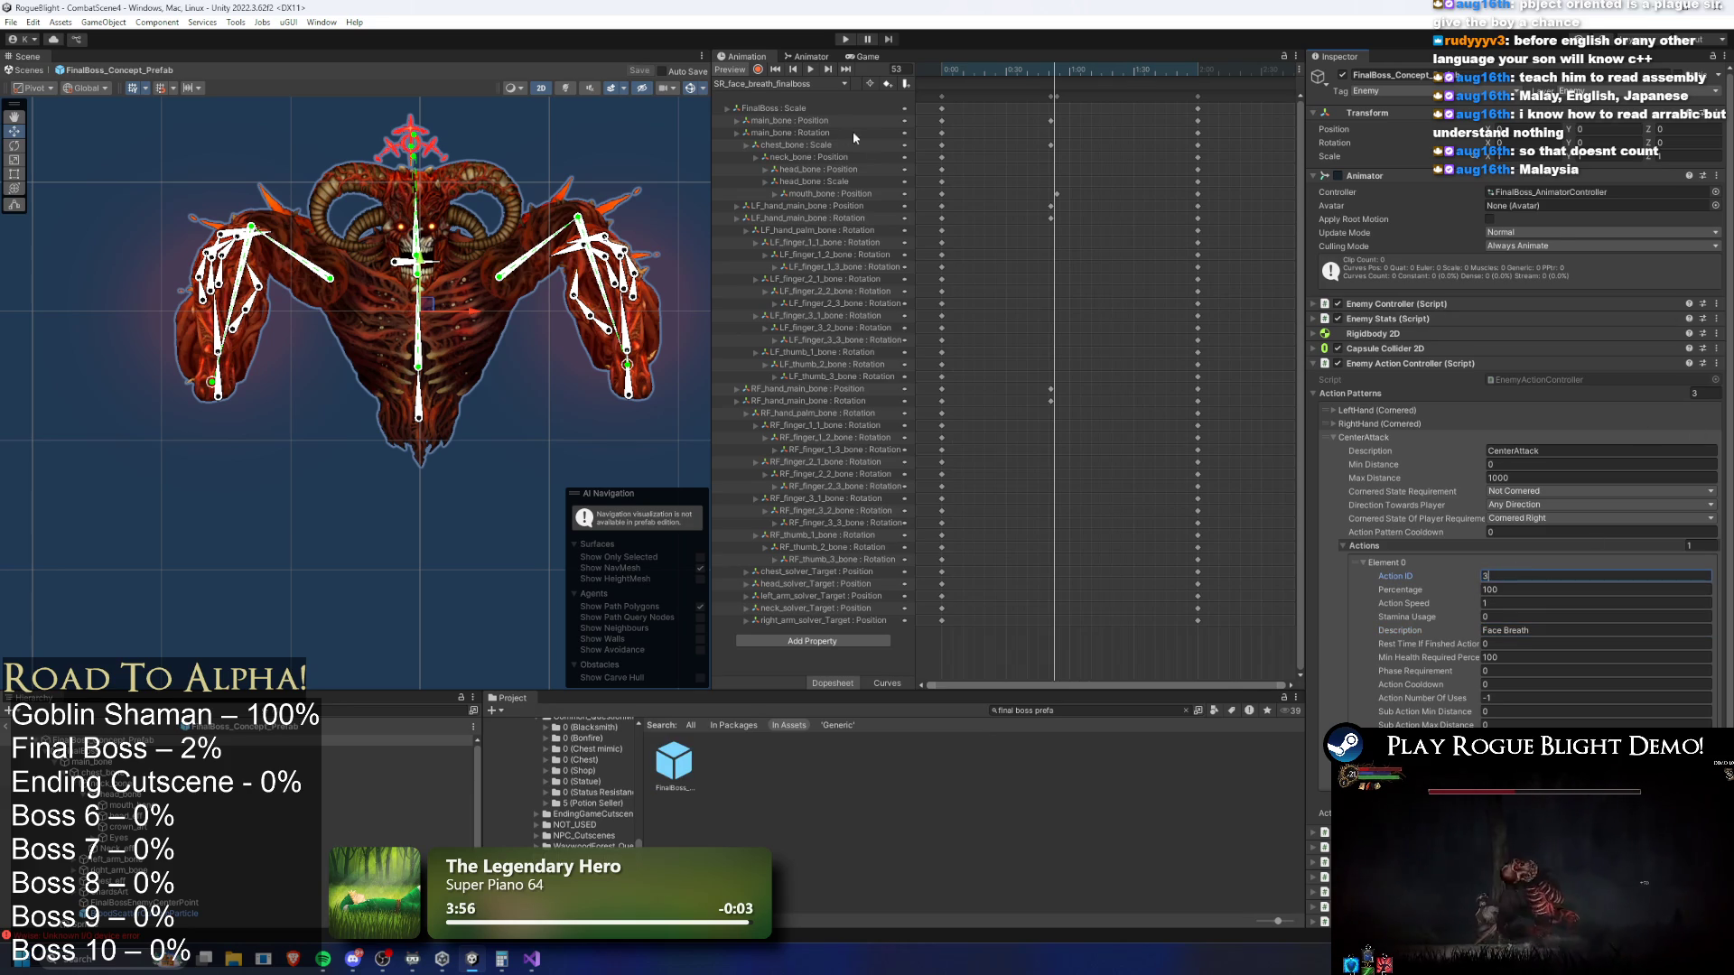
click(810, 56)
Rename the LR Fire Breath (P2) animator state to SR Face Breath and realign it
drag(1028, 444, 1021, 314)
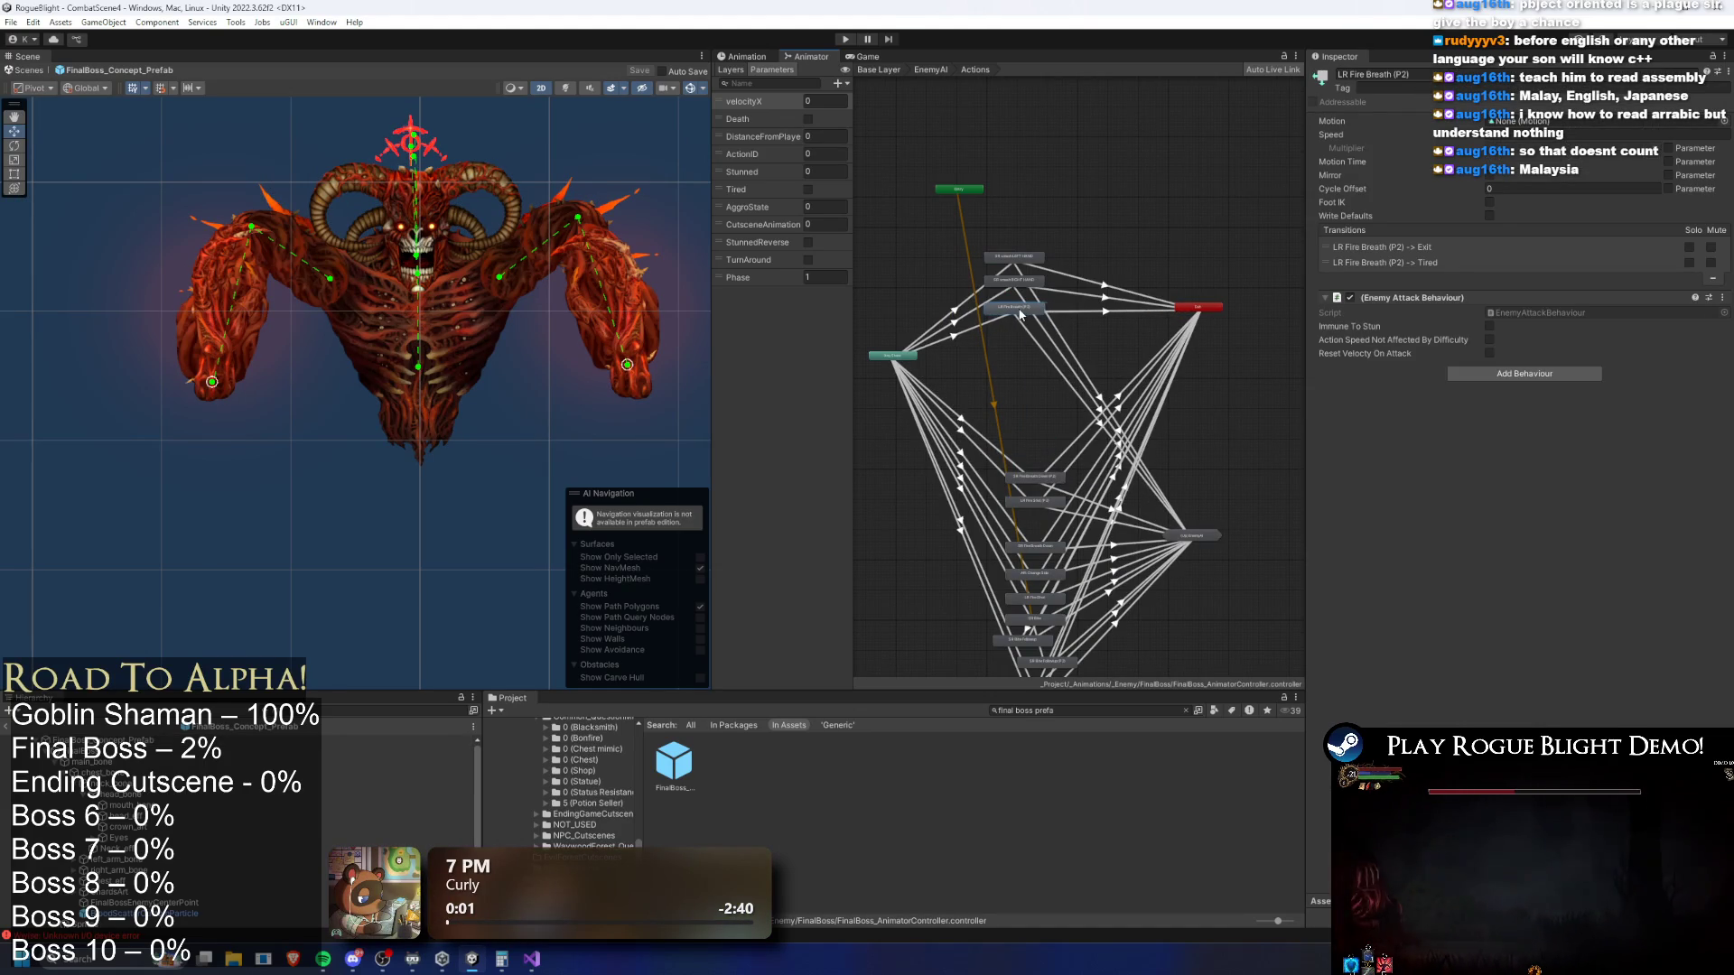
scroll(1022, 312, up, 5)
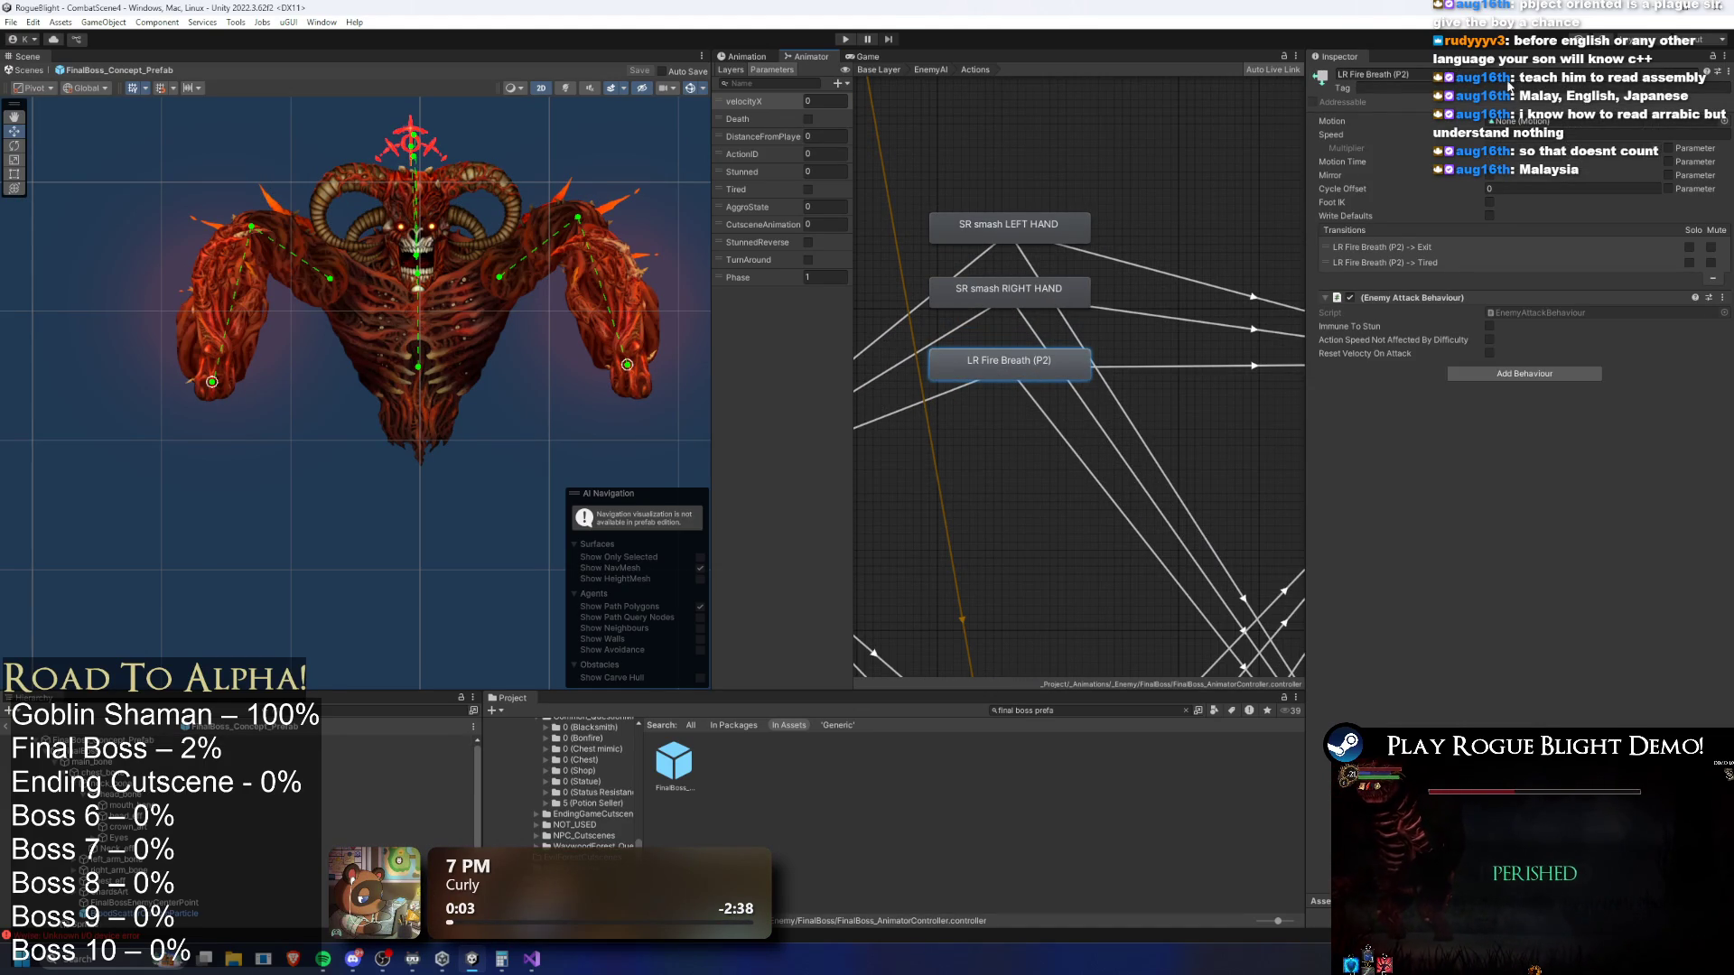
click(1039, 281)
click(1560, 124)
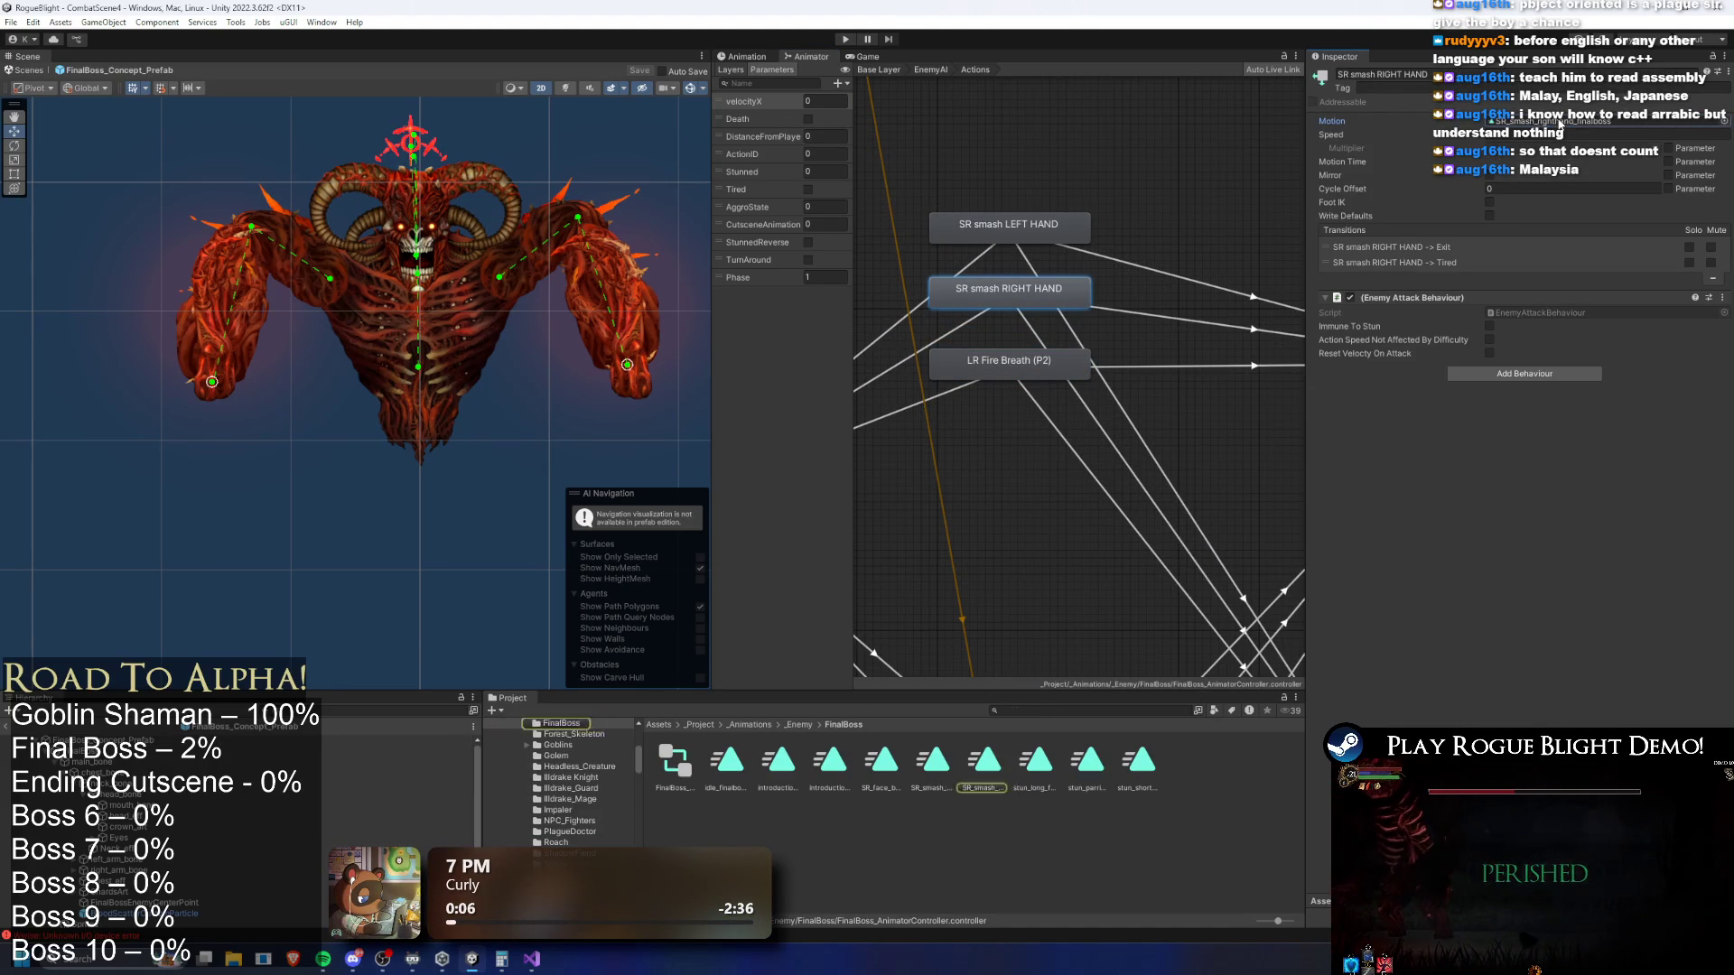
click(1025, 373)
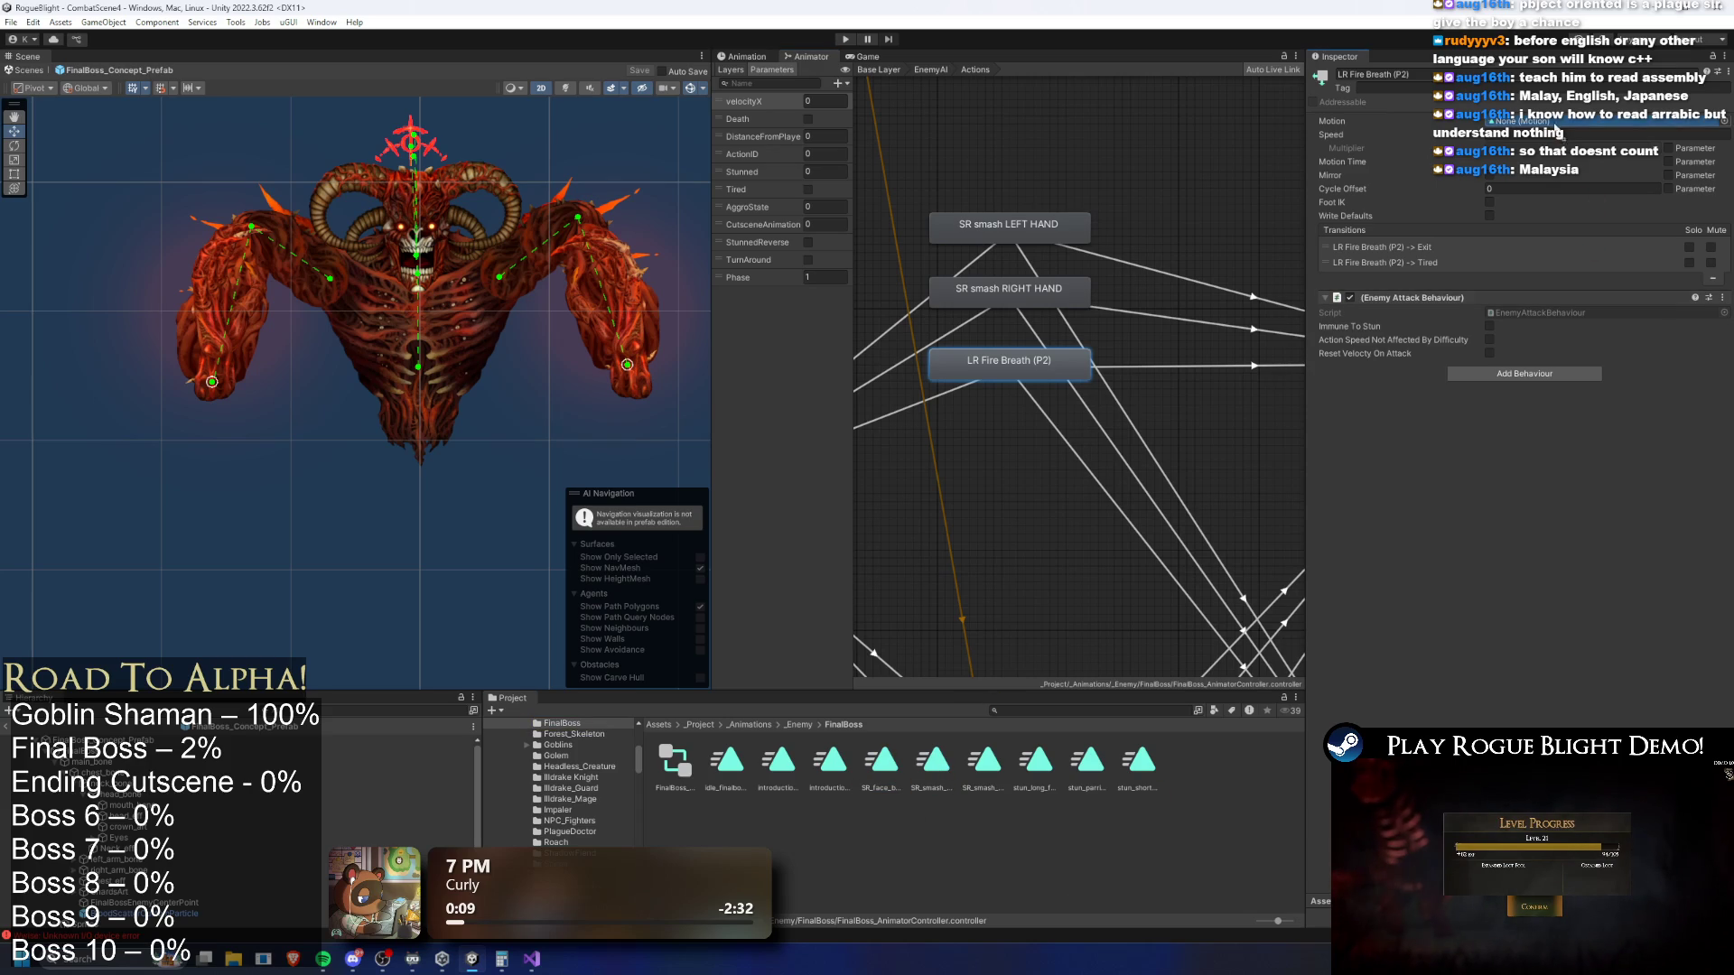
drag(1005, 377, 1008, 363)
click(1381, 74)
text(SR Face)
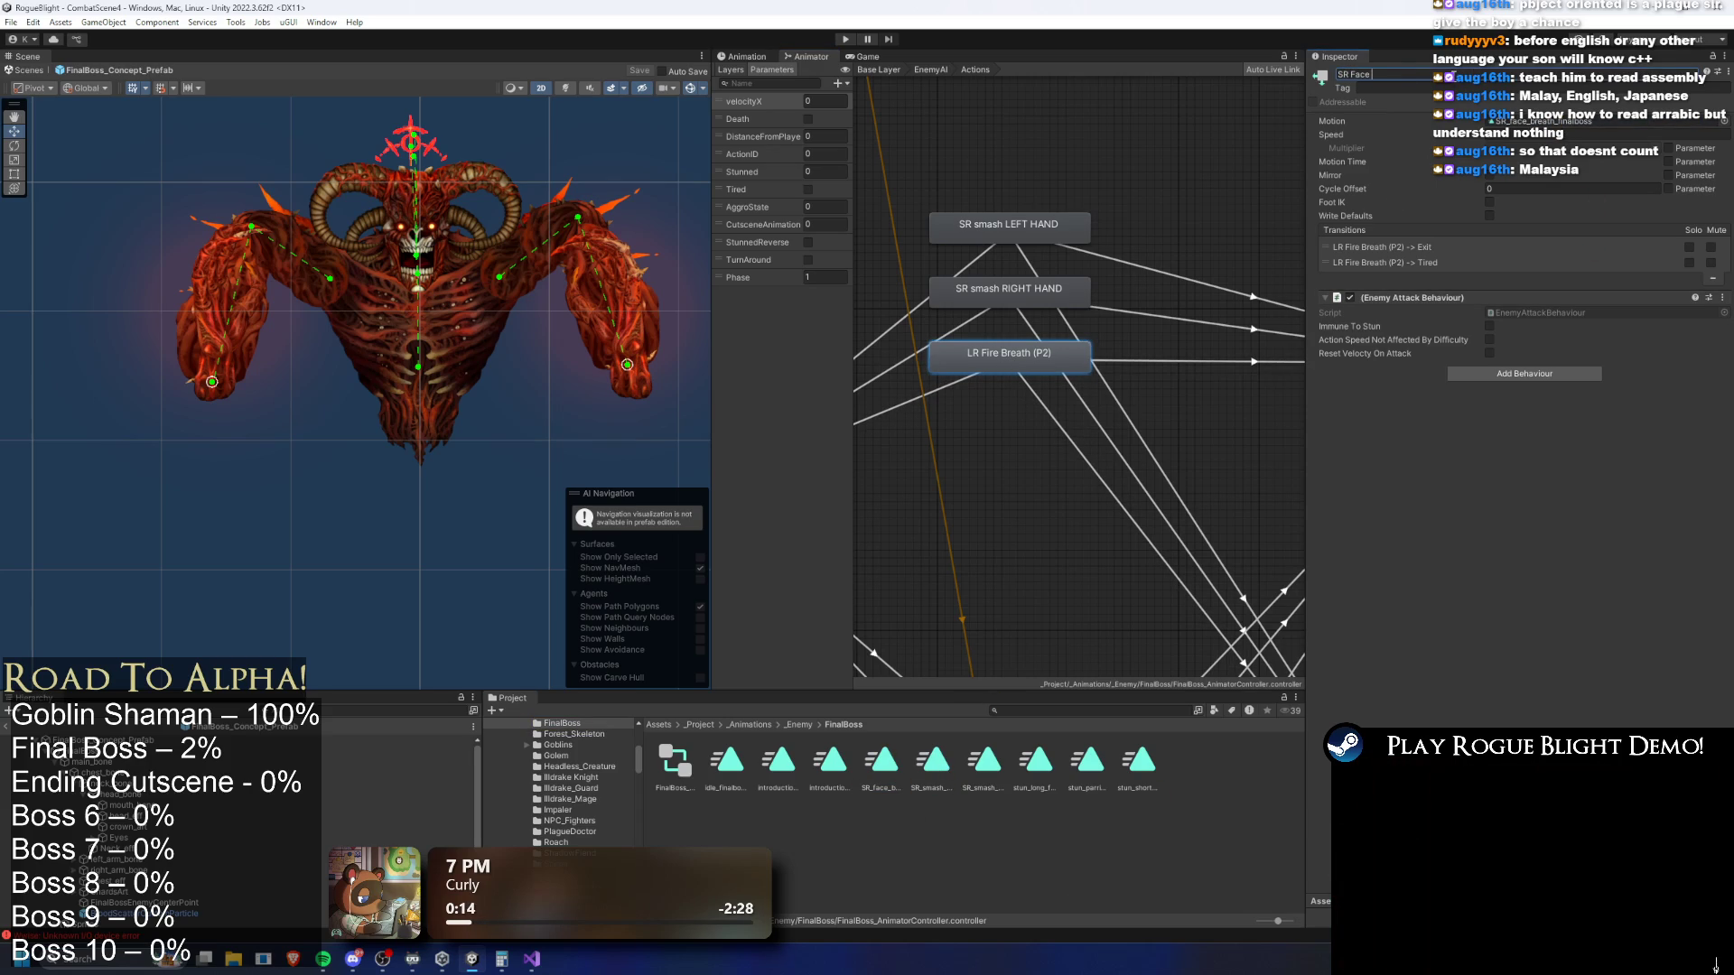
text( Breath)
key(Return)
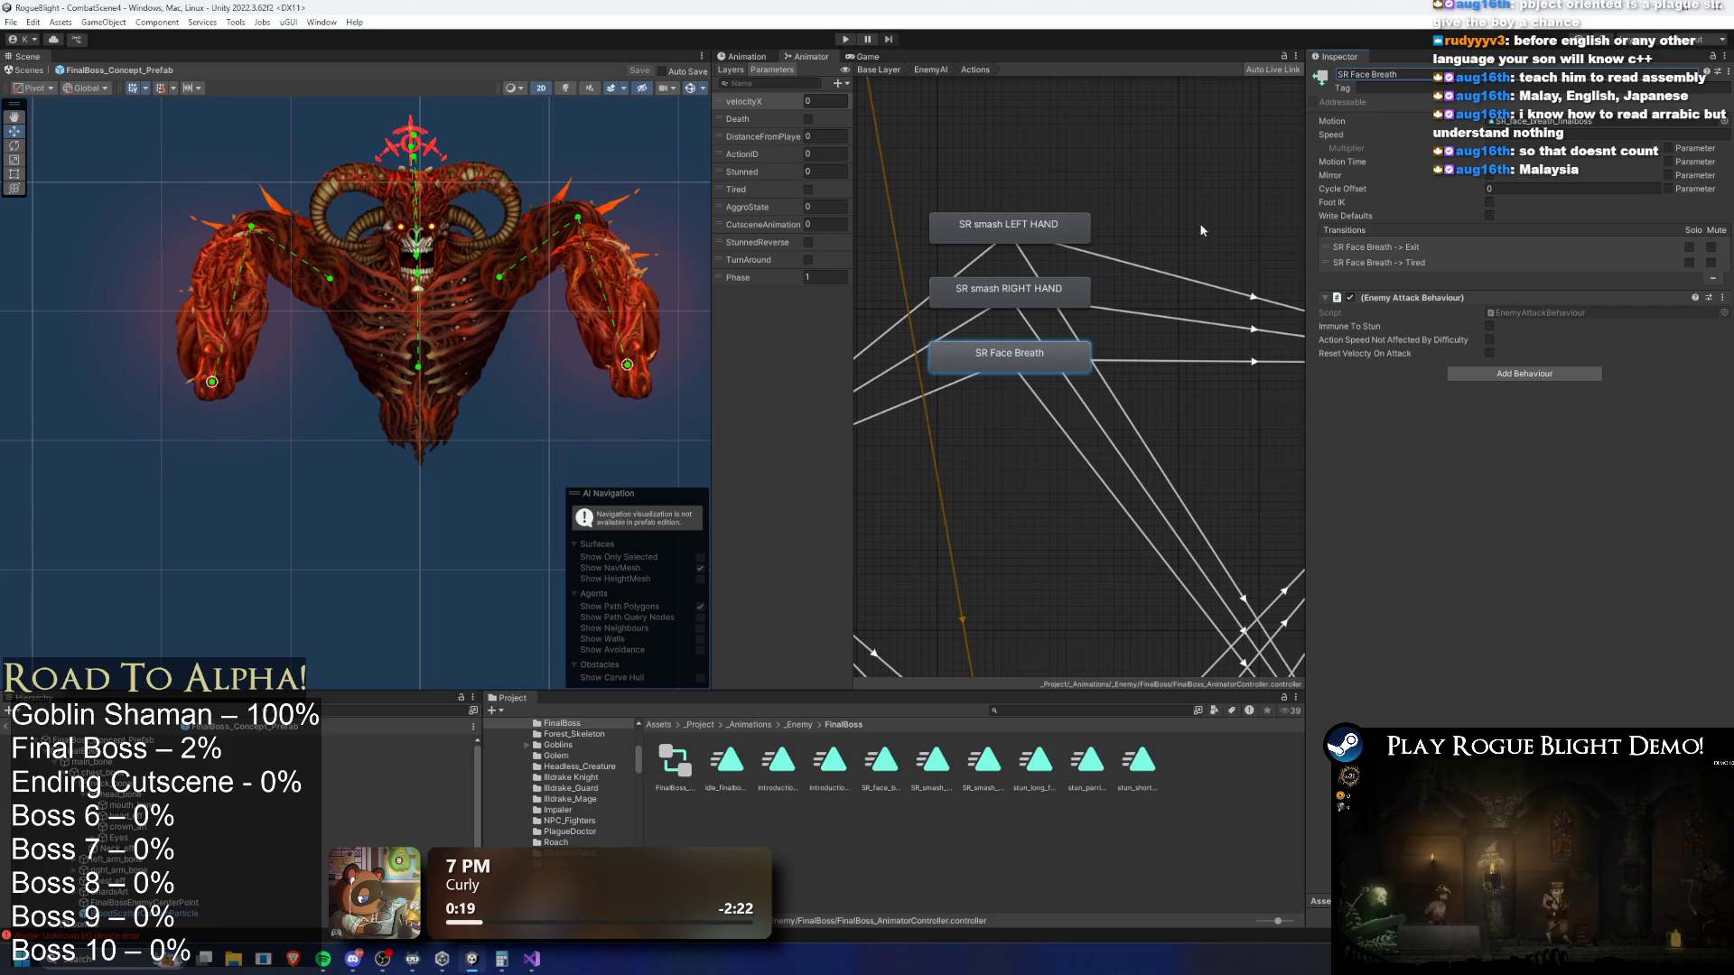
drag(1015, 362, 1024, 363)
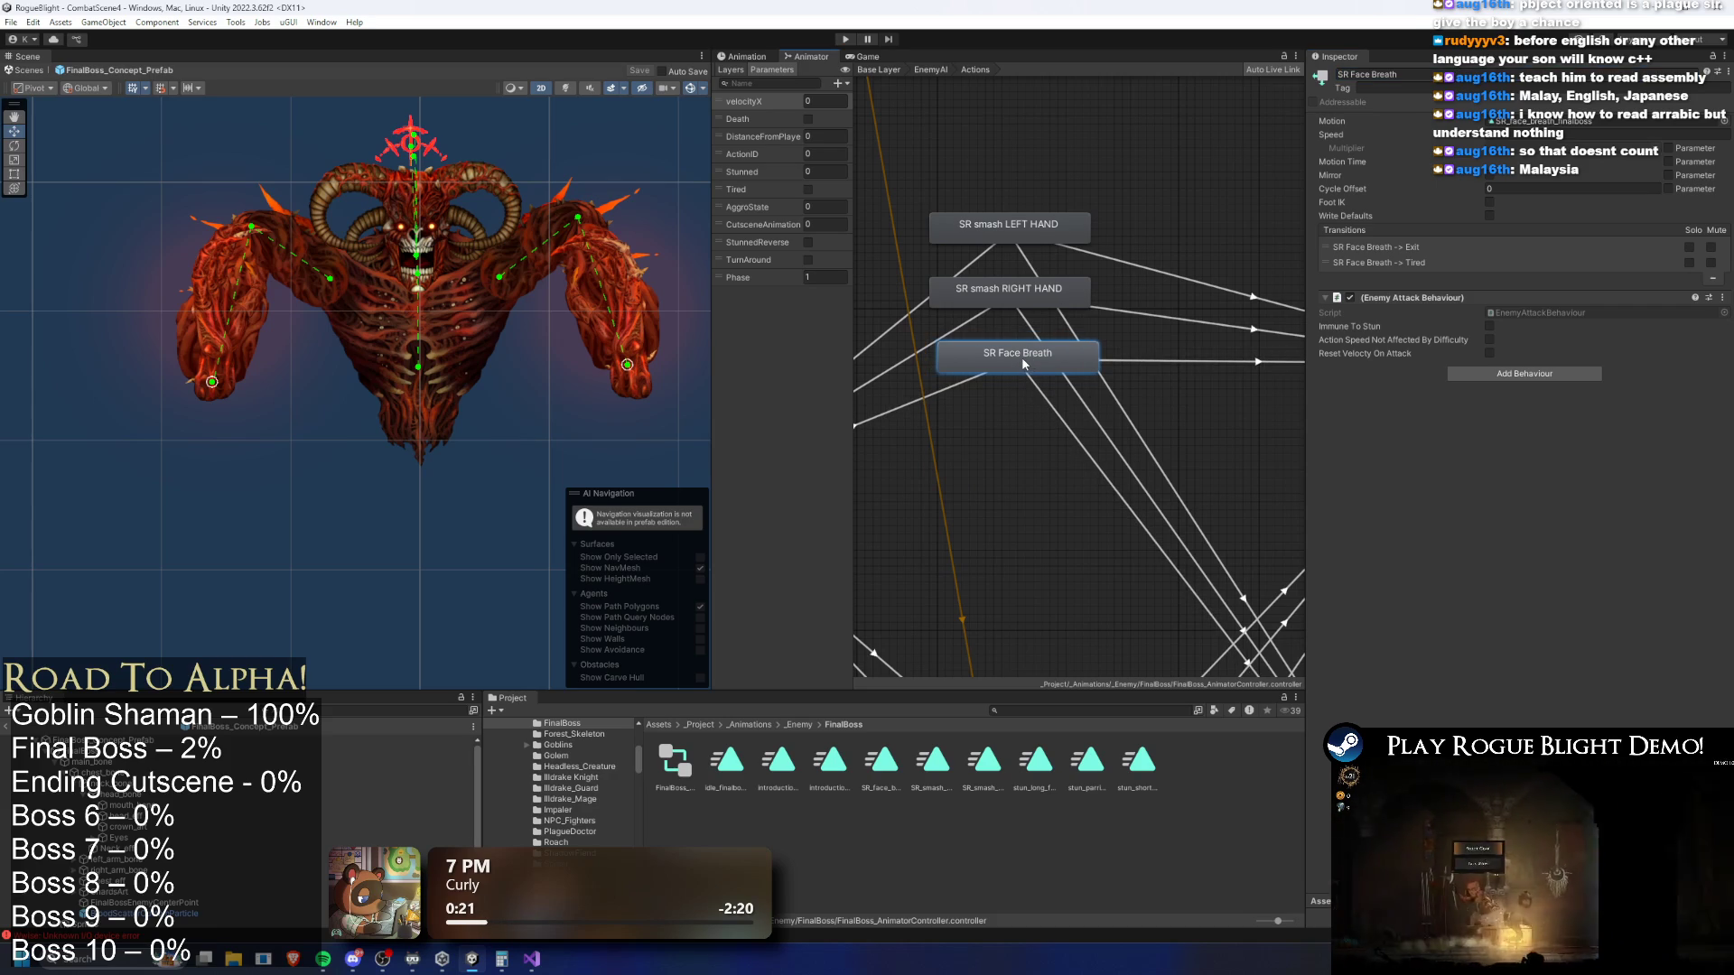
Remove the Phase condition from the Any State transition into SR Face Breath and set ActionID to 3
click(1023, 289)
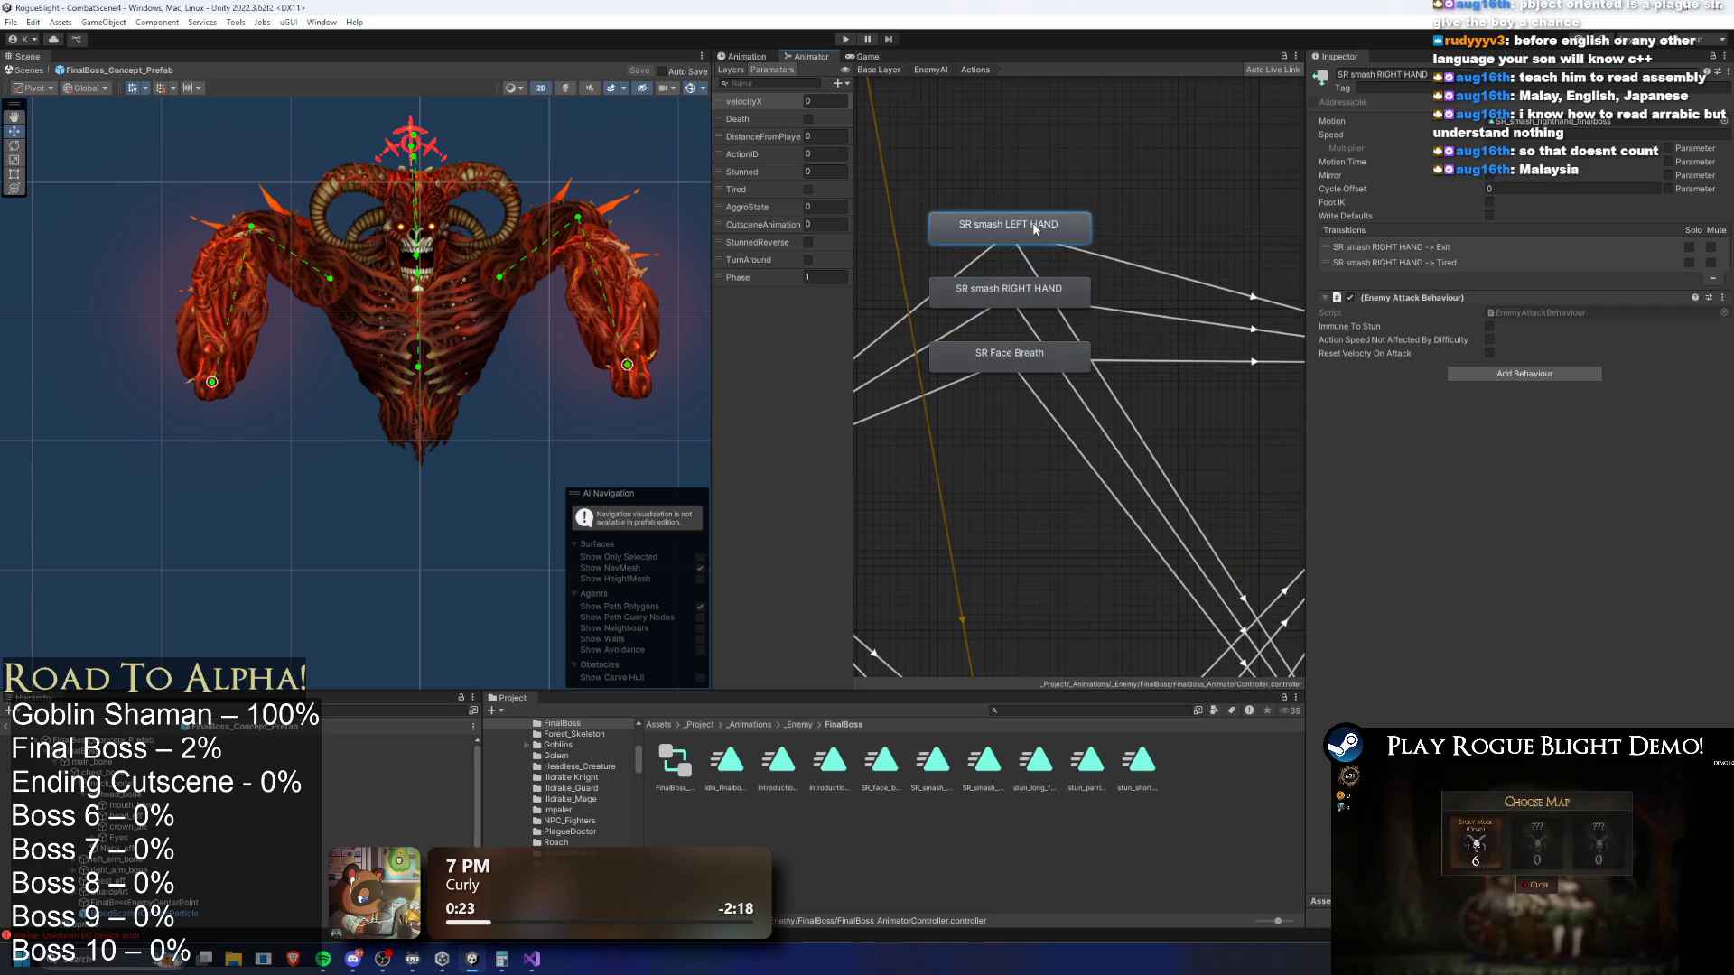
click(892, 370)
click(929, 395)
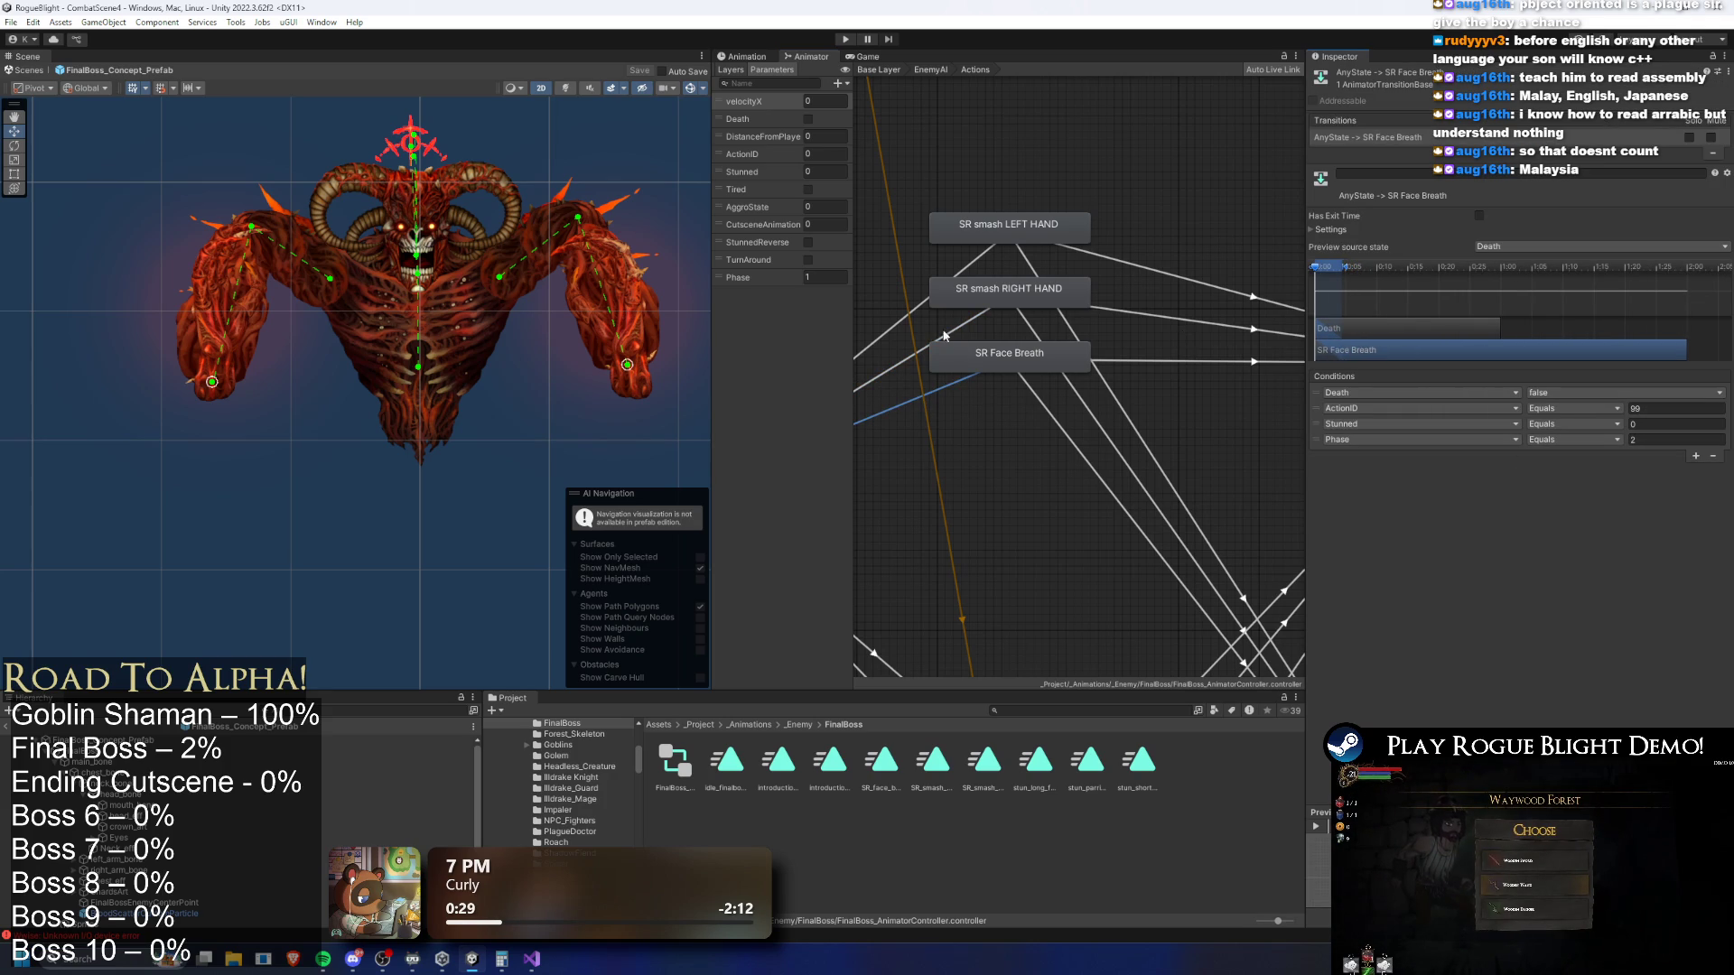
click(1315, 440)
key(Delete)
click(1653, 408)
text(3)
Check the SR Face Breath transitions against RIGHT HAND, reselect the boss prefab, and playtest
click(889, 375)
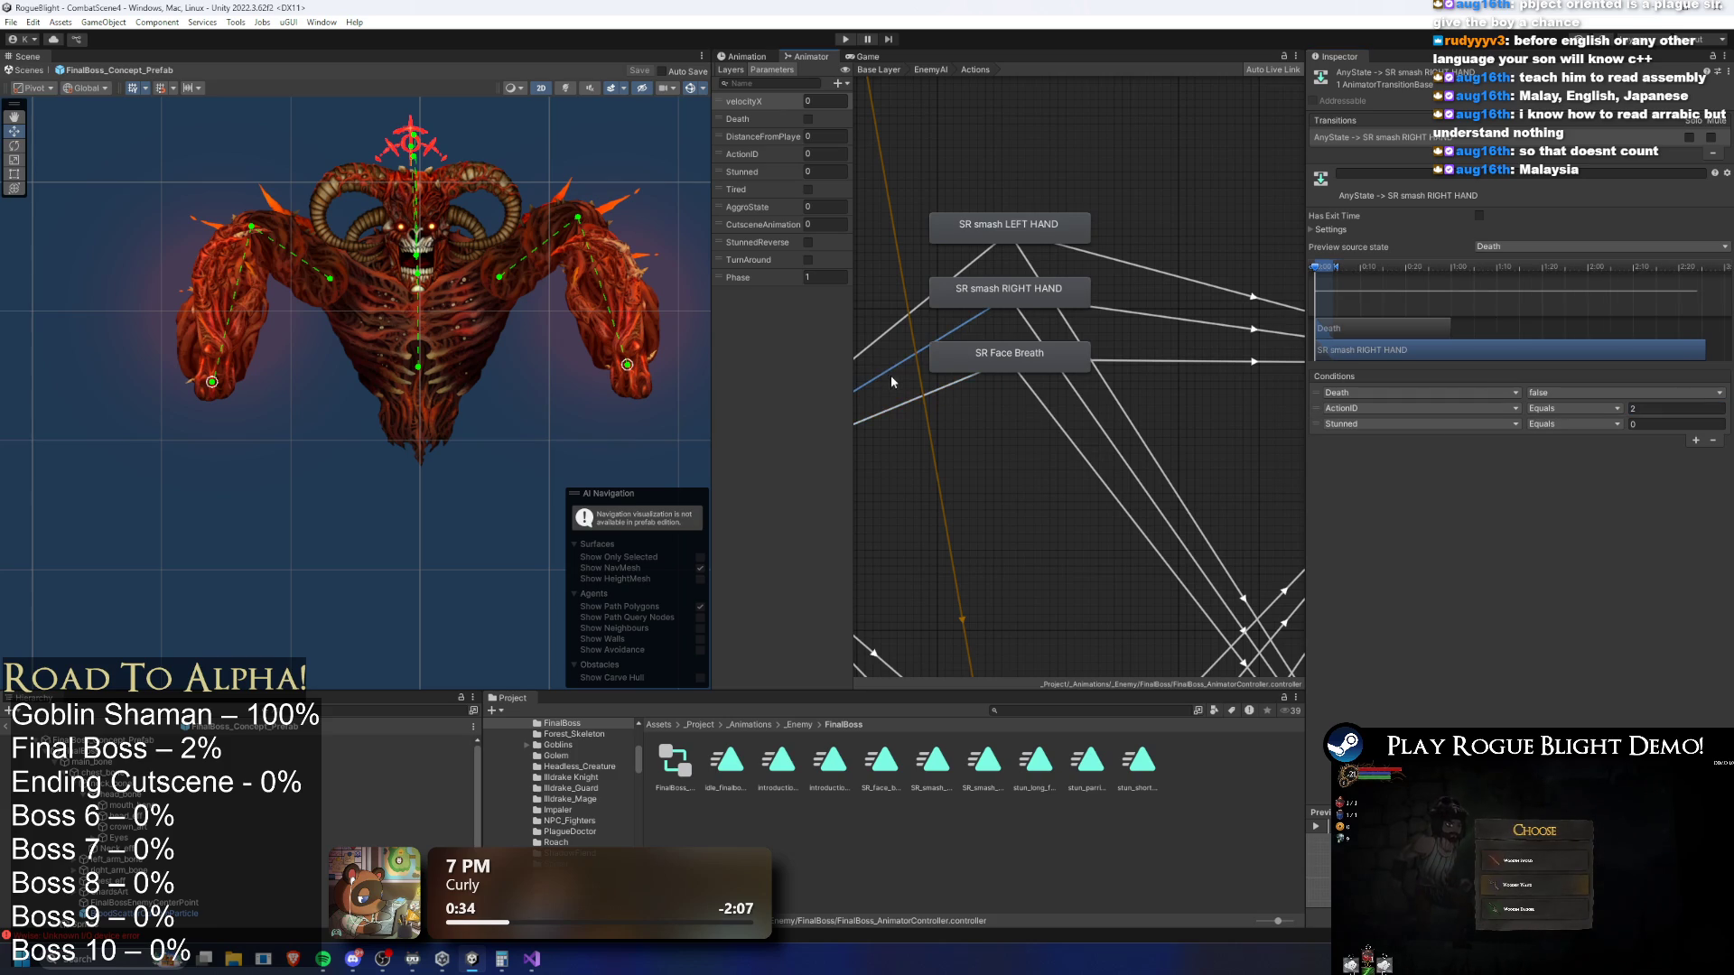
click(899, 407)
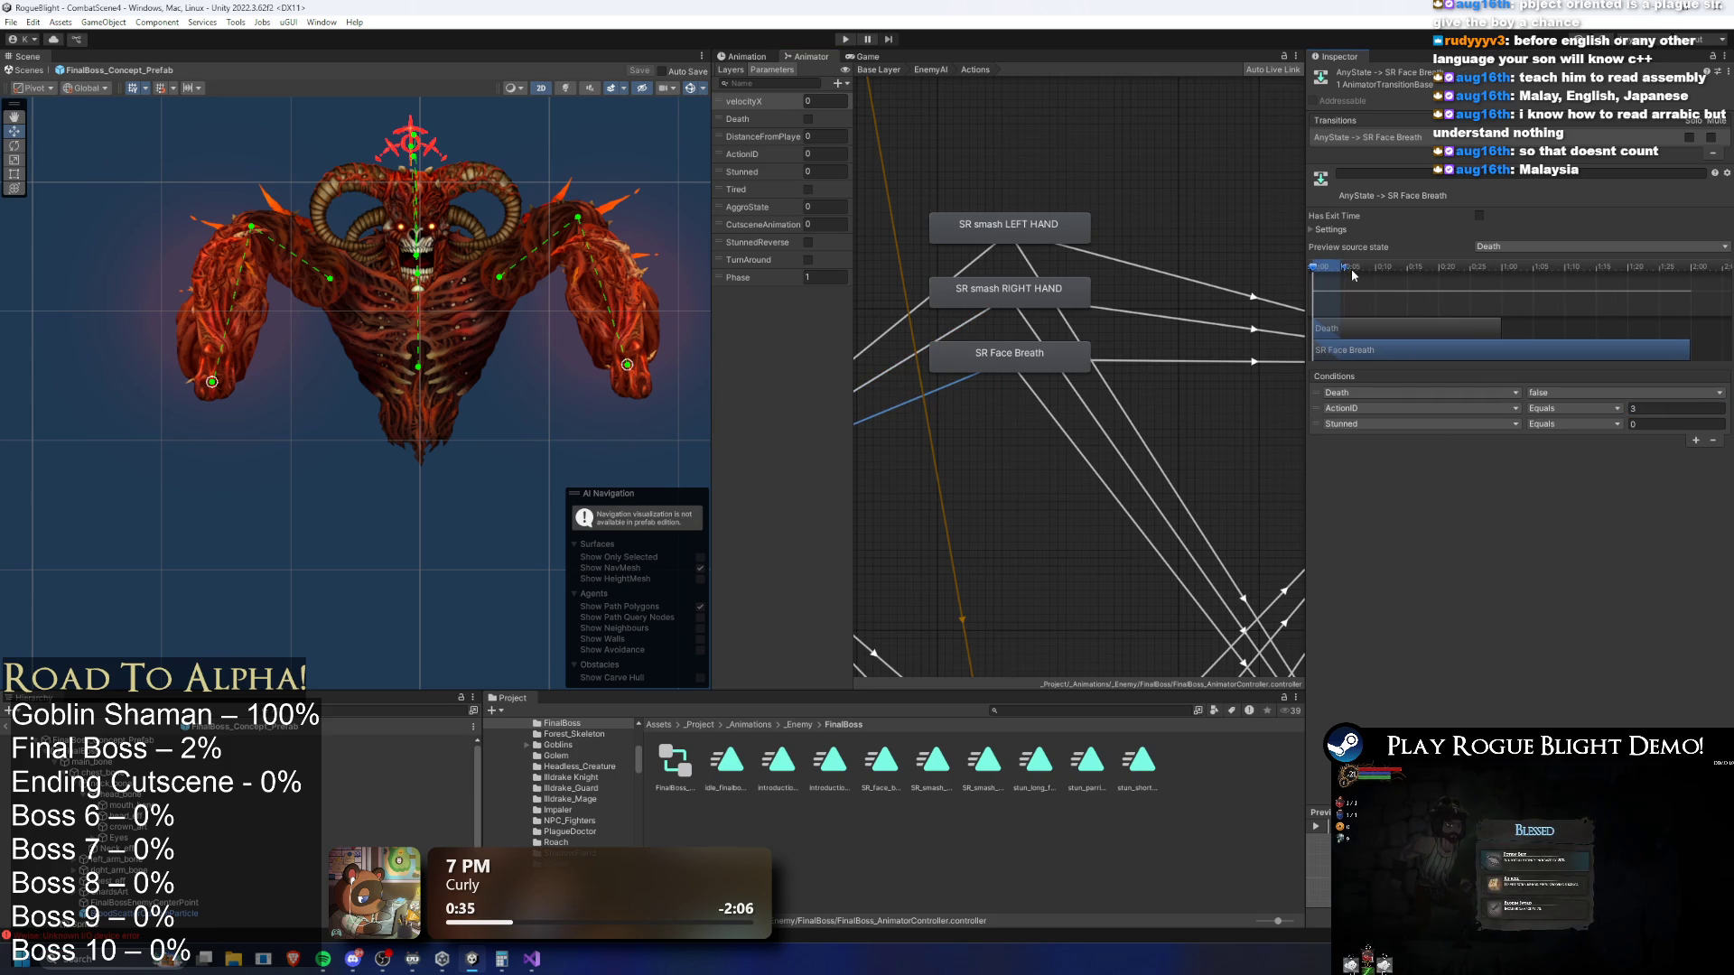
drag(884, 367, 950, 349)
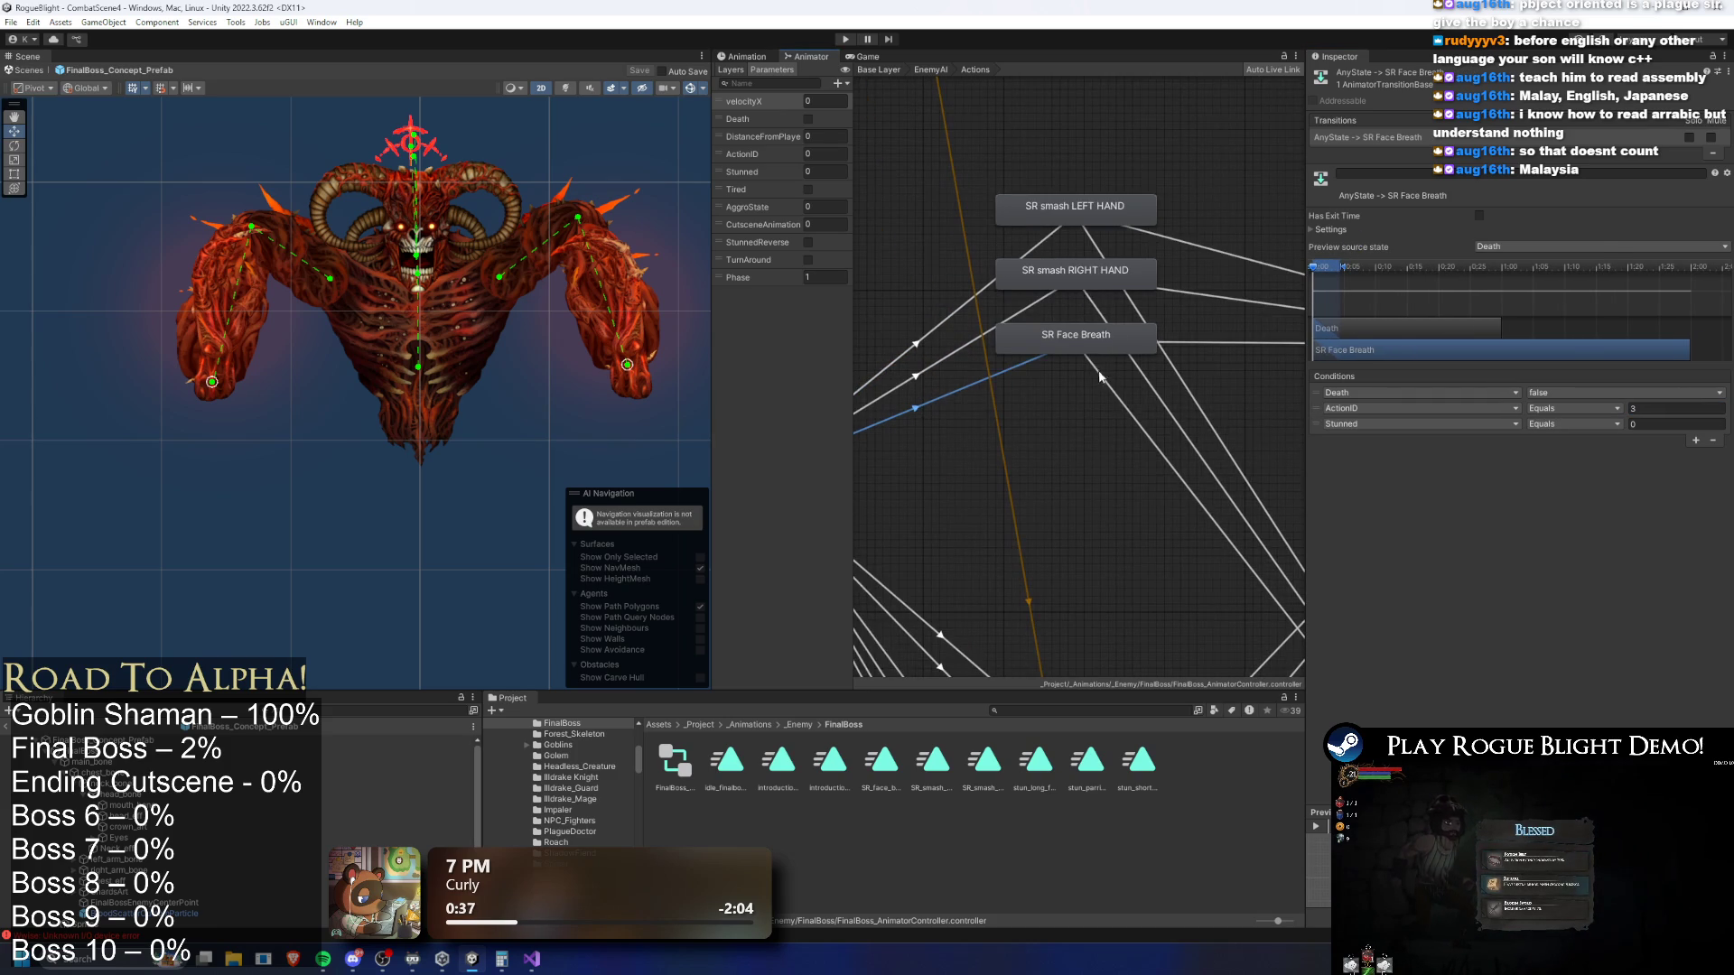
click(1097, 376)
click(1062, 338)
click(343, 739)
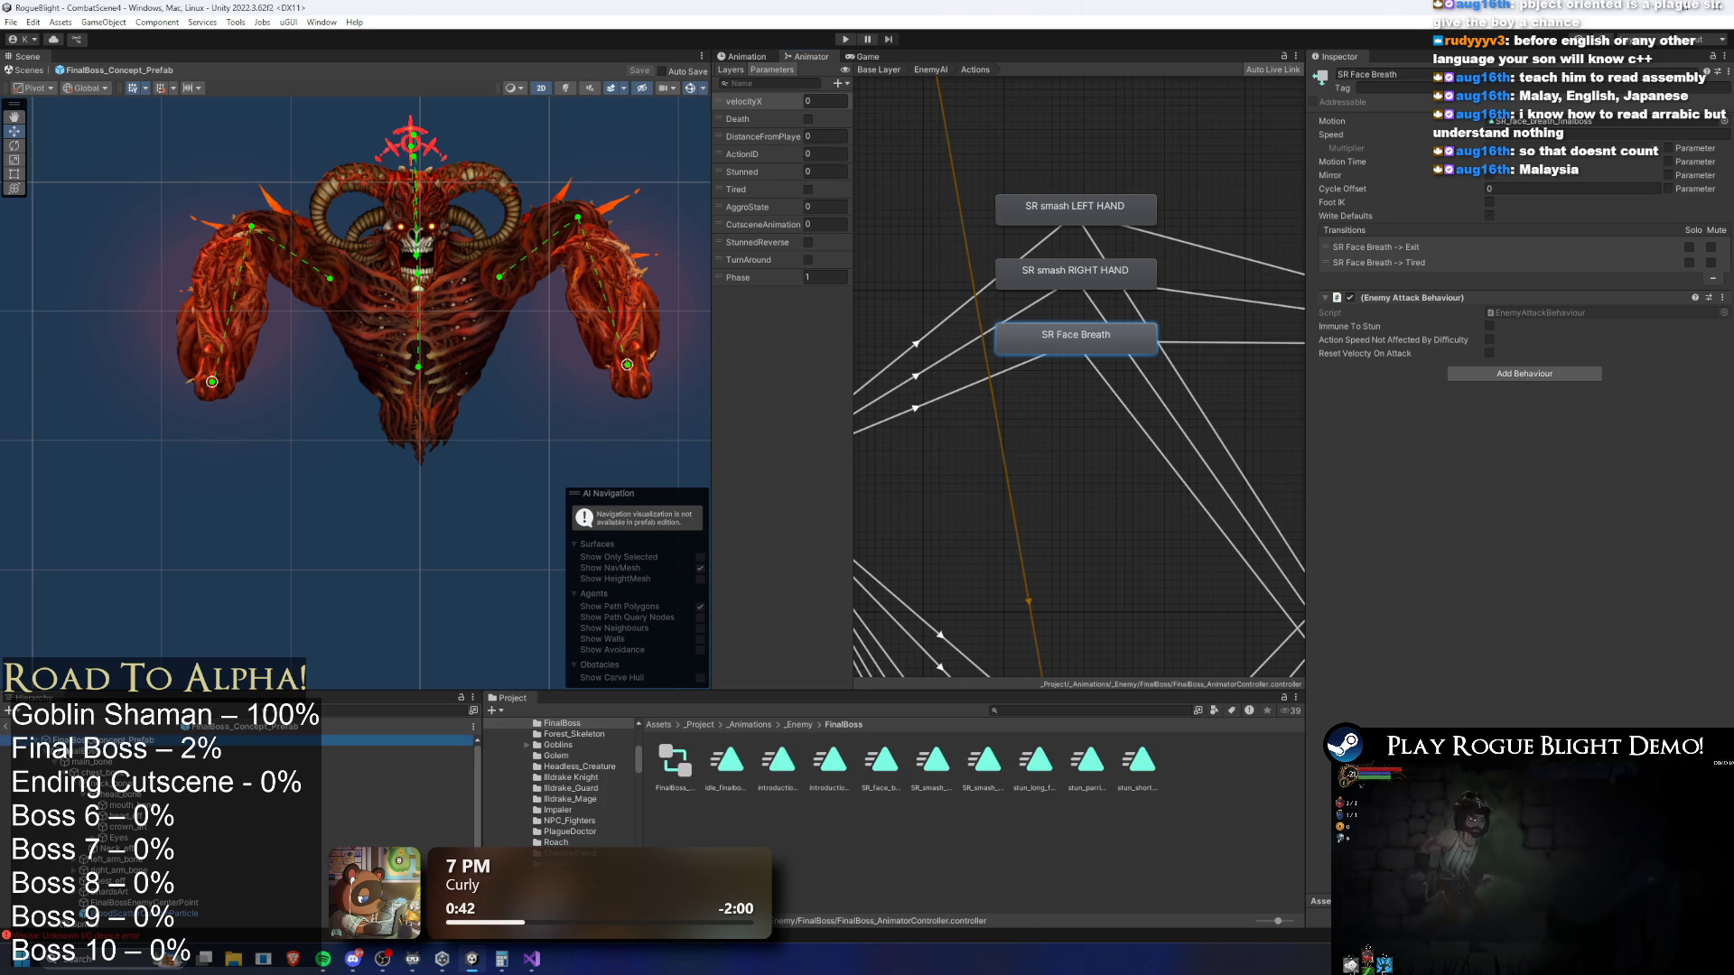
click(845, 39)
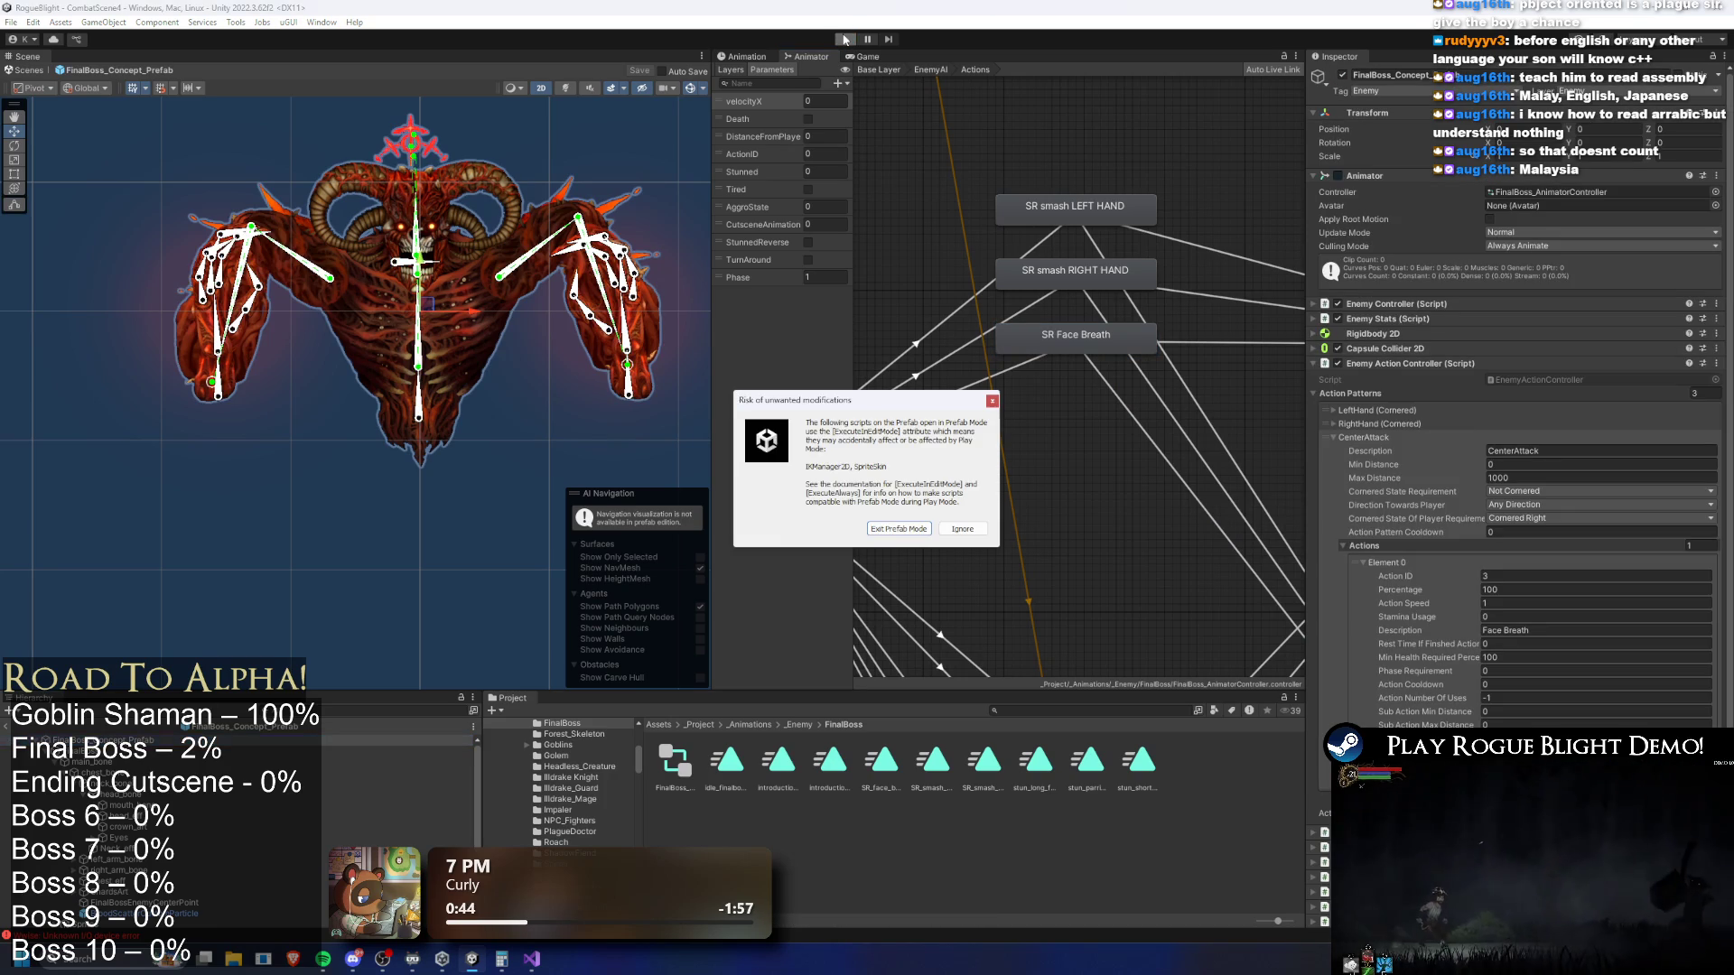
Ignore the Prefab Mode warning, fight the Blight Core boss, then stop the playtest
click(963, 528)
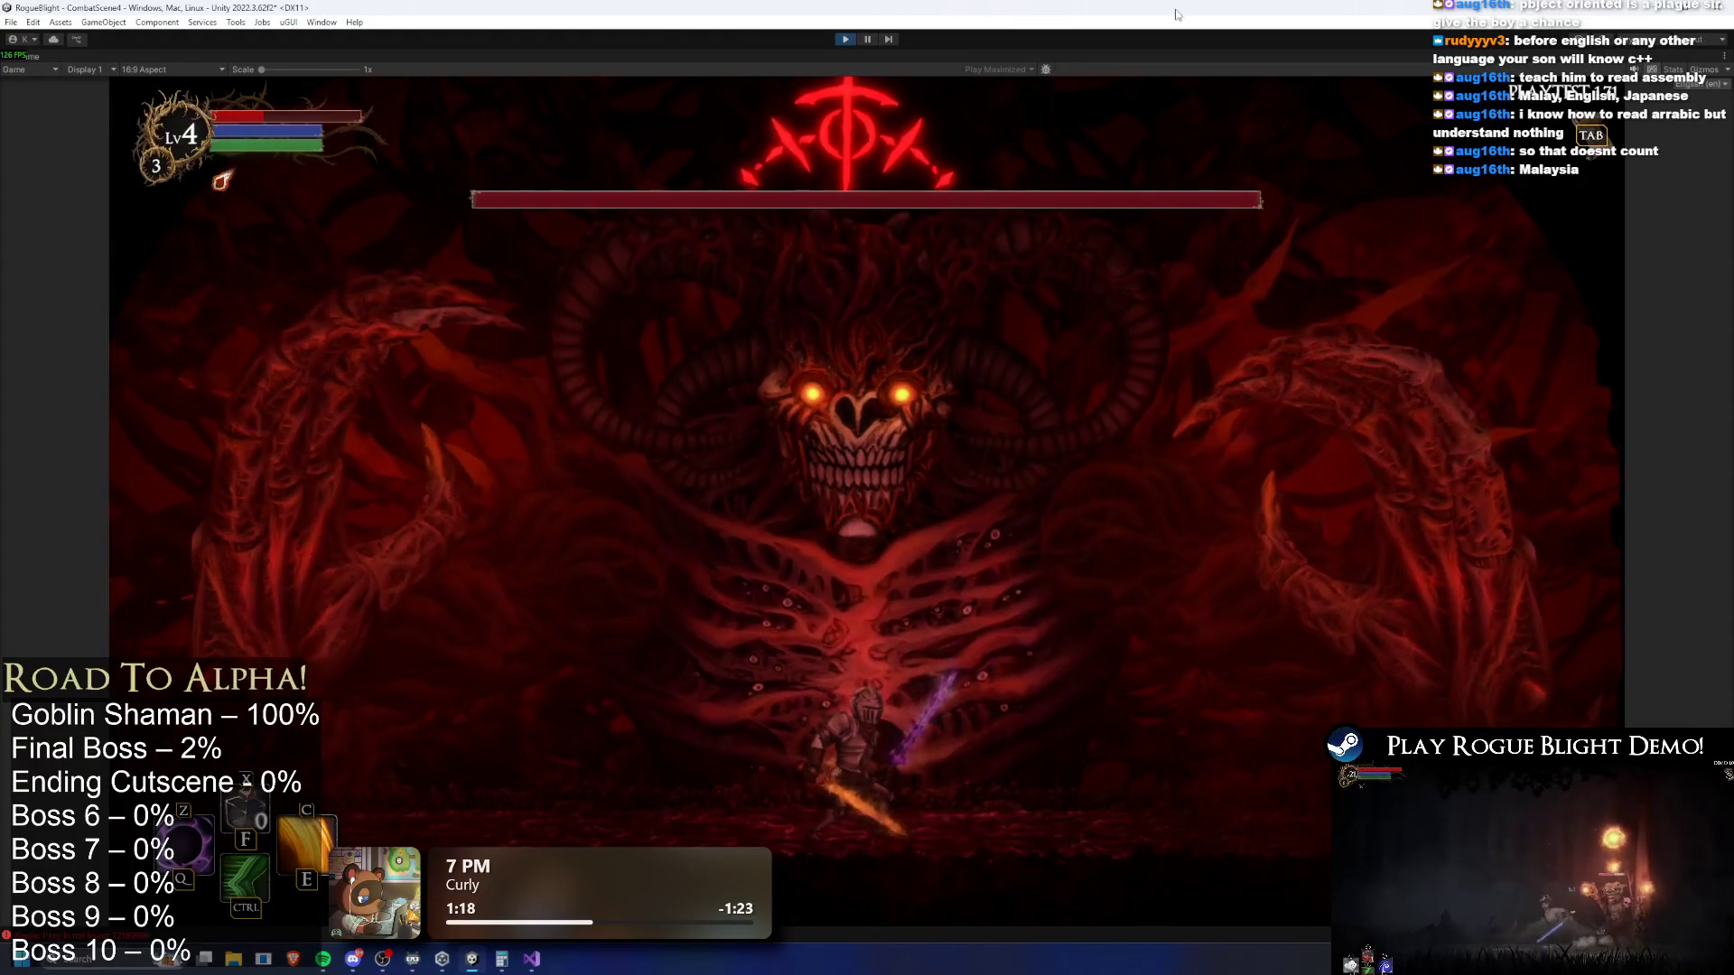
click(847, 41)
text(final boss p)
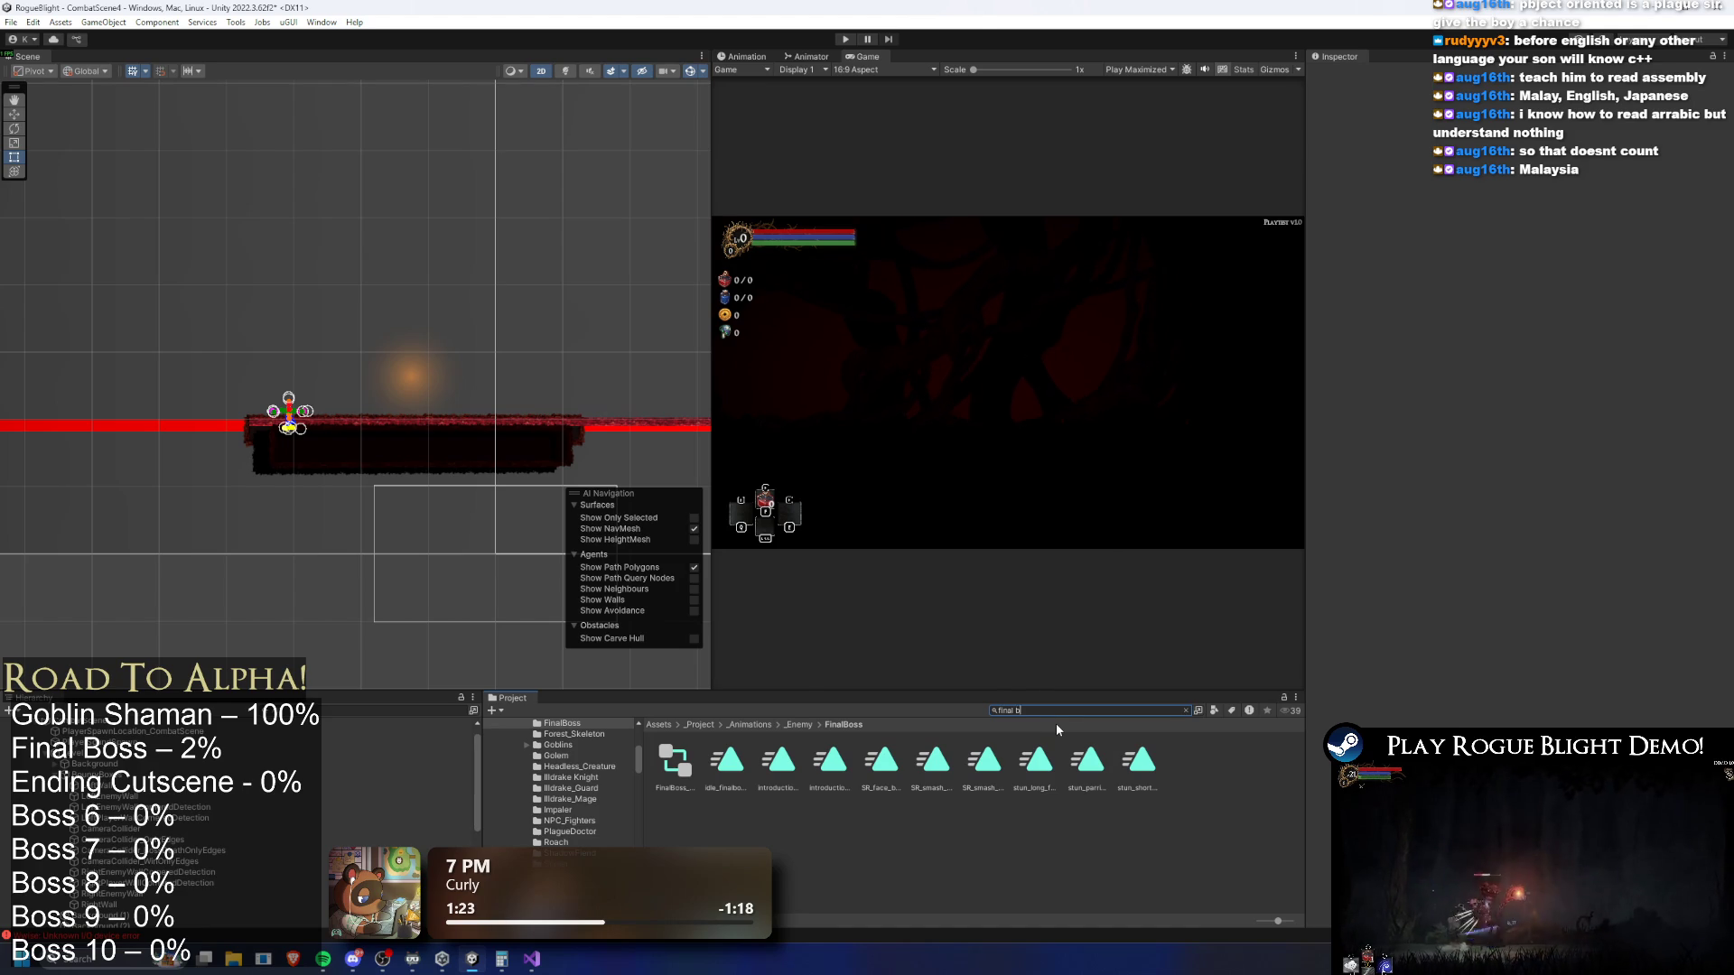
Search the Project for the final boss prefab and open it
text(refab)
click(670, 763)
double_click(666, 775)
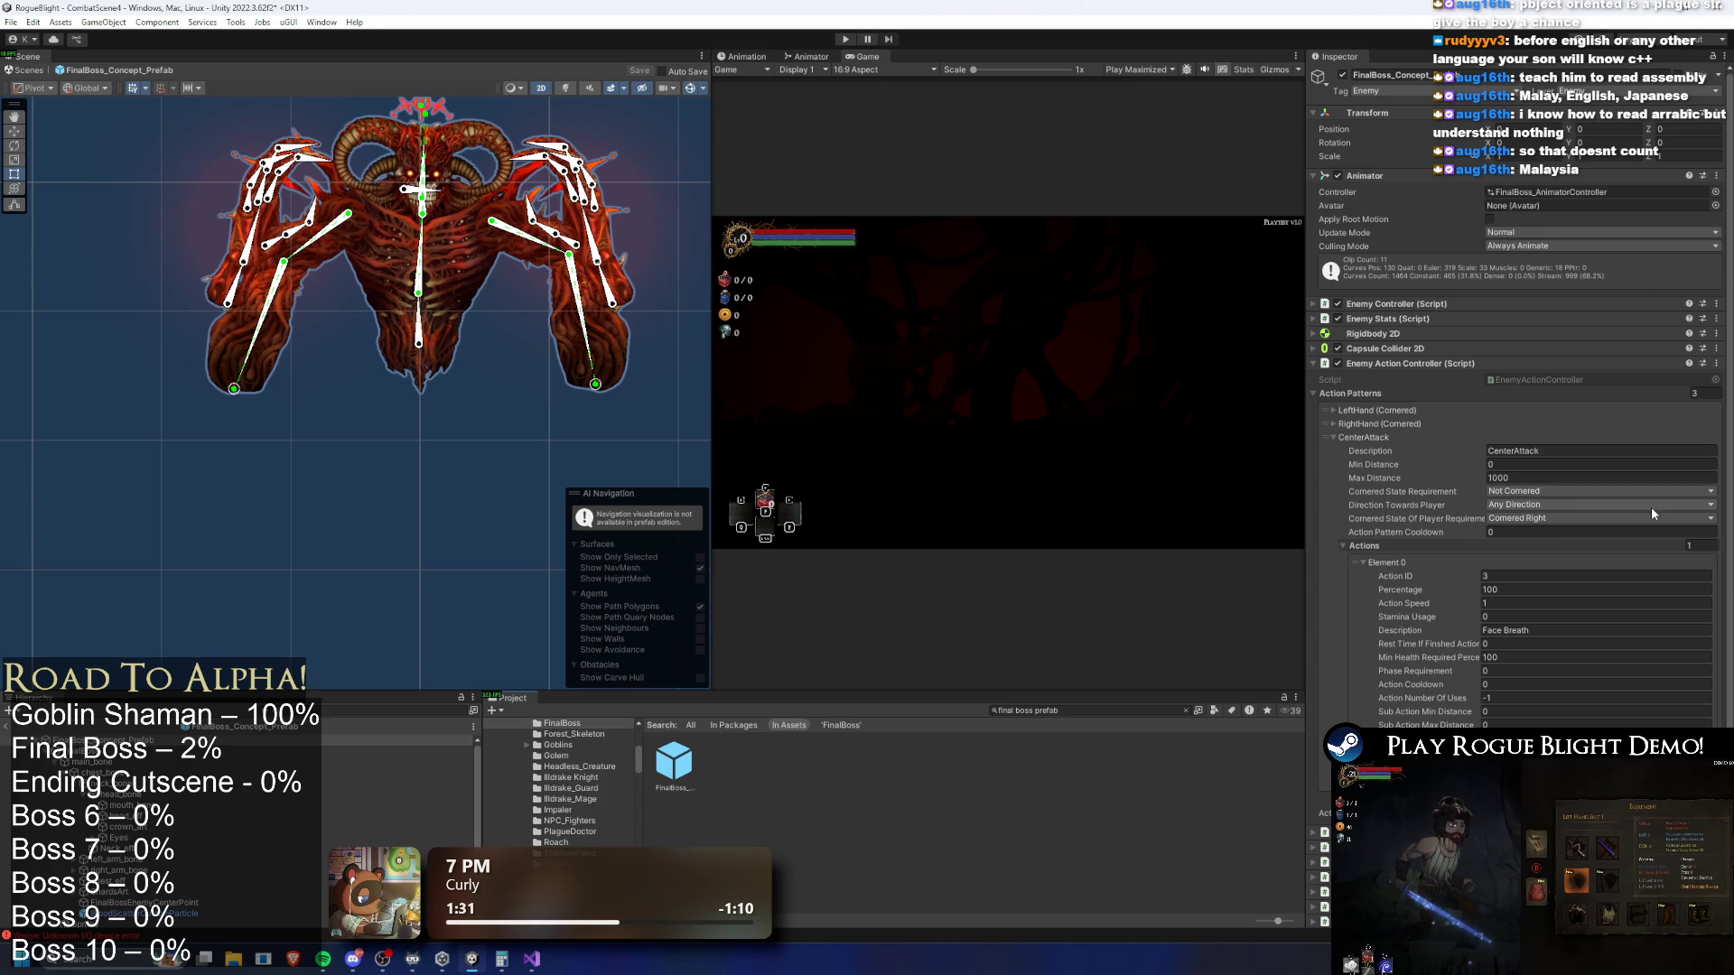
Set player requirement to Not Cornered and boss requirement to Any Cornered, then playtest
click(1552, 518)
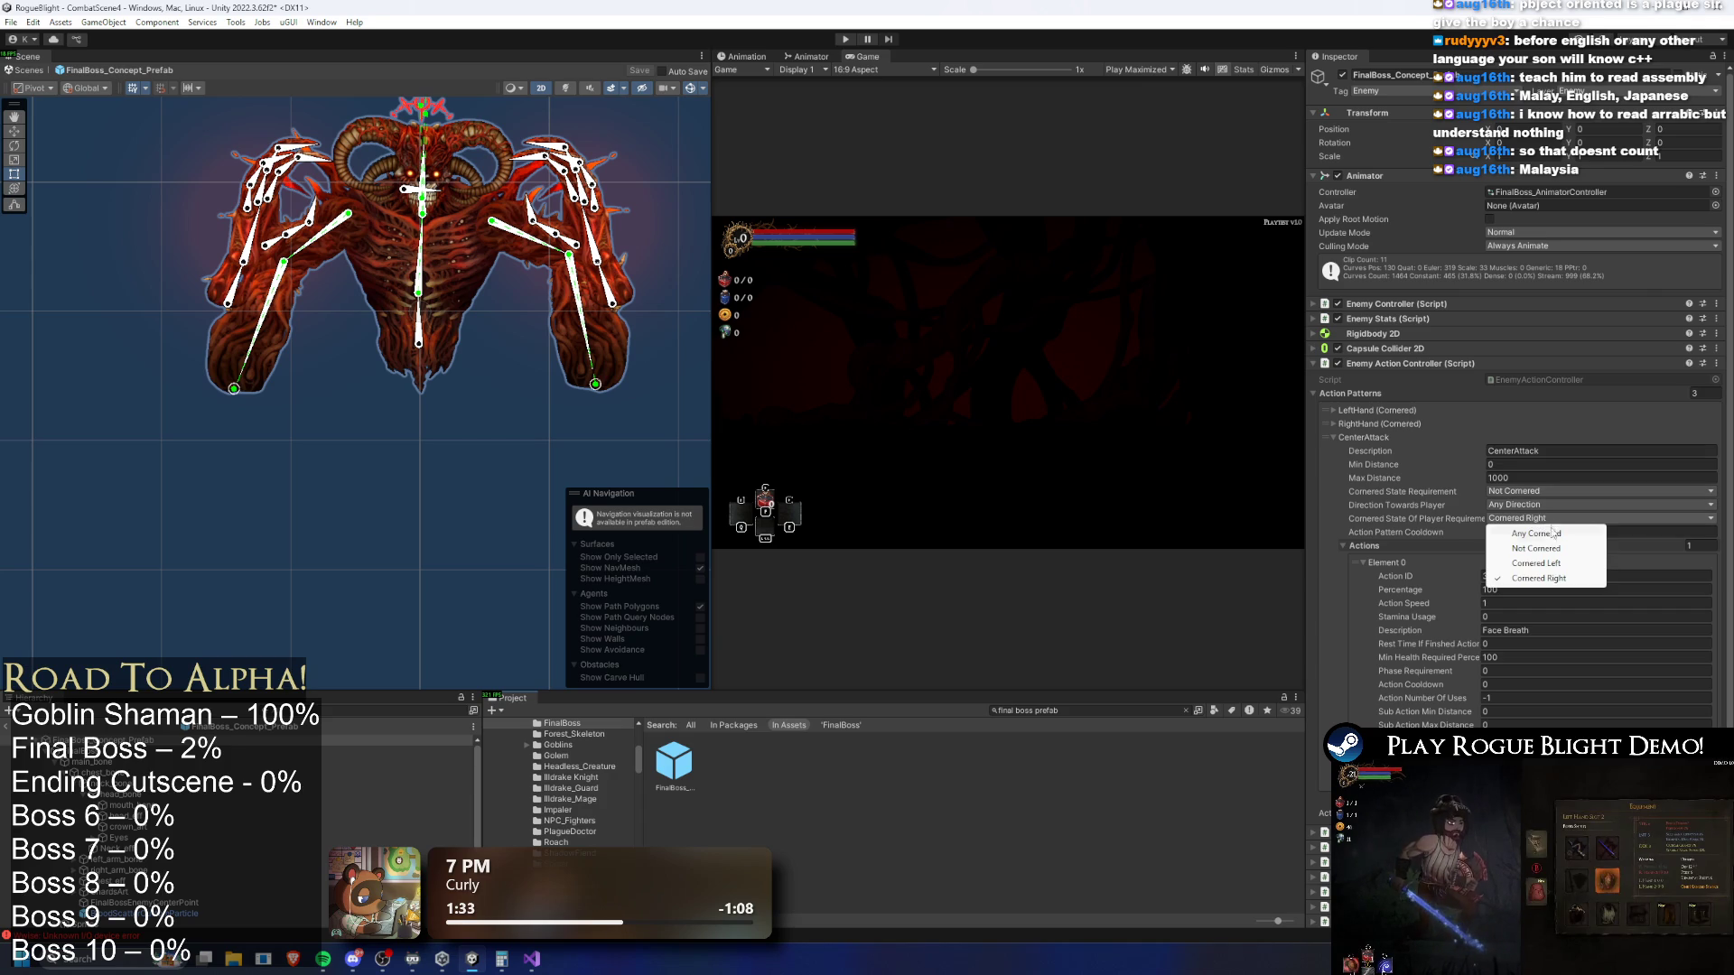
click(1551, 548)
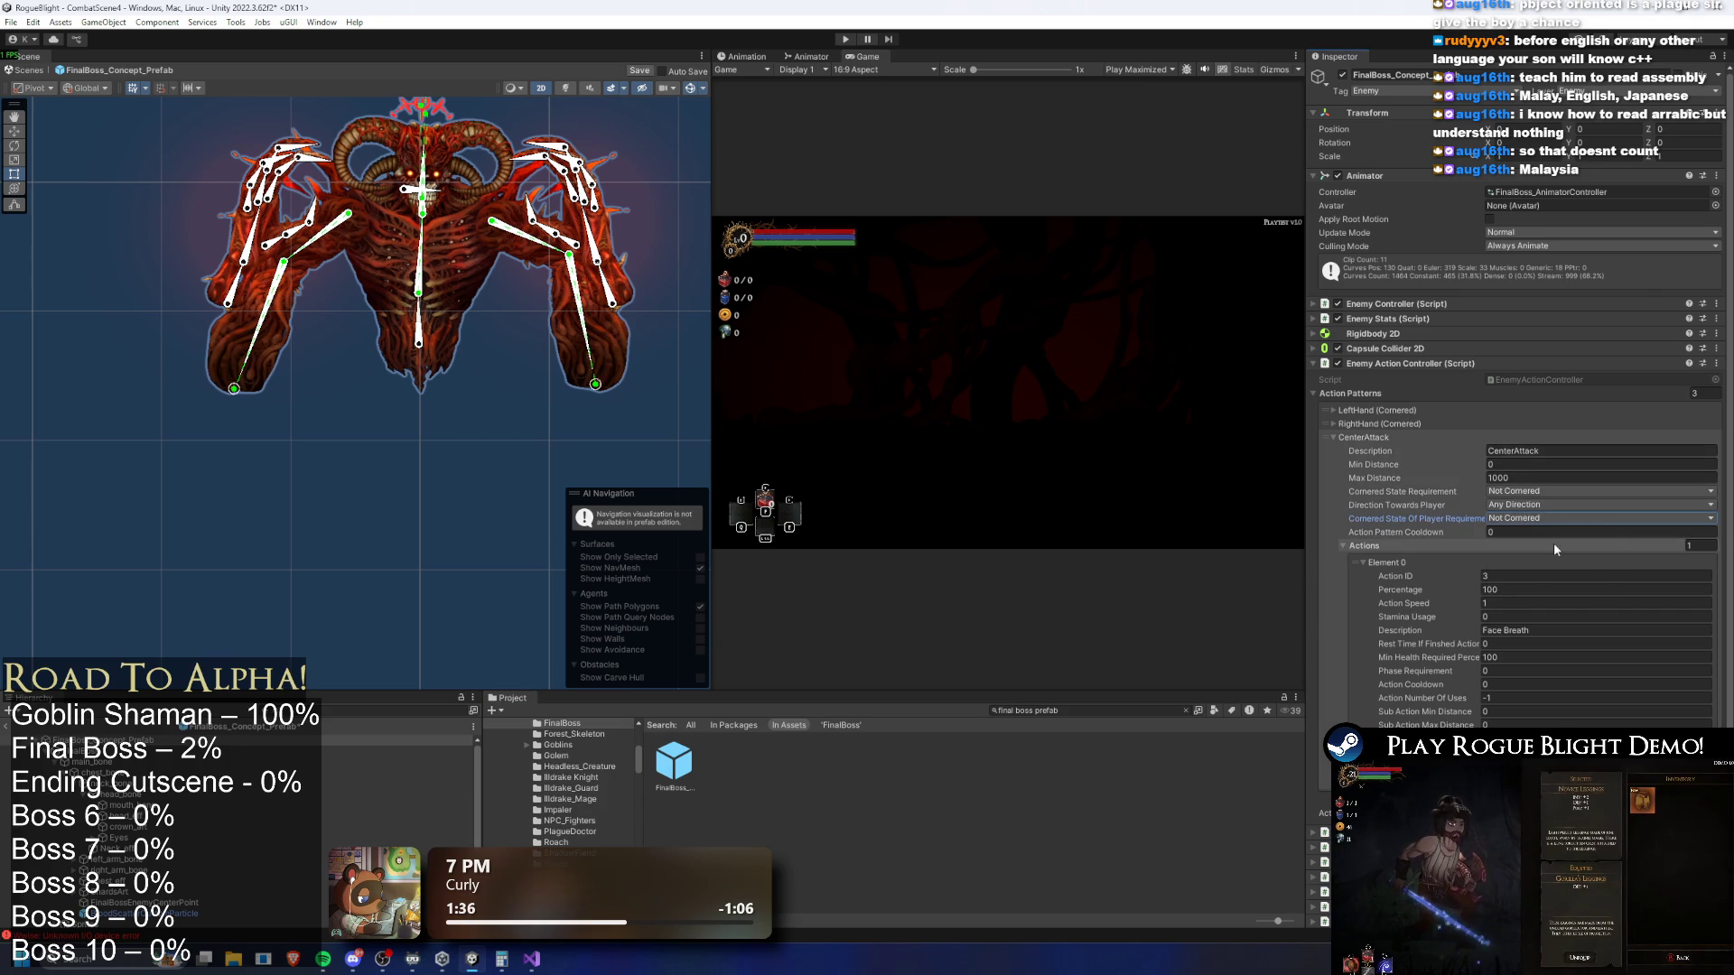
click(1538, 492)
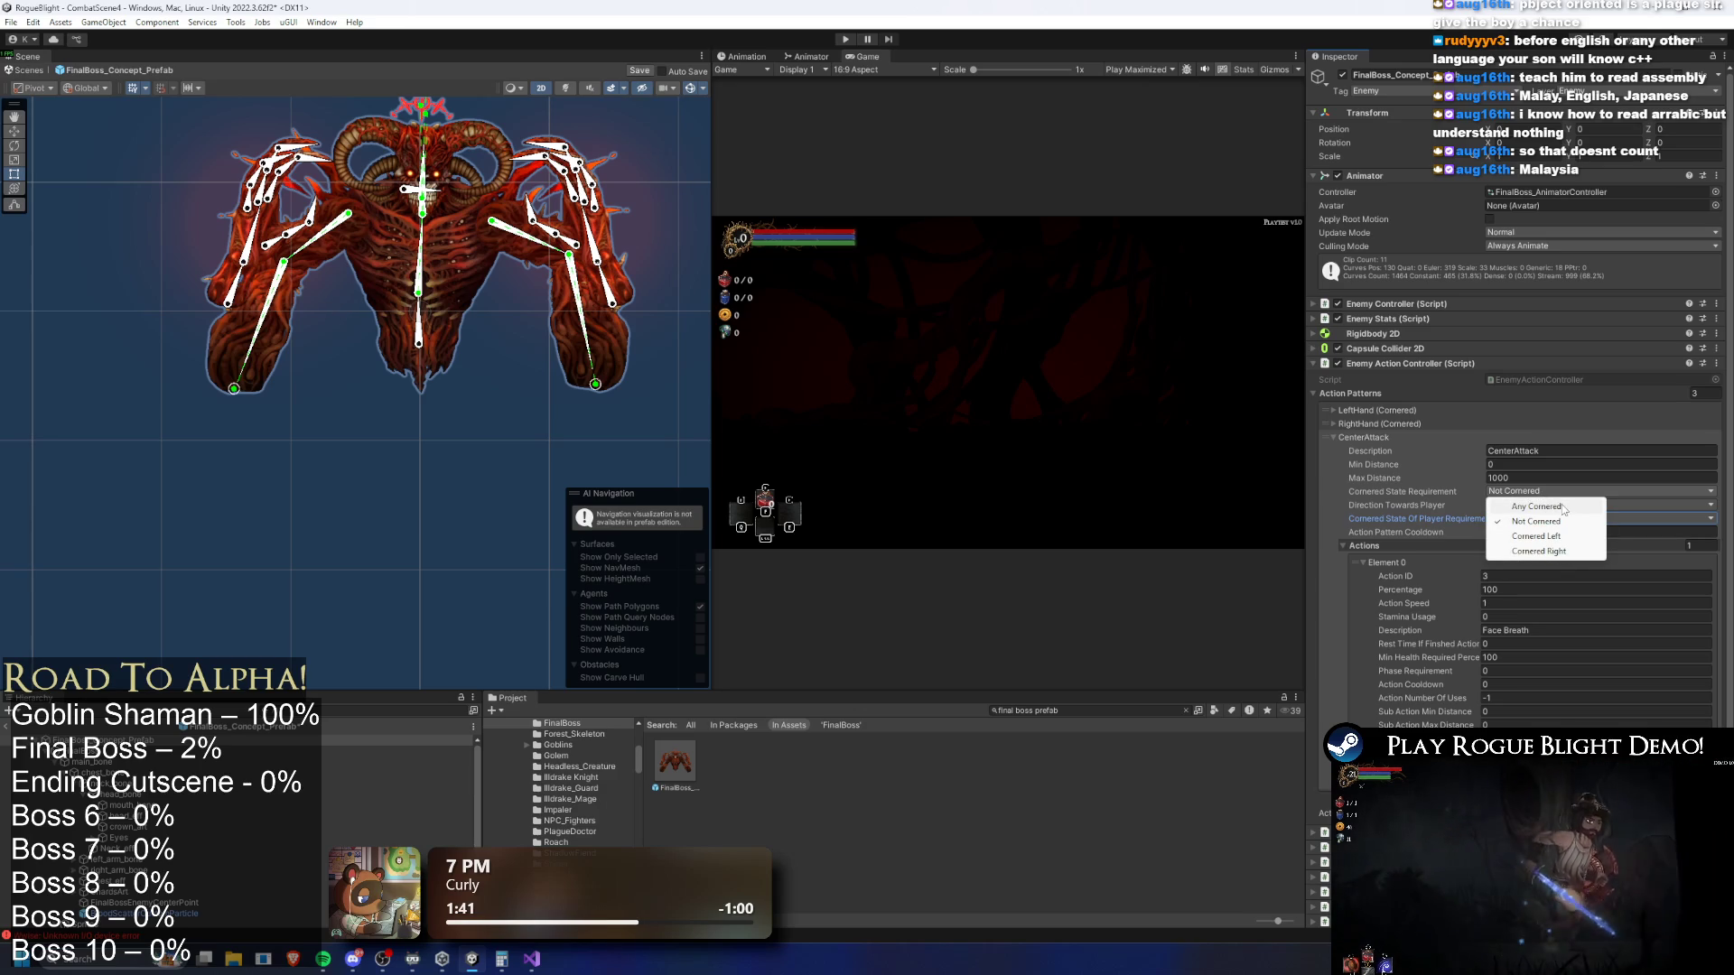
click(1536, 506)
click(849, 39)
key(Return)
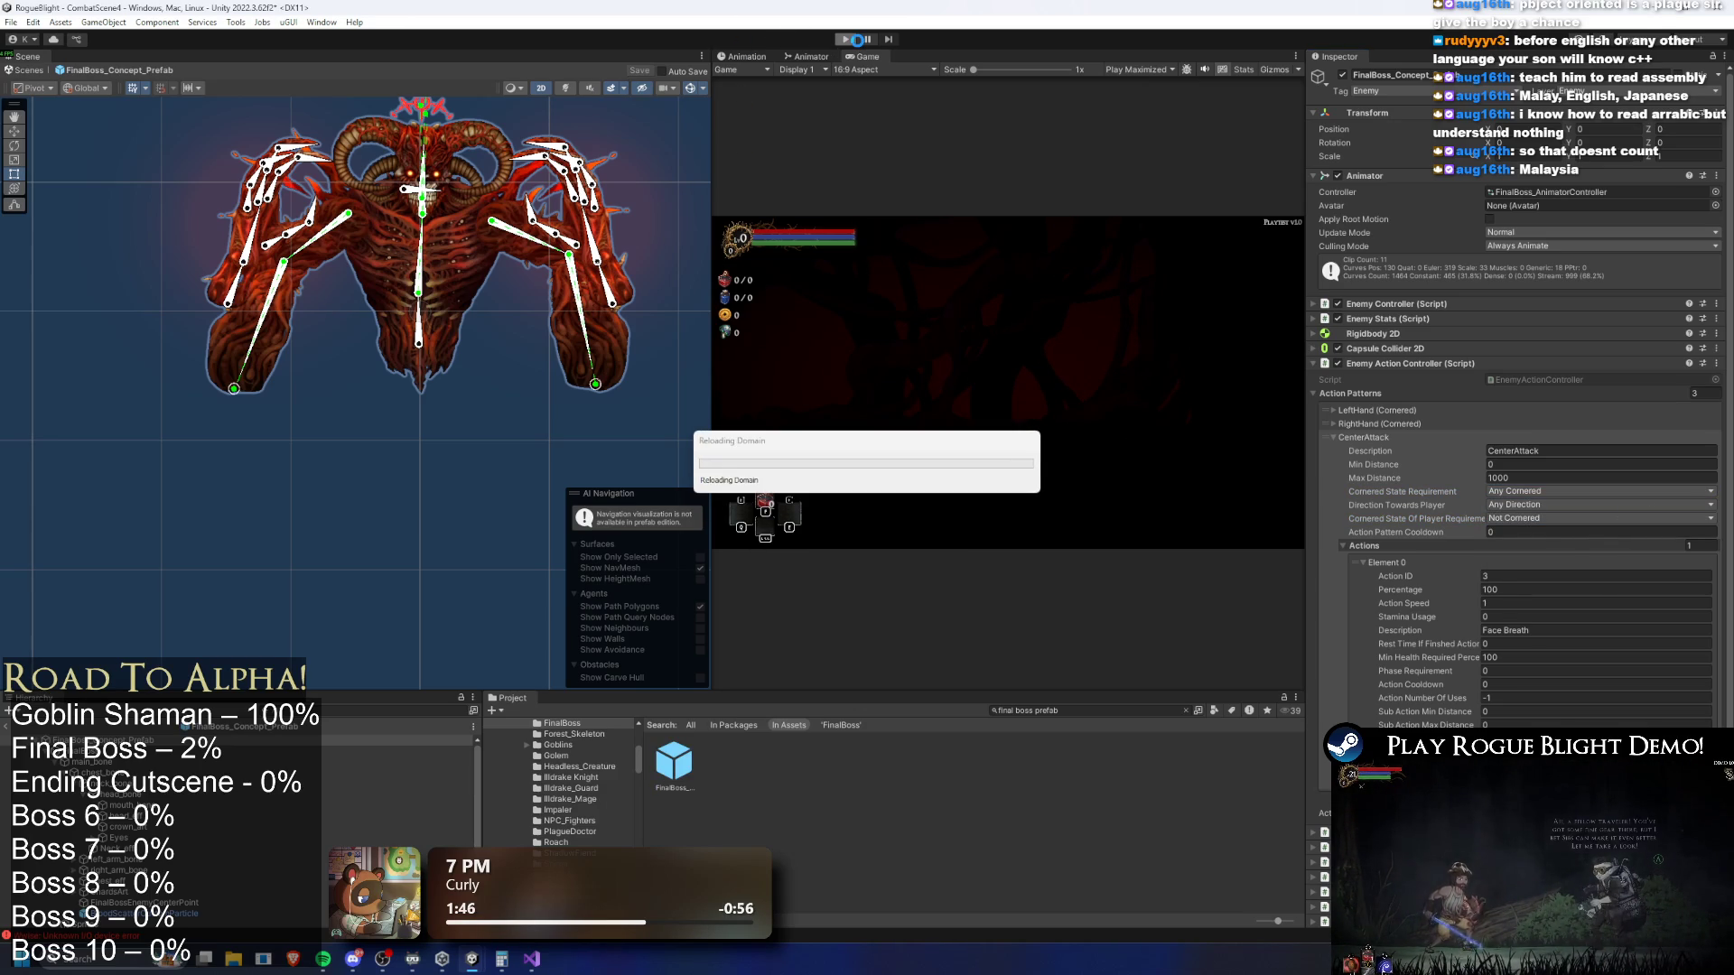
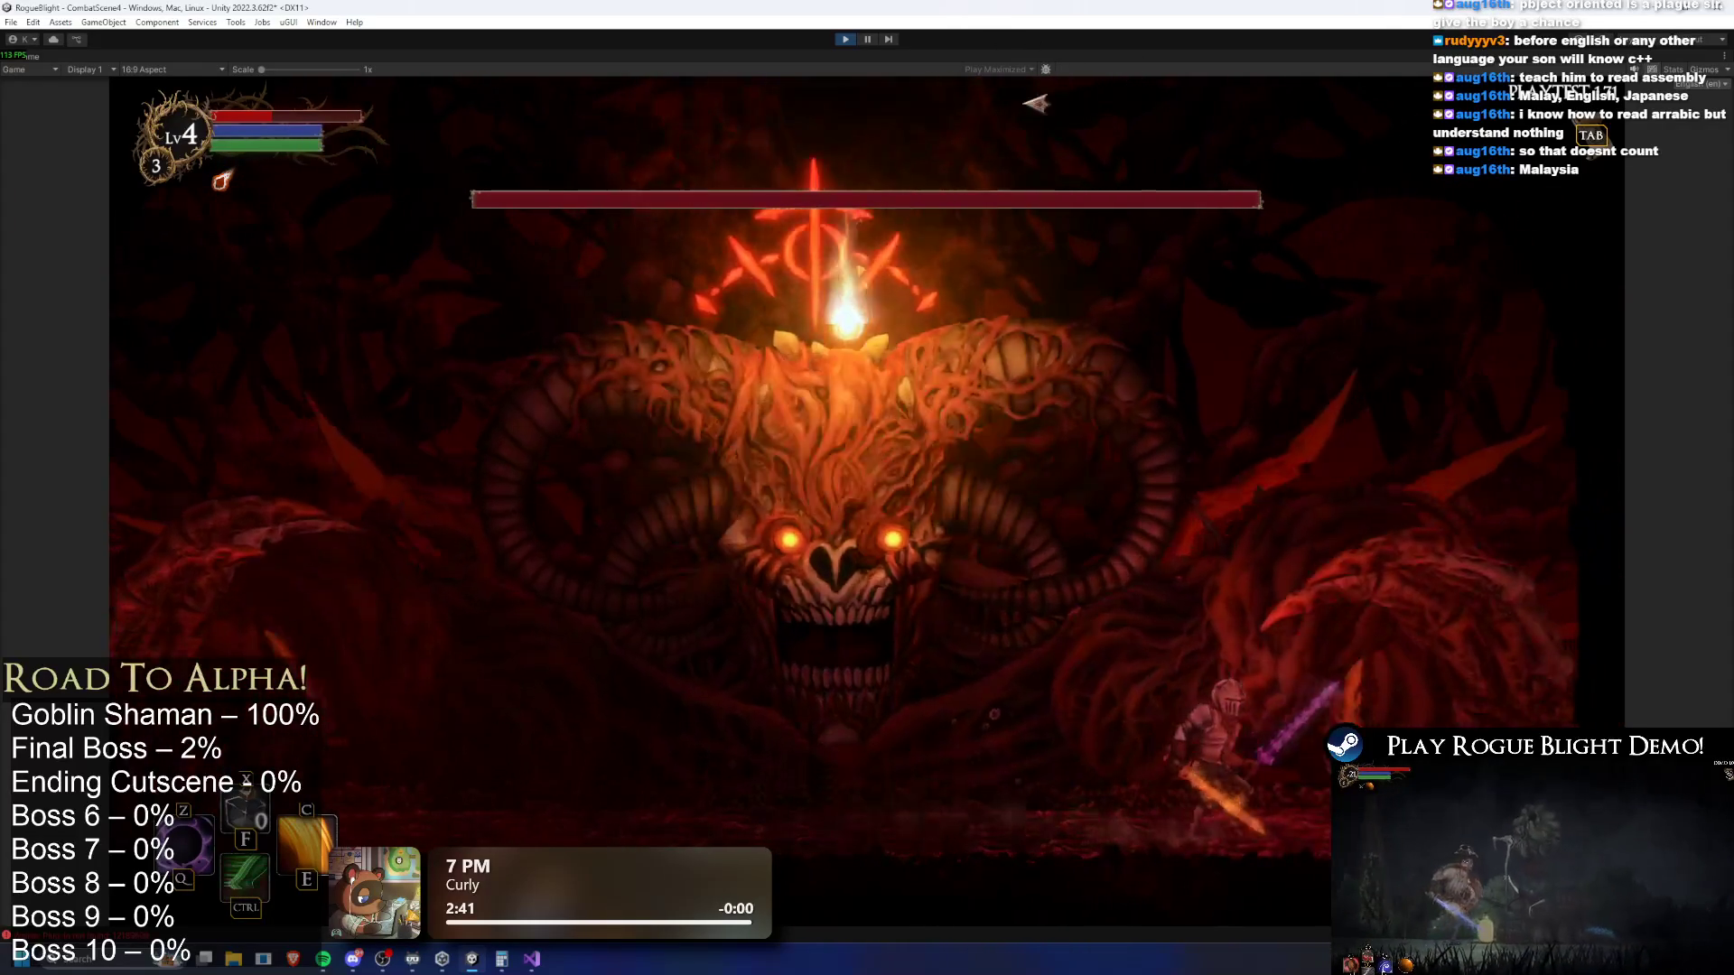
Exit Play mode after the final-boss playtest with Ctrl+P
key(ctrl+p)
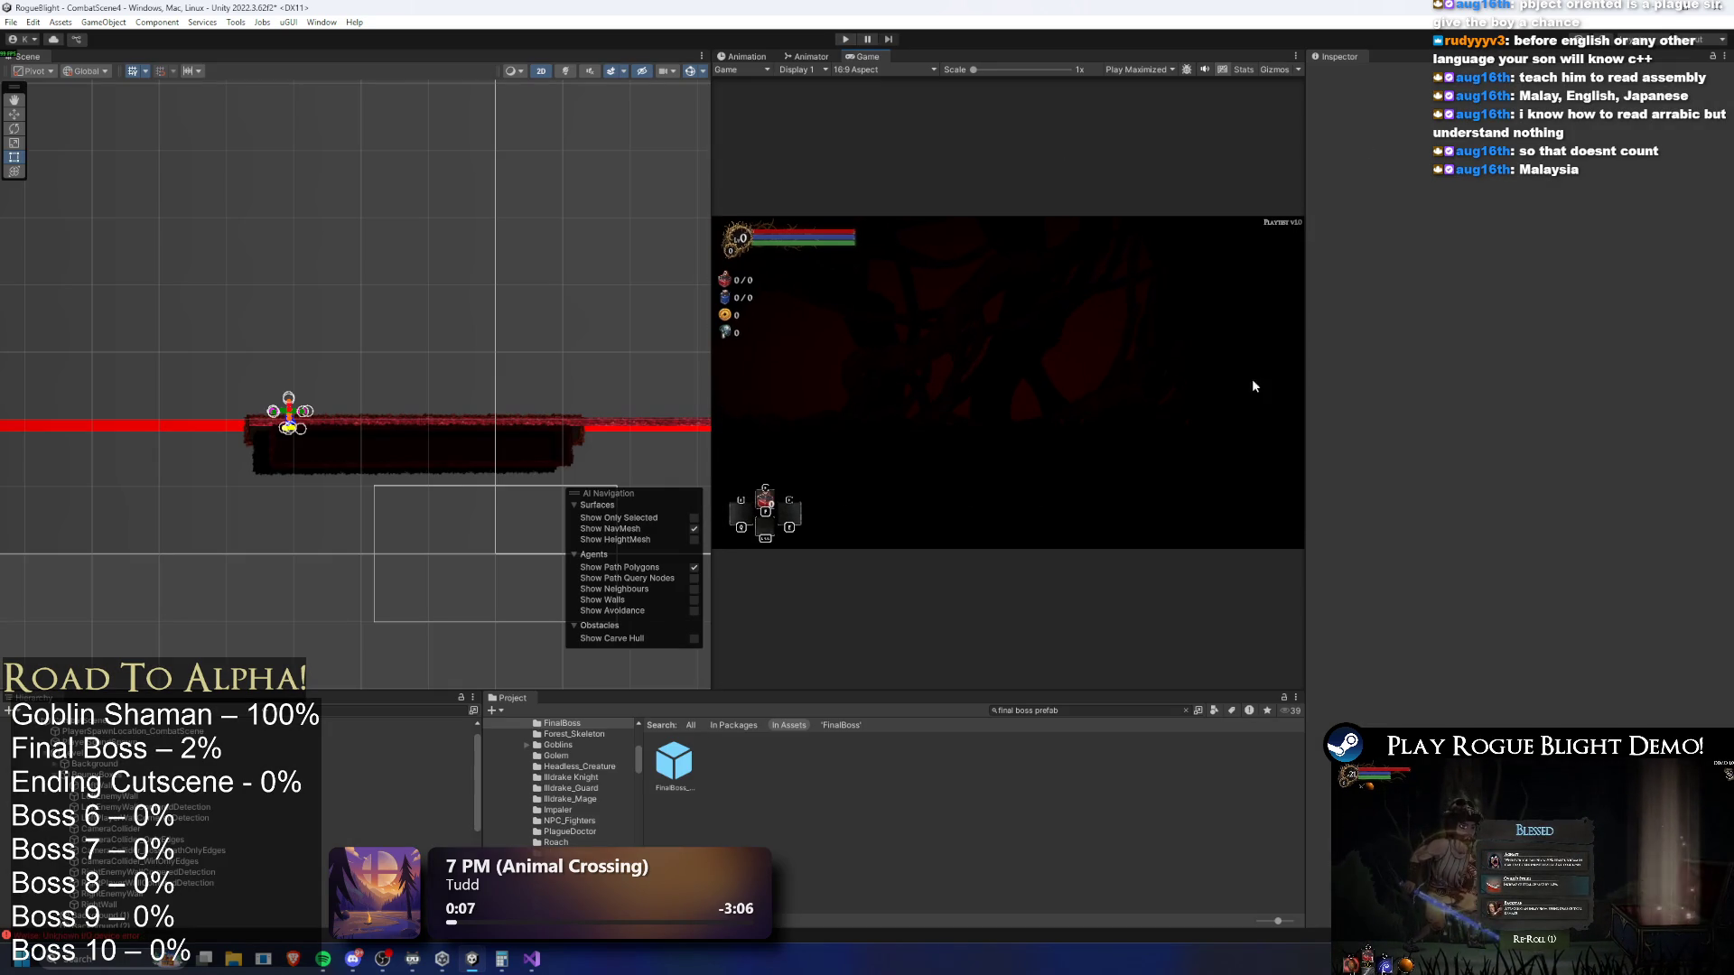
Open FinalBoss_Concept_Prefab and play the idle_finalboss clip in the Animation window
double_click(657, 775)
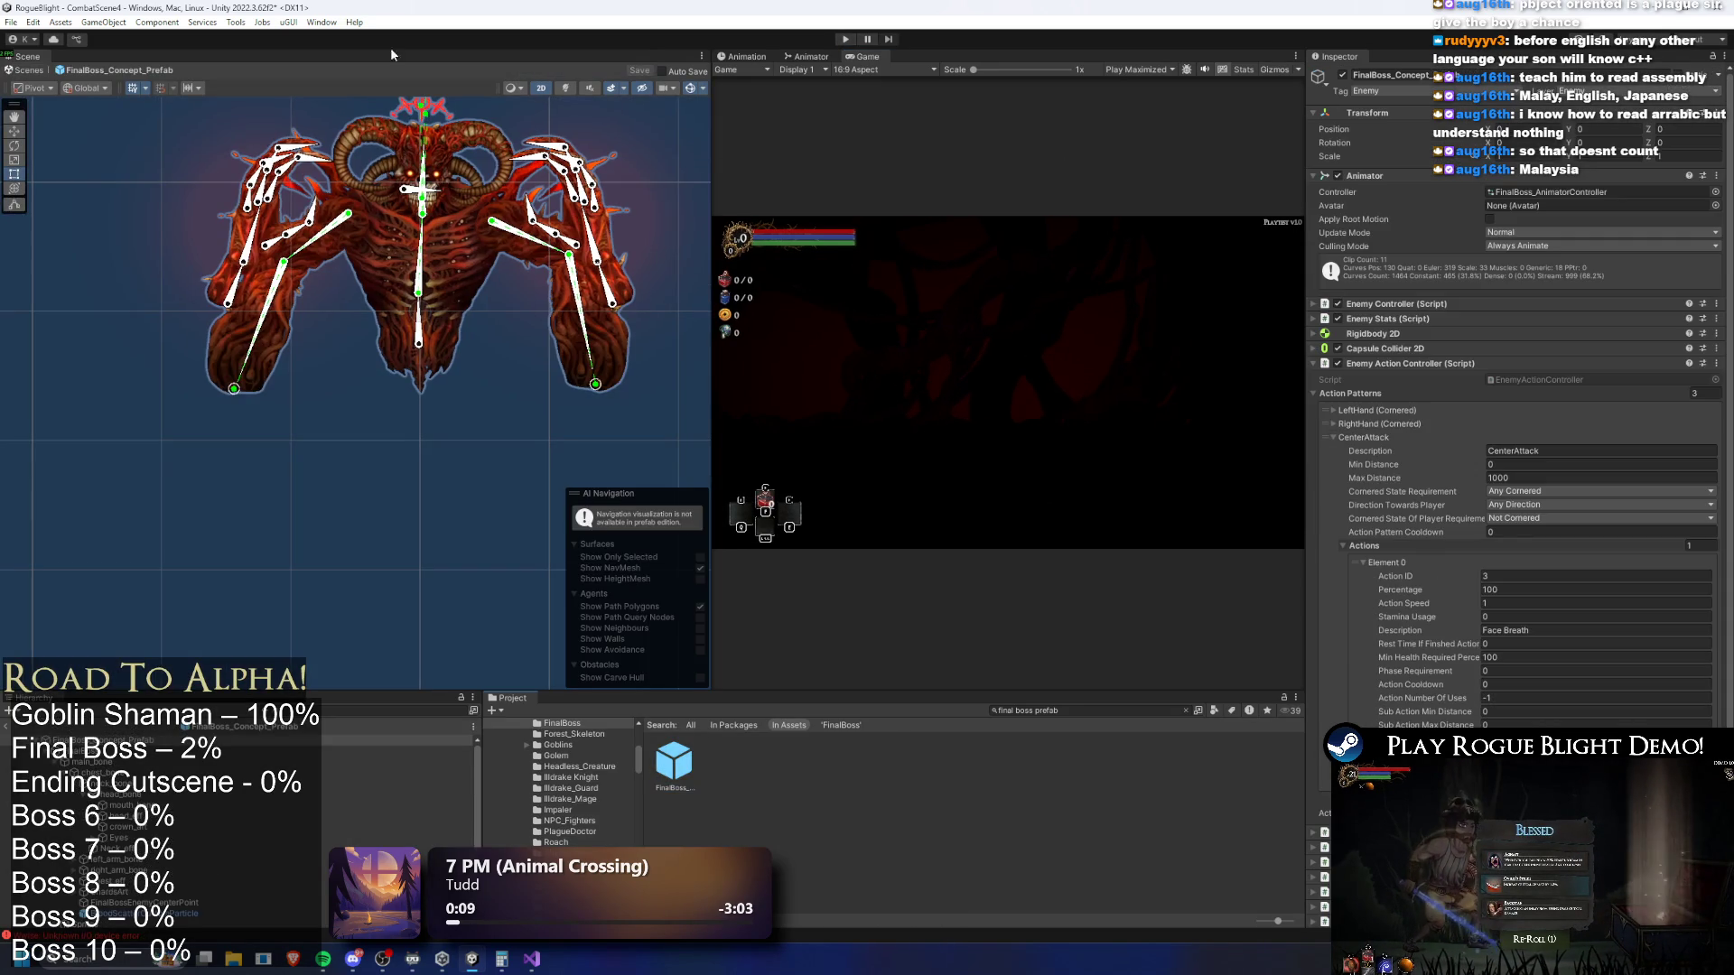
click(802, 59)
click(747, 60)
click(781, 83)
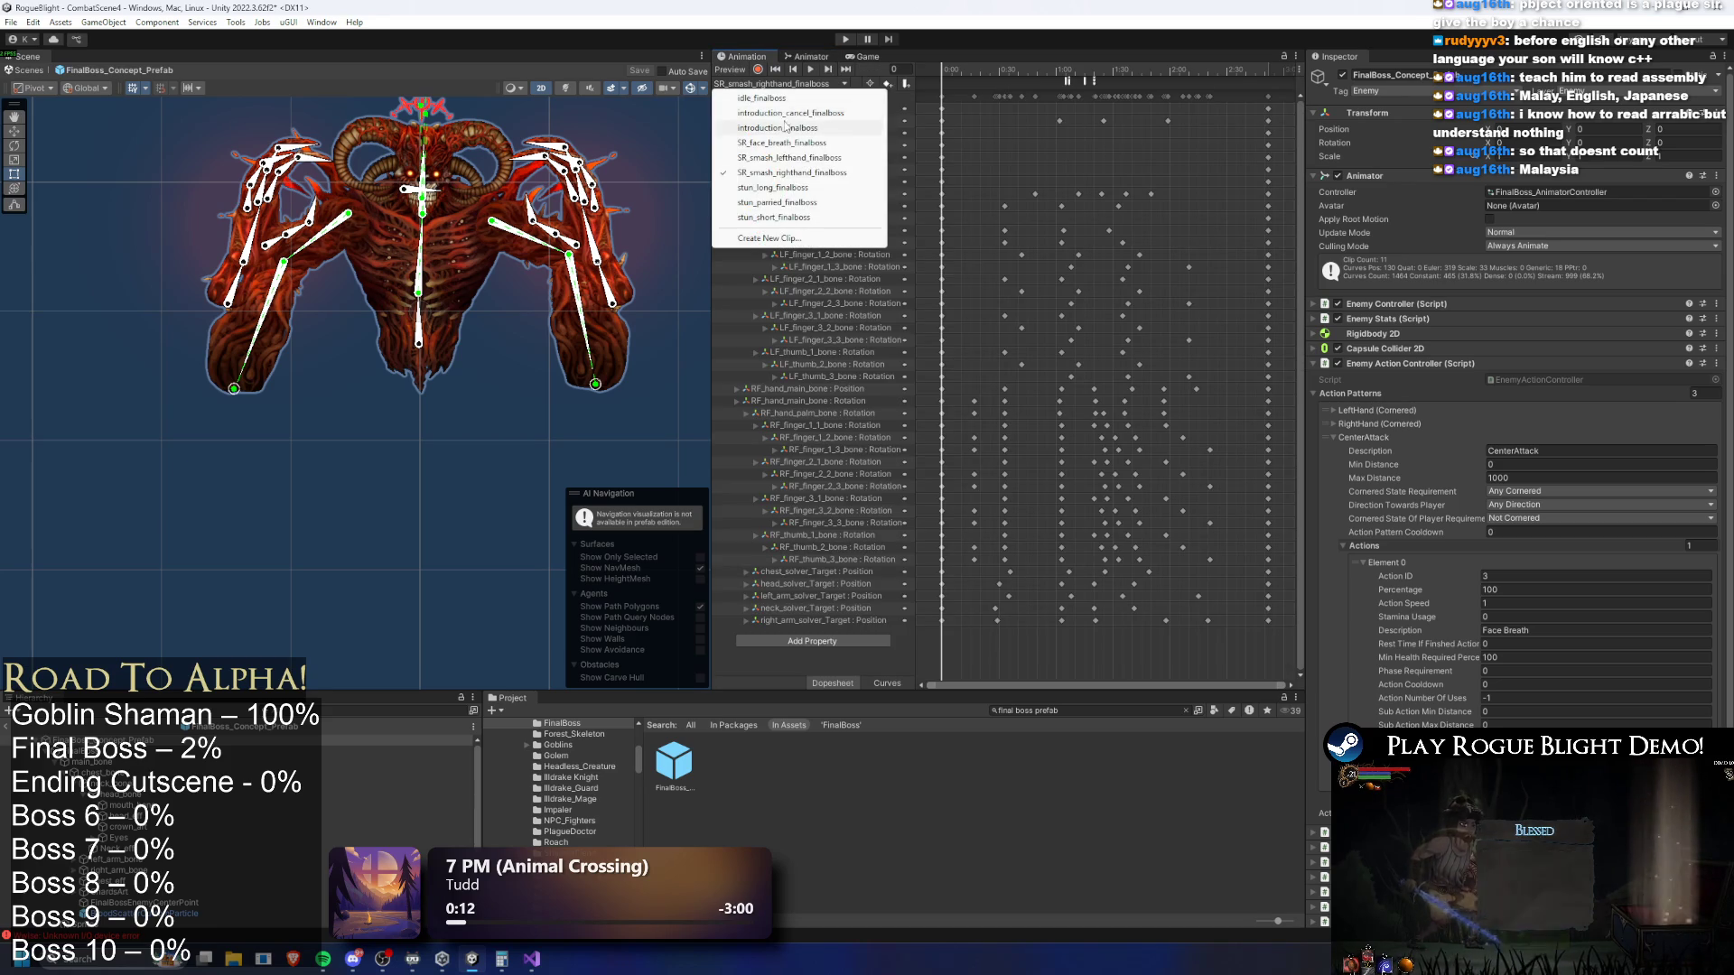
click(758, 98)
click(810, 69)
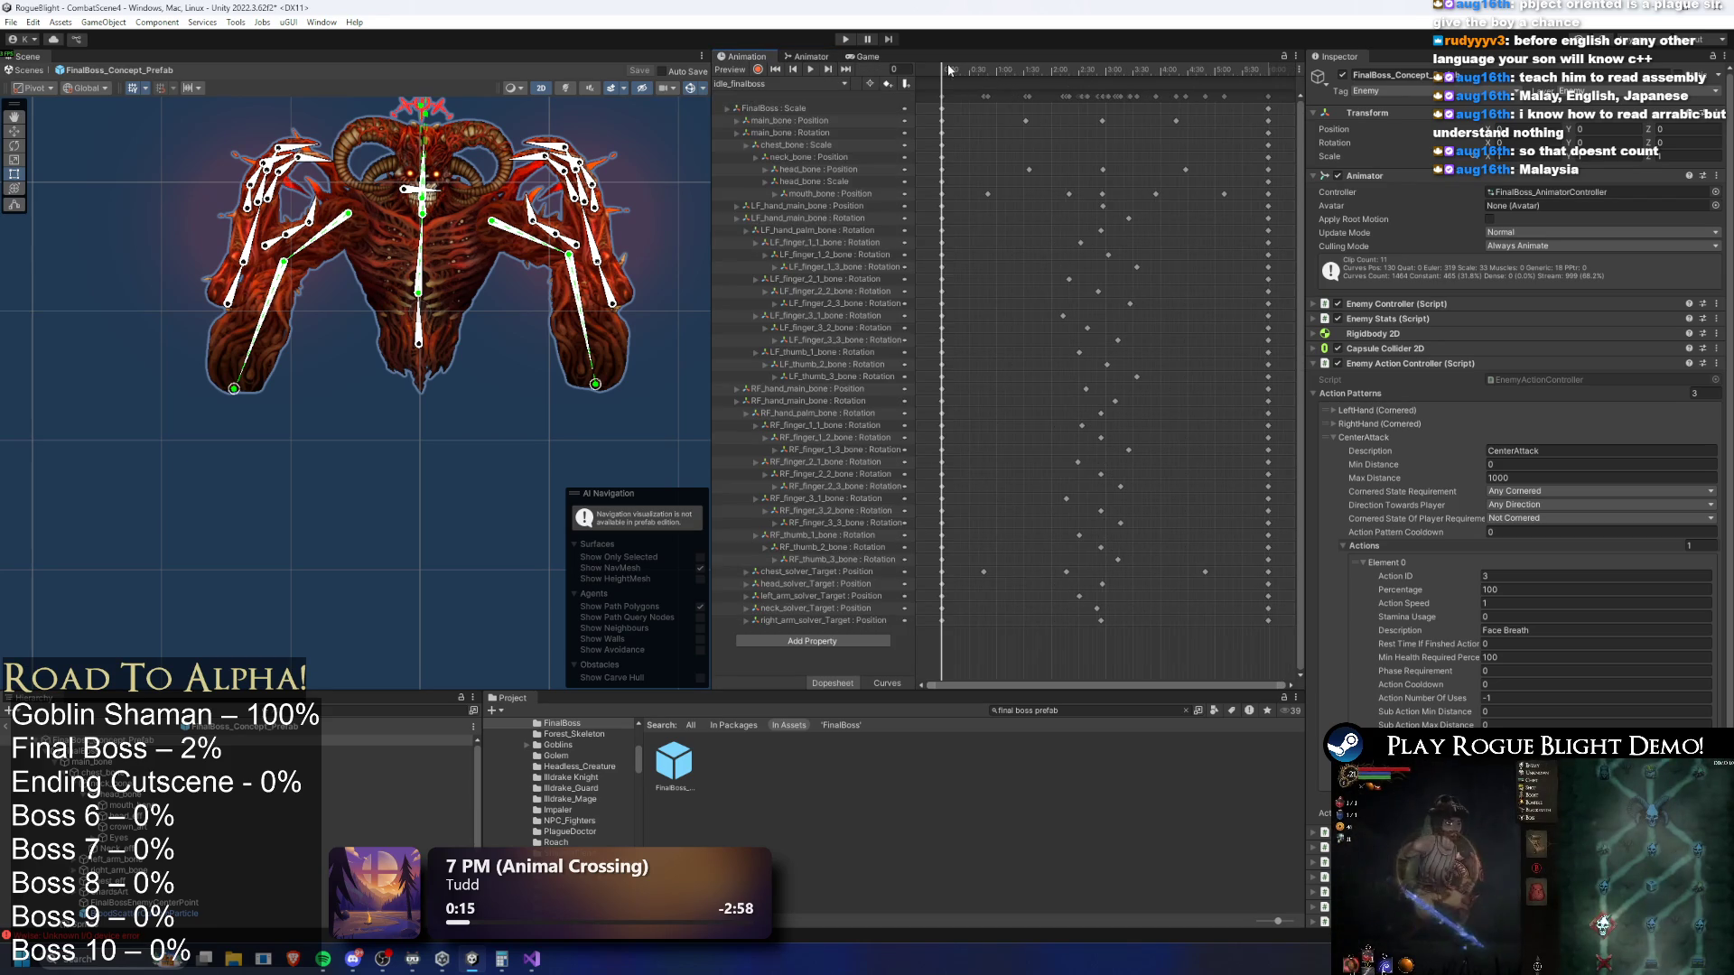
click(762, 84)
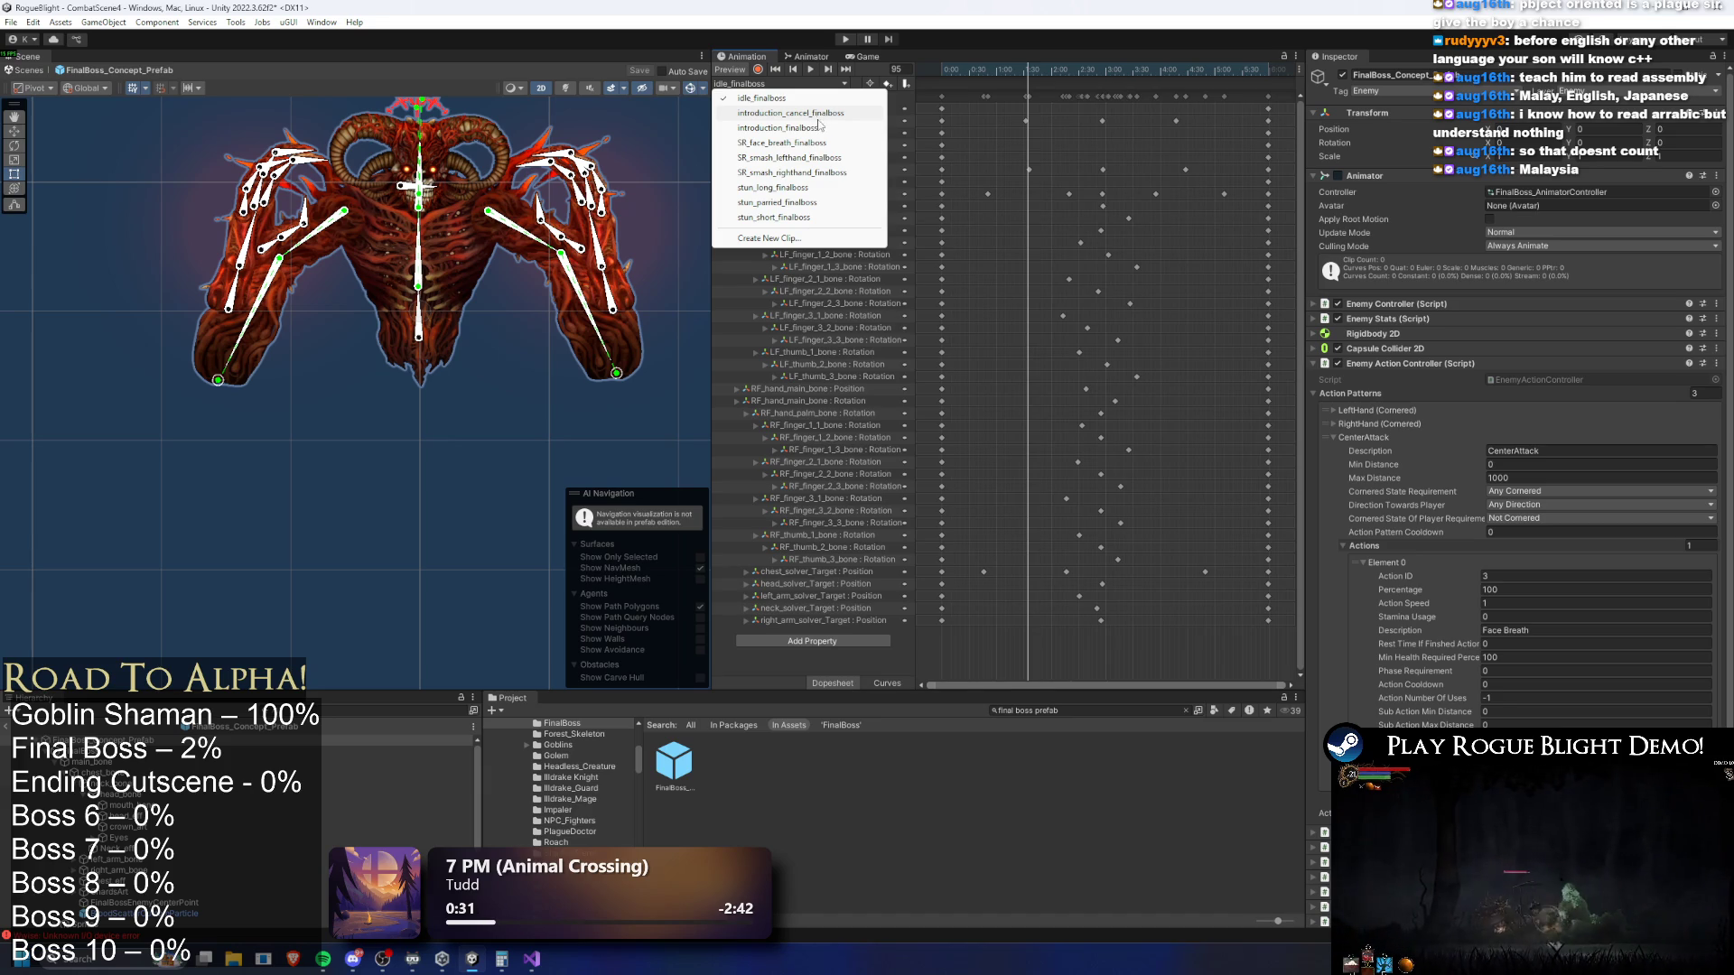
Inspect introduction_cancel_finalboss's ScreenShake, EnvironmentLightController and PutInFrontLayerParentObj events at frames 173 and 209
click(795, 113)
click(1005, 80)
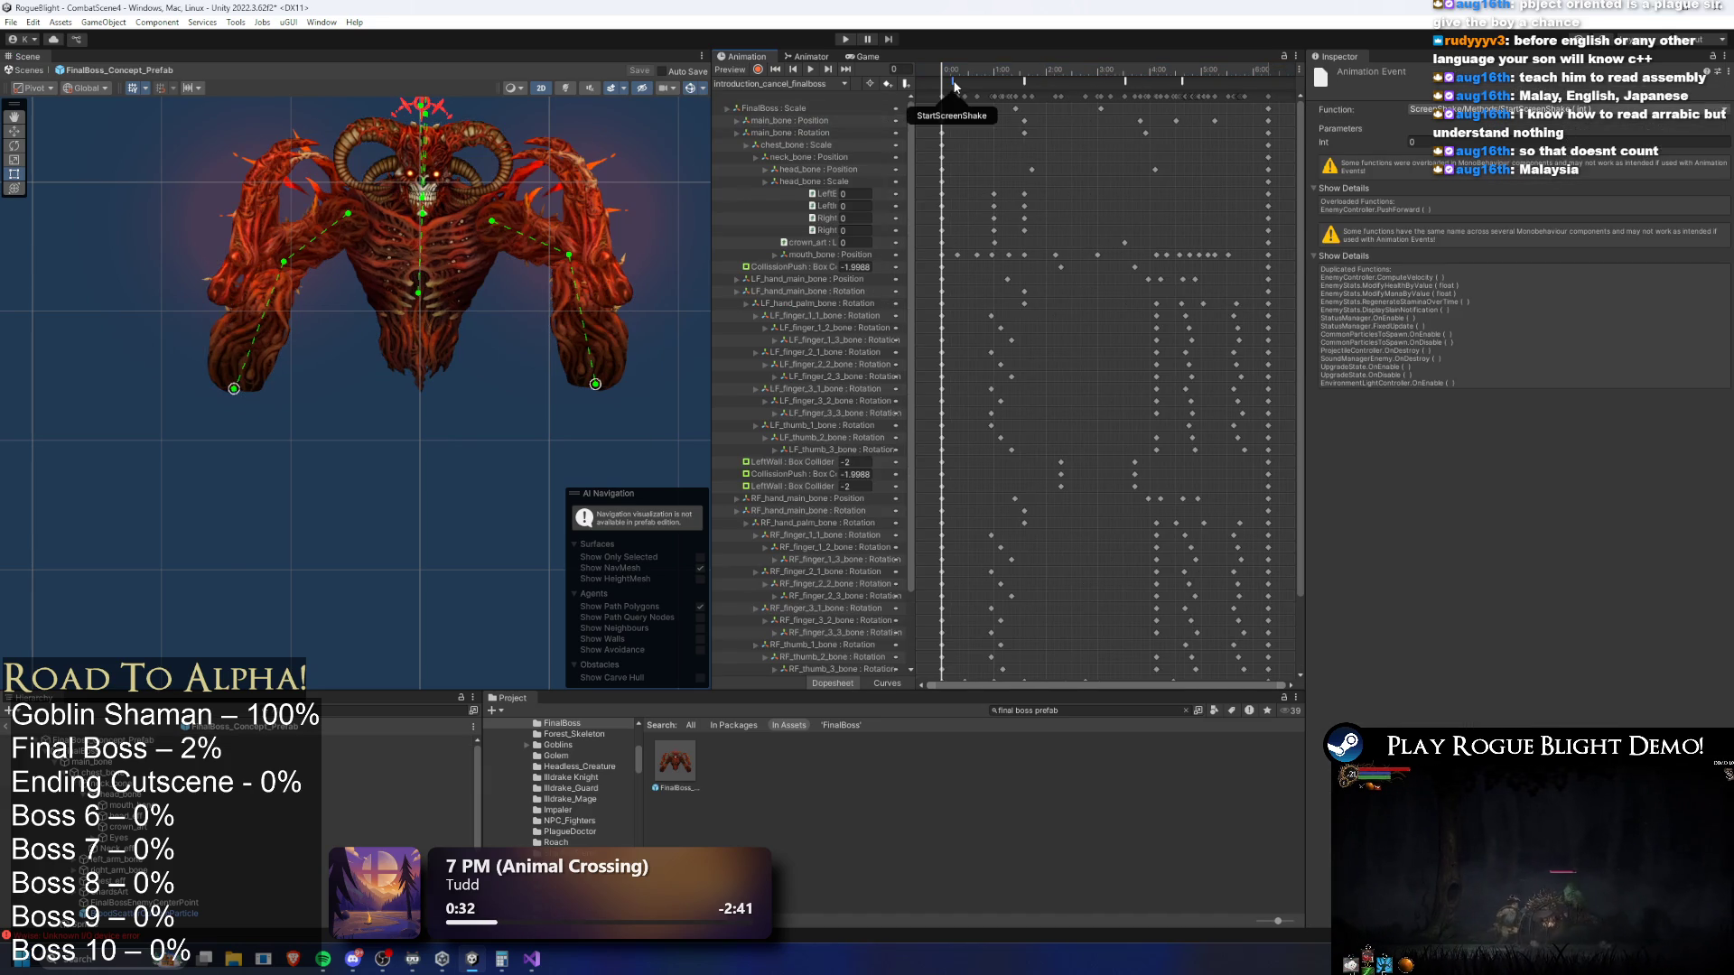
click(1025, 80)
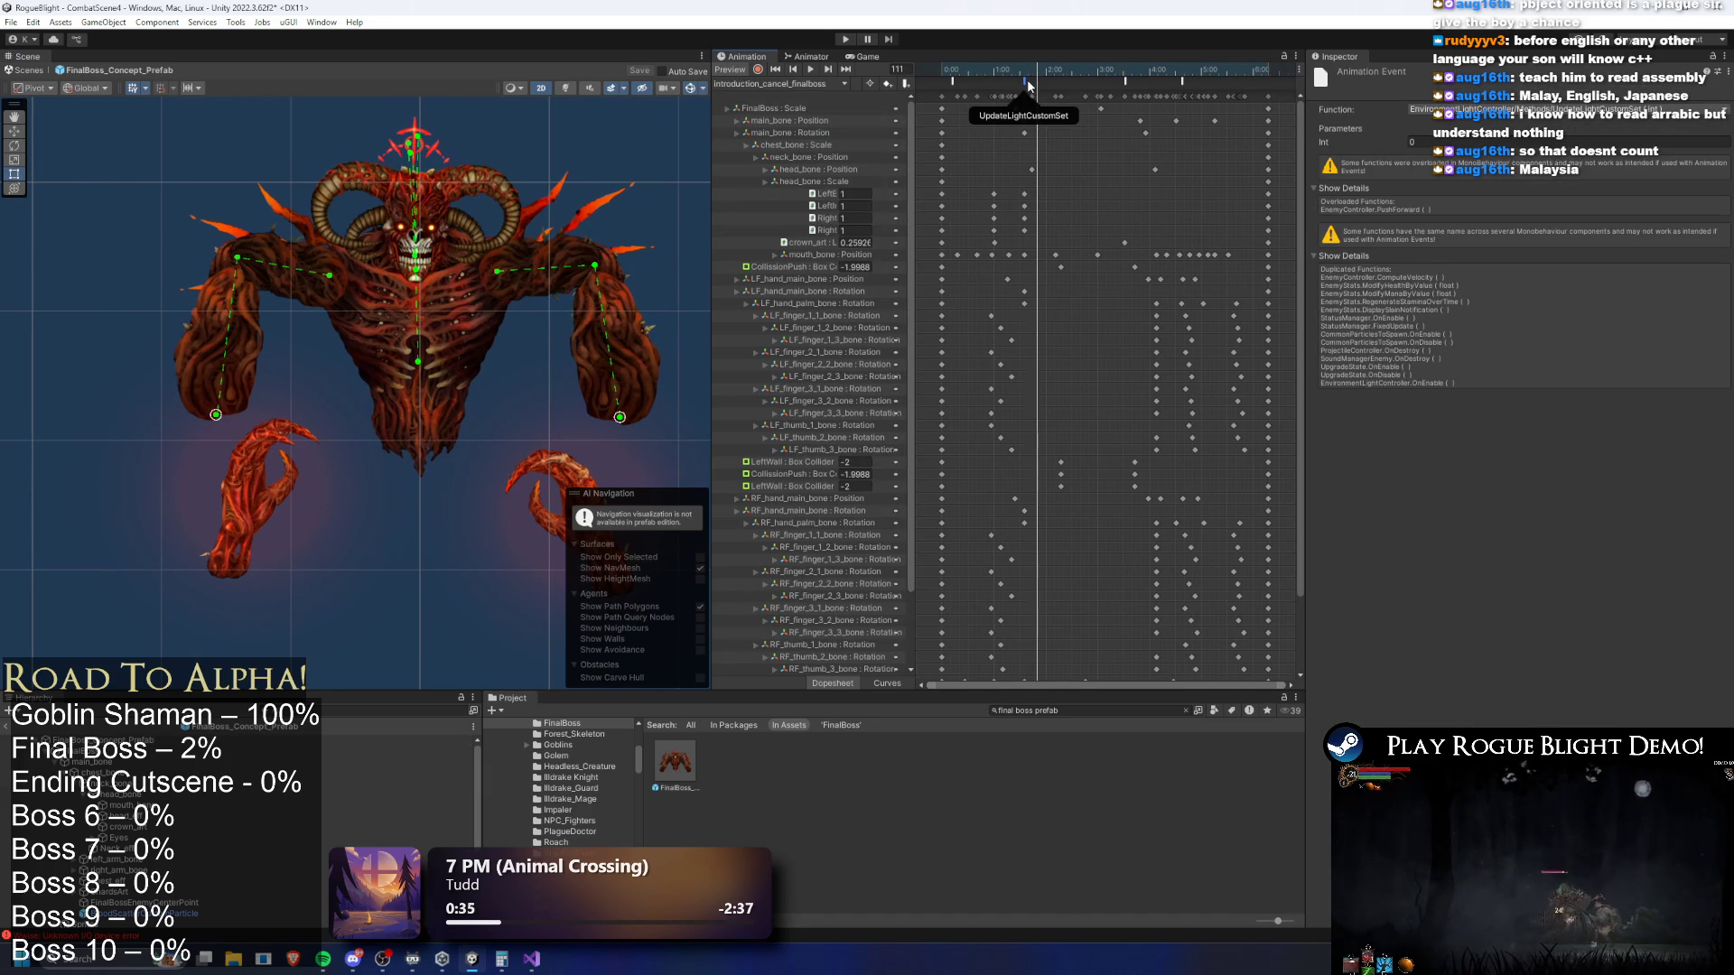
click(1091, 69)
click(1124, 80)
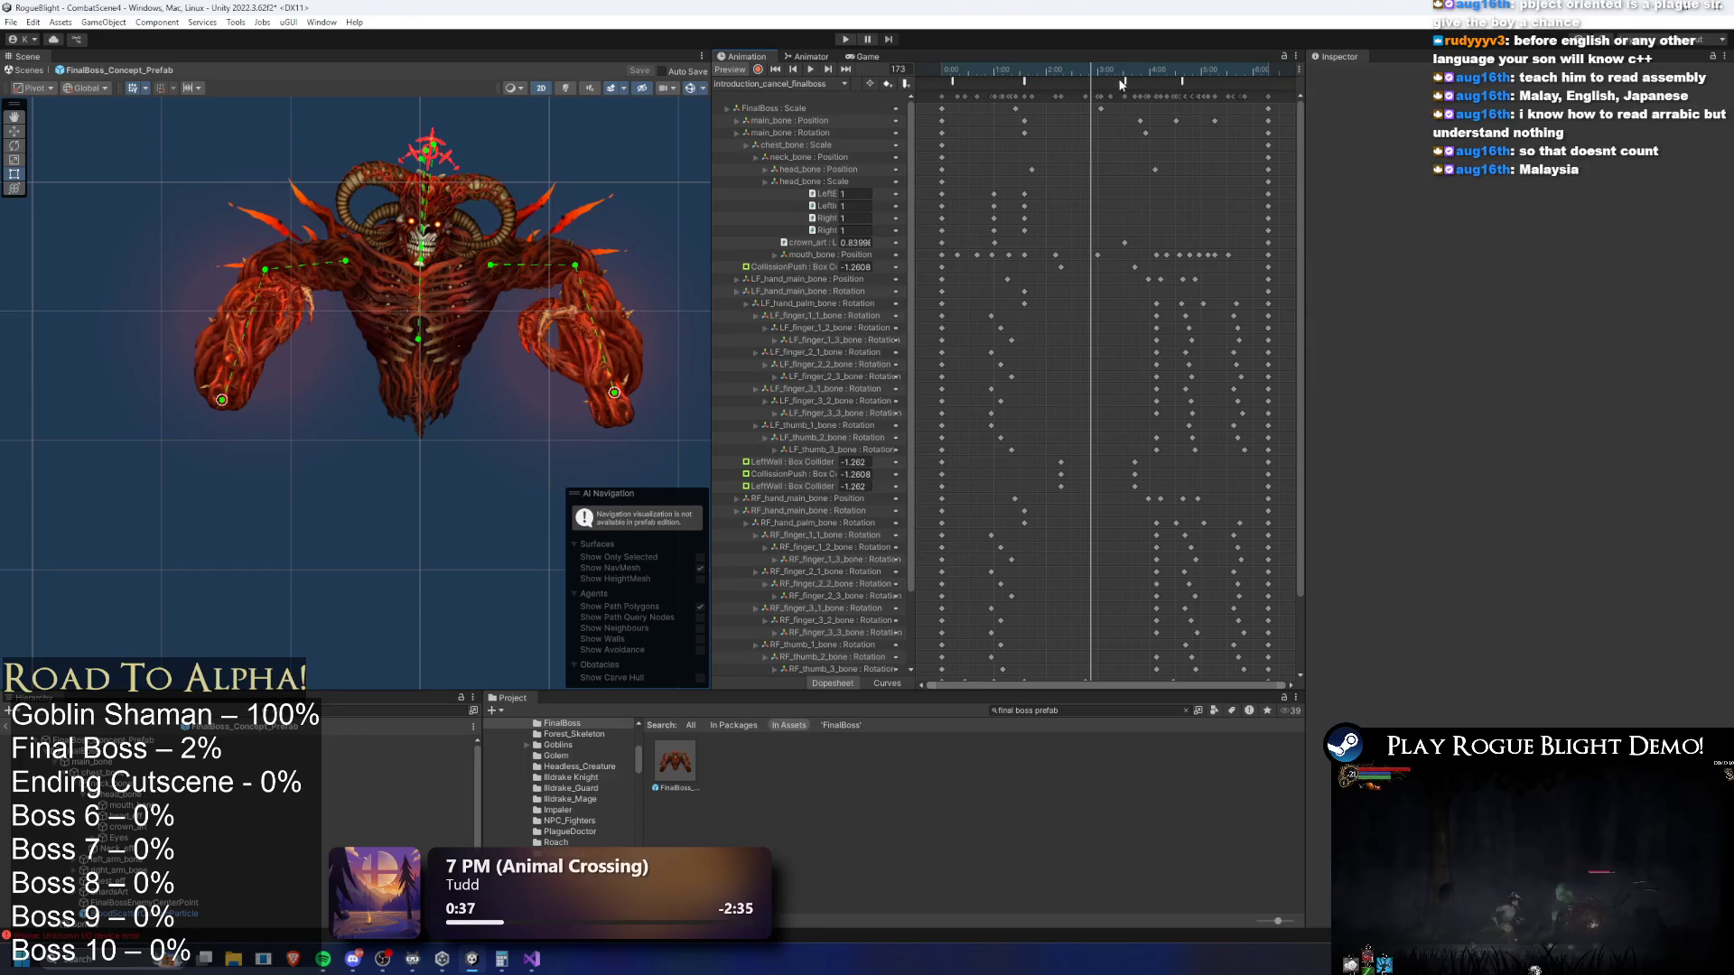
click(1123, 69)
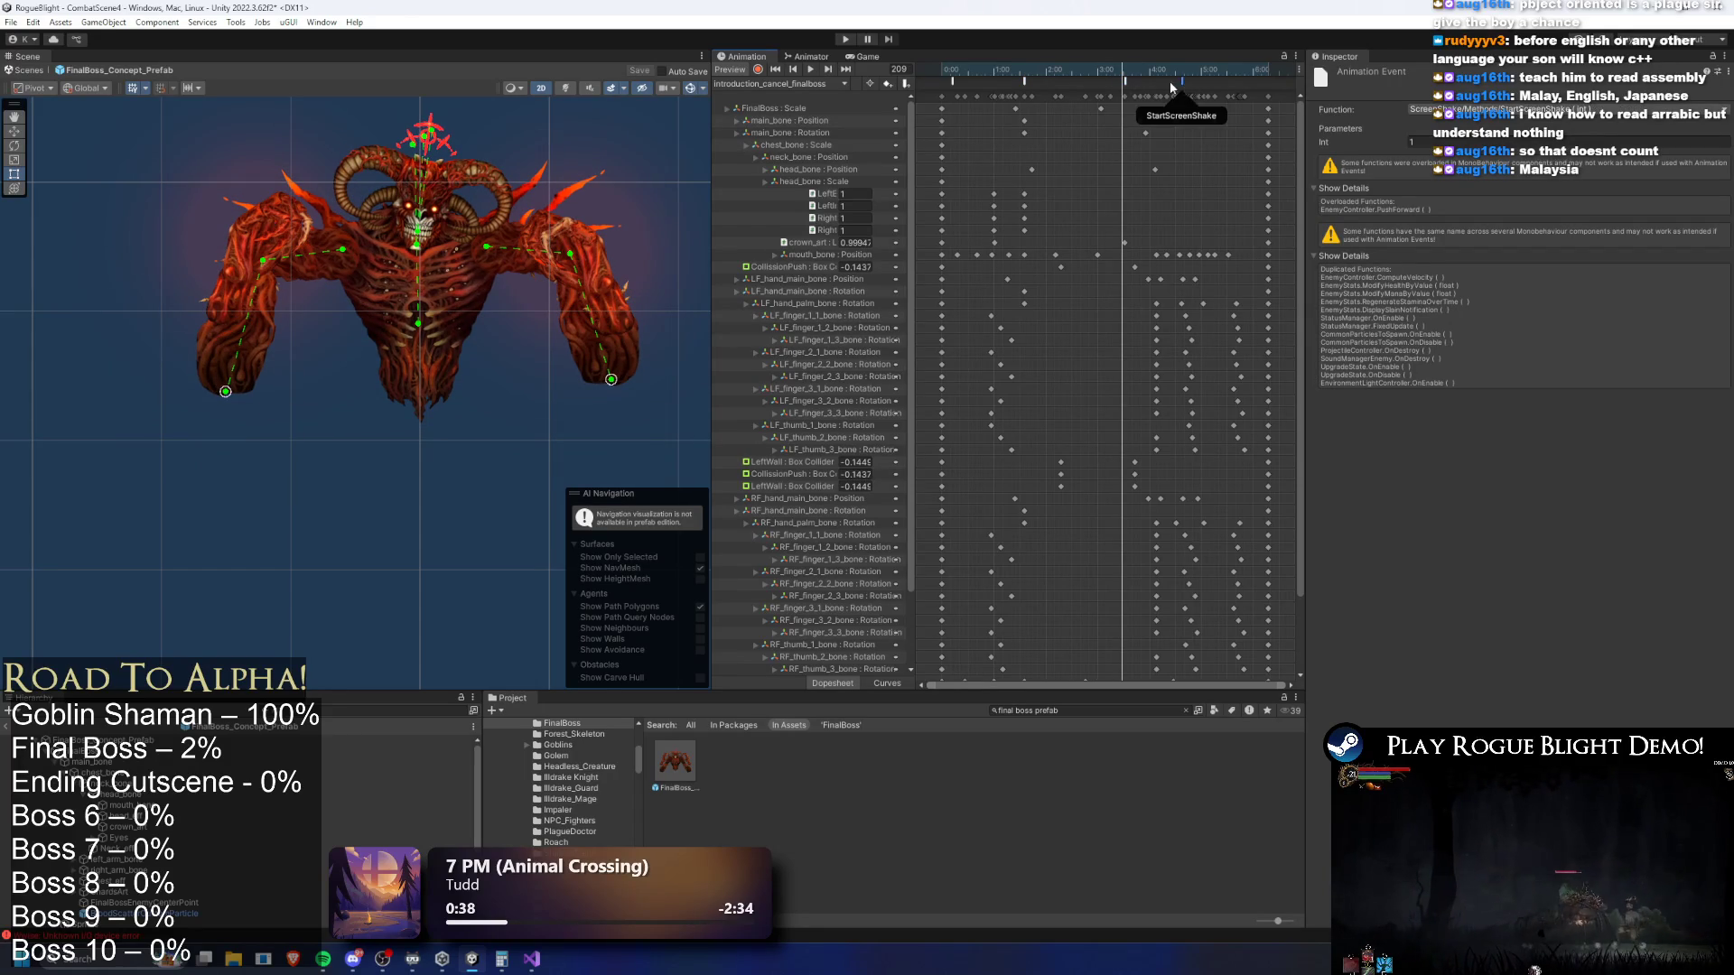
click(1124, 80)
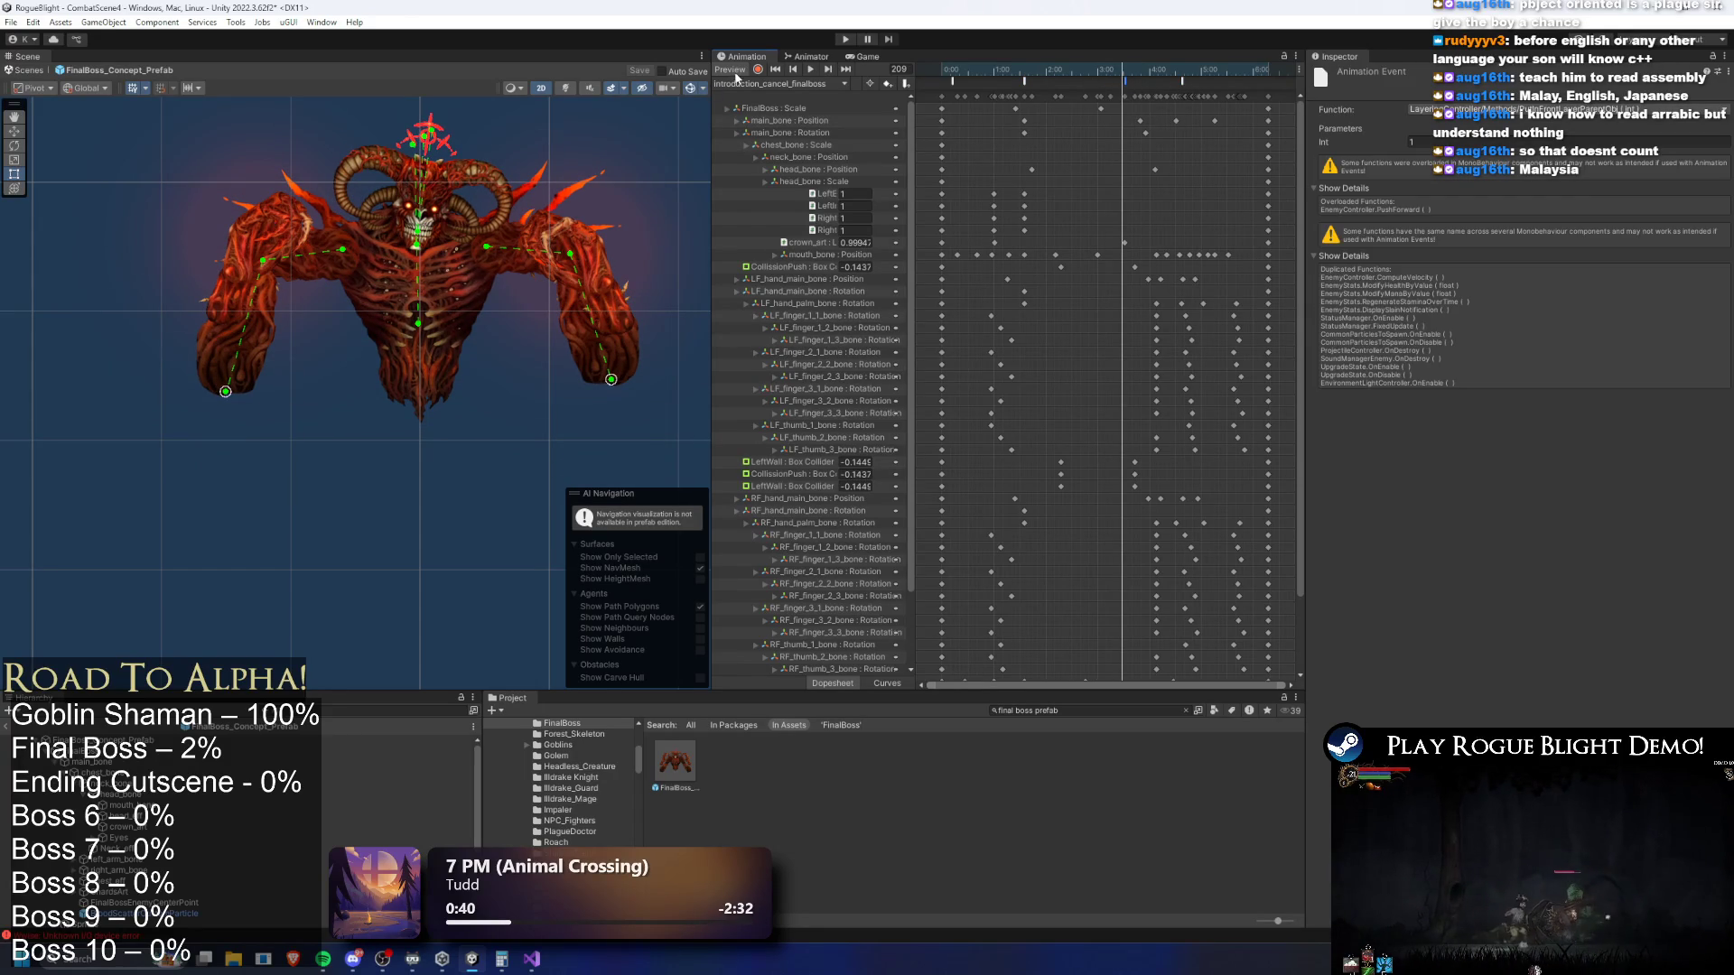
Browse the stun_long, stun_parried and stun_short clips, checking the ToggleLookingAtPlayer event
click(738, 83)
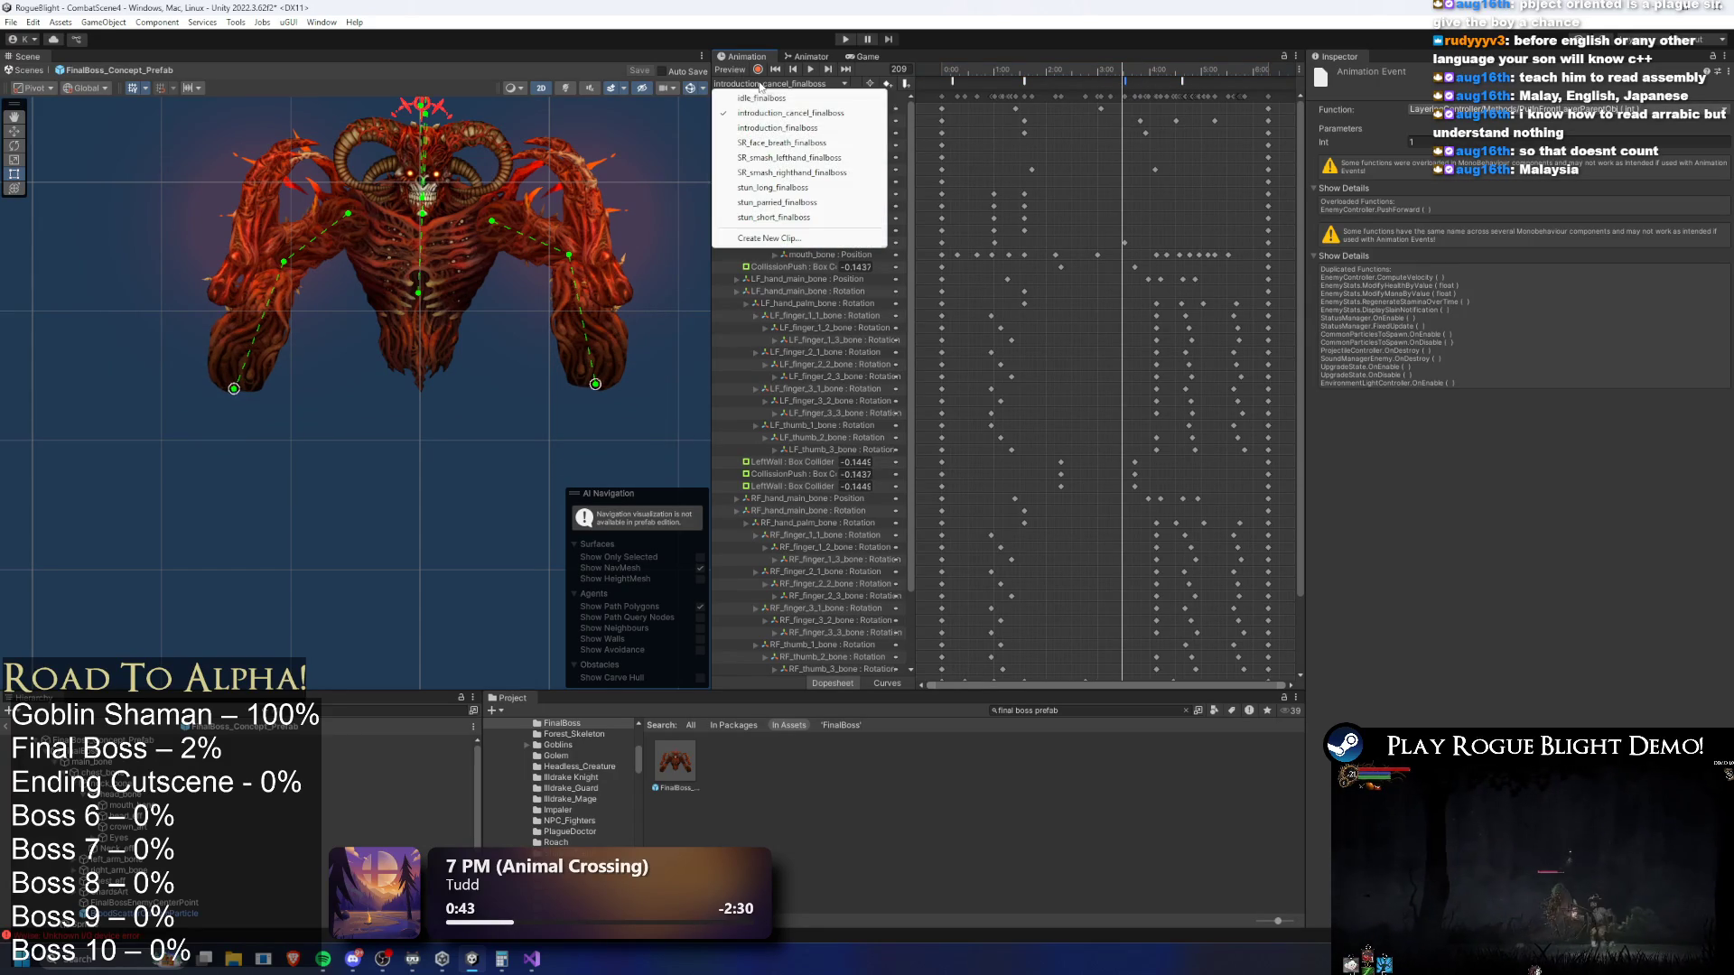
click(829, 187)
click(957, 80)
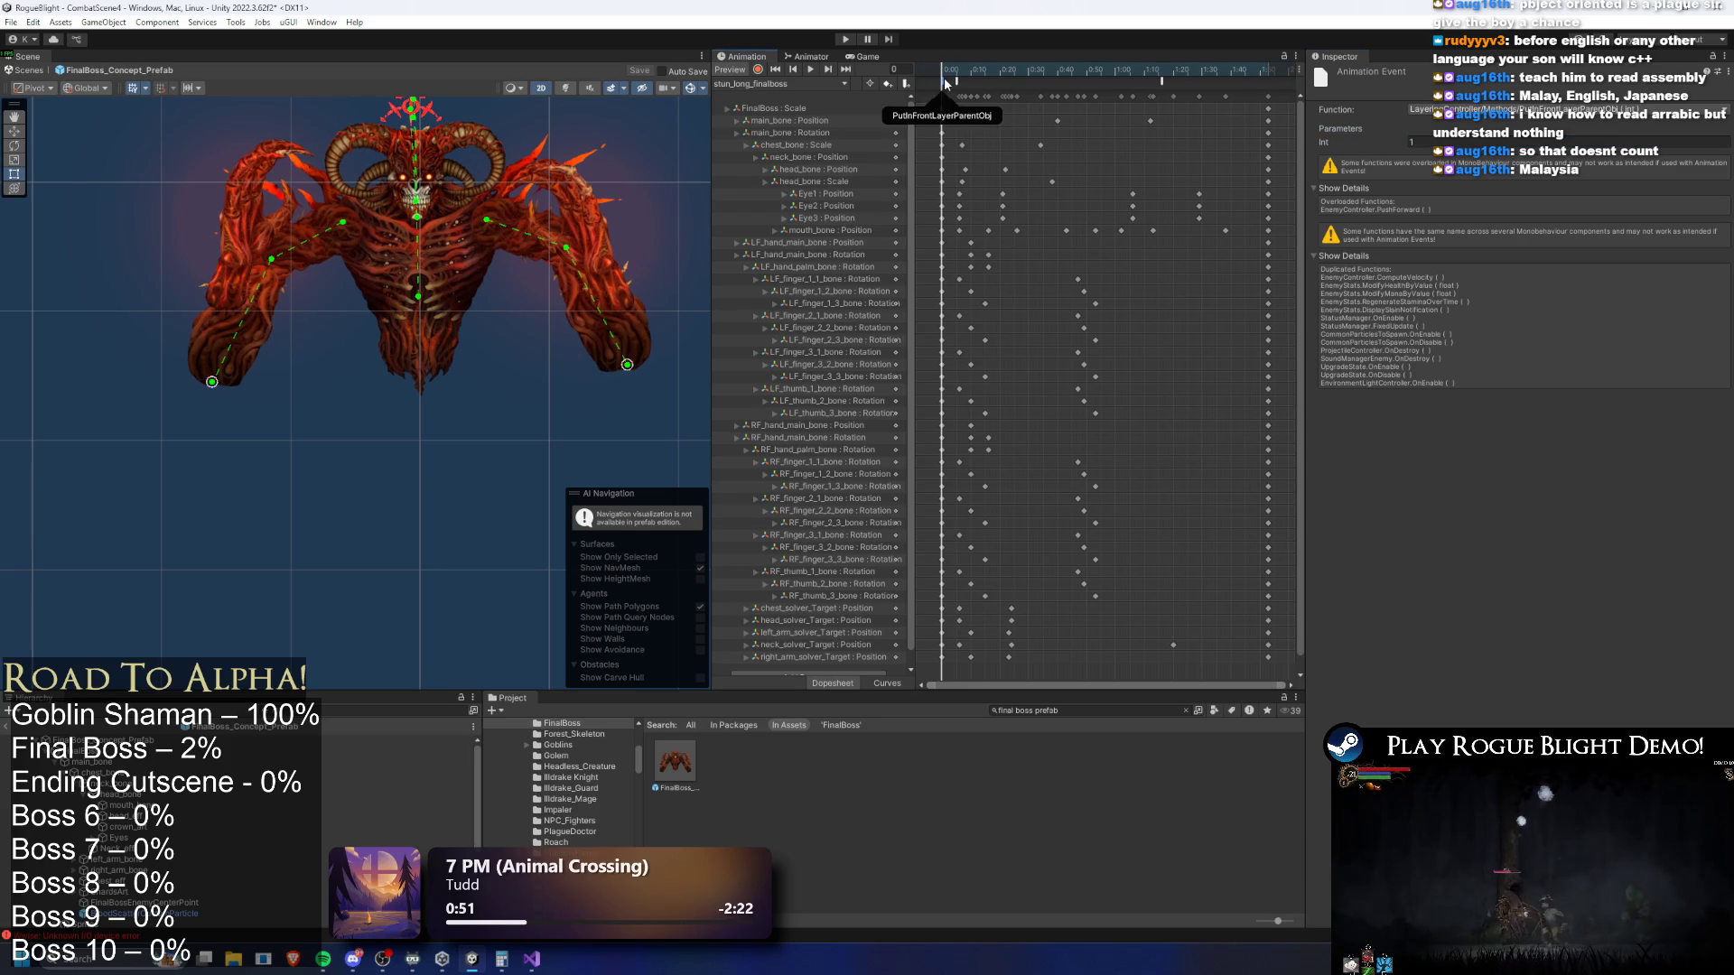
click(780, 83)
click(791, 200)
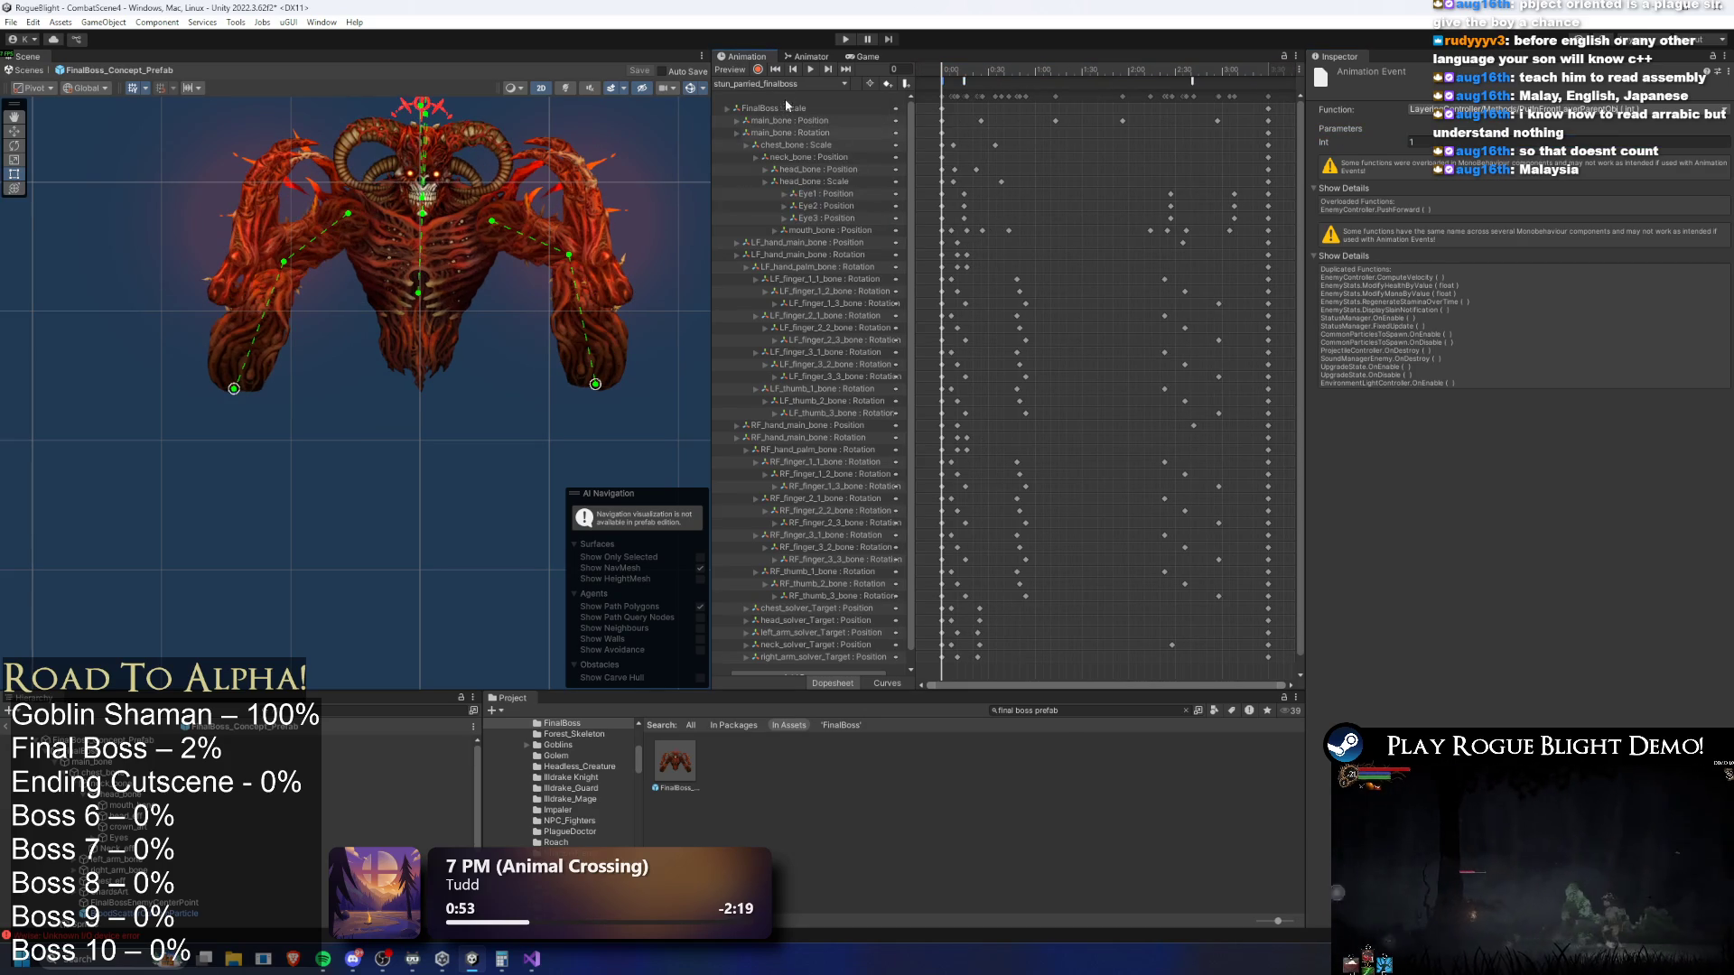
click(788, 84)
click(796, 217)
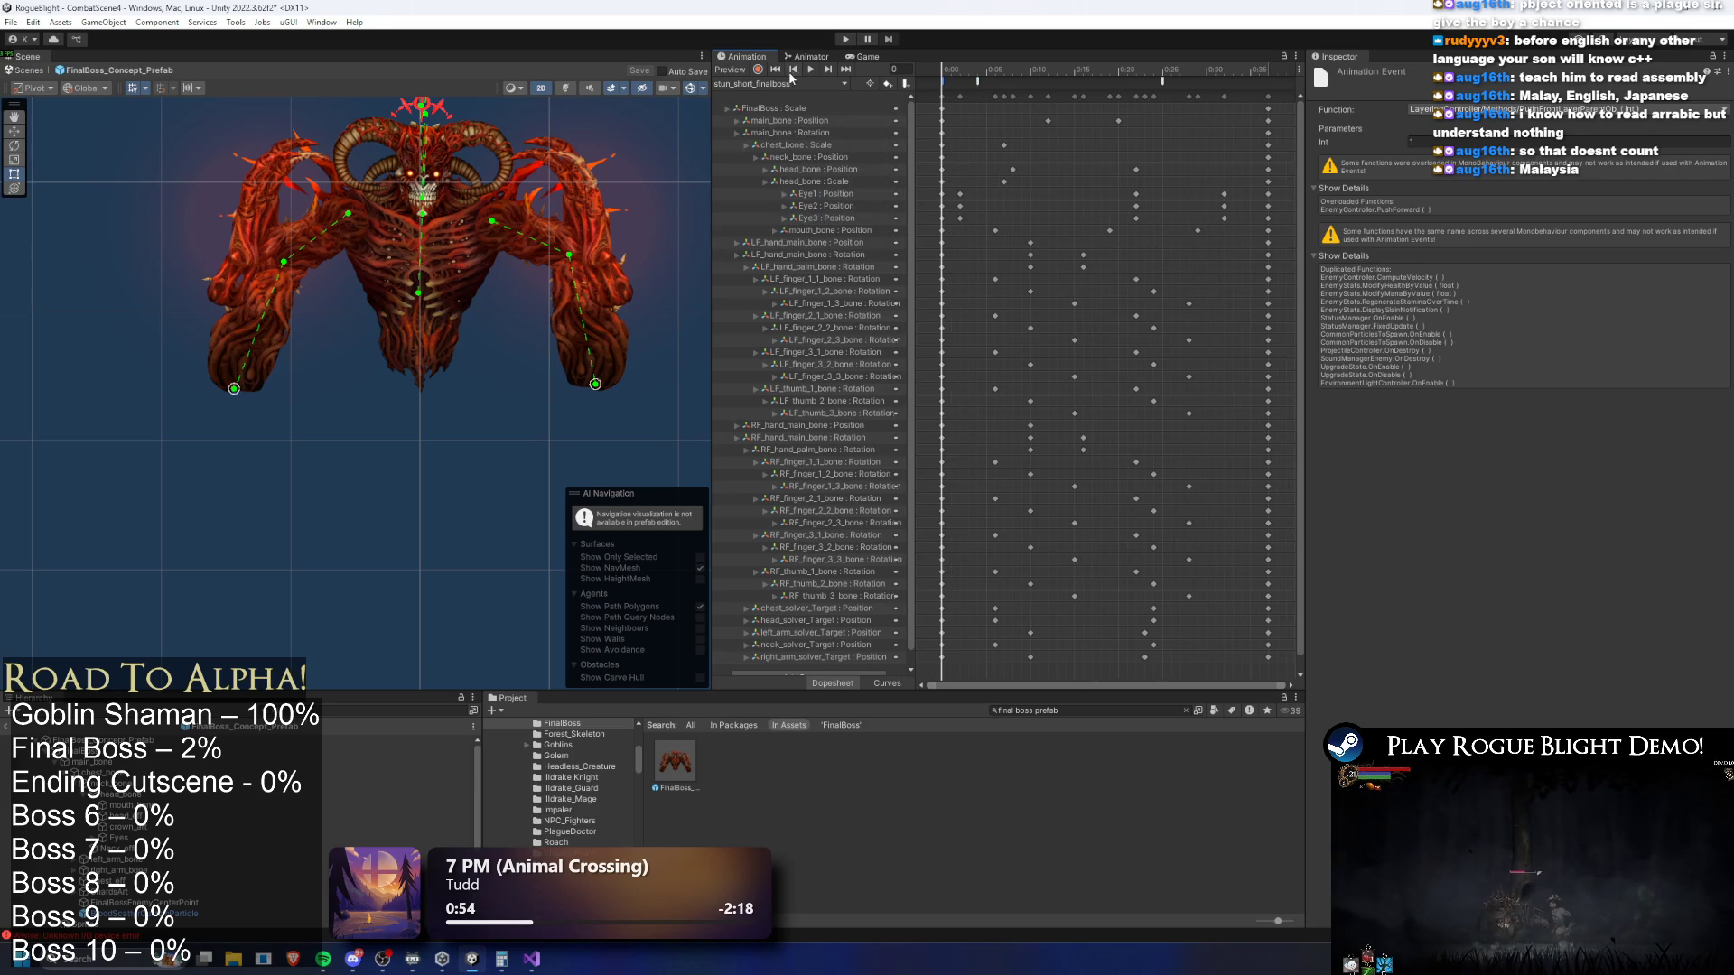
Load the SR_face_breath_finalboss clip and scrub through it
click(783, 83)
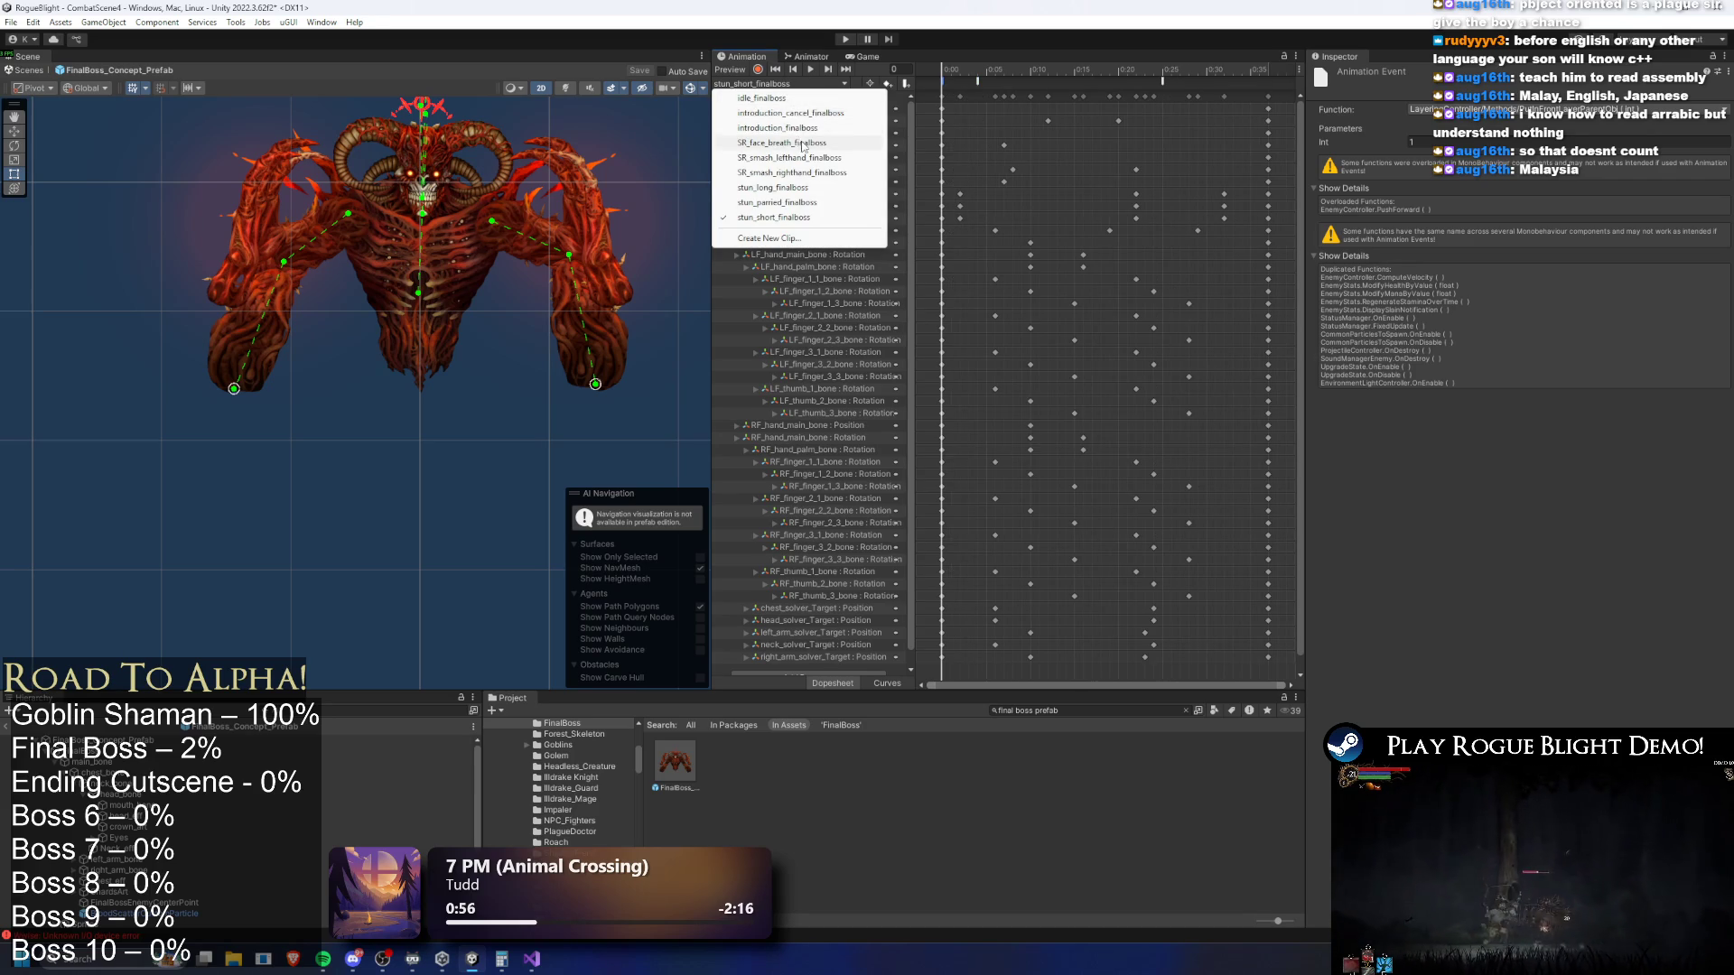
click(801, 142)
mouse_move(943, 72)
mouse_down()
mouse_move(1000, 73)
mouse_move(942, 71)
mouse_up()
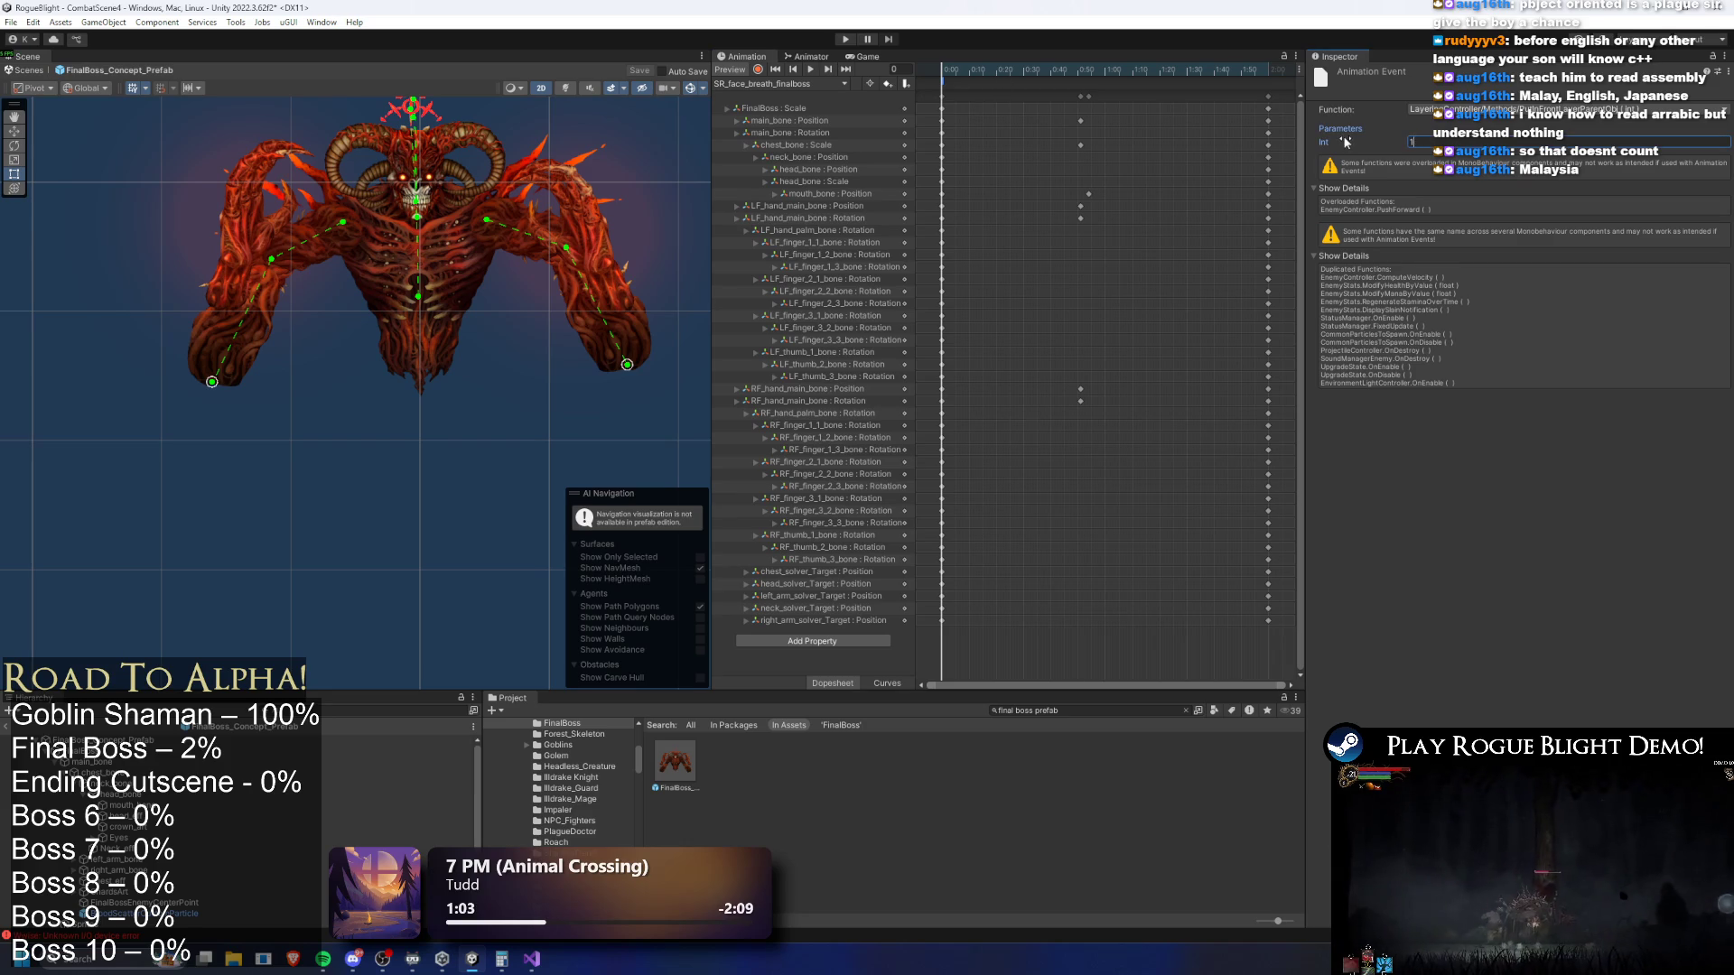
Check the left arm sprite and both hand colliders between frames 14 and 95, then start the playtest
click(987, 74)
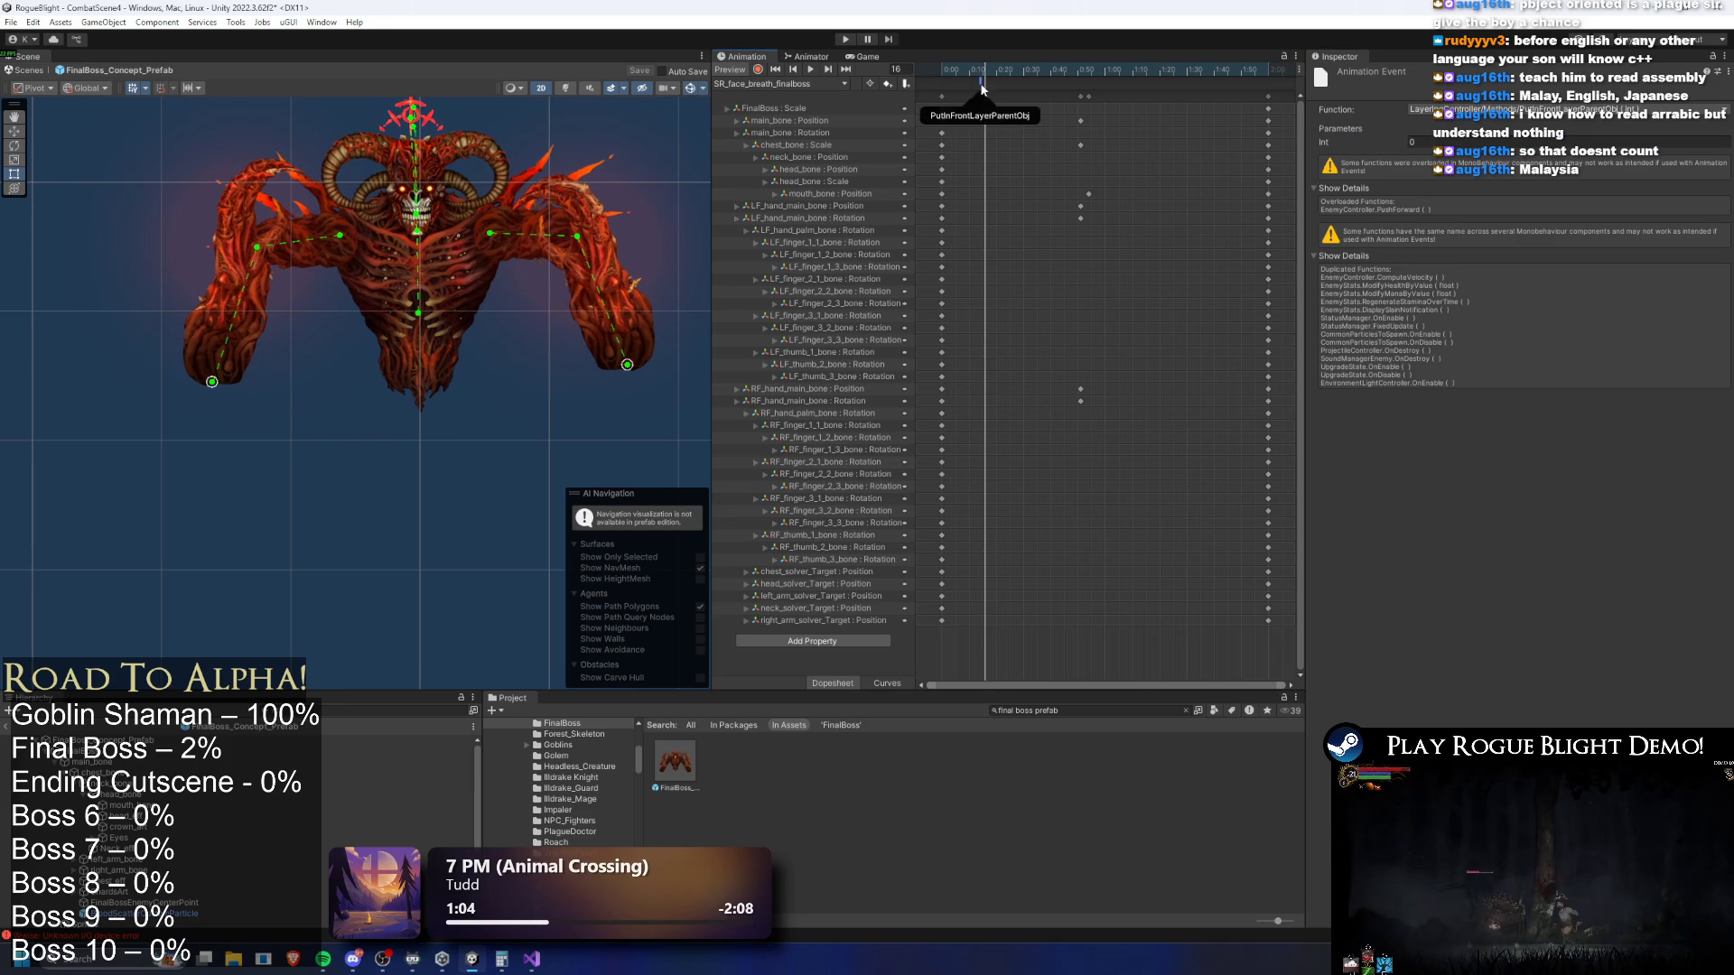
key(space)
mouse_move(1201, 73)
mouse_down()
mouse_move(1262, 68)
mouse_move(1001, 66)
mouse_move(1082, 69)
mouse_up()
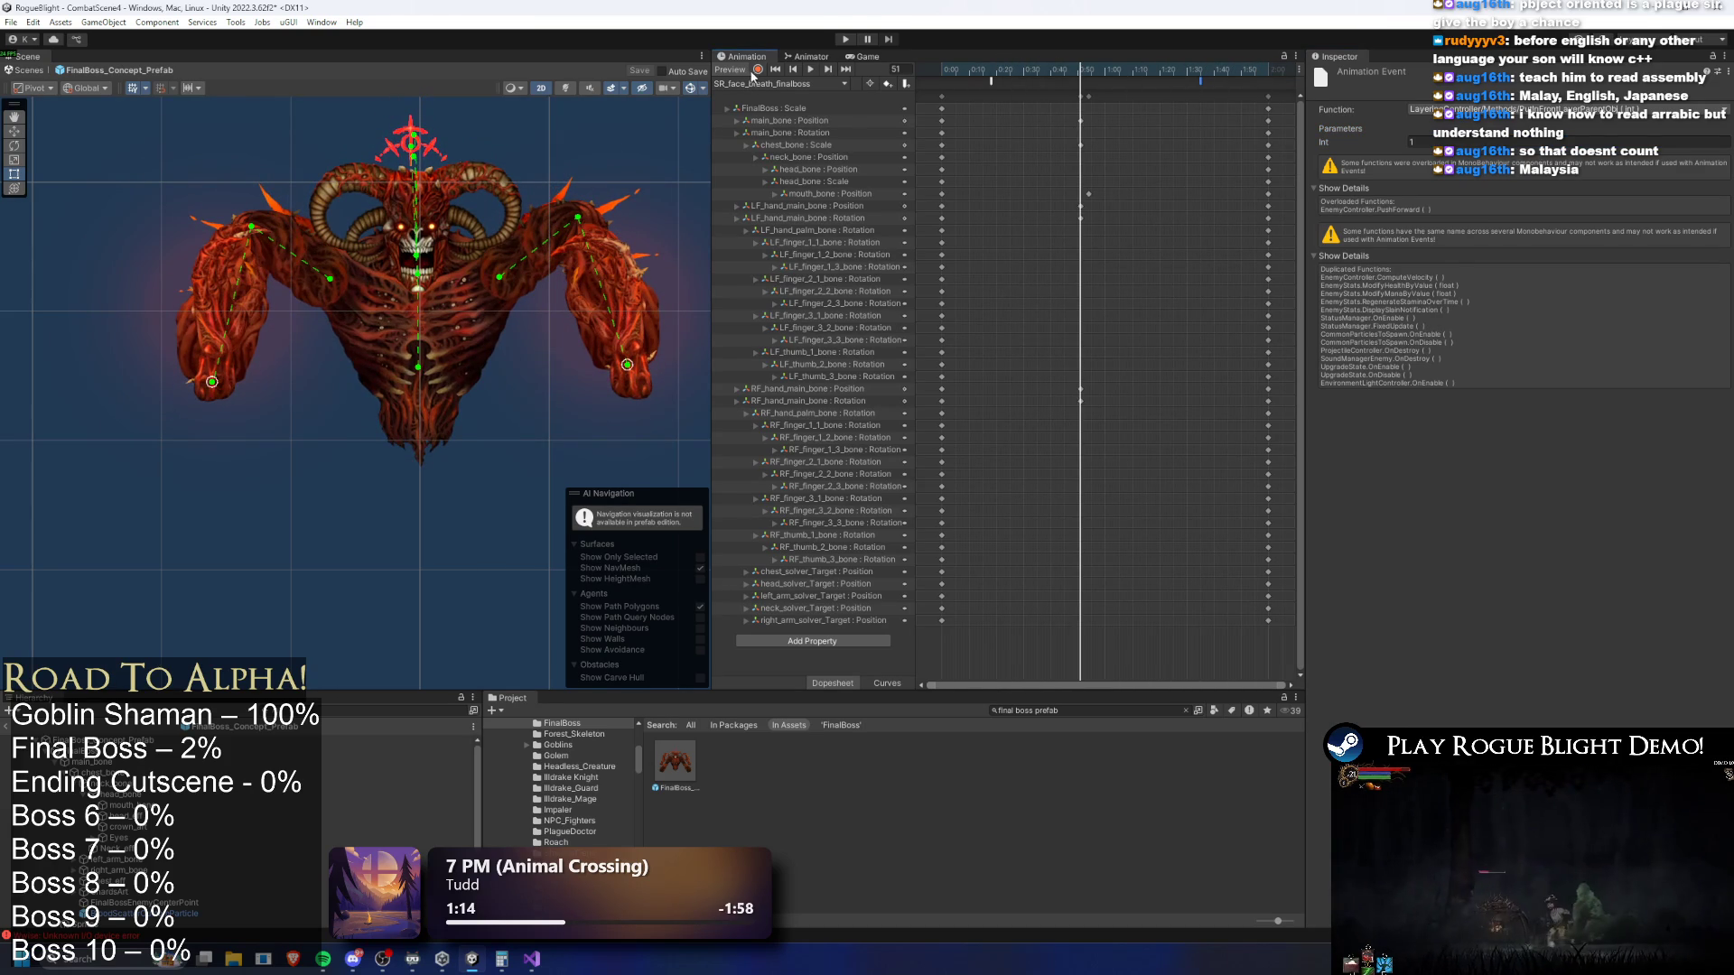
click(214, 426)
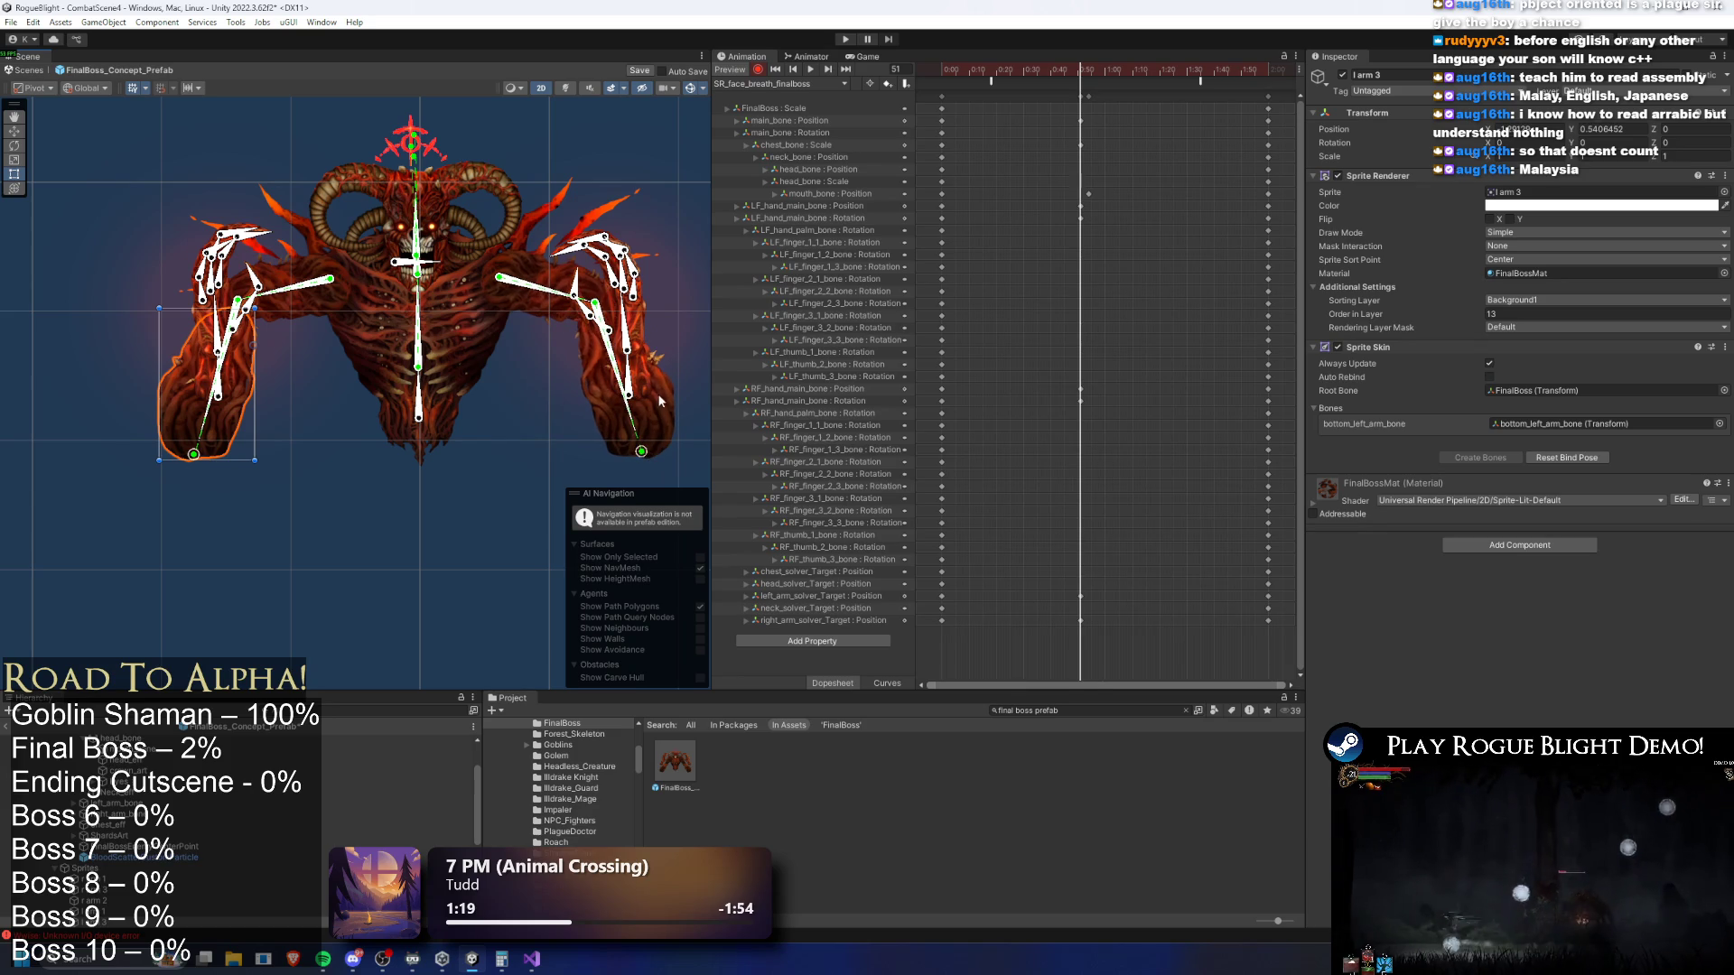
click(637, 389)
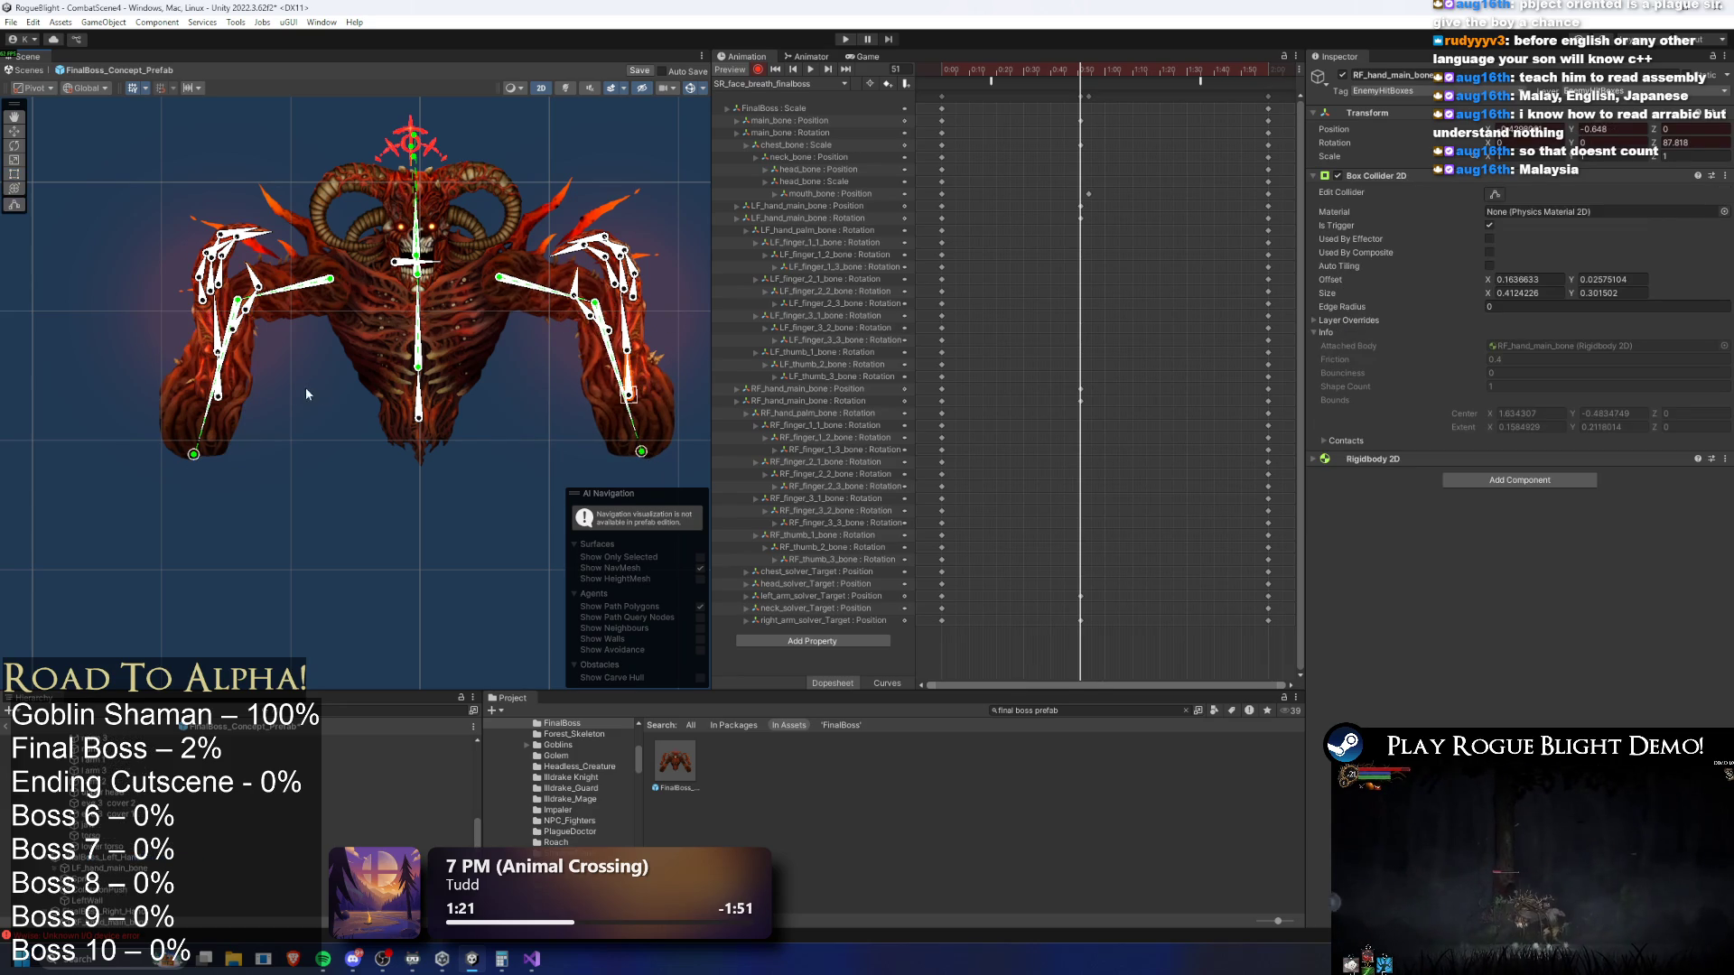
ctrl+click(224, 402)
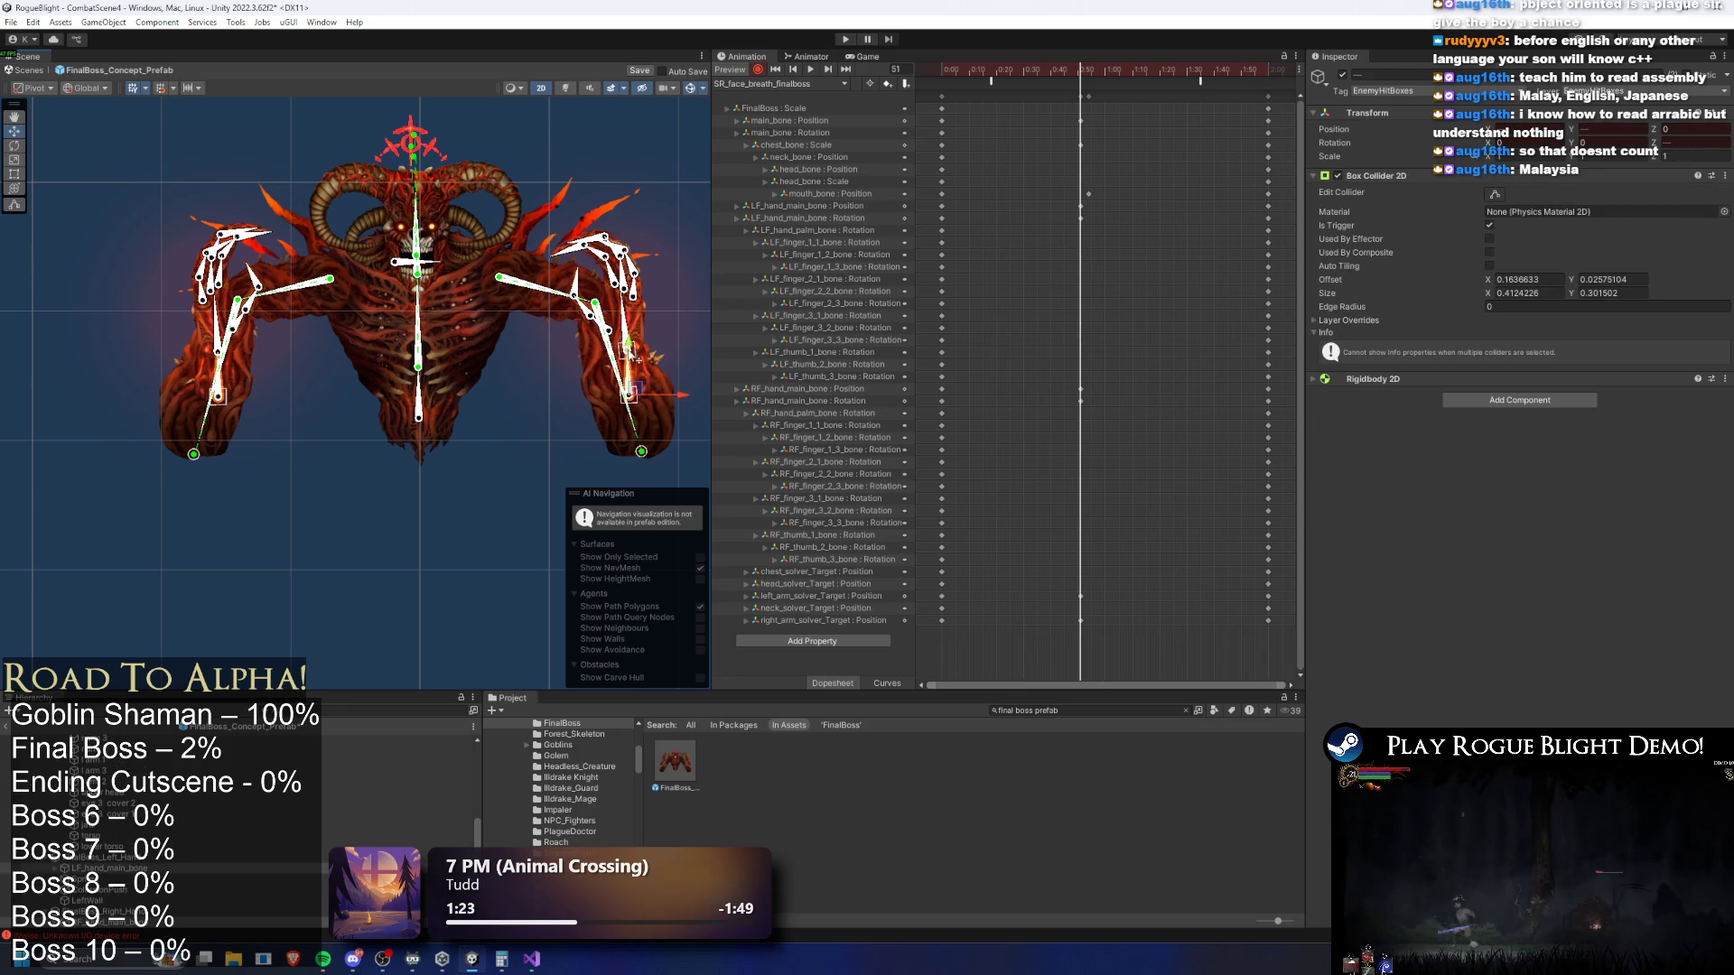
mouse_move(1104, 75)
mouse_down()
mouse_move(935, 79)
mouse_move(1032, 112)
mouse_move(955, 72)
mouse_move(1200, 90)
mouse_up()
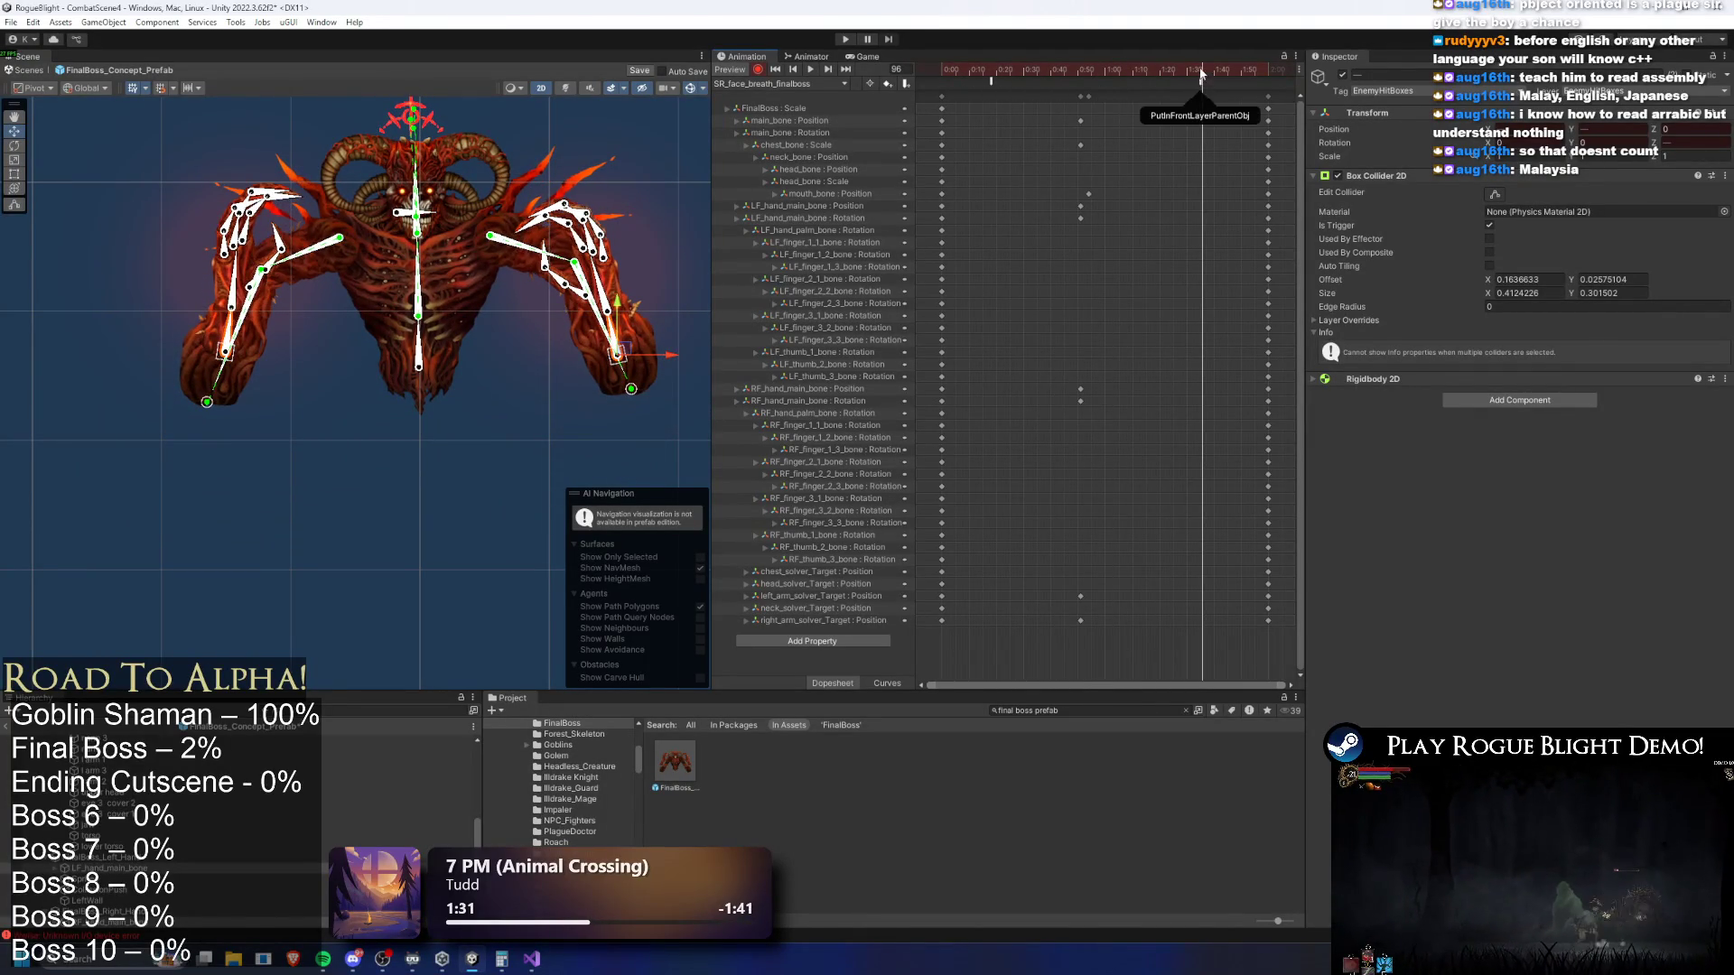
click(1201, 76)
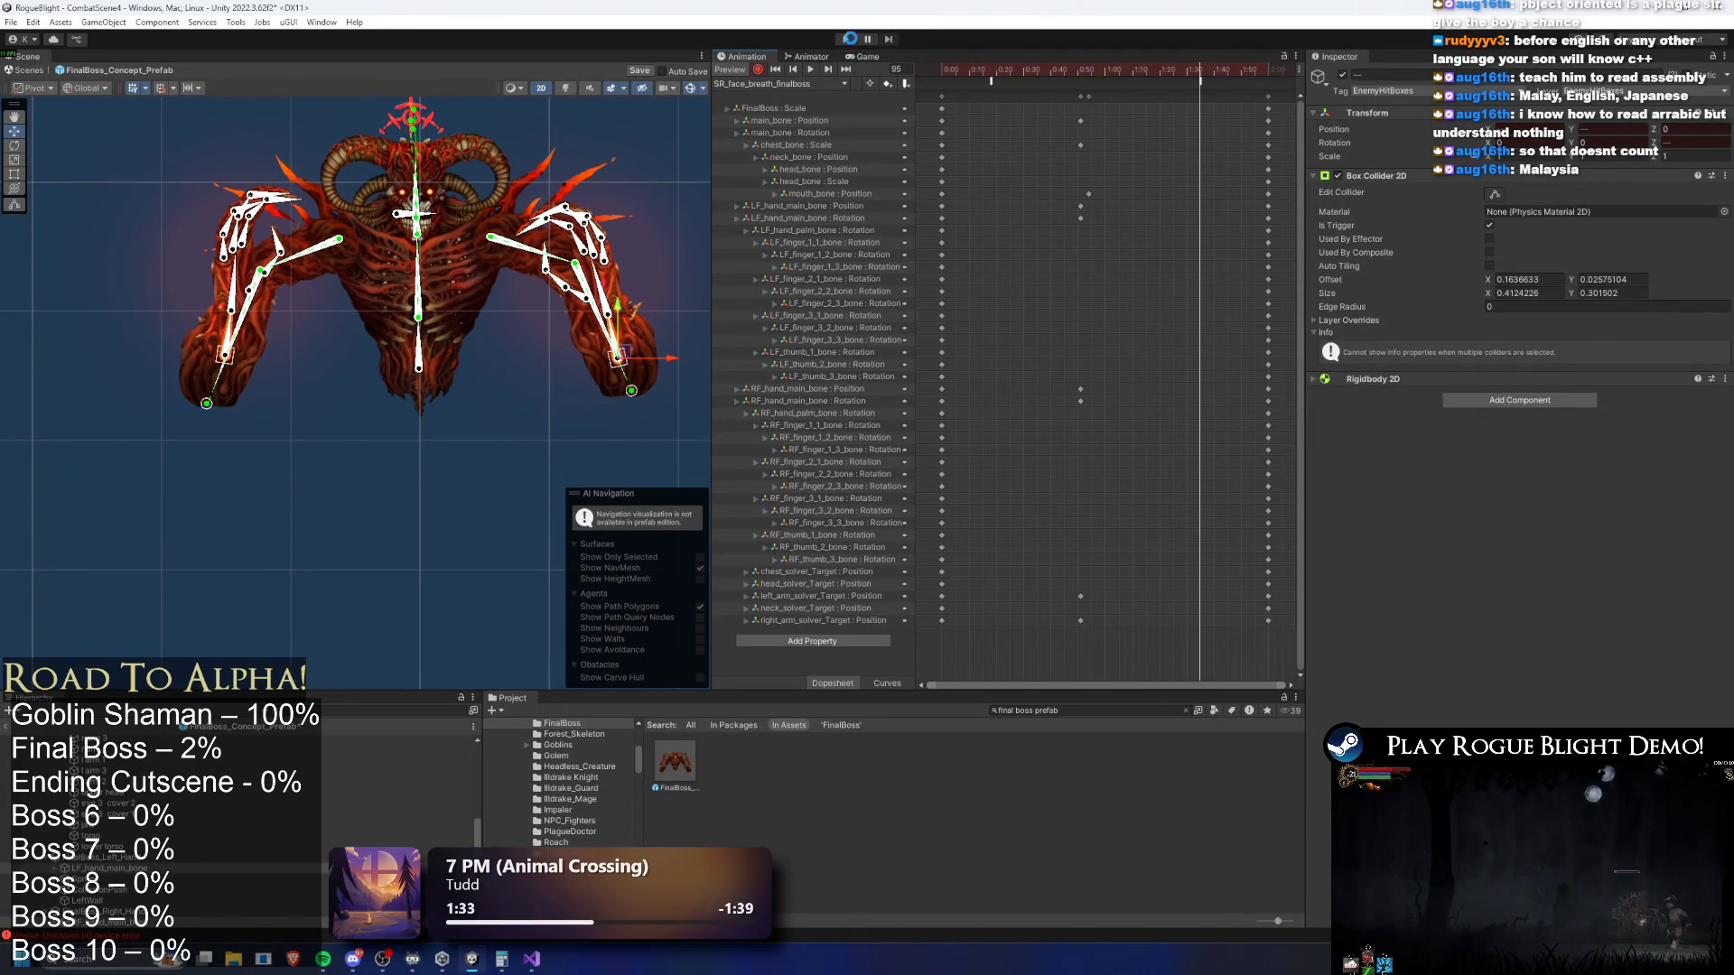
key(Escape)
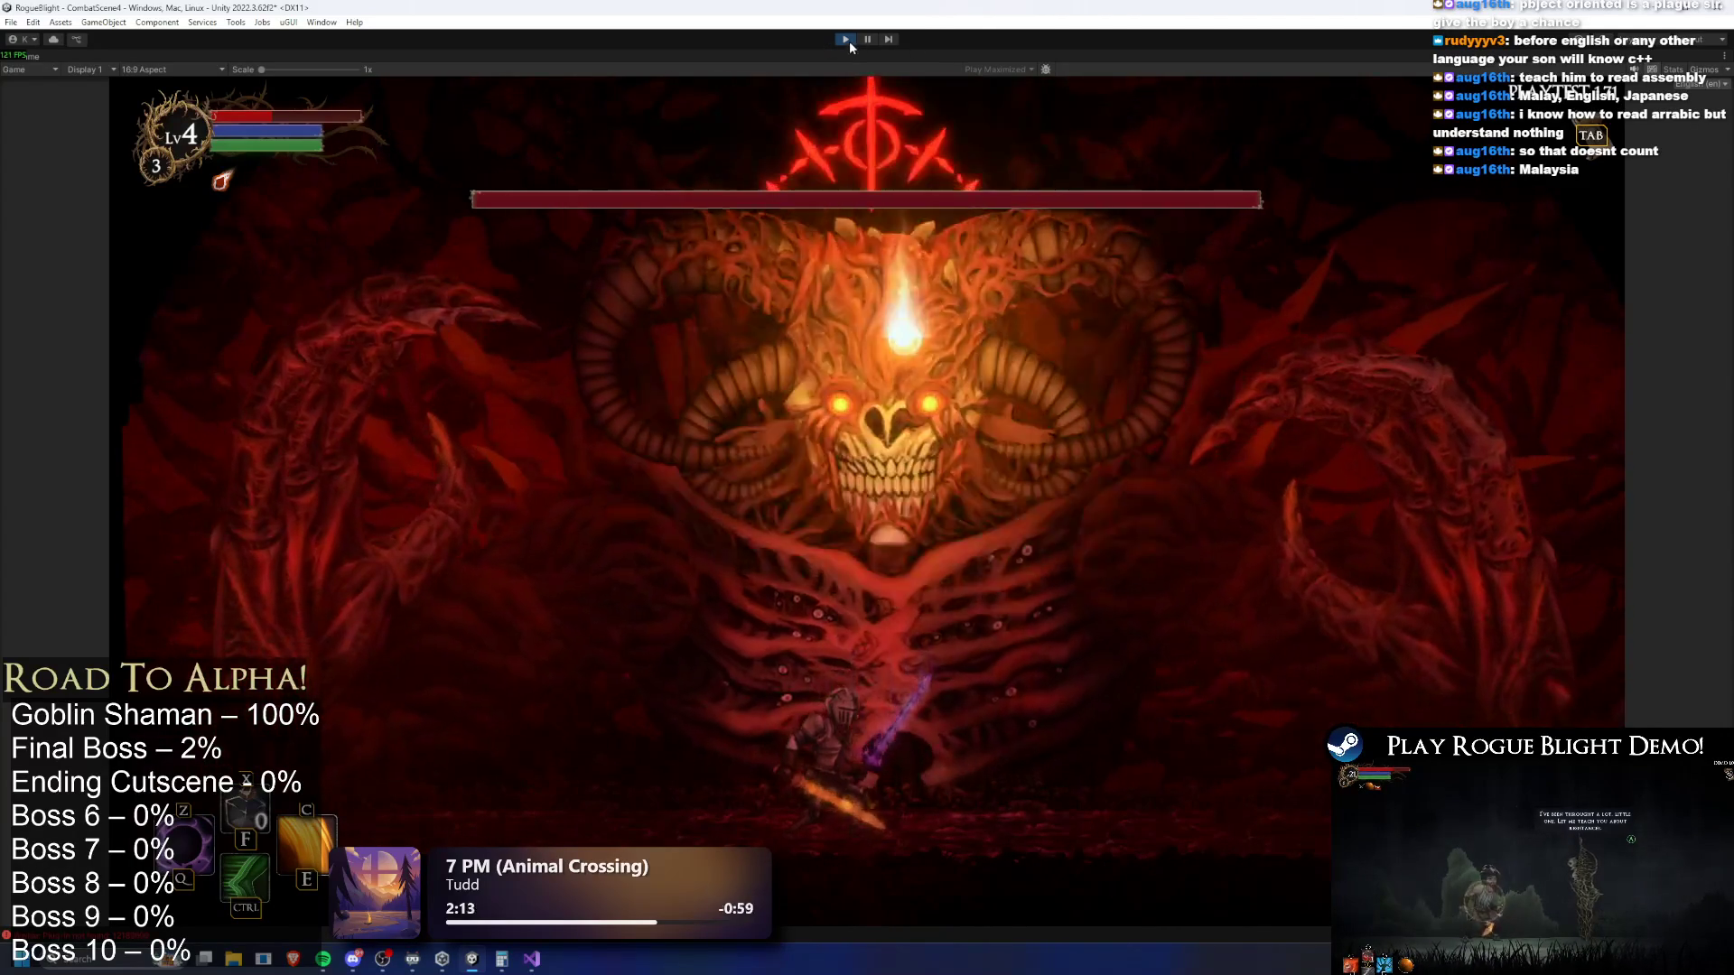
Fight the final boss in the Game view, then leave Play mode with Ctrl+P
key(ctrl+p)
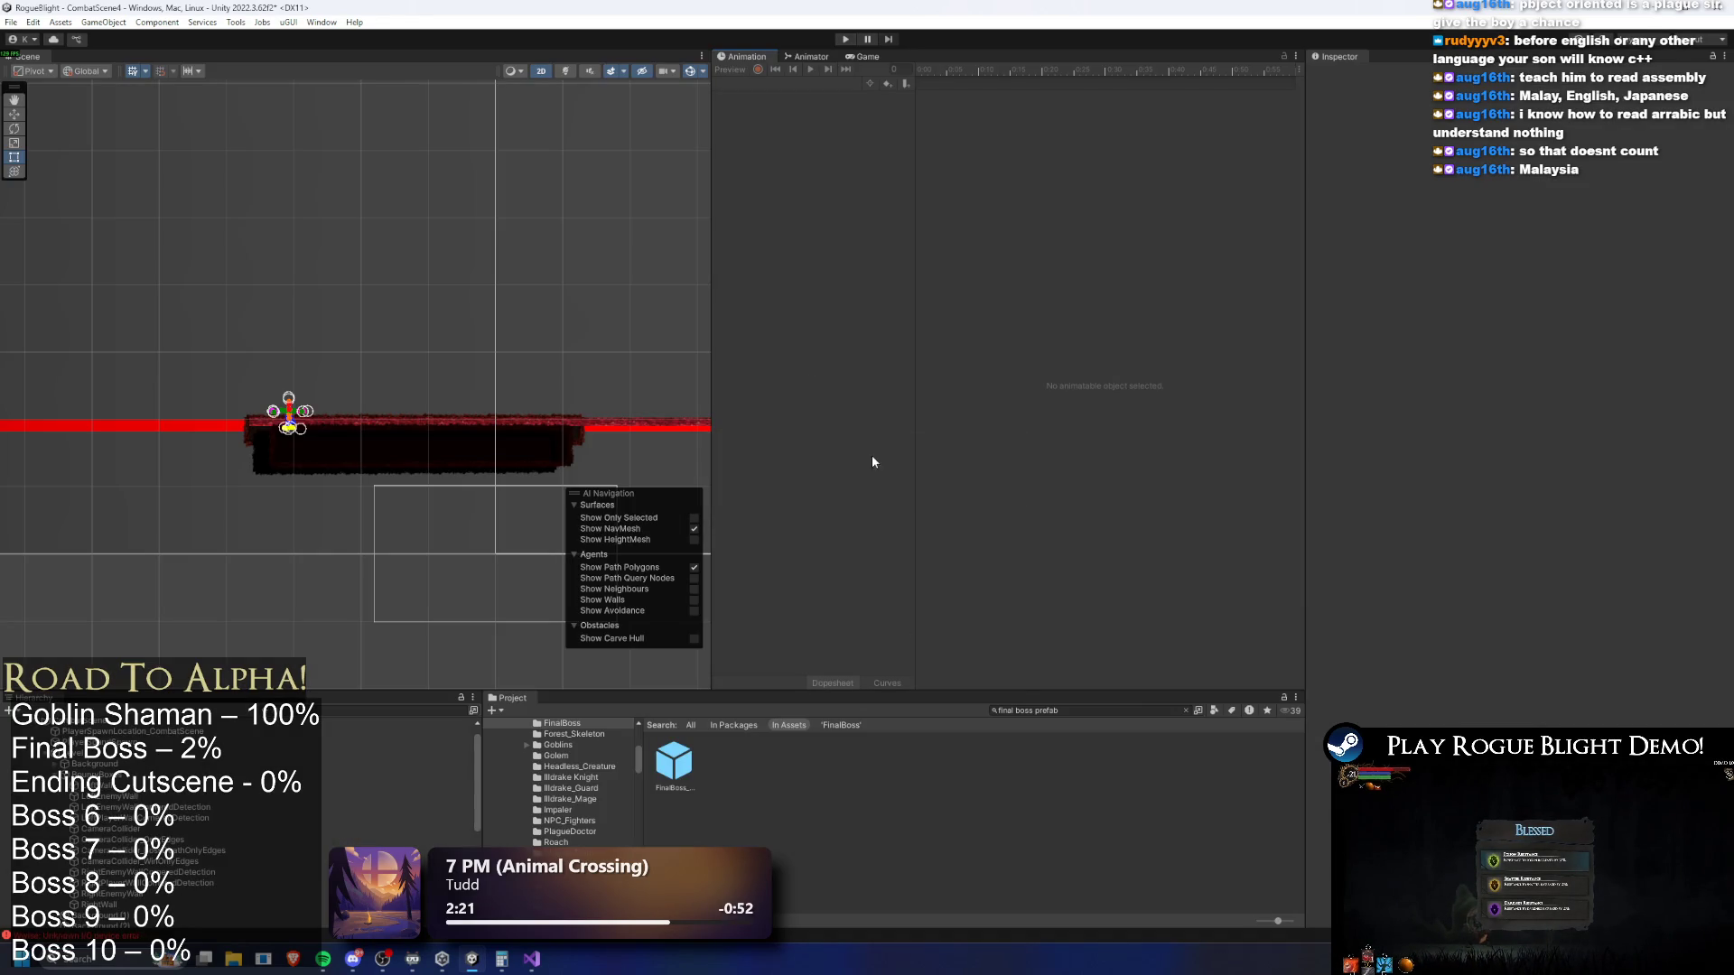
Reopen the FinalBoss prefab, load SR_face_breath_finalboss at frame 8 and select the chest bone
double_click(673, 763)
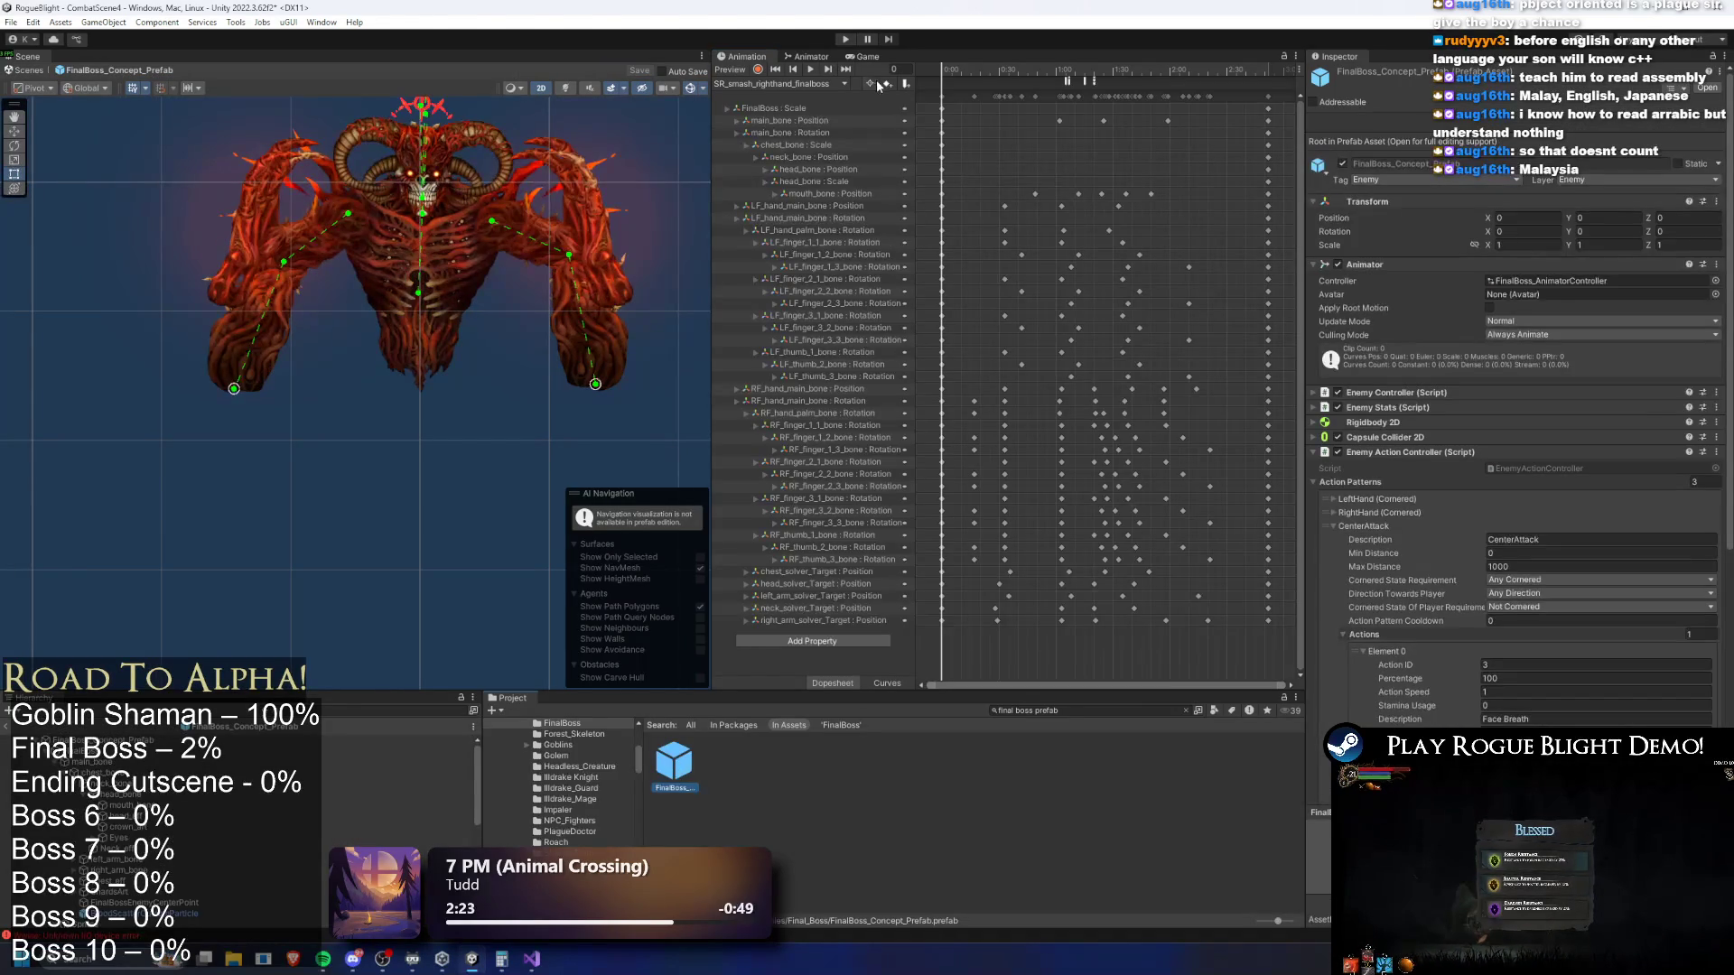
click(810, 69)
click(785, 83)
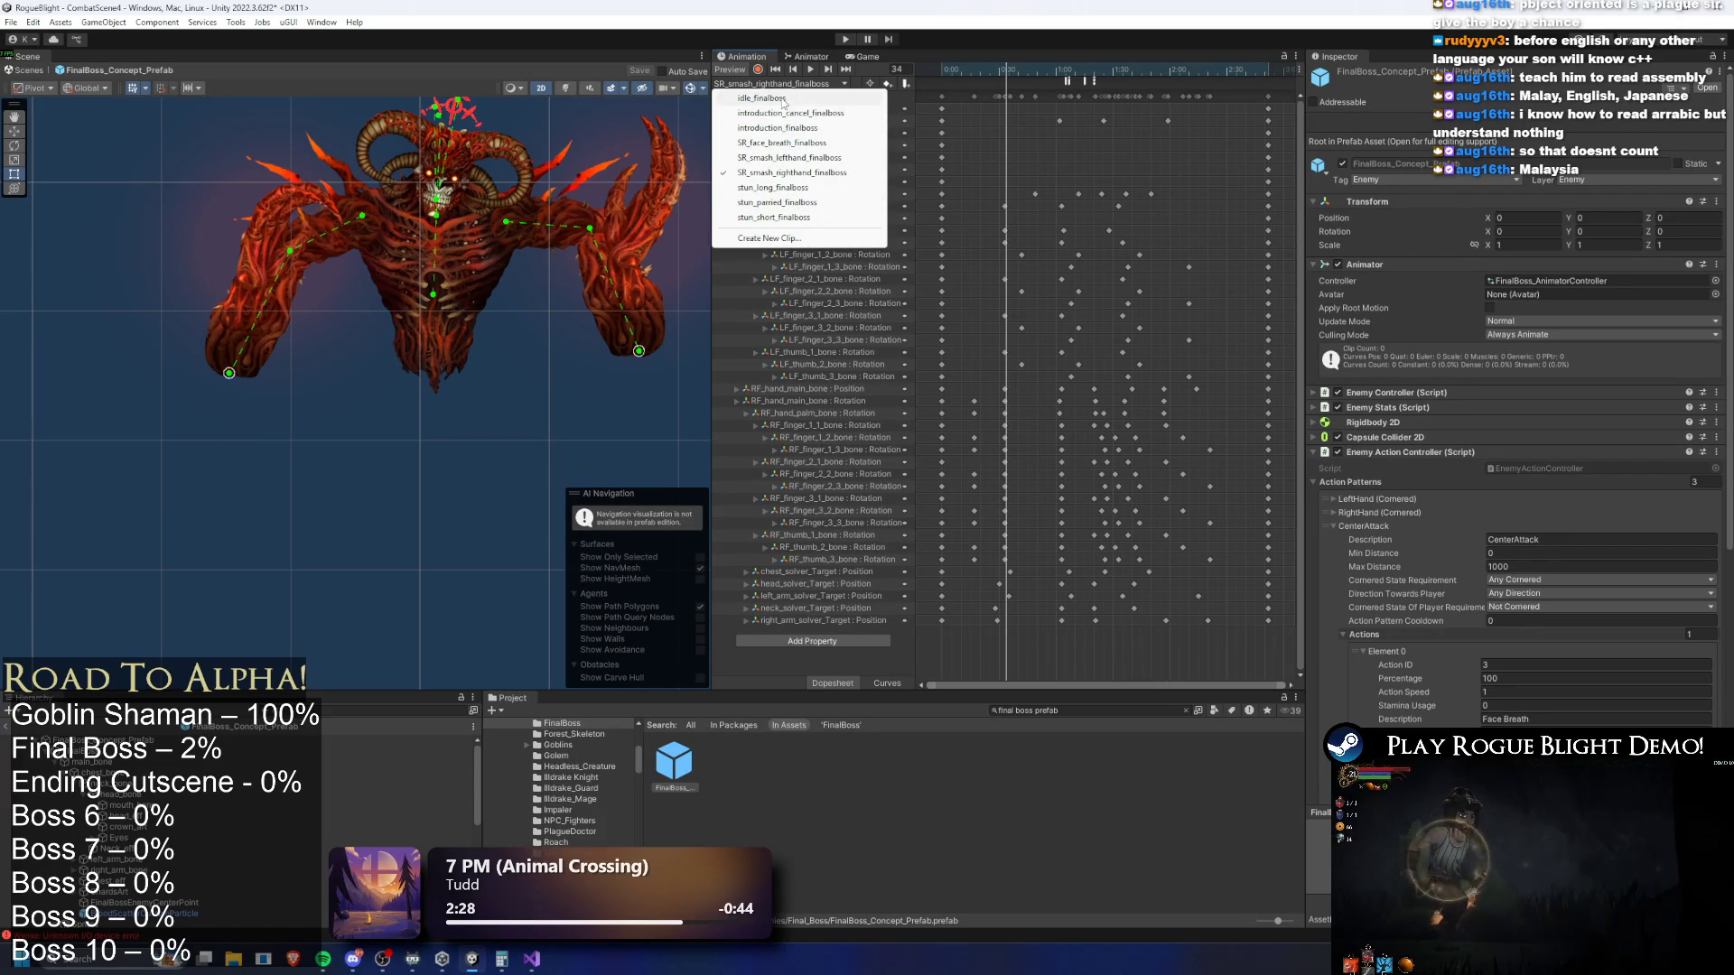
click(782, 143)
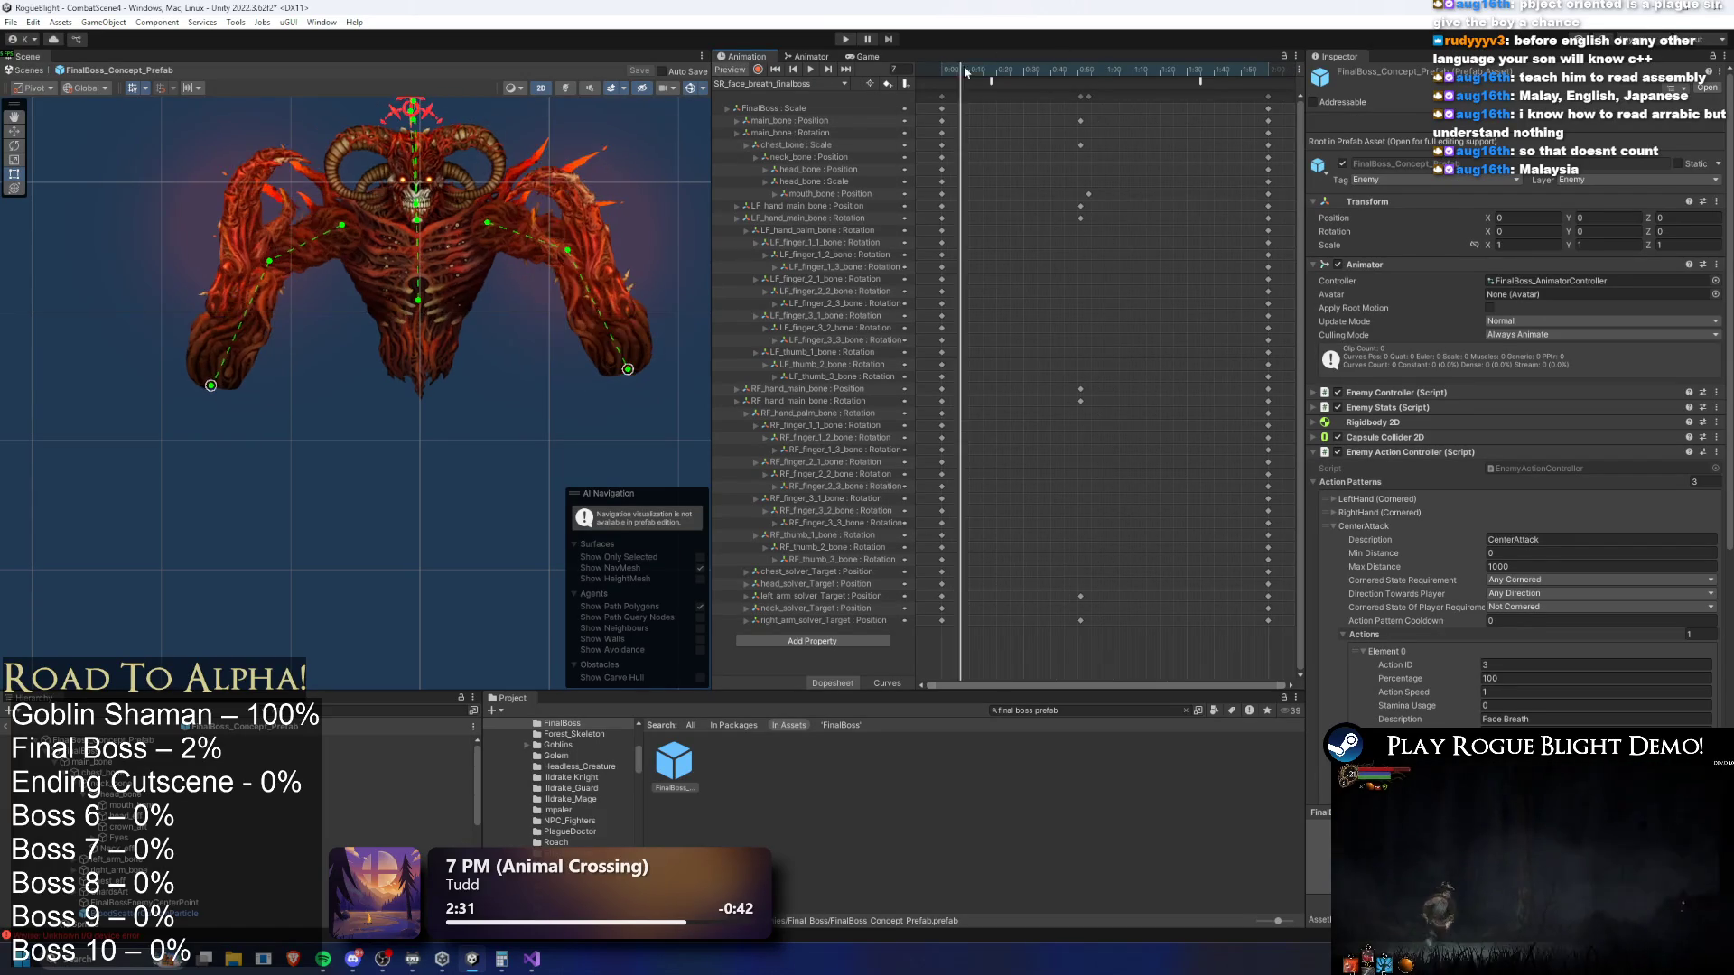
mouse_move(985, 78)
mouse_down()
mouse_move(939, 78)
mouse_move(965, 77)
mouse_up()
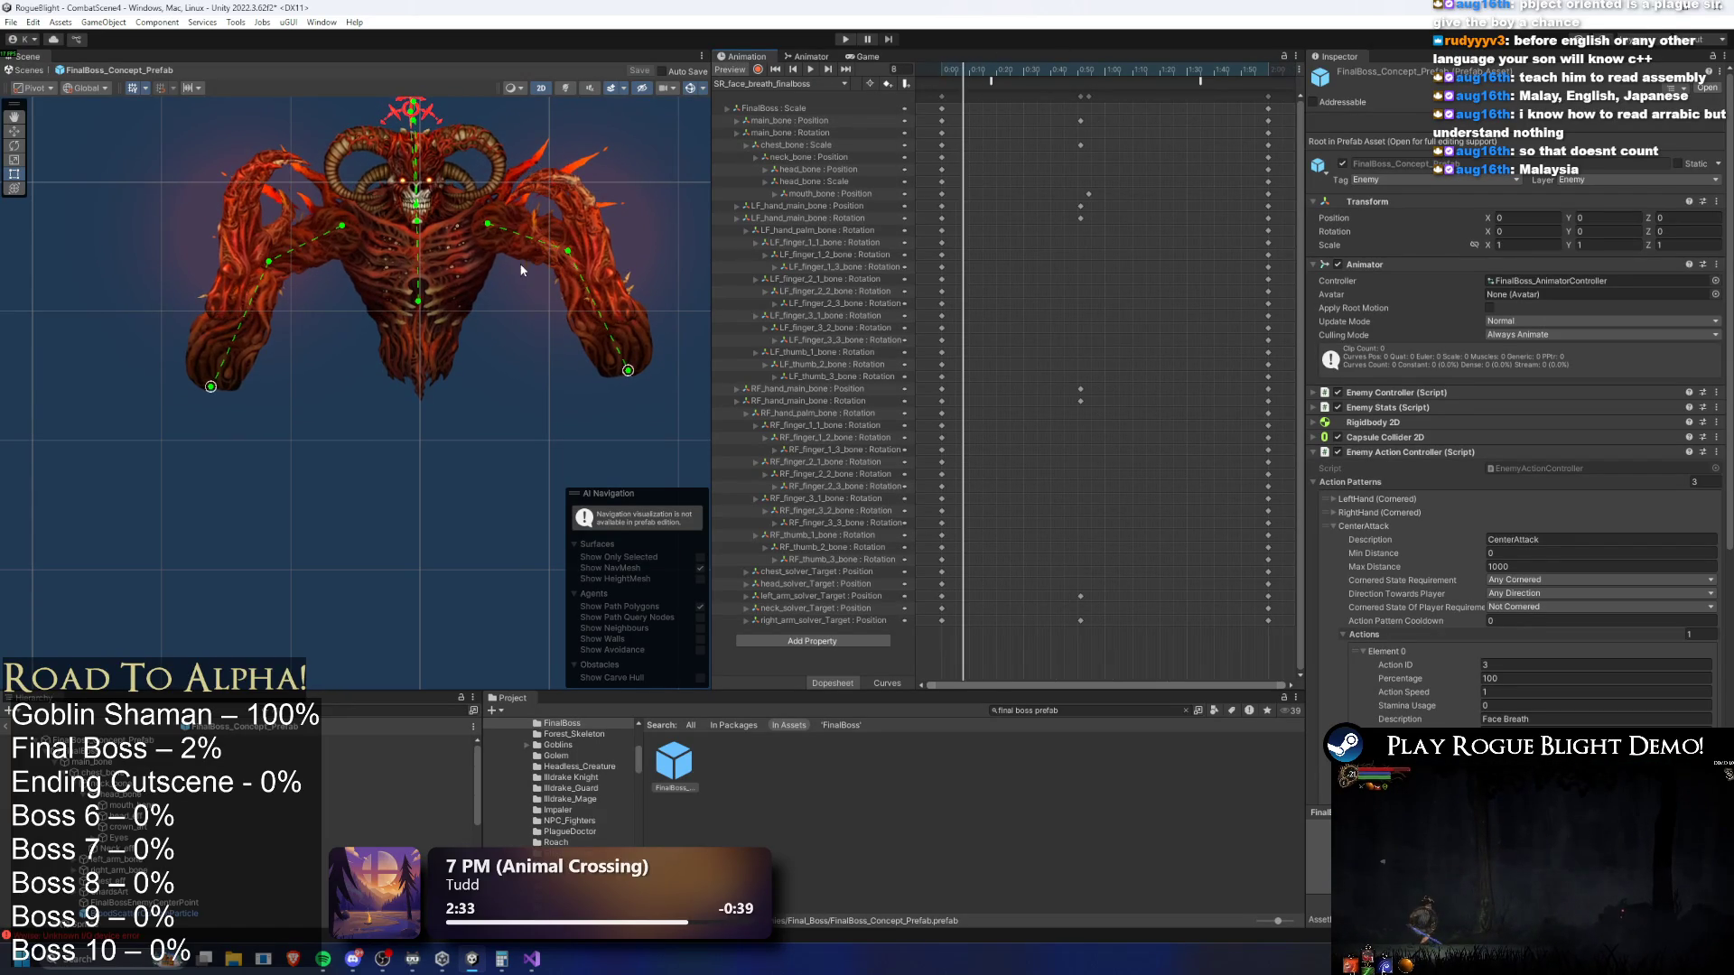
click(401, 290)
click(422, 298)
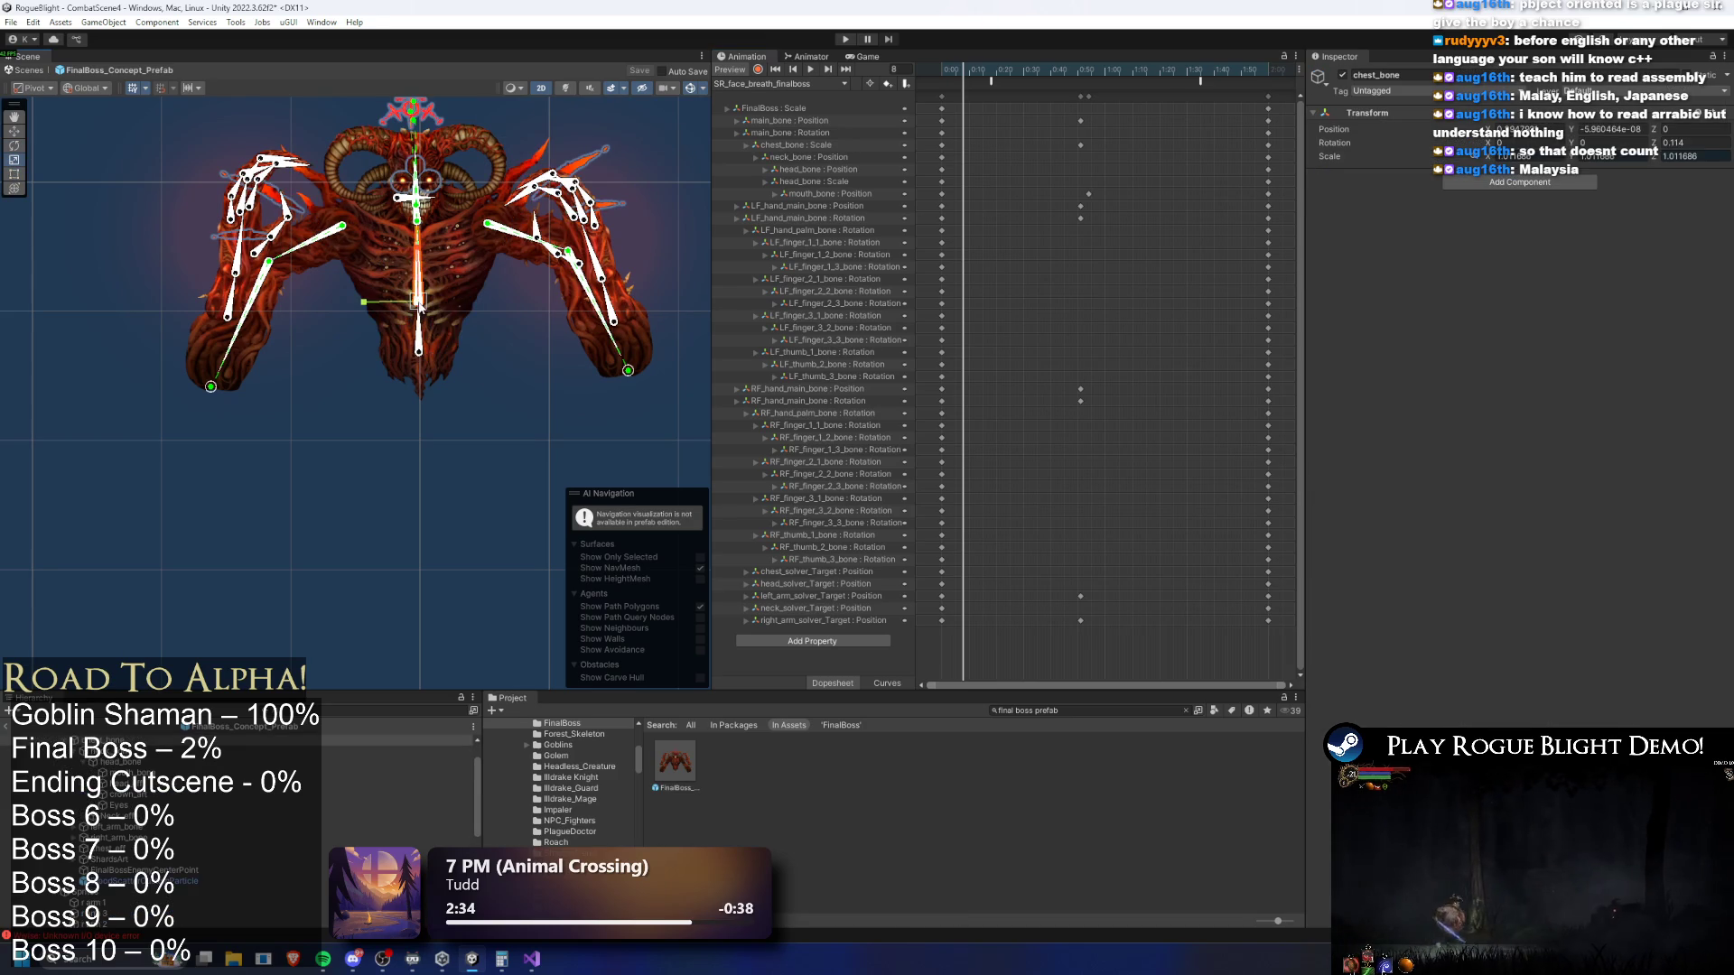
Key a shrunken chest bone and raised left-arm pose, previewing up to frame 20
click(231, 315)
shift+click(618, 321)
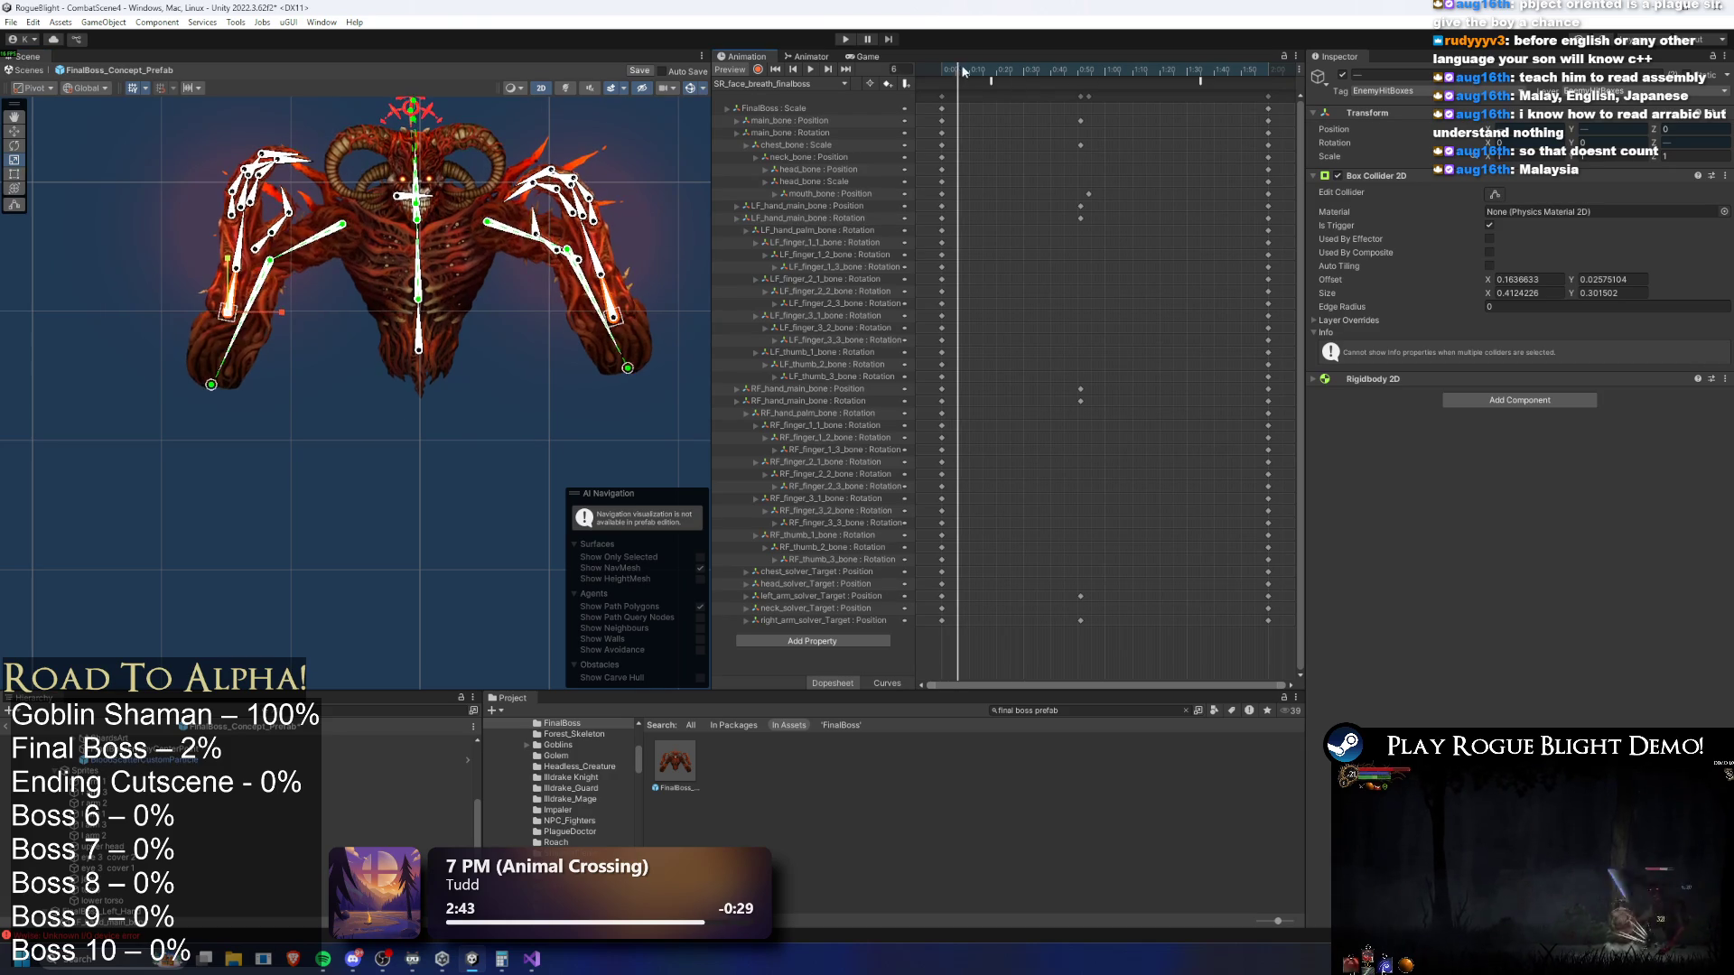
click(422, 352)
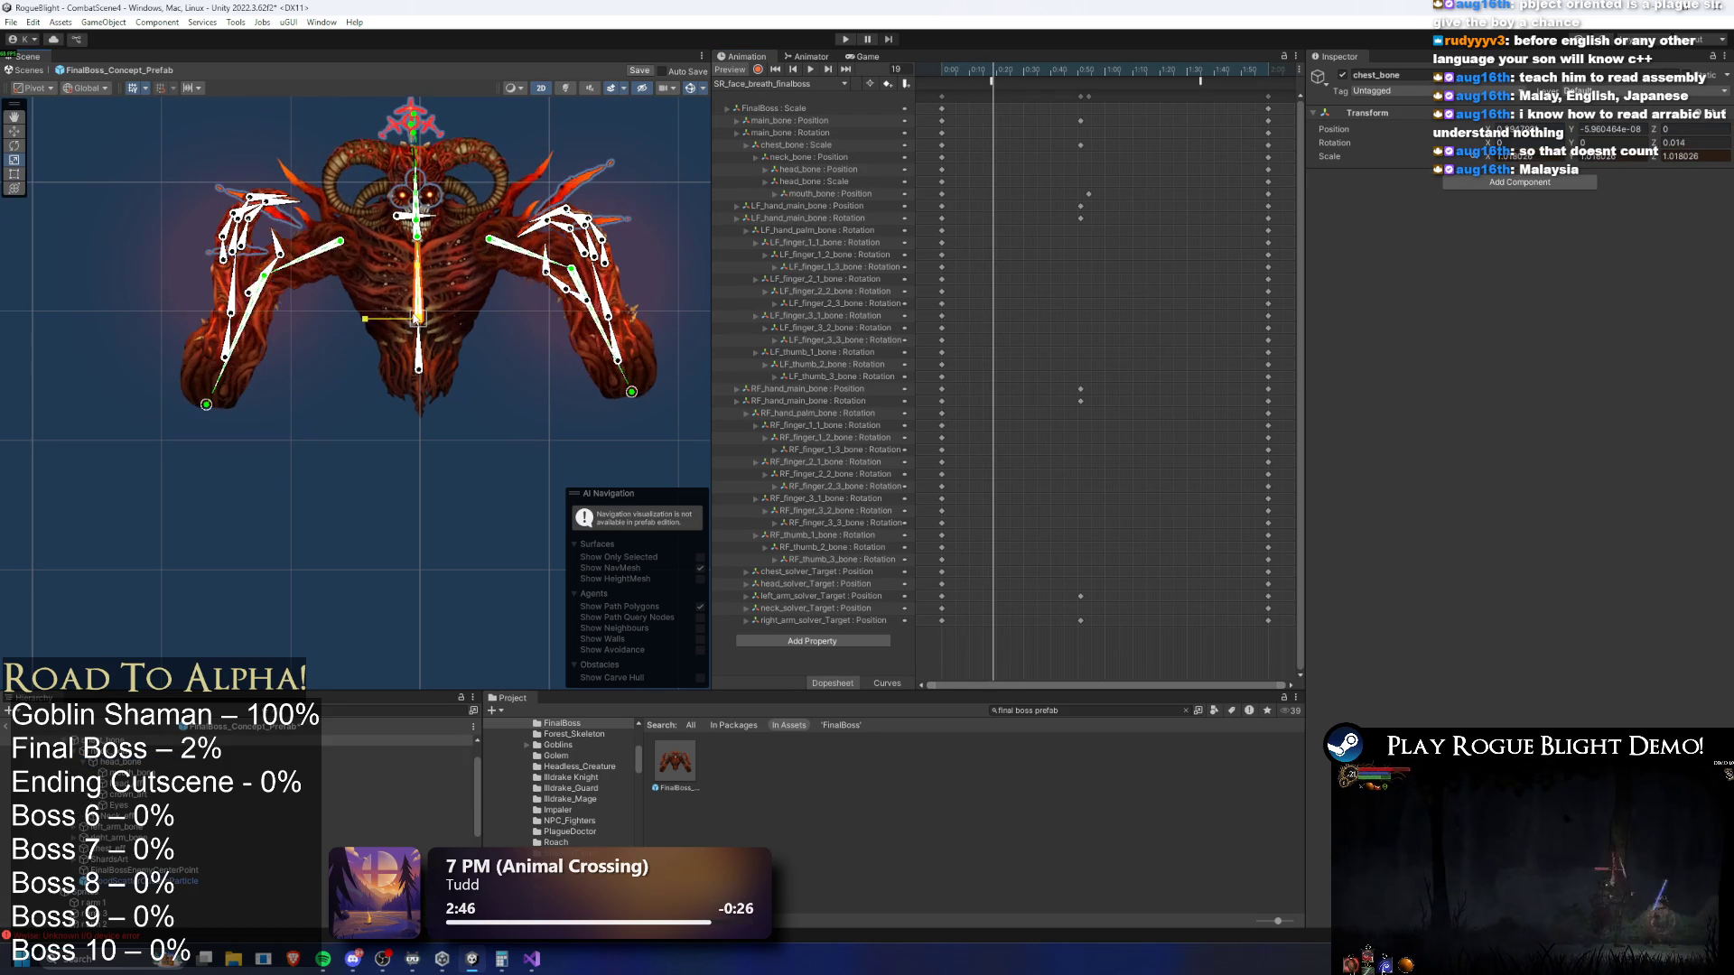
drag(206, 406, 218, 386)
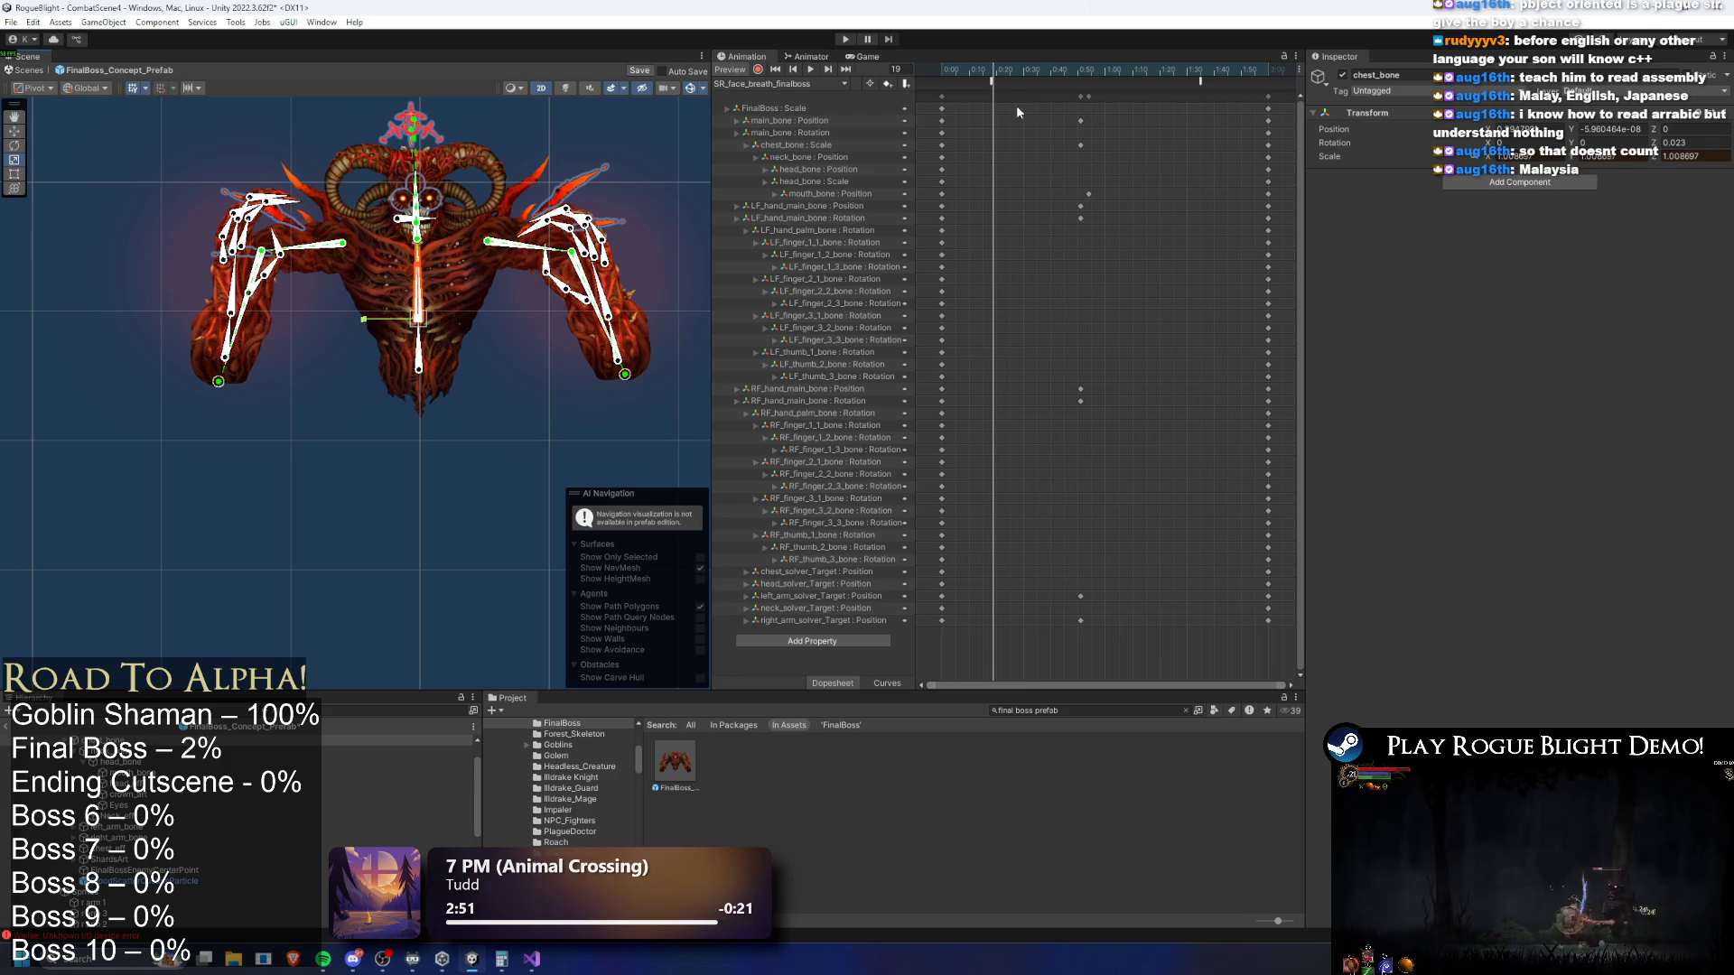
drag(416, 319, 416, 326)
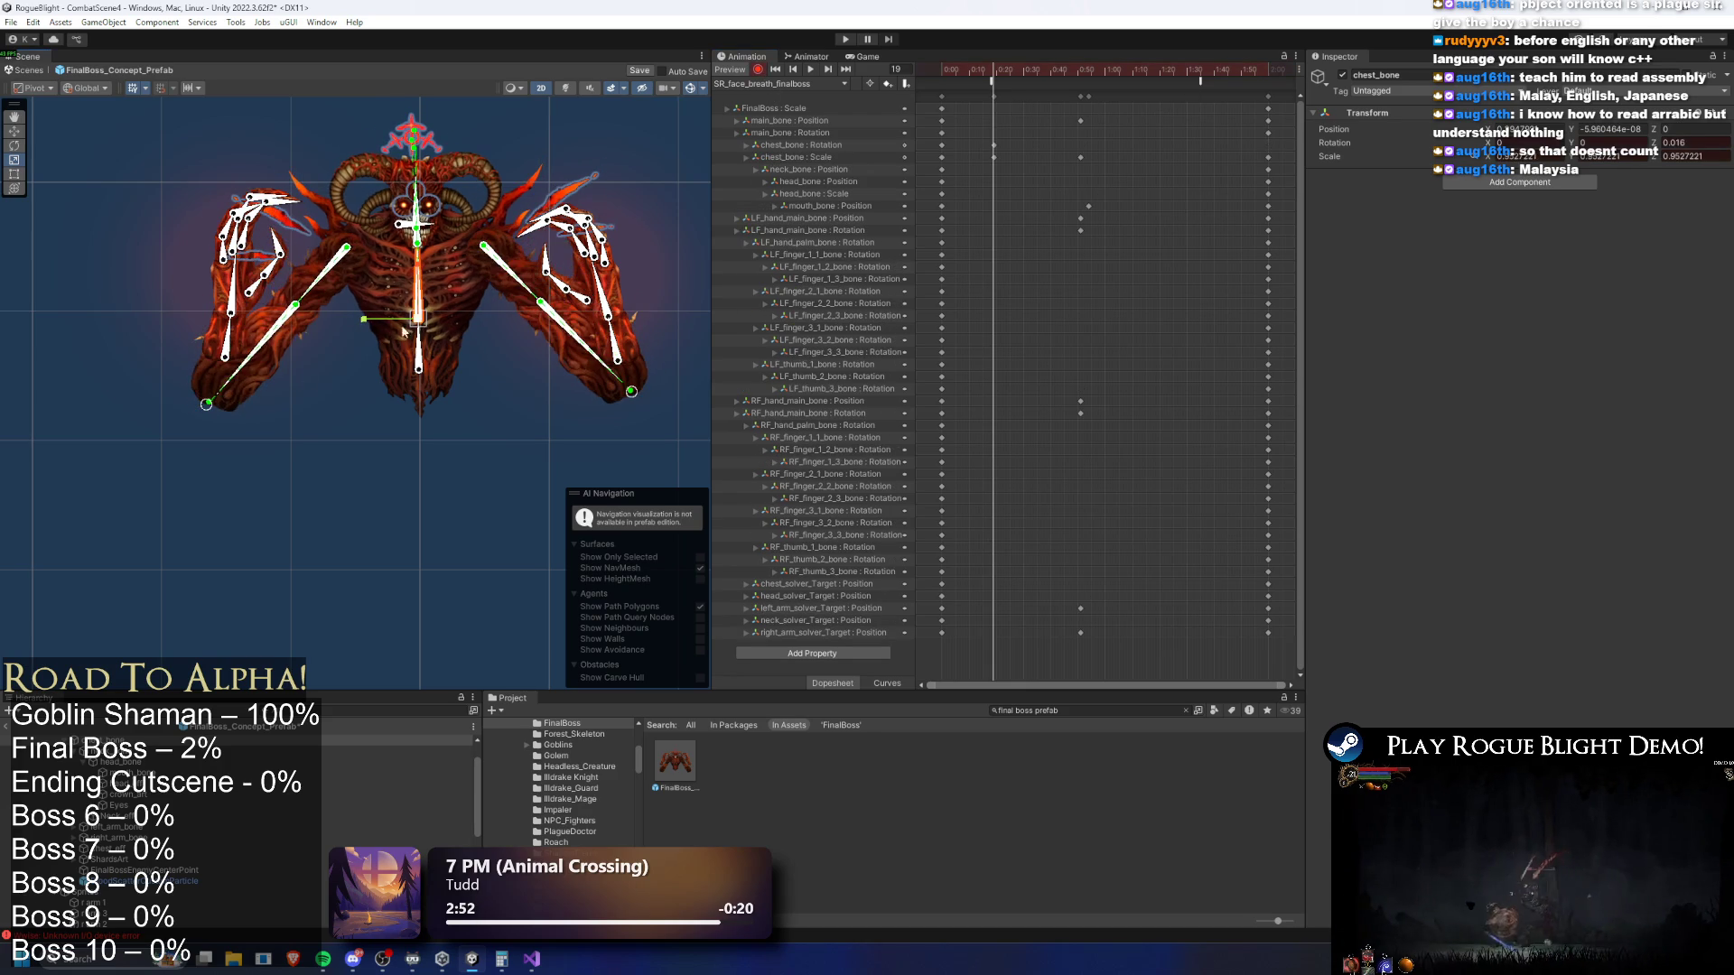
drag(226, 403, 232, 388)
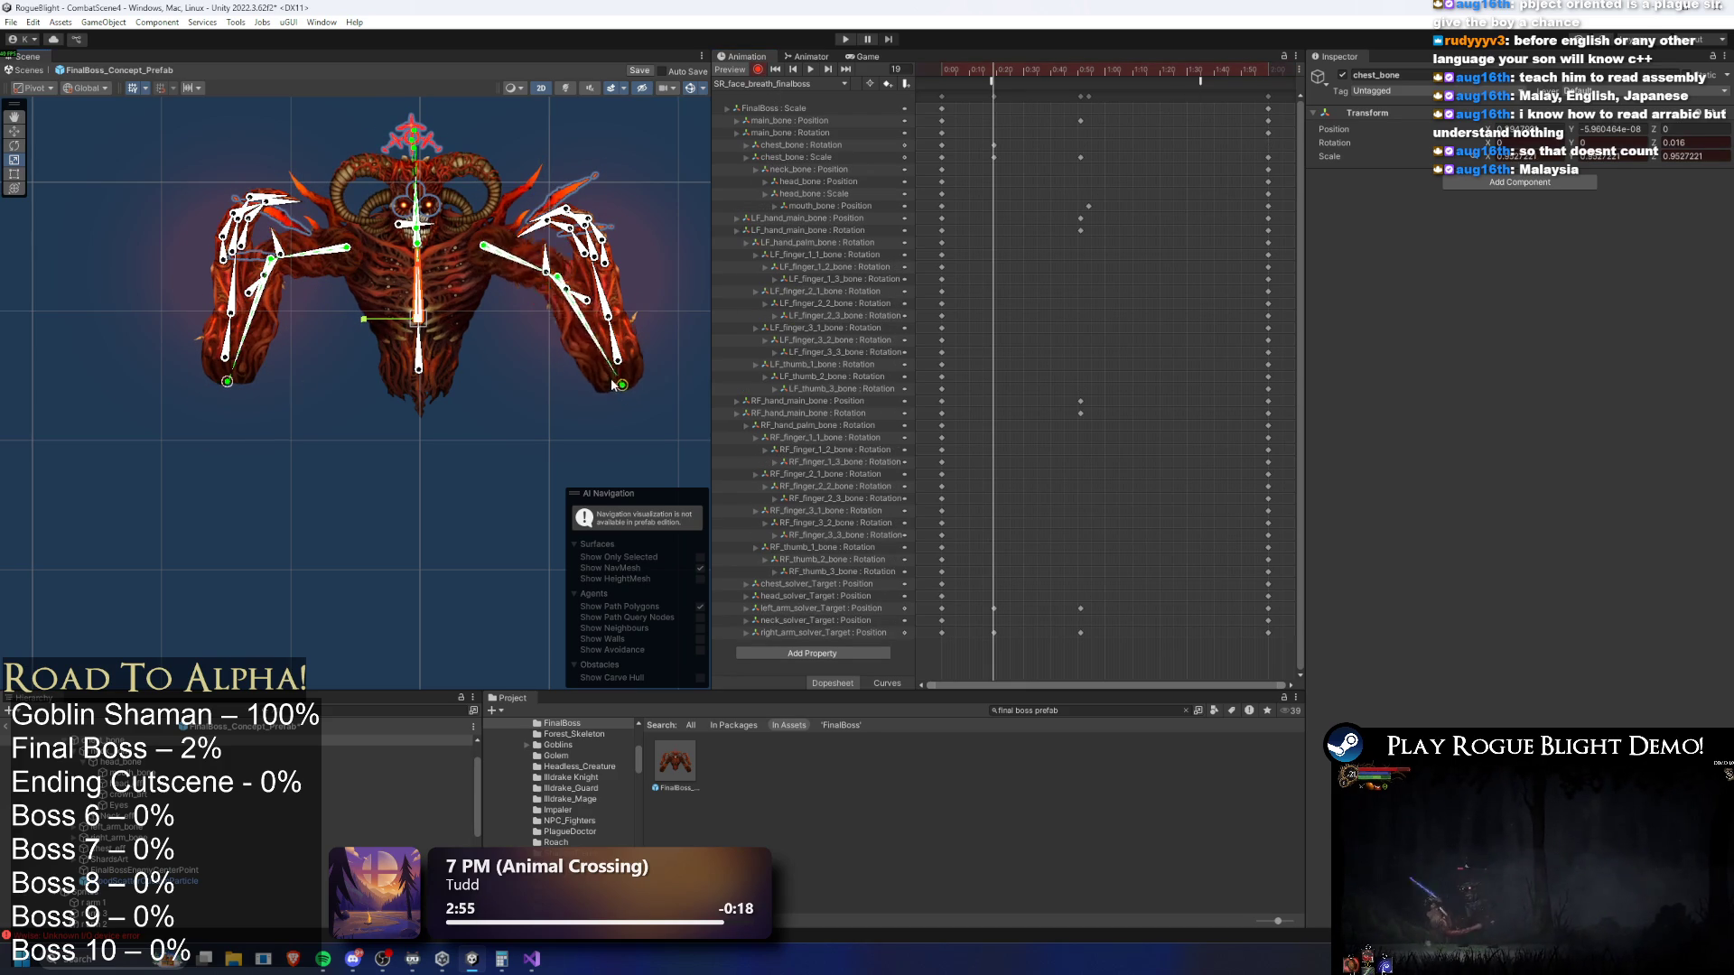
click(814, 69)
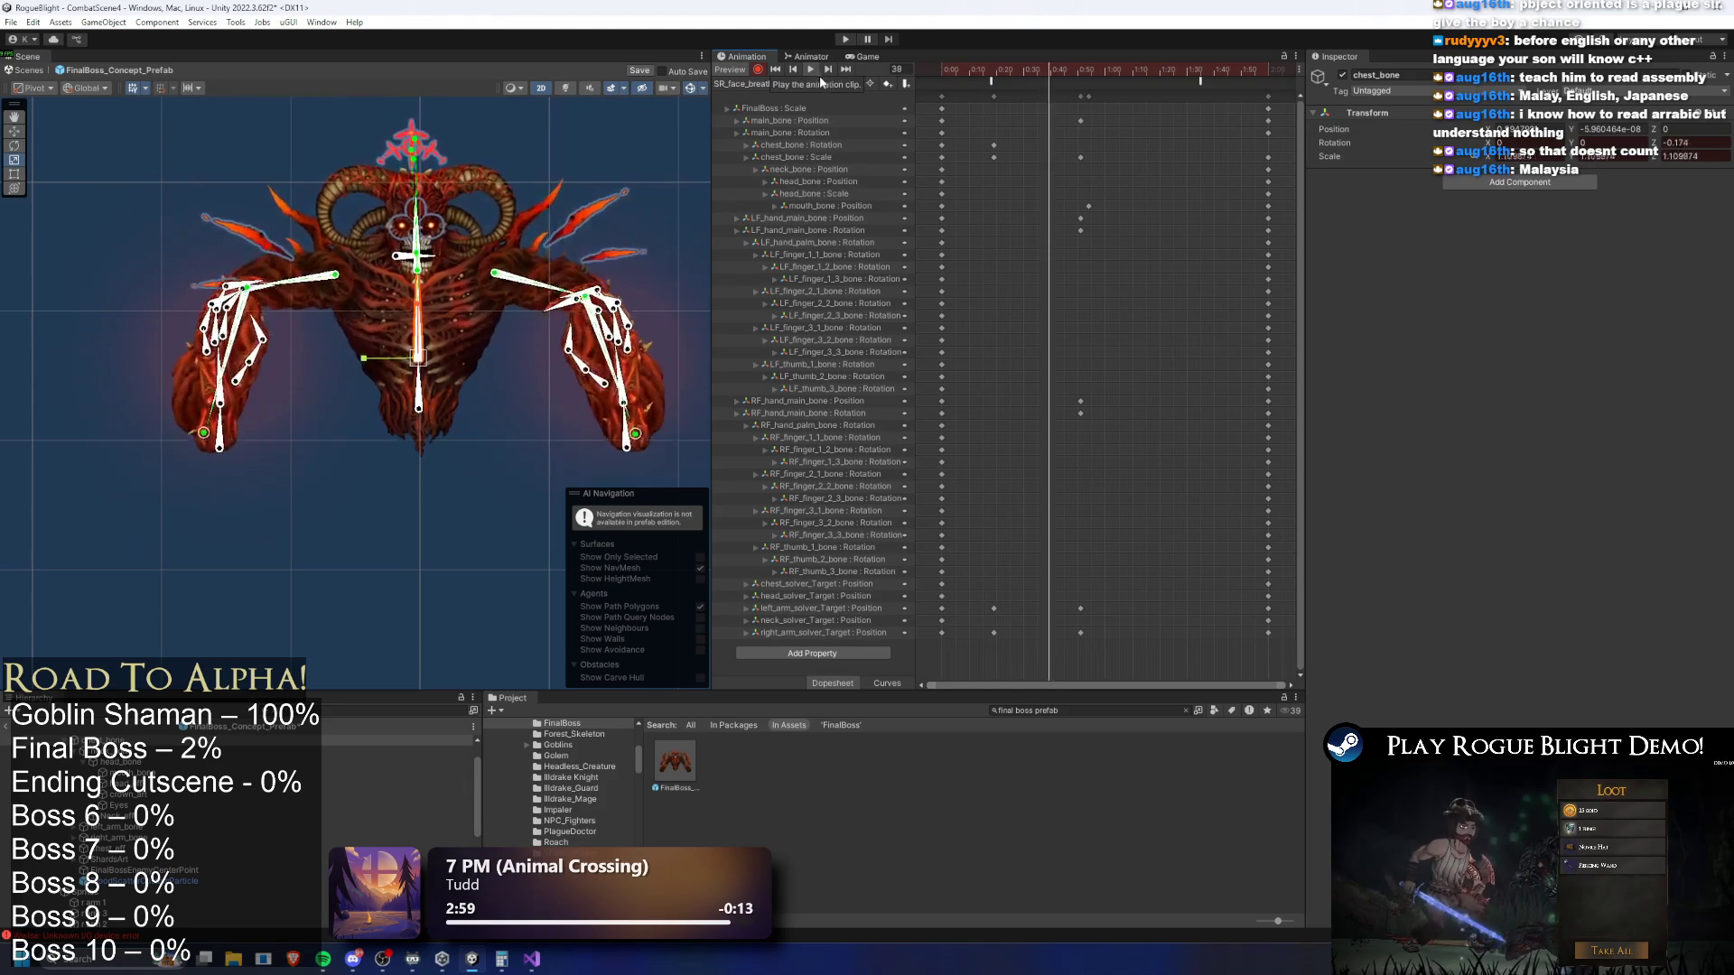
click(997, 70)
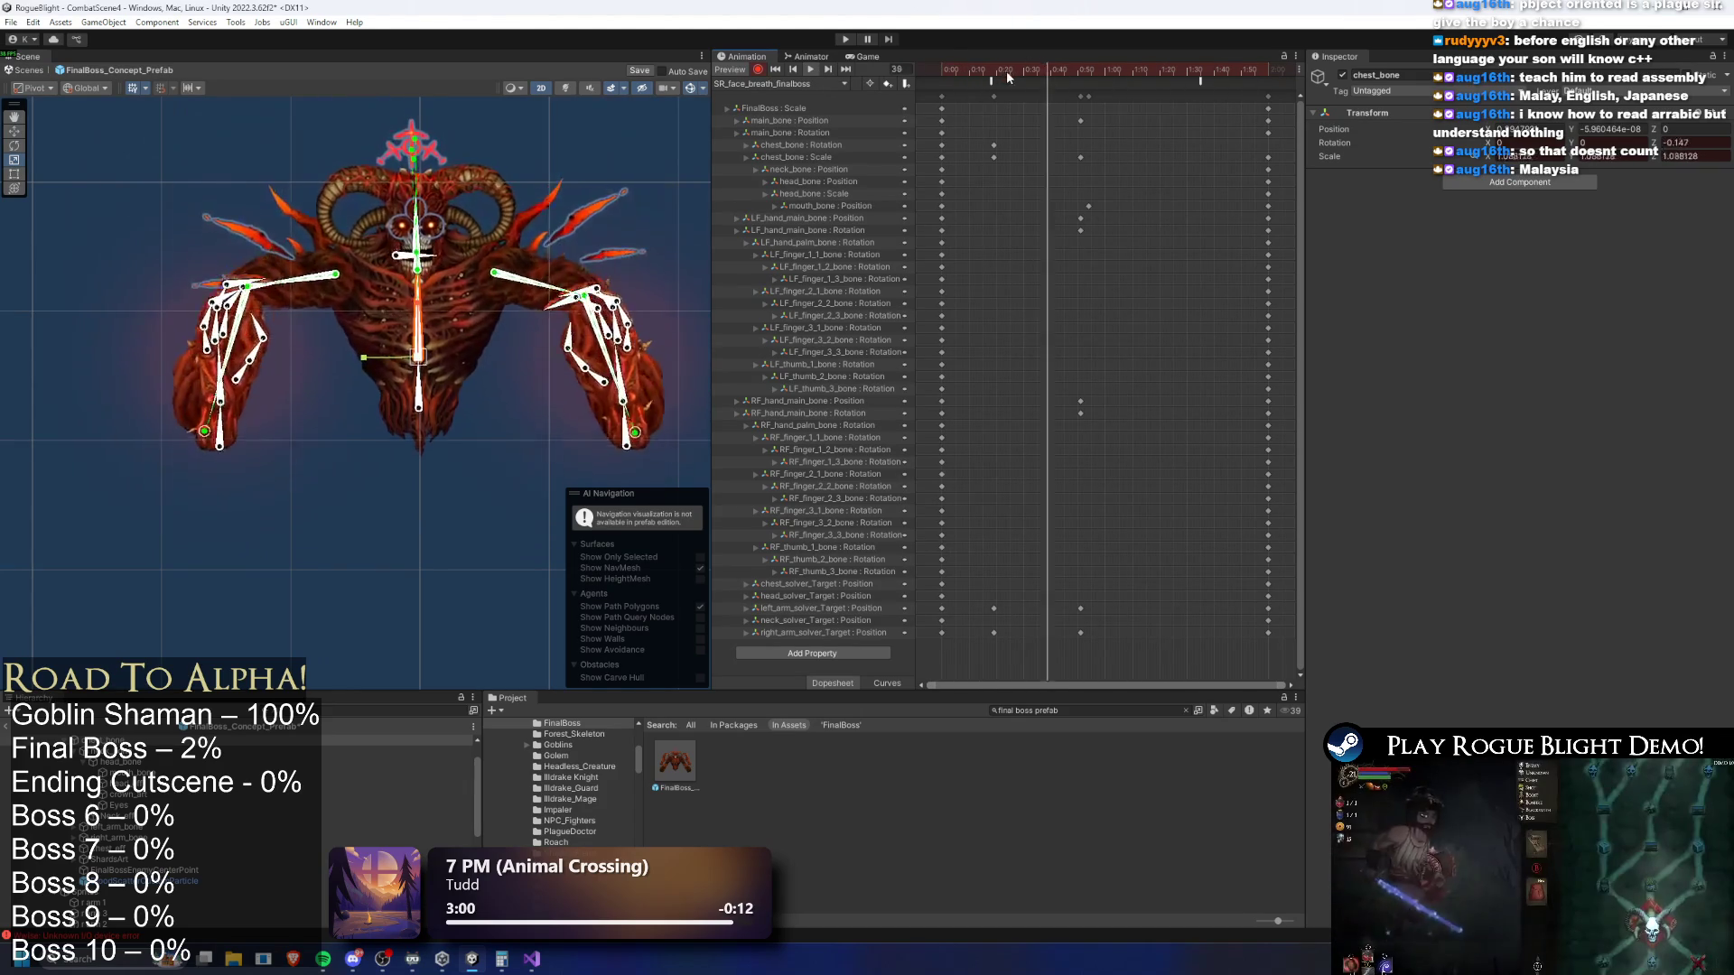
Key a shifted main spine bone and push the last key column later in the clip
click(434, 377)
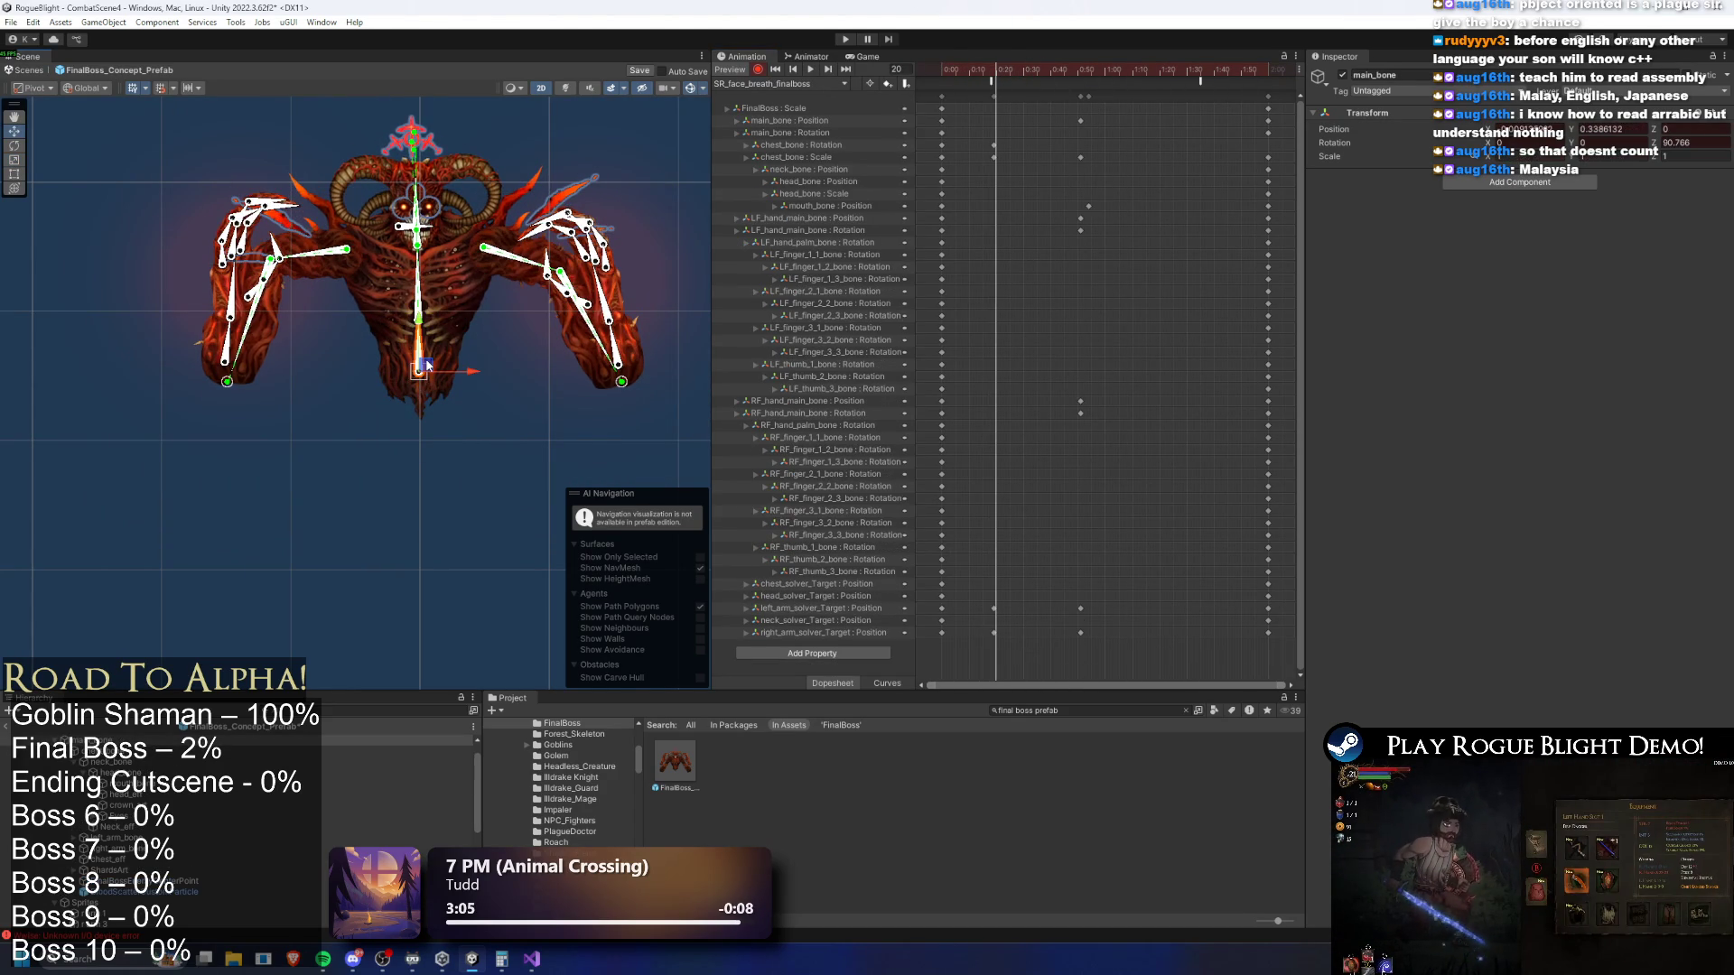
drag(433, 330, 424, 311)
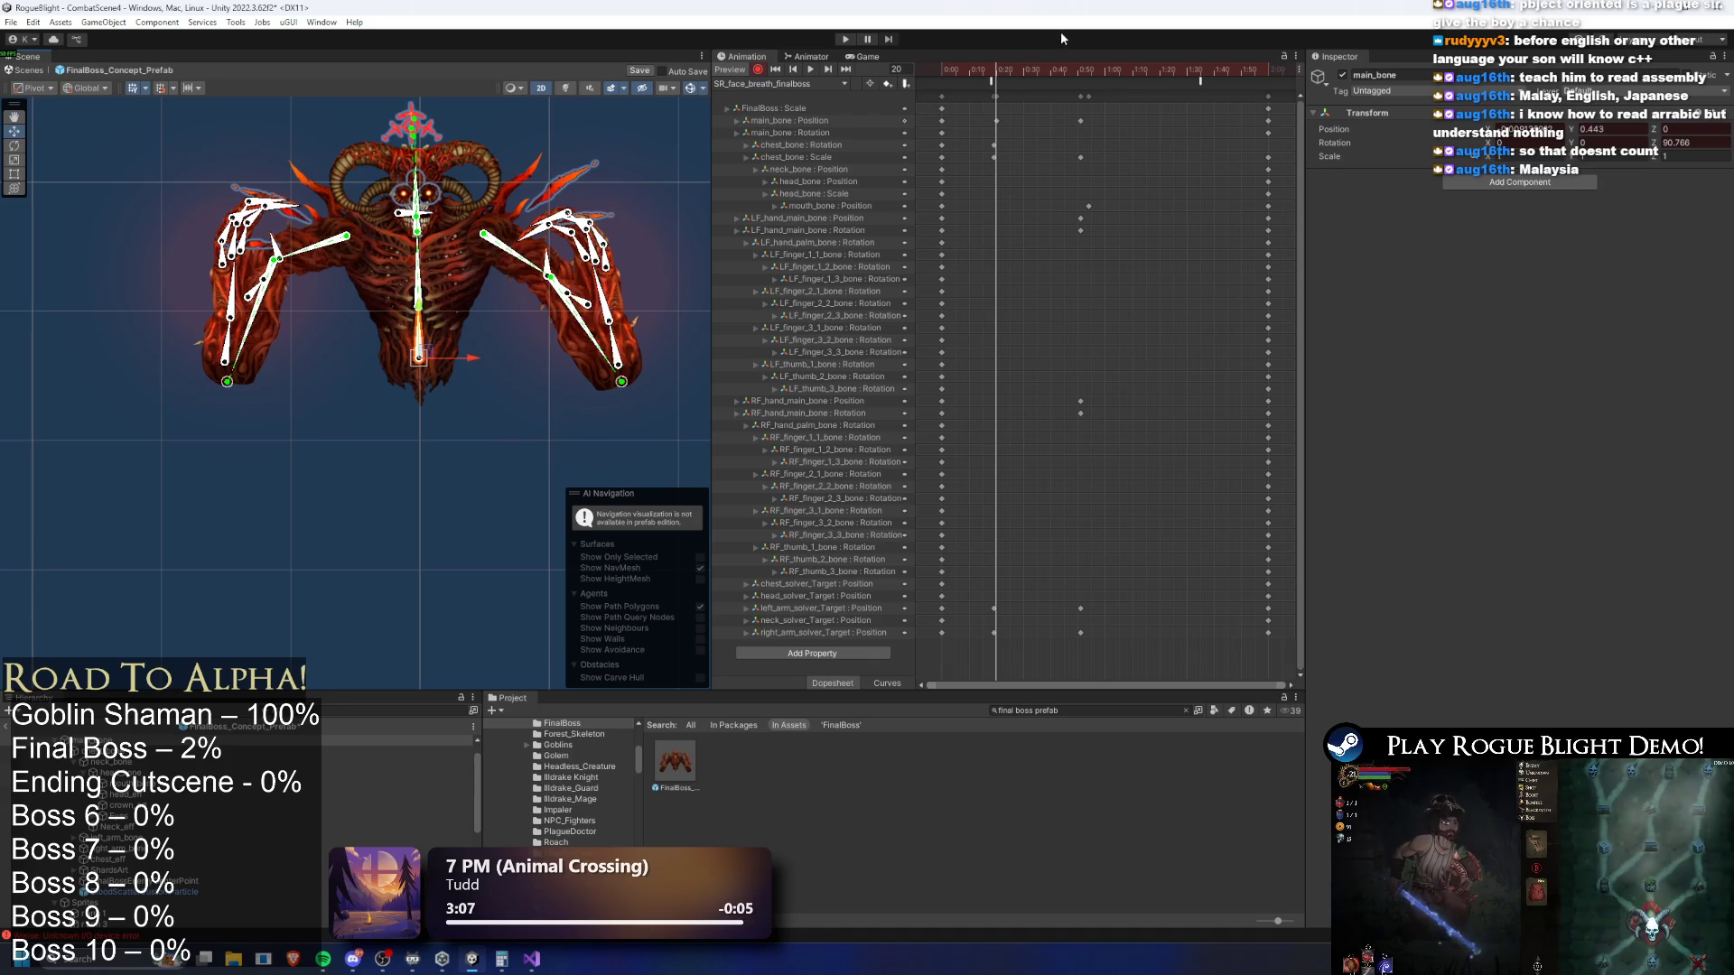
click(951, 70)
click(778, 83)
click(965, 72)
click(810, 68)
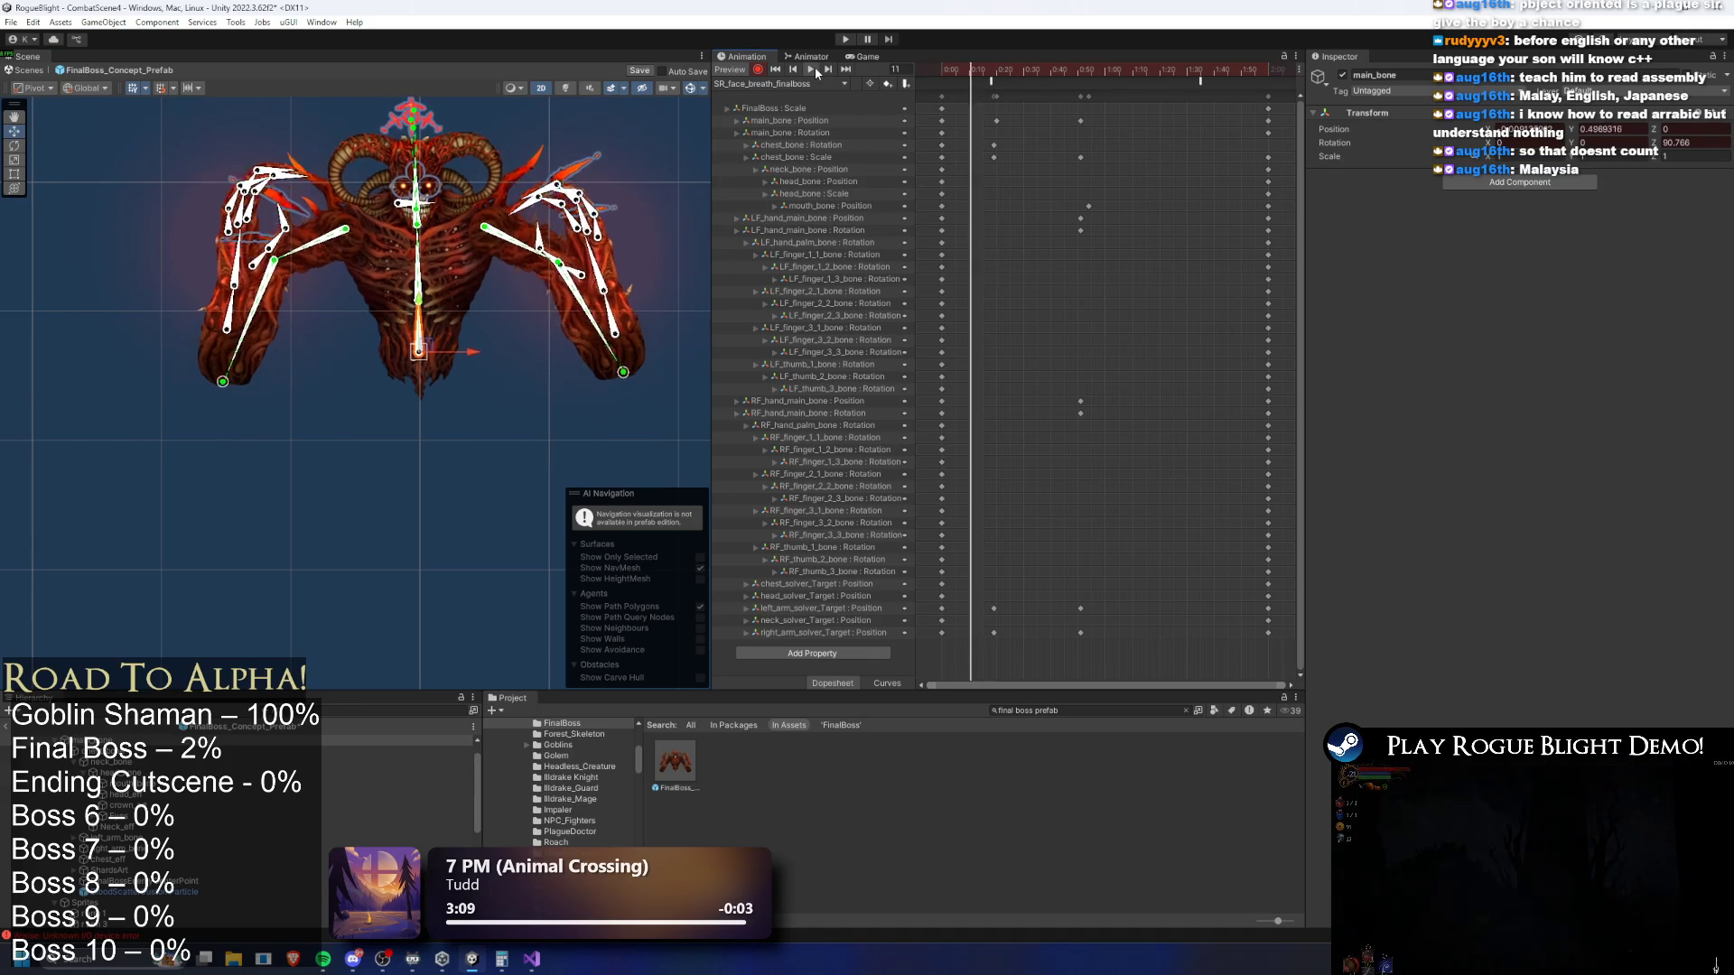
drag(1088, 96, 1163, 103)
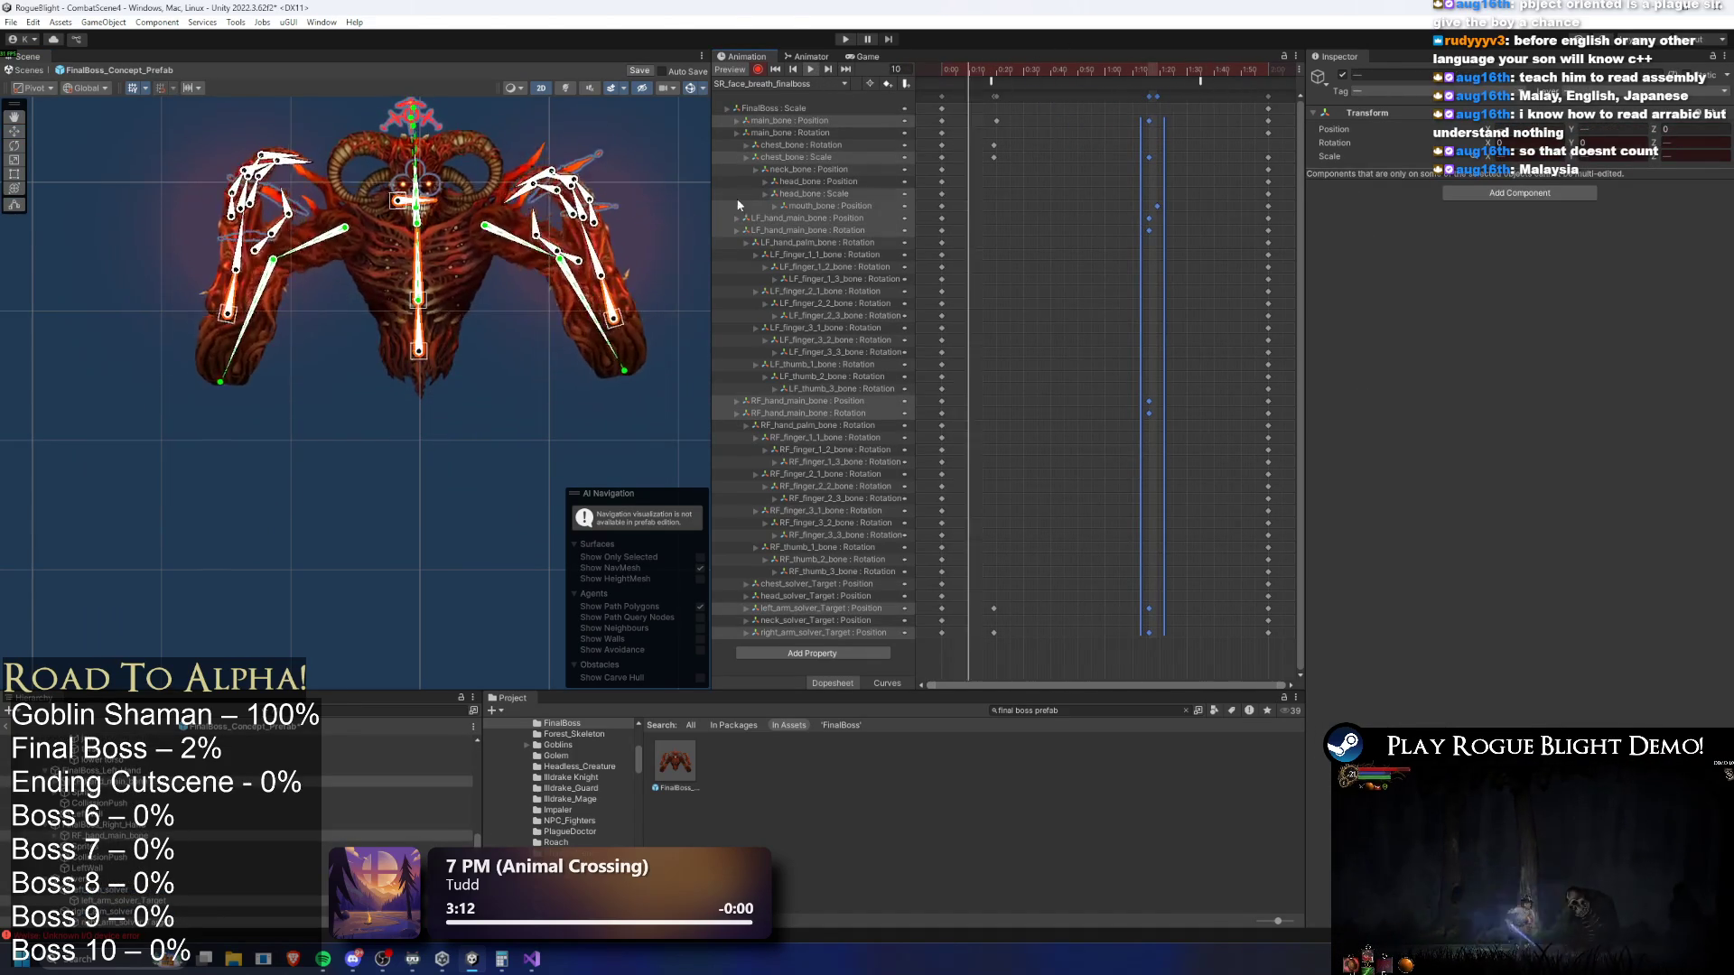
click(614, 140)
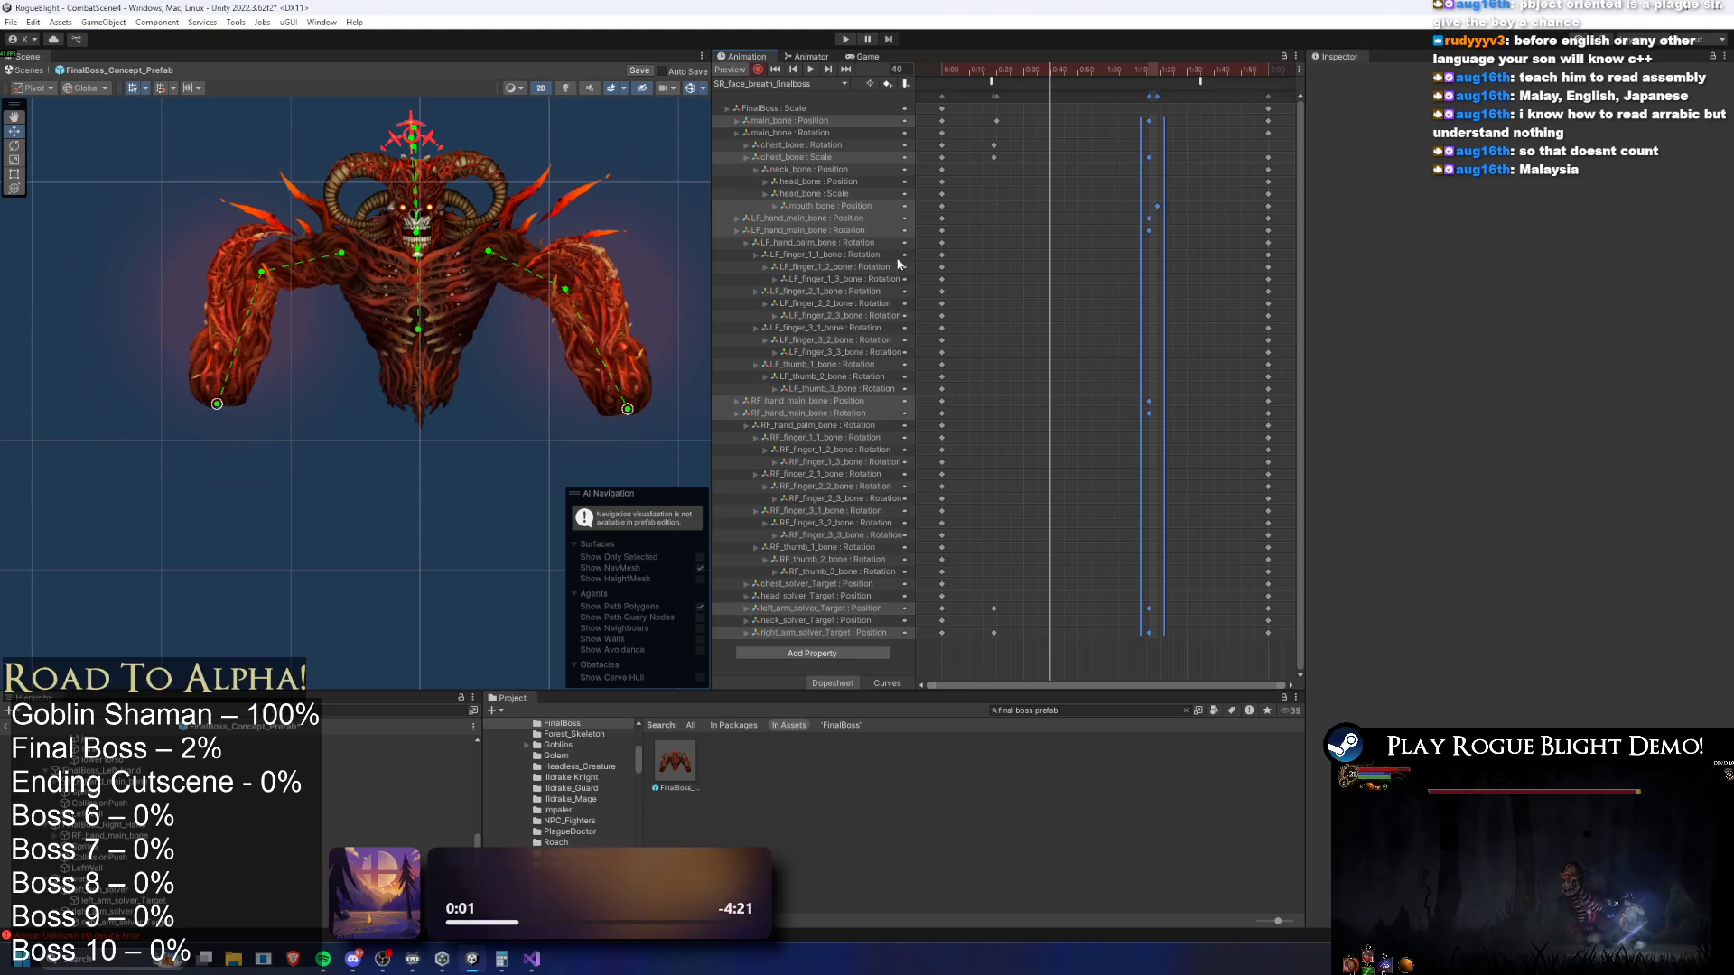
Zoom to the face, key the mouth bone slightly higher, and preview the breath clip
scroll(421, 259, up, 3)
scroll(421, 260, up, 4)
click(391, 201)
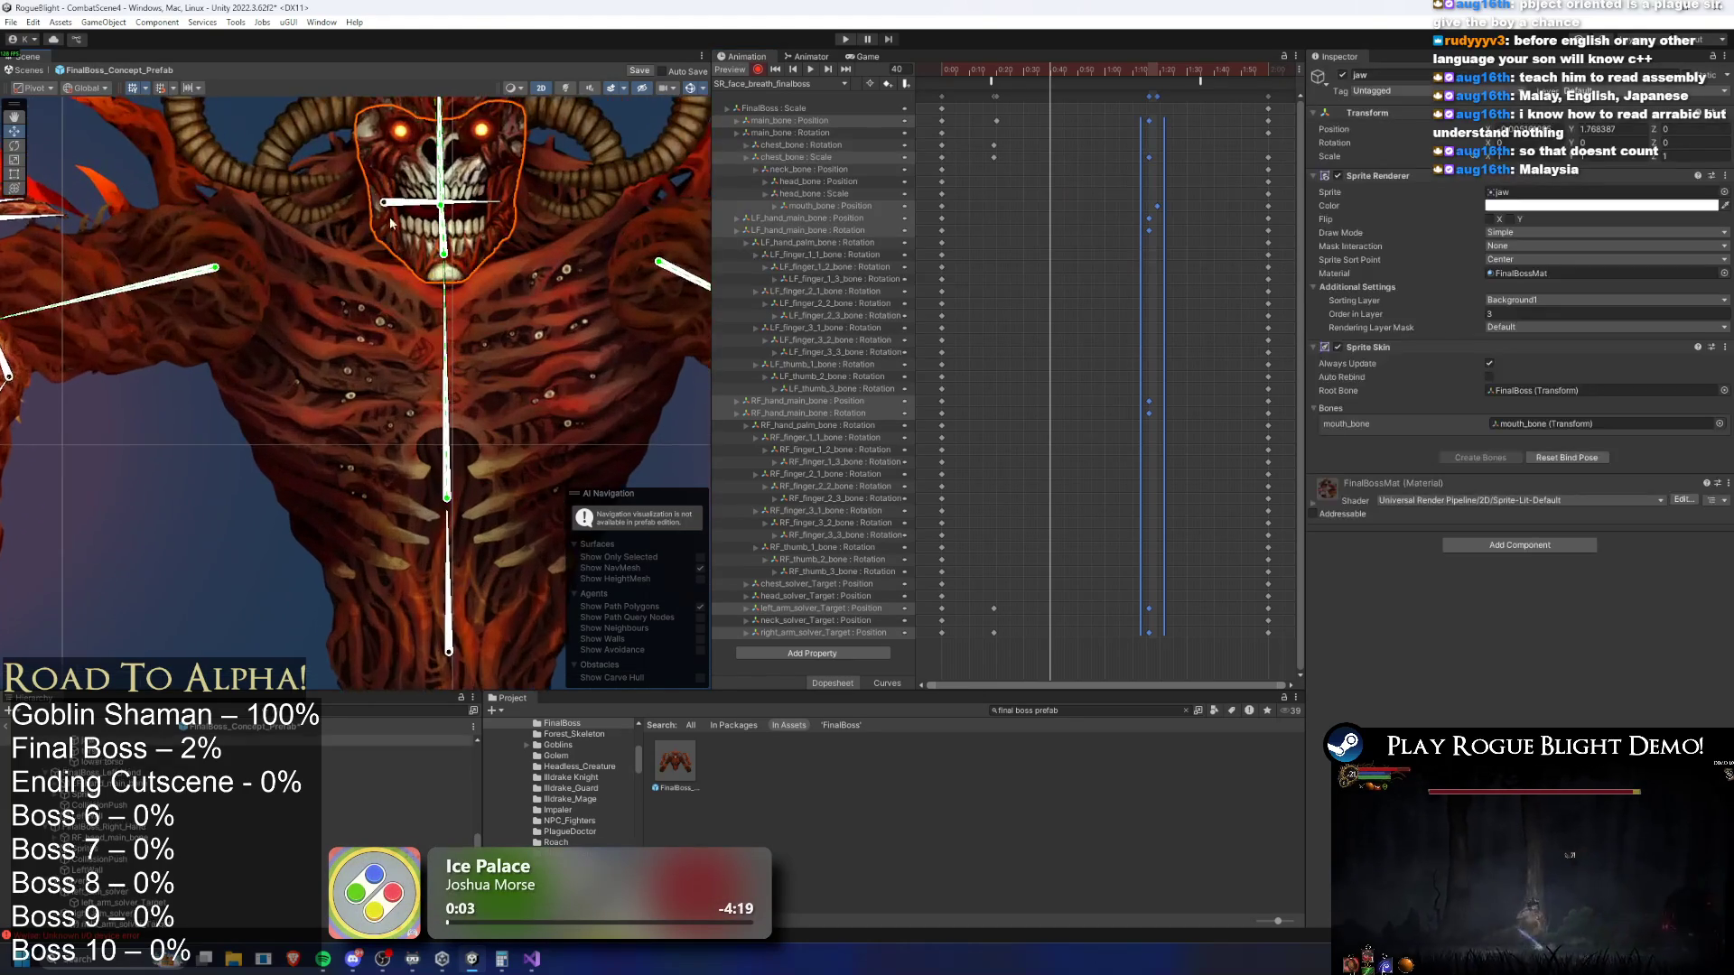
drag(390, 199, 384, 194)
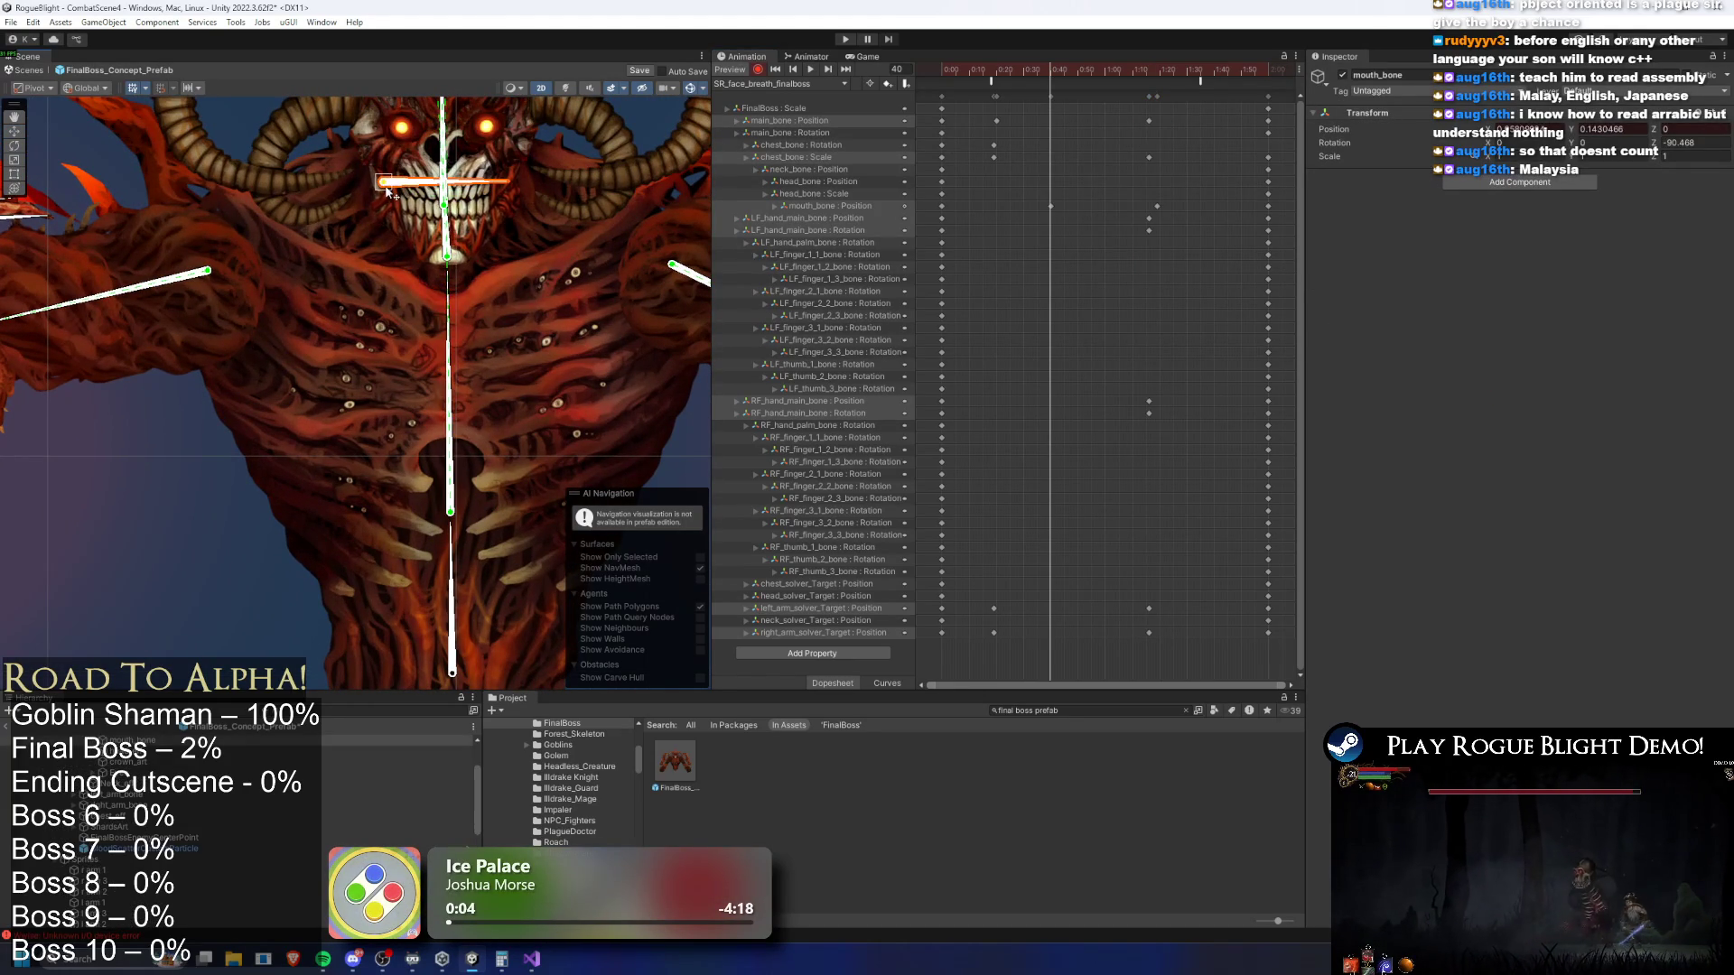
drag(1080, 202, 1034, 214)
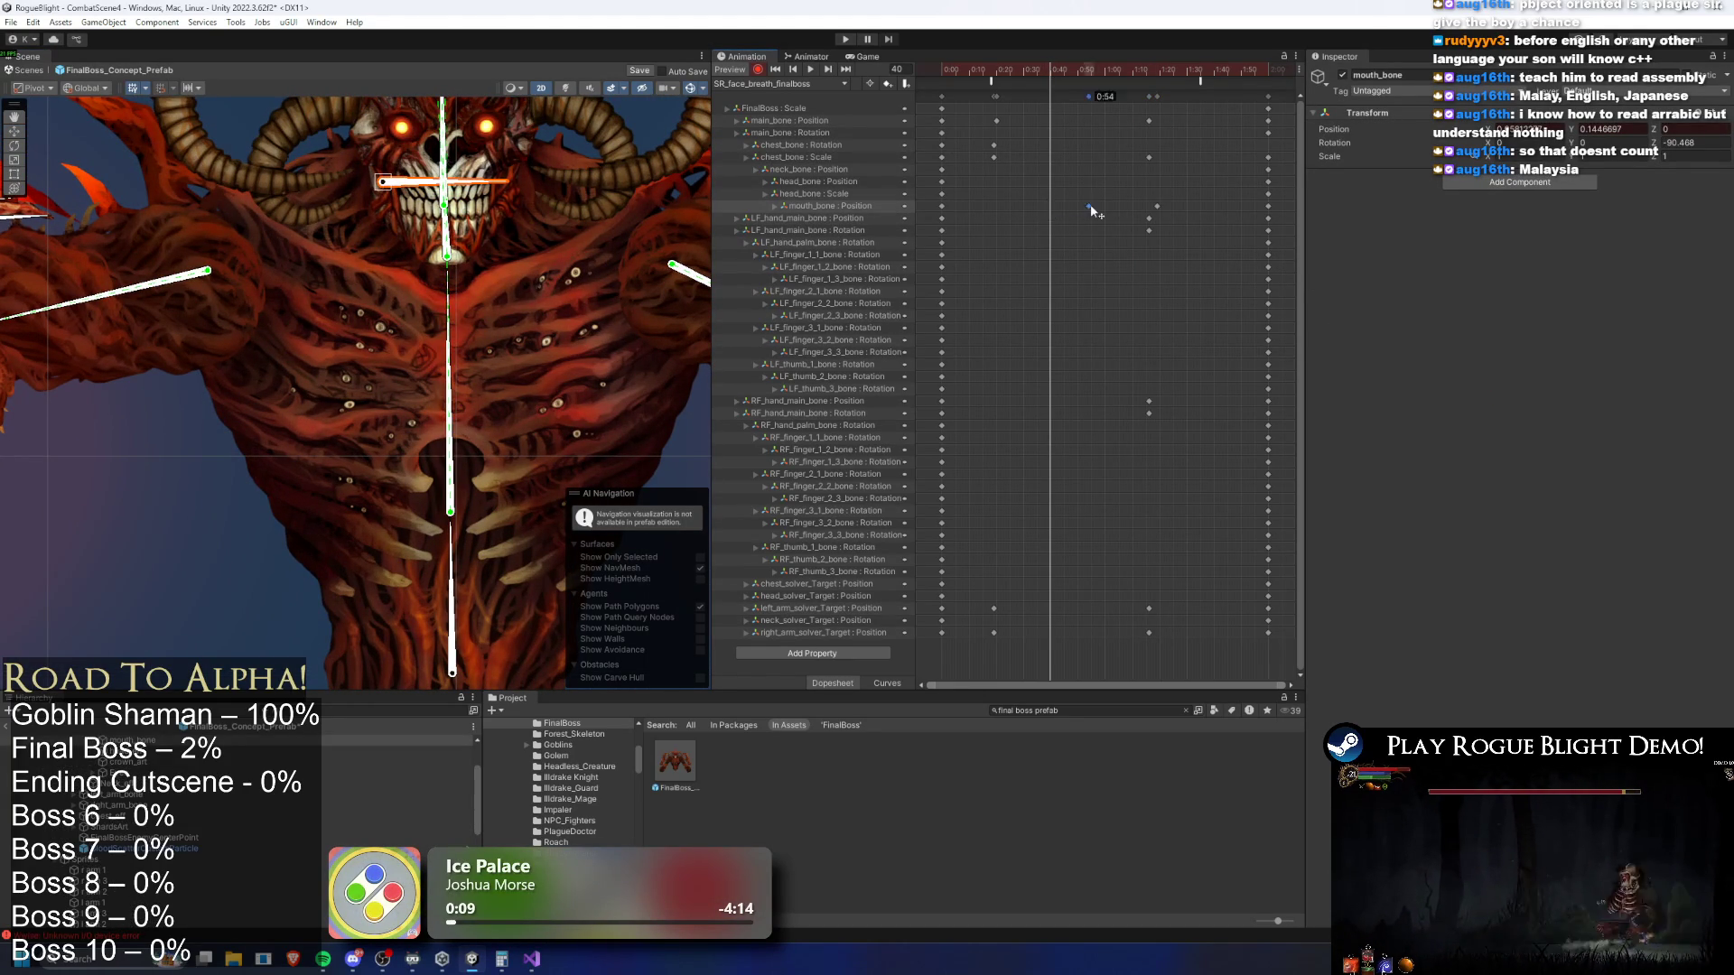
key(space)
scroll(546, 204, down, 5)
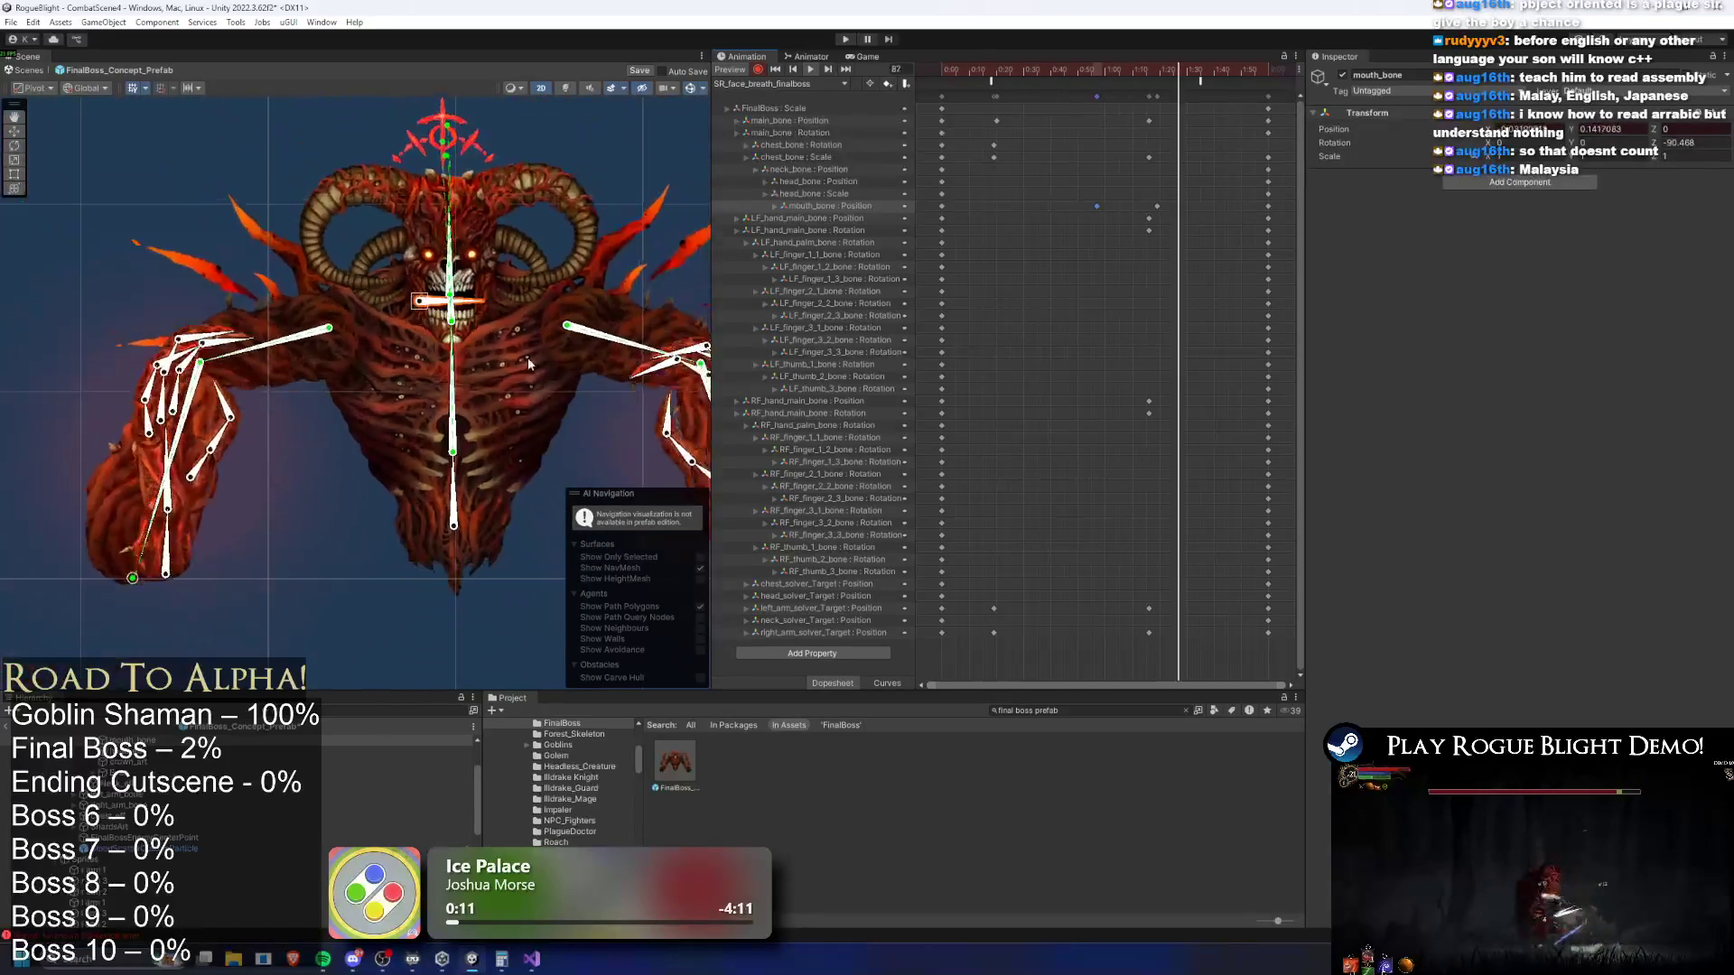
scroll(990, 192, down, 3)
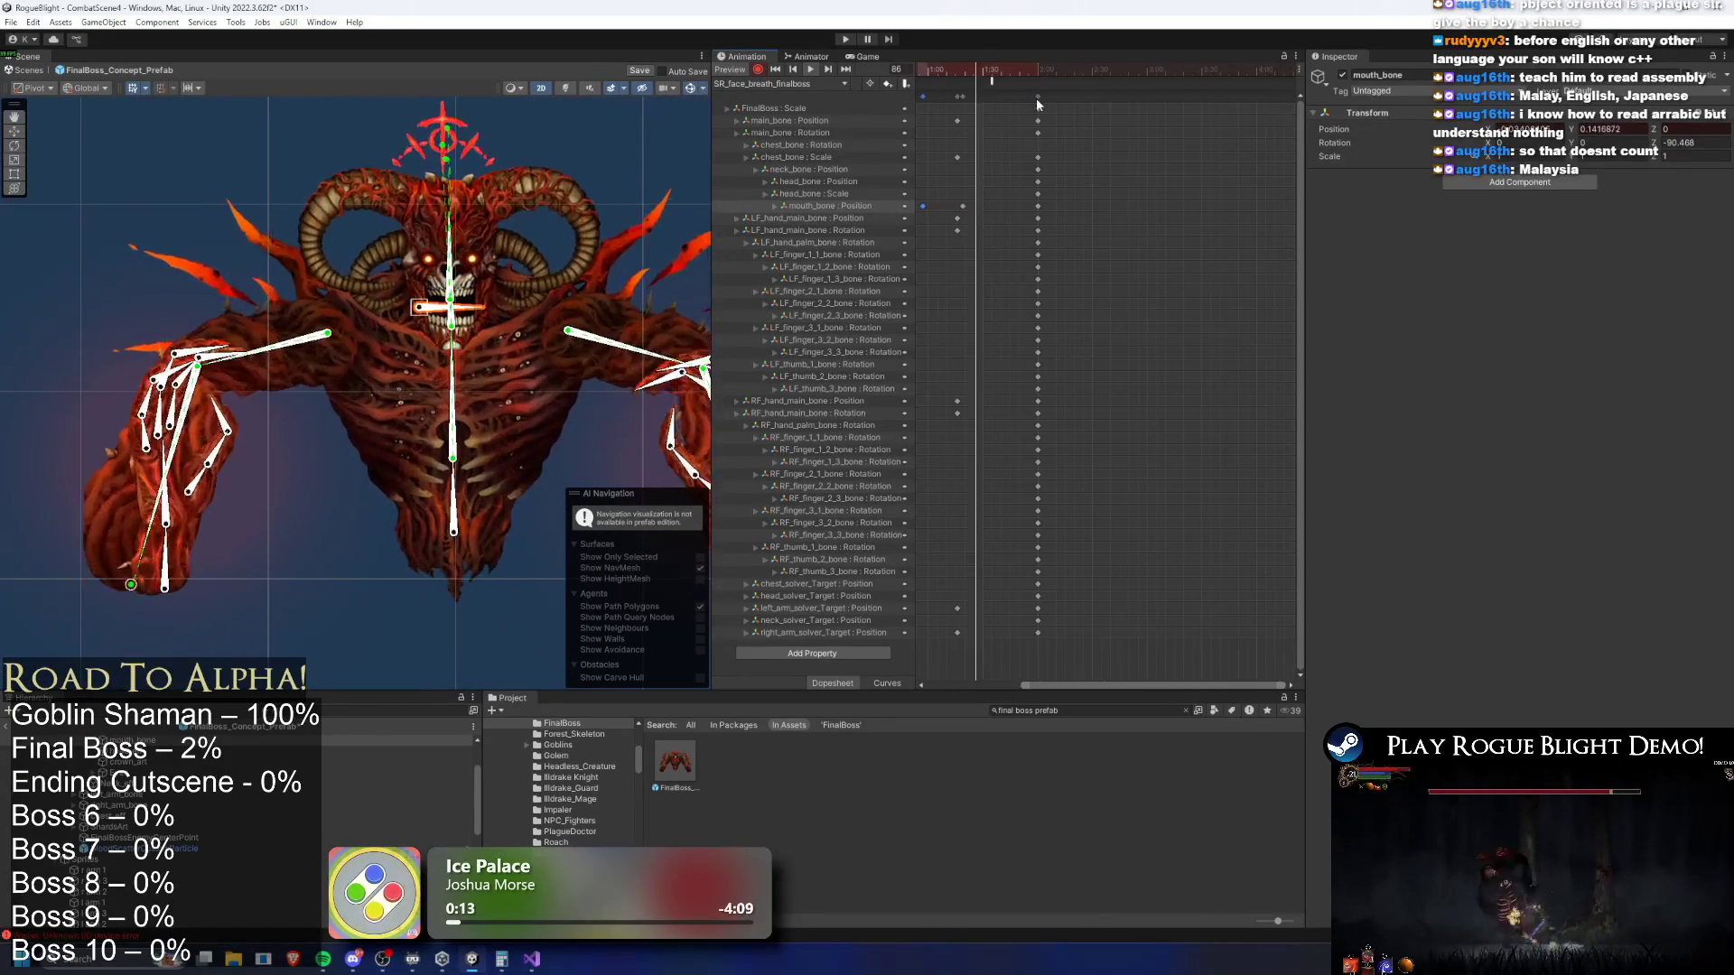
click(1037, 99)
Fit the clip in view and move the 0:19 key column to about 0:29
key(a)
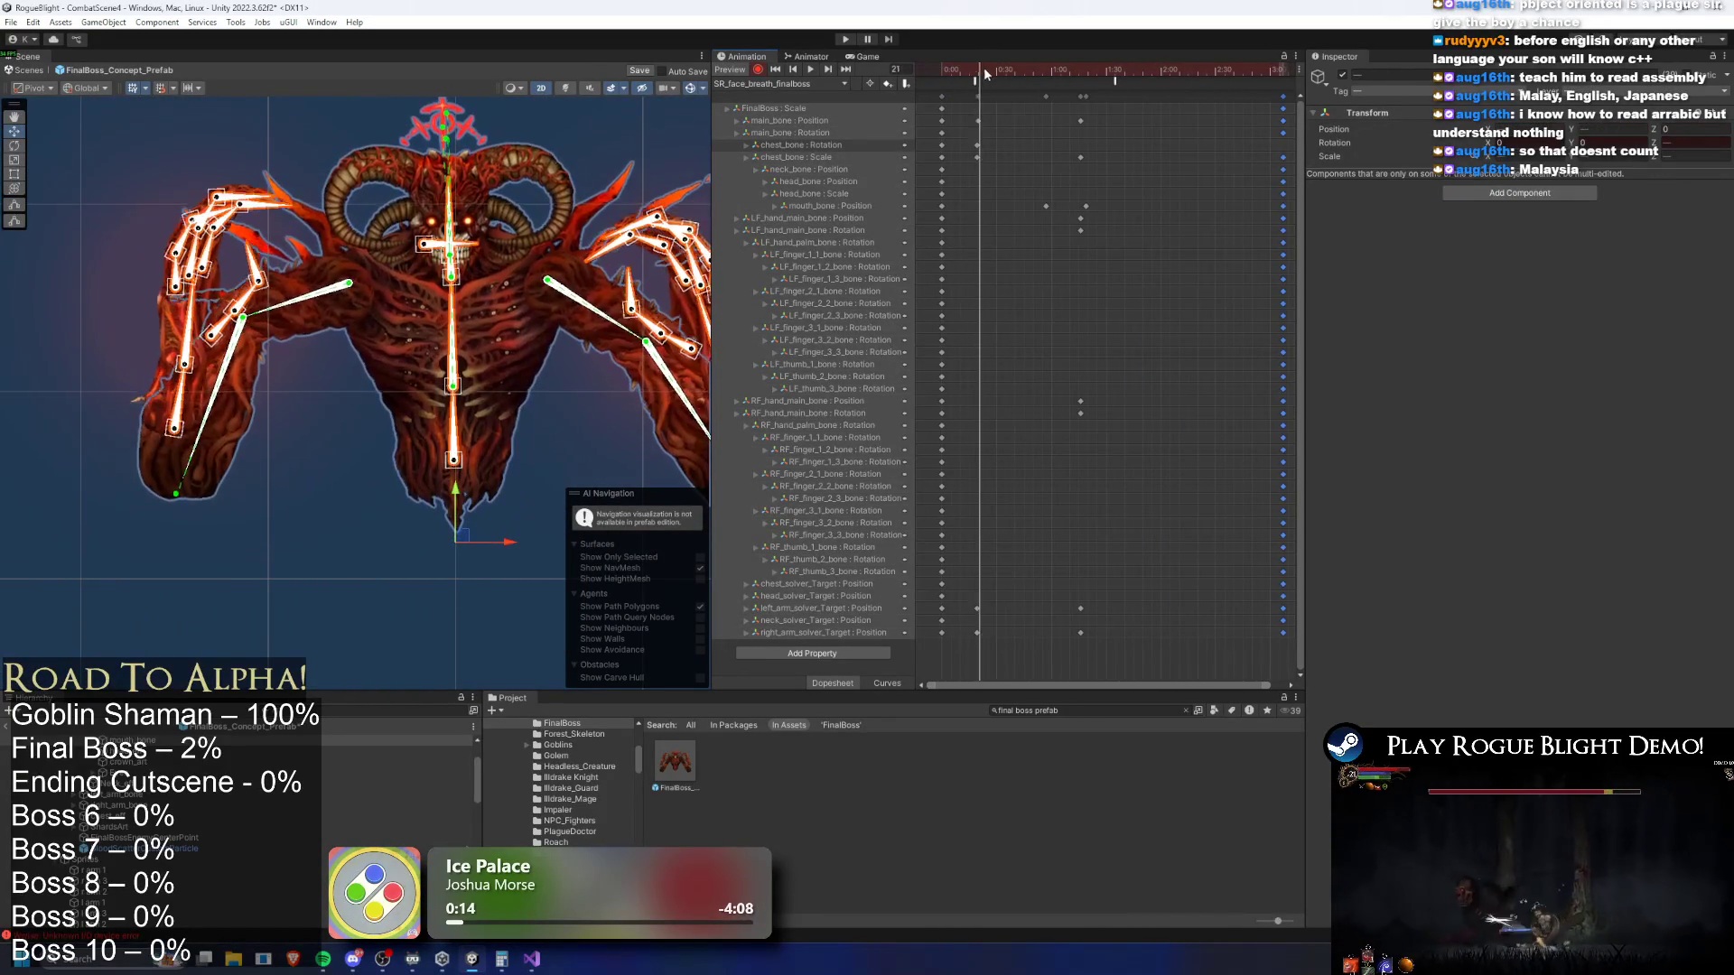
scroll(982, 121, up, 3)
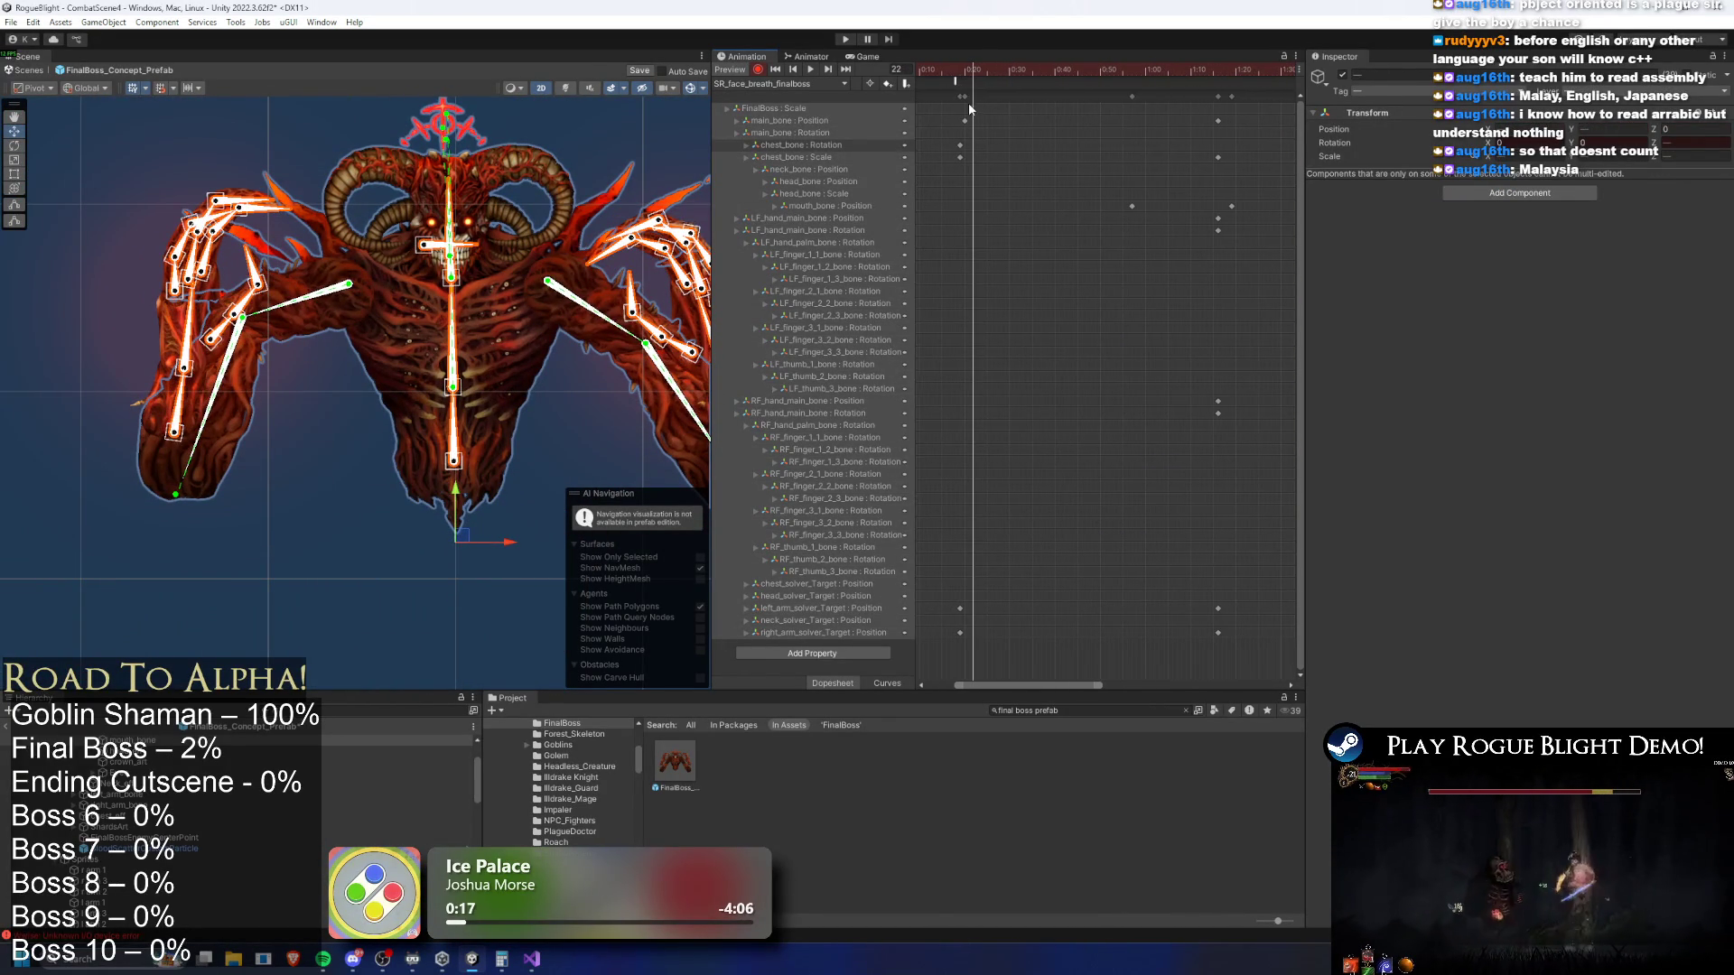
click(965, 97)
drag(960, 96, 1005, 96)
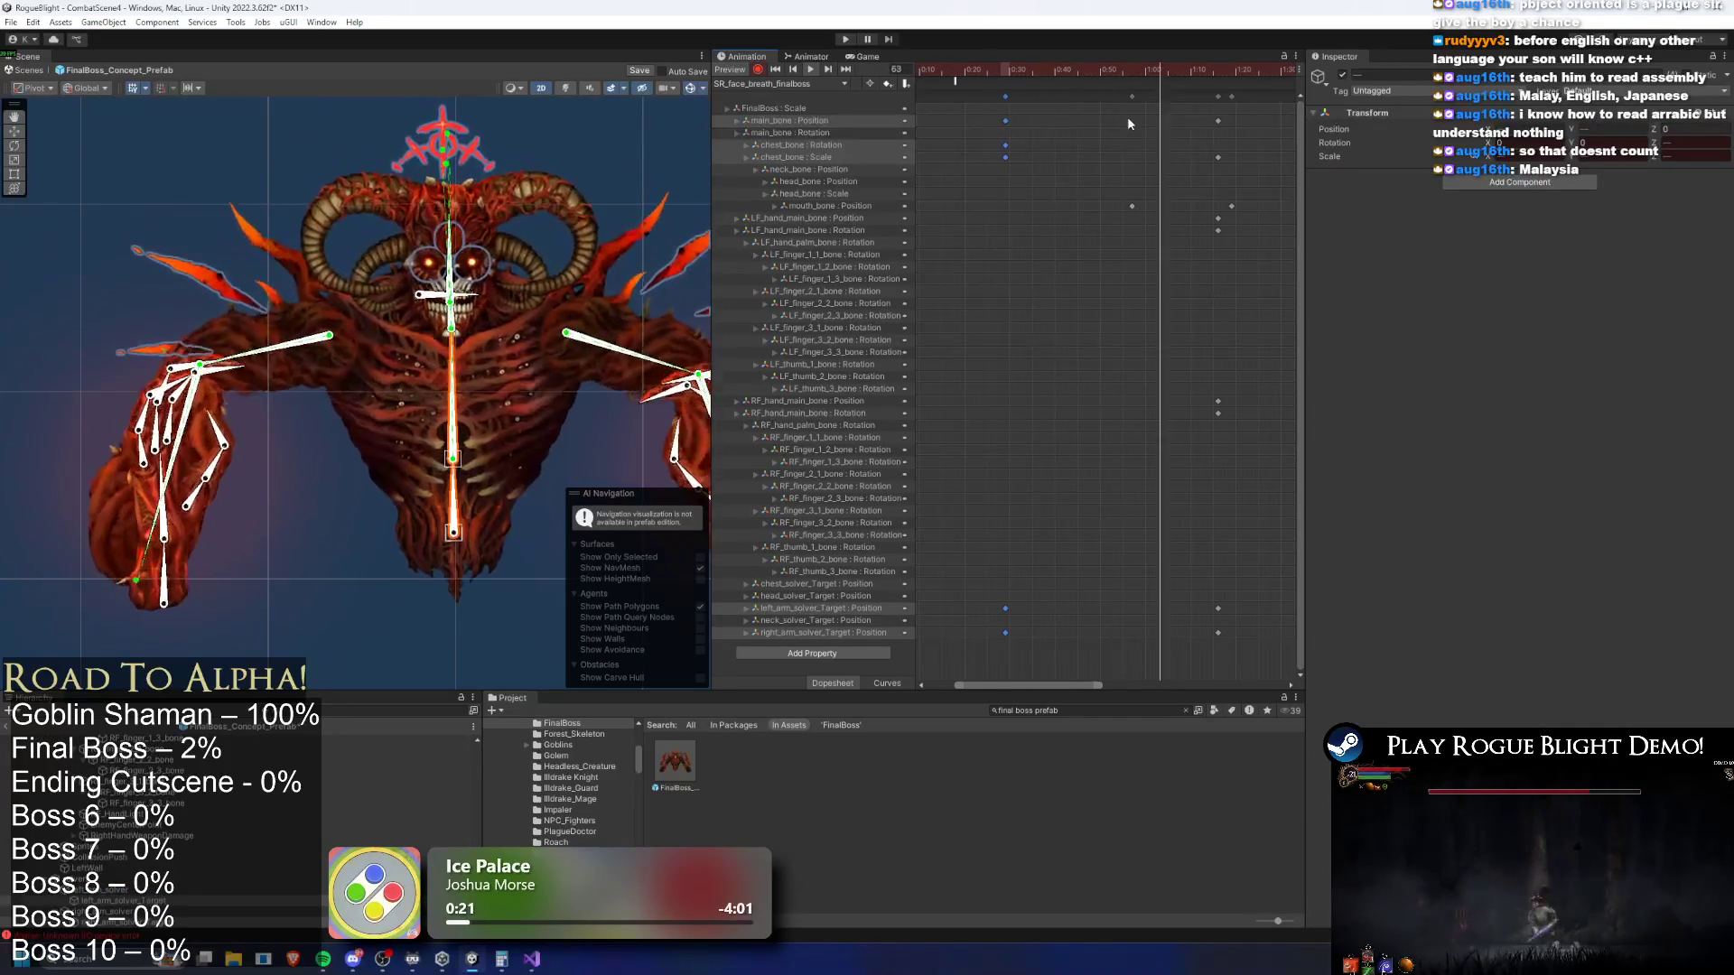
scroll(1129, 117, down, 2)
Compress two selected later key columns into a shorter span
click(1100, 96)
scroll(1069, 90, down, 2)
shift+click(1039, 96)
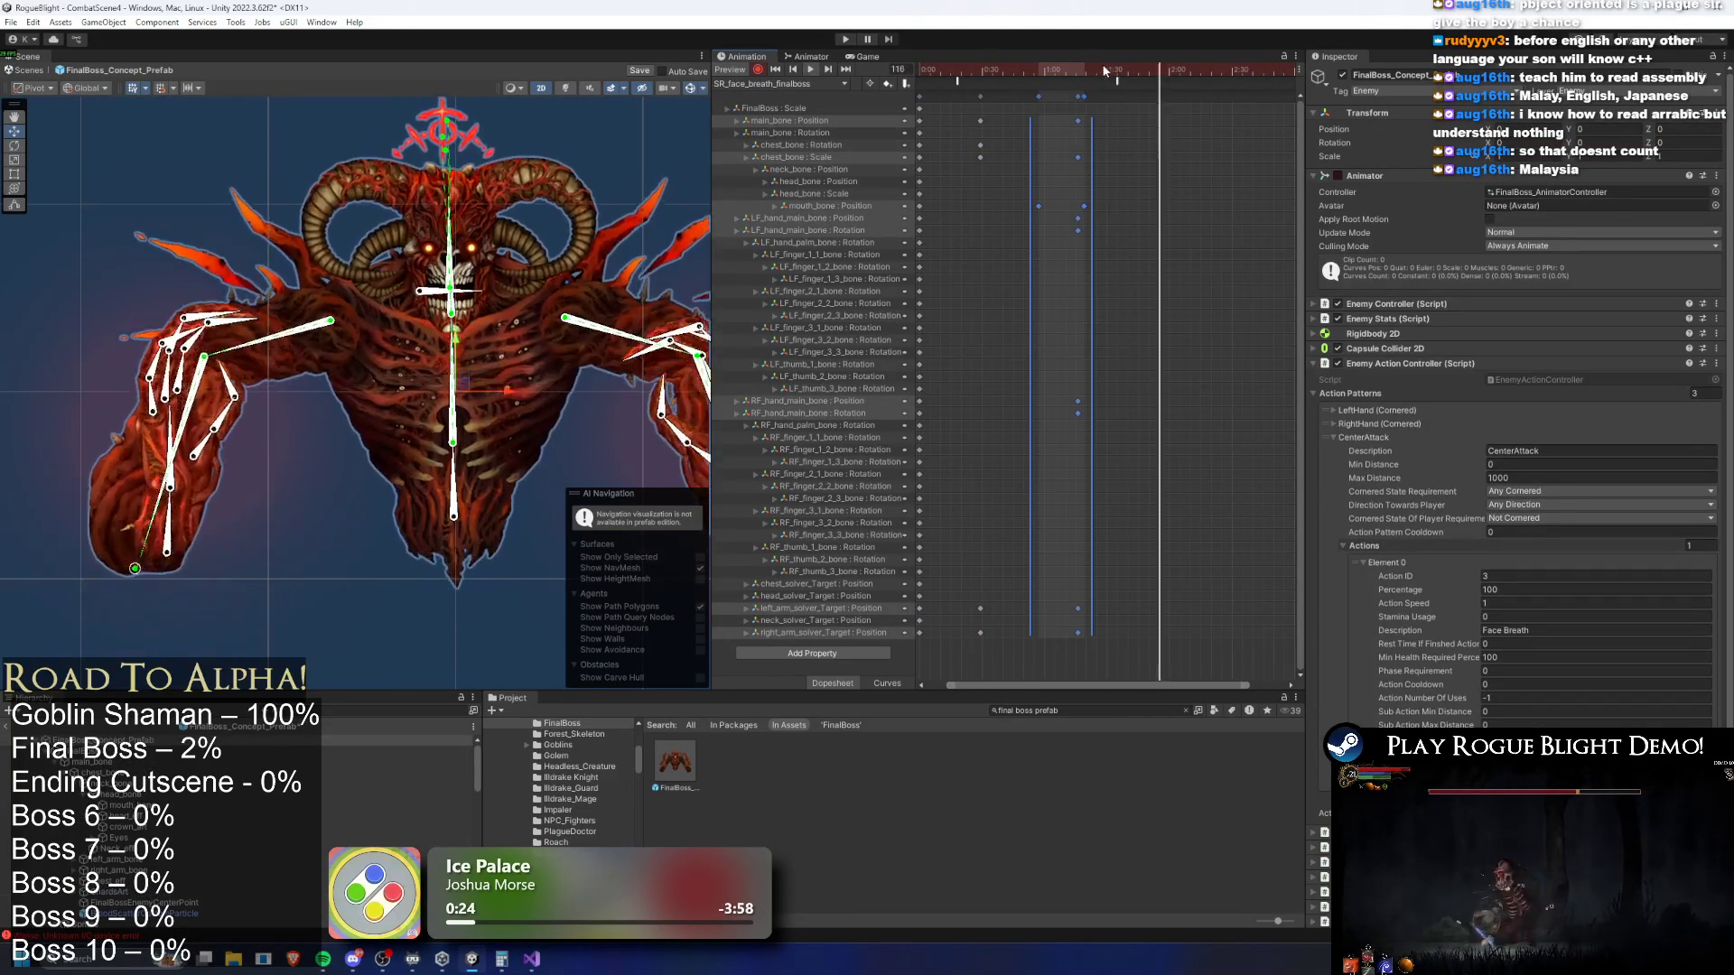
drag(1170, 71, 1192, 70)
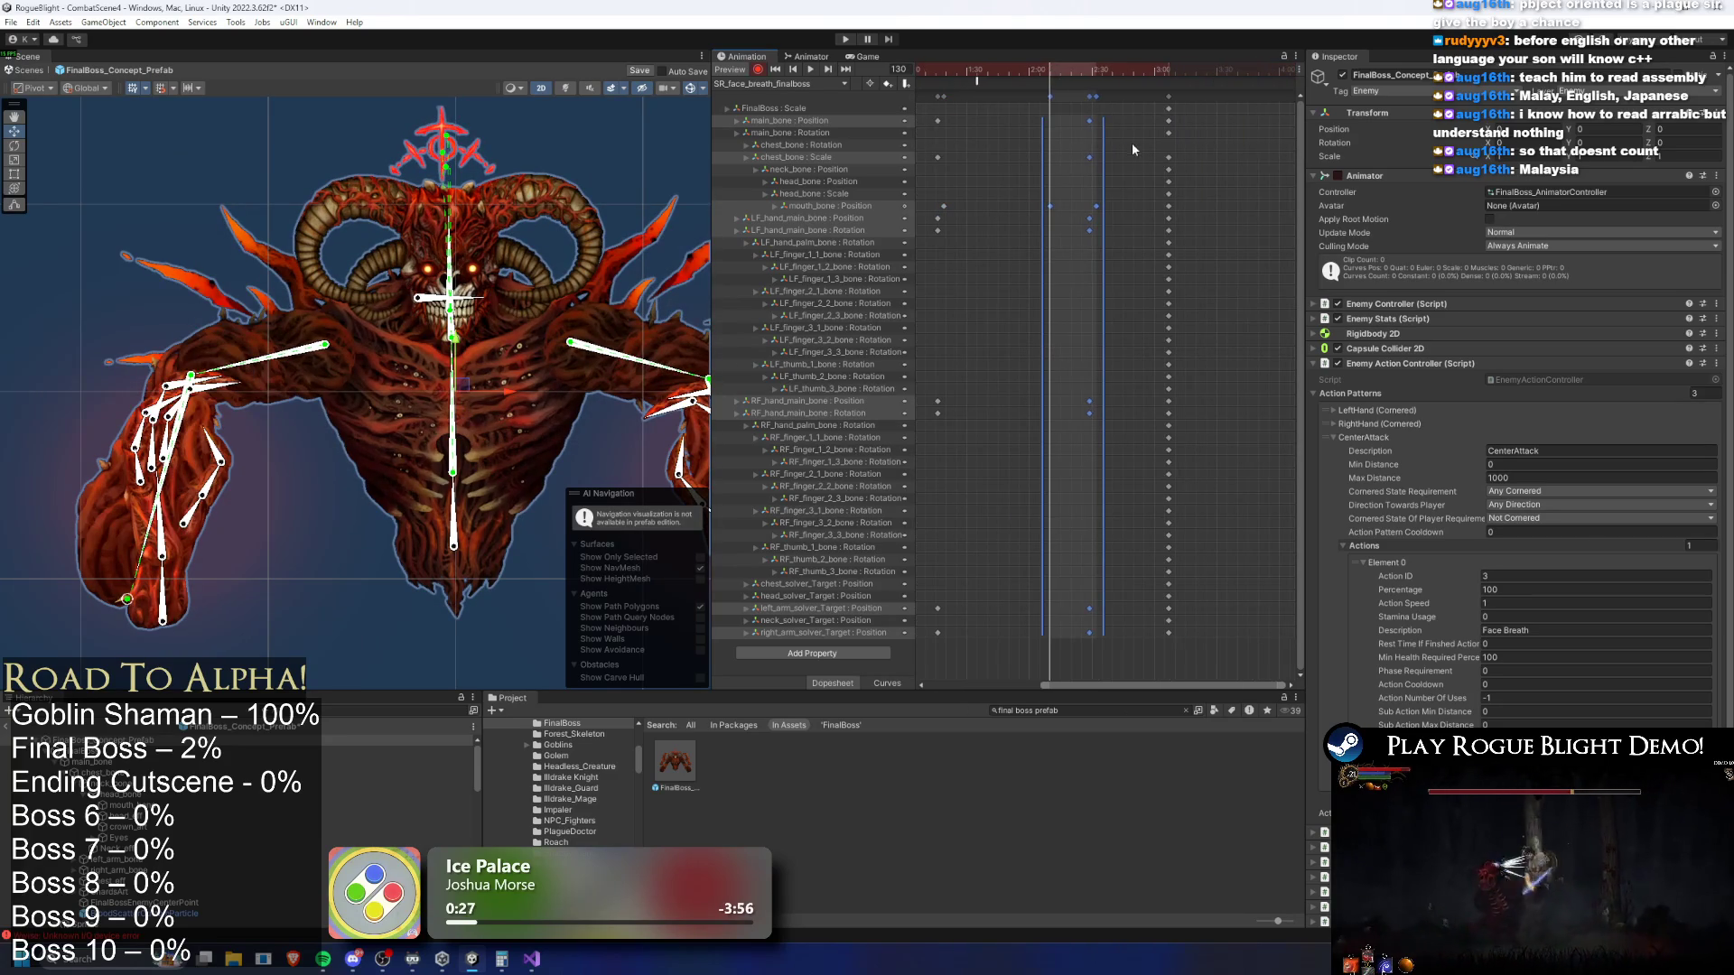
mouse_move(1095, 136)
mouse_down()
mouse_move(1024, 136)
mouse_move(1087, 135)
mouse_up()
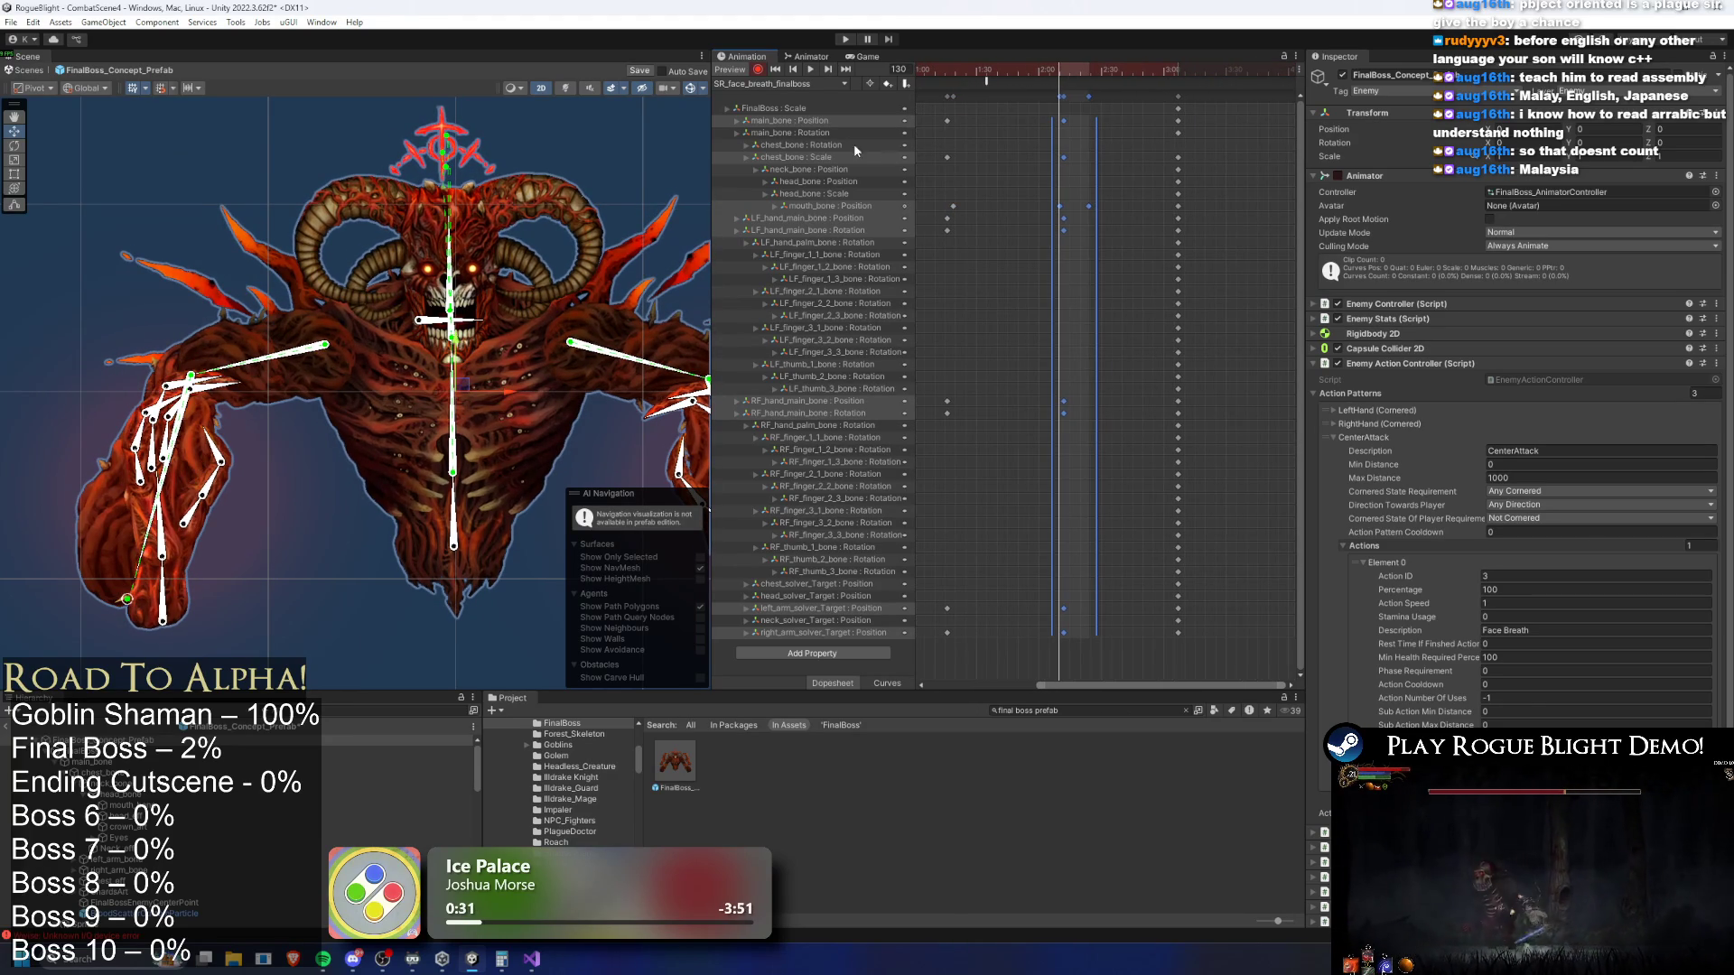
Delete the chest_bone : Rotation track and nudge the last key column slightly later
click(853, 144)
key(Delete)
key(space)
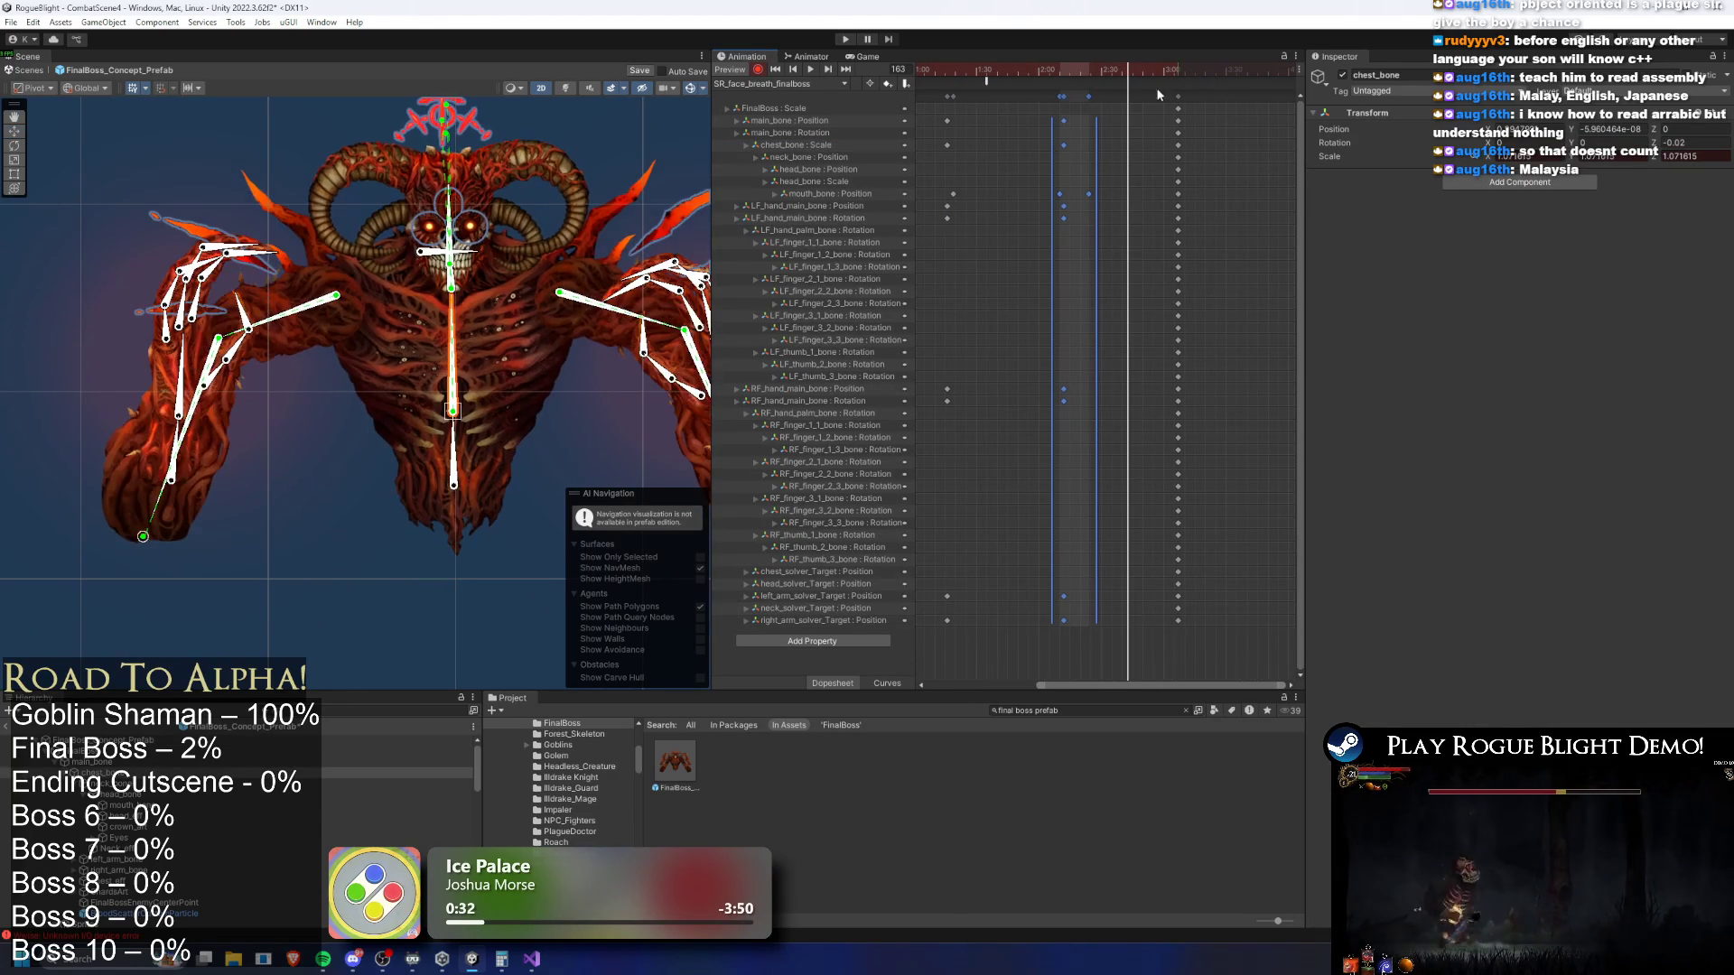
drag(1178, 97, 1195, 96)
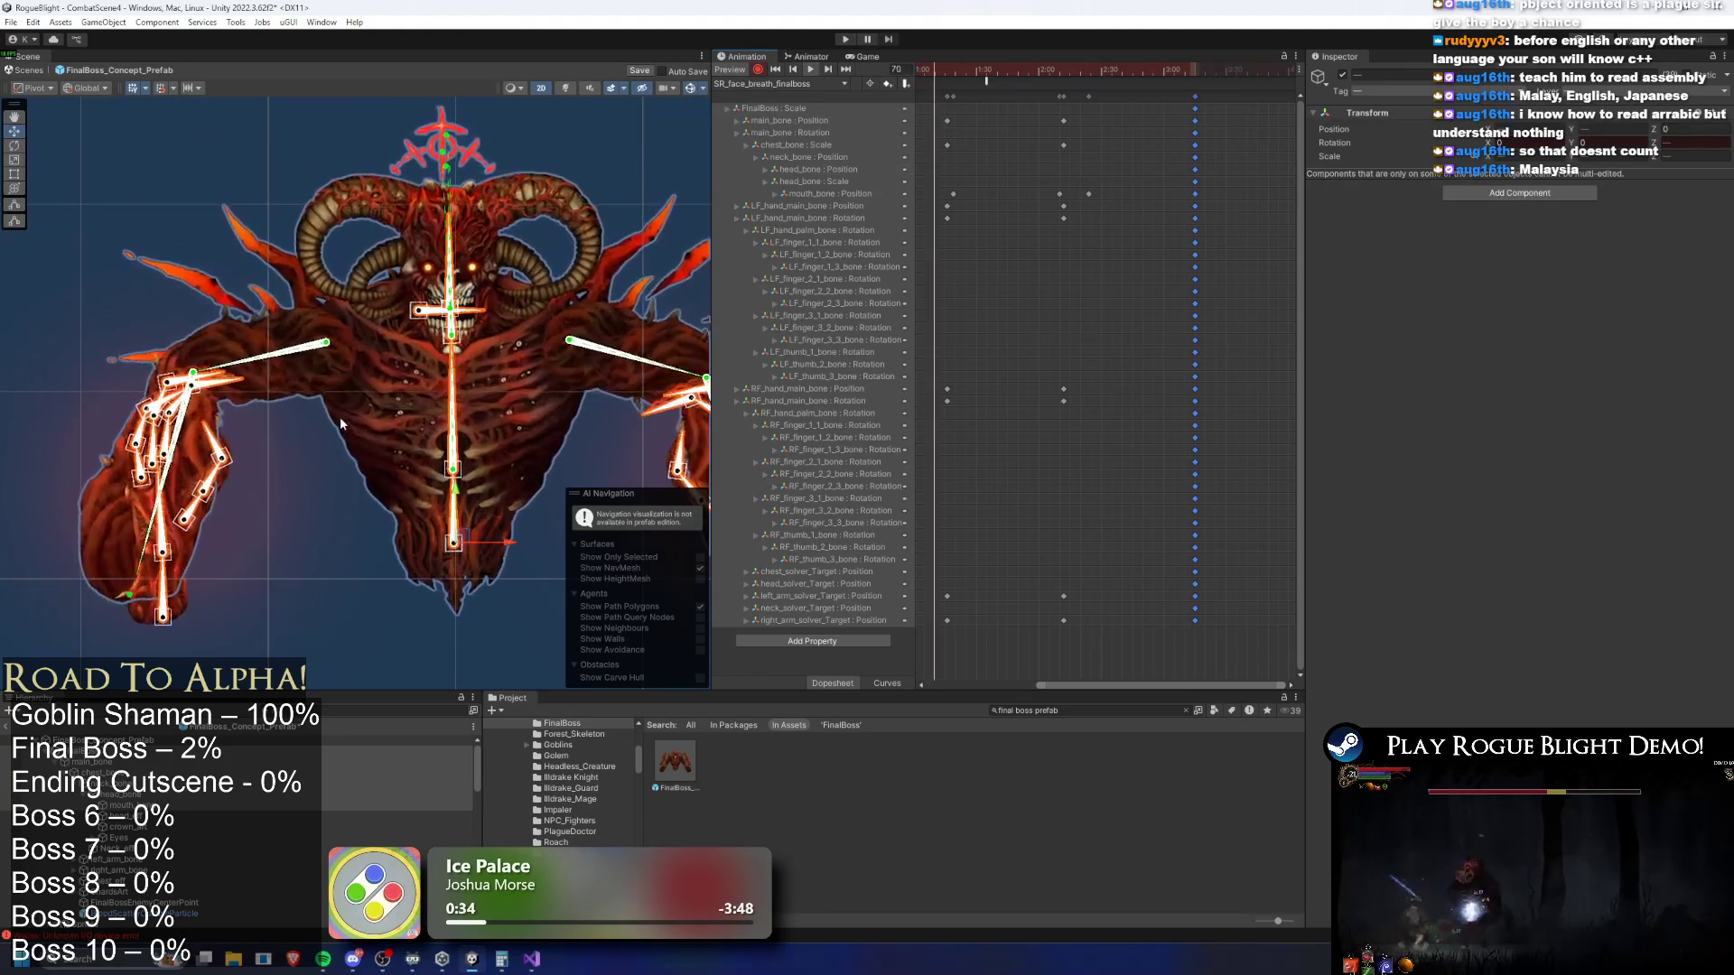
click(677, 161)
Move the chest_bone : Scale key from 0:30 earlier to about 0:15
scroll(614, 187, down, 3)
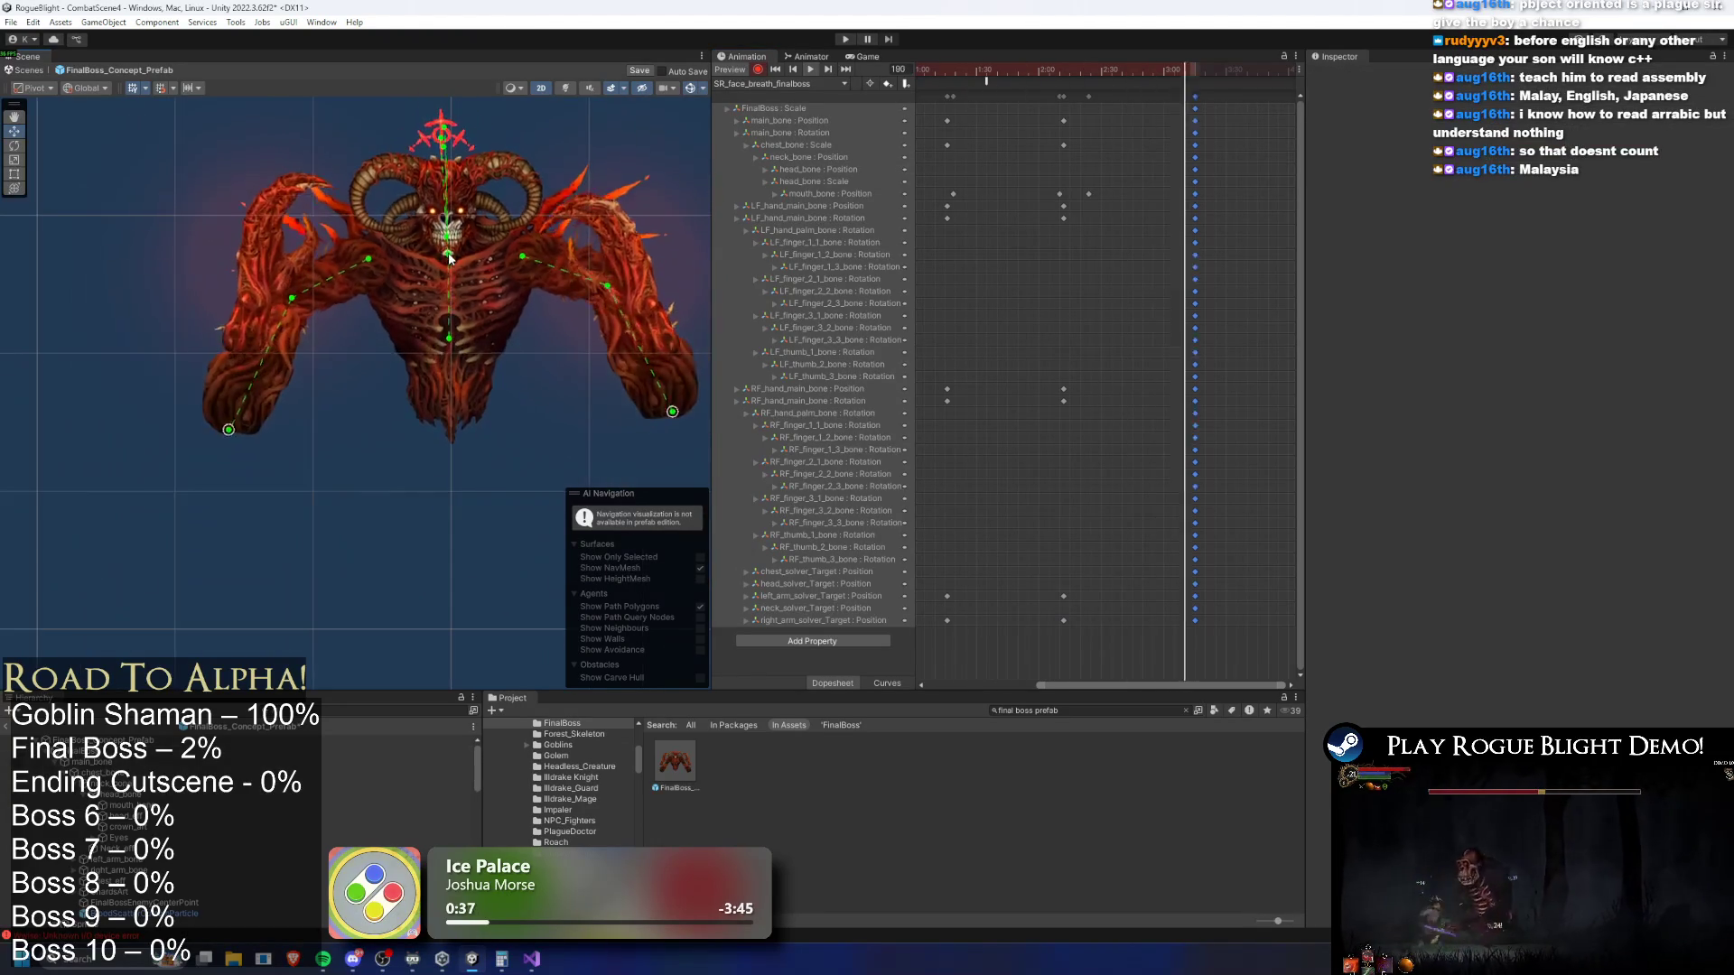
scroll(1167, 228, left, 5)
click(1002, 144)
mouse_move(1002, 152)
mouse_down()
mouse_move(974, 147)
mouse_move(995, 122)
mouse_move(988, 146)
mouse_up()
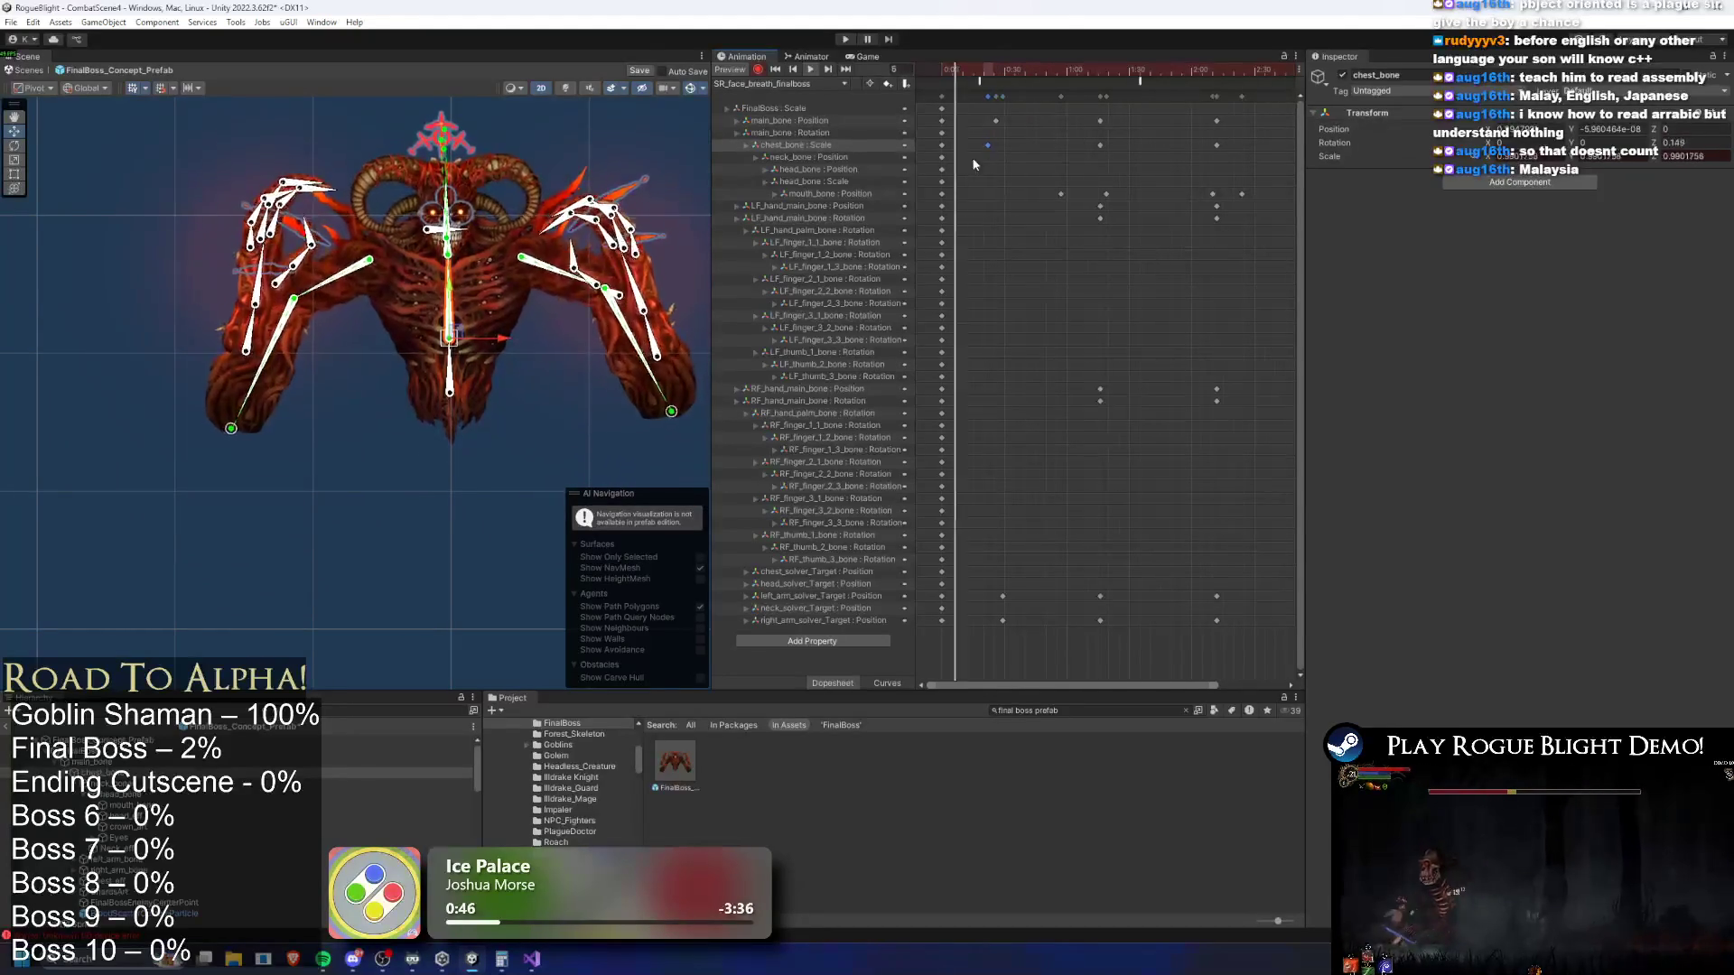
Check the pose at frames 74 and 67, then shift a key column earlier
click(623, 144)
click(1096, 71)
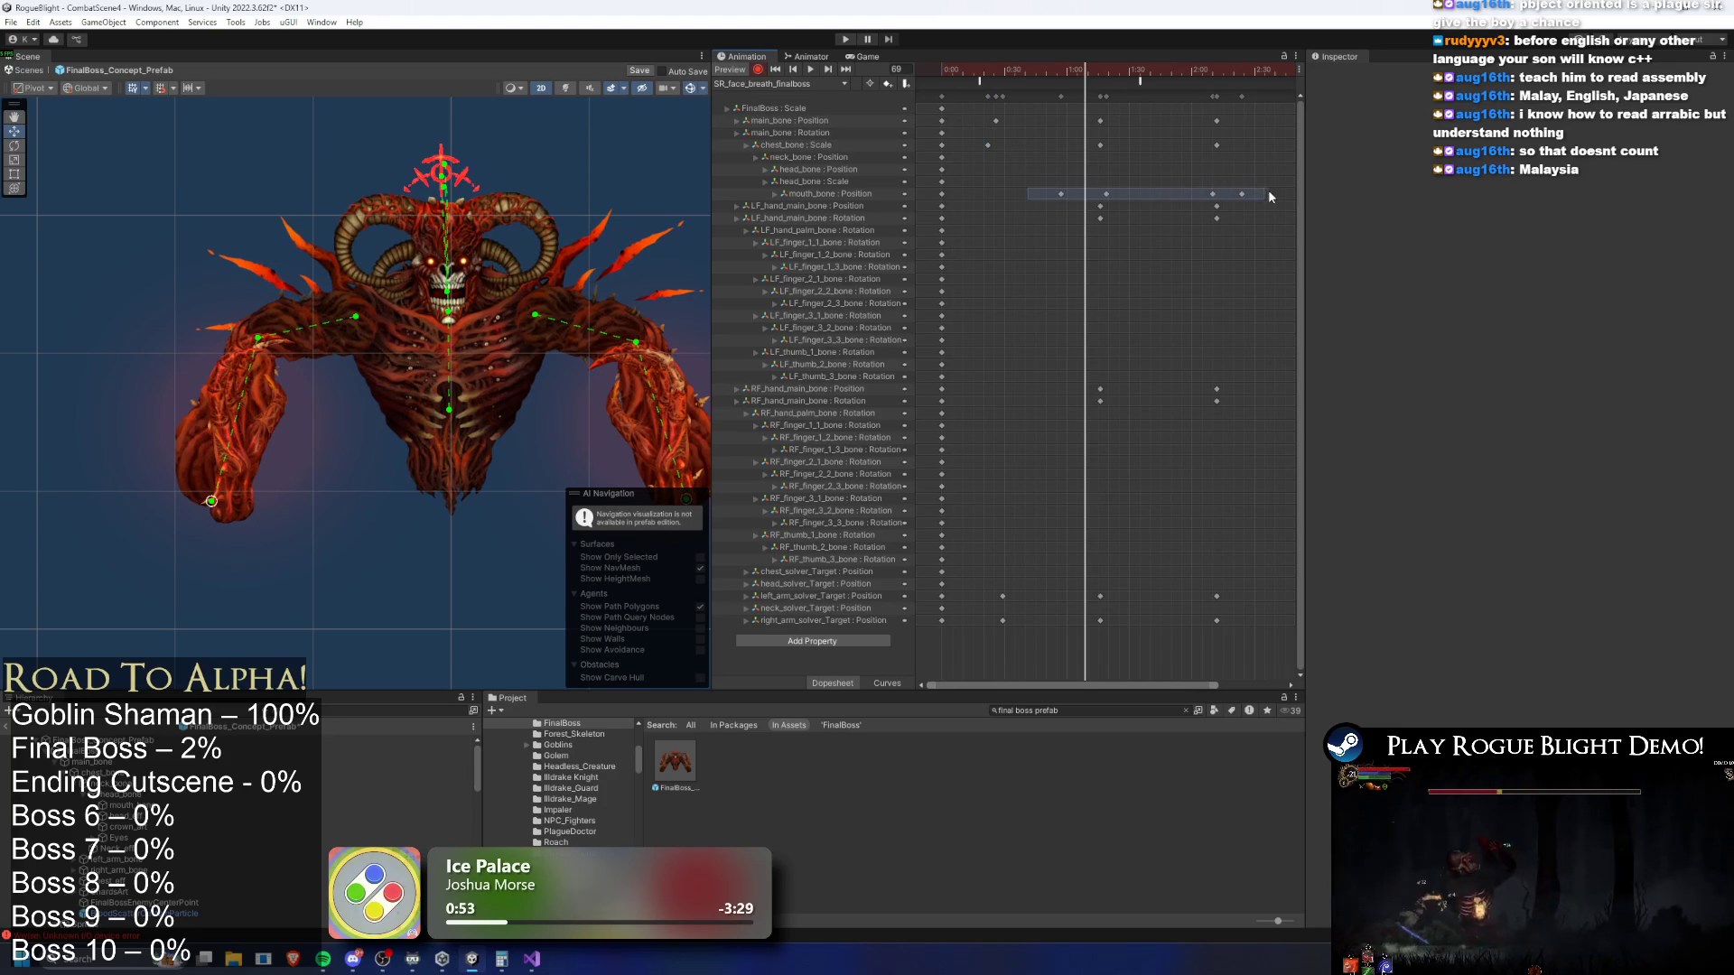
click(1080, 72)
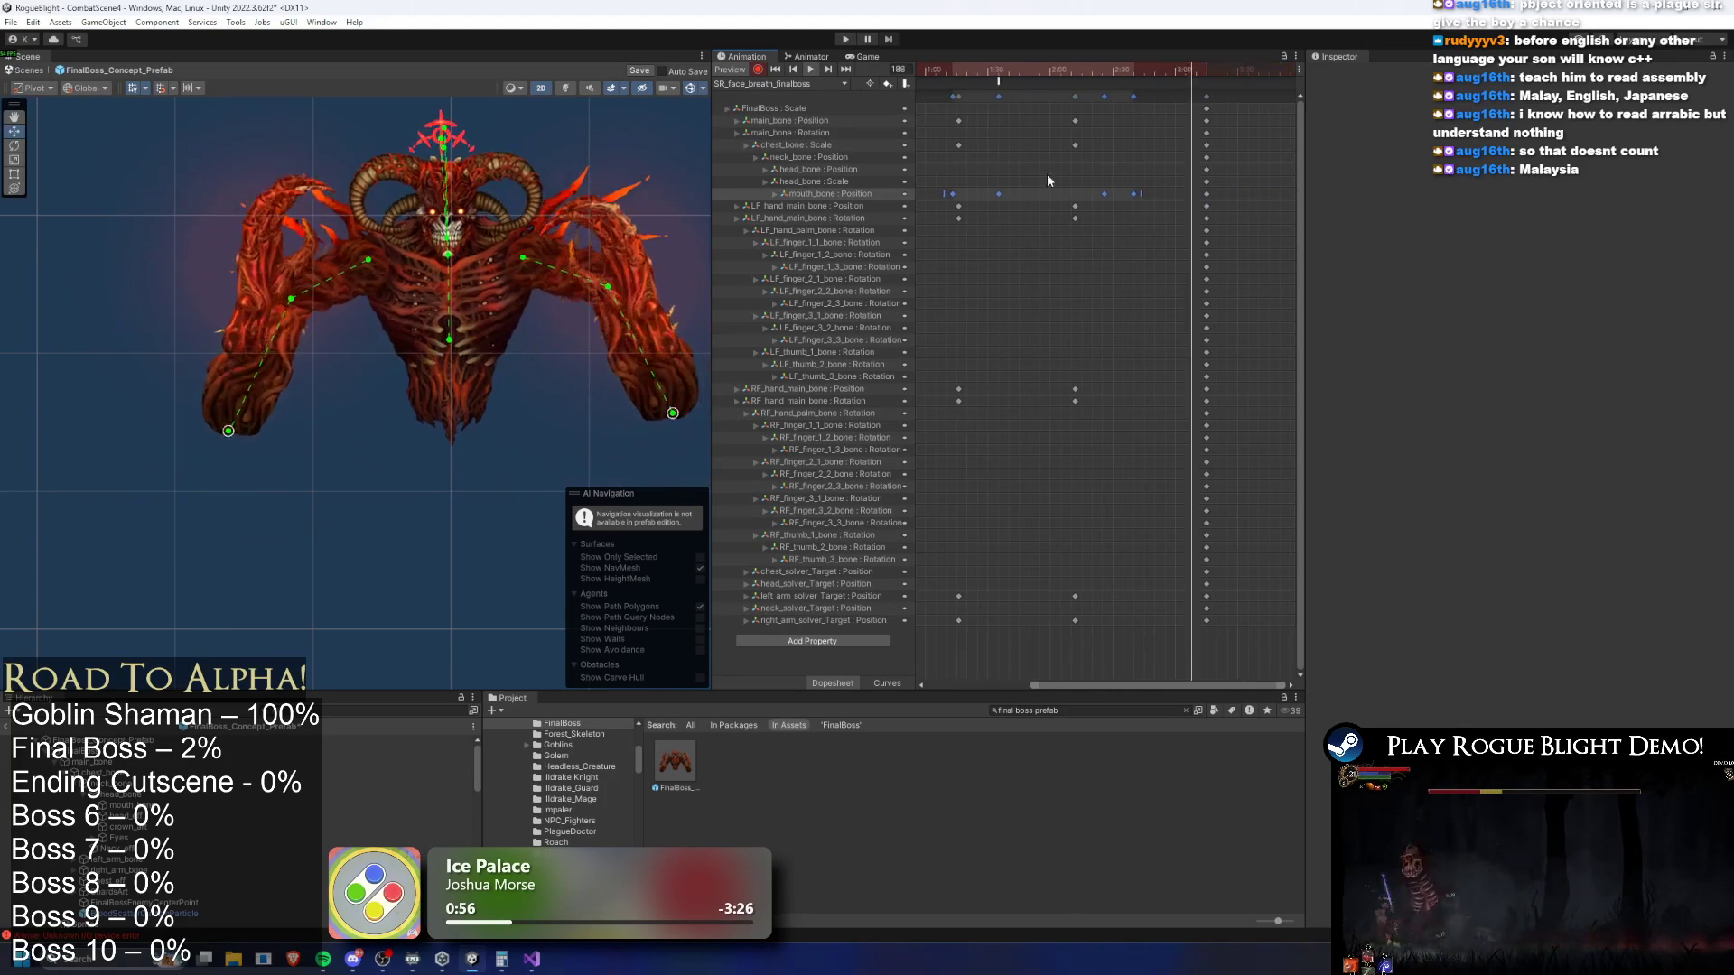
click(1203, 97)
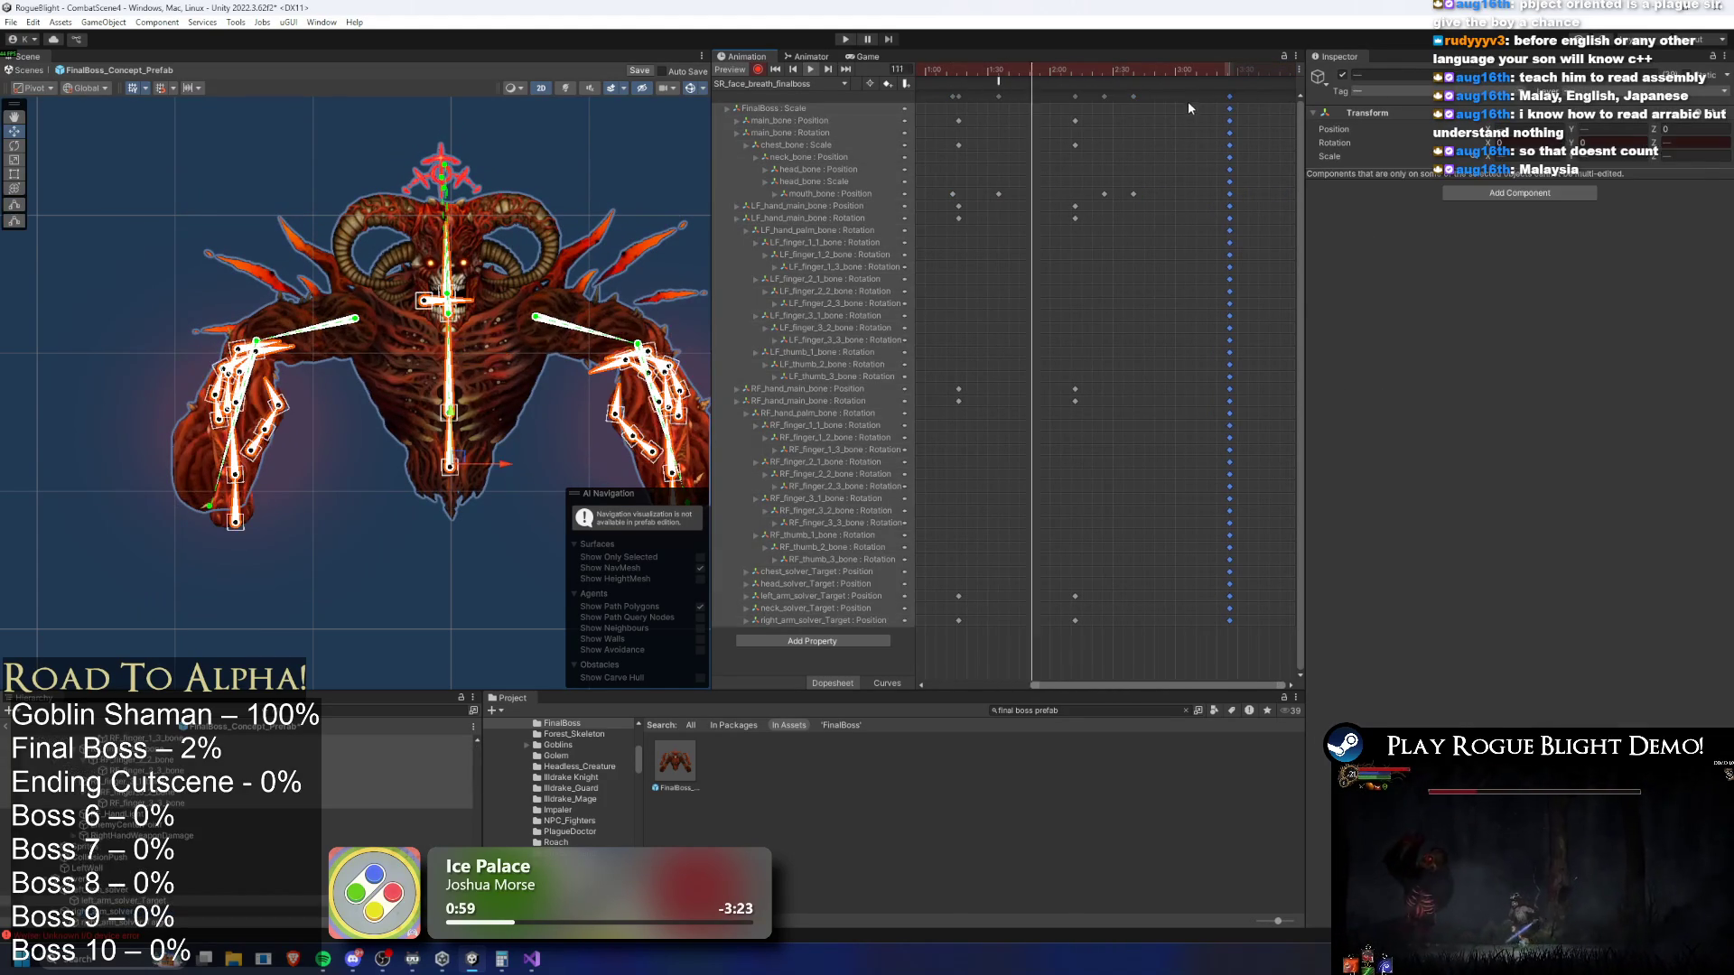
drag(1186, 101, 1093, 110)
click(1156, 144)
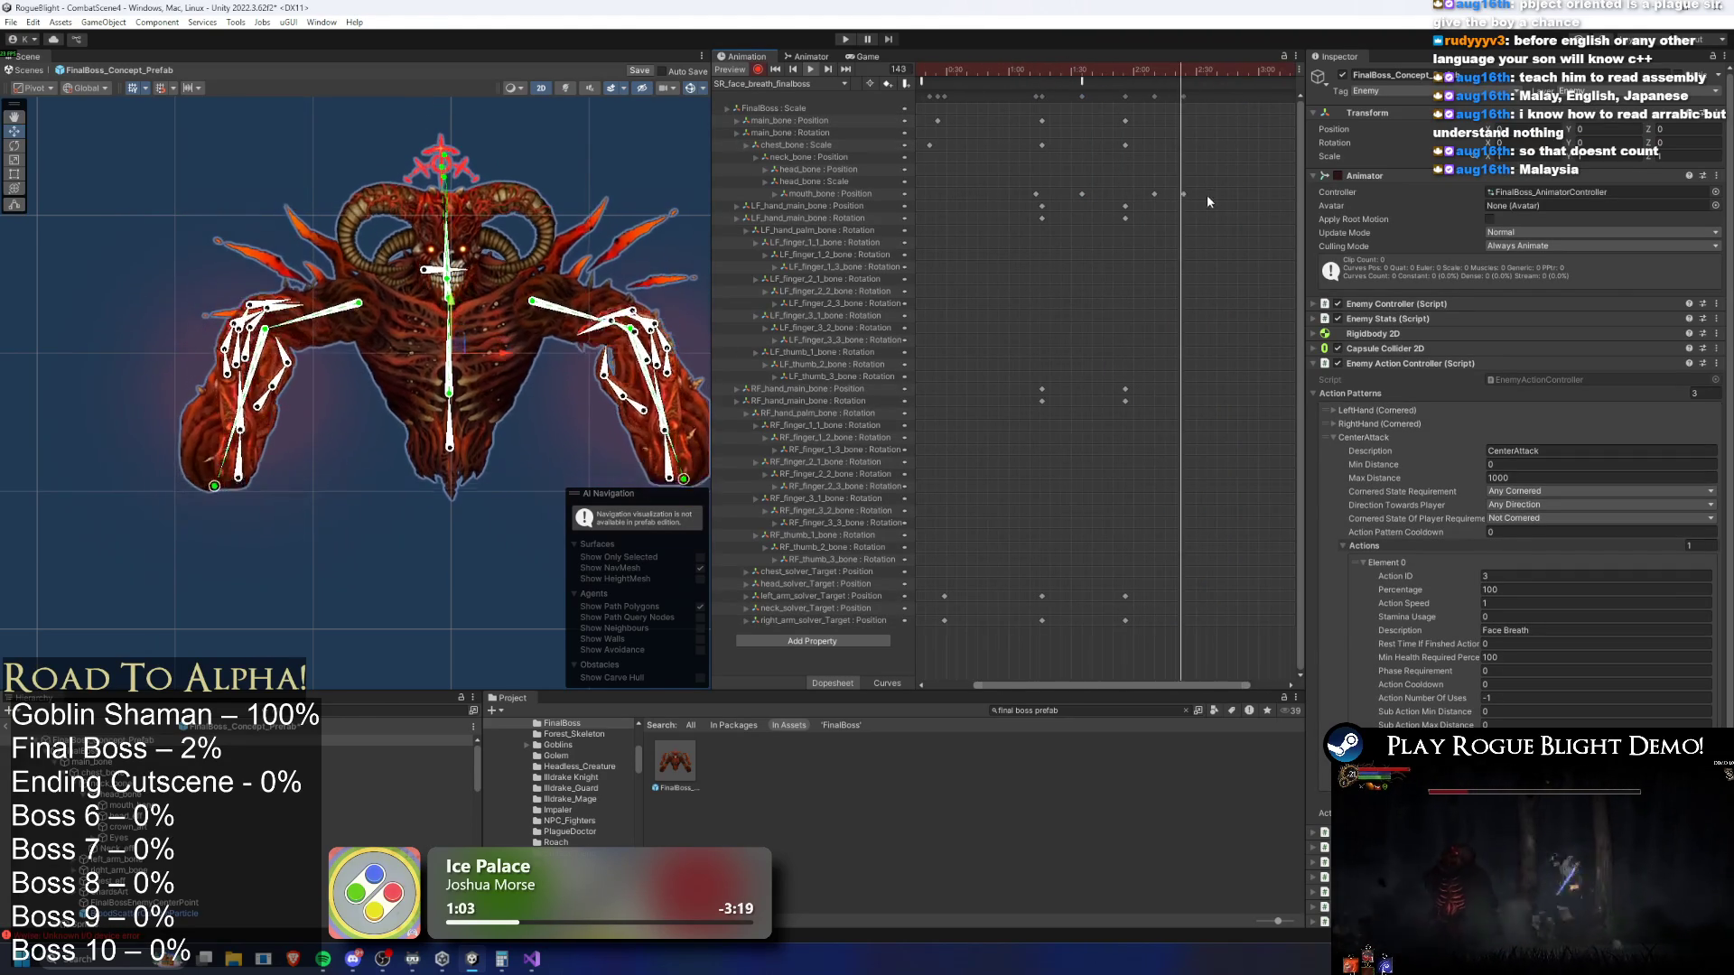
Select the mouth_bone keys from 1:12 to 2:23 and drag one later
drag(1015, 184, 1018, 188)
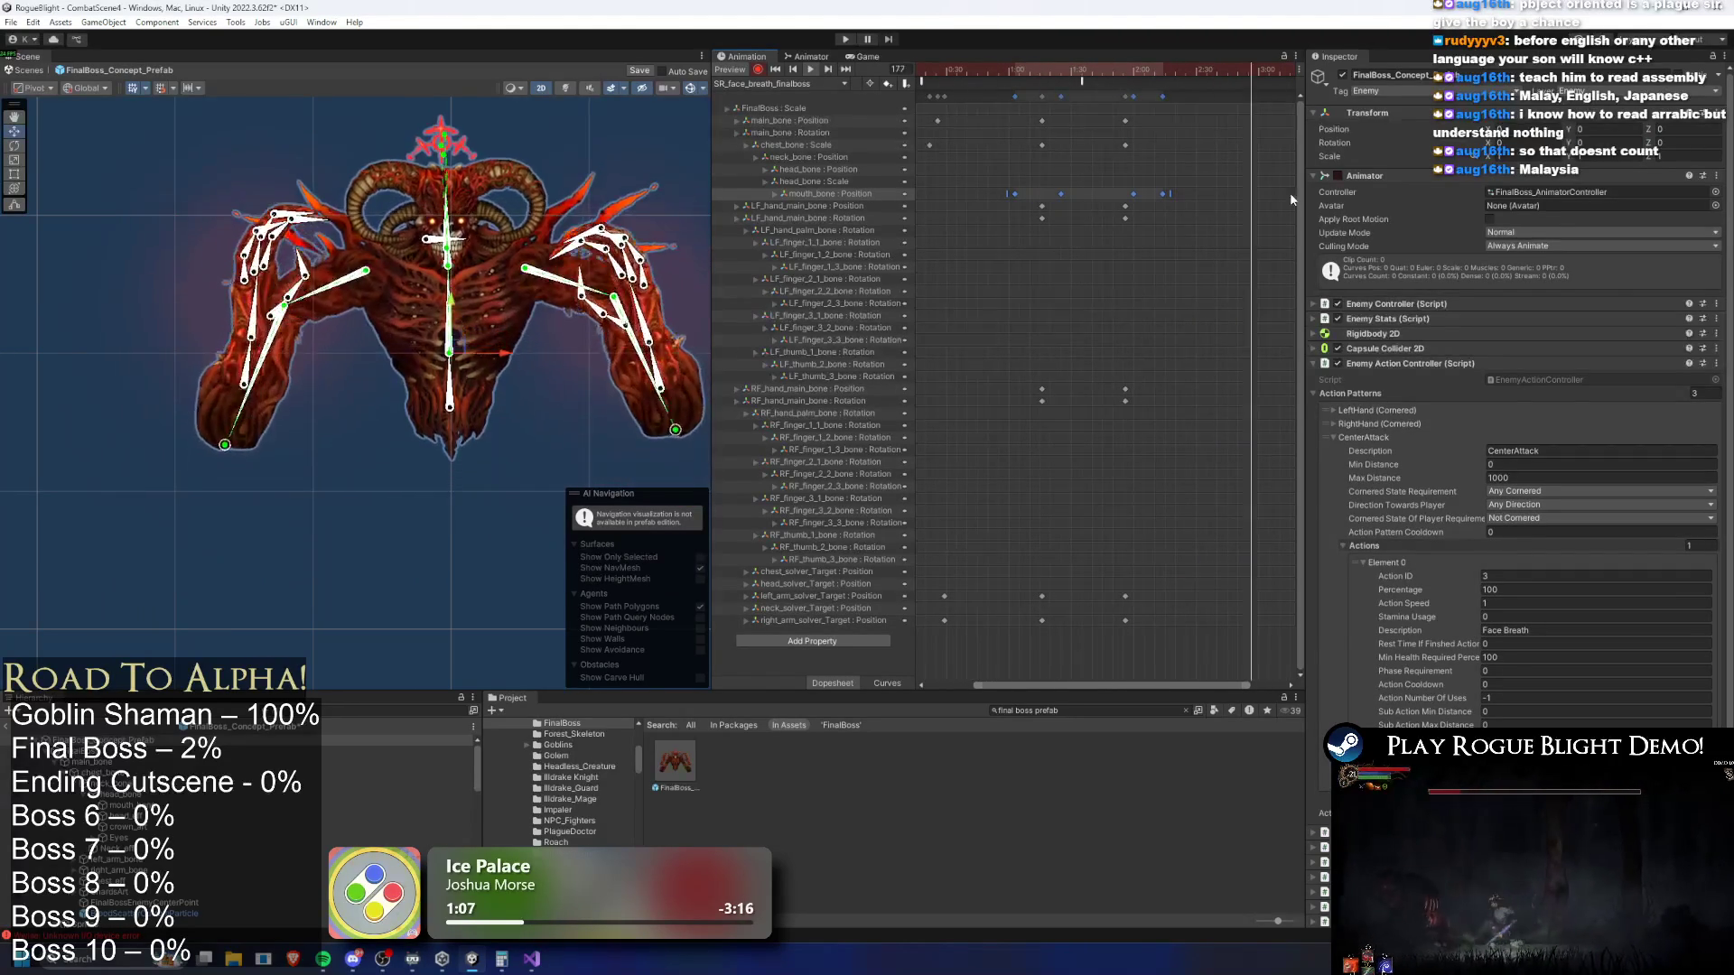
mouse_move(1104, 193)
mouse_down()
mouse_move(1170, 192)
mouse_move(1139, 195)
mouse_up()
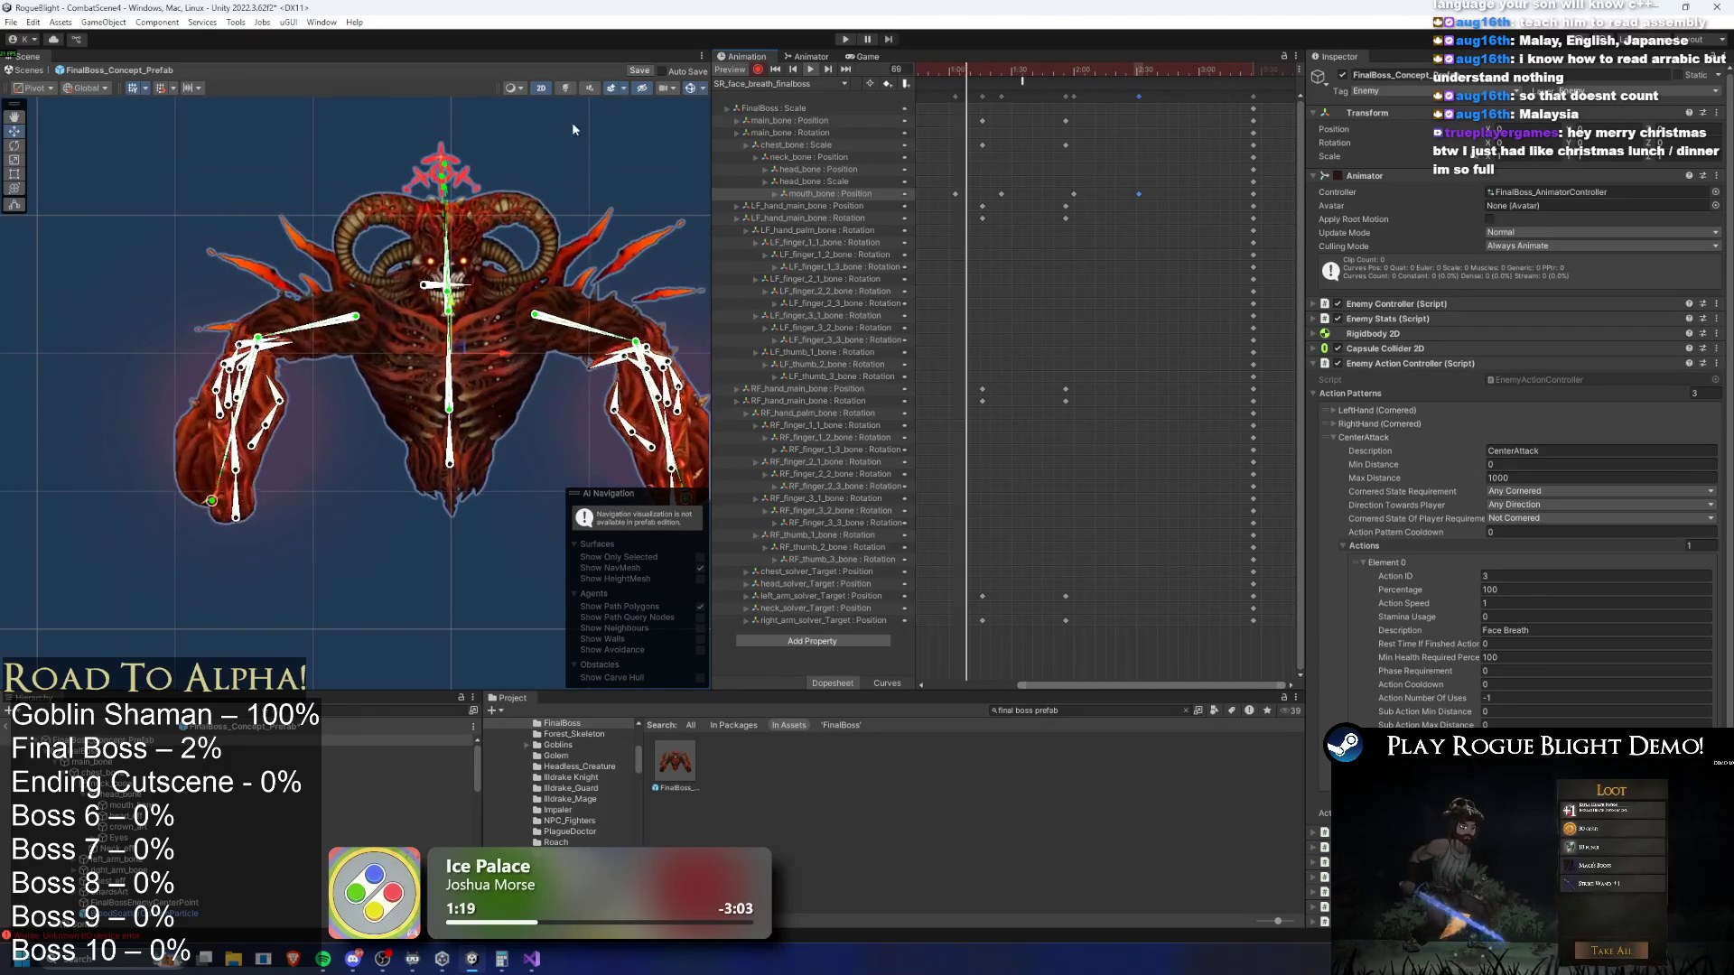
scroll(378, 311, down, 2)
Select mouth_bone and lower it at frame 102 to key the jaw open
scroll(434, 280, up, 2)
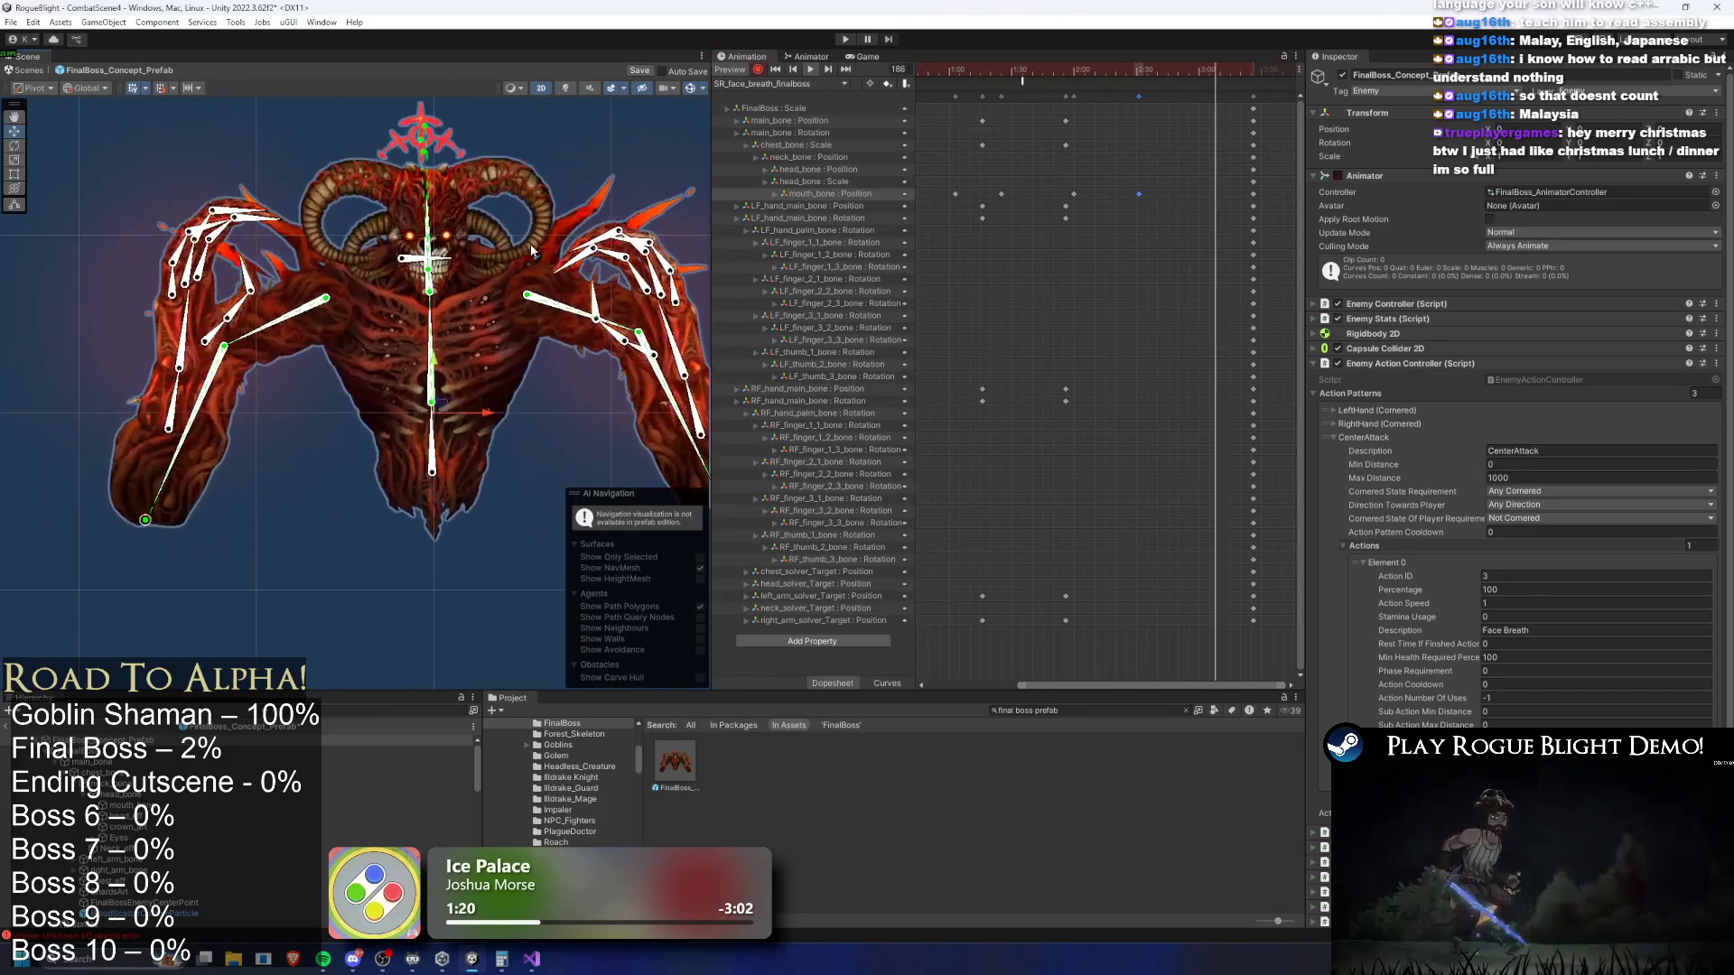
scroll(1103, 175, down, 2)
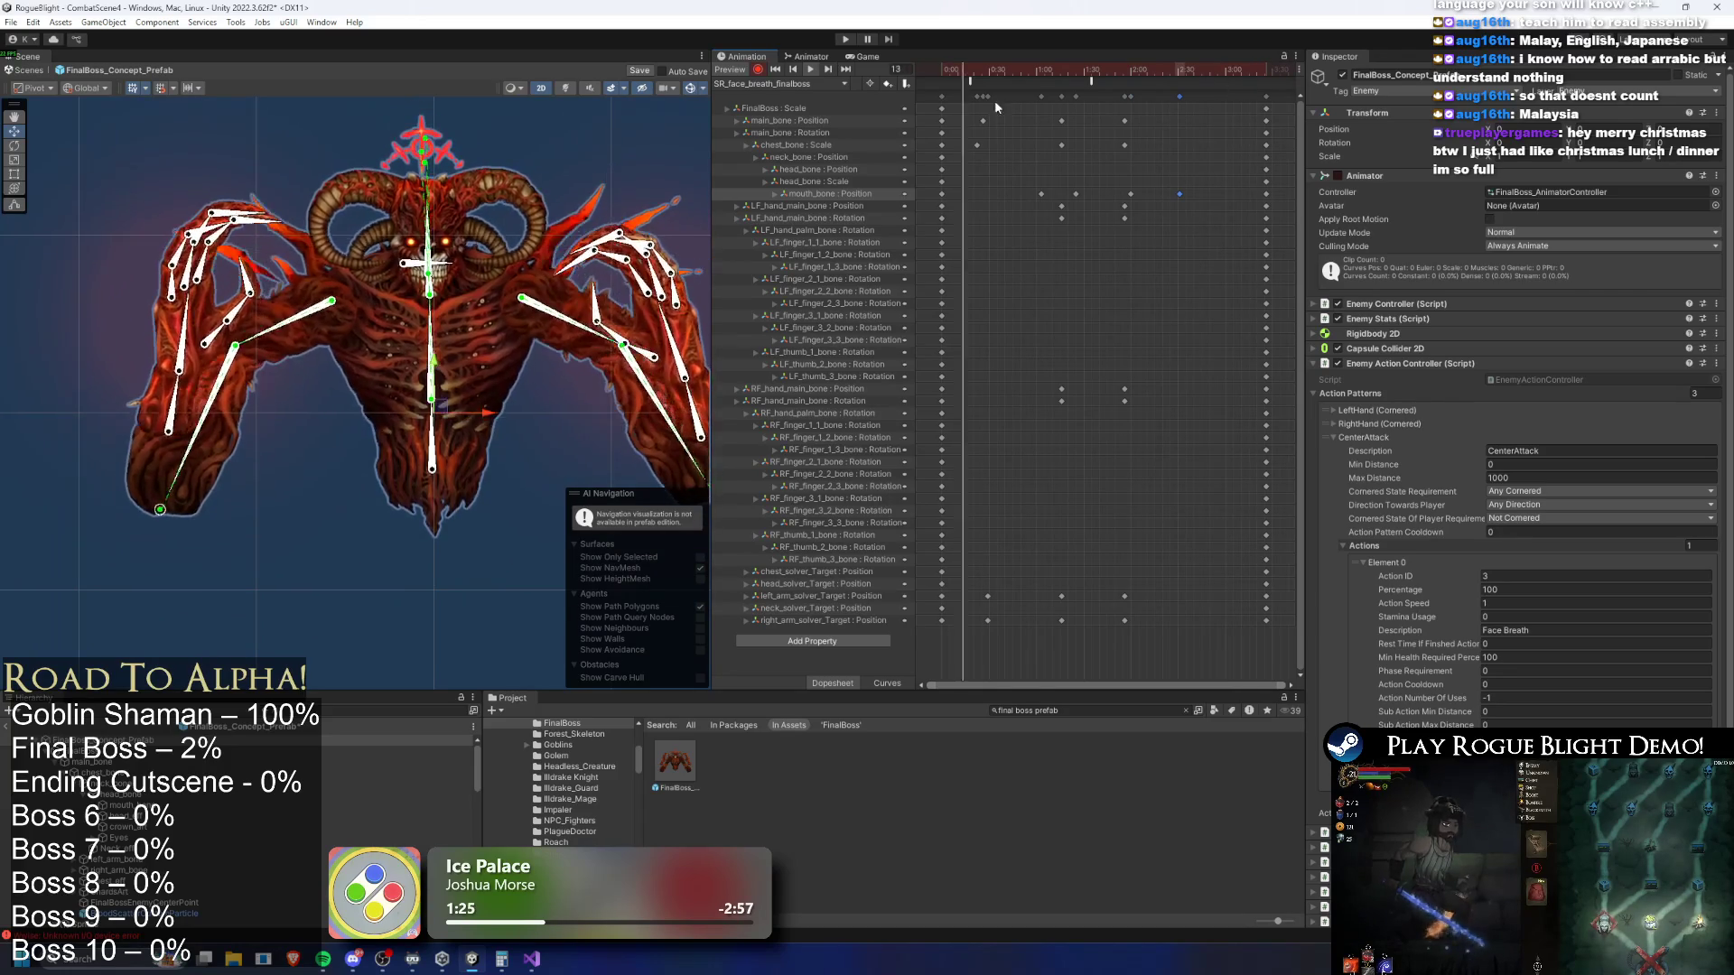
drag(1033, 73, 1082, 83)
scroll(382, 329, up, 5)
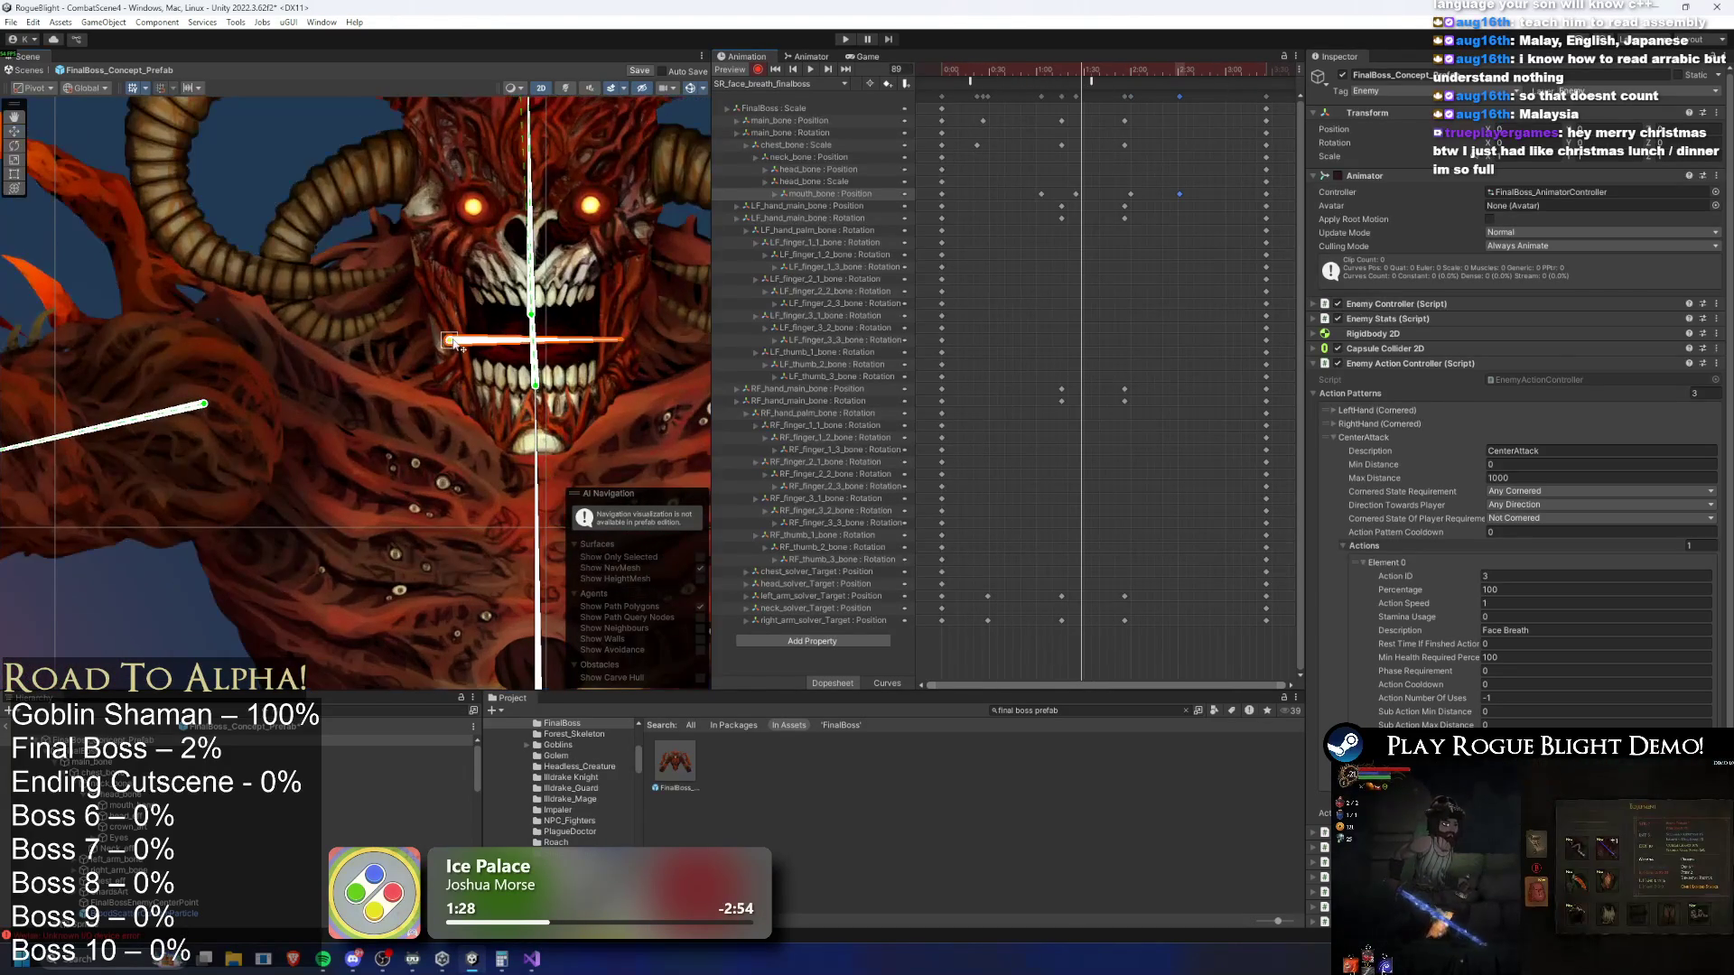
click(456, 332)
scroll(924, 154, up, 3)
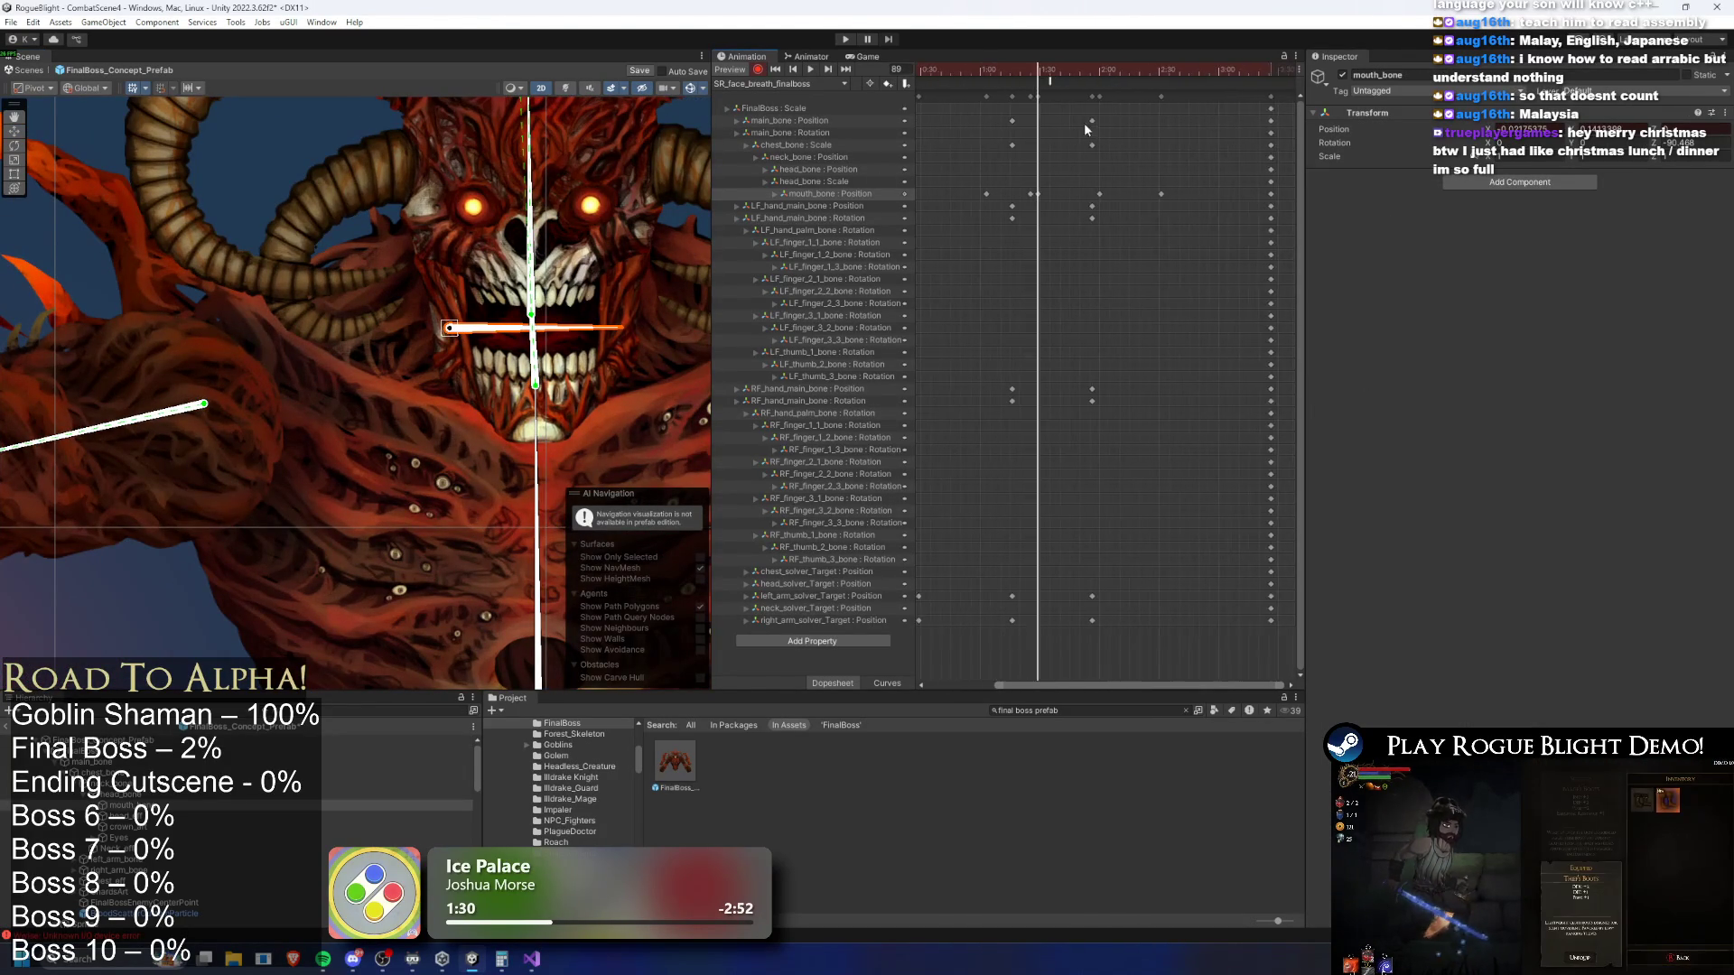
click(1058, 79)
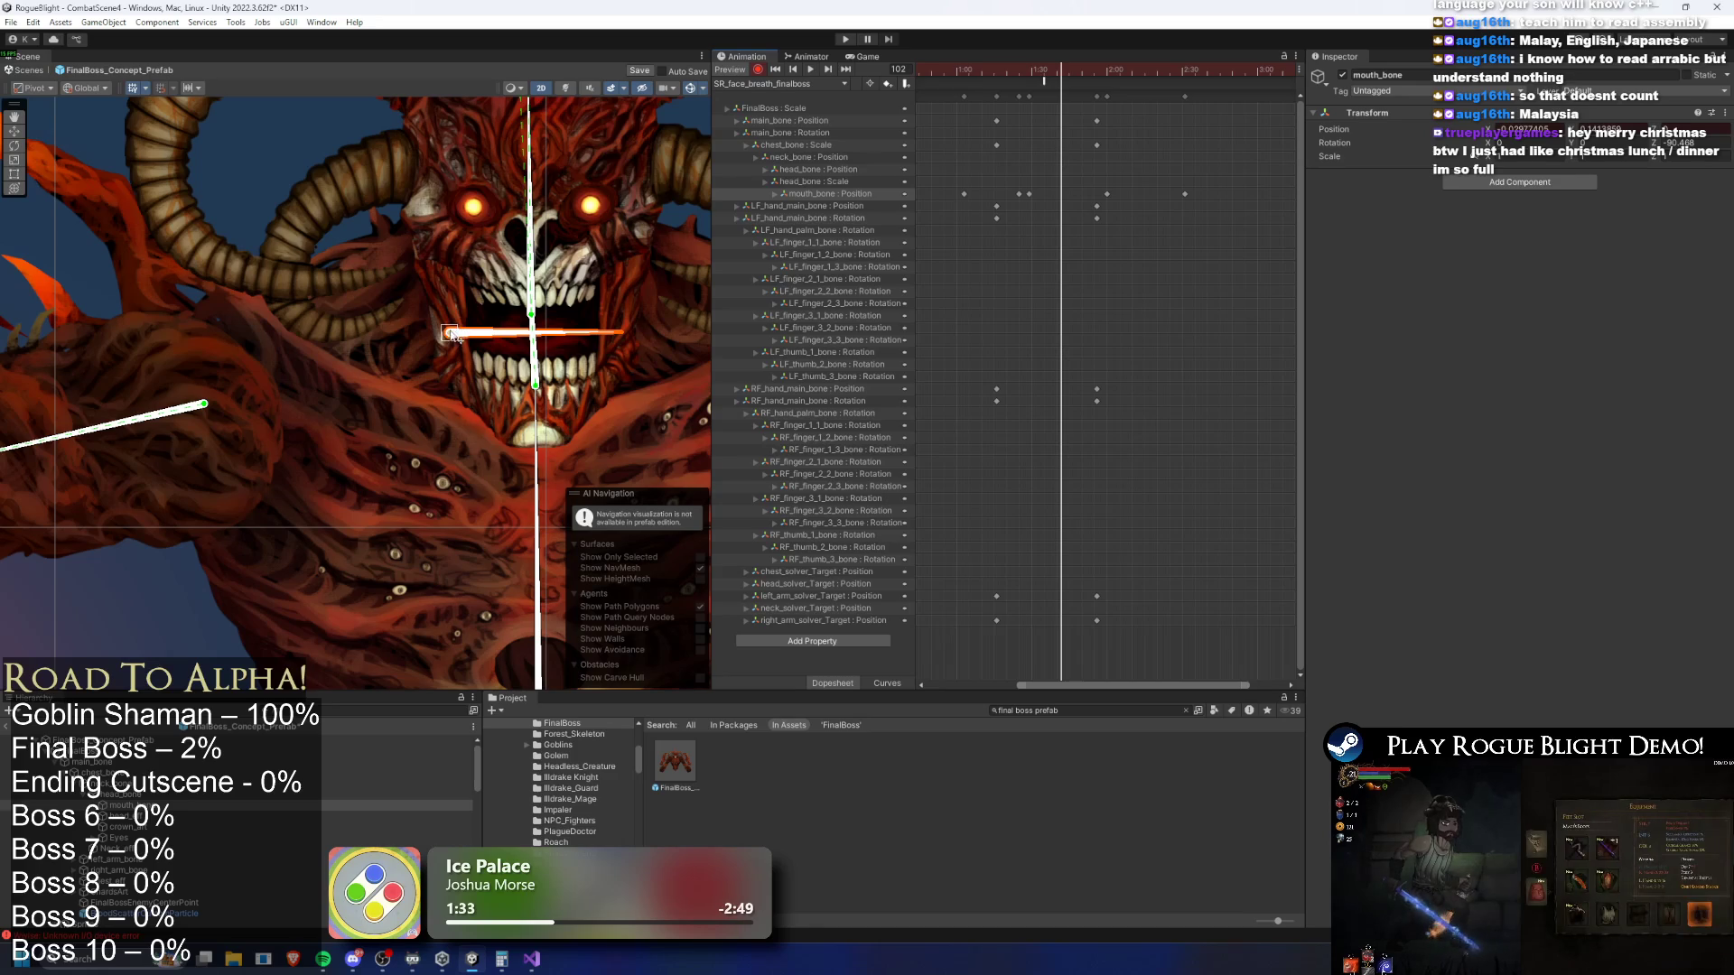
drag(456, 333, 456, 345)
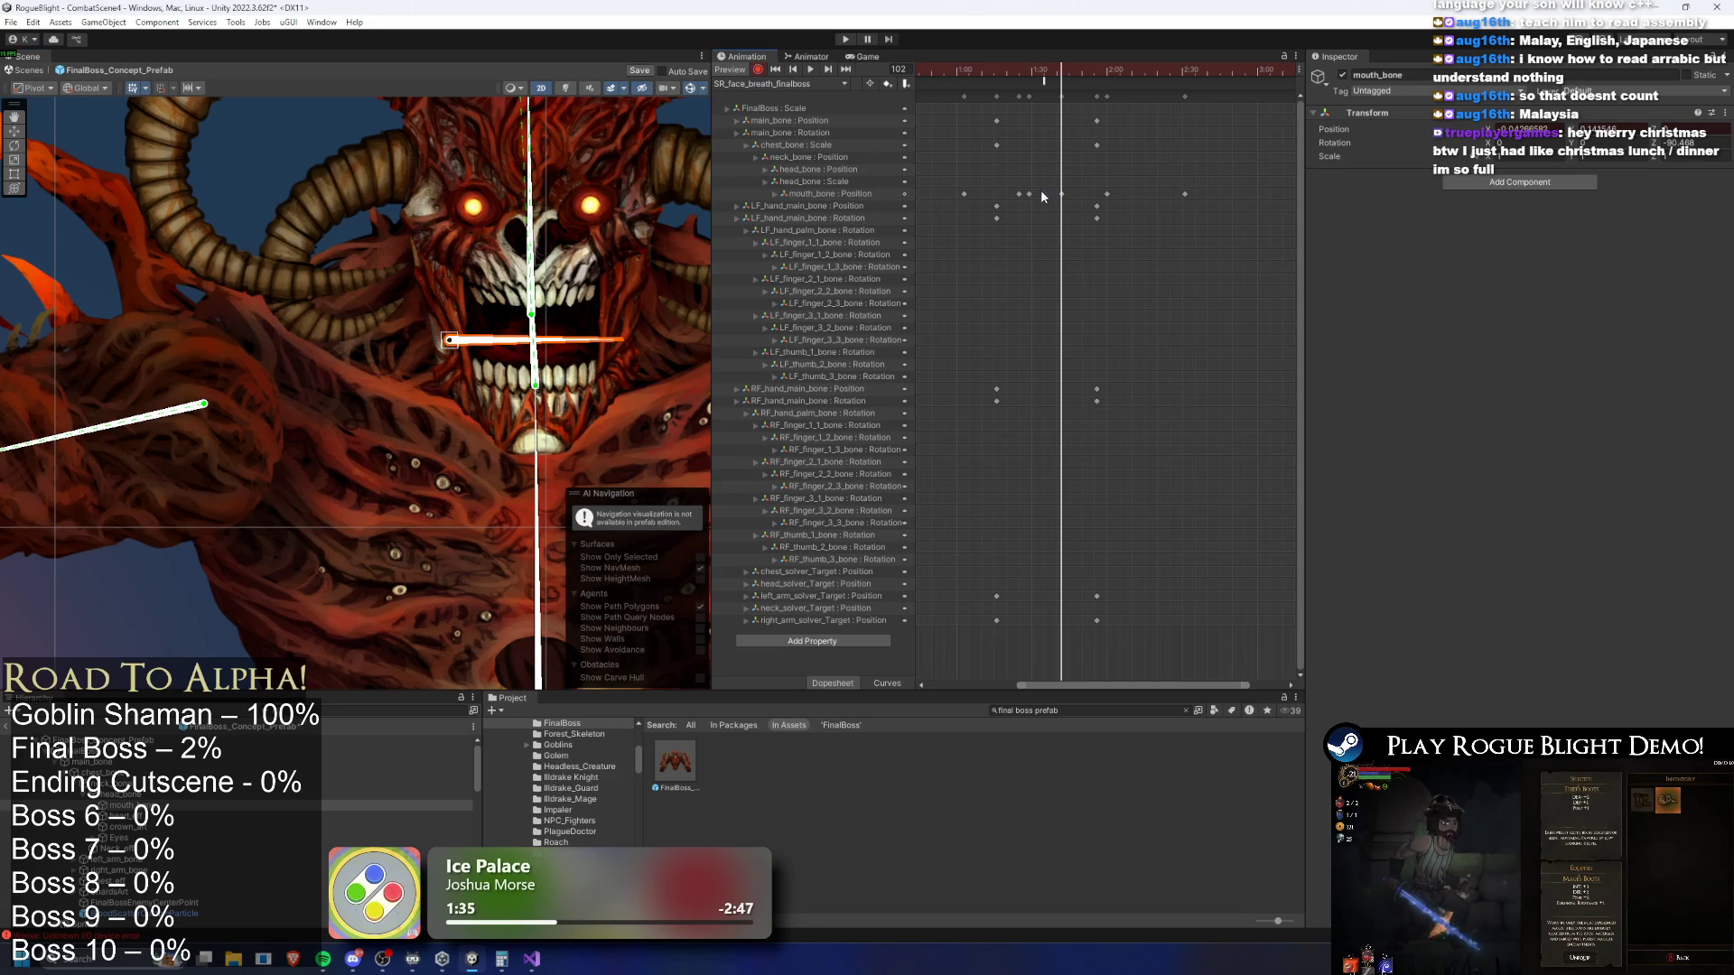
Key the jaw closed at frame 100 and reopened at frame 114, shifting mouth_bone keys slightly
drag(1030, 194, 1040, 196)
drag(1050, 74, 1056, 79)
drag(450, 340, 452, 330)
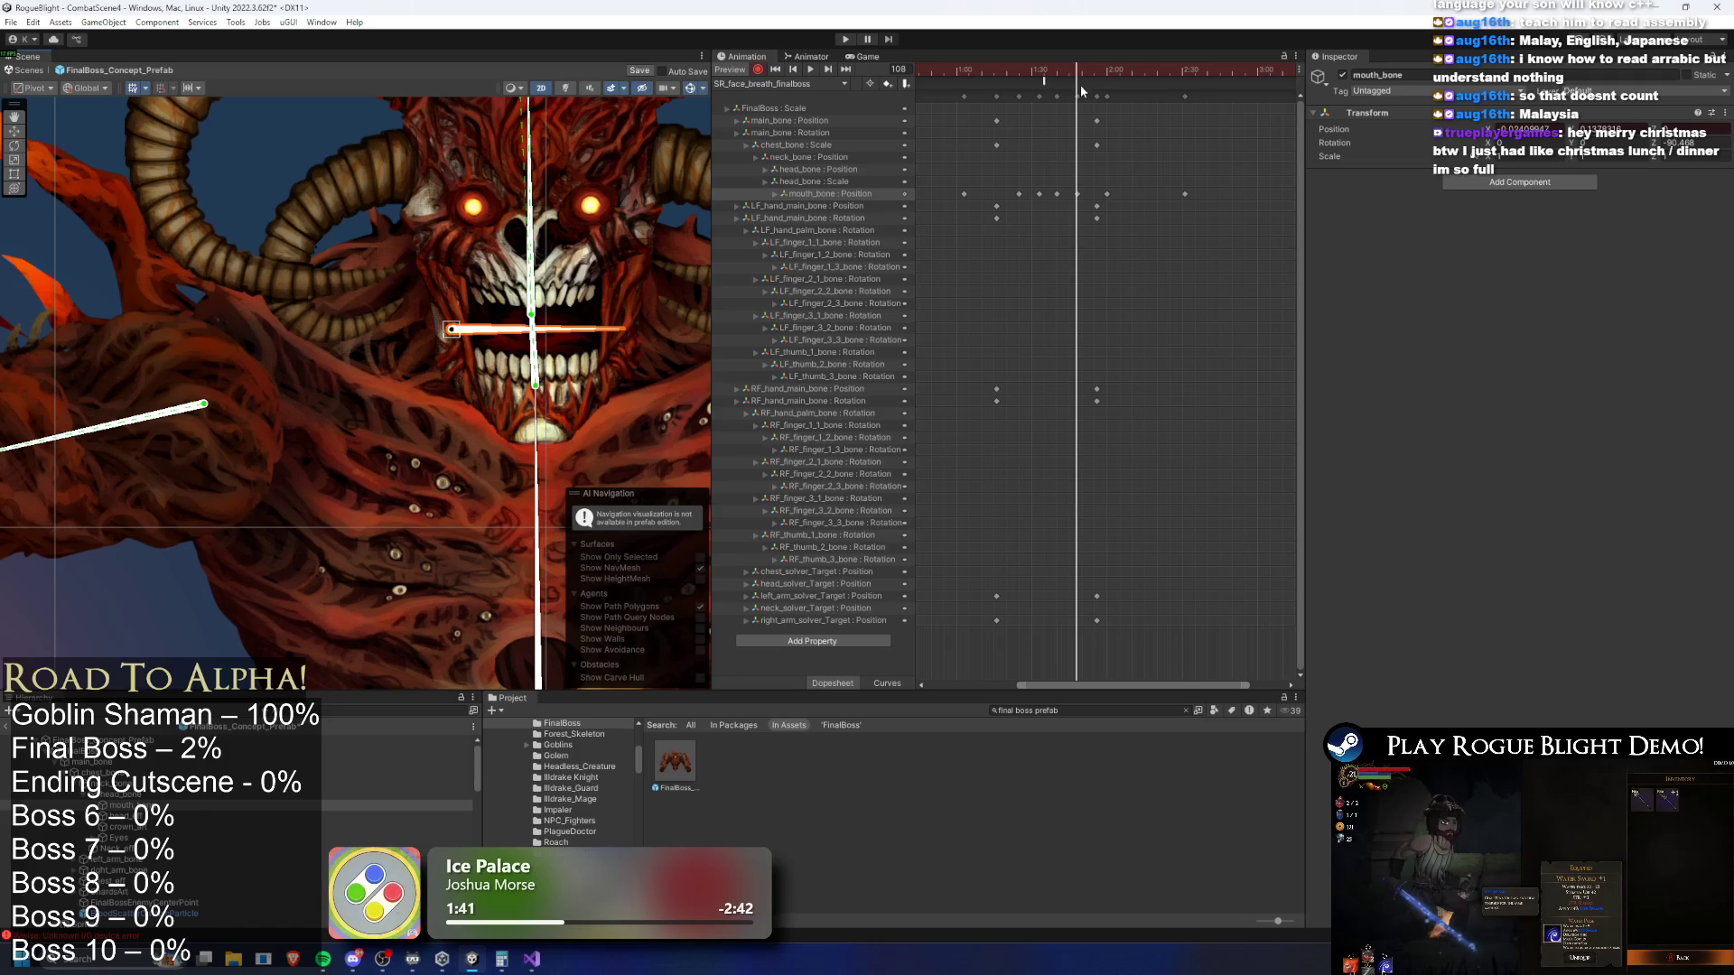
drag(1078, 72, 1093, 76)
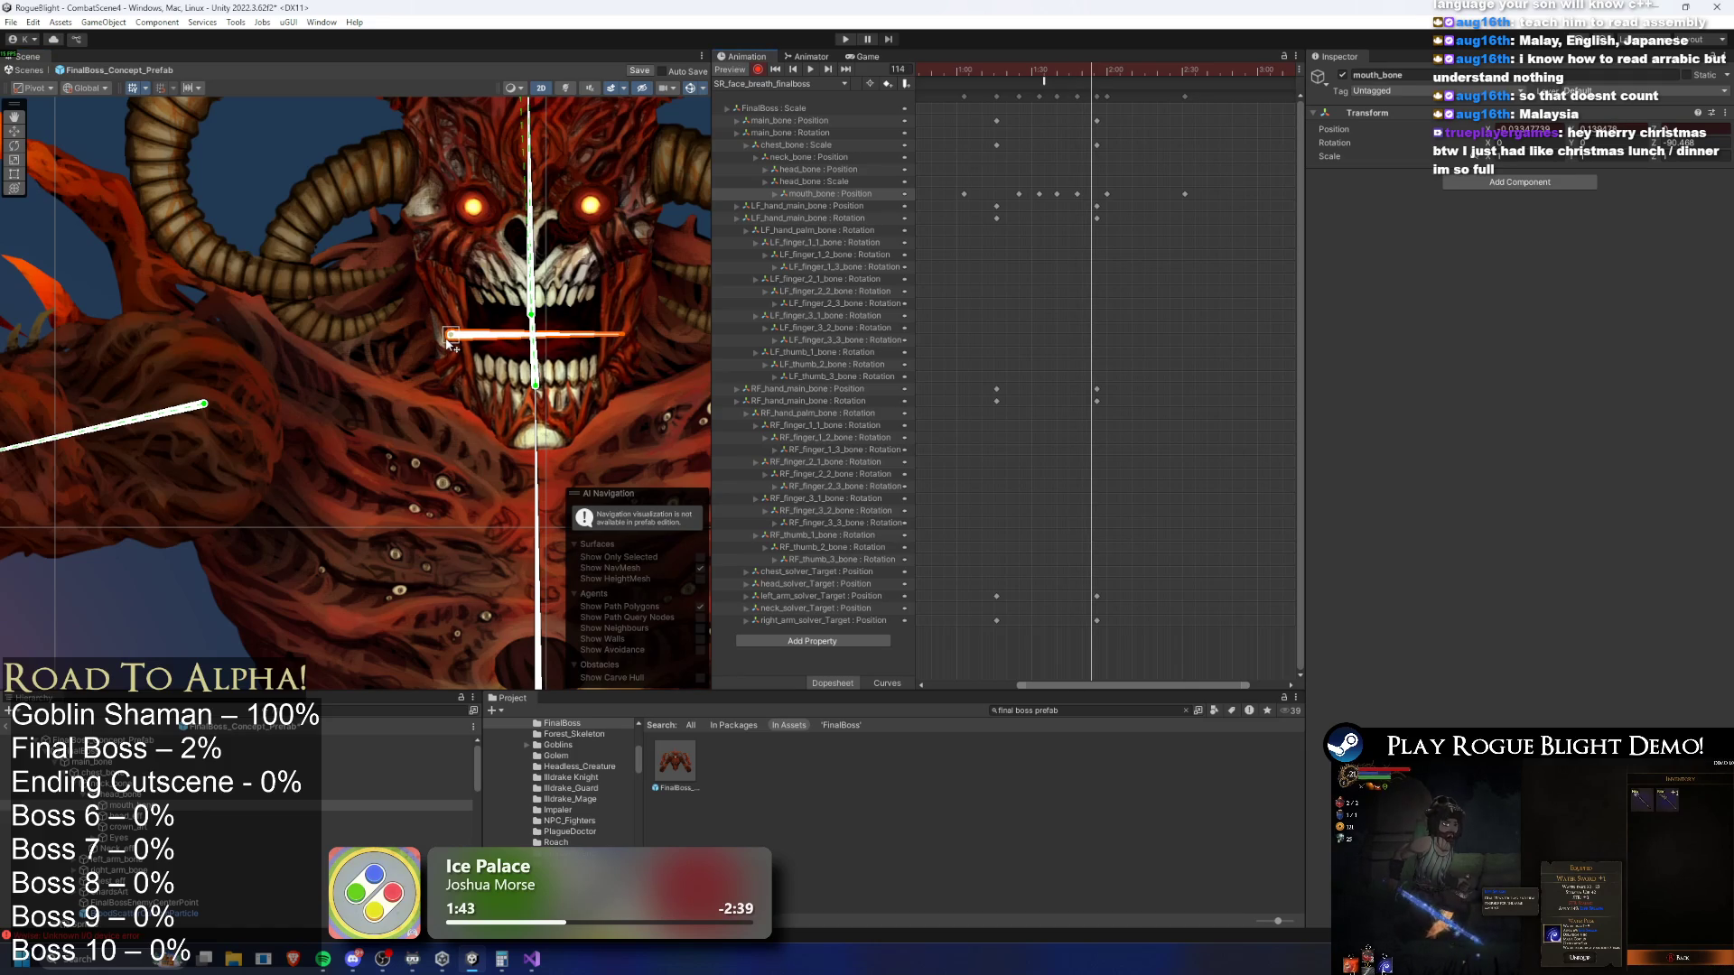
drag(449, 342, 449, 353)
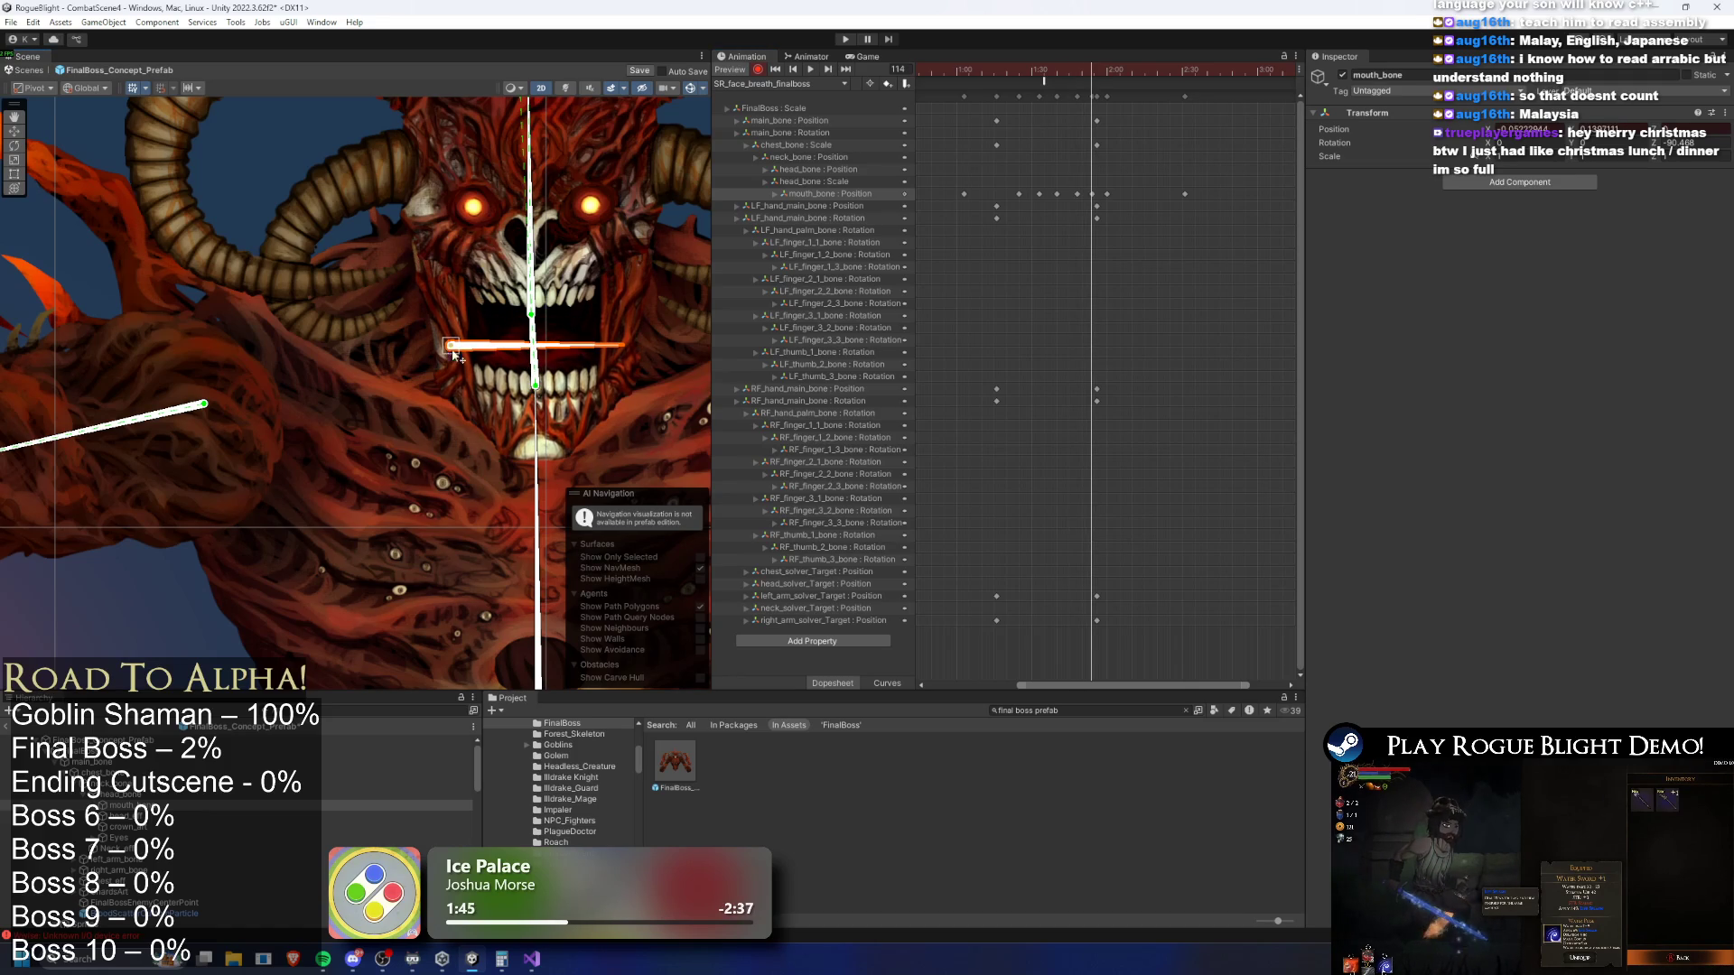
click(1117, 193)
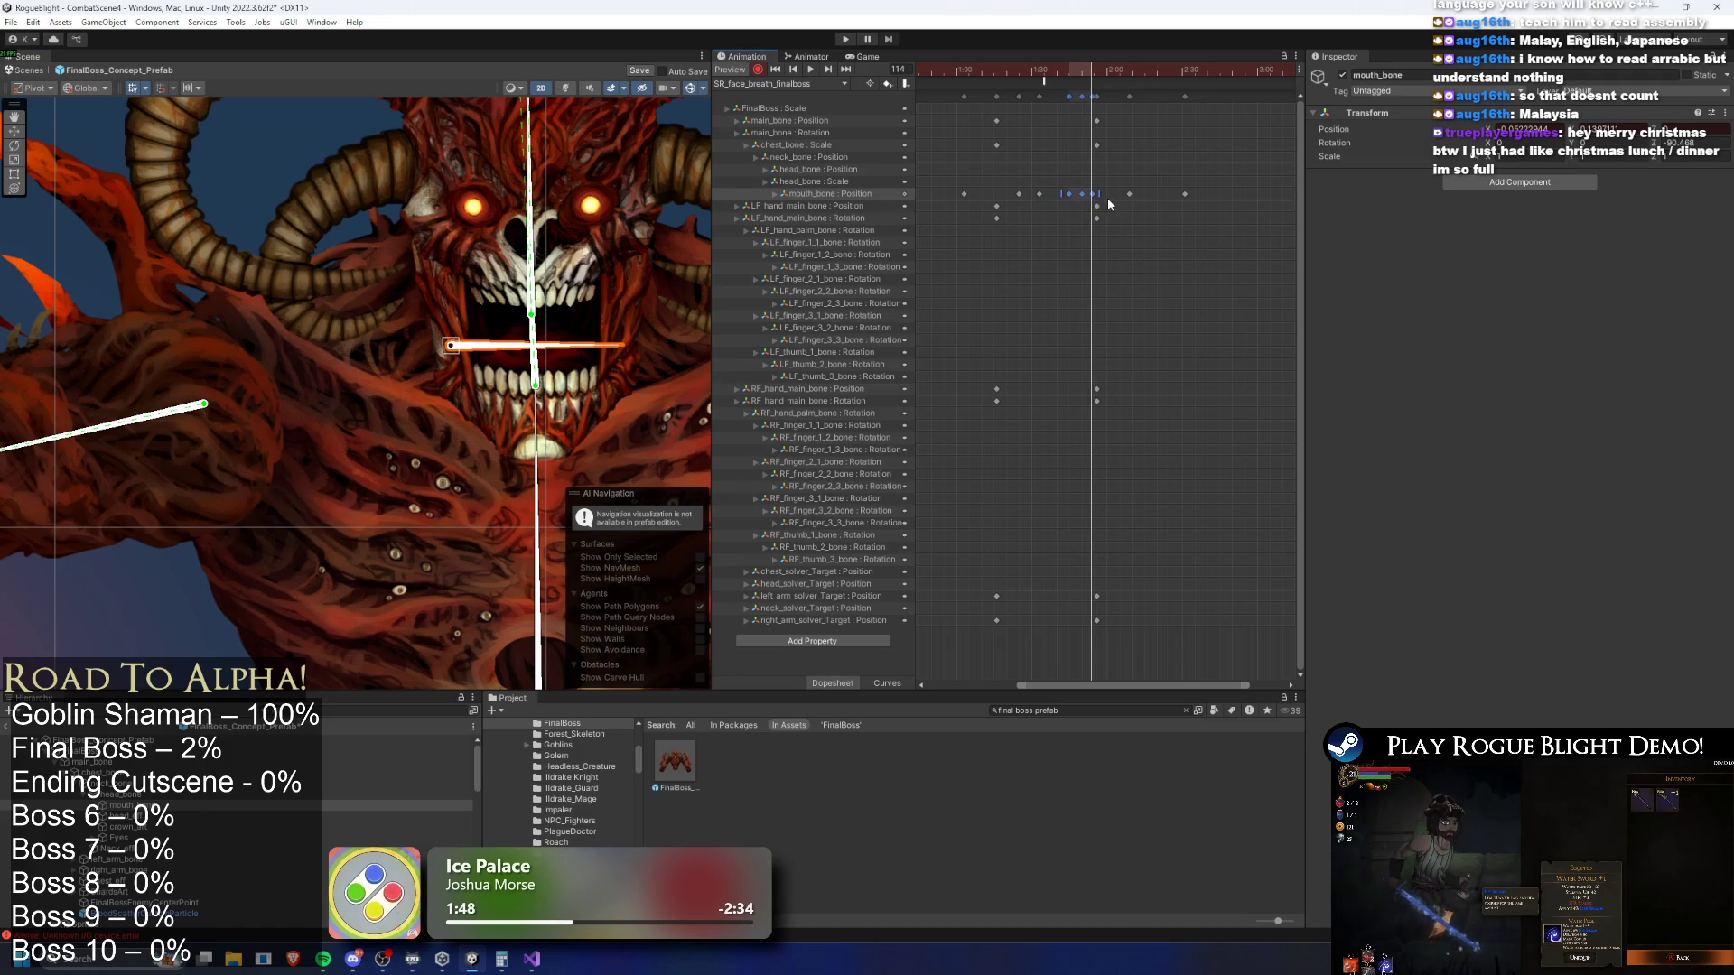
drag(1021, 193, 1004, 193)
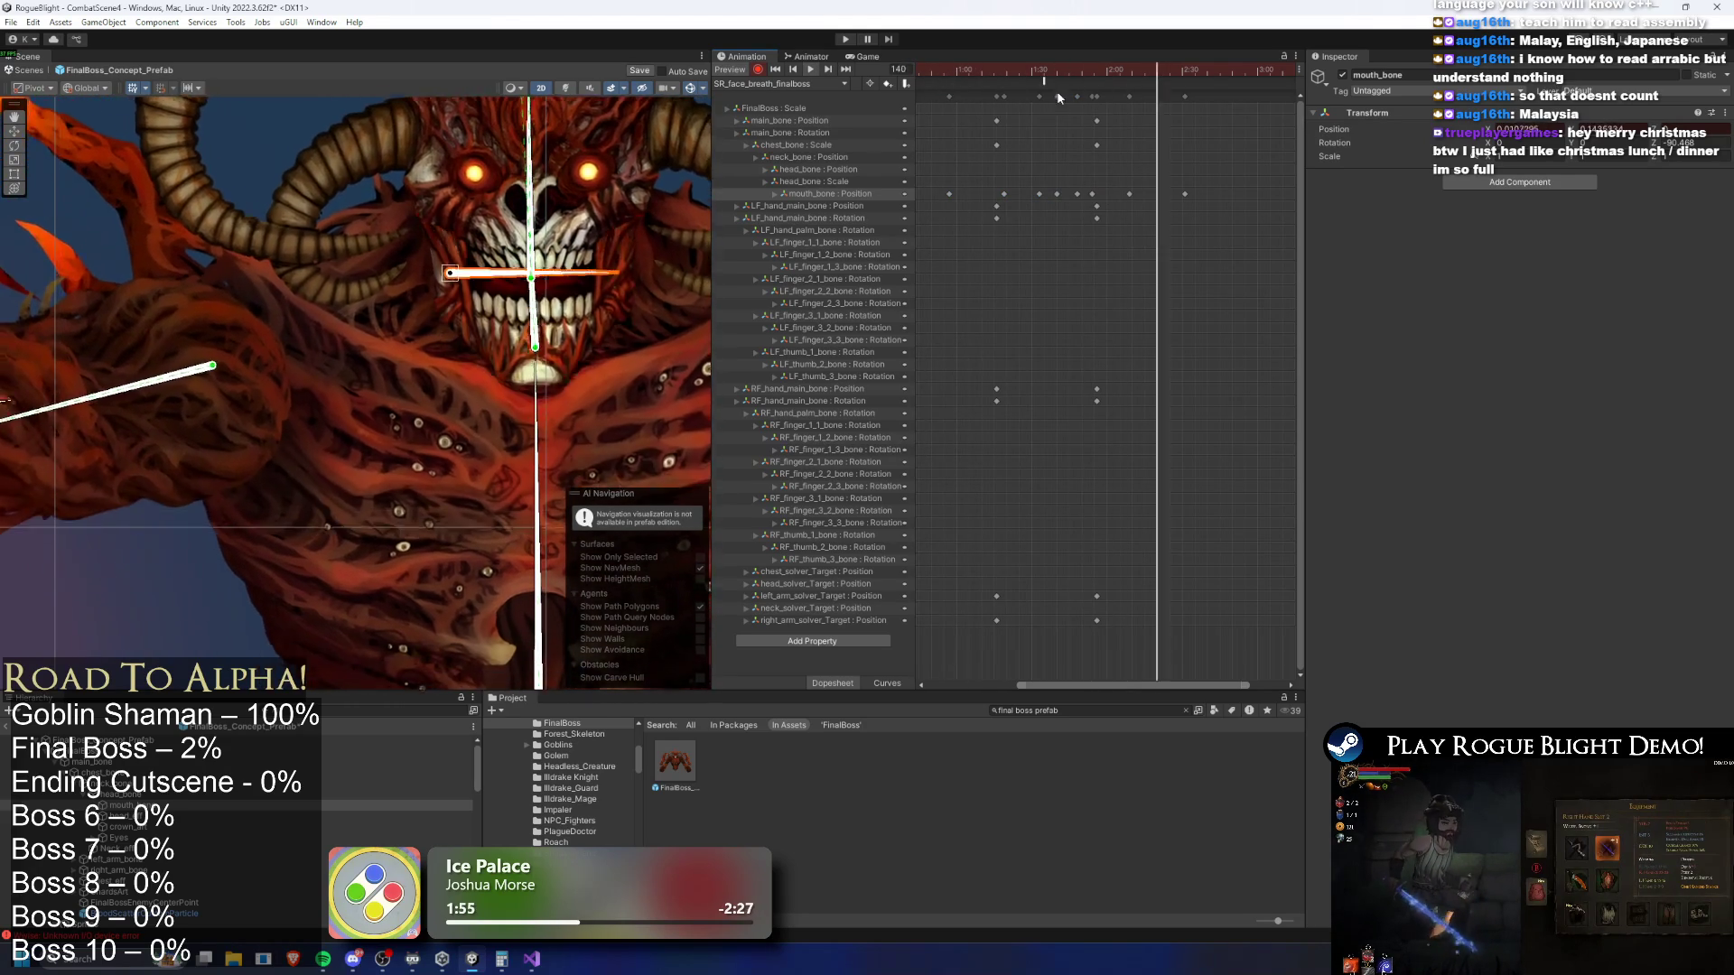
Nudge the mouth keys later, preview the clip, and readjust the jaw at frame 106
click(1040, 195)
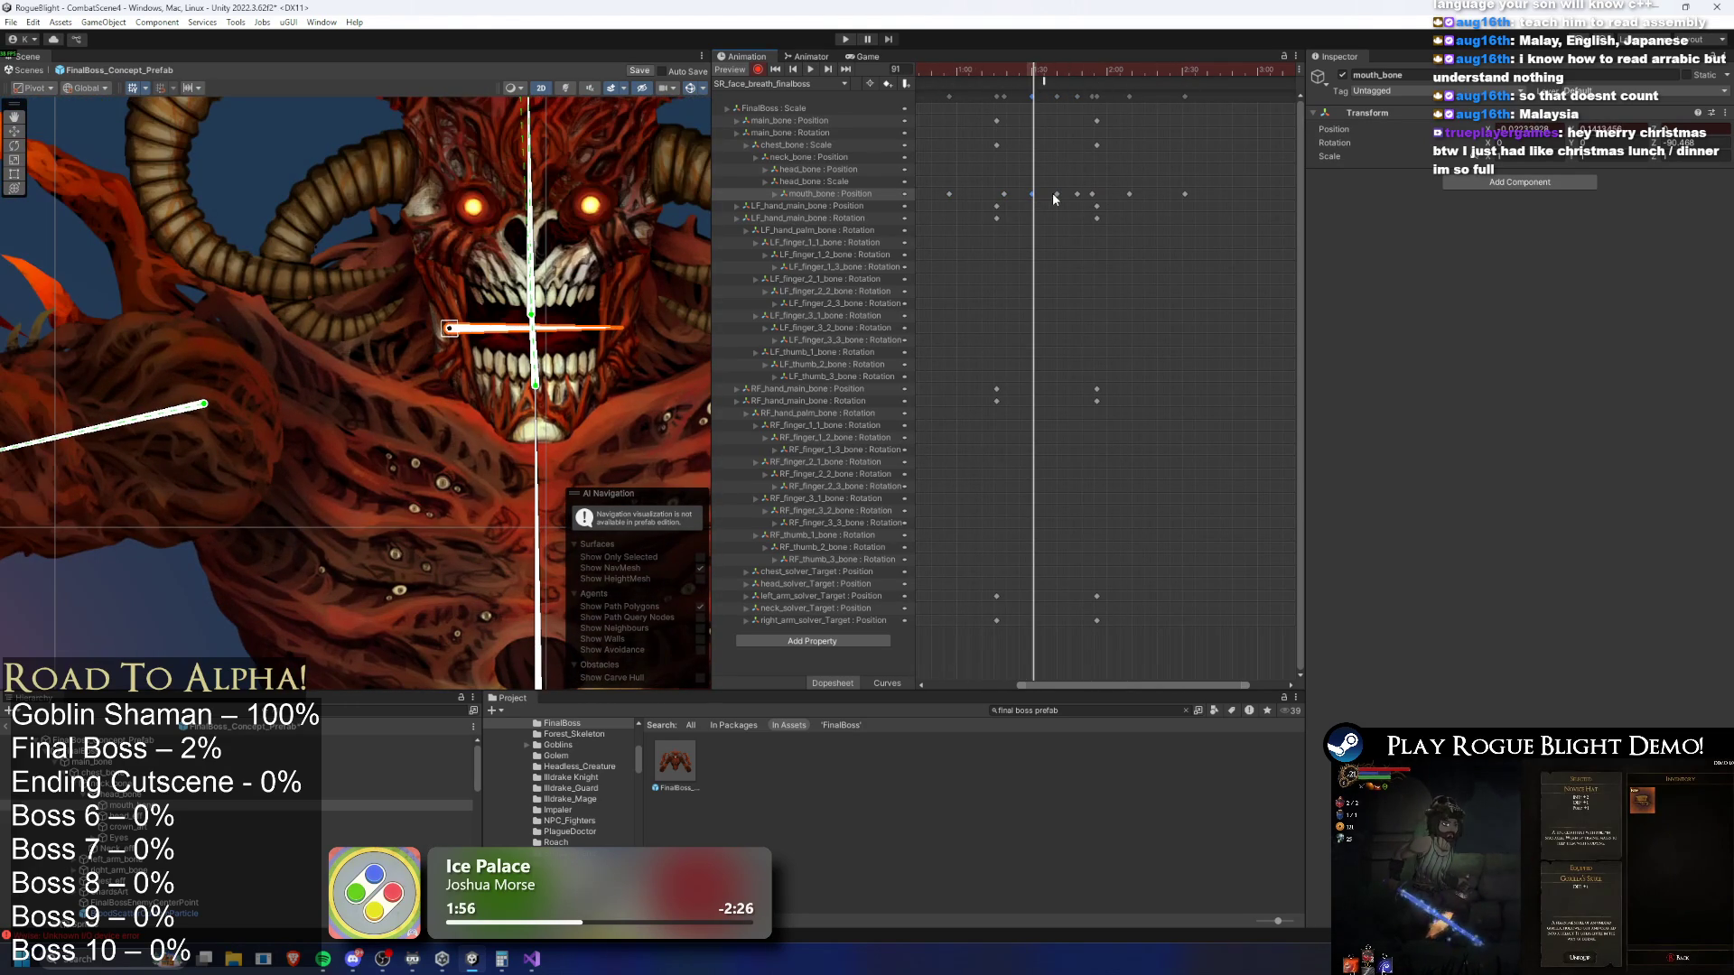
drag(1071, 103, 1075, 175)
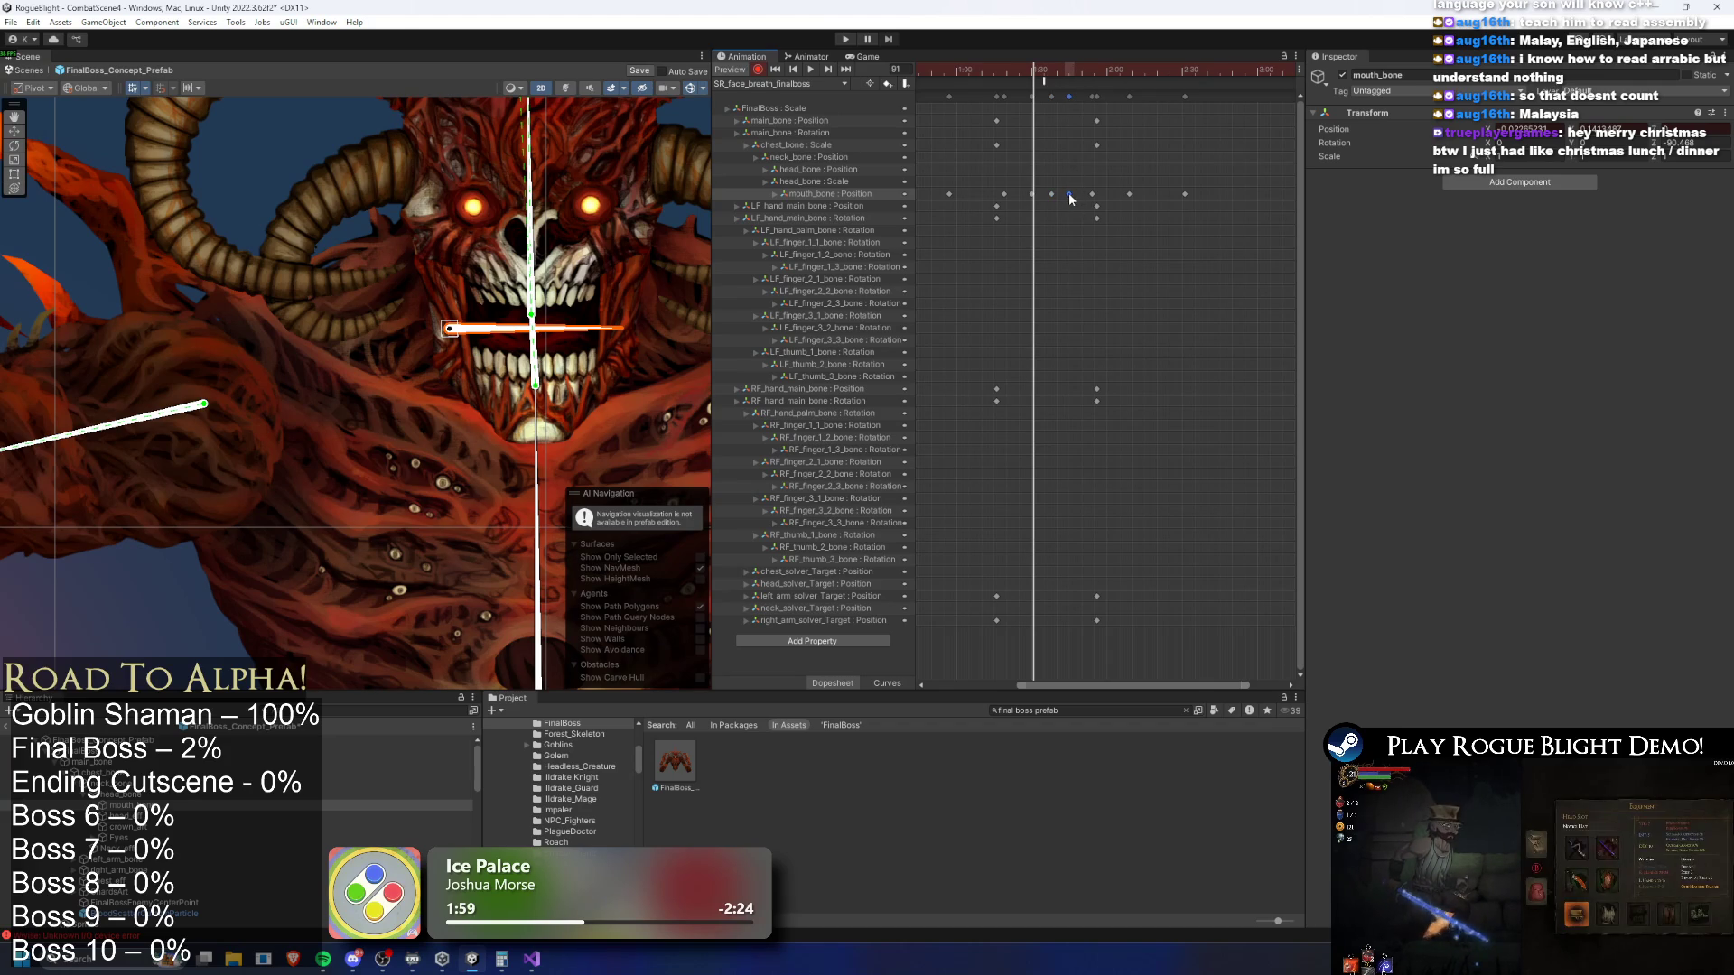
key(space)
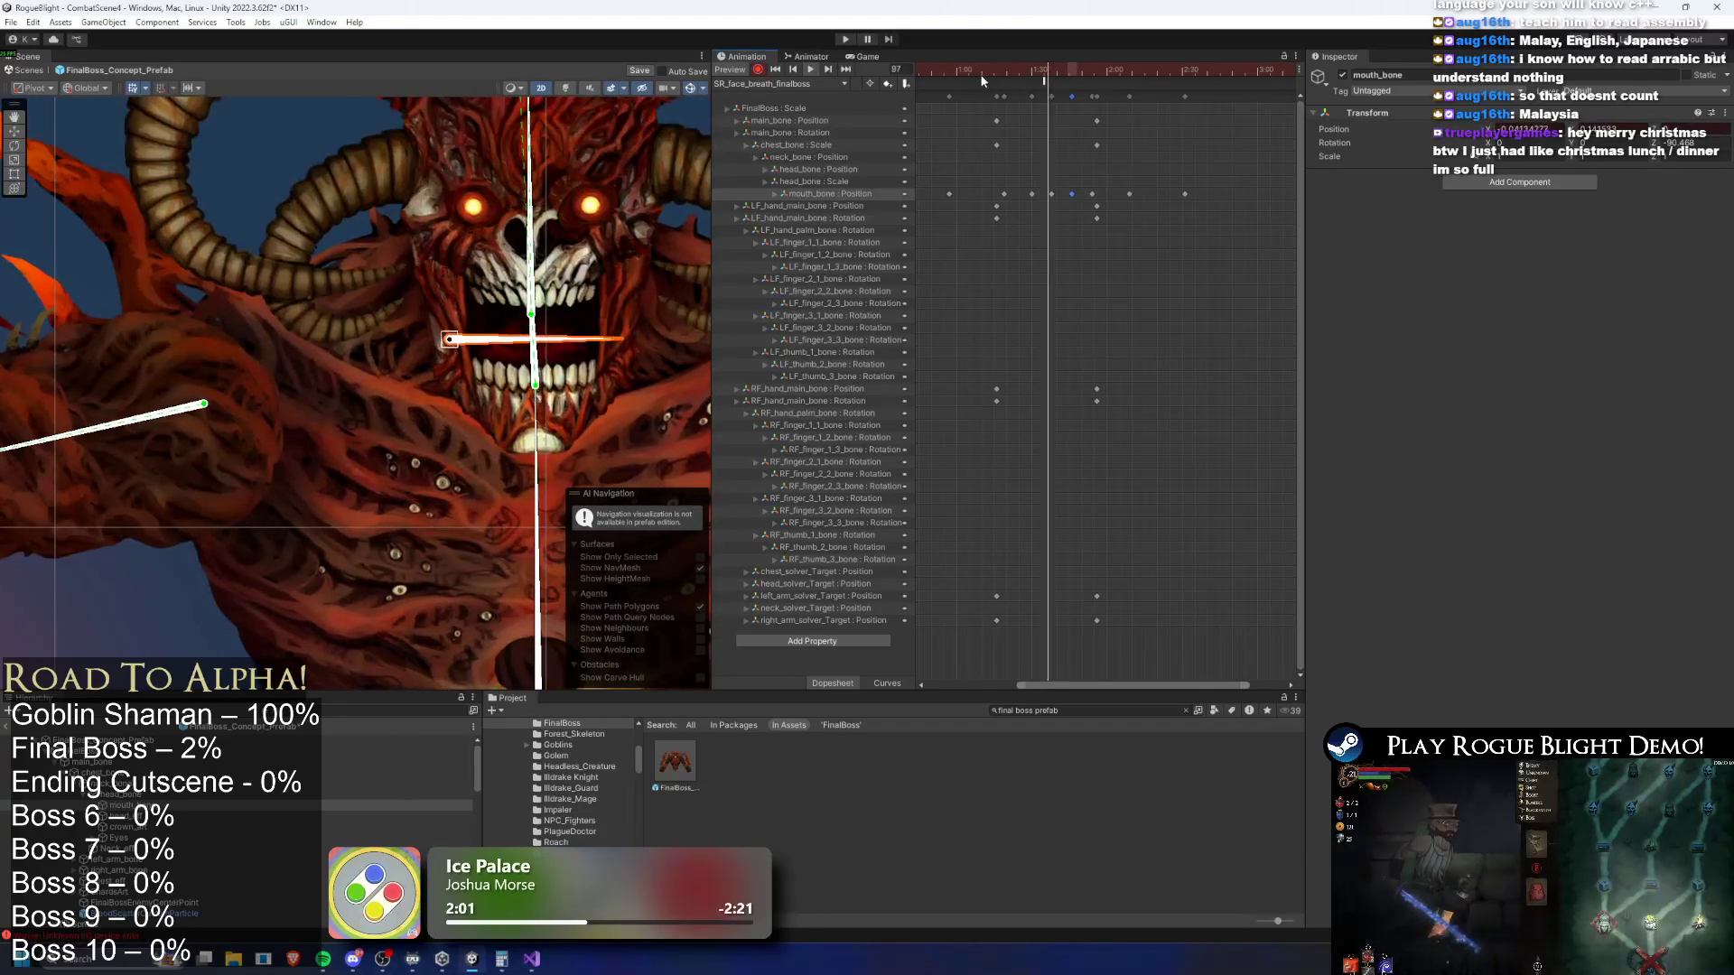
drag(1034, 67, 1072, 72)
drag(458, 332, 454, 332)
key(space)
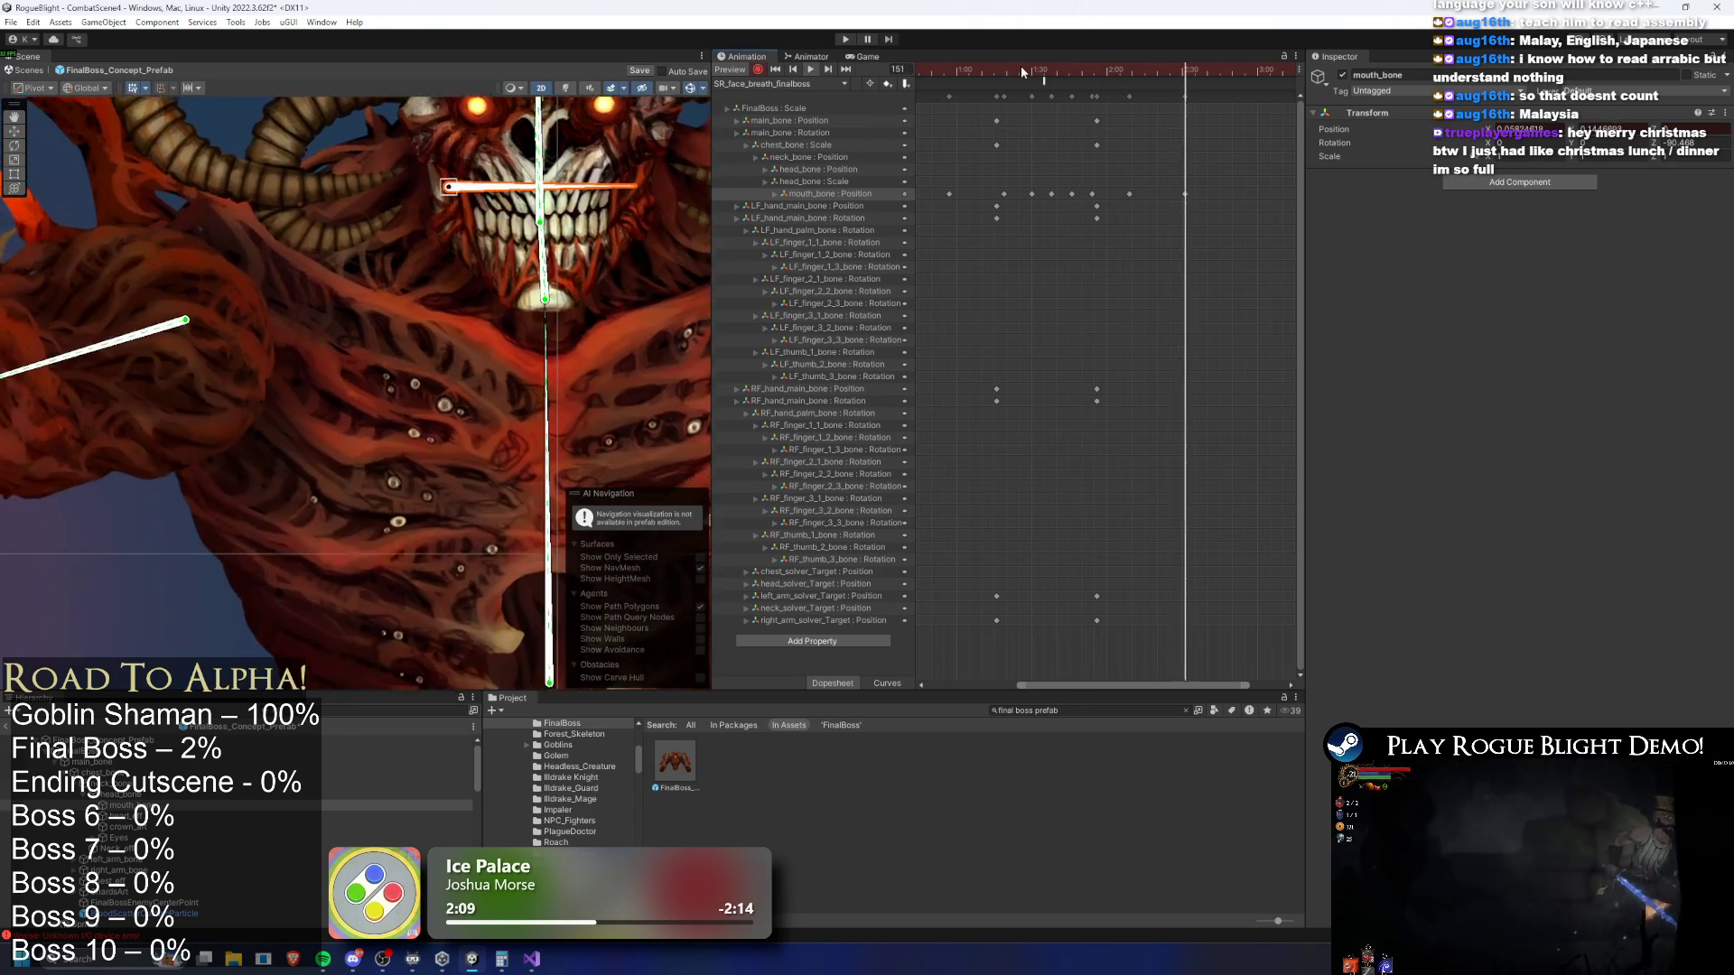
scroll(1011, 67, down, 2)
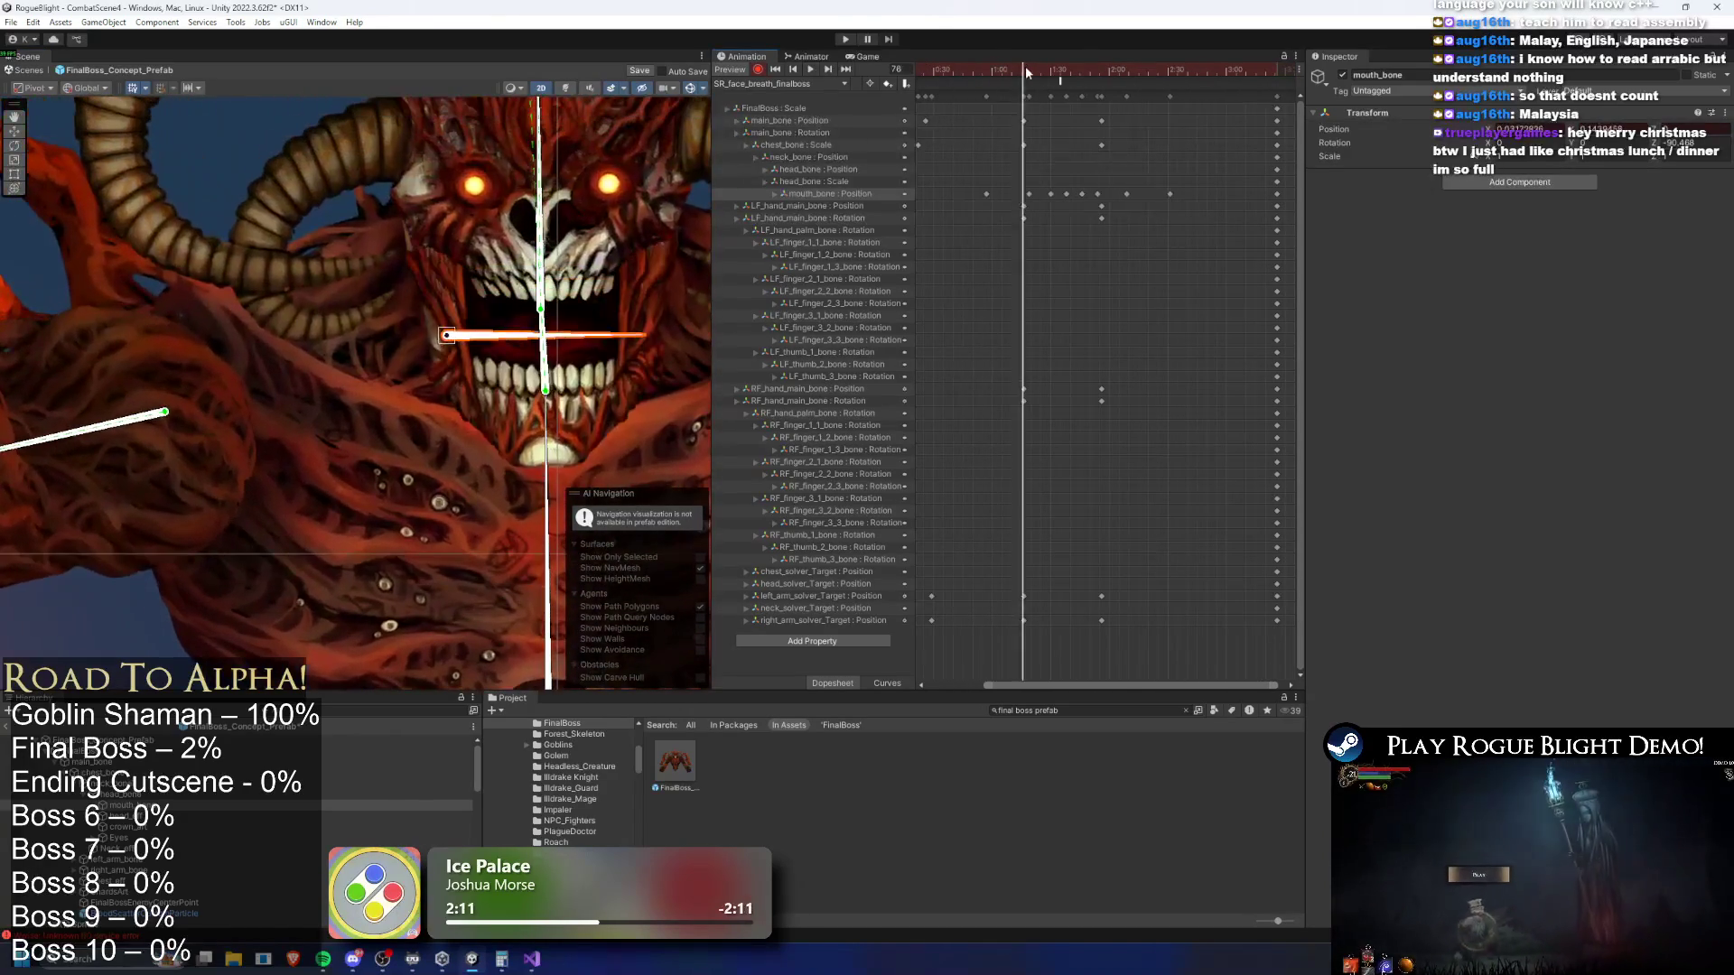
scroll(581, 222, down, 3)
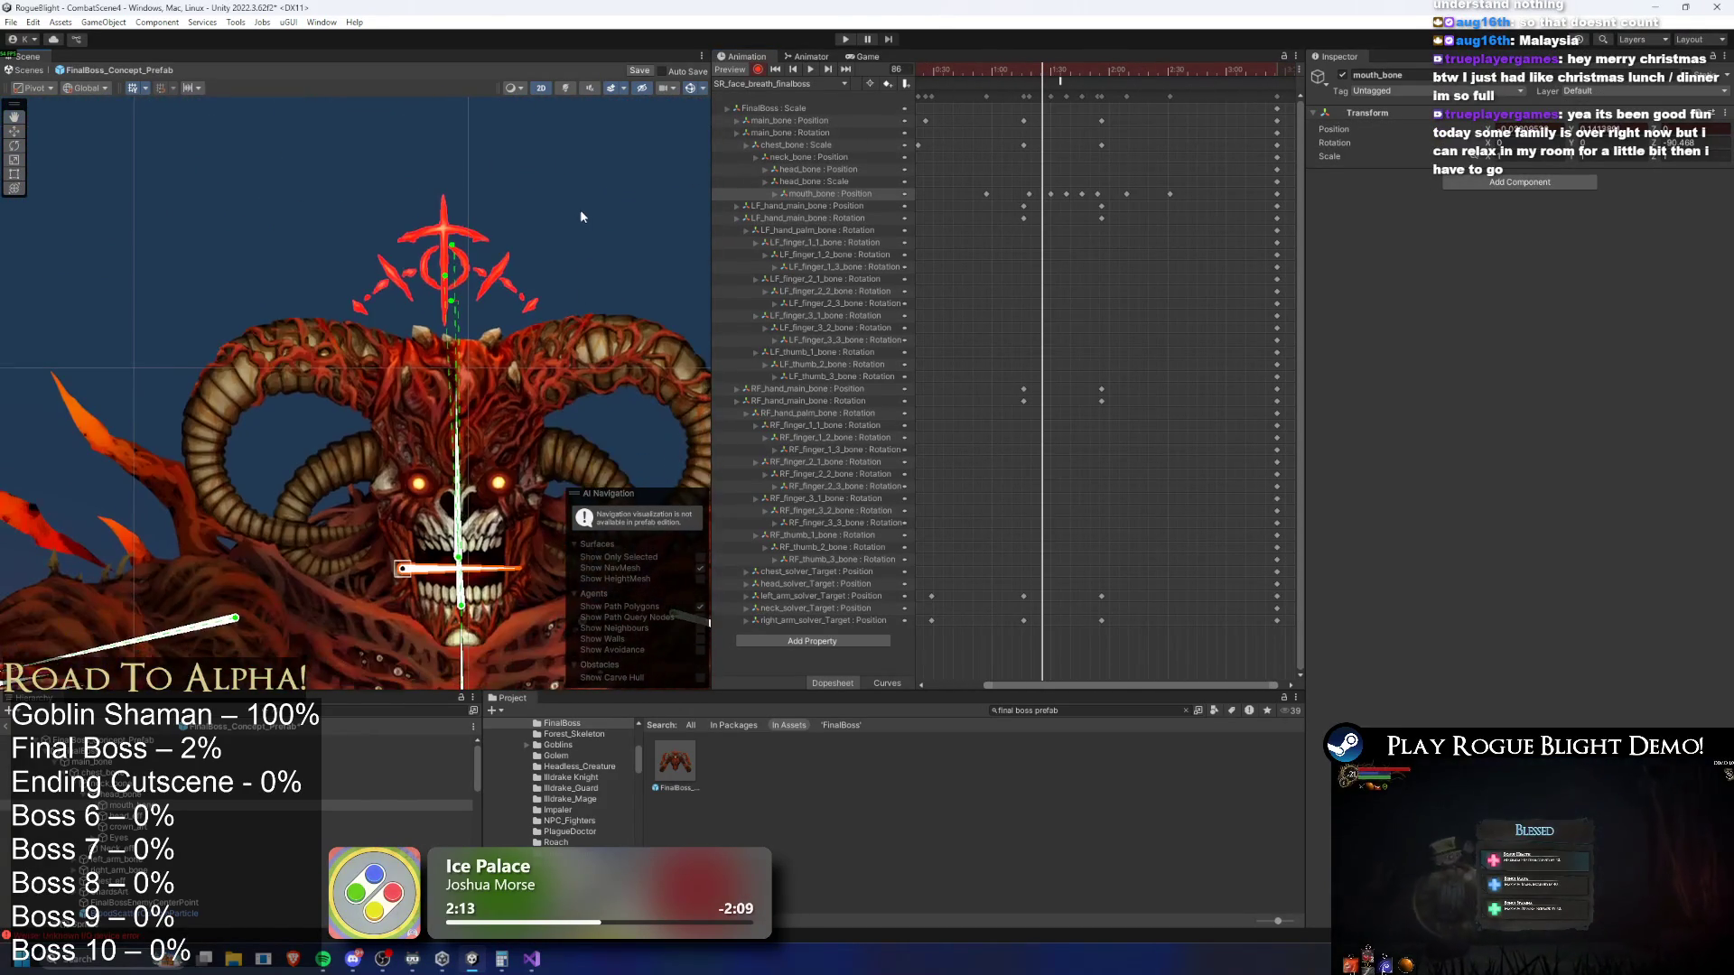
Pose the neck, chest and head solver targets at frame 86 to tilt the head
click(576, 198)
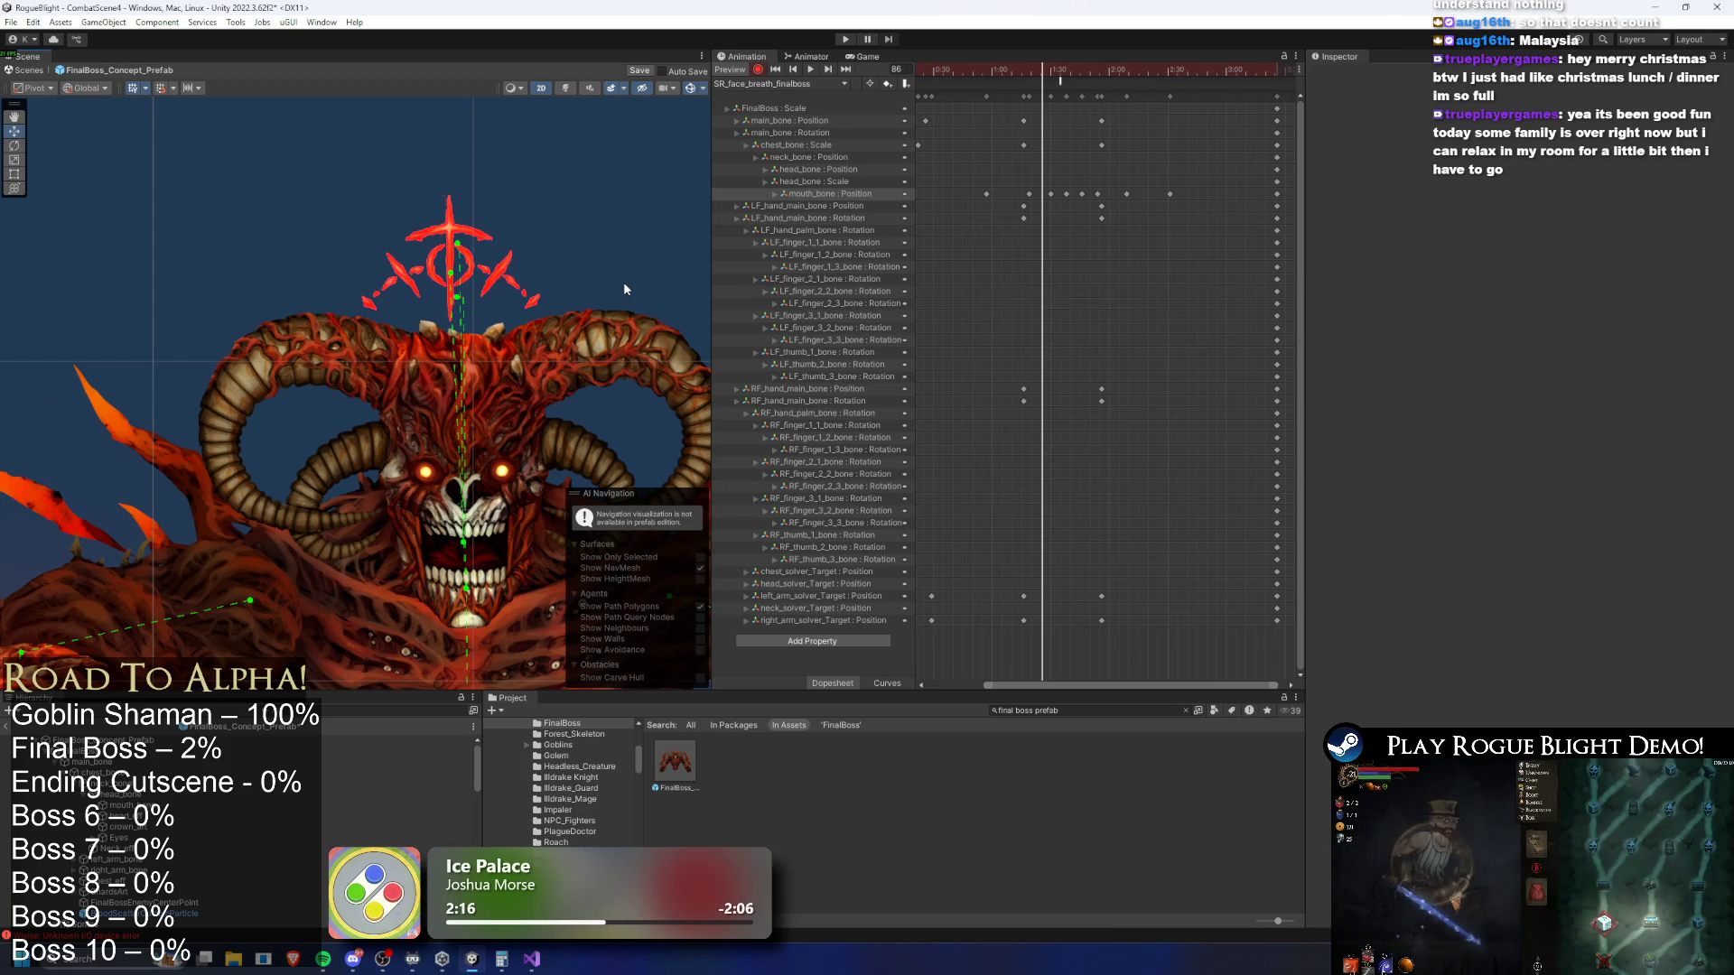
scroll(622, 273, down, 3)
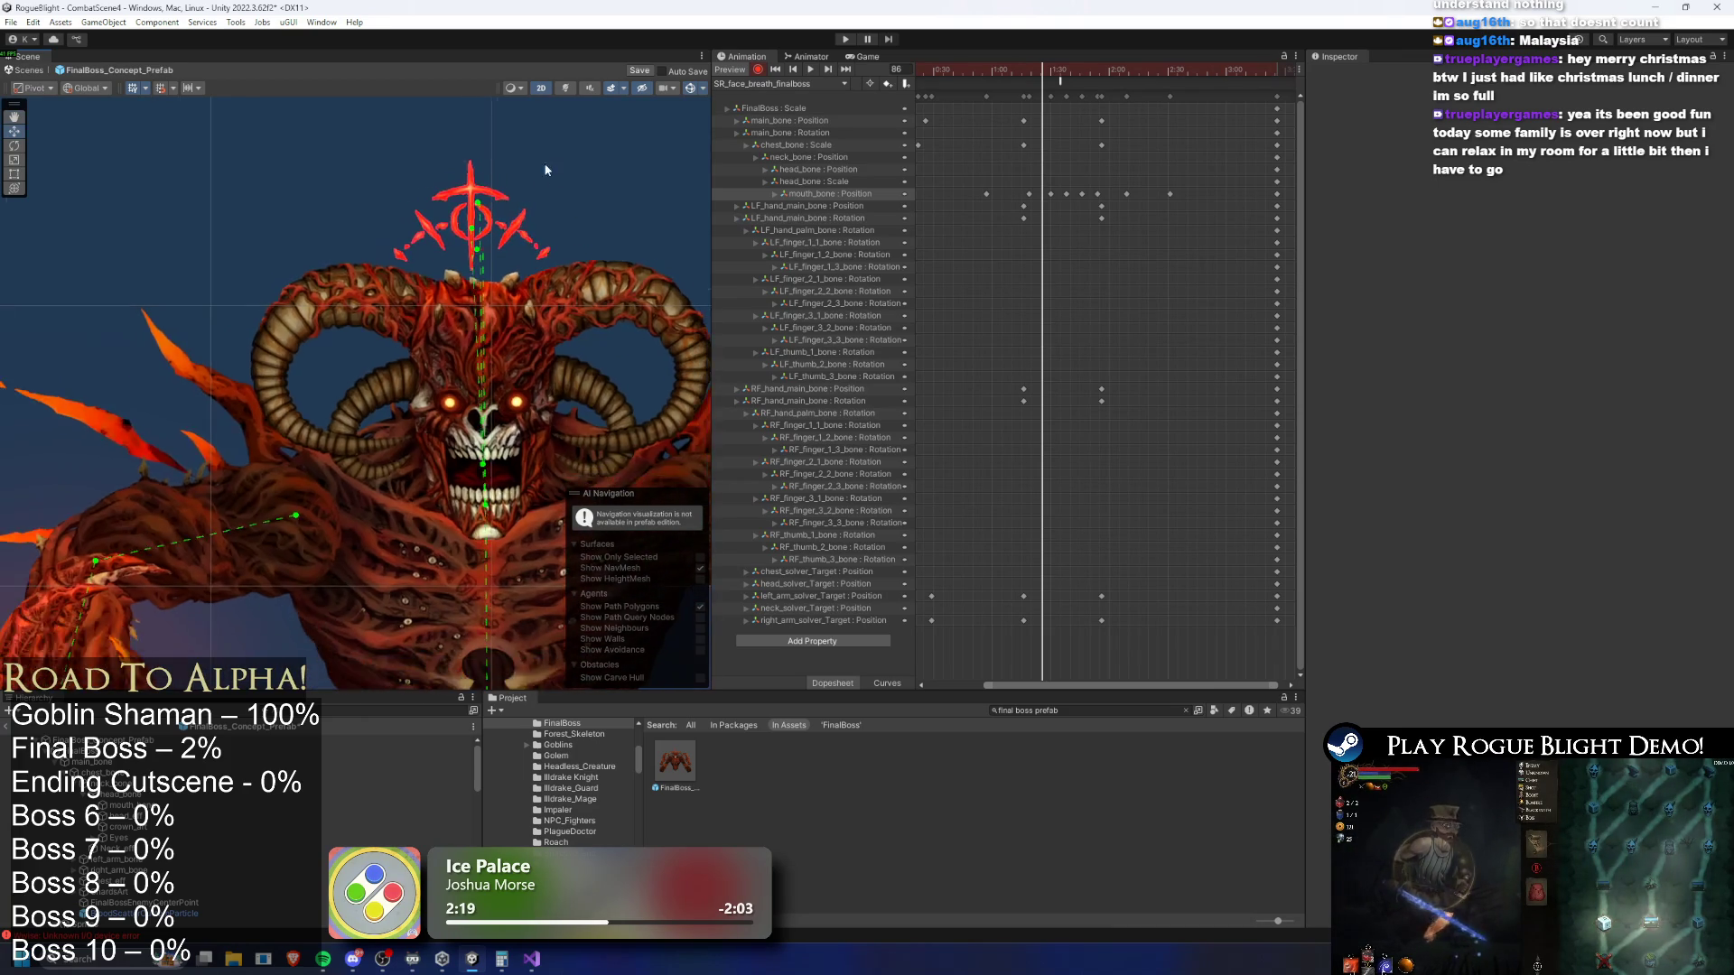
drag(538, 136, 549, 290)
mouse_move(489, 185)
mouse_down()
mouse_move(471, 186)
mouse_move(490, 209)
mouse_up()
drag(498, 123, 461, 125)
At frame 99, swing the chest, neck and head solver targets right, then box-select their keys
drag(1042, 67, 1068, 66)
mouse_move(500, 218)
mouse_down()
mouse_move(535, 213)
mouse_move(529, 179)
mouse_up()
drag(461, 119, 530, 131)
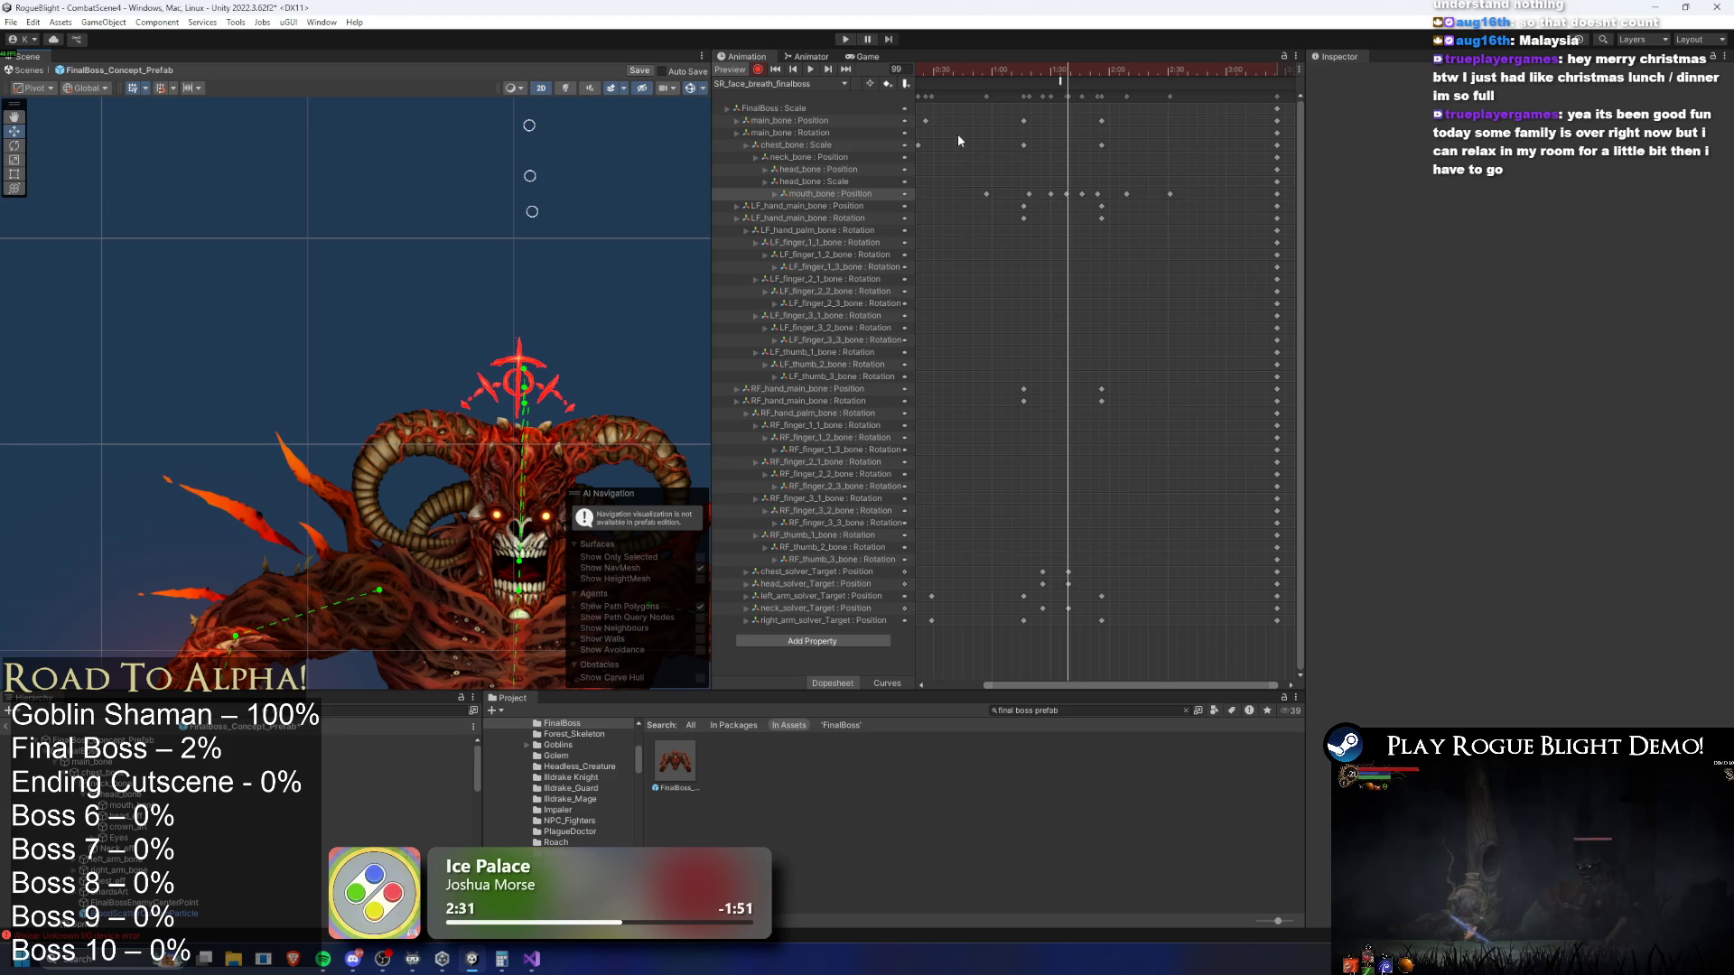
click(1083, 74)
mouse_move(1090, 571)
mouse_down()
mouse_move(1032, 622)
mouse_move(1052, 595)
mouse_move(1026, 582)
mouse_move(1015, 614)
mouse_up()
Paste the solver-target keys at frame 97 and stretch the chest/head solver keys wider
click(1063, 71)
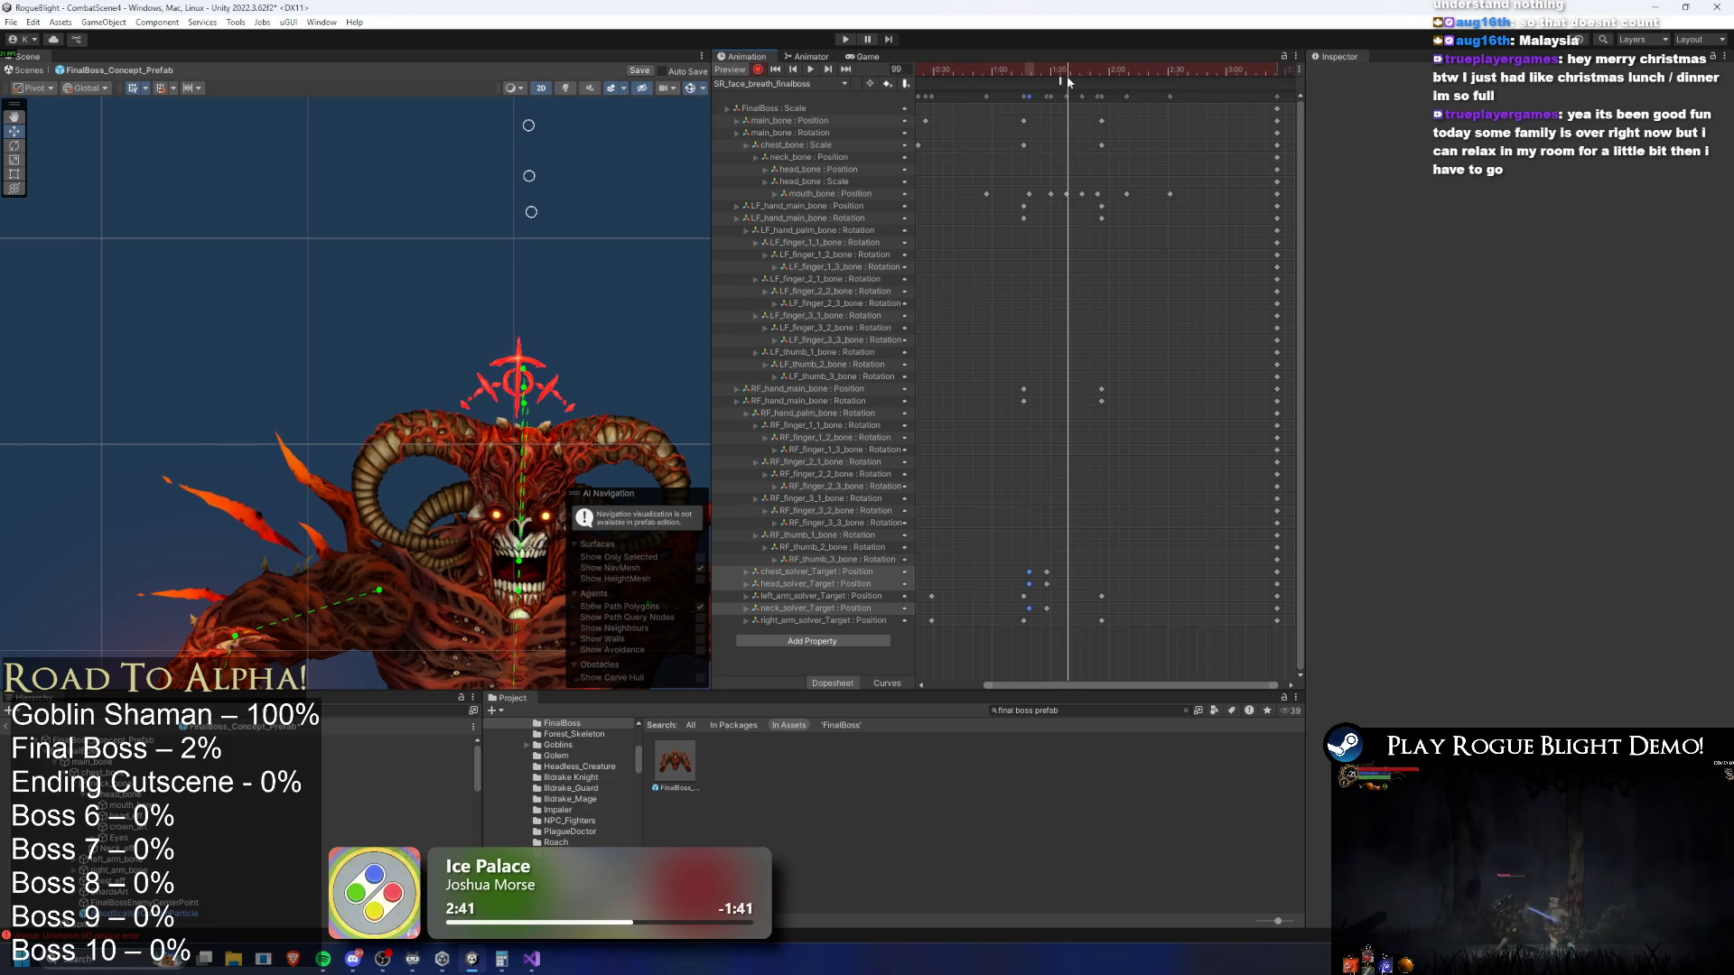
key(ctrl+v)
drag(1043, 541, 1044, 627)
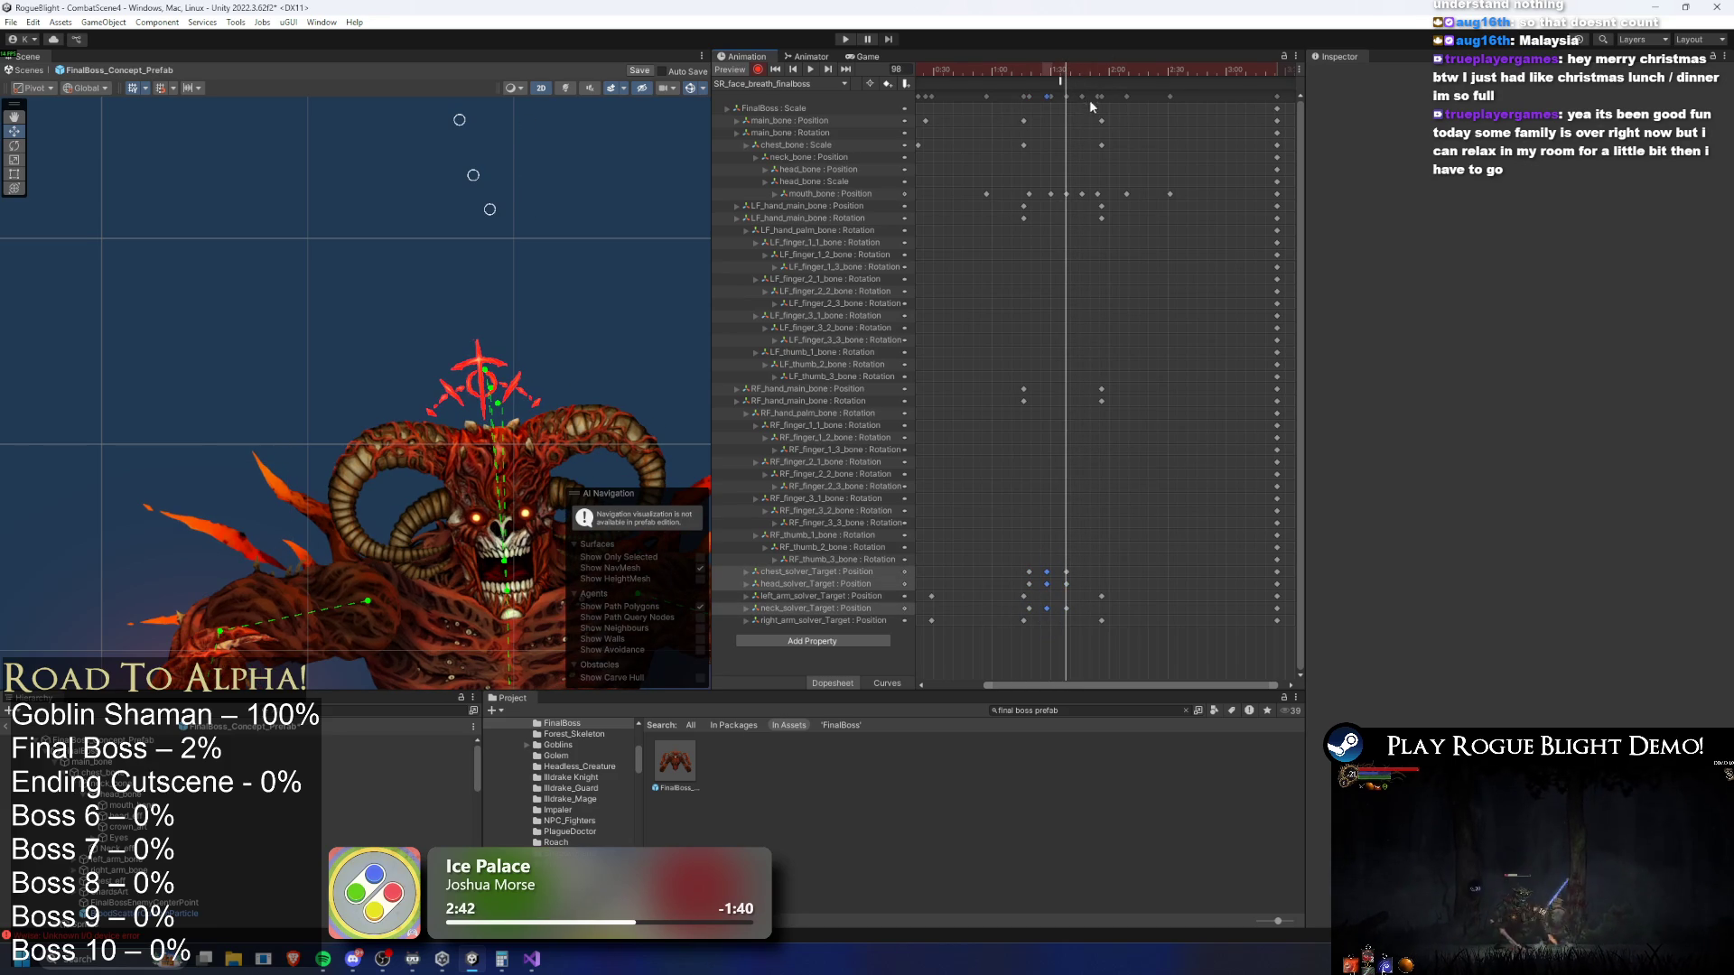
key(ctrl+v)
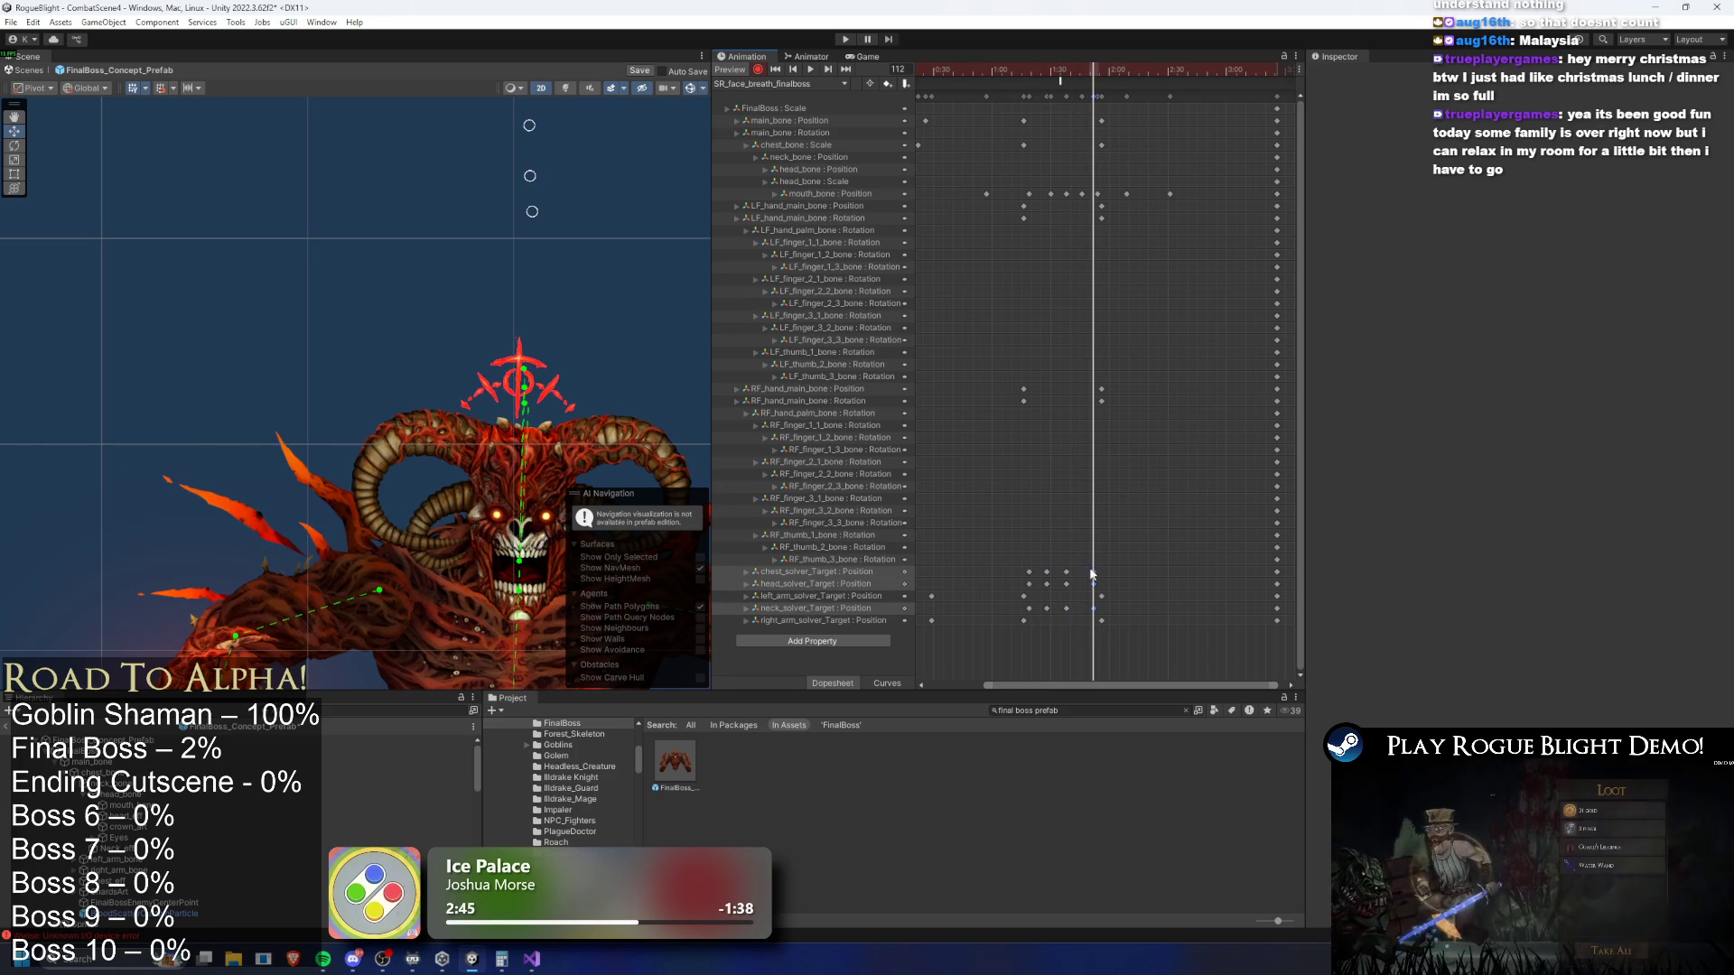
mouse_move(1018, 566)
mouse_down()
mouse_move(1104, 587)
mouse_move(1061, 611)
mouse_up()
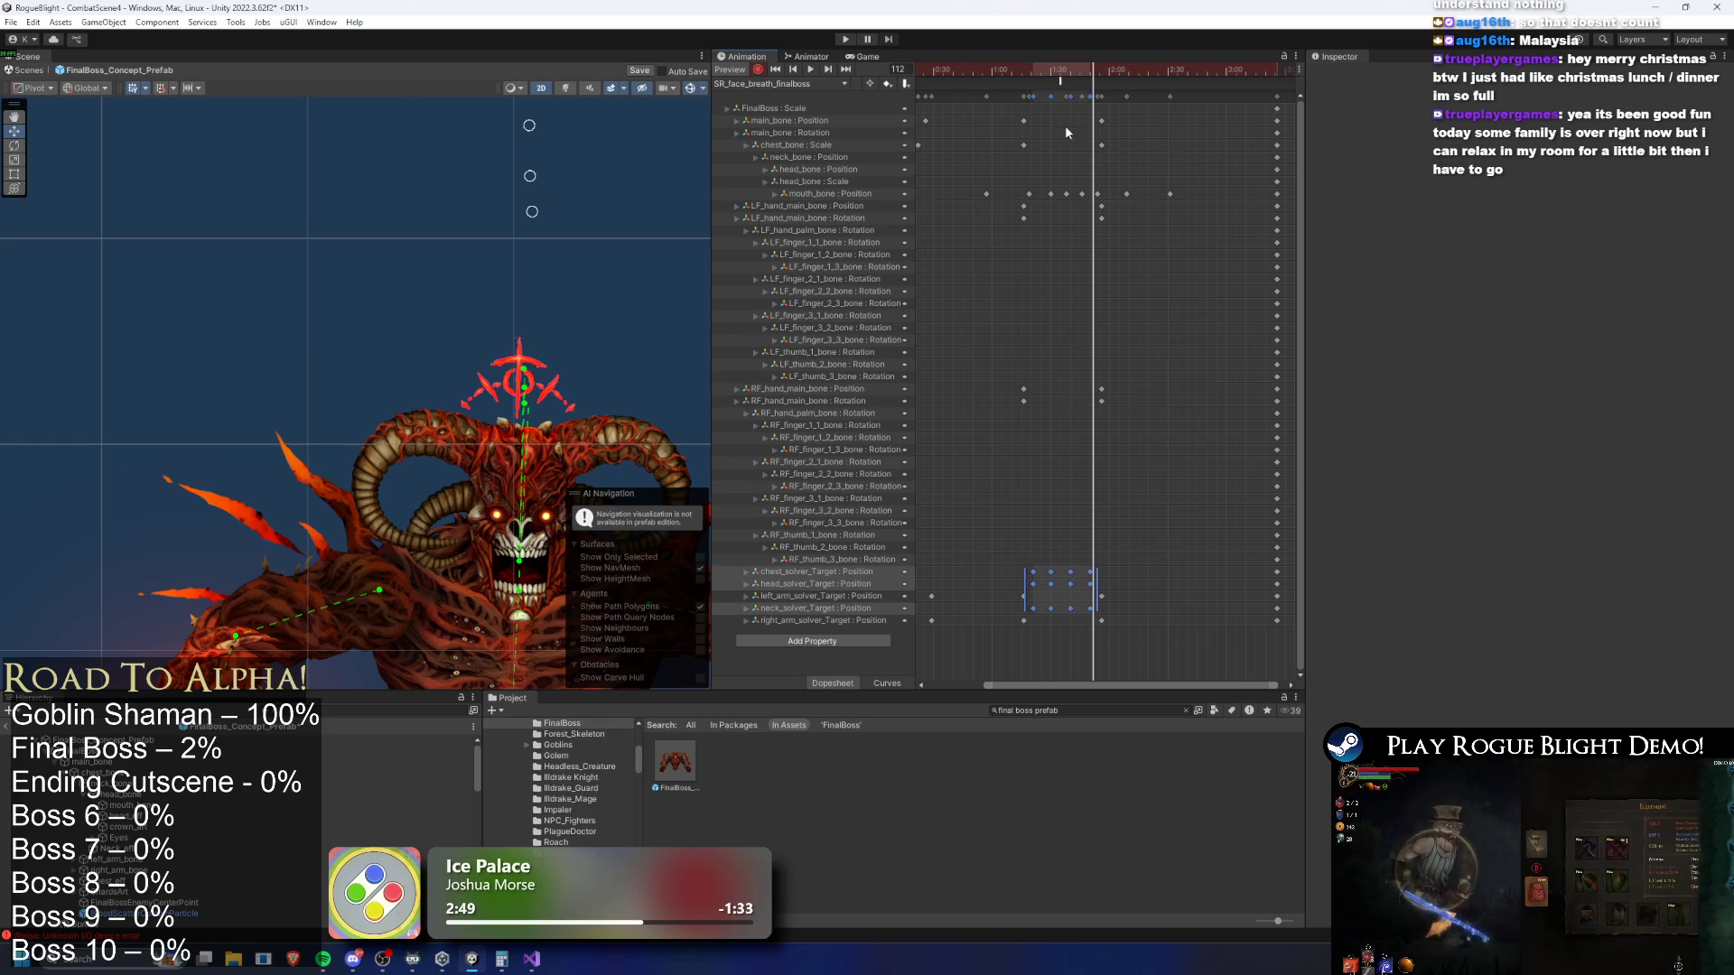
click(1044, 69)
drag(1025, 596, 978, 596)
drag(1095, 597, 1133, 587)
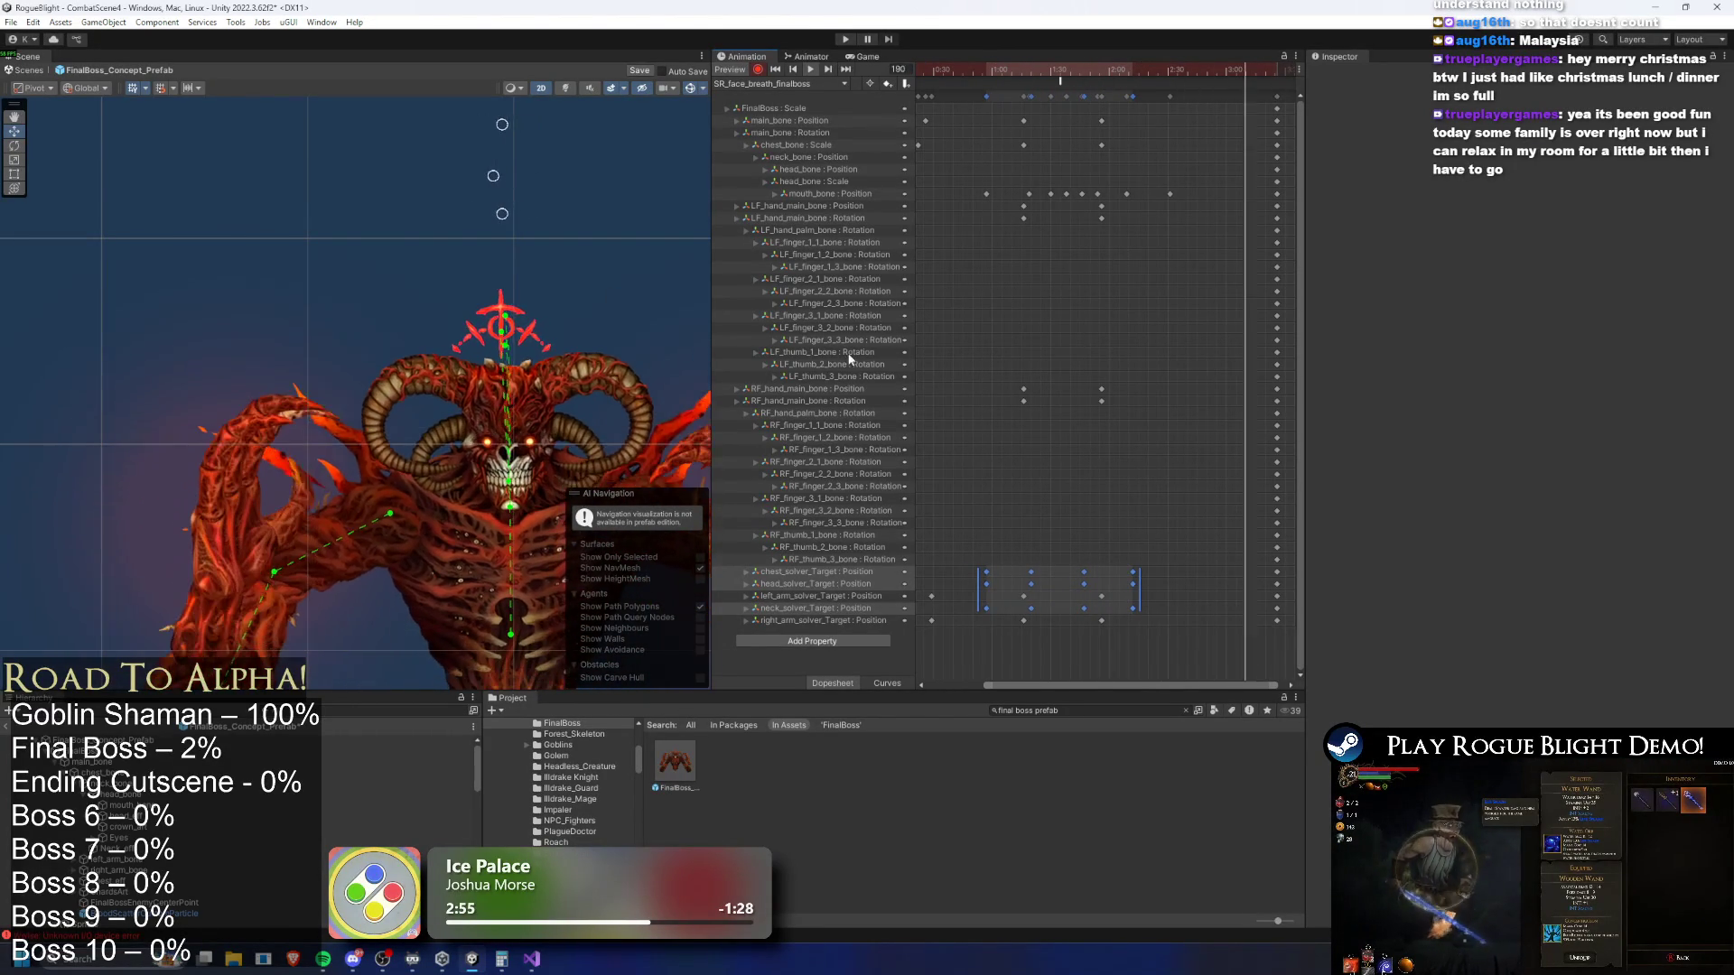
Reselect the chest and head solver keys, then add an earlier chest_bone Scale key
mouse_move(985, 576)
mouse_down()
mouse_move(1138, 589)
mouse_move(1121, 585)
mouse_up()
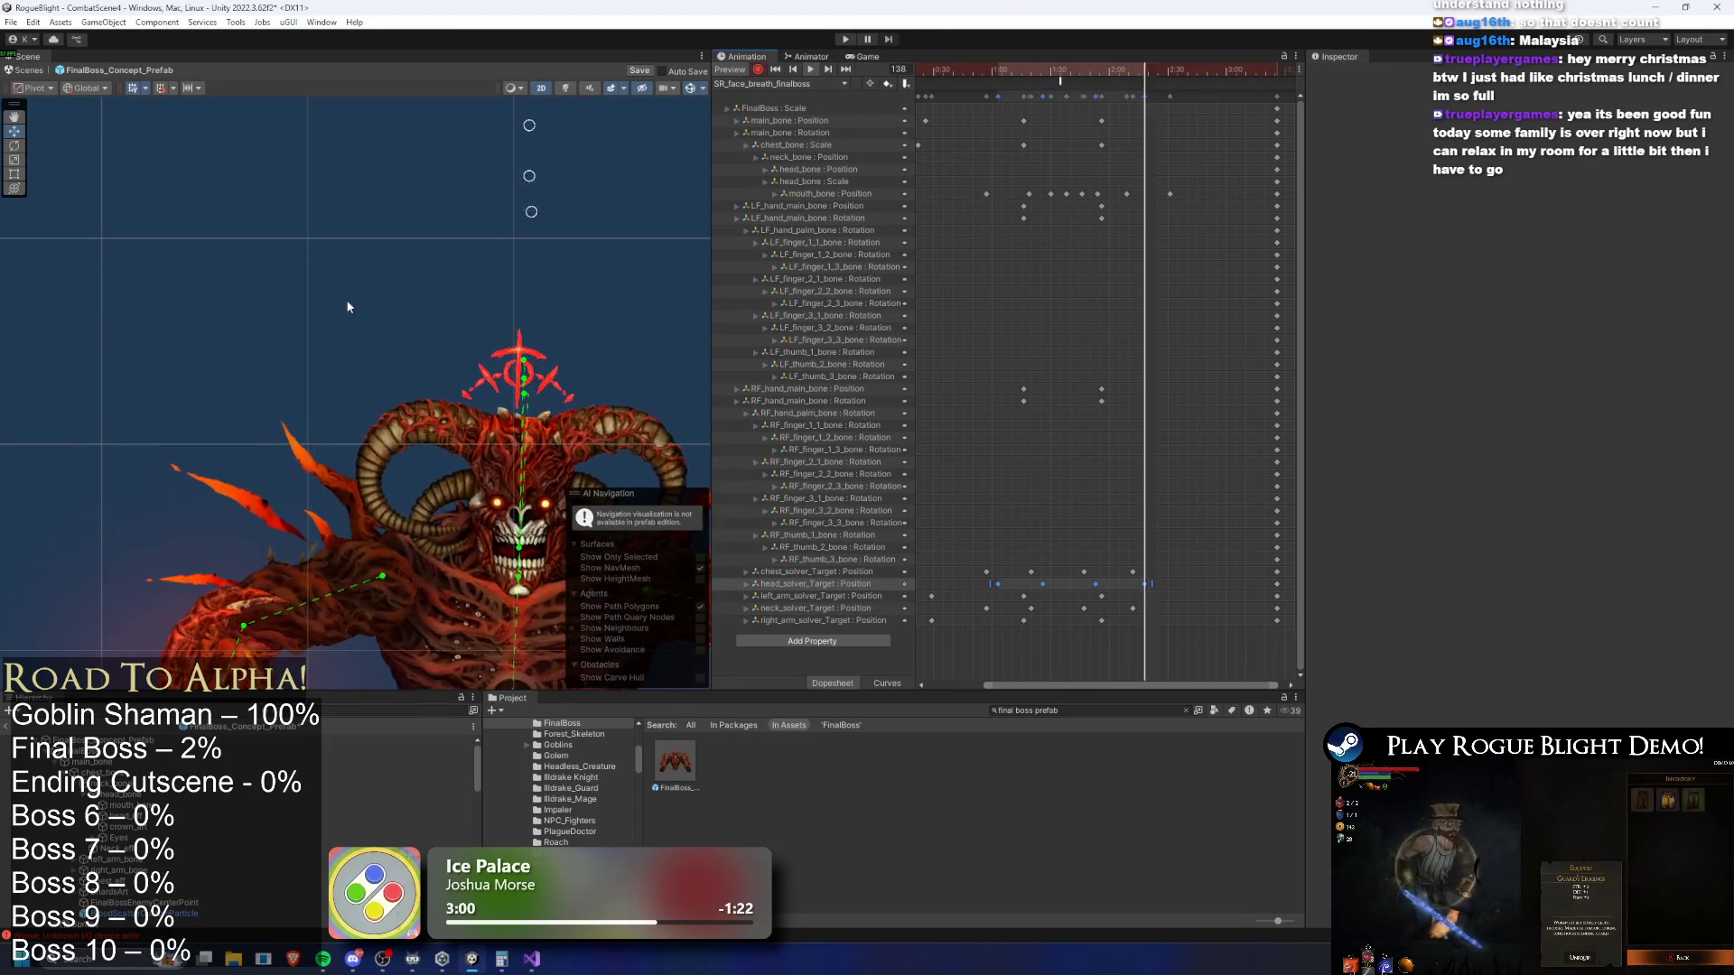
drag(938, 553, 1142, 578)
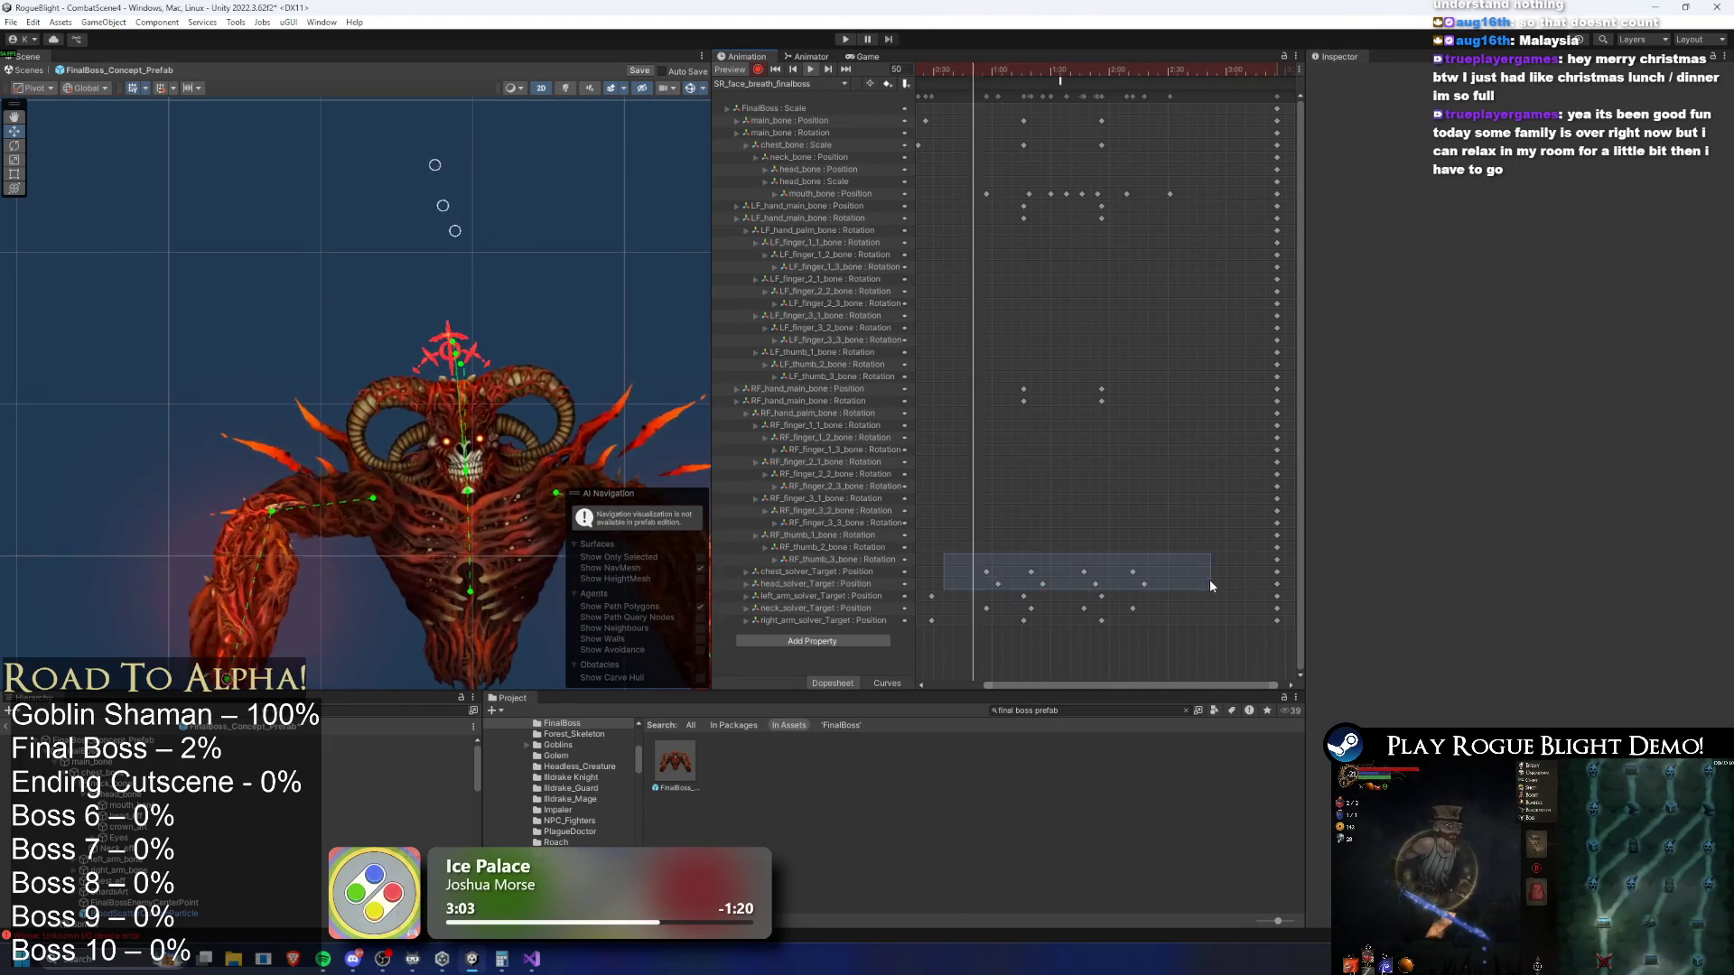
drag(957, 554, 1154, 595)
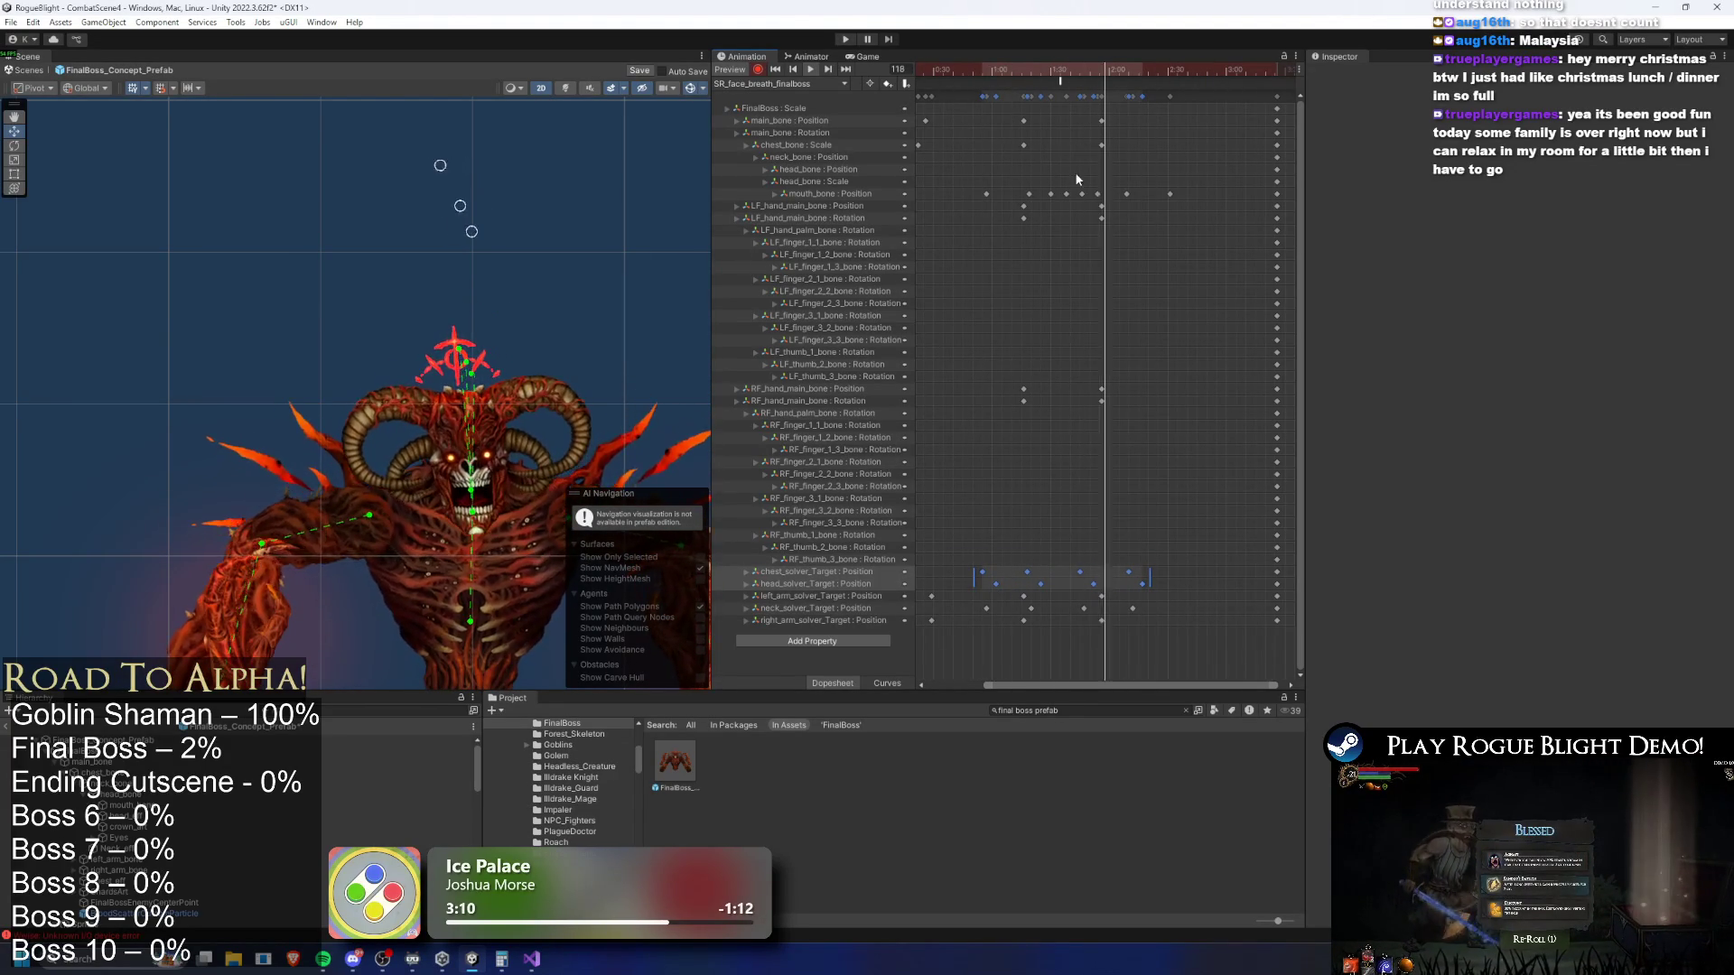
scroll(1048, 221, down, 2)
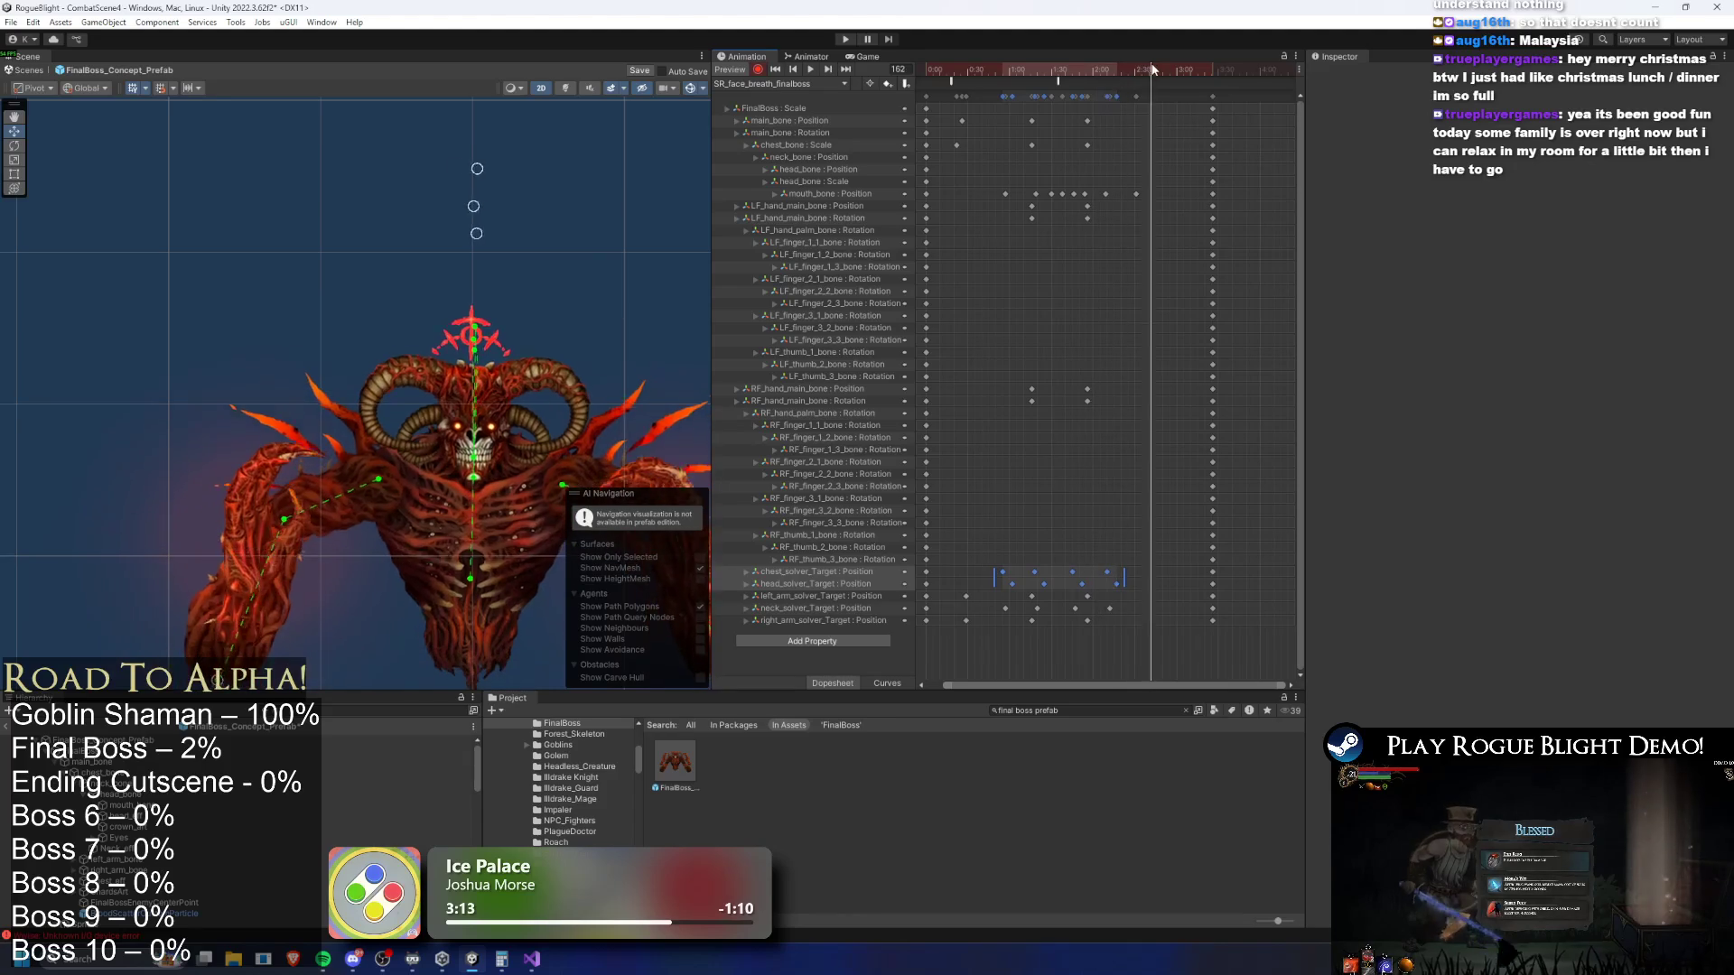
drag(1213, 104, 1221, 112)
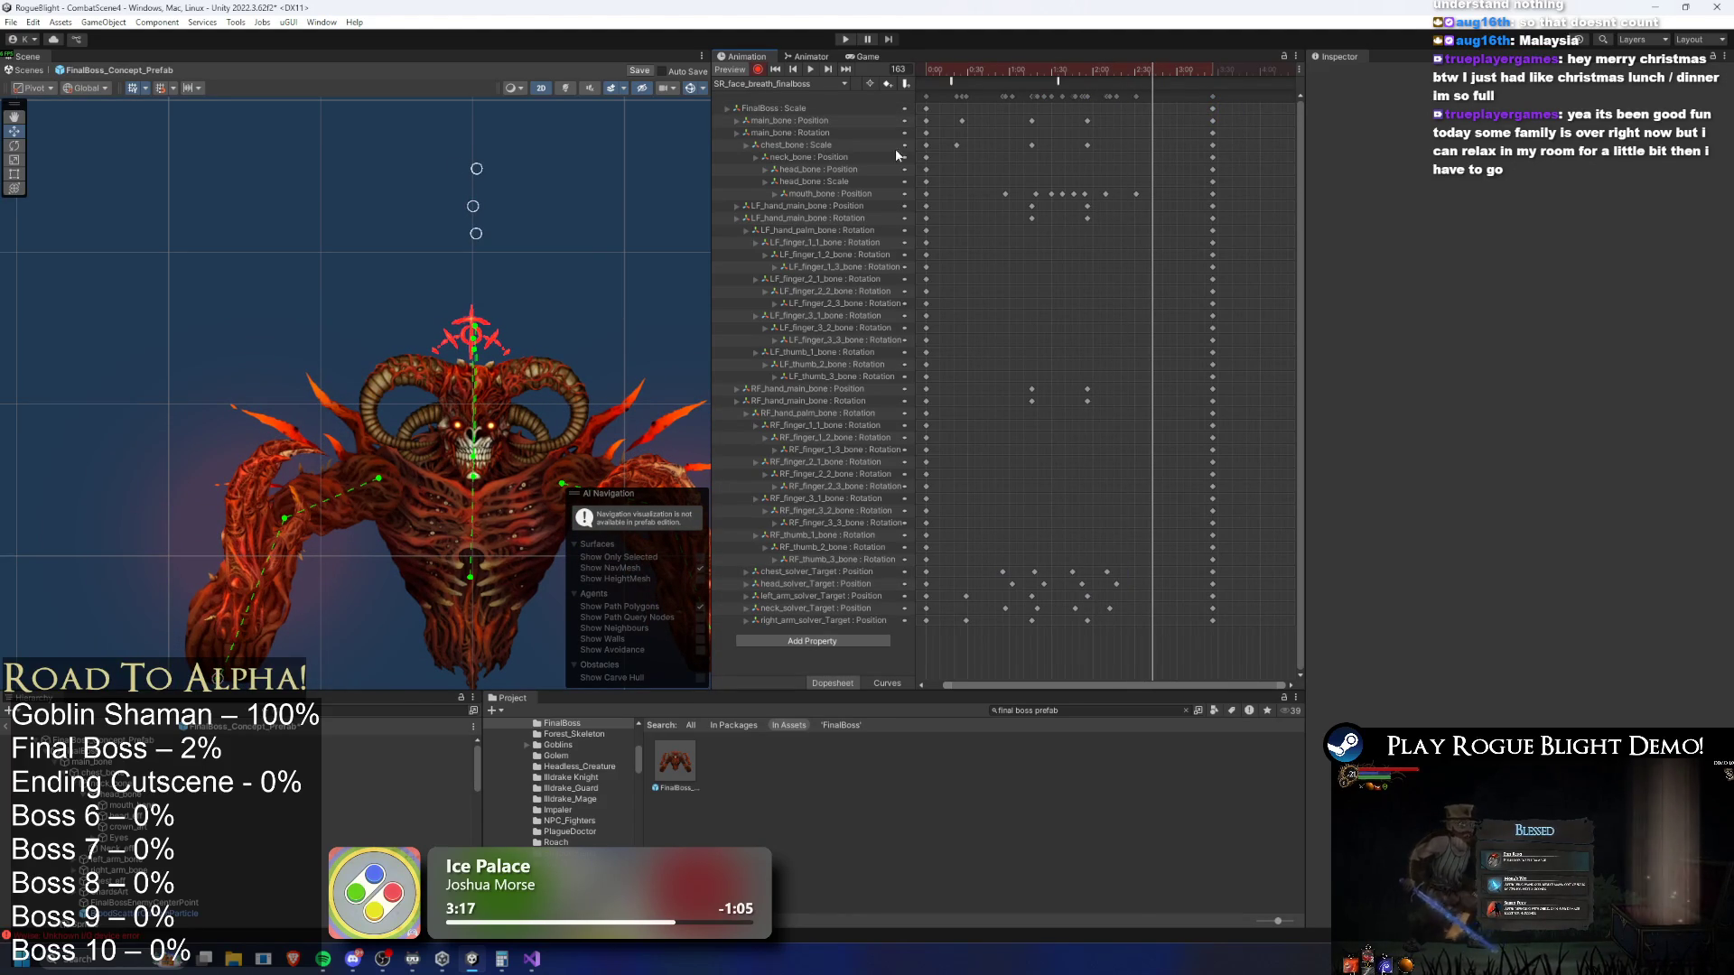
key(ctrl+v)
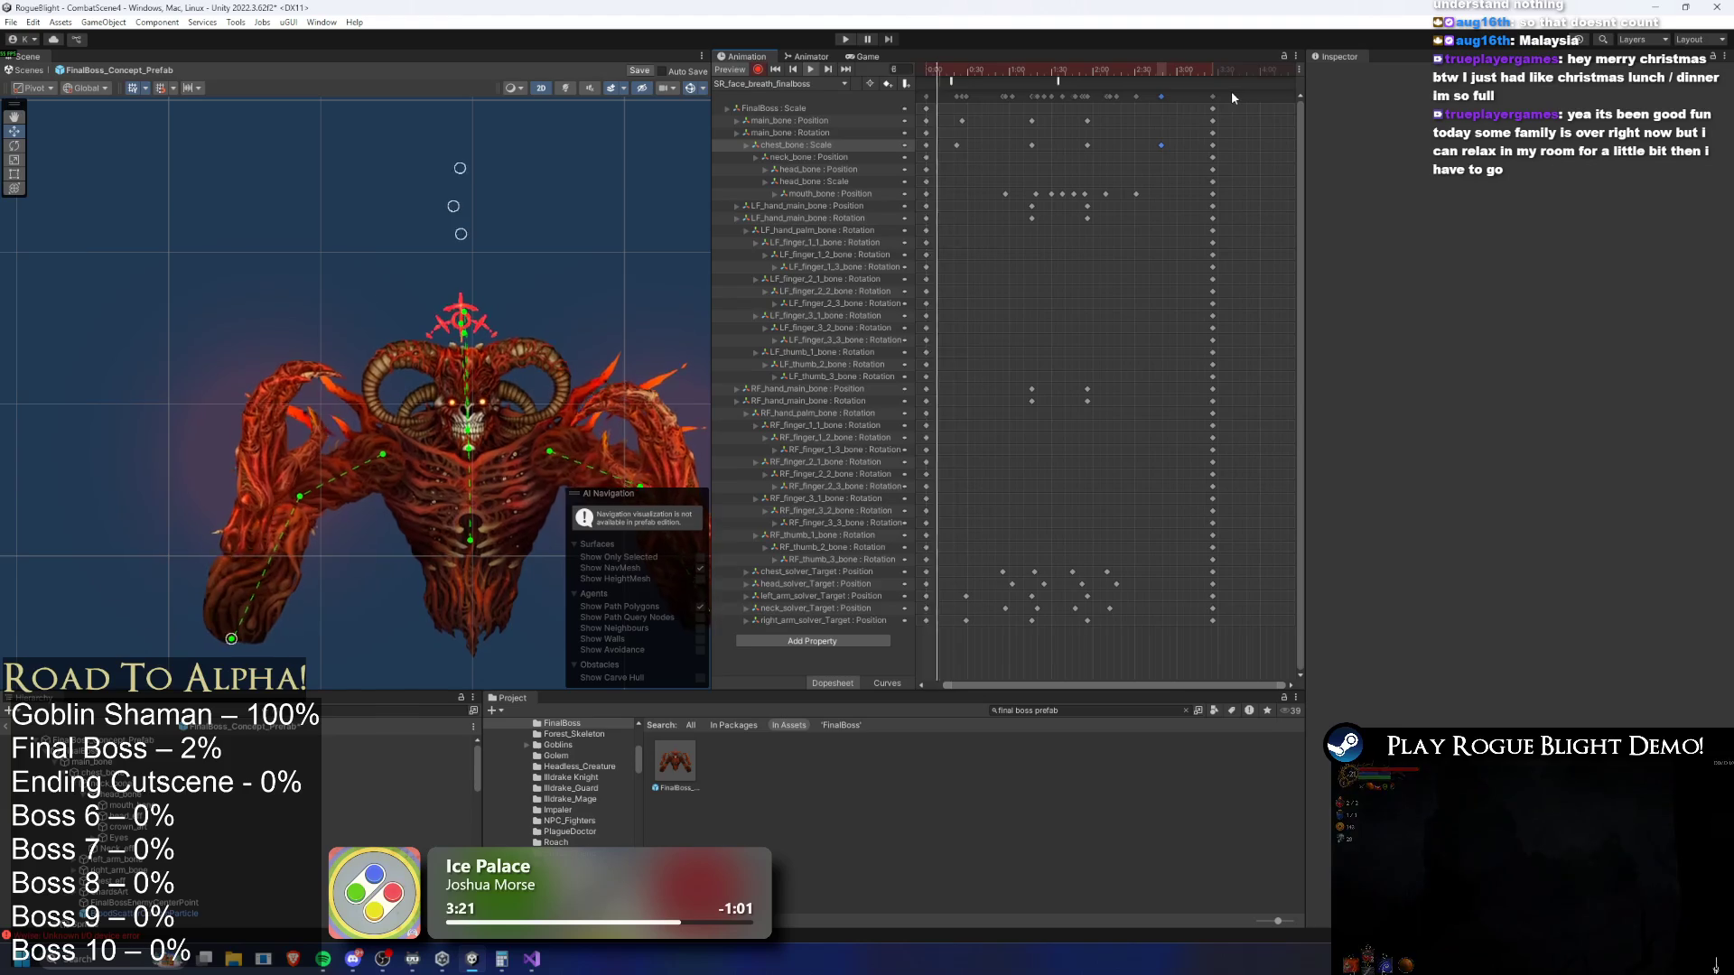
click(1189, 73)
Delete the chest_bone Rotation track and move the late chest_bone Scale key slightly earlier
click(470, 547)
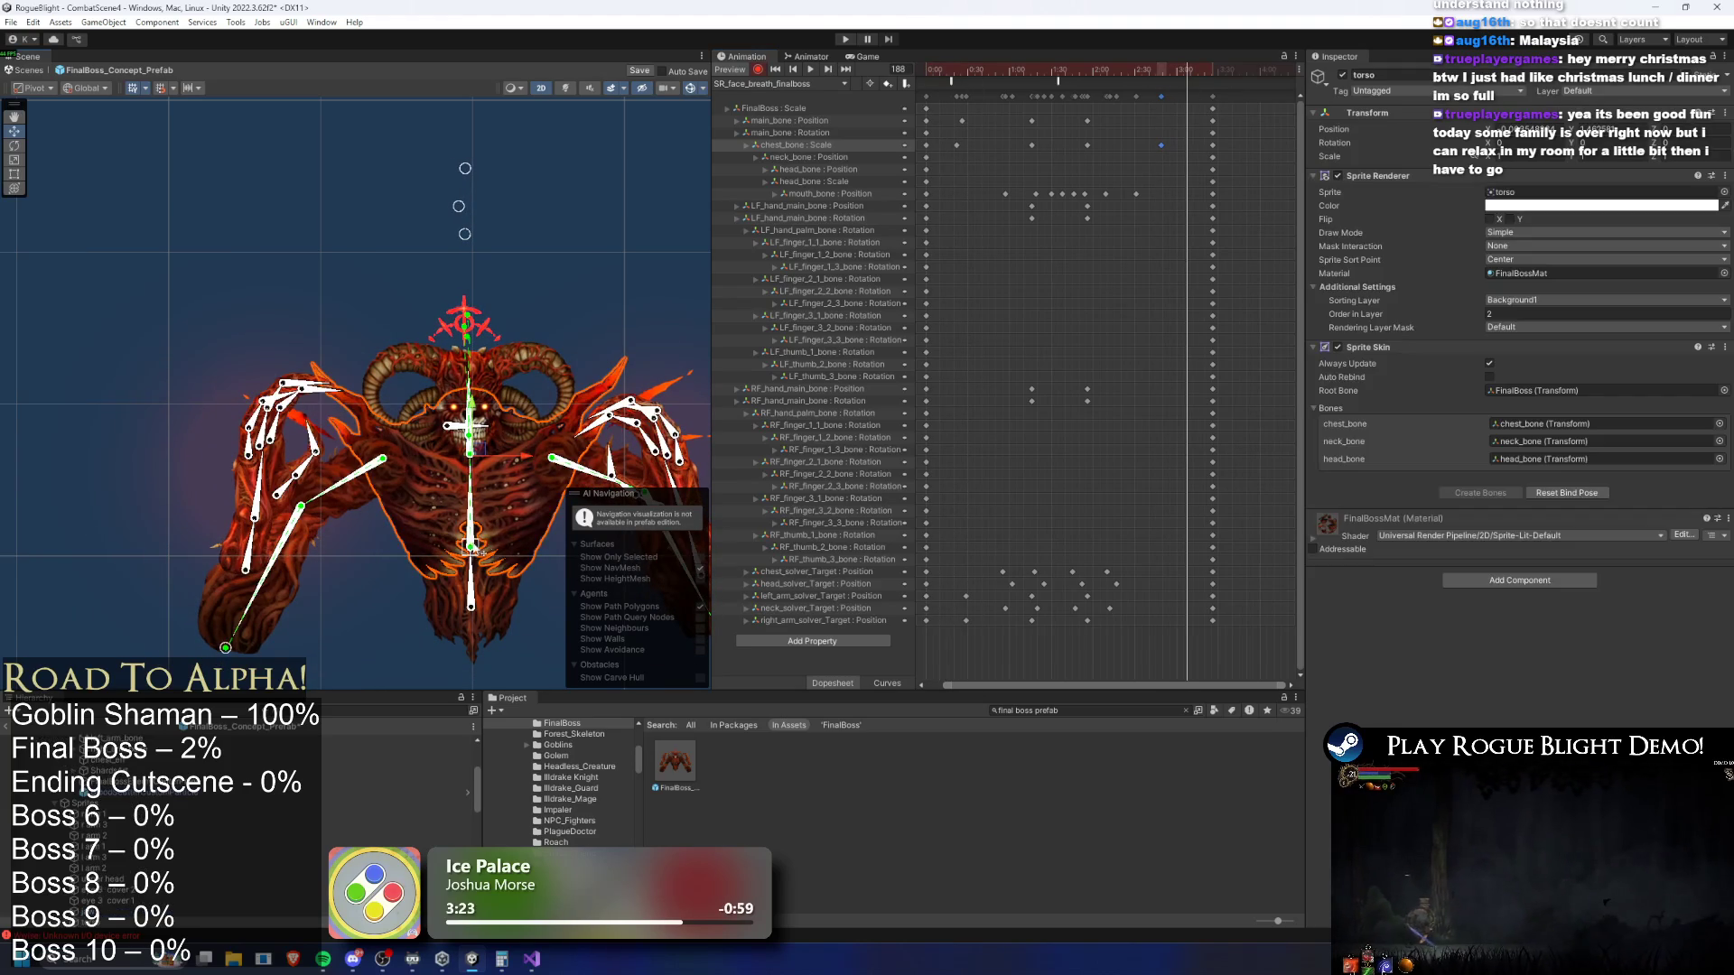
click(481, 552)
click(480, 550)
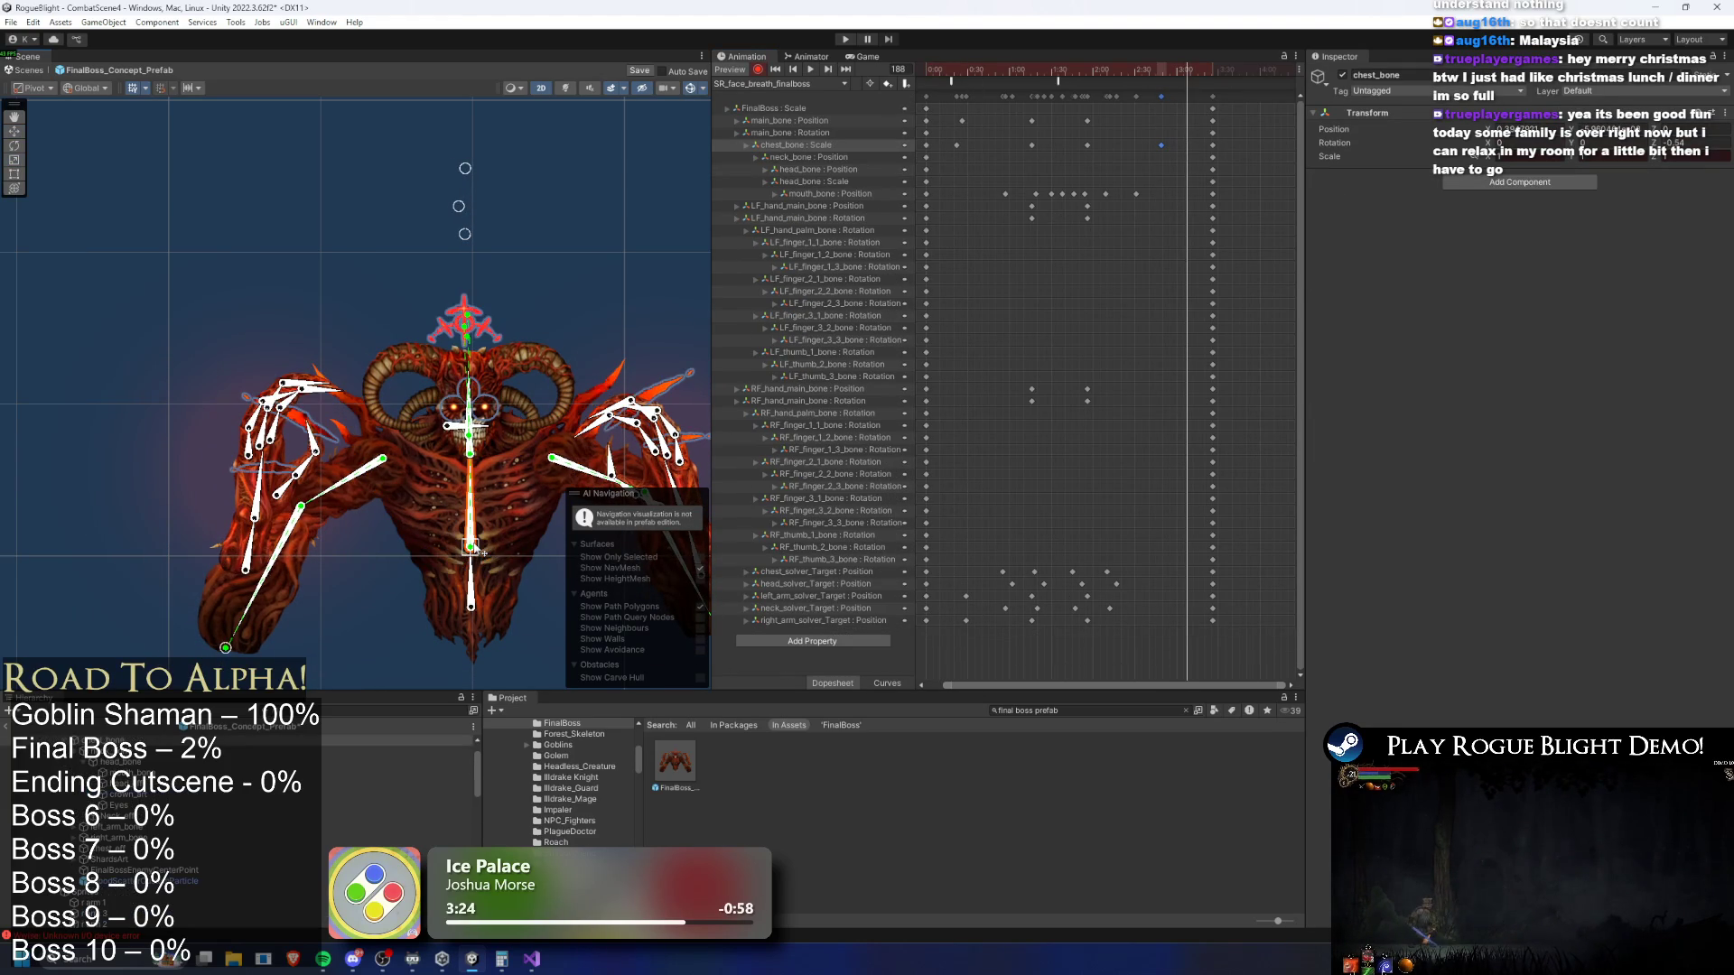
drag(477, 549, 477, 547)
click(1128, 68)
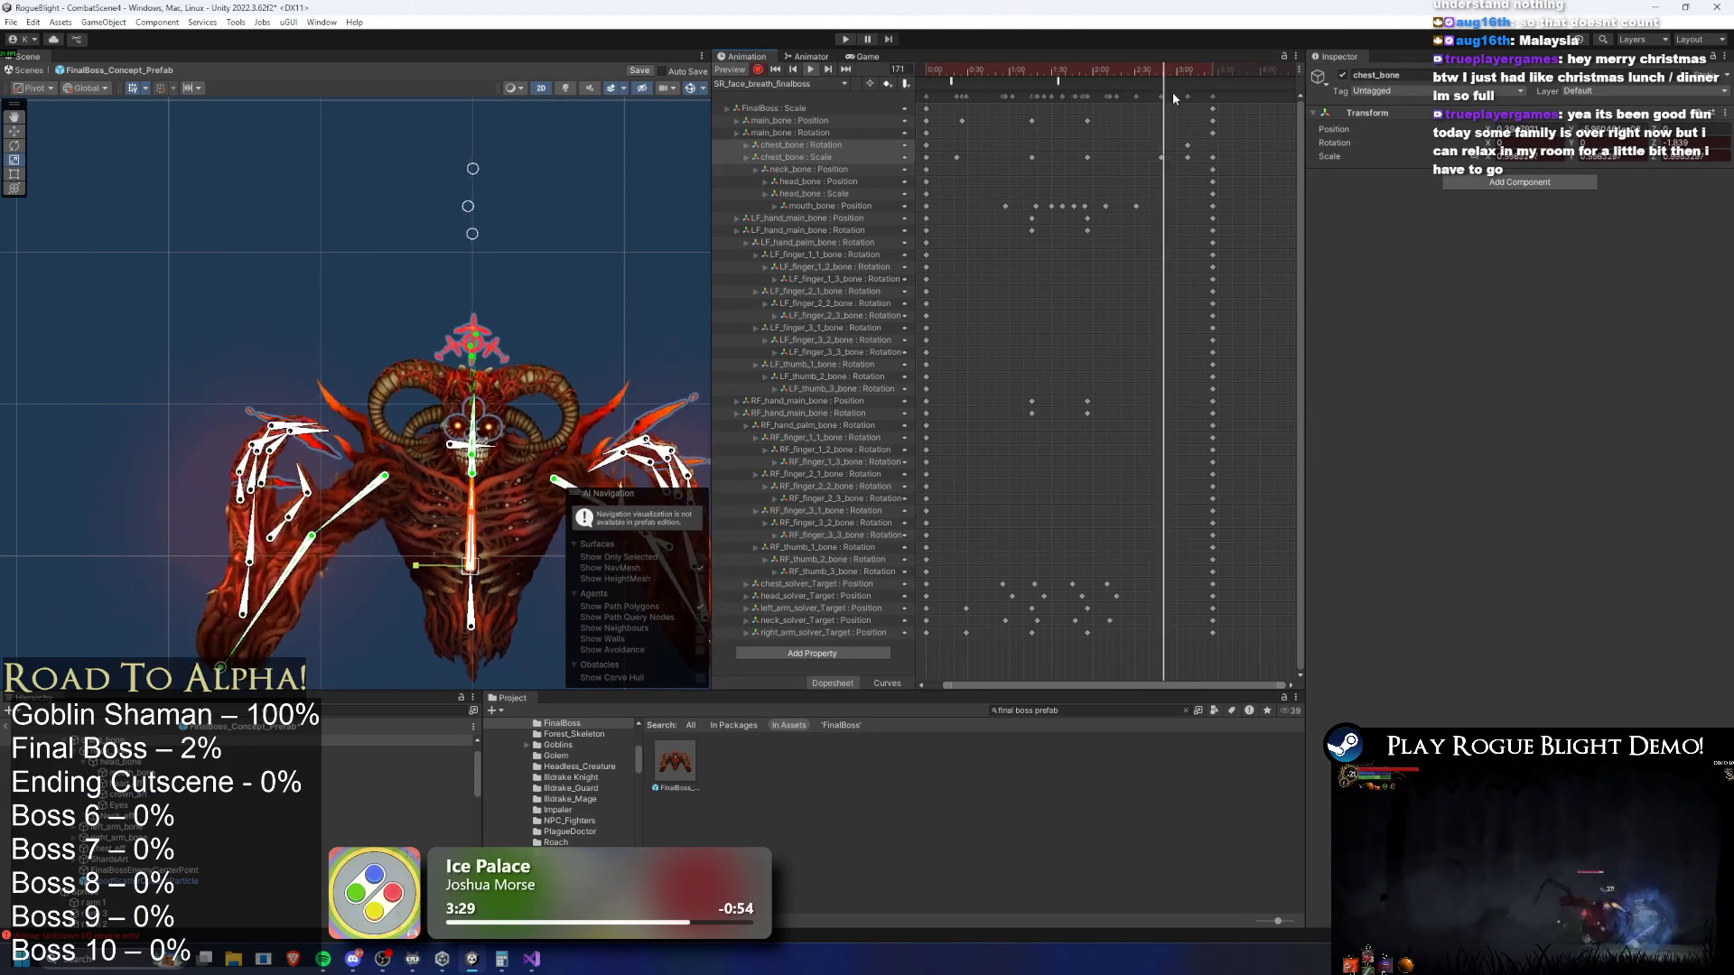
click(856, 146)
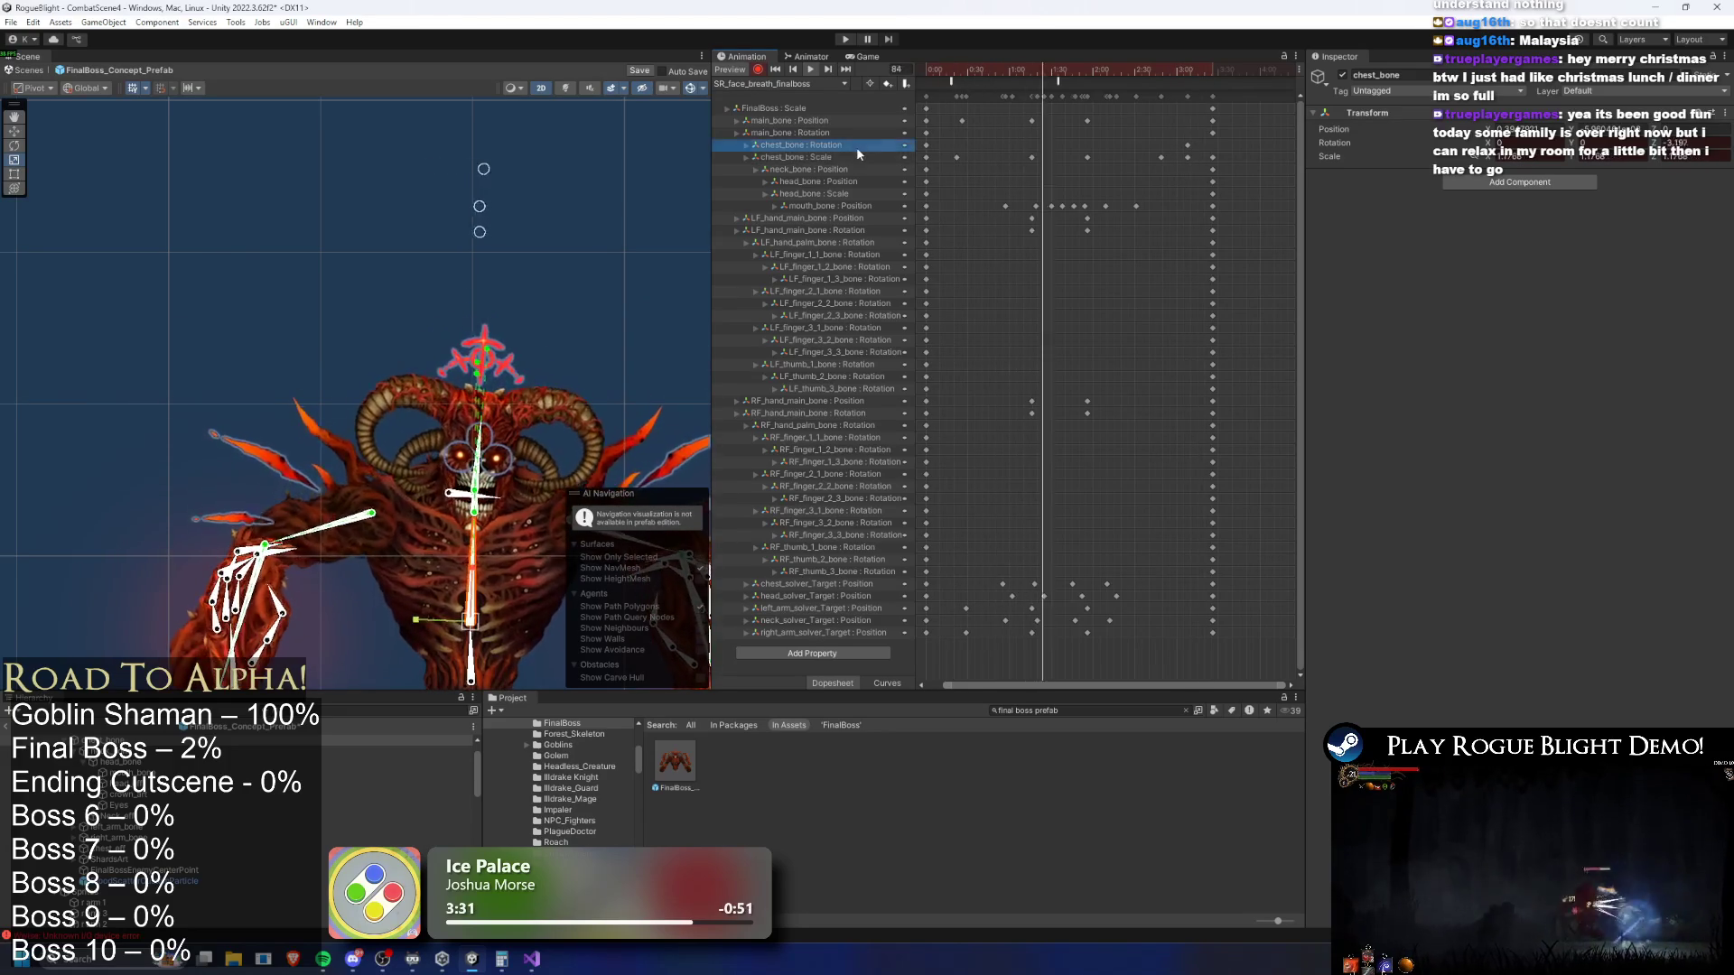
key(Delete)
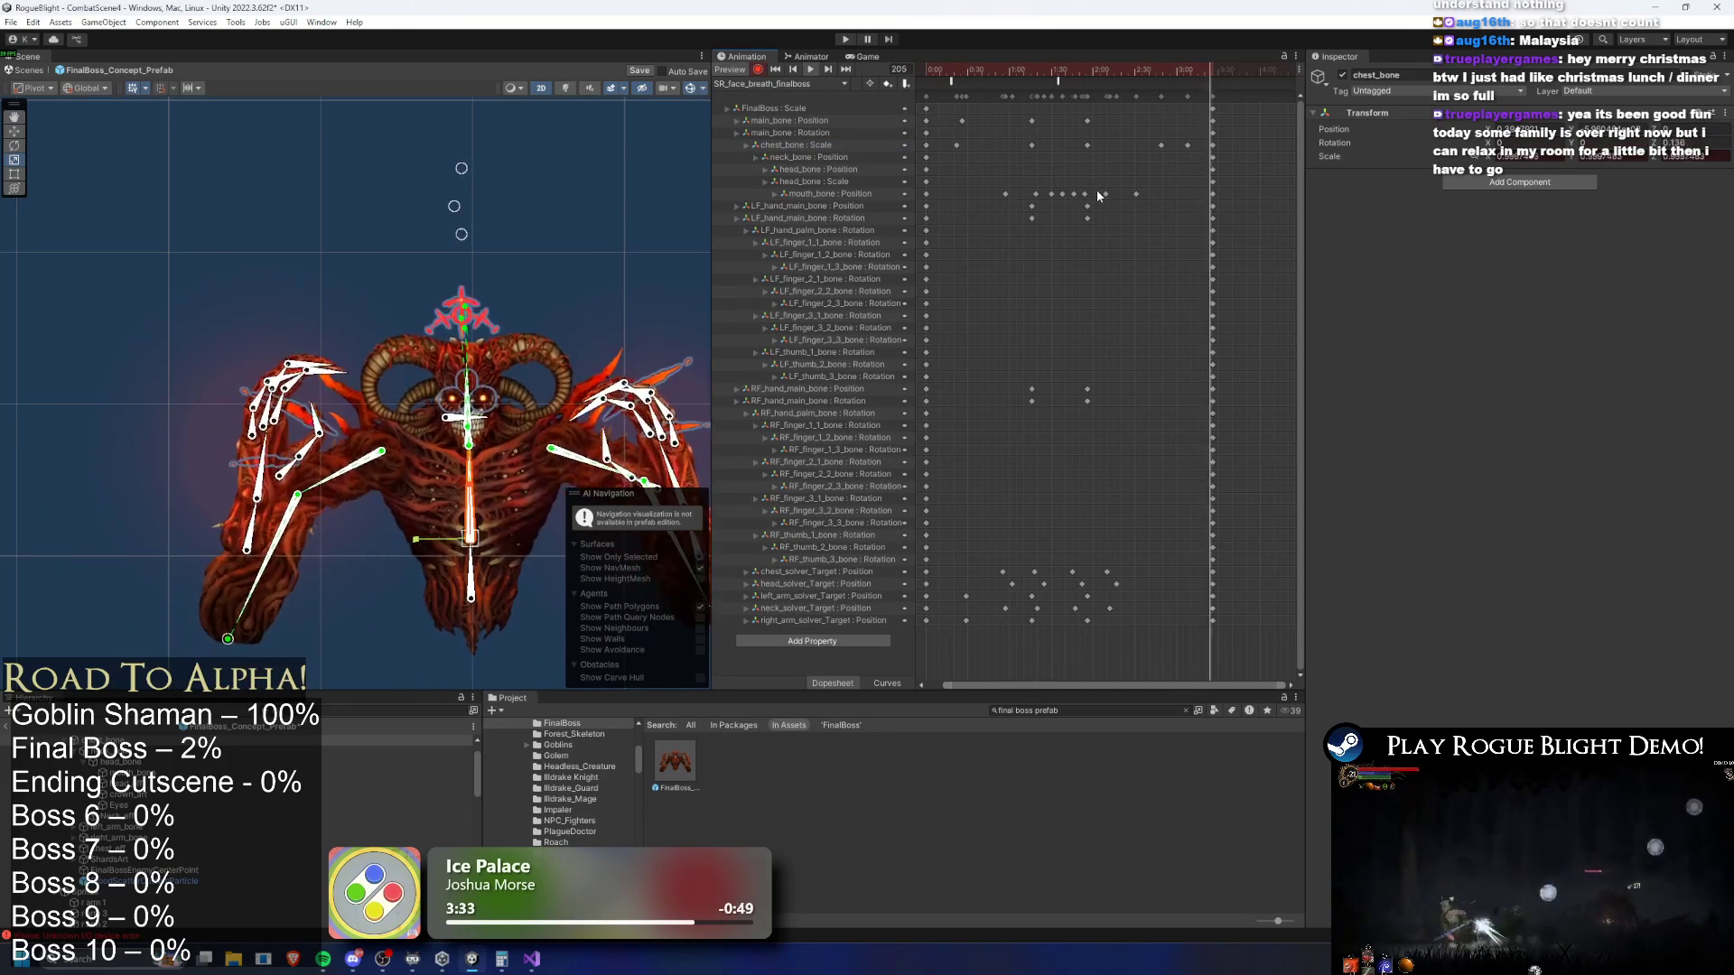
click(1160, 143)
drag(1160, 144, 1149, 145)
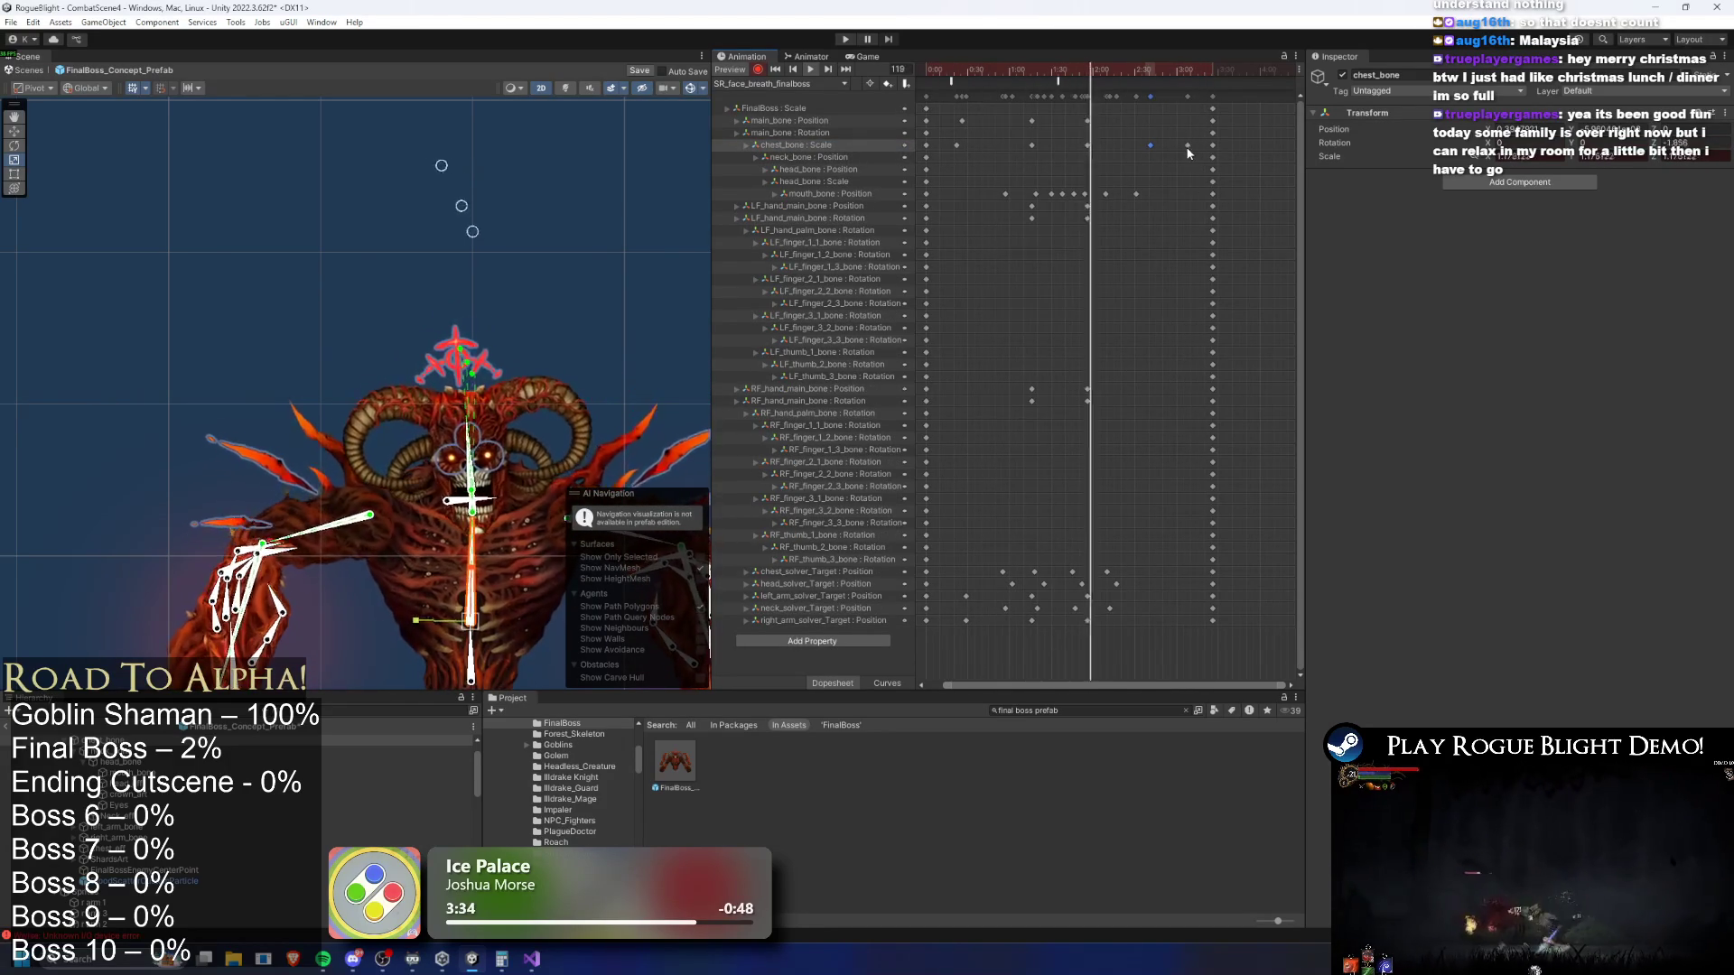
Recentre the boss and lower both hands' IK targets at frame 159
click(1096, 67)
drag(363, 349, 312, 217)
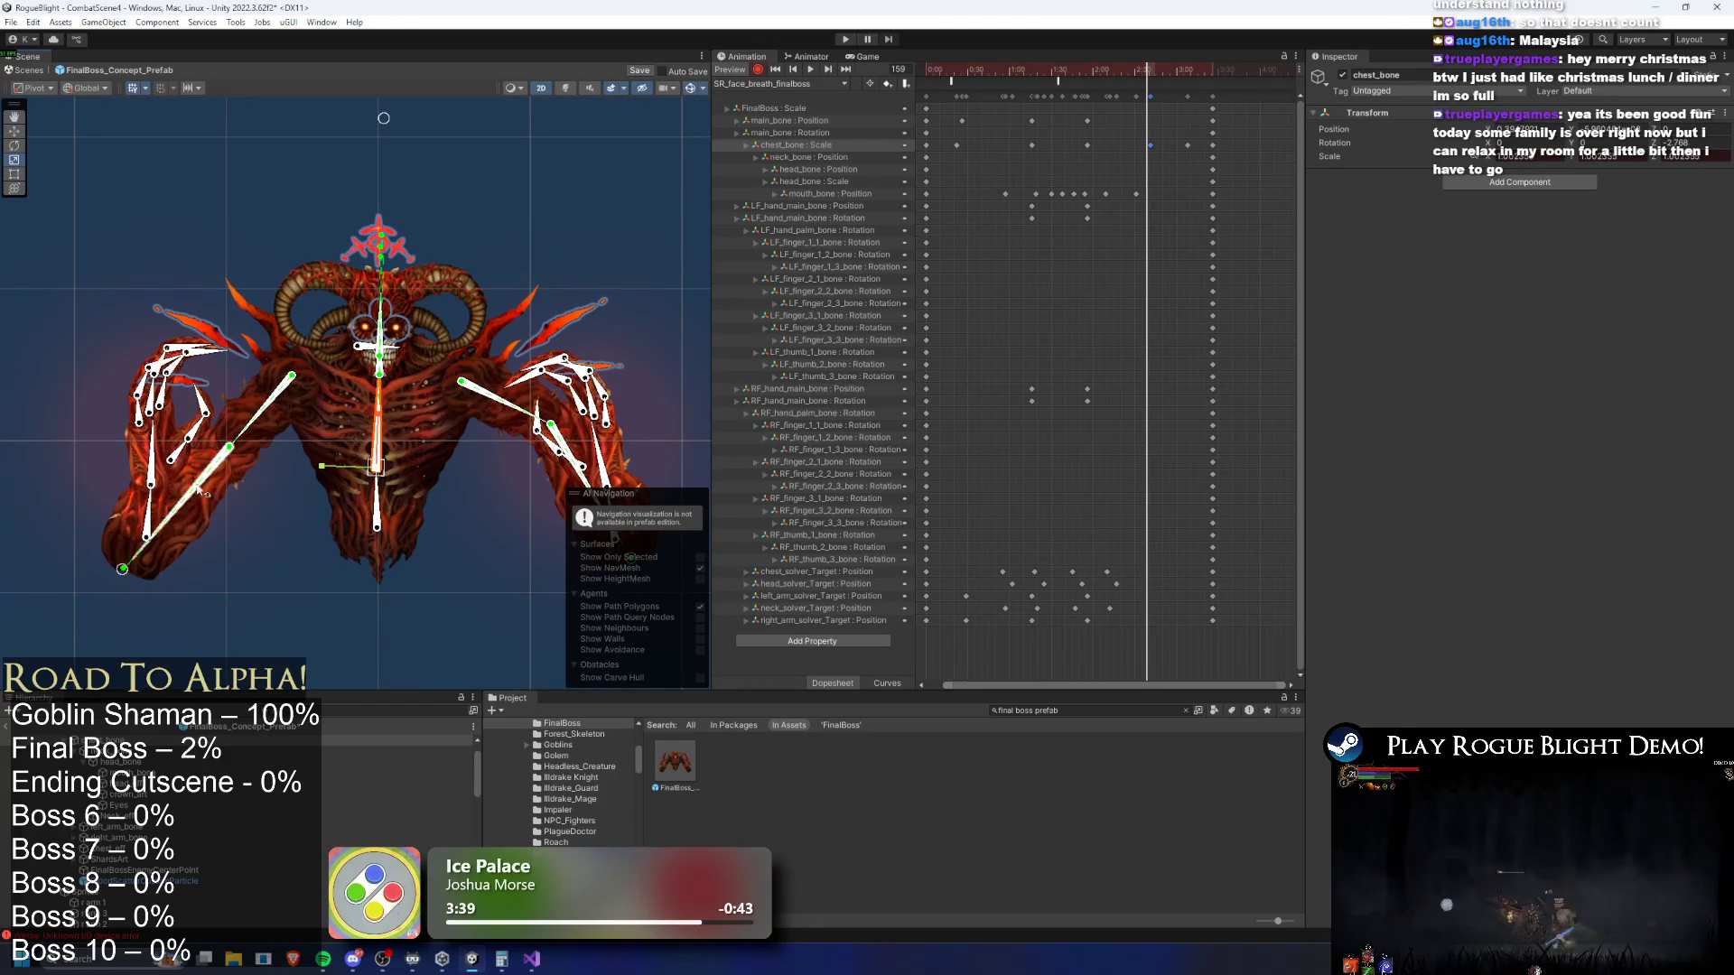
drag(251, 533, 159, 545)
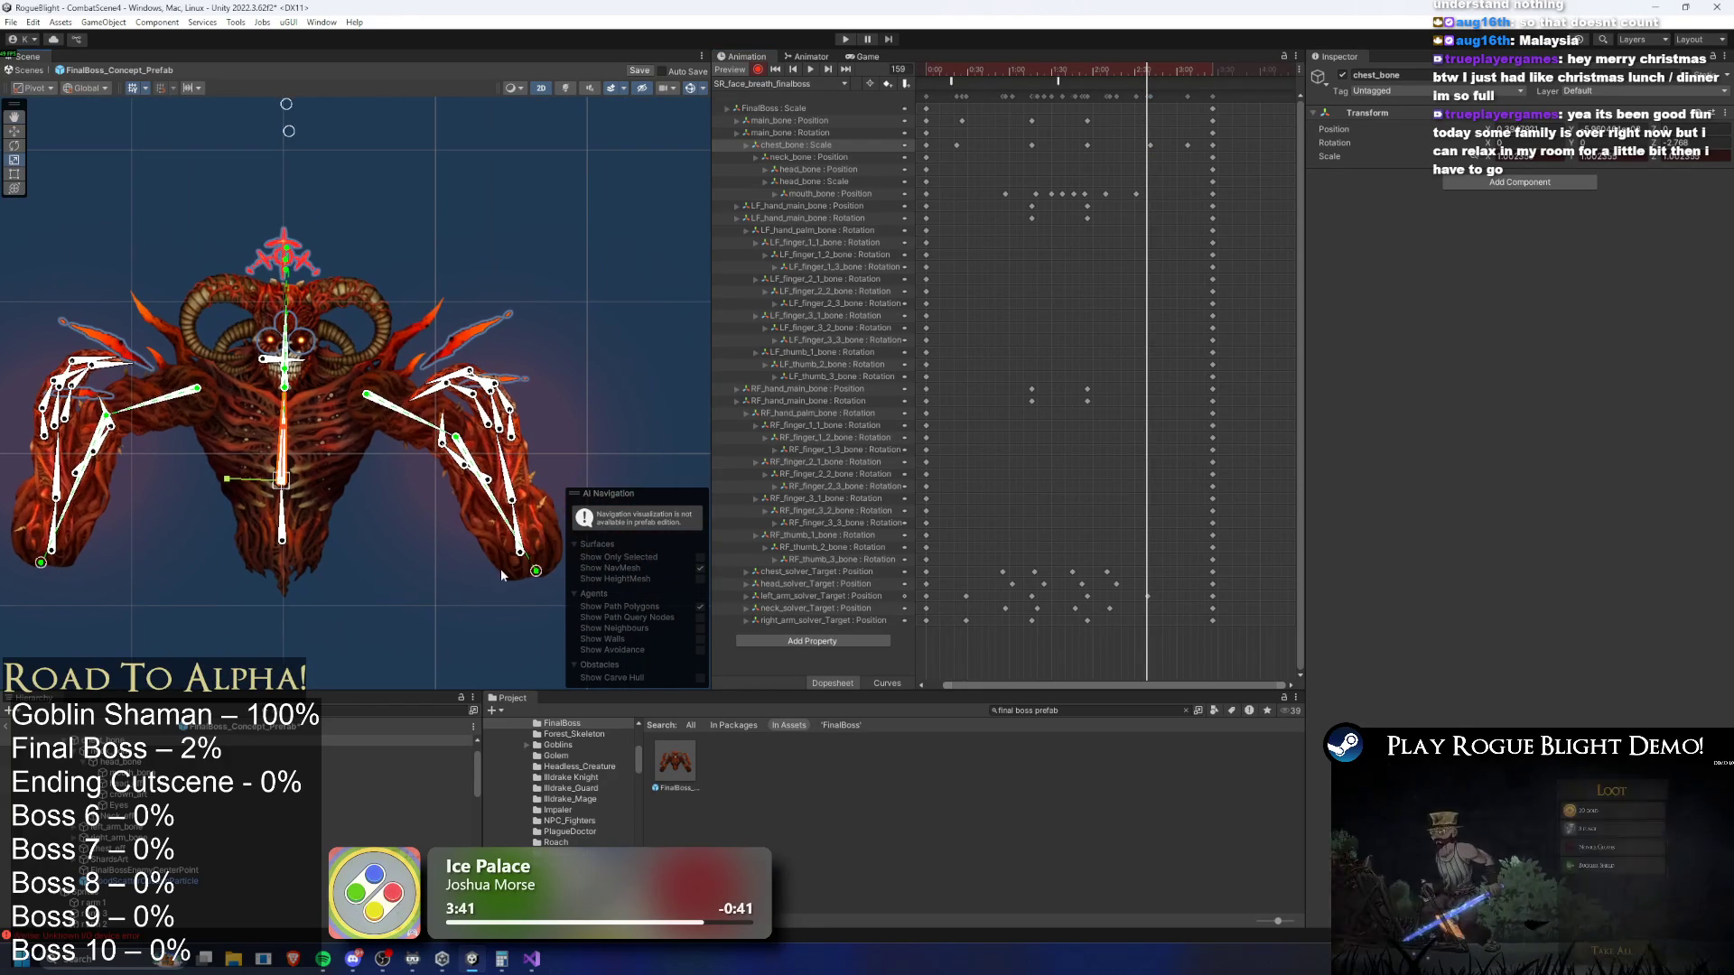
drag(1119, 73, 1059, 82)
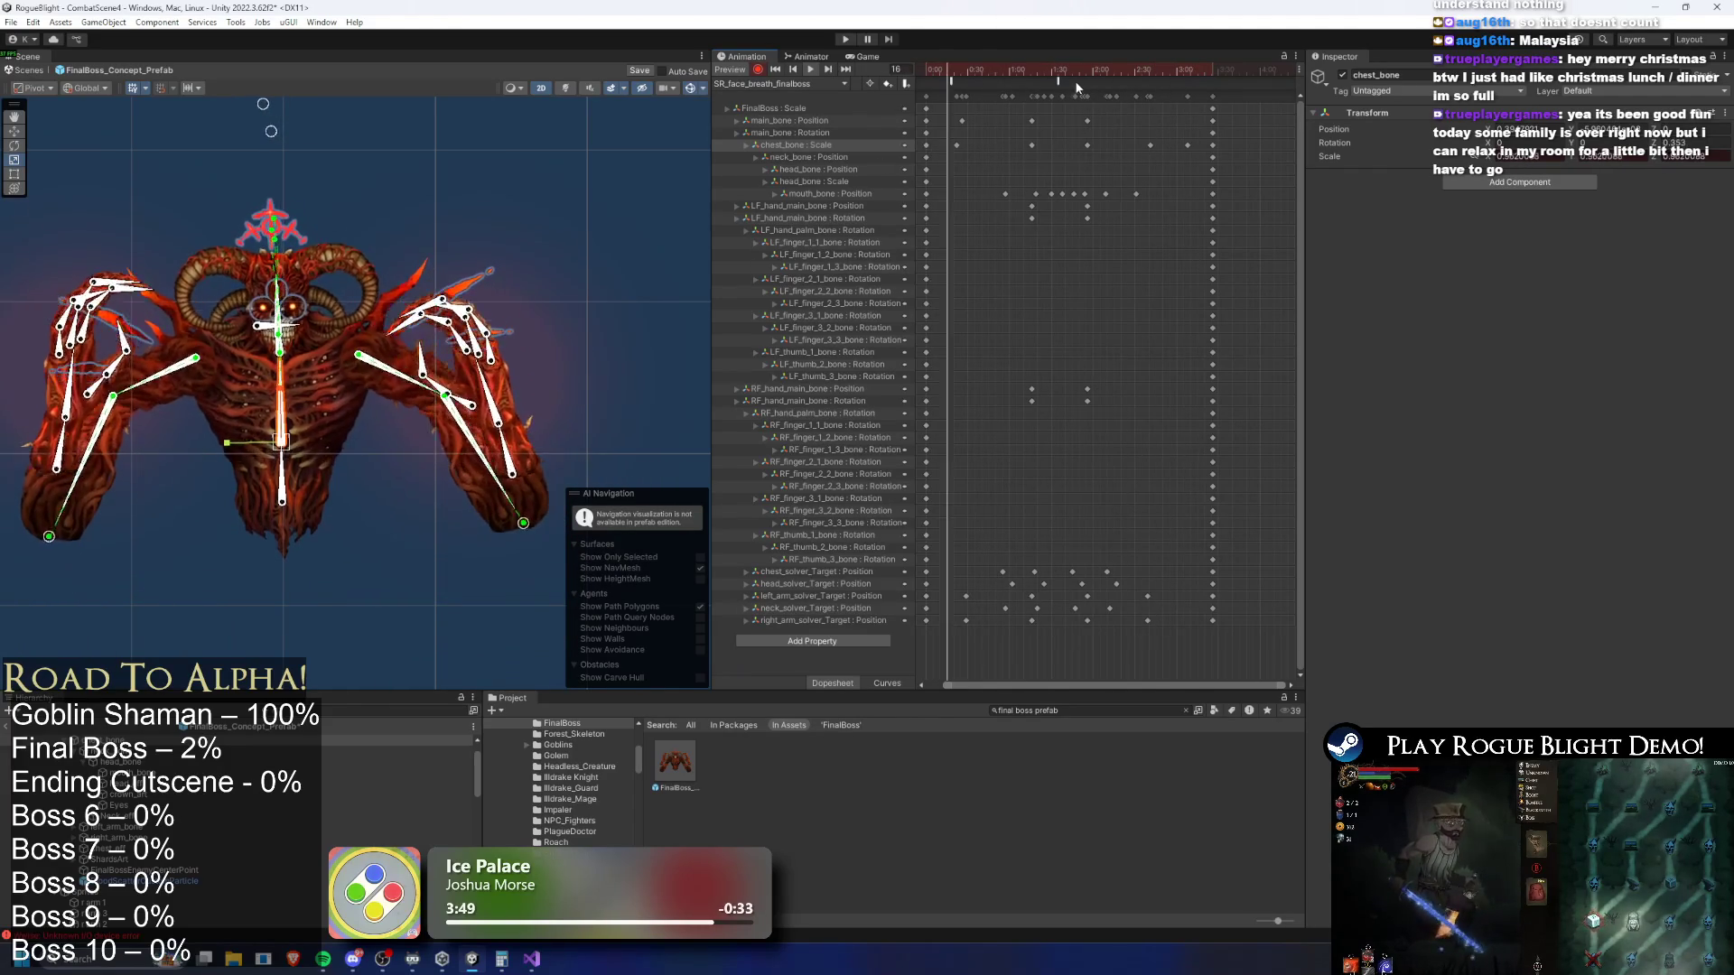
click(1126, 73)
drag(1126, 74, 1147, 73)
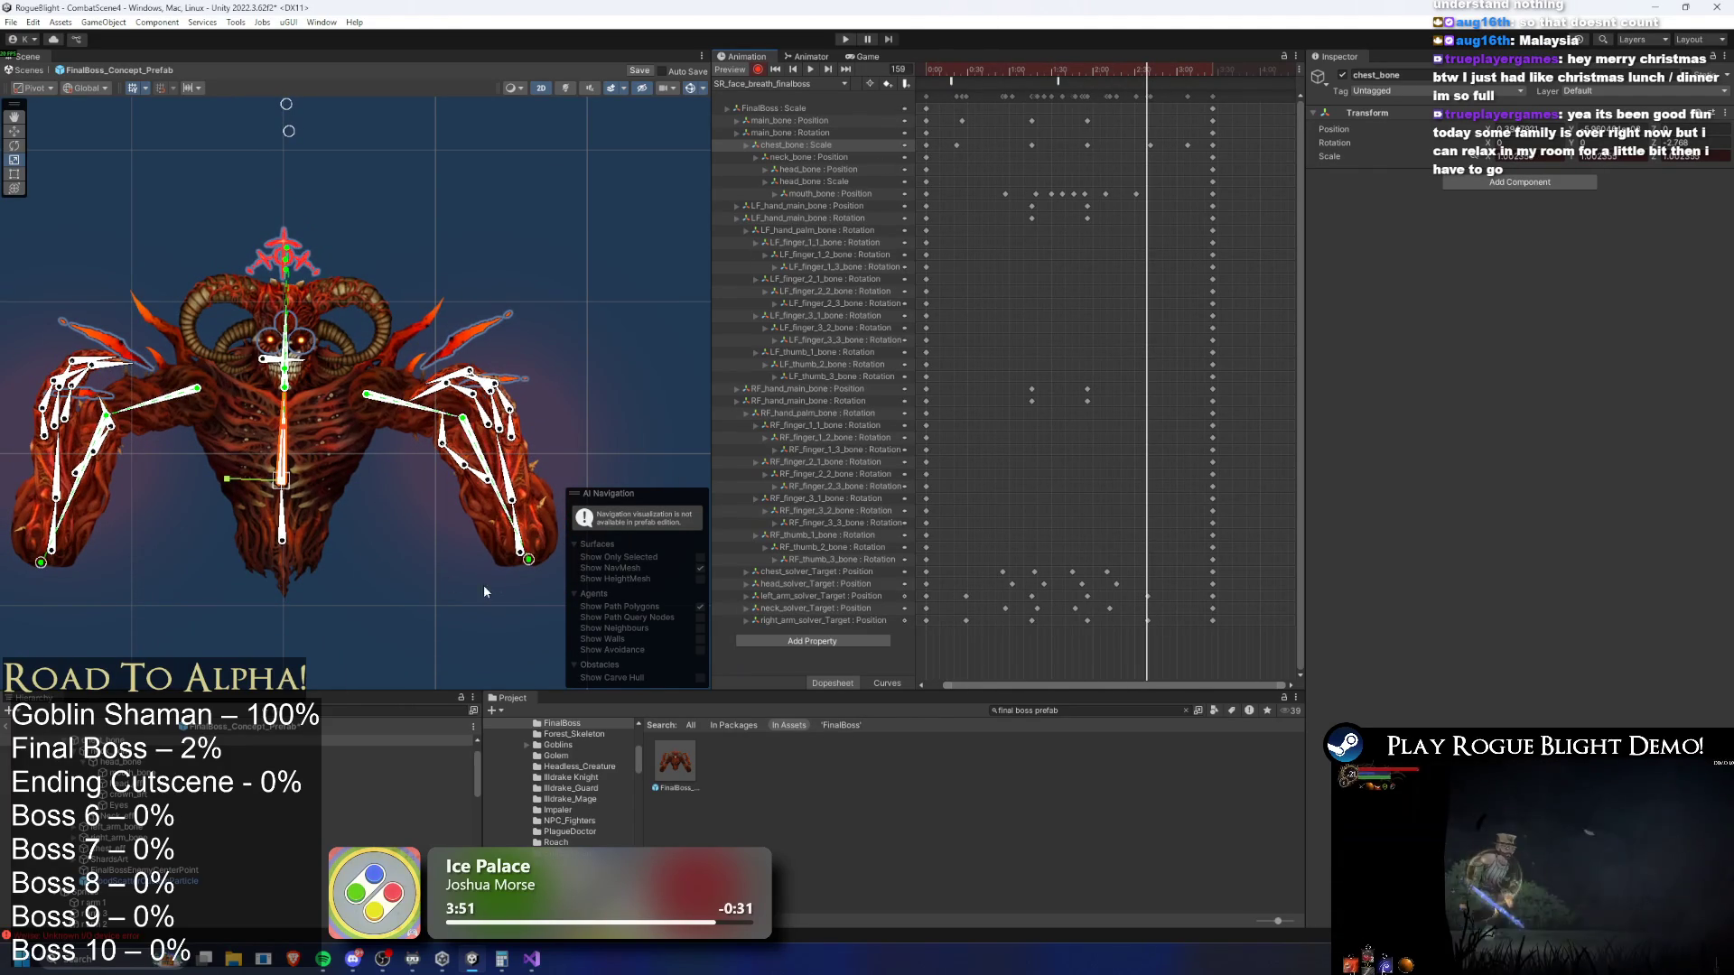
drag(534, 566, 522, 572)
drag(43, 570, 52, 578)
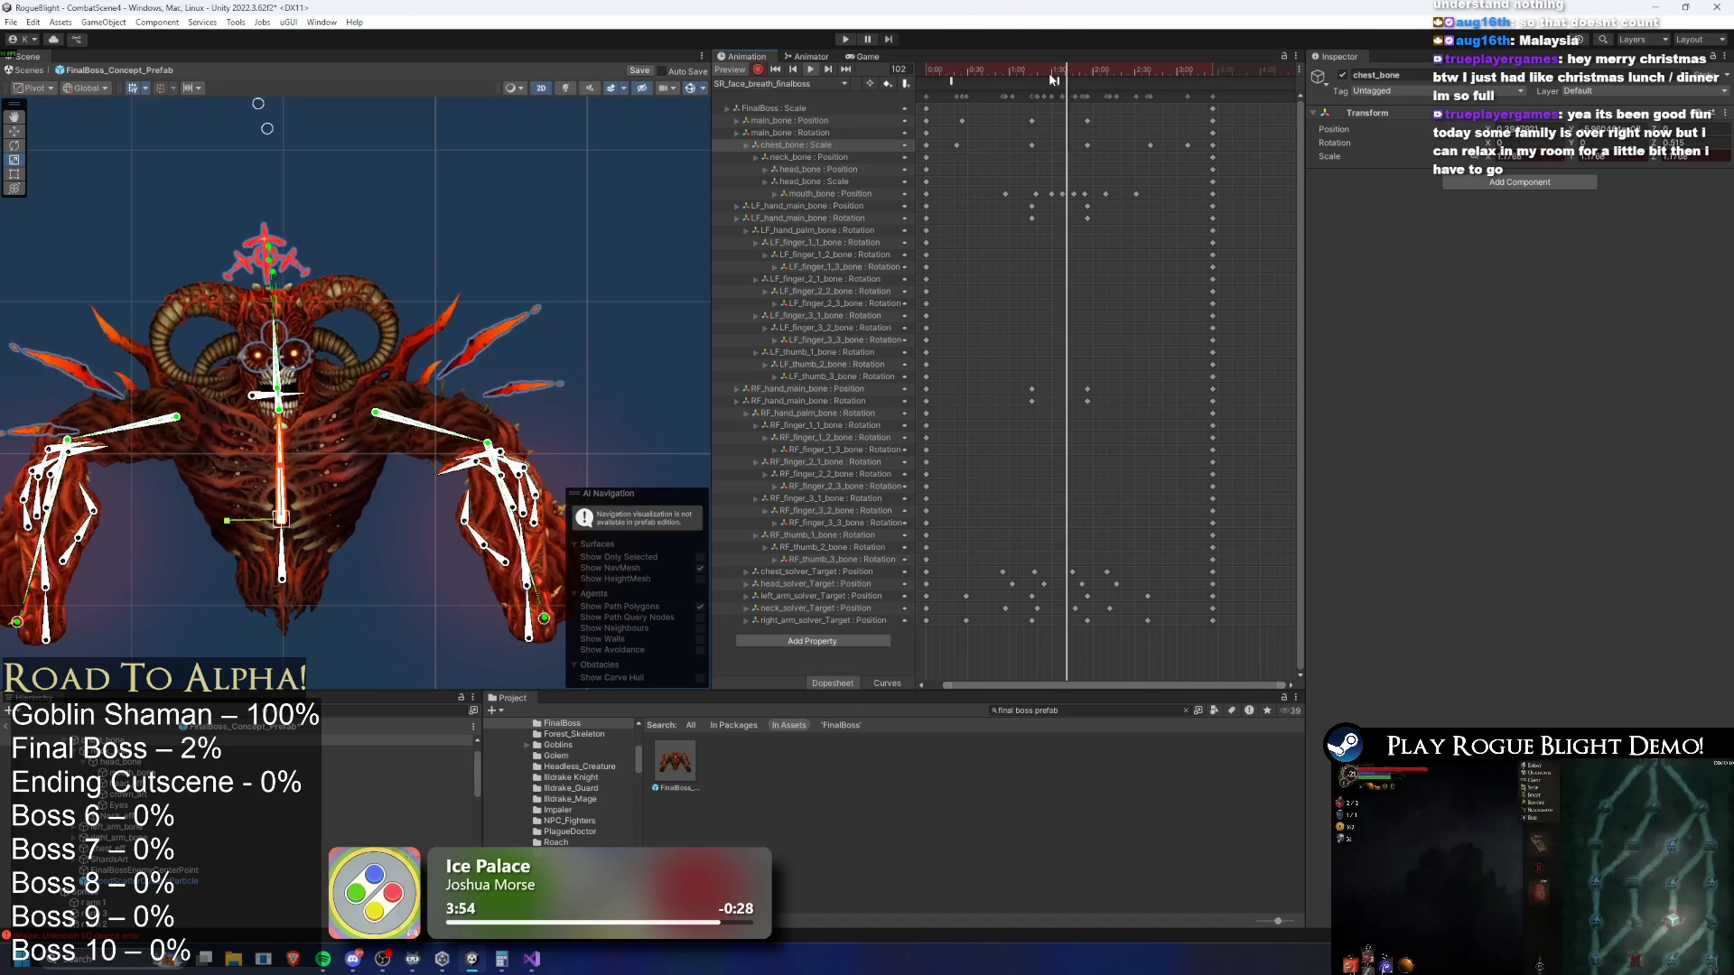
drag(1064, 78, 1008, 76)
click(479, 161)
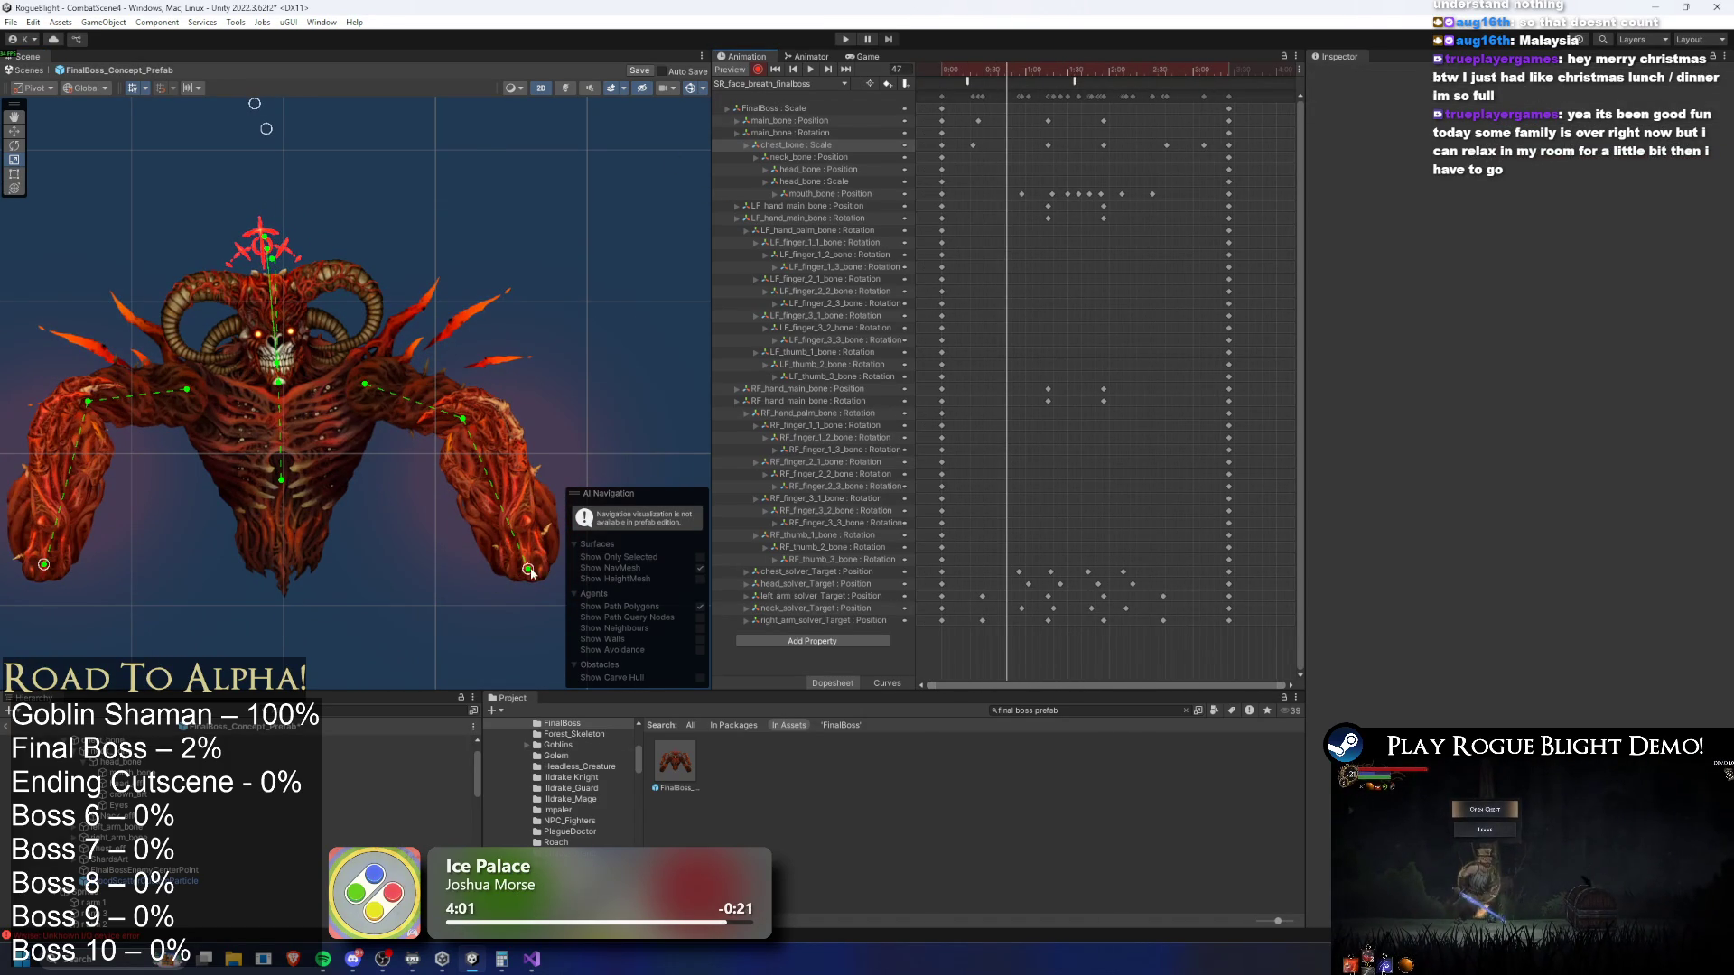
Key the right hand lowered, shift the solver keys later, and raise both hands at frame 159
drag(529, 571, 531, 585)
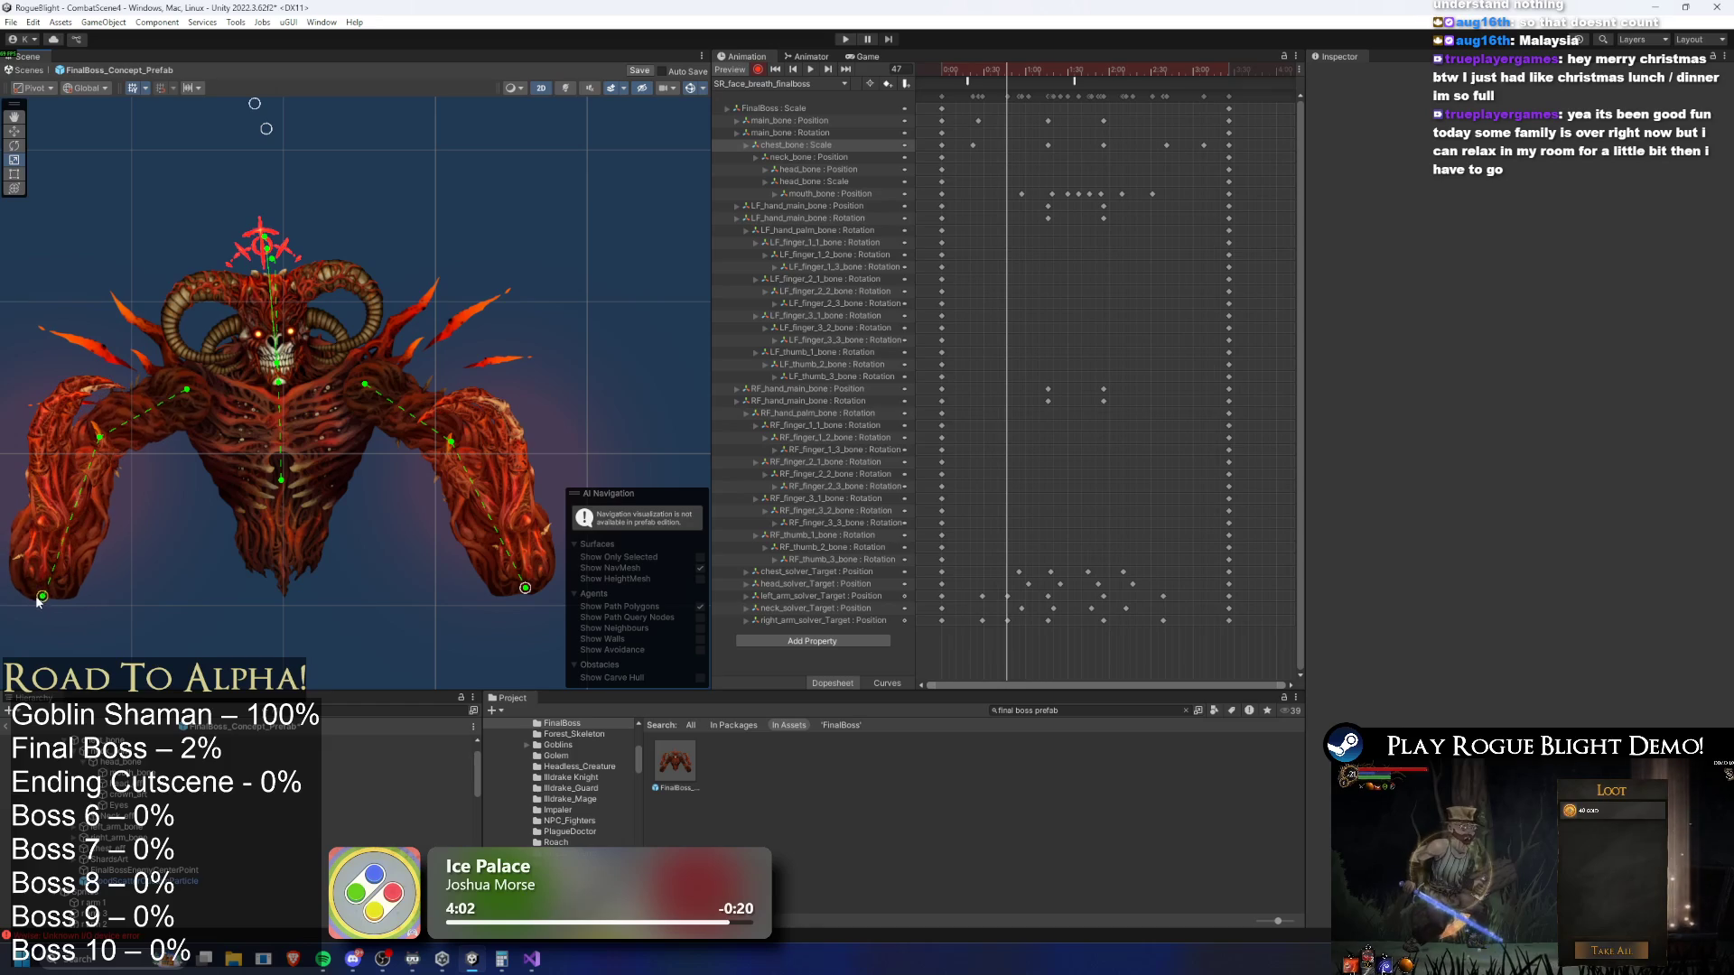
key(space)
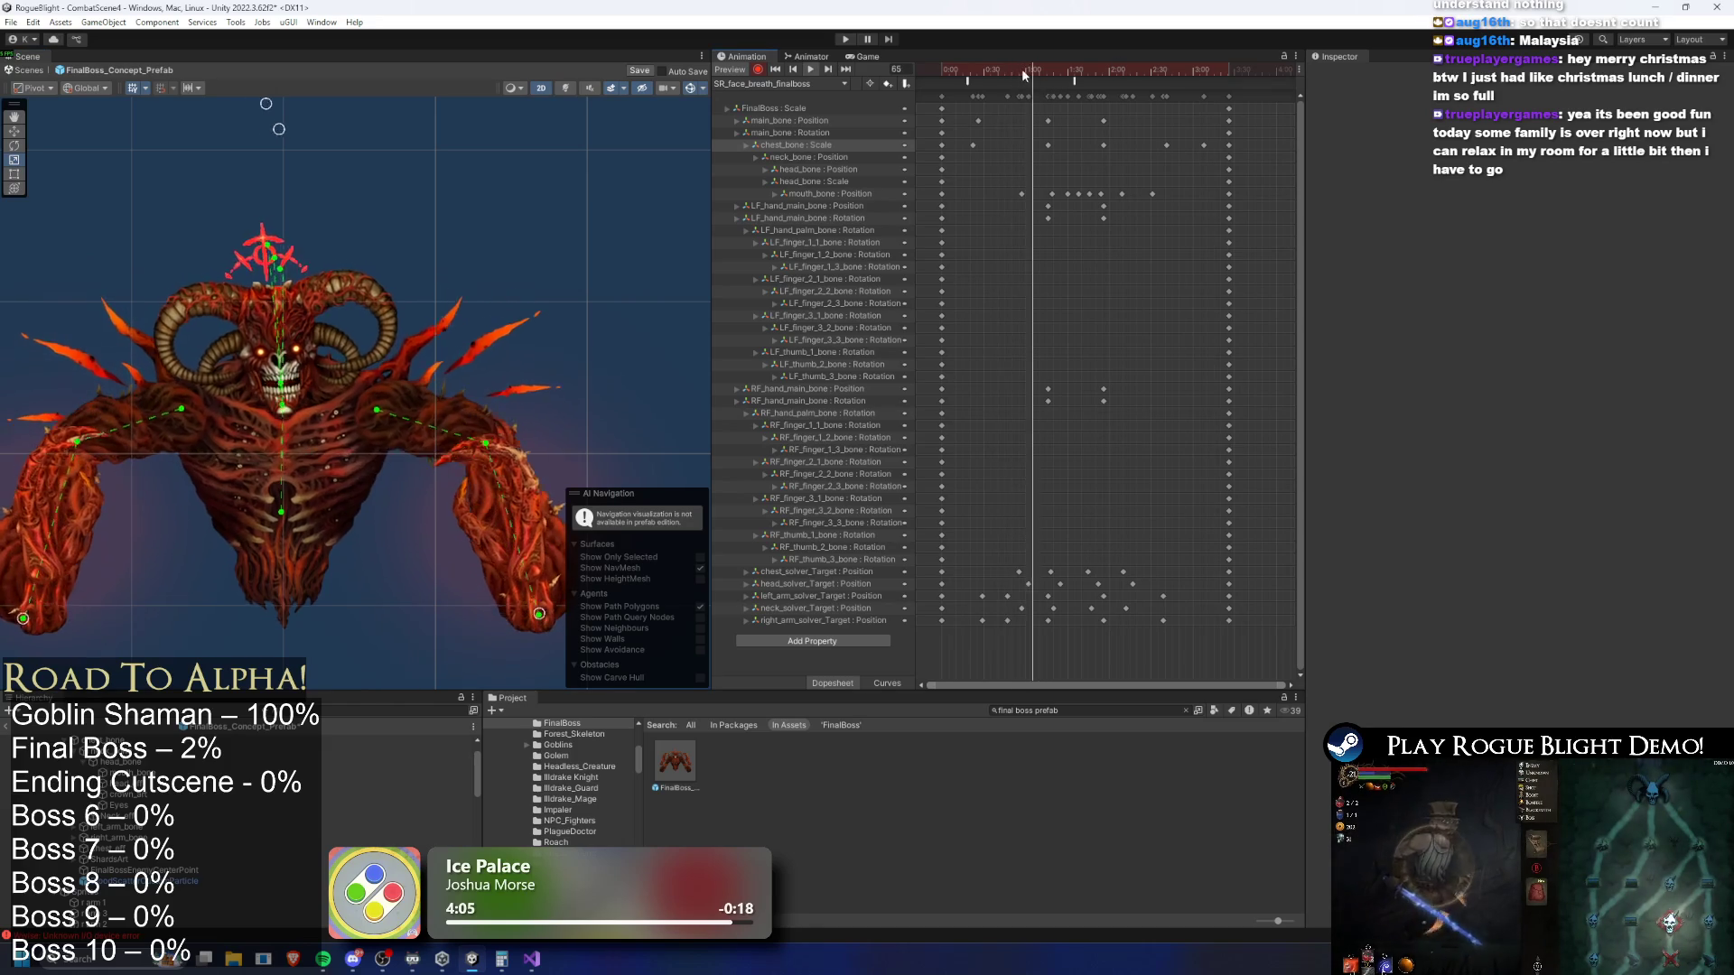
drag(1061, 74, 1126, 74)
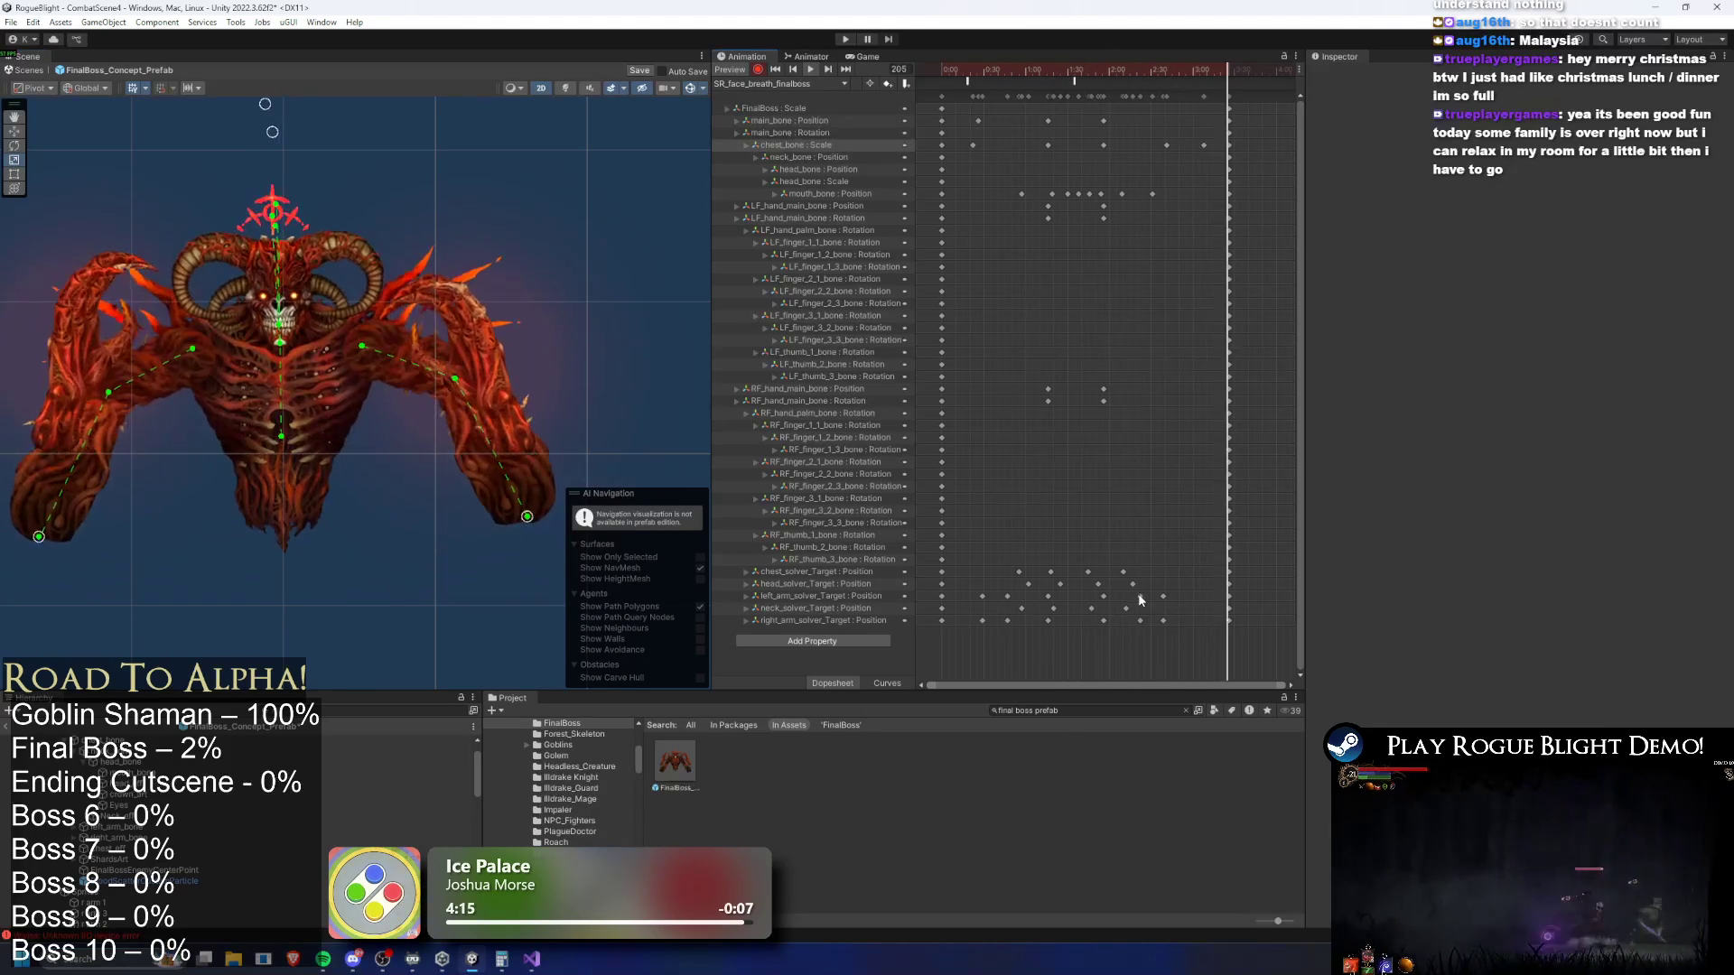
drag(1162, 620, 1185, 614)
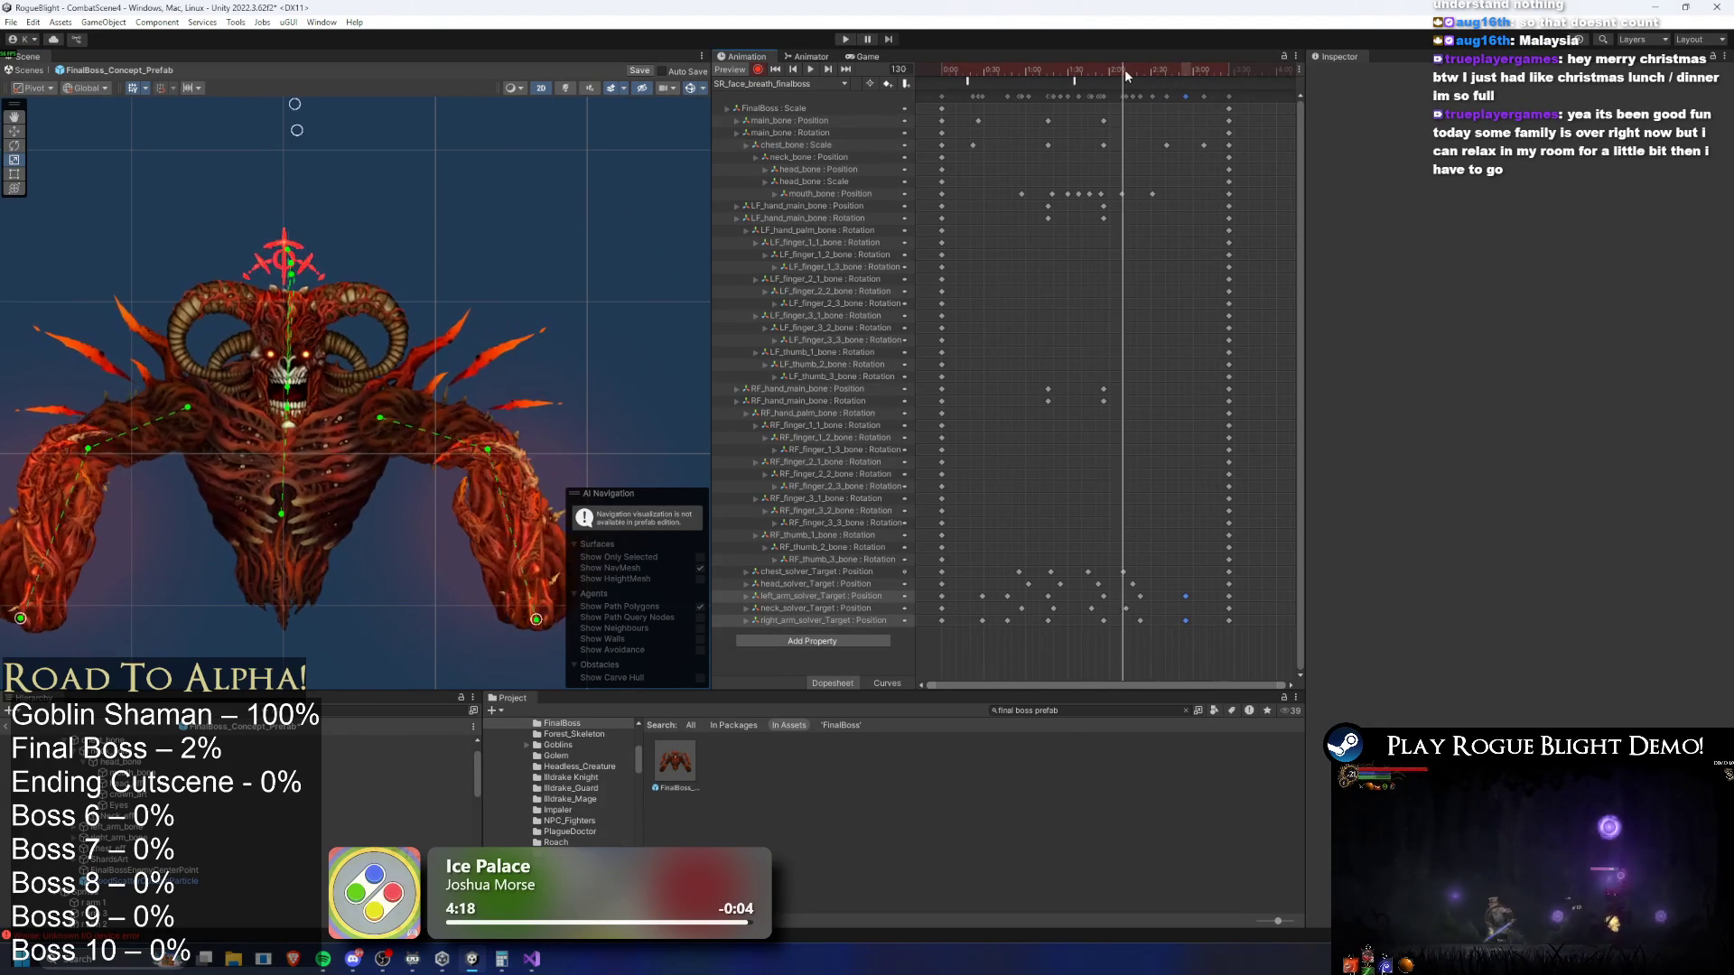
drag(1139, 79, 1158, 85)
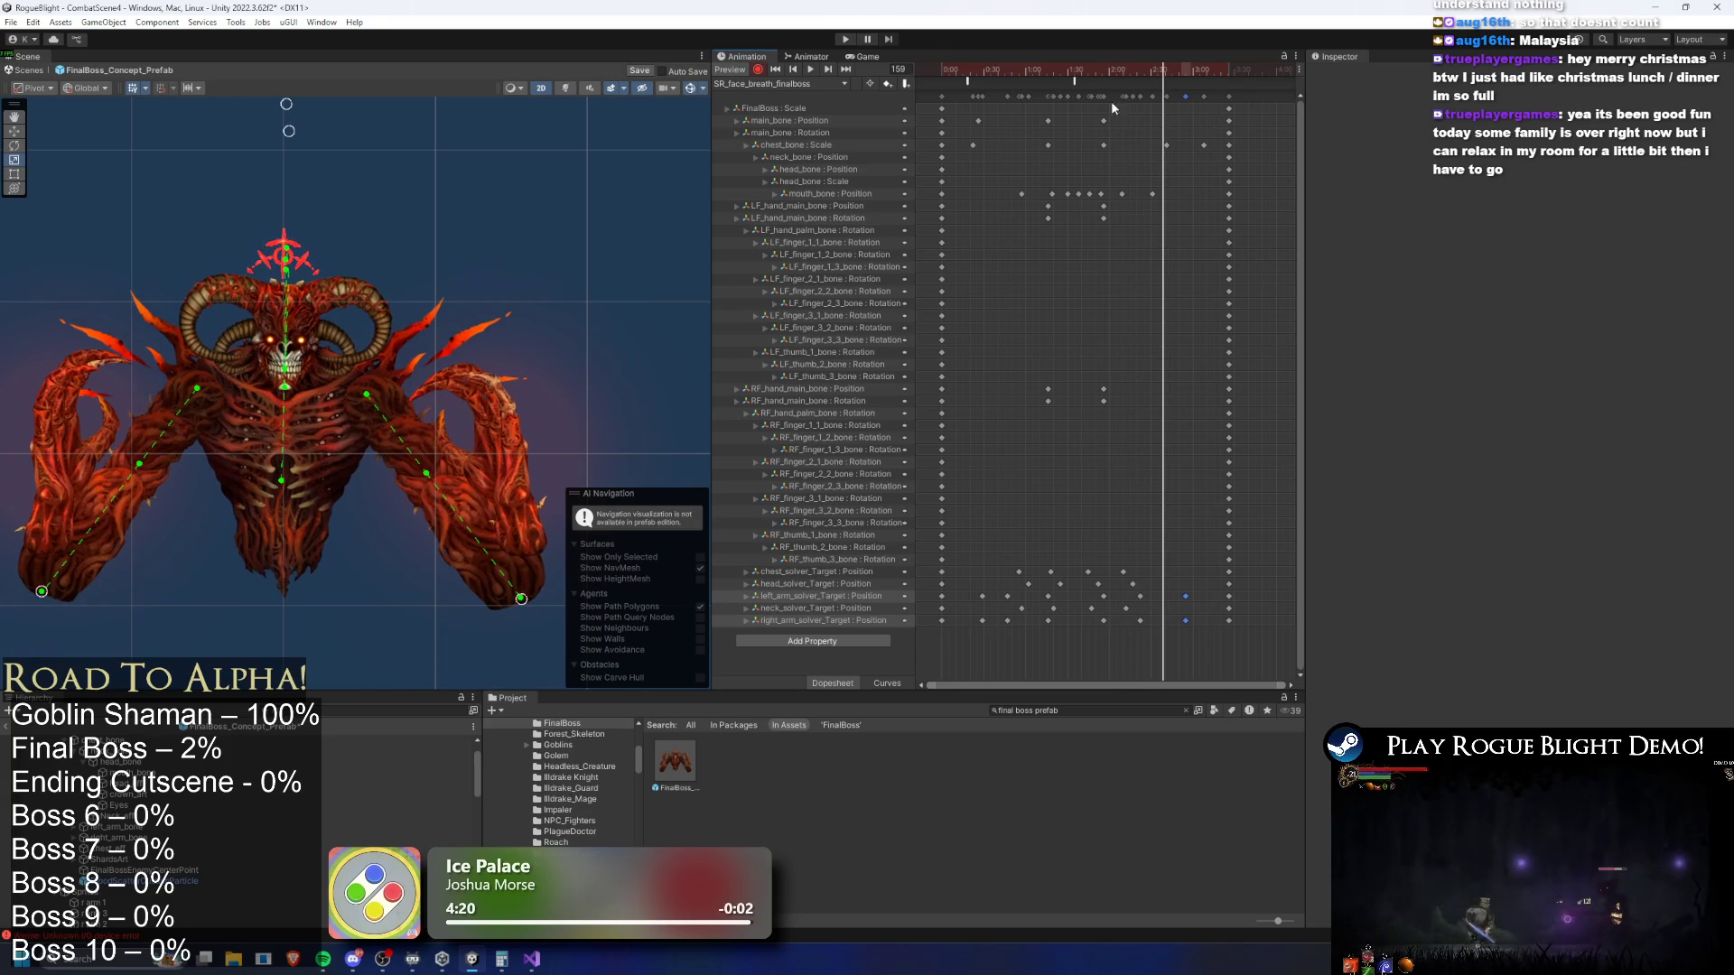
drag(520, 598, 521, 590)
drag(41, 592, 45, 588)
key(space)
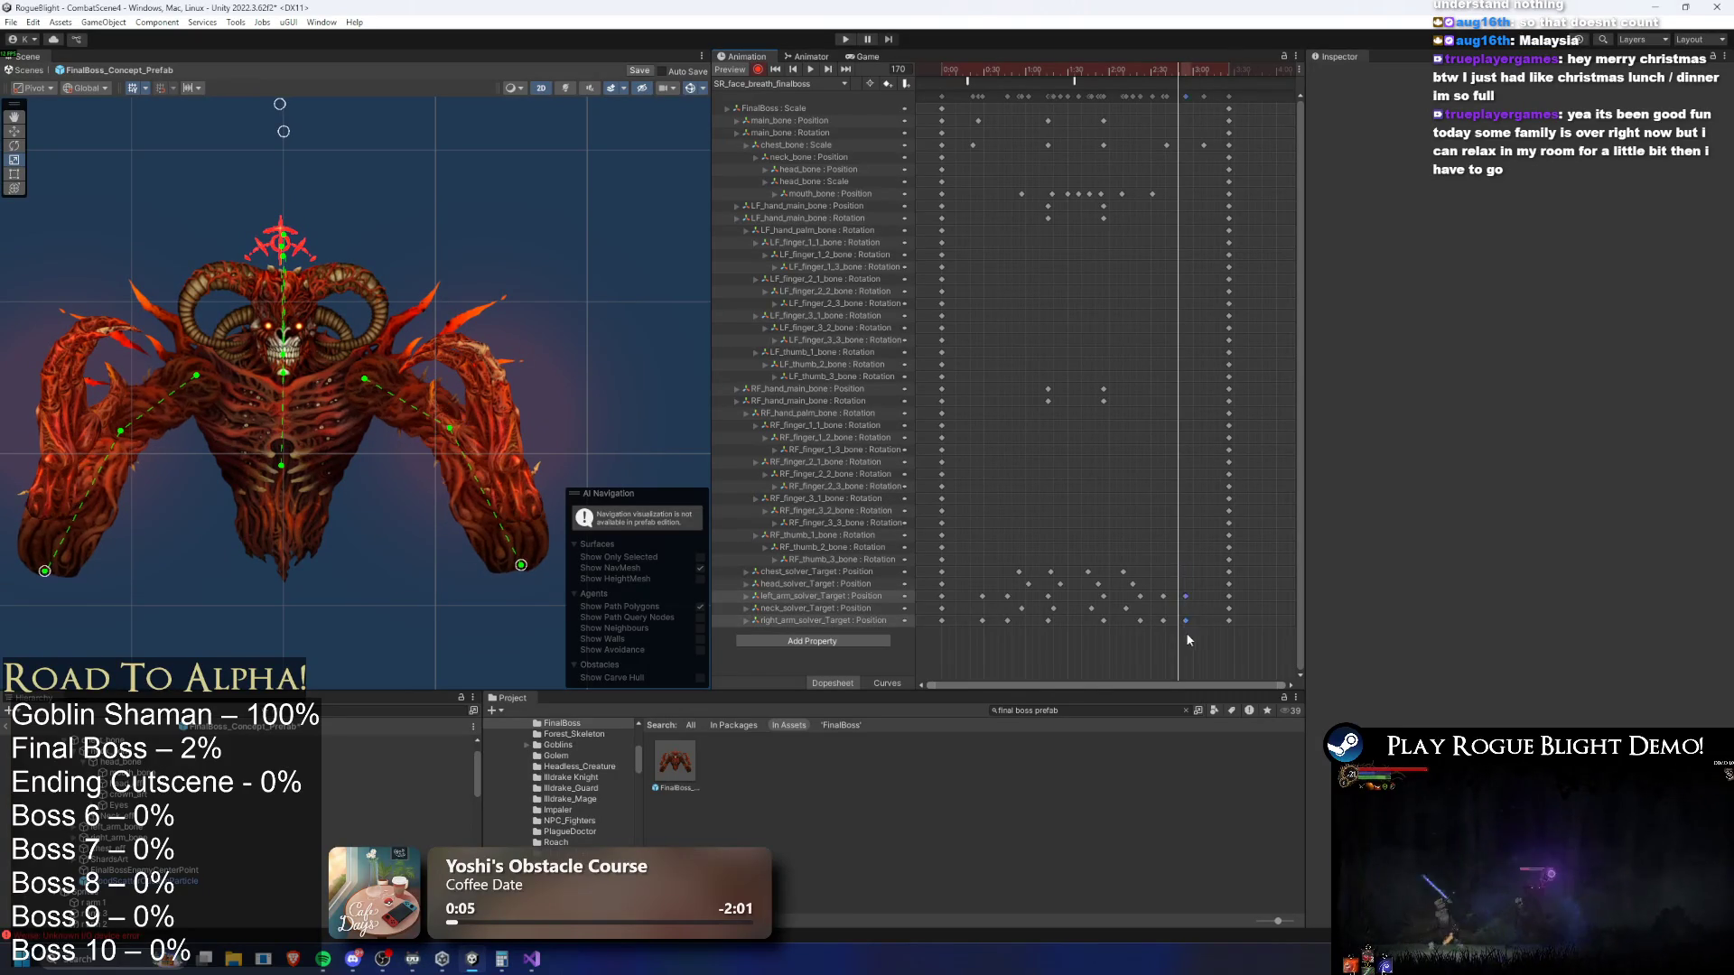
Raise both hands at frame 119, then delete the left_arm_solver_Target key at frame 182
mouse_move(1189, 68)
mouse_down()
mouse_move(1112, 74)
mouse_move(1186, 83)
mouse_up()
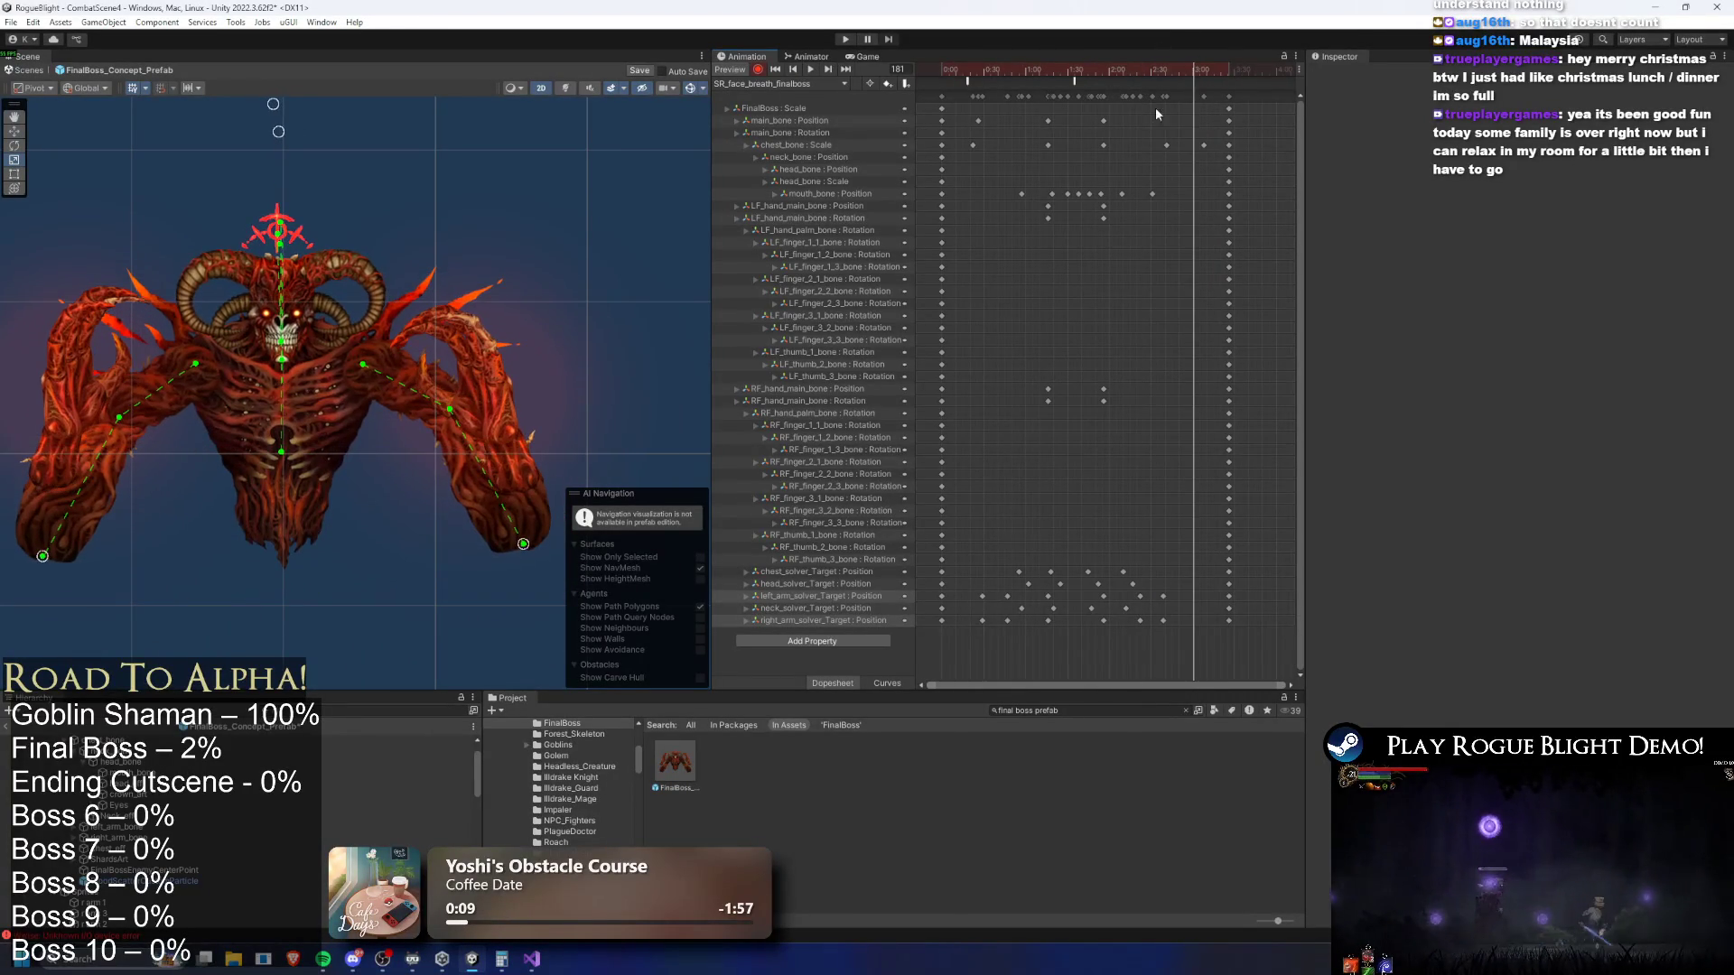
drag(520, 544, 521, 534)
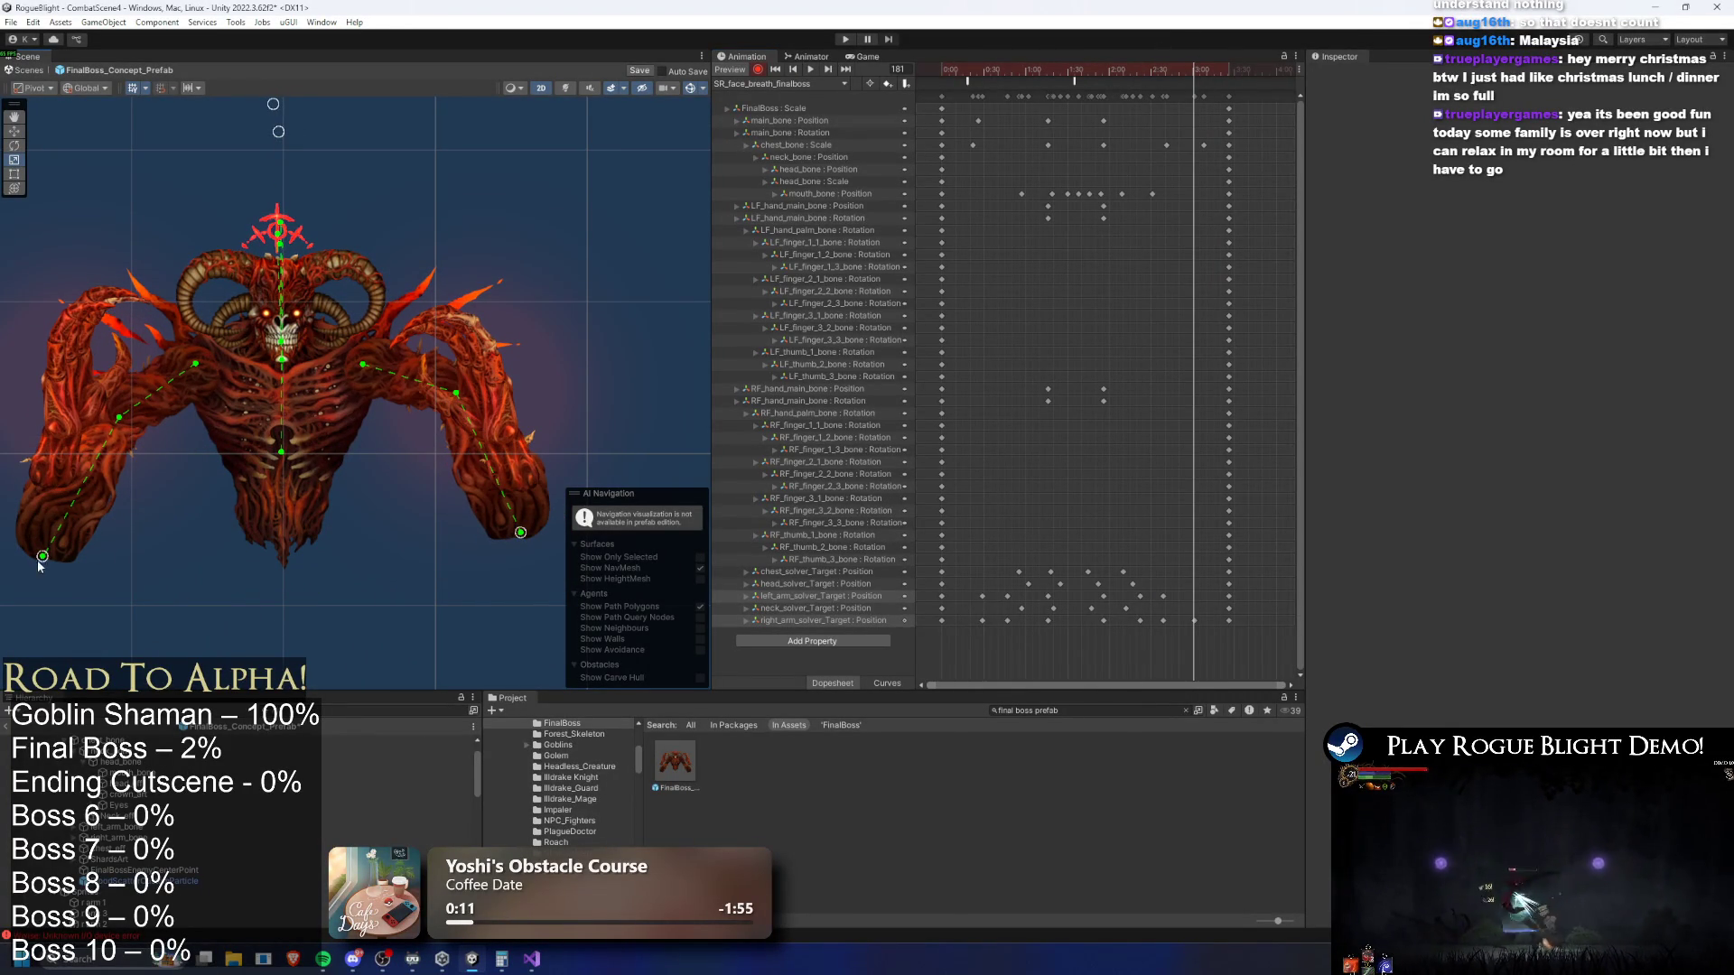
drag(36, 563, 39, 548)
drag(1162, 70, 1196, 72)
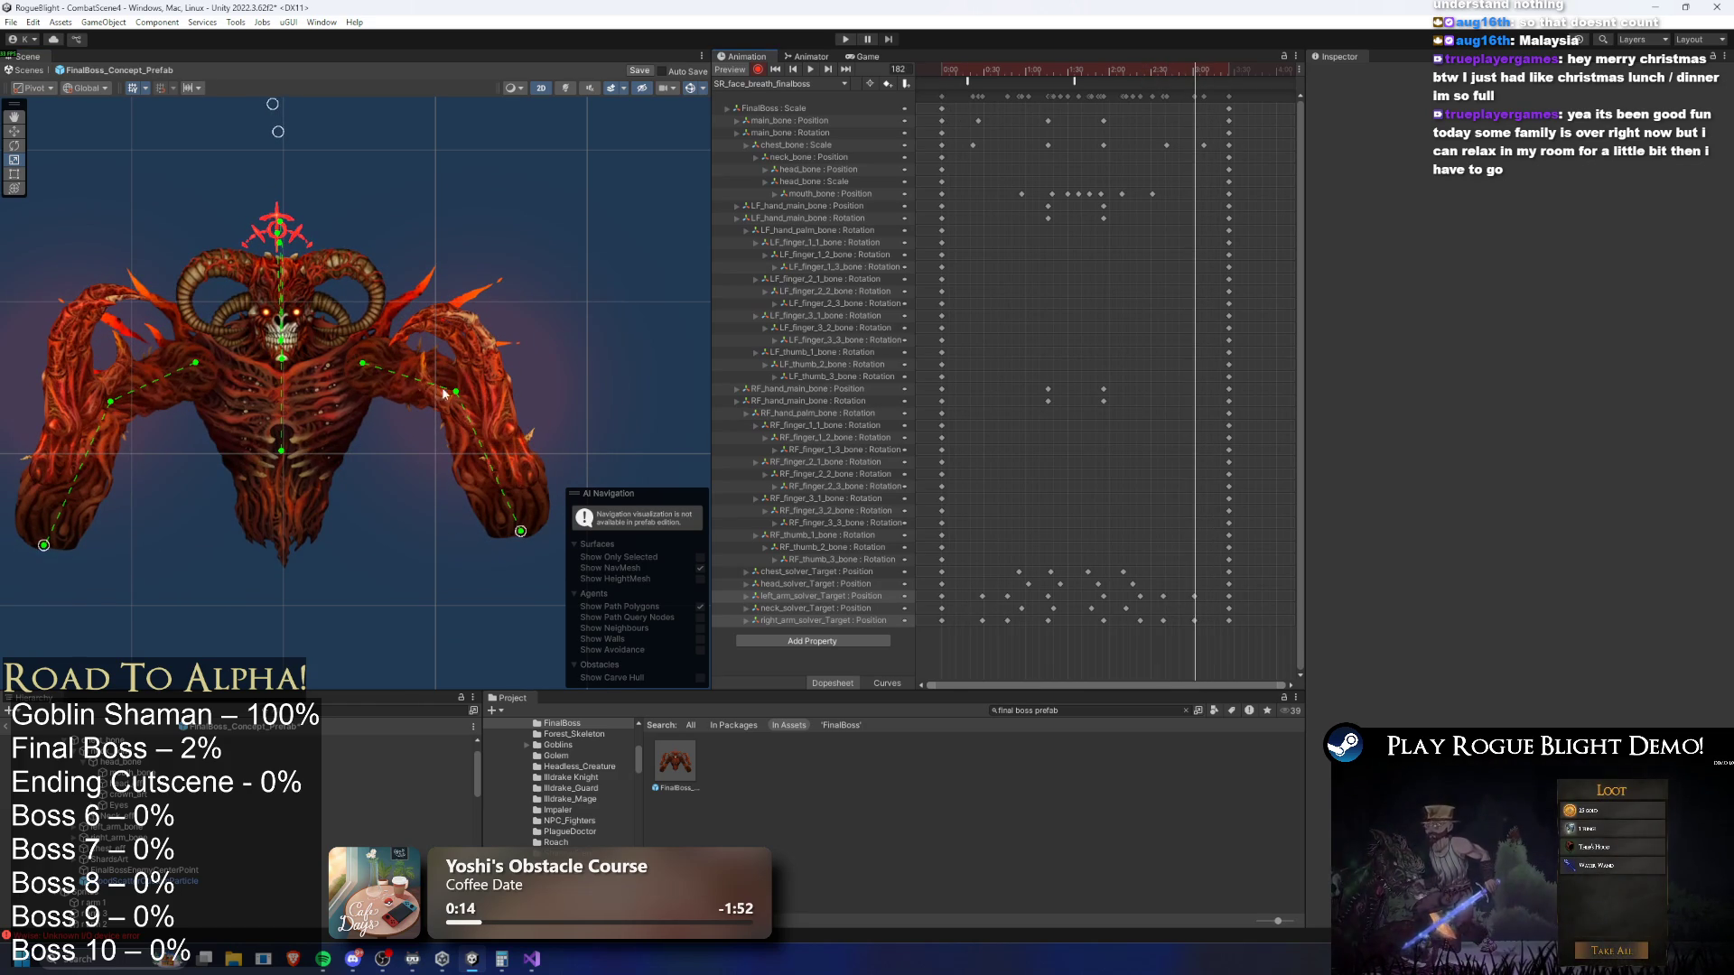
key(Delete)
drag(518, 536, 511, 533)
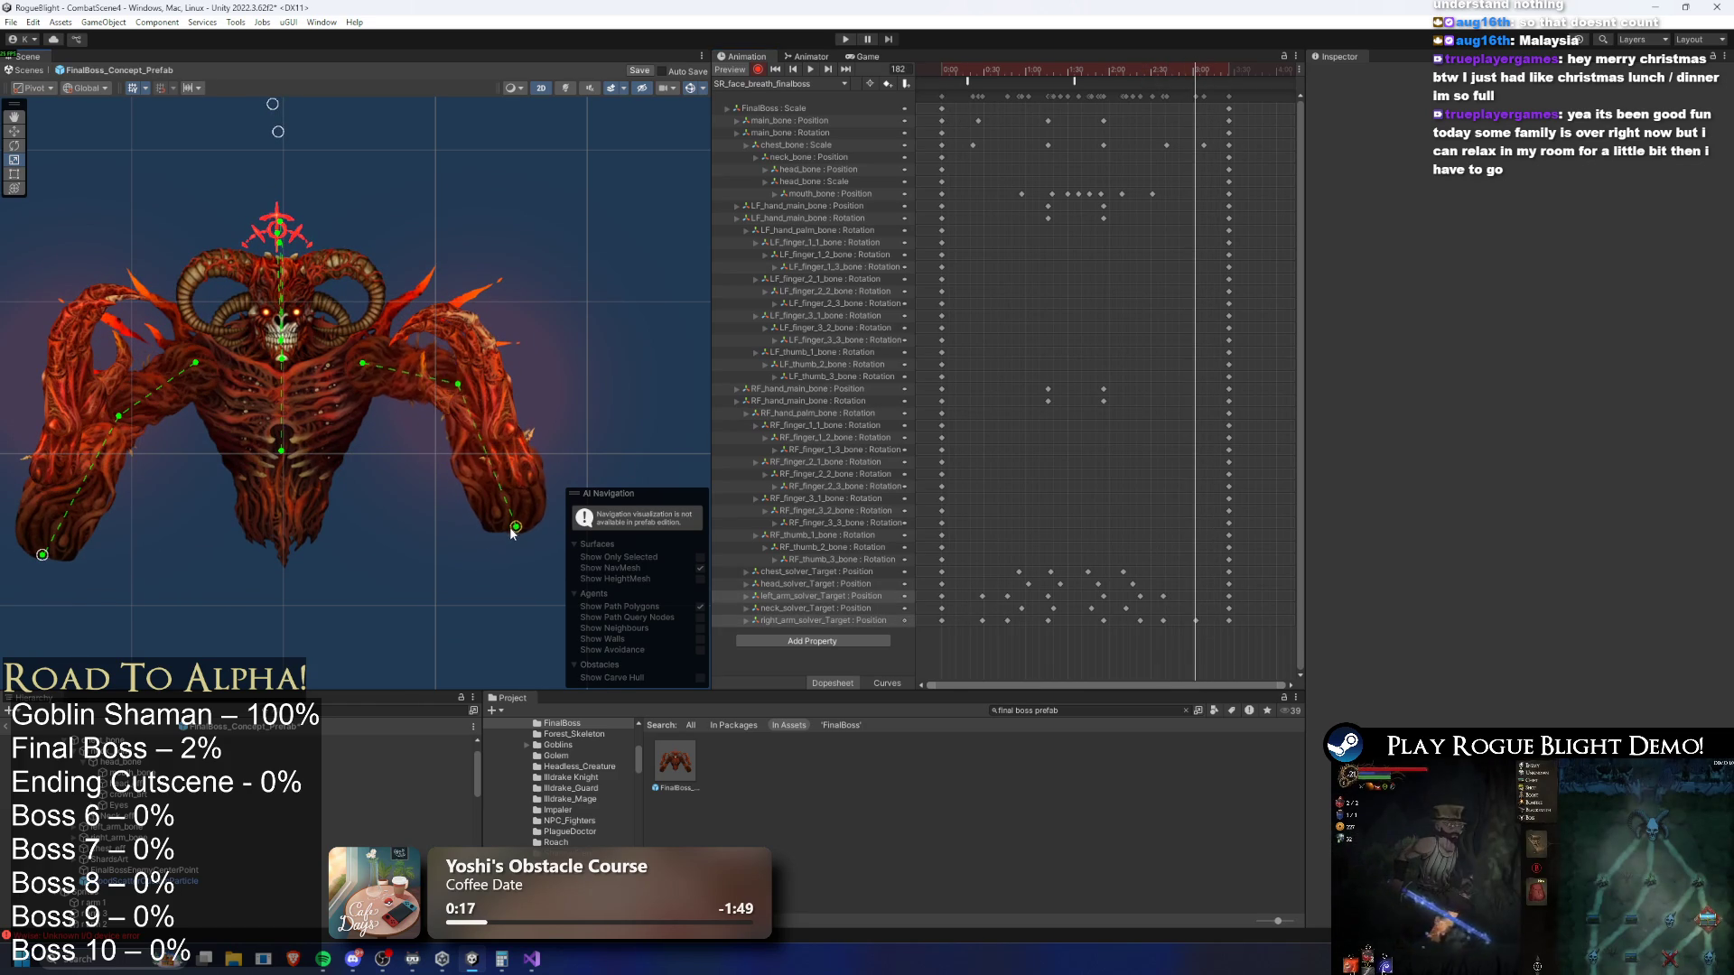
click(65, 480)
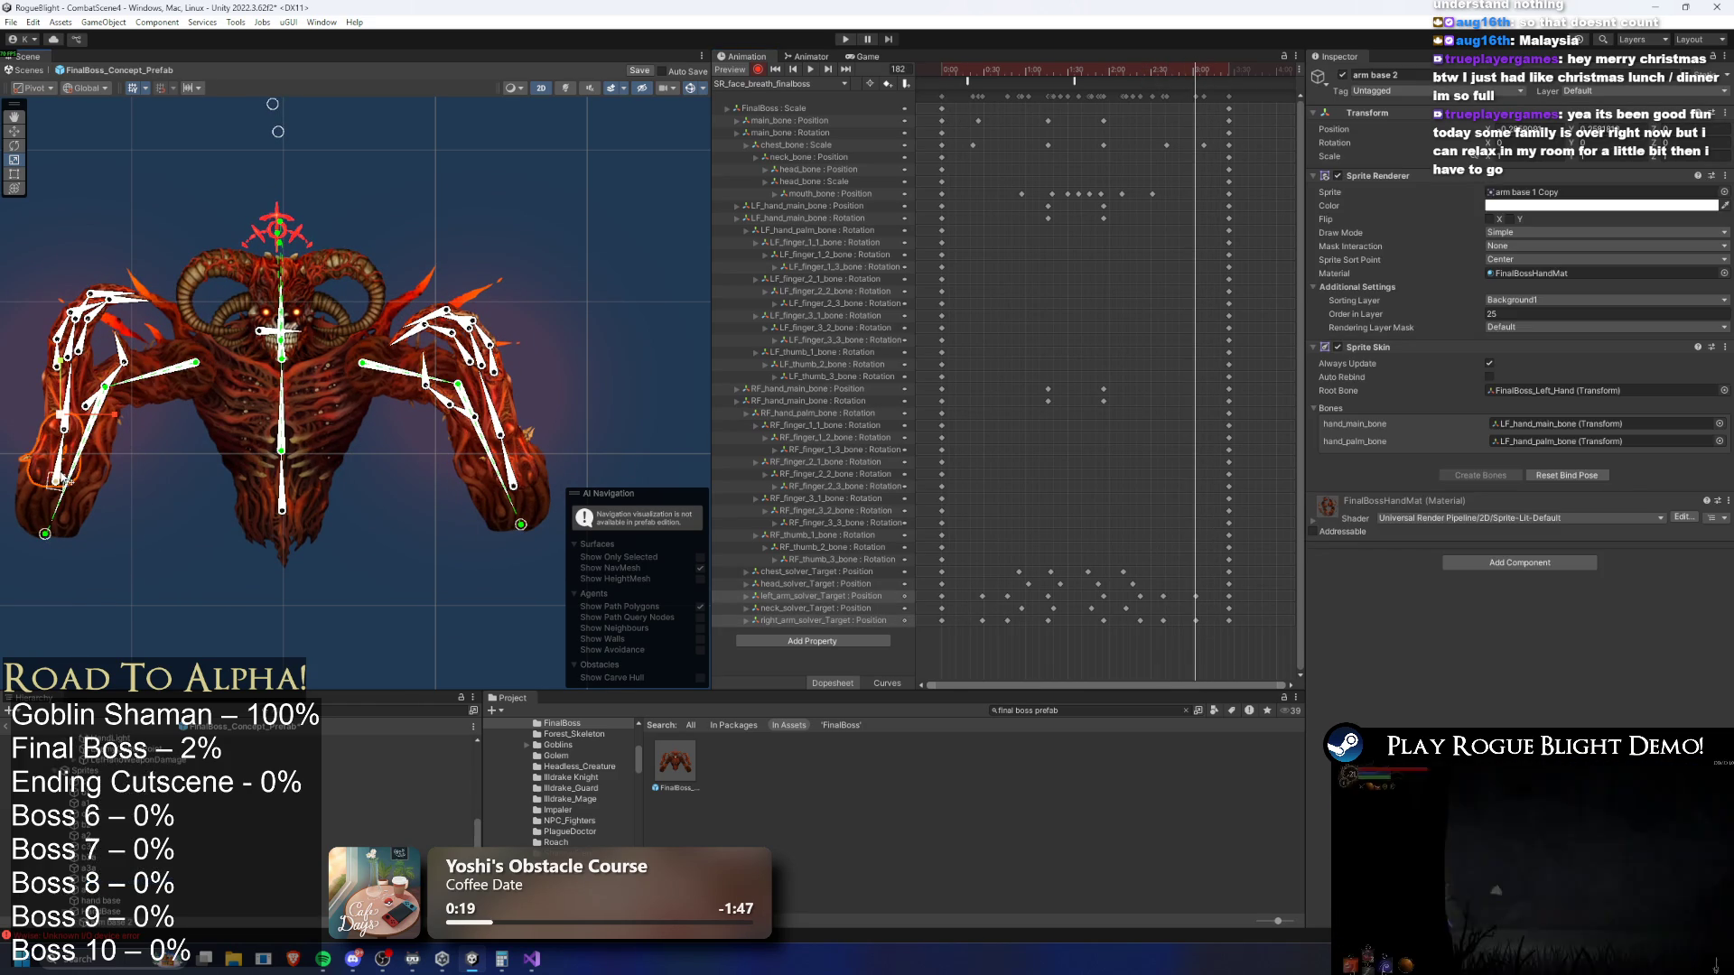
Inspect the hand hitbox colliders, then move the arm solver keys to frame 183
click(60, 484)
shift+click(522, 488)
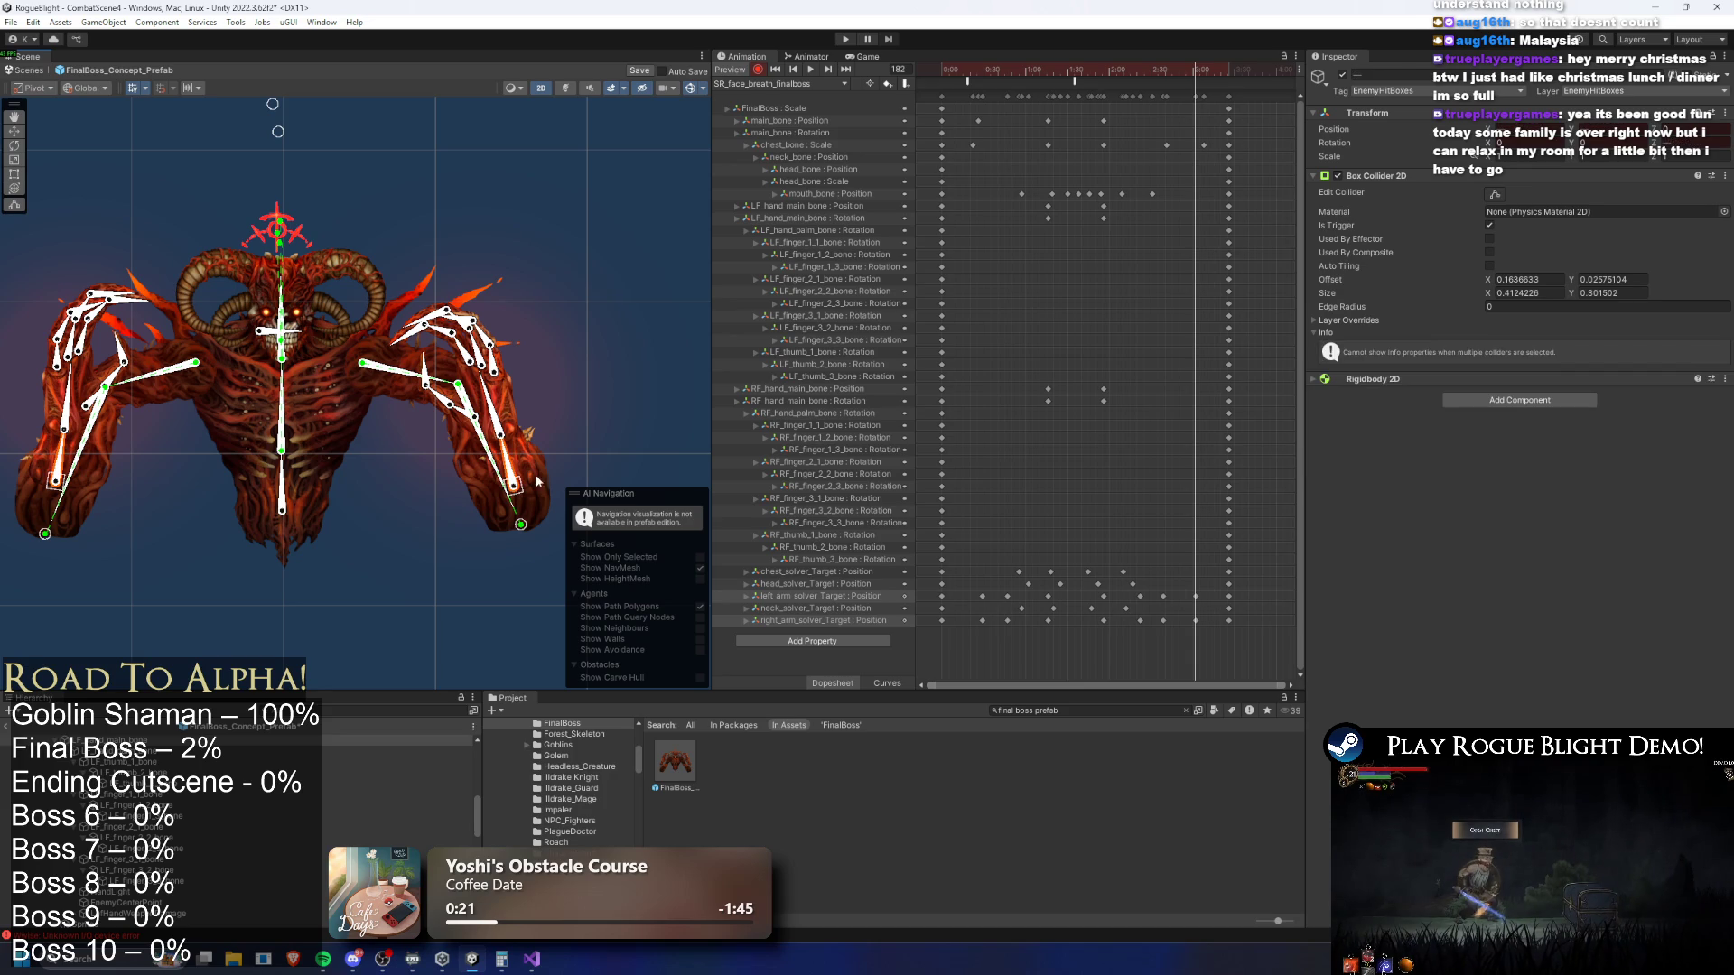
click(51, 432)
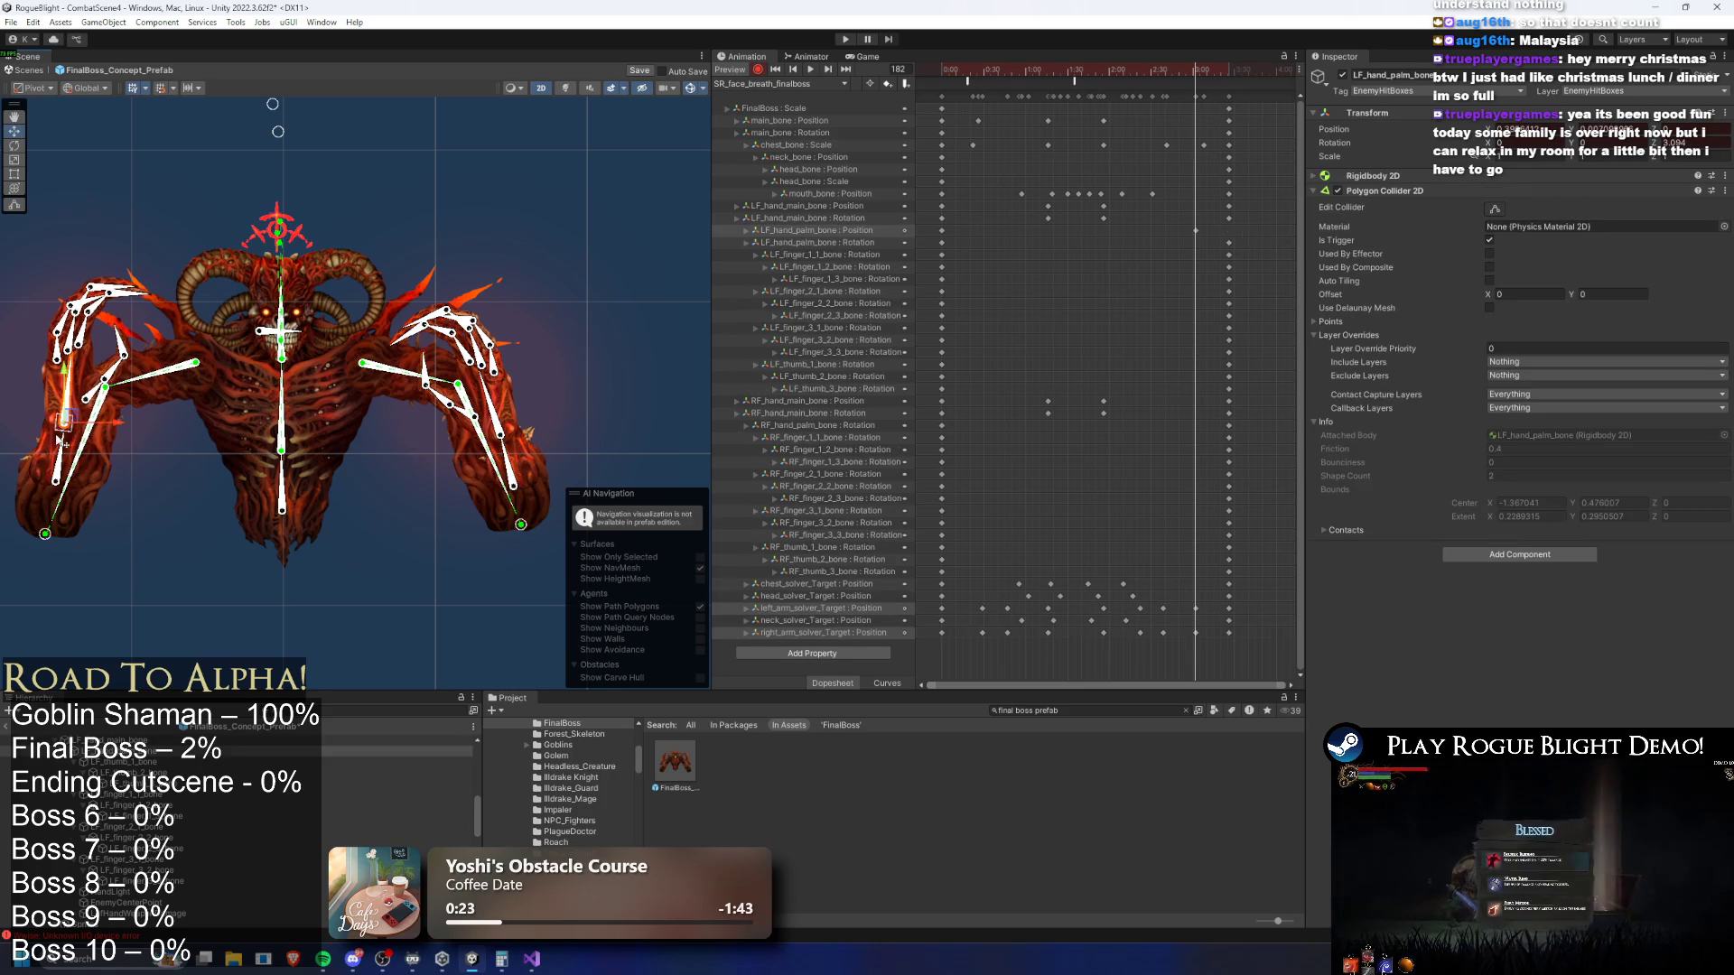
click(51, 431)
click(53, 431)
key(ctrl+z)
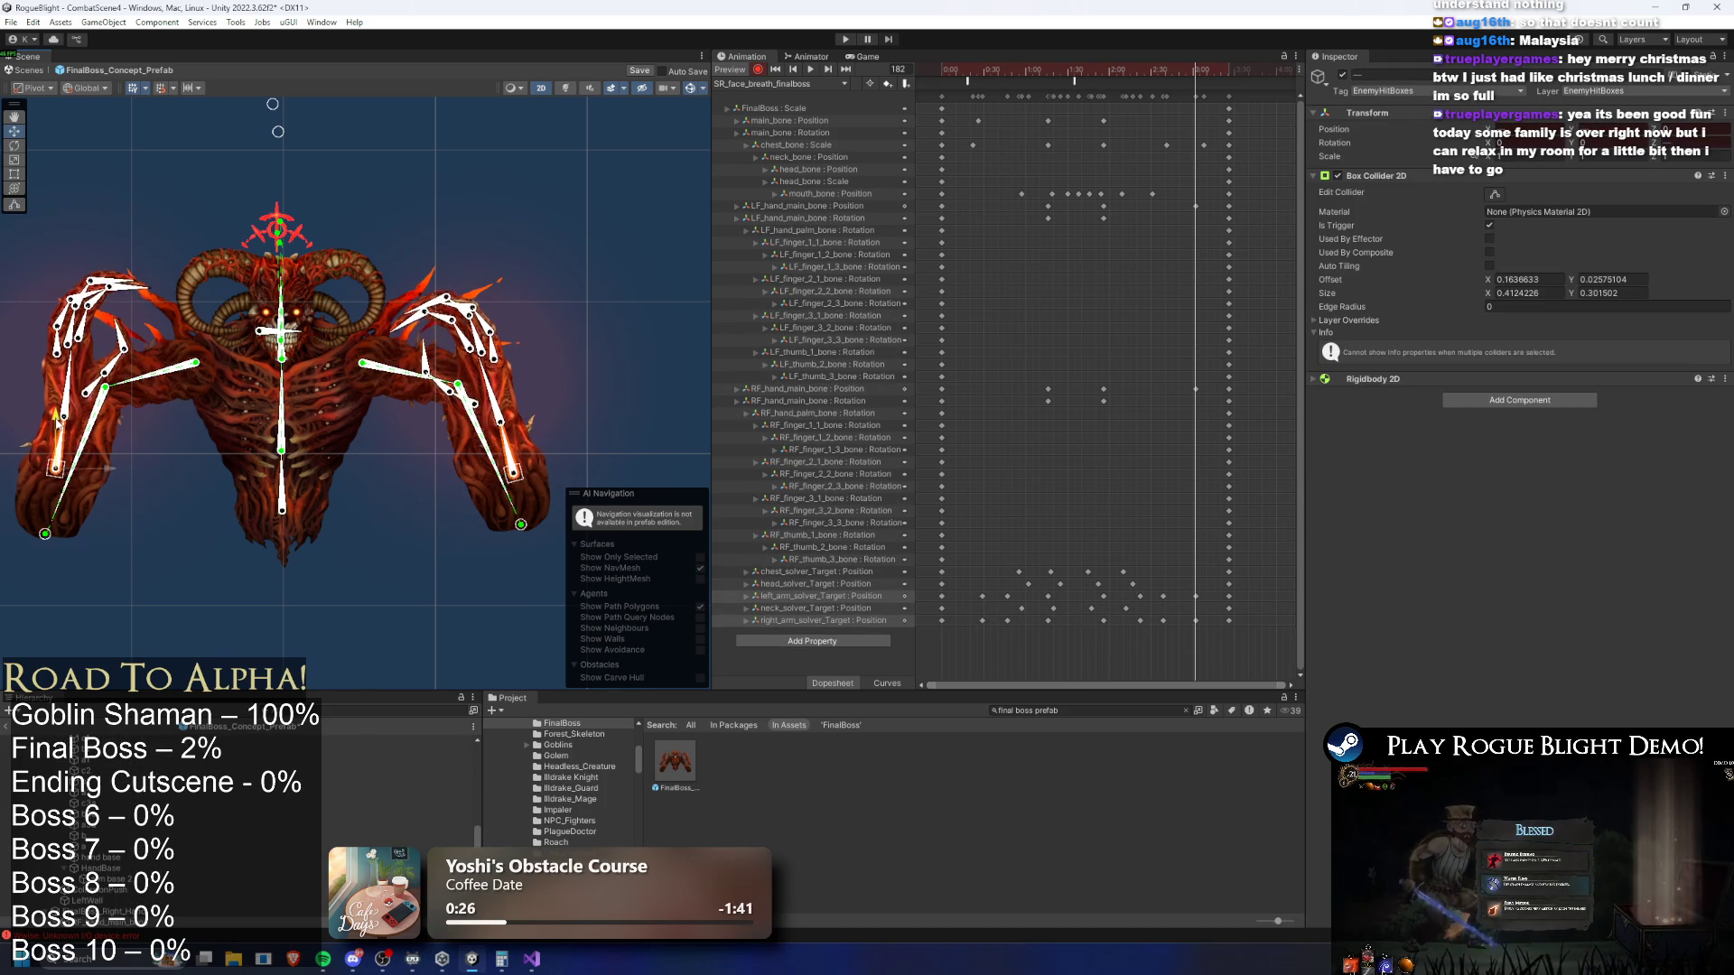
click(1145, 70)
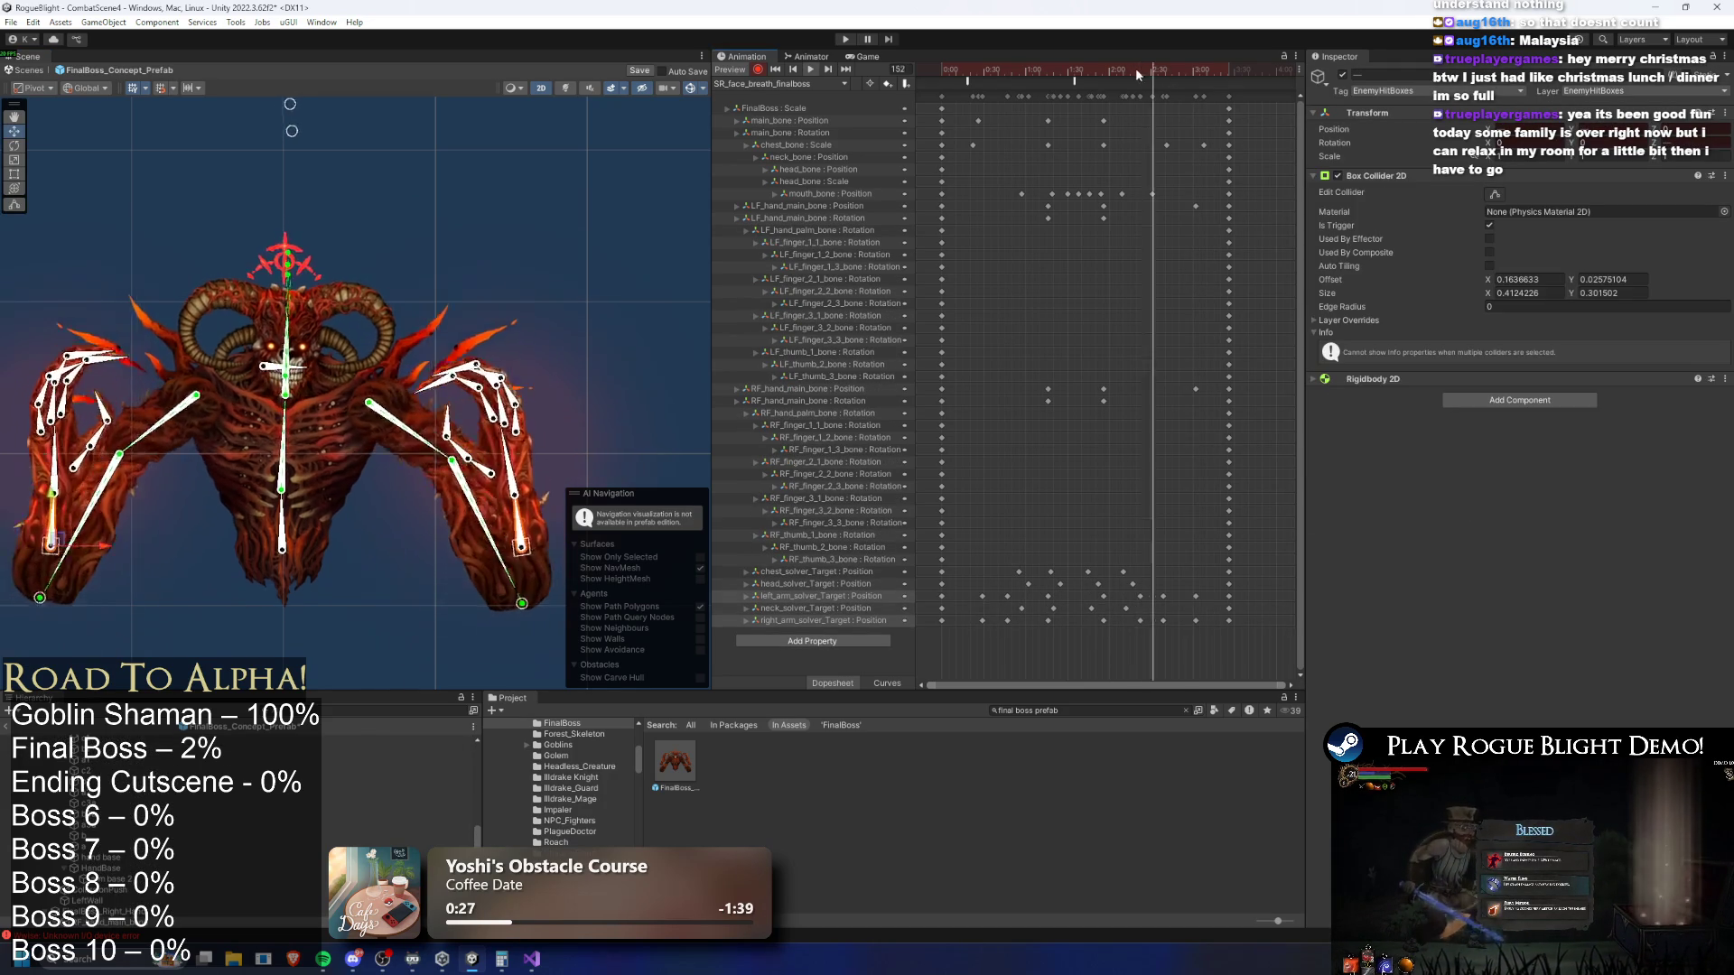
click(1196, 70)
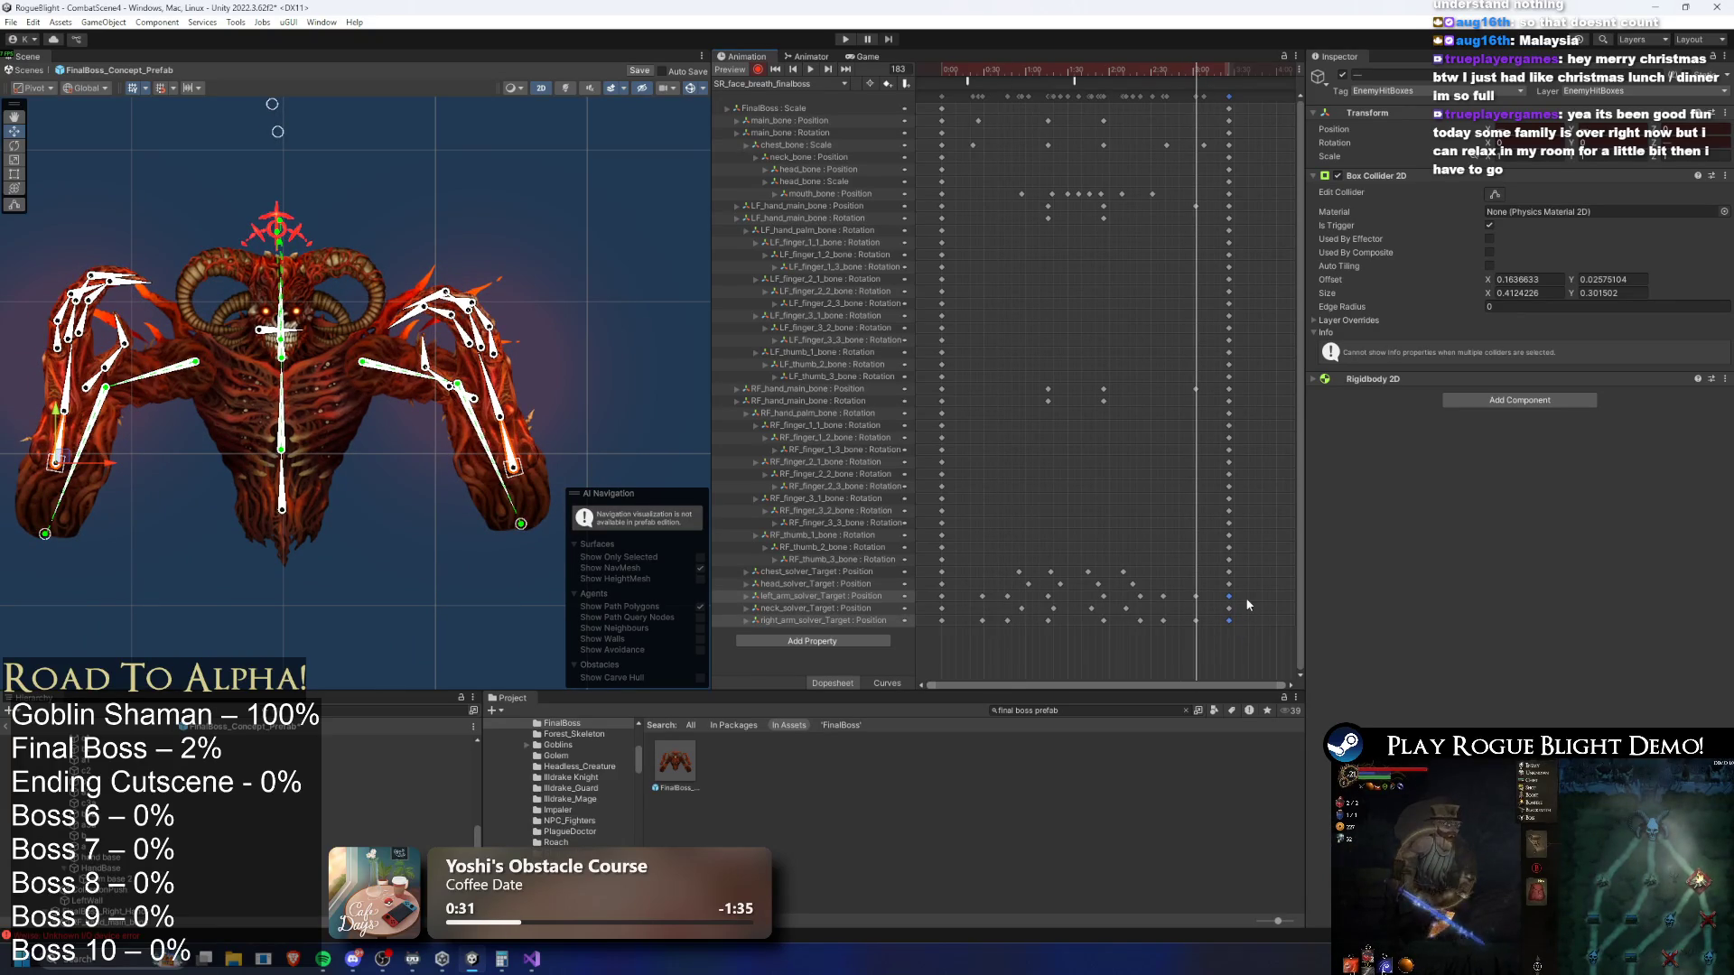
key(ctrl+v)
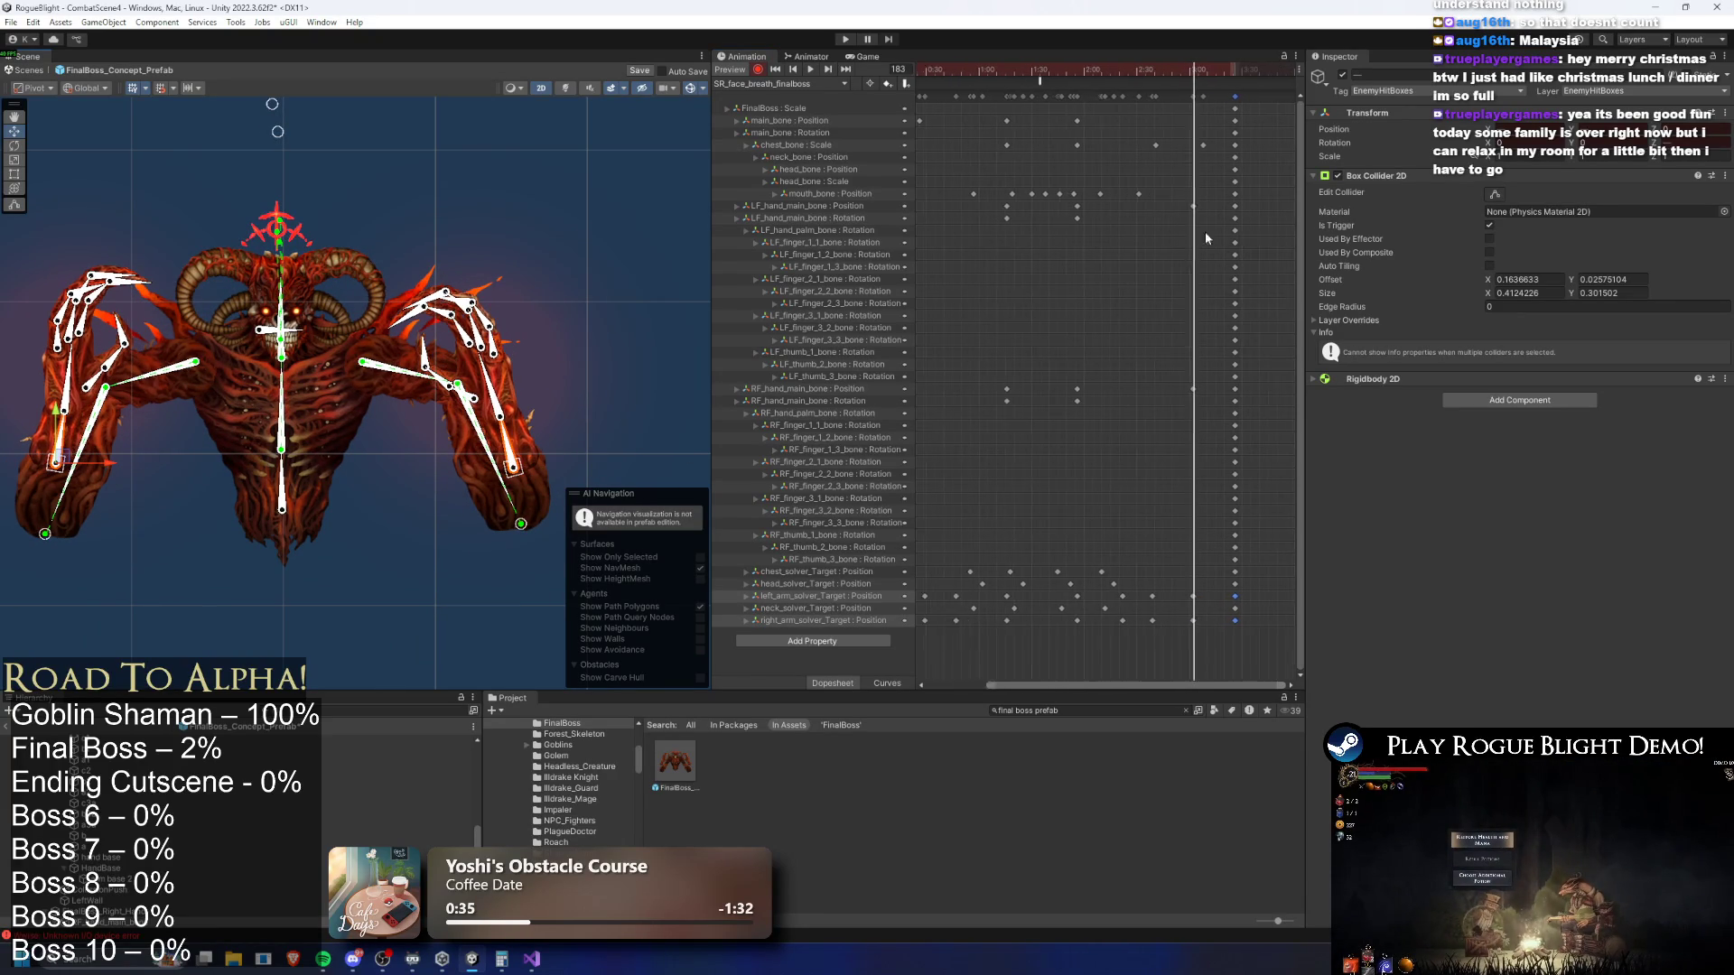
click(1177, 67)
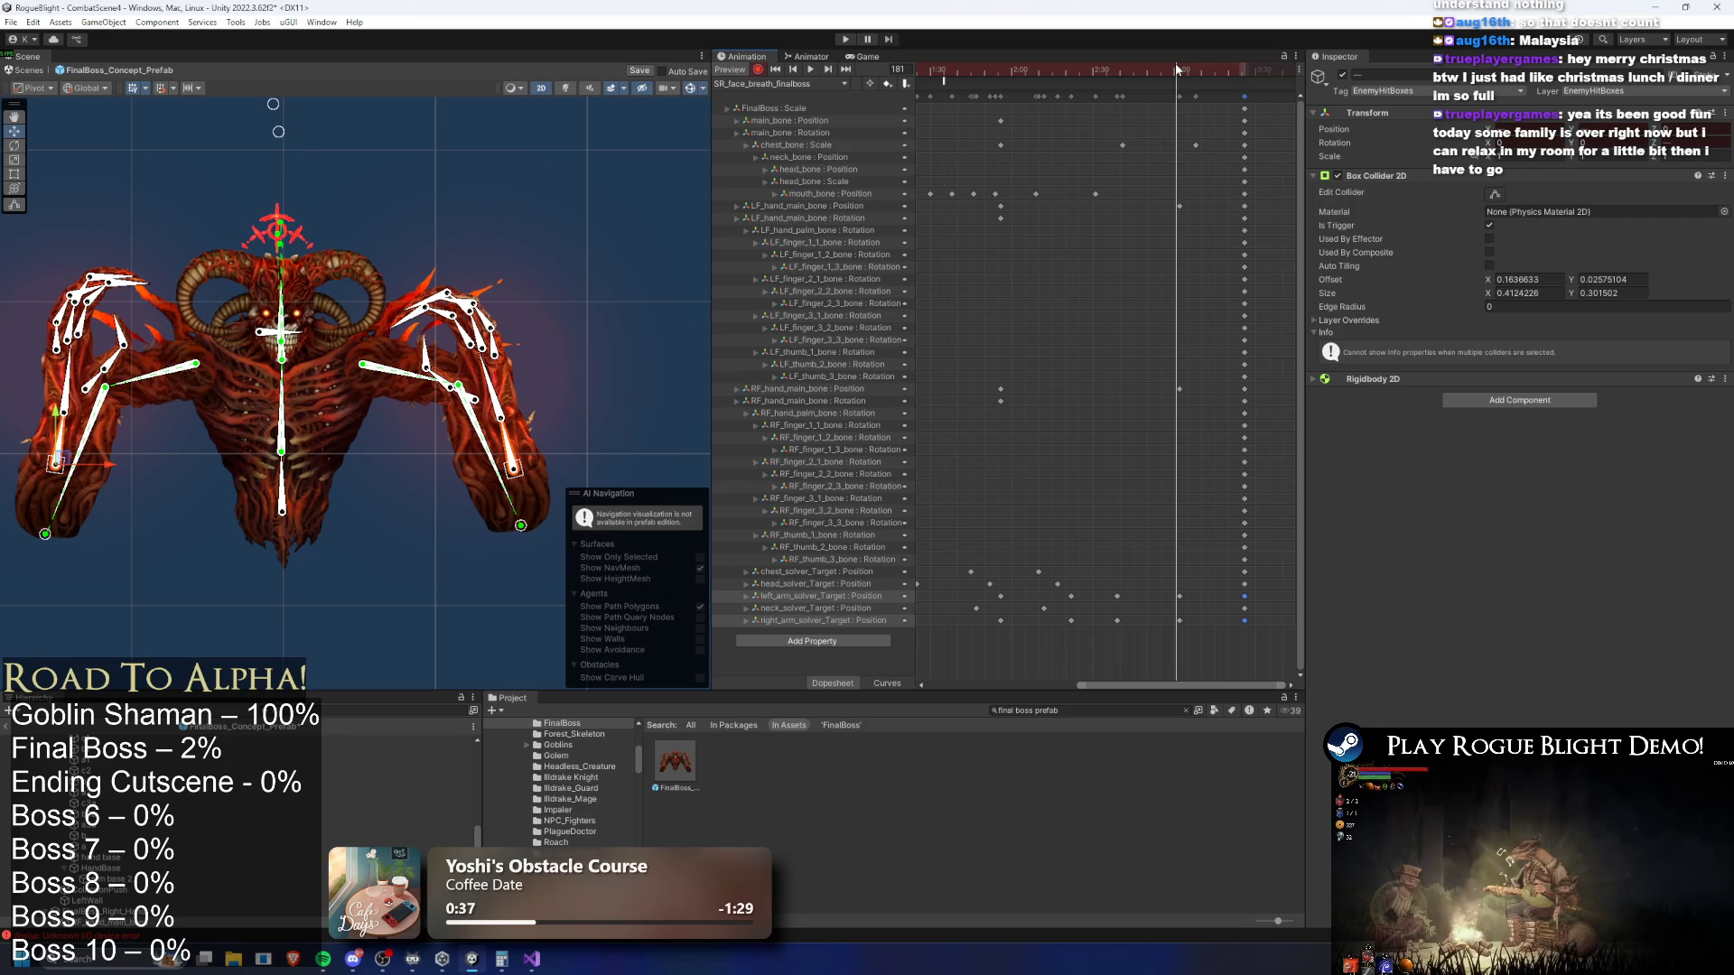
drag(1178, 67, 1179, 68)
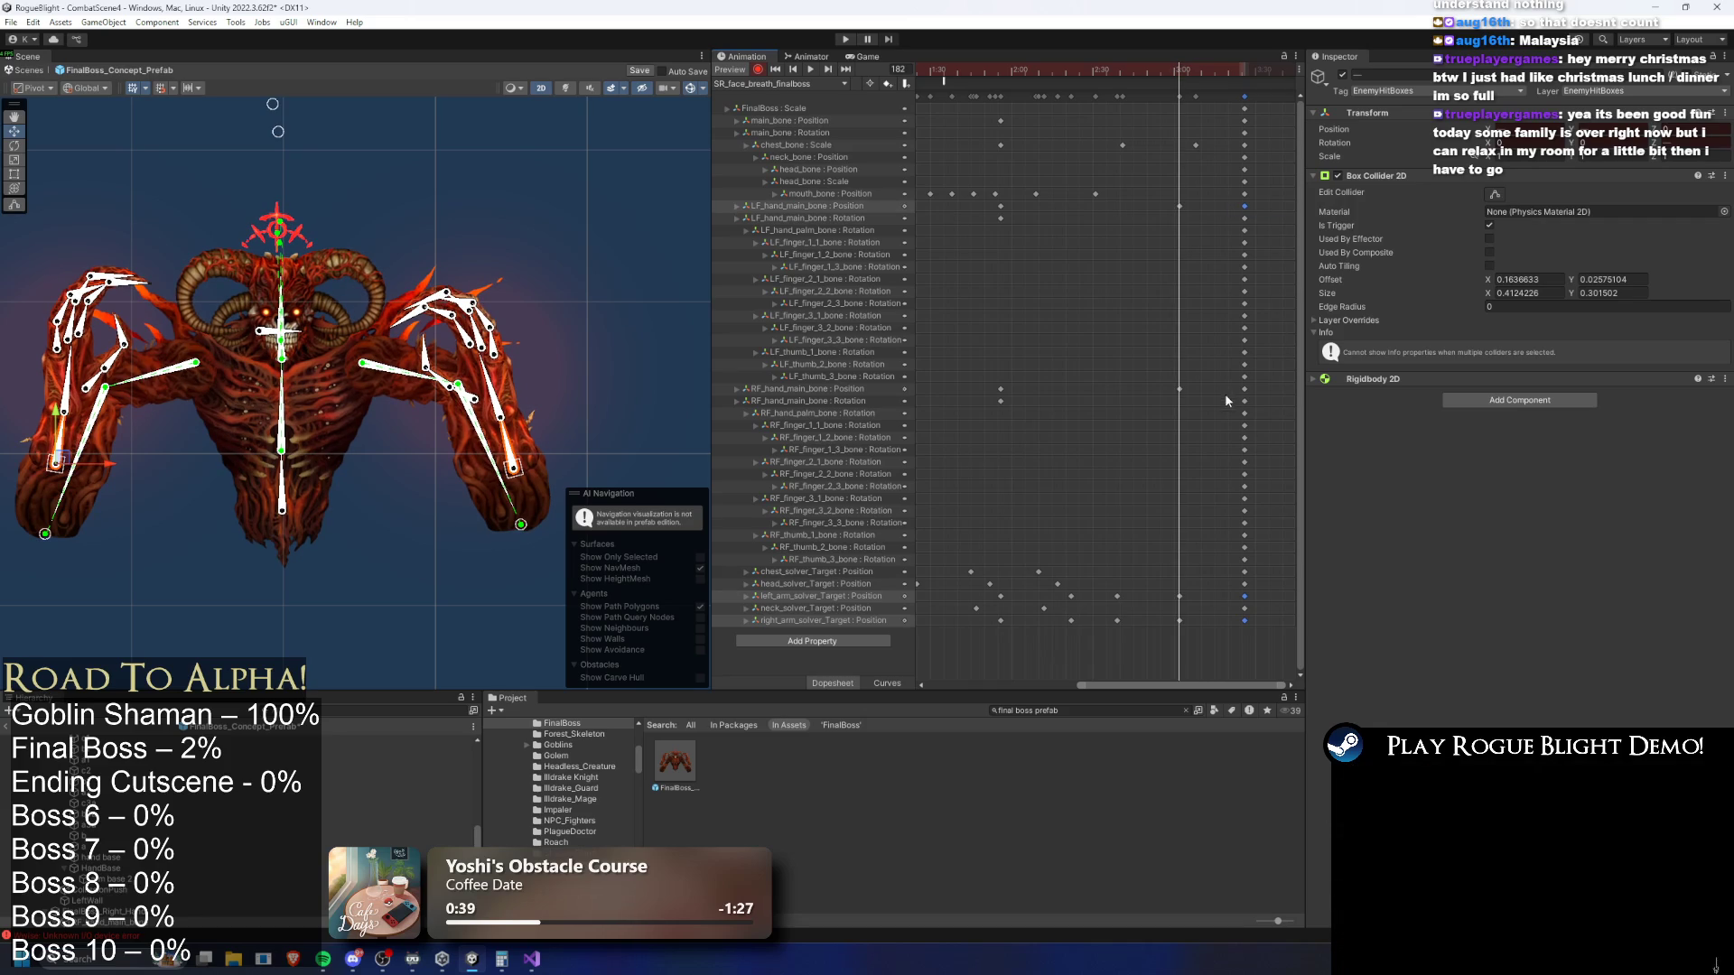
Box-select the late hand keyframe columns and stretch them earlier, then nudge them later
drag(1229, 405, 1269, 376)
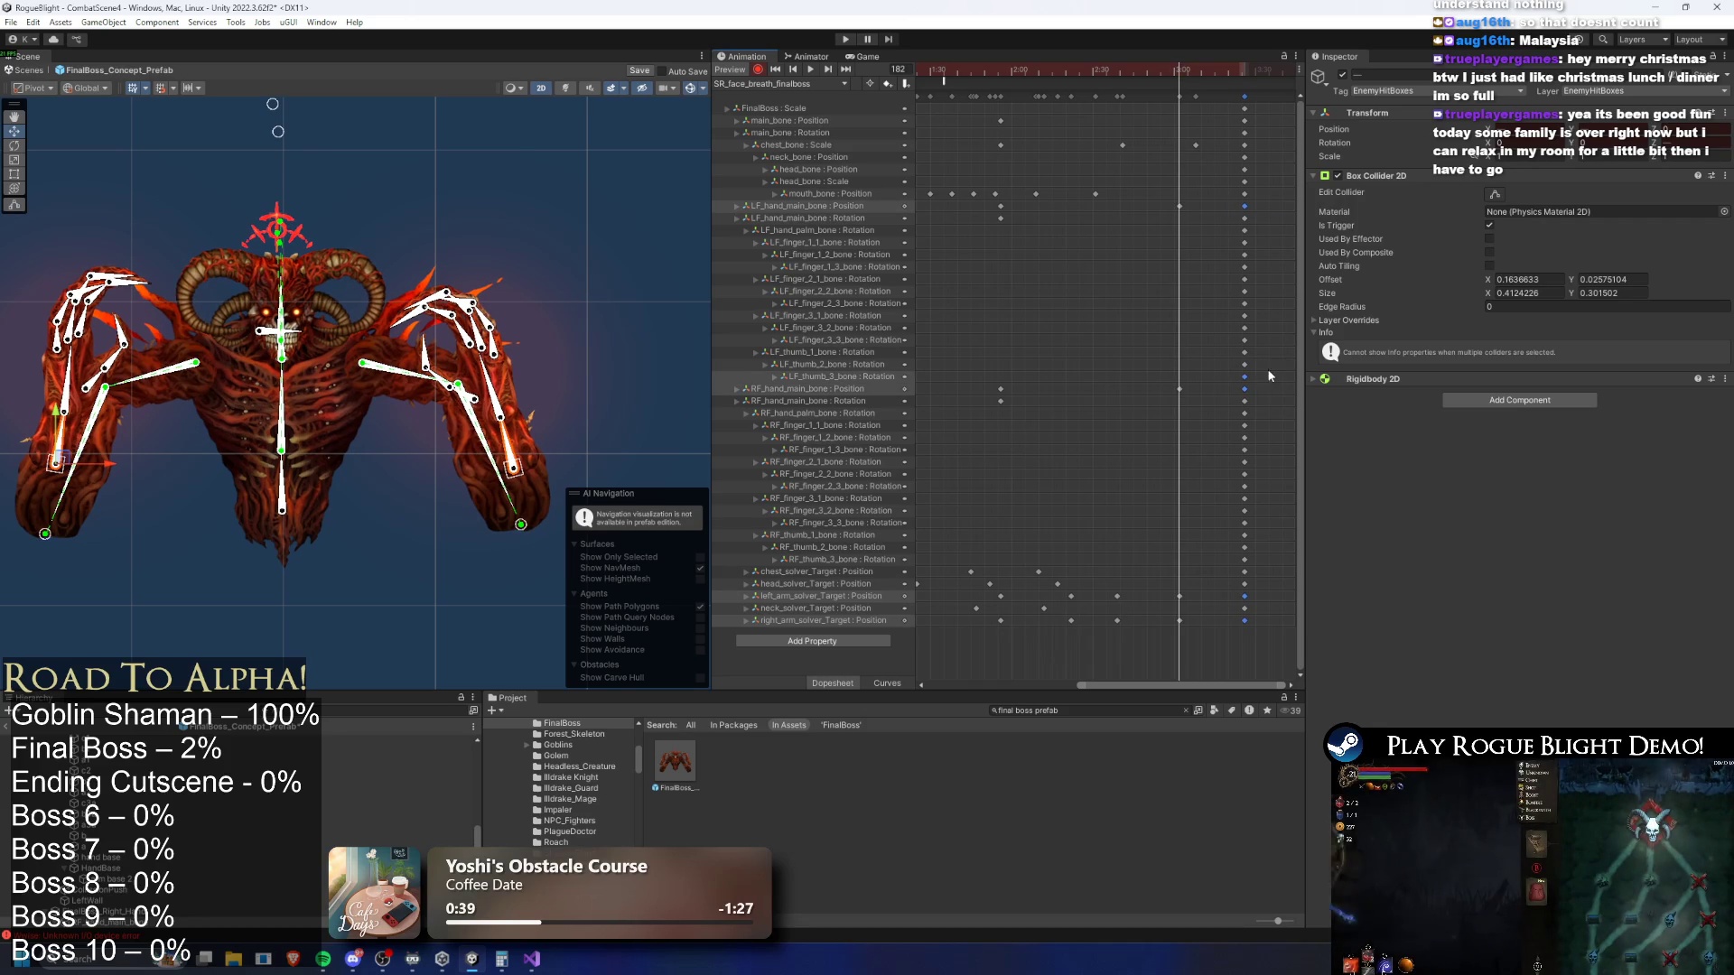
click(1201, 65)
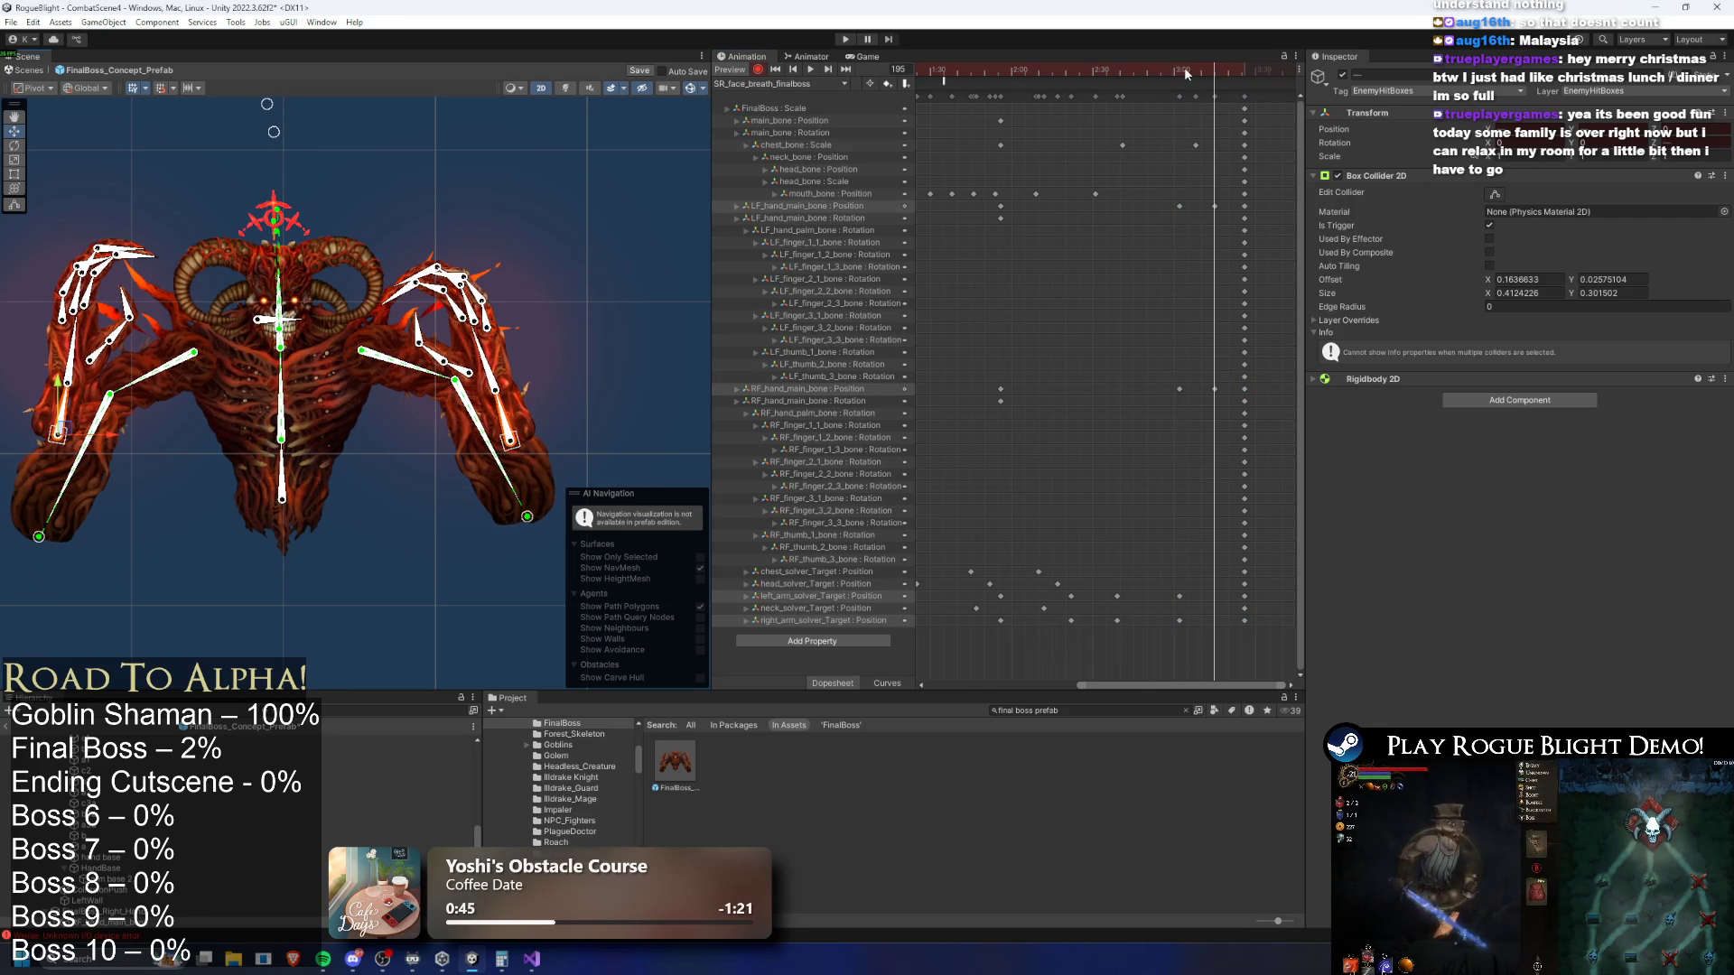
key(space)
mouse_move(1228, 432)
mouse_down()
mouse_move(1159, 189)
mouse_move(1173, 340)
mouse_up()
mouse_move(1173, 198)
mouse_down()
mouse_move(1272, 452)
mouse_move(1226, 424)
mouse_move(1221, 394)
mouse_up()
click(1139, 329)
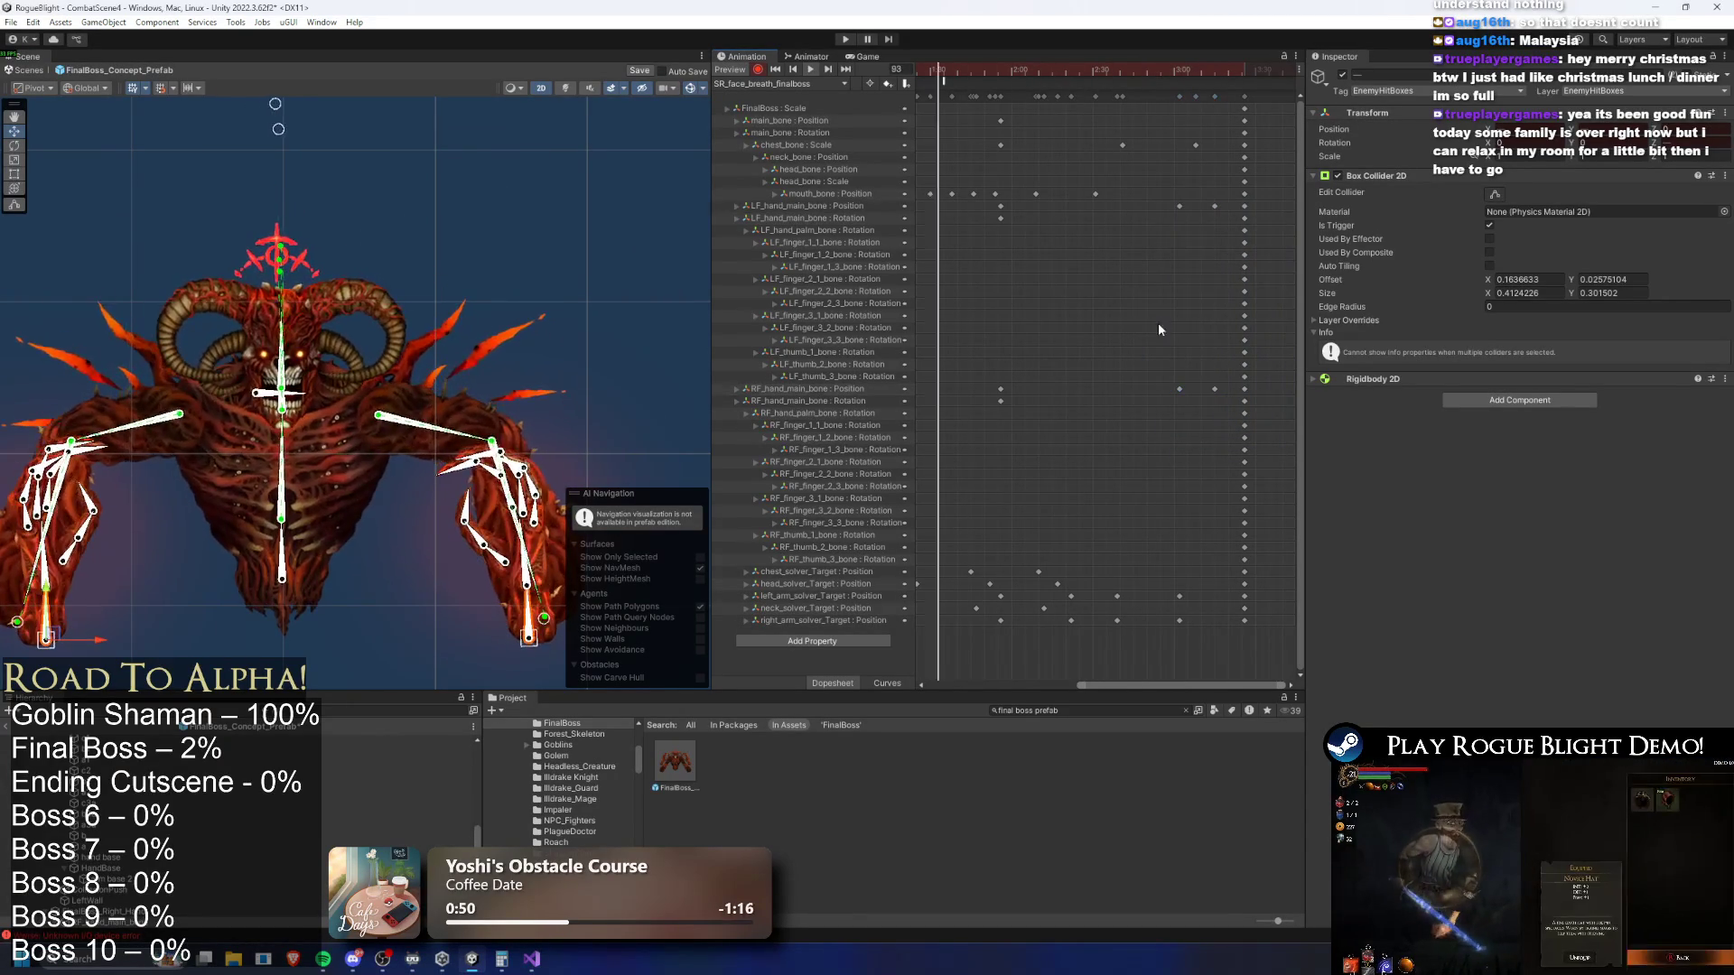
drag(1211, 290, 1246, 432)
drag(1172, 324, 1133, 322)
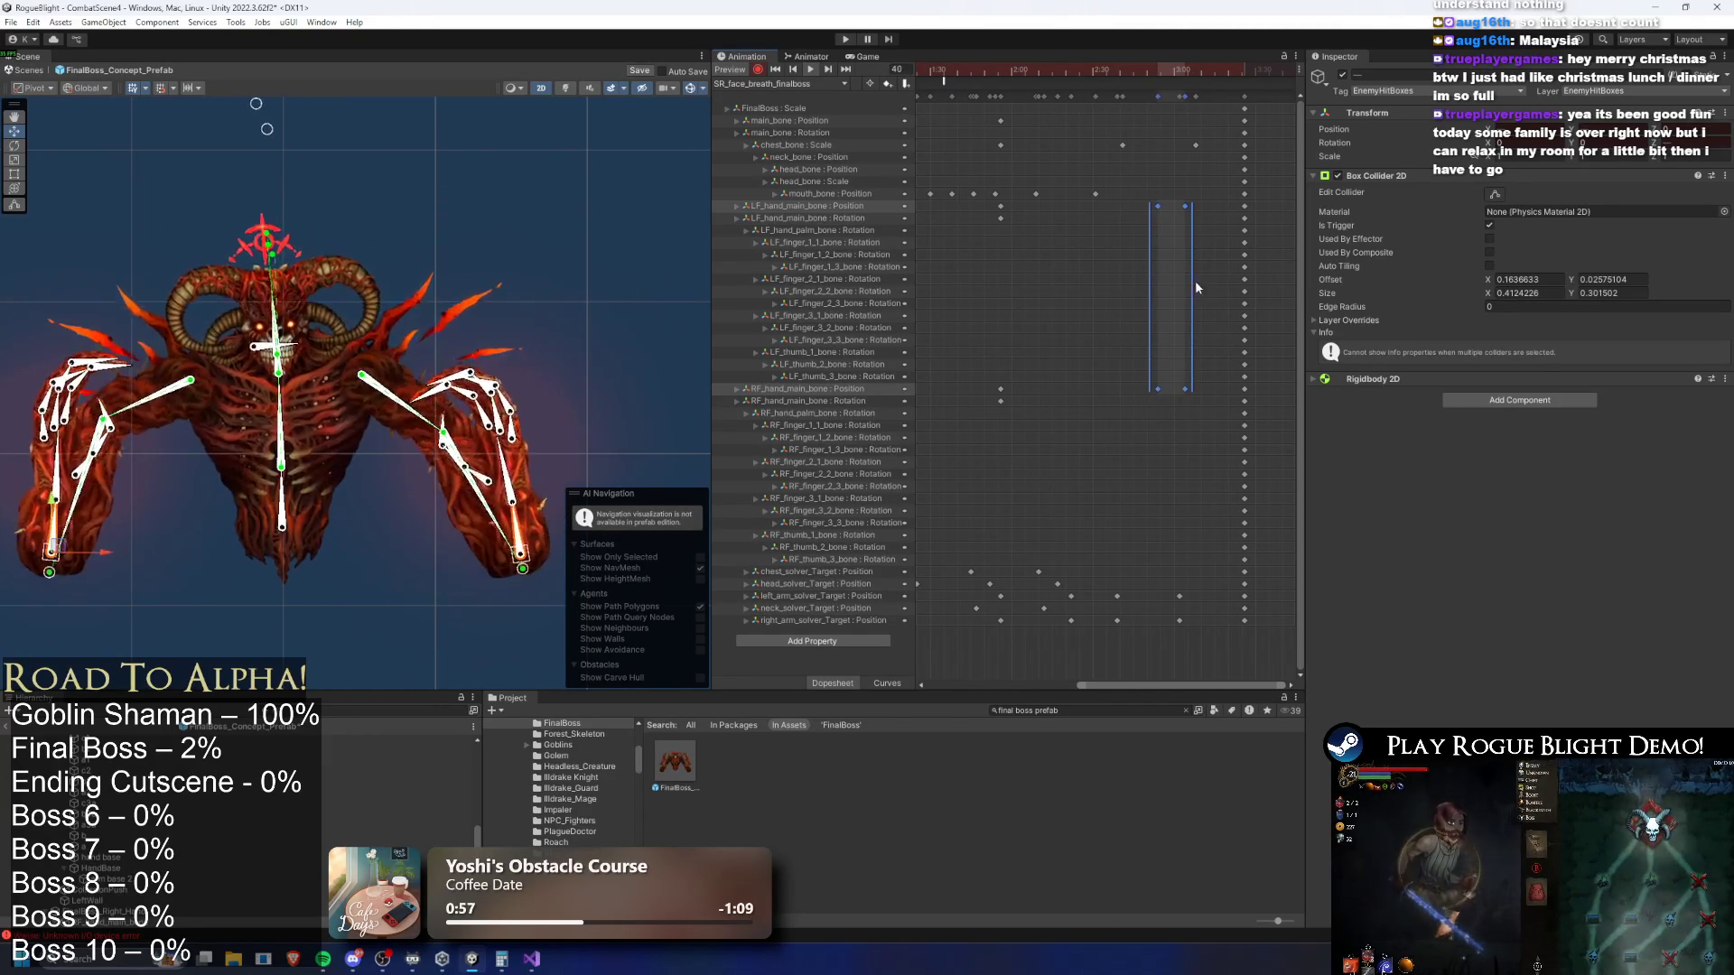
drag(1199, 282, 1201, 273)
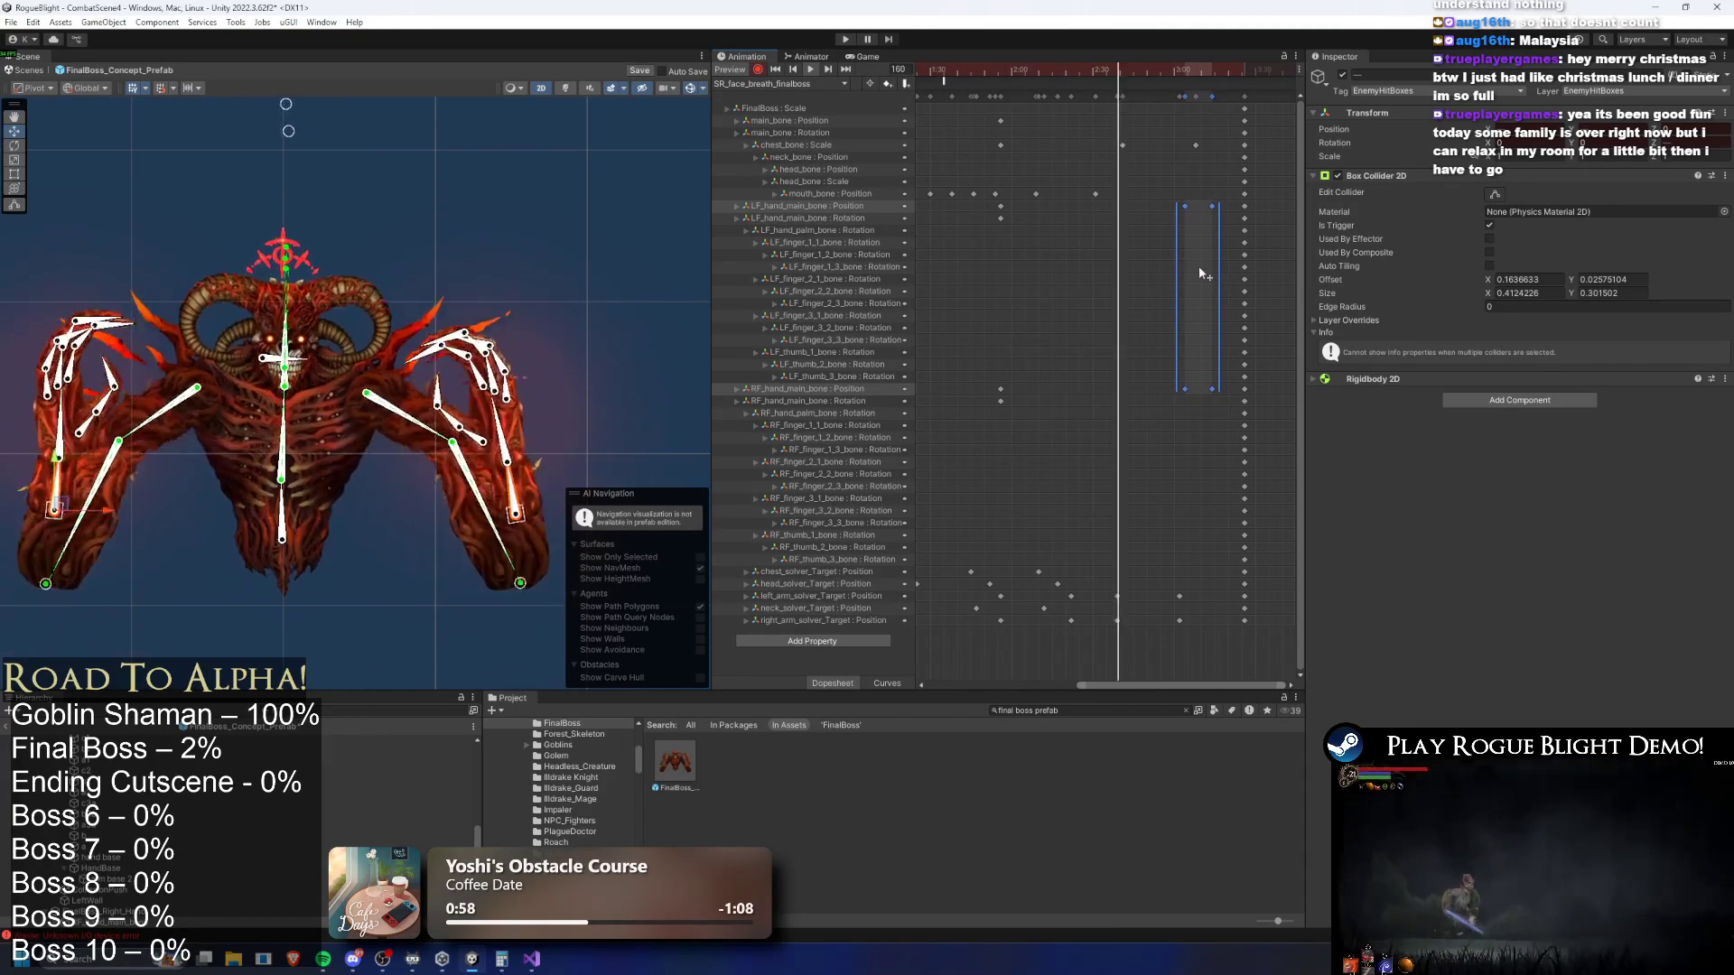
mouse_move(1181, 70)
mouse_down()
mouse_move(1250, 51)
mouse_move(1189, 62)
mouse_up()
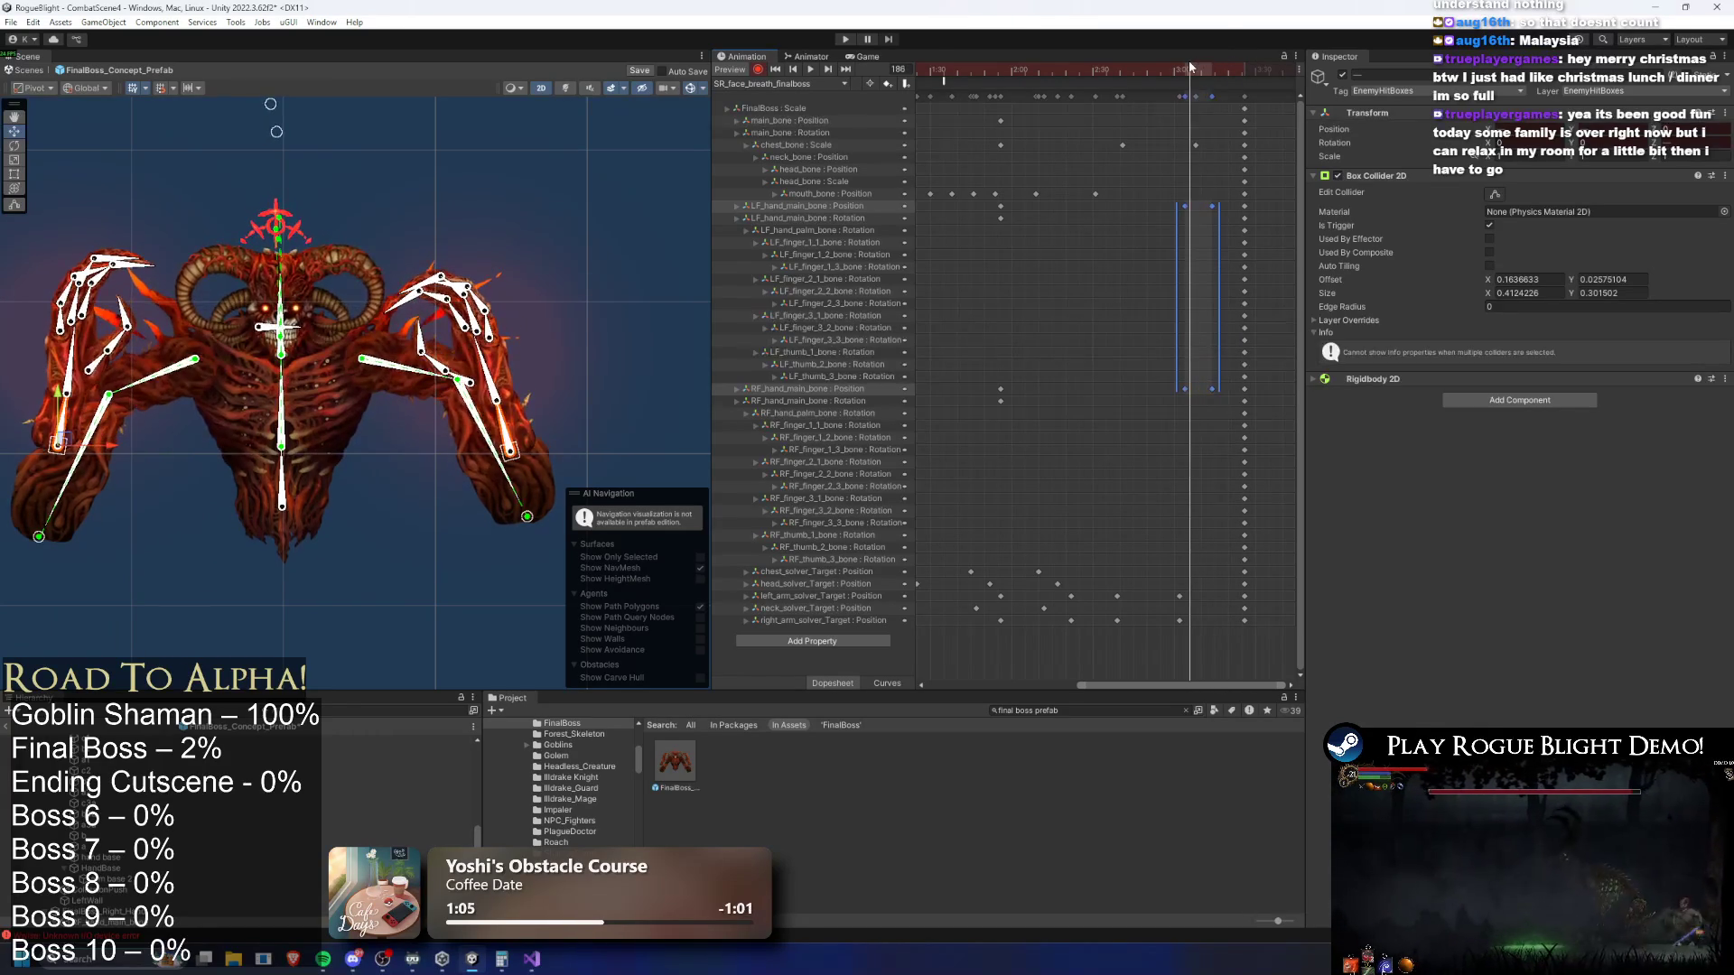
drag(1204, 190, 1224, 398)
drag(1210, 76, 1226, 74)
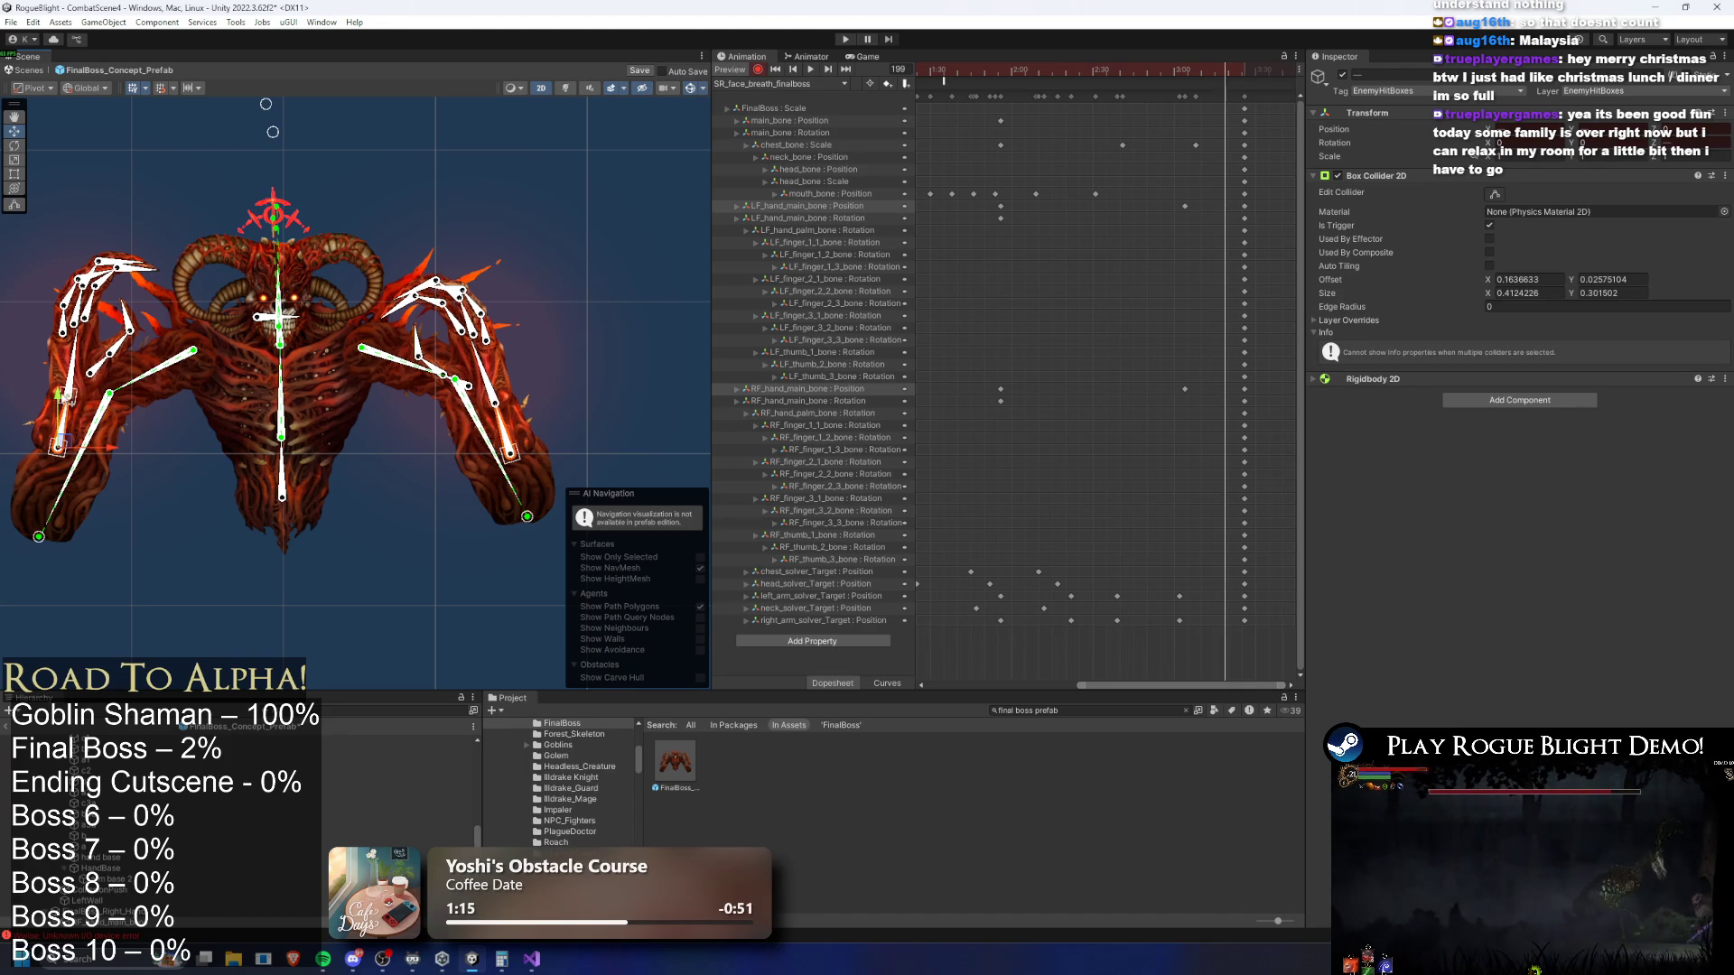
Select both hands' main bones, preview, and drag the chest_bone Scale key earlier
click(68, 390)
key(ctrl+z)
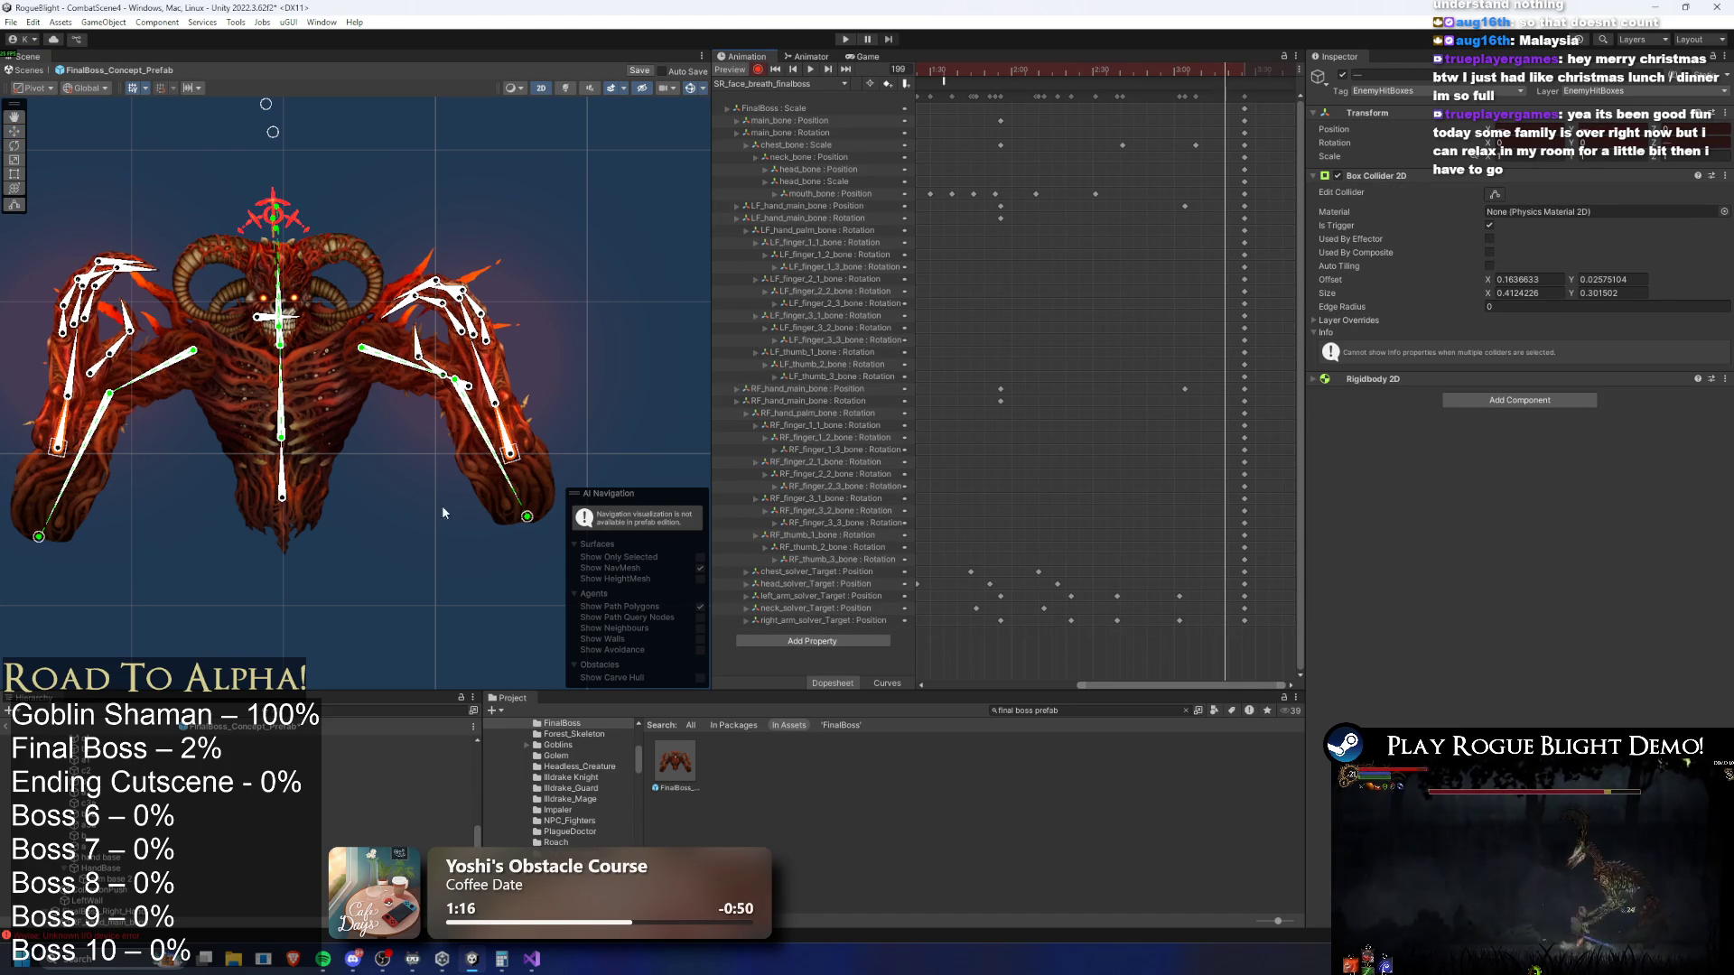
click(58, 448)
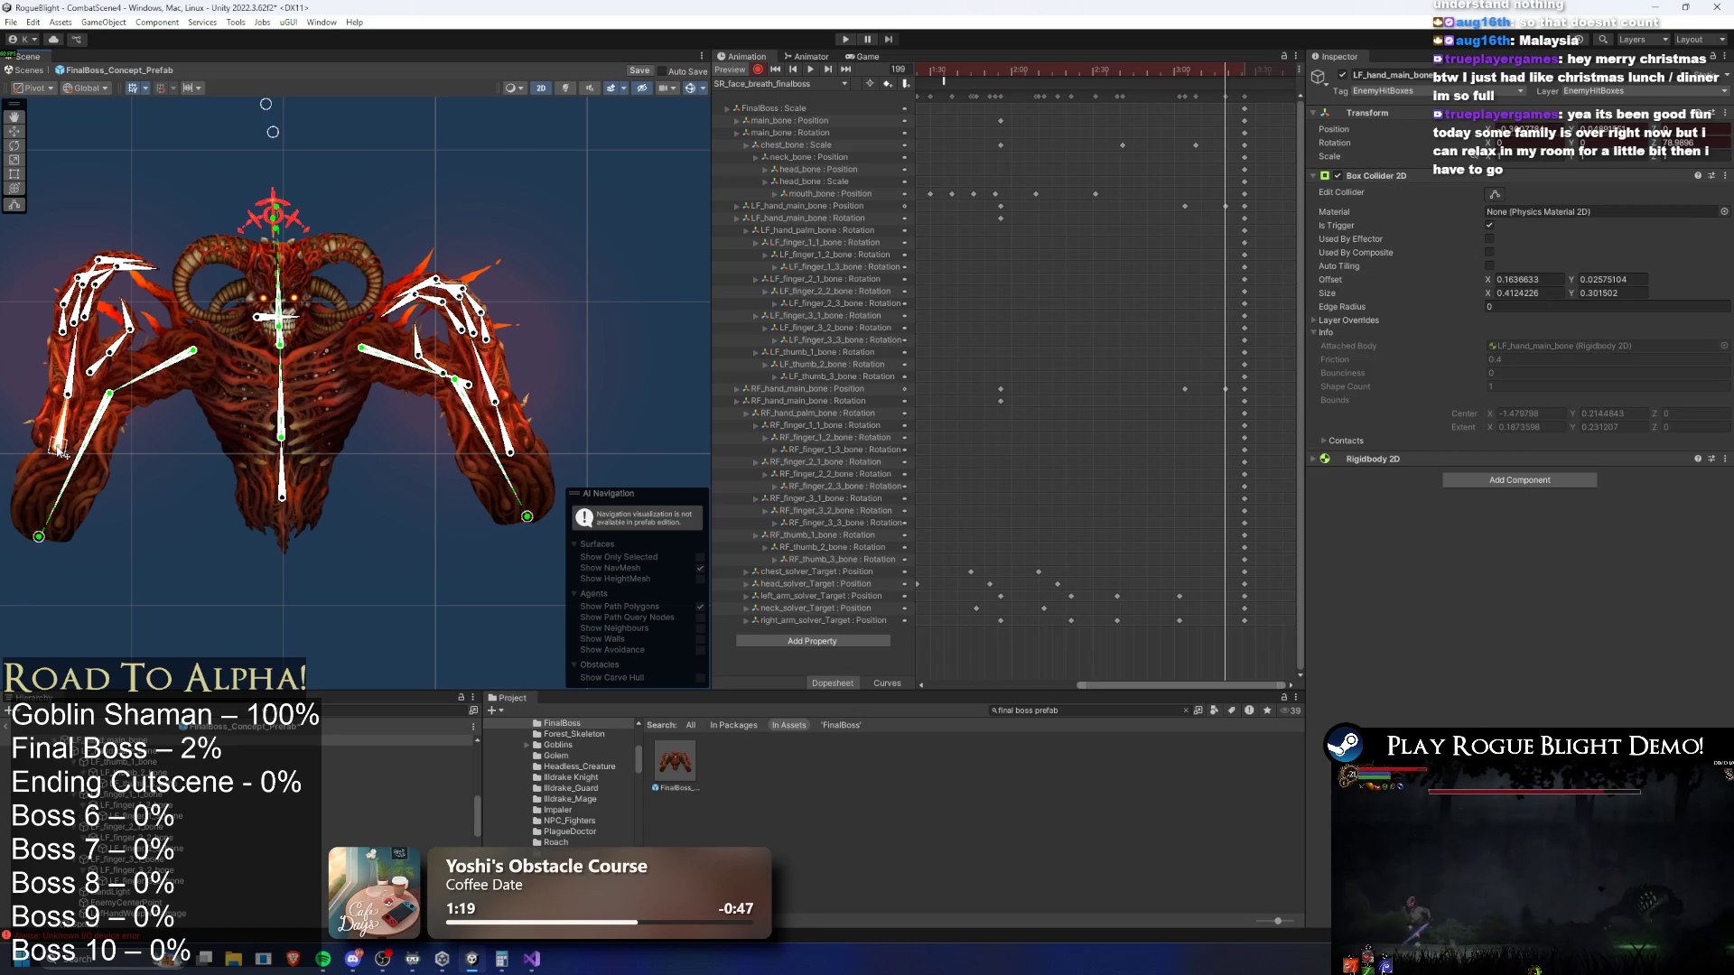
shift+click(512, 450)
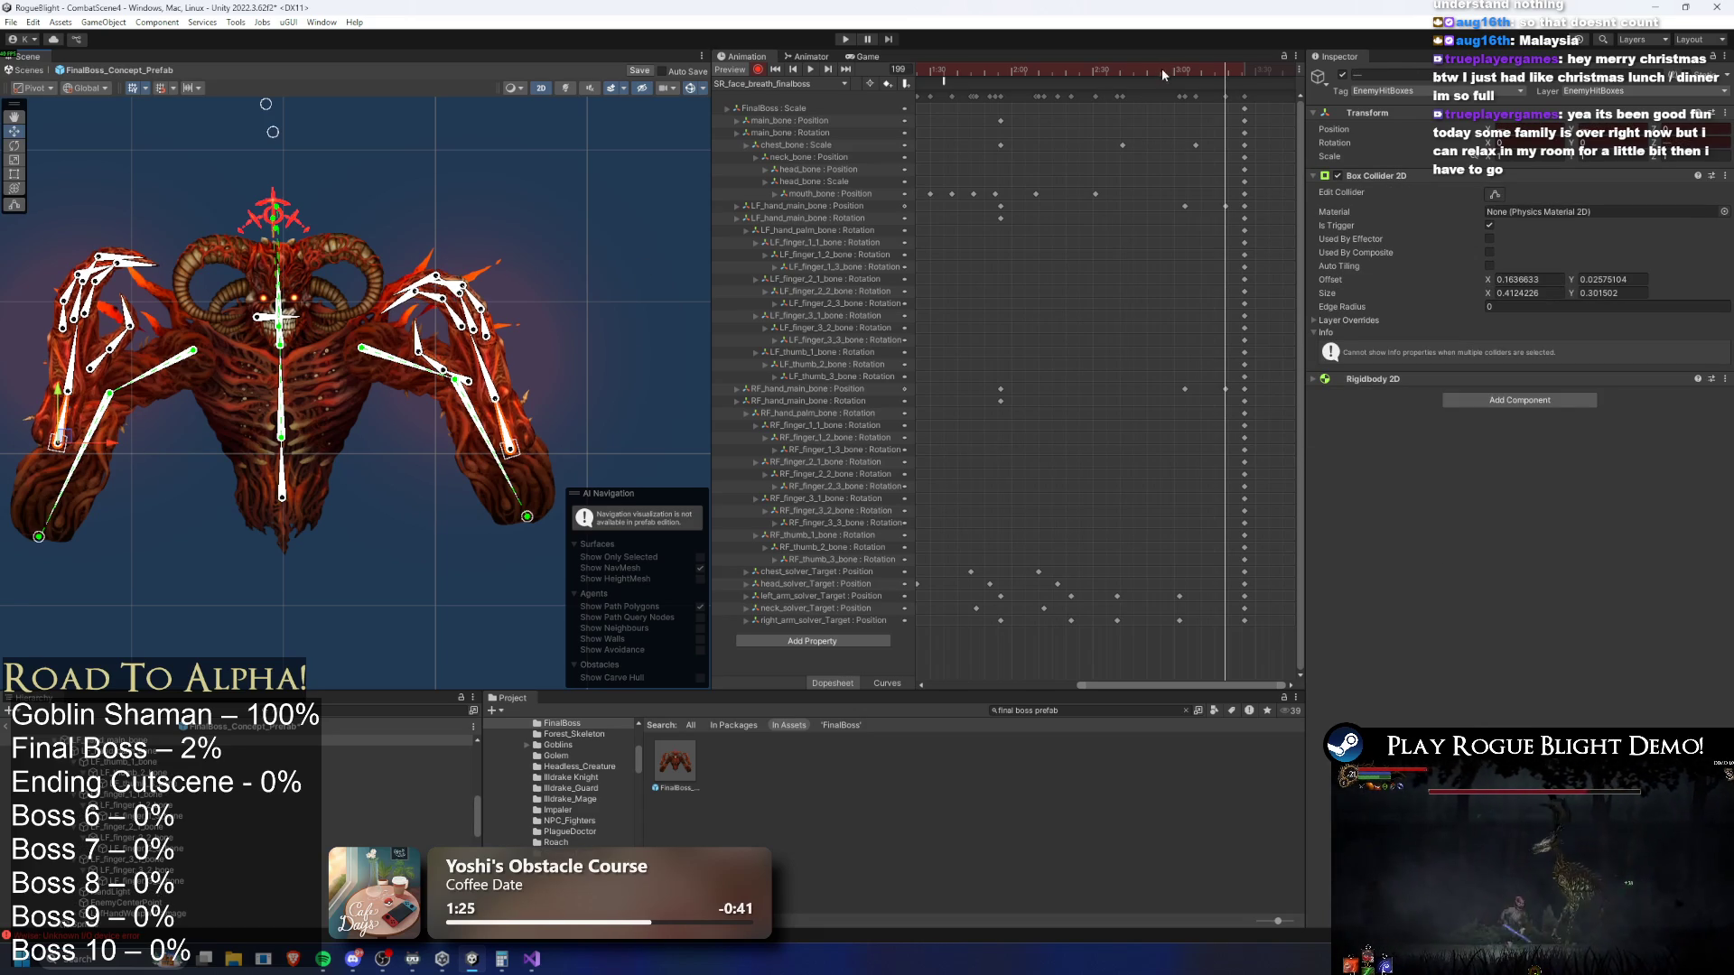
key(space)
mouse_move(1234, 188)
mouse_down()
mouse_move(1208, 409)
mouse_move(1211, 388)
mouse_up()
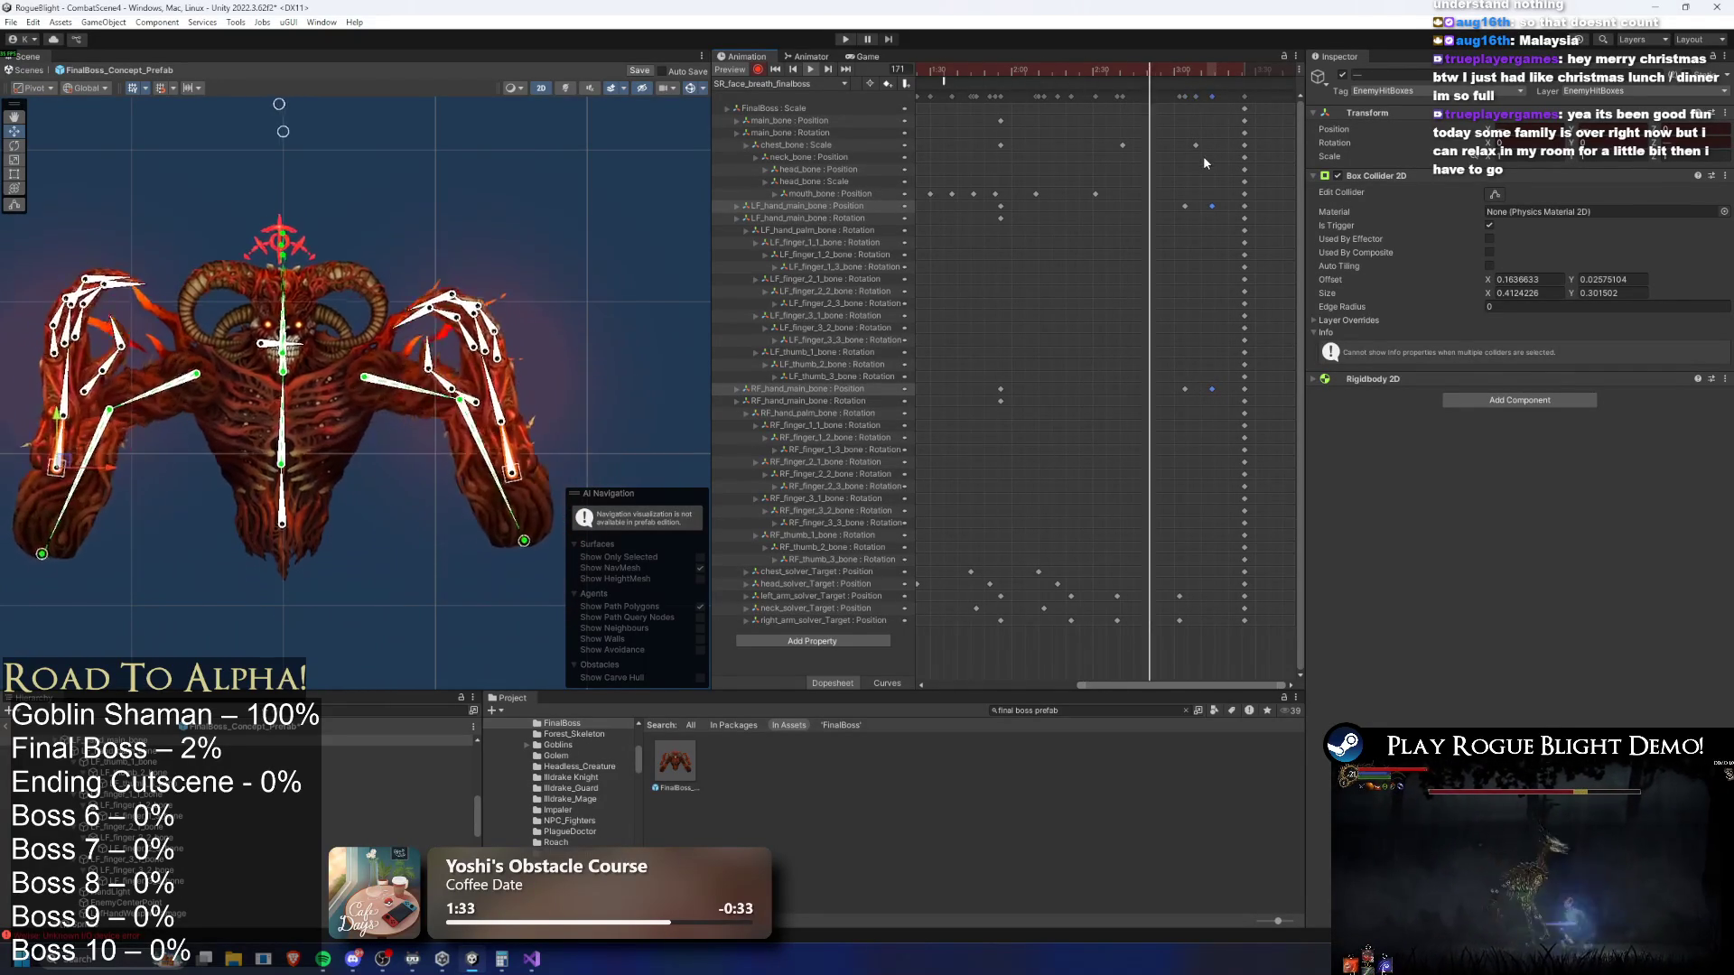
drag(1195, 145, 1174, 145)
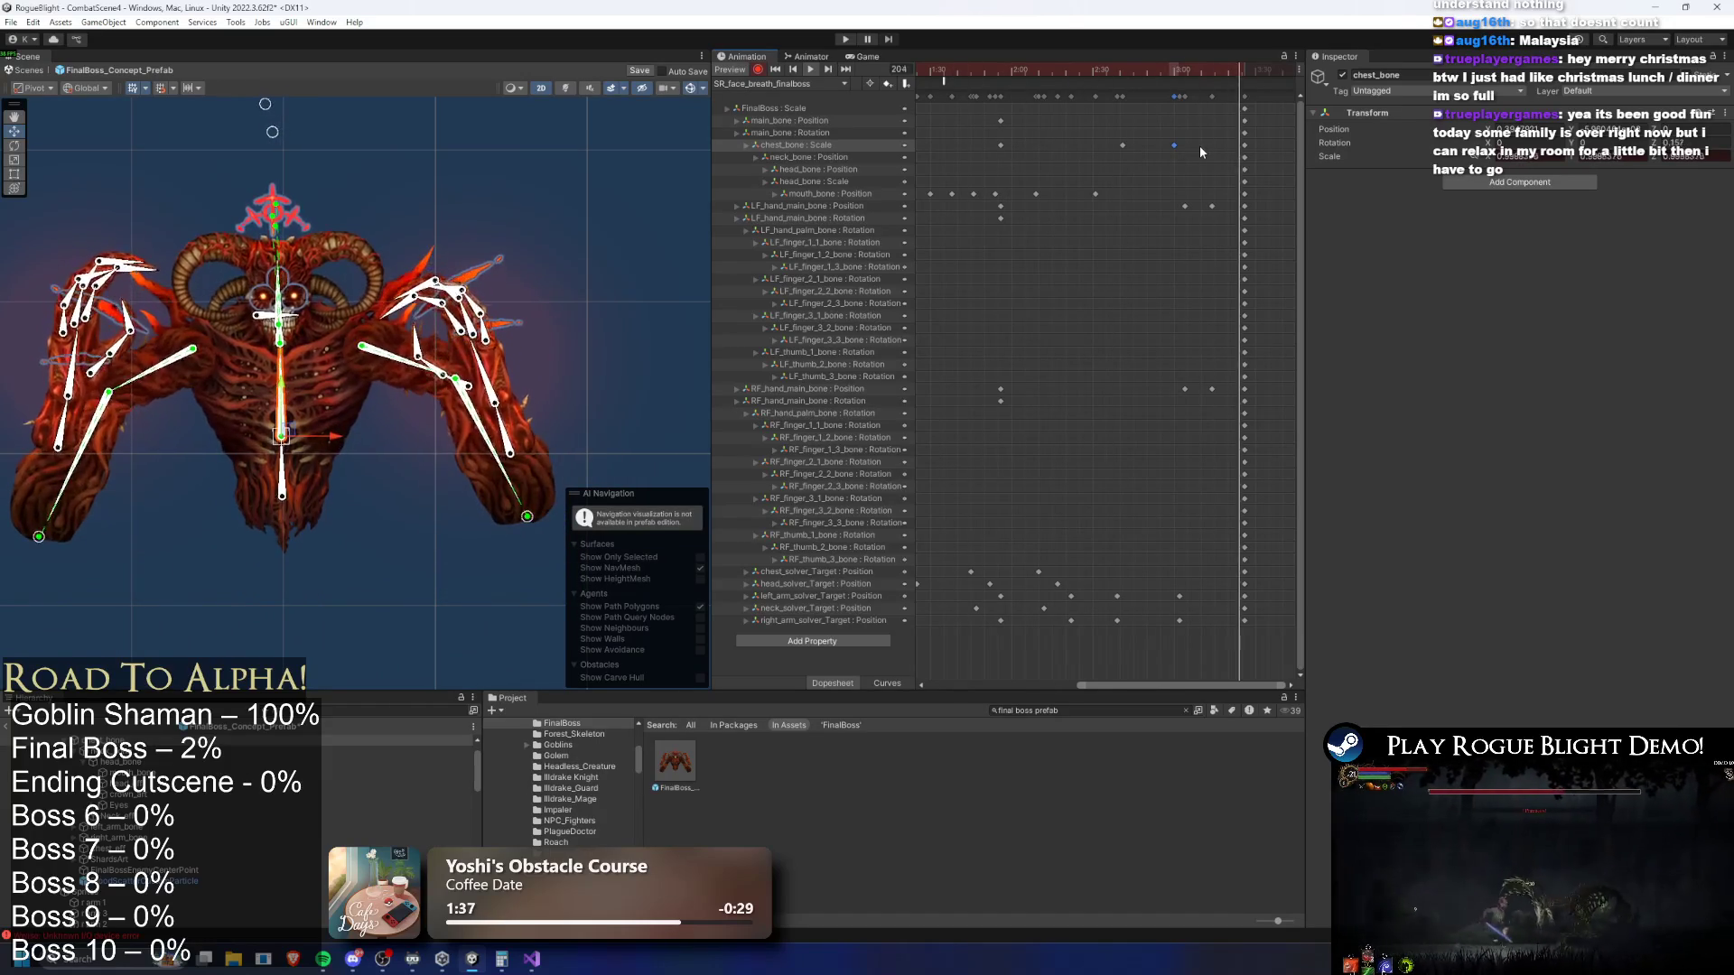
Nudge the chest_bone Scale key slightly right, deselect, and scrub to frame 30
drag(1174, 145, 1188, 144)
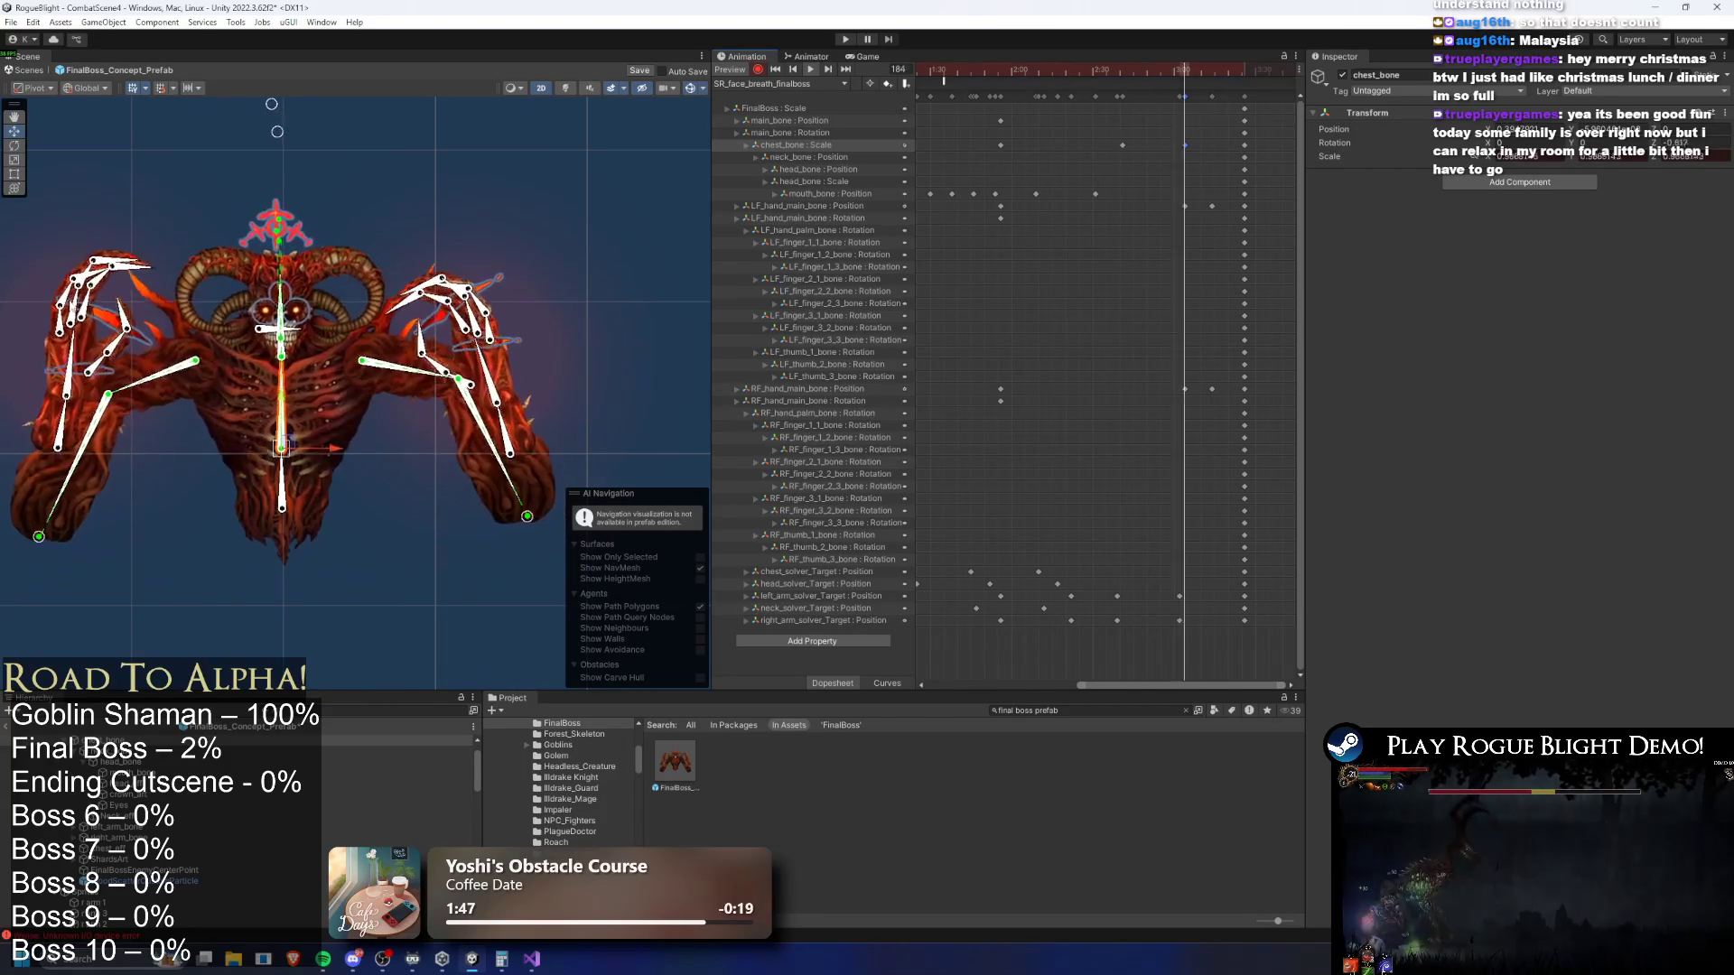
click(573, 159)
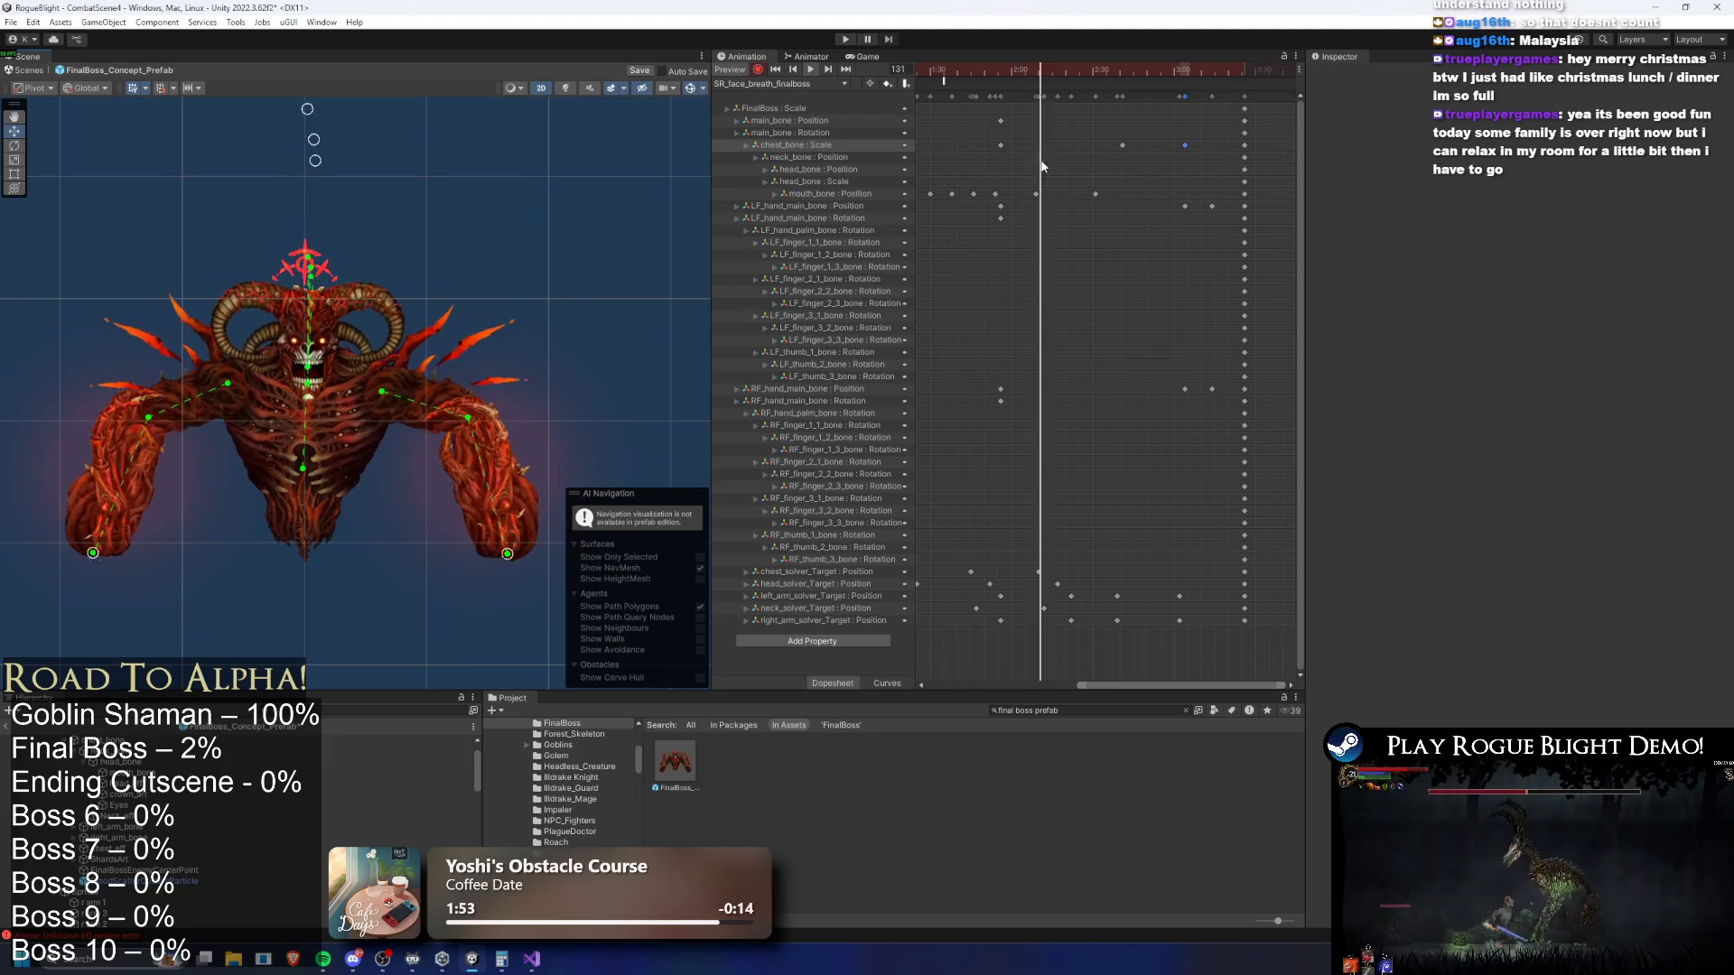
scroll(1139, 176, down, 2)
mouse_move(958, 75)
mouse_down()
mouse_move(932, 74)
mouse_move(994, 74)
mouse_up()
scroll(88, 375, up, 2)
Bend and key the left finger chain, then inspect the left thumb and hand bones
scroll(88, 375, up, 5)
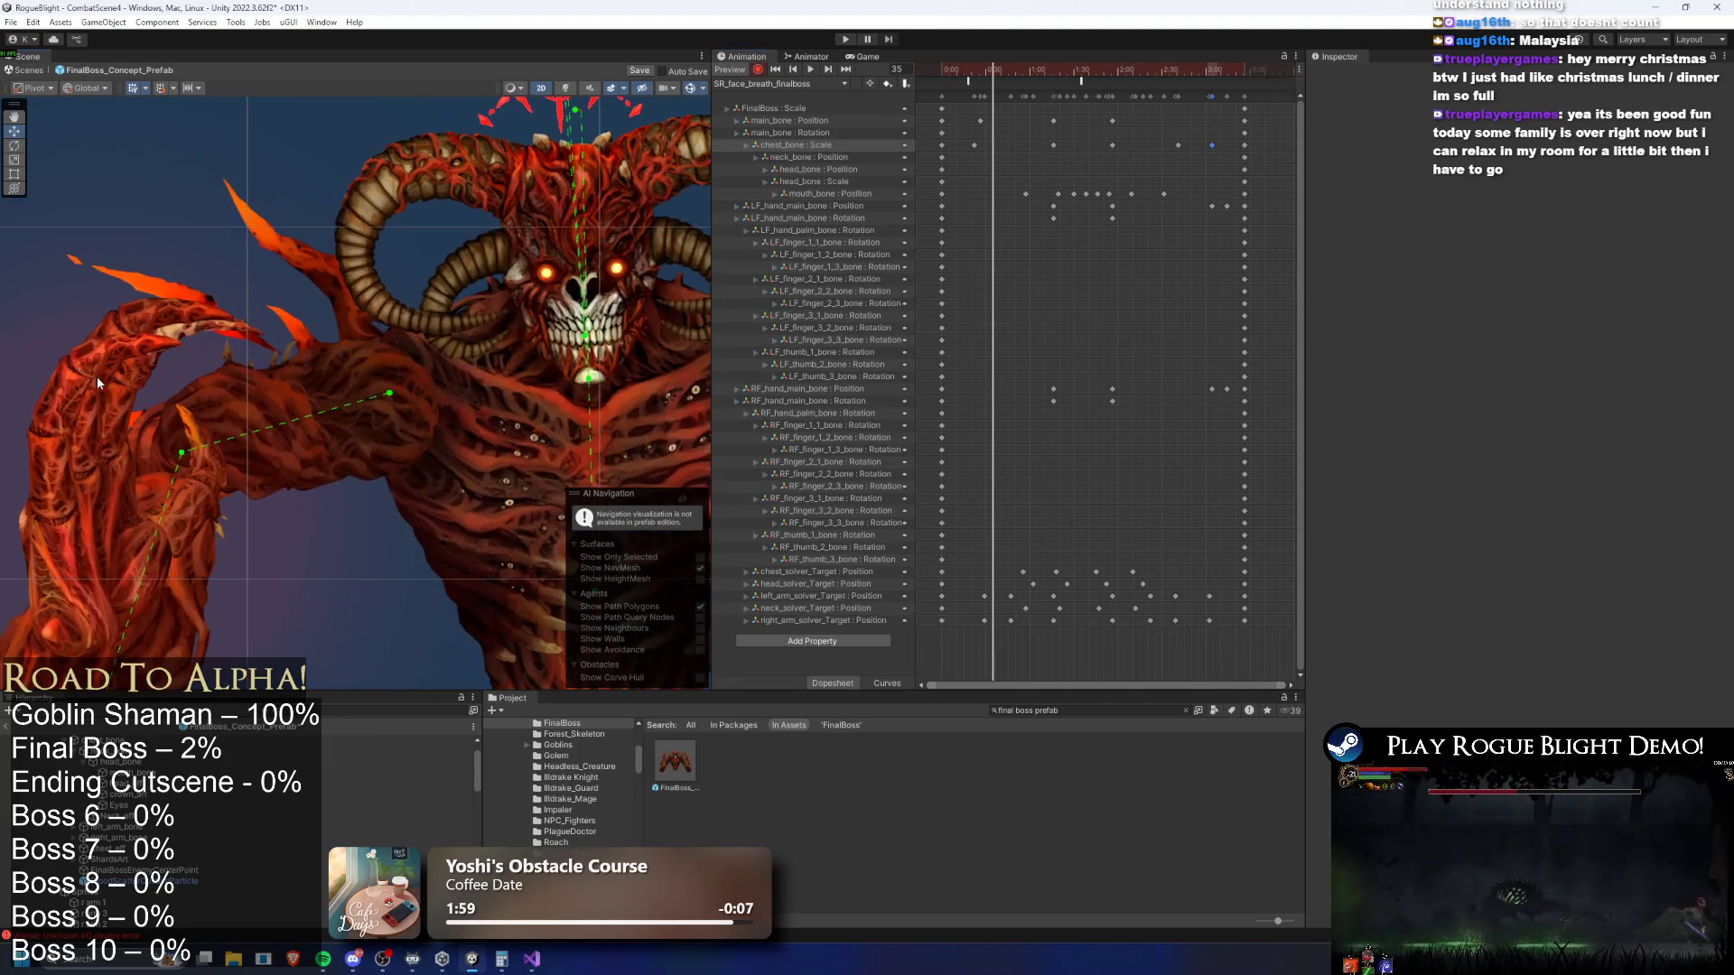
click(56, 433)
mouse_move(54, 479)
mouse_down()
mouse_move(49, 424)
mouse_move(90, 379)
mouse_move(149, 393)
mouse_move(136, 407)
mouse_move(173, 338)
mouse_up()
click(179, 299)
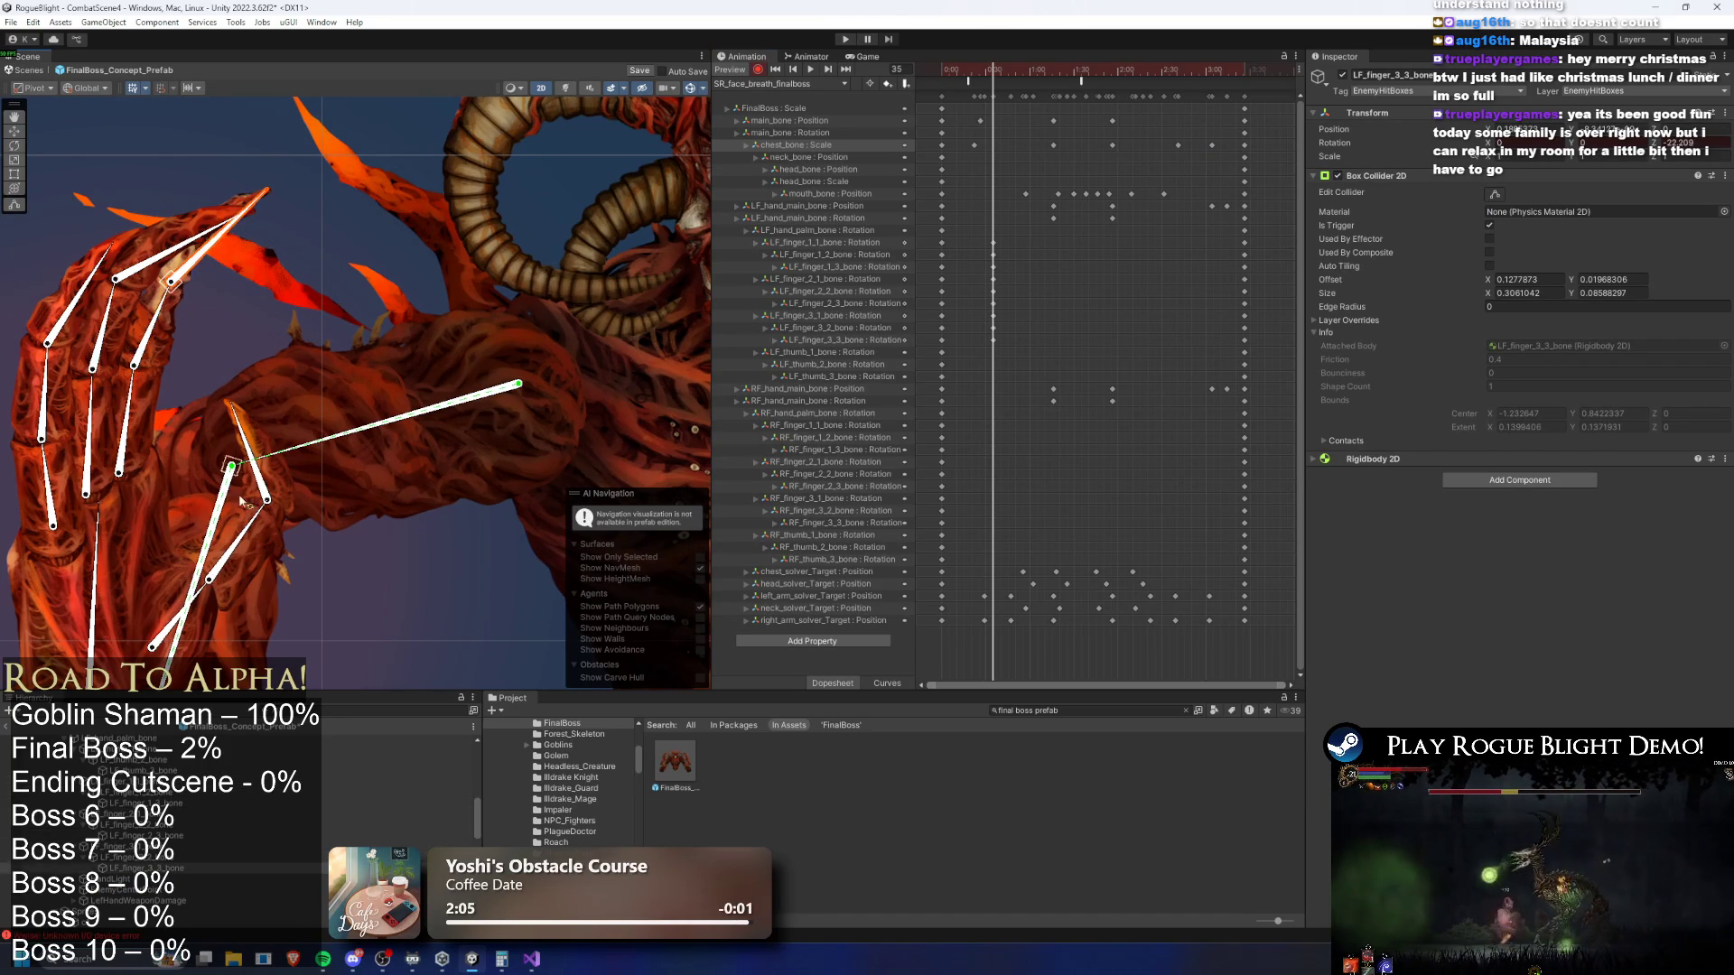
drag(255, 571, 327, 503)
click(245, 553)
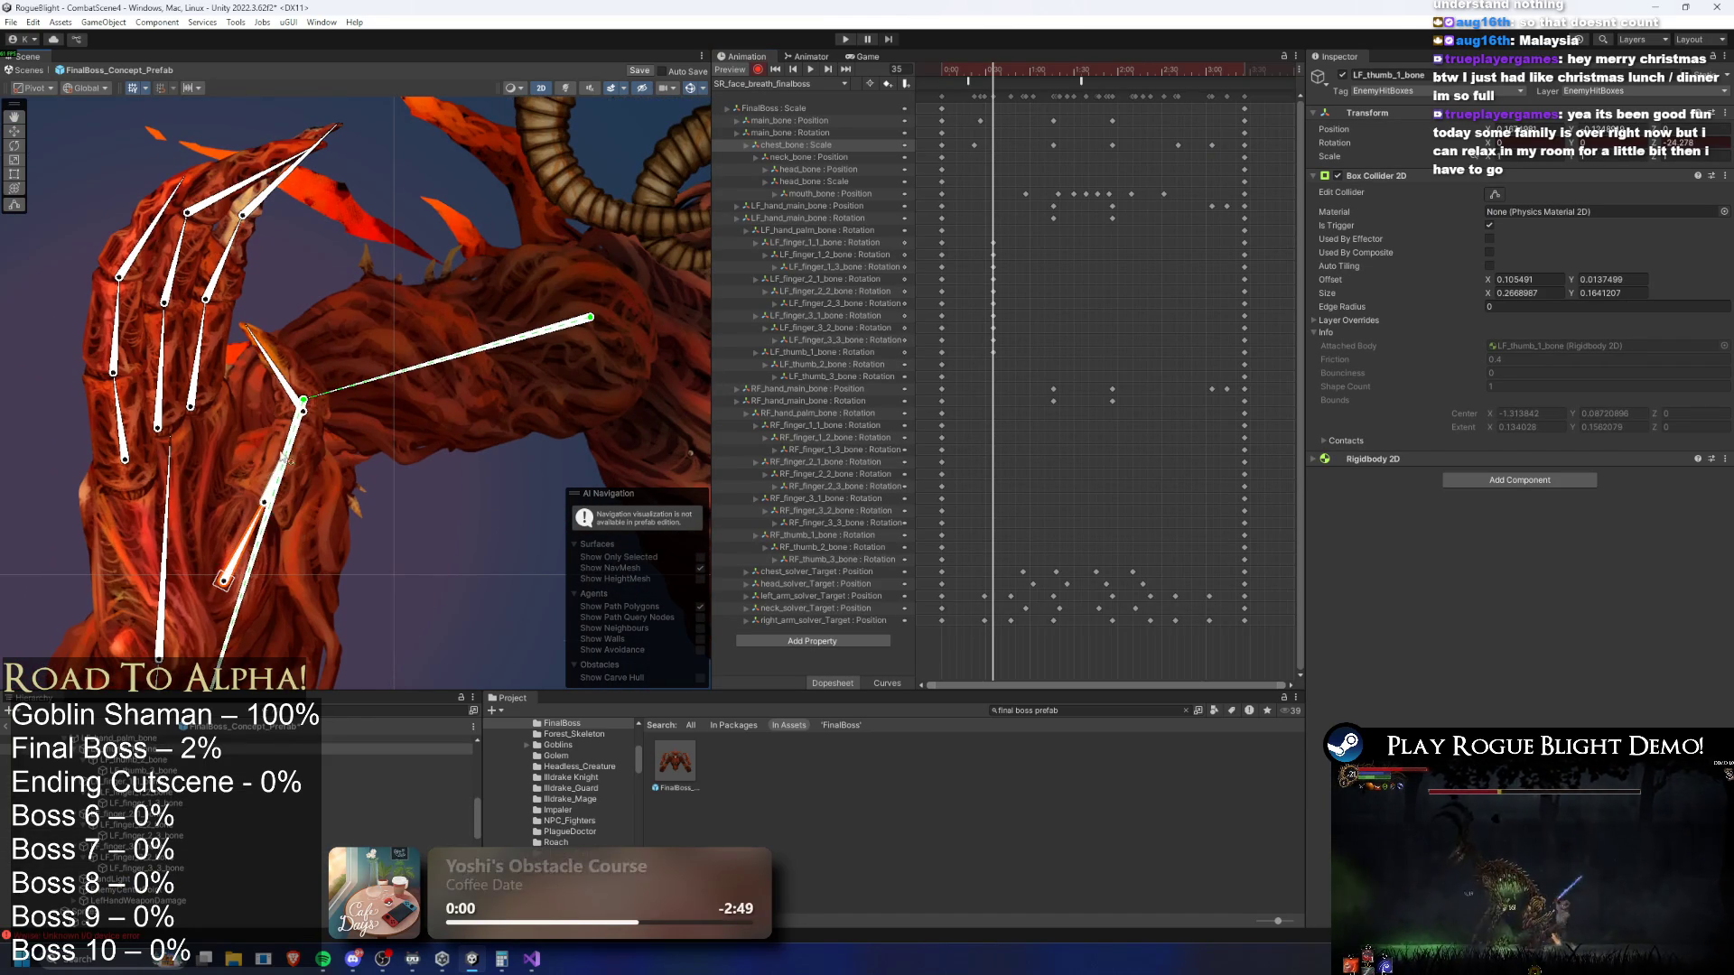
scroll(275, 456, up, 2)
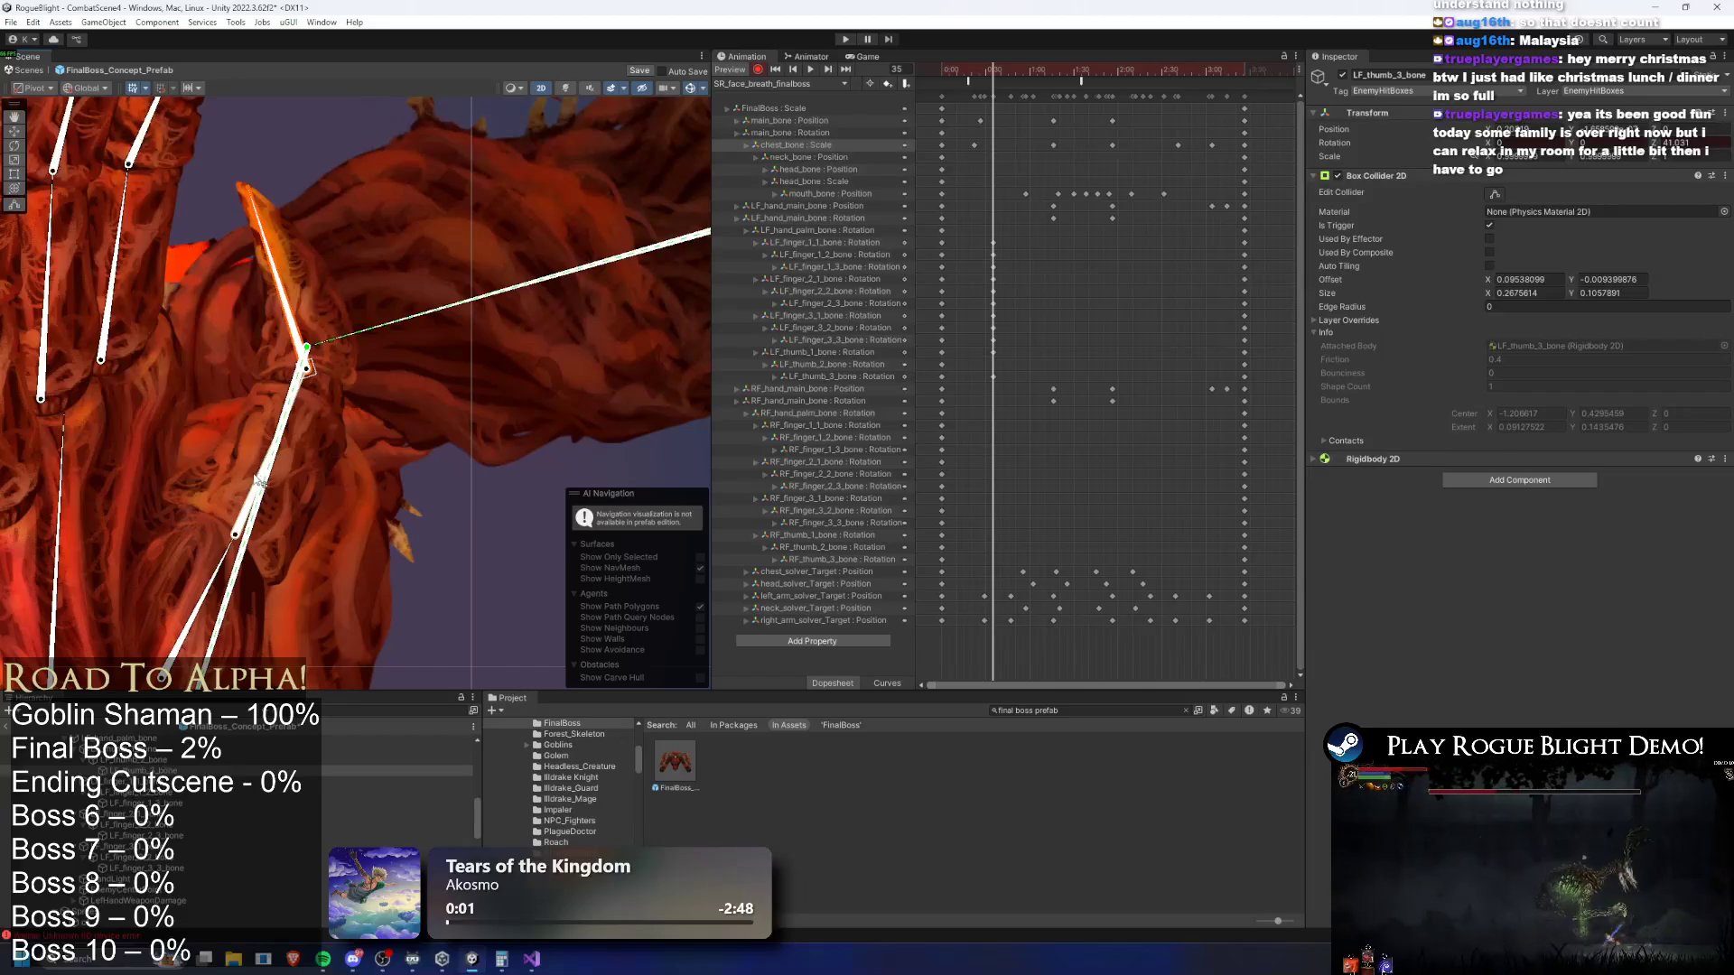
click(247, 518)
drag(227, 460, 327, 310)
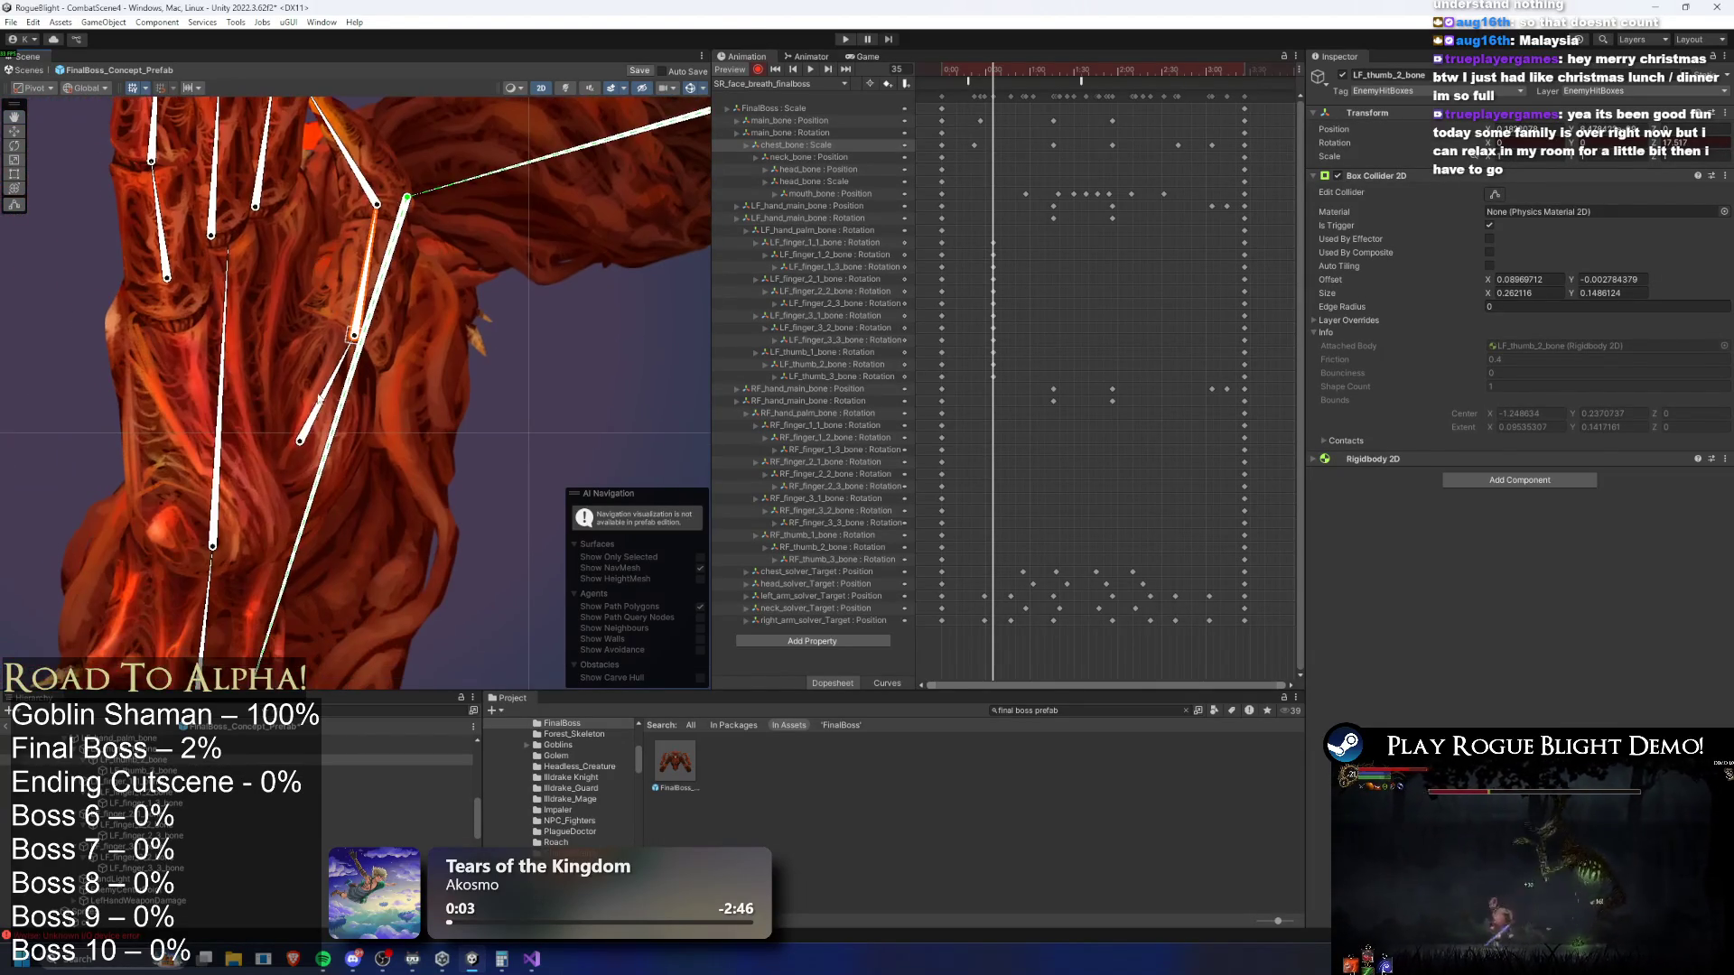
click(226, 459)
scroll(226, 459, down, 2)
Inspect the right thumb and finger base bones, then play the clip on the whole boss
mouse_move(467, 370)
mouse_down()
mouse_move(532, 255)
mouse_move(650, 343)
mouse_move(432, 466)
mouse_up()
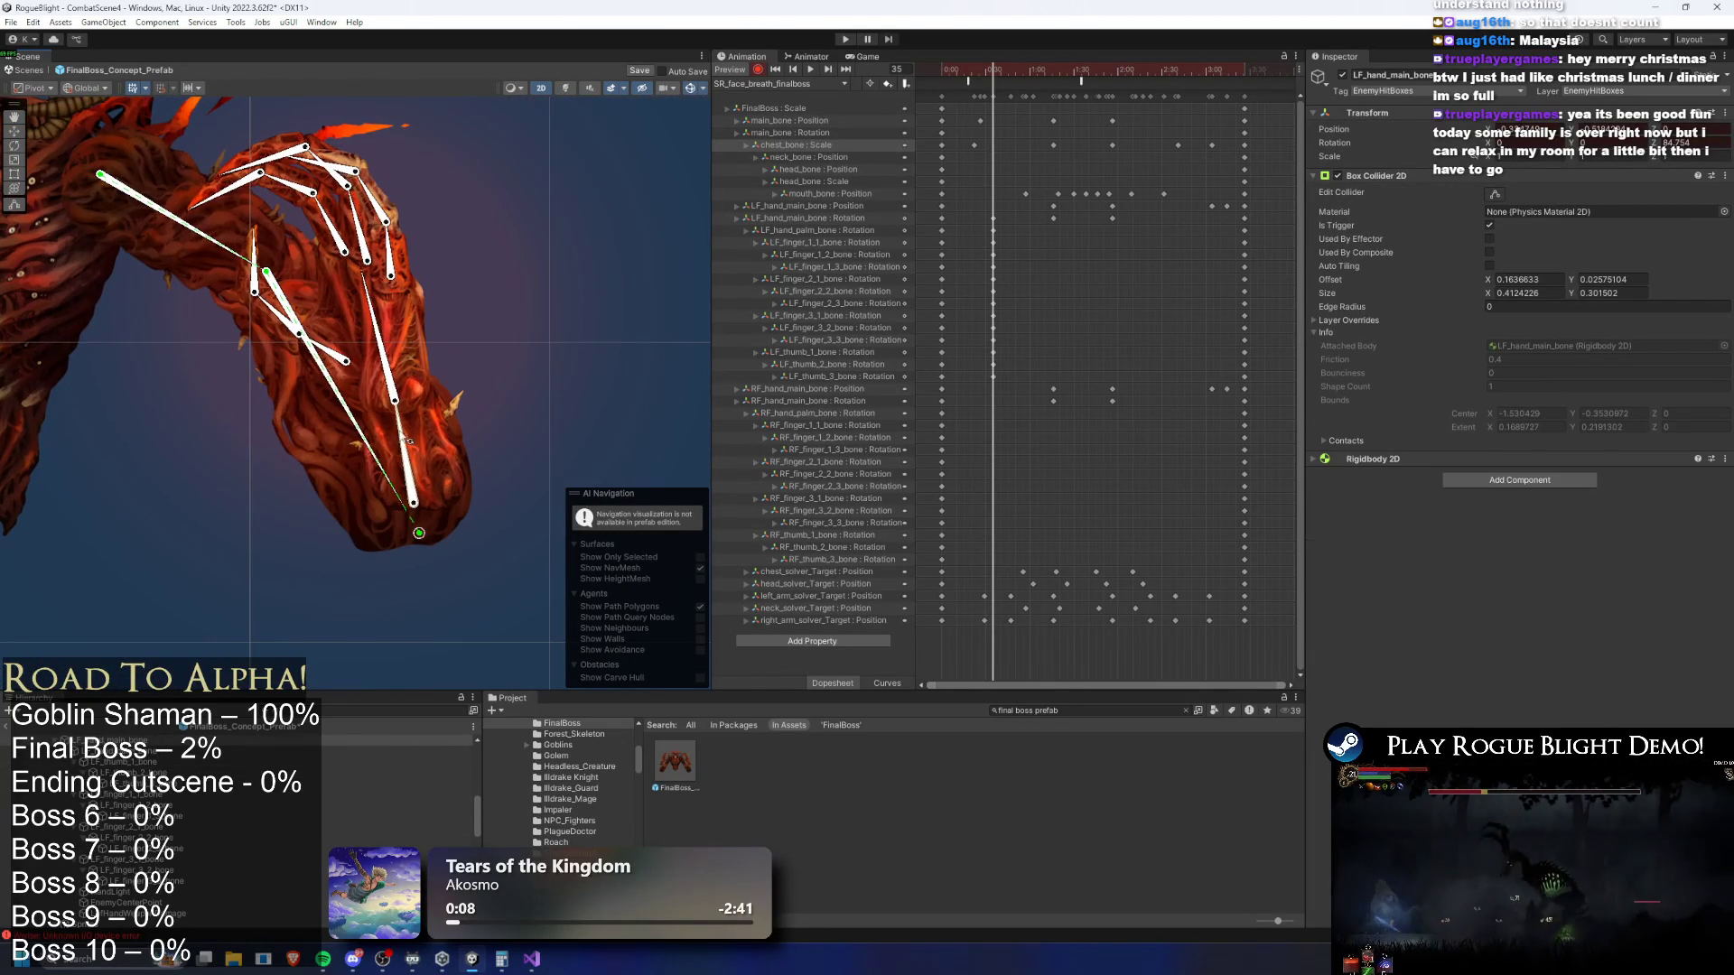
click(313, 305)
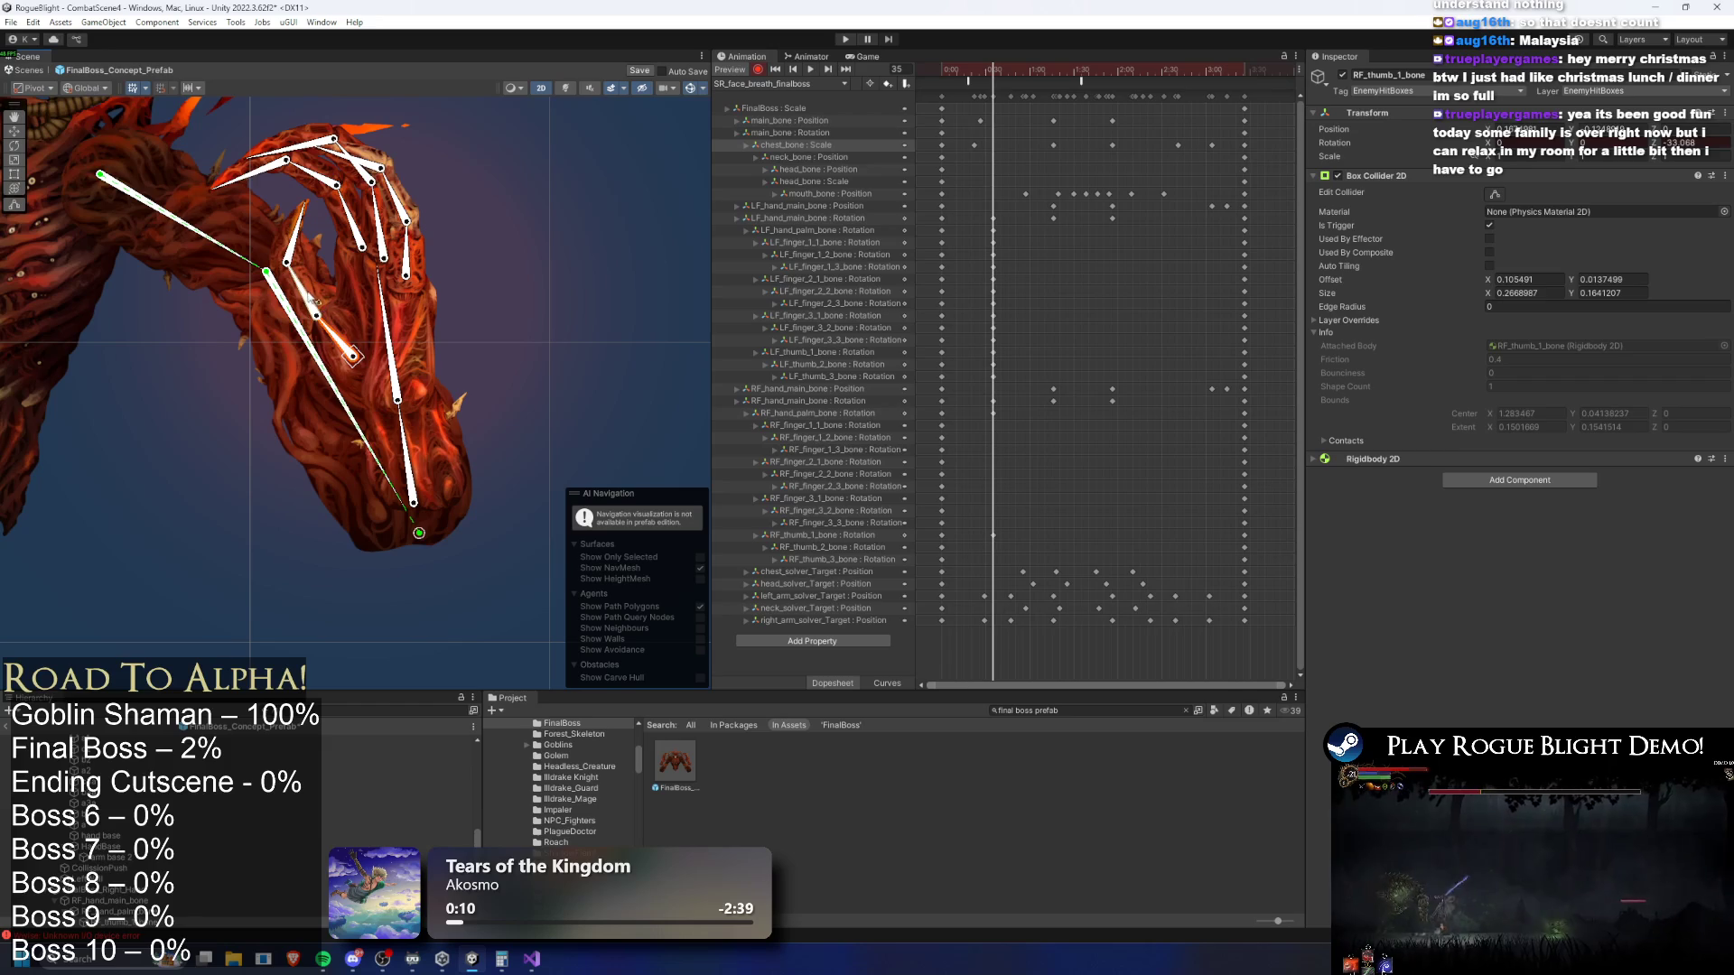
click(339, 340)
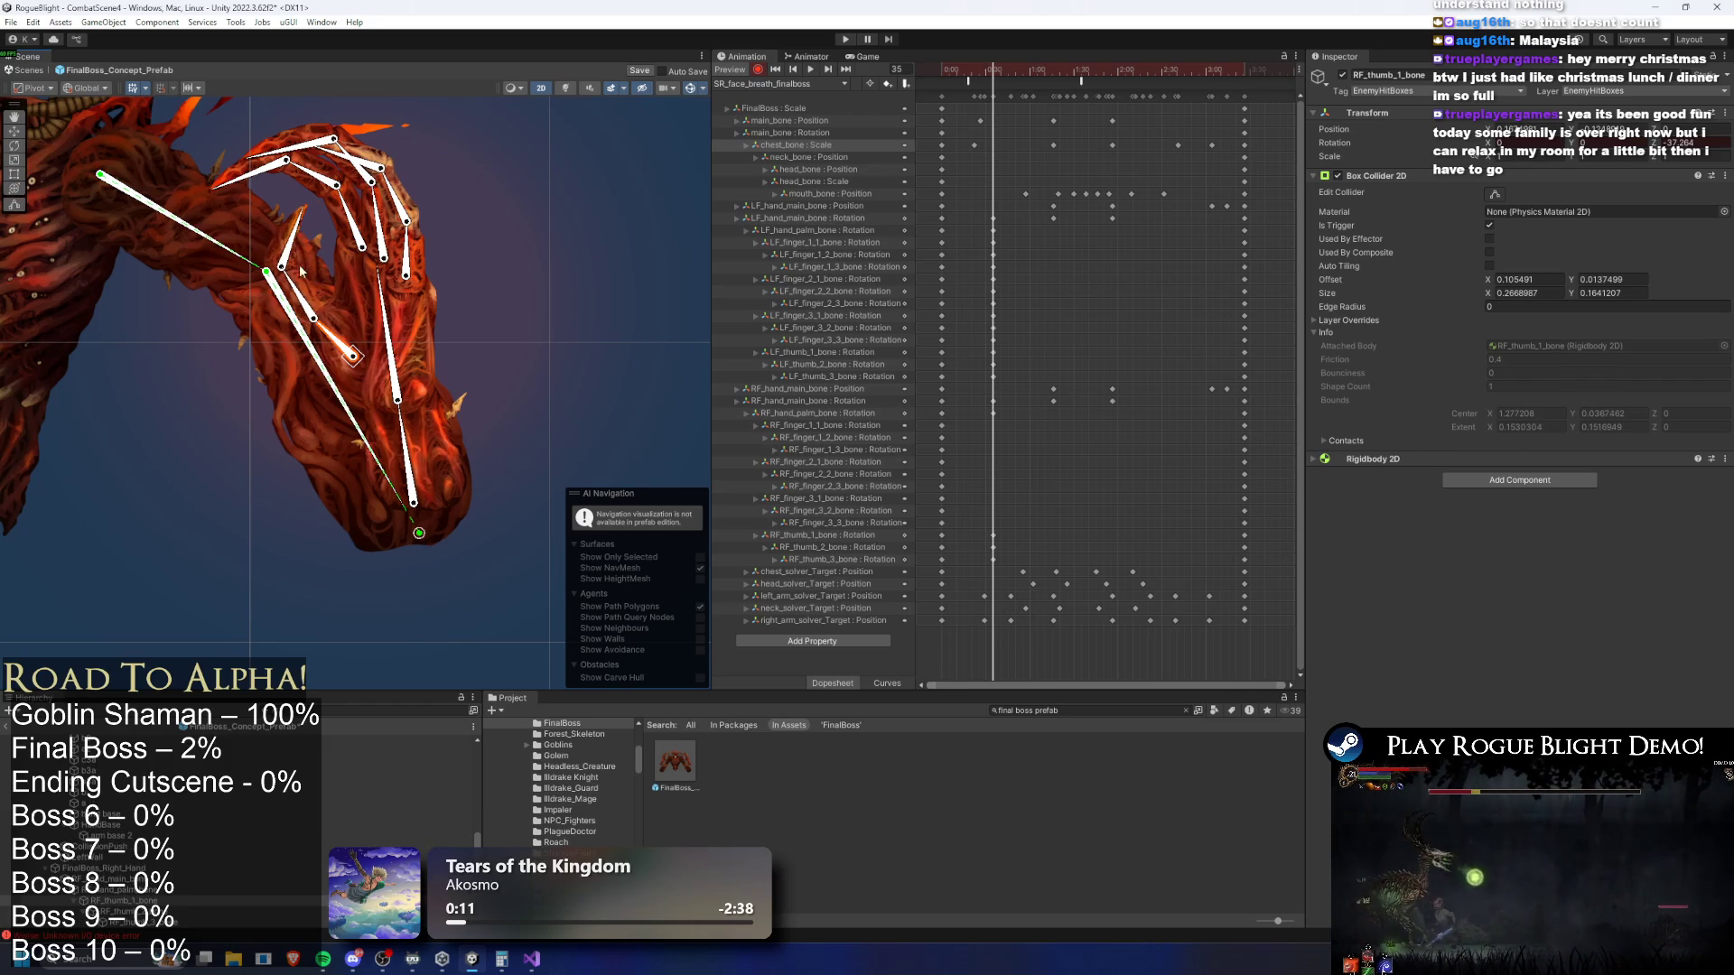
click(355, 217)
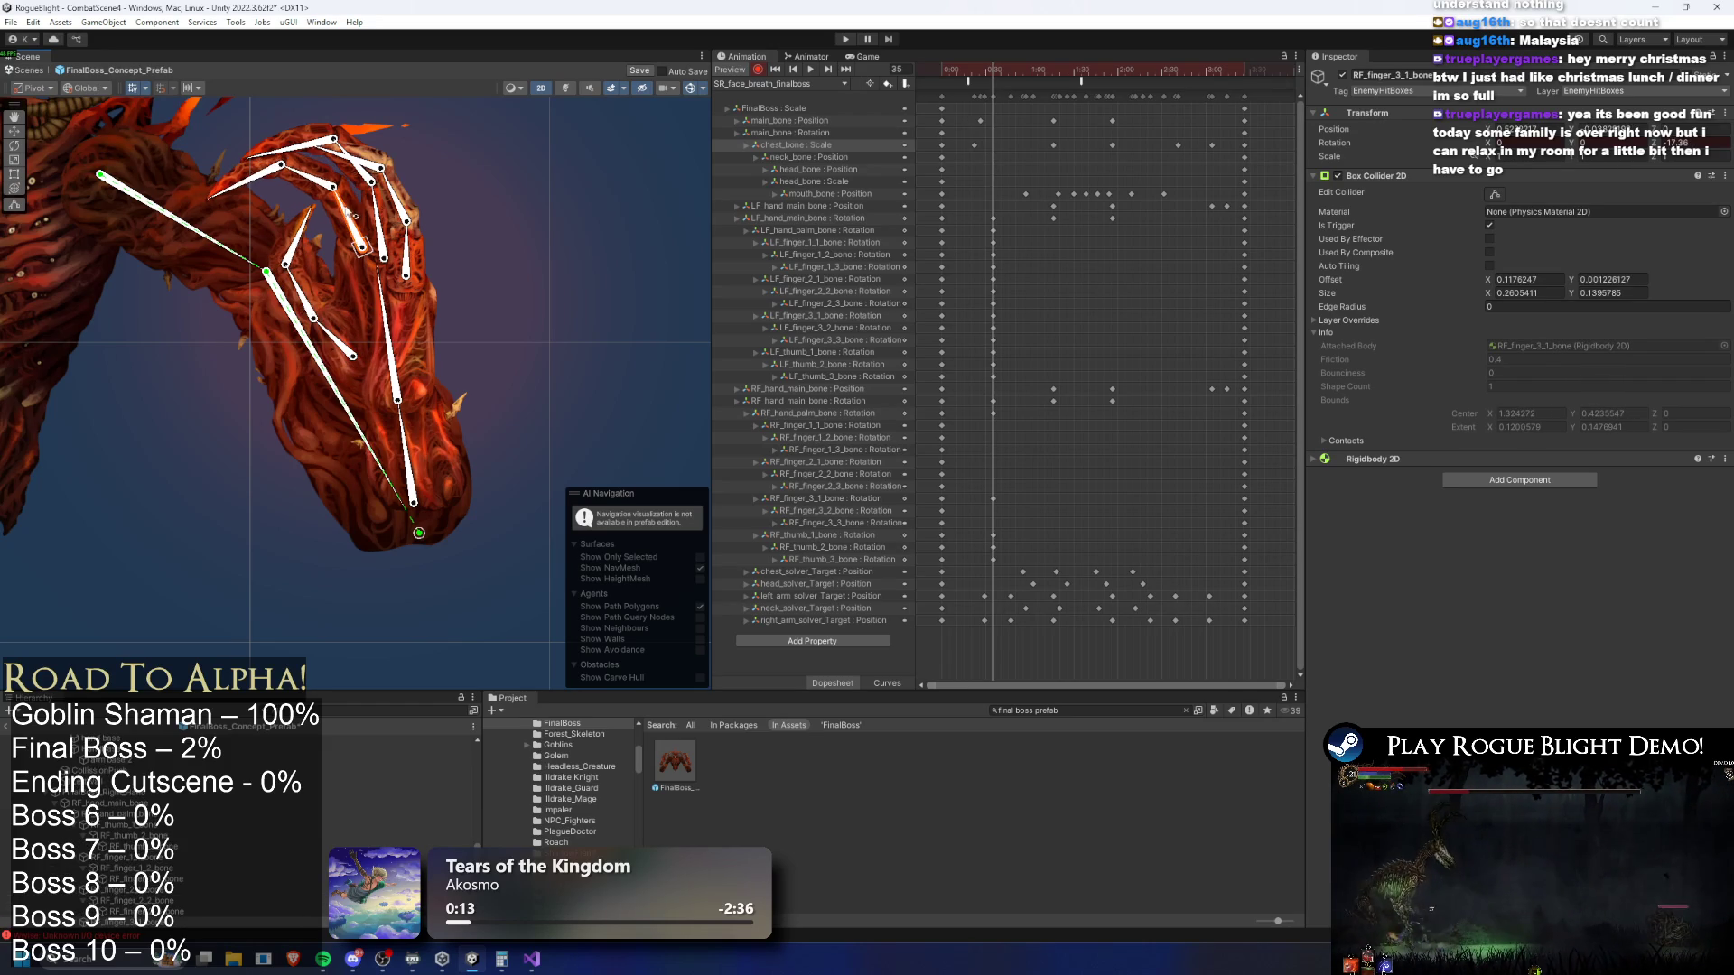
drag(315, 187, 346, 238)
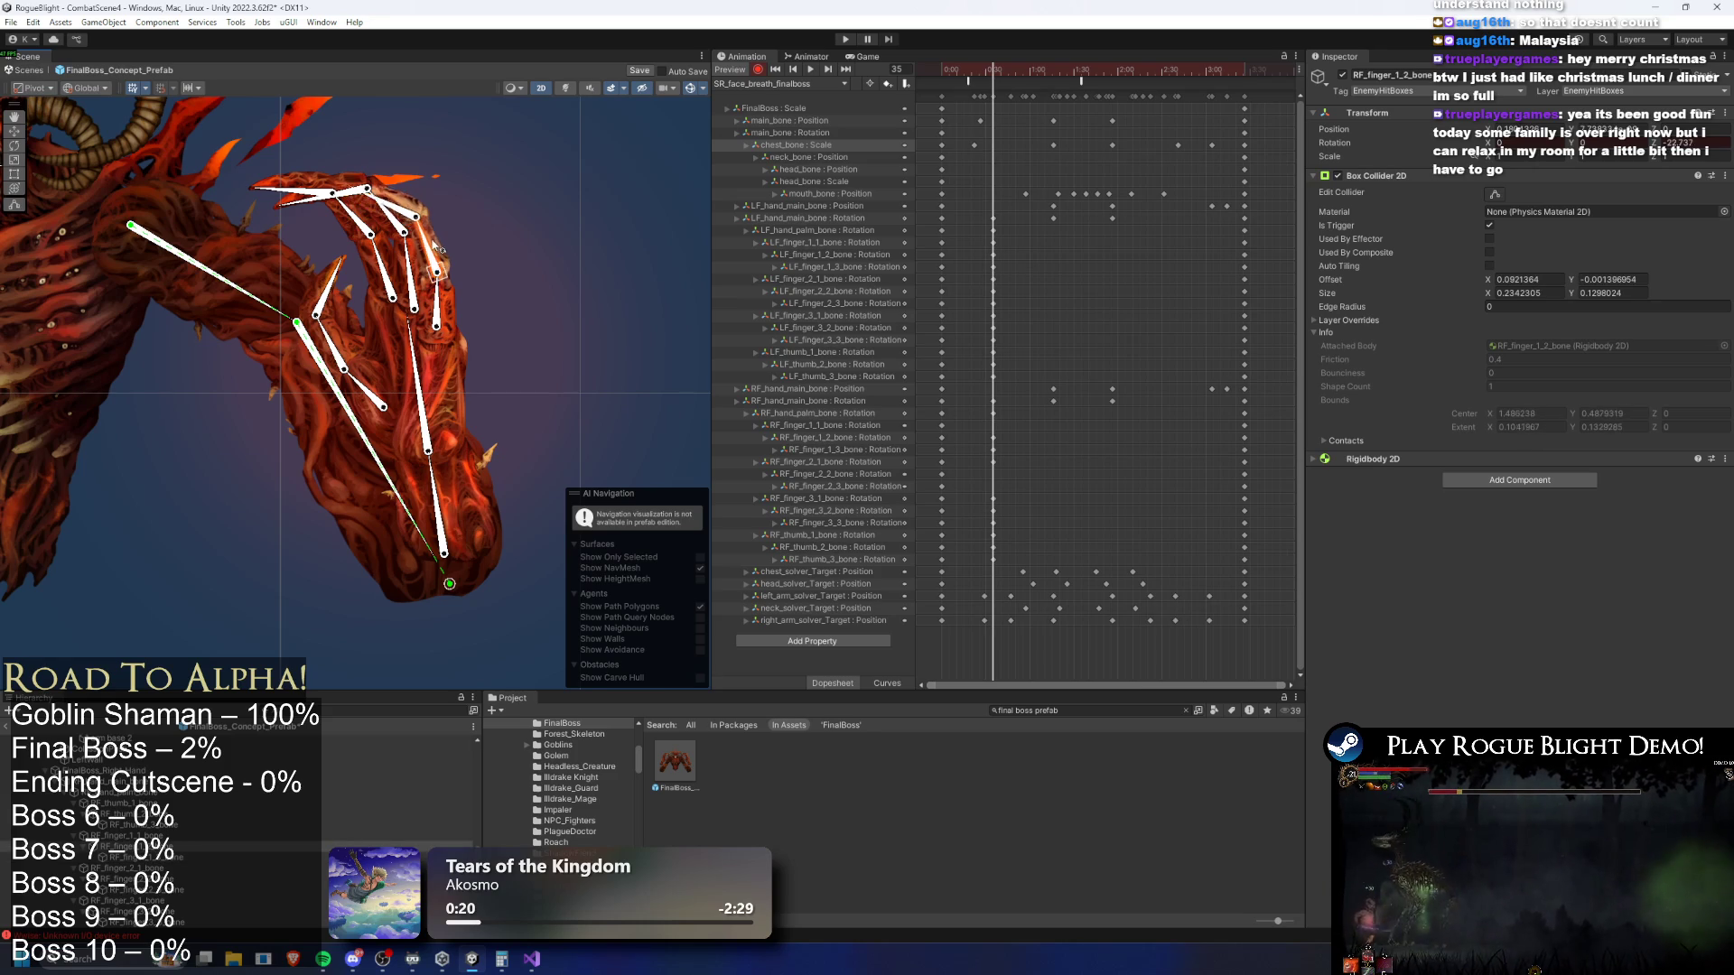
click(448, 313)
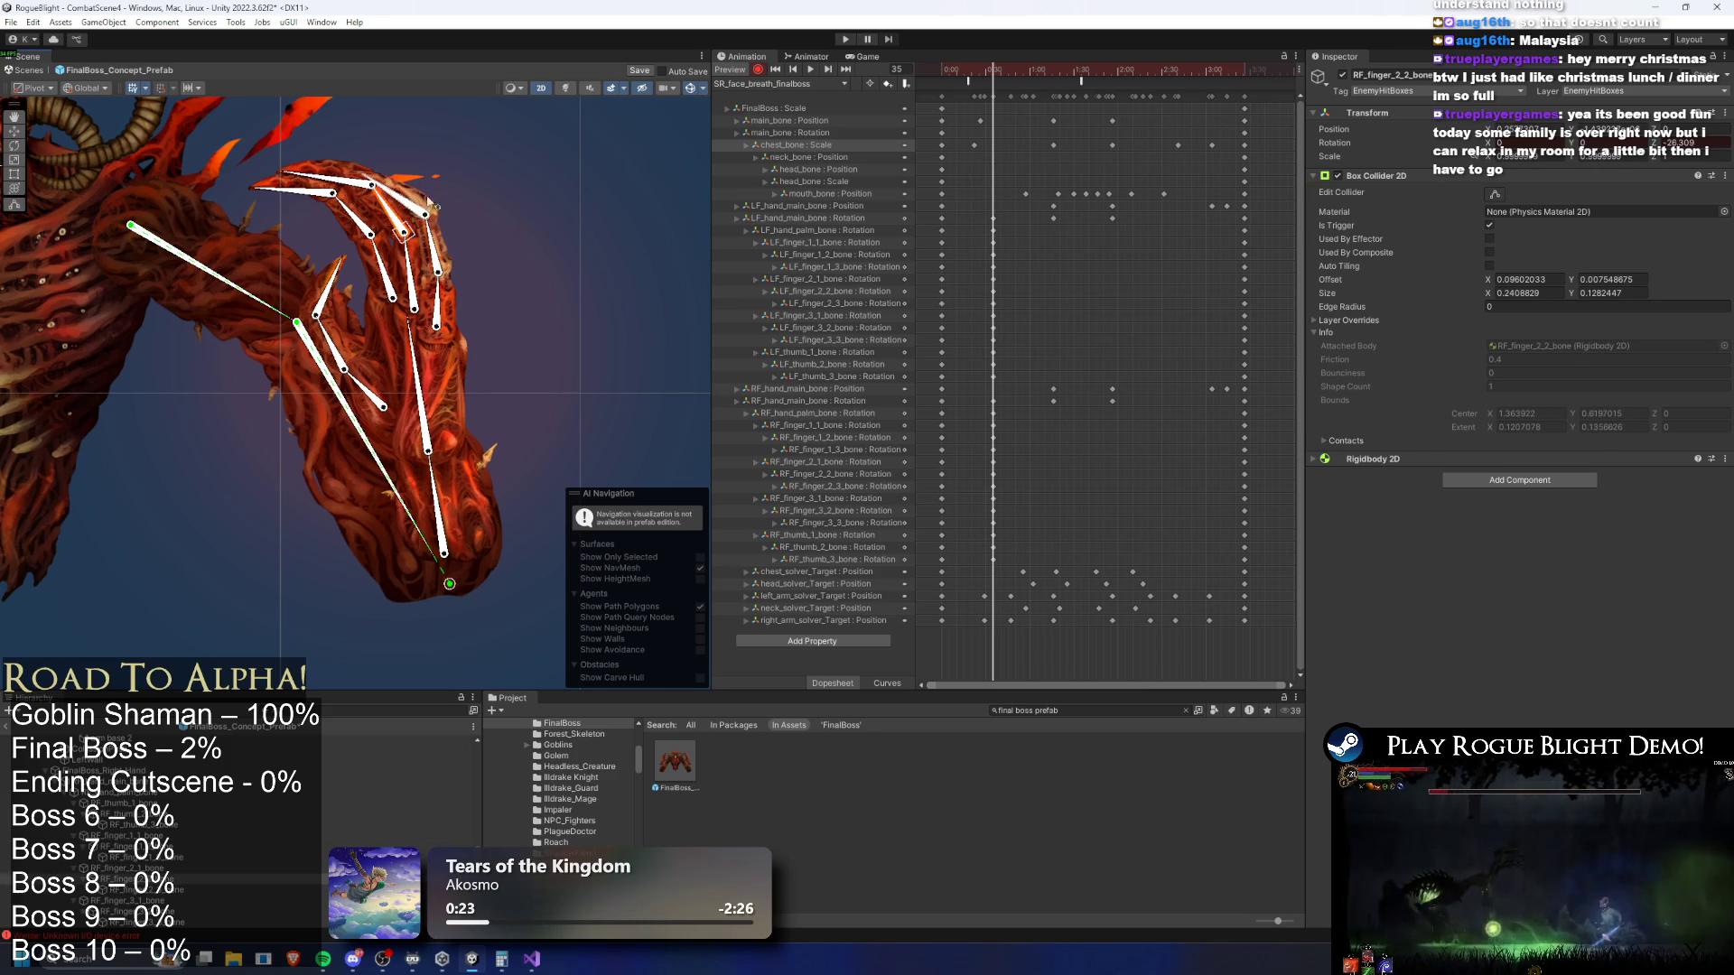
key(space)
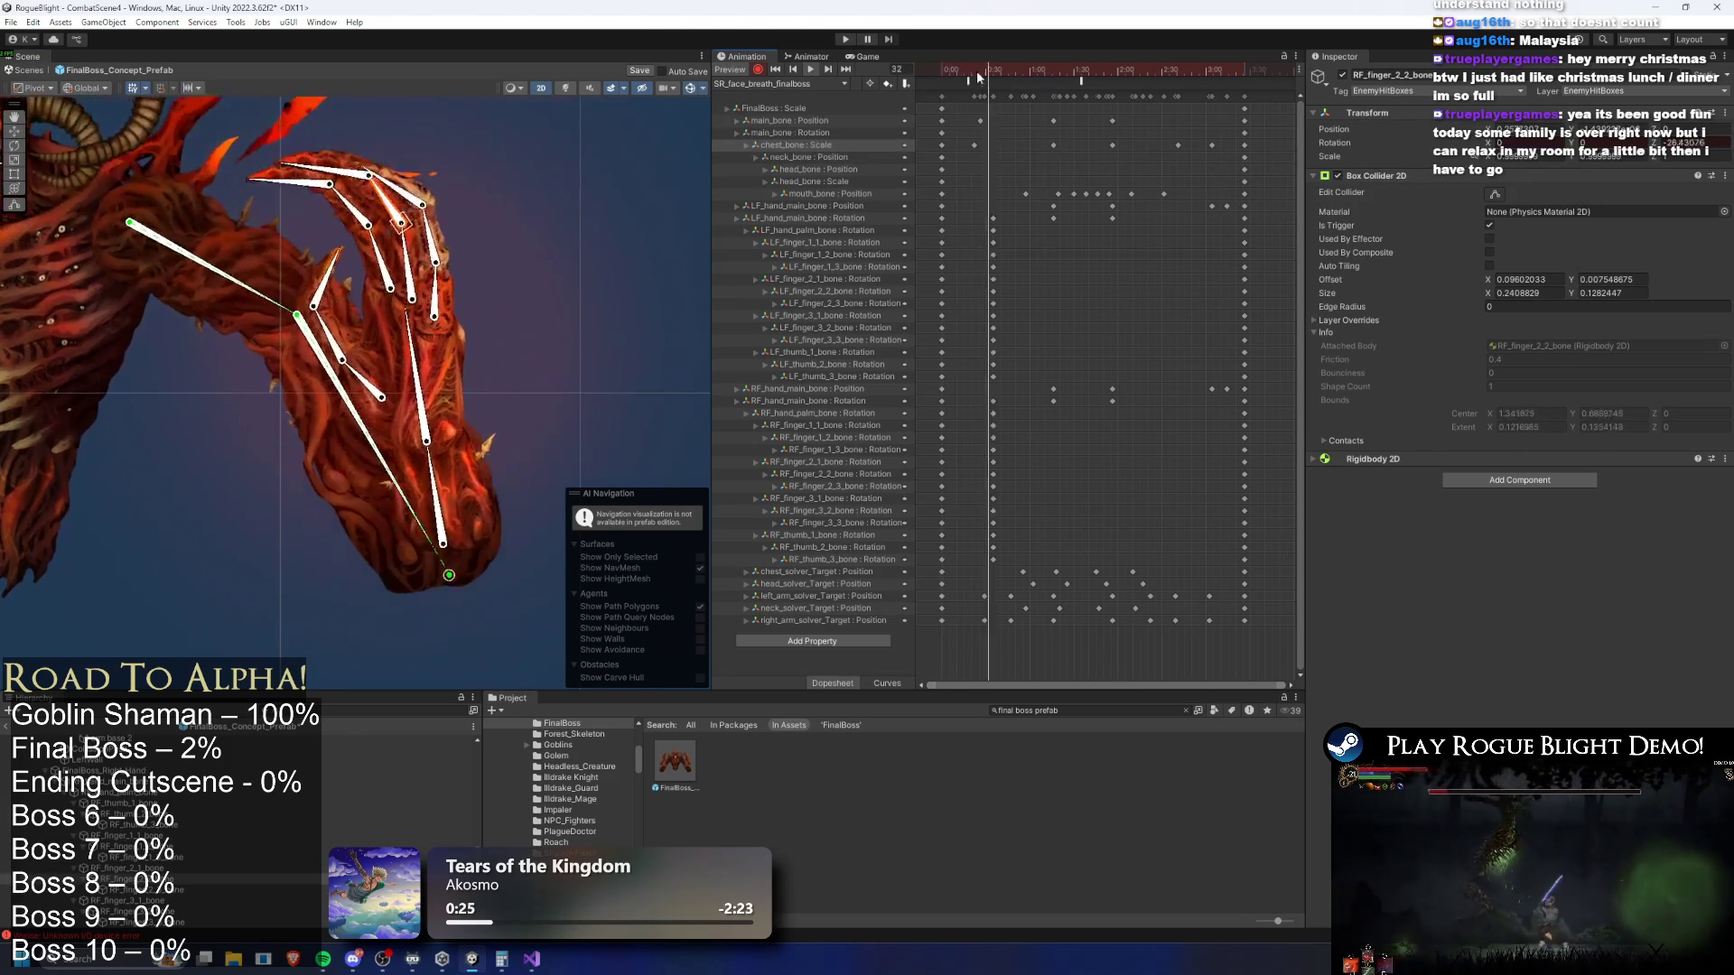
scroll(339, 349, down, 5)
scroll(134, 493, up, 3)
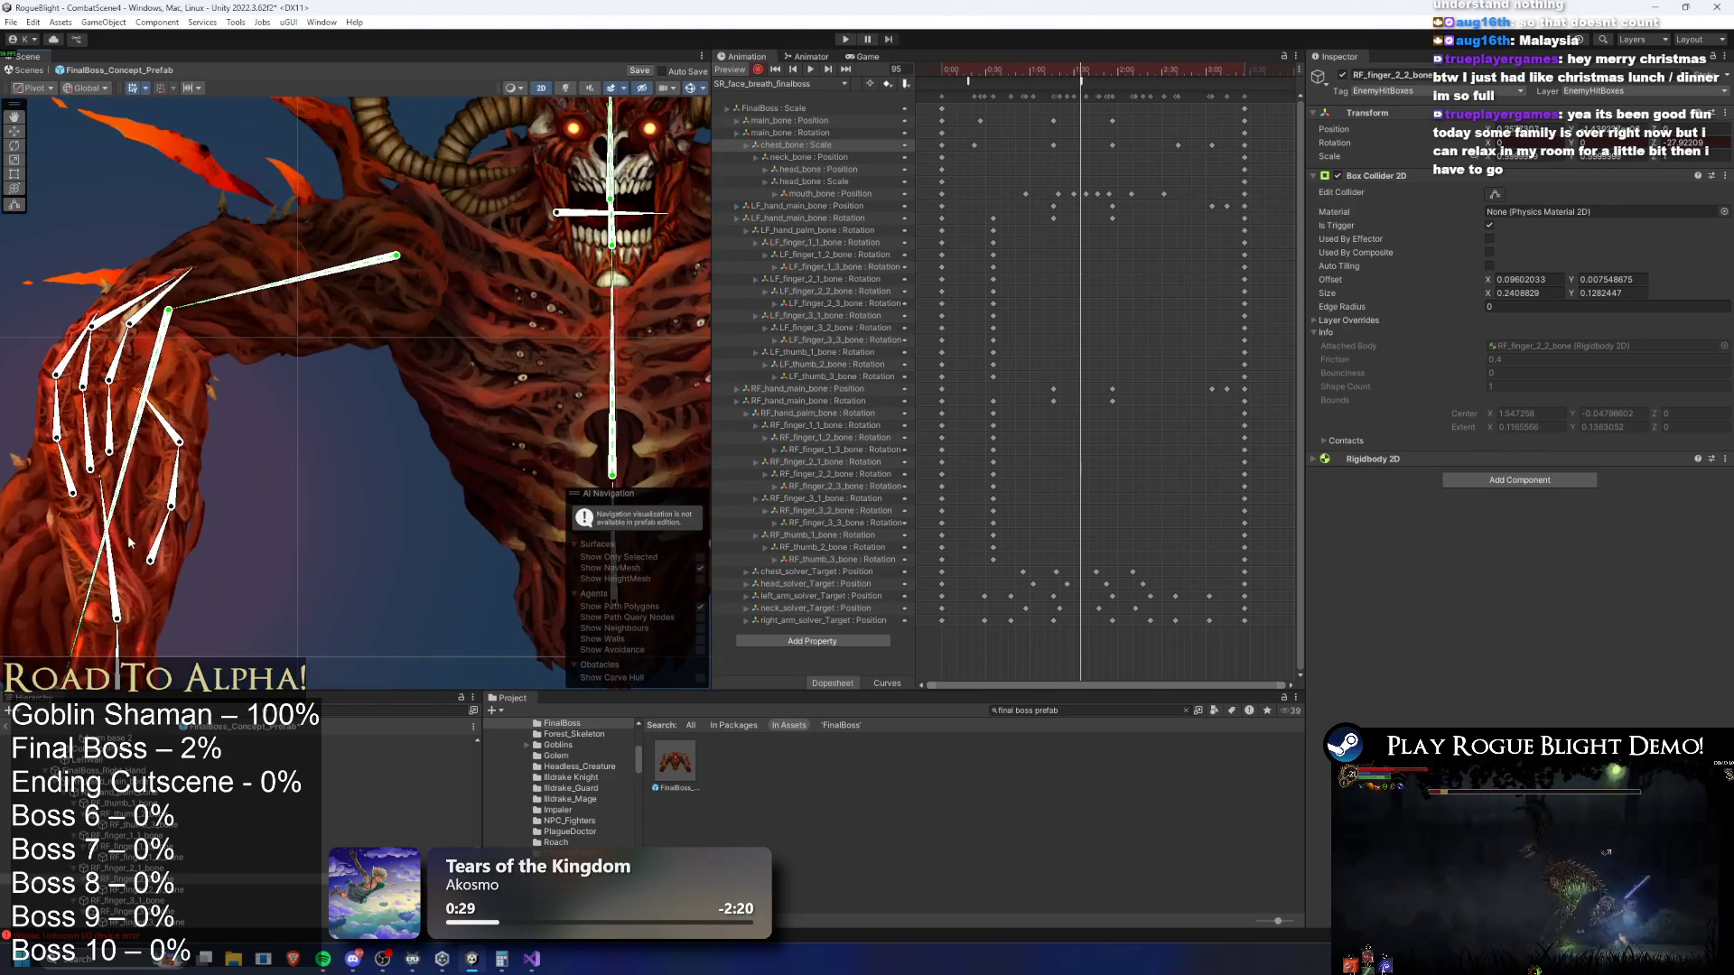
At frame 77, rotate the left thumb, third finger and first finger bones into a new pose
mouse_move(1000, 72)
mouse_down()
mouse_move(1051, 71)
mouse_move(984, 72)
mouse_move(1085, 68)
mouse_move(1054, 68)
mouse_up()
scroll(49, 582, up, 3)
click(138, 492)
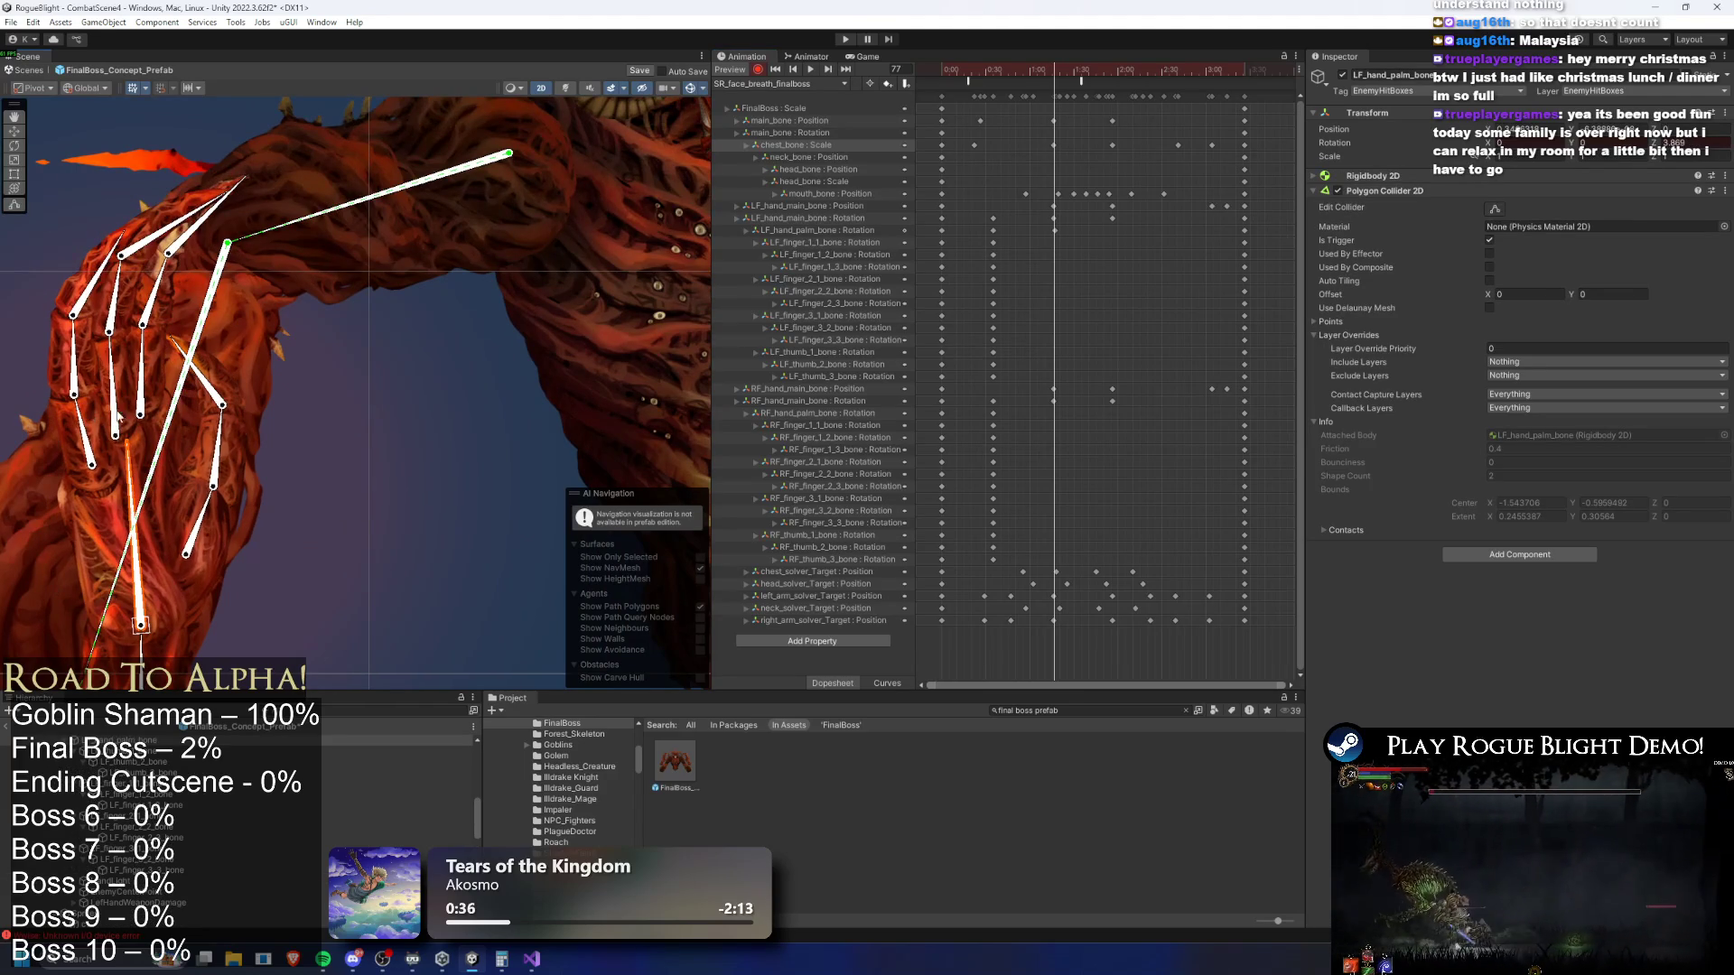
drag(206, 515, 242, 454)
drag(140, 370, 282, 259)
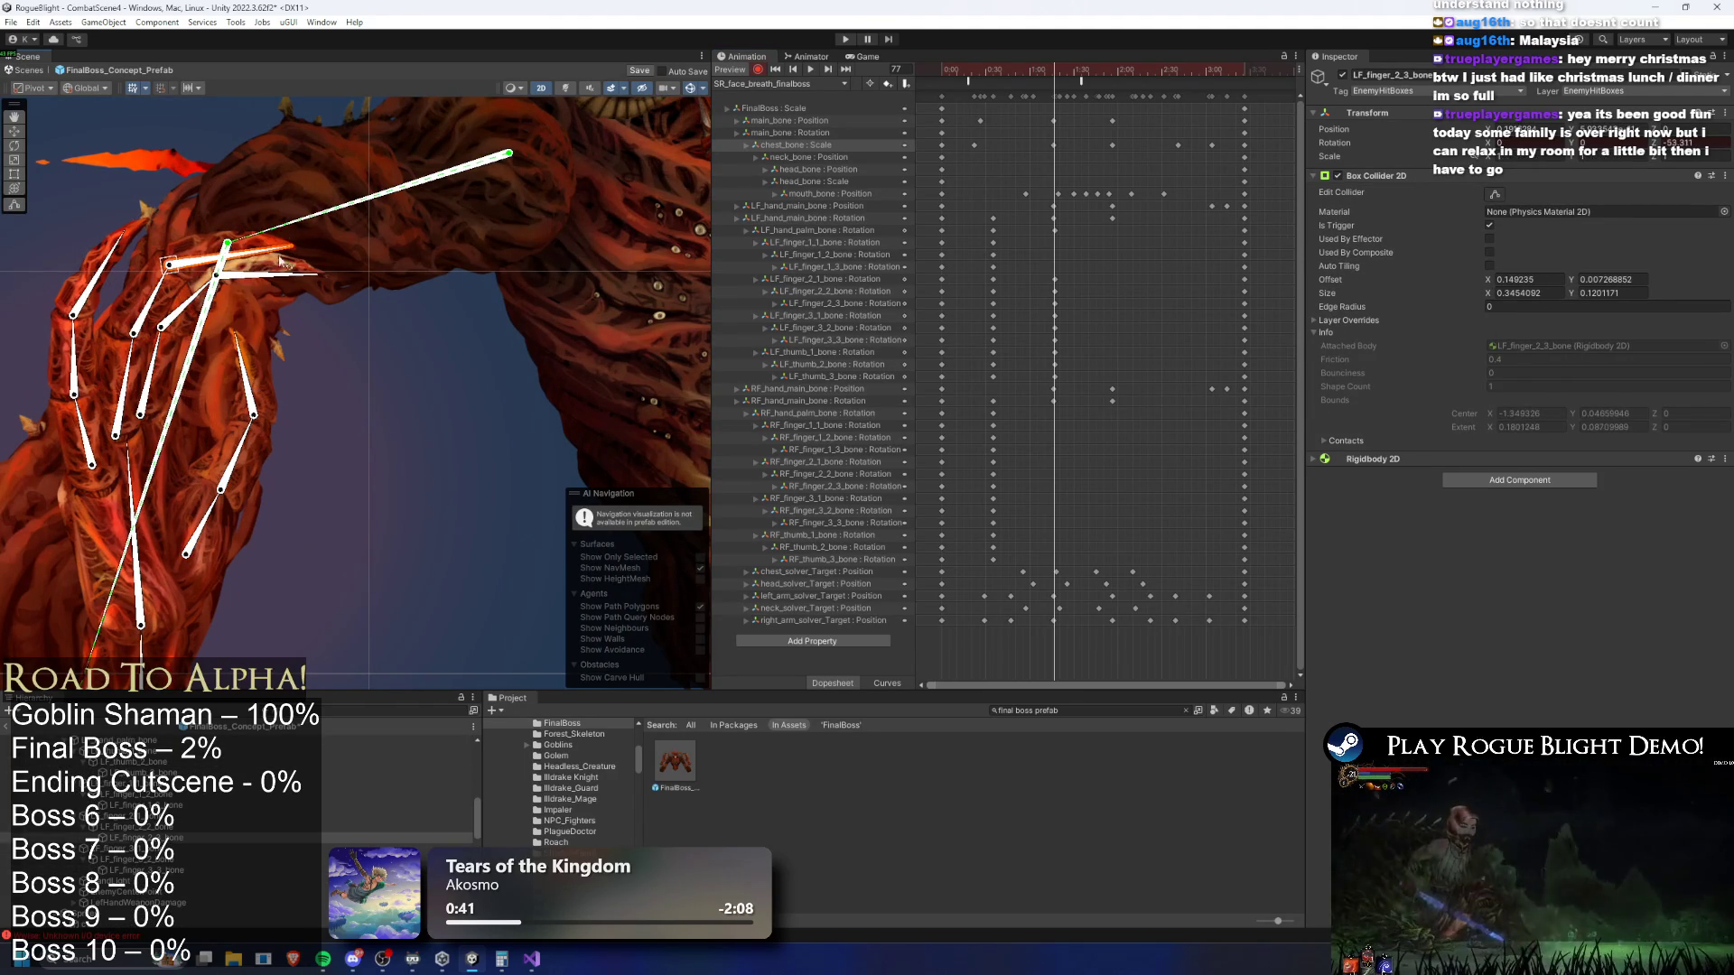
drag(81, 429, 199, 295)
click(181, 281)
scroll(442, 247, down, 2)
scroll(441, 246, up, 3)
Re-pose the right palm and first, second and third finger bones, then preview the clip
drag(526, 470, 459, 449)
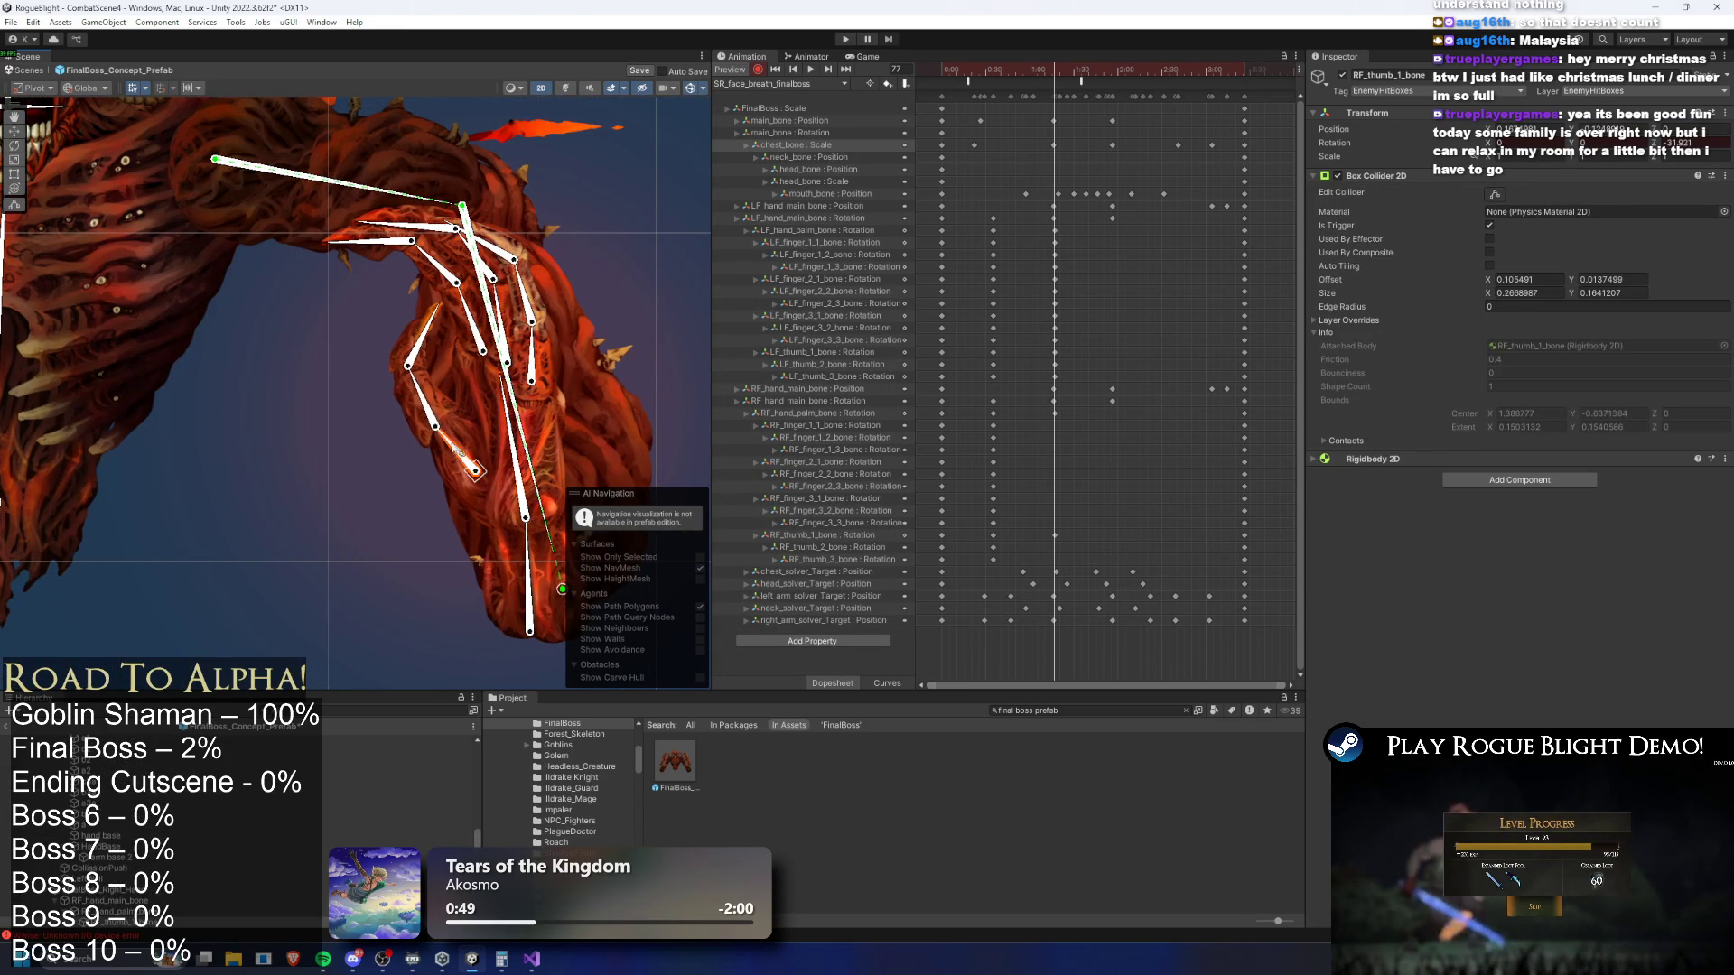
drag(462, 311, 377, 276)
mouse_move(504, 317)
mouse_down()
mouse_move(471, 282)
mouse_move(517, 307)
mouse_up()
drag(448, 261, 452, 268)
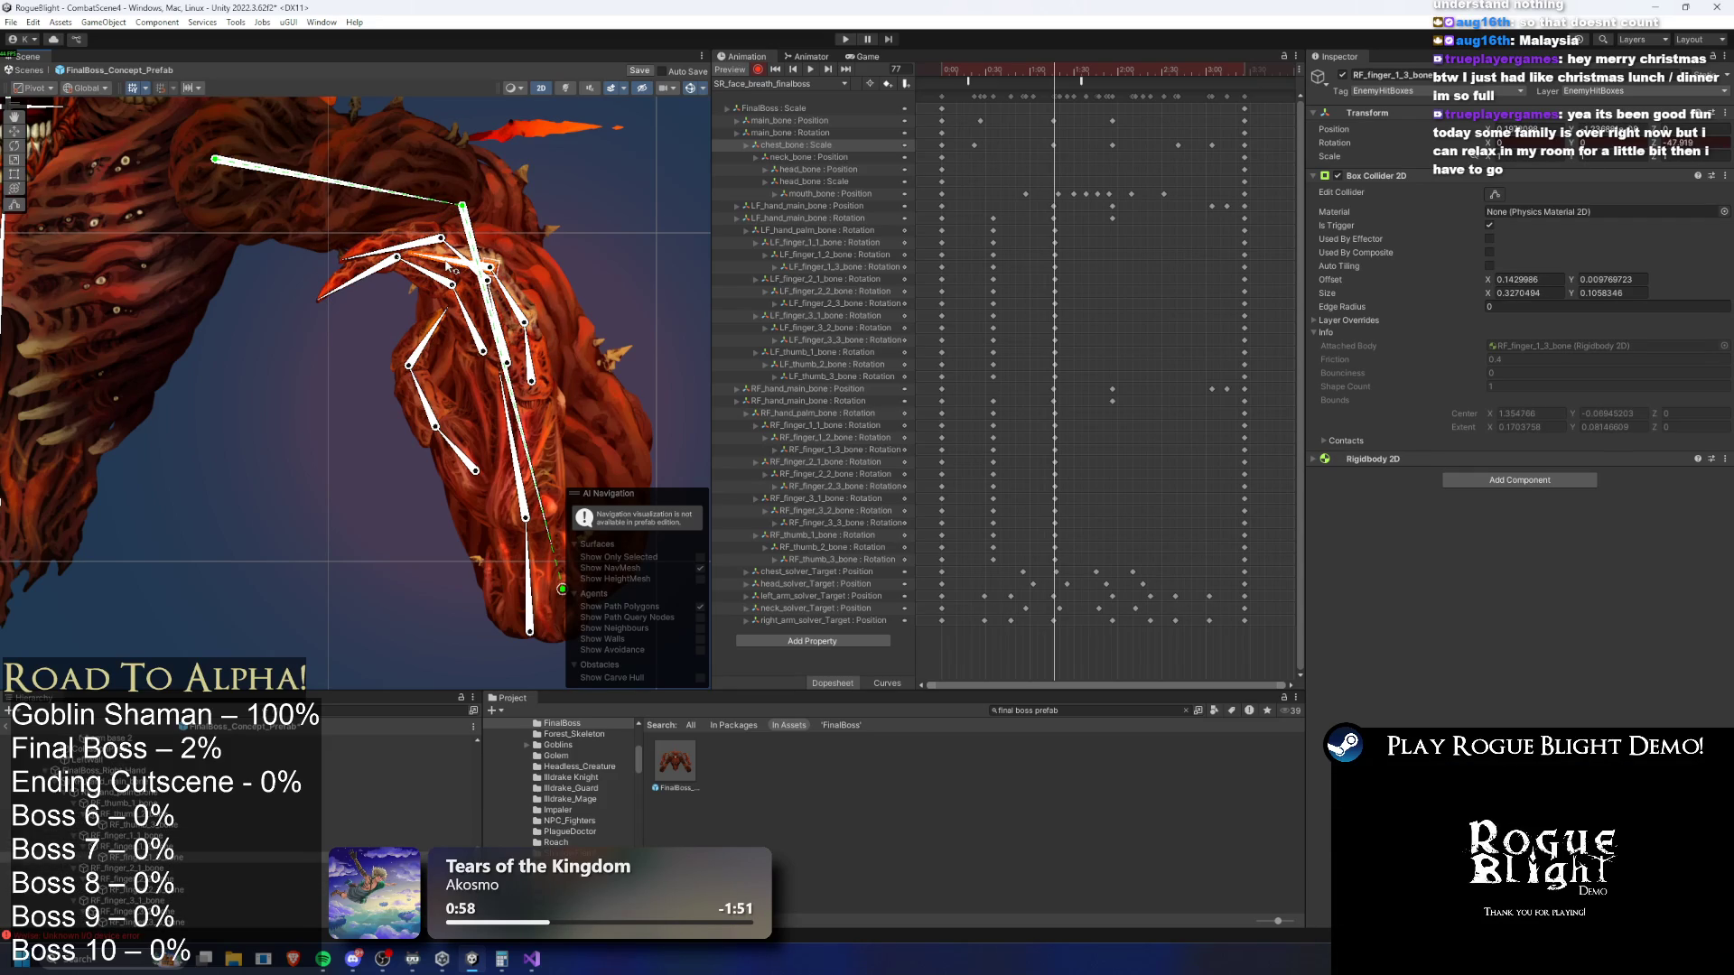
key(space)
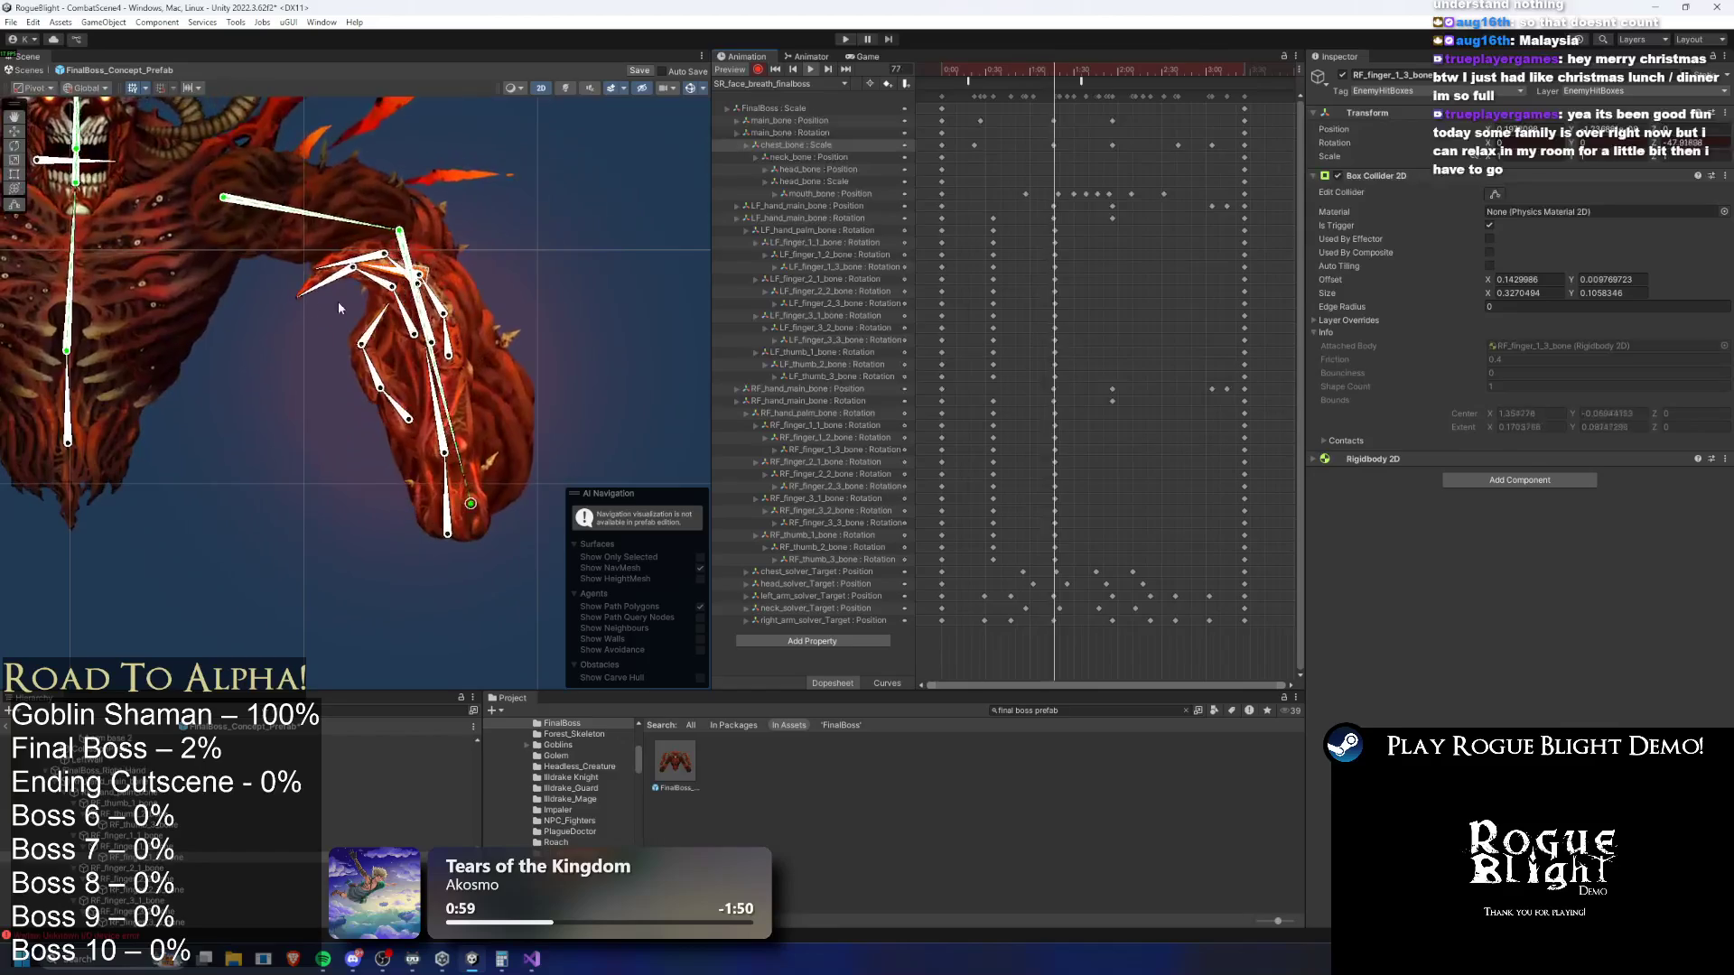
drag(1152, 74, 1124, 80)
scroll(437, 353, up, 2)
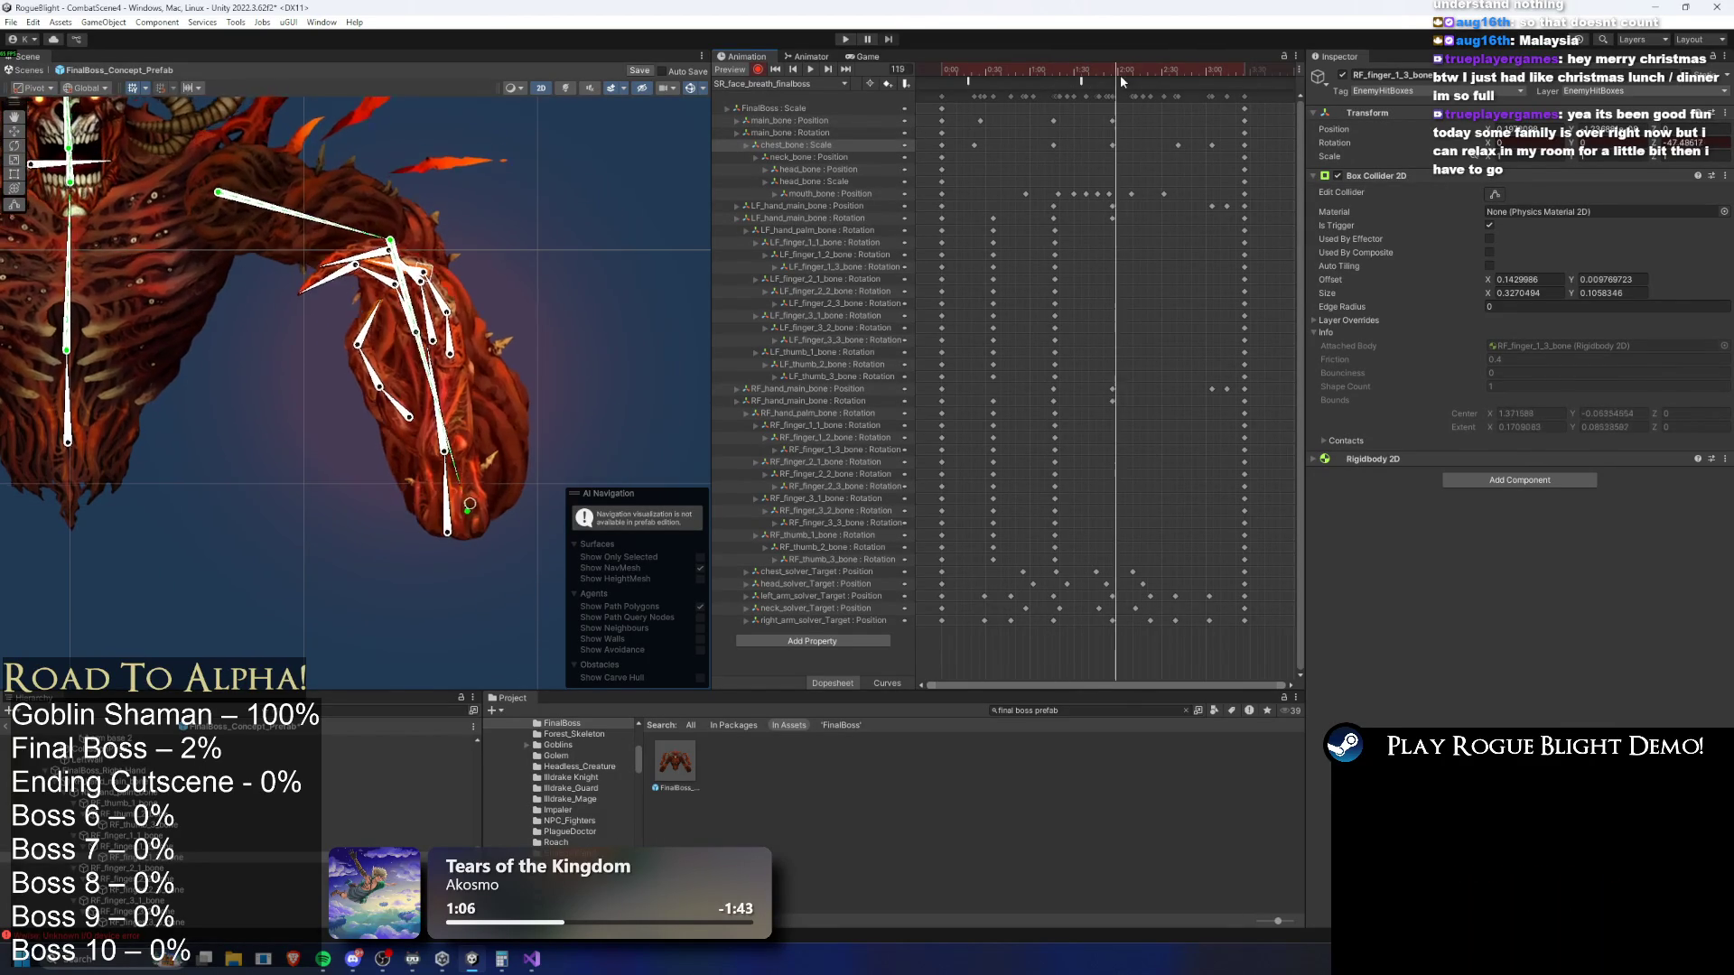
At frame 125, curl the left third finger and the left second finger's base and tip
scroll(437, 353, up, 2)
click(437, 353)
mouse_move(437, 352)
mouse_down()
mouse_move(180, 181)
mouse_move(93, 350)
mouse_up()
click(93, 350)
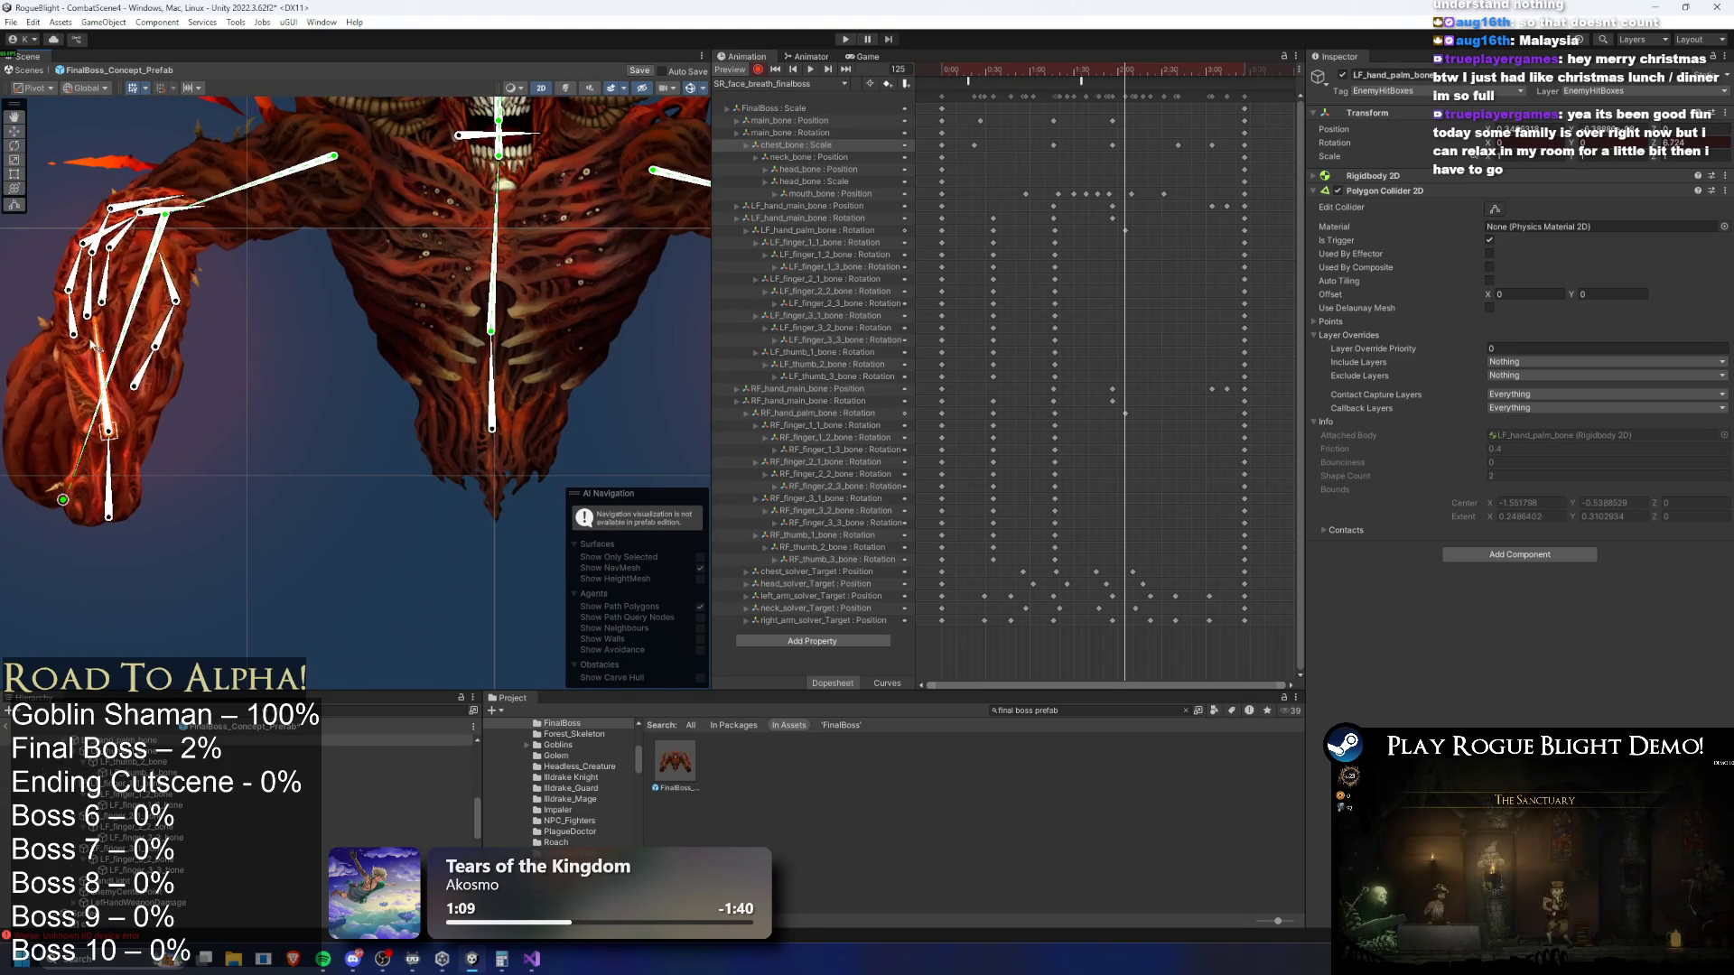
scroll(217, 213, up, 2)
mouse_move(178, 237)
mouse_down()
mouse_move(262, 289)
mouse_move(298, 347)
mouse_up()
drag(115, 292, 159, 290)
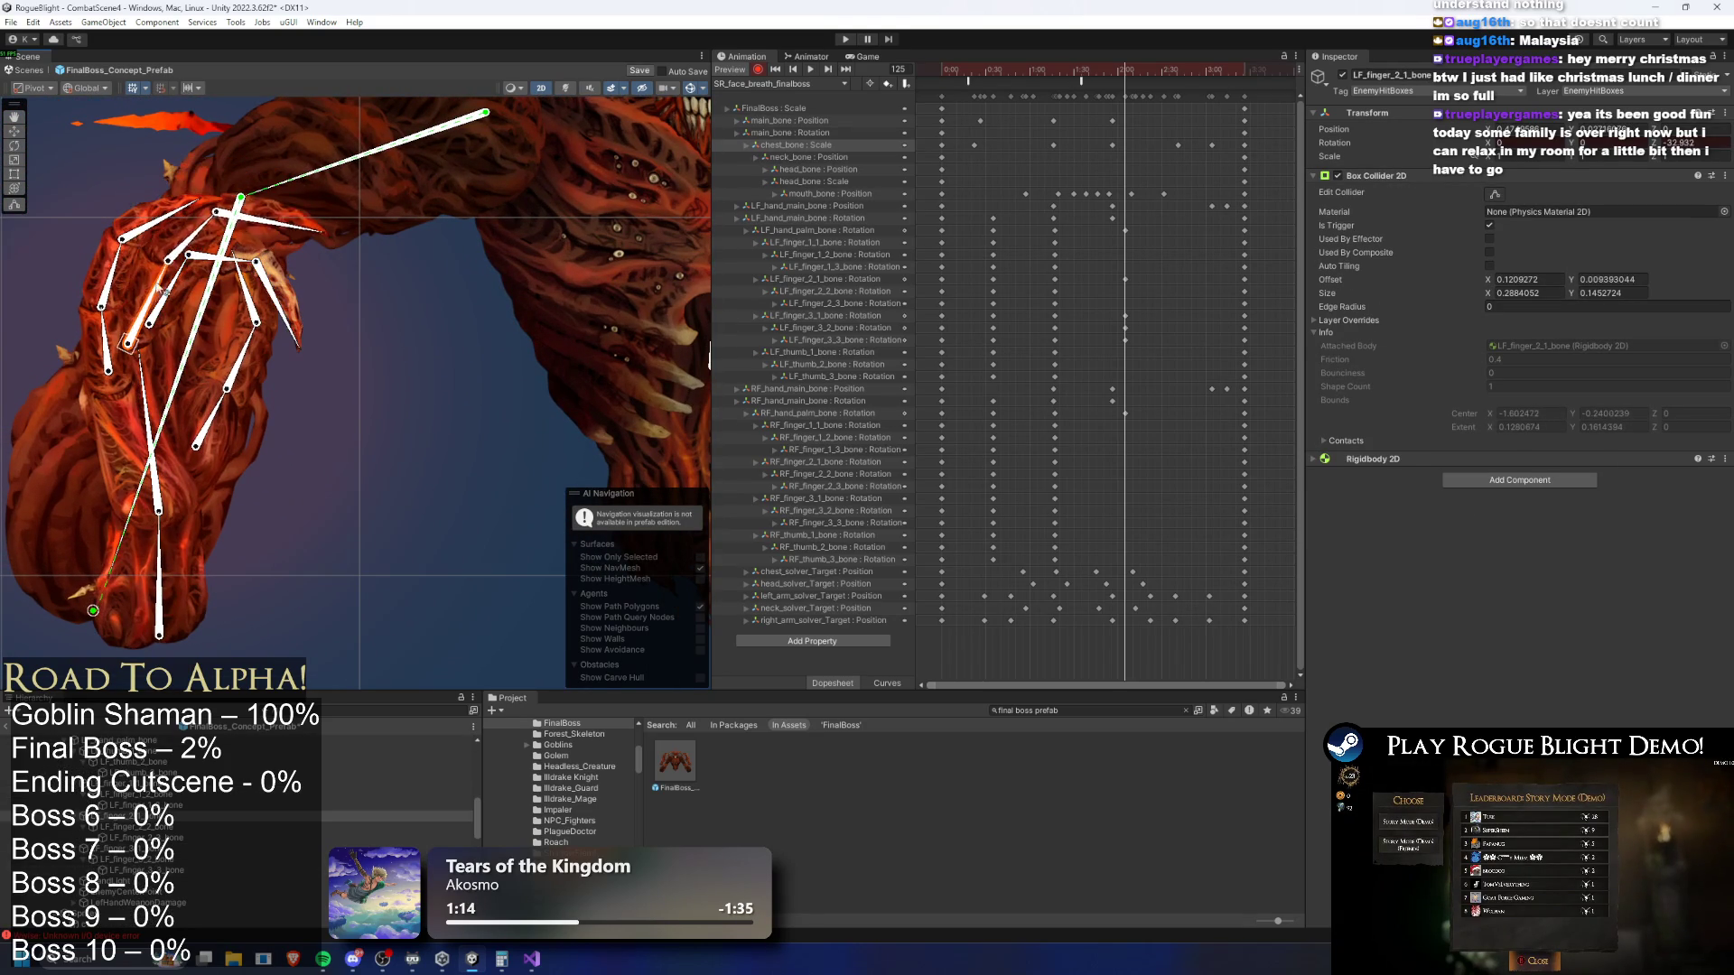
mouse_move(208, 237)
mouse_down()
mouse_move(283, 269)
mouse_move(190, 267)
mouse_up()
Bend the left first finger's middle bone and the left thumb's tip into the curl
mouse_move(114, 332)
mouse_down()
mouse_move(135, 289)
mouse_move(219, 268)
mouse_up()
scroll(238, 248, up, 3)
drag(101, 291, 229, 408)
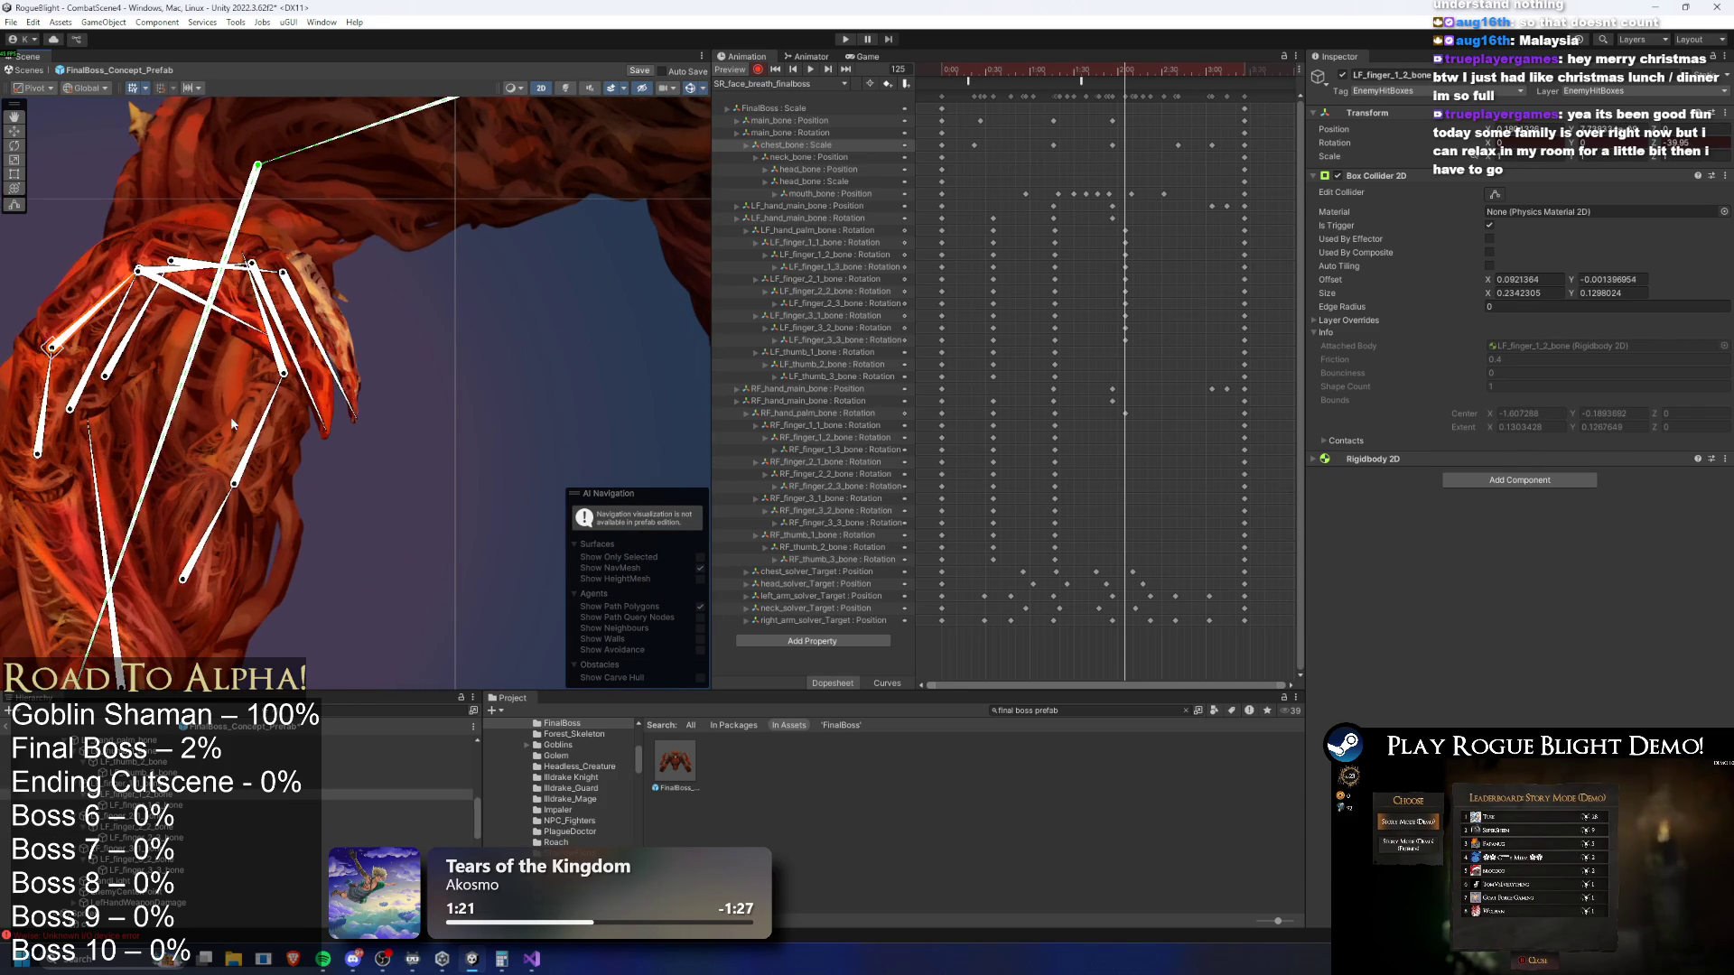
drag(221, 546, 231, 343)
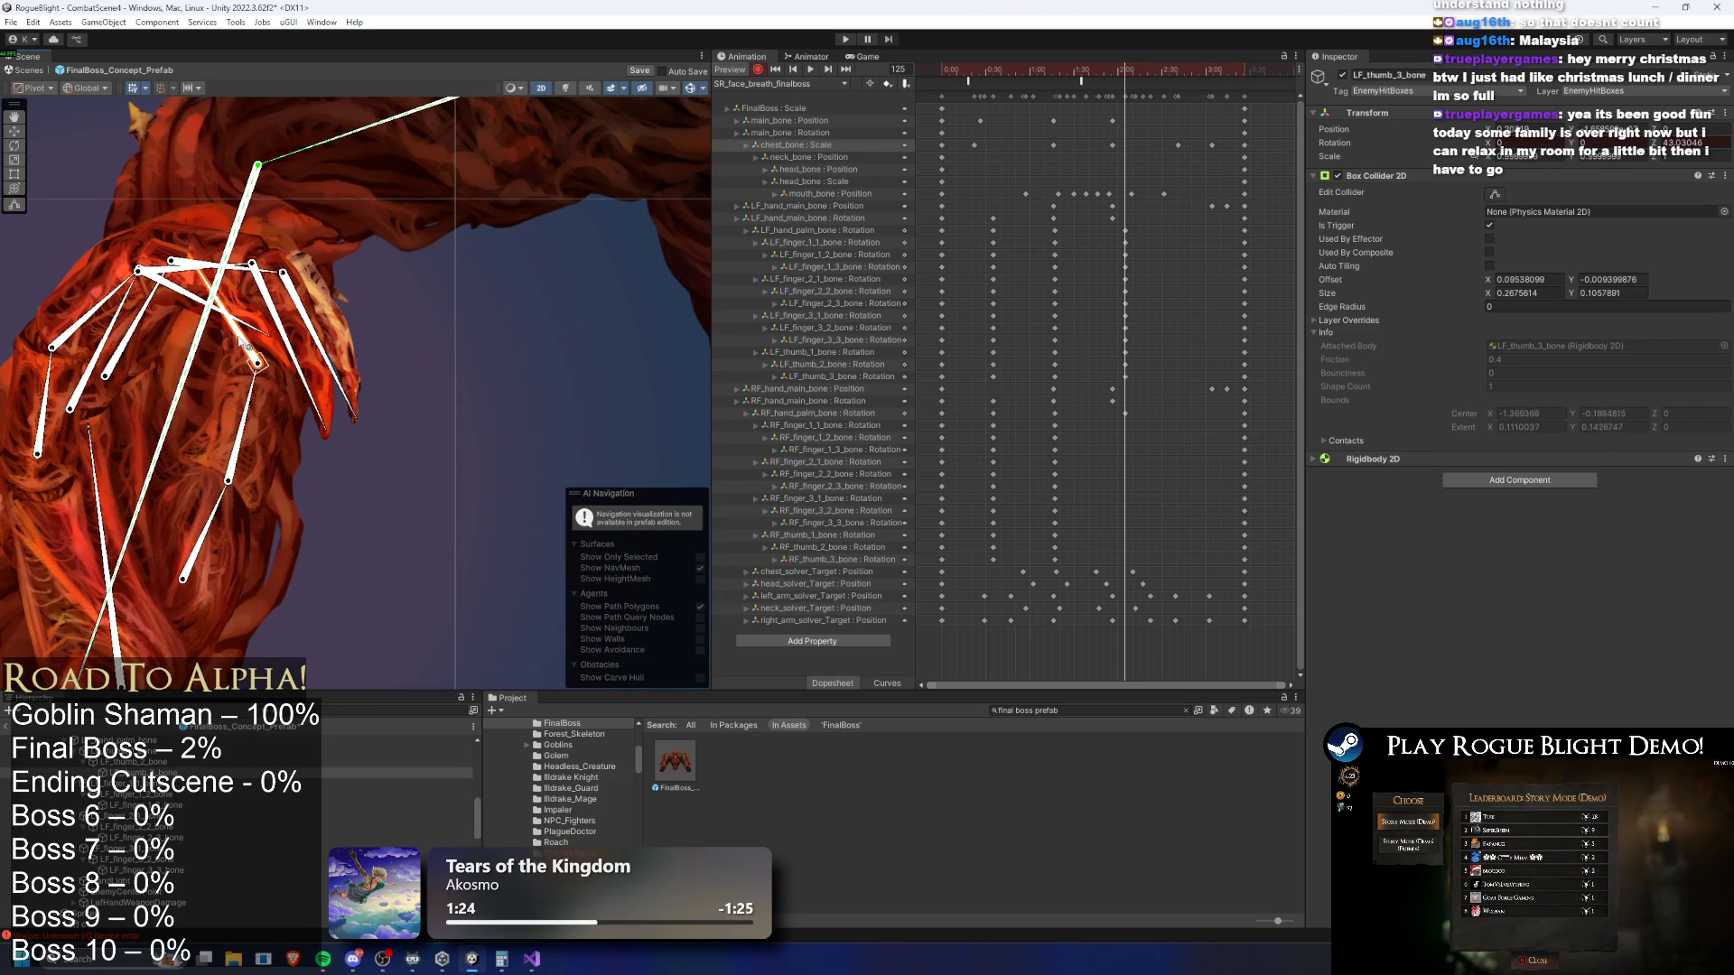
scroll(430, 359, down, 1)
scroll(562, 251, up, 3)
scroll(429, 273, down, 3)
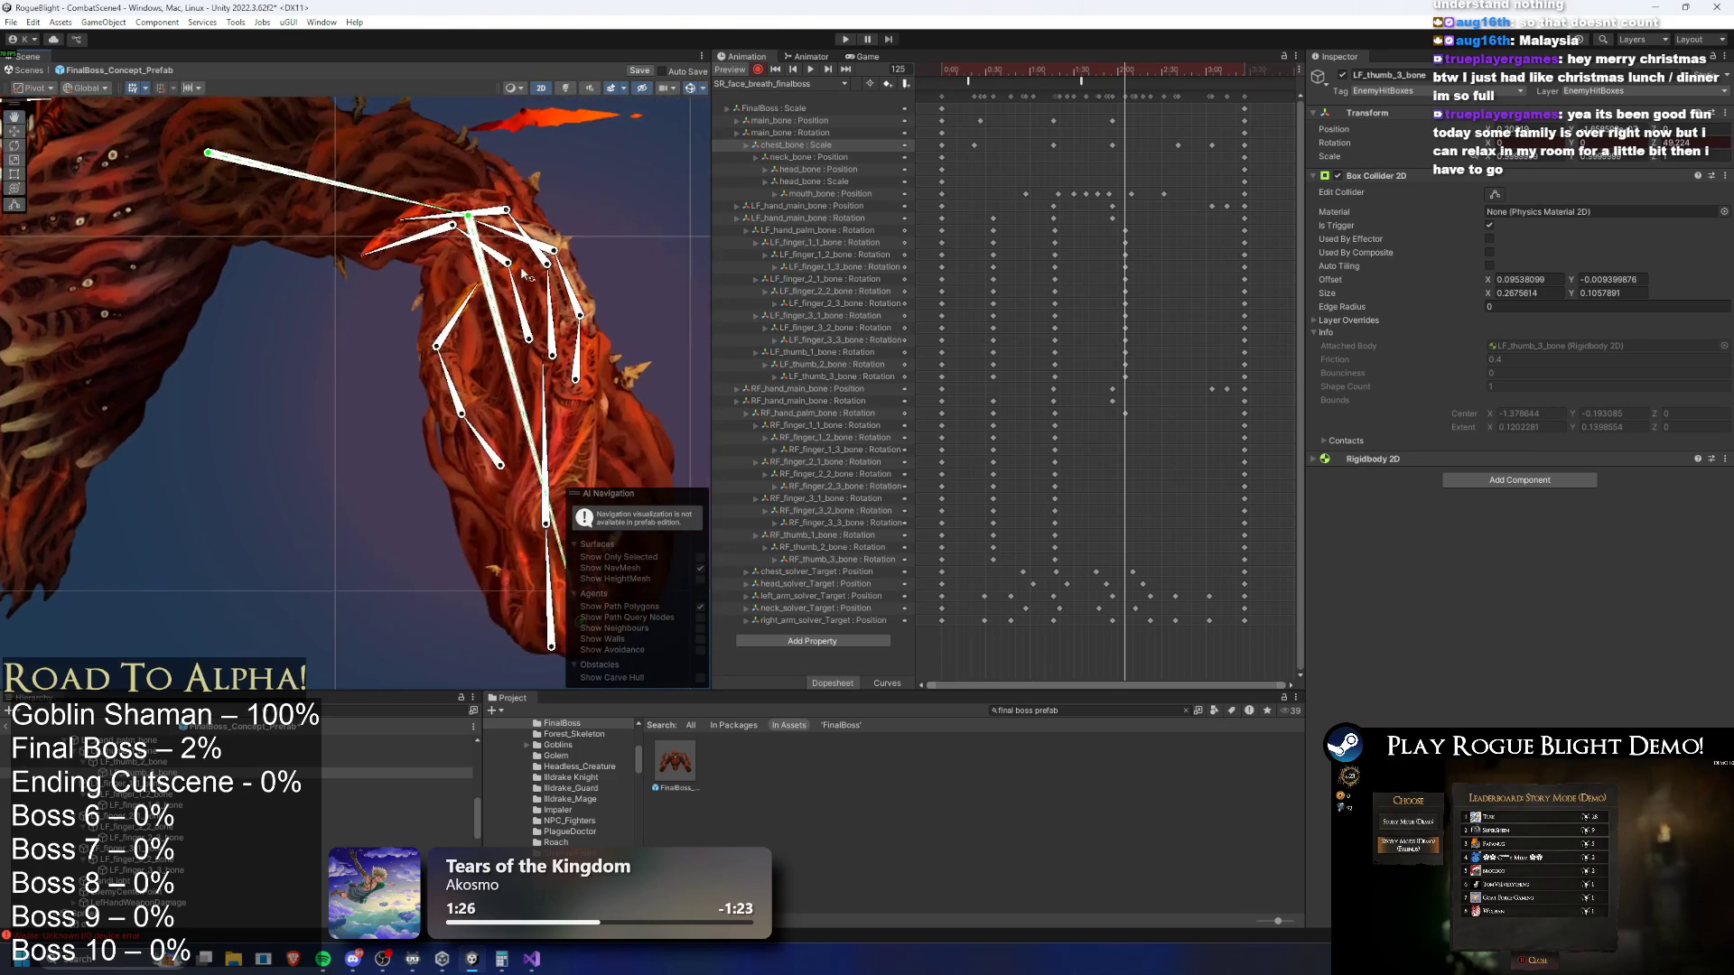
scroll(274, 414, up, 2)
Curl the right thumb, second and third fingers and palm, then preview the clip
click(313, 334)
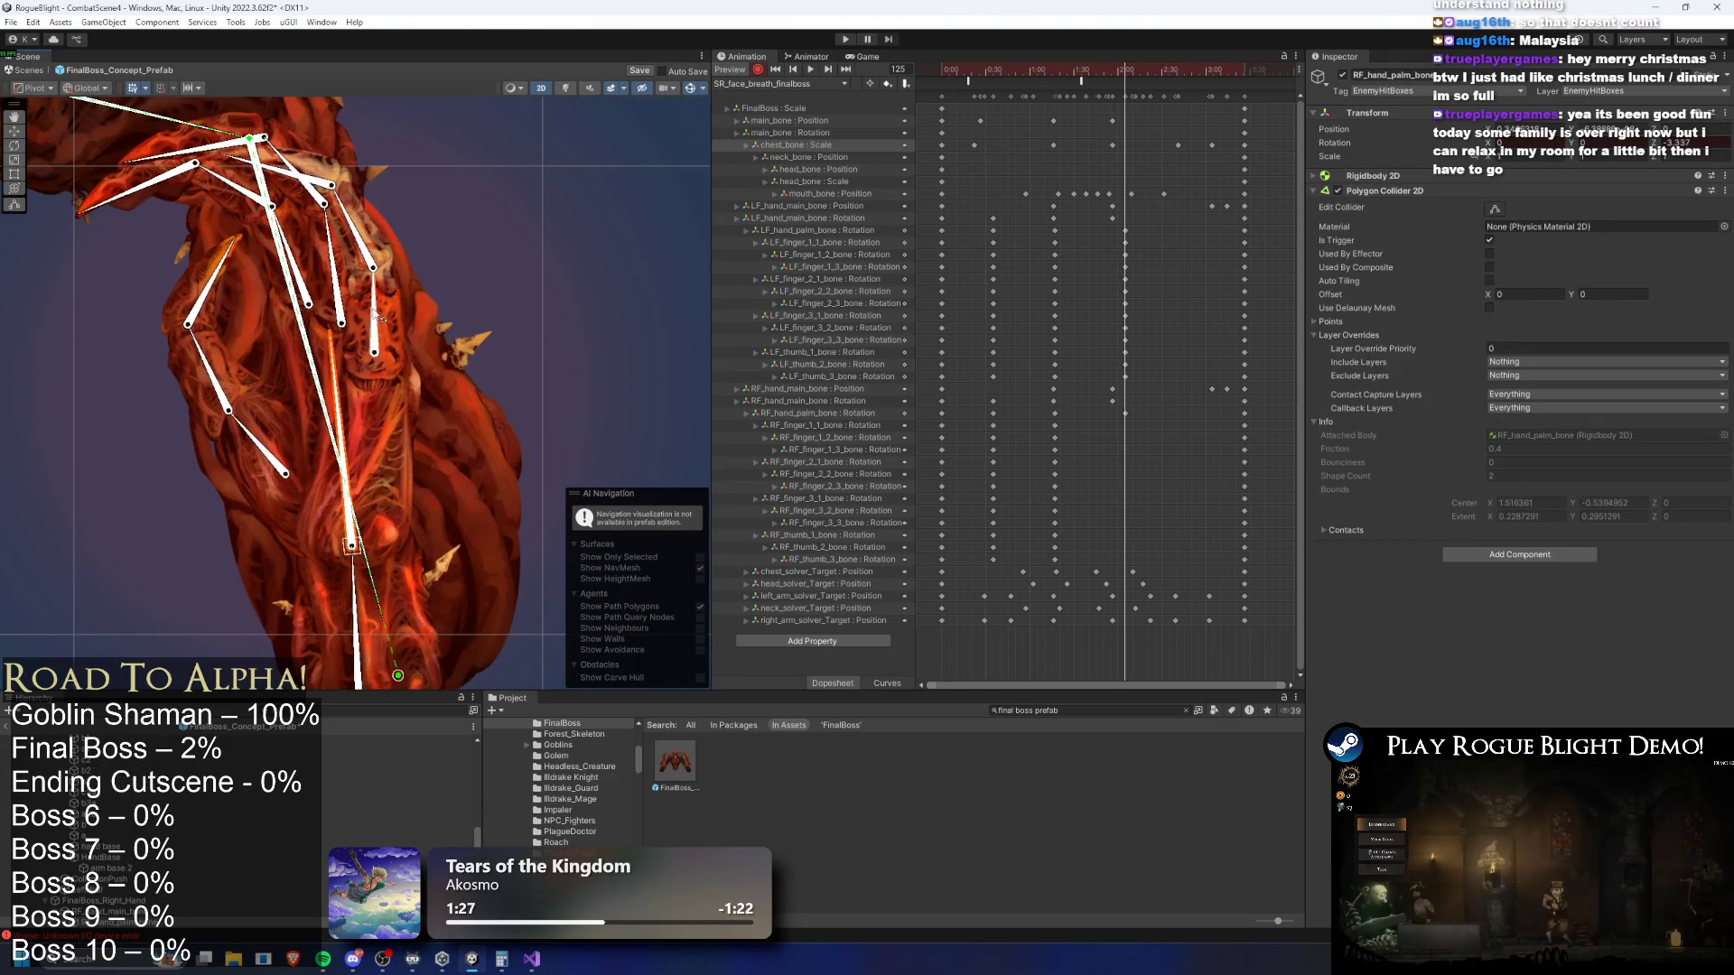
drag(203, 280, 259, 303)
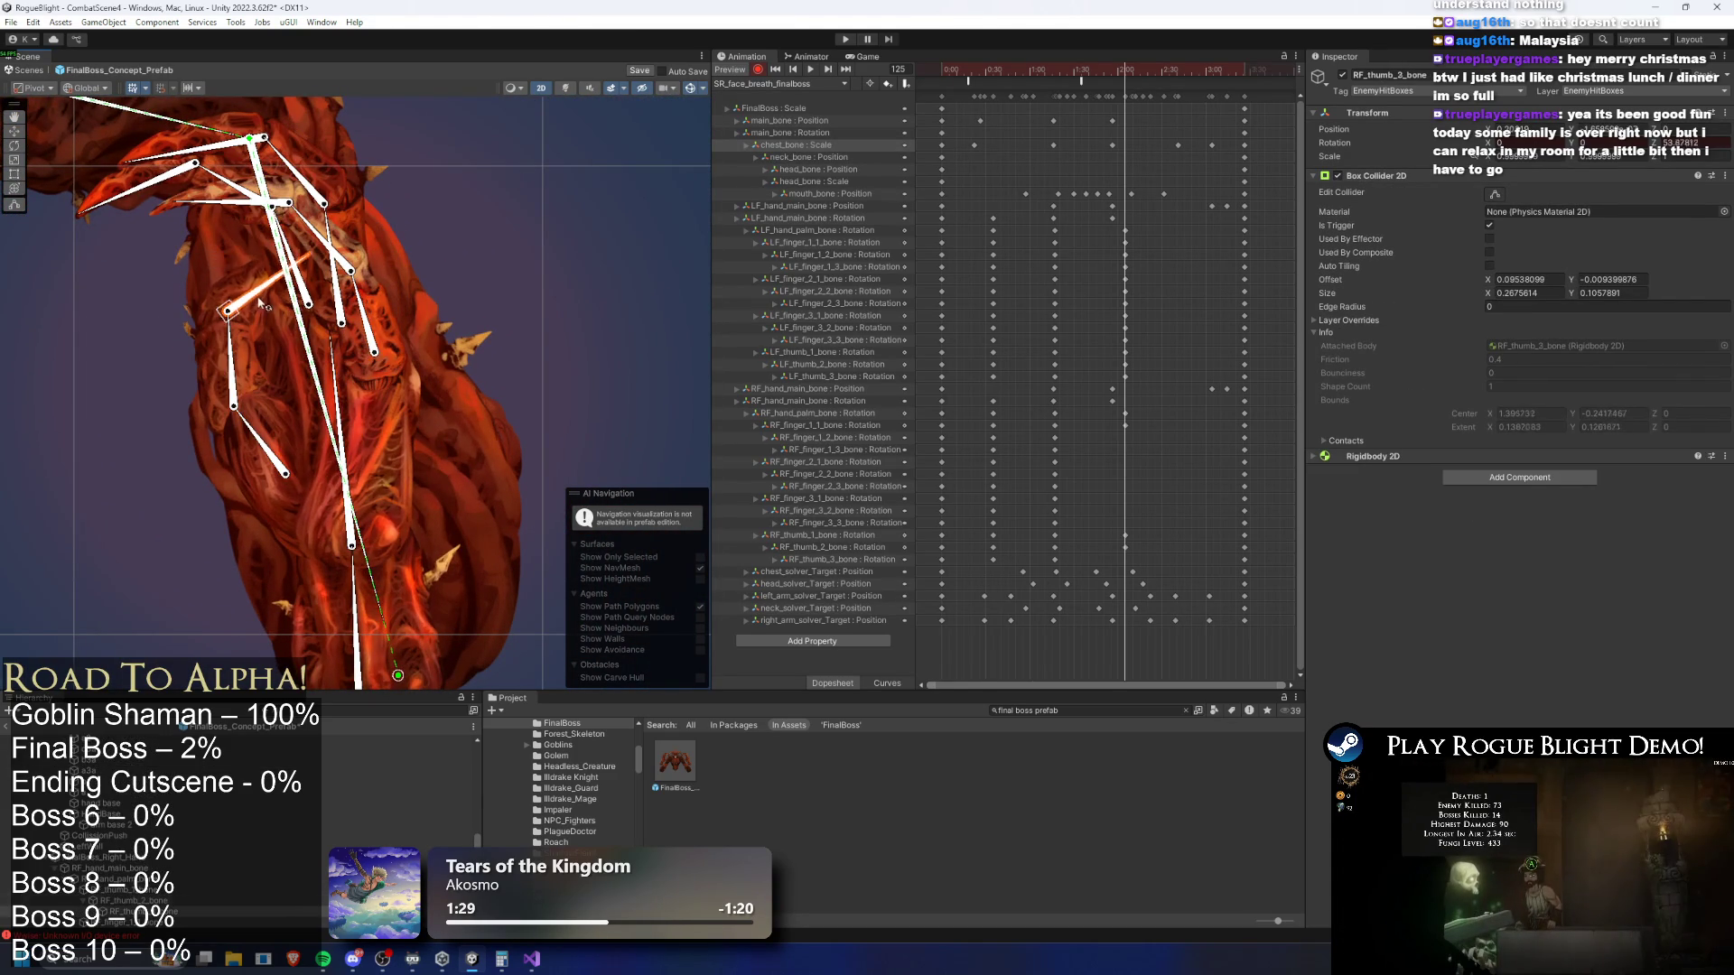
click(331, 292)
drag(108, 198, 176, 301)
mouse_move(239, 186)
mouse_down()
mouse_move(224, 208)
mouse_move(266, 238)
mouse_up()
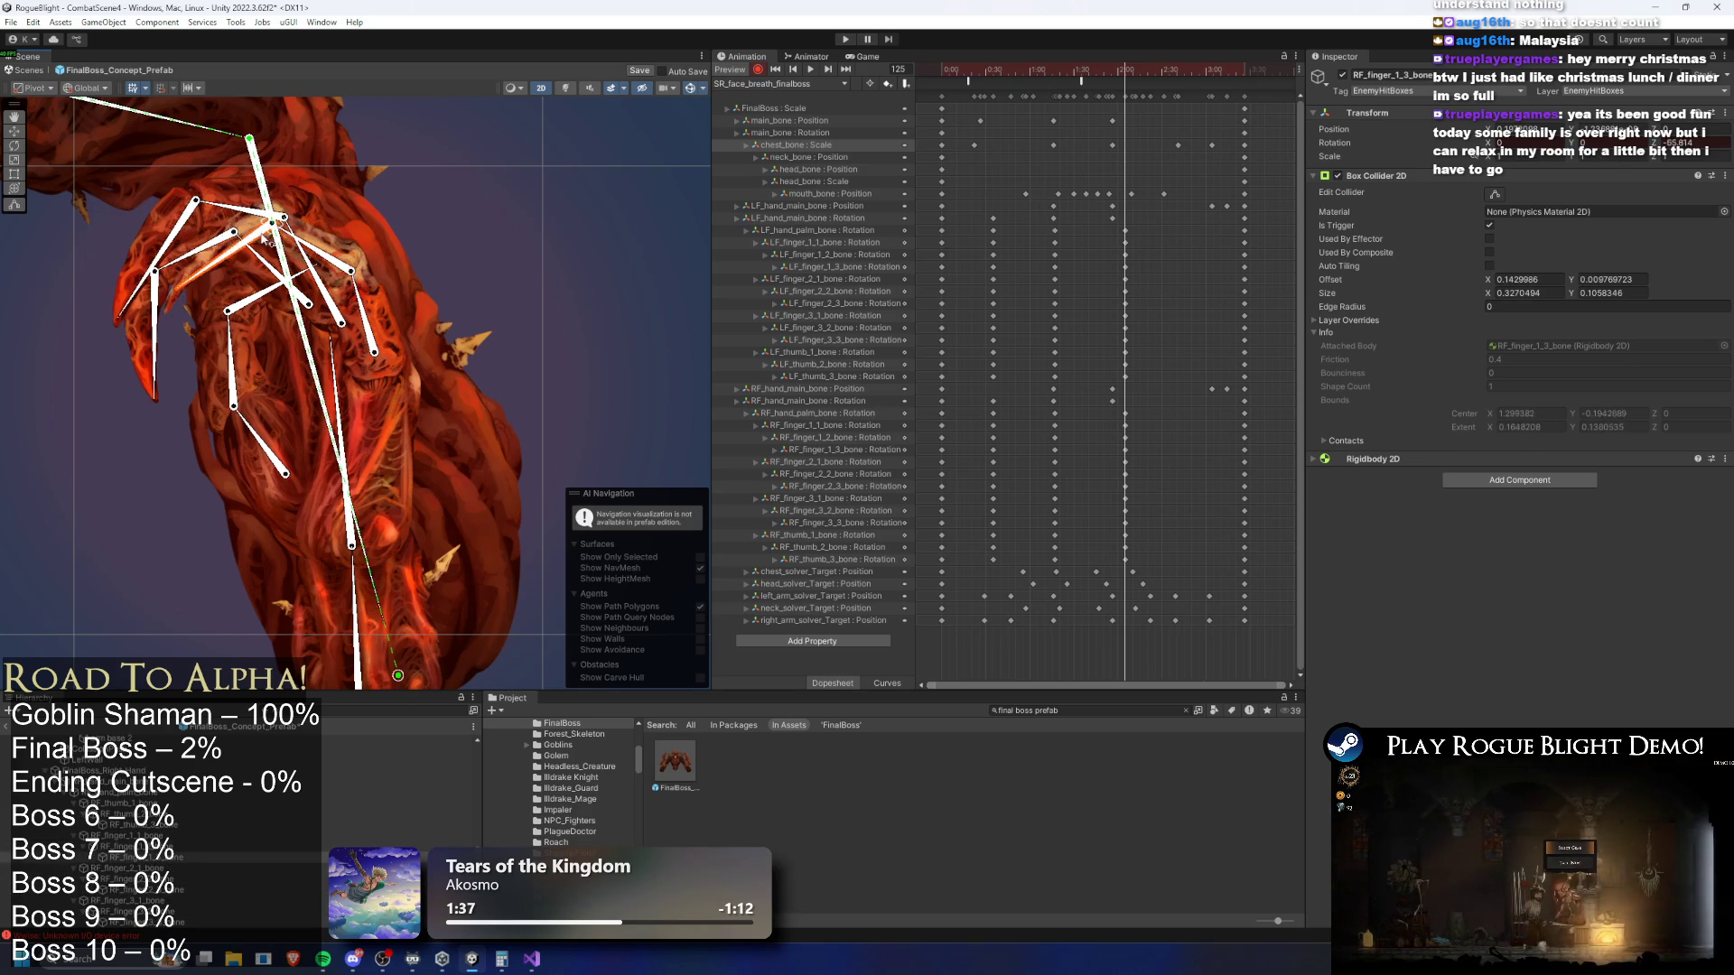
drag(341, 355, 352, 347)
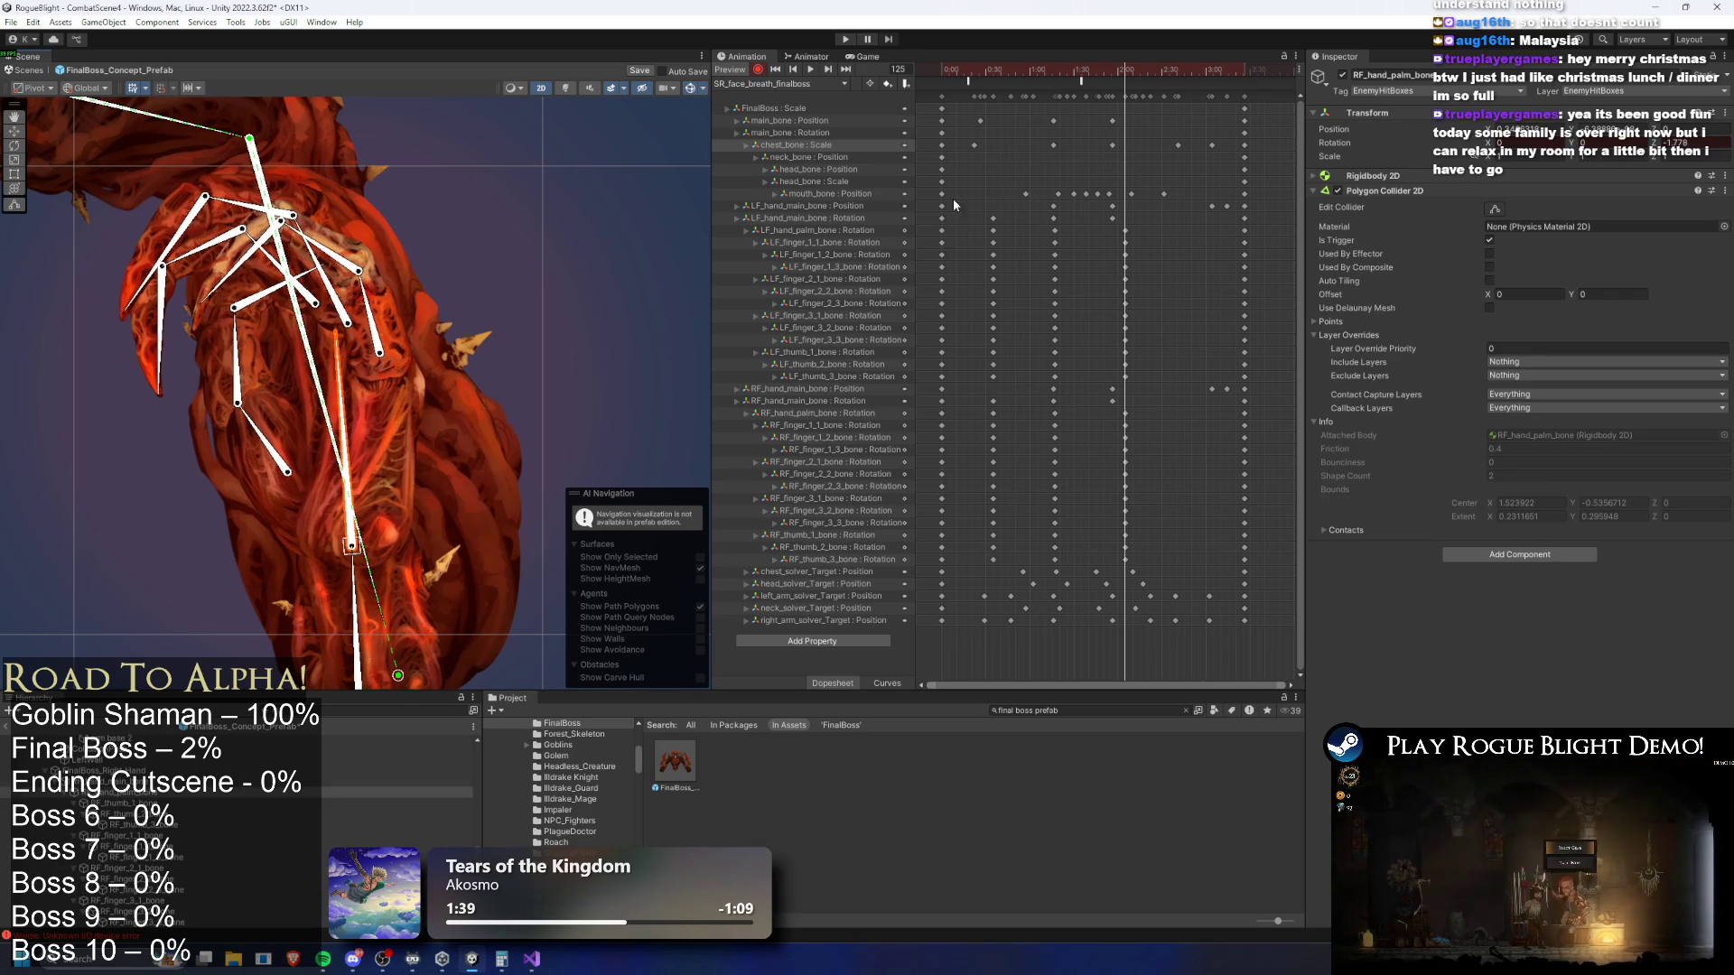
key(space)
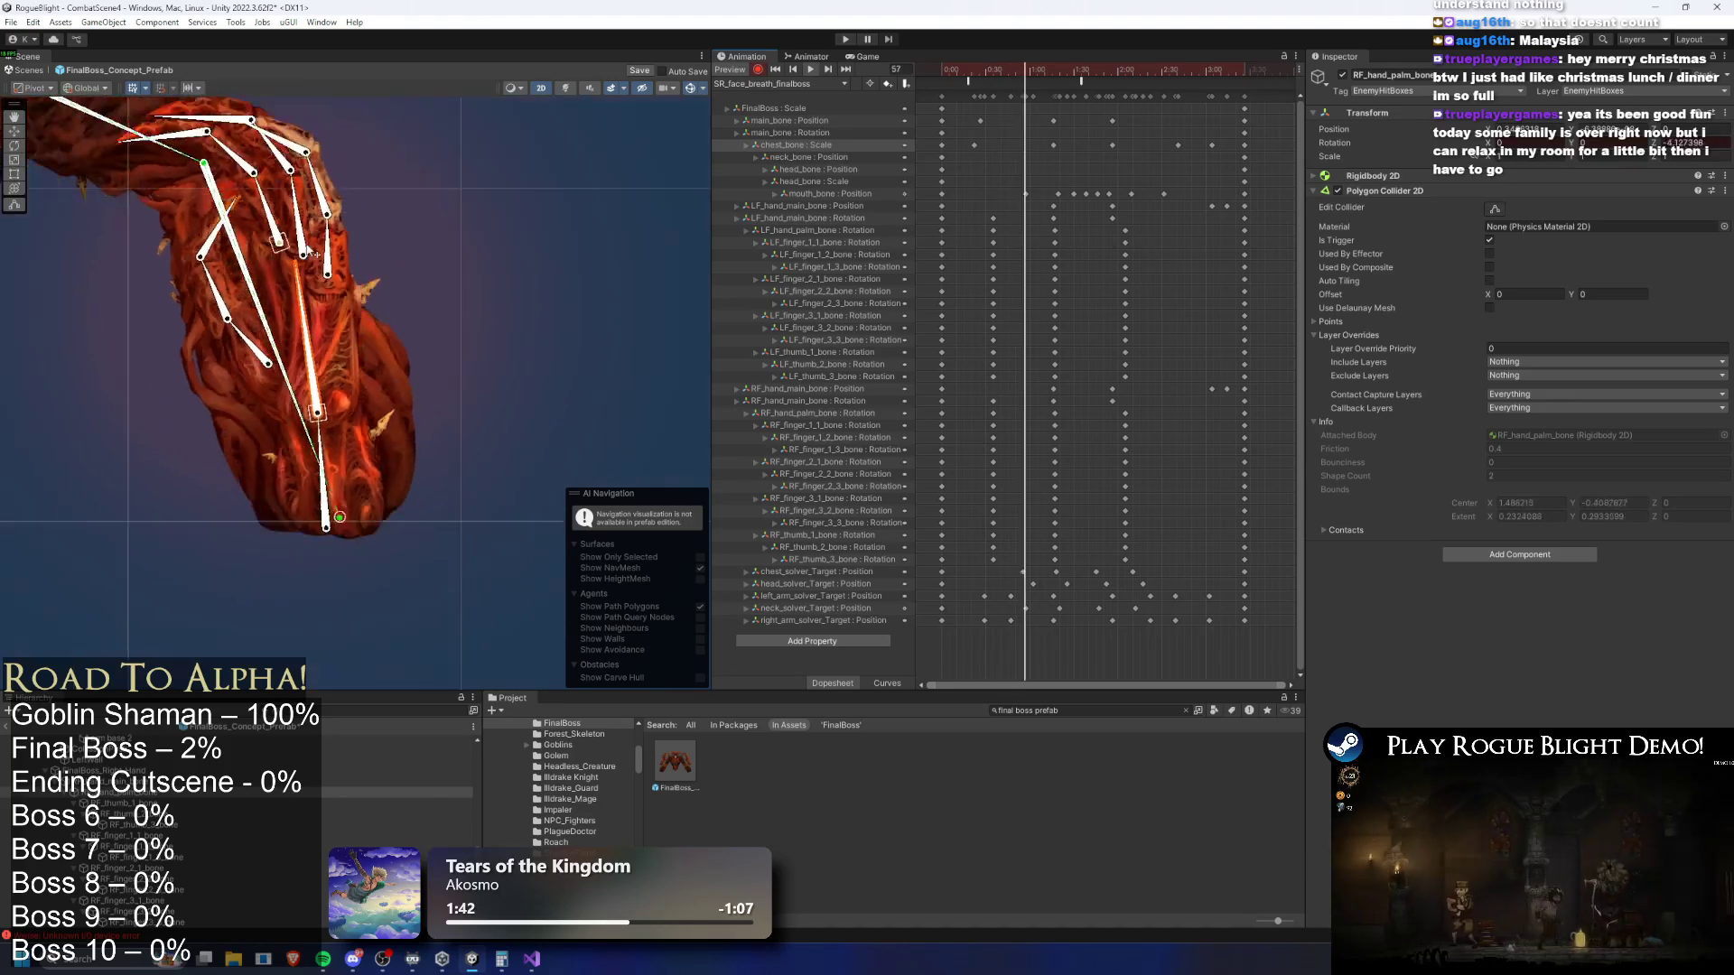
scroll(463, 220, down, 5)
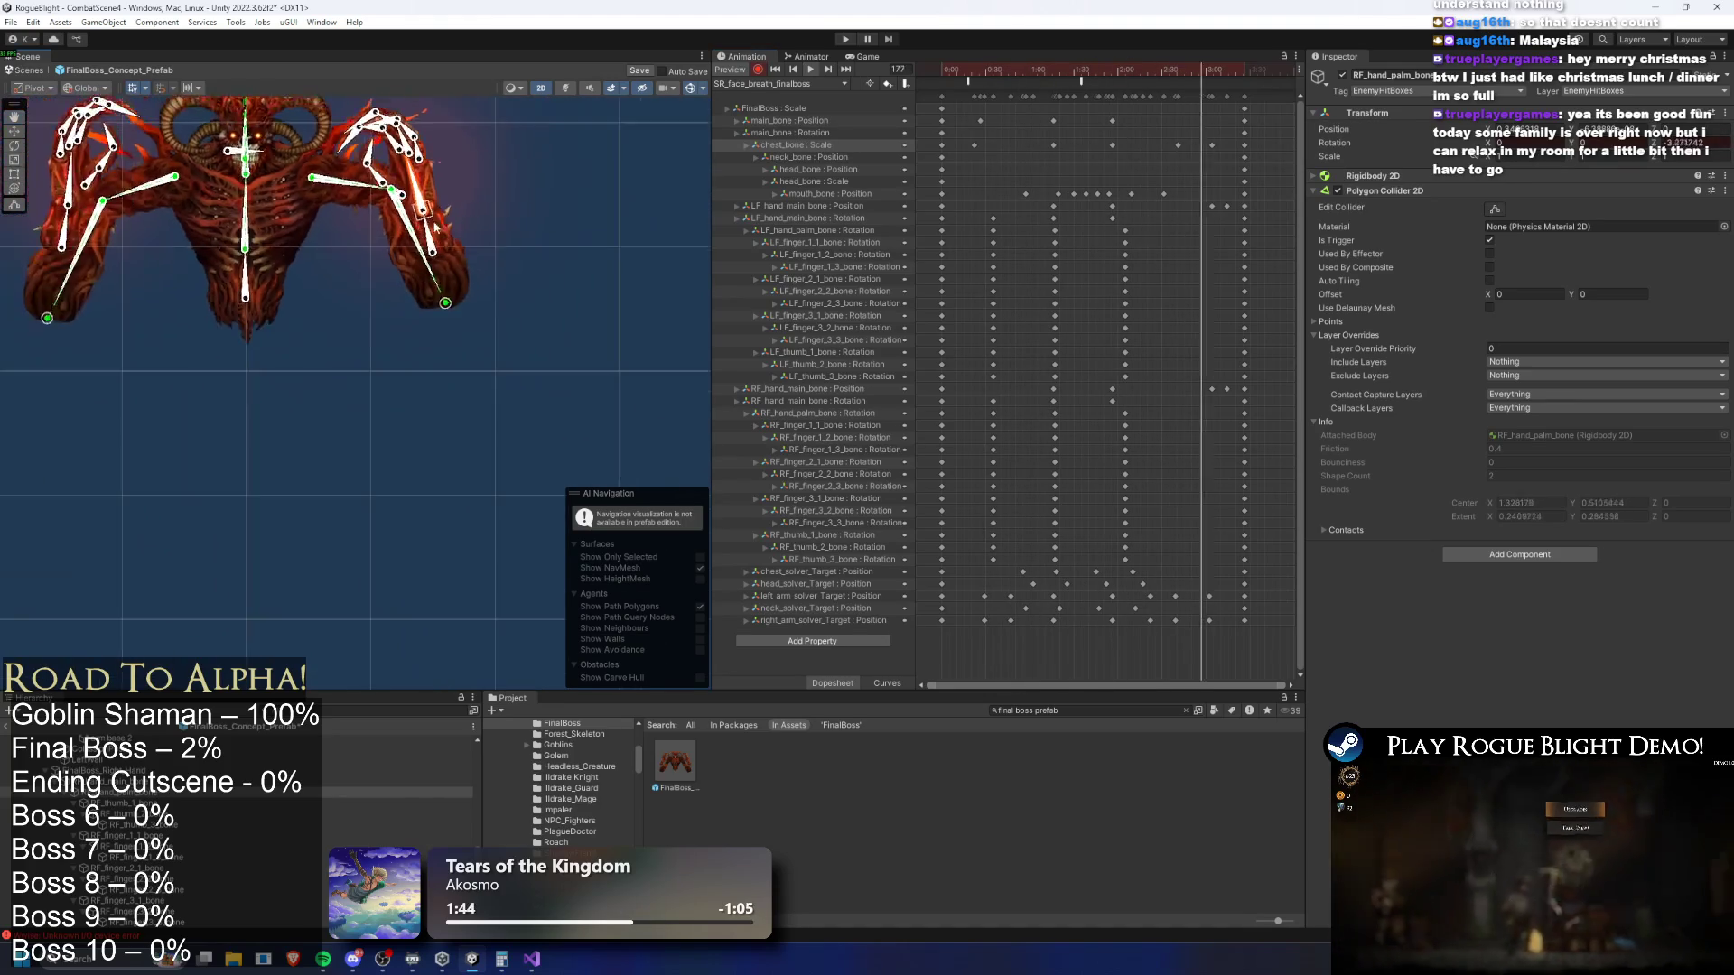
At frame 34, rotate the right second and third finger bones upward
drag(463, 221, 481, 312)
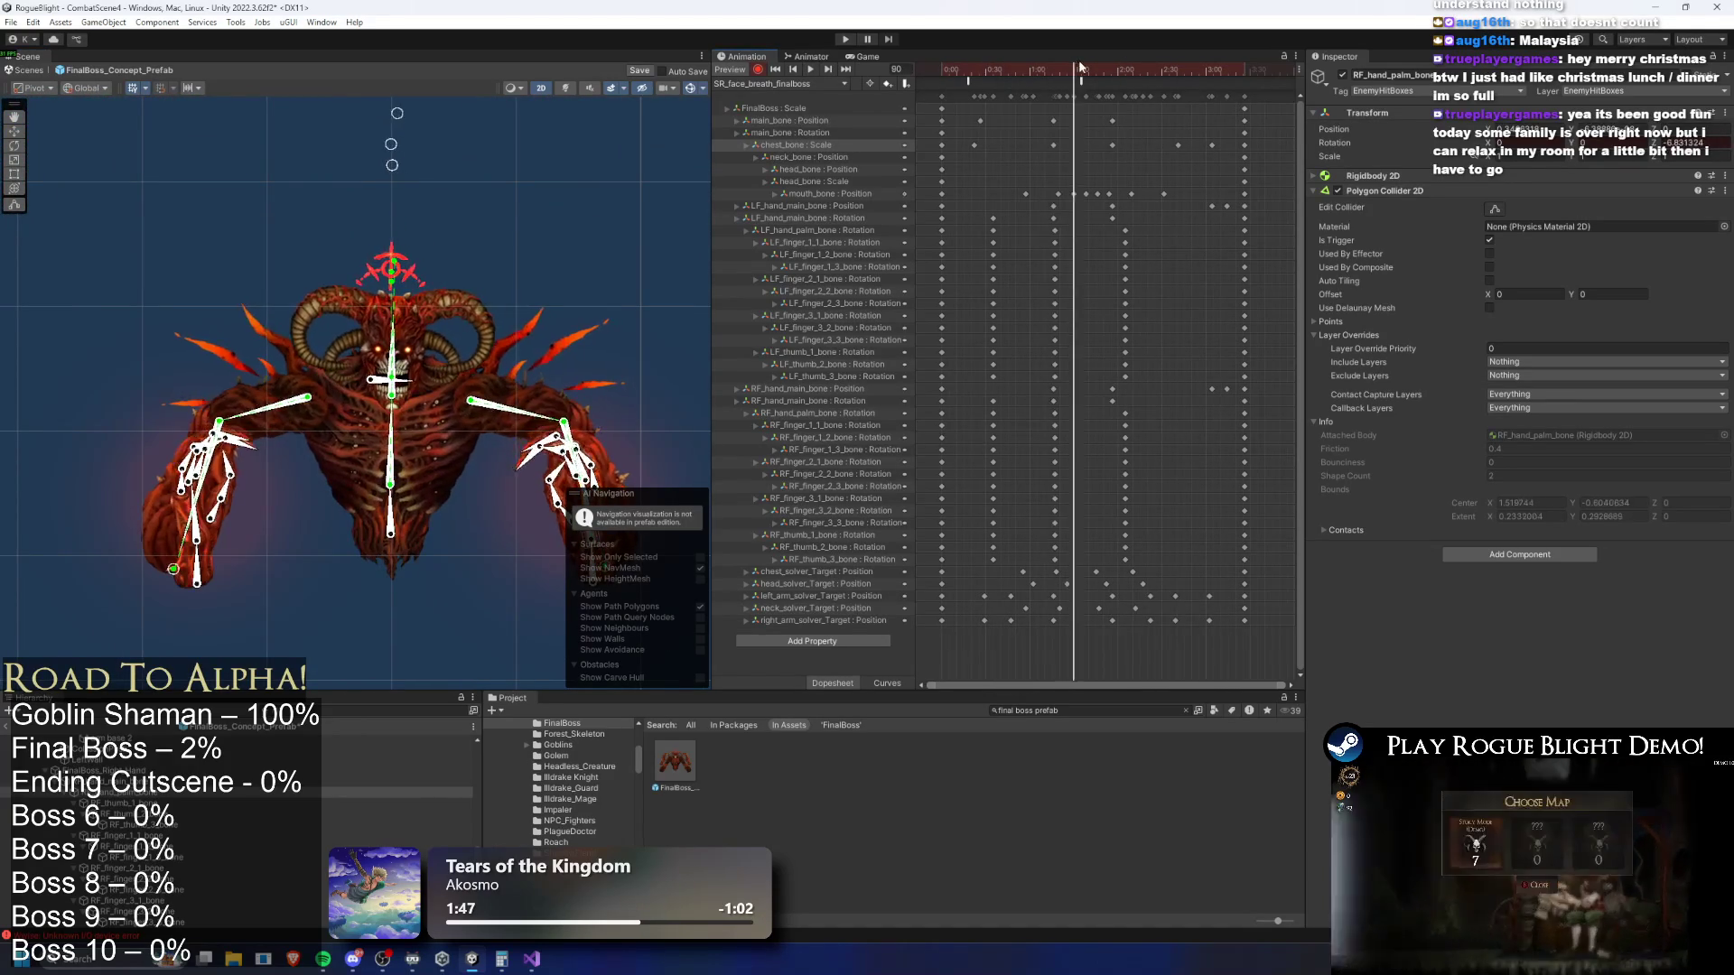
mouse_move(1021, 57)
mouse_down()
mouse_move(978, 56)
mouse_move(1053, 50)
mouse_move(994, 63)
mouse_up()
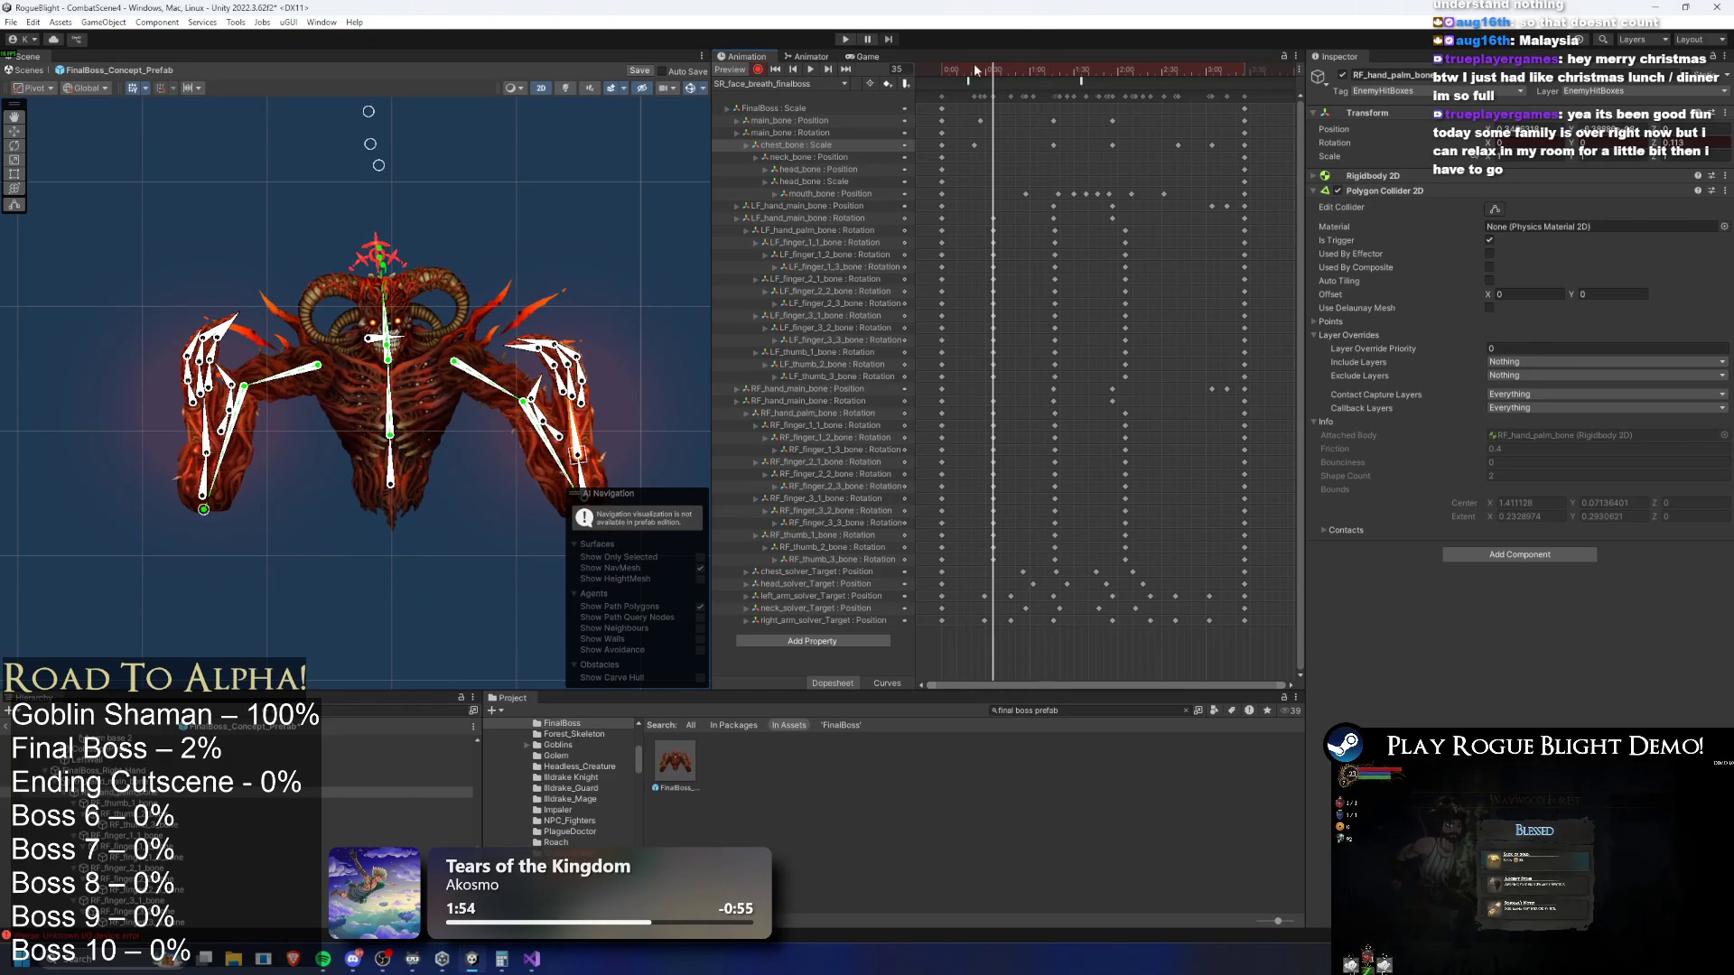
scroll(586, 377, up, 10)
drag(586, 377, 550, 352)
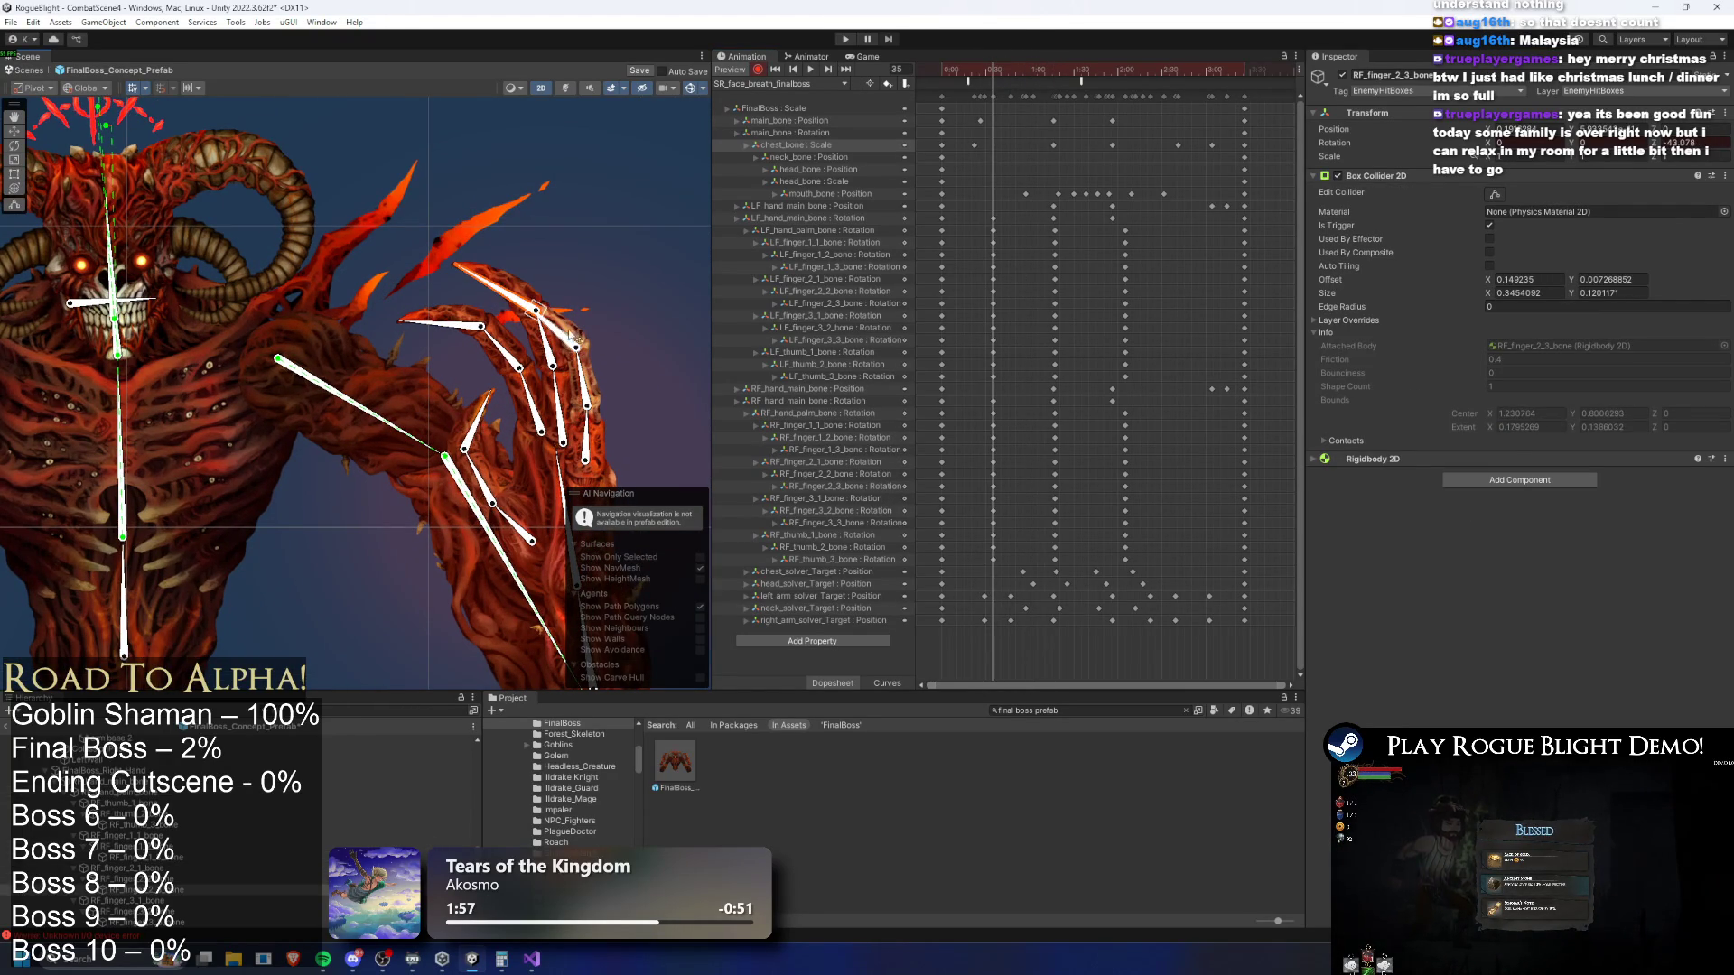
drag(441, 324, 443, 303)
mouse_move(528, 365)
mouse_down()
mouse_move(518, 349)
mouse_move(588, 378)
mouse_up()
click(533, 306)
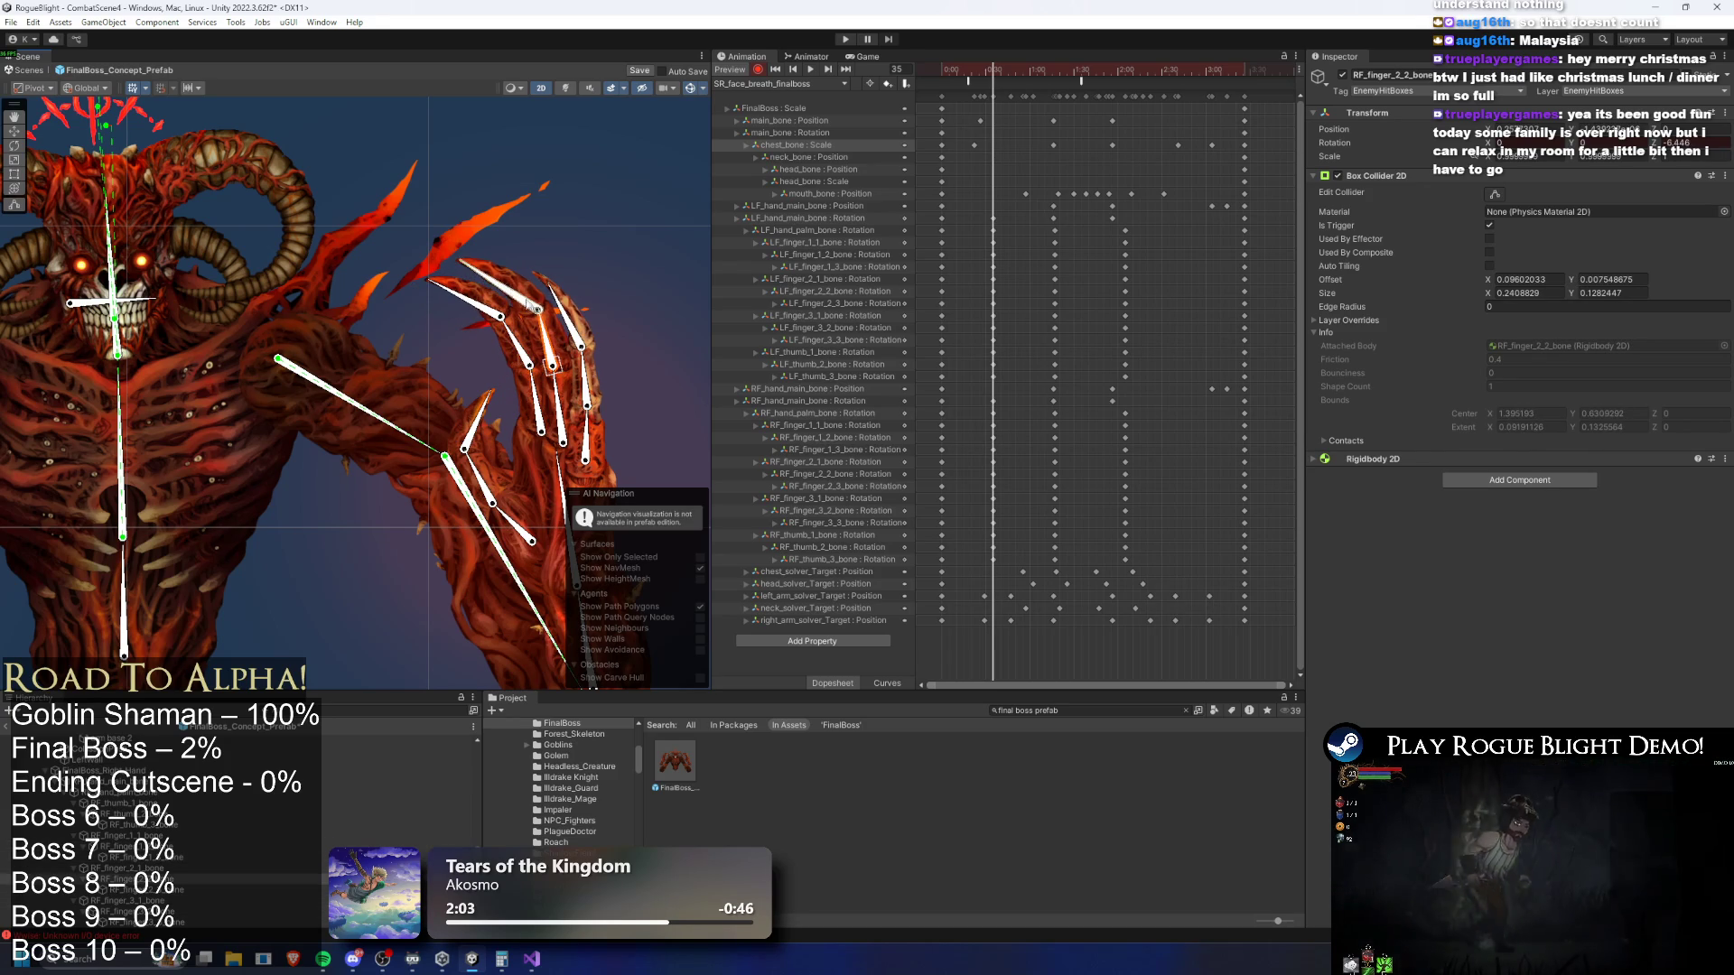
At frame 60, reposition the right third finger chain and its c1a claw
mouse_move(995, 62)
mouse_down()
mouse_move(1199, 90)
mouse_move(1176, 94)
mouse_up()
scroll(503, 400, up, 6)
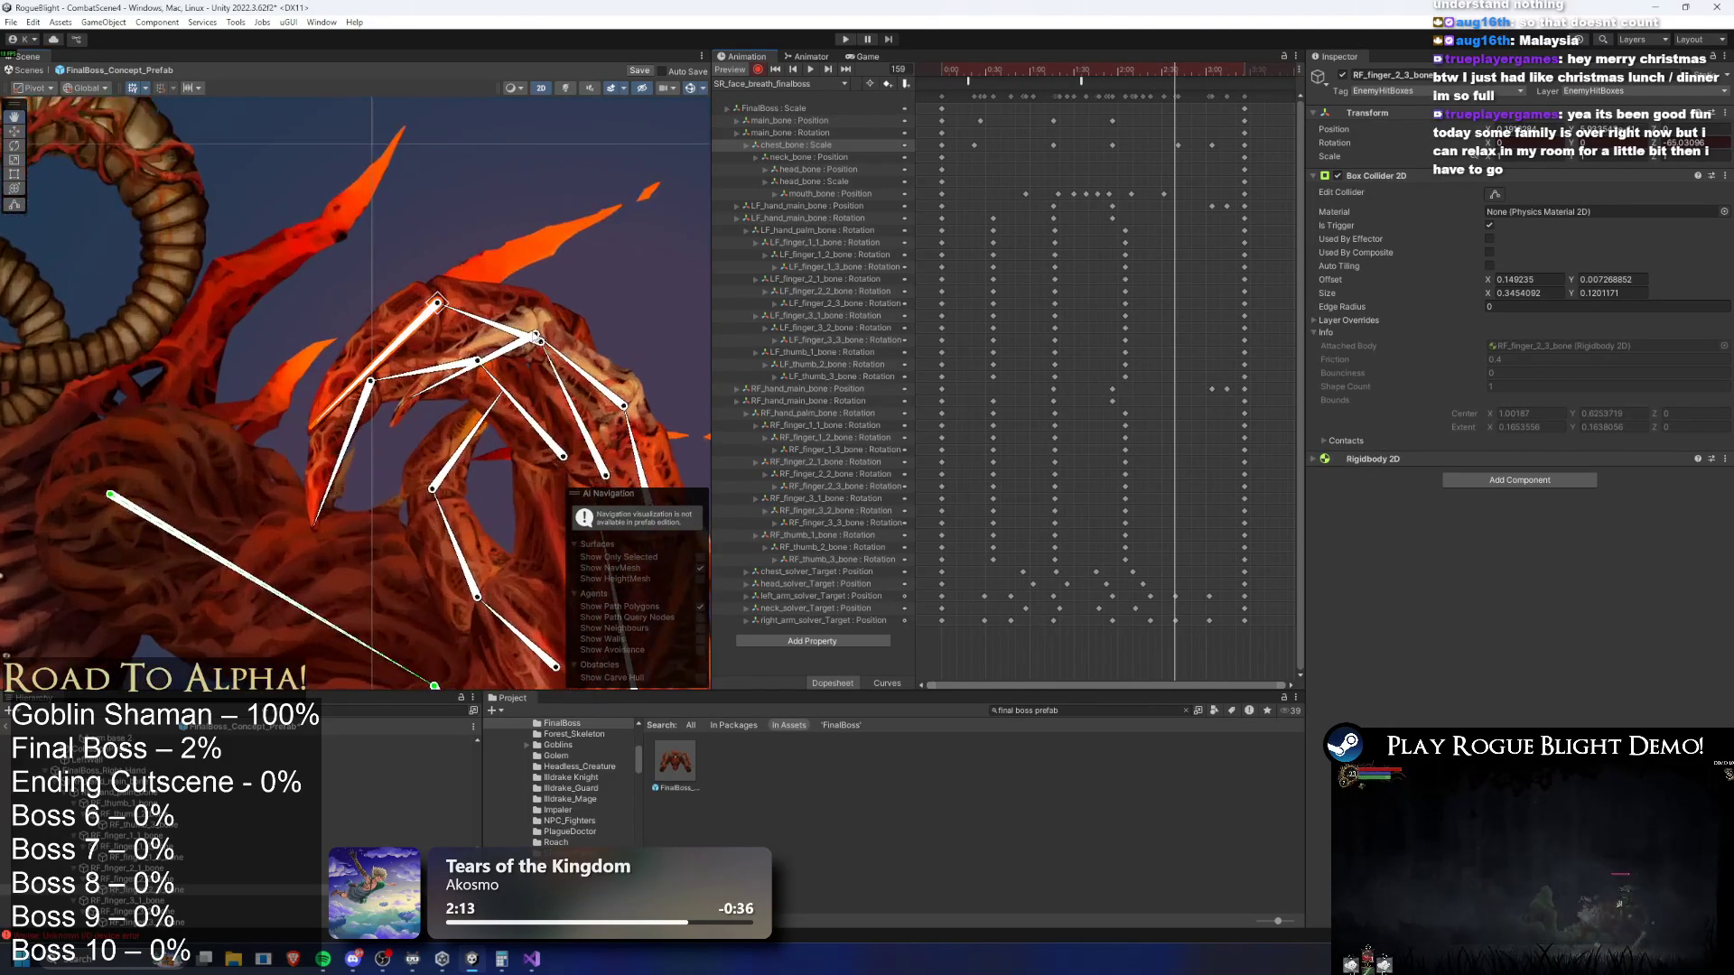
scroll(503, 400, up, 1)
click(423, 316)
drag(235, 289, 238, 309)
click(285, 309)
click(476, 291)
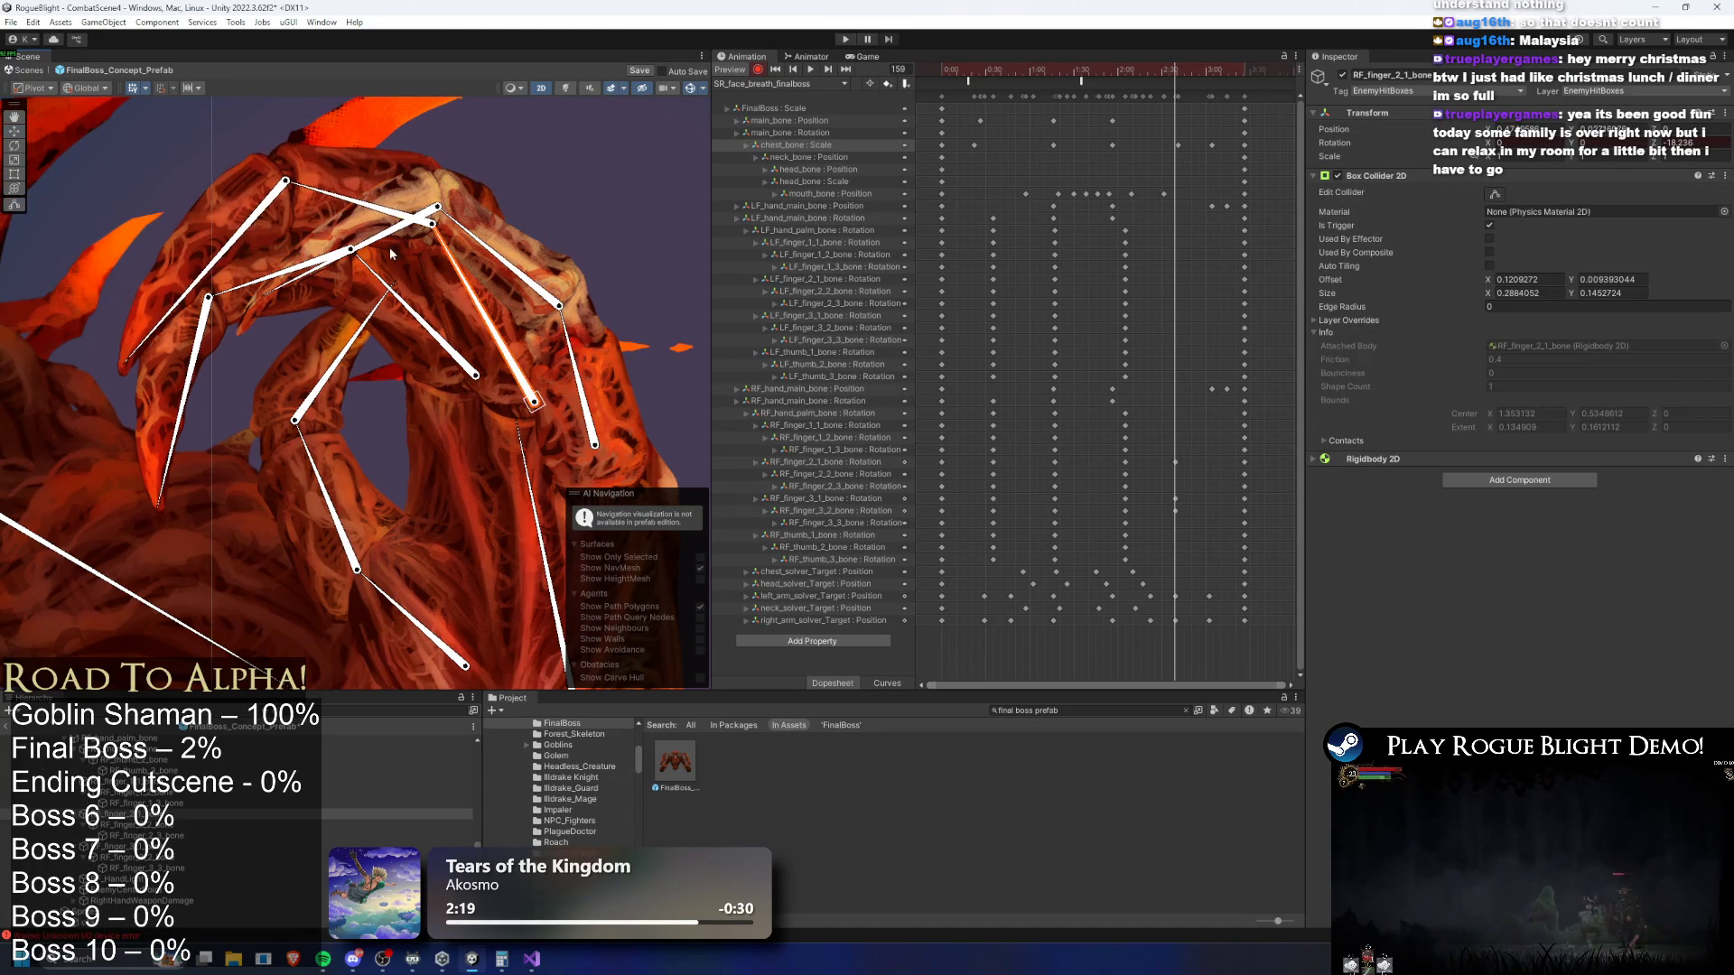
drag(561, 327, 552, 310)
click(326, 470)
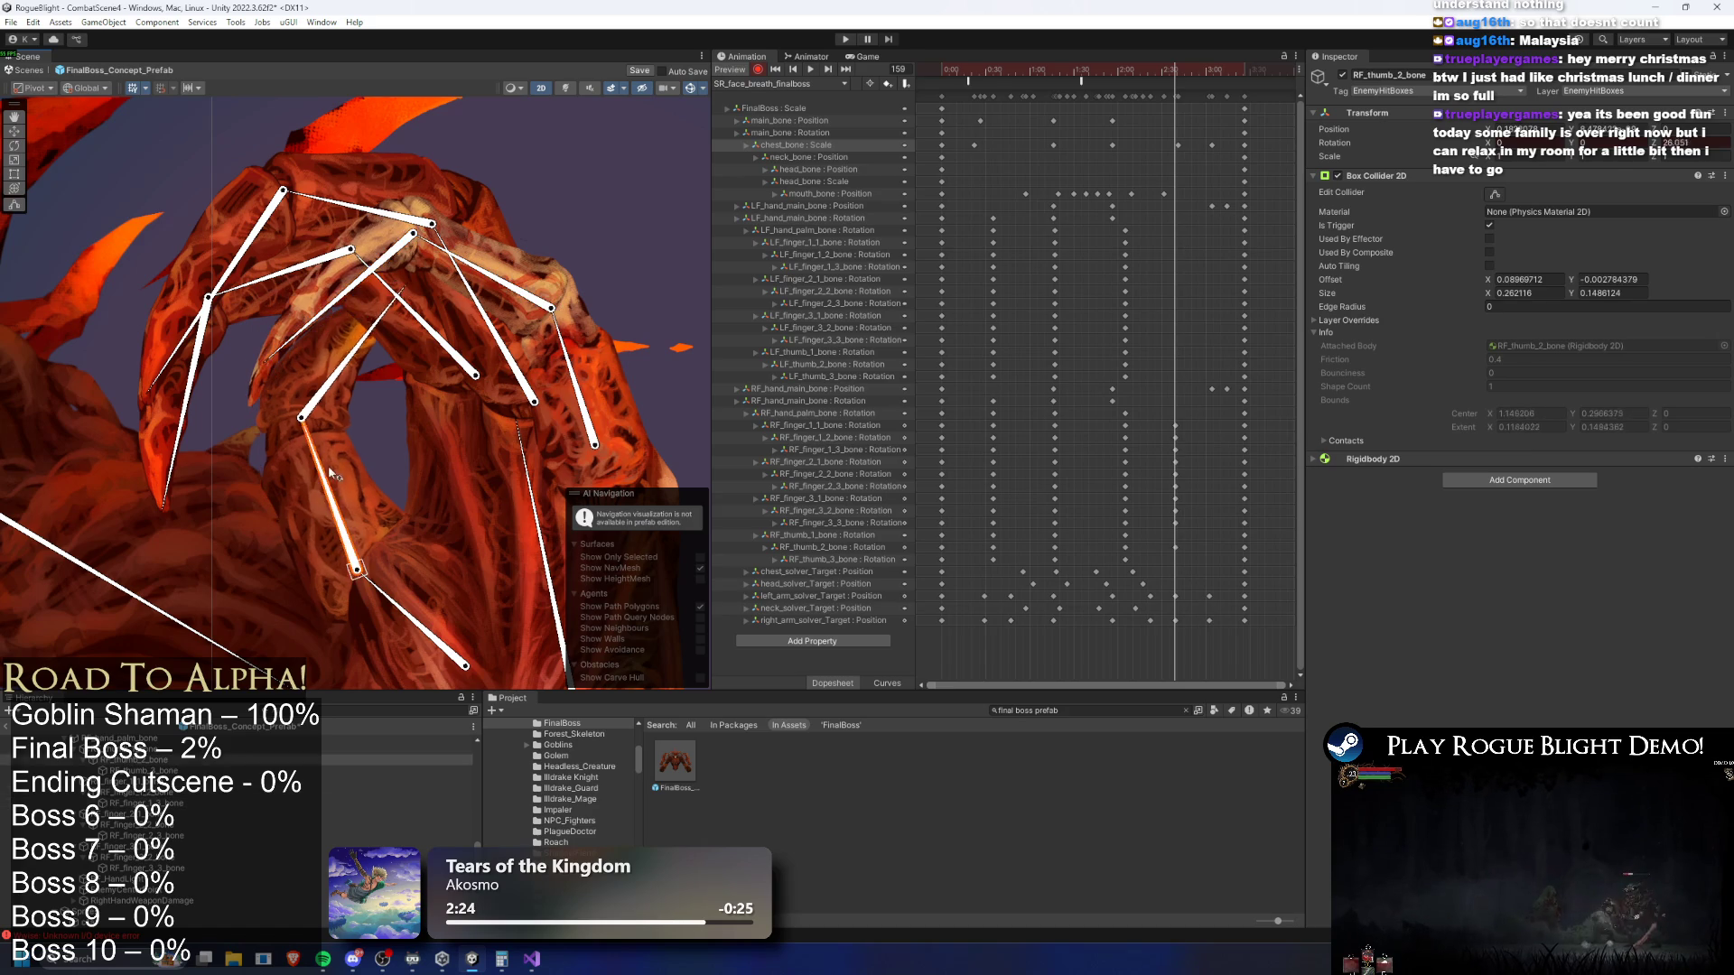
click(371, 527)
Bend the left-hand finger bones into a curled claw and select LF_hand_palm_bone's rotation track
mouse_move(370, 527)
mouse_down()
mouse_move(298, 632)
mouse_move(201, 393)
mouse_up()
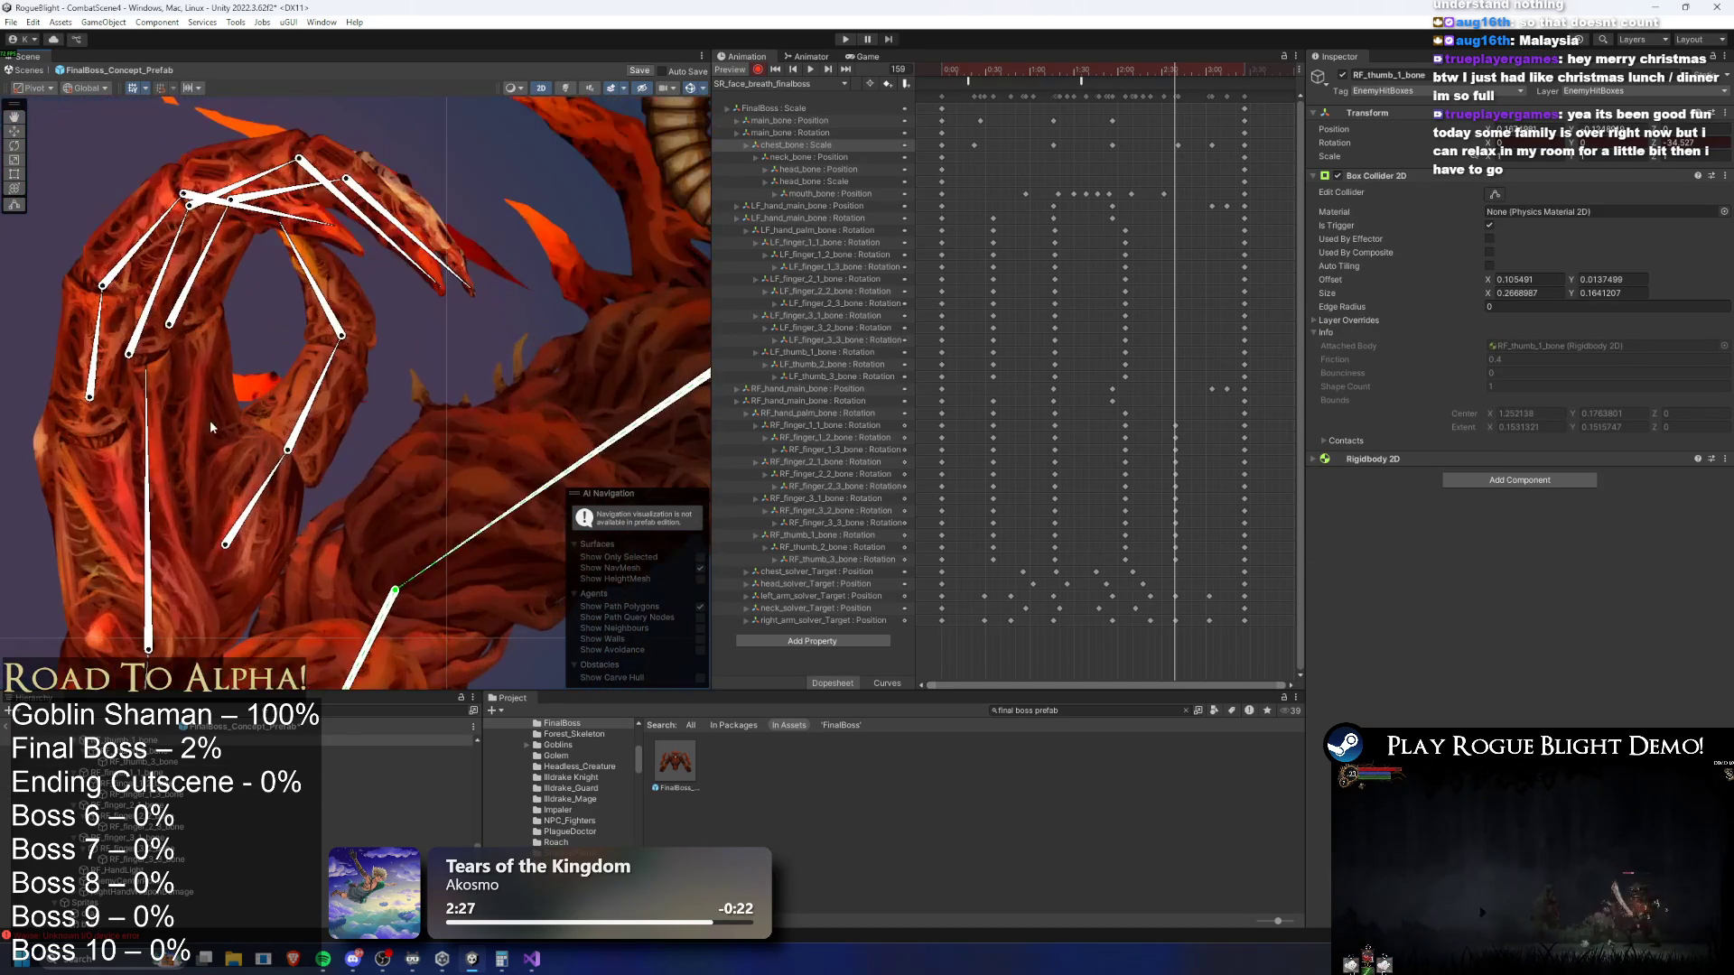
mouse_move(259, 489)
mouse_down()
mouse_move(235, 379)
mouse_move(163, 236)
mouse_move(106, 312)
mouse_up()
click(183, 257)
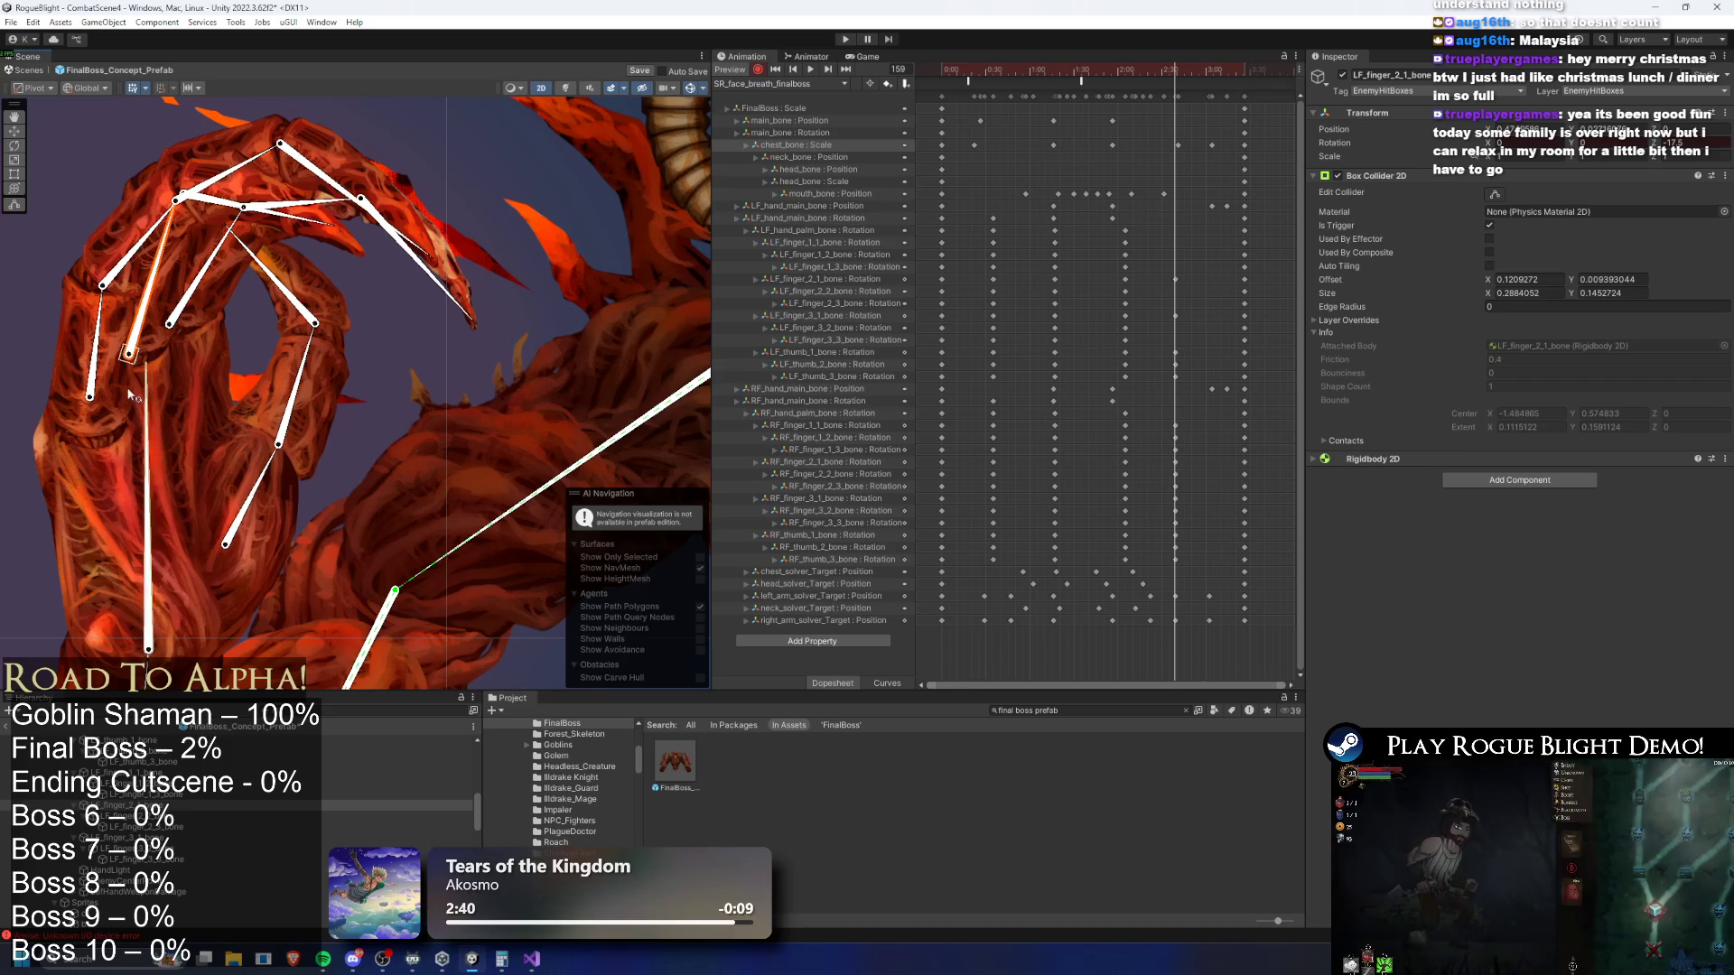
click(185, 235)
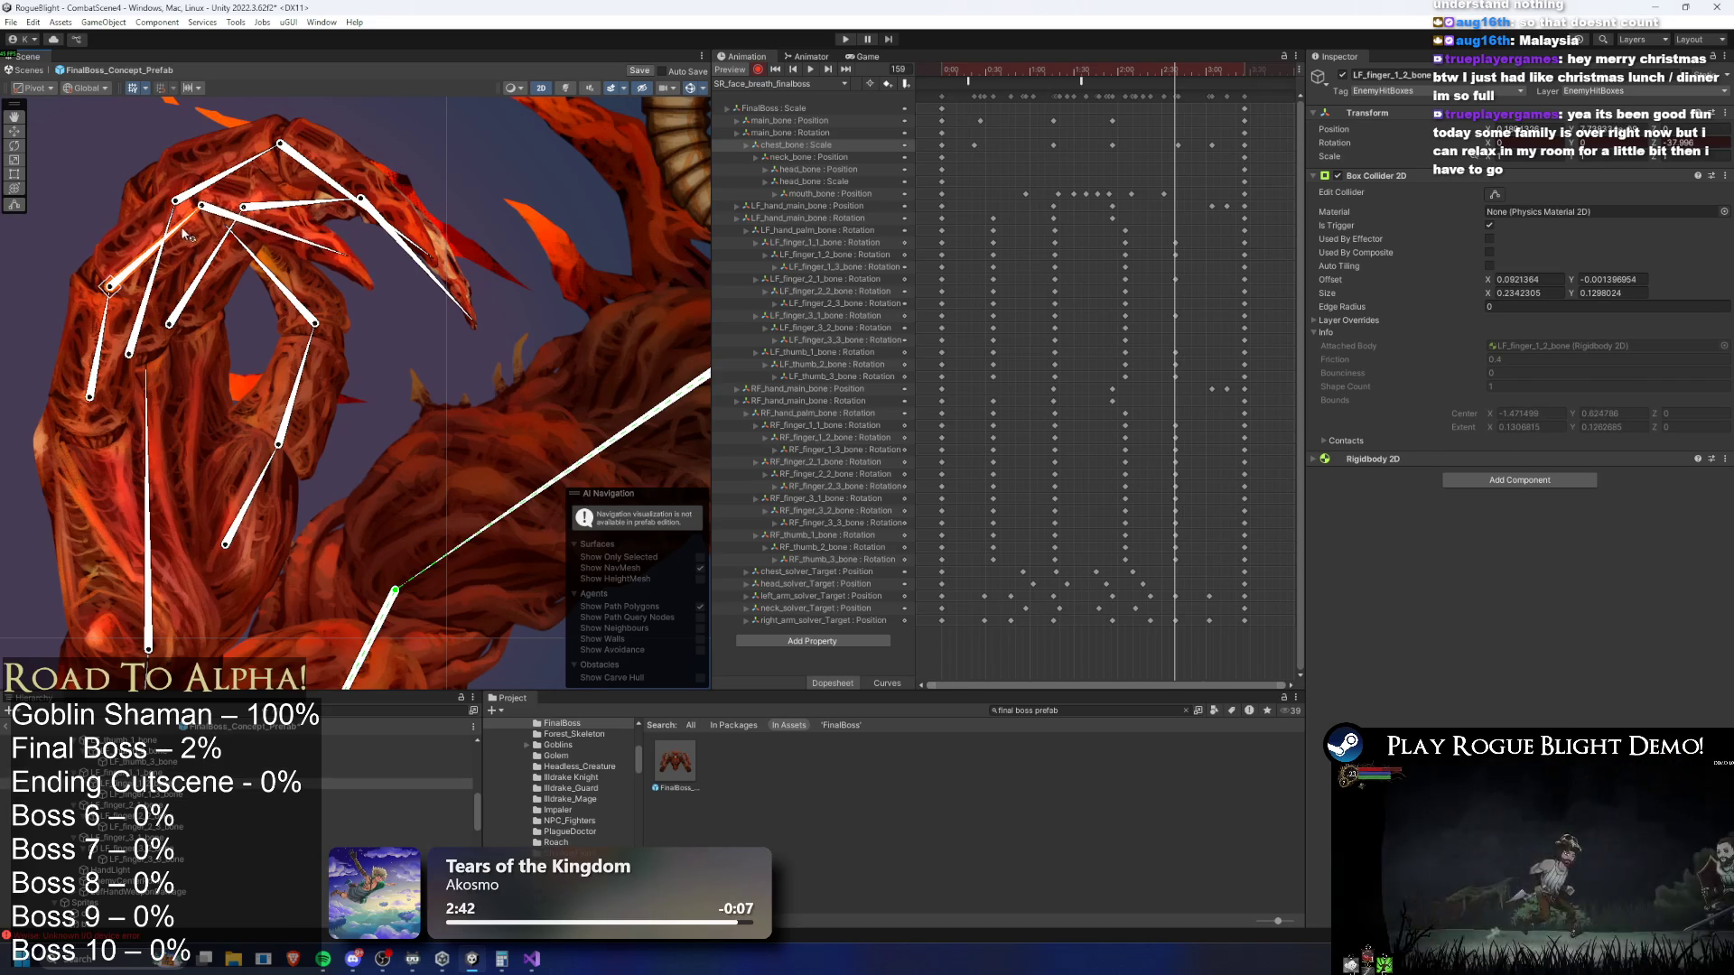
mouse_move(434, 270)
mouse_down()
mouse_move(411, 307)
mouse_move(387, 285)
mouse_up()
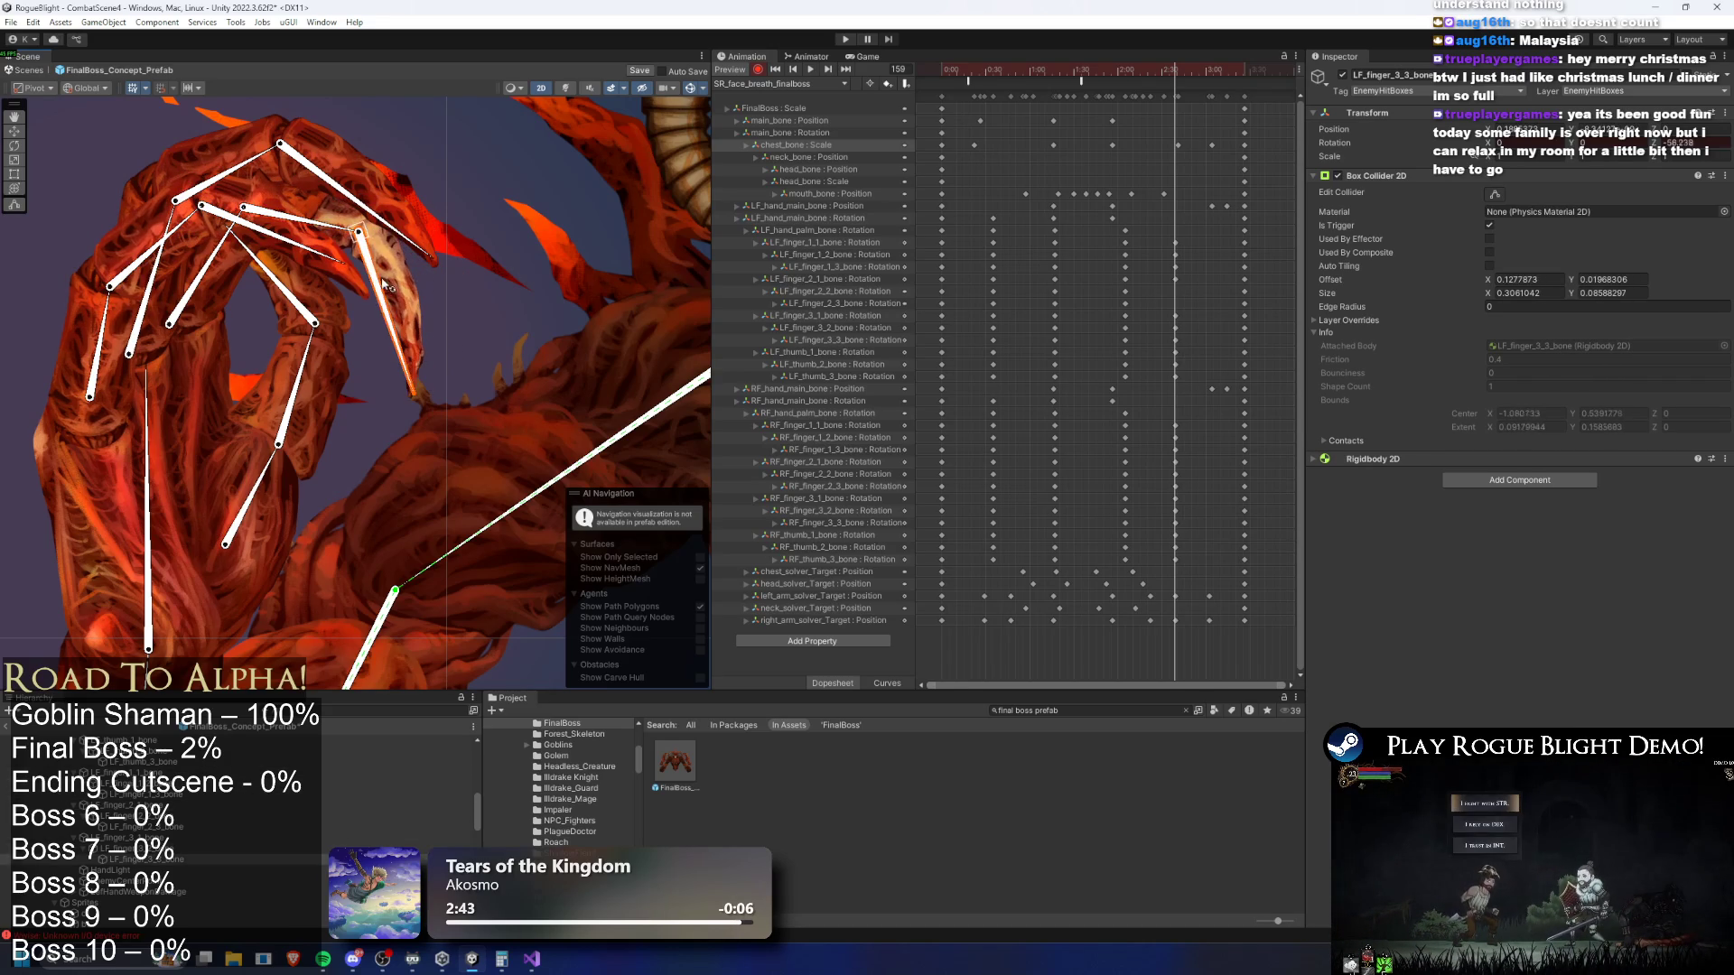
drag(246, 165, 439, 294)
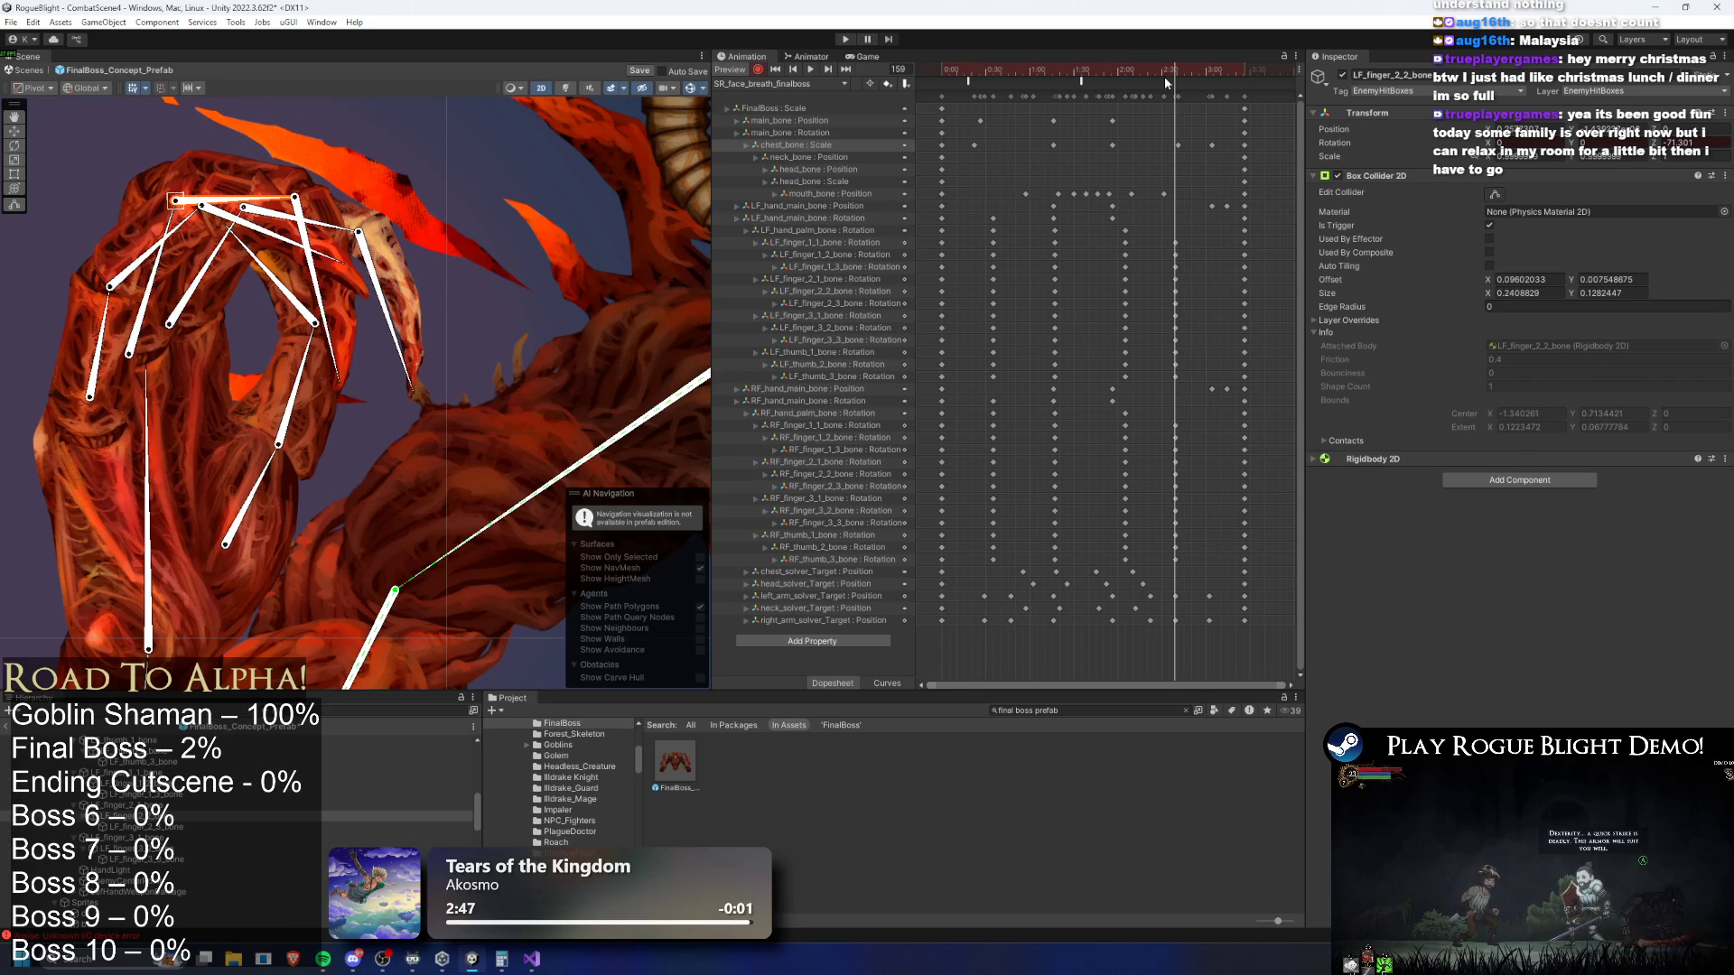
click(830, 232)
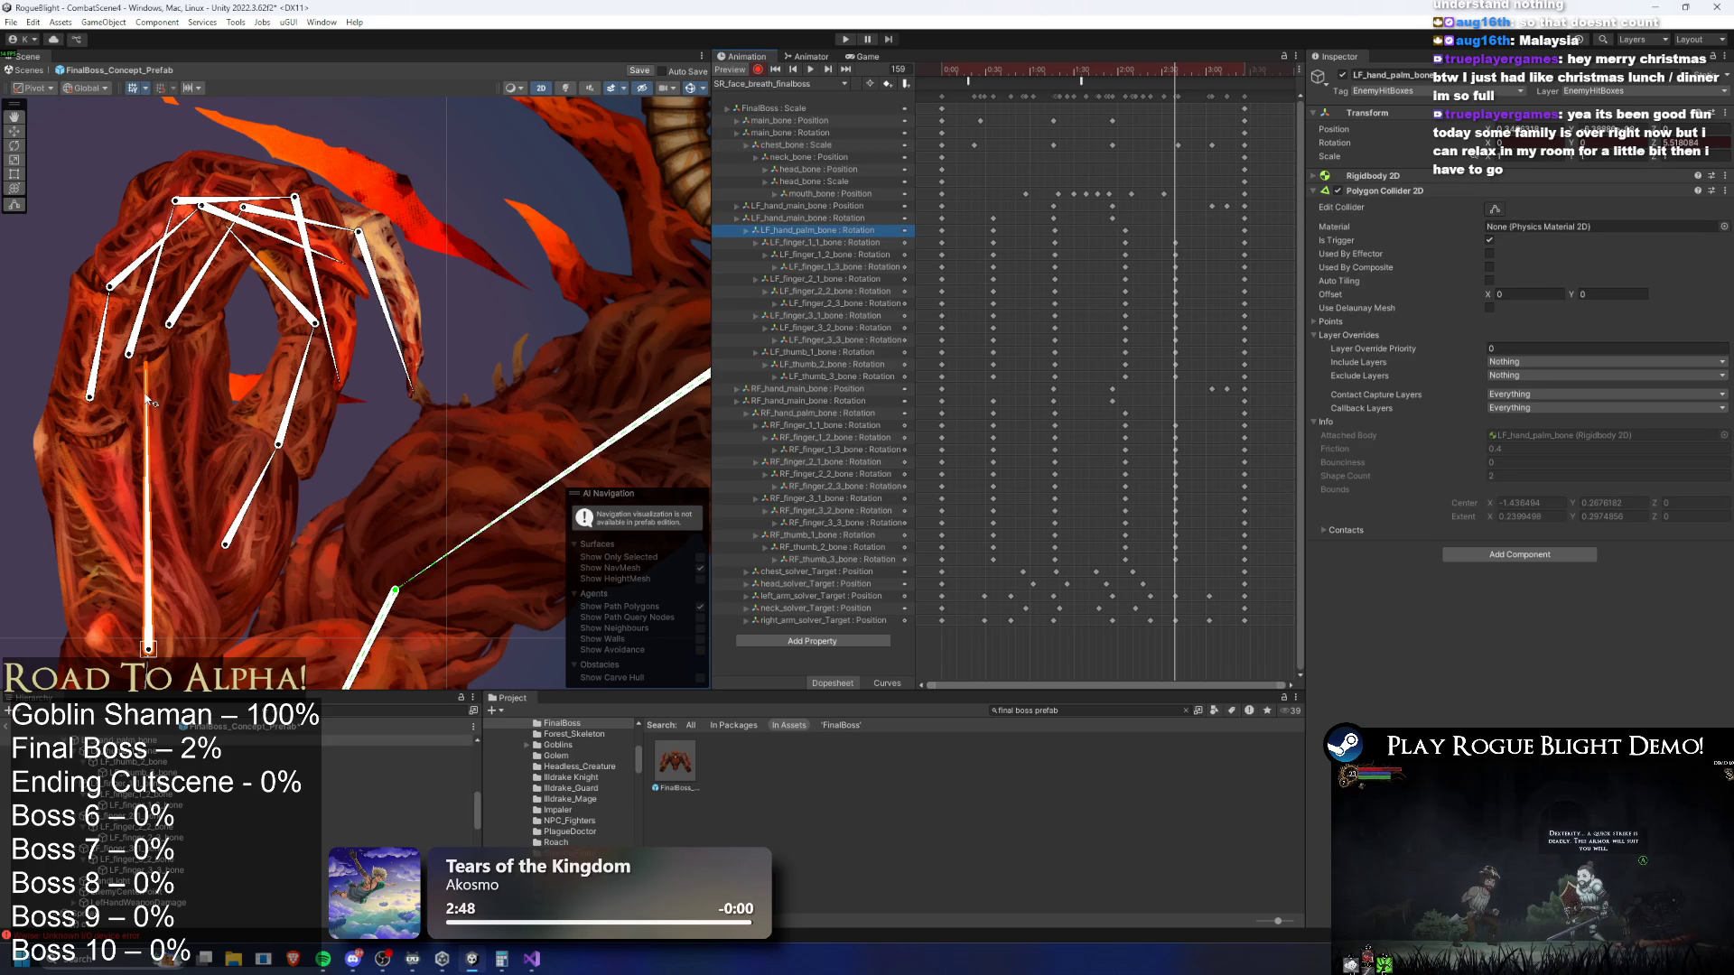
scroll(151, 402, down, 3)
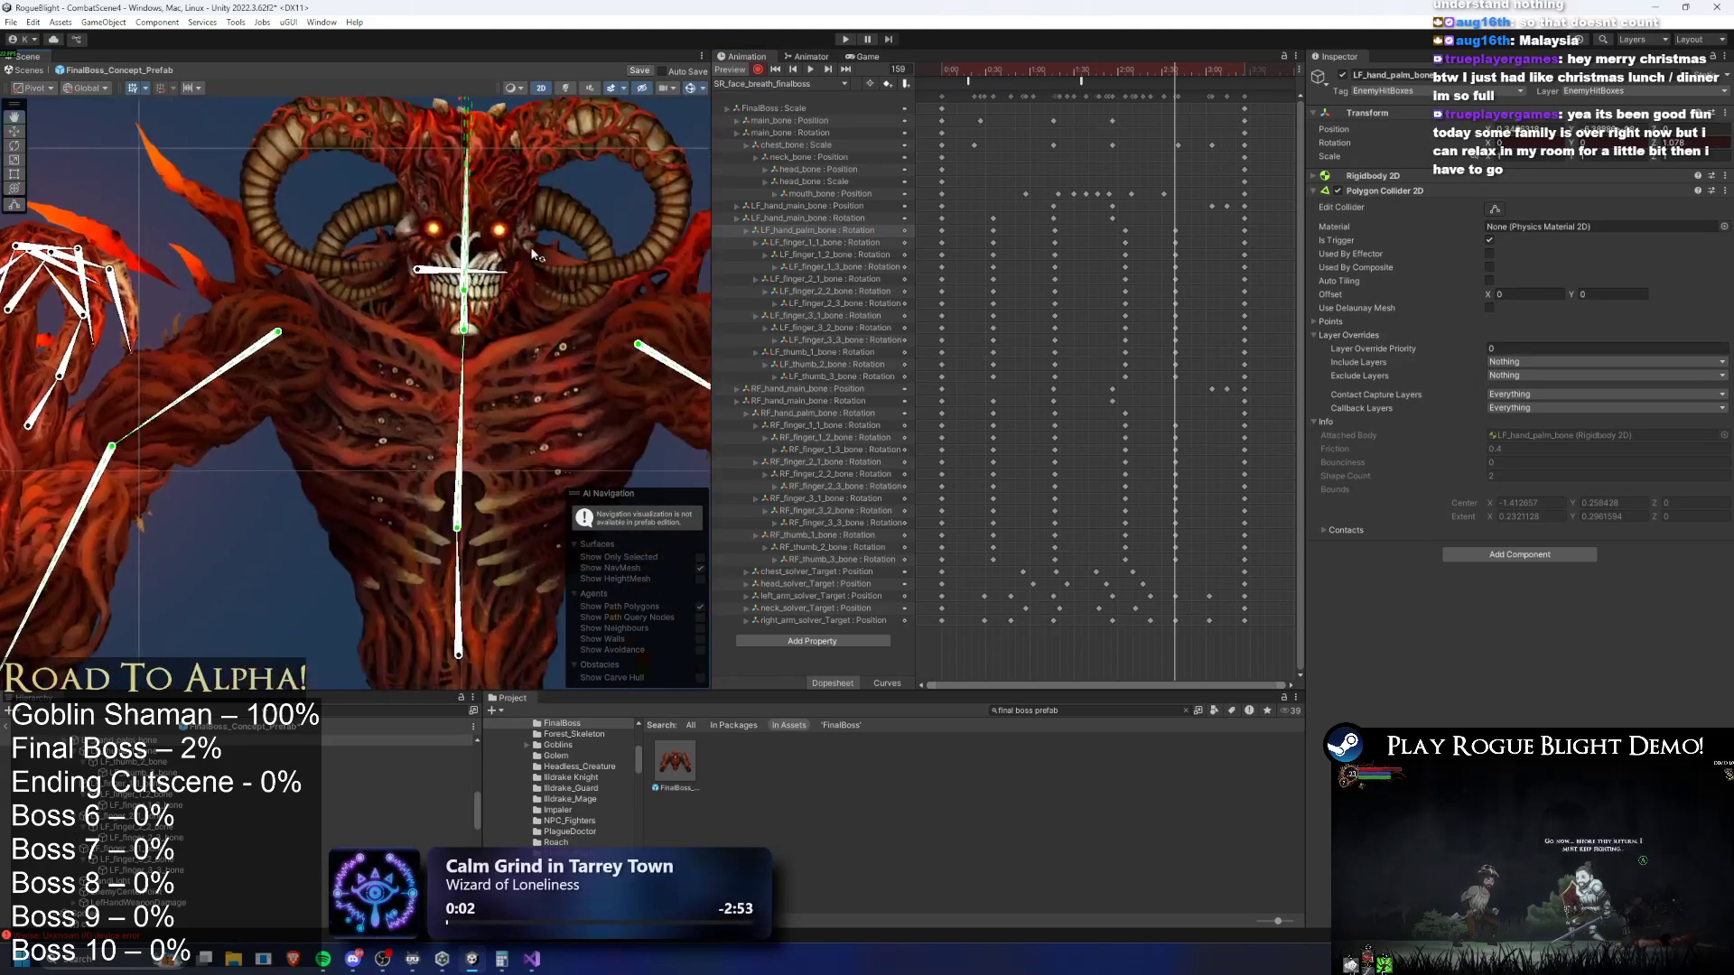
Box-select both hands' finger keys and compress them so the finger motion plays sooner
drag(437, 228, 227, 213)
click(582, 336)
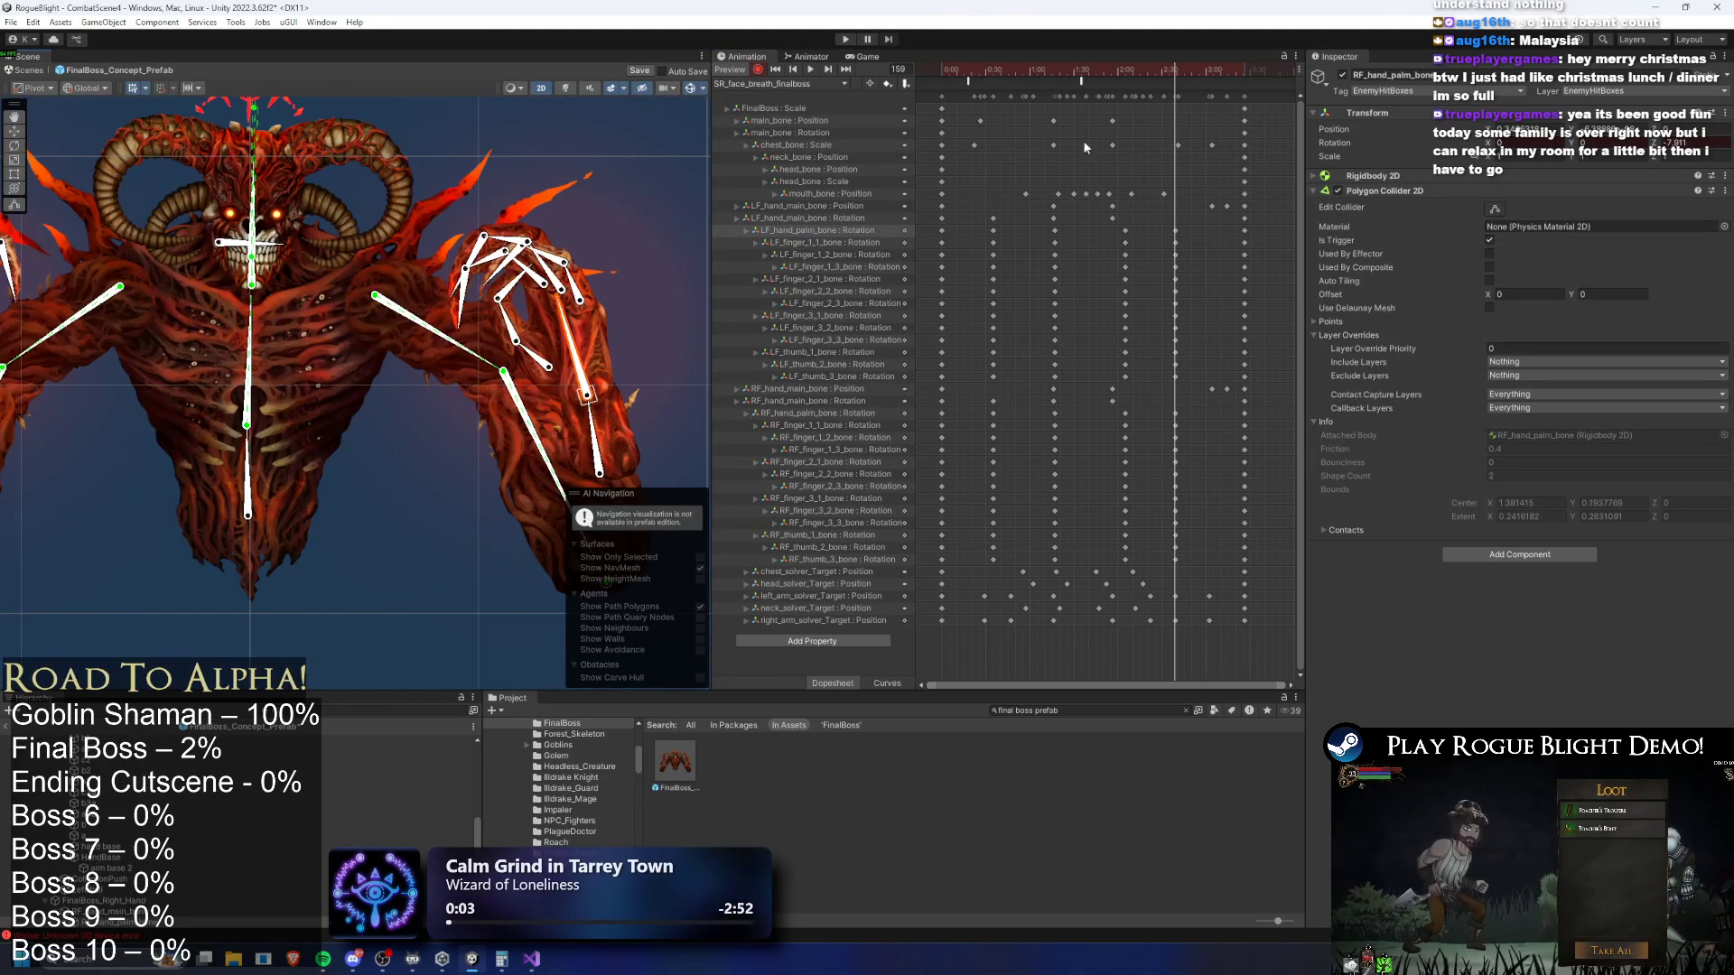
key(space)
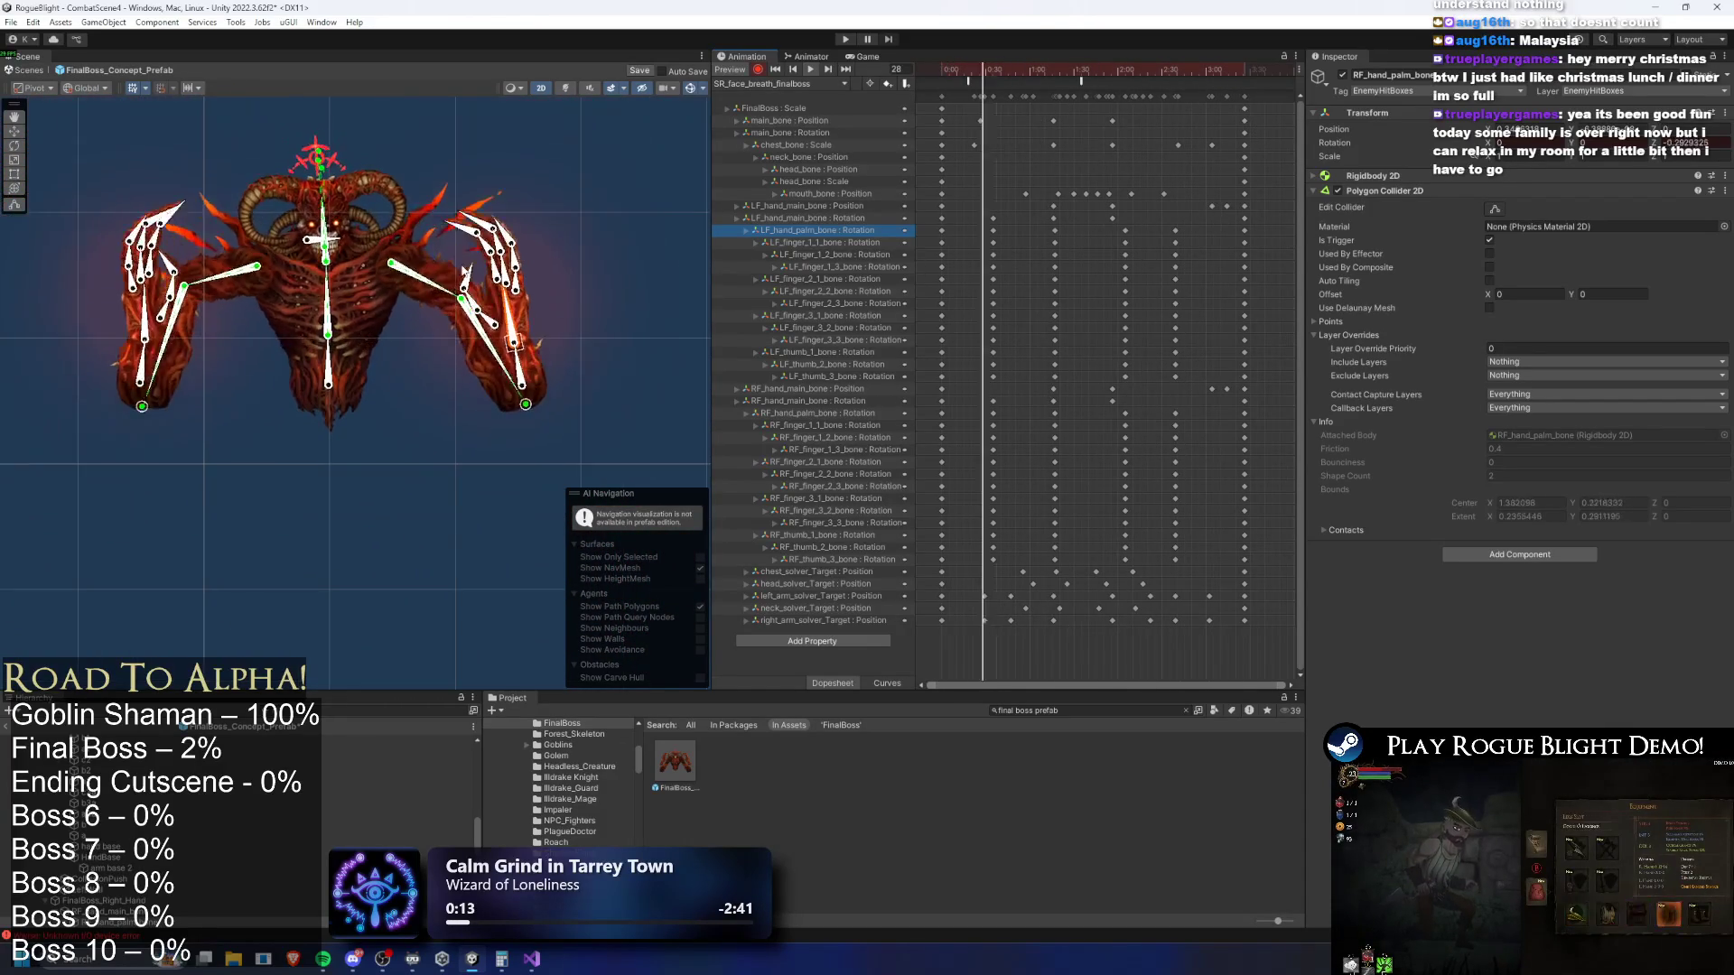
drag(964, 226, 1213, 370)
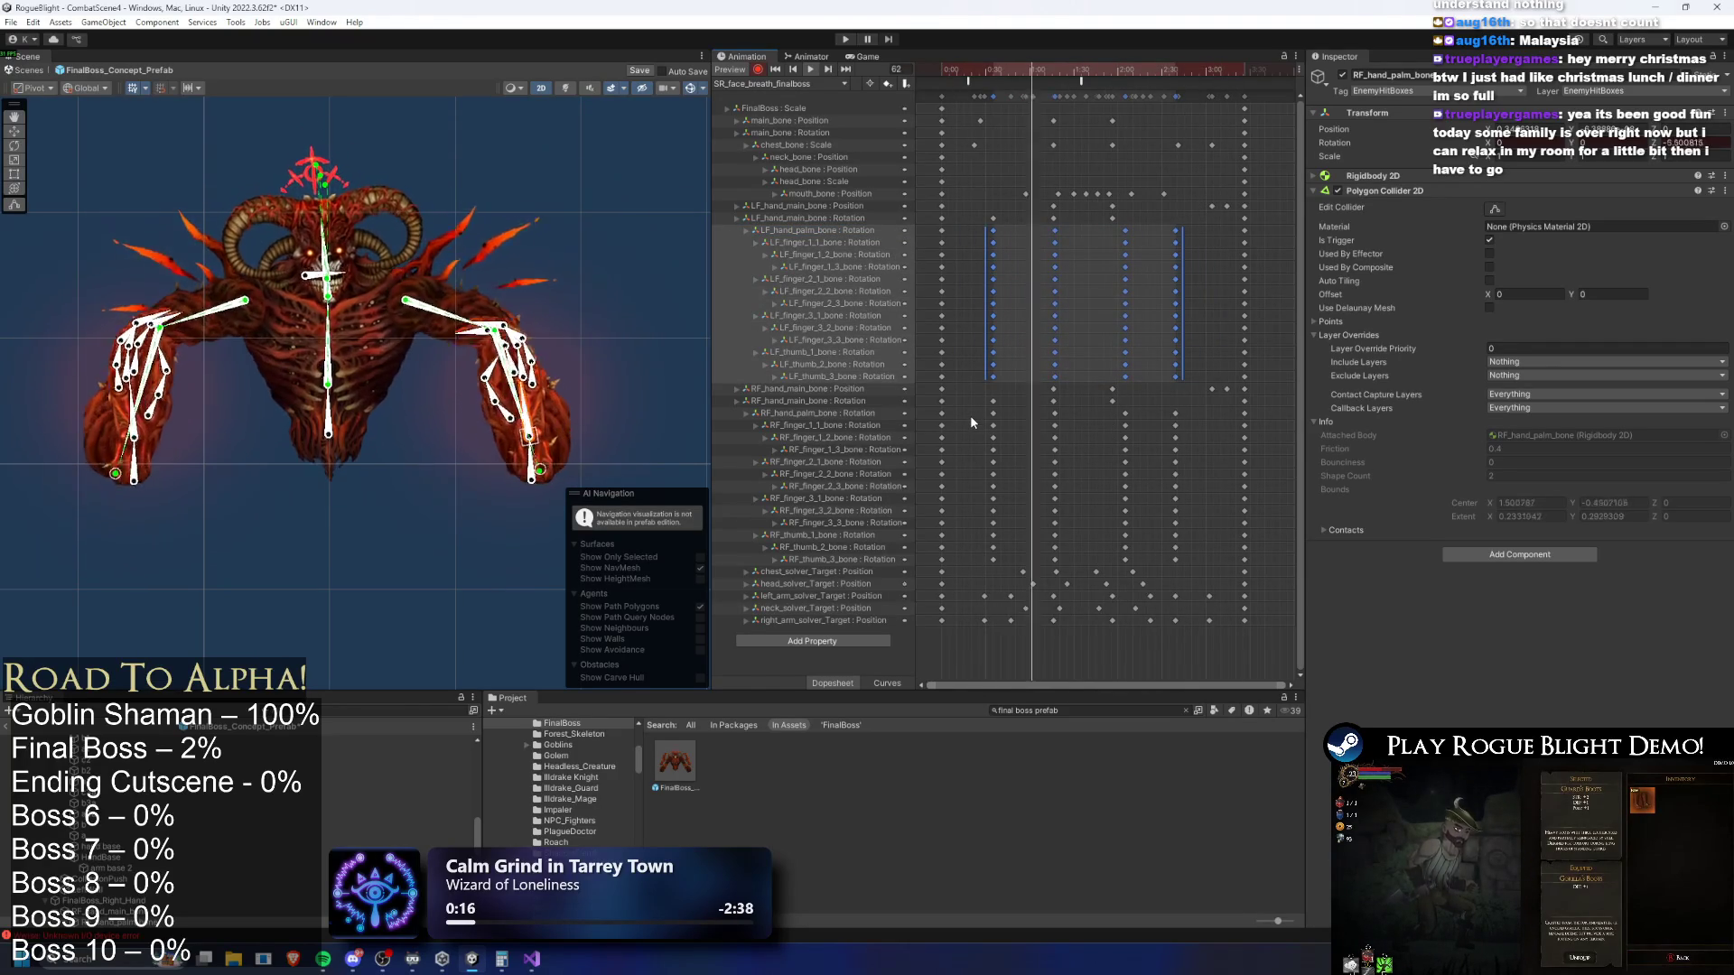
drag(972, 416, 1210, 567)
drag(1182, 387, 1047, 399)
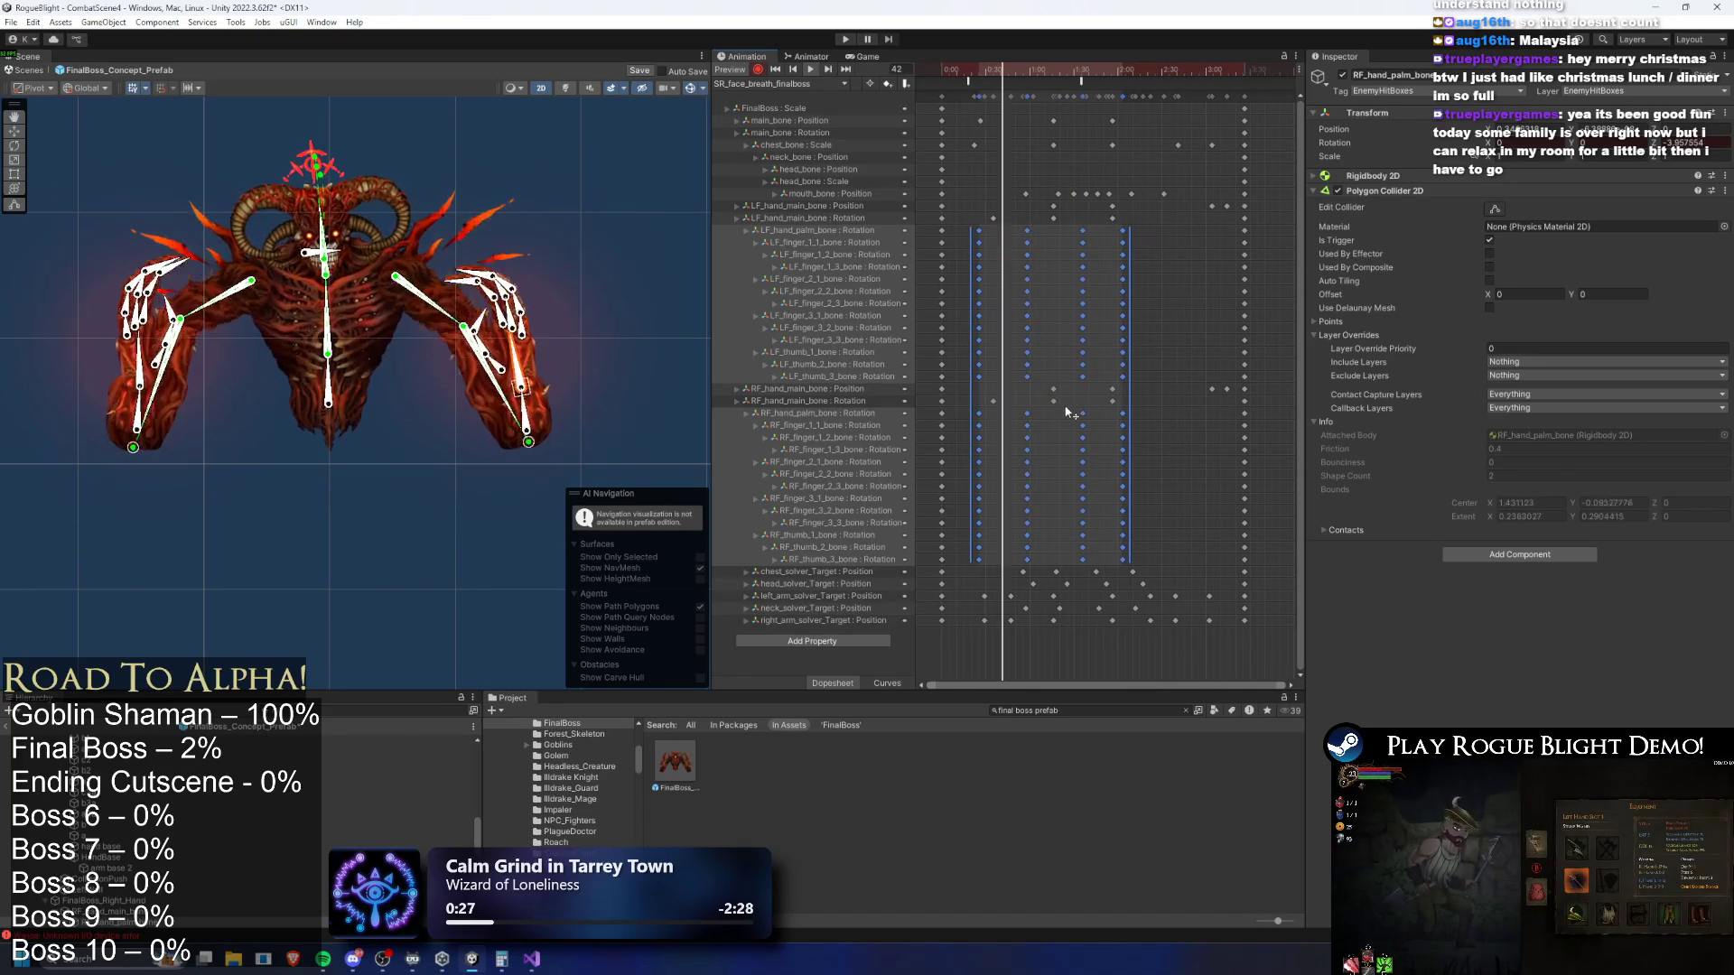
Compress the last two finger key columns, undo an over-stretch, then start a playtest
mouse_move(1160, 223)
mouse_down()
mouse_move(1076, 310)
mouse_move(1065, 367)
mouse_move(1147, 529)
mouse_move(1140, 565)
mouse_move(1177, 518)
mouse_move(1187, 489)
mouse_move(1170, 488)
mouse_up()
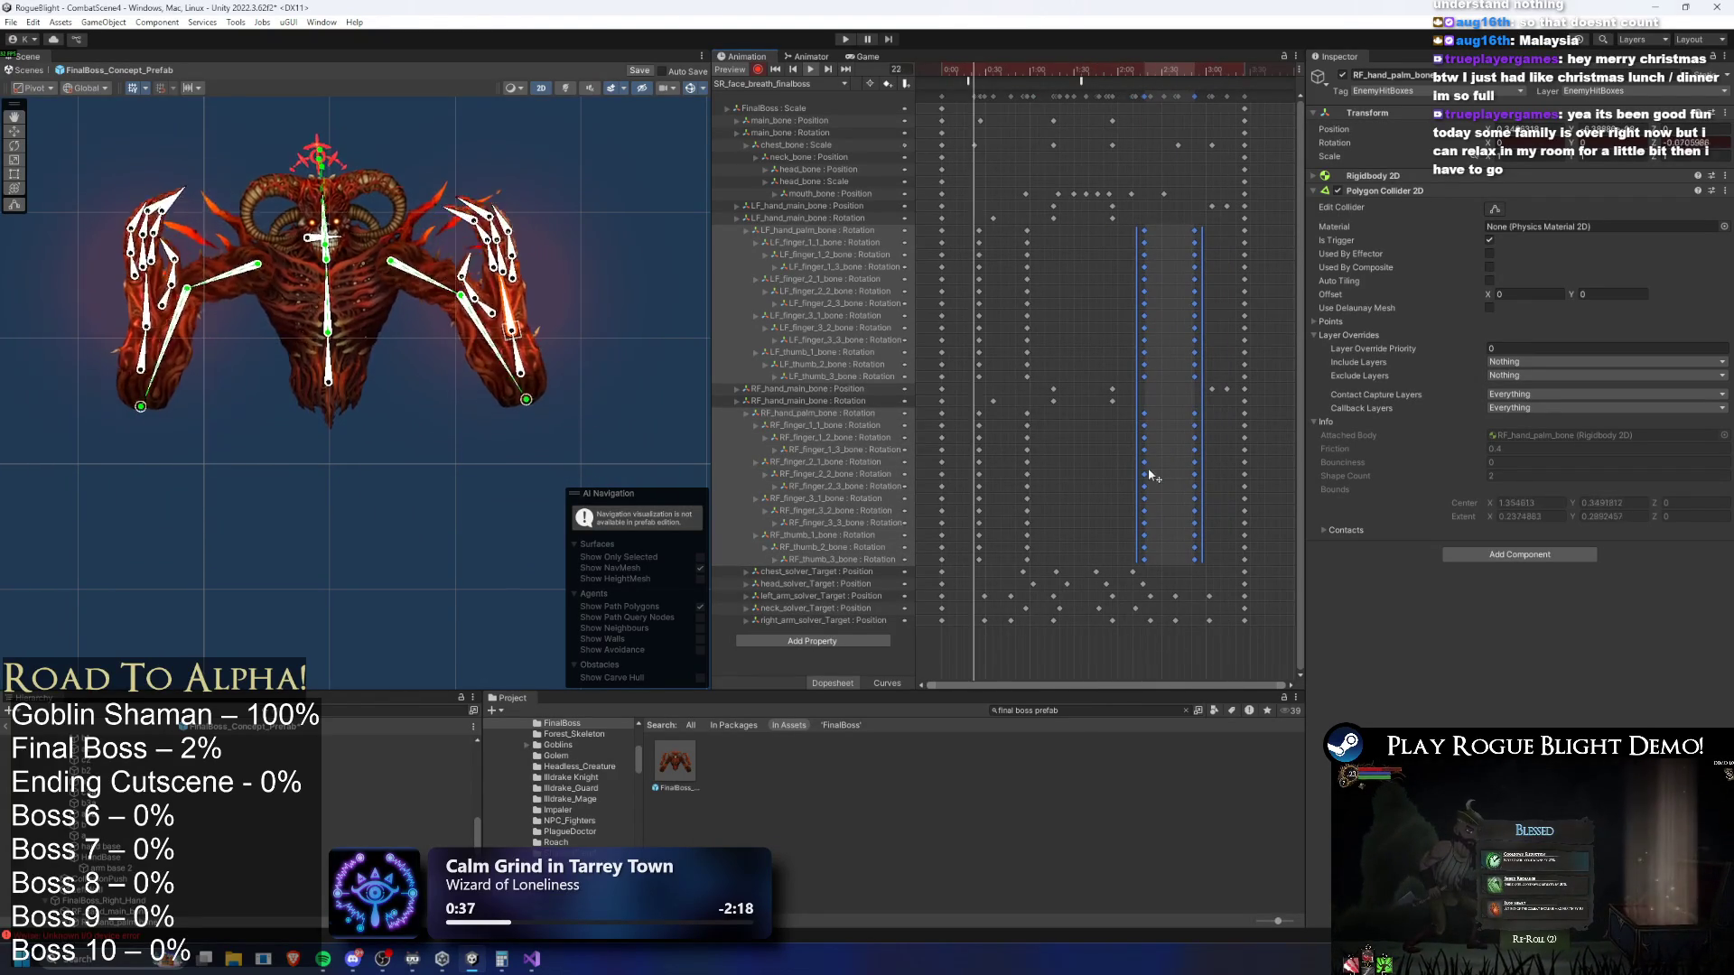
drag(1139, 474, 1169, 475)
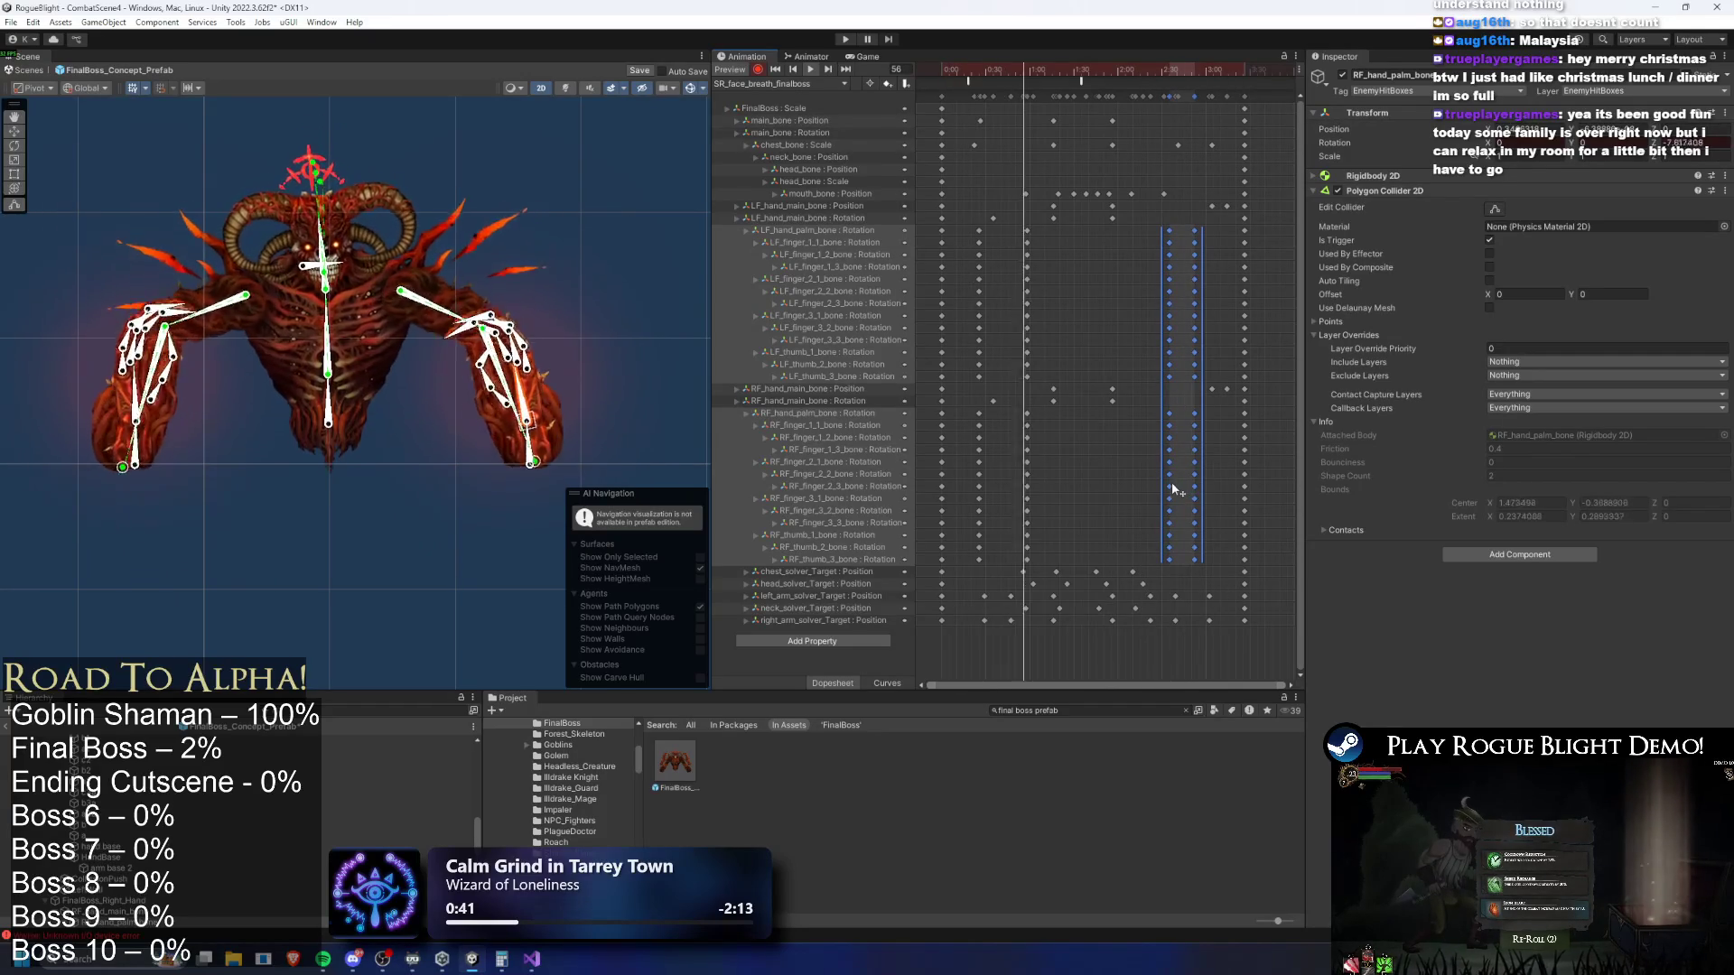
click(1138, 70)
mouse_move(1205, 70)
mouse_down()
mouse_move(1239, 70)
mouse_move(1221, 77)
mouse_move(1233, 84)
mouse_up()
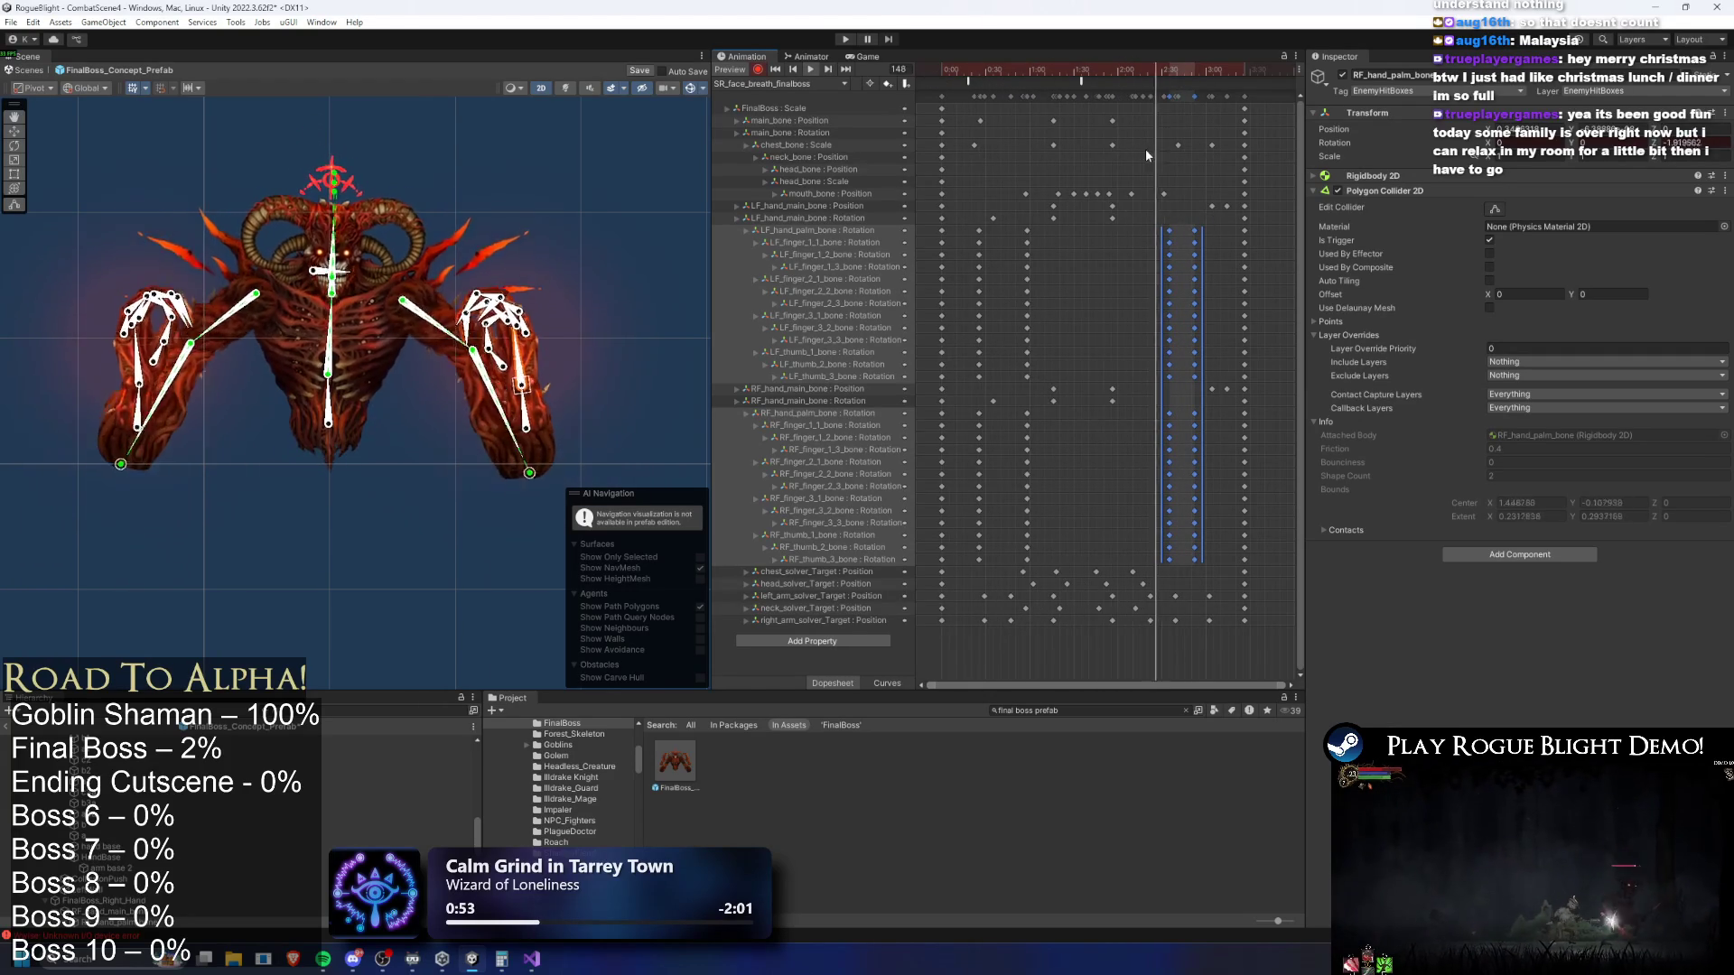
drag(1161, 256, 1118, 256)
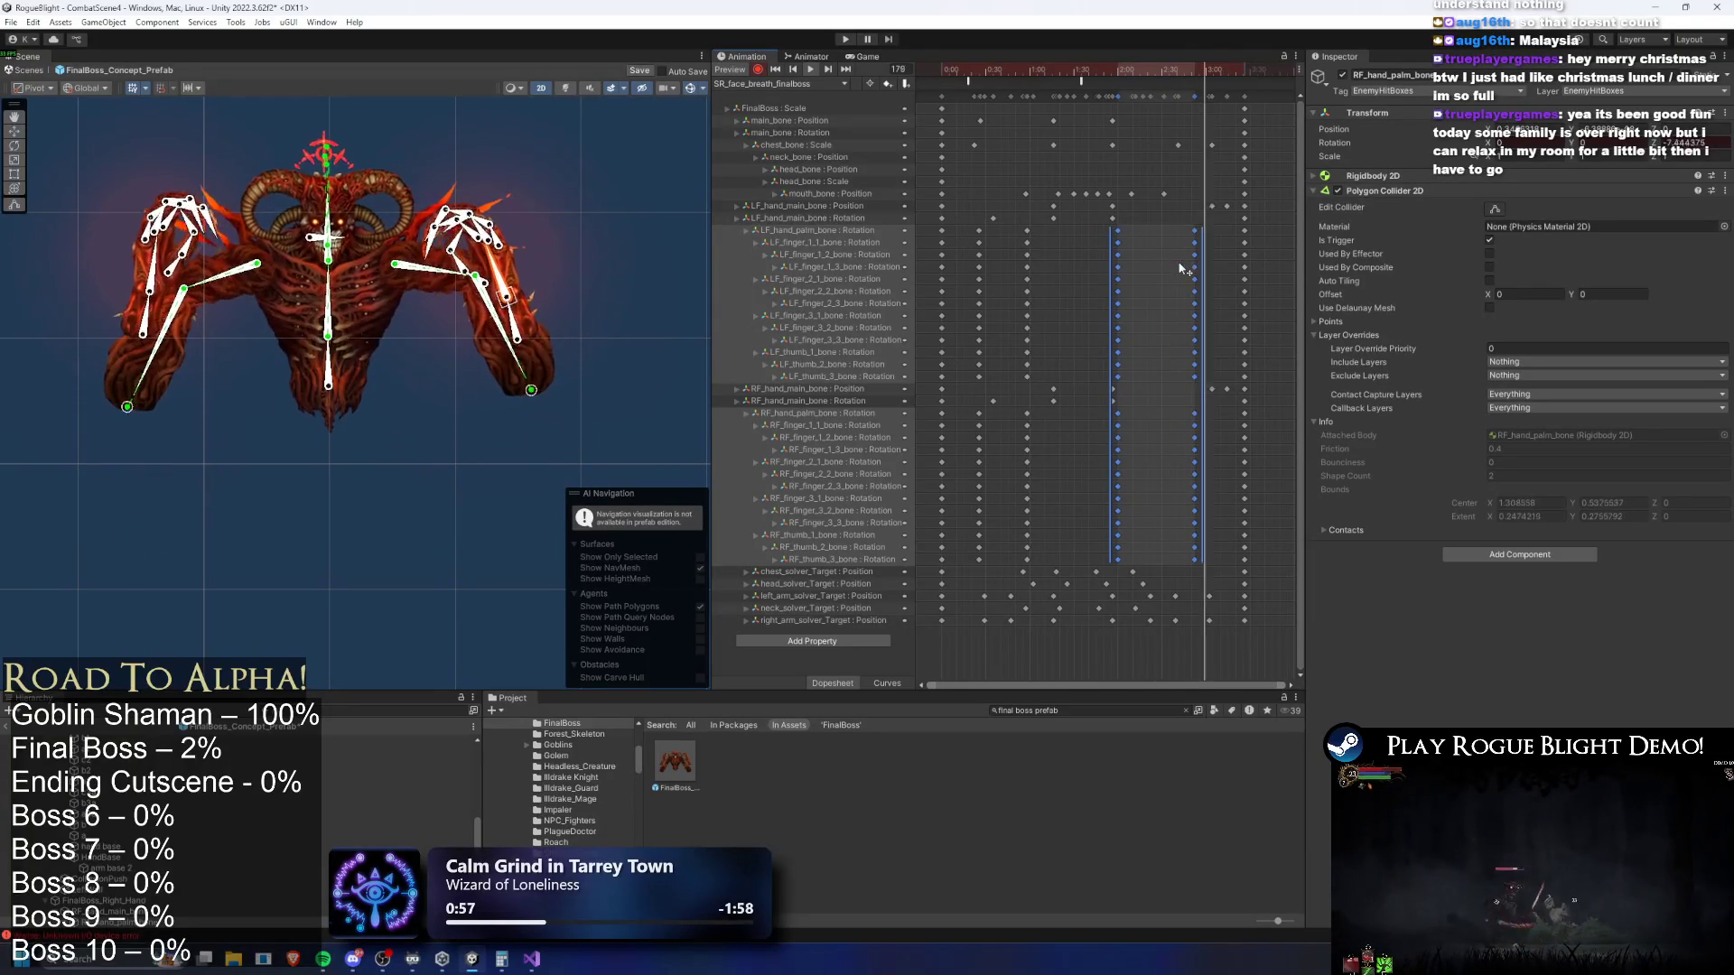
key(ctrl+z)
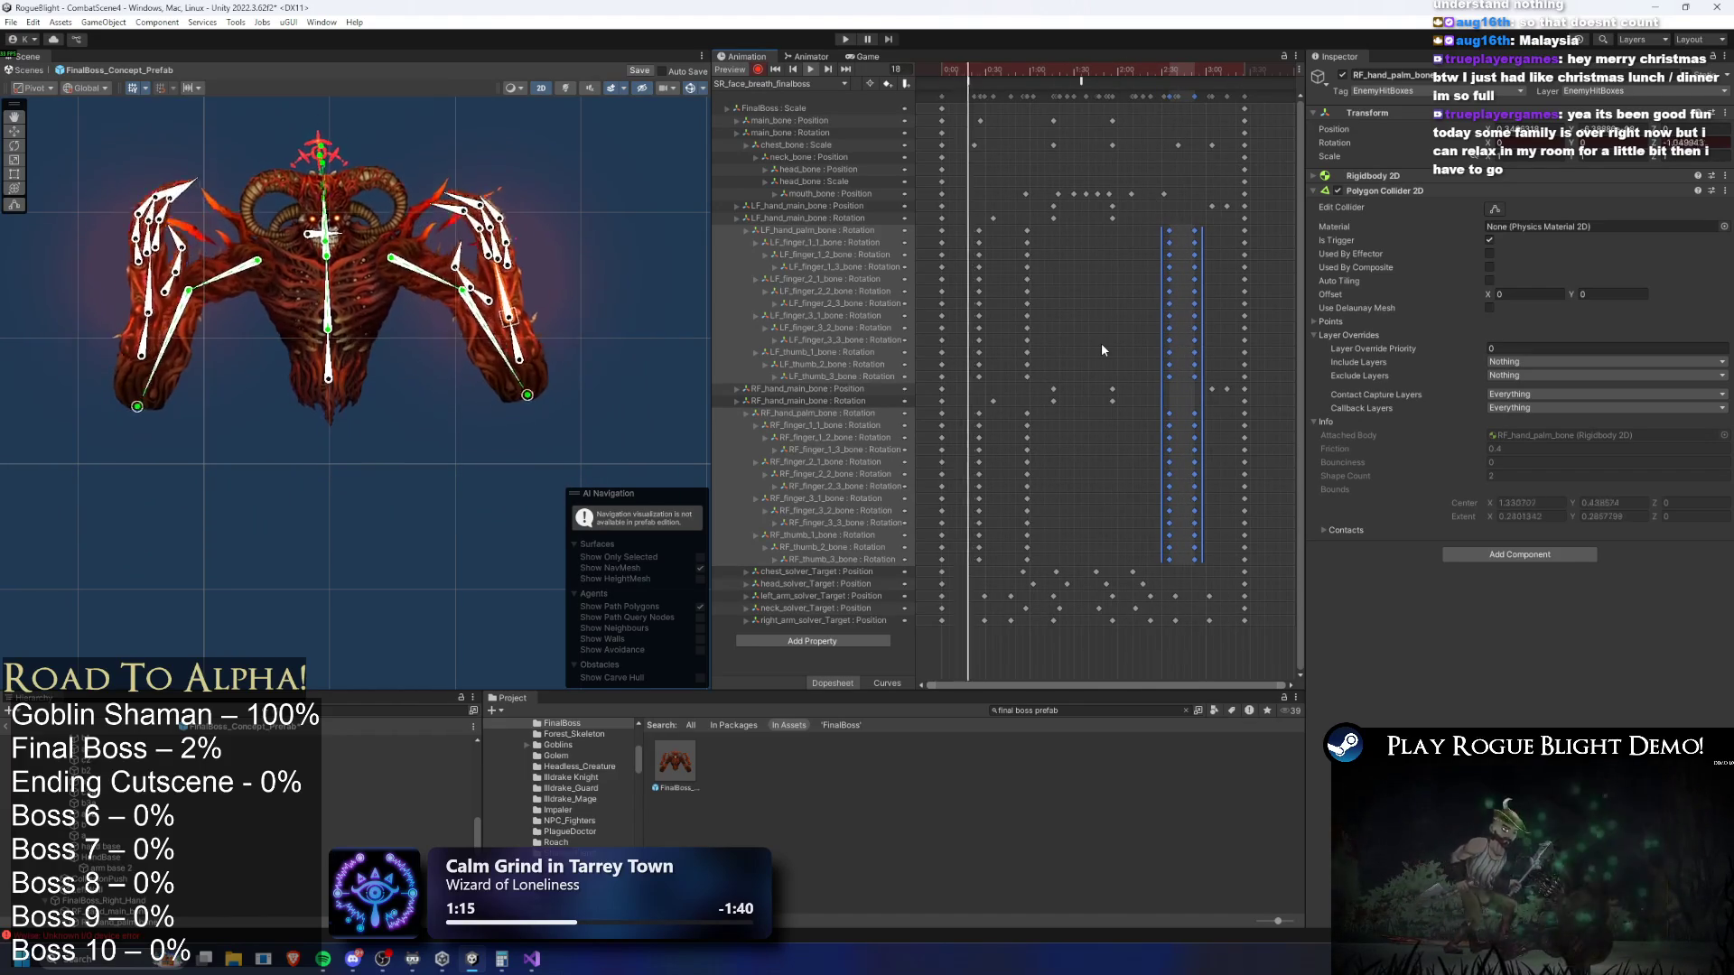
click(833, 40)
key(Return)
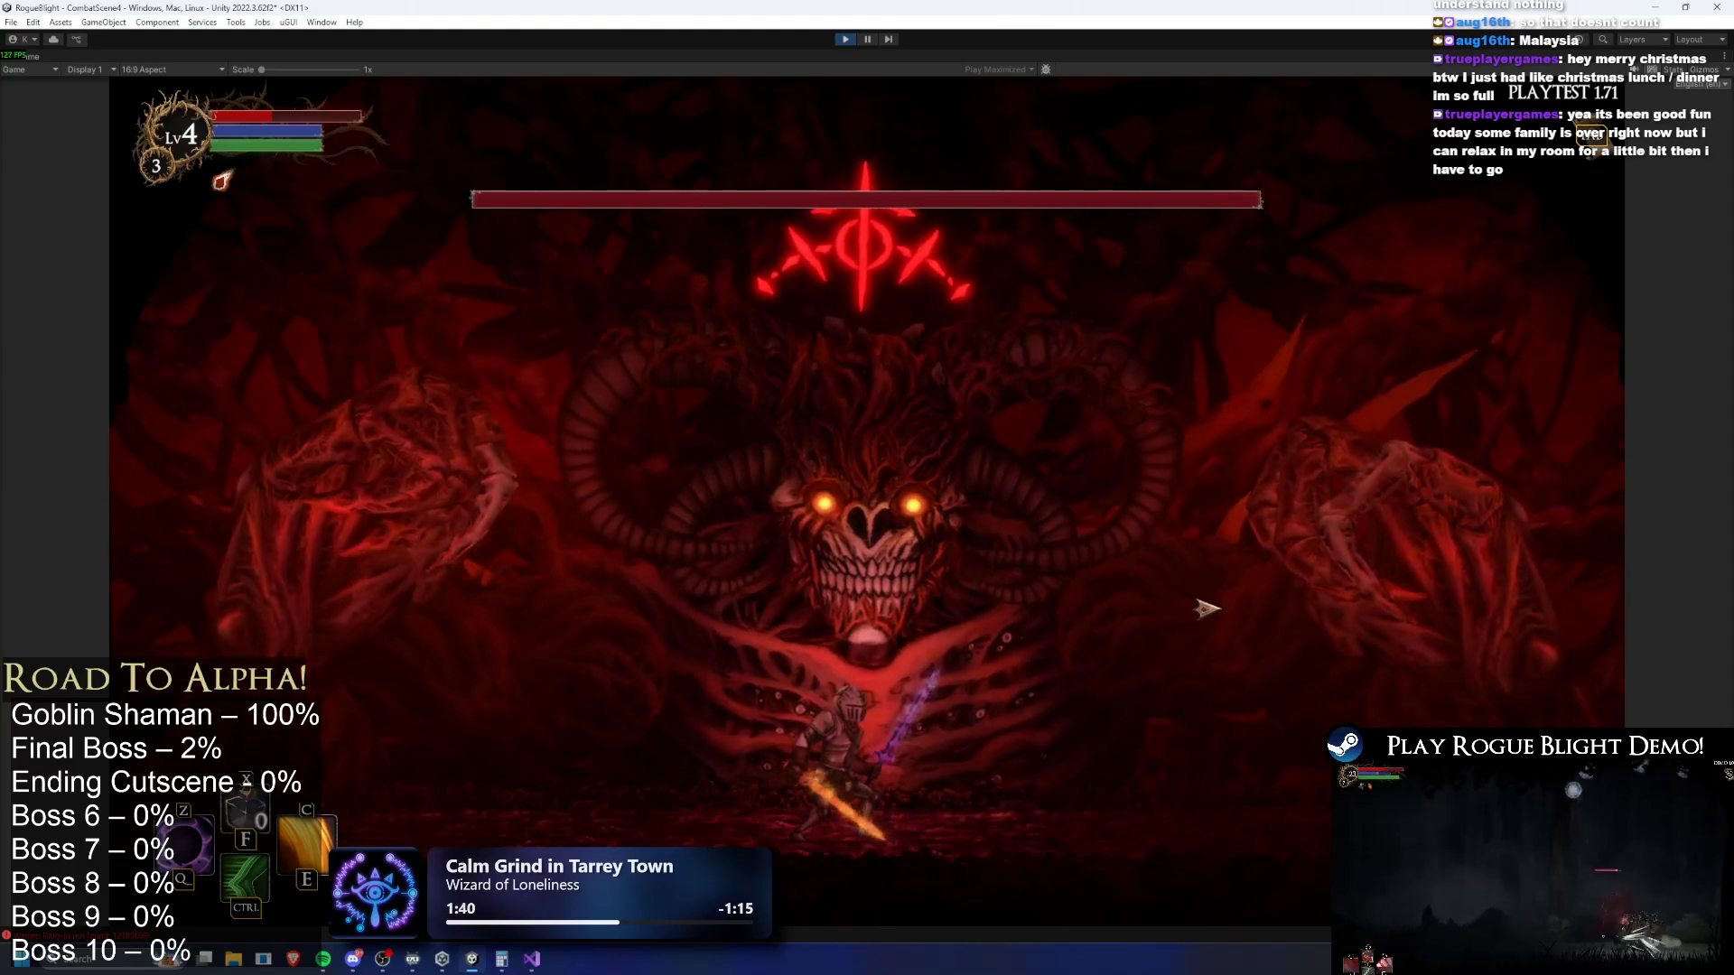
Run the knight back and forth beneath the final boss
key(d)
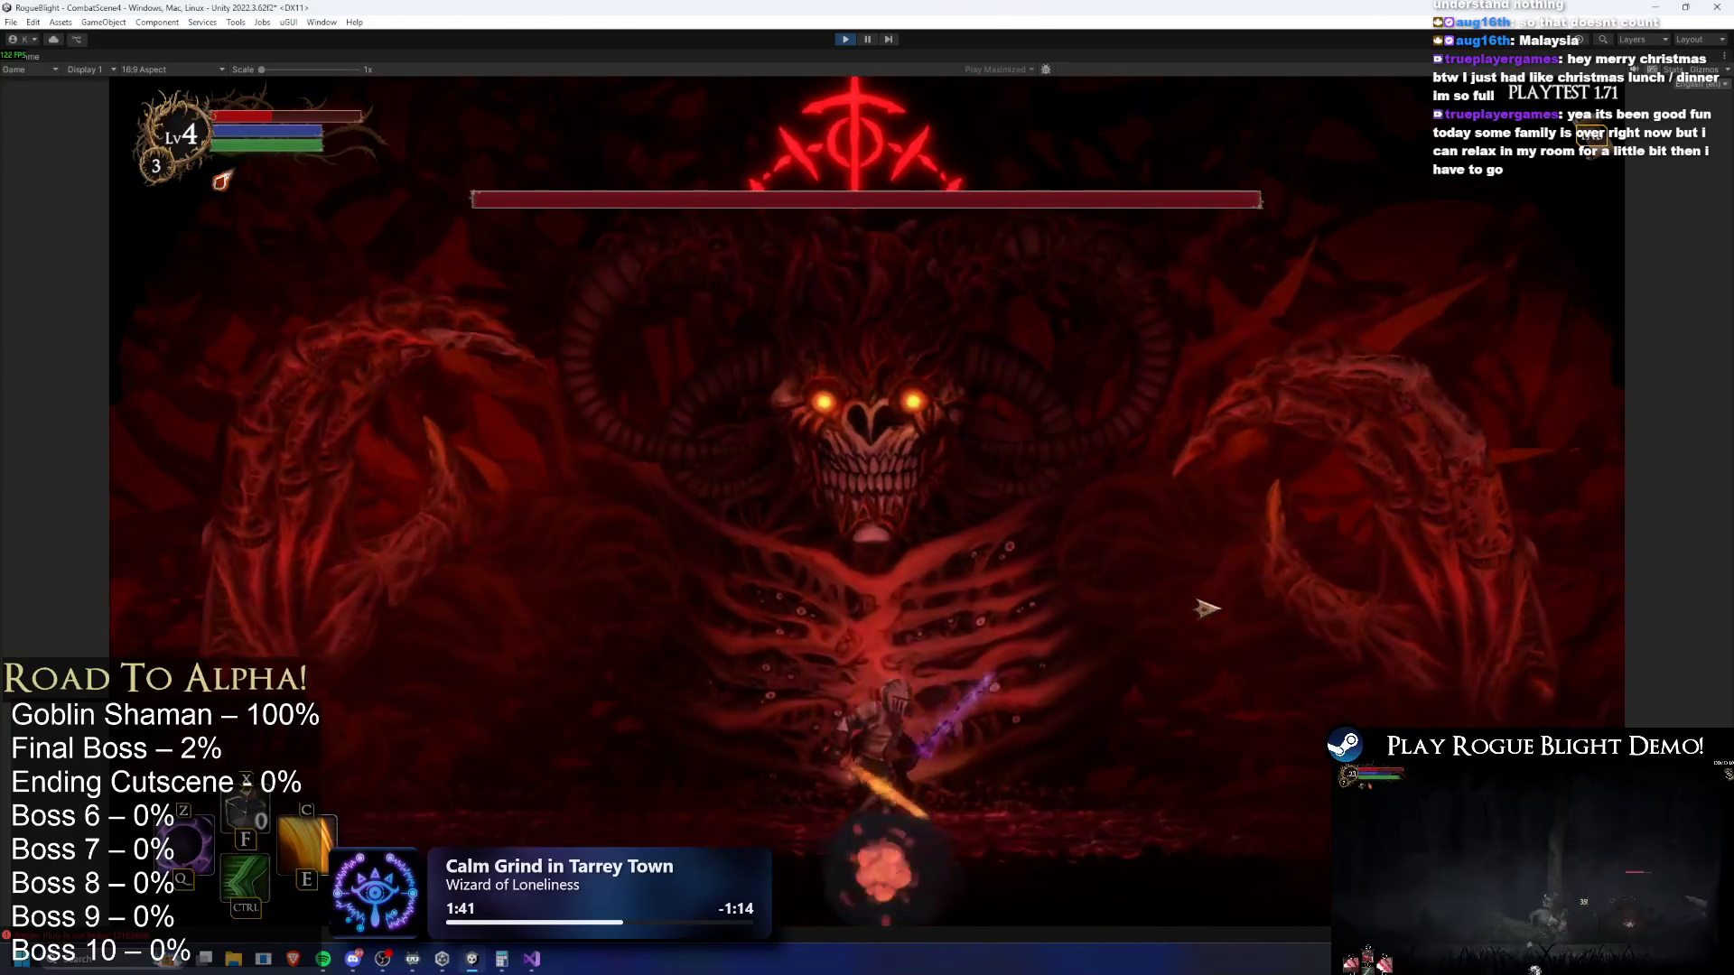
key(a)
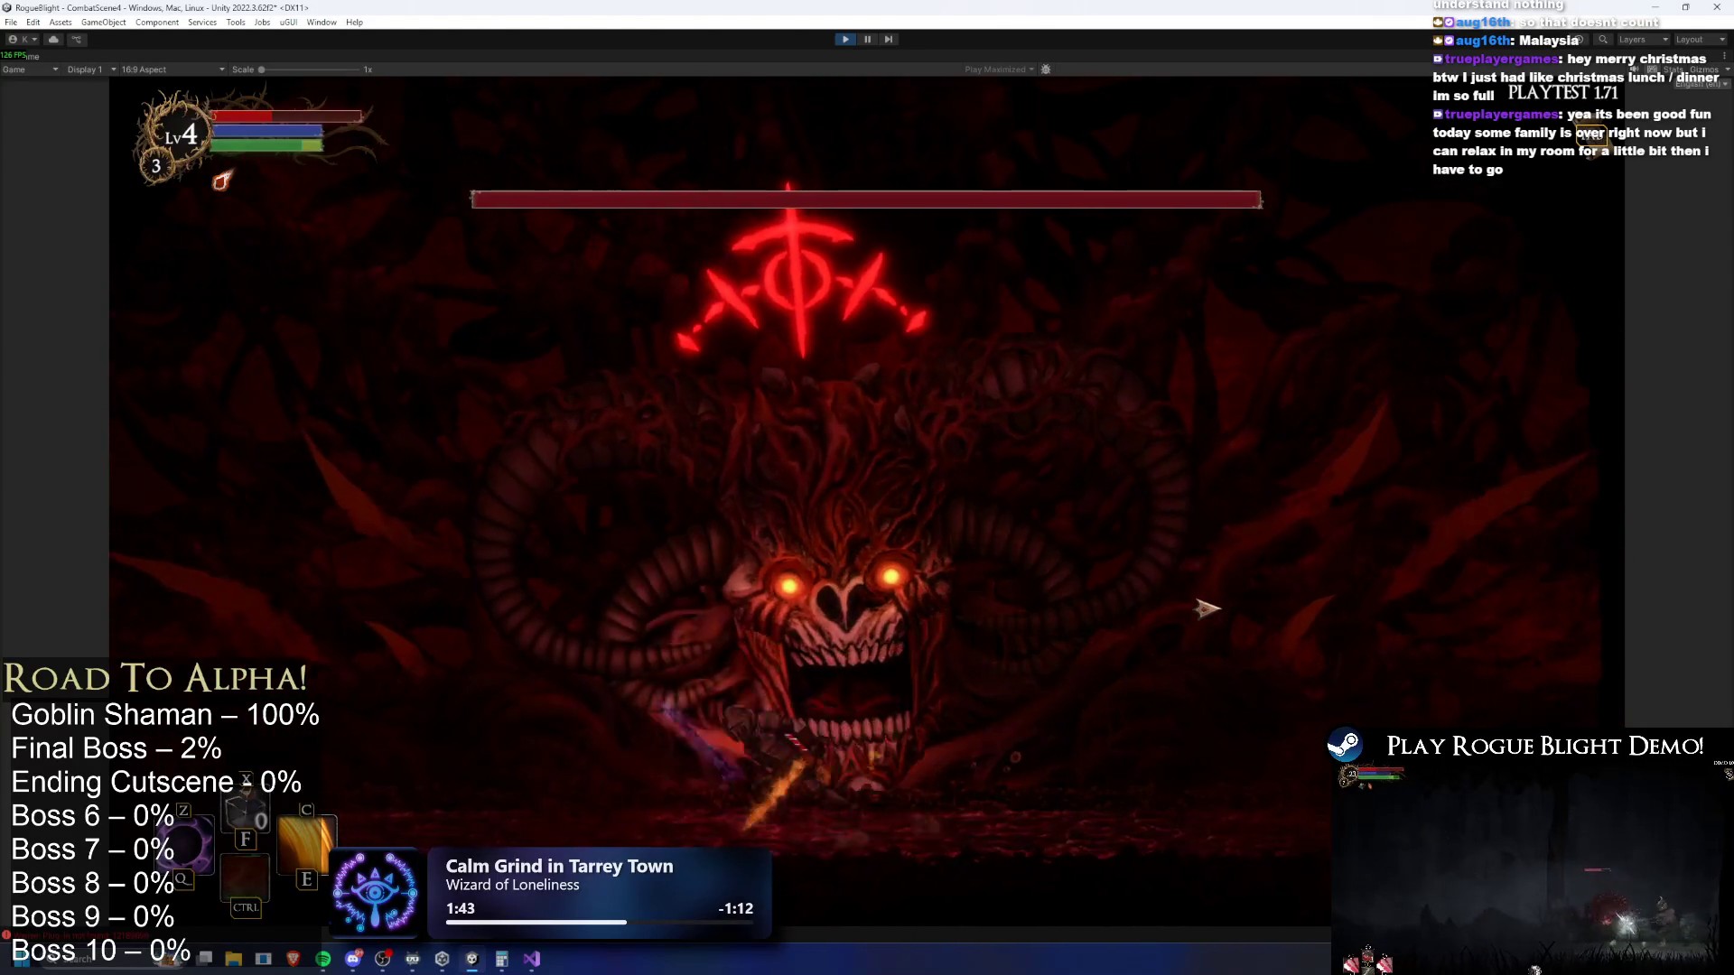
key(a)
key(d)
key(d)
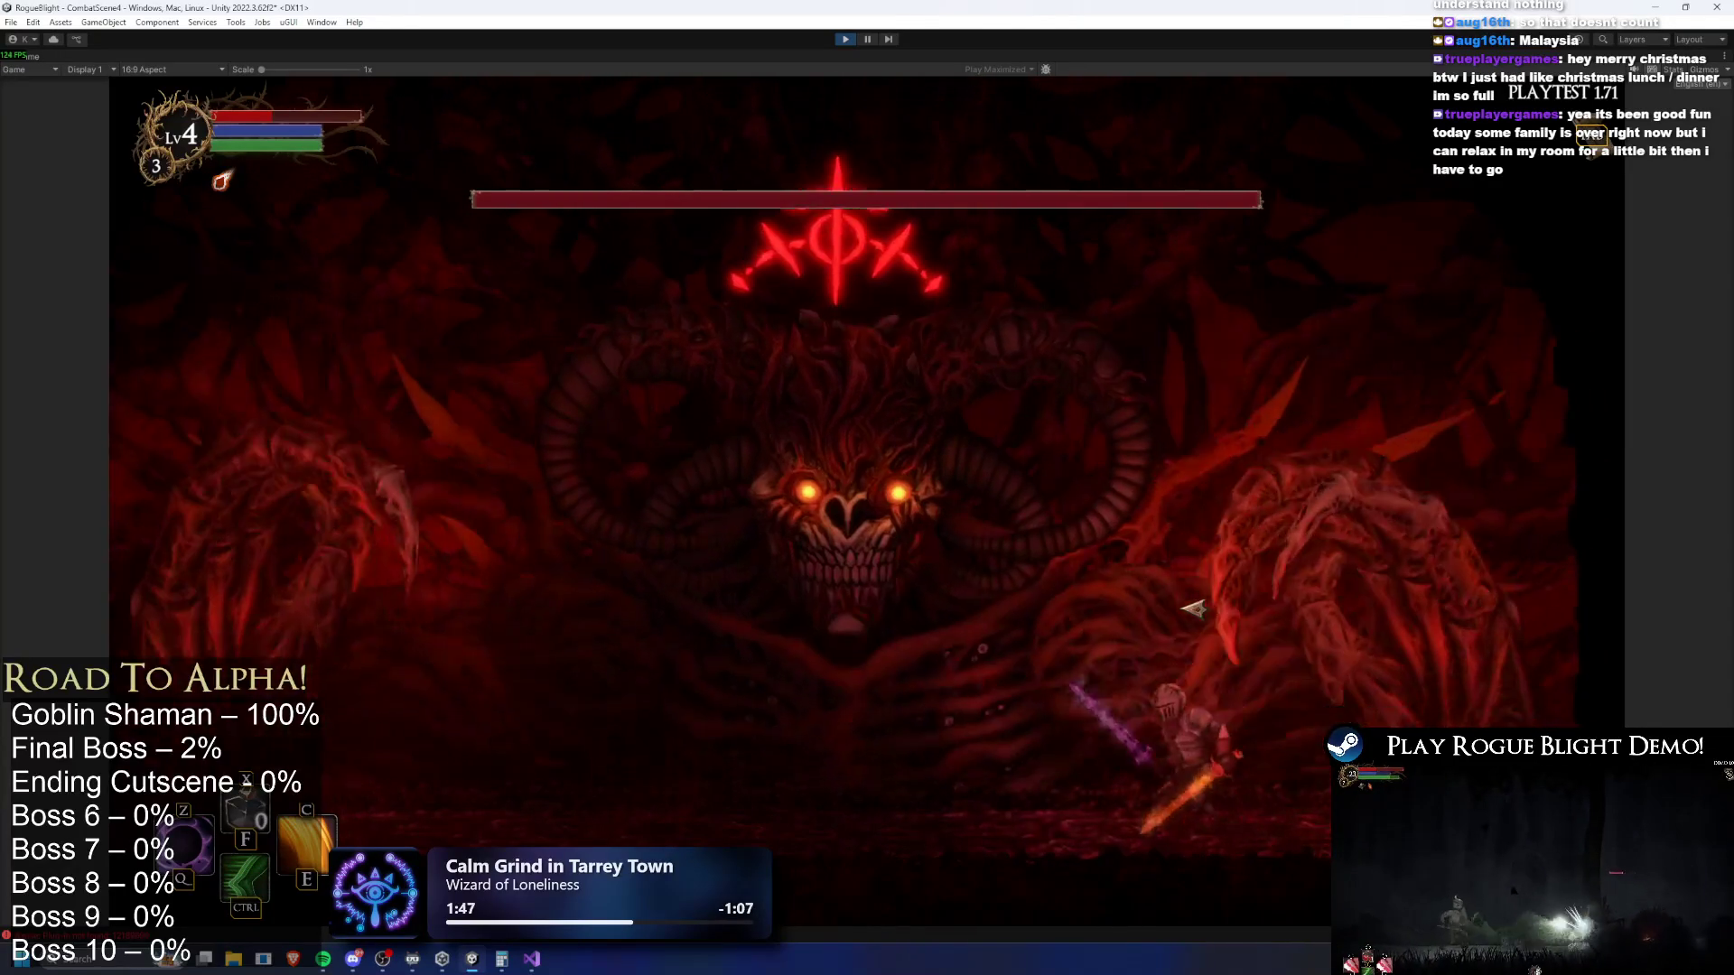
key(a)
key(a)
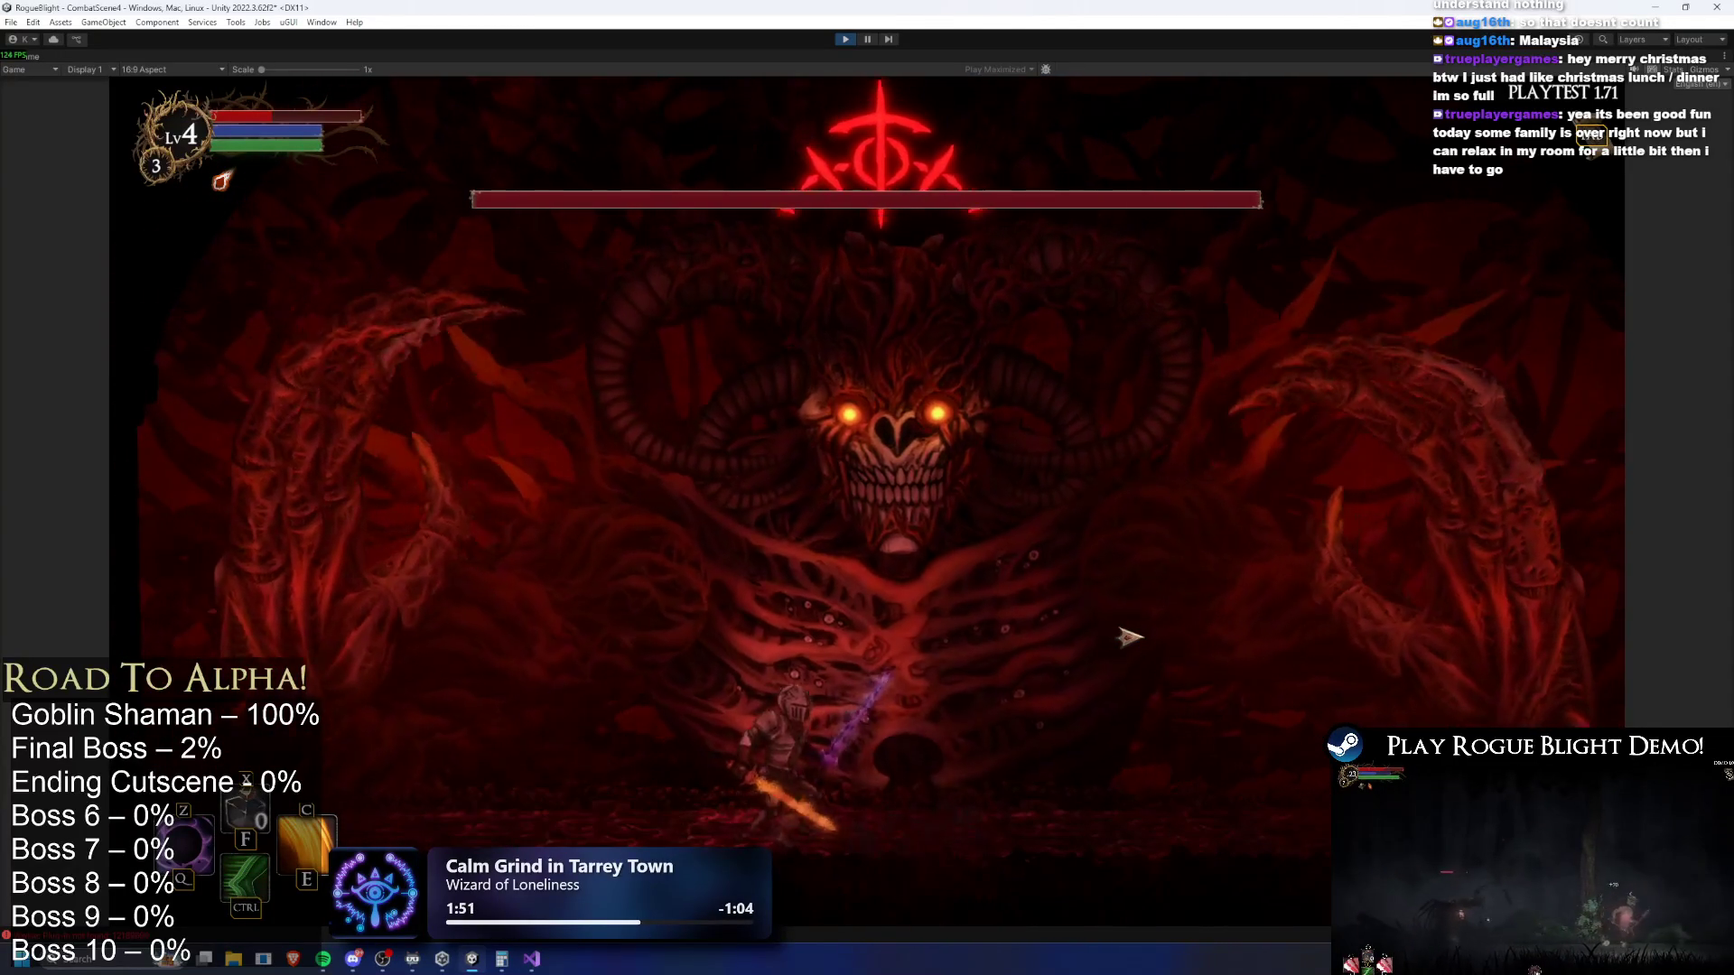
key(a)
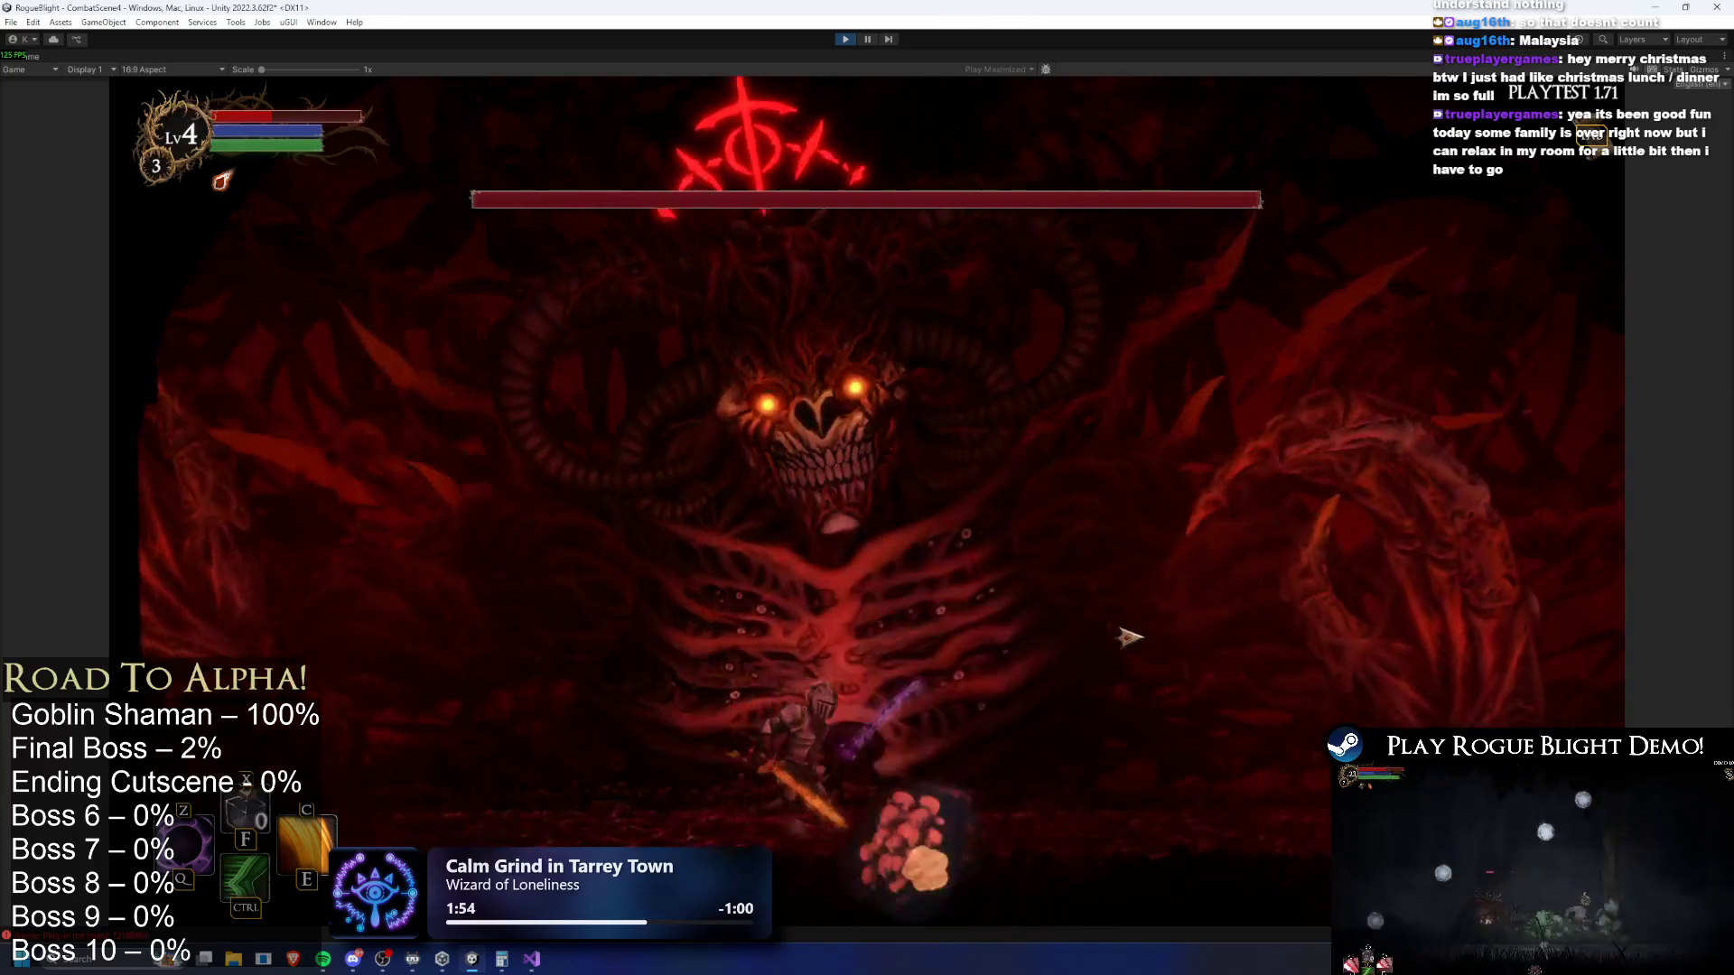
key(d)
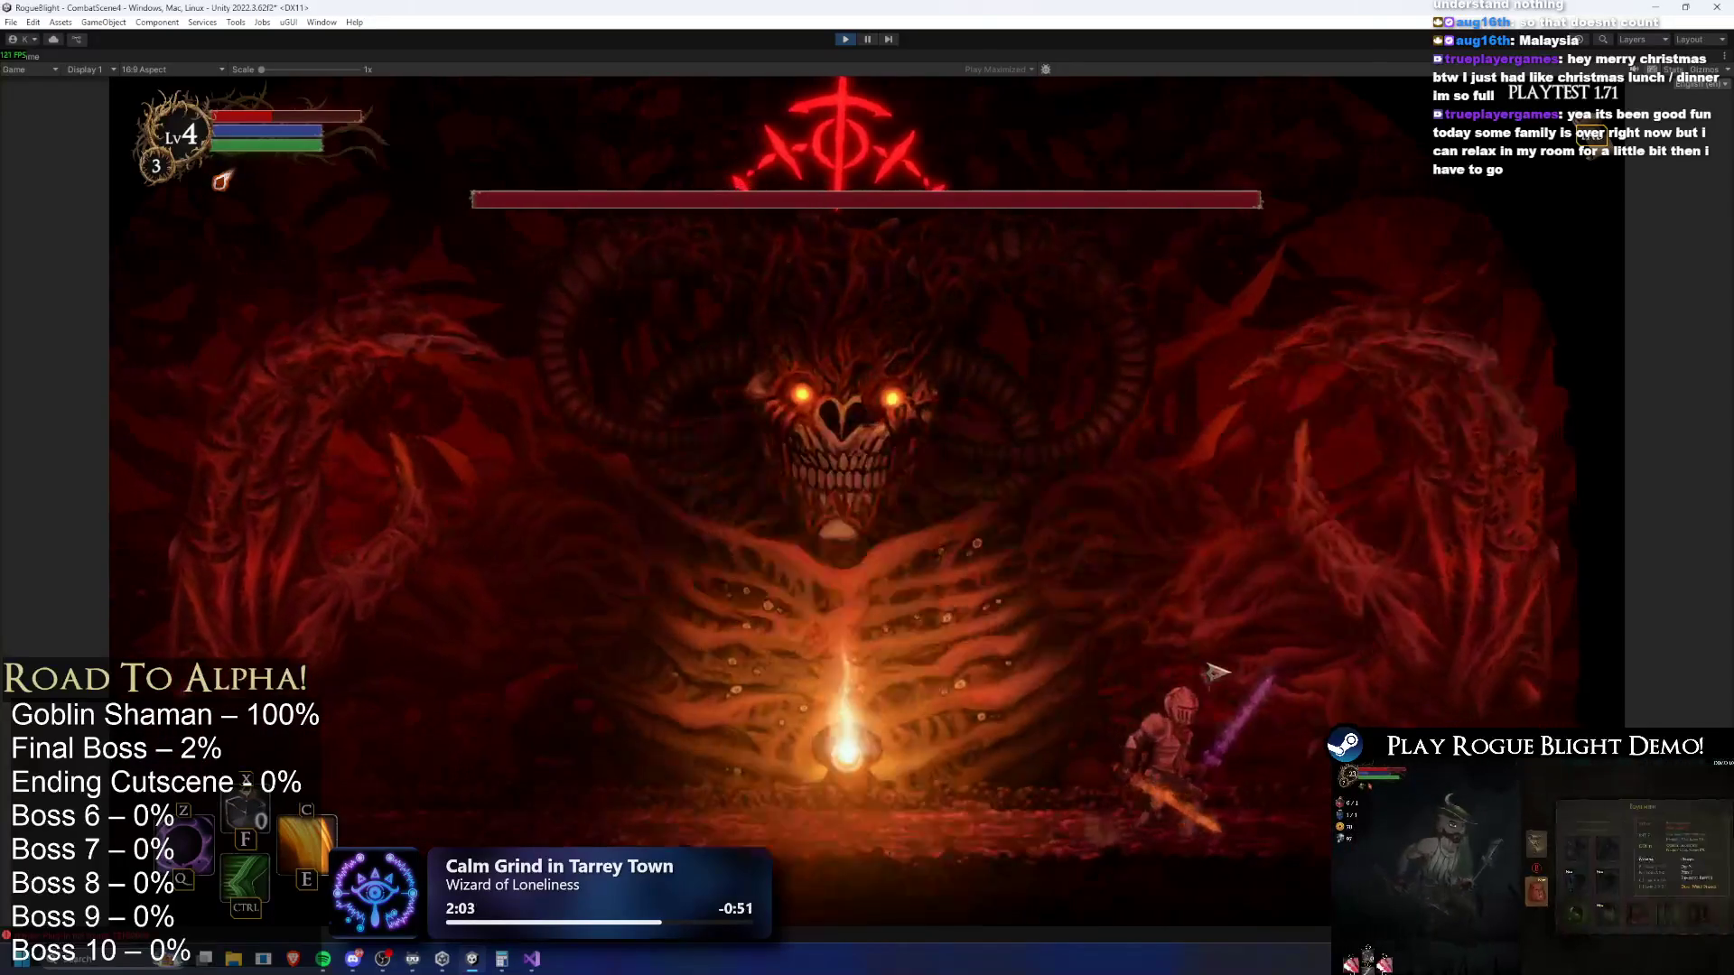
key(a)
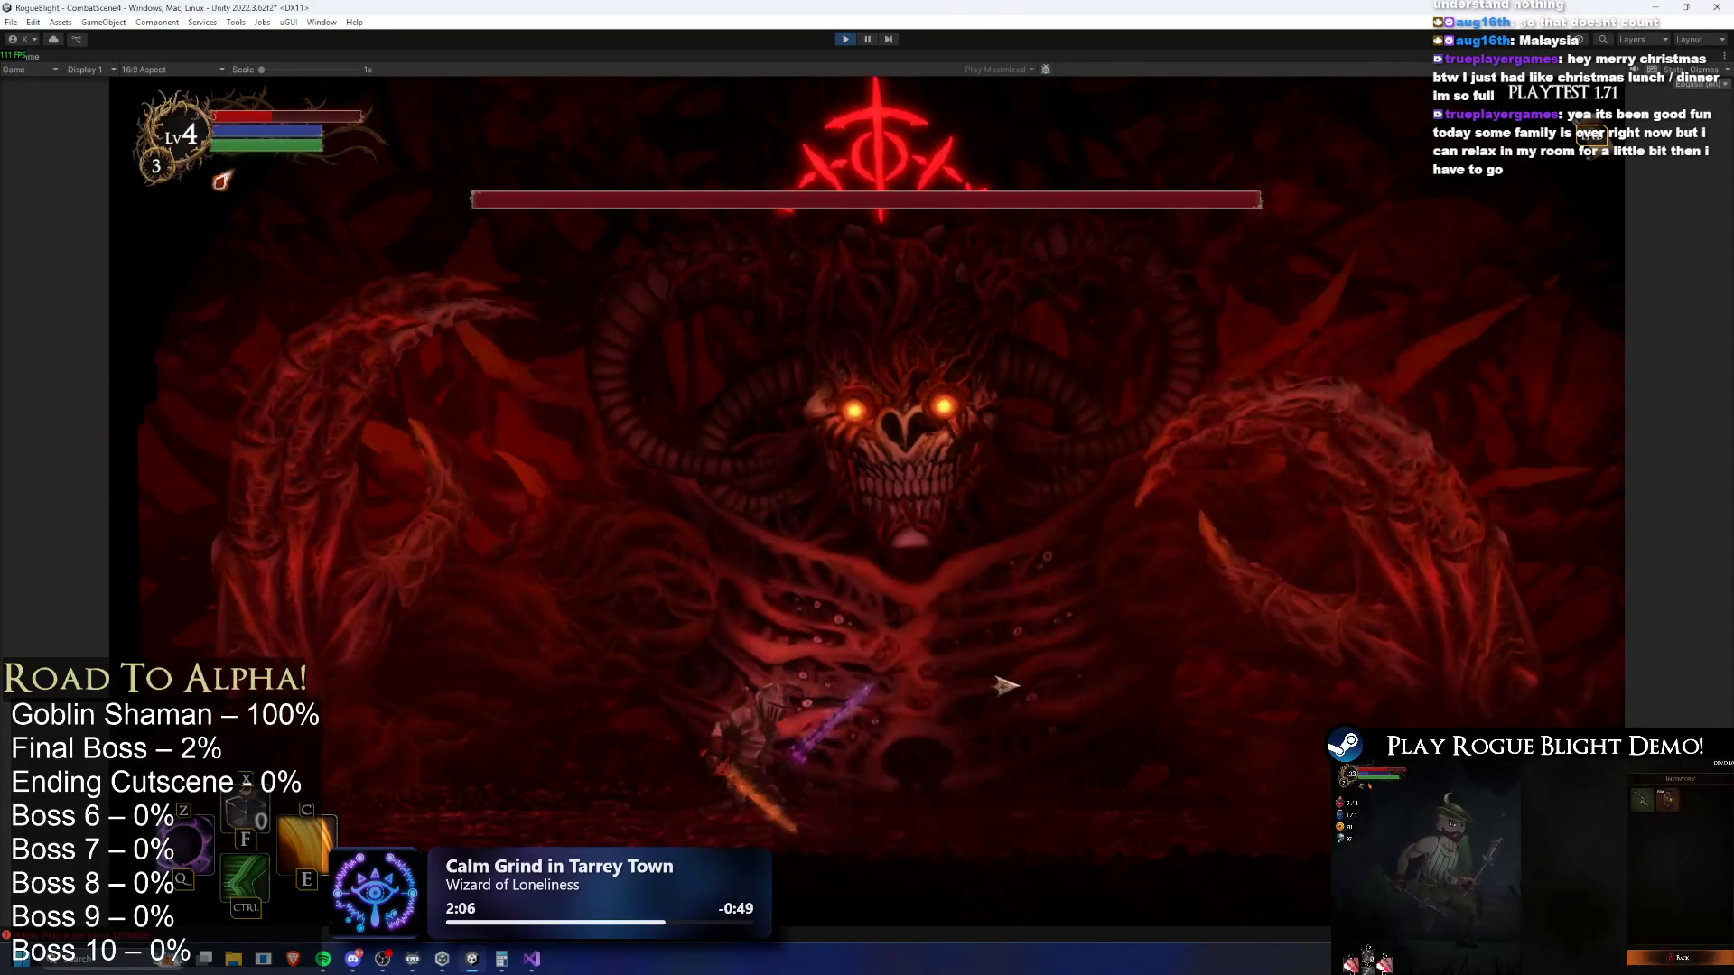
key(a)
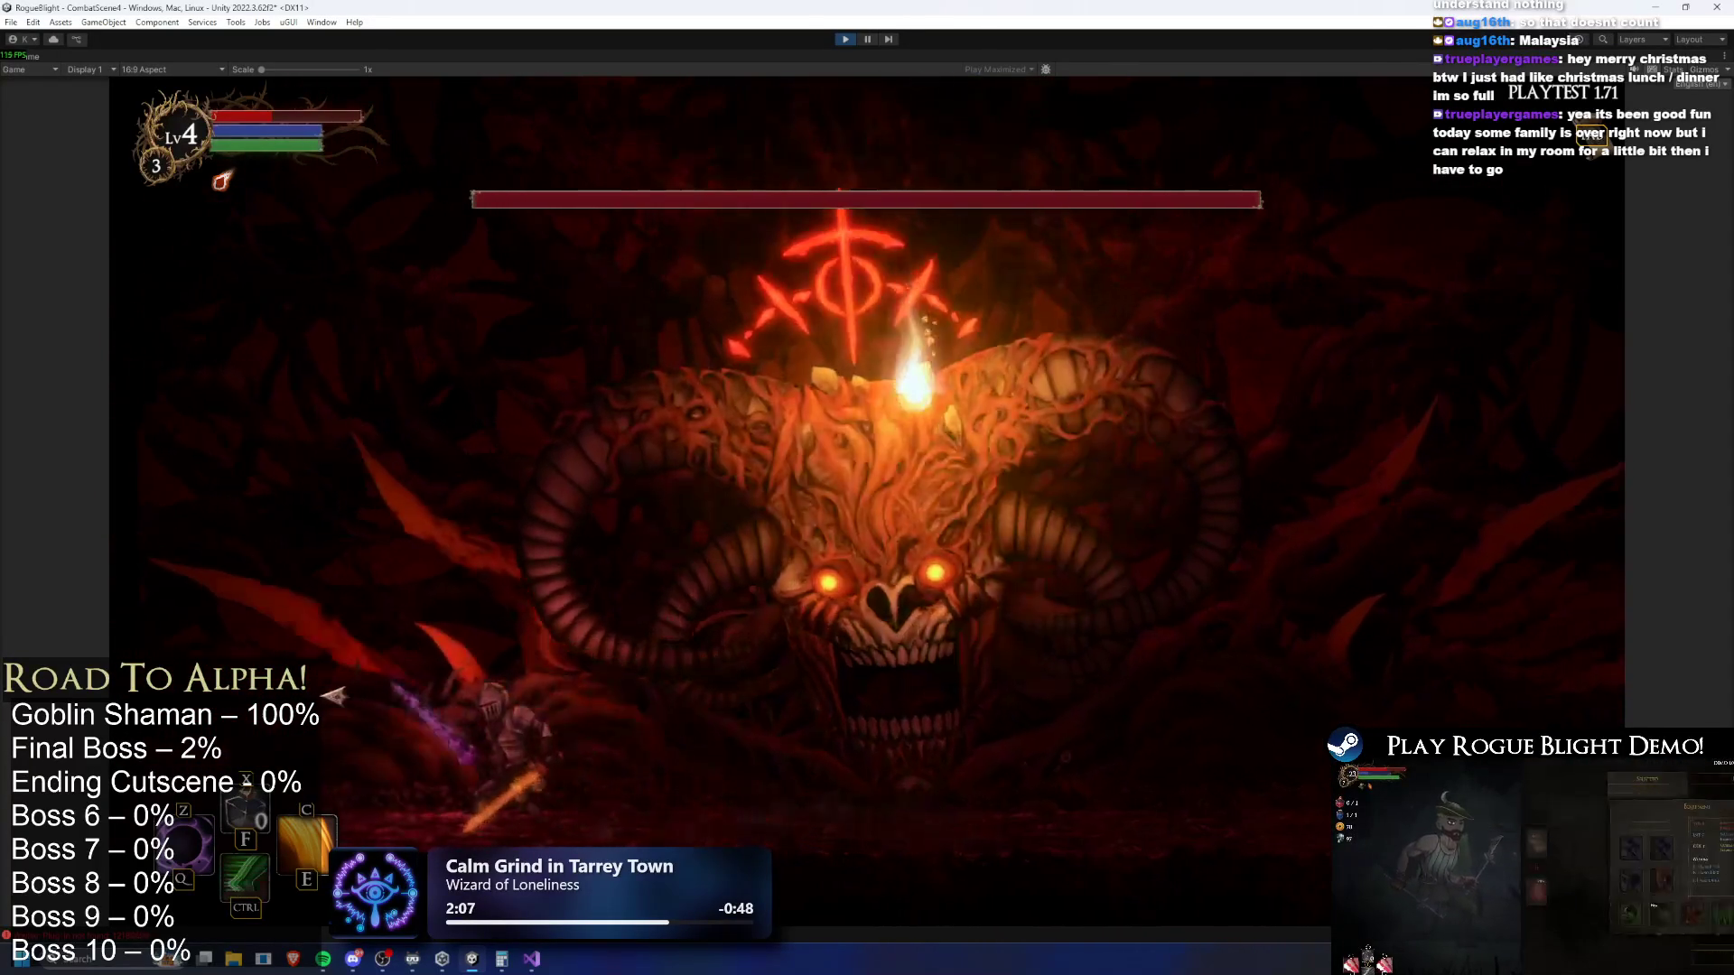
key(d)
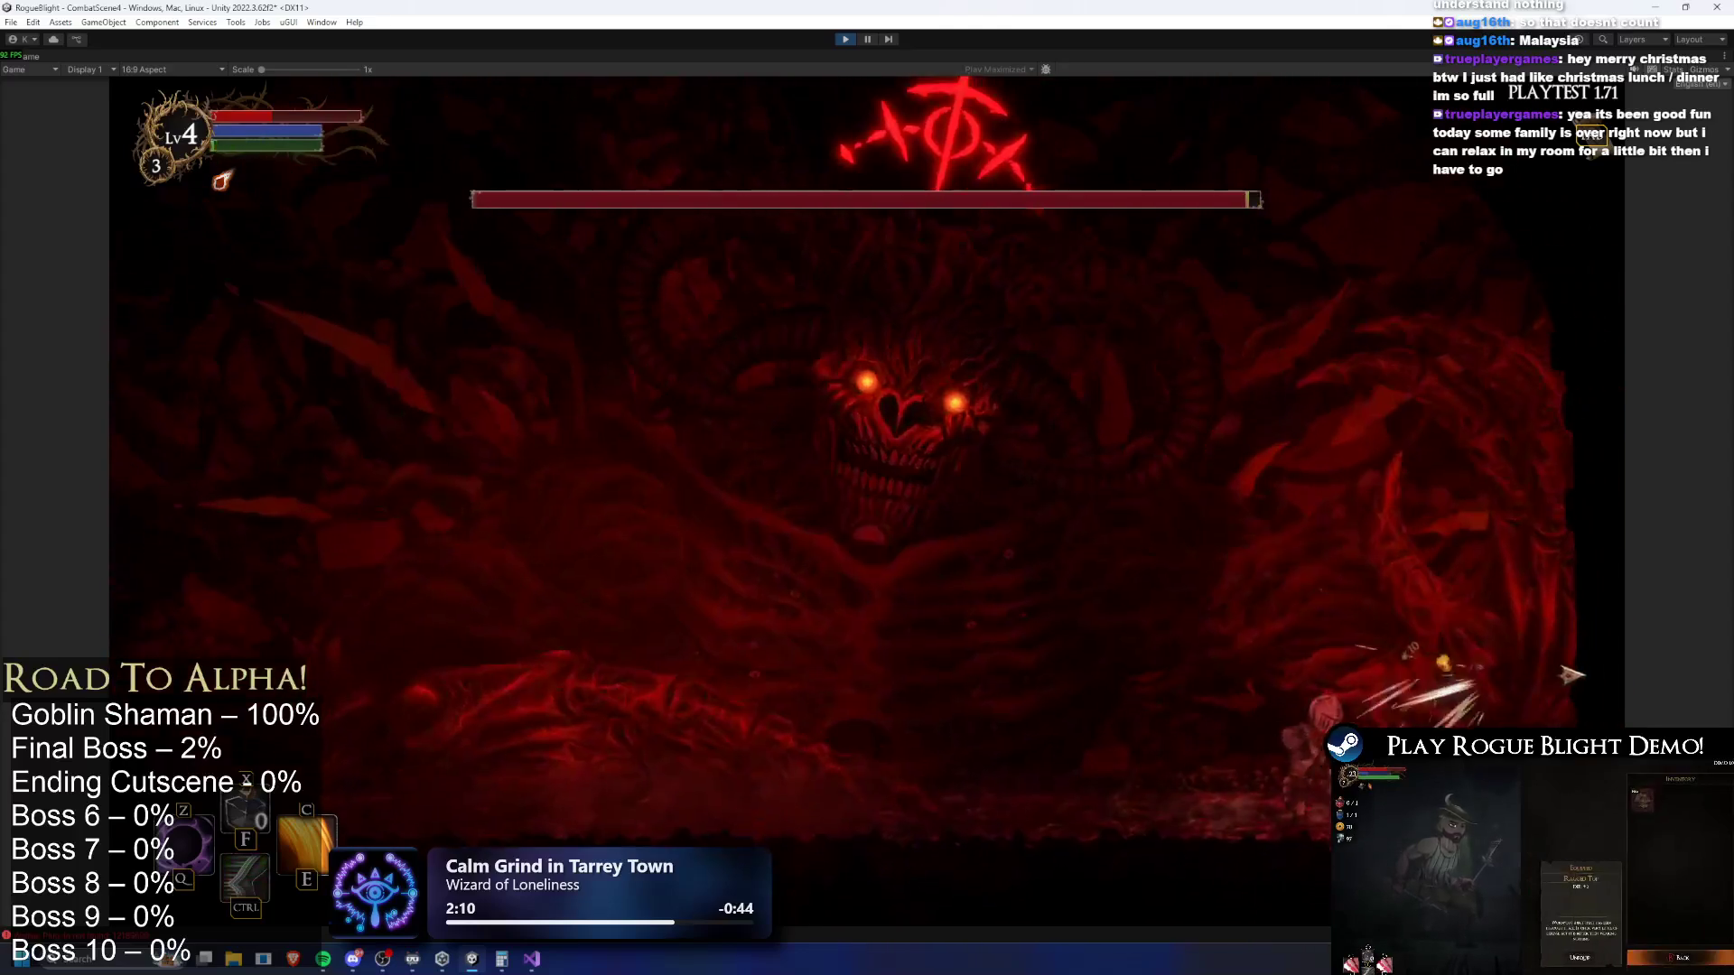
key(a)
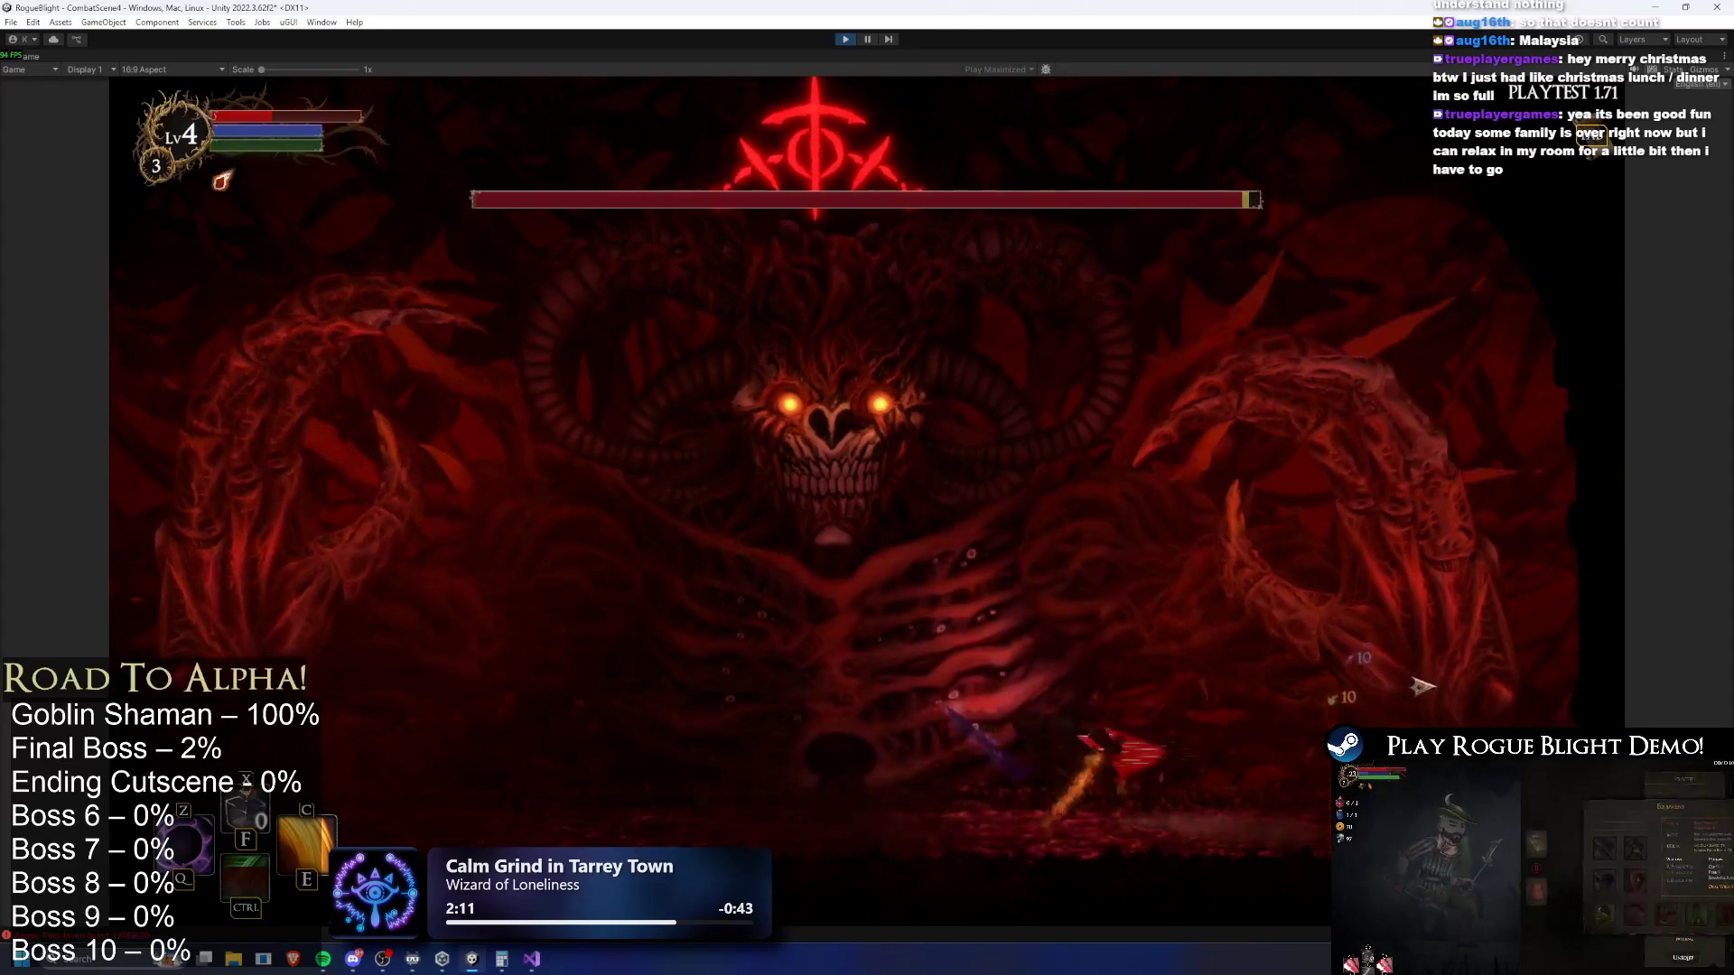
key(a)
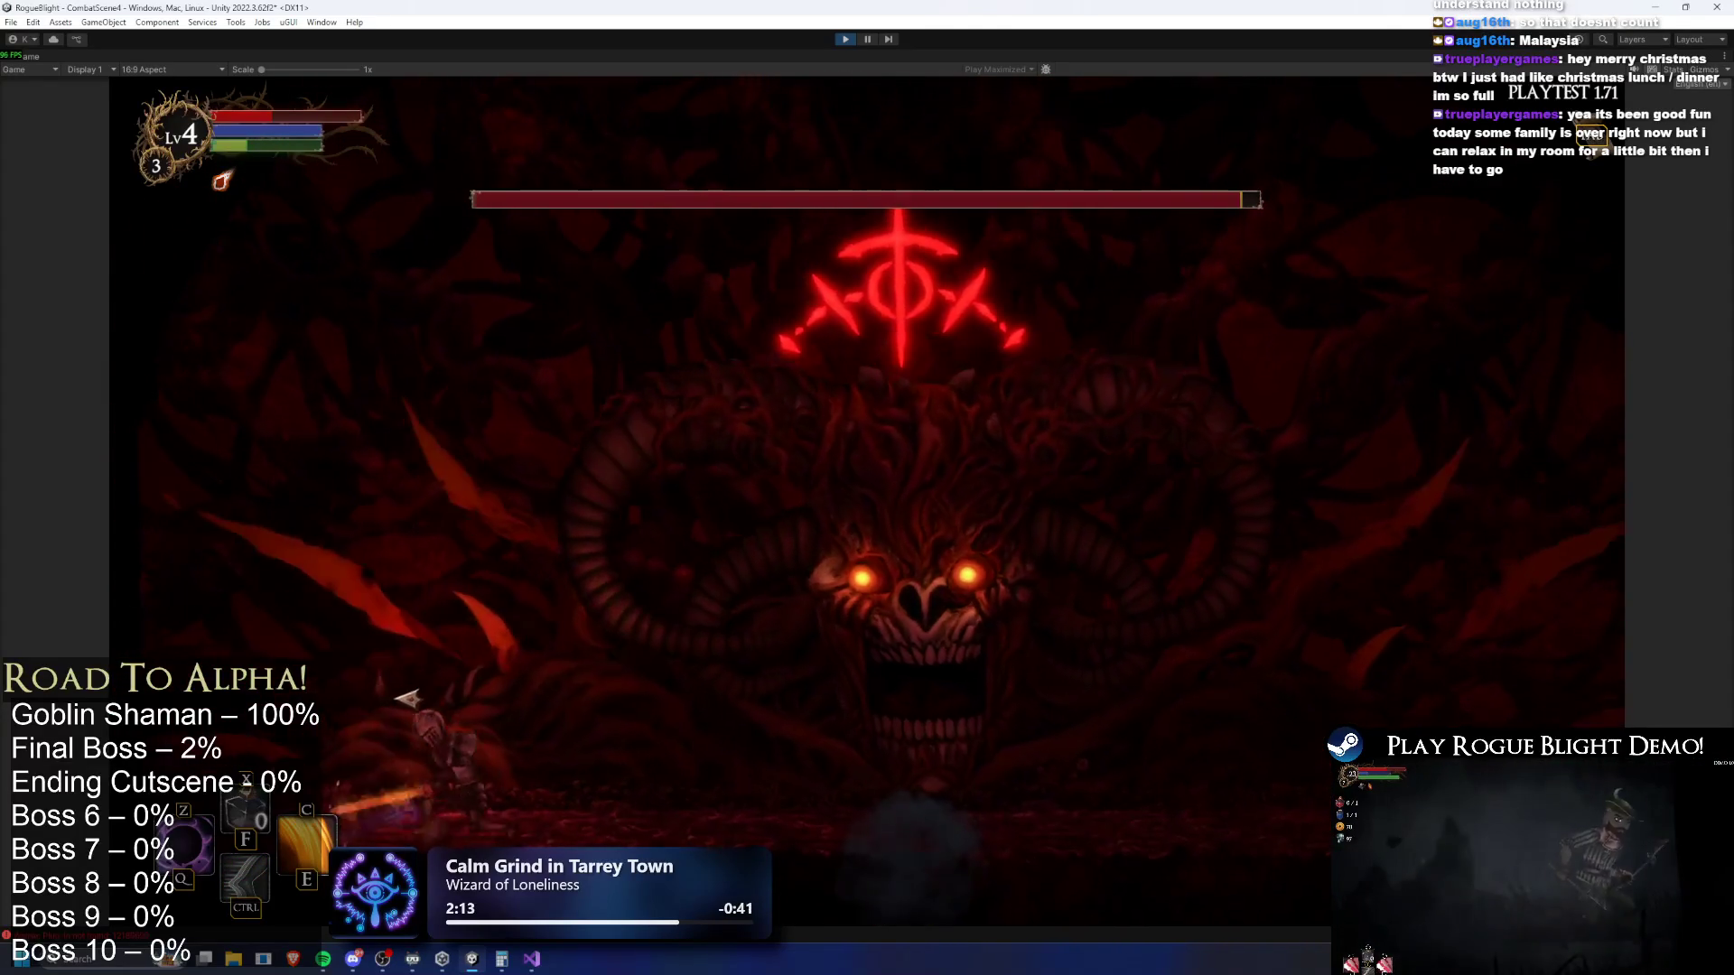
Swing the sword at the boss twice while moving right, then land back on the floor
click(401, 697)
key(d)
click(493, 666)
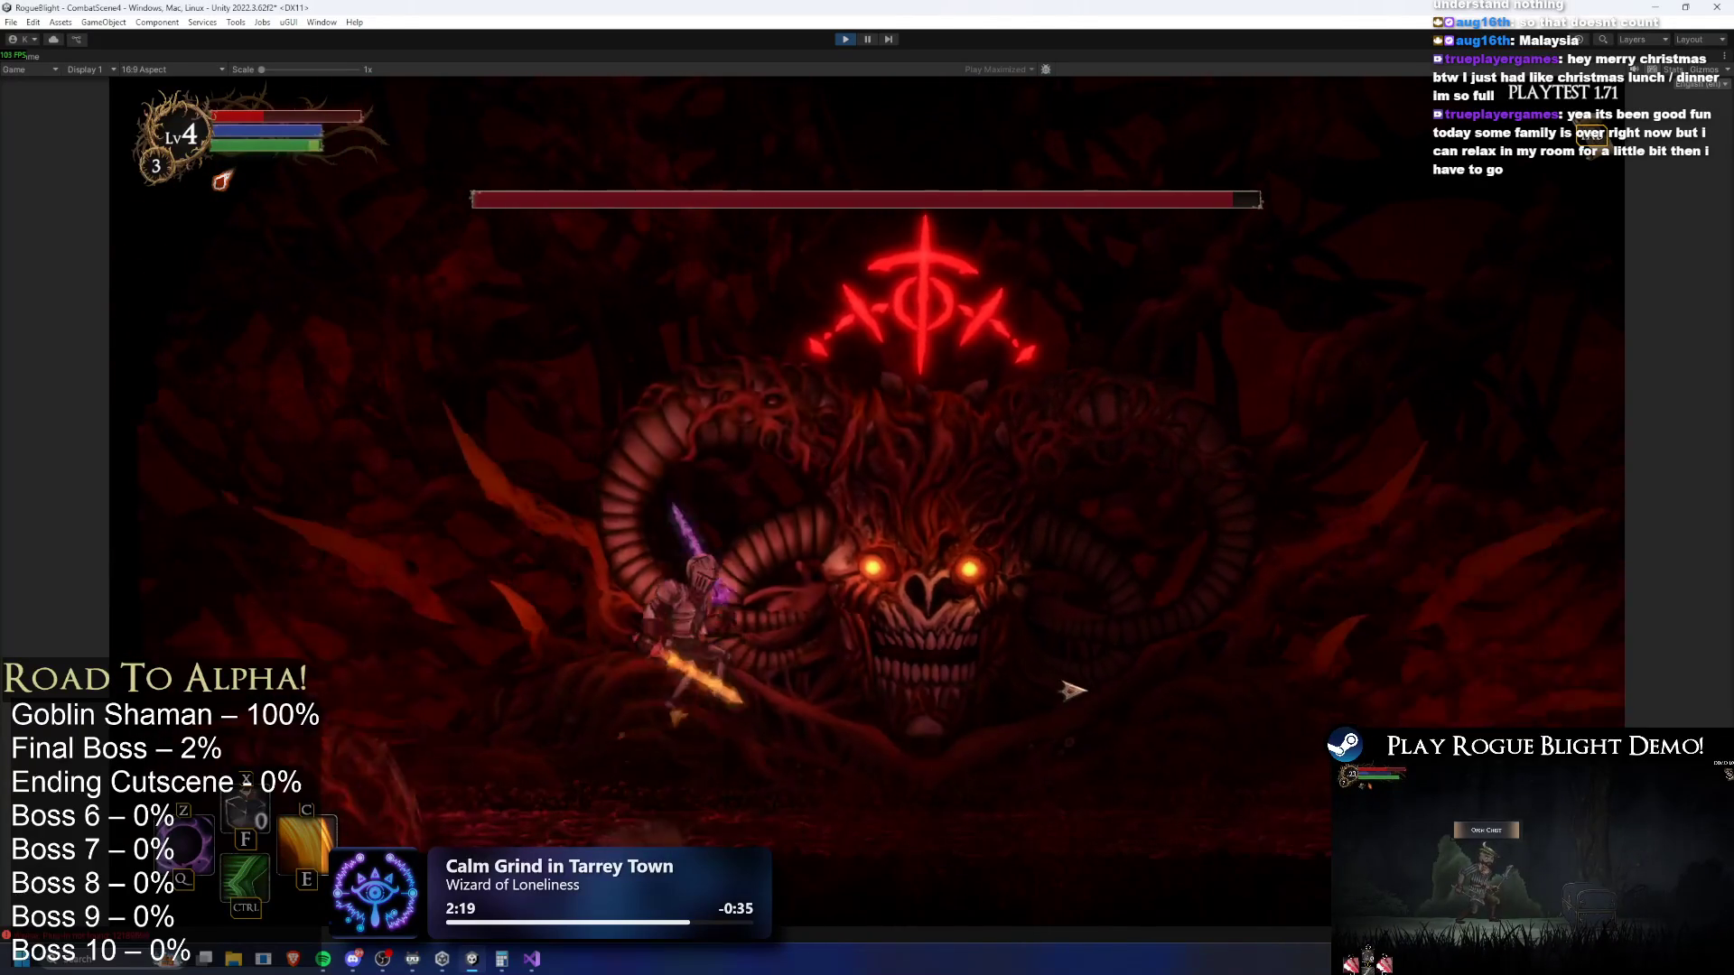
key(a)
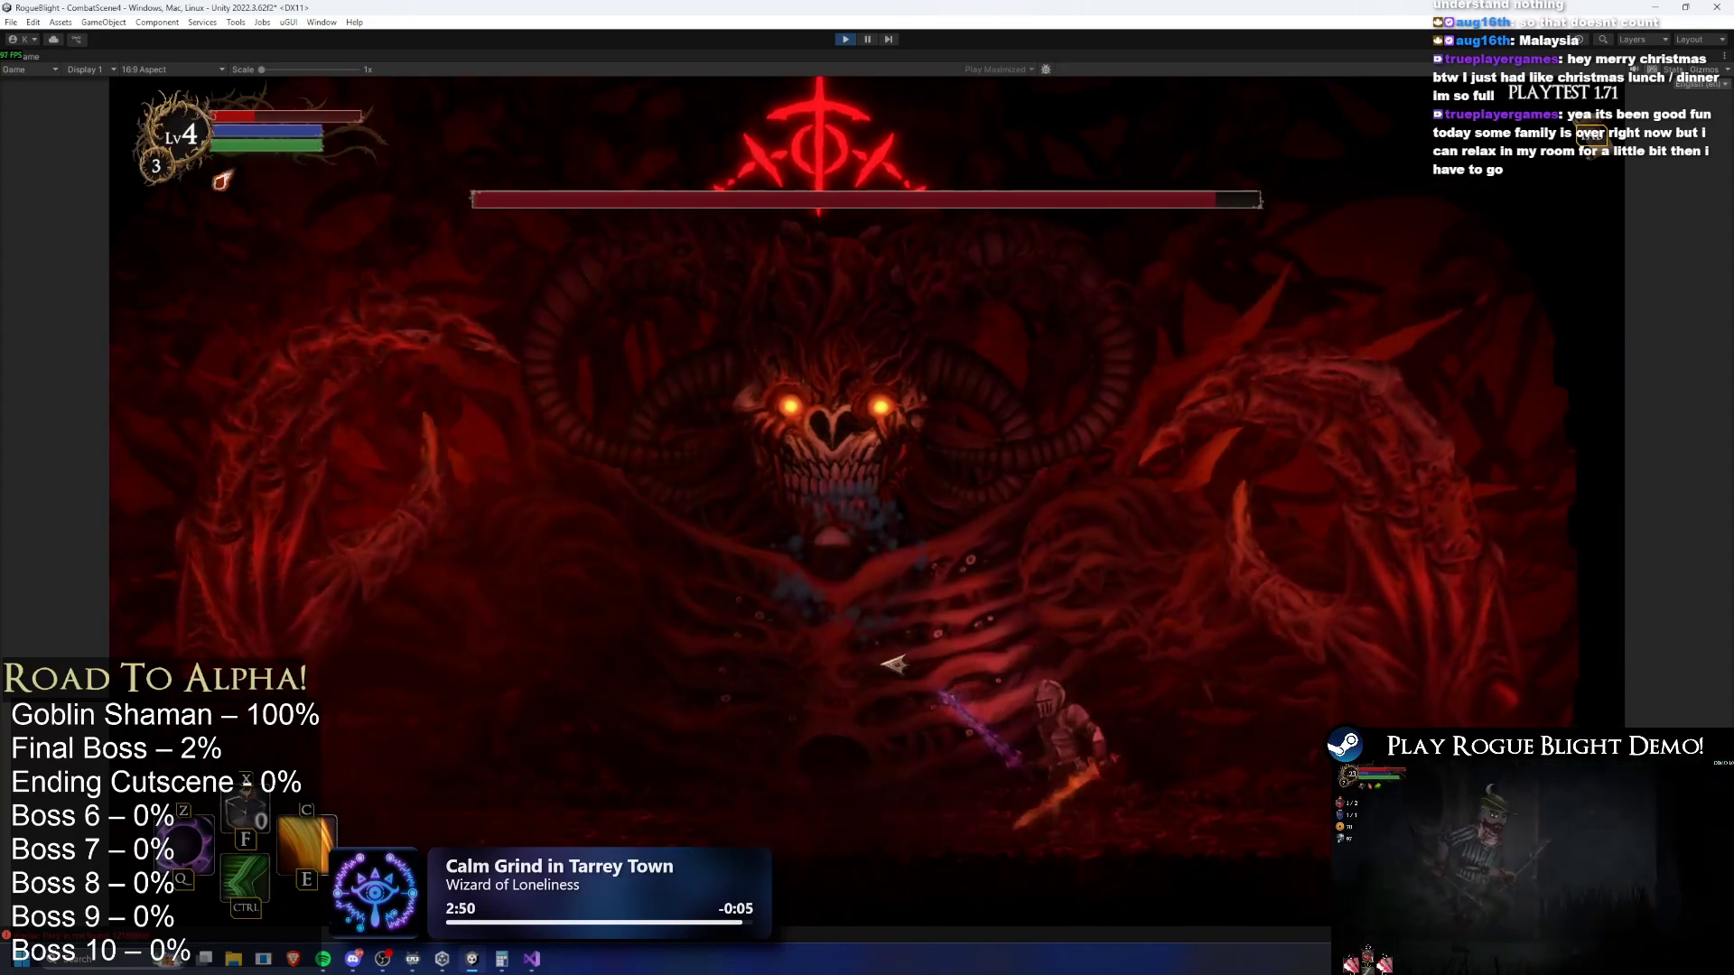
Refill health with the F1 cheat, dash and run beneath the boss, then exit Play mode
key(F1)
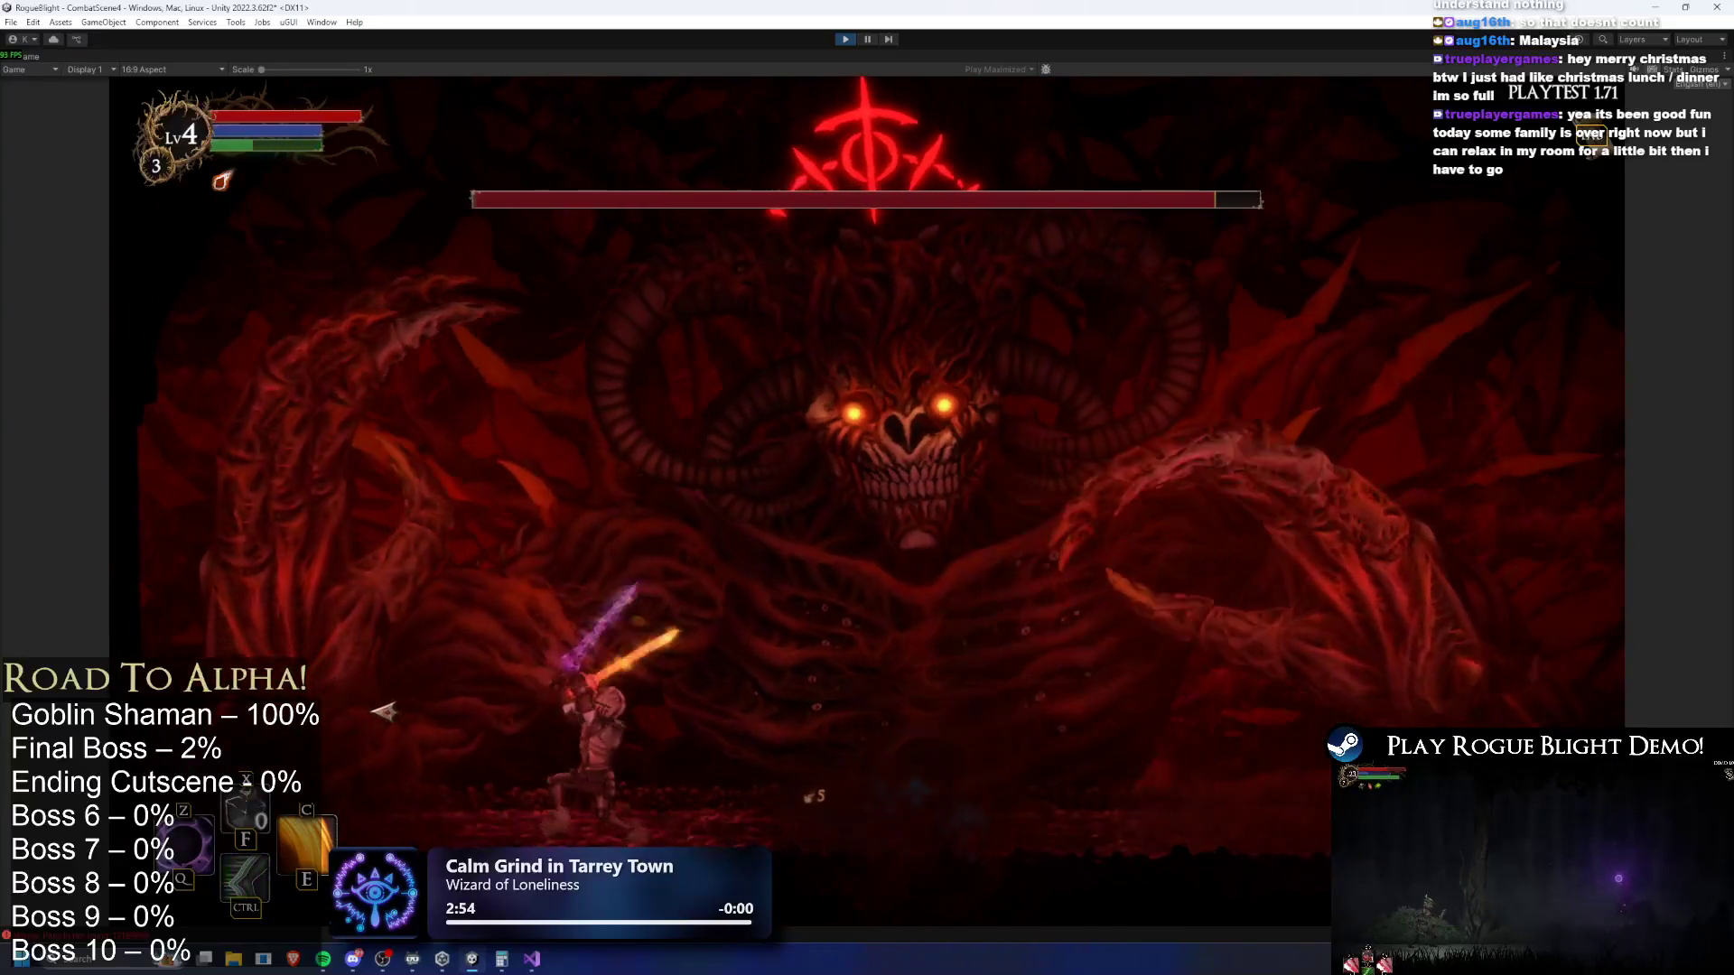
key(ctrl)
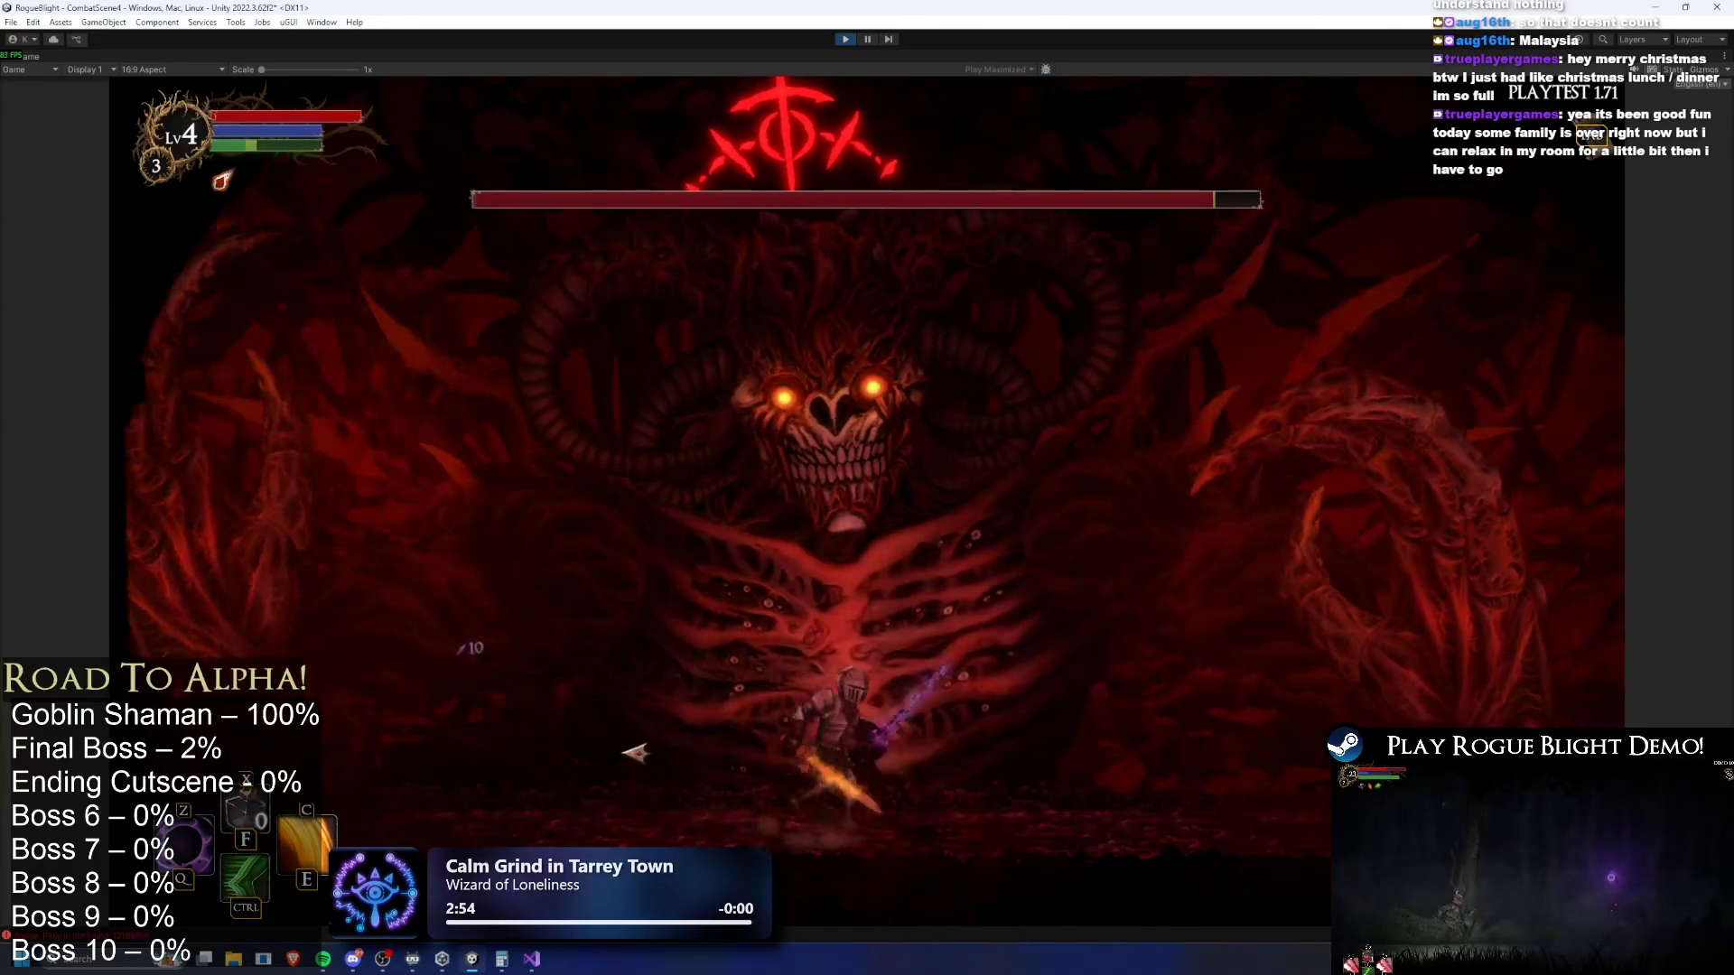
key(d)
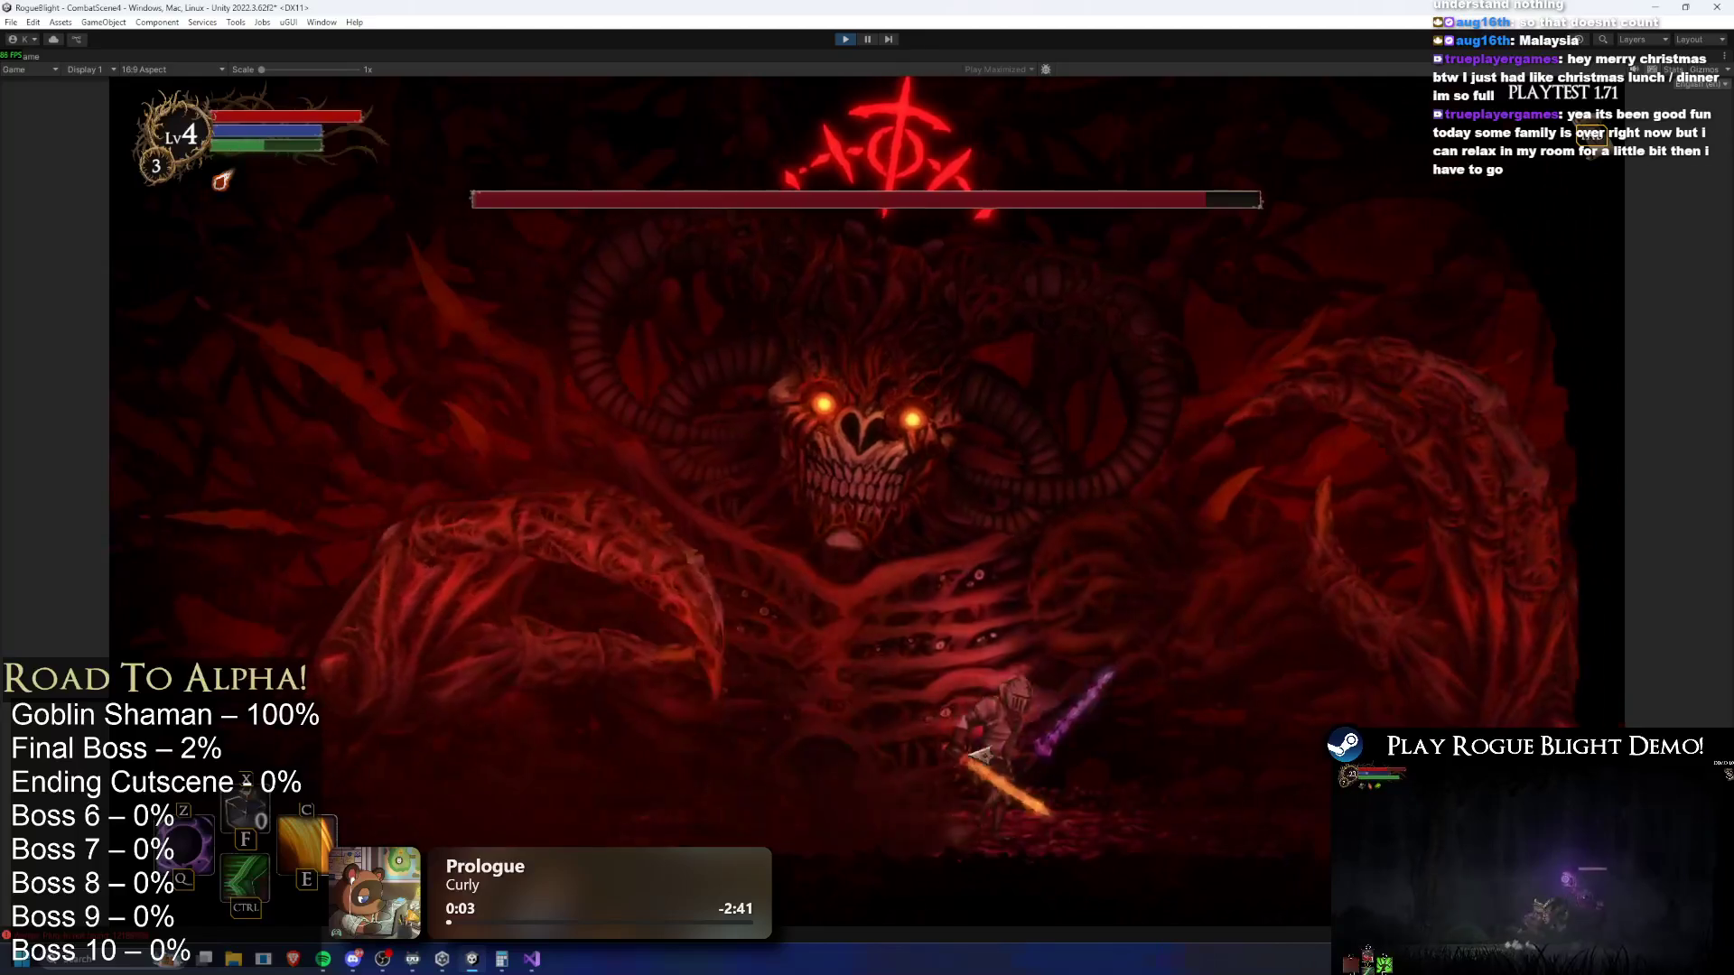
key(a)
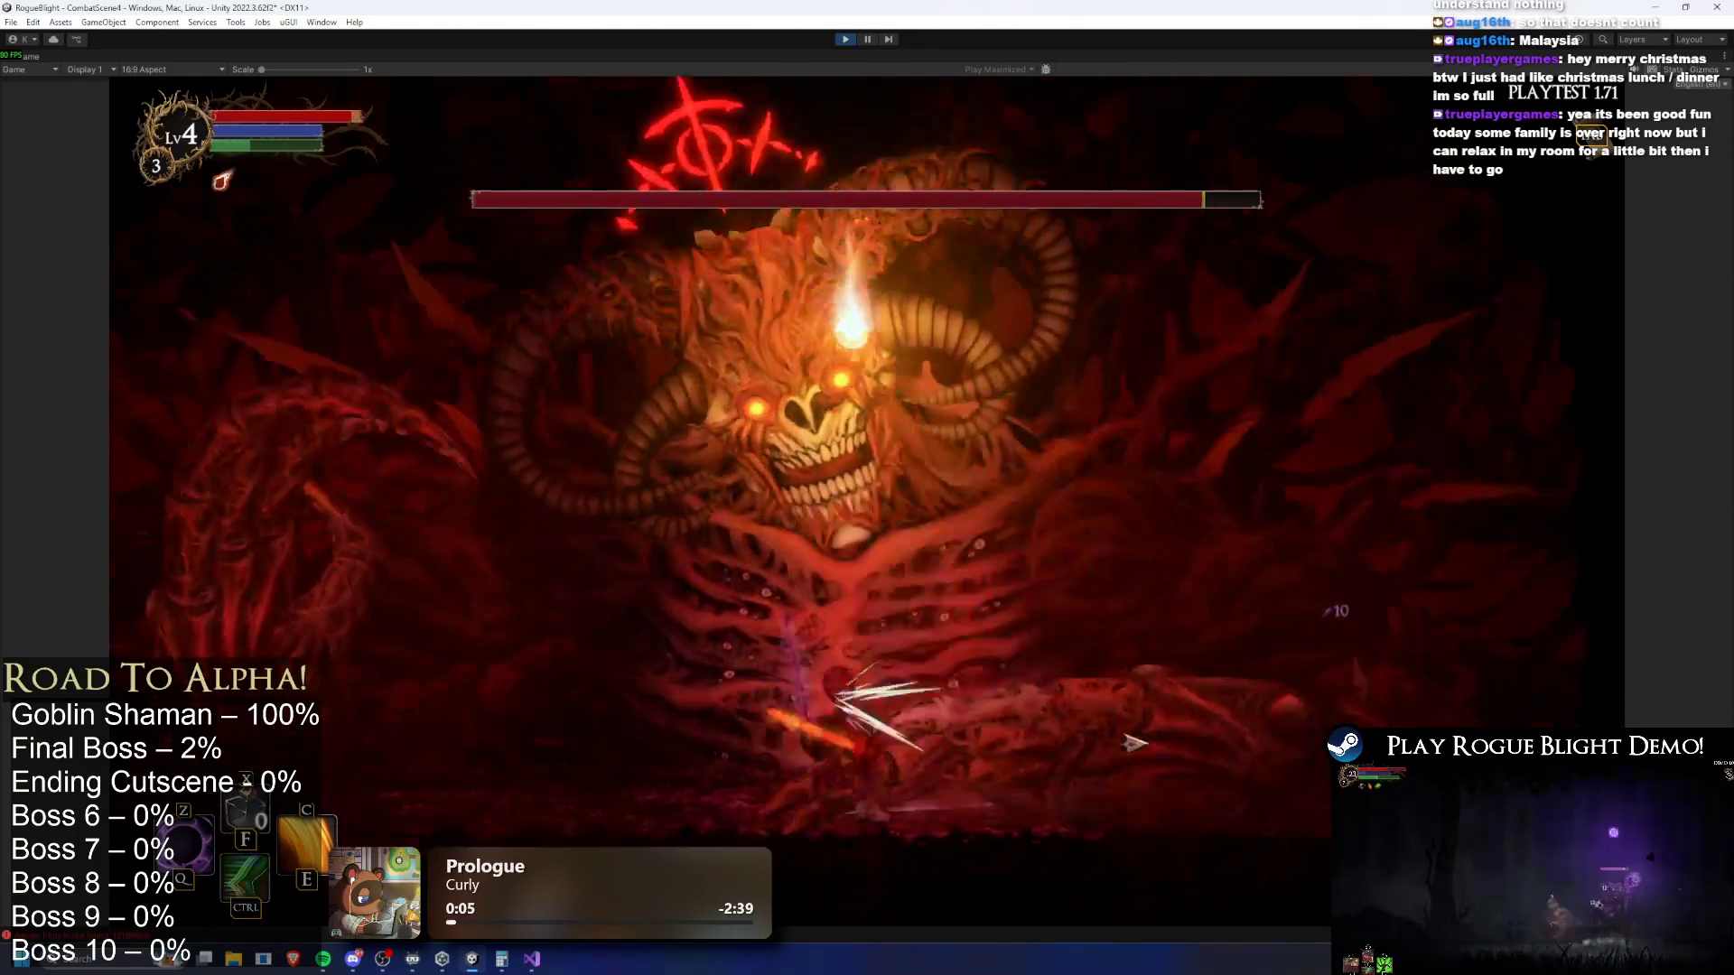
key(a)
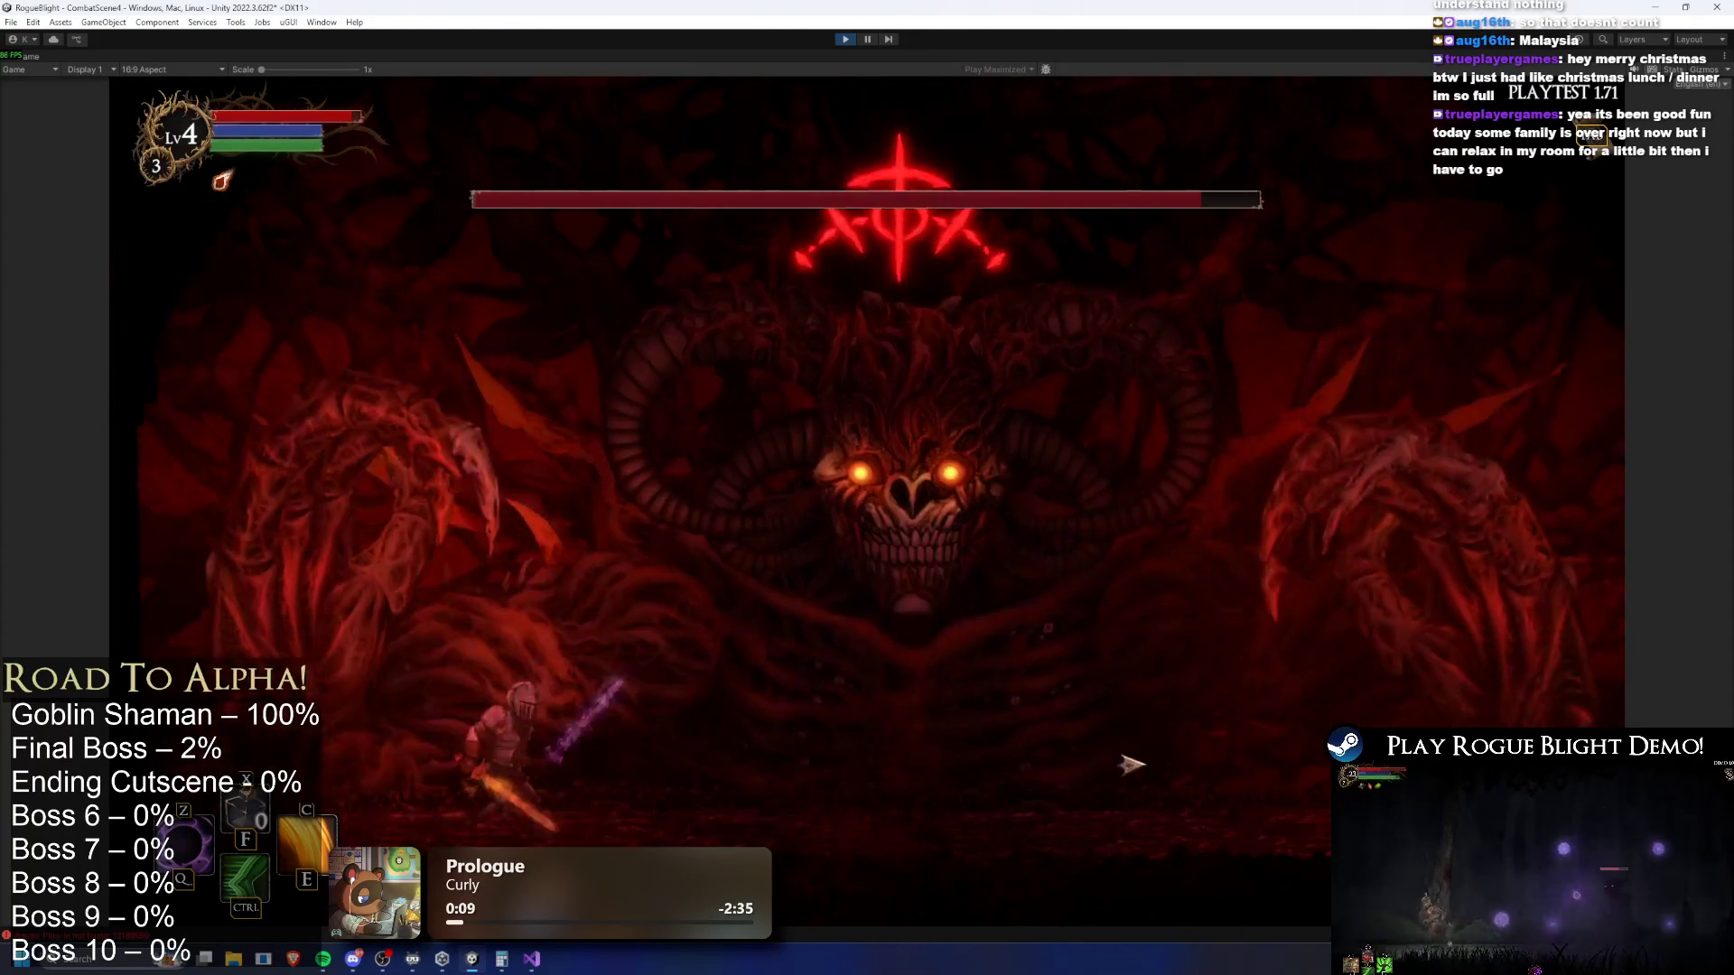
key(d)
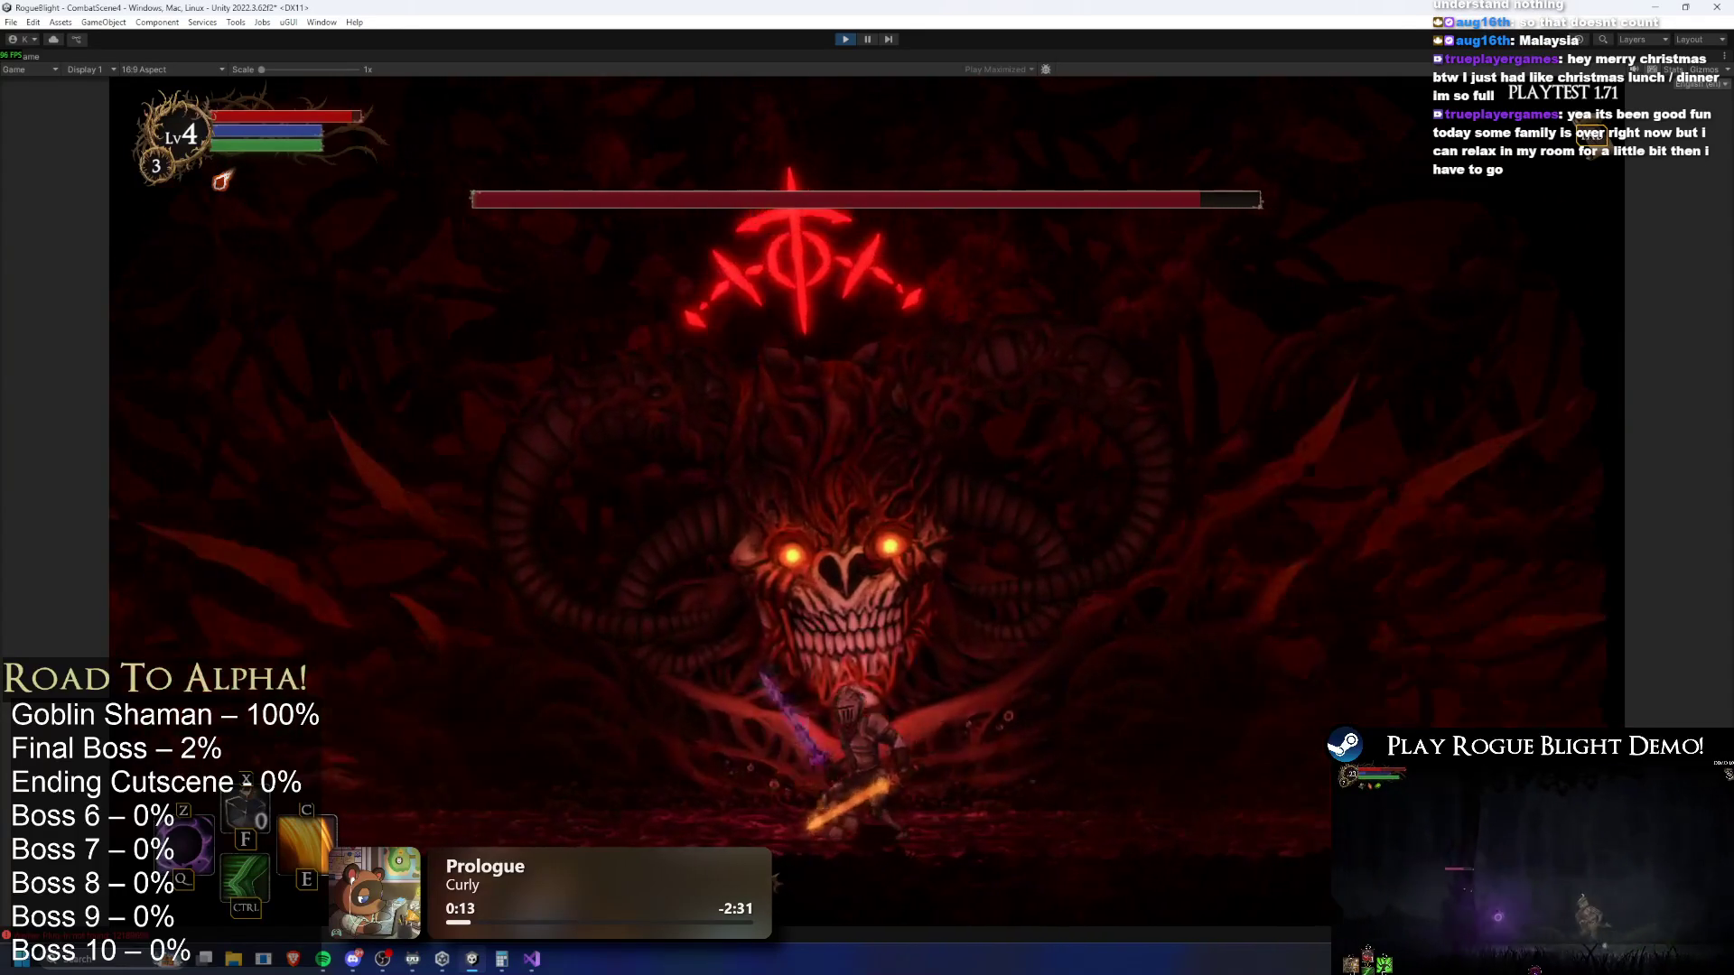
key(d)
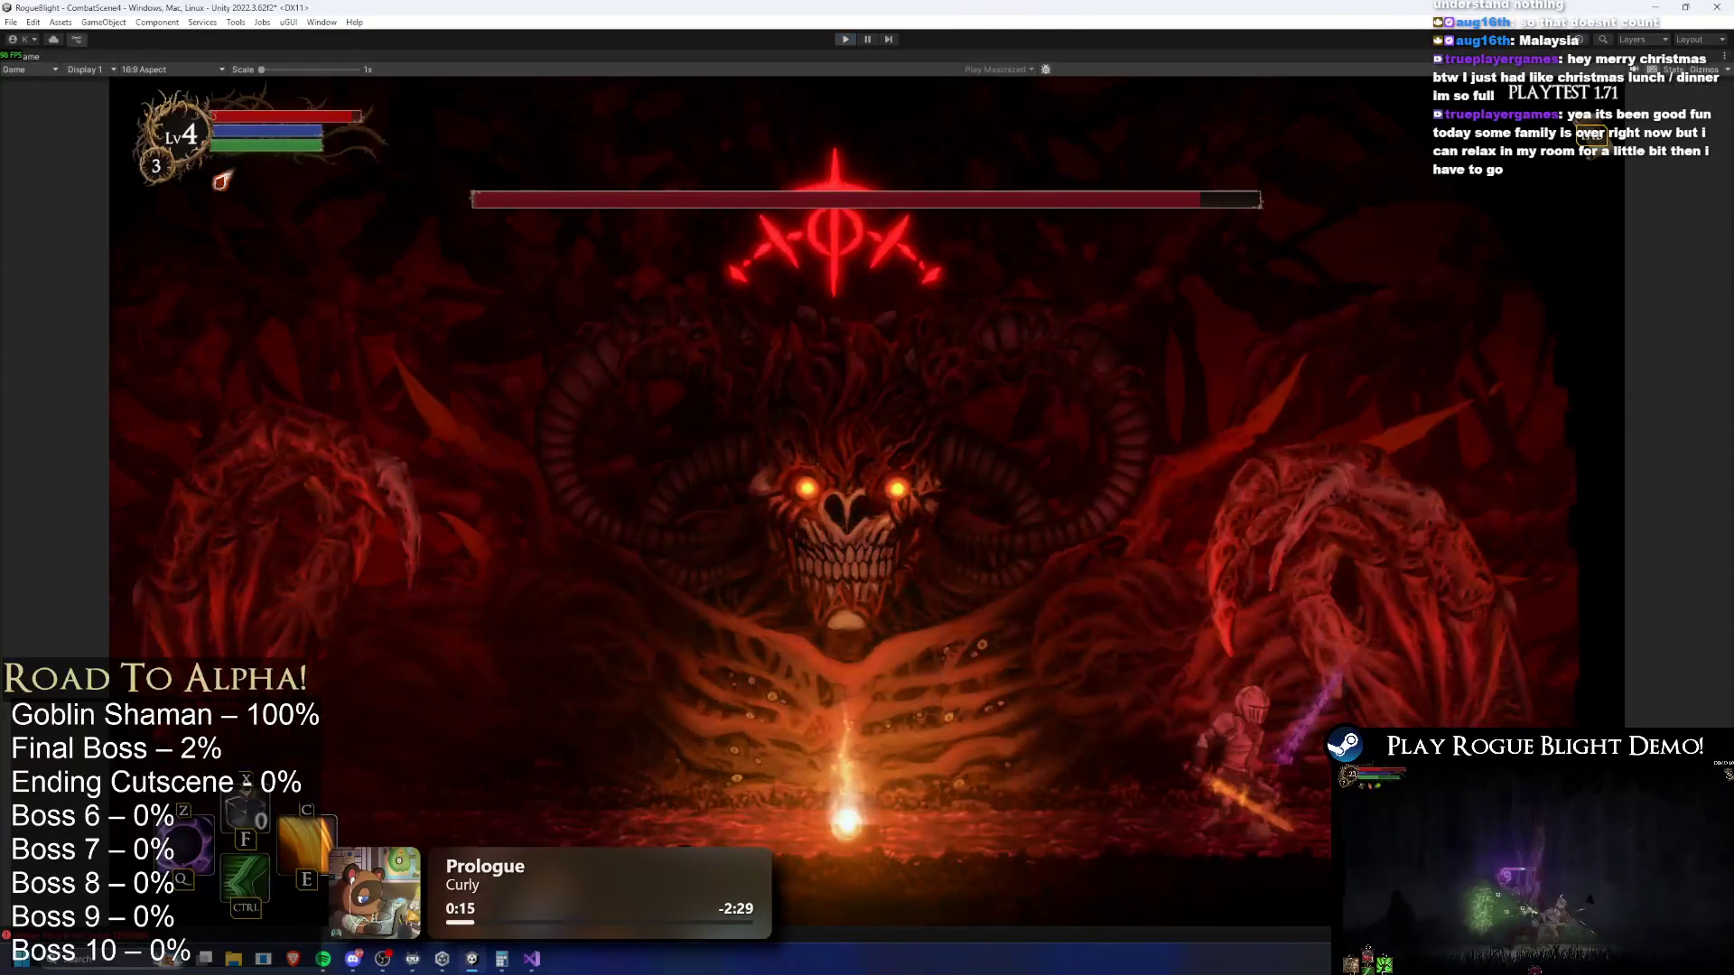
key(ctrl+p)
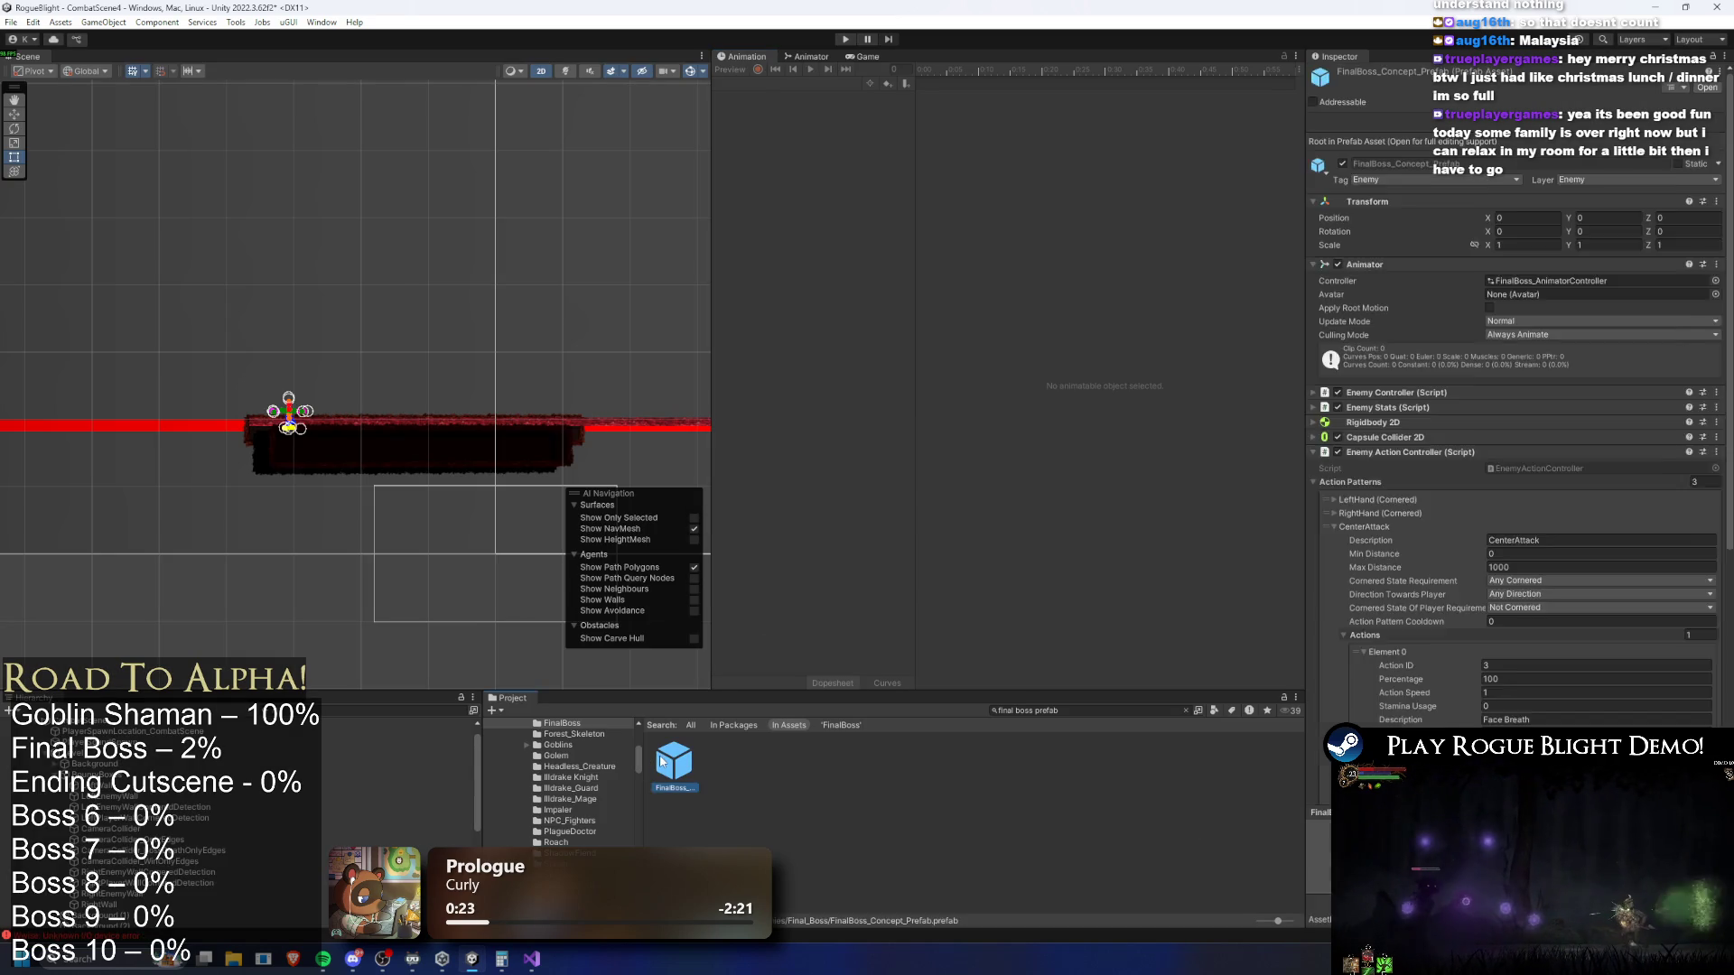
Open the FinalBoss prefab and load the SR_face_breath_finalboss clip
double_click(662, 761)
click(782, 83)
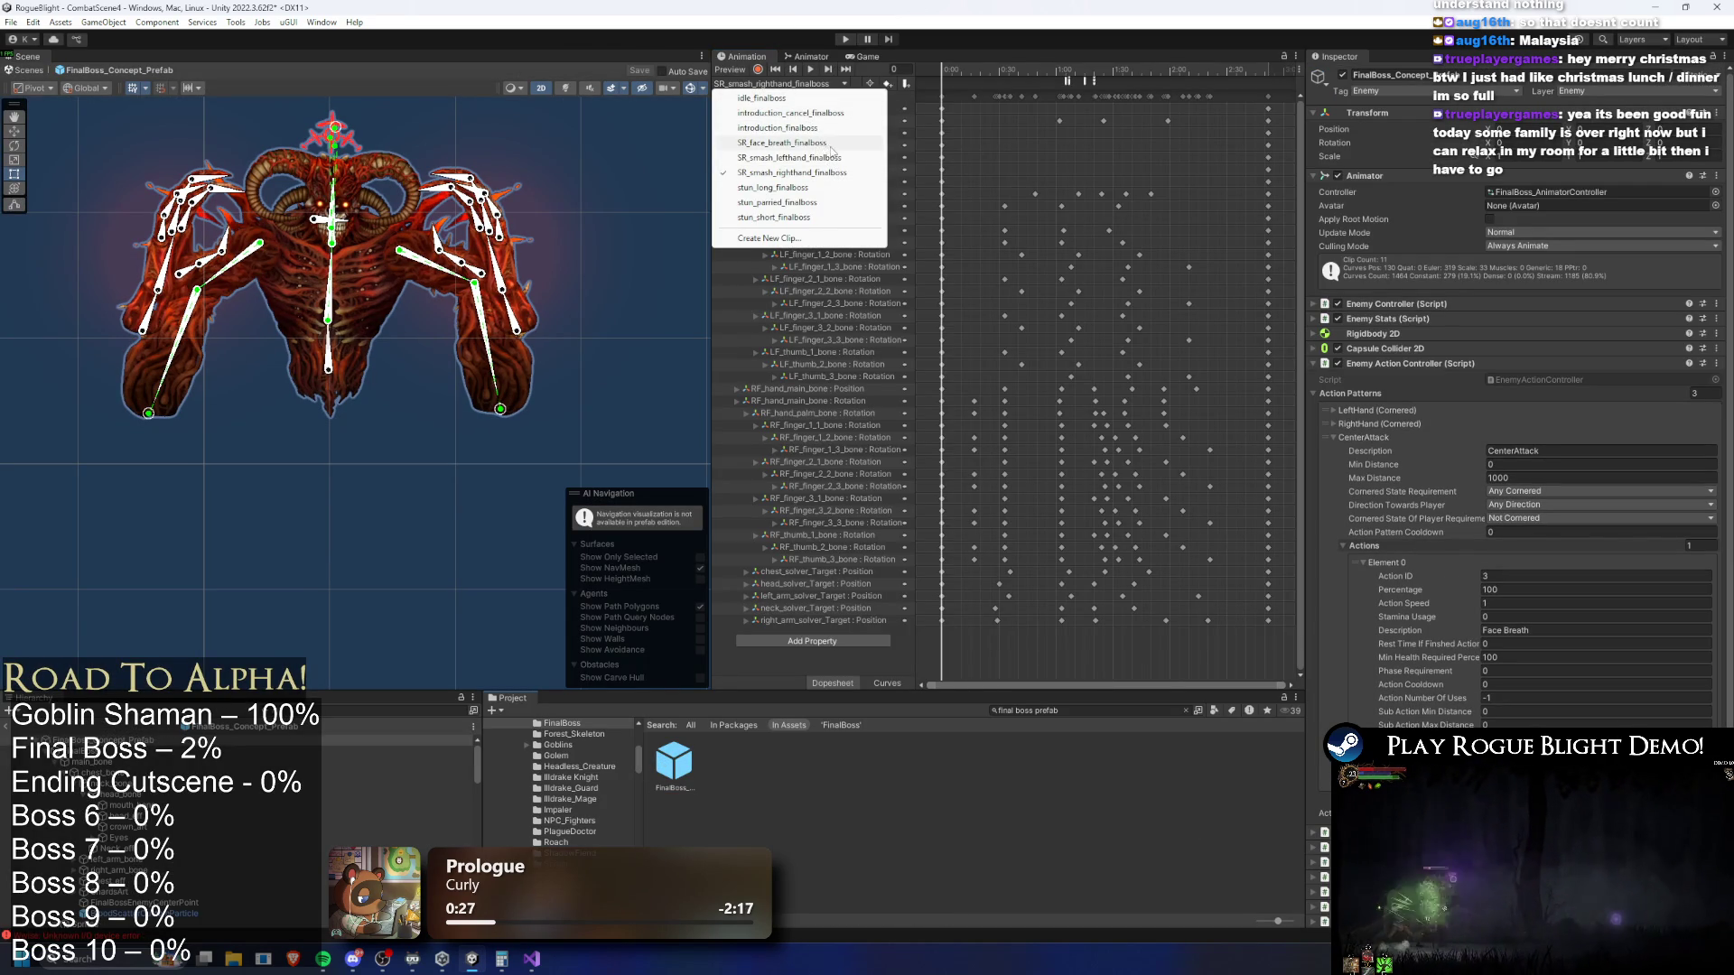
click(830, 144)
Shift the mouth_bone Position keys slightly later and preview the result
drag(988, 71, 1058, 73)
mouse_move(1004, 187)
mouse_down()
mouse_move(1192, 198)
mouse_move(1120, 185)
mouse_up()
drag(1047, 68, 1073, 70)
drag(1015, 180, 1043, 197)
key(space)
mouse_move(1045, 80)
mouse_down()
mouse_move(1032, 67)
mouse_move(1101, 72)
mouse_move(990, 72)
mouse_up()
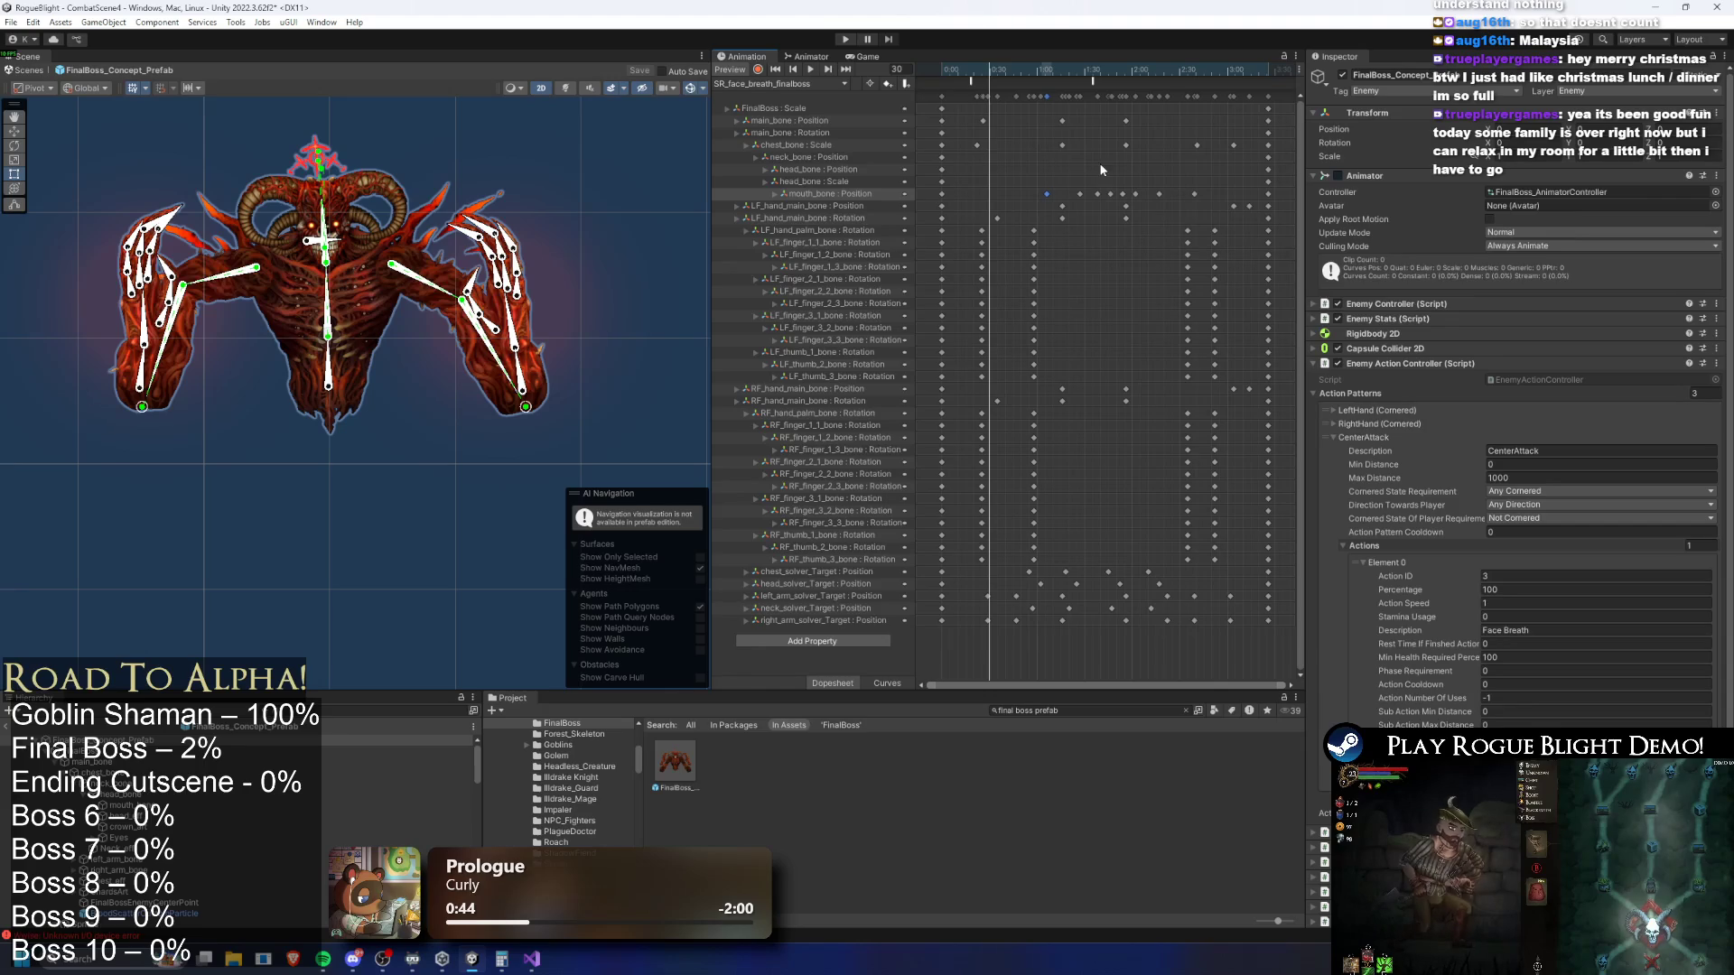
Shift the mouth_bone keys later and move the later key block about 35 frames later
mouse_move(1061, 69)
mouse_down()
mouse_move(1012, 67)
mouse_move(1072, 76)
mouse_up()
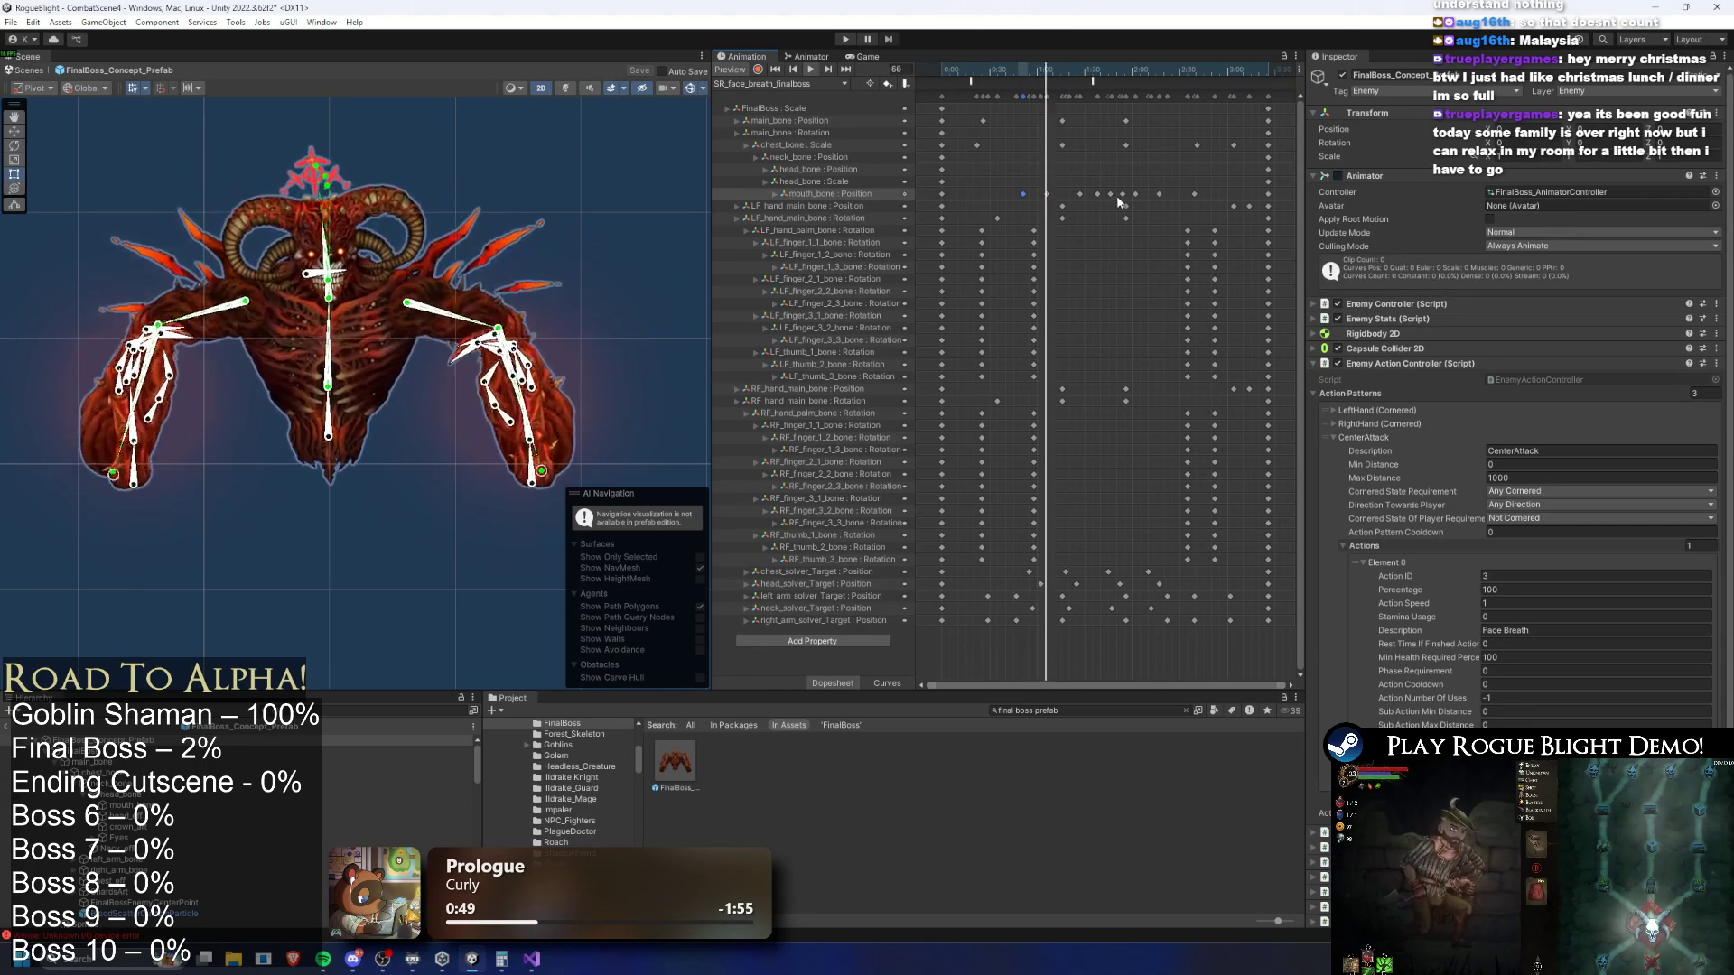
drag(986, 195, 1192, 194)
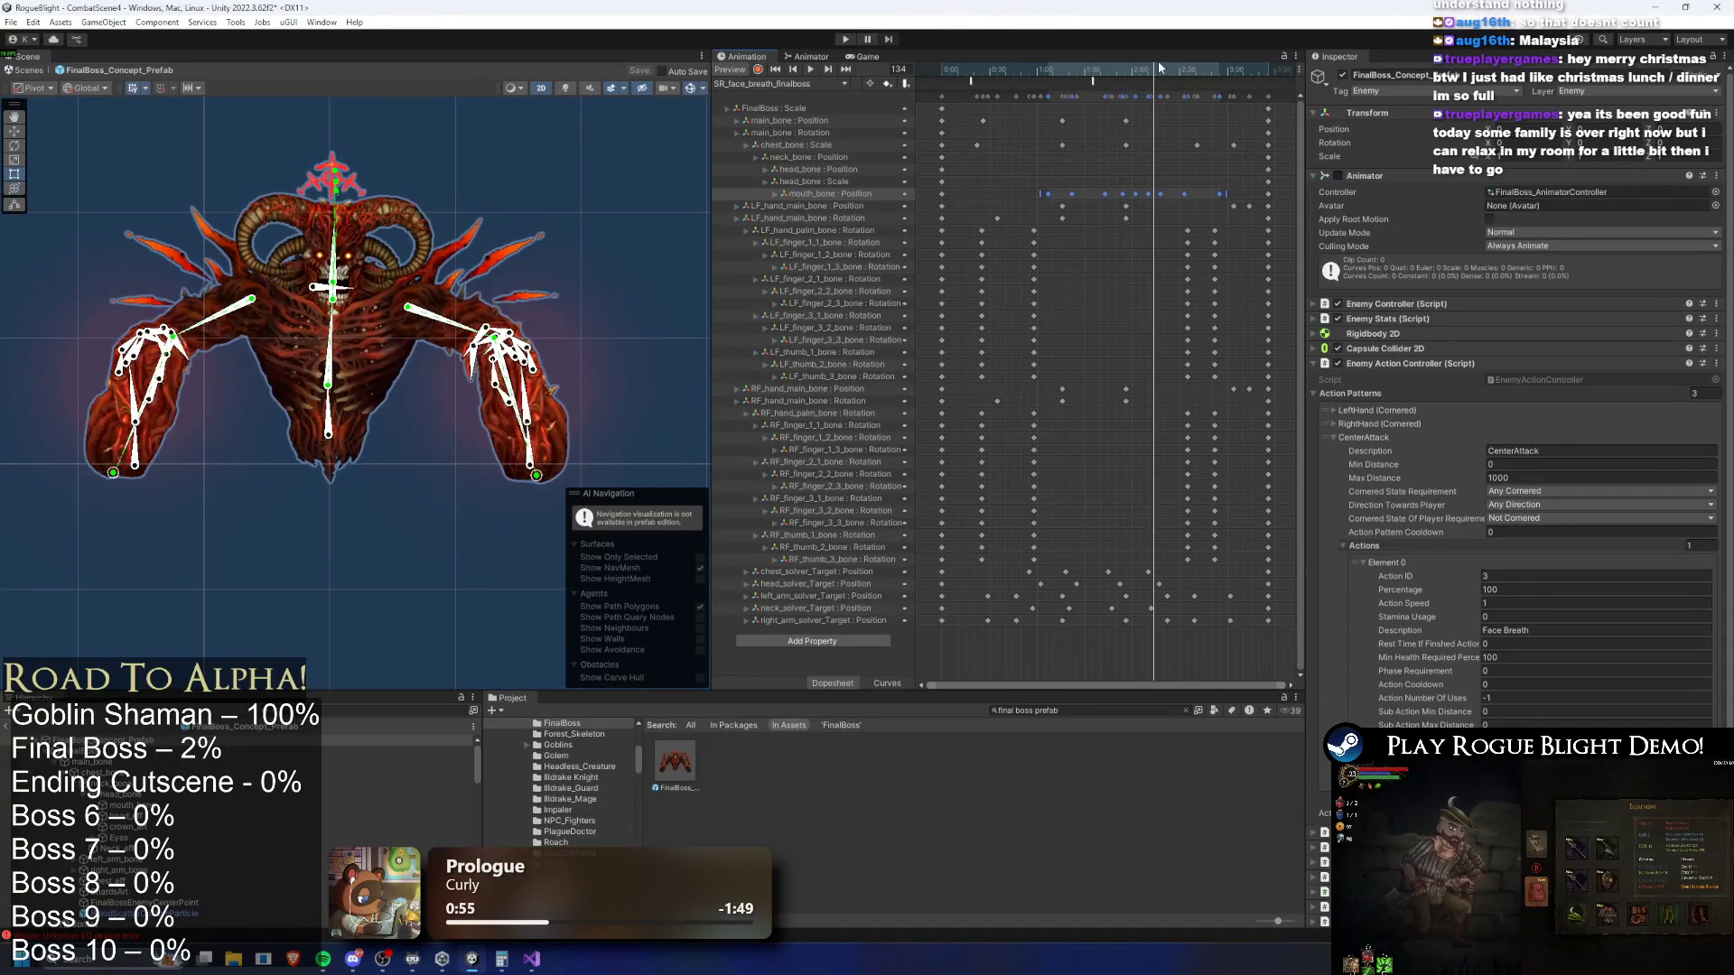
scroll(1234, 101, right, 3)
mouse_move(1030, 90)
mouse_down()
mouse_move(1121, 99)
mouse_move(1100, 95)
mouse_up()
scroll(1100, 94, left, 3)
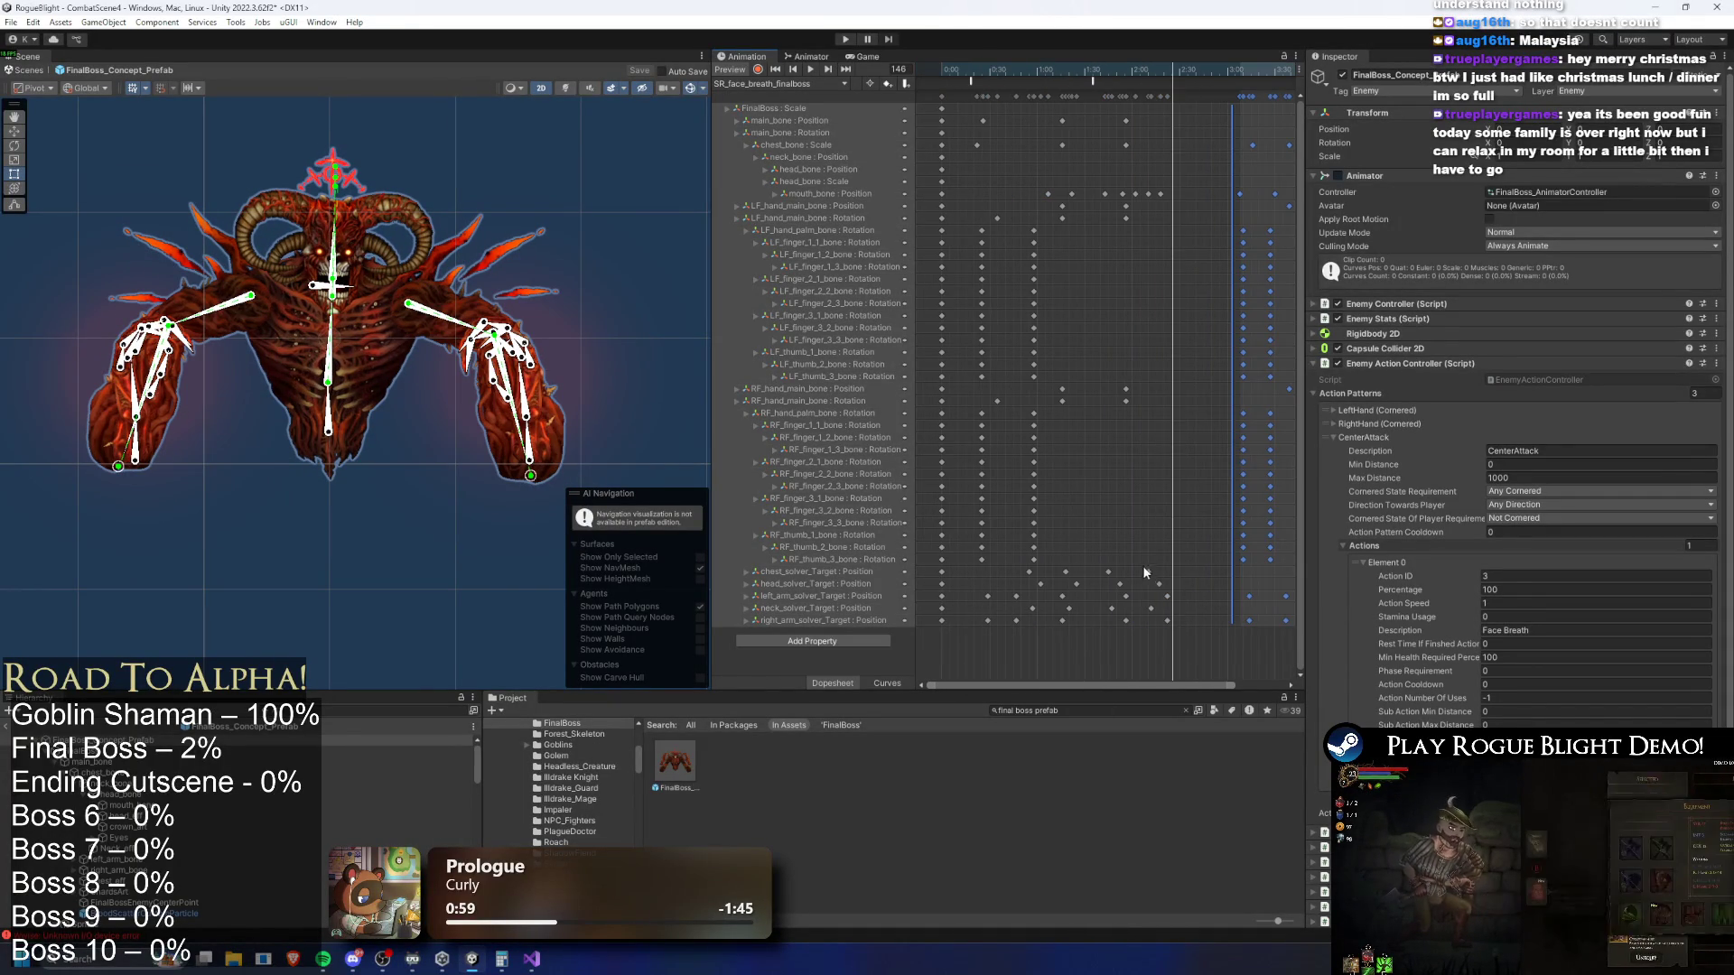
click(1123, 588)
Paste the selected solver-target keys at frame 157, then return the playhead to frame 147
drag(1136, 565, 1105, 630)
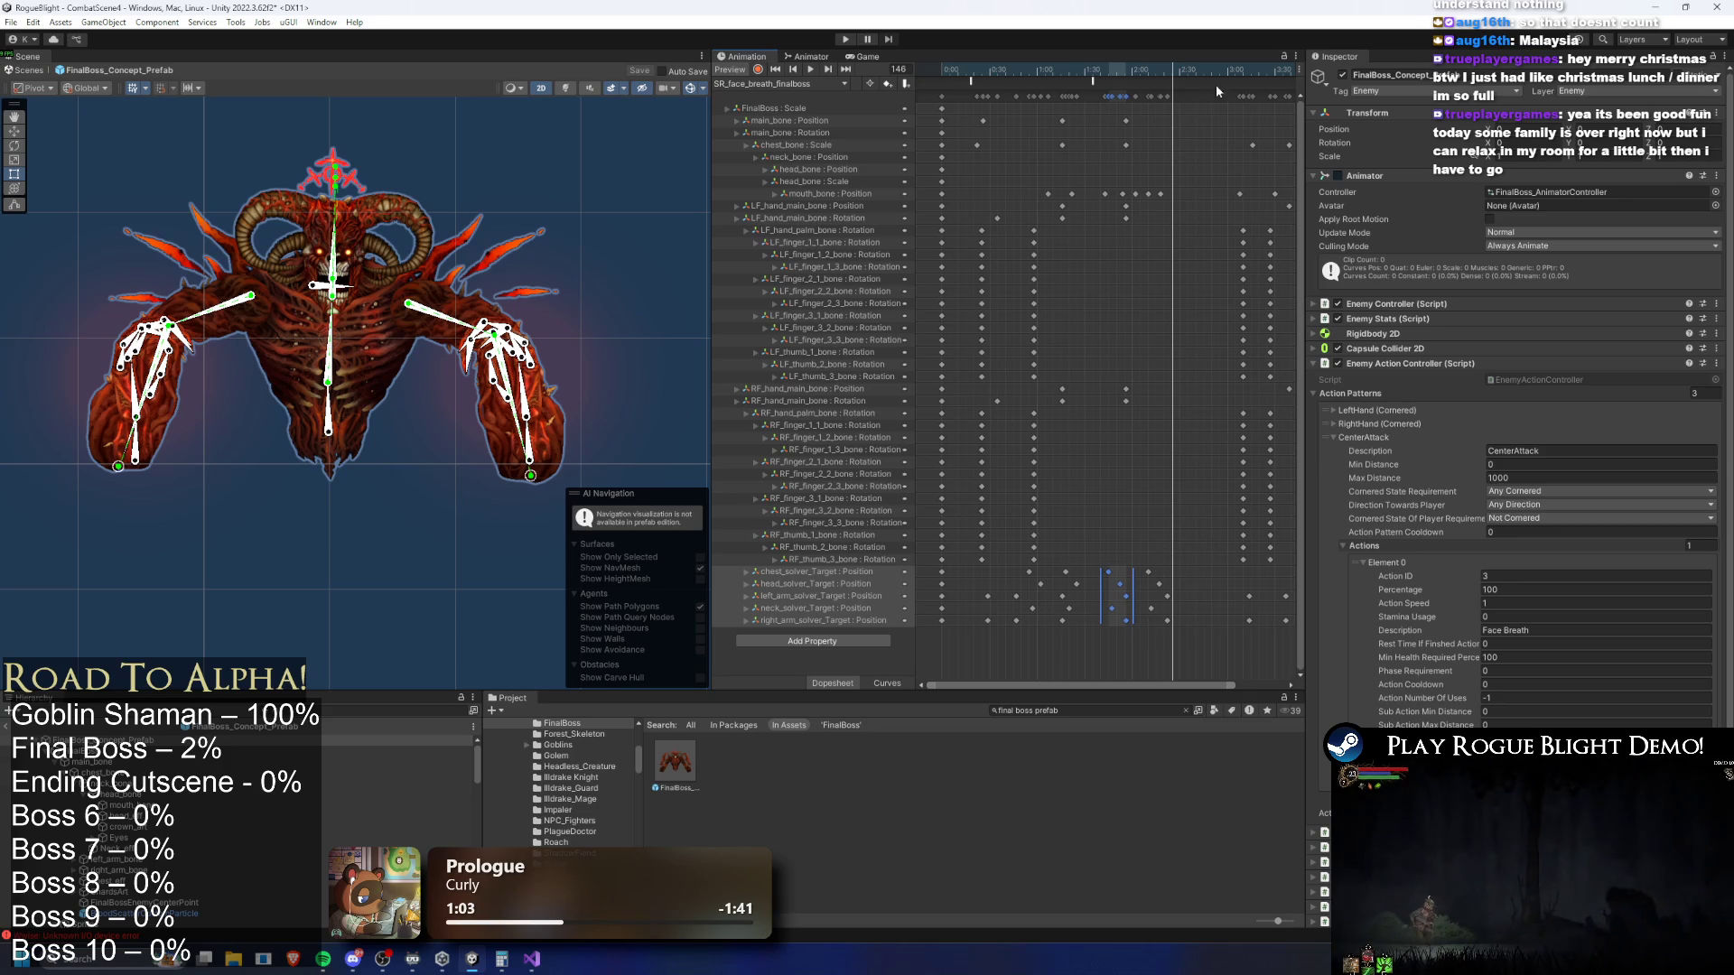
click(1190, 67)
key(ctrl+v)
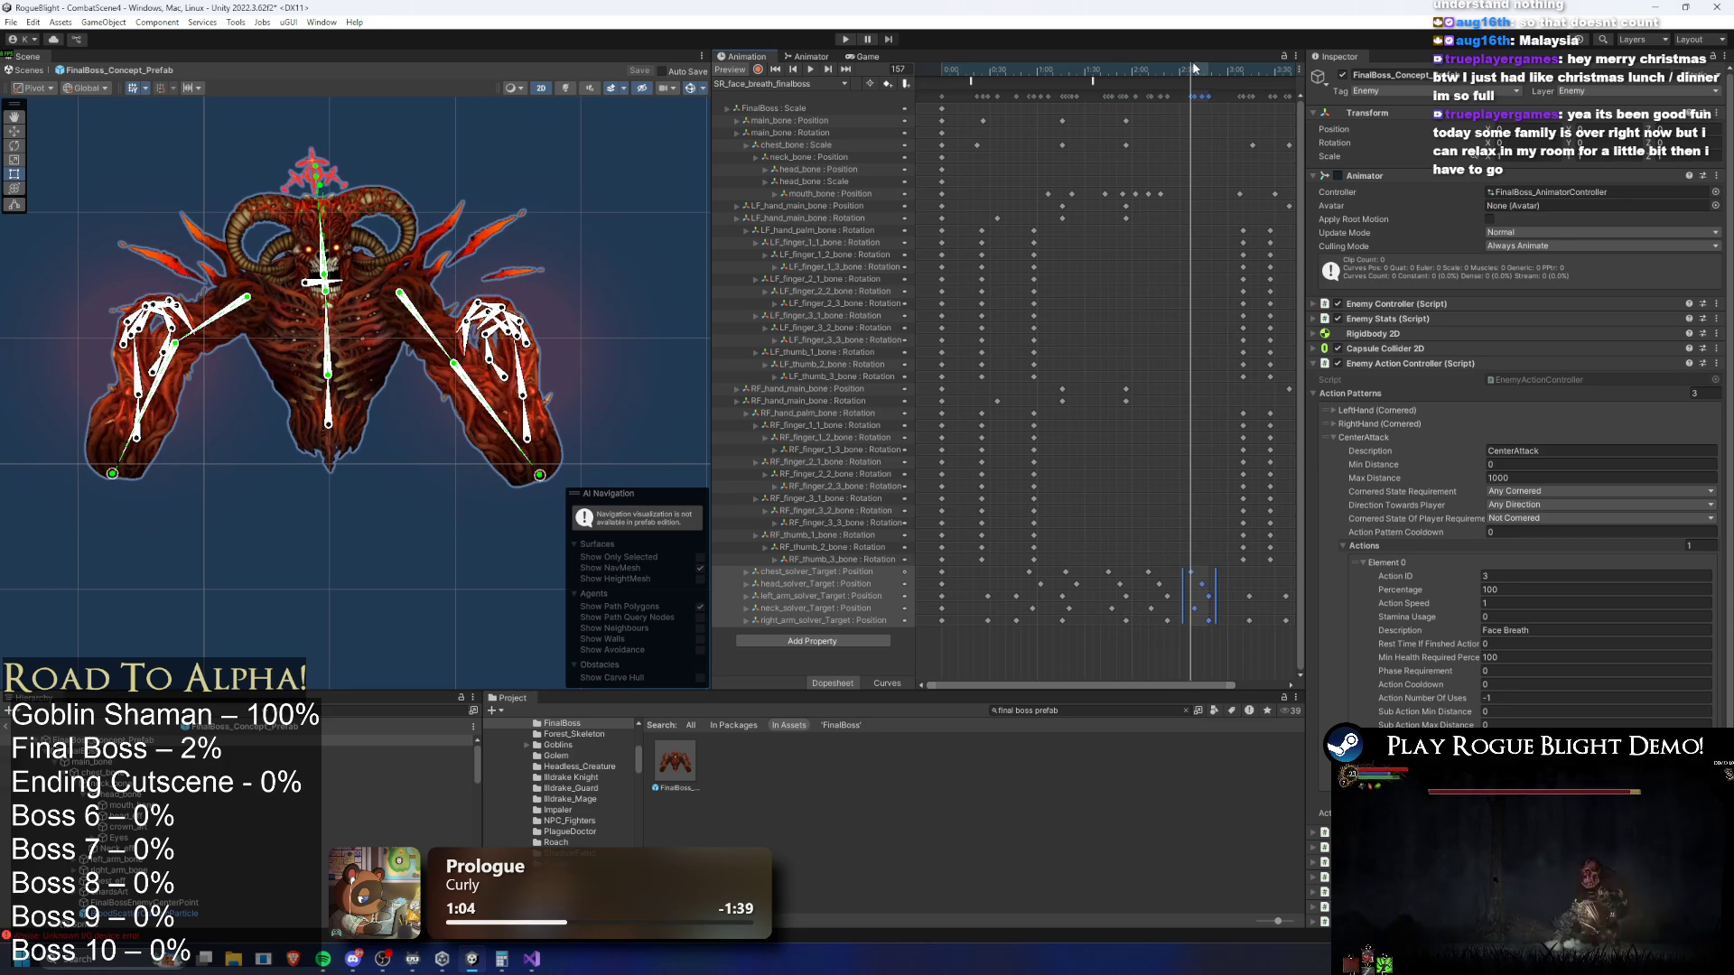
scroll(1174, 143, right, 4)
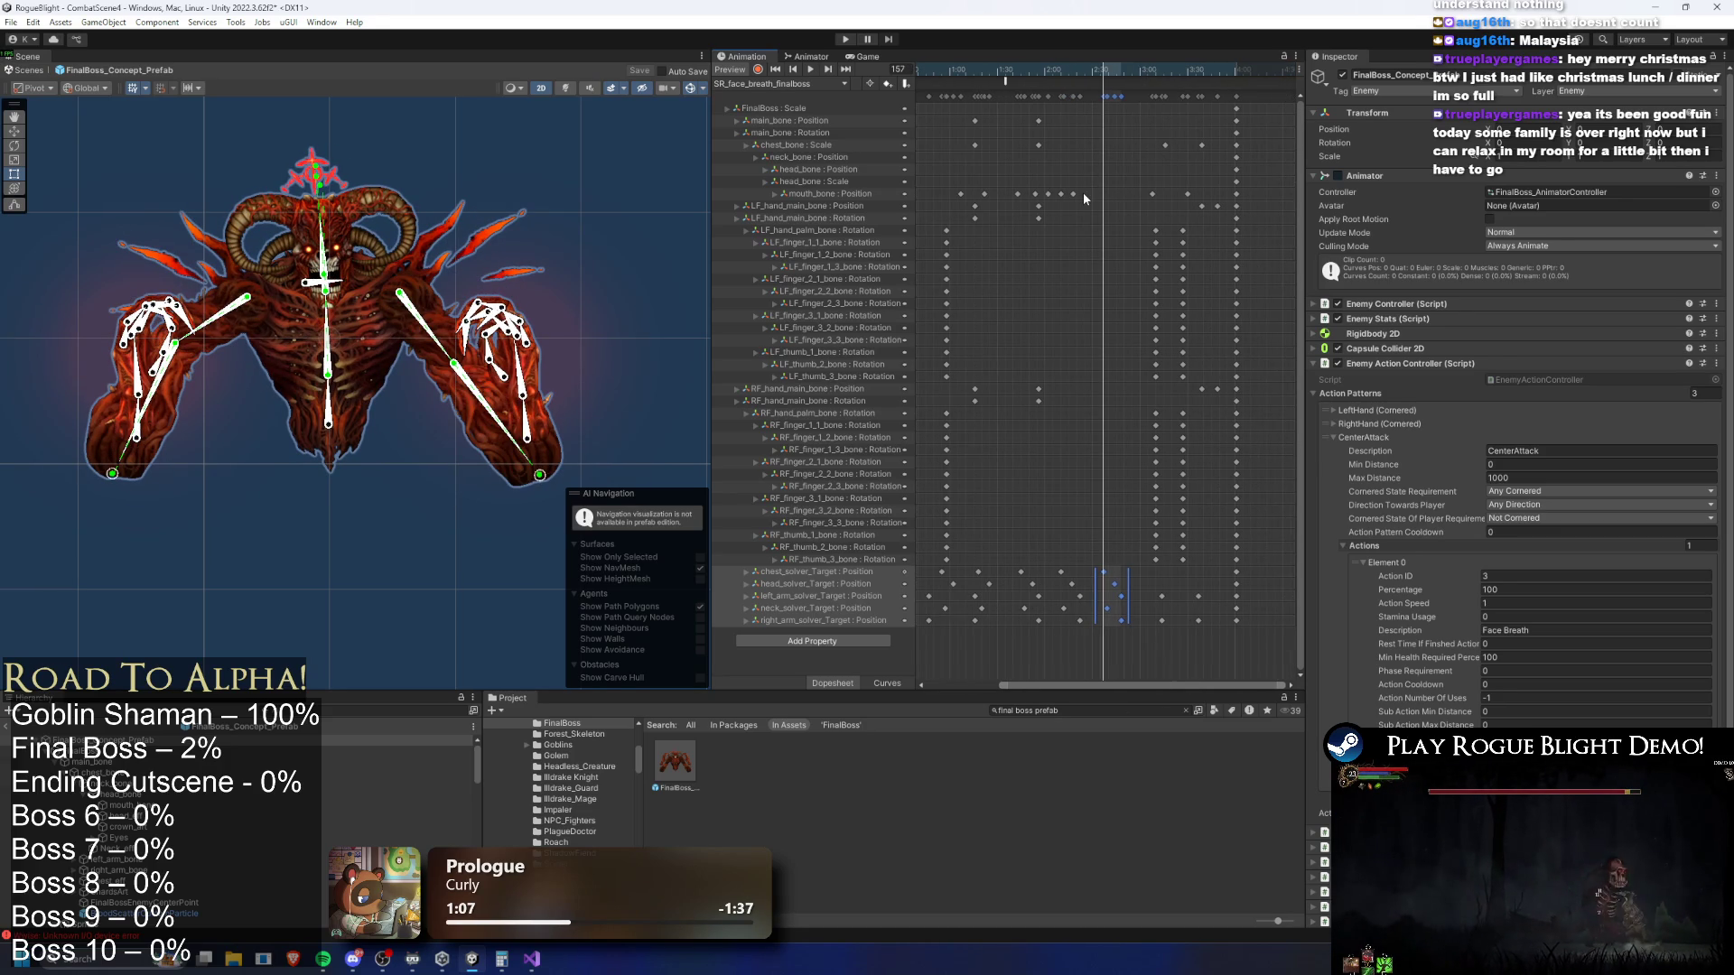
click(1091, 192)
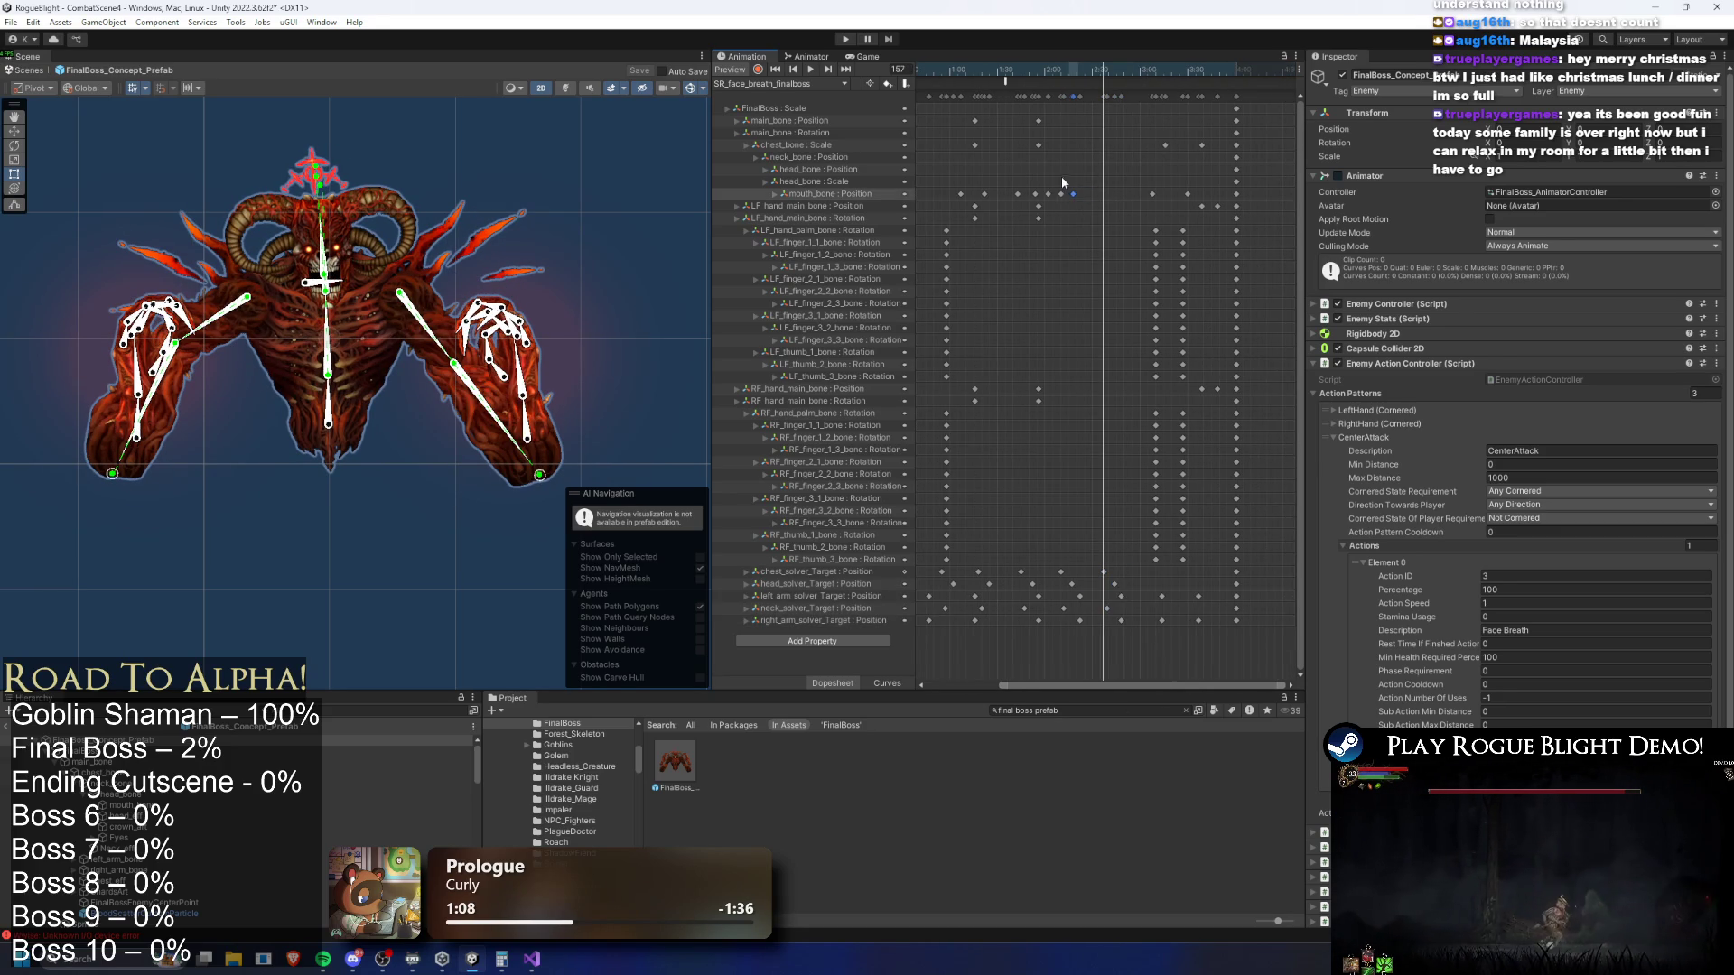
click(1088, 67)
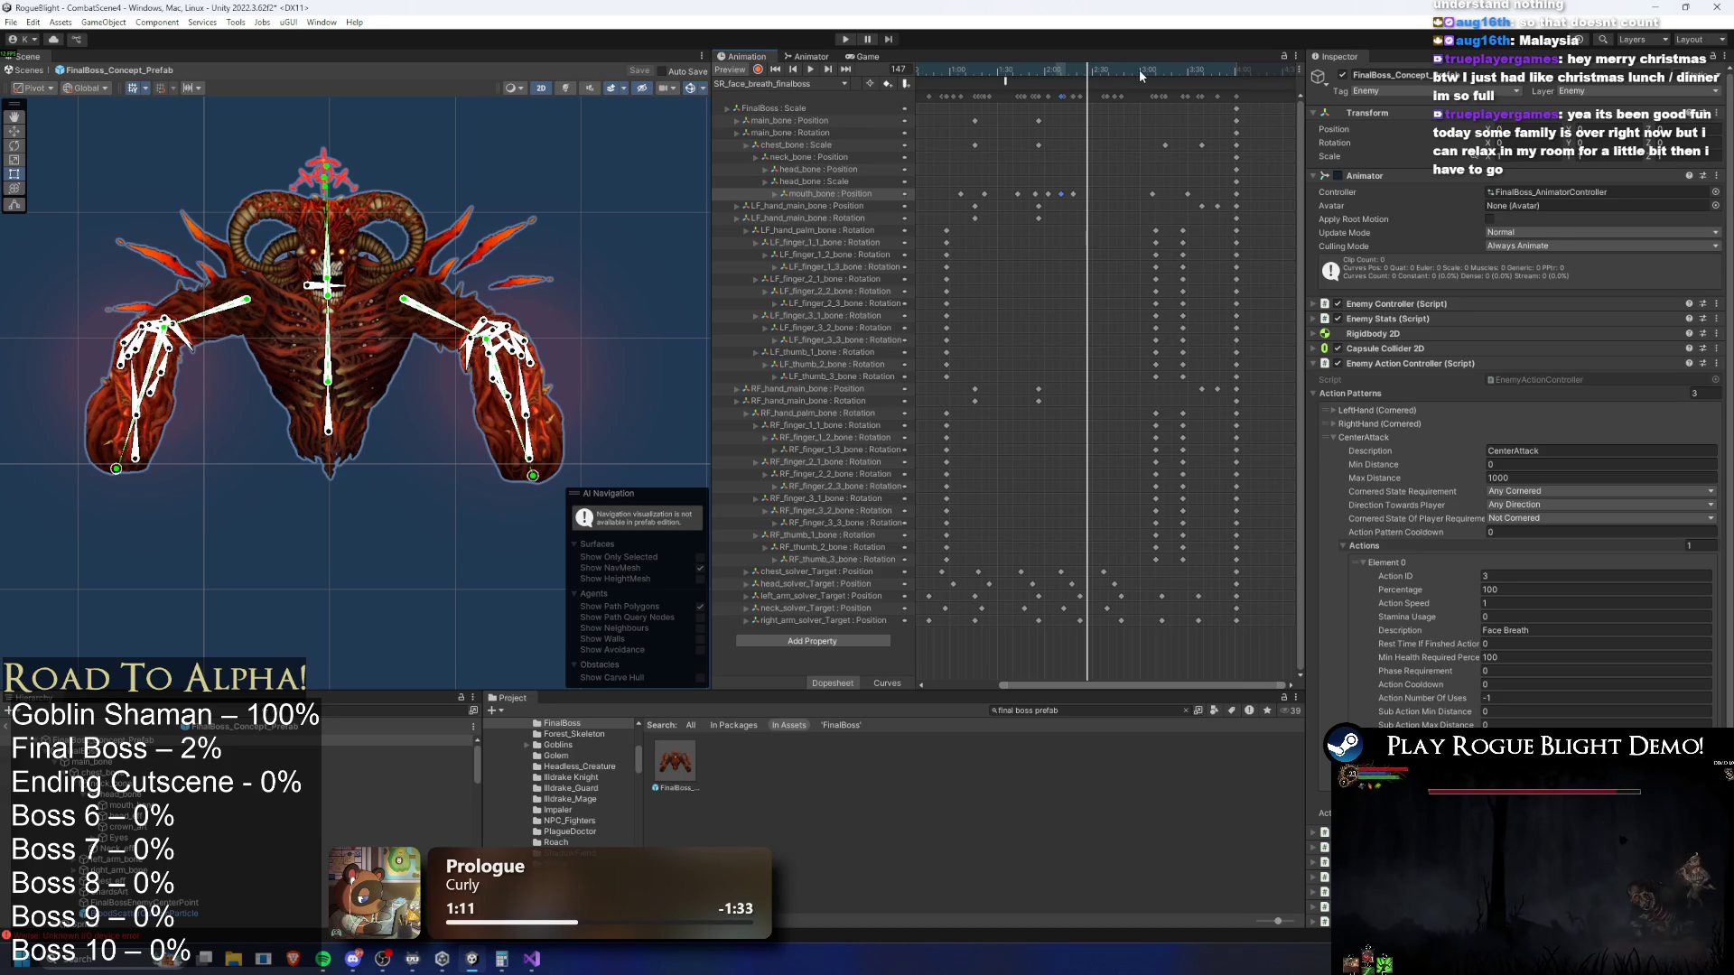
click(1073, 193)
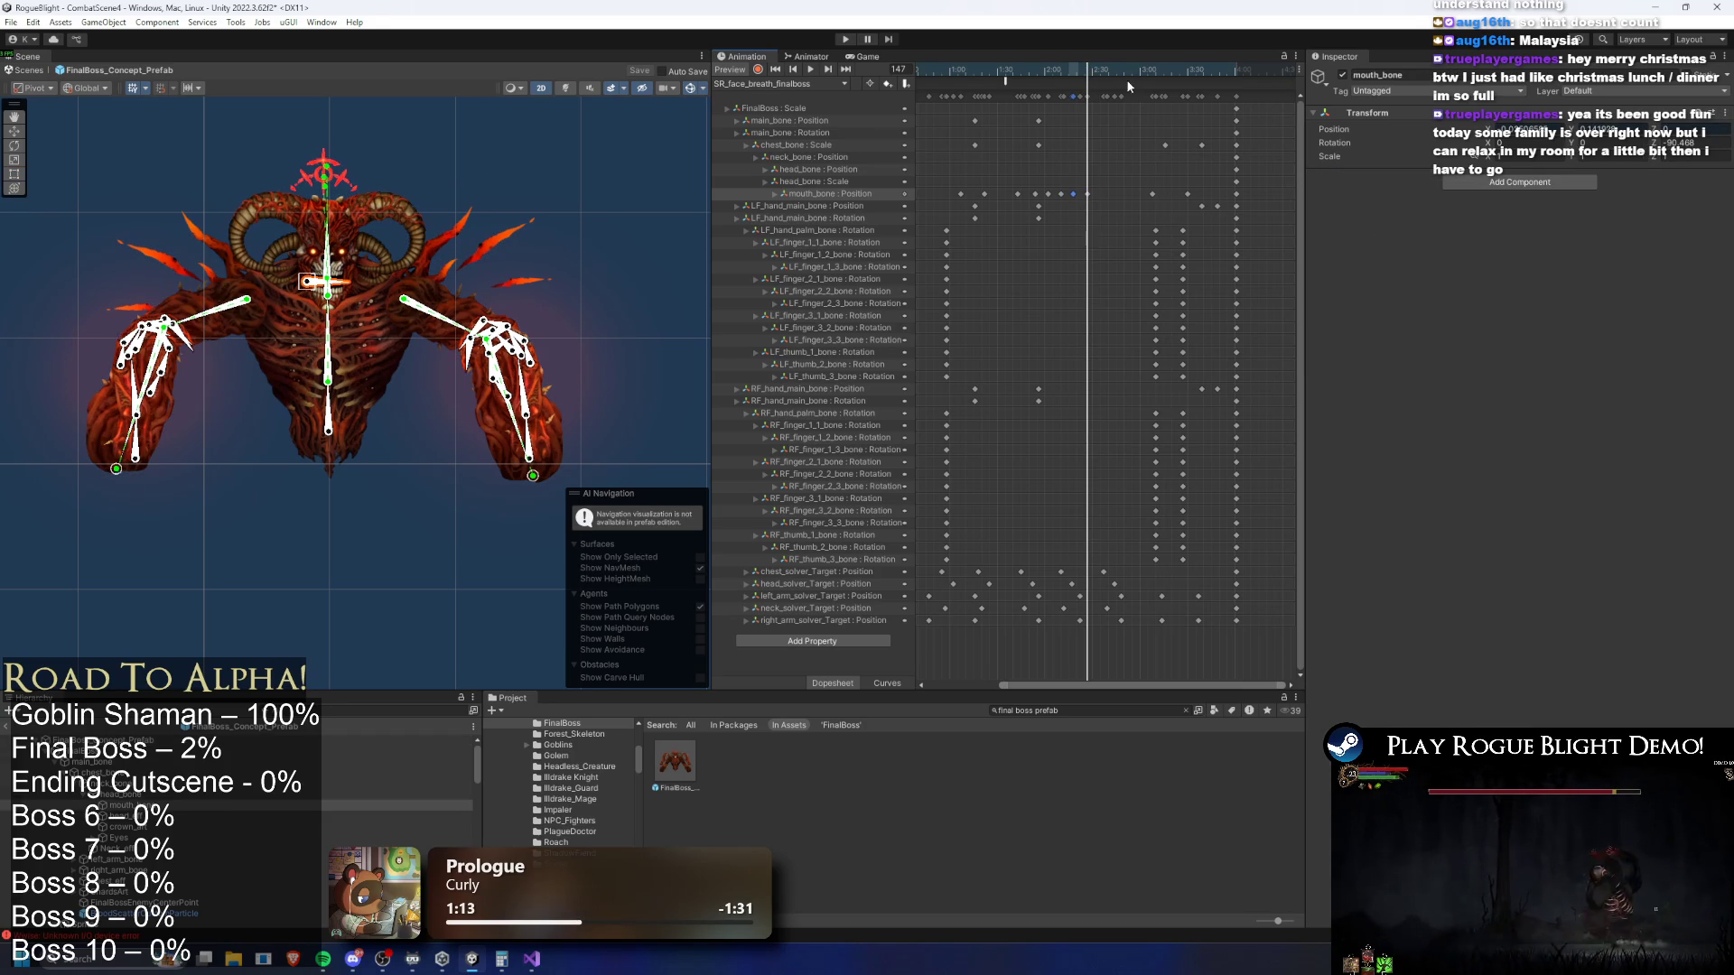
Move the main_bone and chest_bone keys to frame 159
click(1105, 68)
click(1039, 145)
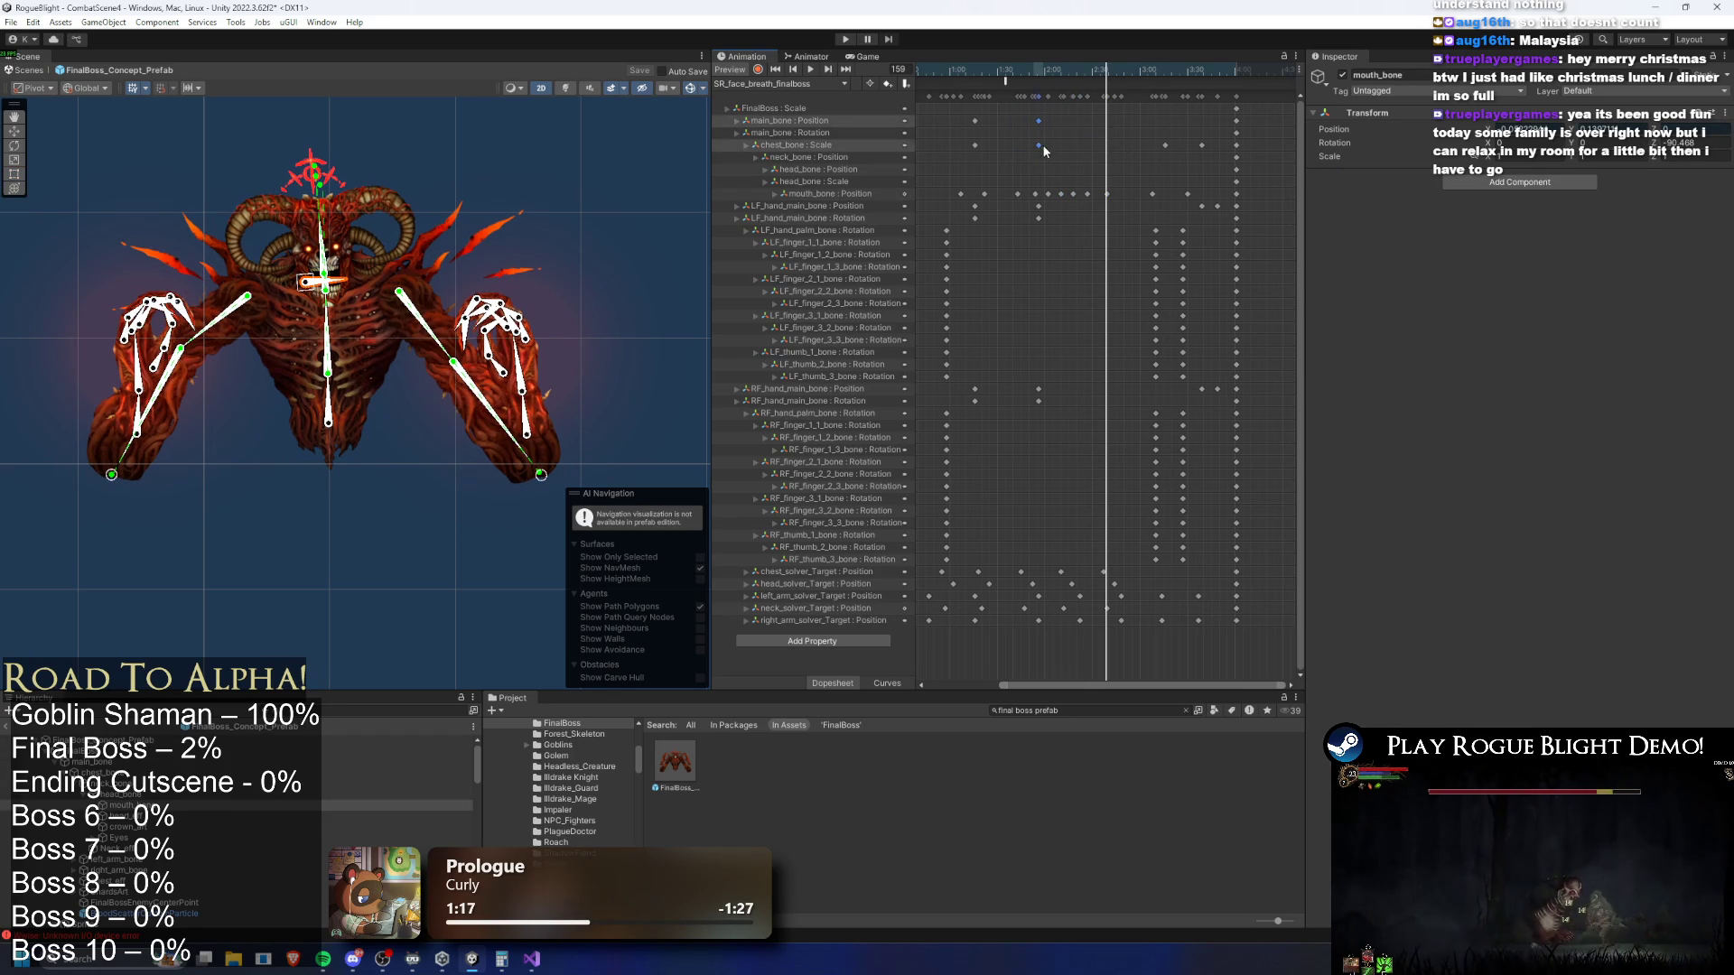
drag(1043, 146, 1107, 147)
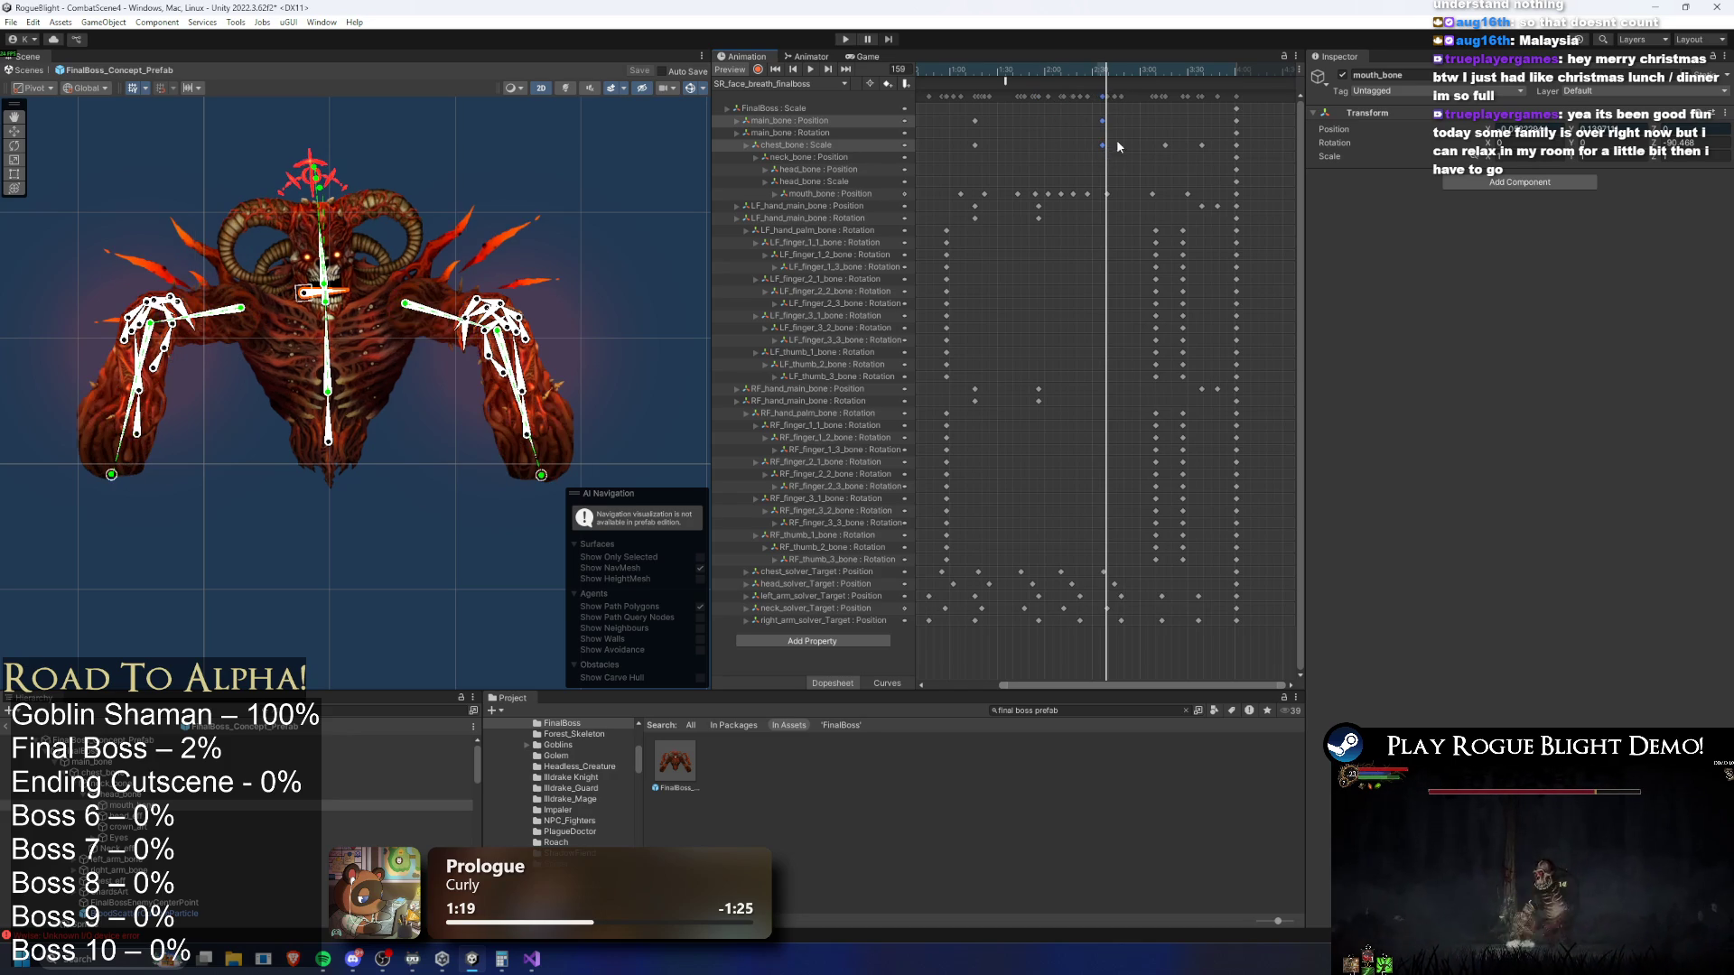
Shift the selected mouth_bone key columns slightly earlier and preview playback from frame 98
click(1105, 193)
drag(1214, 190, 1140, 198)
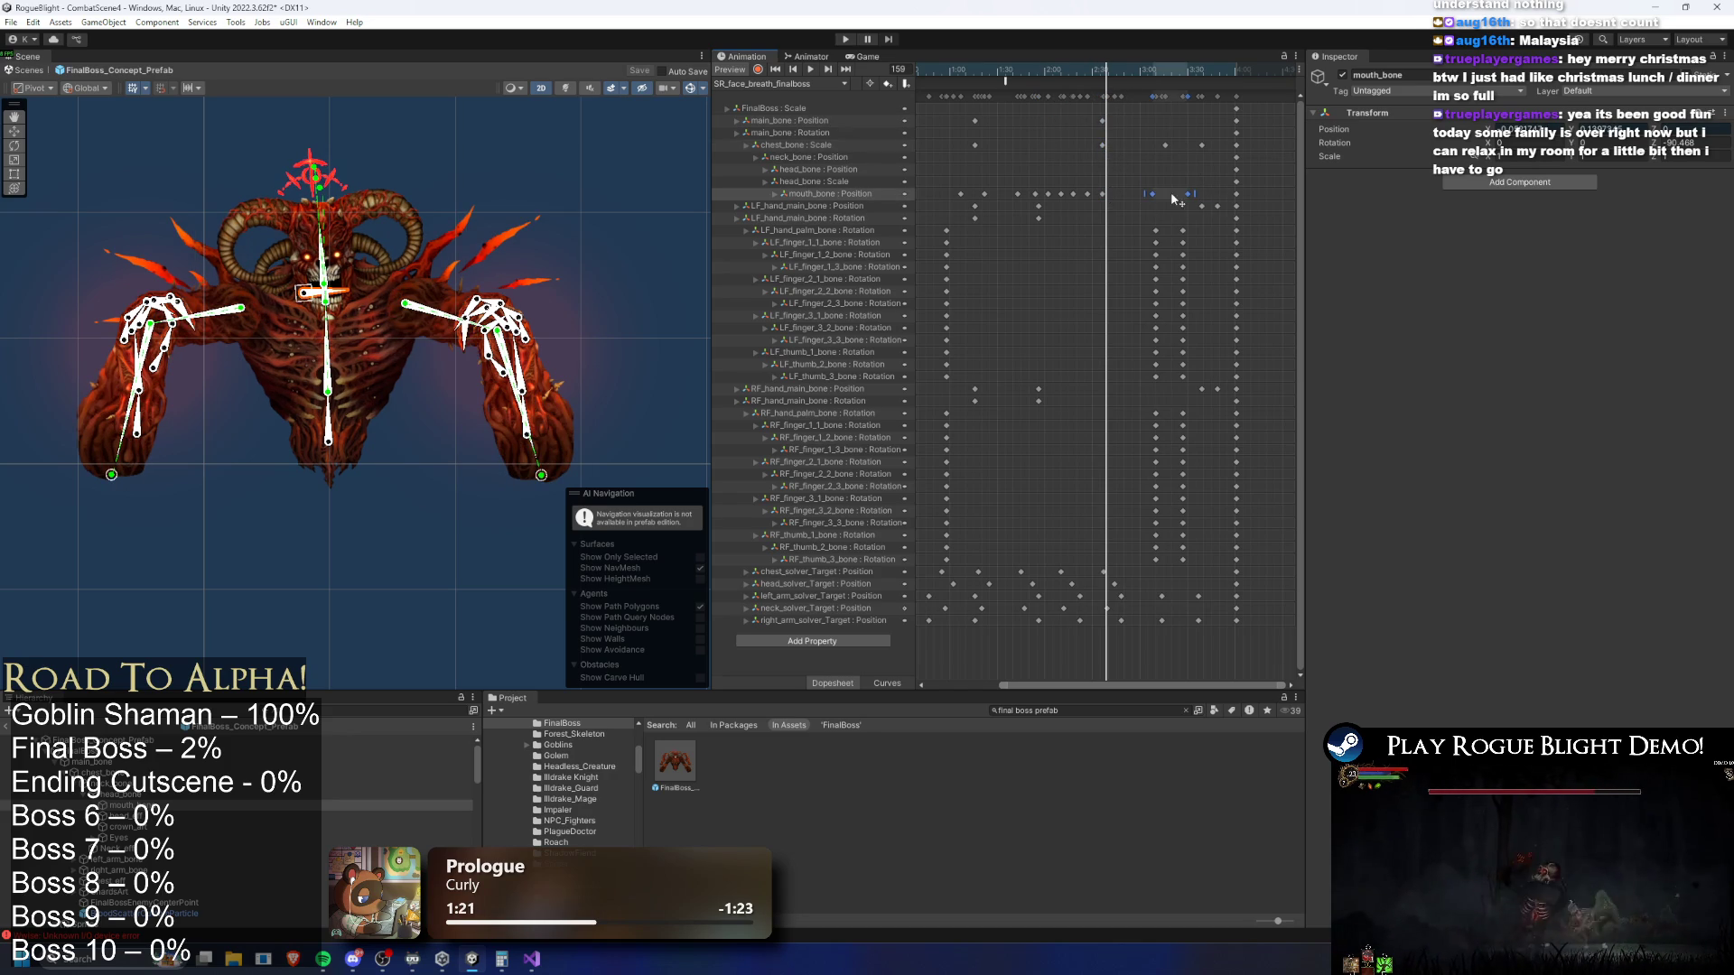
mouse_move(1245, 94)
mouse_down()
mouse_move(1143, 100)
mouse_move(1170, 102)
mouse_up()
click(1007, 72)
key(space)
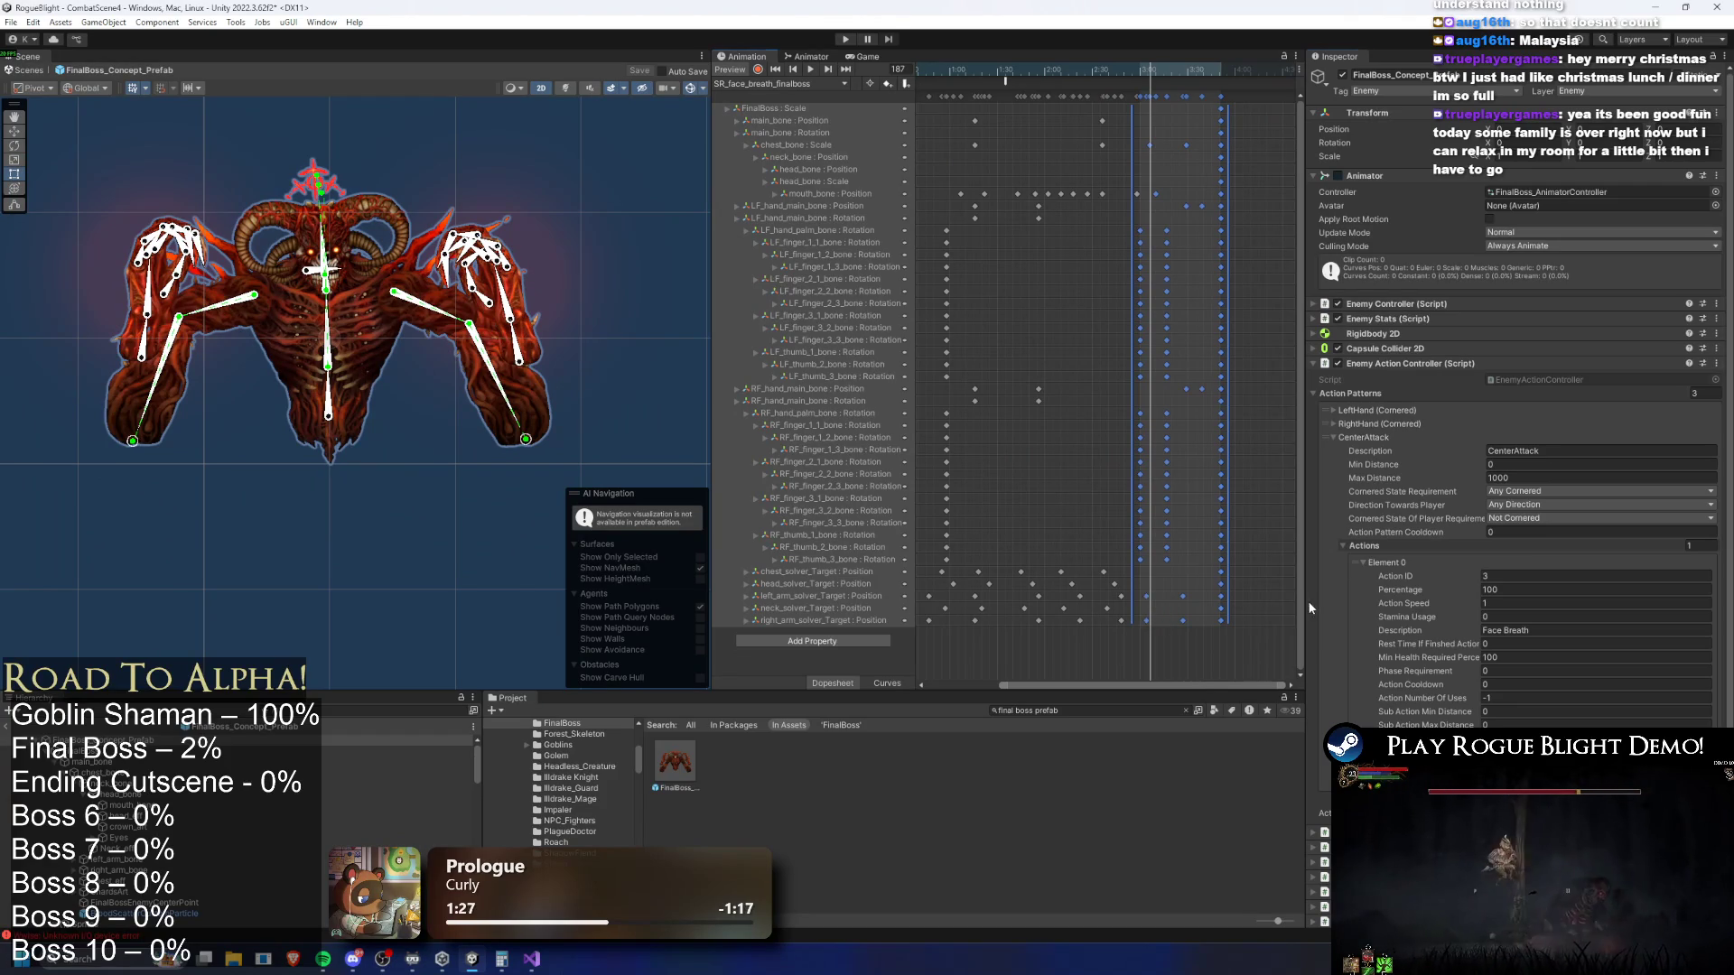
Push the LF and RF hand_main_bone keys later and preview the result
click(1025, 310)
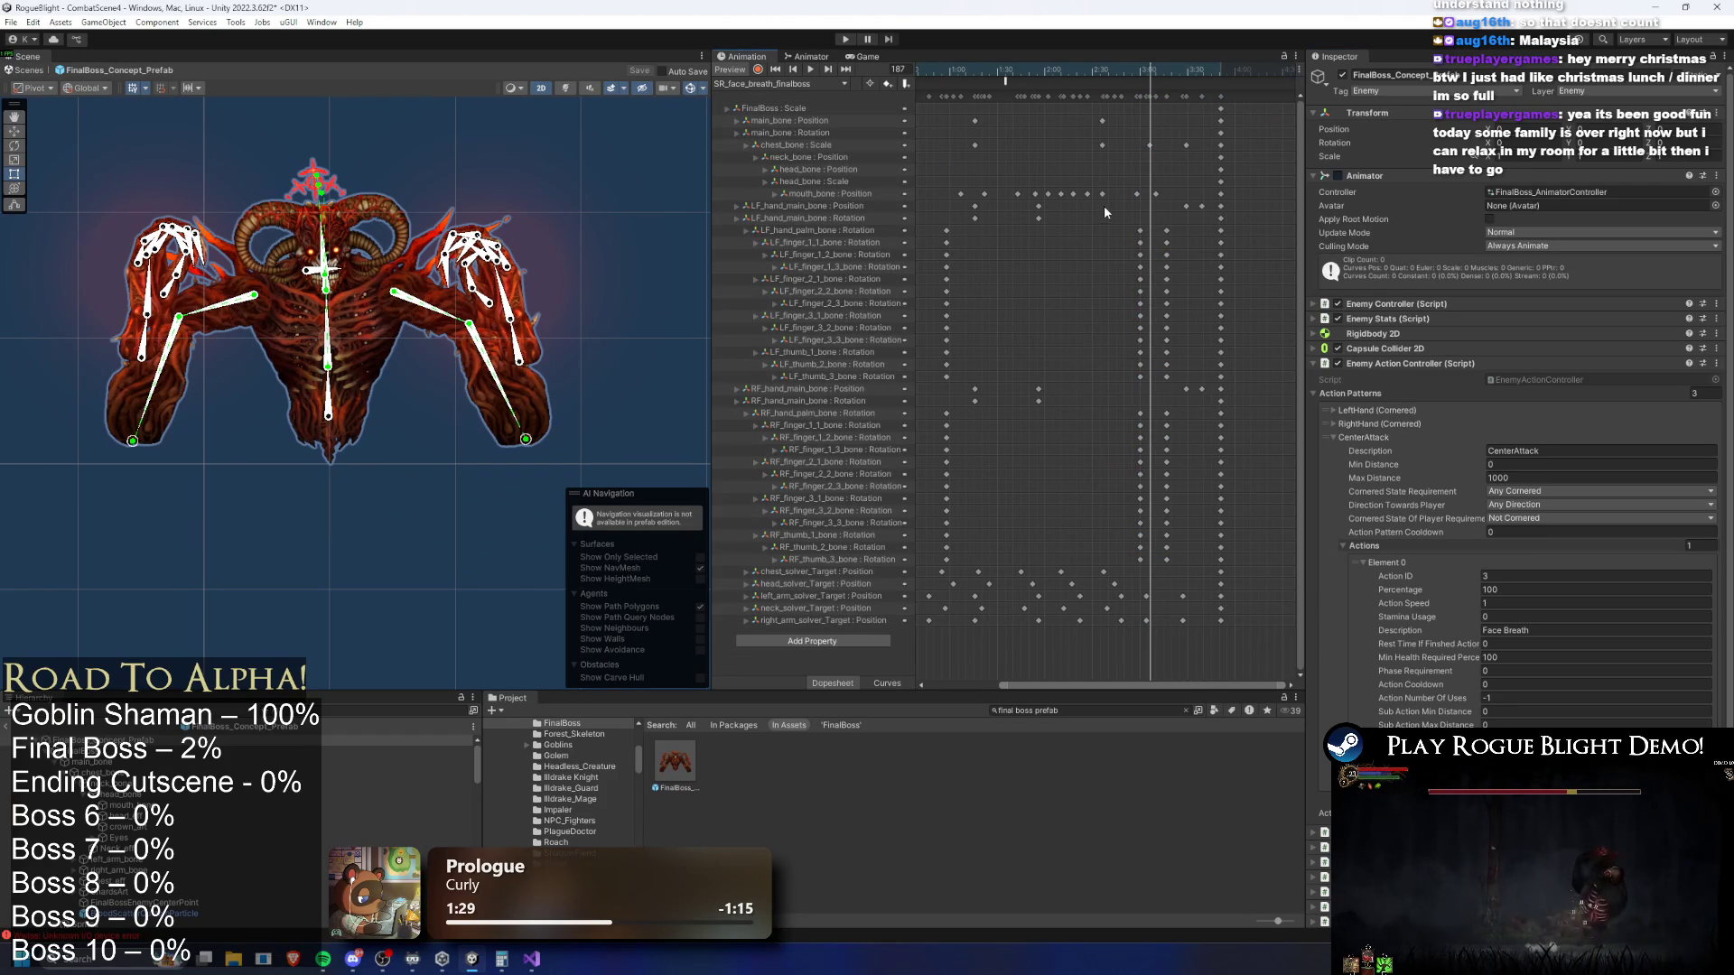
drag(1032, 221, 1031, 224)
mouse_move(1041, 217)
mouse_down()
mouse_move(1138, 217)
mouse_move(1026, 366)
mouse_move(1066, 397)
mouse_move(1114, 389)
mouse_move(1070, 287)
mouse_up()
mouse_move(1042, 205)
mouse_down()
mouse_move(1147, 209)
mouse_move(1119, 210)
mouse_up()
mouse_move(1111, 74)
mouse_down()
mouse_move(1149, 84)
mouse_move(1037, 76)
mouse_up()
key(space)
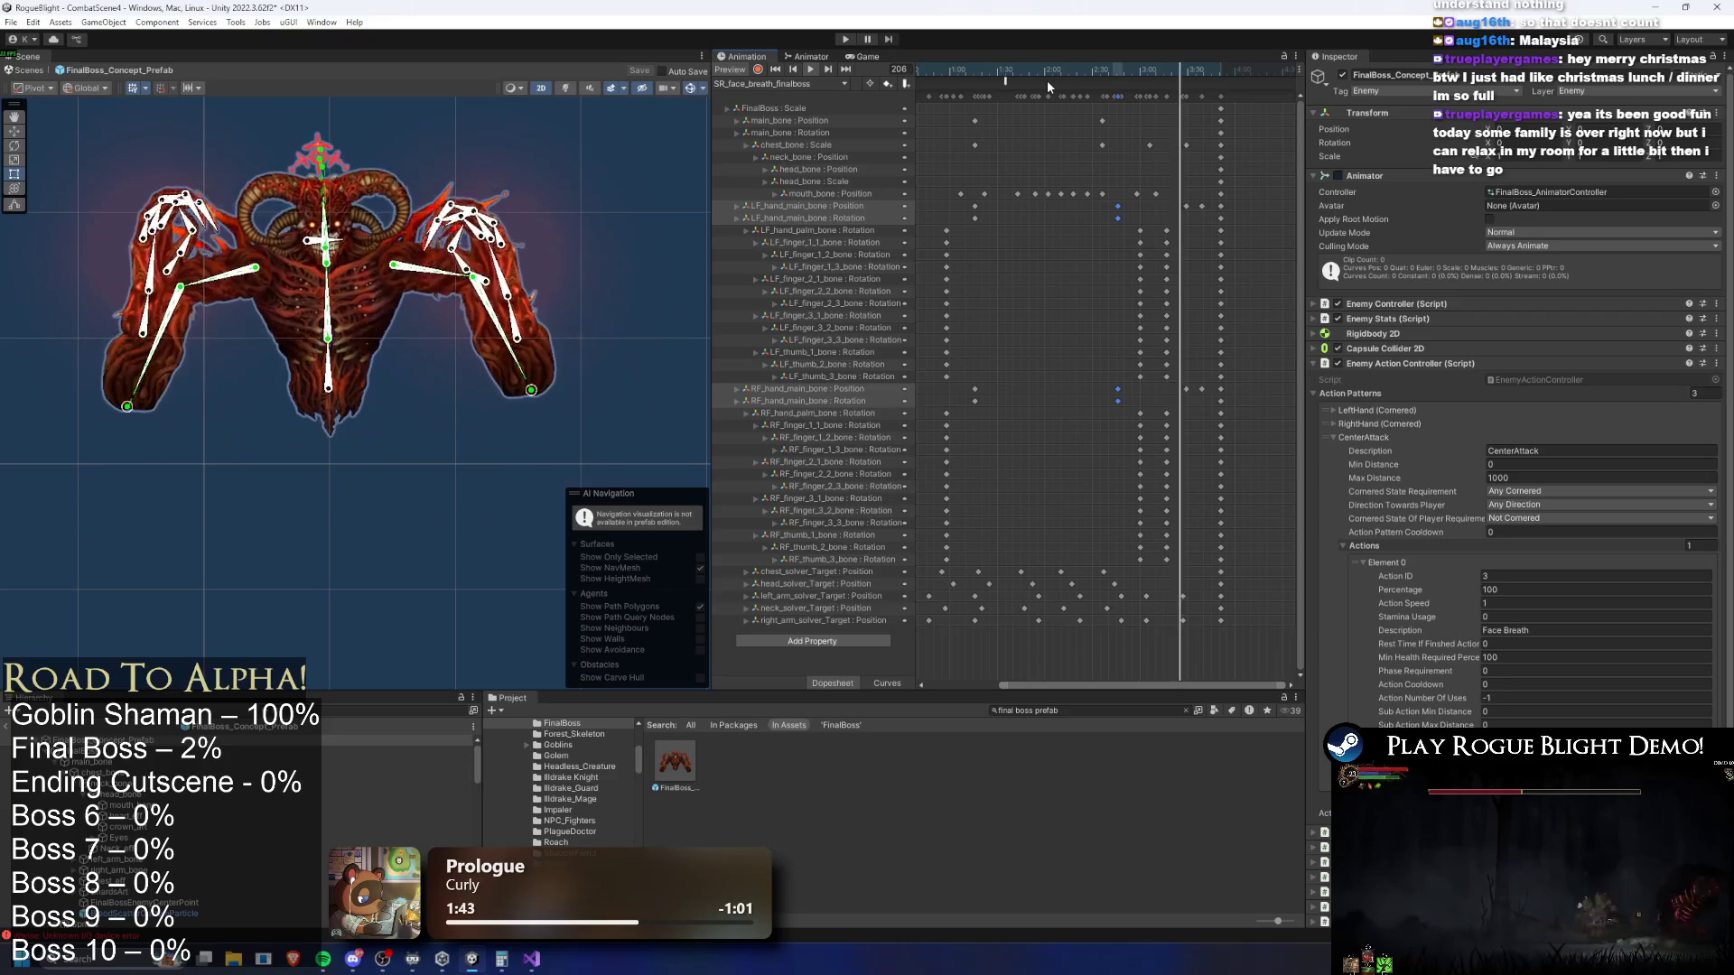
drag(1134, 93, 1246, 158)
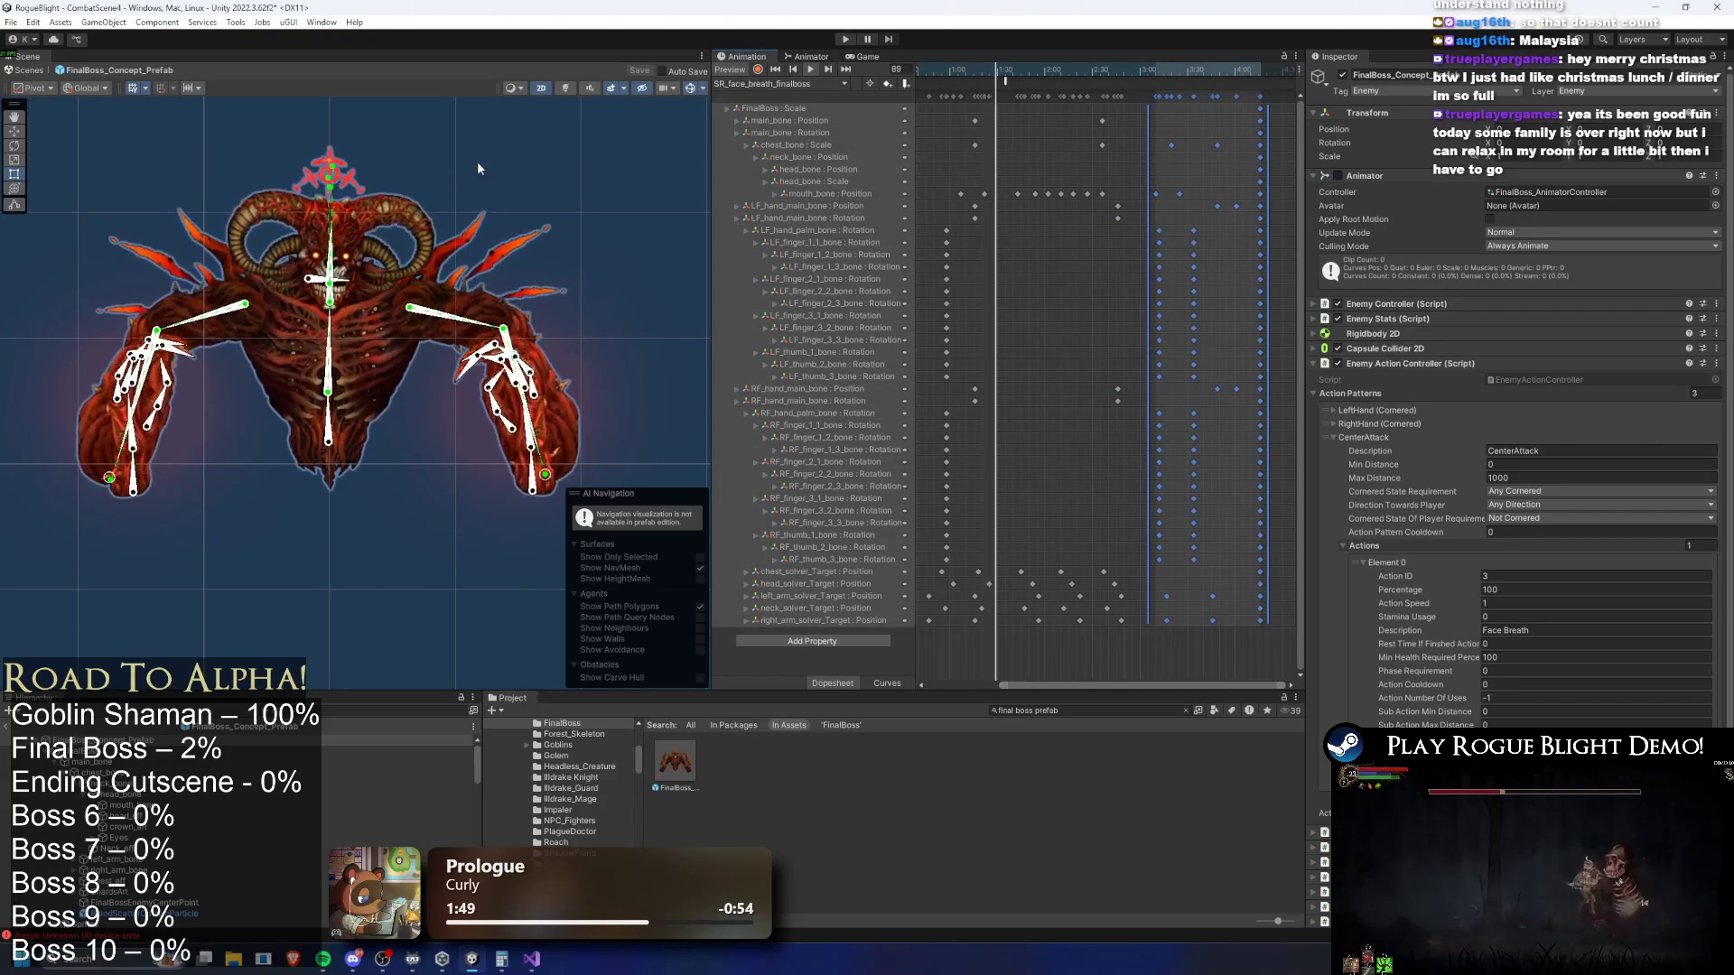
click(554, 131)
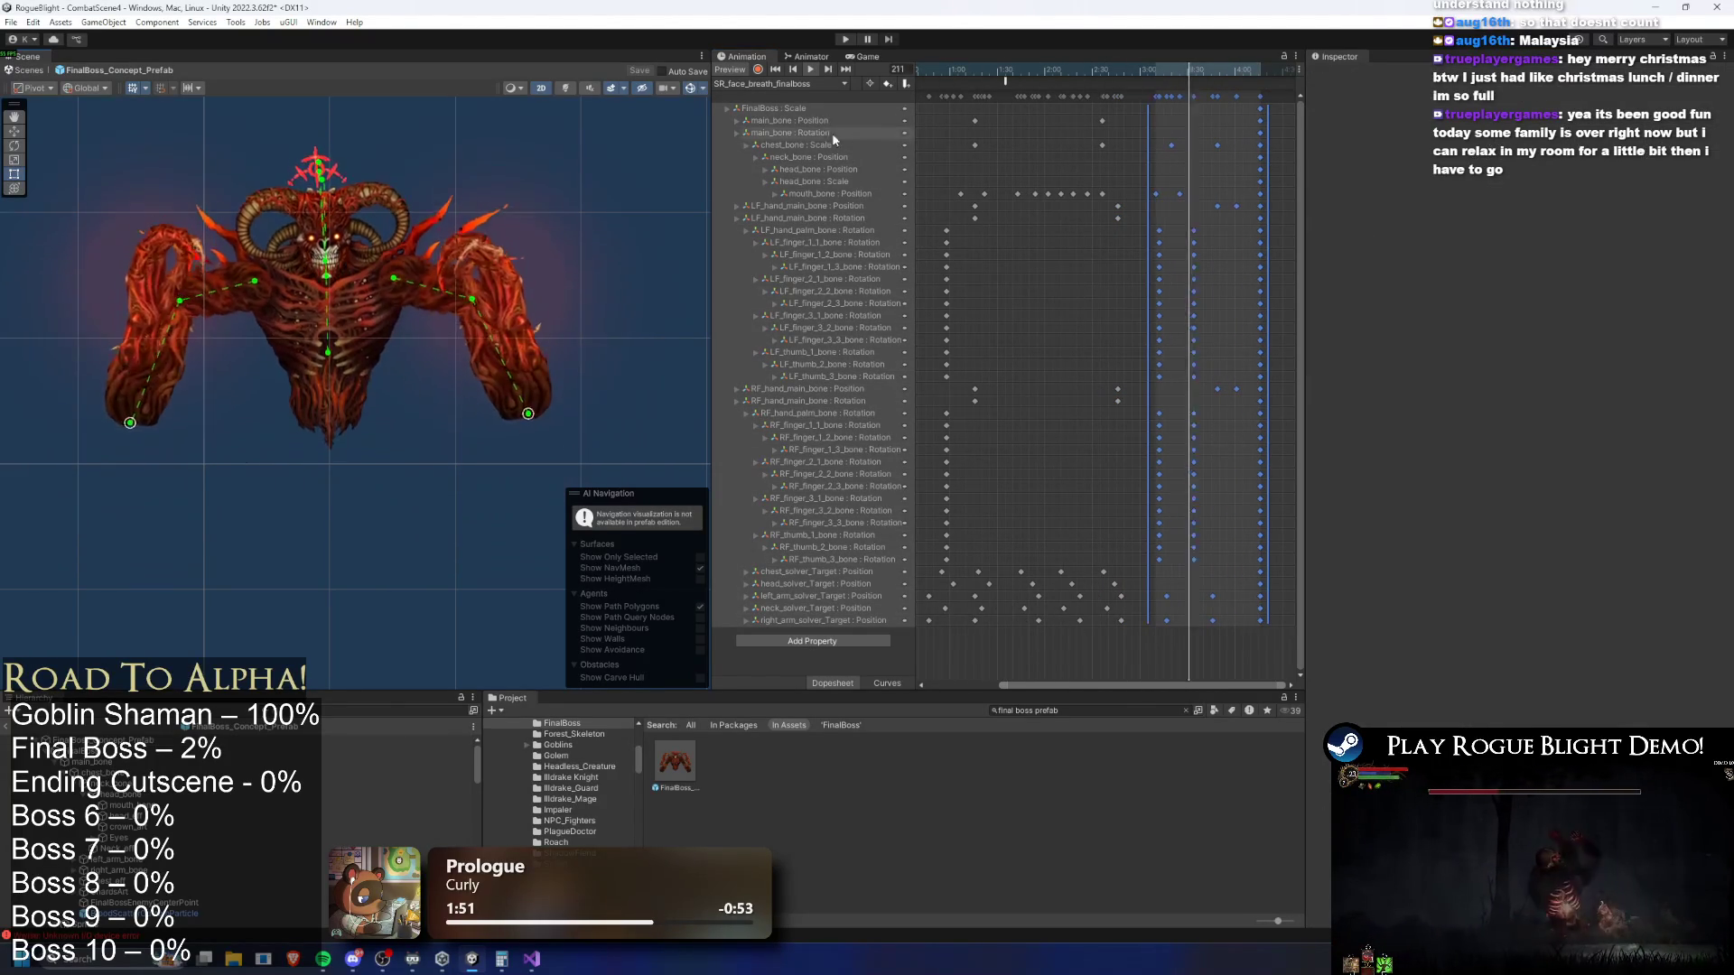
Move a mouth_bone Position key earlier to 2:54 and preview the animation
mouse_move(1073, 65)
mouse_down()
mouse_move(1143, 69)
mouse_move(1120, 70)
mouse_up()
drag(1196, 191, 1182, 198)
click(1114, 168)
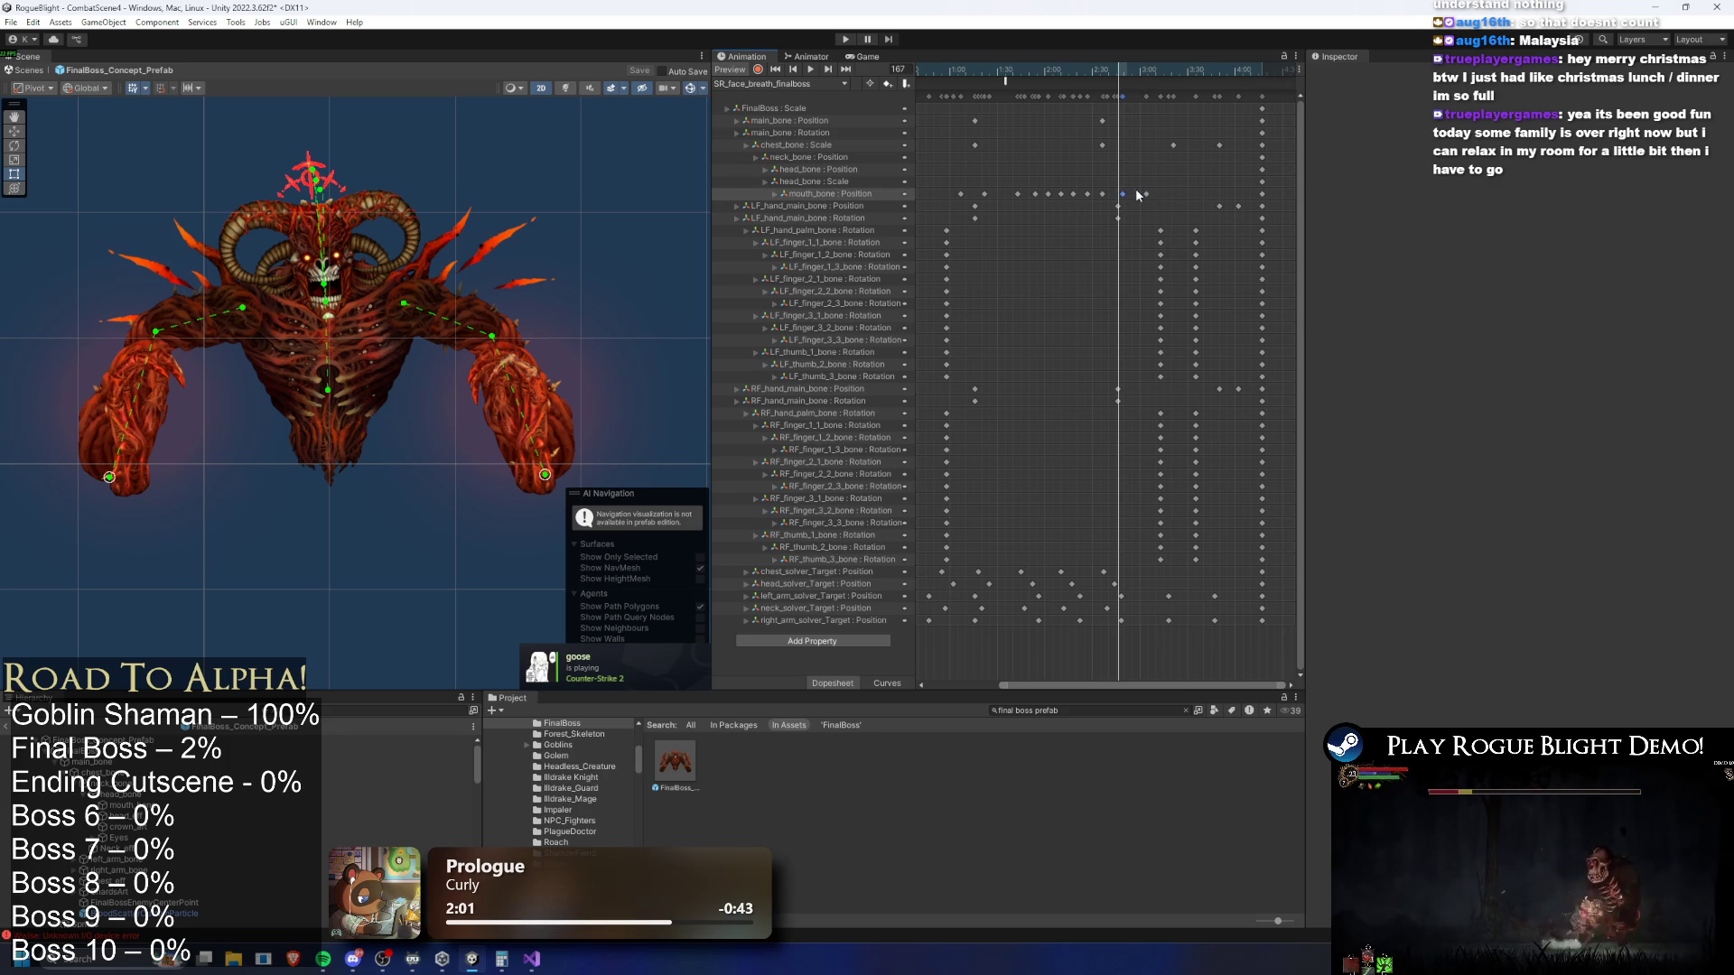
drag(1145, 192, 1126, 198)
drag(1106, 69, 1086, 68)
key(space)
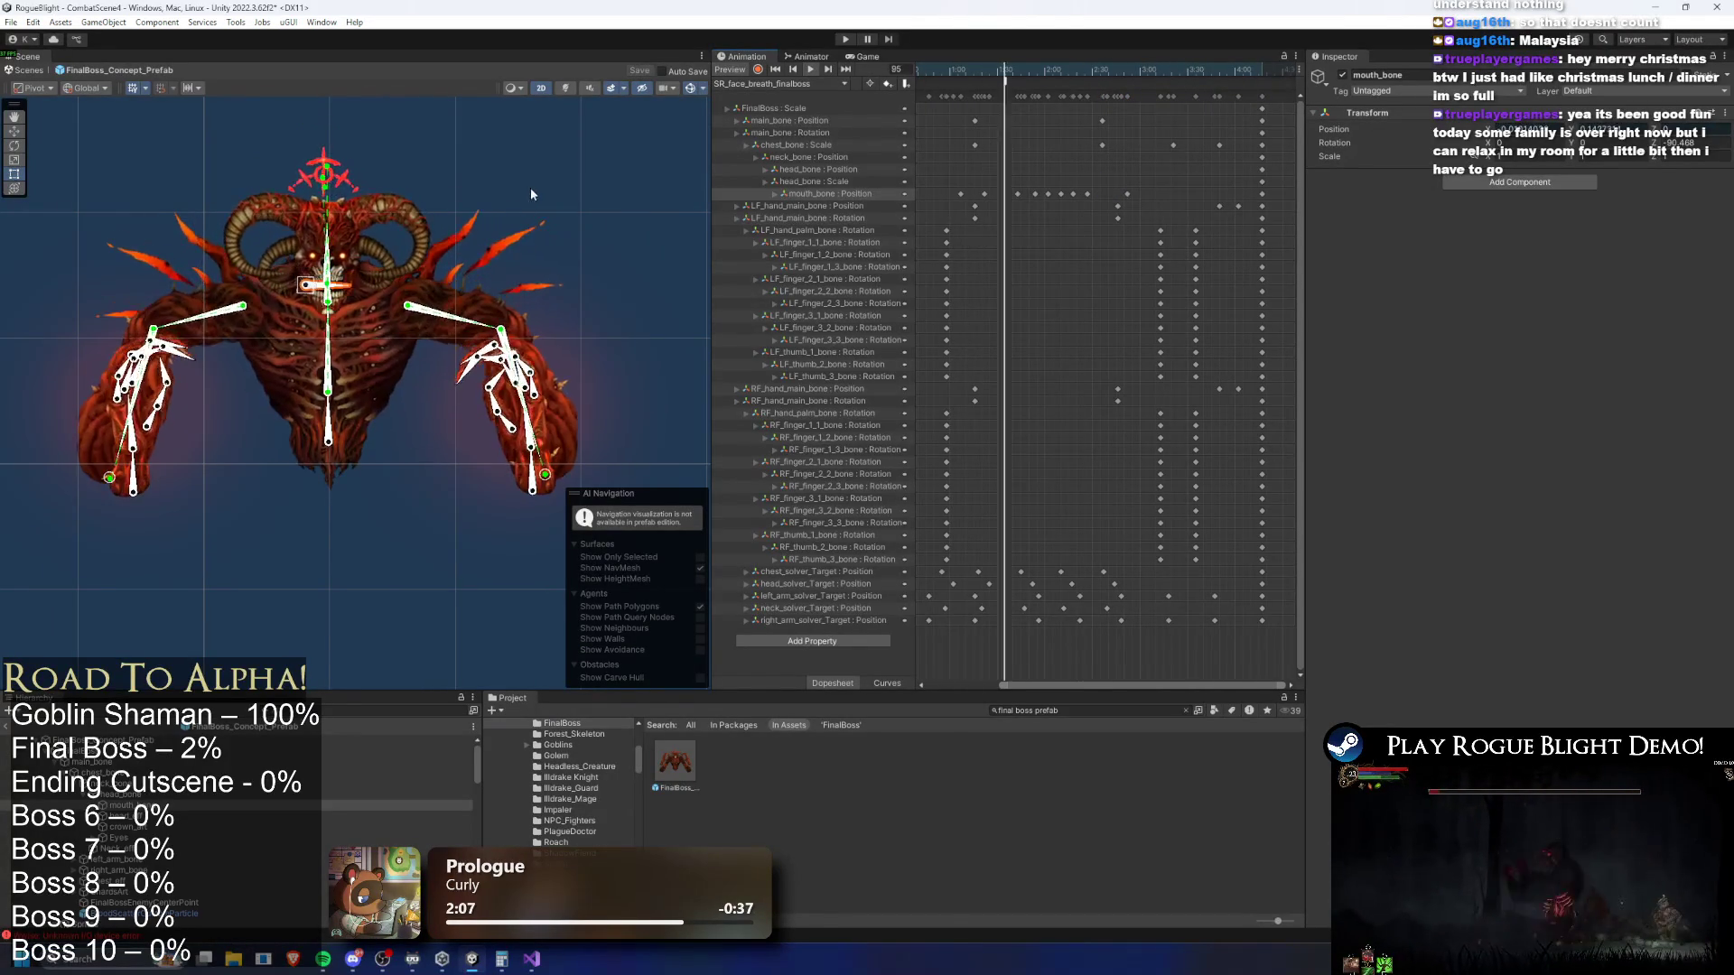
Shift two early mouth_bone keys slightly earlier and check the keys at frames 152 and 161
drag(998, 188, 1134, 199)
mouse_move(990, 160)
mouse_down()
mouse_move(944, 199)
mouse_move(965, 199)
mouse_up()
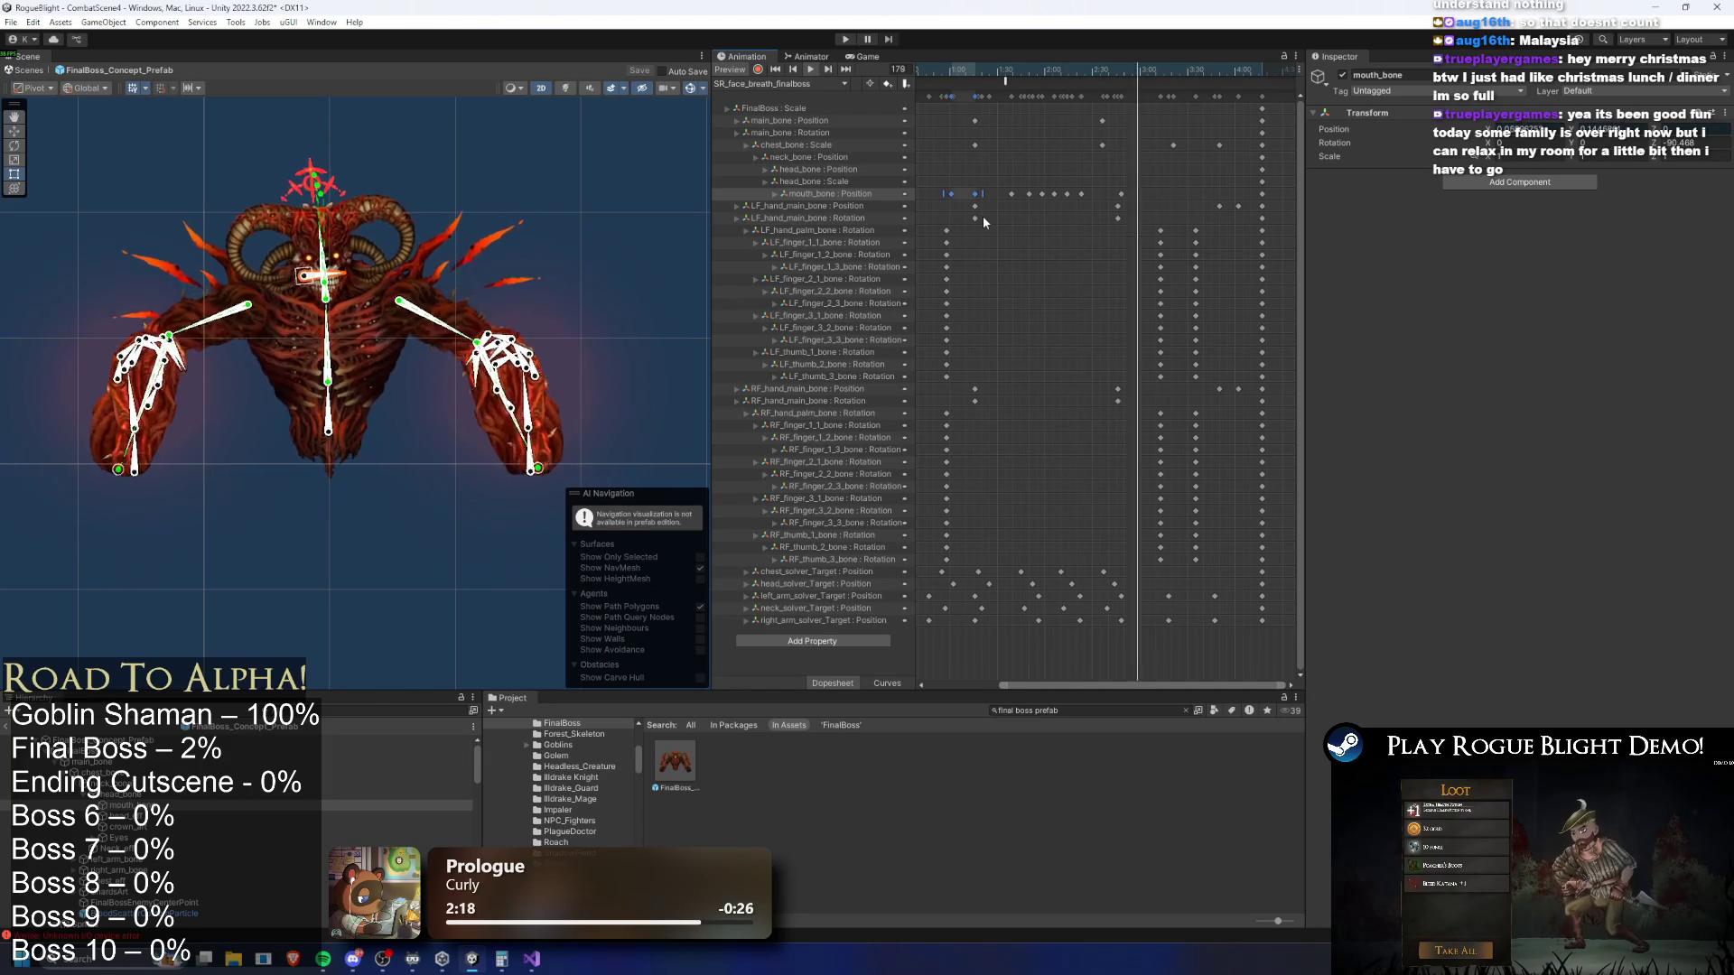
drag(1032, 68, 1102, 72)
click(1092, 96)
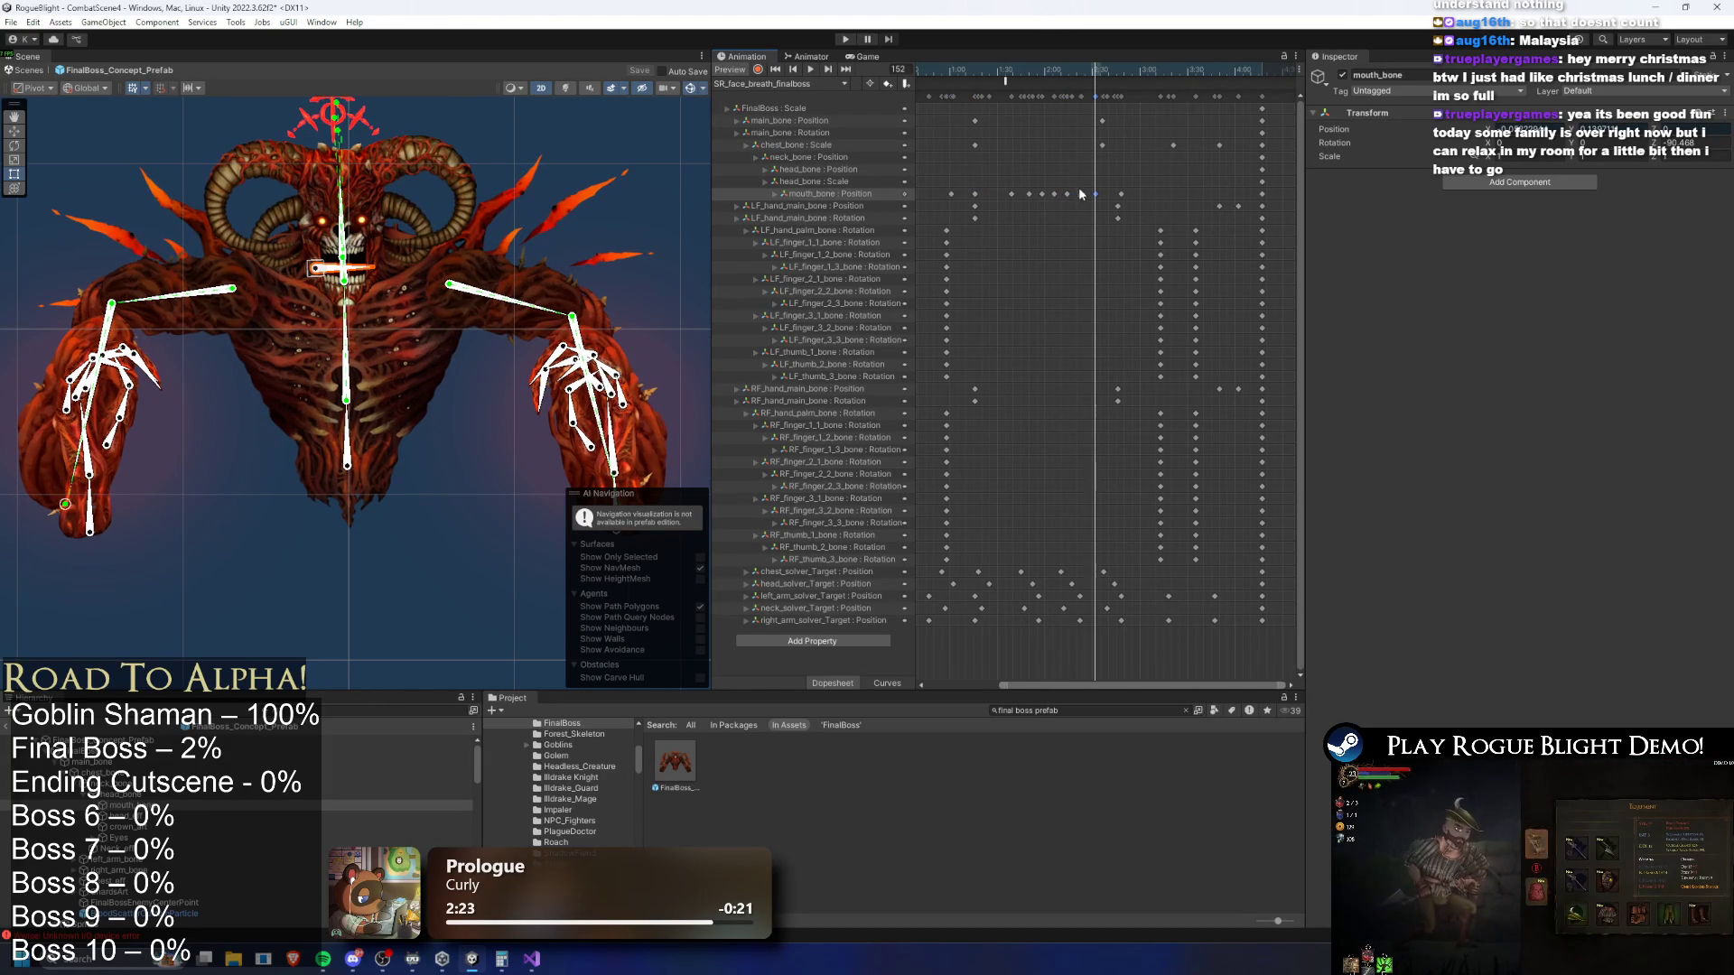
click(1110, 95)
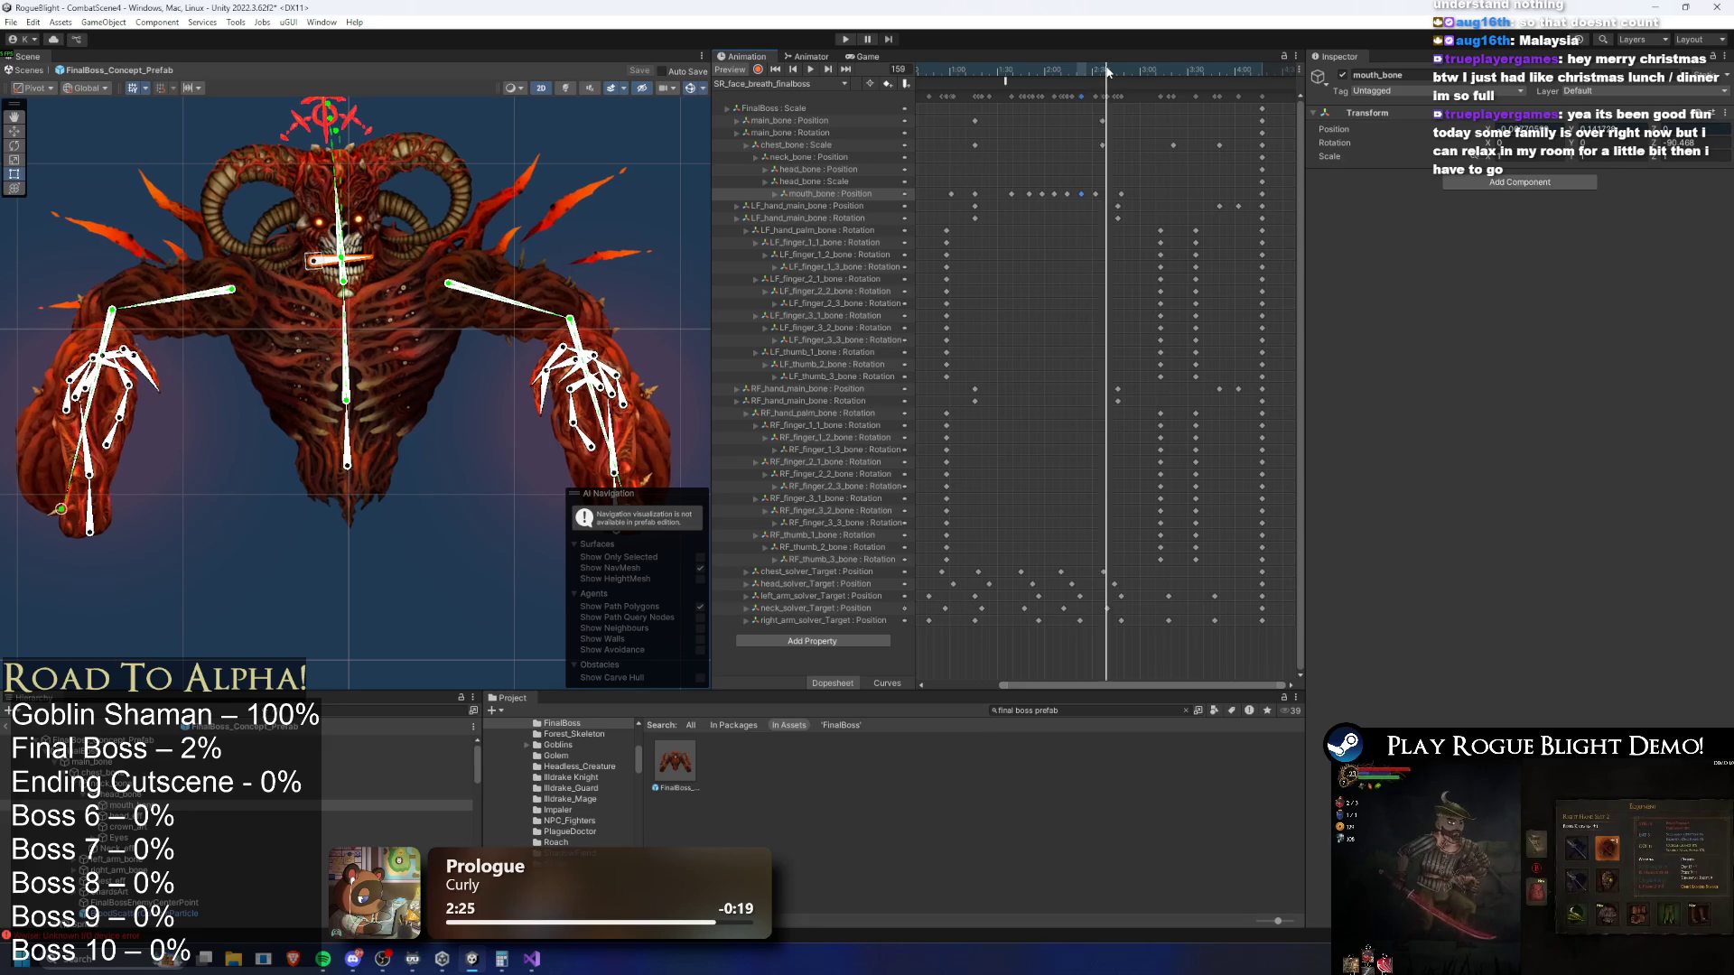
click(1123, 195)
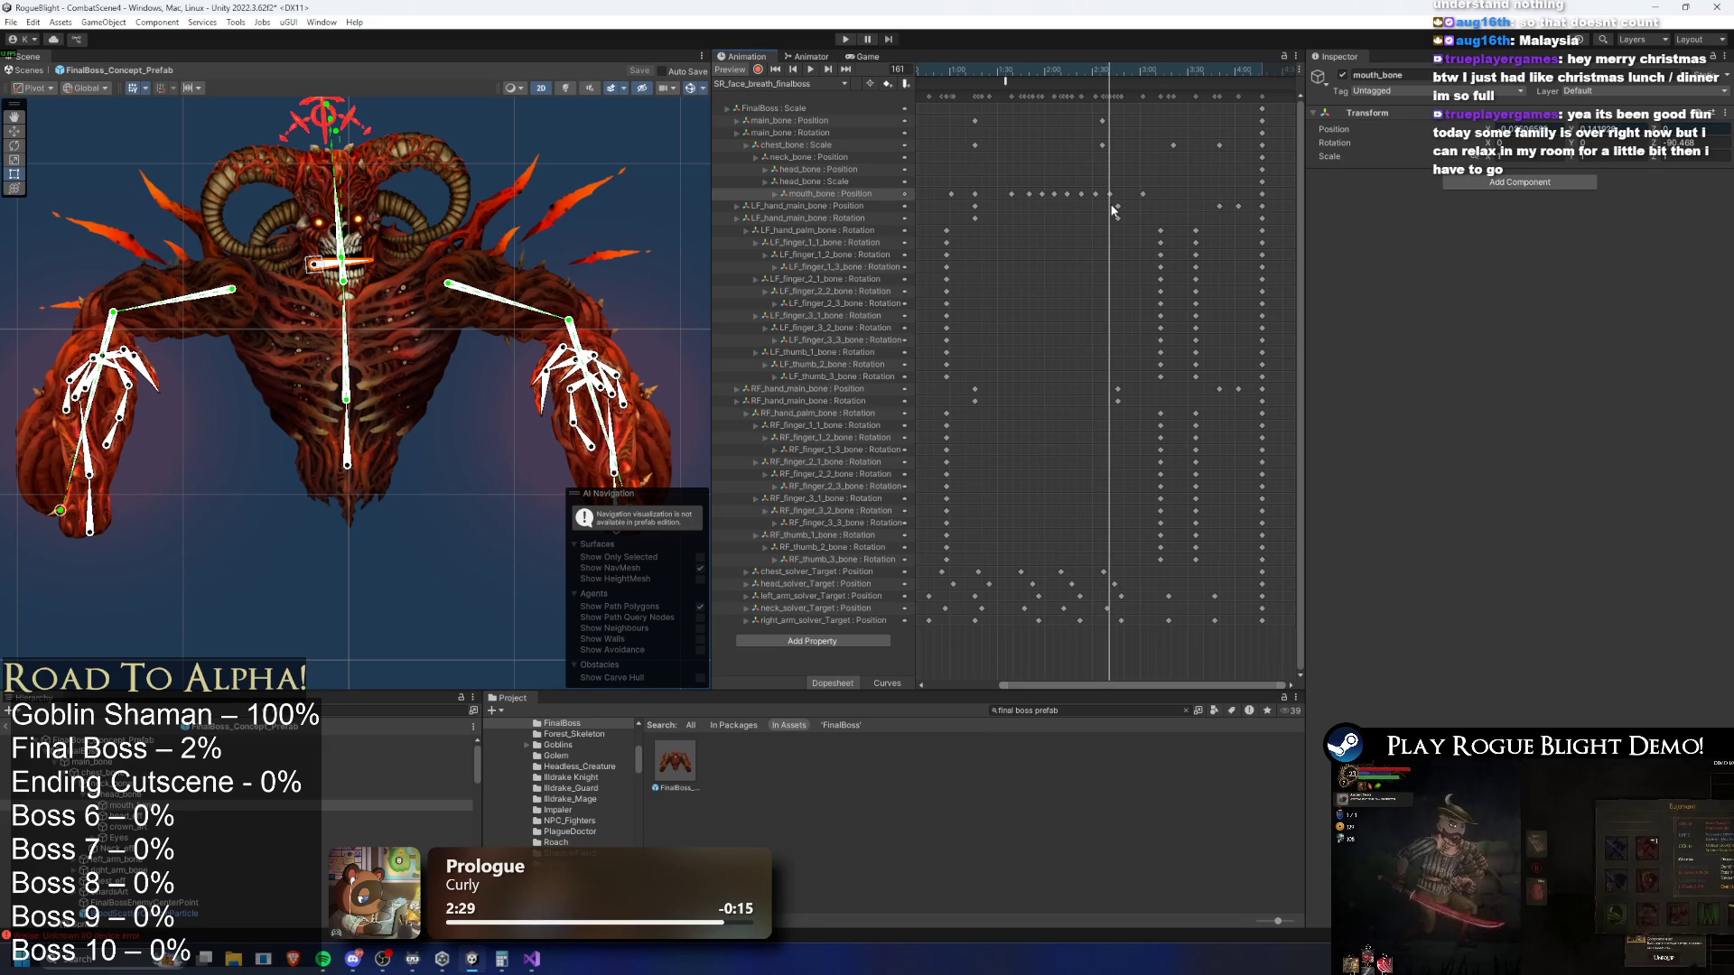
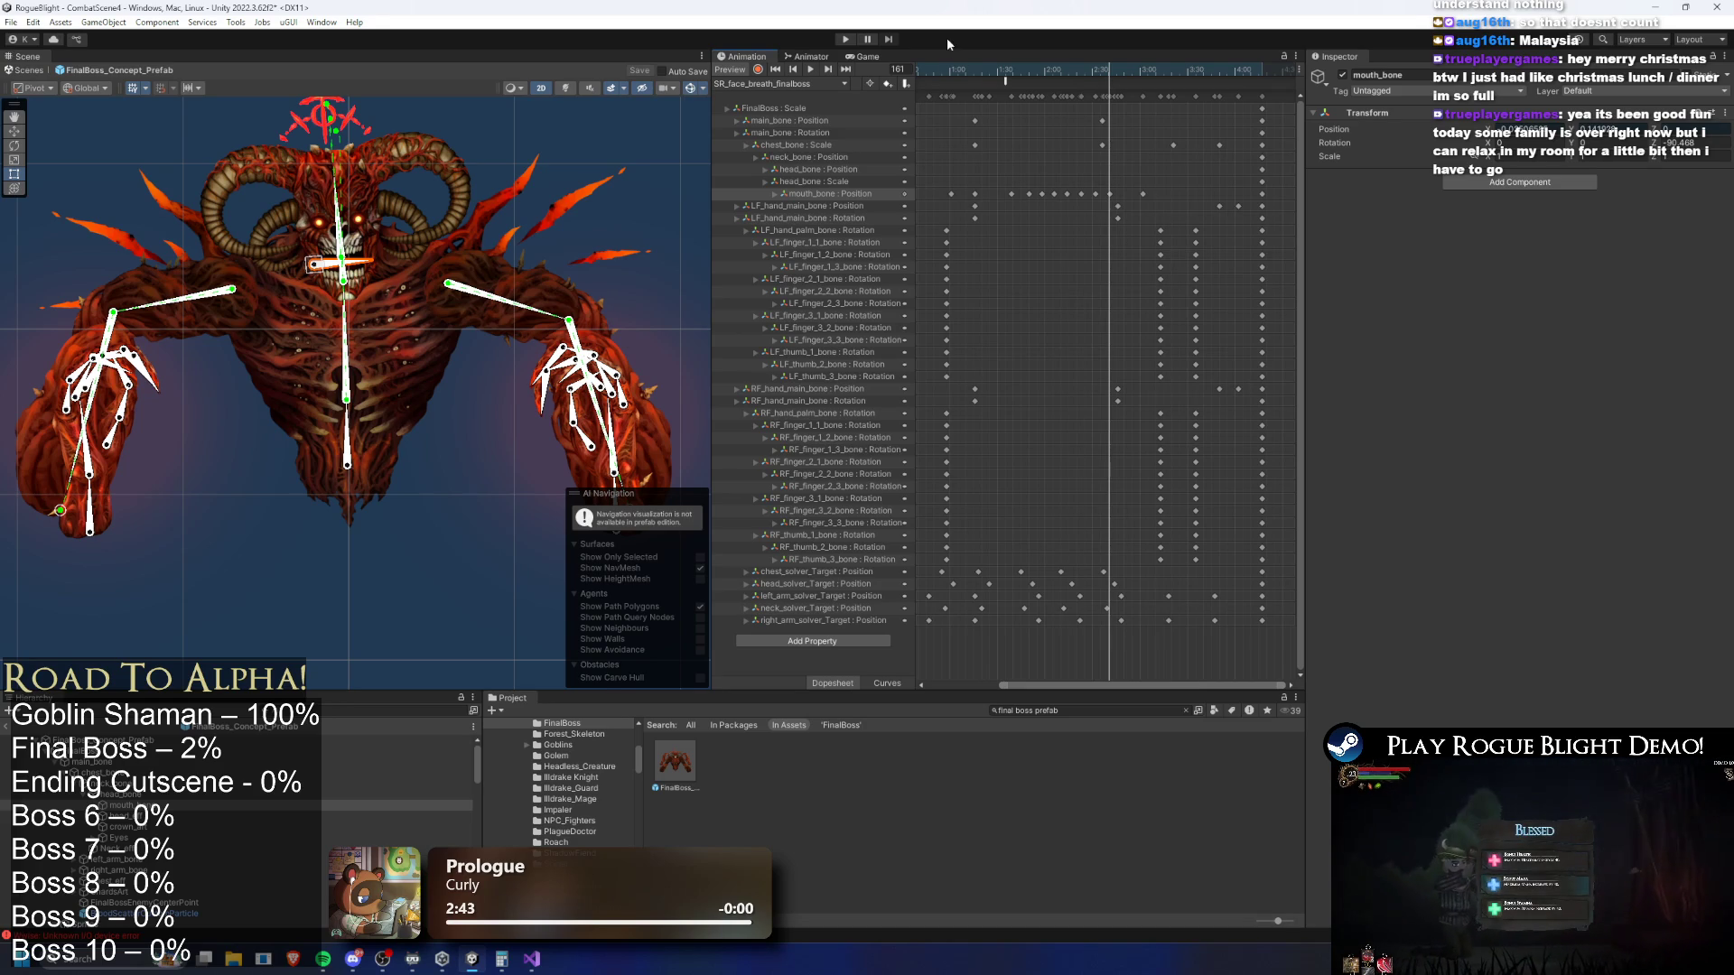
Preview the clip, then copy the solver_Target keys and paste them at frame 182, undoing the paste
click(810, 68)
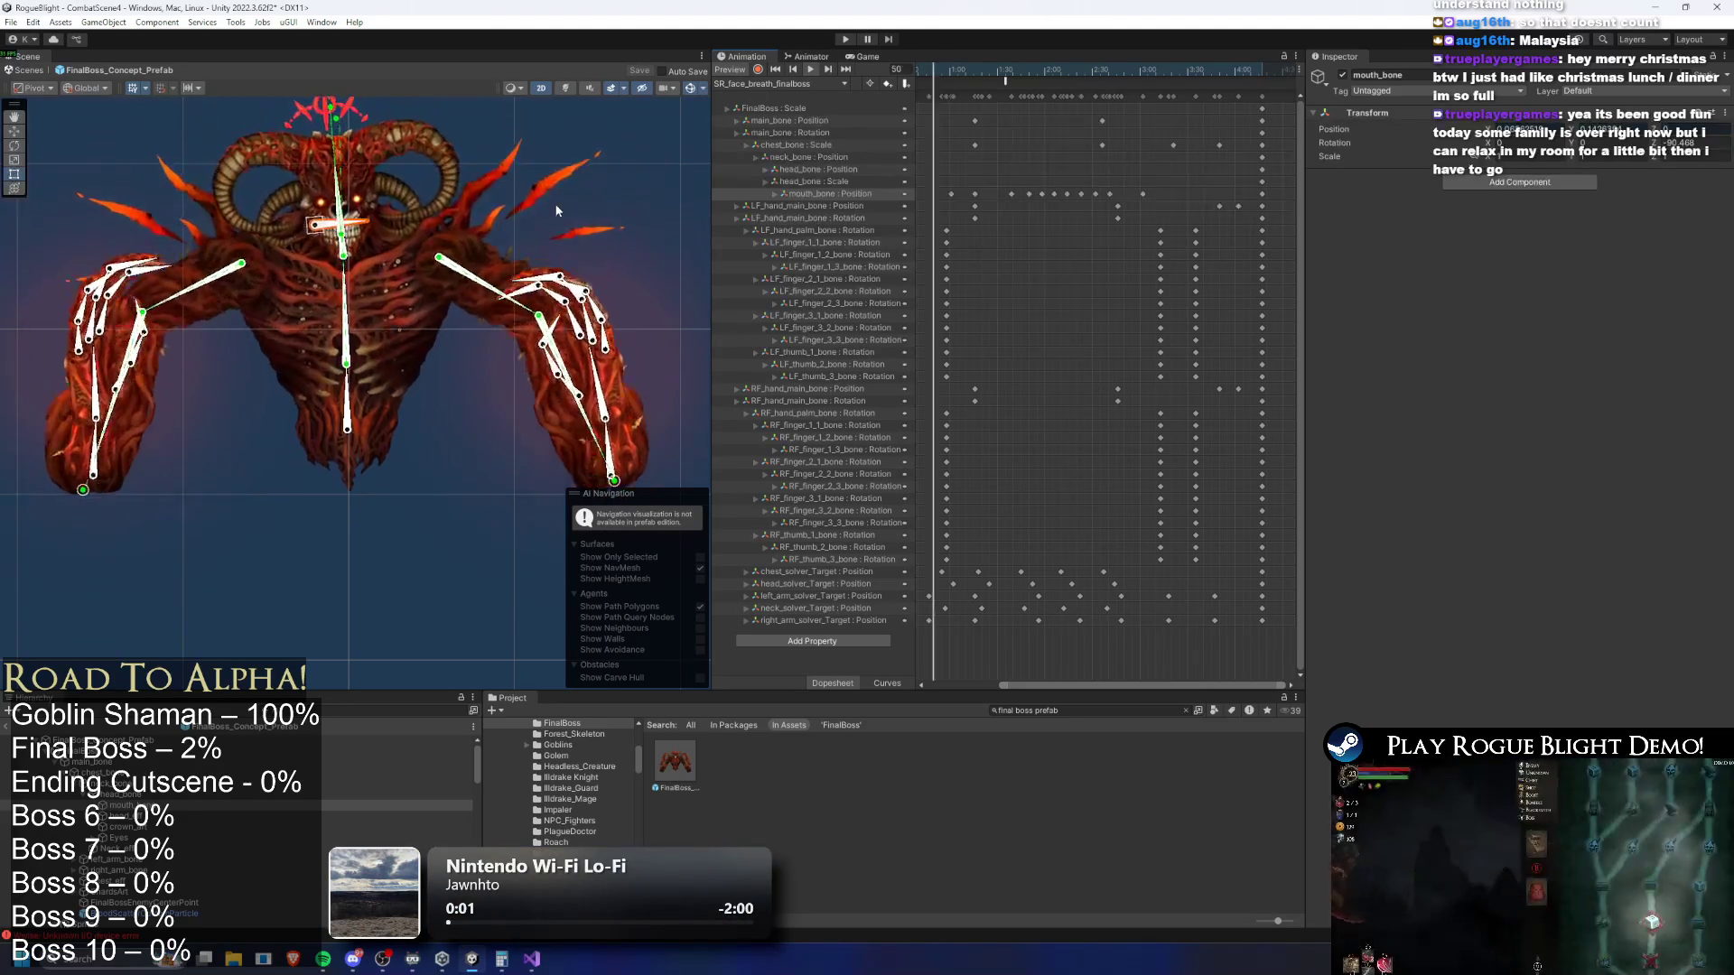
scroll(575, 188, up, 10)
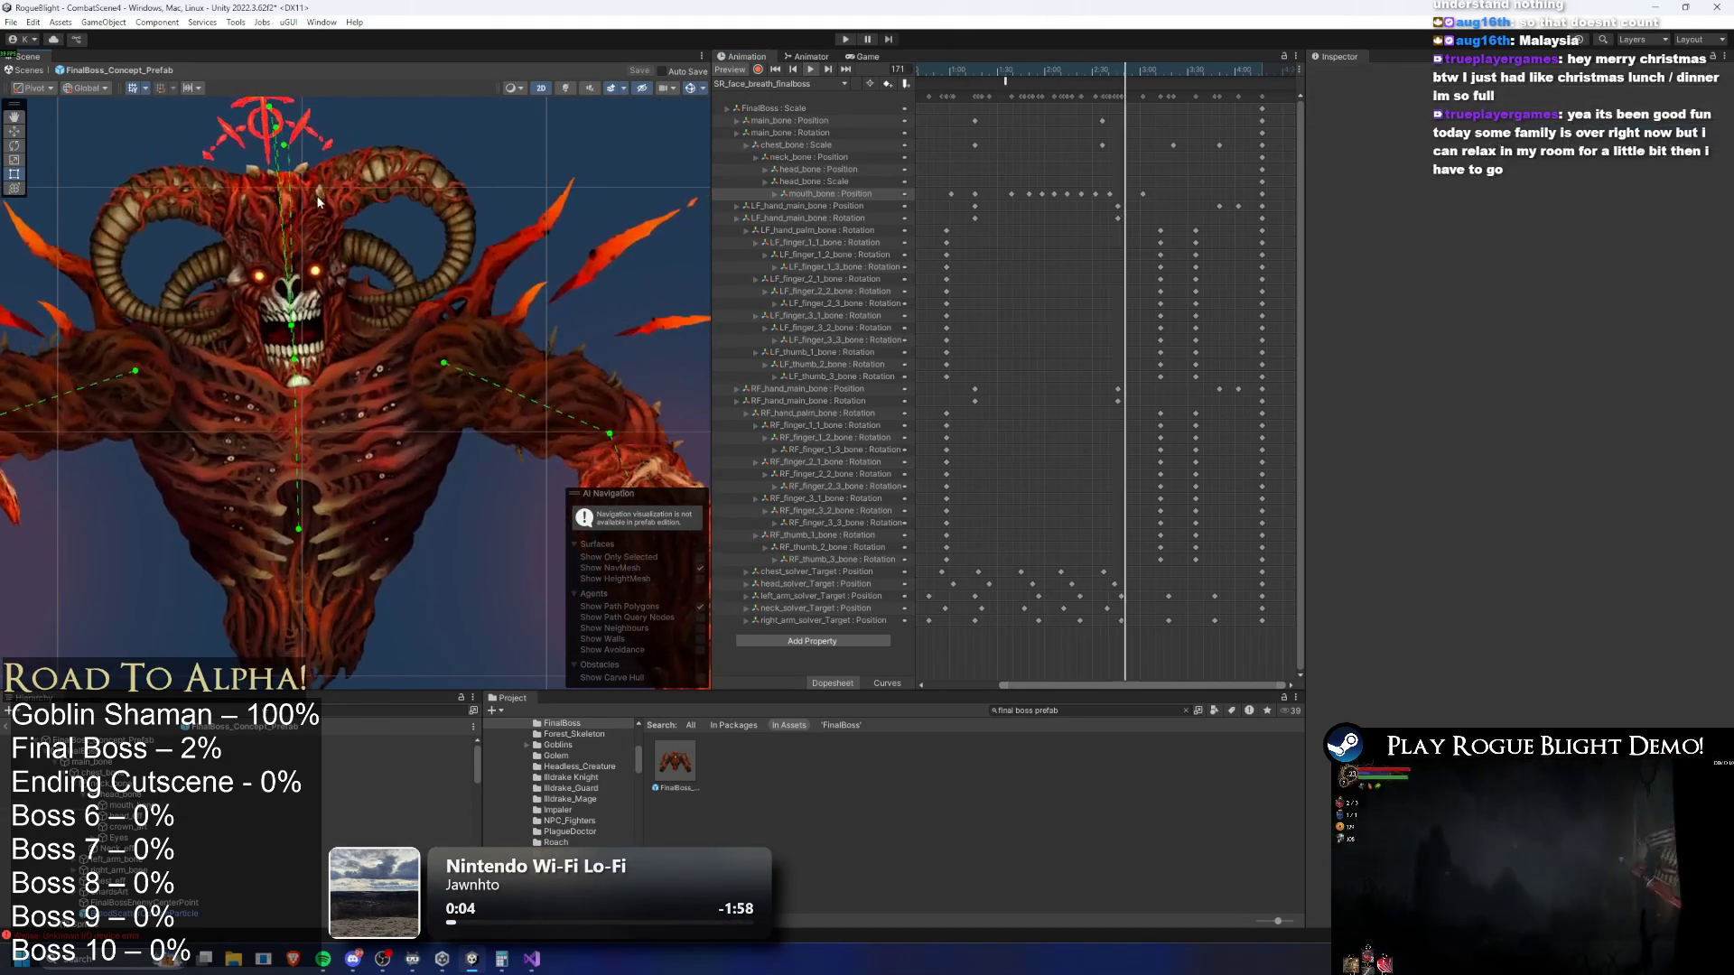
drag(1055, 68, 1096, 76)
drag(1074, 620, 1053, 625)
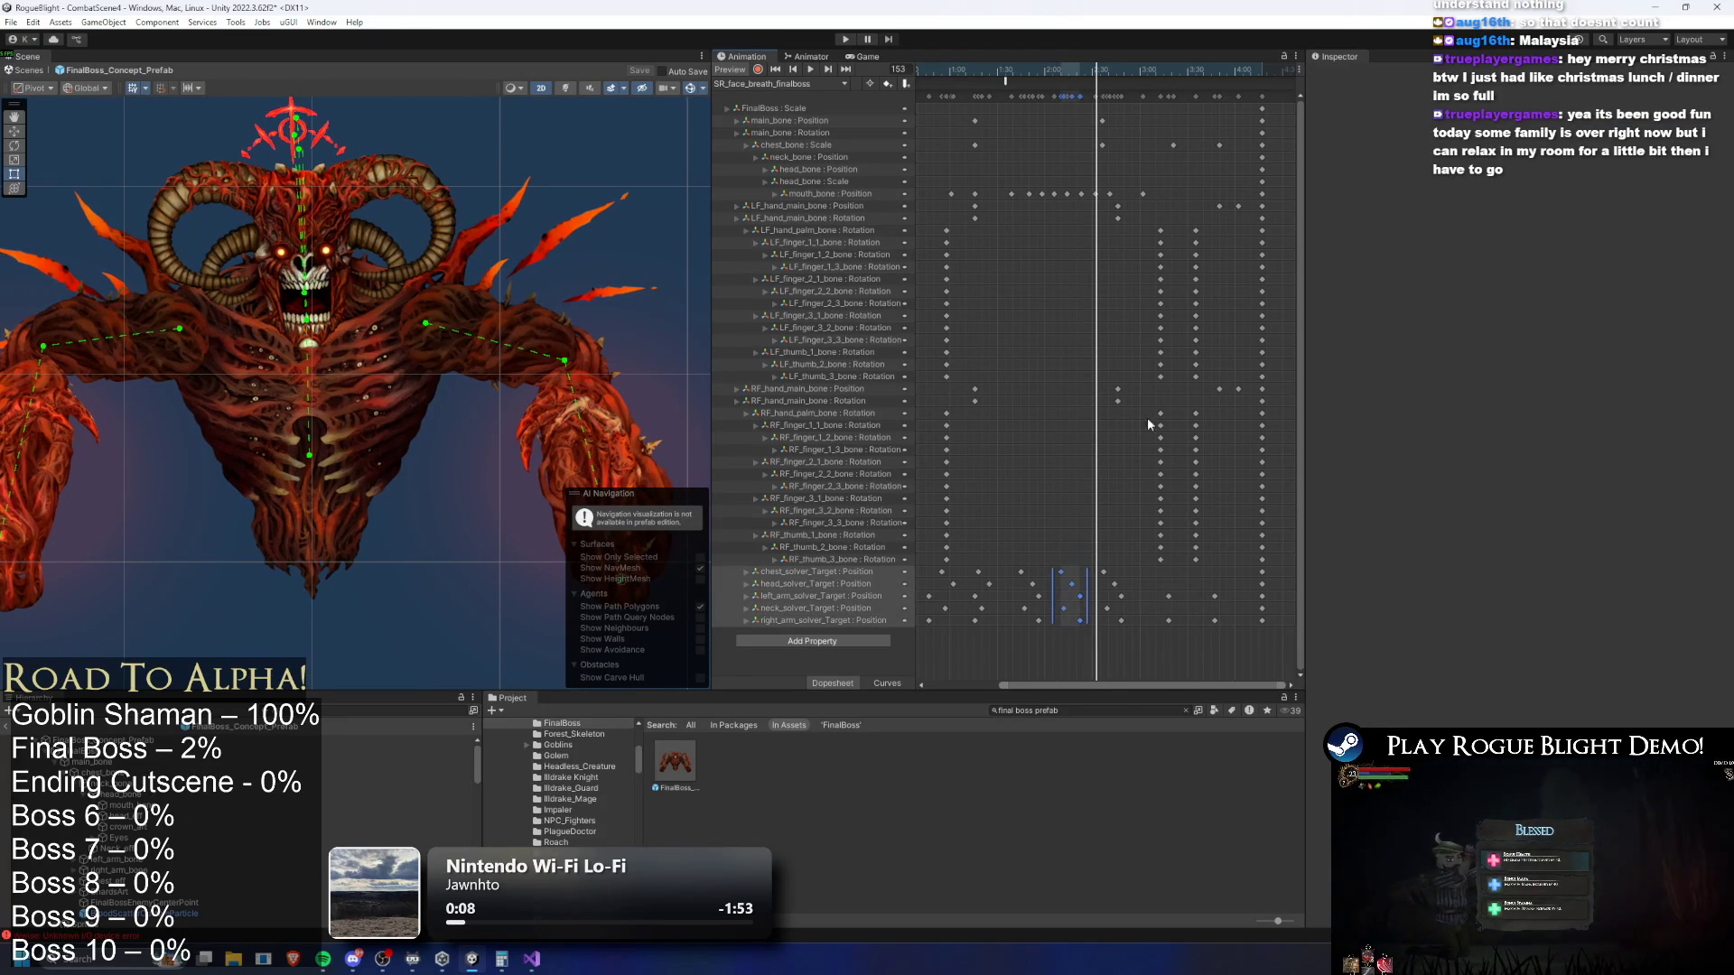
key(ctrl+c)
click(1143, 69)
key(ctrl+v)
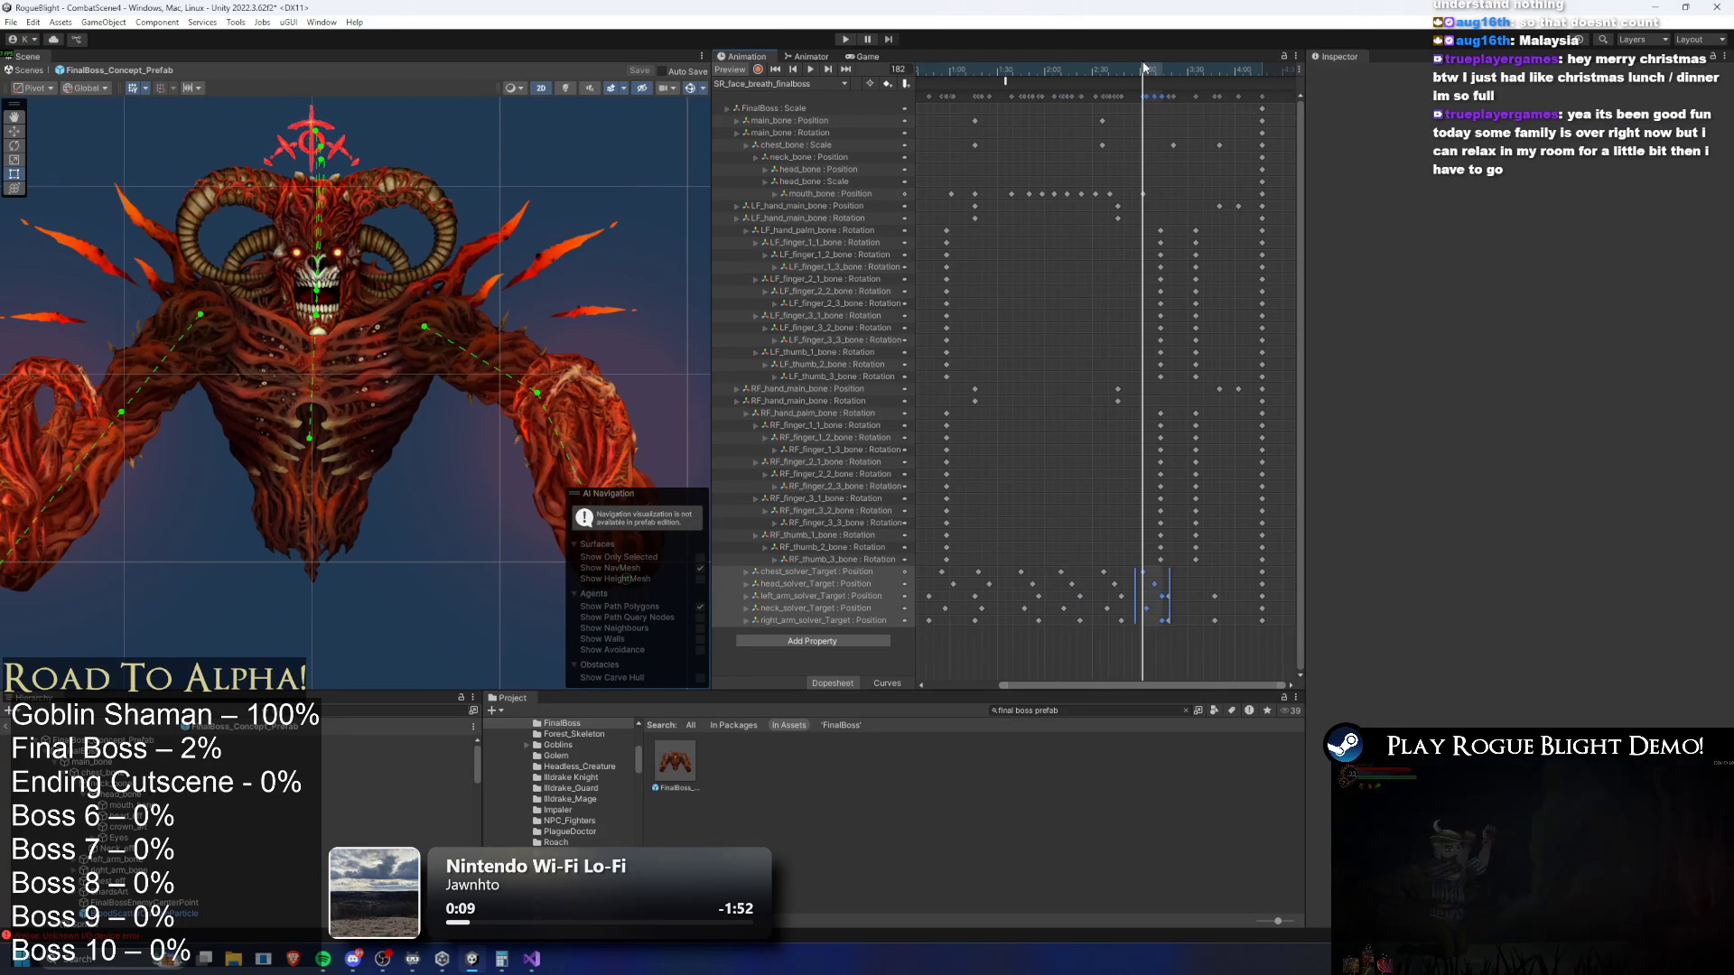
key(ctrl+z)
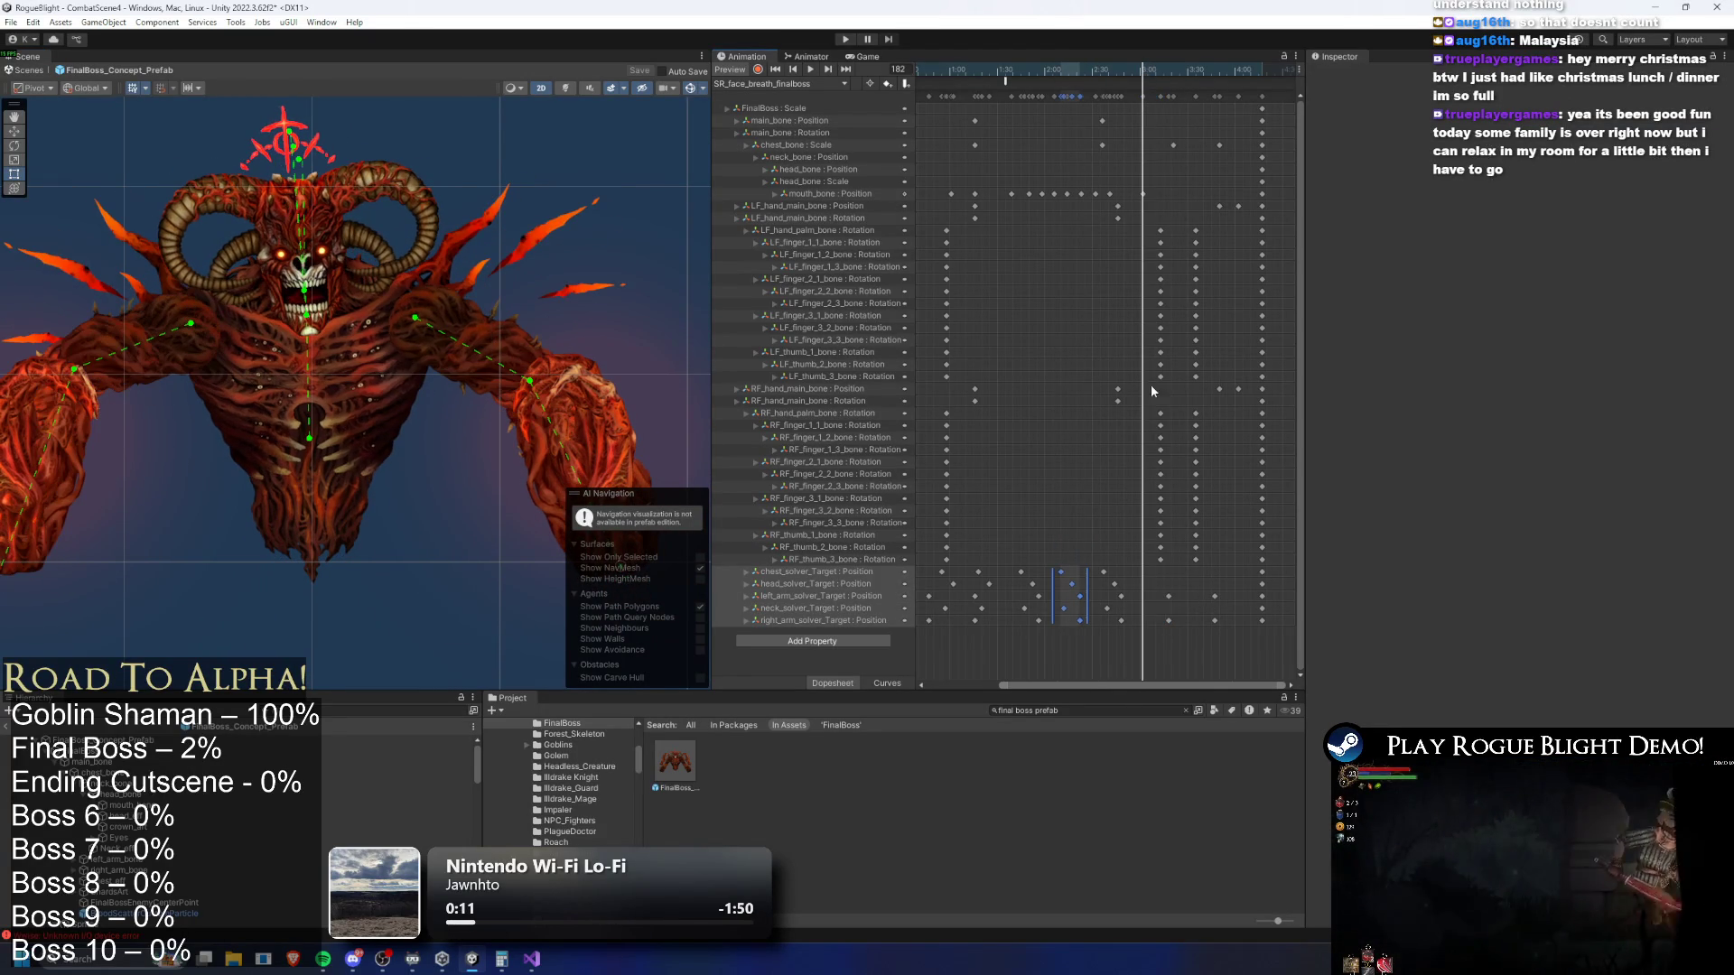
Select the earlier solver_Target keys, paste copies later, and replay the preview from frame 150
mouse_move(1160, 554)
mouse_down()
mouse_move(1094, 623)
mouse_move(1056, 629)
mouse_up()
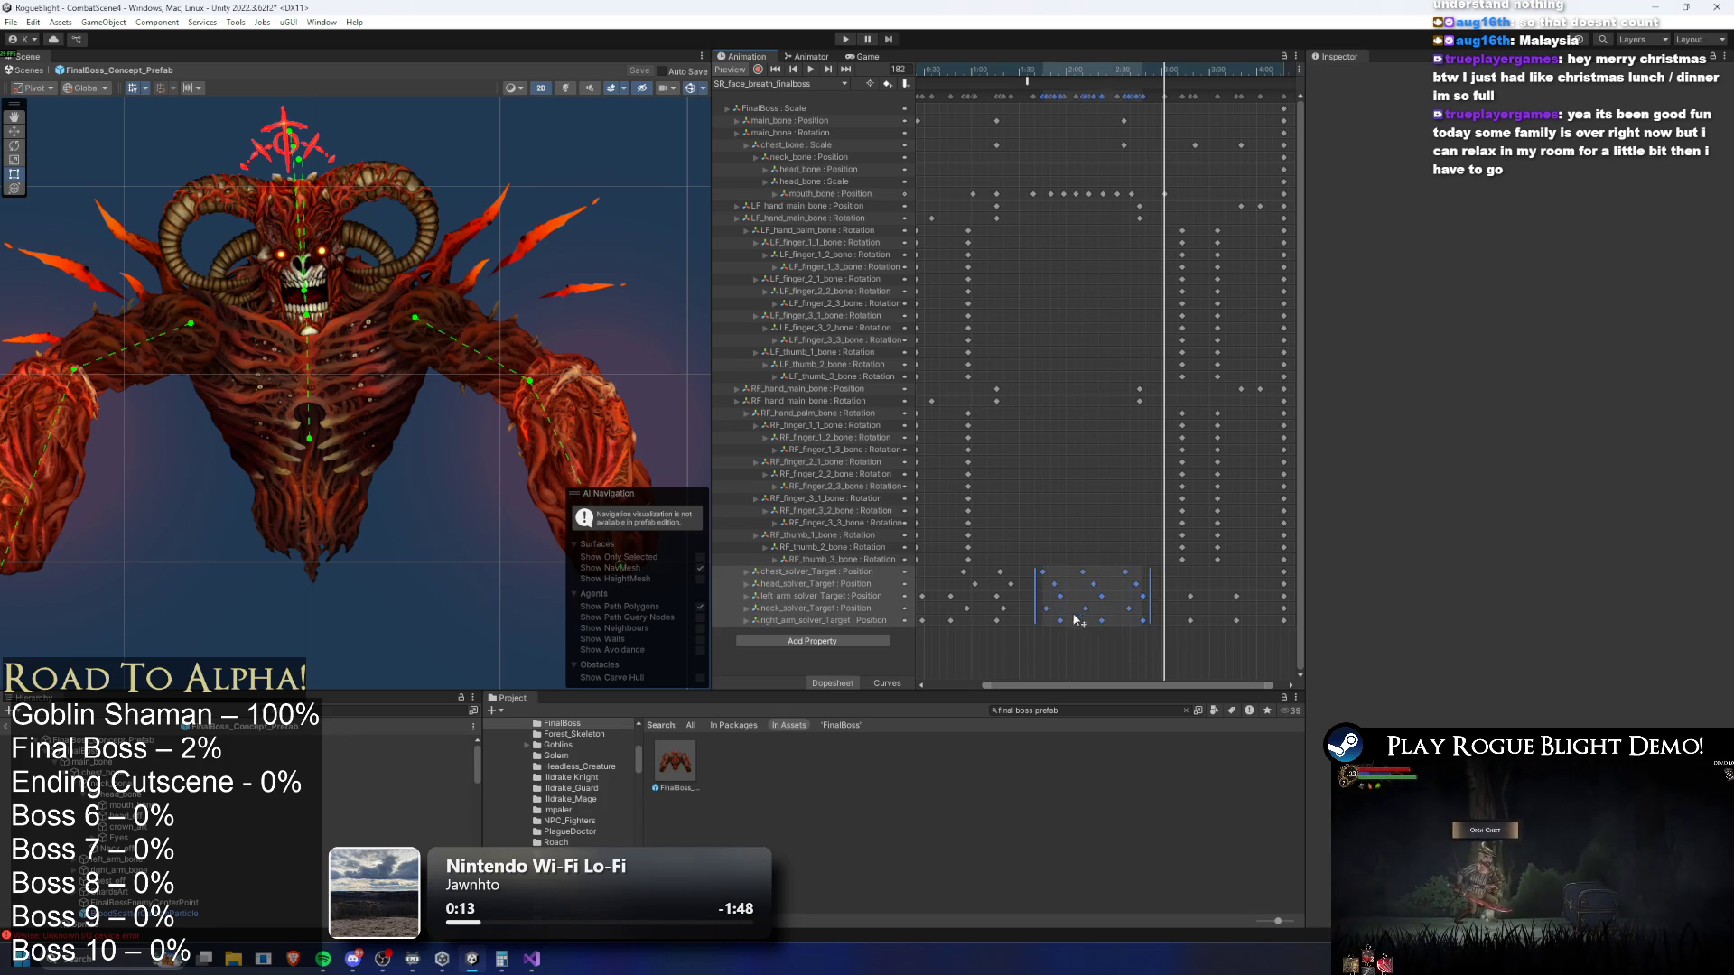
drag(1021, 553, 984, 638)
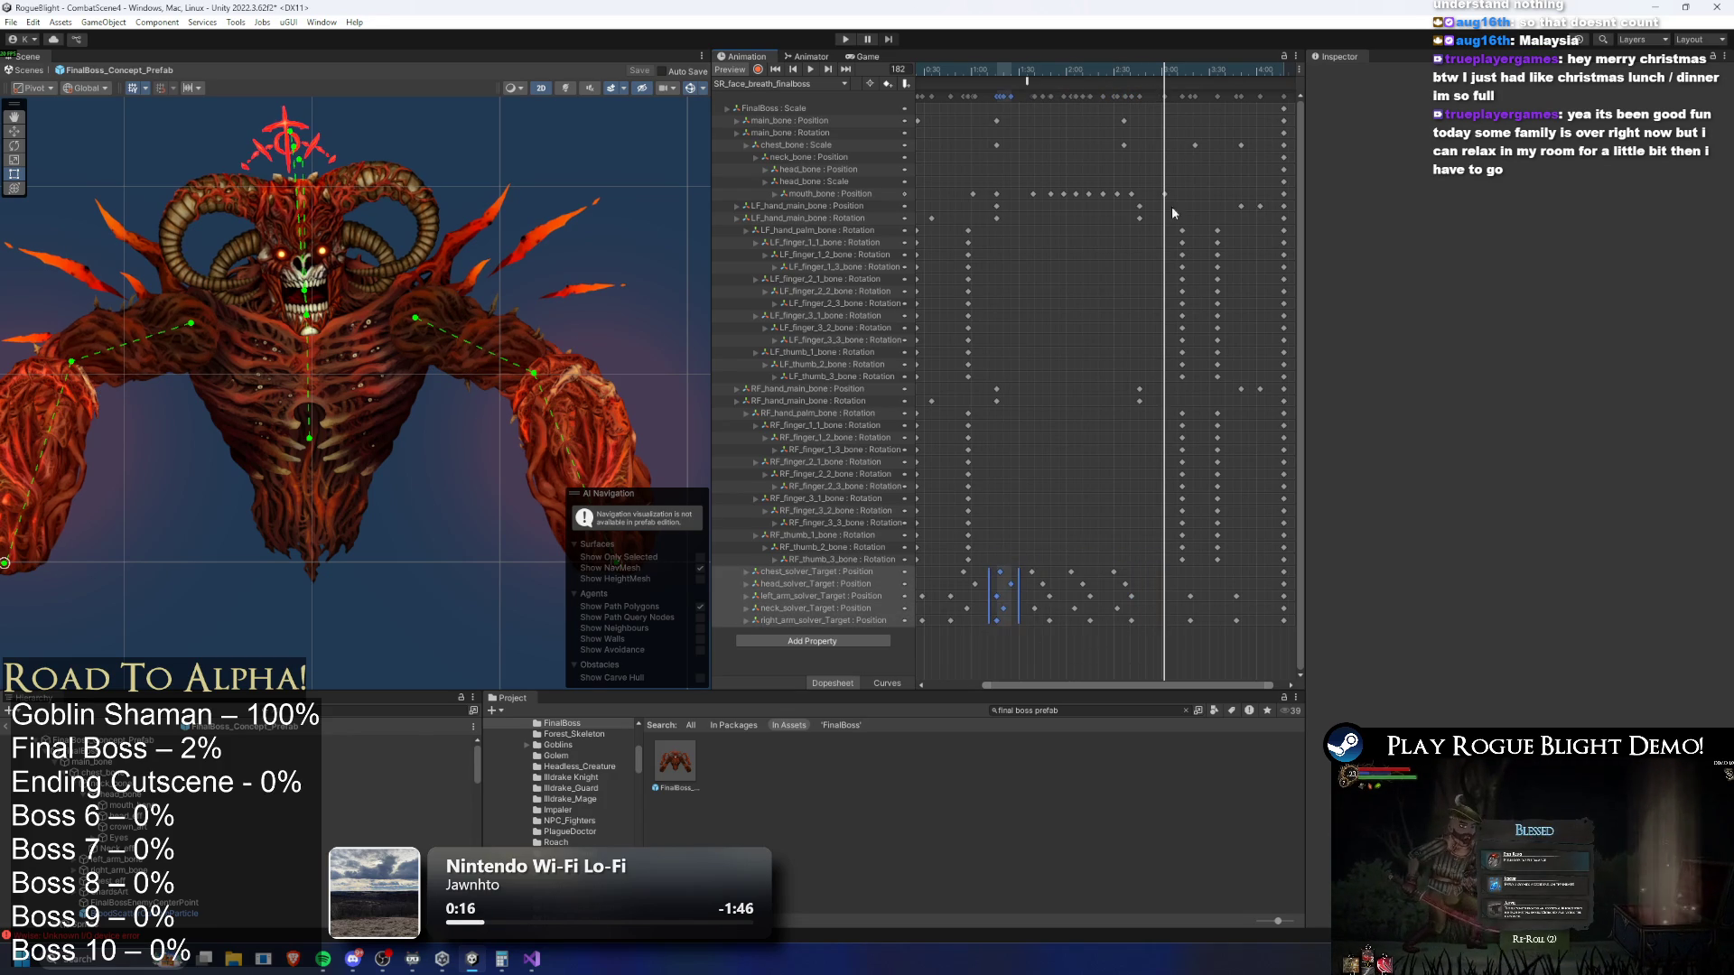
key(ctrl+v)
click(1114, 69)
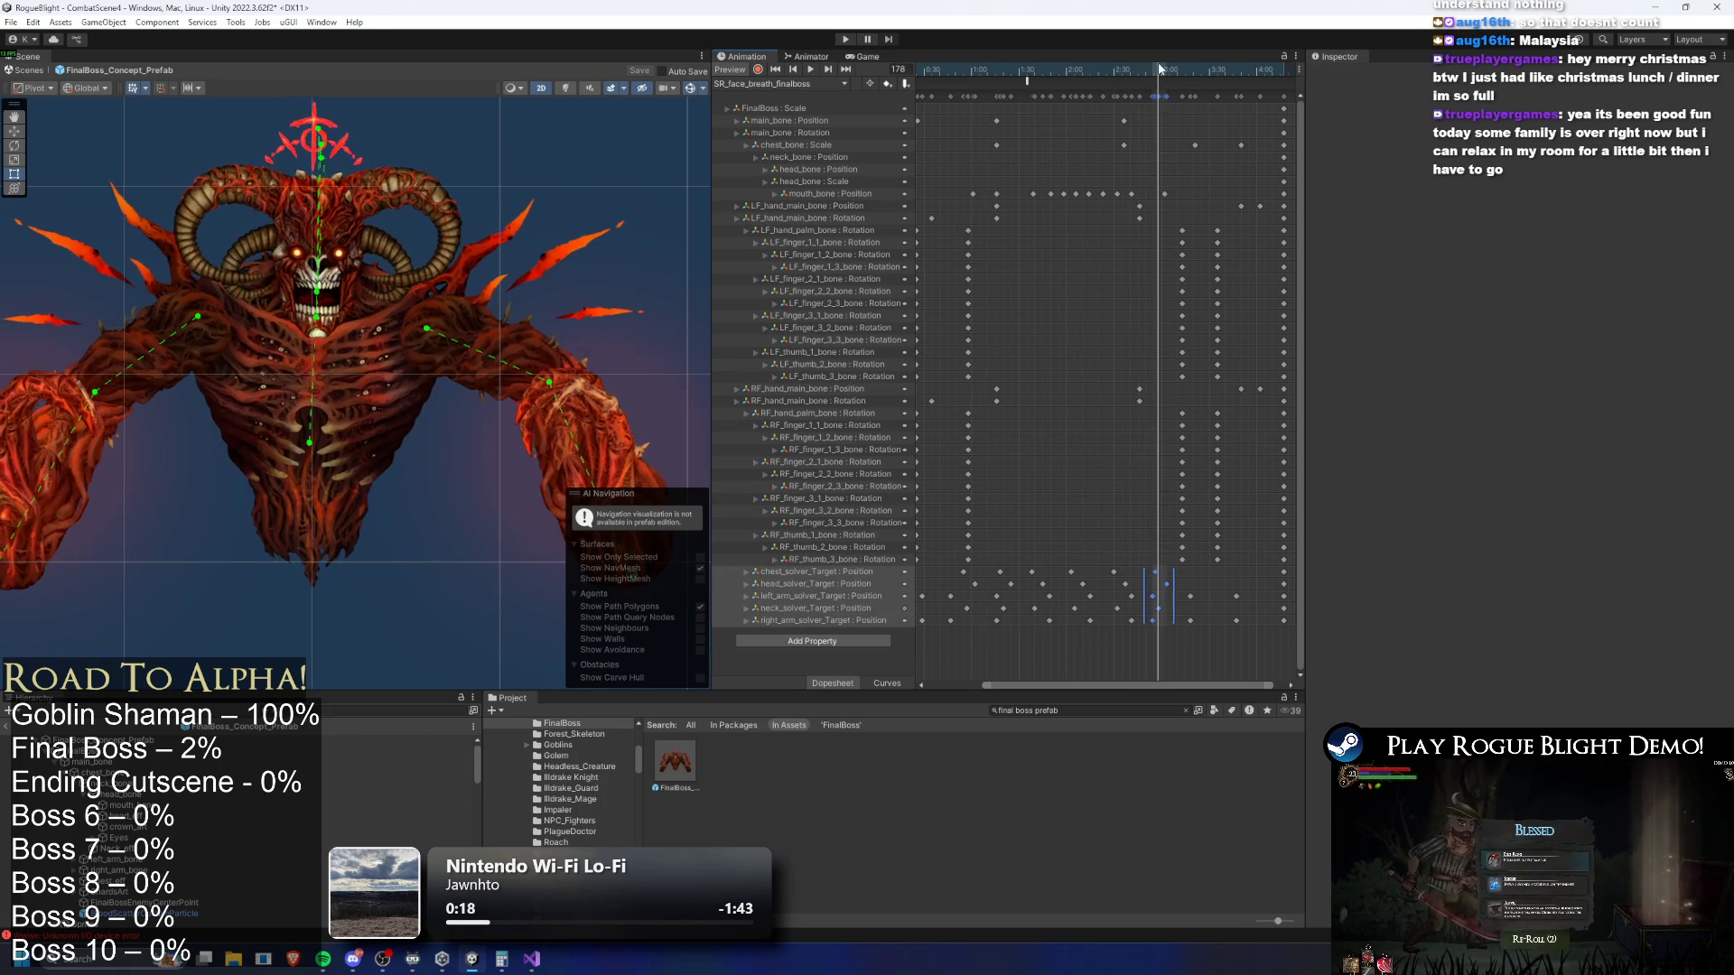
key(space)
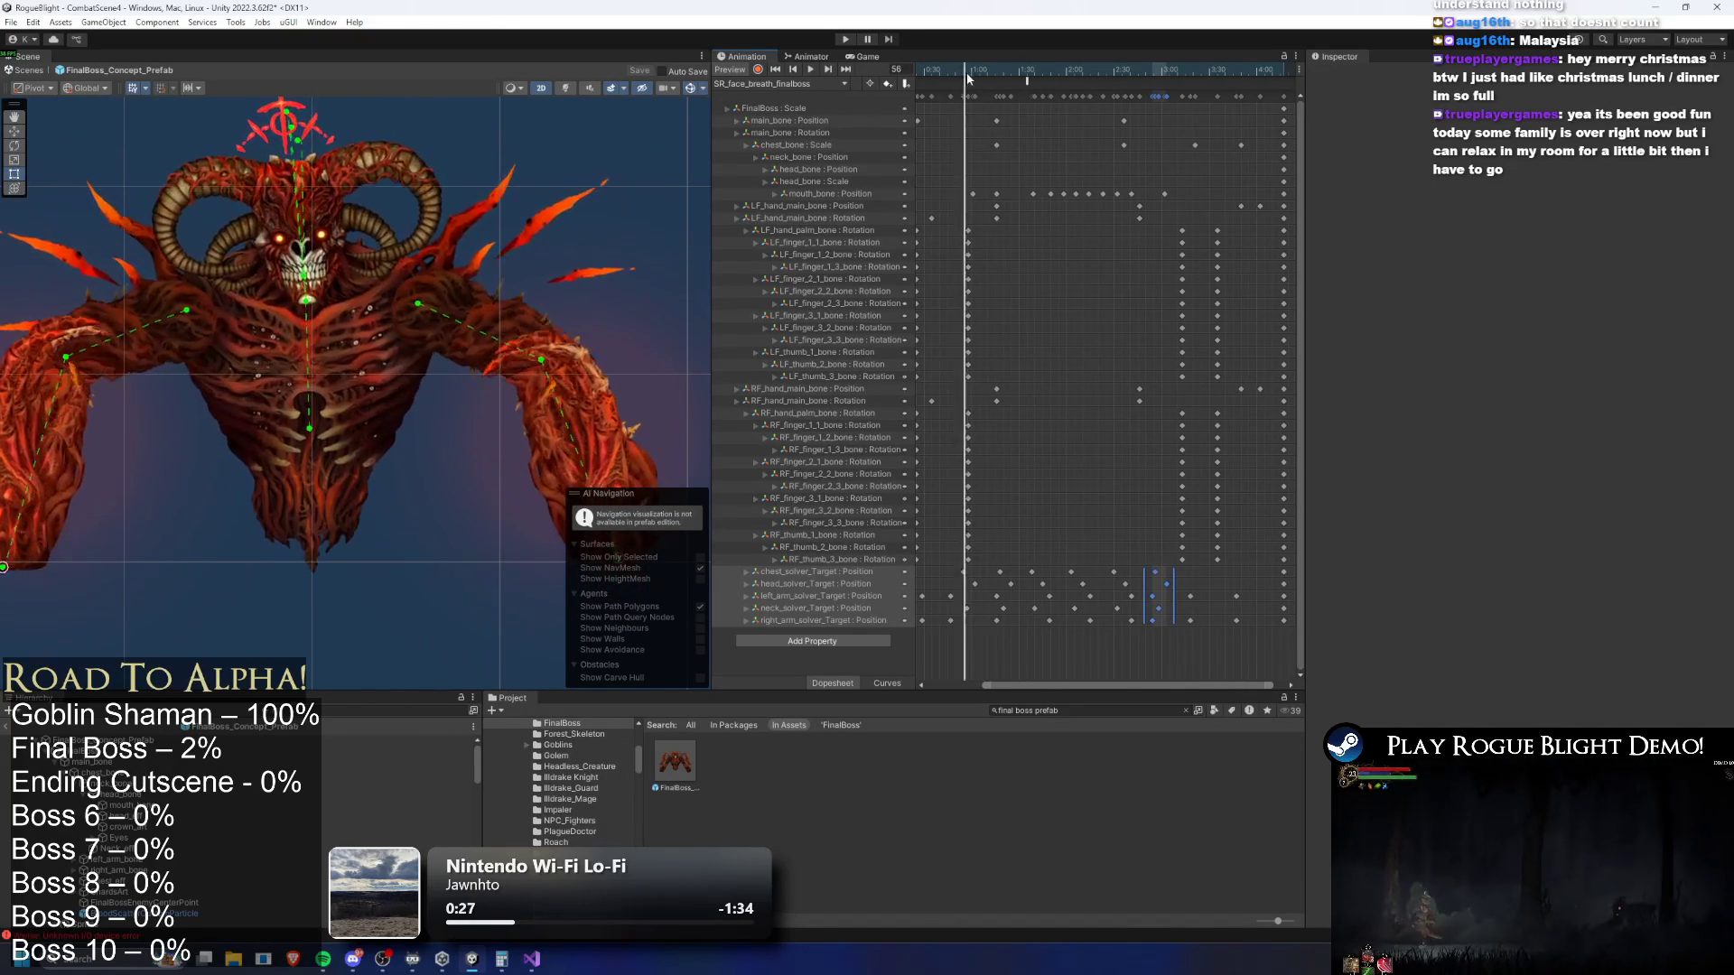
Scrub to frame 84 and select the boss's neck_bone in the Scene view
click(1001, 74)
drag(1001, 74, 1011, 80)
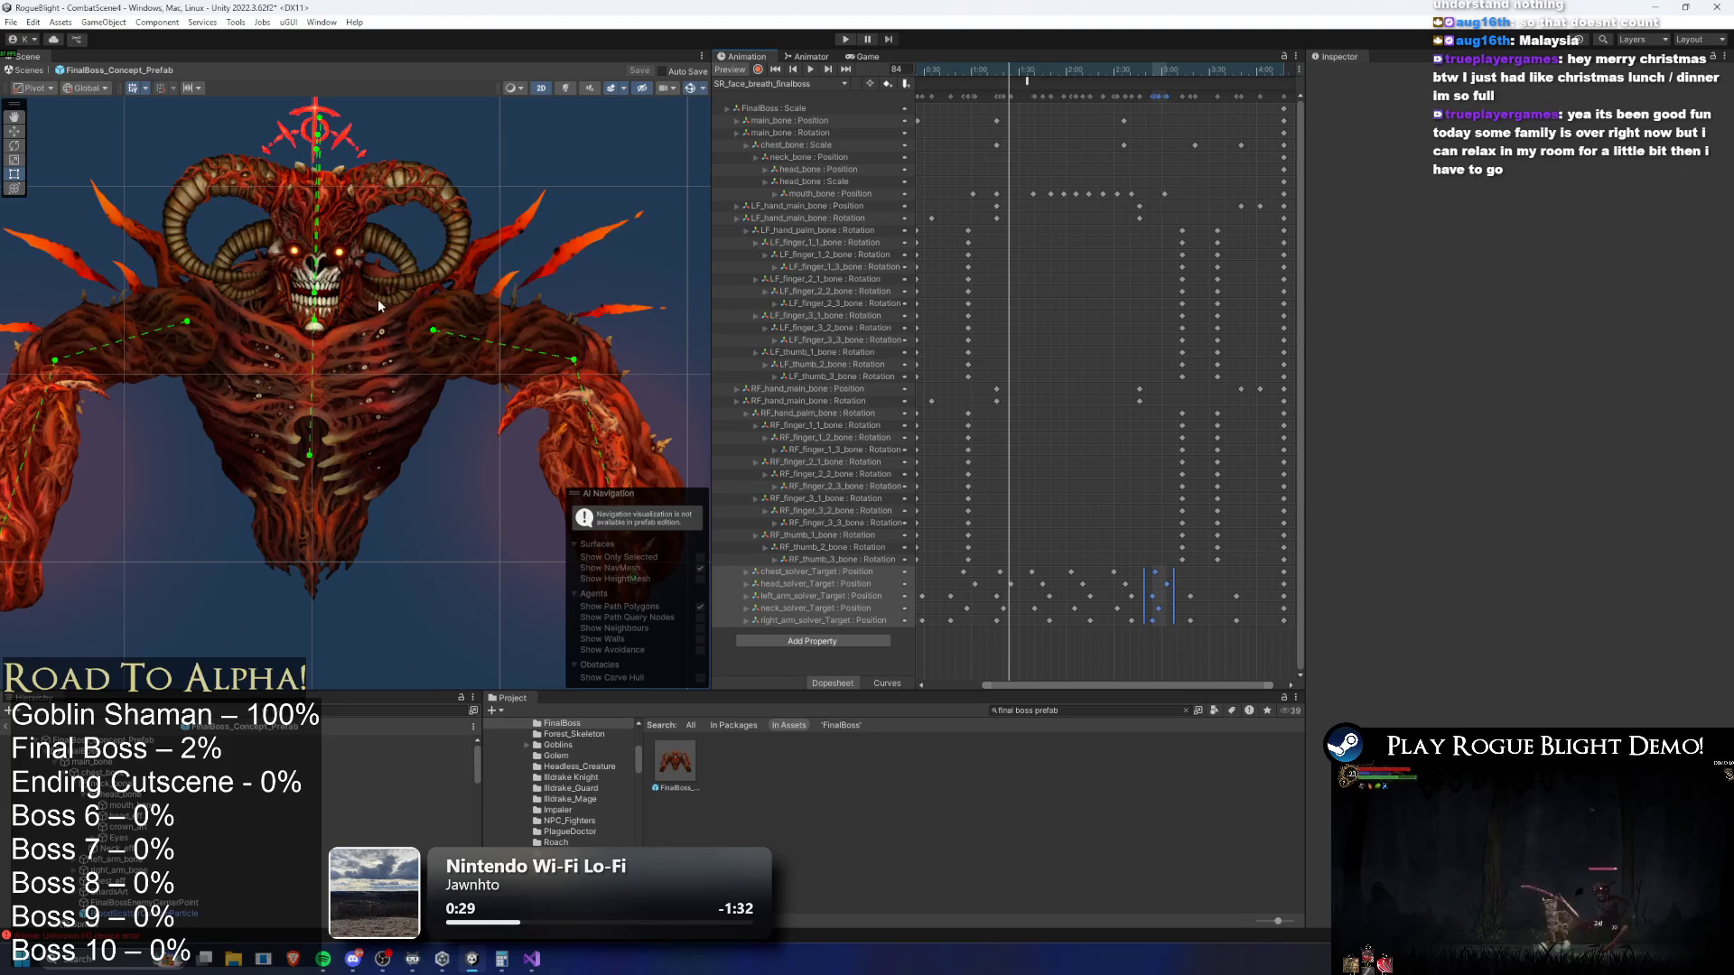
click(333, 269)
scroll(332, 269, up, 2)
click(275, 292)
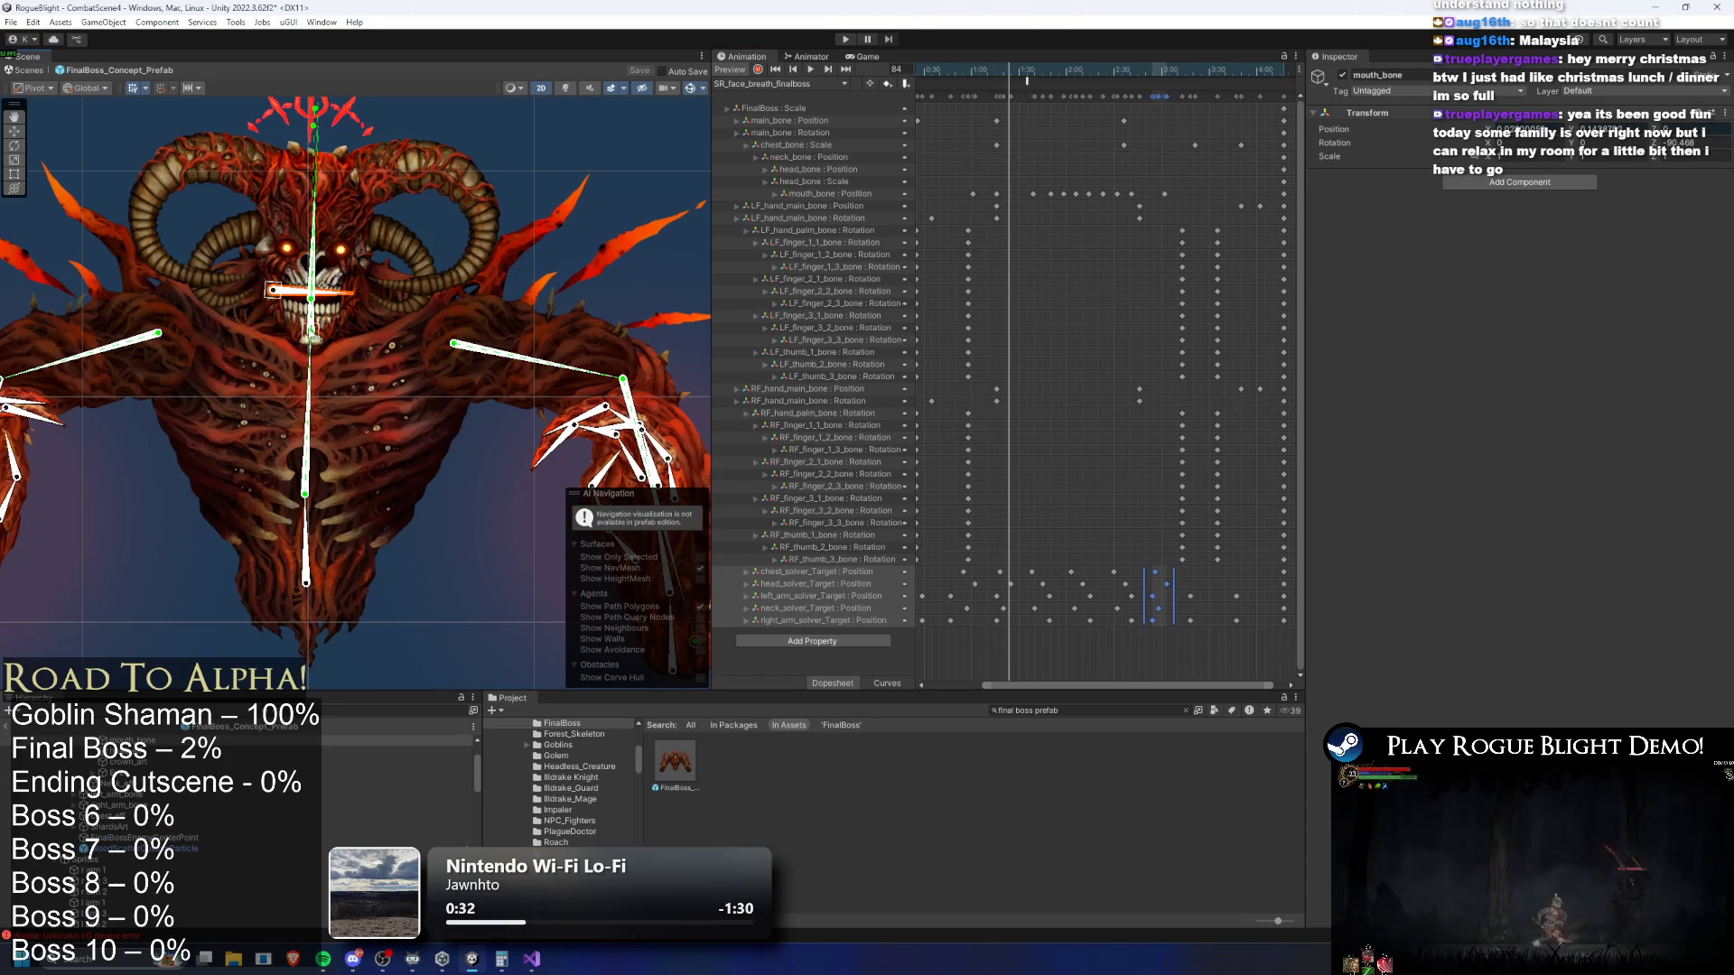
Try three neck bend poses on neck_bone, undoing each one
drag(313, 335, 322, 337)
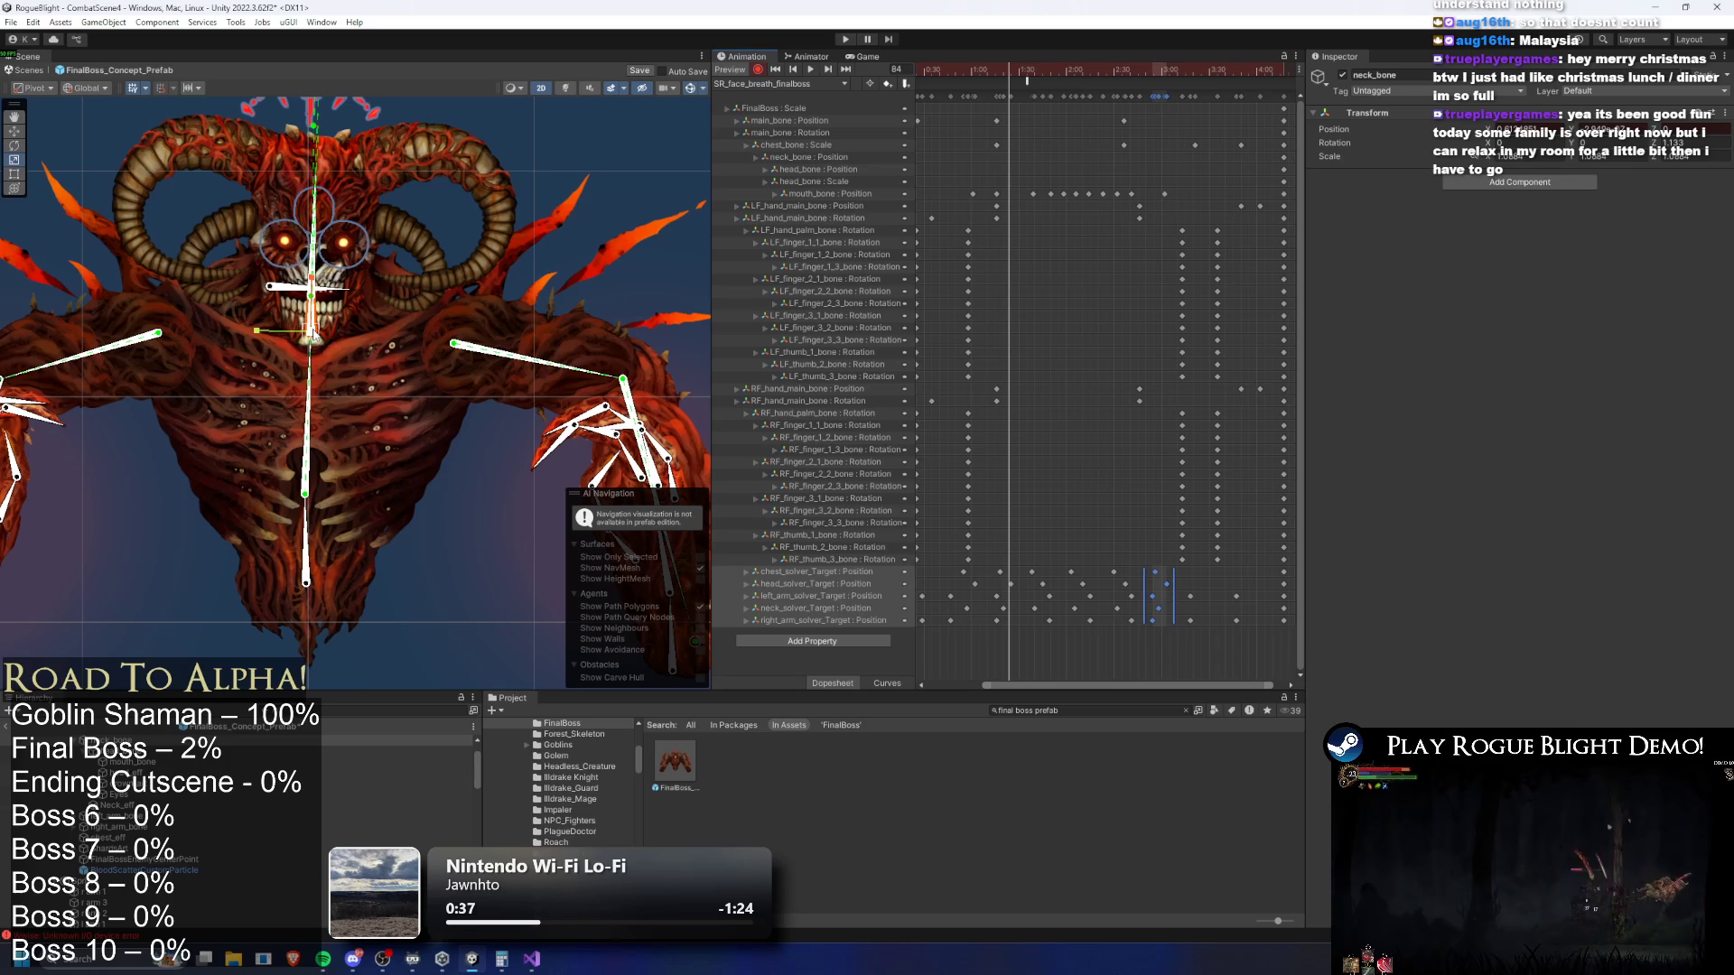
key(ctrl+z)
drag(313, 334, 327, 331)
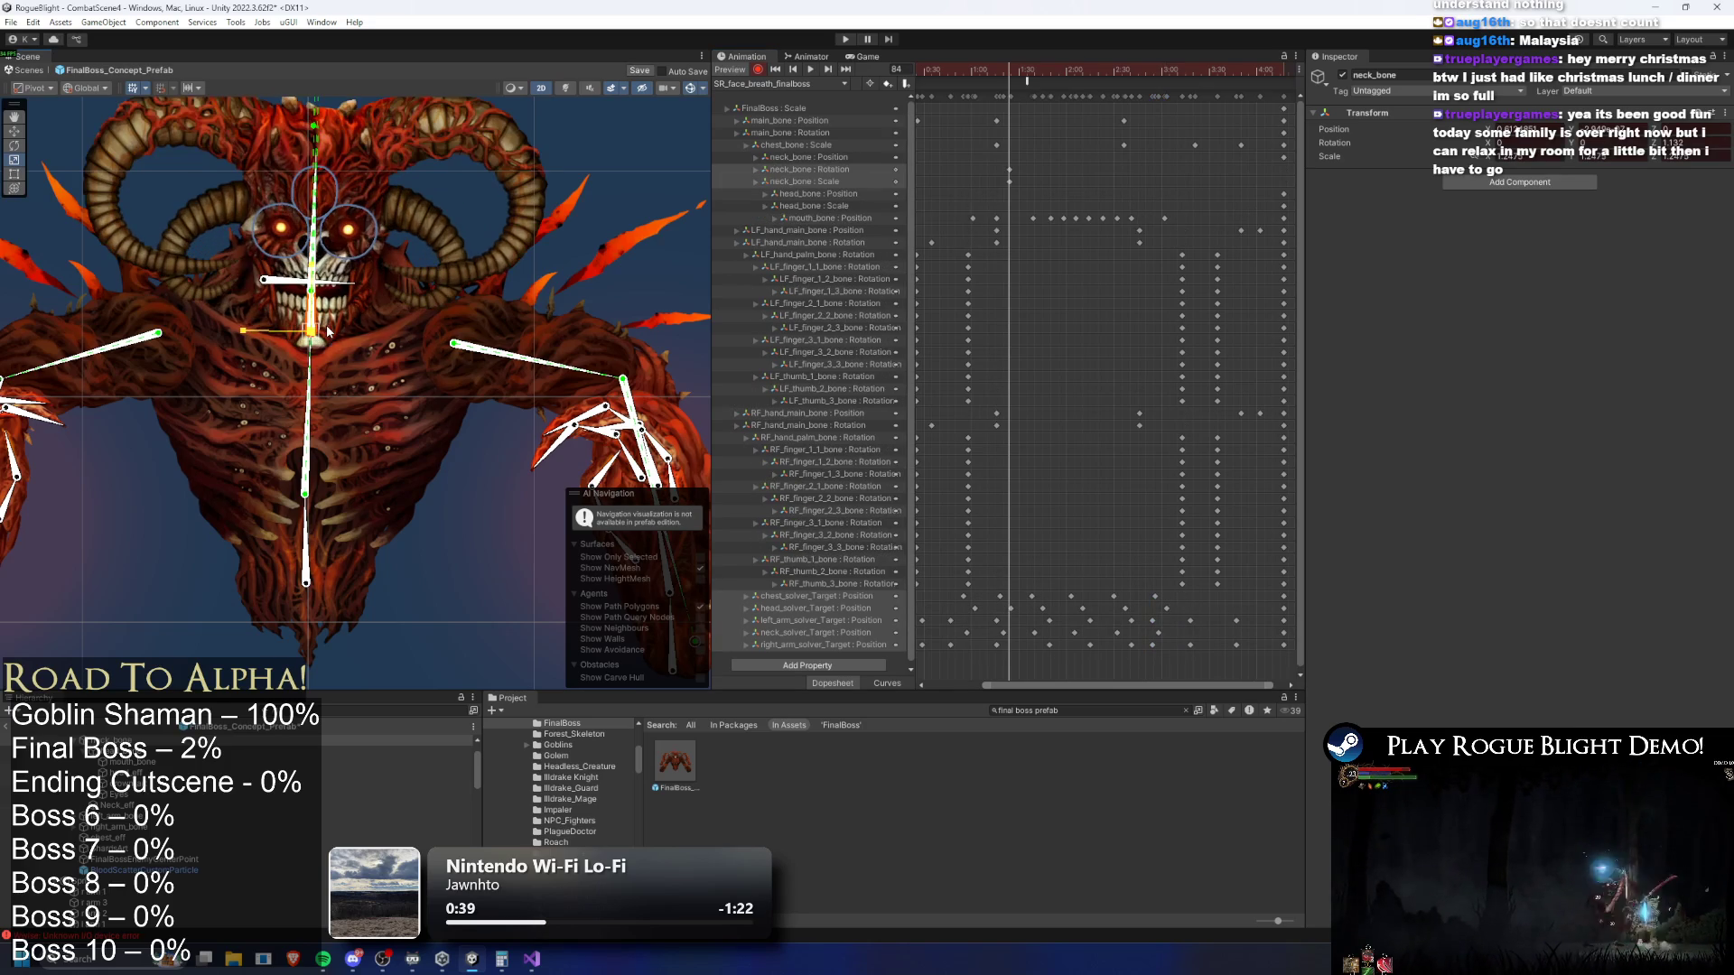
key(ctrl+z)
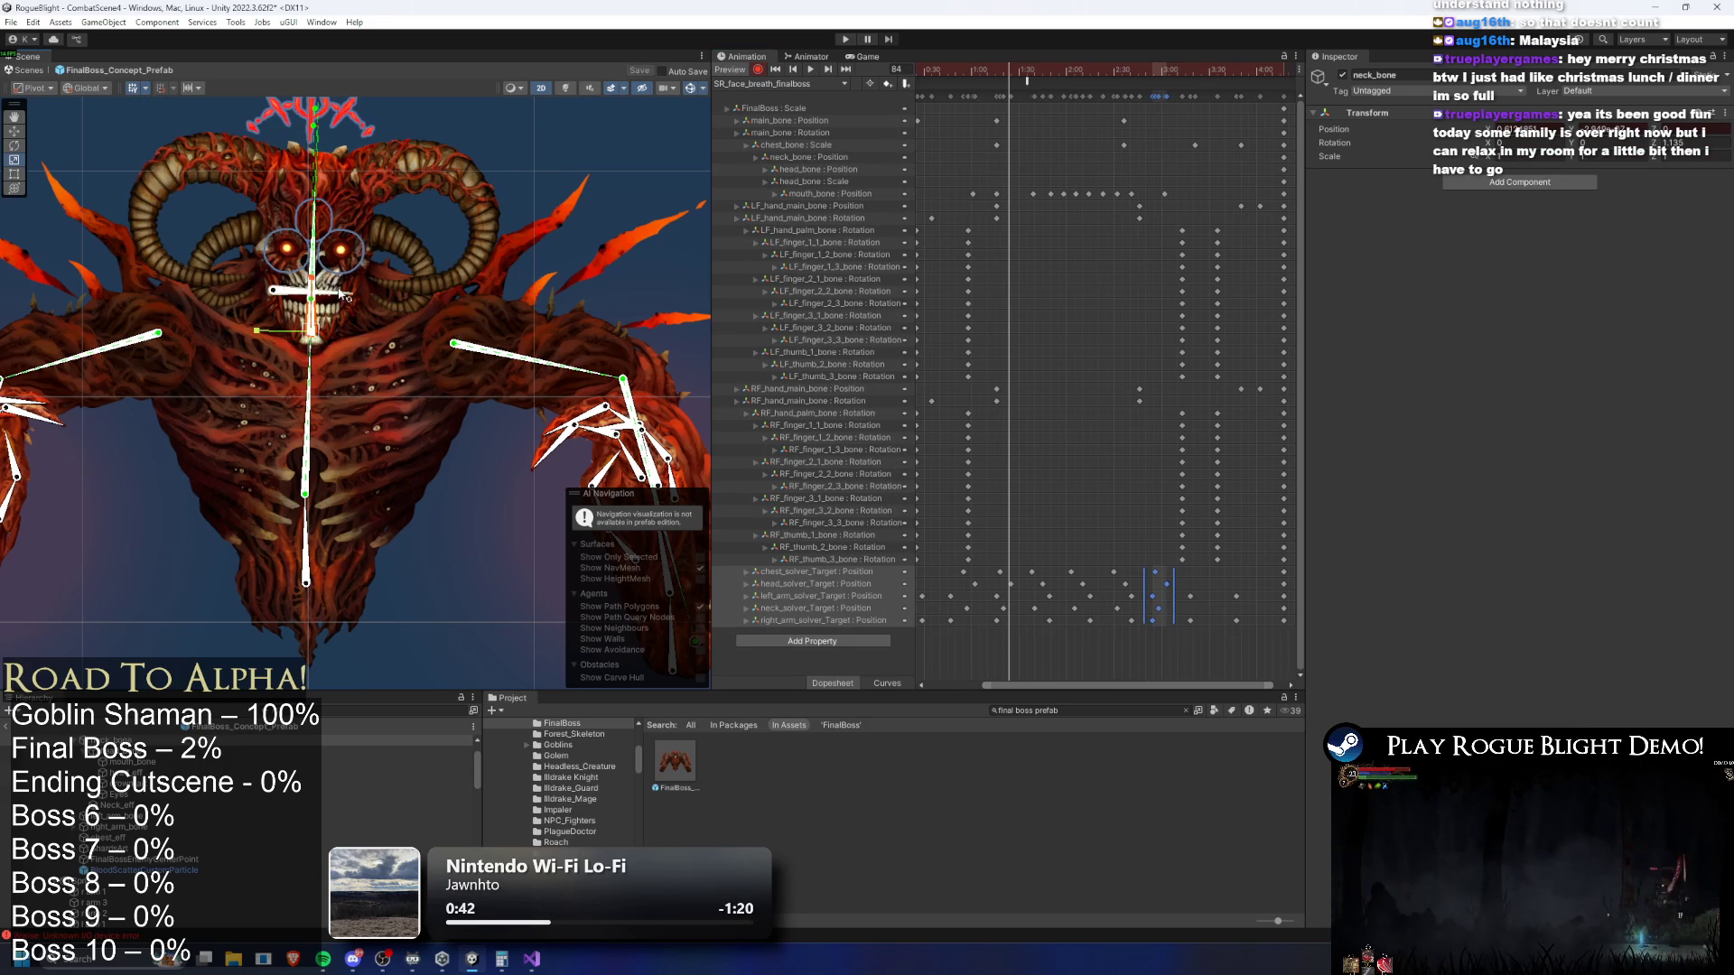
drag(326, 342, 329, 341)
key(ctrl+z)
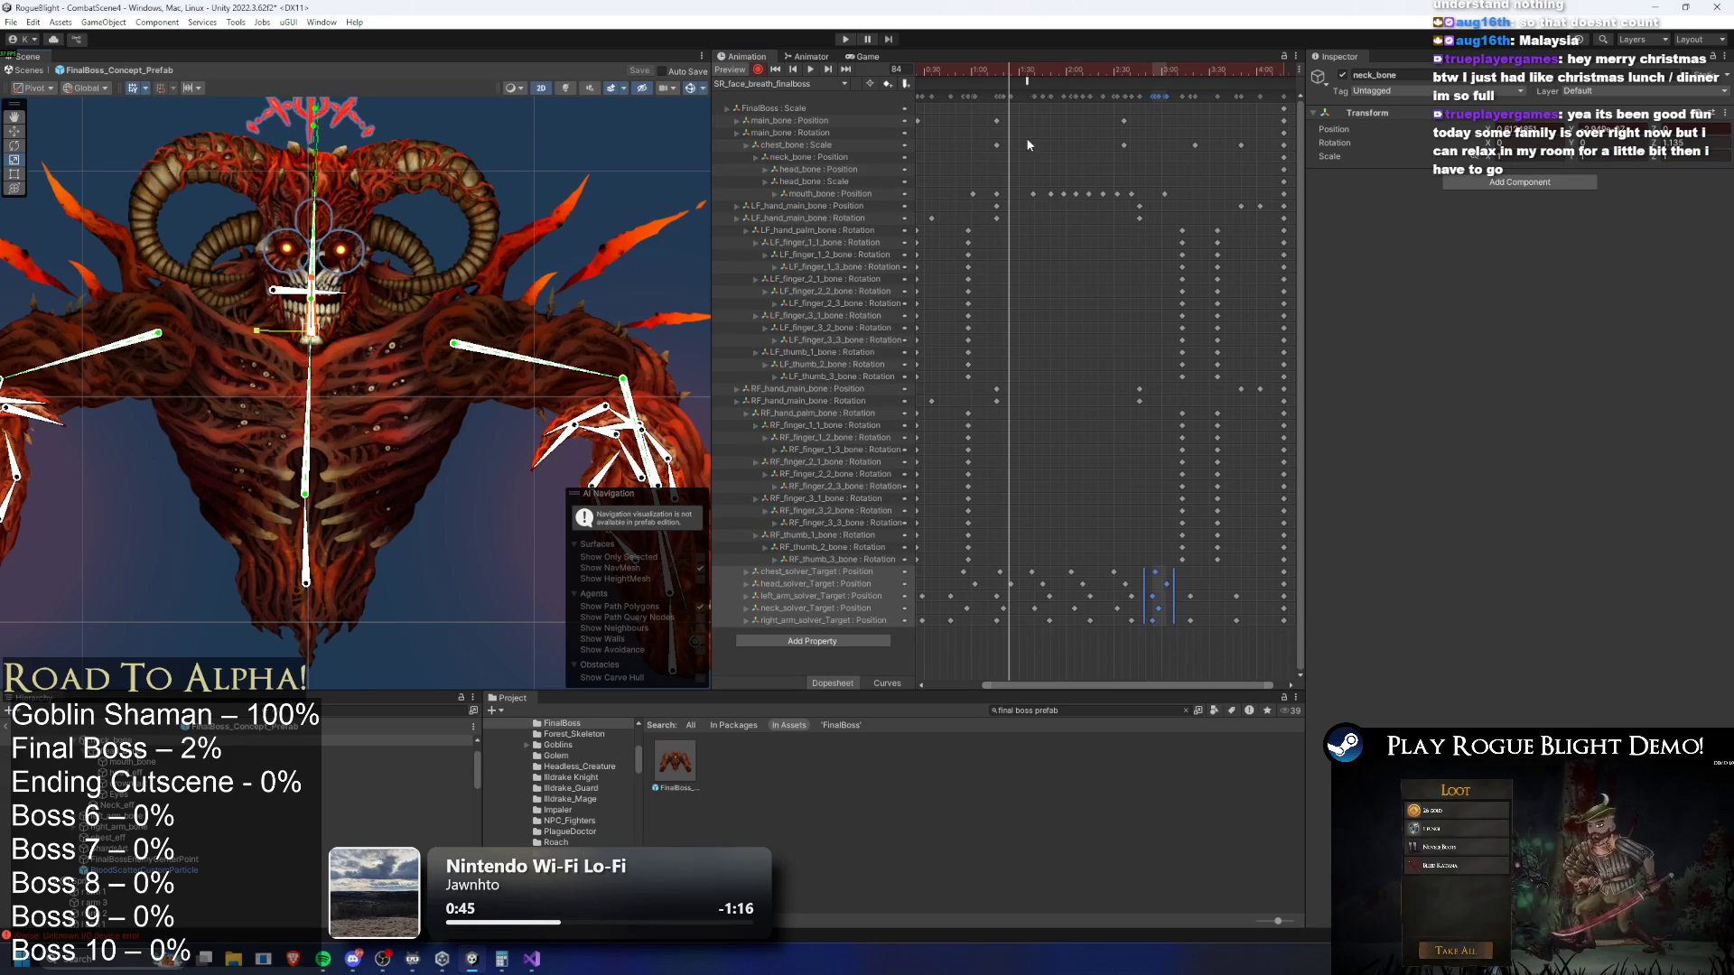
Scrub the timeline between frames 80 and 90 to review the neck motion
drag(1011, 81, 1003, 81)
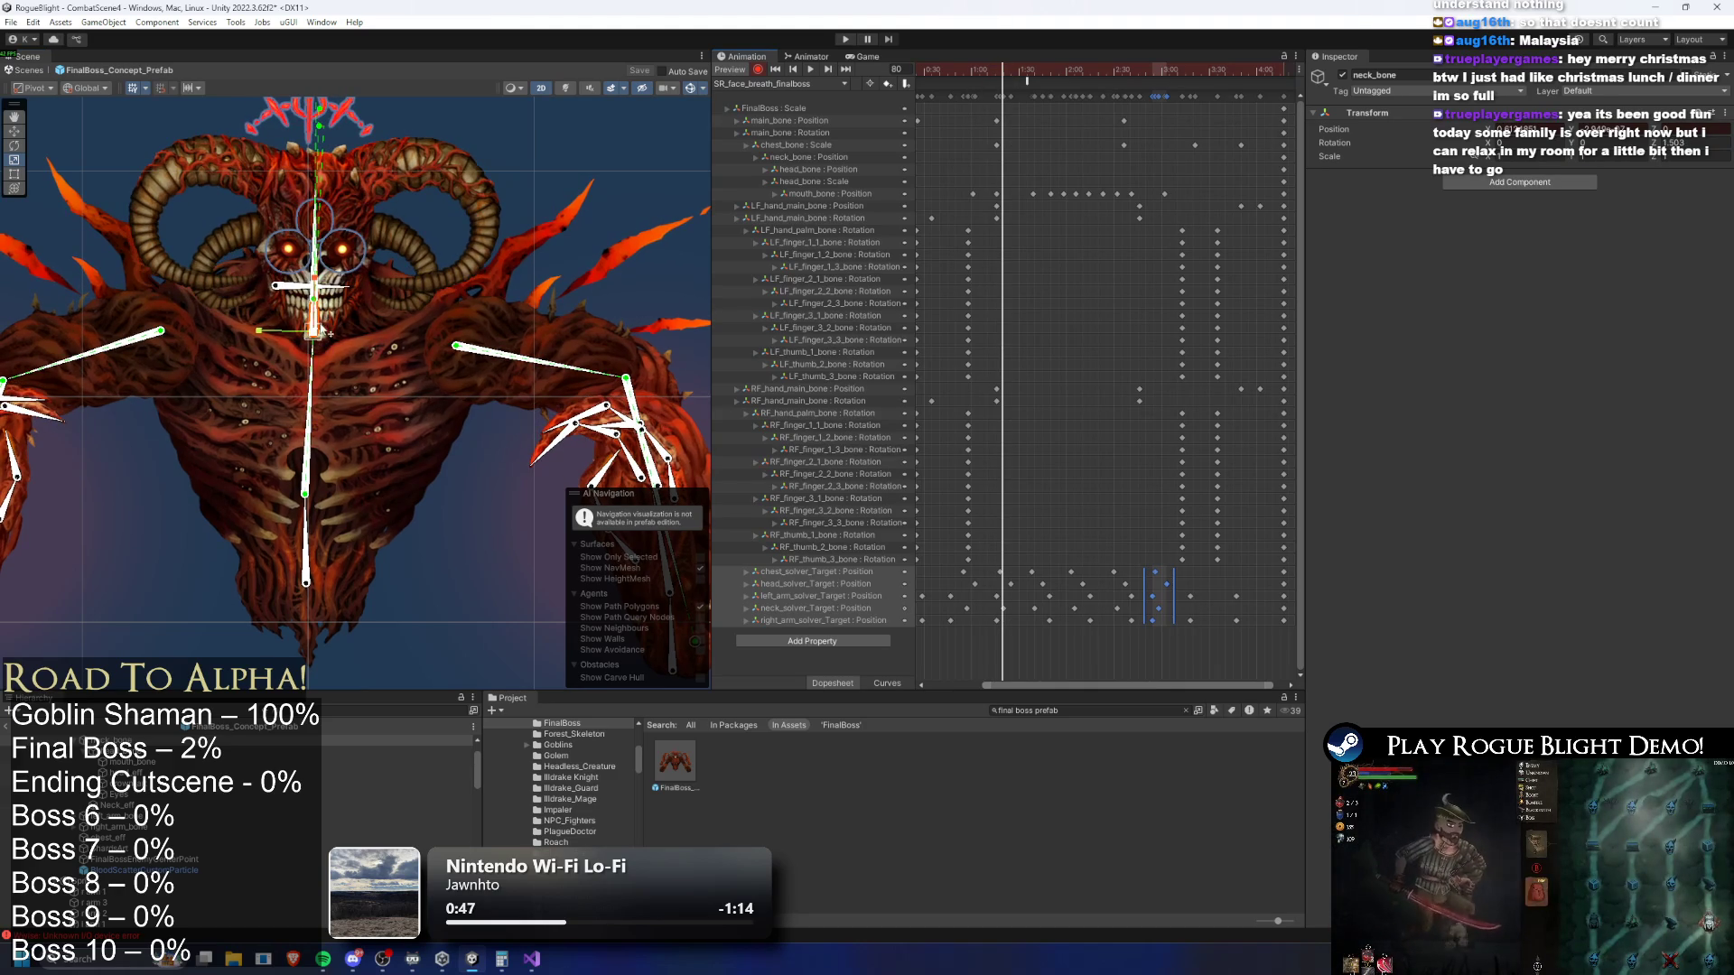
scroll(331, 333, up, 2)
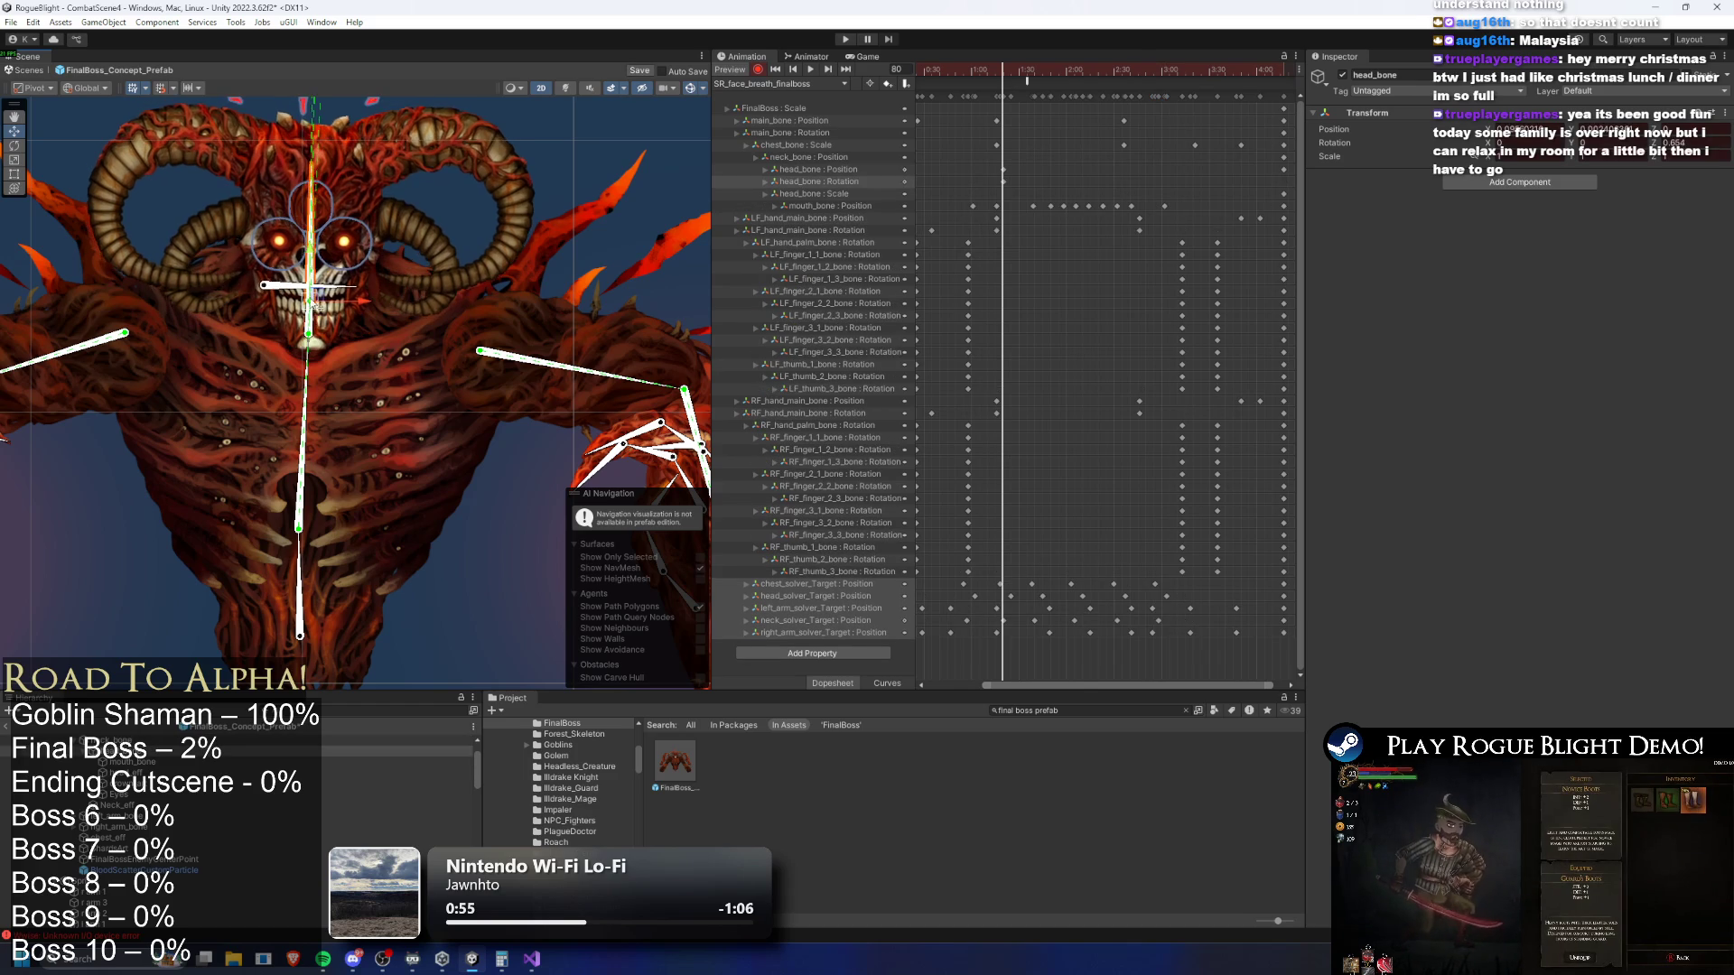
drag(955, 71, 1019, 70)
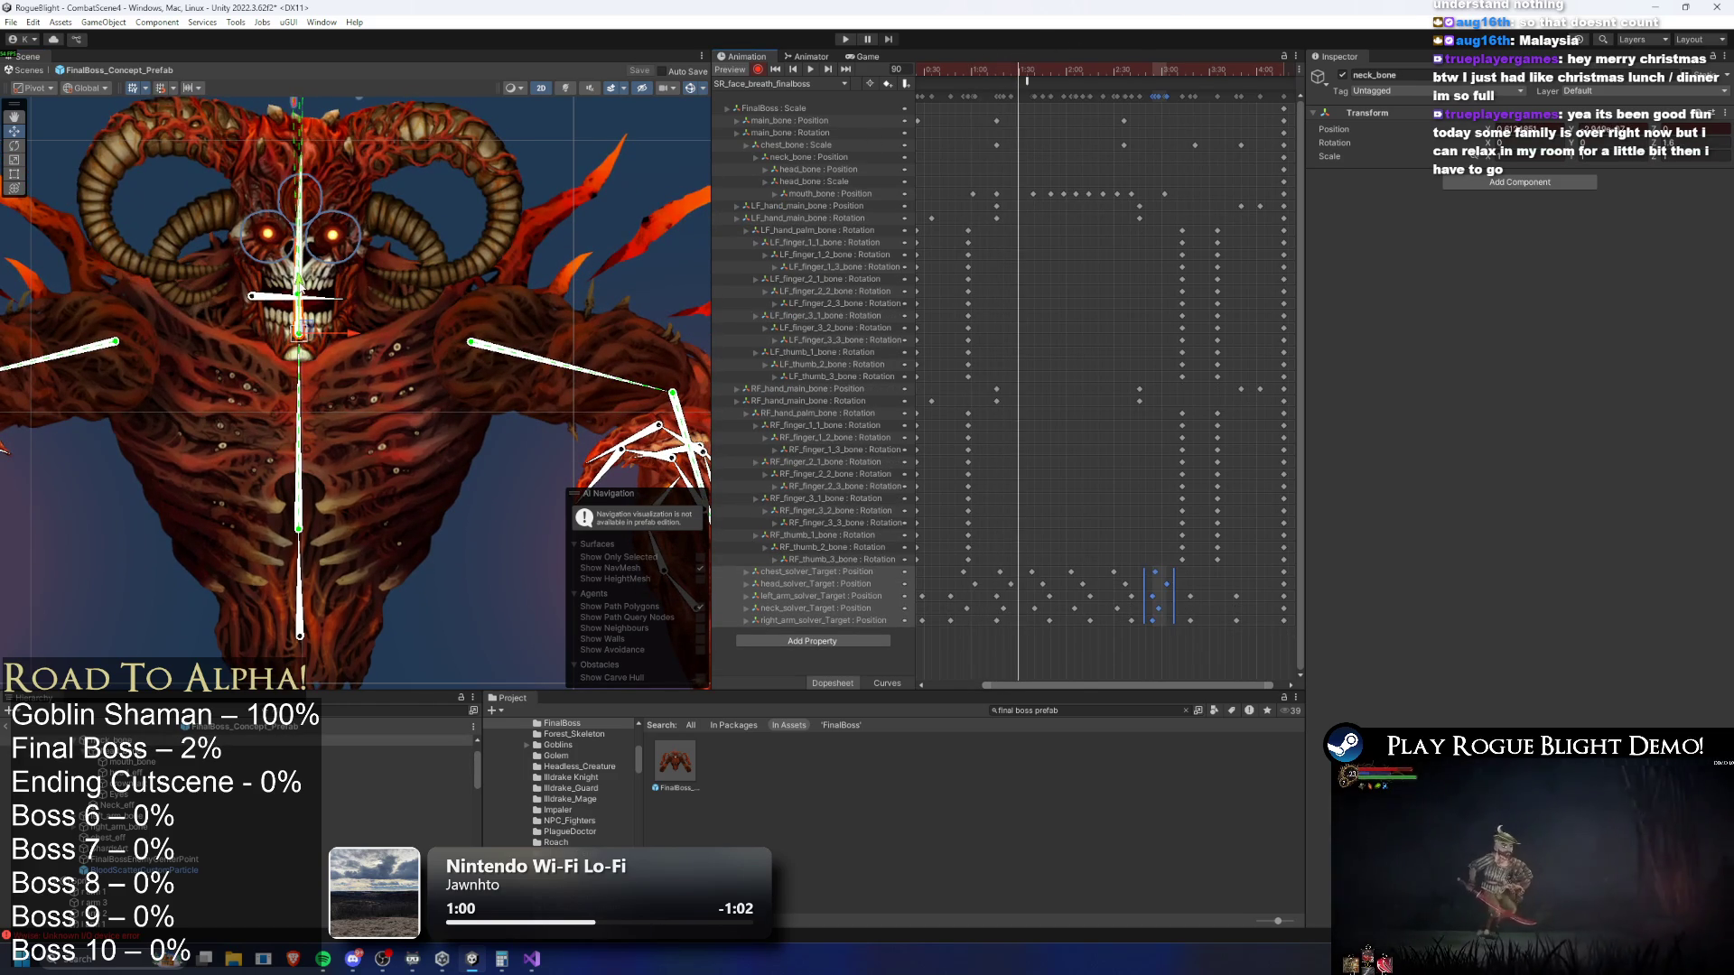
scroll(1132, 132, left, 3)
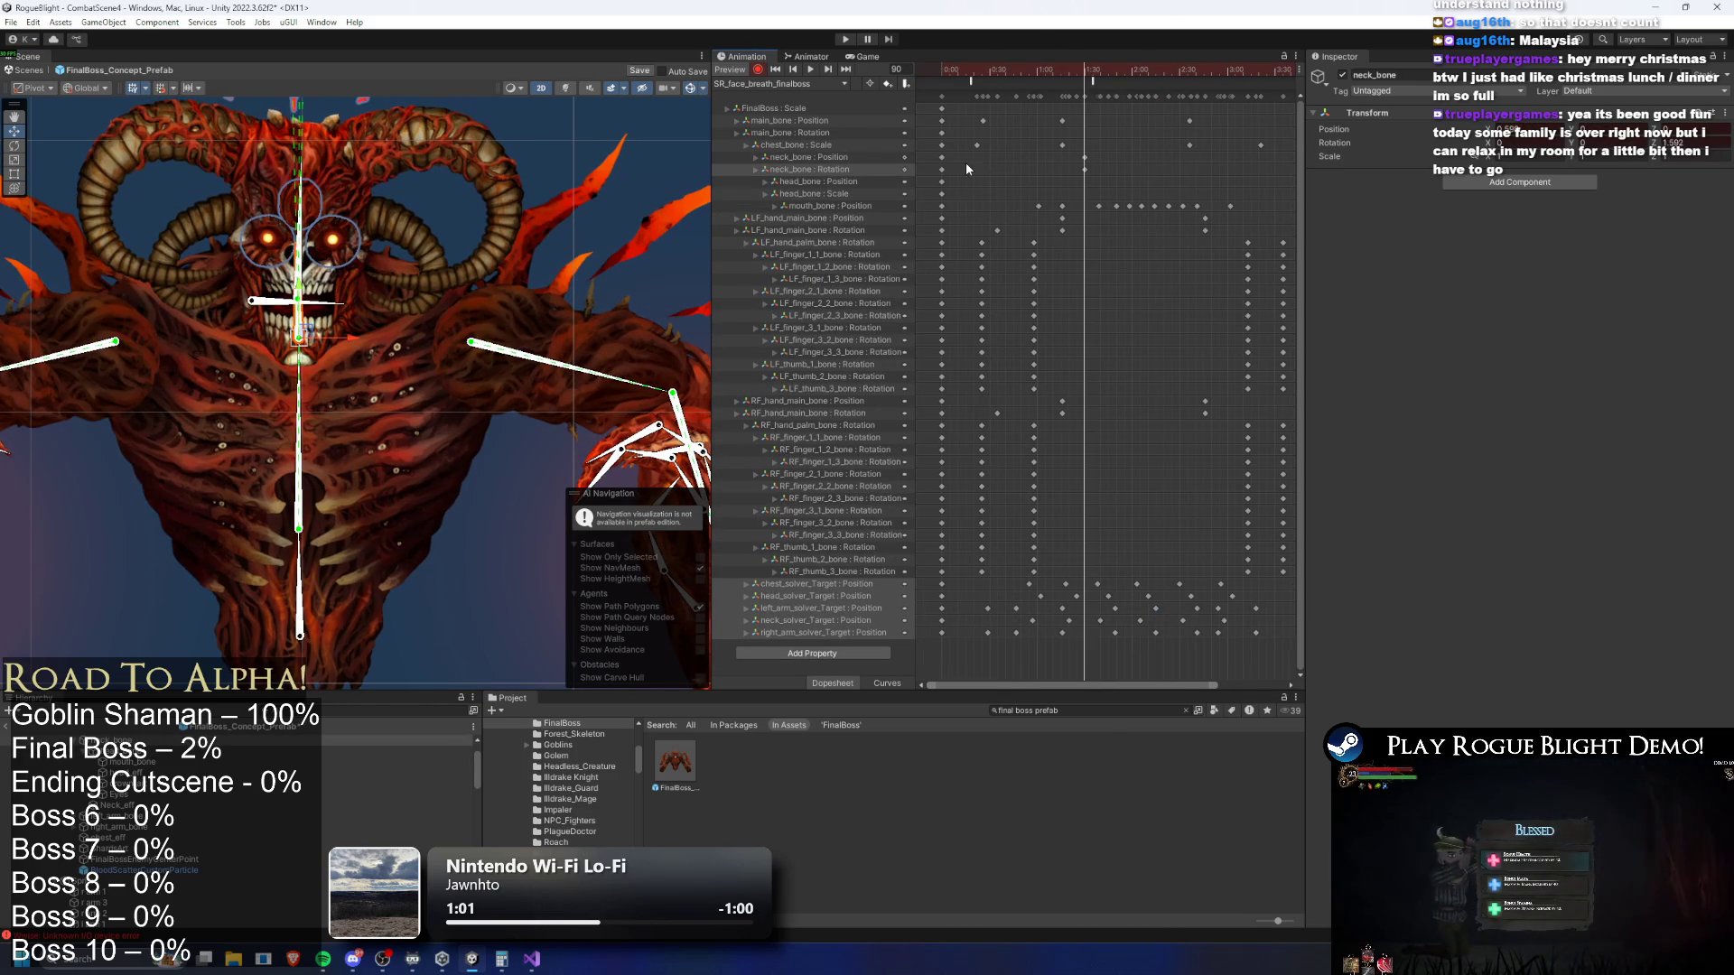
Delete the neck_bone : Rotation track from the clip
click(930, 156)
key(alt+comma)
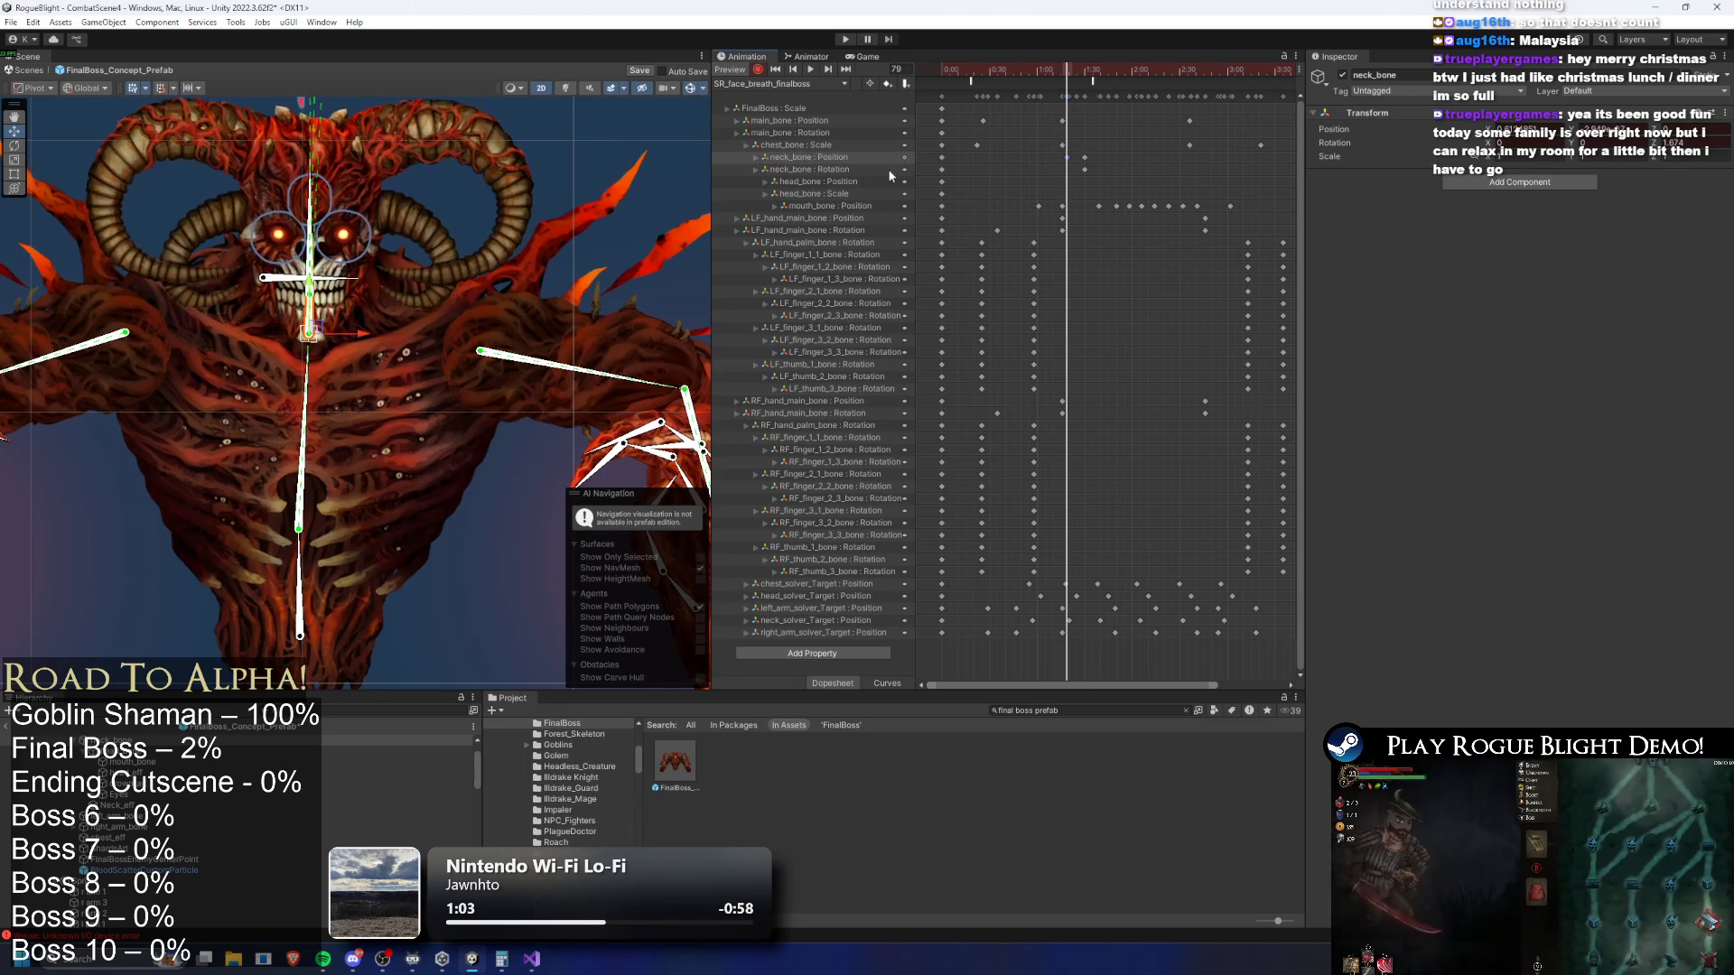
click(892, 170)
key(Delete)
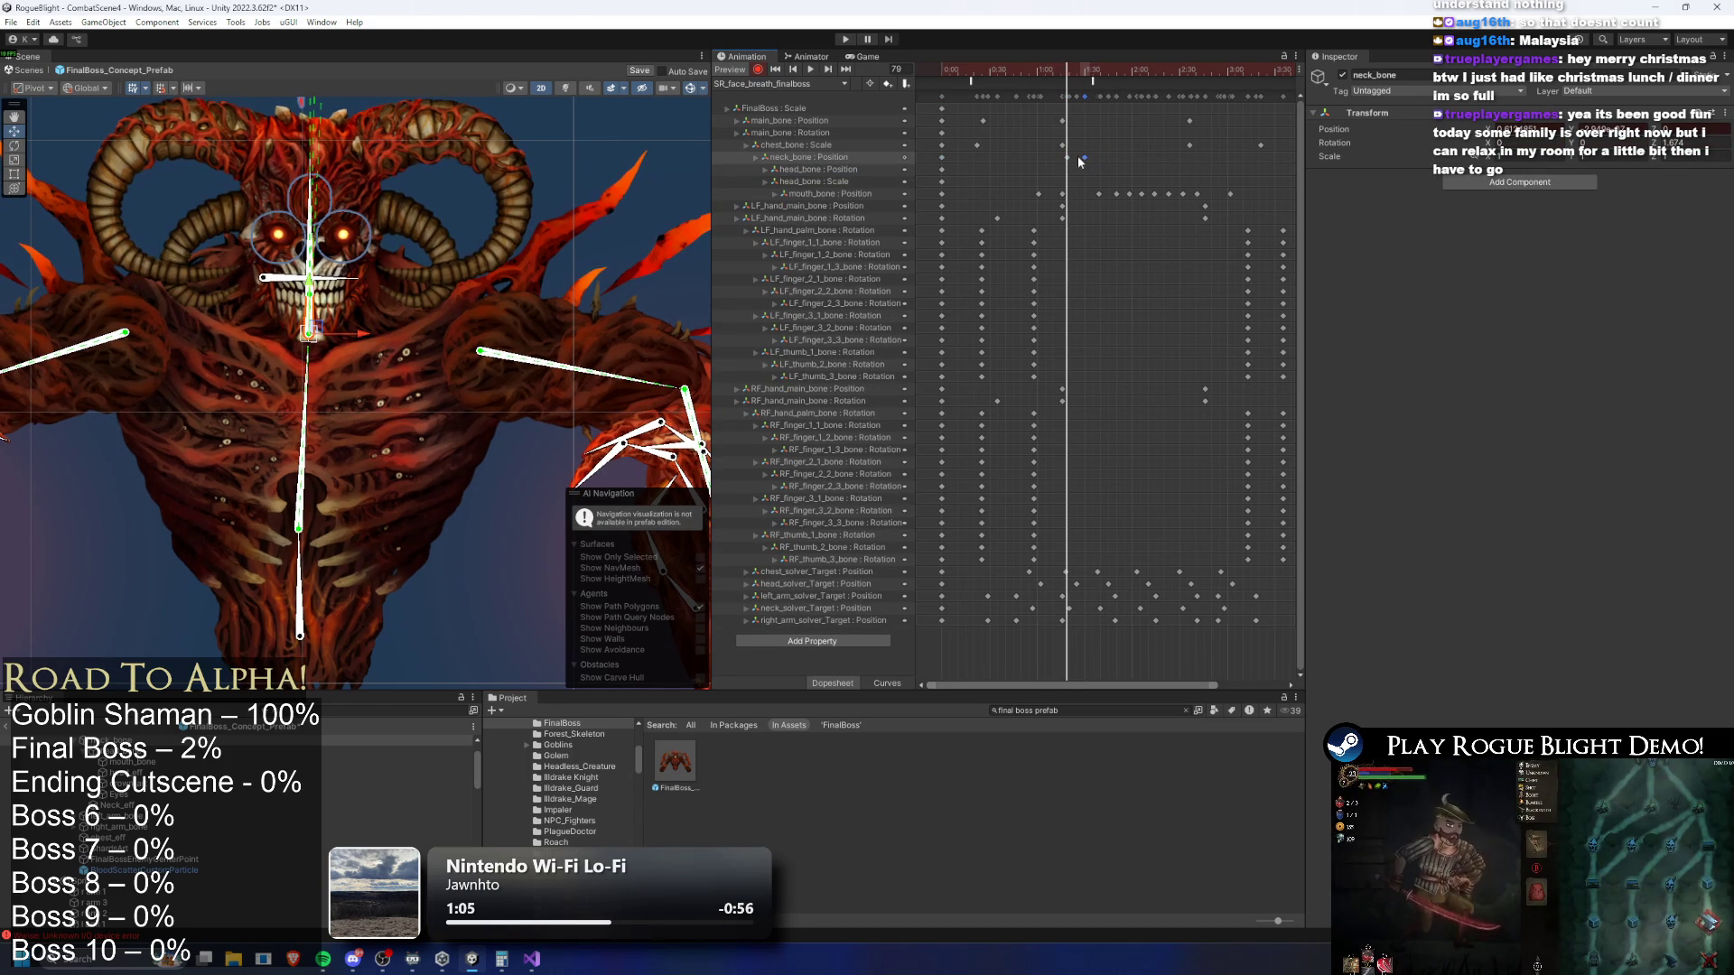
Paste the neck_bone Position keys at frames 111, 161 and 189, then play the preview
key(ctrl+c)
click(1126, 74)
key(ctrl+v)
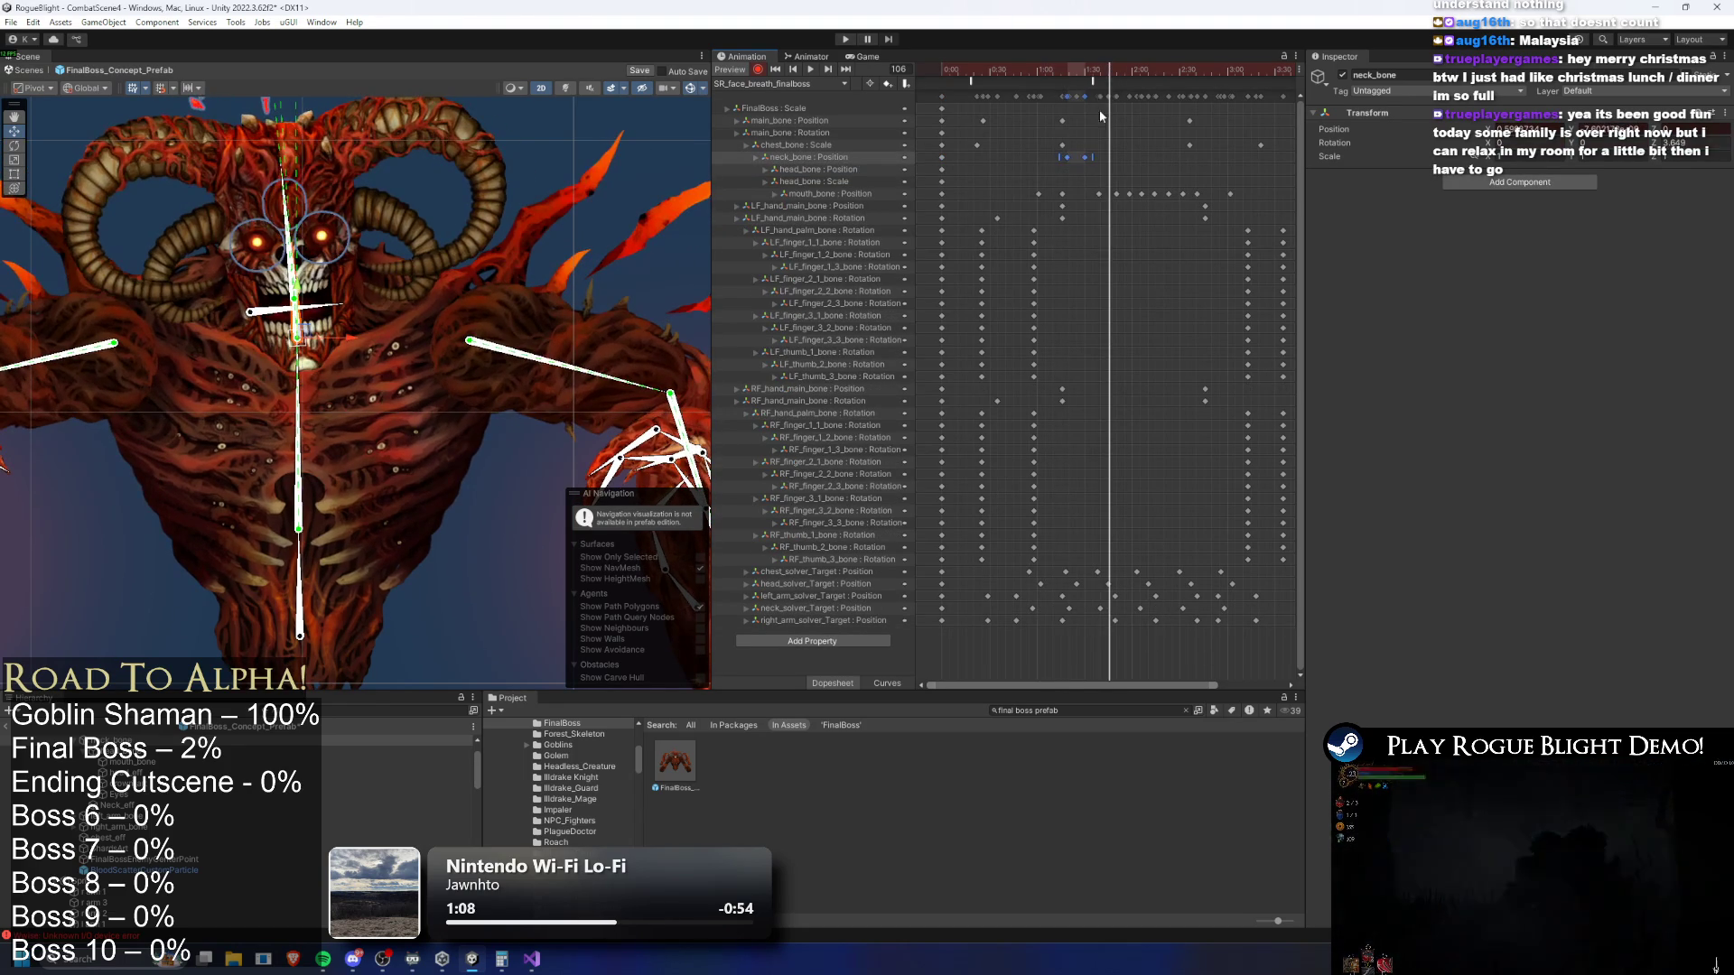
click(1196, 70)
key(ctrl+v)
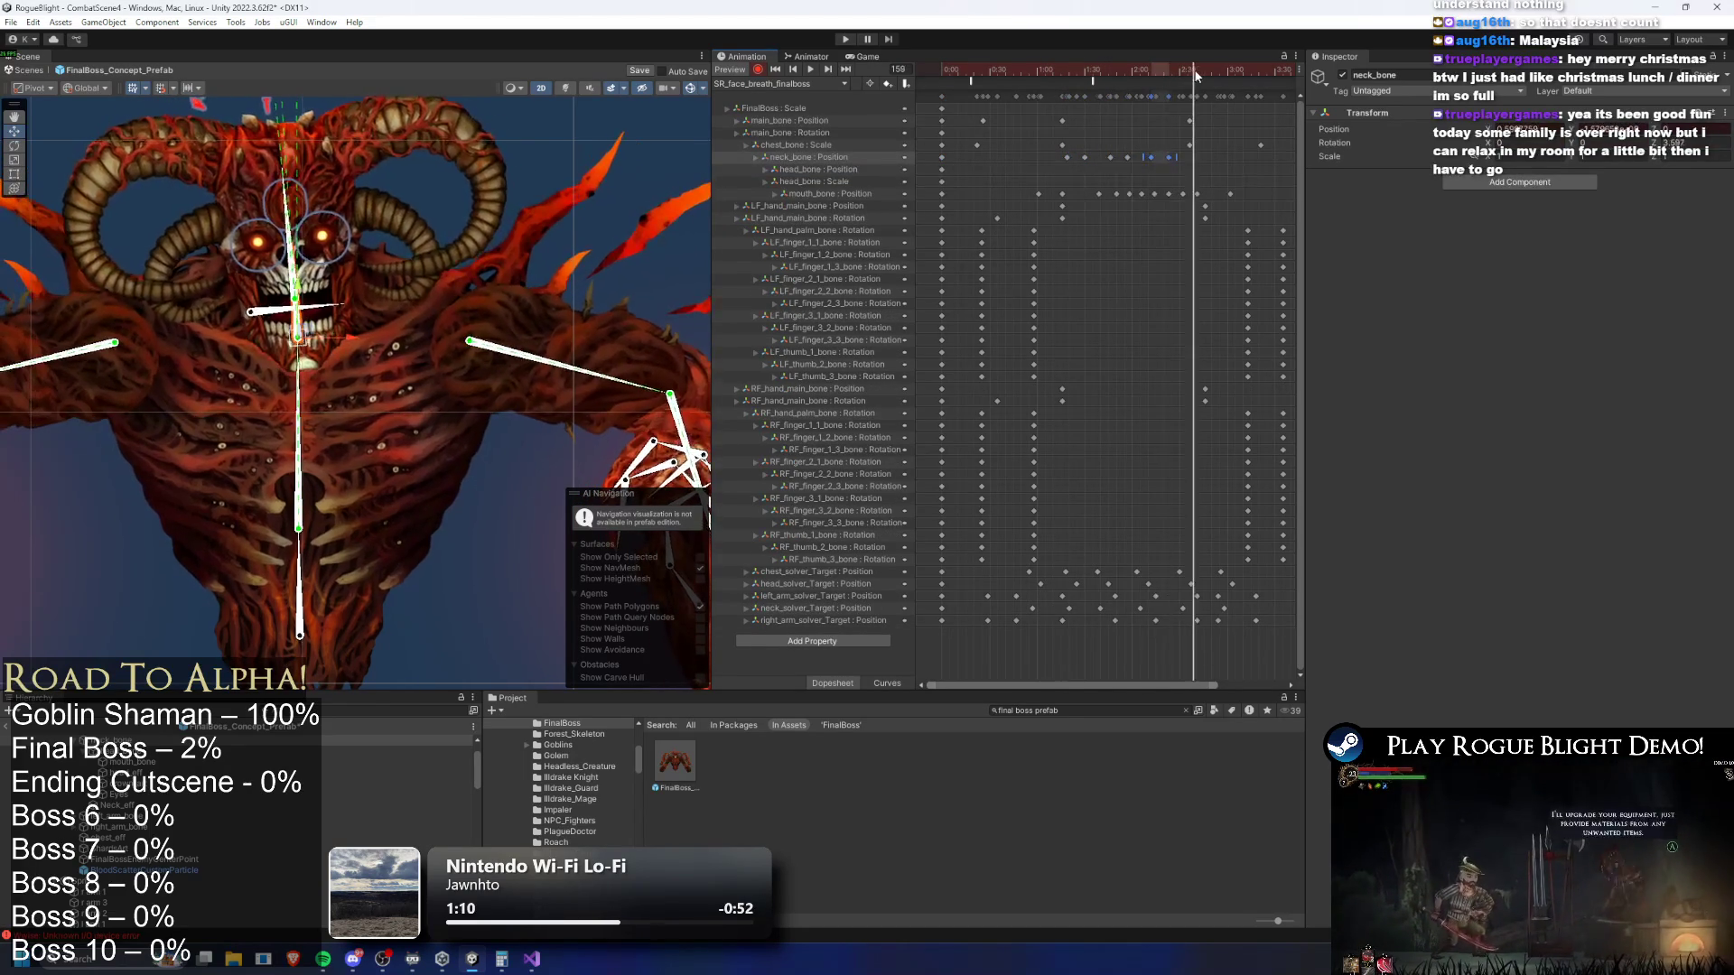
click(1246, 69)
key(ctrl+v)
key(space)
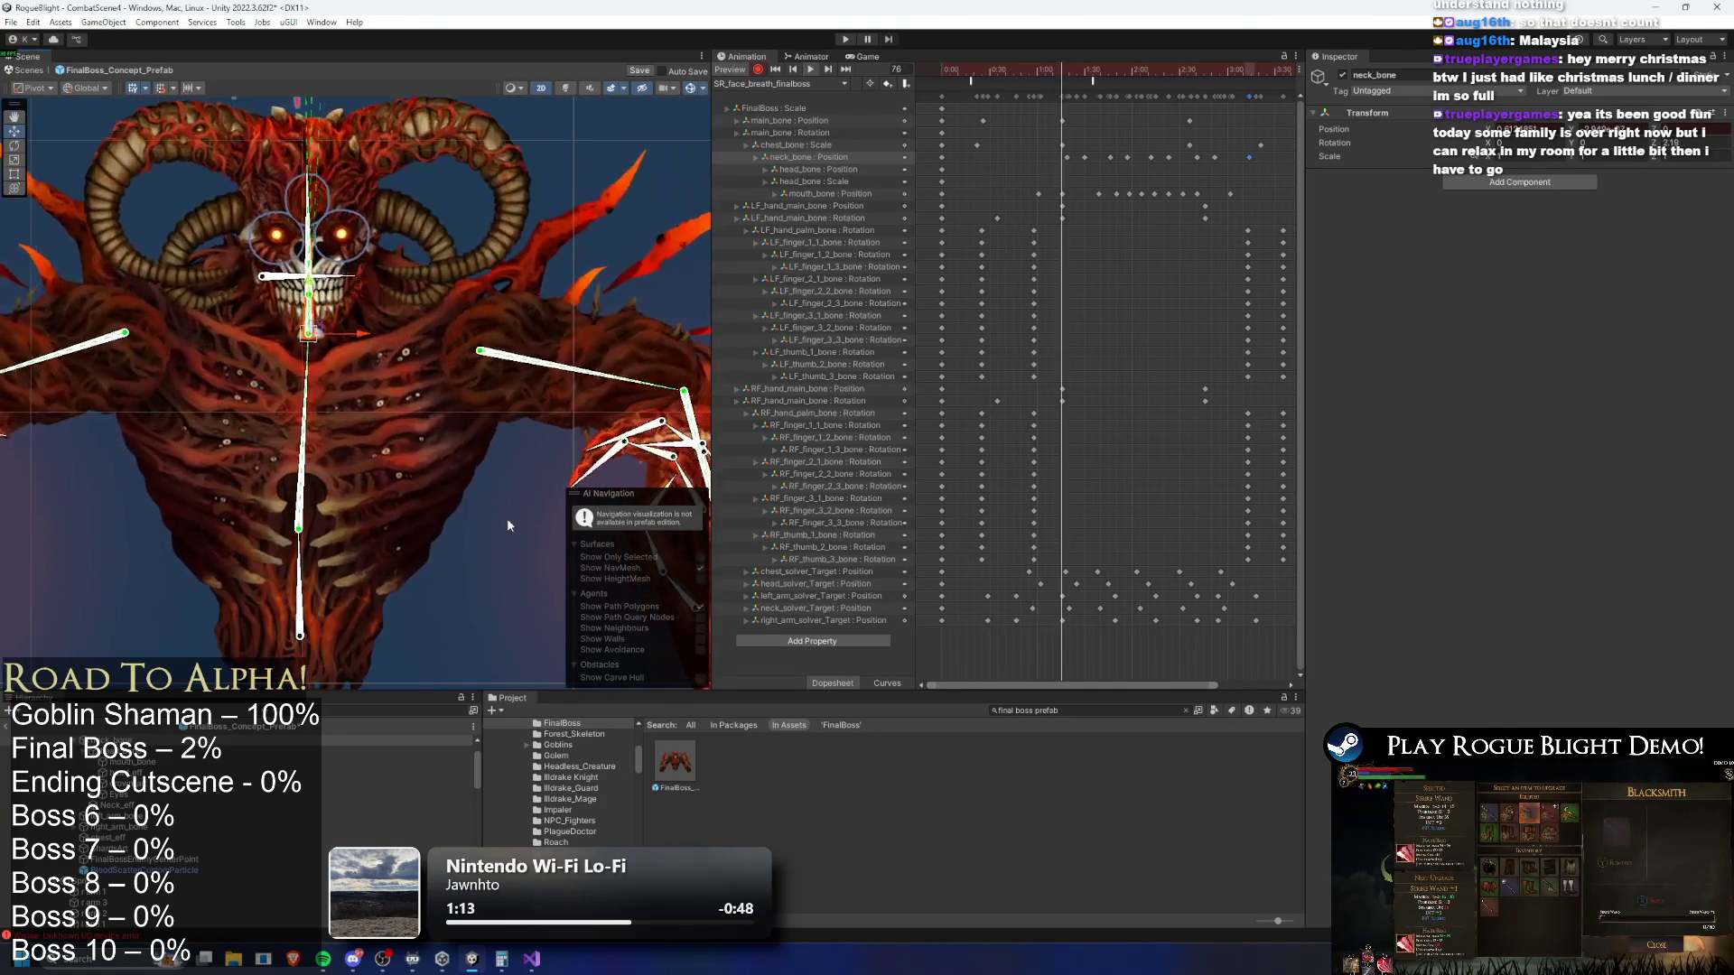
click(526, 608)
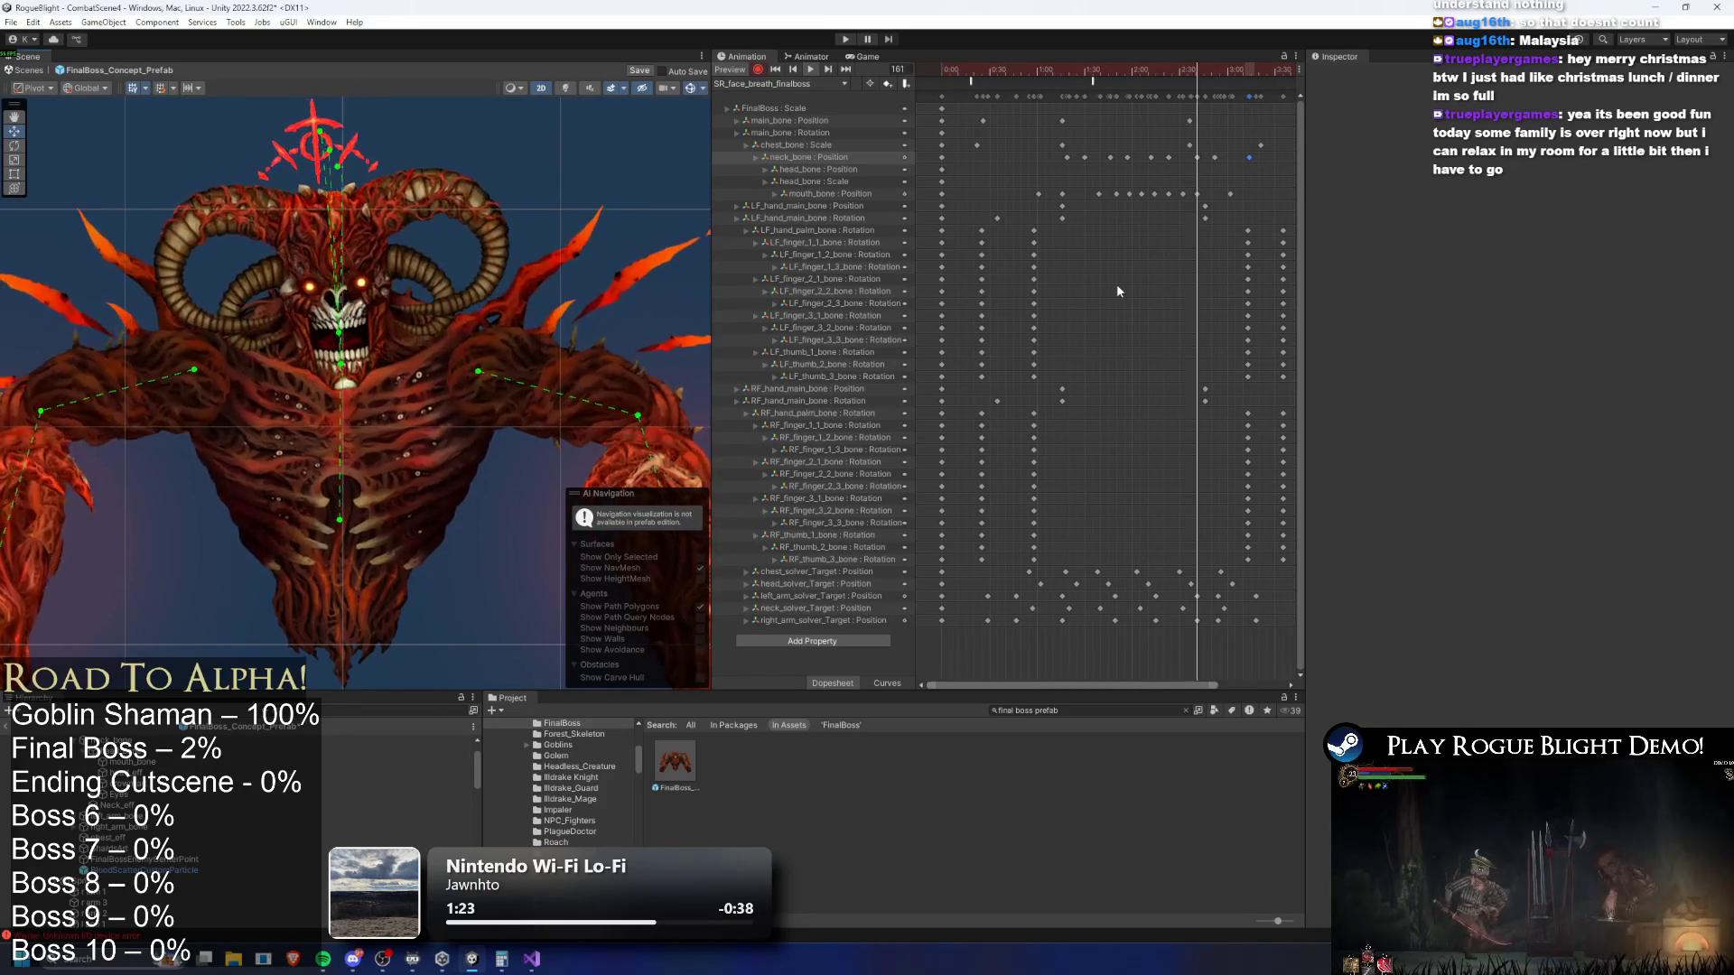
click(1111, 70)
scroll(343, 298, up, 5)
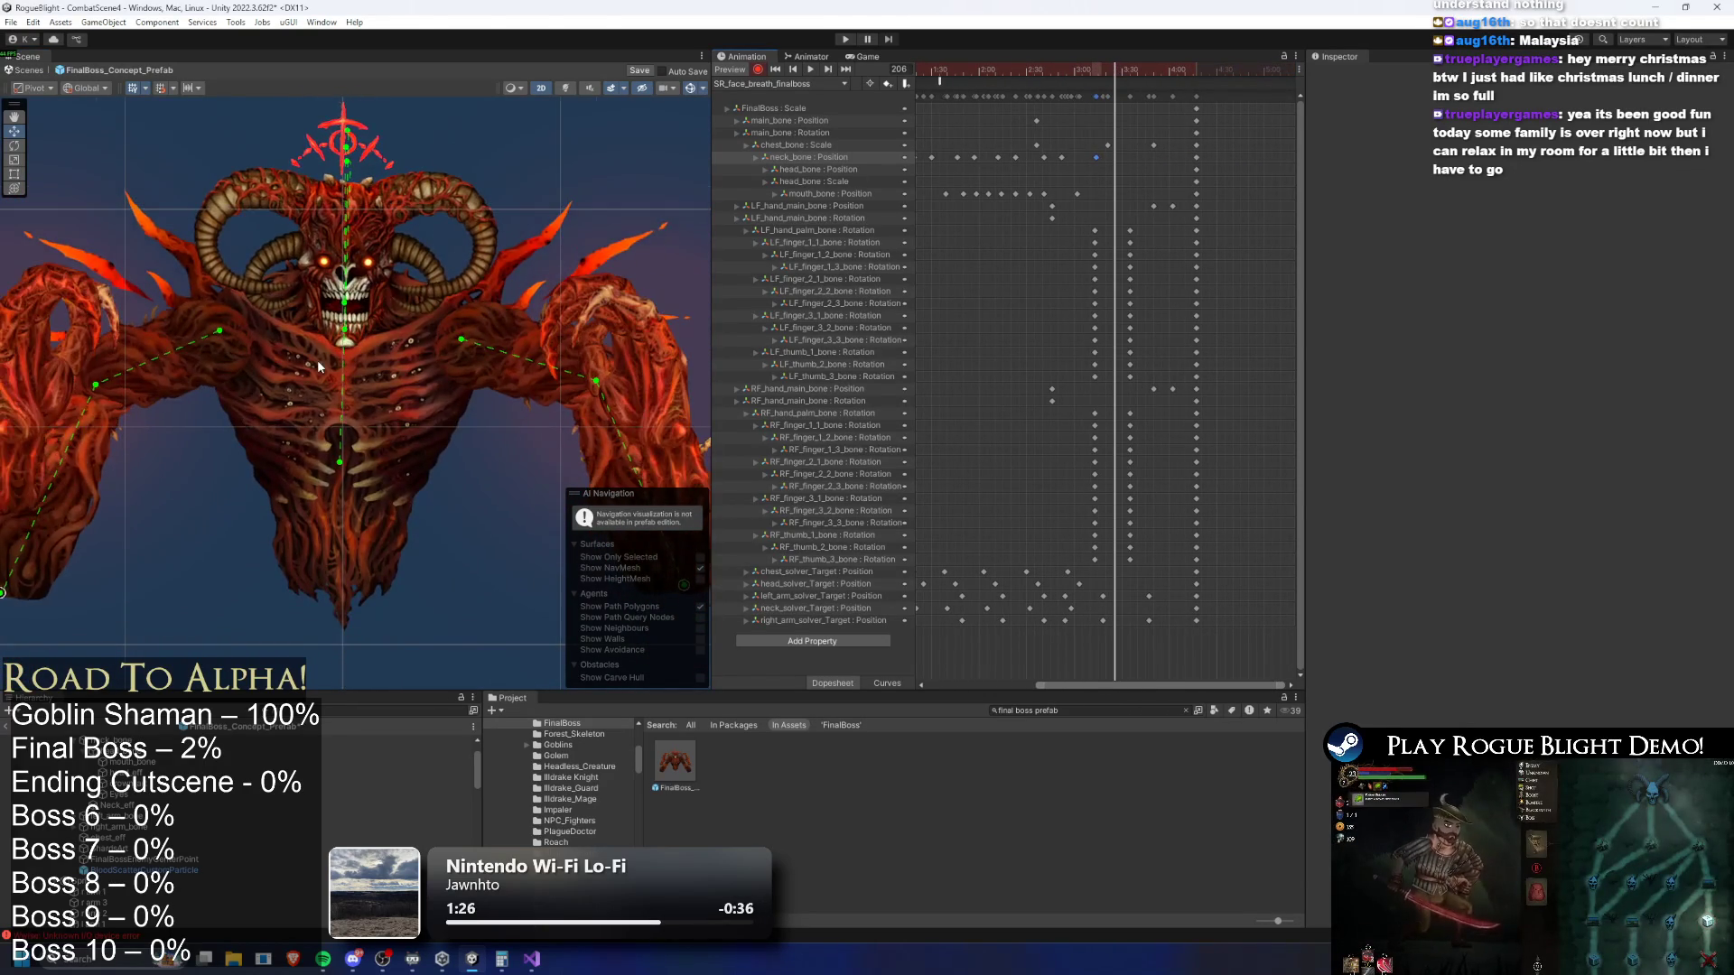
click(331, 286)
drag(334, 288, 413, 261)
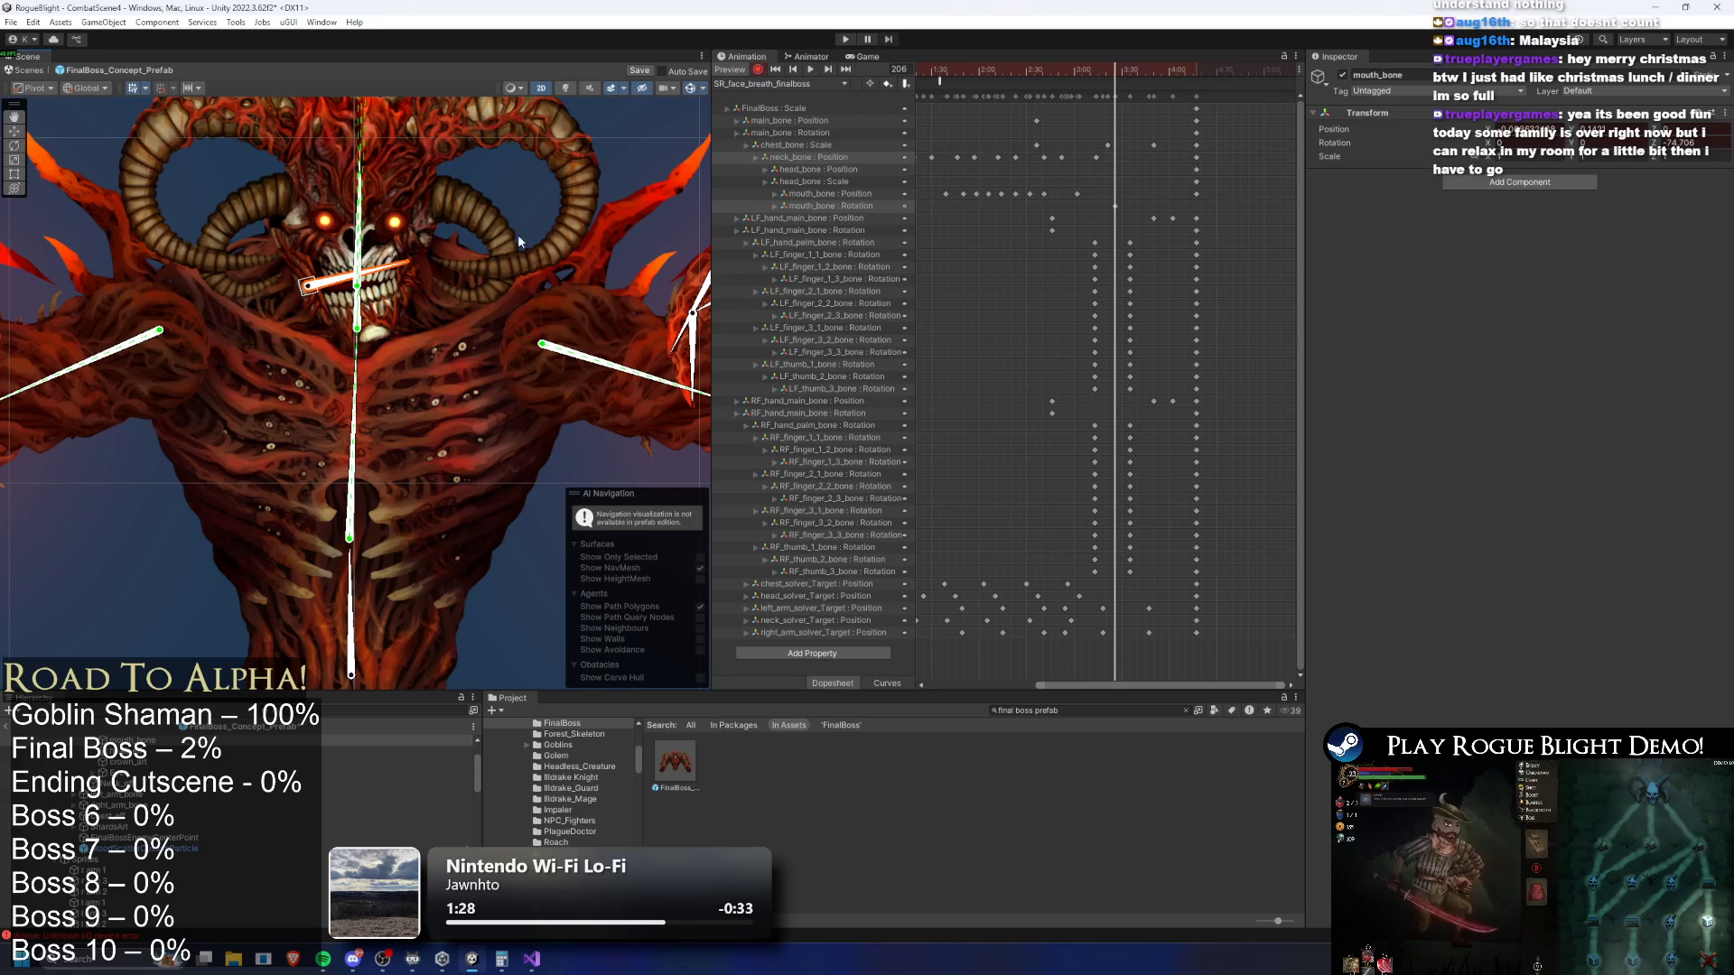
key(ctrl+z)
key(a)
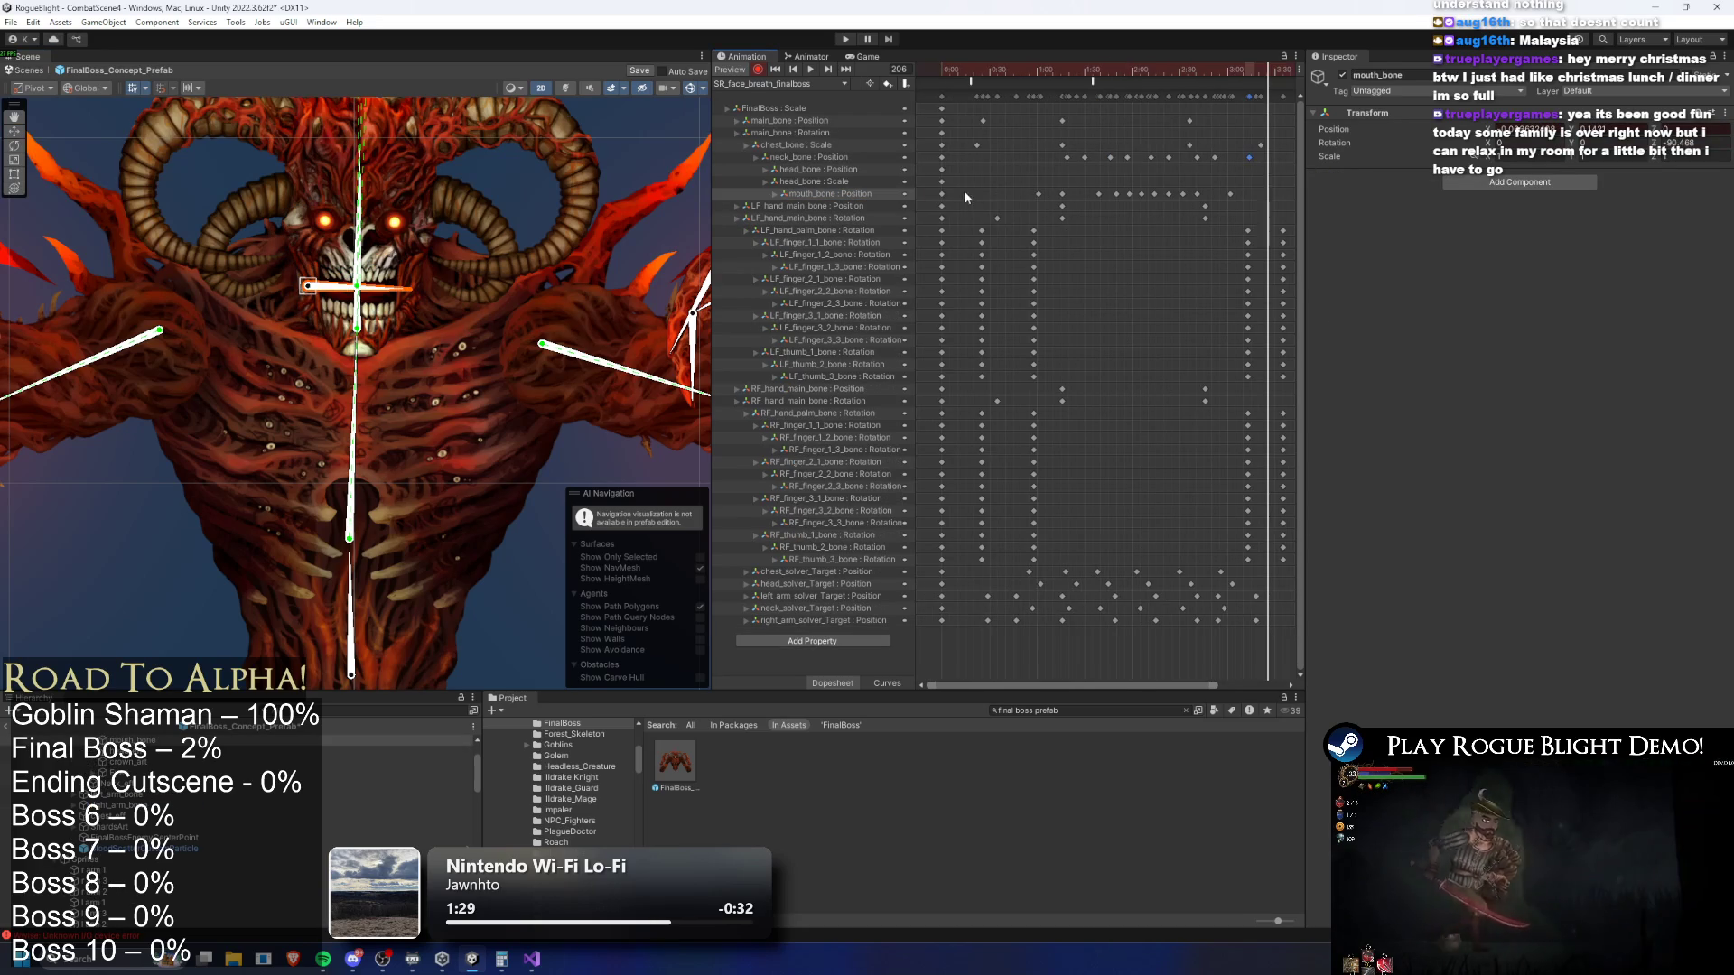
mouse_move(1174, 74)
mouse_down()
mouse_move(1114, 78)
mouse_move(1153, 77)
mouse_up()
key(space)
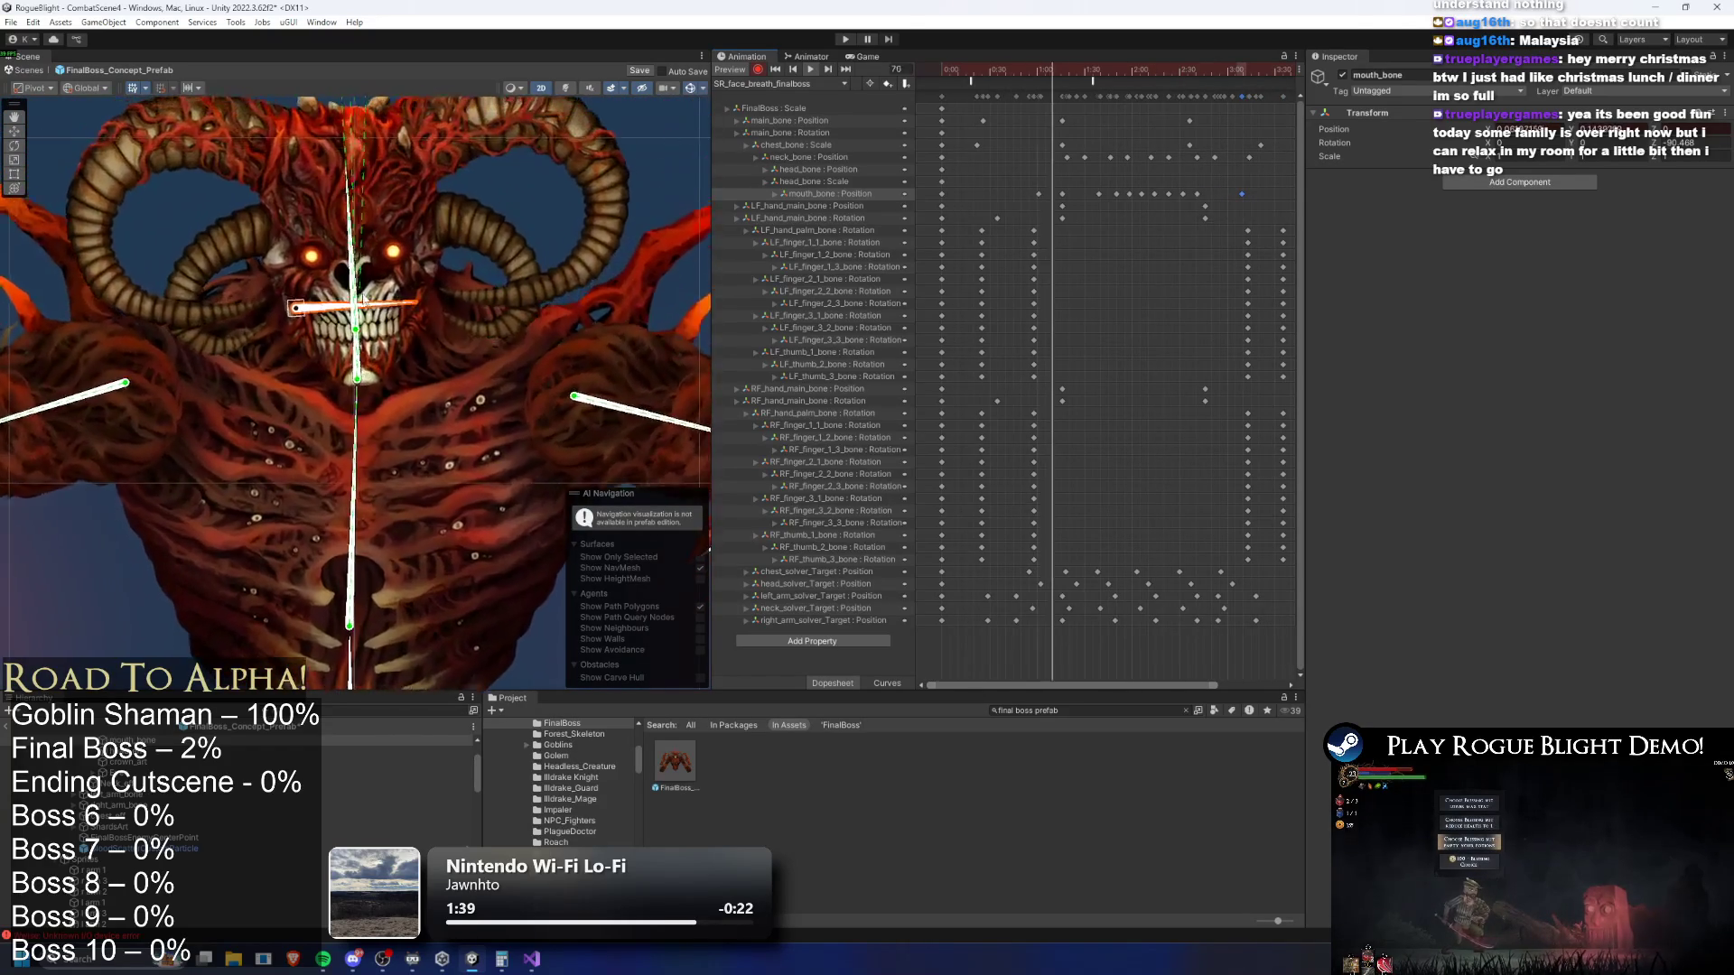
click(552, 166)
scroll(586, 154, down, 3)
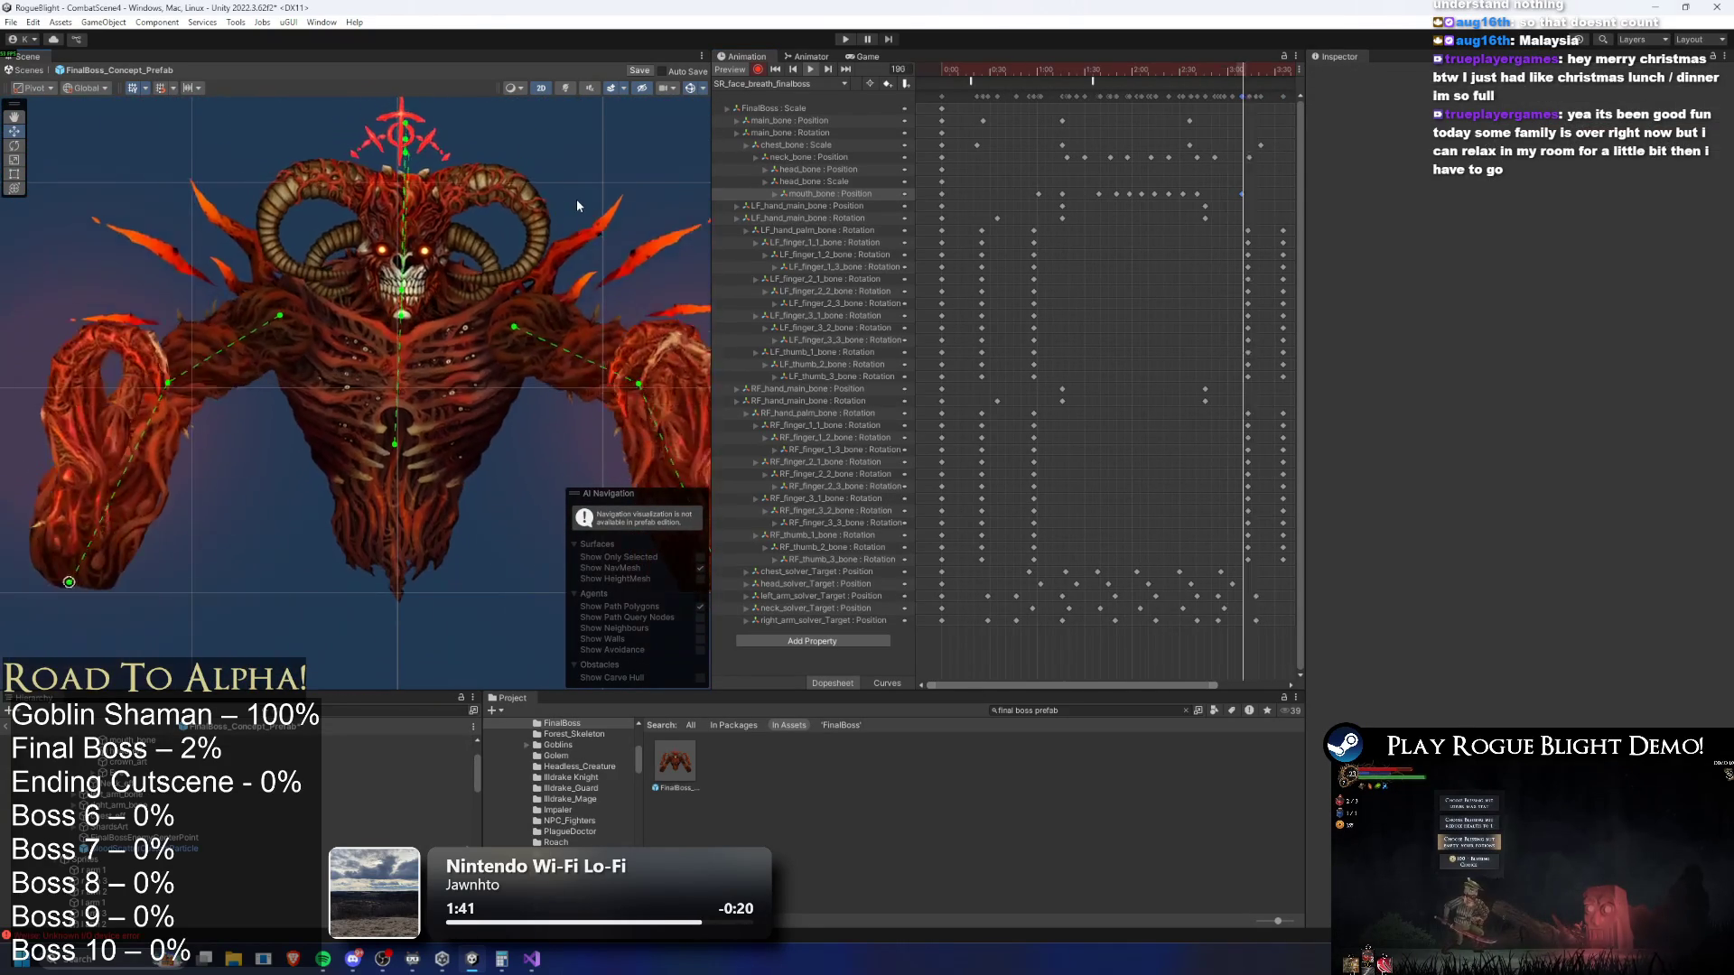
scroll(1060, 234, down, 3)
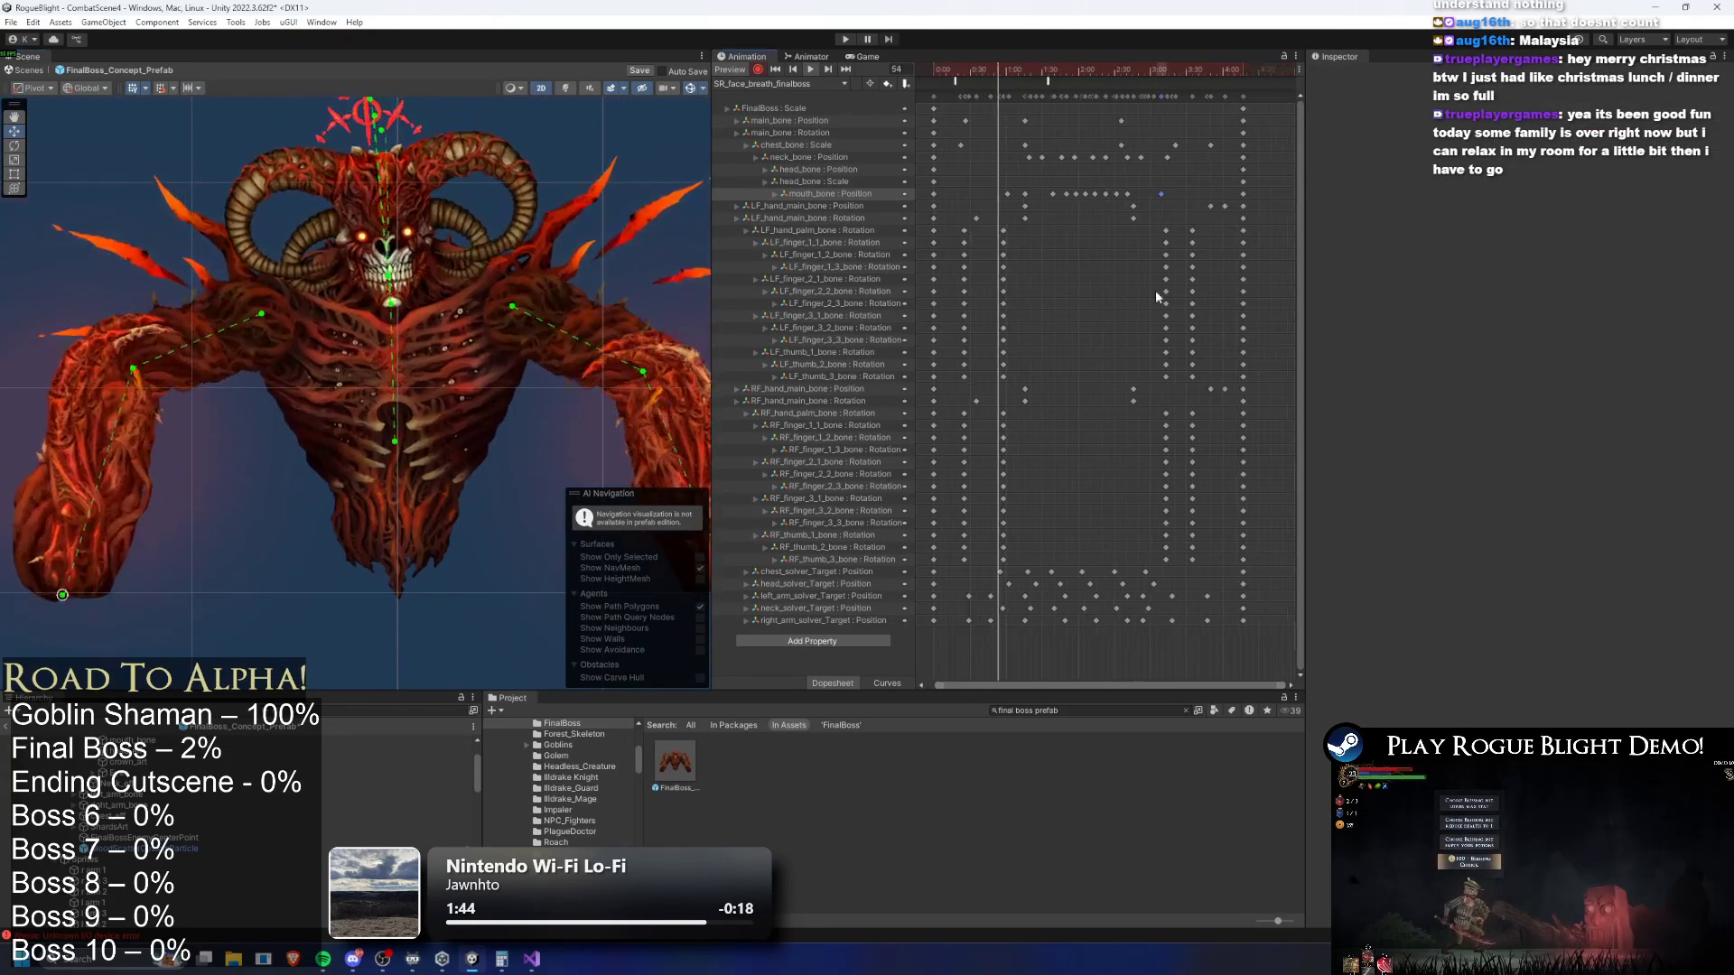
mouse_move(1038, 225)
mouse_down()
mouse_move(1115, 404)
mouse_move(1051, 527)
mouse_move(1053, 567)
mouse_up()
Shift the finger keys slightly later and pull the left-hand block's closing keys earlier
mouse_move(1118, 388)
mouse_down()
mouse_move(1059, 224)
mouse_move(1104, 368)
mouse_move(1113, 308)
mouse_up()
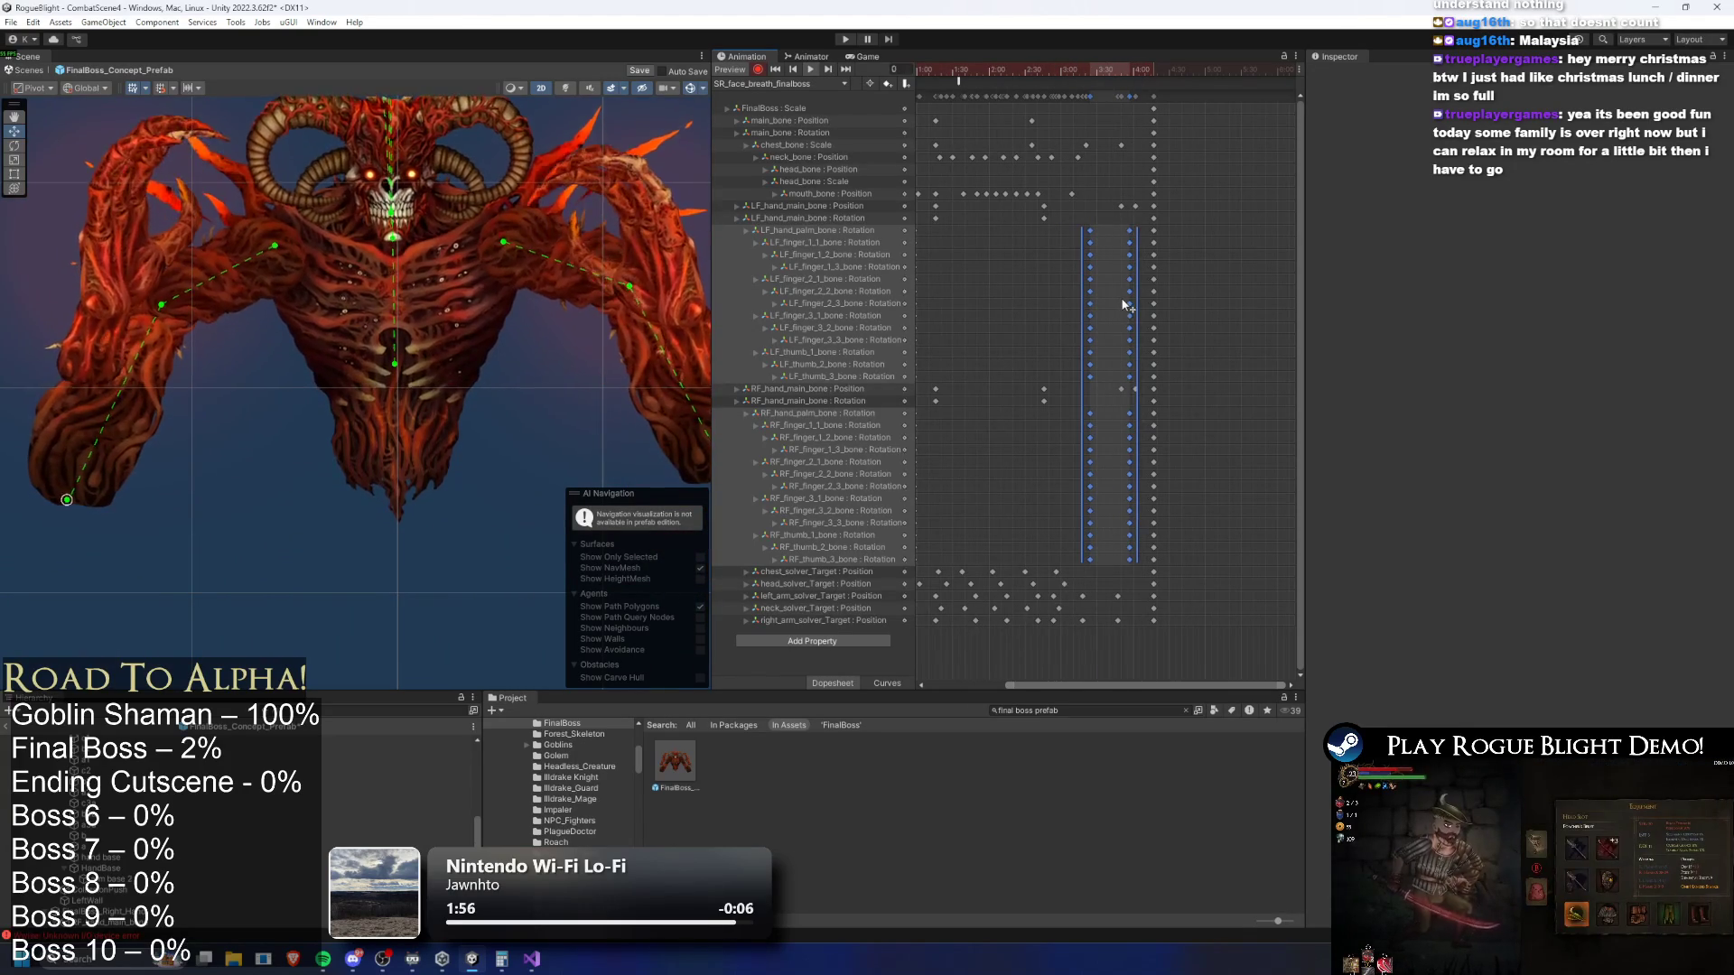
drag(1131, 301, 1113, 304)
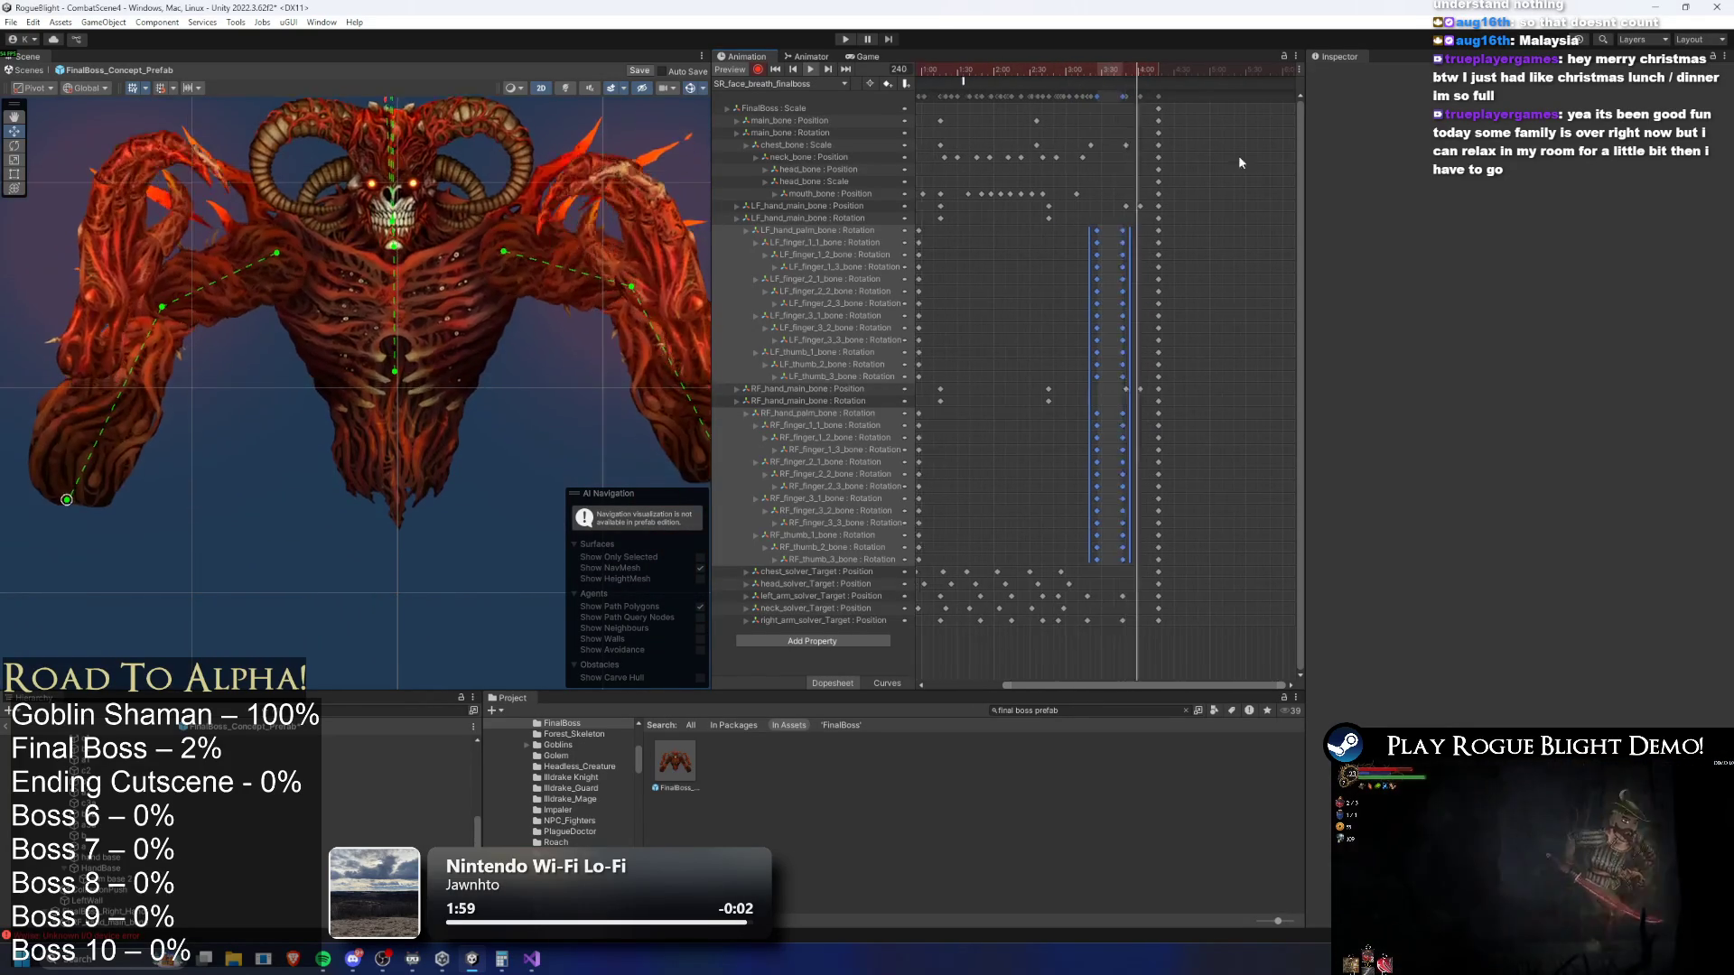
click(1032, 83)
drag(1172, 73, 1187, 74)
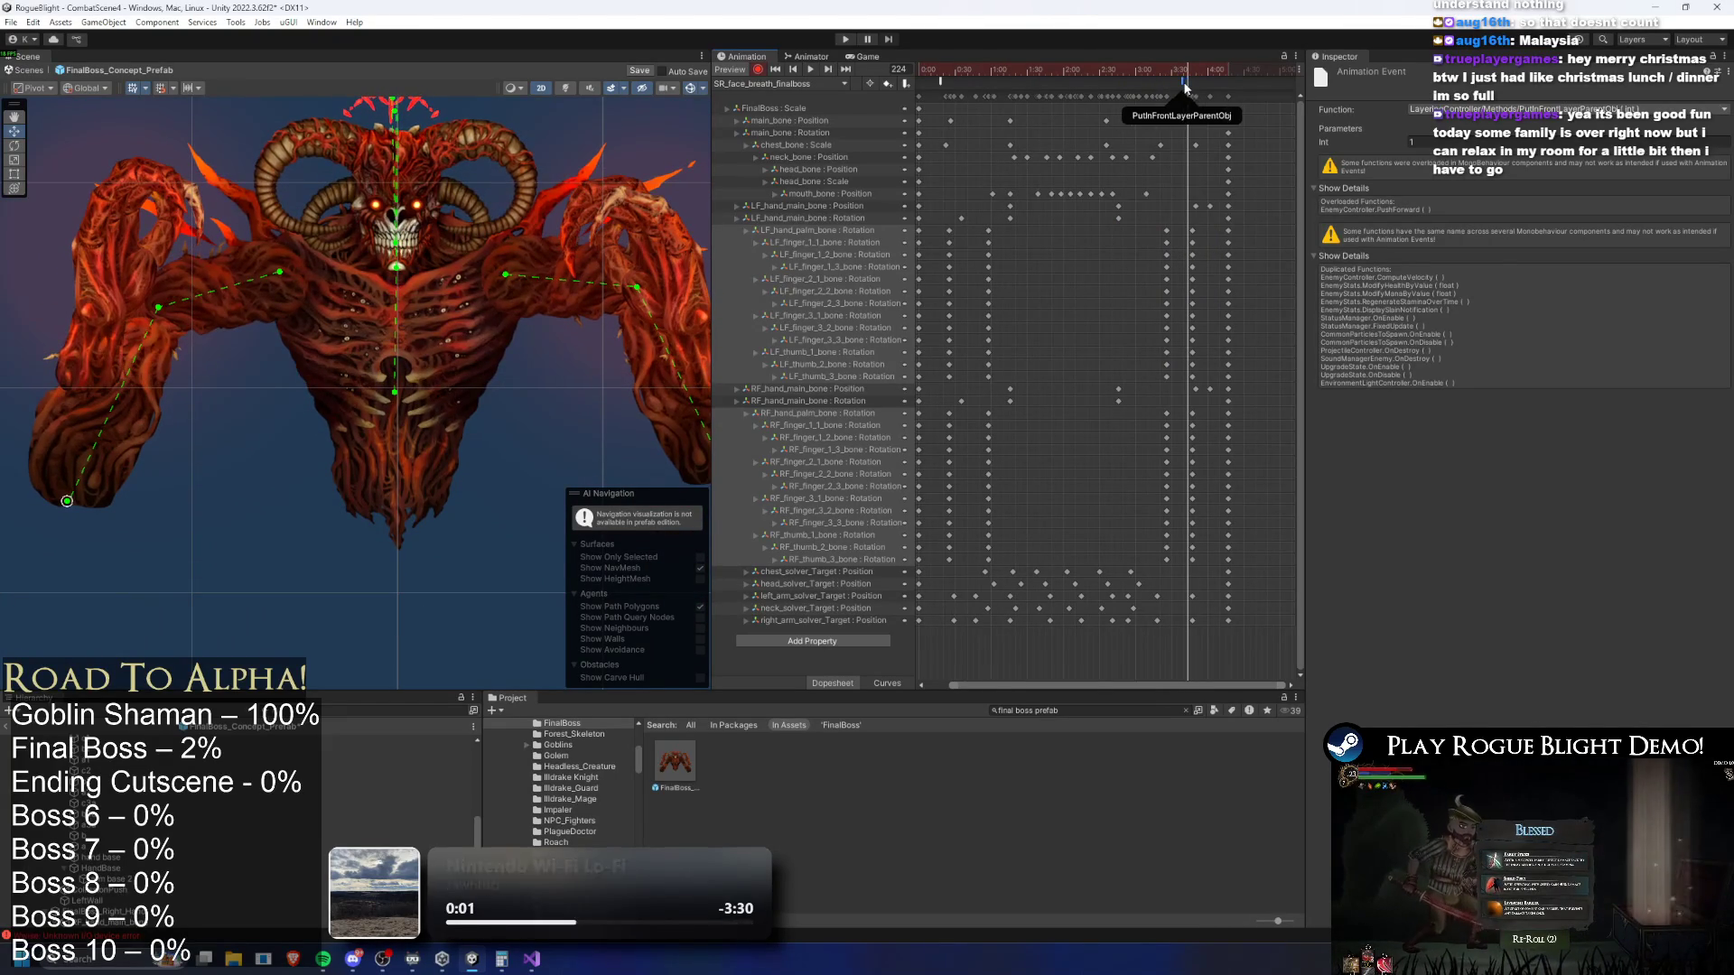
Select the finger key column near the clip start and drag it slightly earlier
click(996, 75)
mouse_move(1002, 72)
mouse_down()
mouse_move(966, 72)
mouse_move(1024, 73)
mouse_up()
mouse_move(1038, 231)
mouse_down()
mouse_move(963, 388)
mouse_move(956, 570)
mouse_up()
drag(1013, 522, 1000, 520)
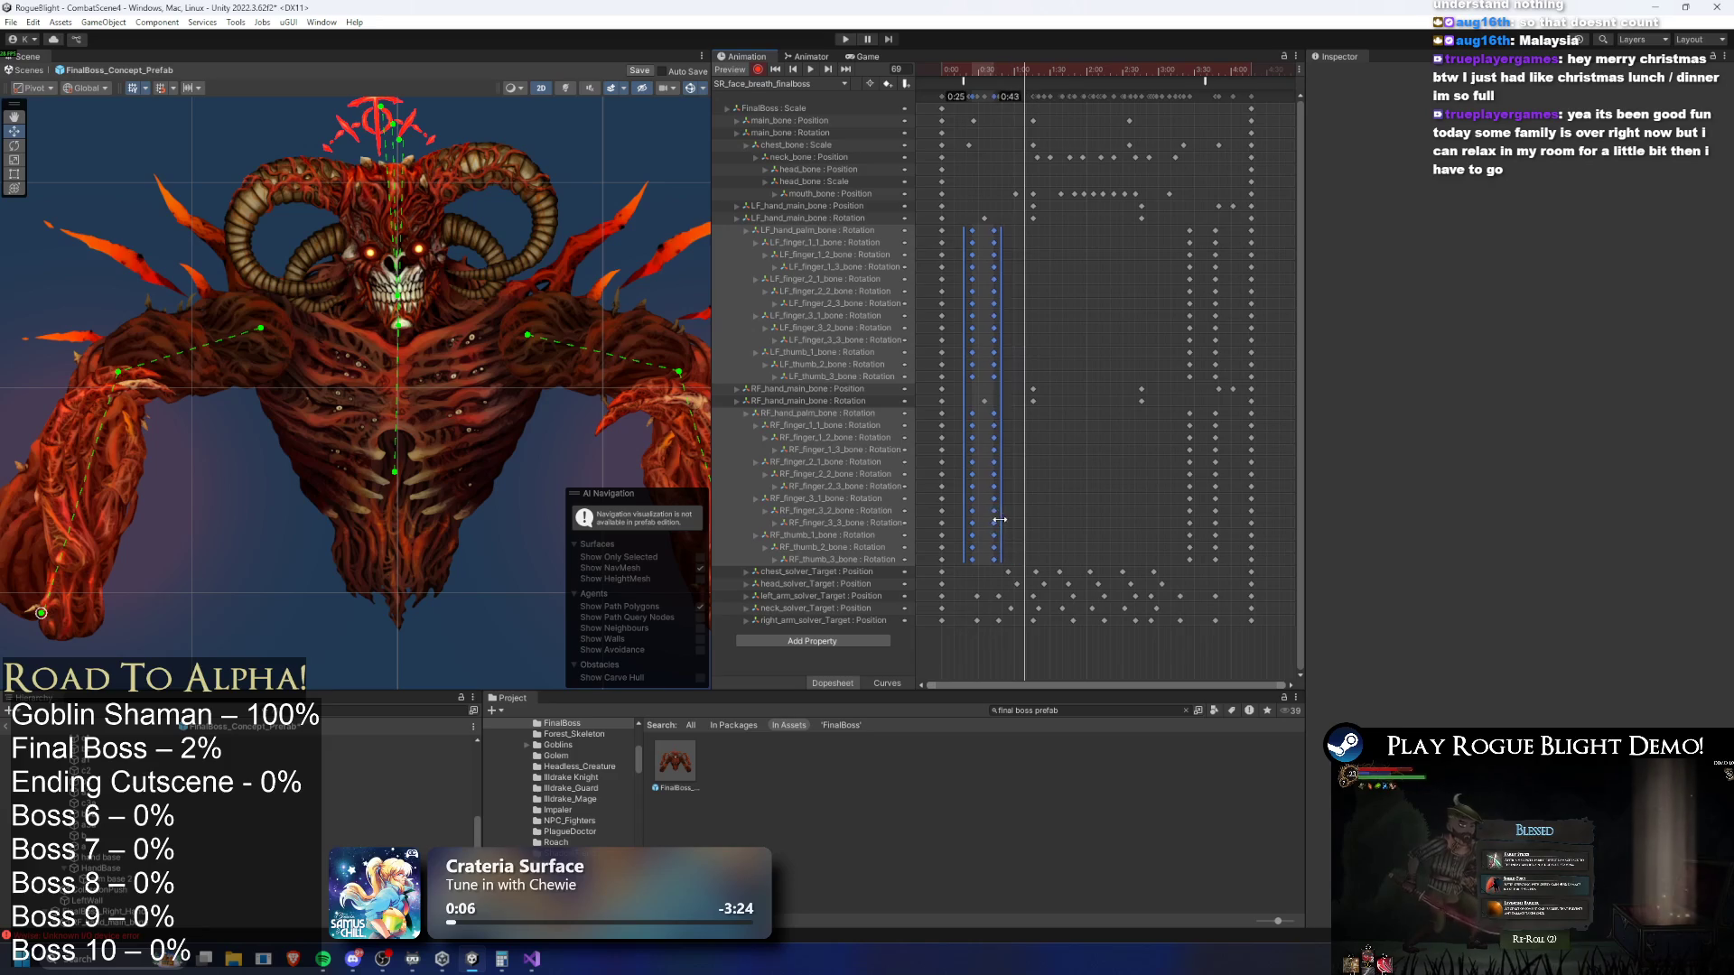
Nudge the selected finger keys earlier and delete the right-hand finger key column
drag(963, 73, 954, 72)
key(space)
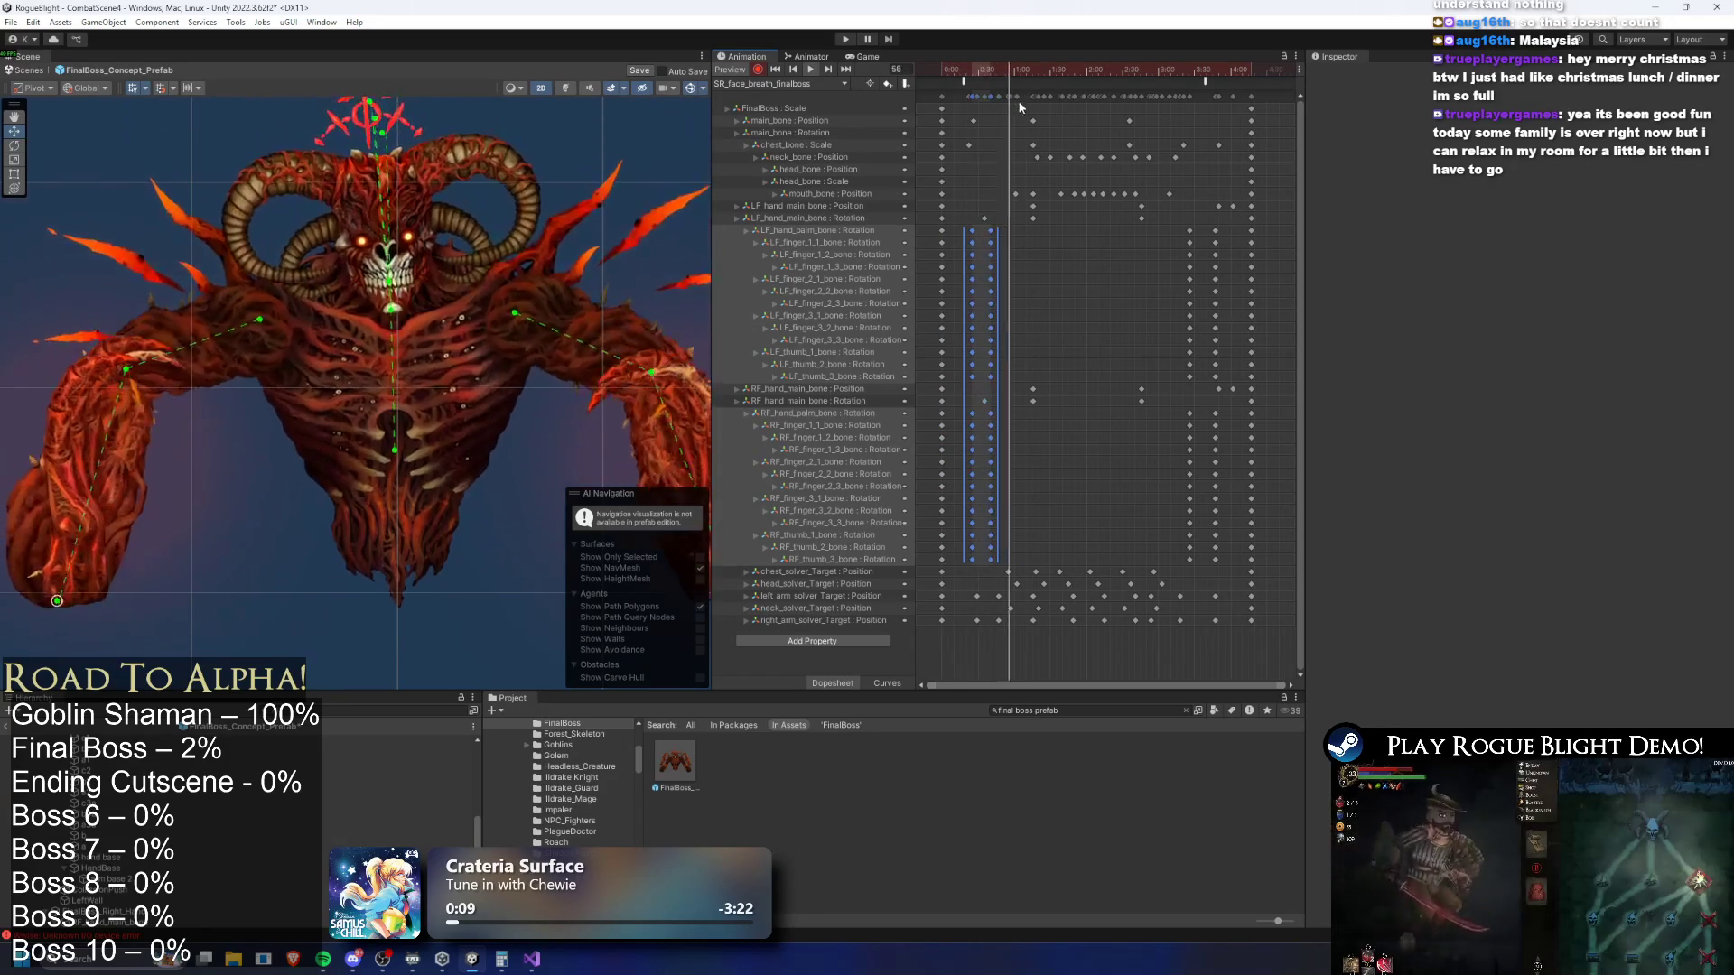
mouse_move(997, 285)
mouse_down()
mouse_move(1020, 278)
mouse_move(999, 276)
mouse_up()
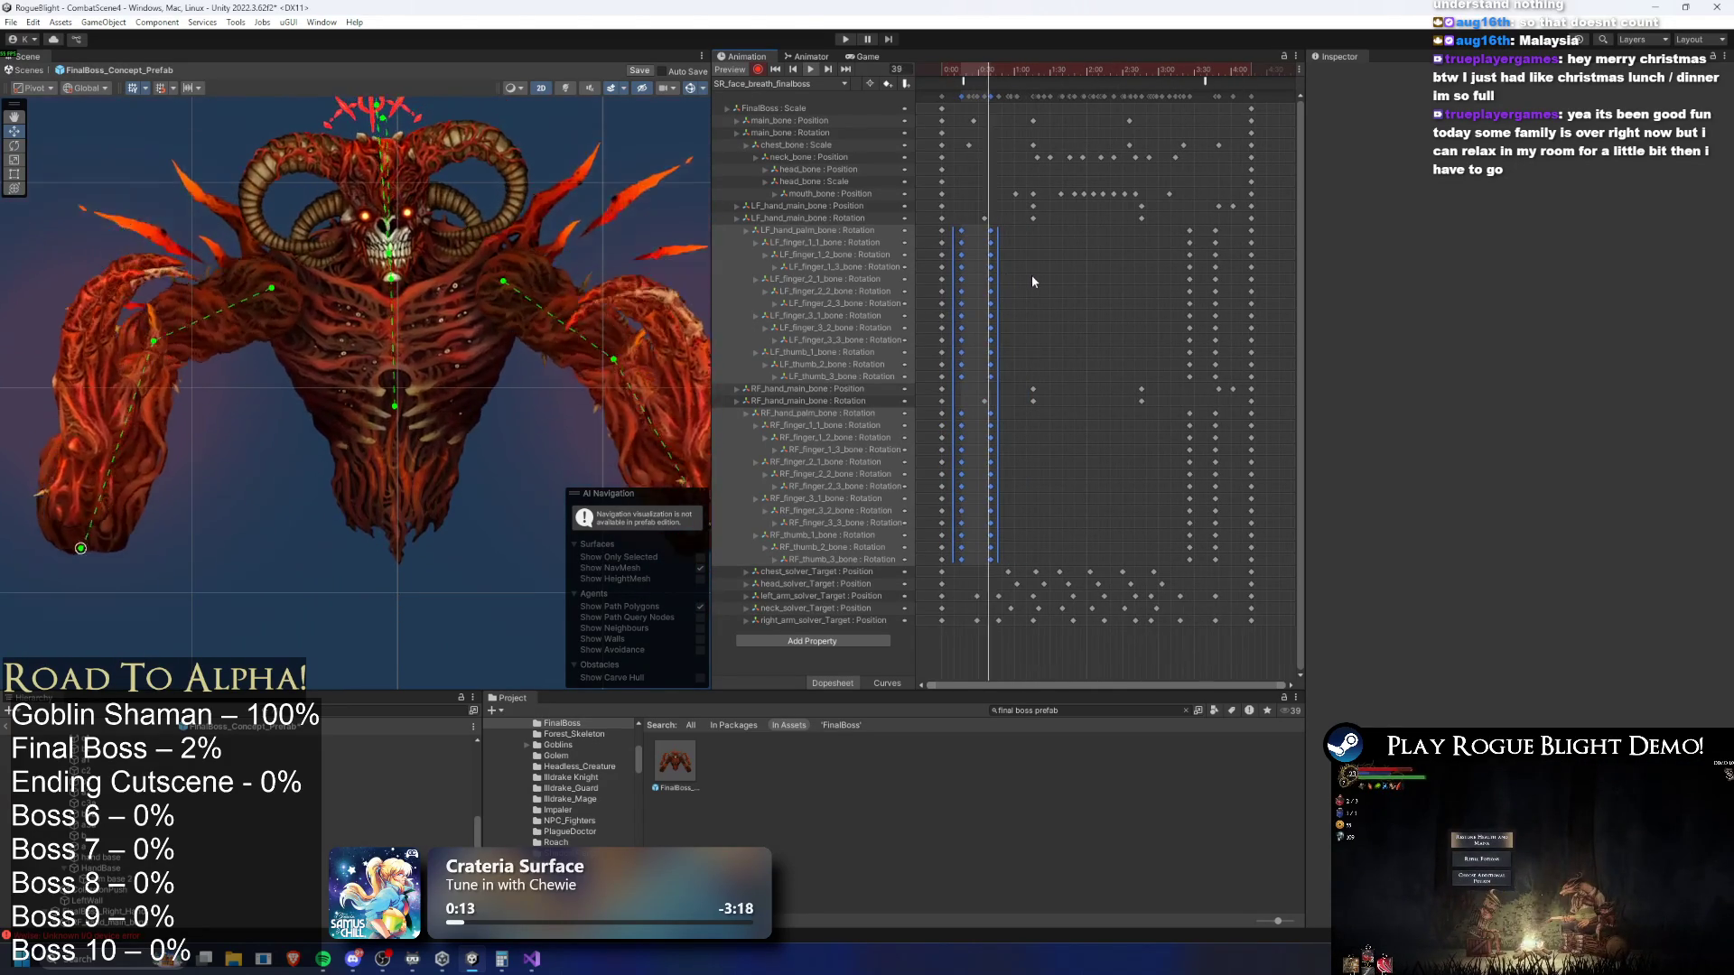
drag(1003, 408, 989, 560)
key(Delete)
Copy the late finger pose key column and paste it earlier in the clip
drag(1173, 226, 1195, 564)
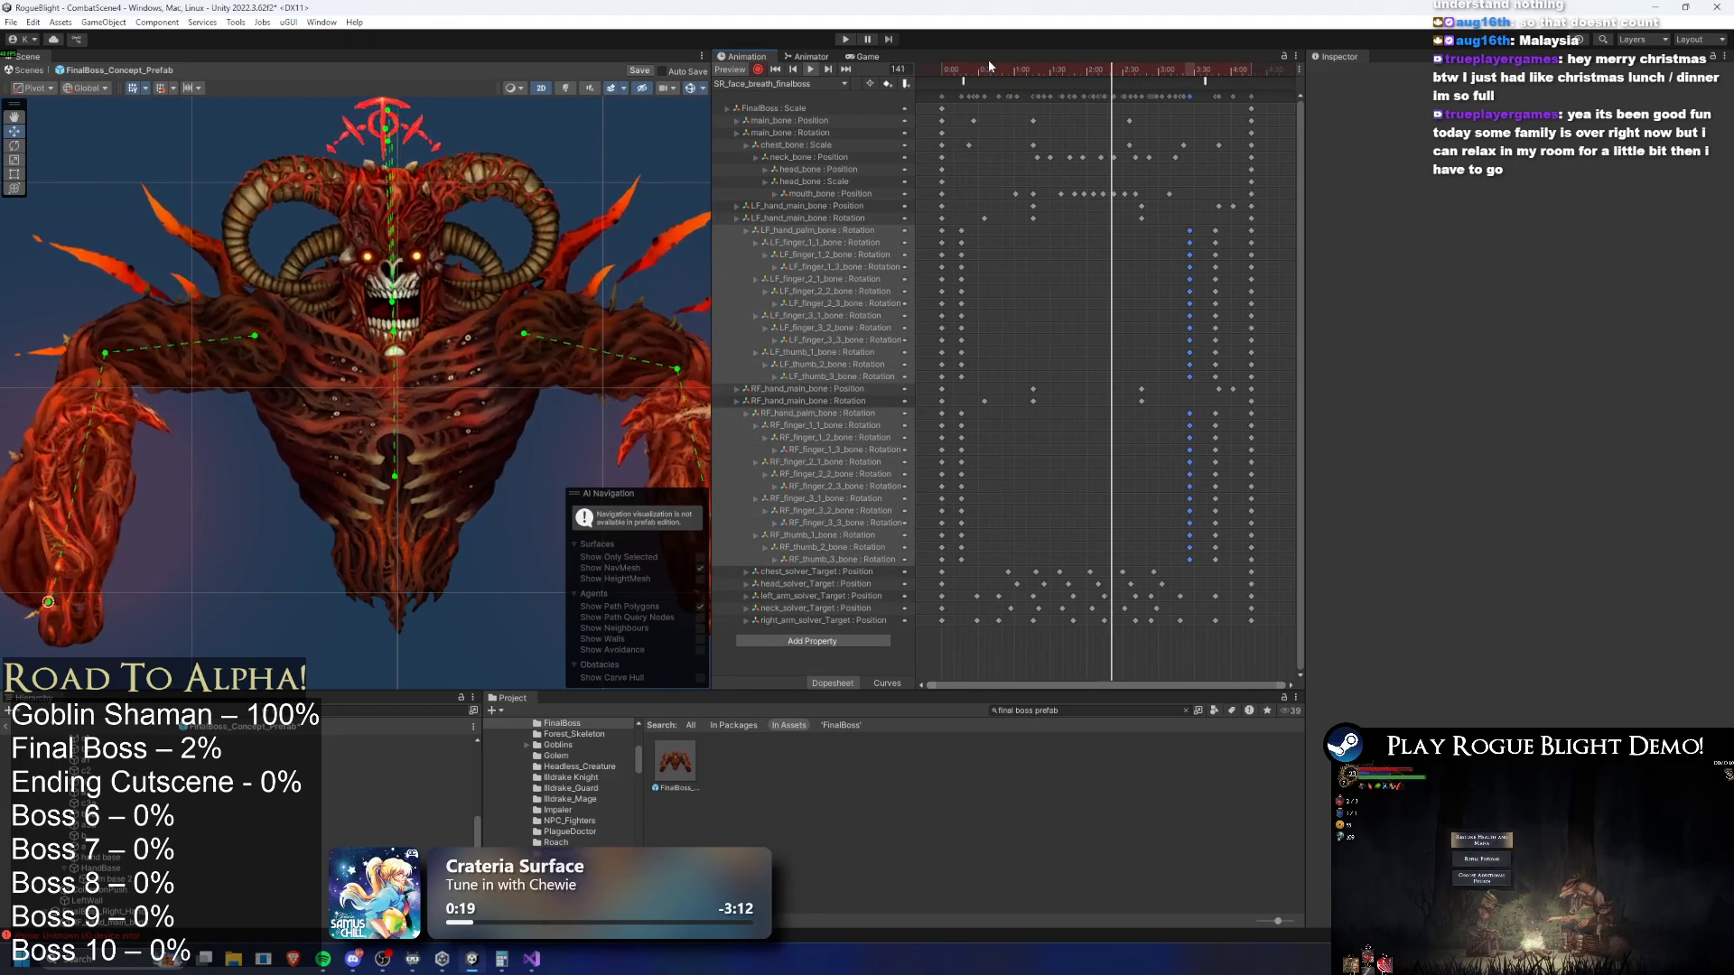
key(ctrl+c)
key(ctrl+v)
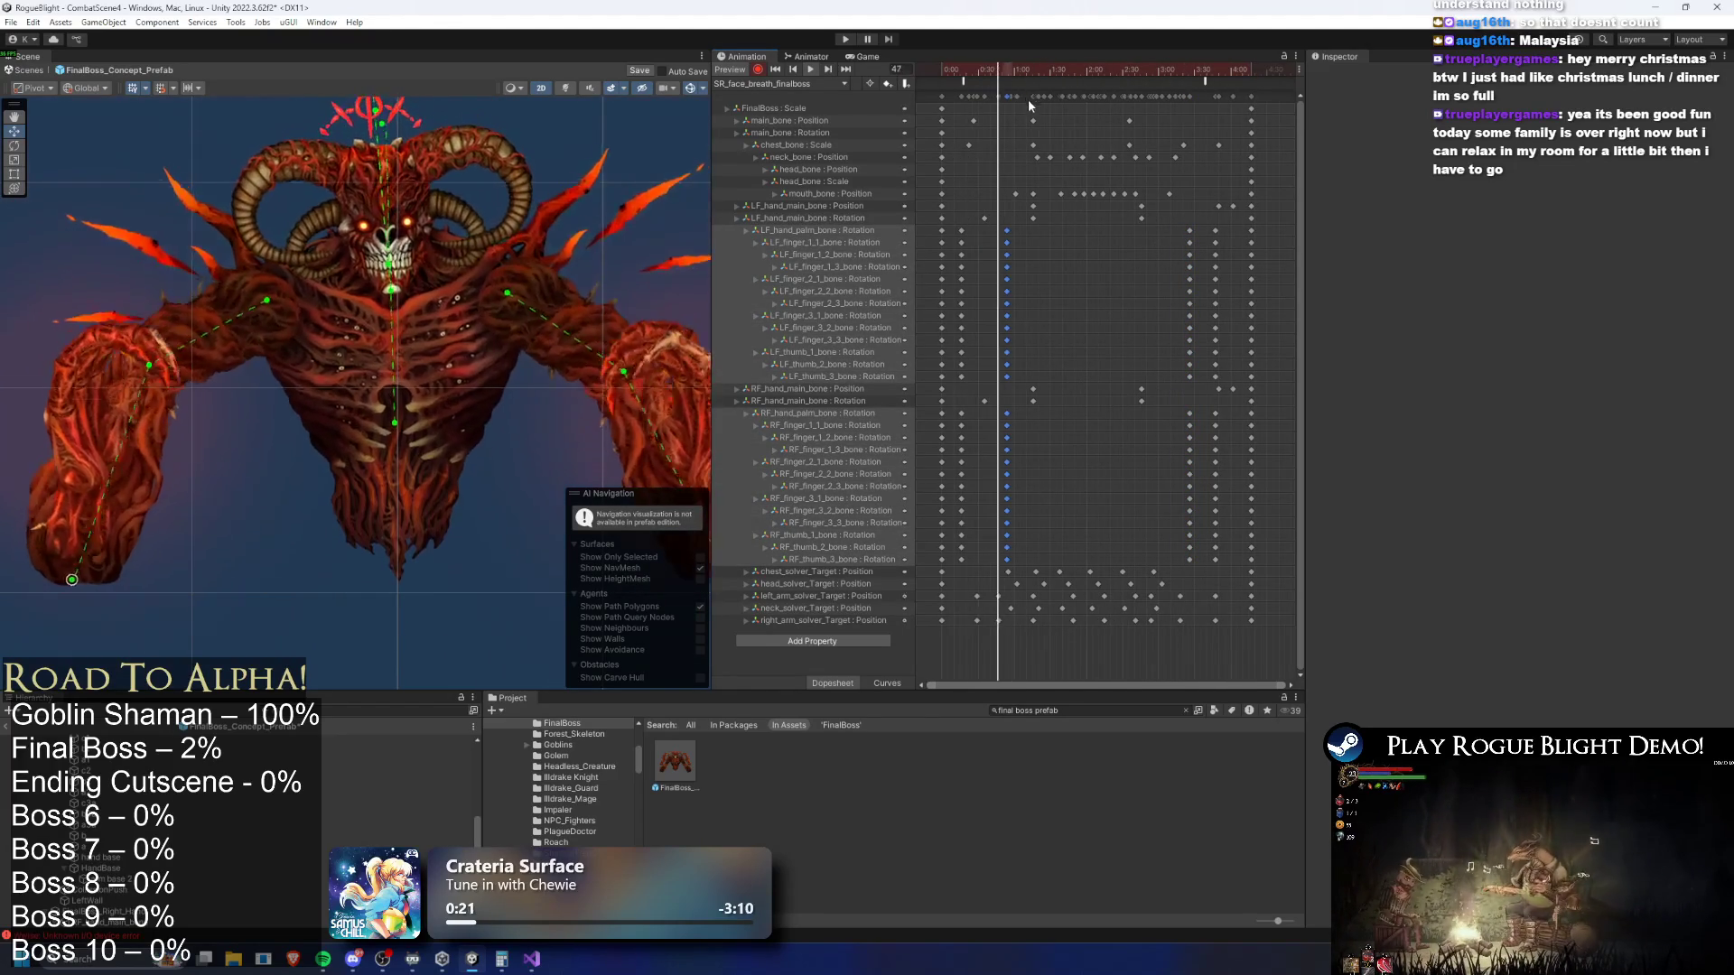
drag(945, 68, 969, 79)
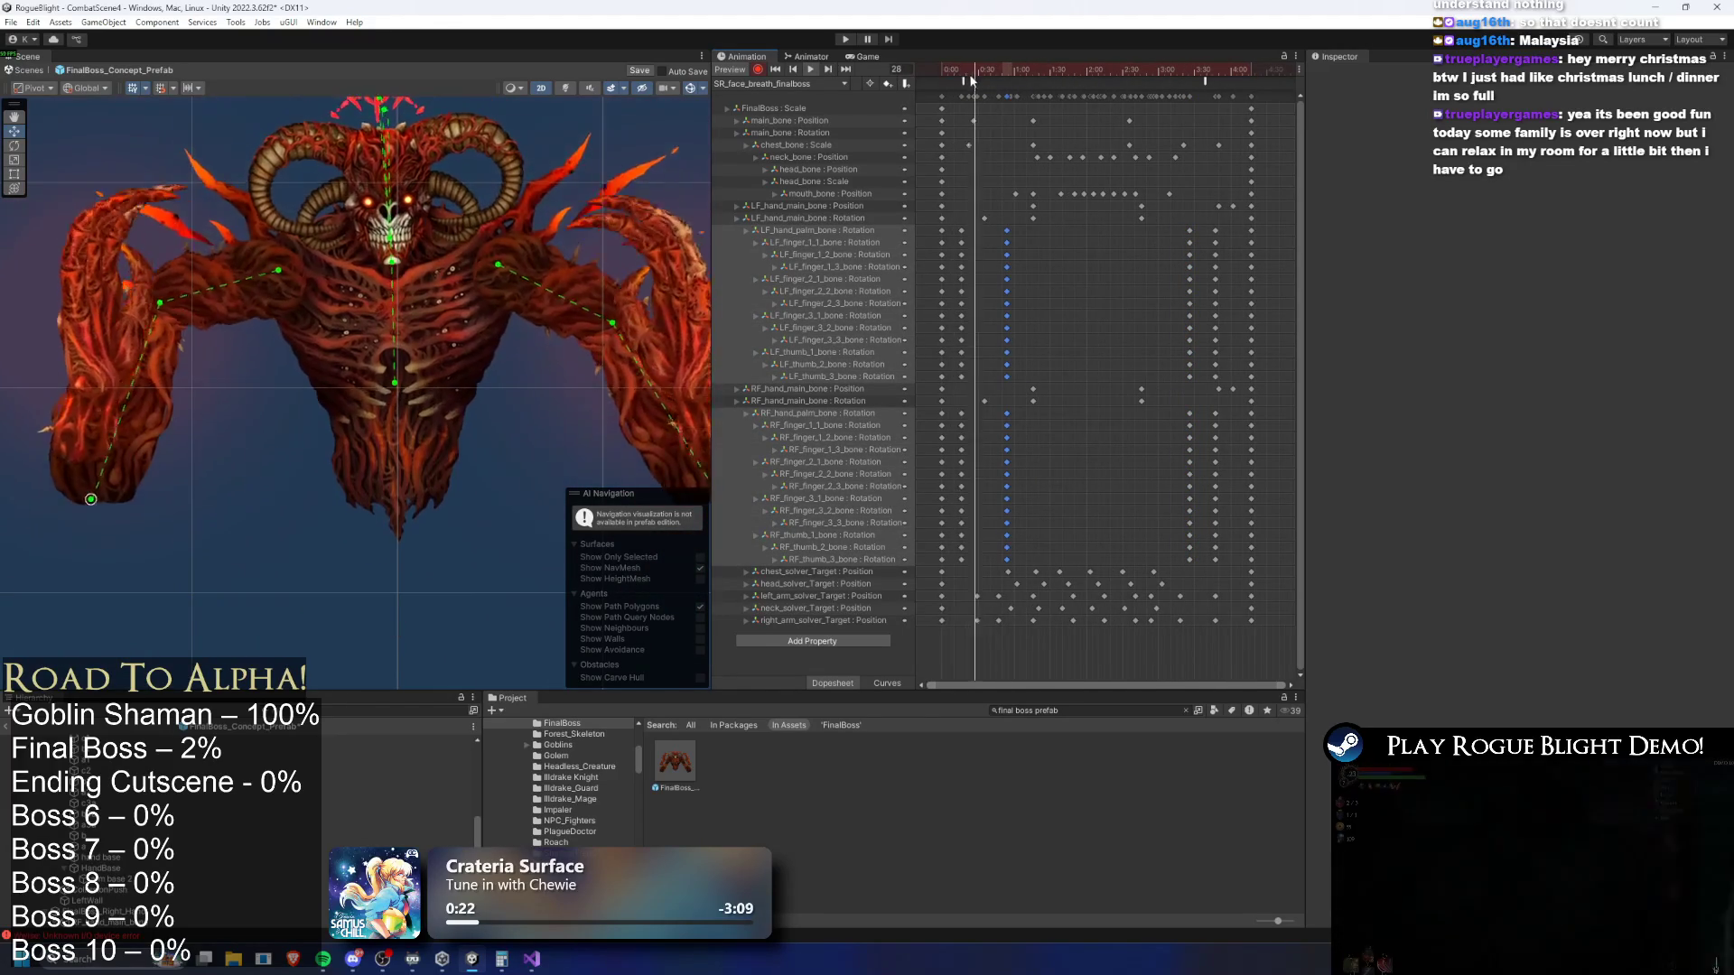
Select keys across the left-hand finger rows, try shifting them later, then undo
drag(1026, 259, 952, 240)
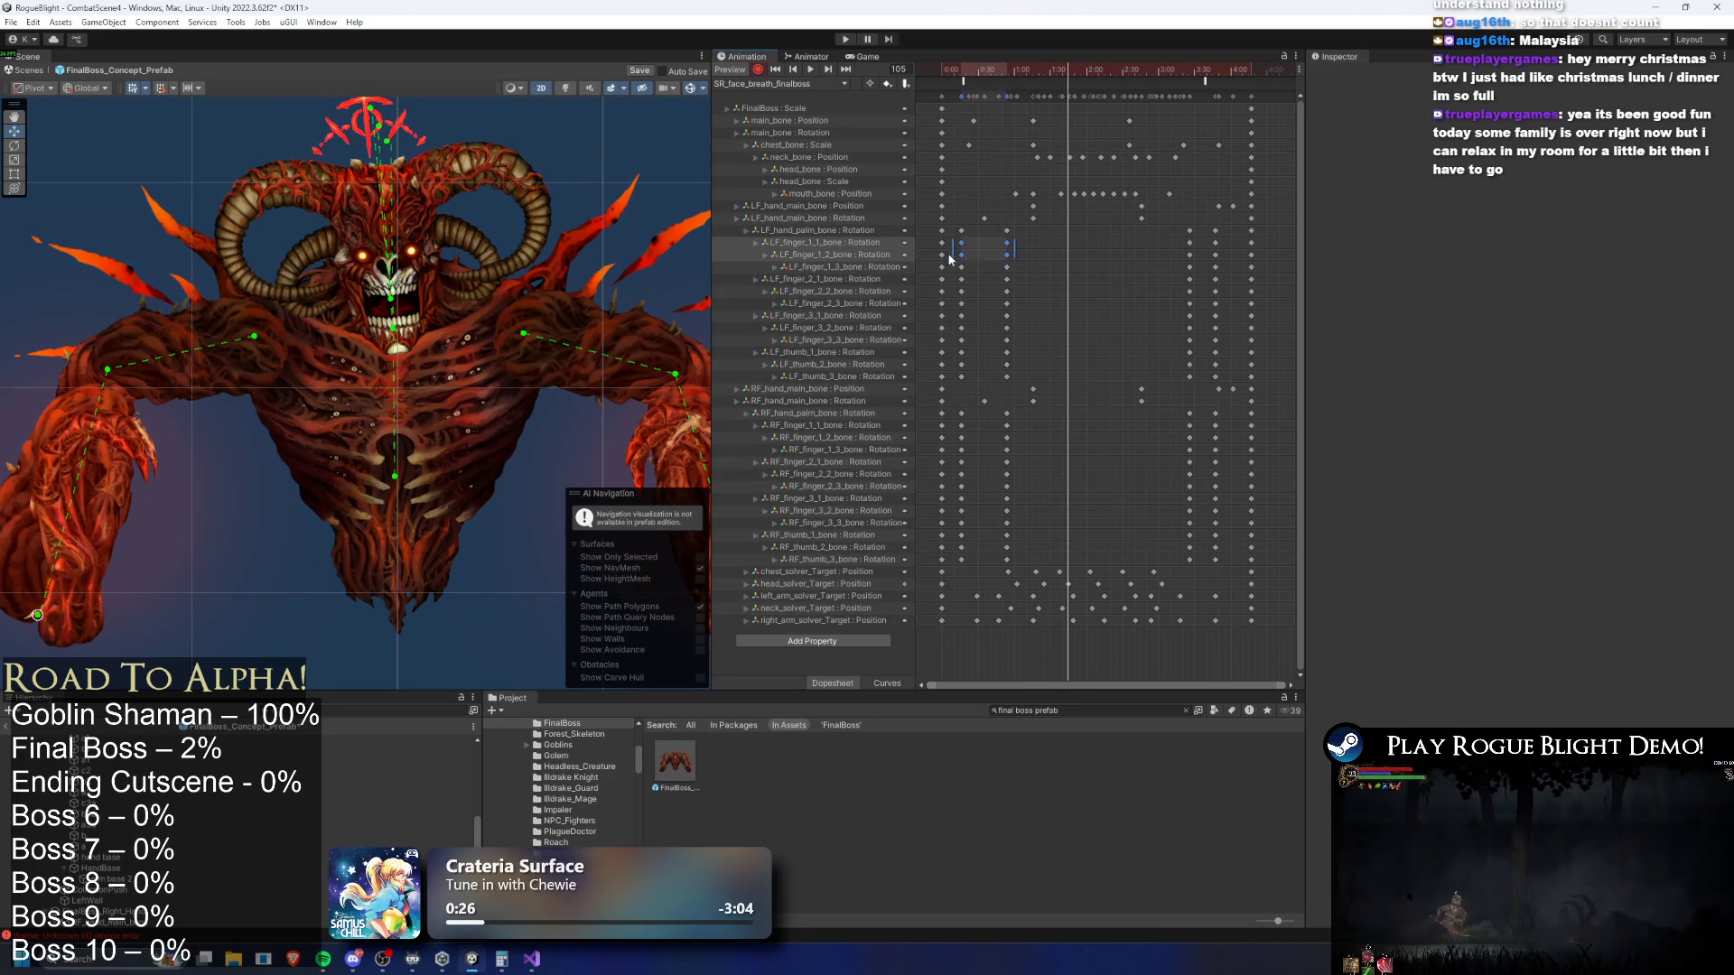
mouse_move(1210, 247)
mouse_down()
mouse_move(952, 253)
mouse_move(1228, 302)
mouse_move(958, 330)
mouse_up()
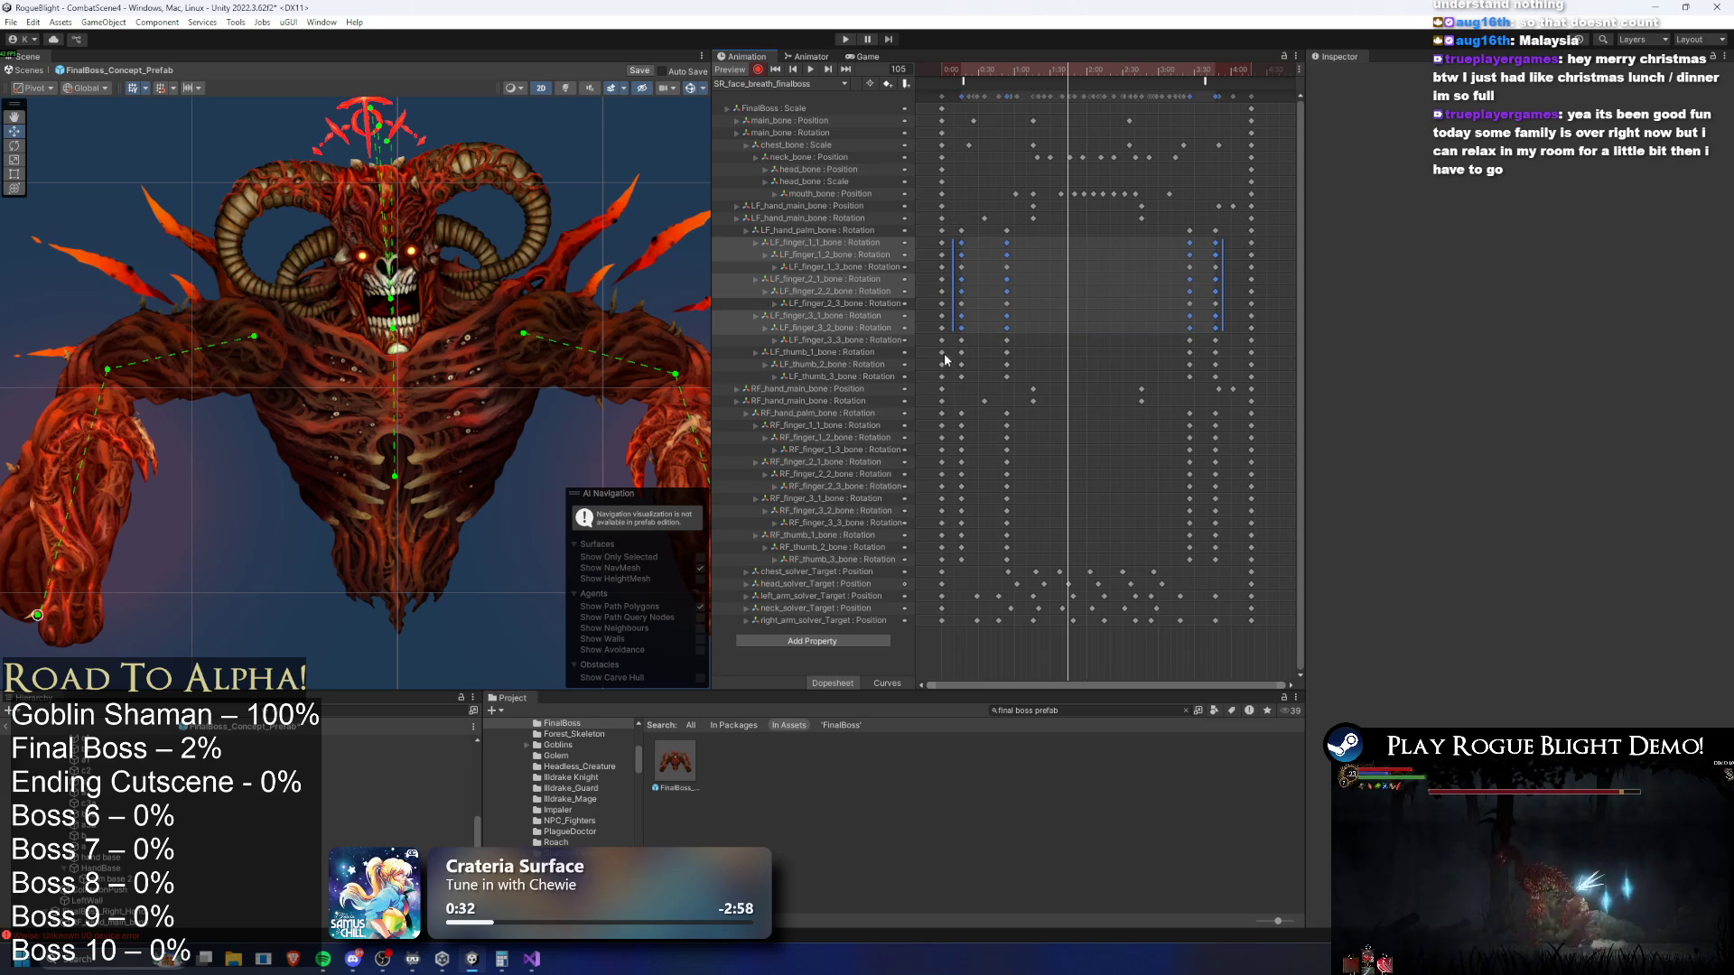
drag(1228, 384, 1226, 384)
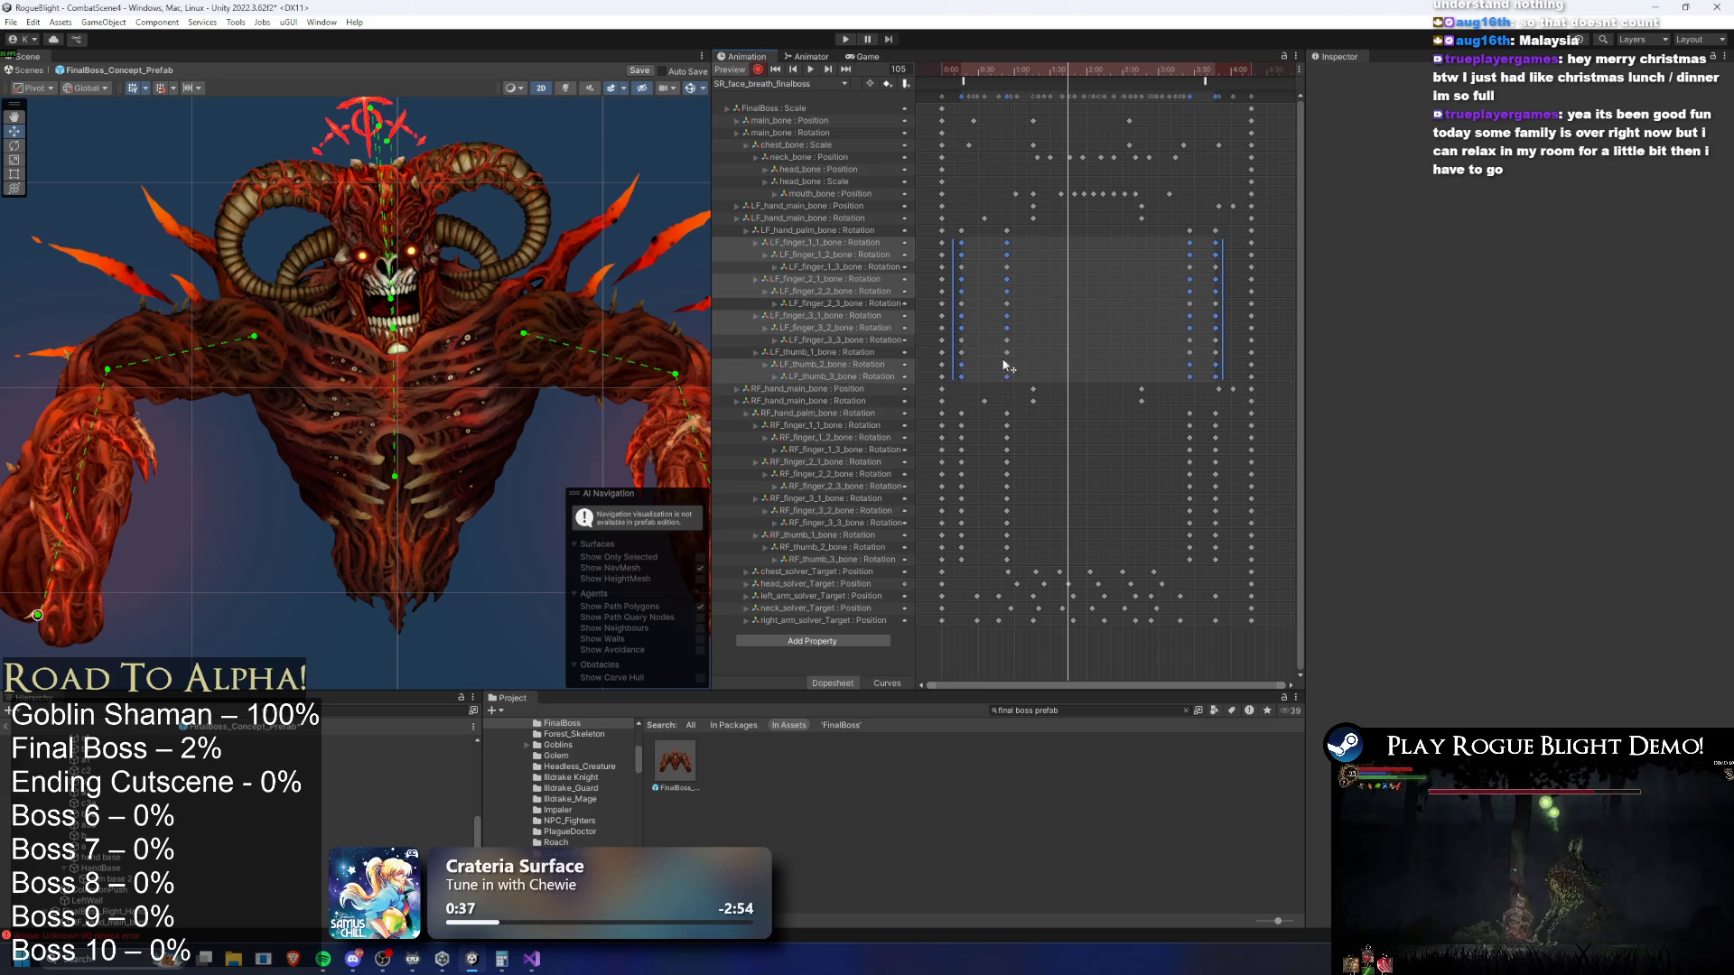
drag(1237, 244, 1237, 245)
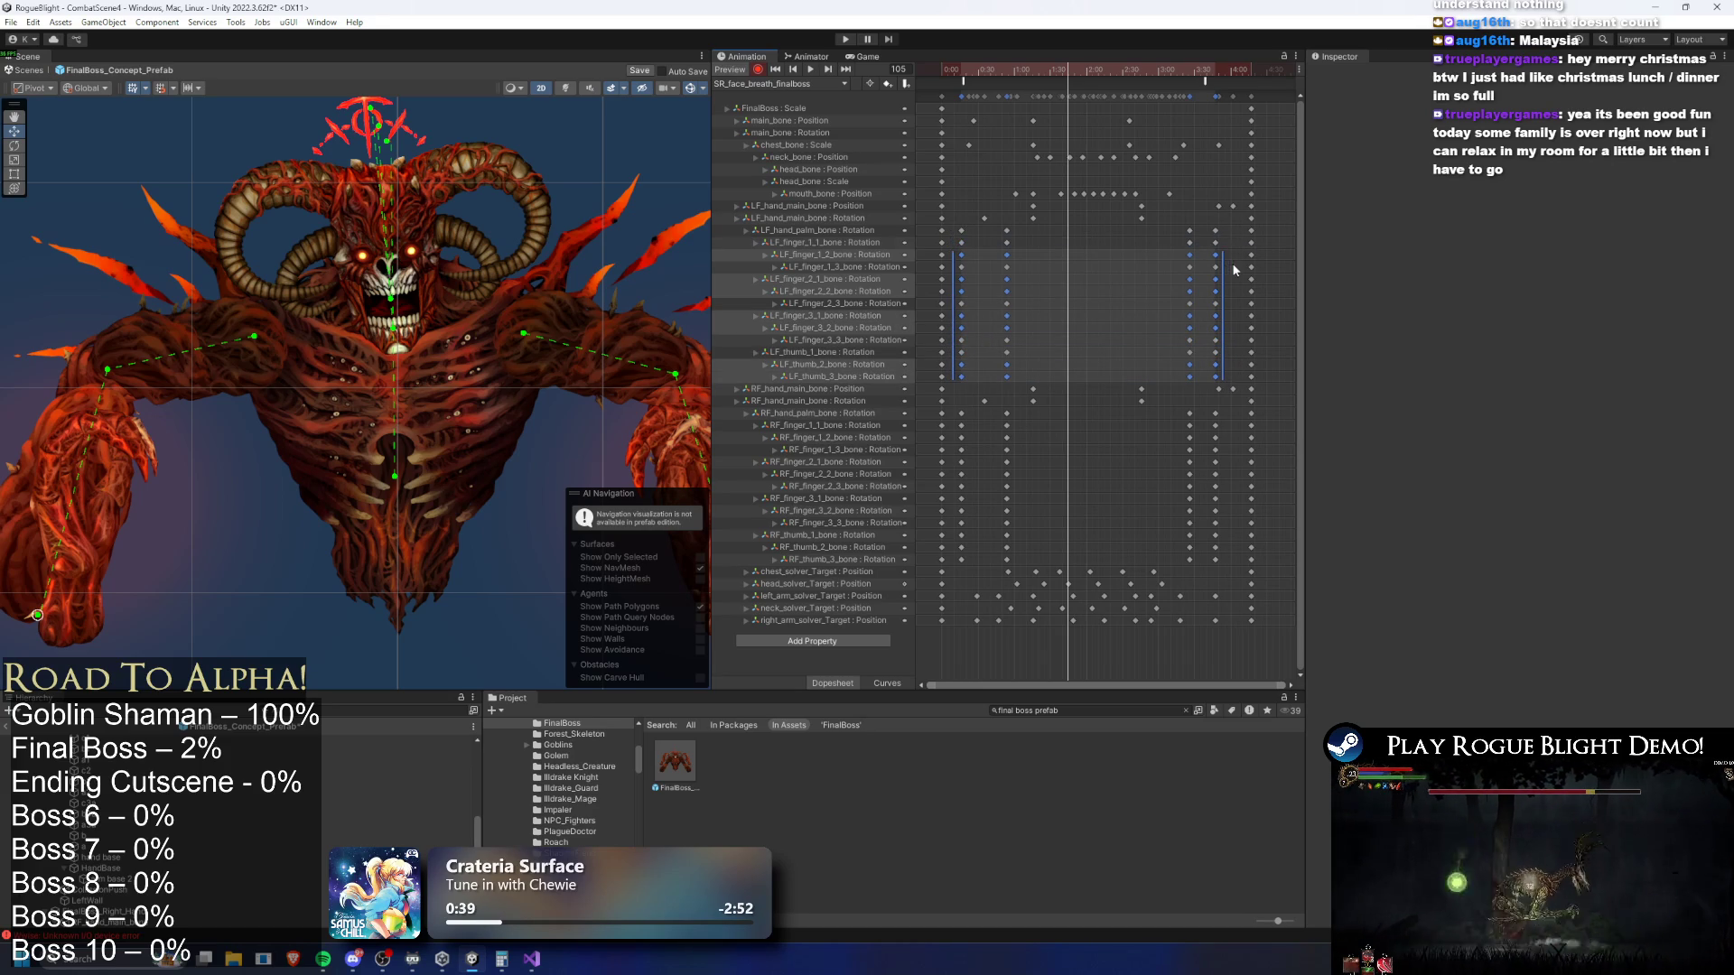
drag(968, 273, 968, 275)
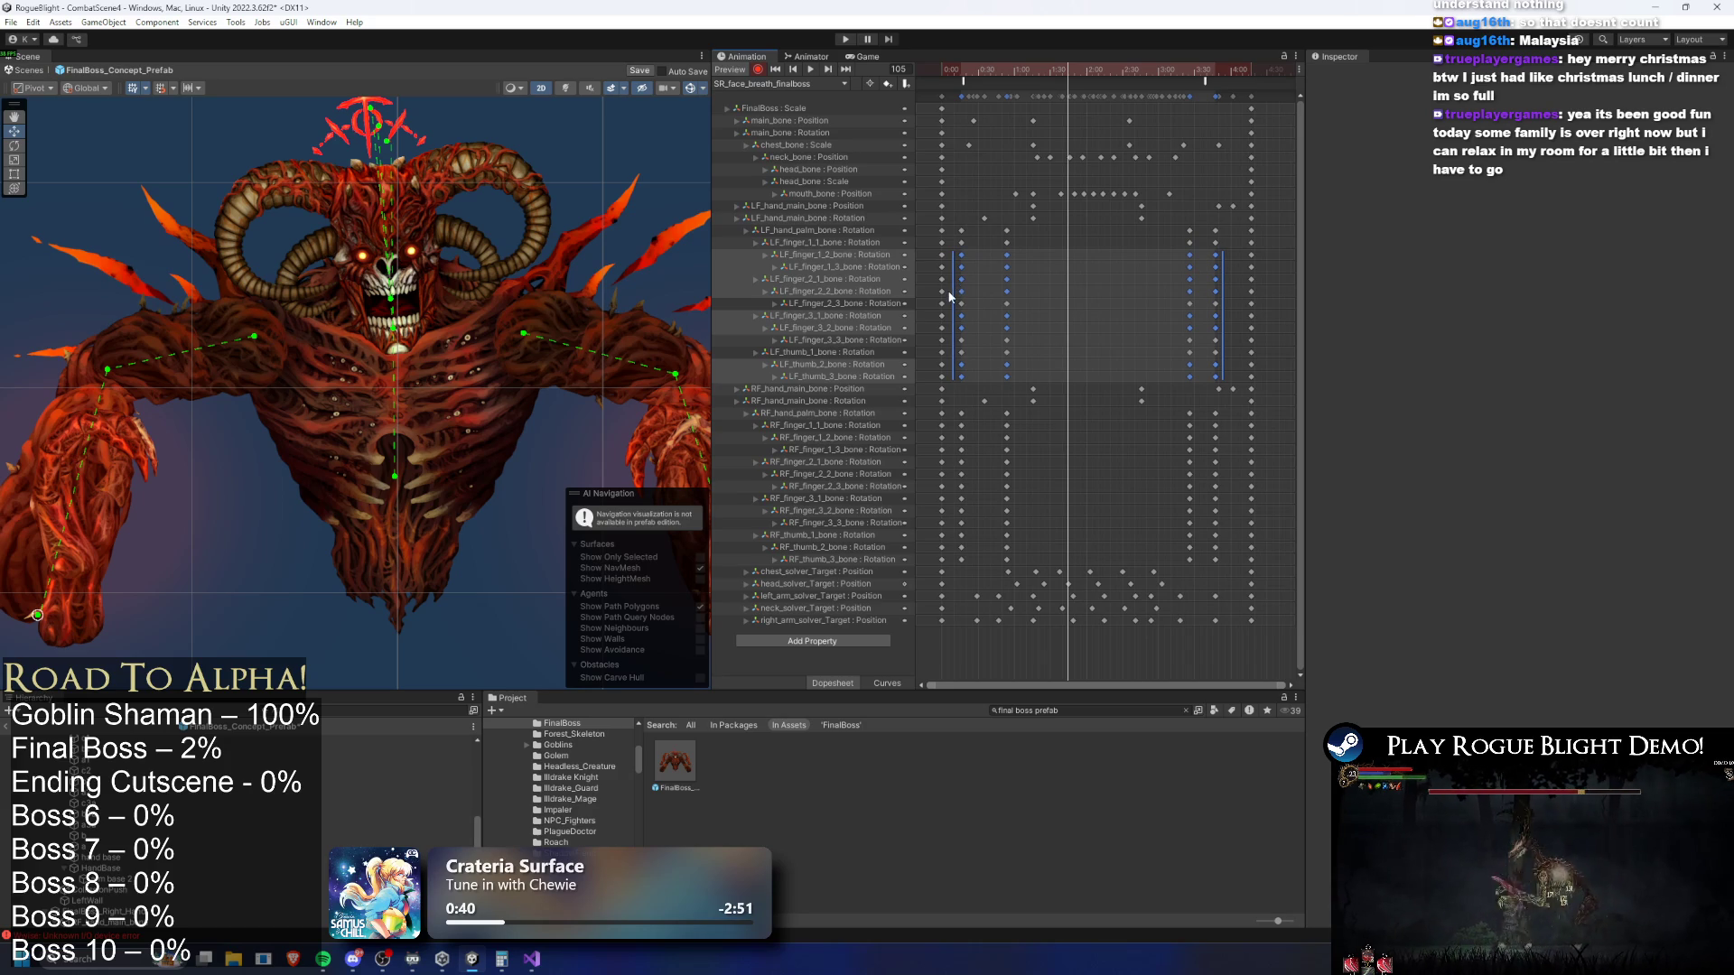
mouse_move(1201, 292)
mouse_down()
mouse_move(1254, 295)
mouse_move(967, 279)
mouse_move(1095, 276)
mouse_up()
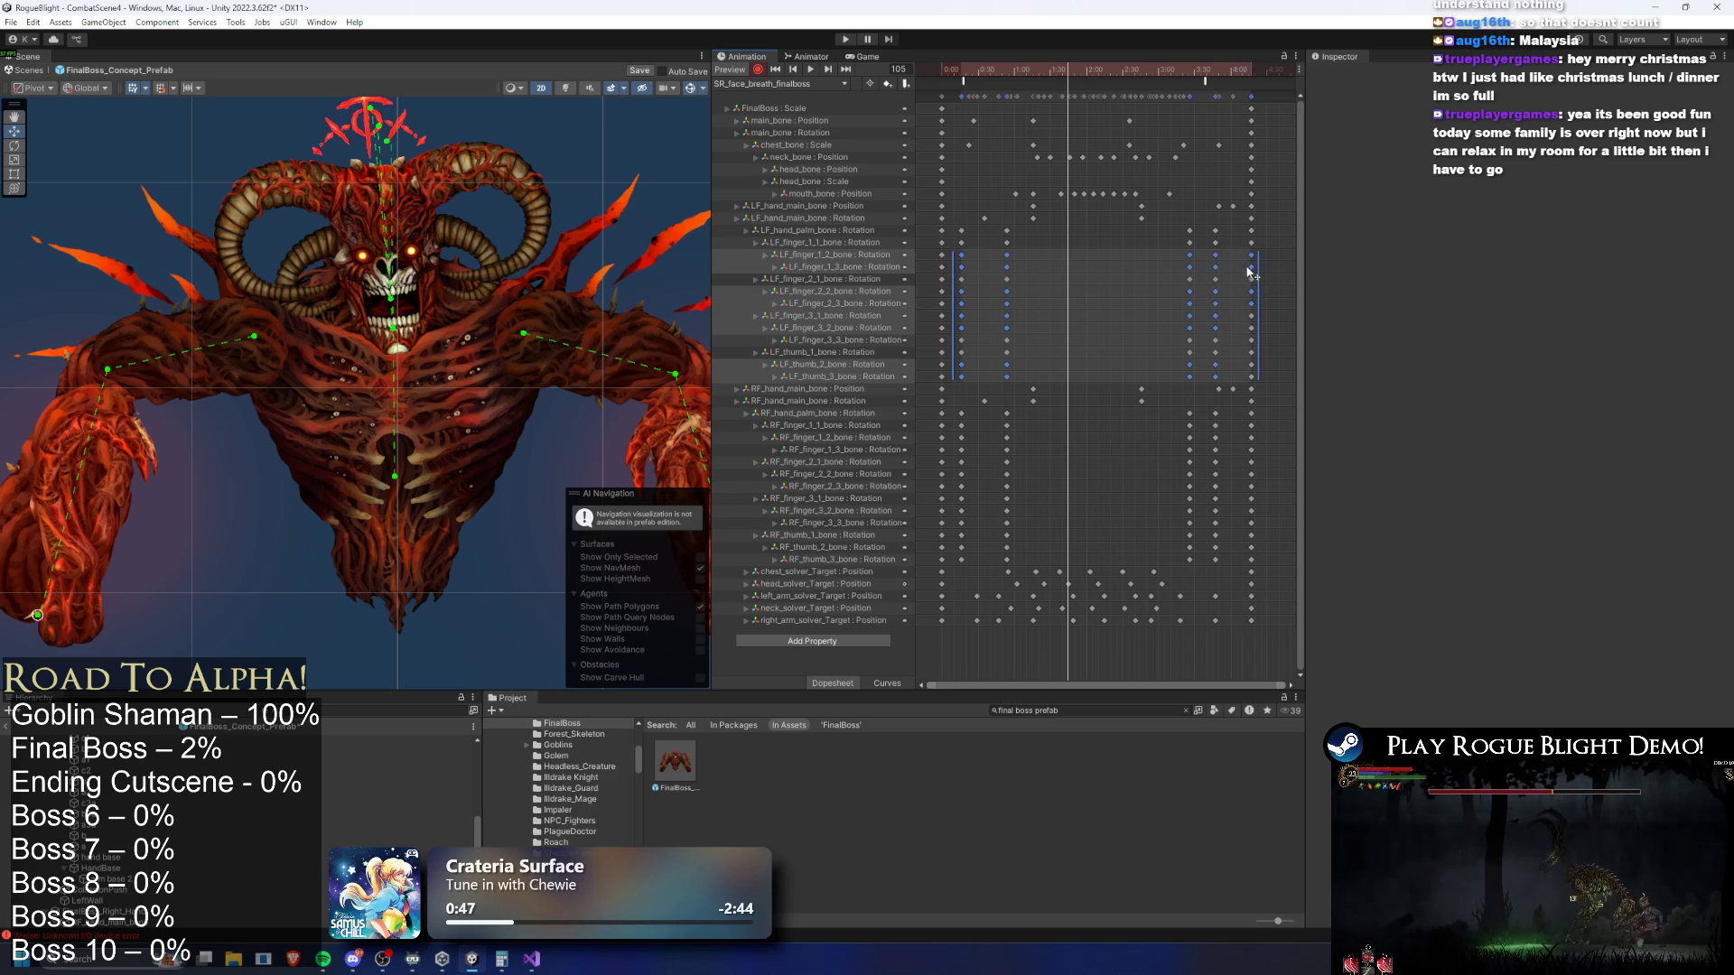
scroll(1246, 283, up, 1)
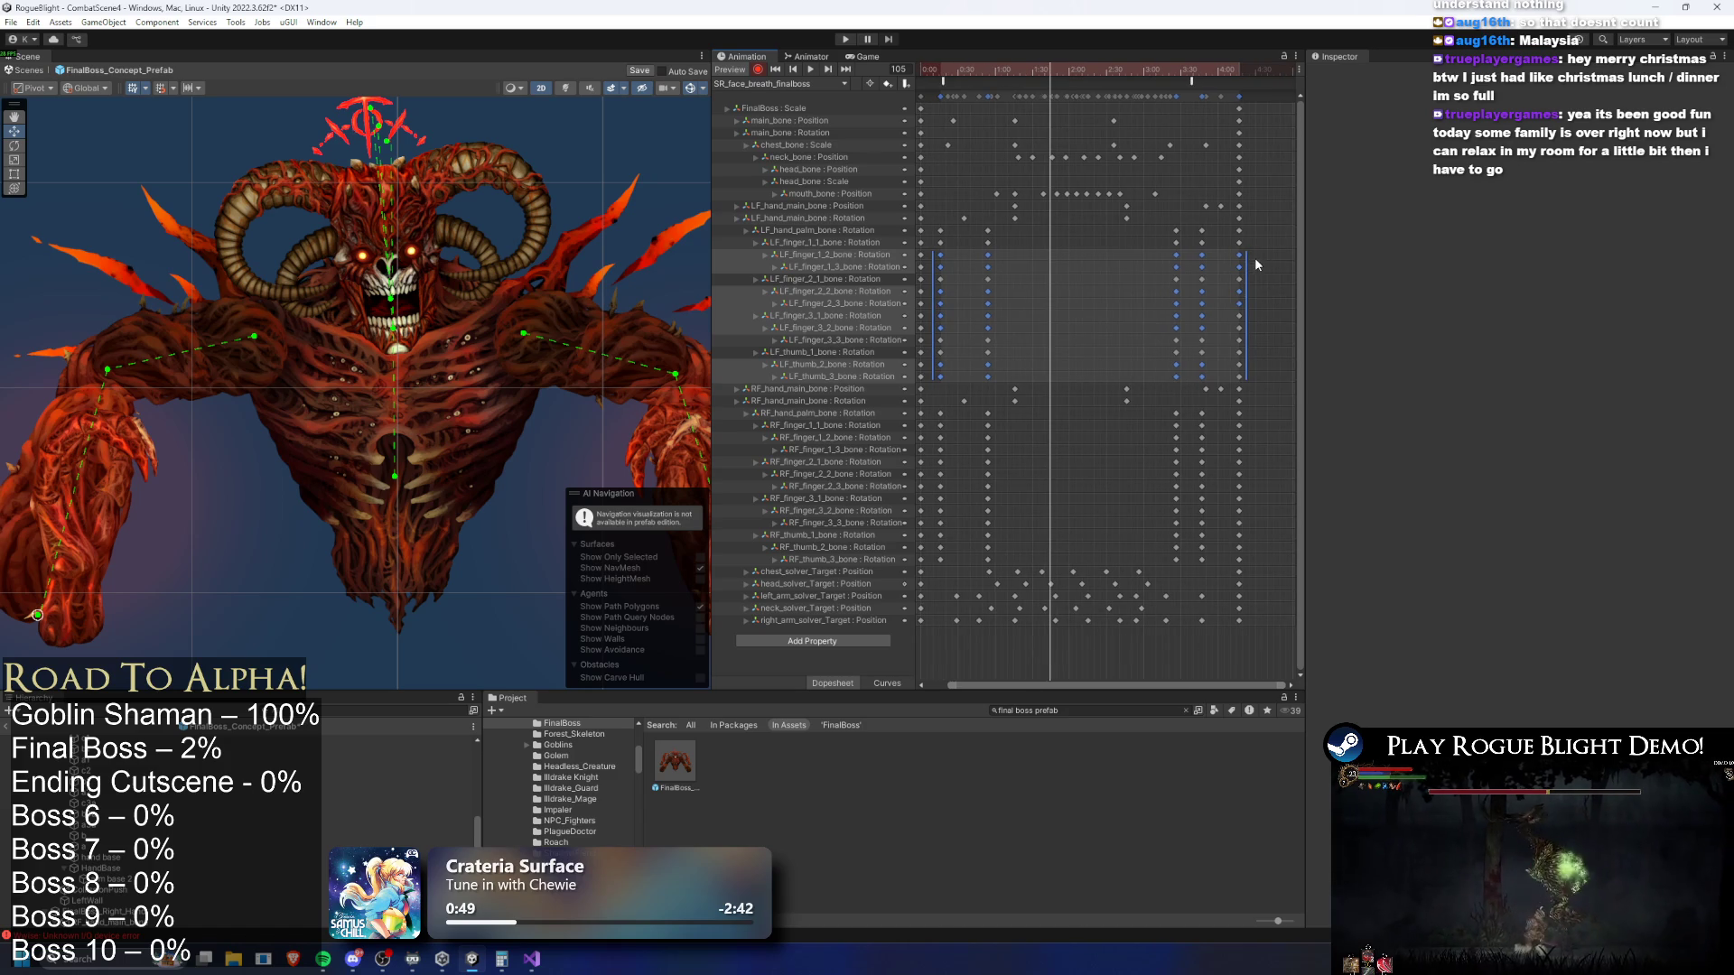
mouse_move(1241, 382)
mouse_down()
mouse_move(1247, 354)
mouse_move(938, 434)
mouse_move(1010, 468)
mouse_move(1210, 481)
mouse_move(933, 522)
mouse_move(1216, 493)
mouse_move(933, 499)
mouse_move(1203, 565)
mouse_up()
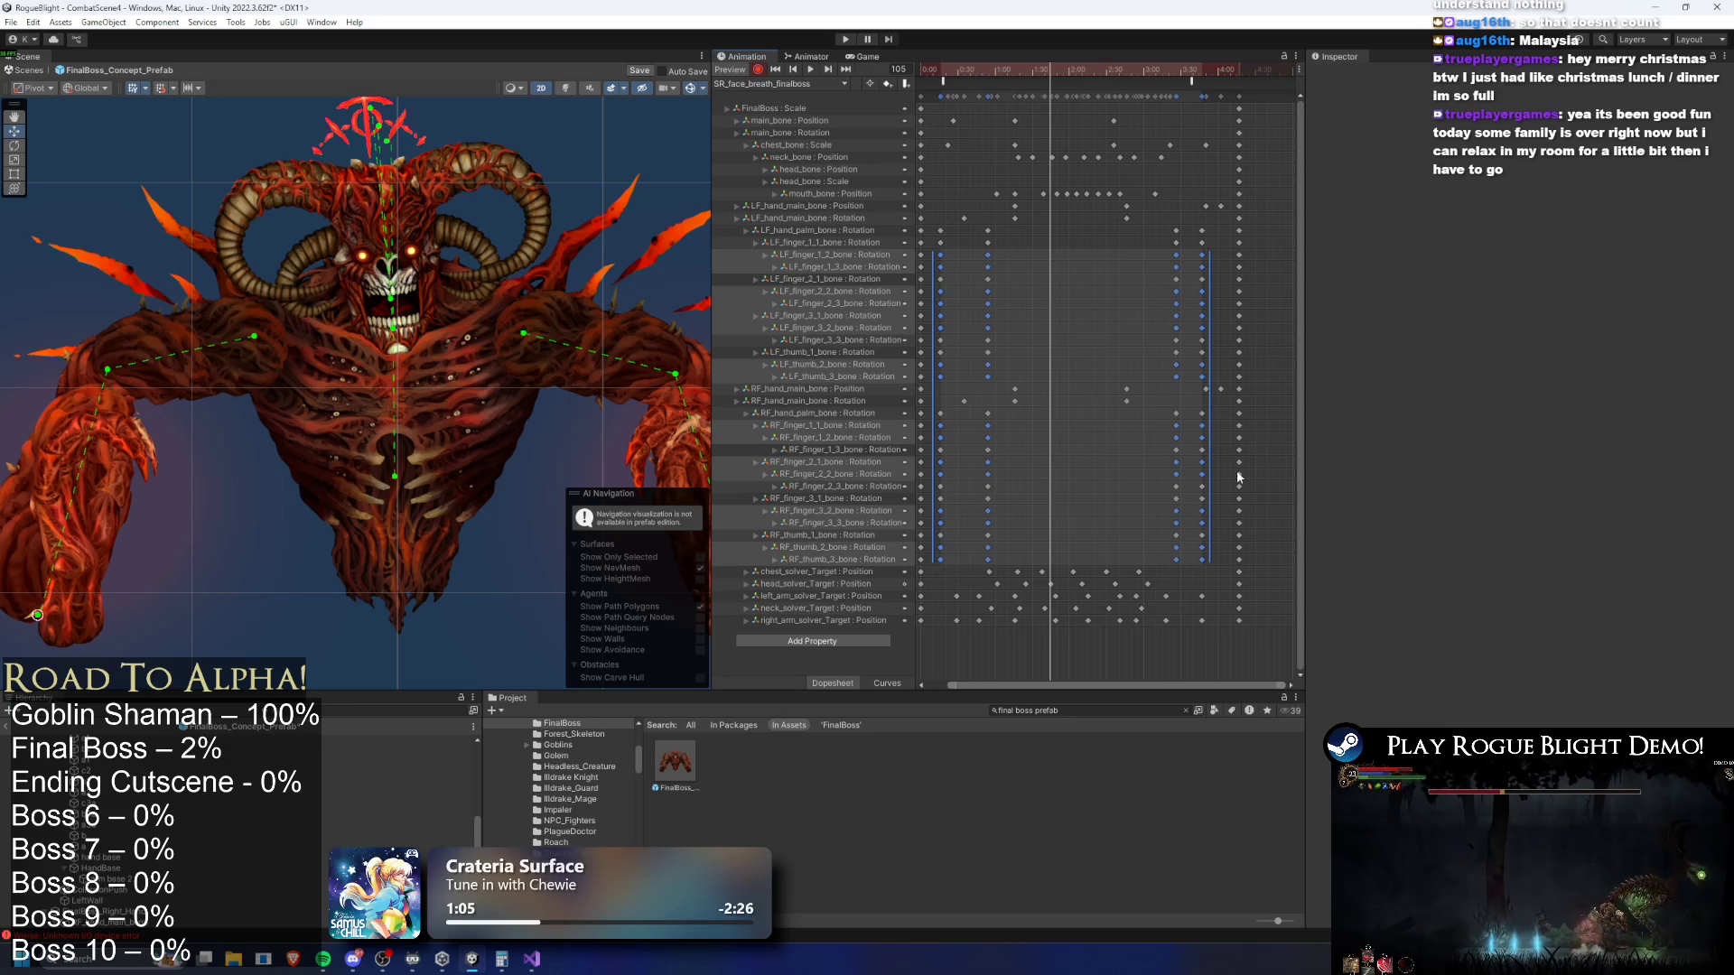
drag(1158, 361, 1166, 356)
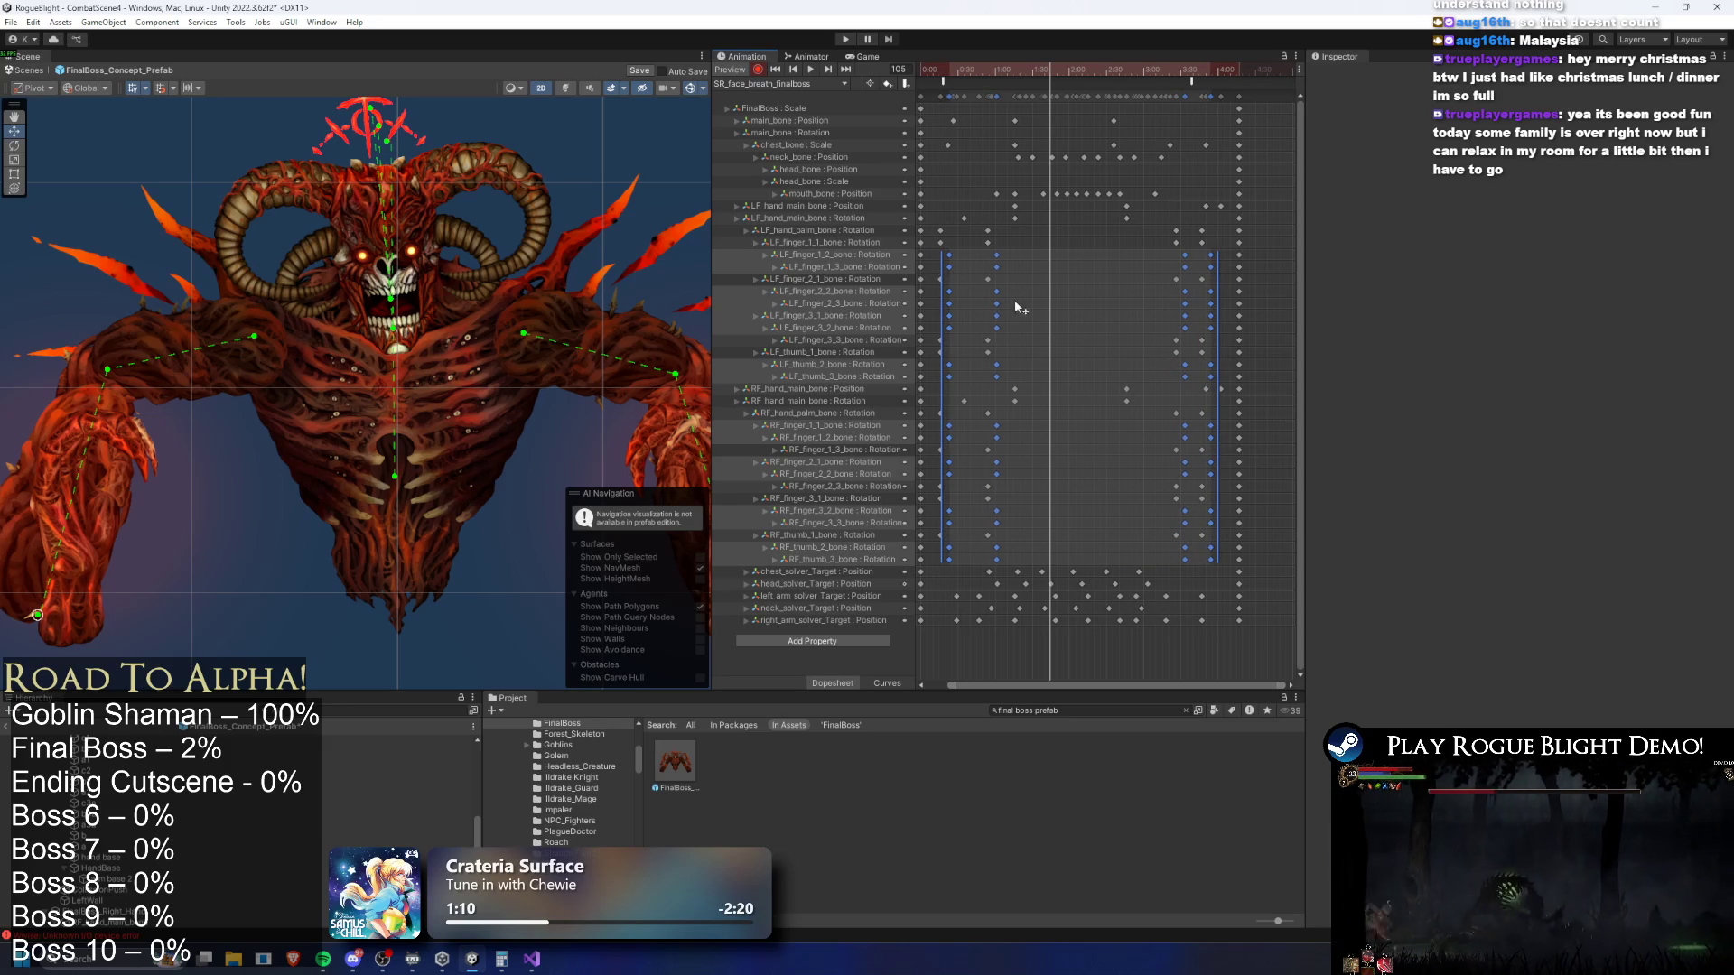
key(ctrl+z)
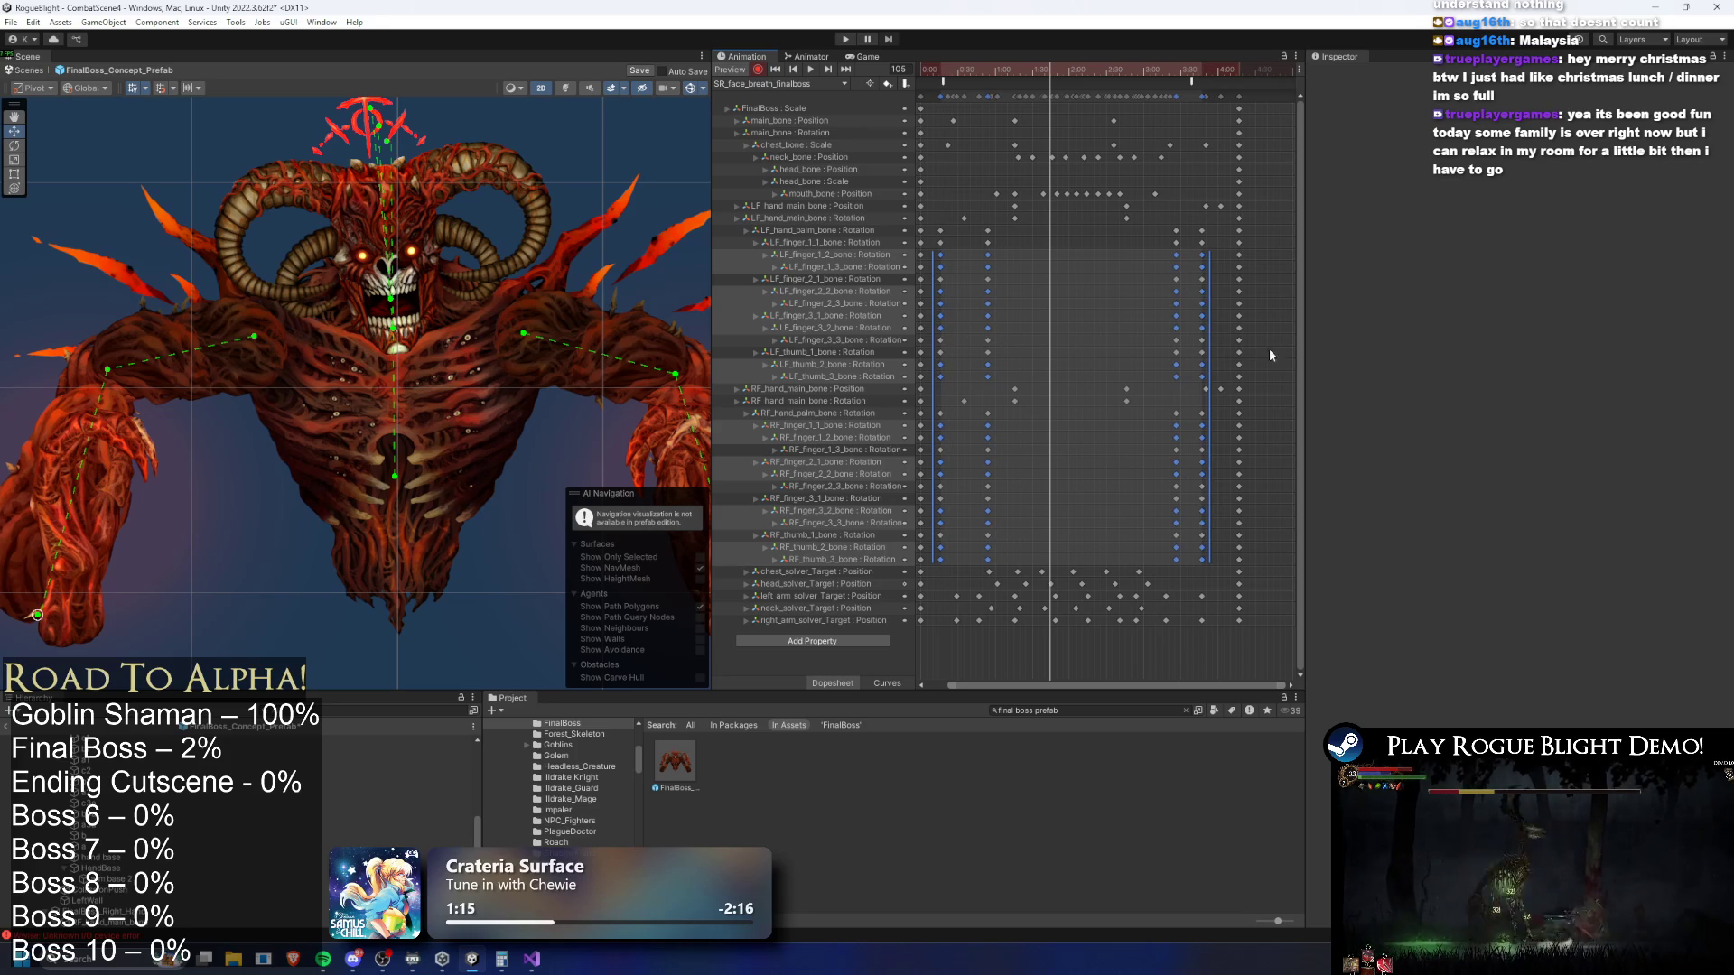
Move LF_finger_3_1, LF_finger_1_3 and RF_finger_1_2/2_2/3_3 keys slightly later
drag(1216, 316, 933, 316)
drag(1060, 318, 1066, 321)
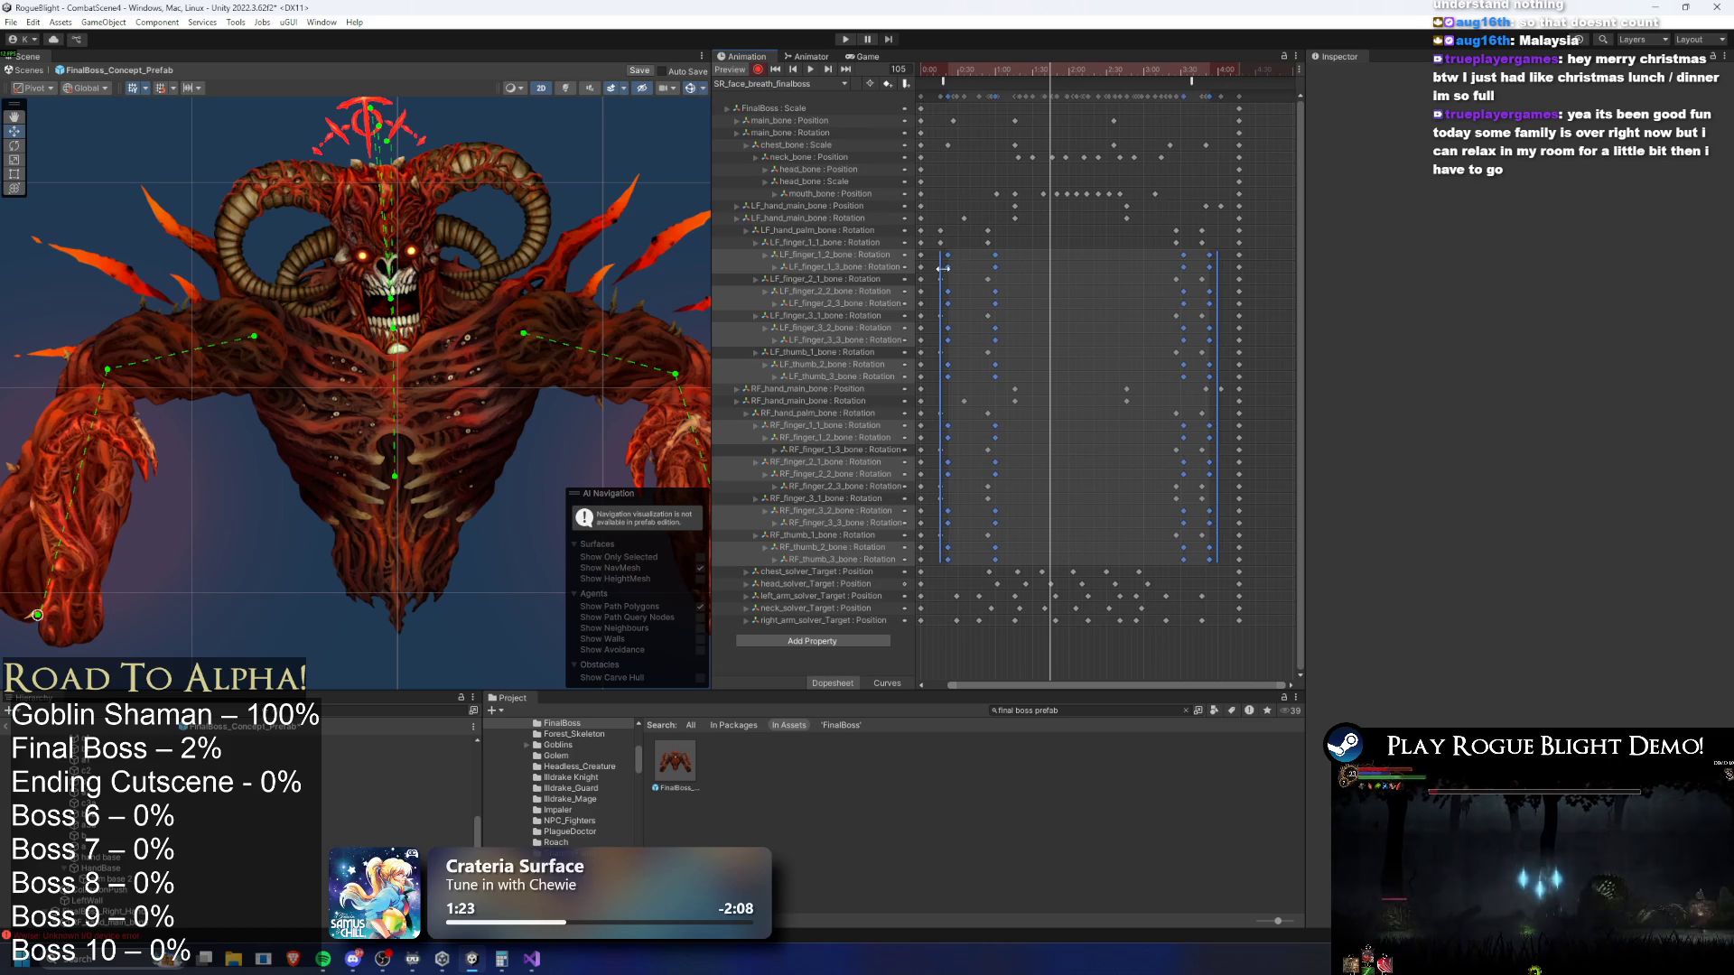
drag(934, 266, 1215, 268)
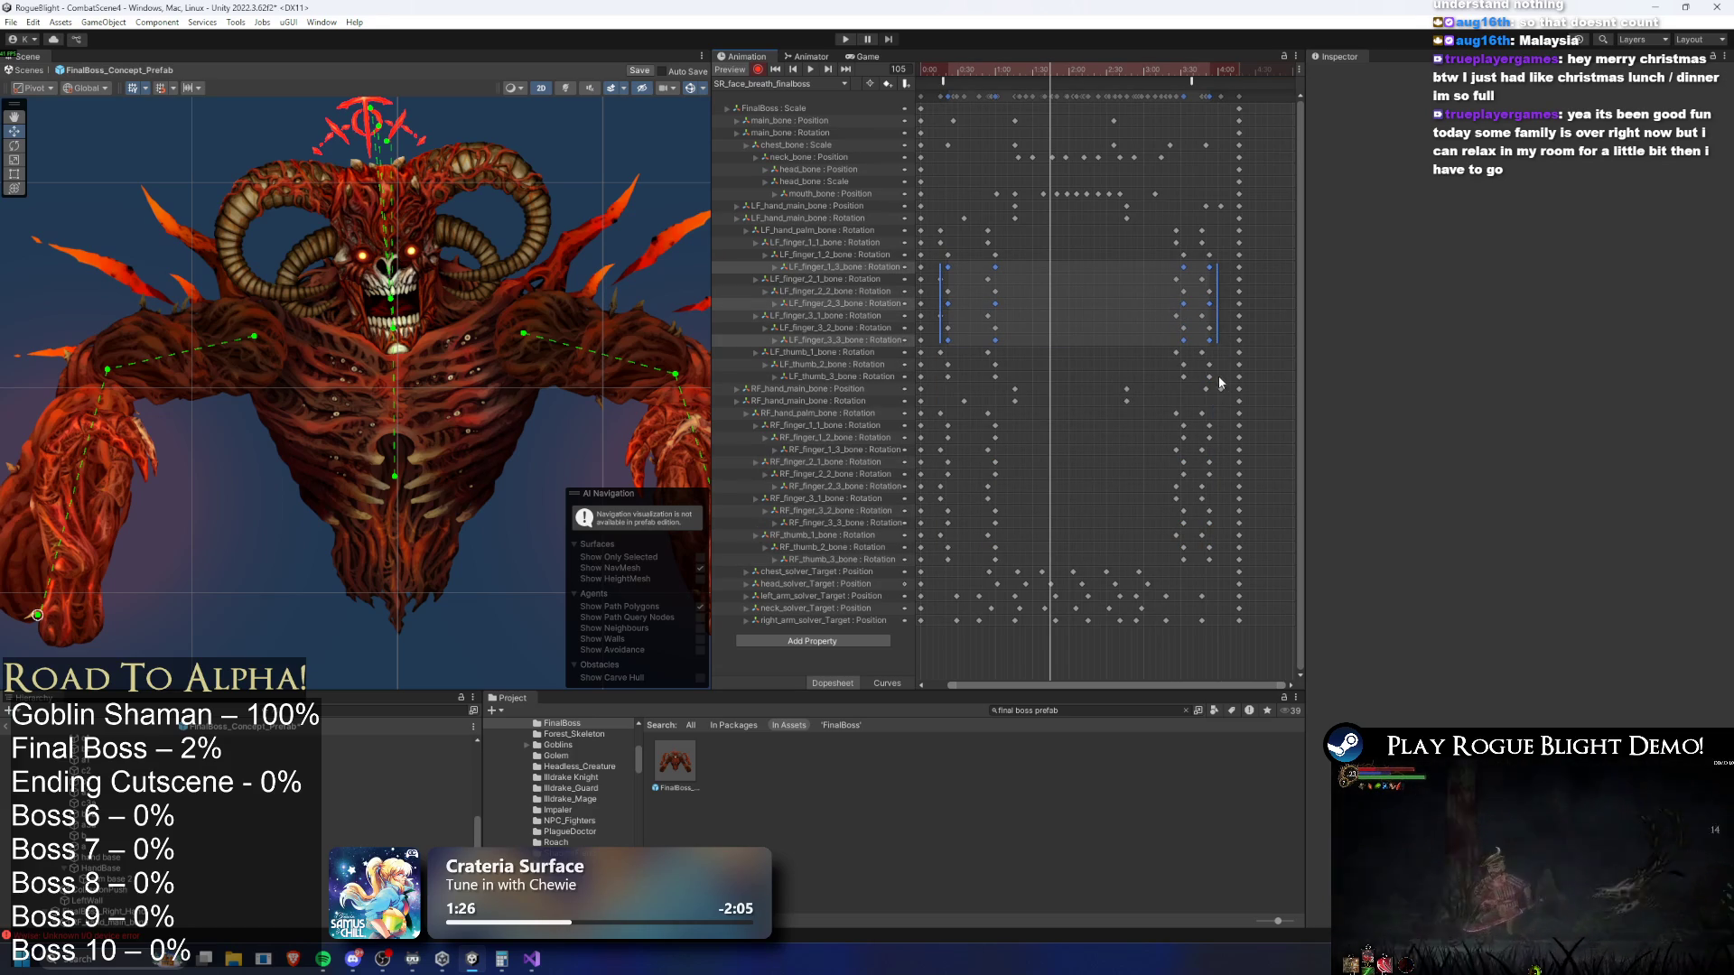
drag(1222, 442, 964, 495)
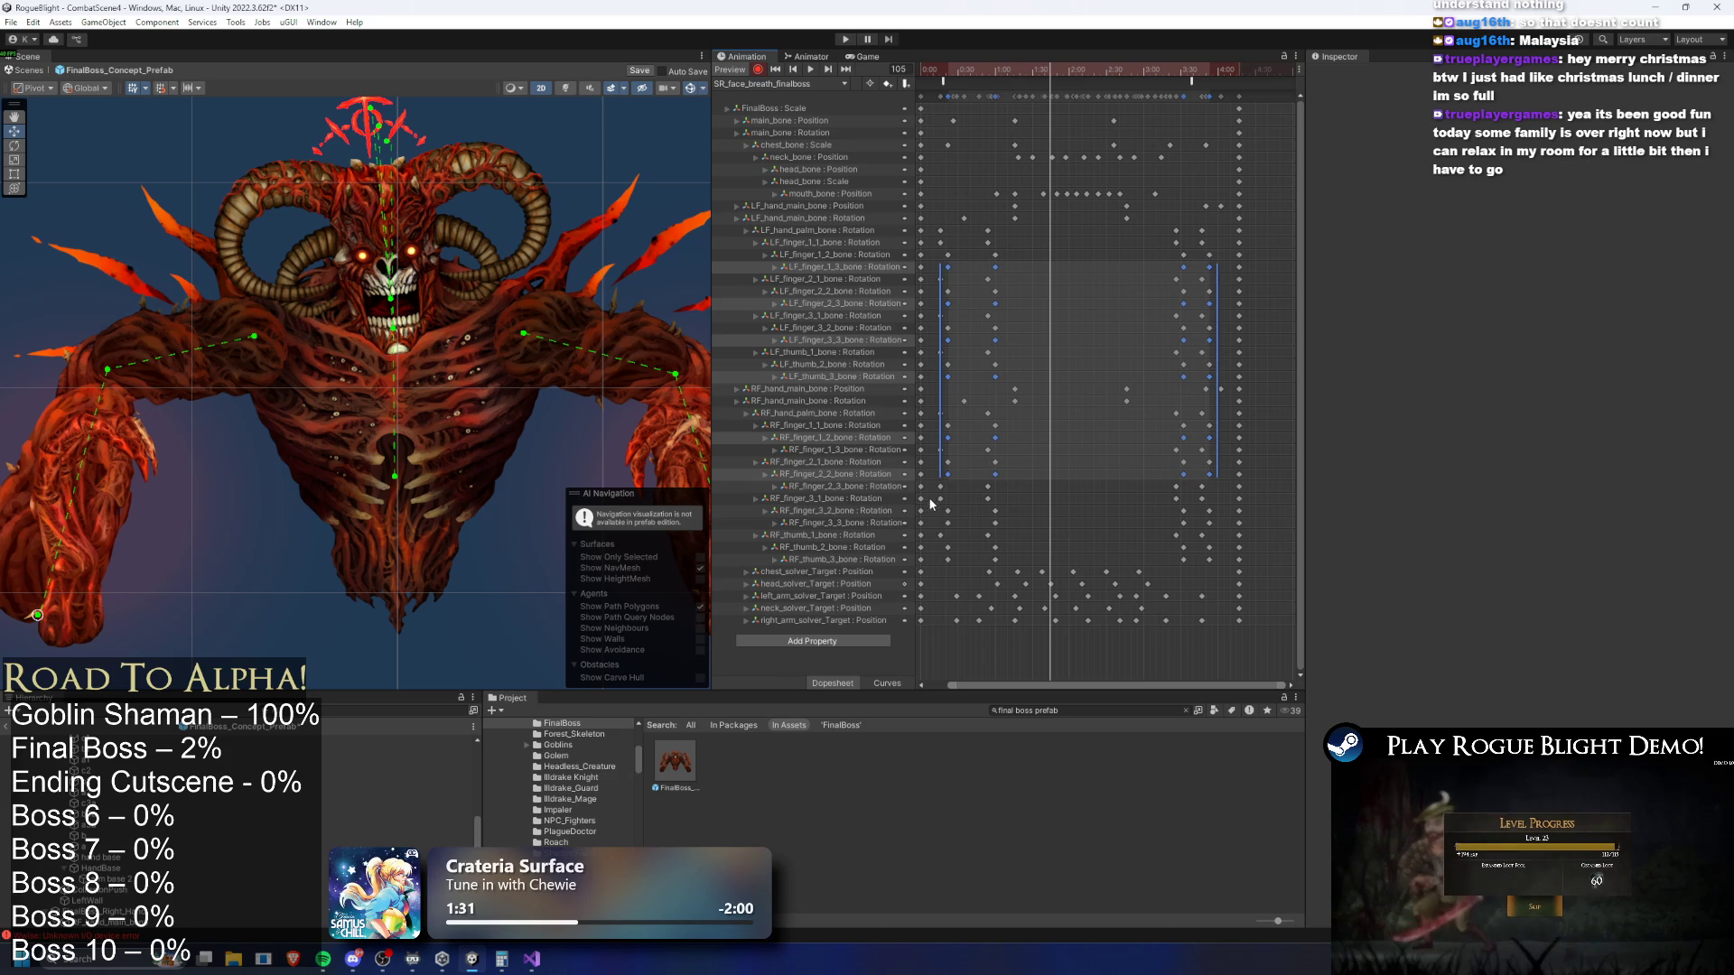
drag(1208, 524, 1210, 525)
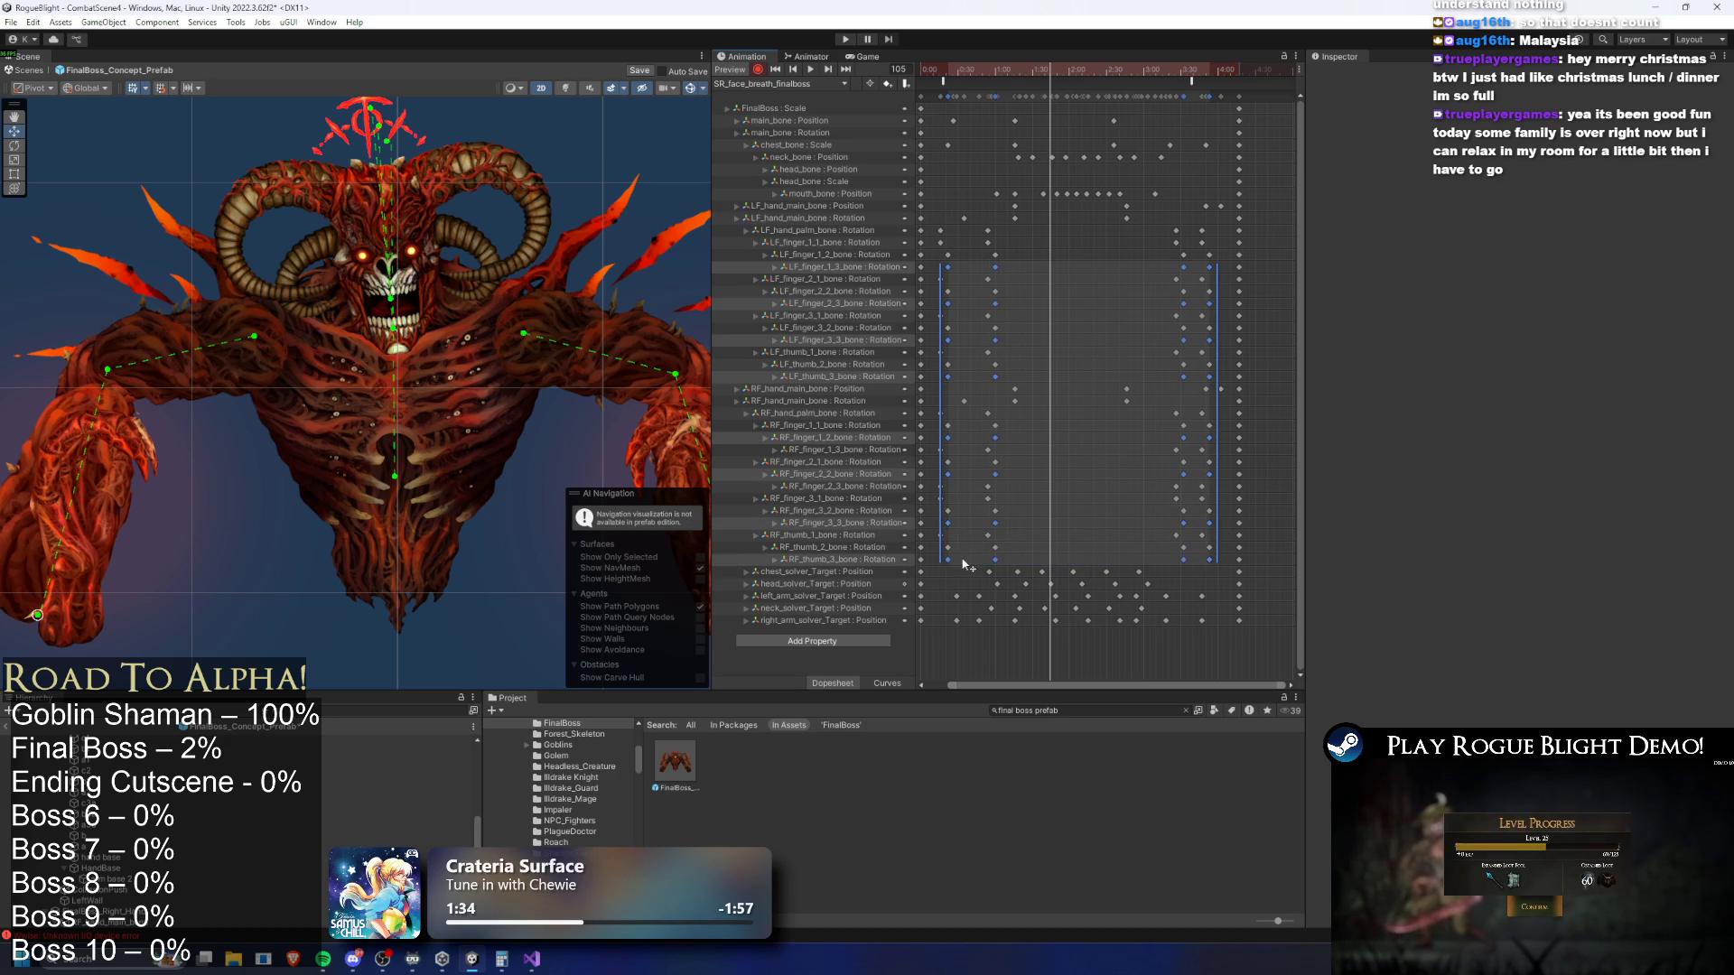
drag(972, 562, 977, 561)
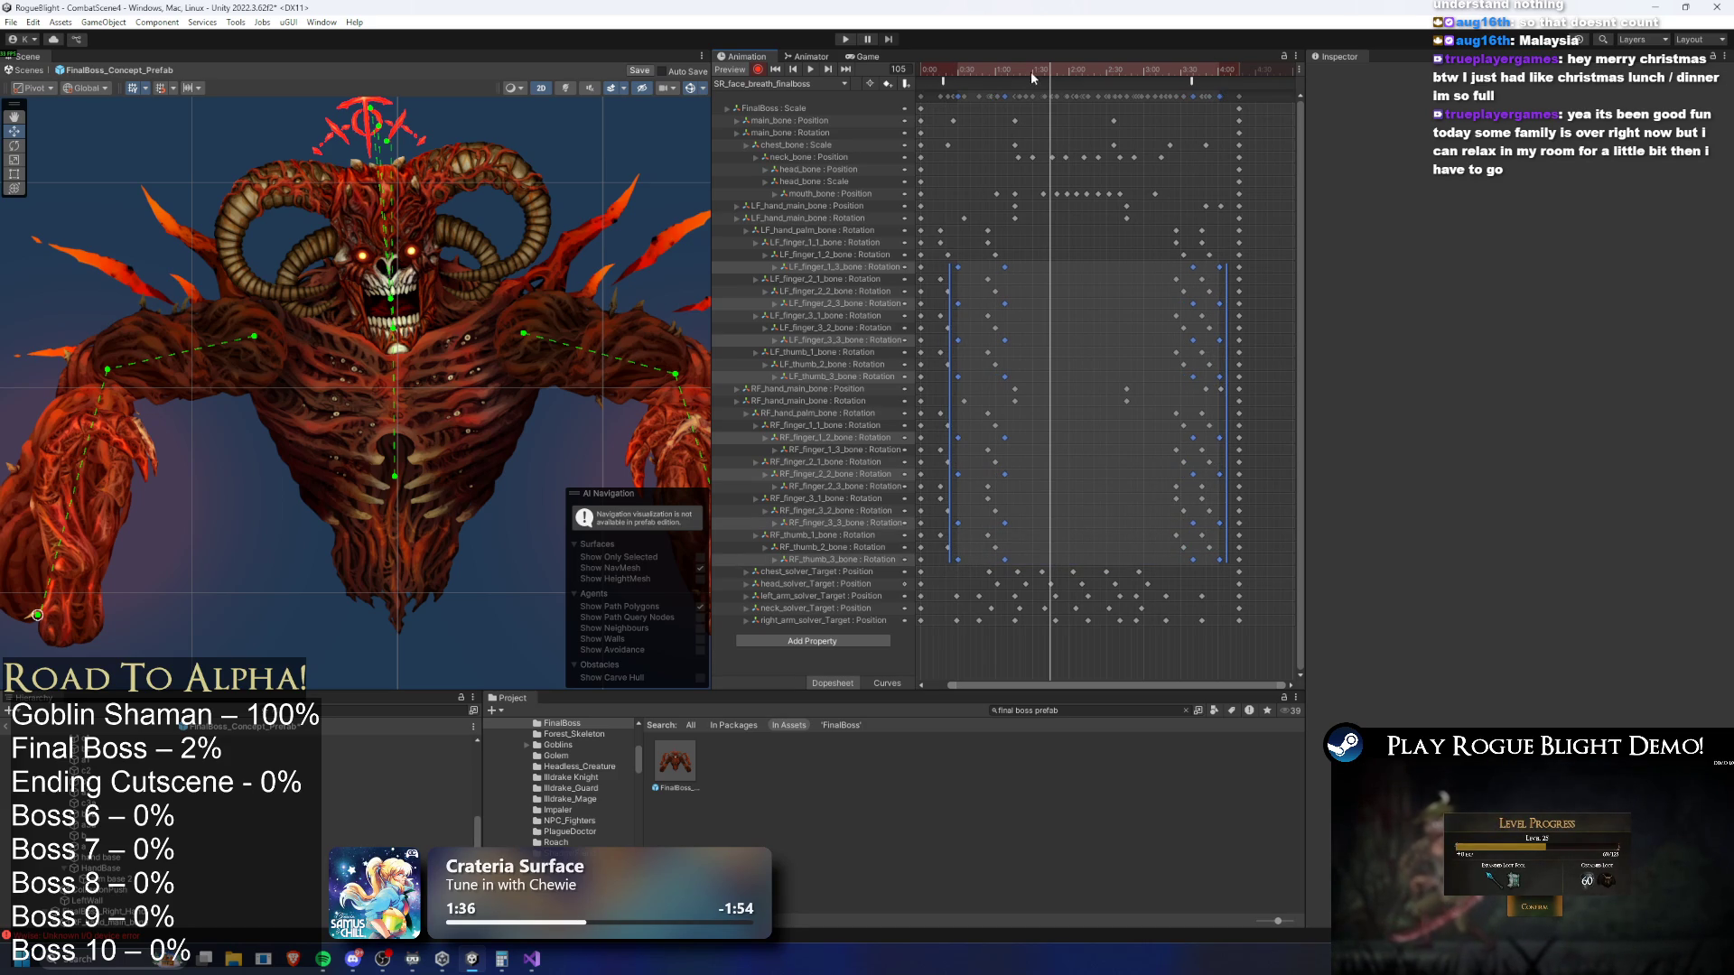
Preview the clip from the start, then select neck_bone in the Scene and zoom on the head
key(space)
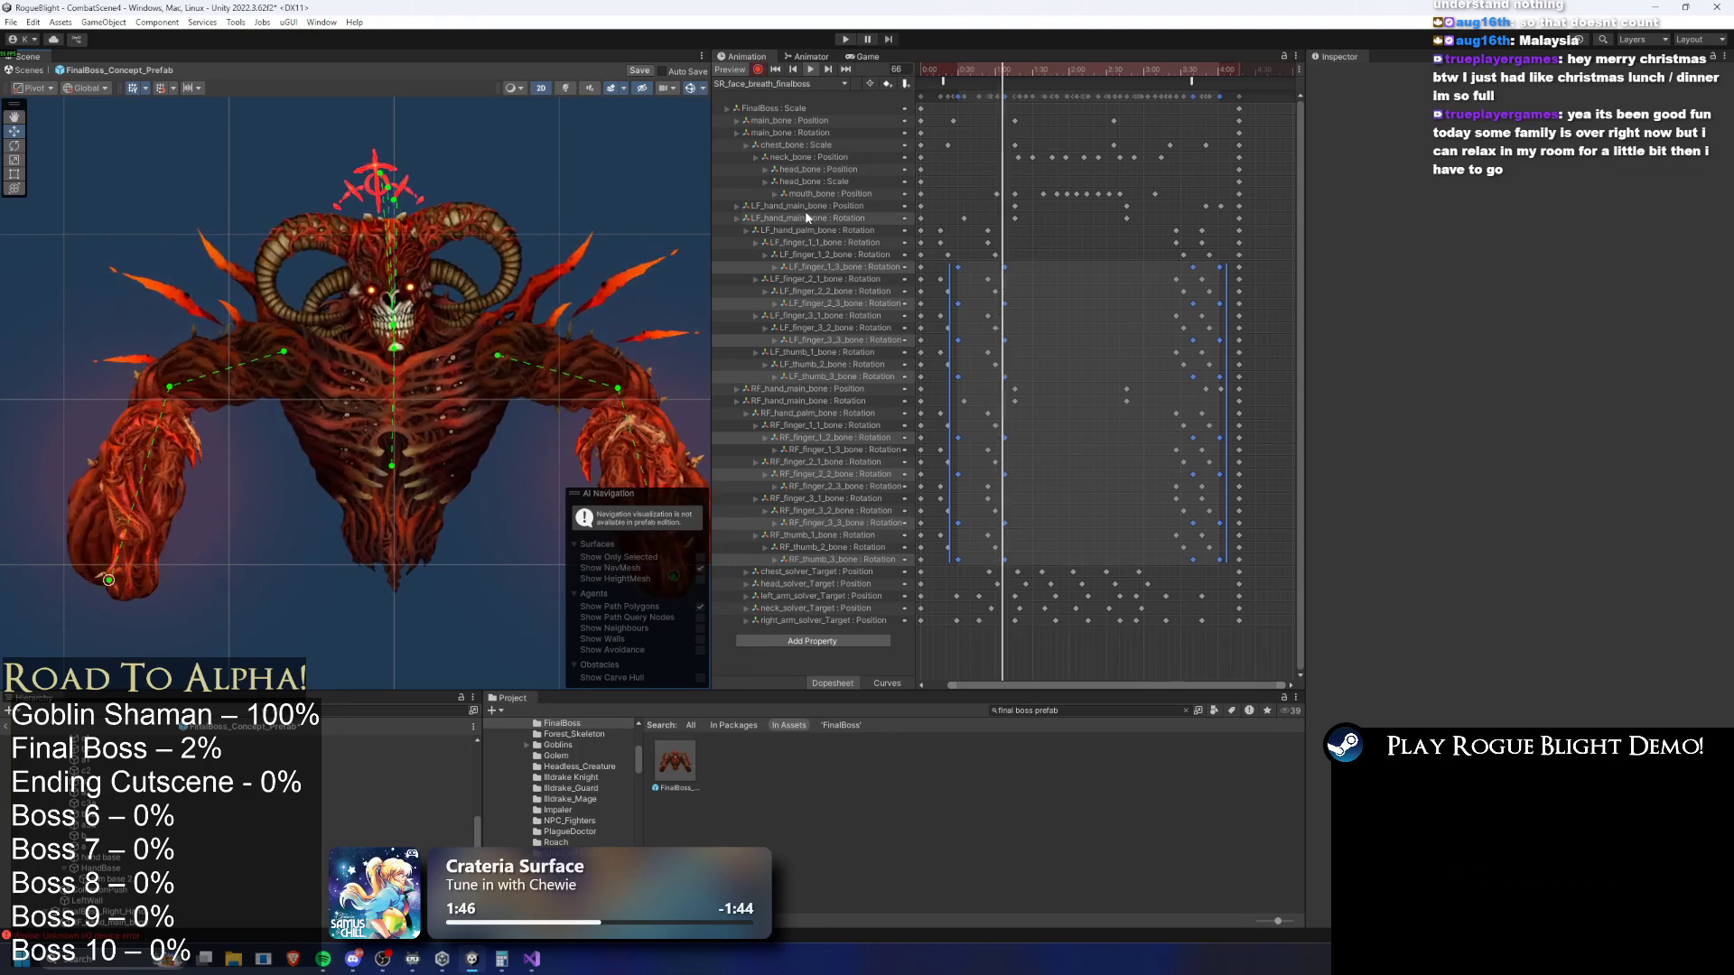
drag(964, 65, 975, 70)
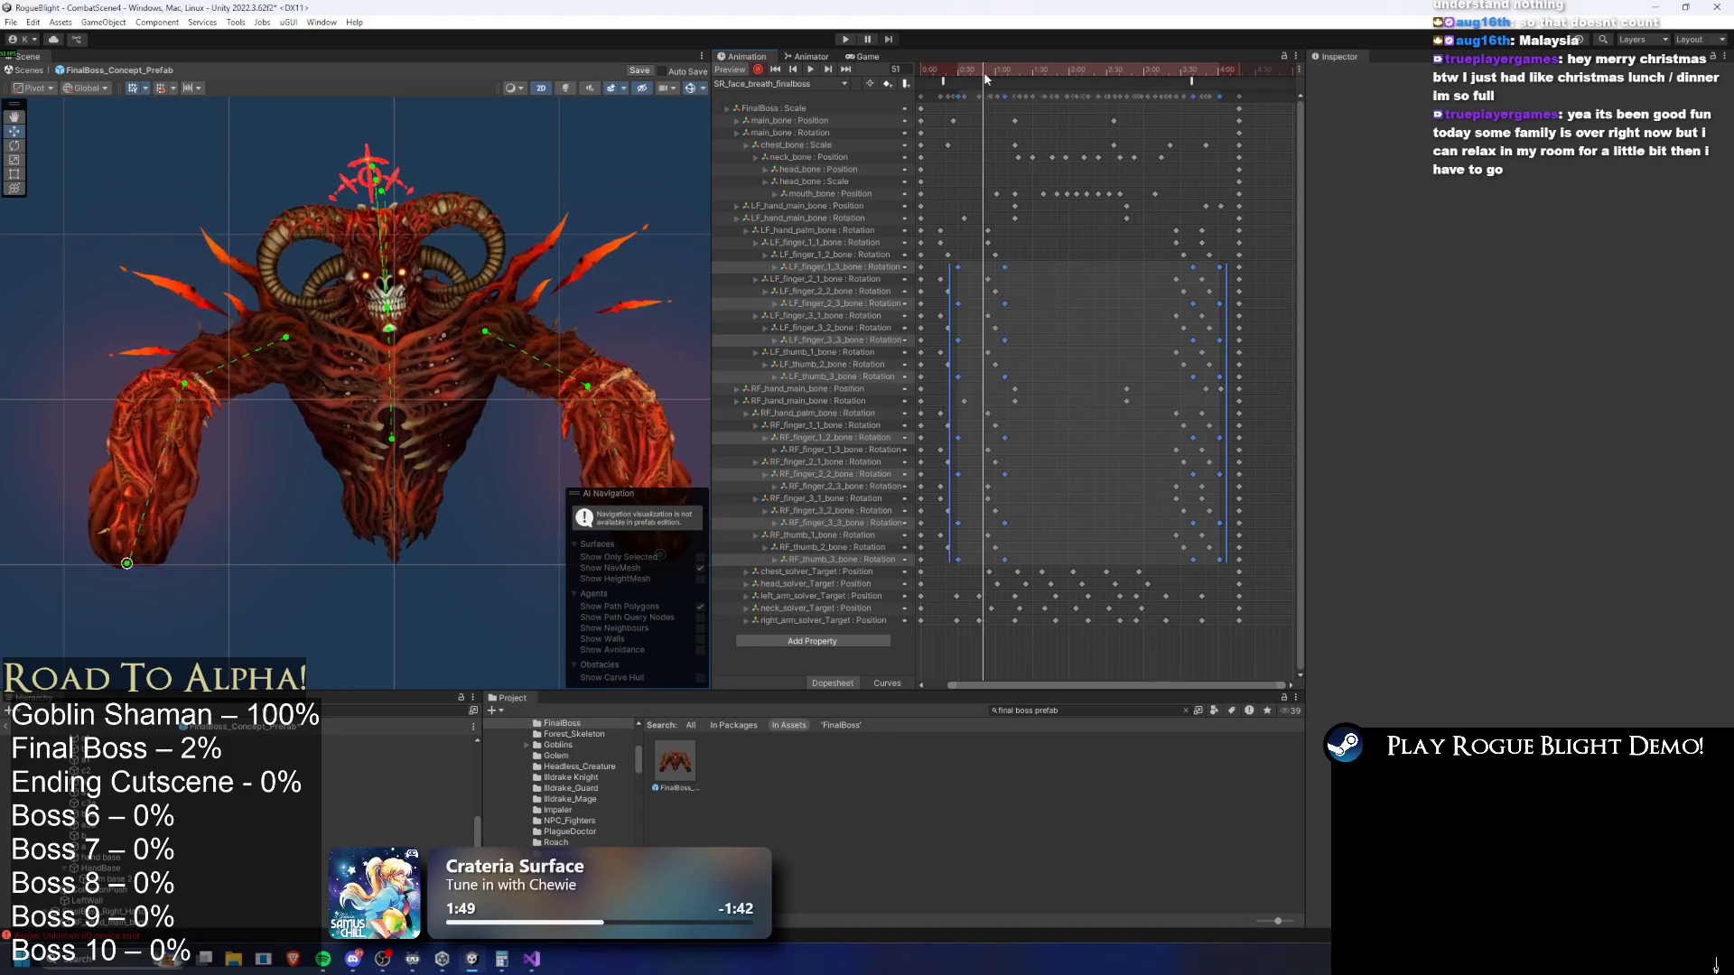
click(925, 74)
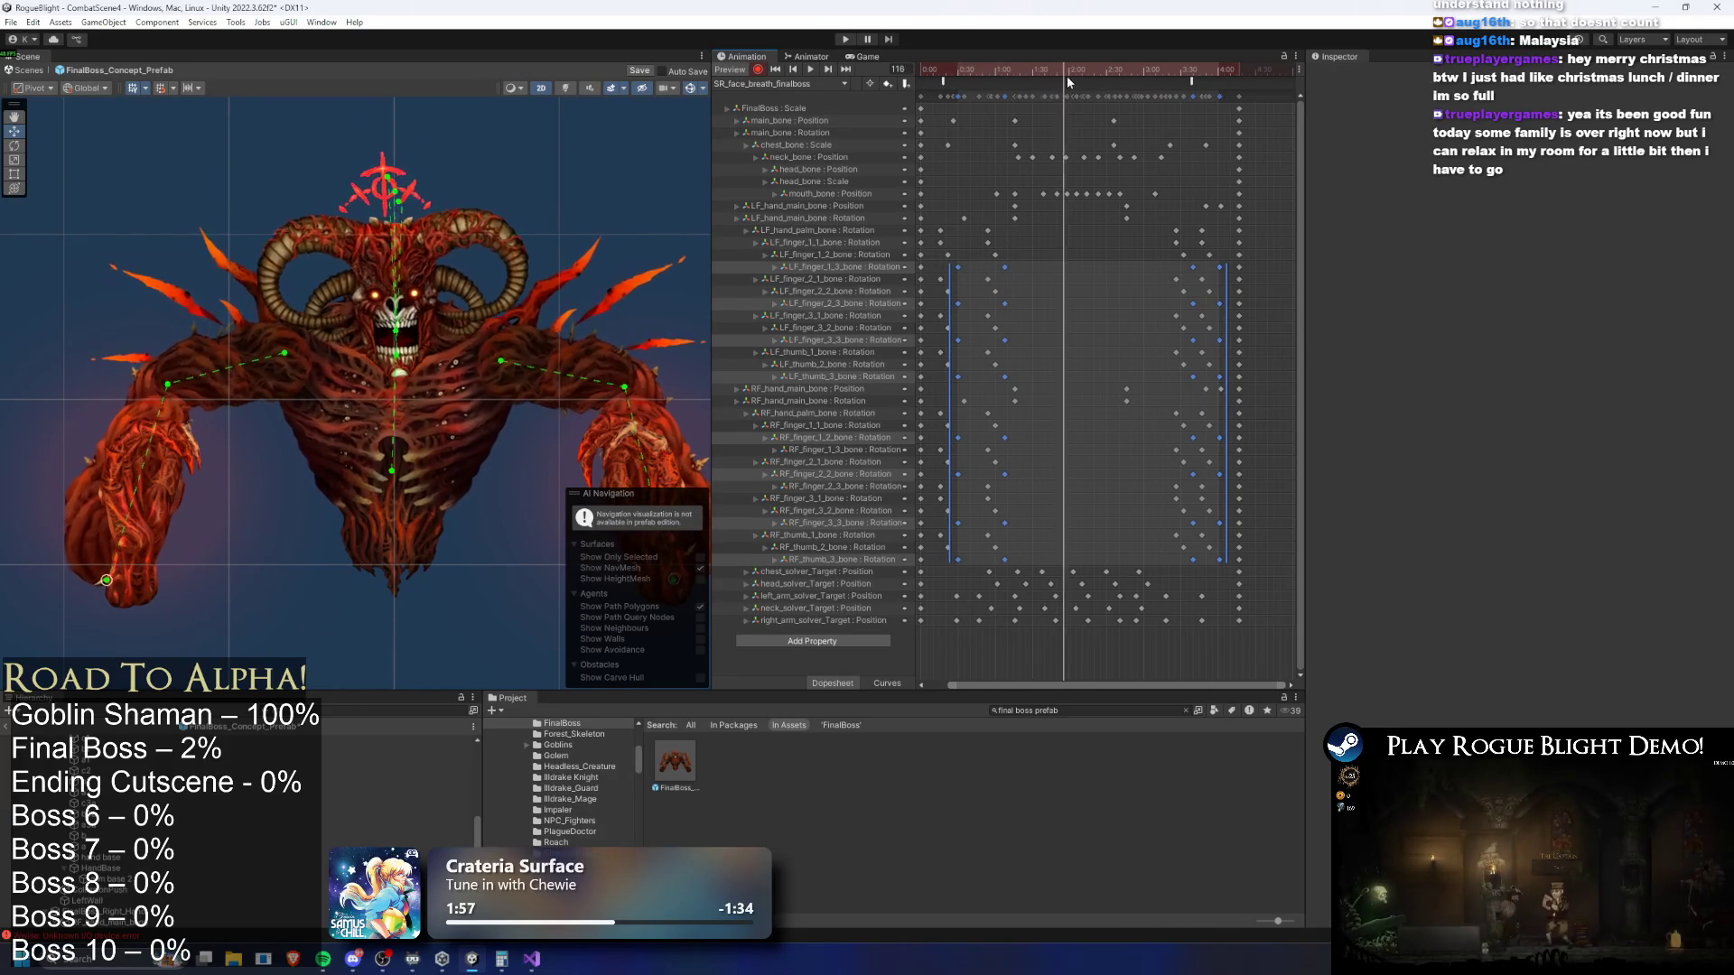
click(383, 295)
scroll(397, 361, up, 3)
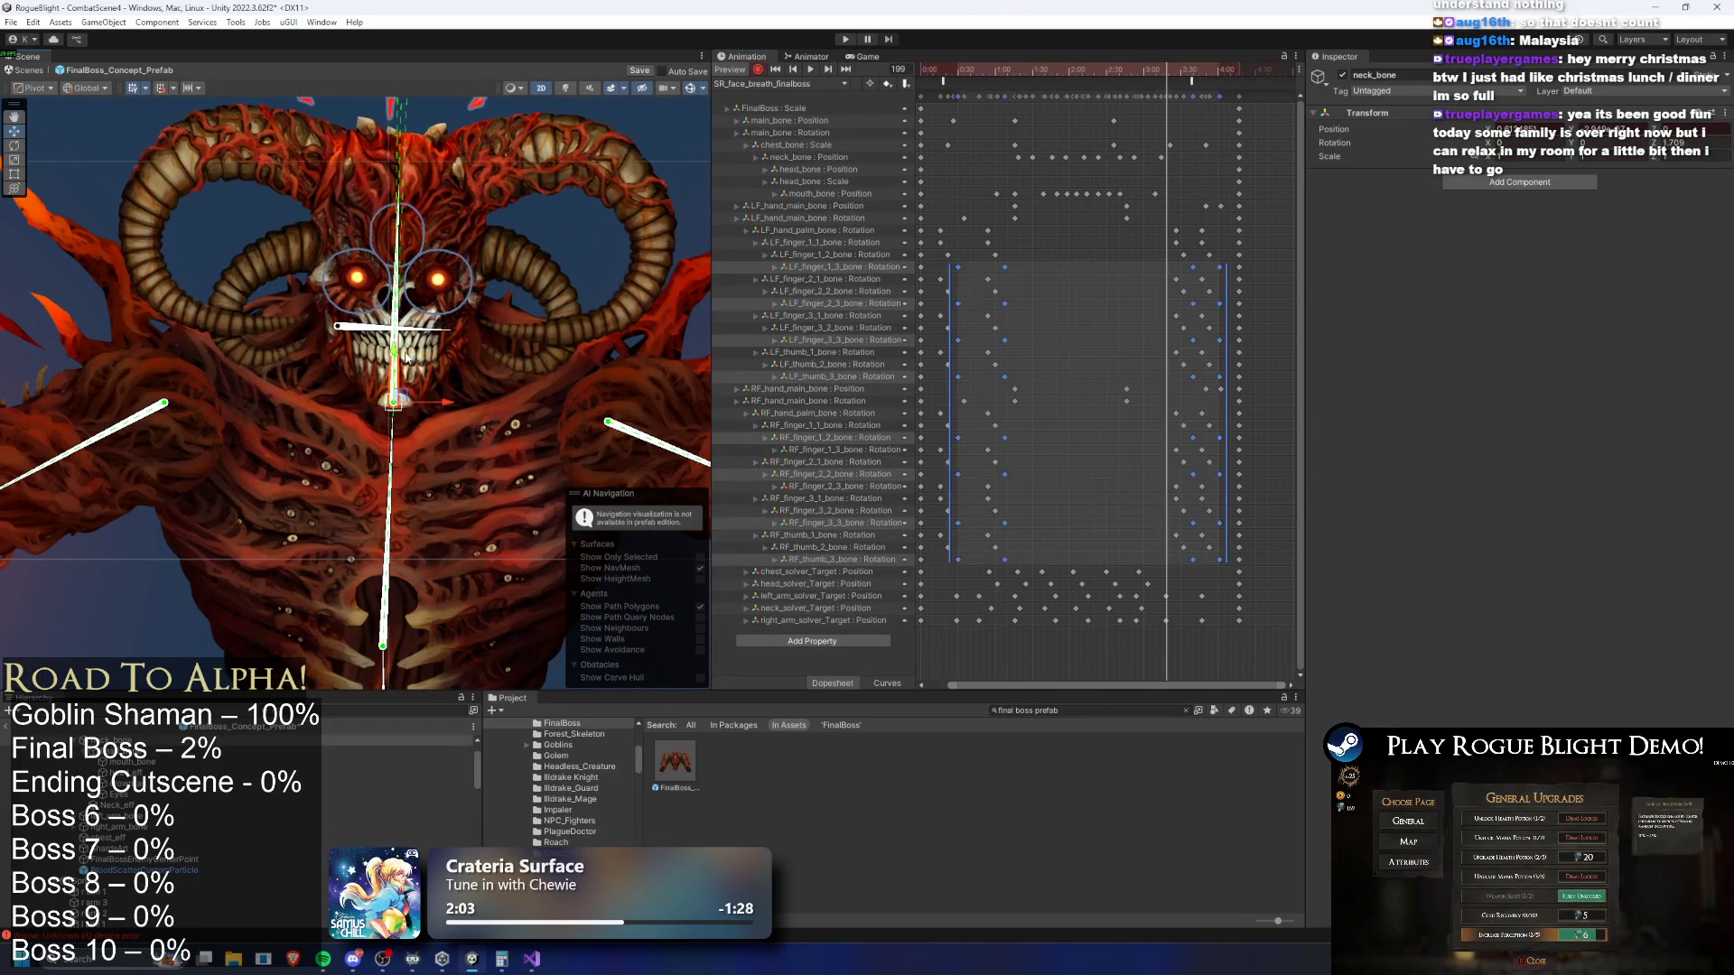
Switch handles to local, trial-tilt the head, and delete the resulting neck rotation track
scroll(401, 362, up, 3)
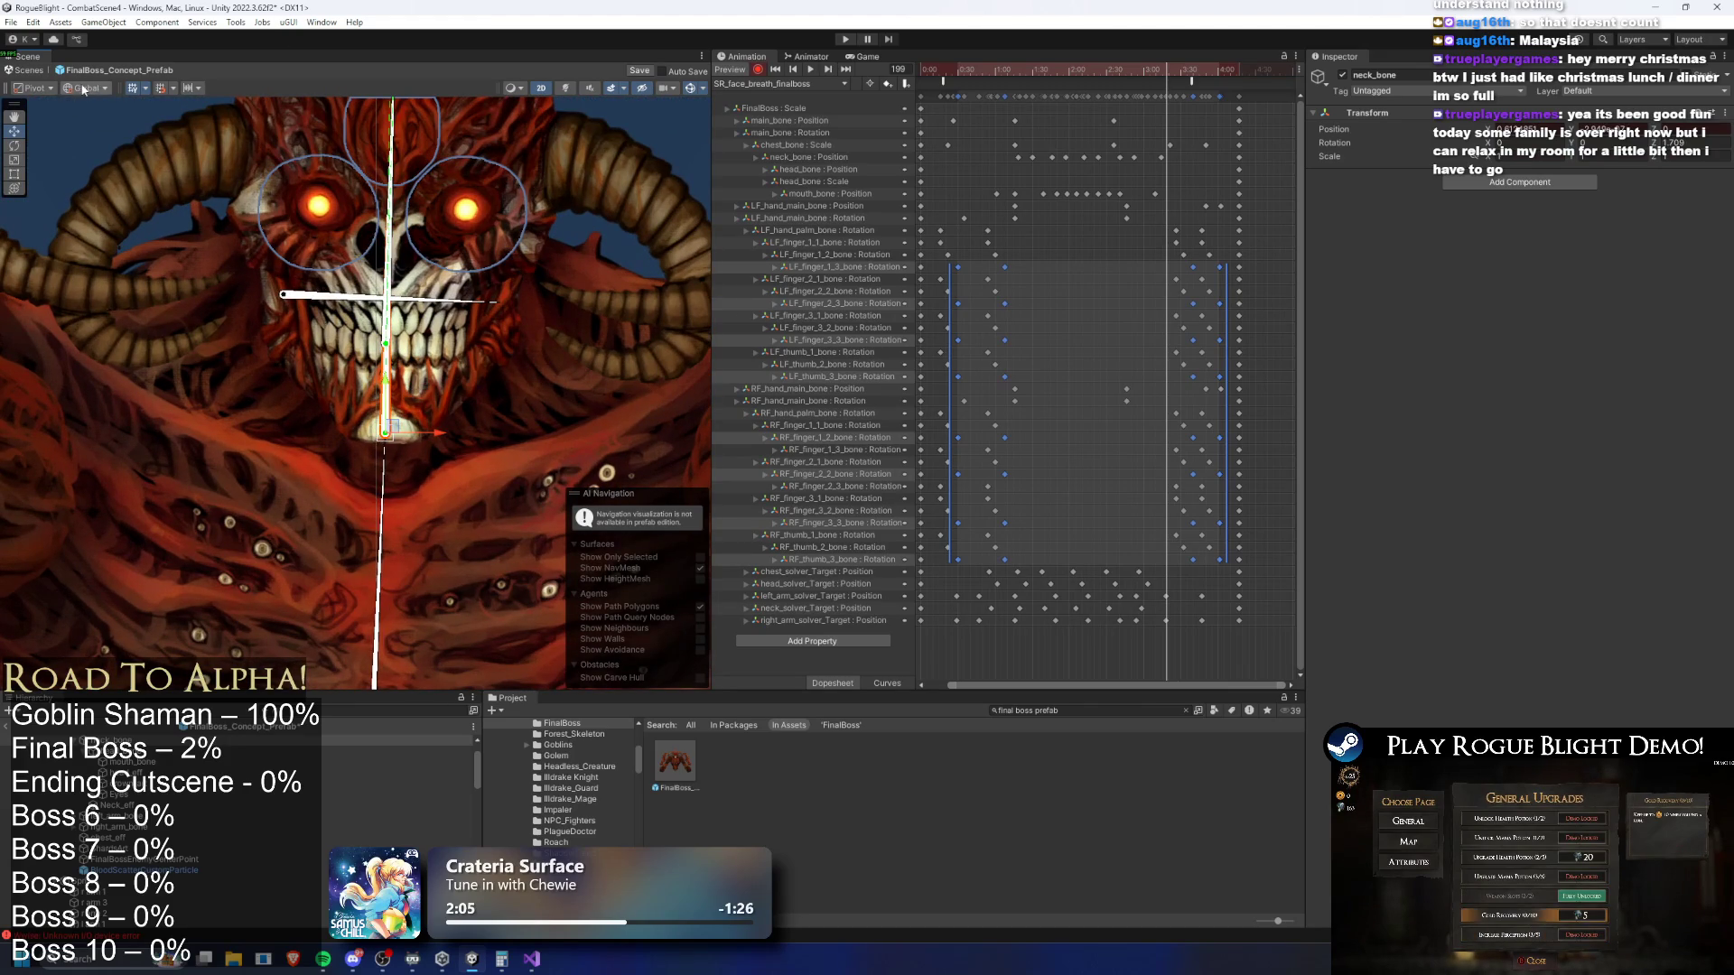
click(96, 118)
drag(386, 384, 385, 395)
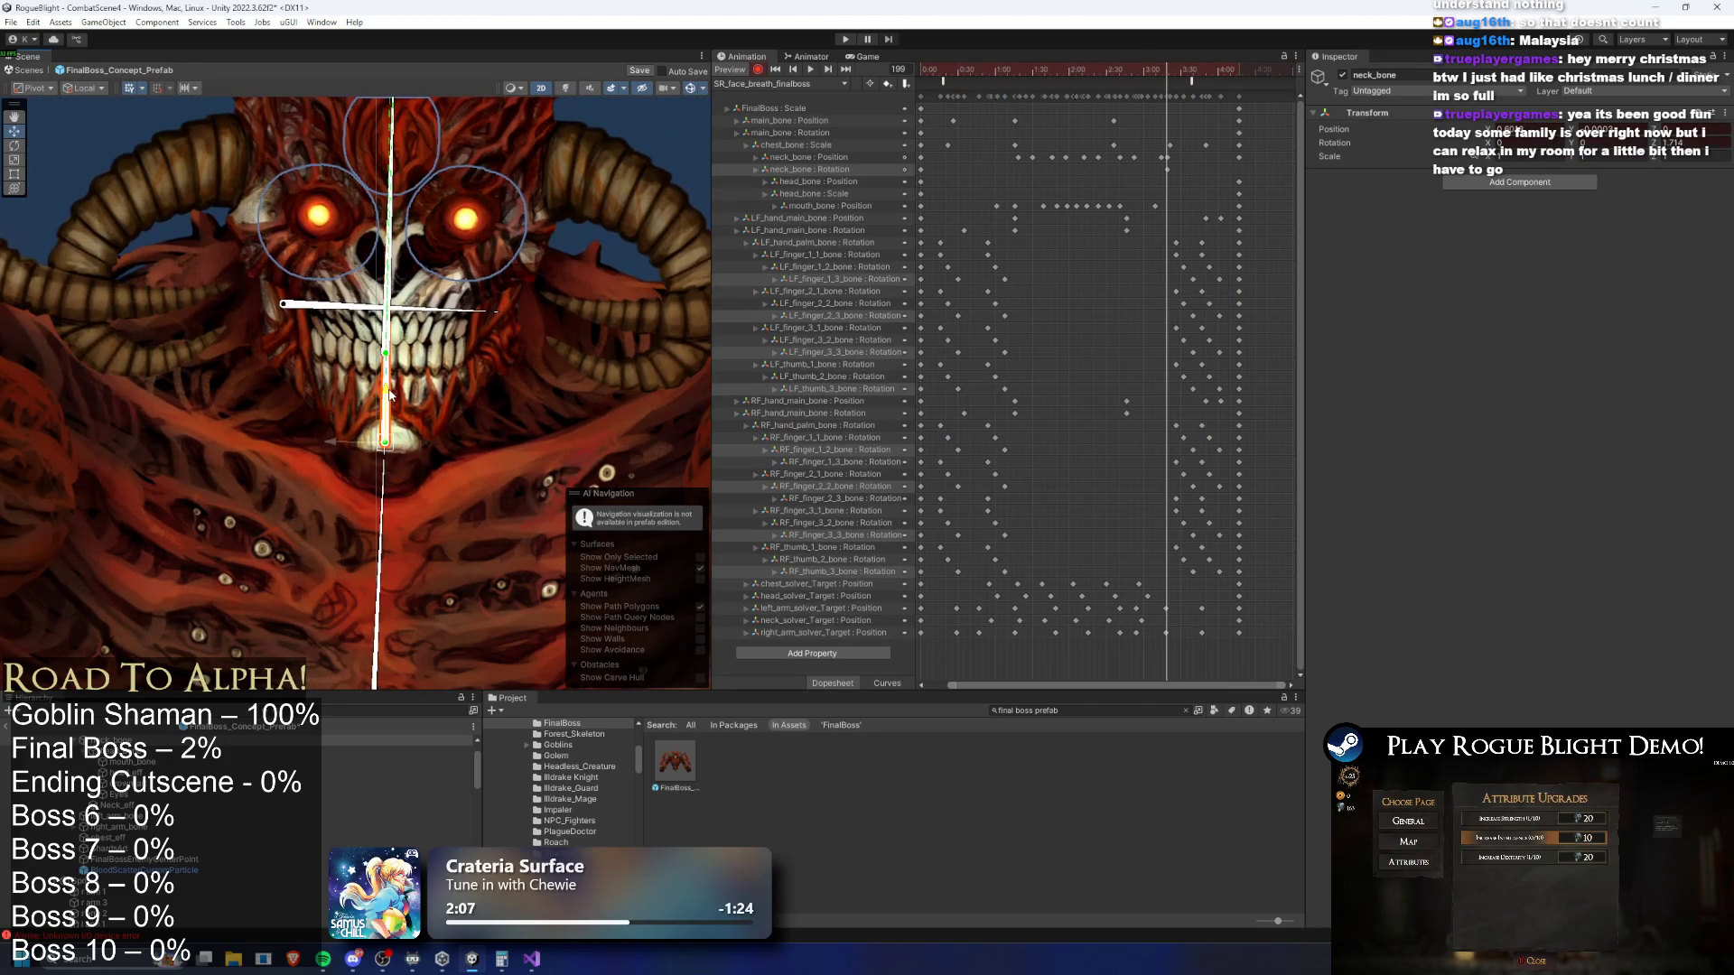
click(831, 164)
key(Delete)
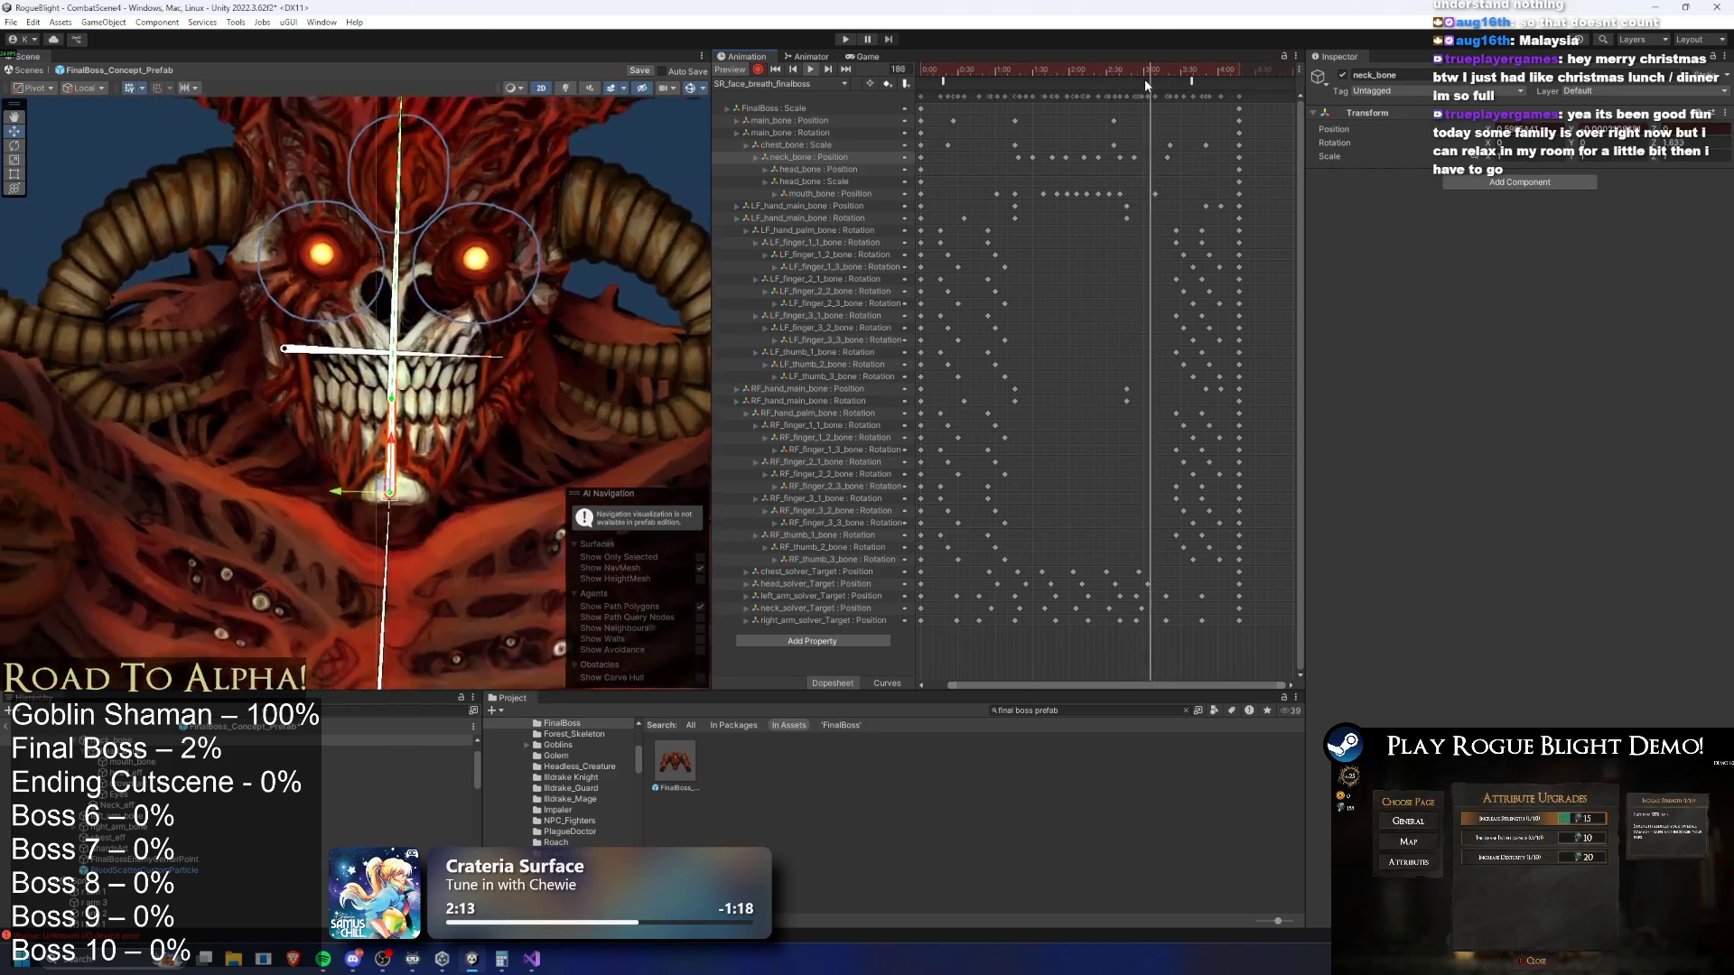
Drag the last neck_bone Position key later in the Dopesheet
drag(1167, 157, 1157, 159)
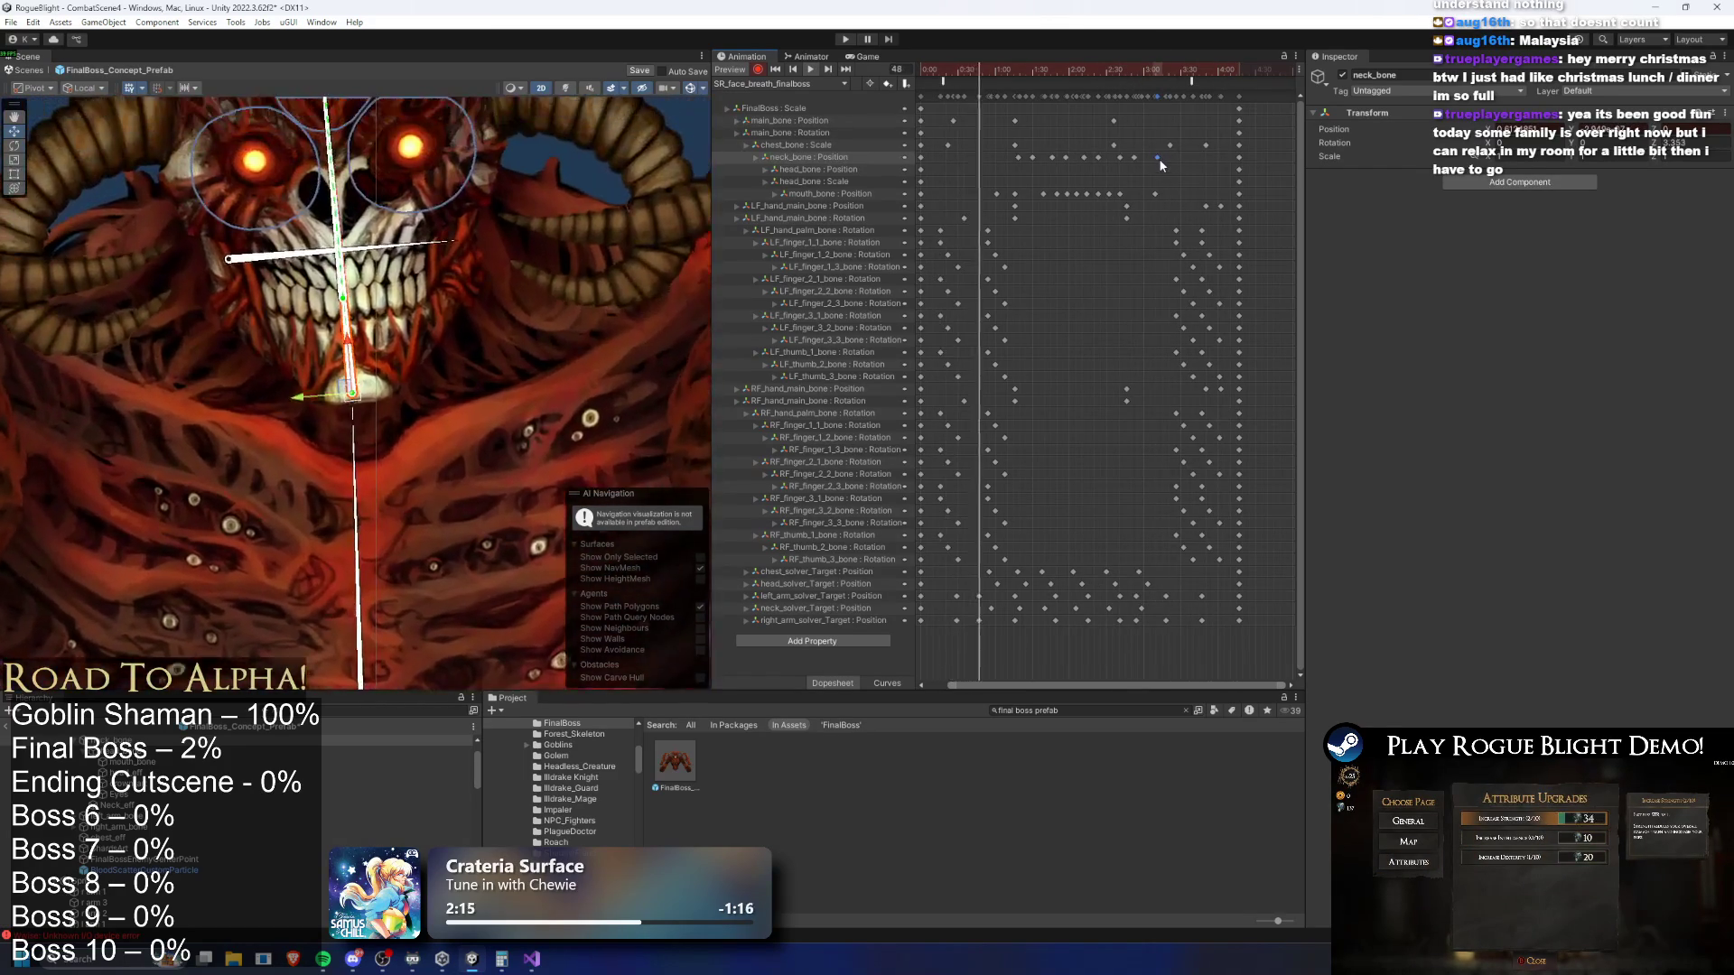
scroll(603, 292, down, 5)
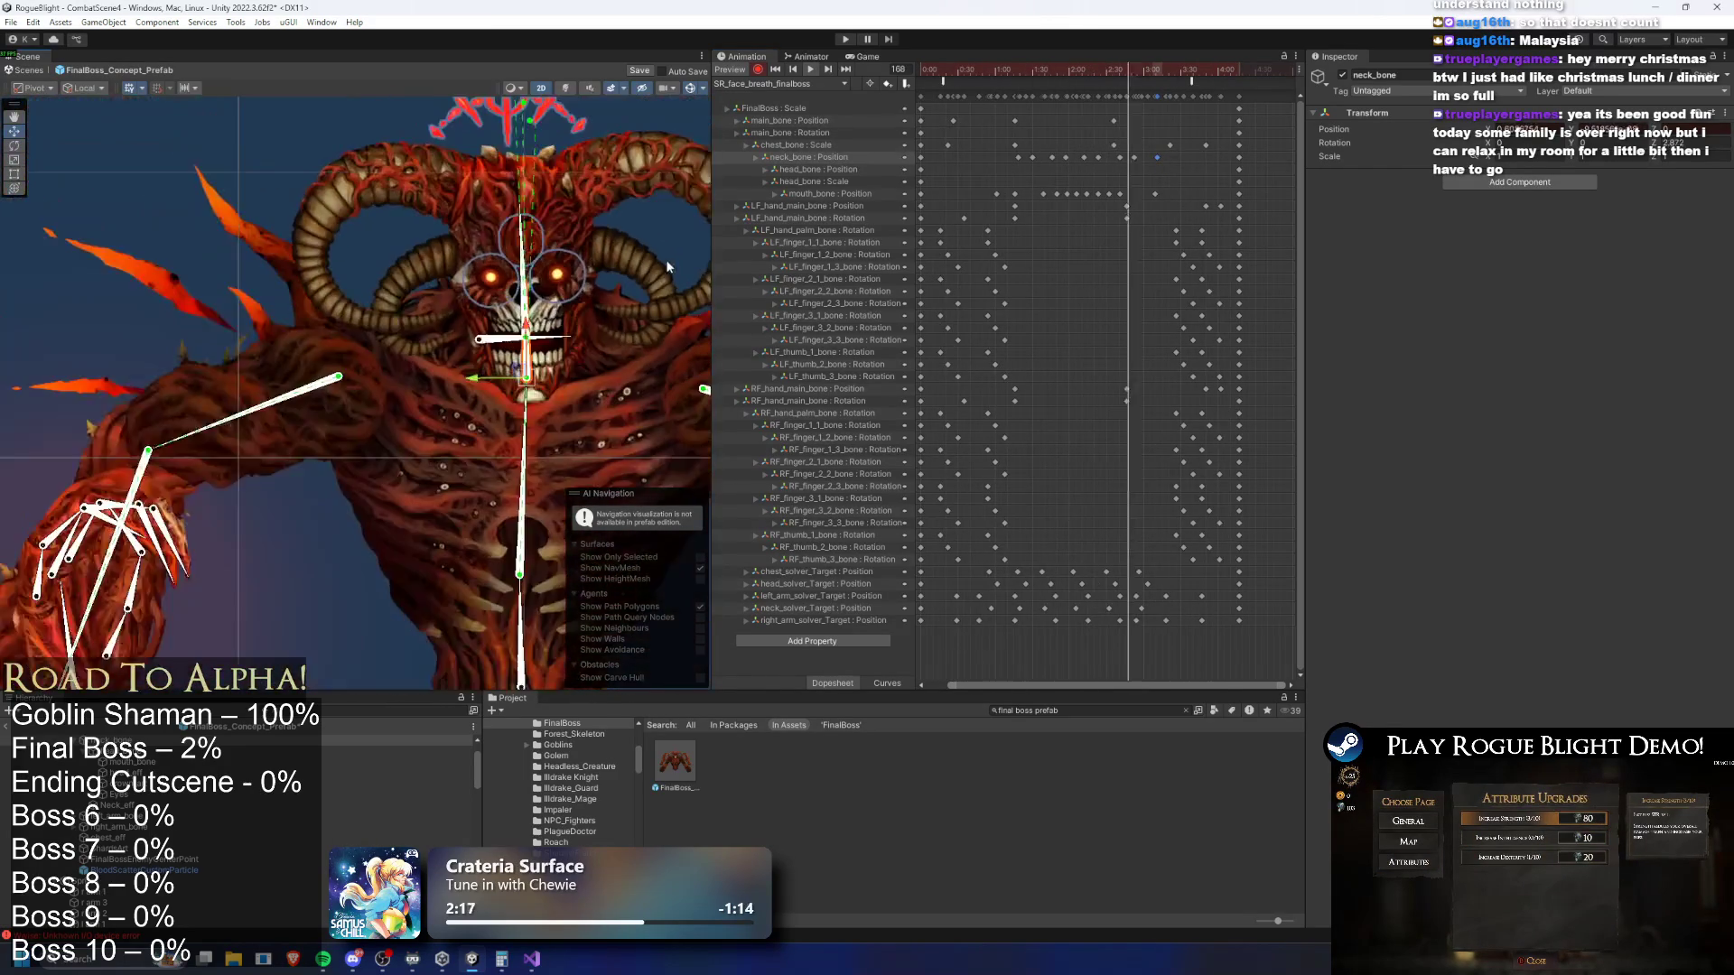
drag(1159, 158, 1183, 160)
click(690, 160)
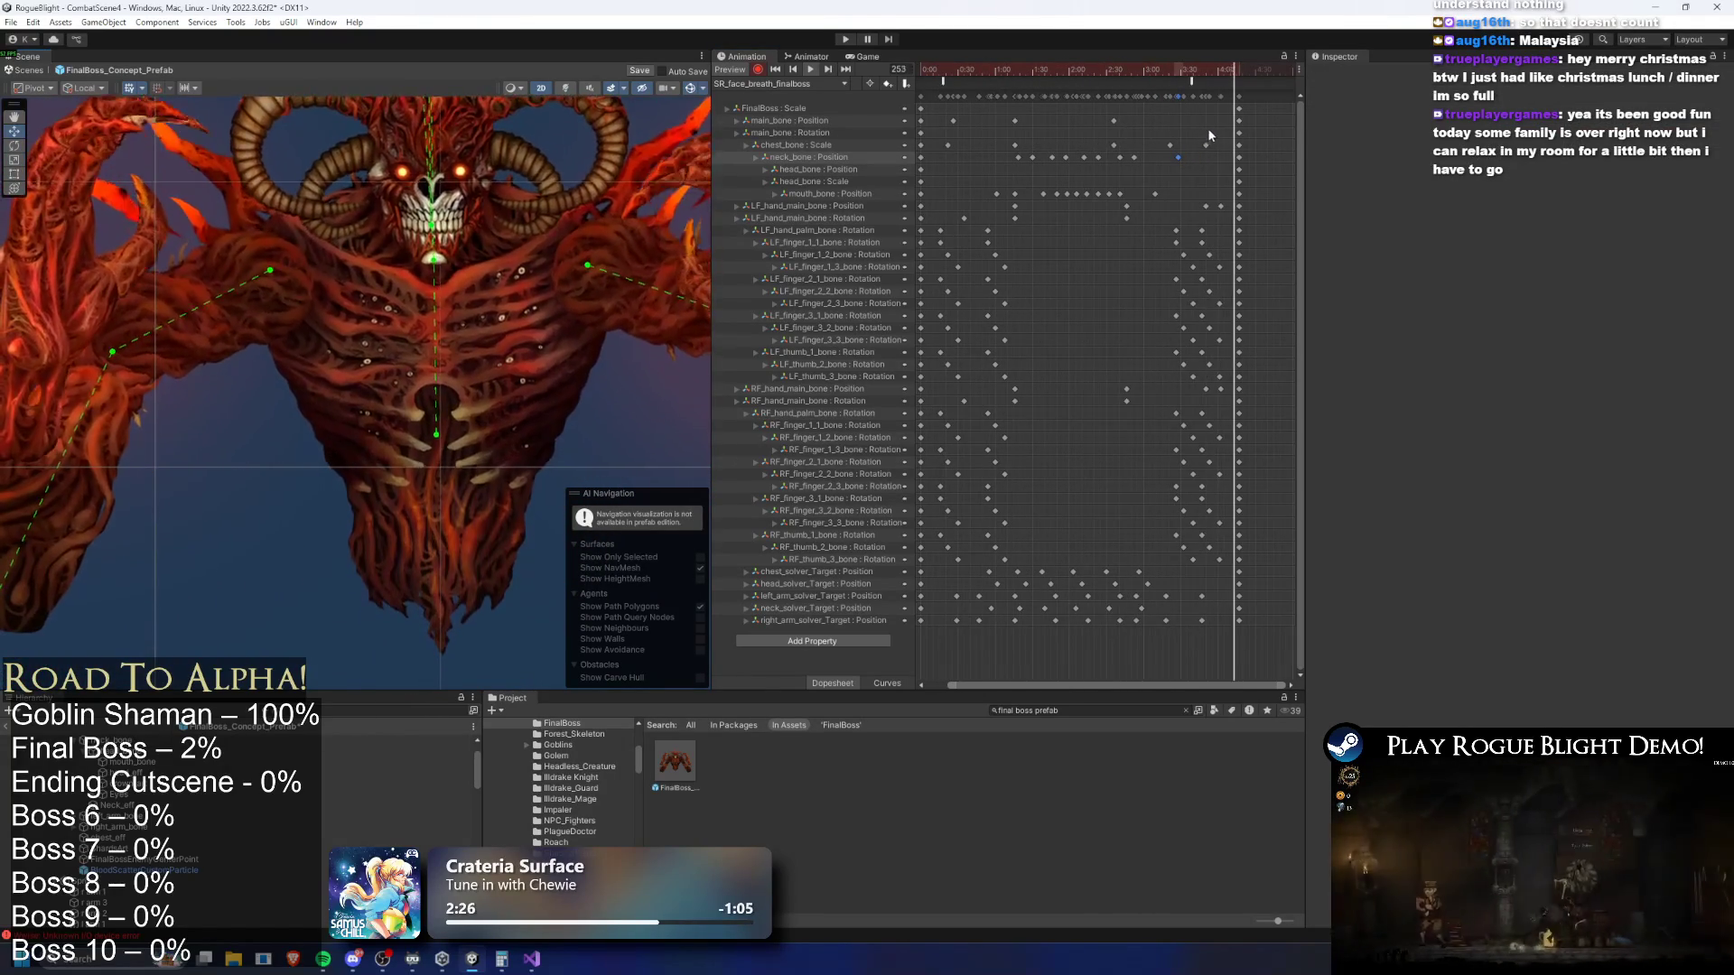
Try tilting the neck at frame 206, discard the rotation, and replay the preview
click(1176, 76)
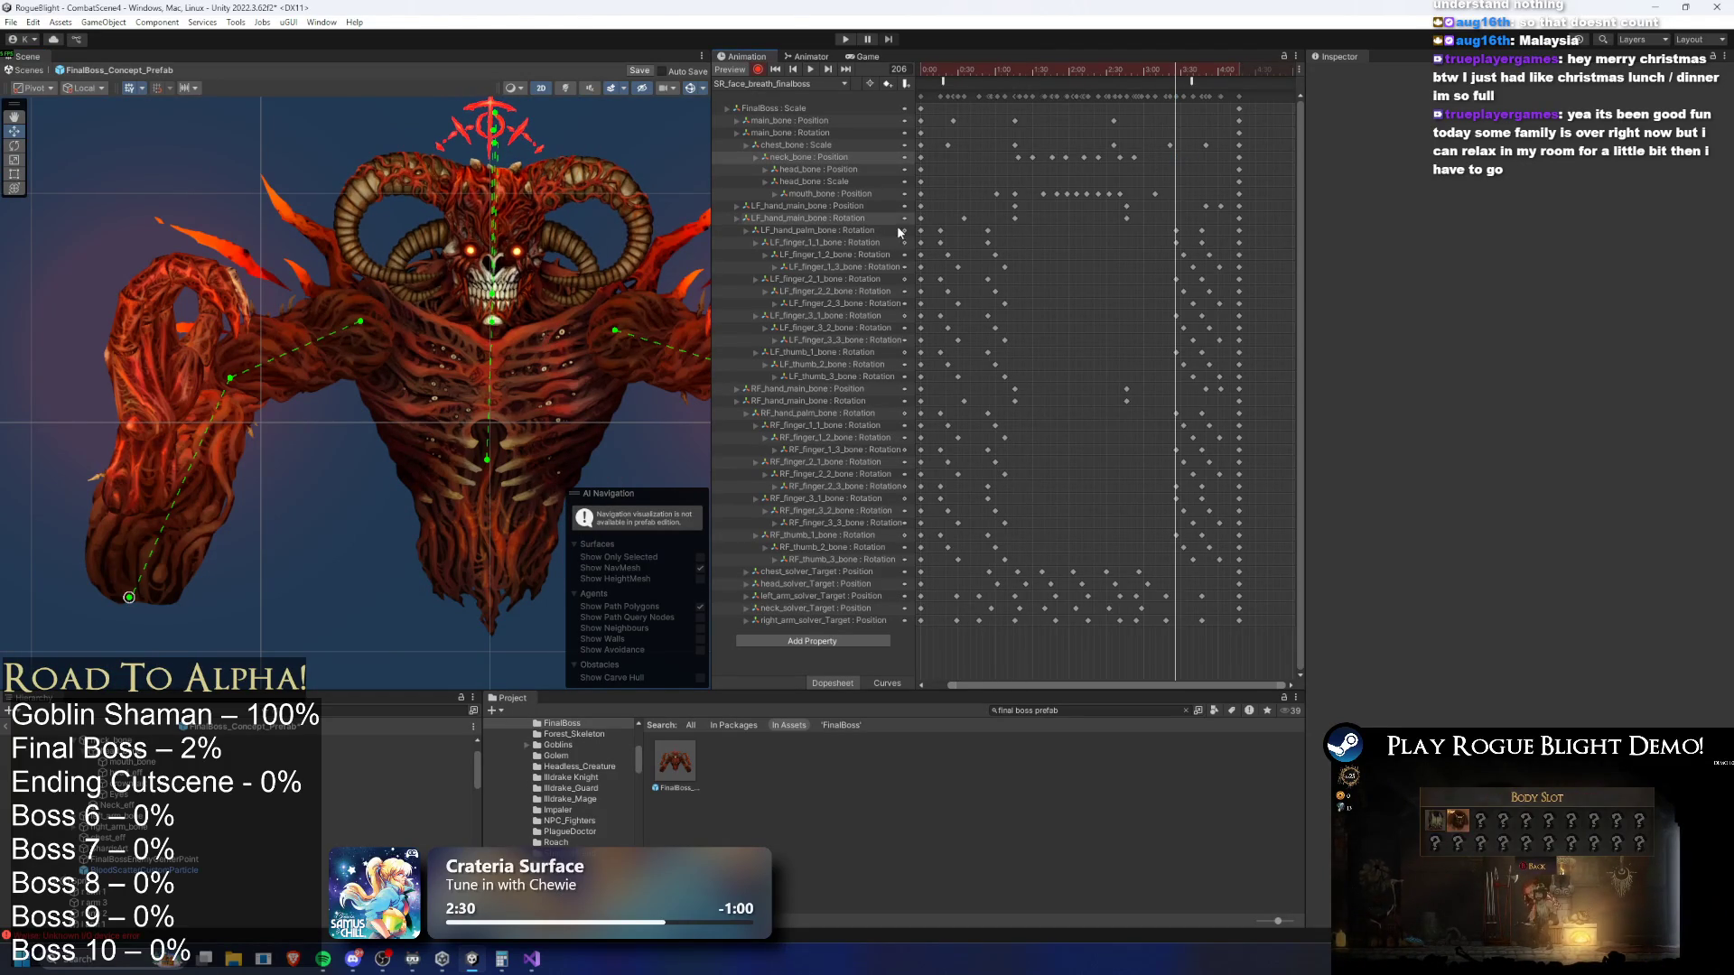
scroll(524, 256, up, 3)
click(486, 342)
drag(484, 291, 484, 305)
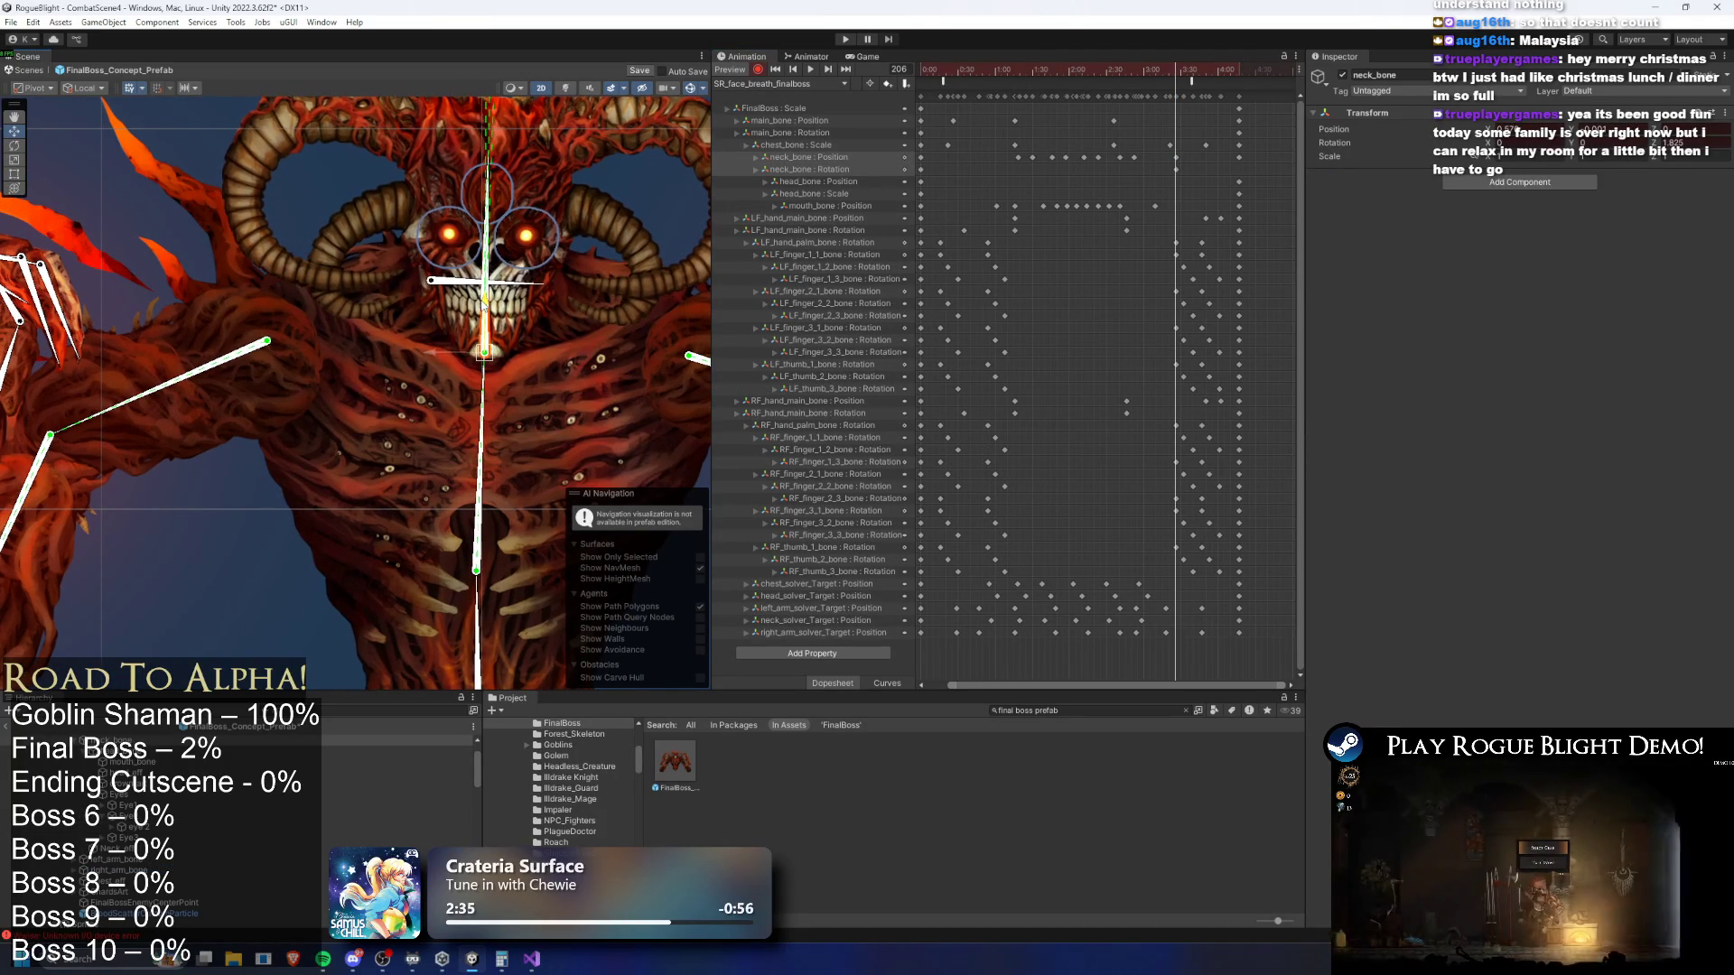
scroll(484, 353, up, 5)
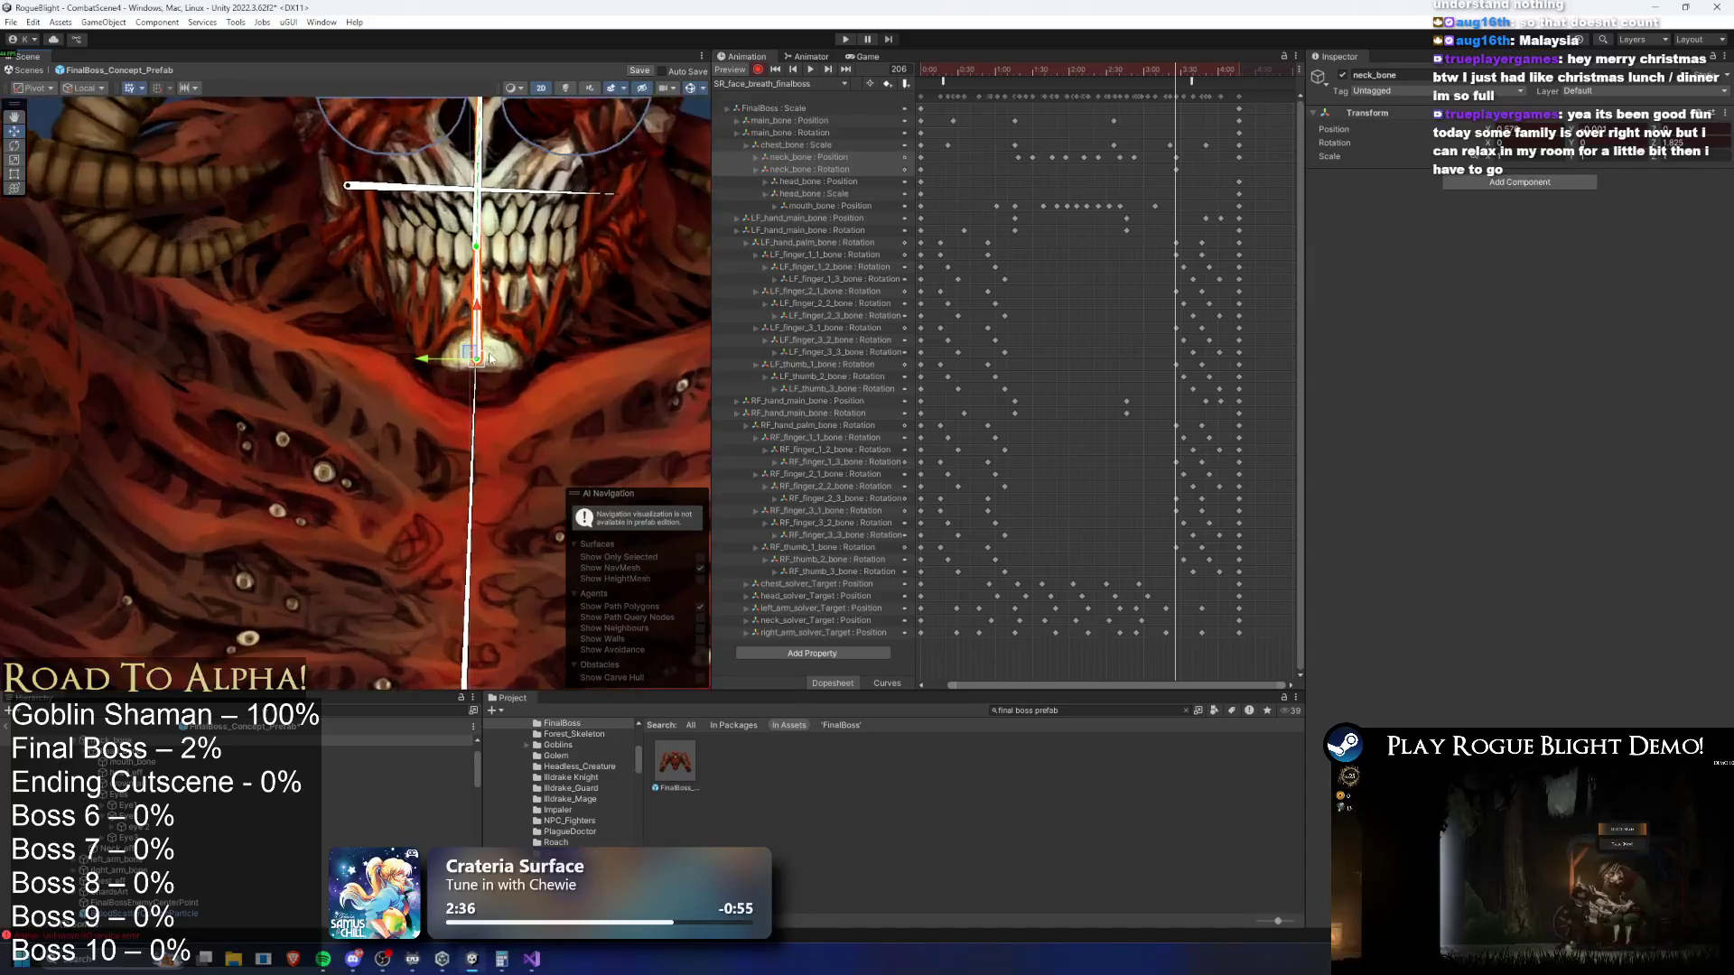
drag(481, 364, 482, 365)
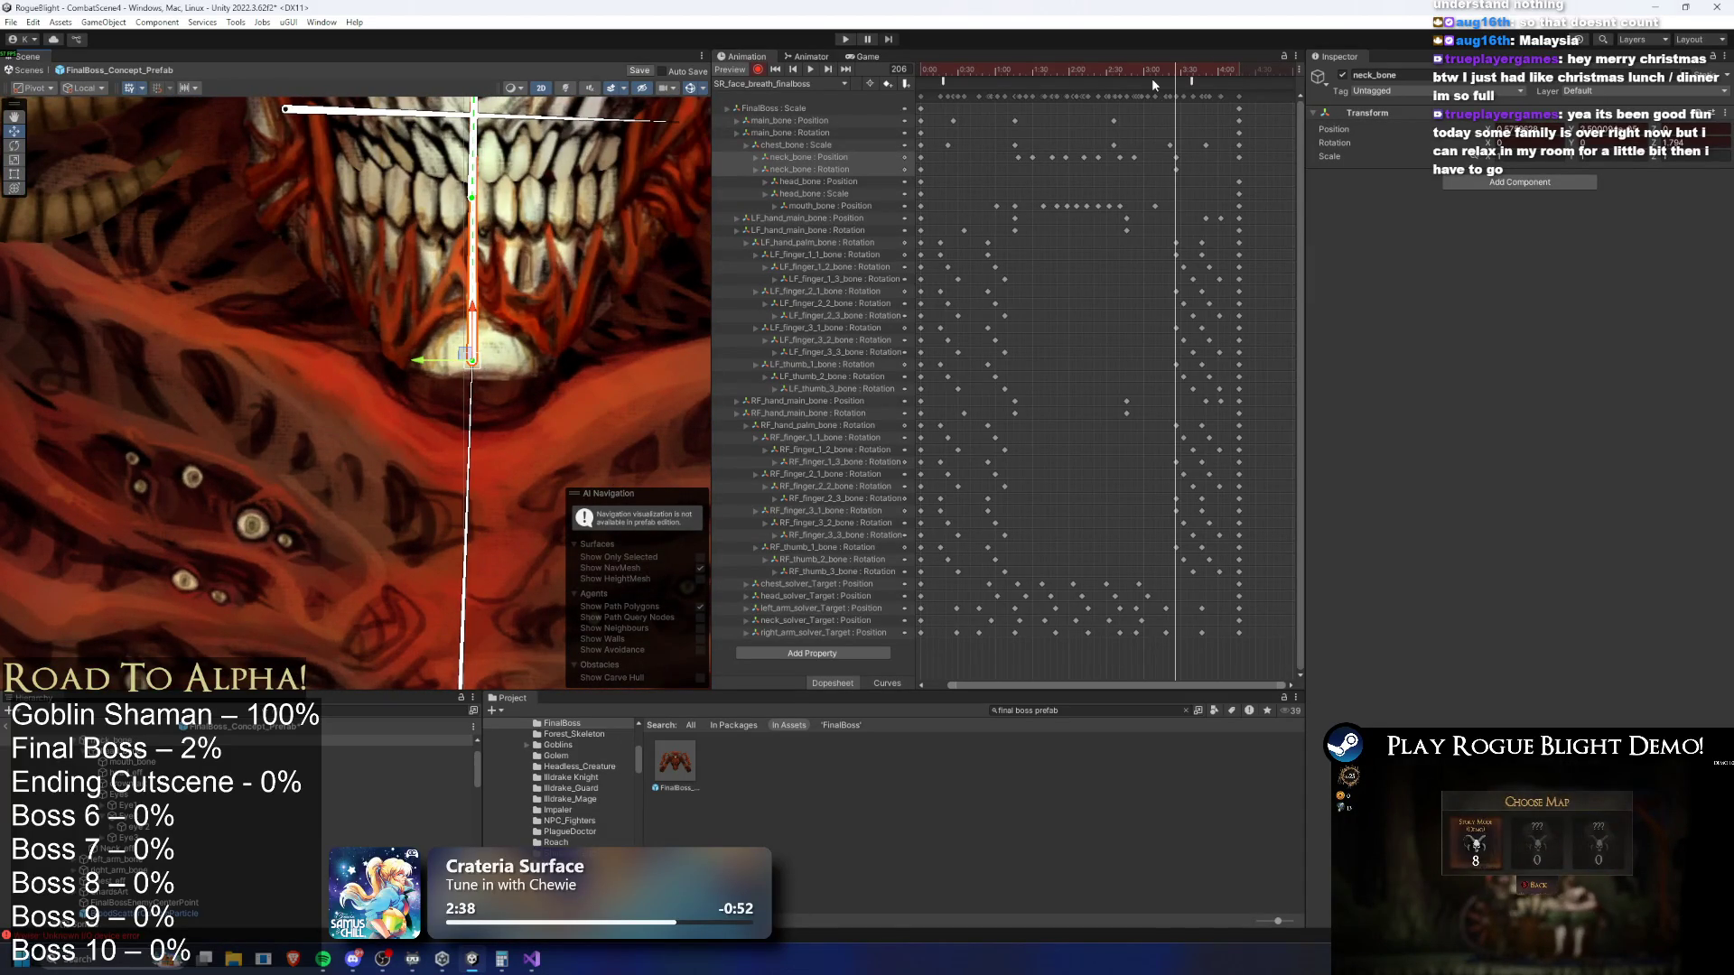
key(Delete)
key(space)
scroll(415, 294, down, 5)
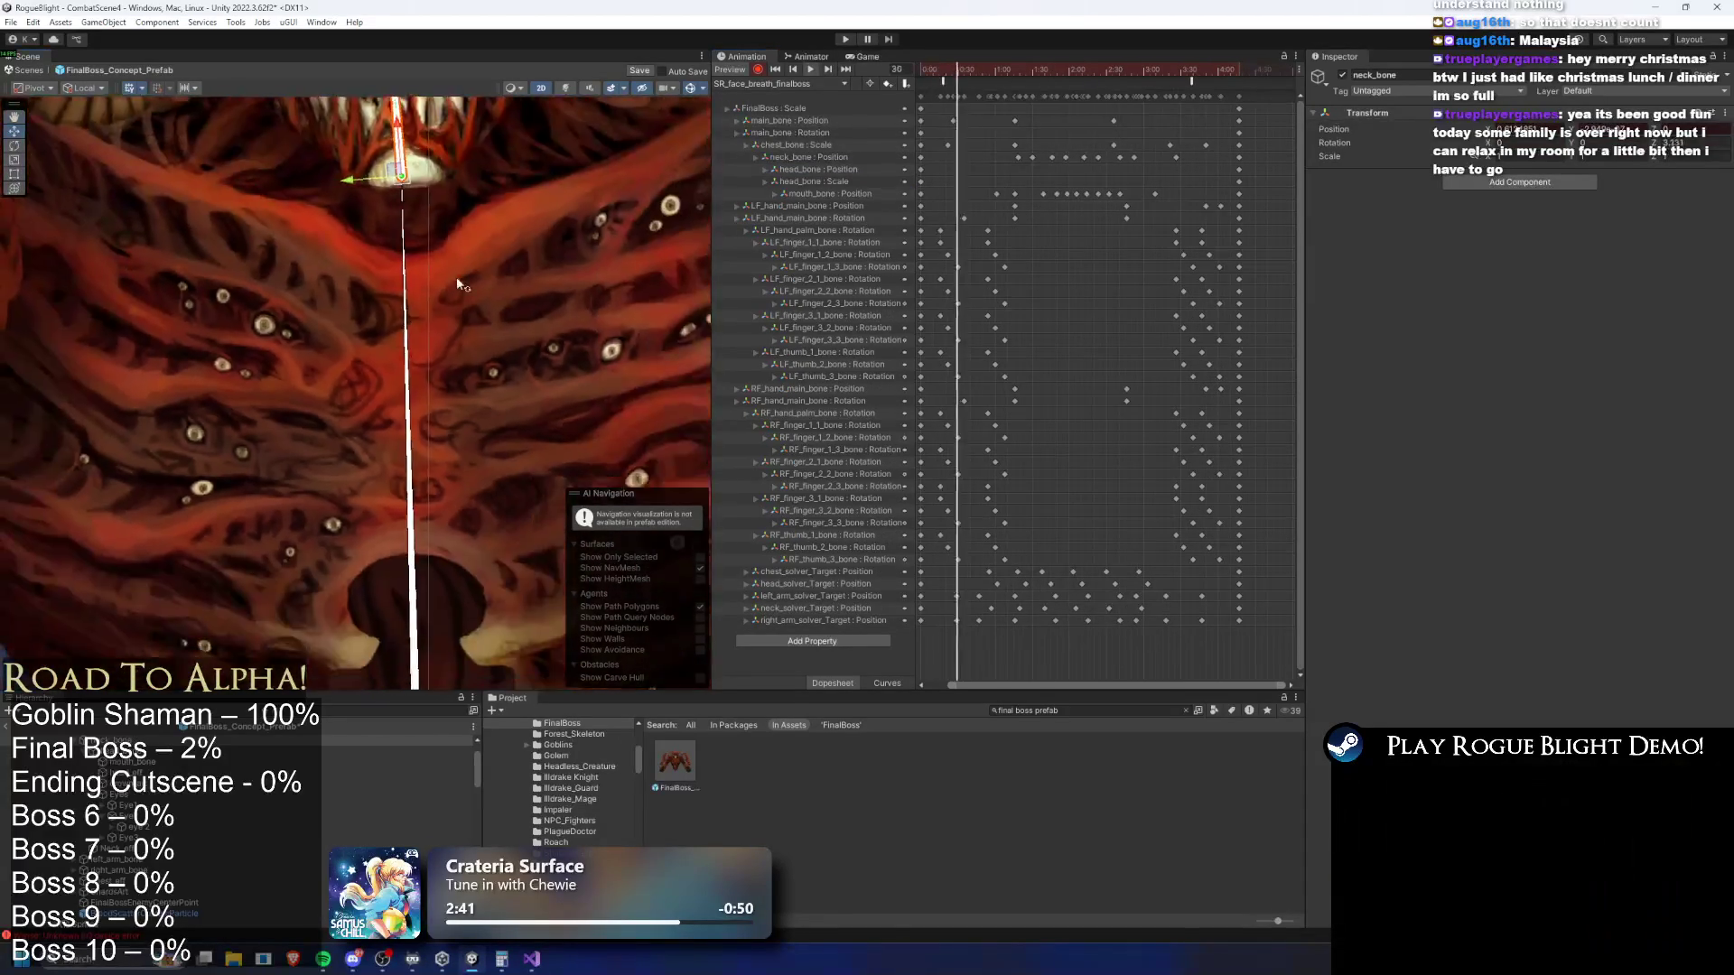
click(258, 513)
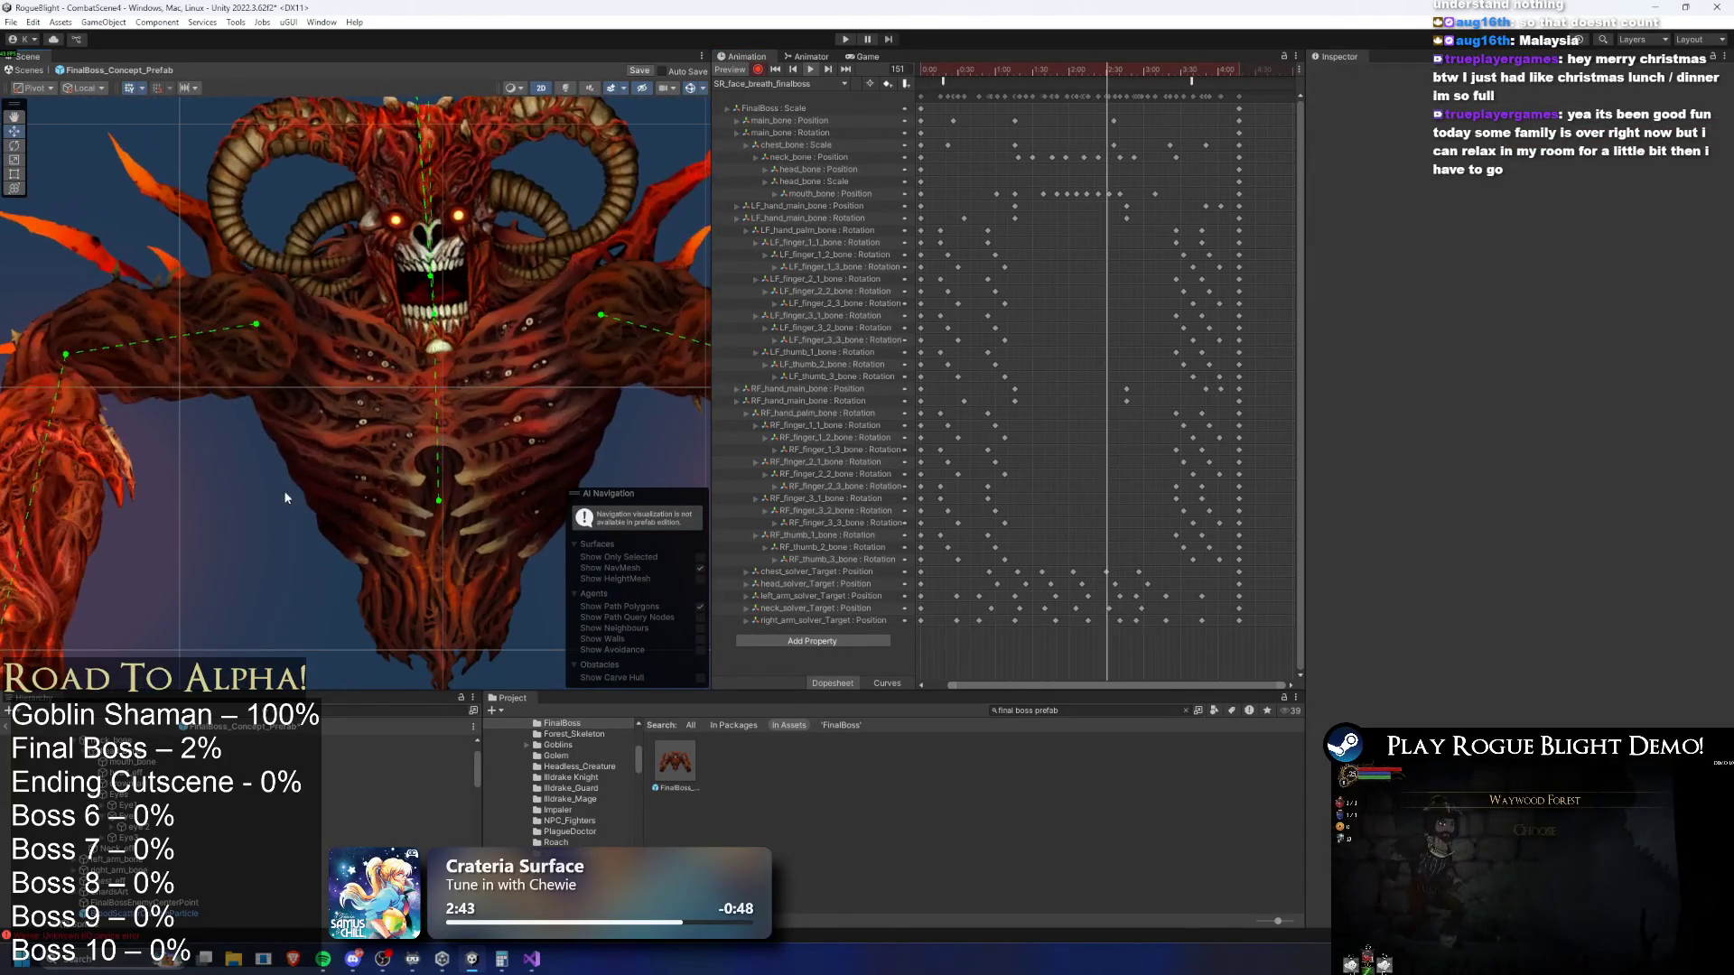
Select neck_bone at frame 33, try a head tilt, and undo it
scroll(479, 431, down, 3)
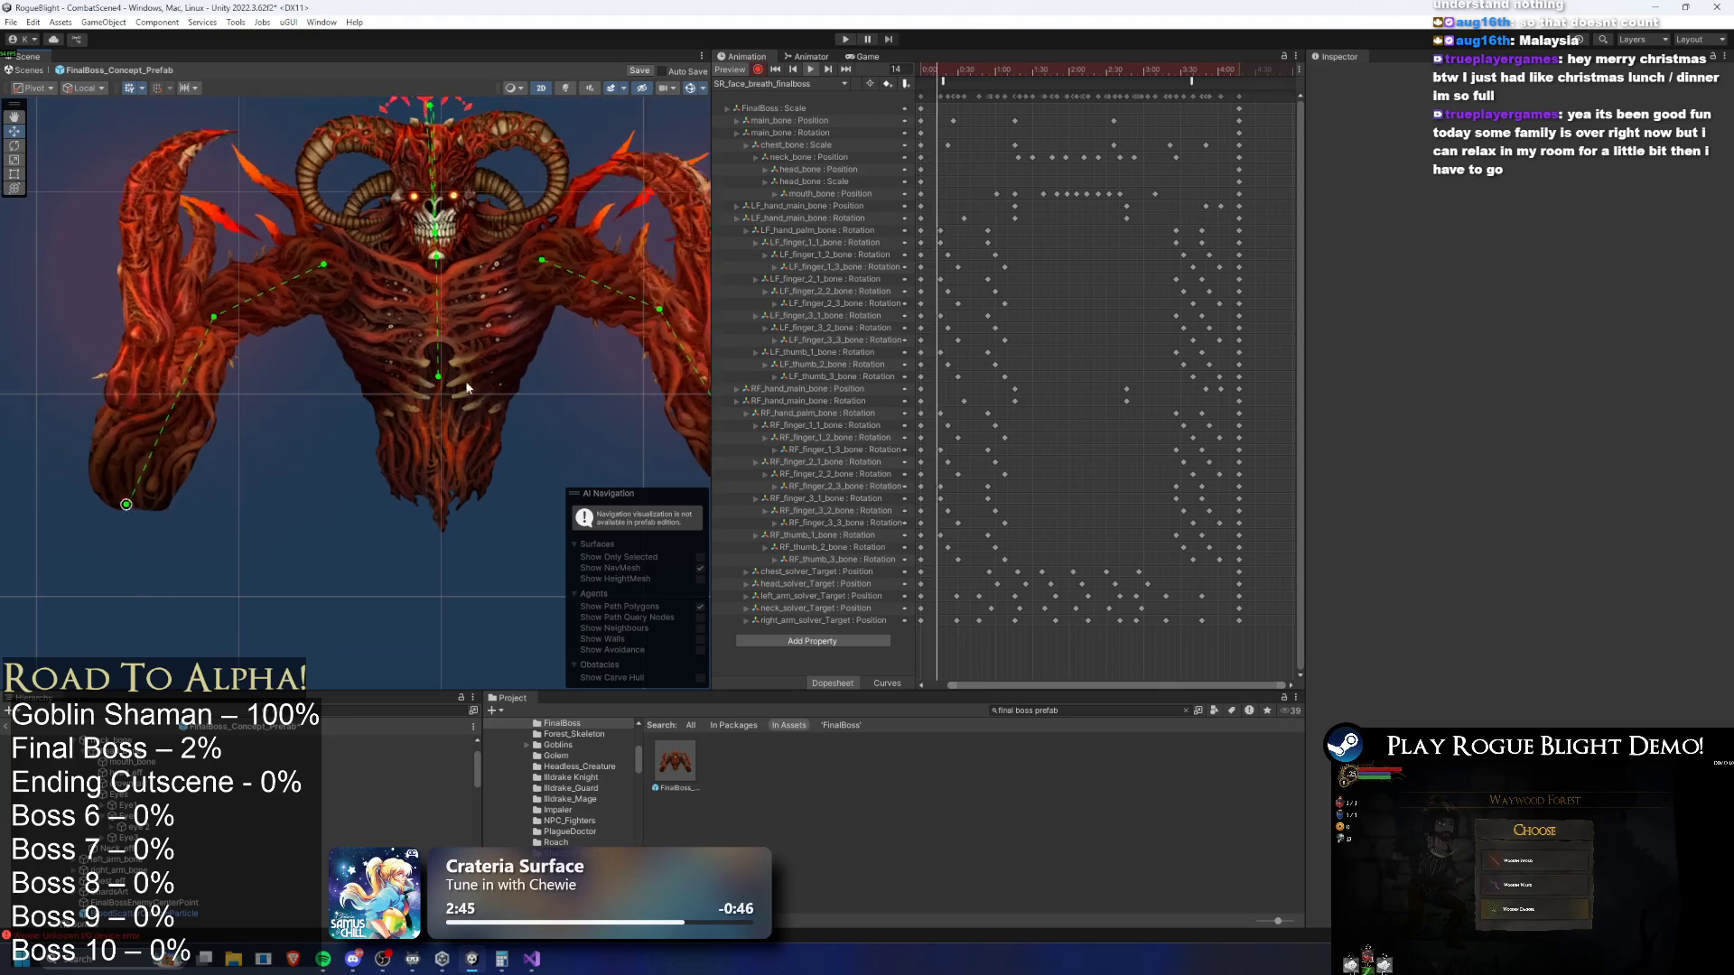
click(982, 70)
scroll(466, 320, up, 5)
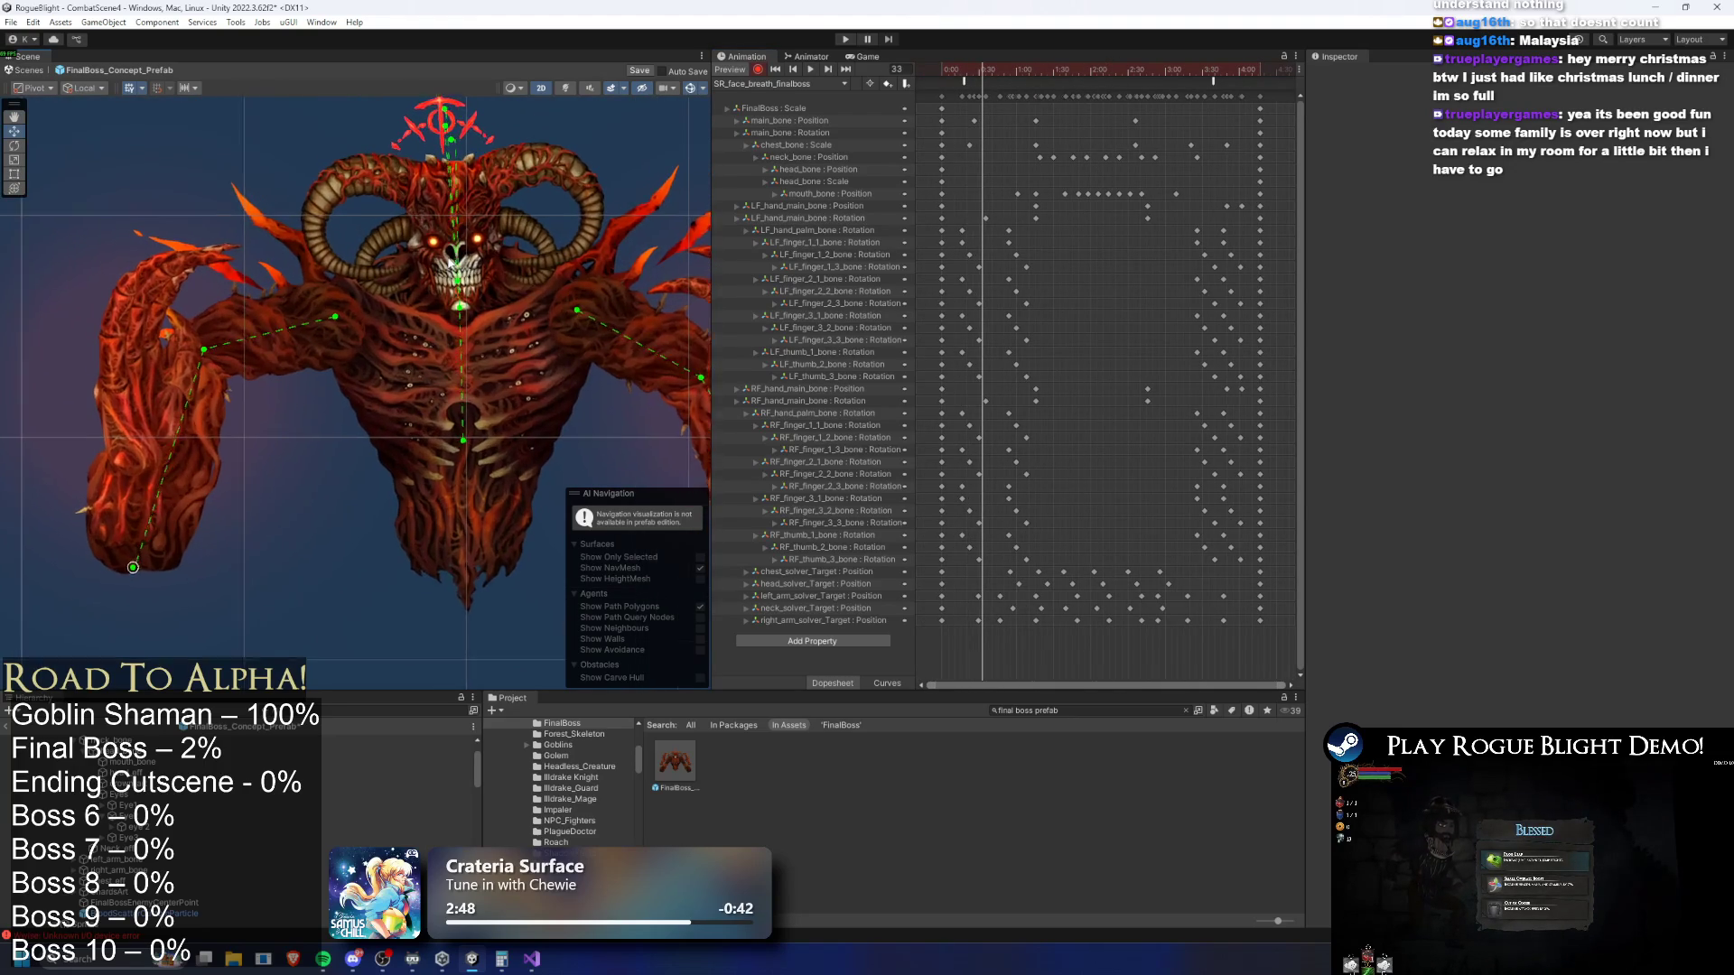
click(469, 320)
click(469, 323)
scroll(464, 280, up, 2)
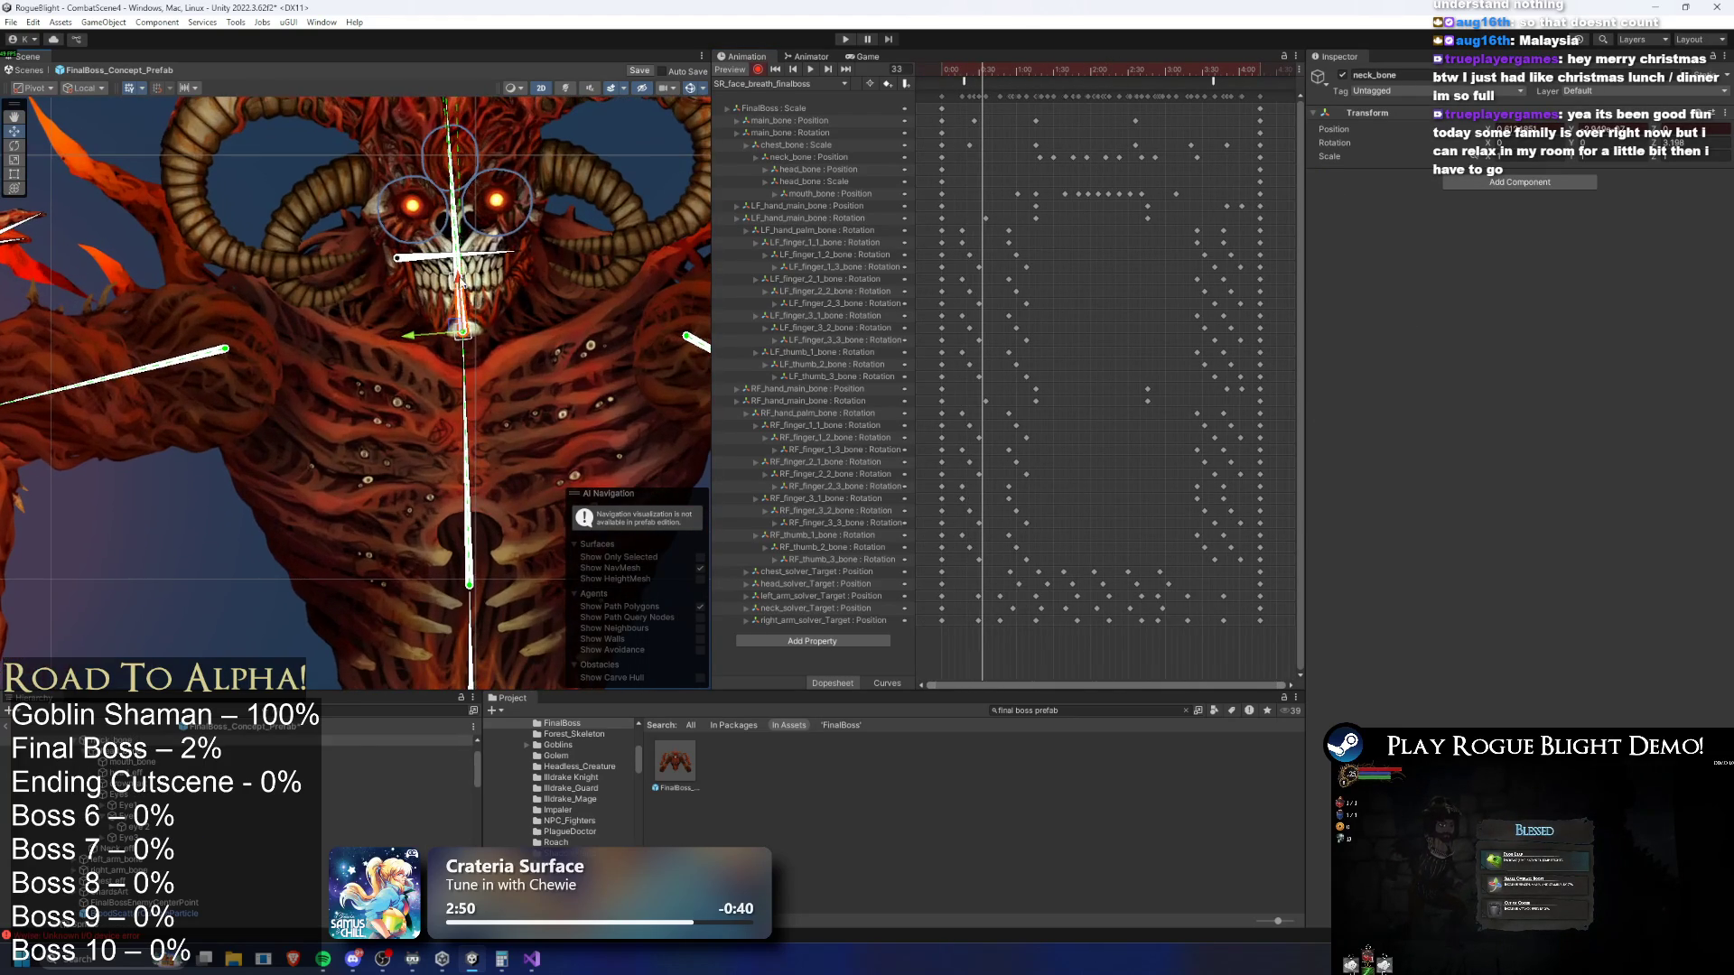
drag(460, 283, 479, 262)
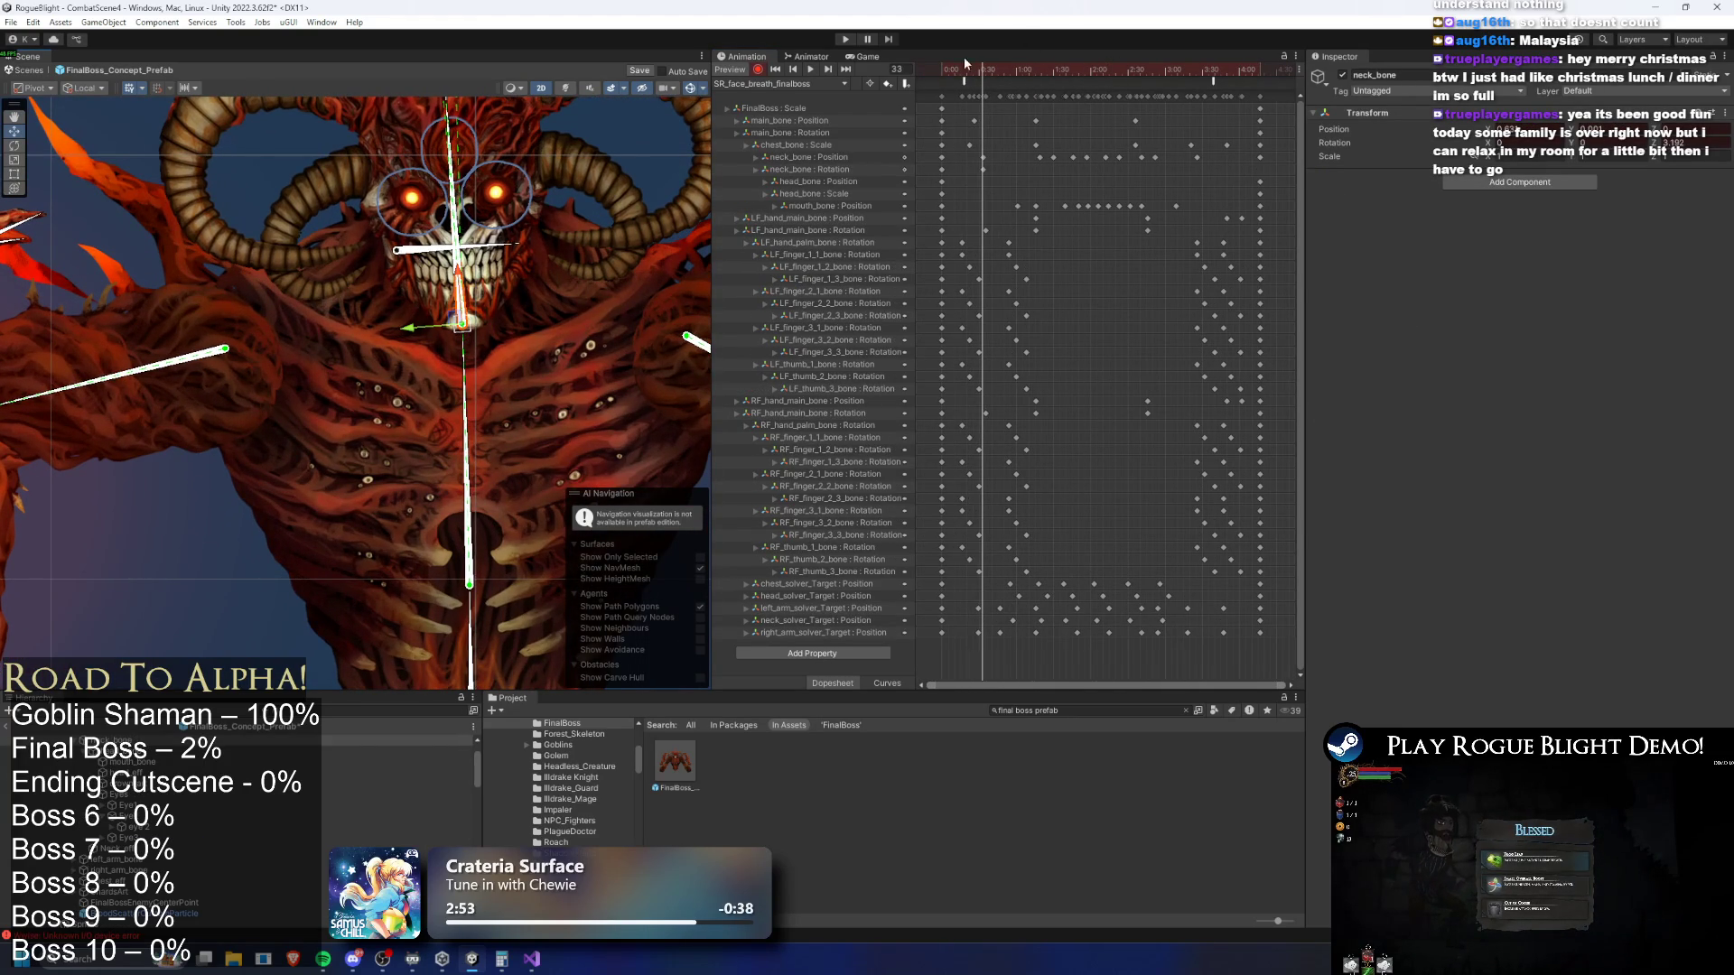
key(ctrl+z)
key(space)
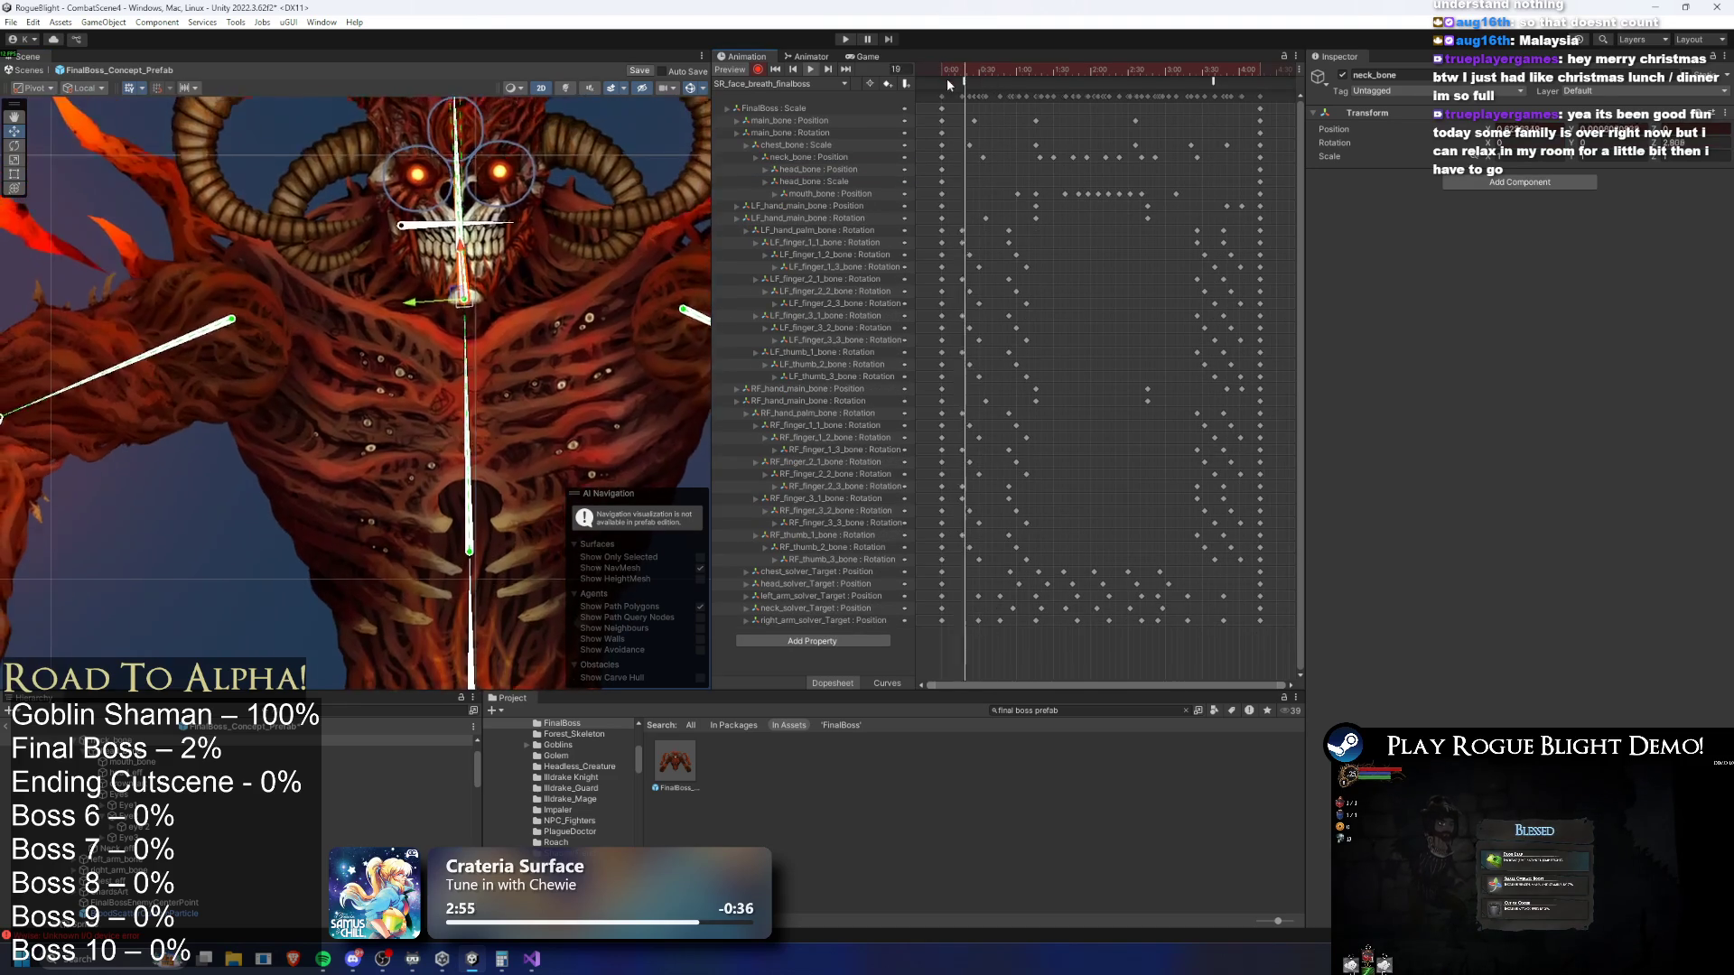
Move a neck_bone Position key later and try a head tilt at frame 69, discarding it
drag(983, 157, 1006, 157)
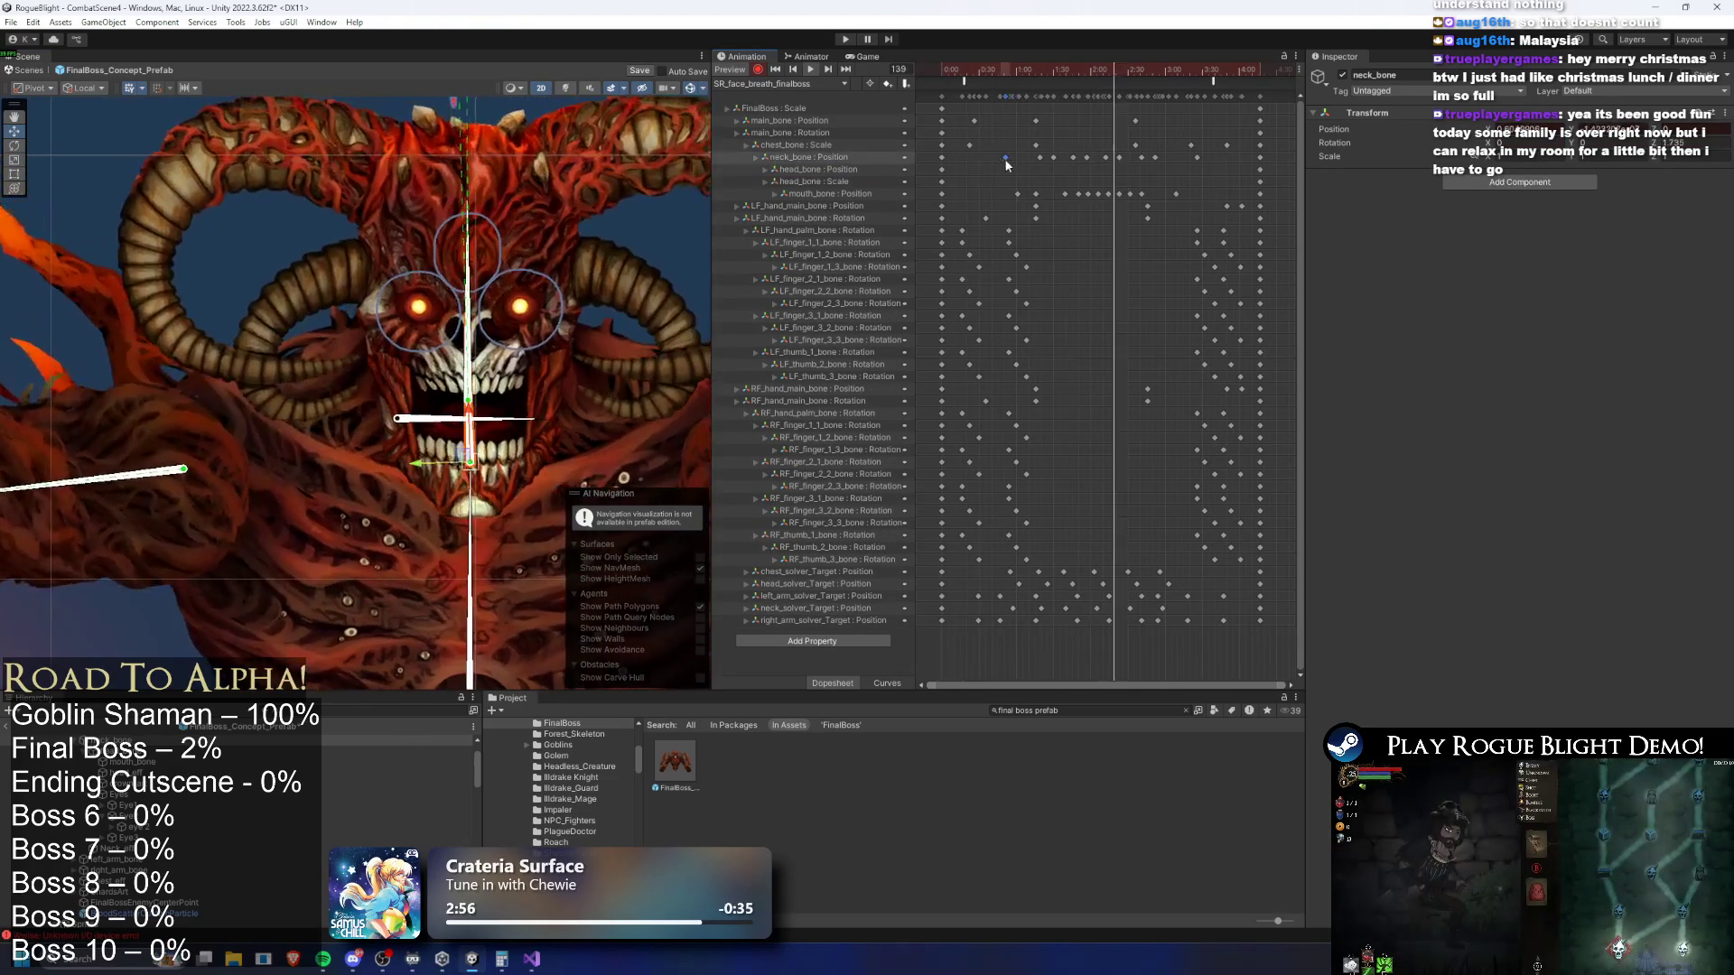
click(954, 77)
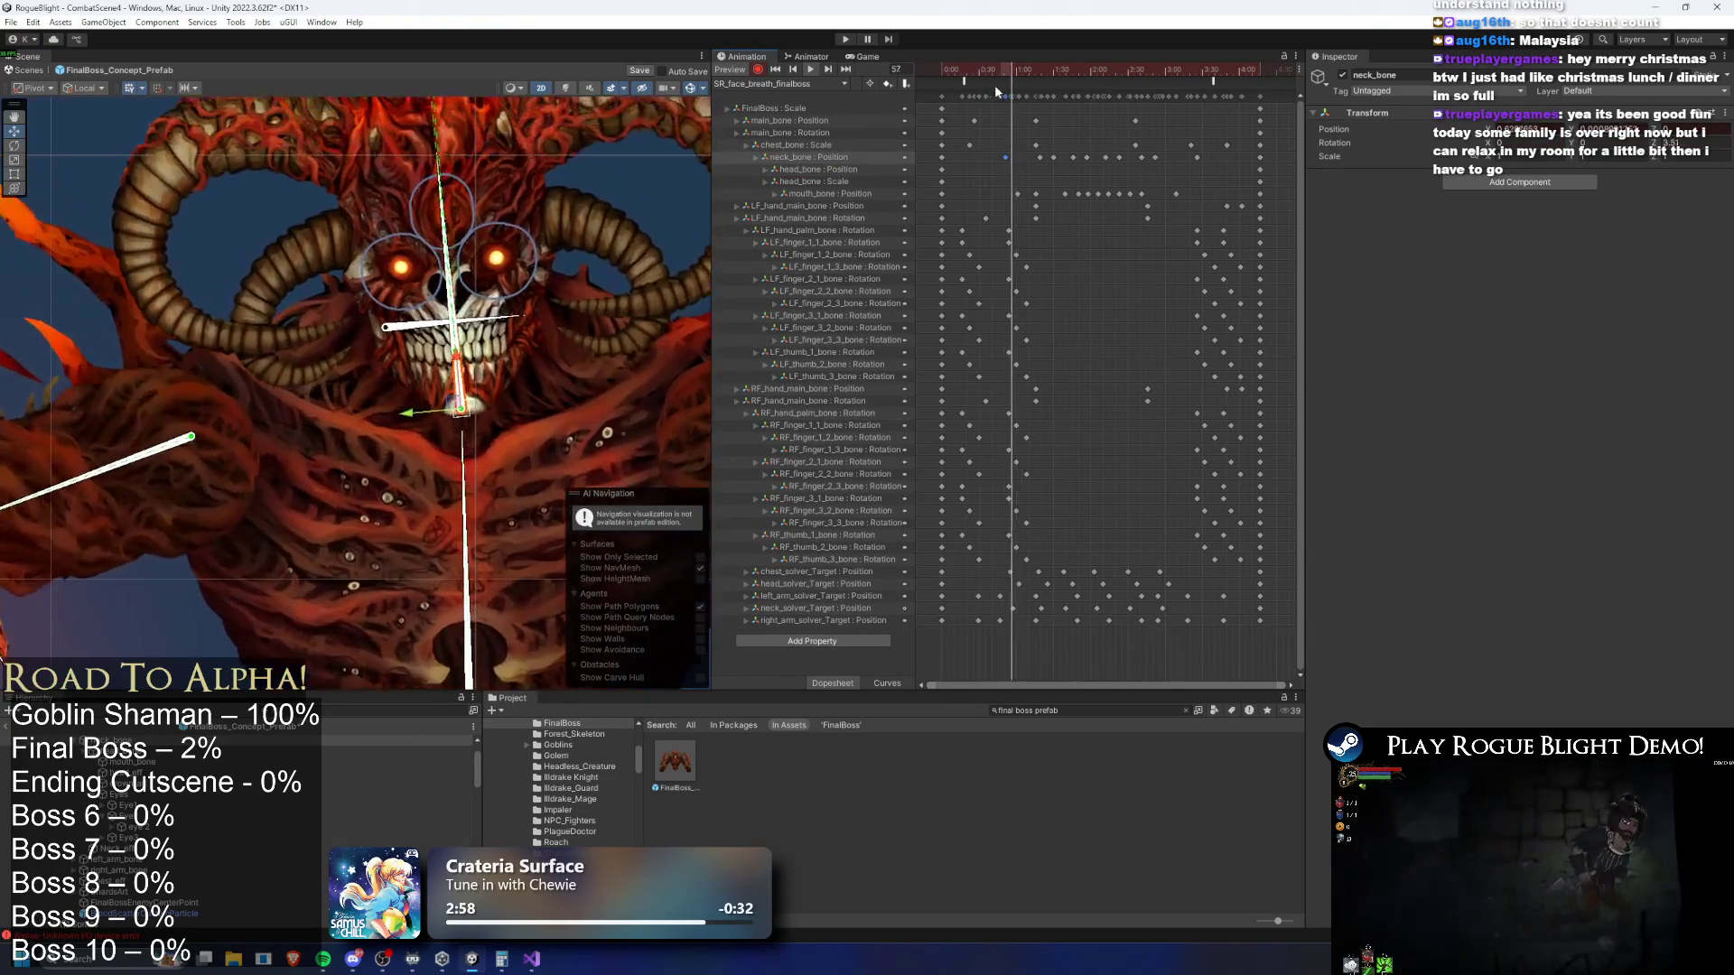
click(1024, 71)
drag(486, 396, 486, 464)
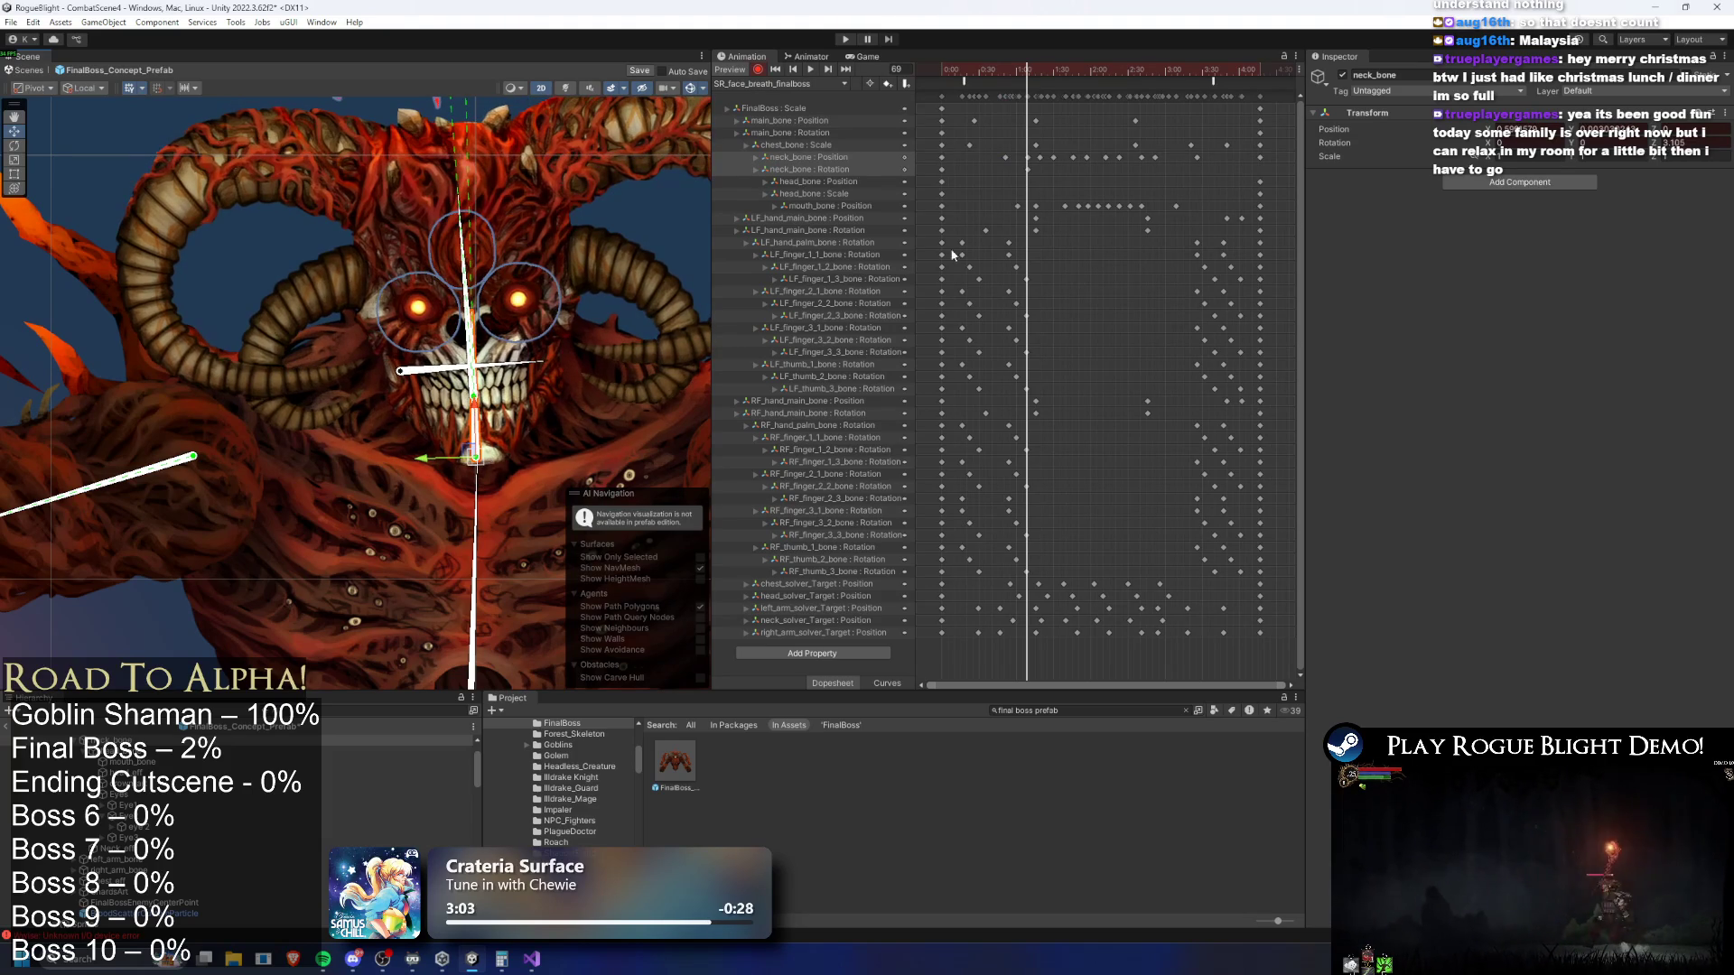
key(Delete)
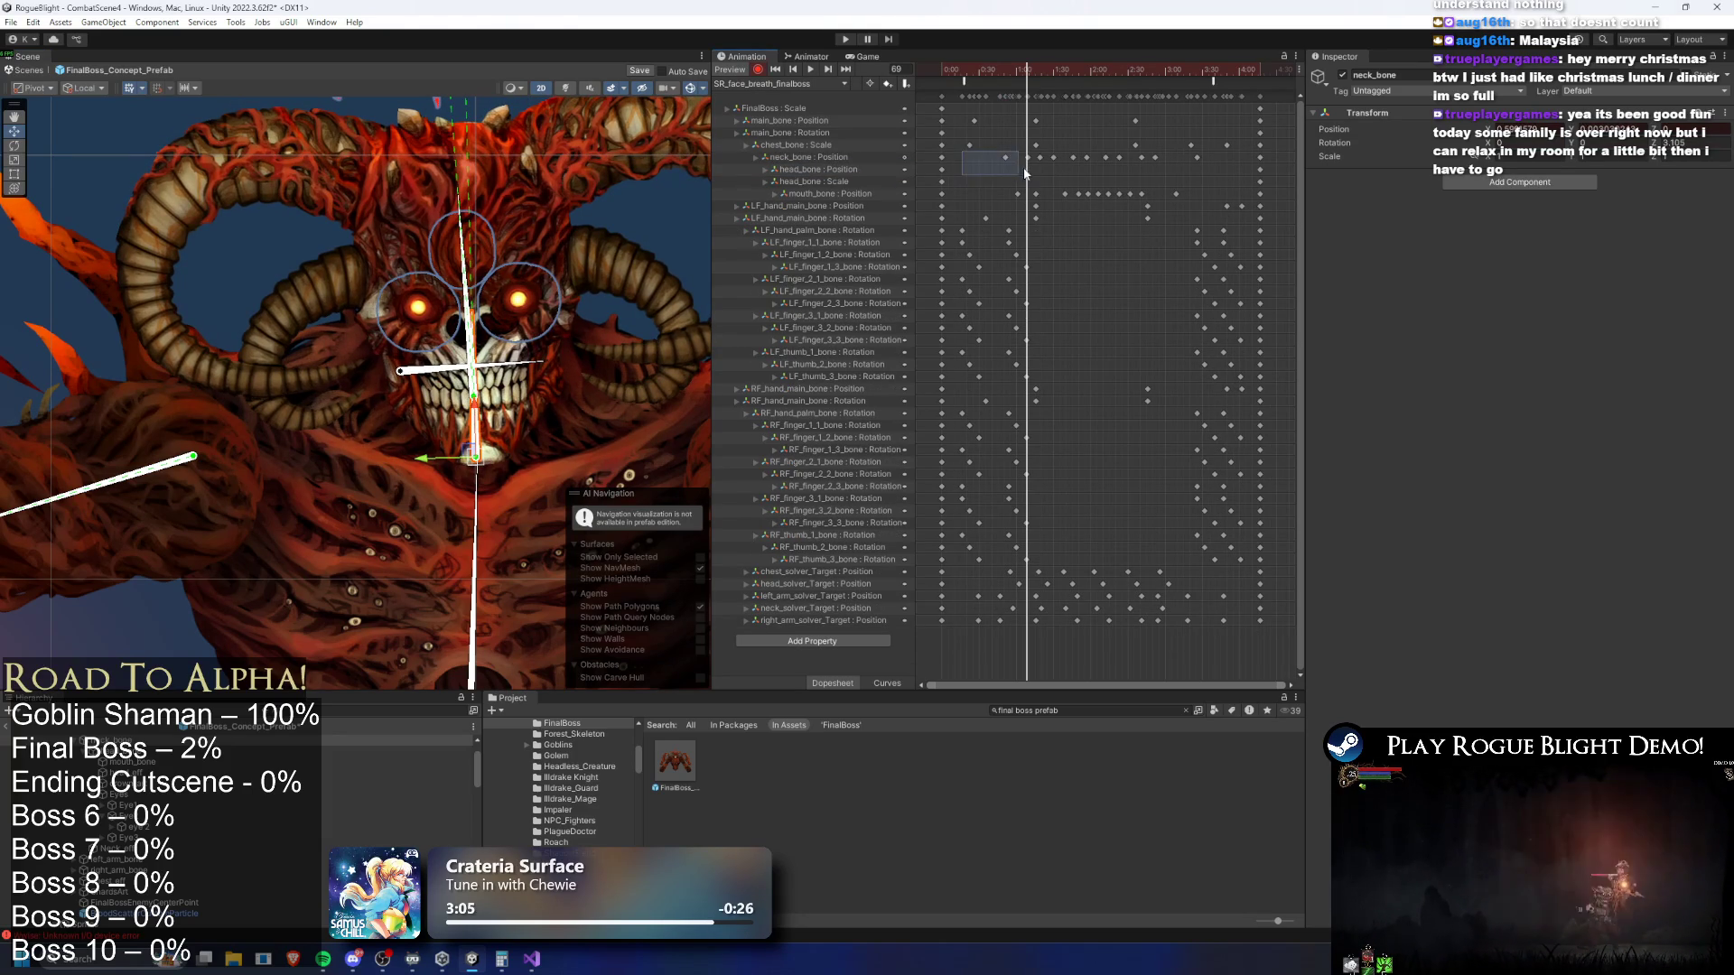
Shift the neck_bone Position keys earlier and play the preview
drag(1018, 168, 996, 167)
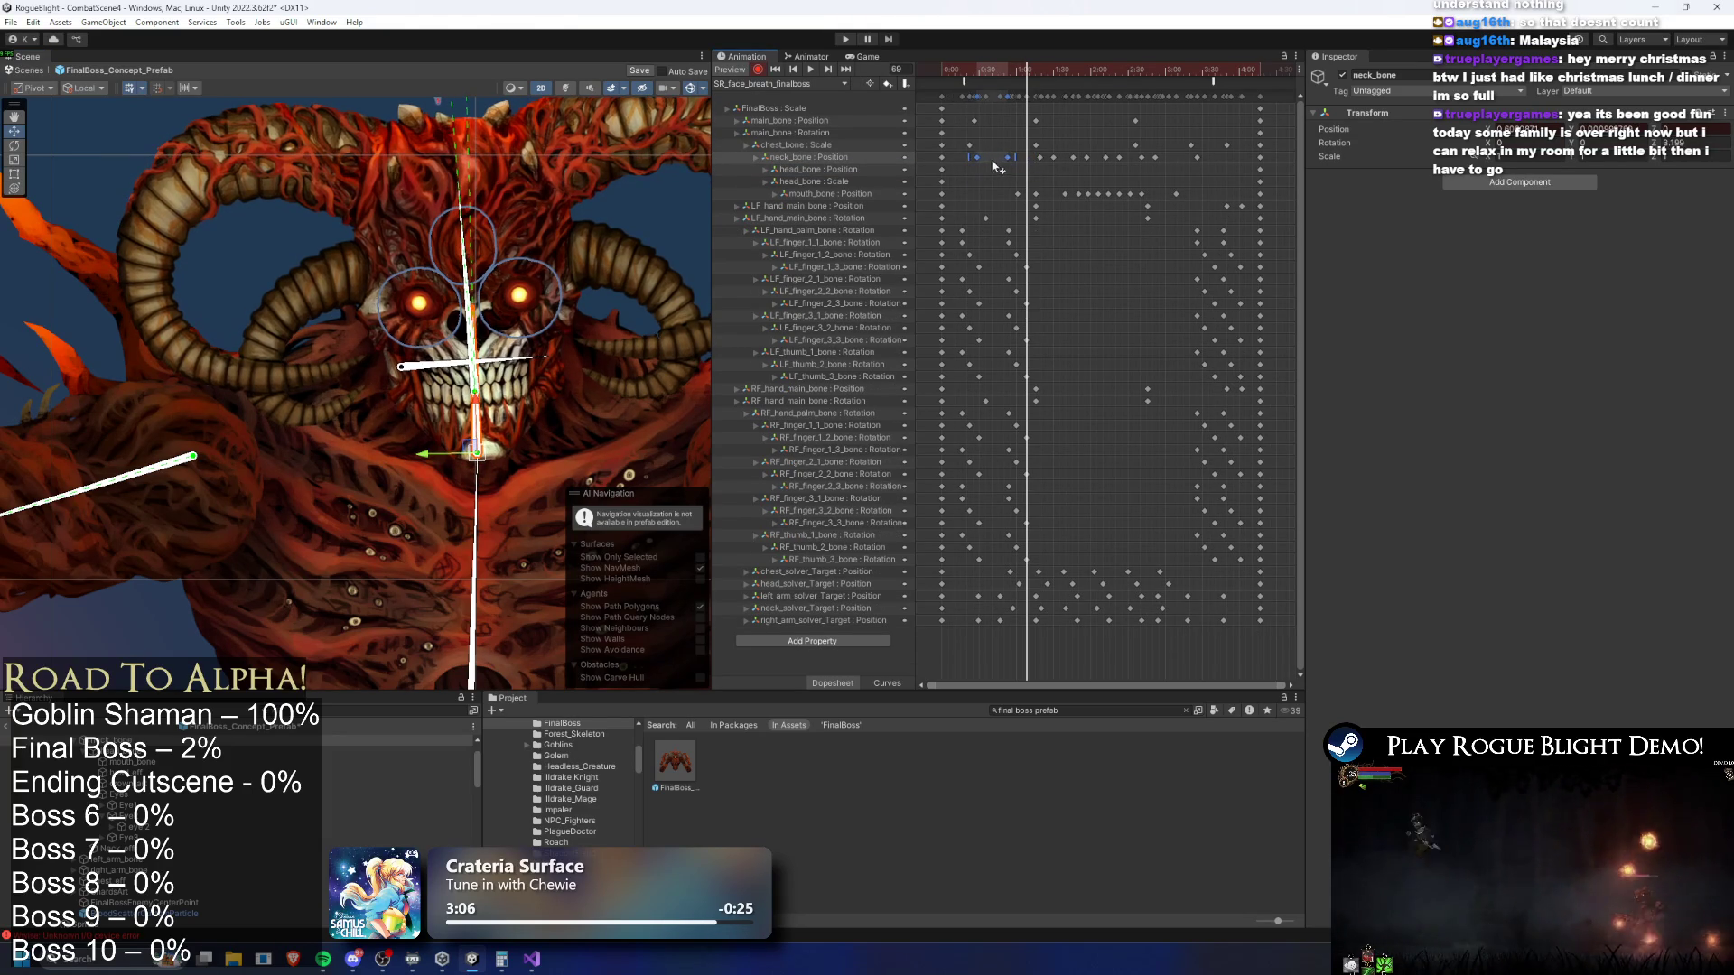
key(space)
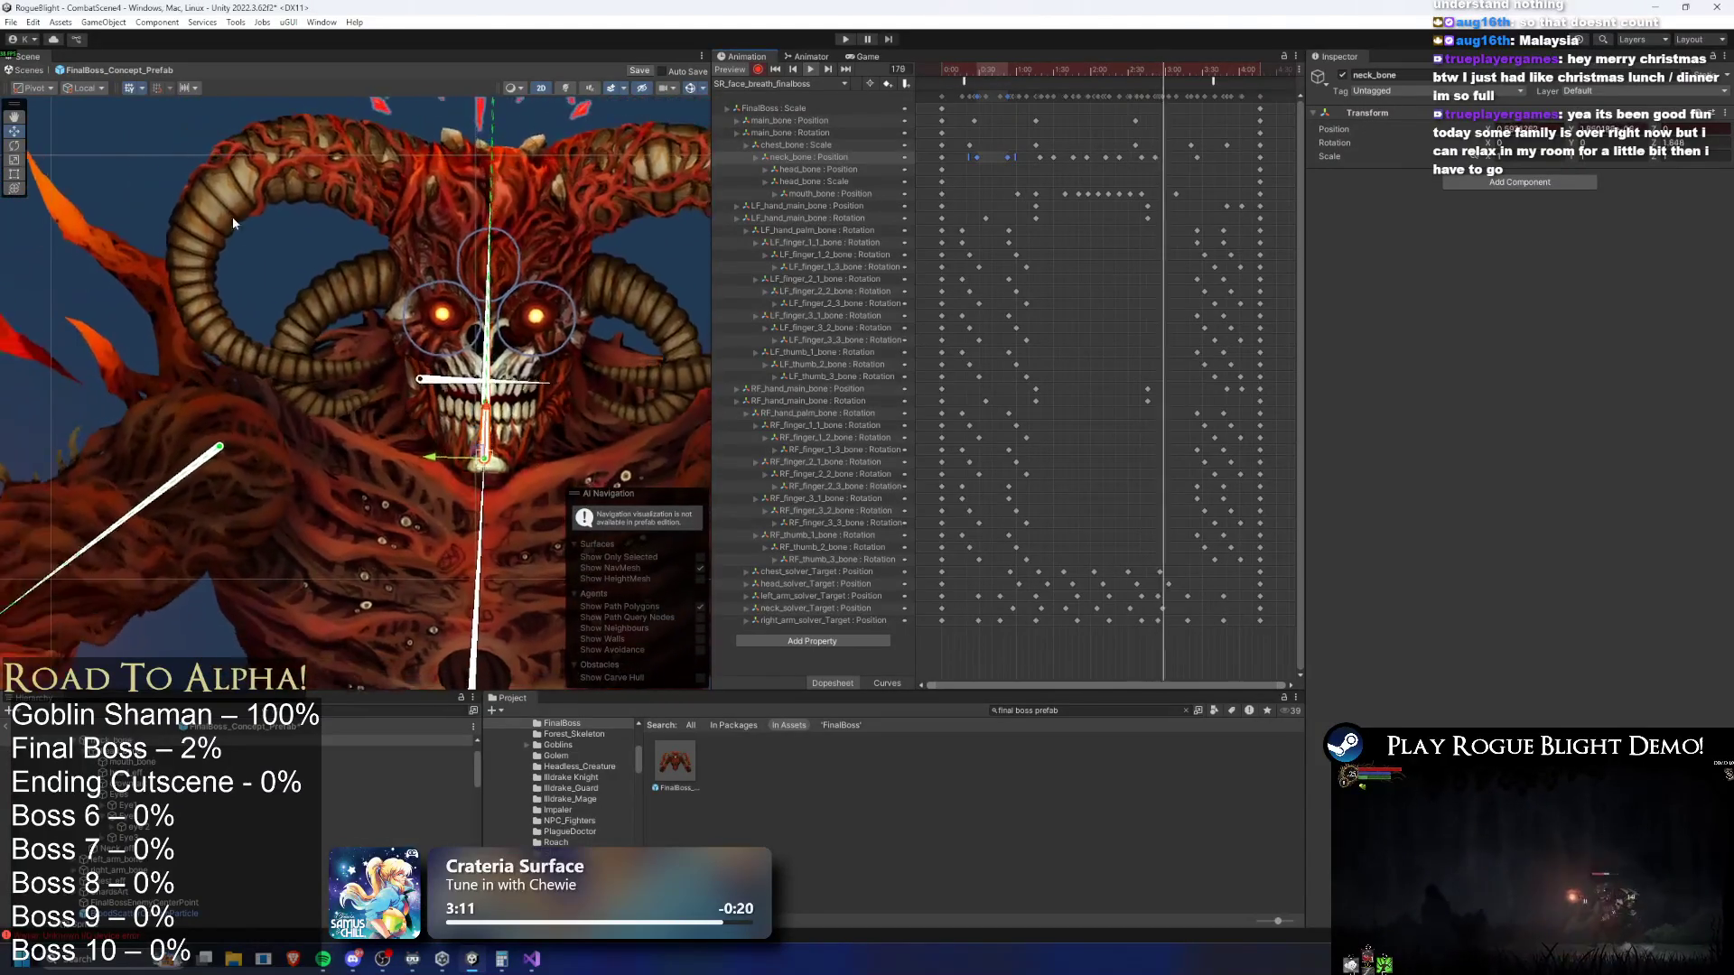
click(524, 395)
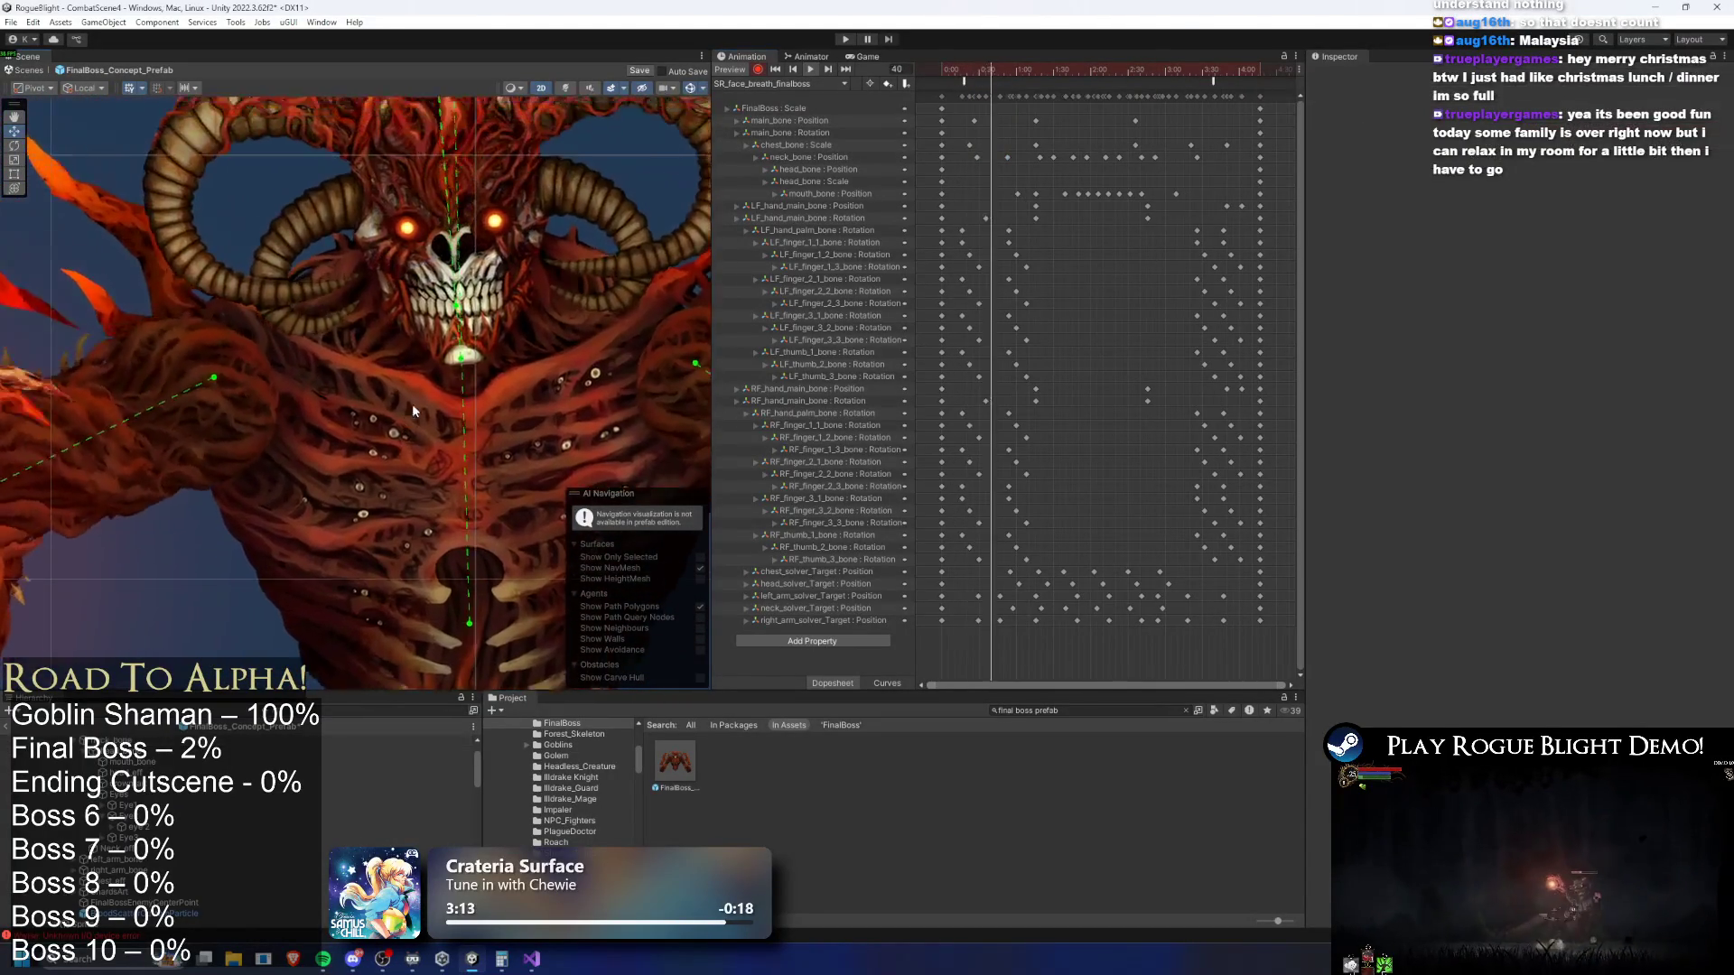
scroll(502, 437, down, 3)
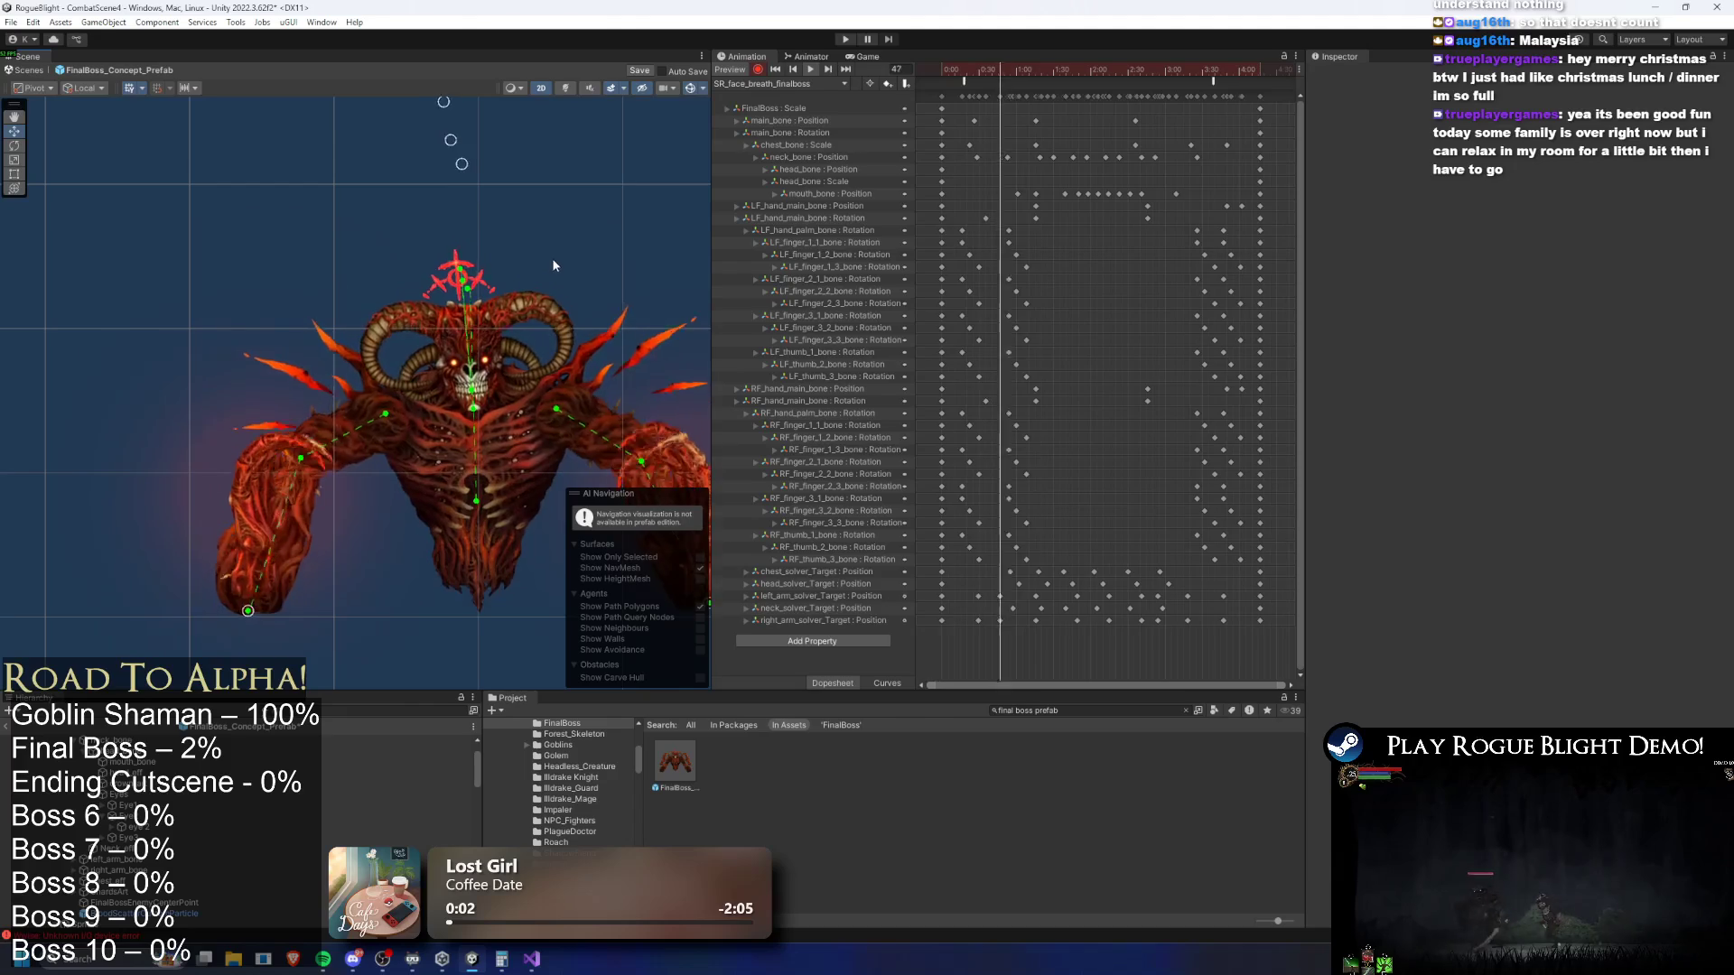
Enter Play mode to fight the final boss in the combat arena
click(850, 40)
Start Play mode despite the warning and run the knight back and forth beneath the boss
key(Return)
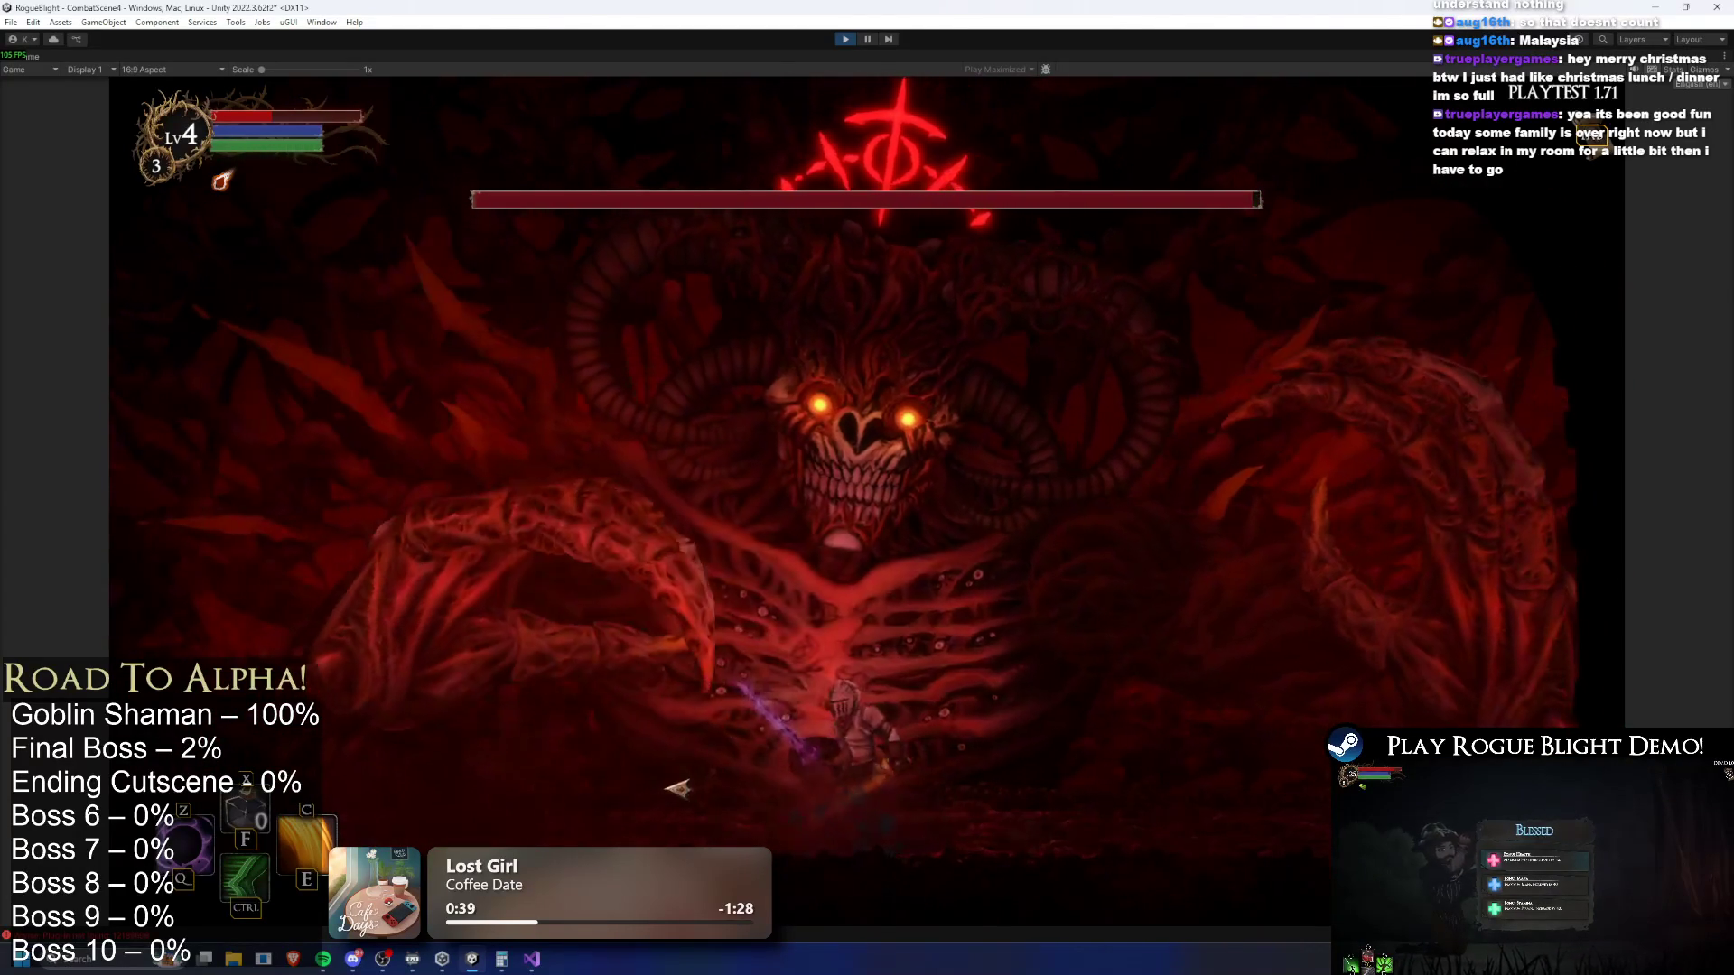
key(d)
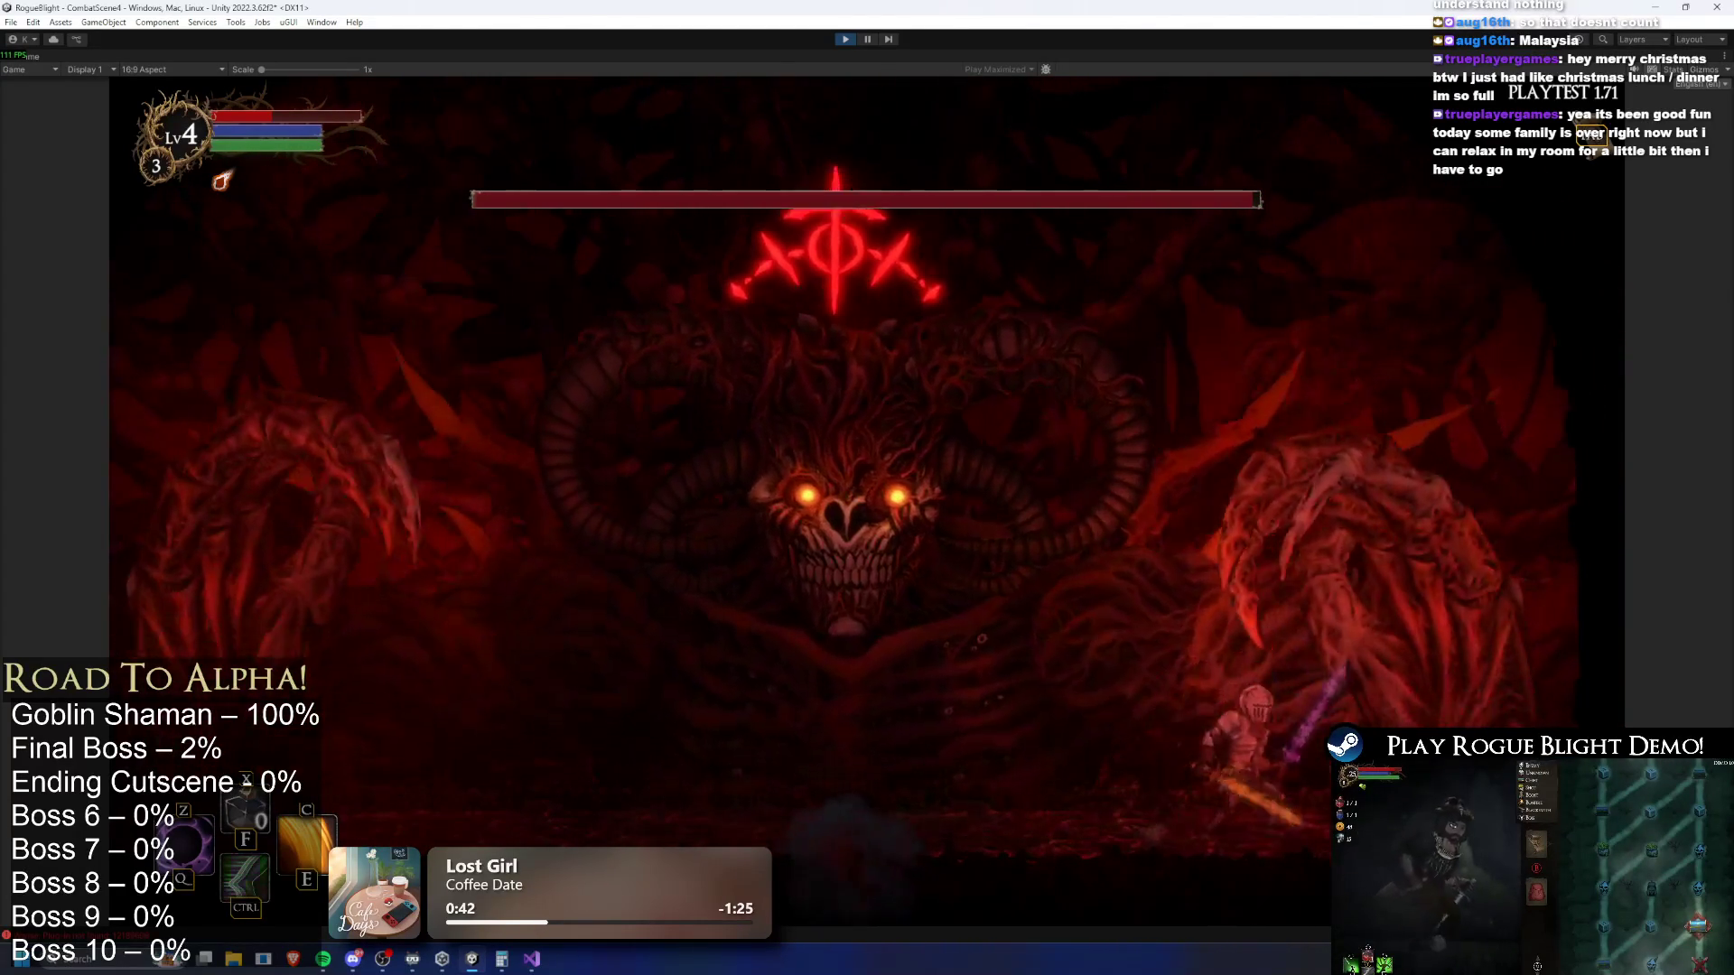
key(a)
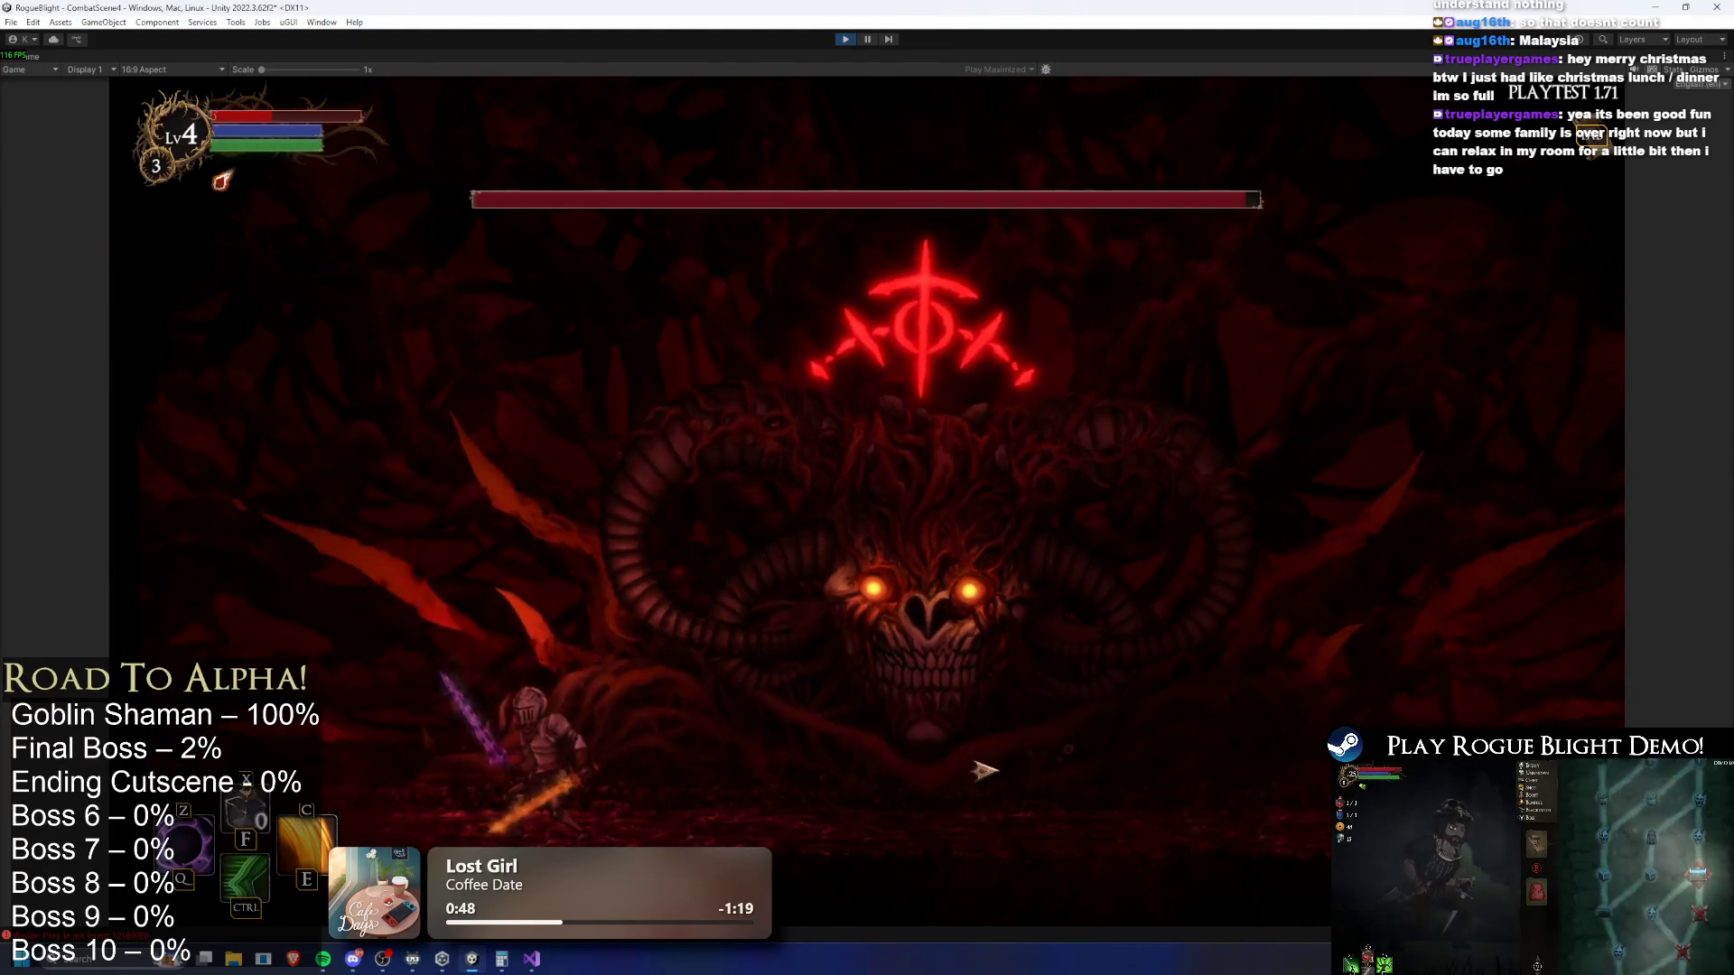
key(d)
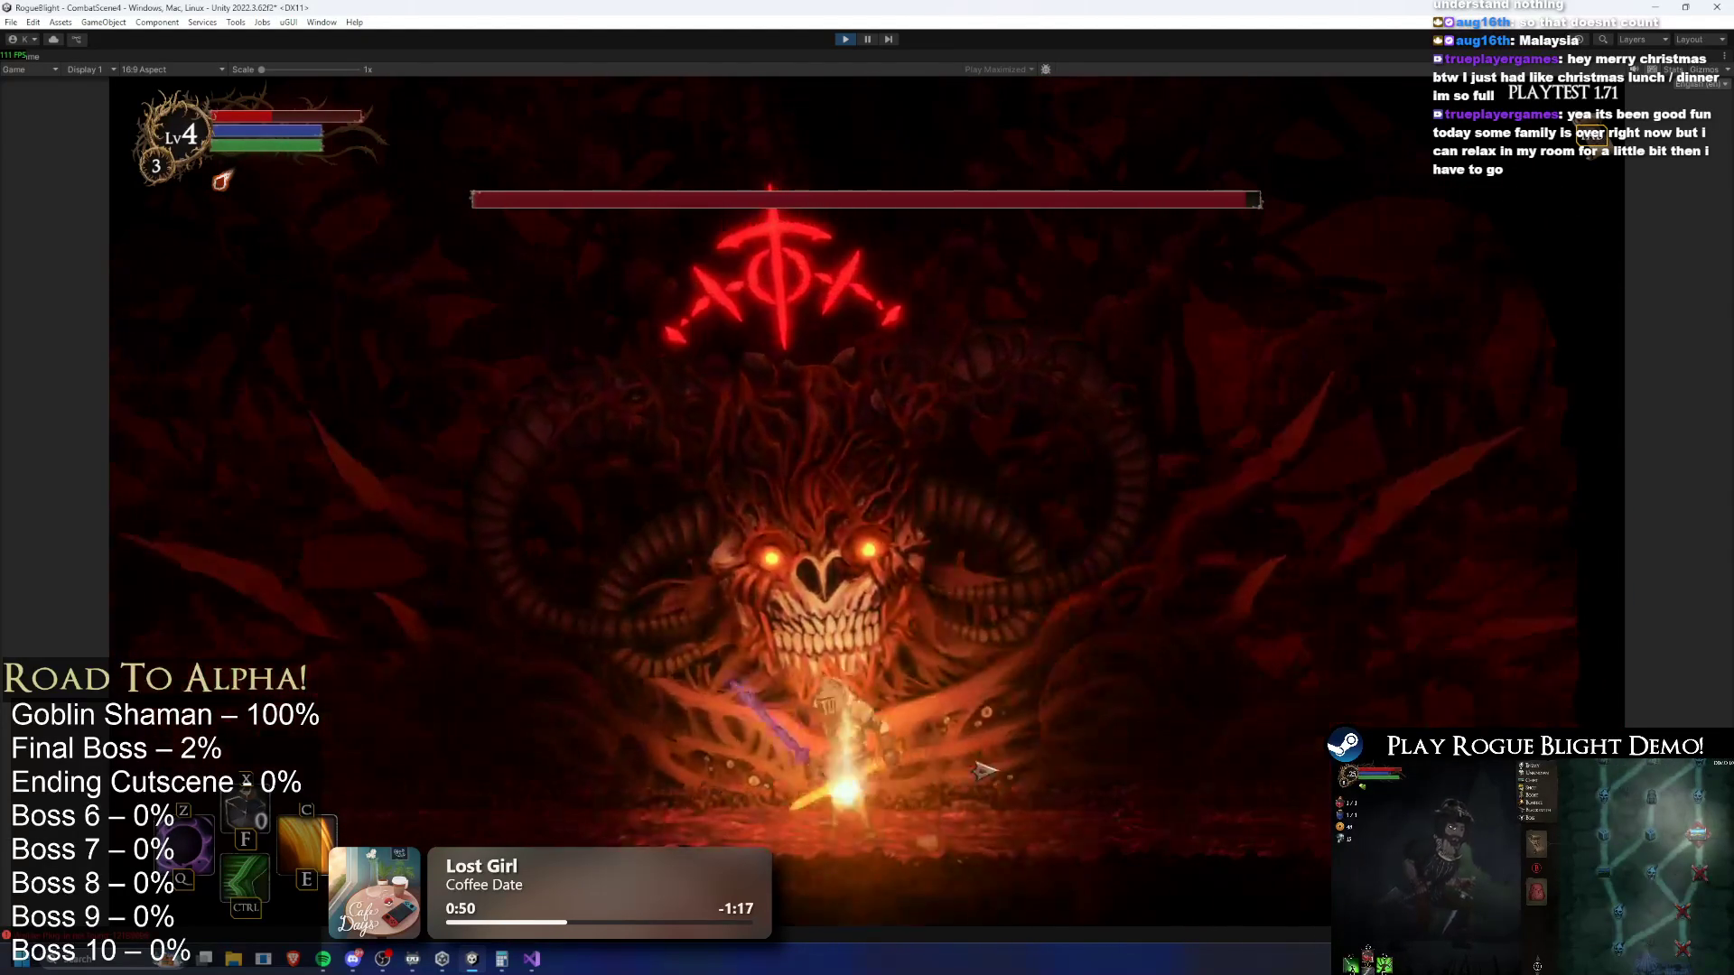
key(d)
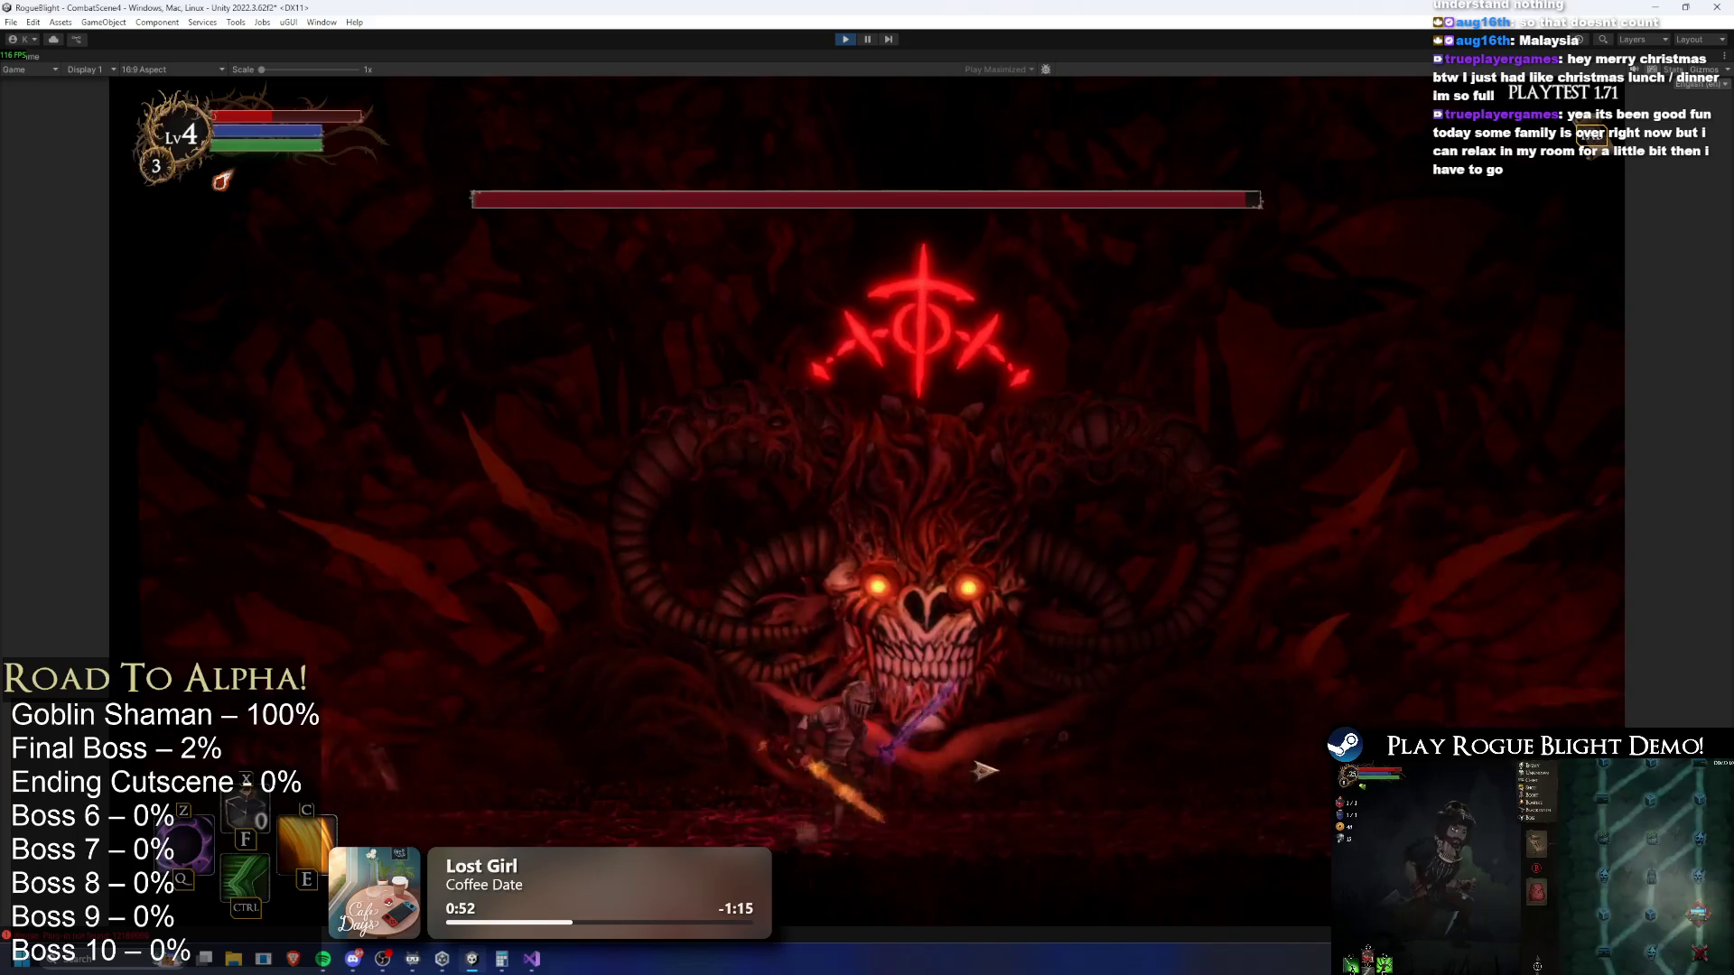
key(a)
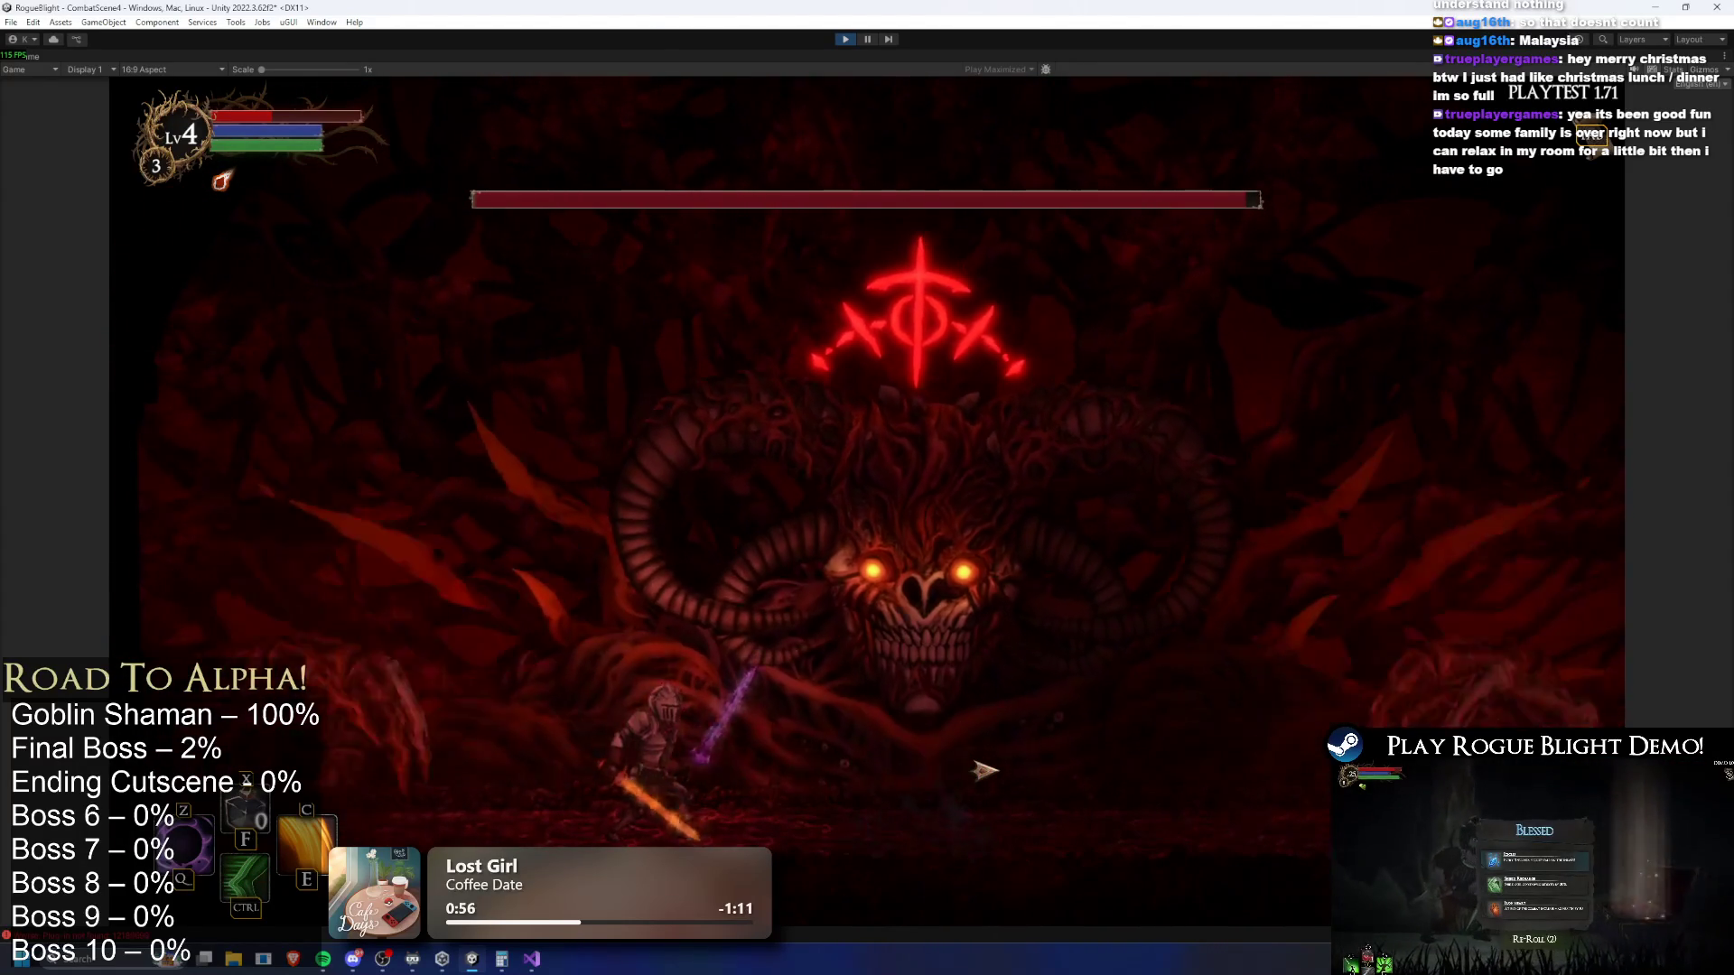
key(d)
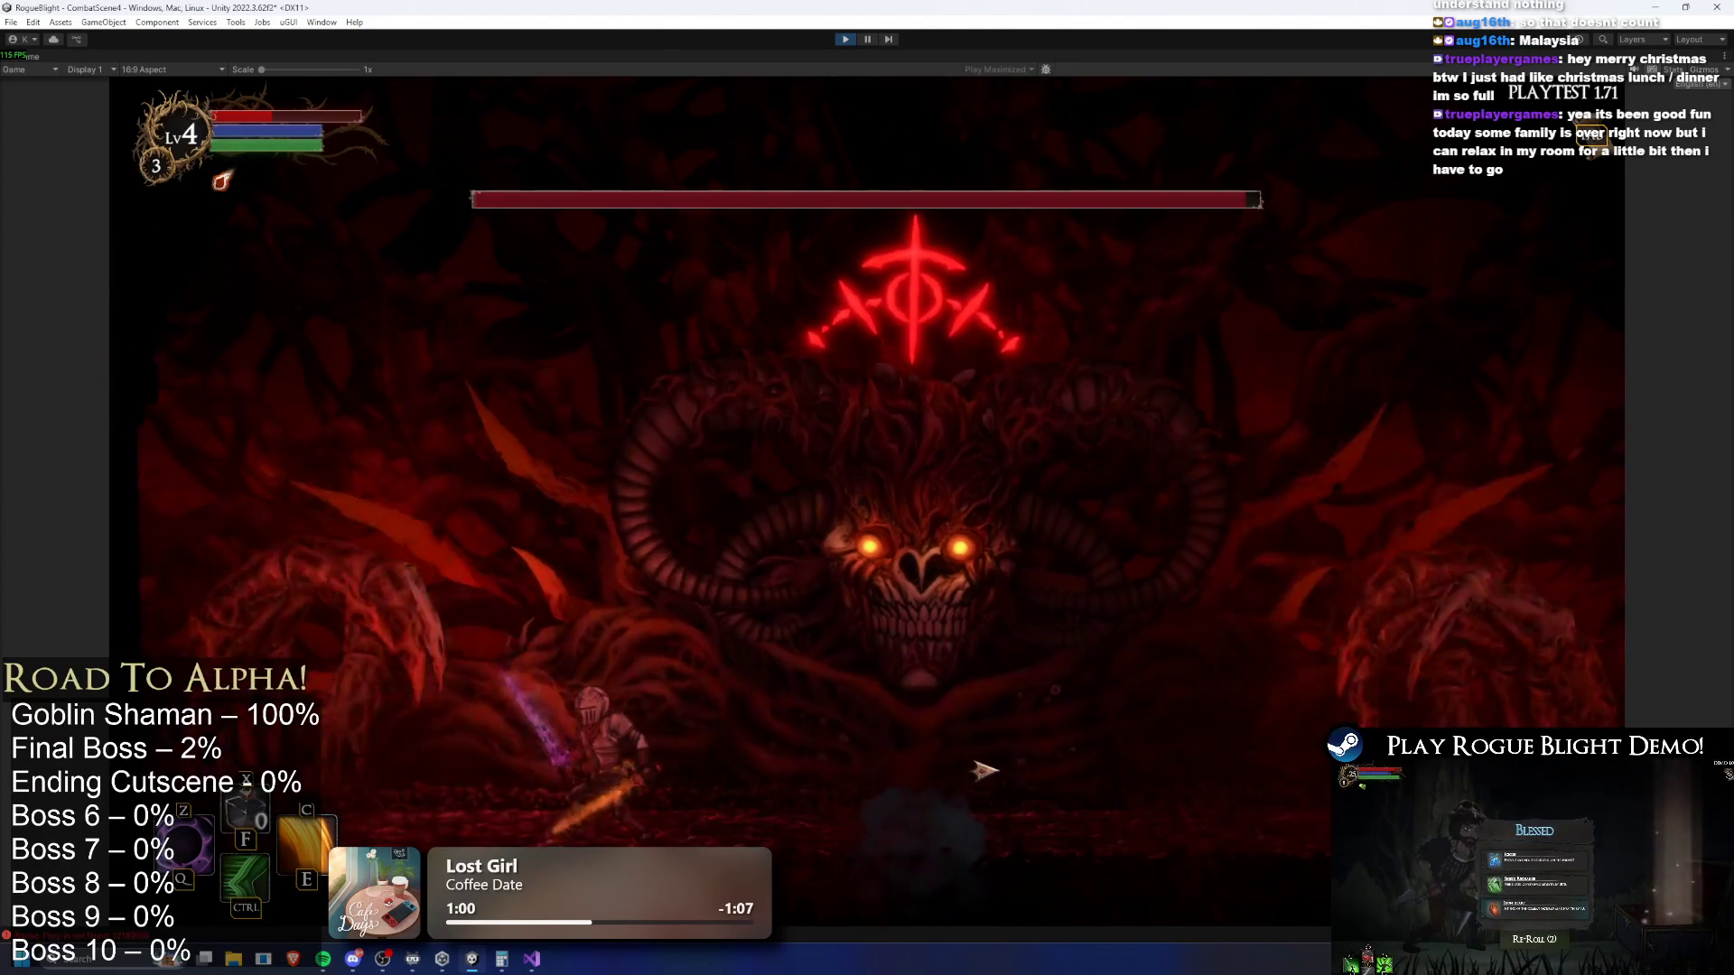
key(d)
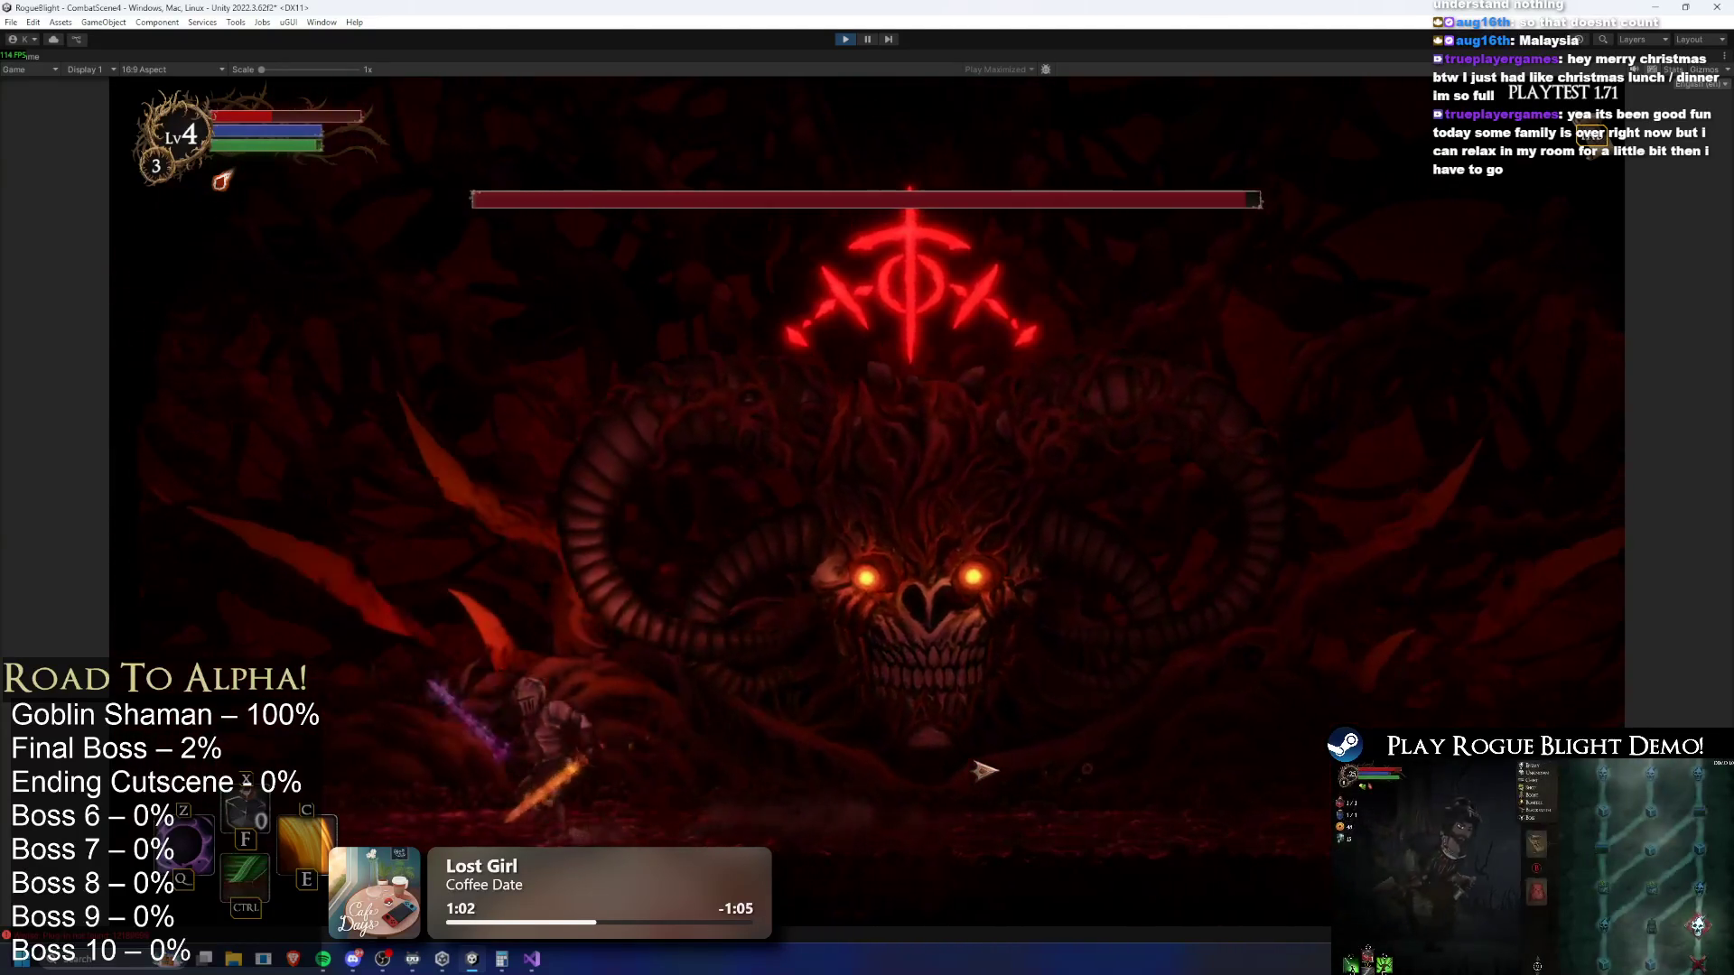
Swing the knight's sword at the boss while moving left and right, then stop Play mode
key(d)
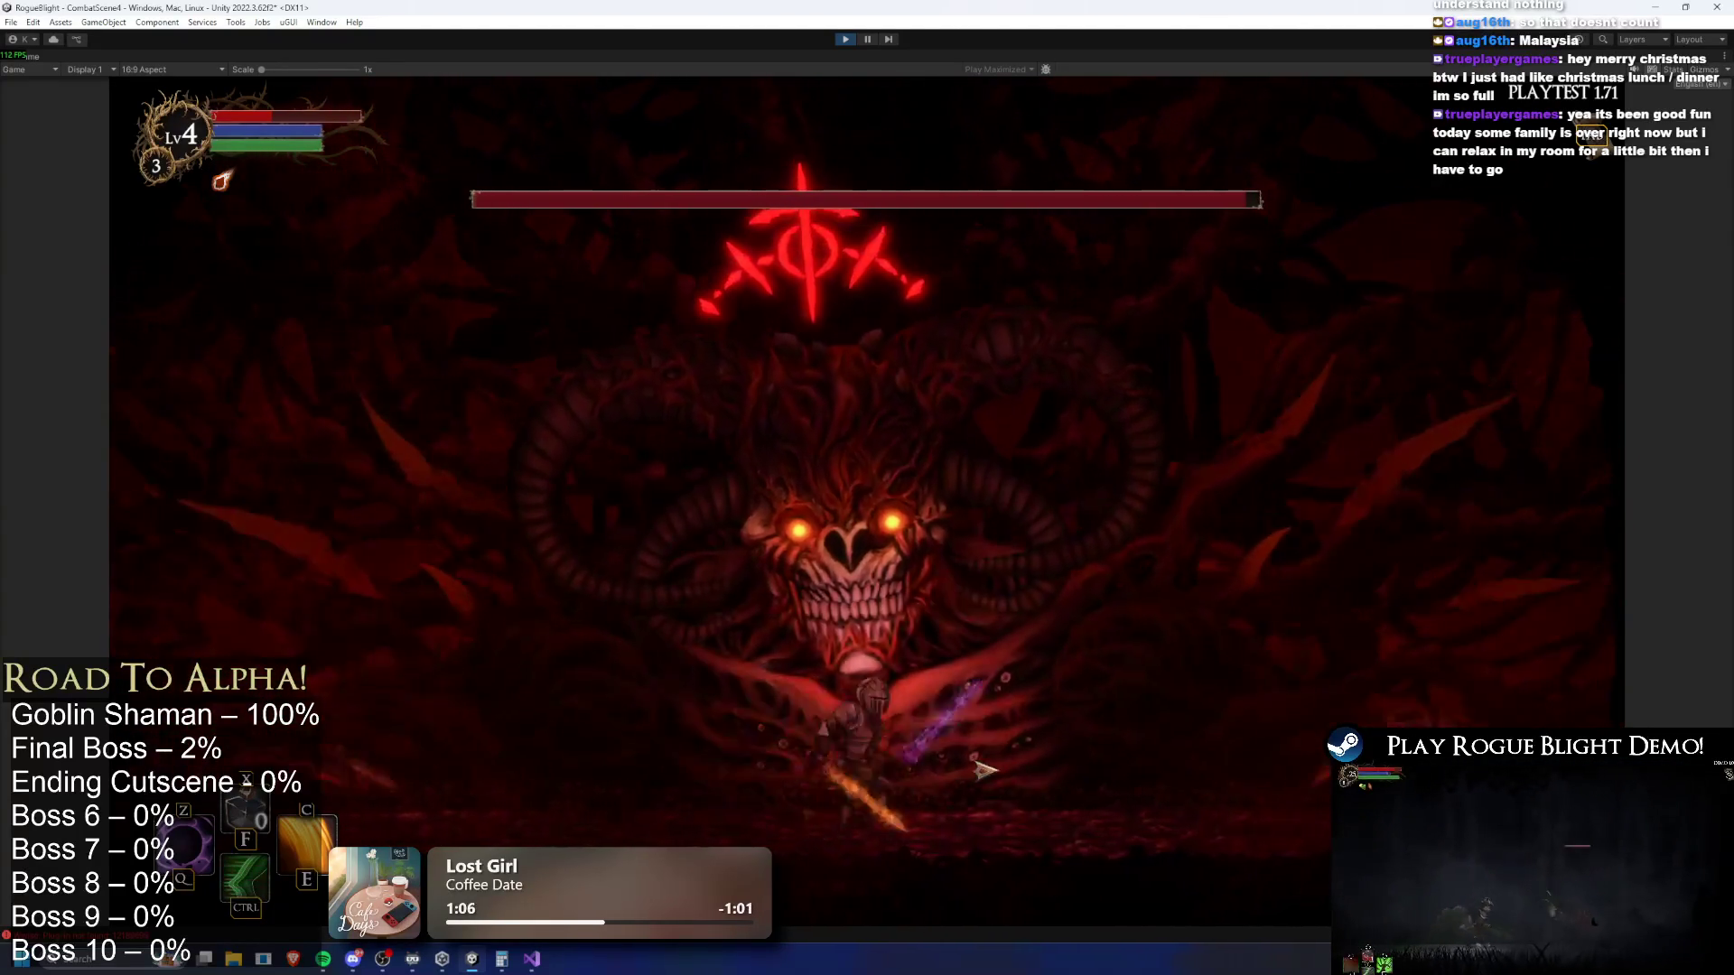
key(d)
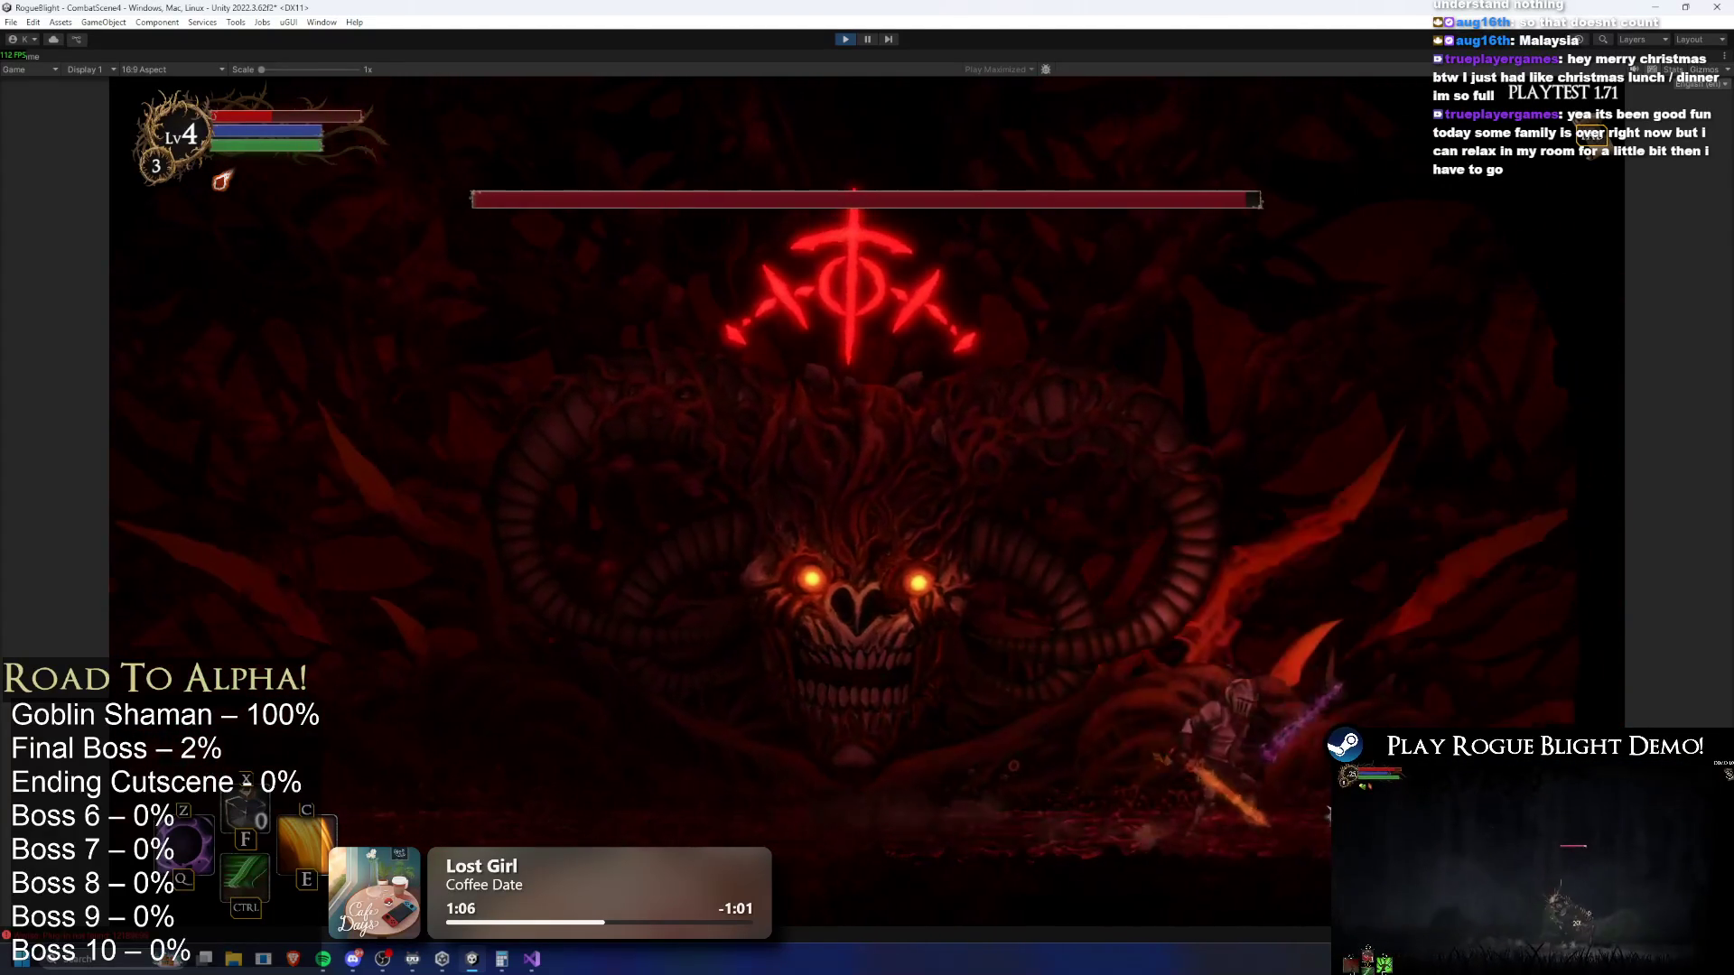
key(a)
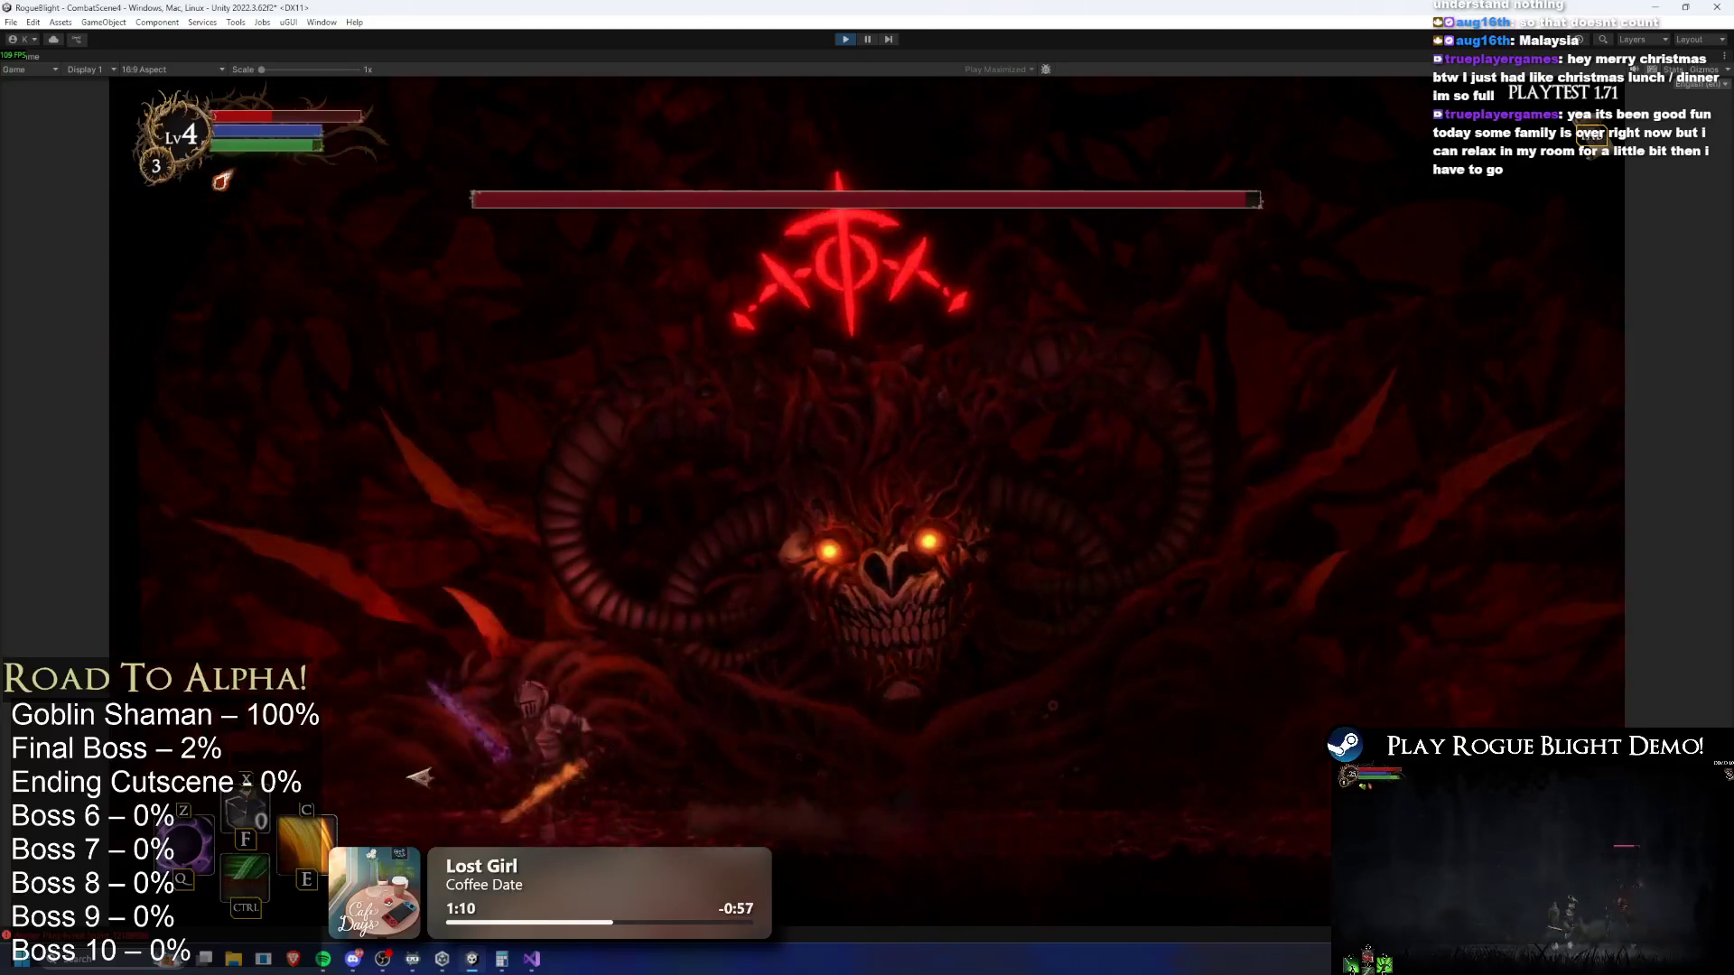
key(a)
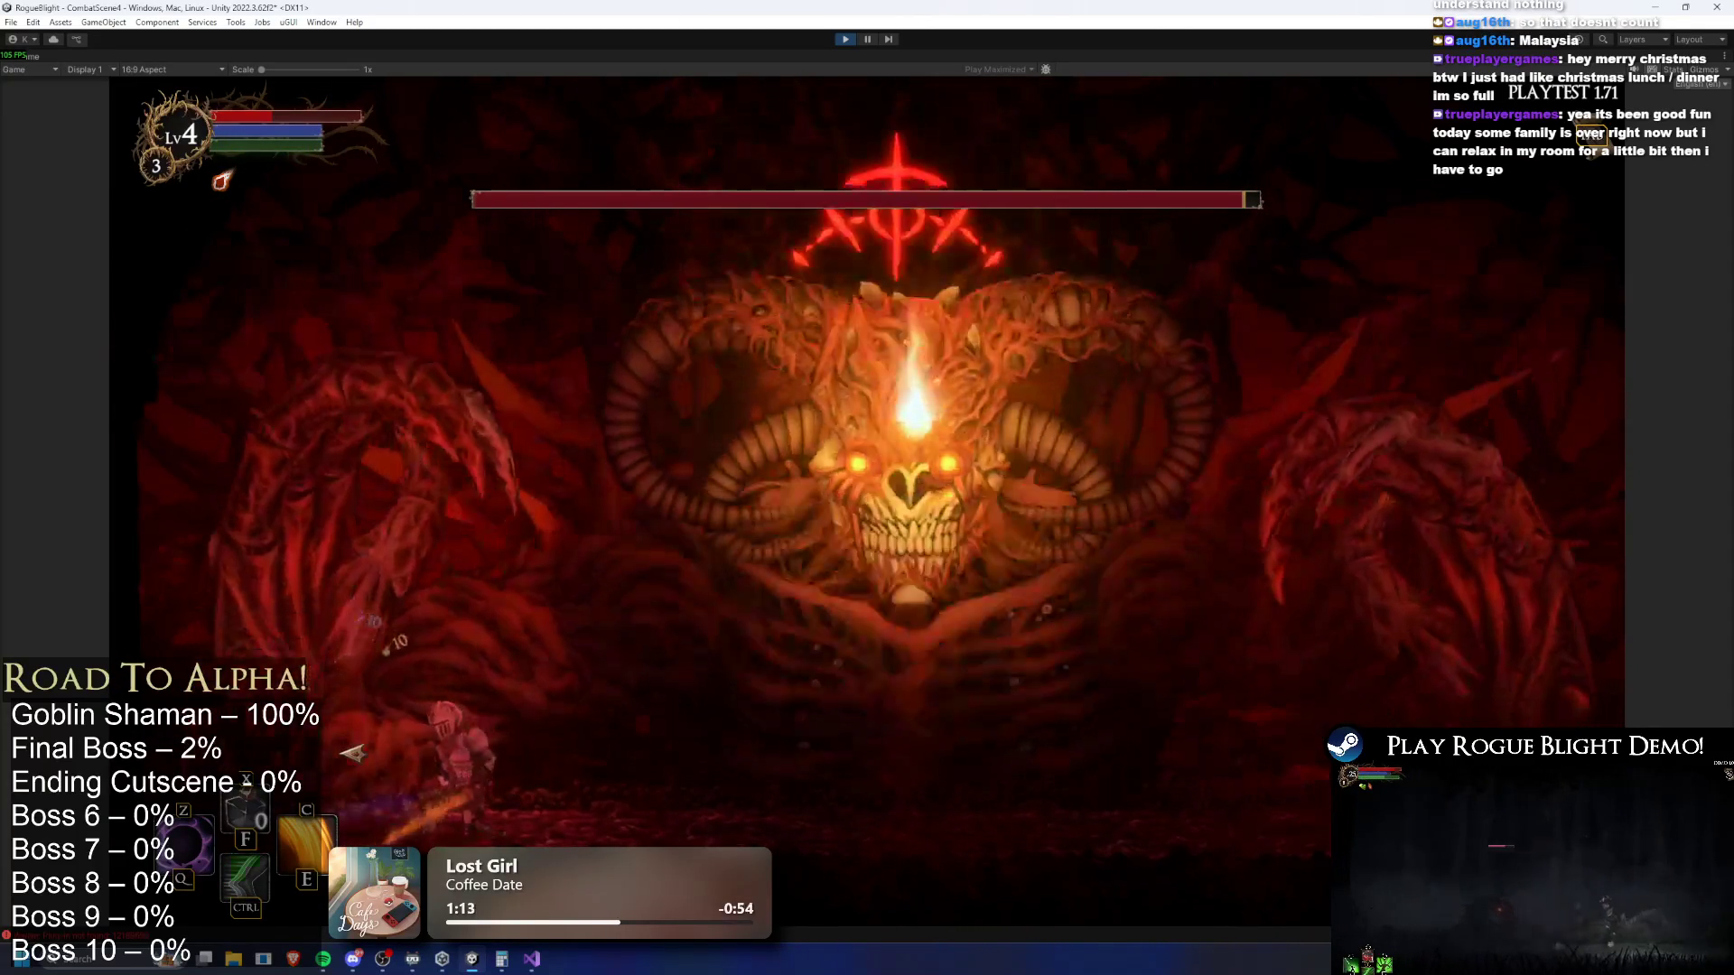
key(d)
key(a)
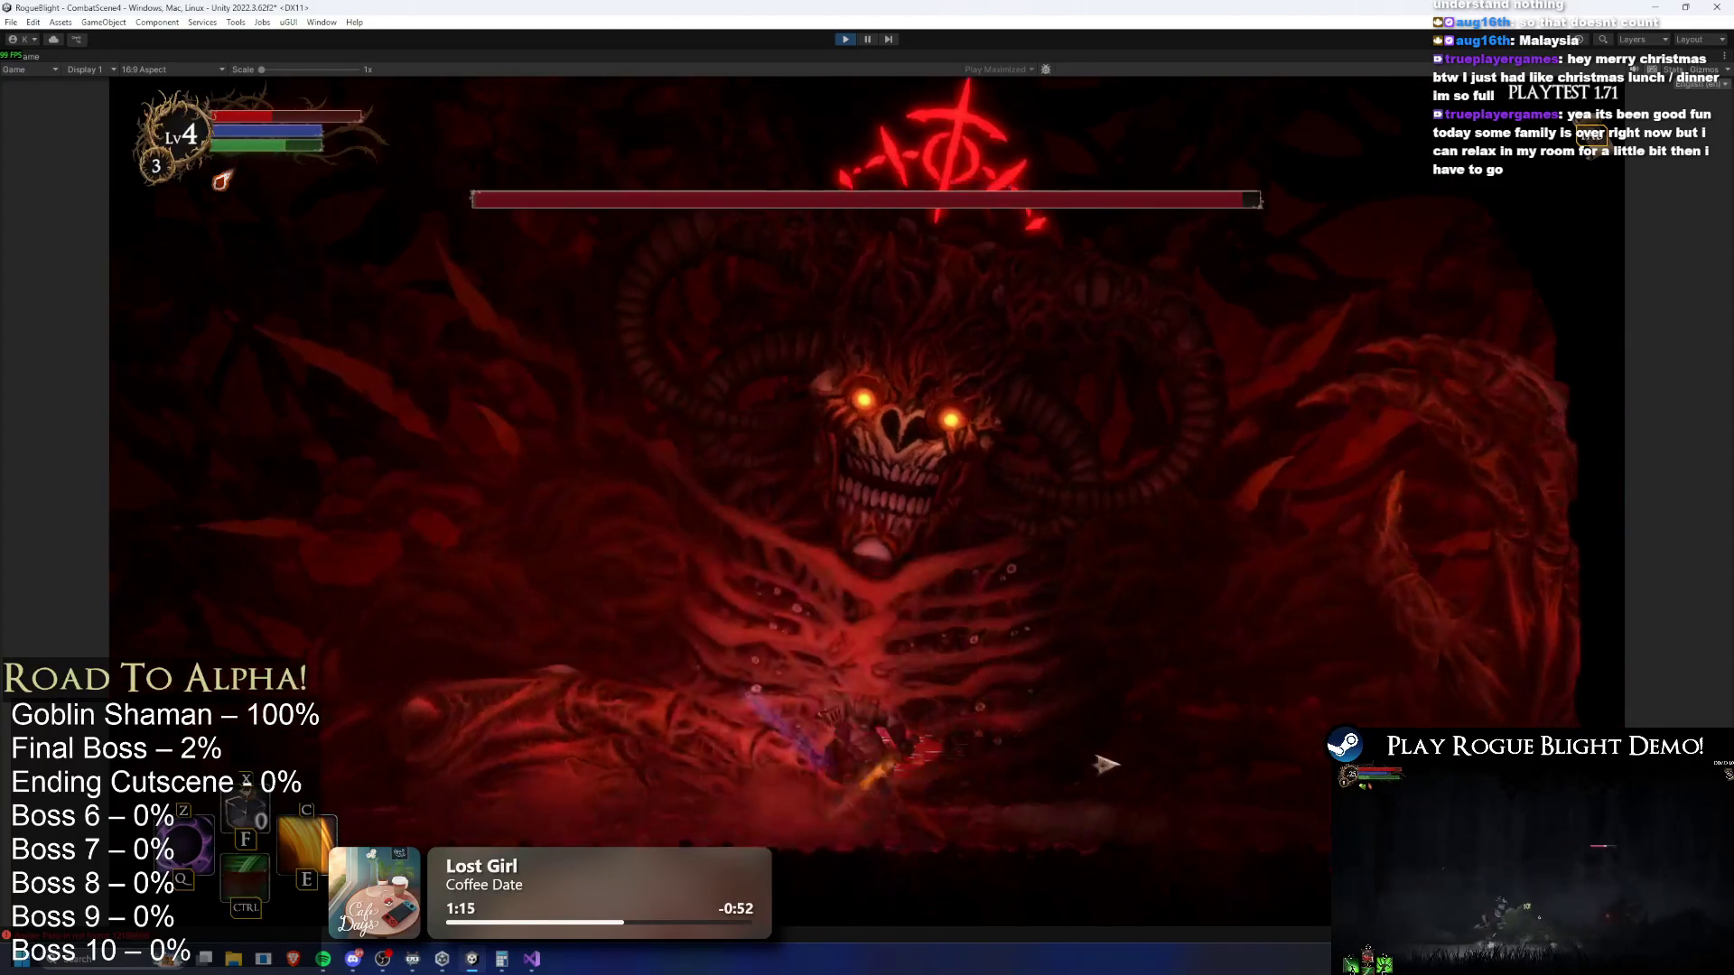
key(a)
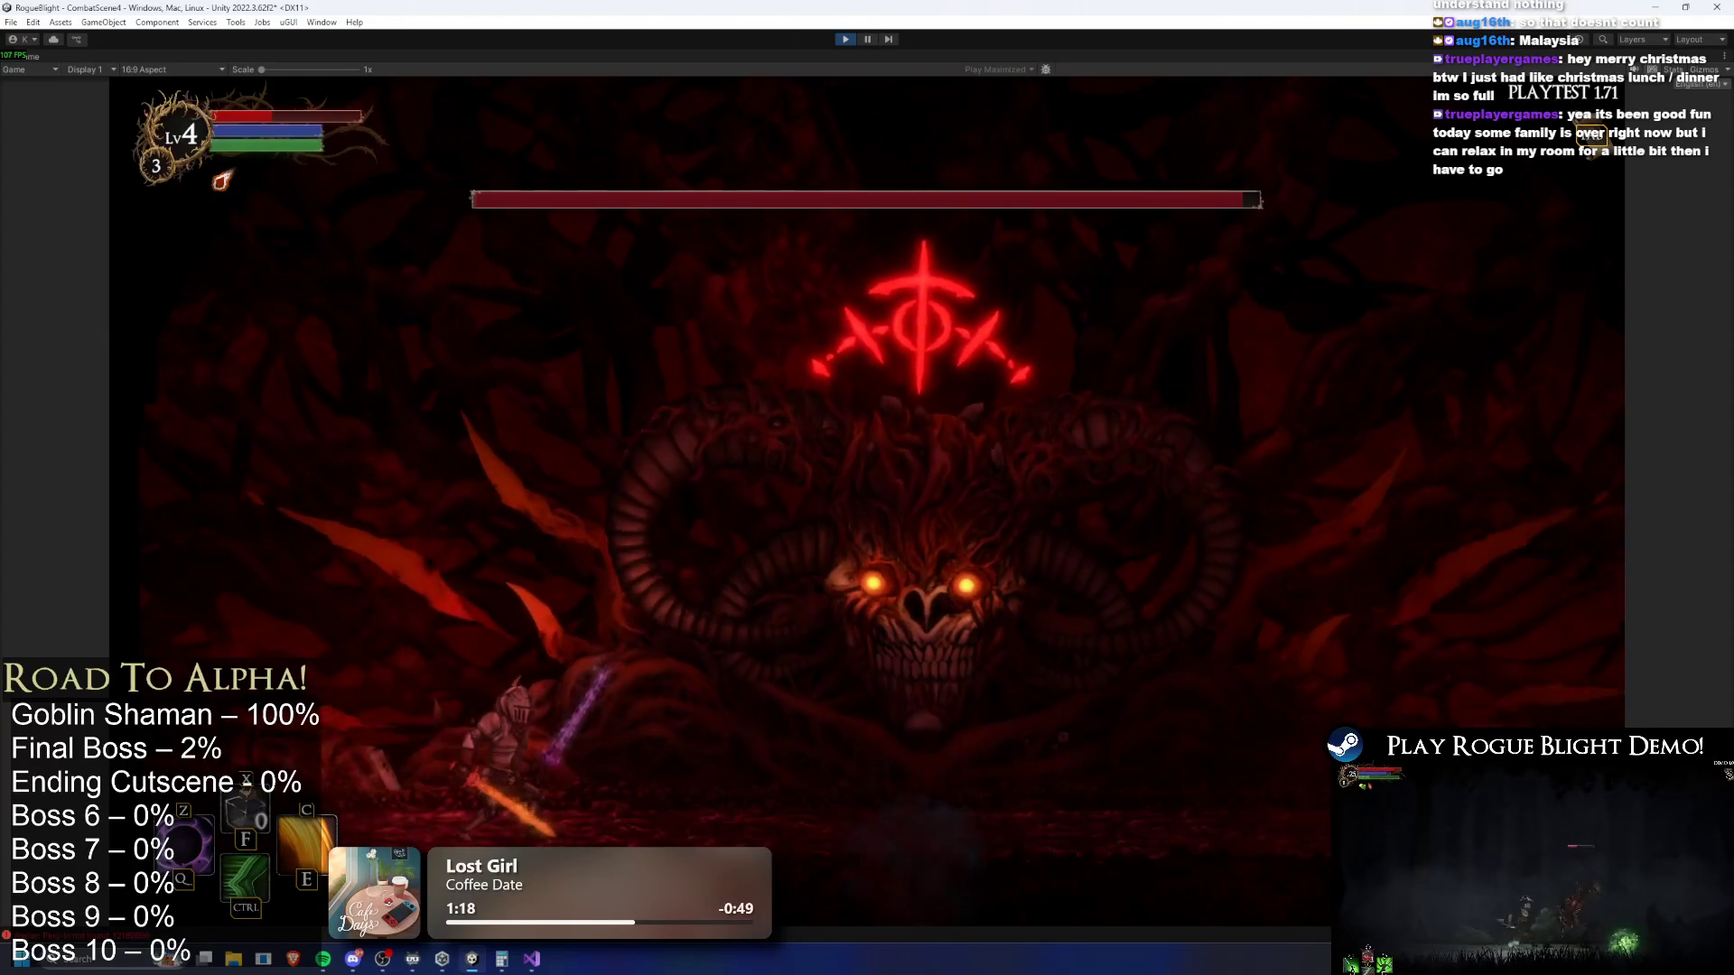
key(ctrl+p)
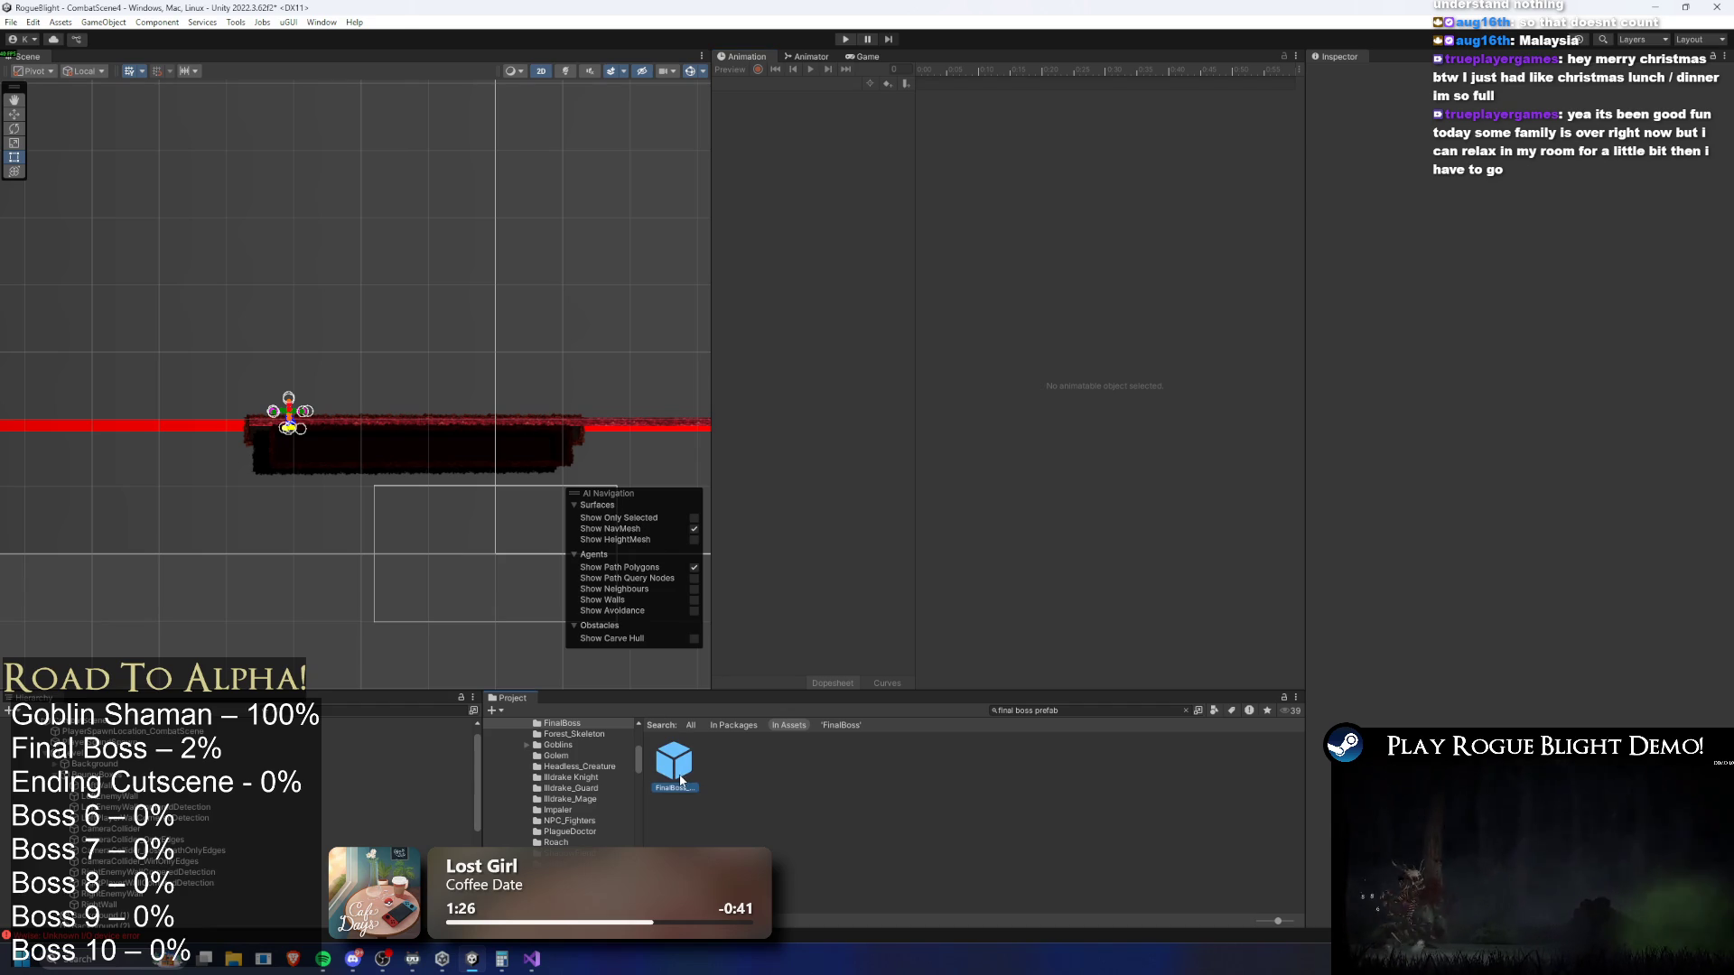
Clear the asset search and collapse the CenterAttack action pattern
click(1095, 712)
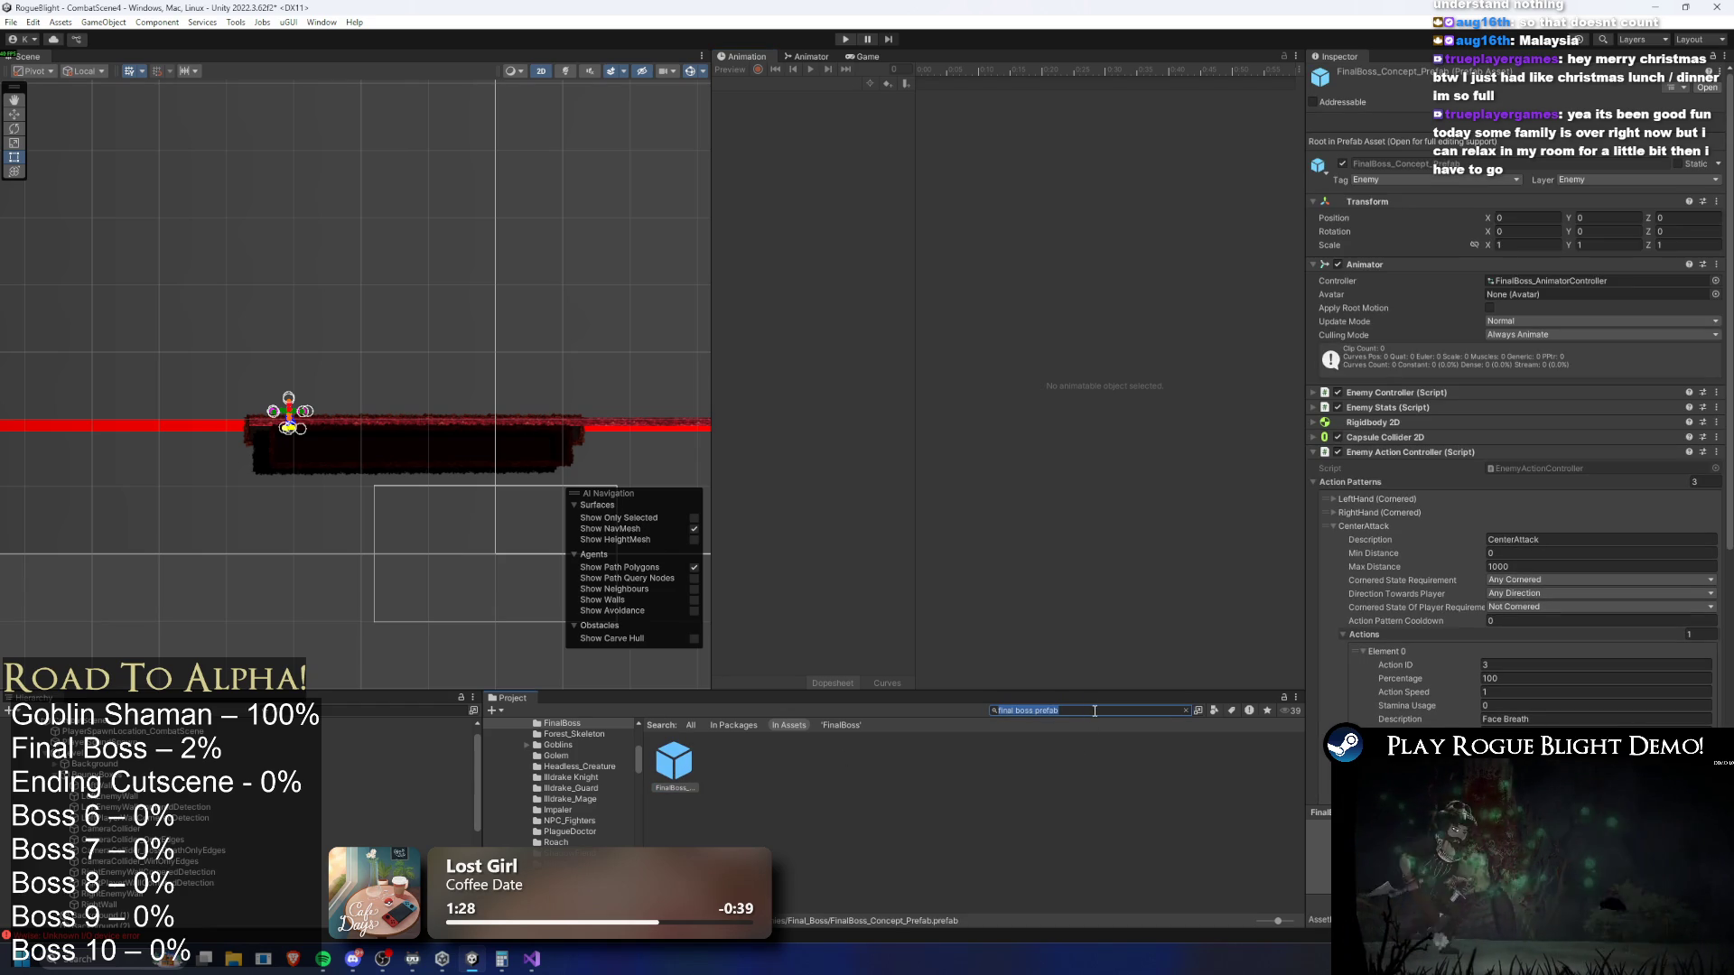
key(BackSpace)
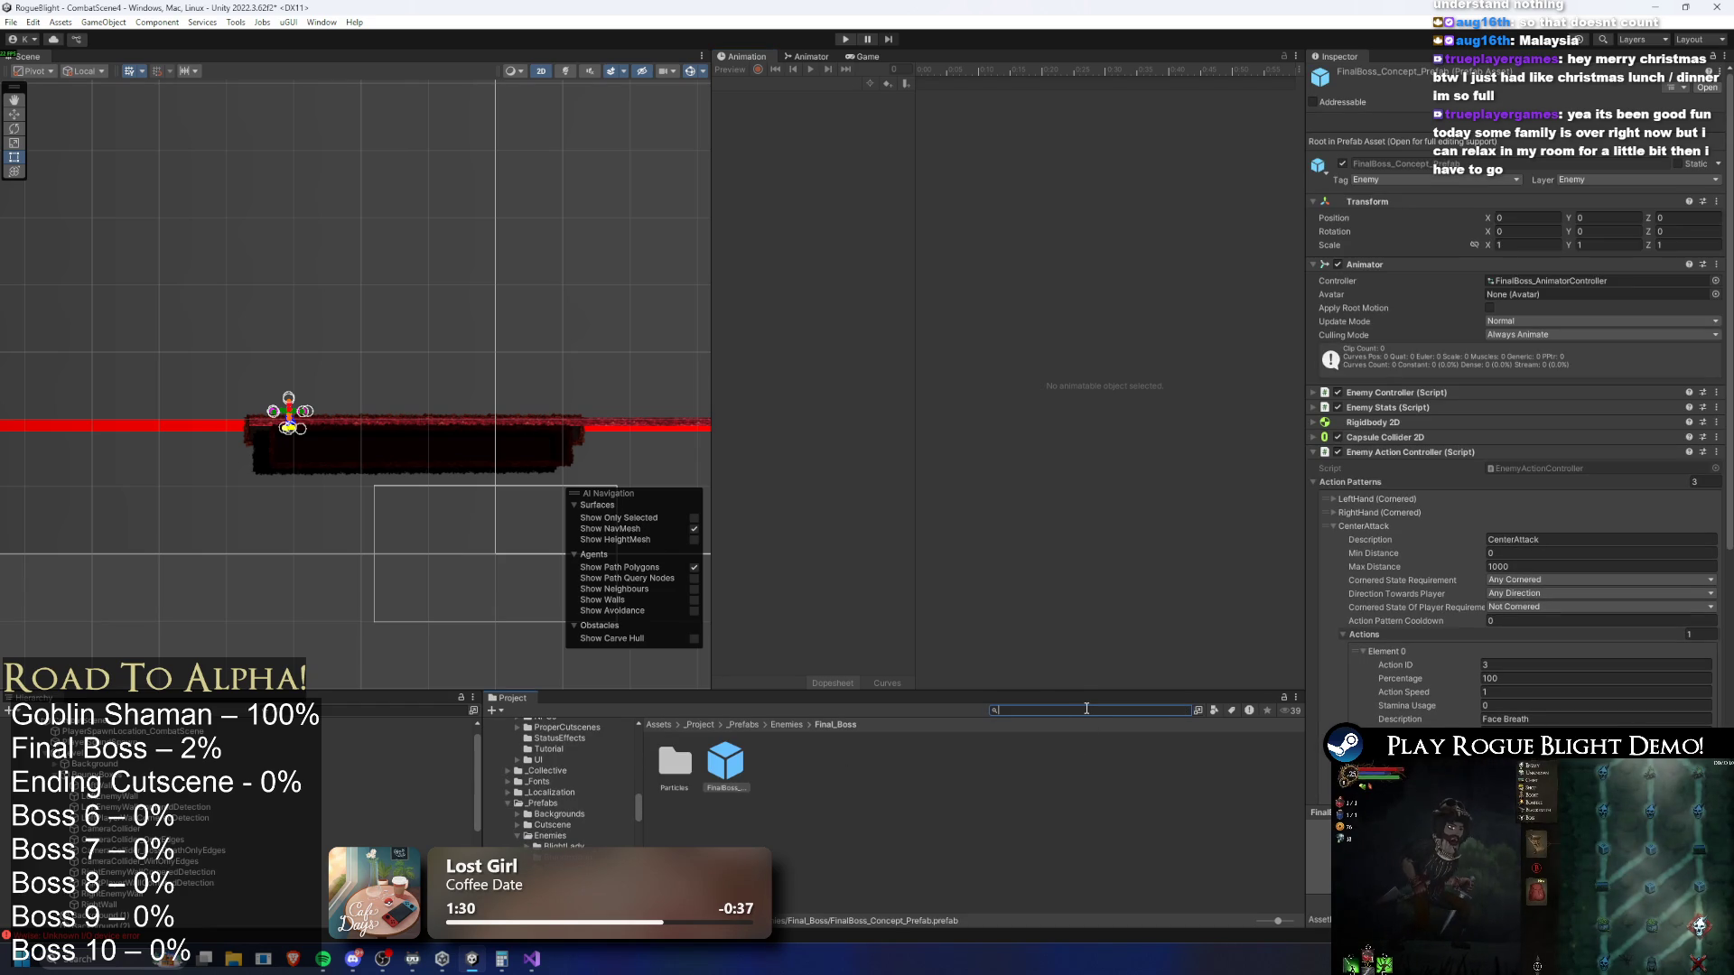
click(1367, 527)
click(1027, 710)
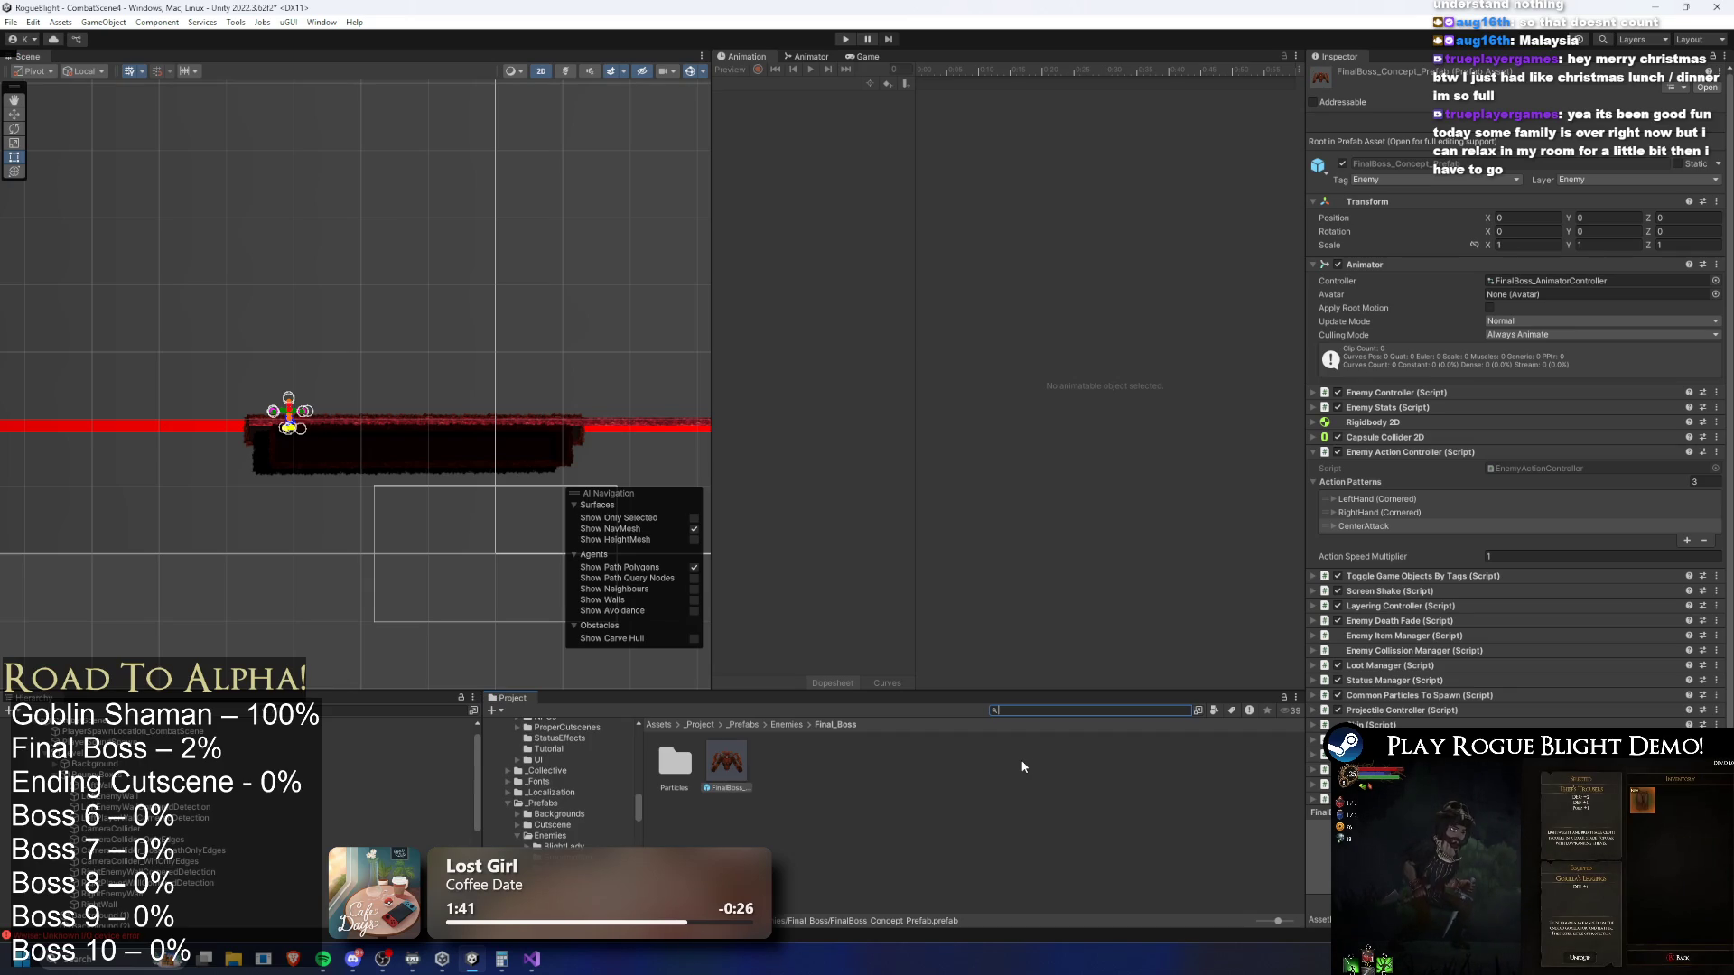
text(face)
key(BackSpace)
key(BackSpace)
key(BackSpace)
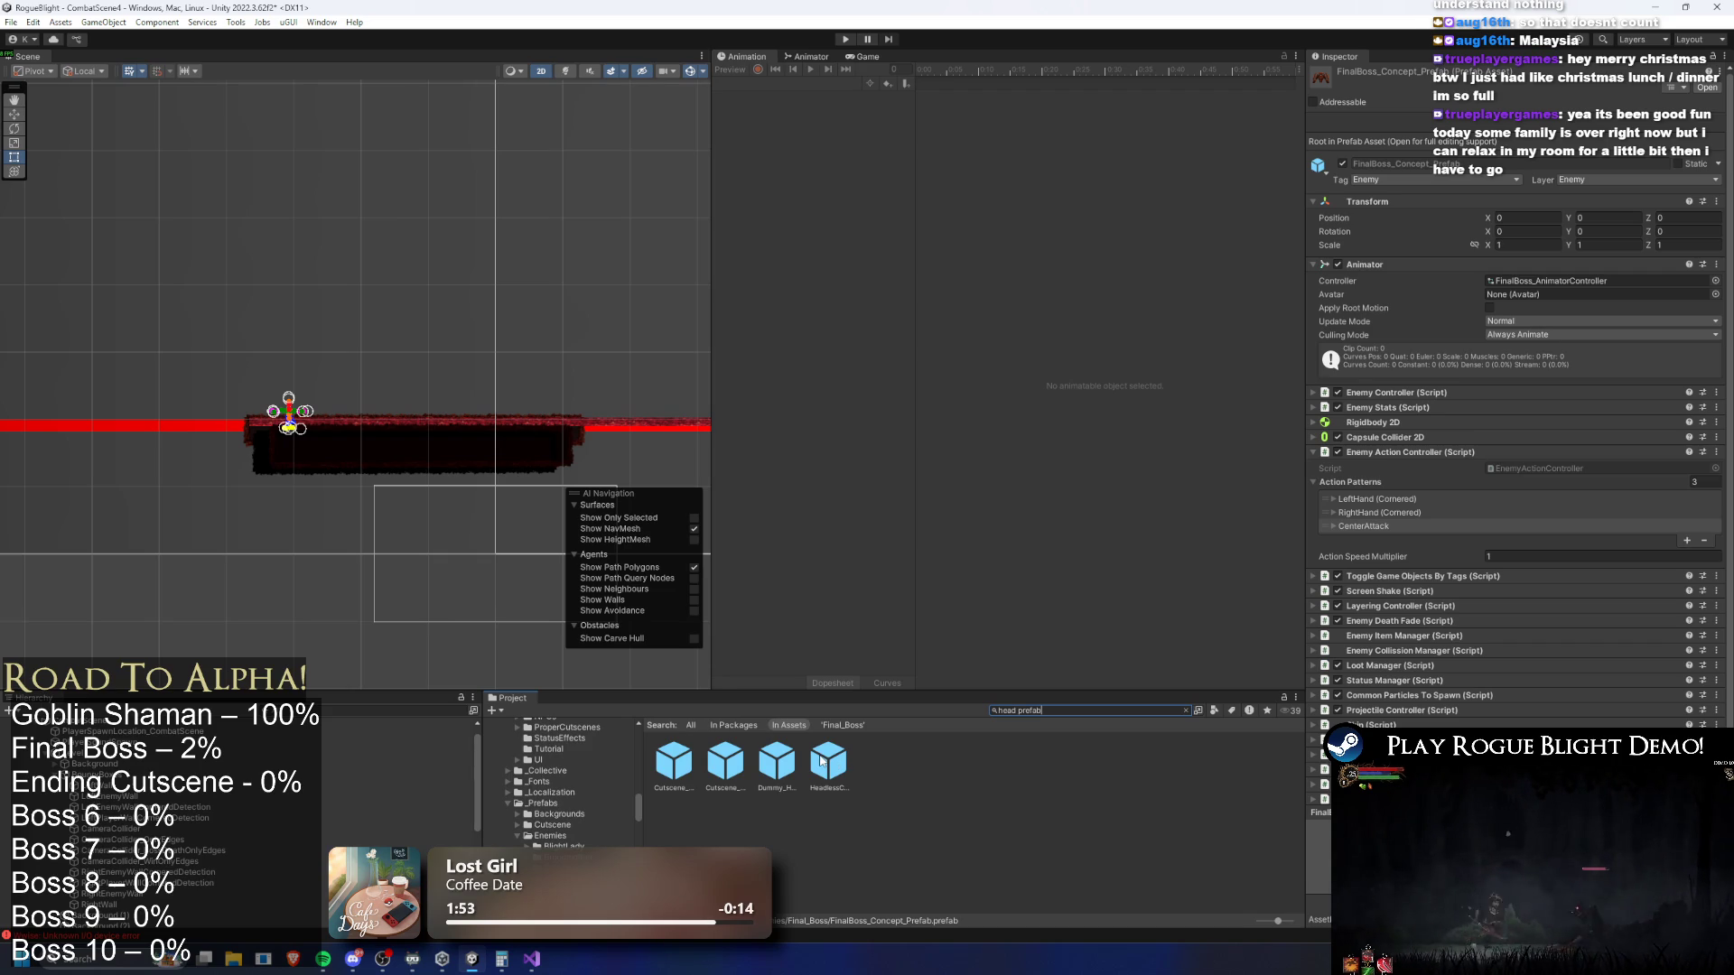
Inspect the Headless Creature prefab's projectile entries, then search for 'final boss prefab'
click(823, 762)
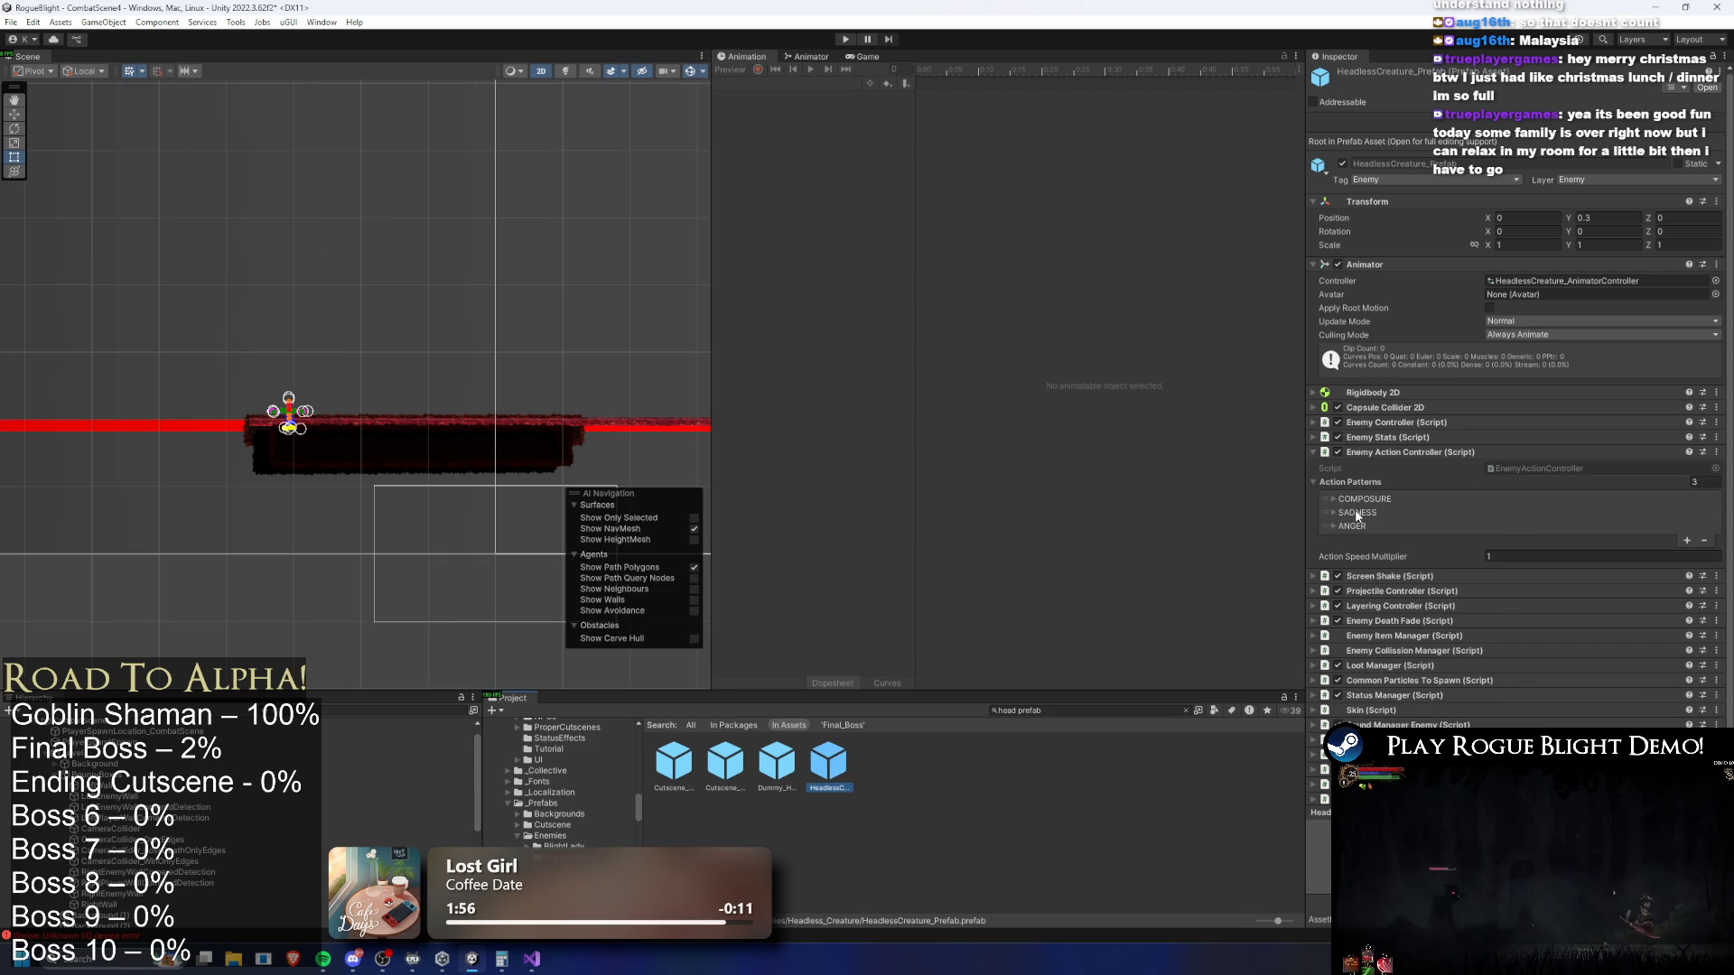
click(1436, 591)
click(1373, 681)
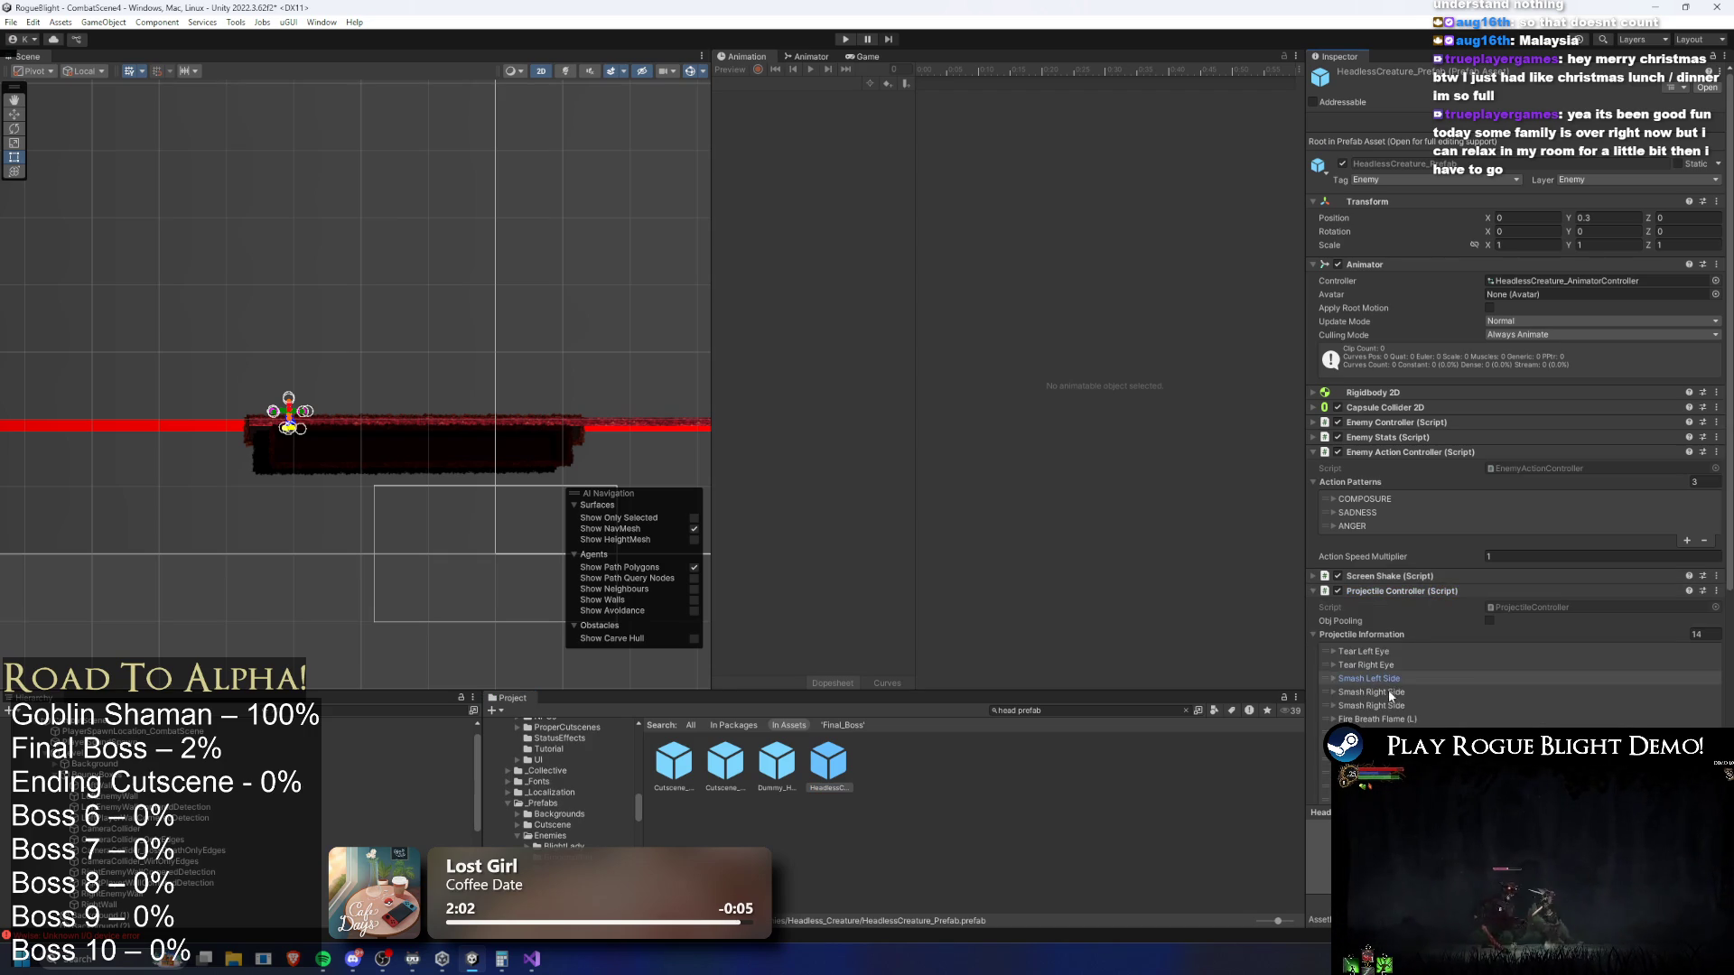
scroll(1435, 551, down, 3)
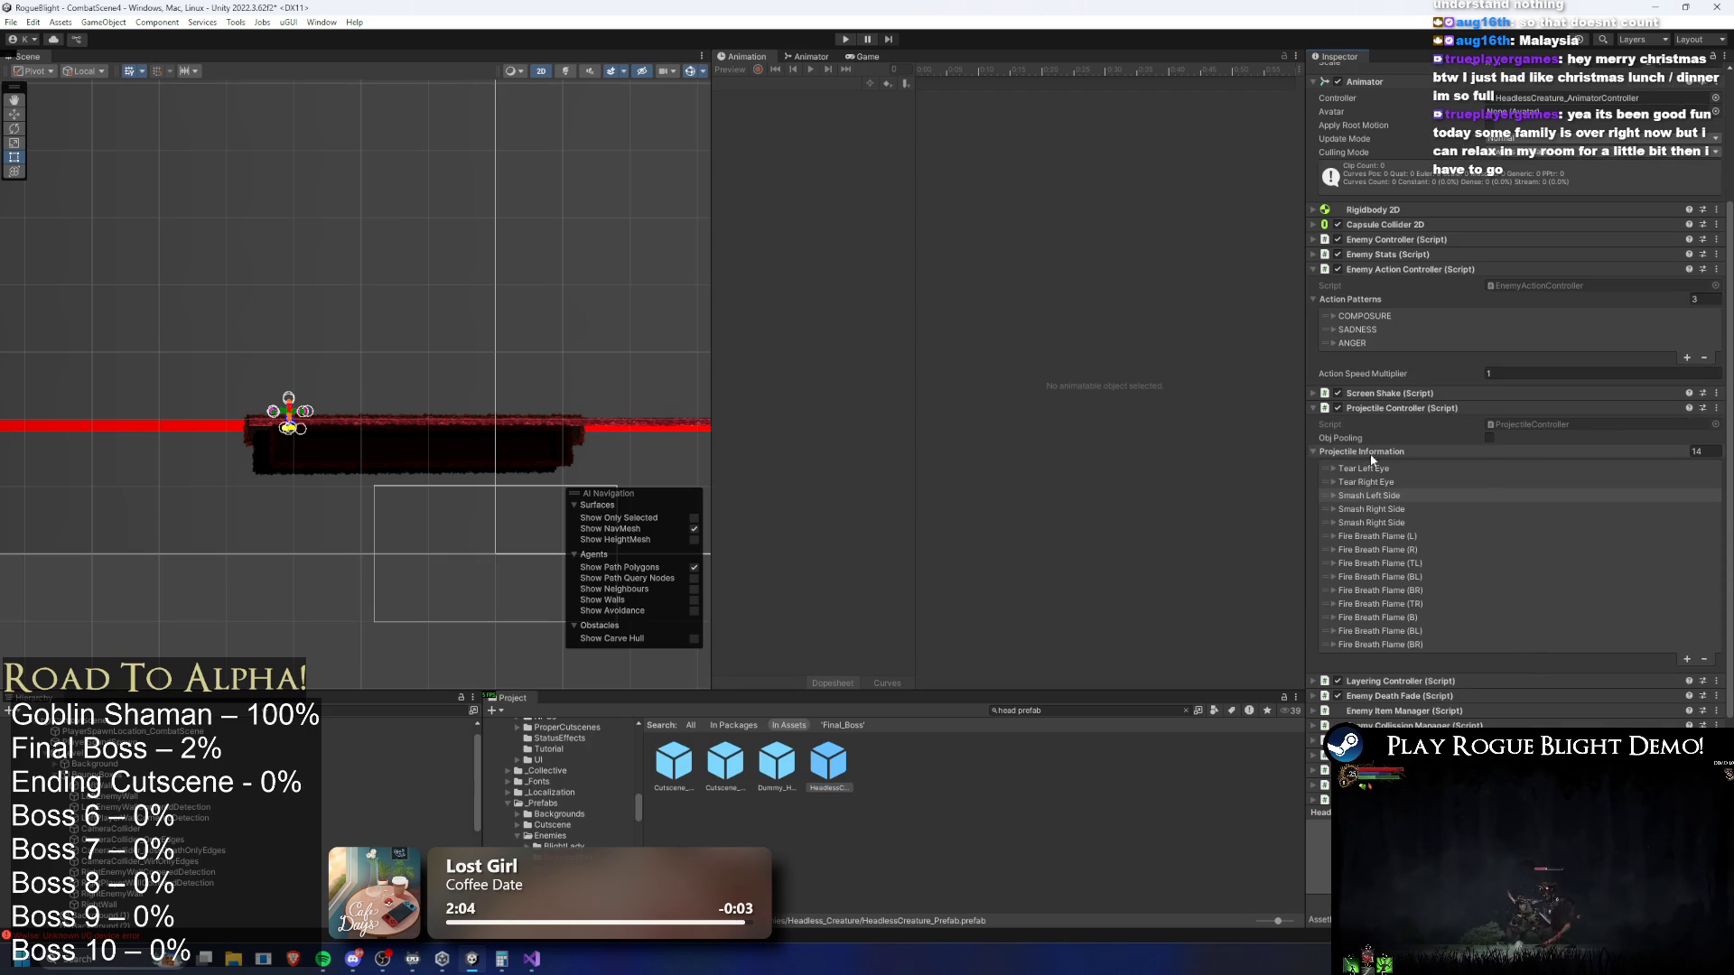
click(1073, 712)
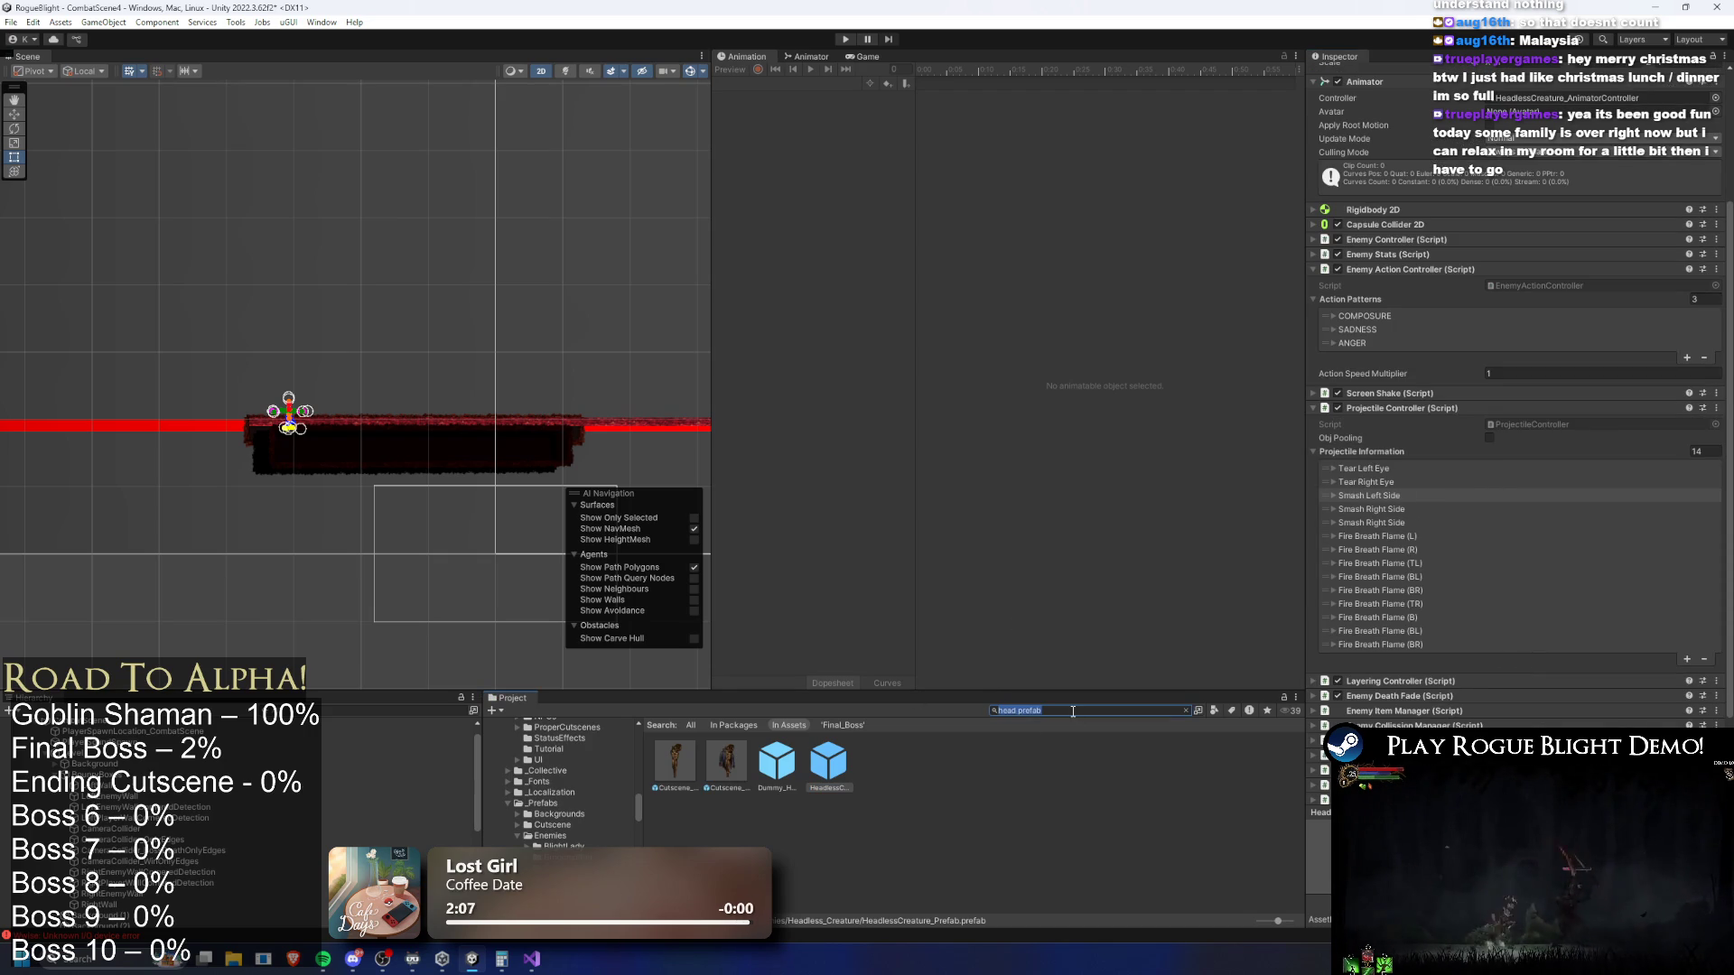
text(final boss prefab)
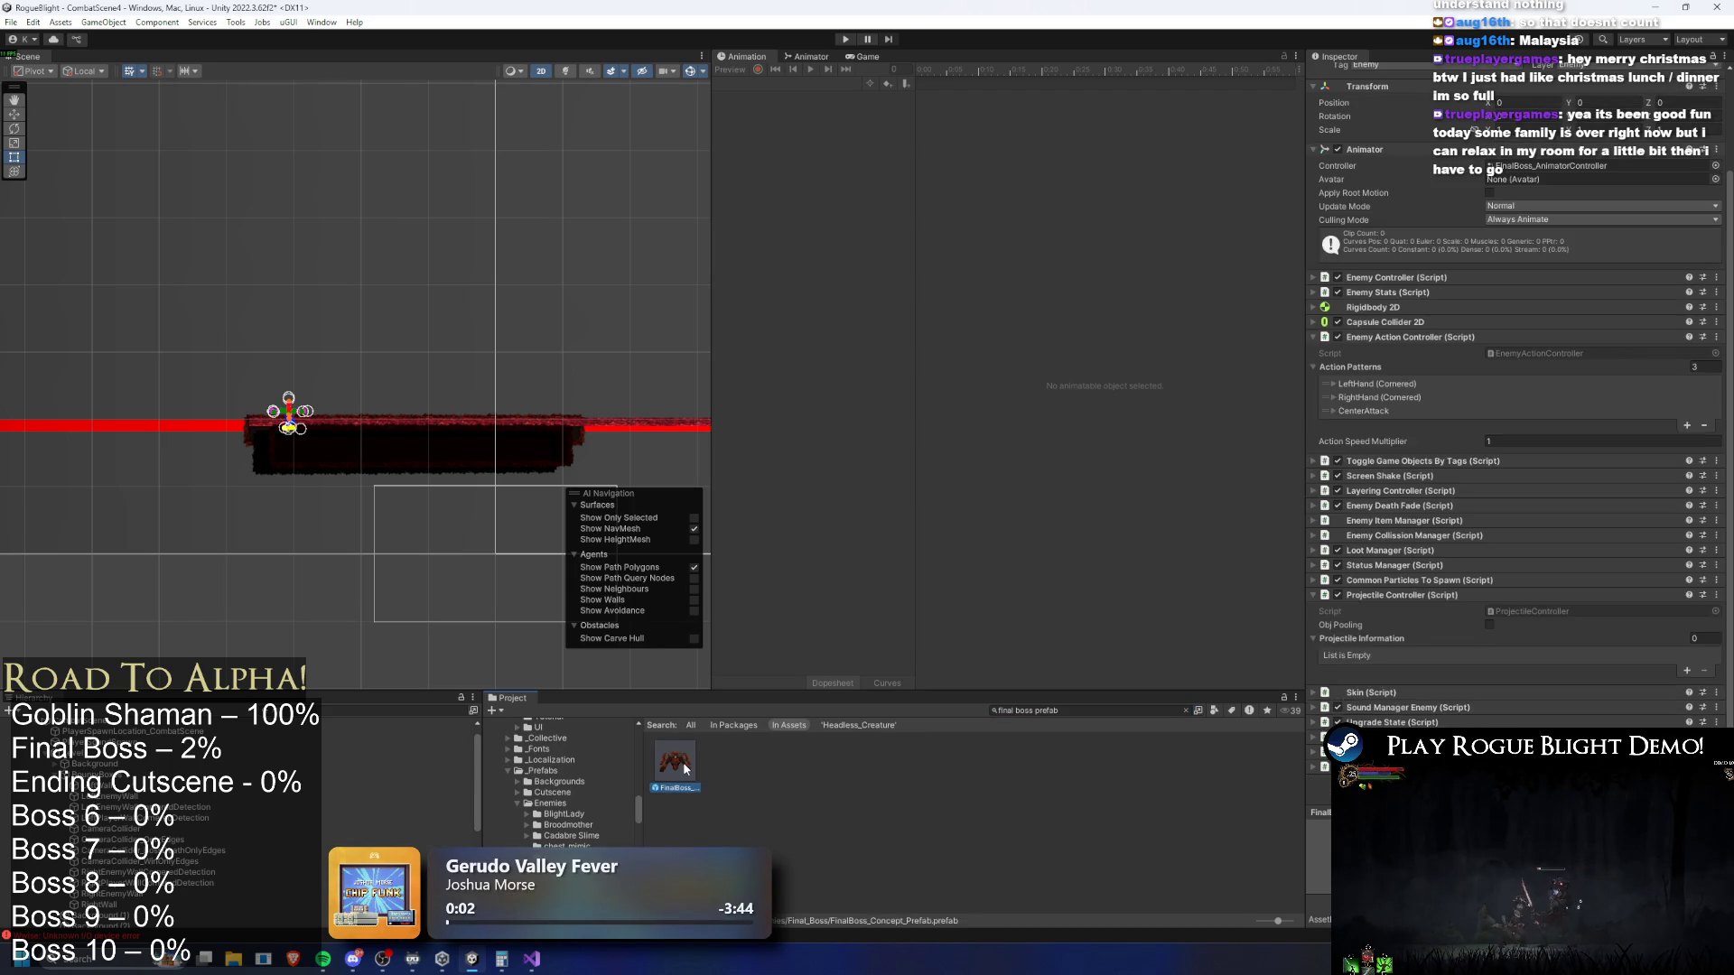
Paste the copied projectiles into the final boss and delete the Tear and Smash entries
double_click(683, 762)
right_click(1364, 667)
click(1397, 708)
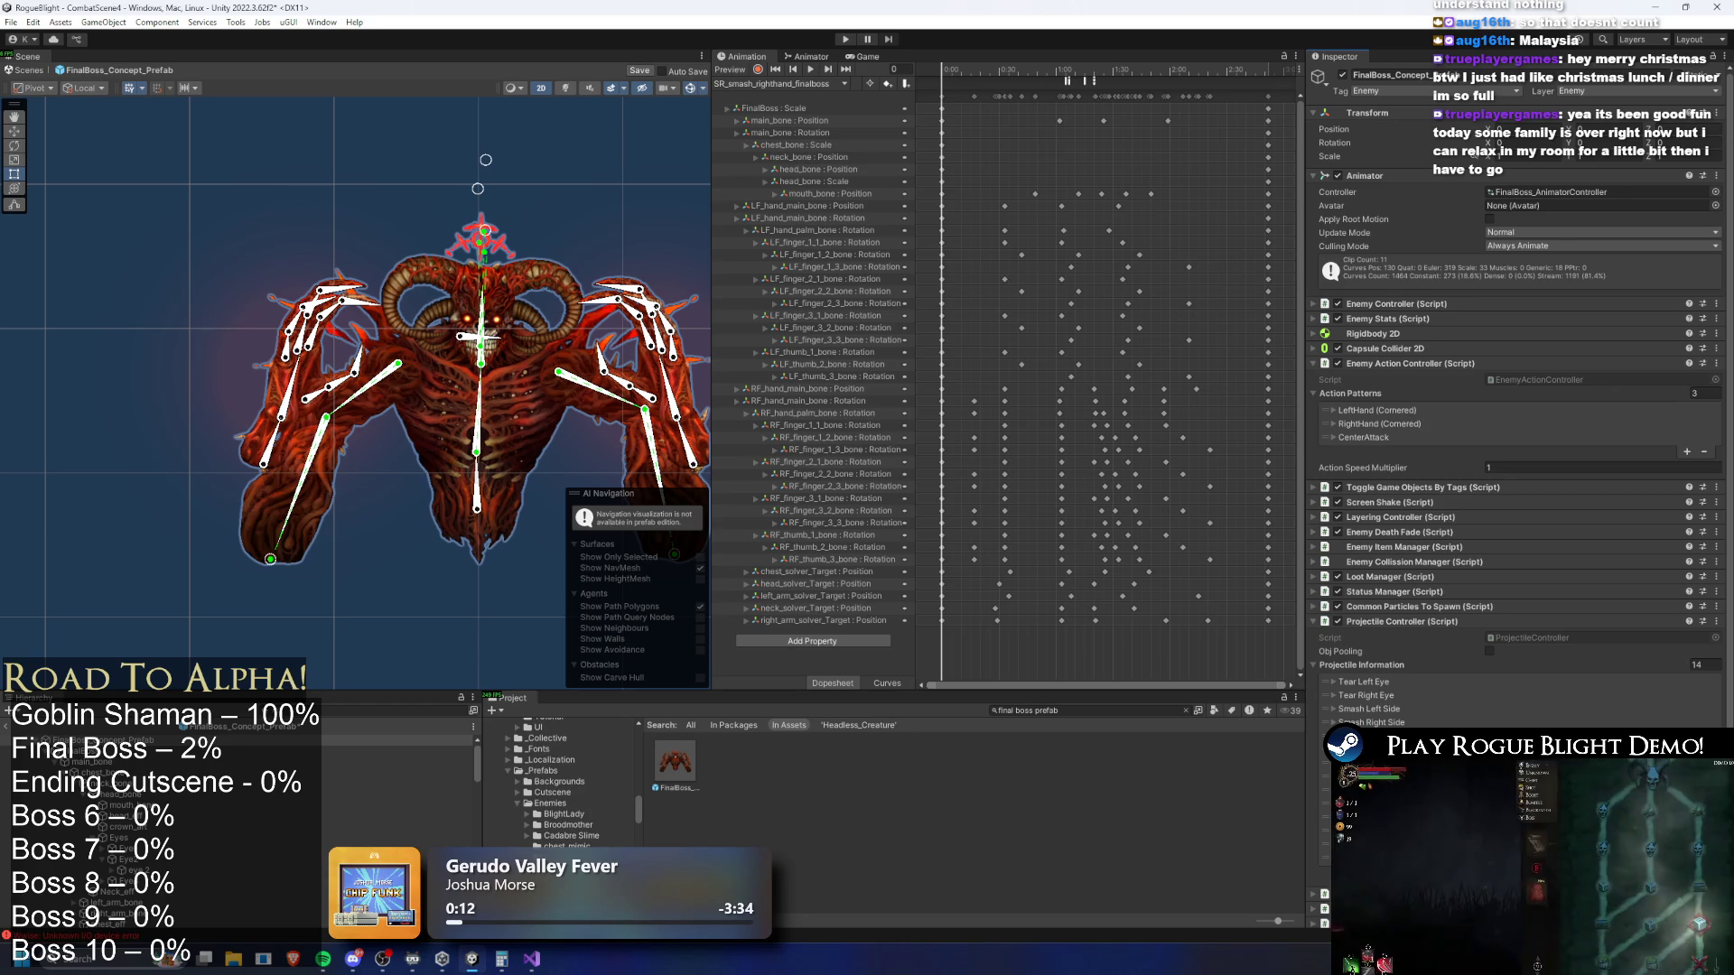
click(1319, 683)
key(Delete)
key(Delete)
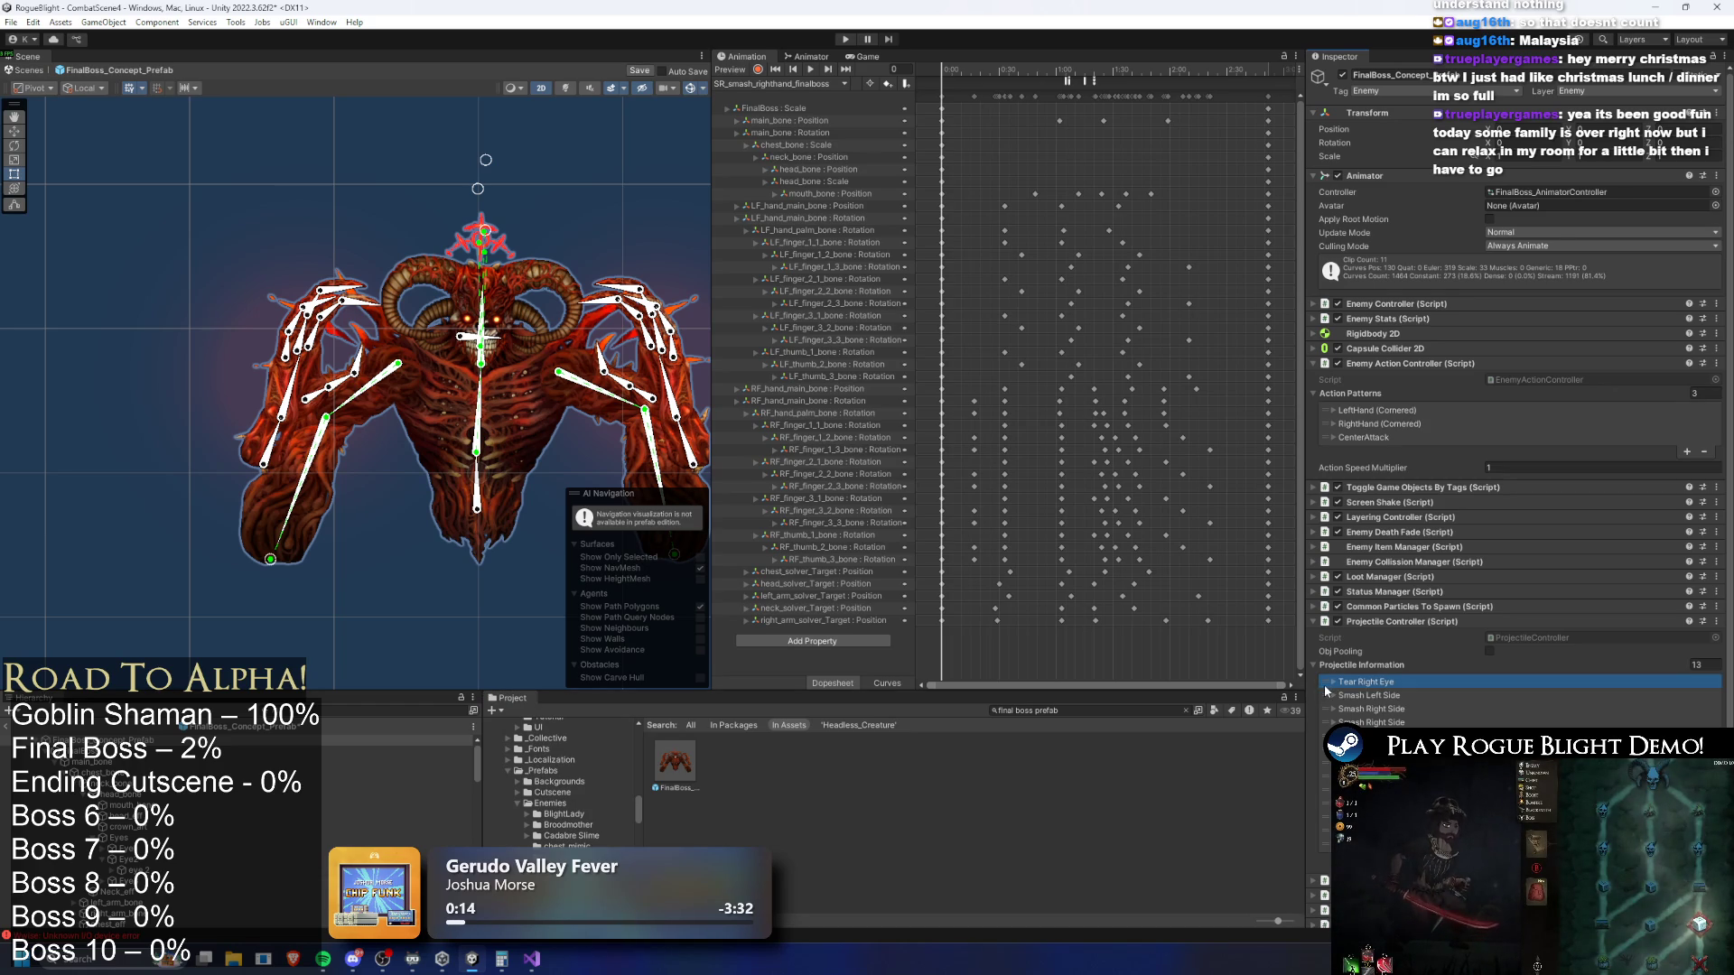
key(Delete)
key(Delete)
key(Delete)
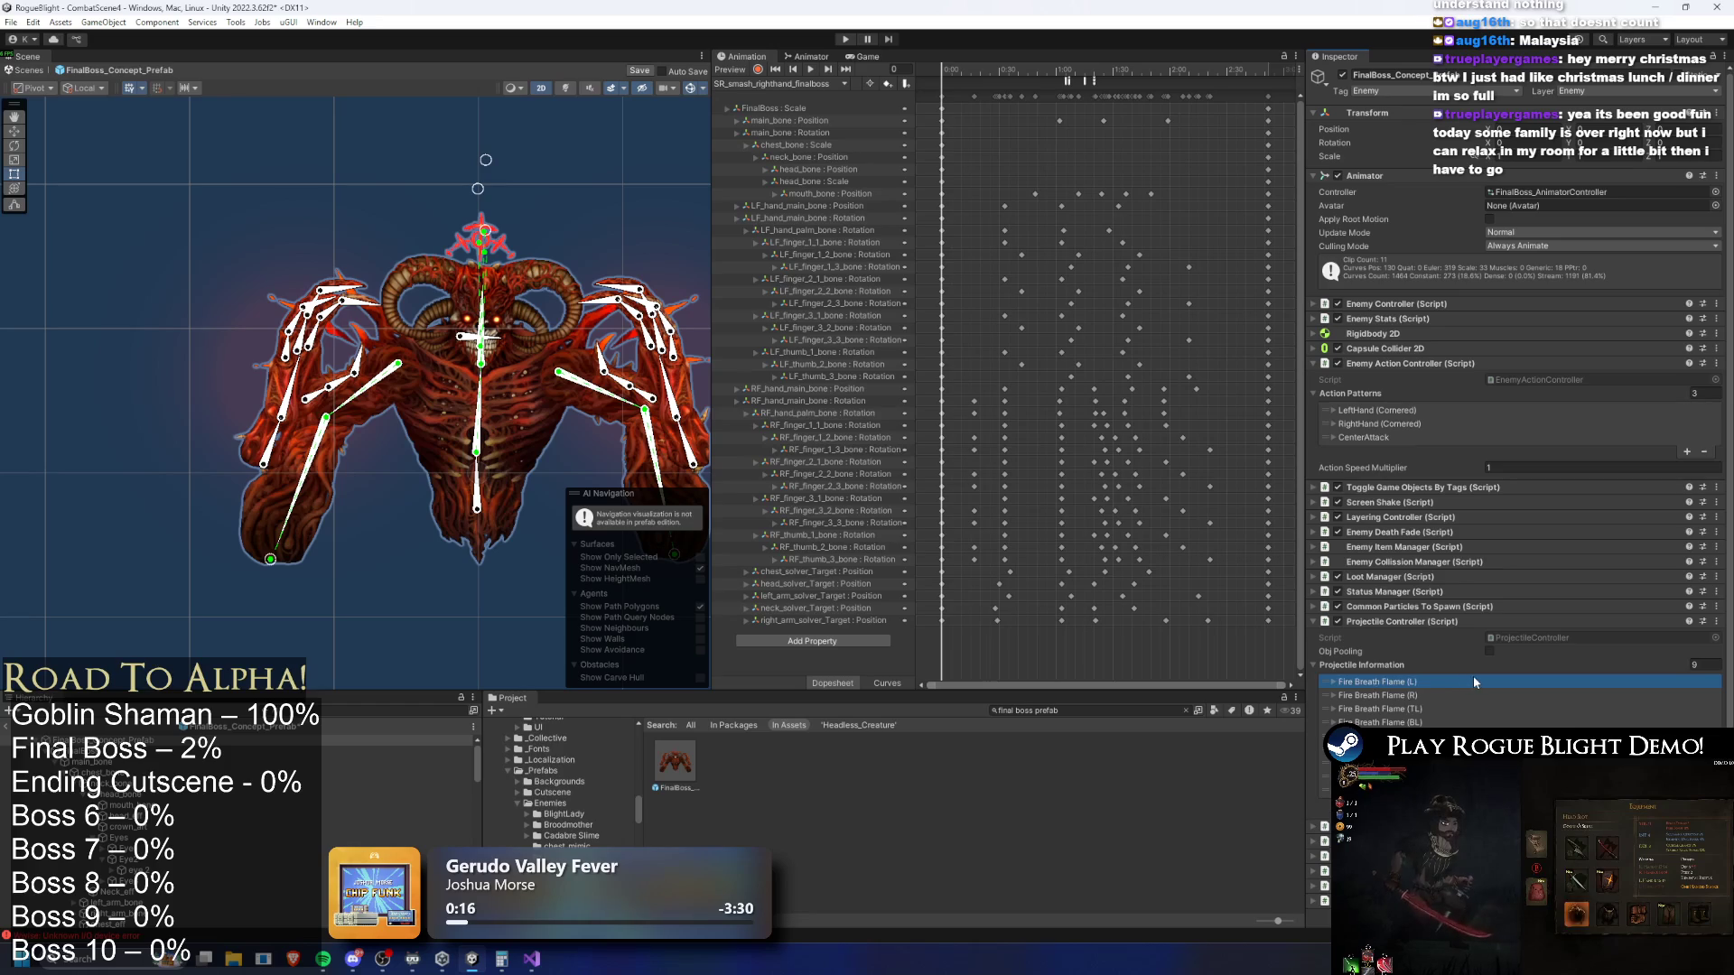
click(1443, 679)
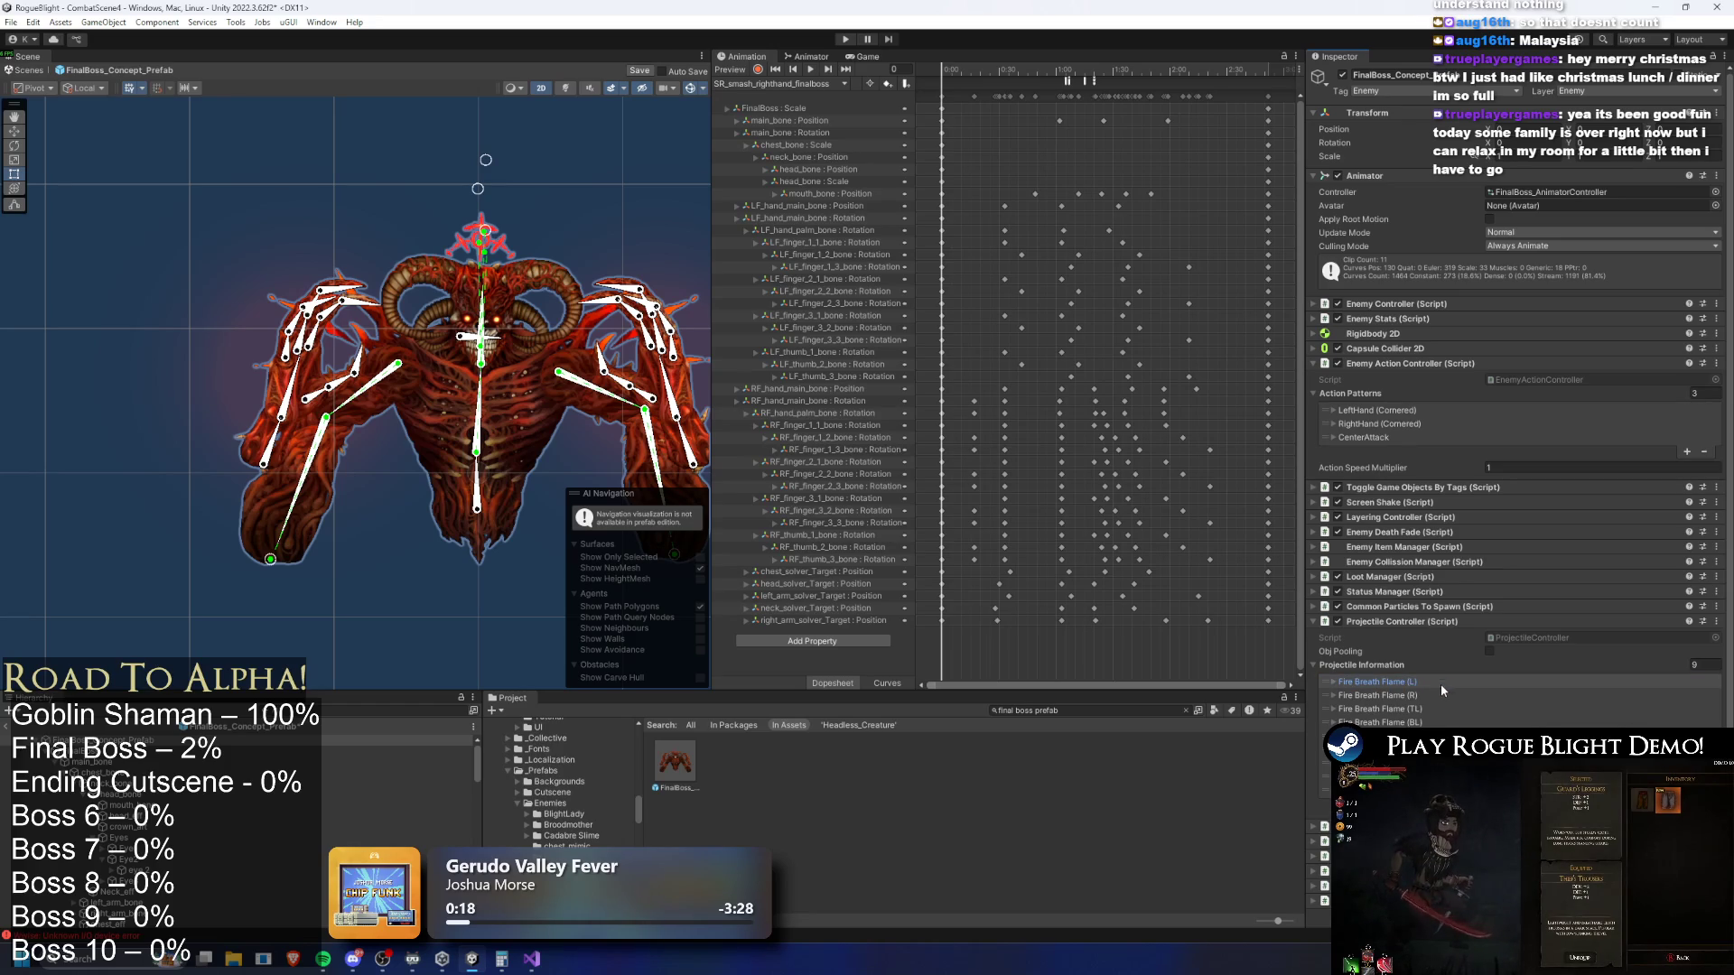
key(ctrl+z)
key(ctrl+z)
key(ctrl+z)
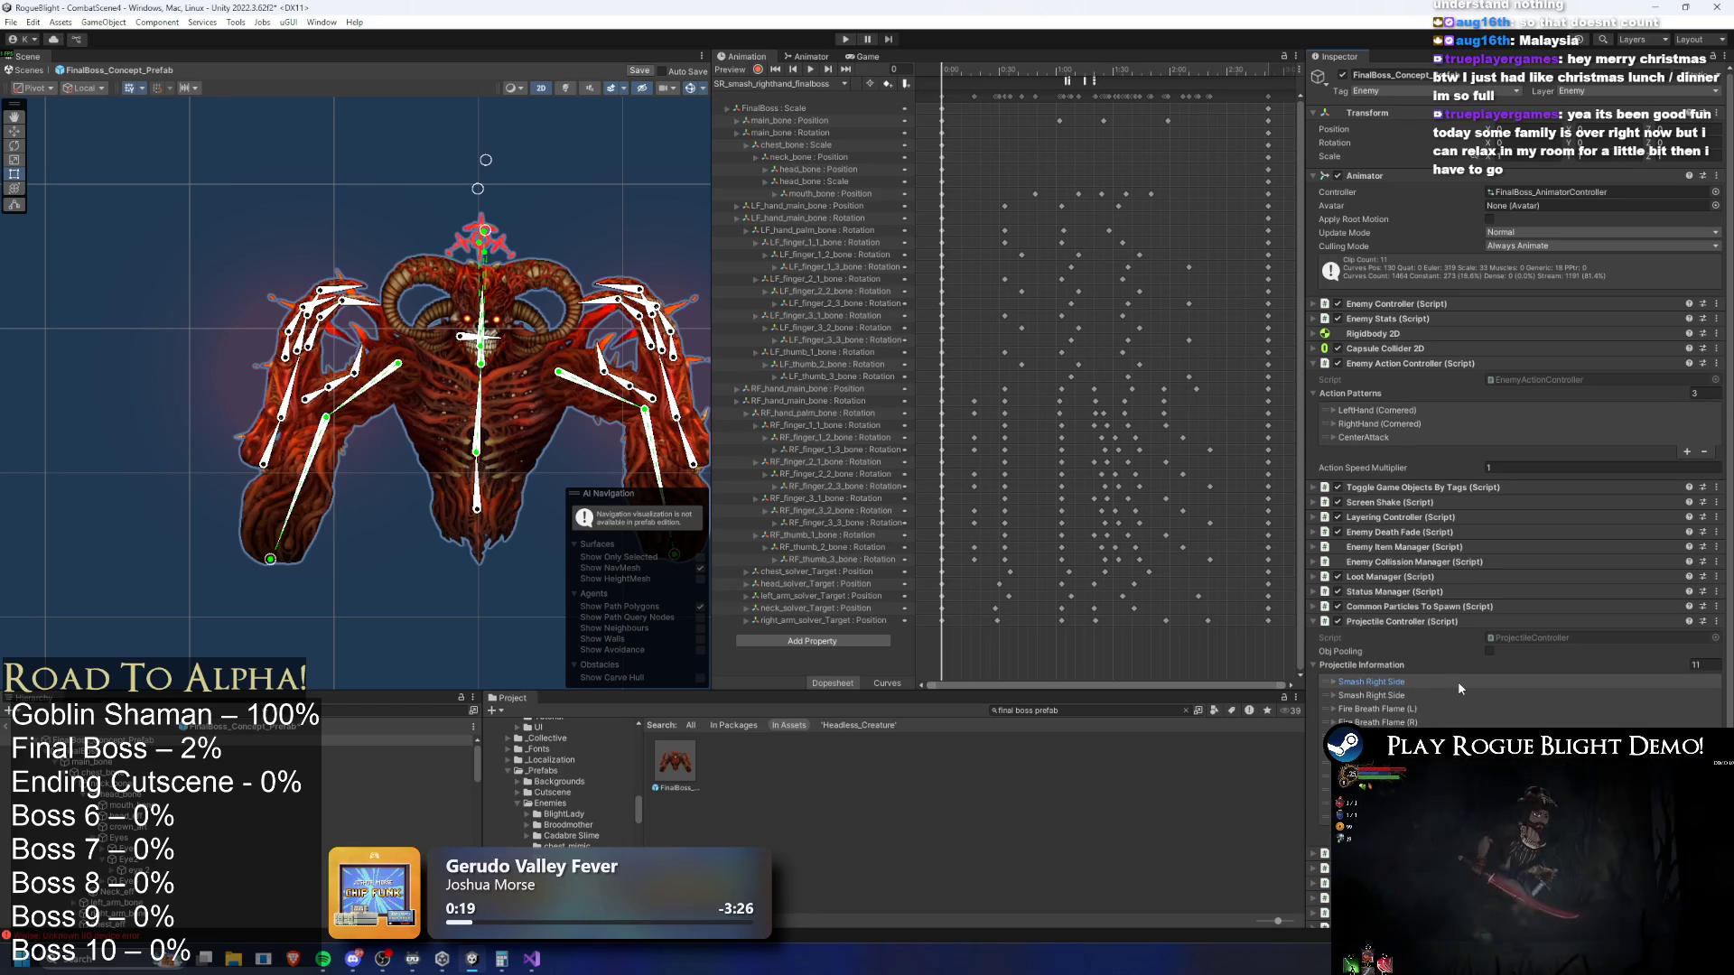
key(ctrl+y)
key(ctrl+y)
key(ctrl+y)
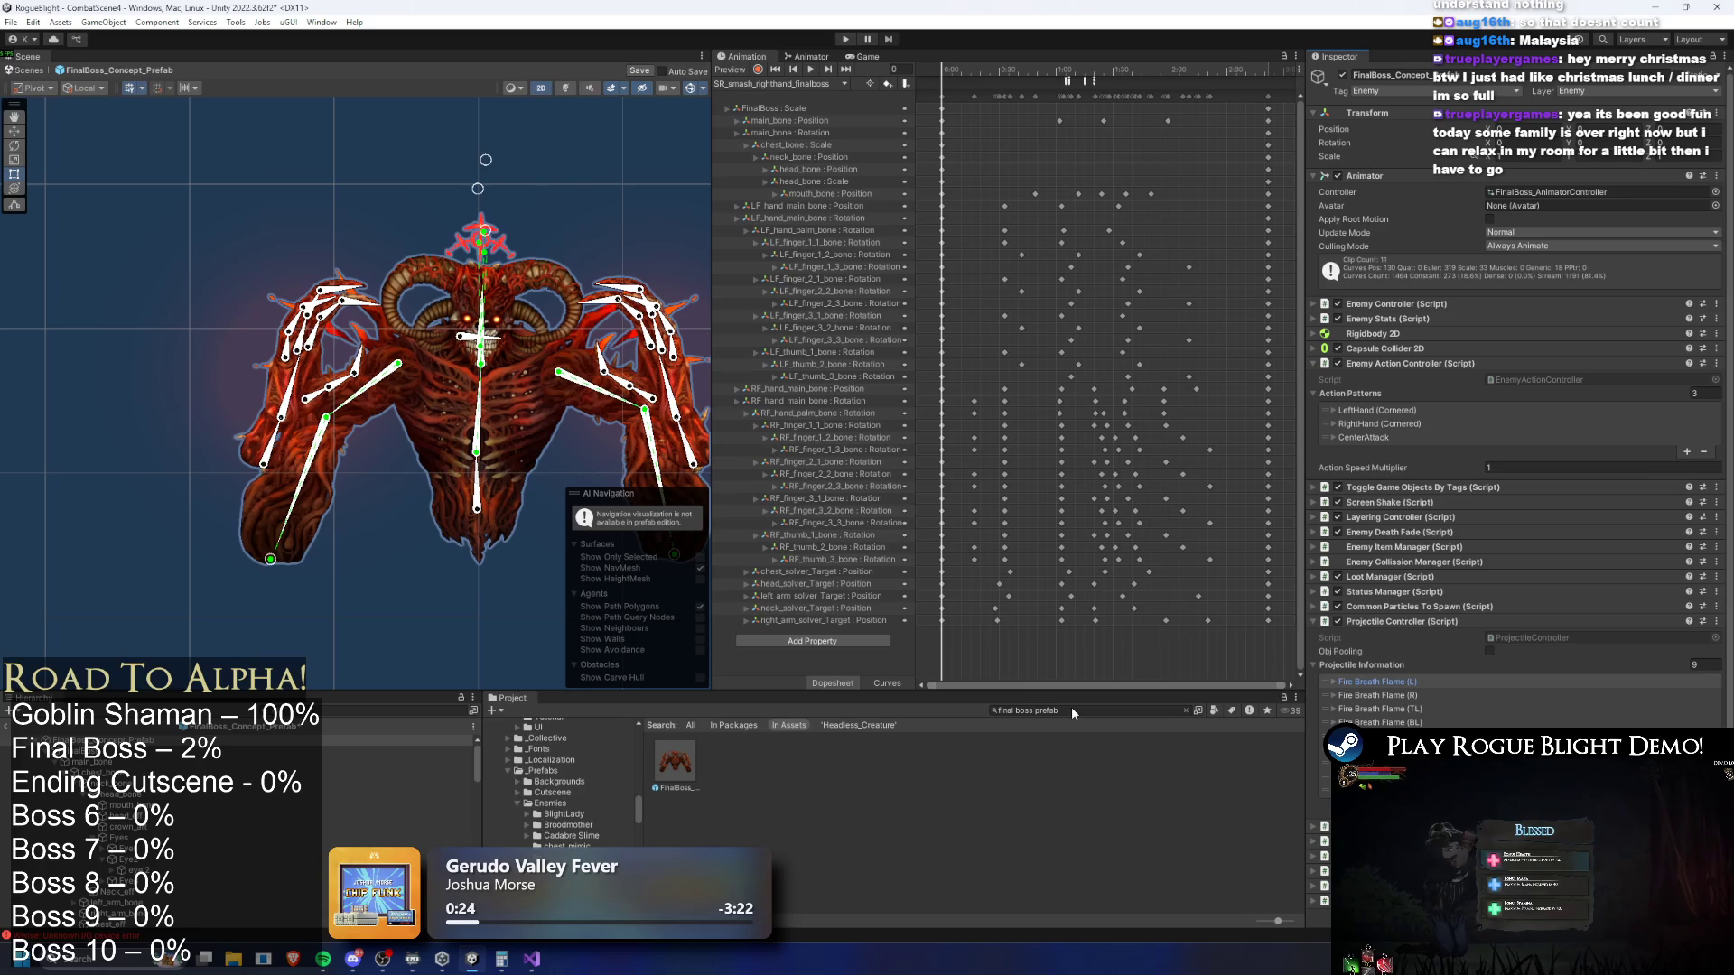
Save the final boss prefab, then open HeadlessCreature_Prefab for editing
key(ctrl+s)
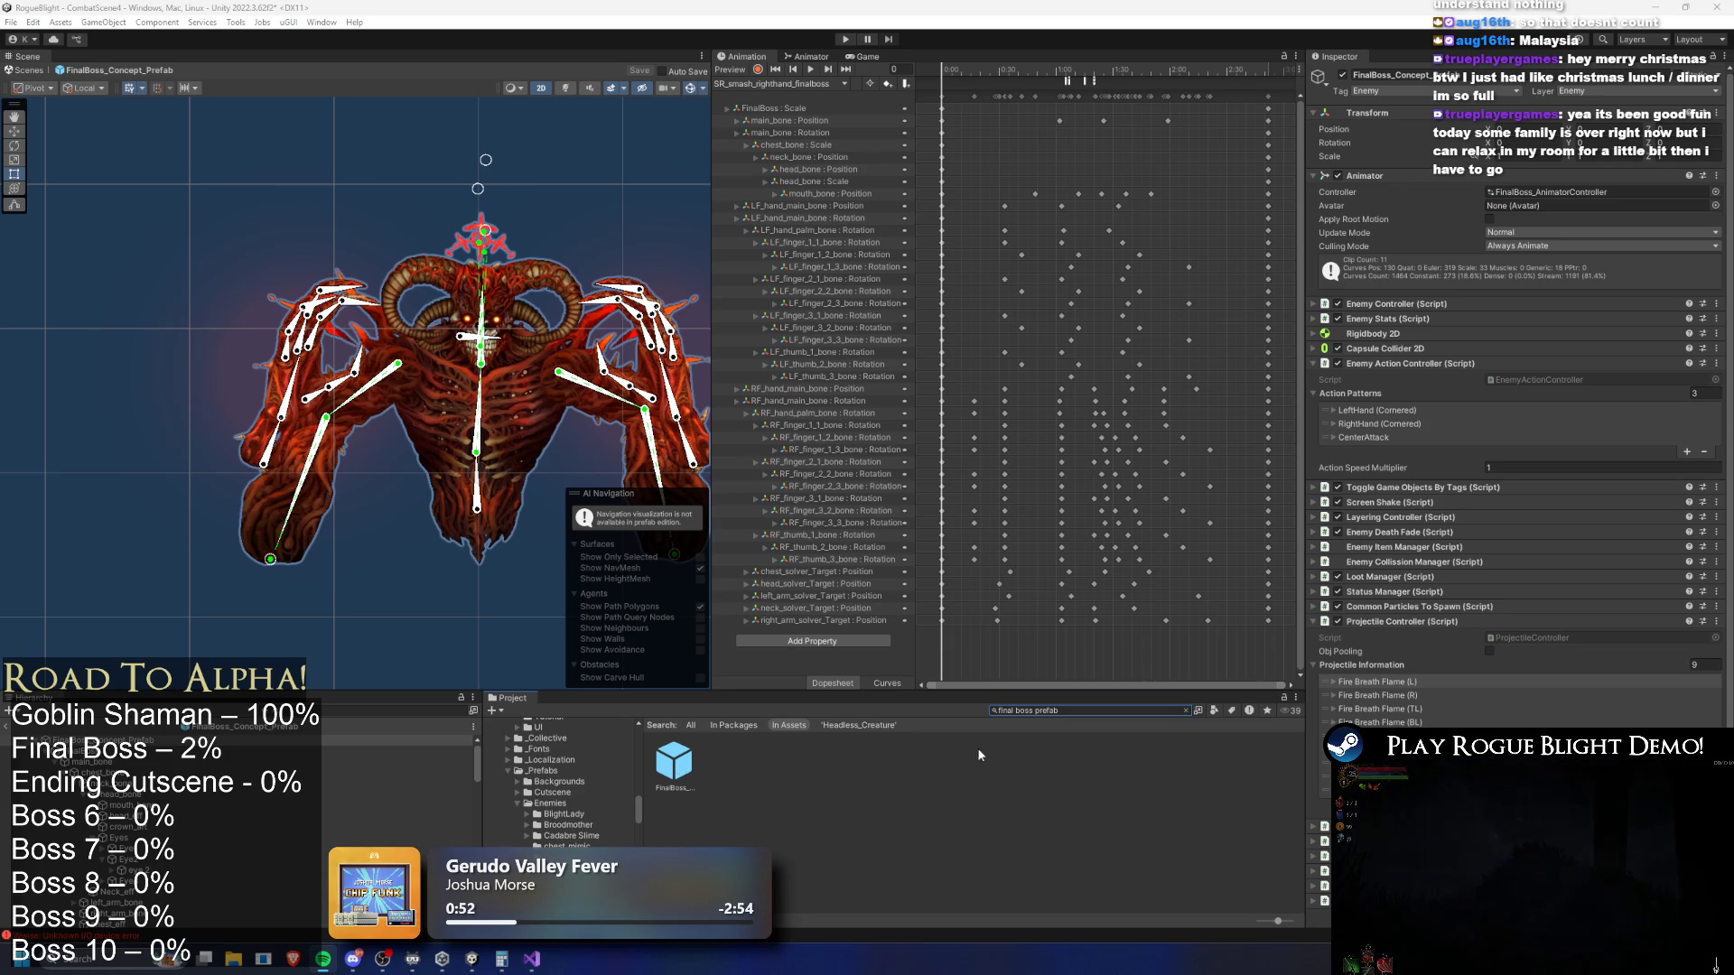
click(1090, 711)
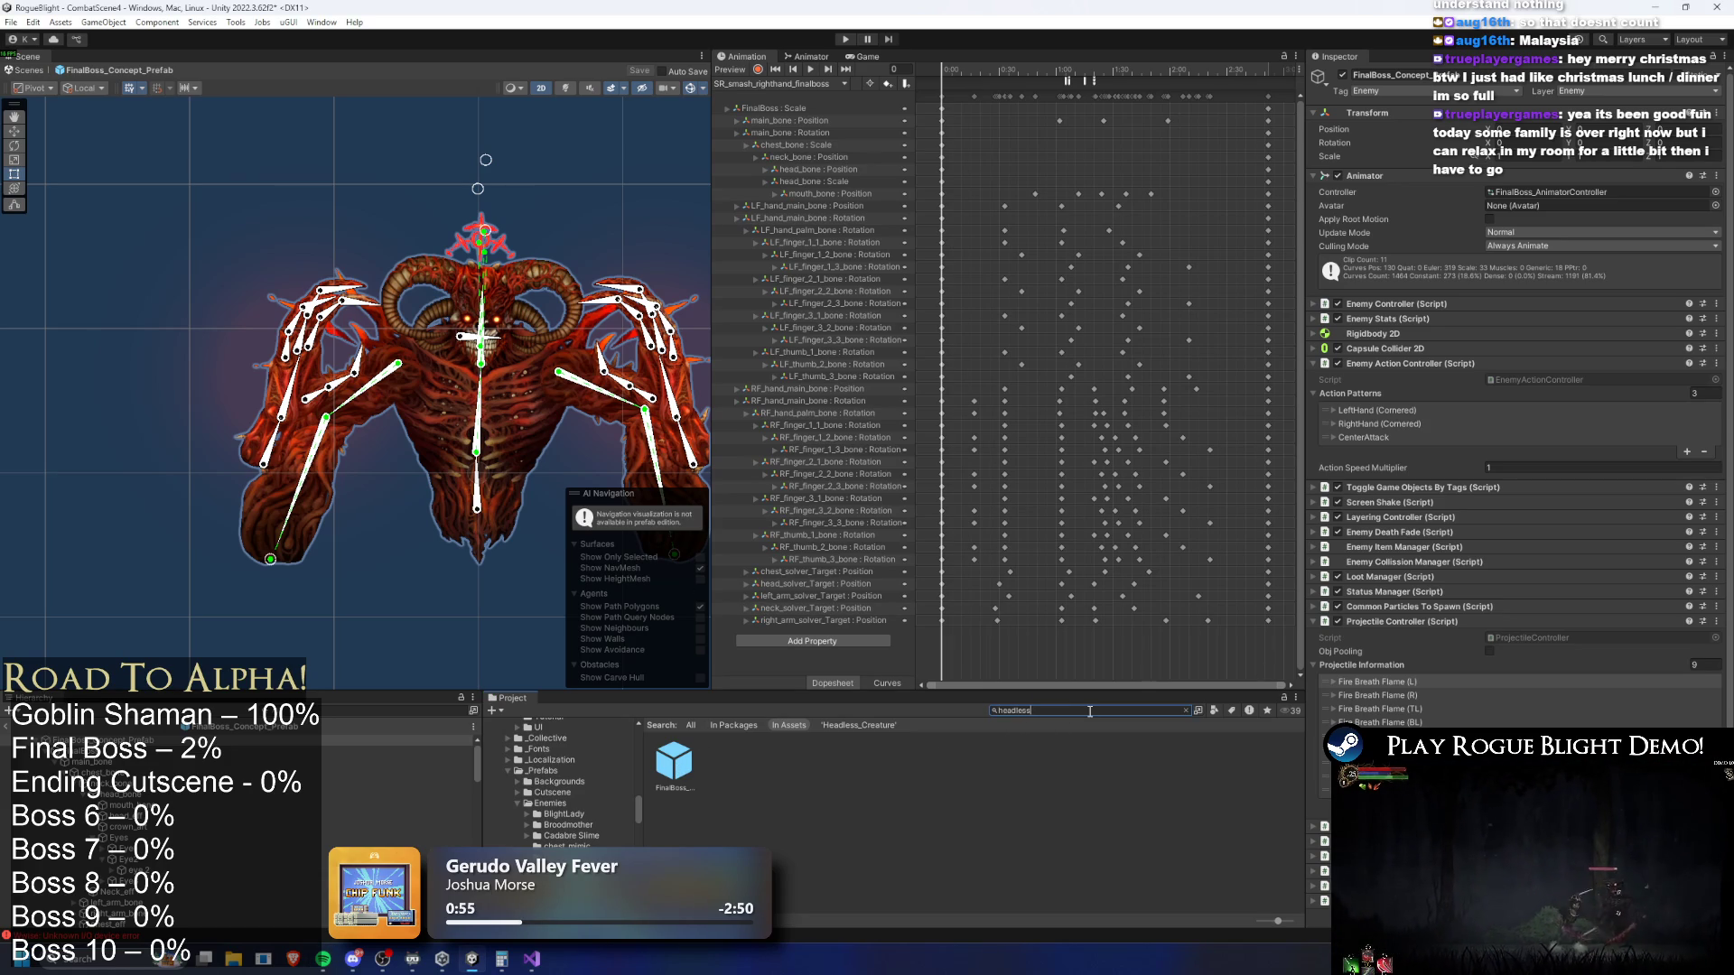
click(670, 770)
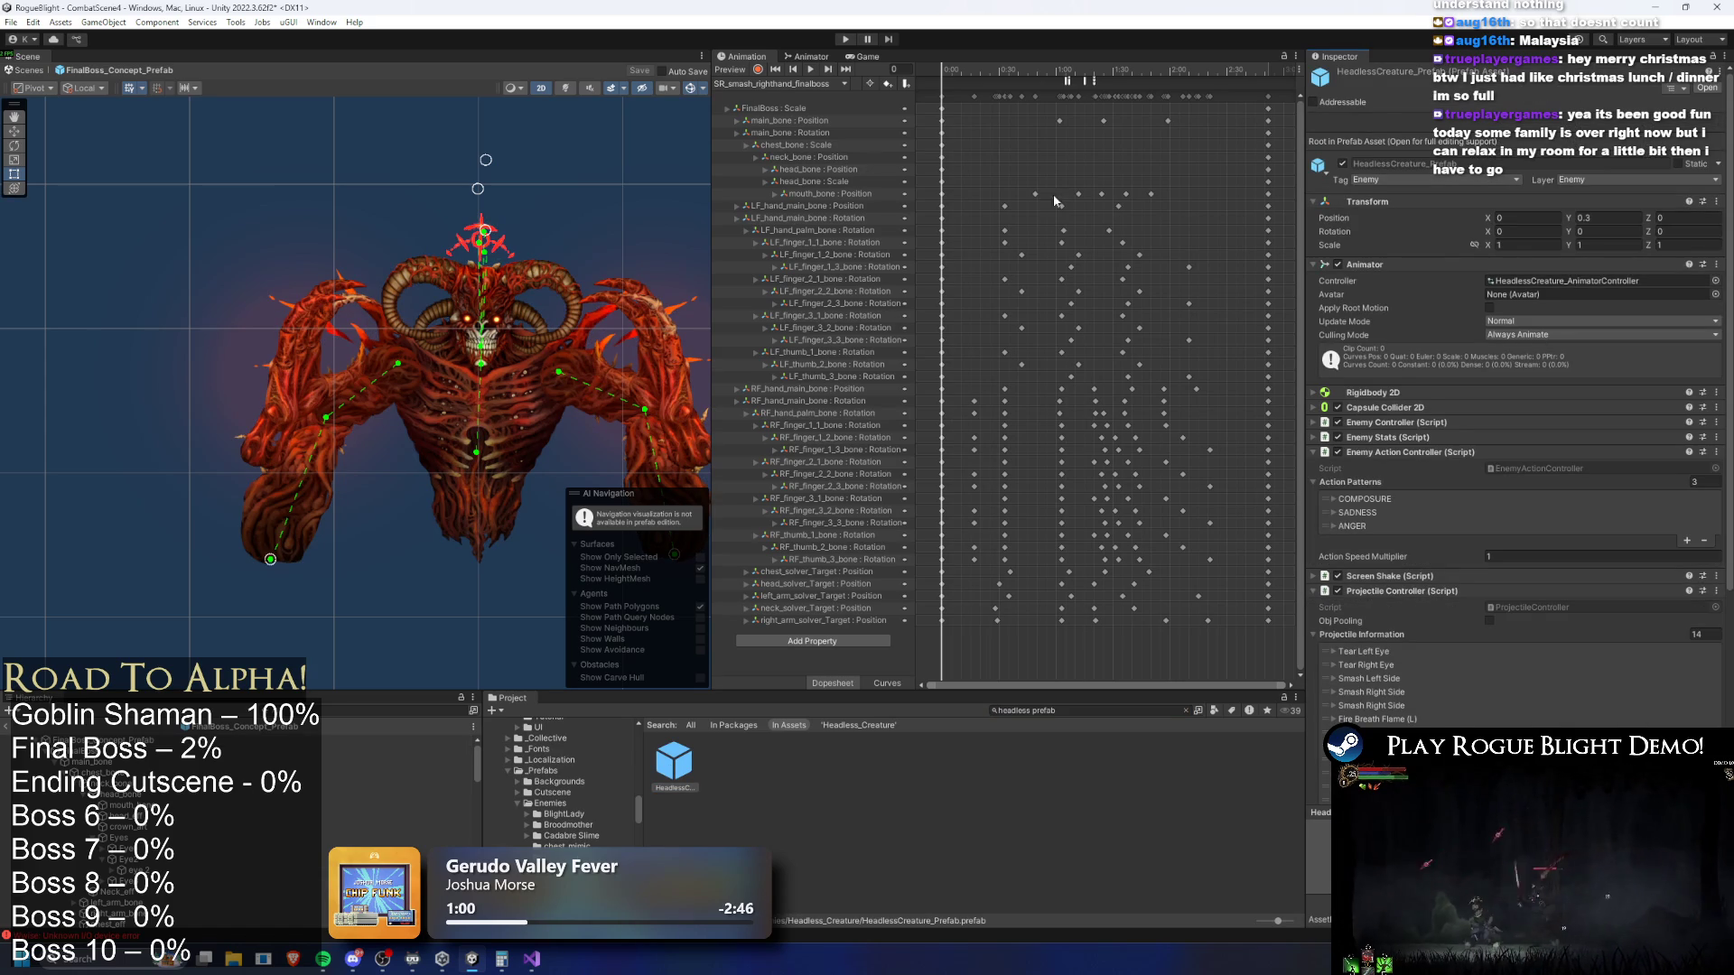
double_click(674, 766)
Inspect the switch_ANGER_BEHIND clip's teleport and ActionFinishing animation events
click(757, 86)
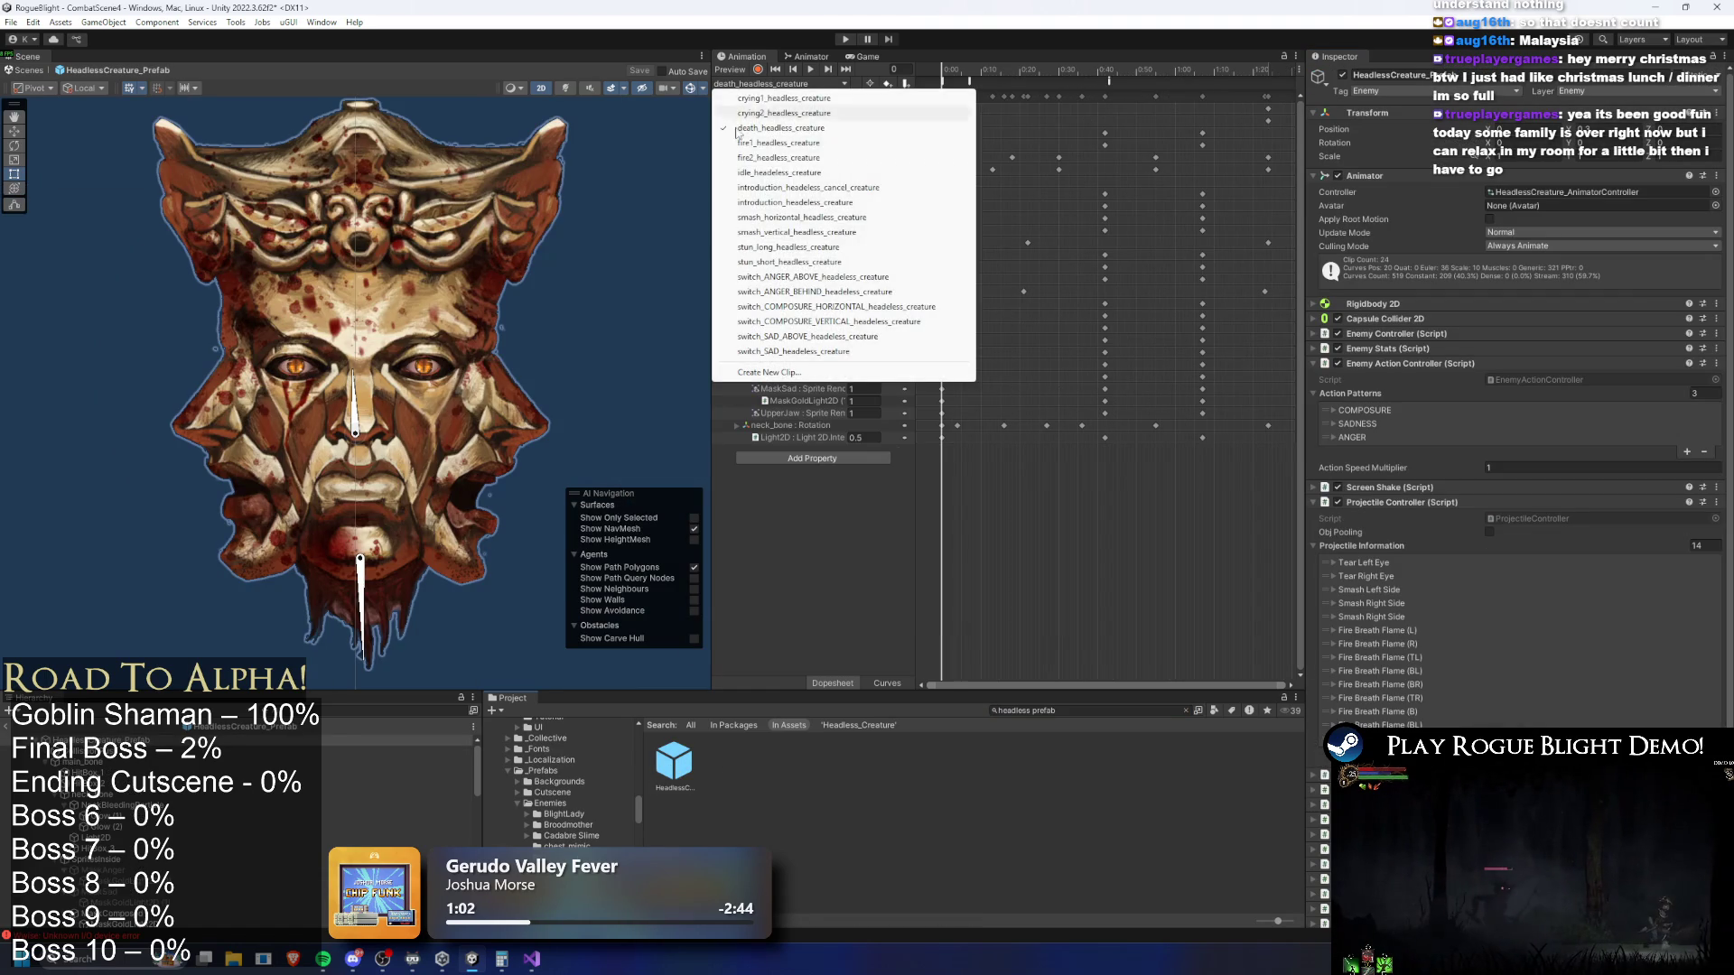
click(865, 291)
click(982, 78)
click(1063, 69)
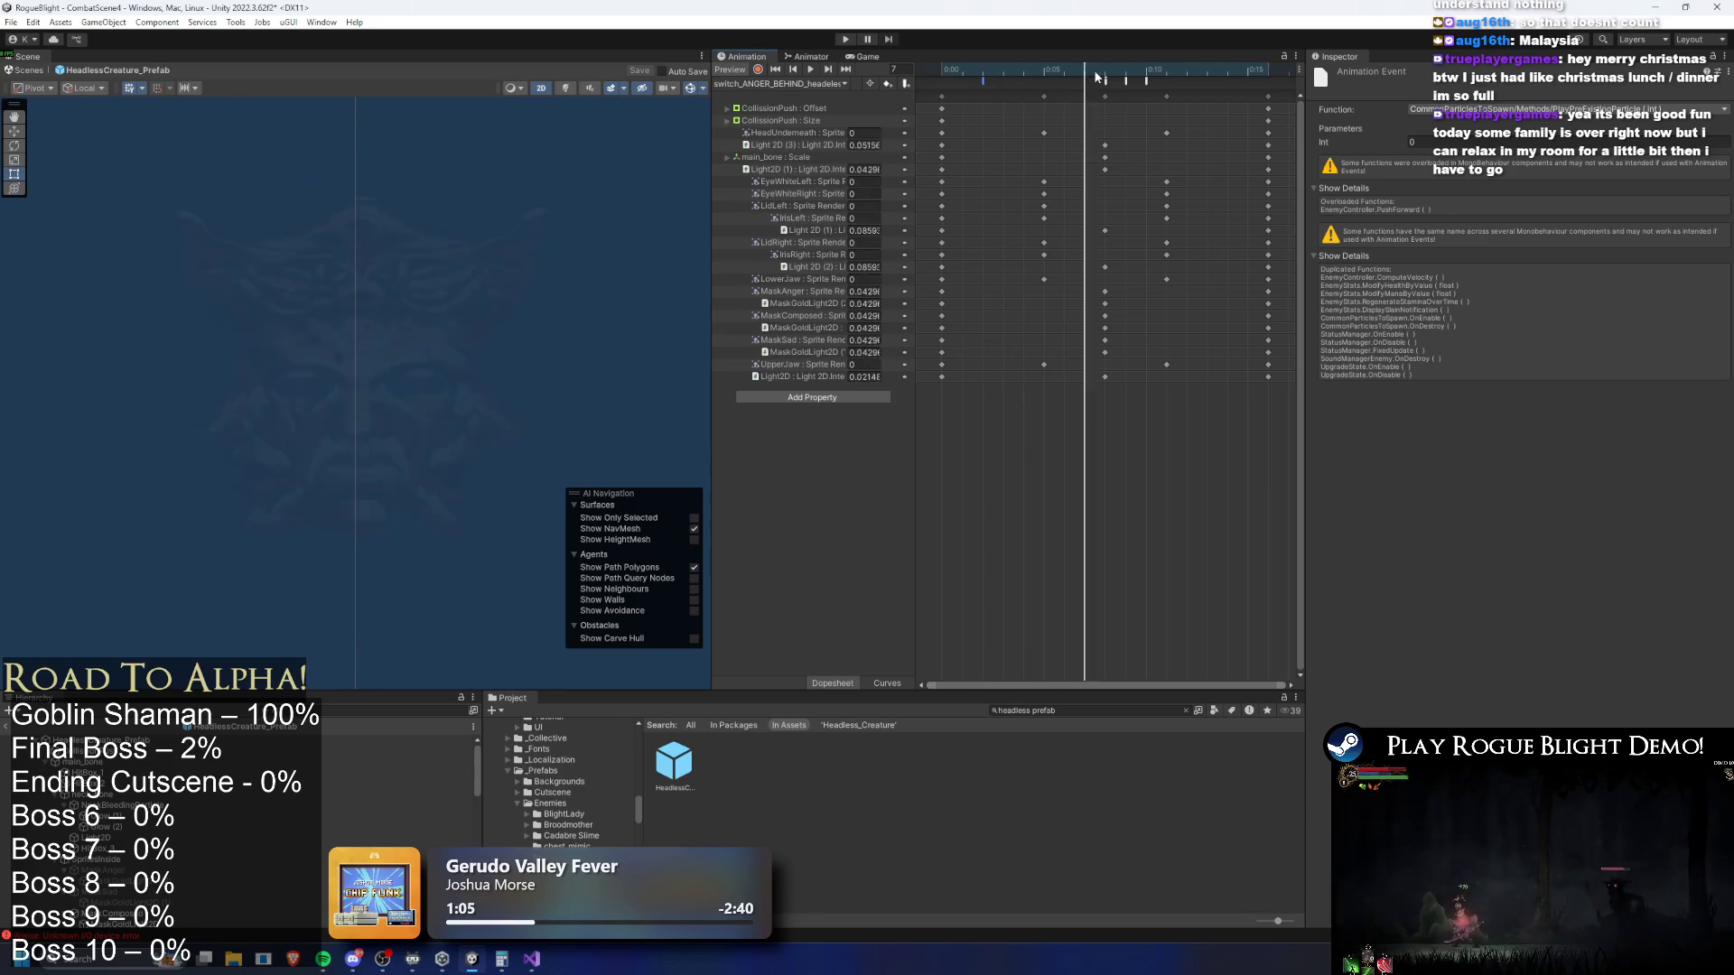
click(1105, 80)
click(1126, 72)
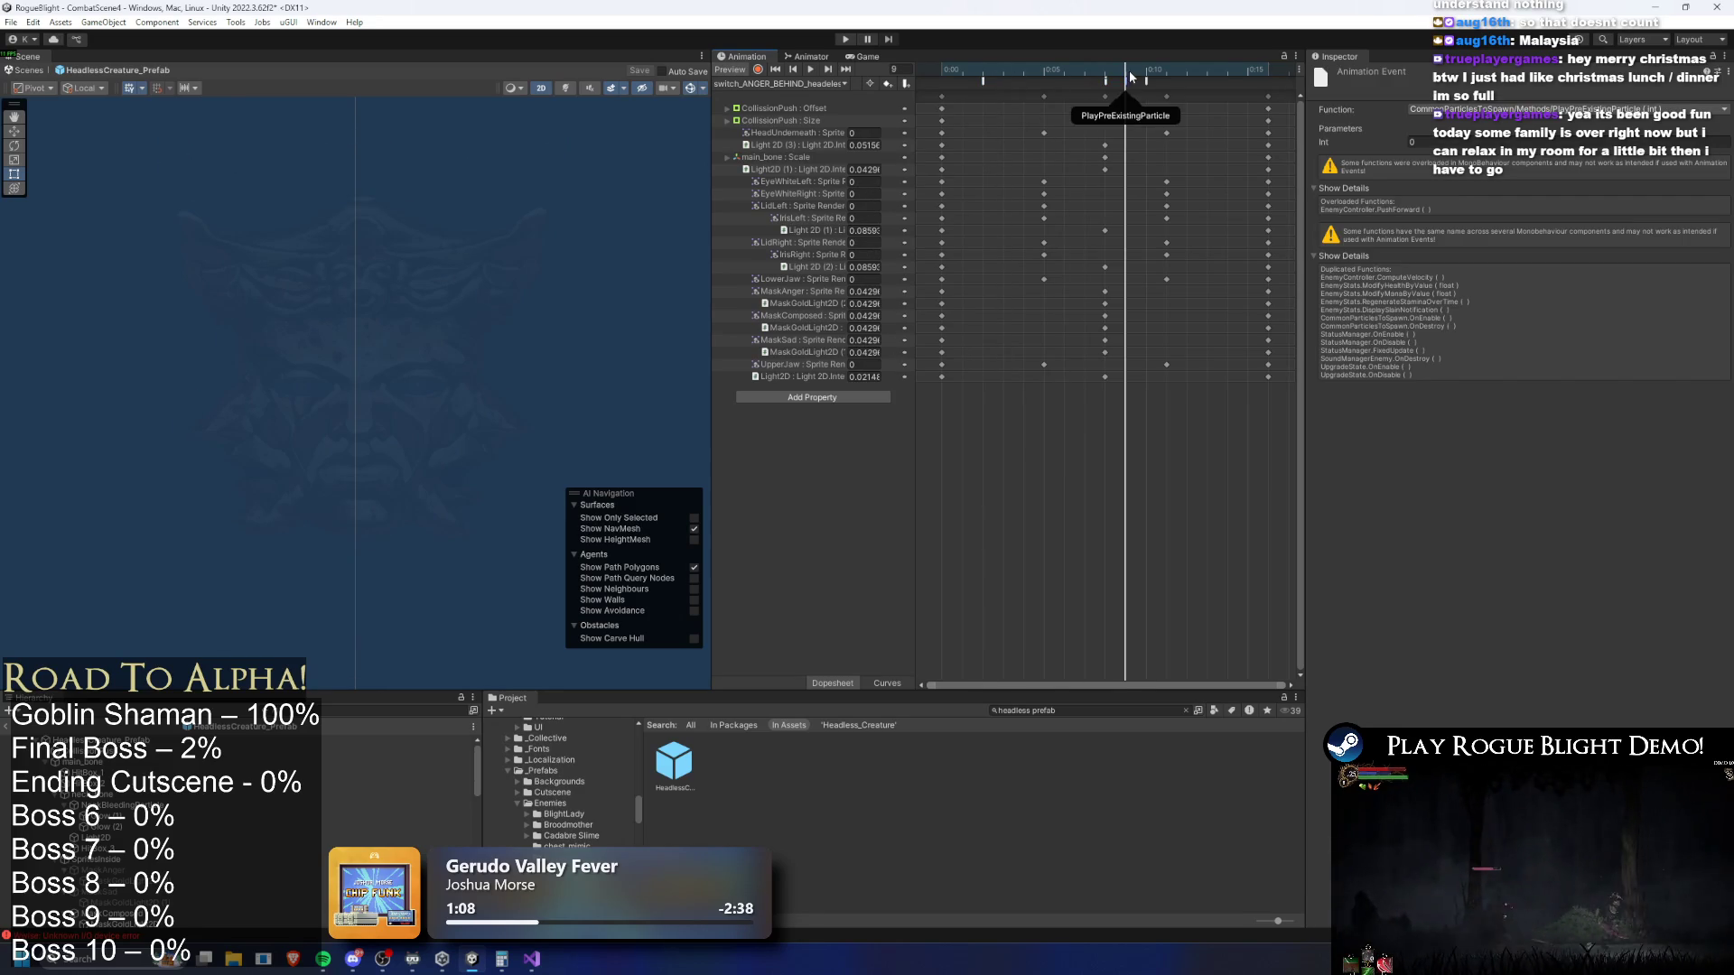
click(1145, 80)
Review the 11 events of fire1_headless_creature and preview fire2_headless_creature at frame 28
click(780, 83)
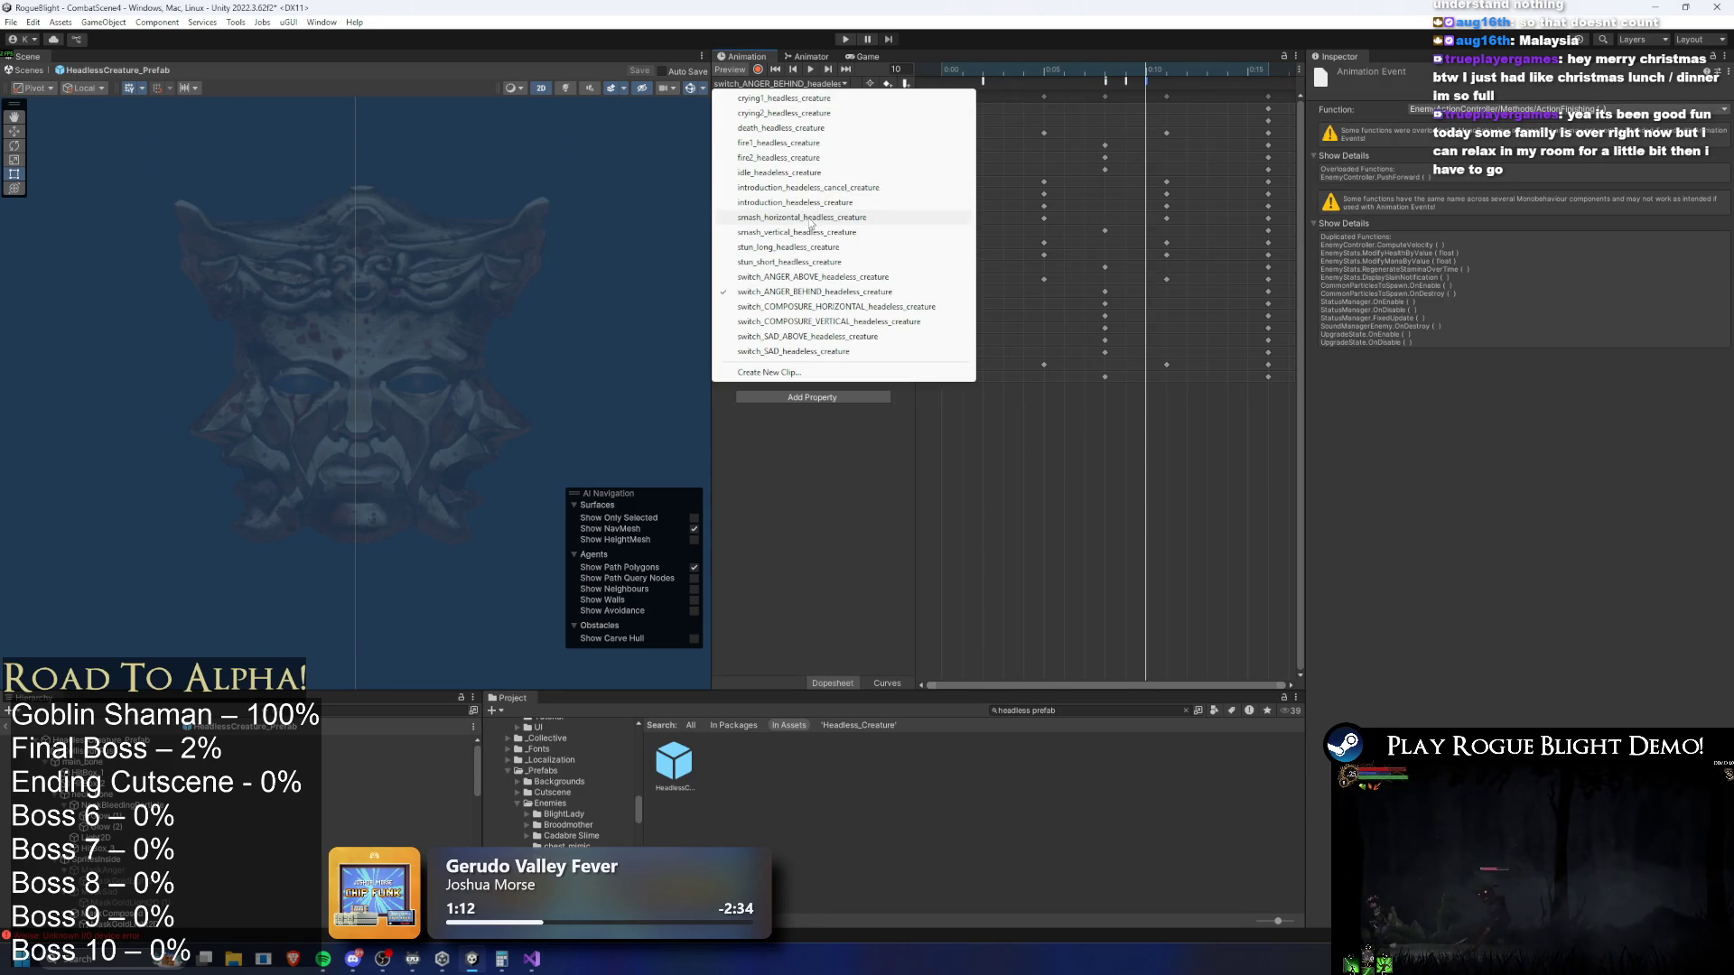
click(844, 144)
click(1050, 69)
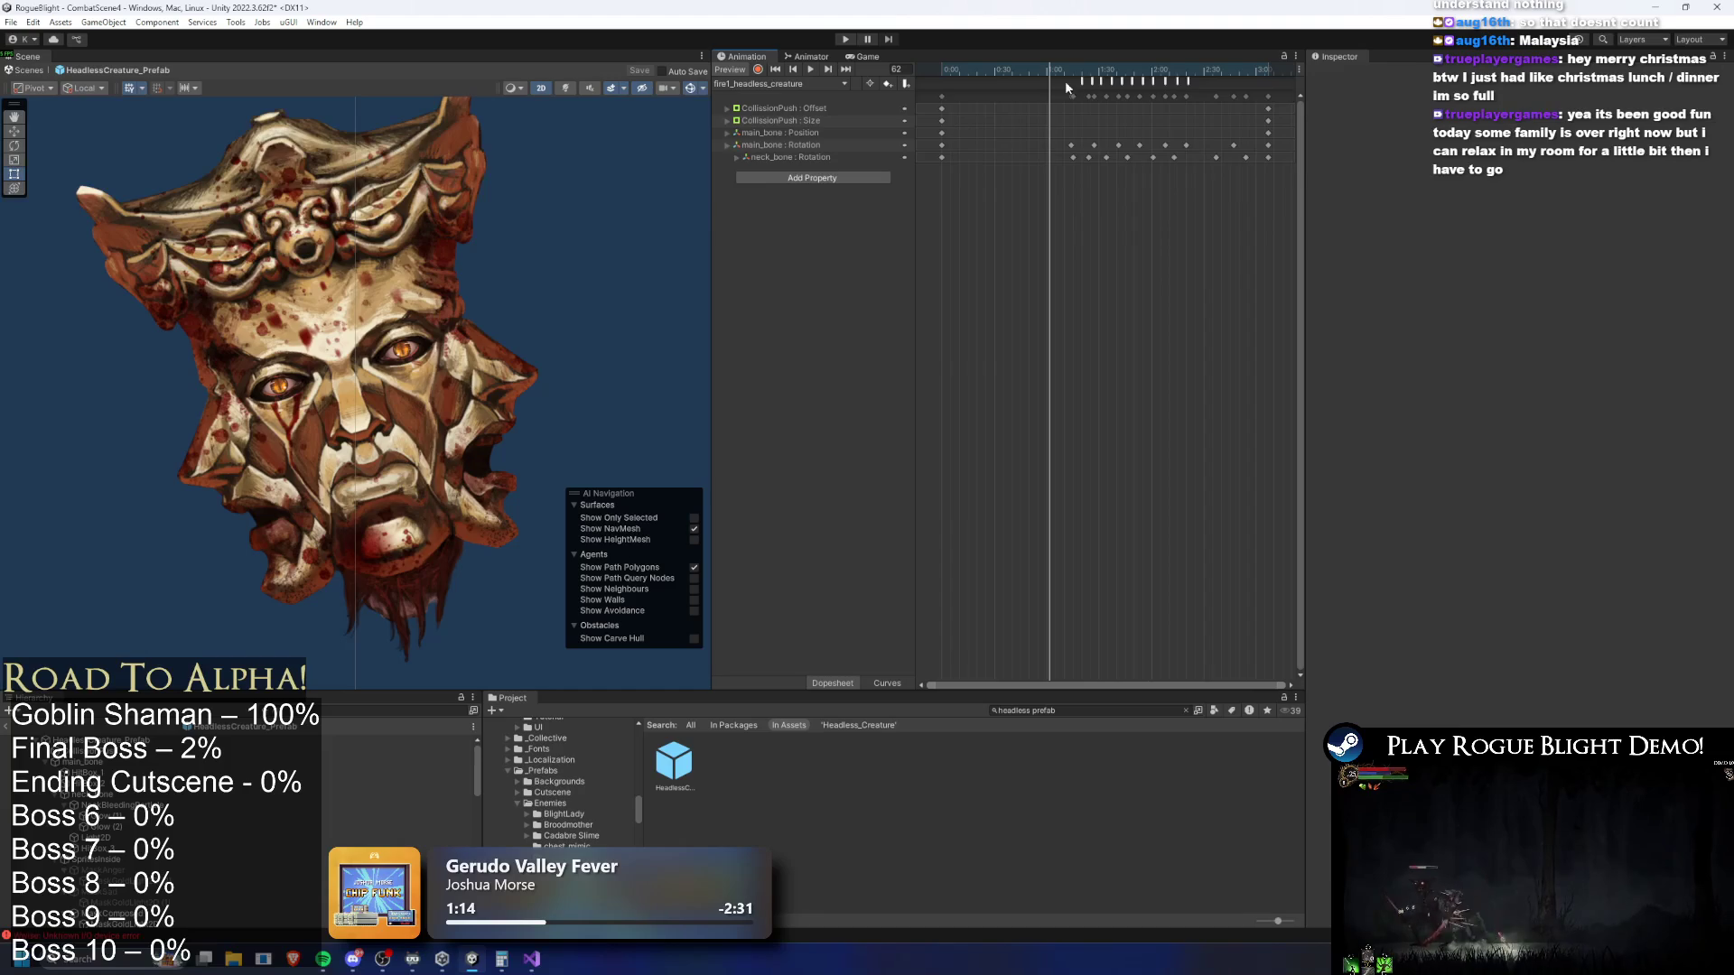
drag(1072, 78, 1299, 81)
click(815, 81)
click(840, 159)
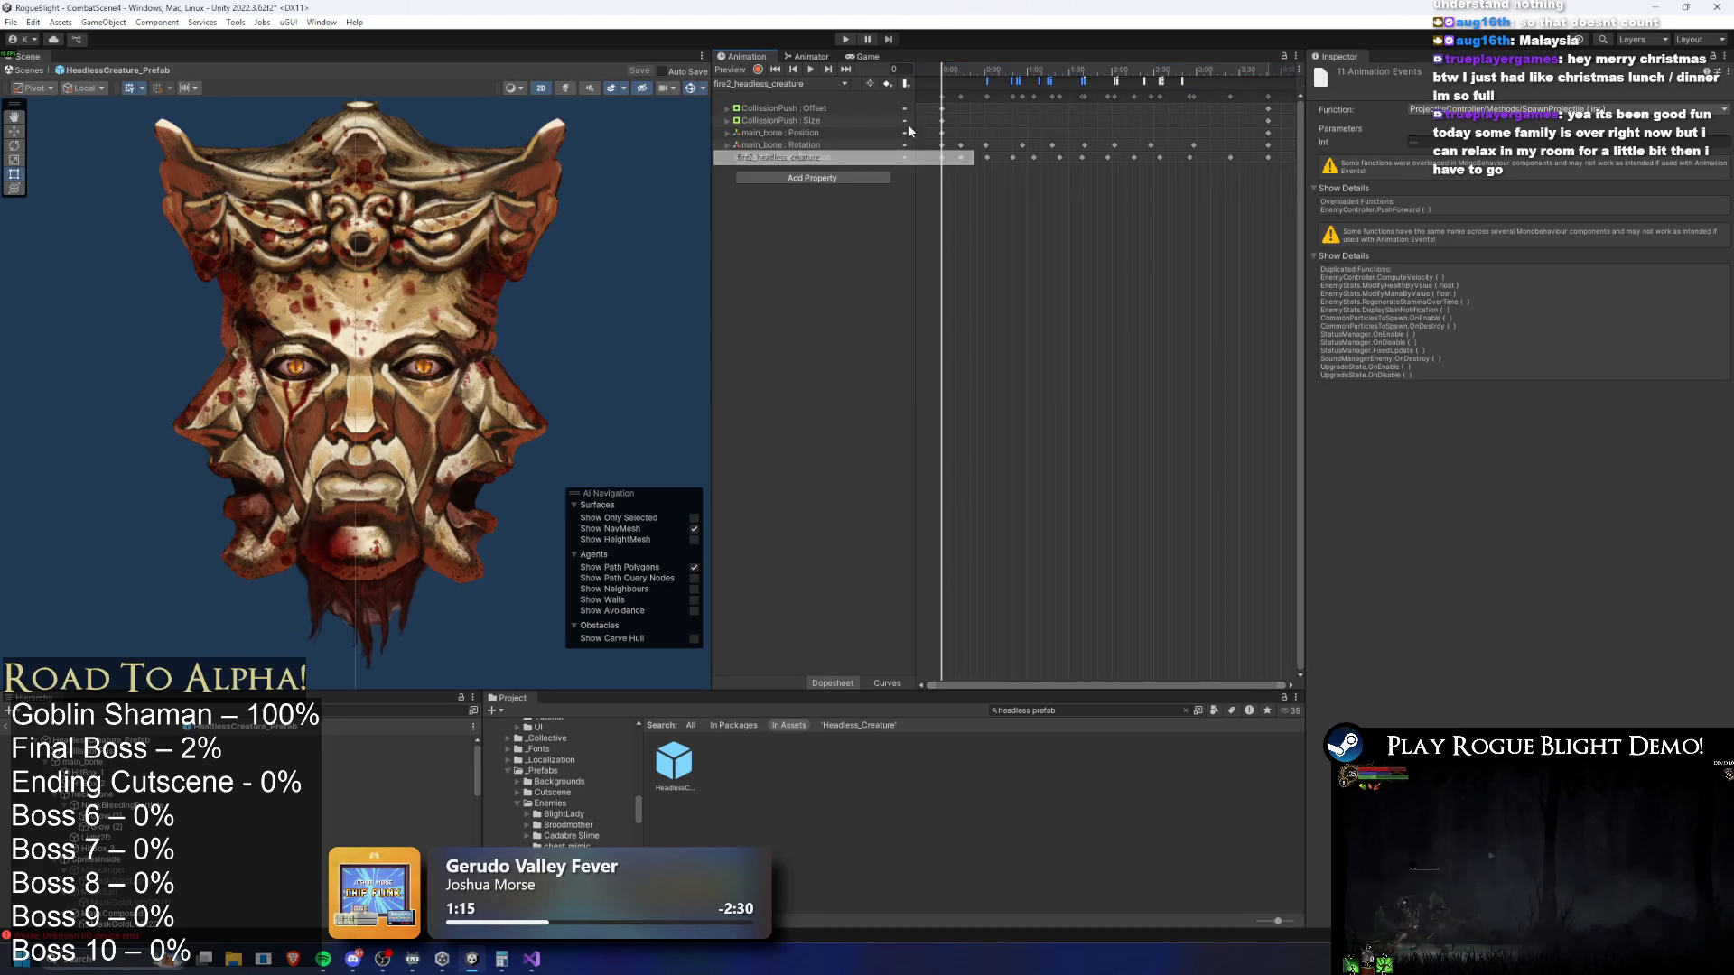
click(979, 72)
drag(980, 72, 984, 72)
Search 'boss prefab', open the FinalBoss prefab, and bring up its animation clip list
click(1078, 707)
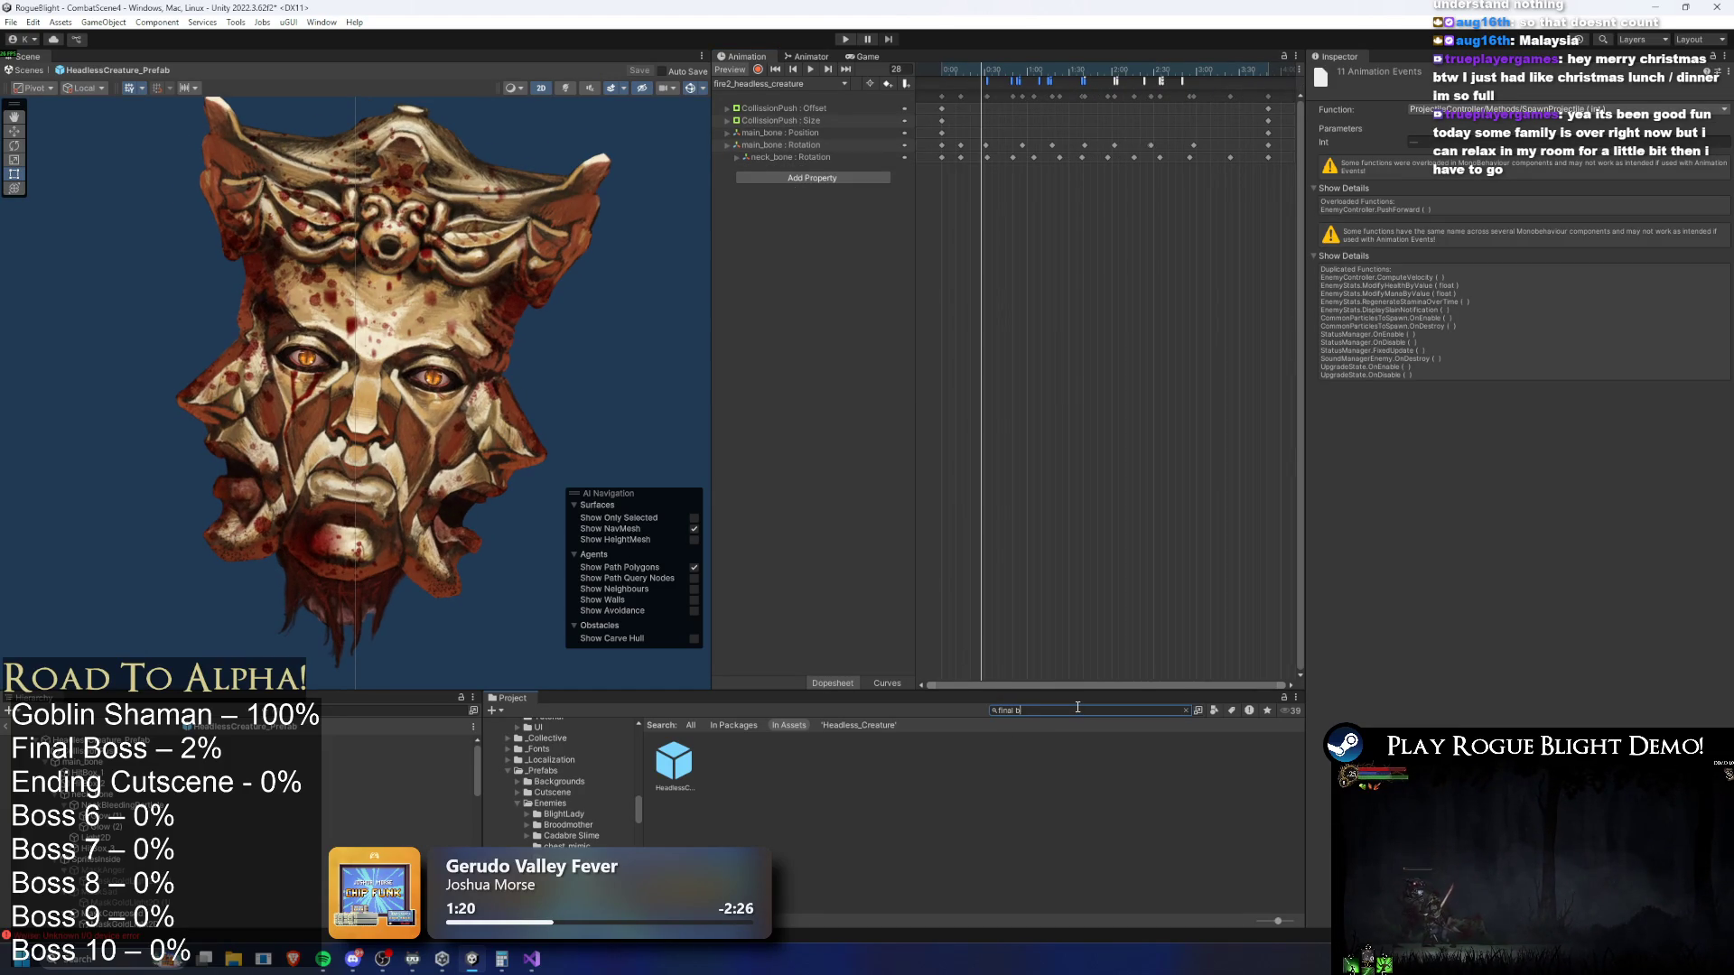
text(oss prefab)
click(672, 766)
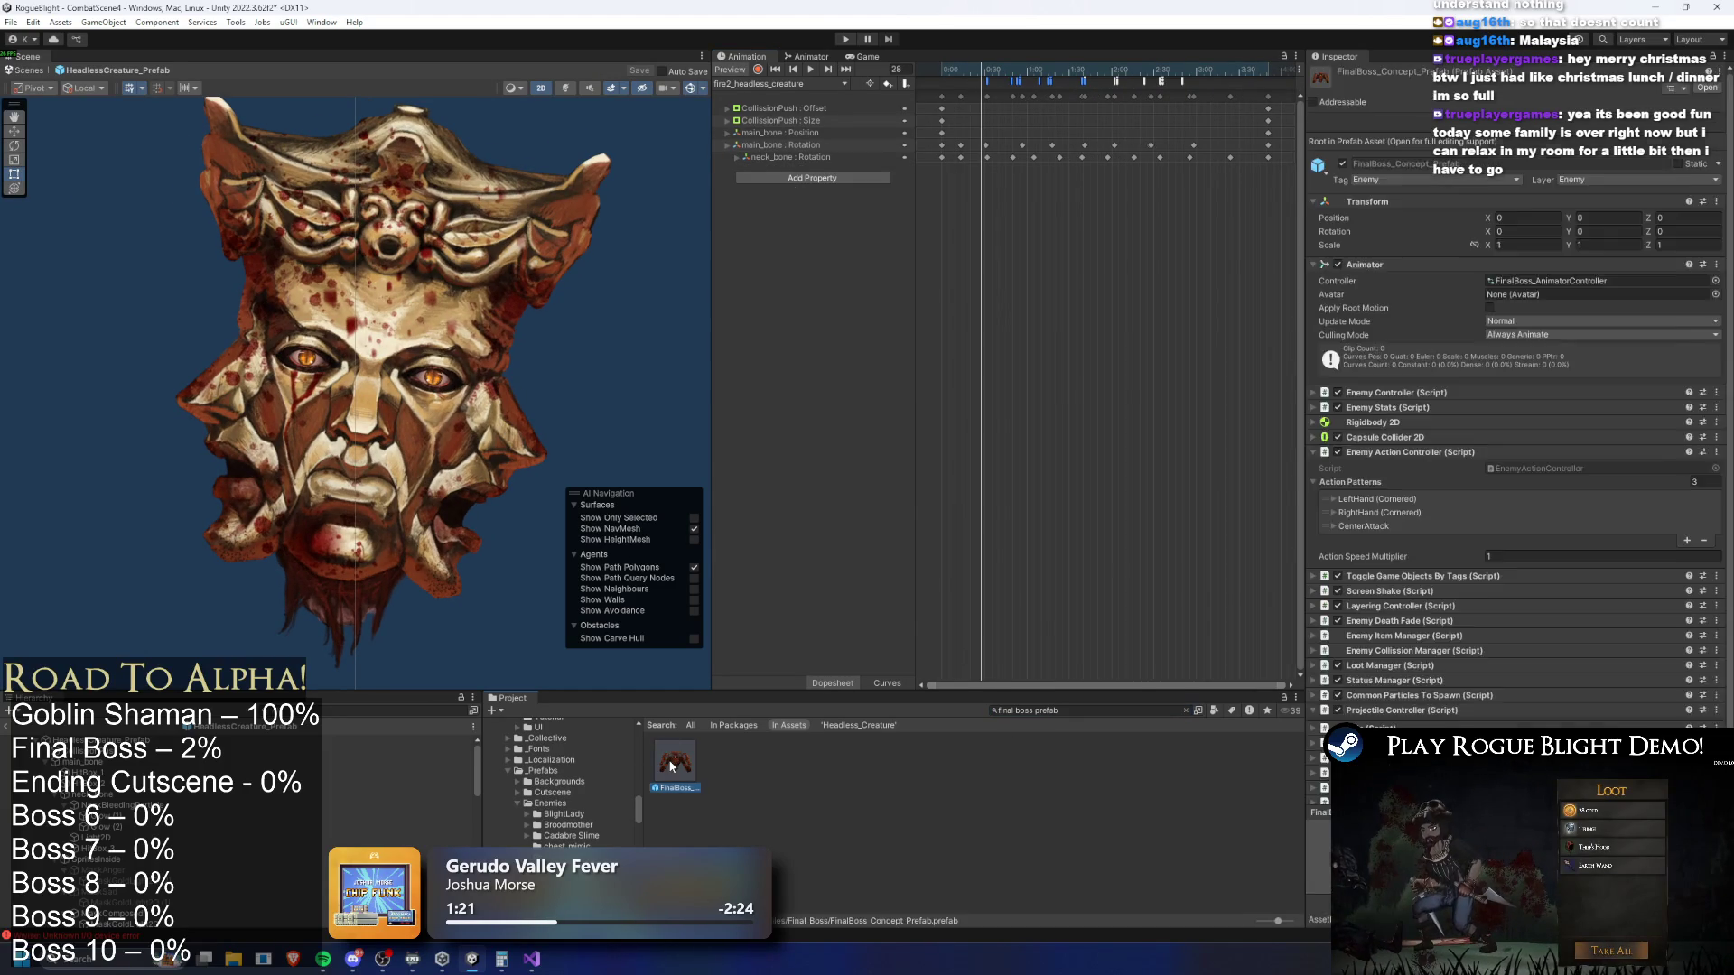
double_click(671, 766)
click(802, 84)
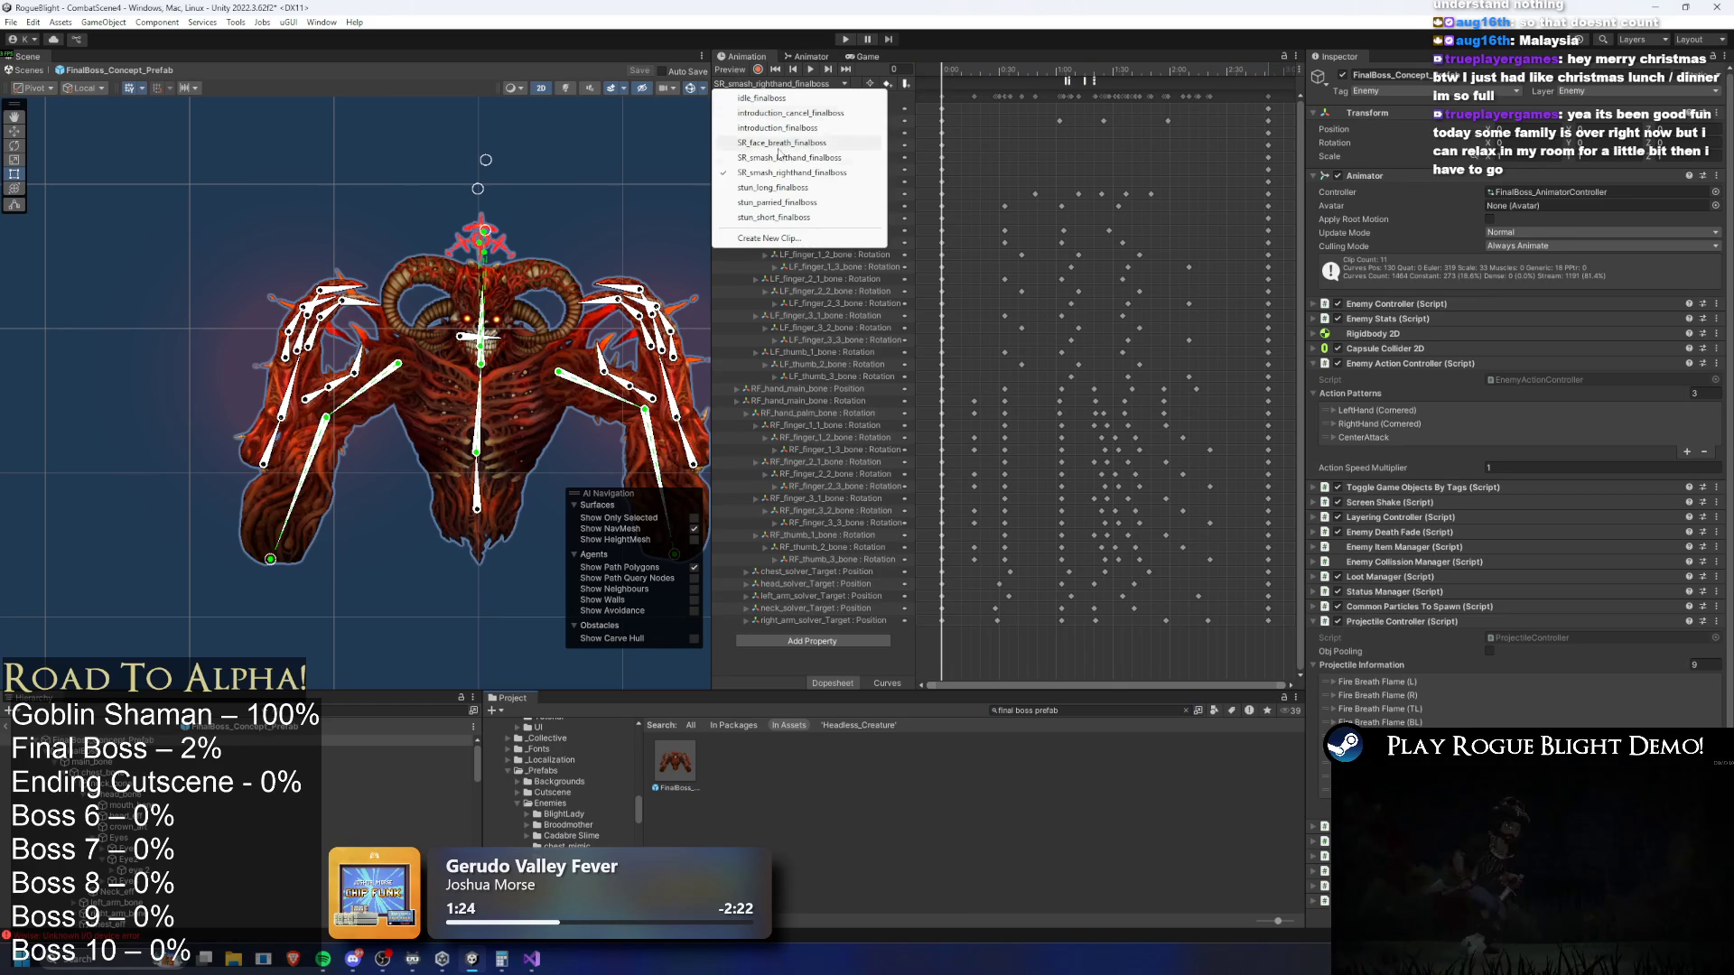
Load SR_face_breath_finalboss and check the projectile index of each SpawnProjectile event
click(785, 142)
mouse_move(982, 70)
mouse_down()
mouse_move(1165, 59)
mouse_move(1141, 46)
mouse_move(1152, 90)
mouse_move(1054, 63)
mouse_move(1141, 65)
mouse_up()
click(1032, 83)
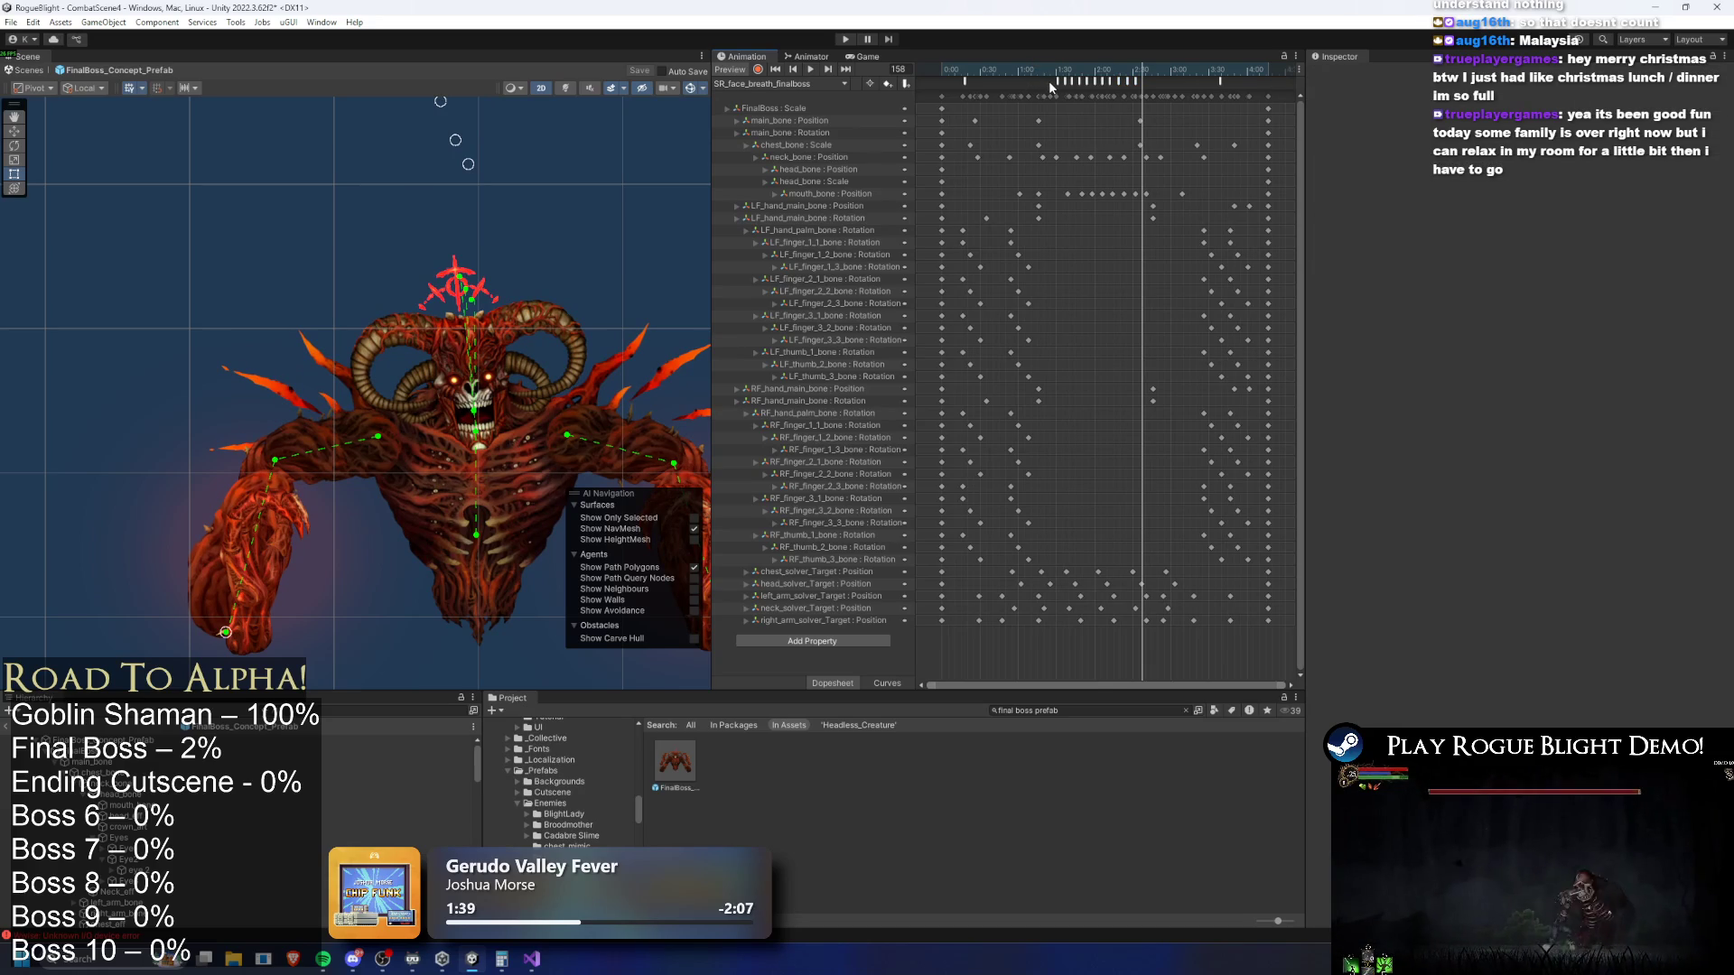
click(1055, 83)
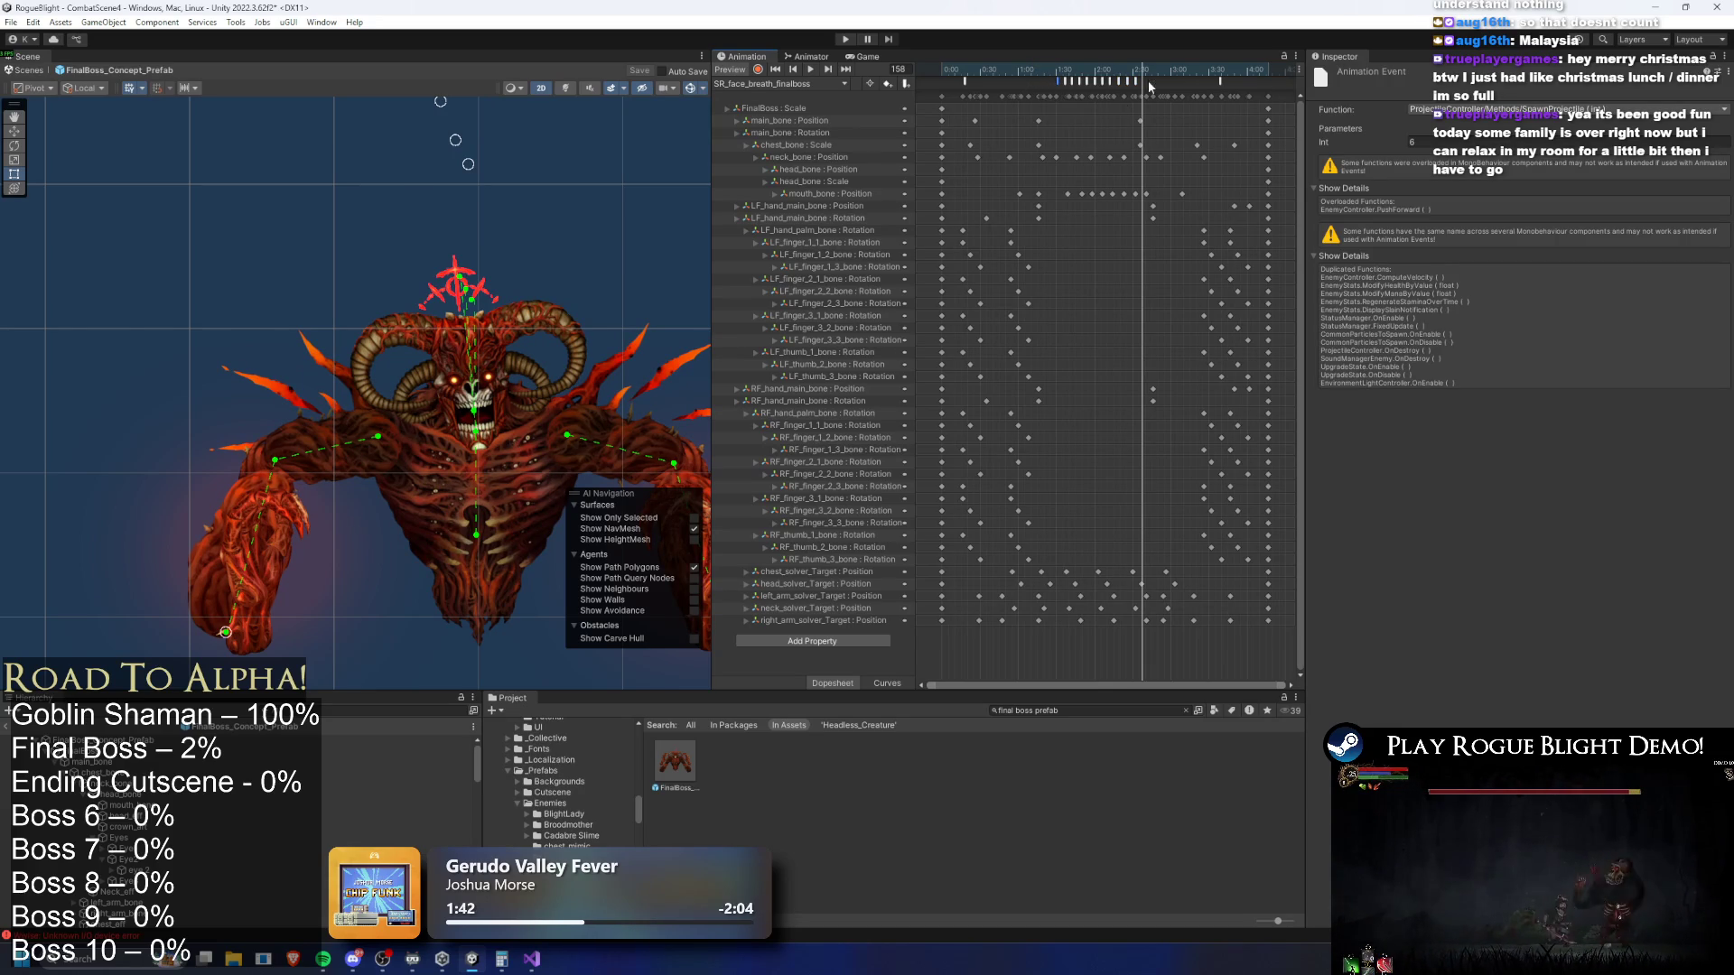
click(1066, 83)
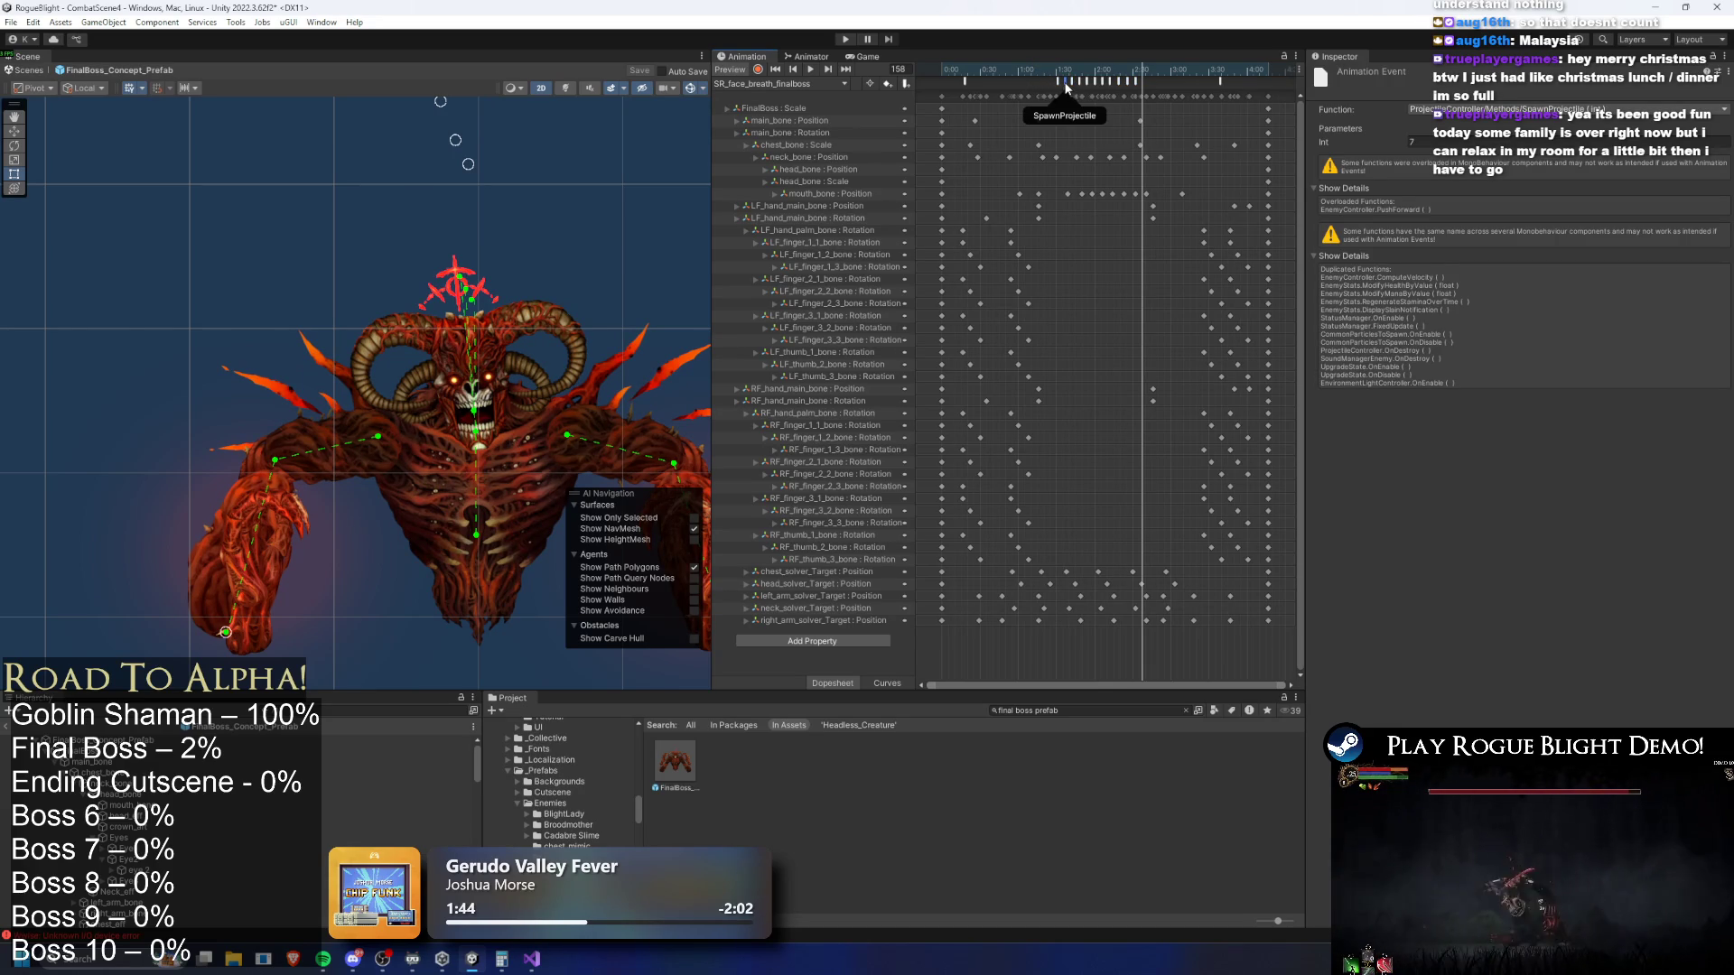
click(1099, 82)
click(1118, 83)
click(1149, 85)
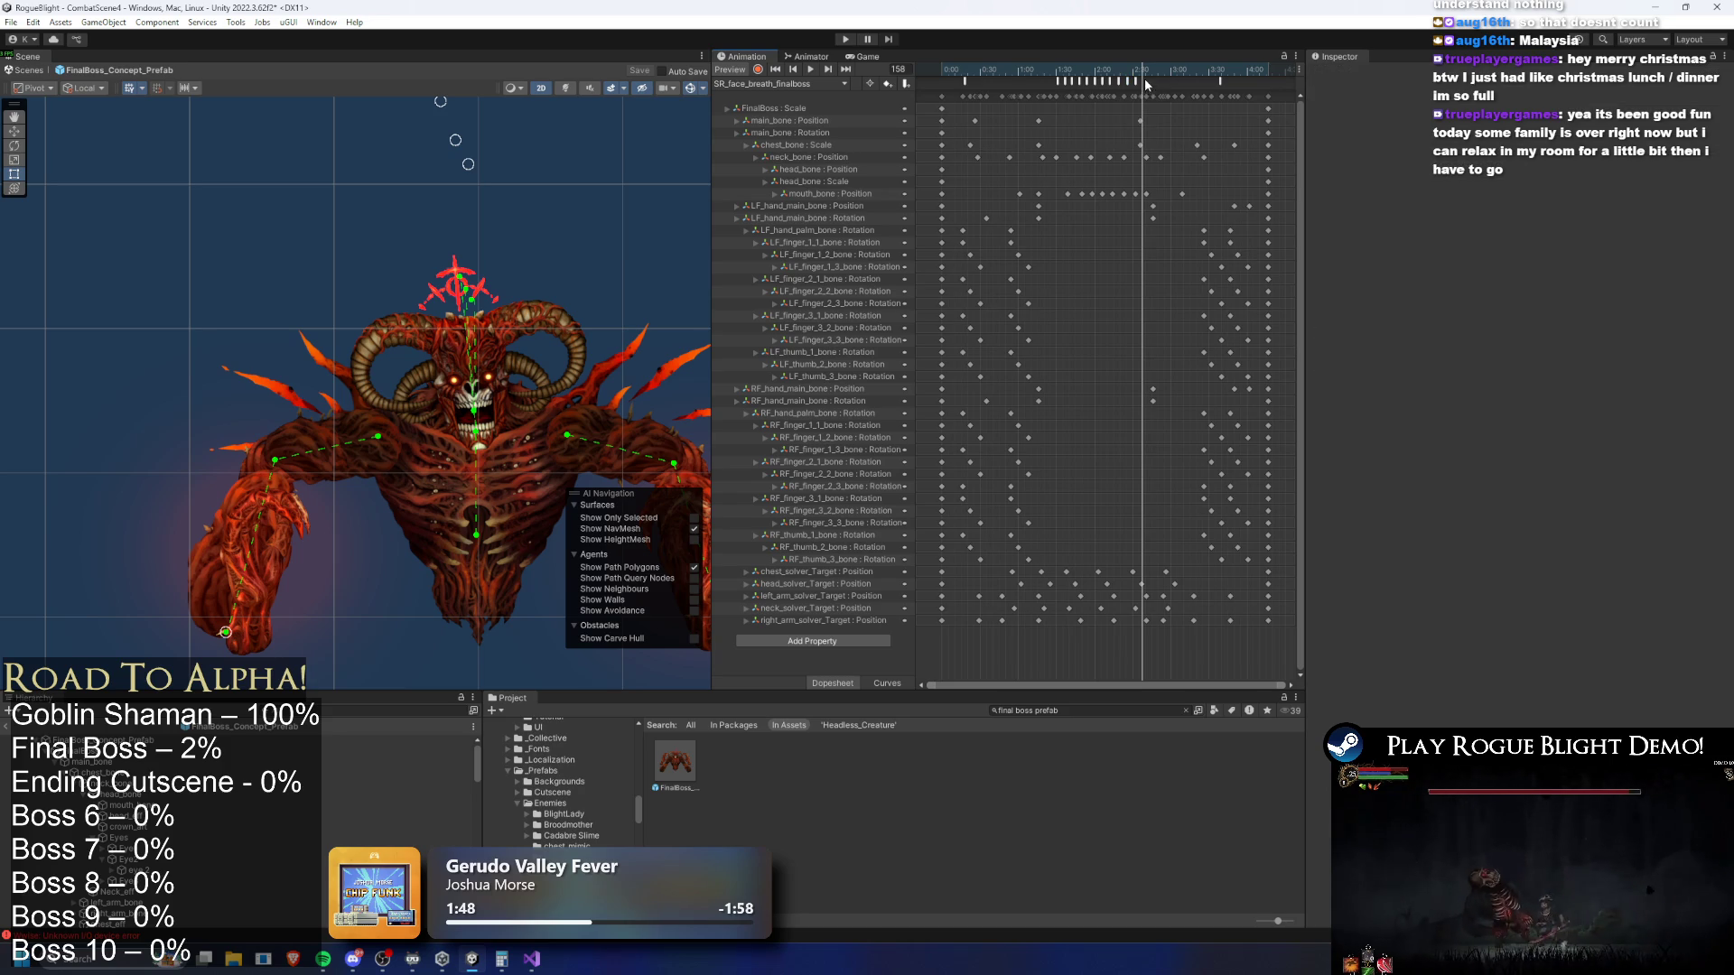
Set the SpawnProjectile events' Int parameters to 6 and 10
click(1135, 83)
click(1465, 142)
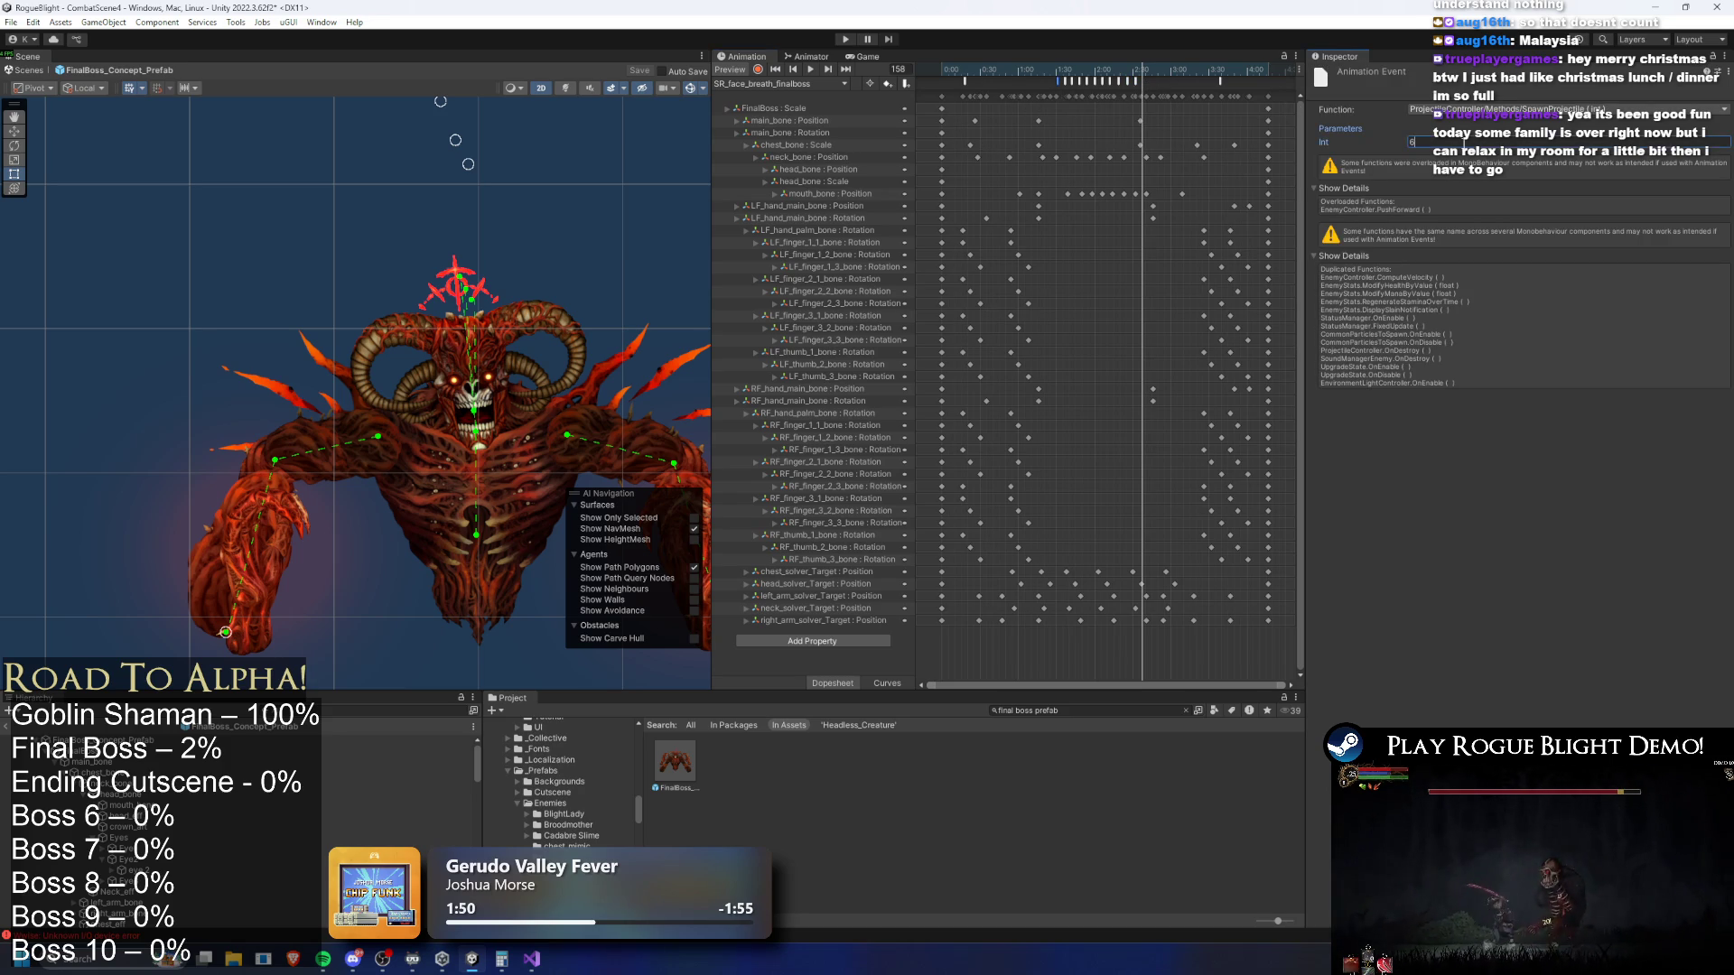
click(1054, 83)
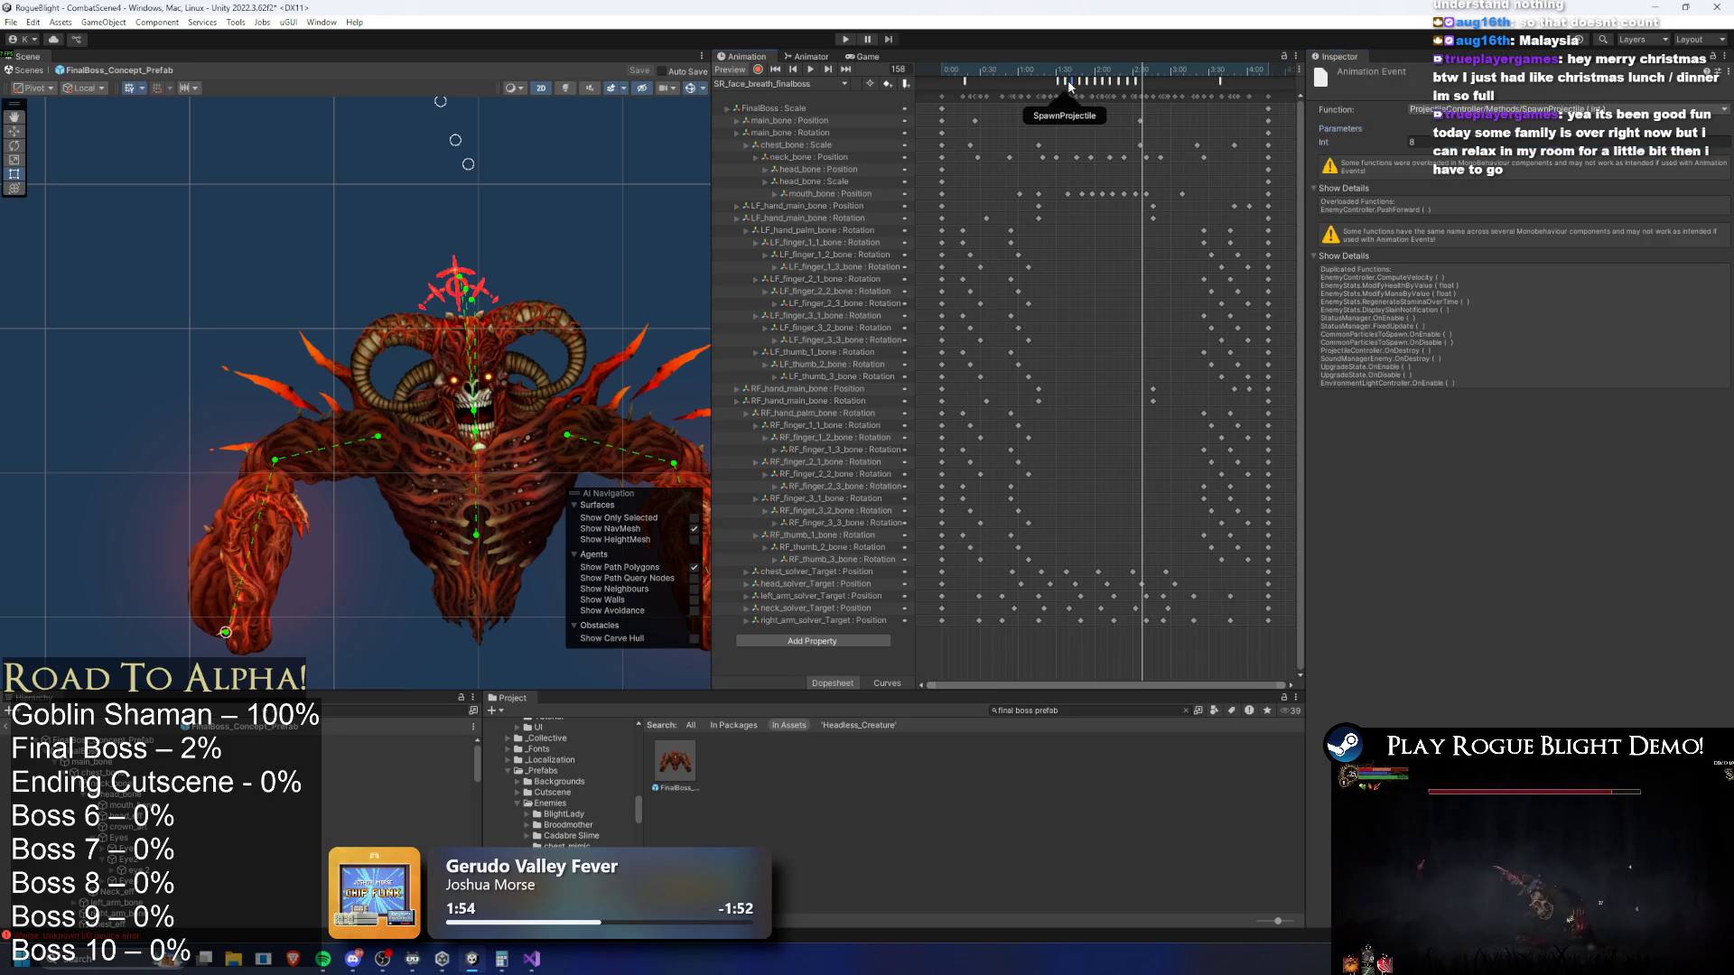
click(1439, 141)
text(6)
click(1077, 87)
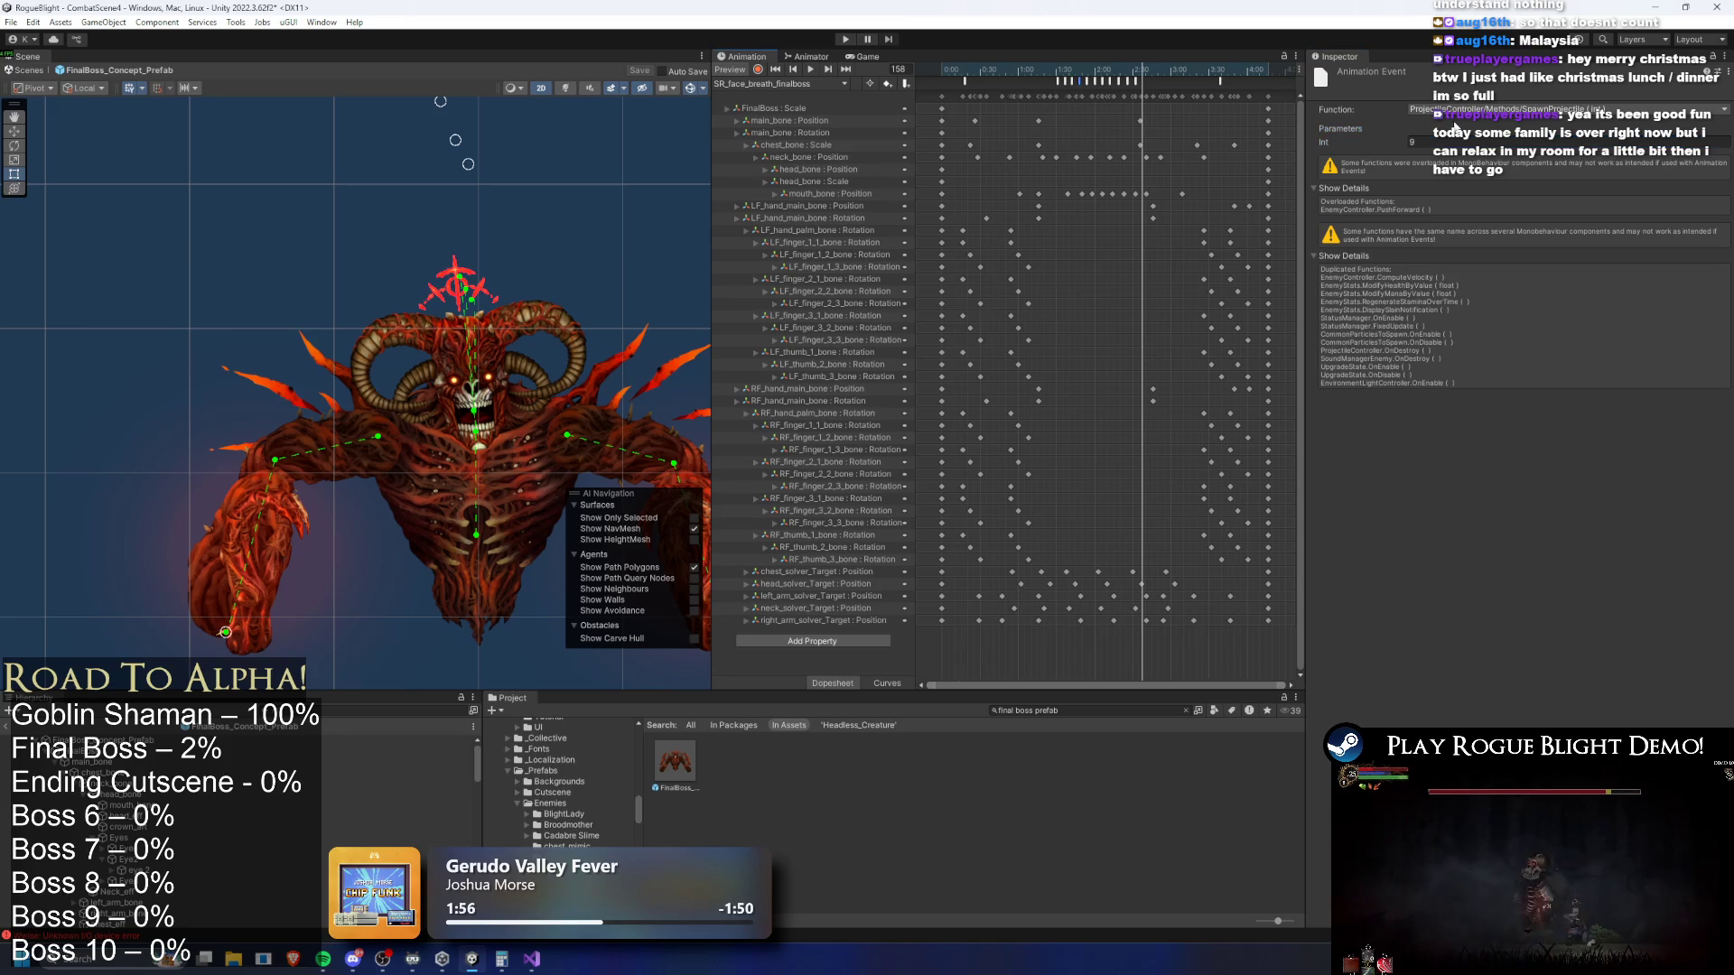
click(1097, 83)
click(1096, 81)
text(10)
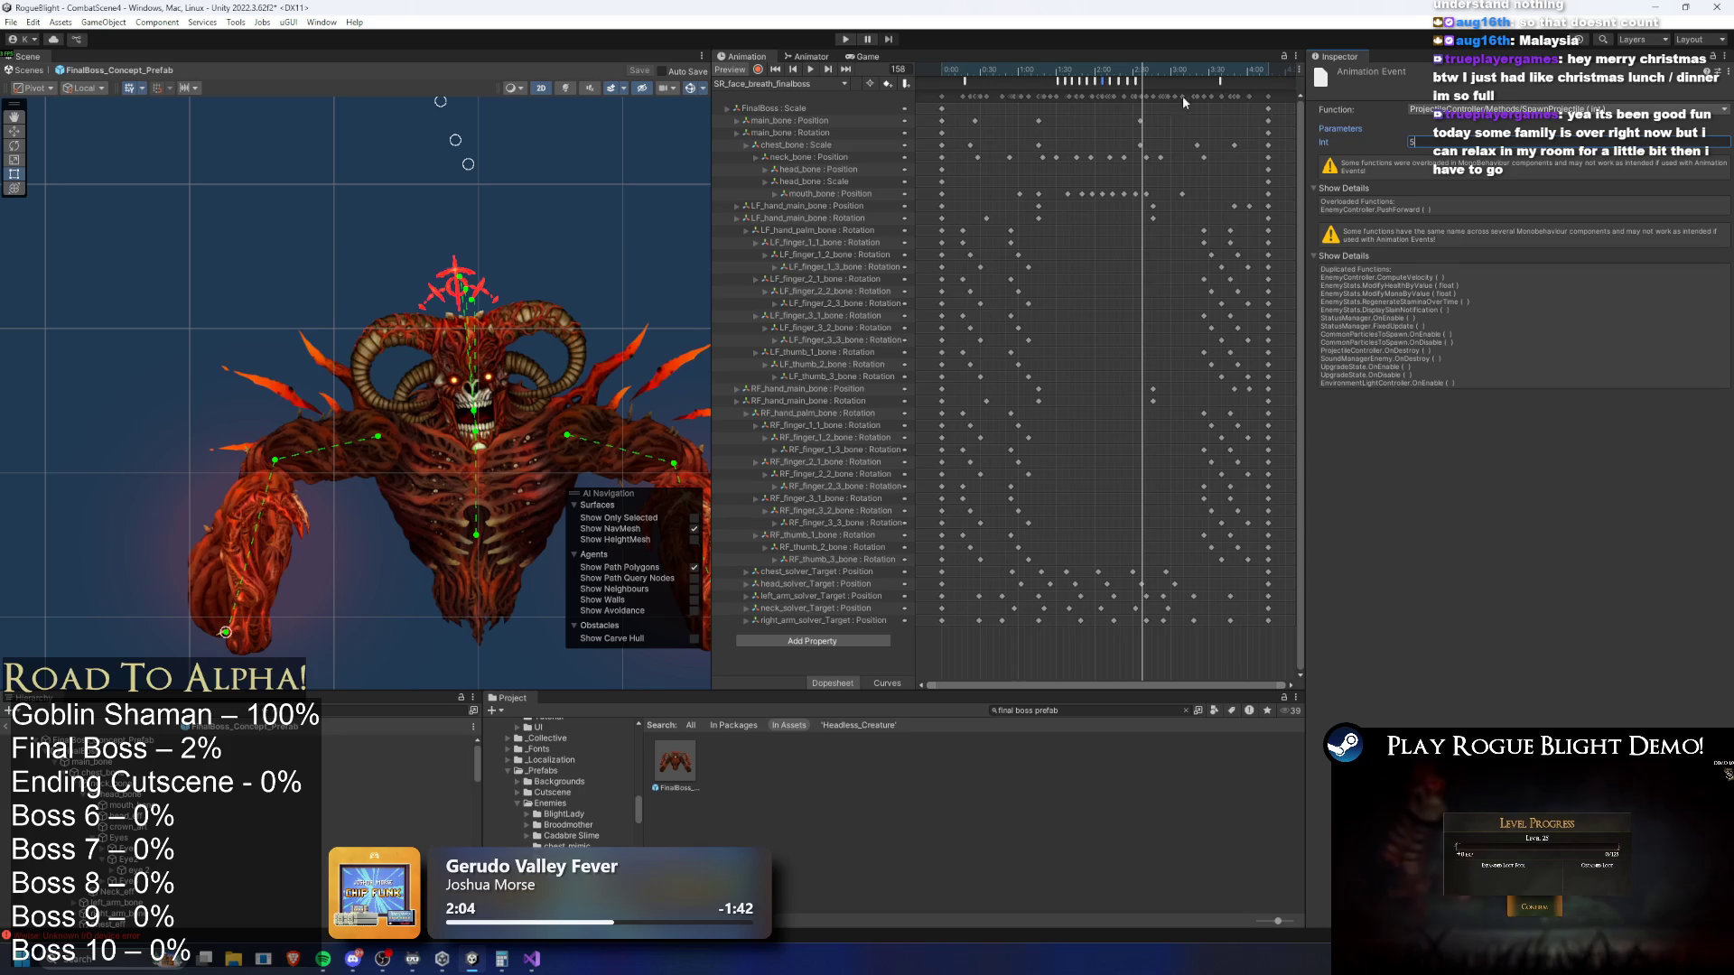
Edit the remaining SpawnProjectile events' indices, then select the demon's mouth bone
click(1109, 81)
click(1381, 142)
click(1118, 81)
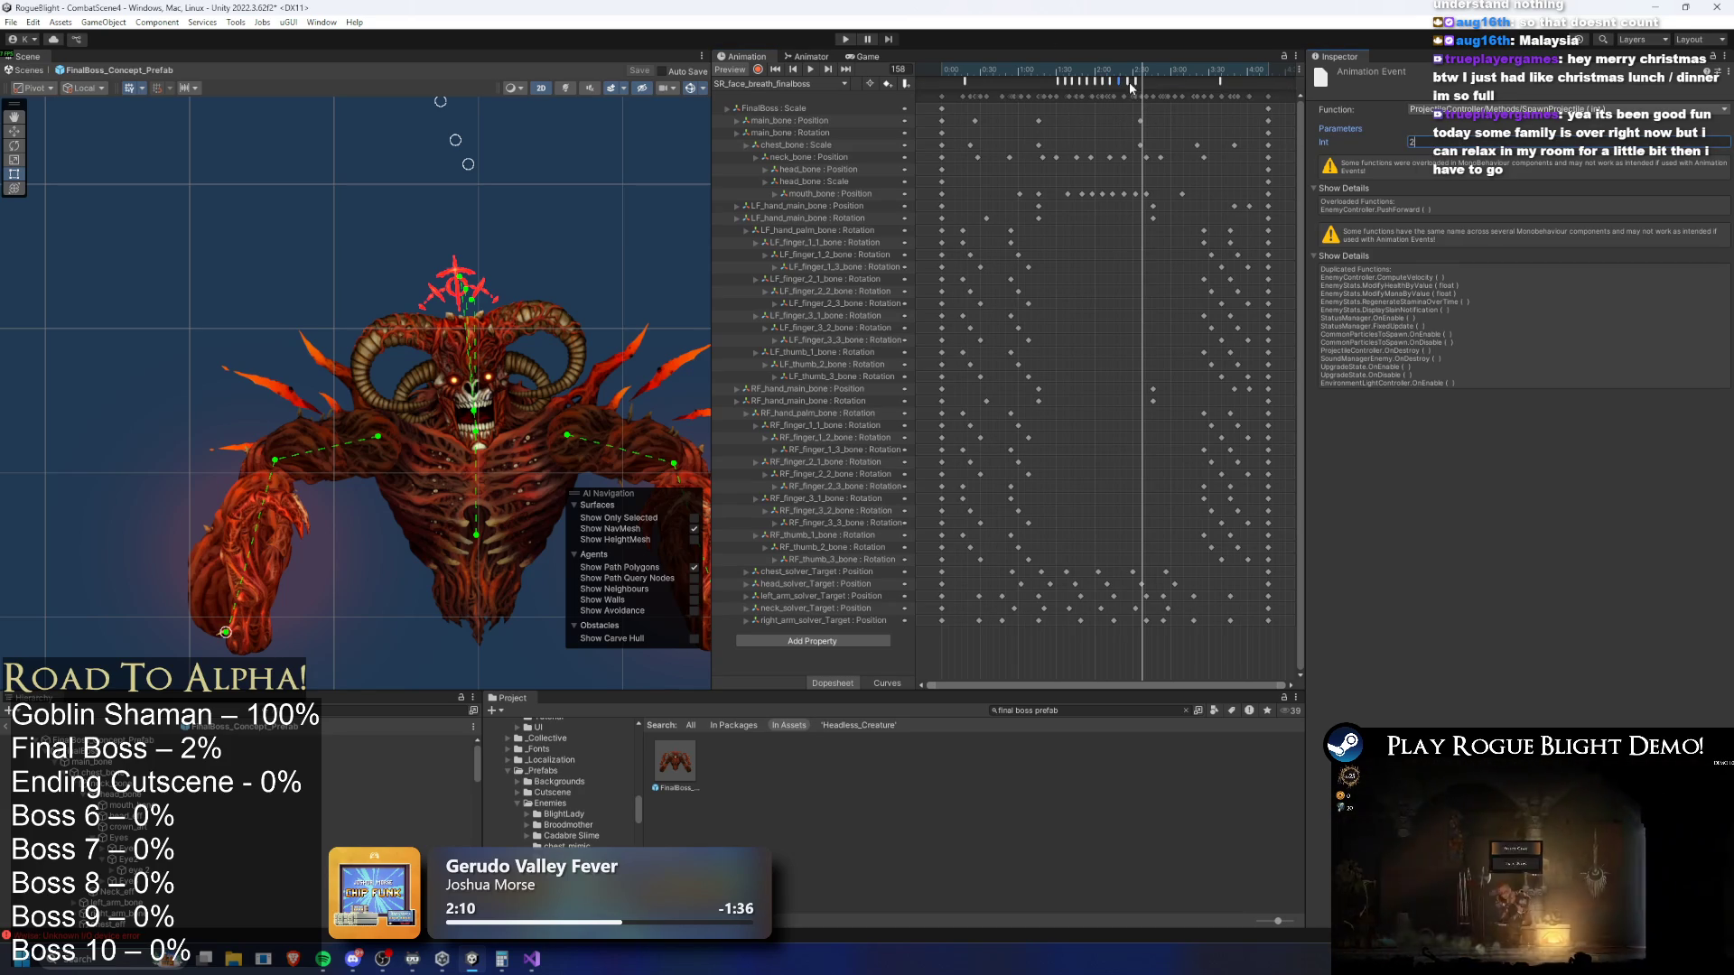
click(1131, 81)
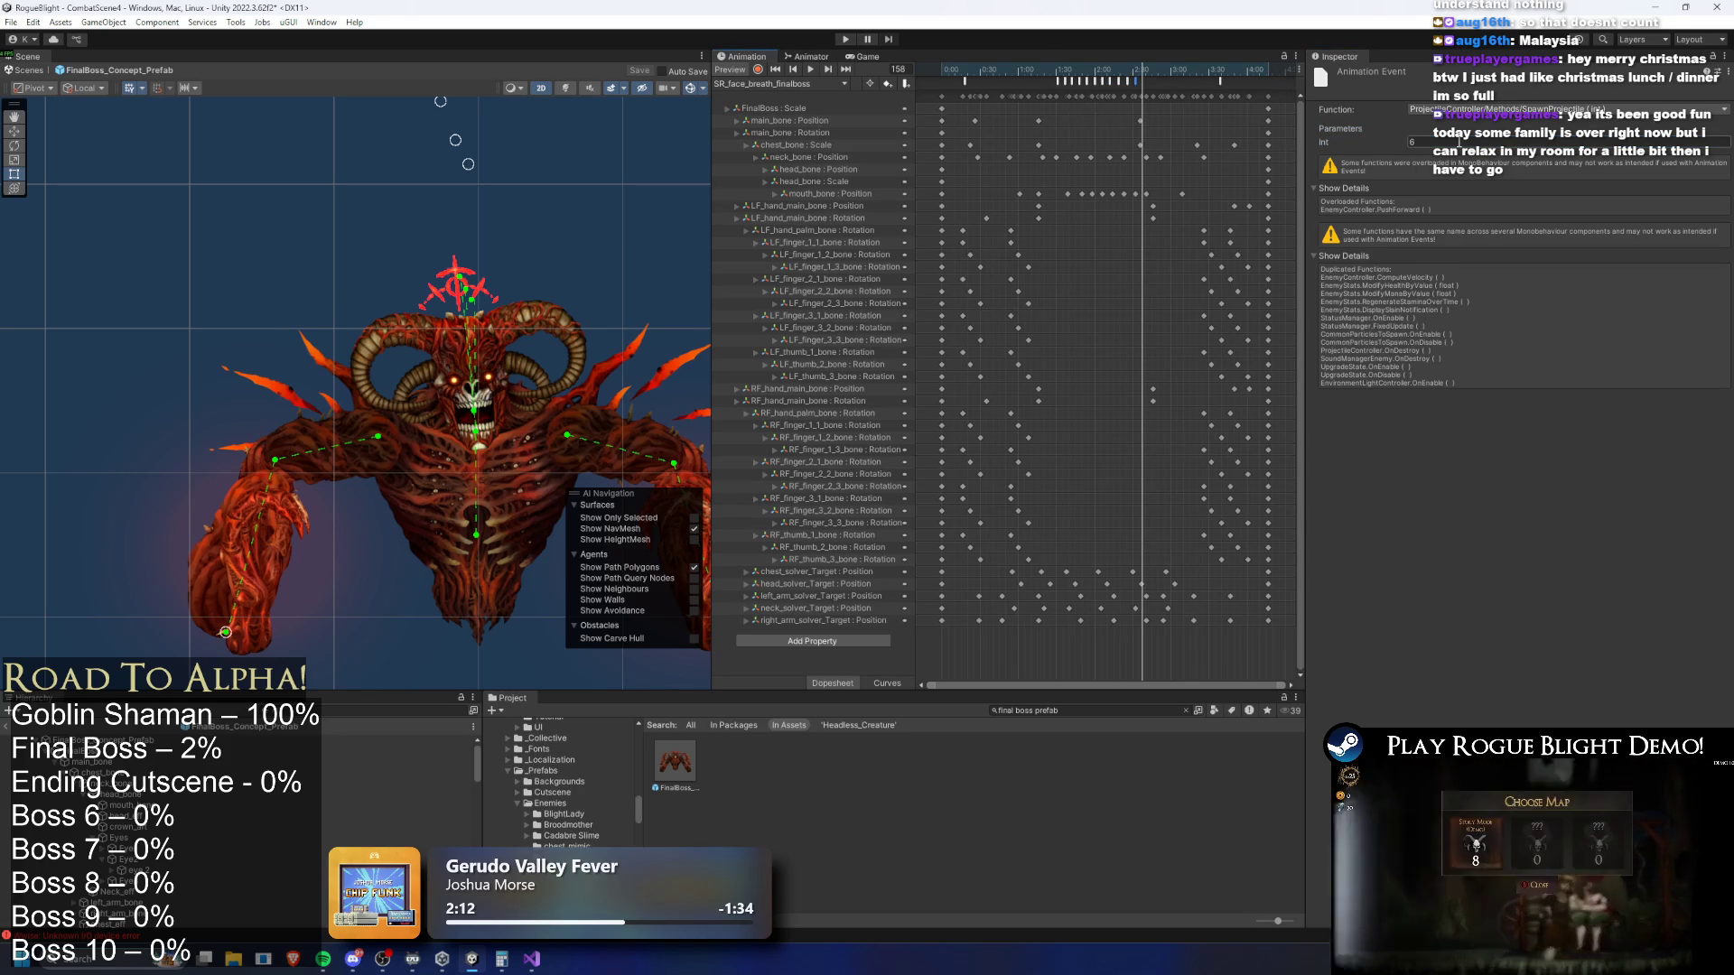
click(1461, 141)
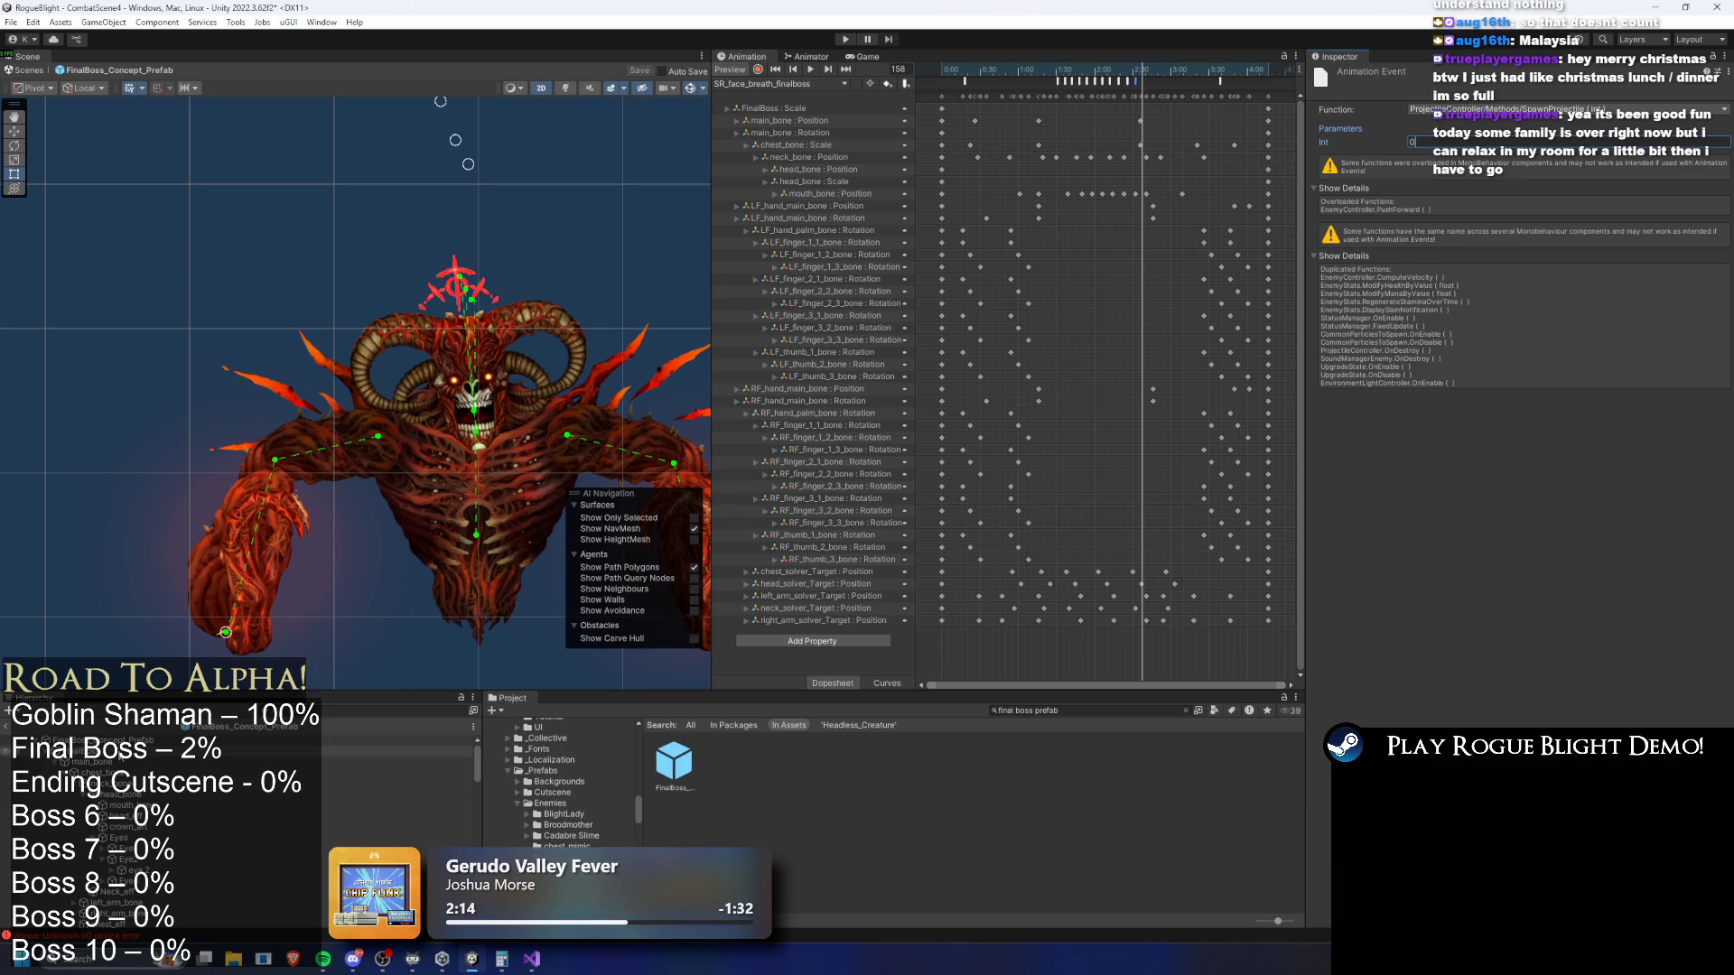
click(429, 495)
click(471, 417)
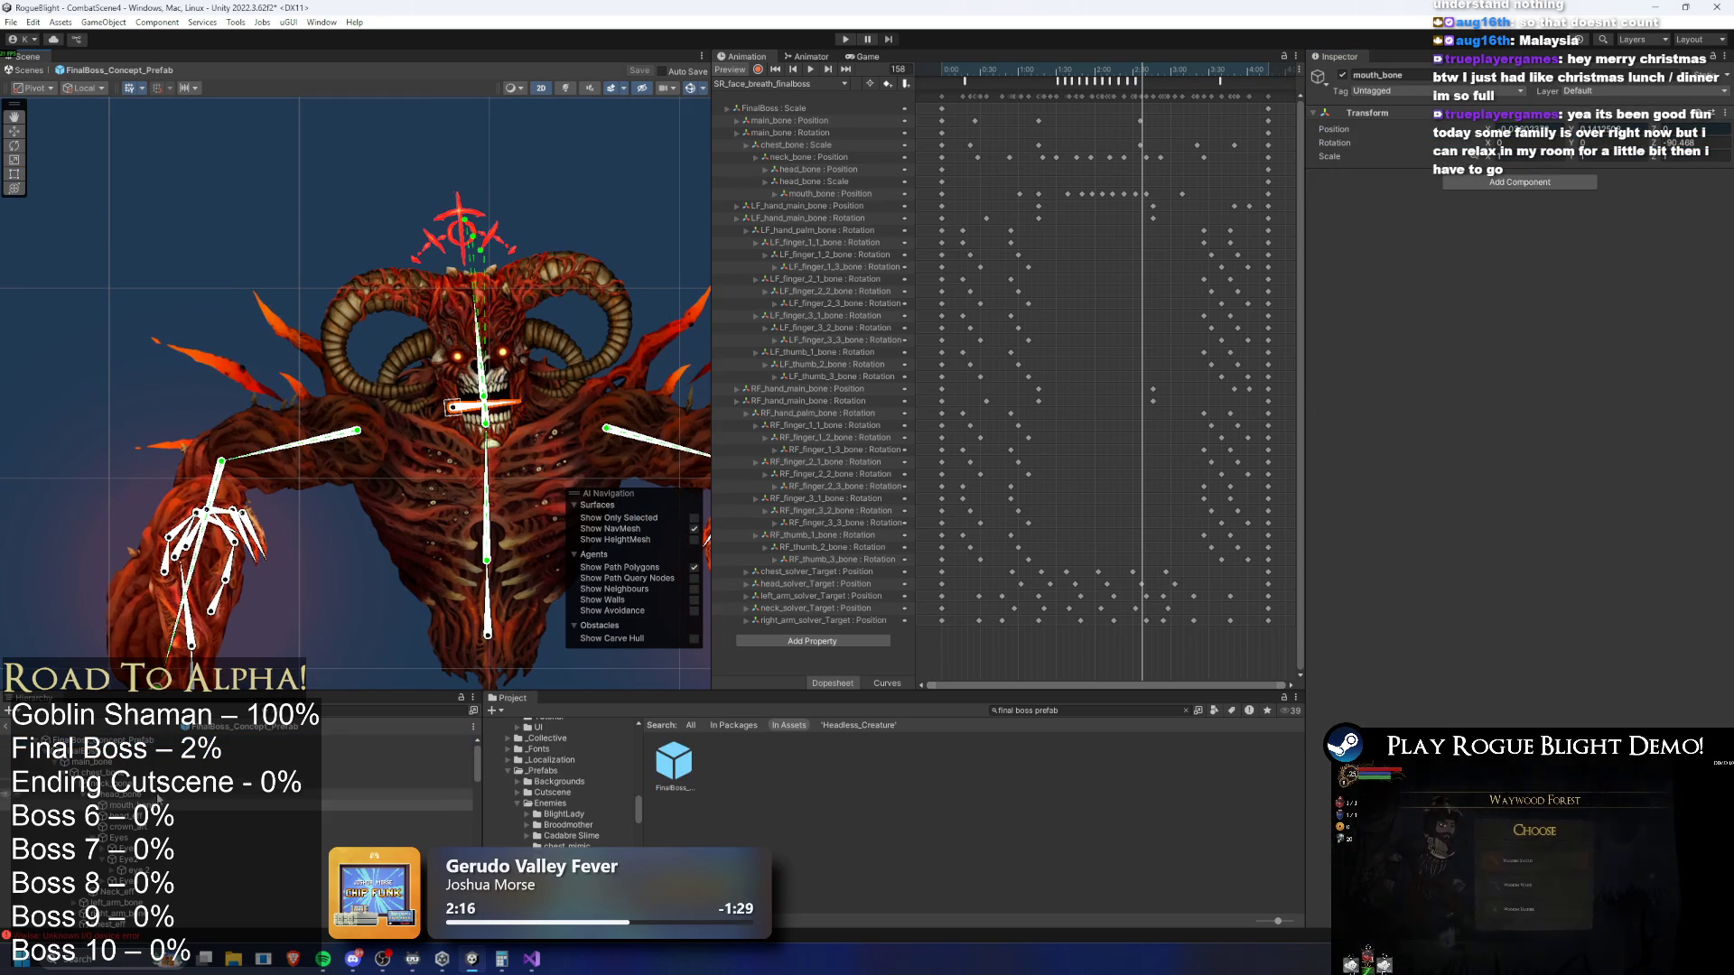
Create an empty child 'mouth_projectile_position' under the mouth bone and place it in the mouth
right_click(149, 240)
click(216, 449)
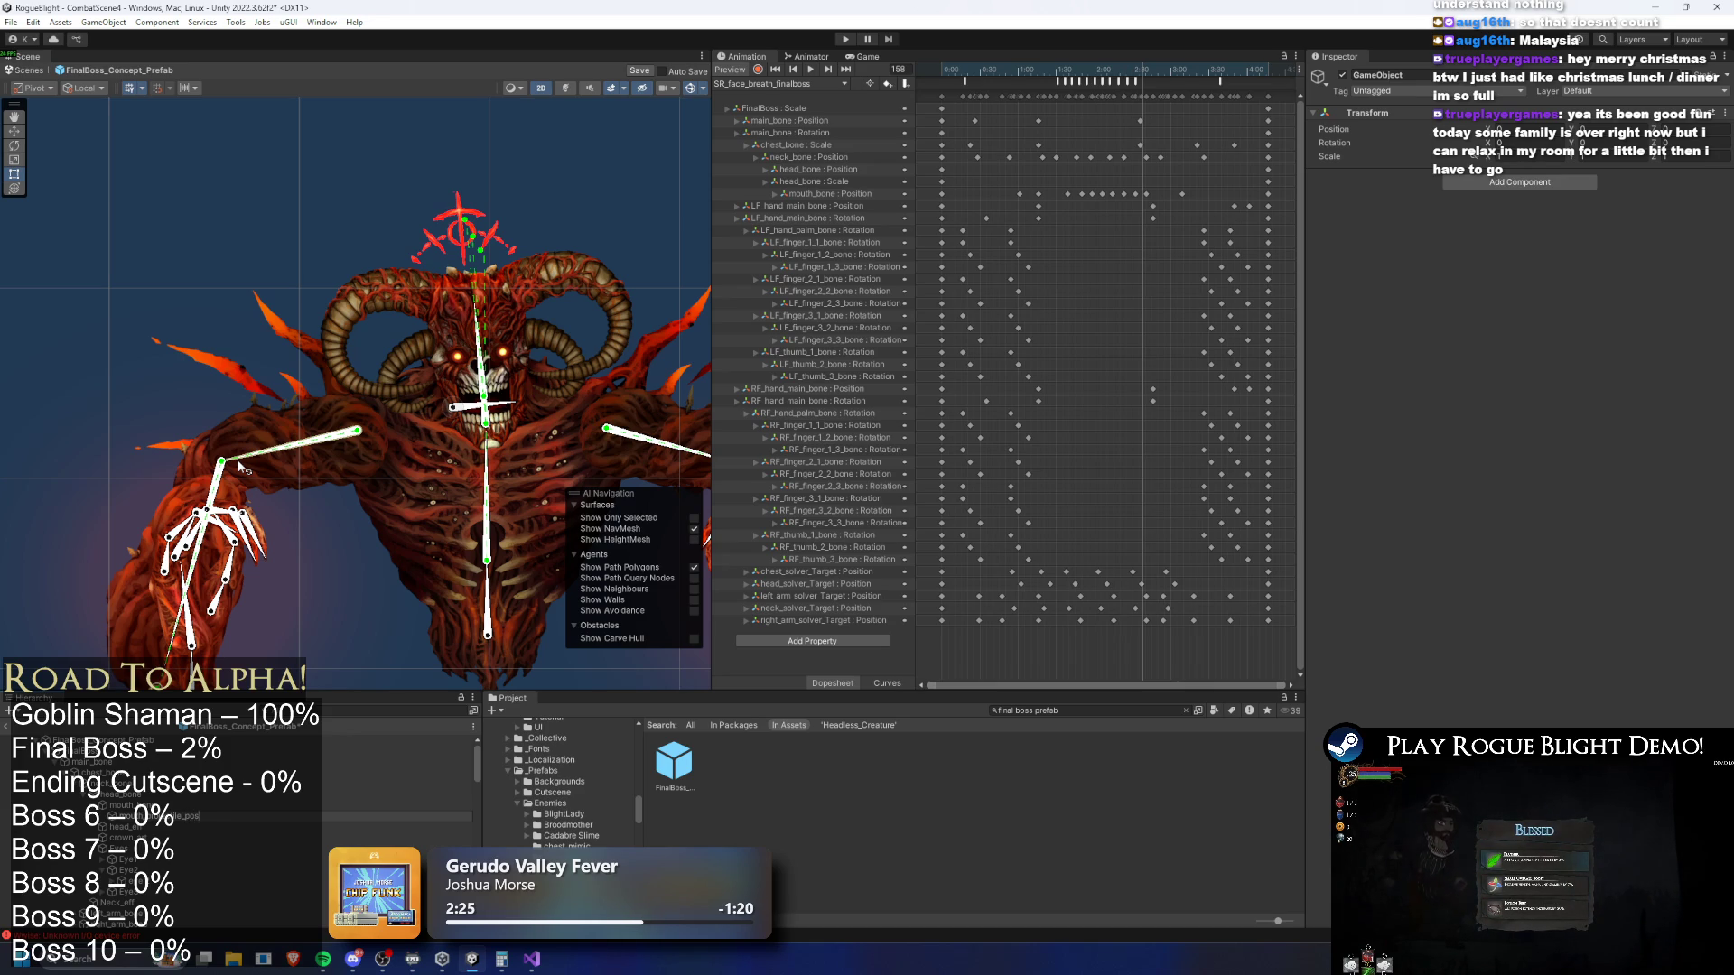
key(Return)
scroll(578, 316, up, 10)
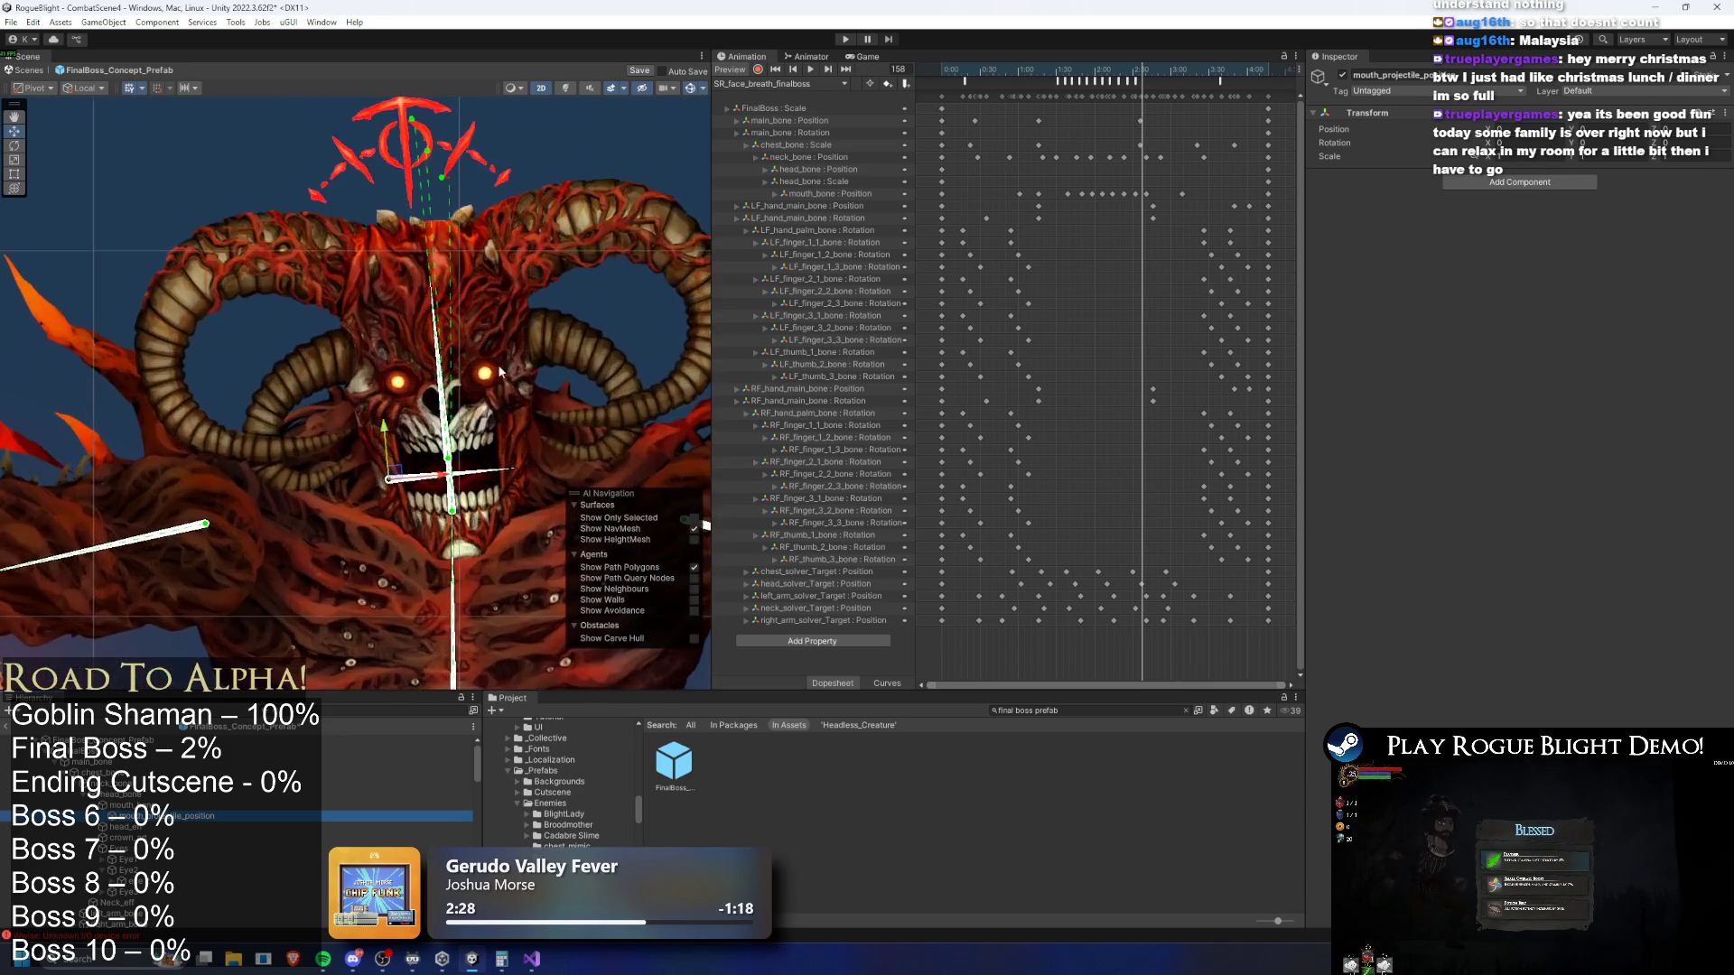
drag(406, 480, 557, 461)
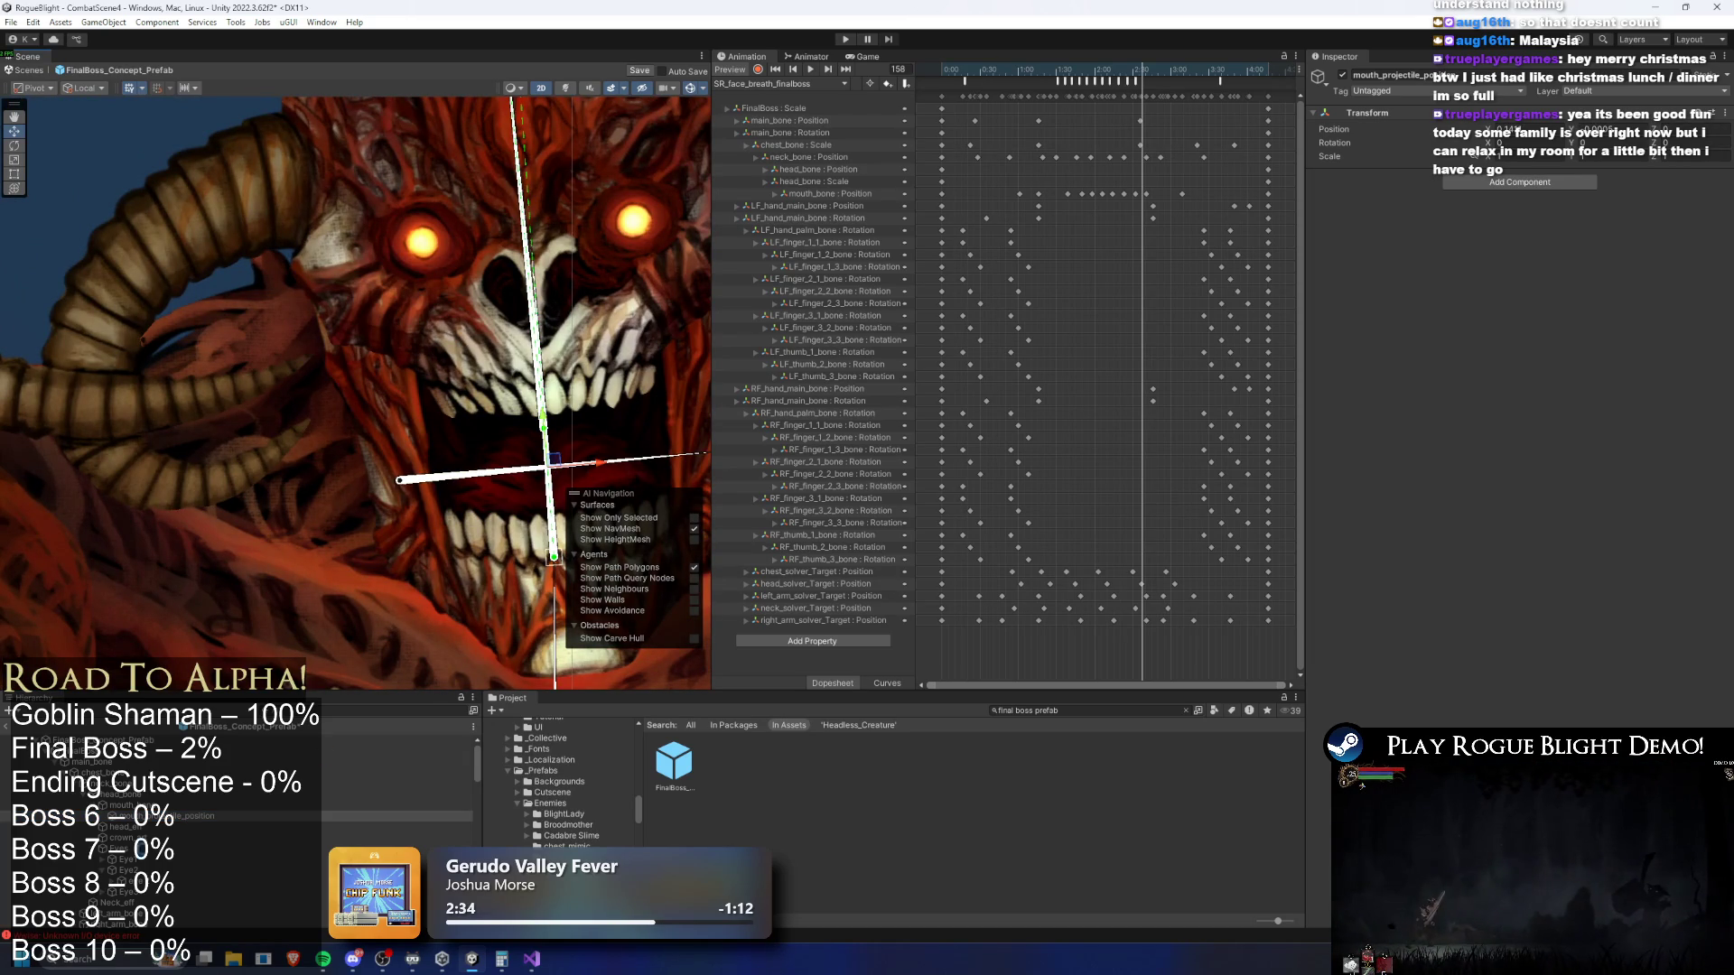
Assign mouth_projectile_position as the Fire Breath Flame's Spawn Position and copy that reference
click(135, 740)
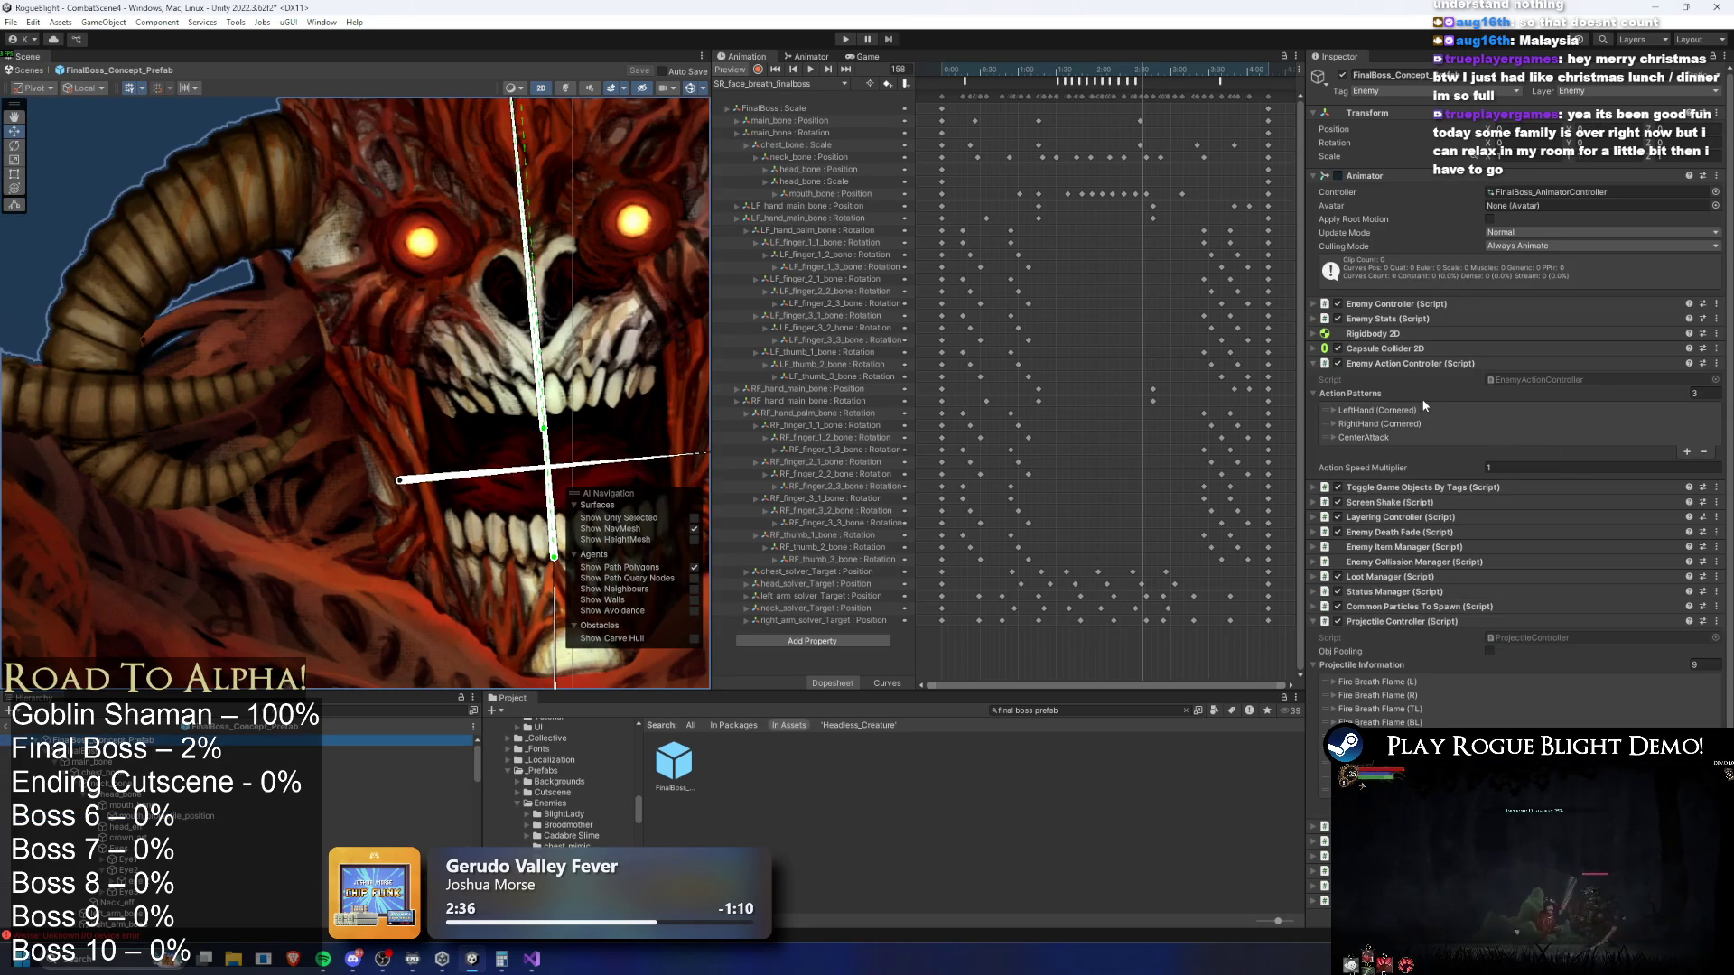
scroll(1640, 673, down, 15)
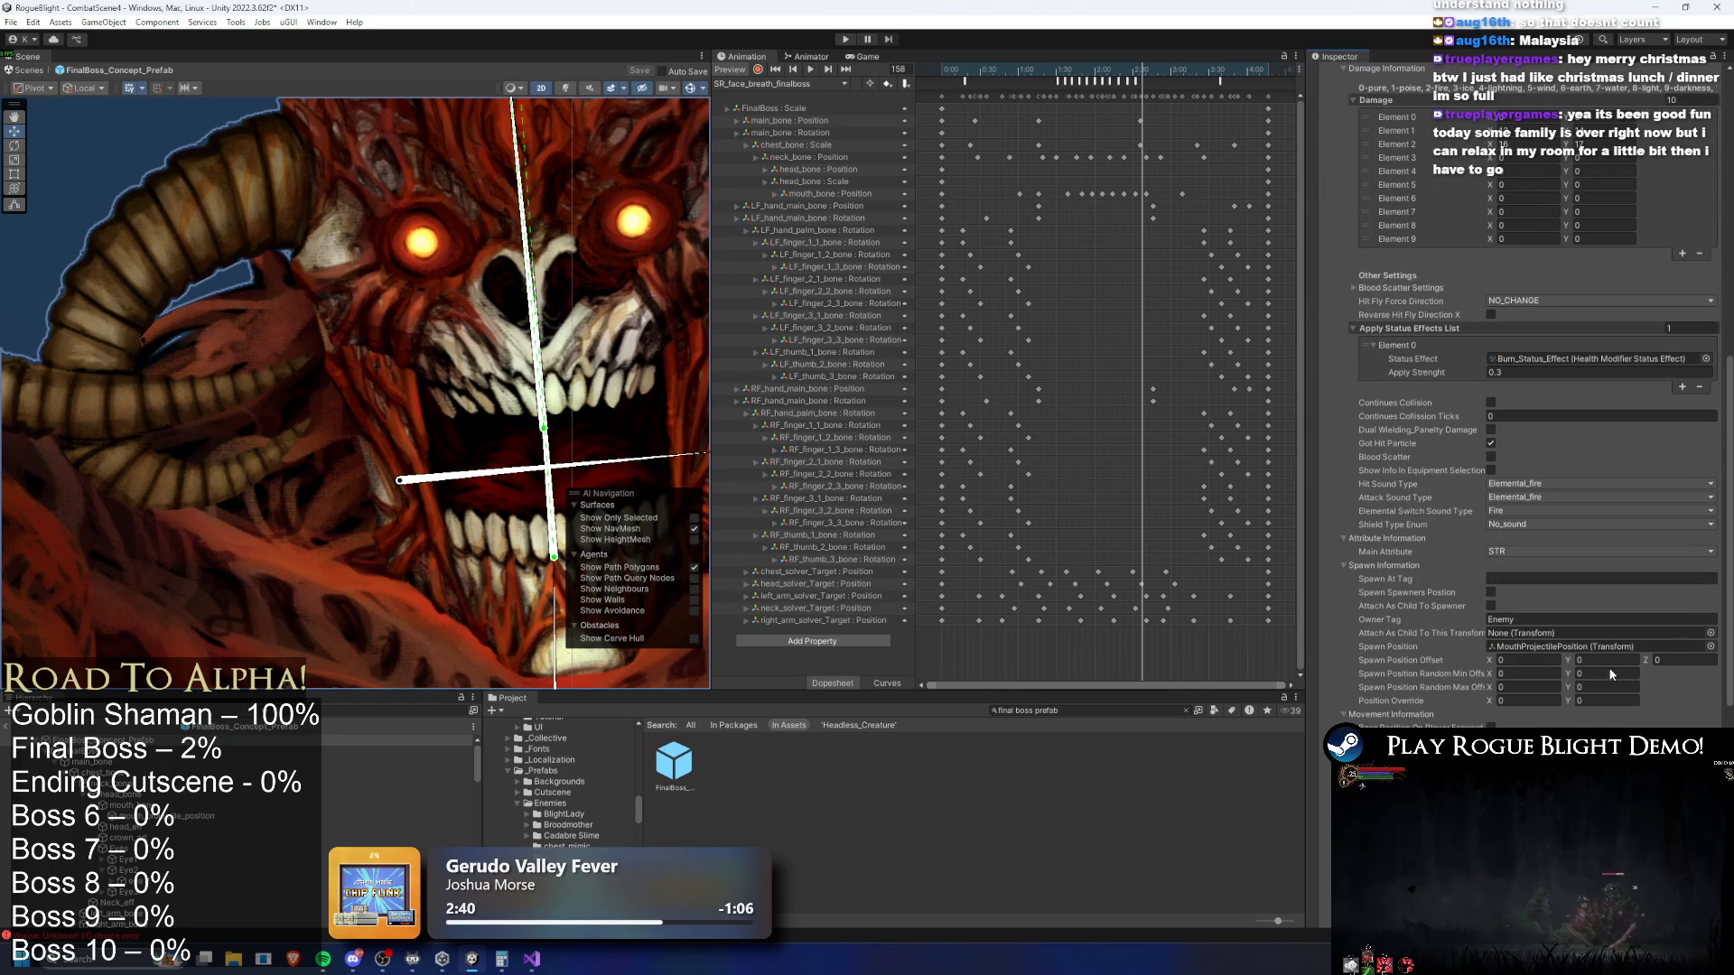
drag(186, 817, 1585, 652)
right_click(1490, 650)
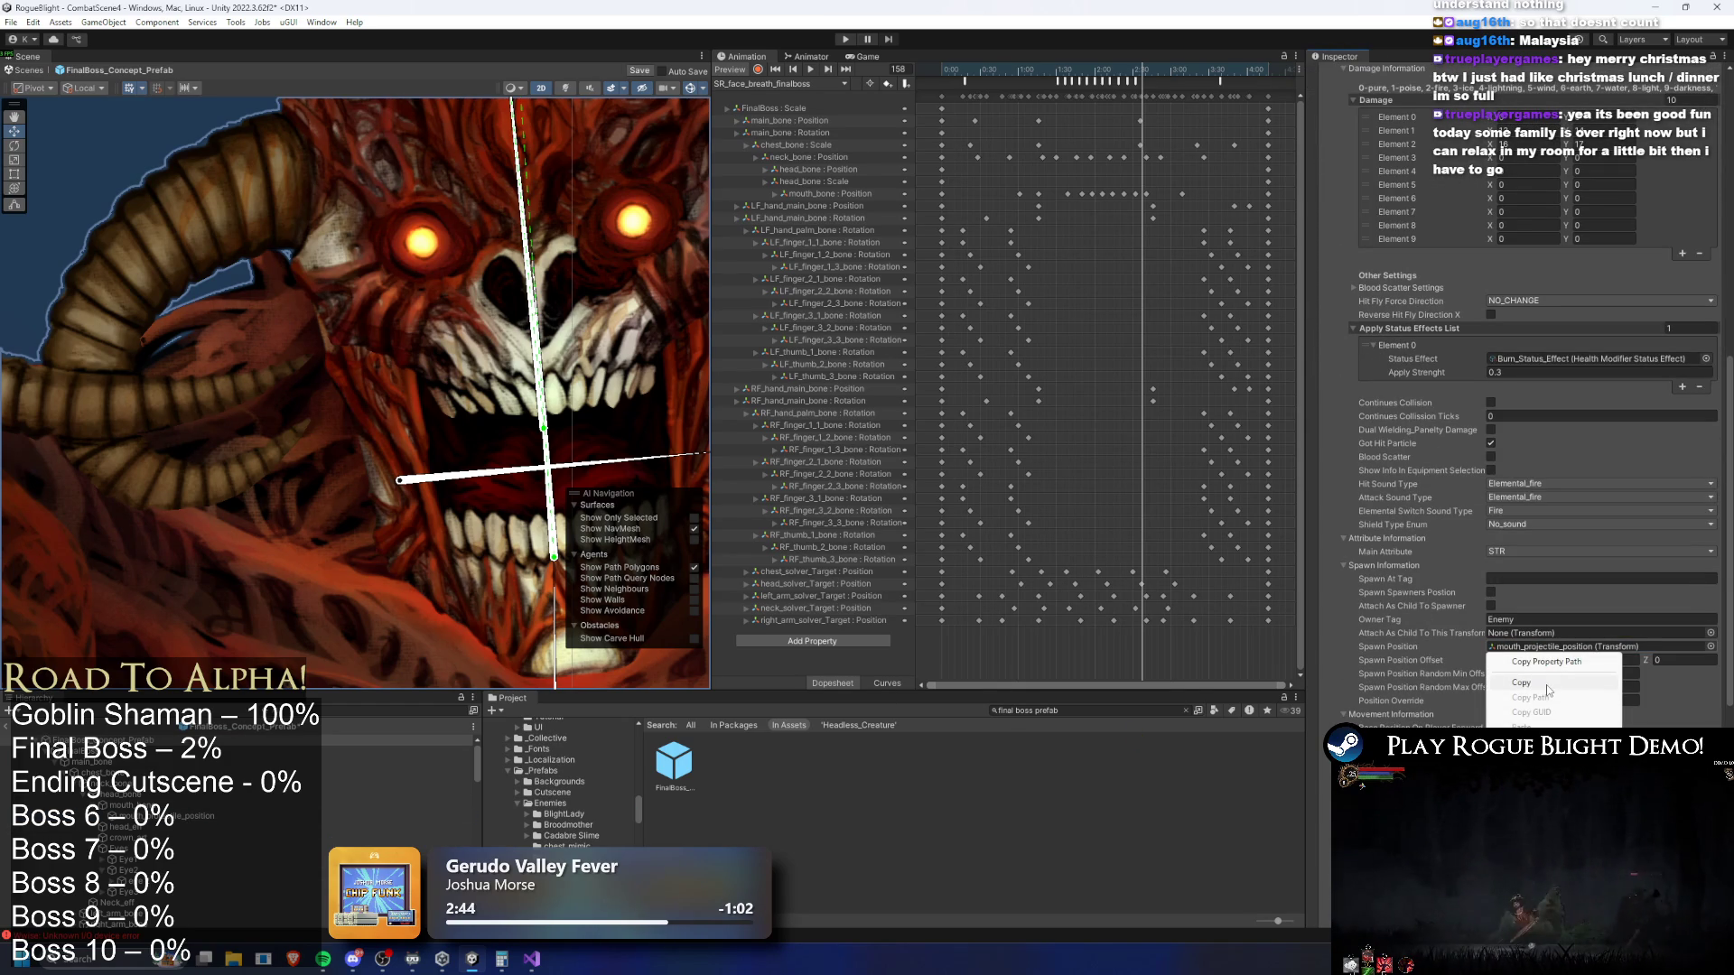
click(1547, 684)
scroll(1461, 360, up, 4)
Review the Fire Breath Flame (L), (R) and (TL) entries, leaving Status Effect unchanged
click(1396, 208)
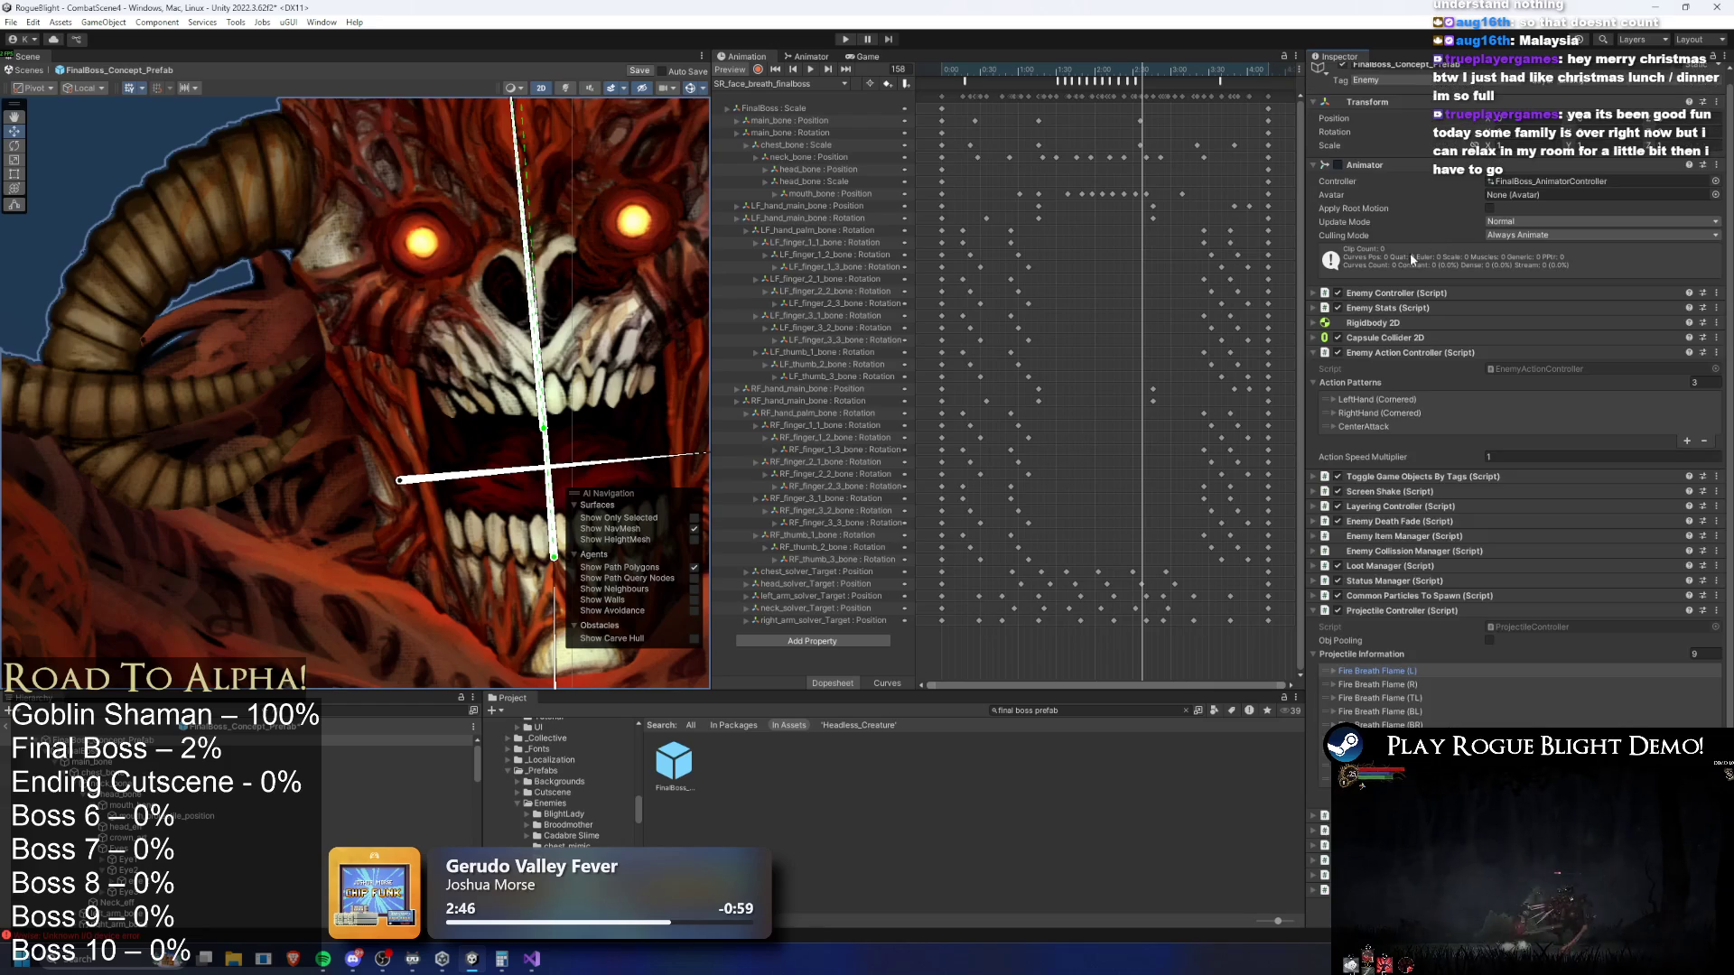
scroll(1632, 663, up, 3)
scroll(1633, 664, down, 3)
right_click(1490, 623)
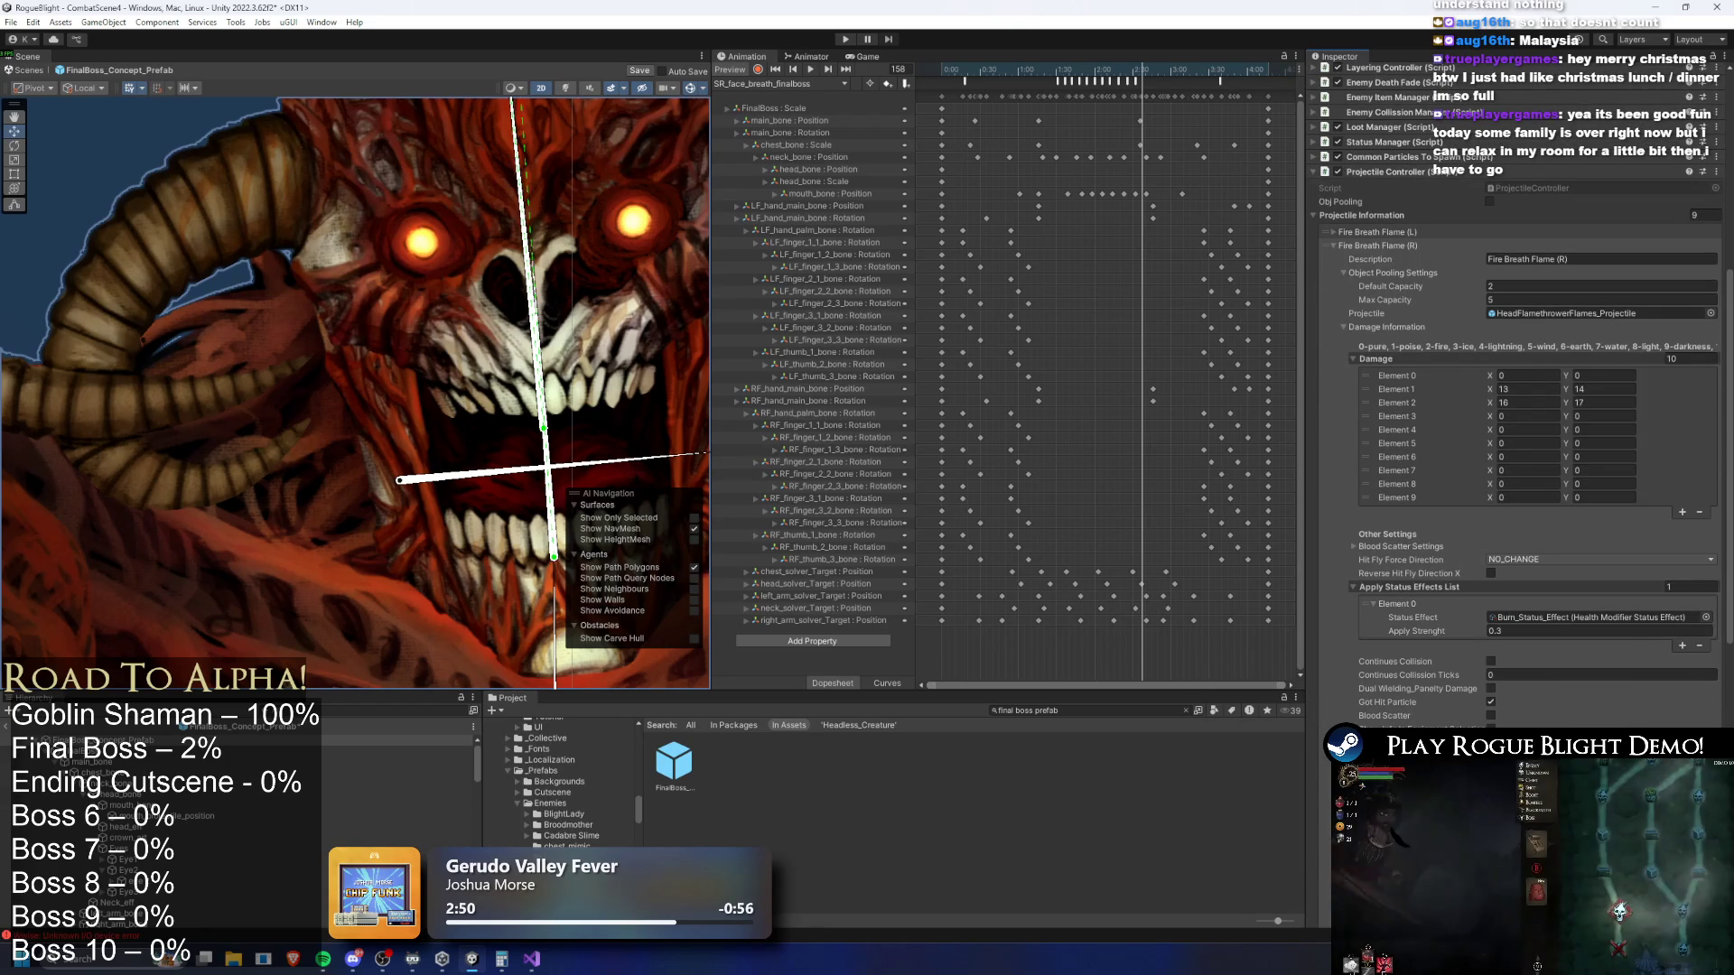
click(1522, 698)
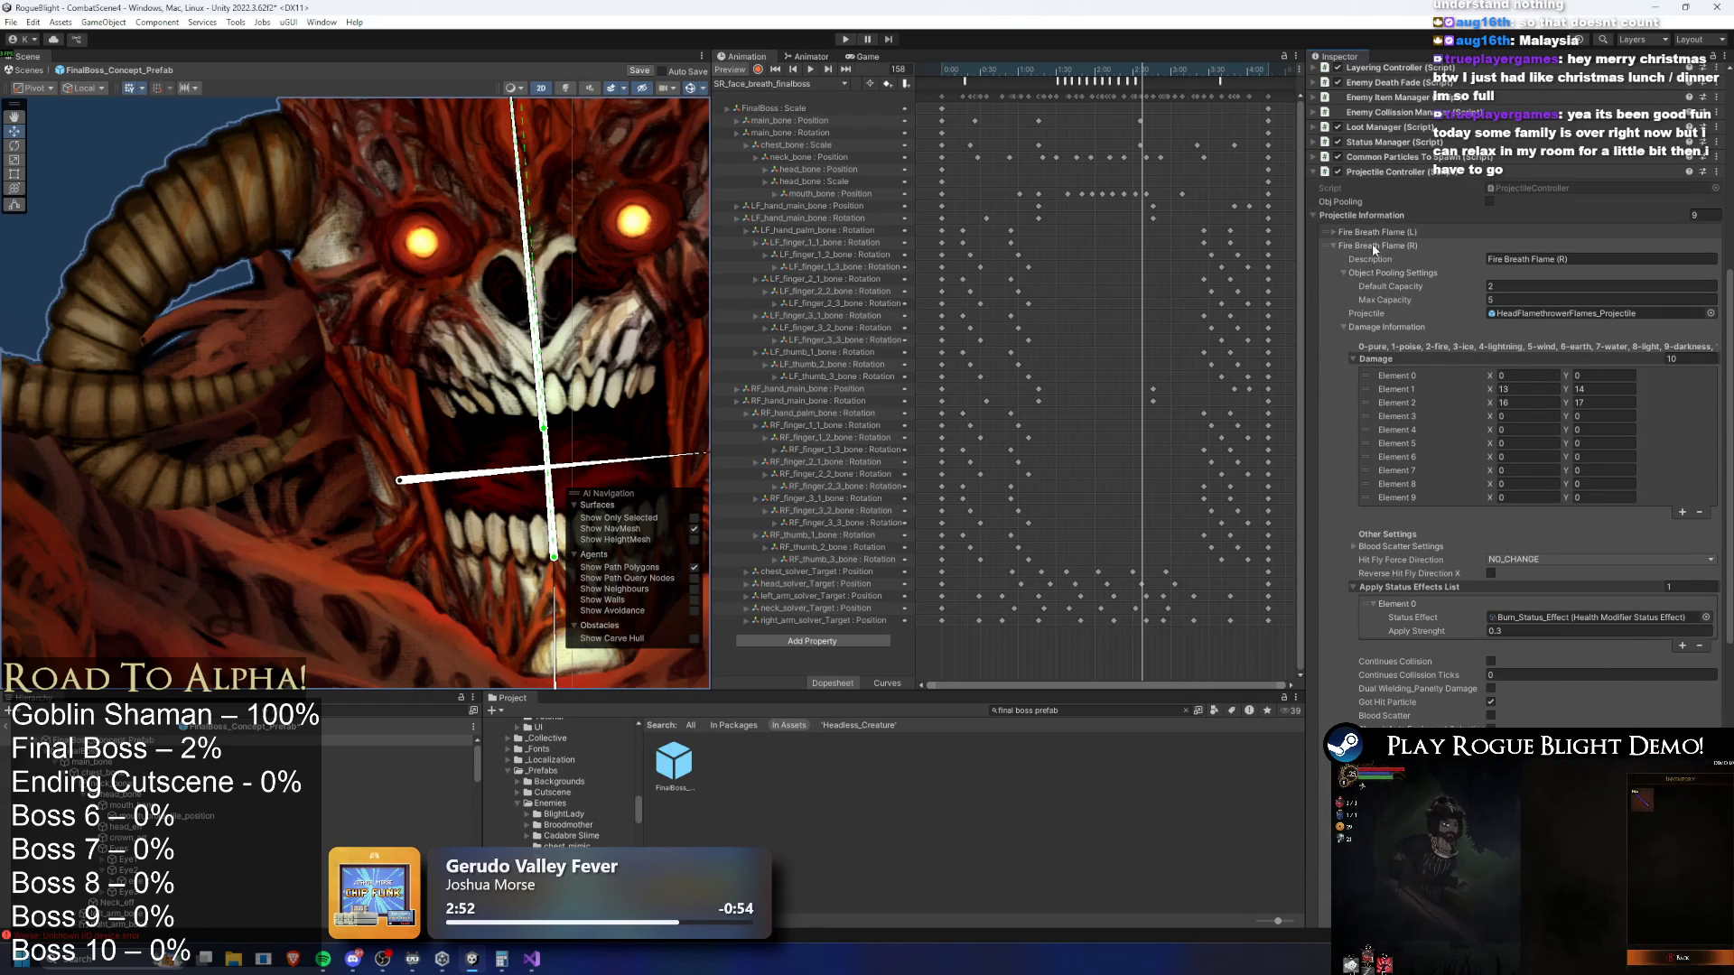
click(1373, 244)
click(1404, 699)
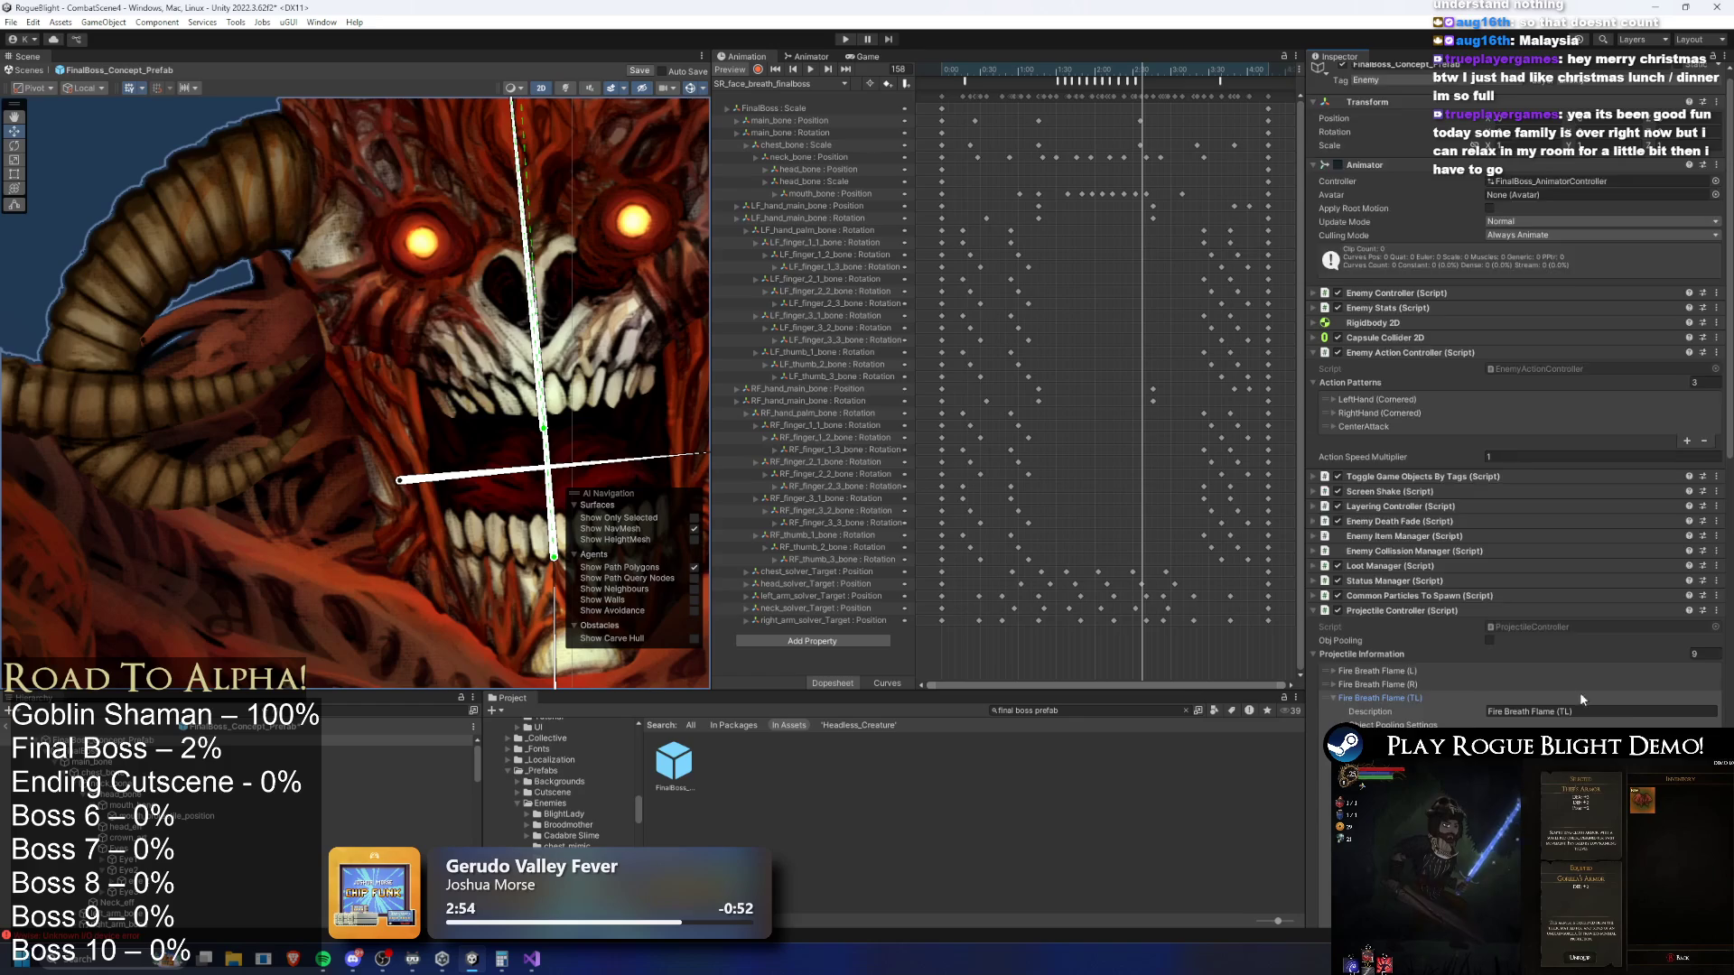
scroll(1575, 686, down, 10)
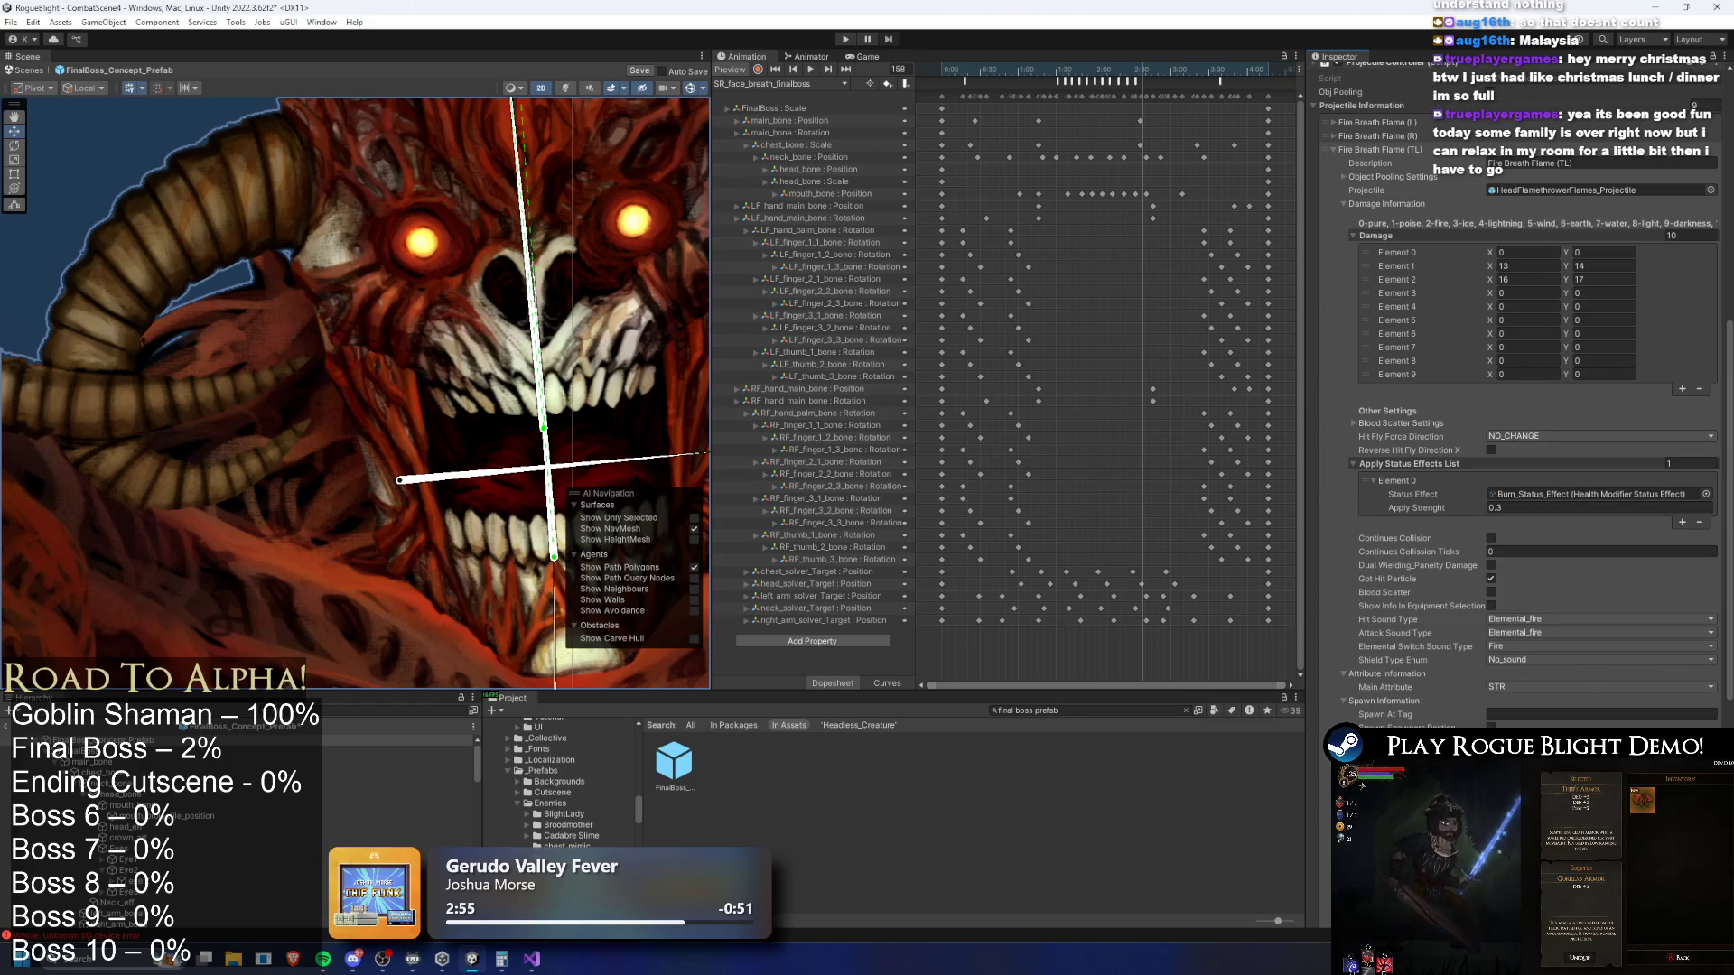
click(1413, 149)
Expand and review the Fire Breath Flame (BL) and (BR) projectile entries
click(1429, 704)
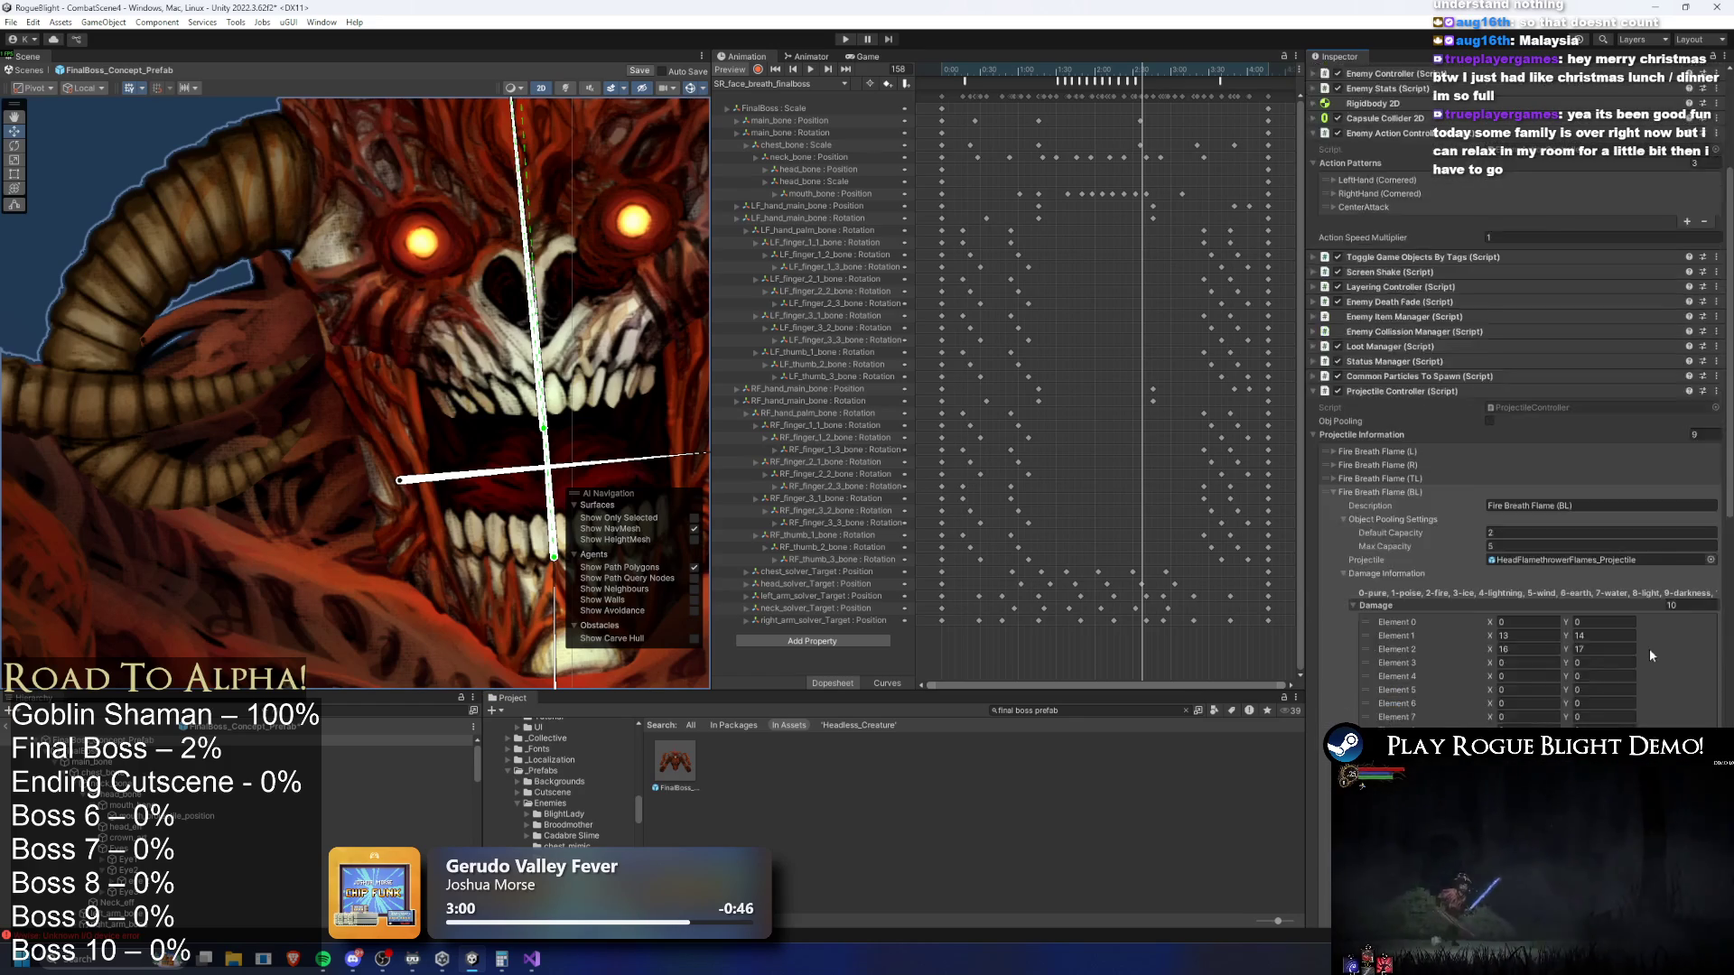
scroll(1617, 677, down, 8)
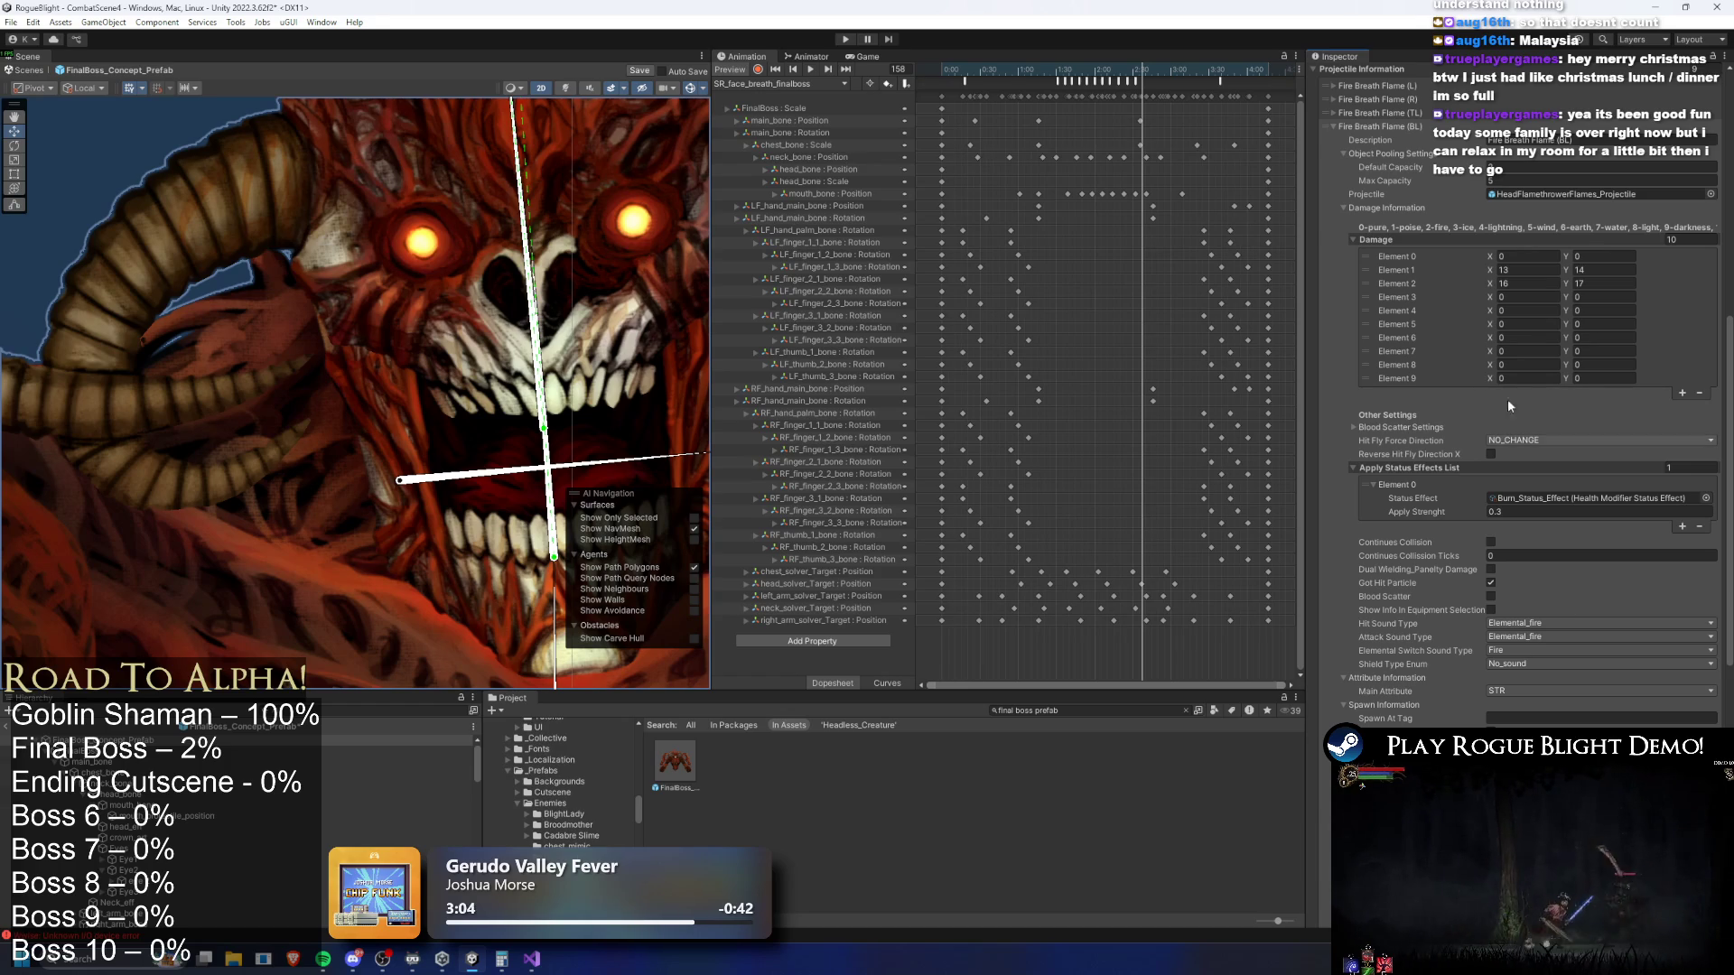
scroll(1477, 318, up, 3)
click(1406, 235)
click(1415, 248)
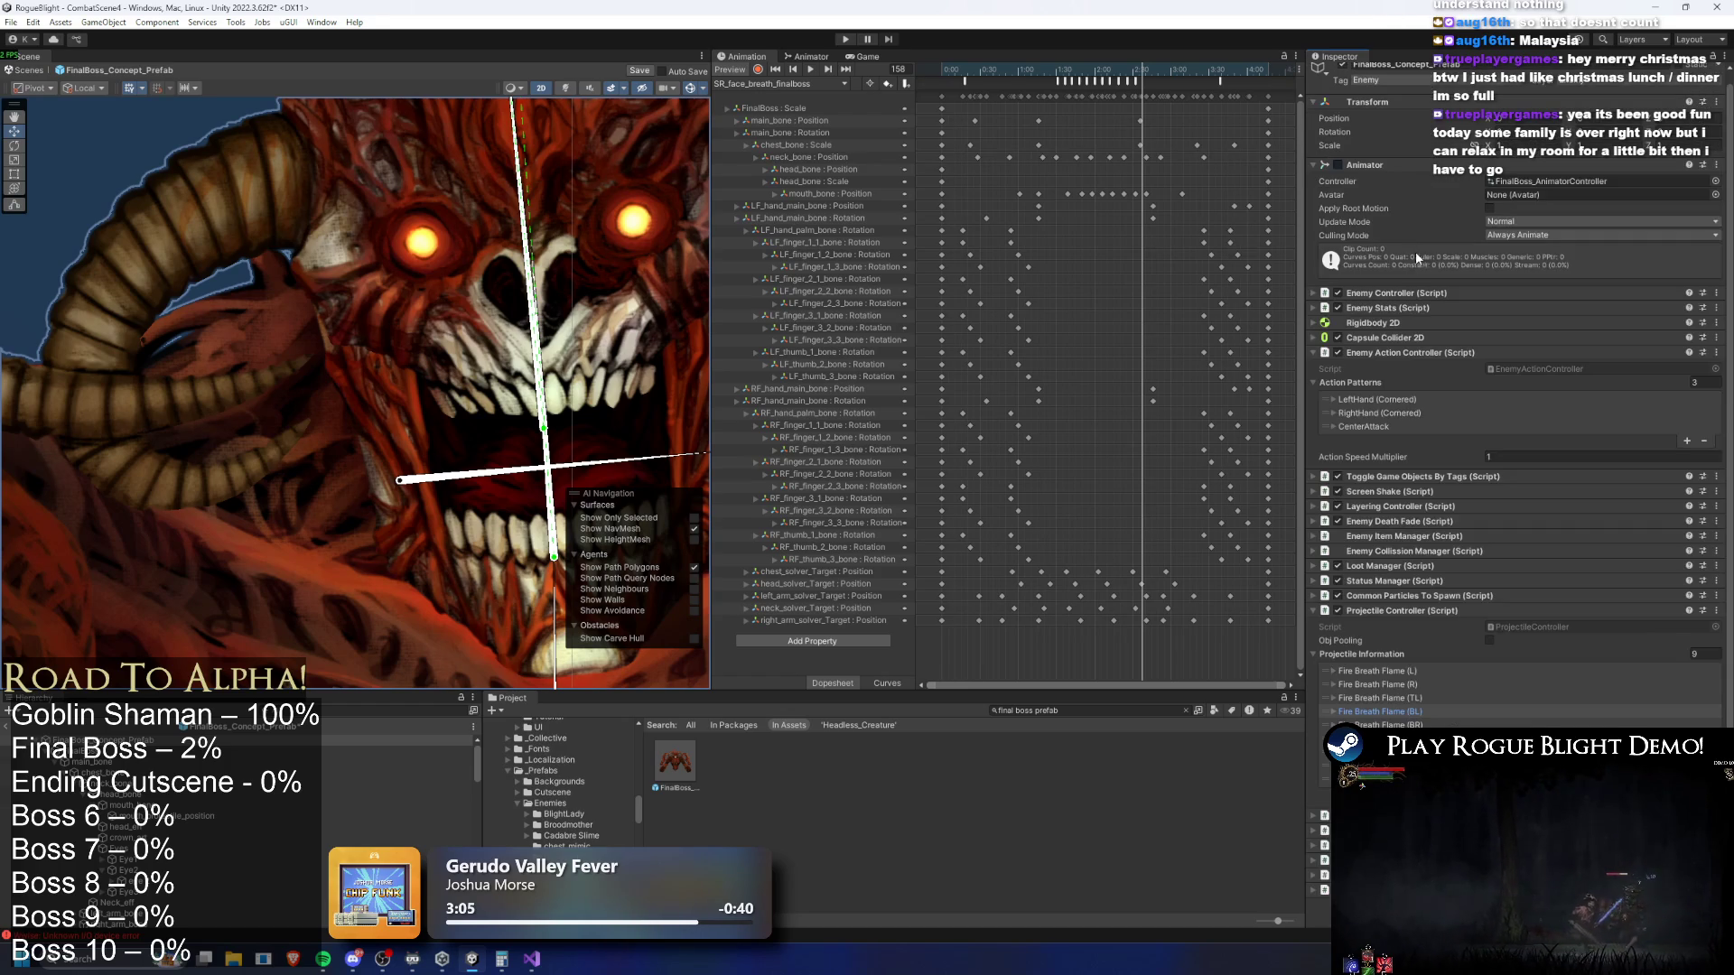
scroll(1576, 677, up, 6)
scroll(1575, 677, down, 8)
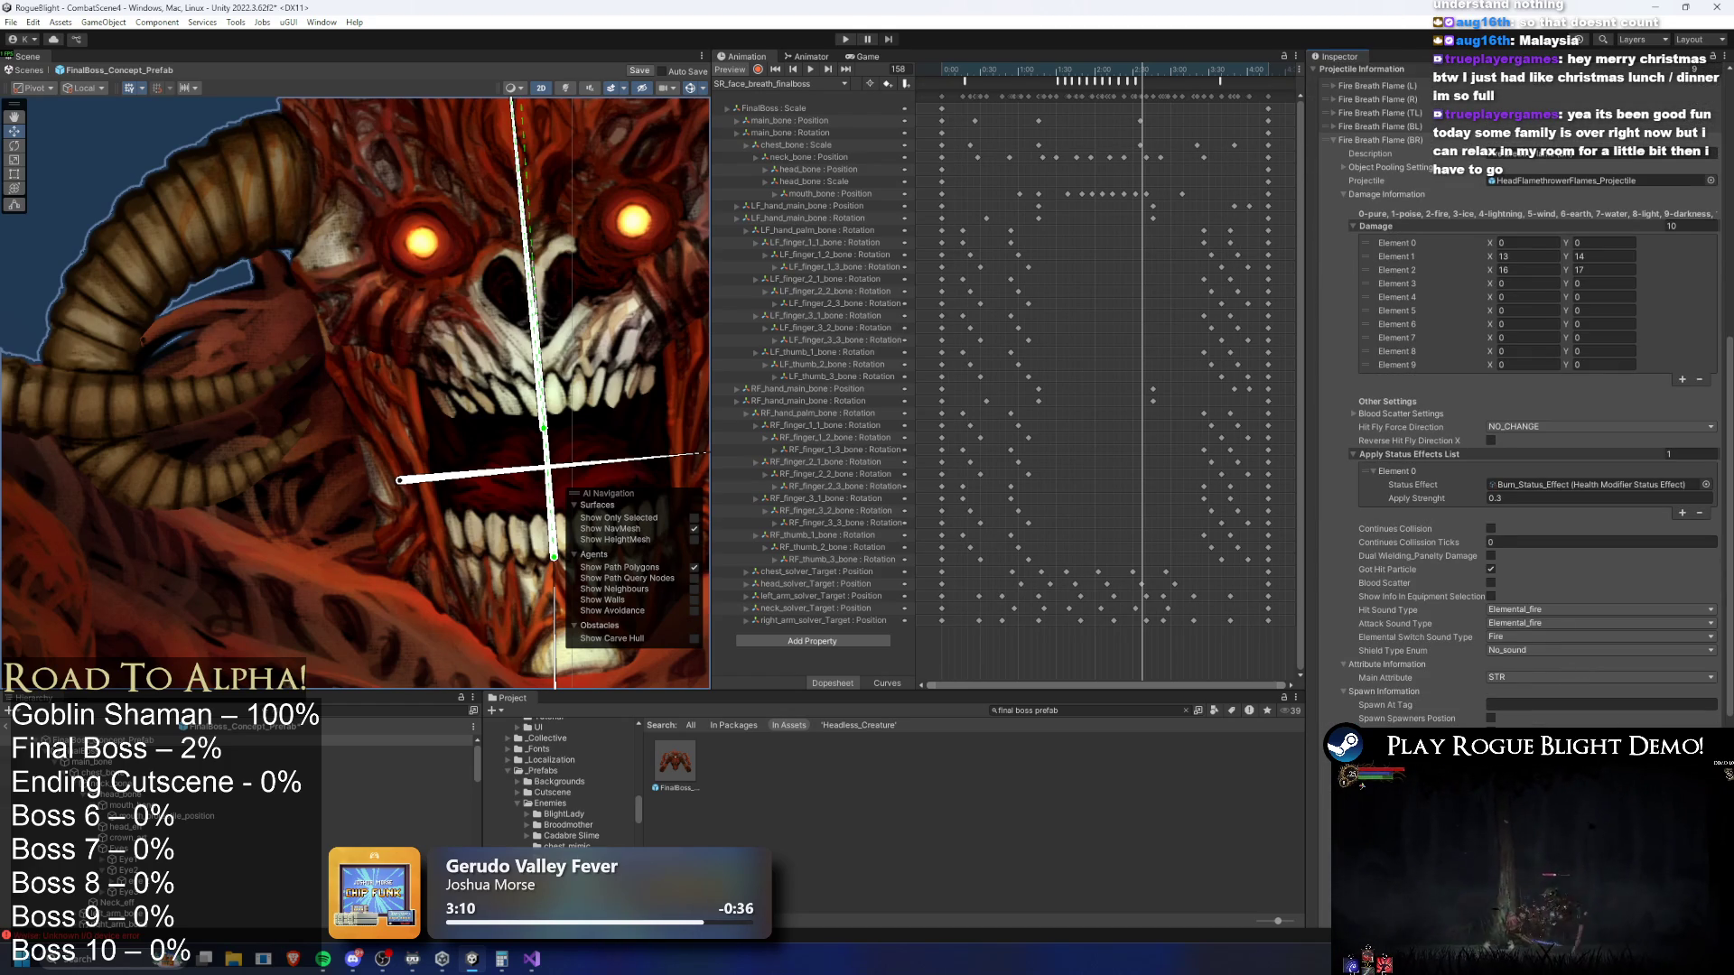
scroll(1491, 329, up, 3)
scroll(1415, 301, up, 9)
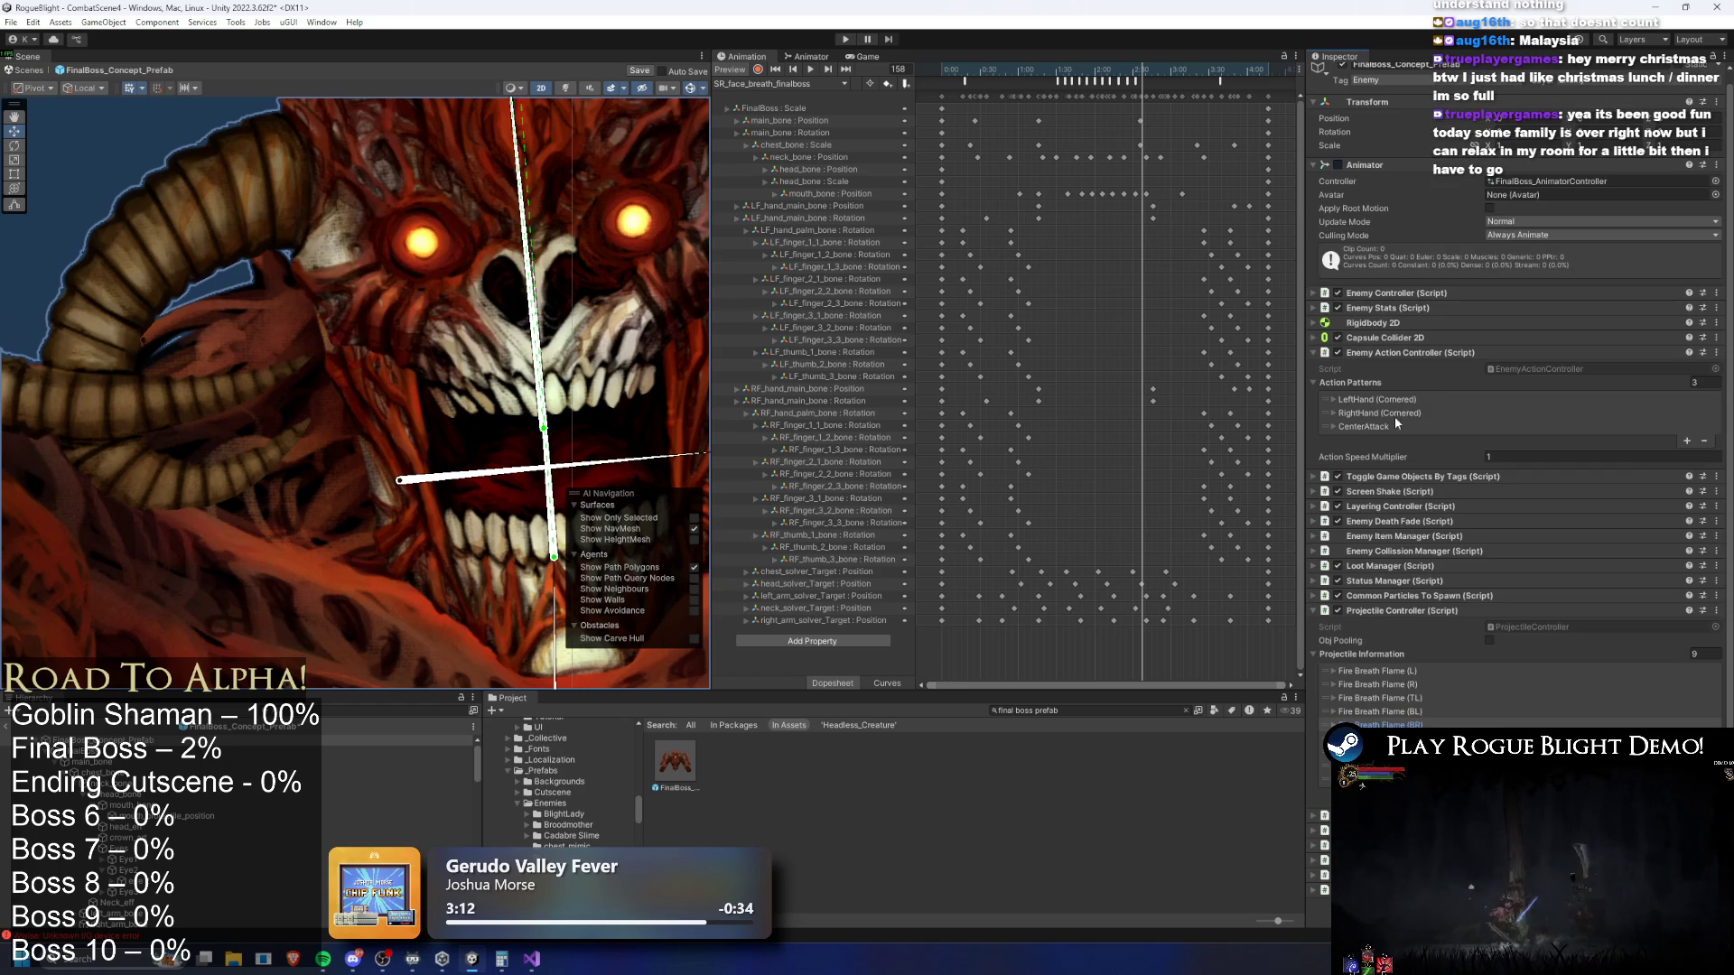
scroll(1535, 669, down, 15)
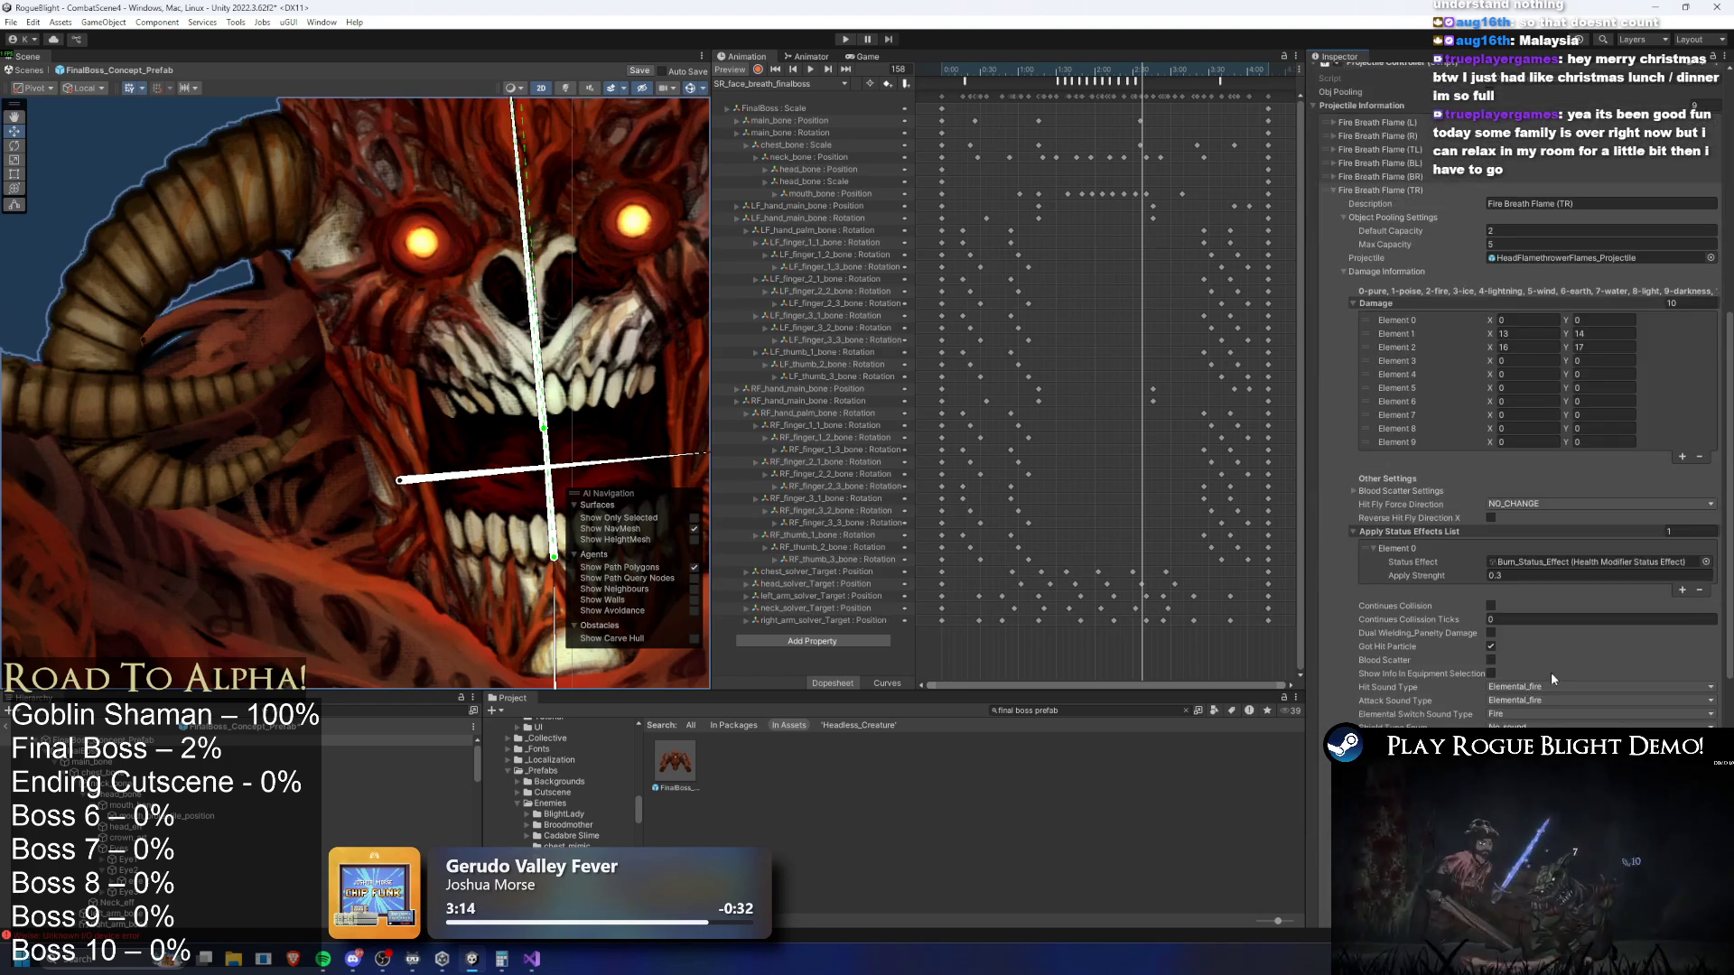
Copy the (BR) Spawn Position property path, review its damage and burn settings, then collapse it
right_click(1517, 712)
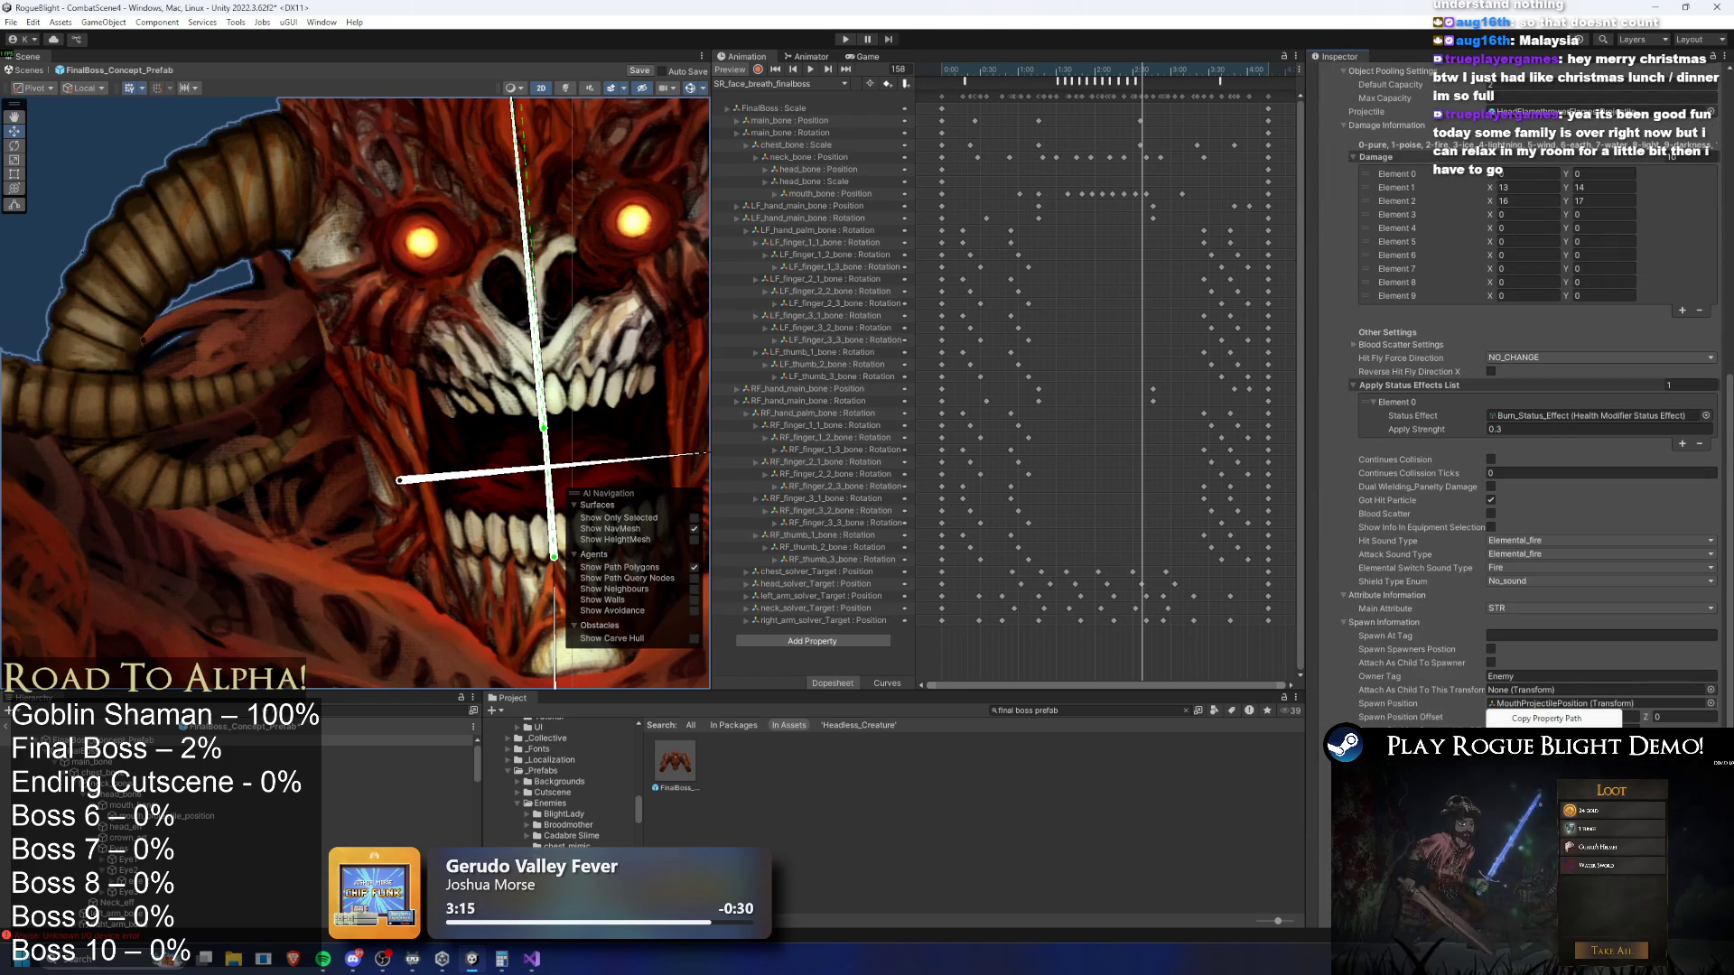
click(1526, 718)
scroll(1470, 561, up, 15)
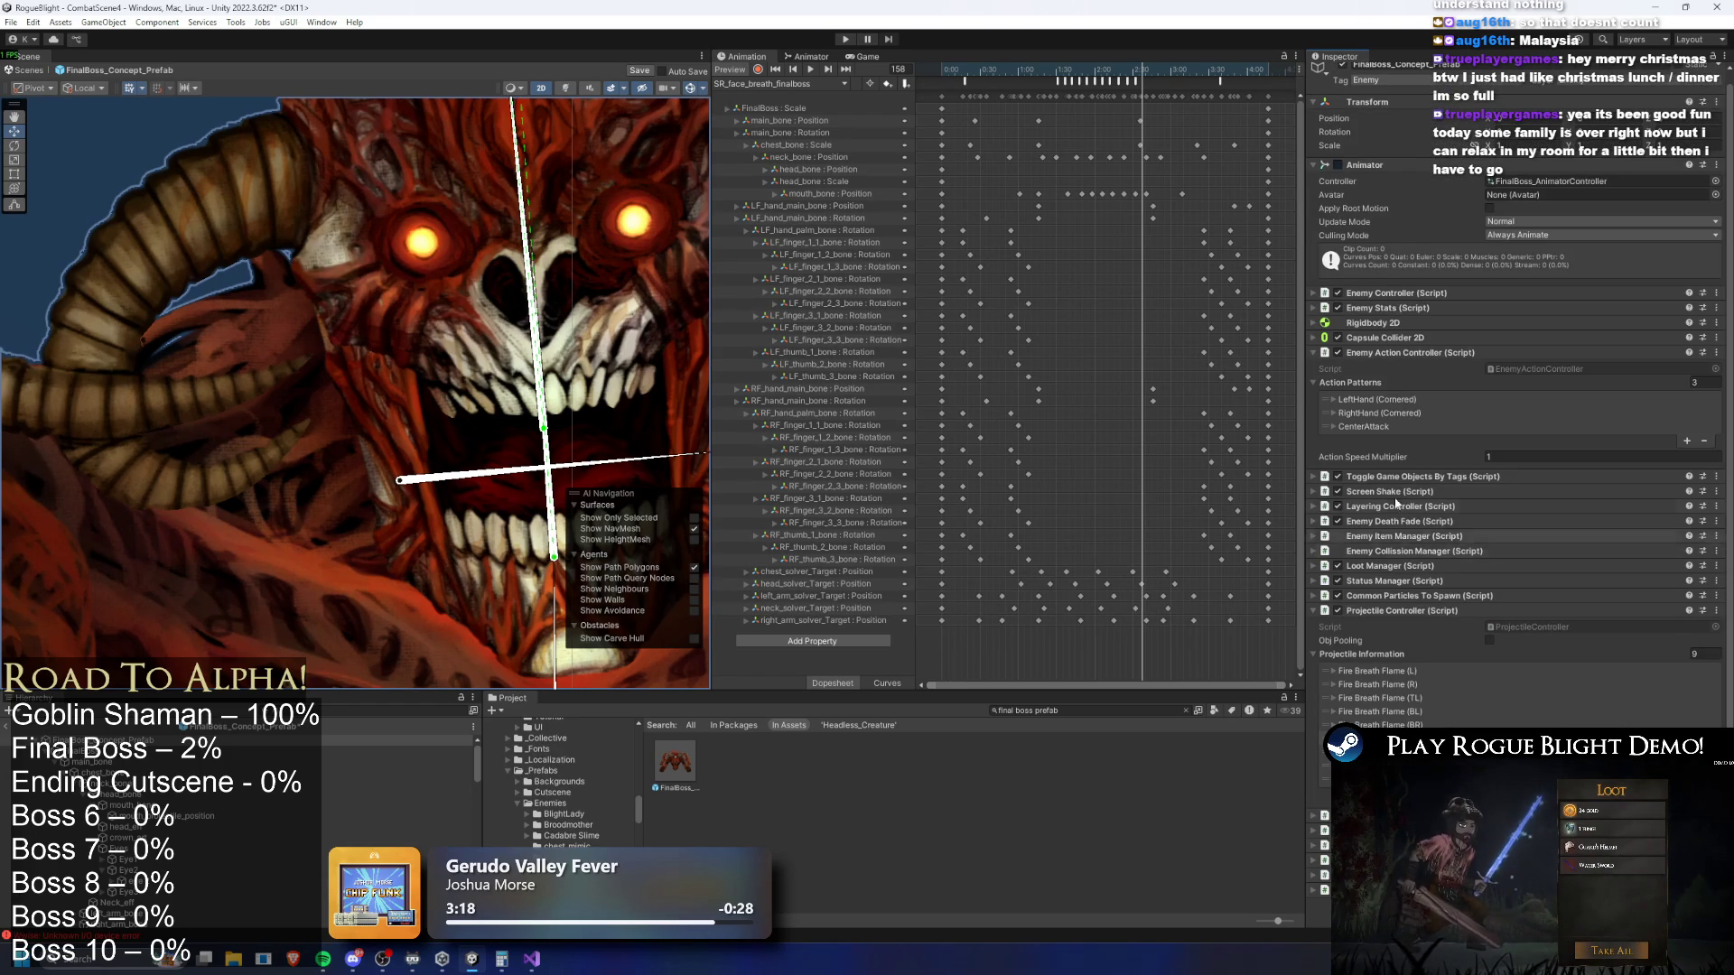
scroll(1600, 685, down, 10)
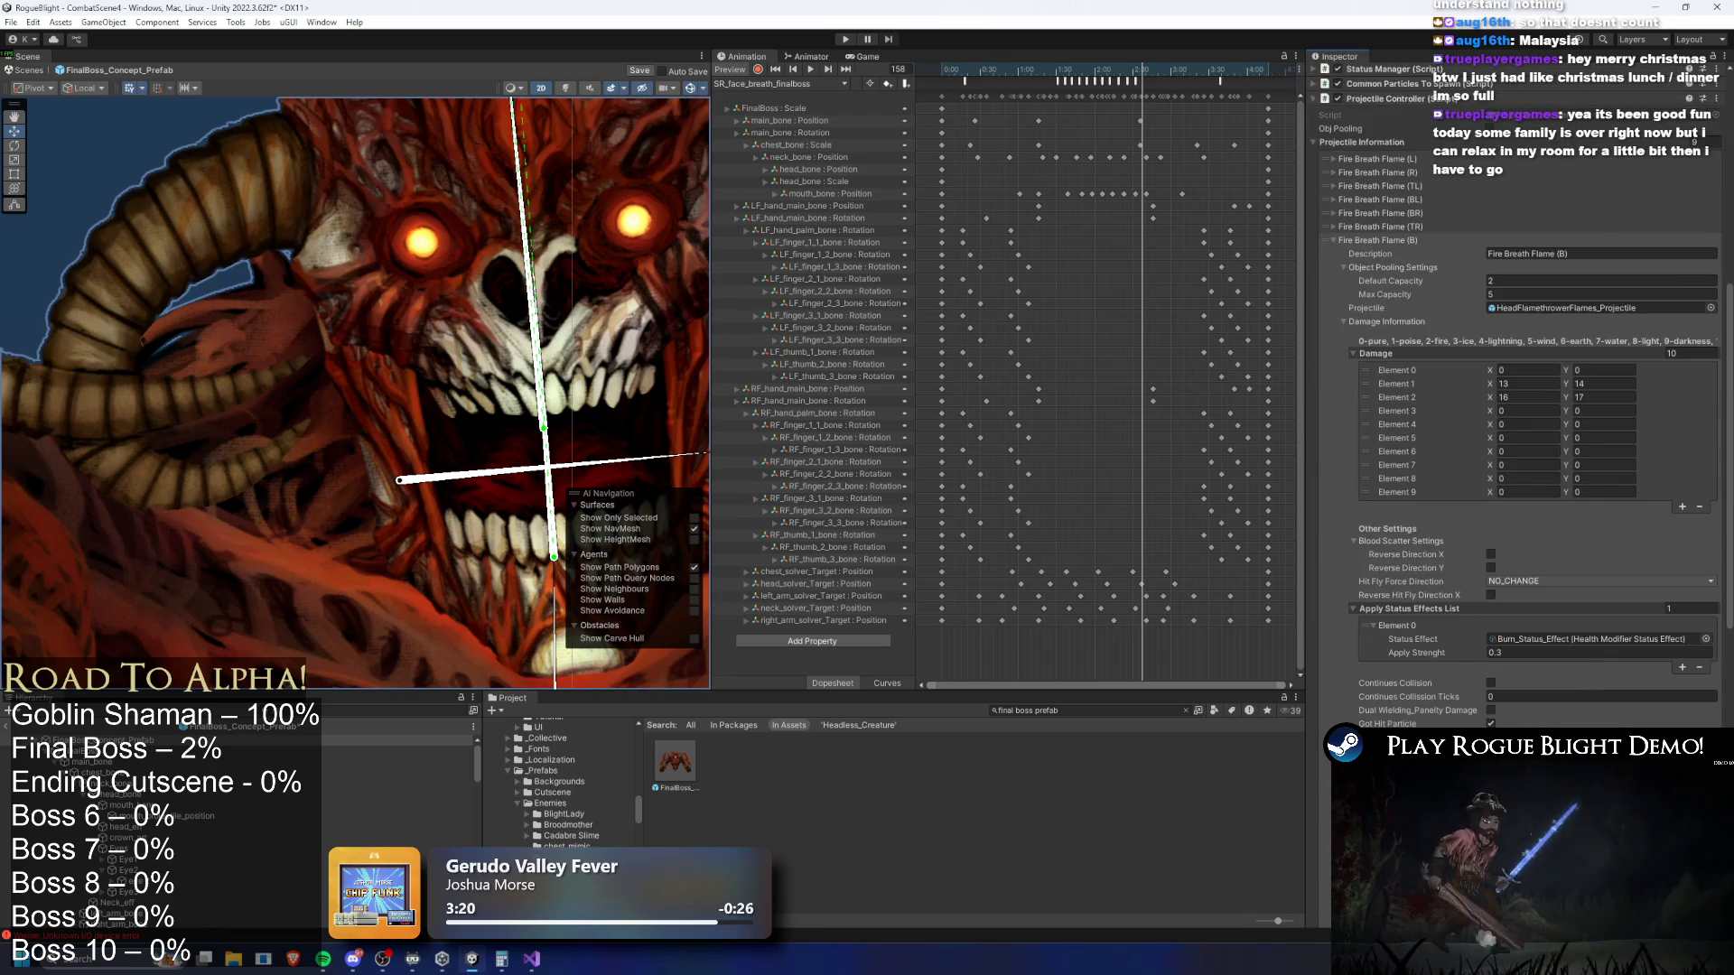
scroll(1554, 684, down, 3)
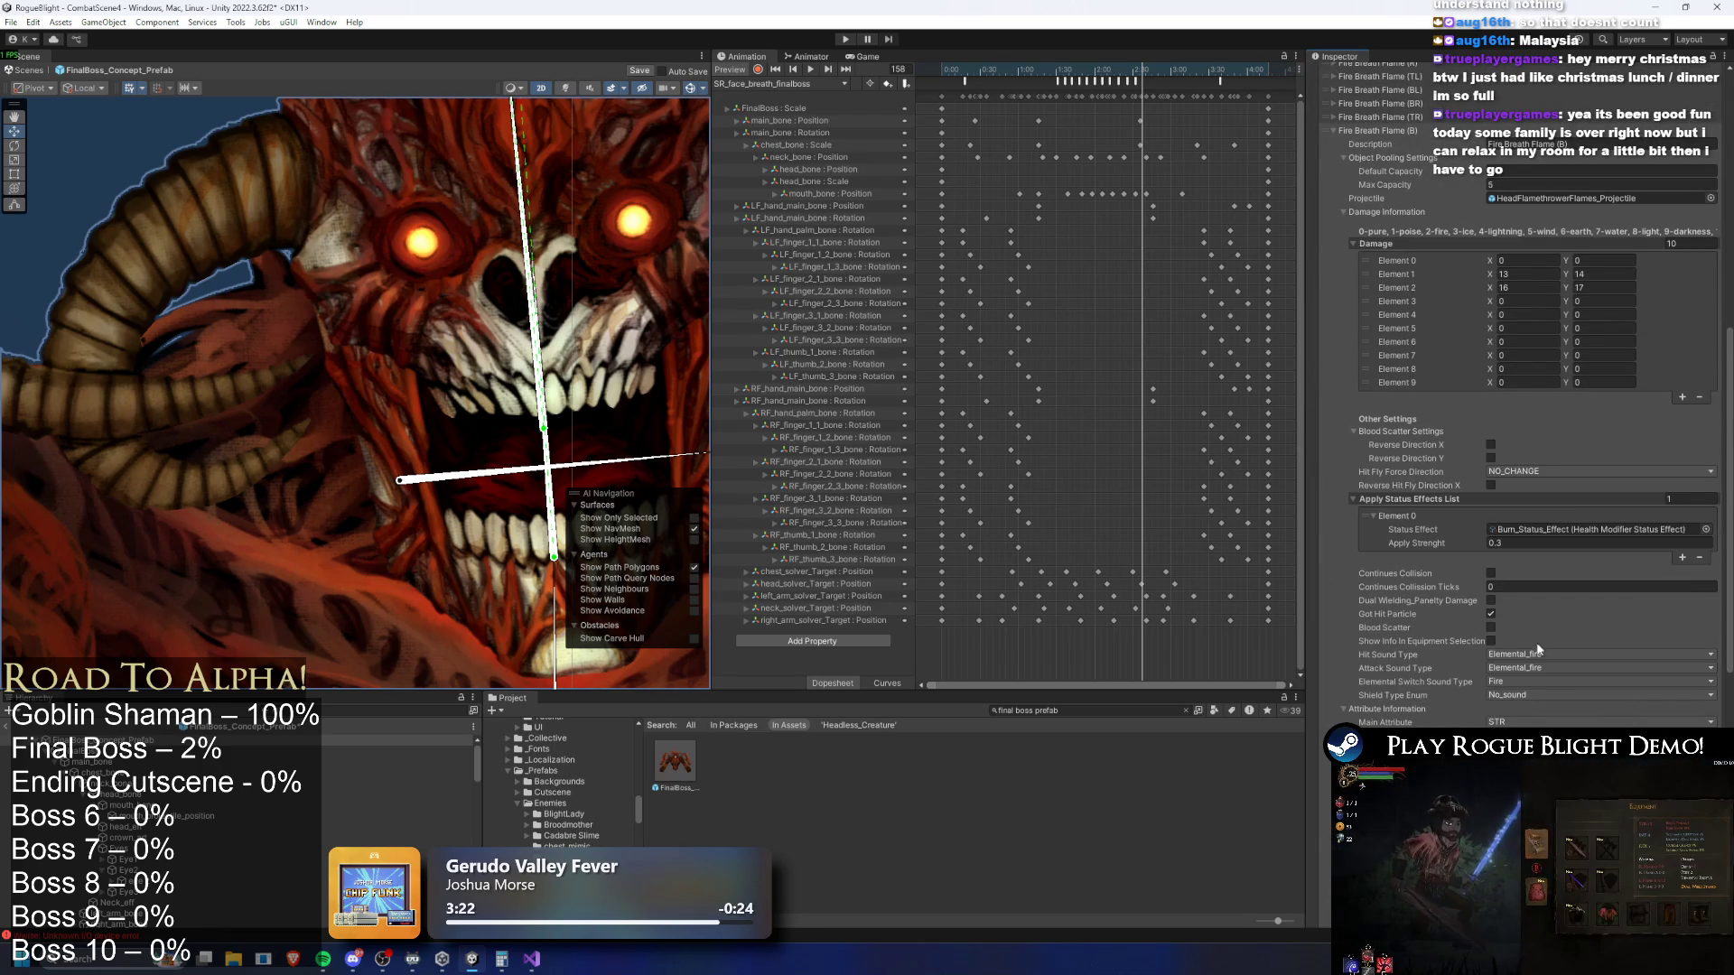
scroll(1552, 681, up, 8)
scroll(1391, 310, up, 9)
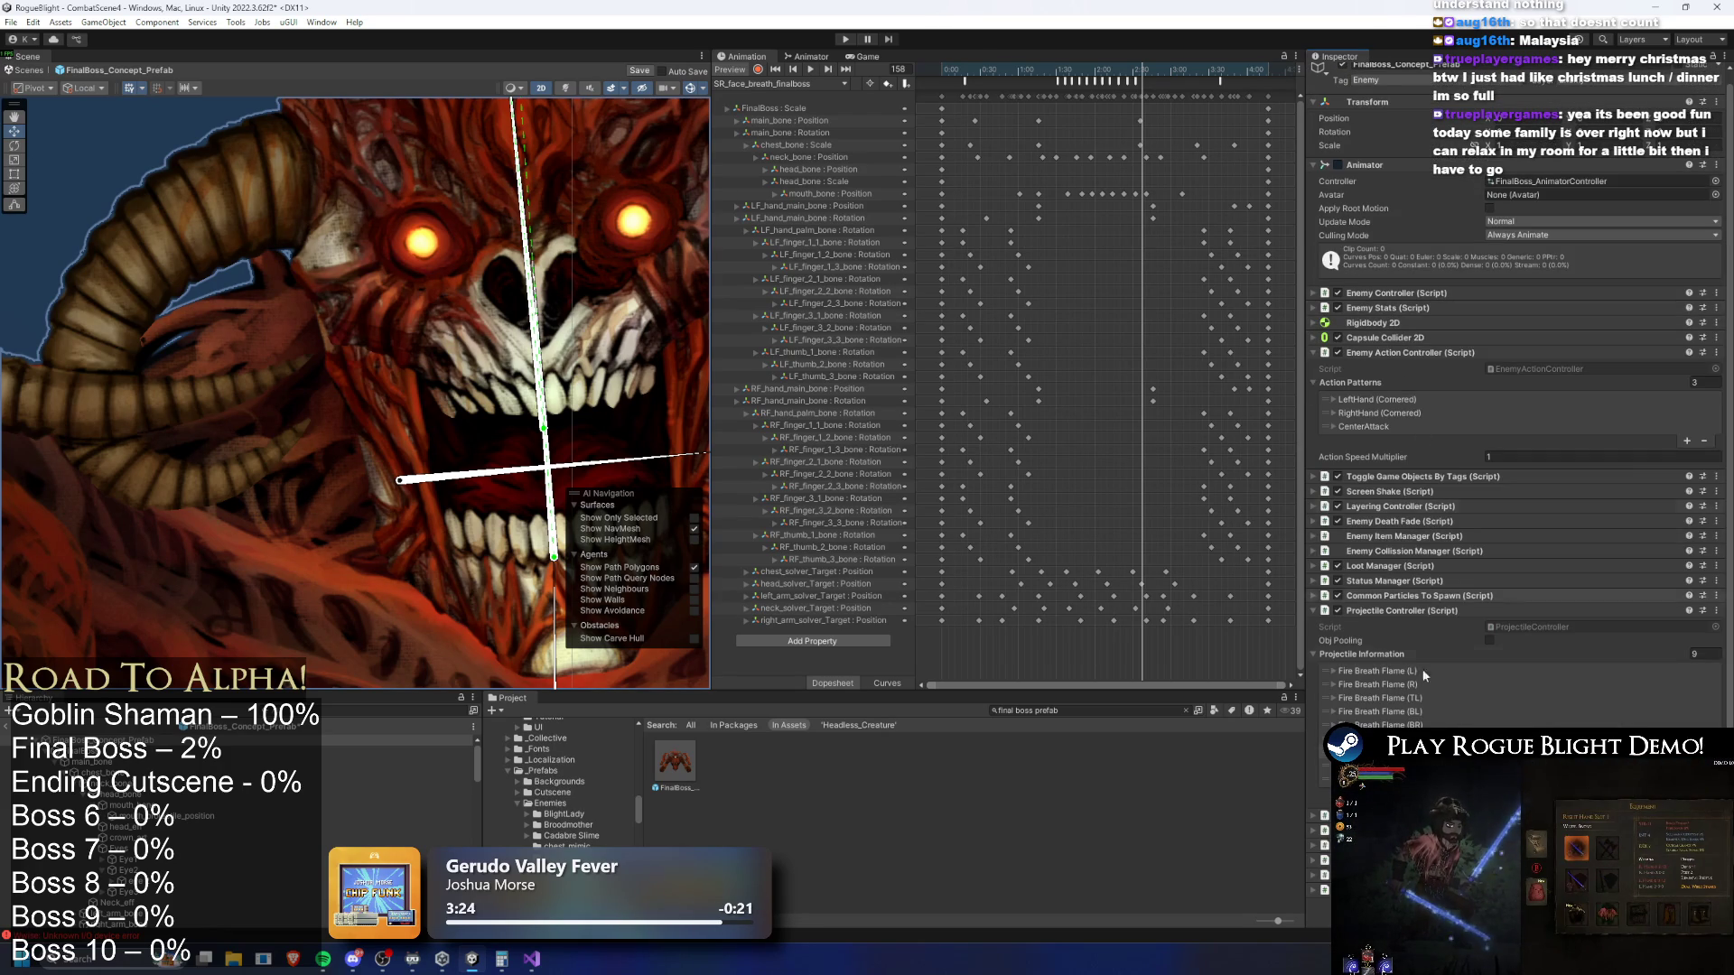
scroll(1567, 682, down, 10)
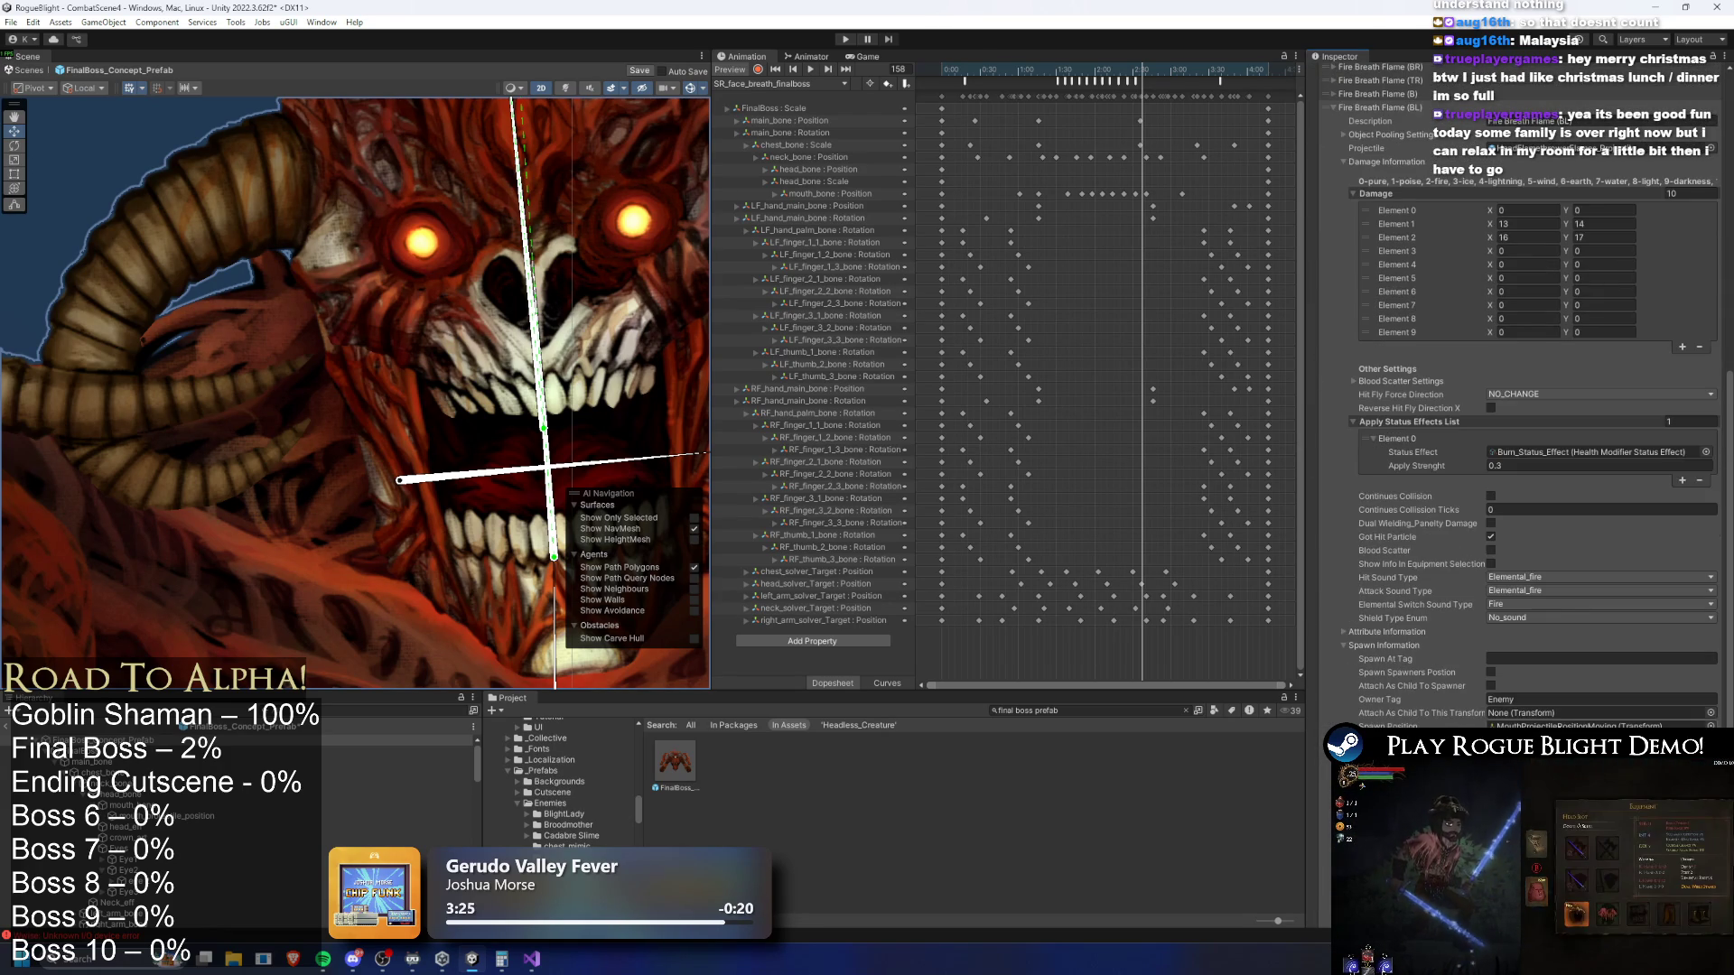
scroll(1601, 325, up, 5)
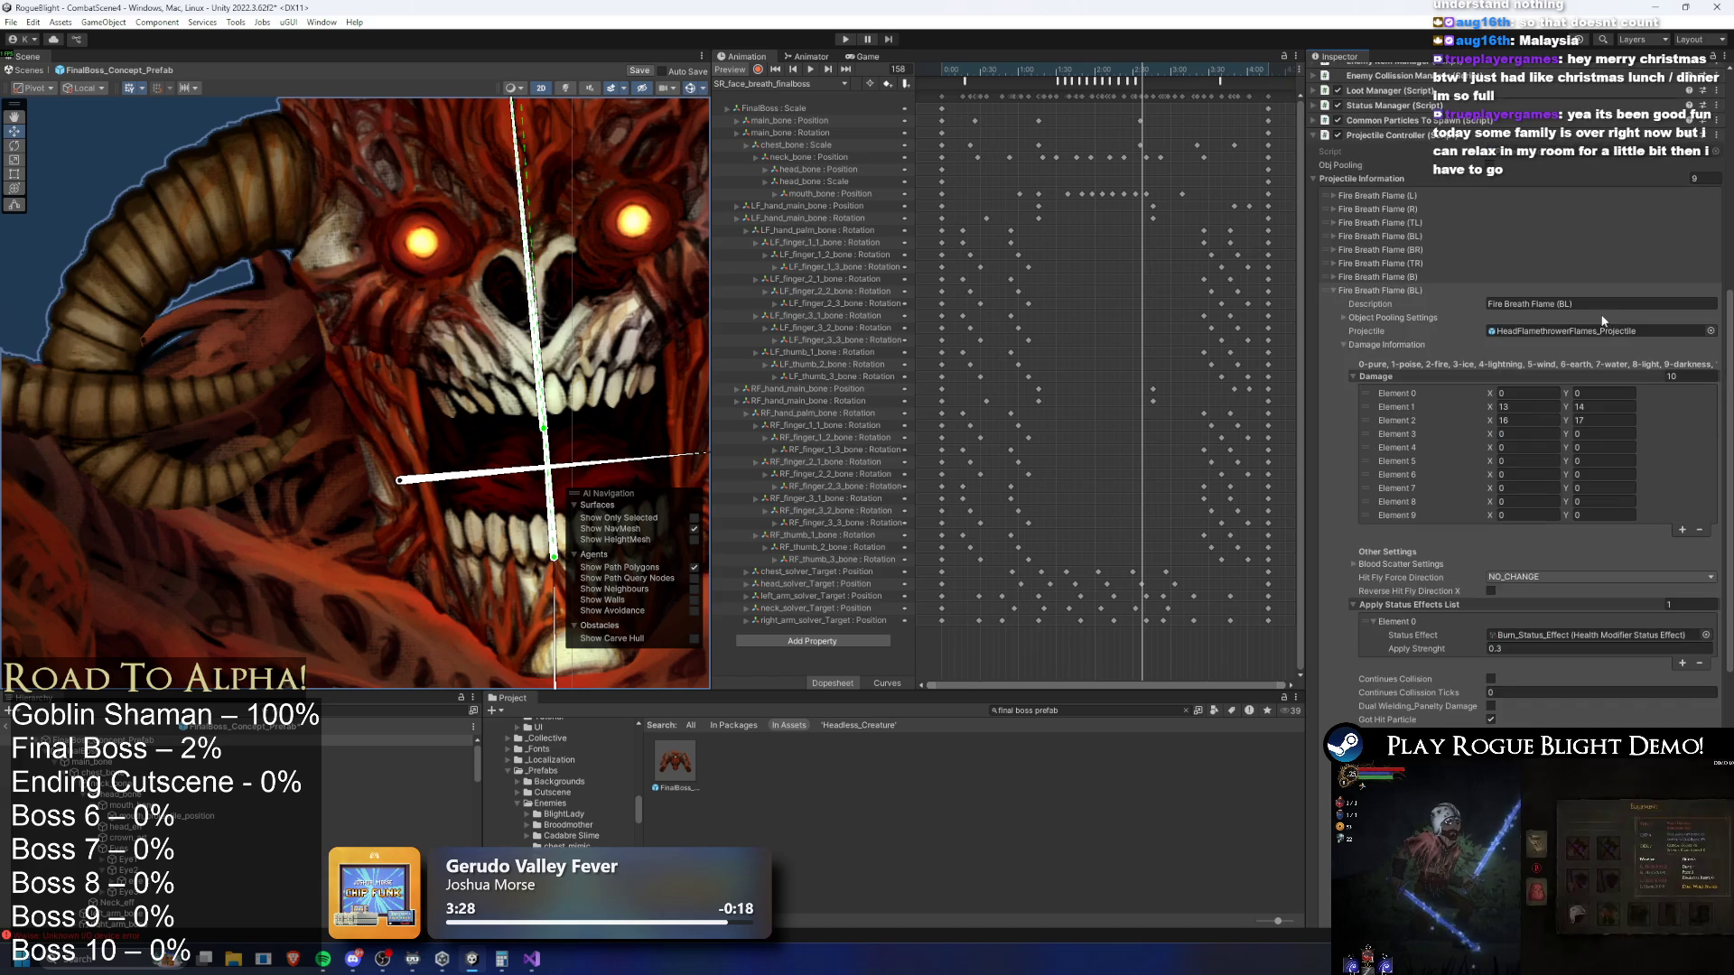
scroll(1601, 326, up, 10)
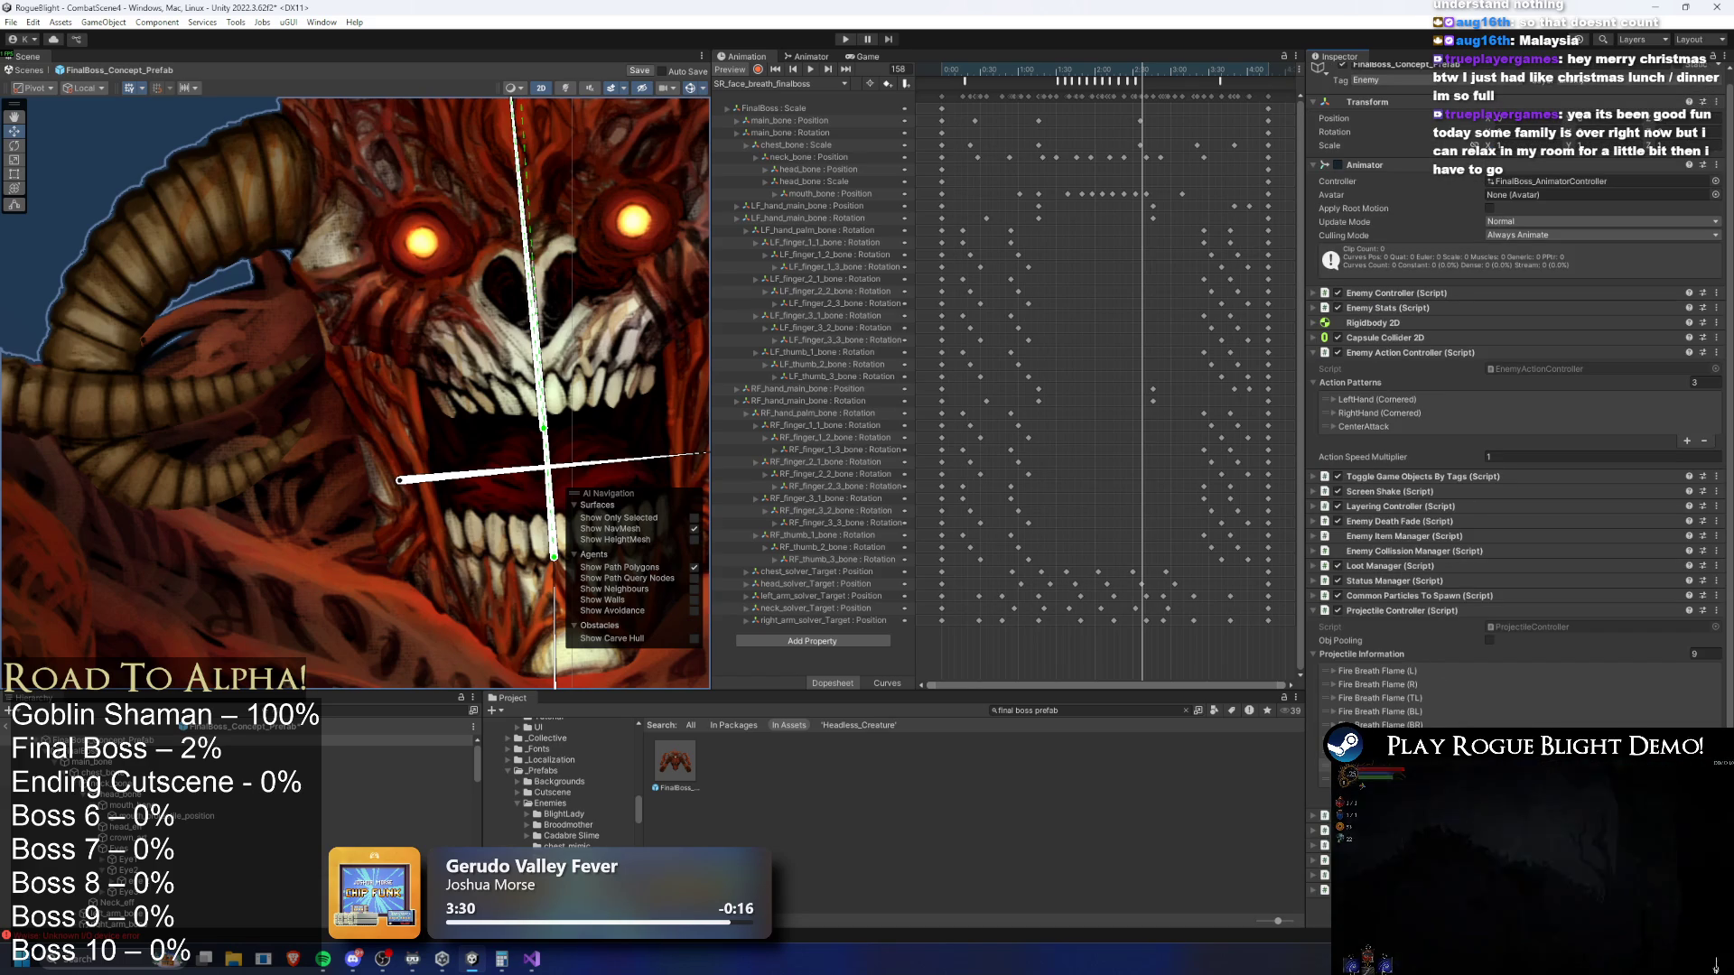
scroll(1517, 406, down, 12)
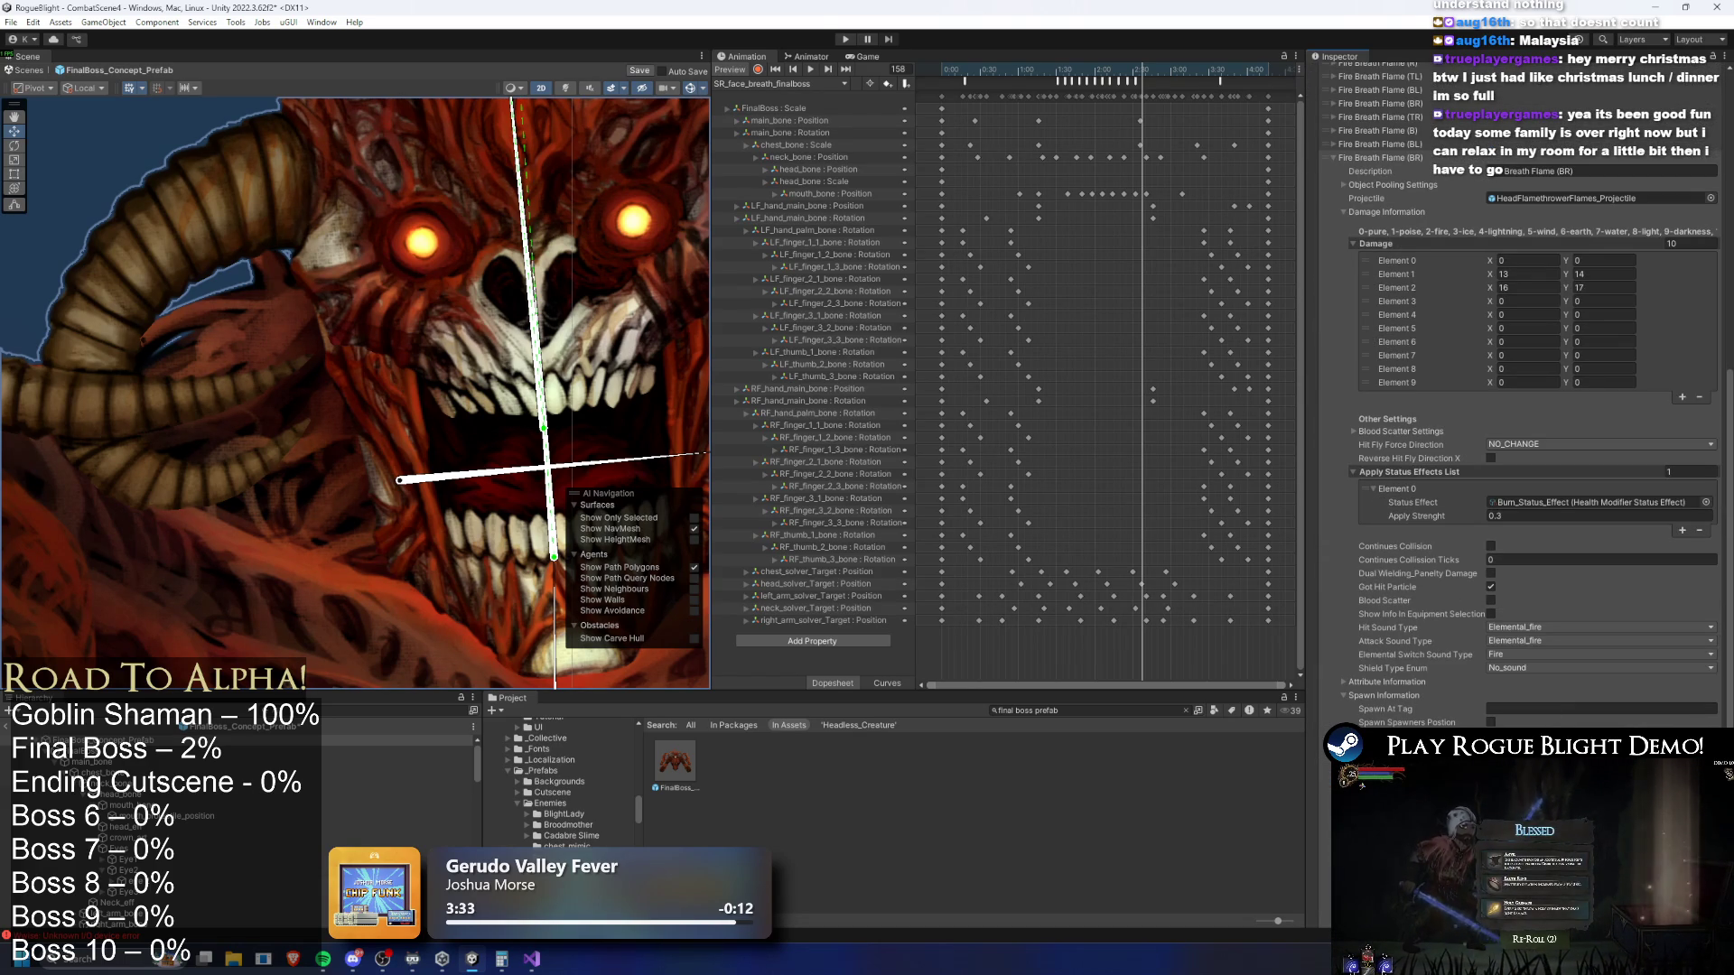
click(1413, 157)
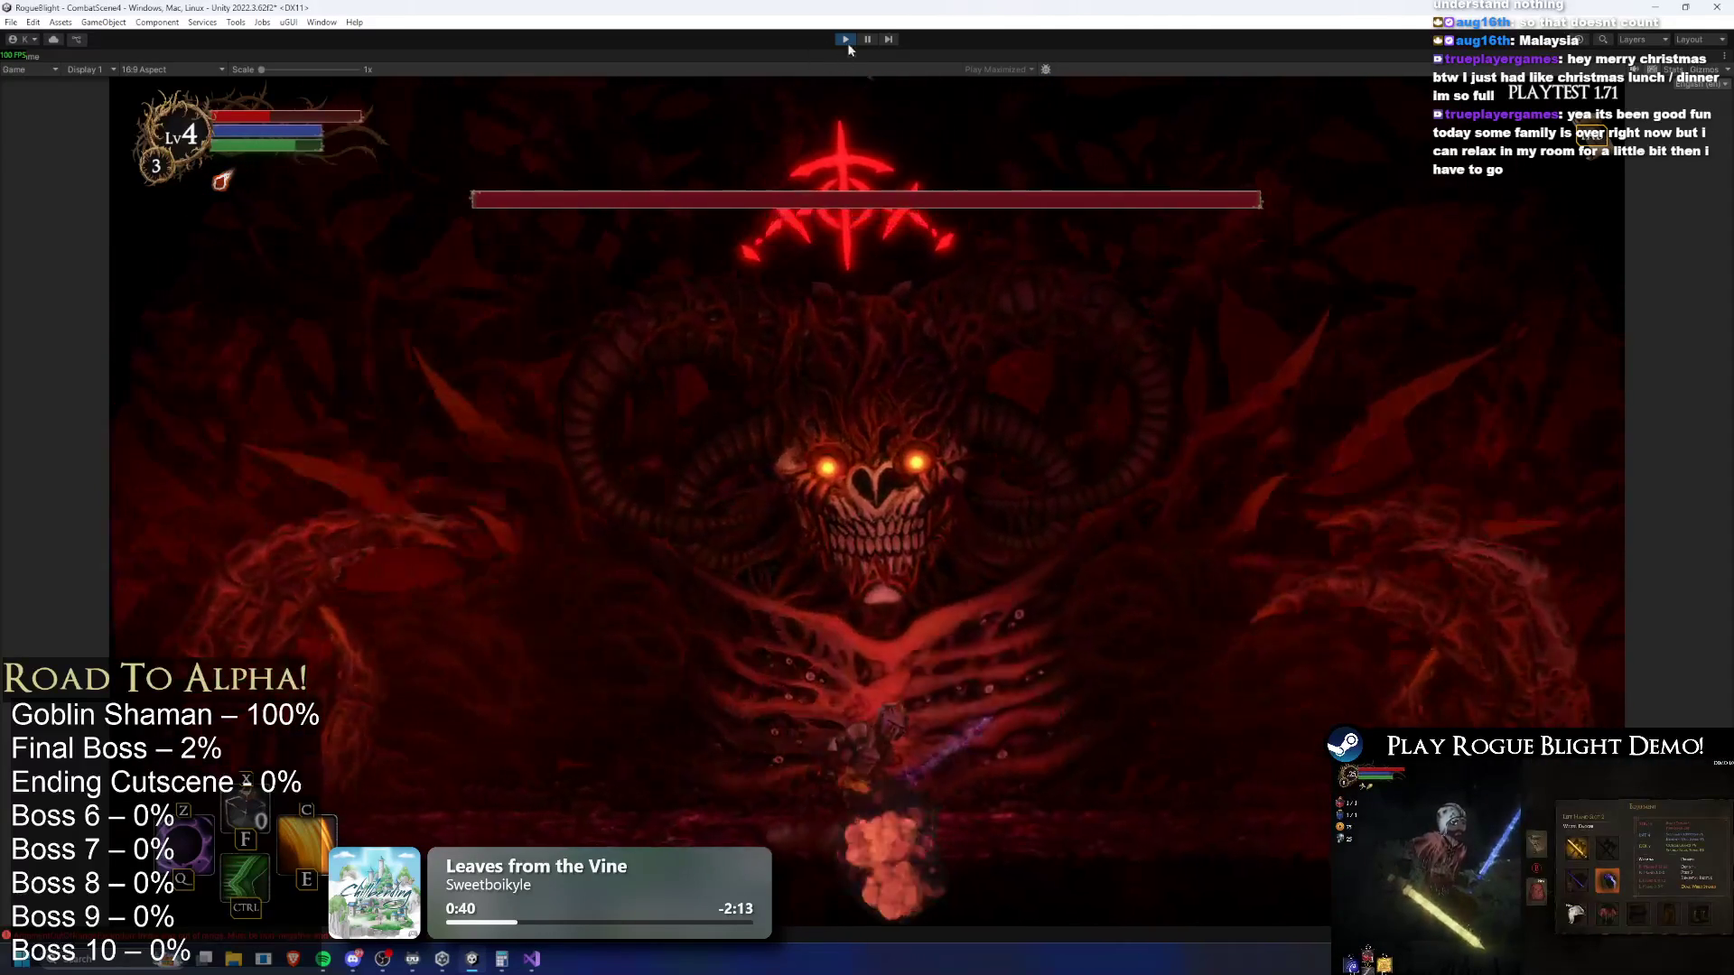
End the boss fight play-test with Ctrl+P and return to the FinalBoss_Concept_Prefab
key(ctrl+p)
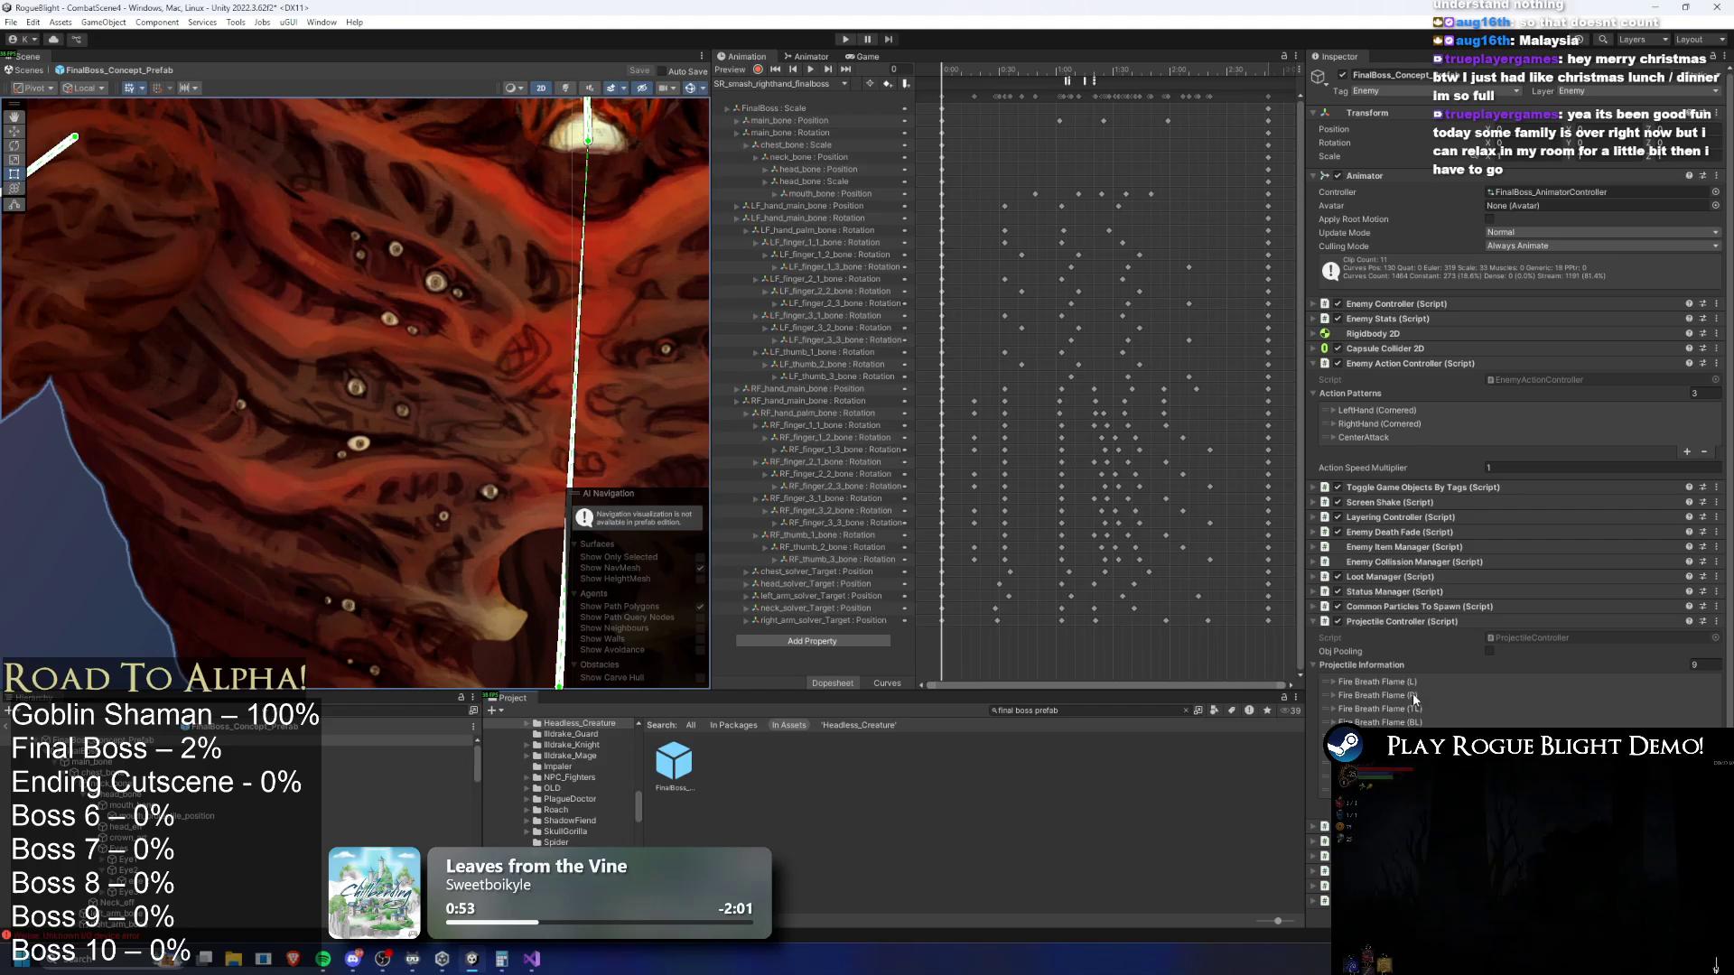
Expand and collapse the Fire Breath Flame (TL) and (TR) entries, then list the boss's animation clips
click(812, 83)
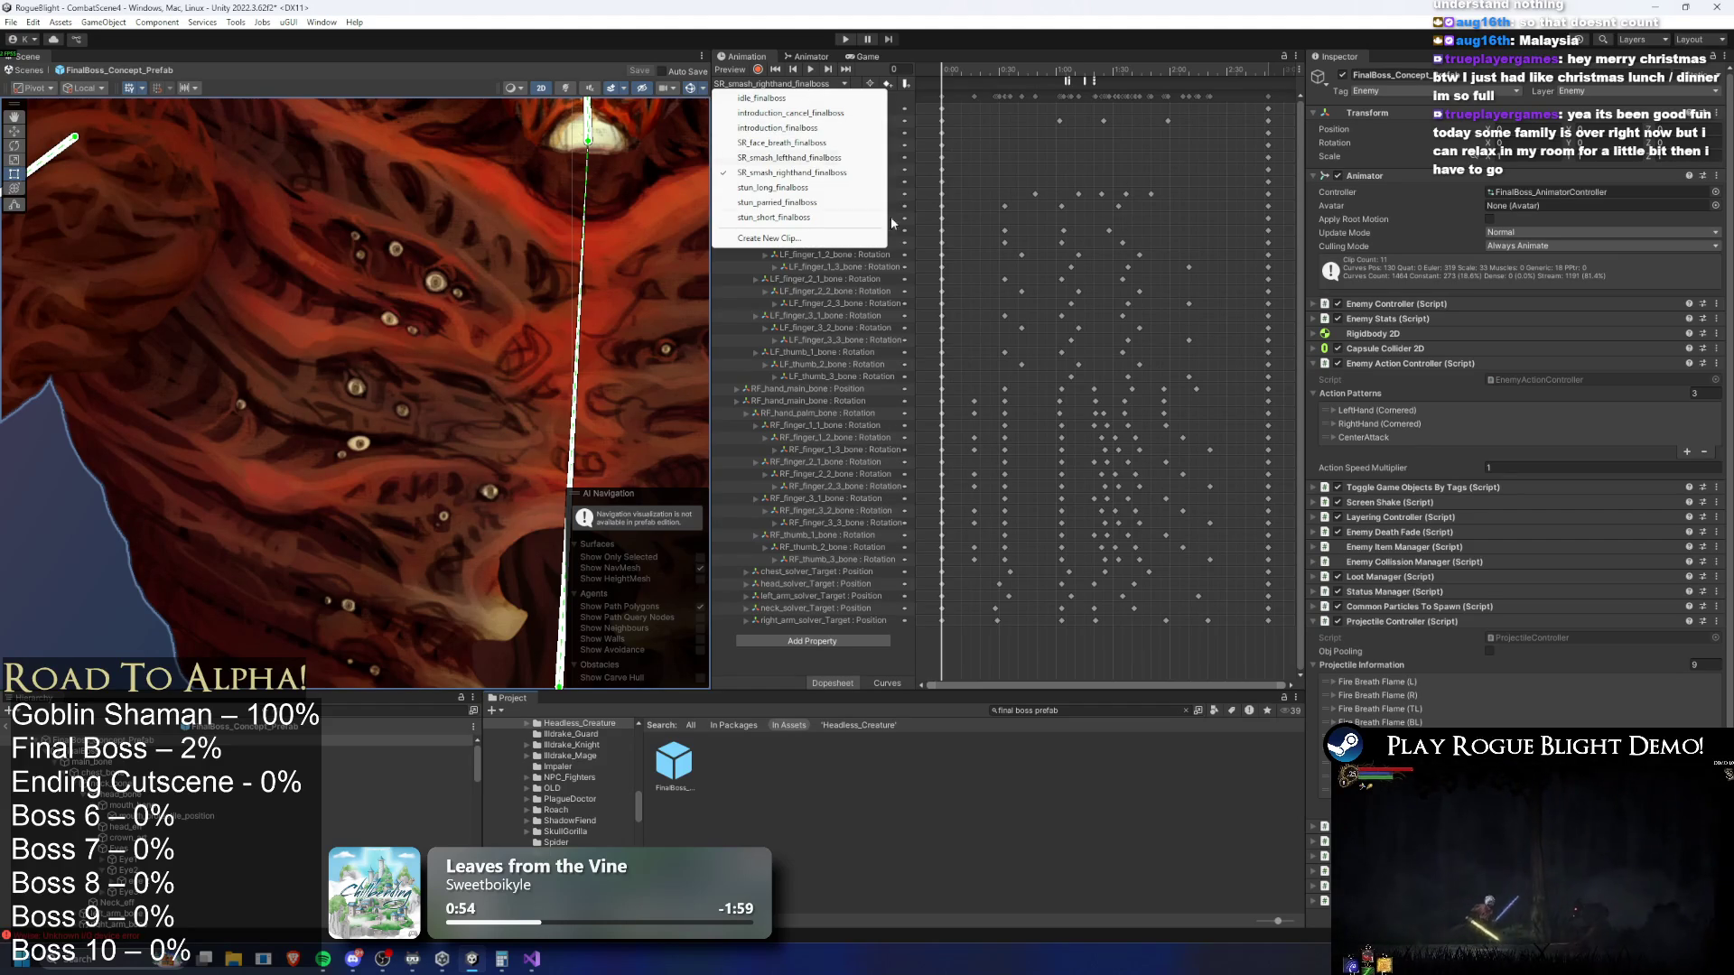
click(1439, 712)
scroll(1582, 664, down, 10)
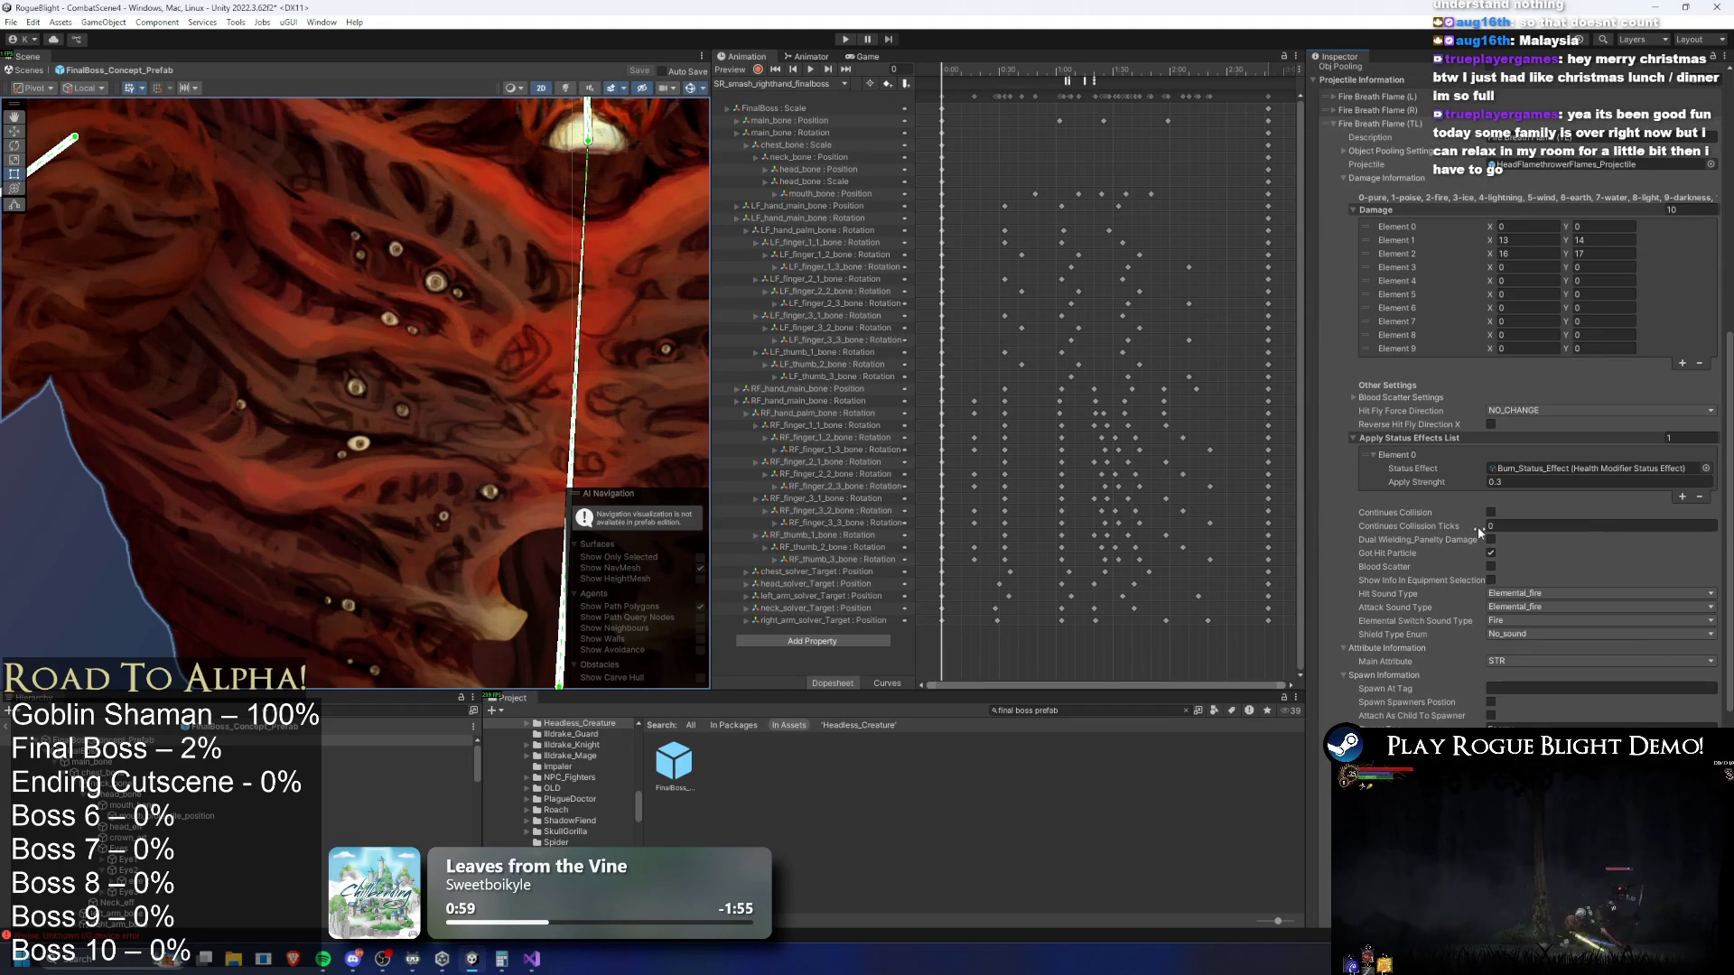
click(1407, 126)
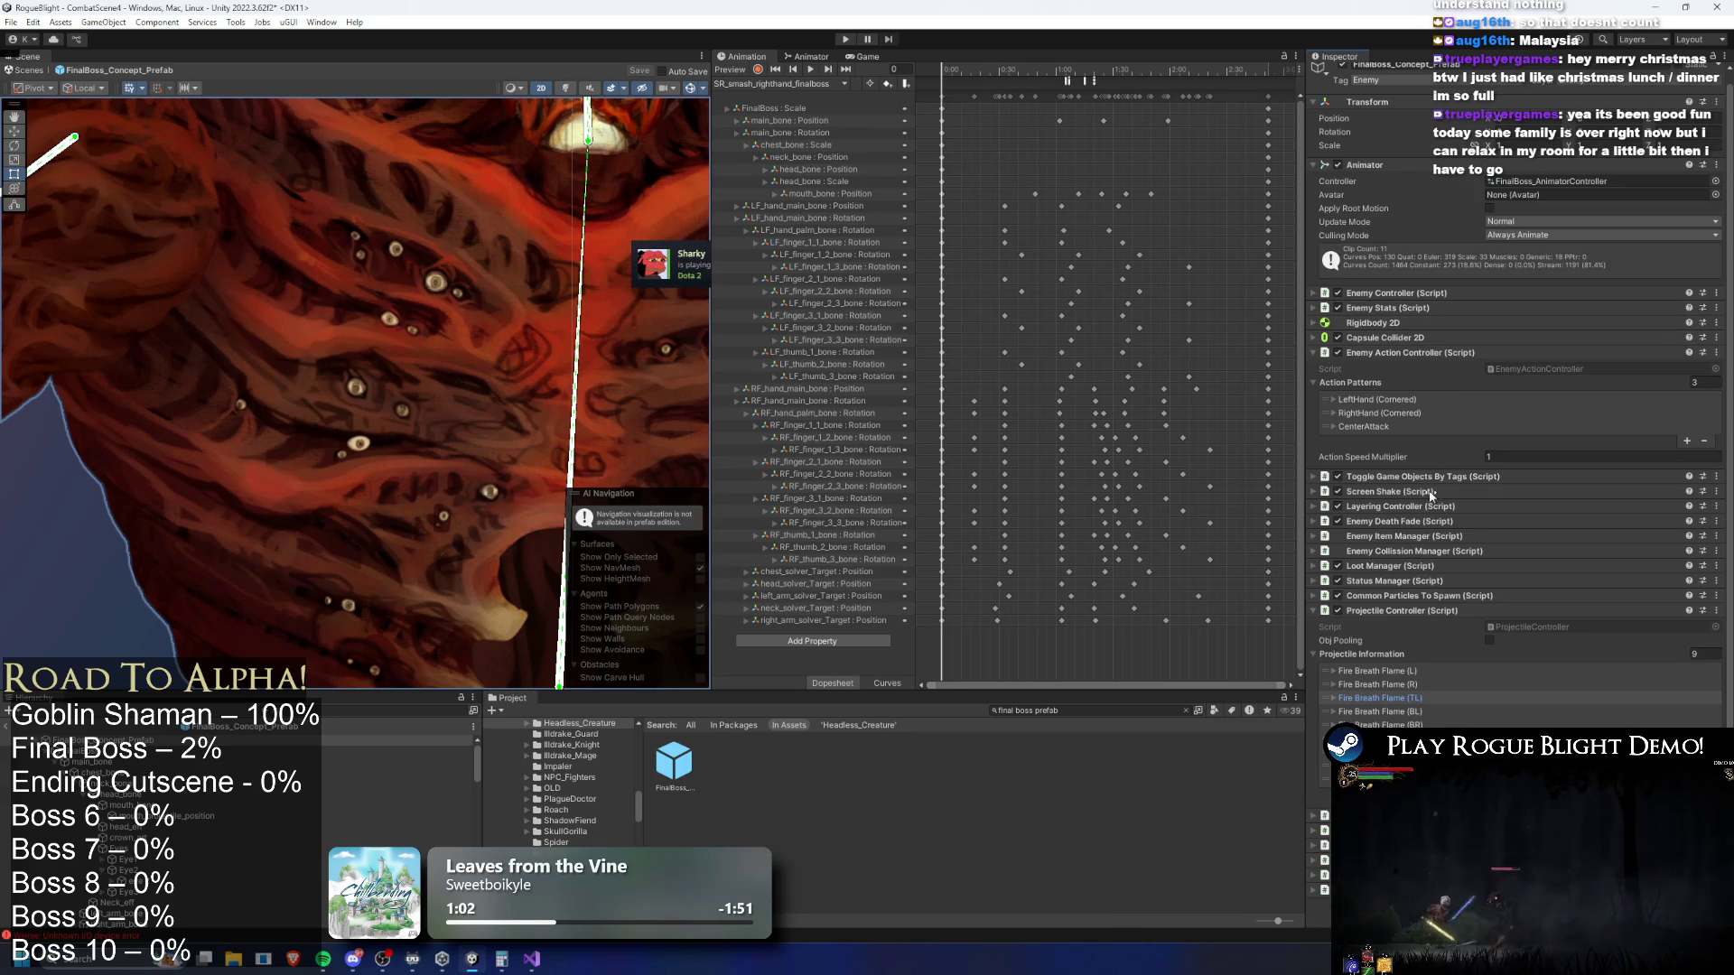
scroll(1531, 699, down, 10)
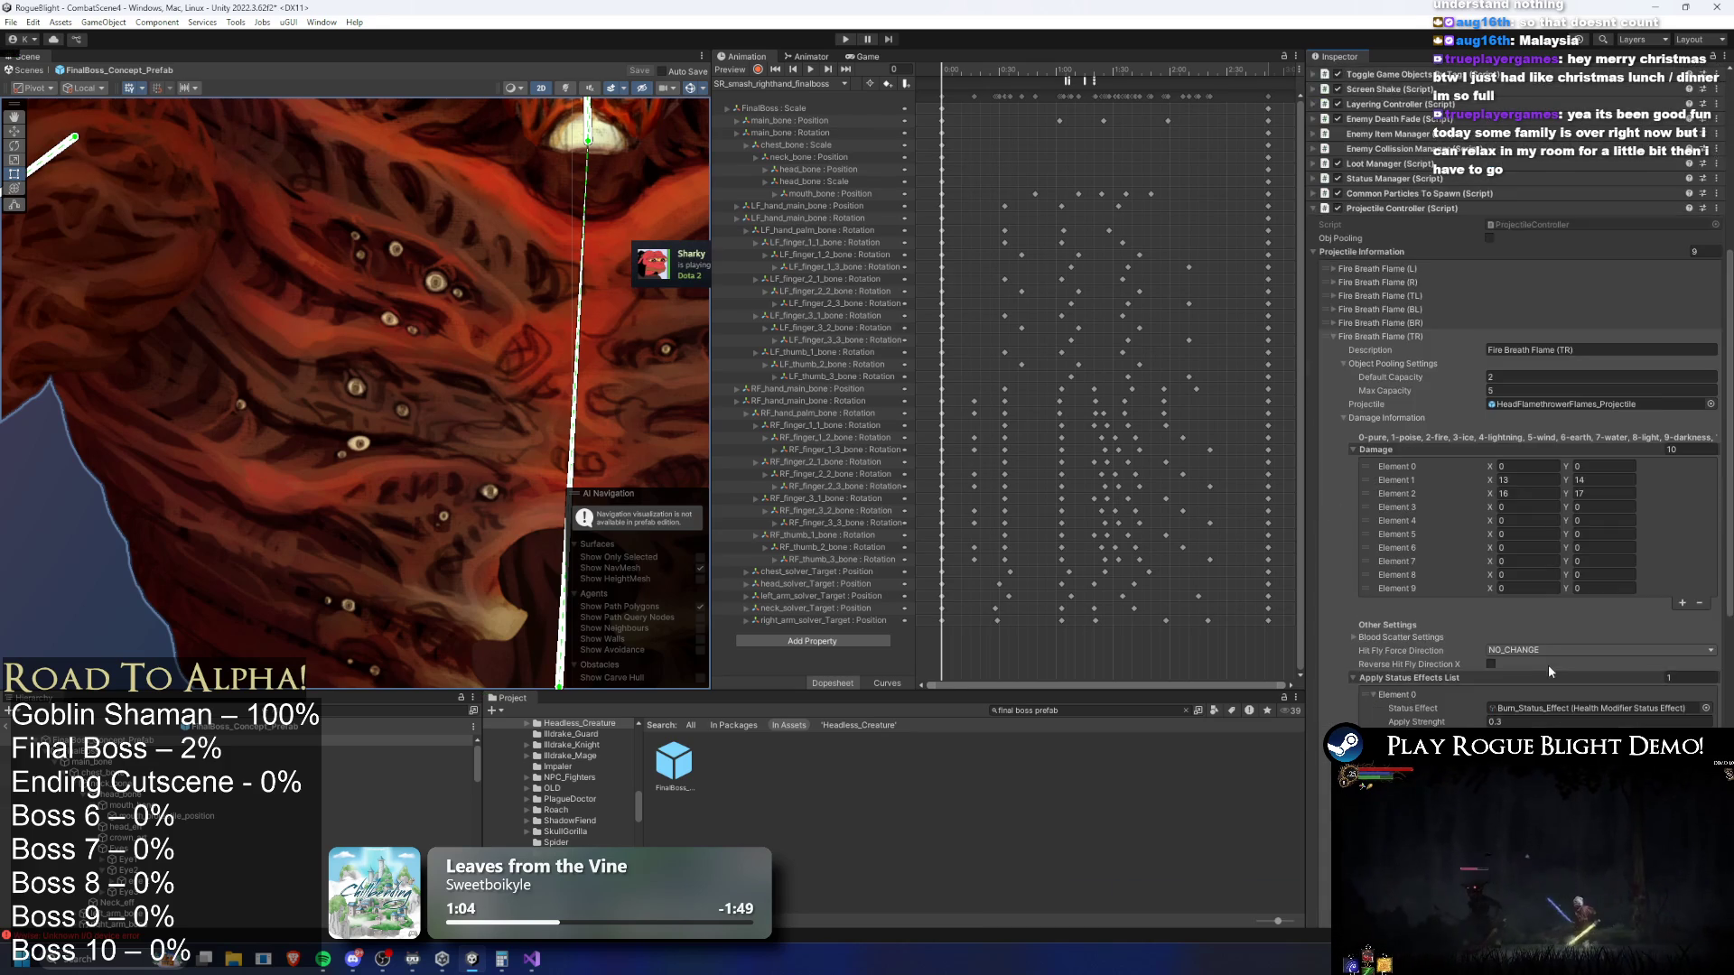
scroll(1557, 653, up, 3)
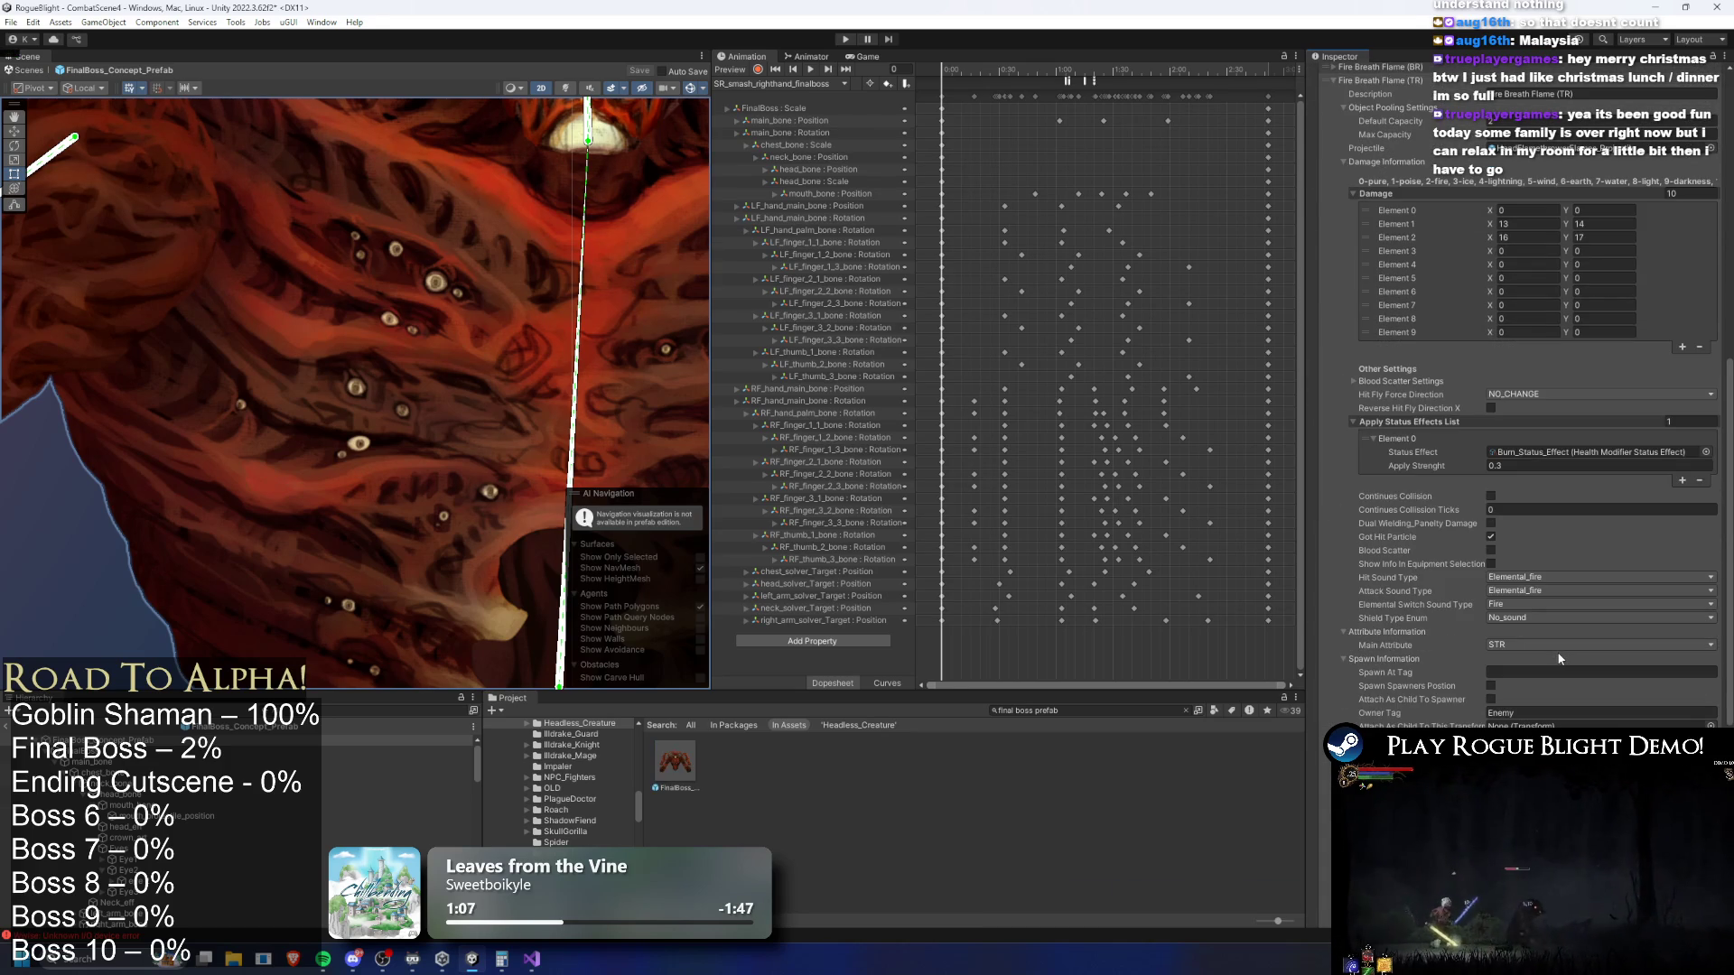
click(1443, 300)
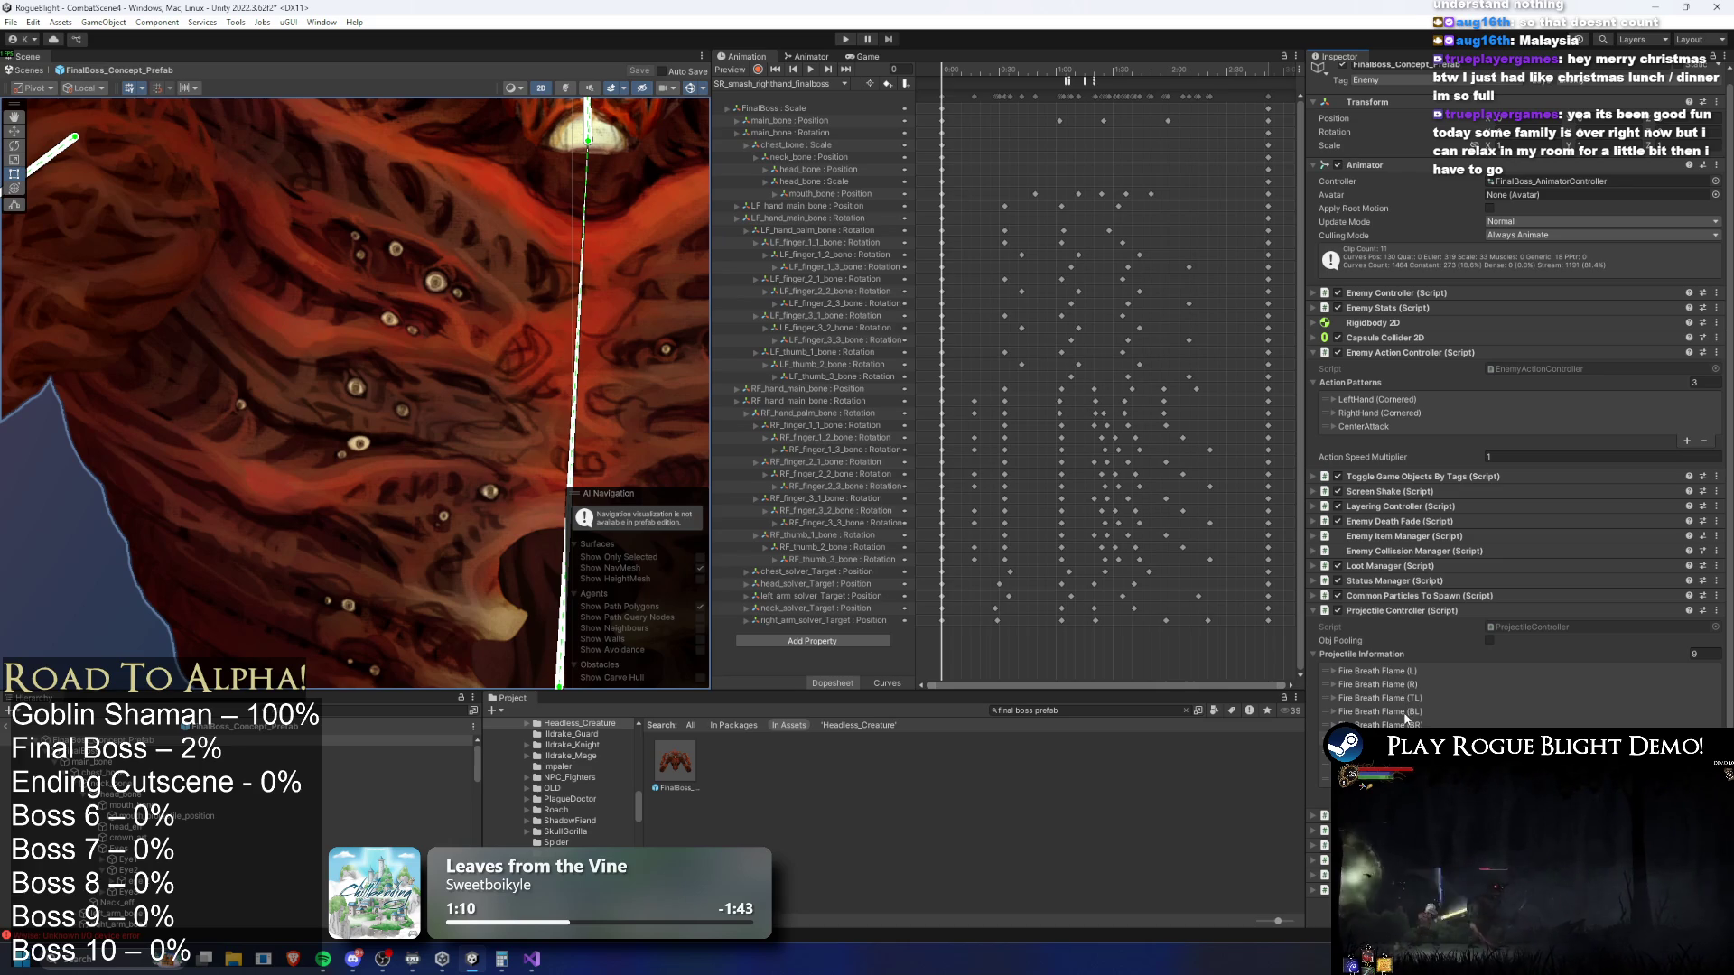
click(822, 85)
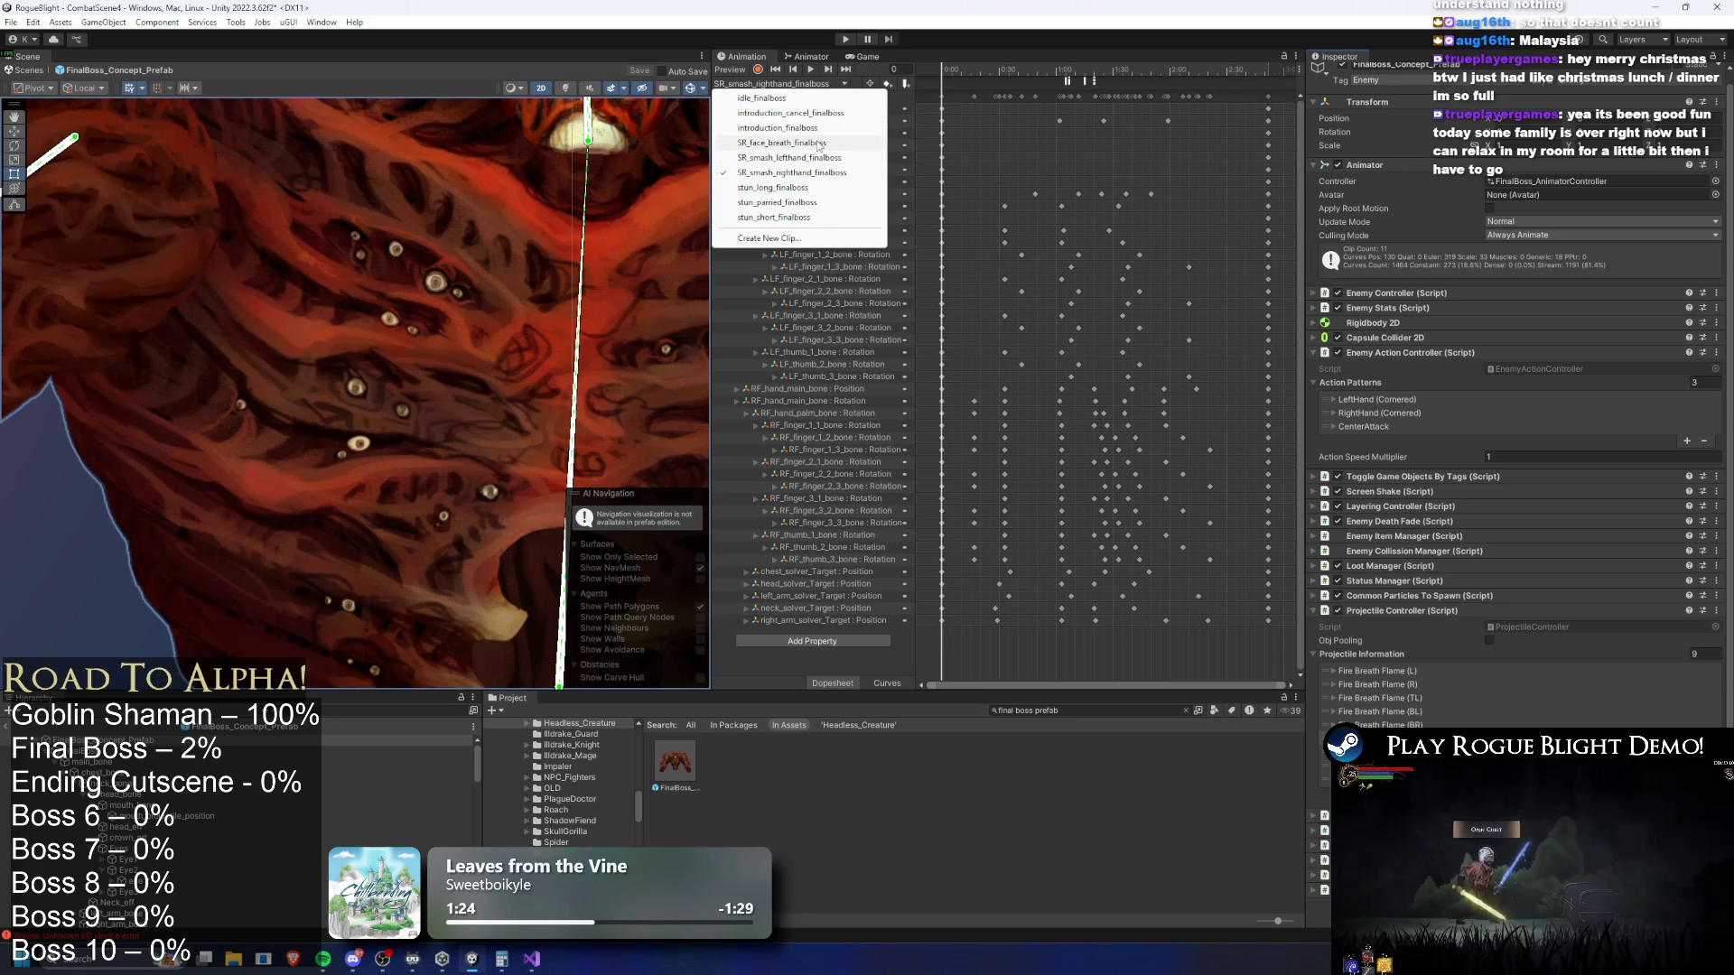
Load the SR_face_breath_finalboss clip and check its SpawnProjectile events' projectile indices
click(819, 145)
click(1055, 81)
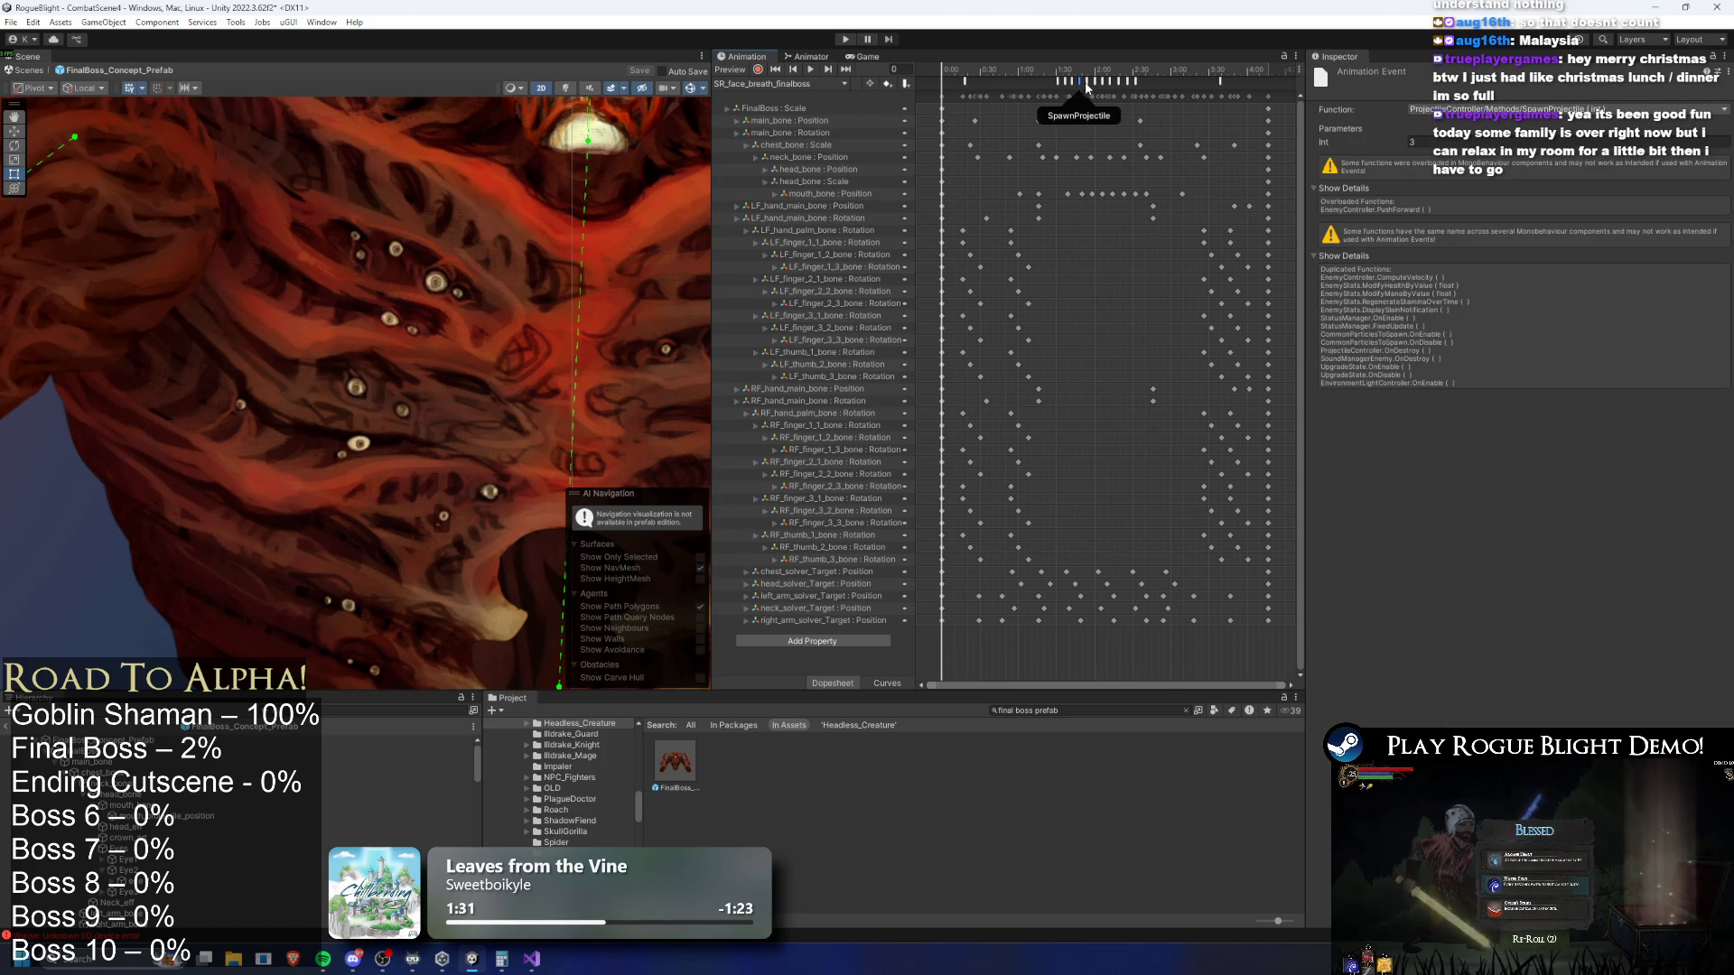
click(1101, 81)
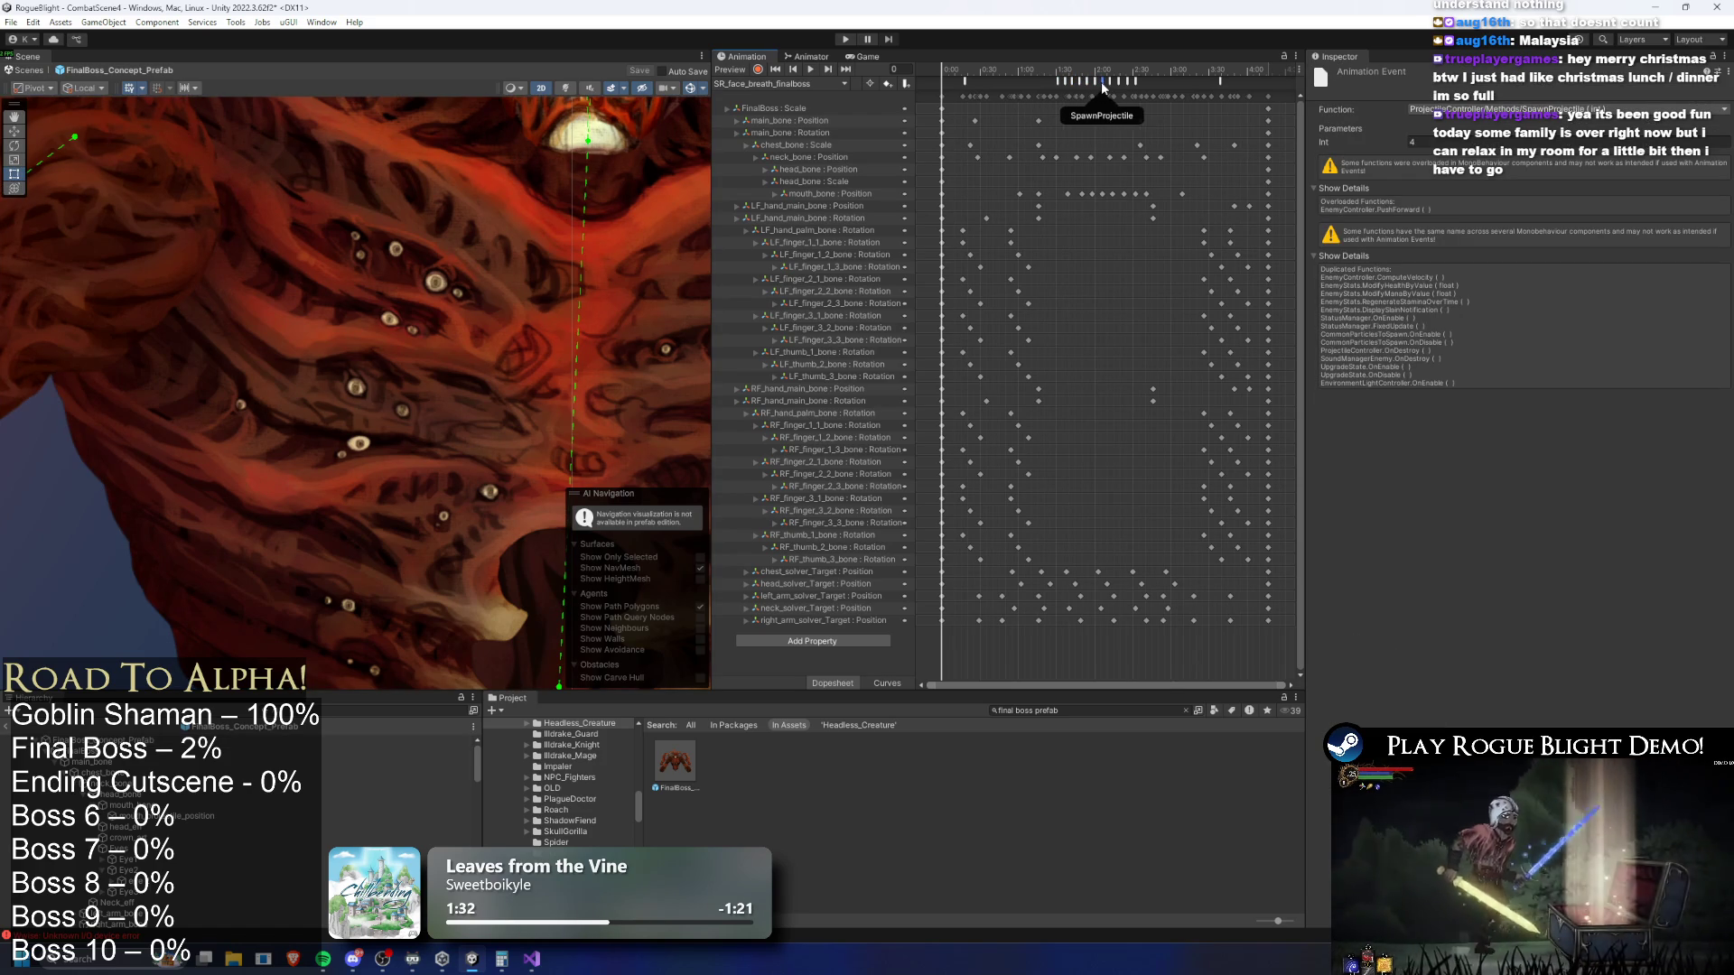
On the boss prefab root, delete surplus fire breath Projectile Information entries so six remain
click(370, 517)
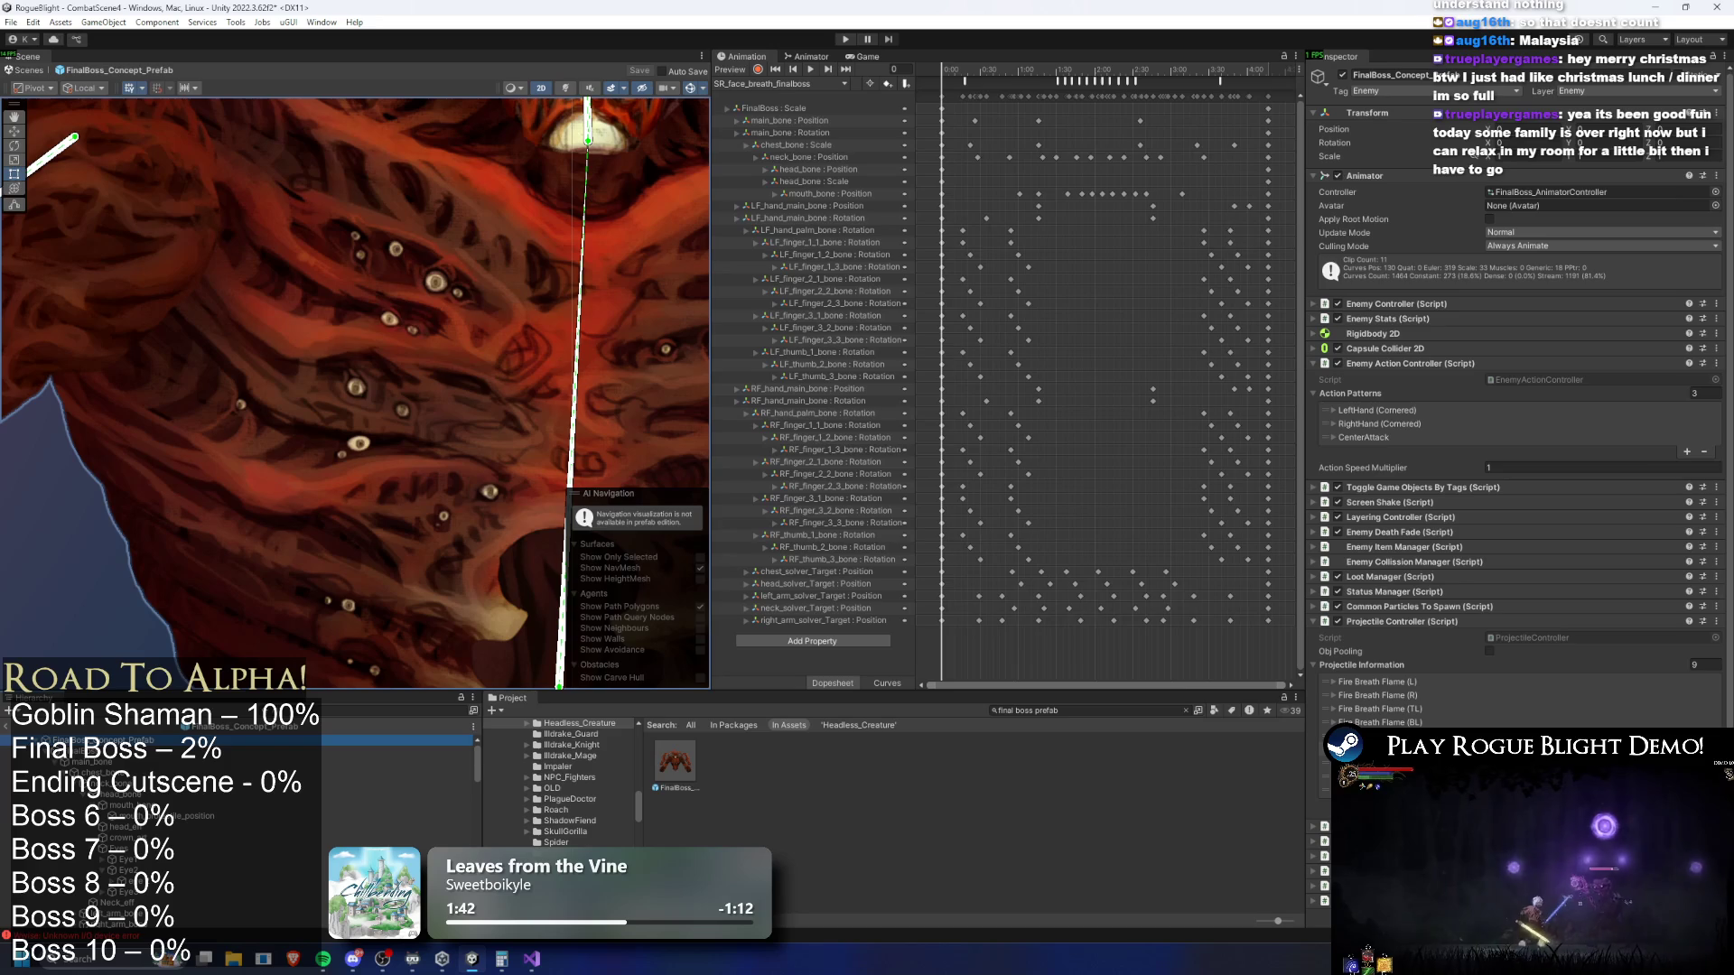
click(1319, 766)
key(Delete)
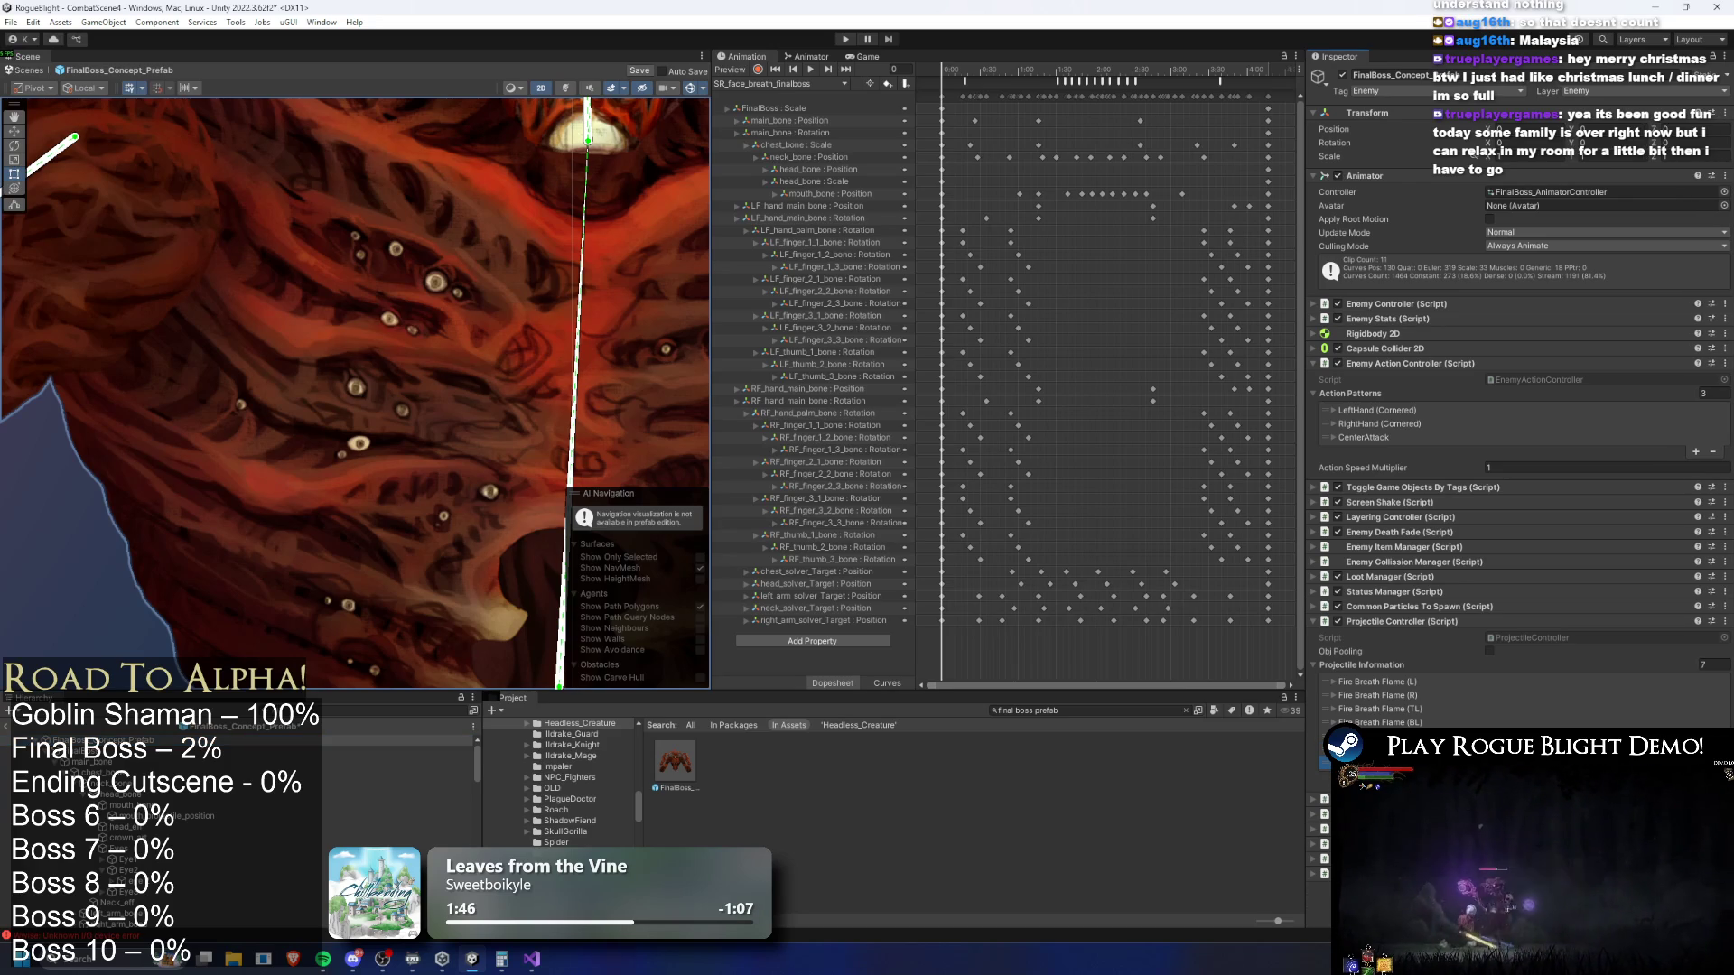
key(Delete)
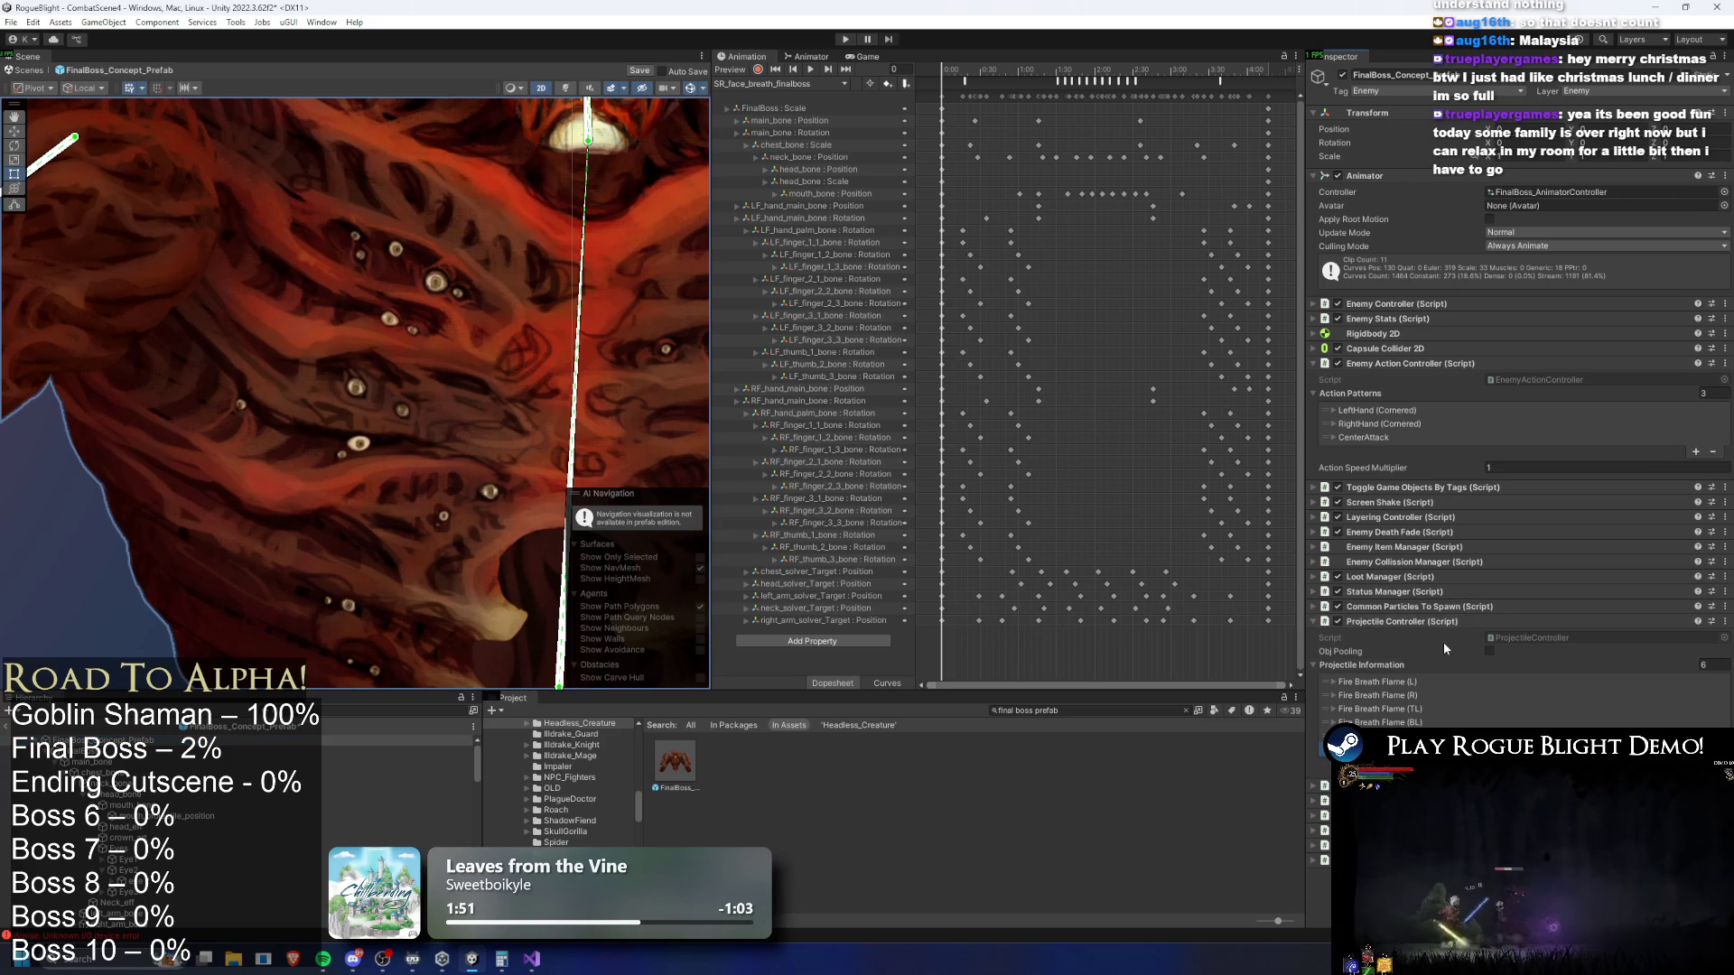
click(1431, 708)
scroll(1598, 680, down, 5)
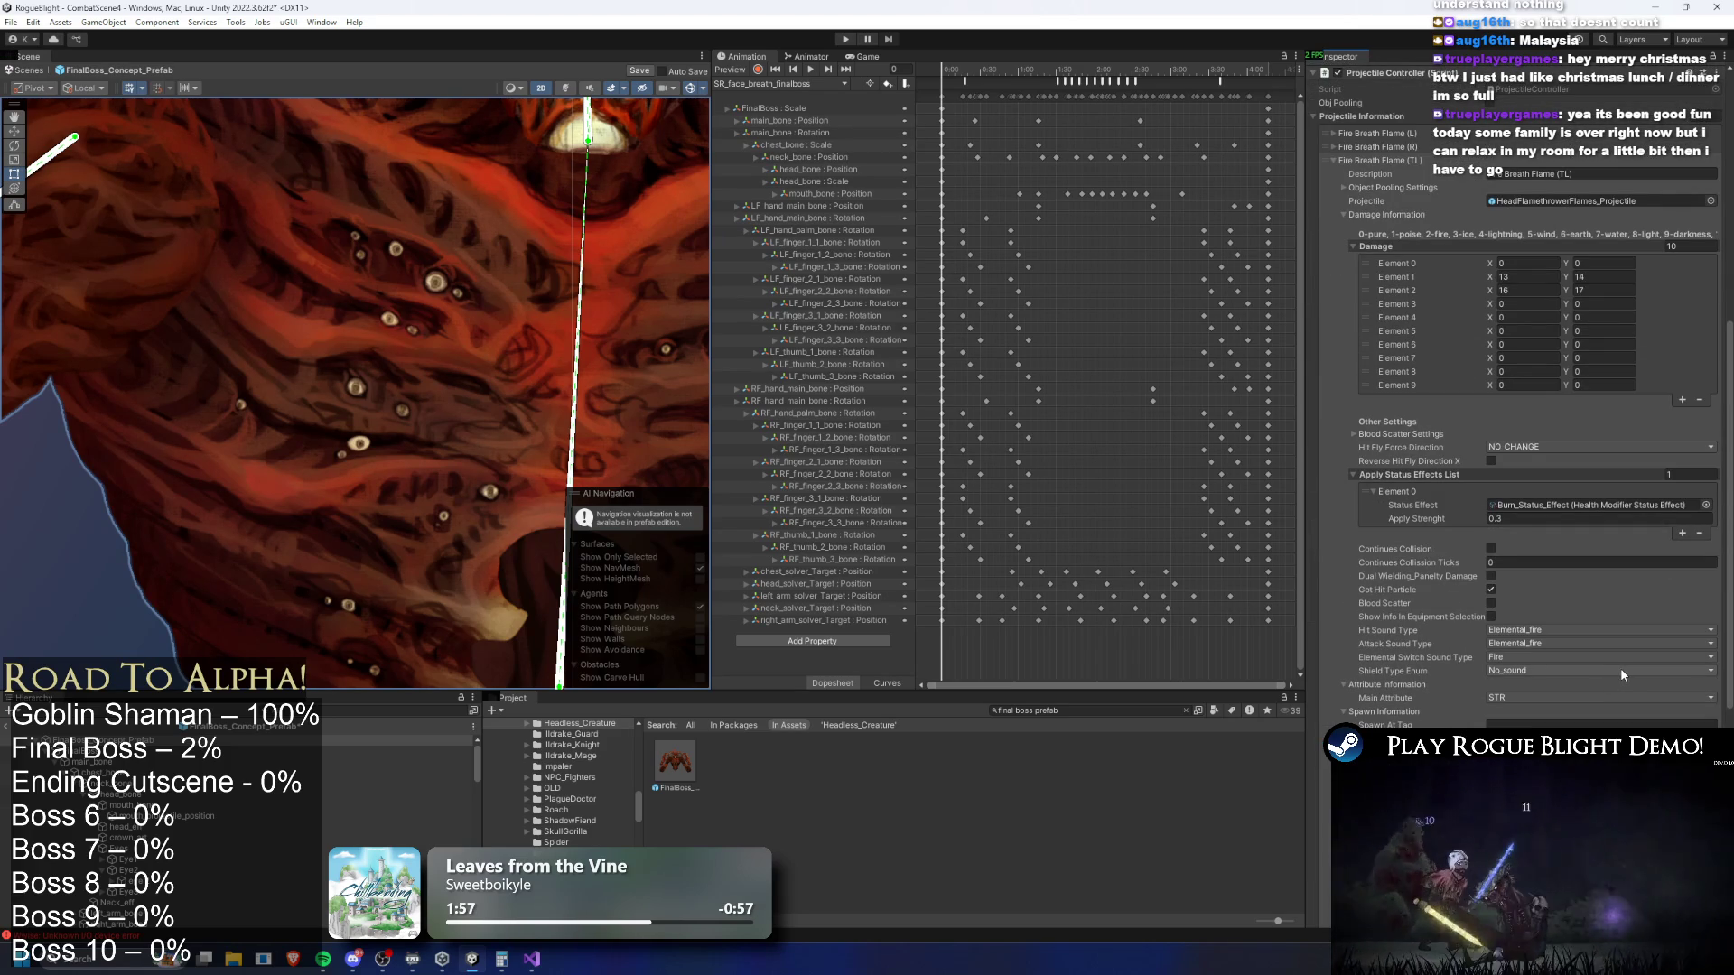
scroll(1451, 338, up, 3)
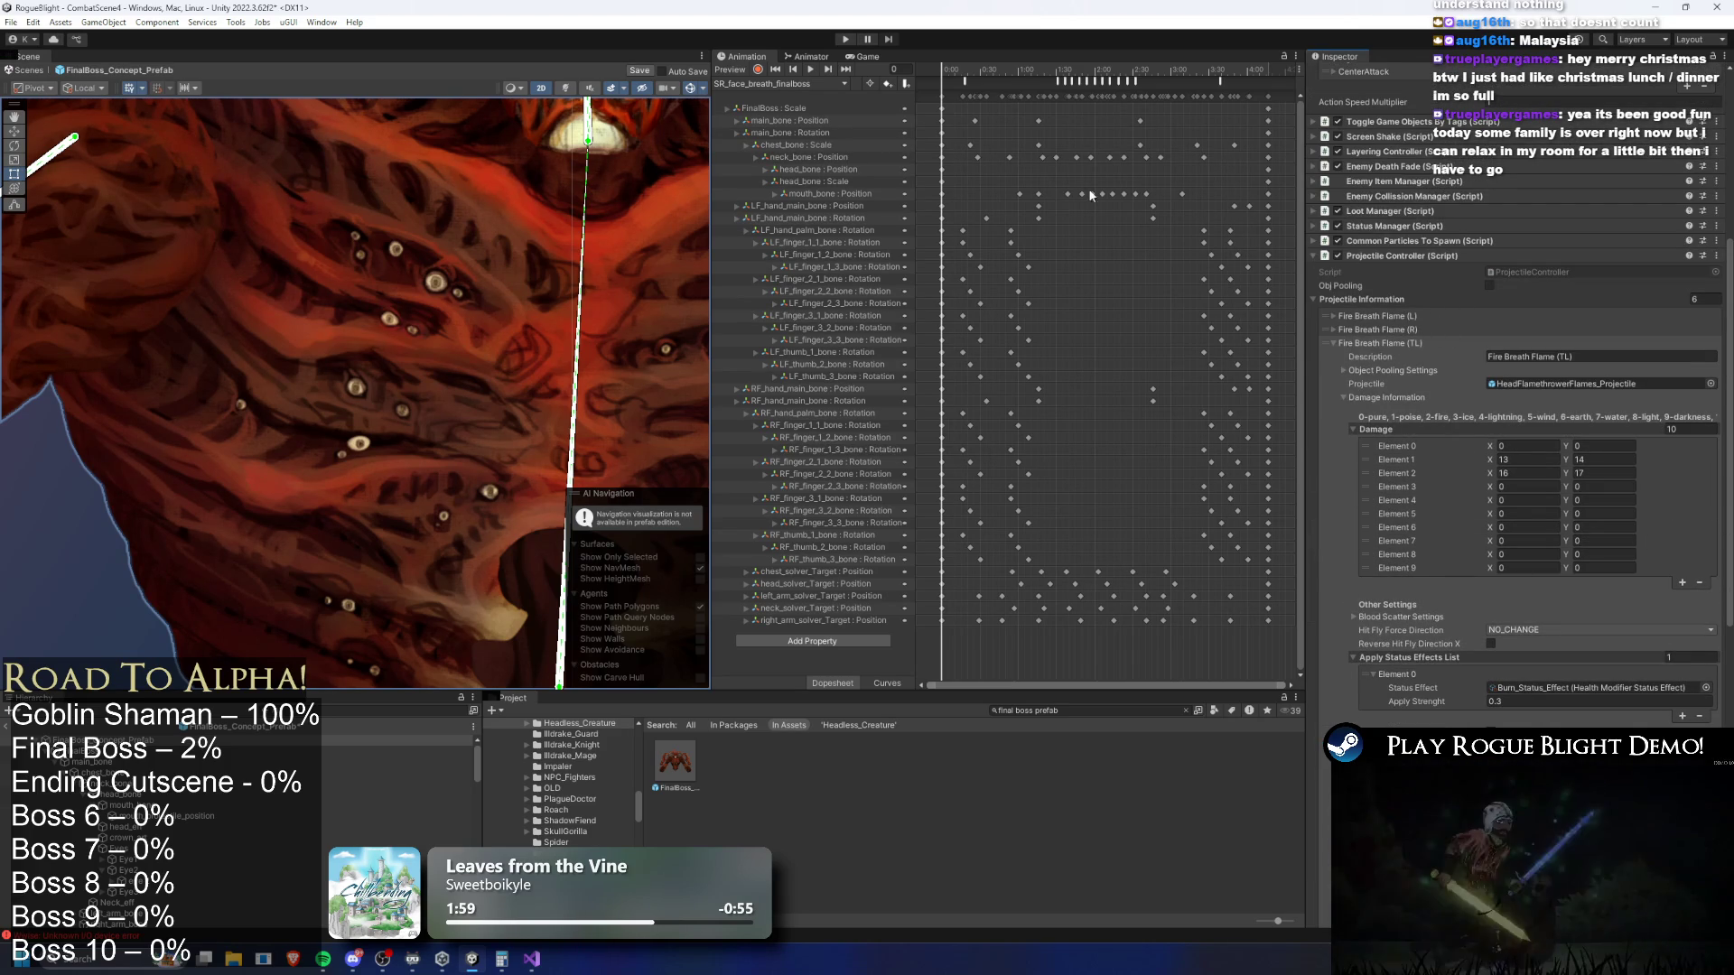
click(1055, 80)
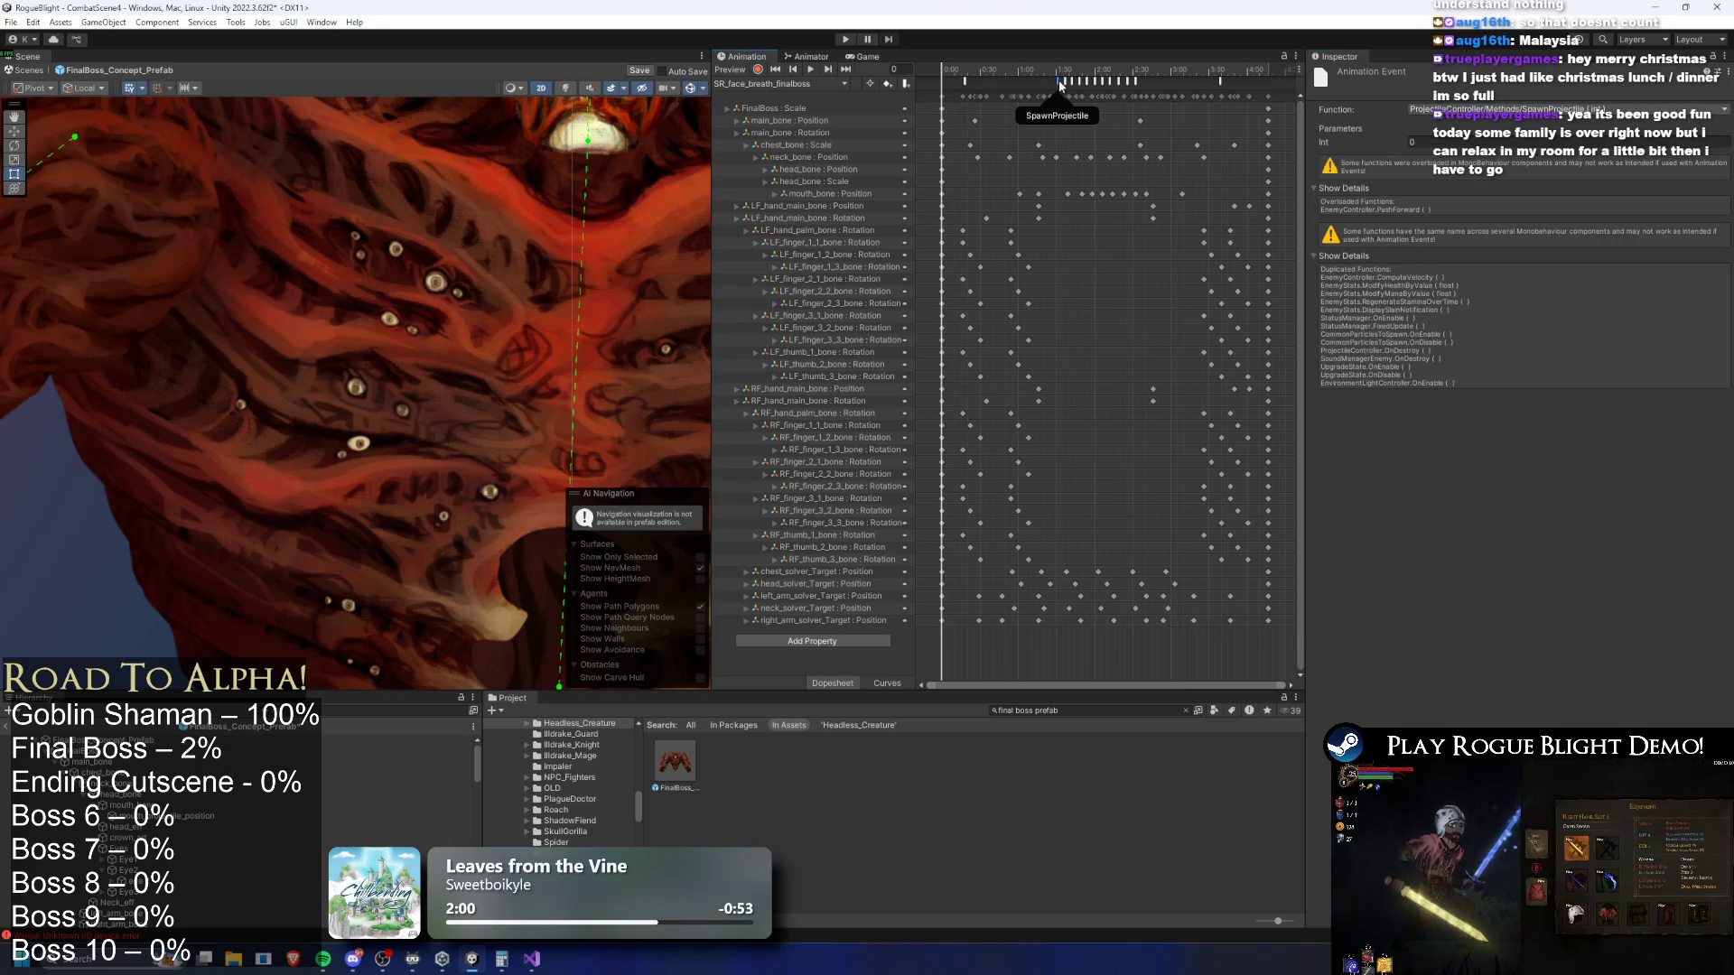
click(1070, 80)
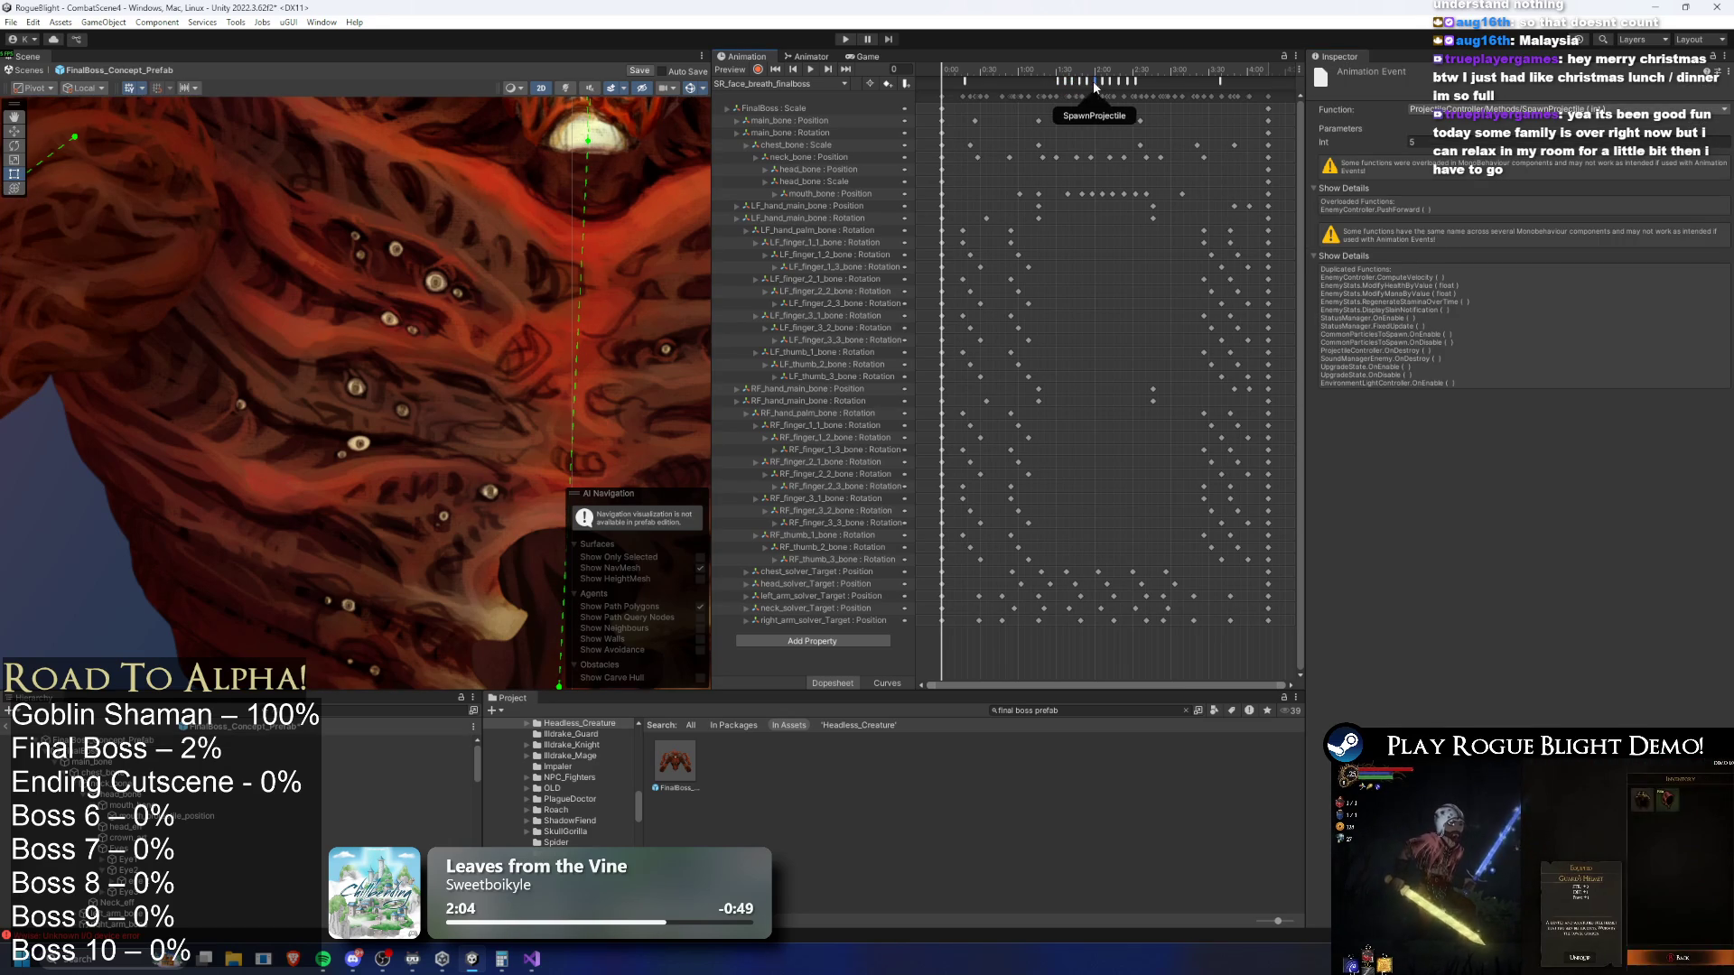
click(1130, 80)
click(1138, 79)
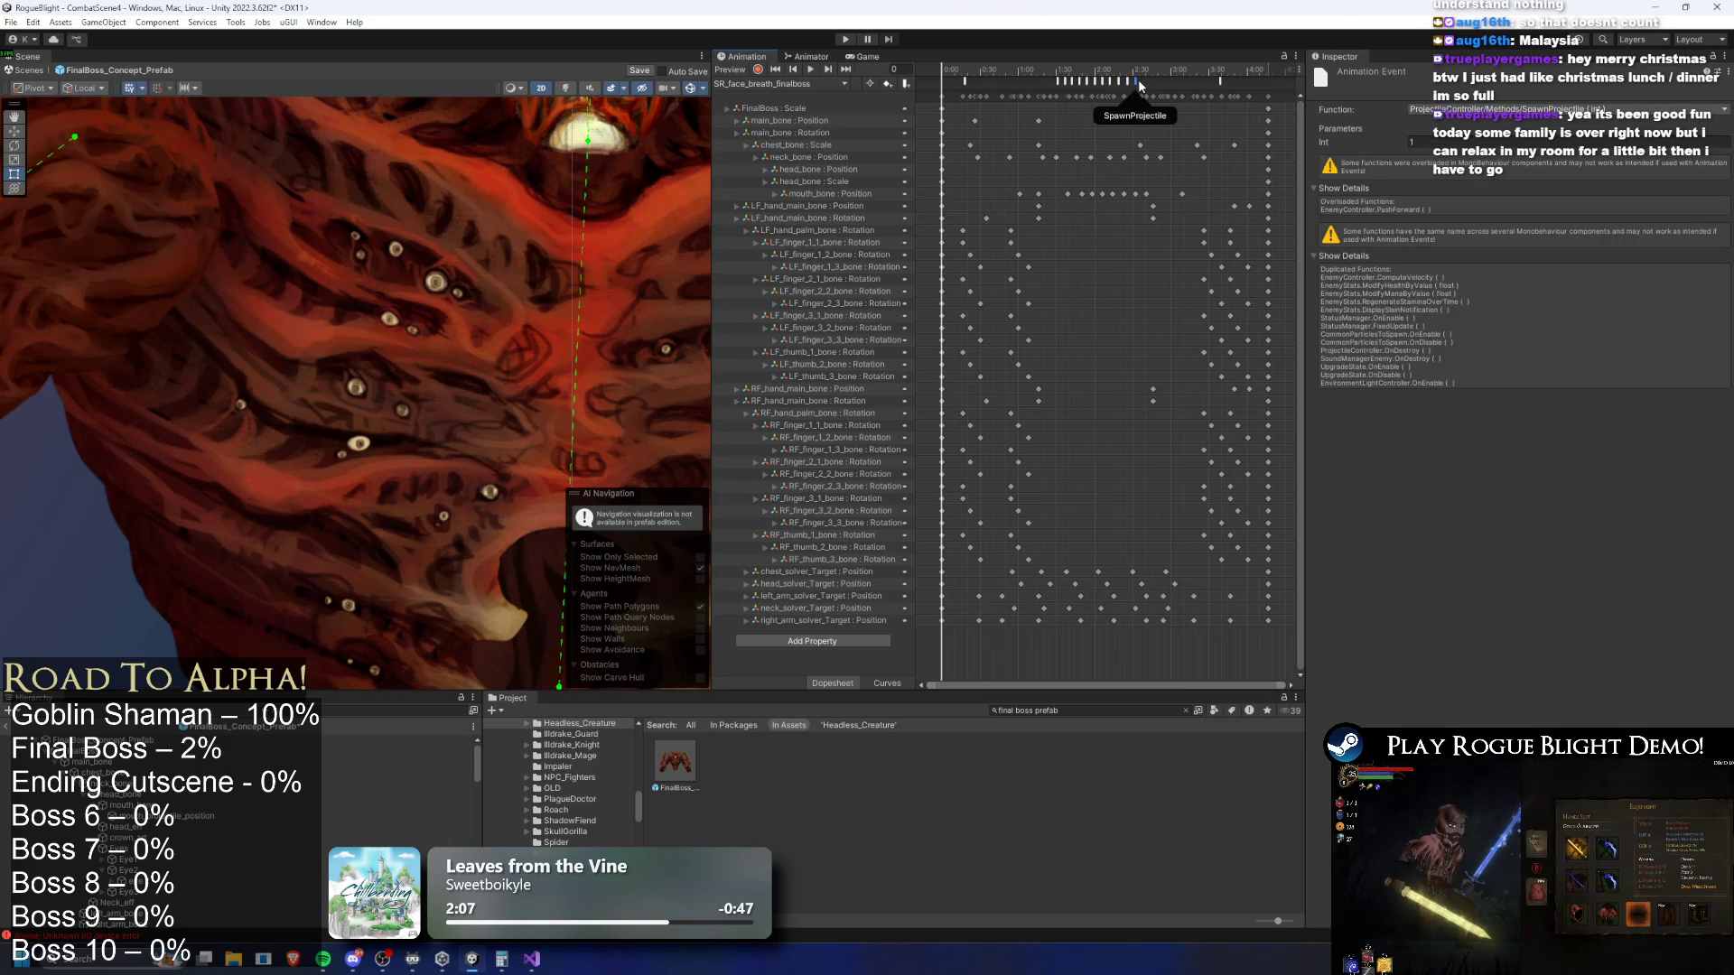
click(1119, 80)
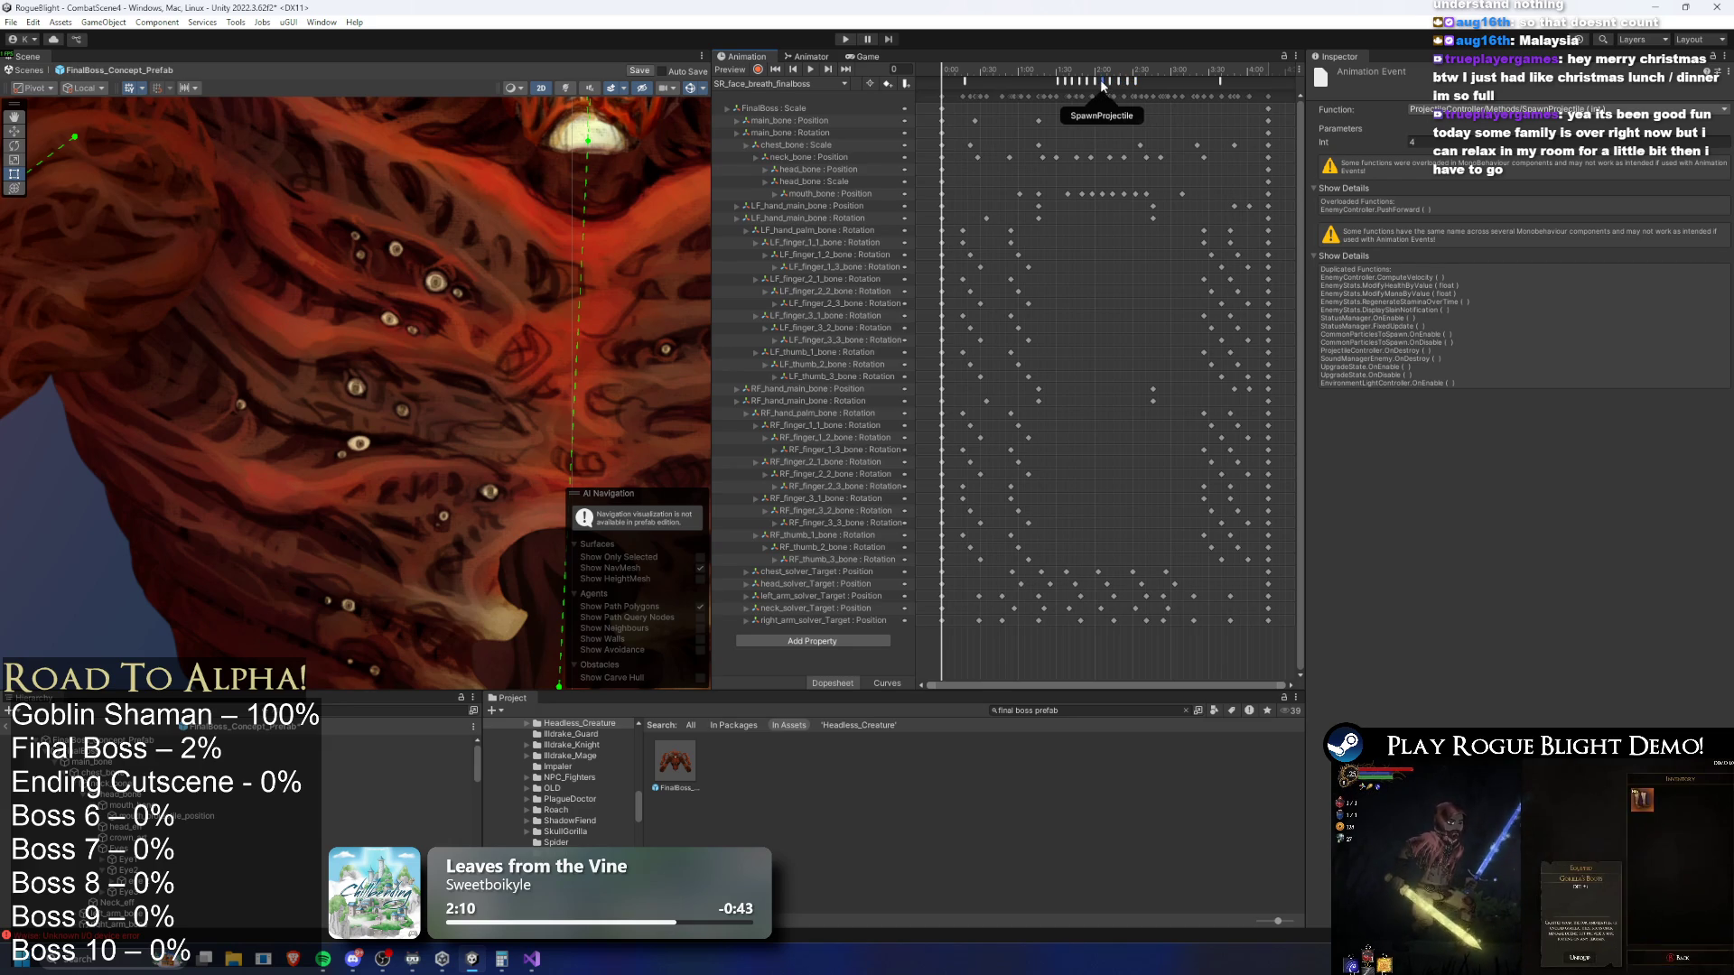
click(1098, 81)
click(1092, 79)
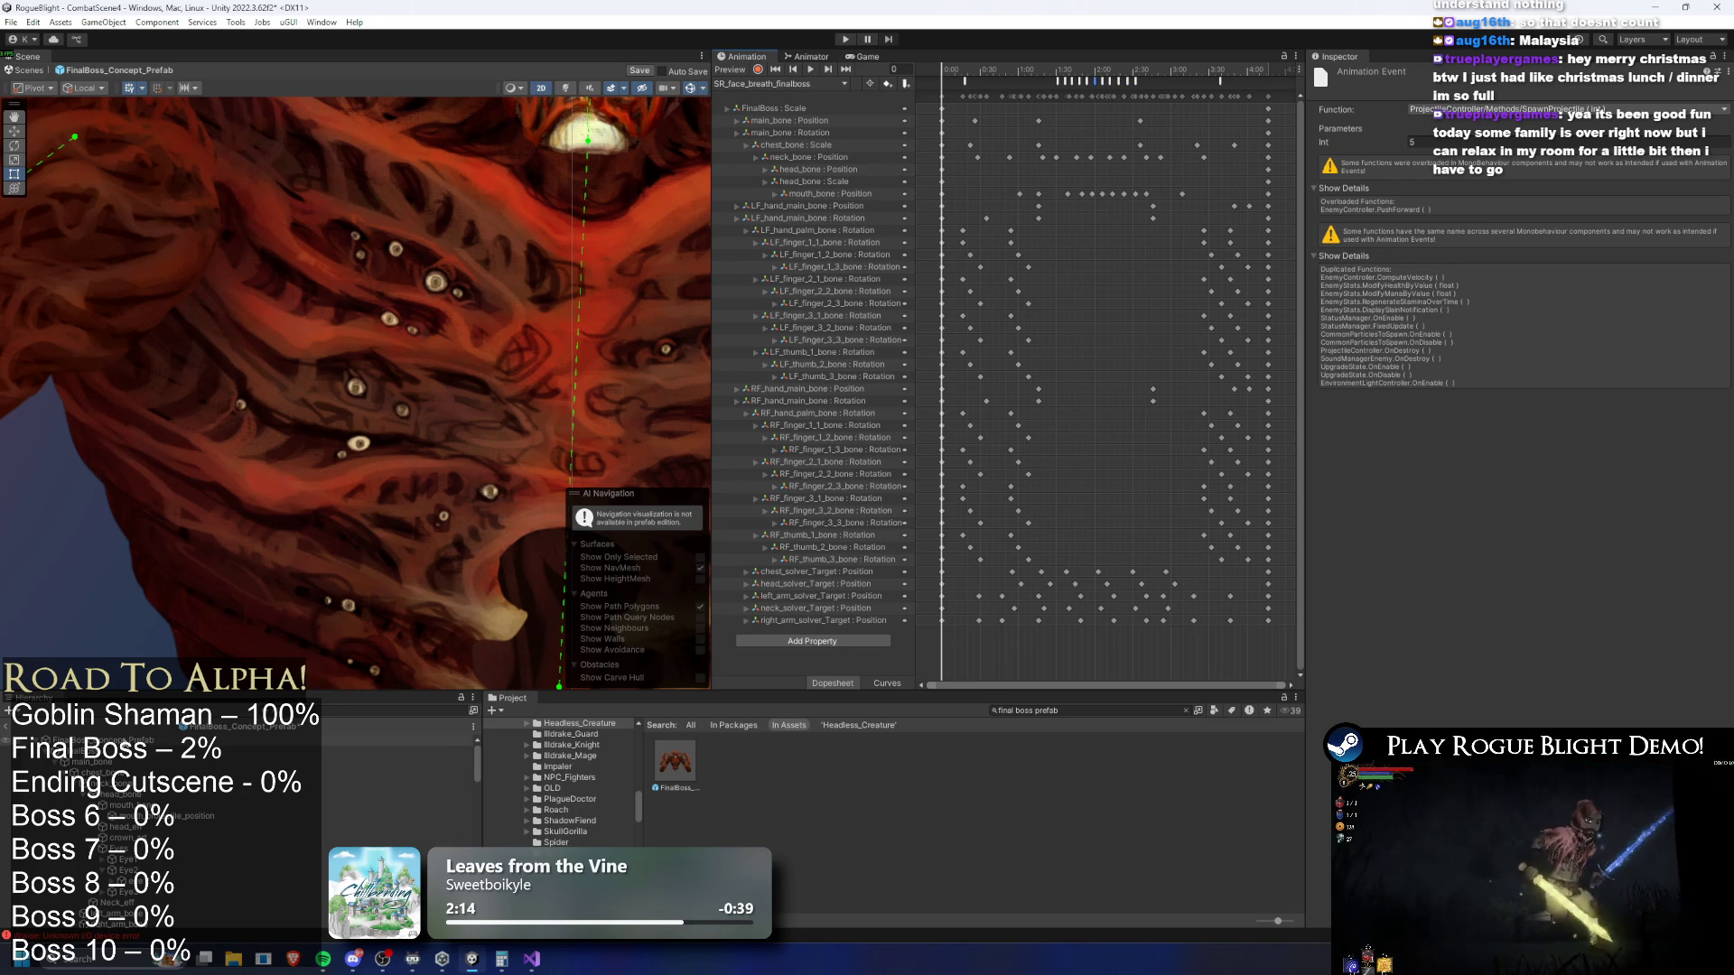
click(91, 740)
scroll(1618, 427, down, 4)
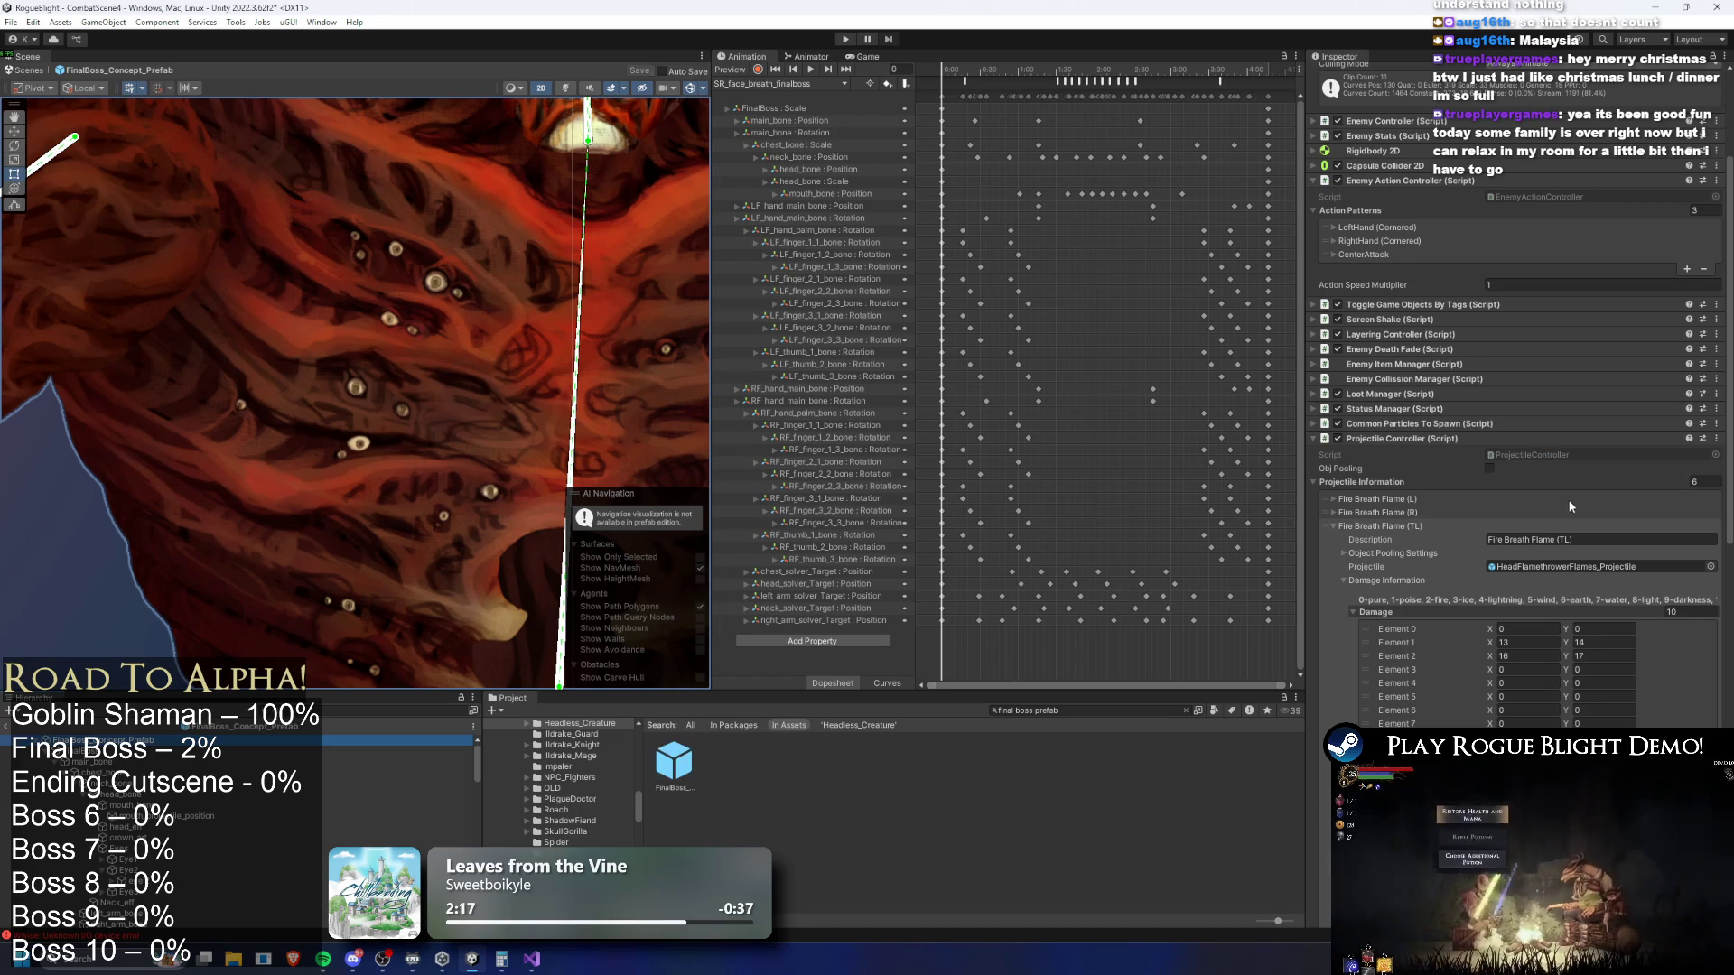
Edit and confirm the Element 2 damage Y value of the fire breath projectile
scroll(1578, 523, down, 3)
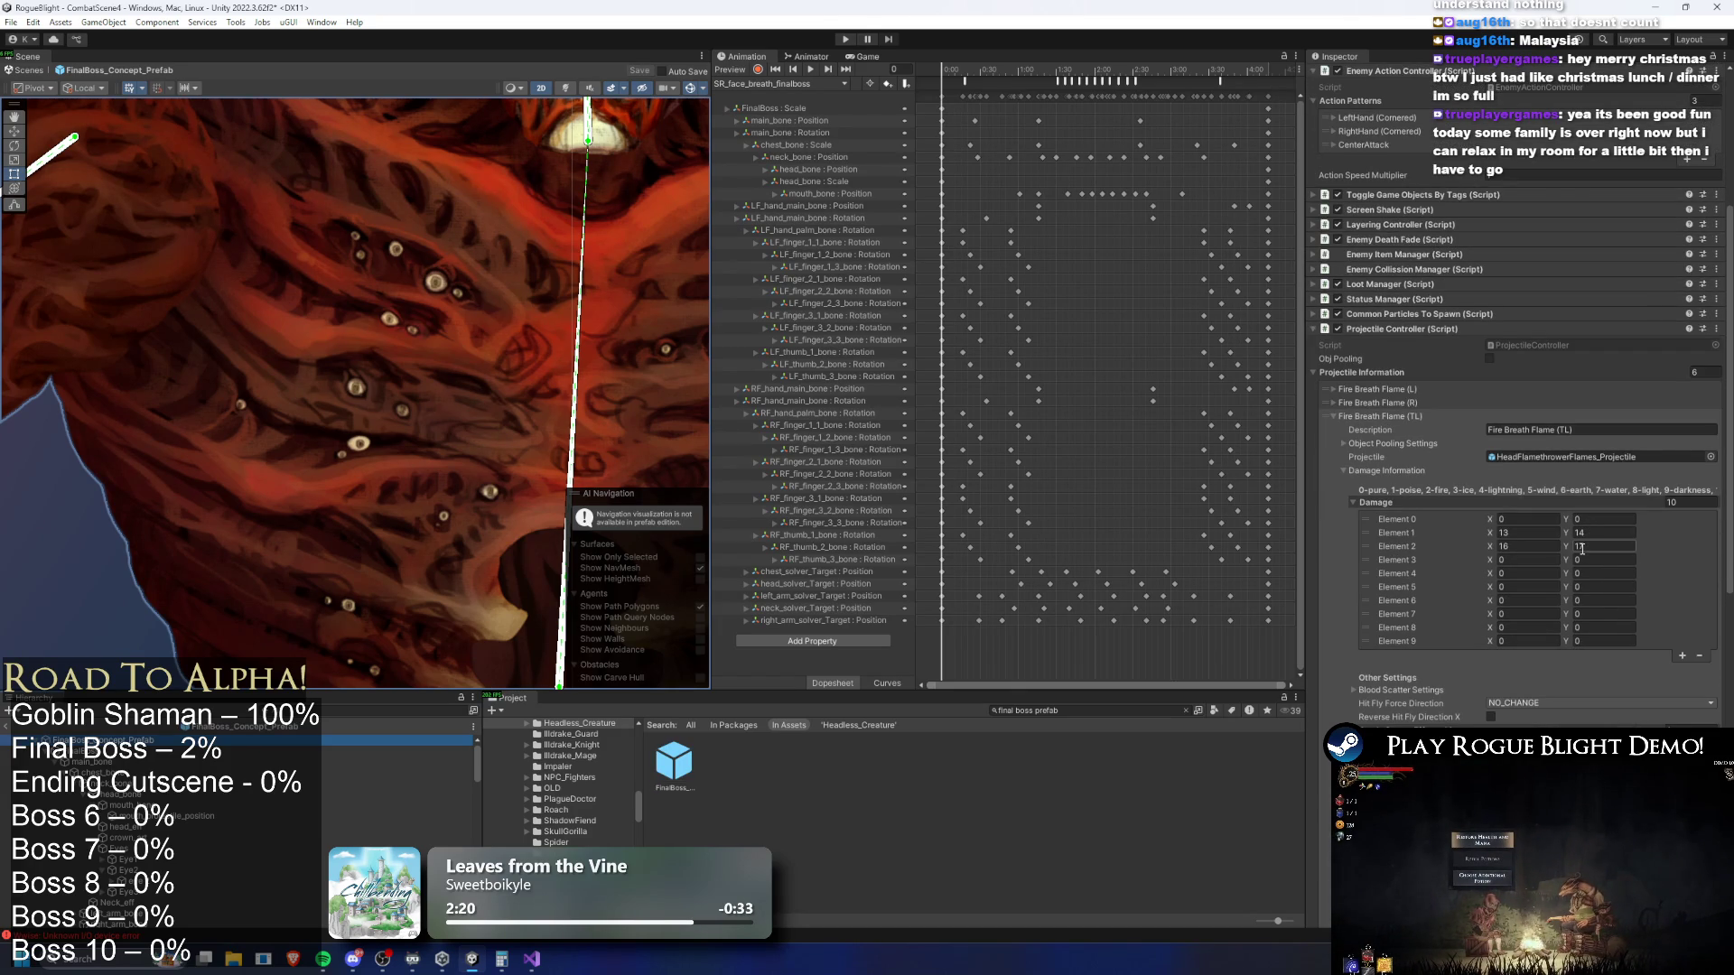
scroll(1524, 556, down, 4)
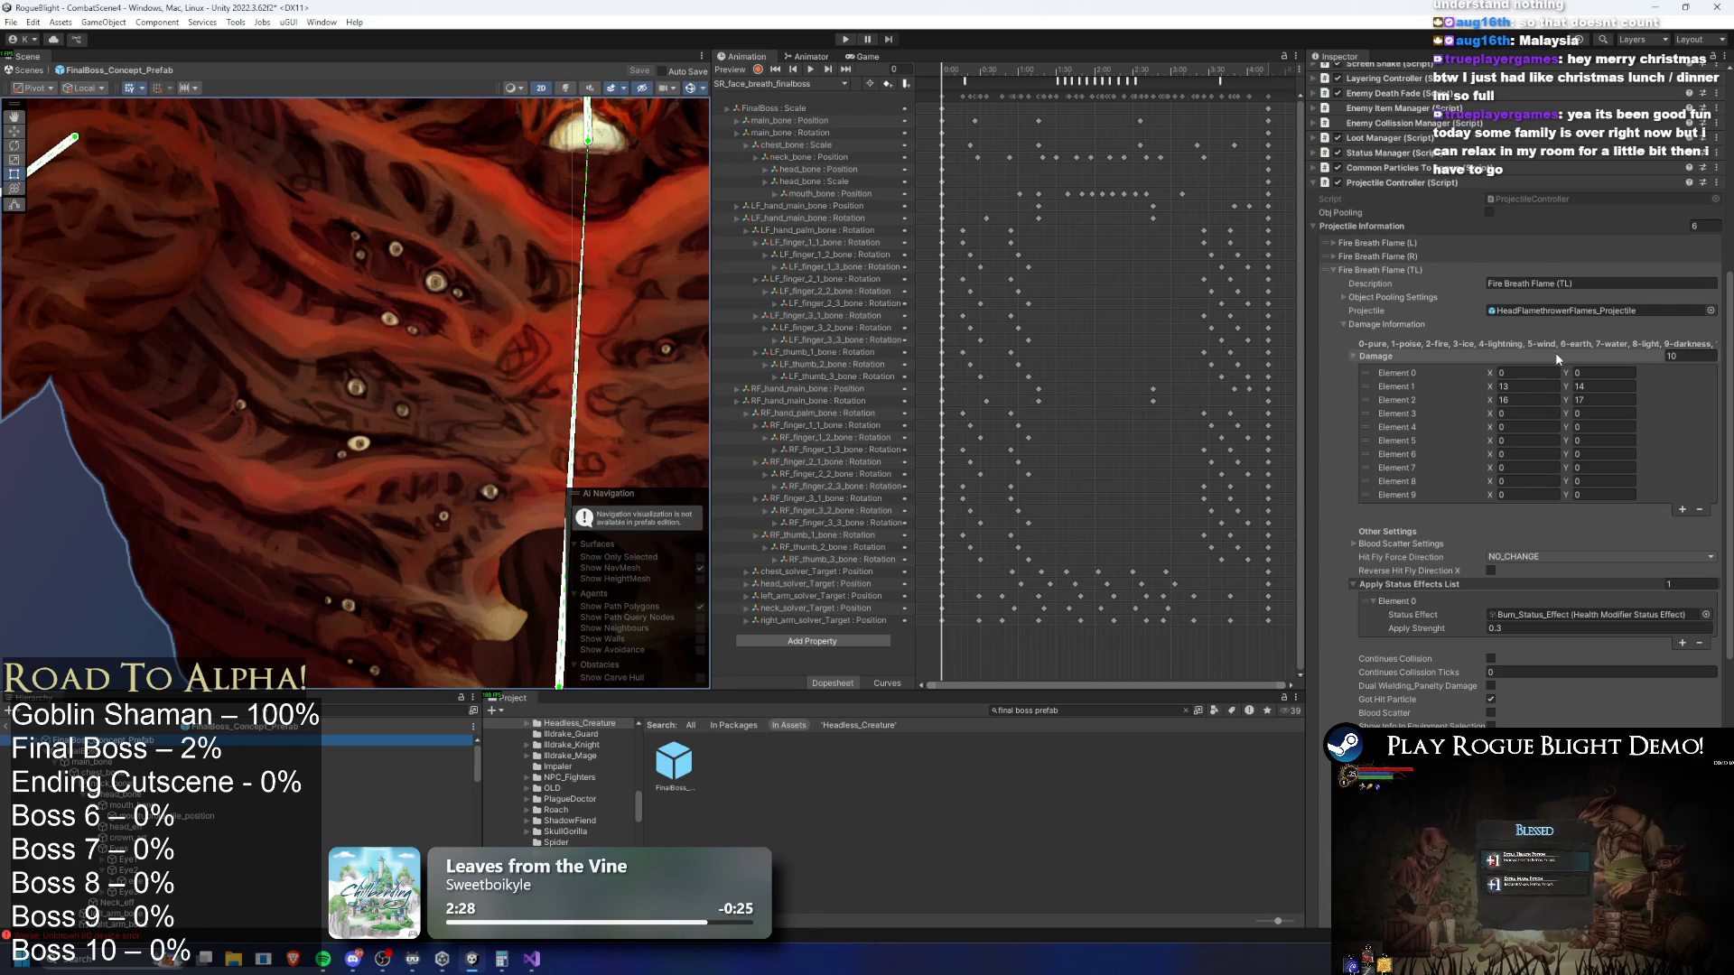
click(1586, 401)
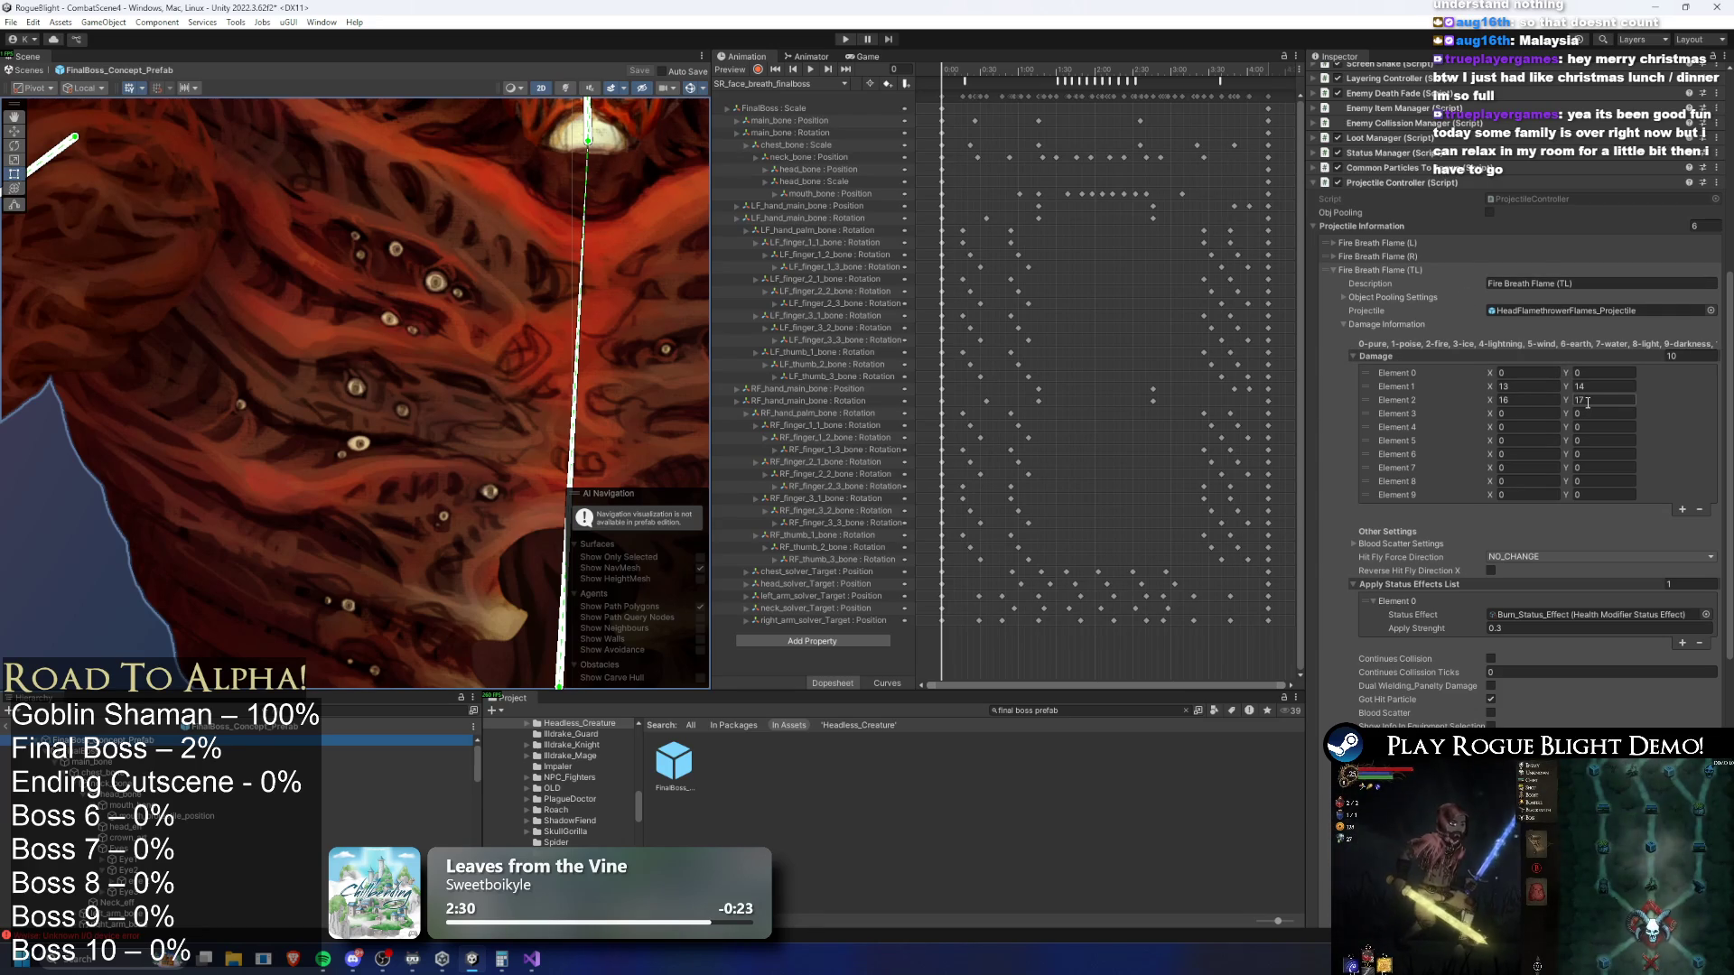
key(Return)
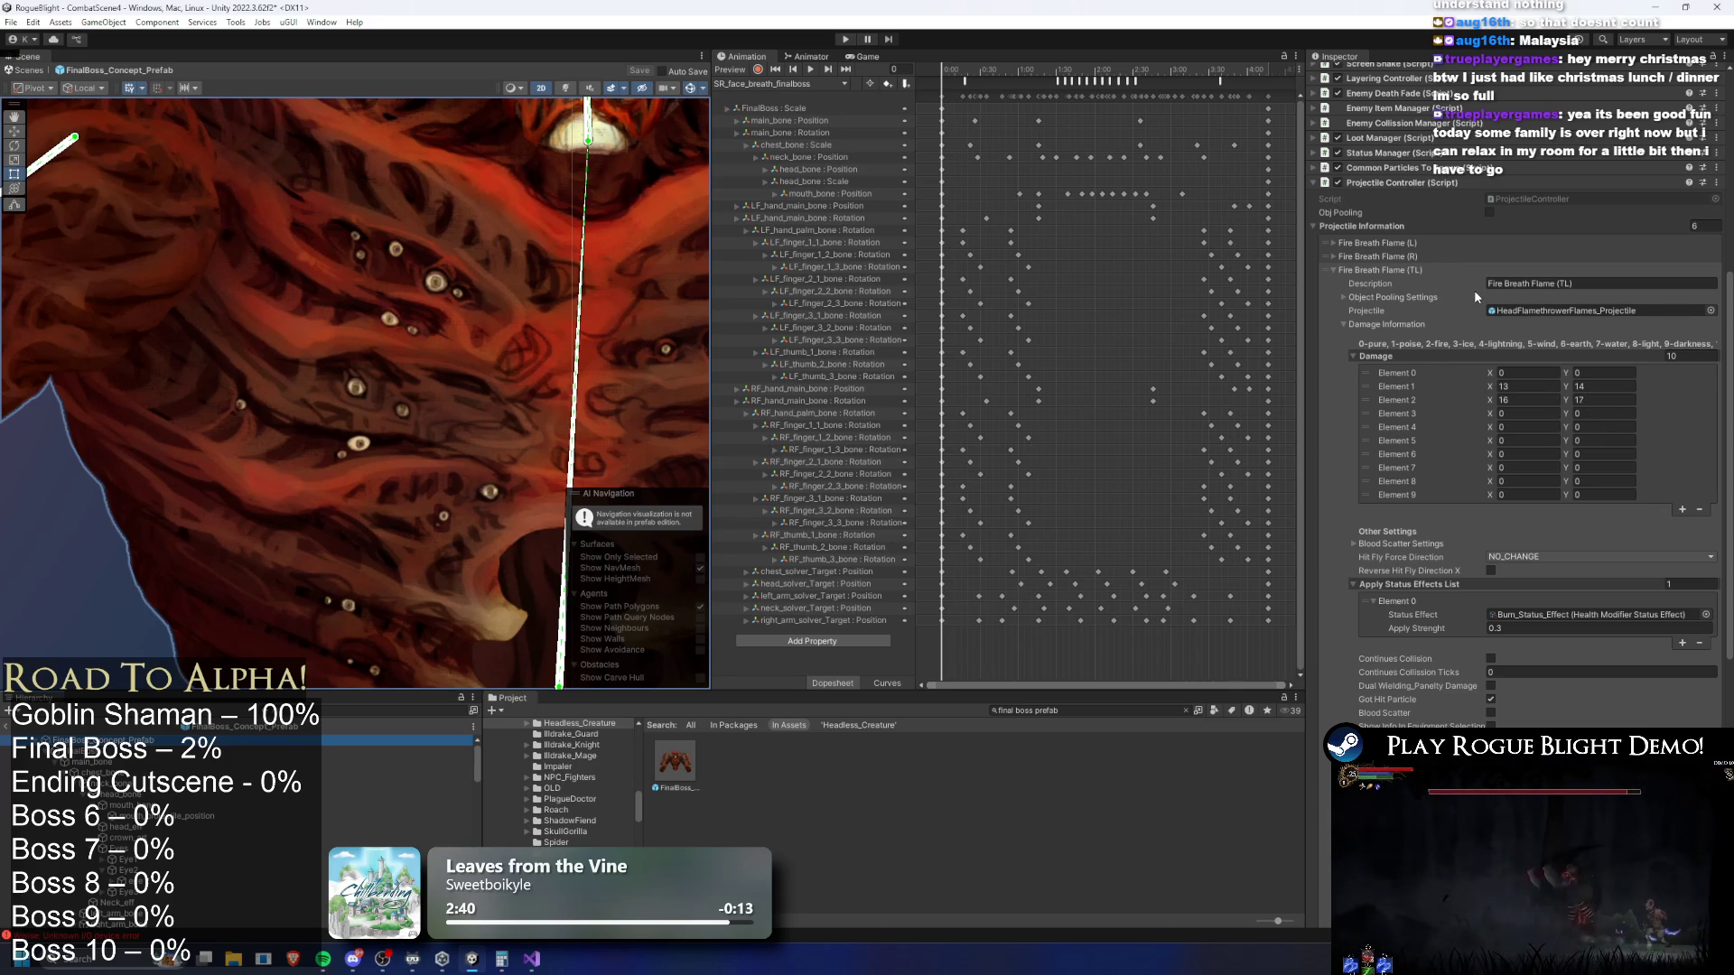
Collapse Fire Breath Flame (L) and (TL), expand (BL), and start Play mode
scroll(1450, 306, down, 5)
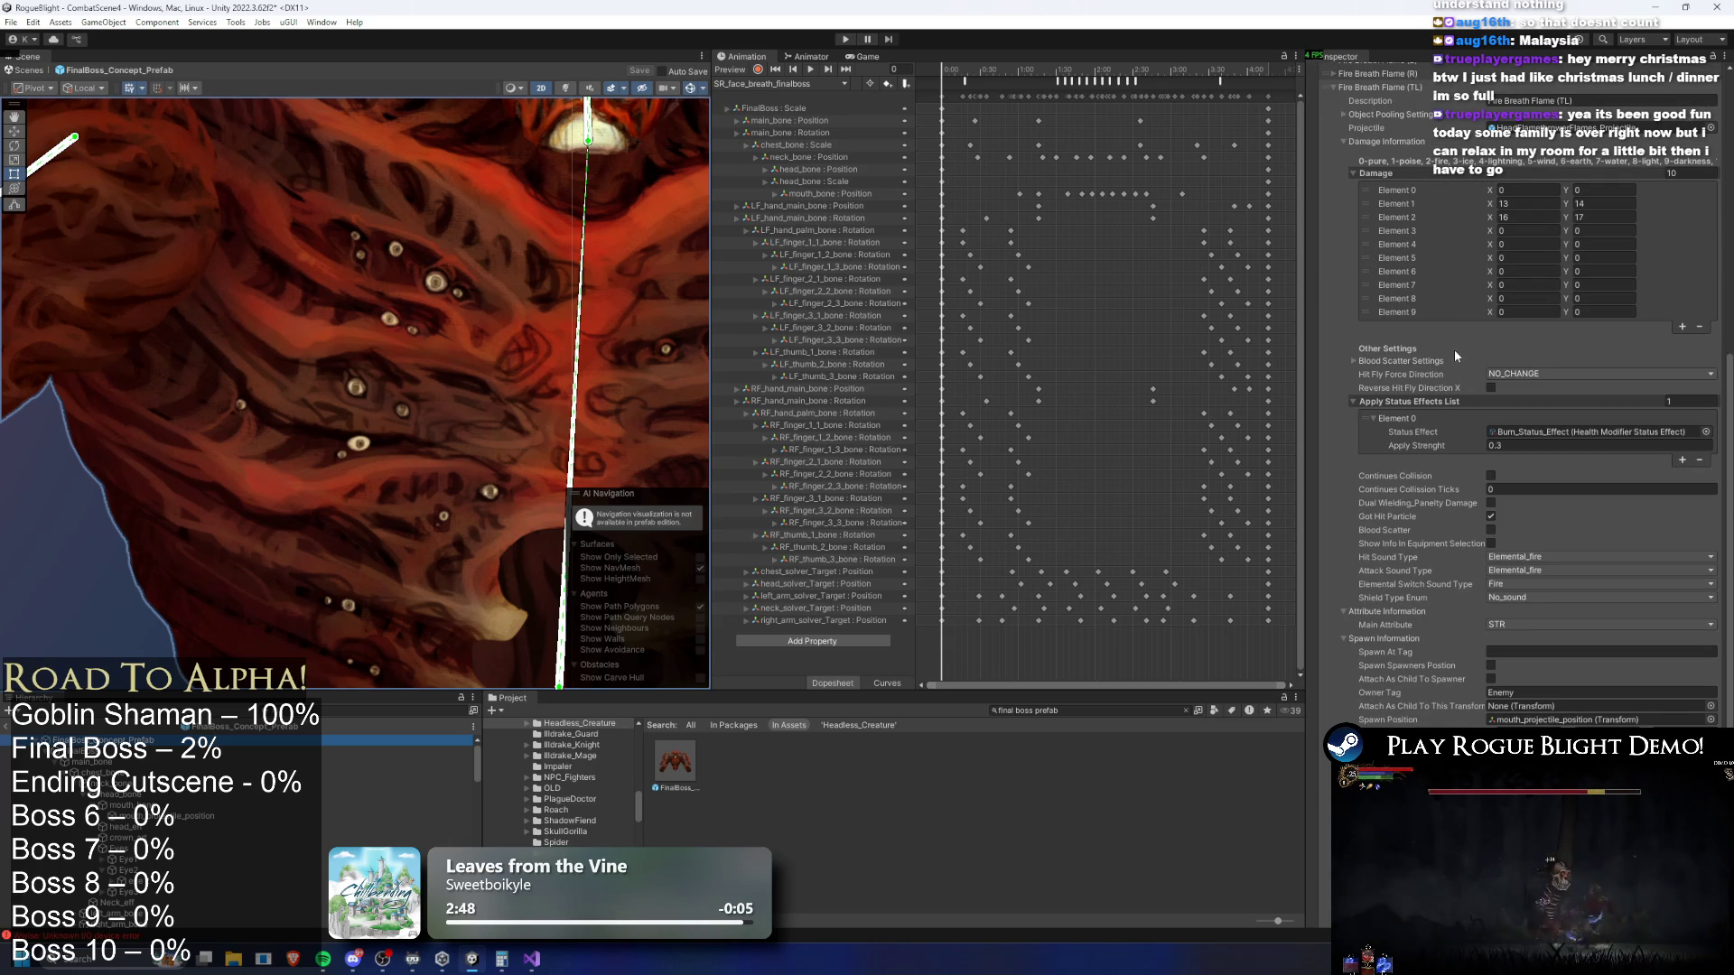
scroll(1565, 537, down, 2)
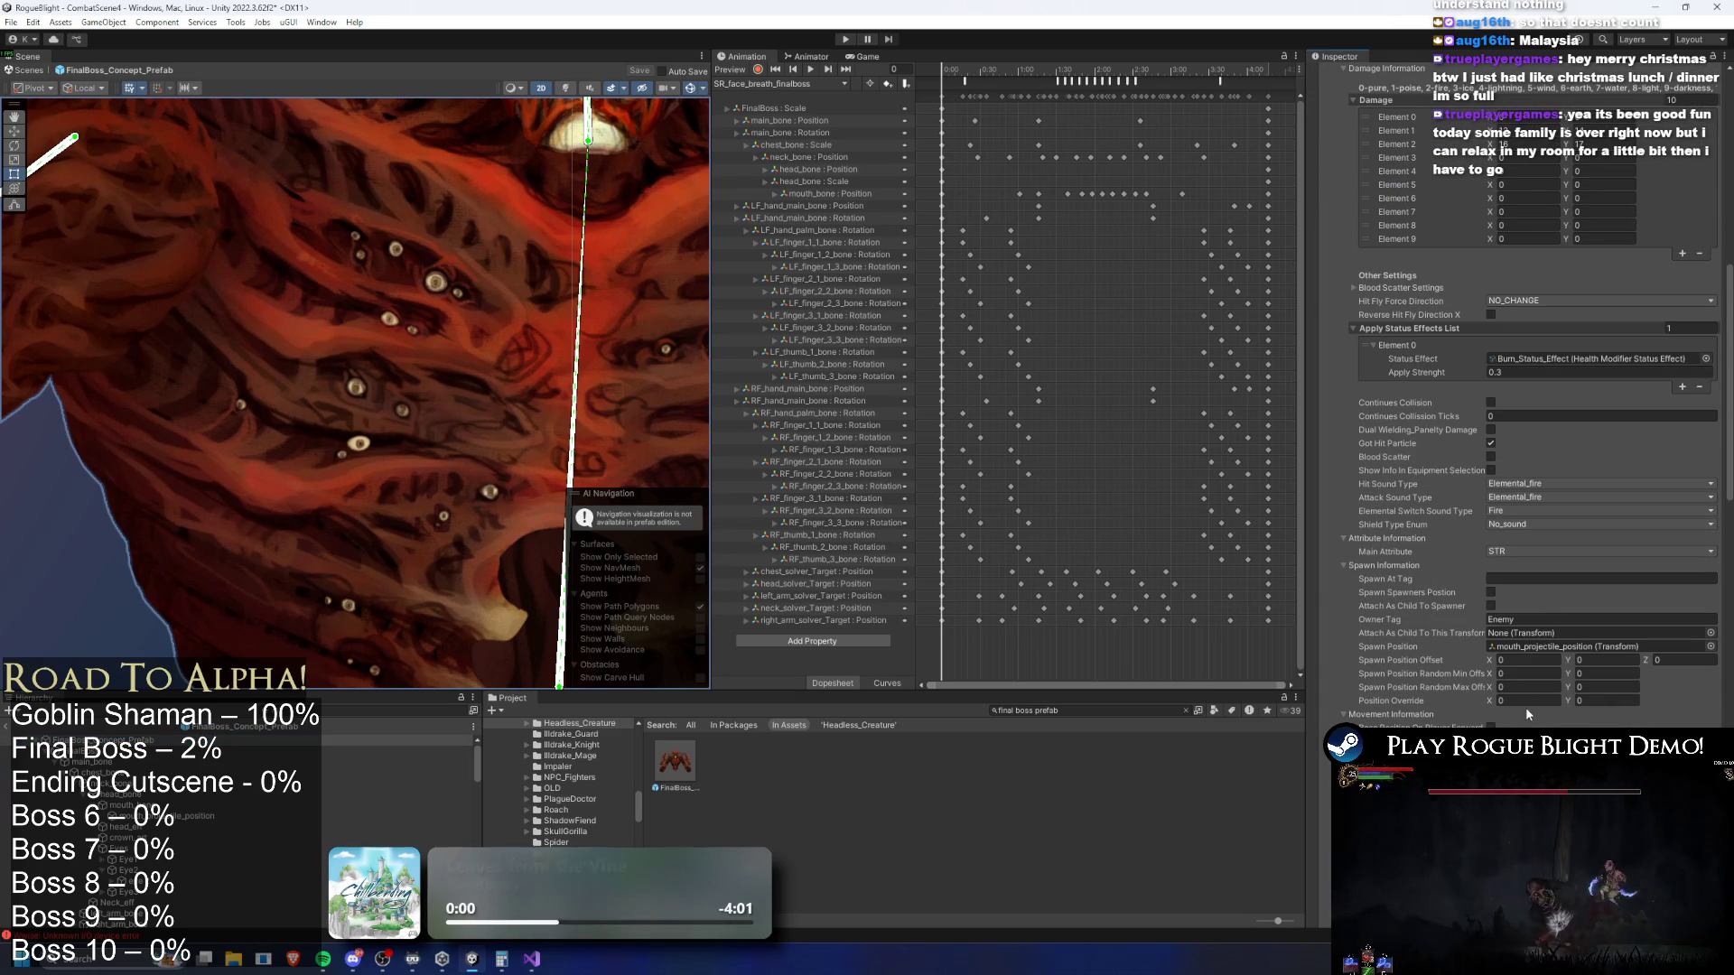
scroll(1428, 187, up, 5)
click(1415, 172)
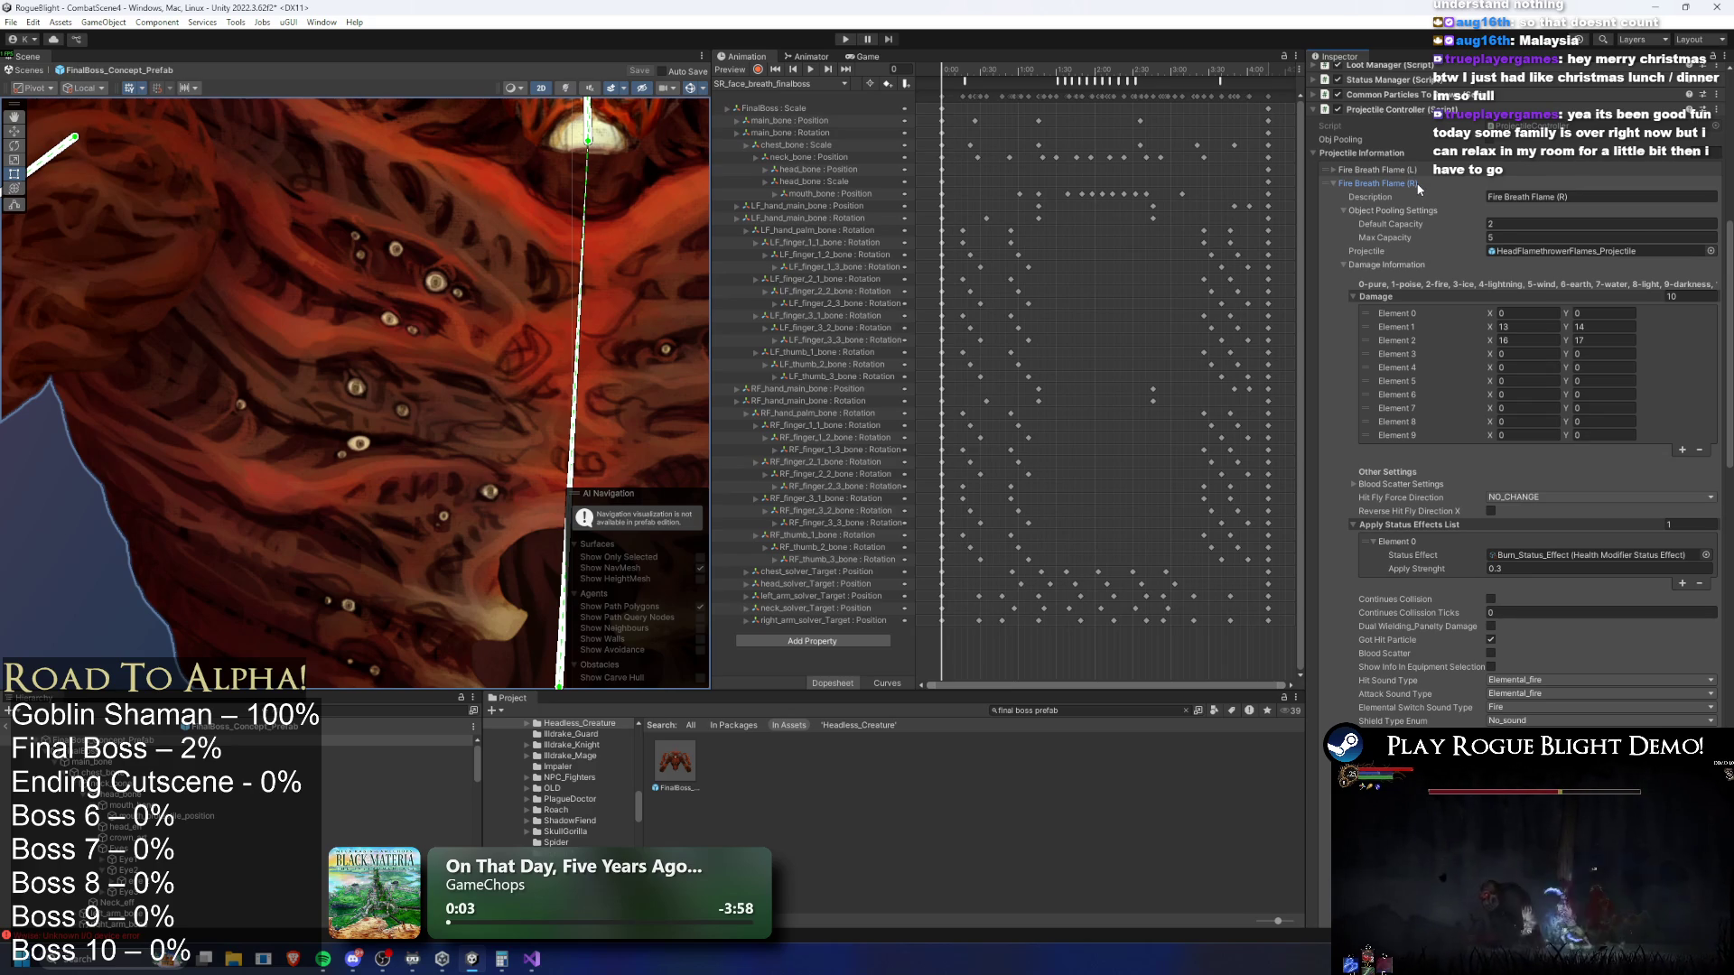
scroll(1537, 551, down, 5)
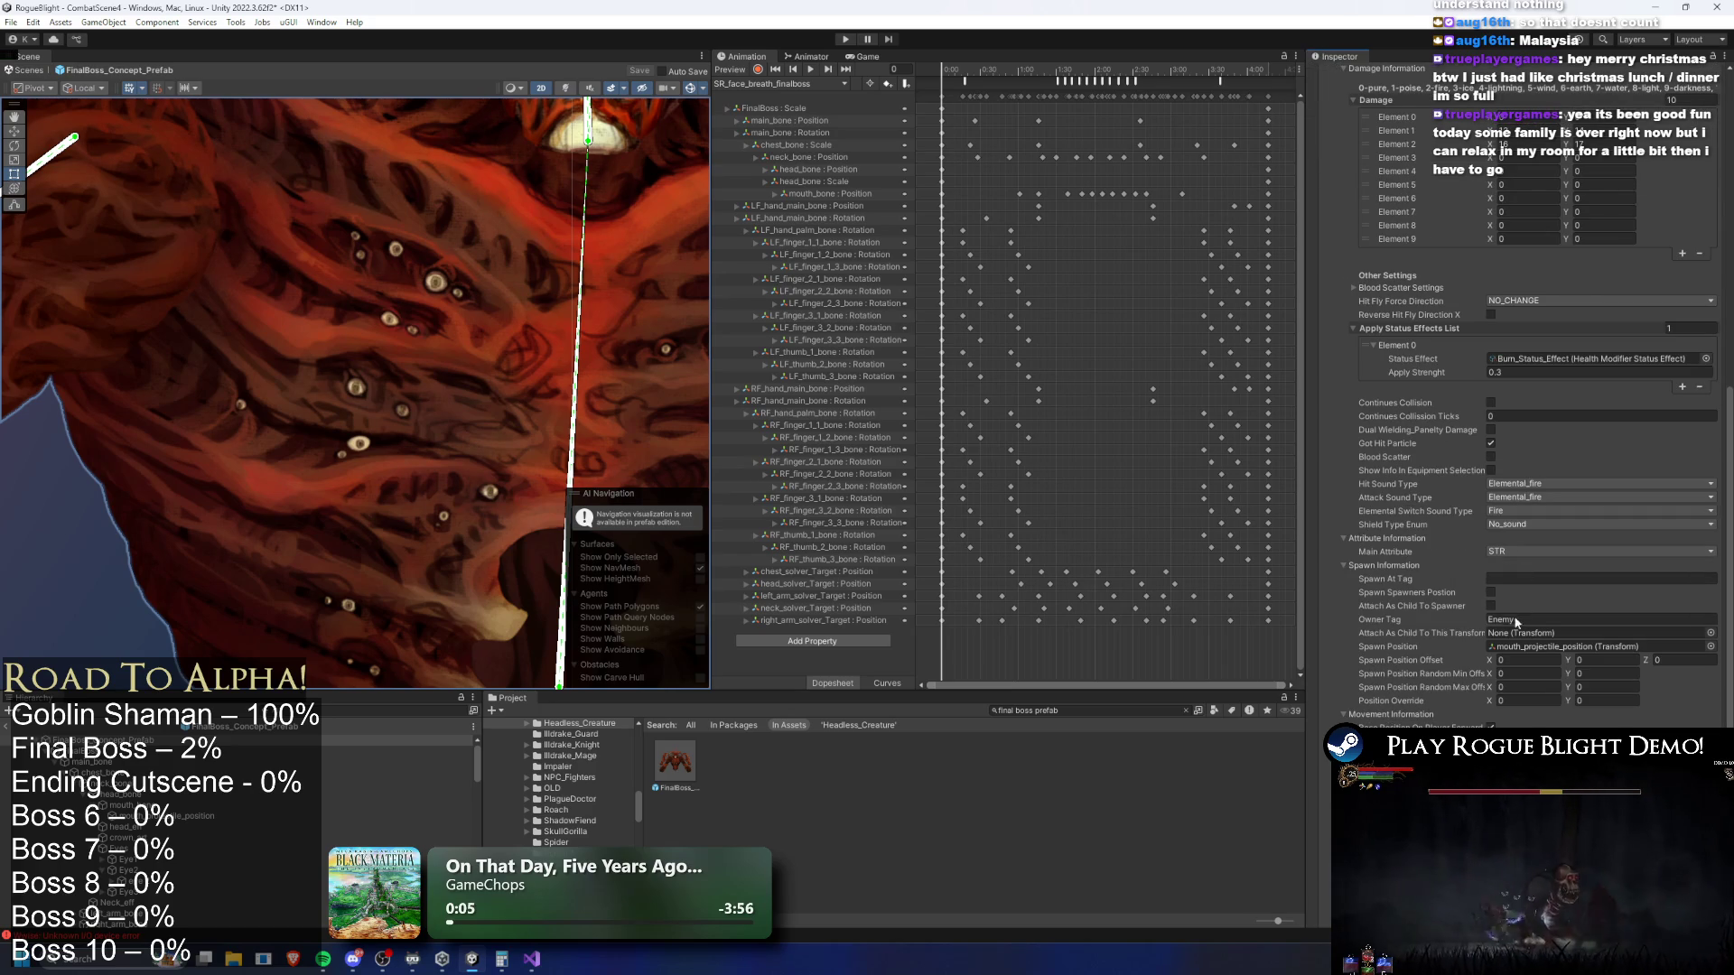
scroll(1415, 204, up, 5)
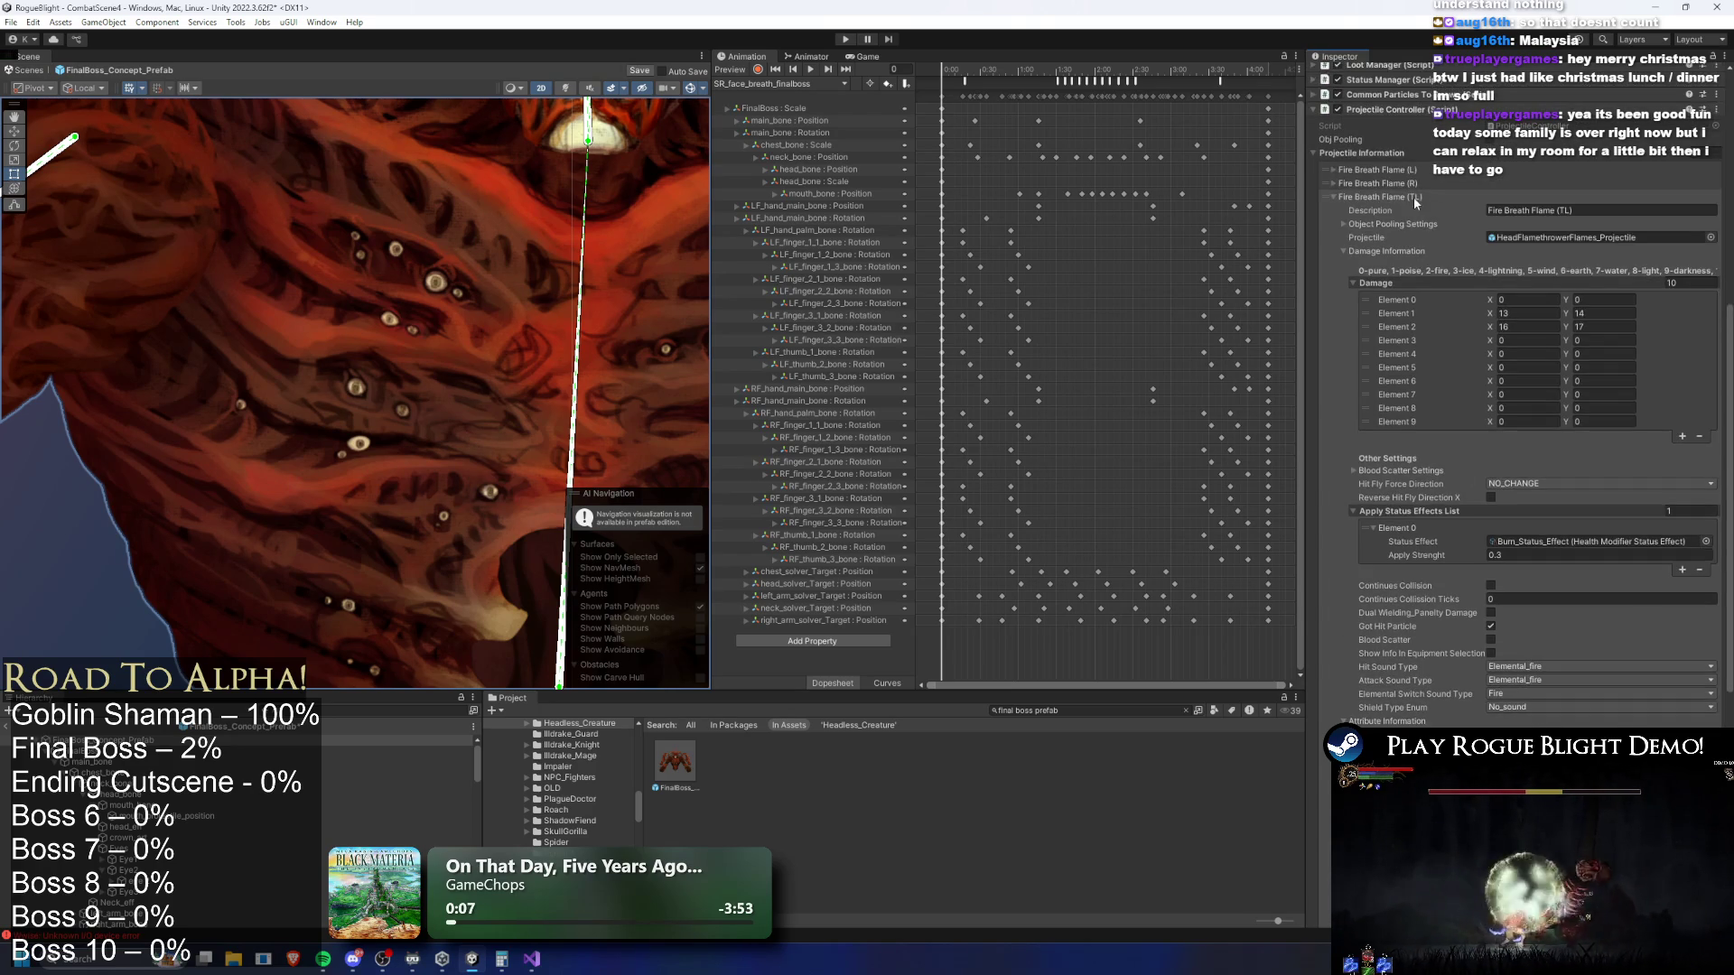
click(1415, 199)
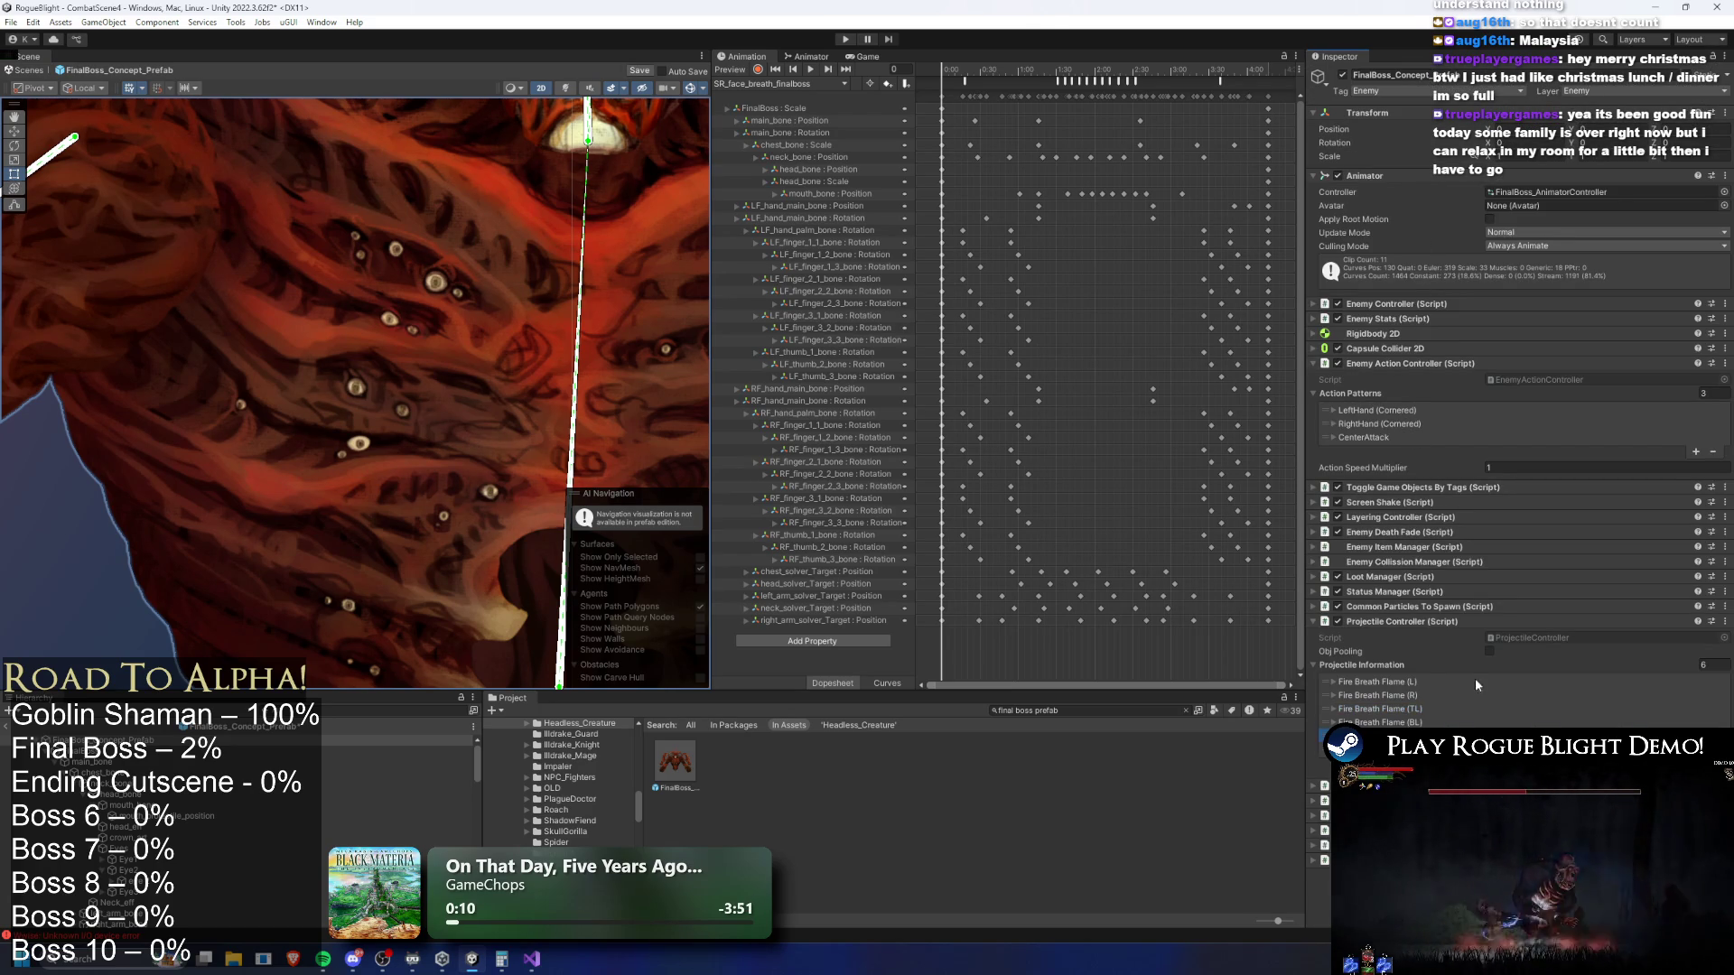
click(1463, 723)
scroll(1578, 588, down, 12)
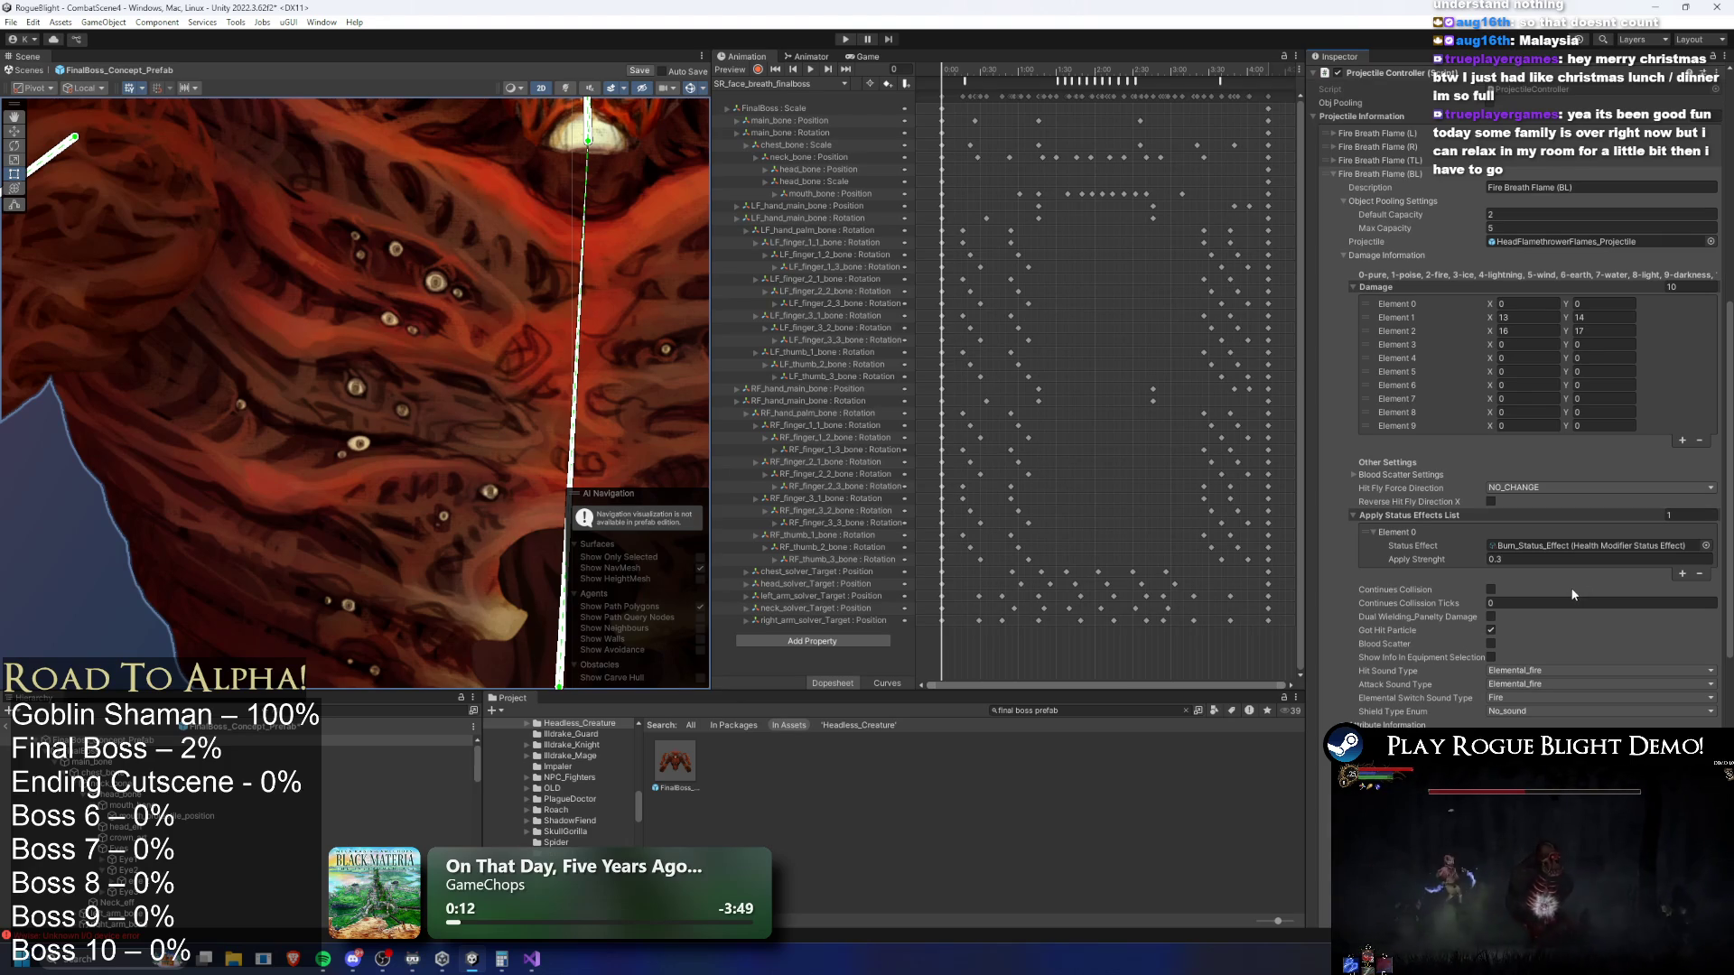
scroll(1573, 595, down, 6)
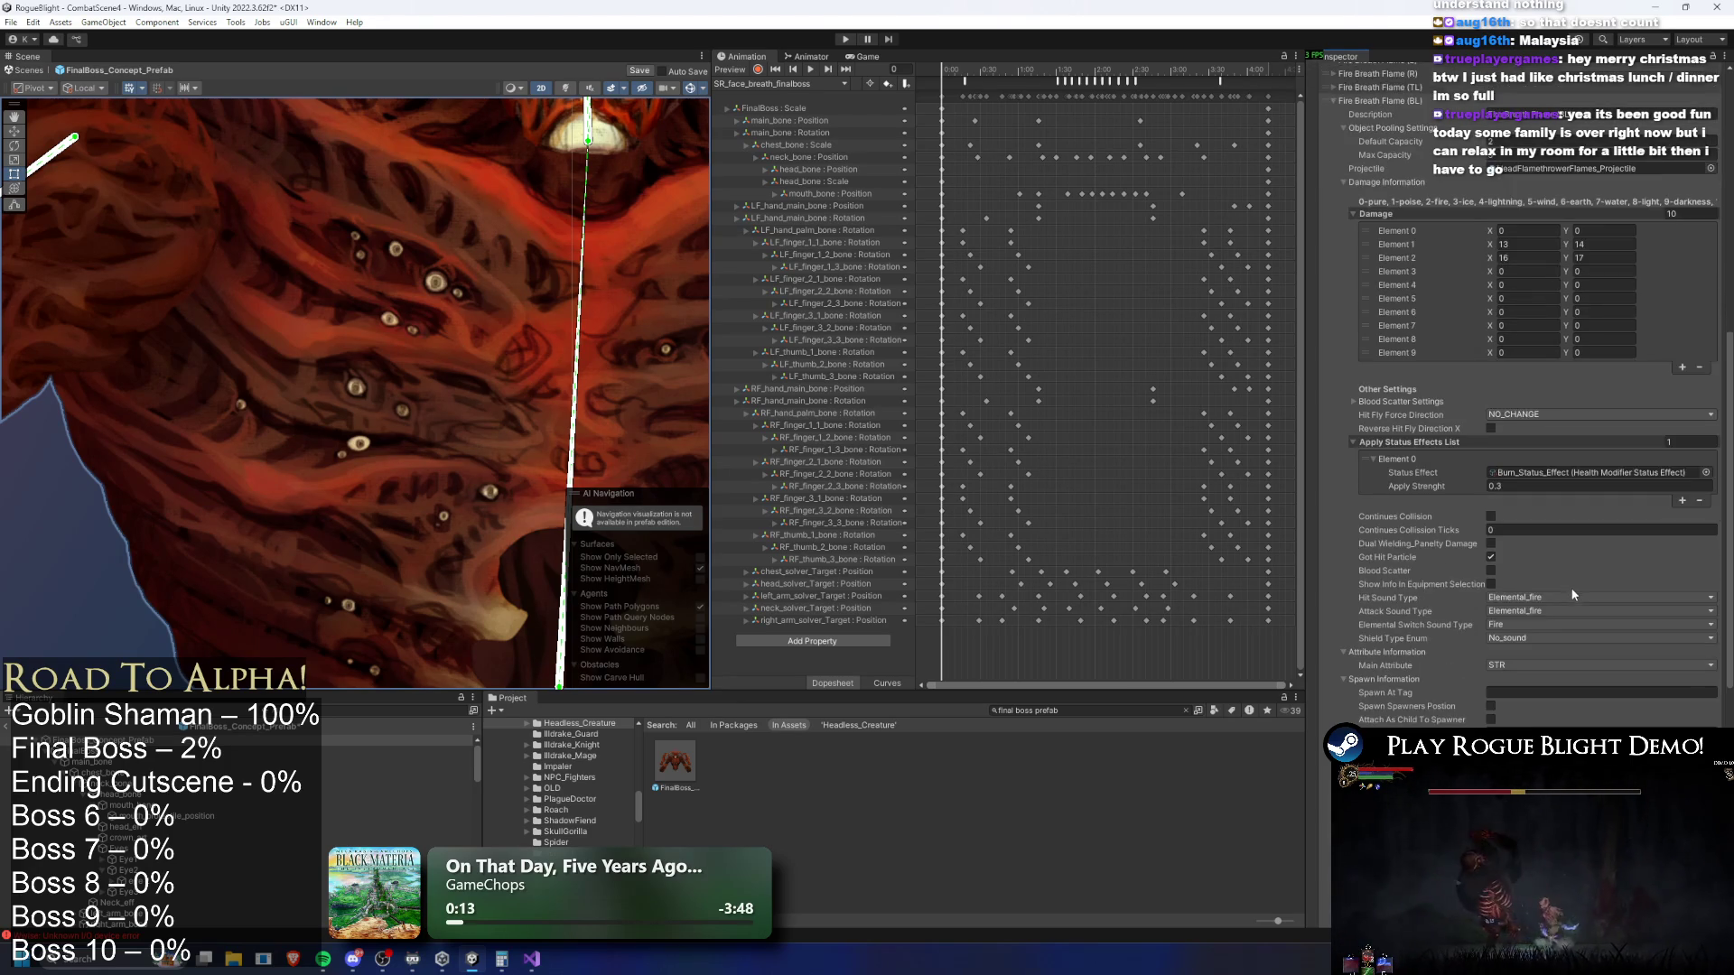
click(847, 39)
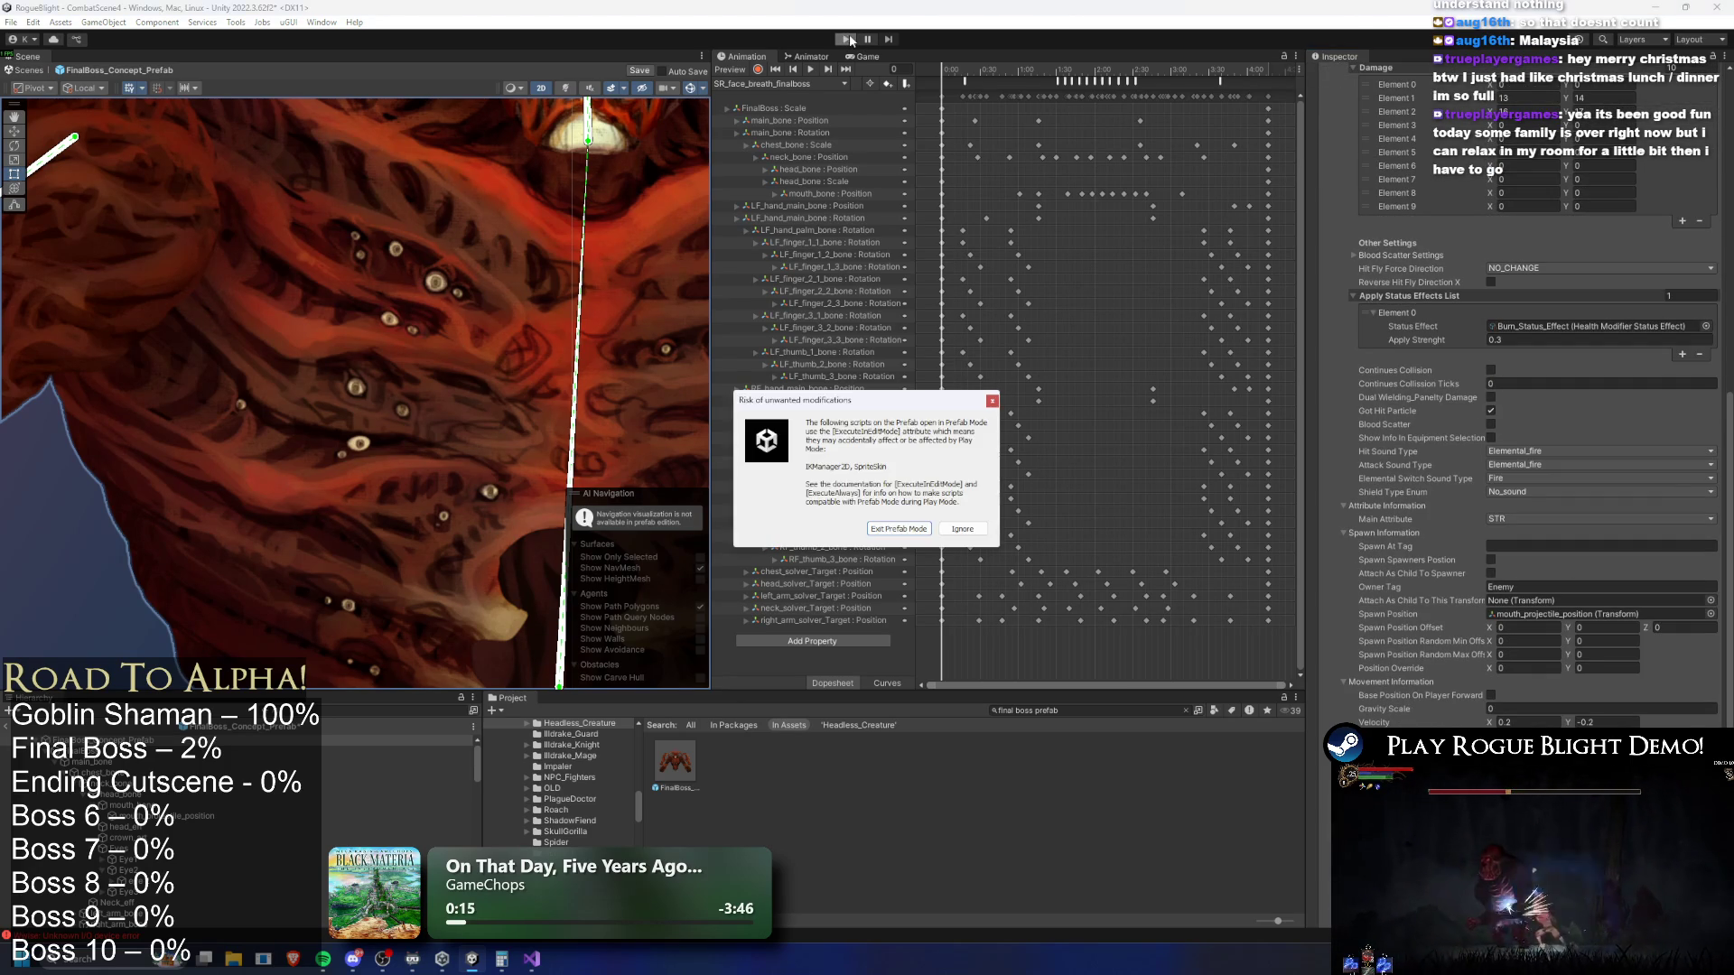
Proceed past the prefab-mode warning to play-test, then save the project with Ctrl+S
key(Return)
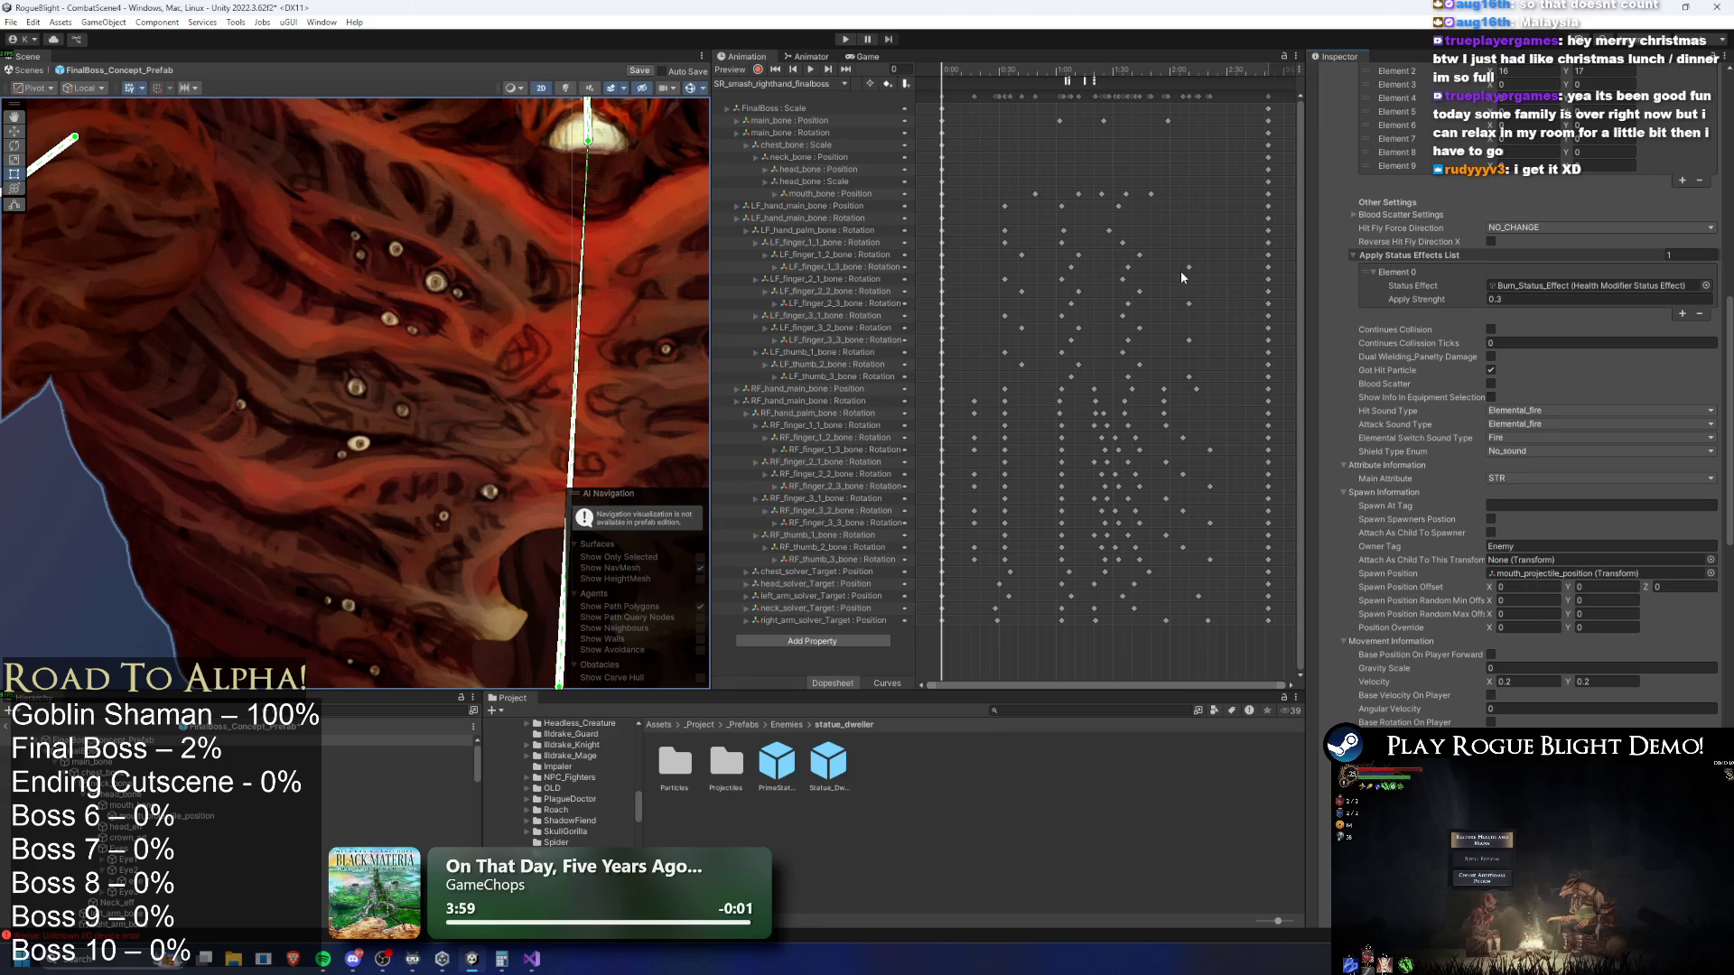
key(ctrl+s)
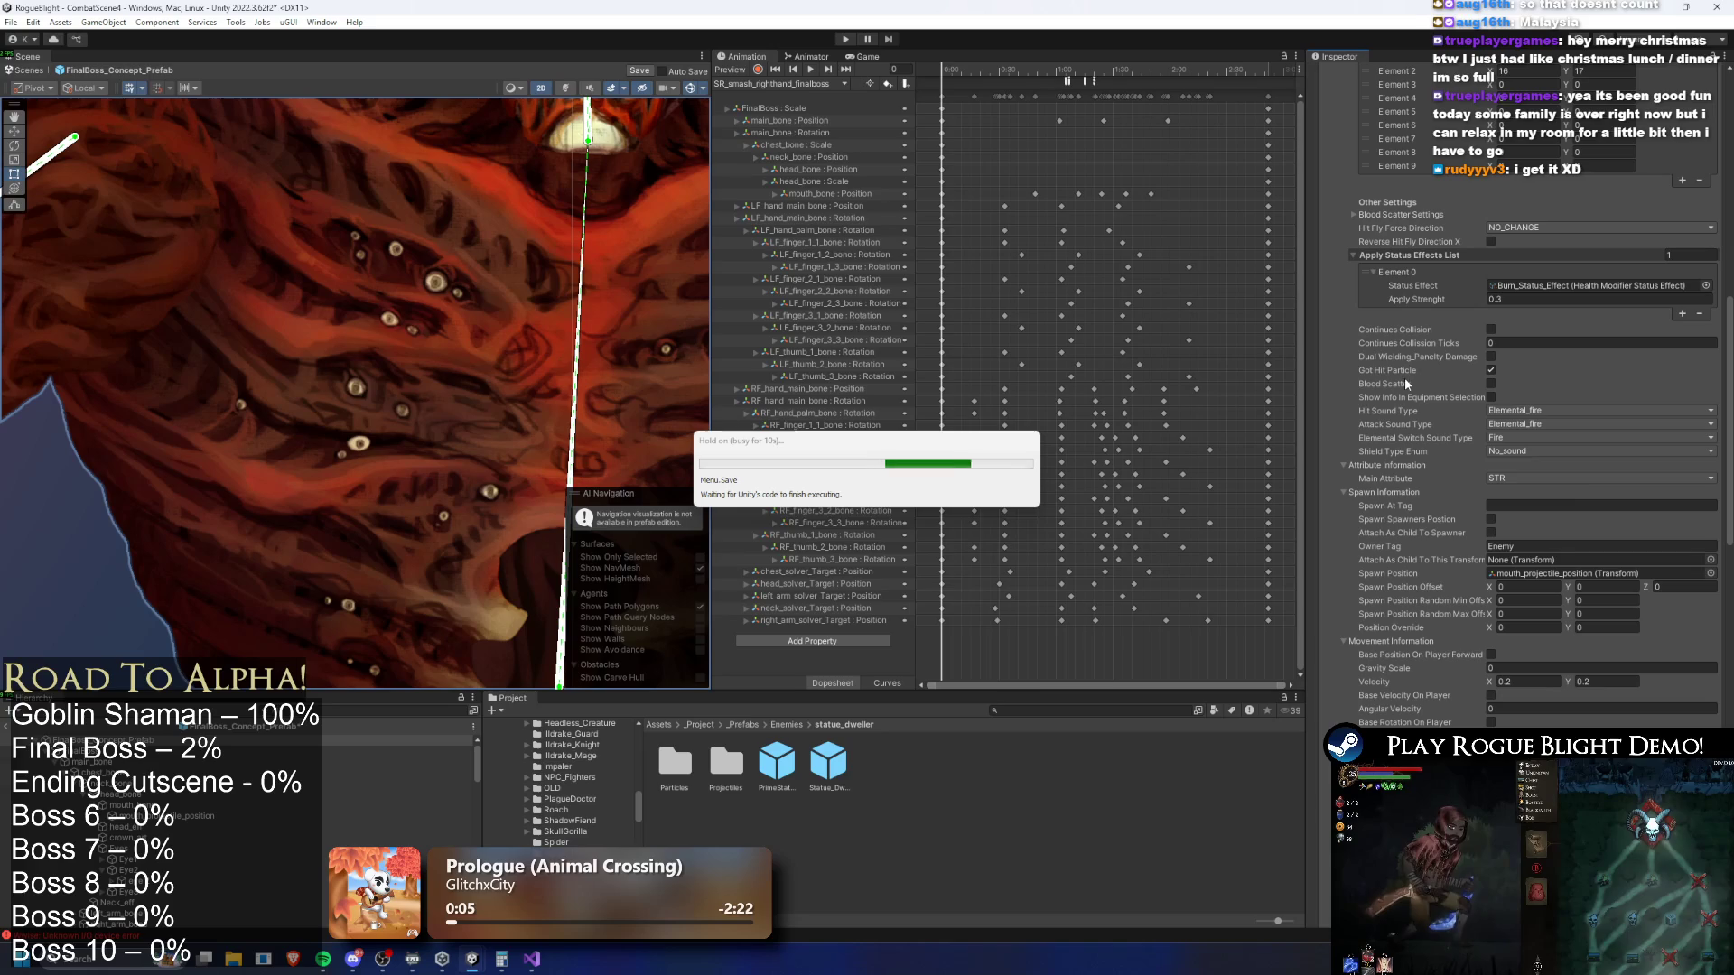
Review the flames' Spawn and Movement Information, save the prefab, and start Play mode again
scroll(1584, 495, up, 5)
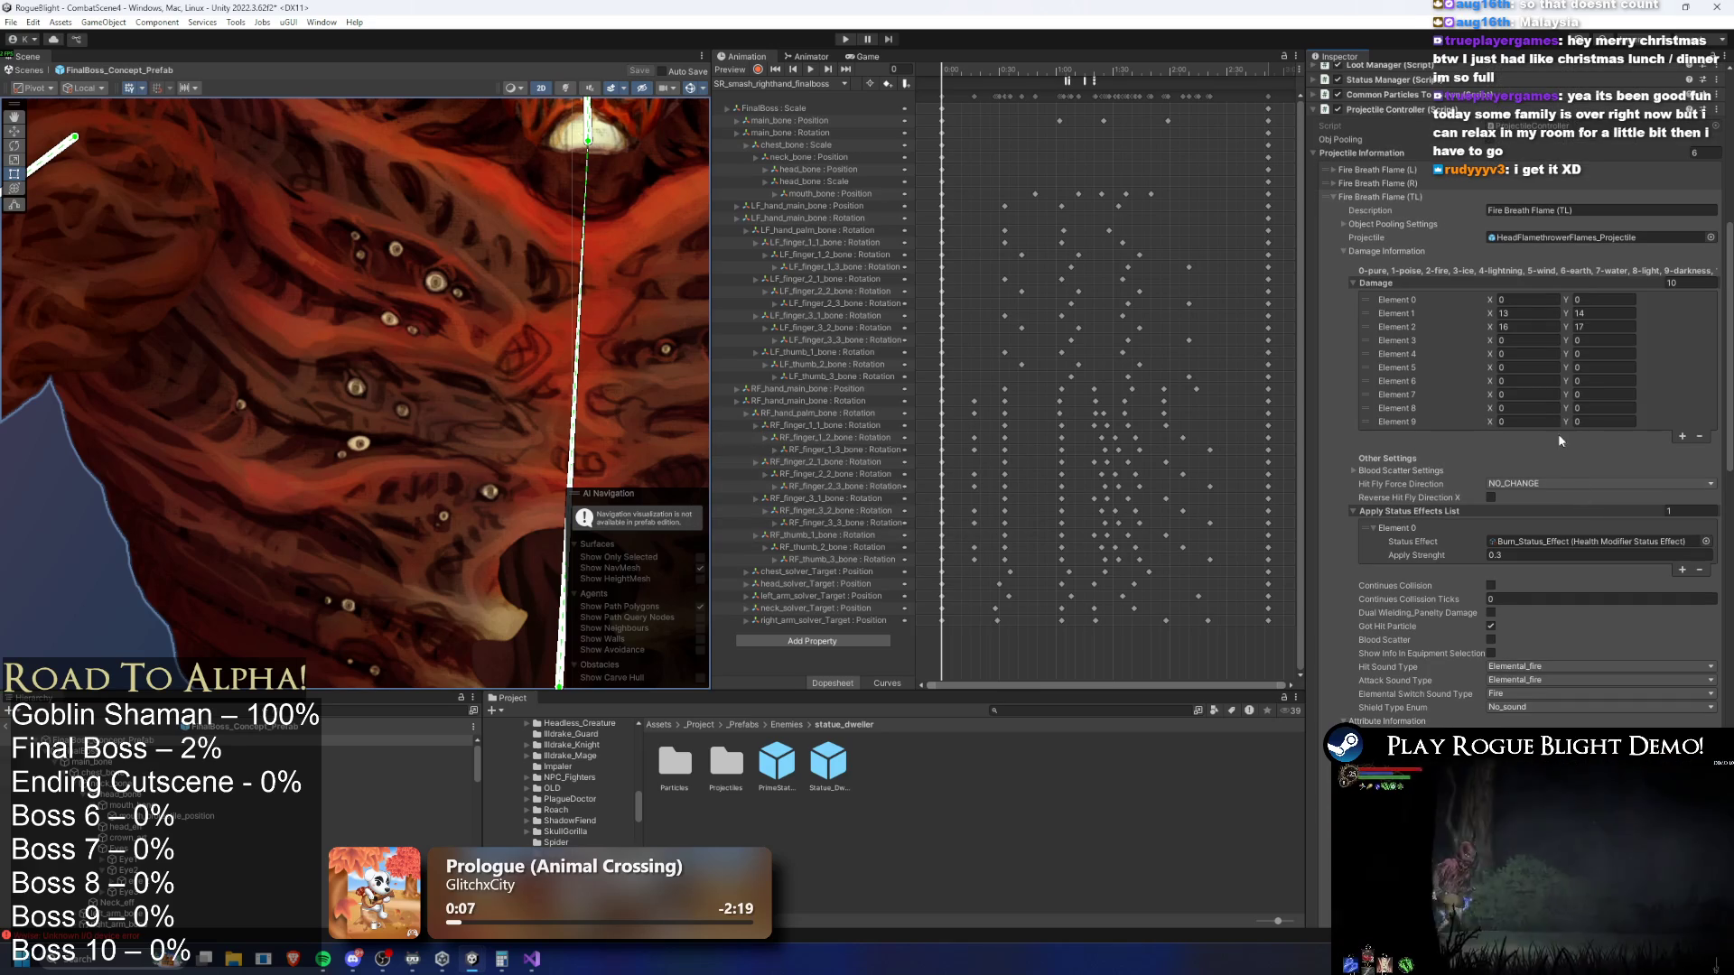
scroll(1564, 318, down, 8)
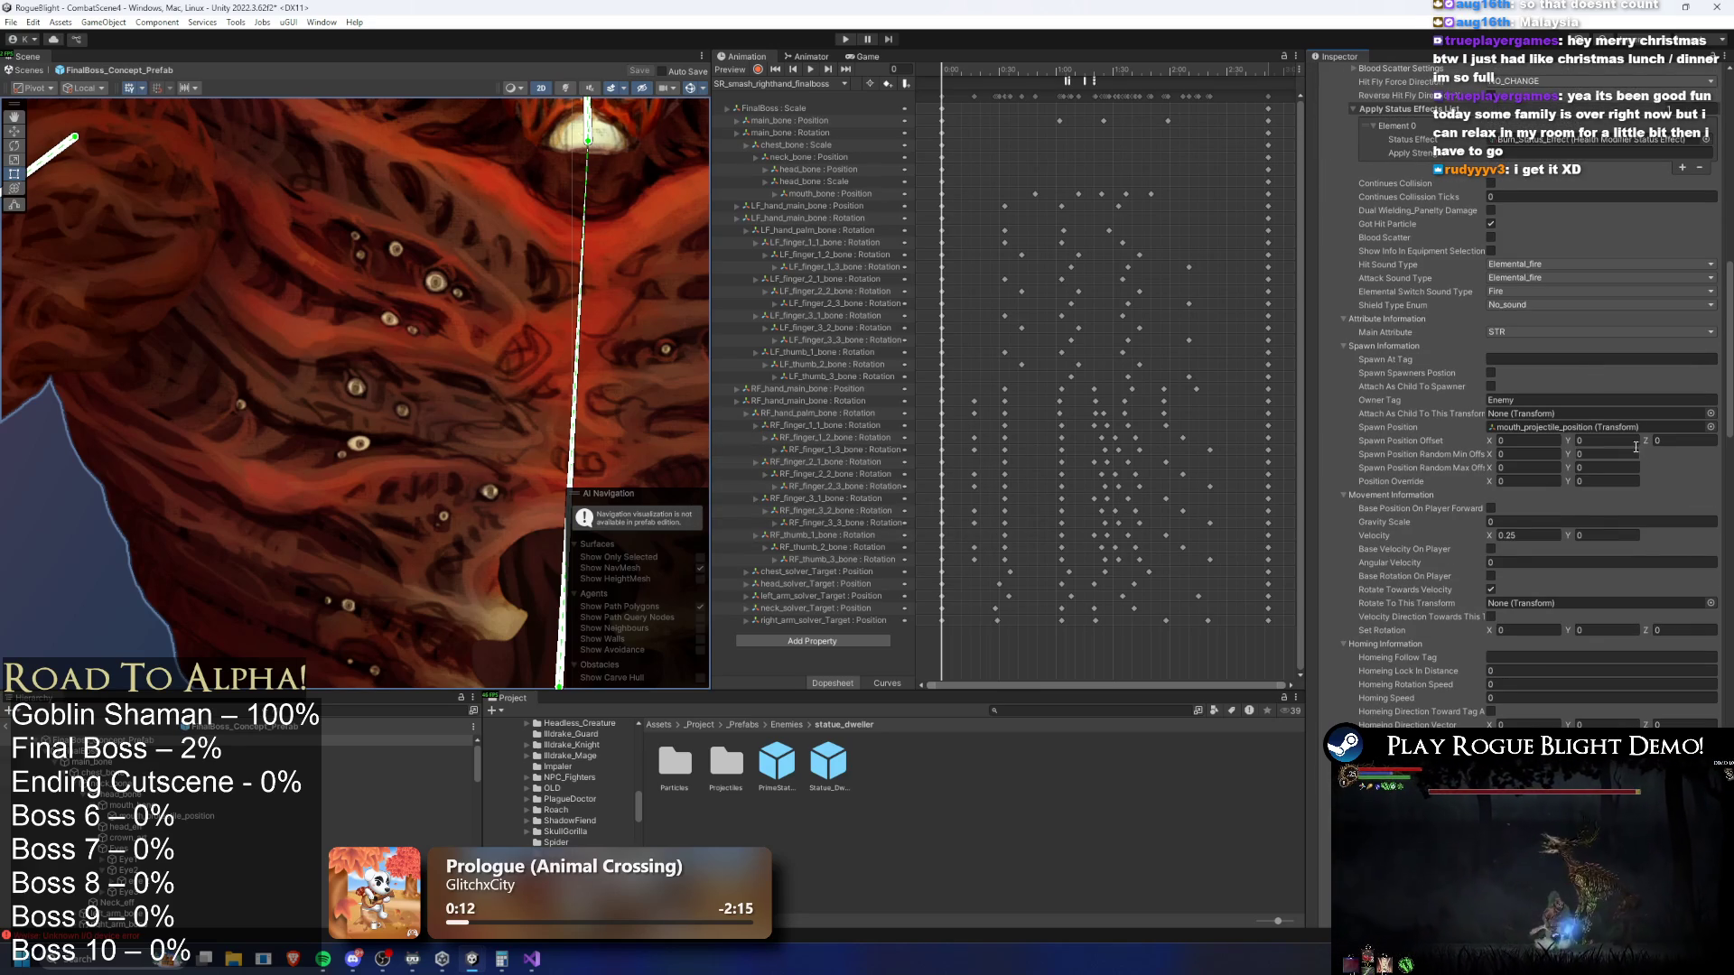
scroll(1617, 441, up, 15)
scroll(1618, 441, down, 11)
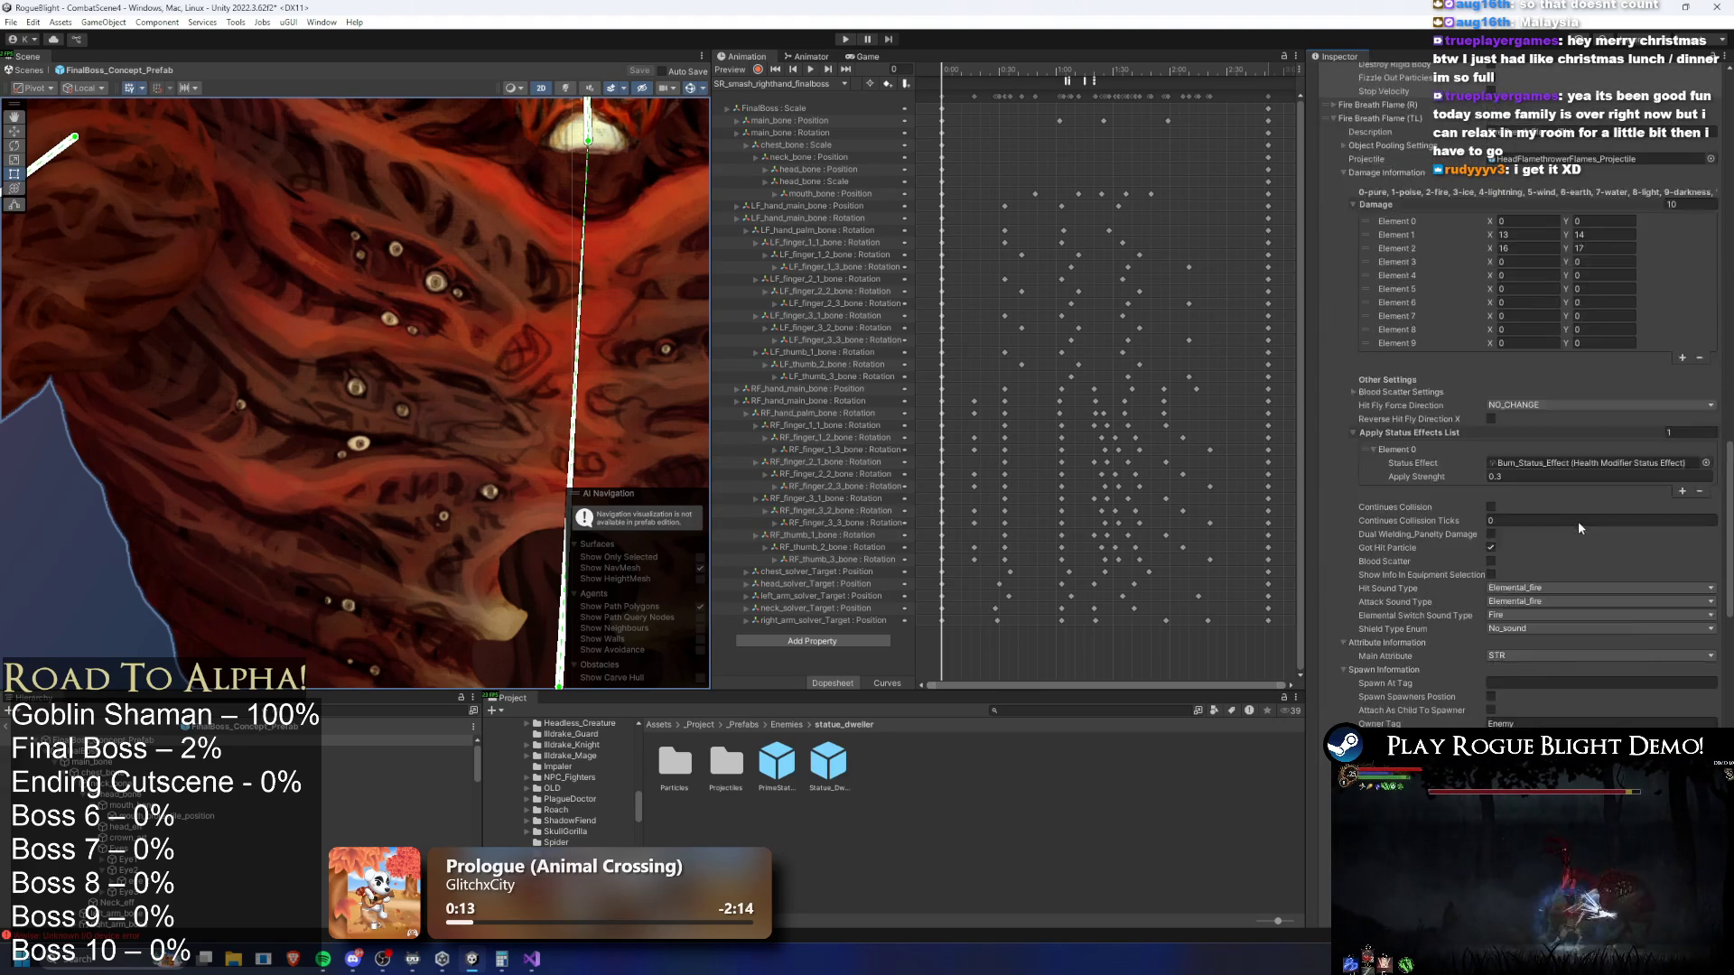
scroll(1533, 683, down, 3)
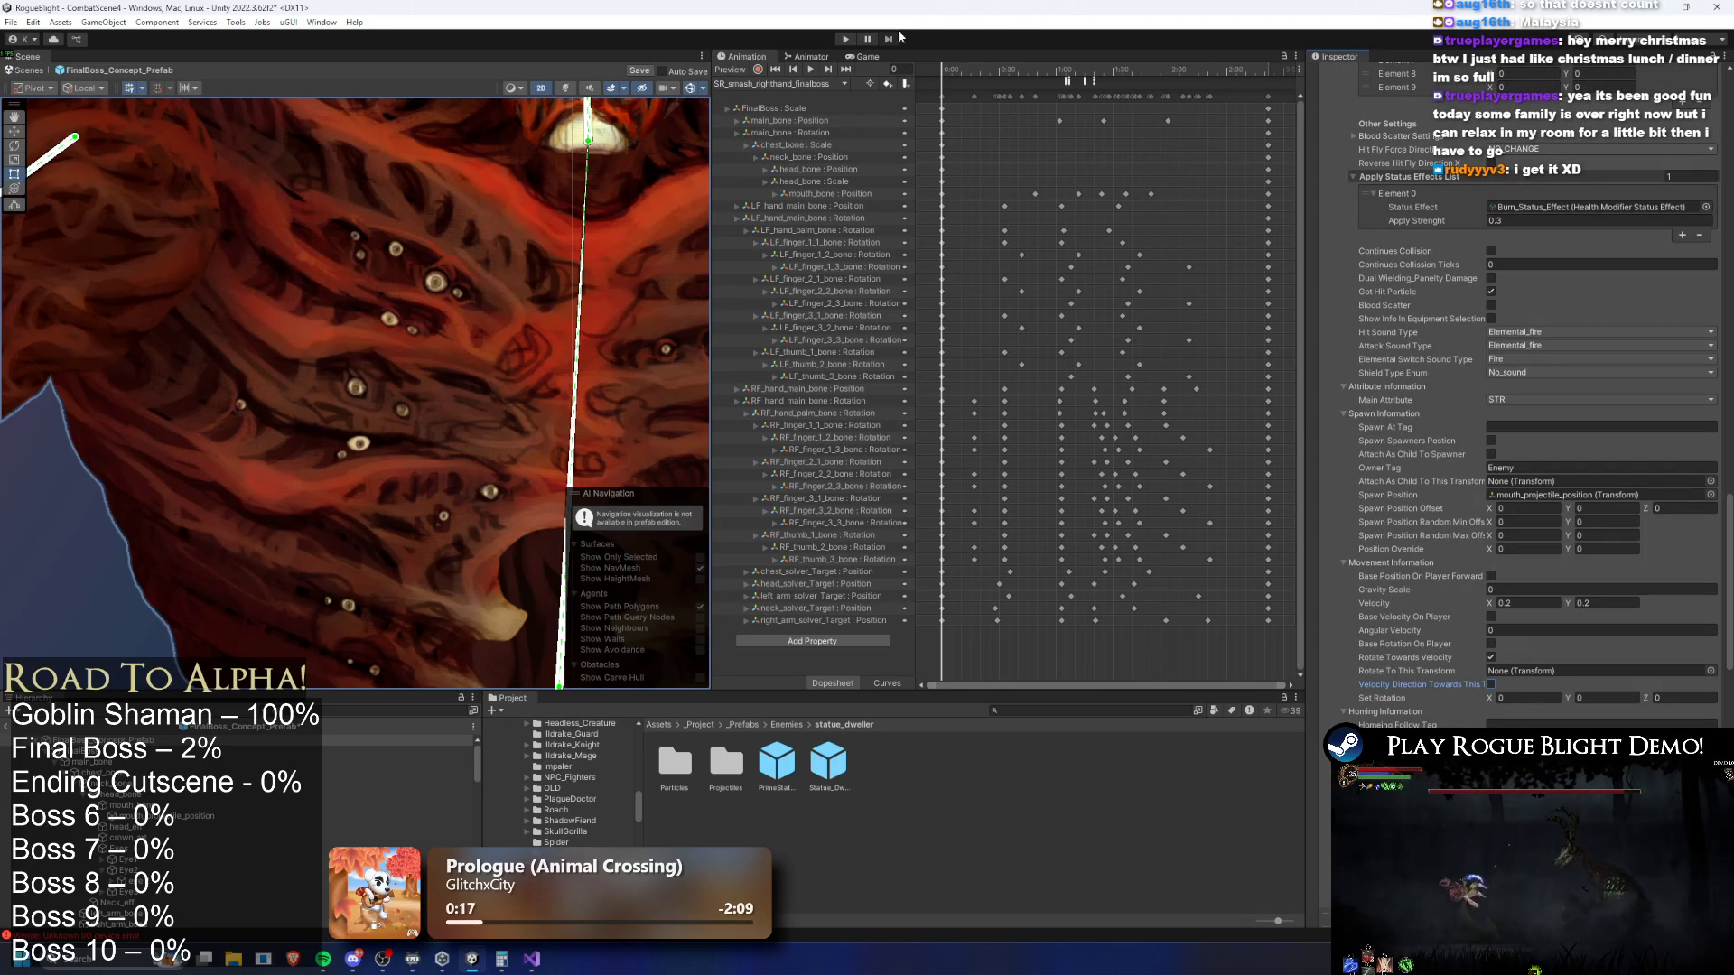
key(ctrl+s)
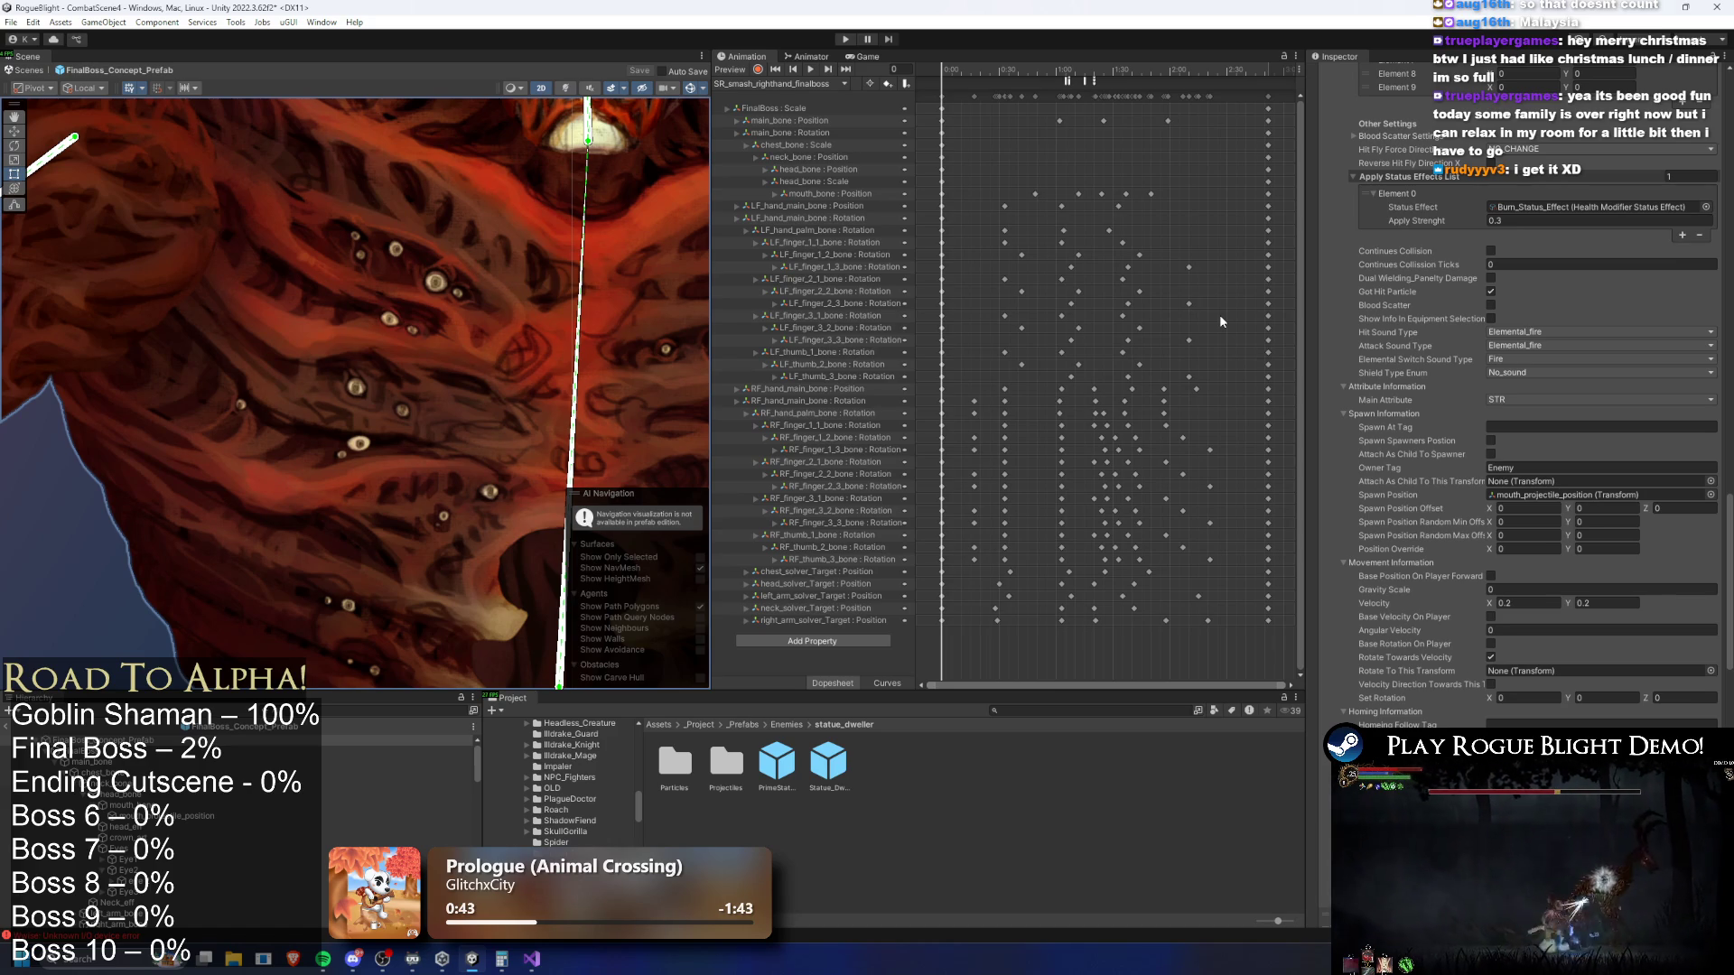
click(852, 41)
Enter Play mode, enable cheats with F1, and slash at the boss's face
key(Return)
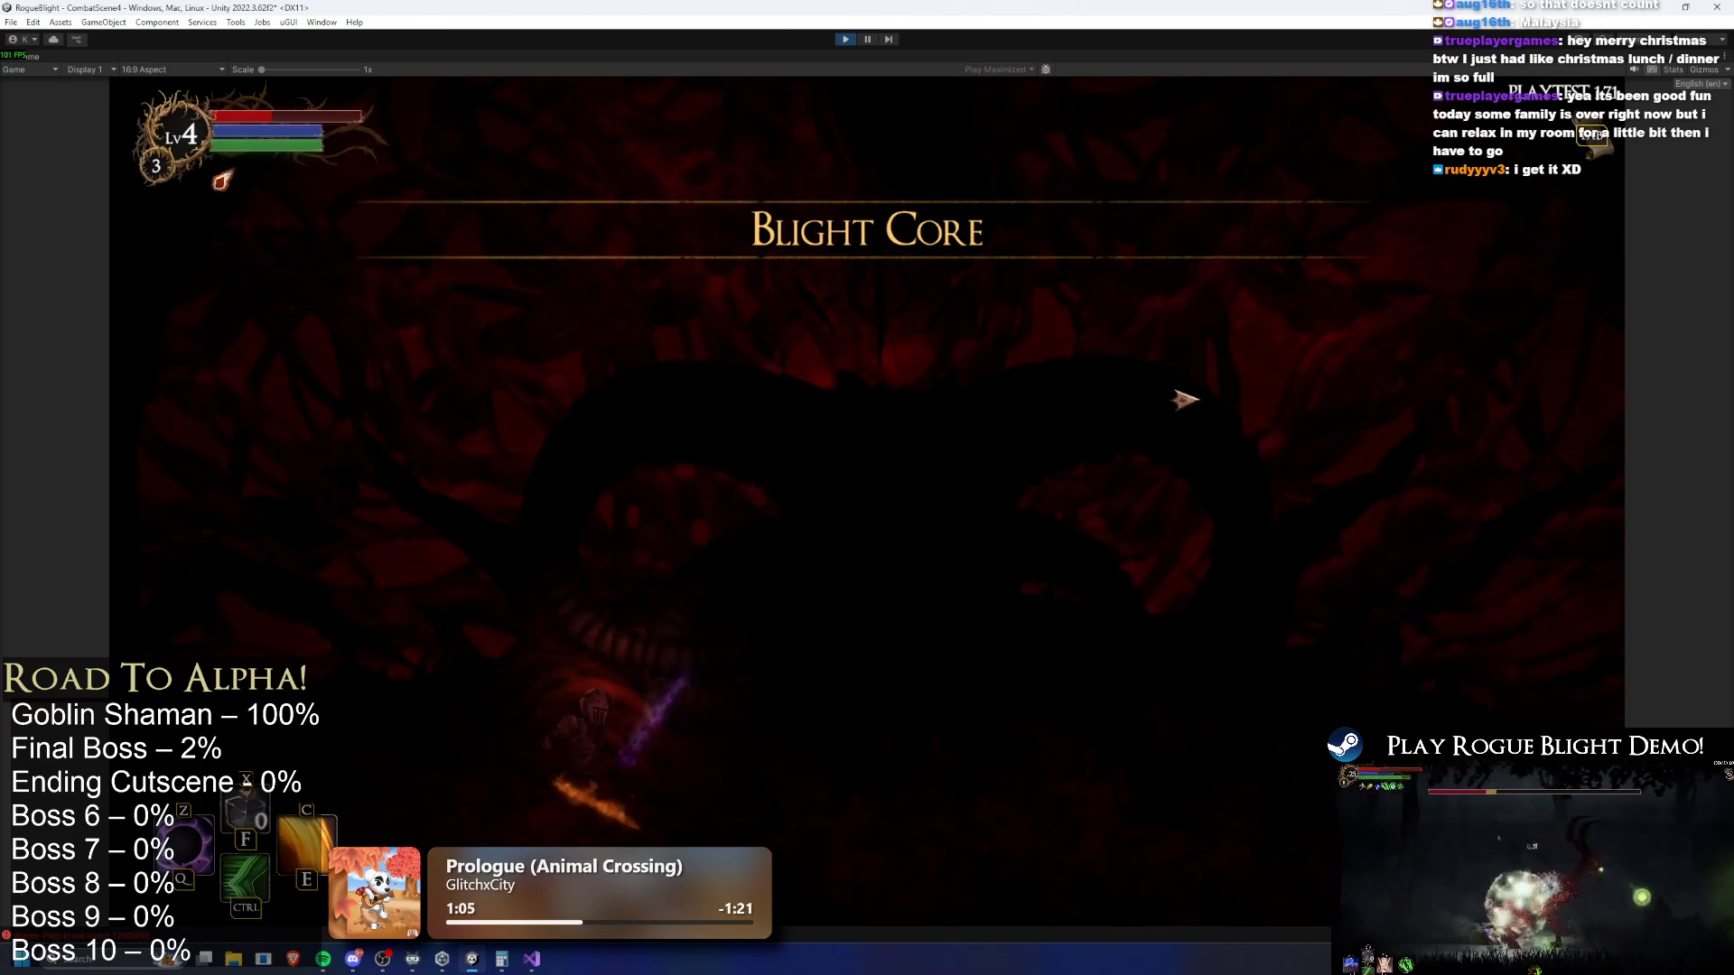
key(F1)
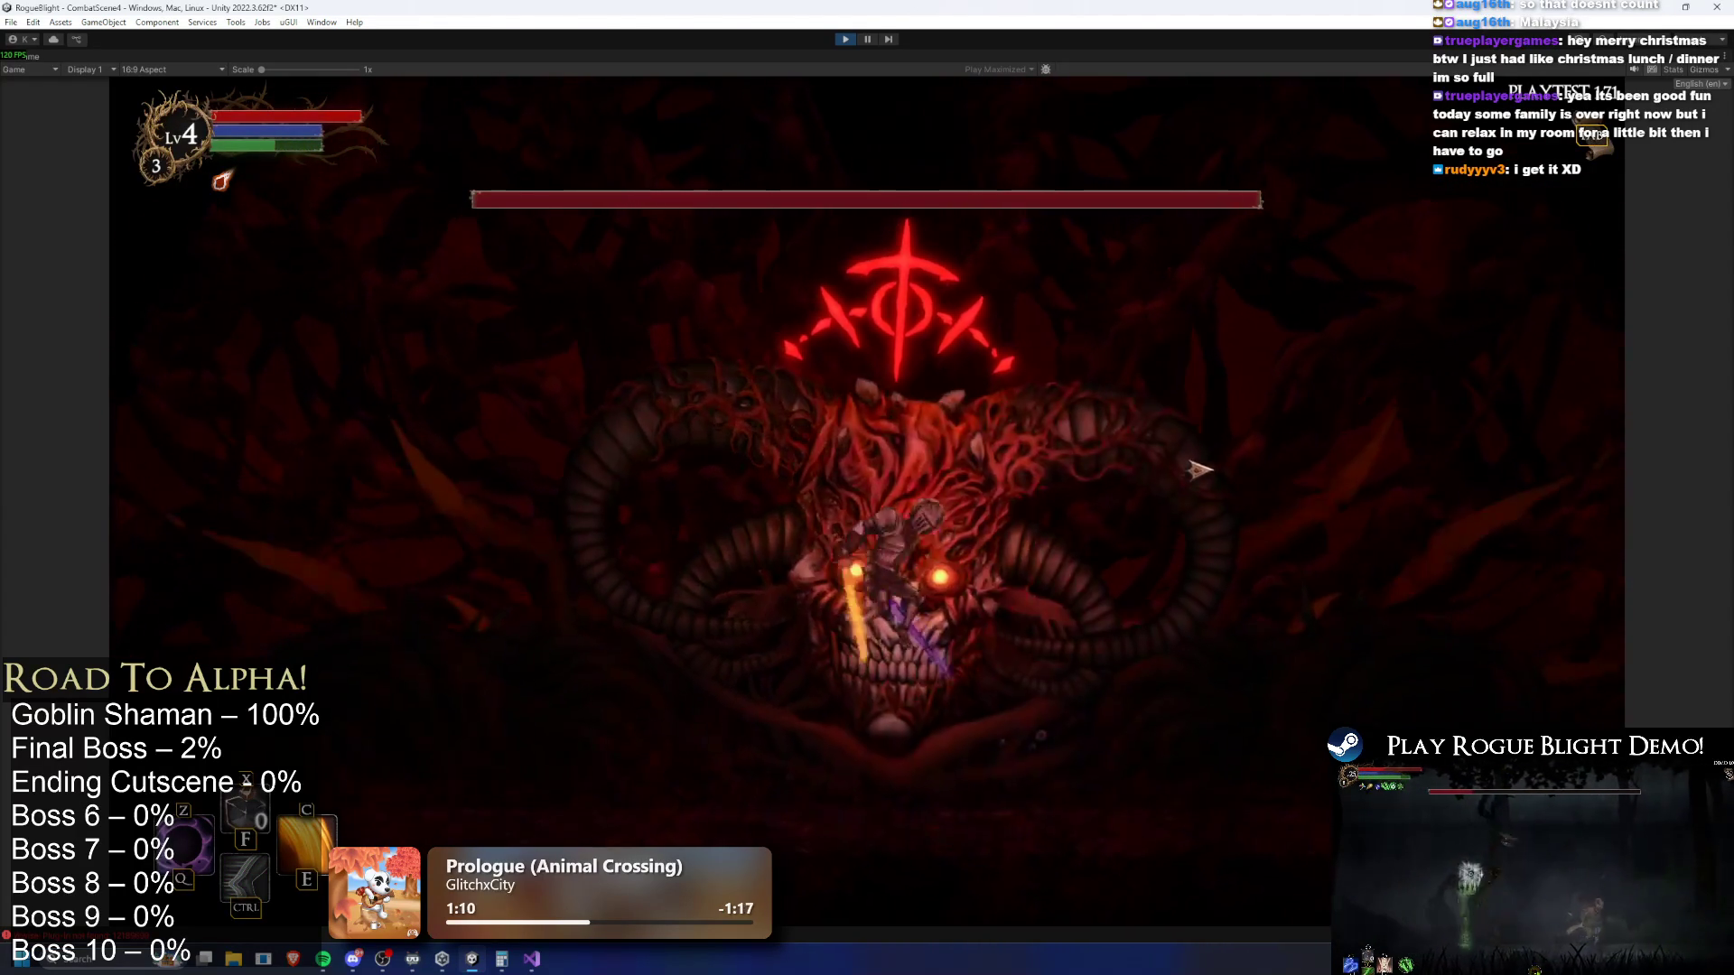
click(788, 491)
Move the knight left and right beneath the boss to trigger its fire breath, then strike it
key(a)
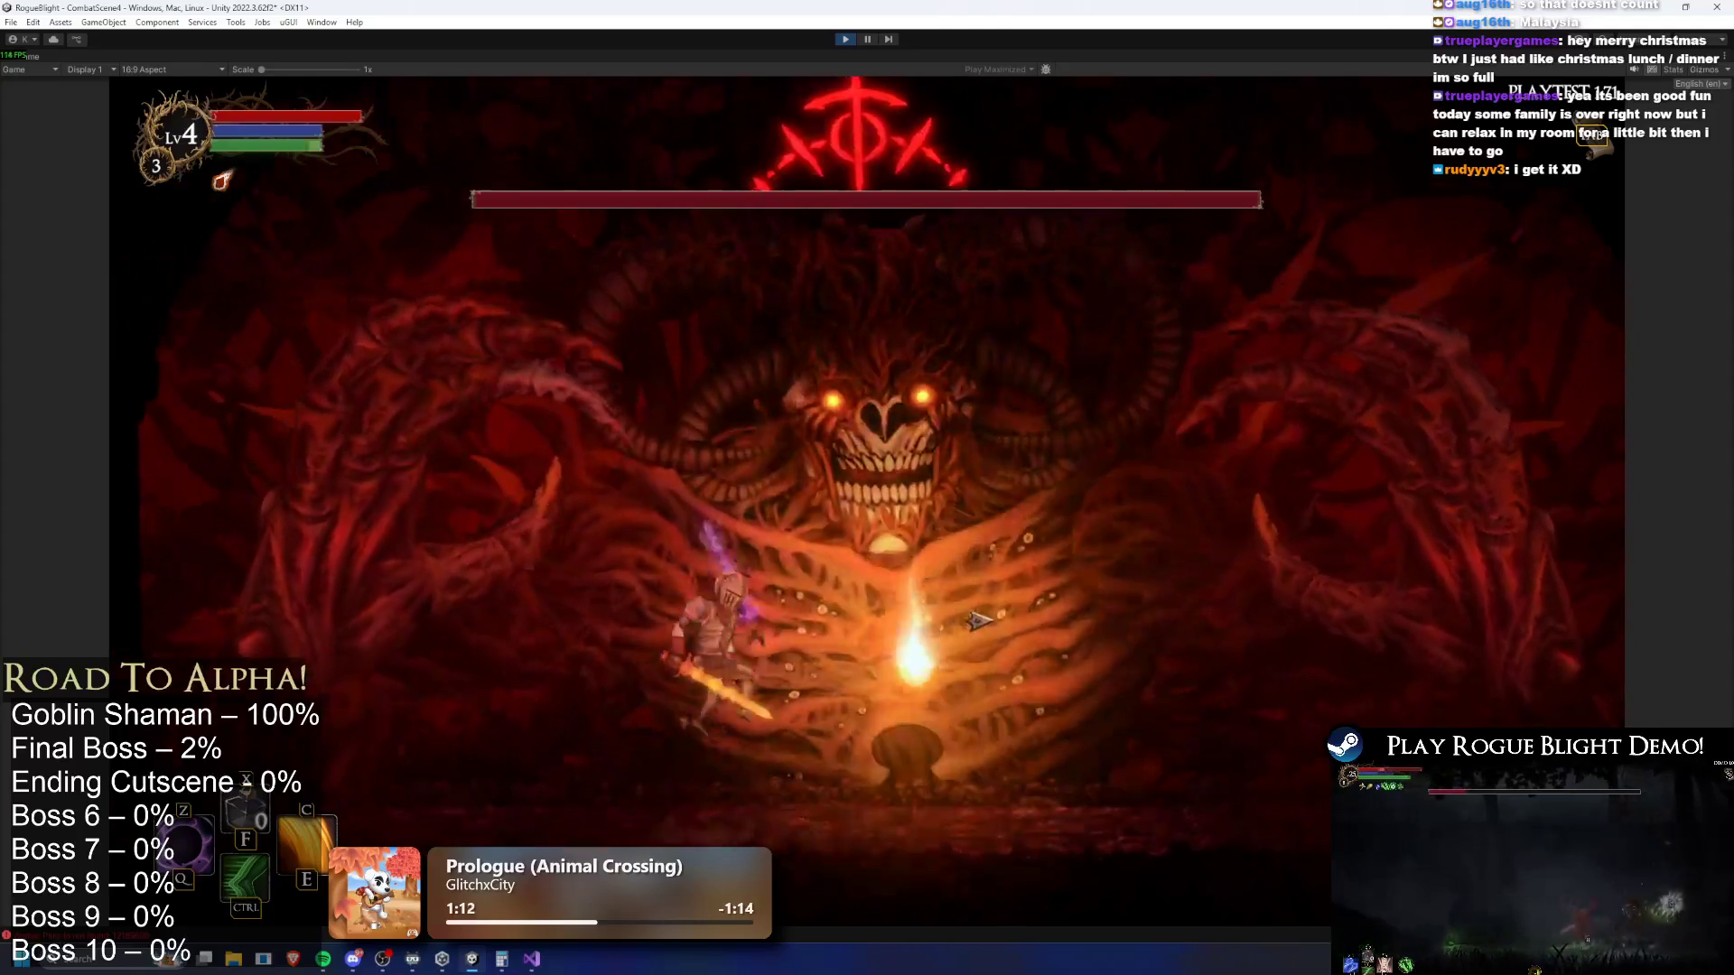
key(d)
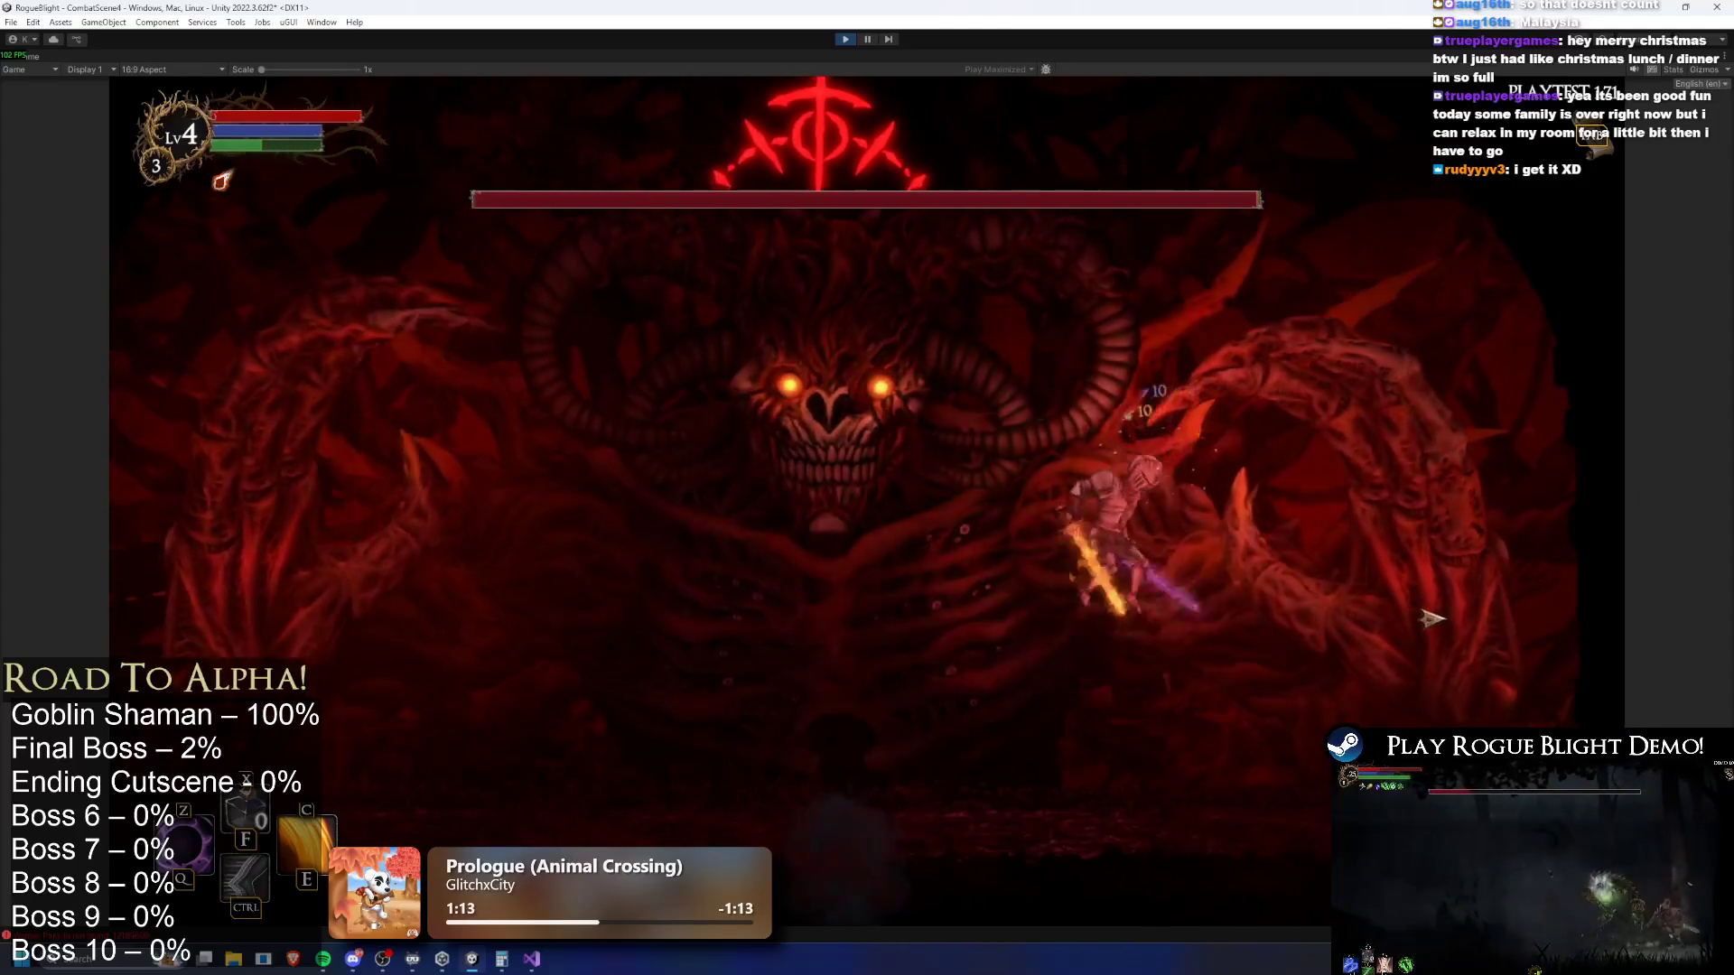
key(a)
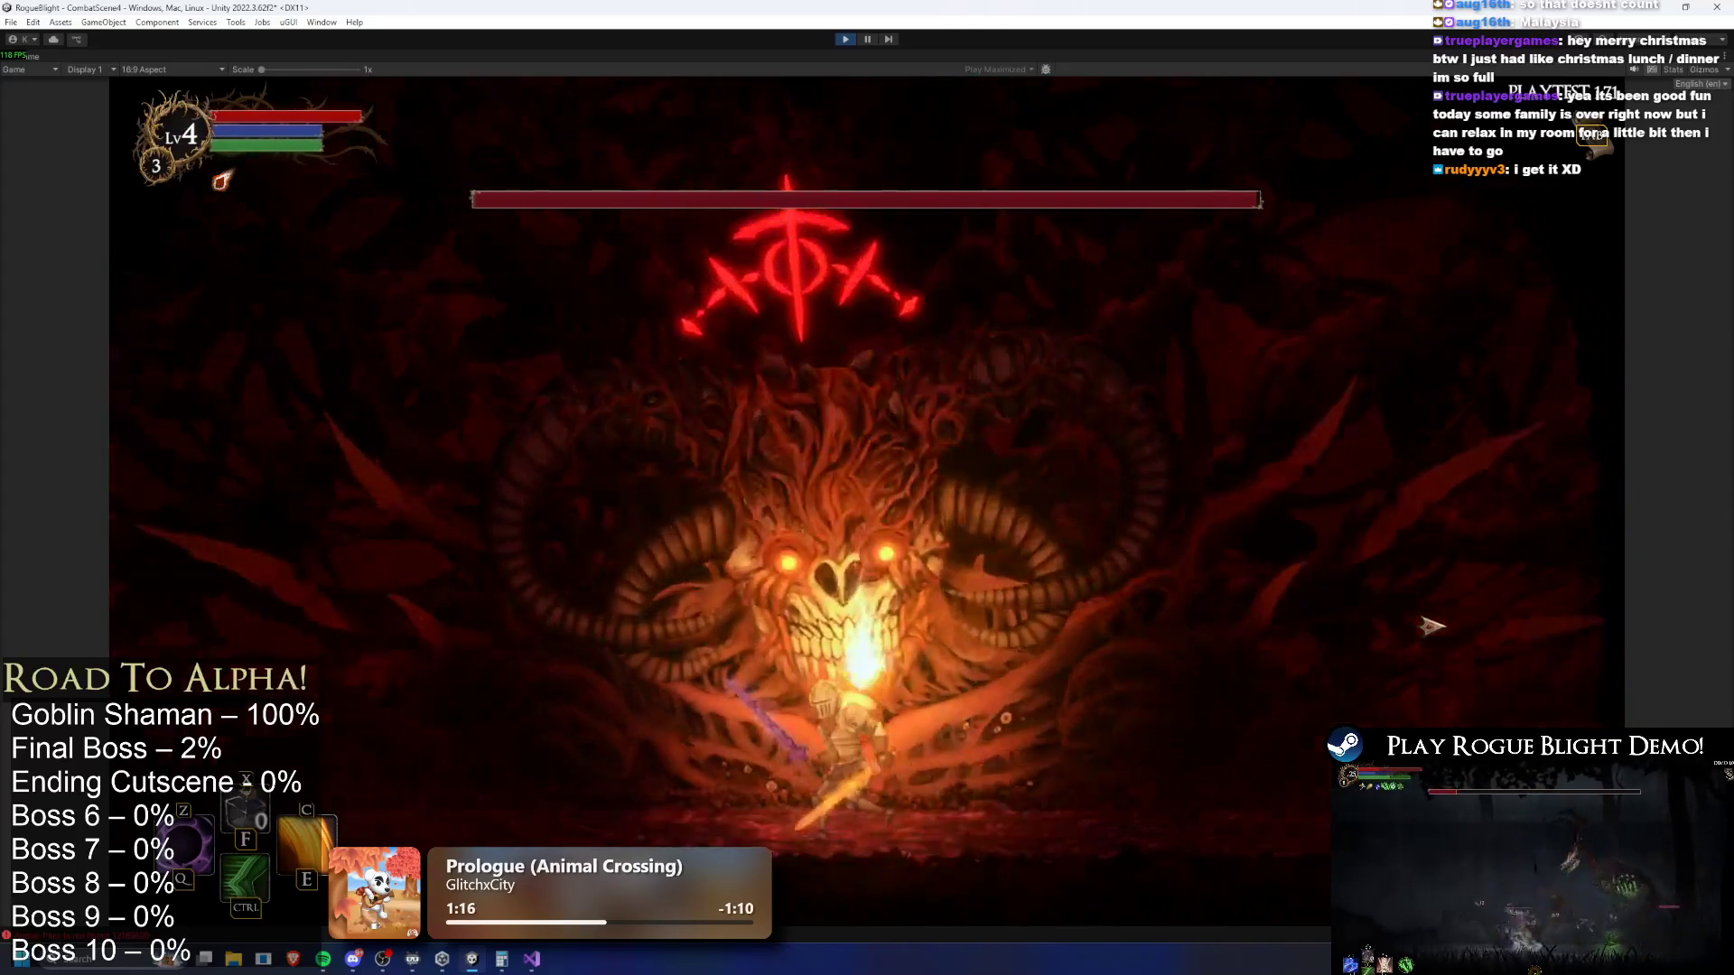
key(a)
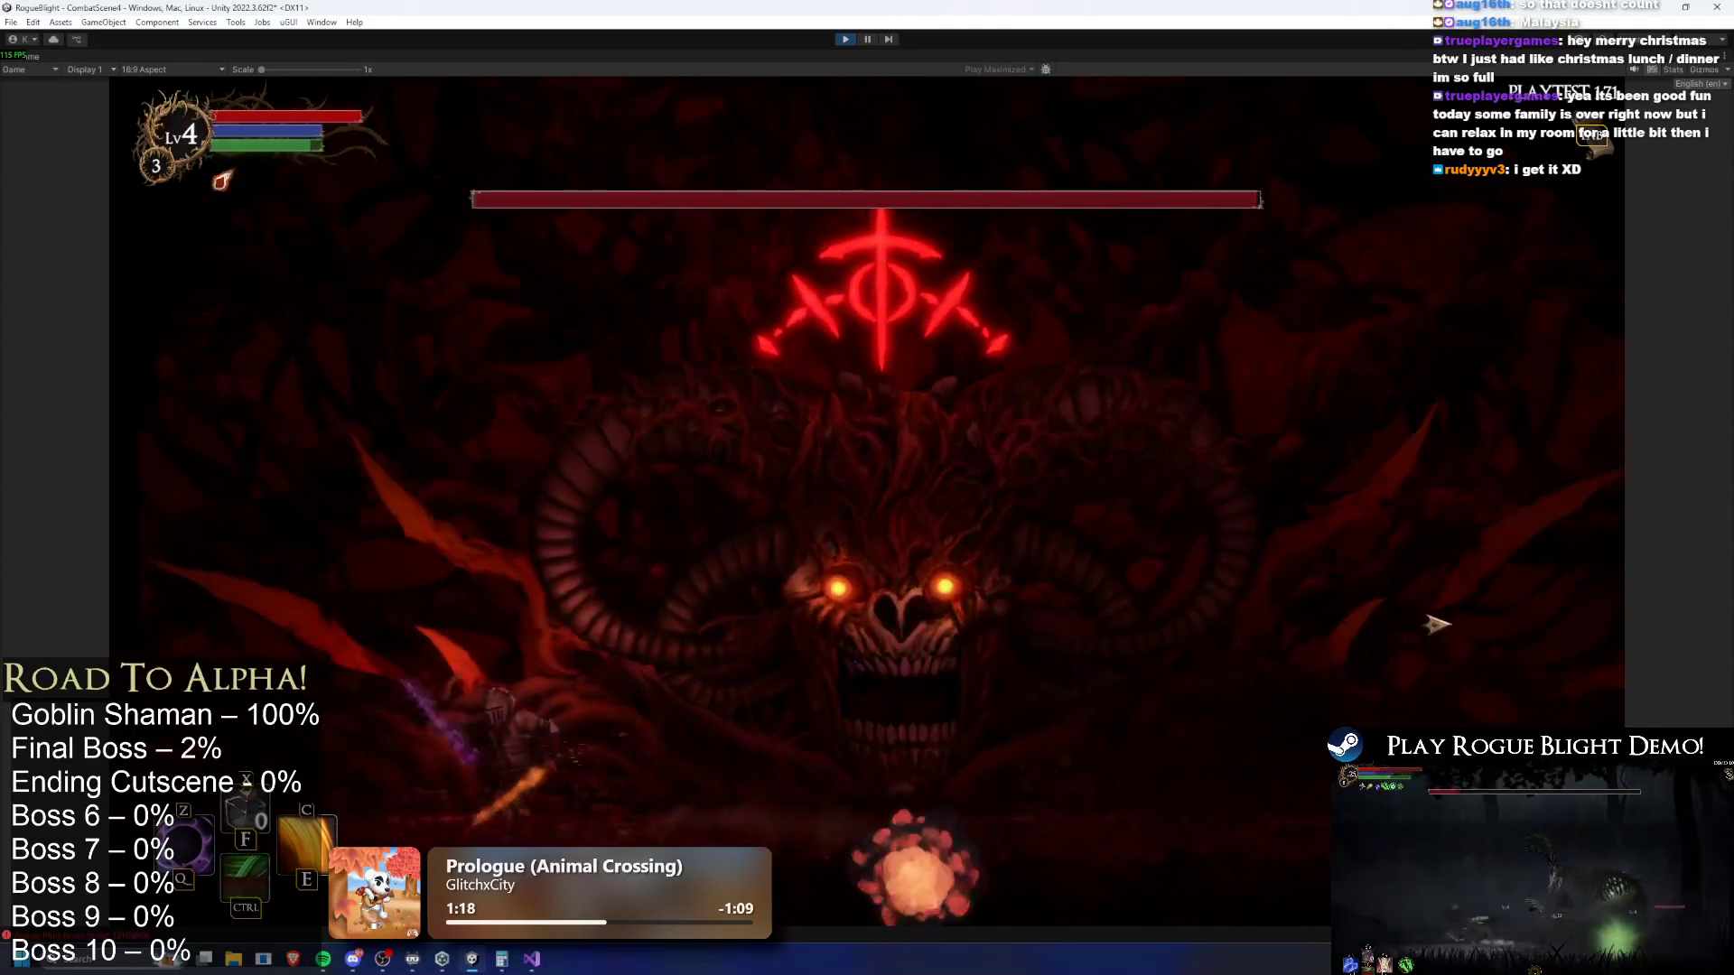
key(d)
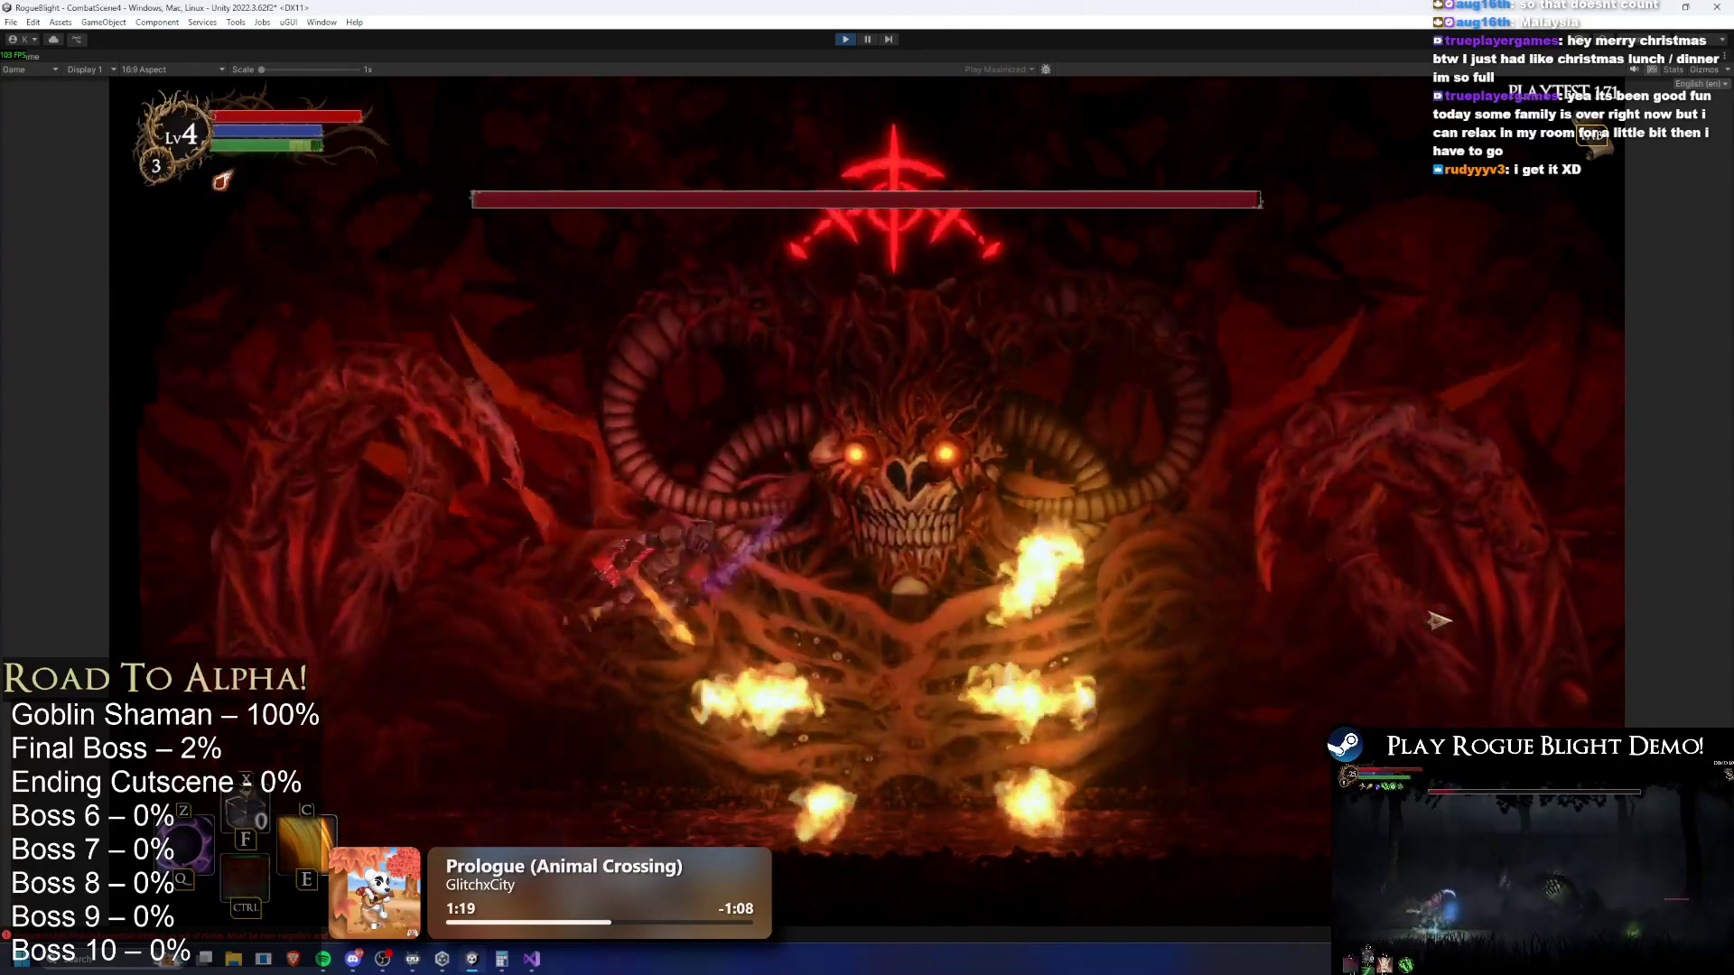
key(d)
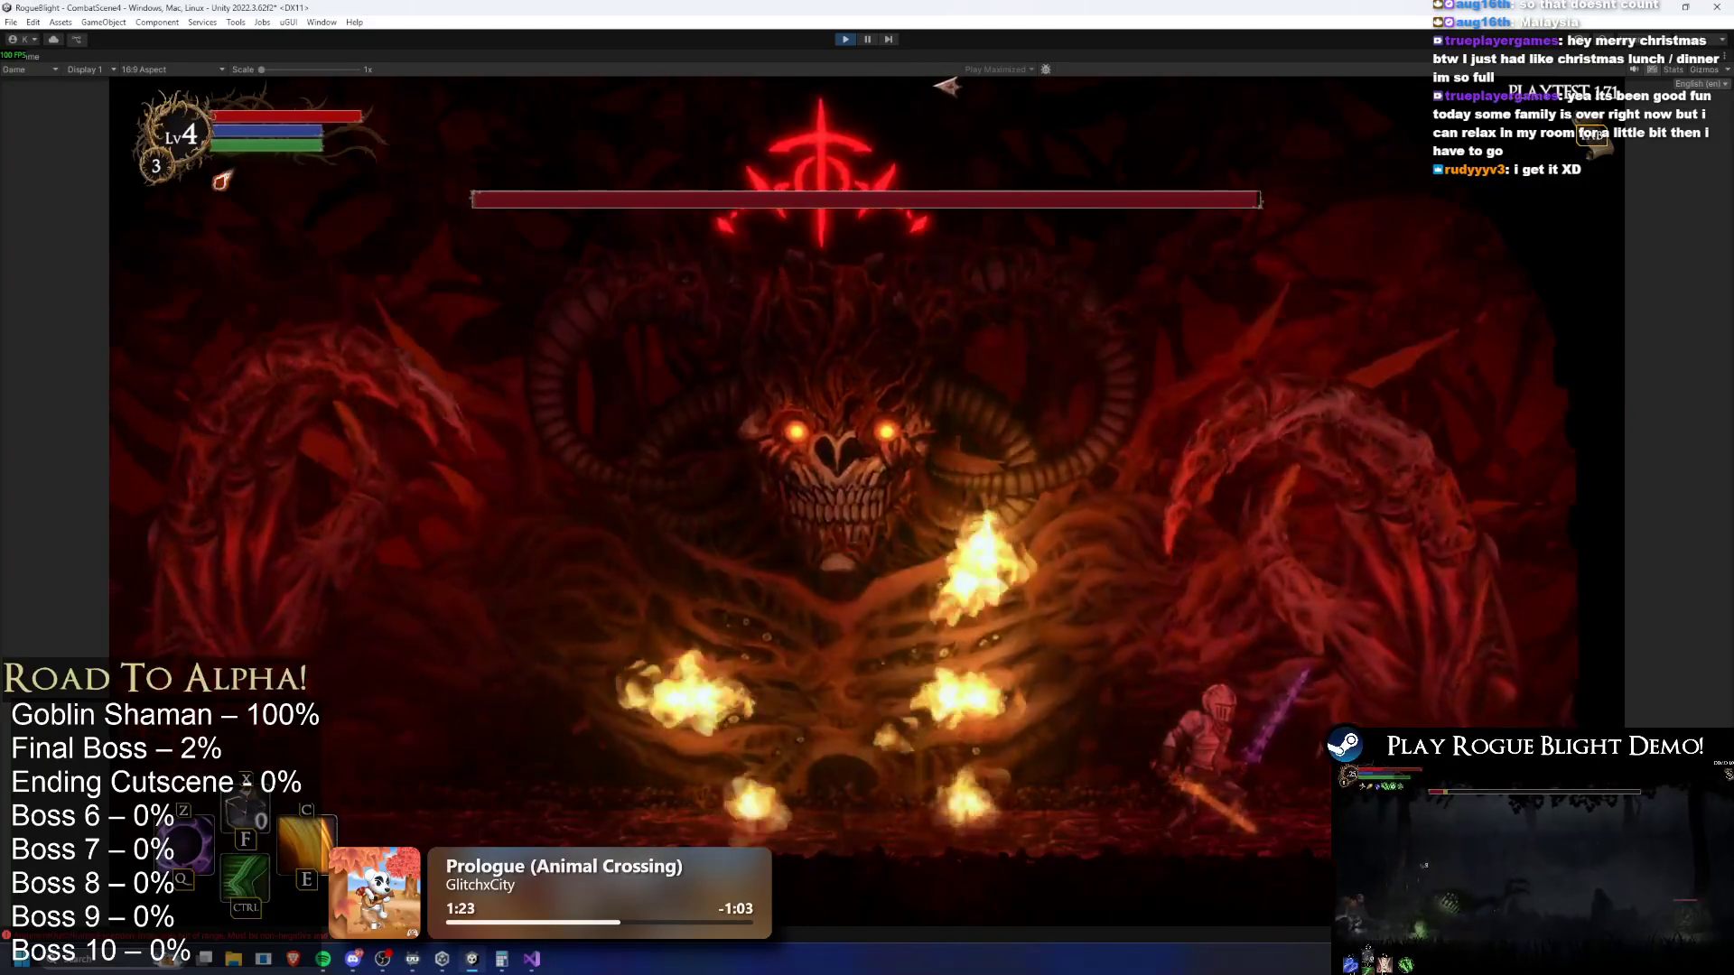
key(a)
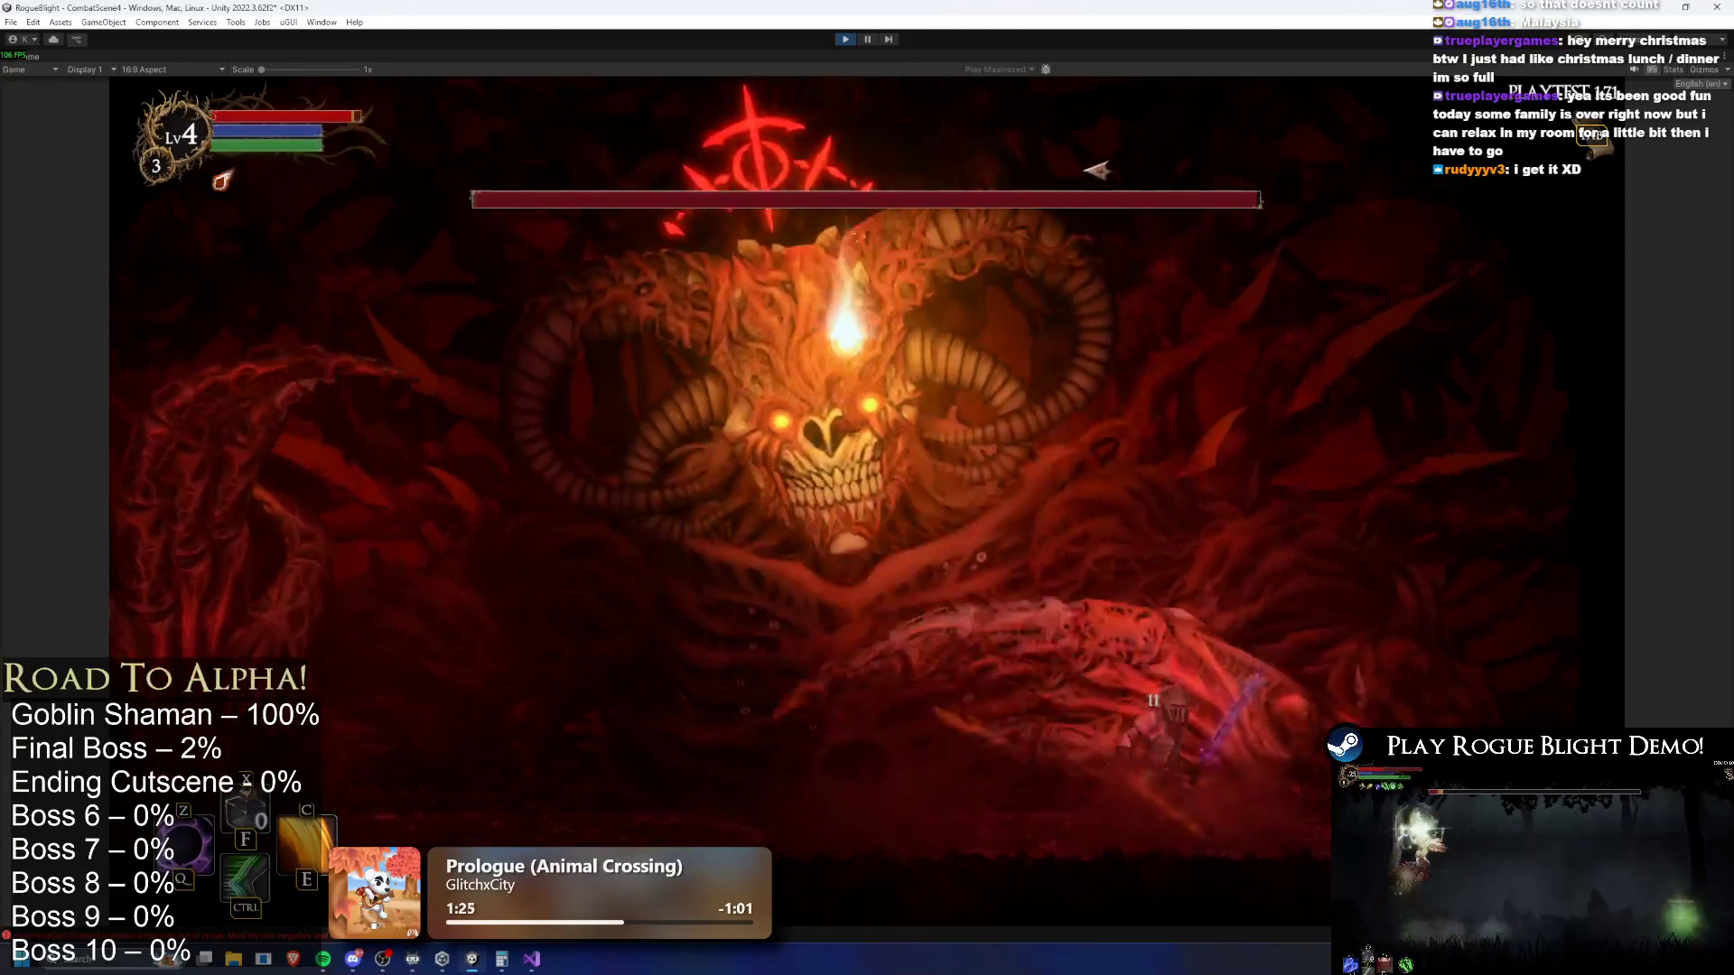
key(a)
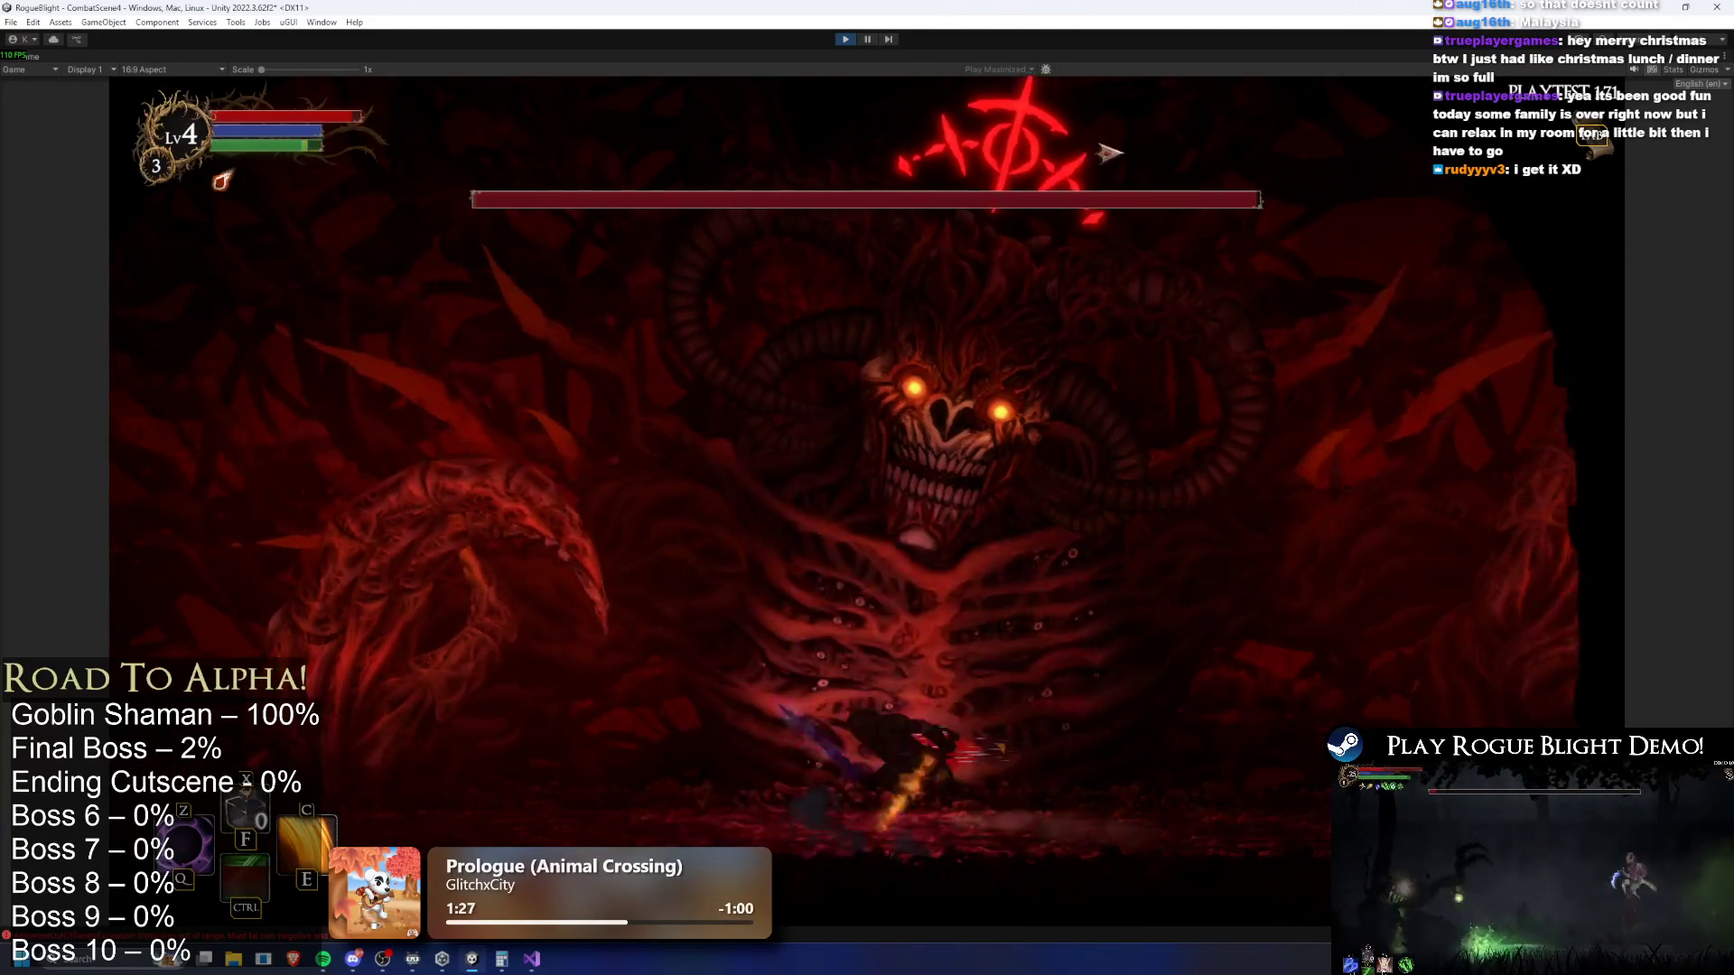
key(a)
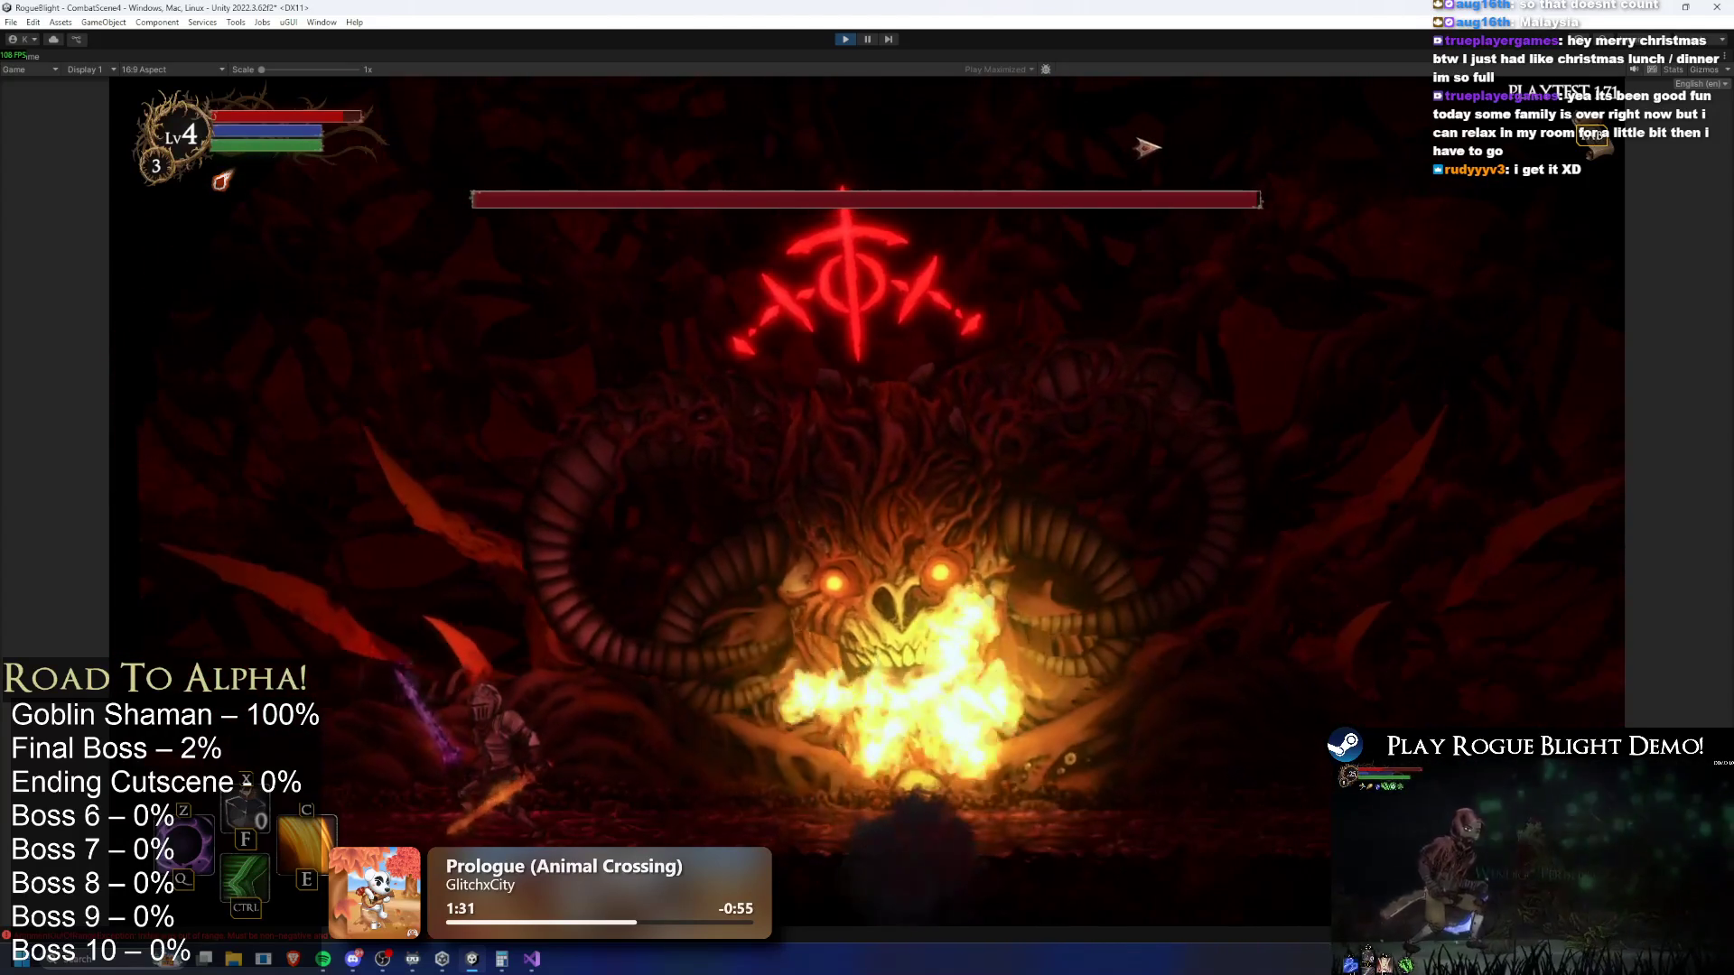
key(d)
key(d)
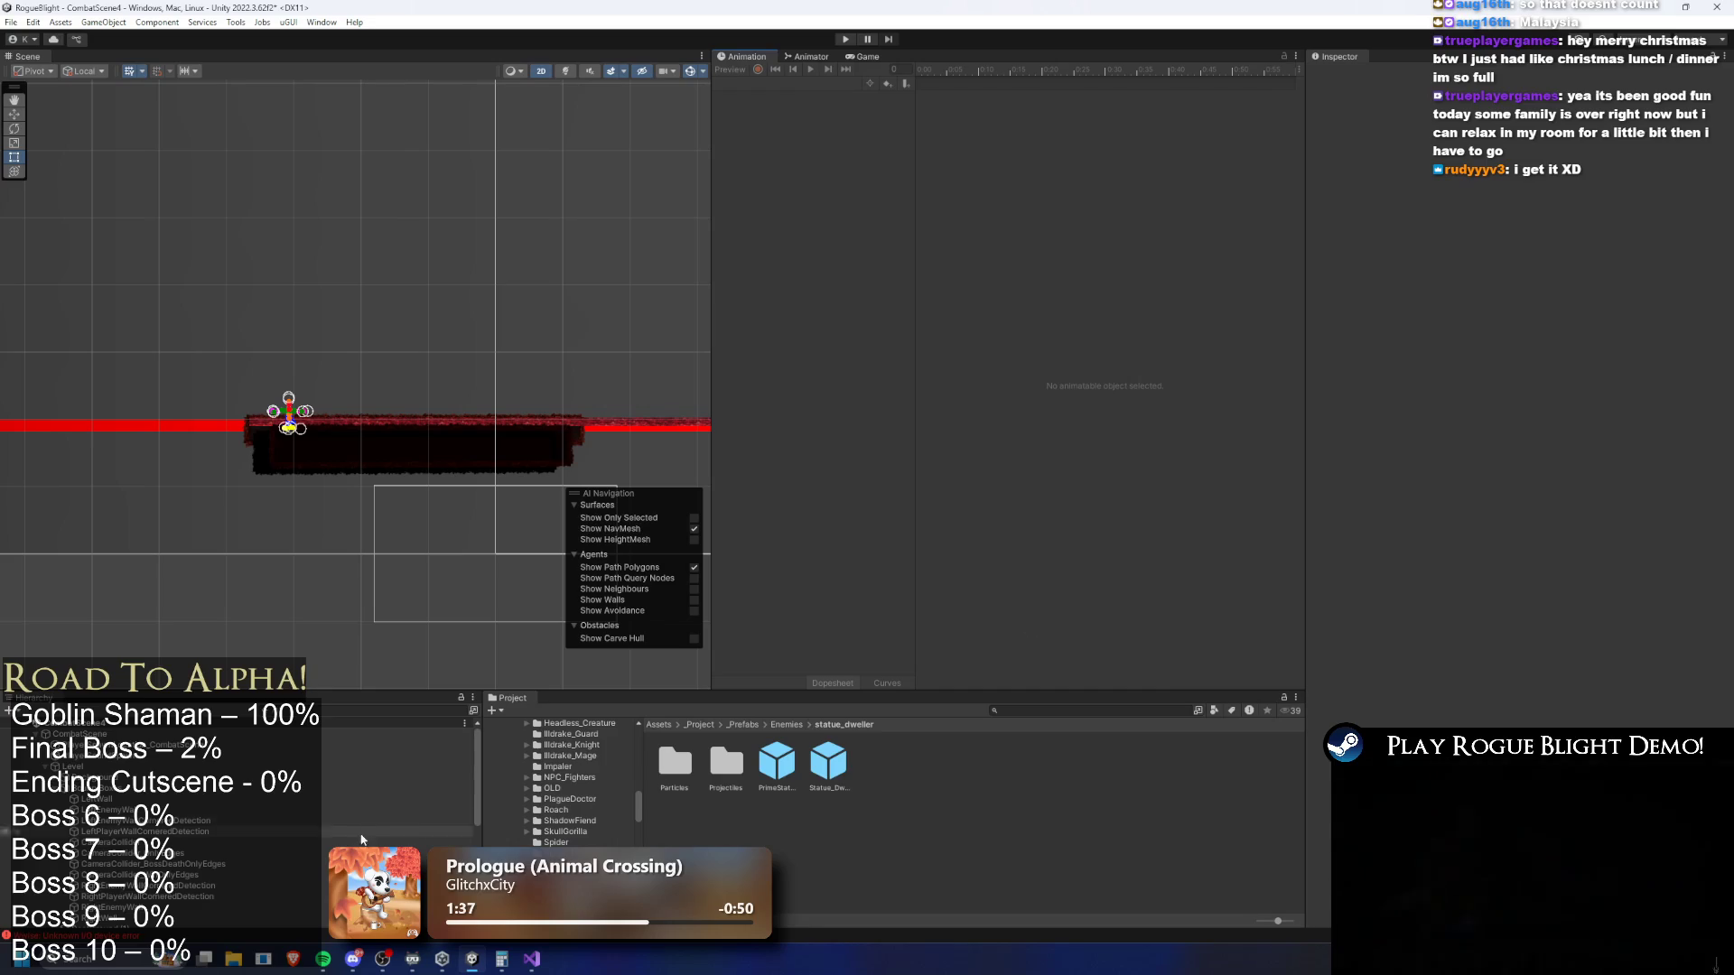
Search the Project for the final boss prefab, open FinalBoss_Concept_Prefab, and scroll to Fire Breath Flame (L)
click(1049, 711)
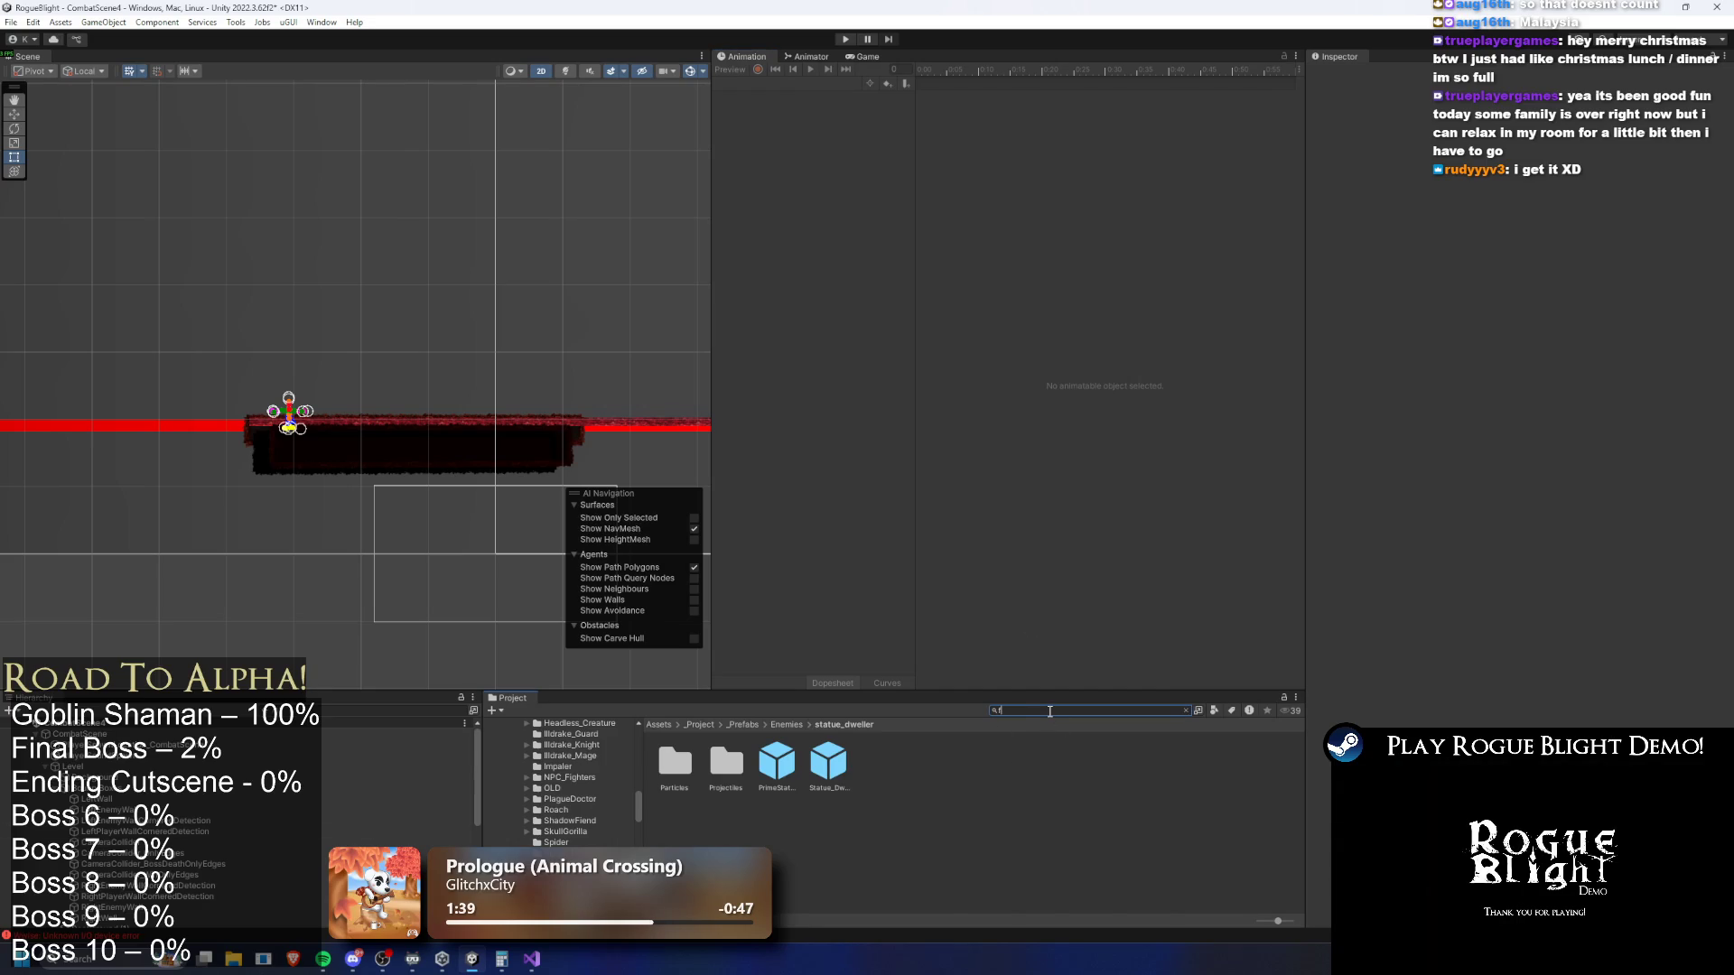
text(inal boss prefa)
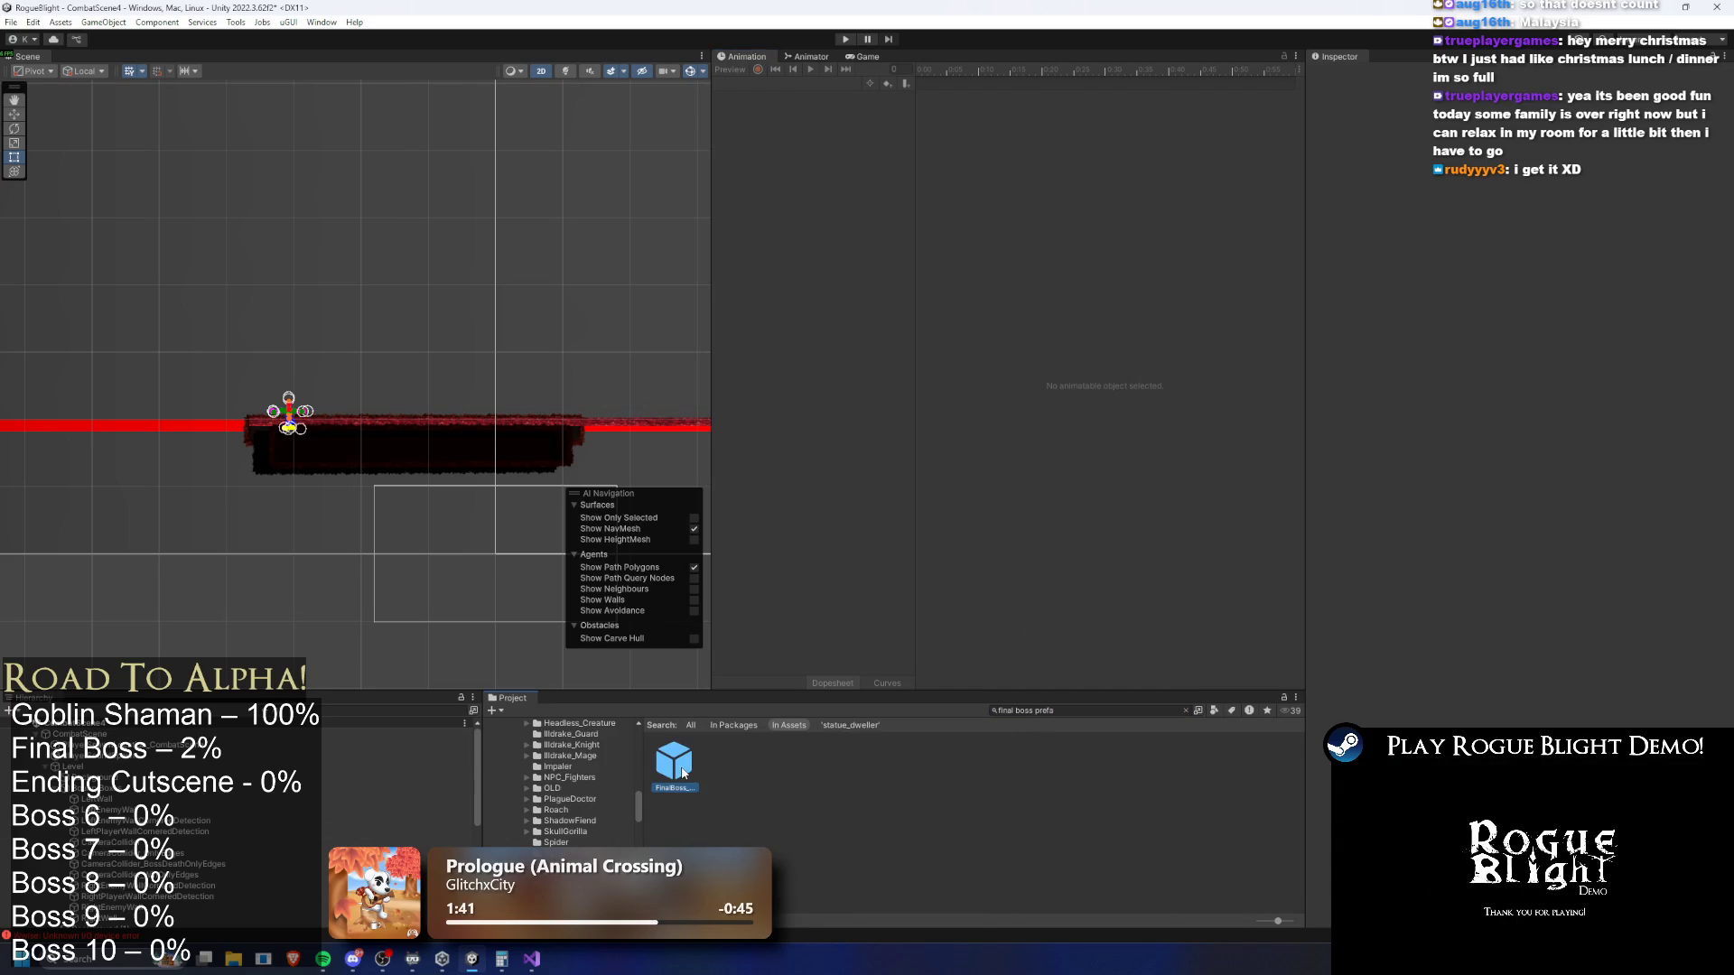
double_click(674, 763)
scroll(1667, 616, down, 15)
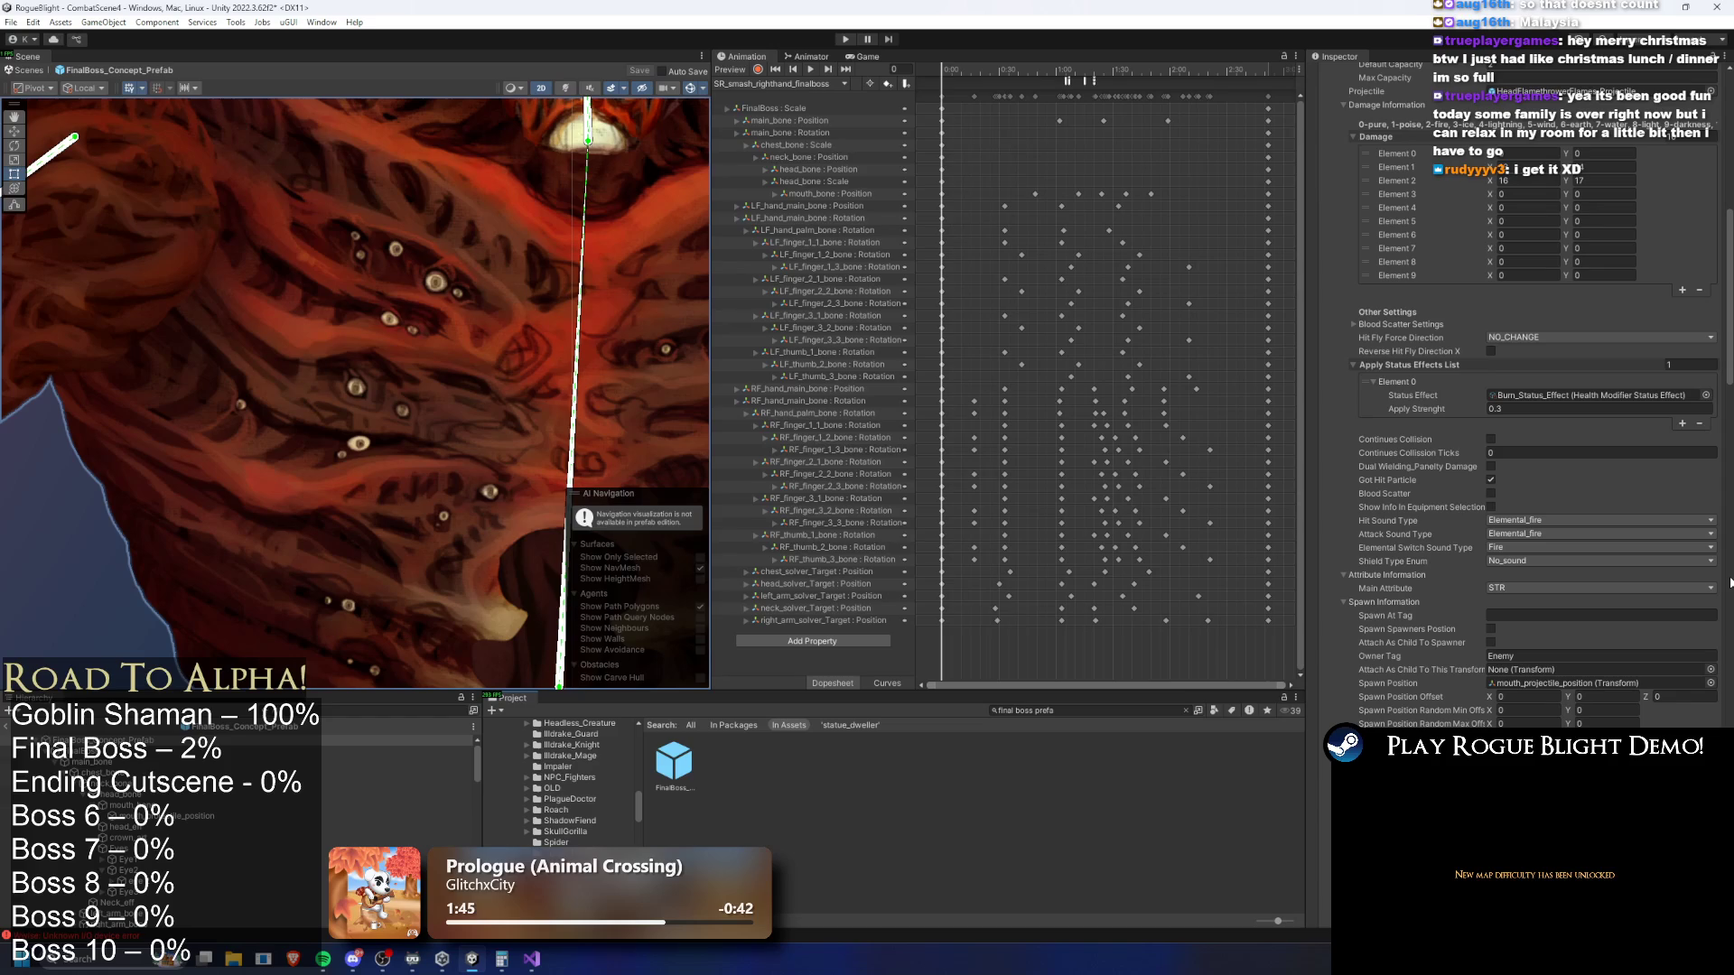
scroll(1709, 564, down, 5)
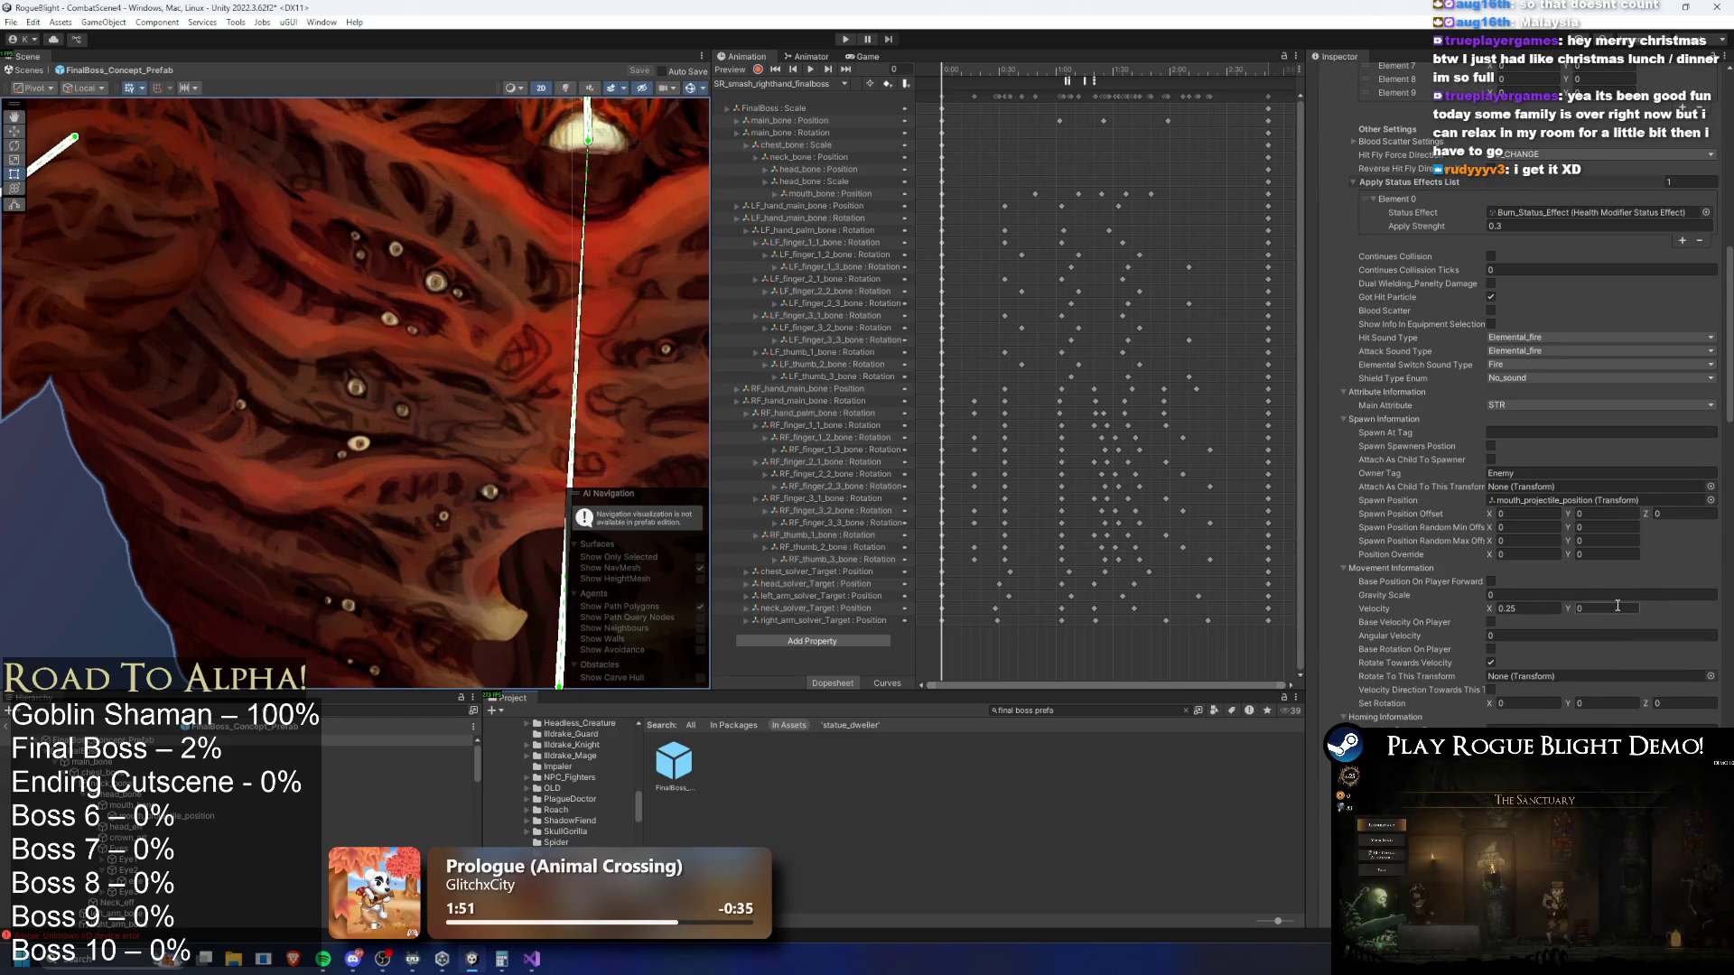
scroll(1618, 606, up, 10)
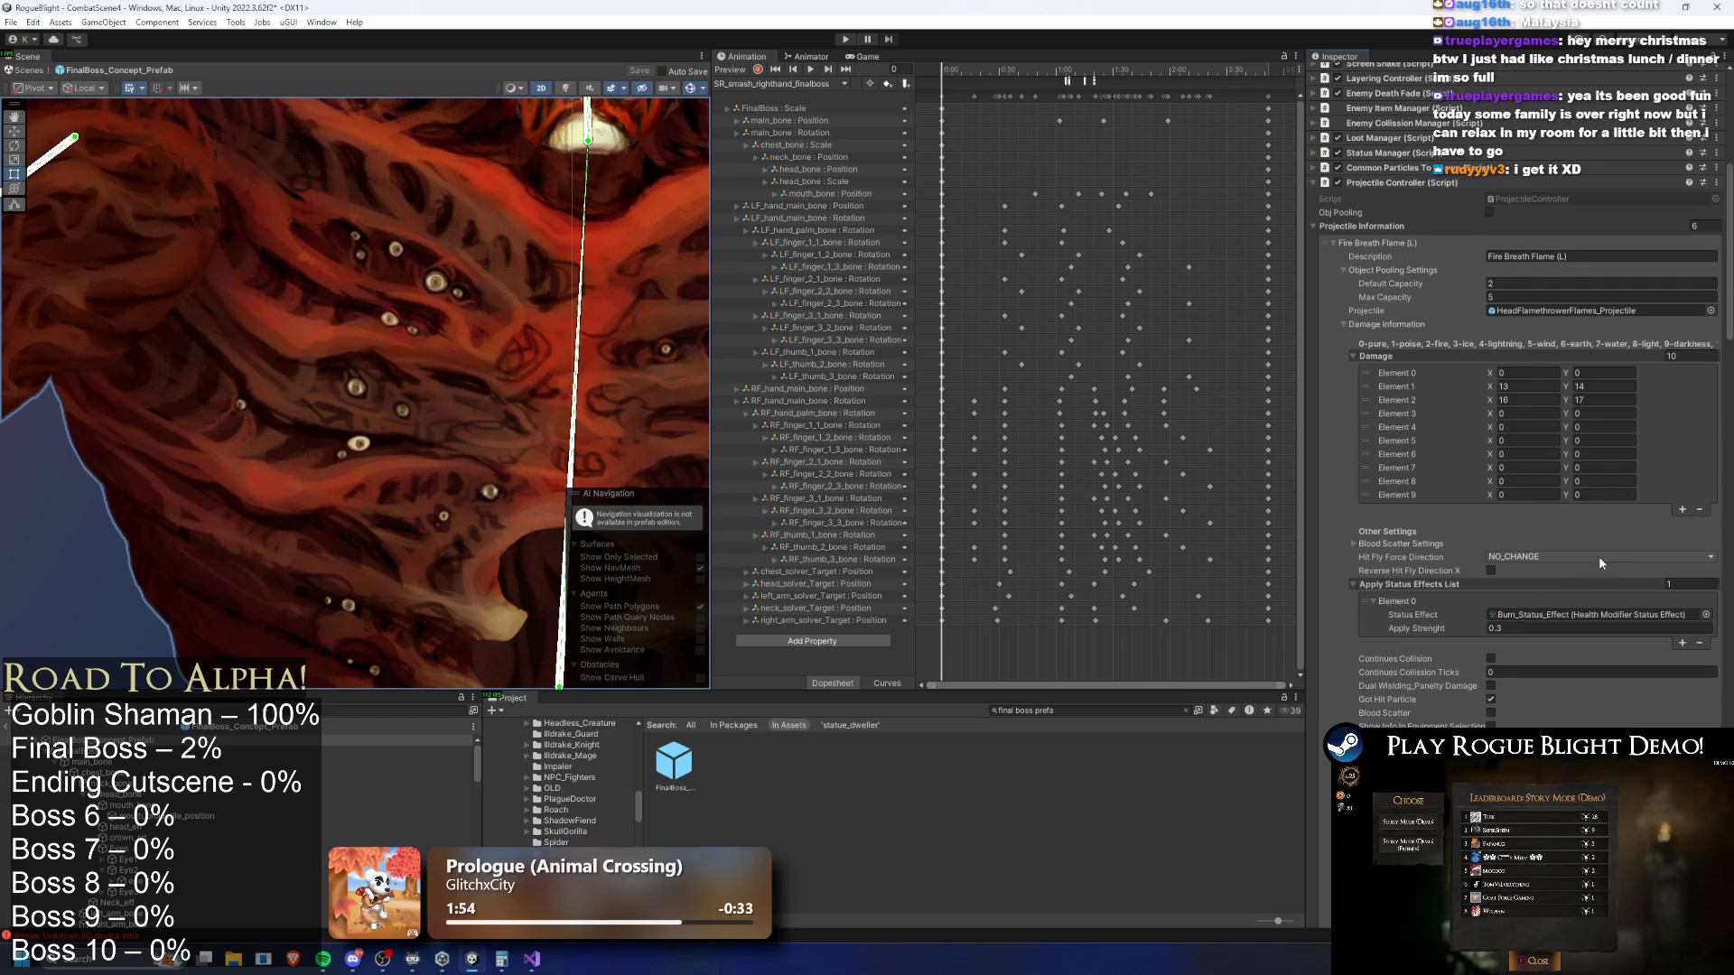
Re-expand the Fire Breath Flame (L) entry and review its pooling settings
click(1469, 242)
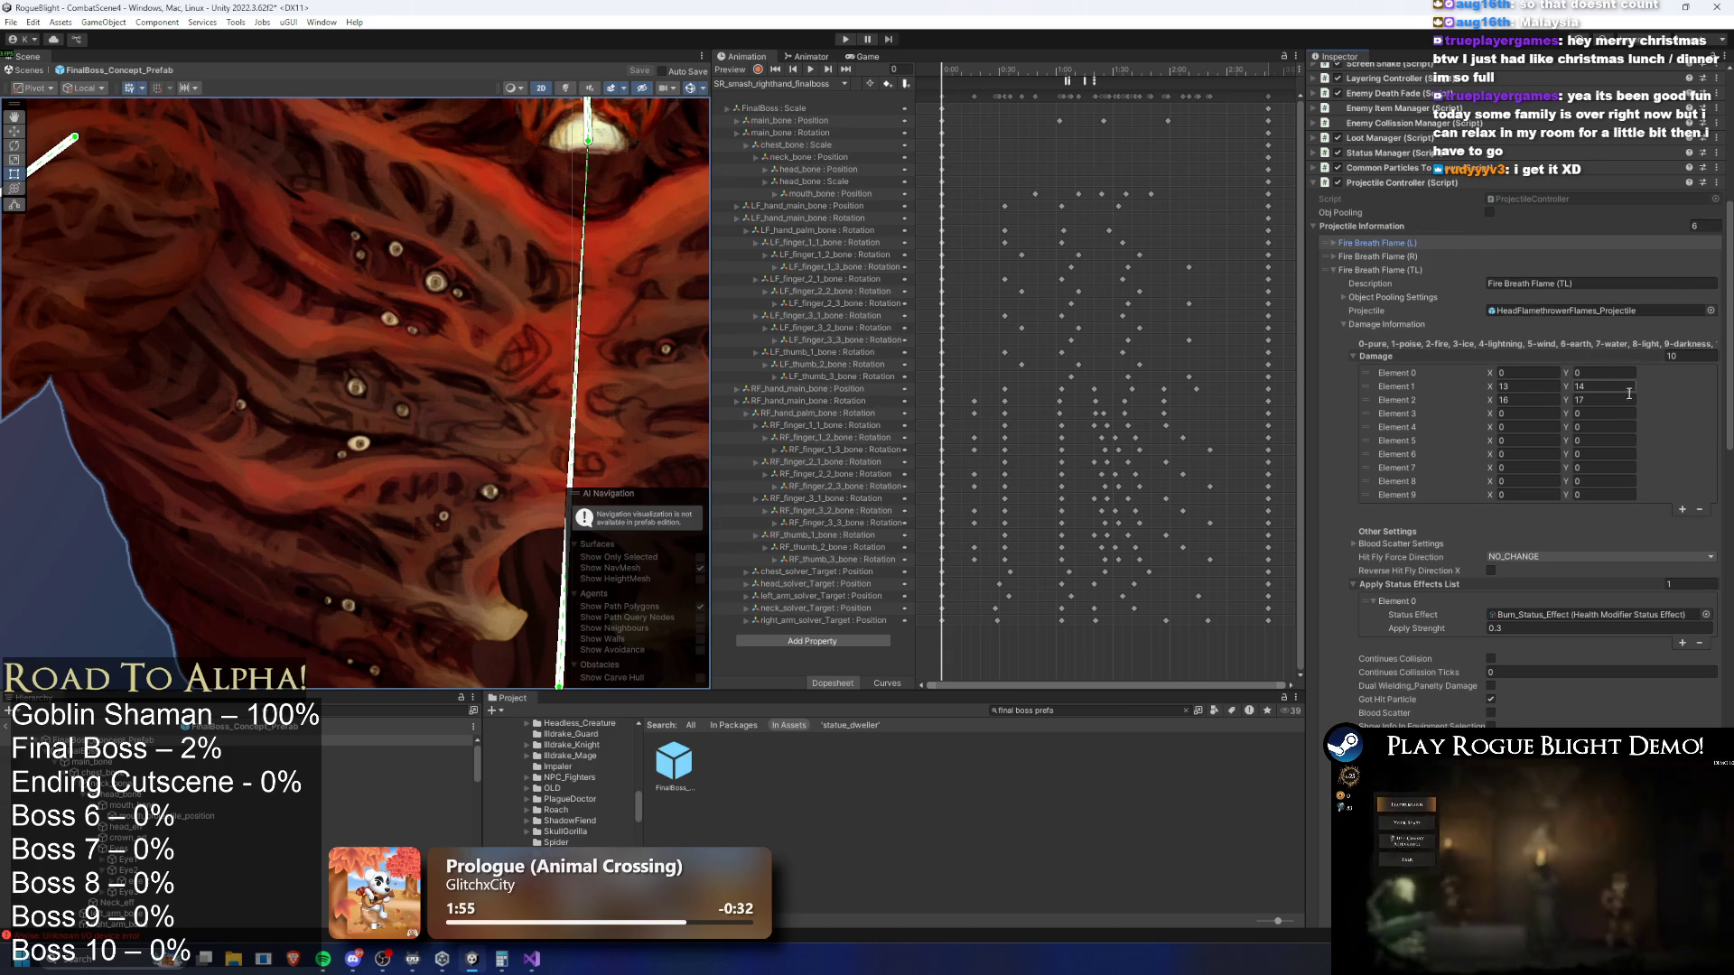
scroll(1628, 384, down, 3)
scroll(1656, 409, down, 2)
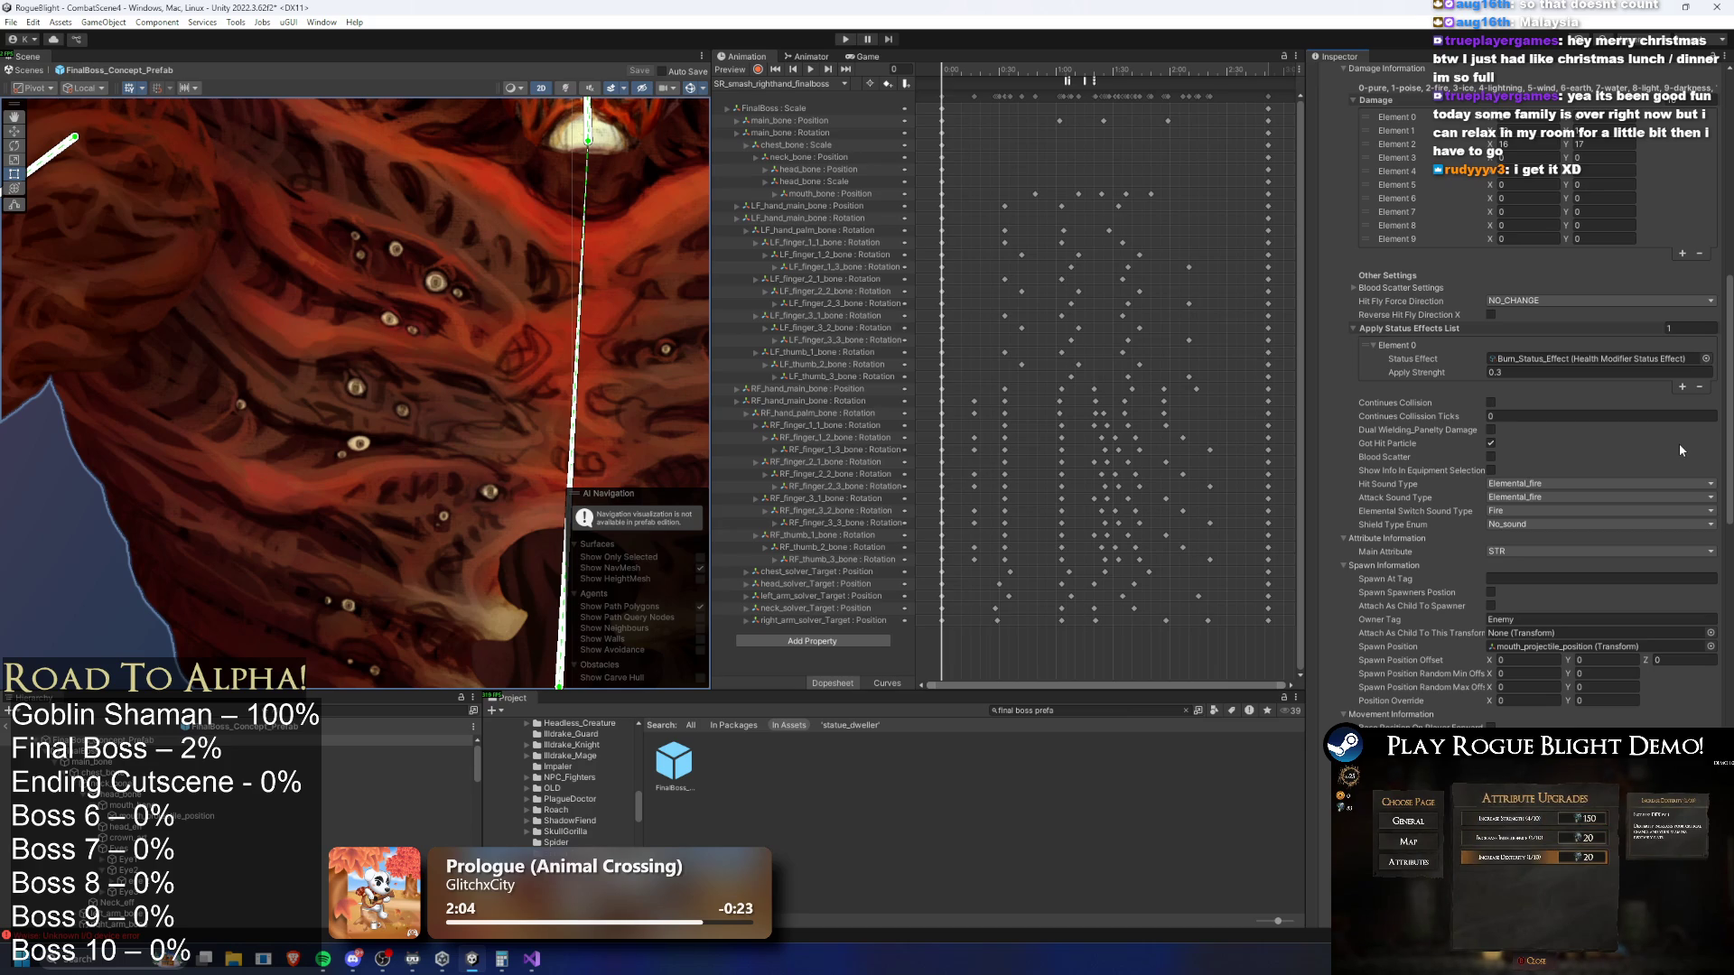
scroll(1672, 448, up, 4)
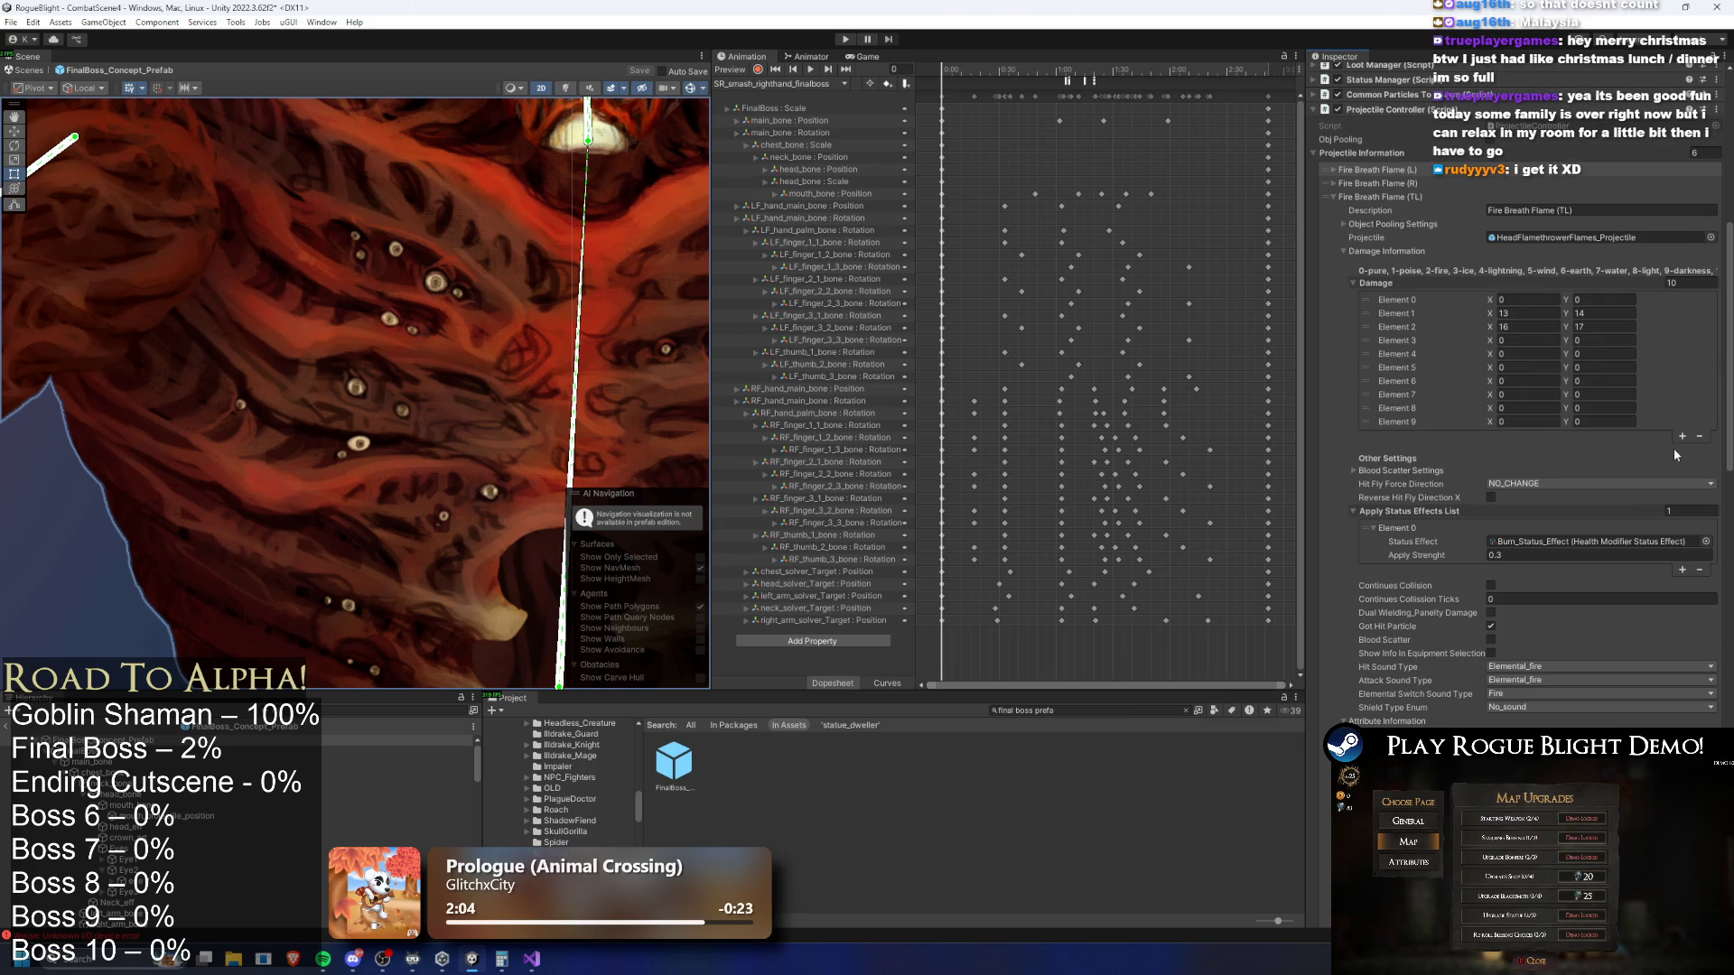
click(1415, 170)
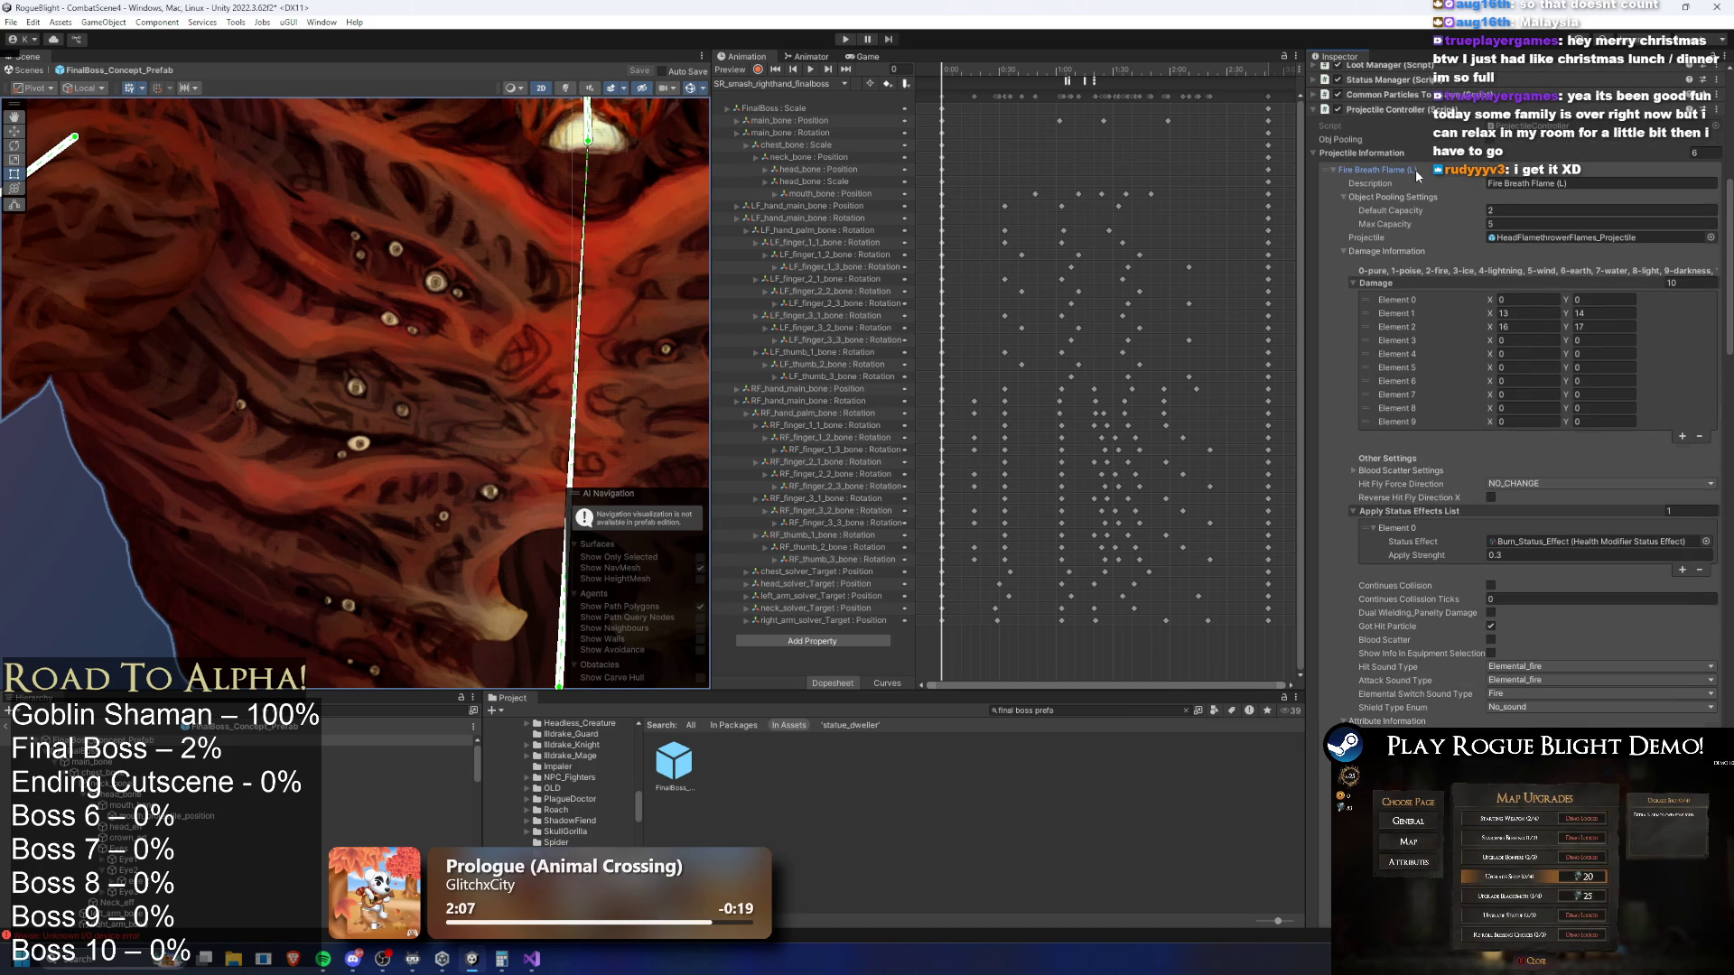
scroll(1416, 170, down, 1)
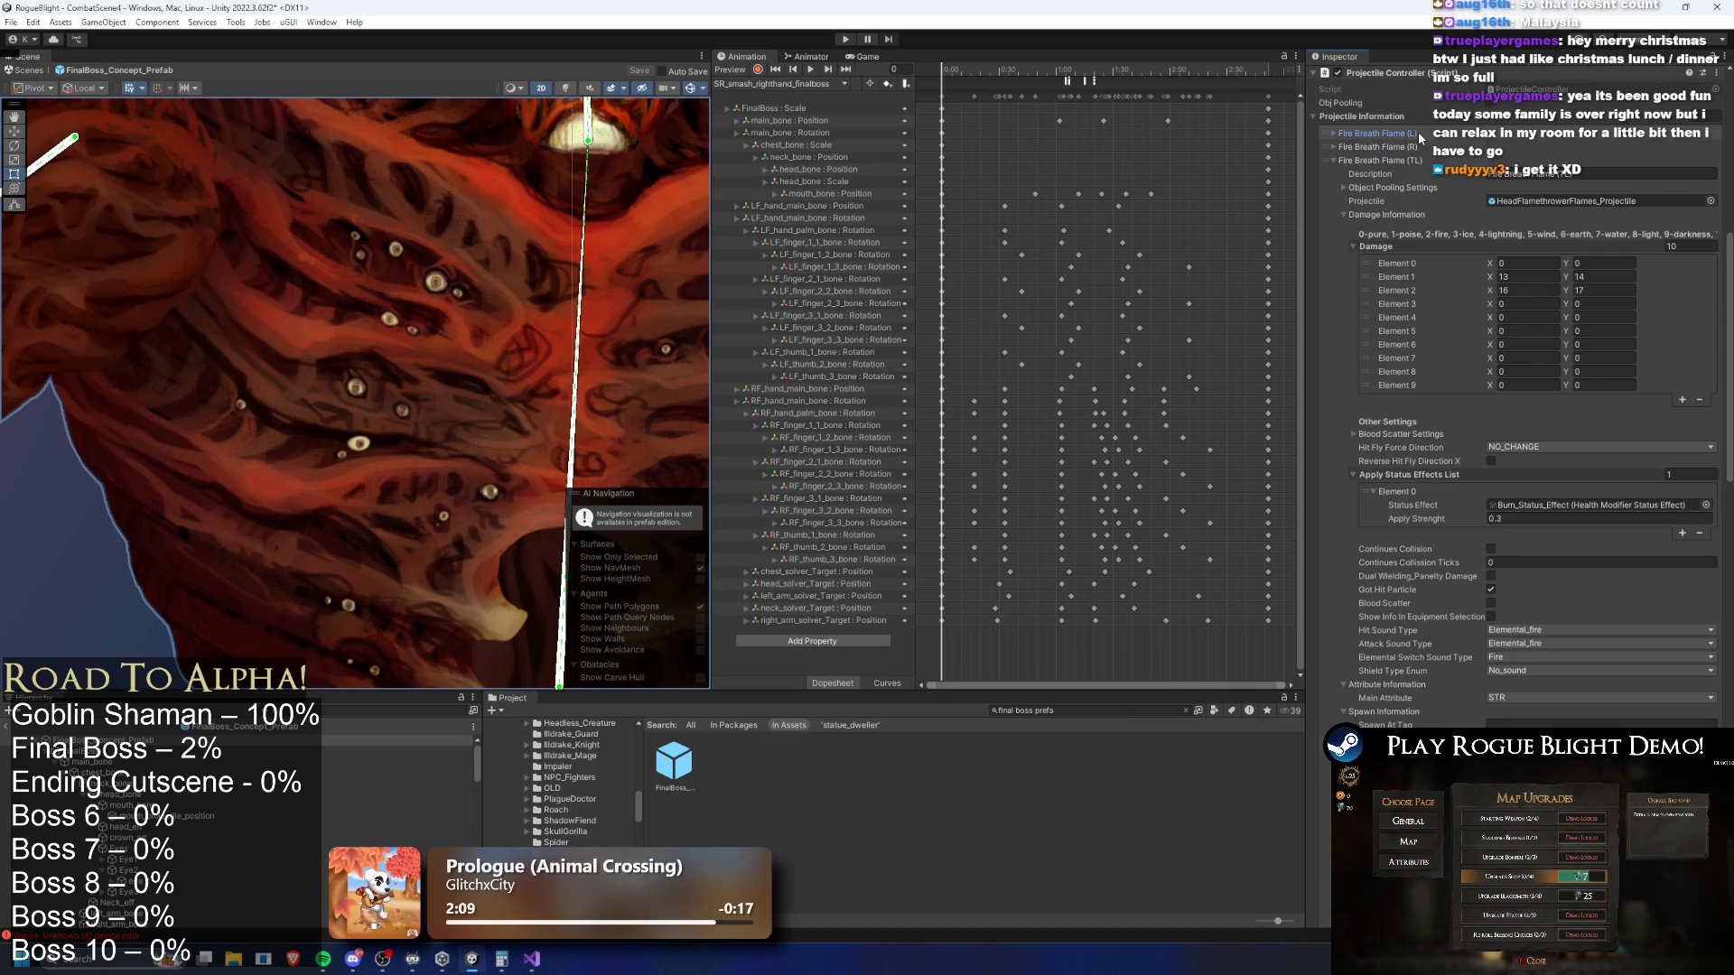
click(1416, 134)
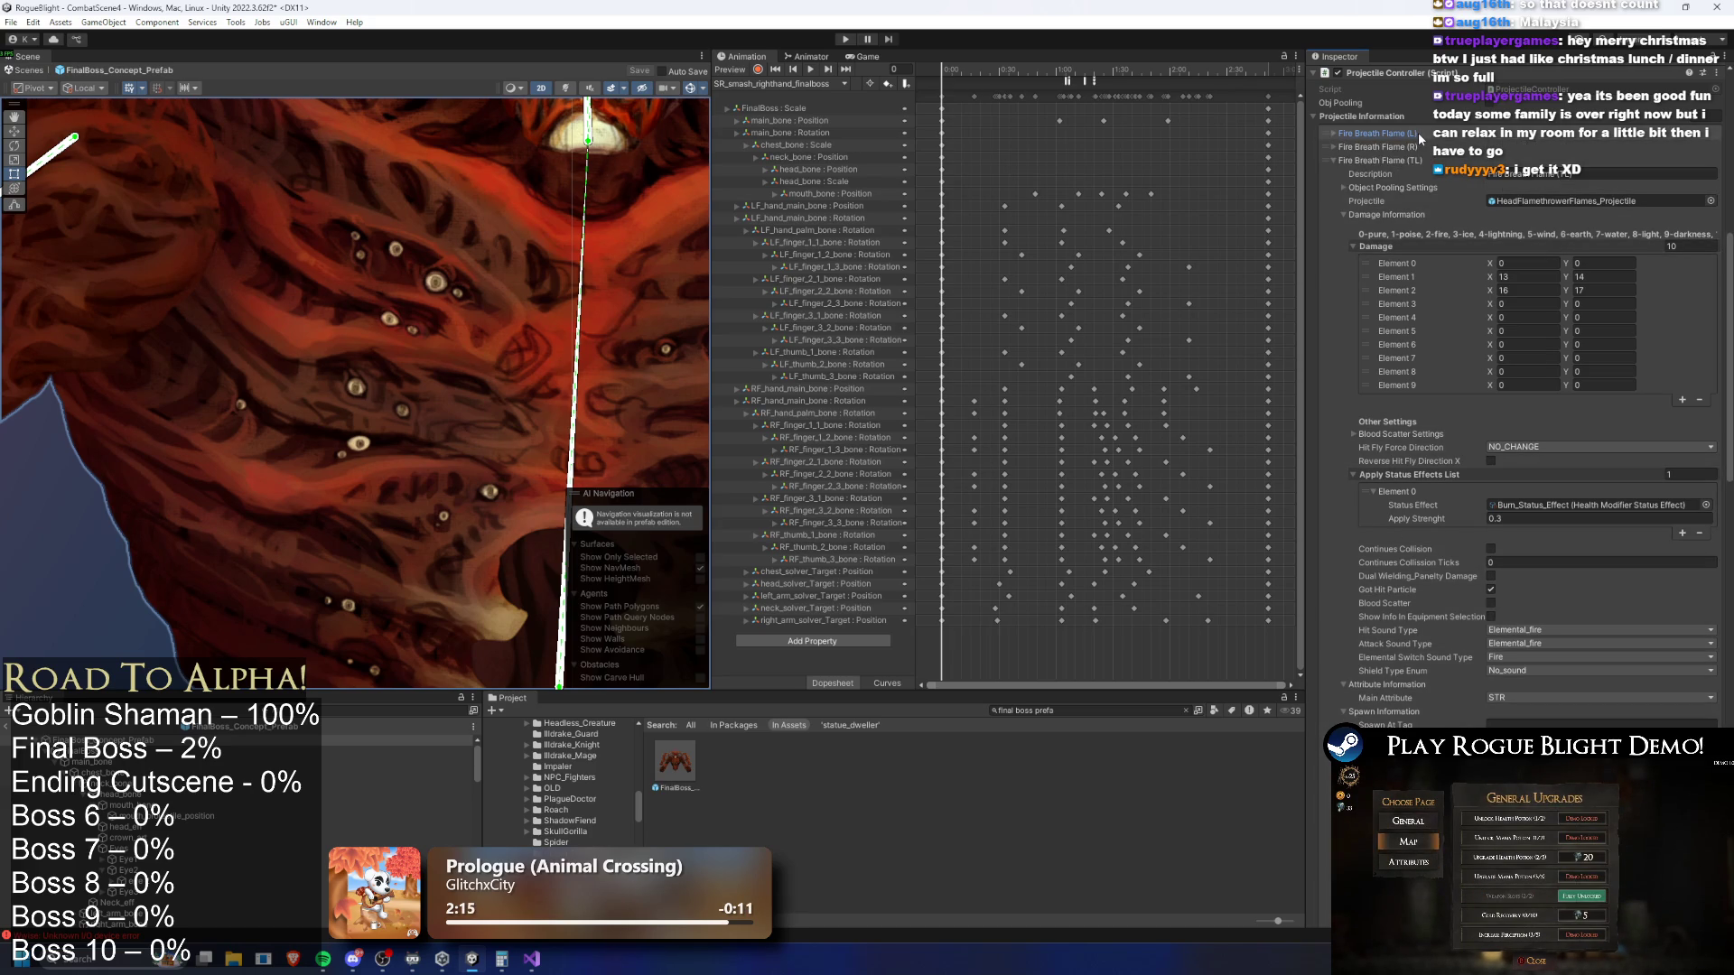
click(1420, 138)
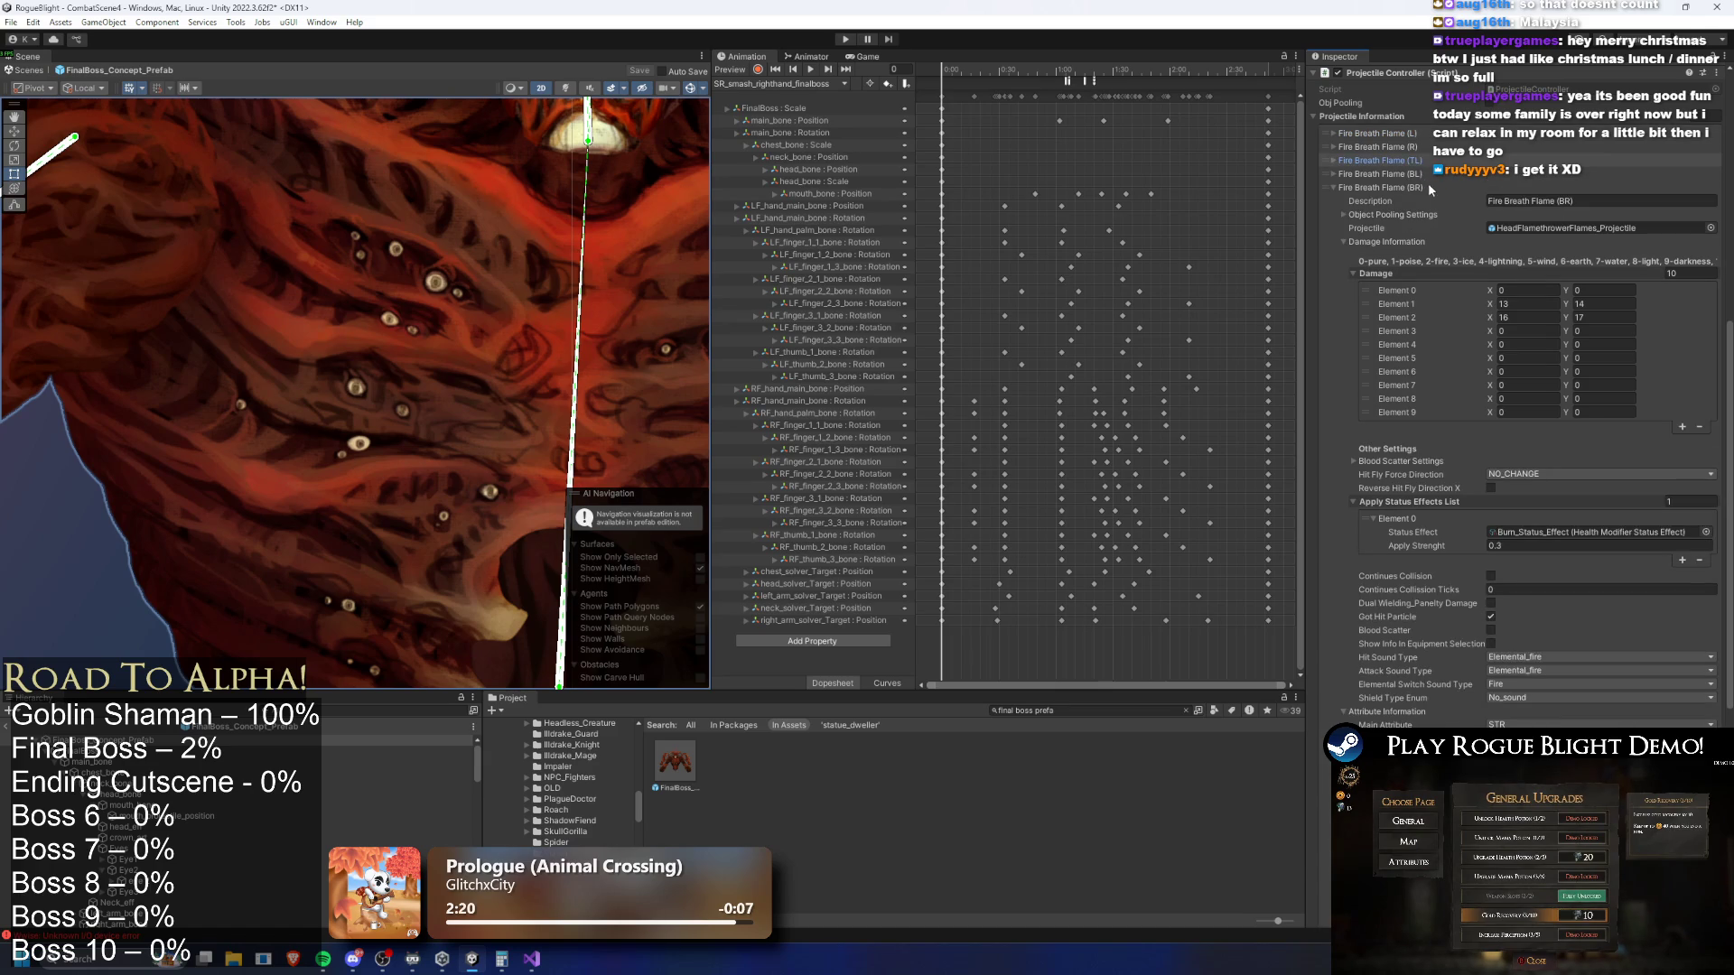
Scroll through the Projectile Controller reviewing the flames' damage, burn status and mouth spawn settings
scroll(1427, 186, up, 10)
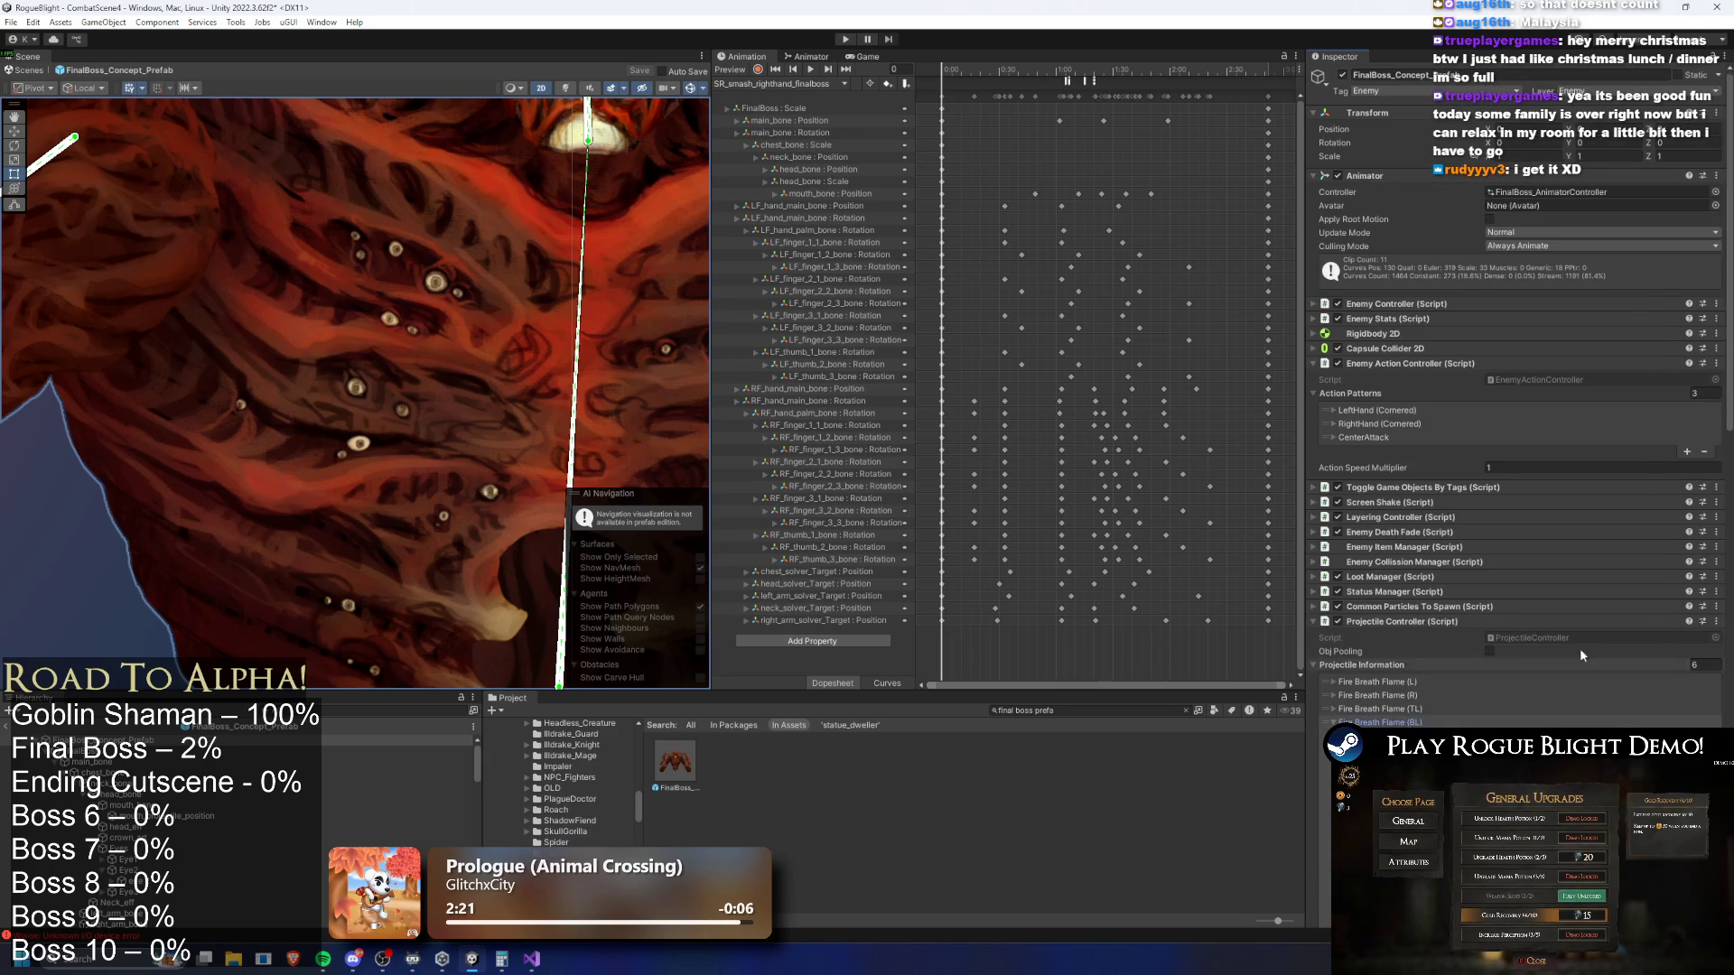
scroll(1558, 663, down, 10)
scroll(1563, 403, up, 10)
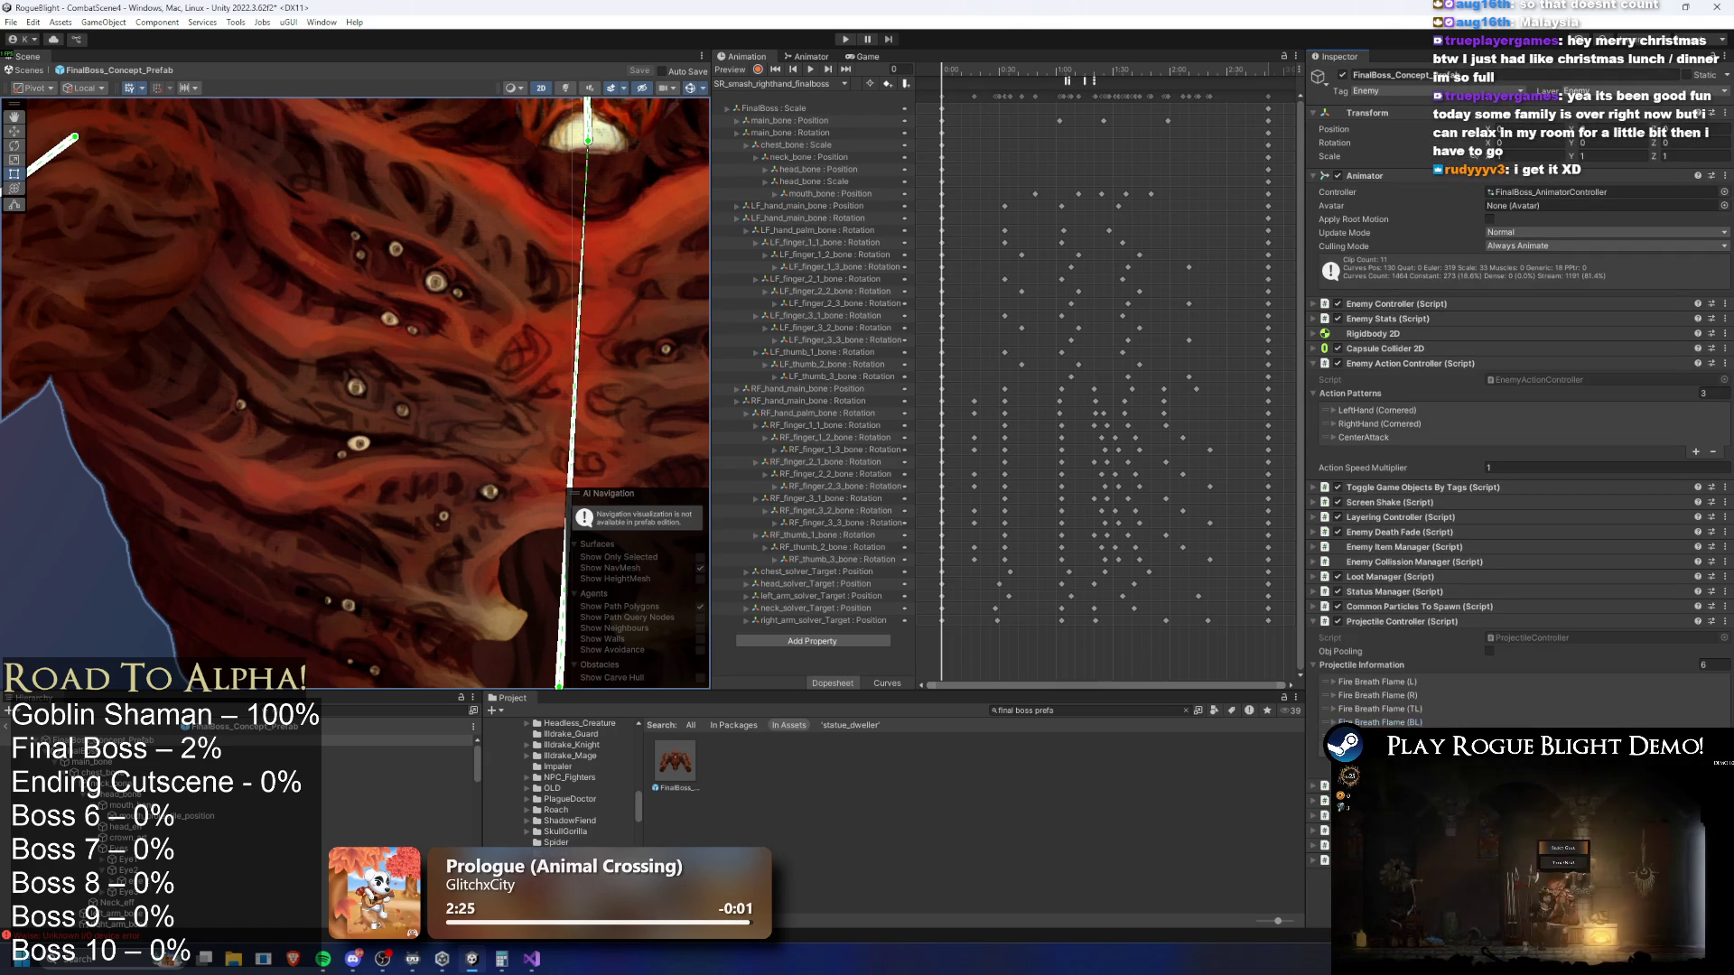
scroll(1607, 554, down, 12)
scroll(1609, 557, down, 5)
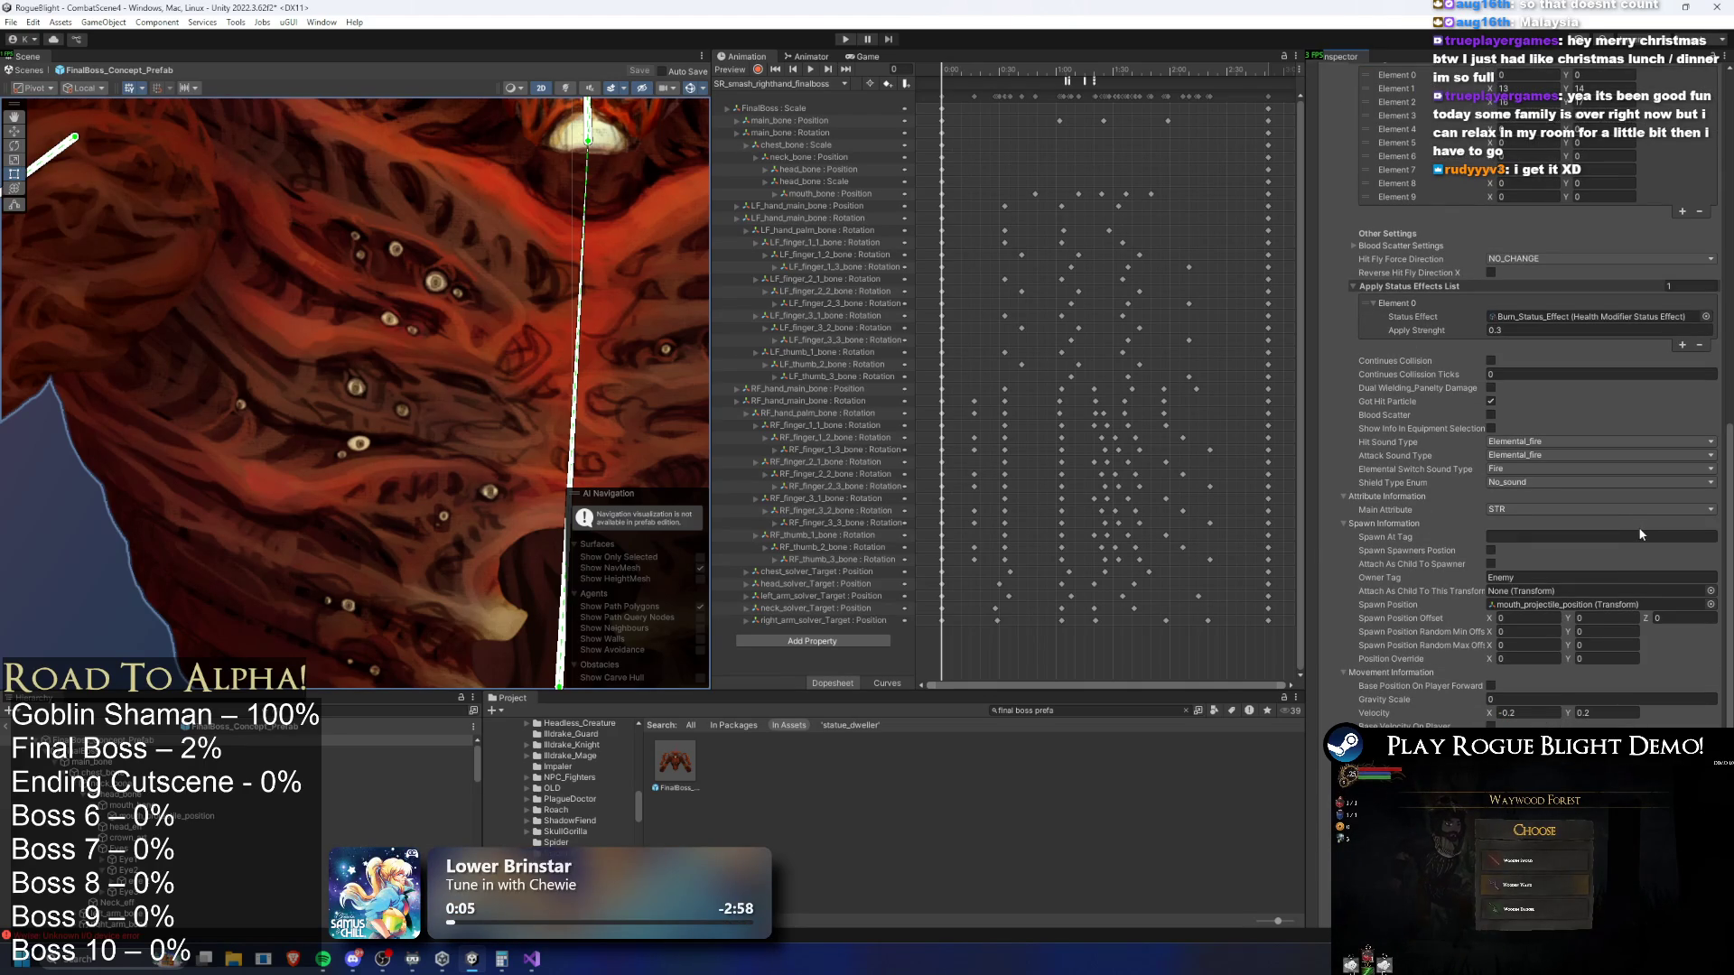
scroll(1634, 529, up, 4)
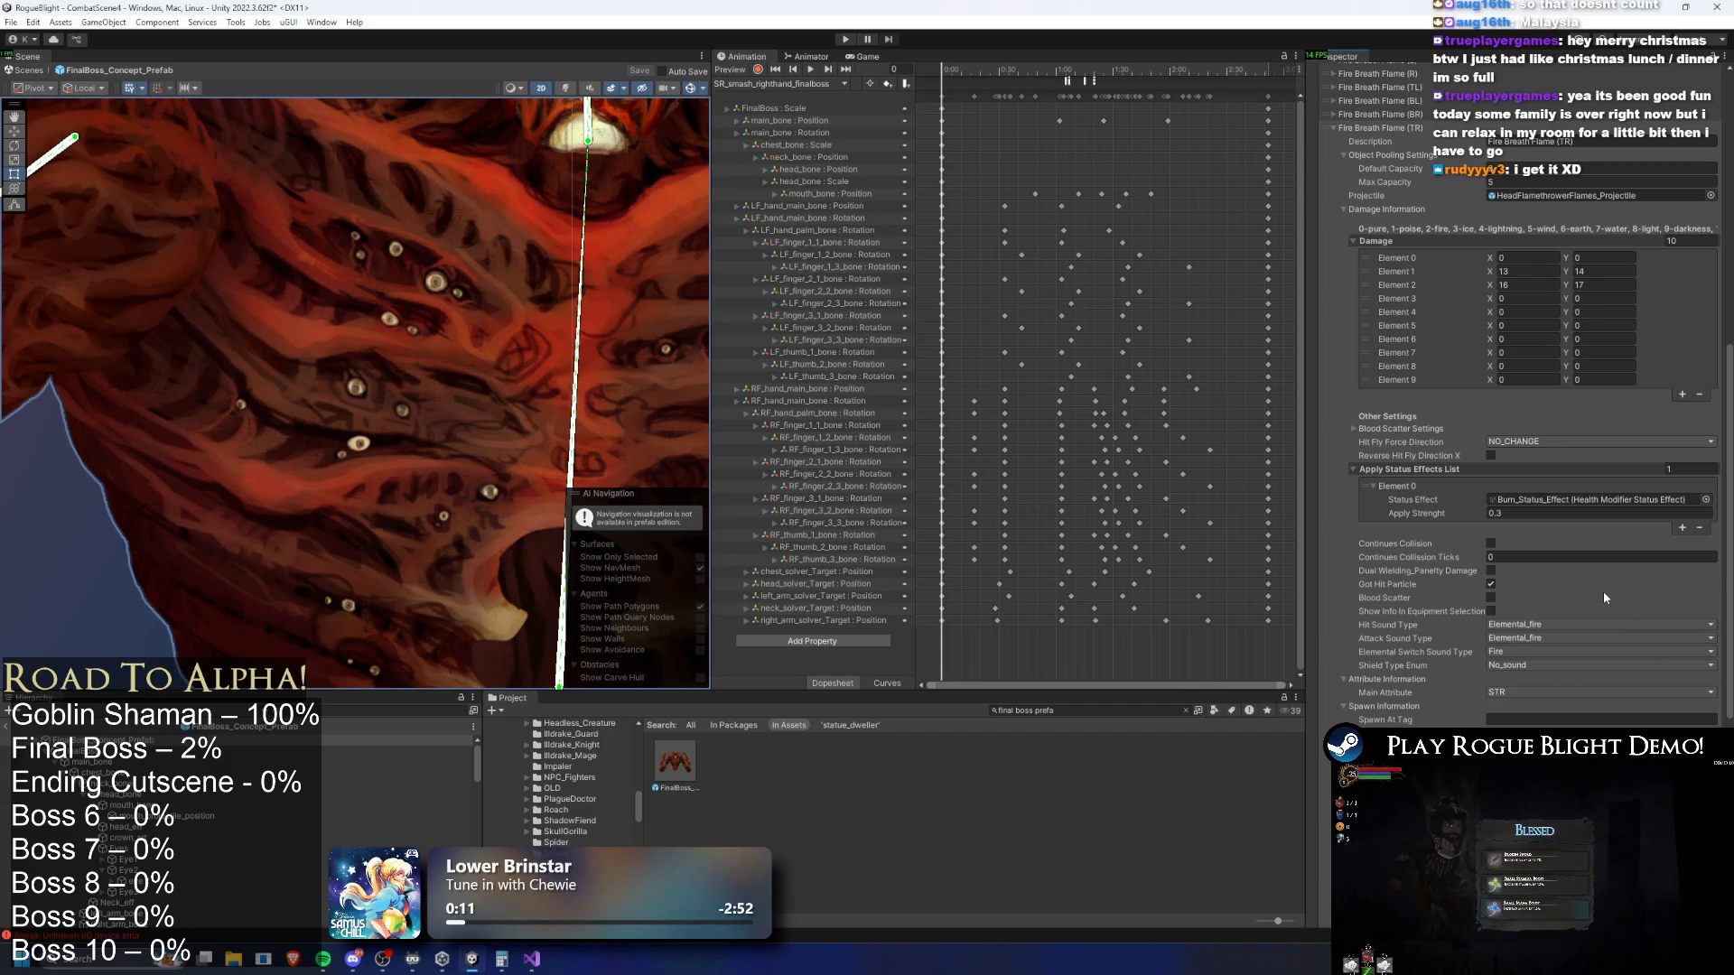
scroll(1600, 605, down, 3)
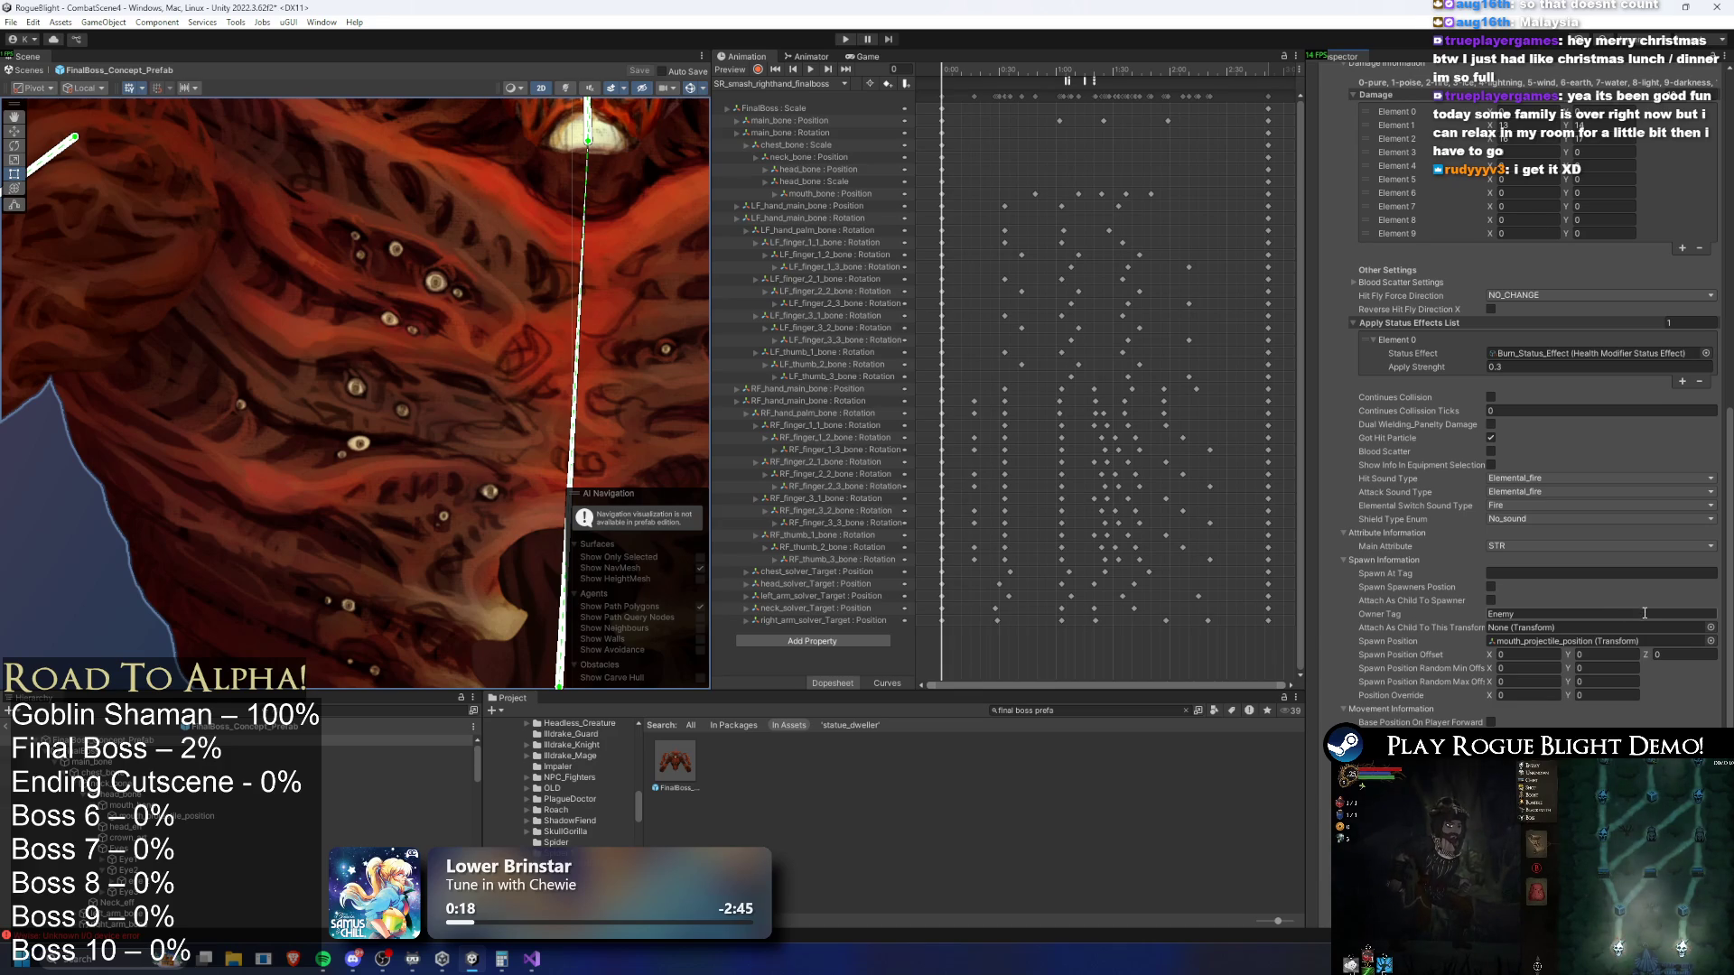
scroll(1467, 348, up, 7)
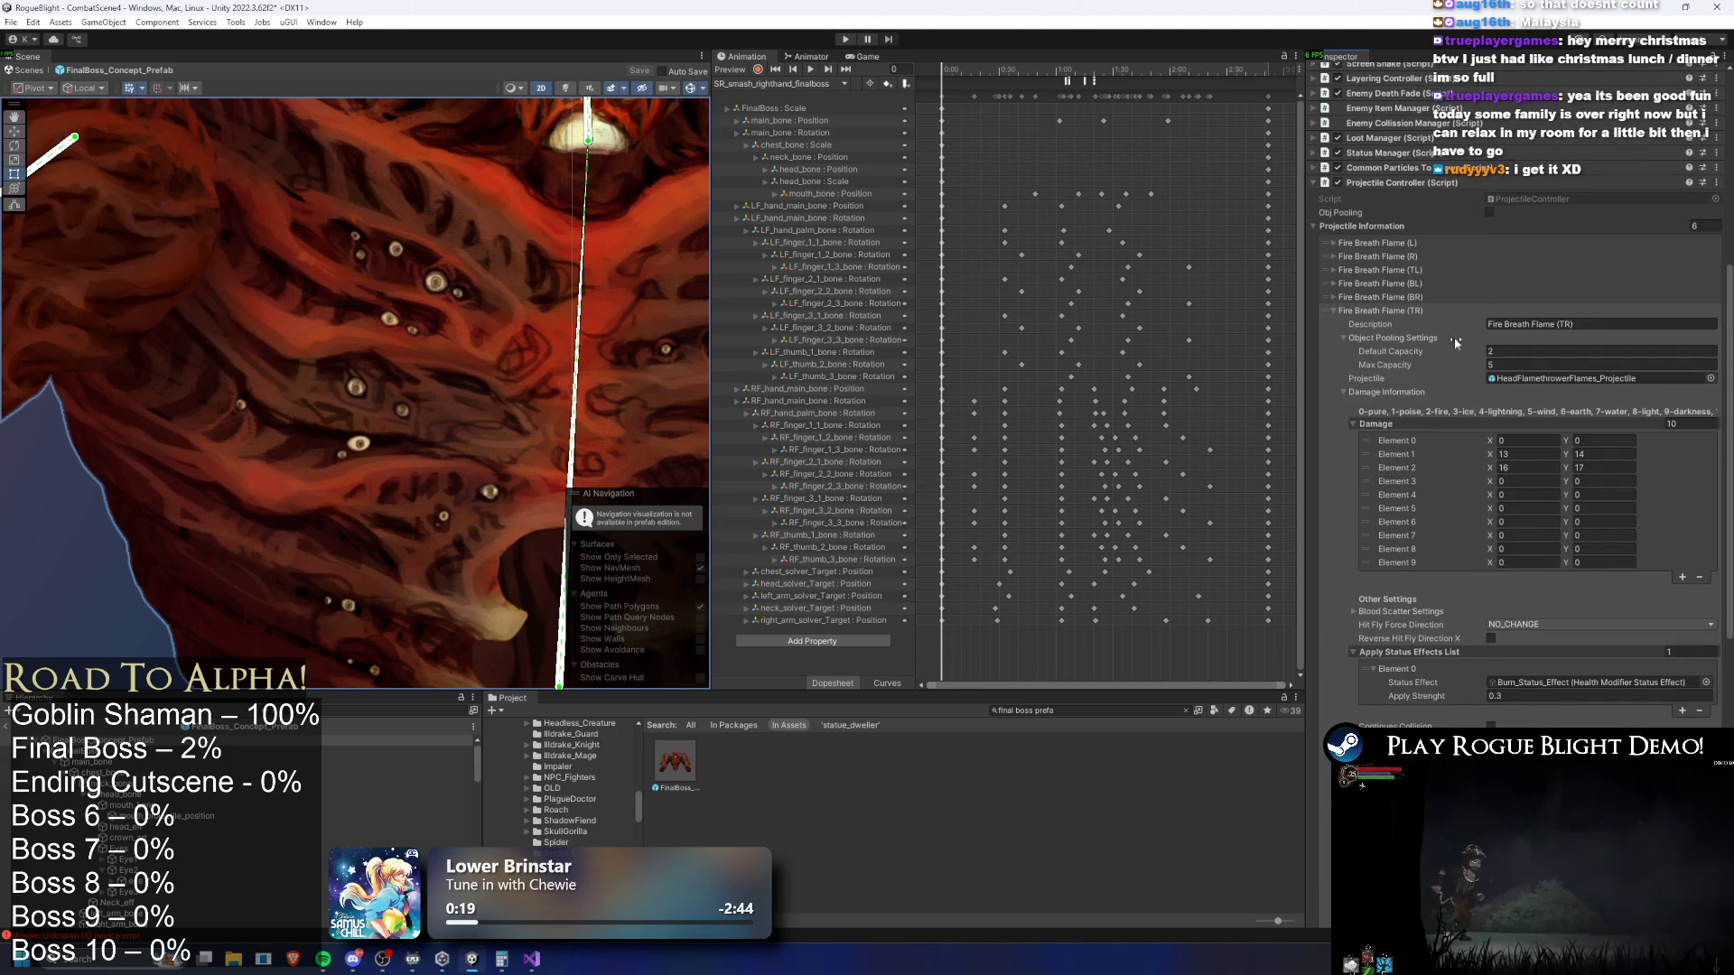
scroll(1438, 313, up, 10)
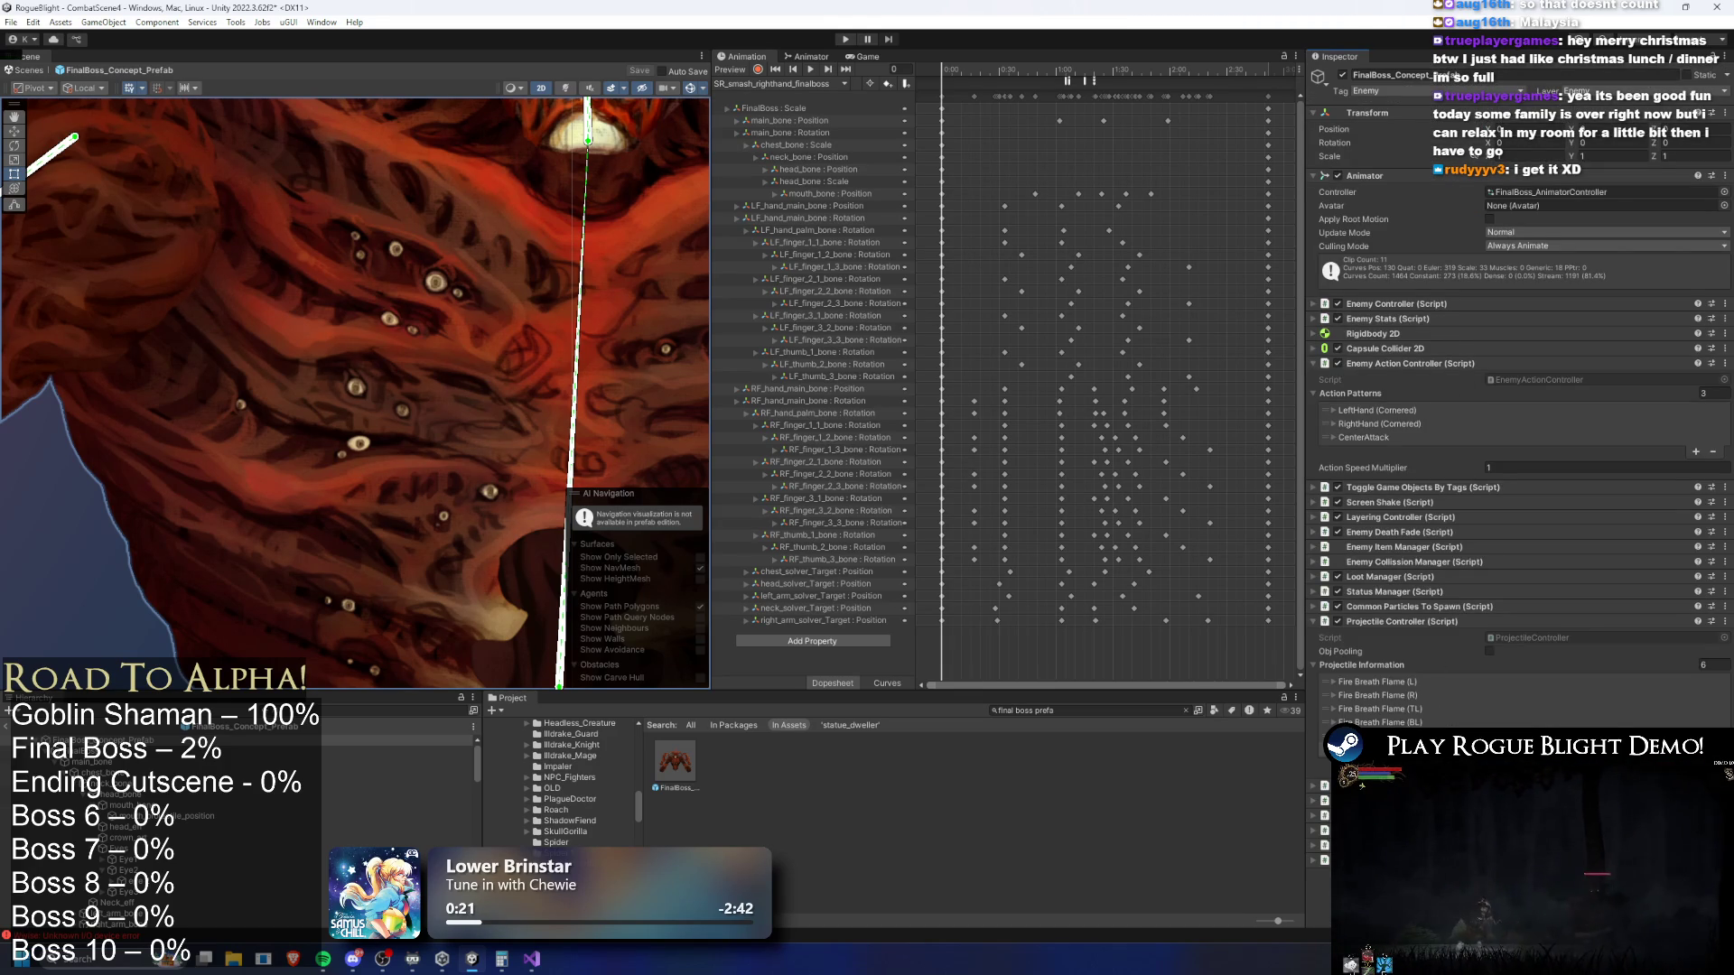
scroll(1616, 637, down, 13)
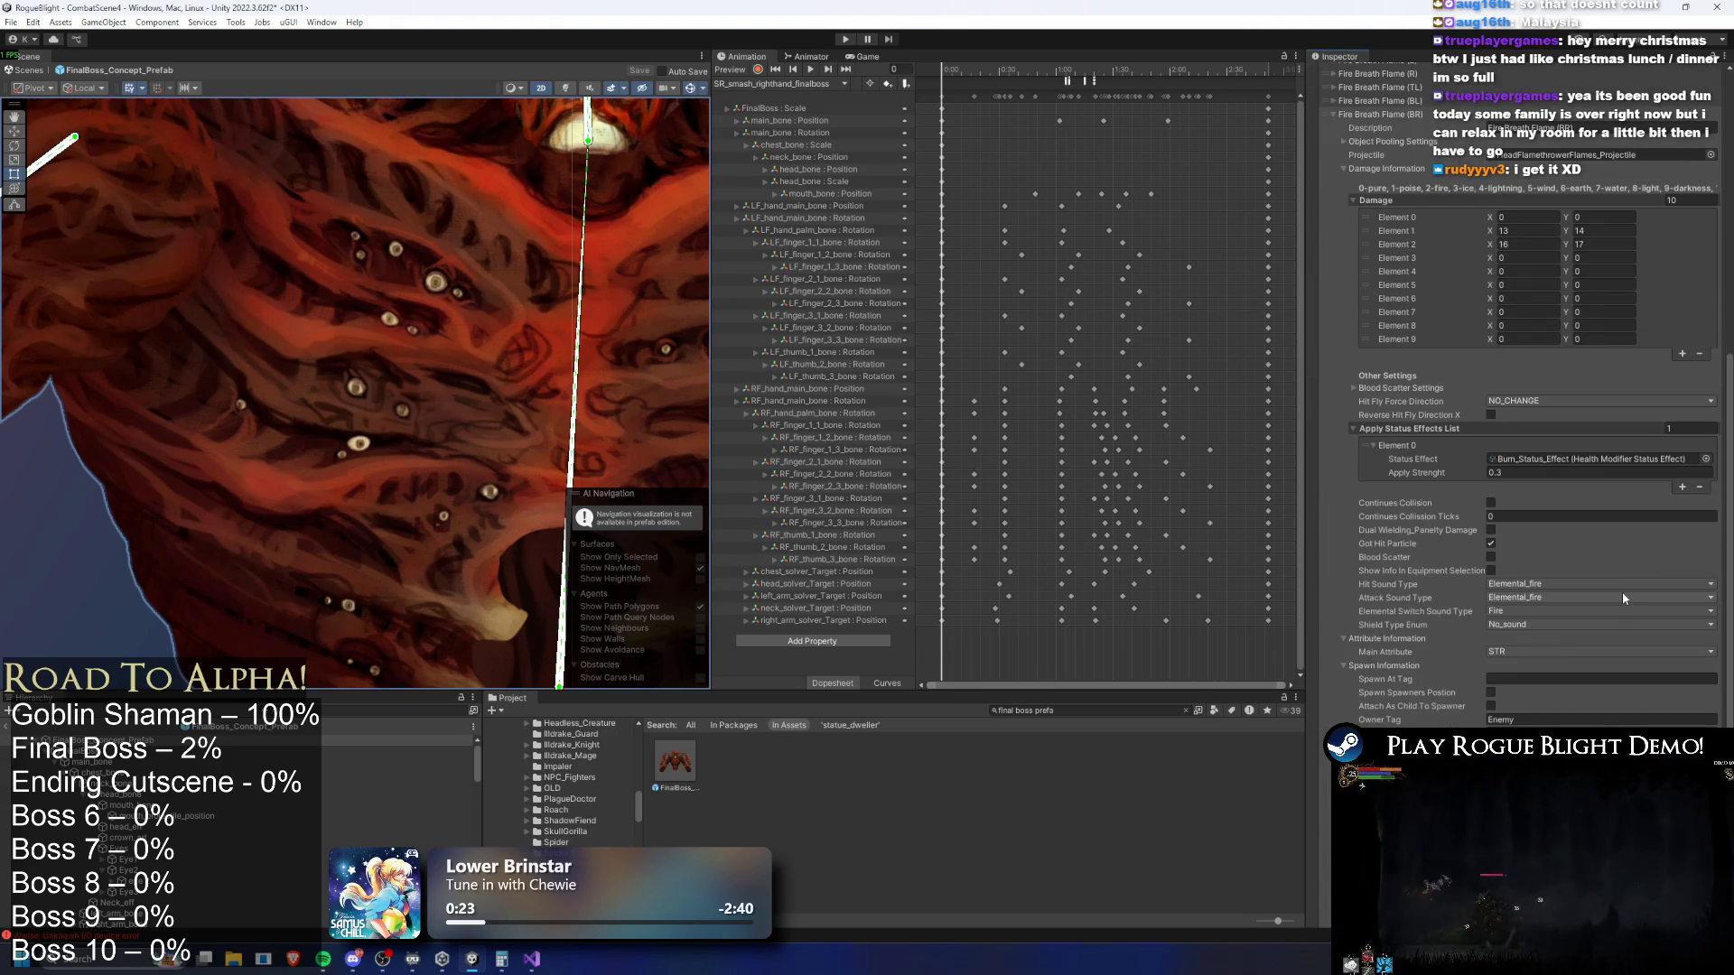
scroll(1624, 584, up, 3)
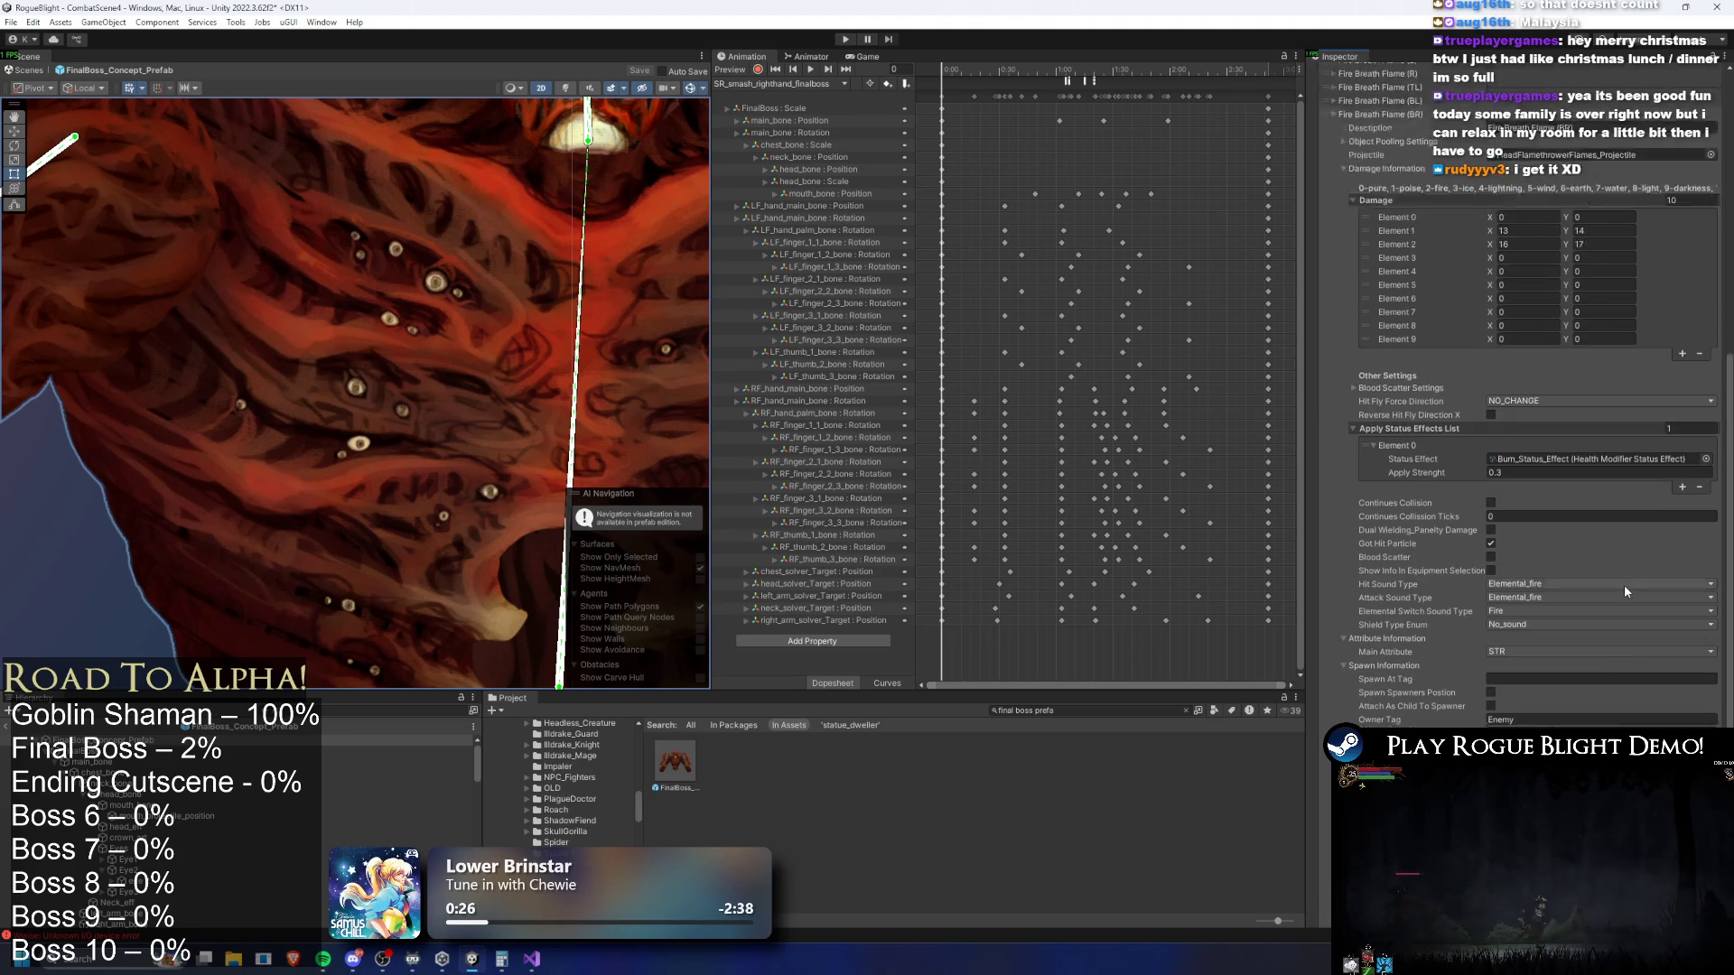
scroll(1424, 271, up, 10)
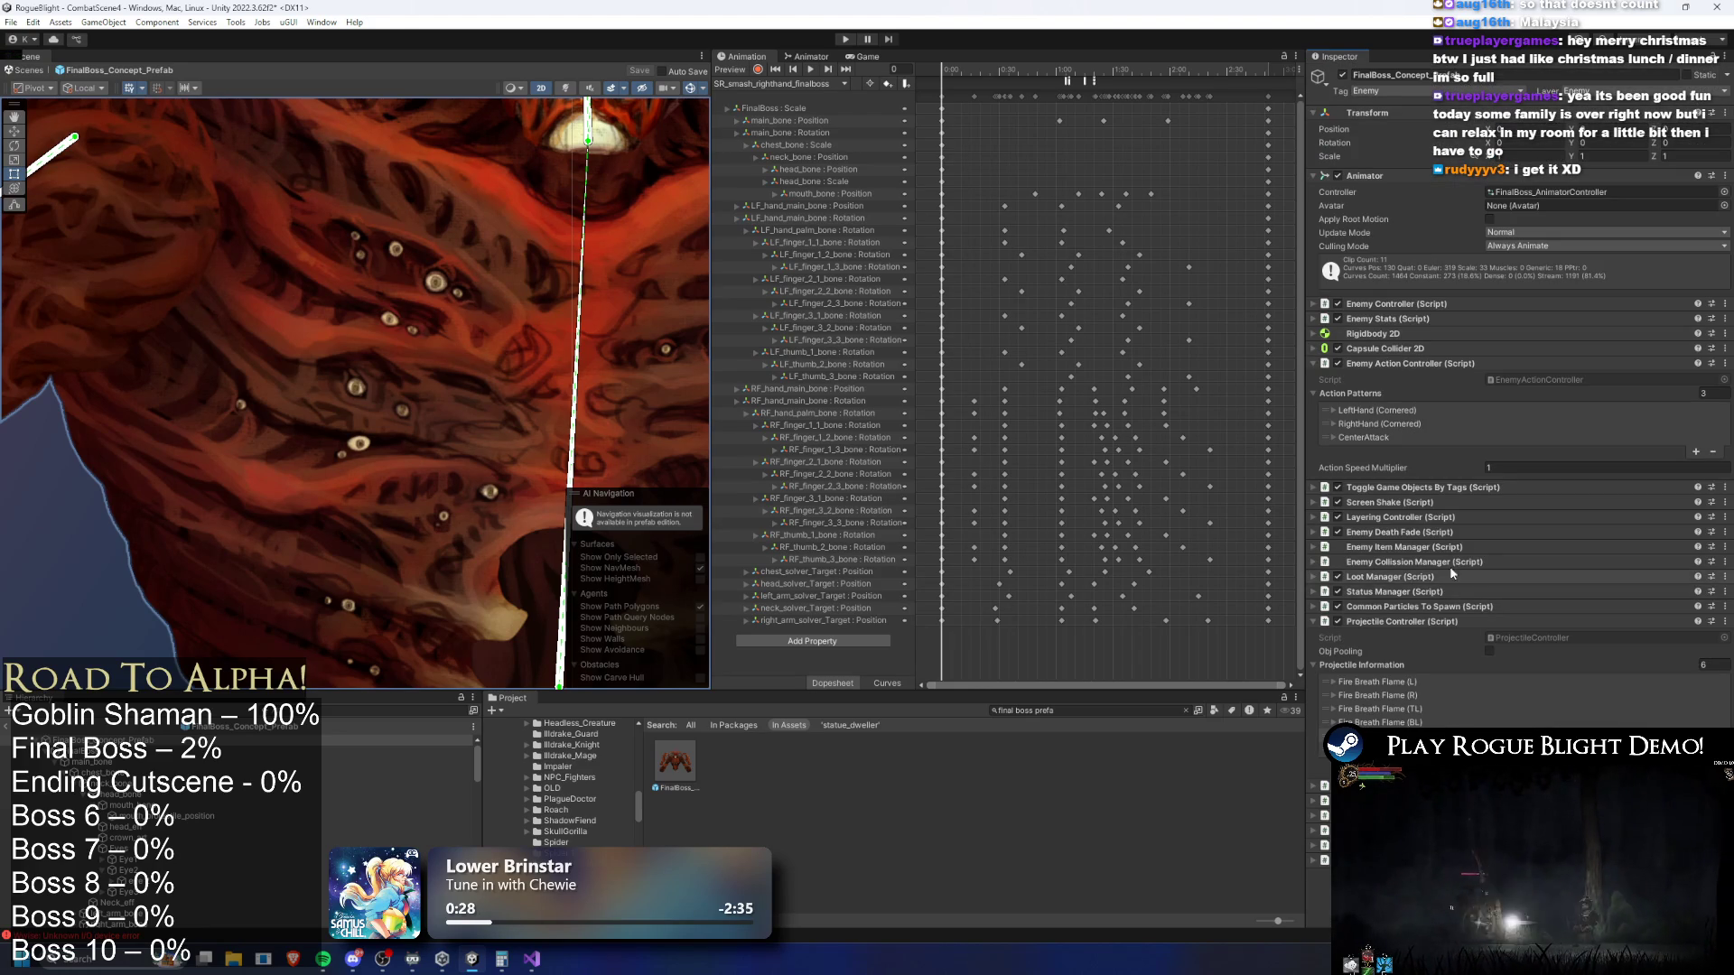
scroll(1613, 594, down, 20)
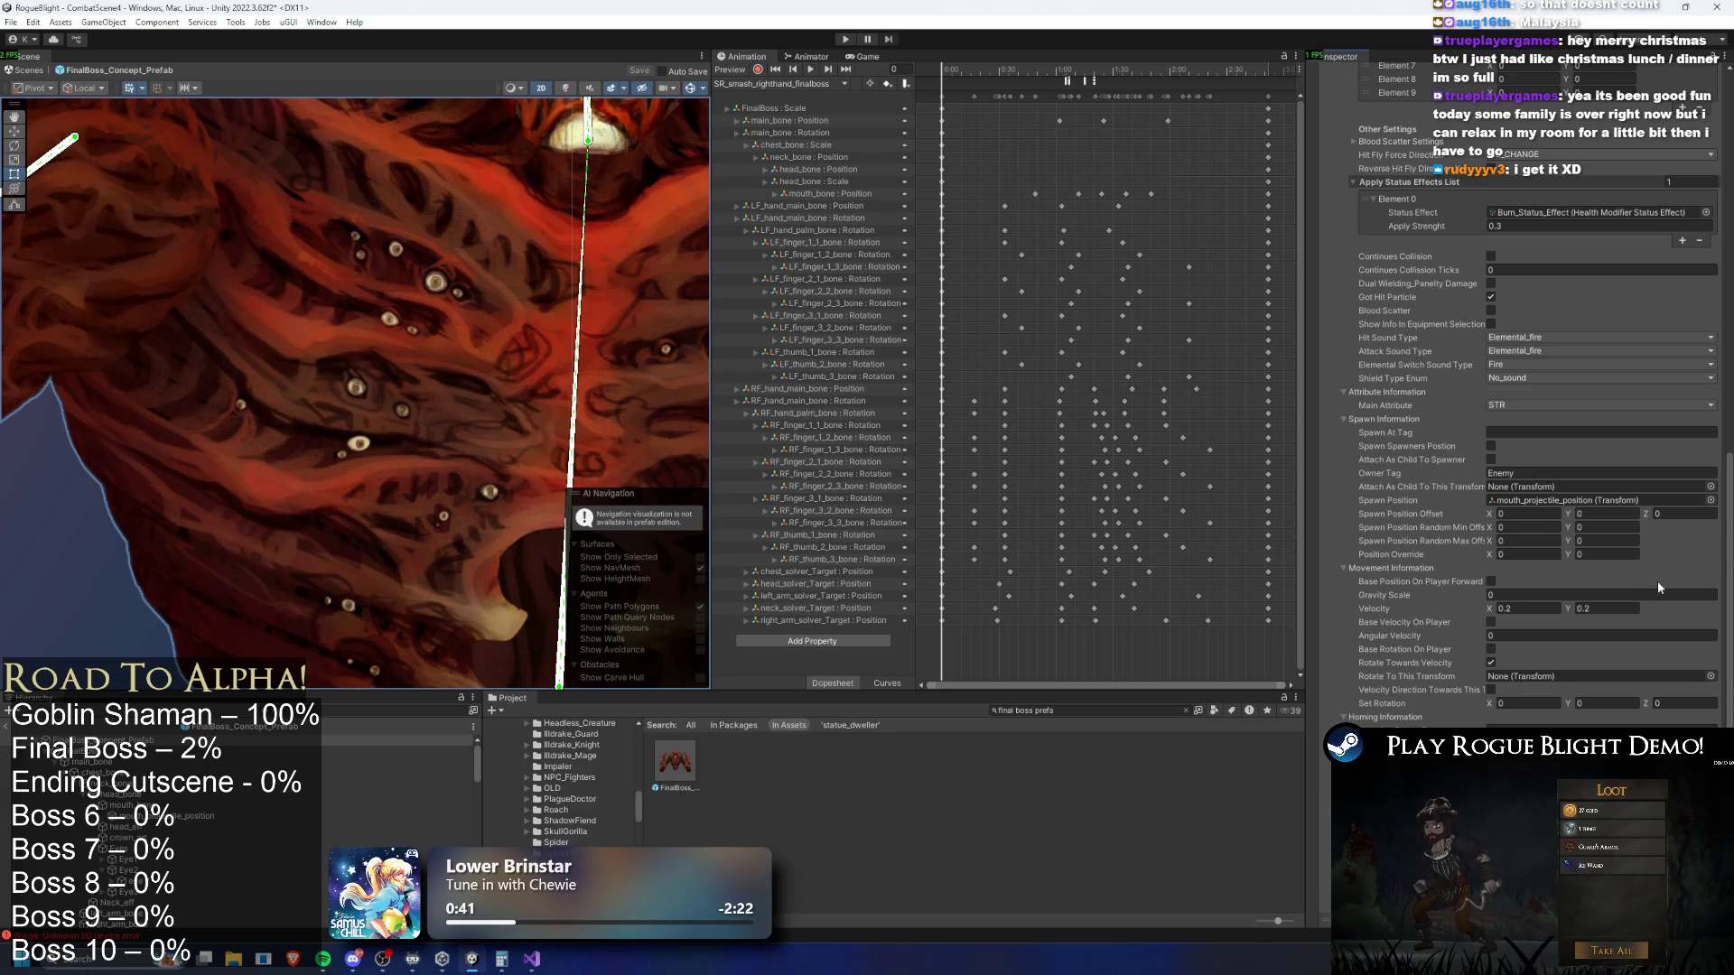
scroll(1433, 190, up, 5)
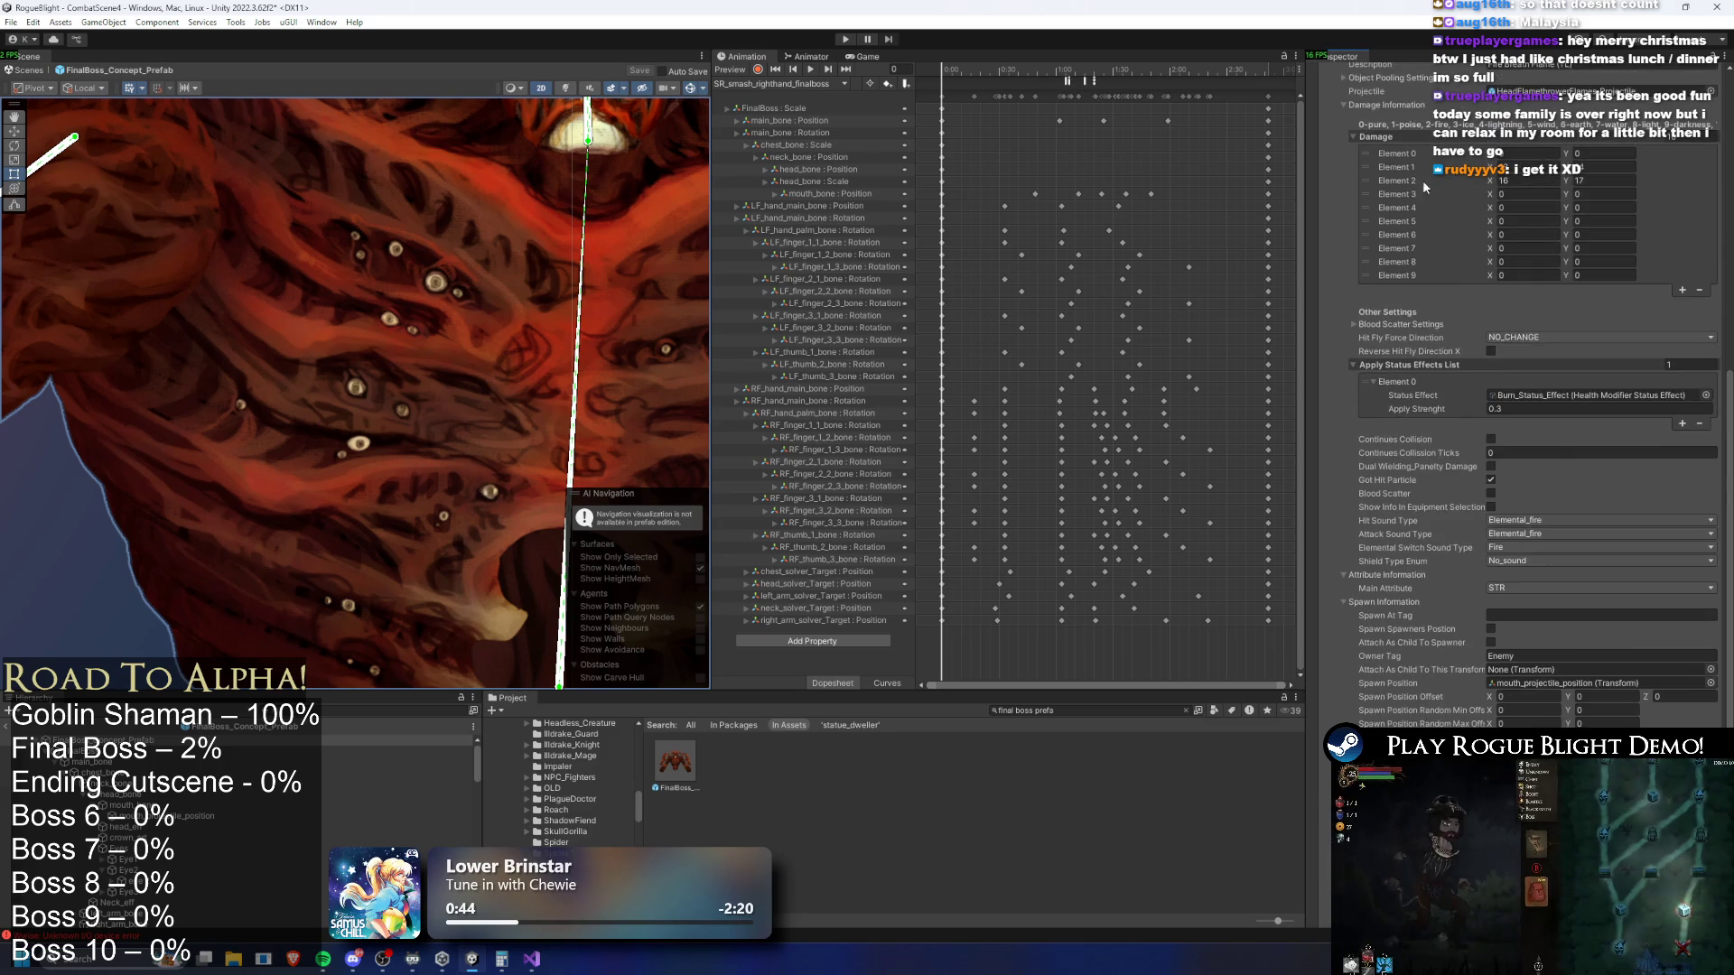
scroll(1476, 193, up, 3)
scroll(1557, 381, down, 4)
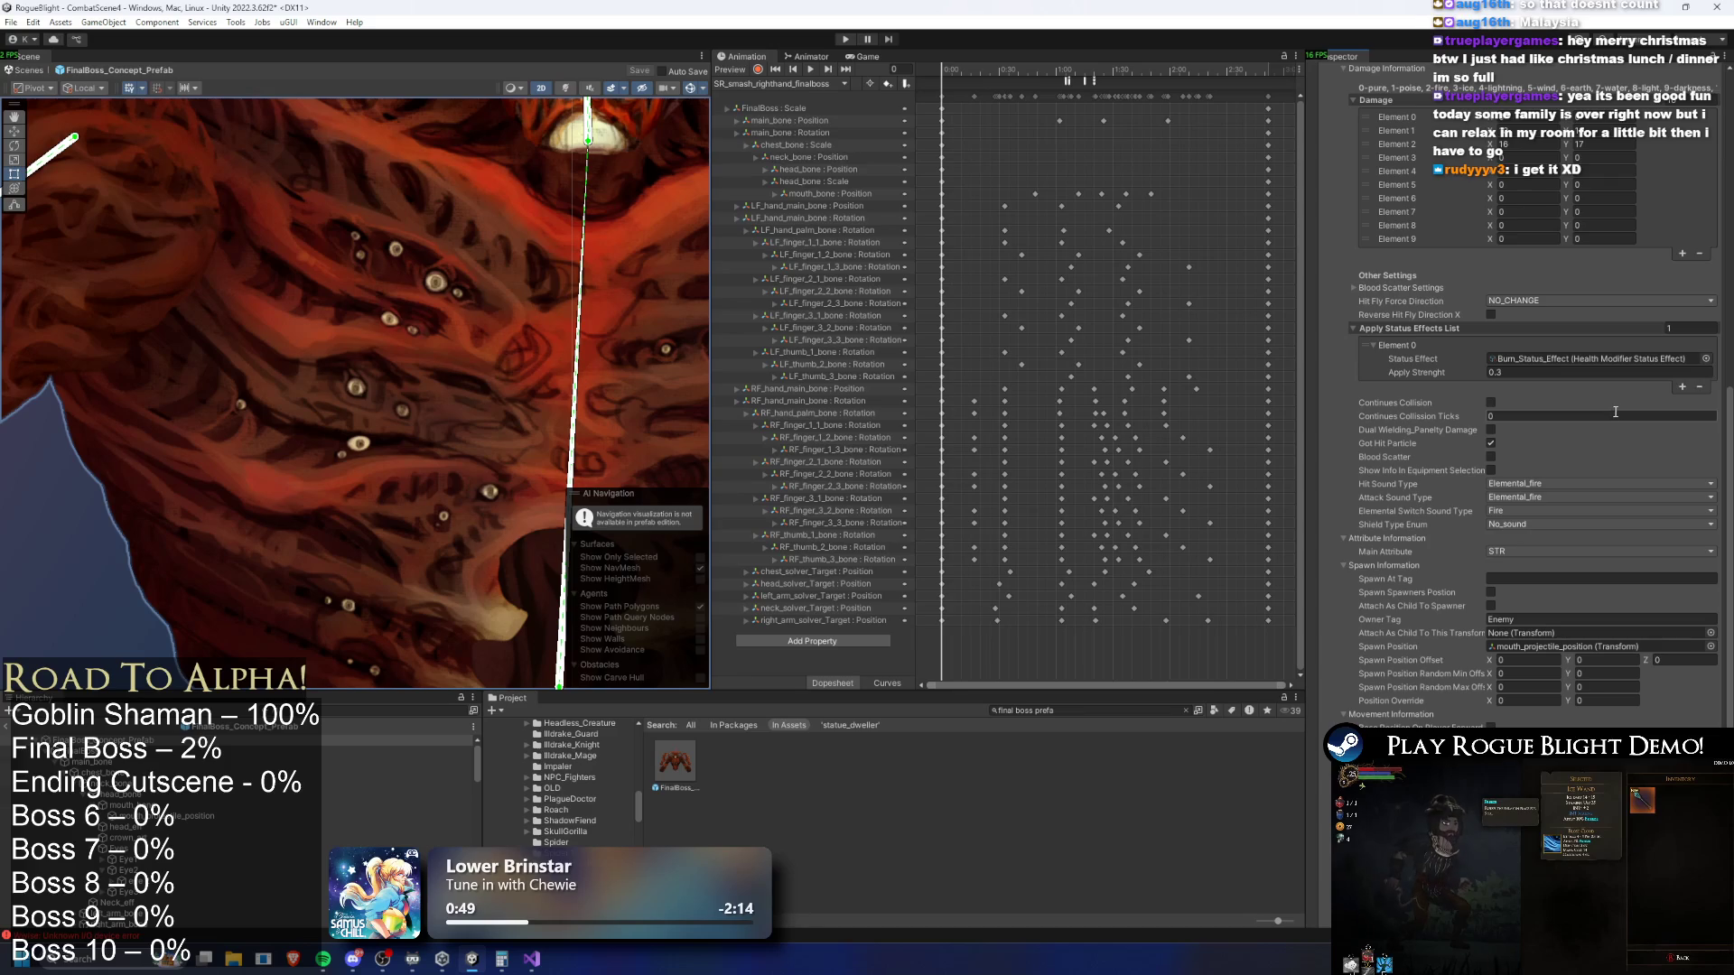
scroll(1615, 415, up, 5)
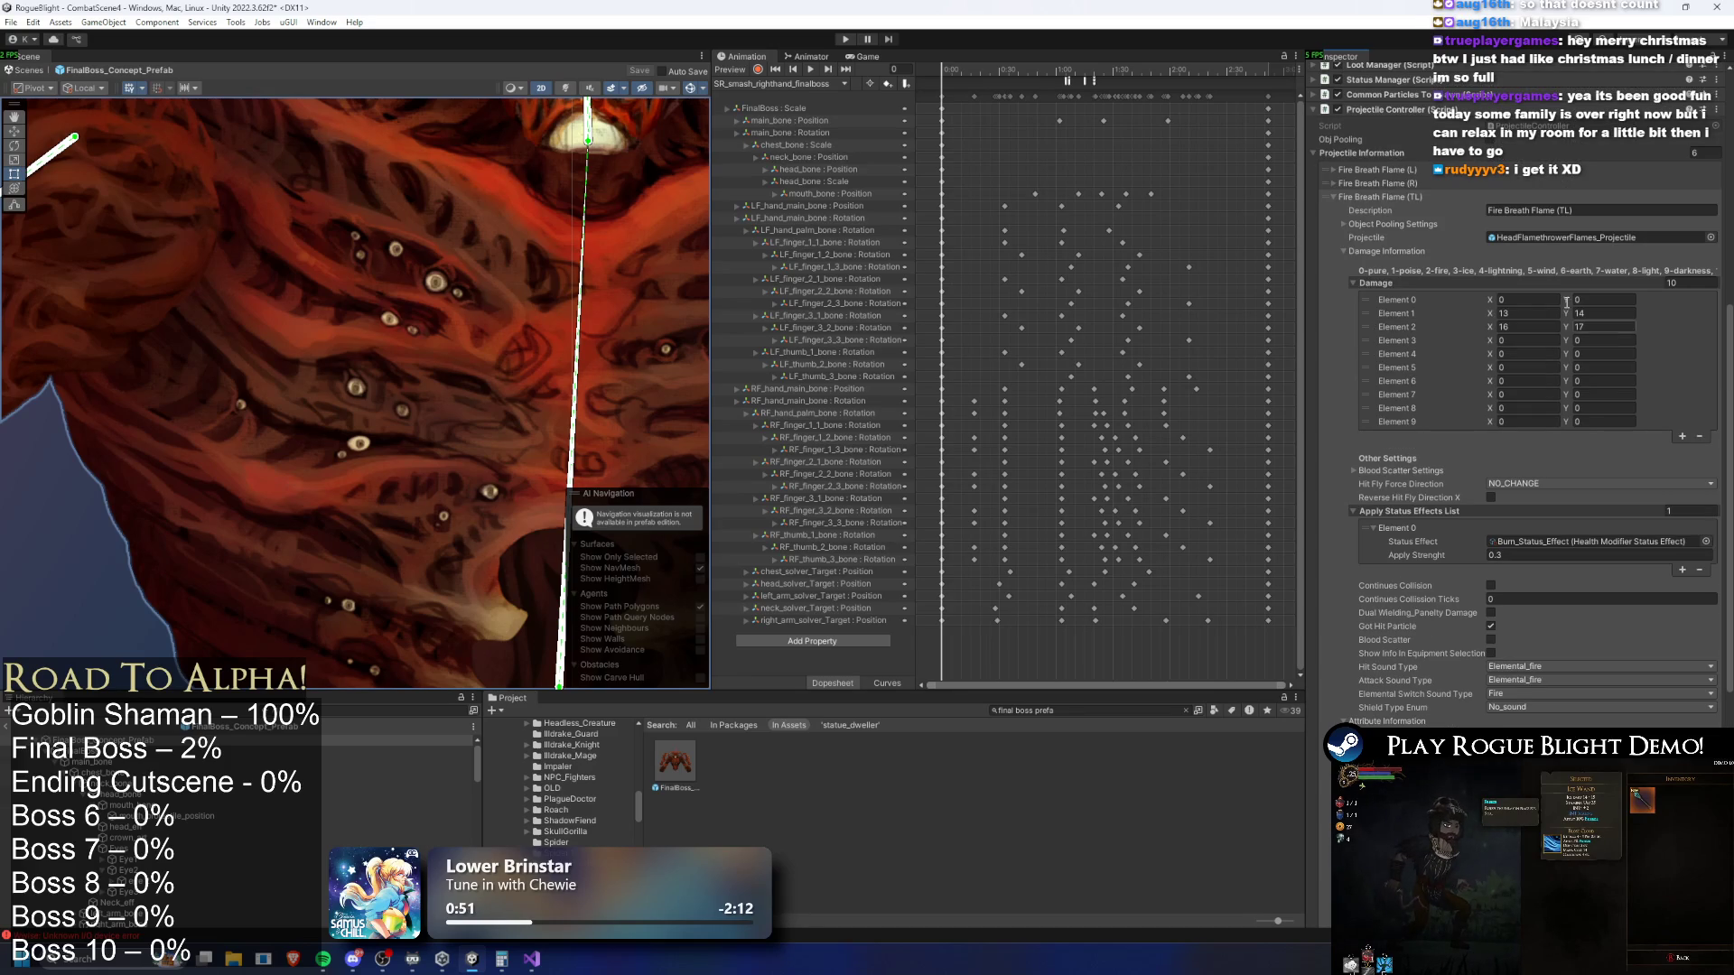
scroll(1481, 271, up, 1)
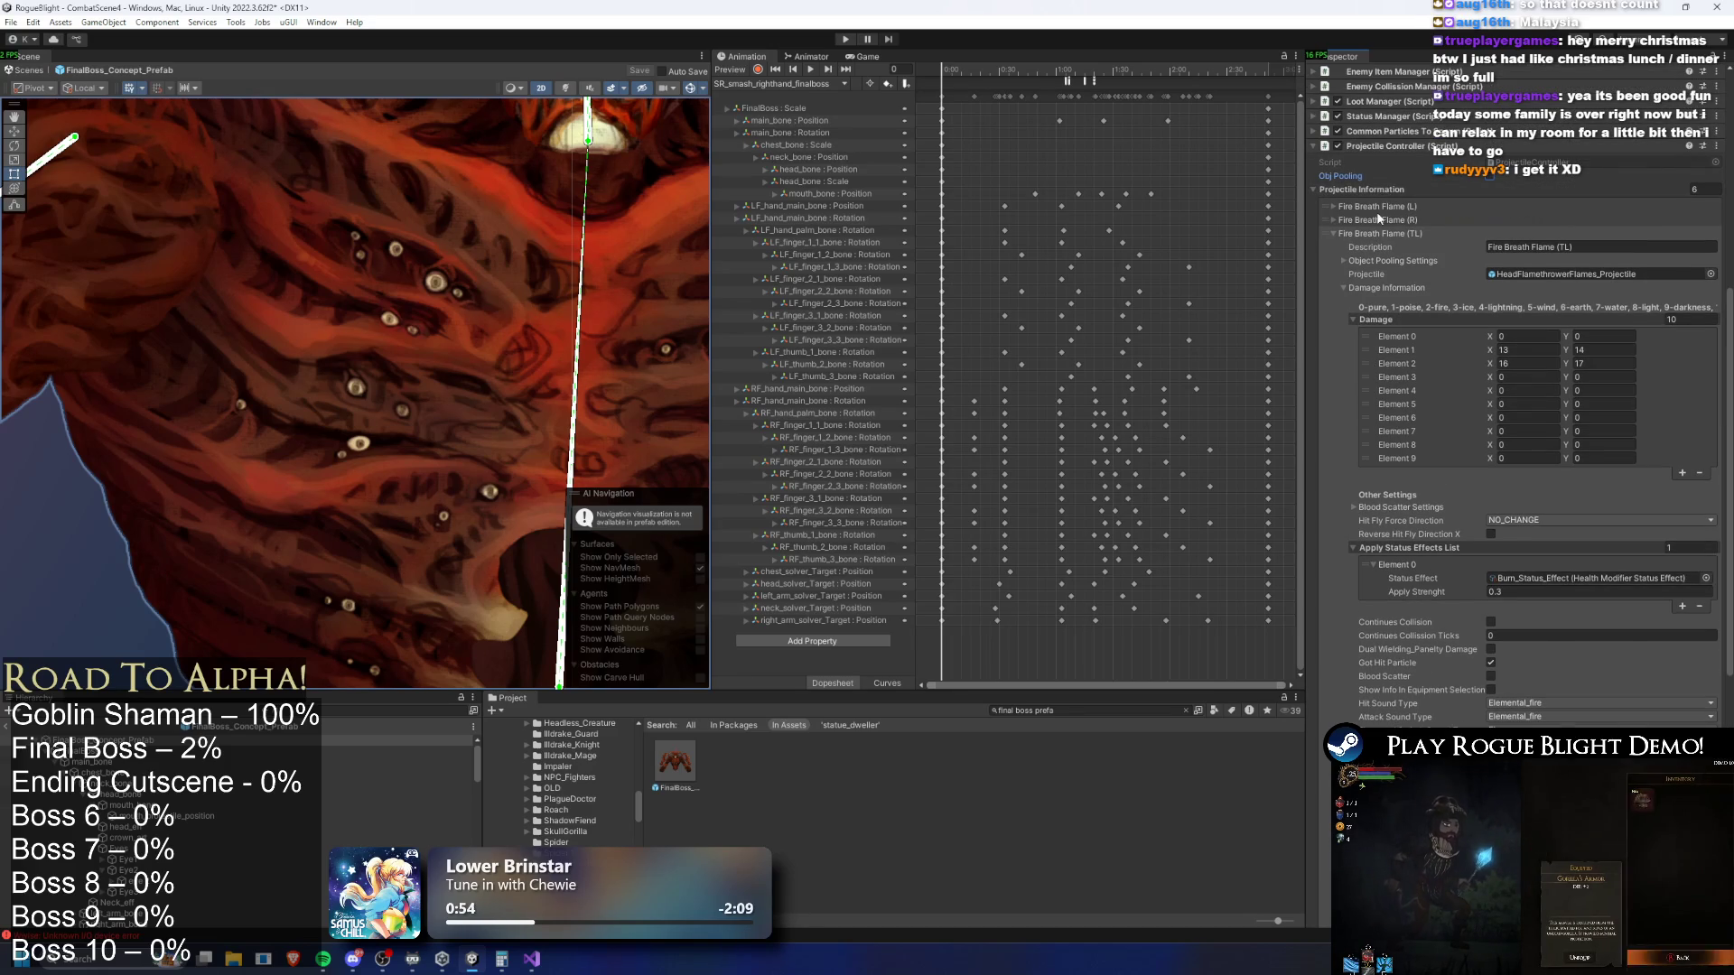
Re-inspect Fire Breath Flame (L), then collapse the Fire Breath Flame (TL) entry
click(1385, 207)
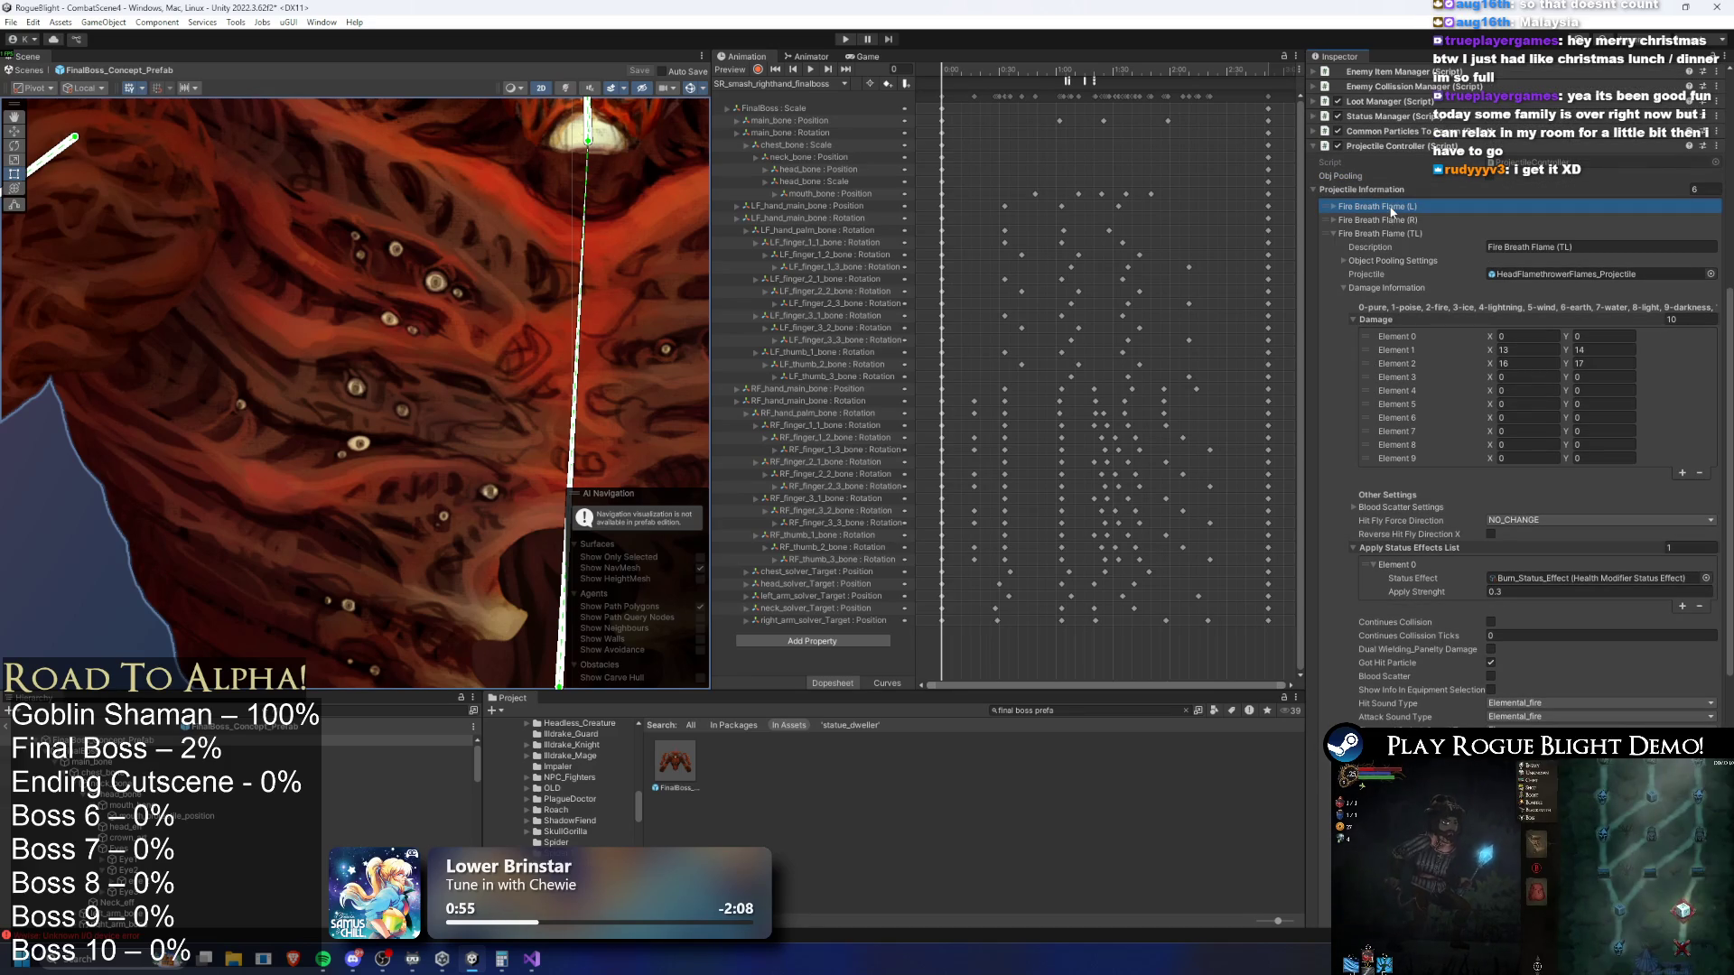
click(1388, 206)
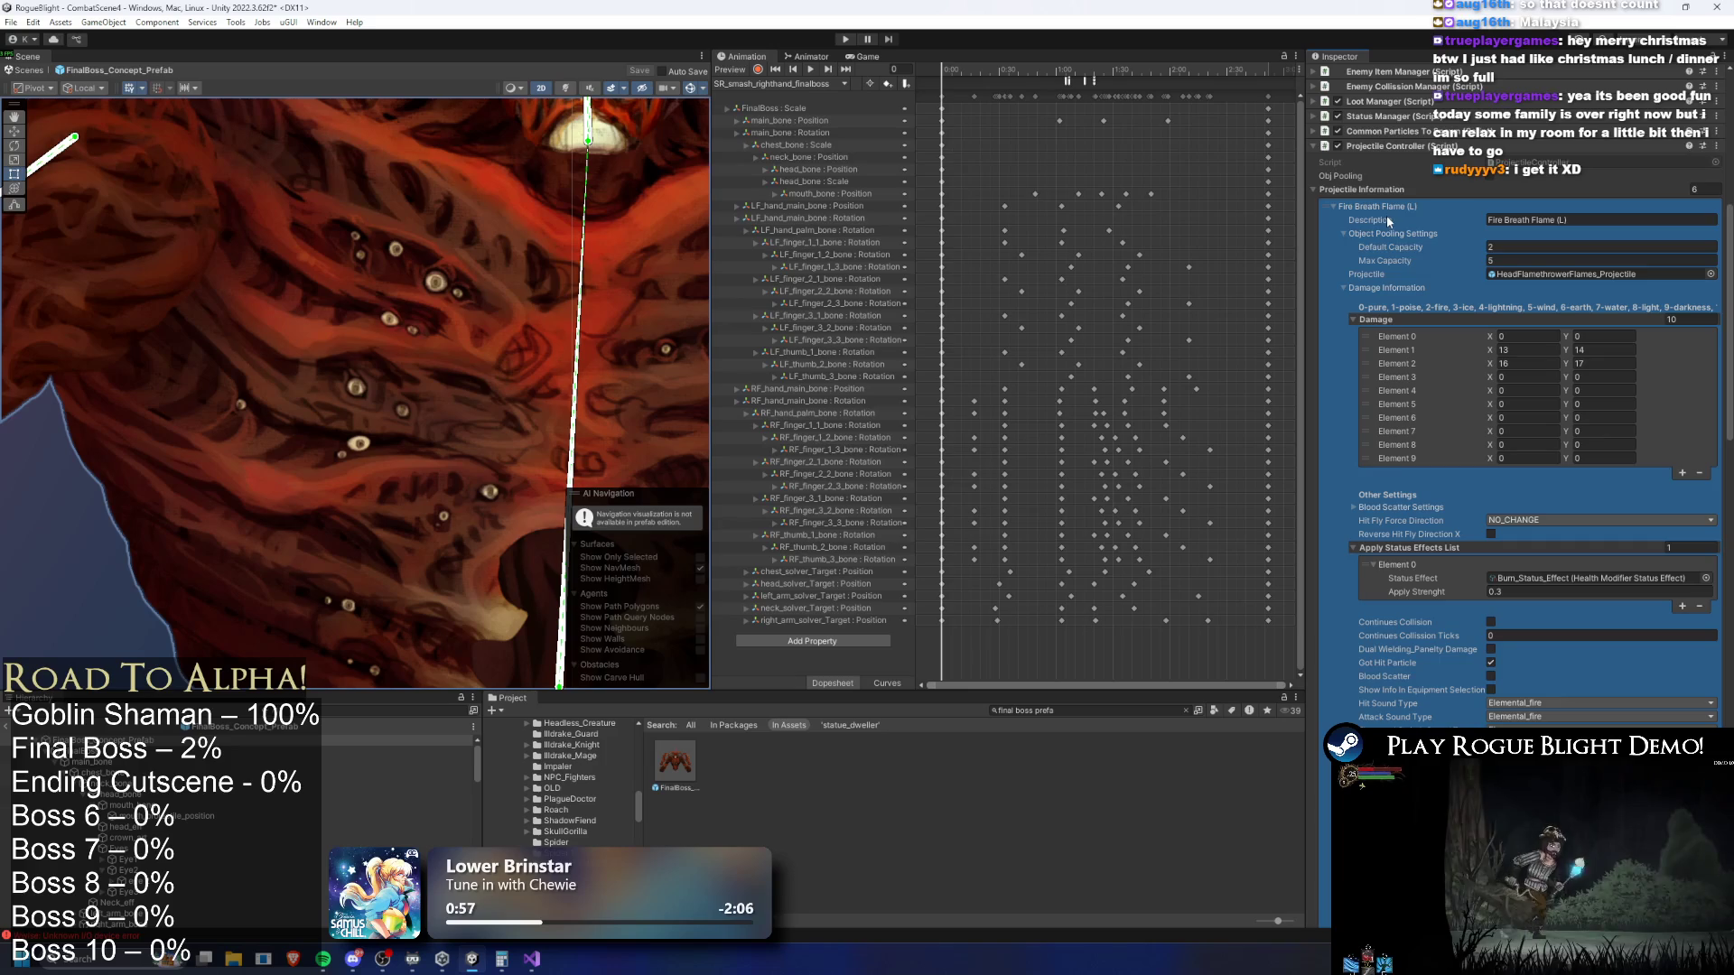
click(1385, 208)
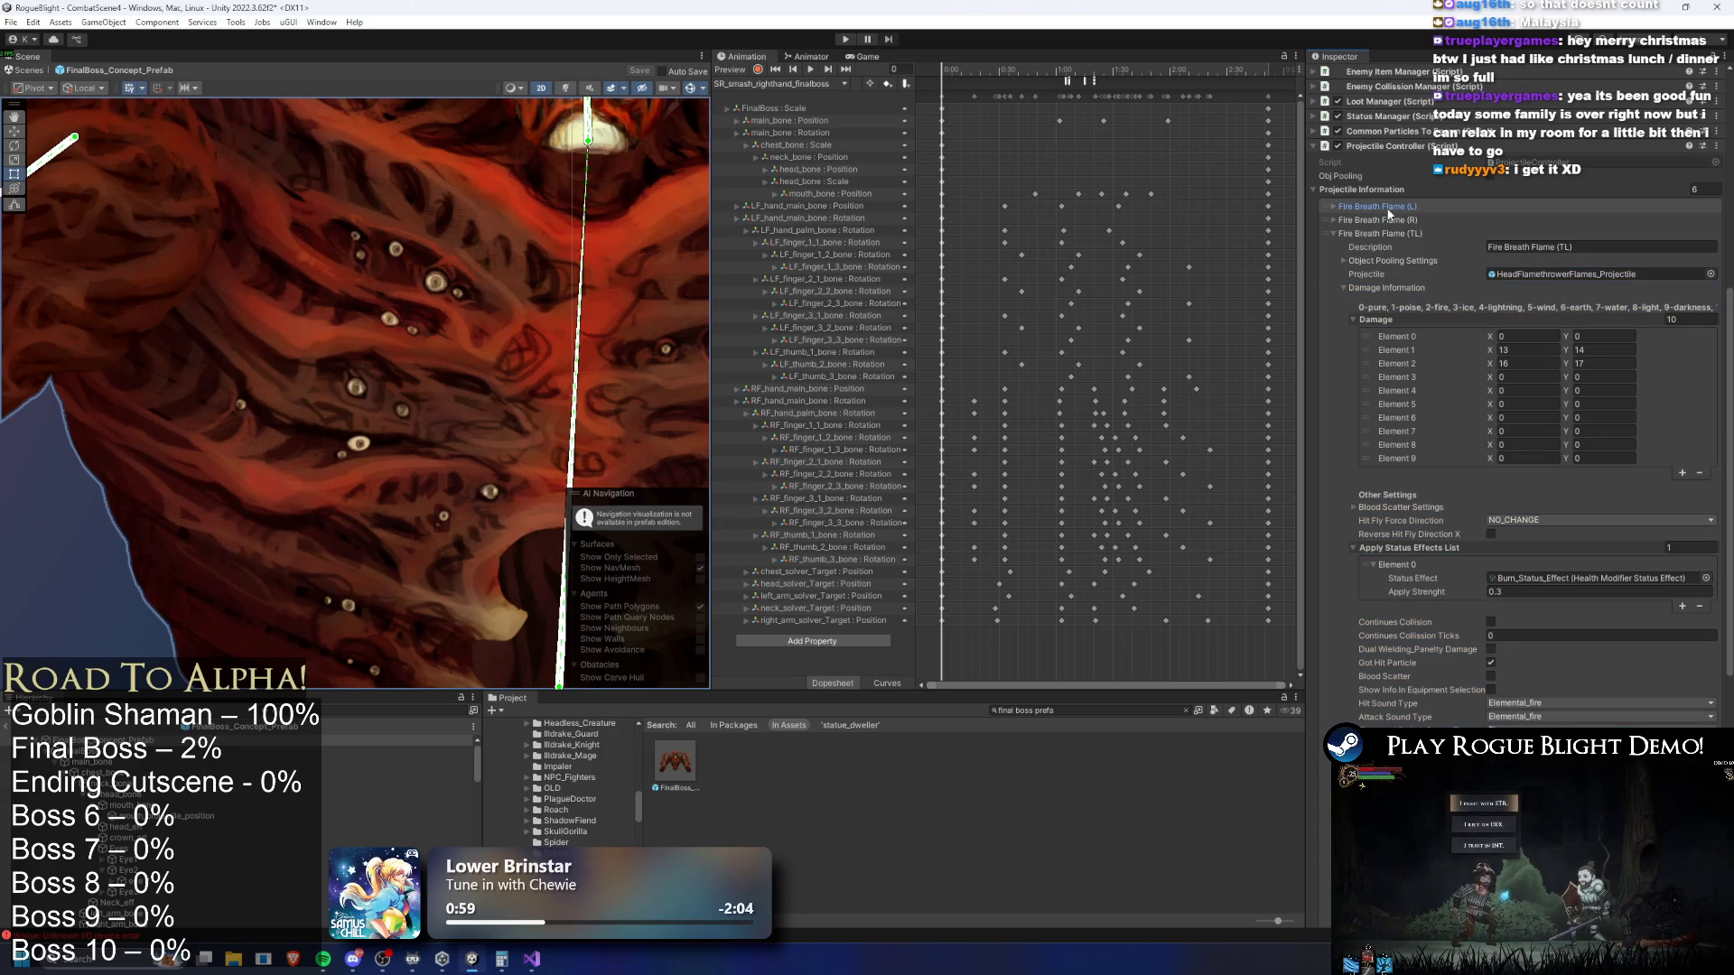
click(1400, 229)
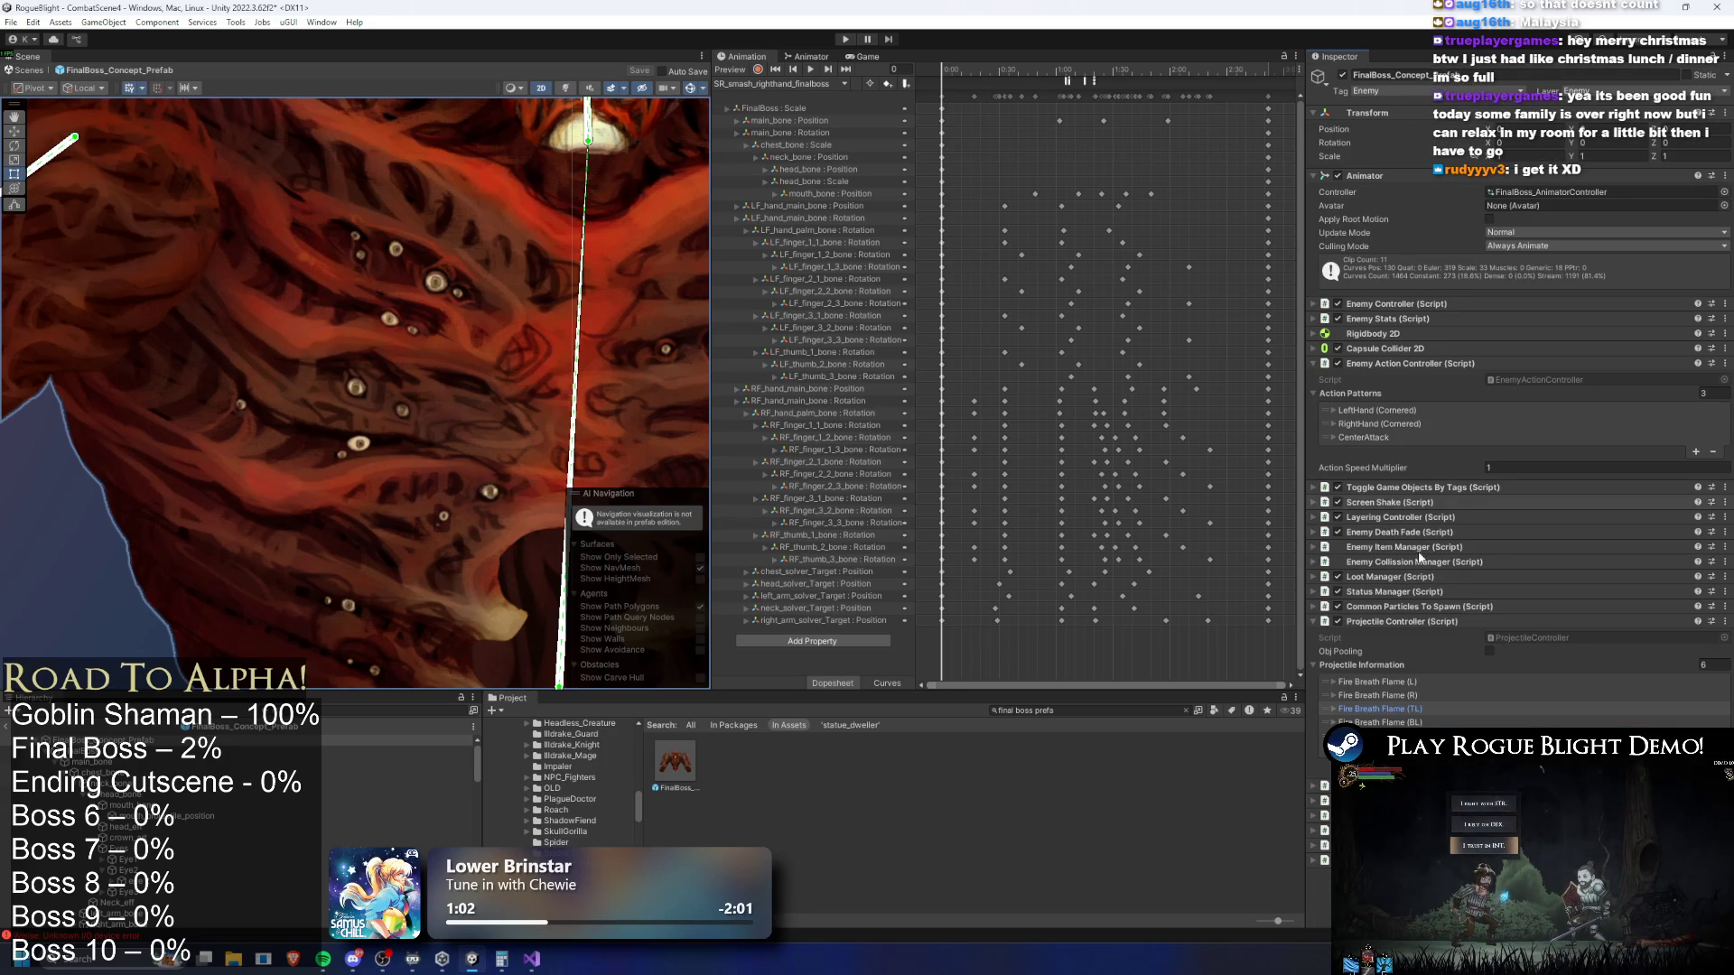
scroll(1450, 241, down, 10)
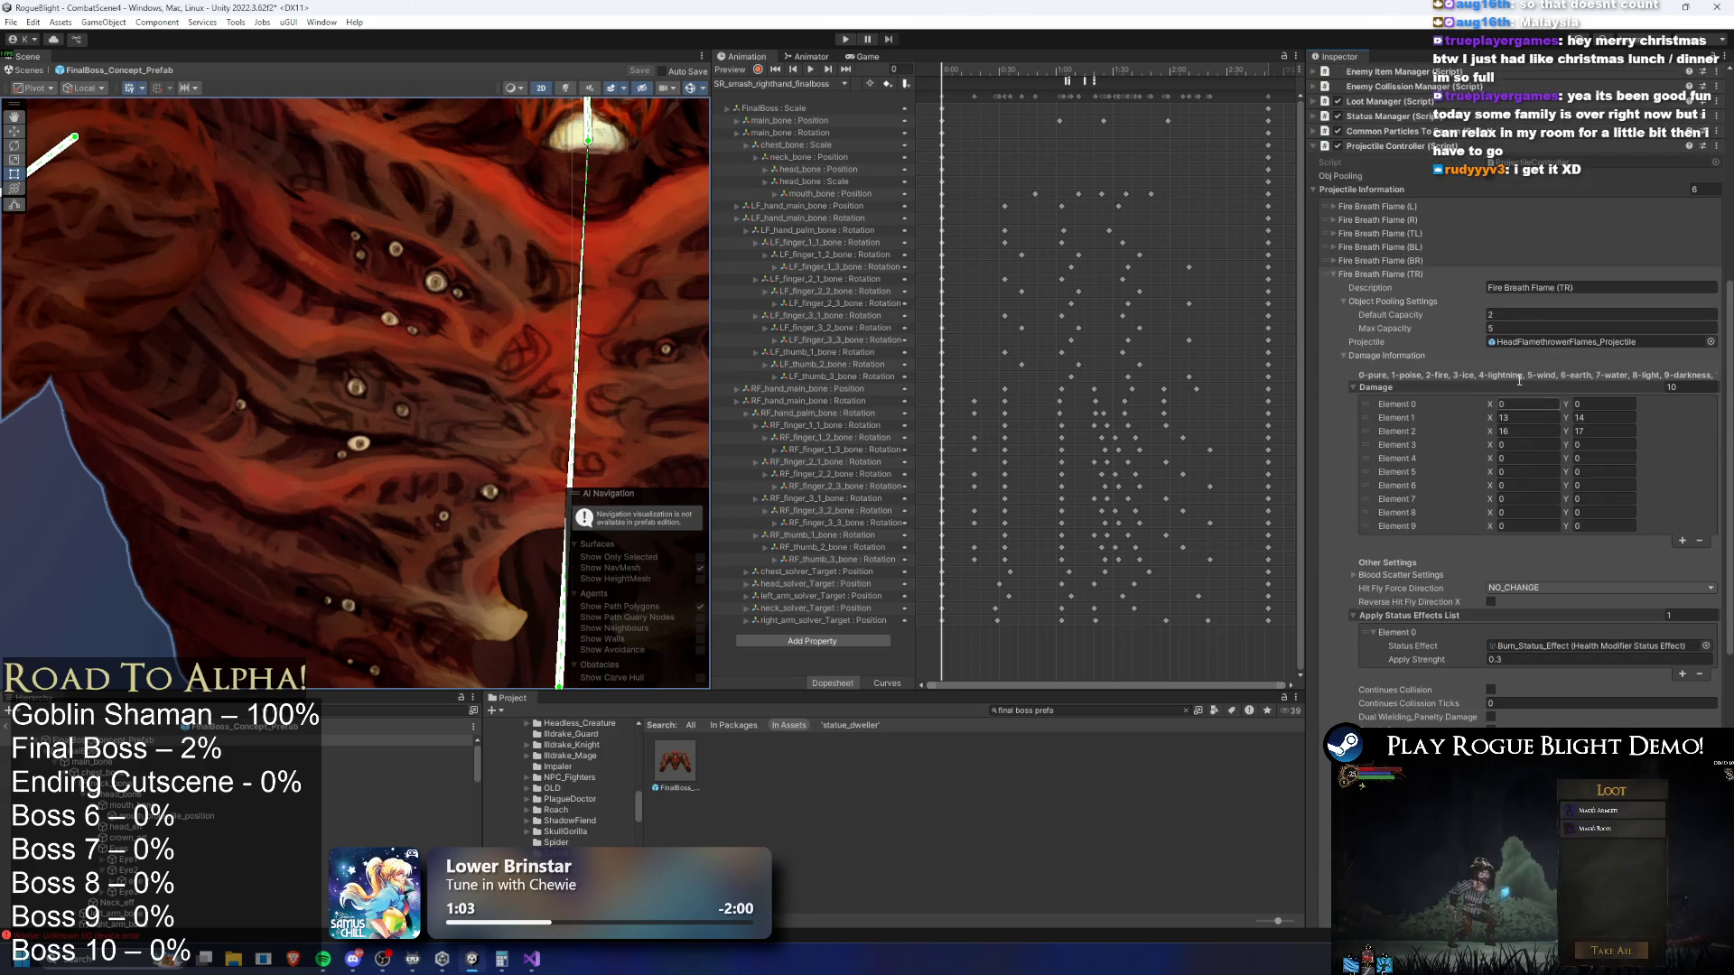
scroll(1451, 235, down, 3)
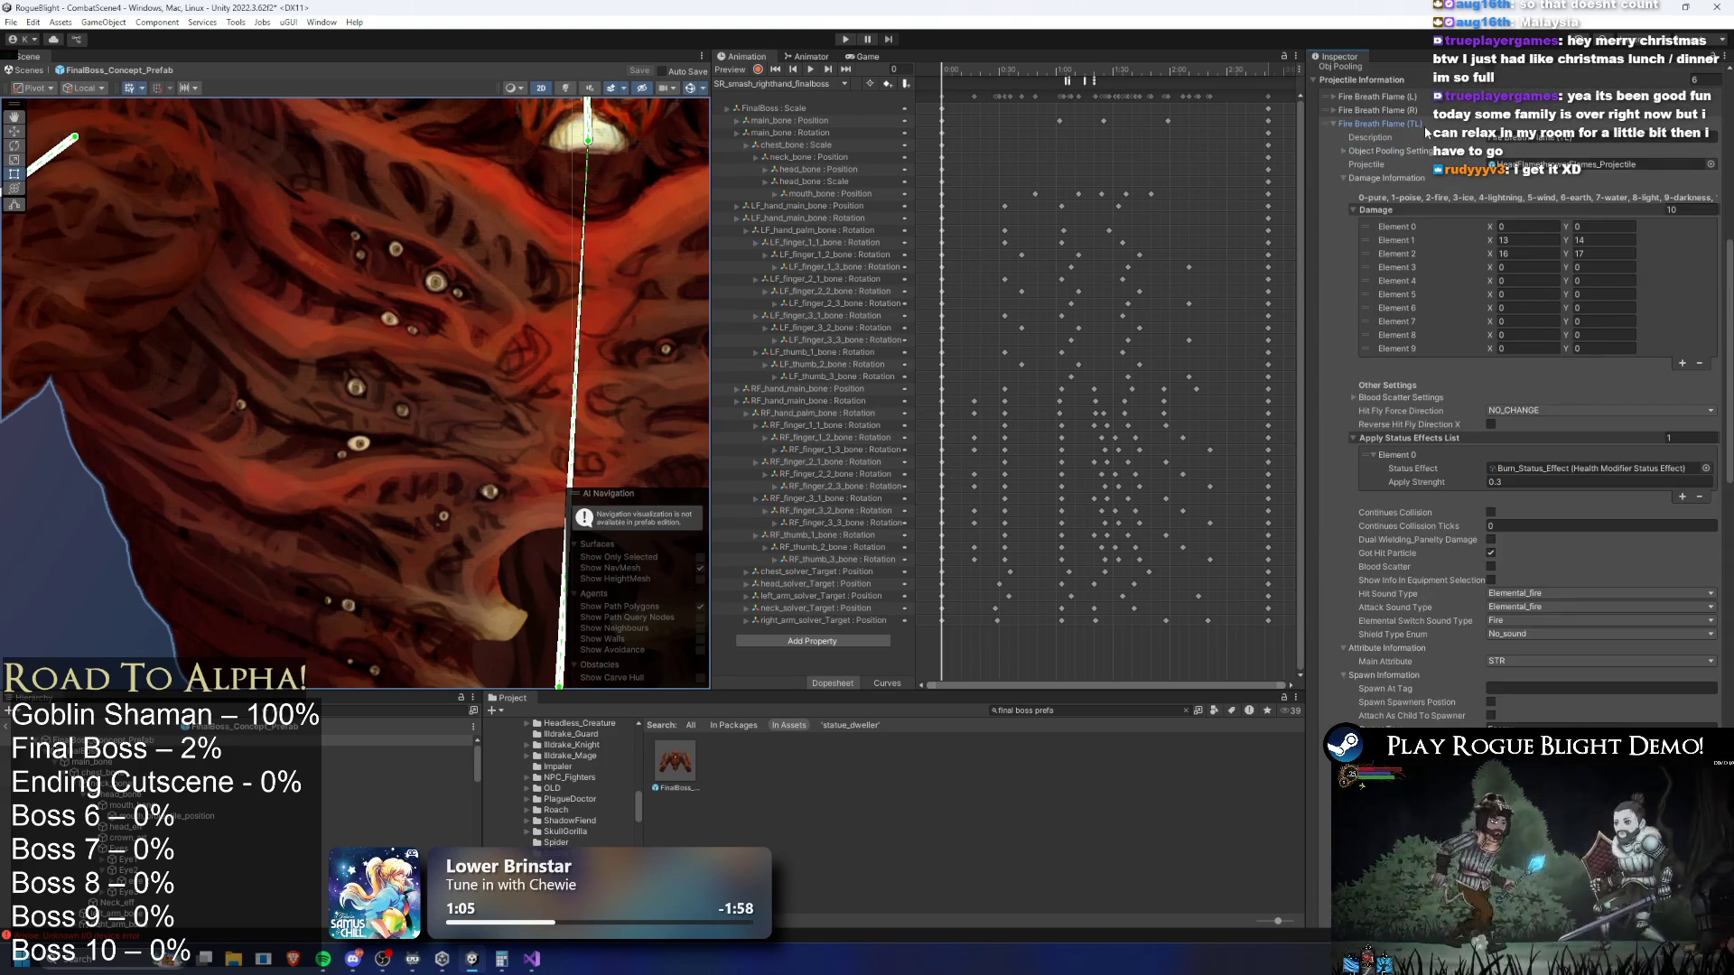
scroll(1517, 262, down, 5)
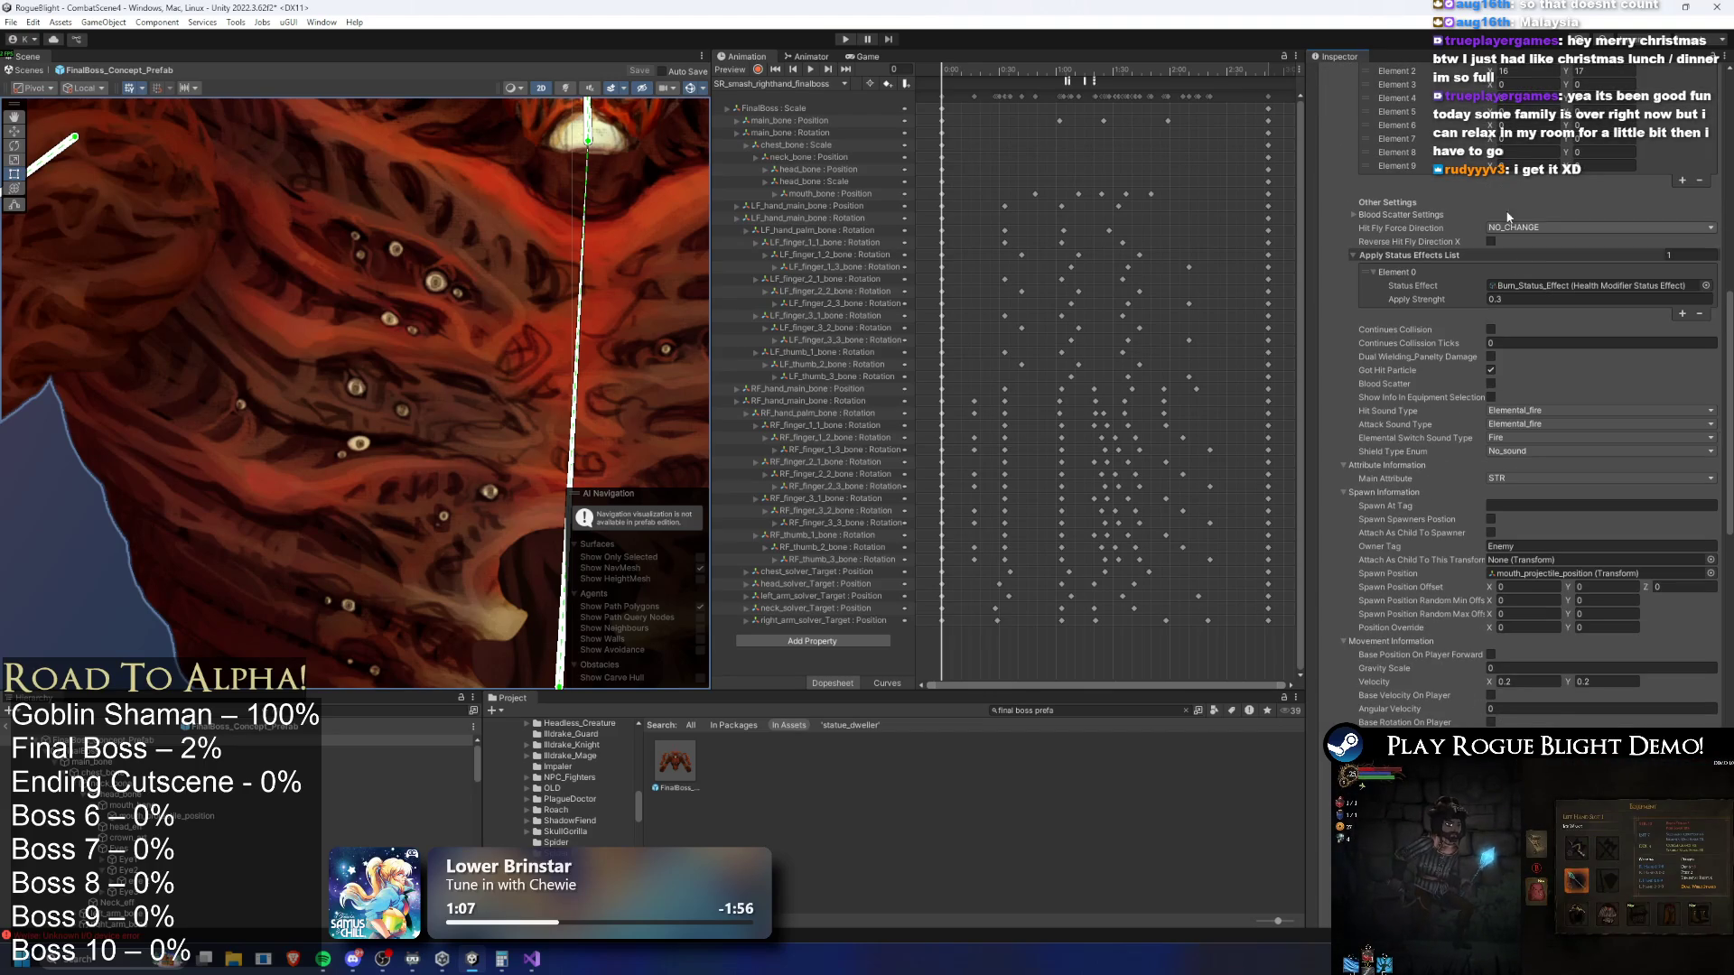
scroll(1463, 180, up, 1)
Collapse the Damage element list and Fire Breath Flame (TL) to reach the TR flame's settings
click(1409, 133)
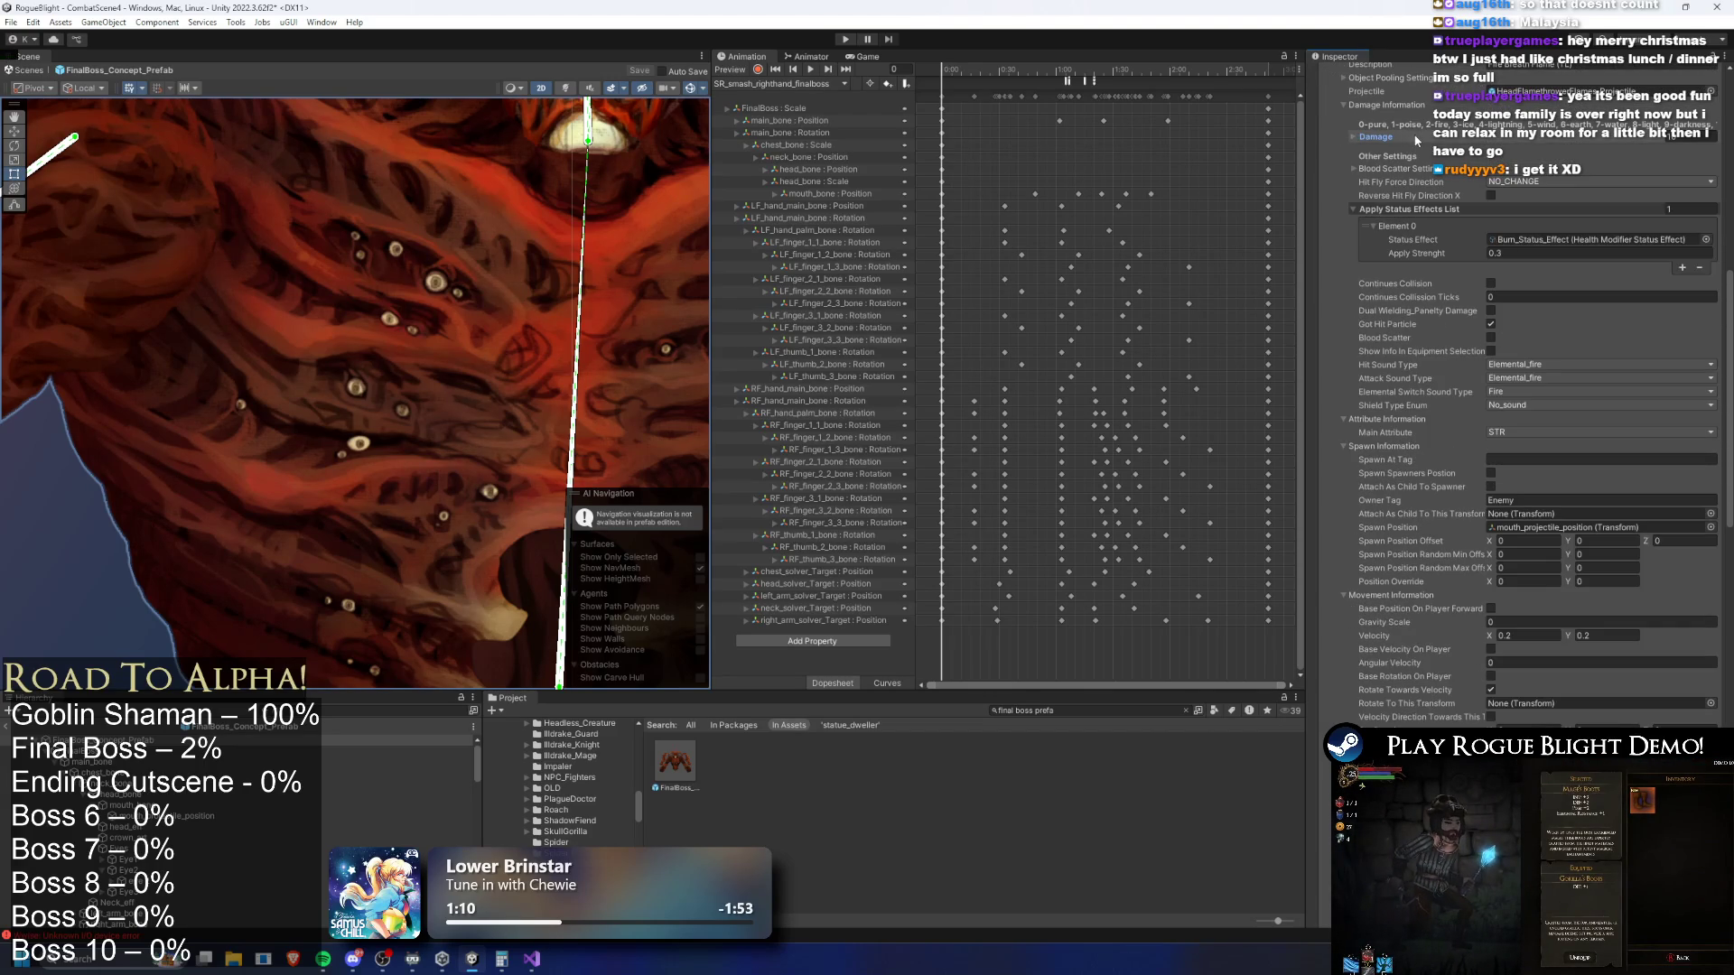
scroll(1409, 107, up, 2)
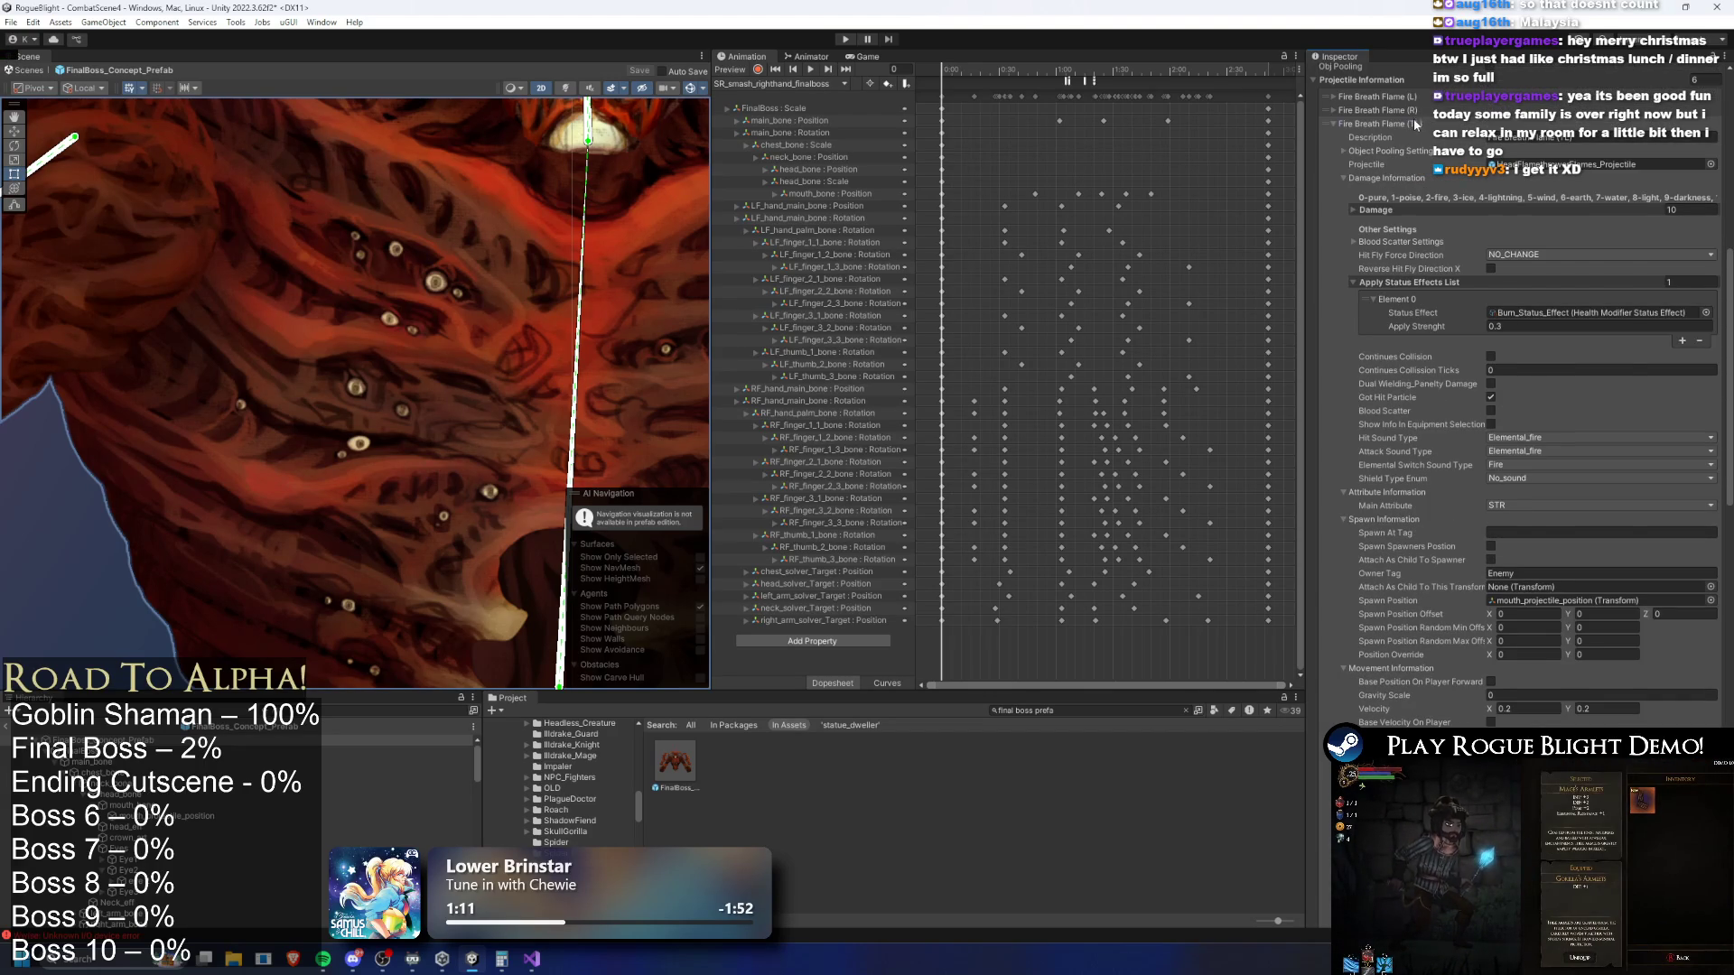
click(1415, 124)
scroll(1558, 246, down, 5)
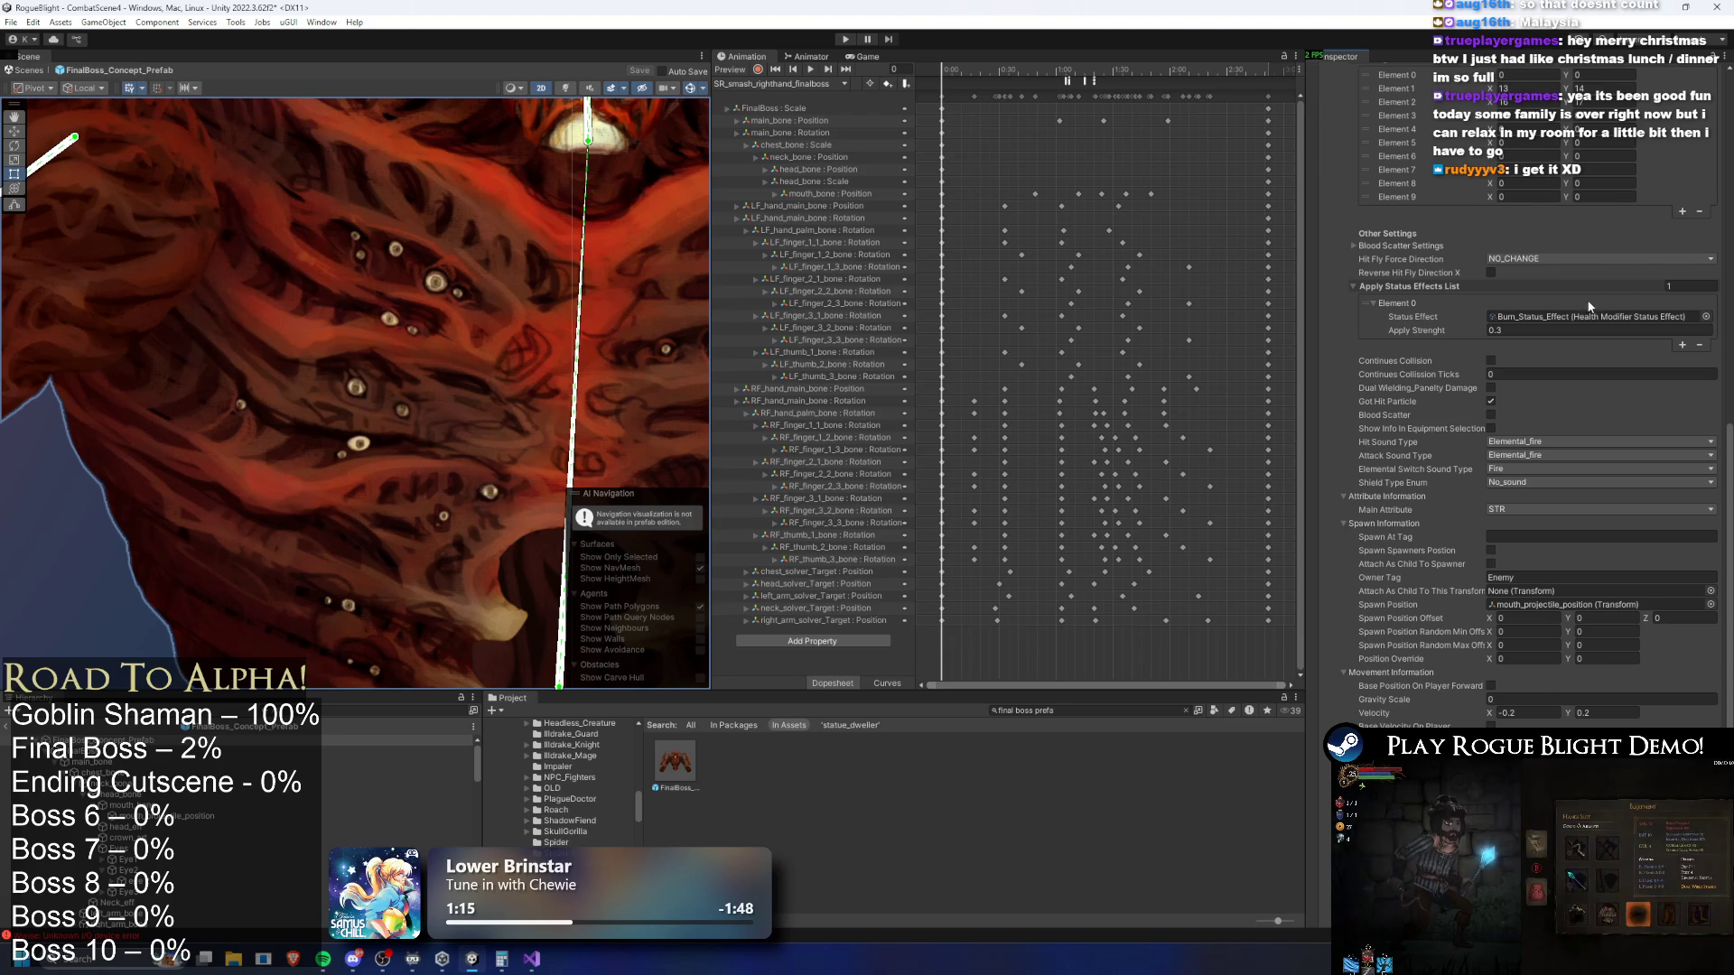
scroll(1588, 301, down, 1)
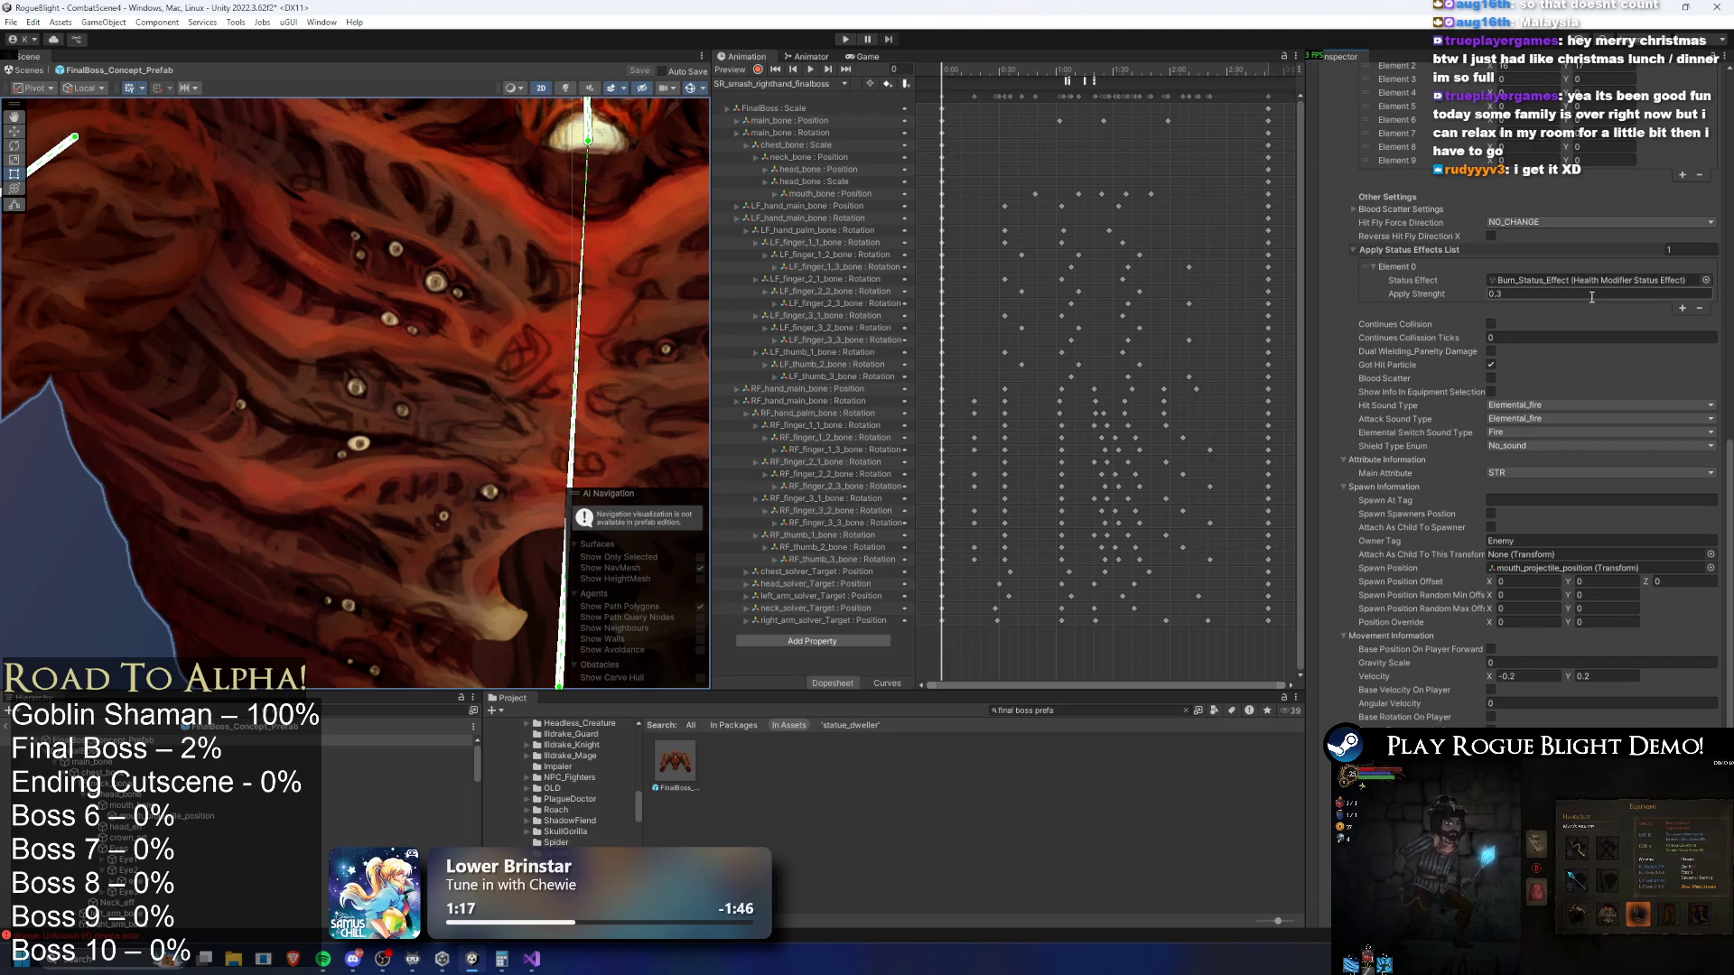
scroll(1590, 289, up, 2)
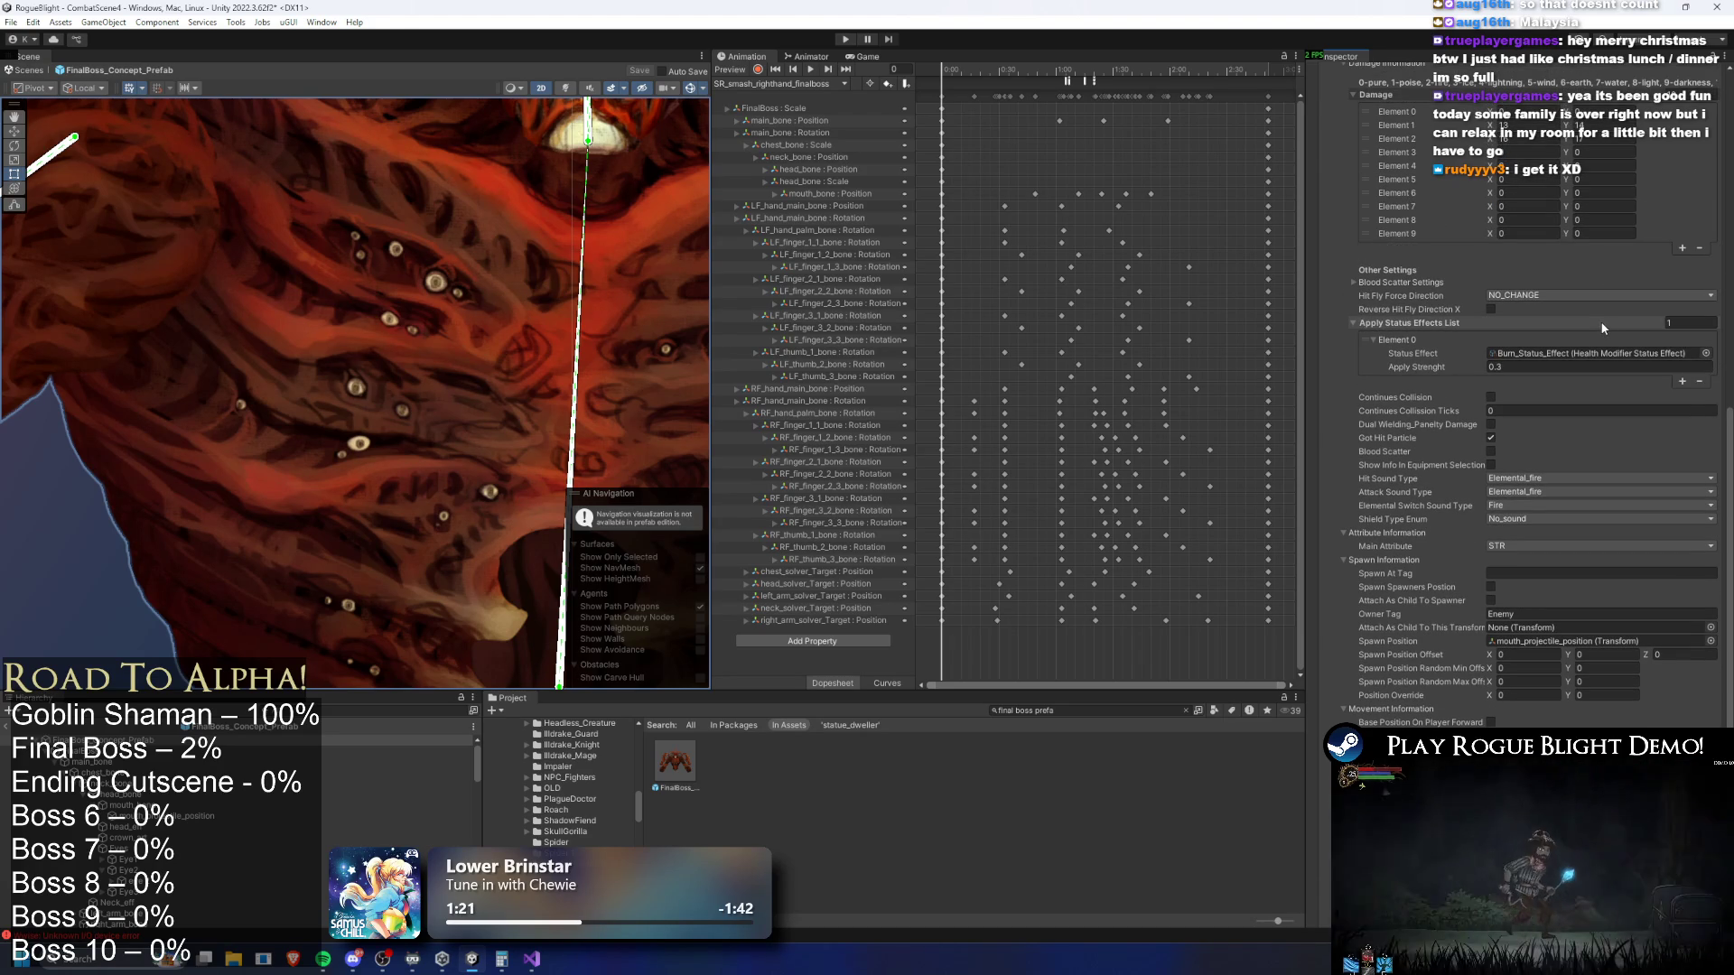
scroll(1558, 325, up, 9)
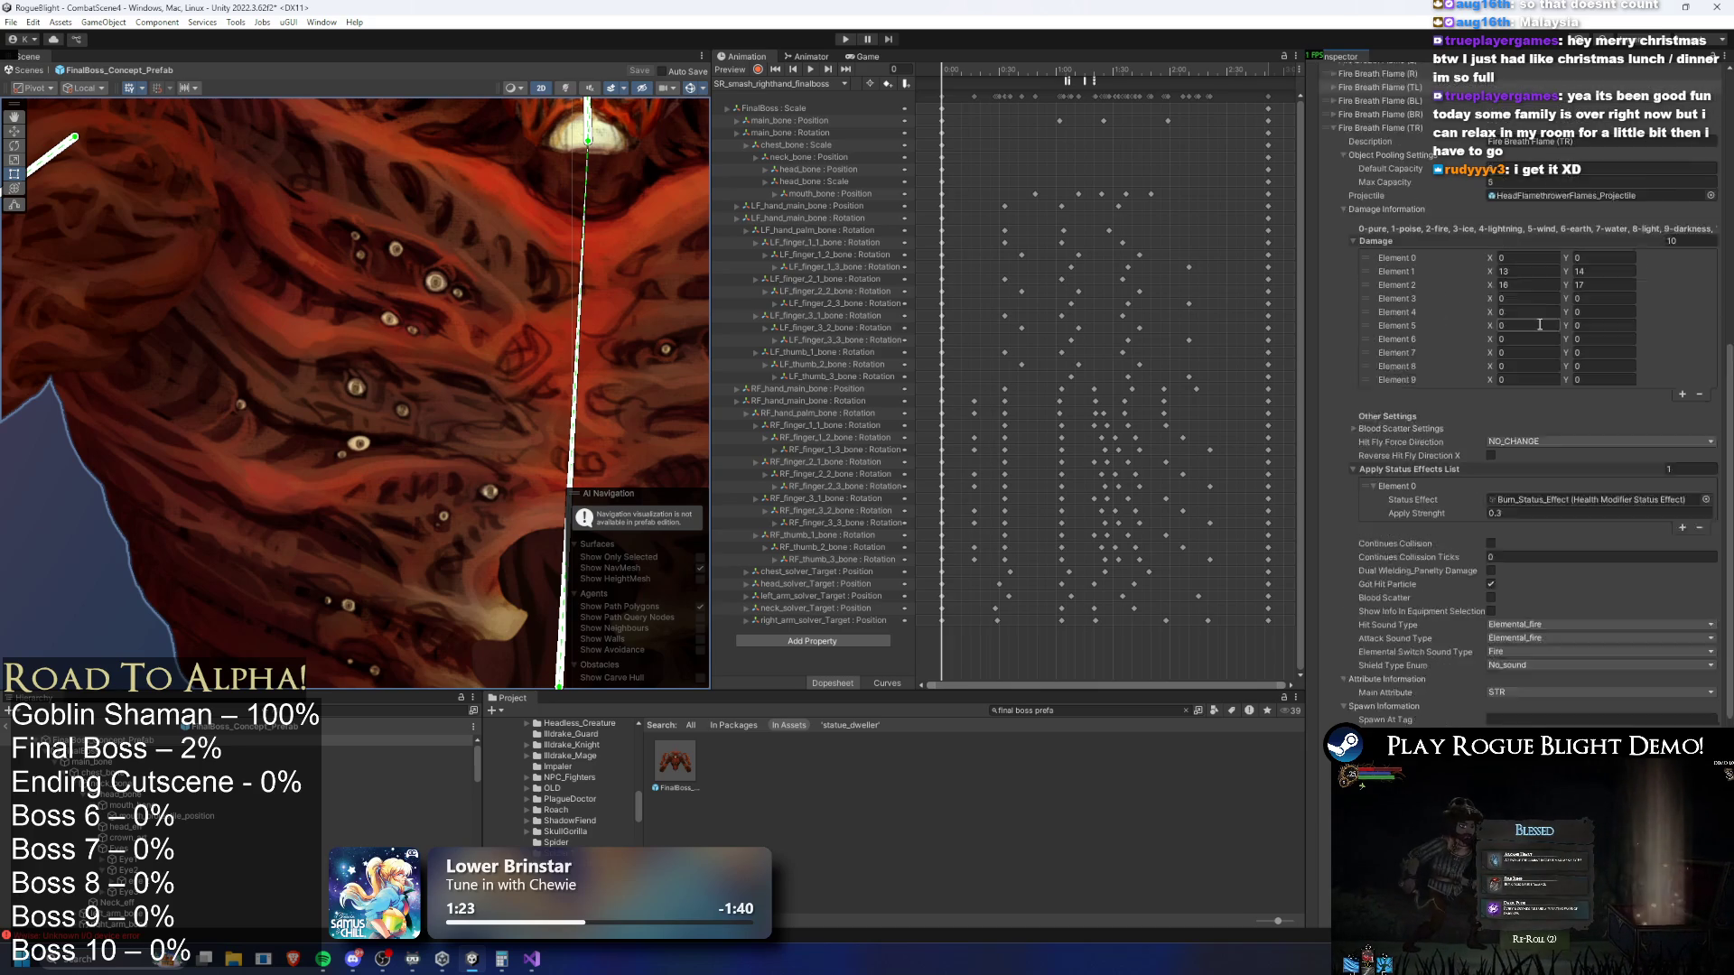
scroll(1395, 343, up, 12)
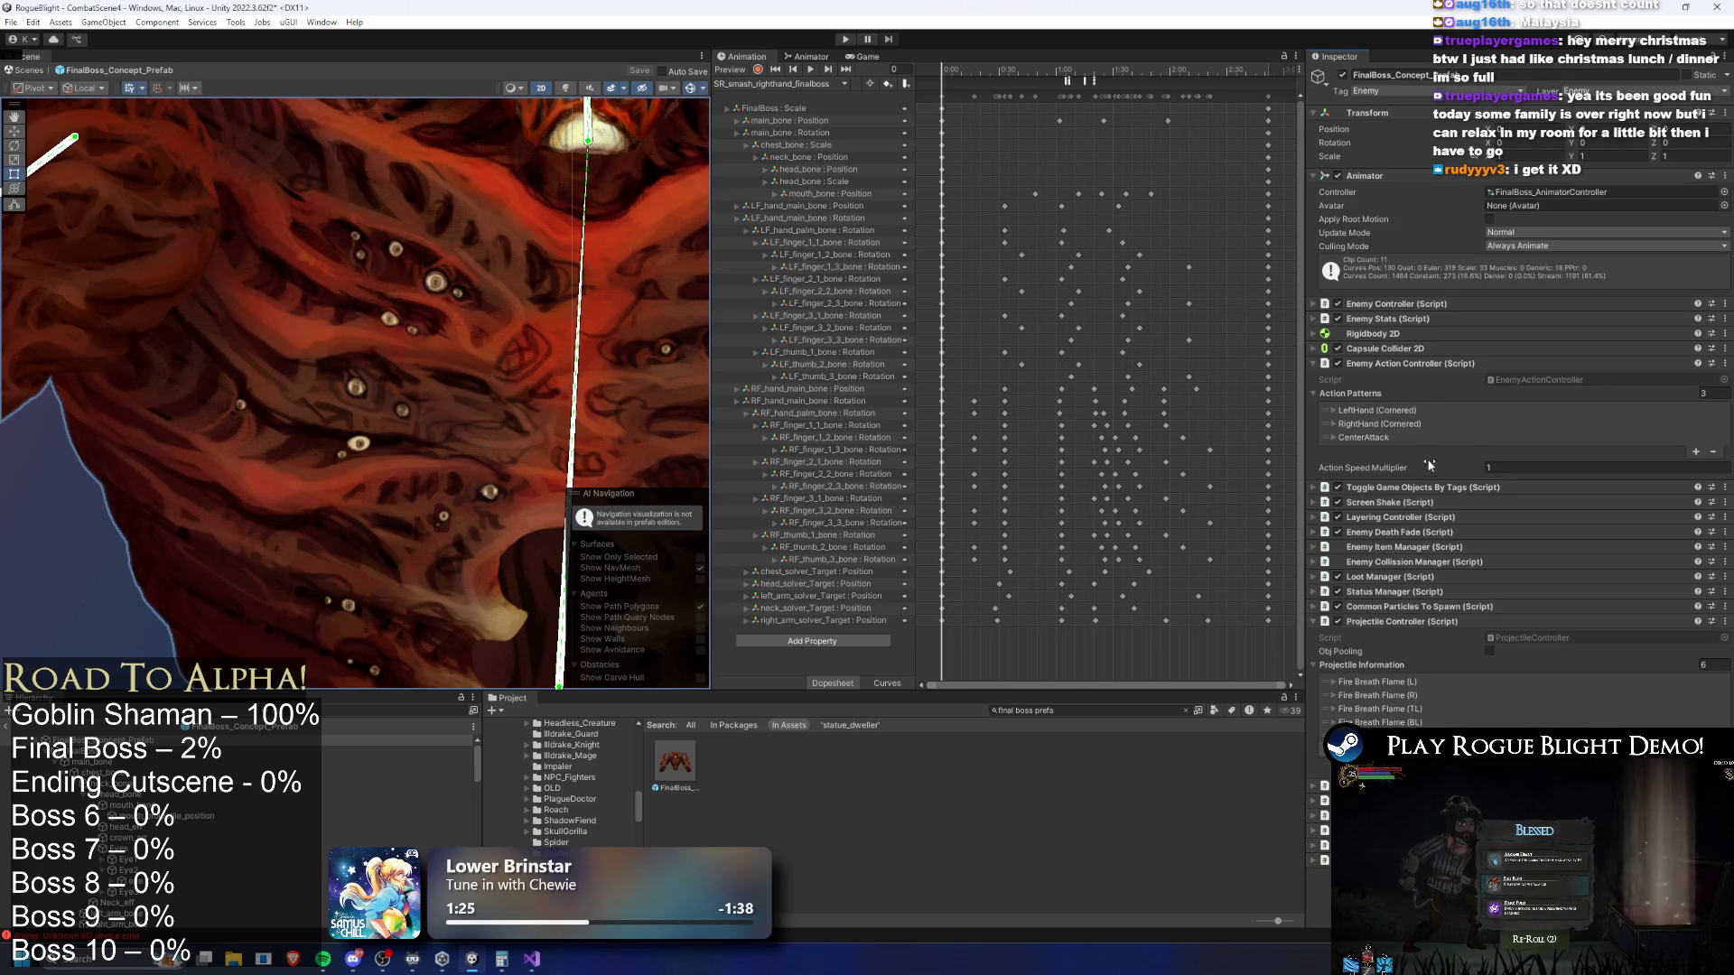
Expand Fire Breath Flame (TL) and scroll through its settings
click(1415, 709)
scroll(1606, 576, down, 14)
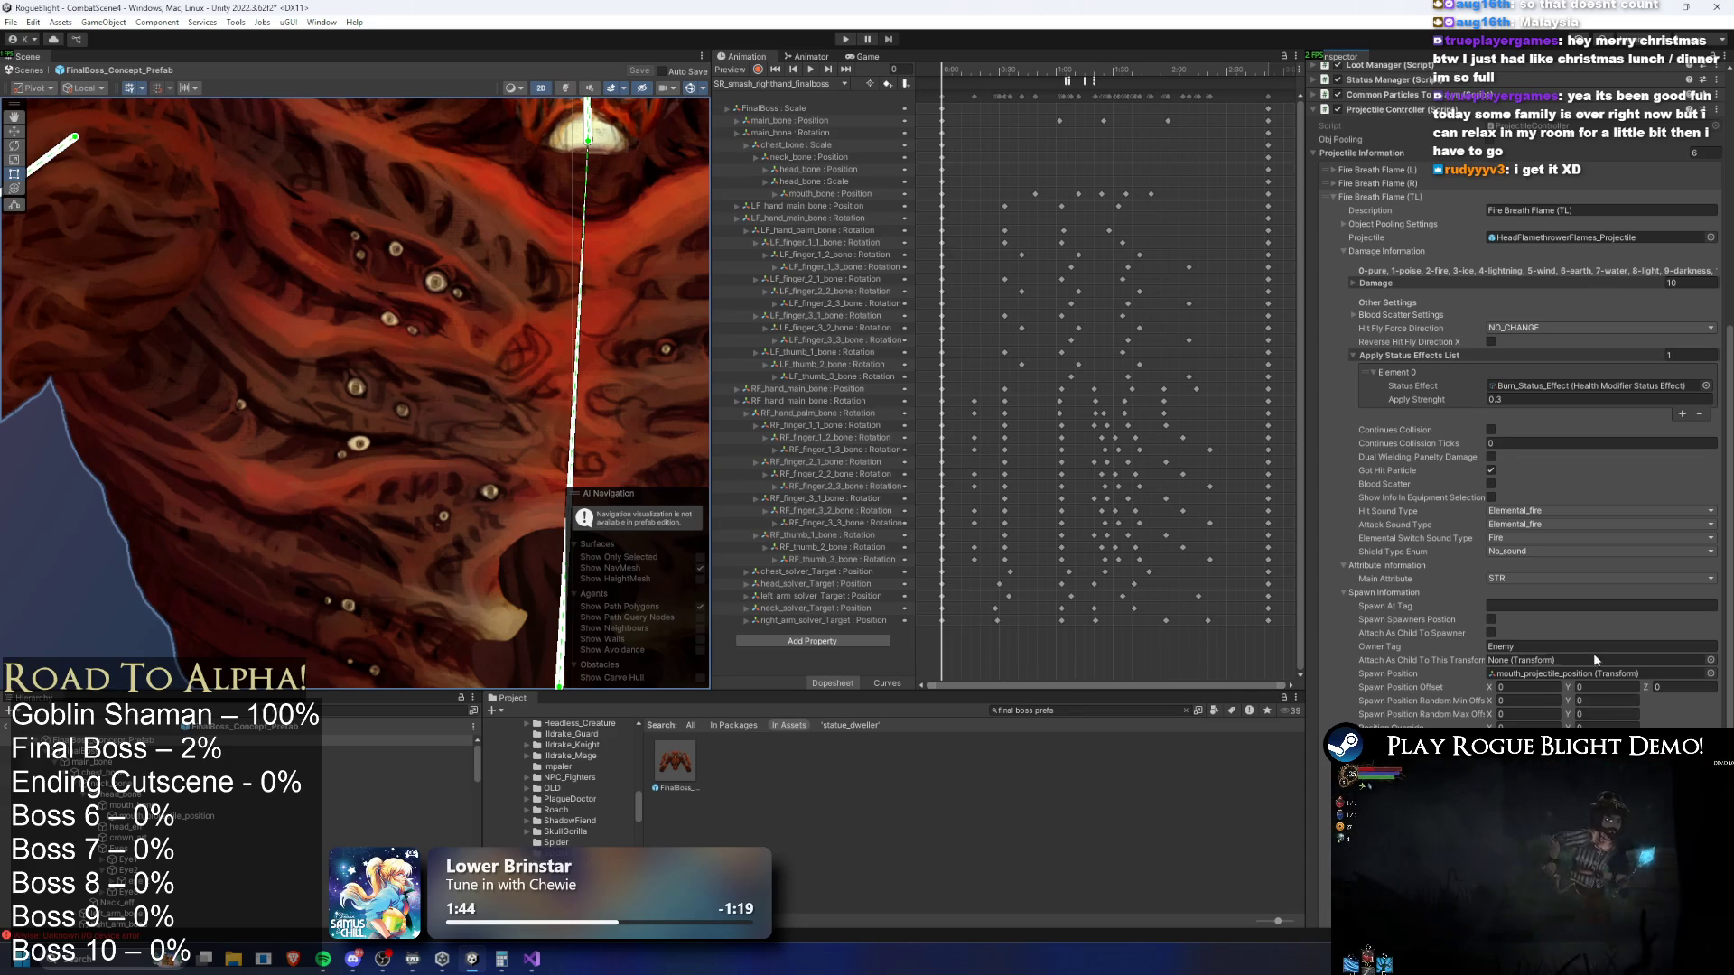
scroll(1477, 327, up, 5)
Review Fire Breath Flame (R): velocity X -0.25, Y 0, spawning at mouth_projectile_position, then collapse it
click(1401, 366)
click(1411, 368)
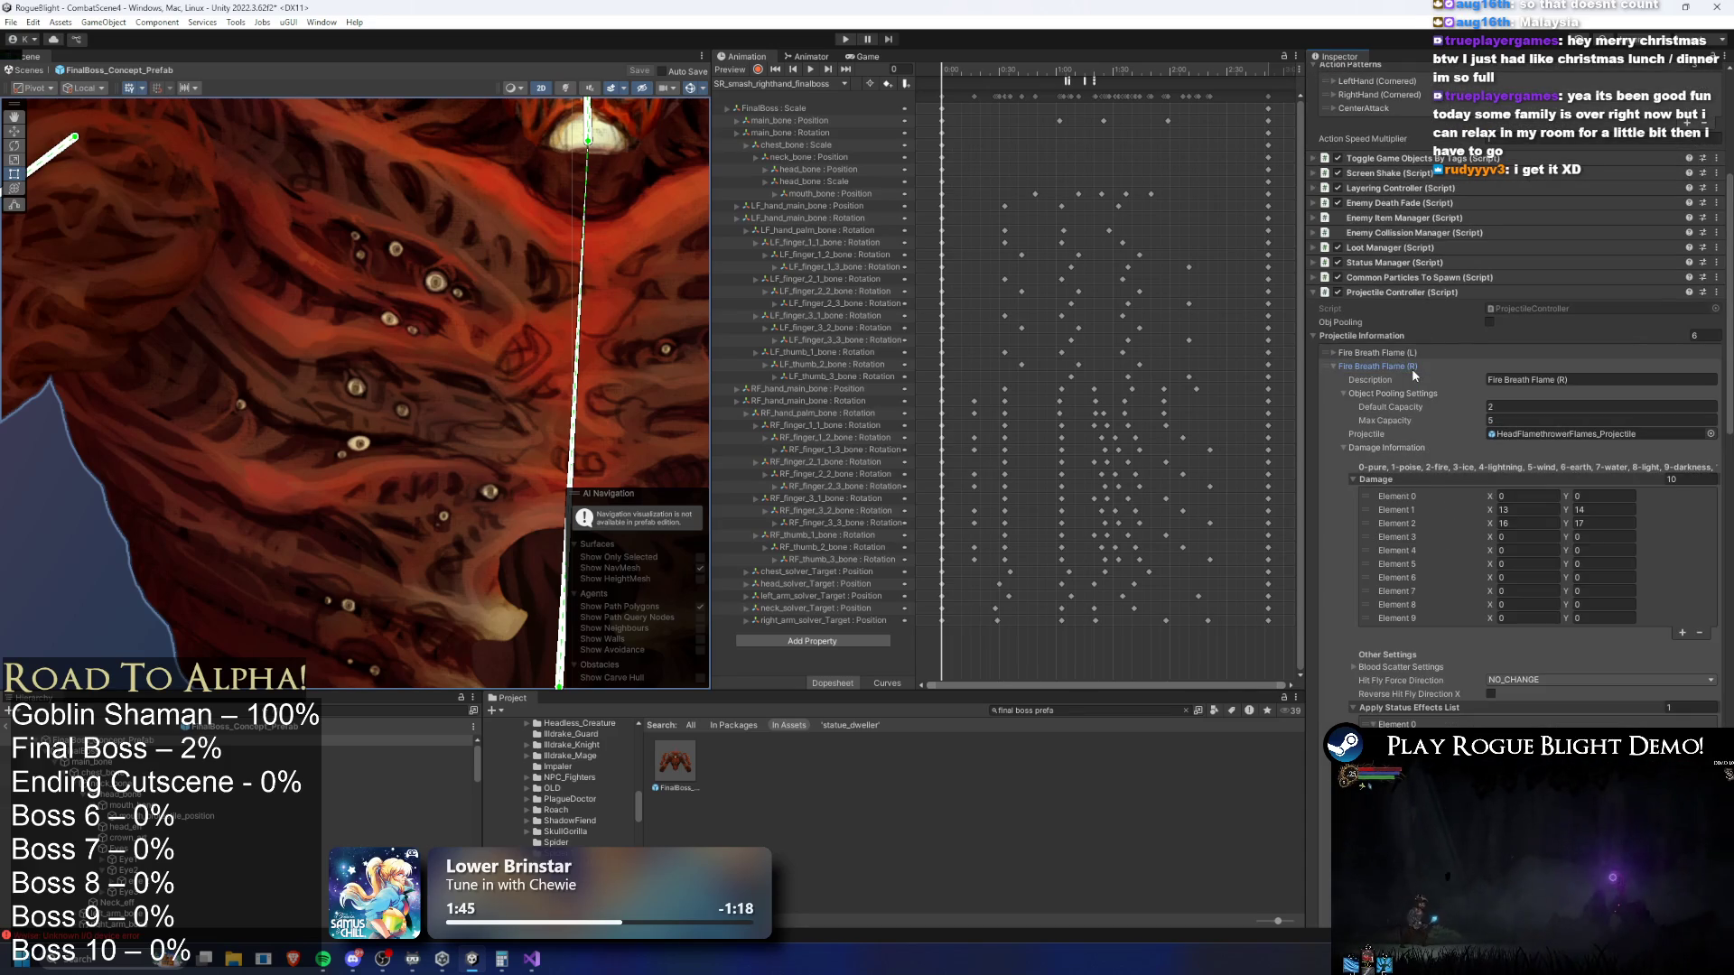
scroll(1596, 457, down, 5)
scroll(1650, 473, down, 4)
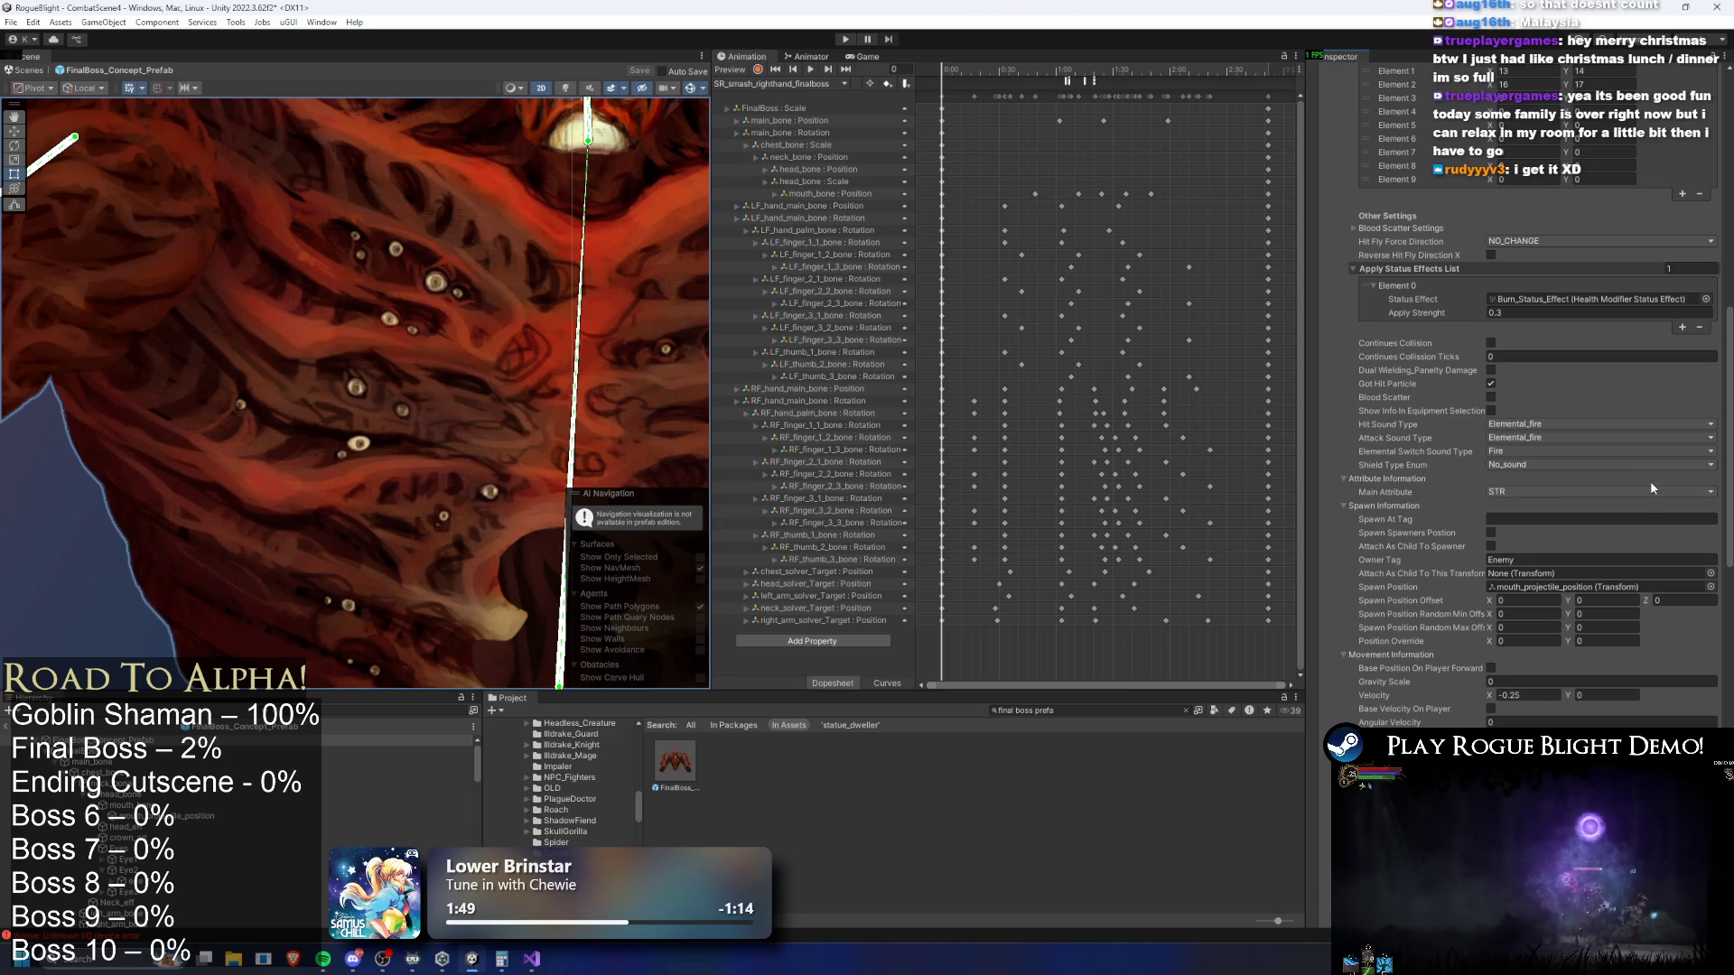
scroll(1650, 488, down, 4)
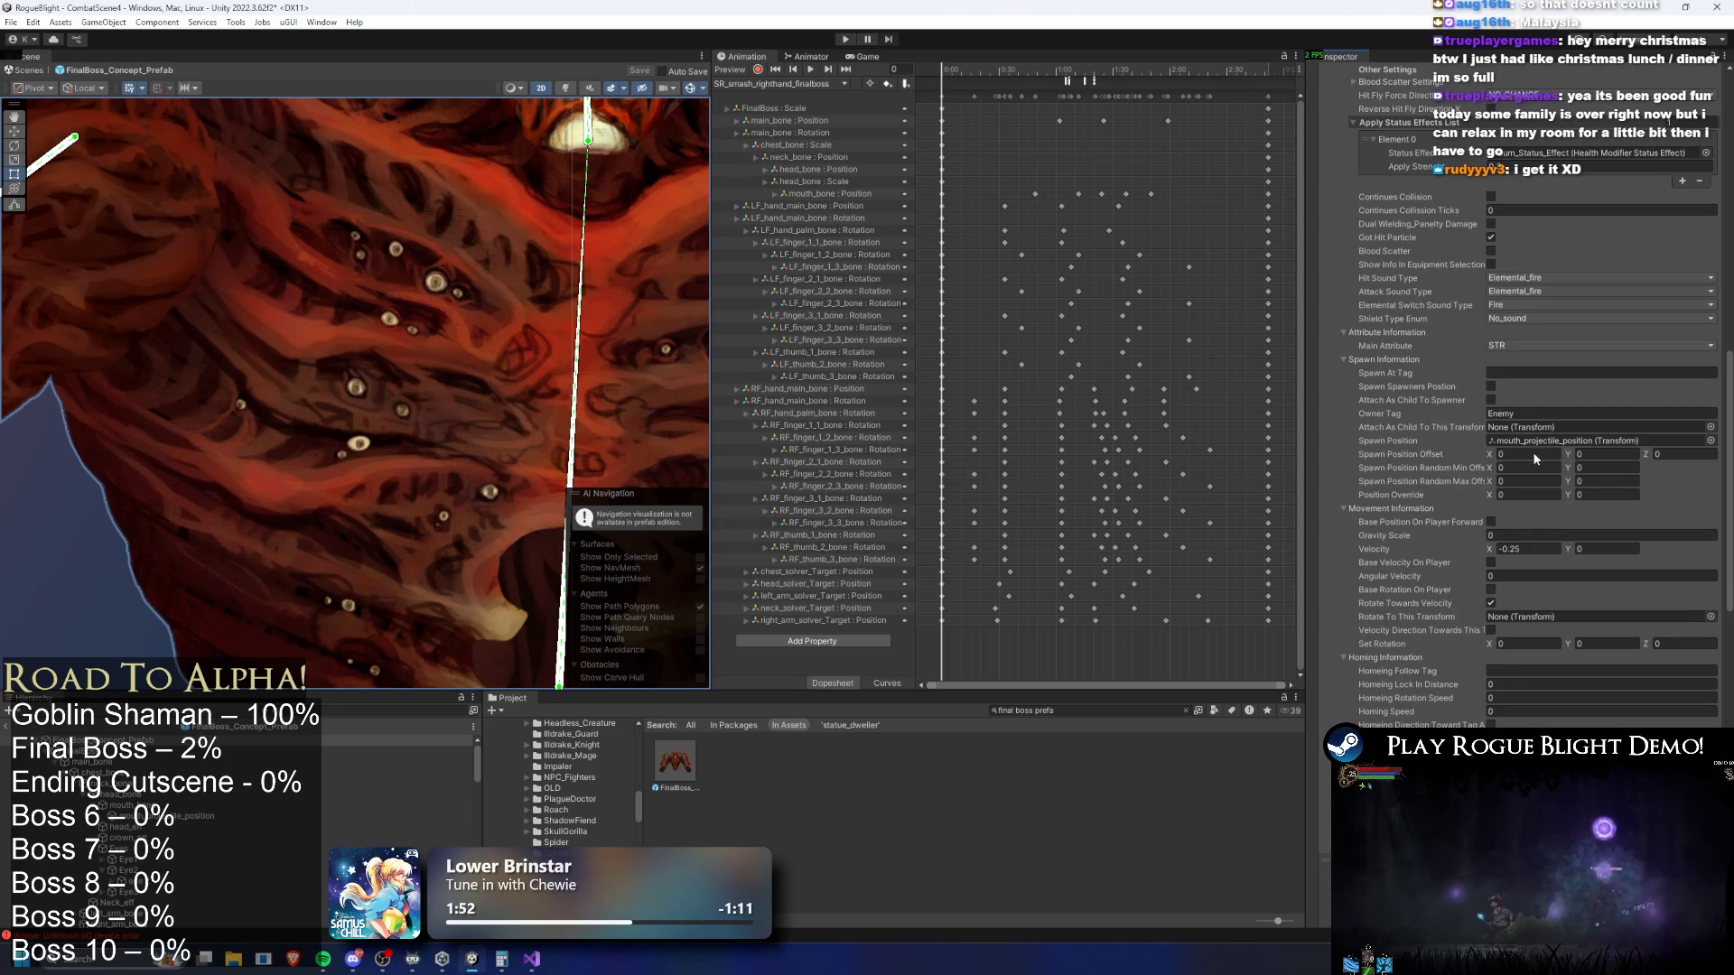
scroll(1448, 269, up, 10)
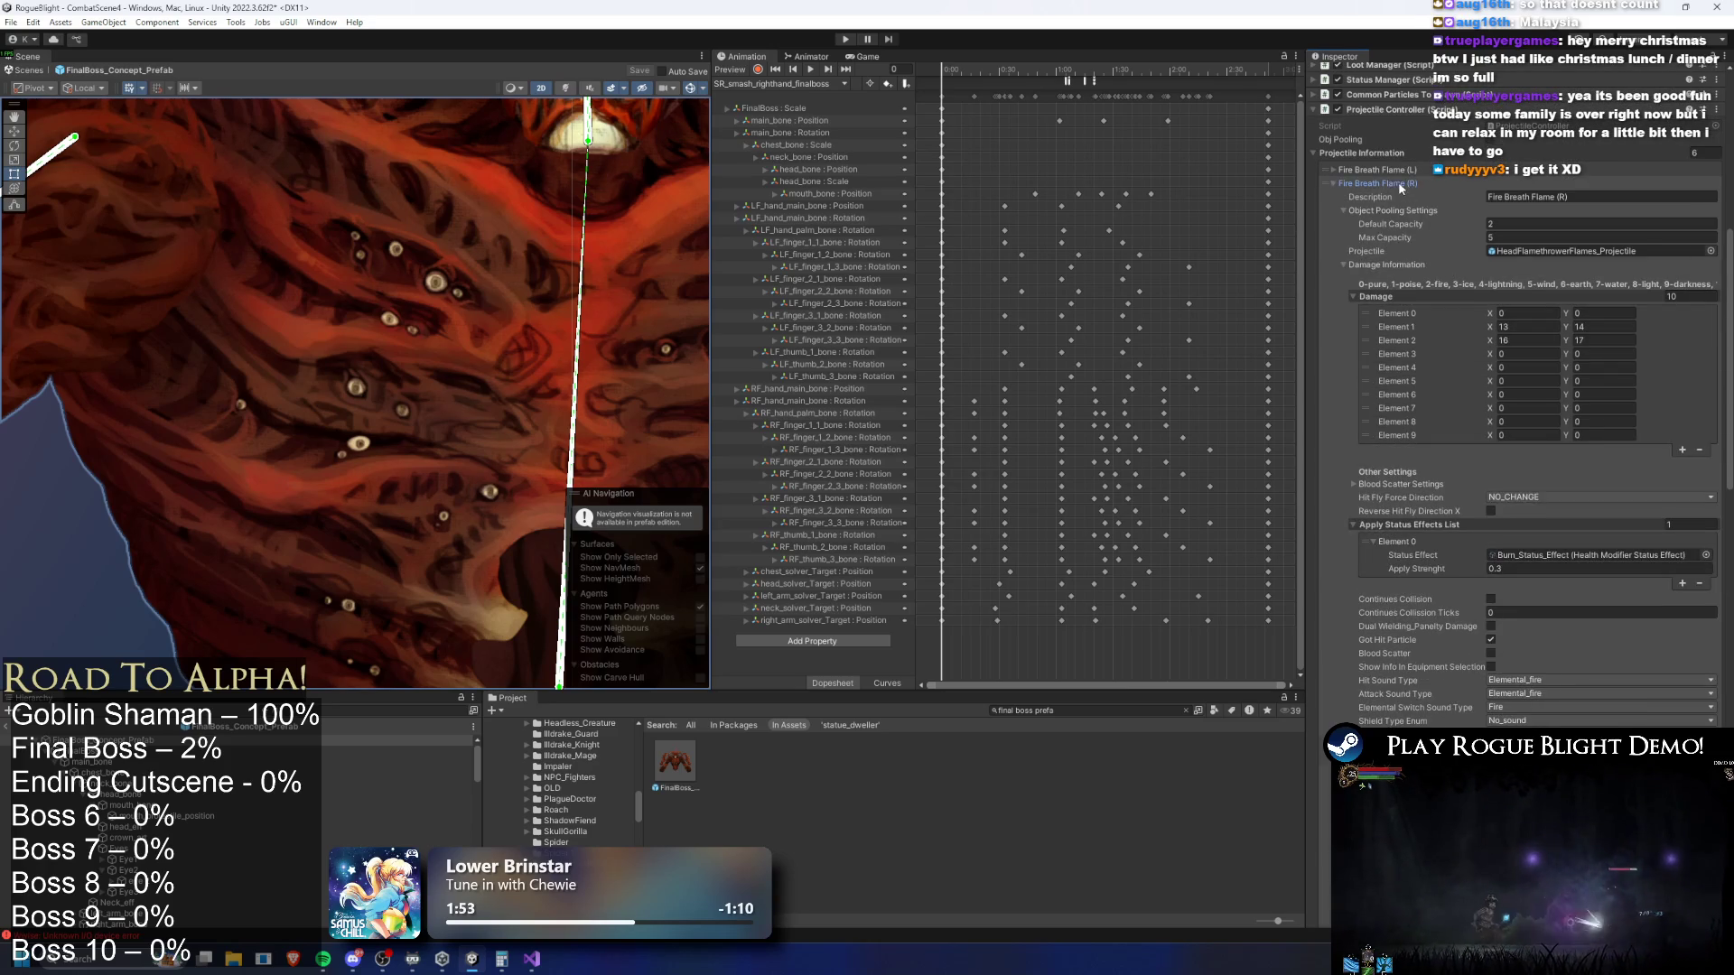
click(1397, 183)
scroll(1416, 193, up, 12)
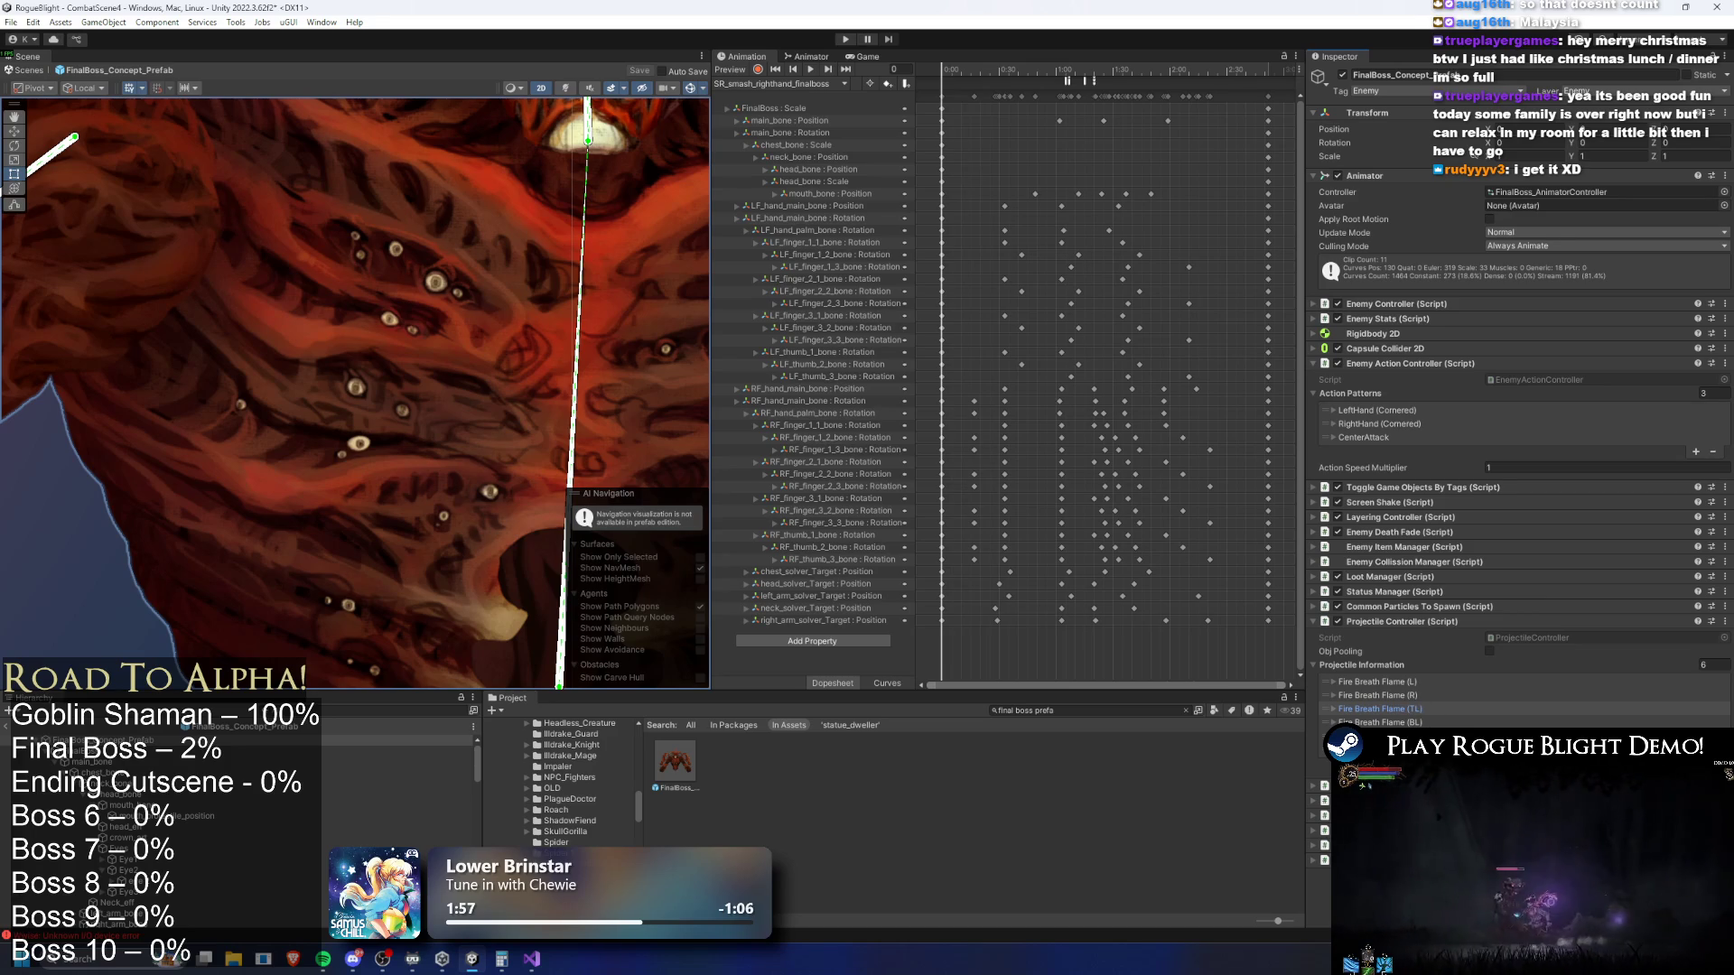
click(795, 83)
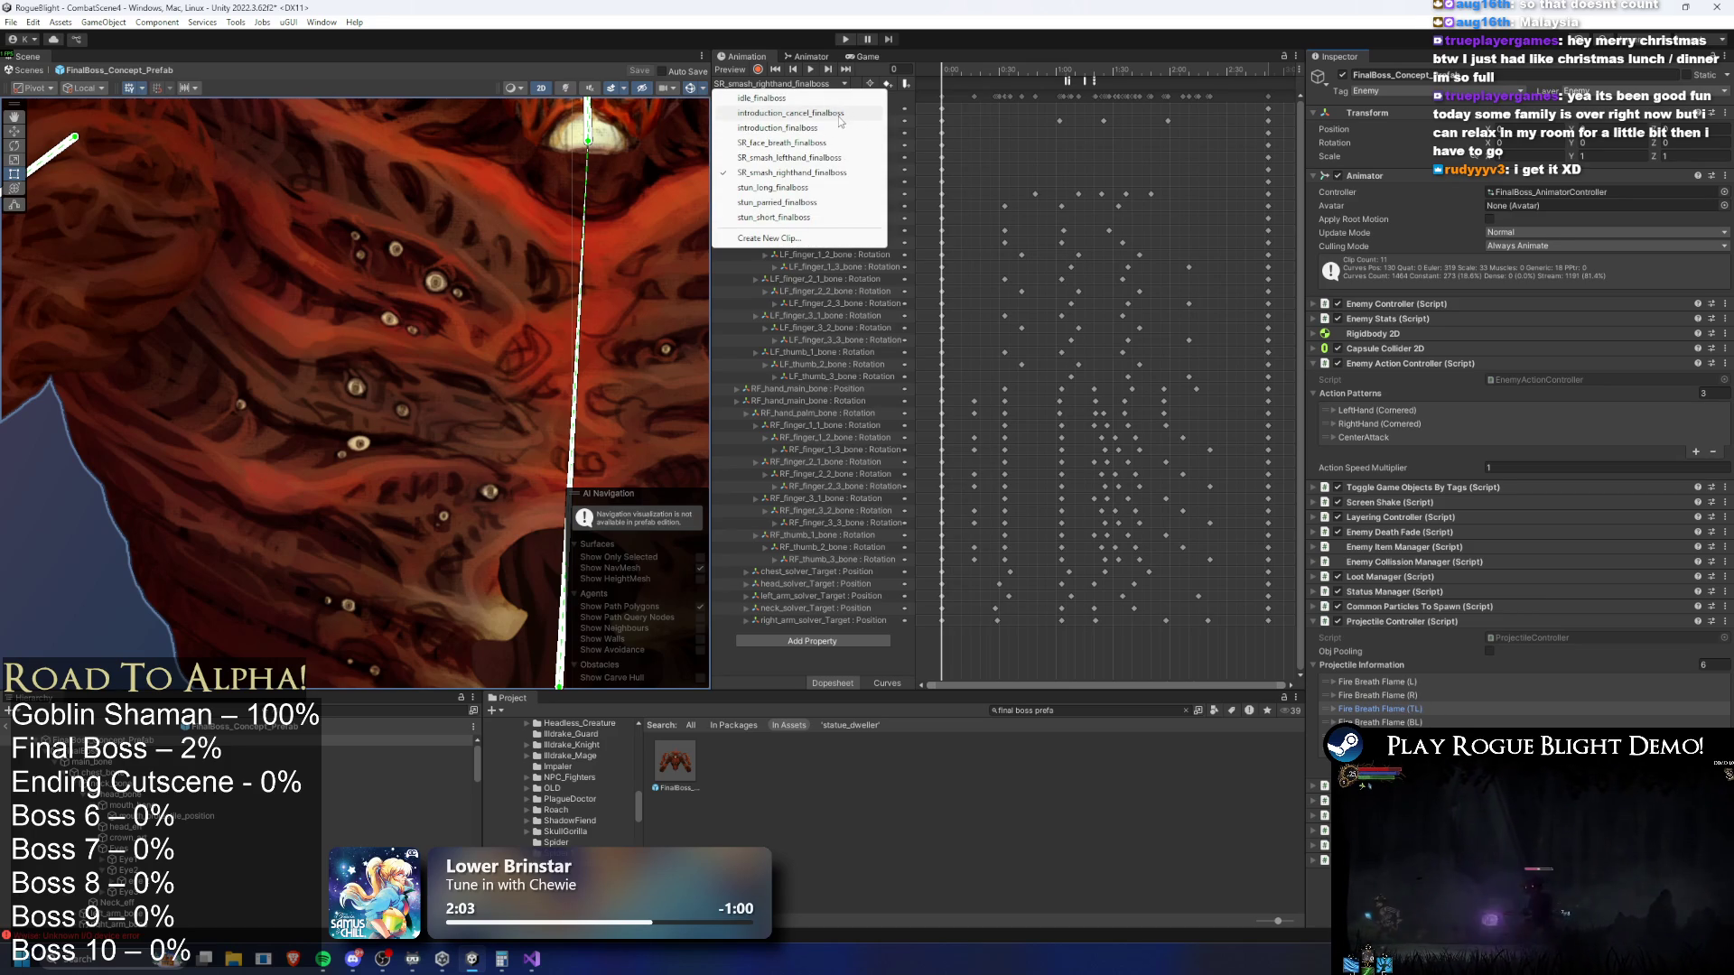
Load SR_face_breath_finalboss, read each SpawnProjectile event's projectile index, then select FinalBoss_Concept_Prefab
click(822, 142)
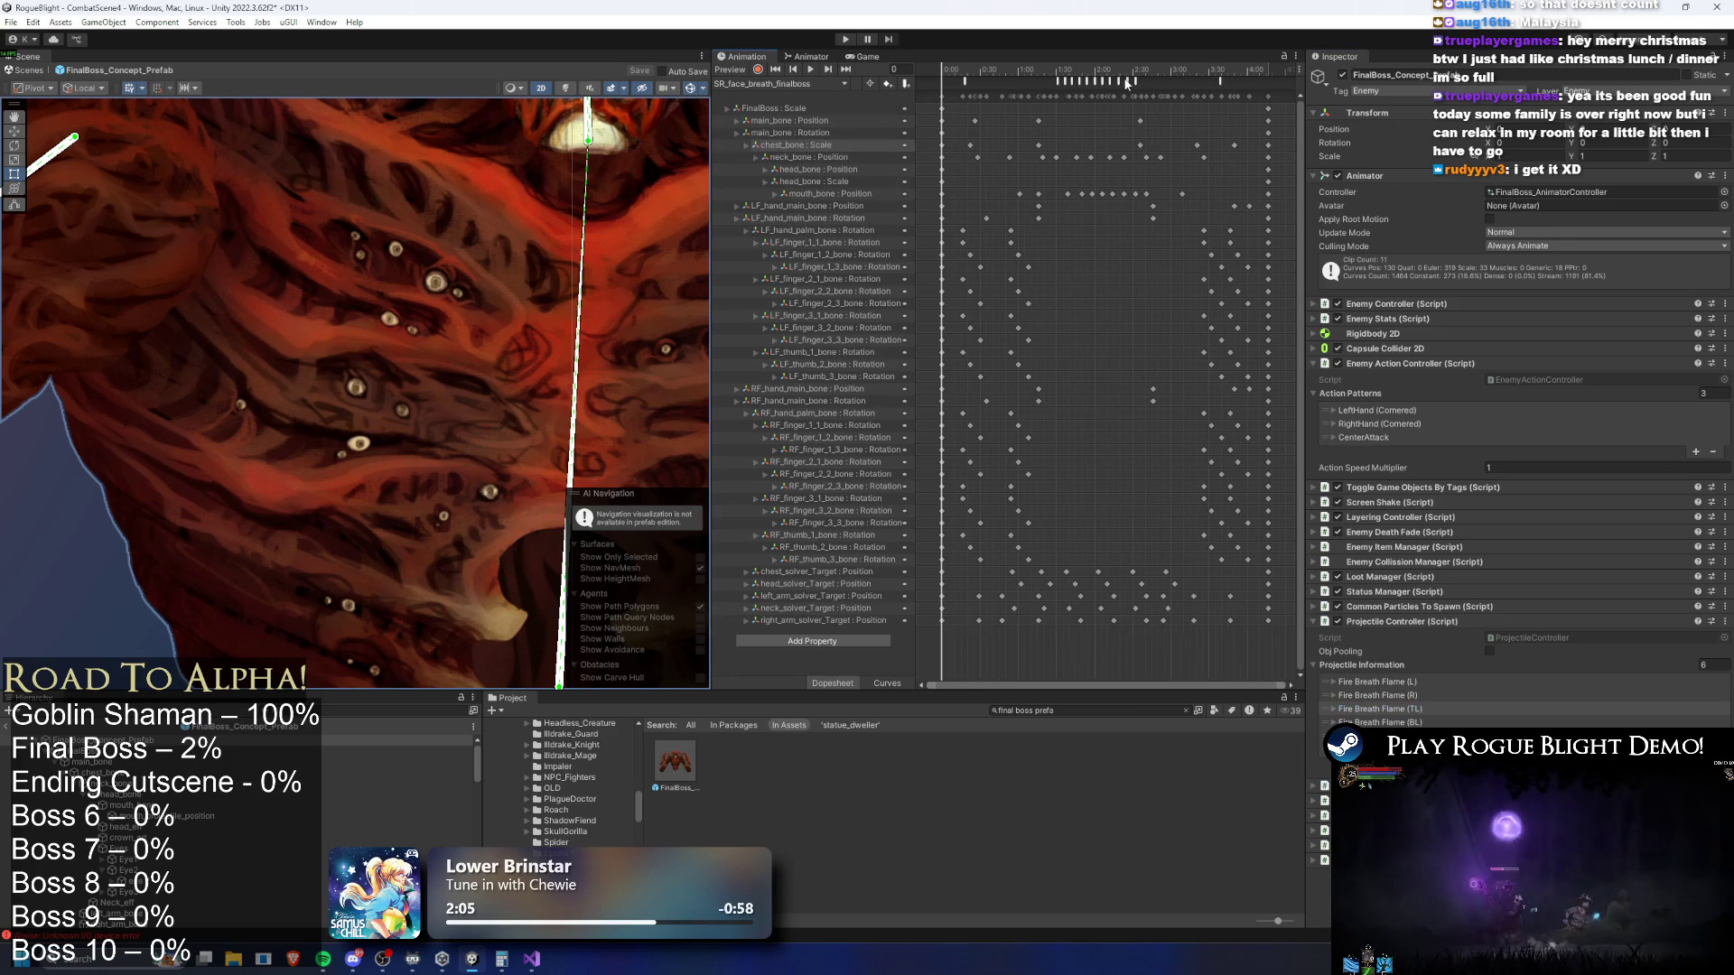
click(1097, 83)
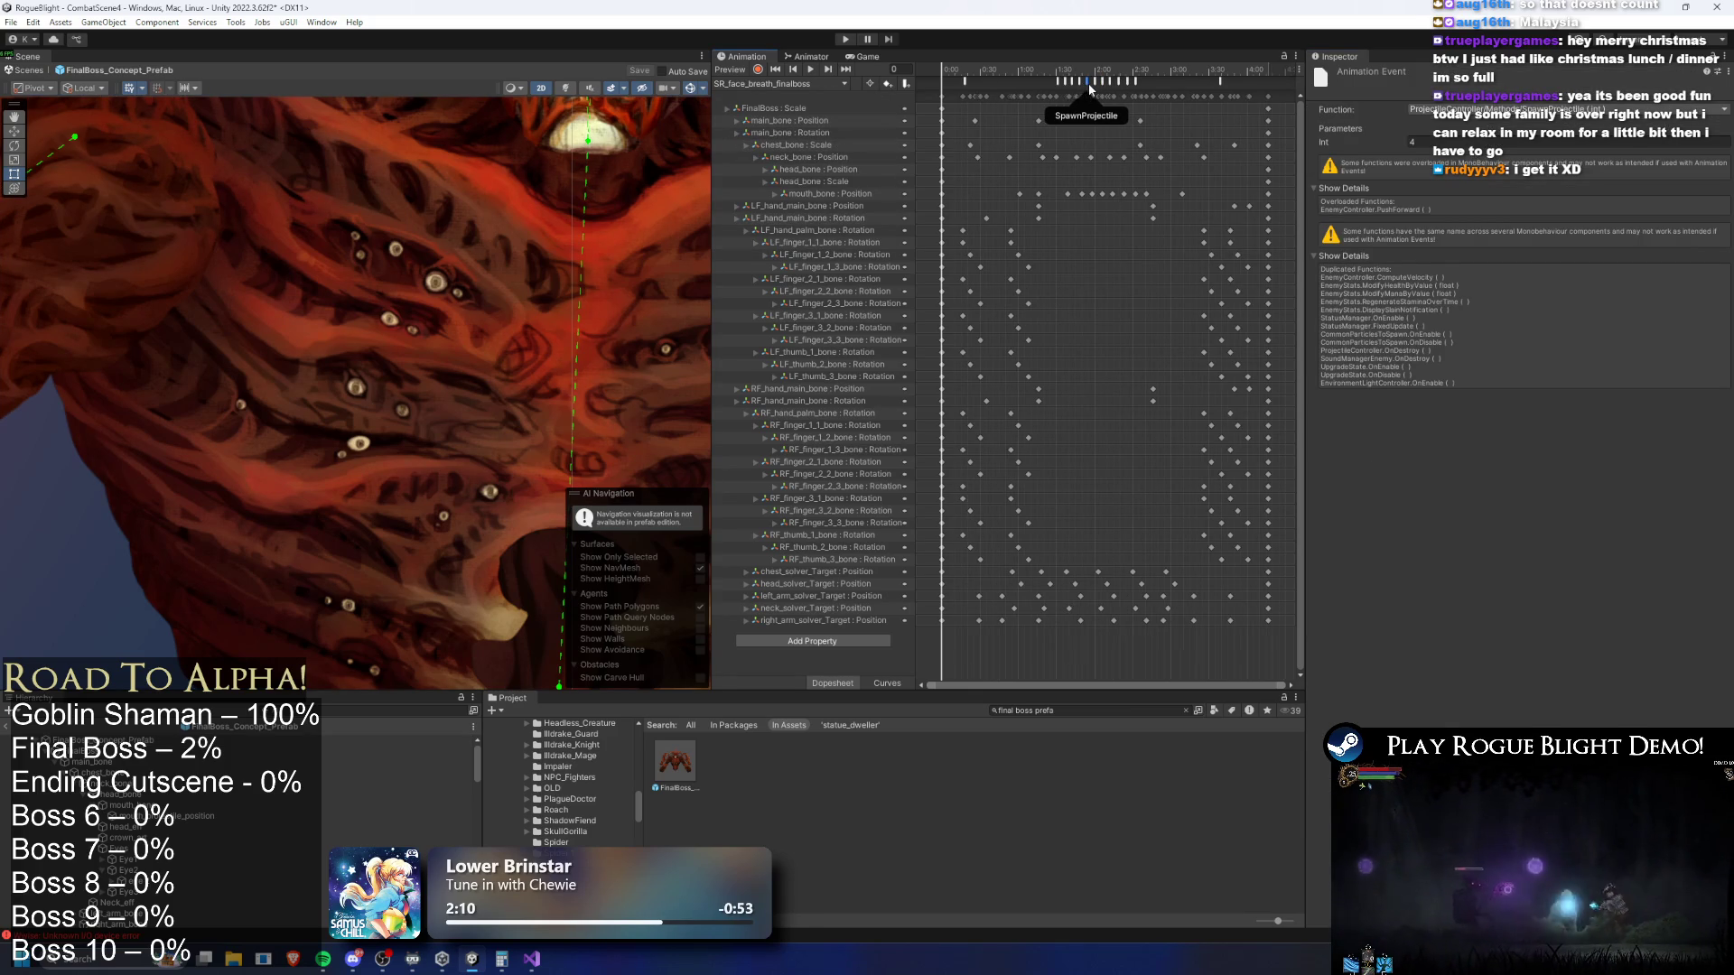
click(1058, 81)
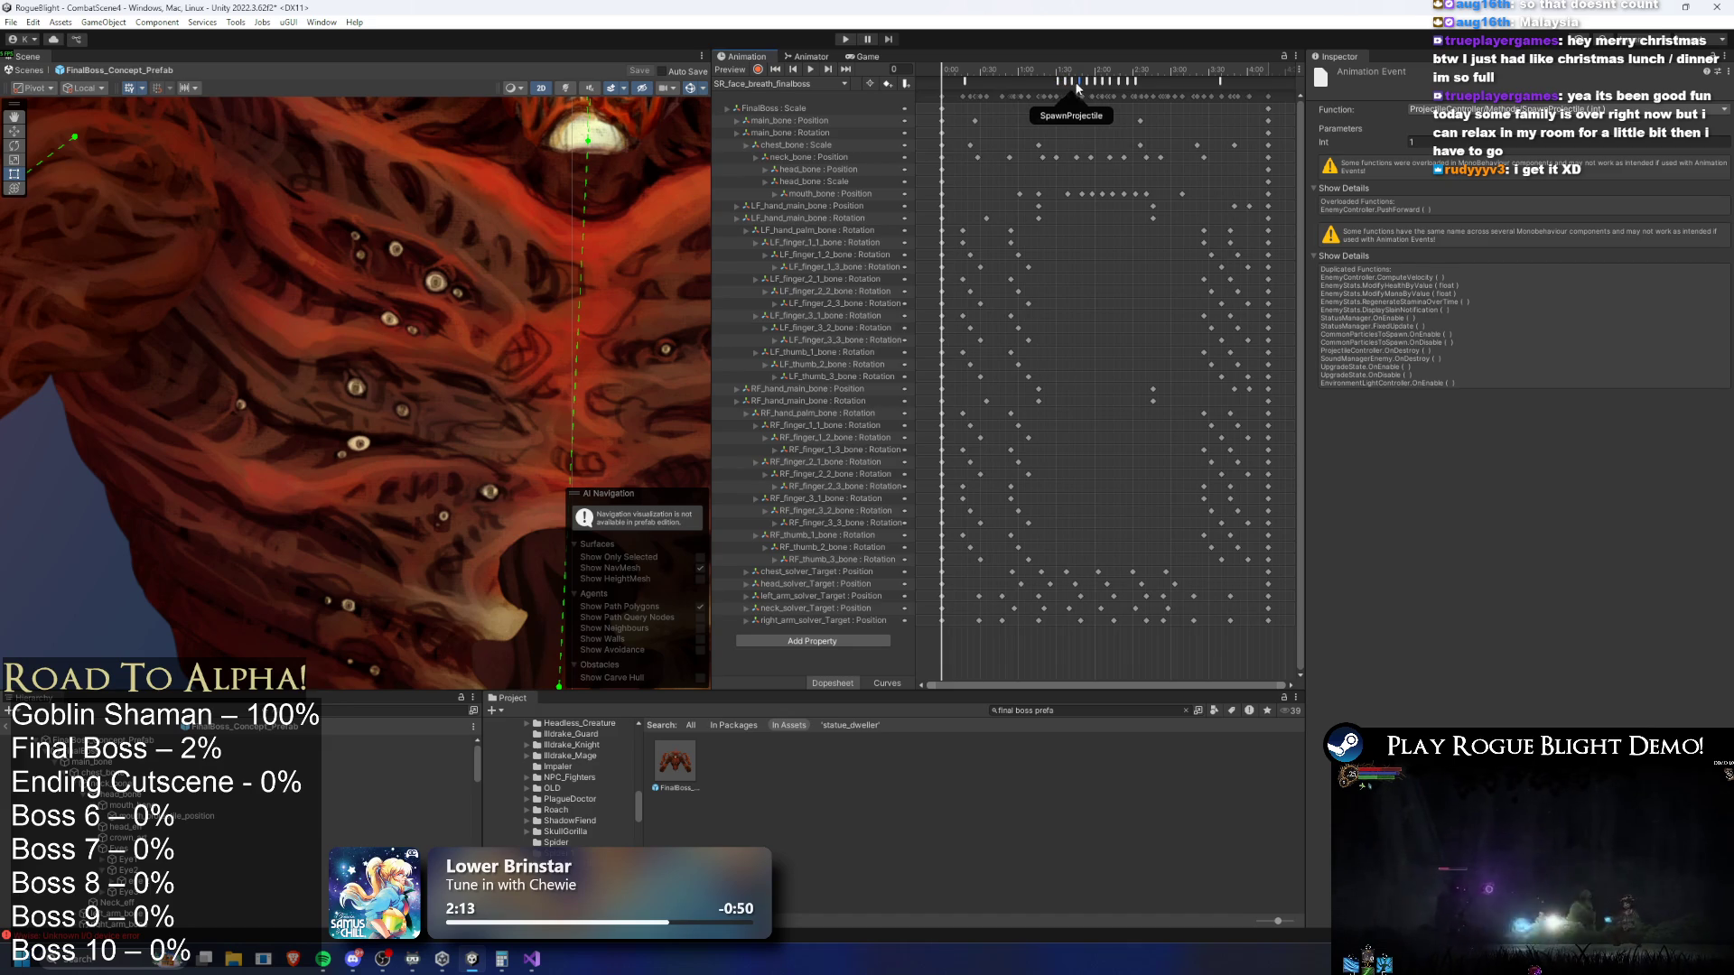
click(1061, 80)
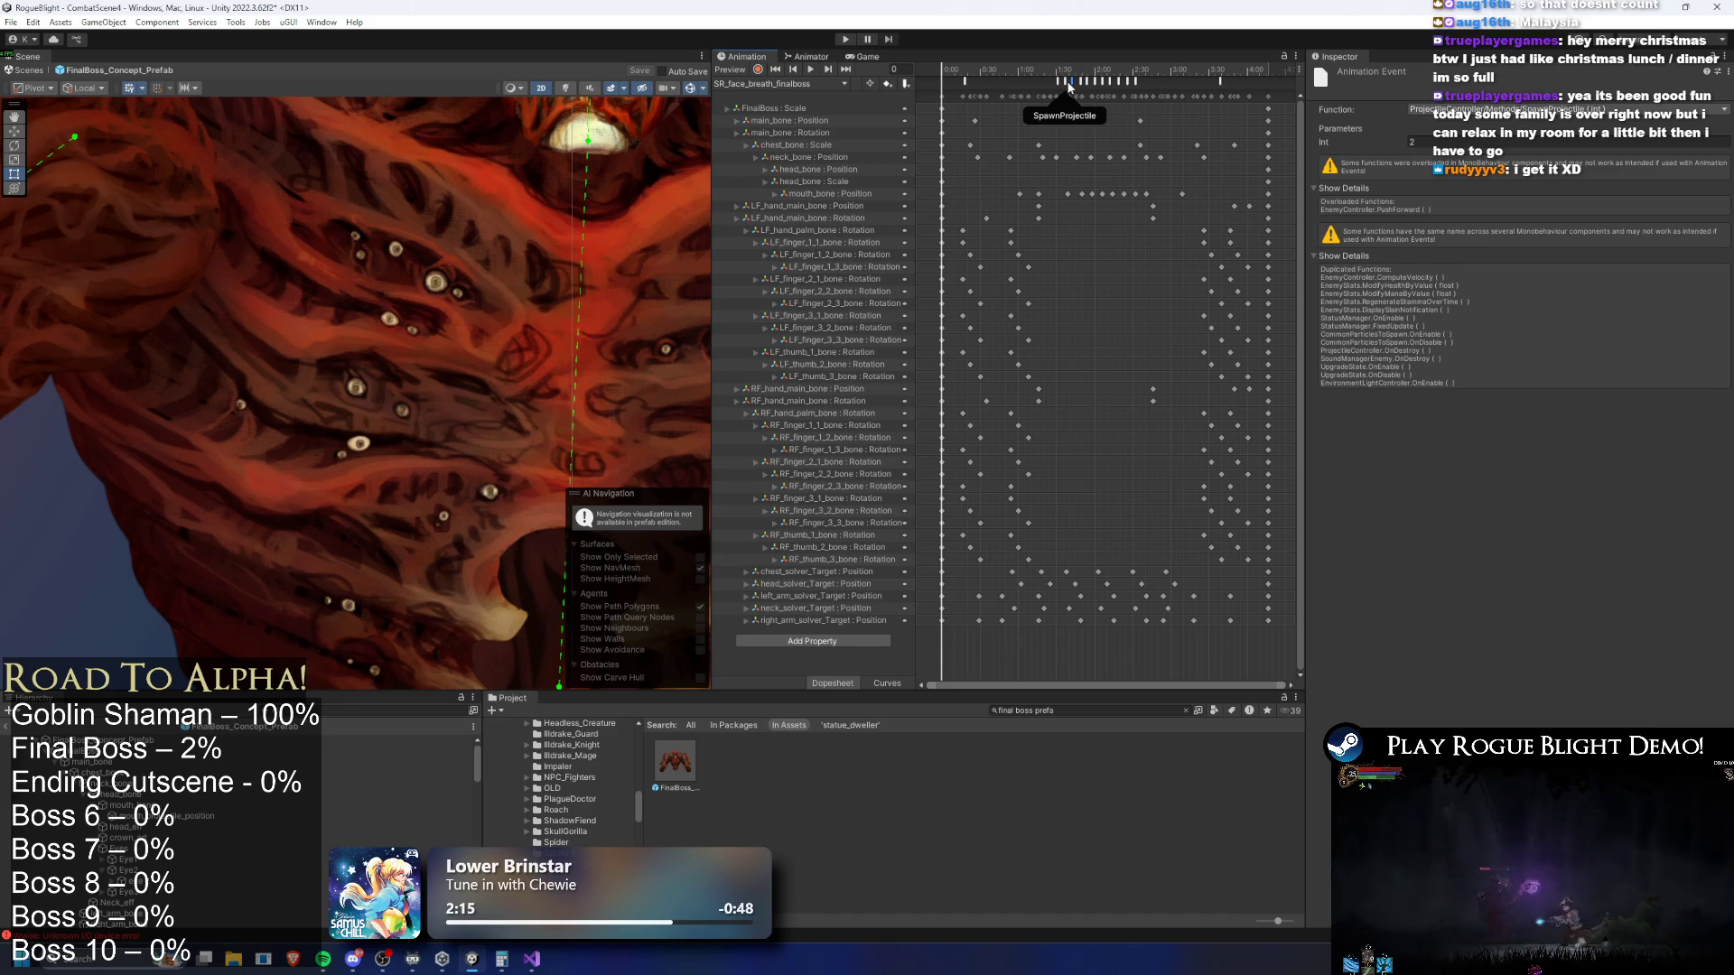
scroll(1102, 106, up, 5)
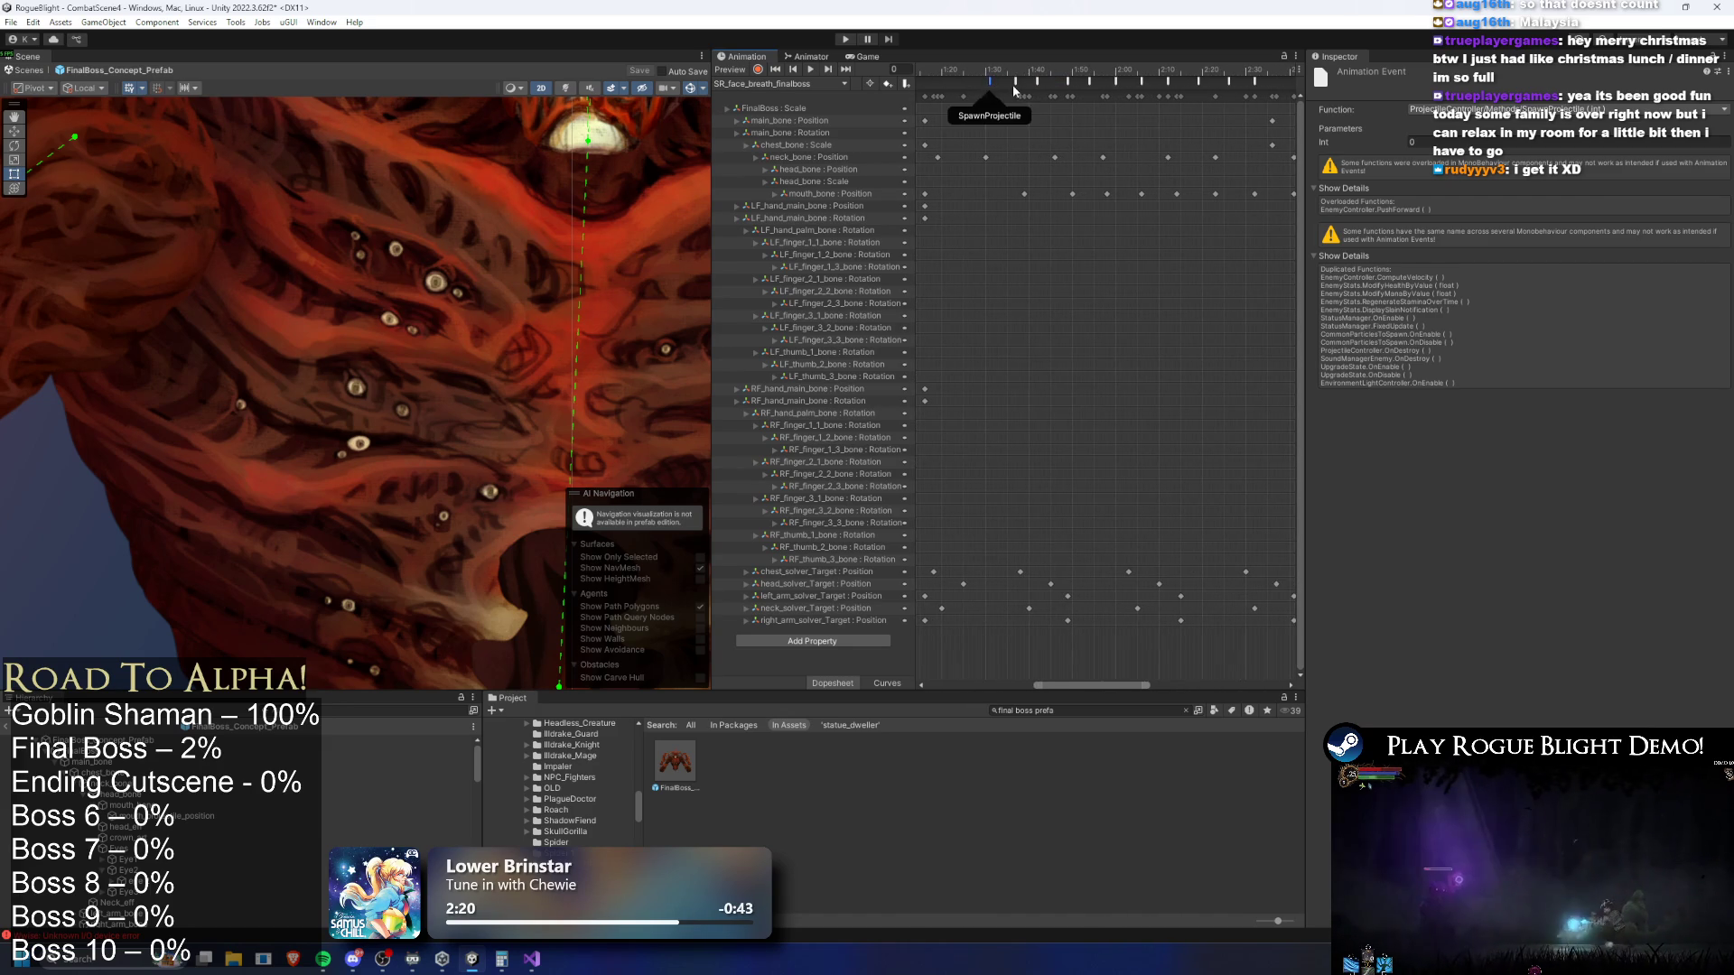
click(1091, 80)
click(1116, 80)
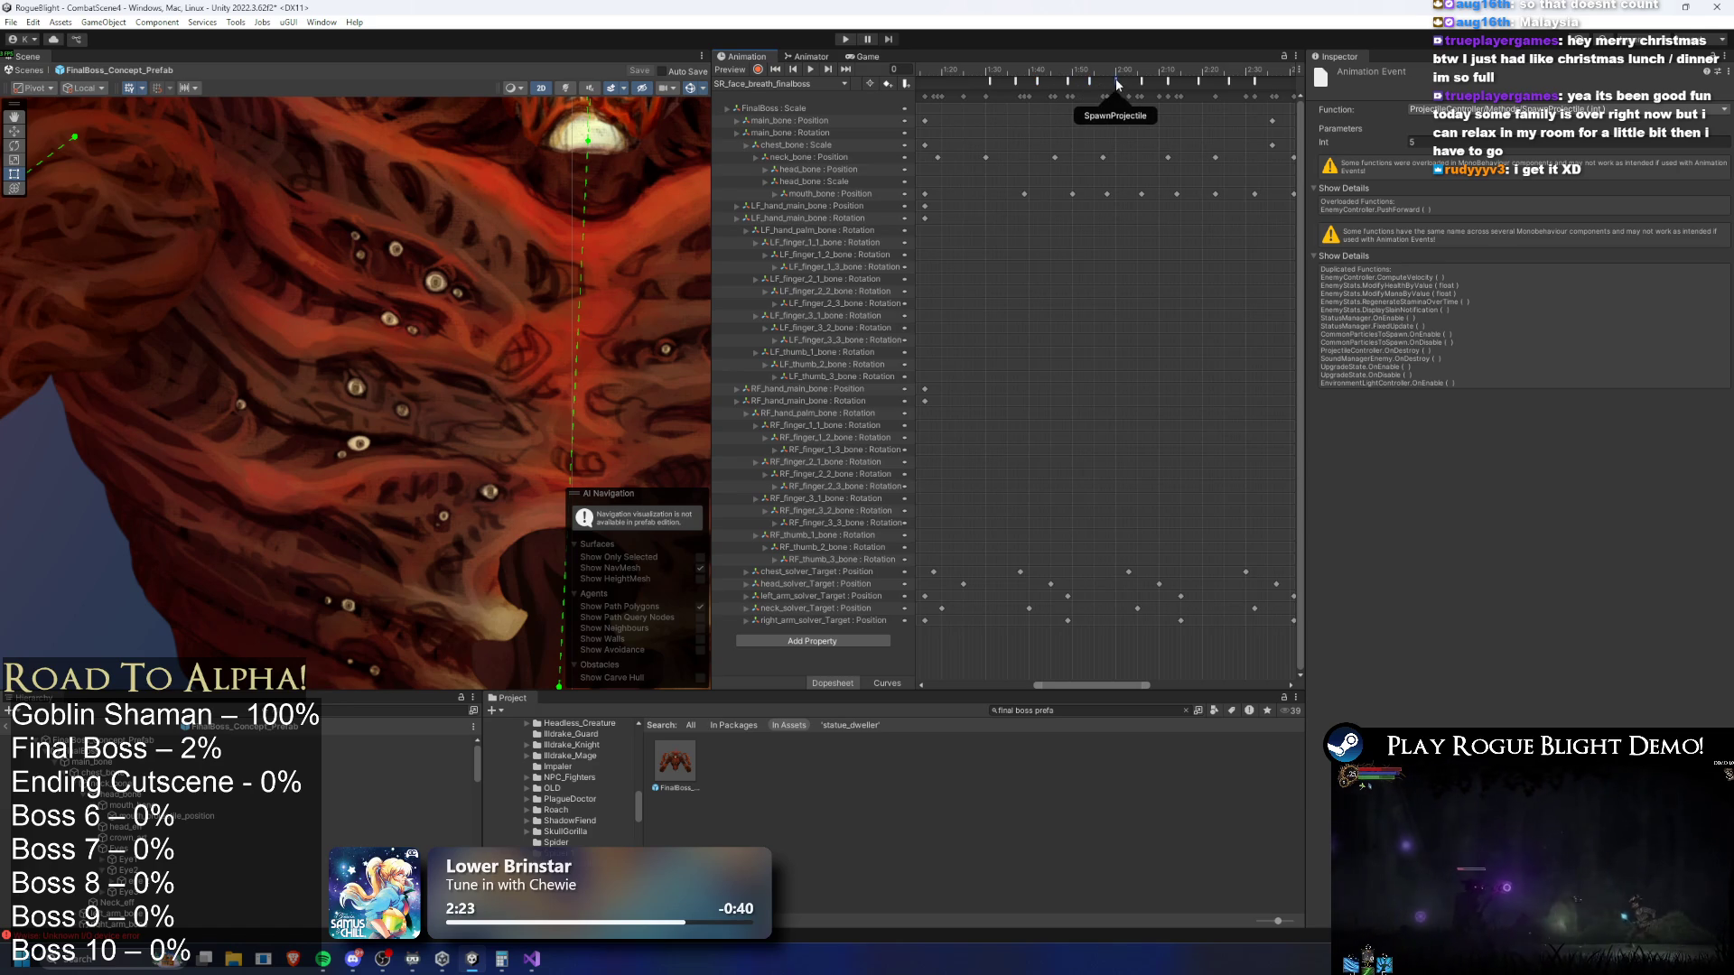
click(1181, 86)
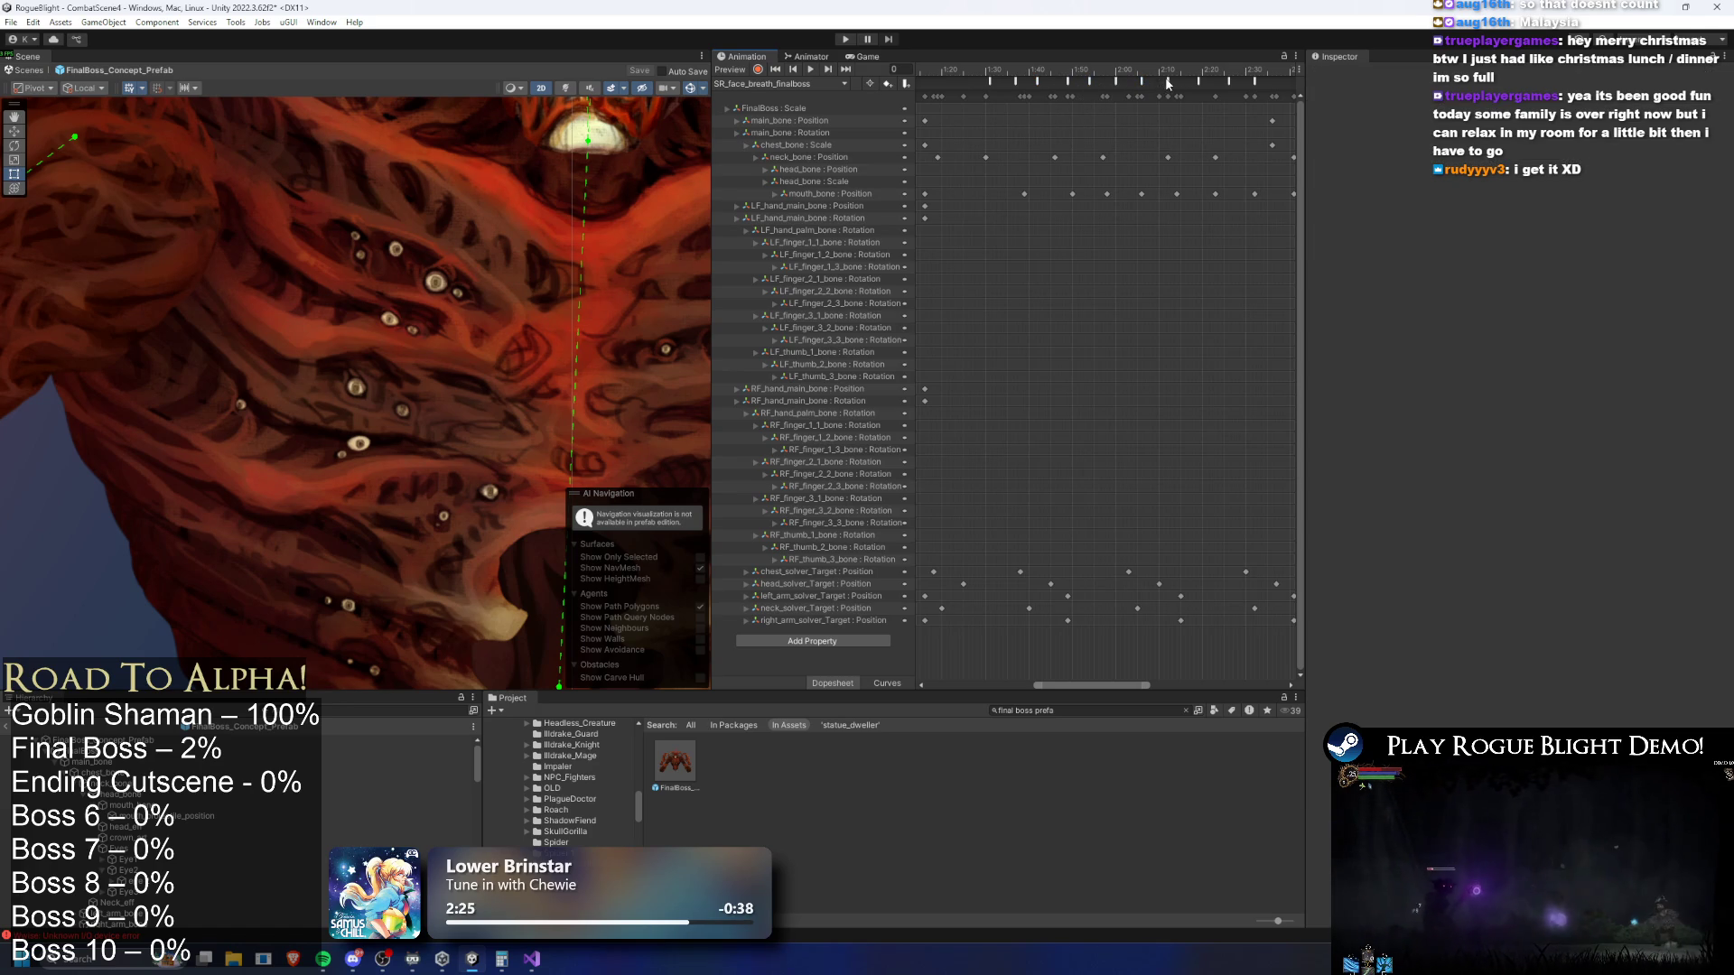
click(1143, 82)
click(1168, 82)
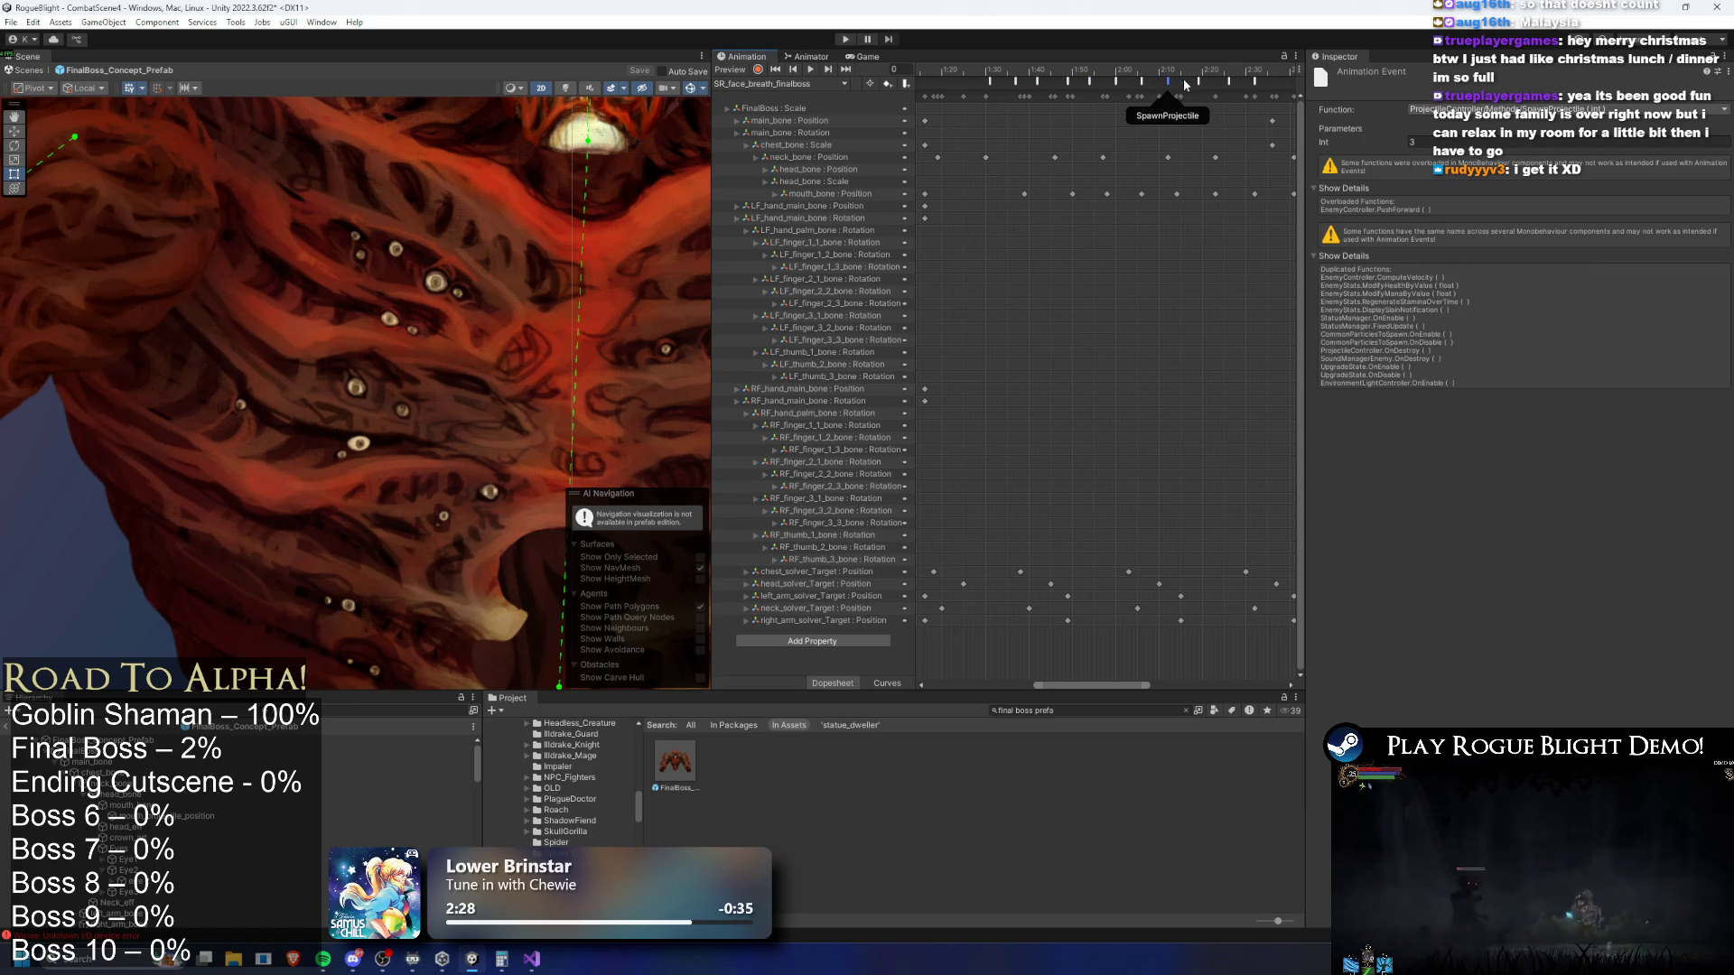
click(1228, 82)
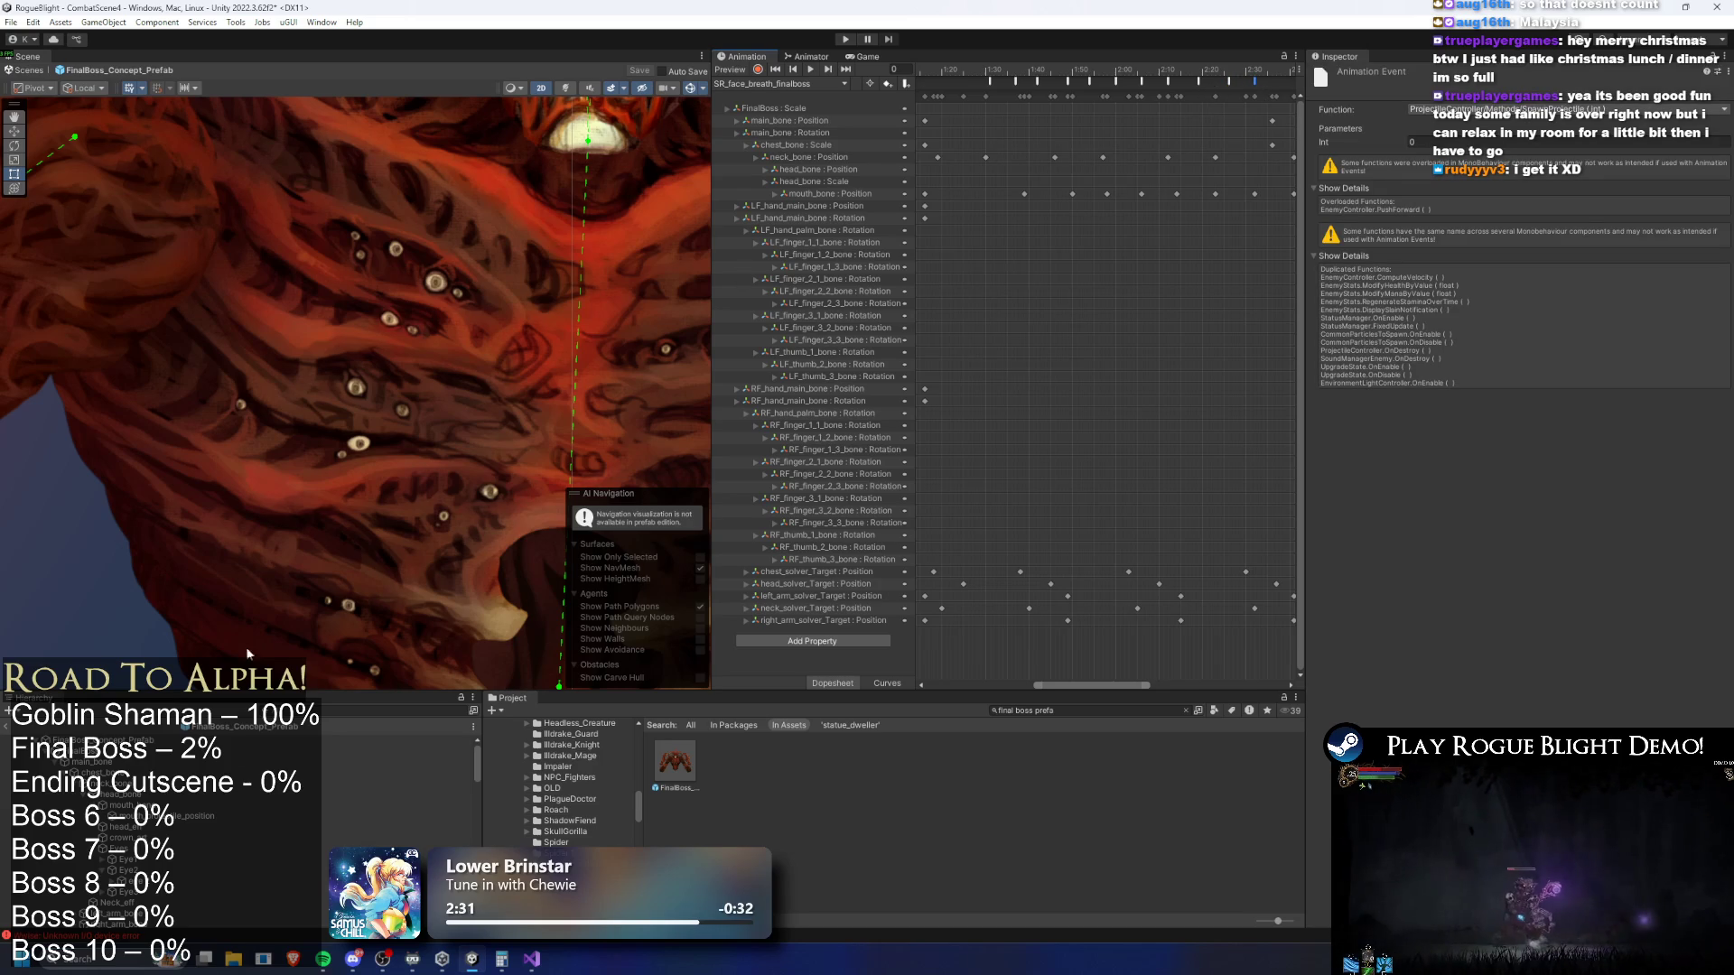
click(397, 740)
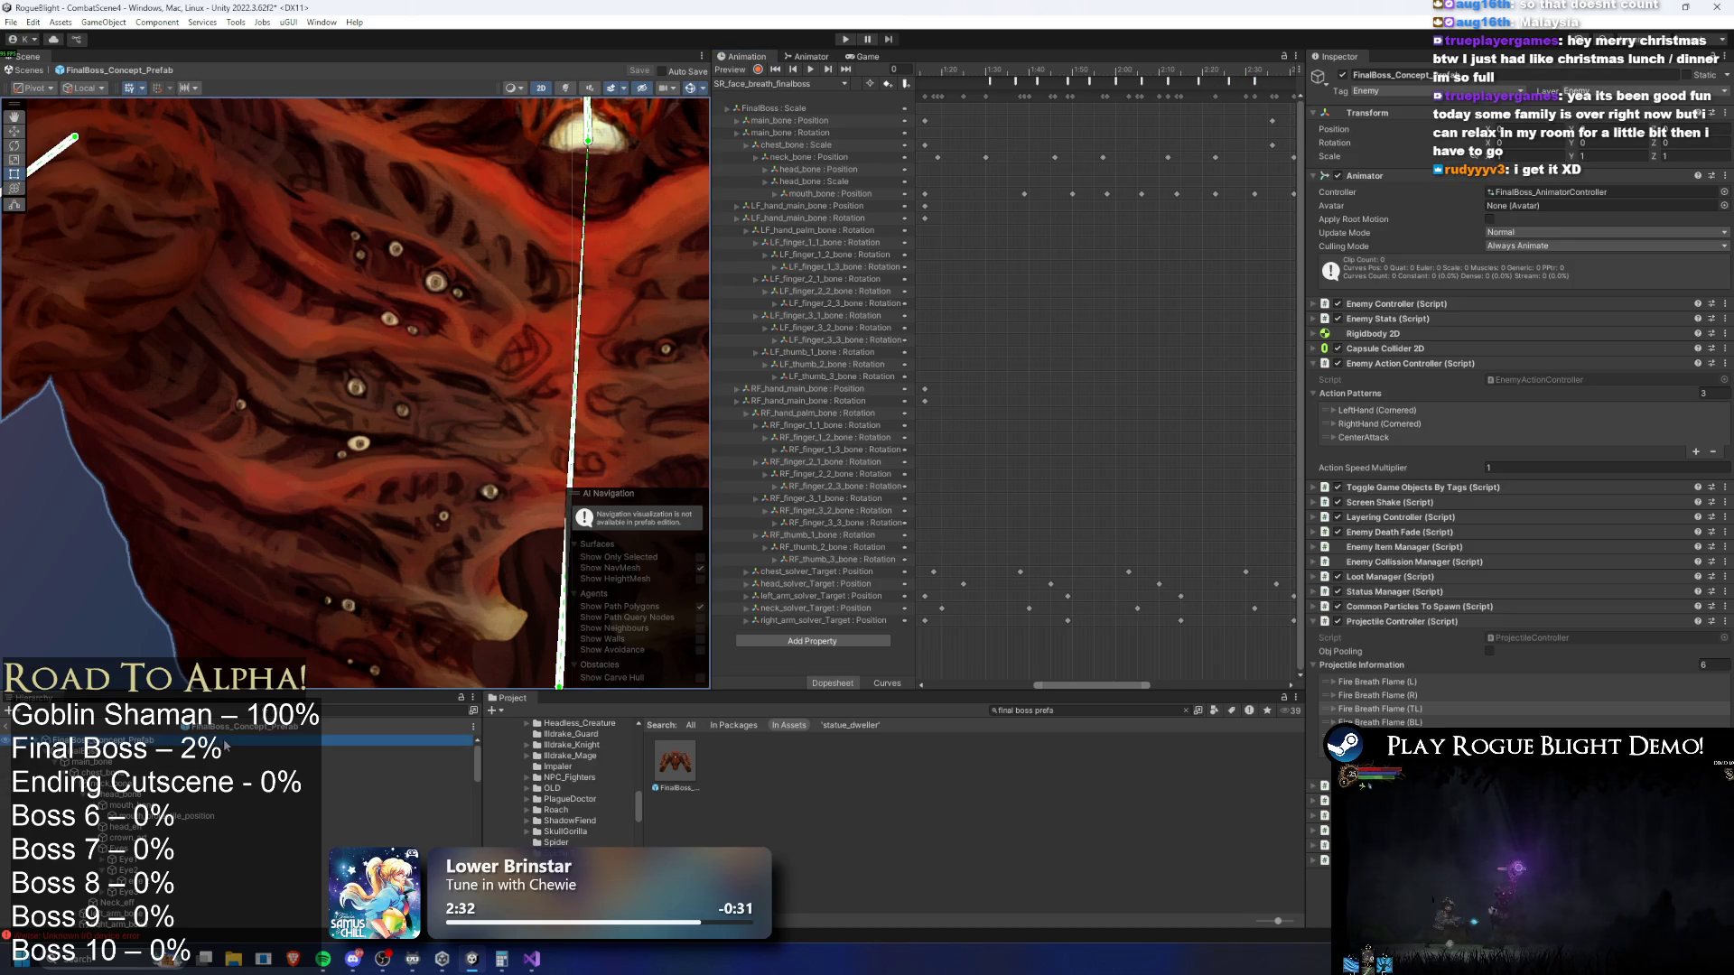
Expand Fire Breath Flame (R) and scroll through its settings
click(1426, 693)
scroll(1602, 654, down, 5)
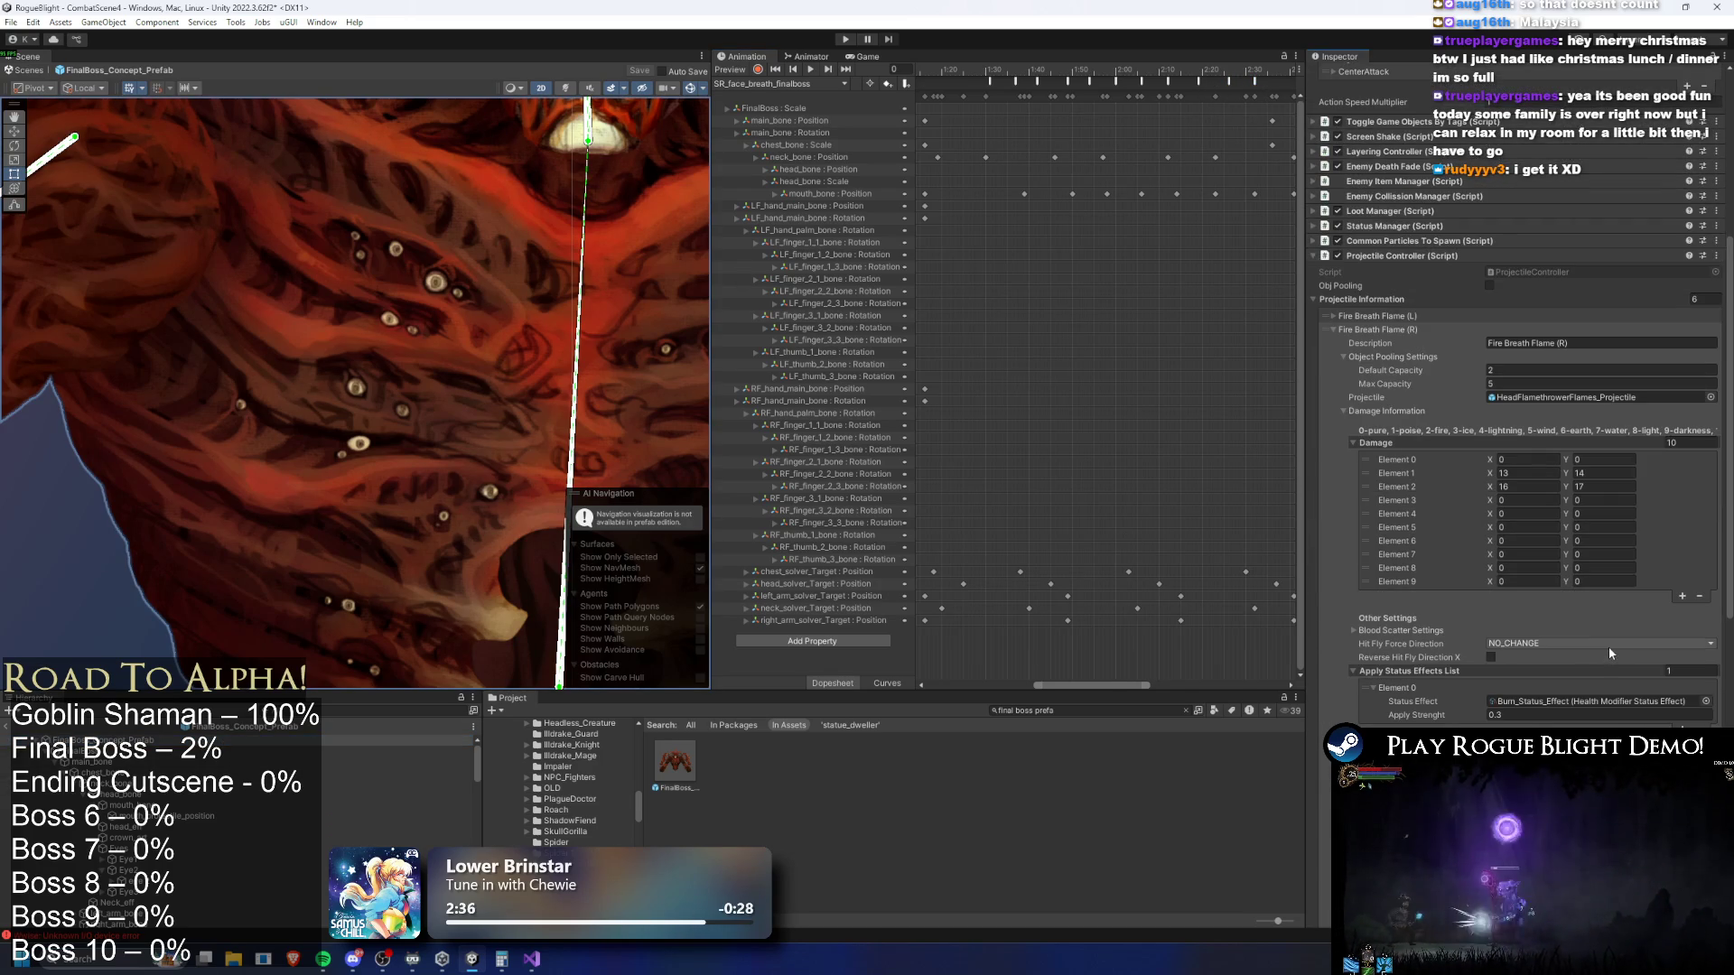
scroll(1609, 647, down, 8)
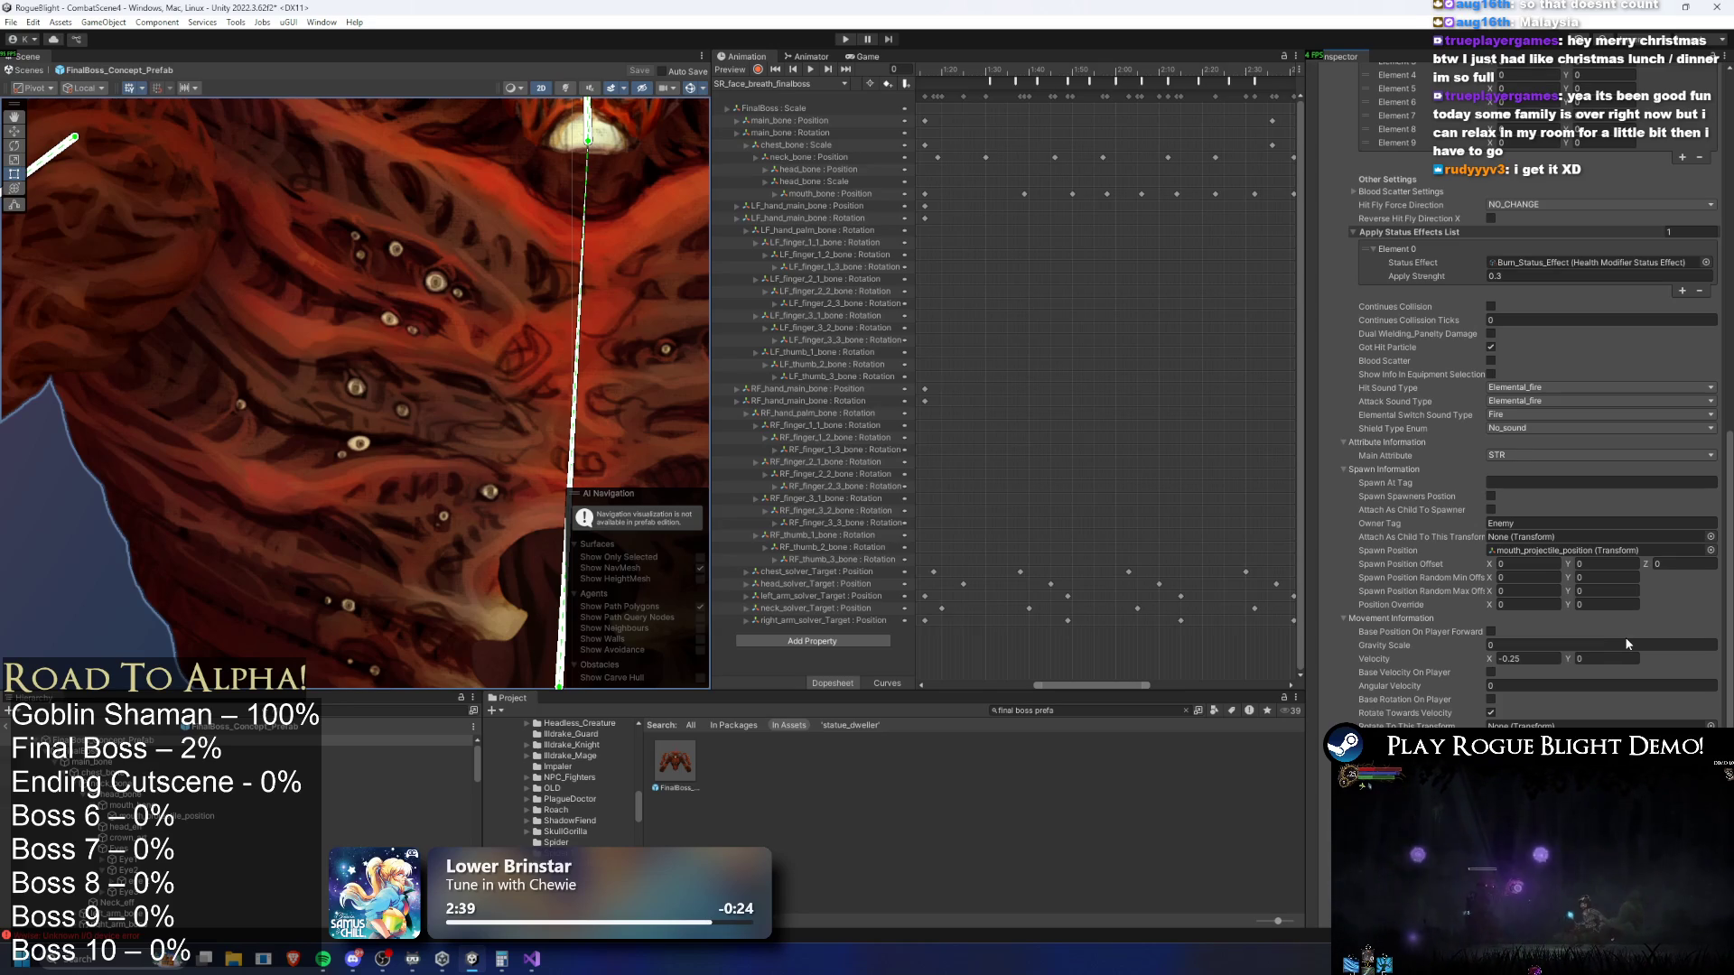
scroll(1606, 635, up, 15)
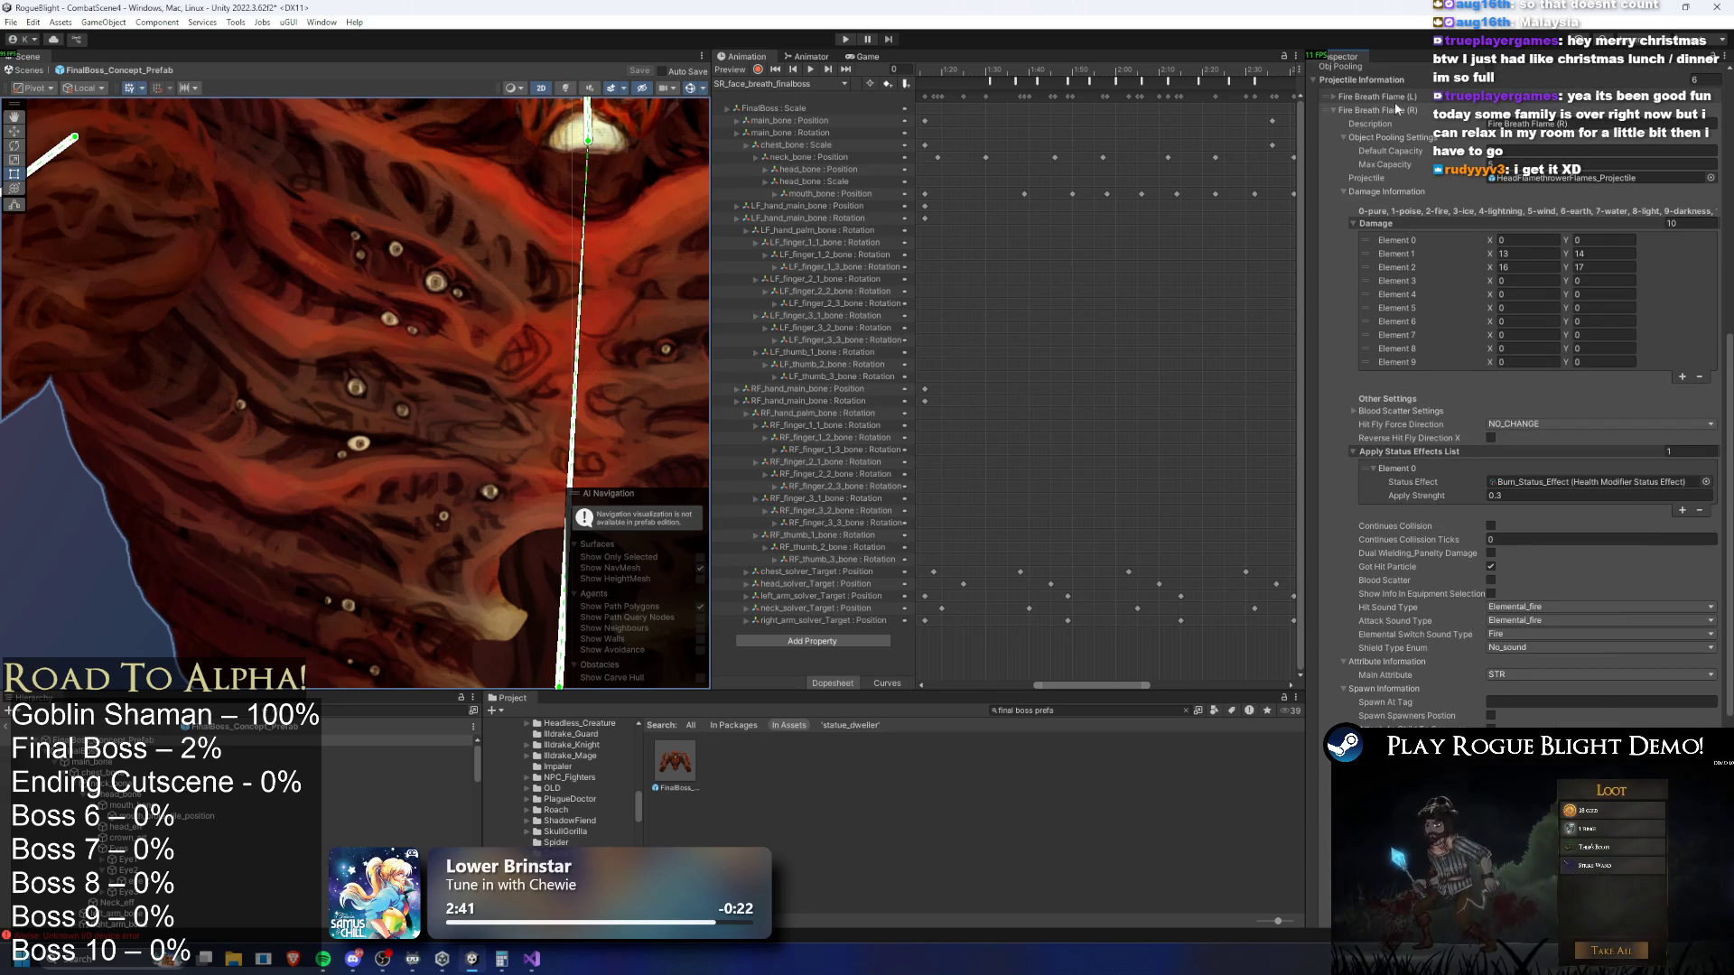
Expand and review Fire Breath Flame (TL), then start Play mode to test the boss
click(1391, 709)
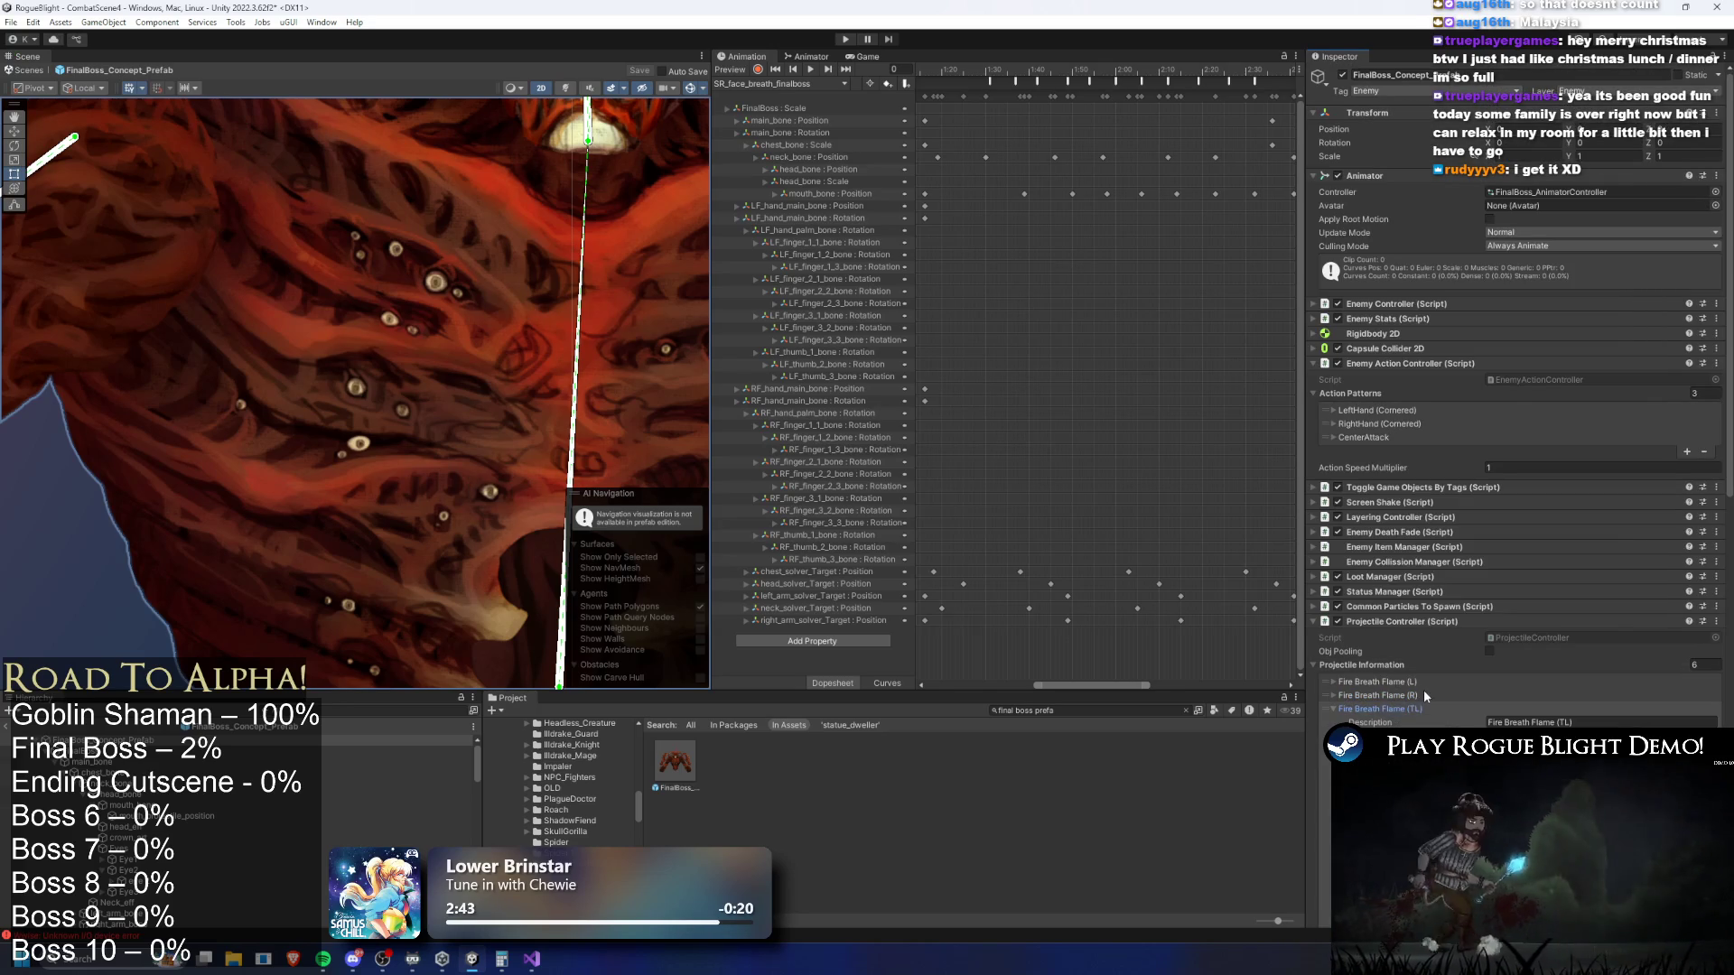
scroll(1444, 677, down, 4)
scroll(1453, 674, down, 3)
scroll(1476, 631, down, 3)
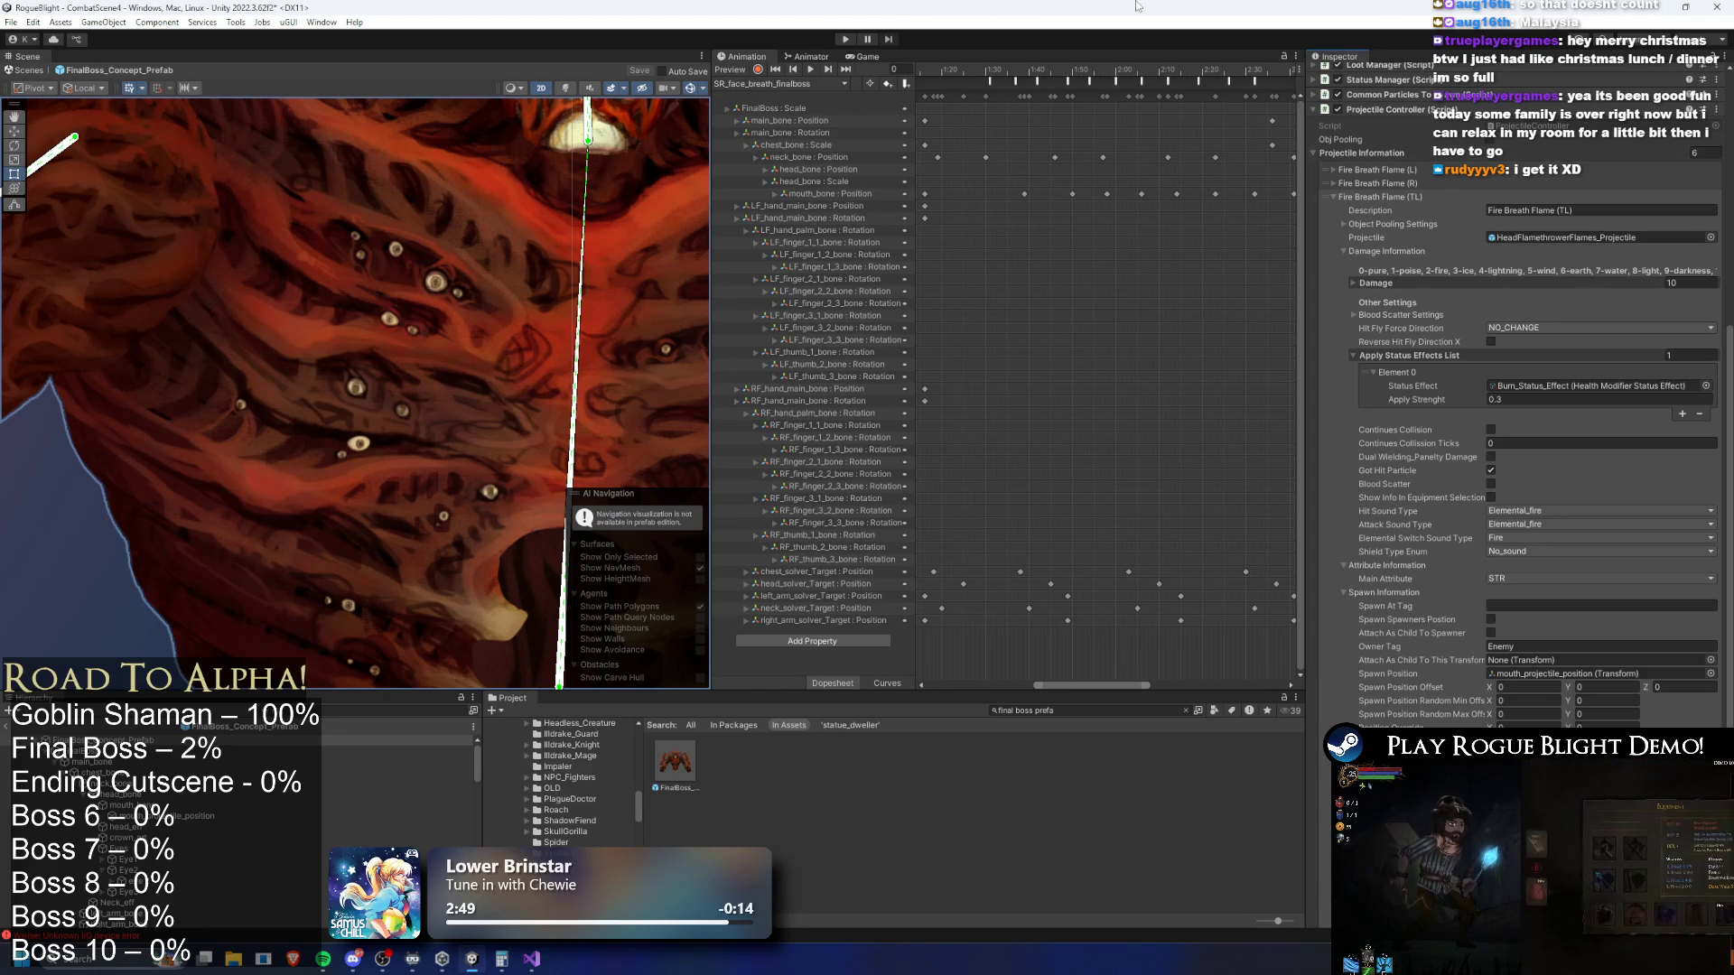
click(845, 39)
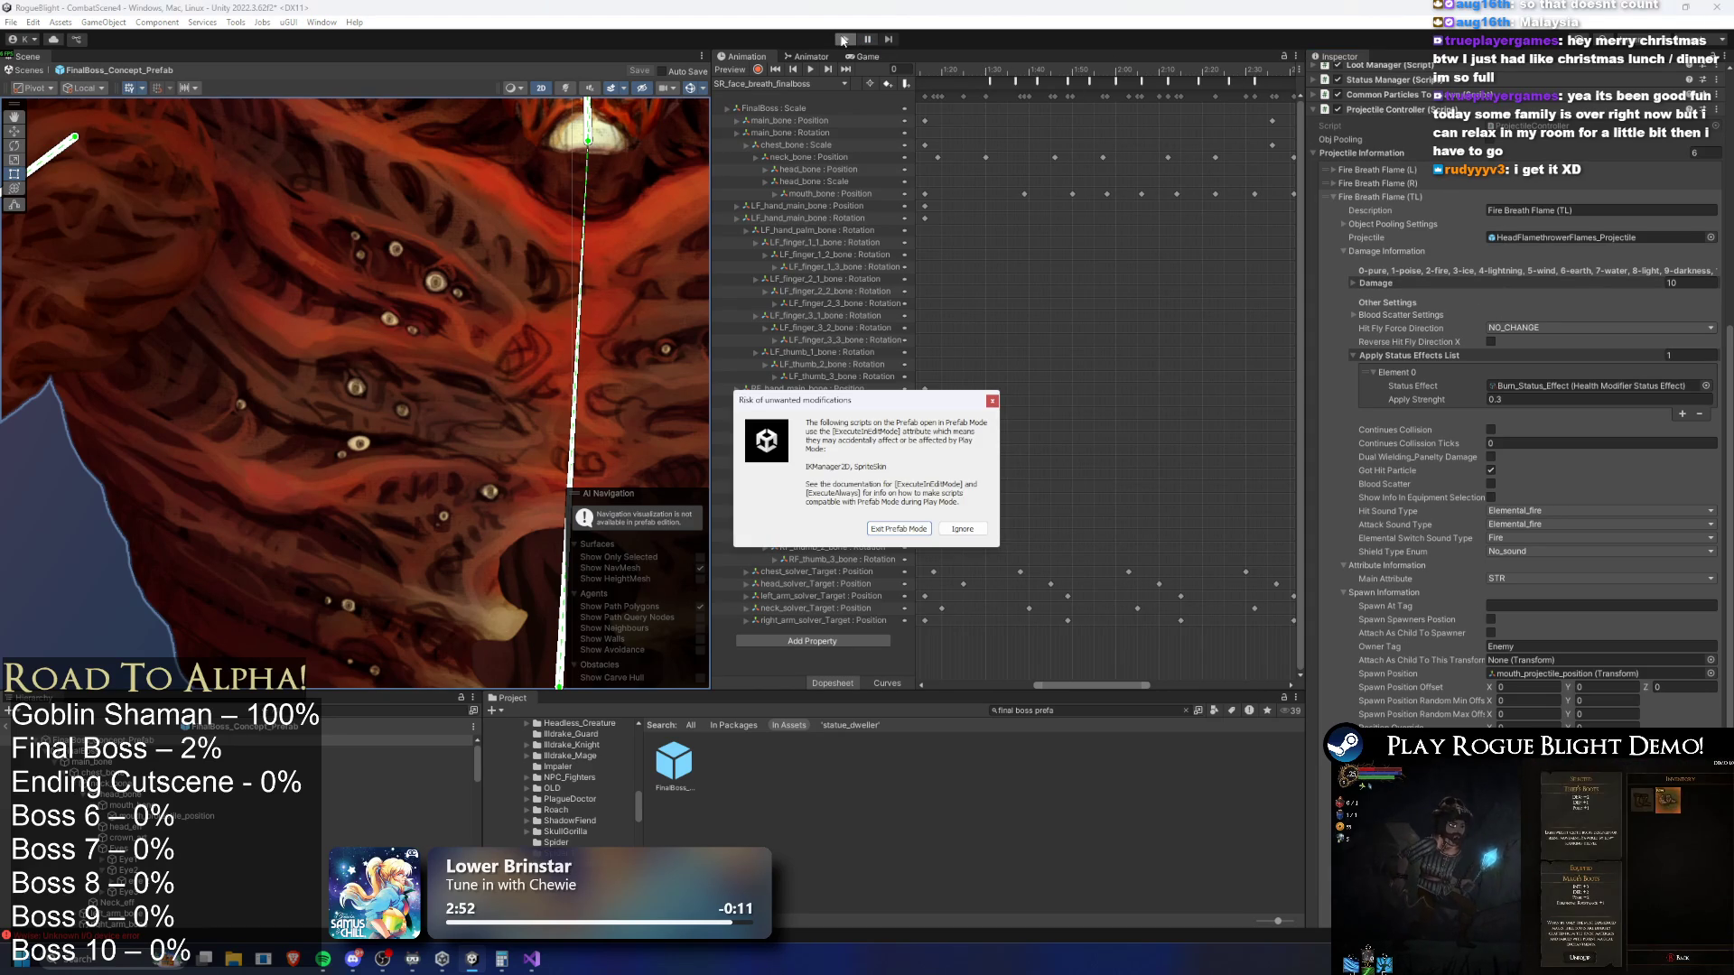
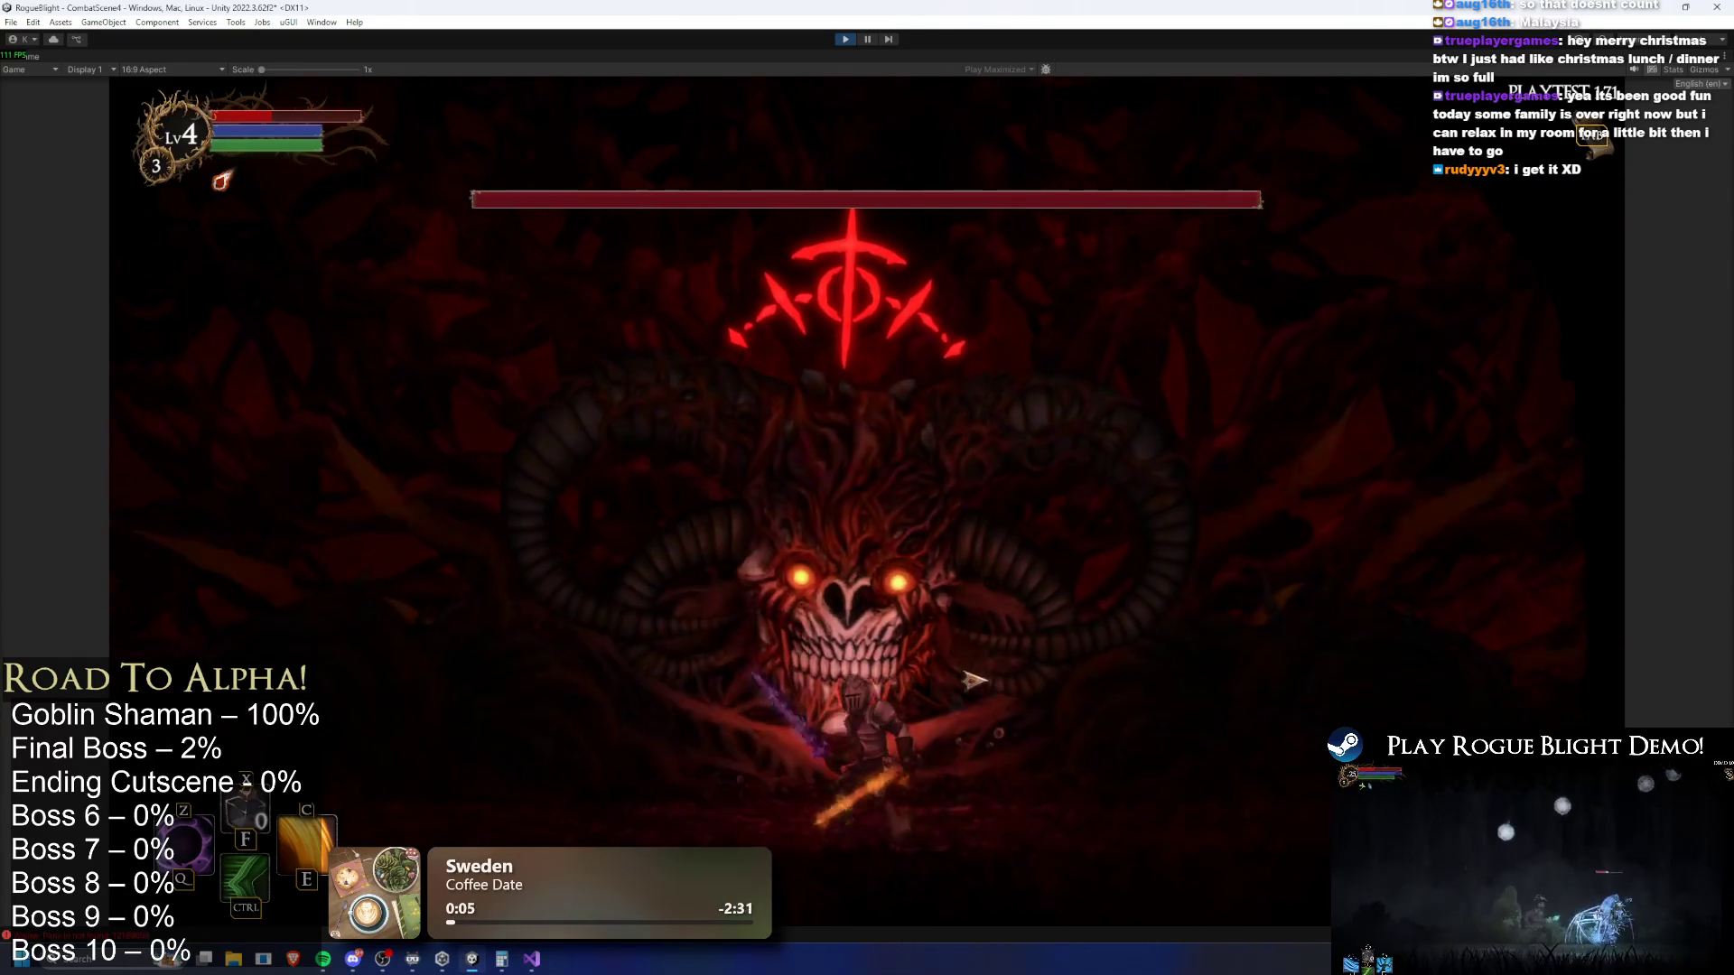
Move the knight around the horned demon boss and pause the game during its flame breath attack
key(d)
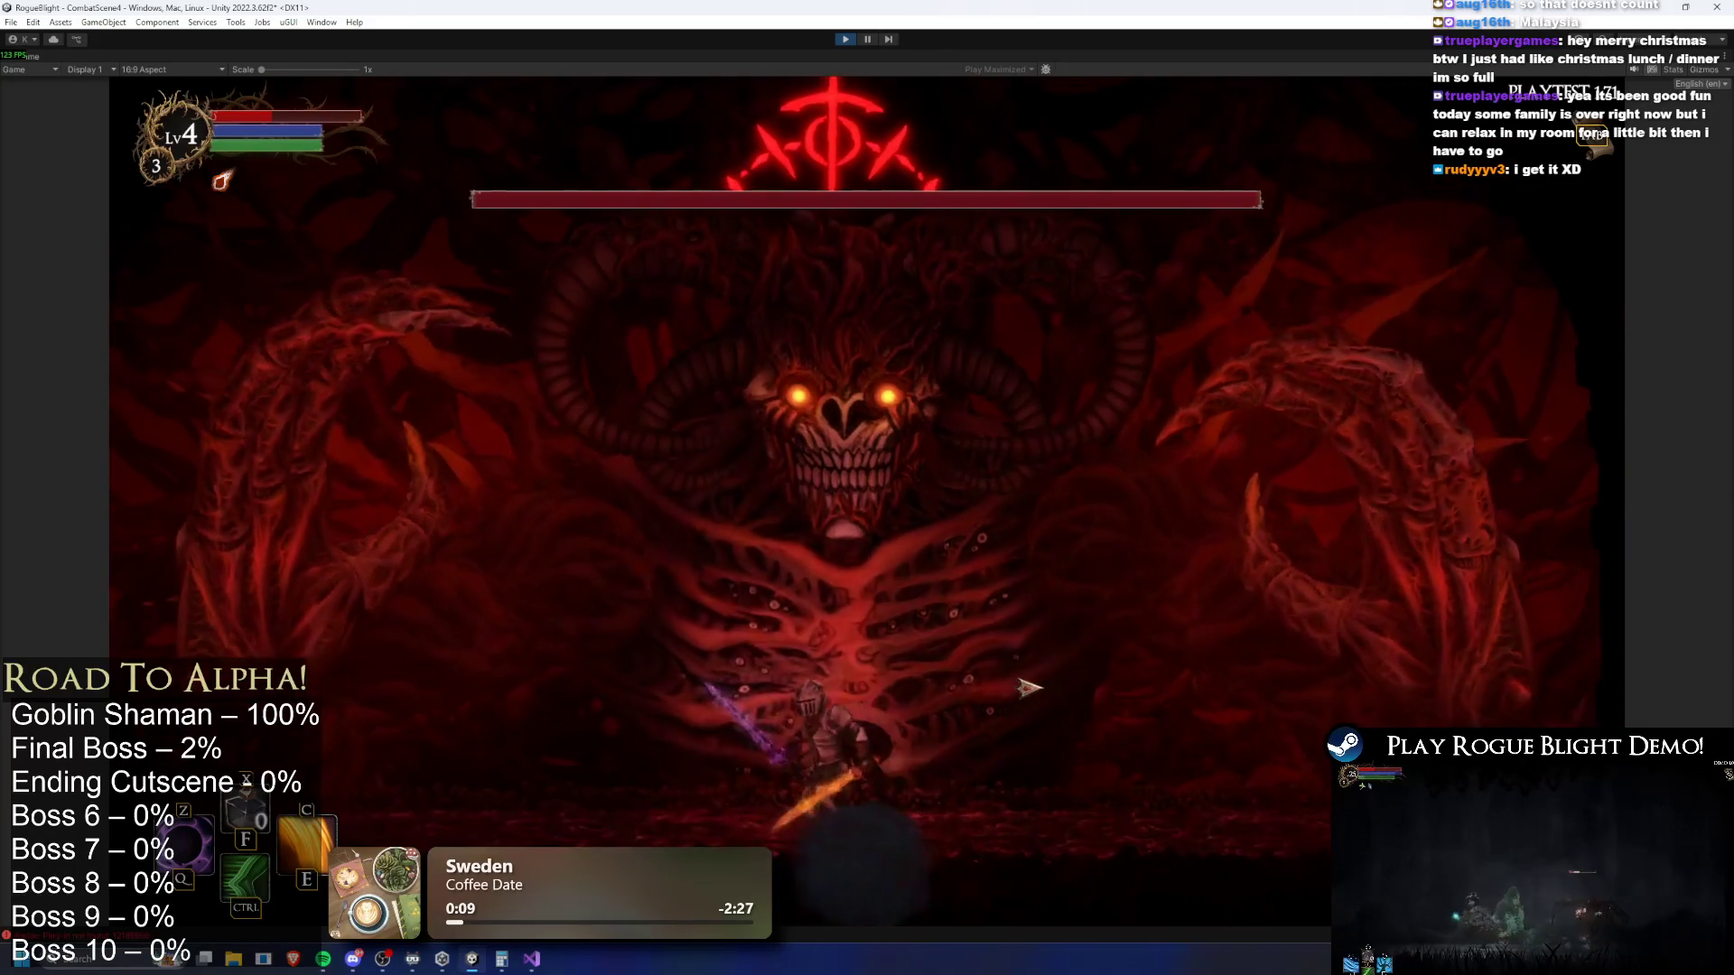
key(a)
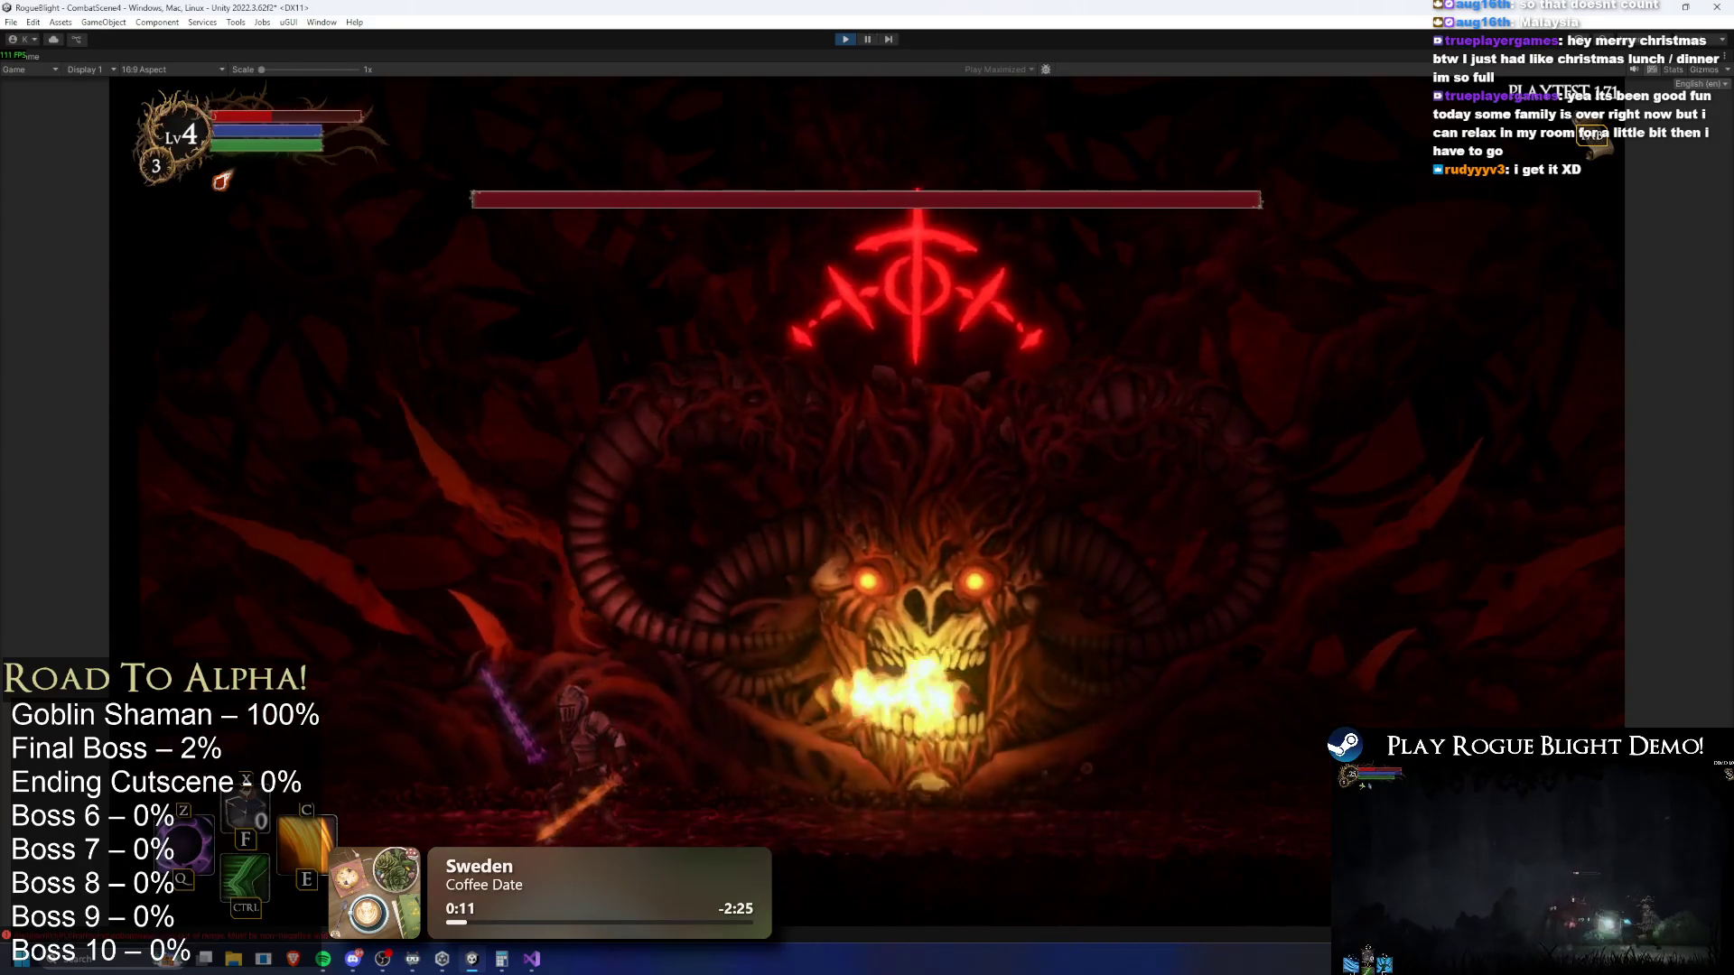
click(866, 38)
key(d)
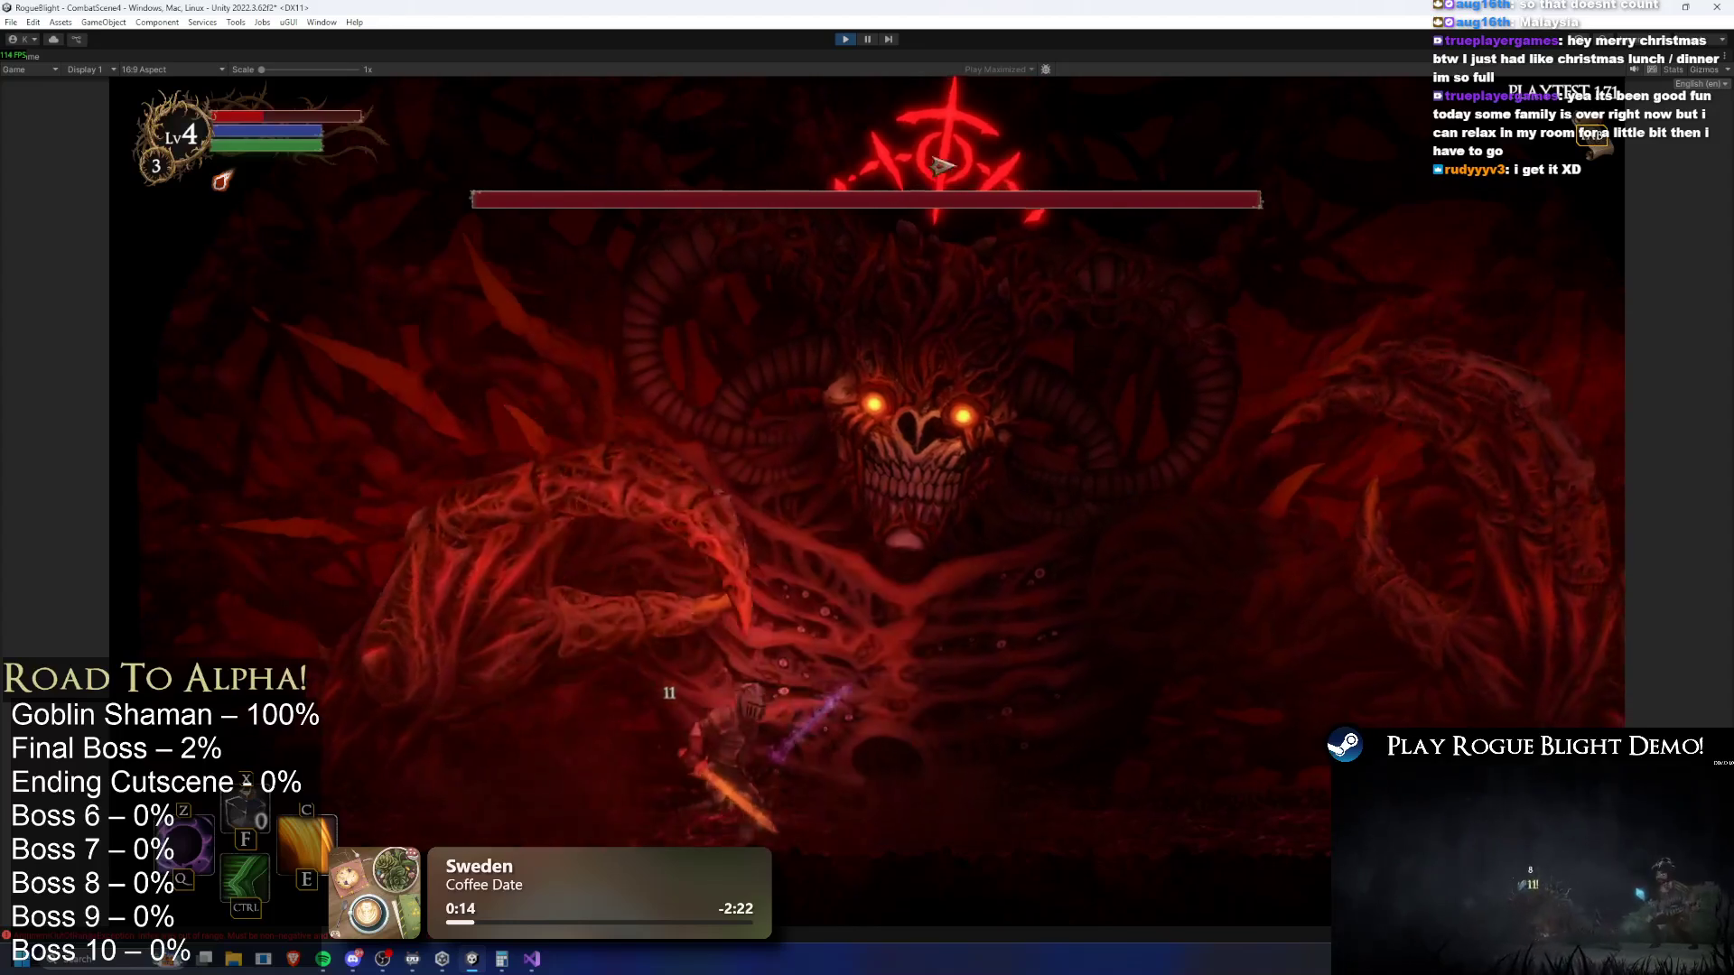
key(a)
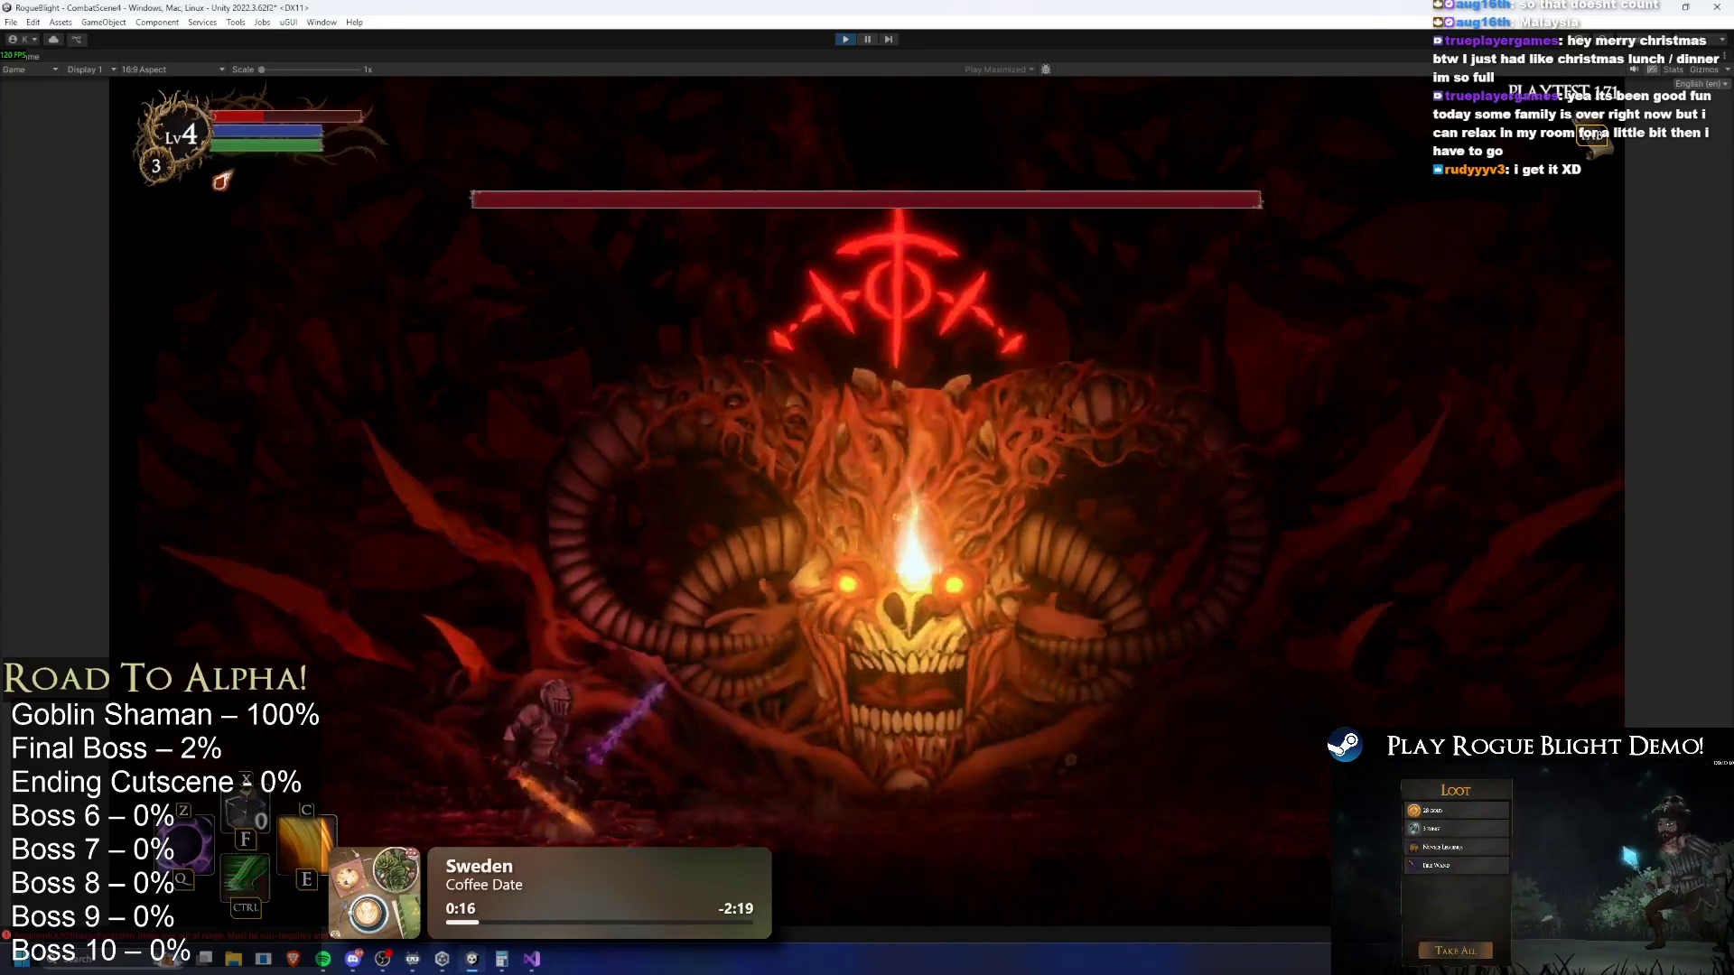
click(867, 39)
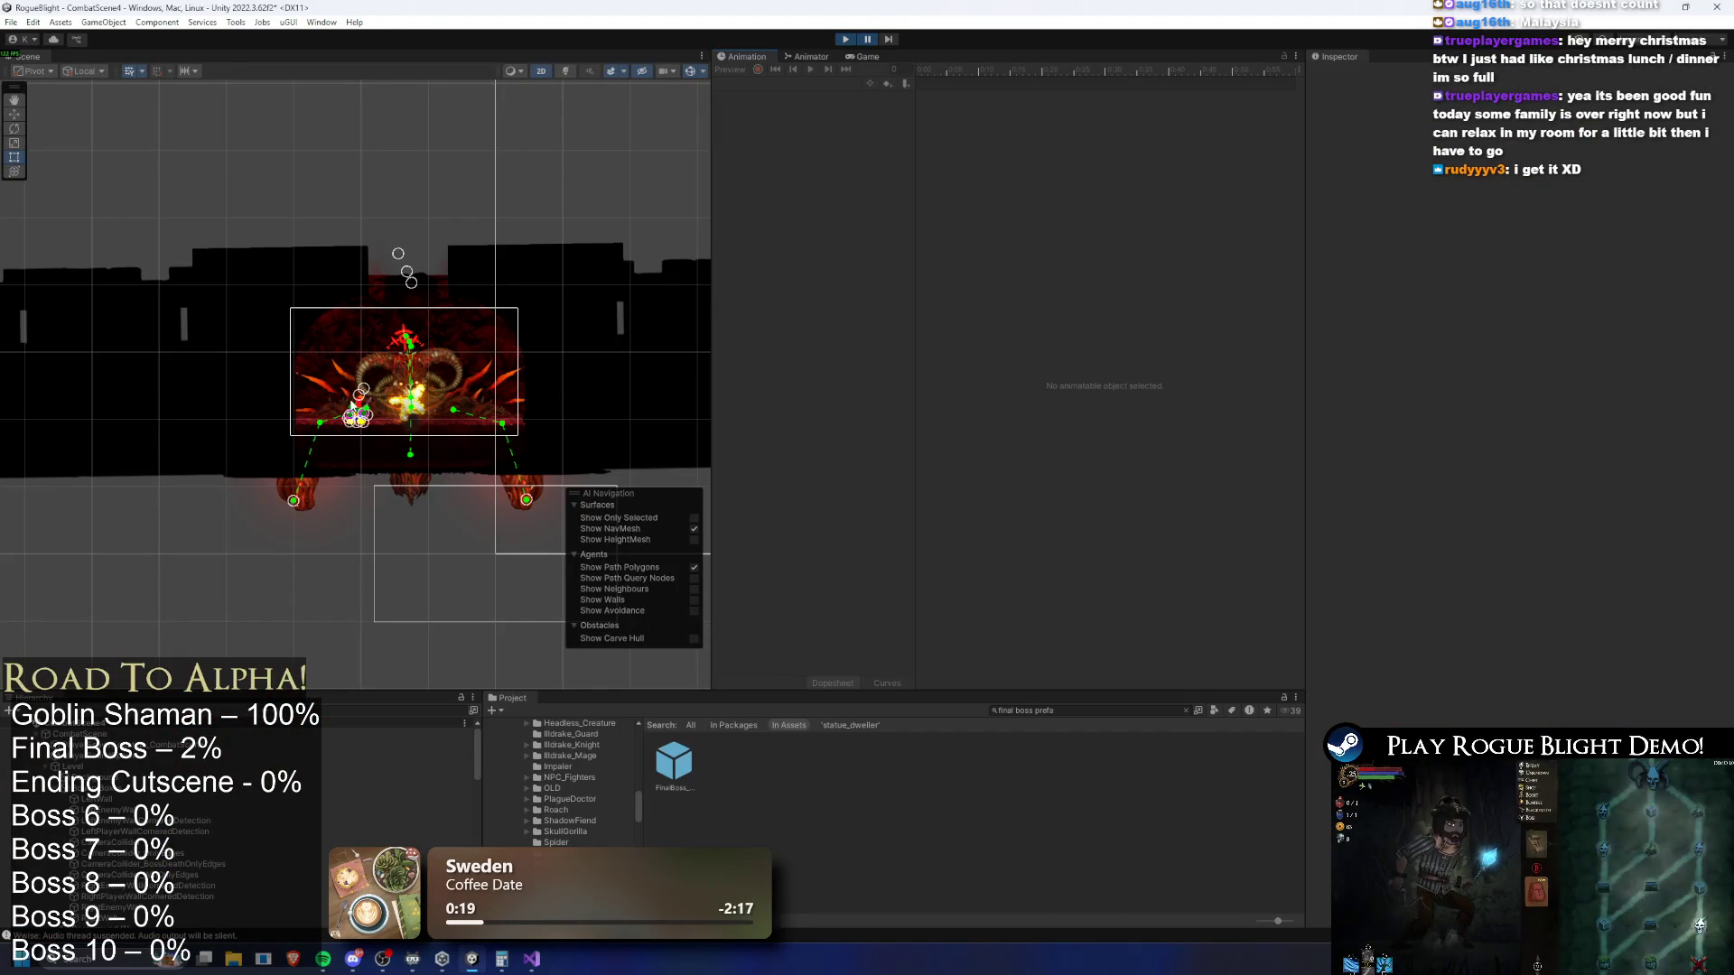
Compare the HeadFlamethrowerFlames_Projectile clones' rotations and scales in the Inspector, then frame one in the Scene
scroll(310, 795, down, 10)
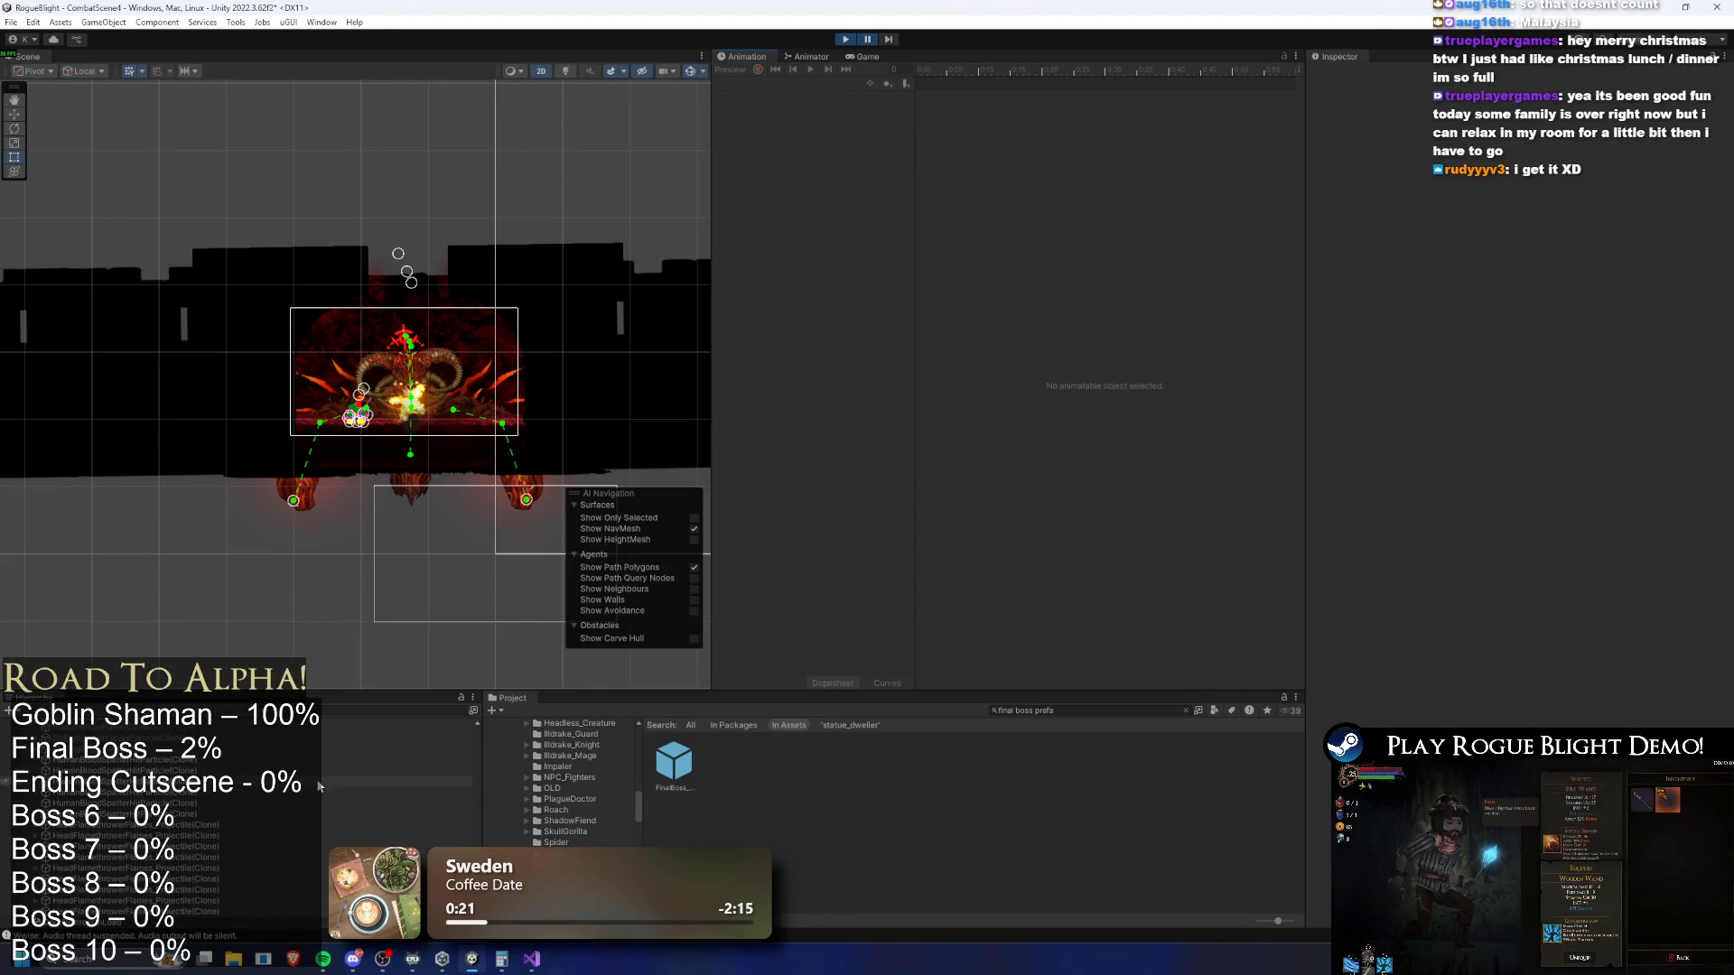
click(242, 824)
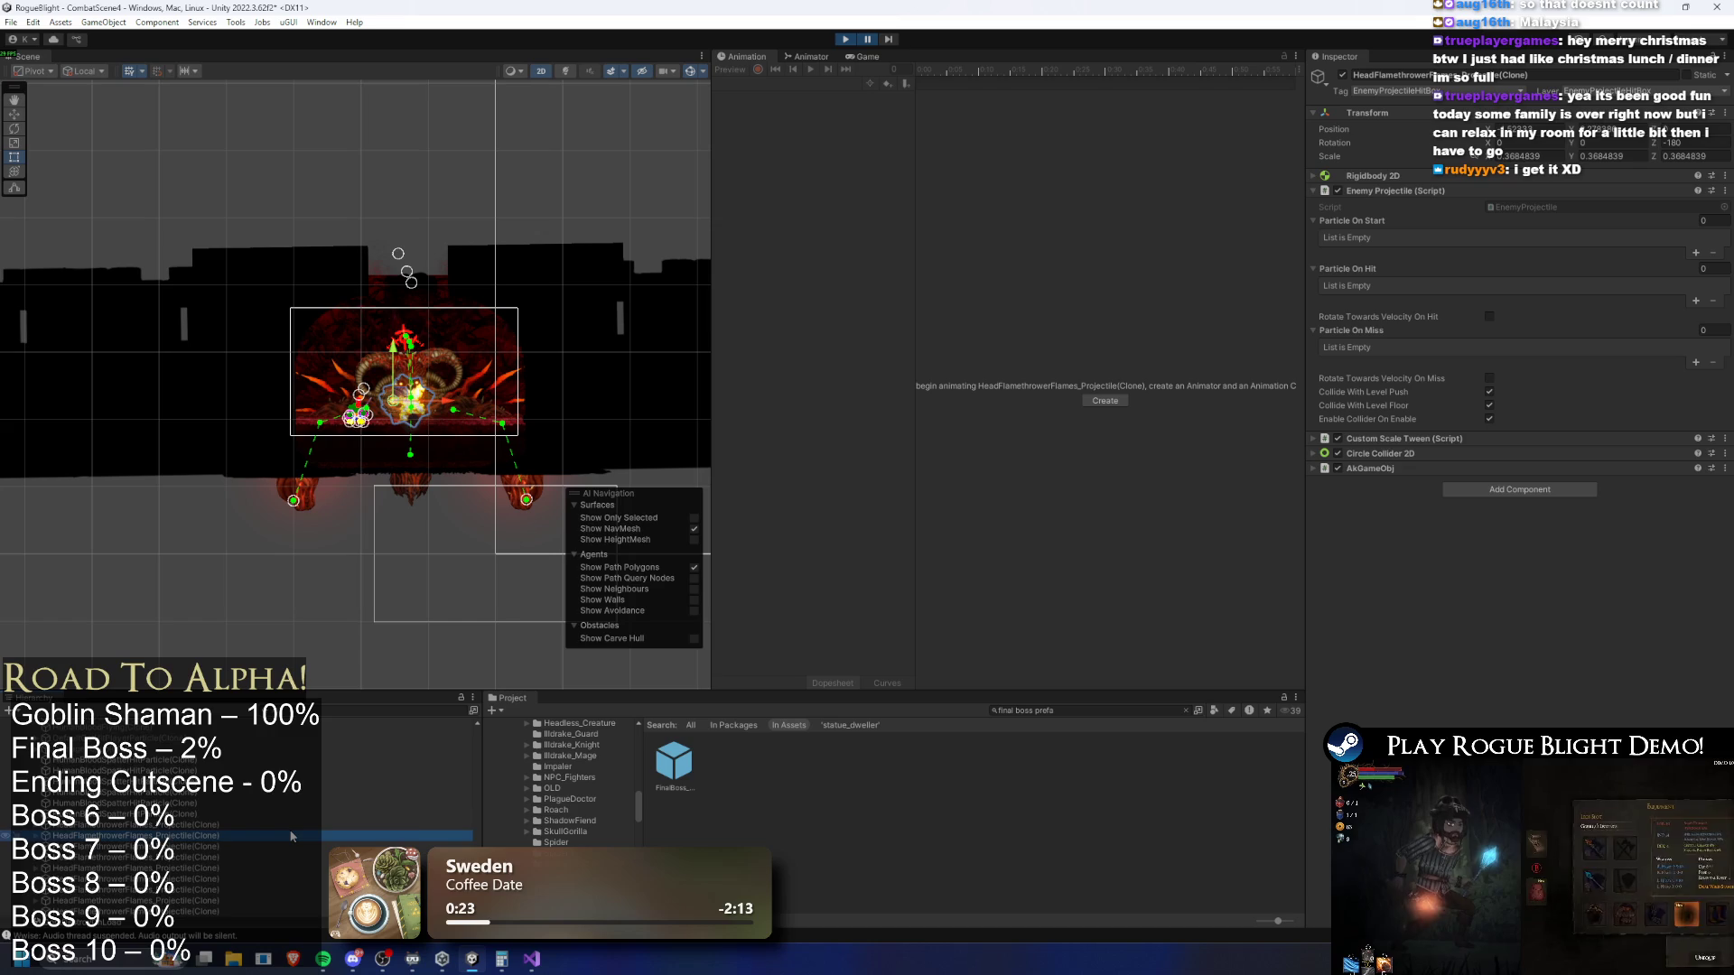
click(291, 844)
key(Down)
key(Down)
key(Down)
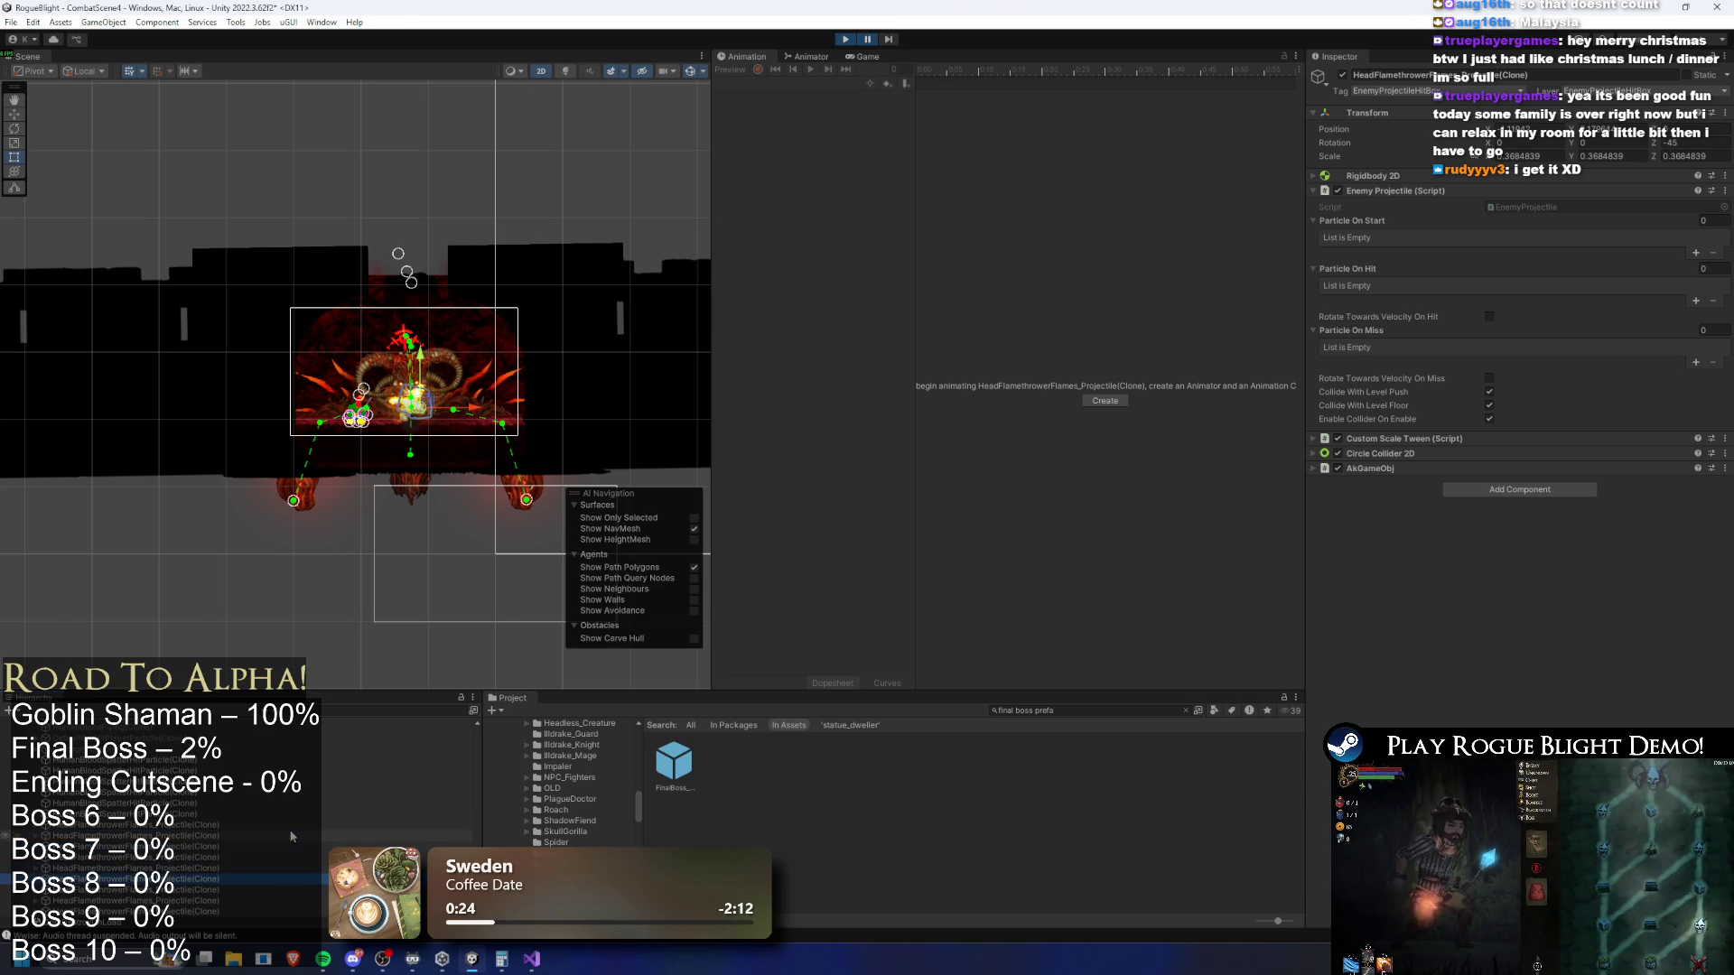
key(Down)
key(Down)
key(Down)
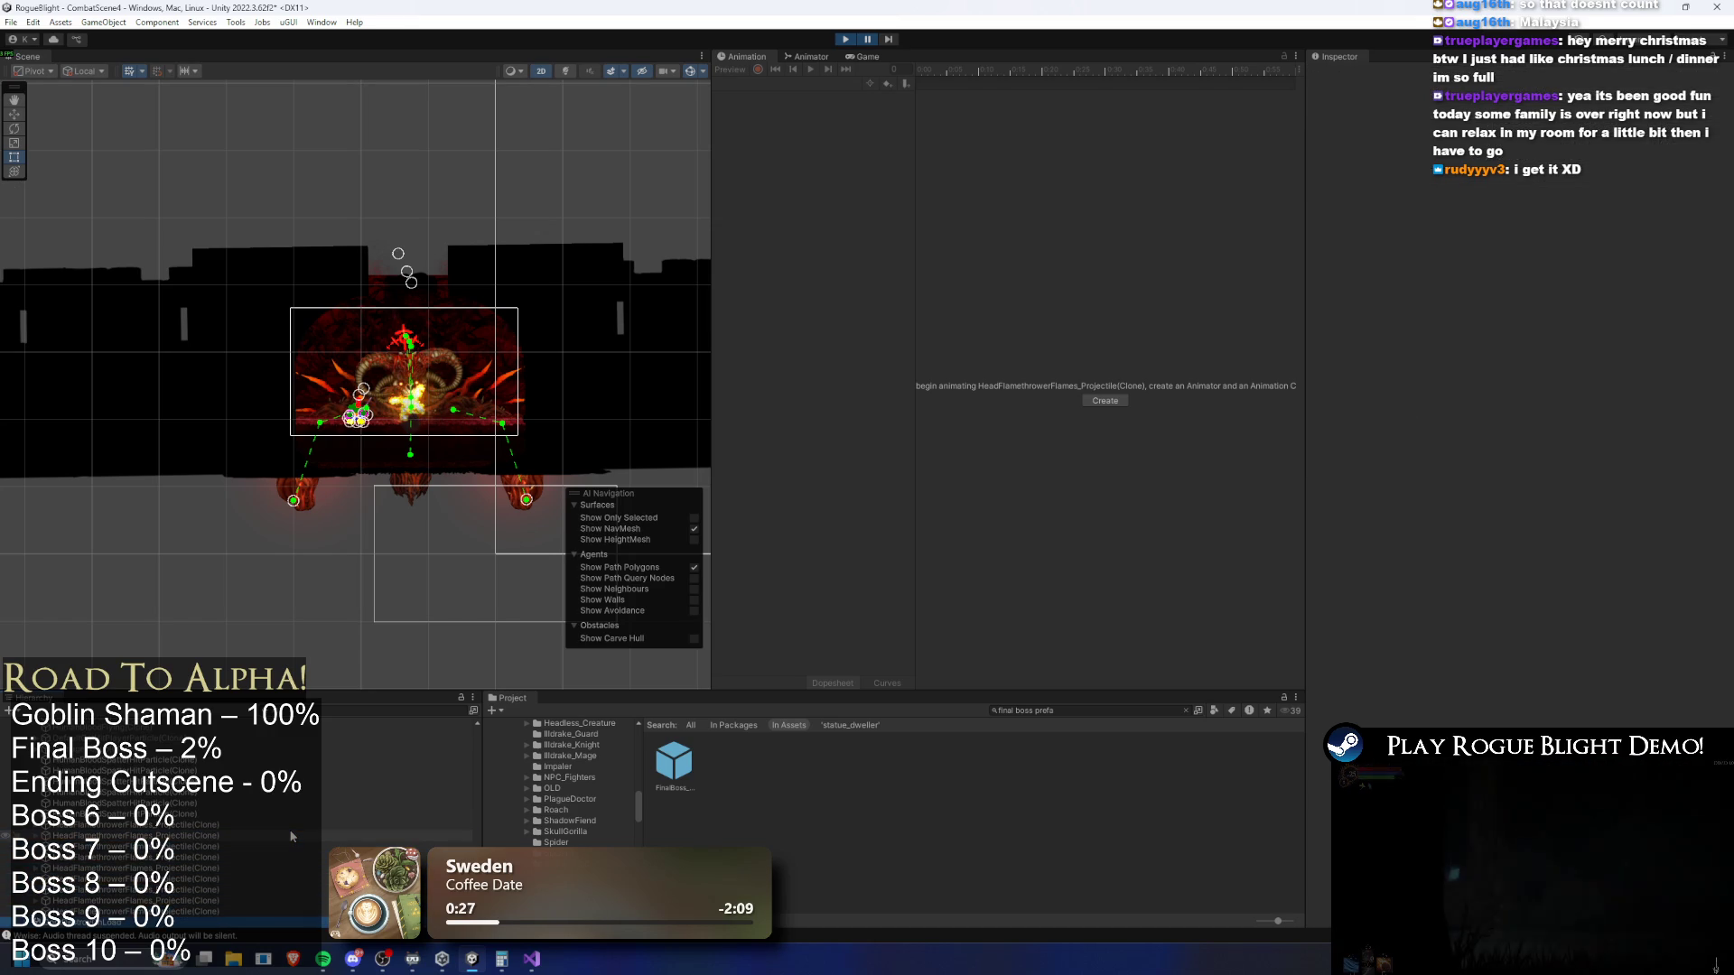
key(Up)
key(Up)
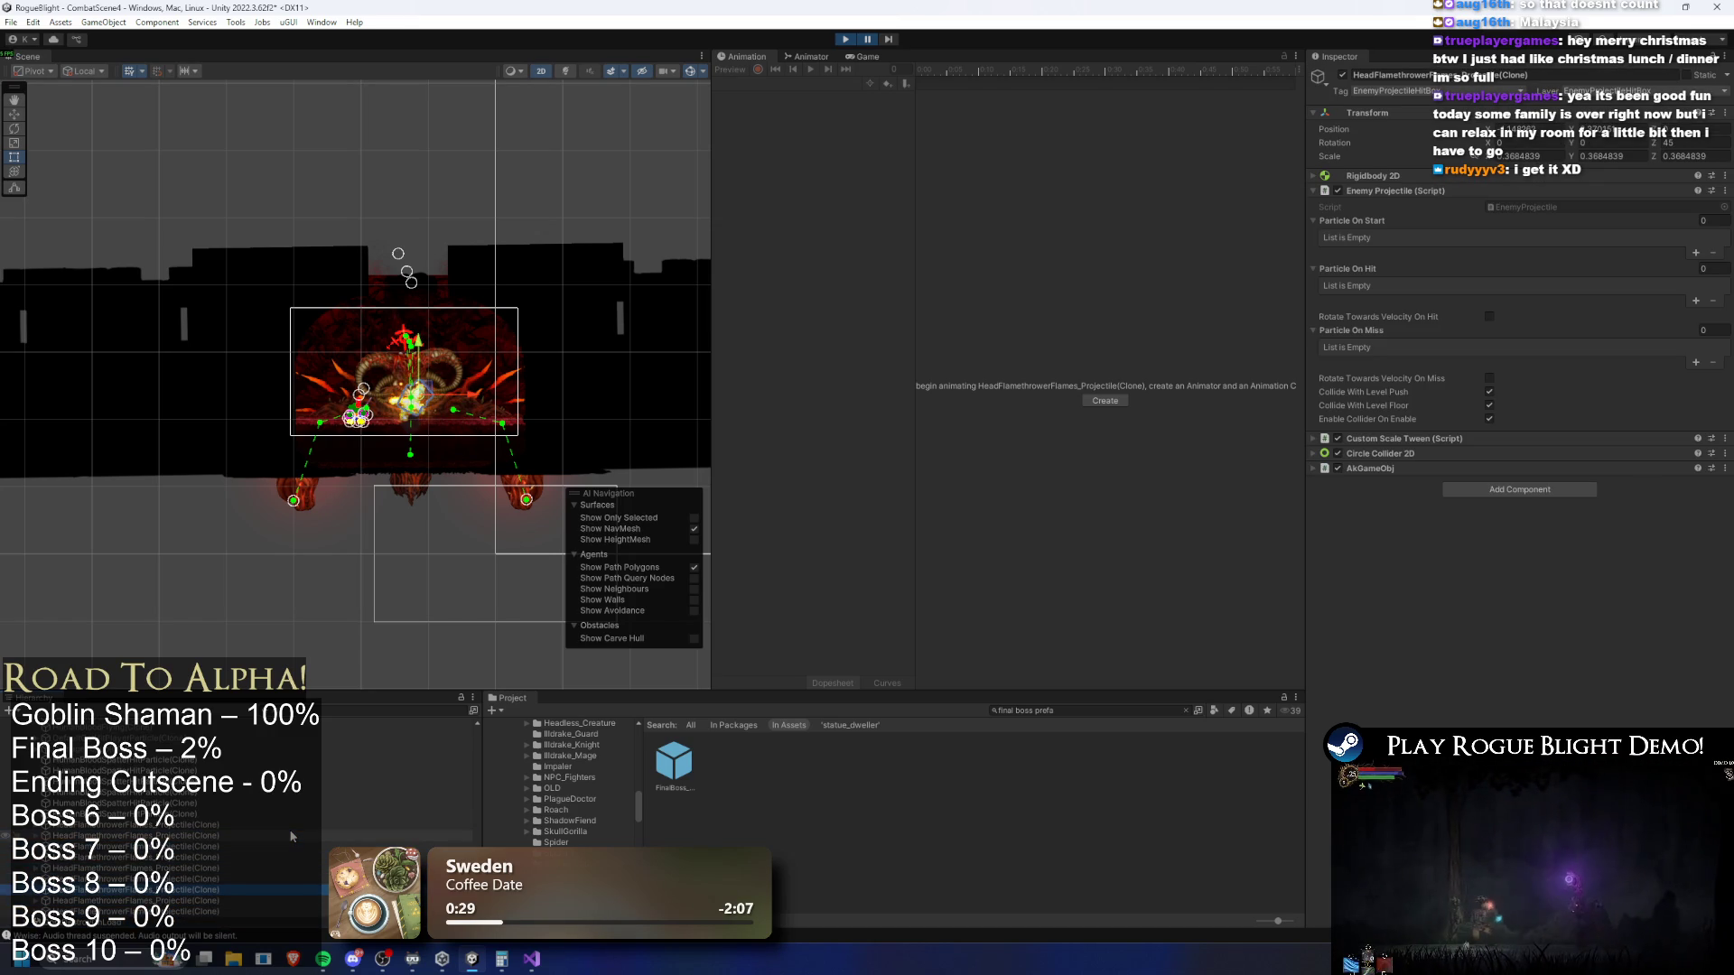
key(Up)
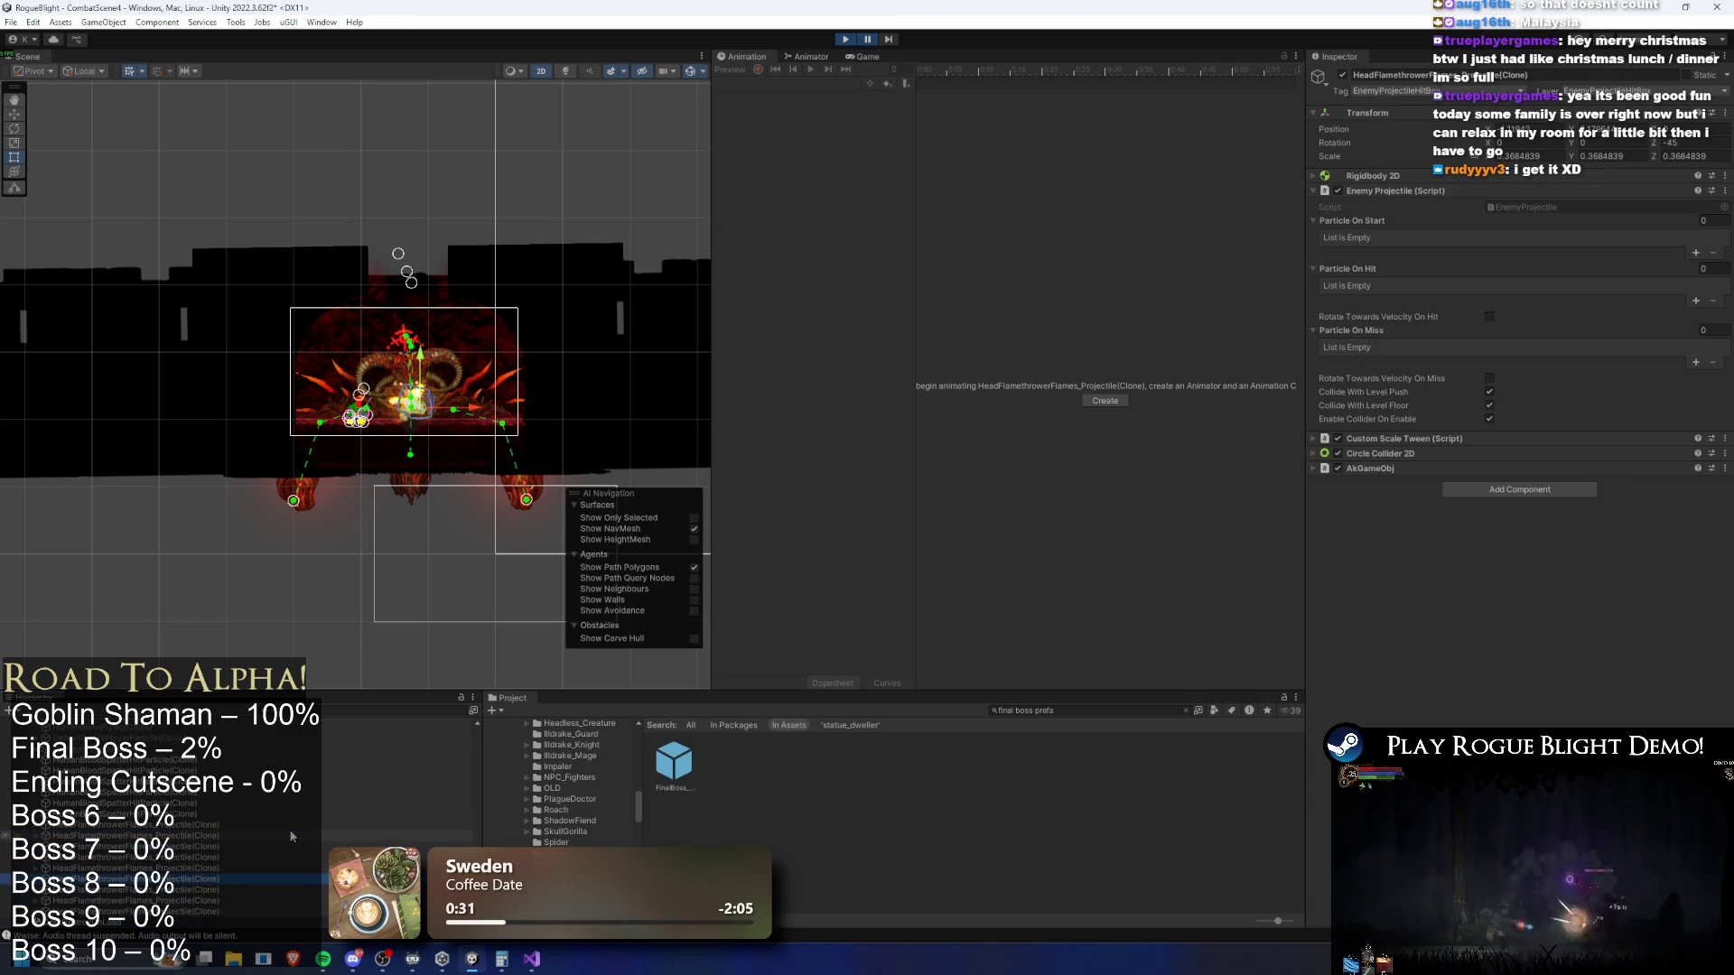
key(f)
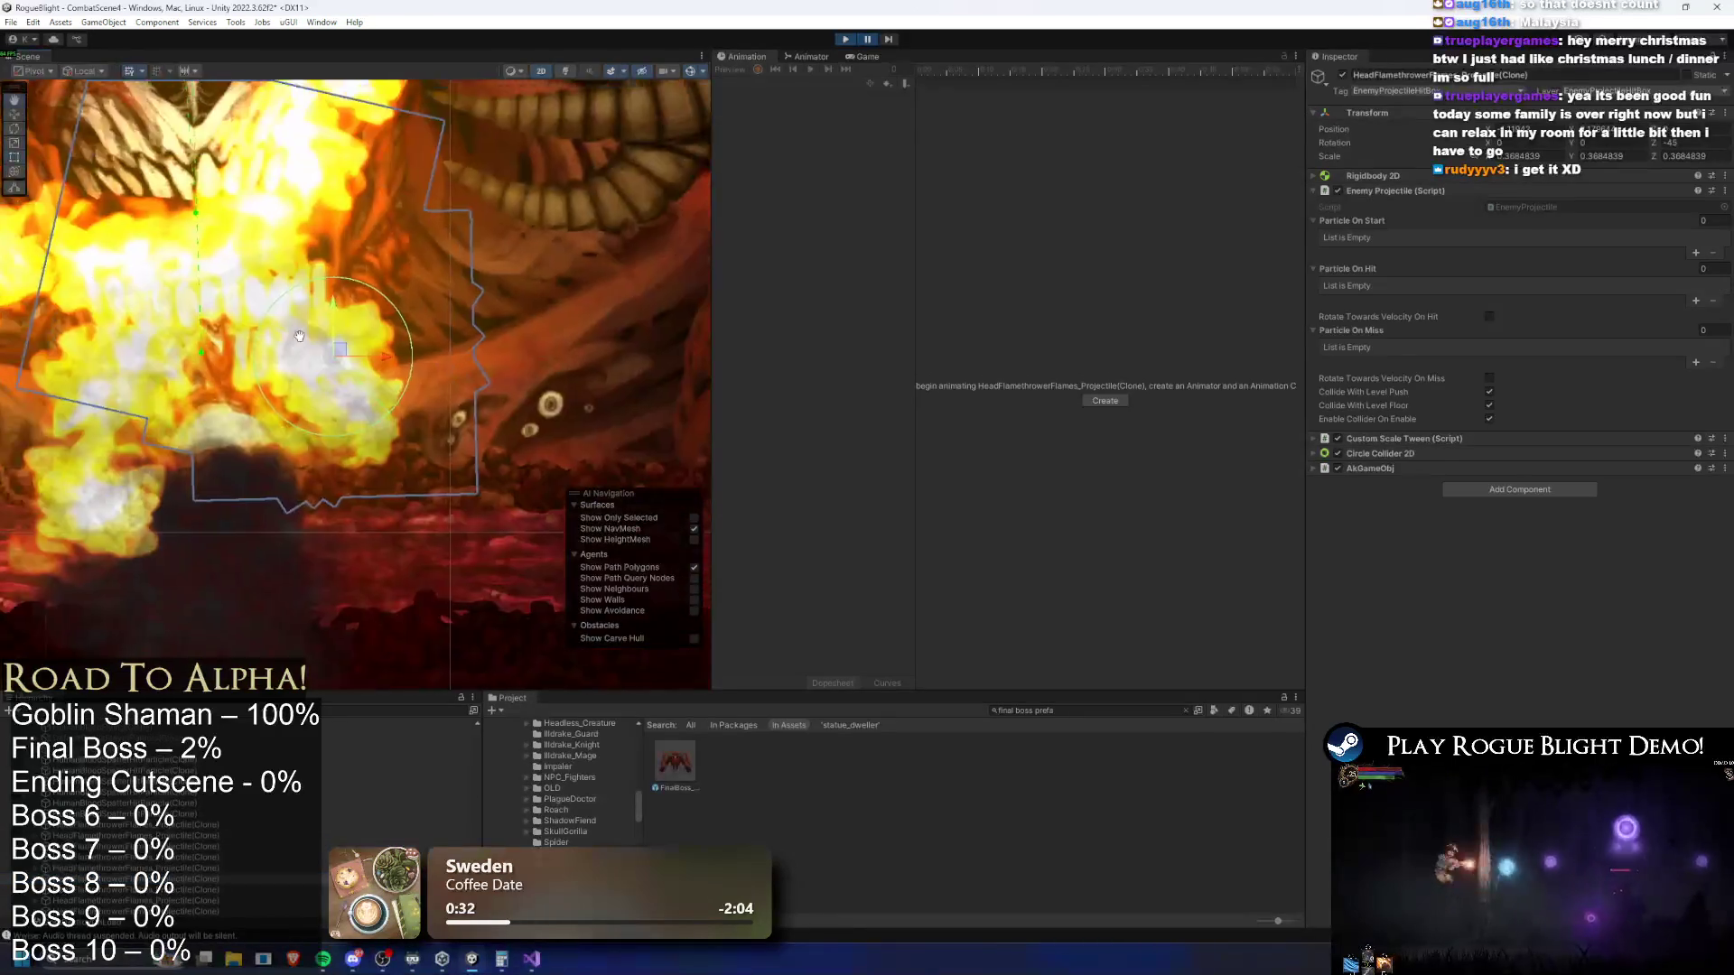
Step through the first flame projectile clones, comparing rotations and scales, and check a blood spatter particle
scroll(428, 327, up, 2)
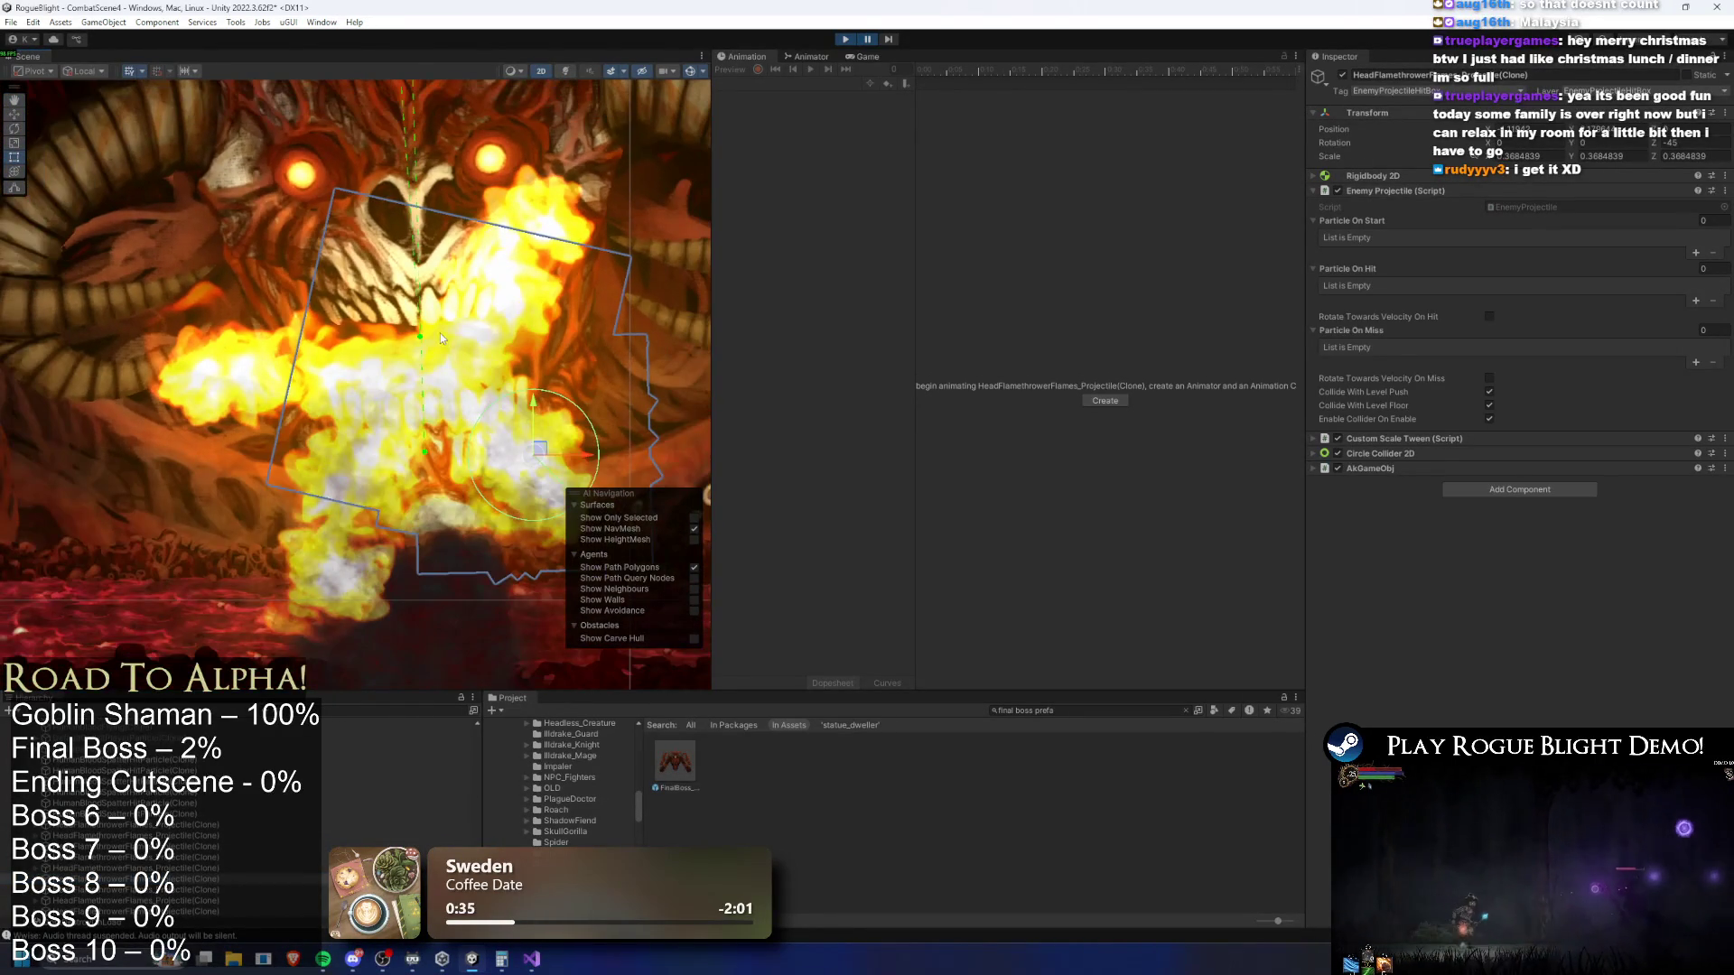
click(239, 826)
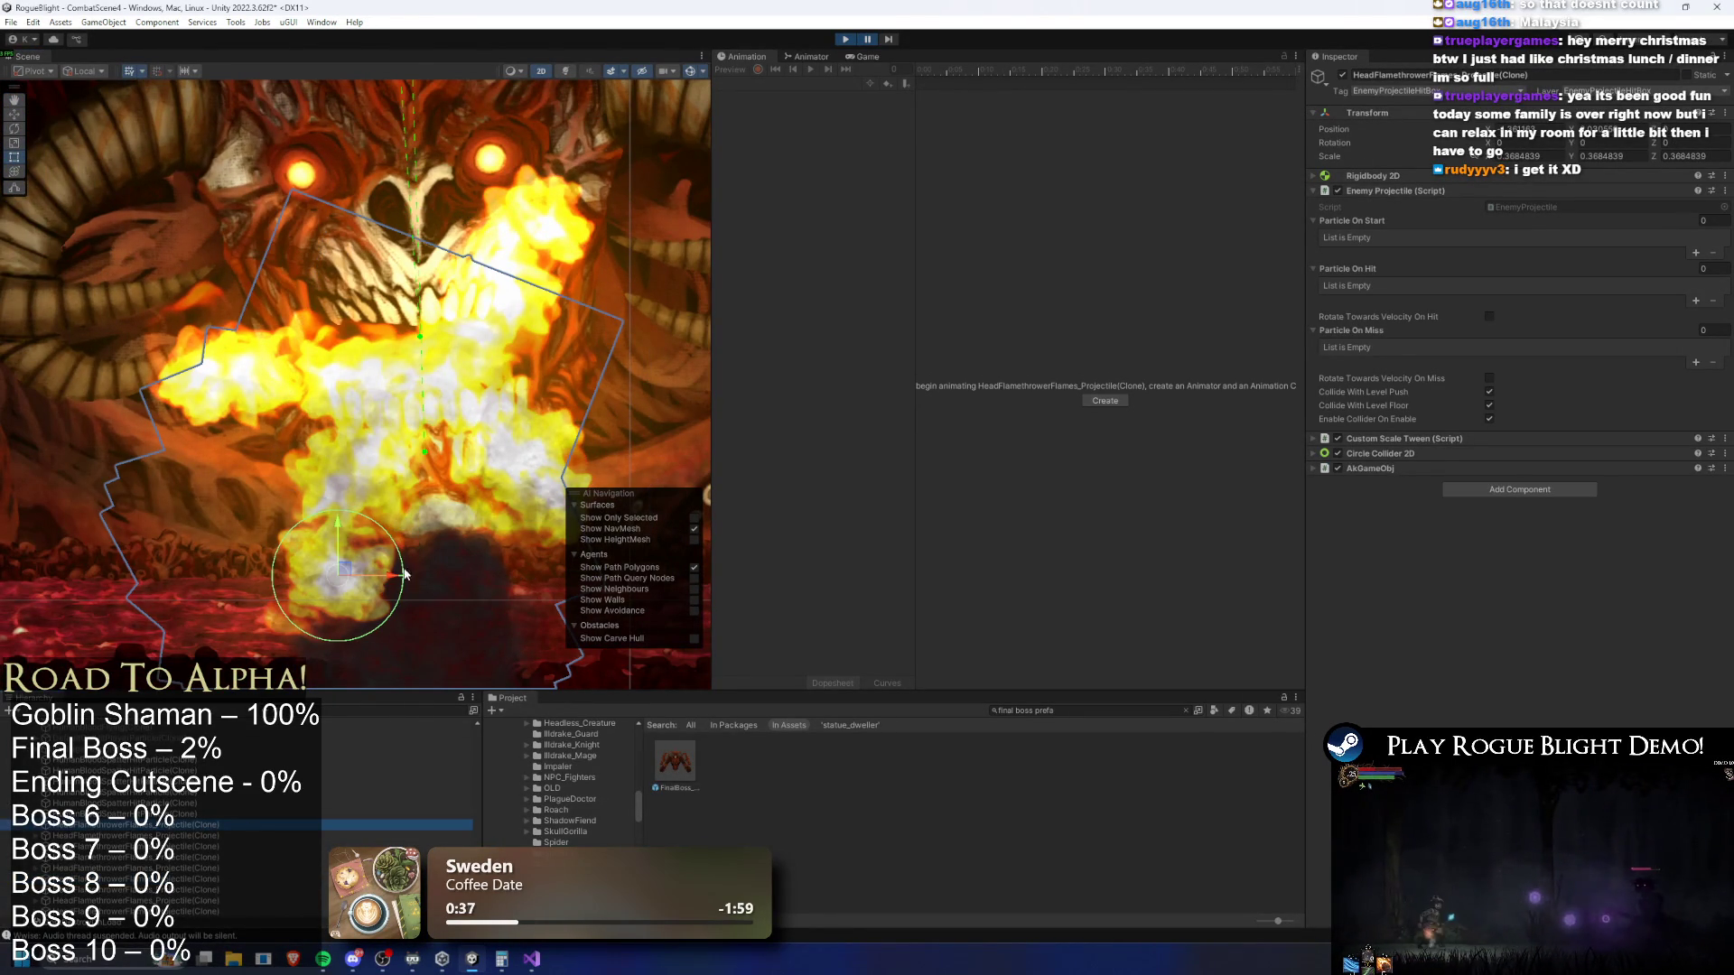
key(Down)
key(Down)
key(Down)
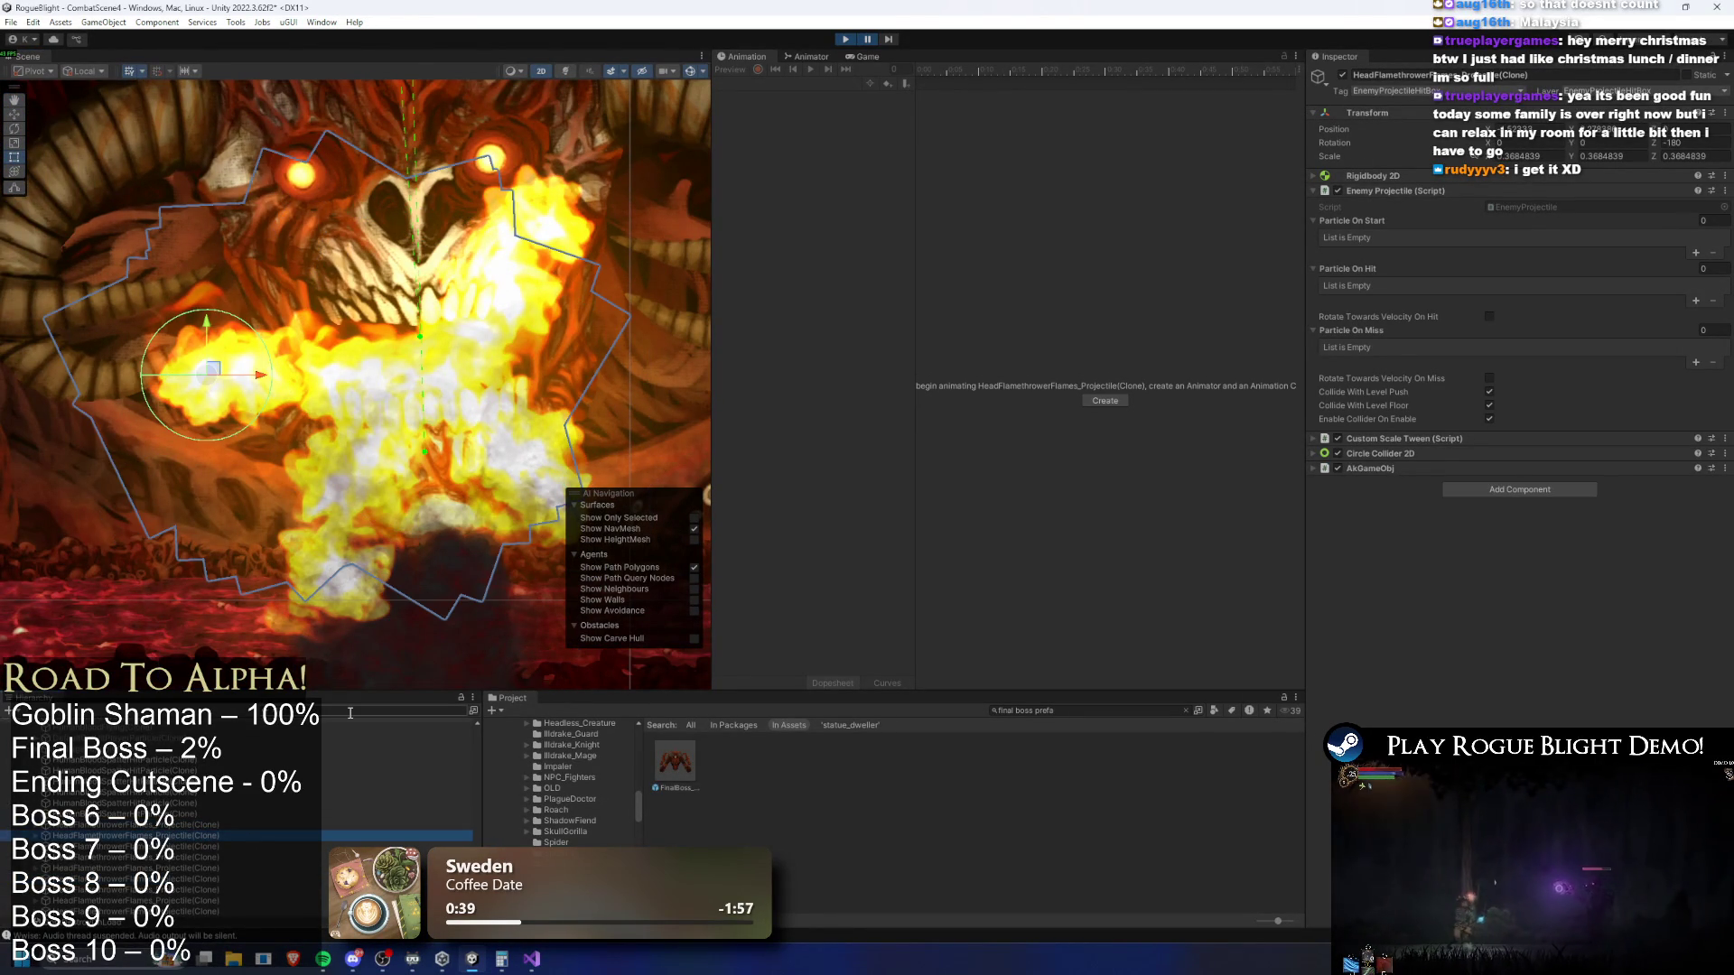
key(Down)
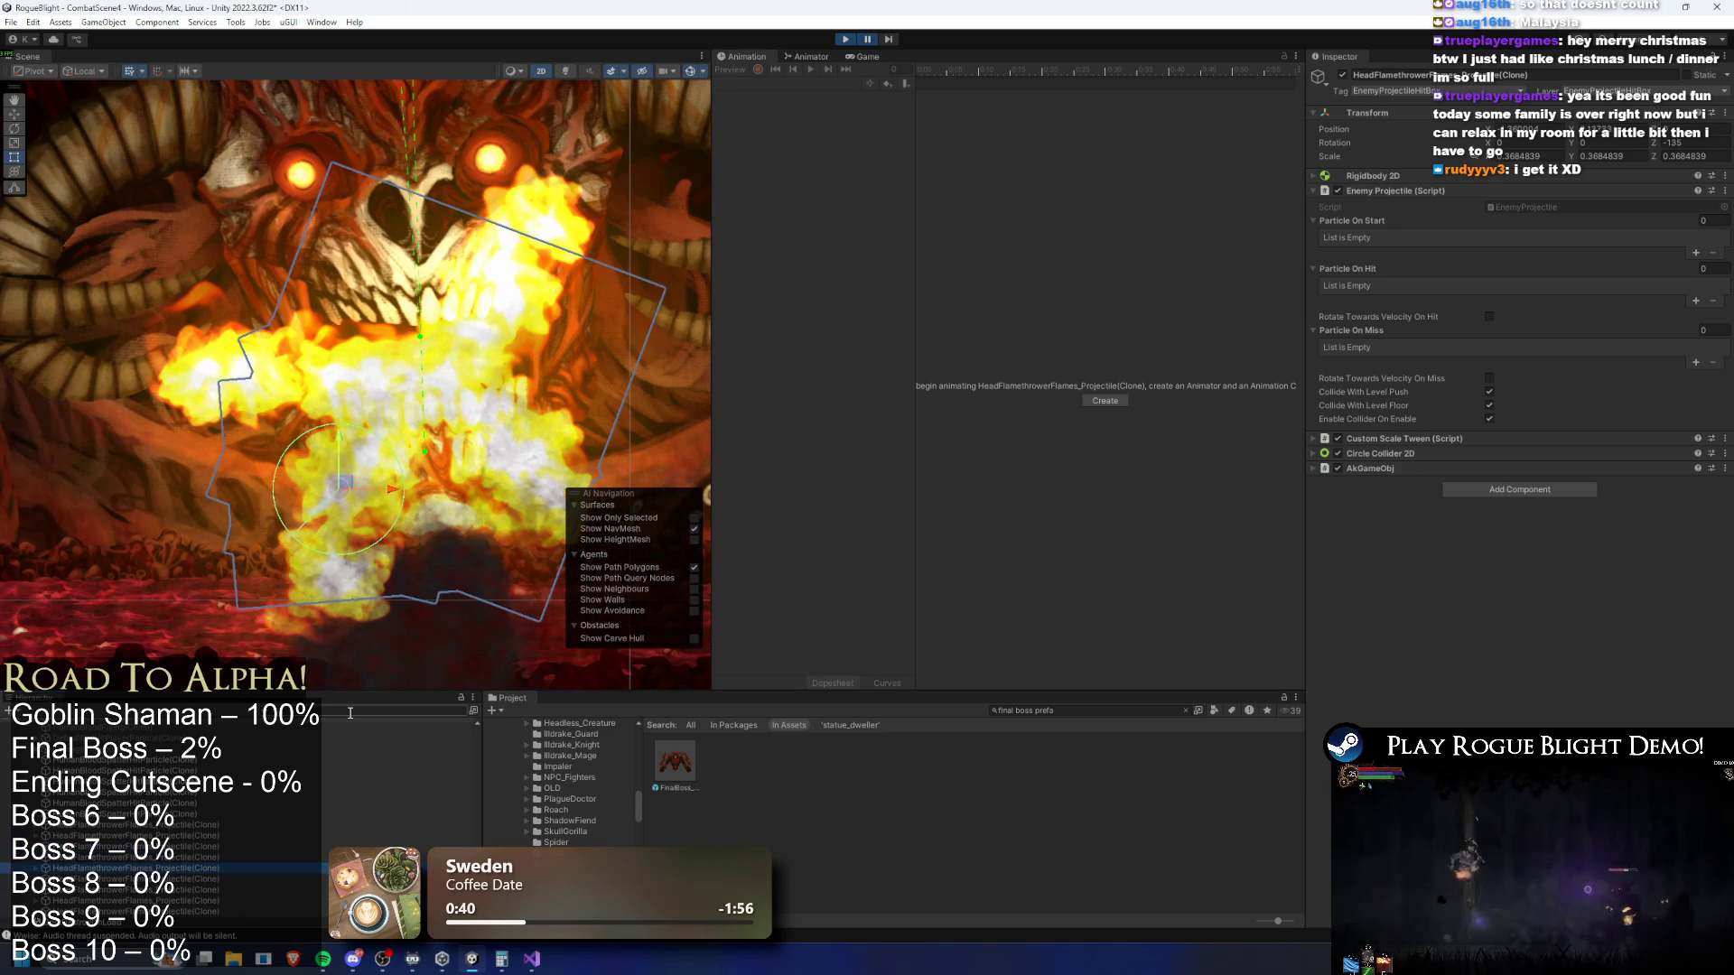
key(Down)
key(Down)
key(Down)
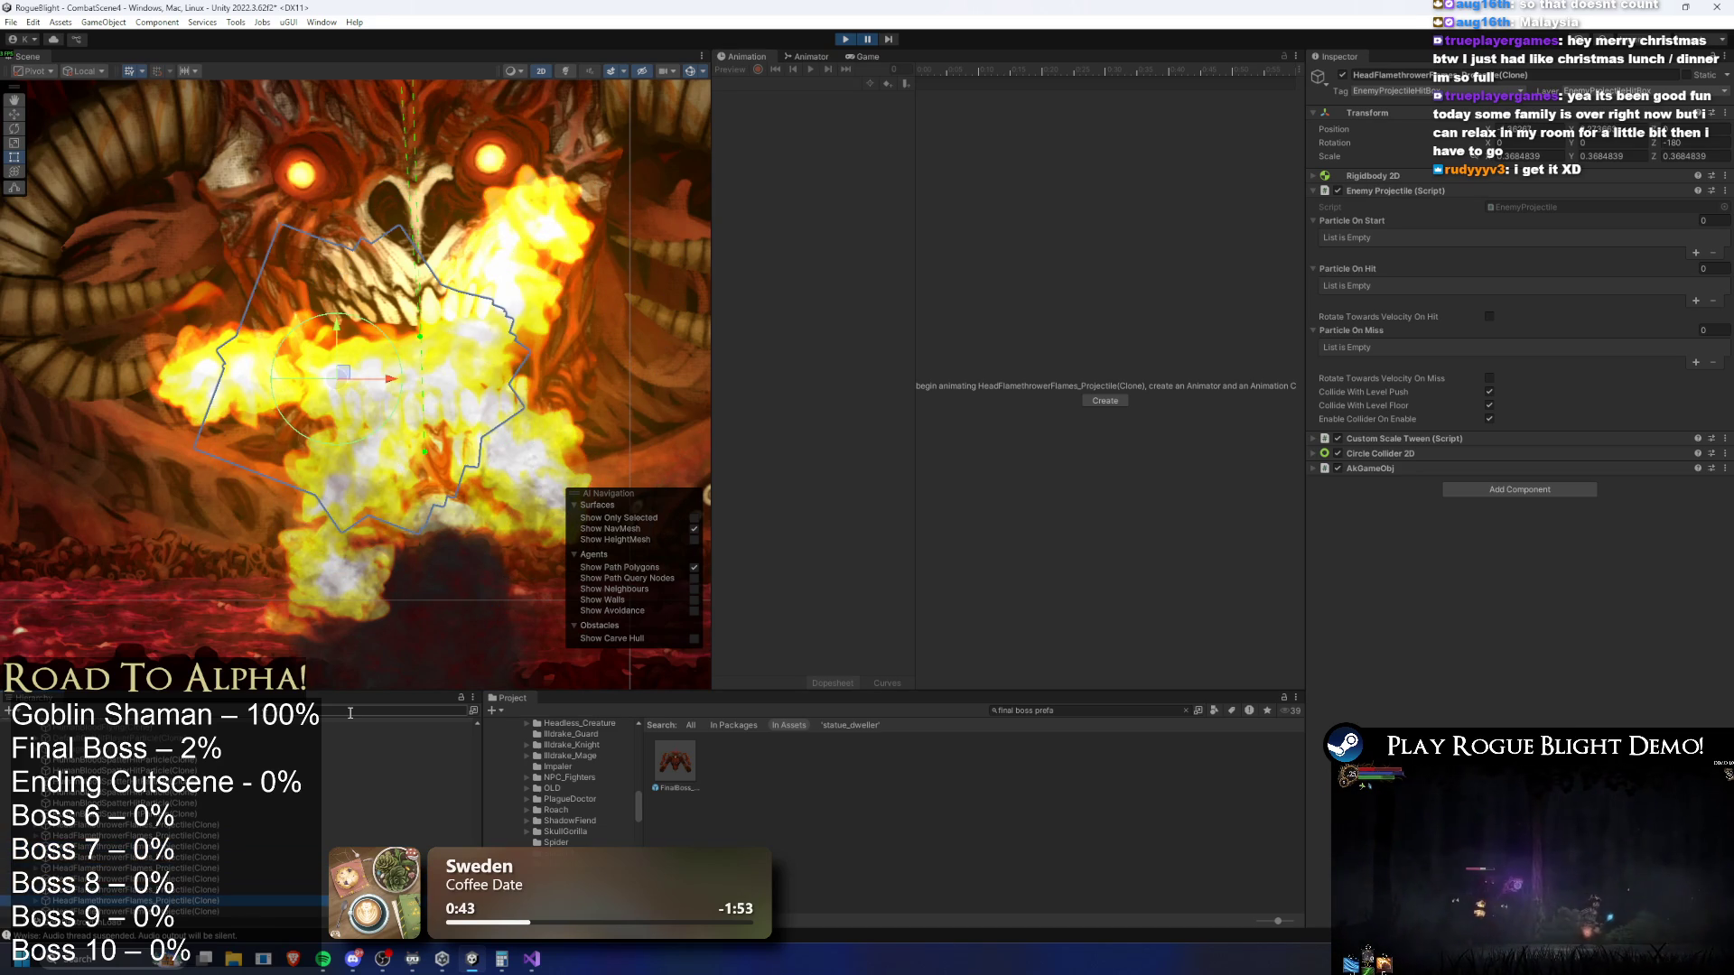
key(Down)
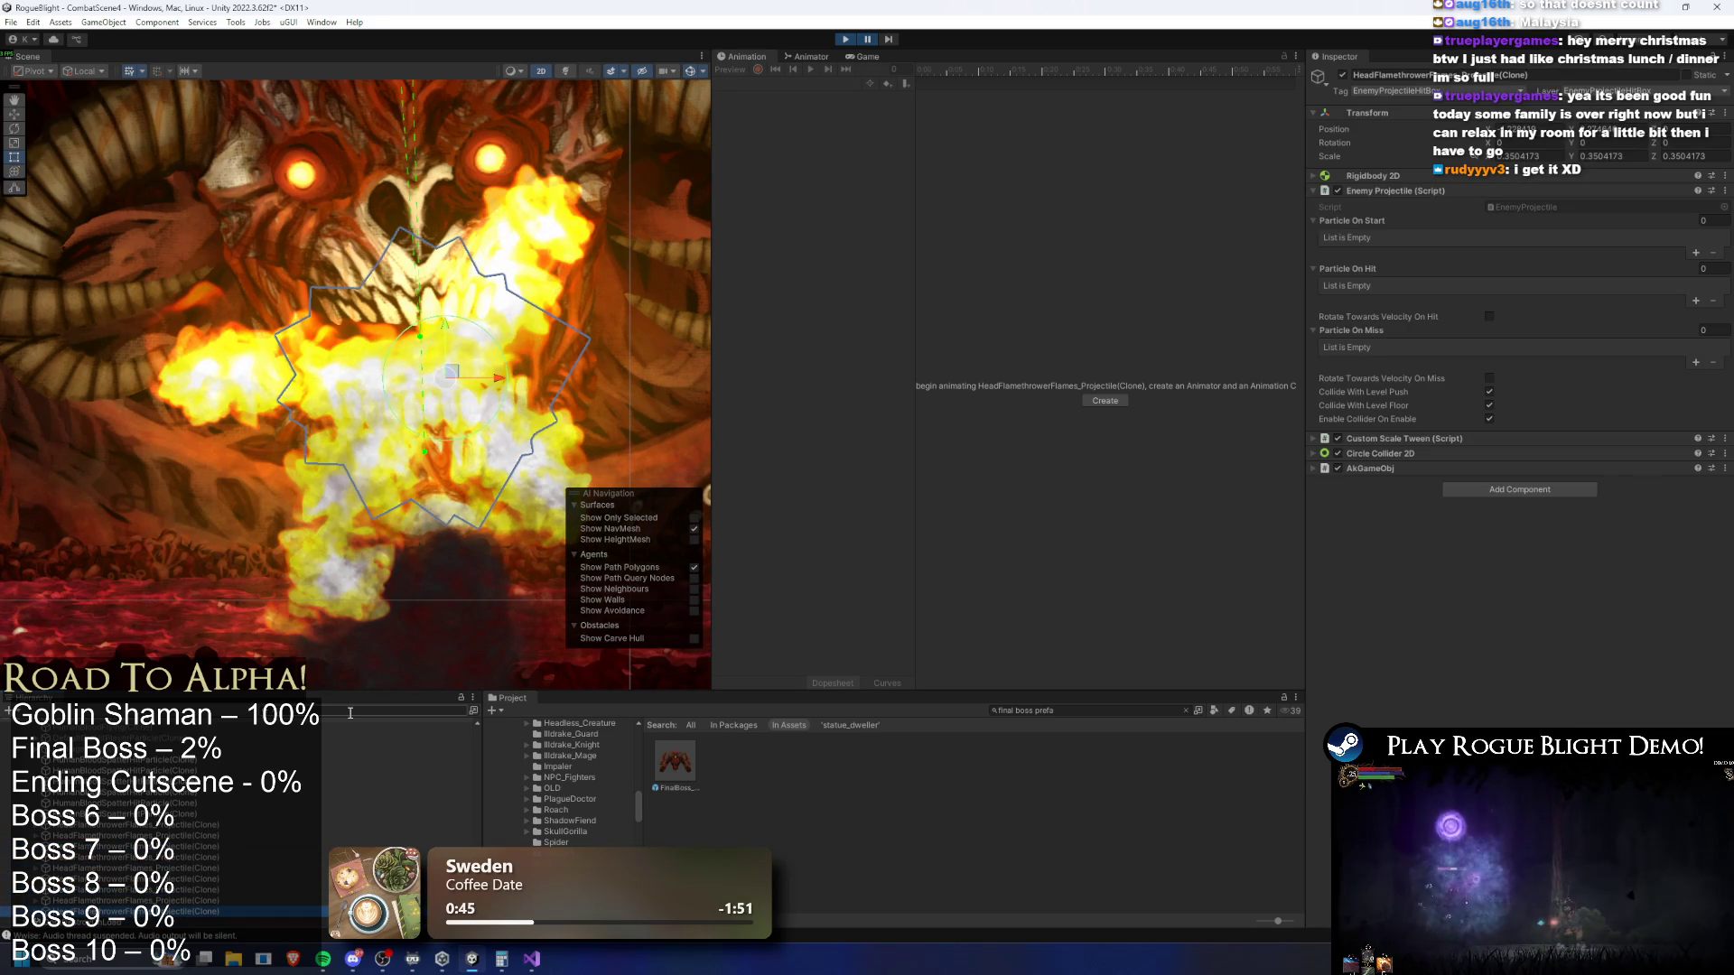
key(Up)
key(Down)
key(Down)
key(Down)
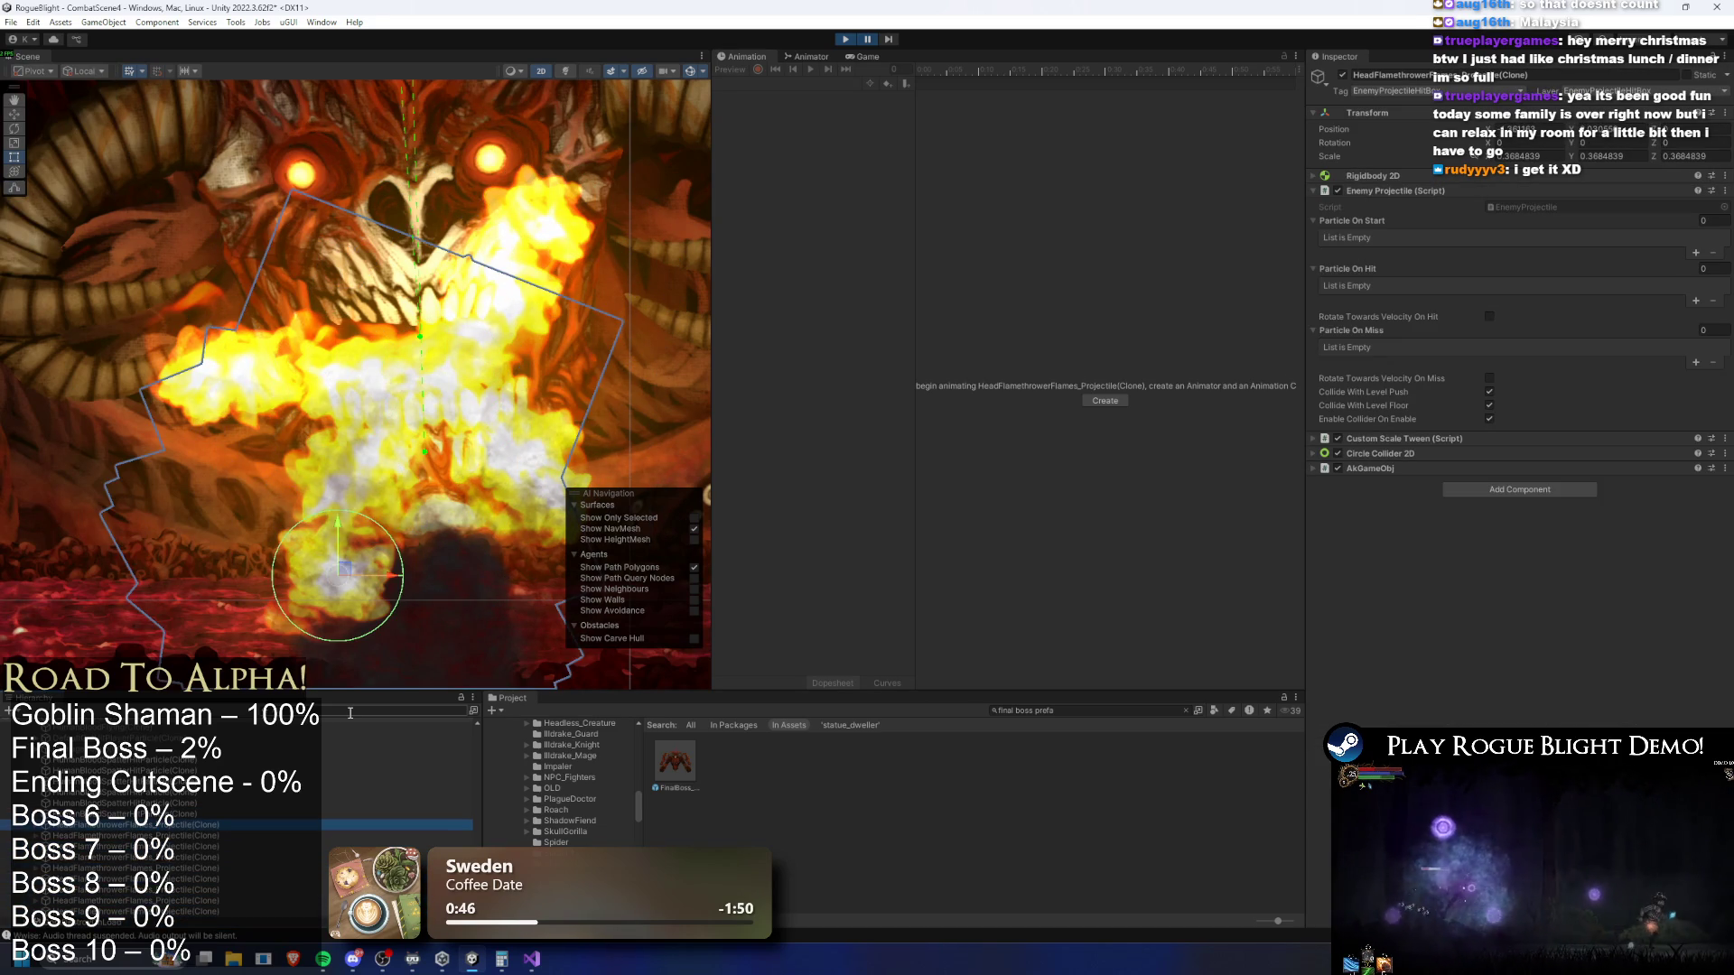
key(Down)
key(Down)
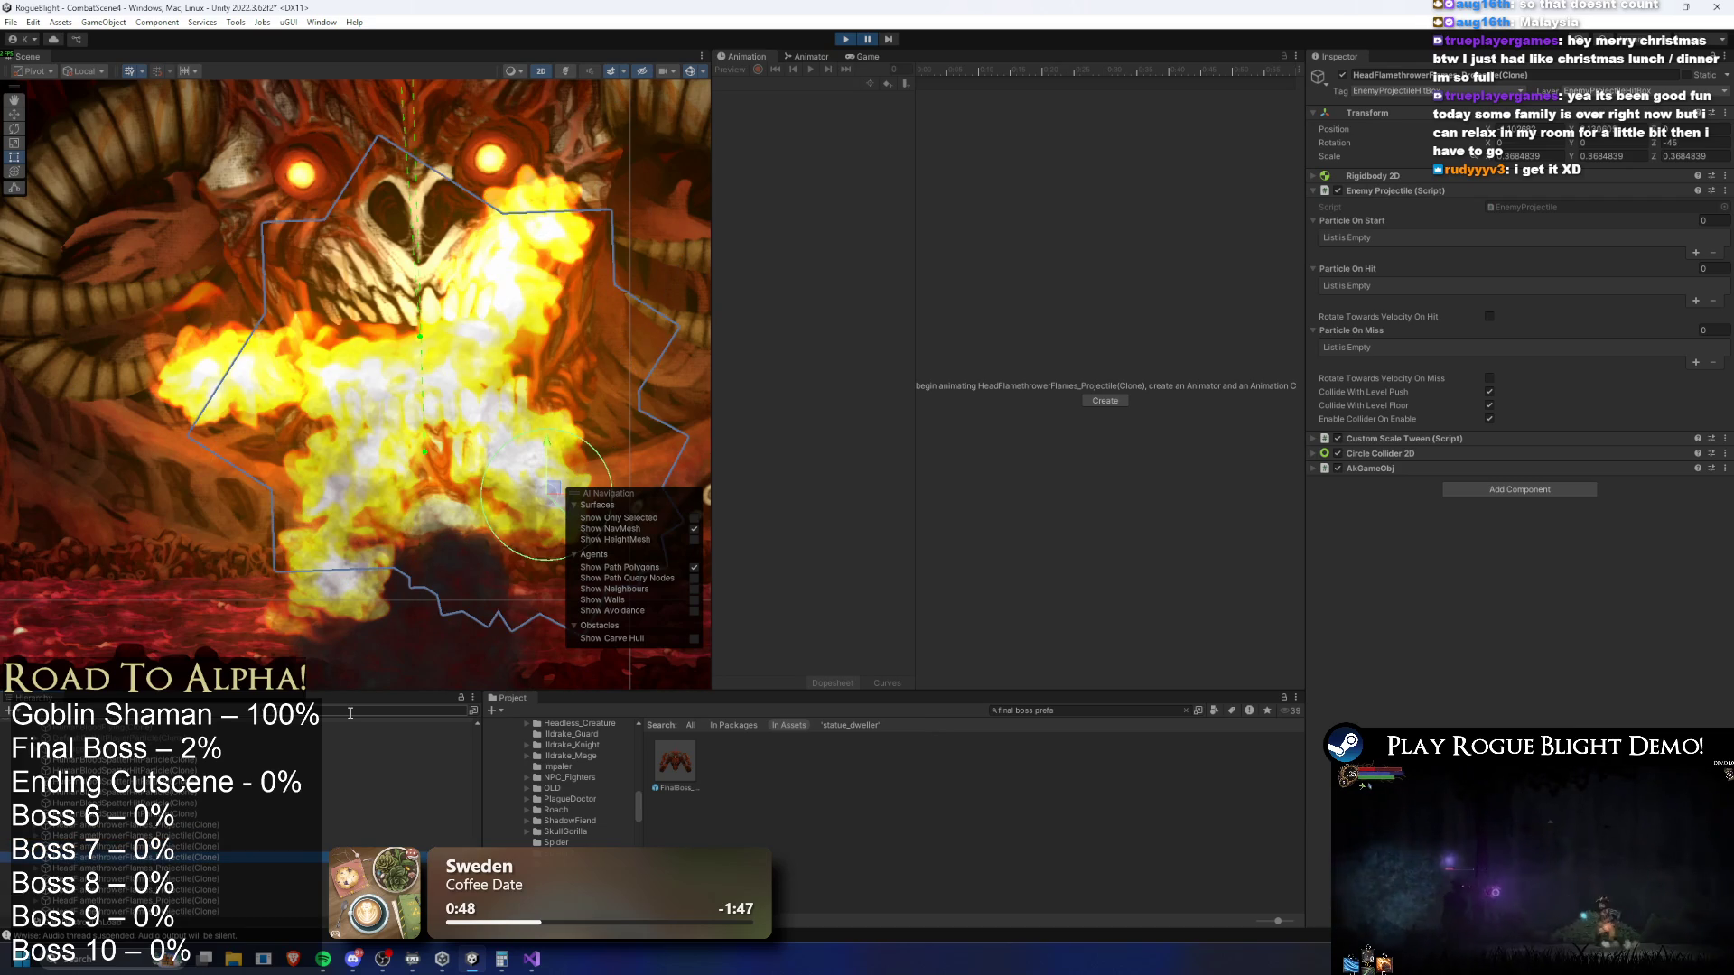
Compare the remaining clones' angles, such as 45 and -180 degrees, then select the FinalBoss prefab
key(Down)
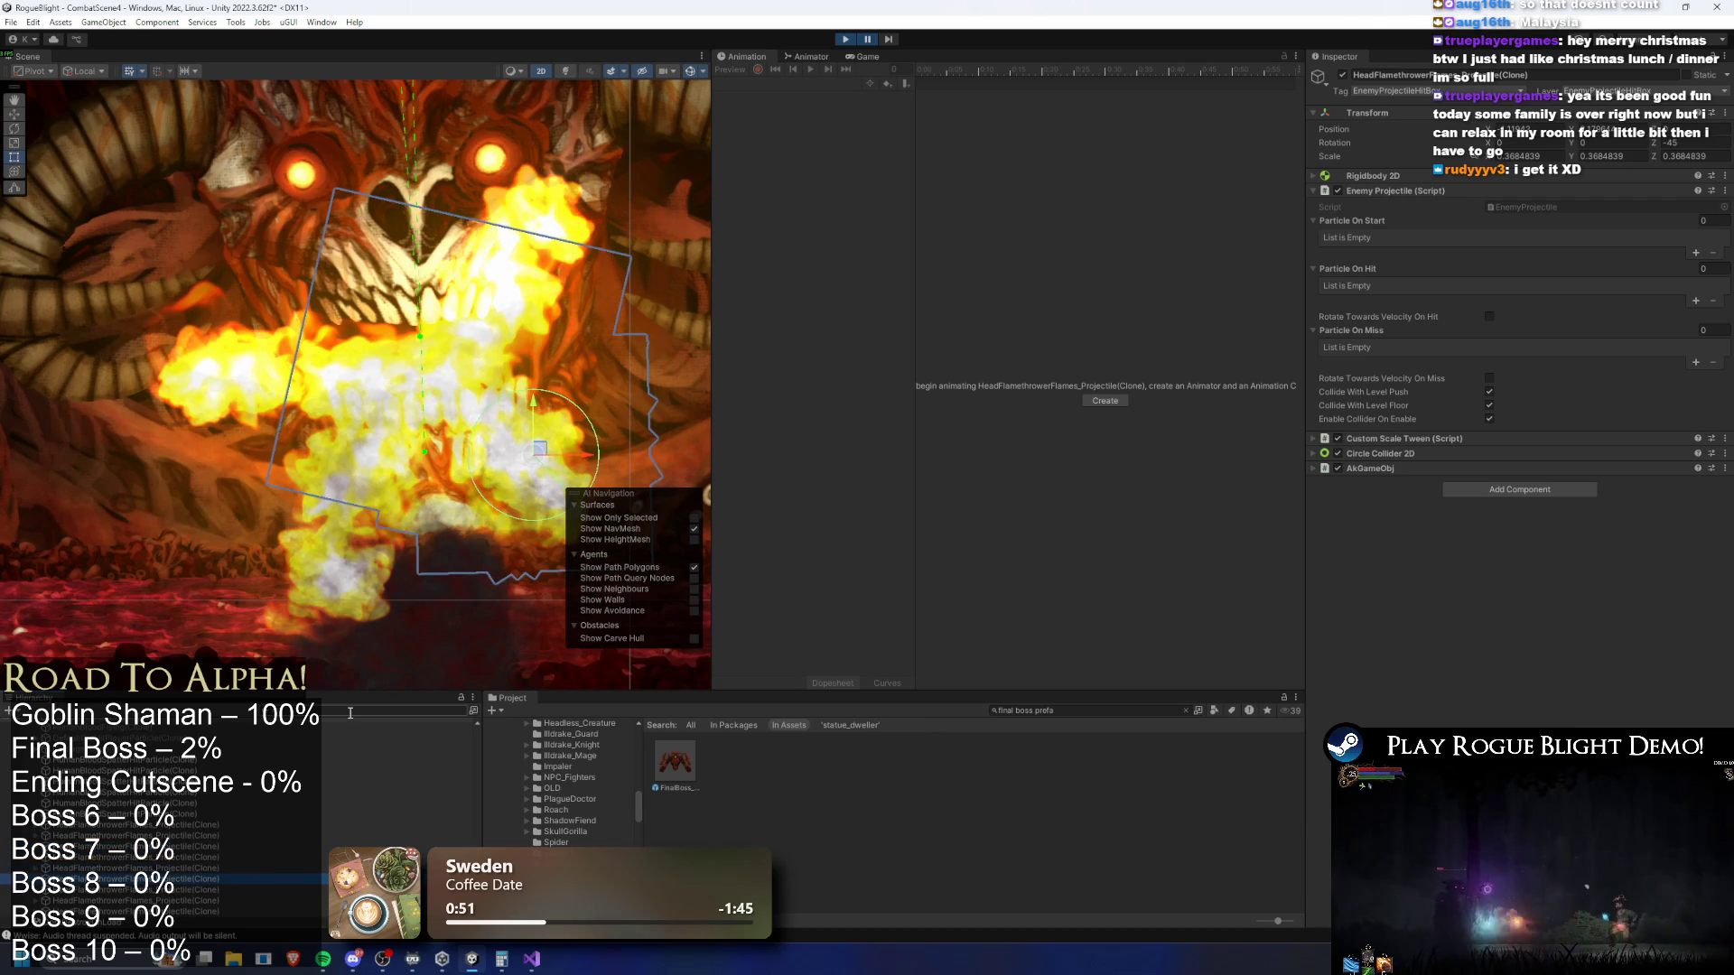
key(Up)
key(Up)
key(Up)
key(Up)
key(Up)
key(Down)
key(Down)
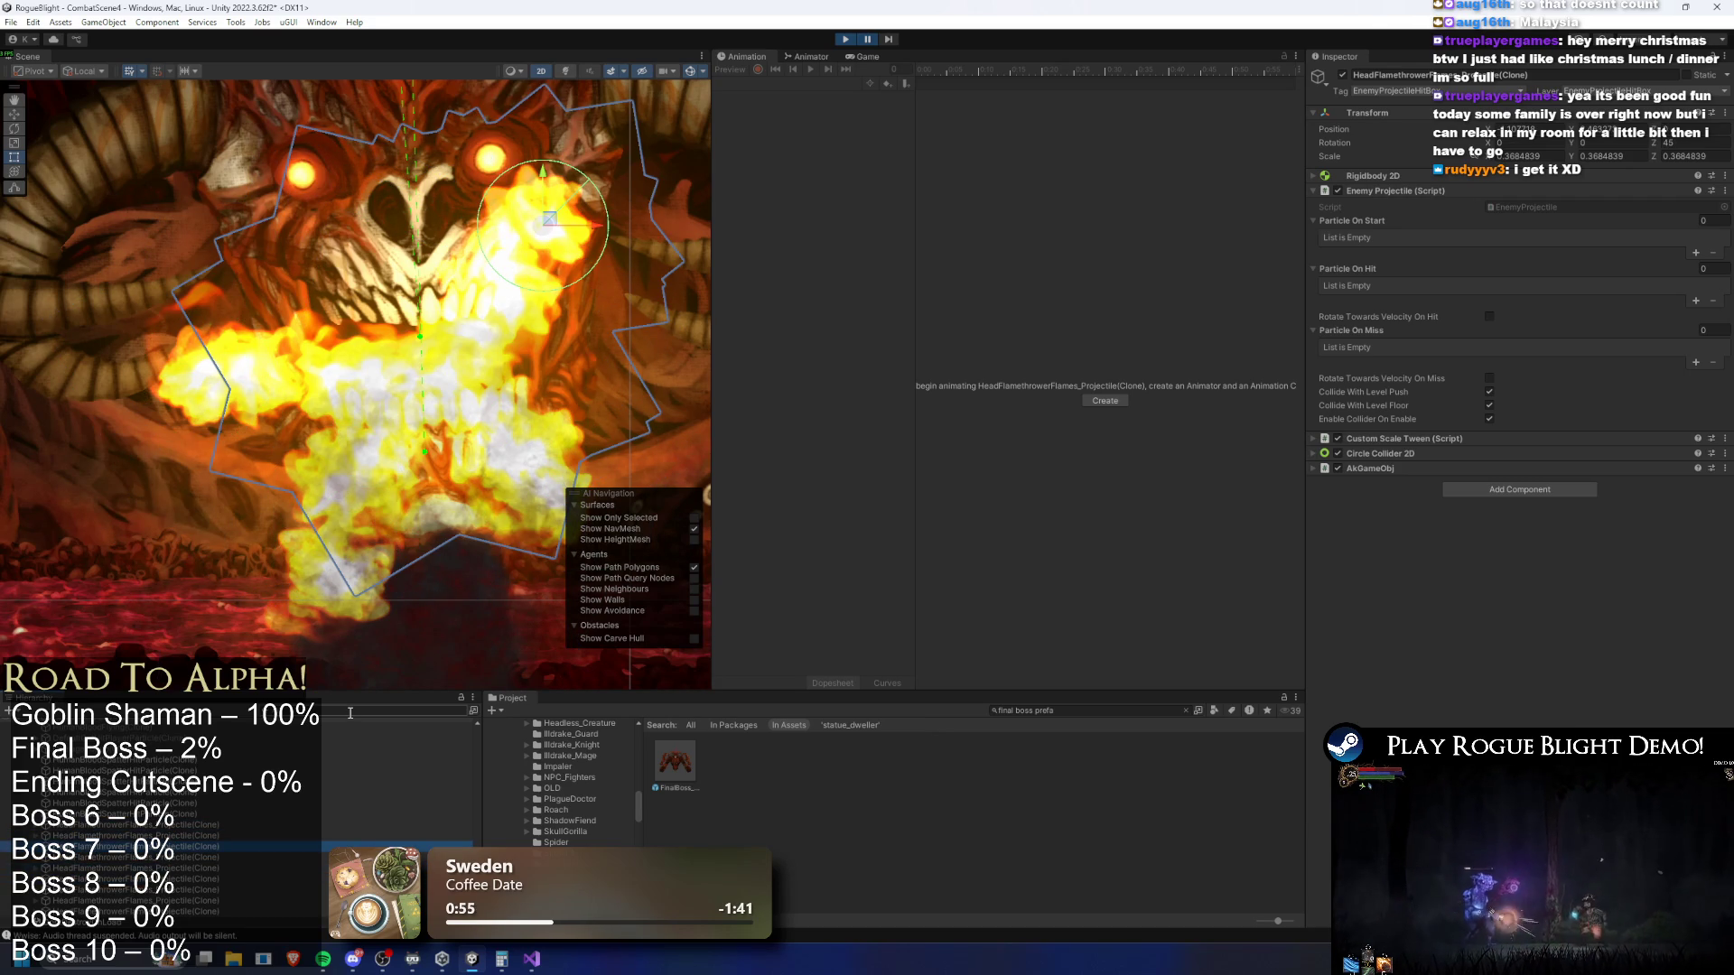
key(Down)
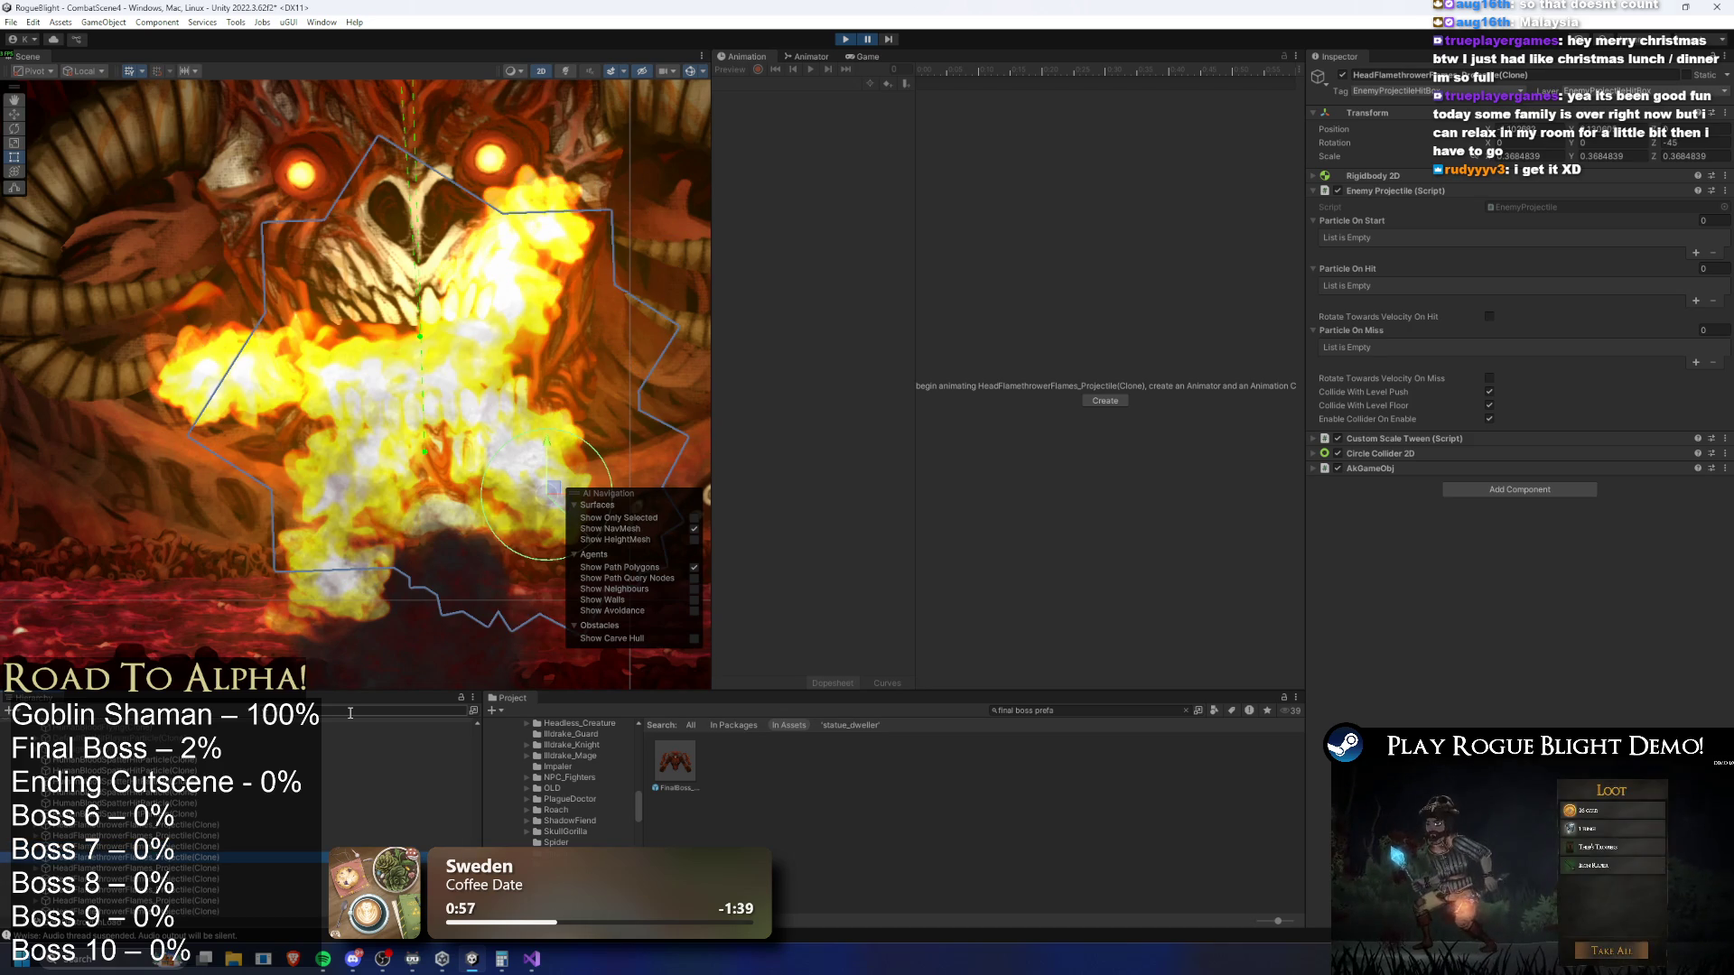
key(Down)
key(Down)
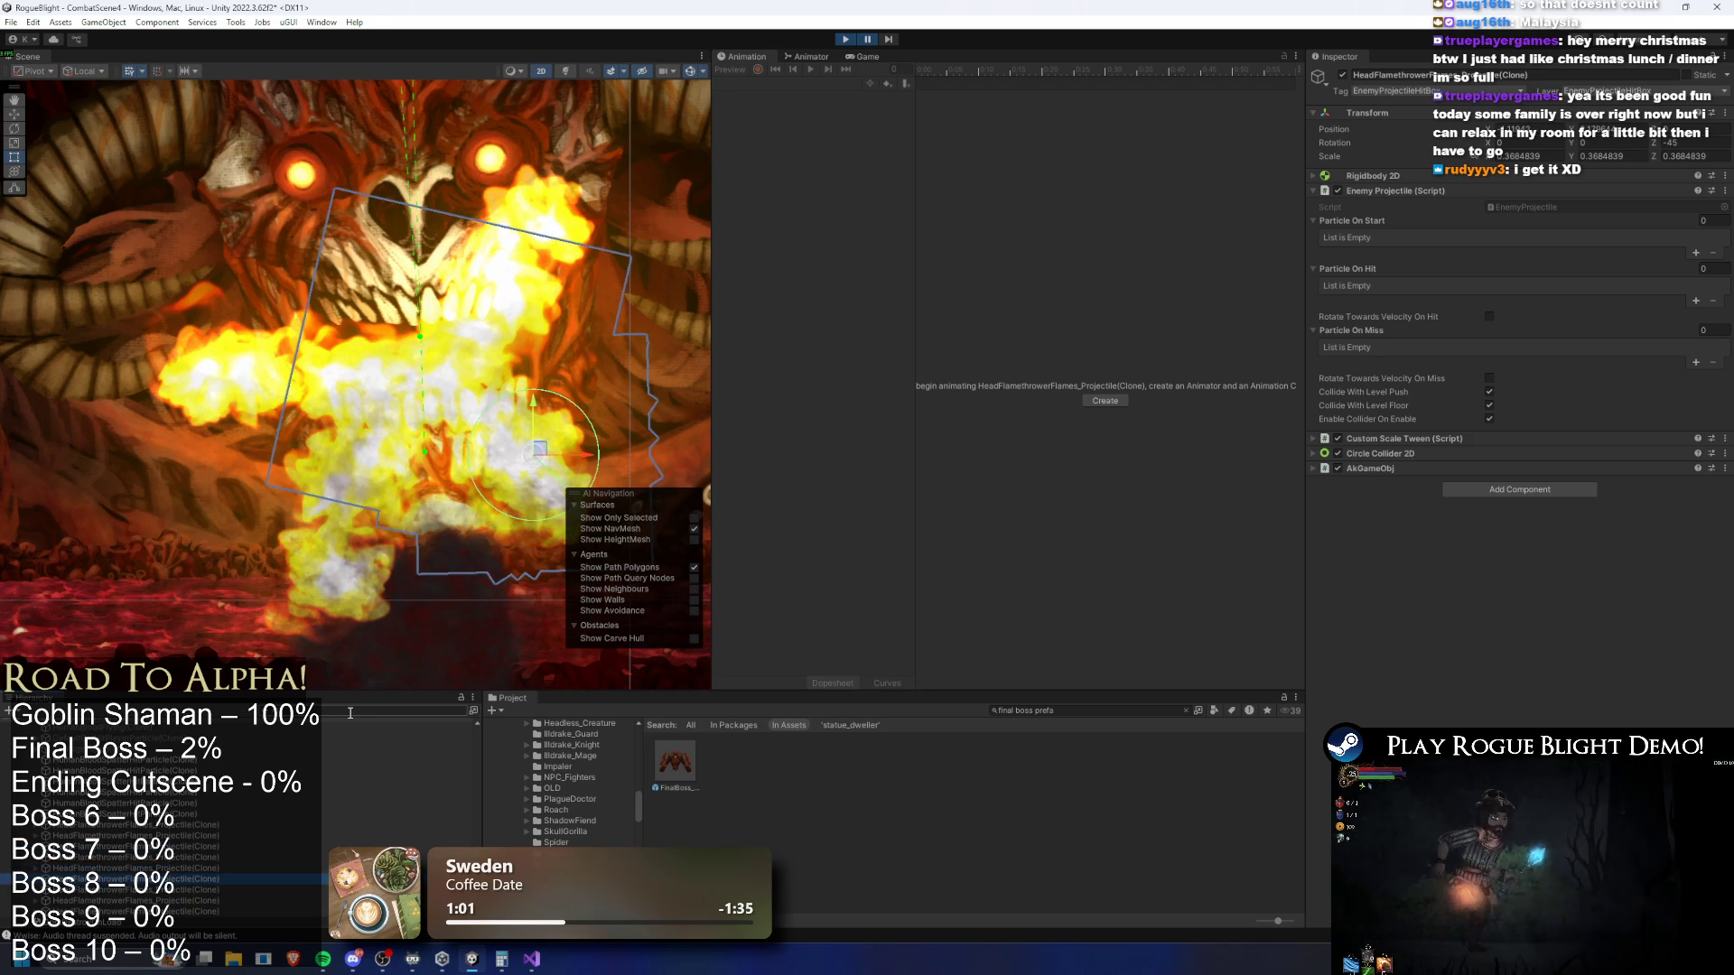
key(Down)
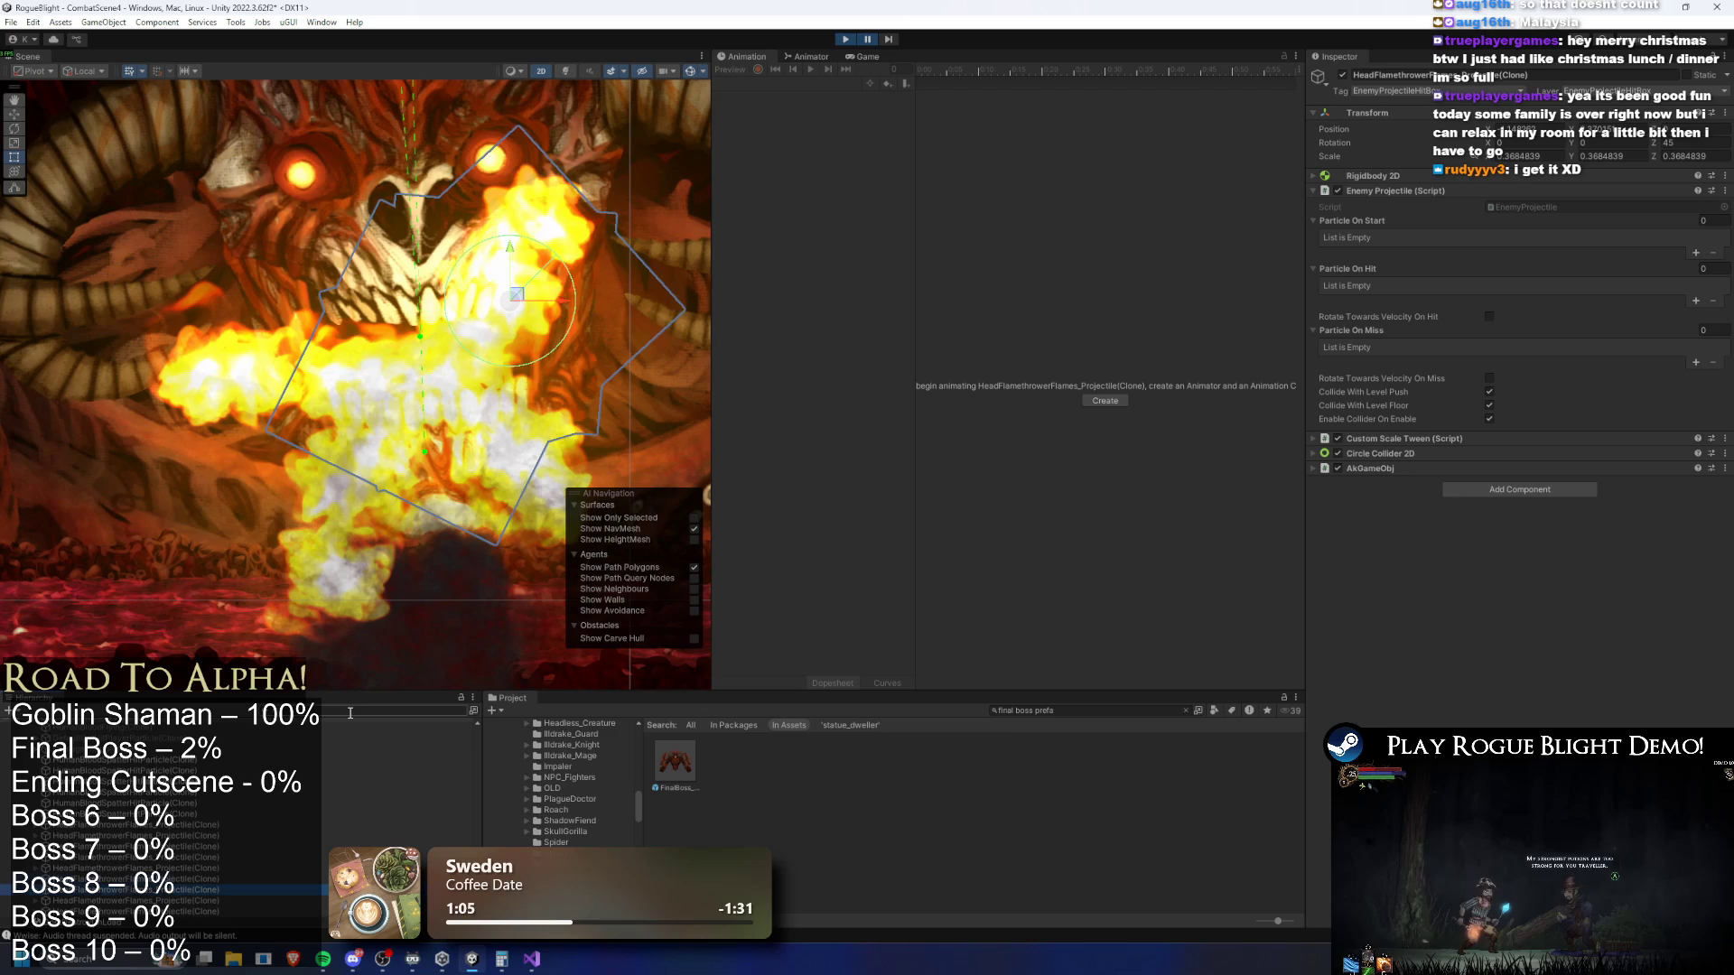
key(Up)
key(Up)
key(Up)
key(Down)
key(Down)
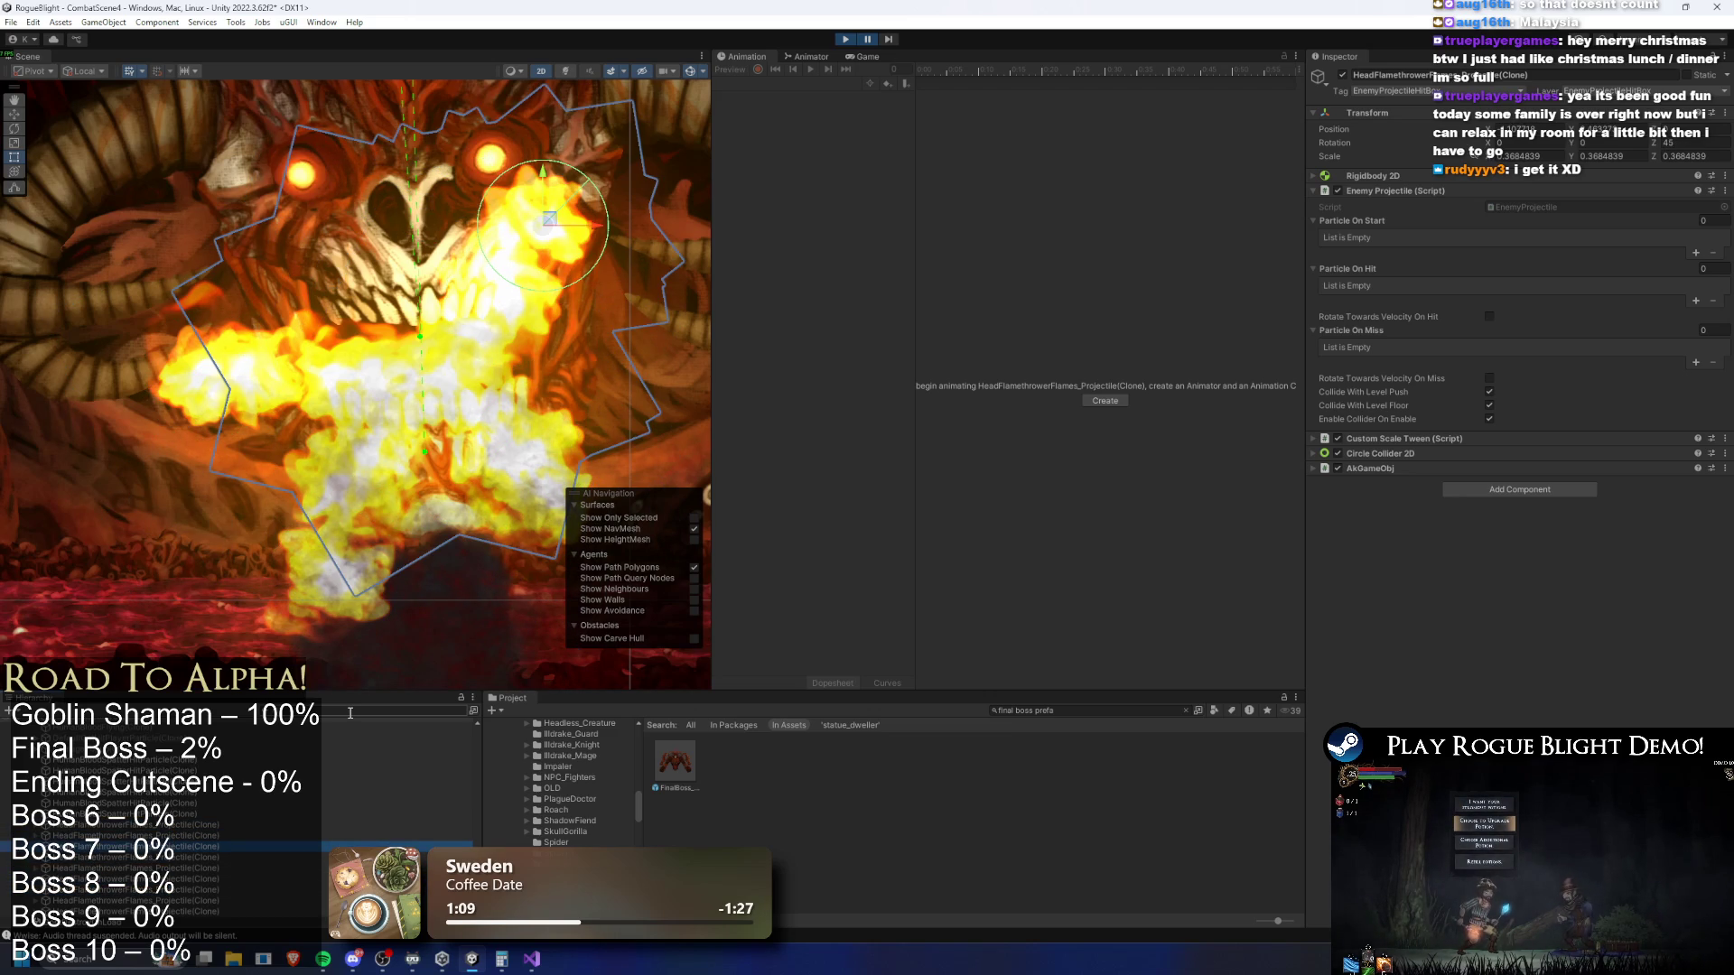
key(Up)
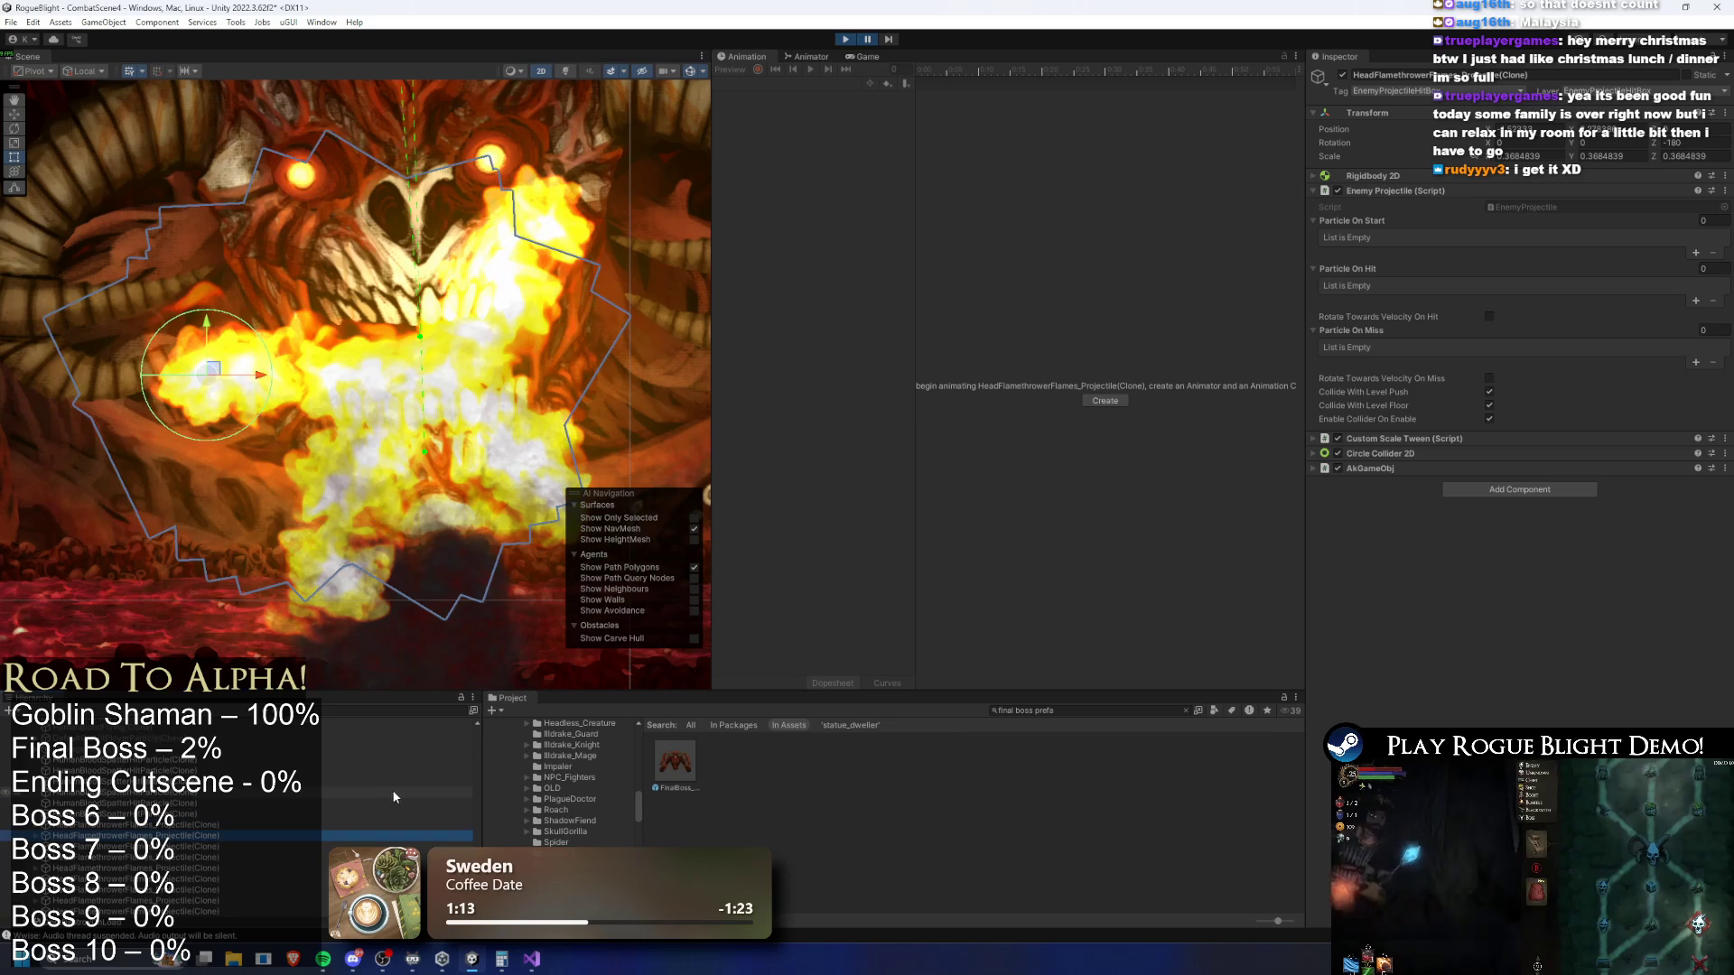
click(672, 751)
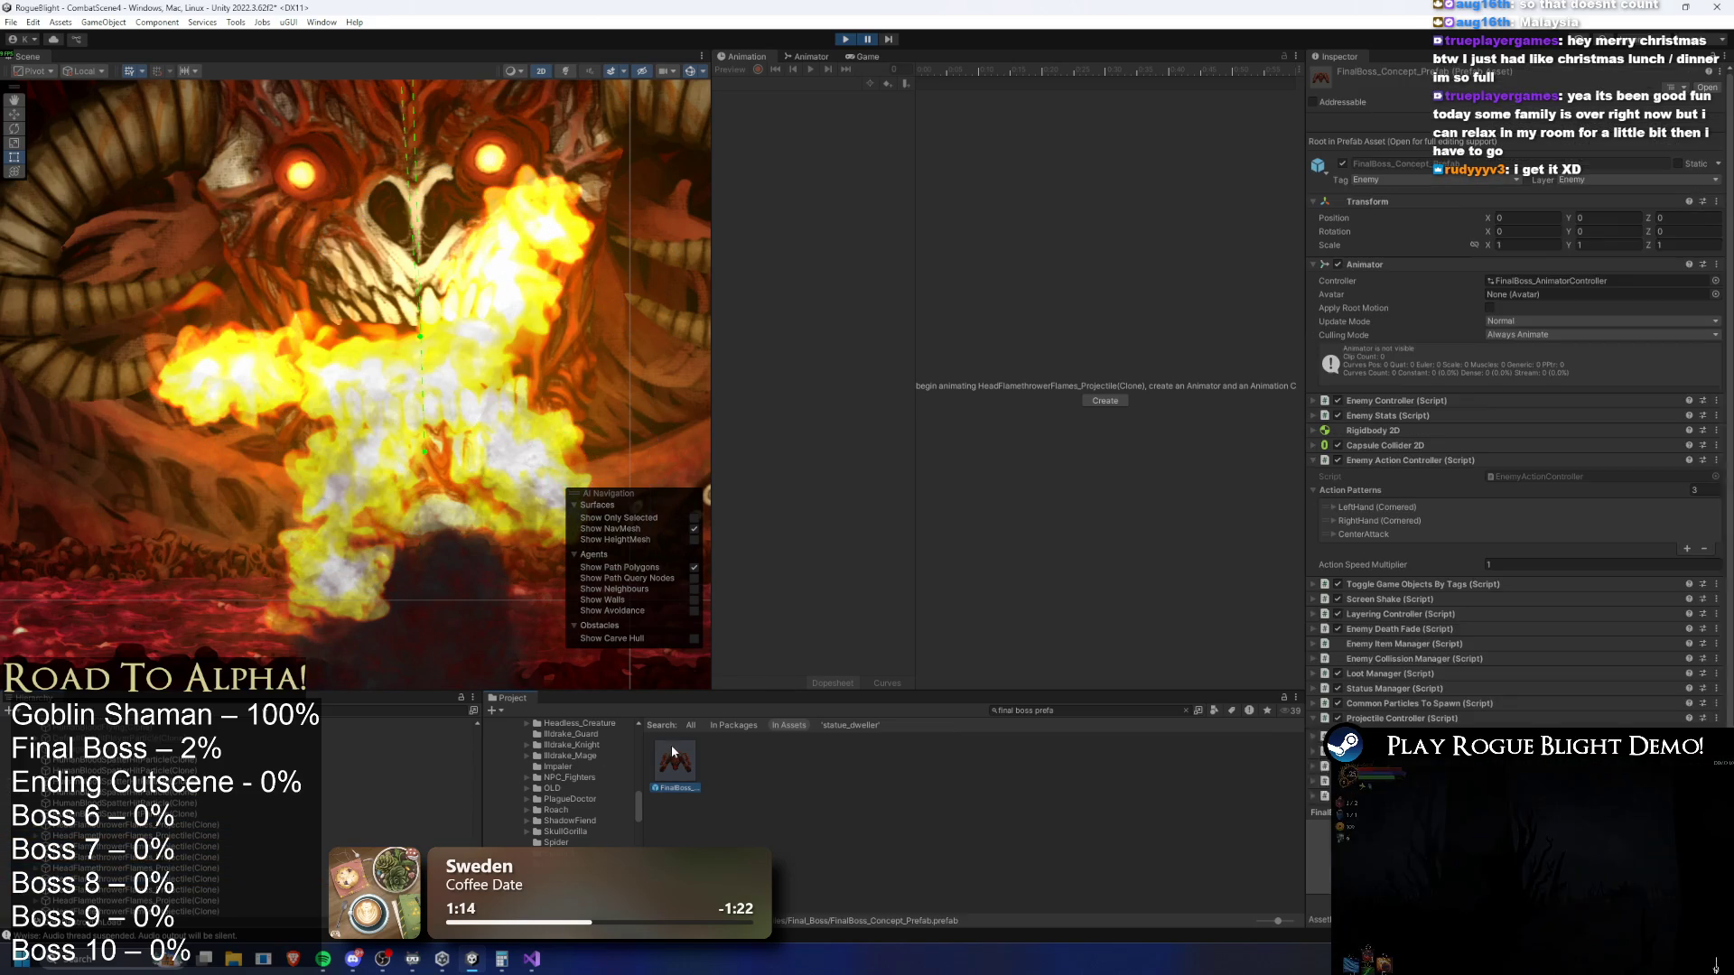
Switch between a flame projectile clone and the FinalBoss prefab, collapsing the Fire Breath Flame (TL) entry
click(242, 846)
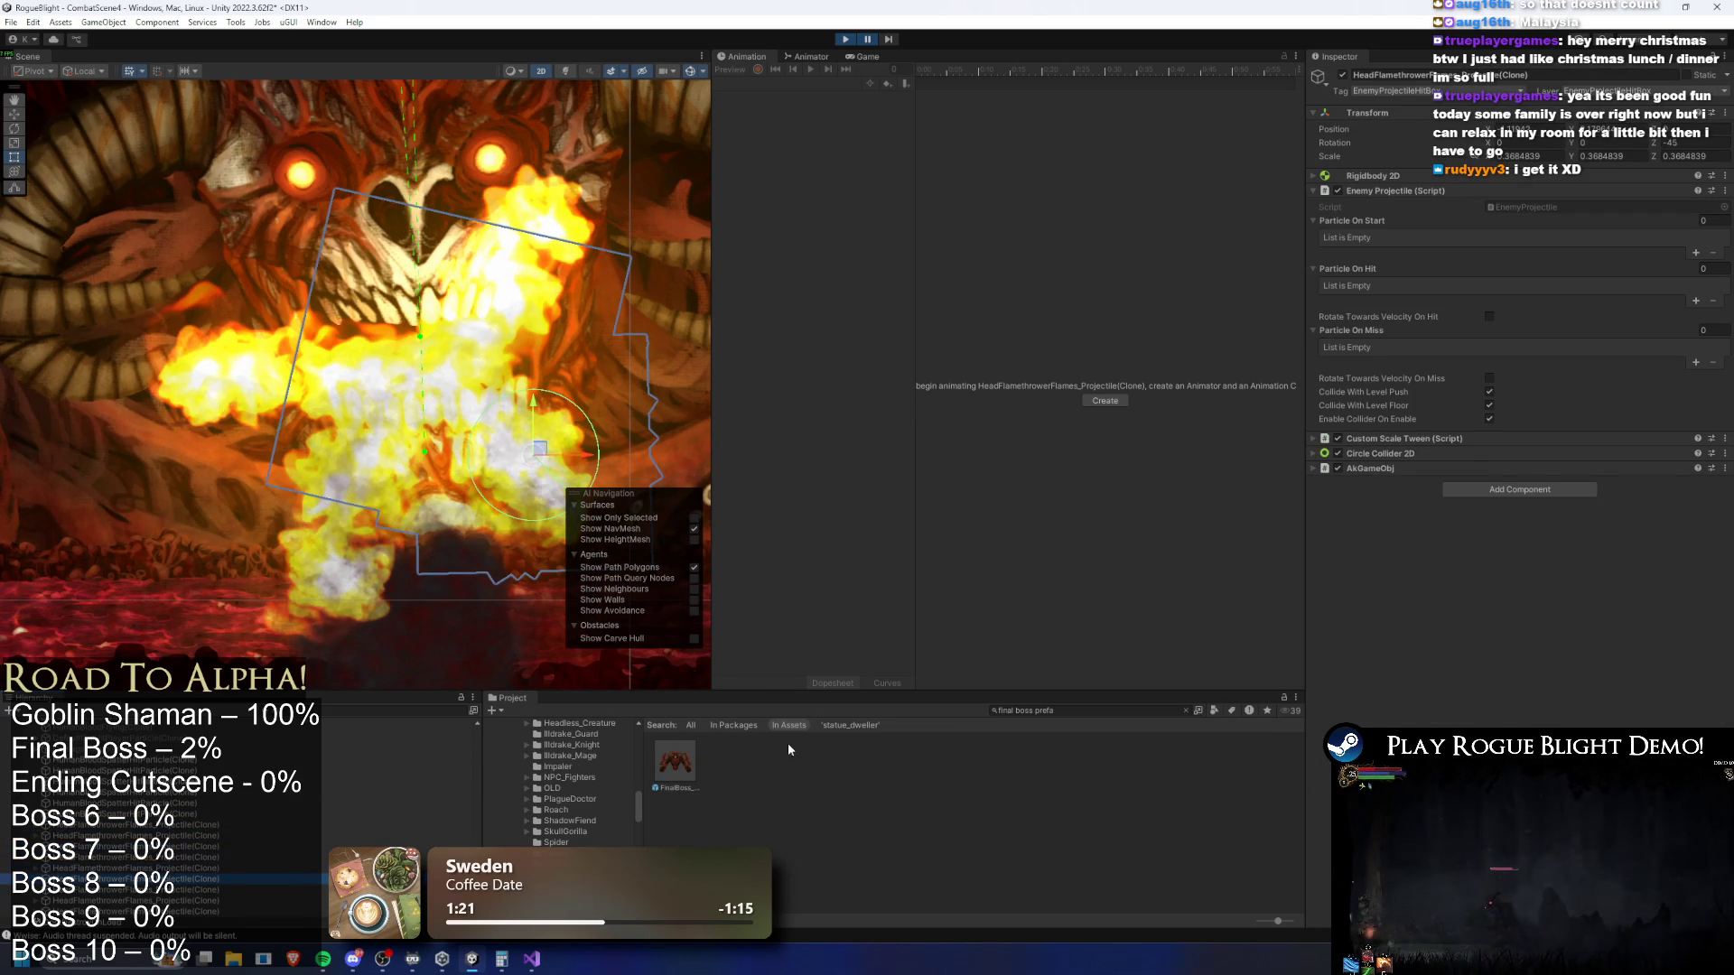
click(688, 760)
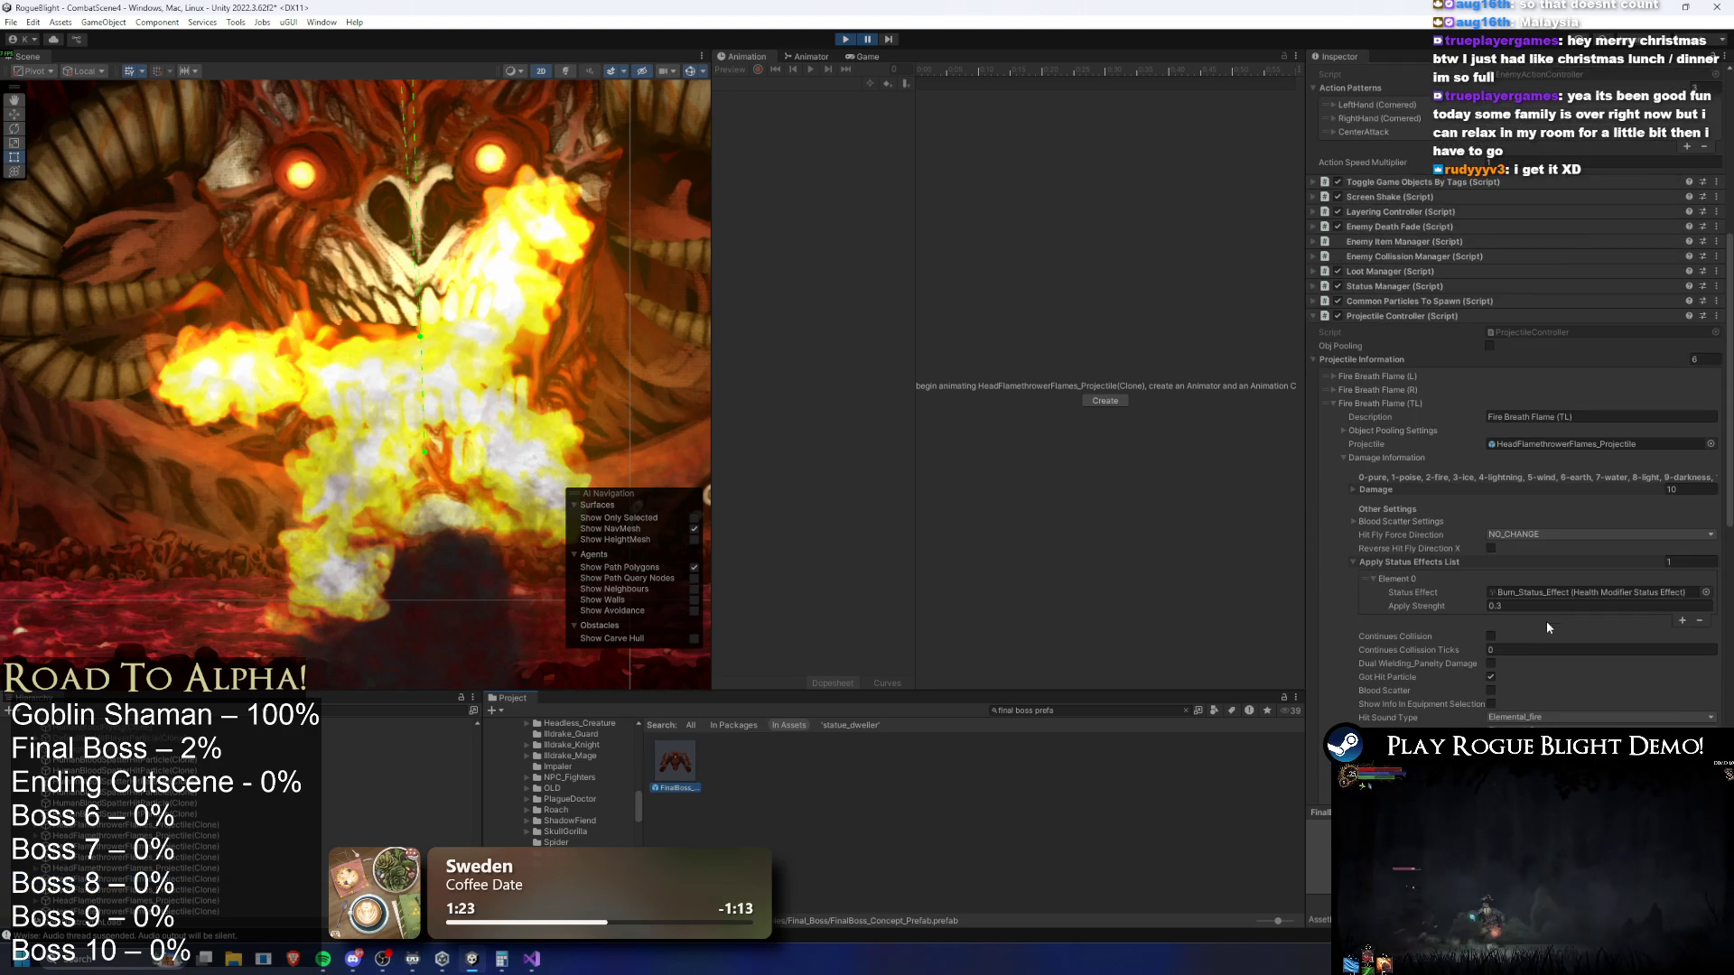
click(1428, 403)
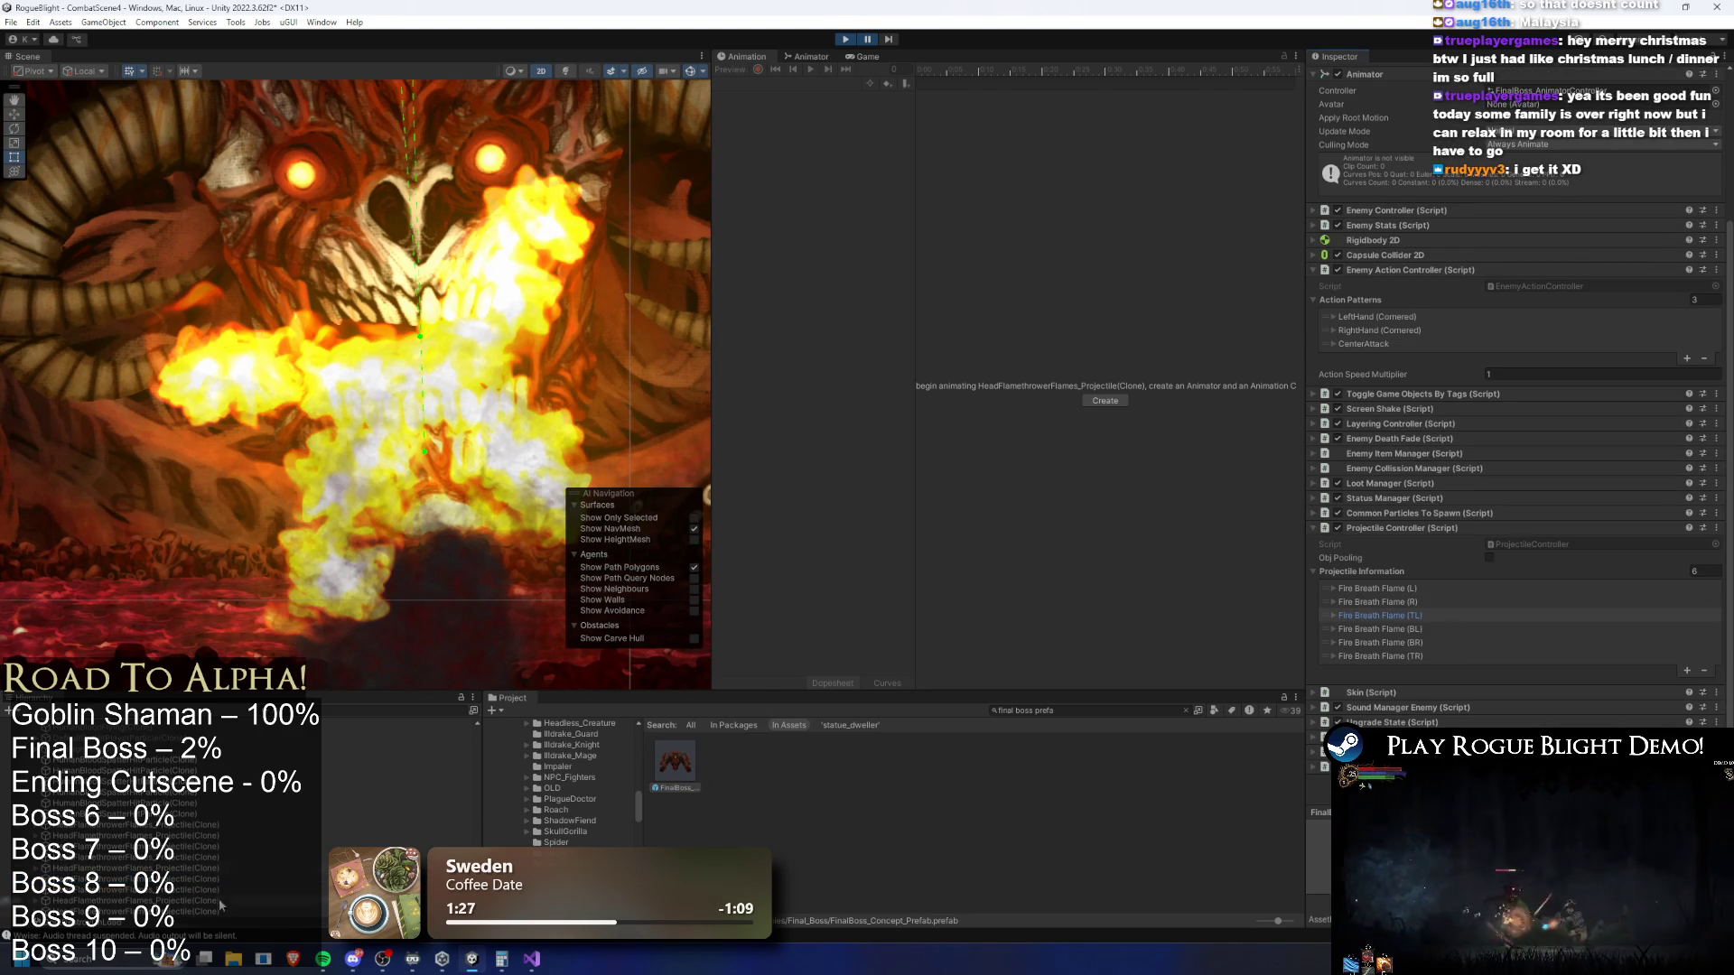
click(266, 834)
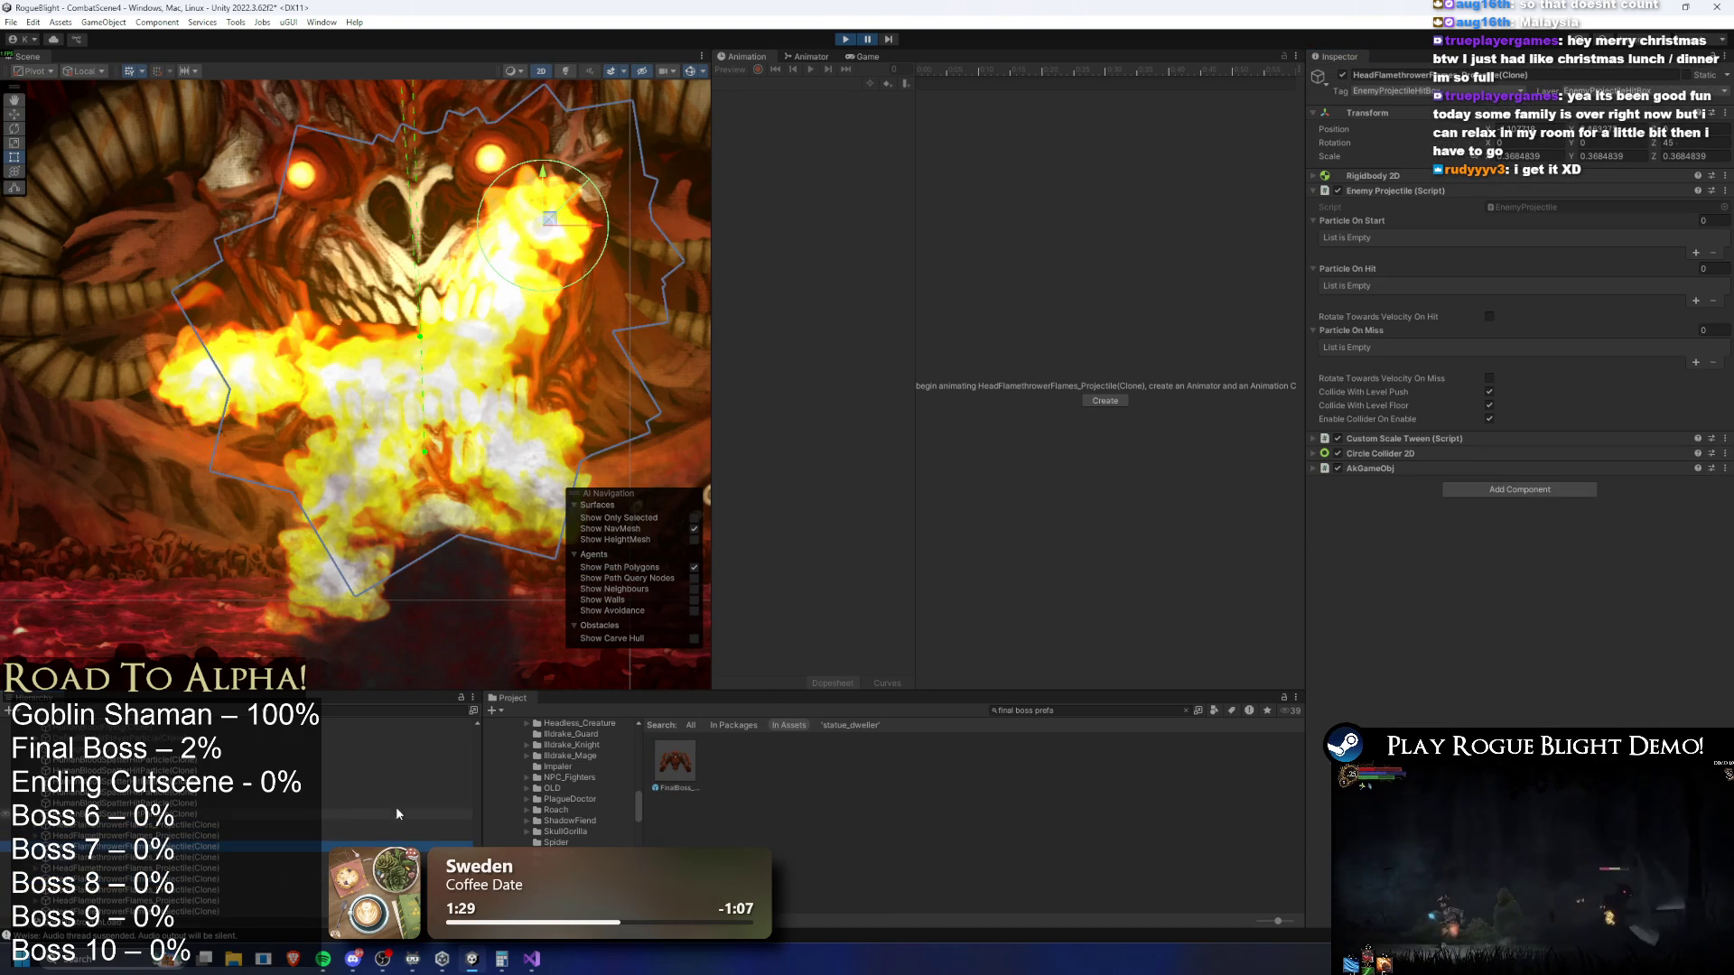
click(675, 763)
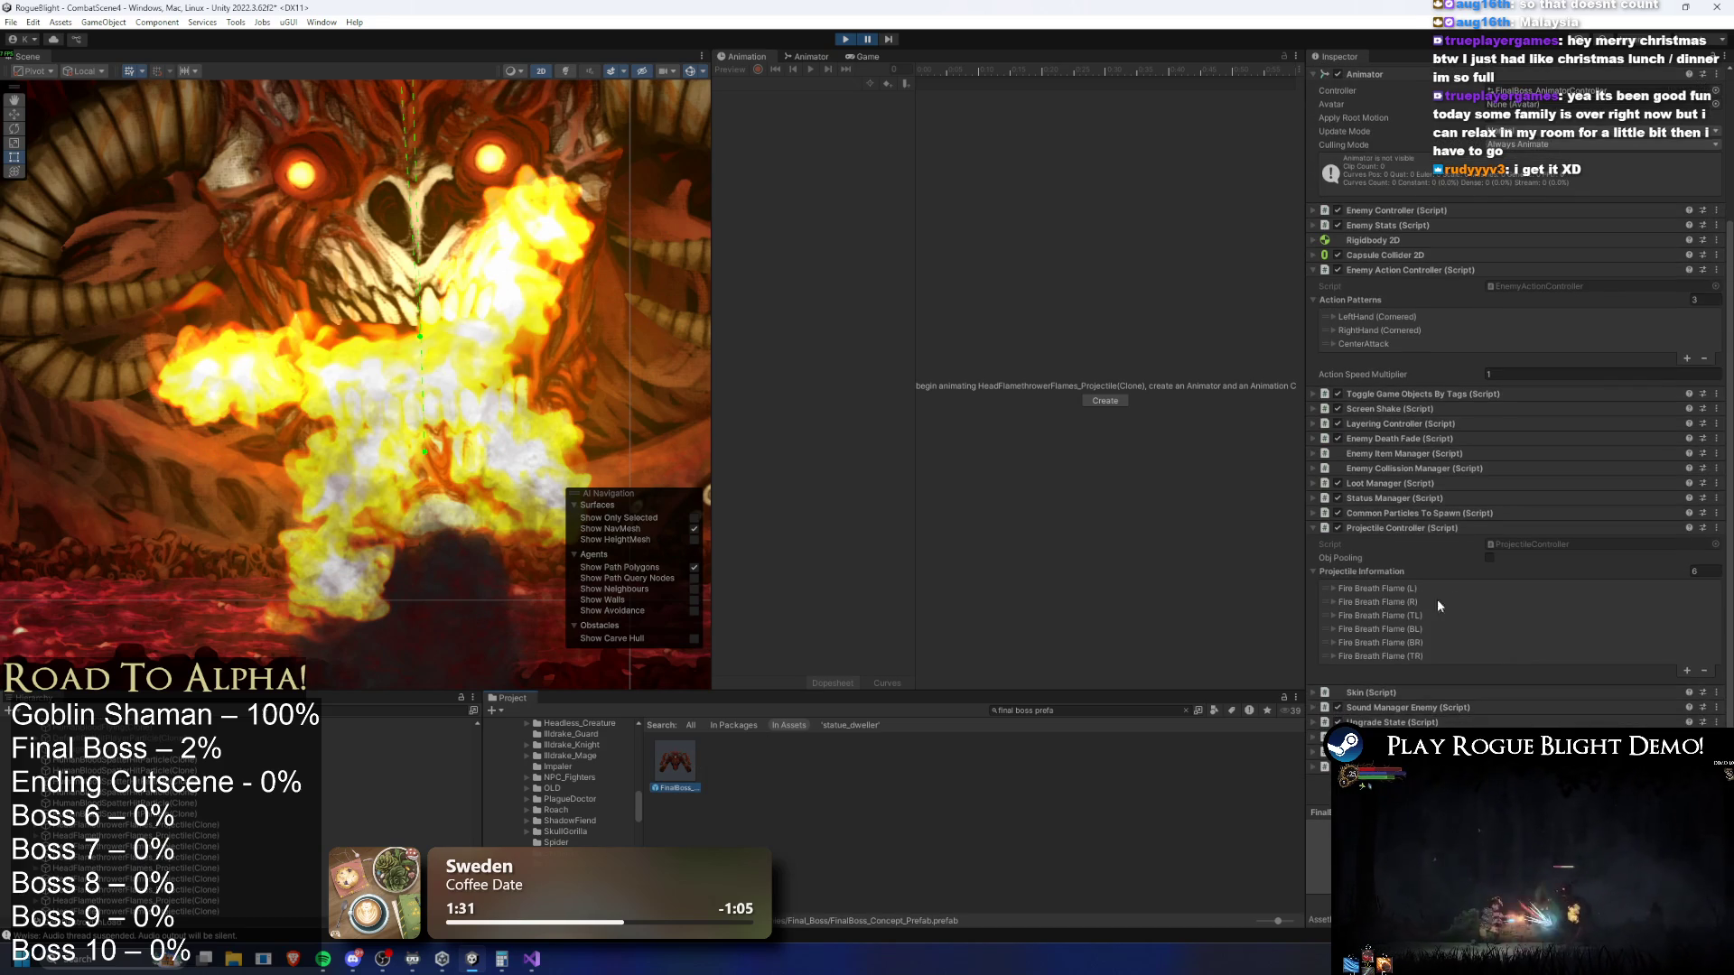
Review the Projectile Controller's Fire Breath Flame entries, collapsing one Damage list and expanding another
scroll(1498, 631, down, 10)
scroll(1649, 603, down, 3)
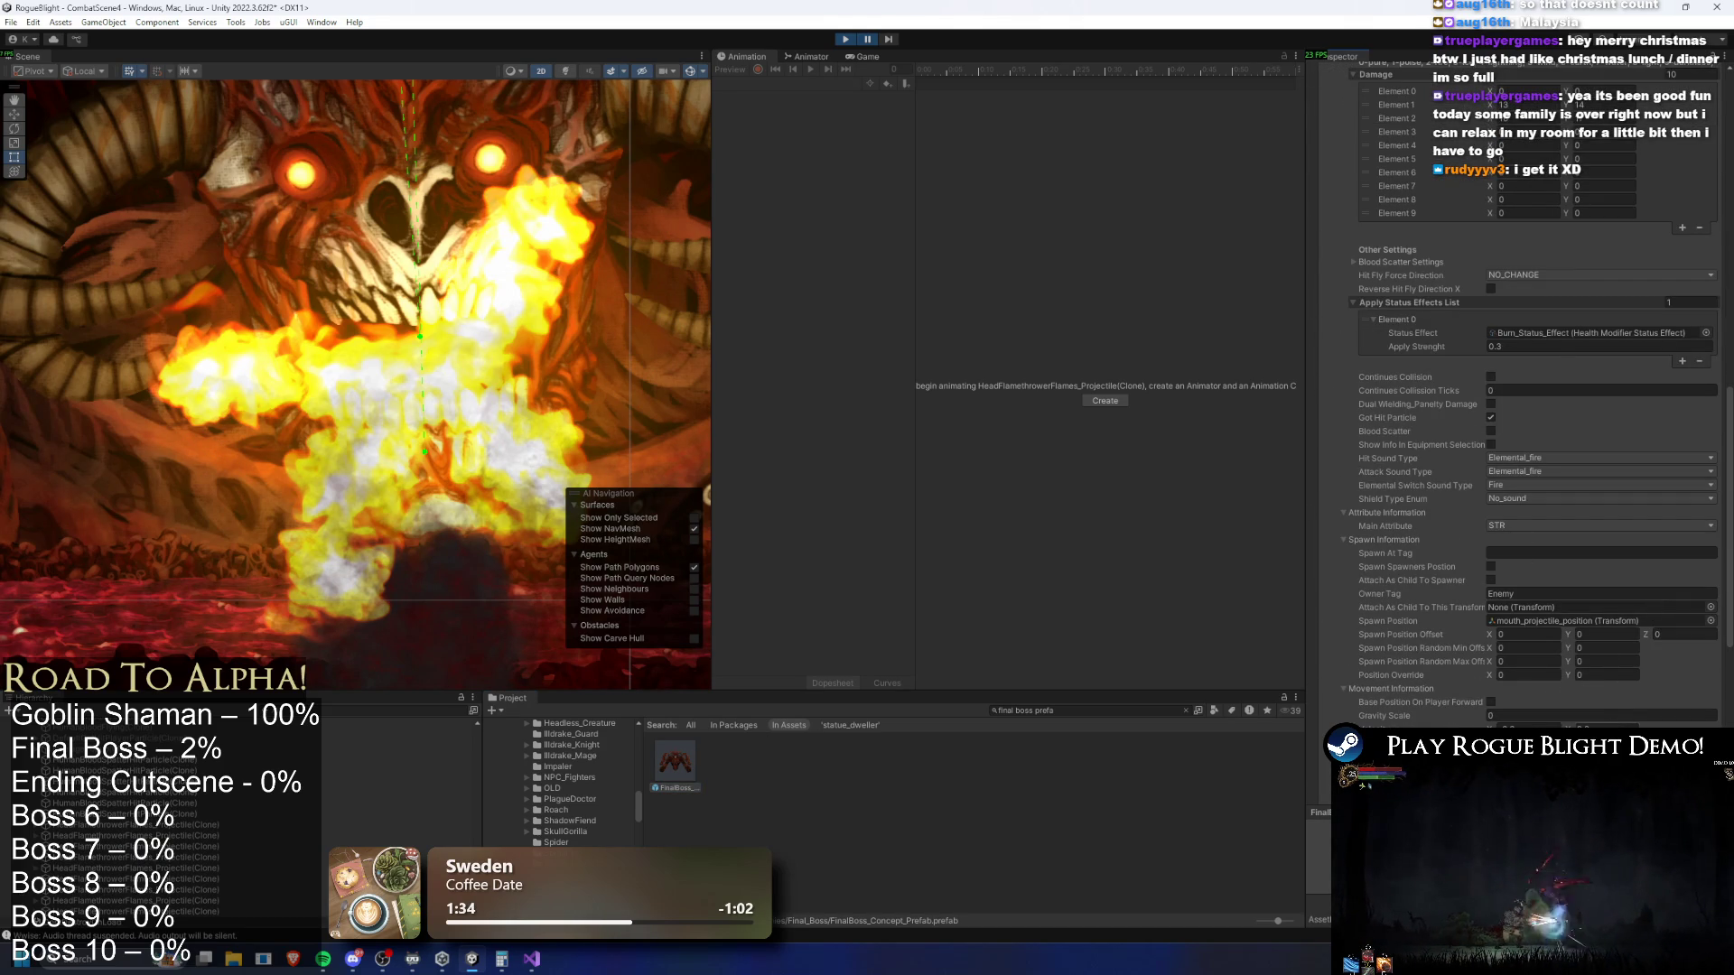
scroll(1396, 208, up, 3)
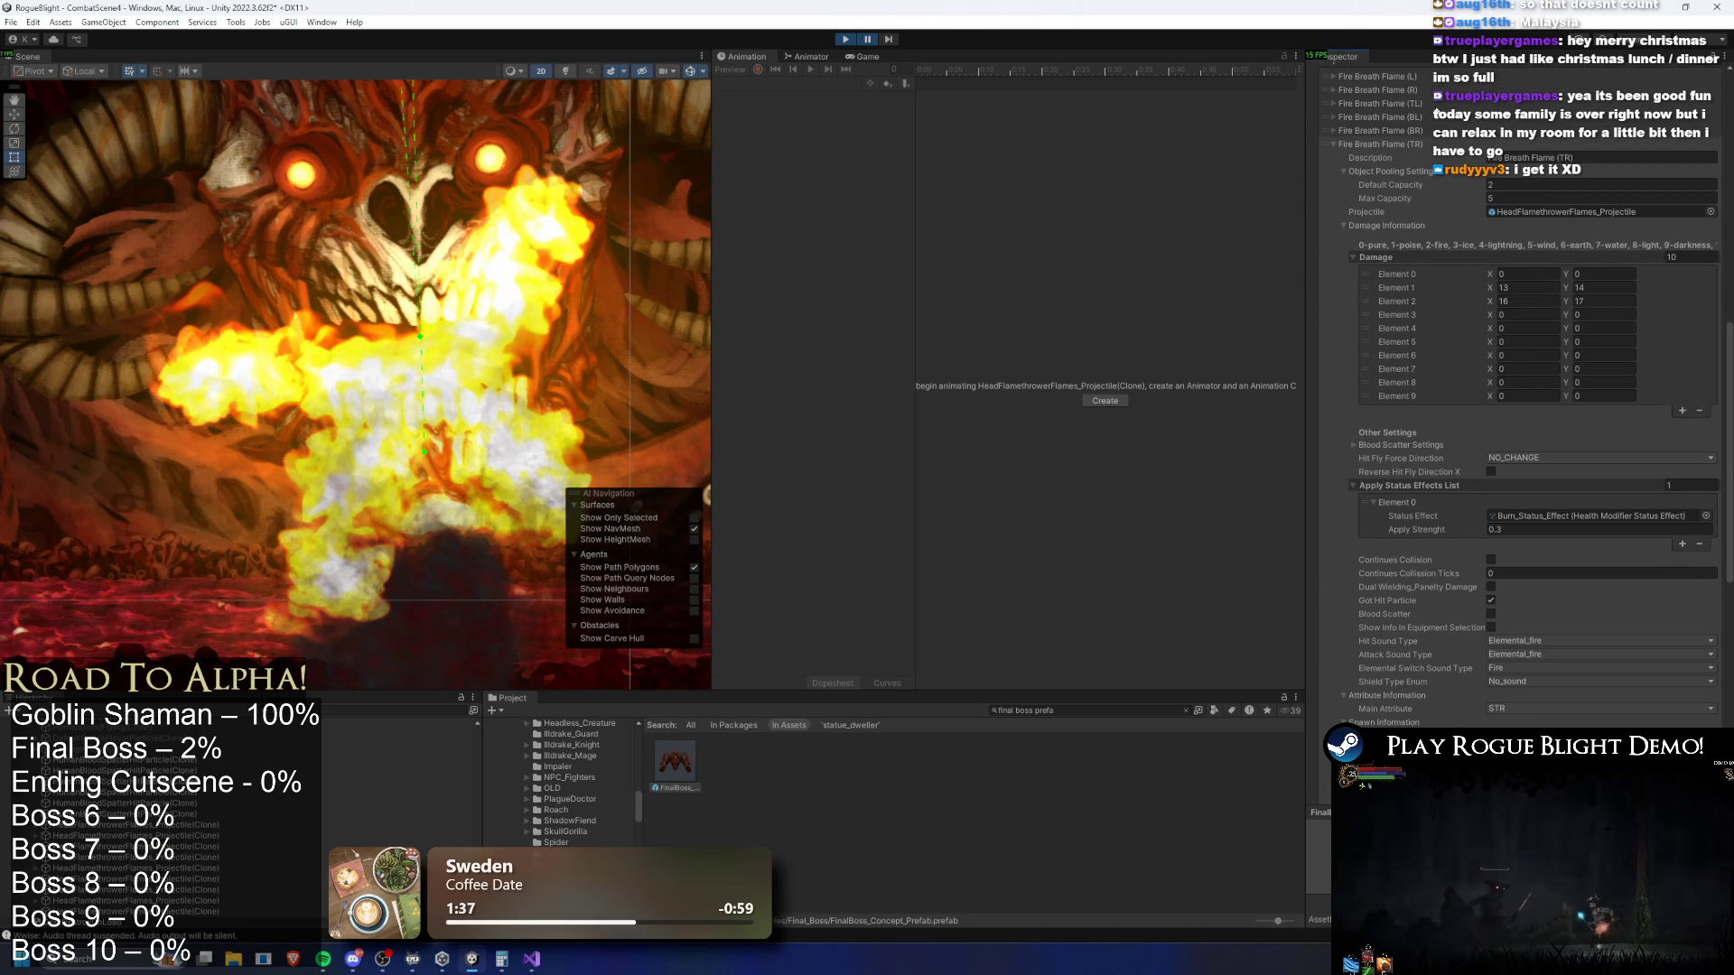
click(1354, 189)
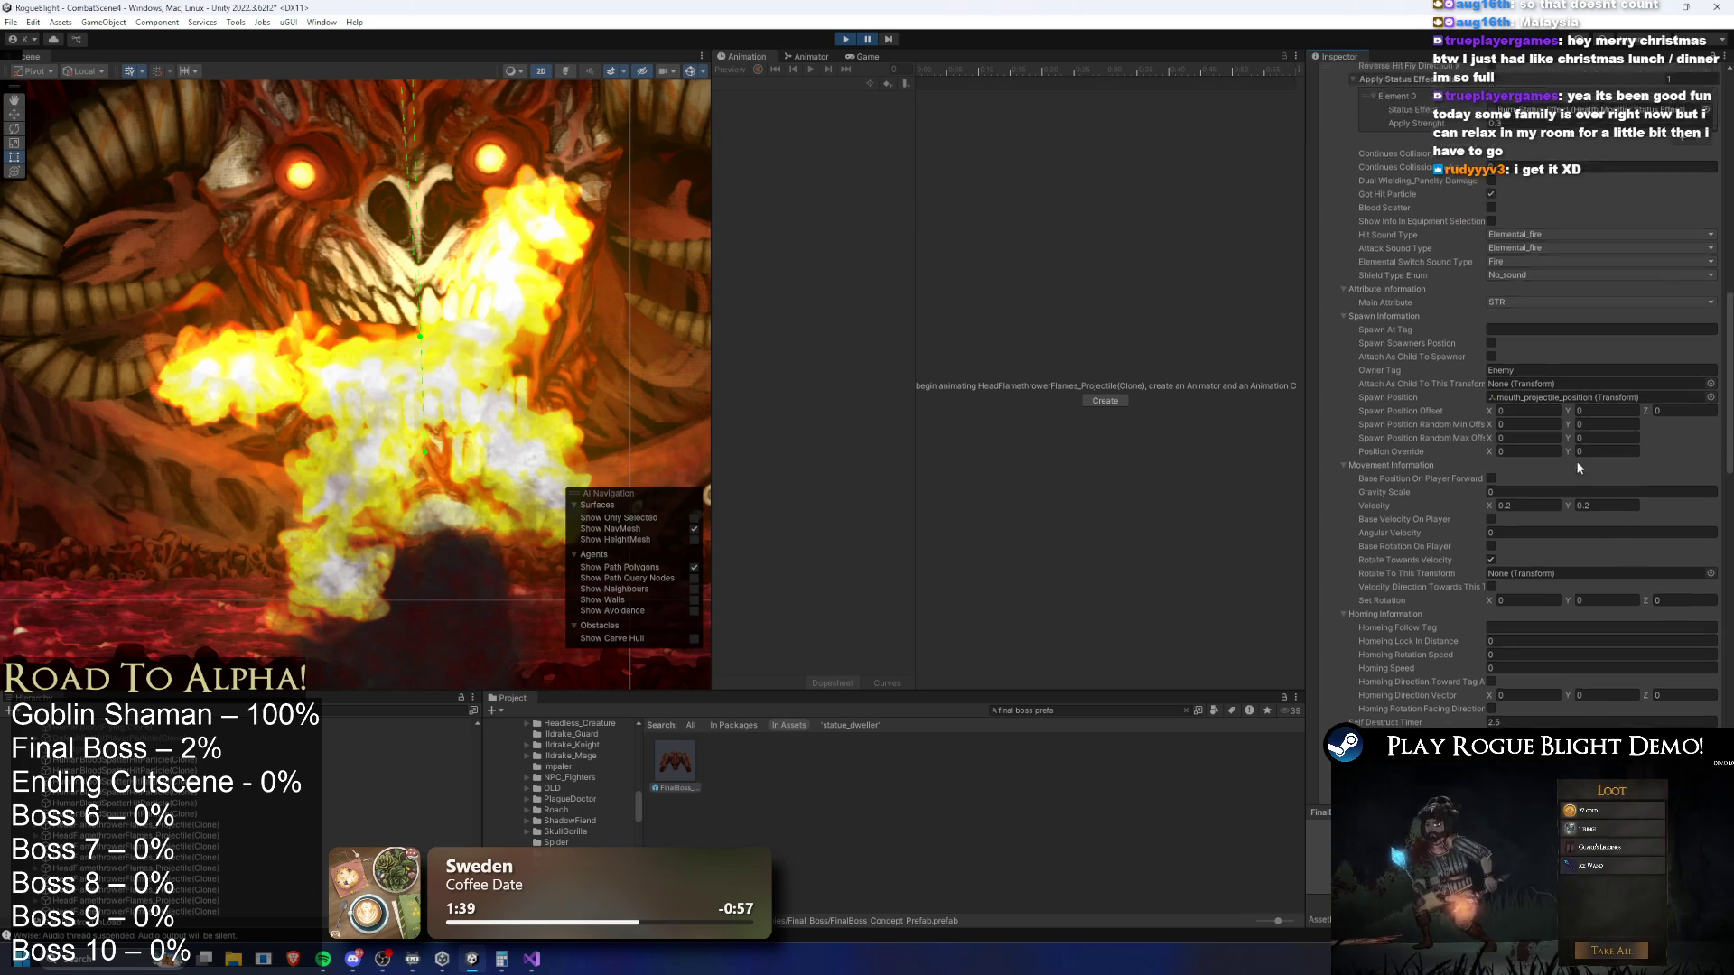
scroll(1519, 274, up, 3)
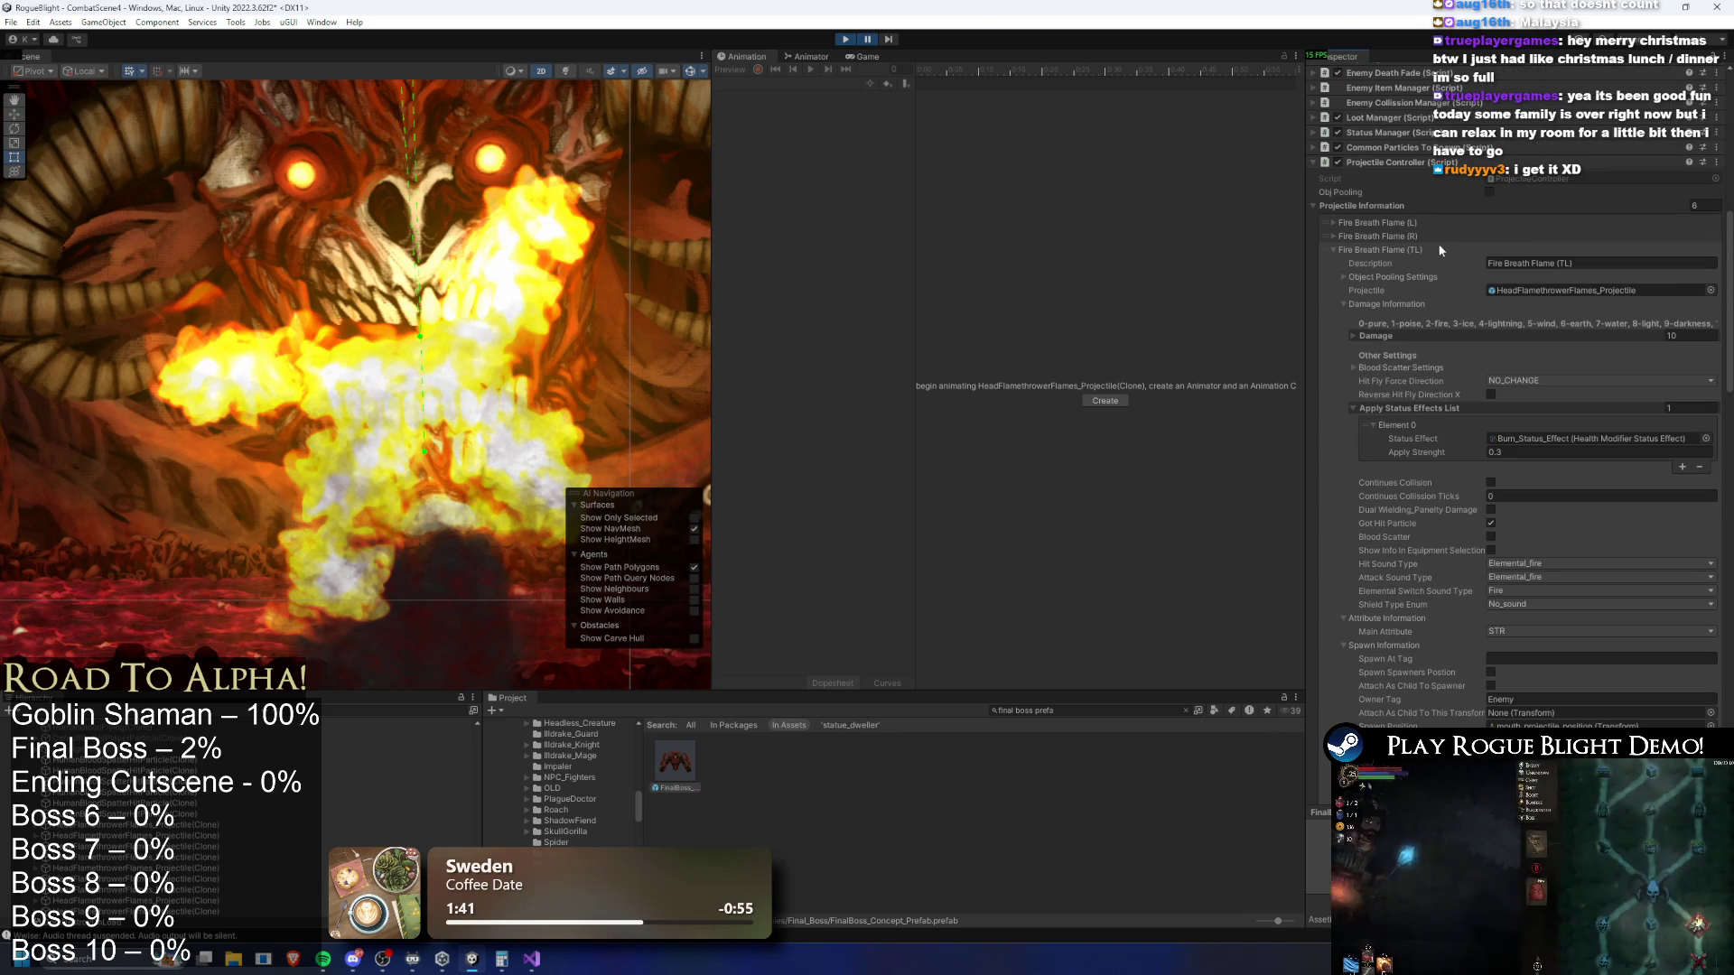
click(1354, 335)
scroll(1465, 325, down, 5)
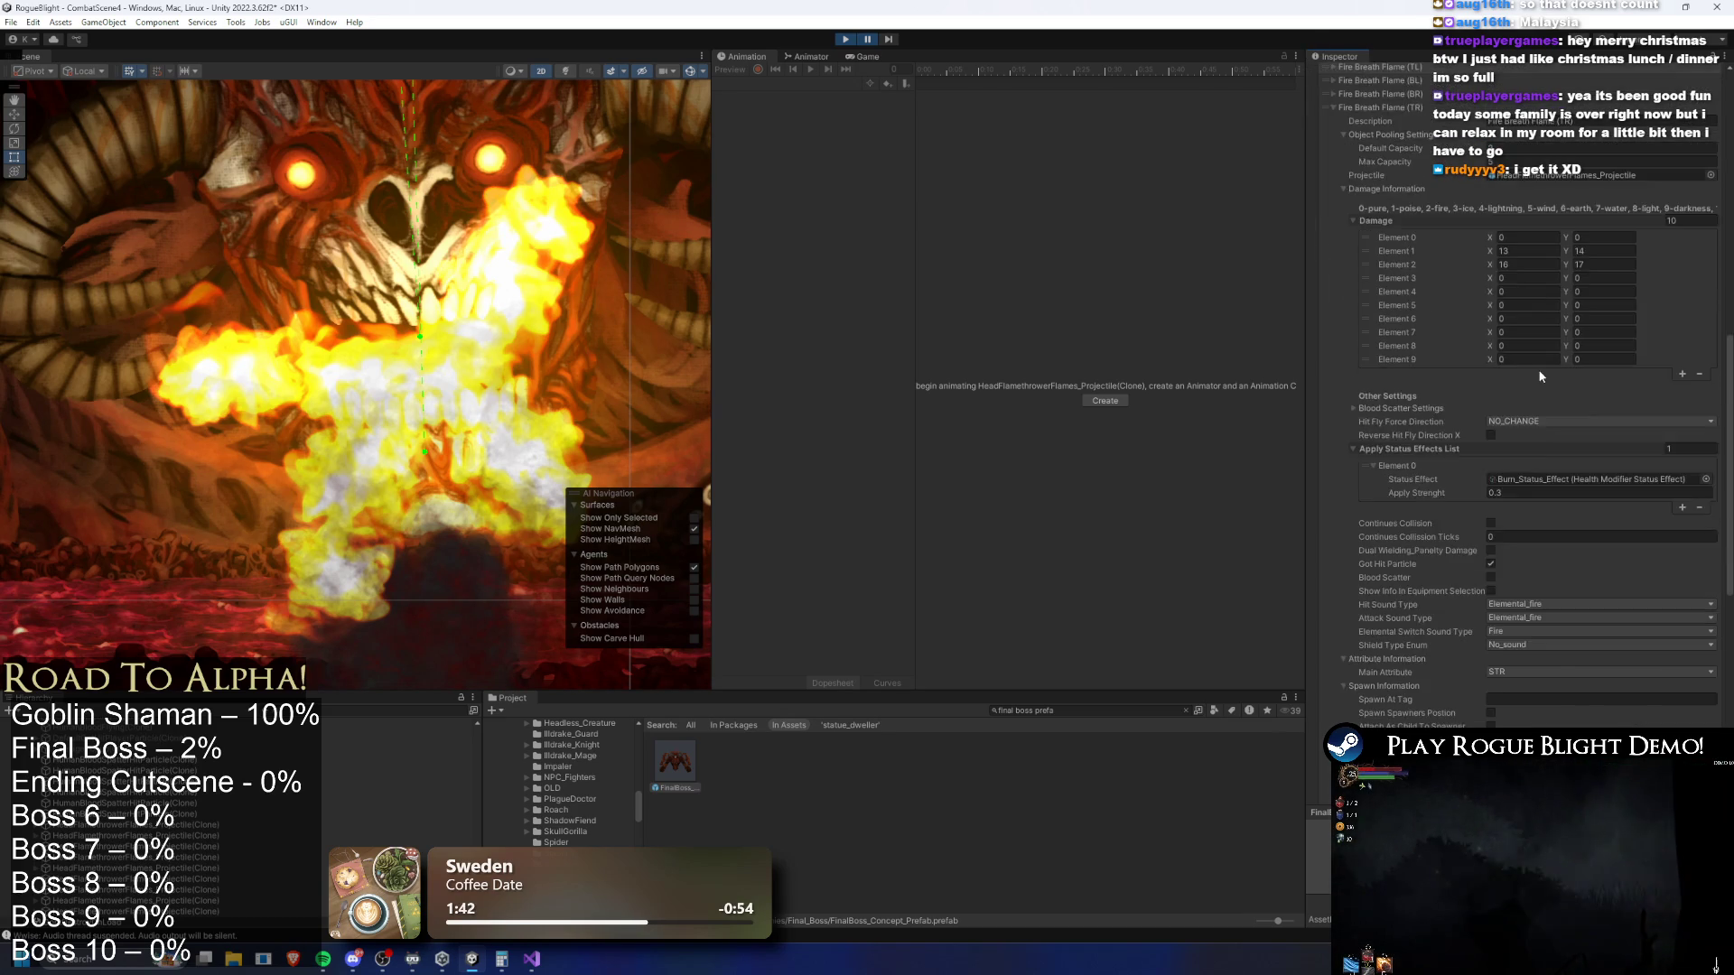
scroll(1553, 376, down, 2)
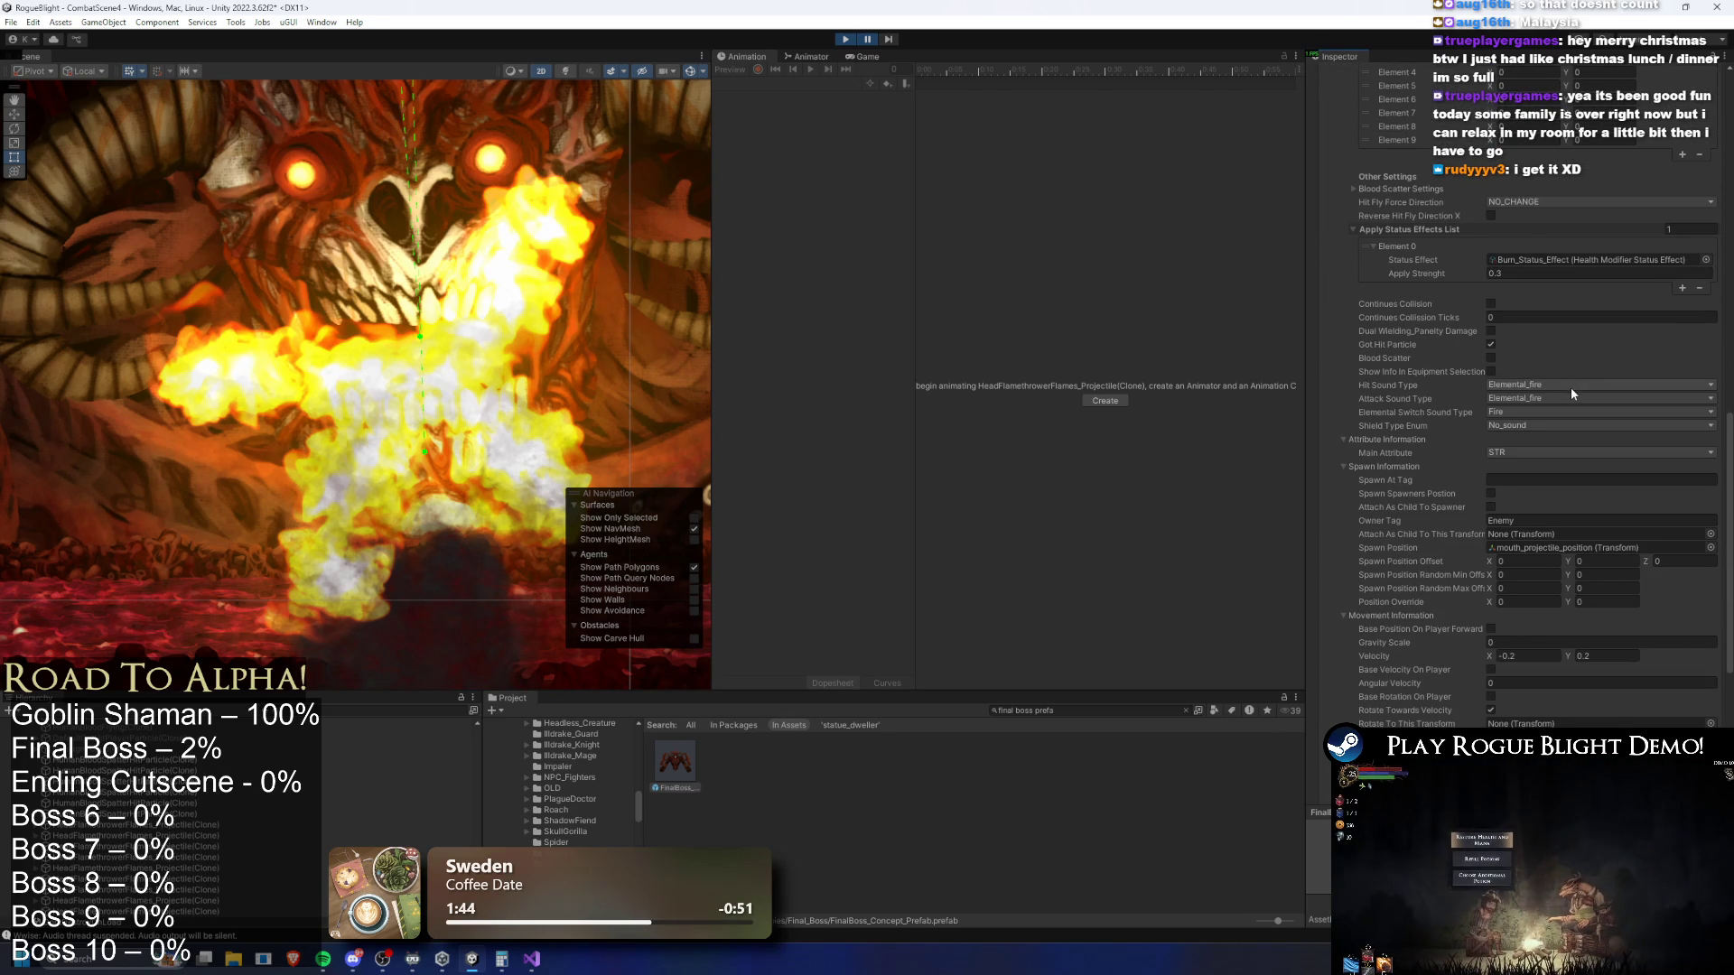
scroll(1575, 389, down, 2)
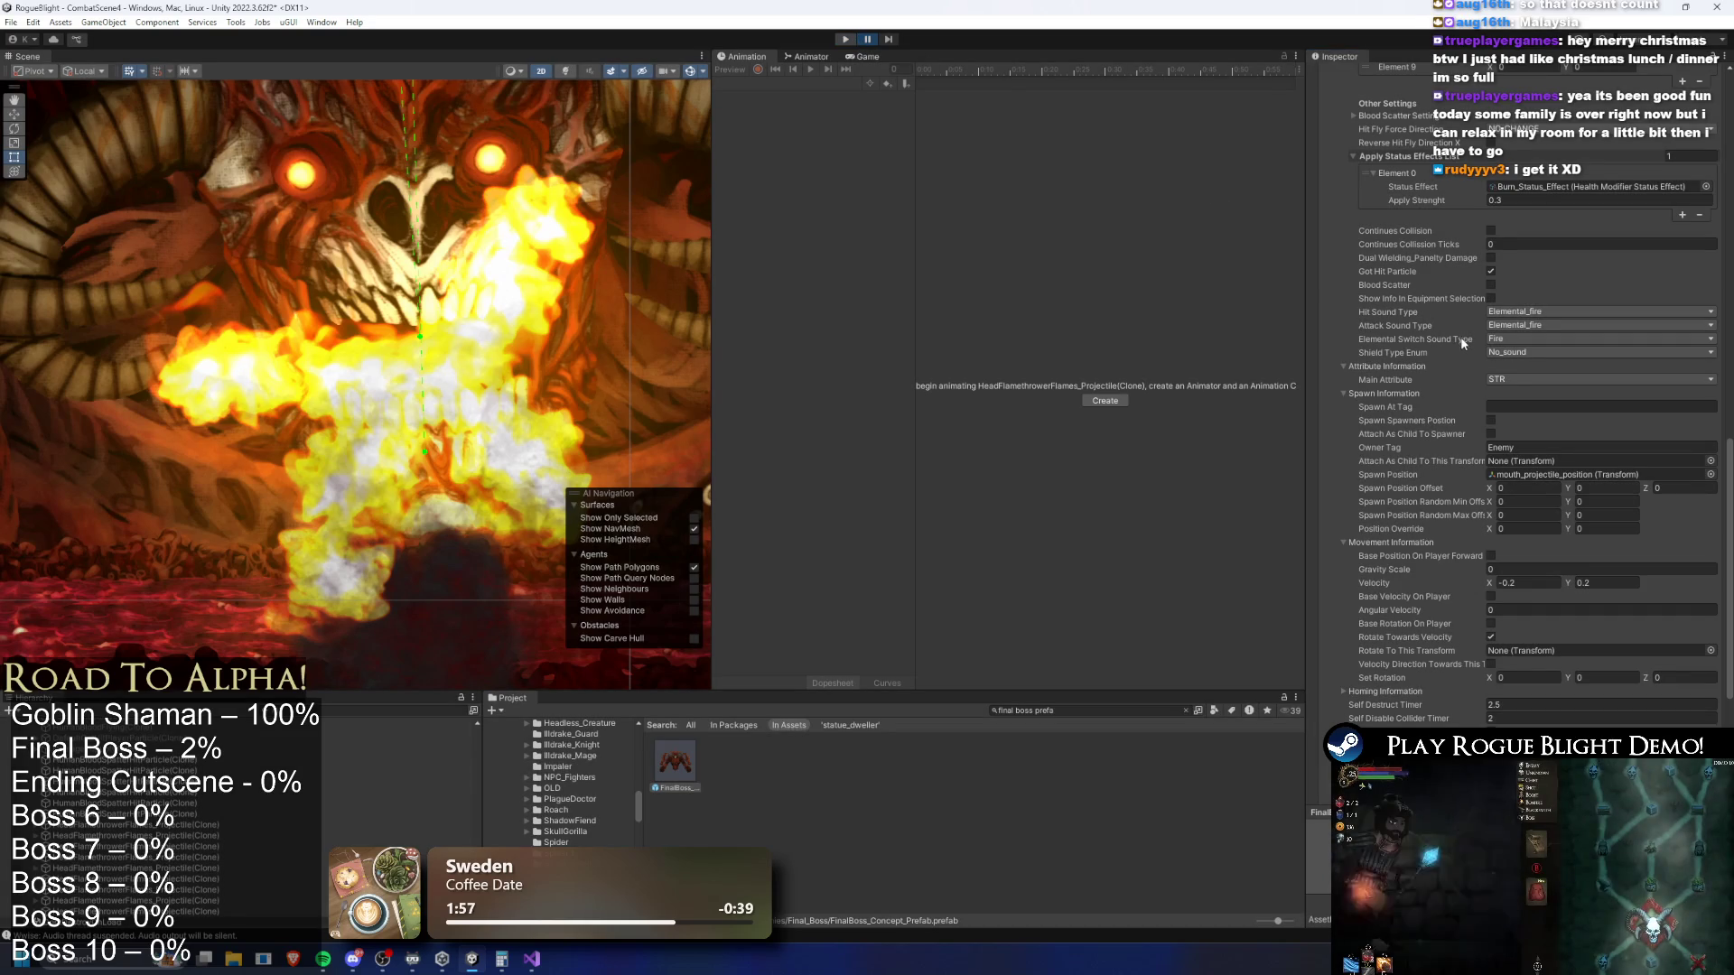
scroll(1481, 352, up, 6)
scroll(1491, 505, up, 4)
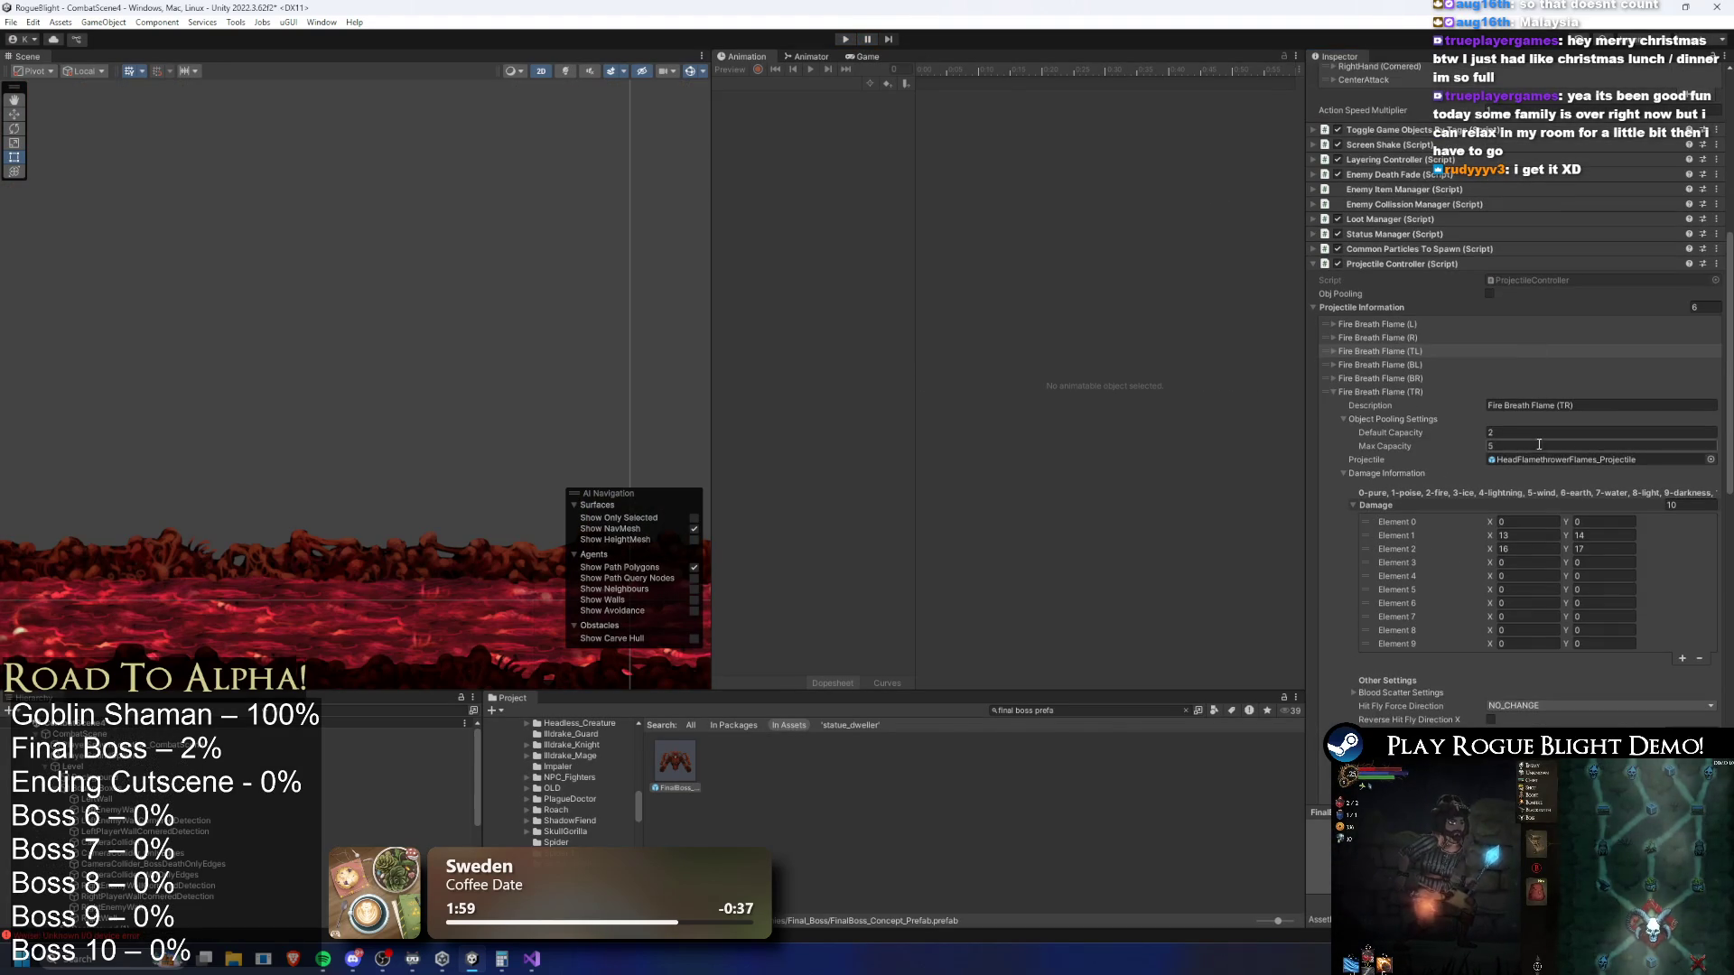
Reveal the HeadFlamethrowerFlames_Projectile prefab in File Explorer from its Projectile field, then close Explorer
click(1549, 460)
right_click(682, 761)
click(816, 333)
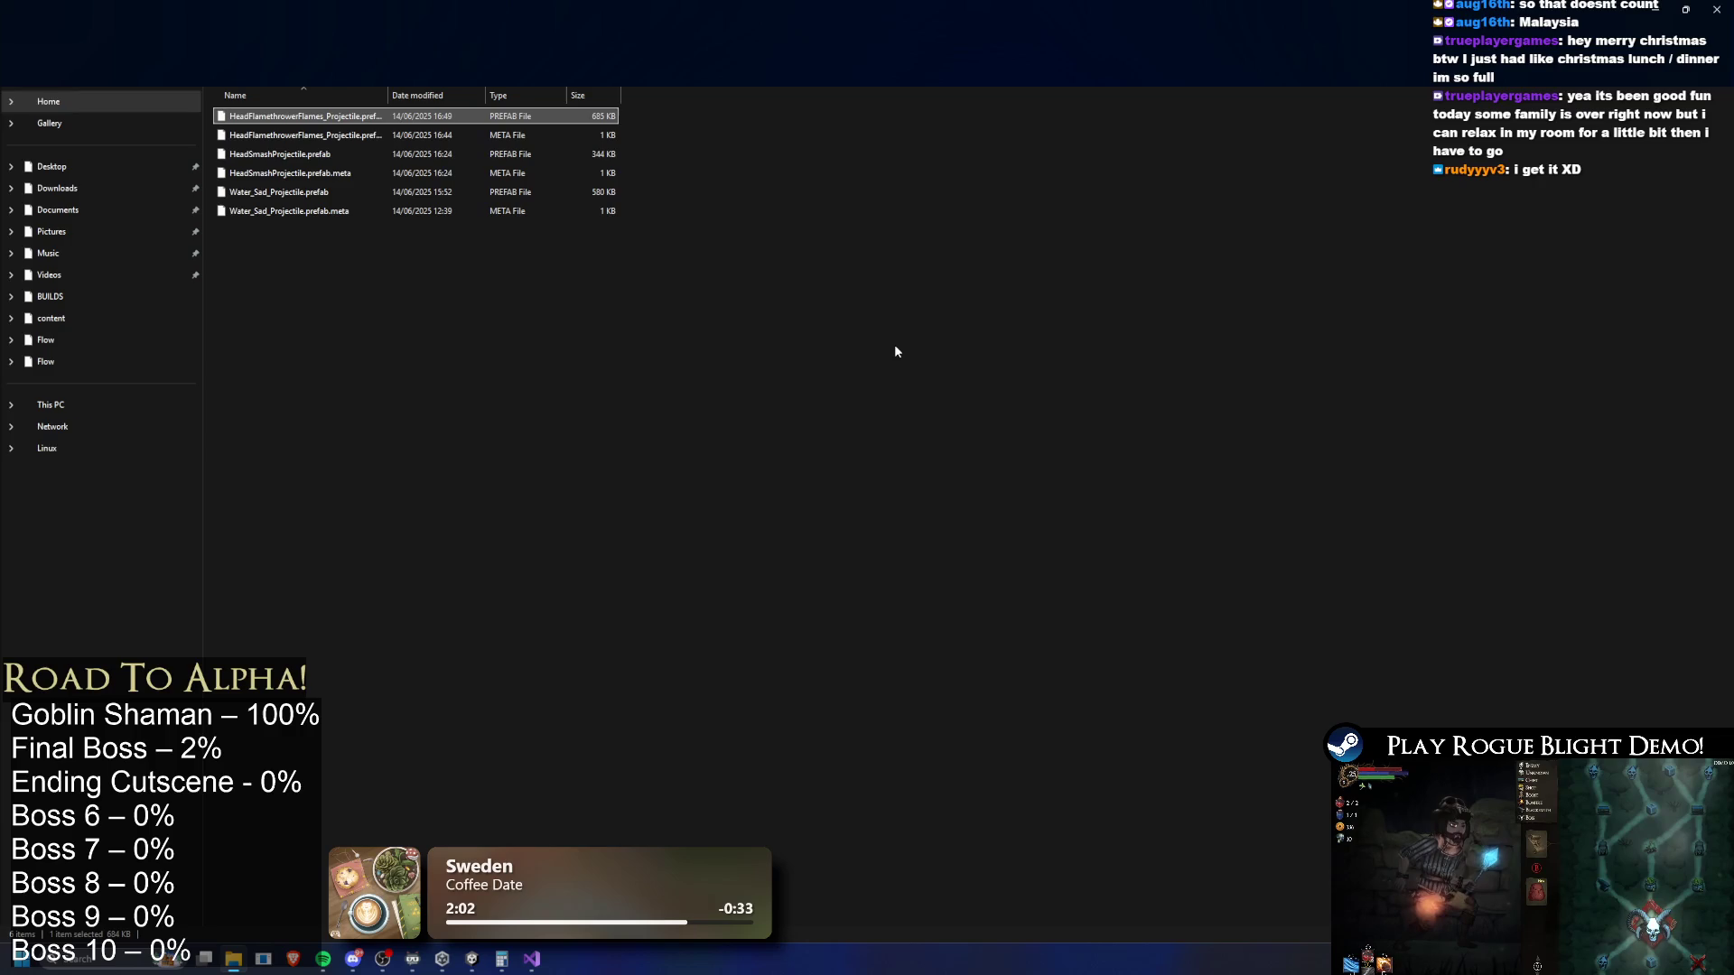
click(1653, 9)
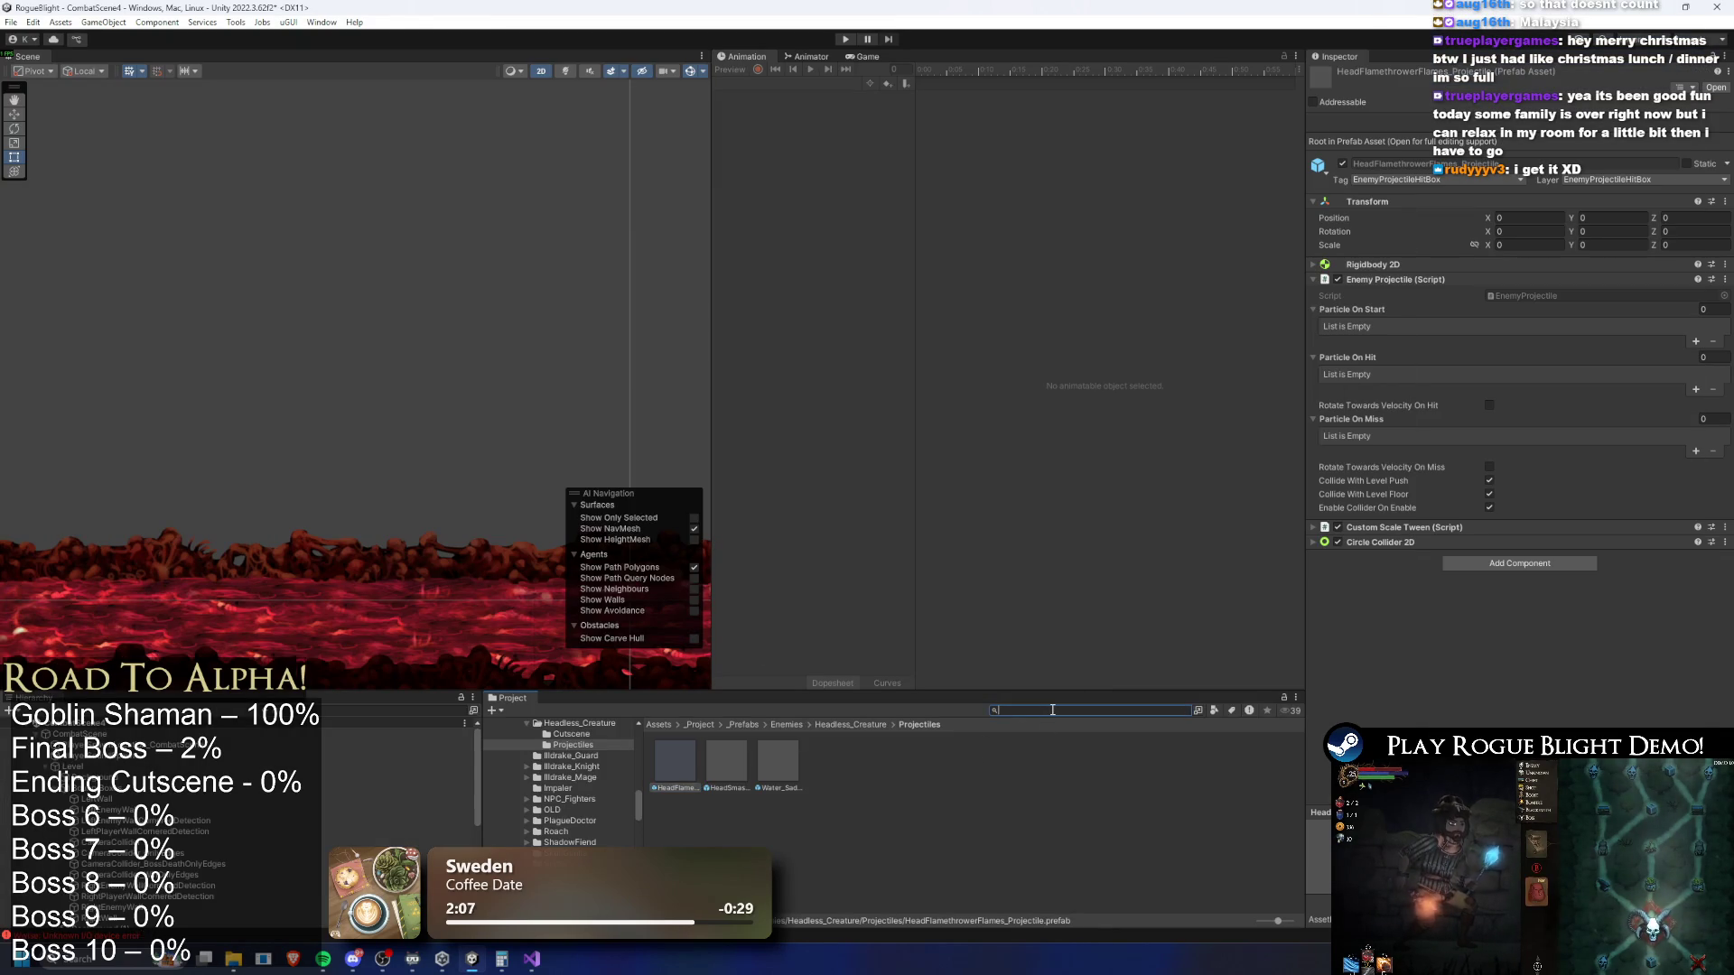
Search the Project window for 'final boss prefab' and locate FinalBoss_Concept_Prefab in its Final_Boss folder
text(final bossp re)
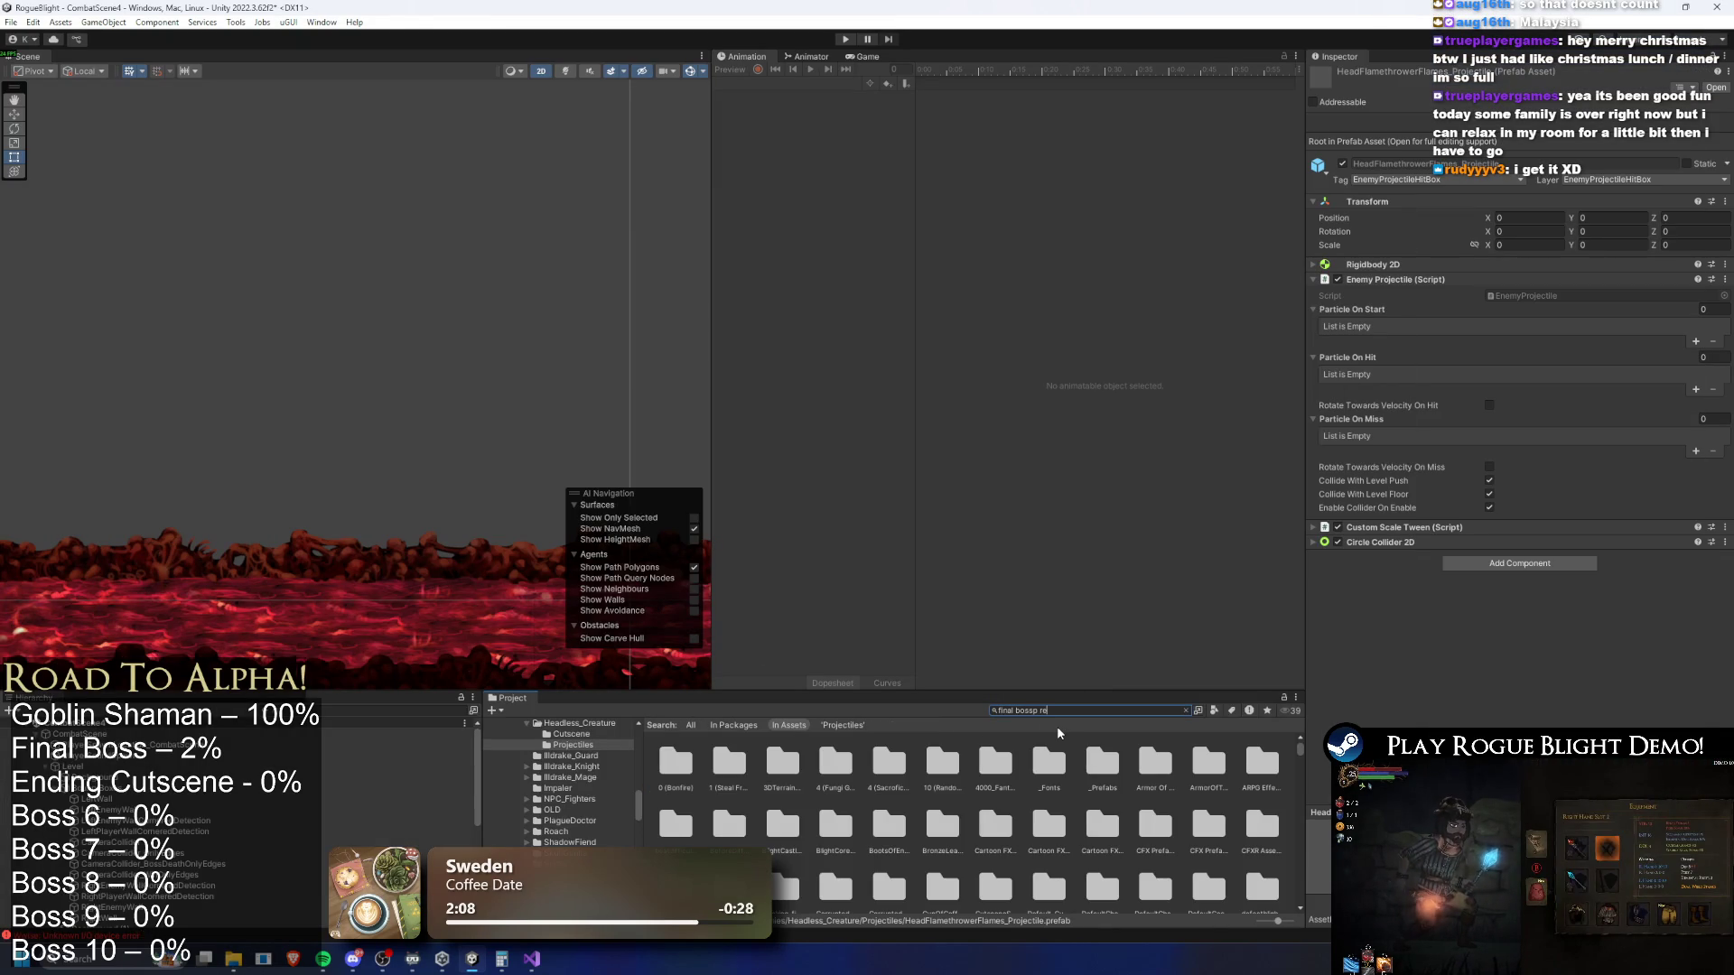
key(BackSpace)
key(BackSpace)
key(BackSpace)
key(BackSpace)
text( p)
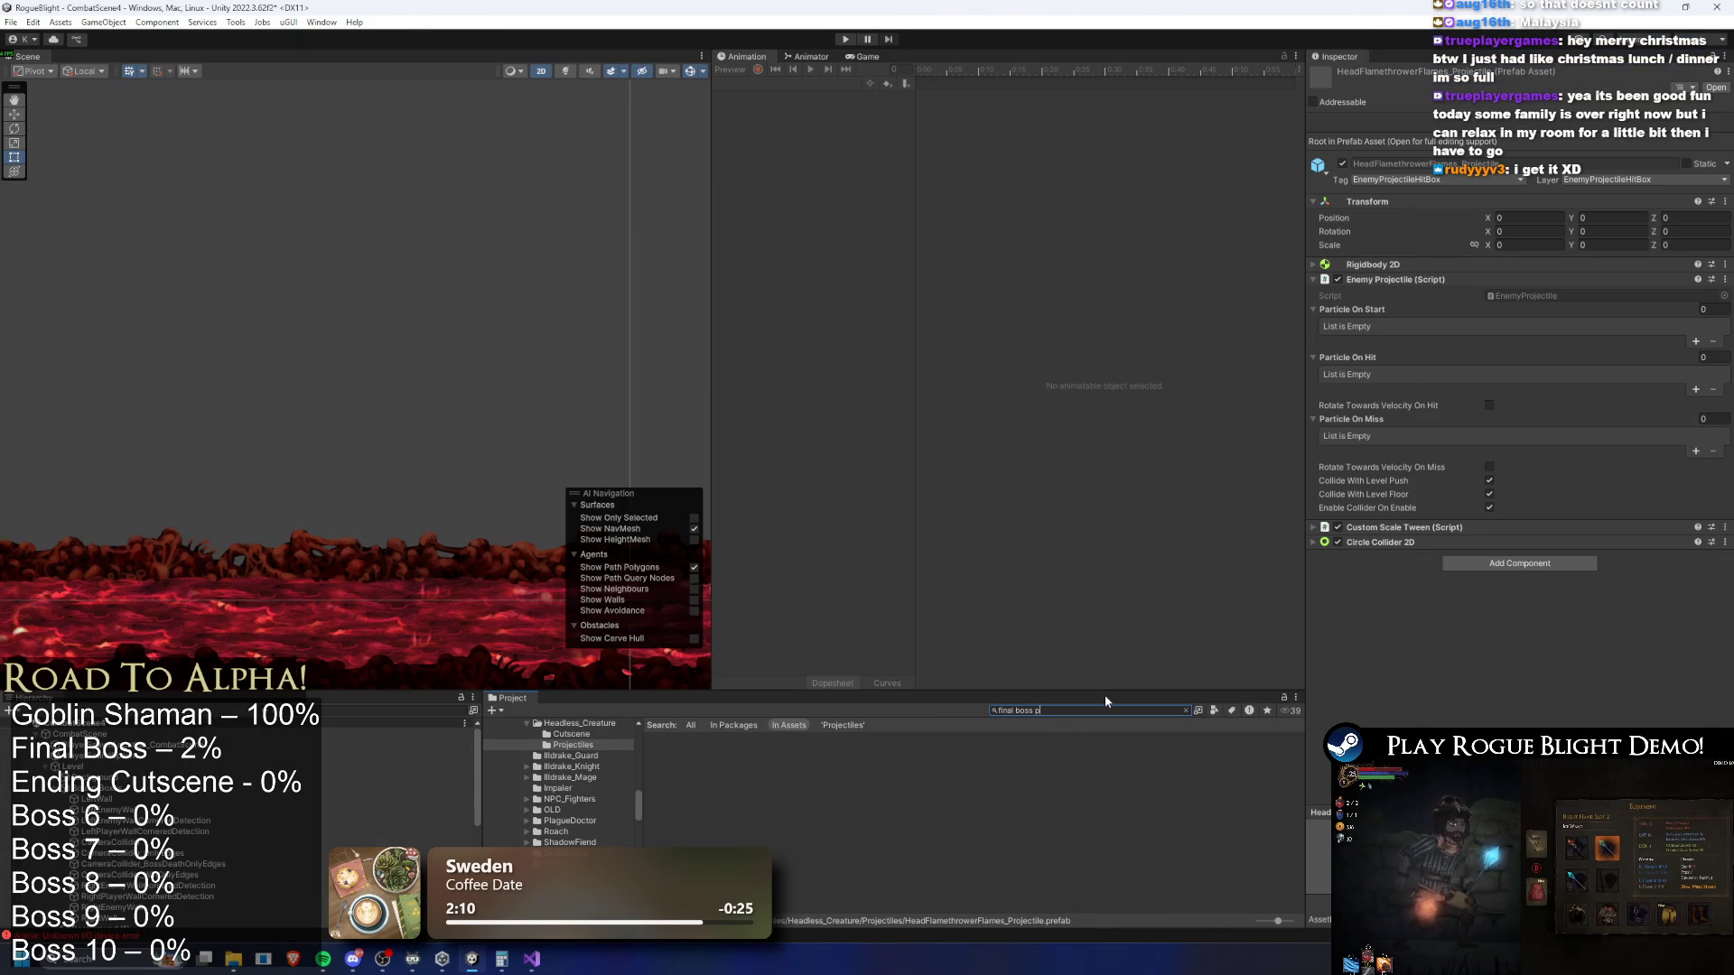
click(621, 766)
click(1078, 711)
text(inal boss prefa)
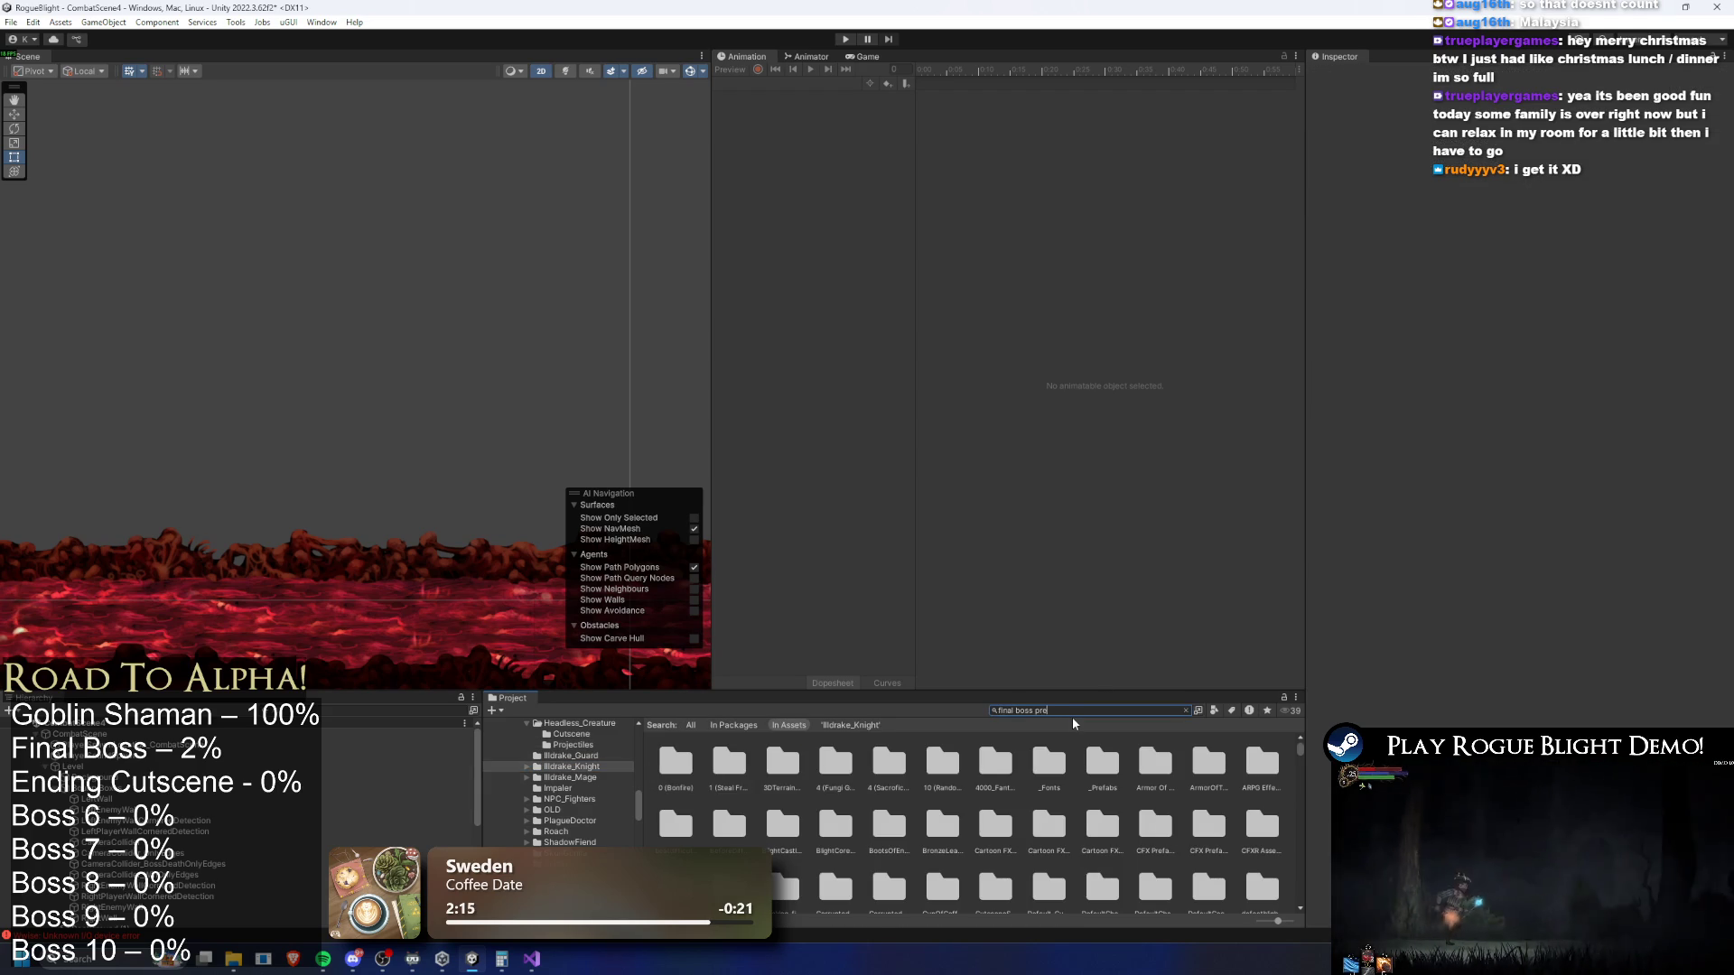
click(674, 763)
click(1186, 711)
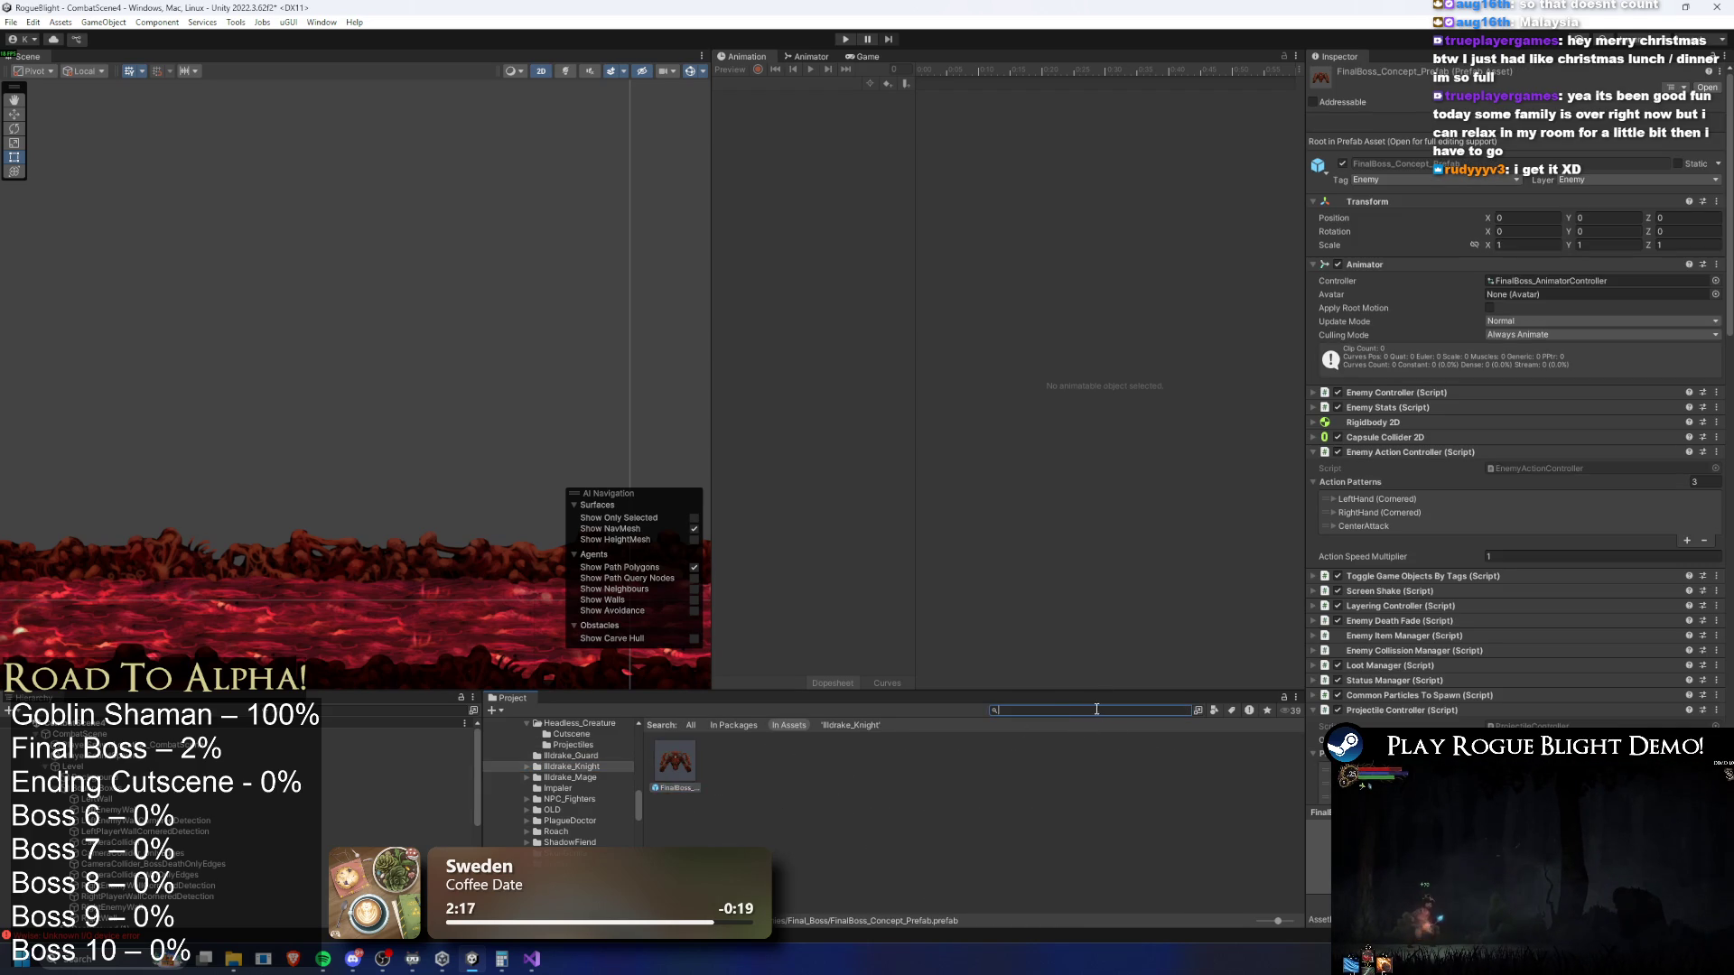
Show the boss's Particles folder in File Explorer
click(675, 763)
right_click(818, 758)
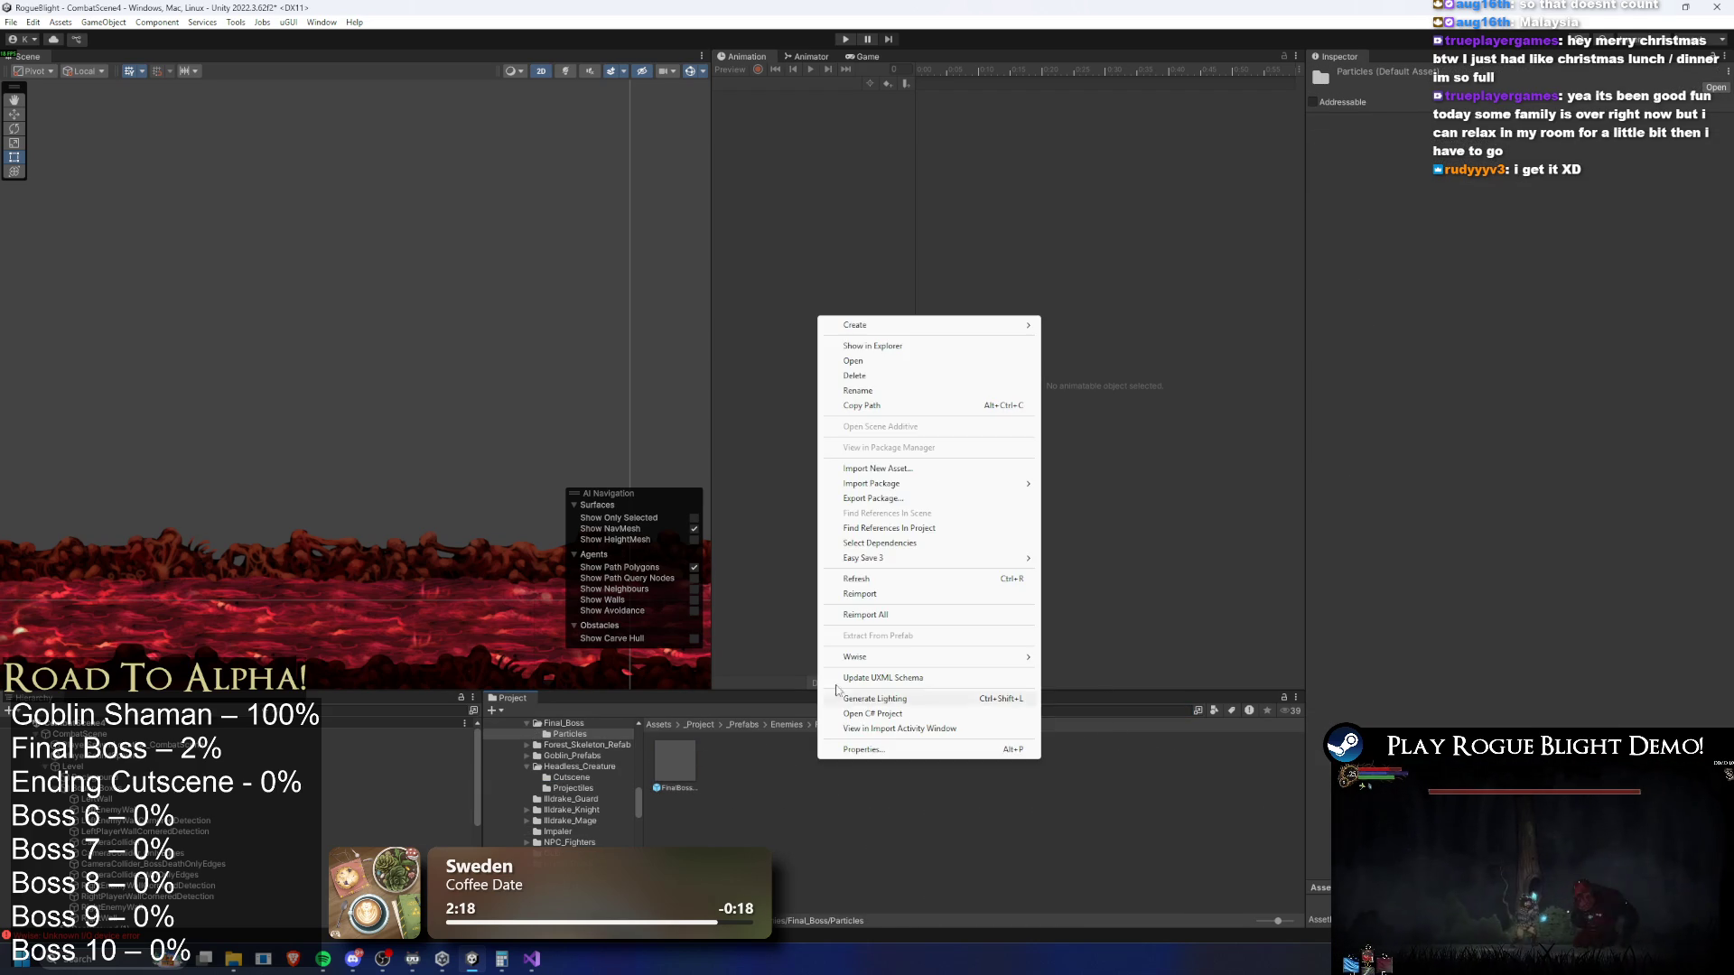
click(914, 345)
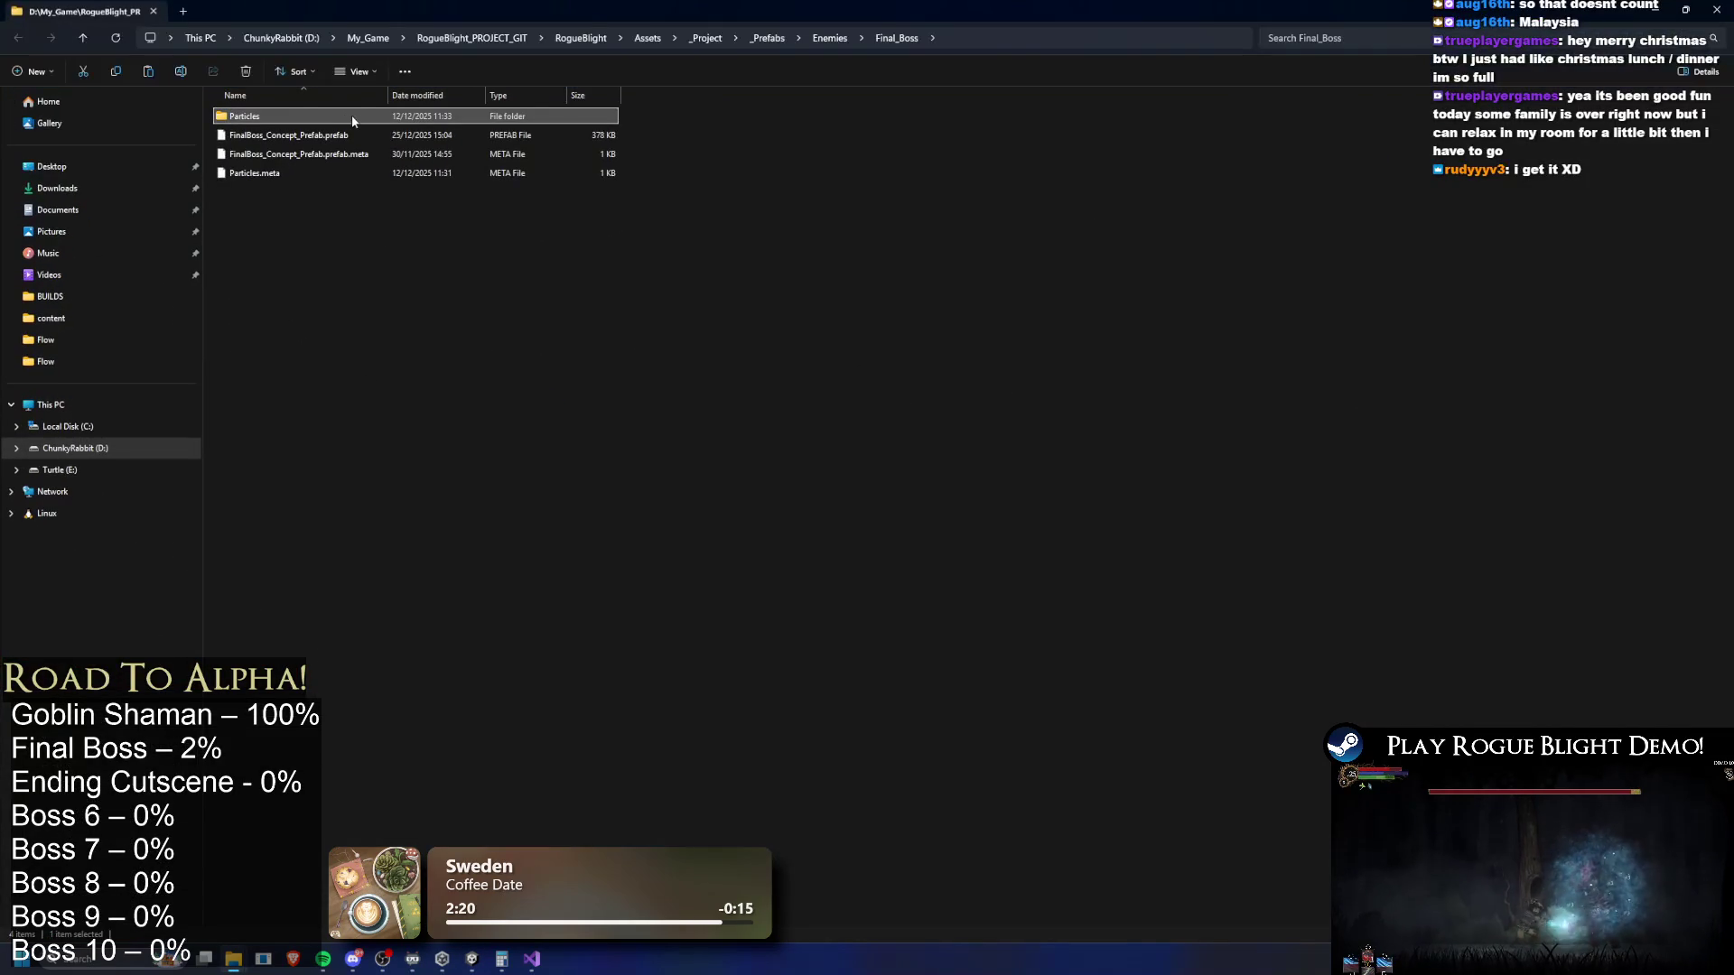